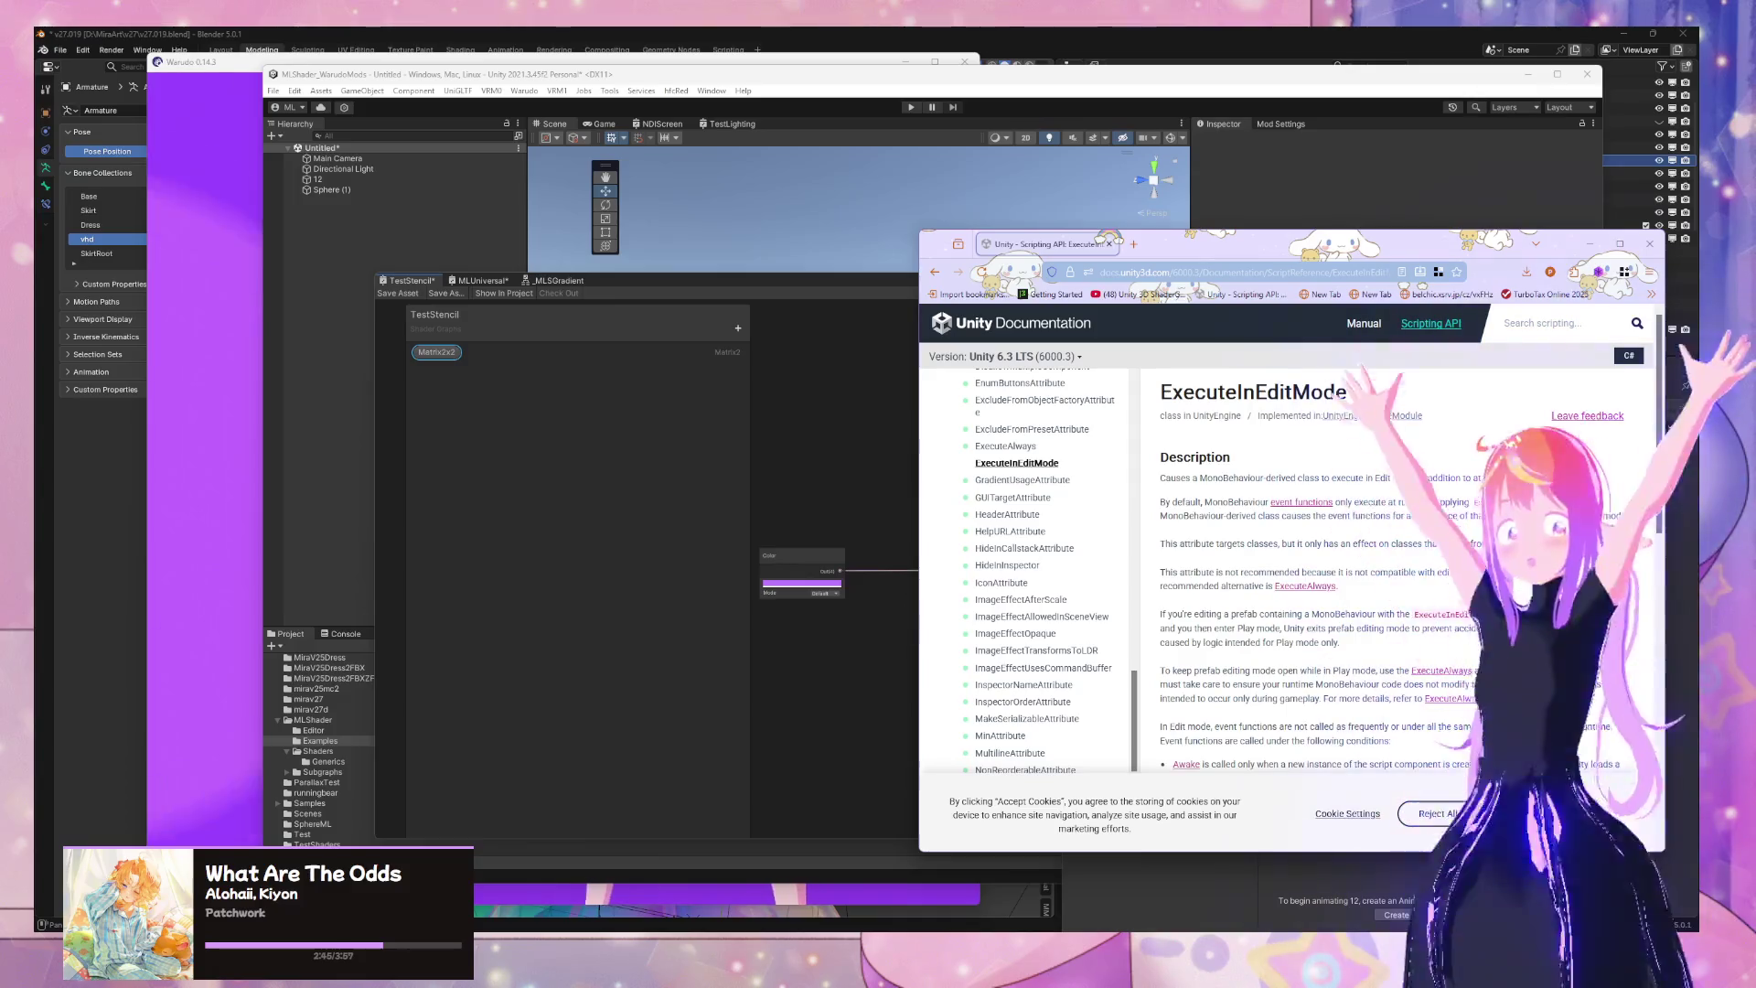
Read through the ExecuteInEditMode and ExecuteAlways doc pages, then bring the TestStencil shader graph forward
scroll(1617, 546, "down", 15)
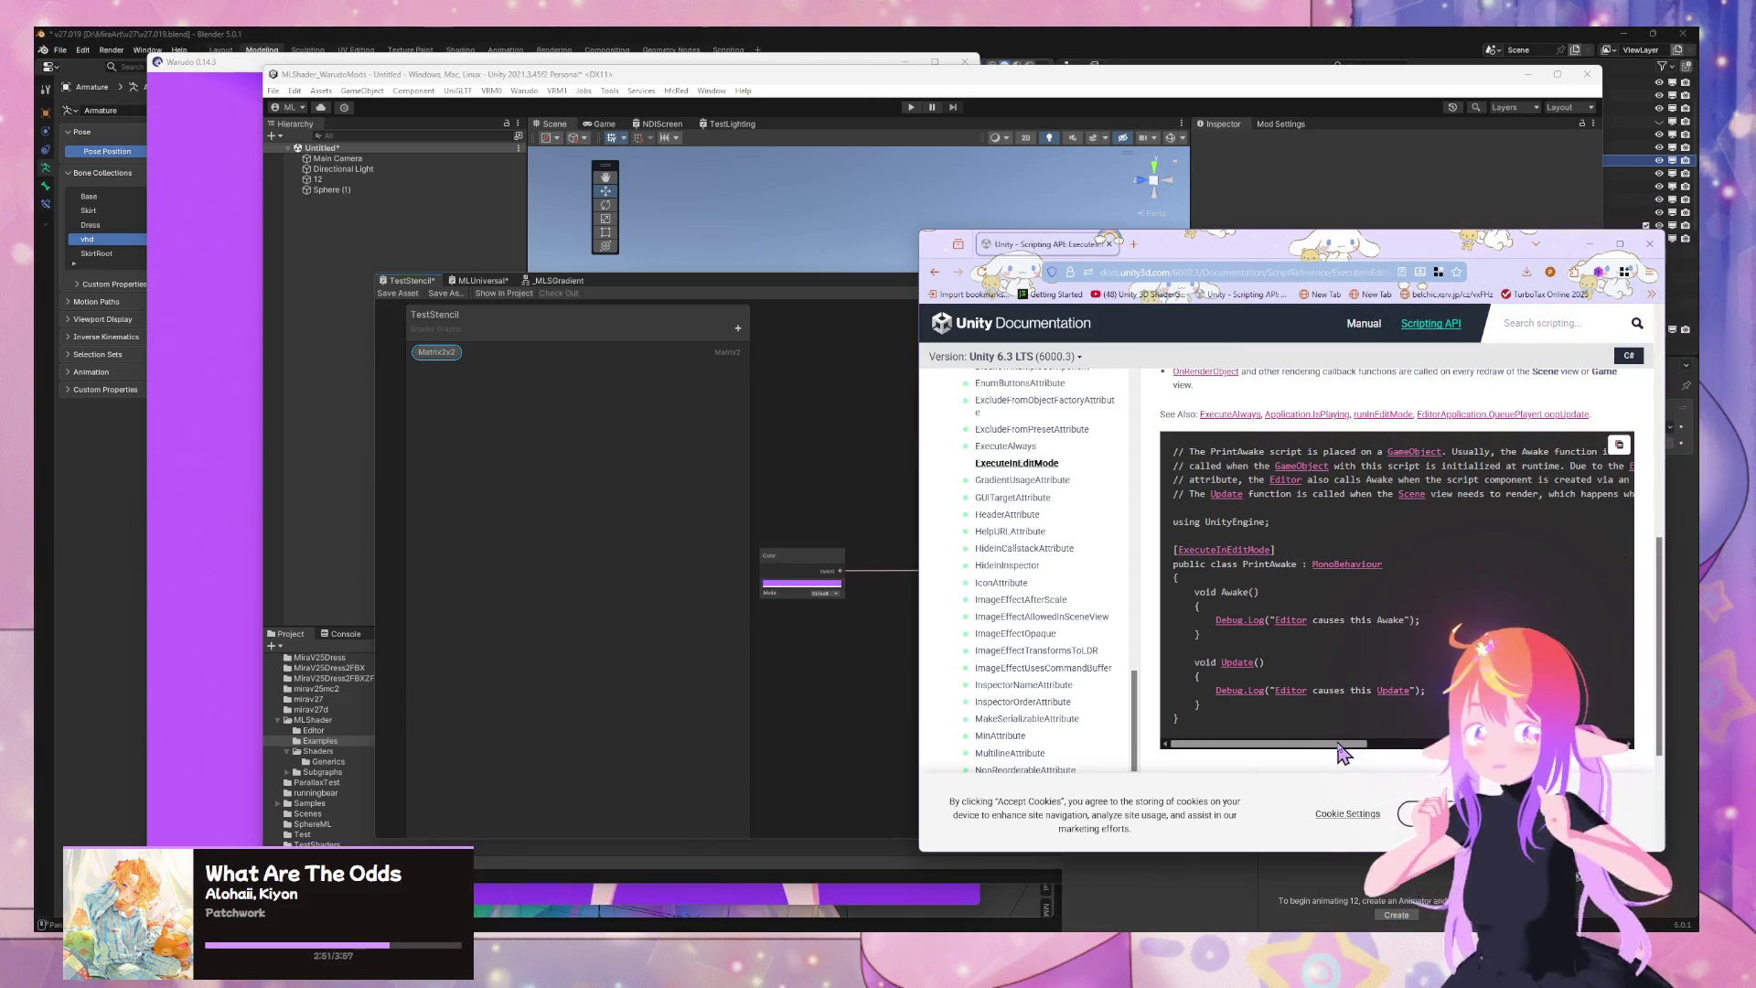
mouse_move(1339, 746)
left_mouse_down()
mouse_move(1370, 753)
mouse_move(1329, 747)
mouse_move(1340, 758)
left_mouse_up()
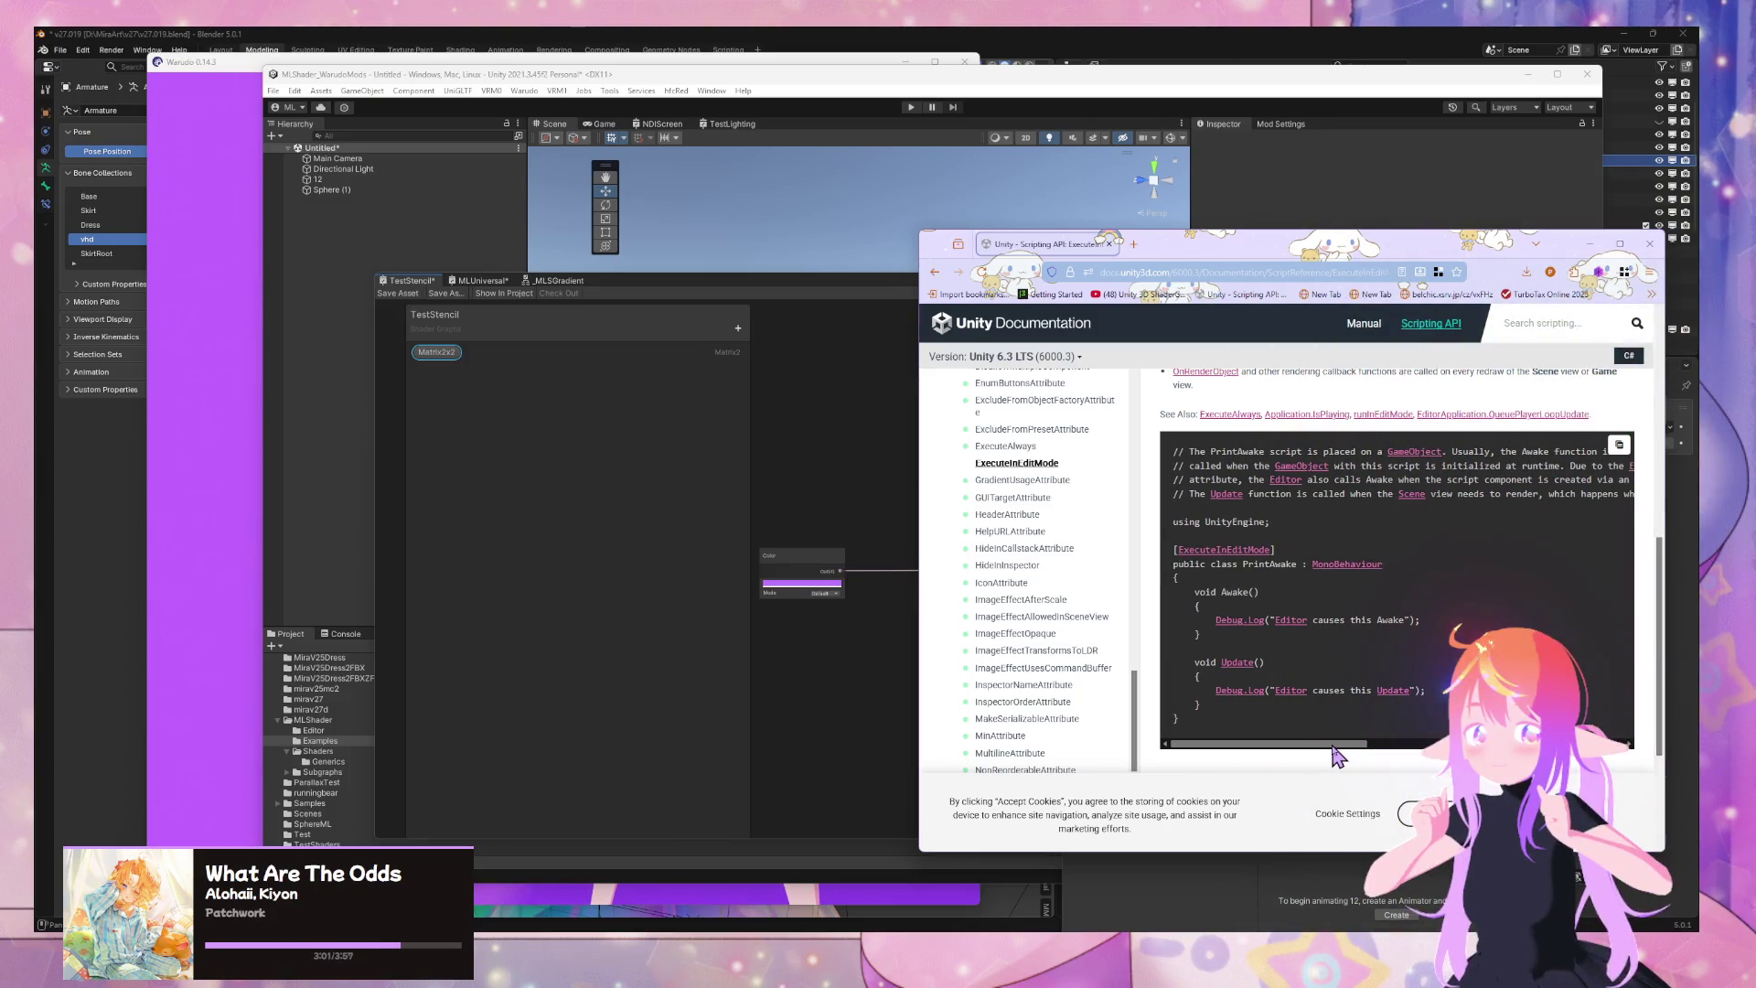
mouse_move(1333, 756)
left_mouse_down()
mouse_move(1420, 757)
mouse_move(1337, 750)
left_mouse_up()
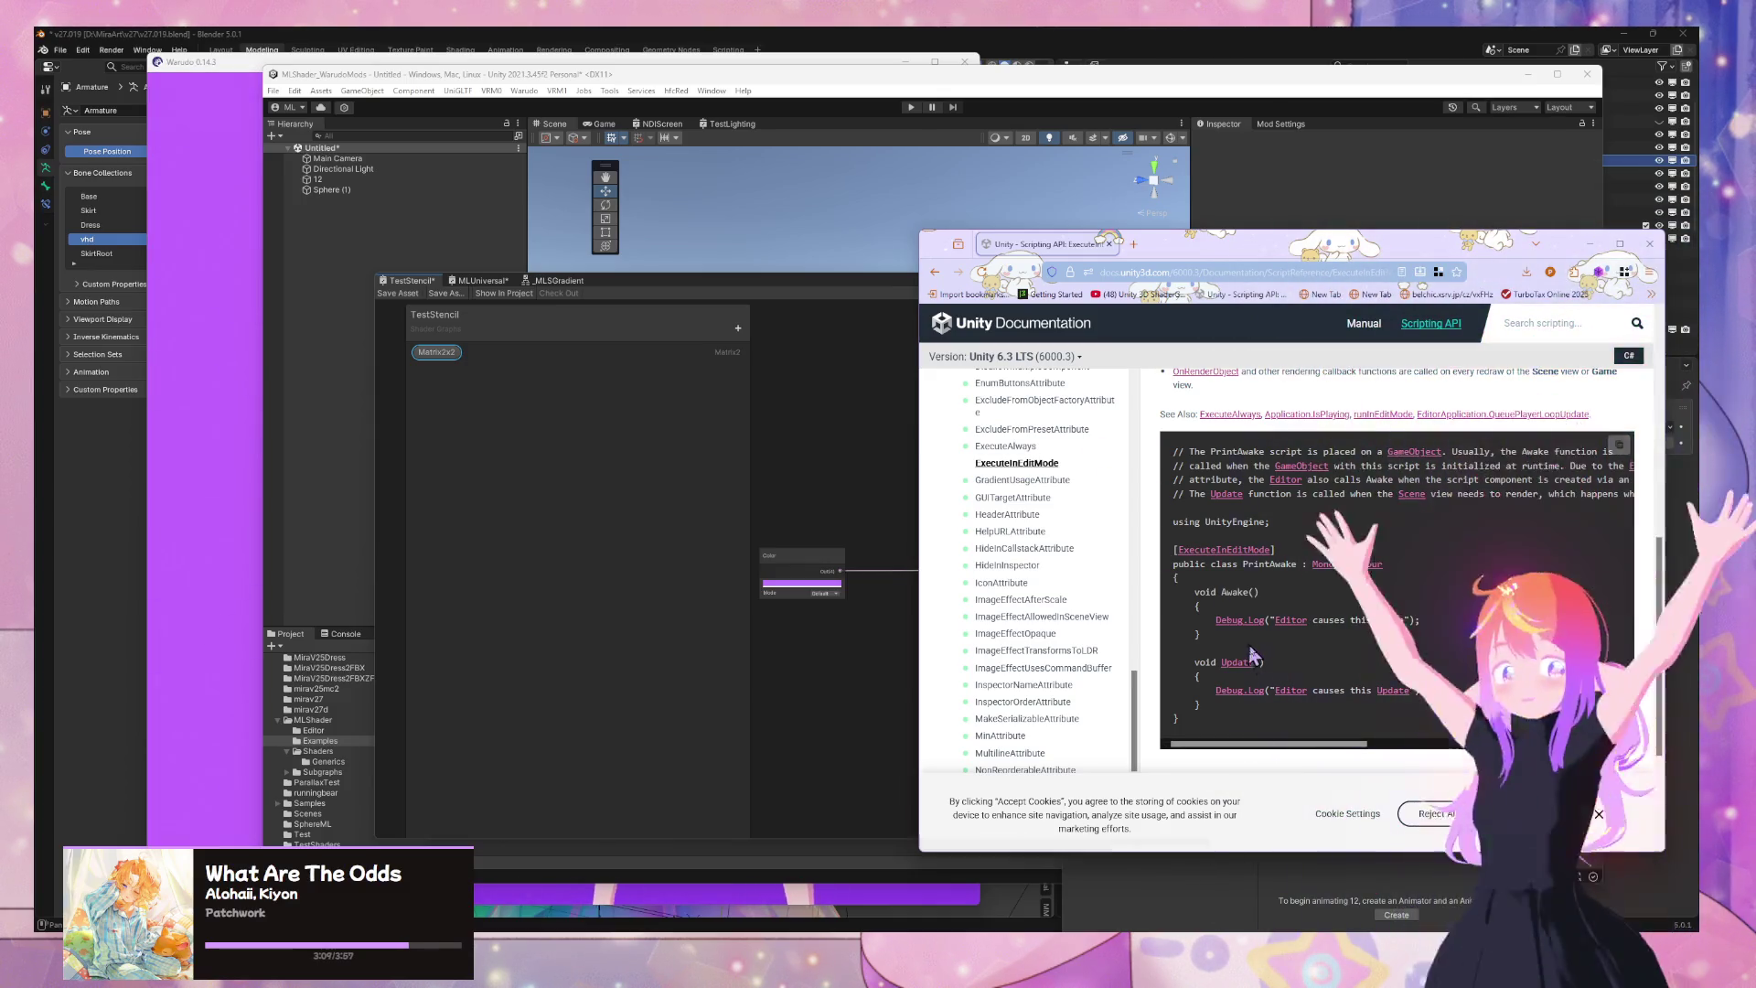
scroll(1181, 446, "down", 2)
scroll(1182, 446, "up", 2)
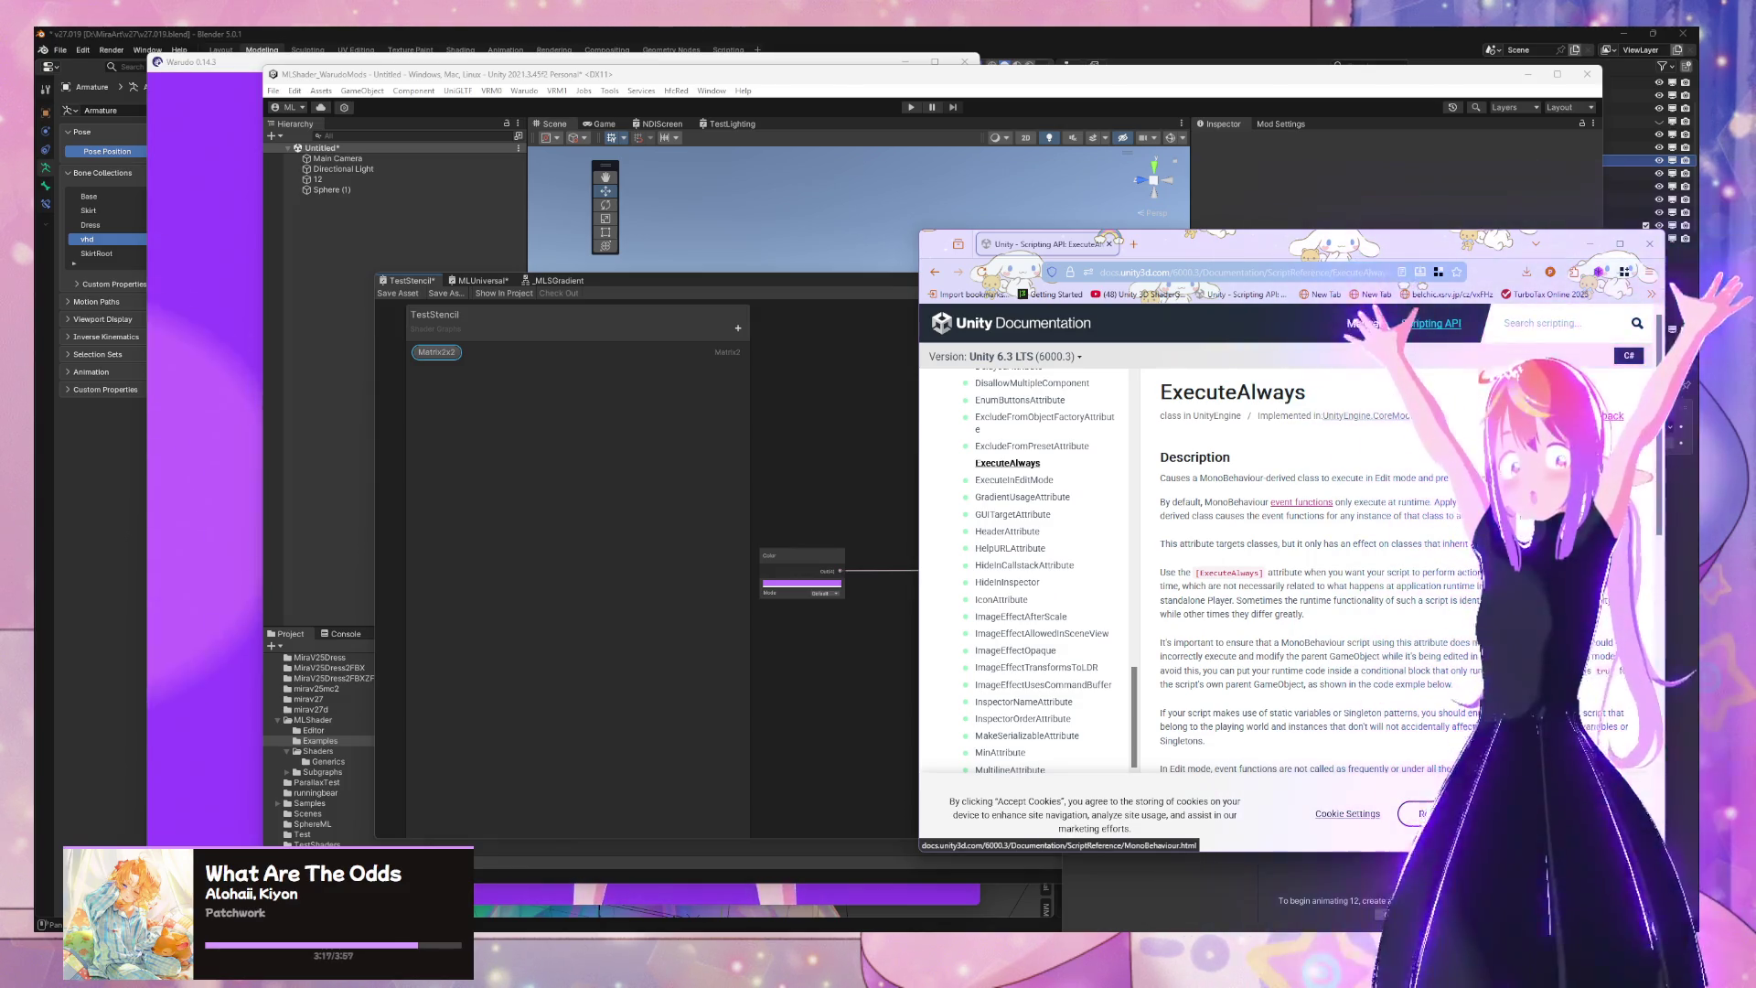
scroll(1523, 567, "down", 3)
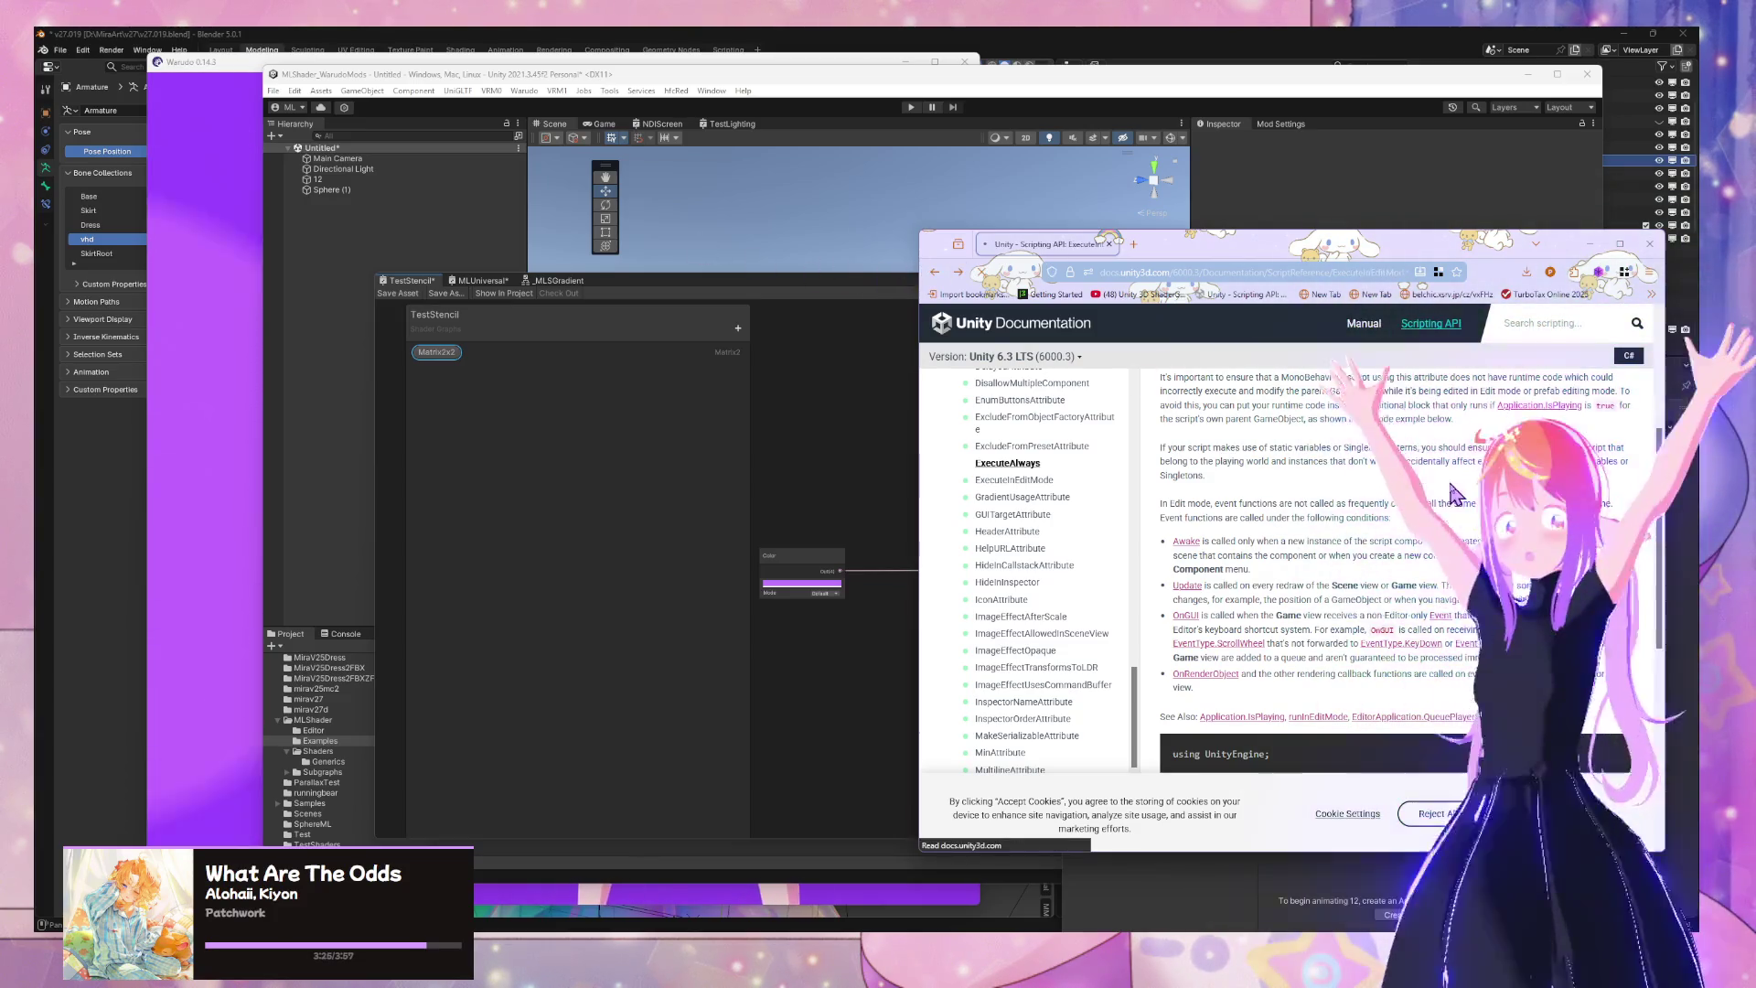
left_click(933, 273)
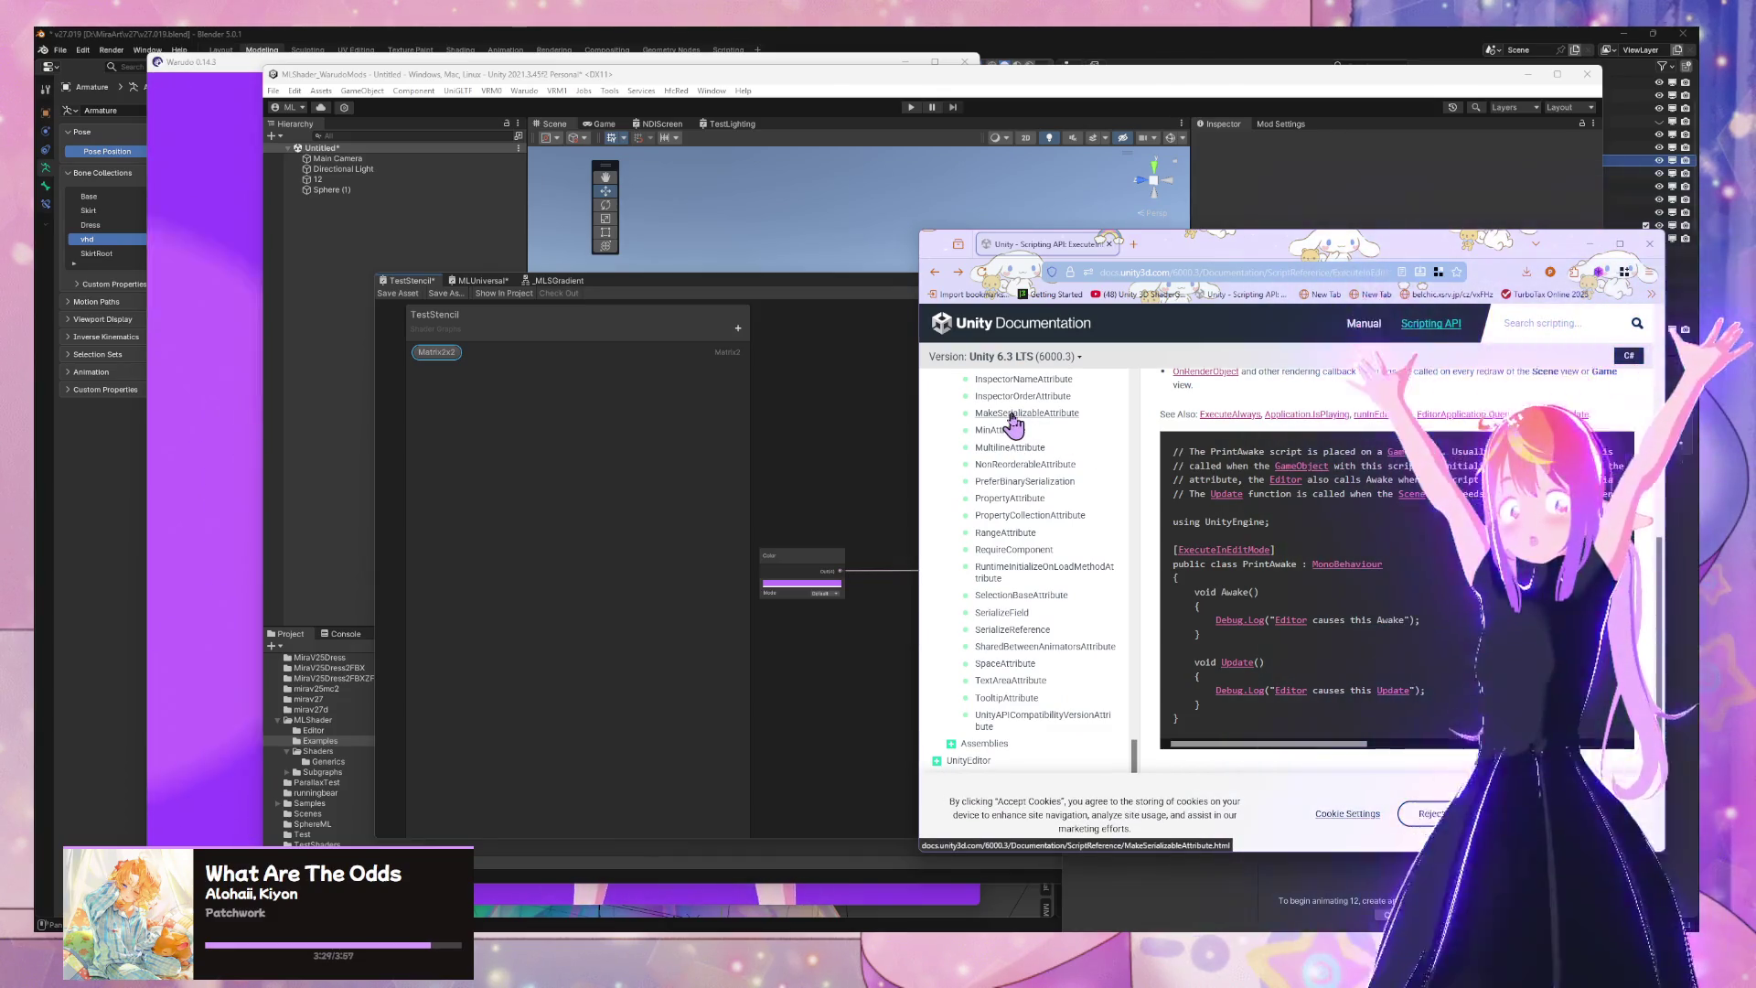
left_click(796, 405)
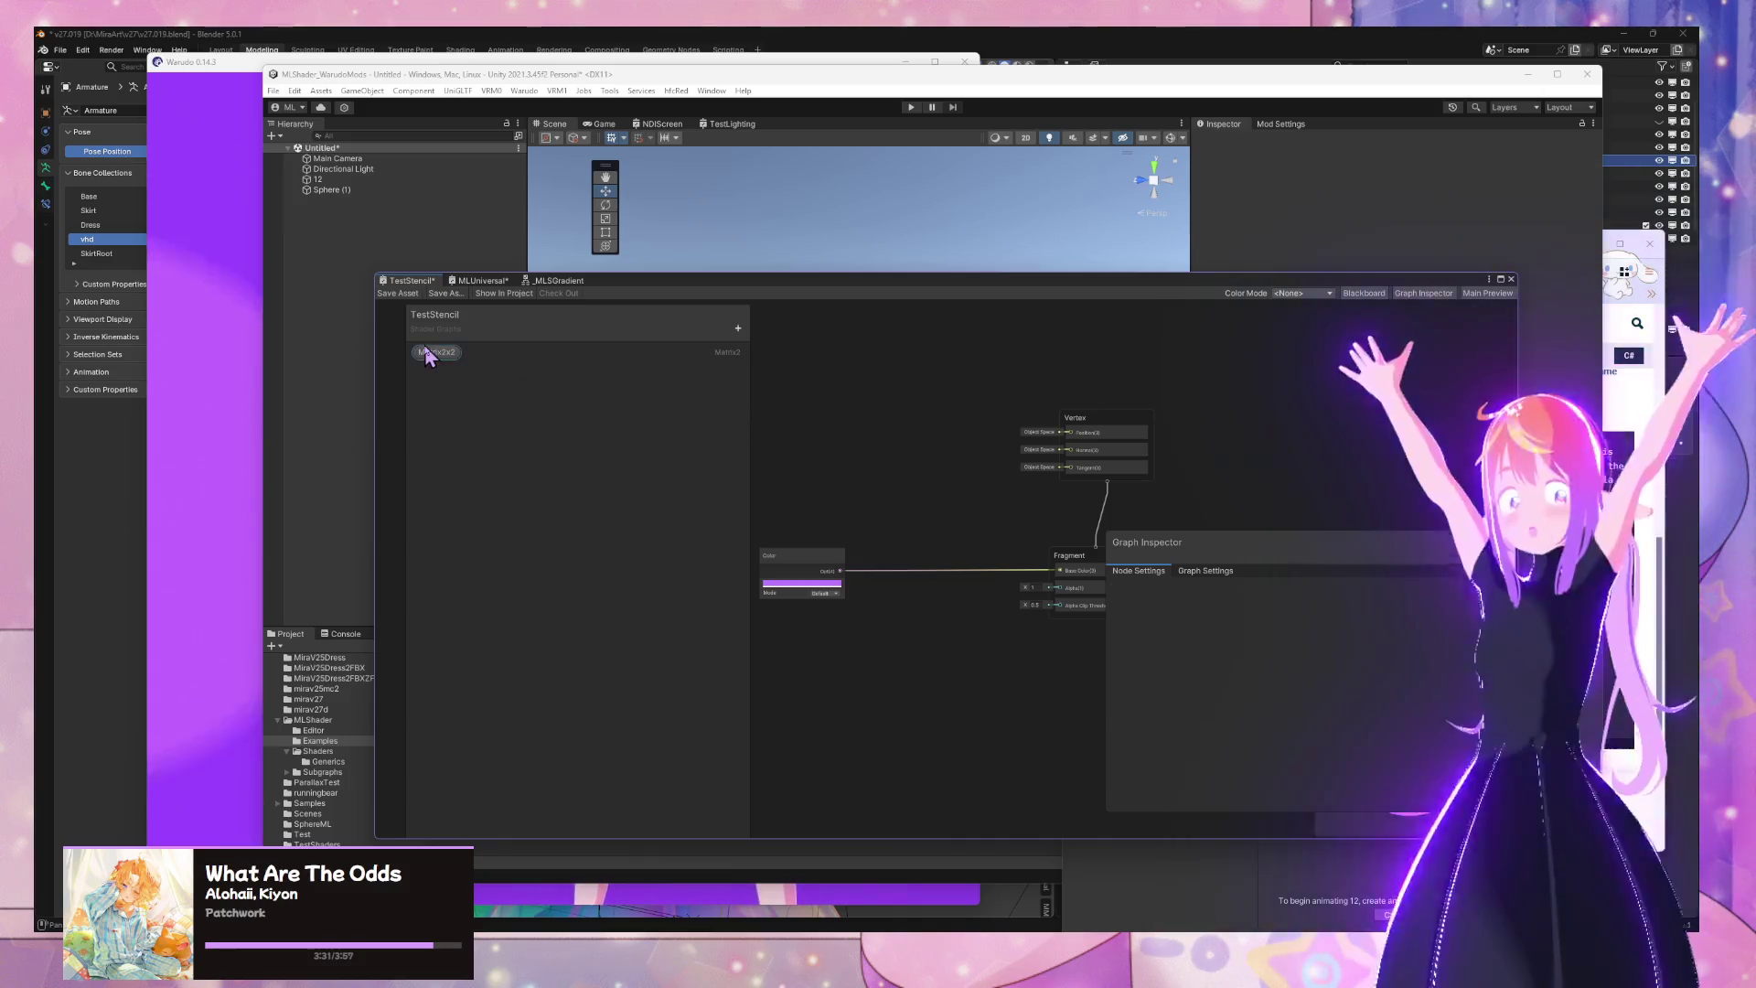
Make Matrix2x2 override its declaration with Hybrid Per Instance, keeping Precision at Inherit
left_click(428, 355)
left_click(1157, 713)
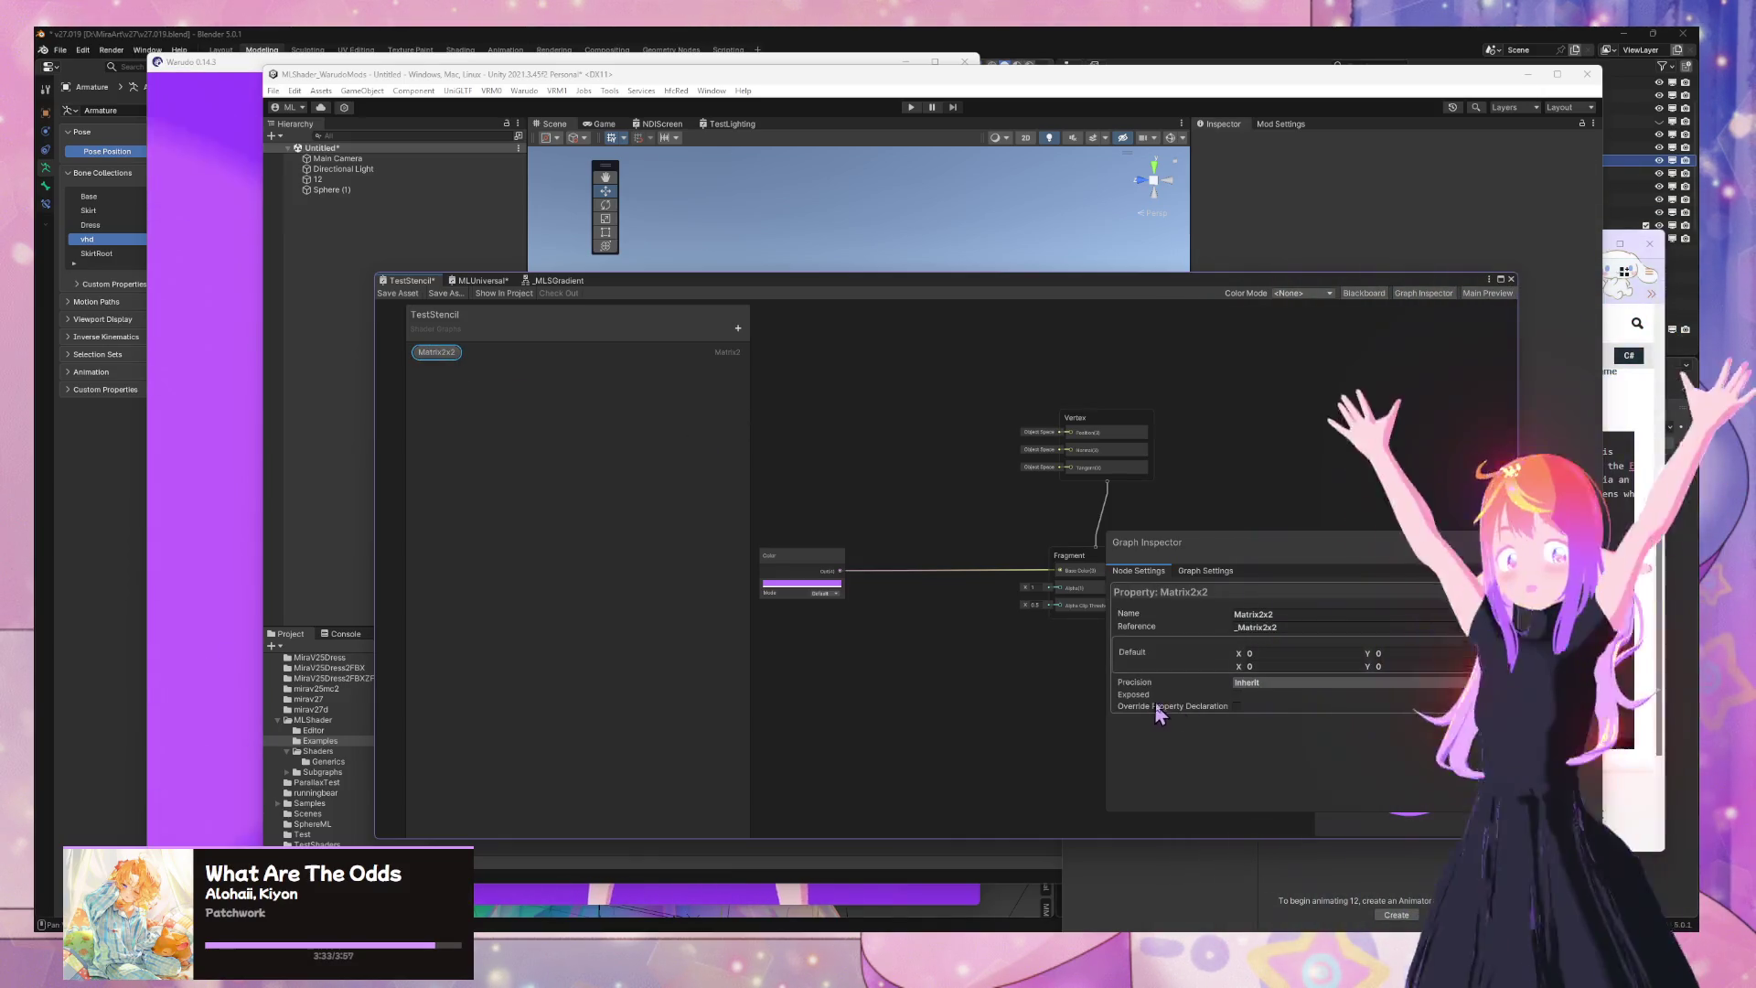
left_click(1236, 706)
left_click(1317, 720)
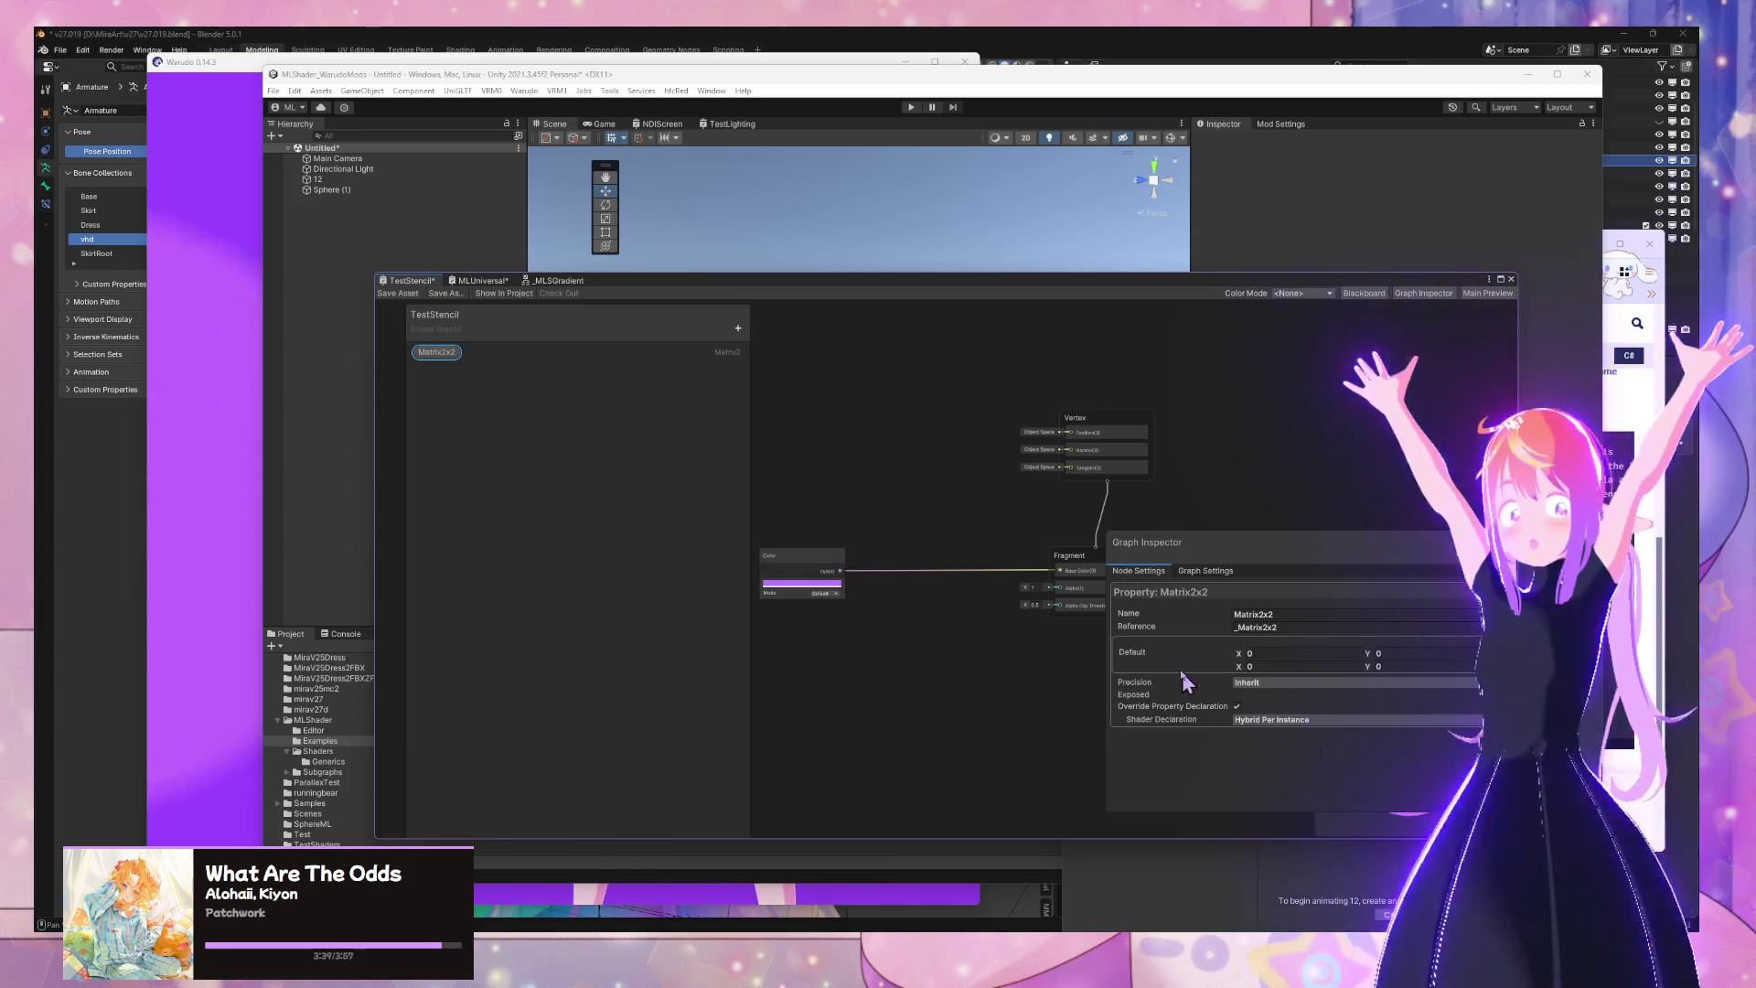
View the ExecuteAlways page's code example, then move the Shader Graph window to the lower right
key("alt+Tab")
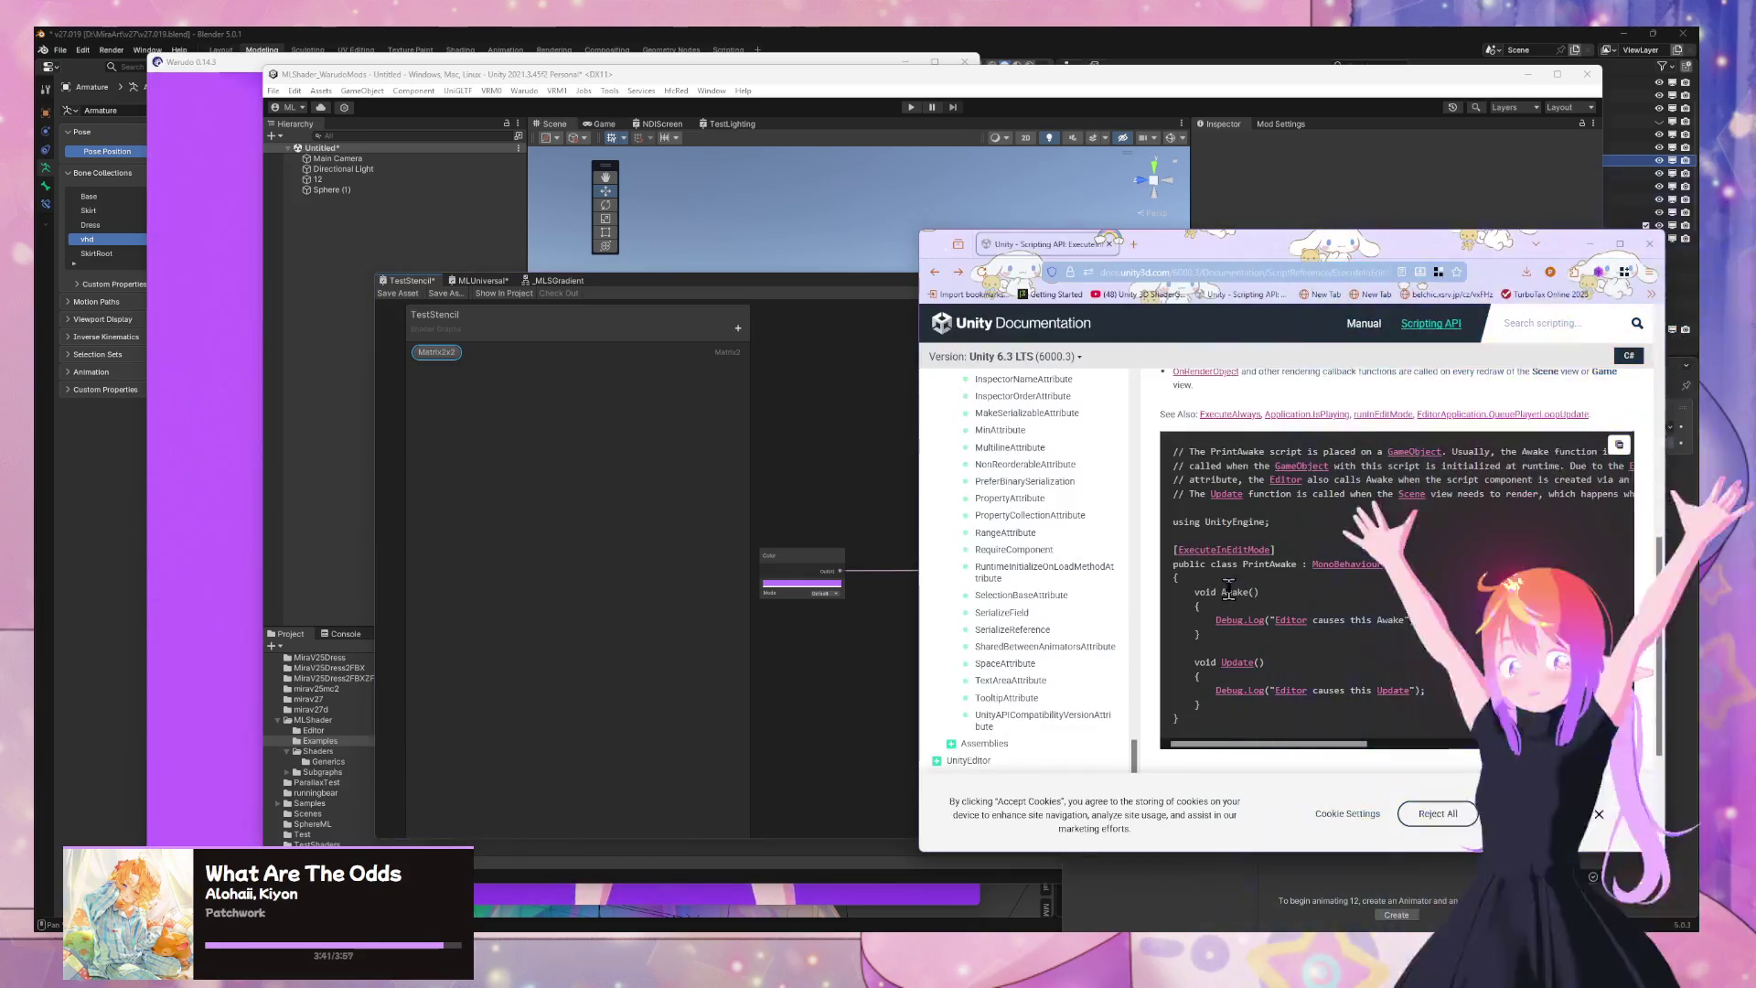
scroll(1061, 457, "up", 5)
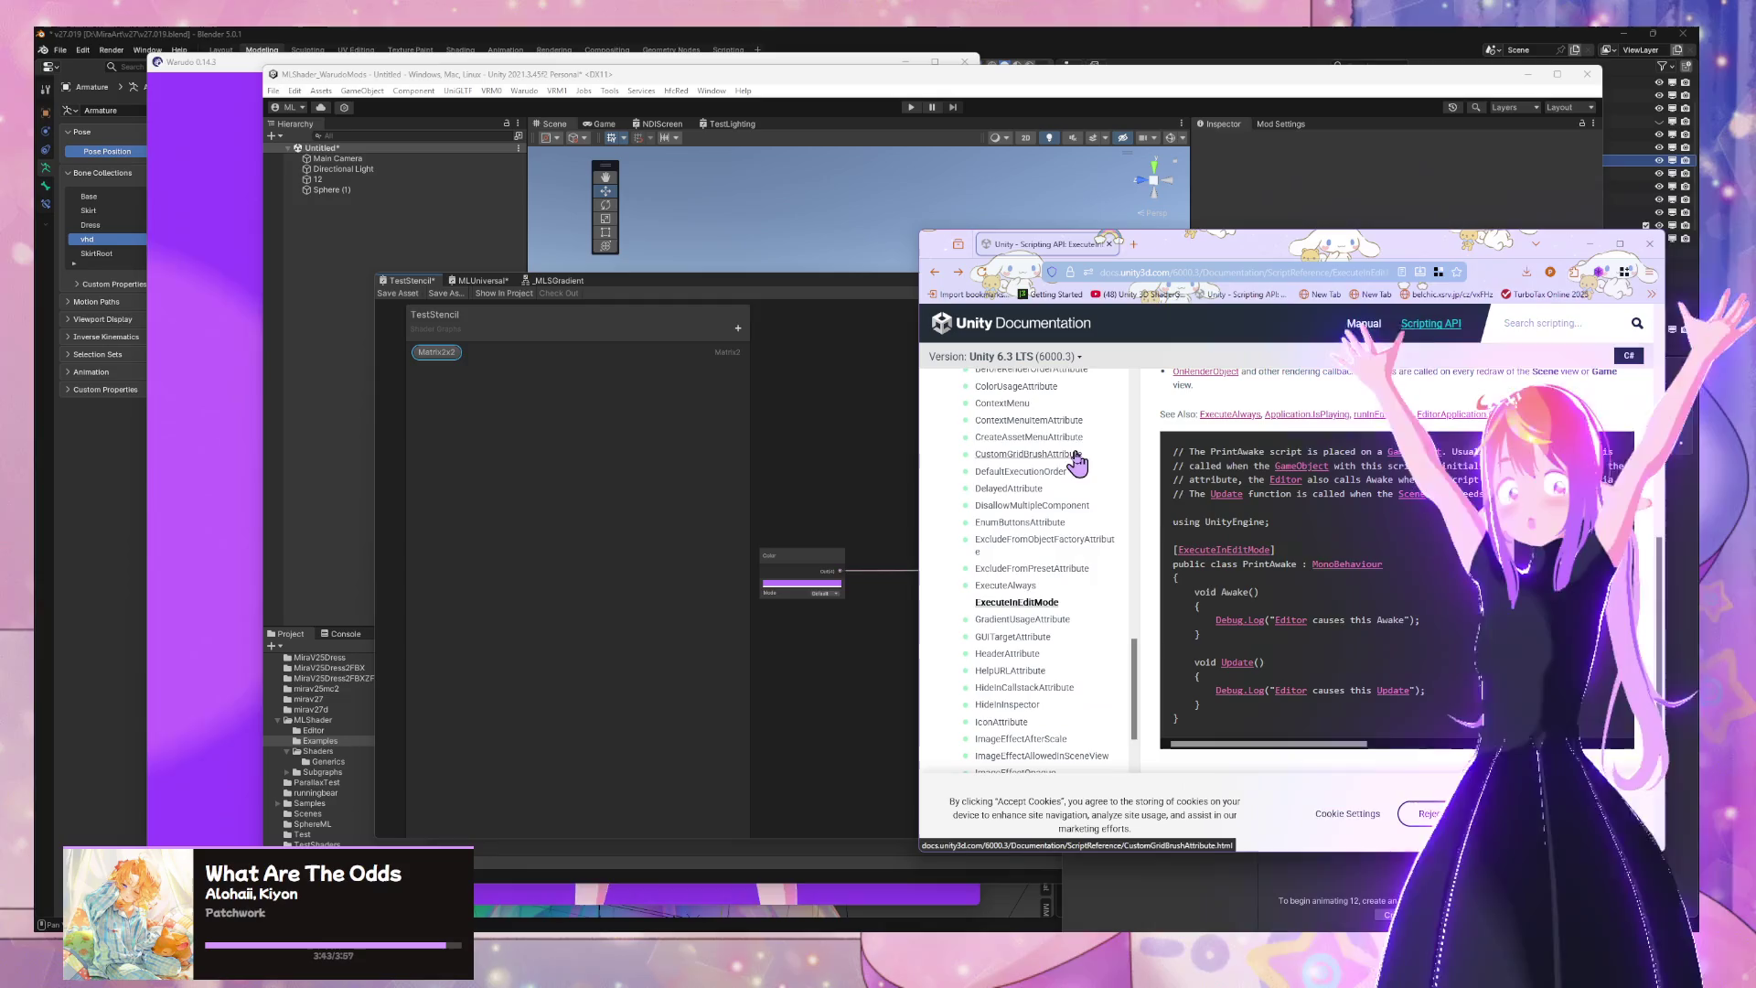
left_click(1023, 587)
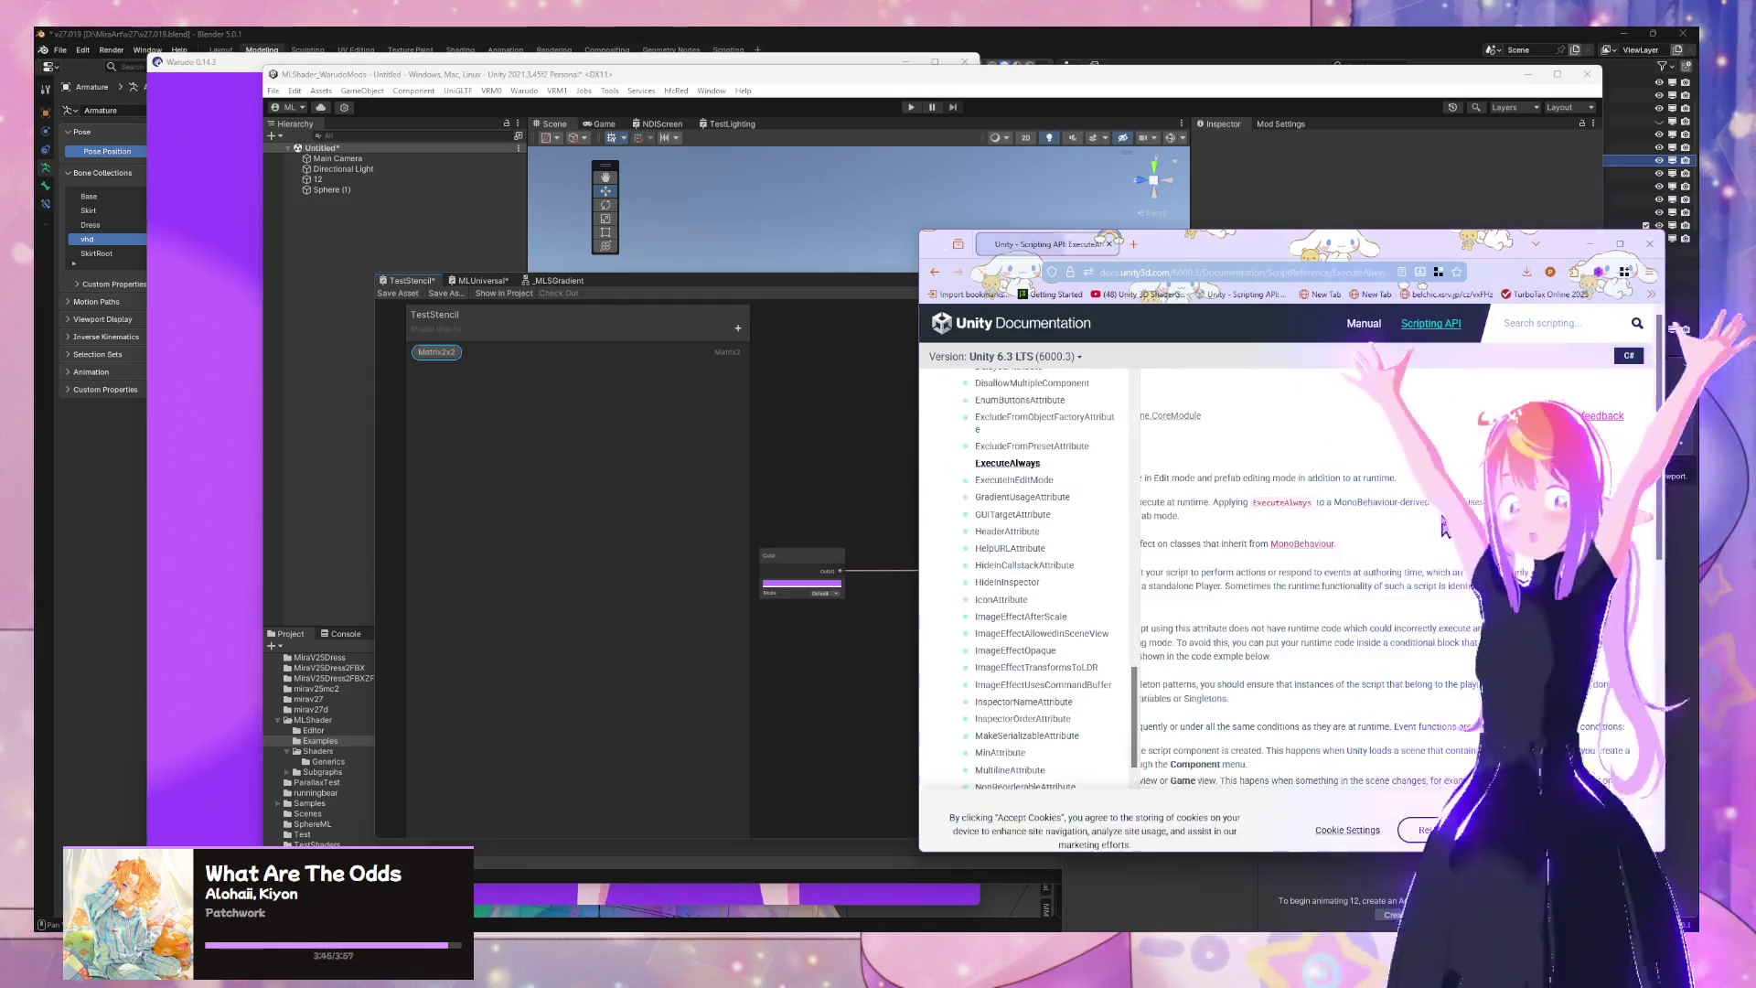
scroll(1441, 514, "down", 5)
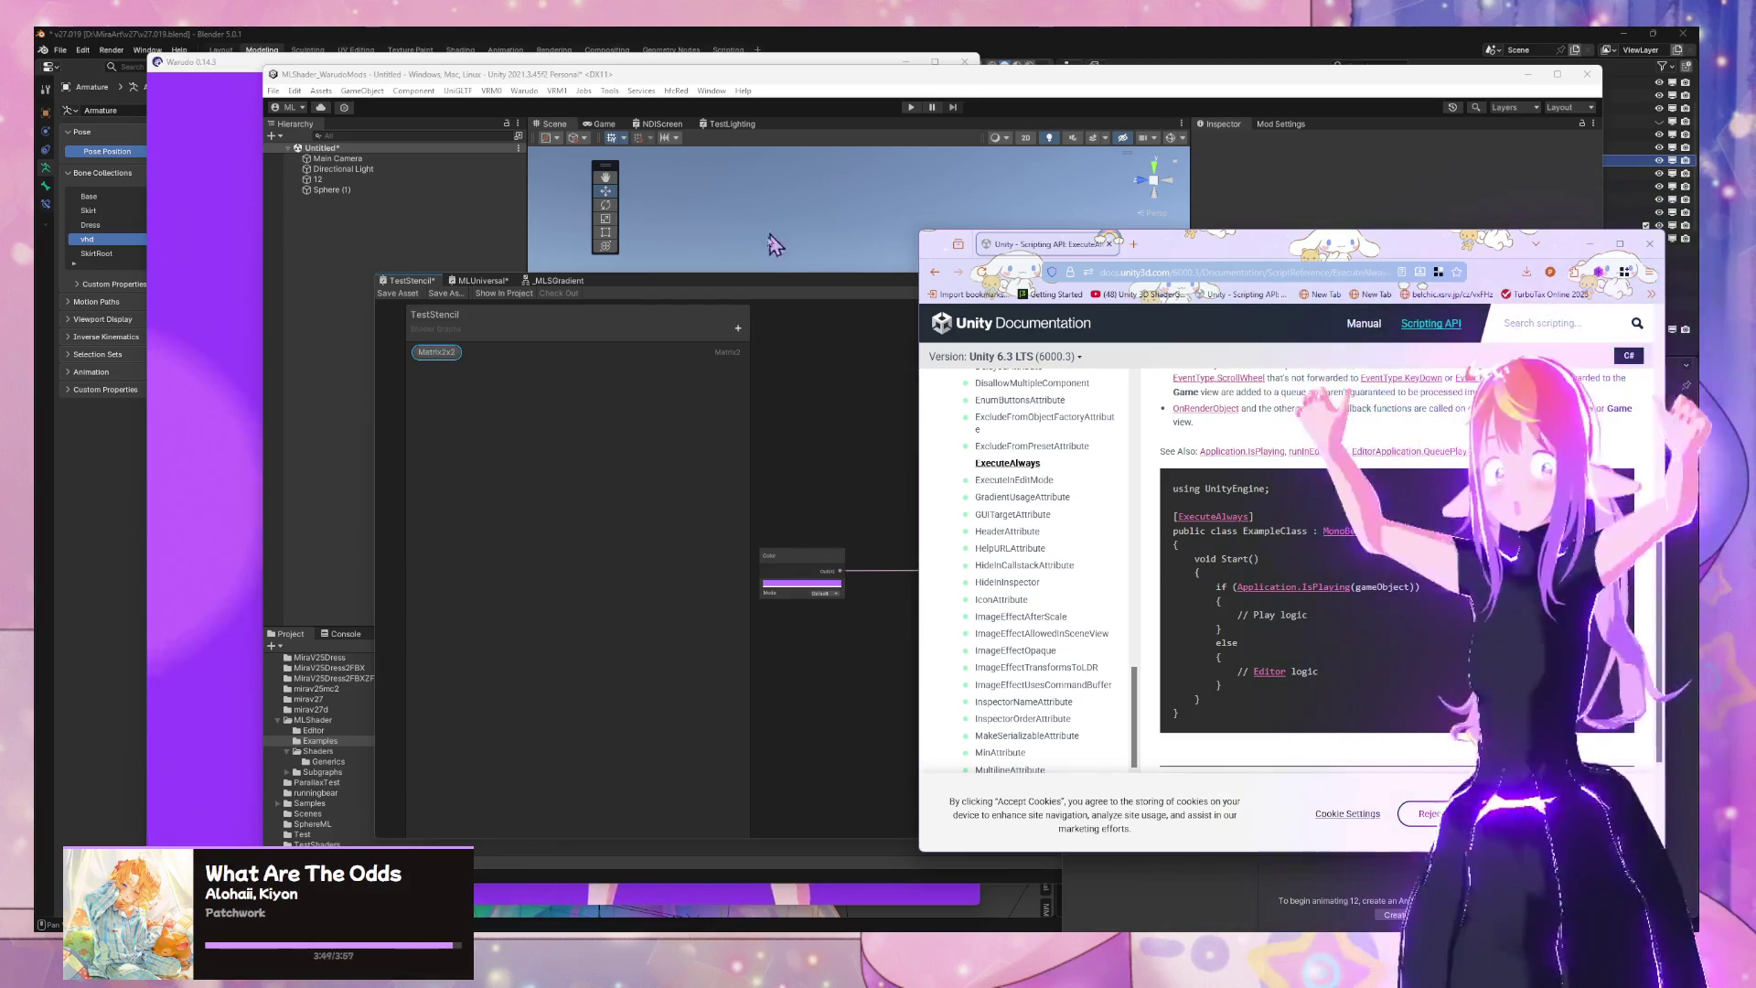
left_click_drag(732, 292, 1211, 353)
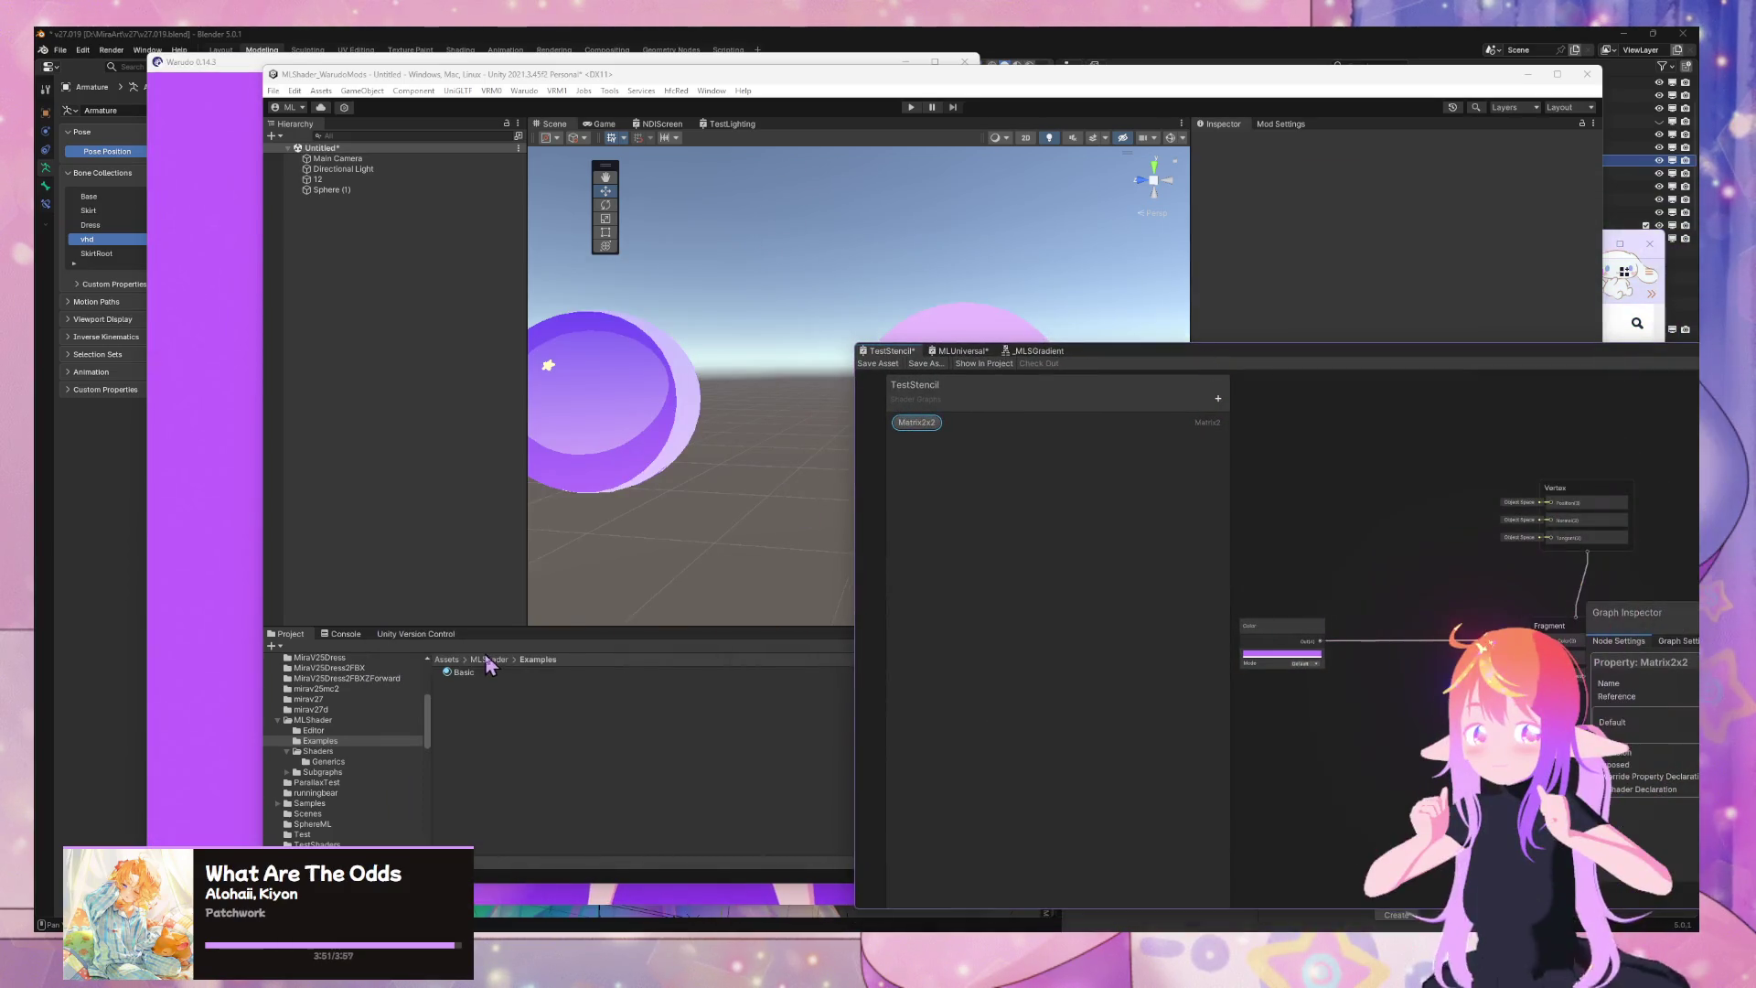
Collapse the MLShader folder and create a new C# script in Assets/Test
left_click(278, 720)
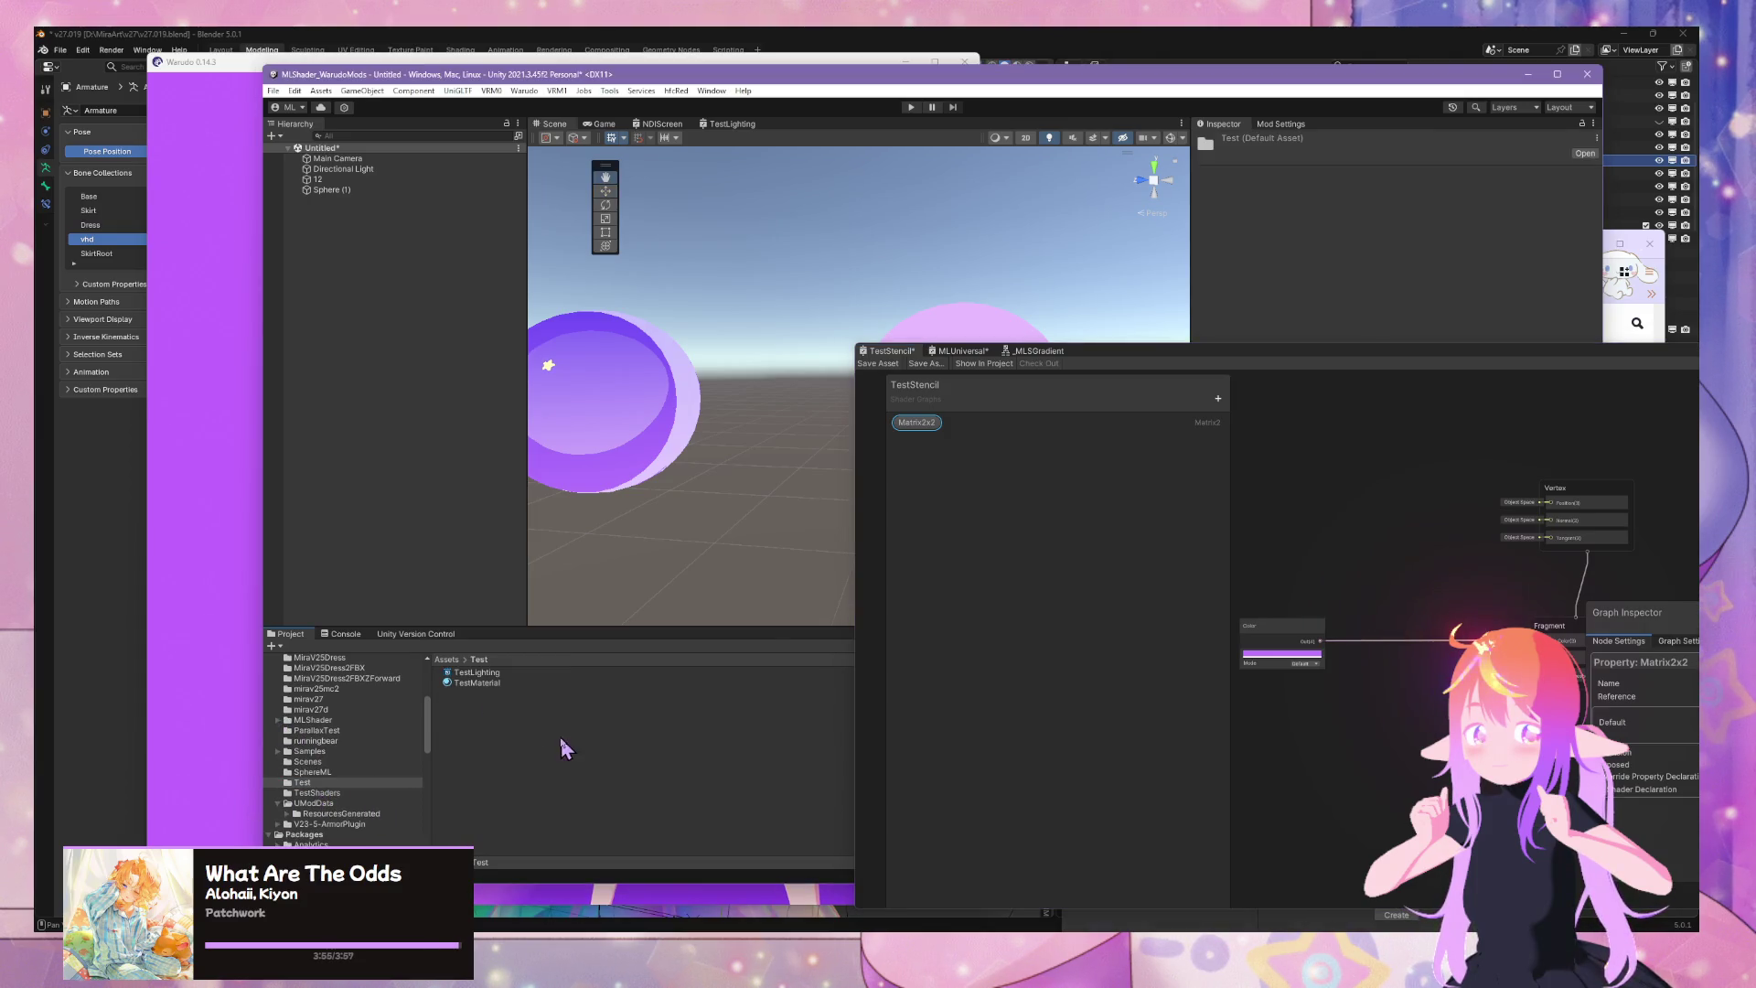
right_click(561, 739)
mouse_move(676, 368)
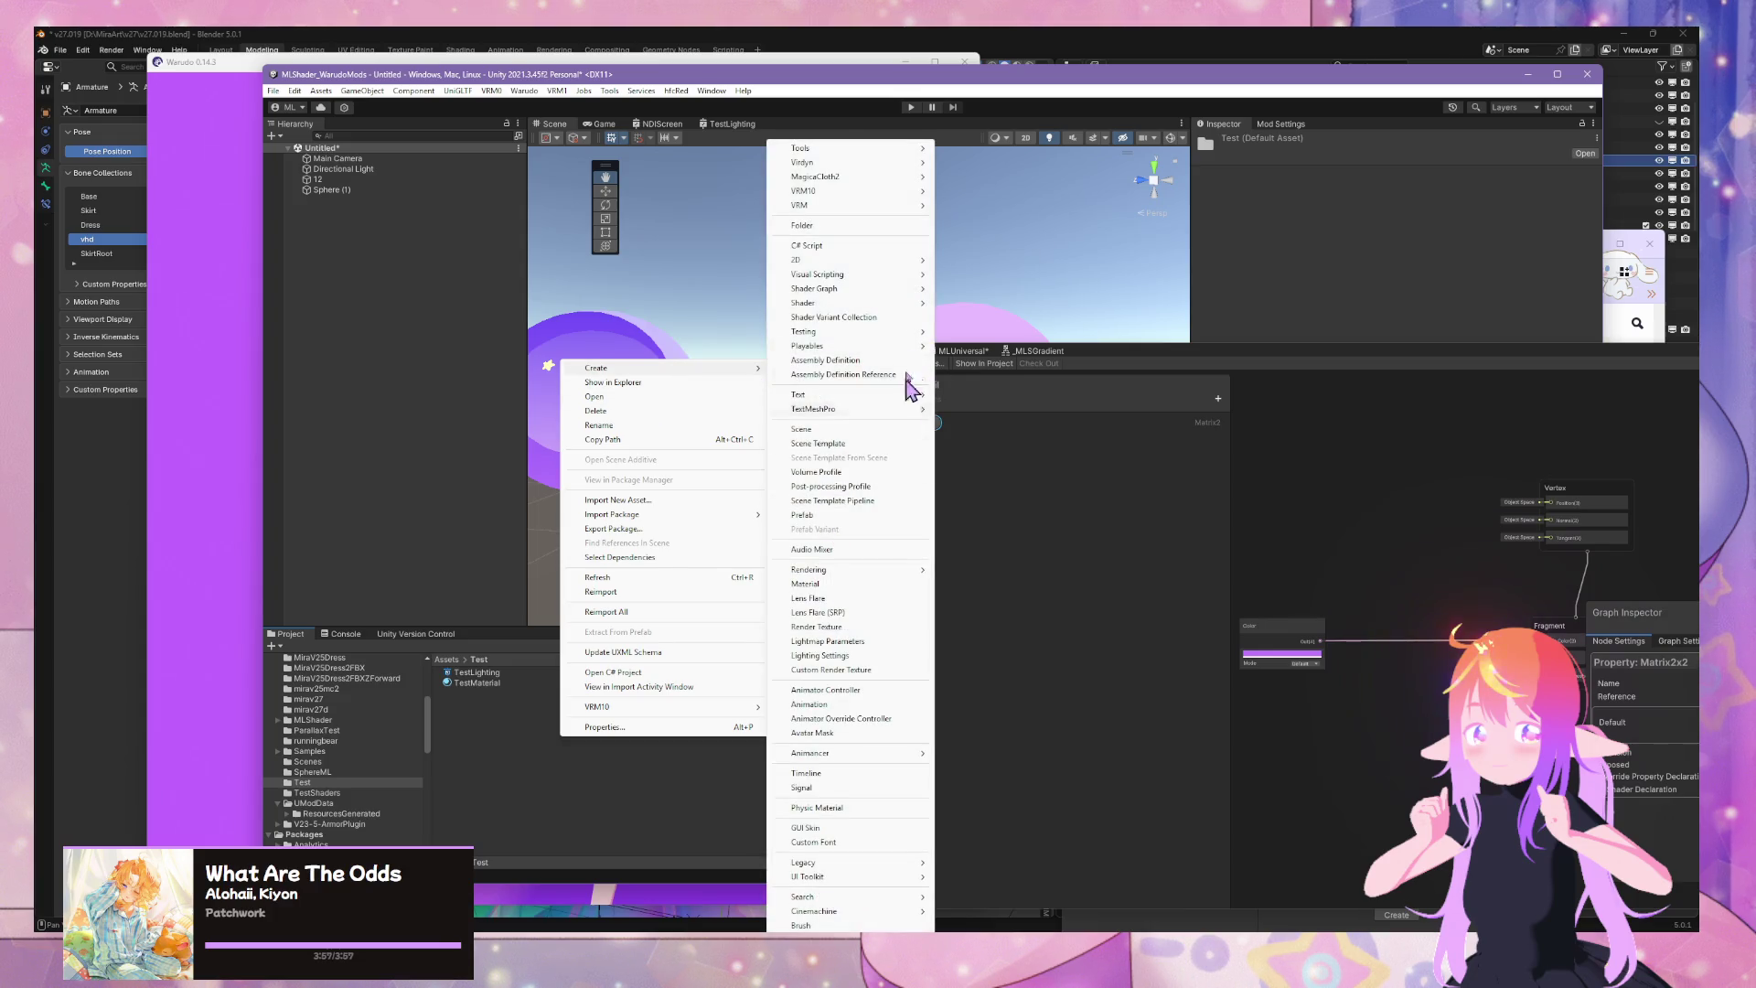
left_click(886, 249)
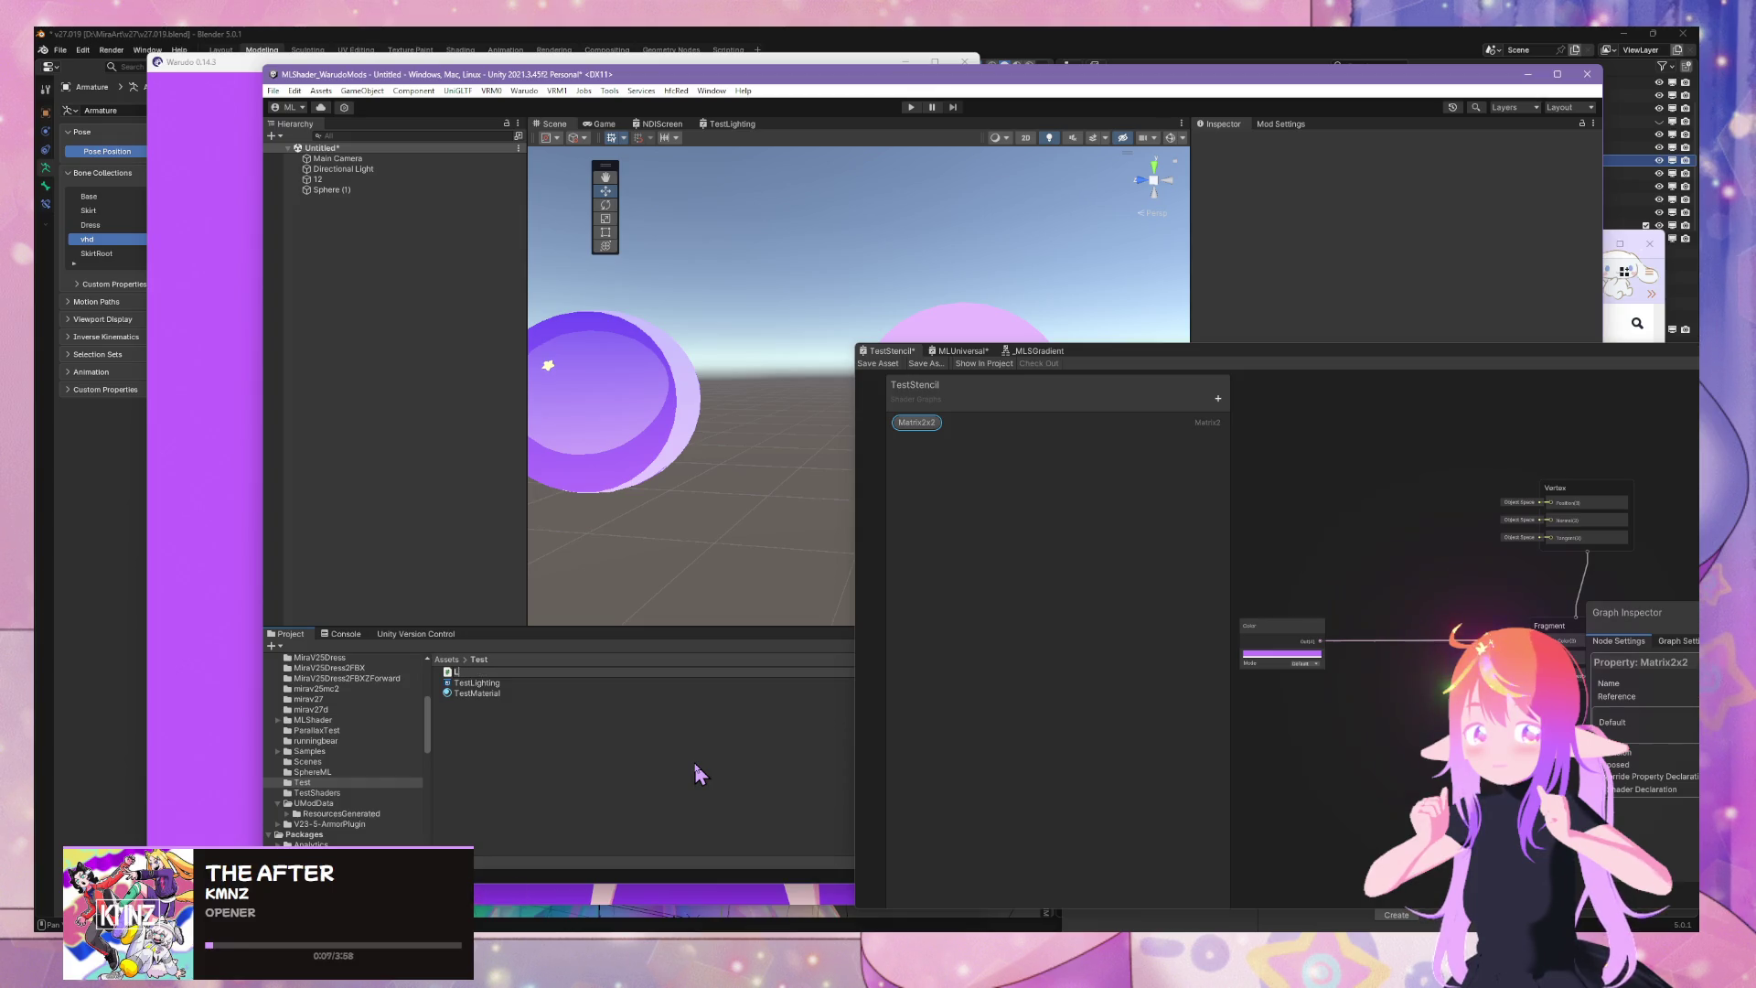
Enter ShaderLightingEditorTest as the new script's name
type("S")
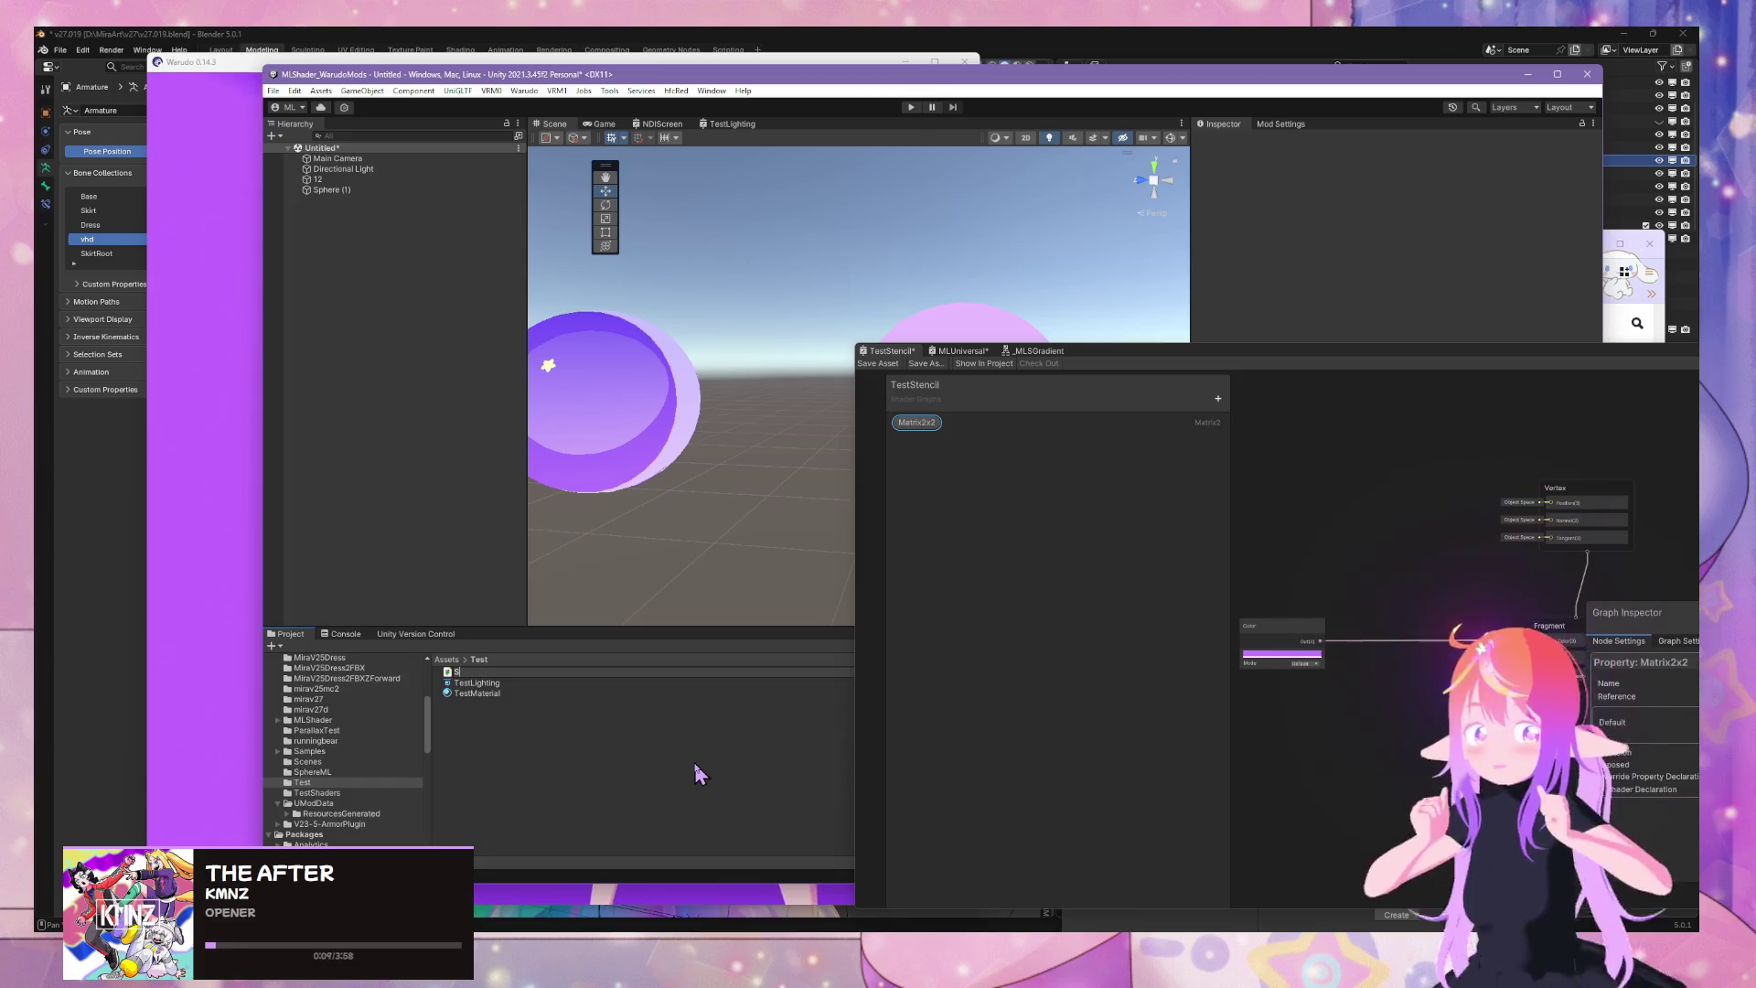
type("haderLightin")
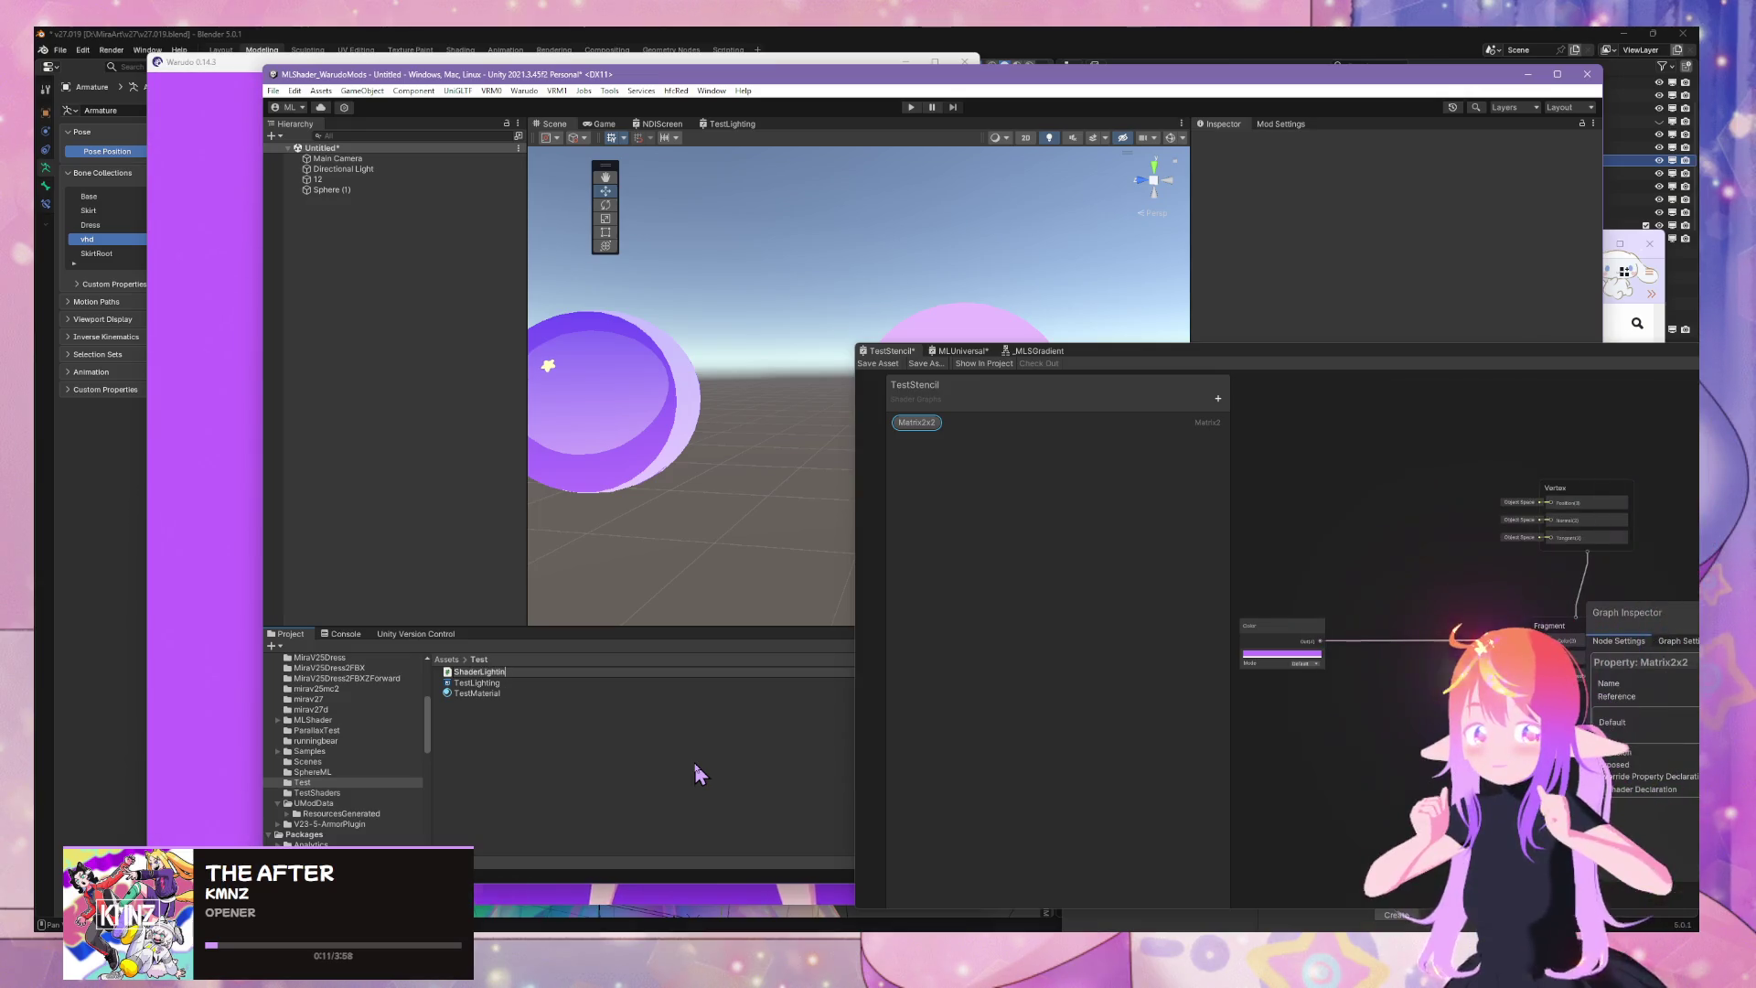
type("g")
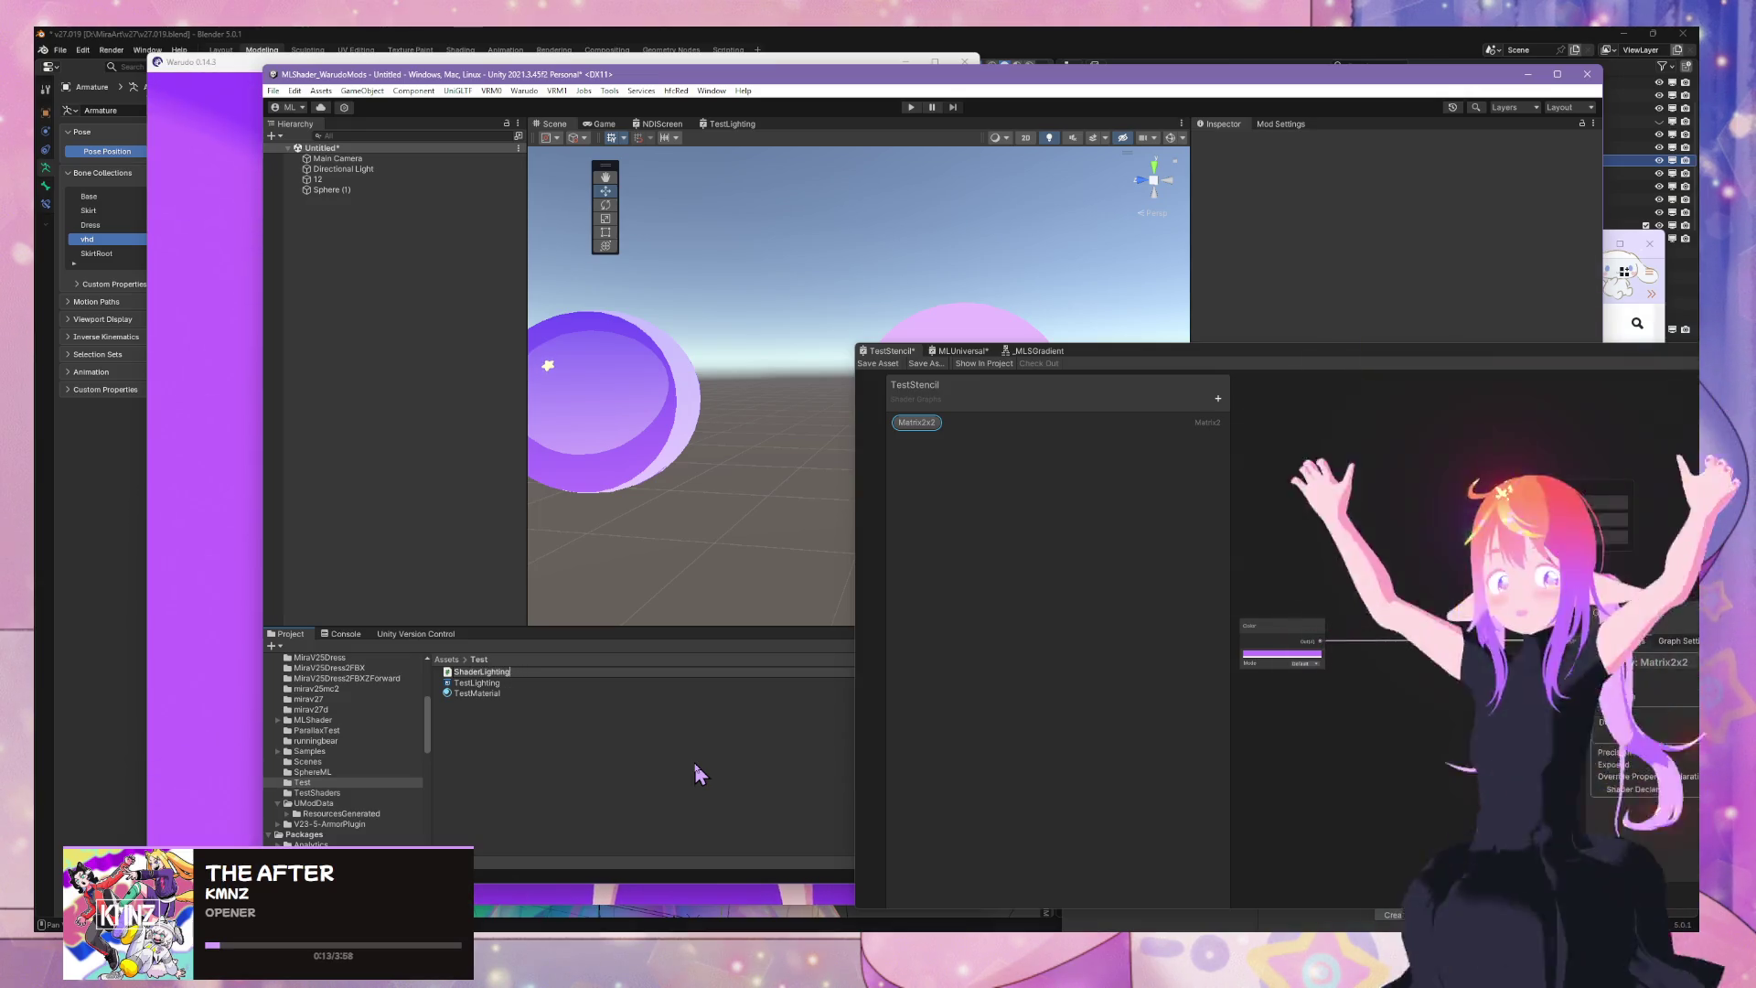
type("TestEdit")
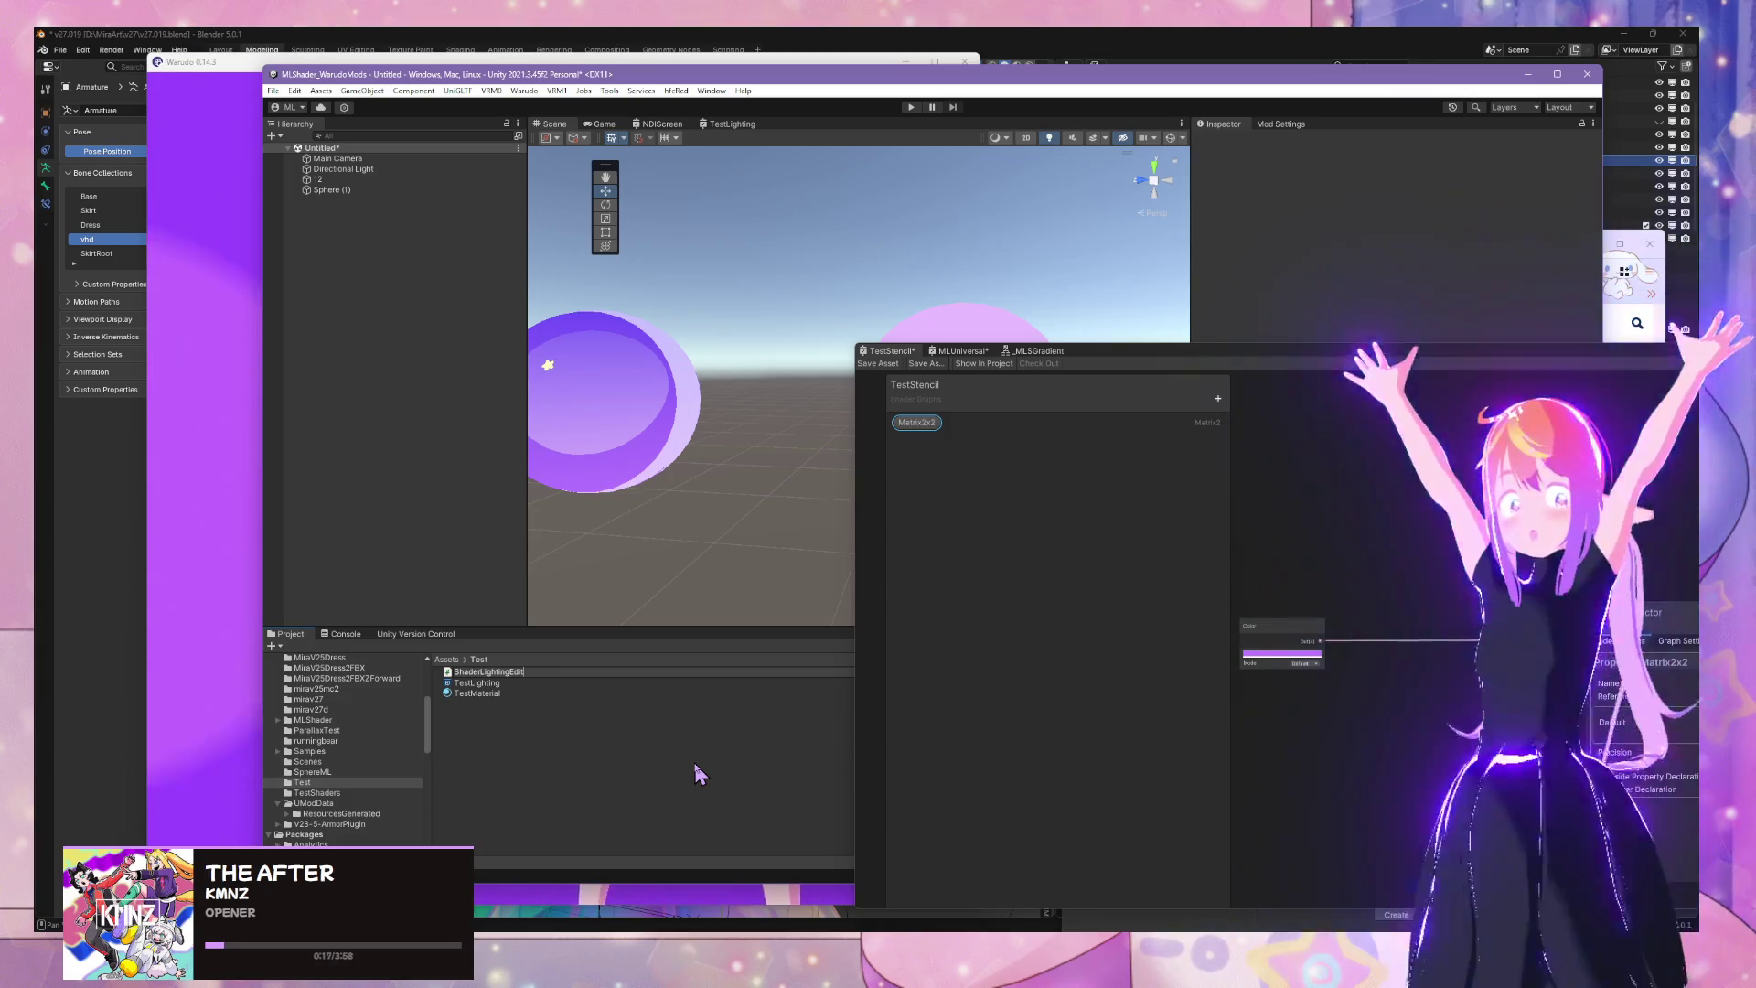
type("orTest")
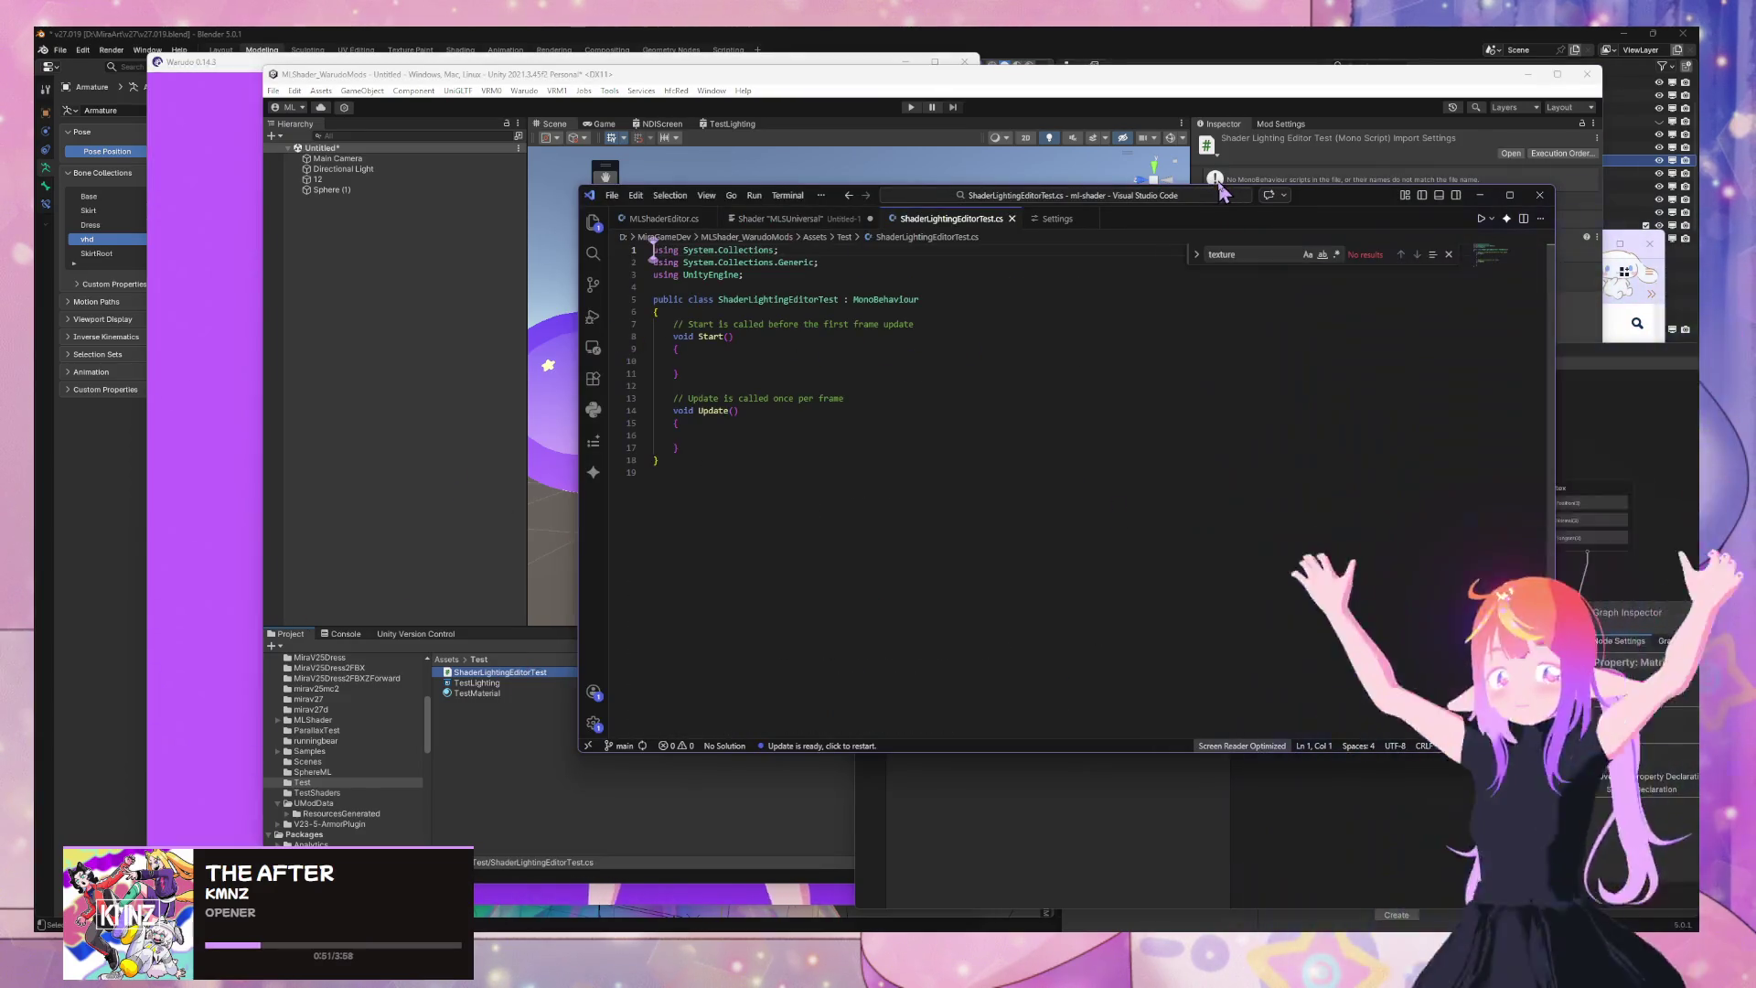
Copy [ExecuteAlways] from the docs sample and paste it on its own line above the class
mouse_move(1313, 206)
left_mouse_down()
mouse_move(1329, 580)
mouse_move(1408, 483)
mouse_move(1402, 457)
left_mouse_up()
mouse_move(783, 928)
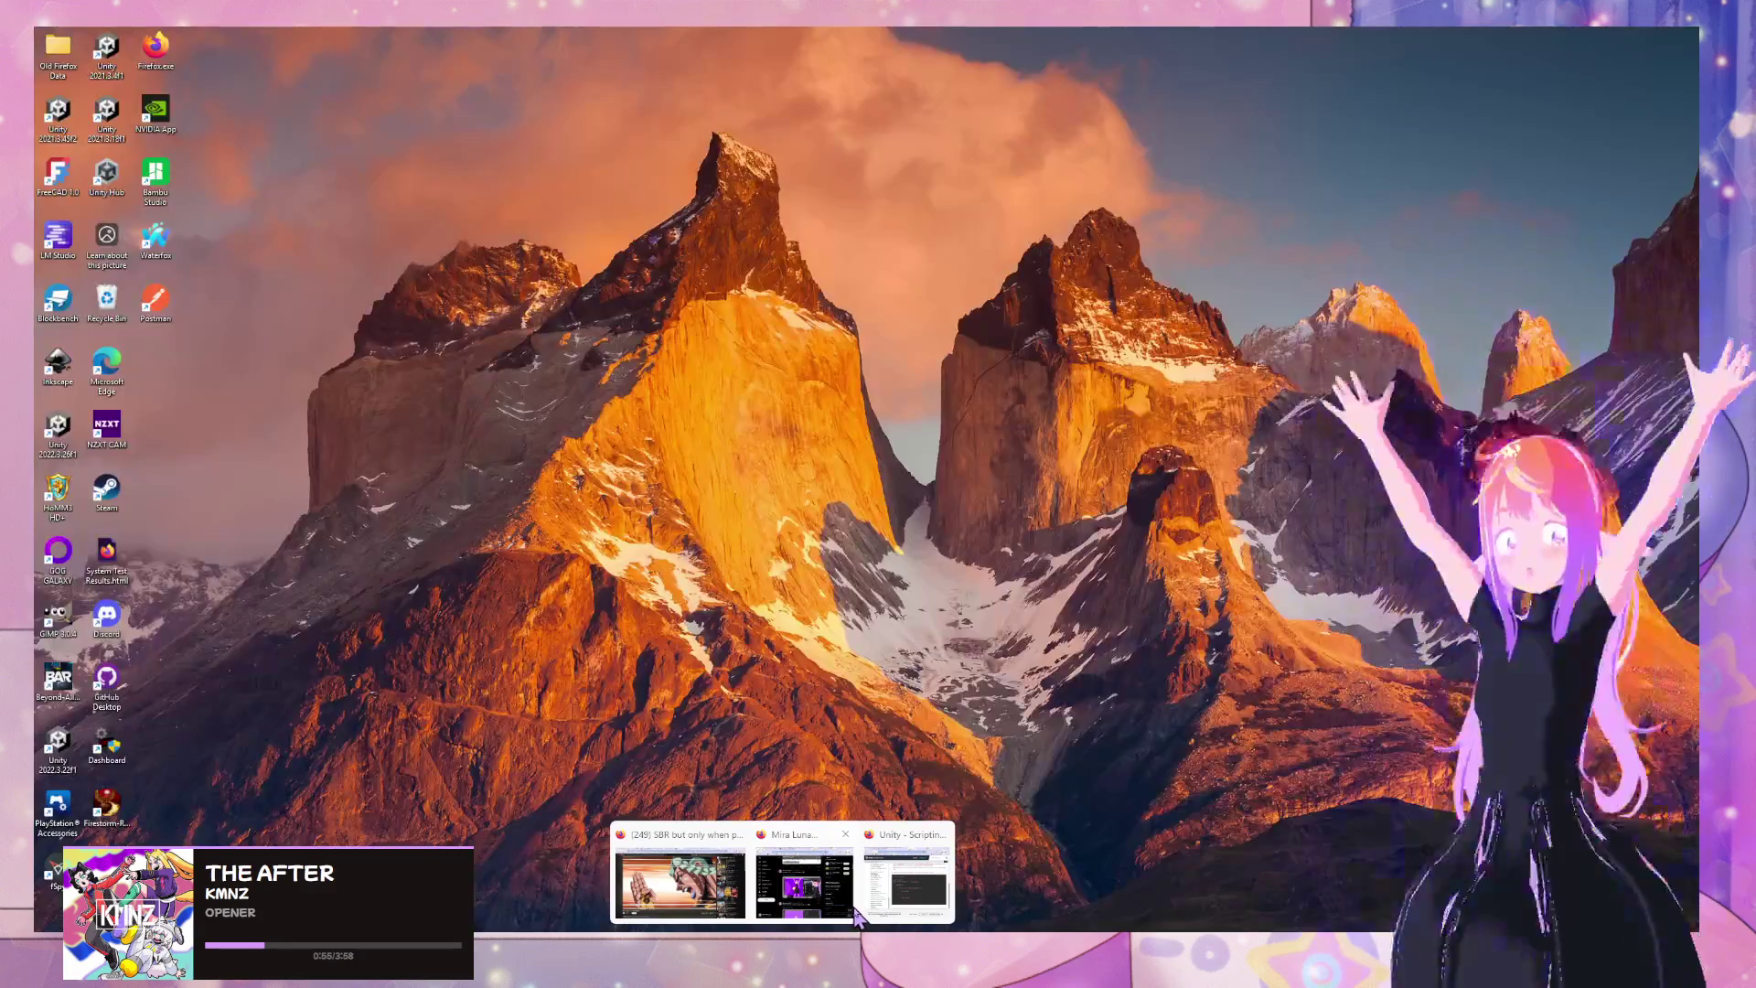
left_click(673, 873)
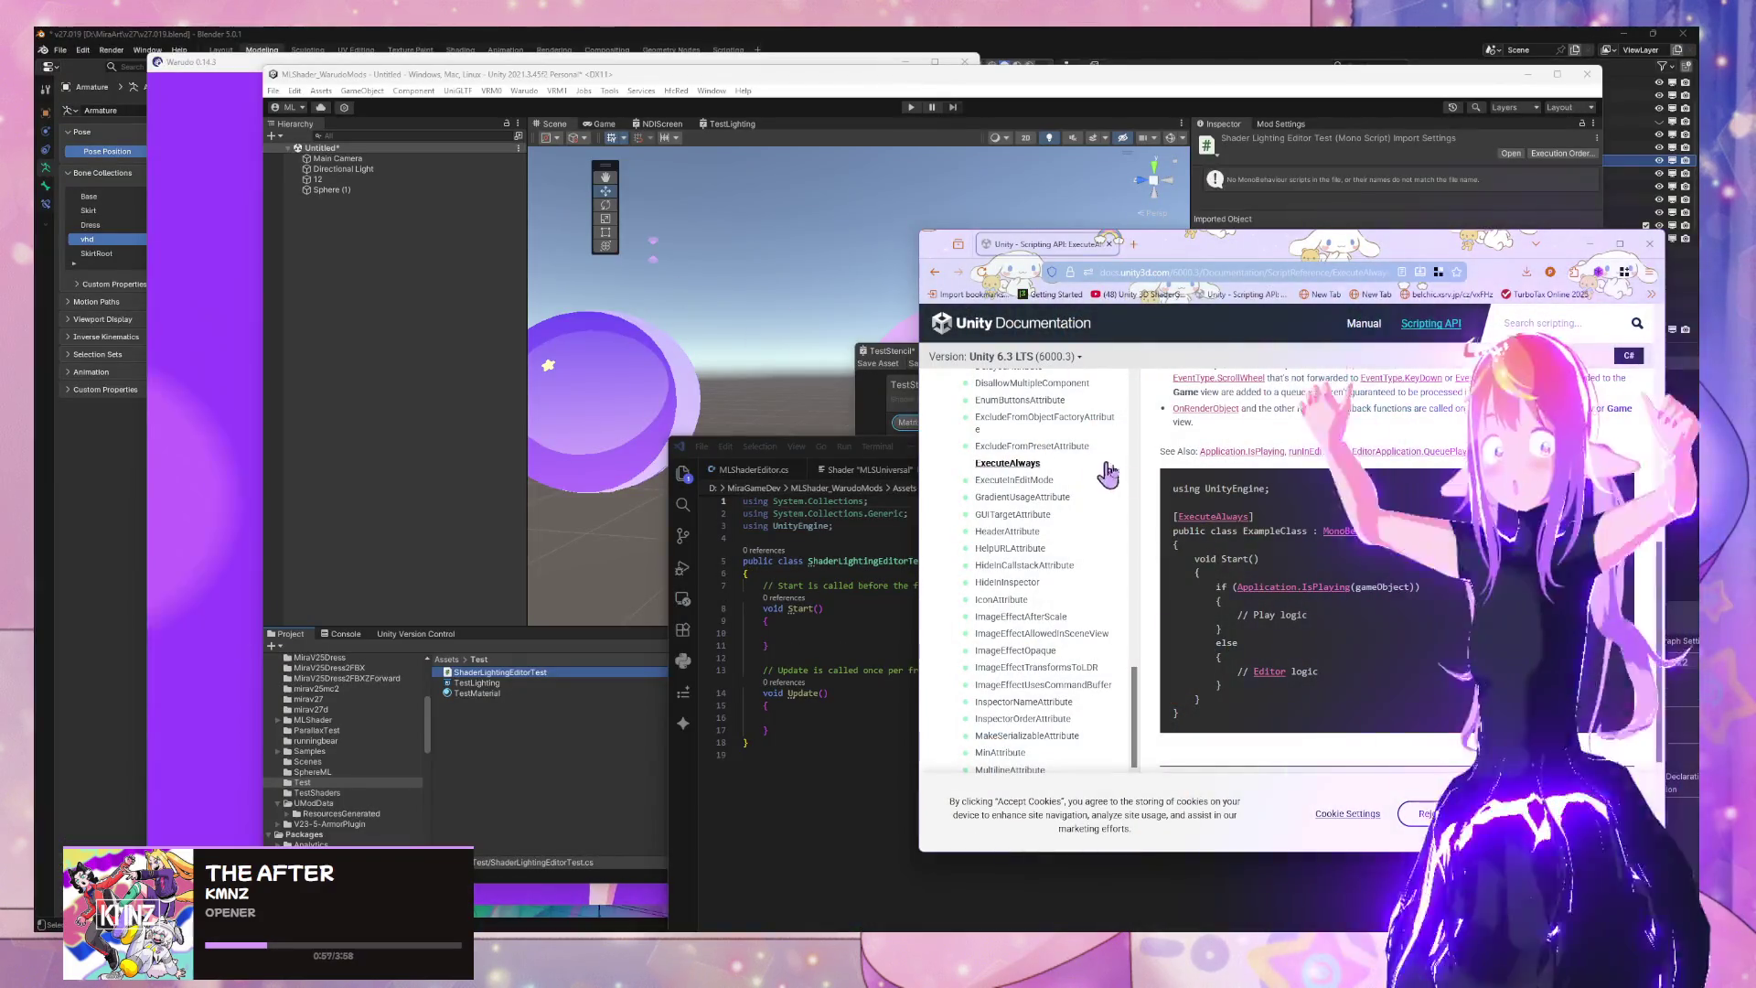
left_click_drag(1255, 517, 1189, 516)
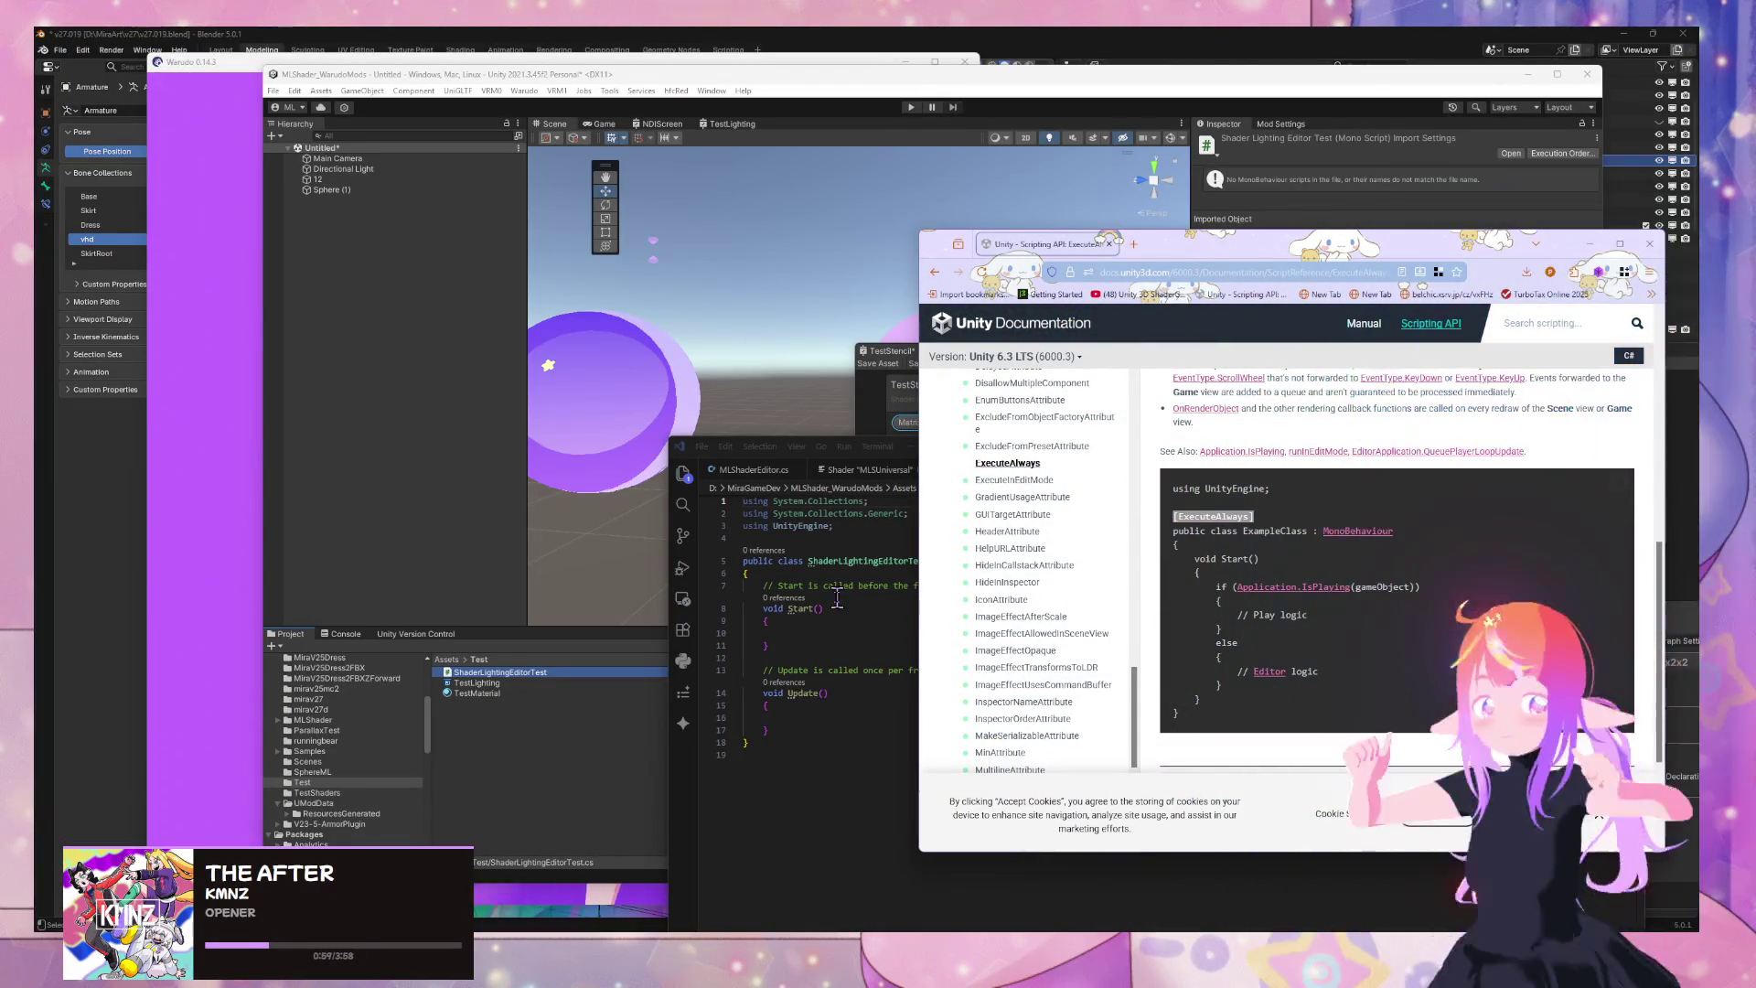
left_click(860, 547)
key("Down")
type("[ExecuteAlways]")
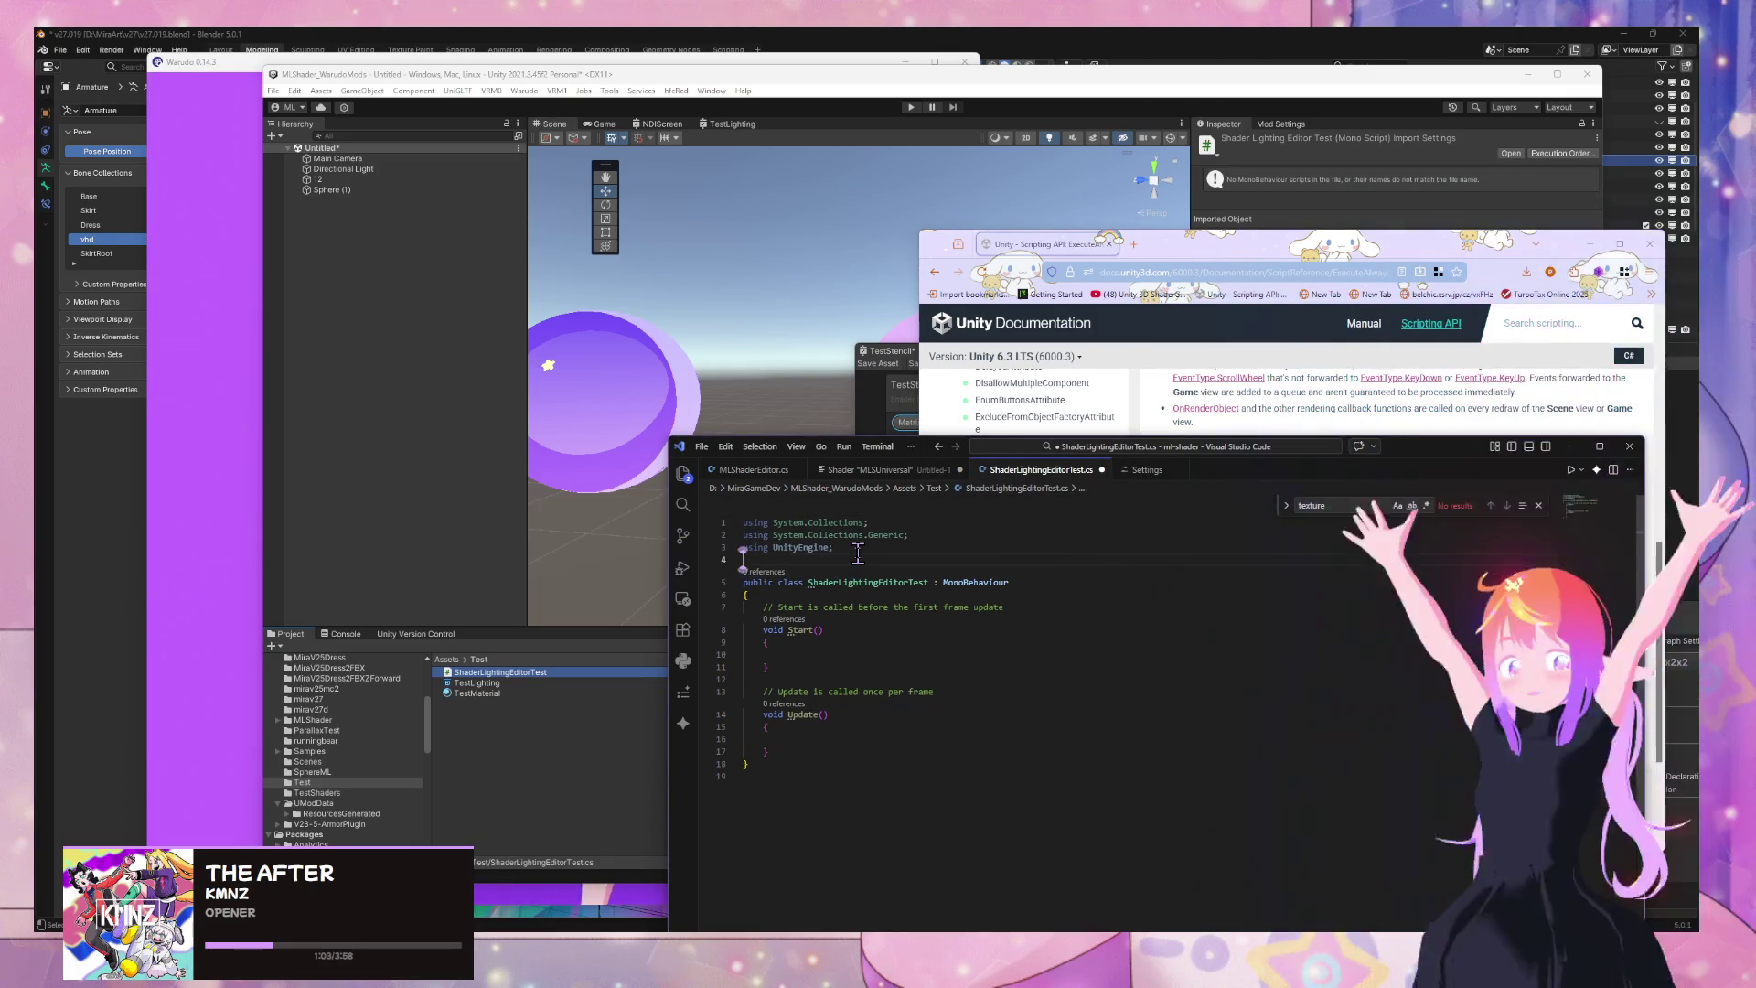
type("[ExecuteAlways]")
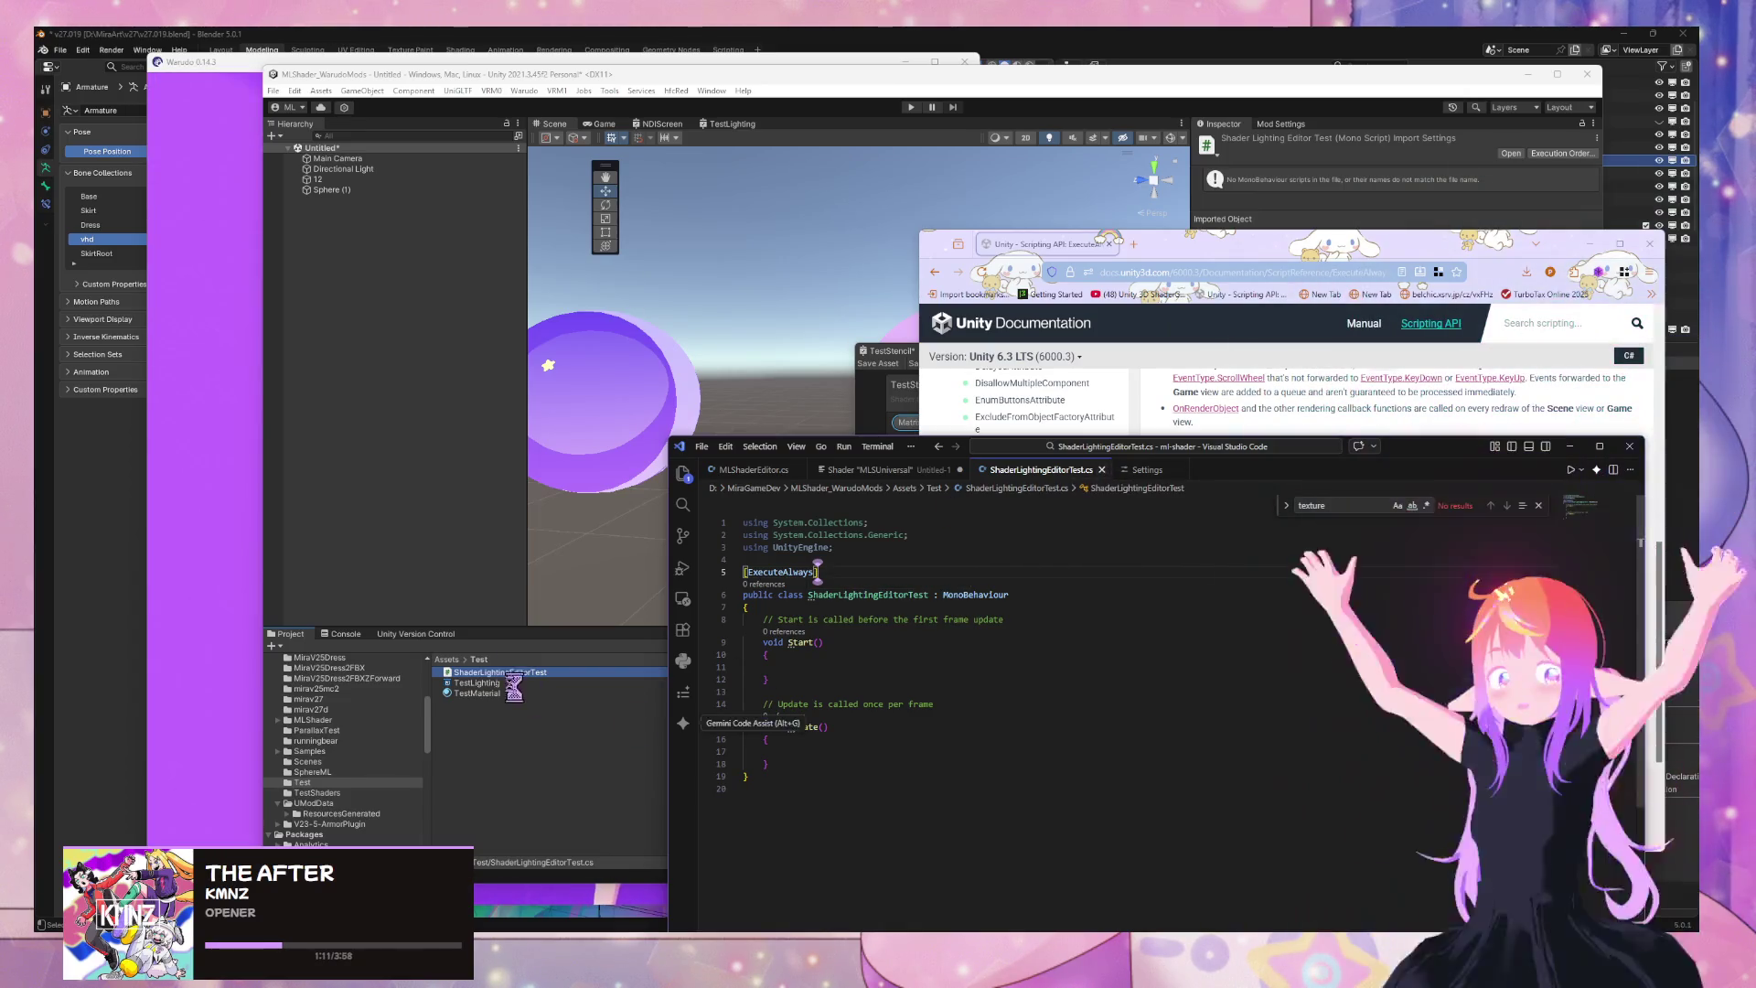
Close ShaderLightingEditorTest.cs, glance at Settings, and return to the MLSUniversal shader code
left_click(1102, 470)
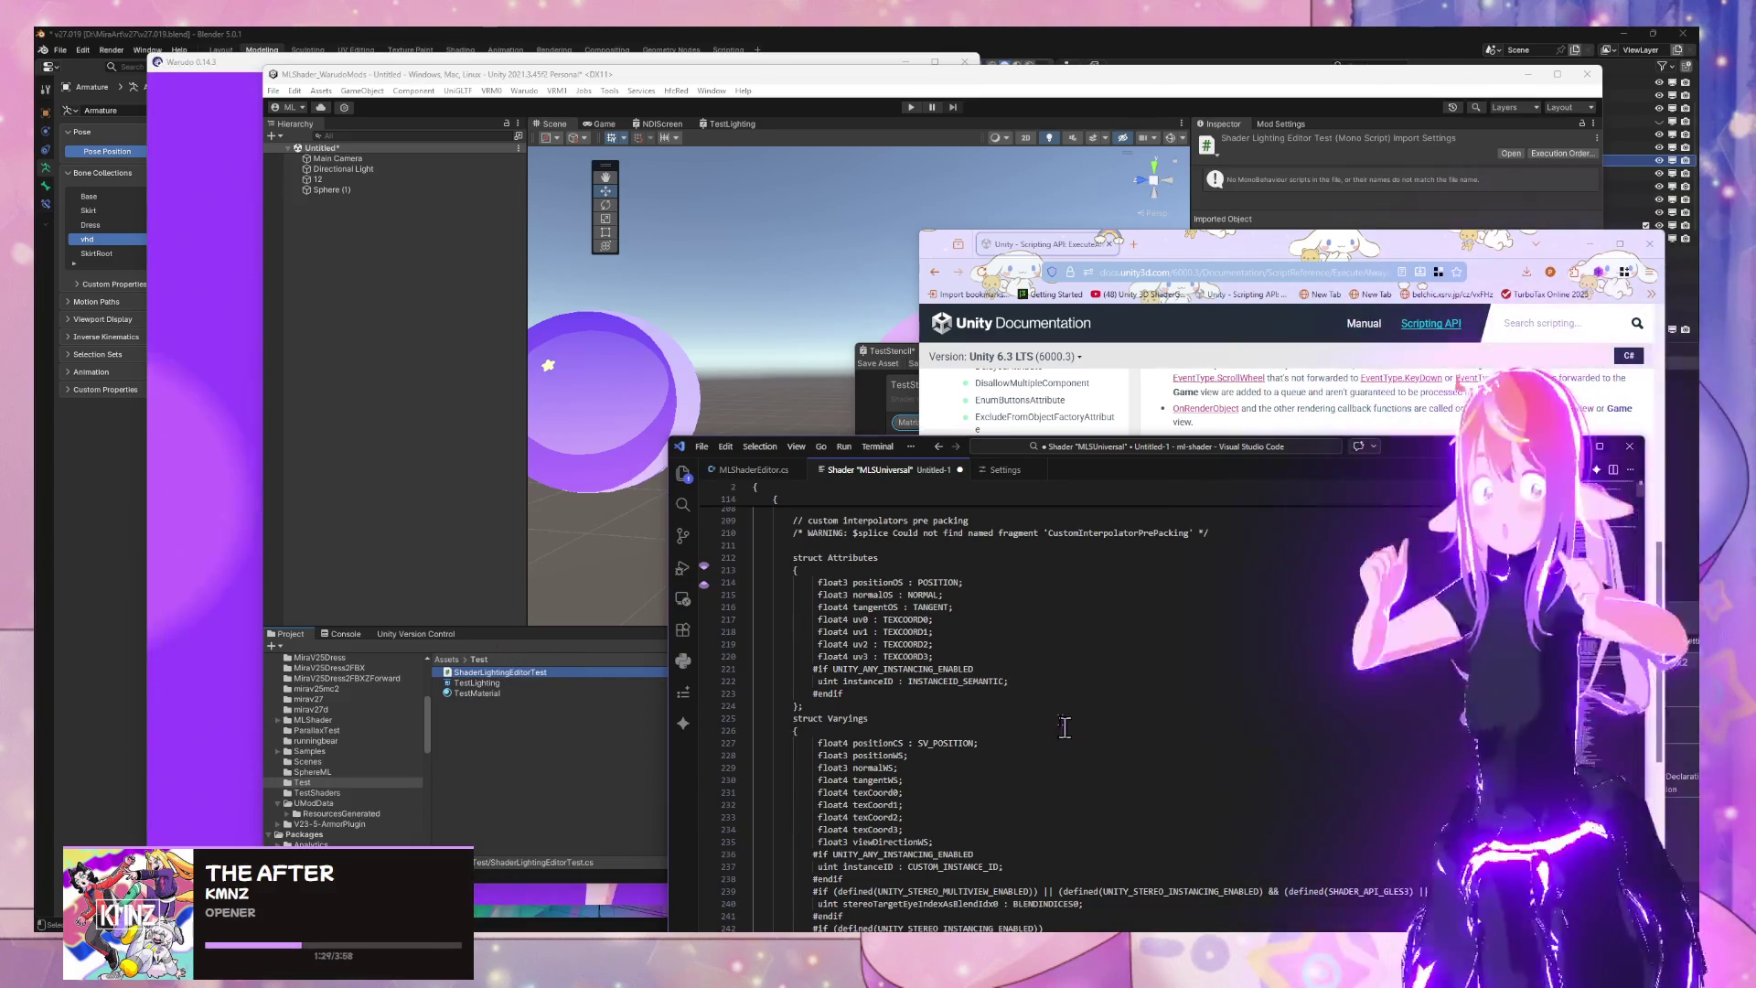
left_click(1024, 469)
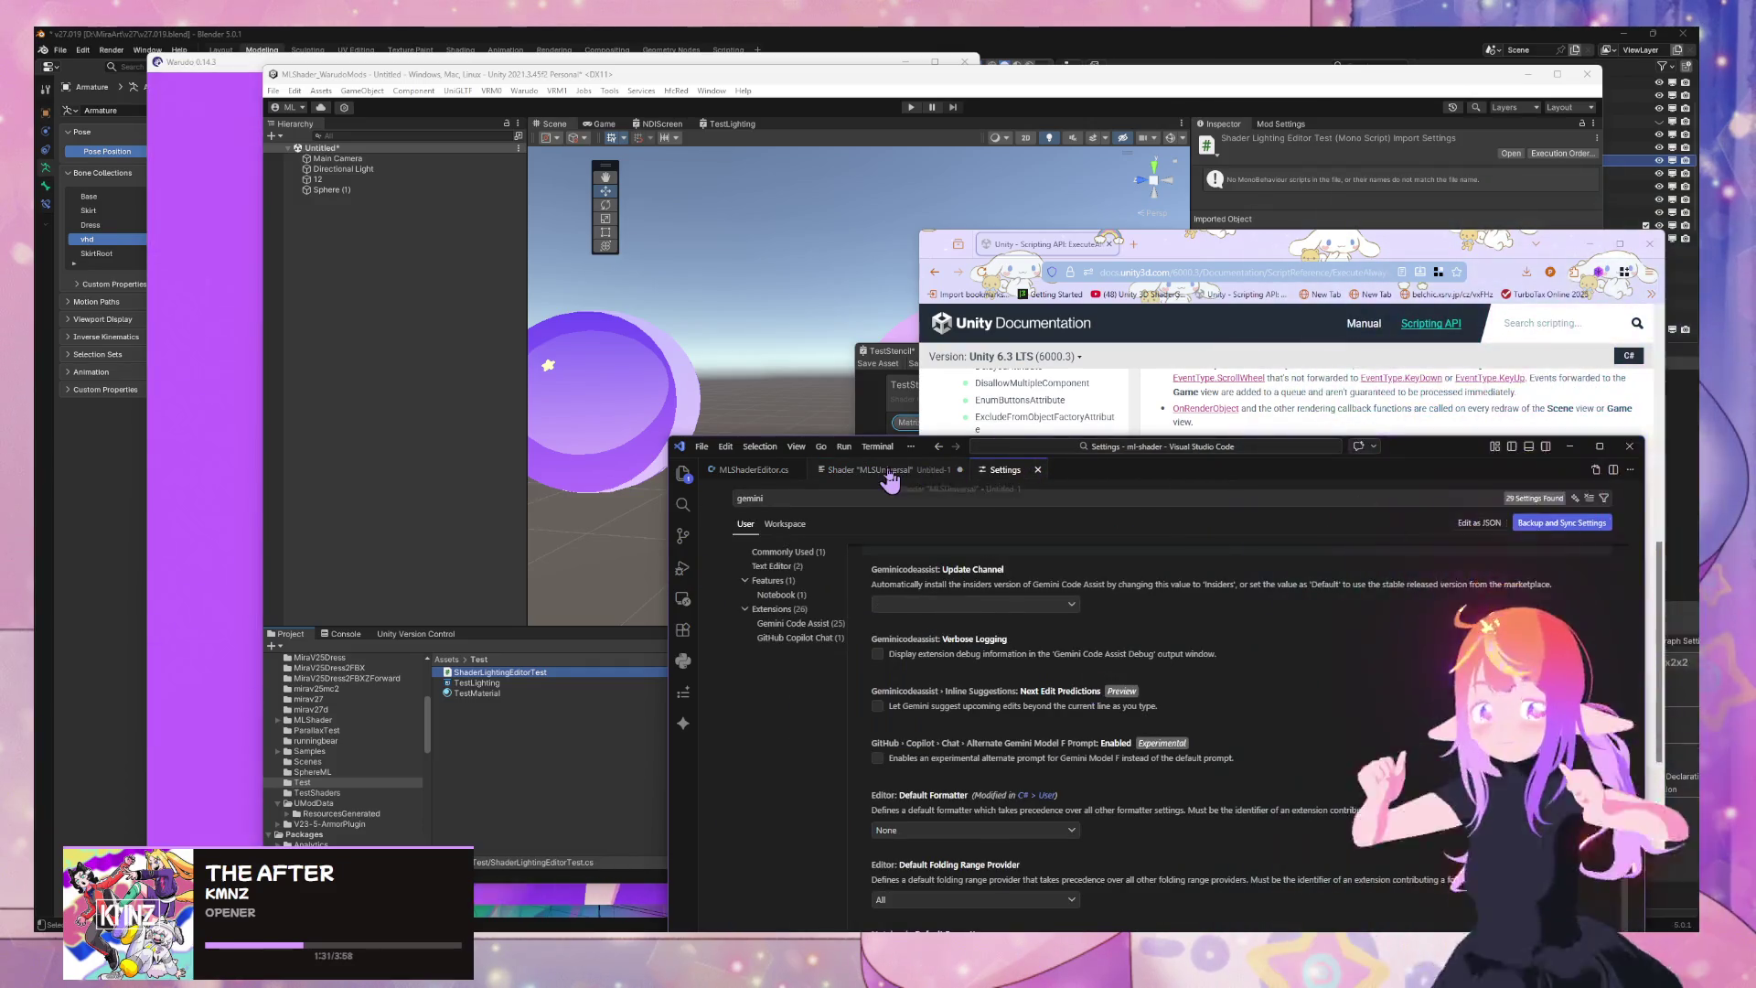
left_click(841, 469)
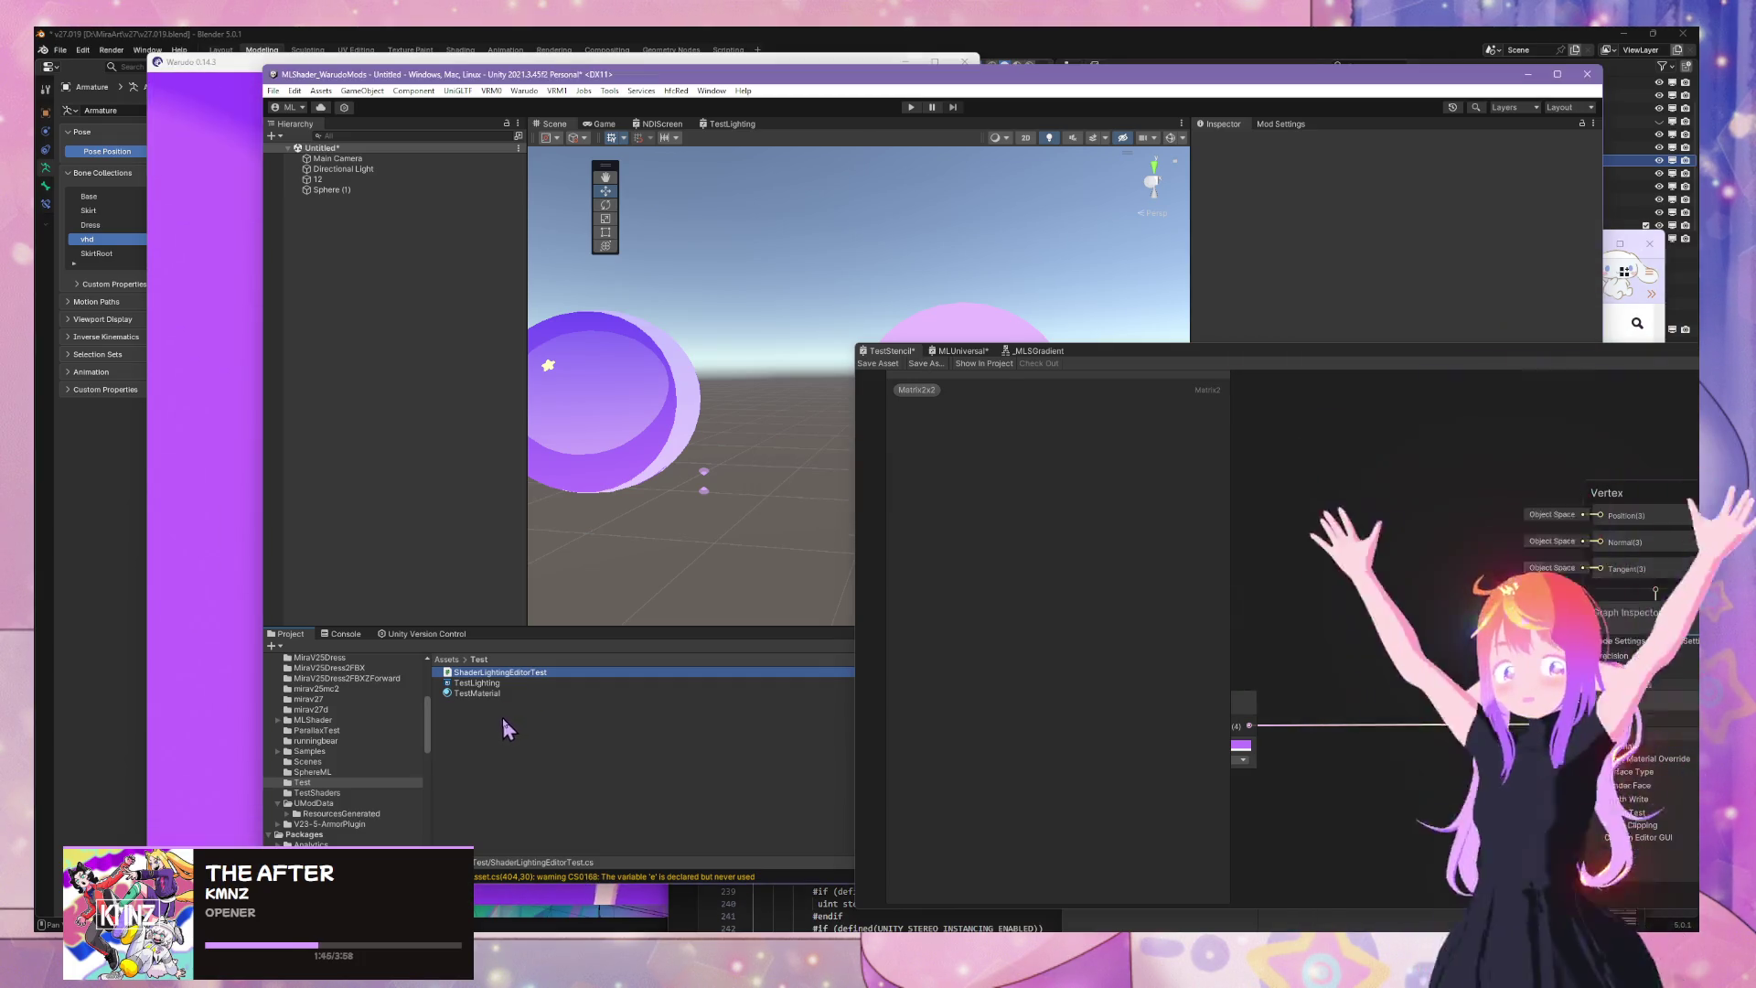
Rename ShaderLightingEditorTest to LightingRetriever, then prefix it with ML to make MLLightingRetriever
left_click(531, 672)
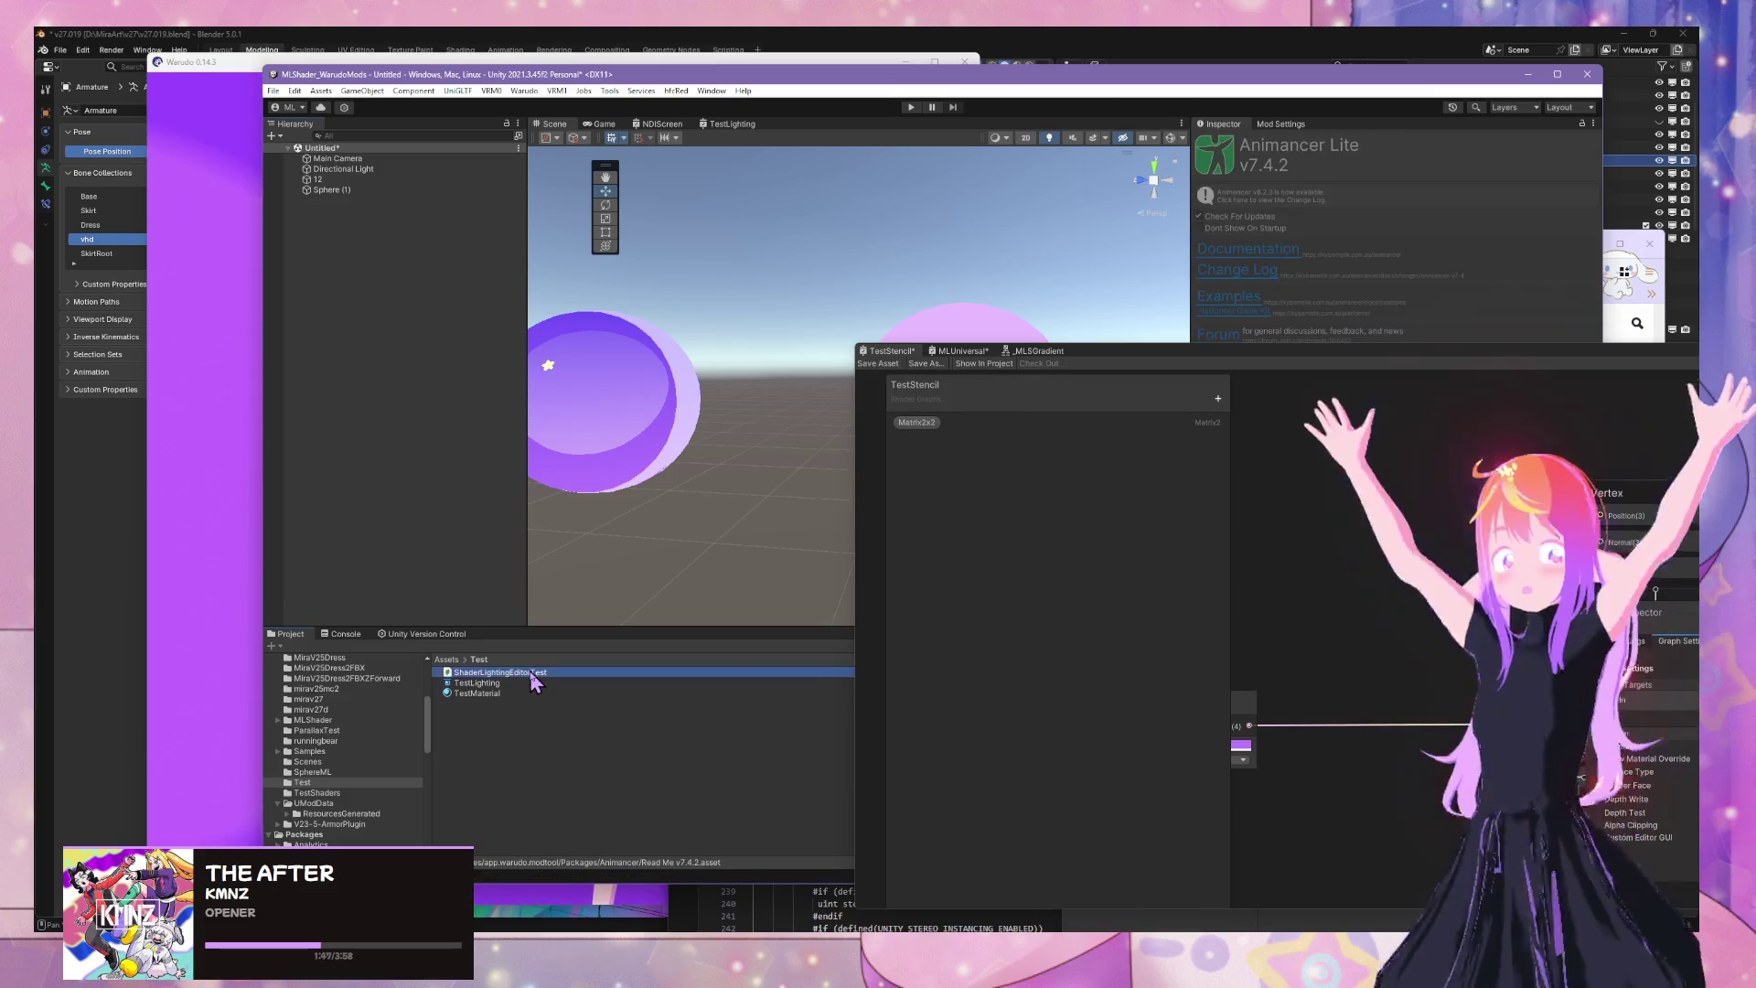
key("BackSpace")
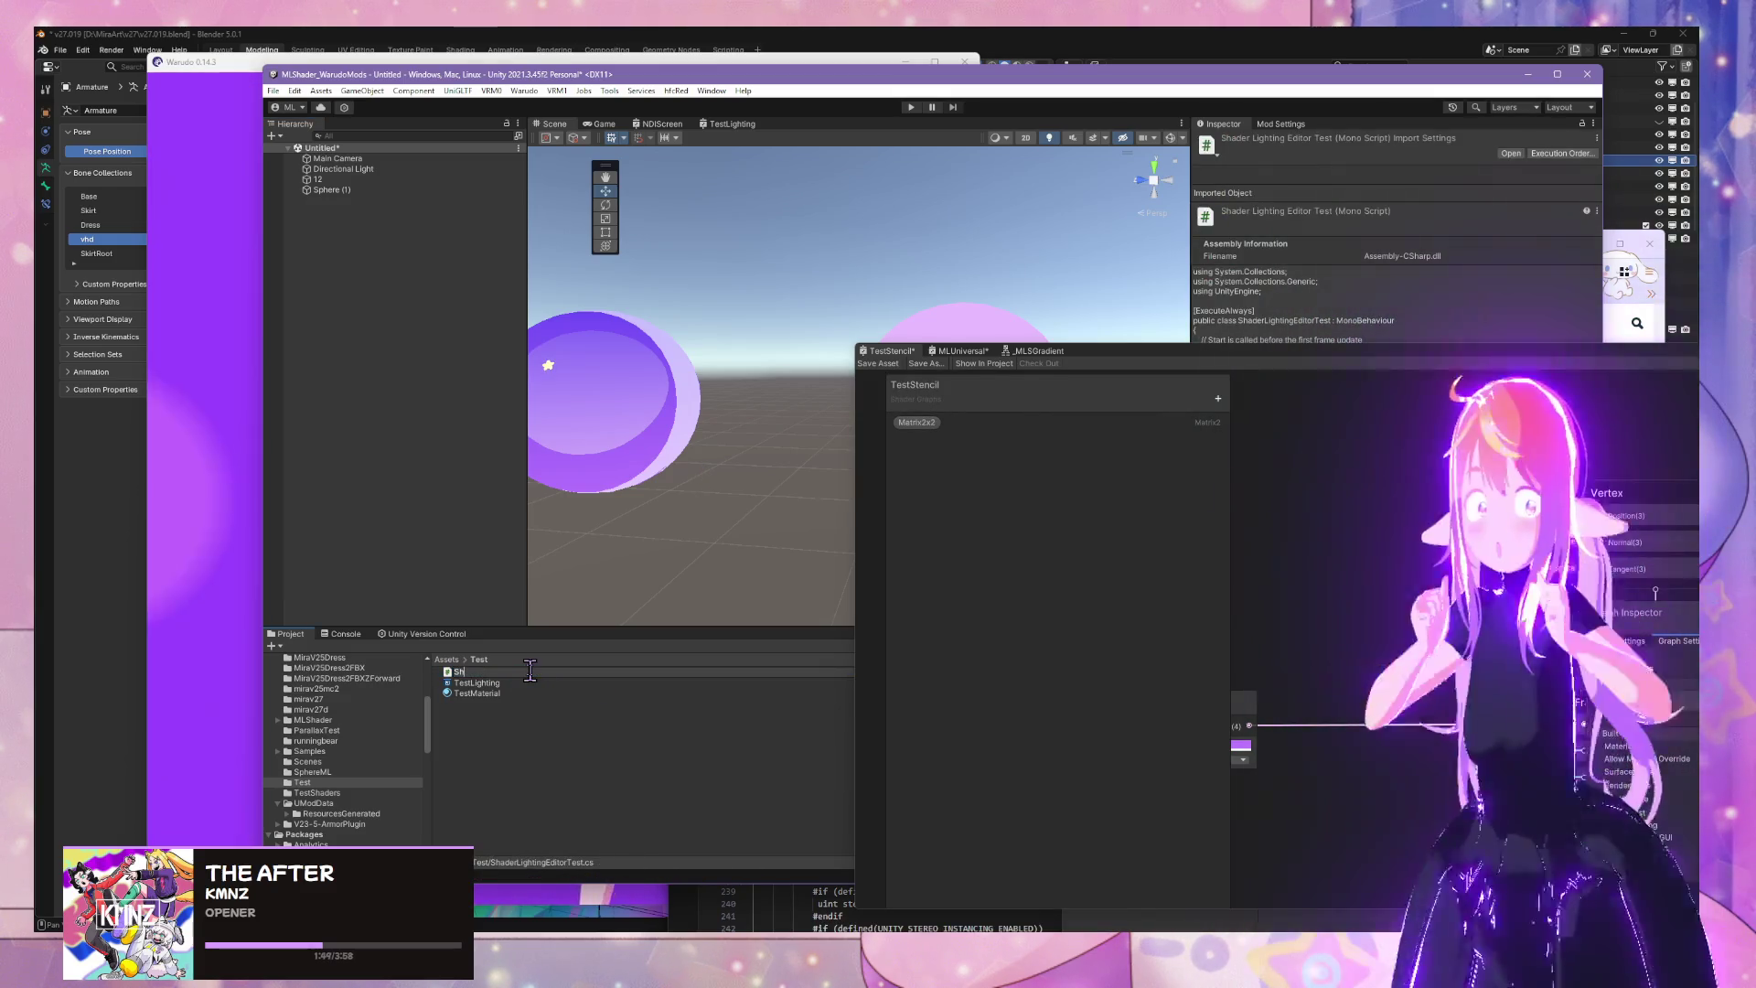
type("Ligh")
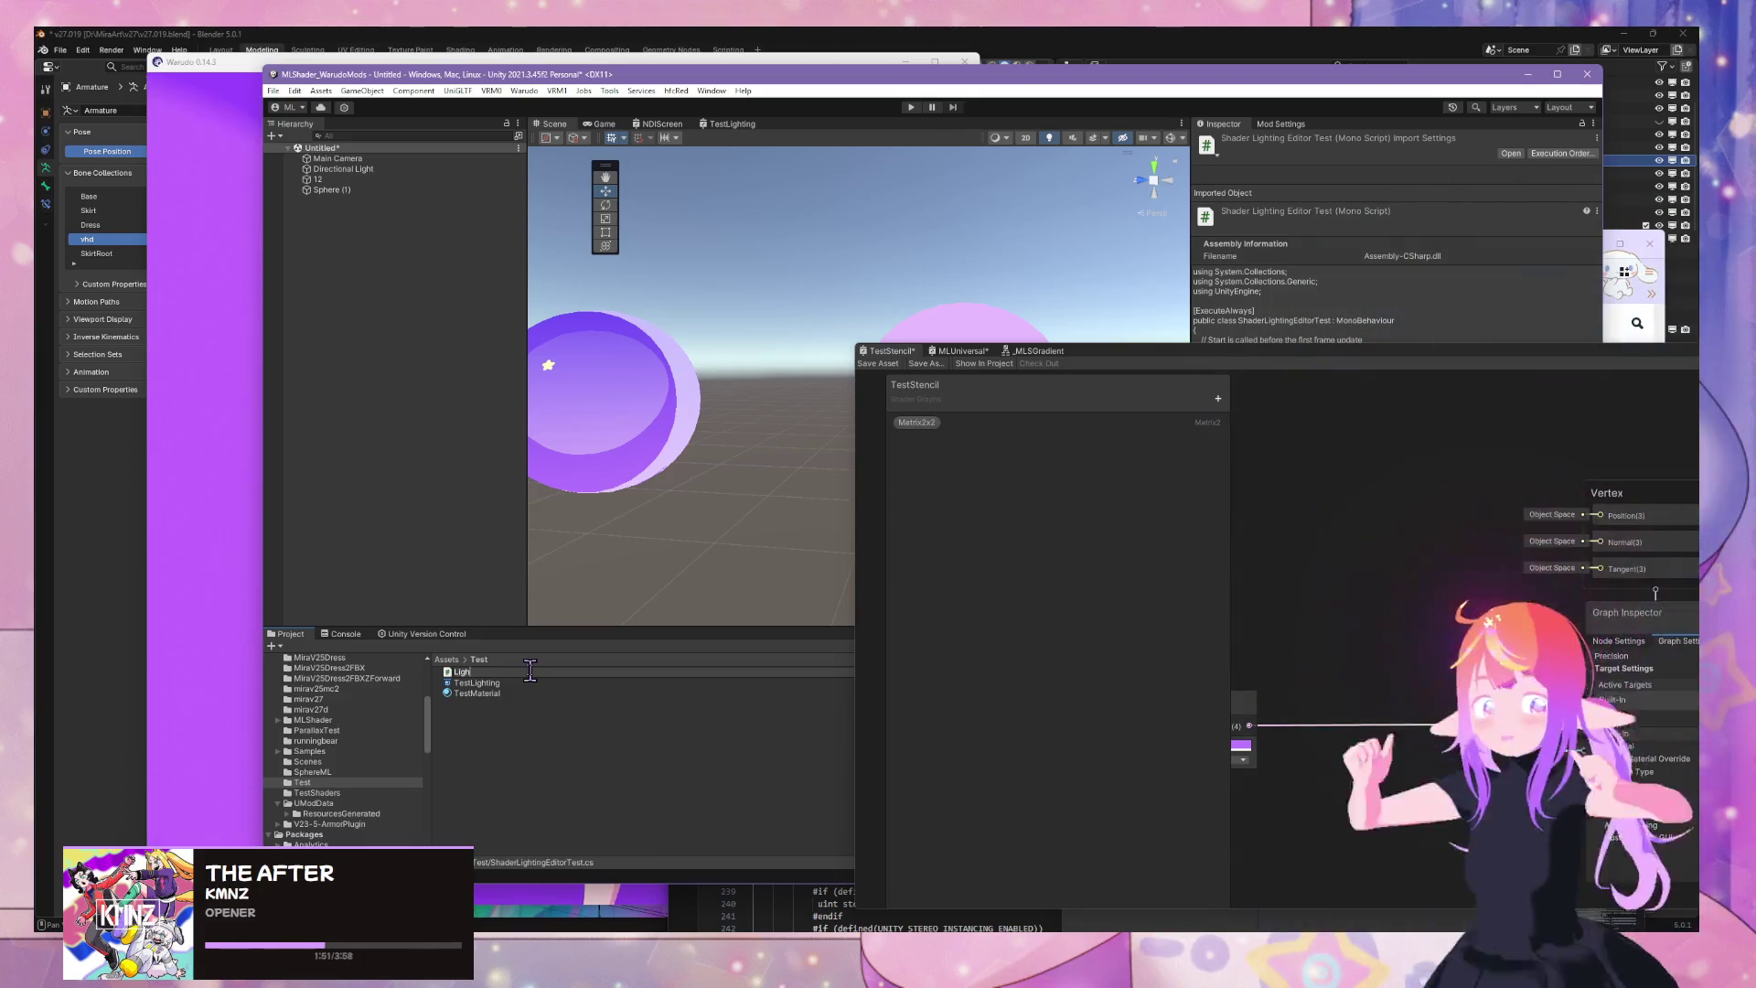
type("tningRetriever")
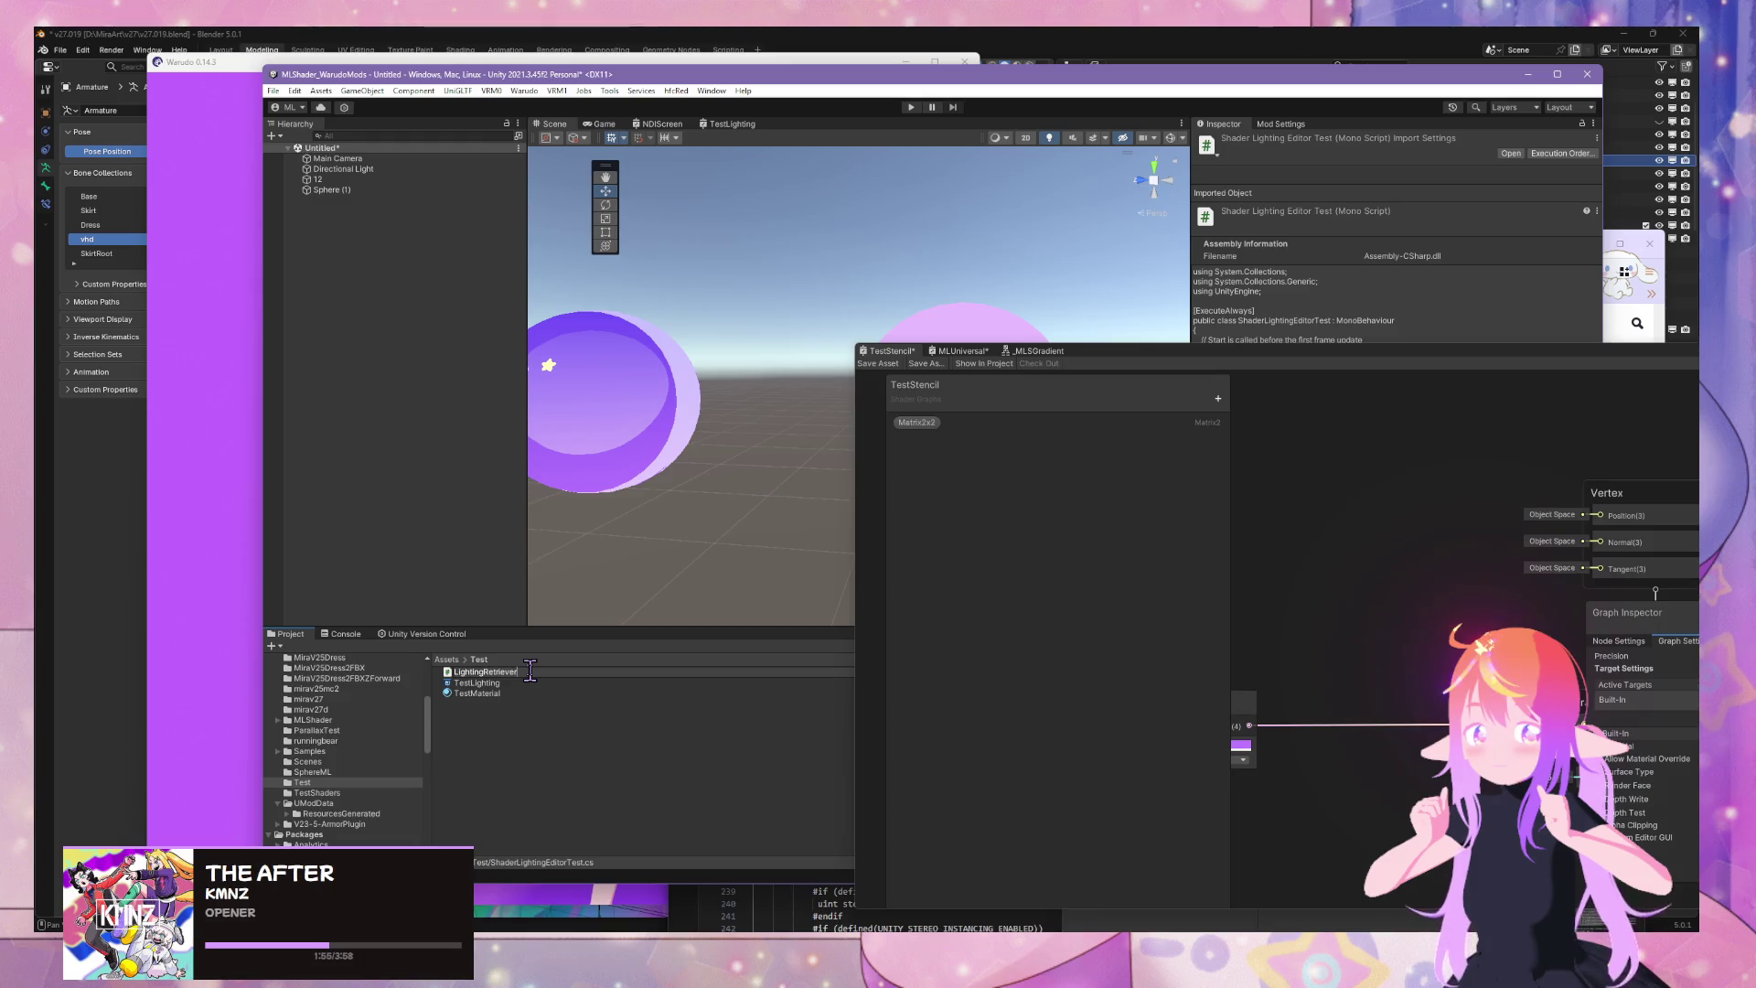
key("Return")
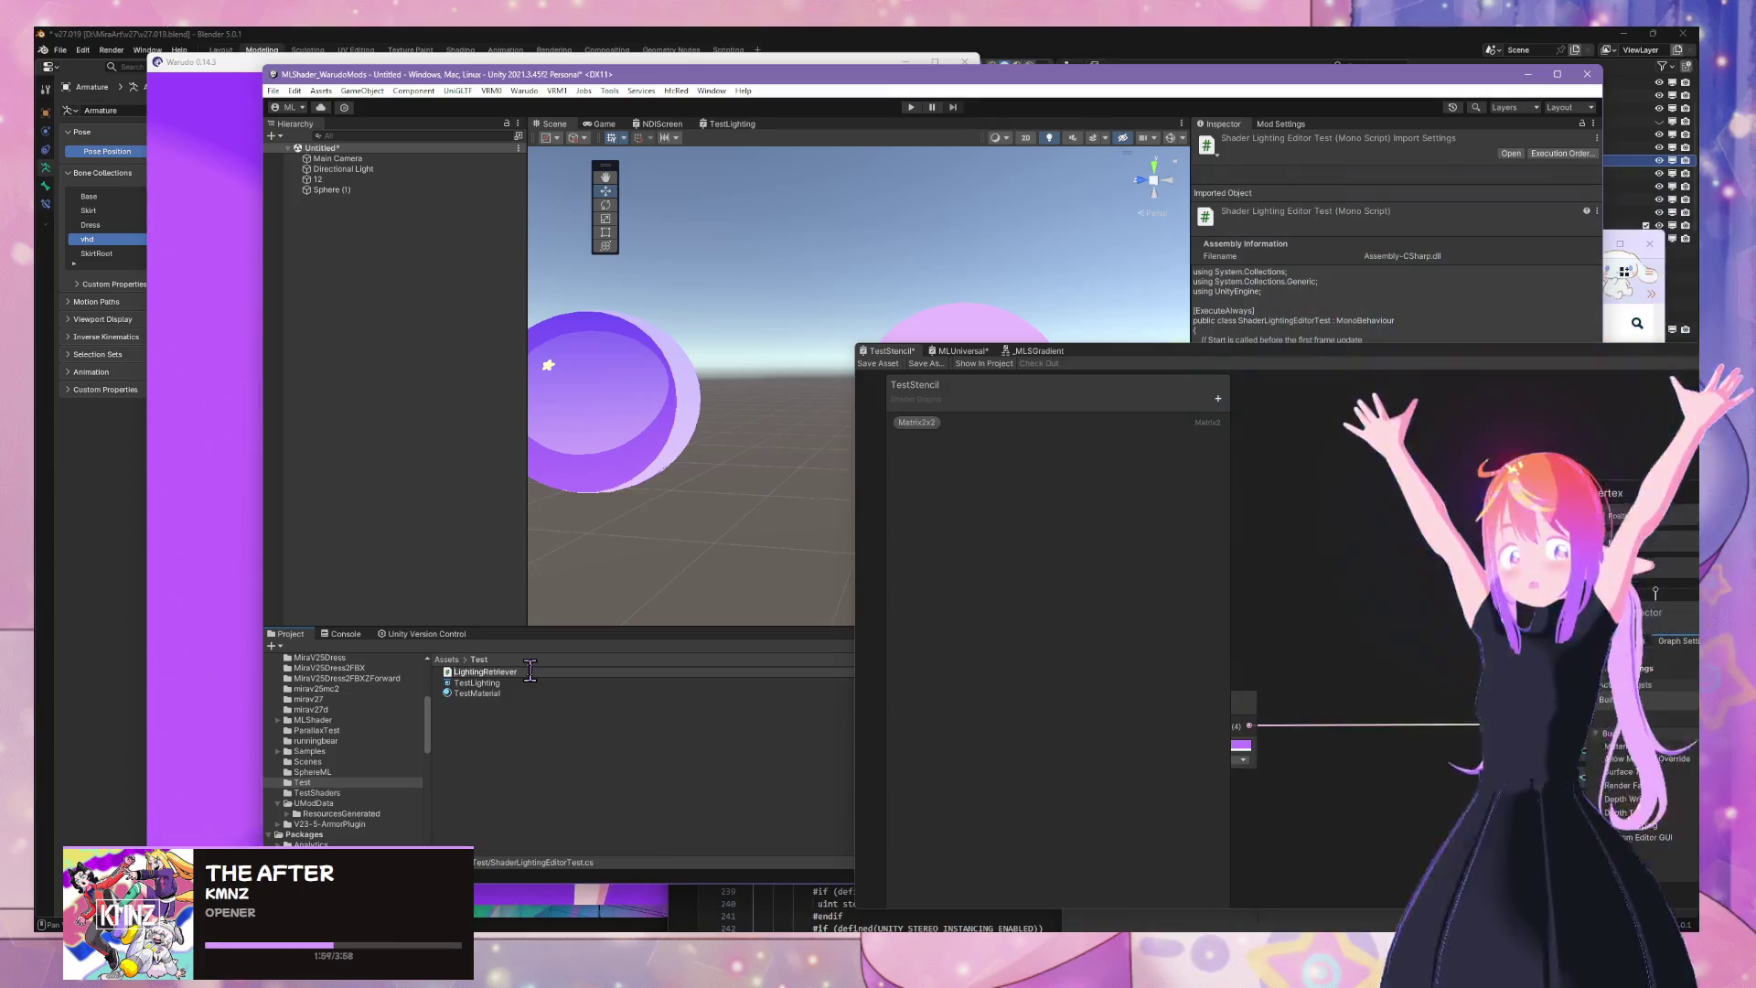
key("Home")
type("ML")
key("Return")
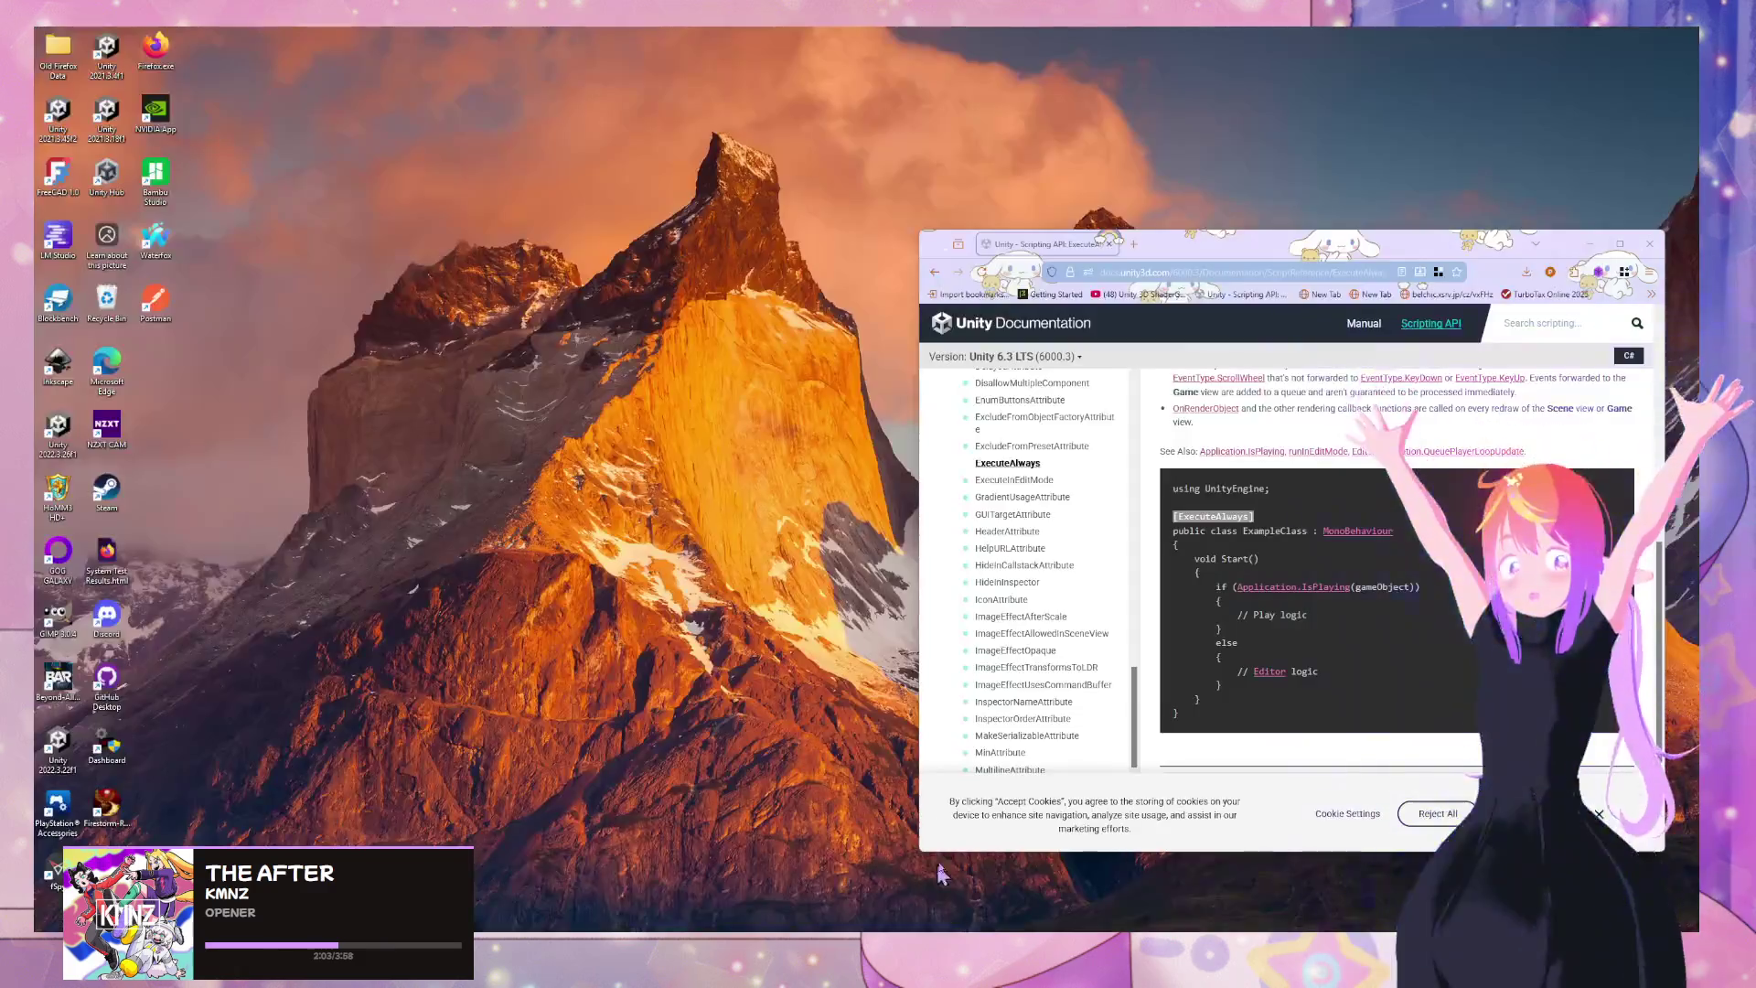
Search the web for 'unity shader hlsl get lighting source'
left_click(906, 878)
left_click(1251, 267)
type("unity")
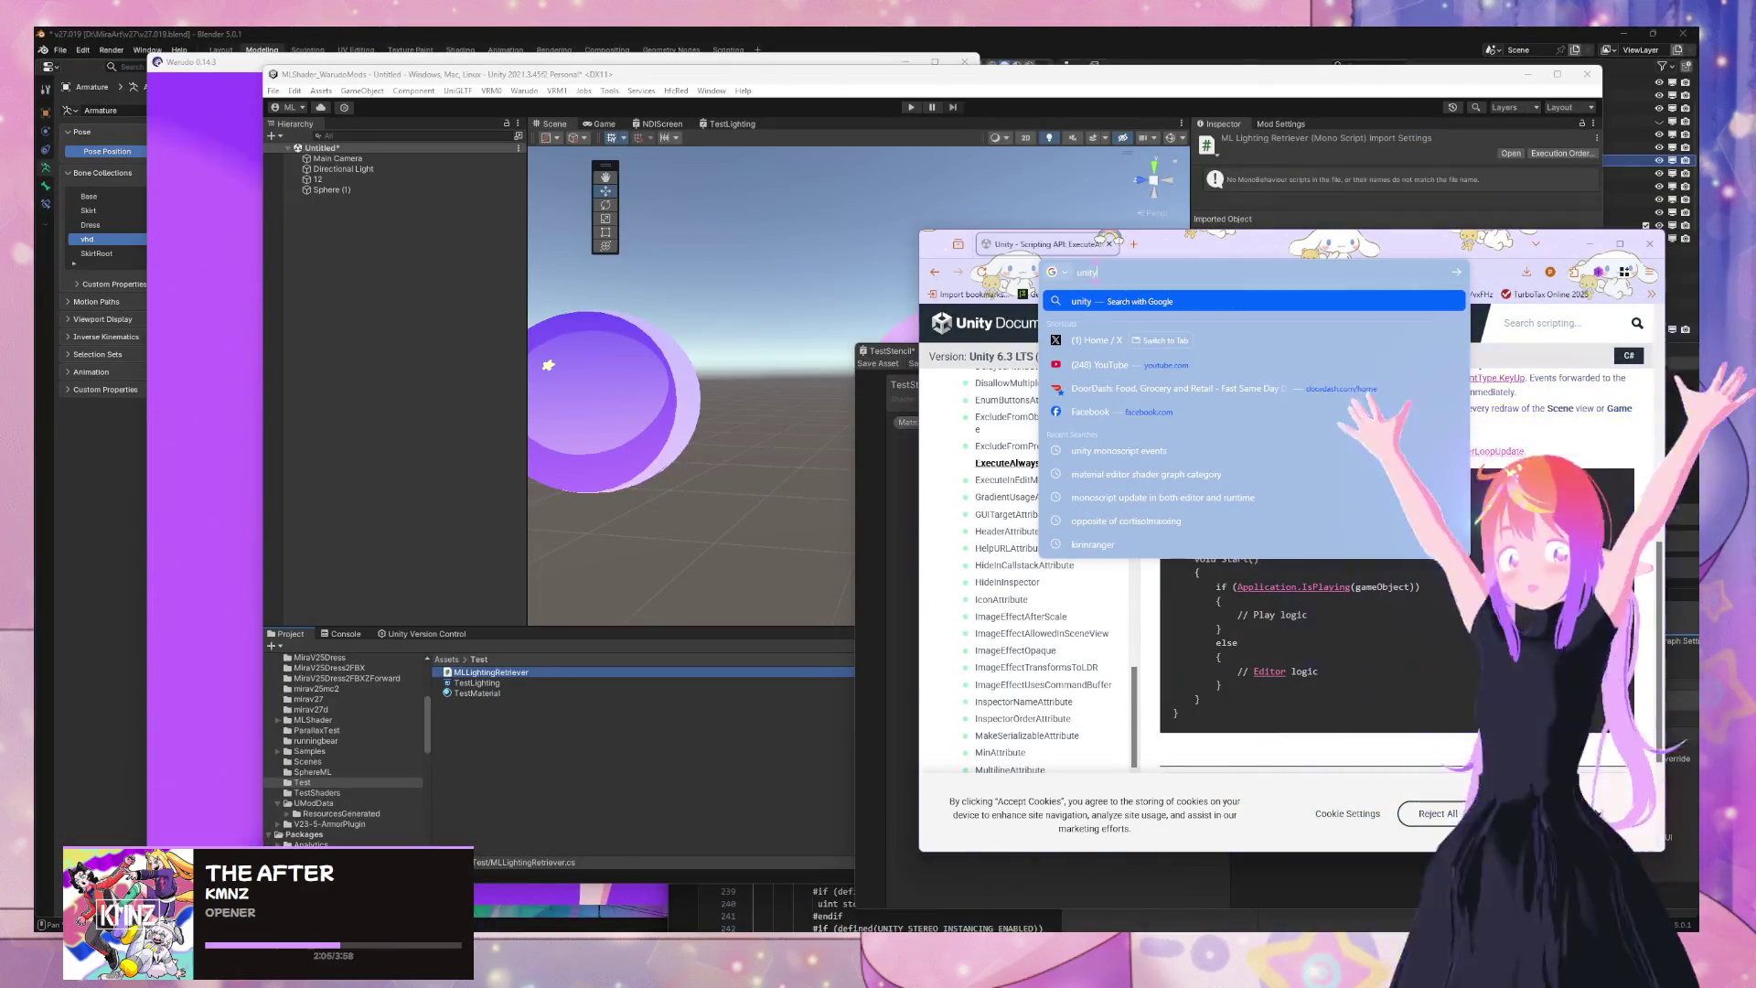
type(" shader hs")
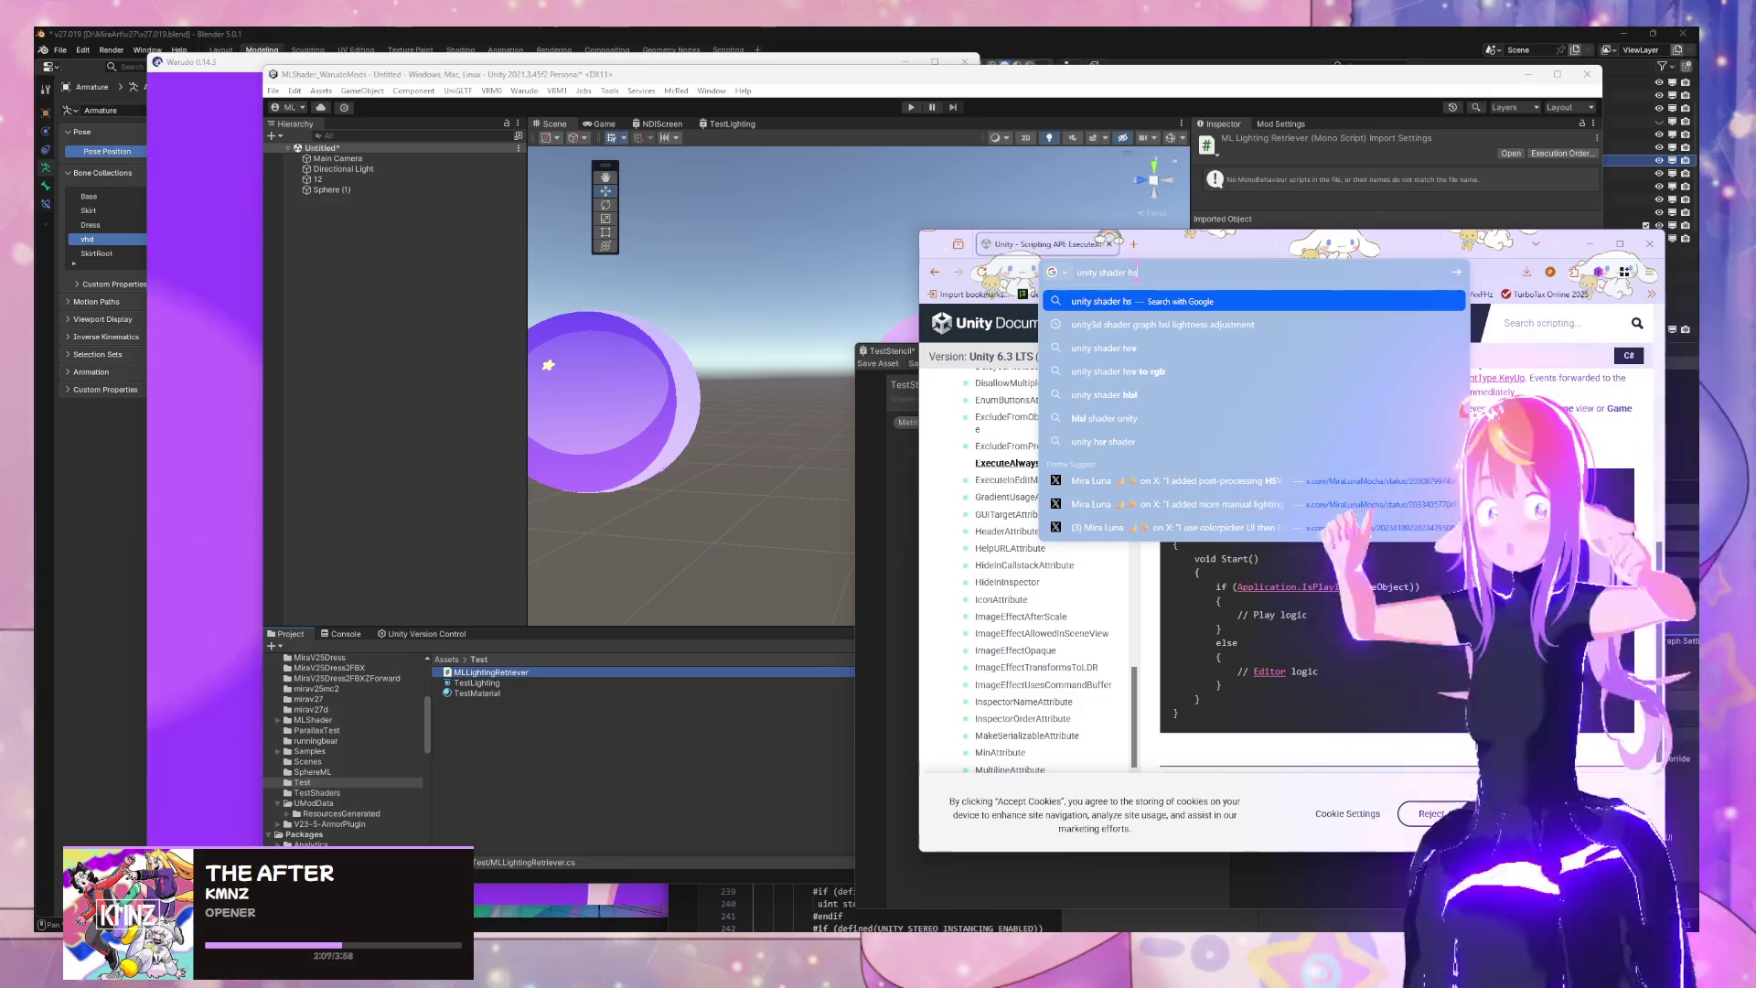
key("BackSpace")
key("BackSpace")
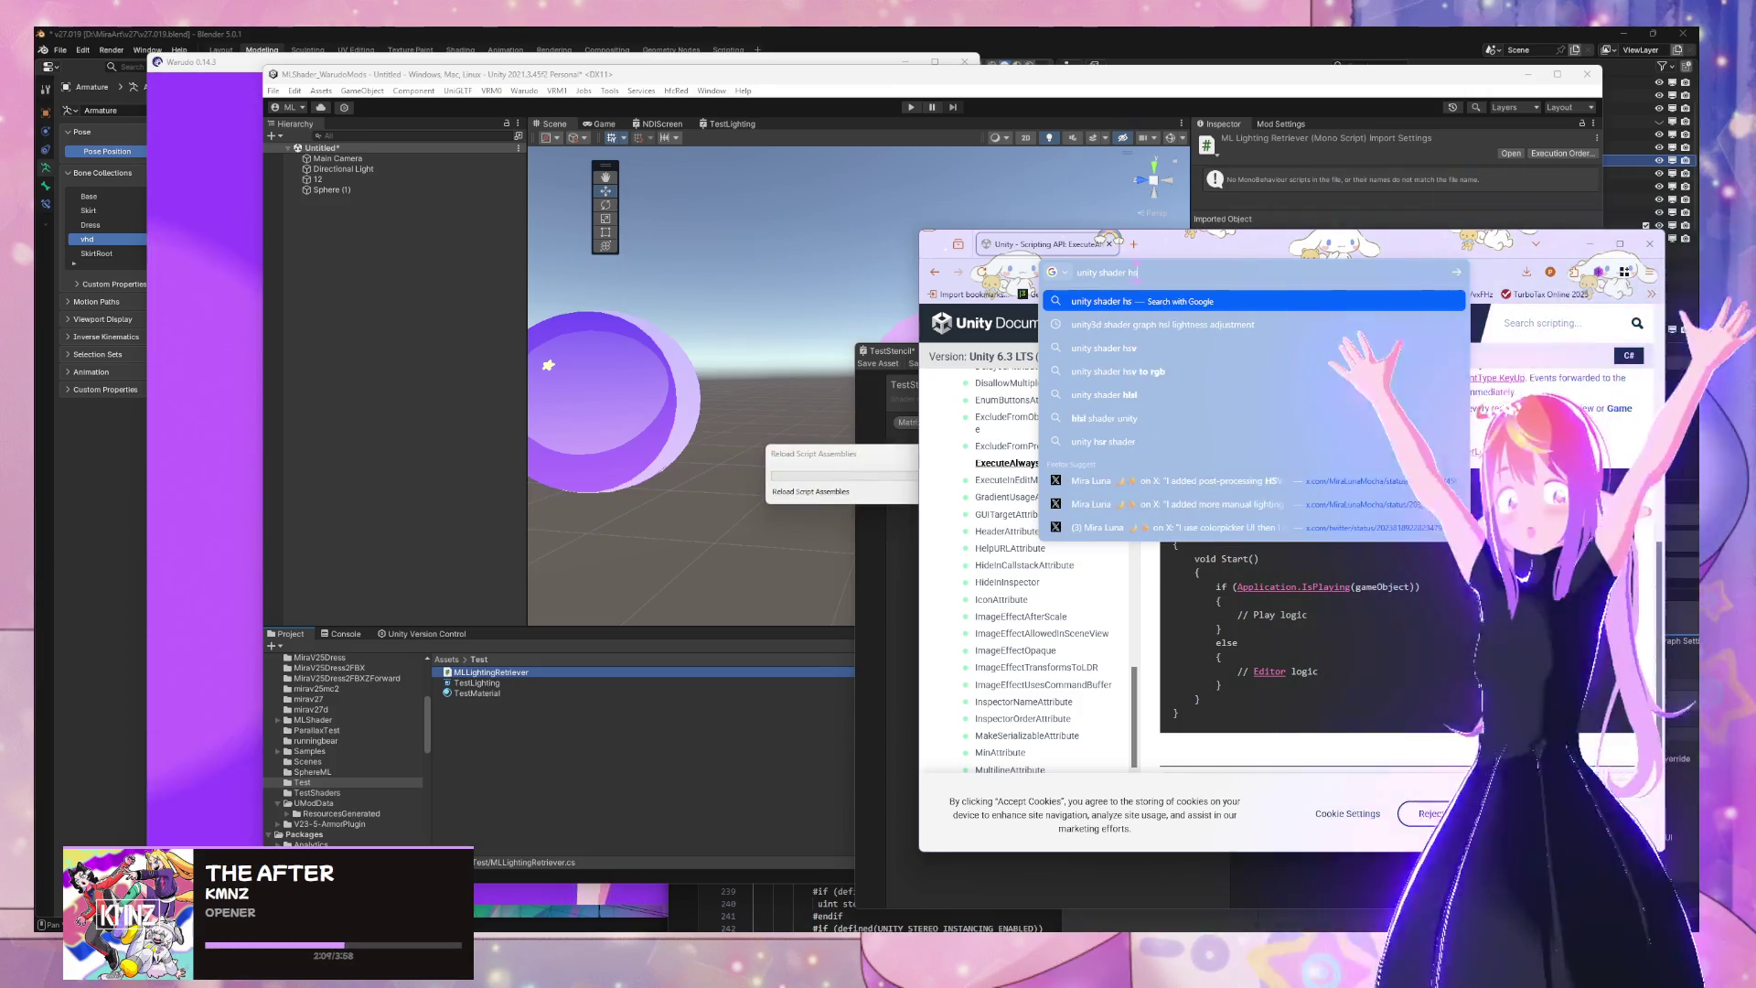
type("lsl get")
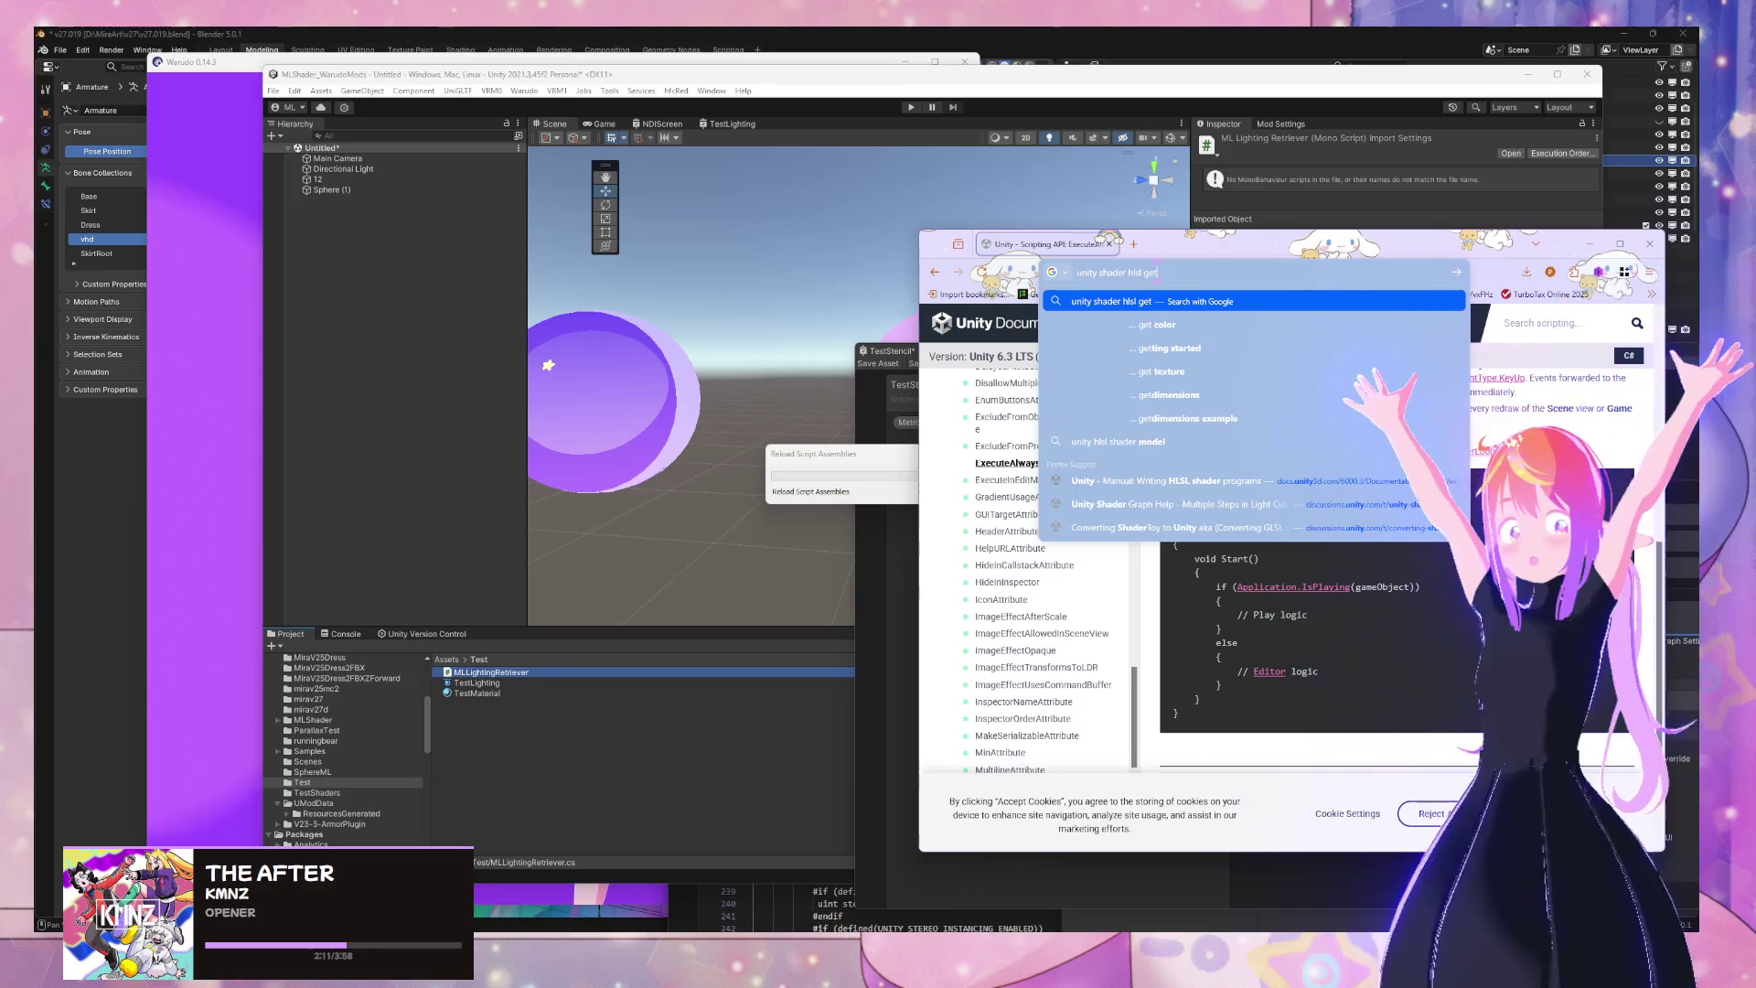
type(" lighti")
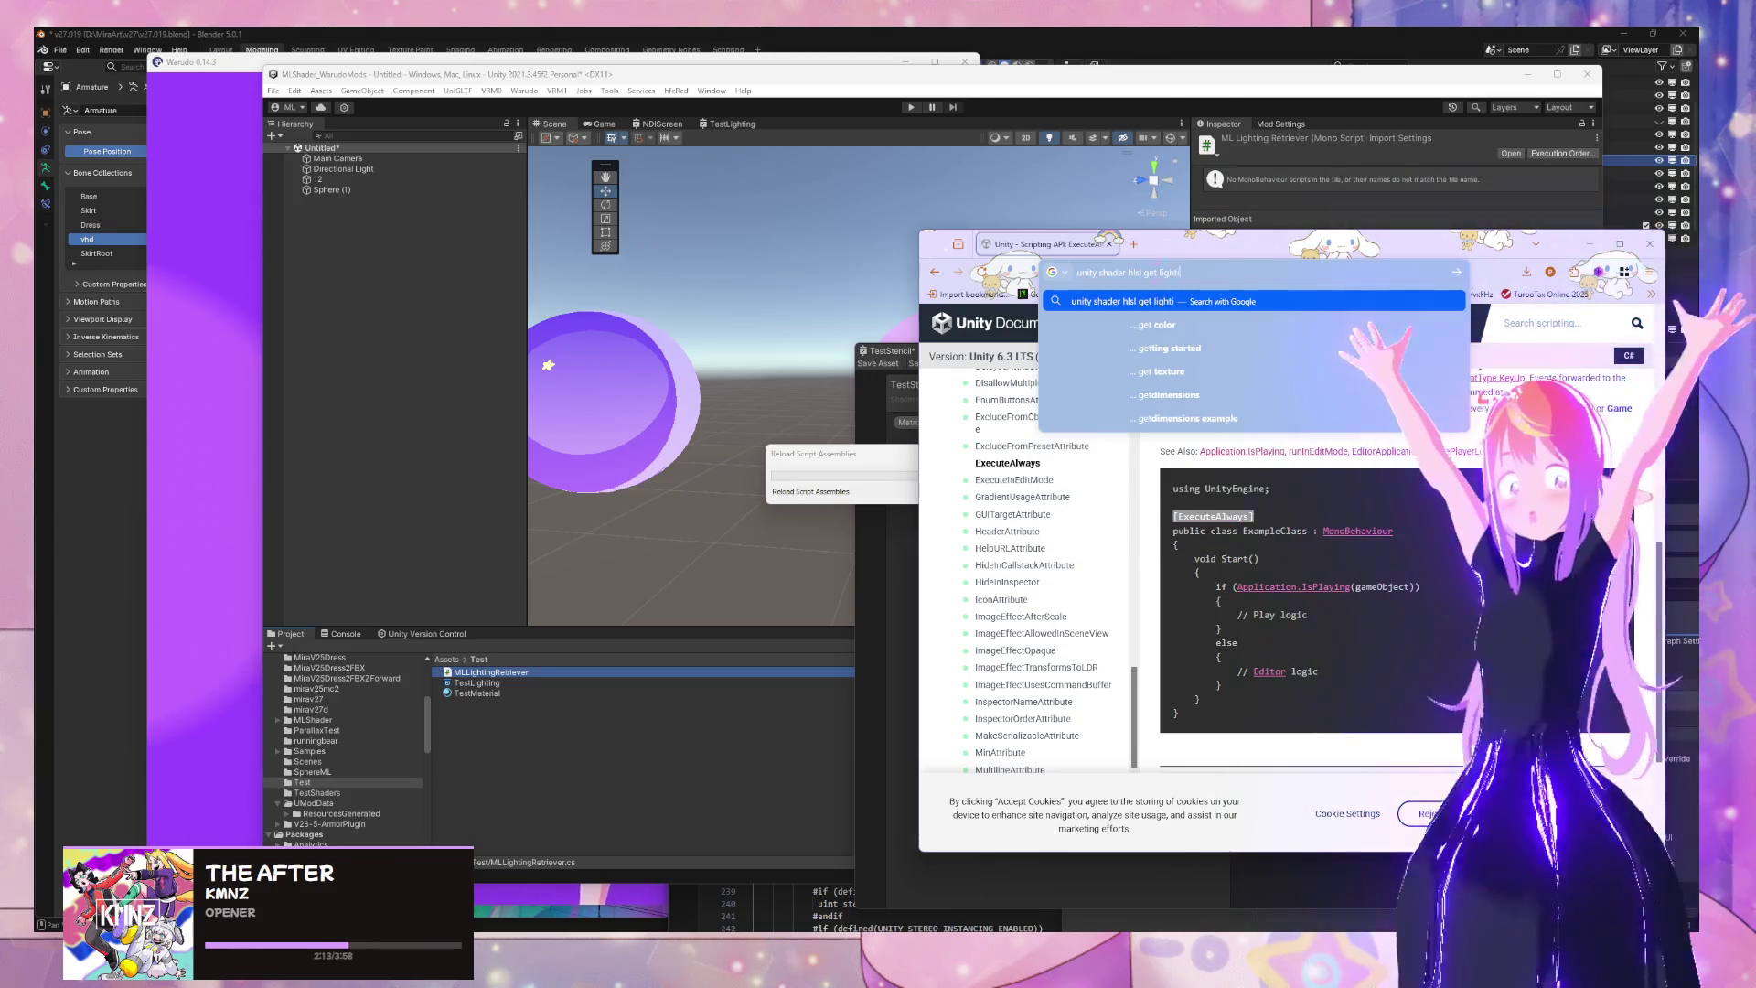
type("ng source")
key("Return")
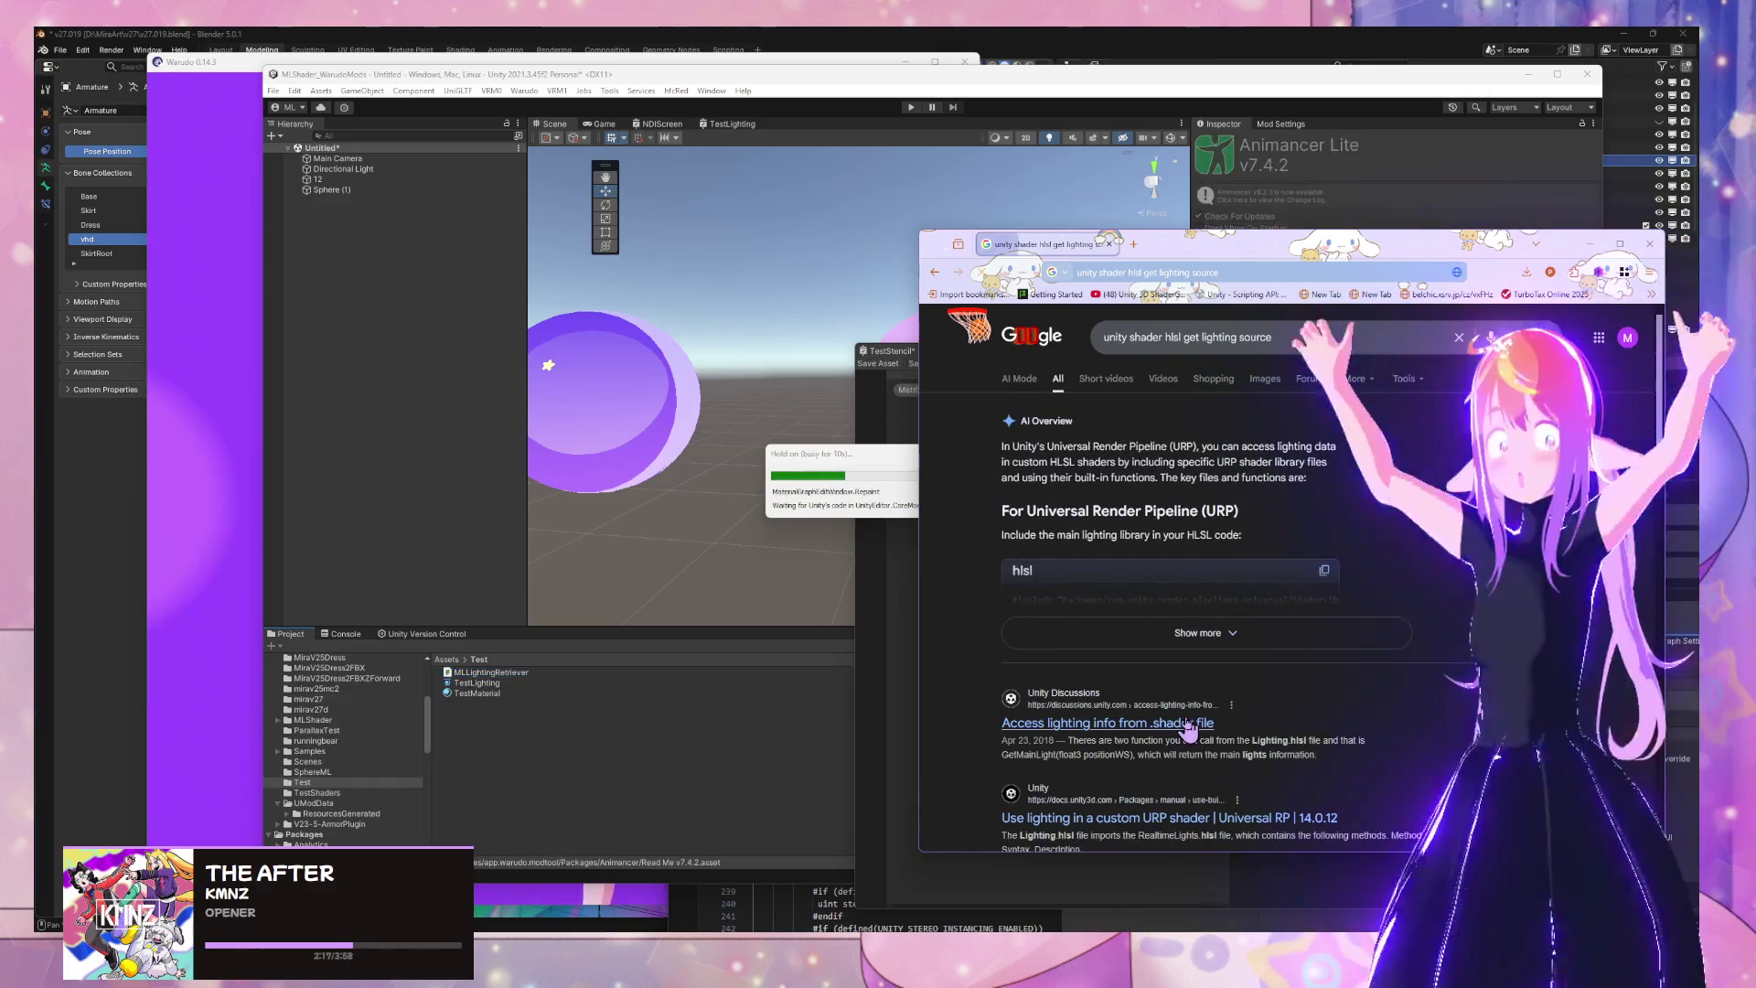
Open the 'Access lighting info from .shader file' thread and read the GetMainLight/GetLight reply
left_click(1188, 724)
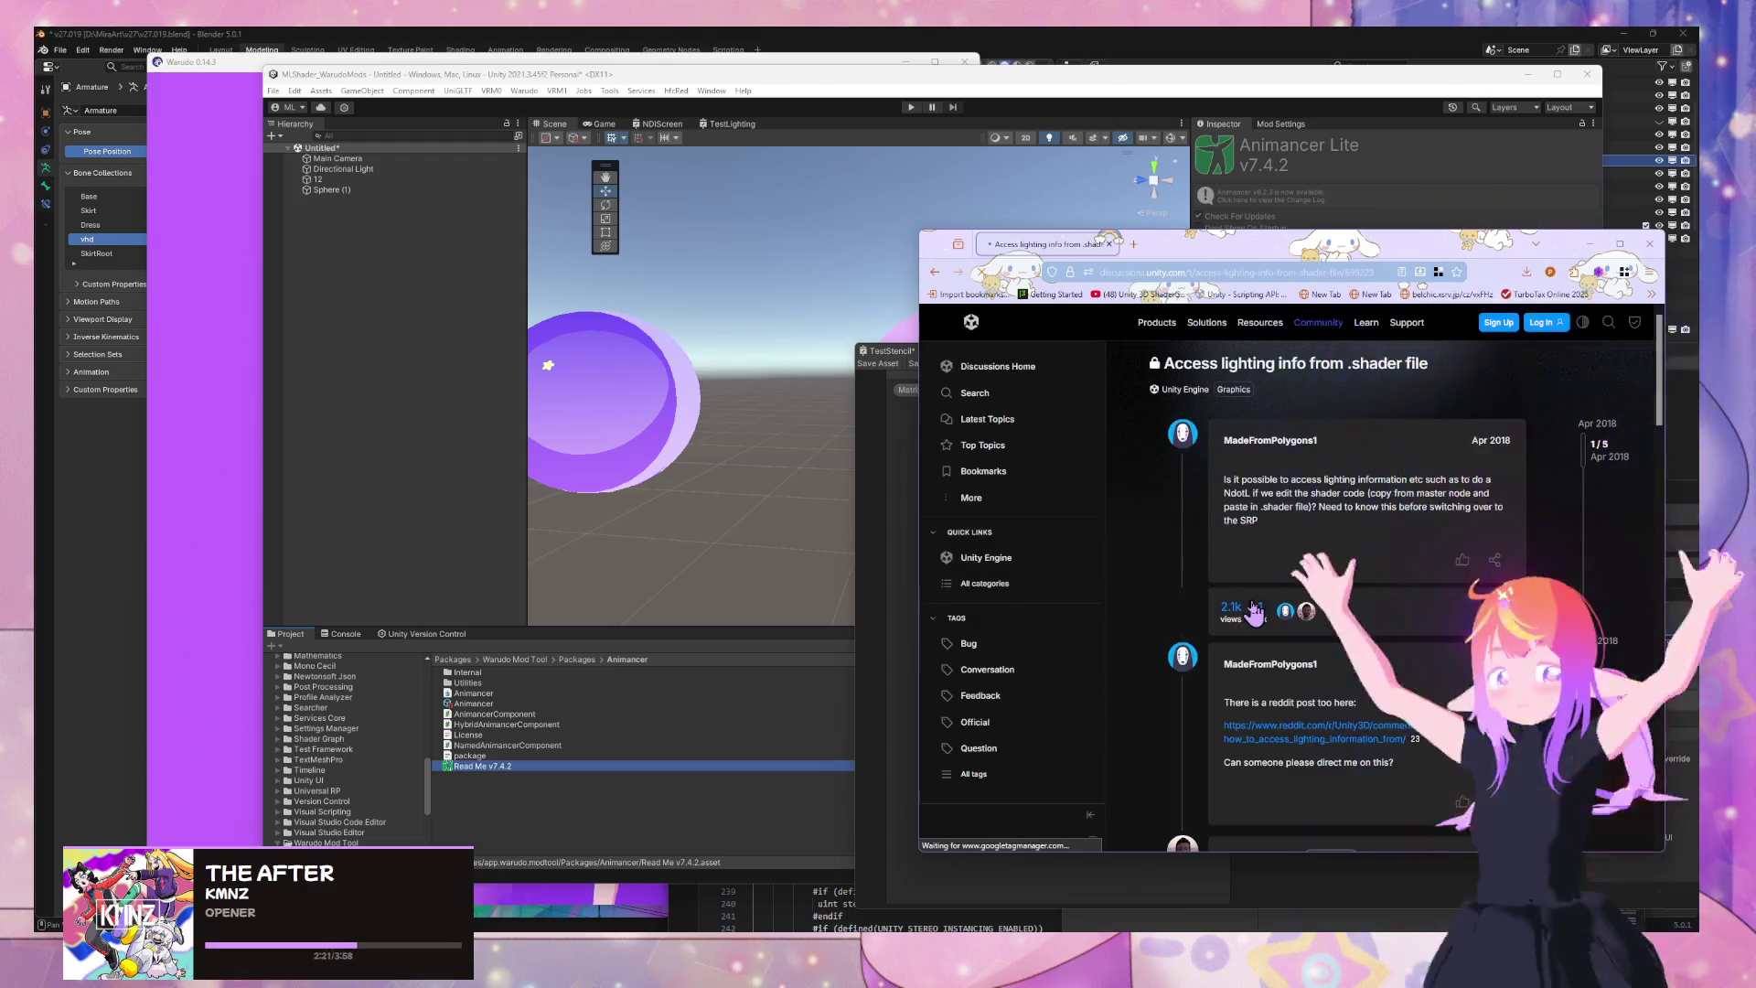
scroll(1255, 614, "down", 3)
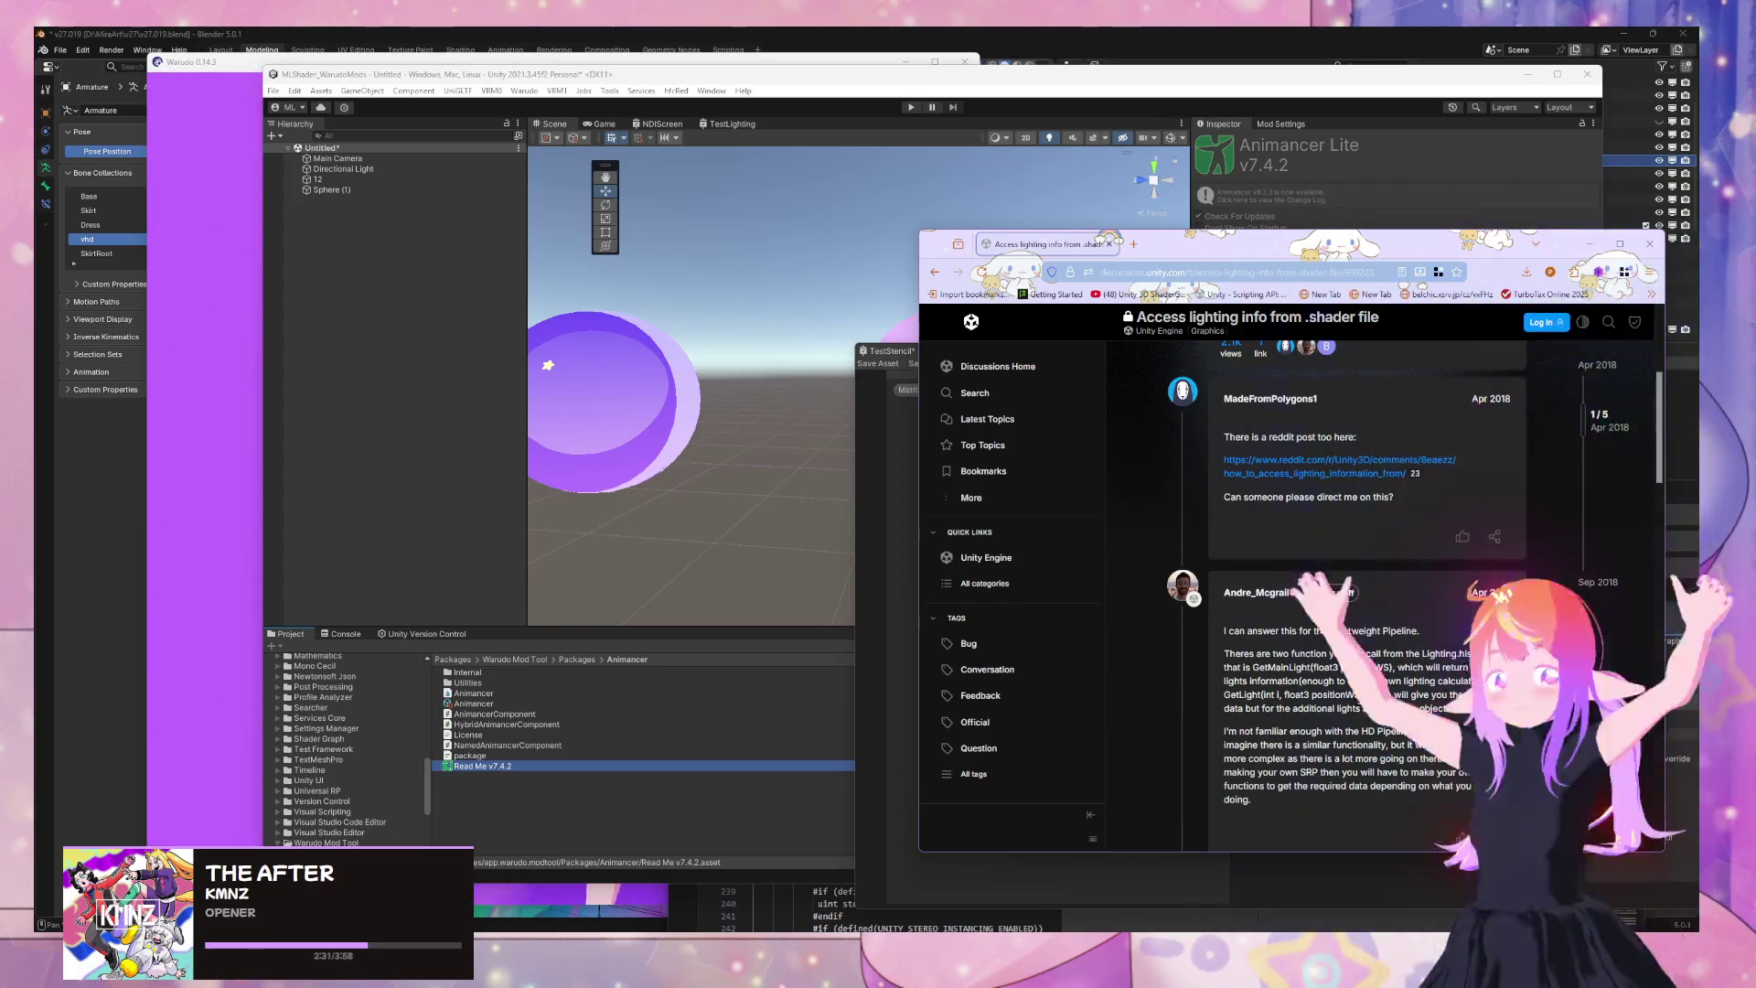
left_click_drag(1363, 695, 1229, 695)
scroll(1280, 594, "down", 5)
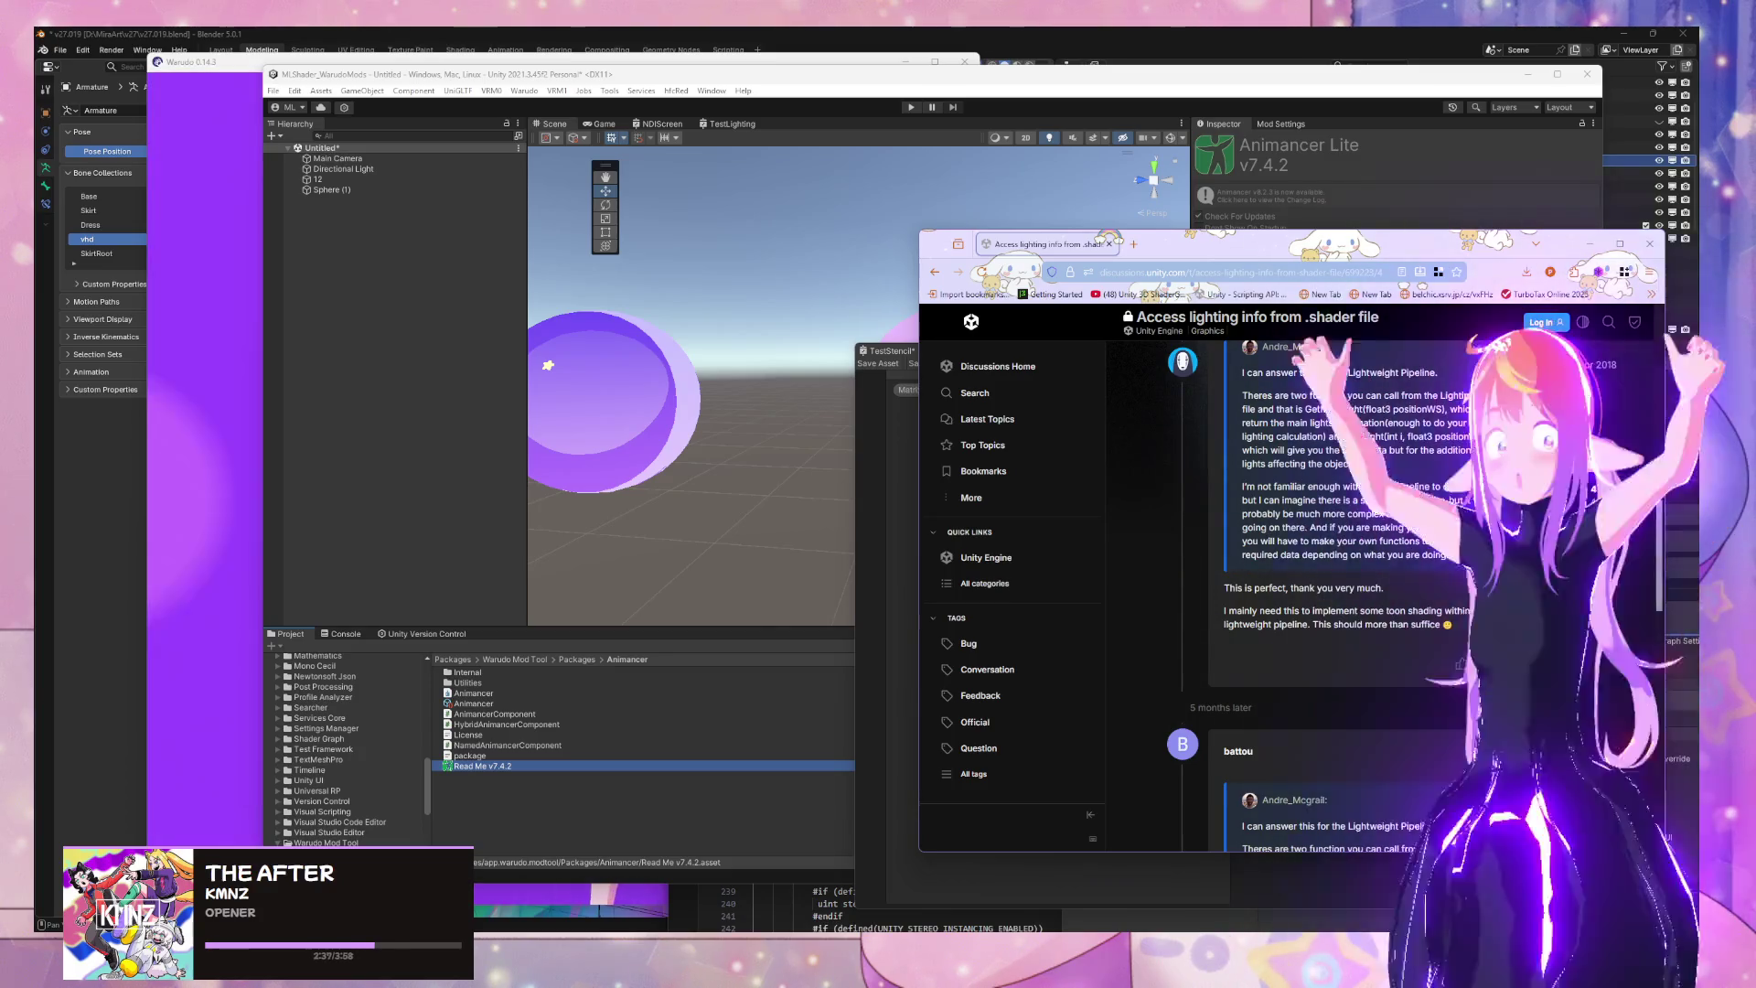
scroll(1335, 594, "down", 2)
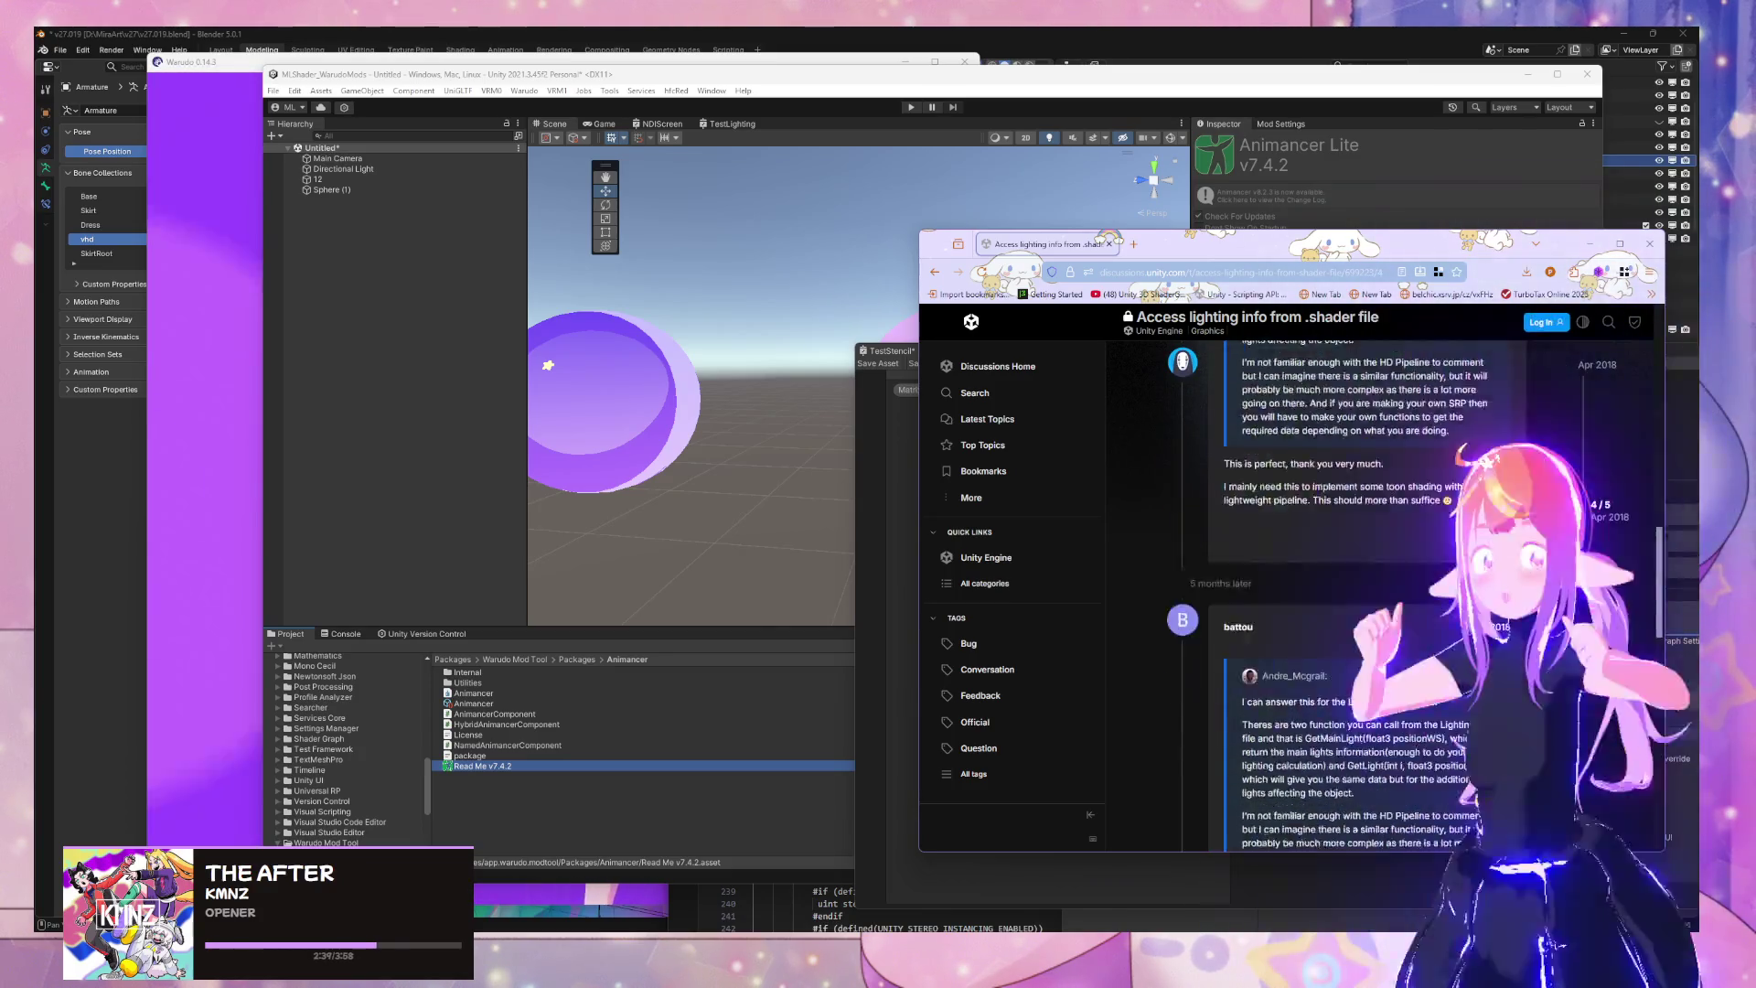
scroll(1354, 595, "up", 4)
scroll(1268, 562, "up", 3)
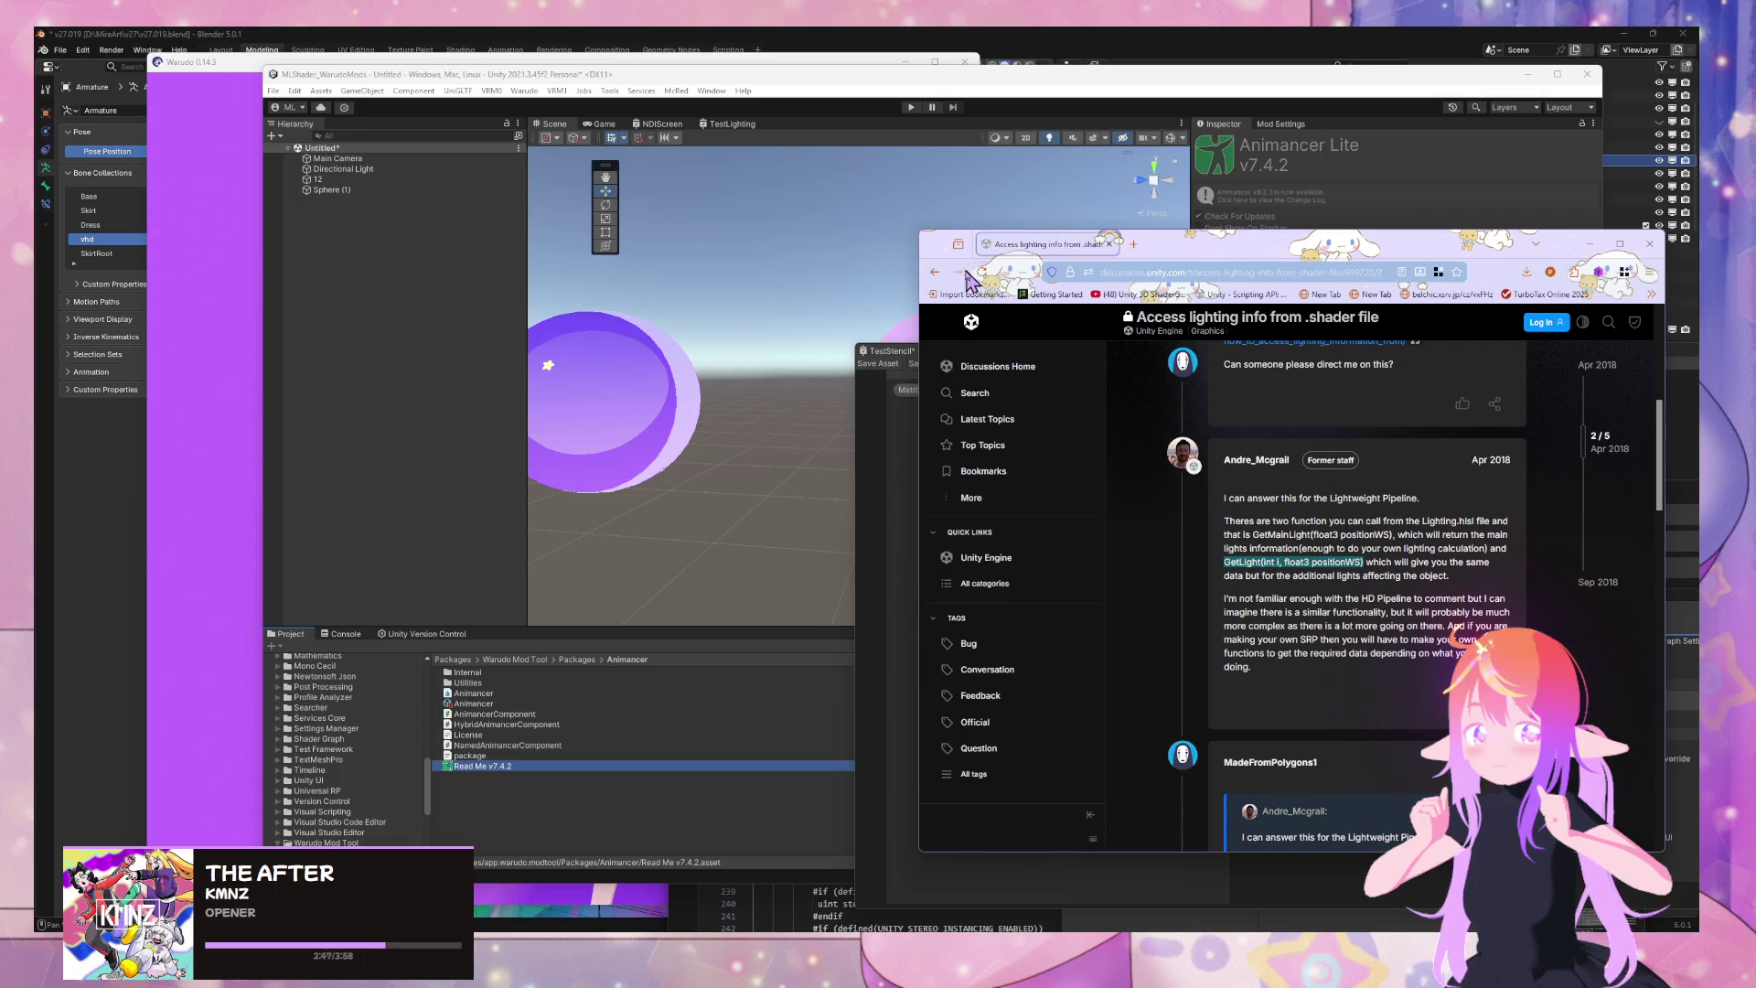
Return to the results and start refining the query toward the built-in pipeline
left_click(934, 272)
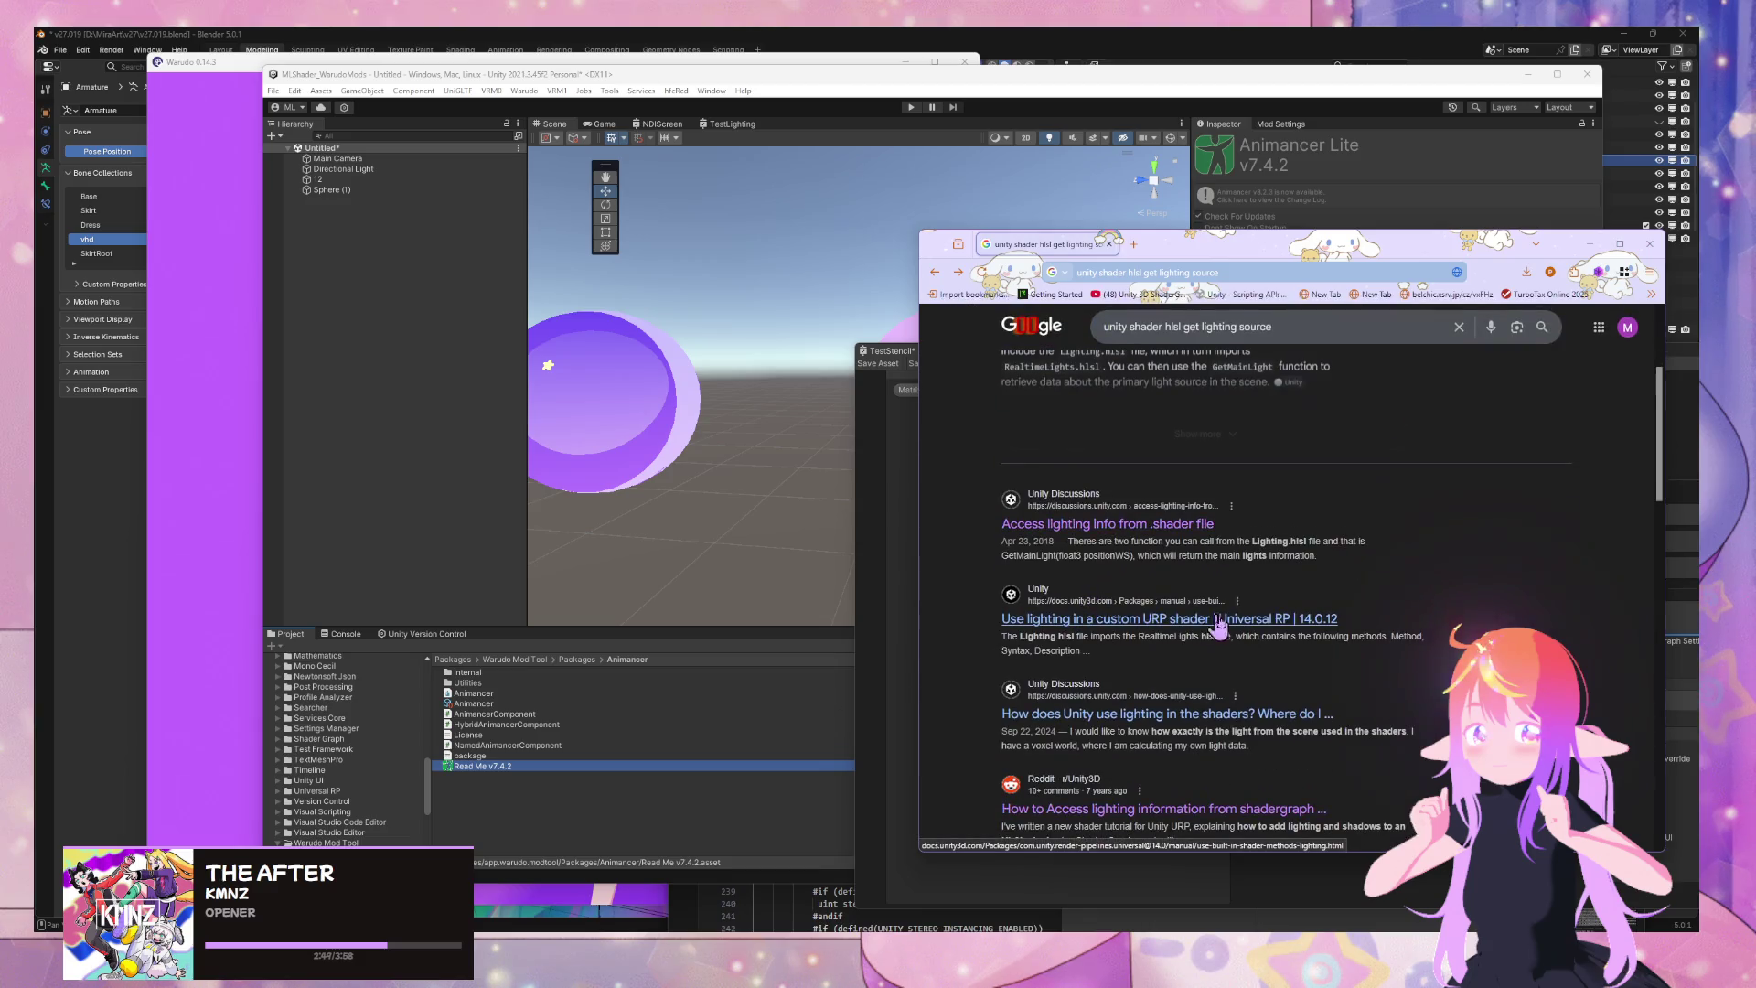
scroll(1203, 553, "up", 3)
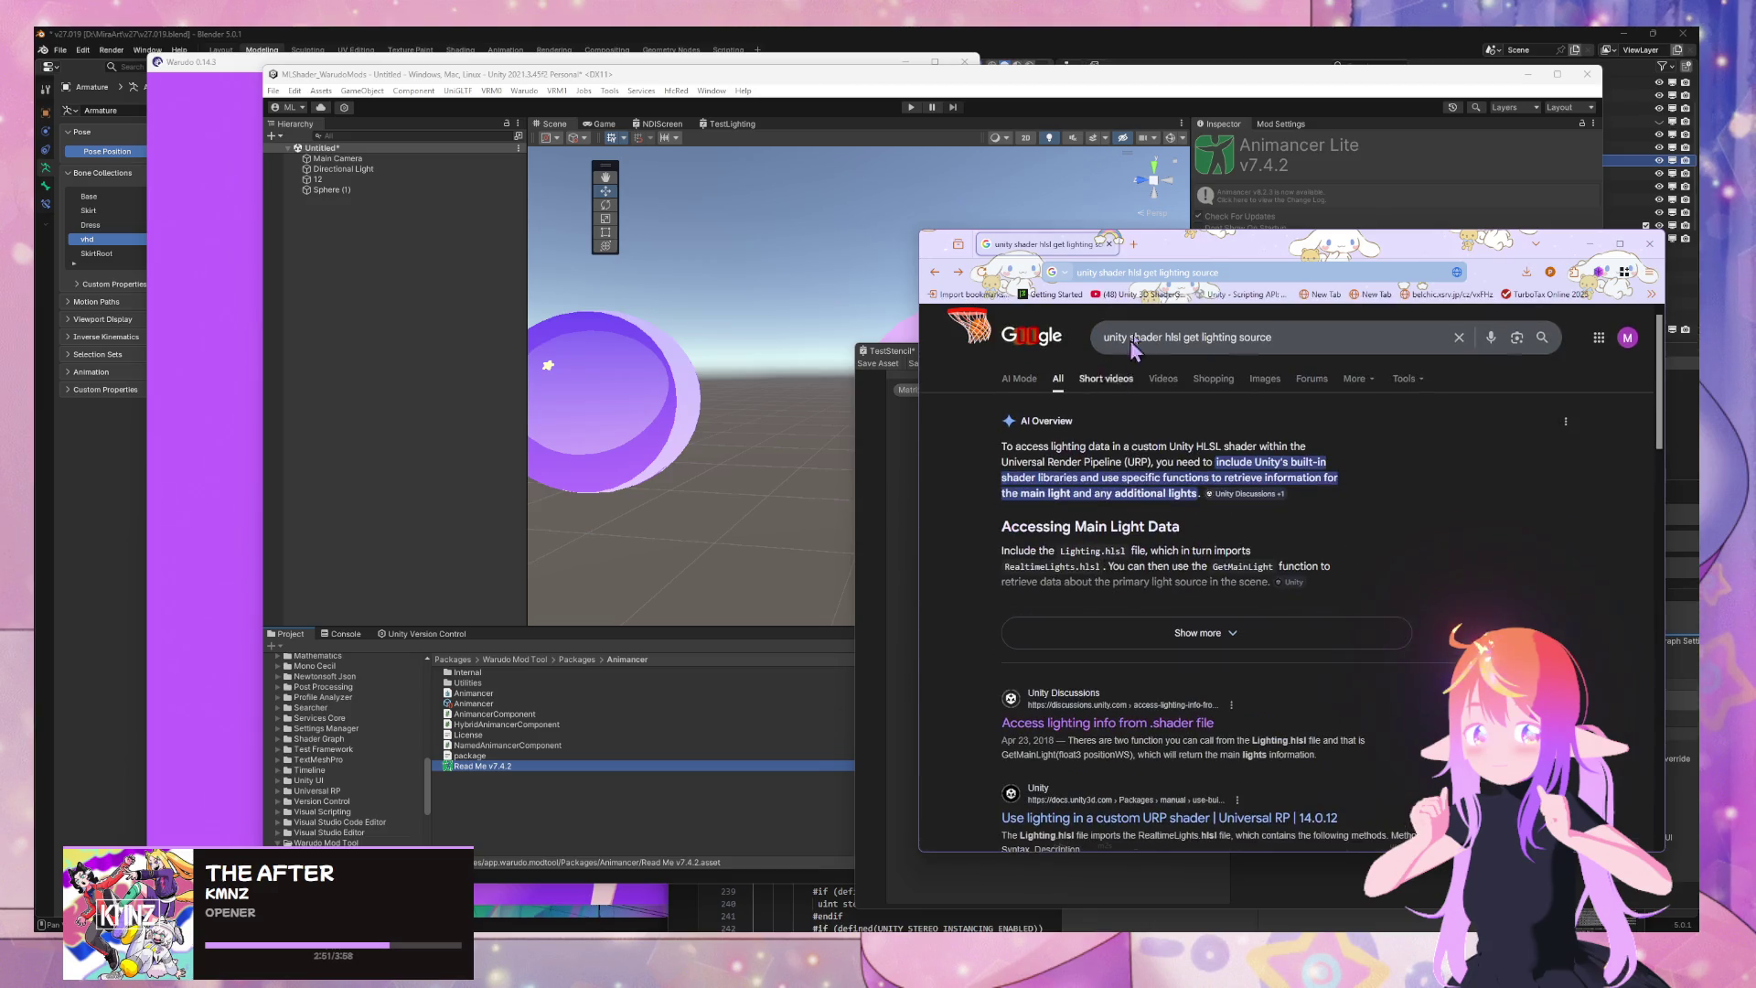
left_click(1316, 330)
type("building")
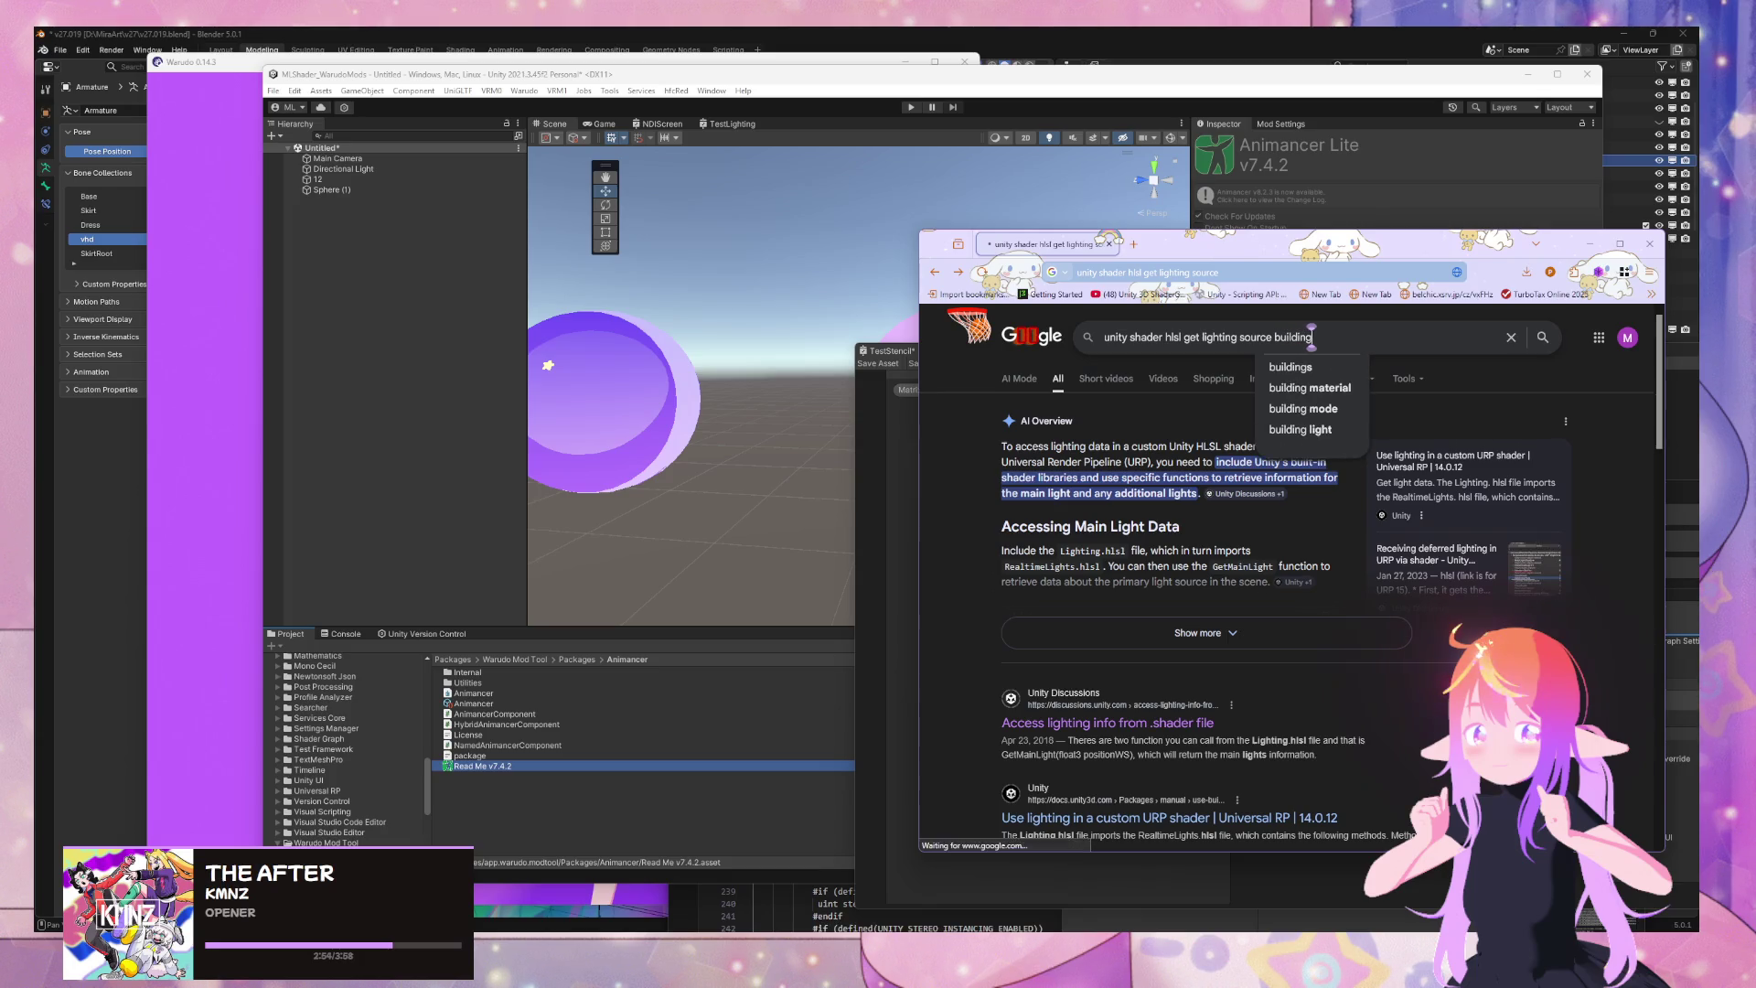
key("Return")
left_click(1341, 337)
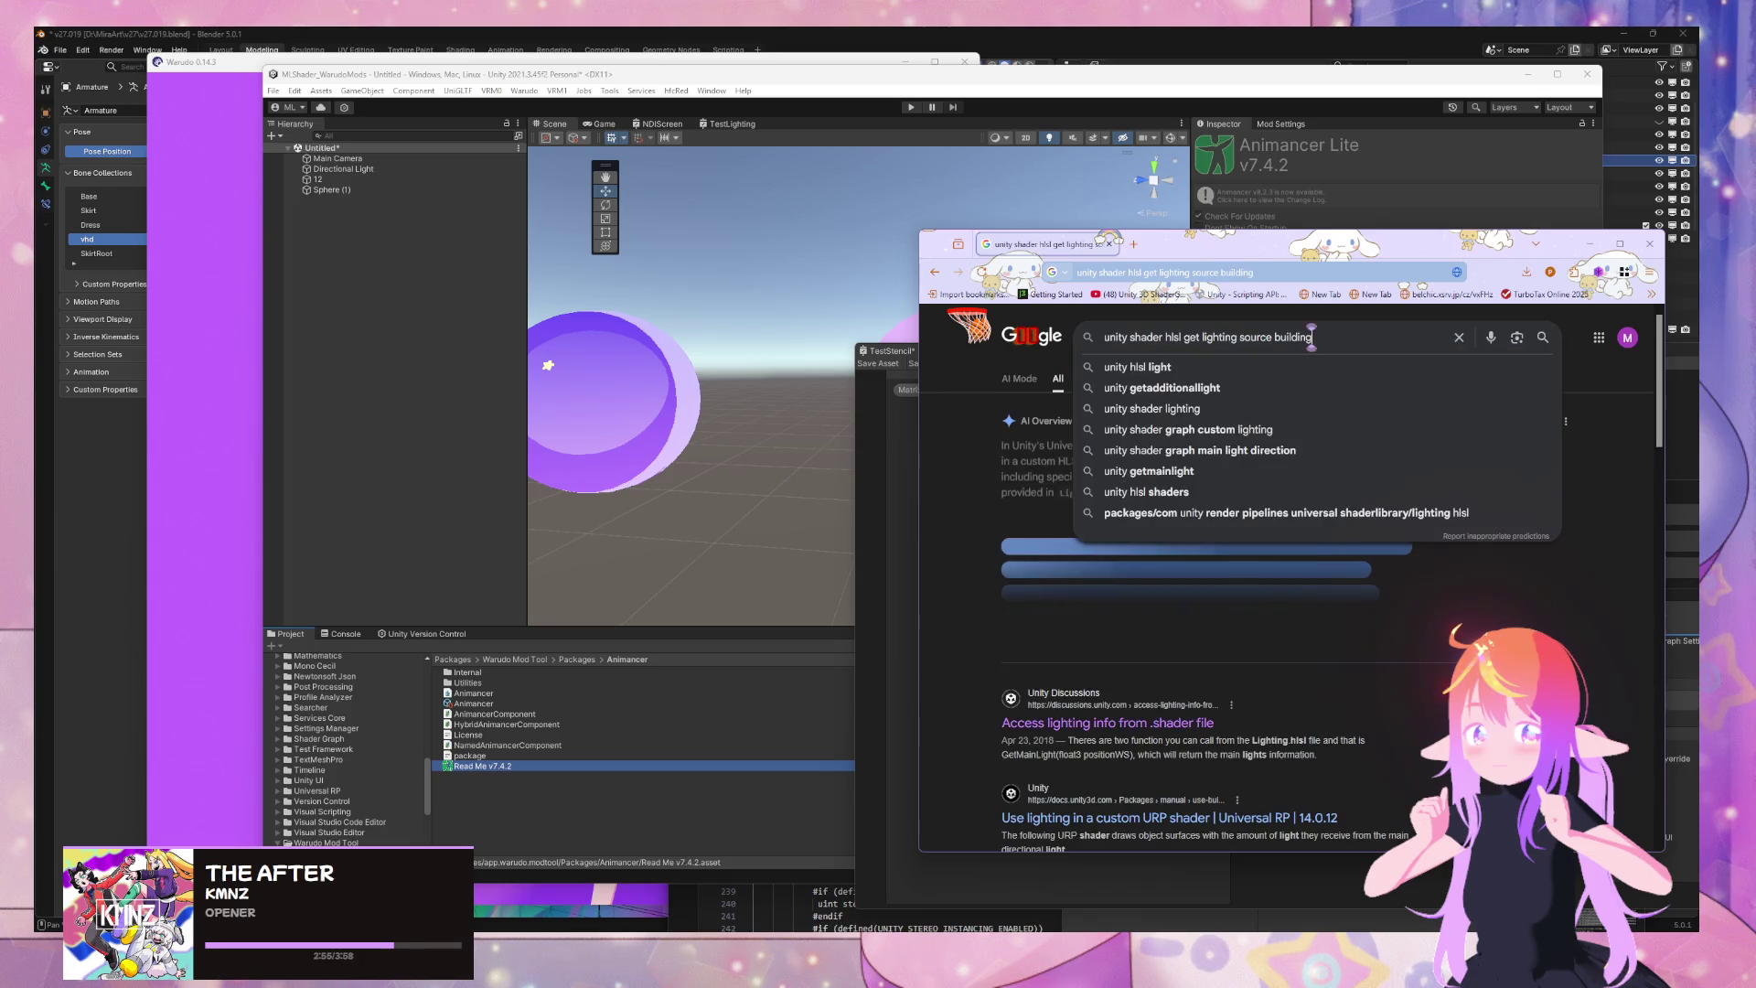
key("BackSpace")
key("Return")
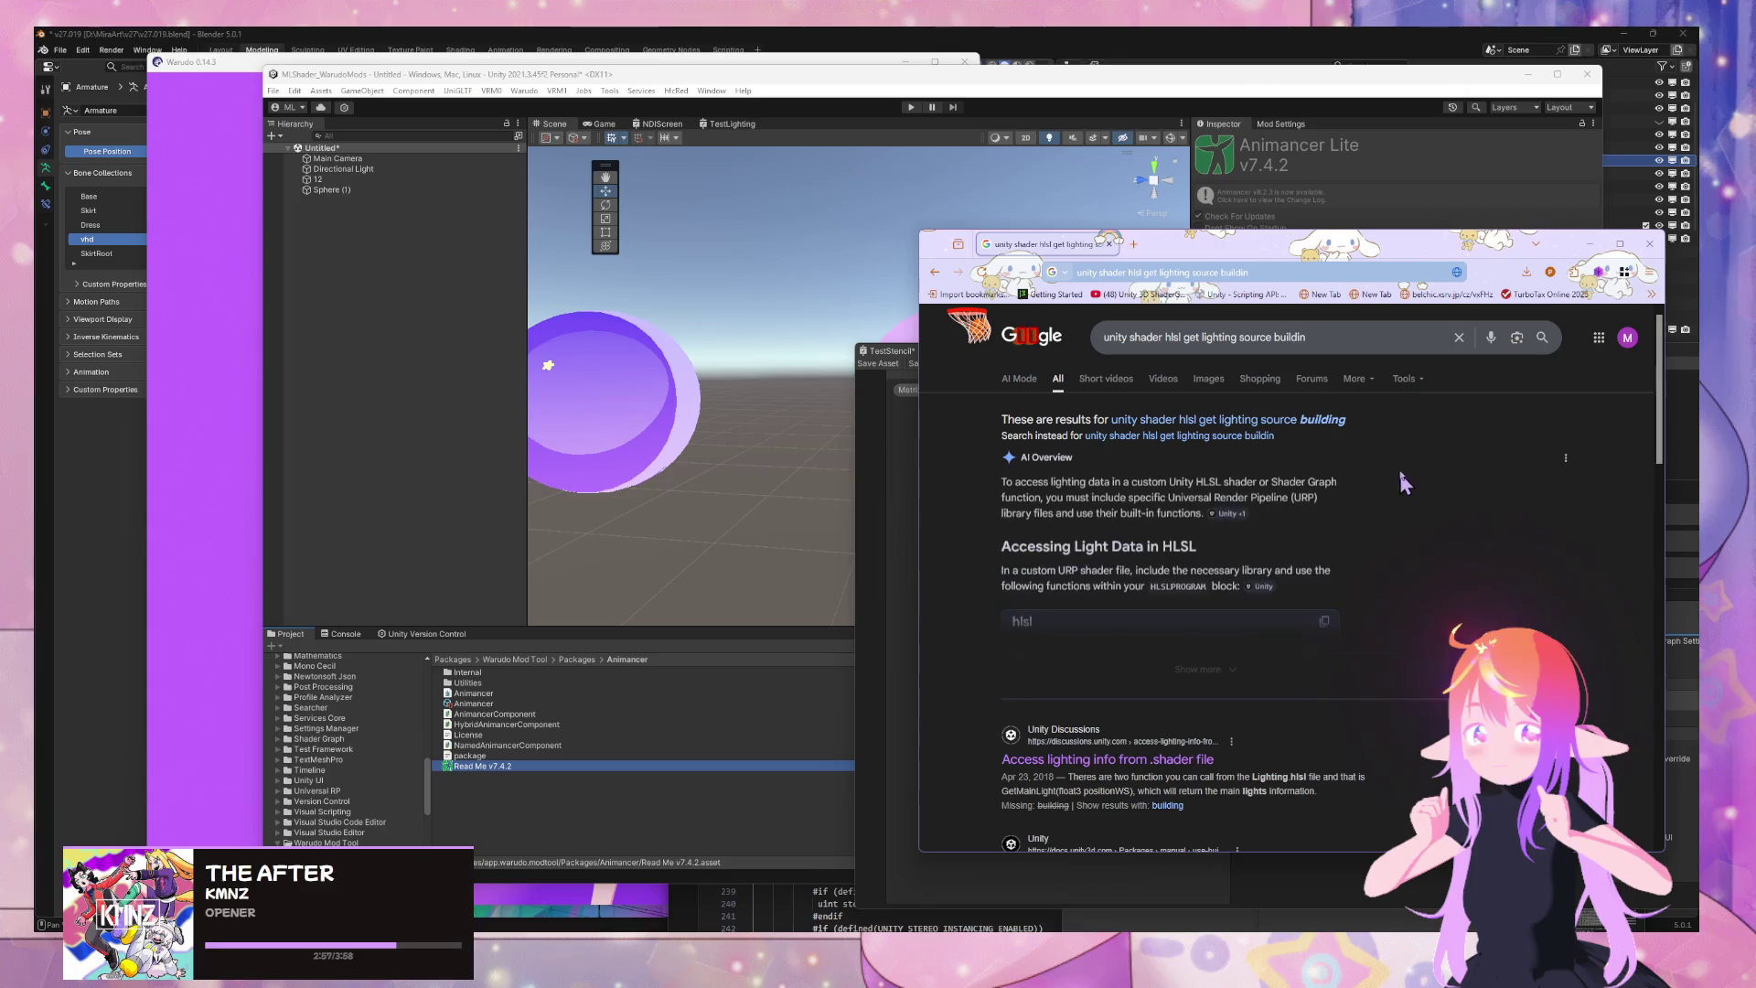
left_click(1310, 672)
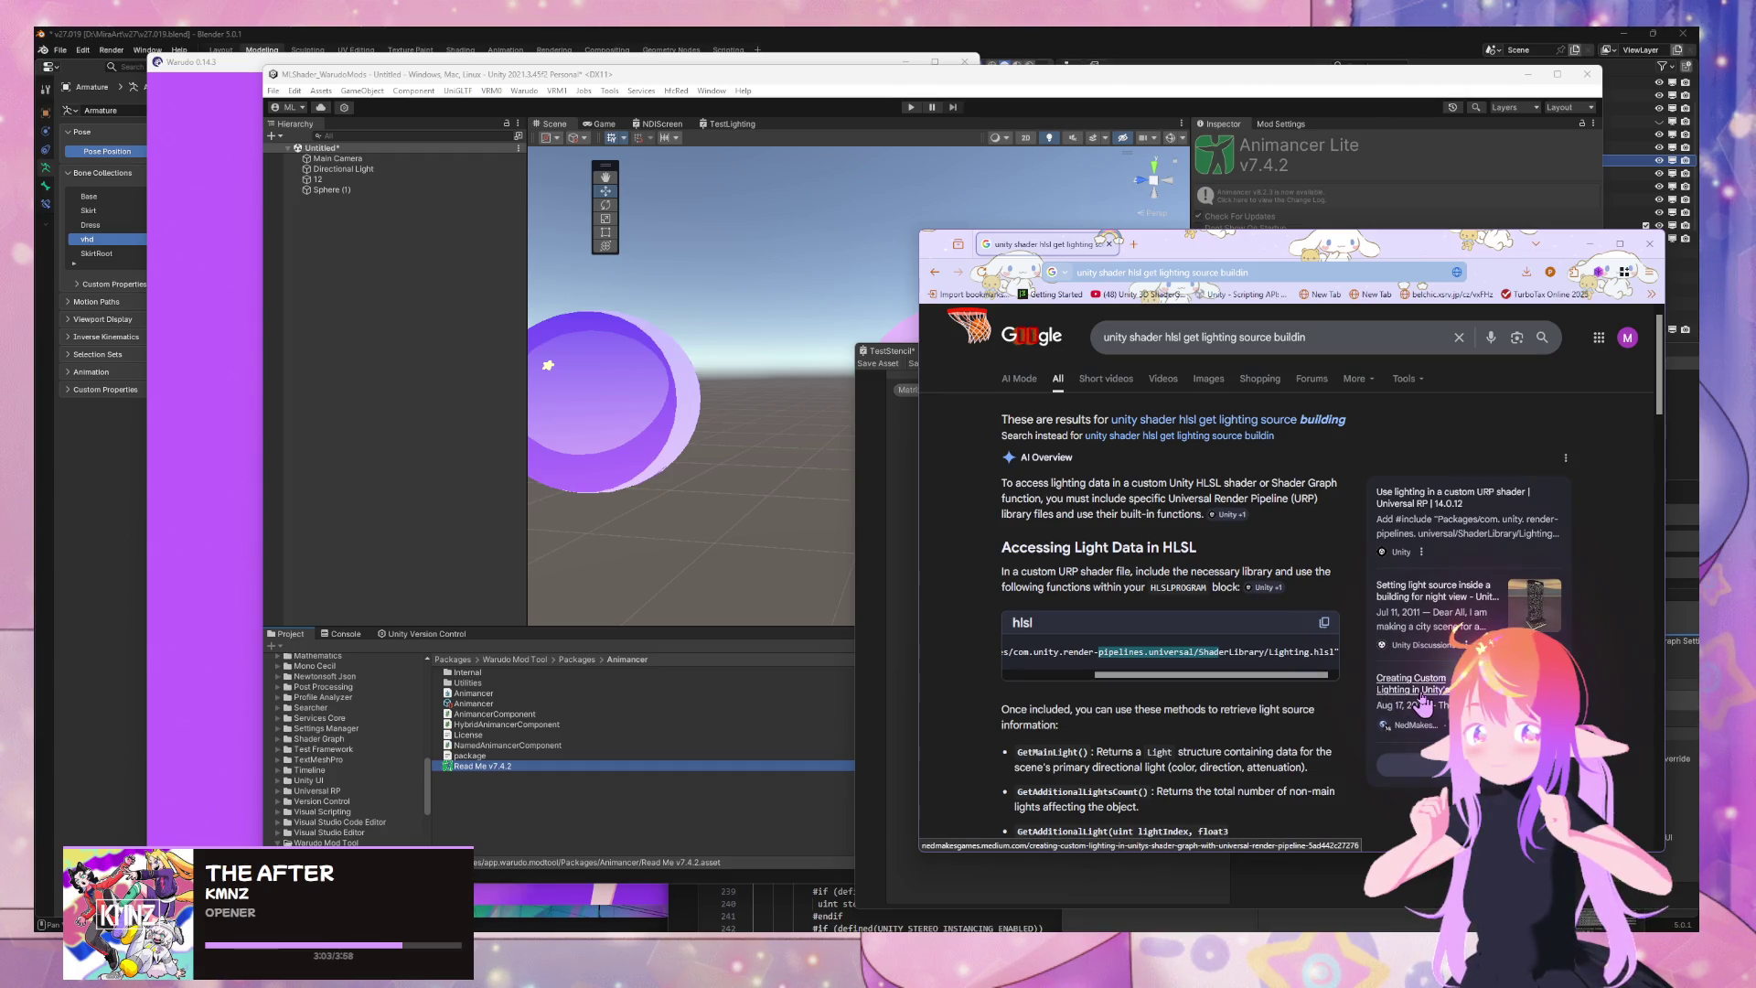
Search 'unity shader hlsl get lighting source built-in' and read the expanded AI overview on _WorldSpaceLightPos0
left_click(1326, 333)
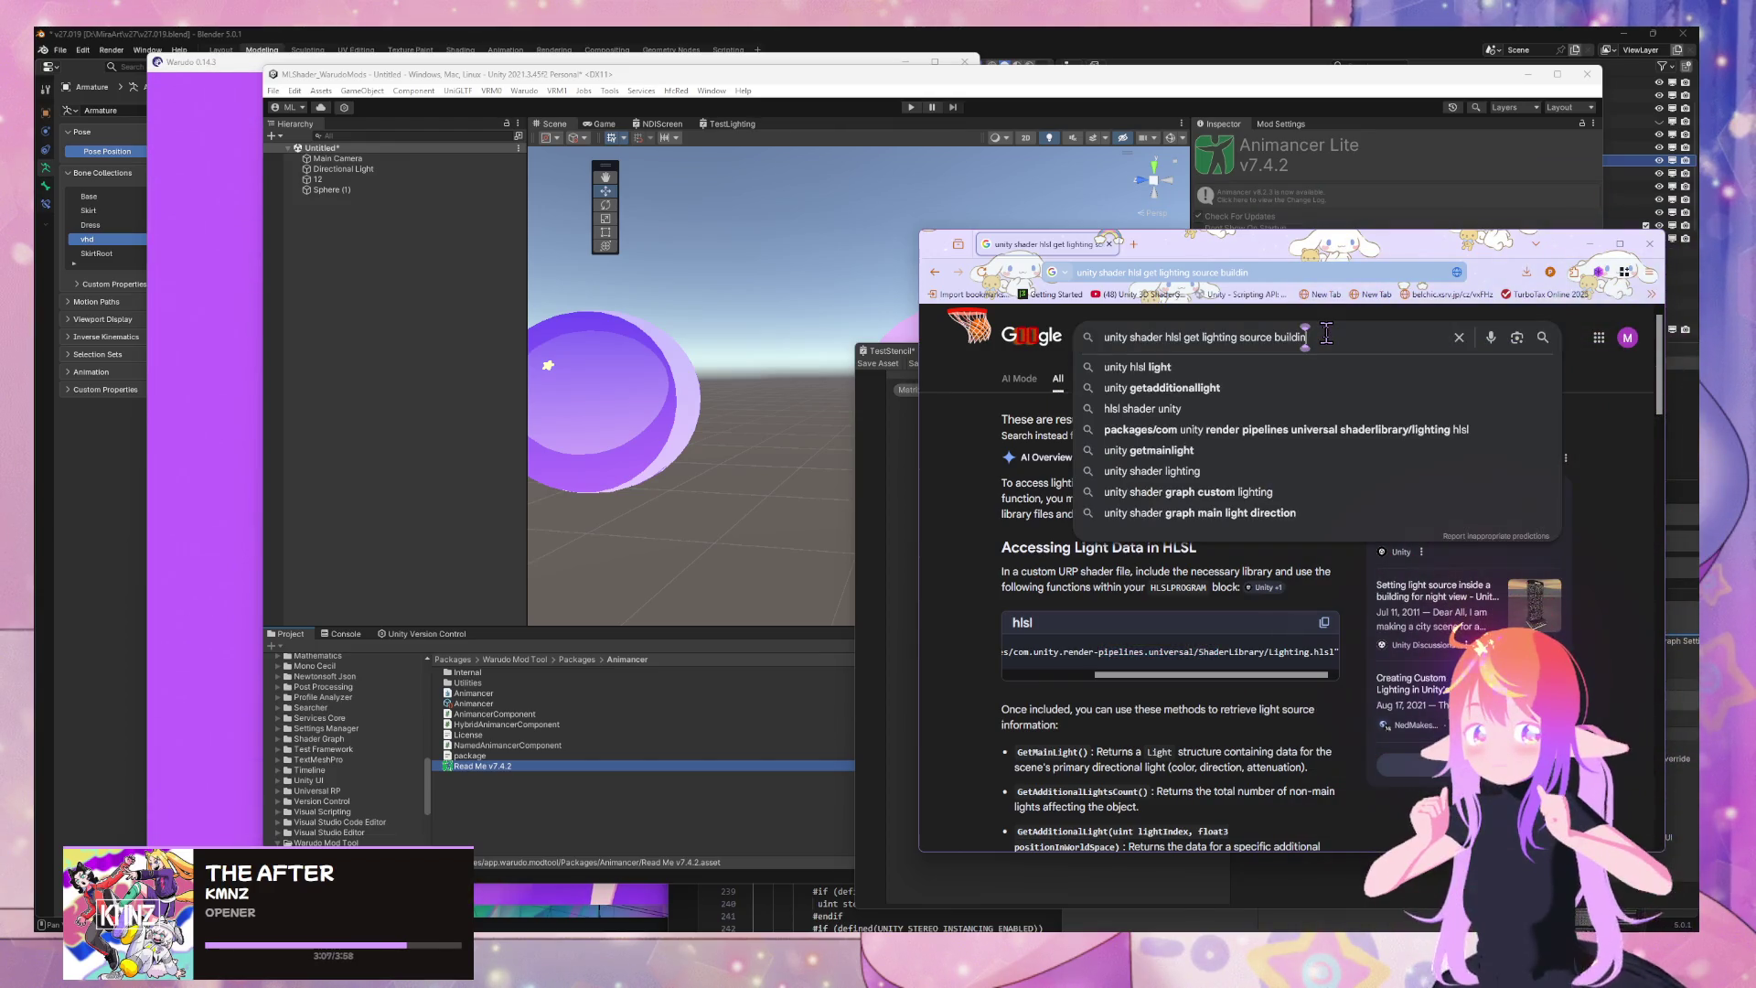
key("BackSpace")
key("BackSpace")
key("BackSpace")
type("t-in")
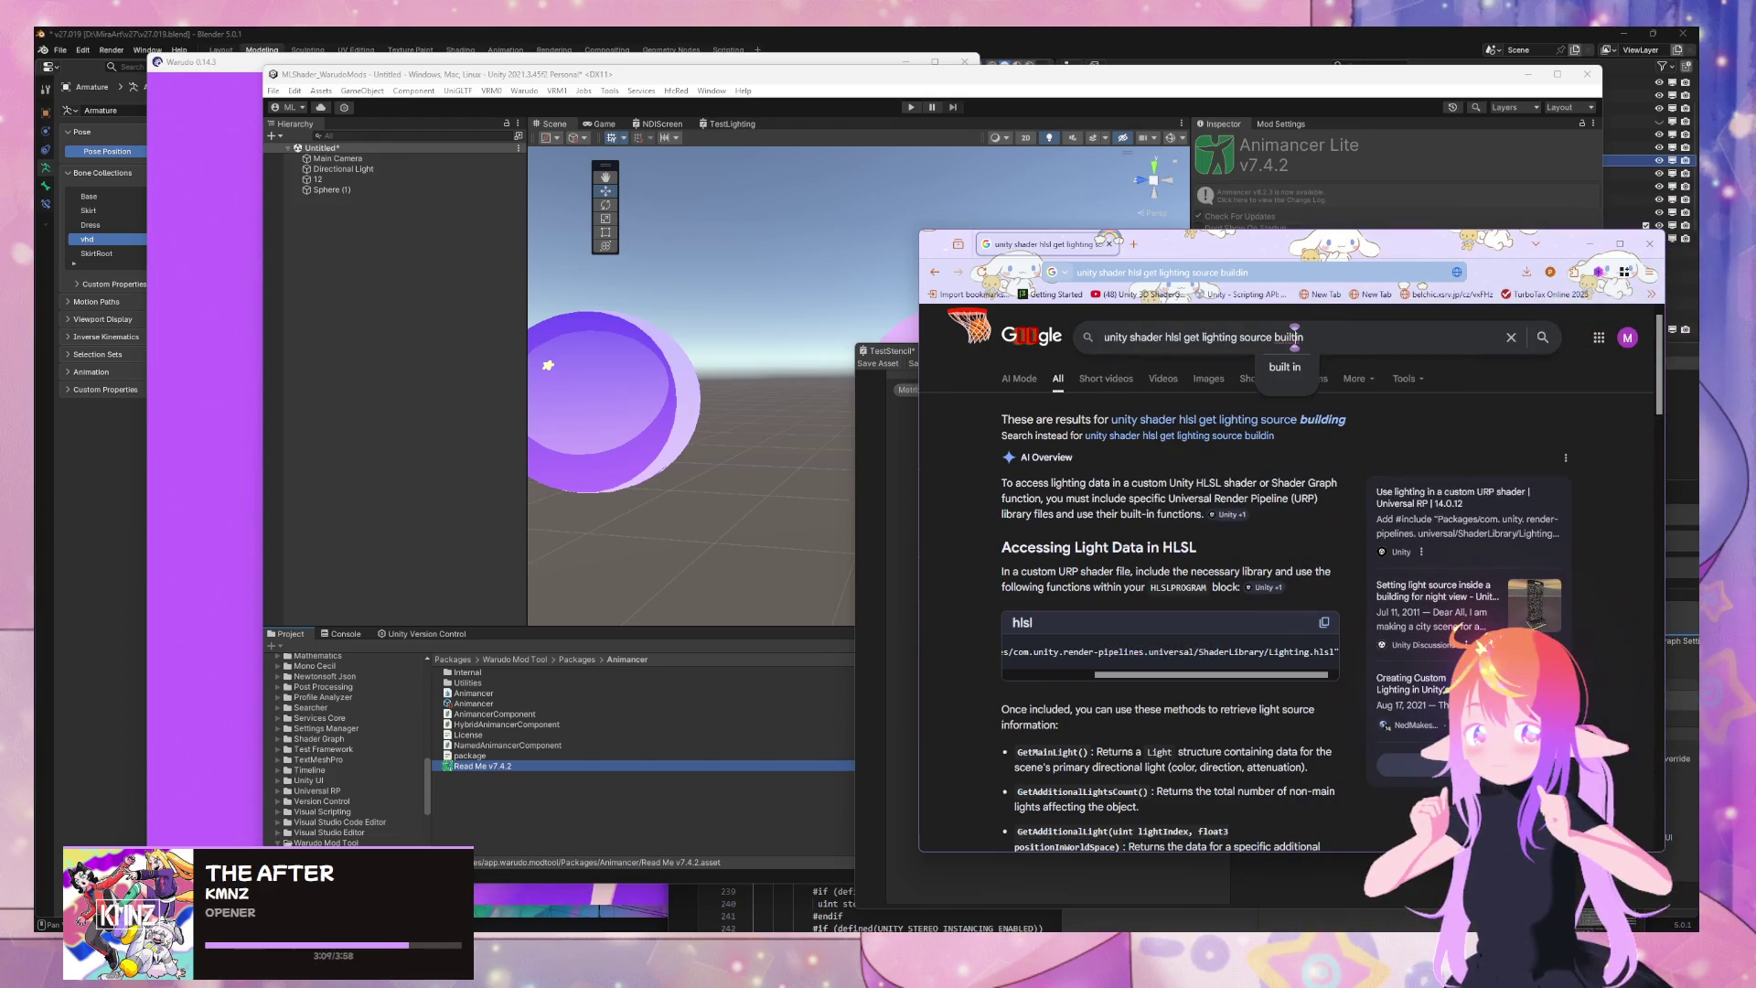
key("Return")
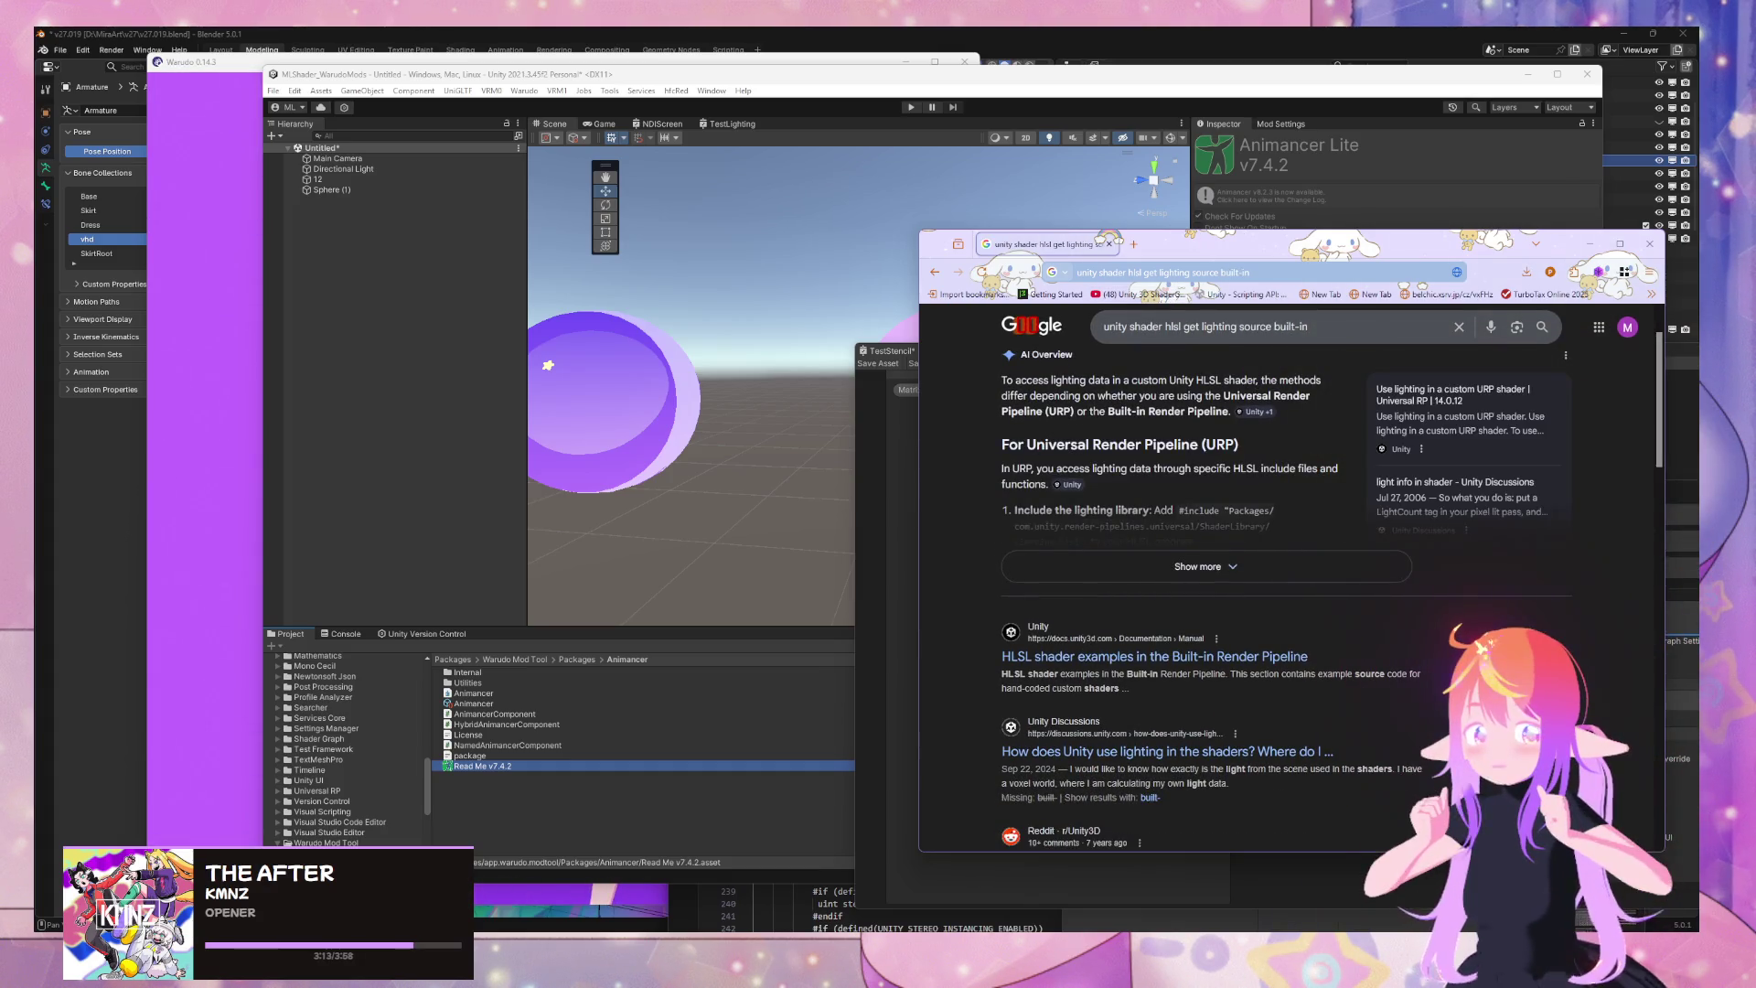
left_click(1344, 583)
scroll(1317, 438, "down", 5)
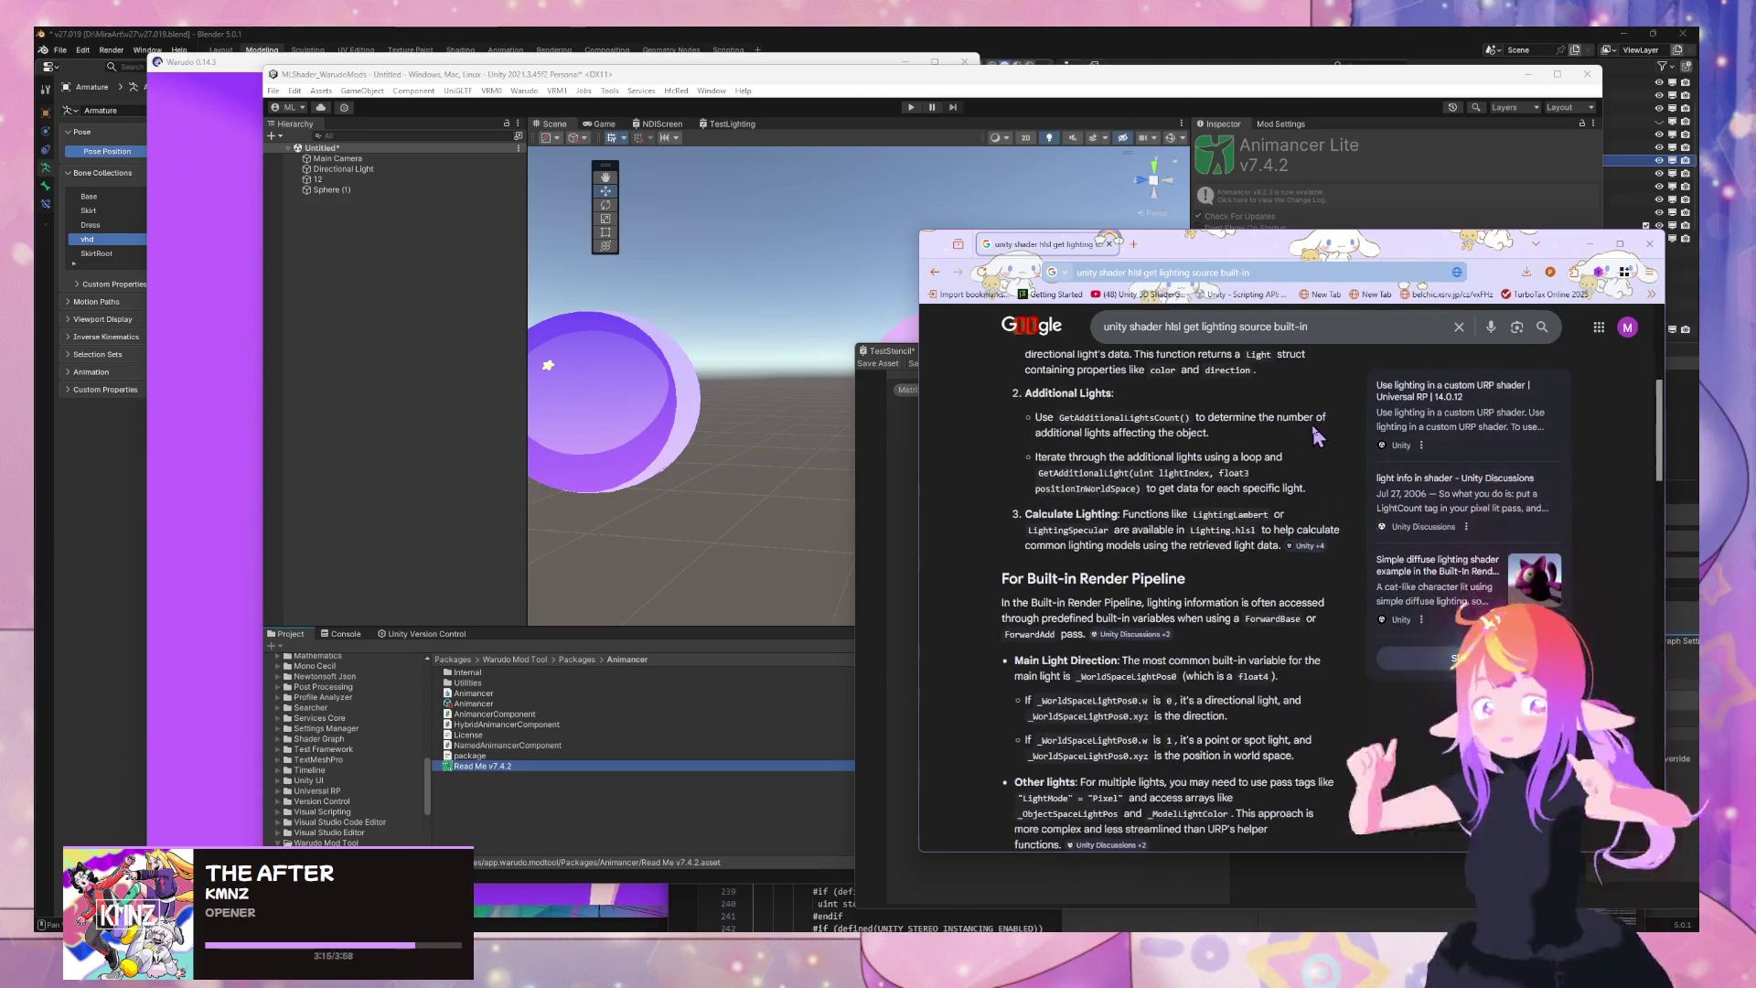
scroll(1317, 438, "down", 1)
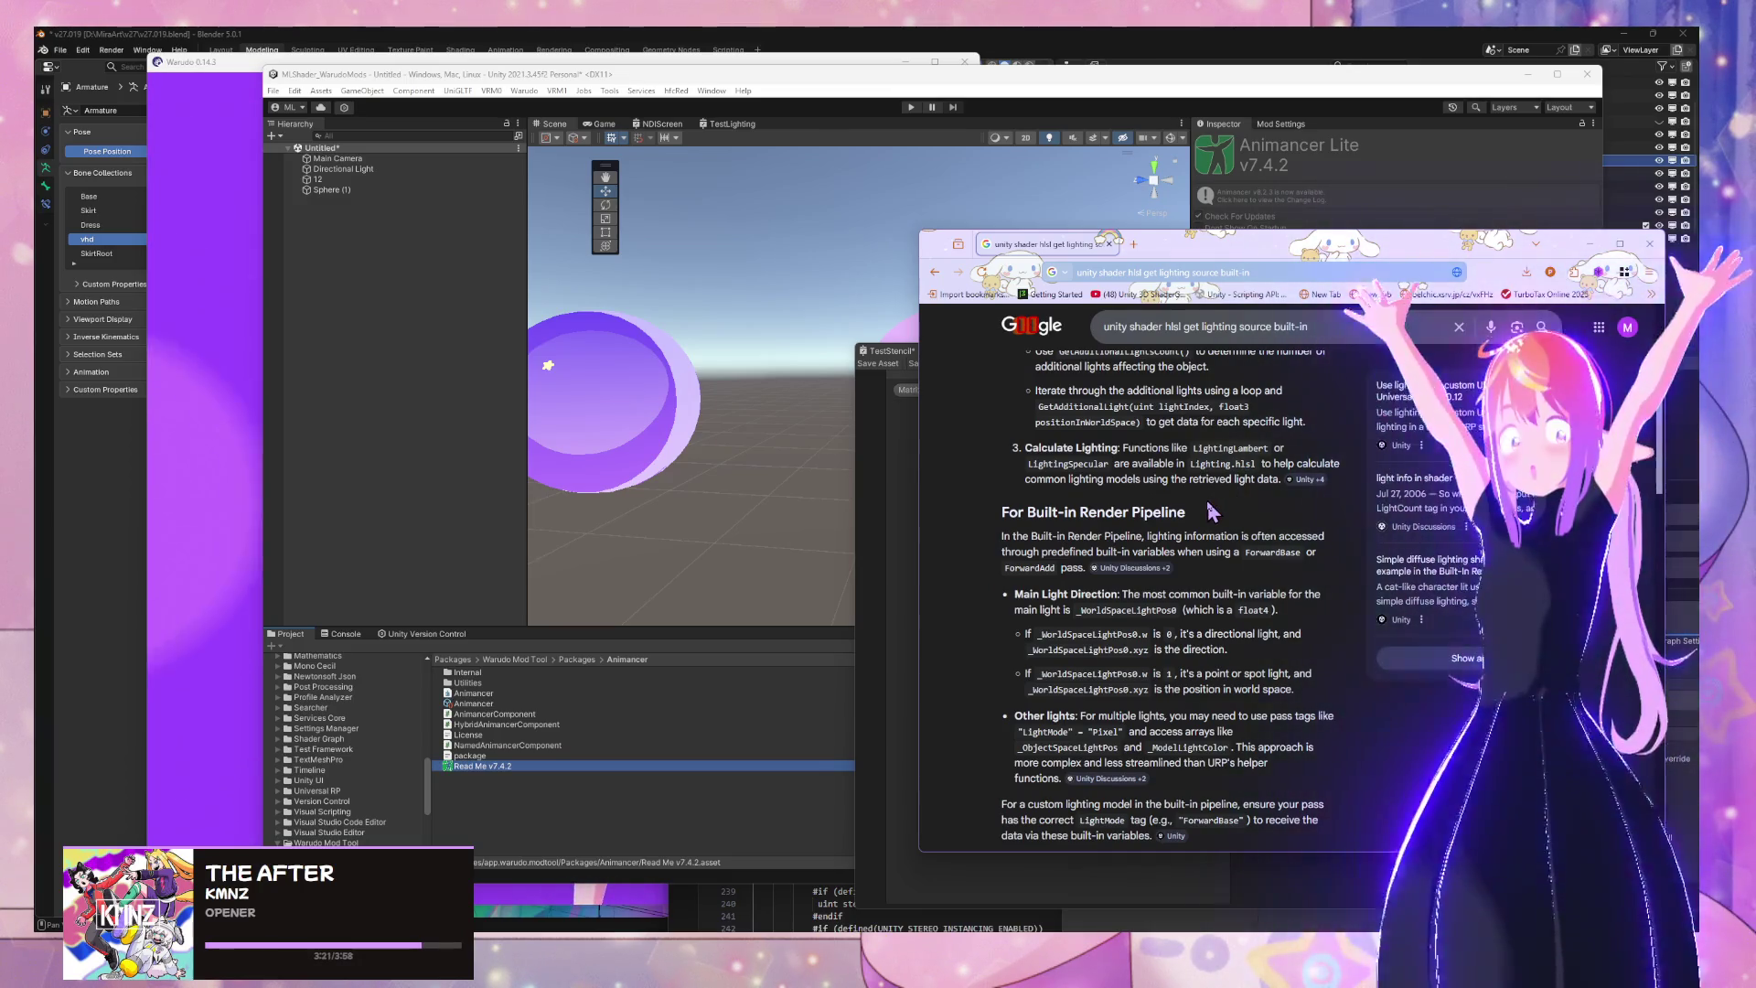
scroll(1199, 509, "down", 2)
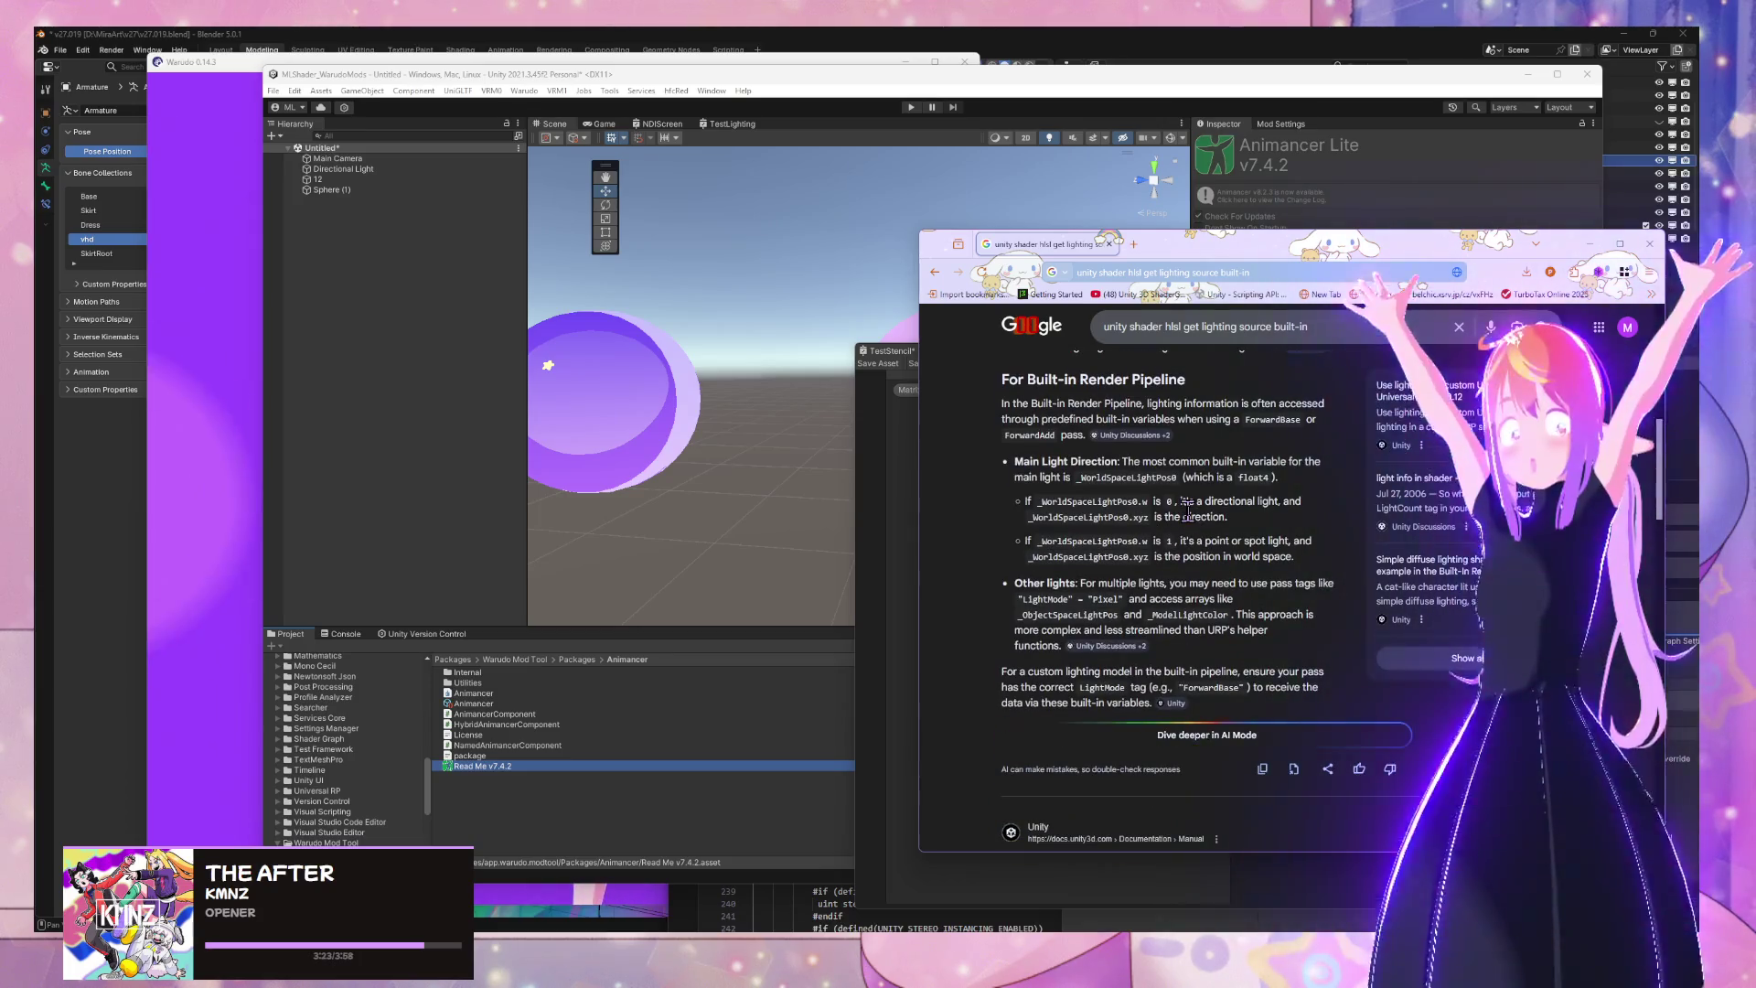
scroll(1186, 510, "down", 2)
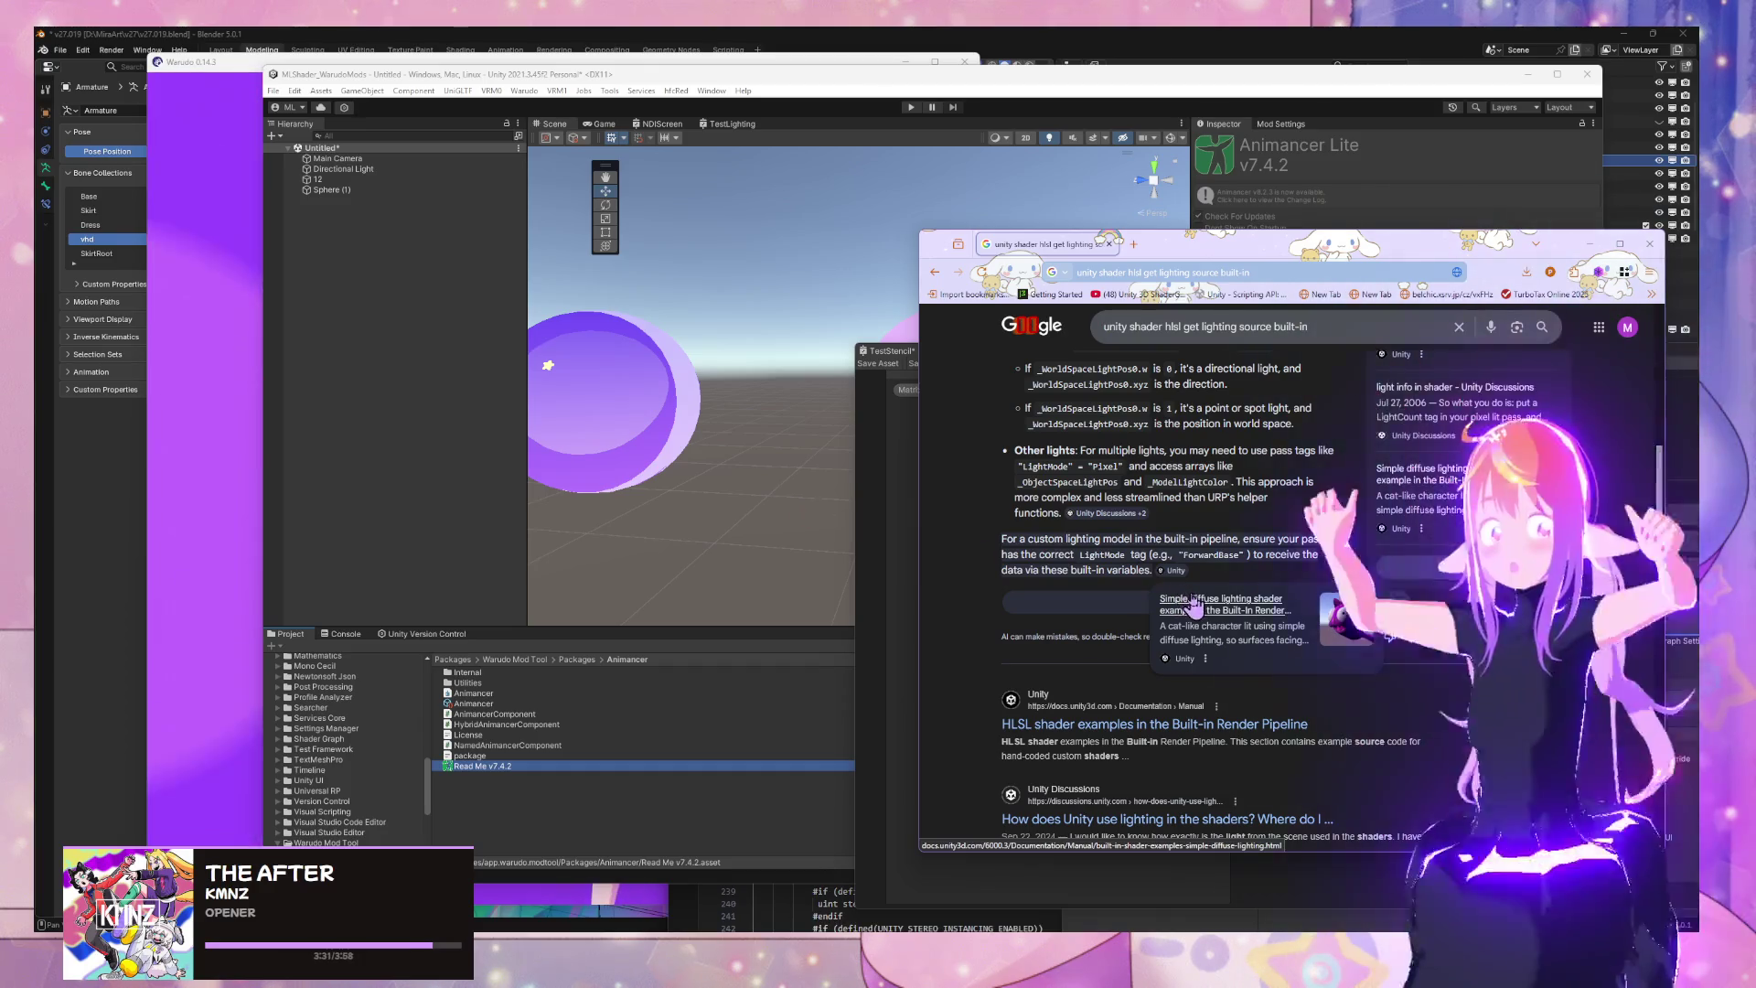
Copy the Tags {"LightMode"="ForwardBase"} line from the simple diffuse lighting shader example
left_click(1194, 605)
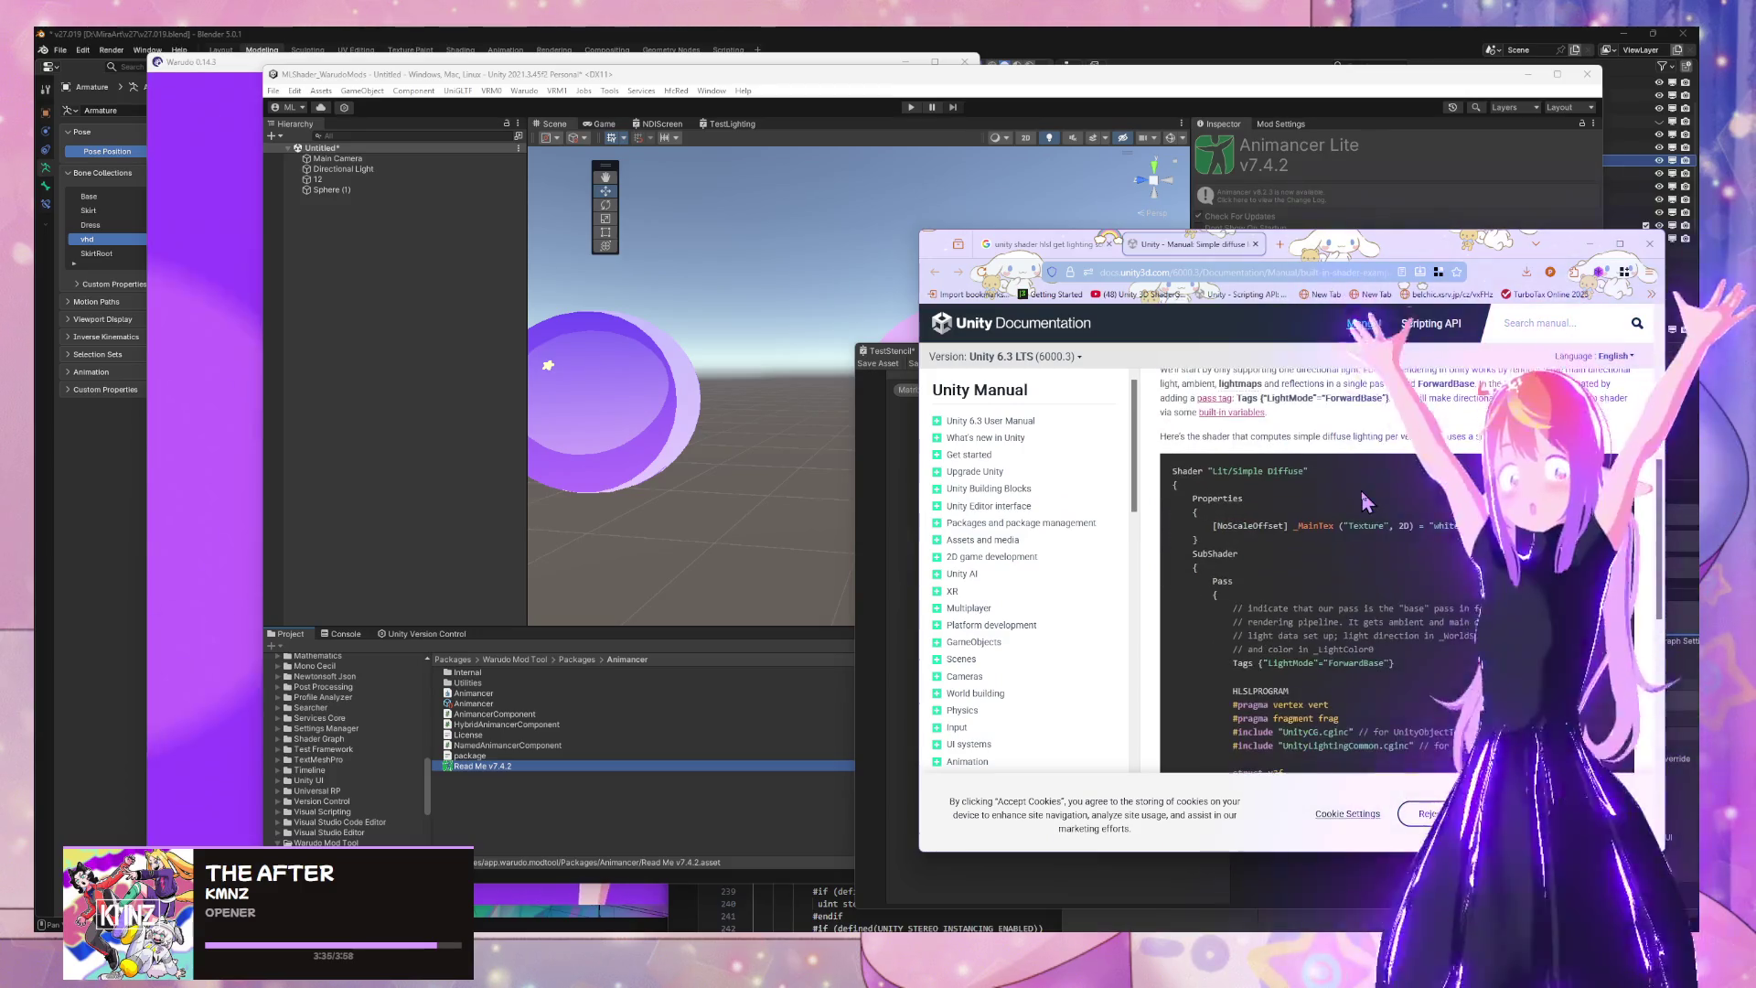
scroll(1363, 501, "down", 2)
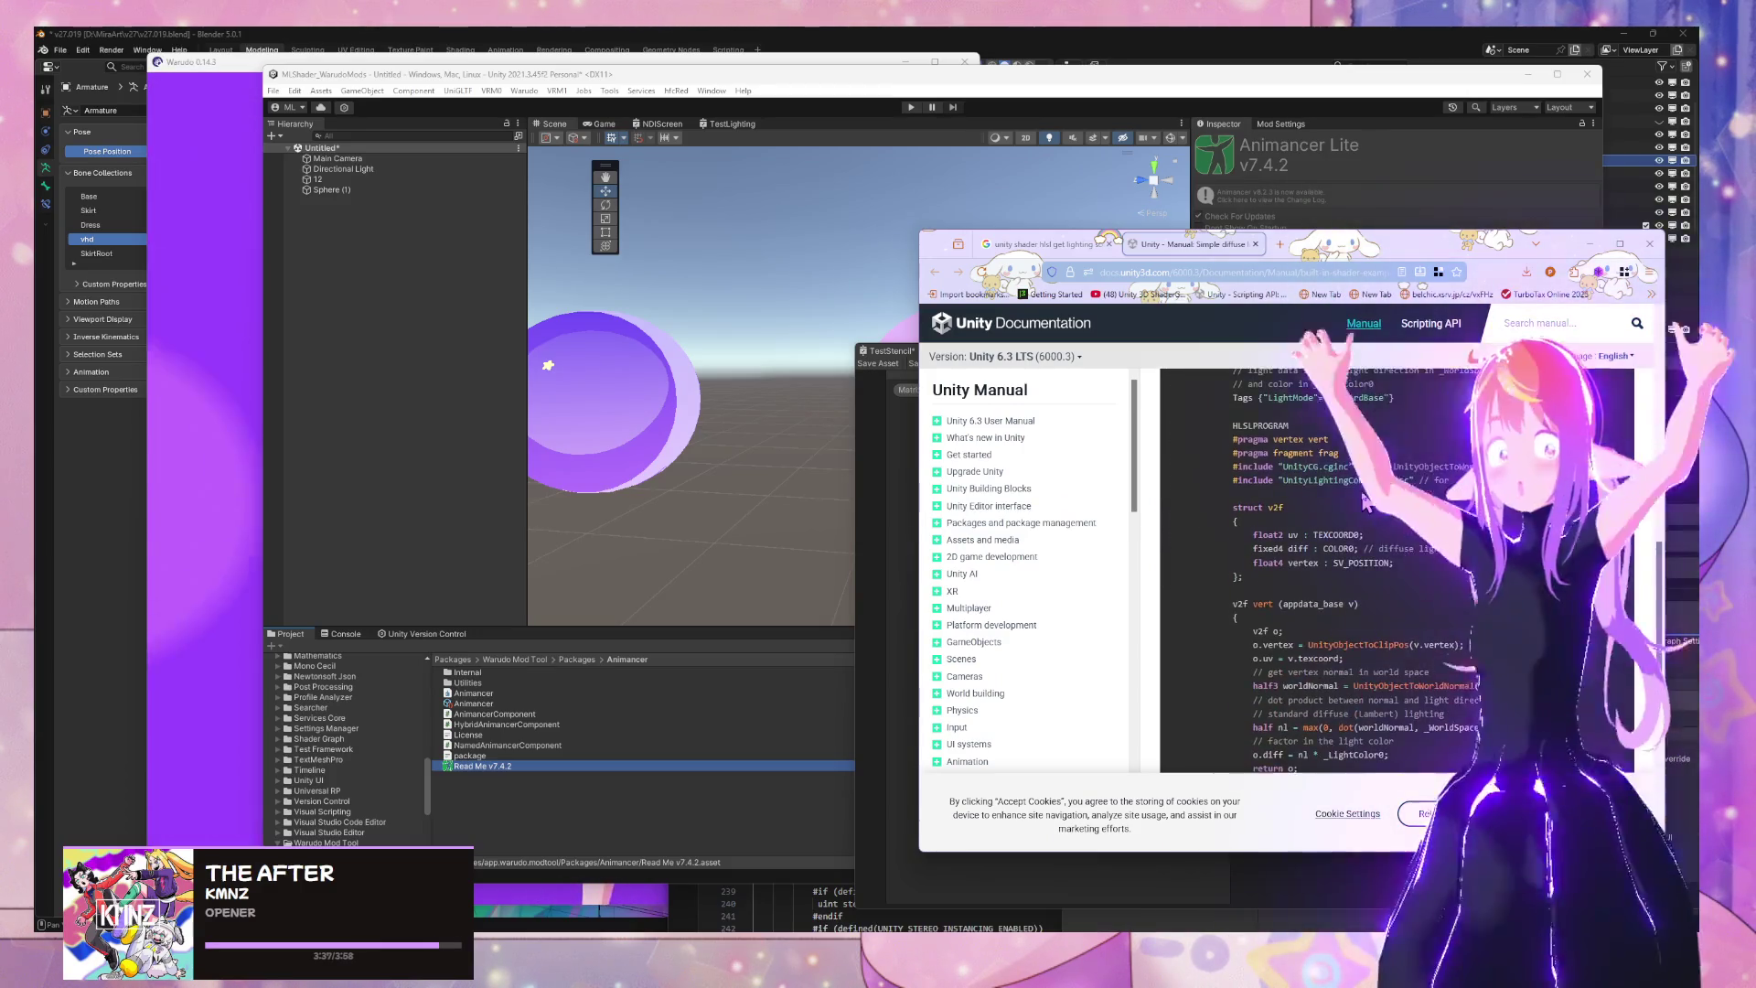
left_click_drag(1264, 464, 1320, 466)
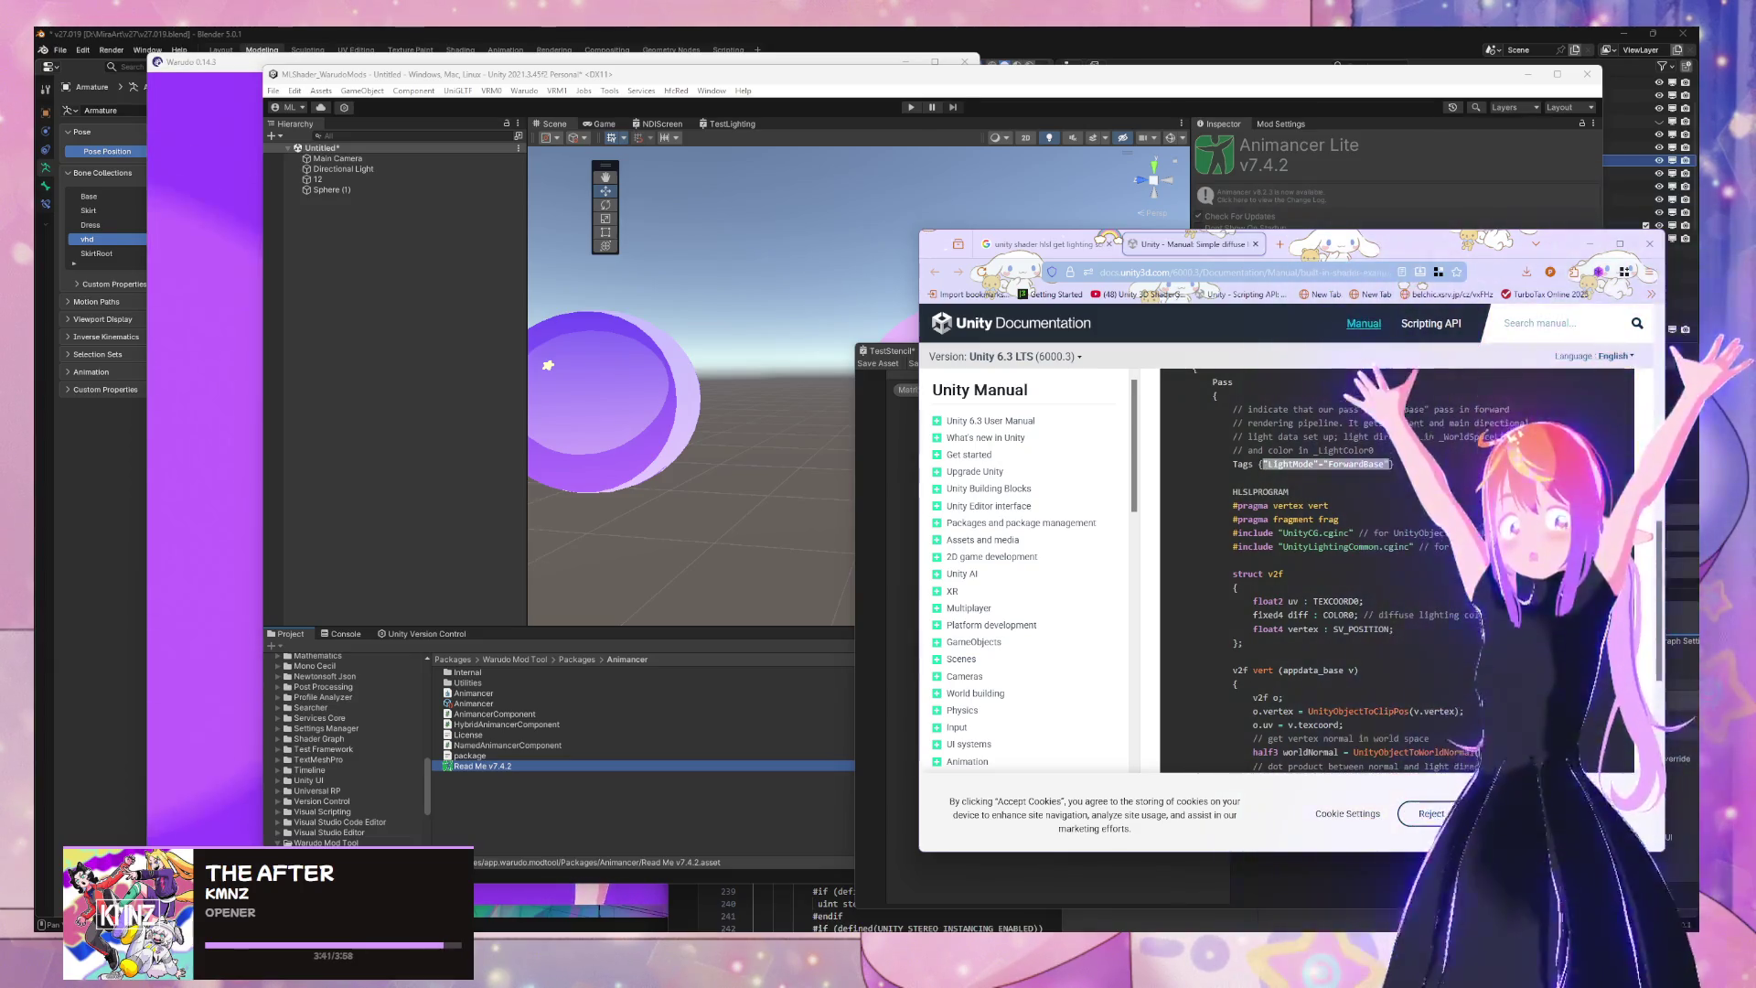
left_click(1360, 463)
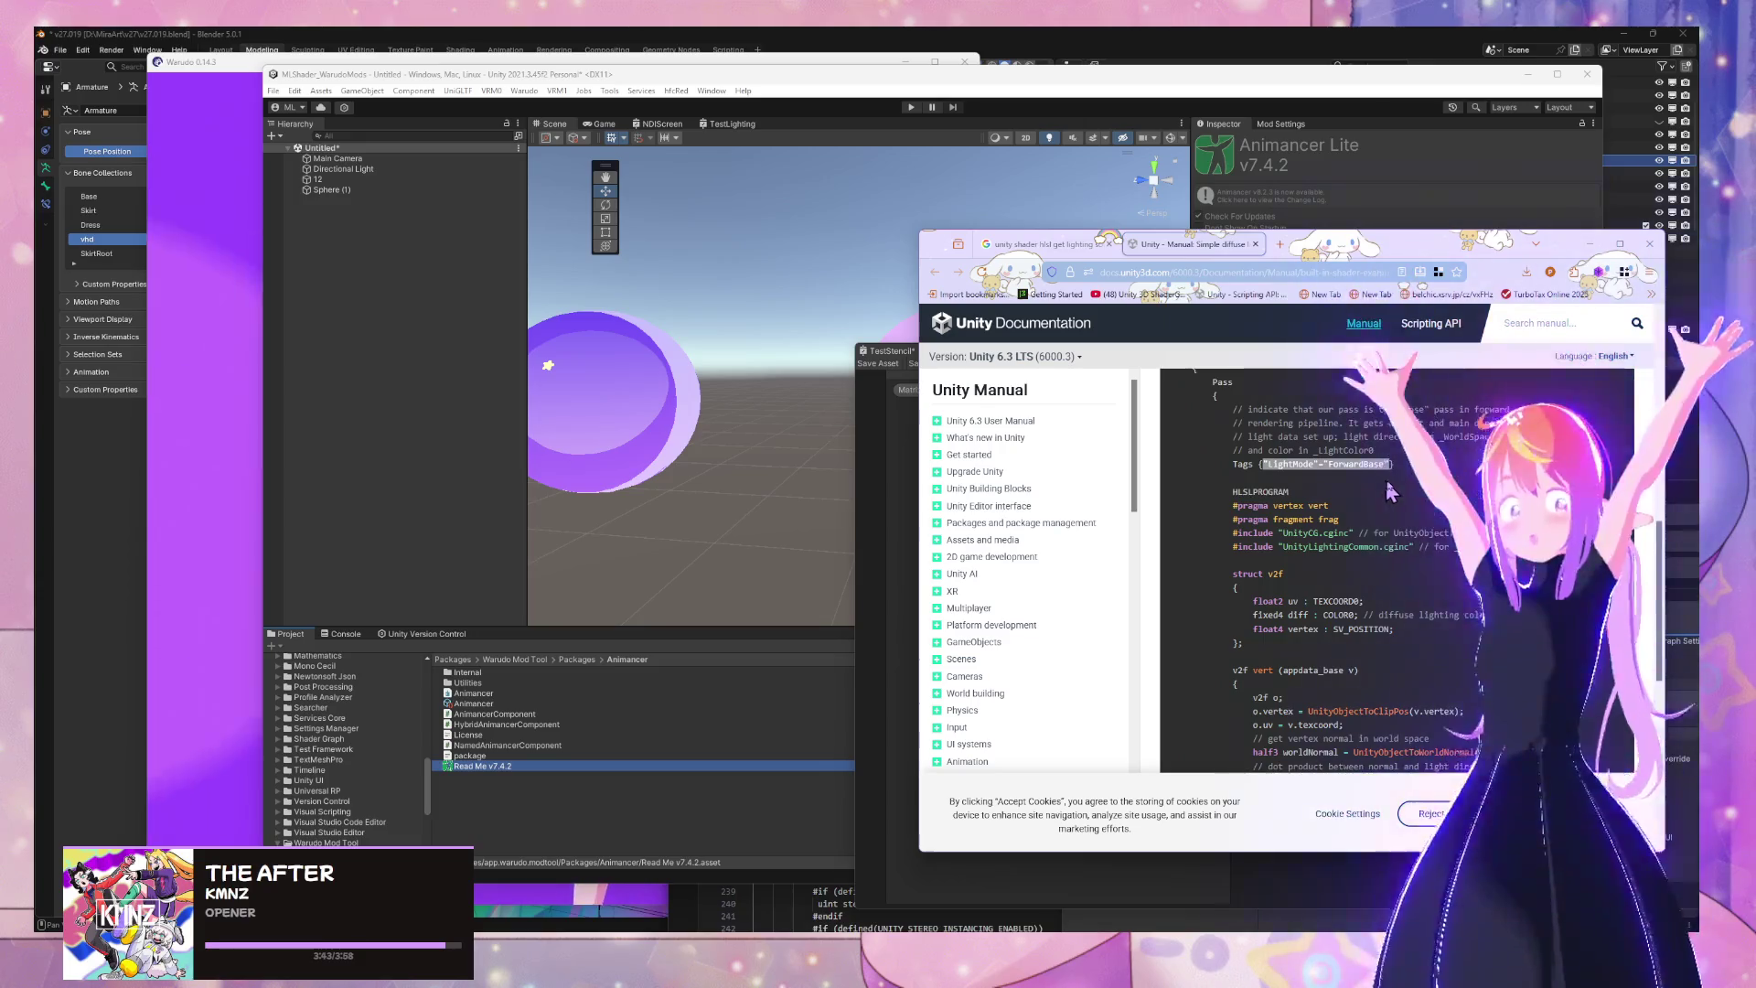
triple_click(1360, 464)
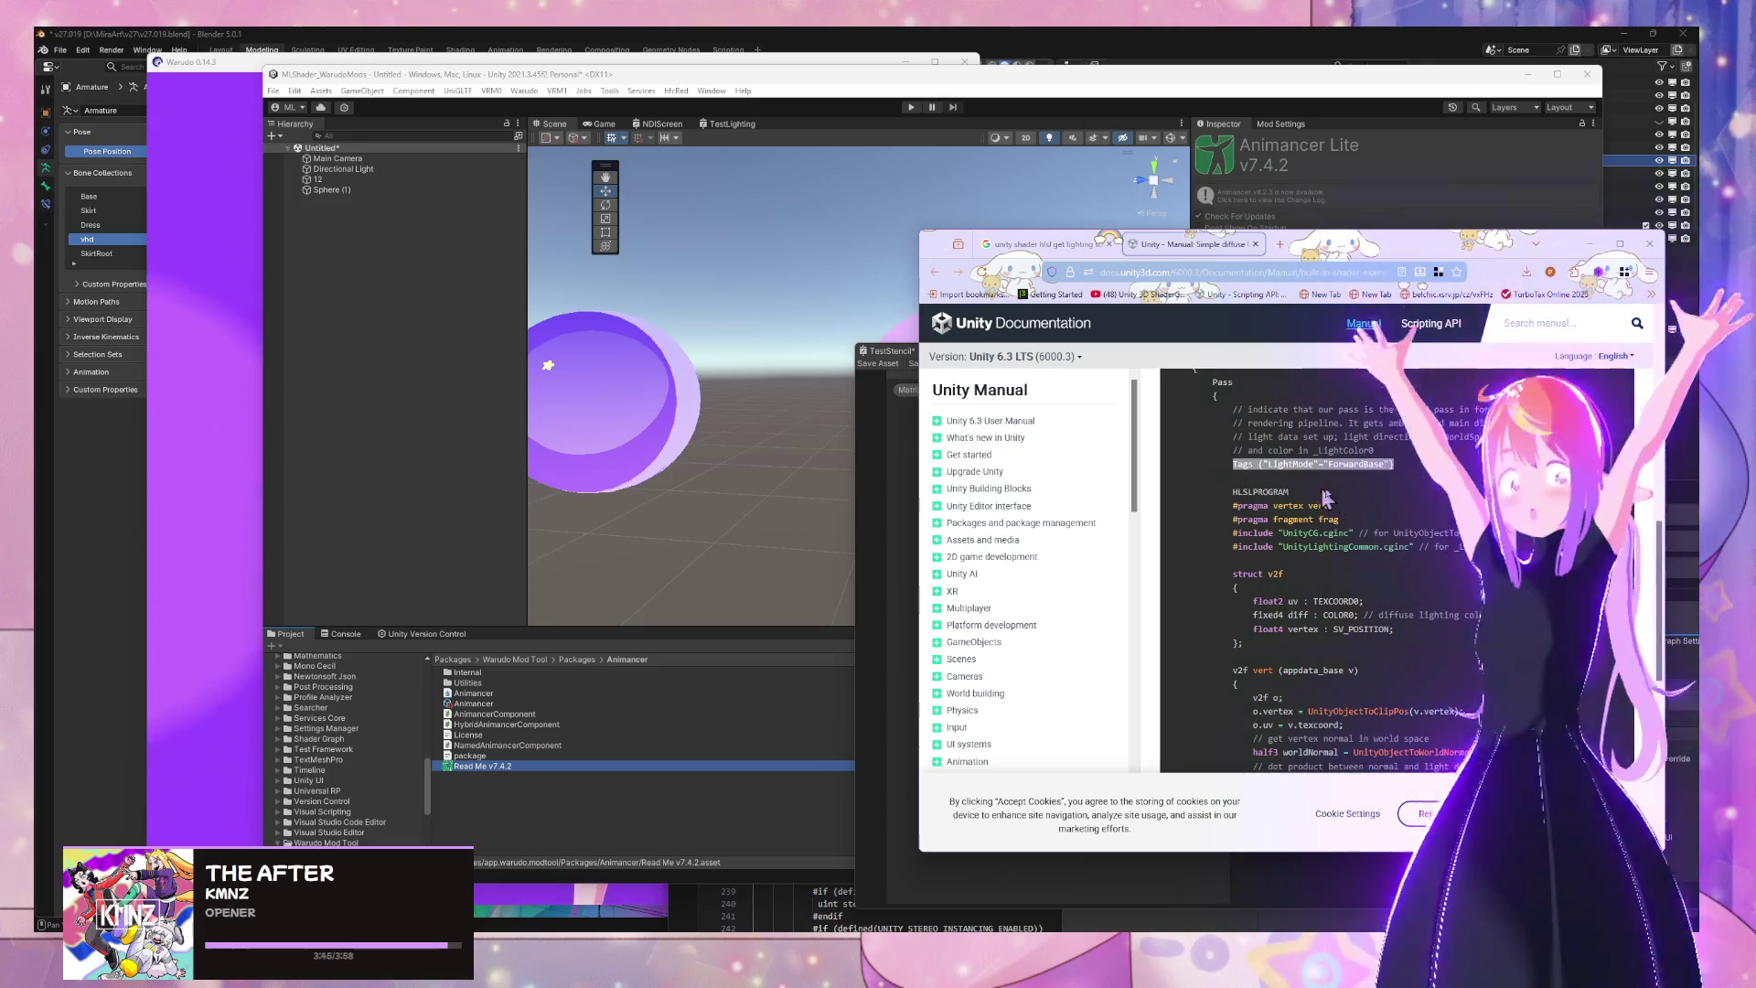
left_click(1367, 485)
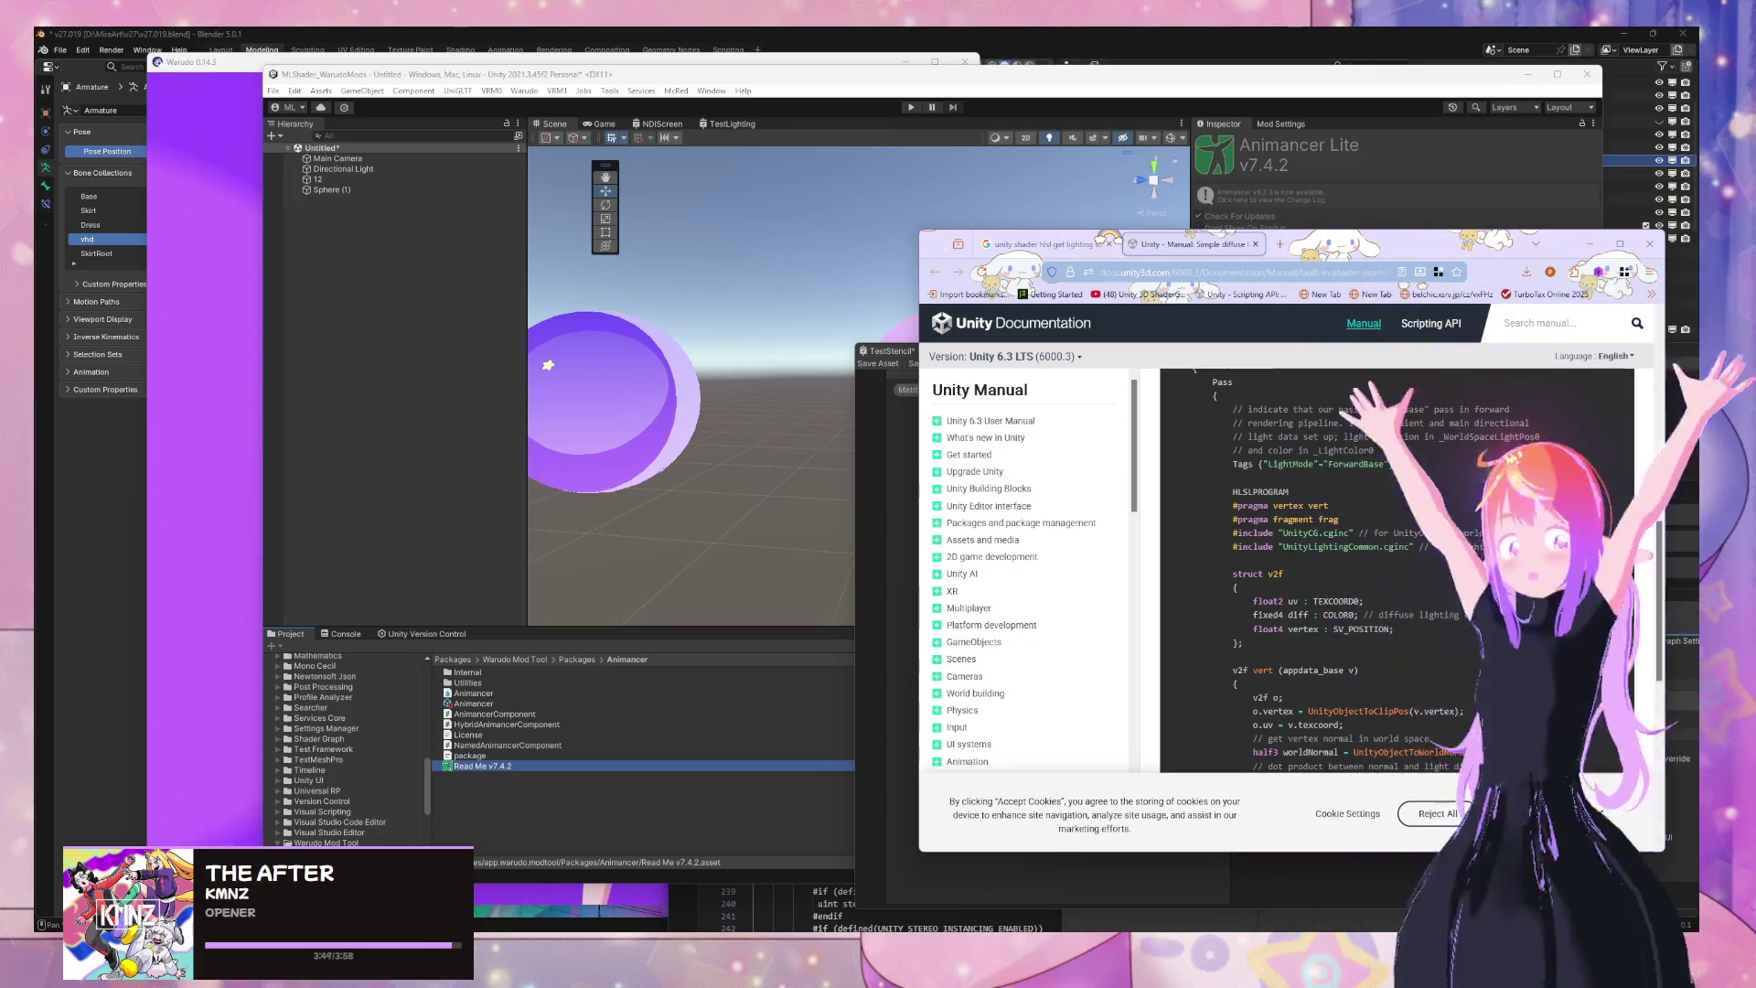
left_click_drag(1395, 463, 1214, 464)
key("ctrl+c")
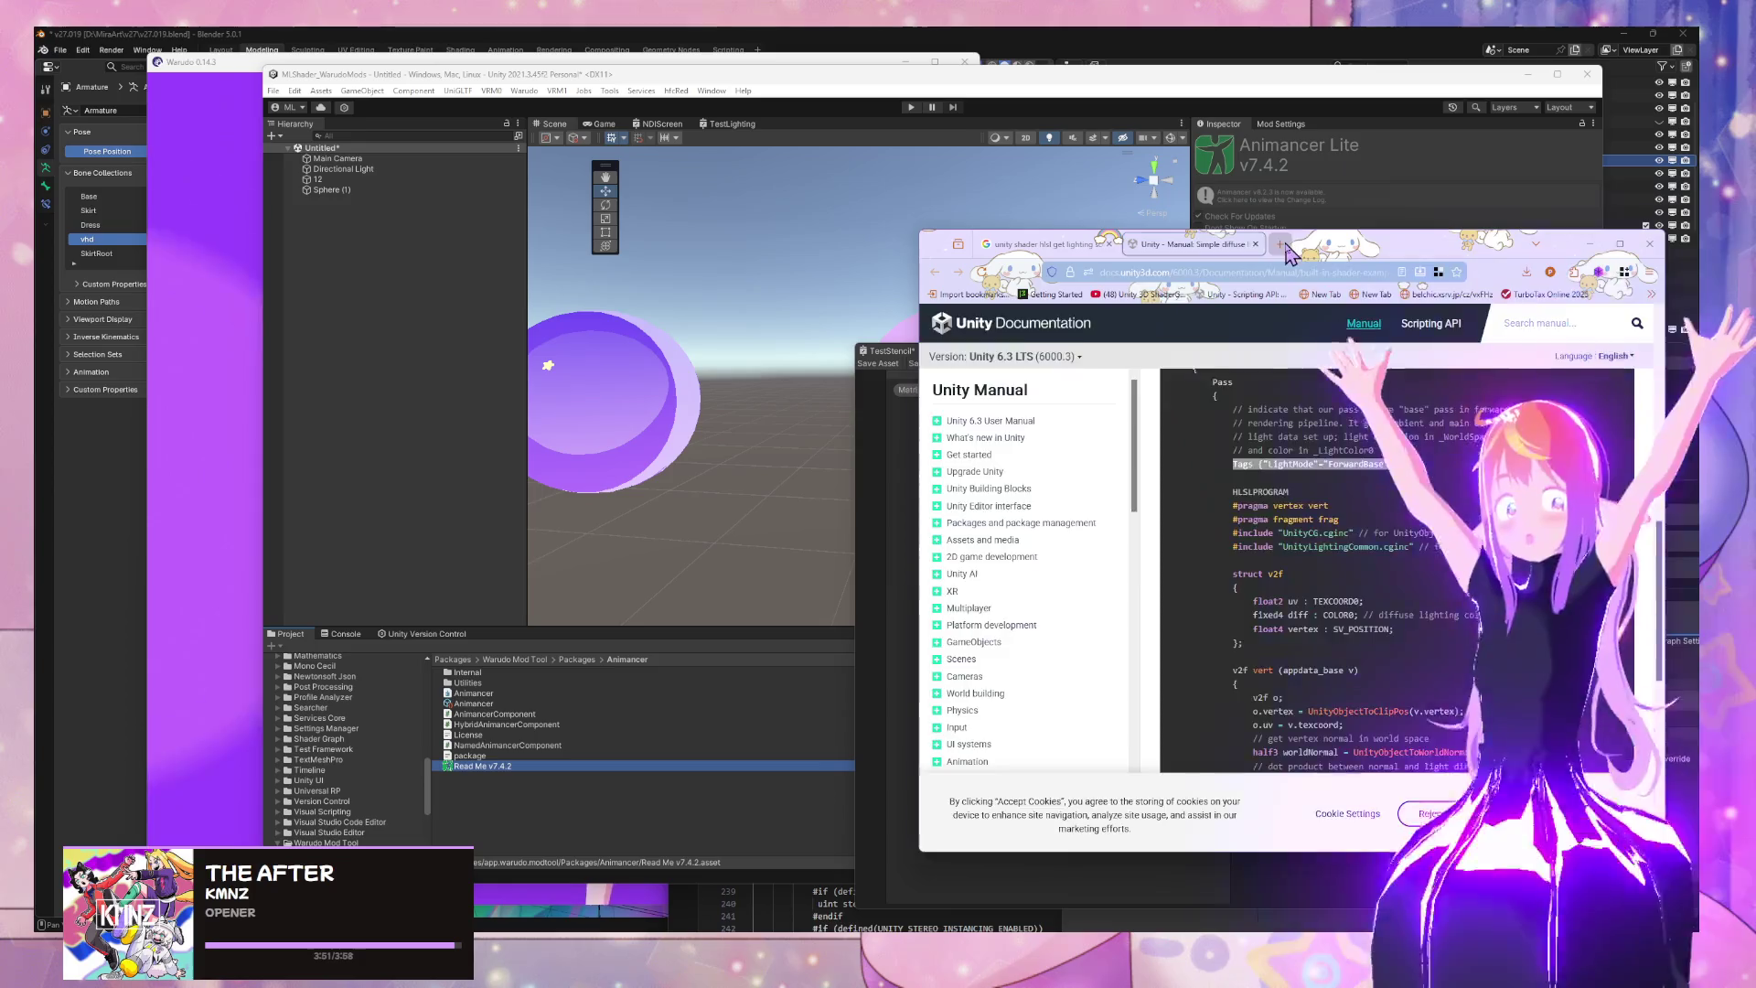
key("ctrl+t")
Search Google for the pasted Tags {"LightMode"="ForwardBase"} line plus 'shader graph'
key("ctrl+v")
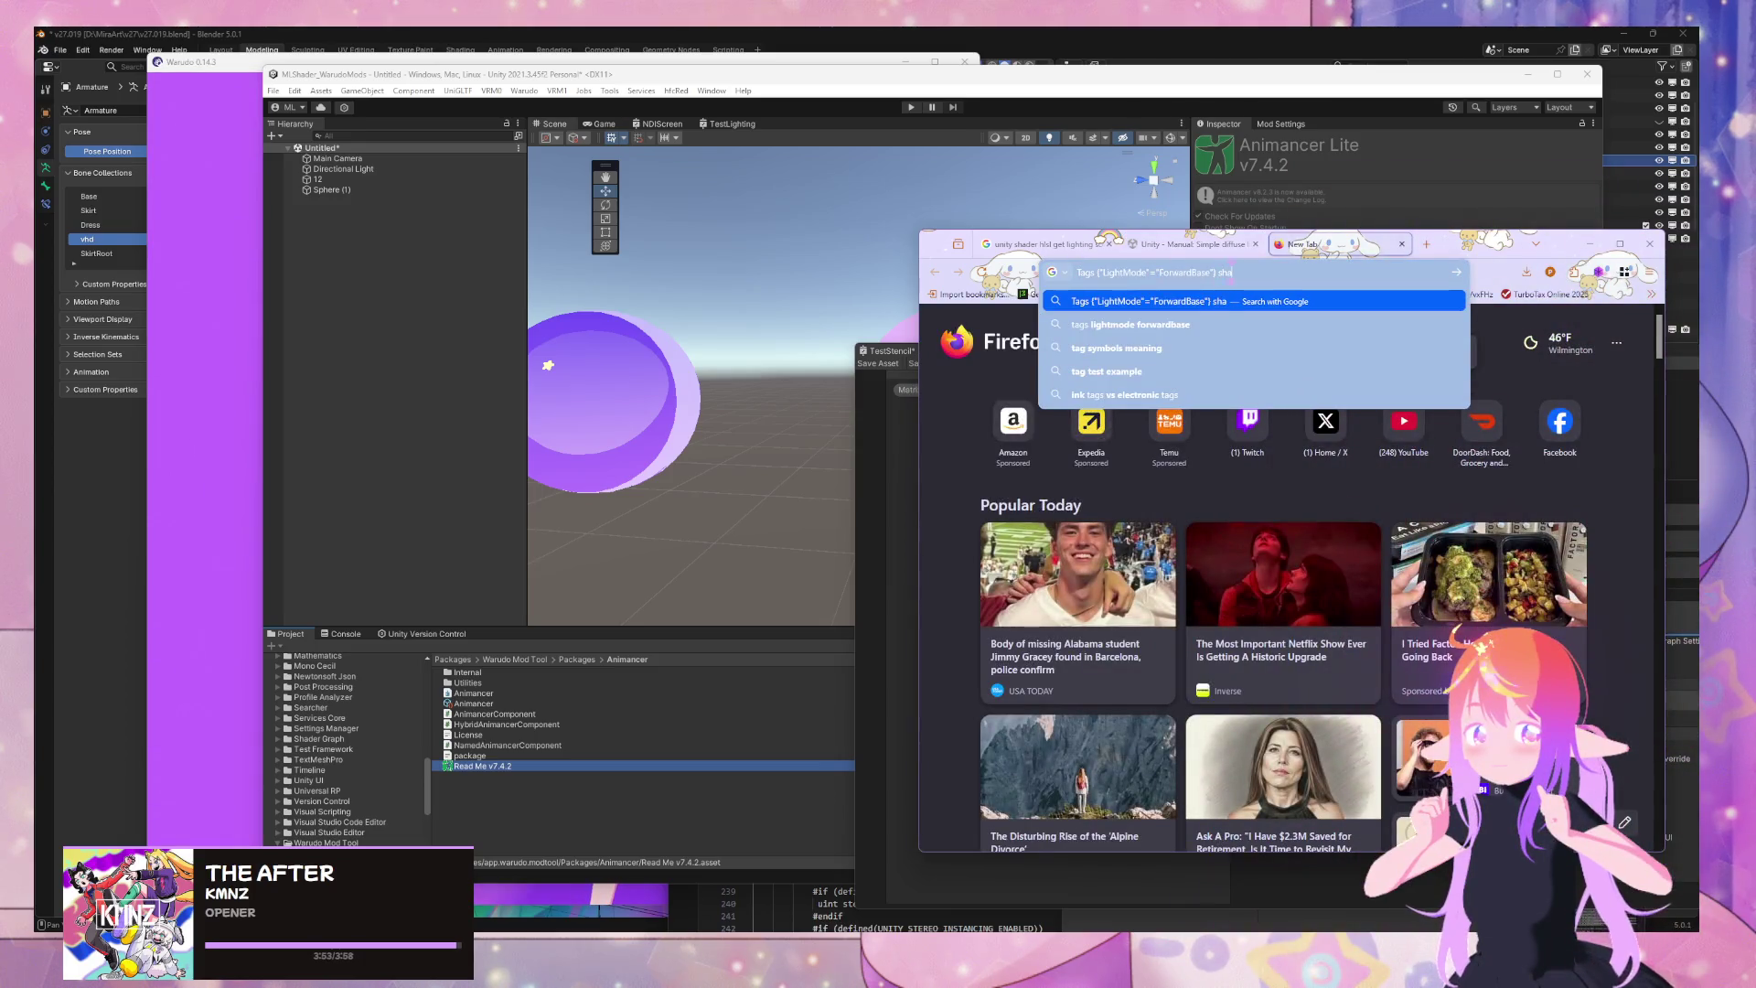
type("ph")
key("Return")
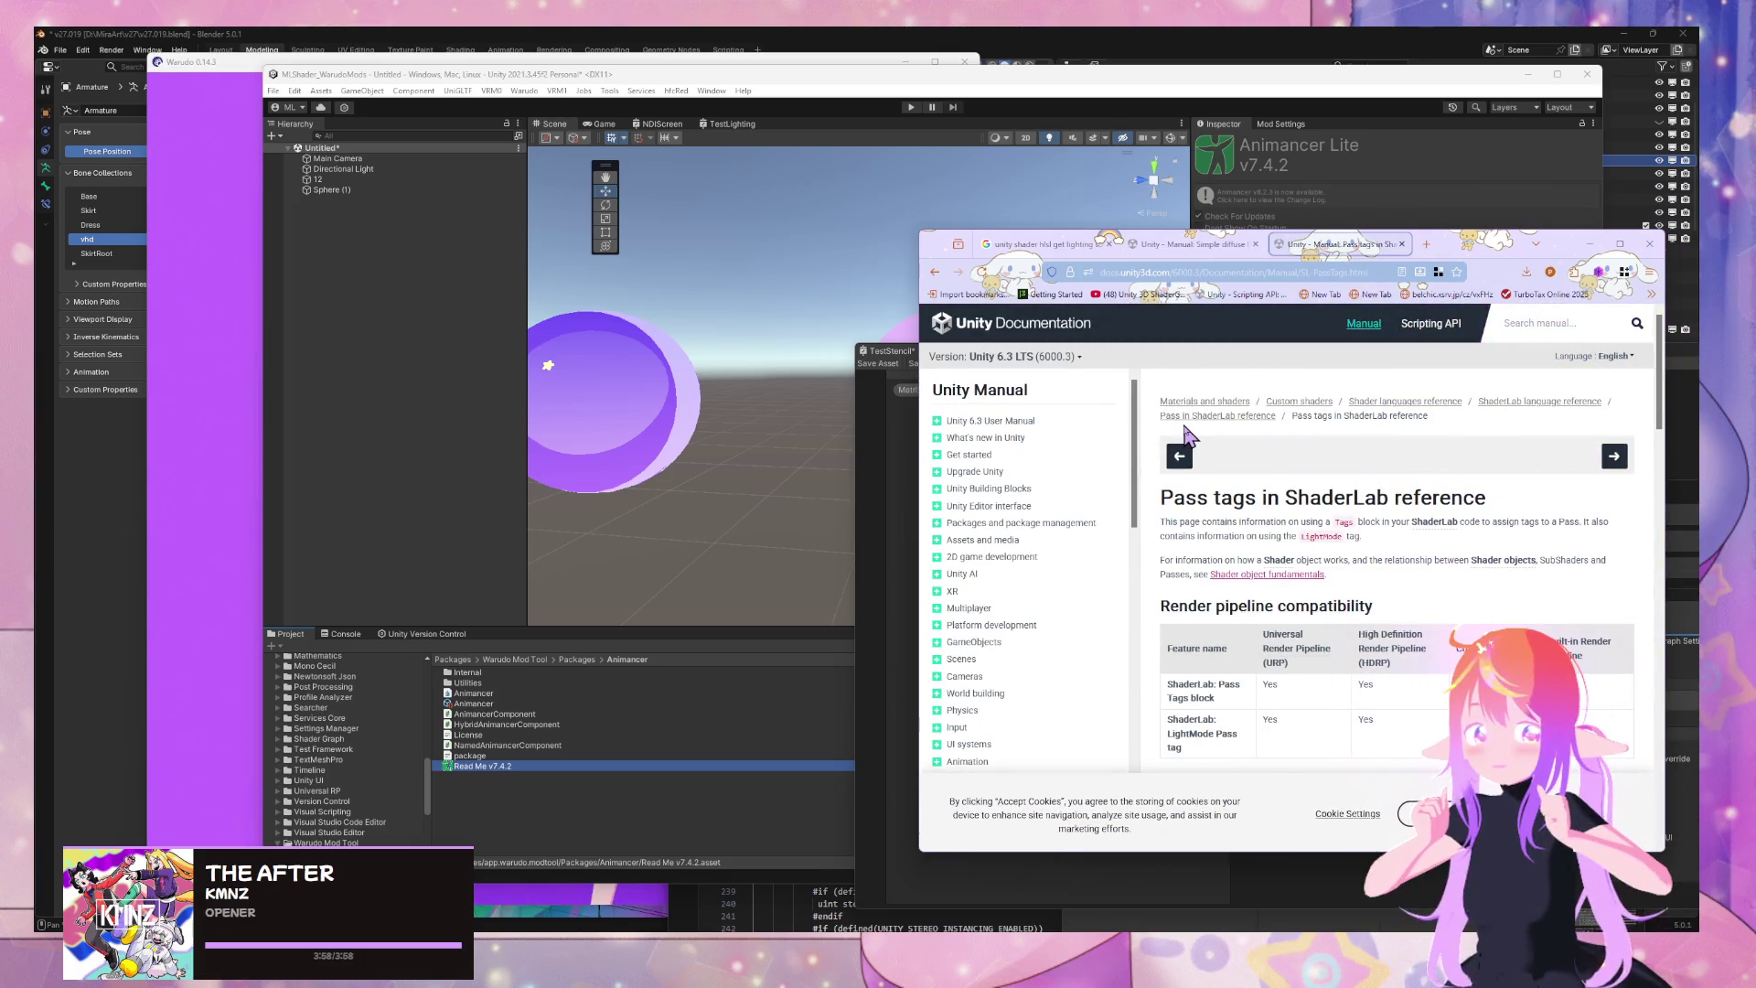
Read the LightMode valid-values table in Pass tags in ShaderLab, then return to the results
scroll(1289, 526, "down", 2)
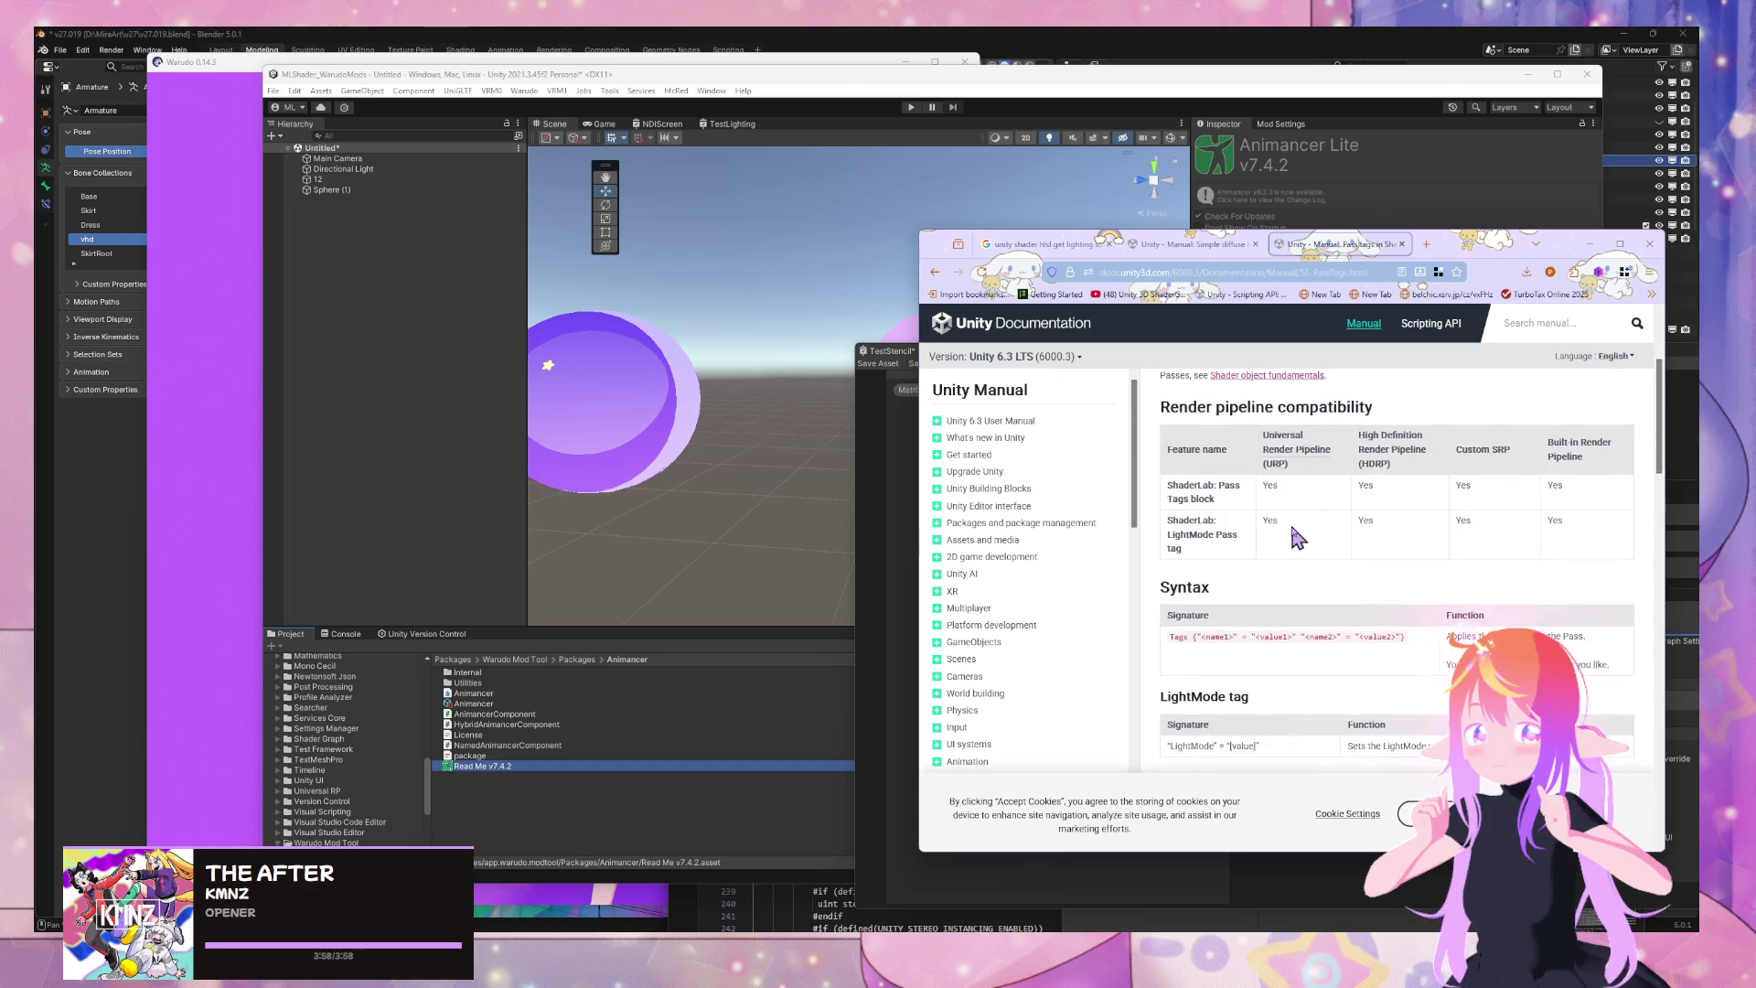
scroll(1440, 558, "down", 2)
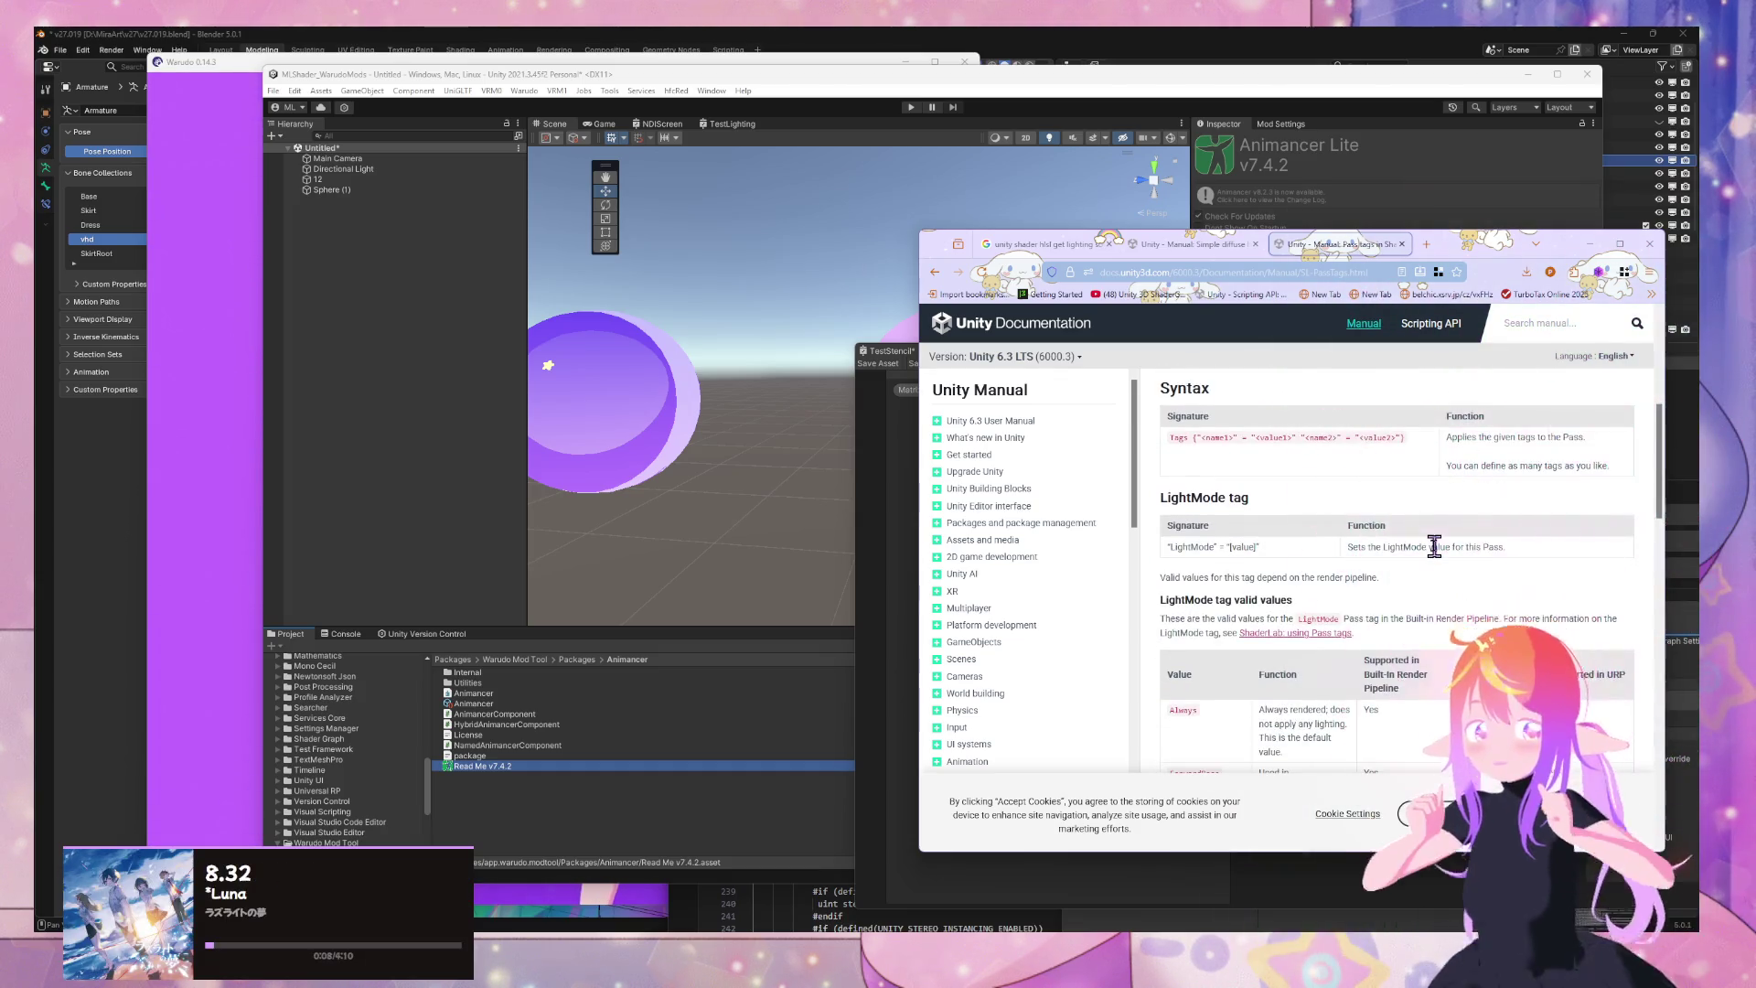
scroll(1440, 558, "down", 3)
scroll(1198, 448, "up", 3)
scroll(1193, 478, "down", 2)
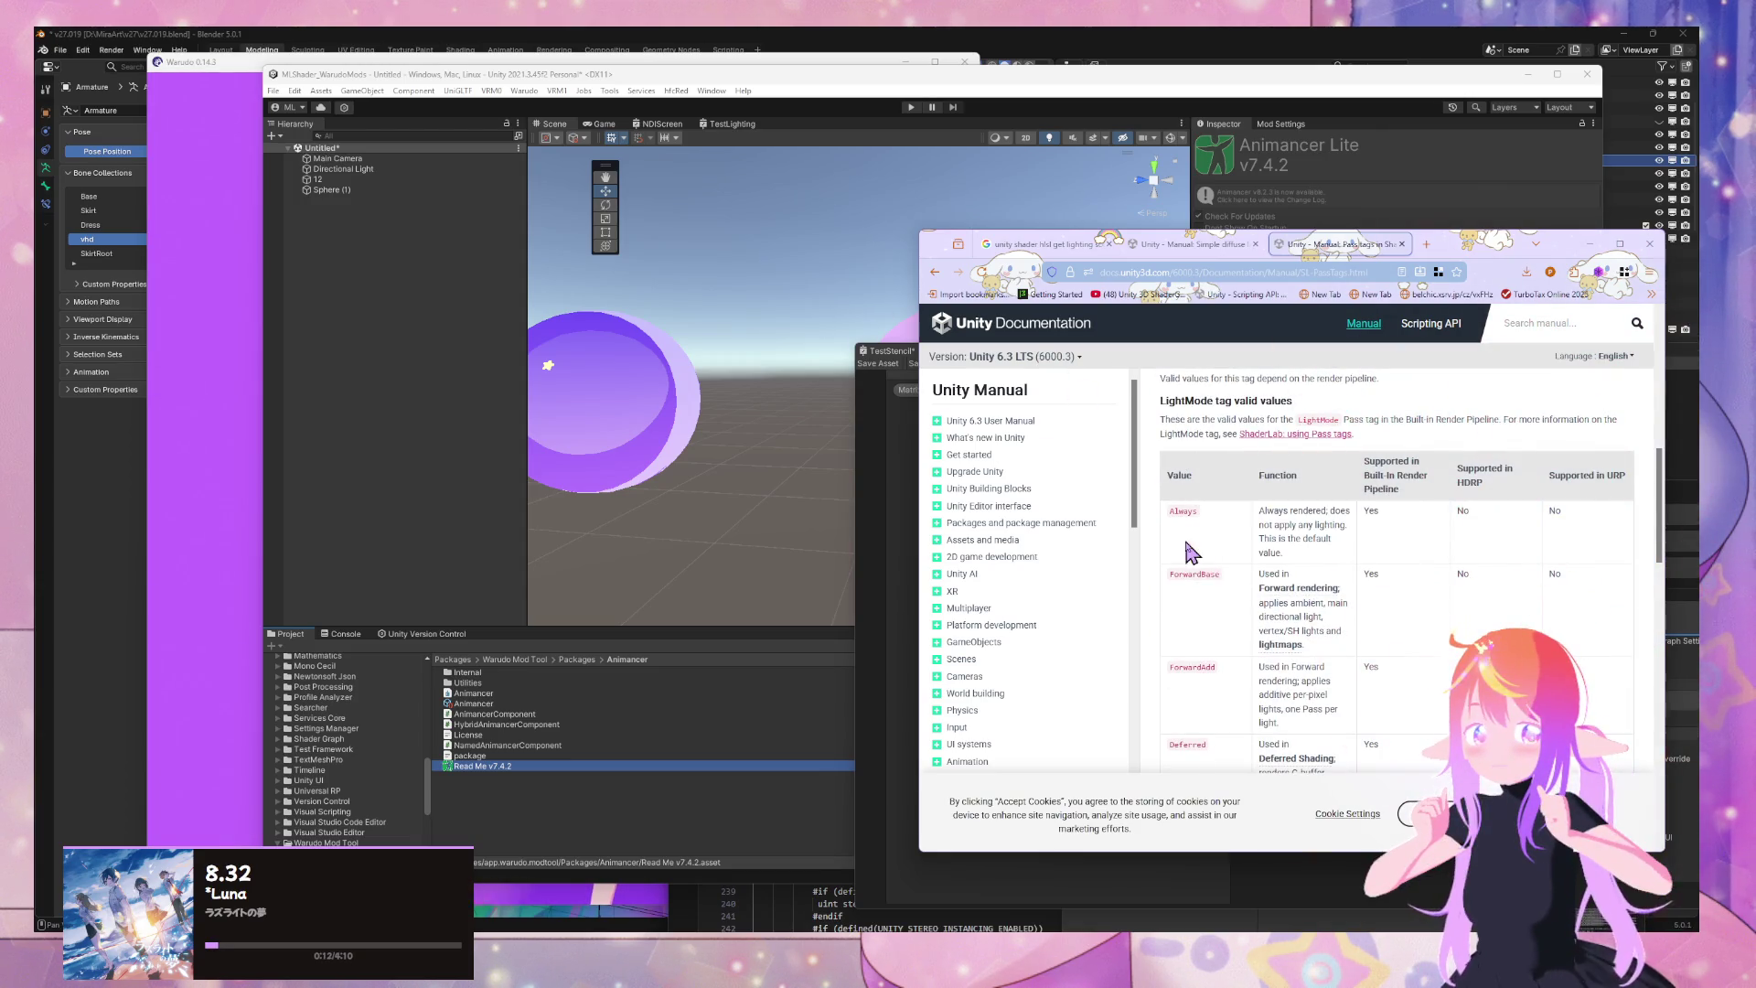
left_click(934, 272)
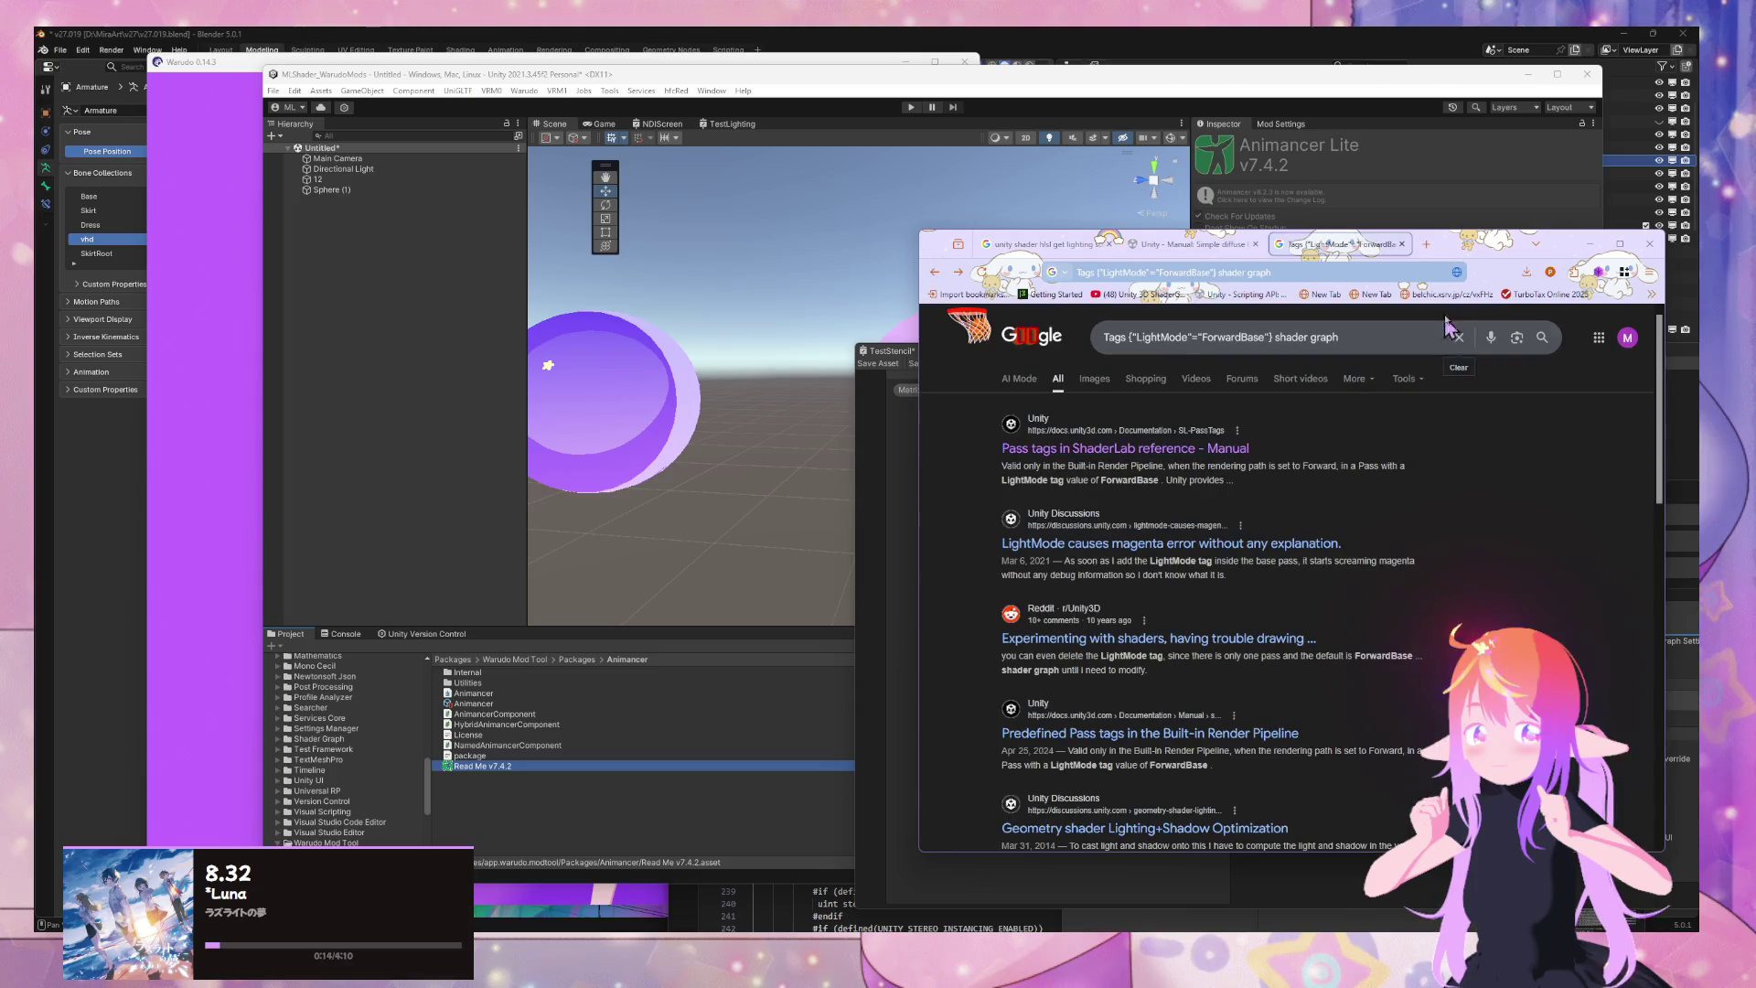
mouse_move(1566, 260)
left_mouse_down()
mouse_move(1430, 493)
mouse_move(1498, 448)
left_mouse_up()
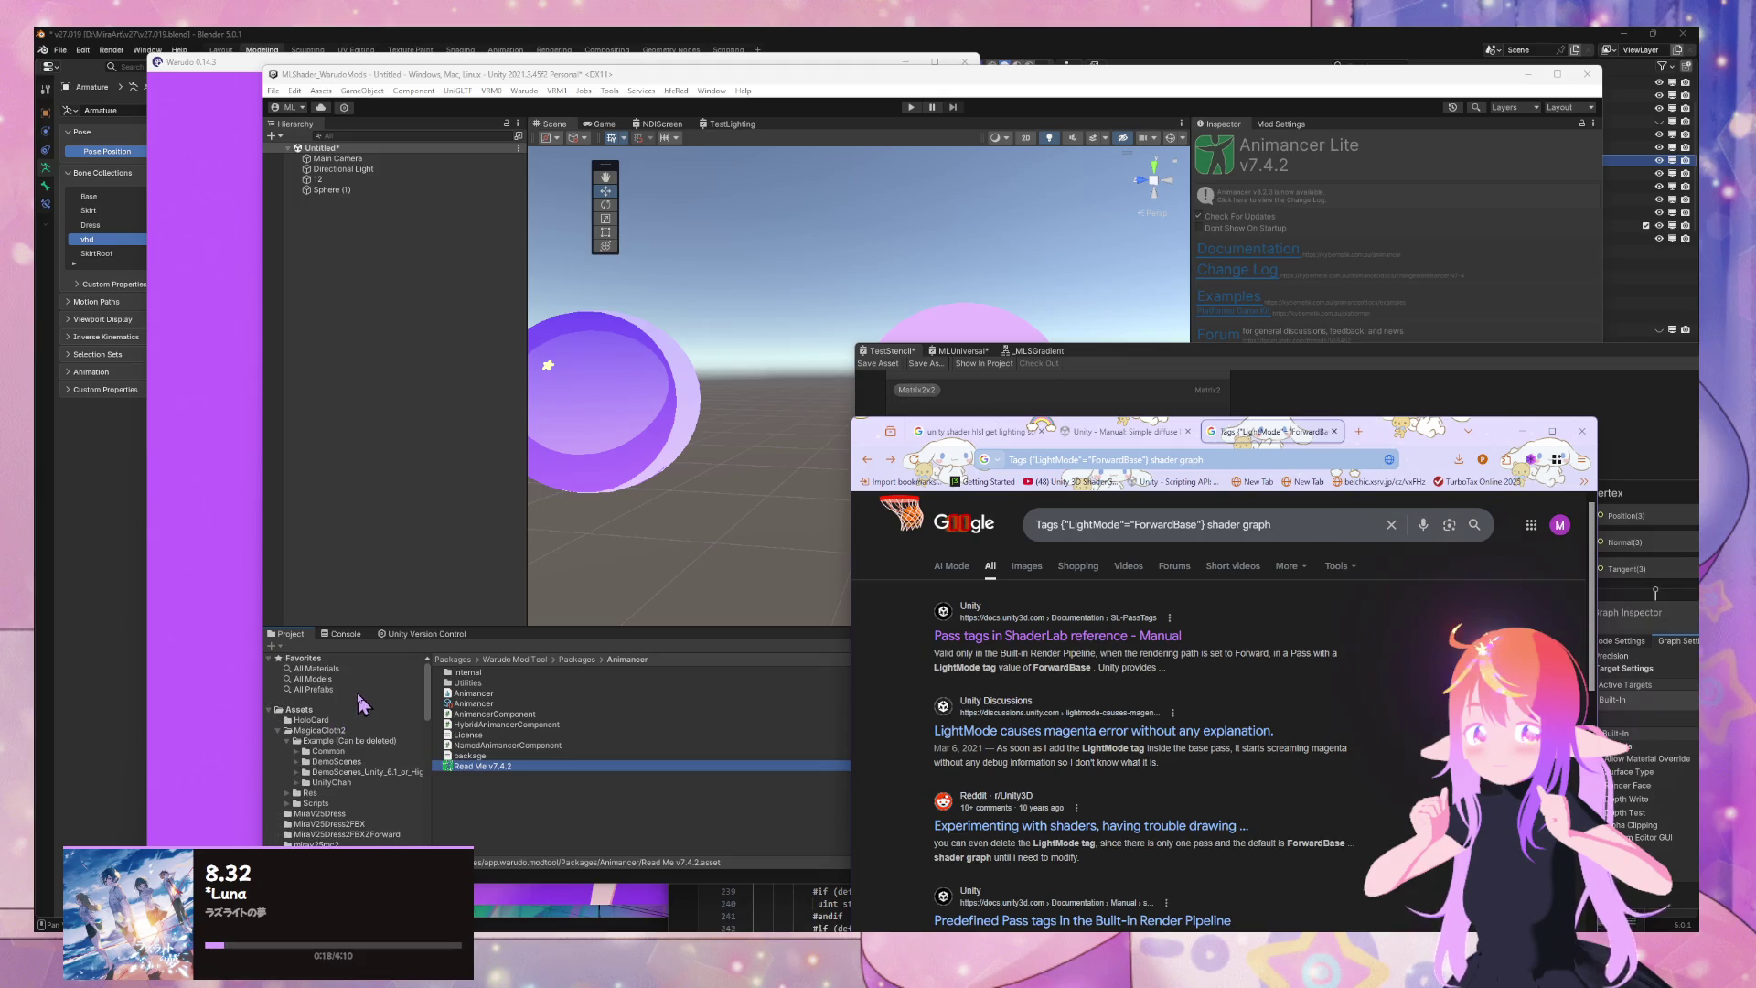
Select Sphere (1) and load the MLUniversal graph in the Shader Graph window
left_click(334, 192)
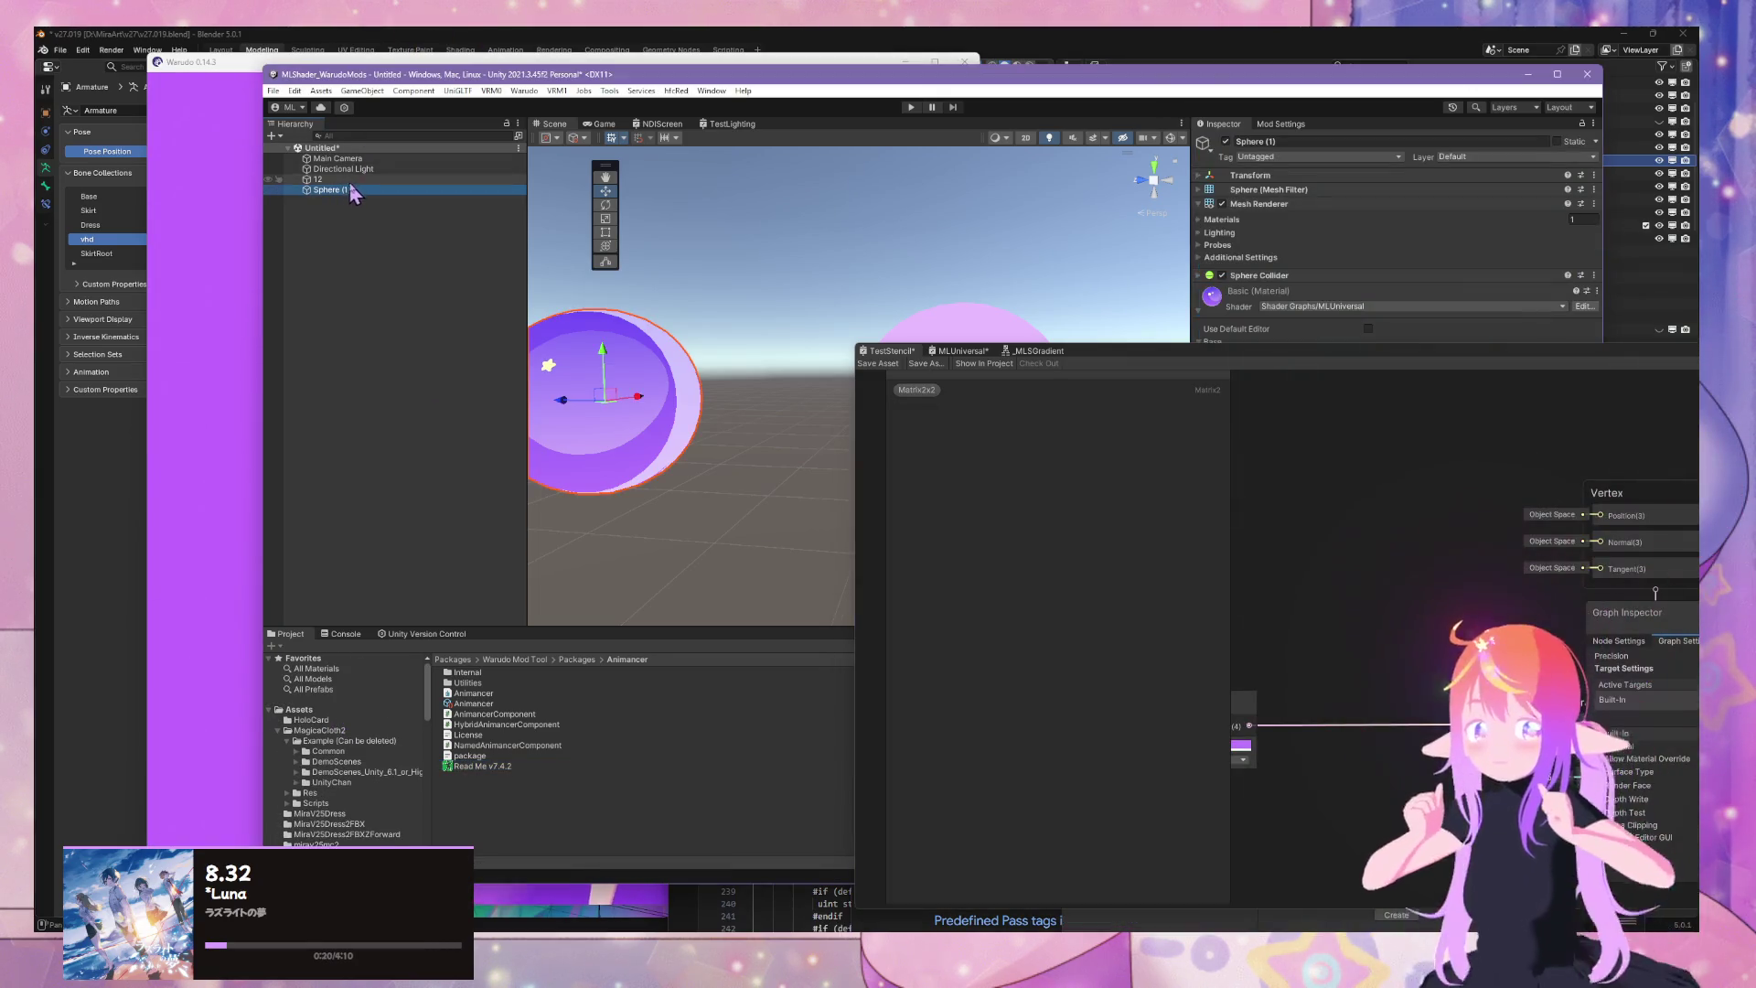
mouse_move(1310, 346)
left_mouse_down()
mouse_move(1276, 396)
mouse_move(1041, 529)
mouse_move(835, 576)
mouse_move(1407, 529)
mouse_move(1234, 508)
mouse_move(1039, 302)
mouse_move(1014, 386)
left_mouse_up()
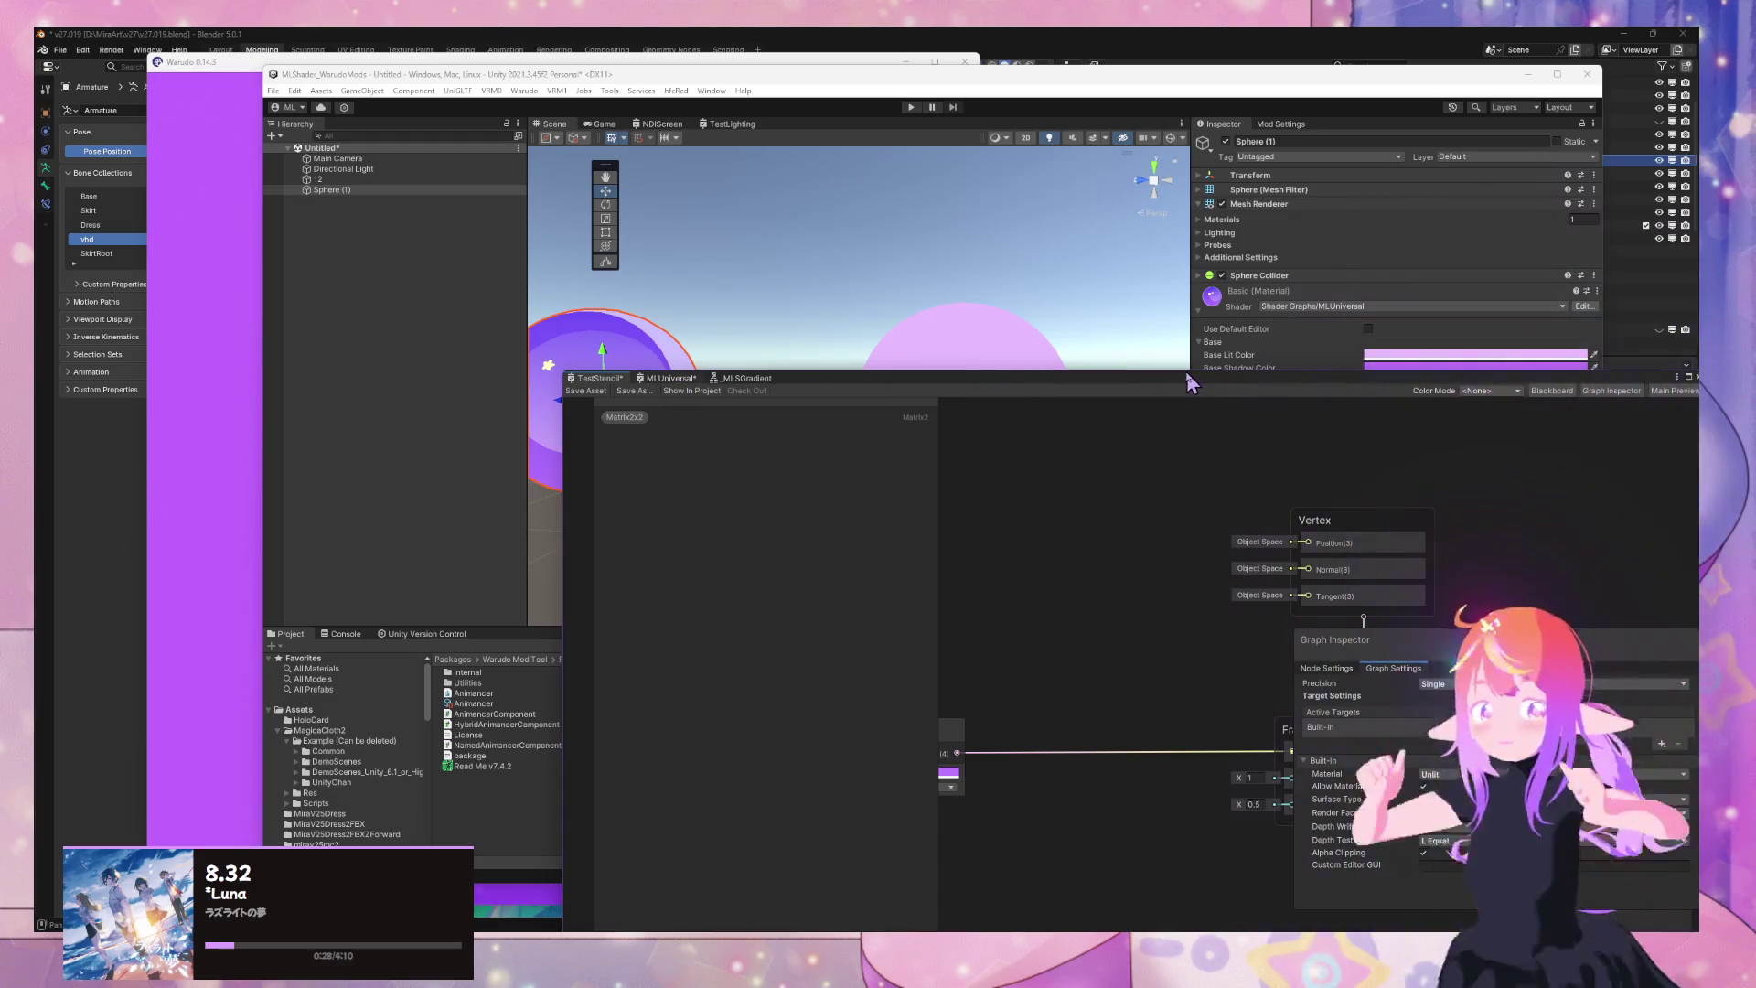
left_click(568, 392)
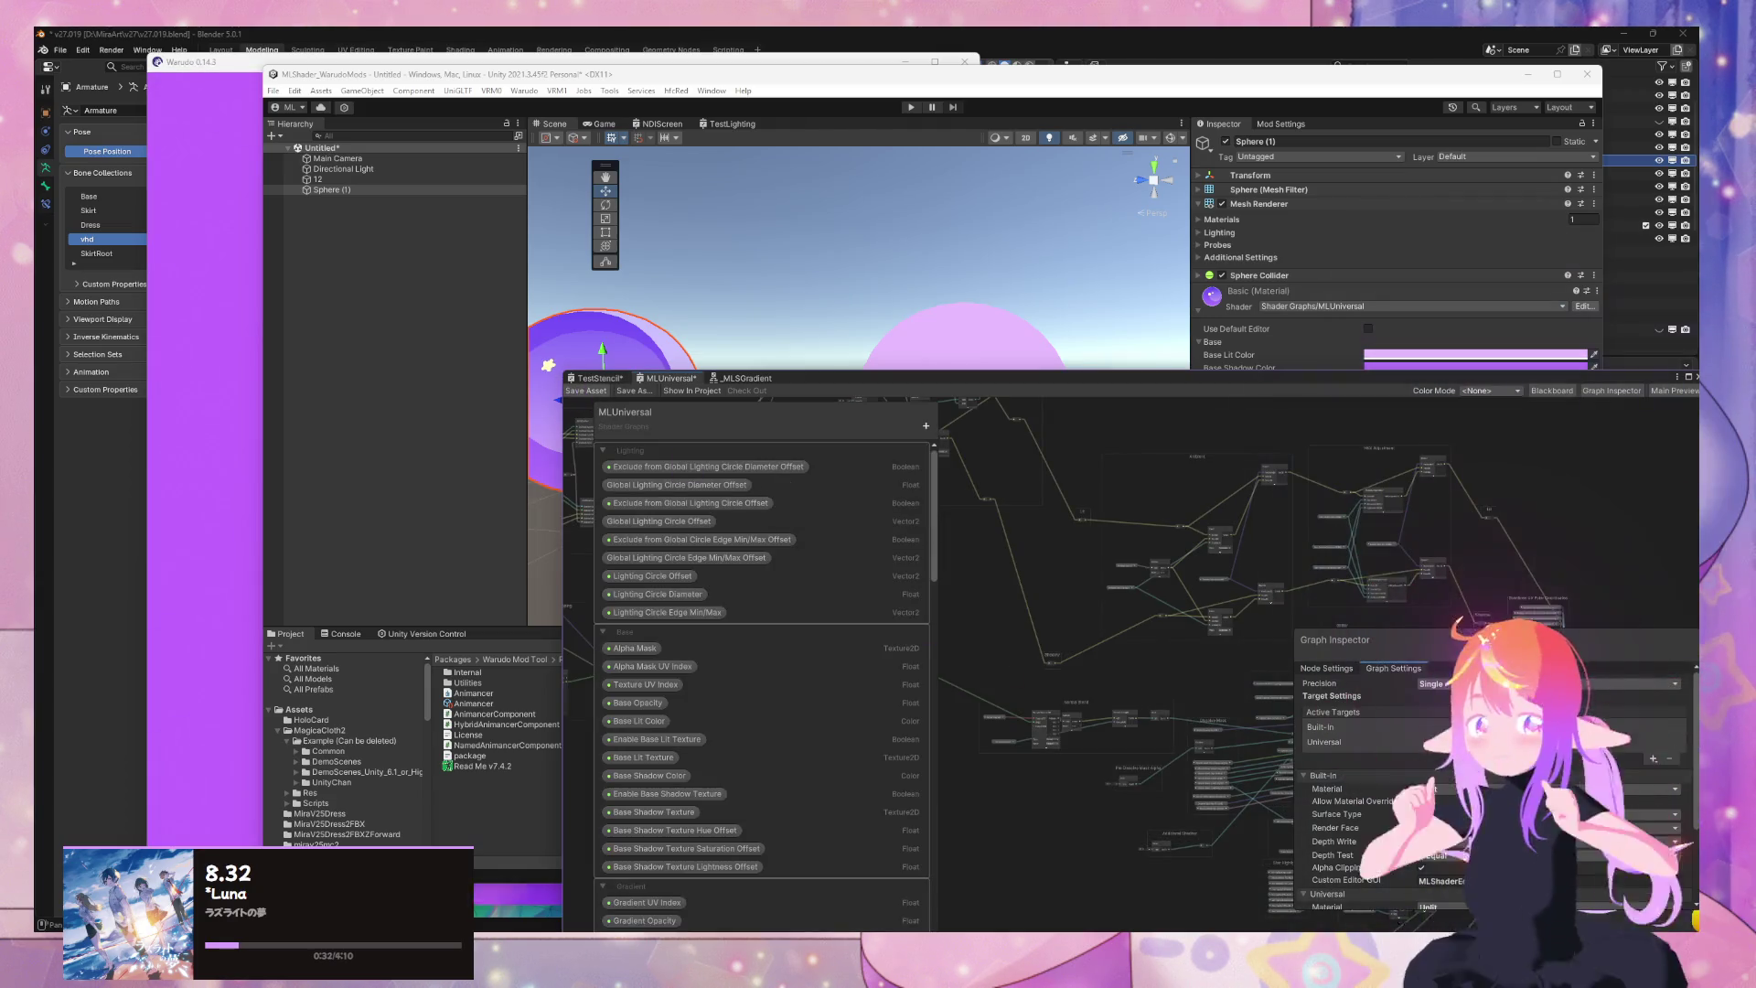
Discard MLUniversal.shadergraph's changes in GitHub Desktop, leaving only Basic.mat changed
key("alt+Tab")
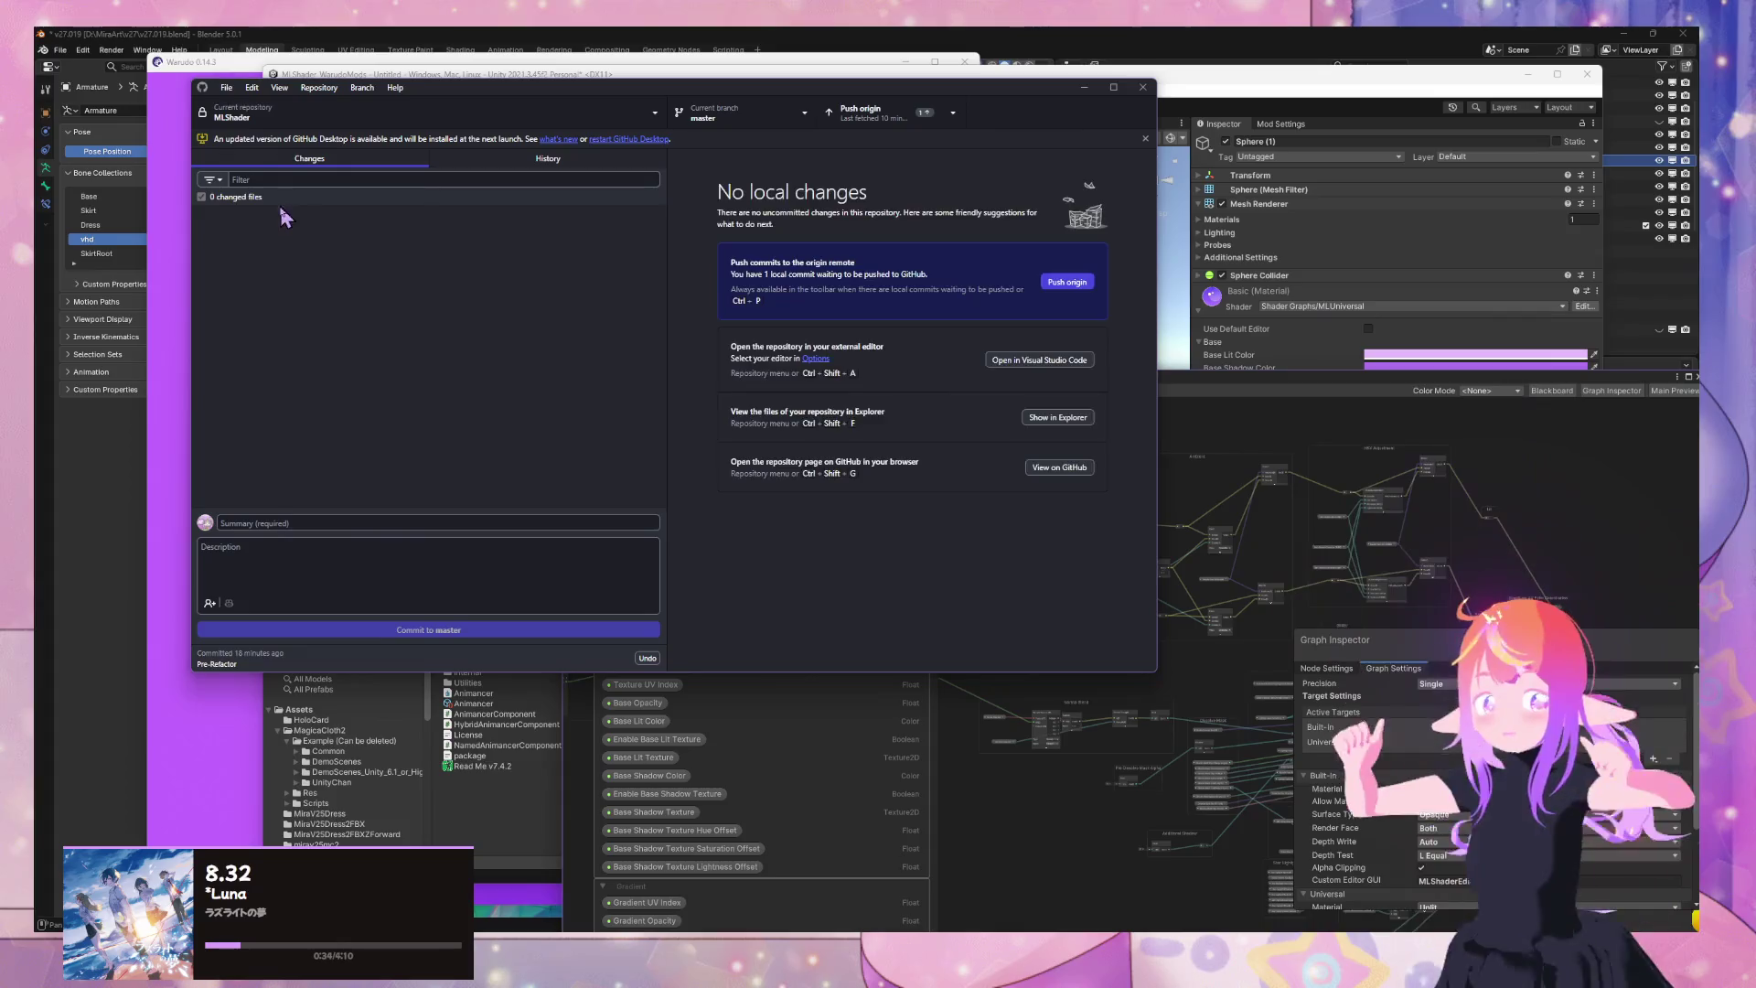
left_click(311, 238)
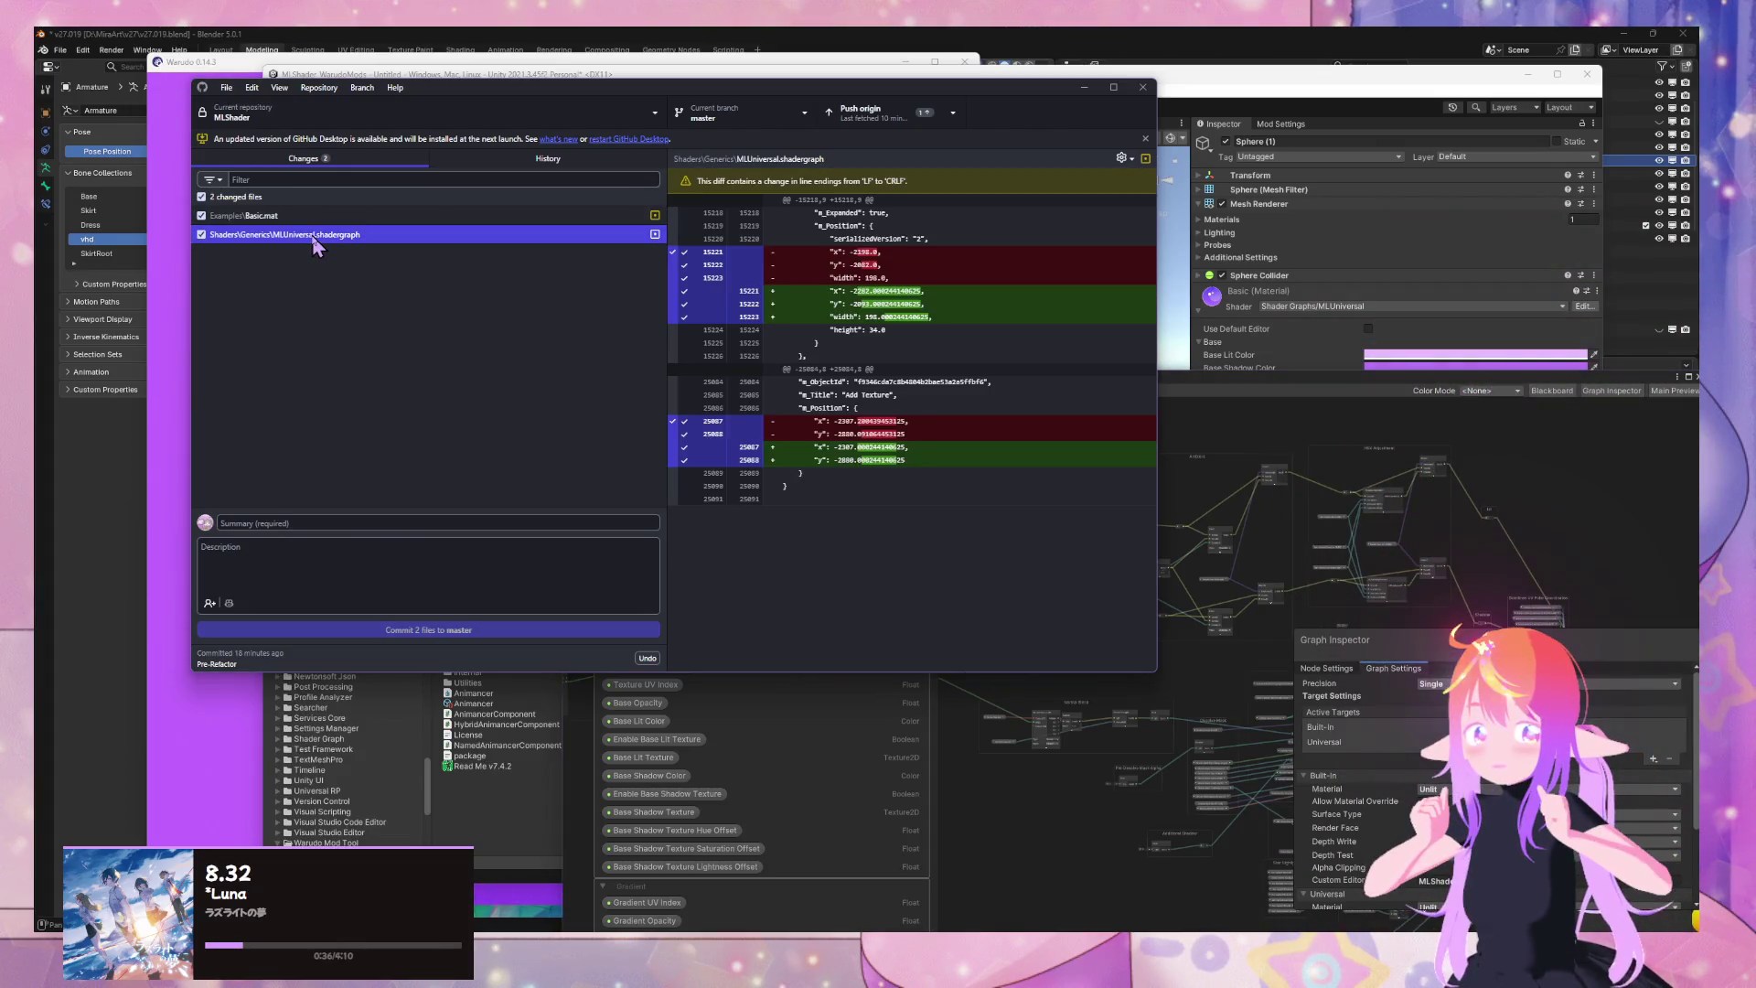
right_click(314, 245)
left_click(416, 276)
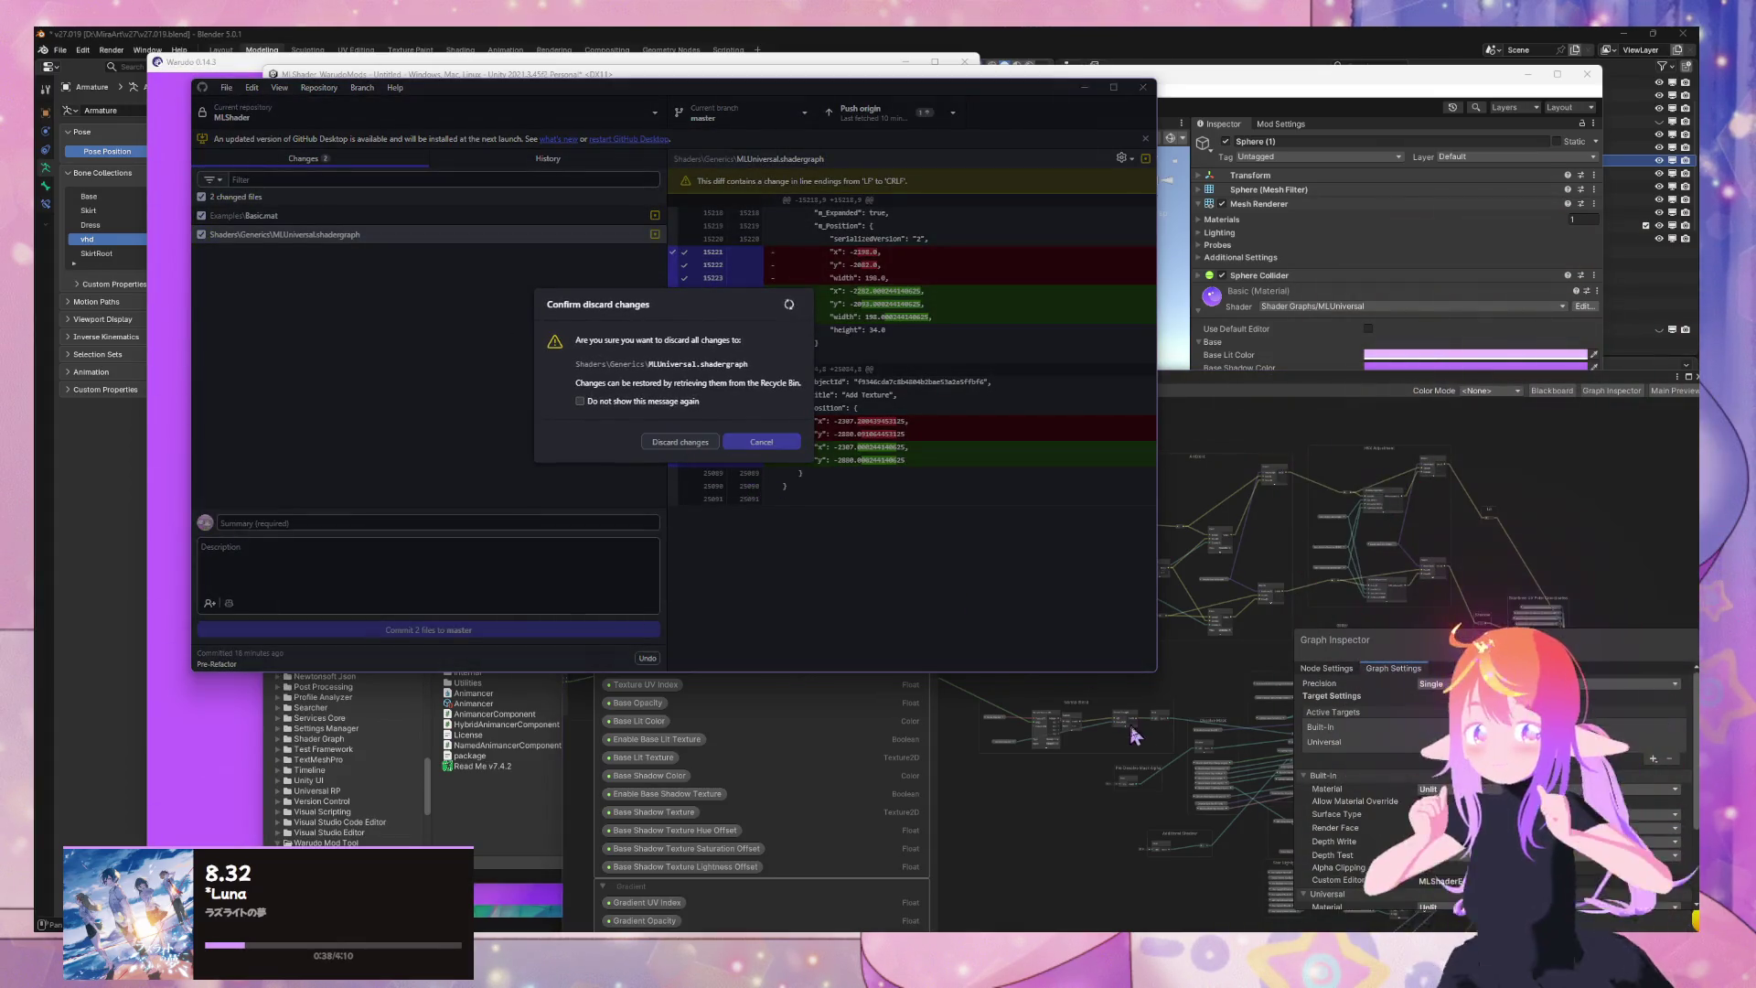
left_click(1198, 512)
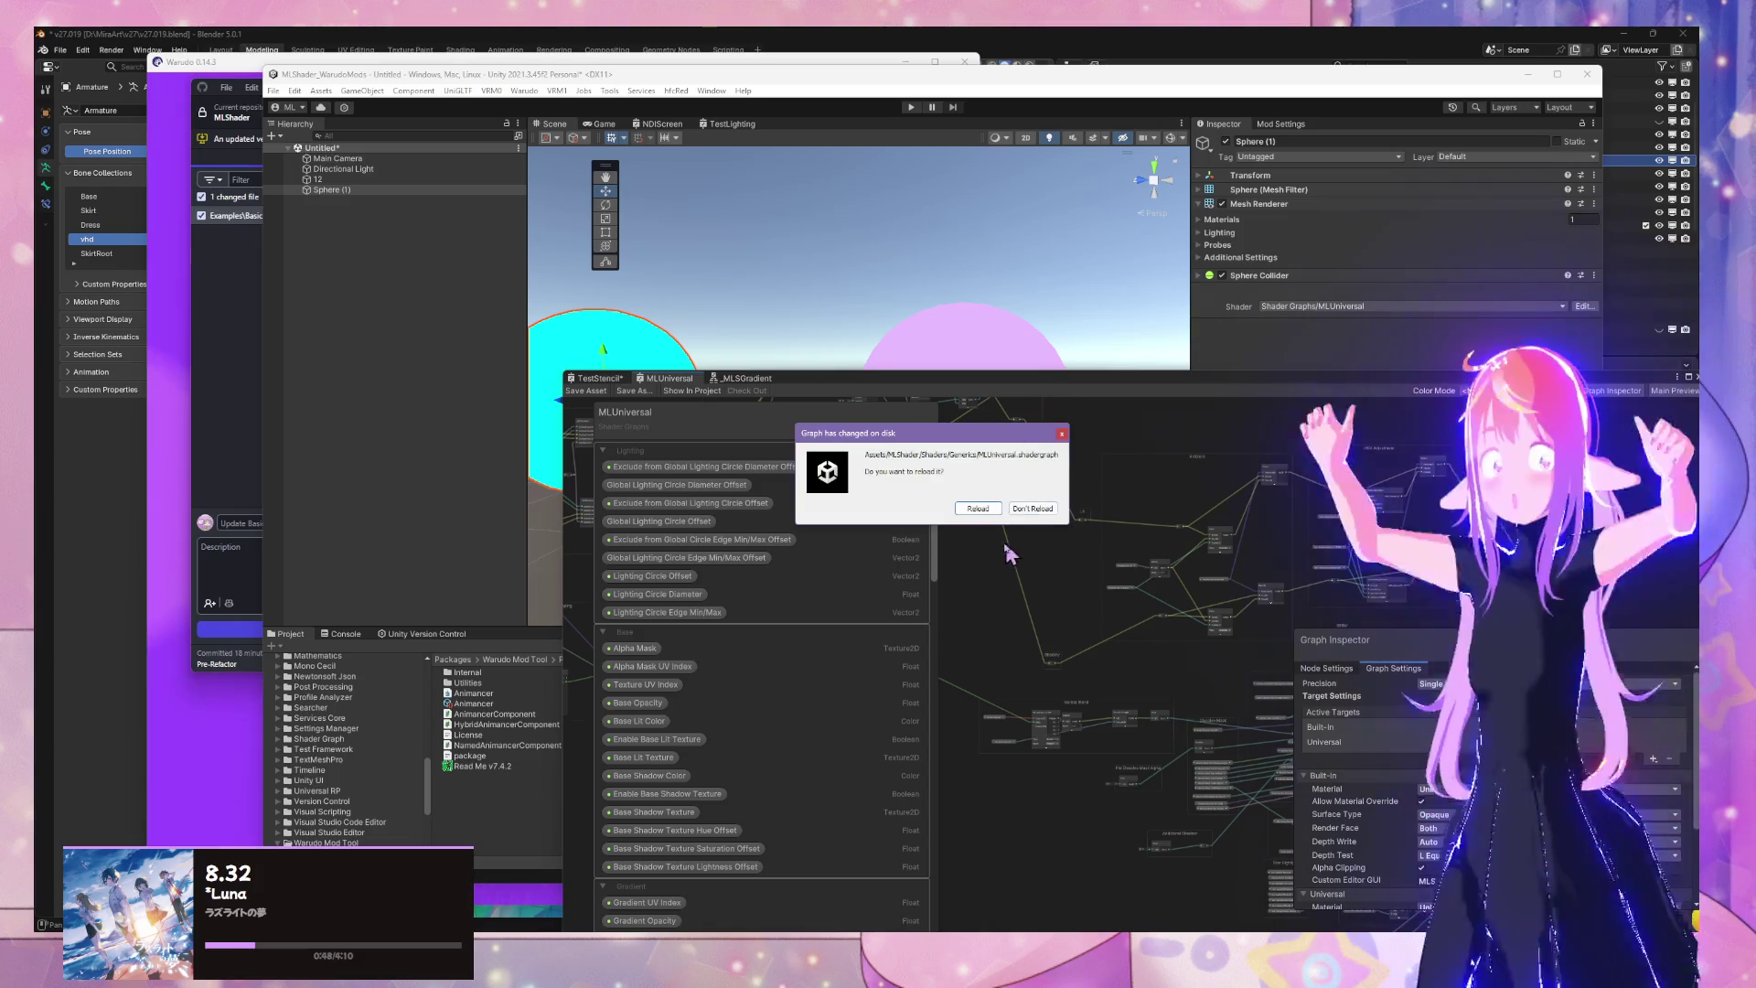
Reload the reverted MLUniversal graph from disk
left_click(978, 509)
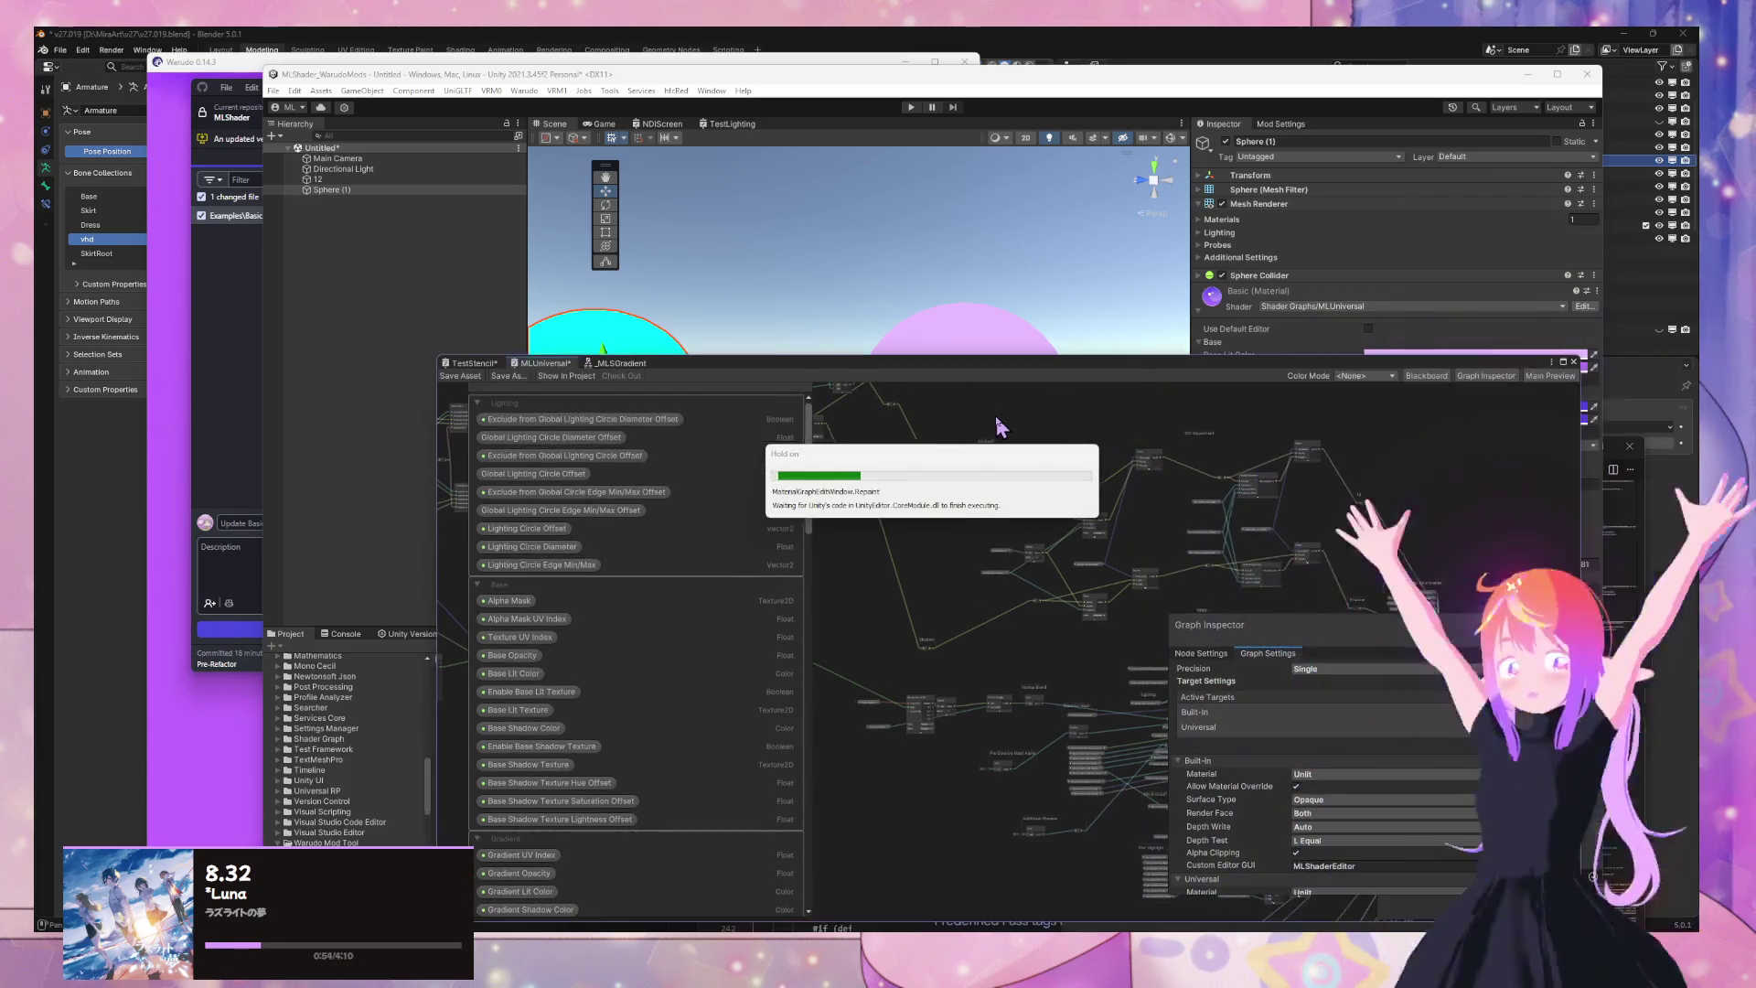
scroll(1436, 743, "down", 2)
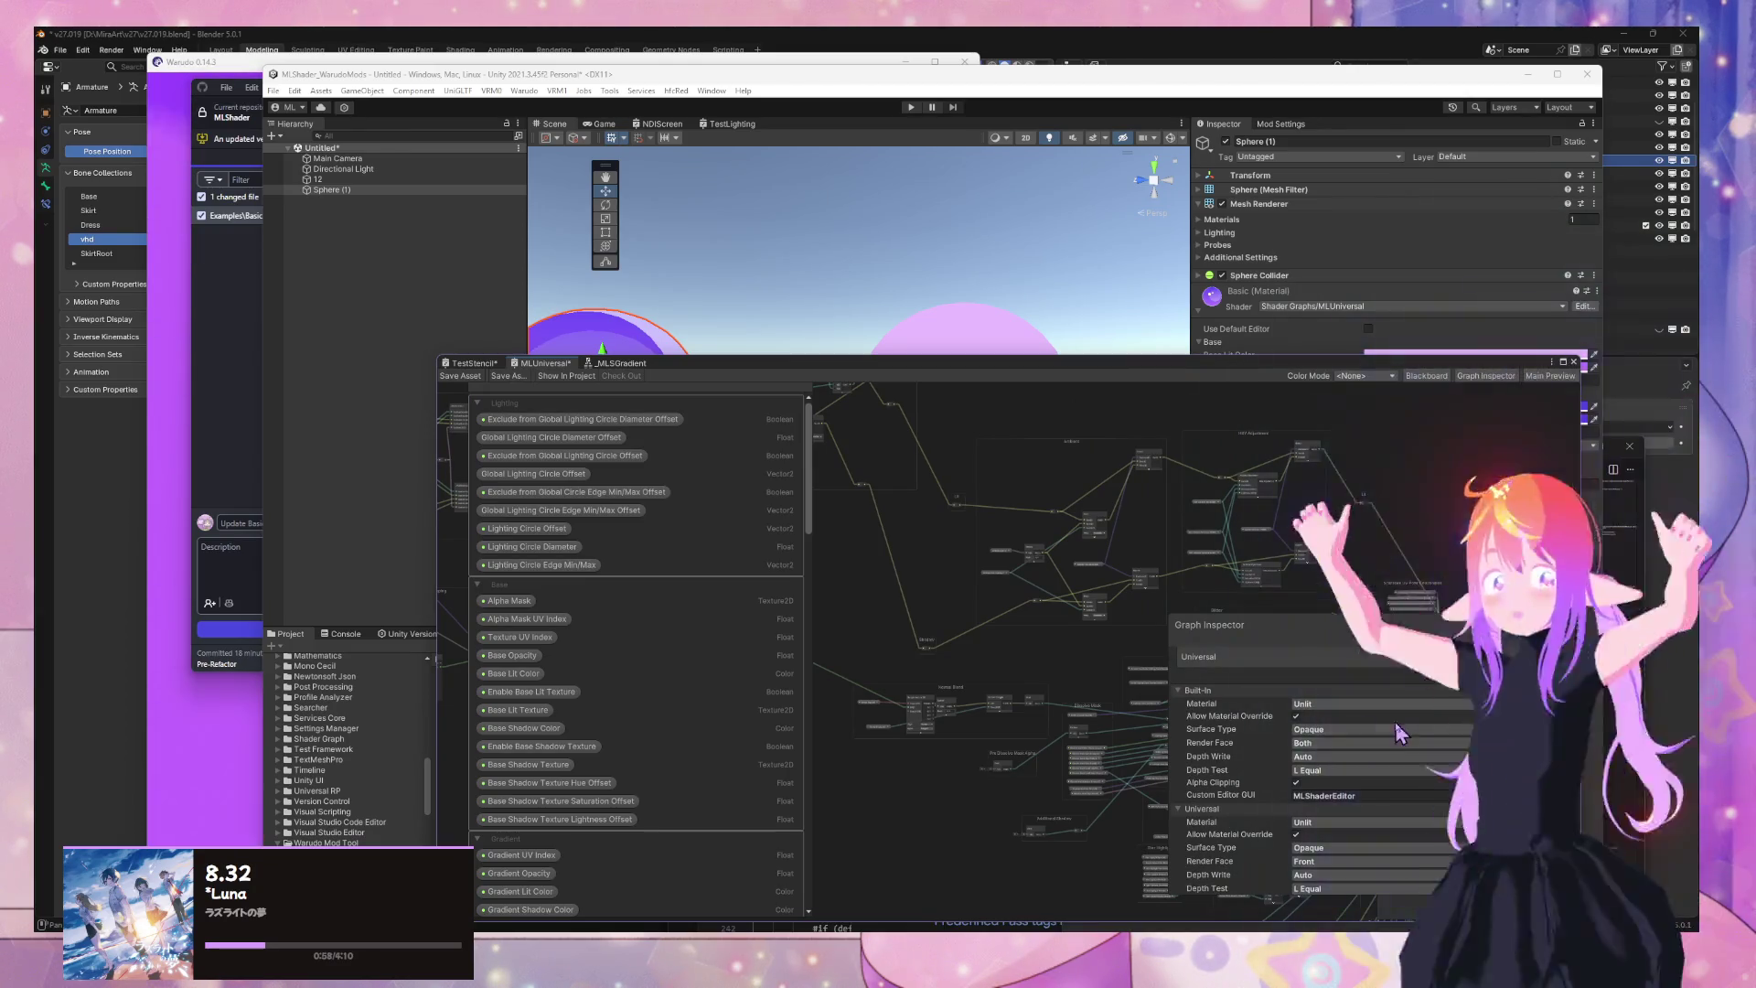
scroll(1331, 745, "down", 2)
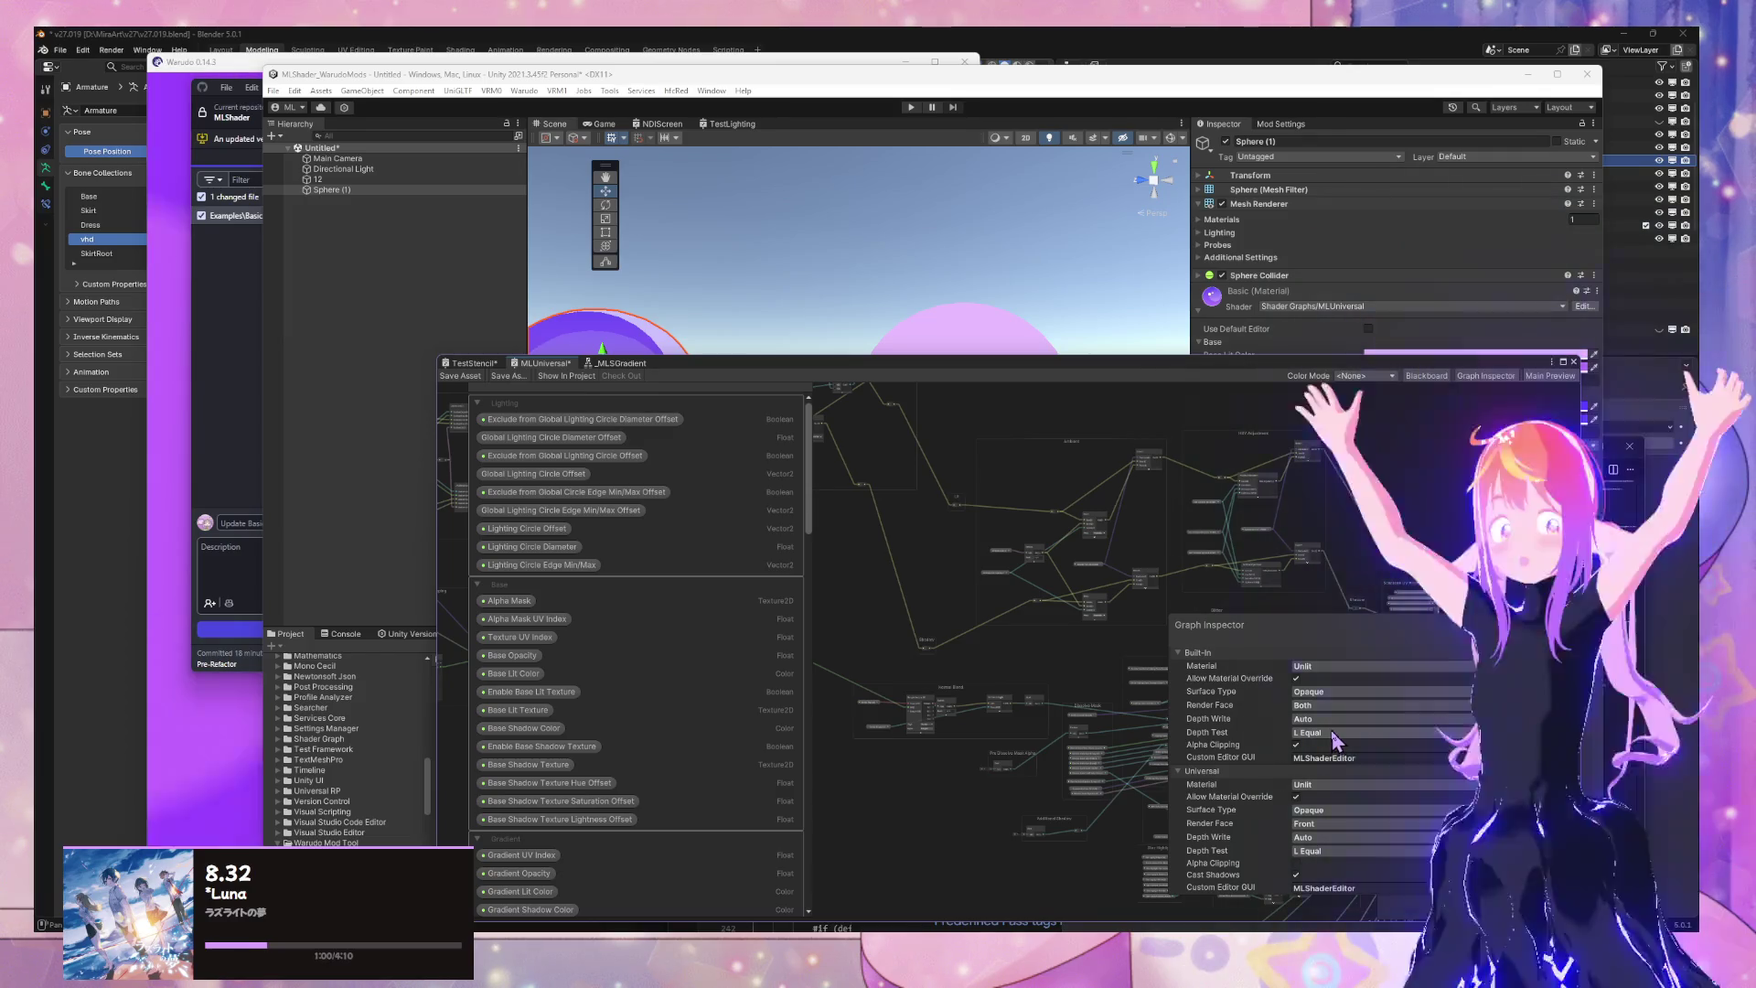
Check the Depth Test (LEqual) and Render Face options, leaving both unchanged
left_click(1331, 734)
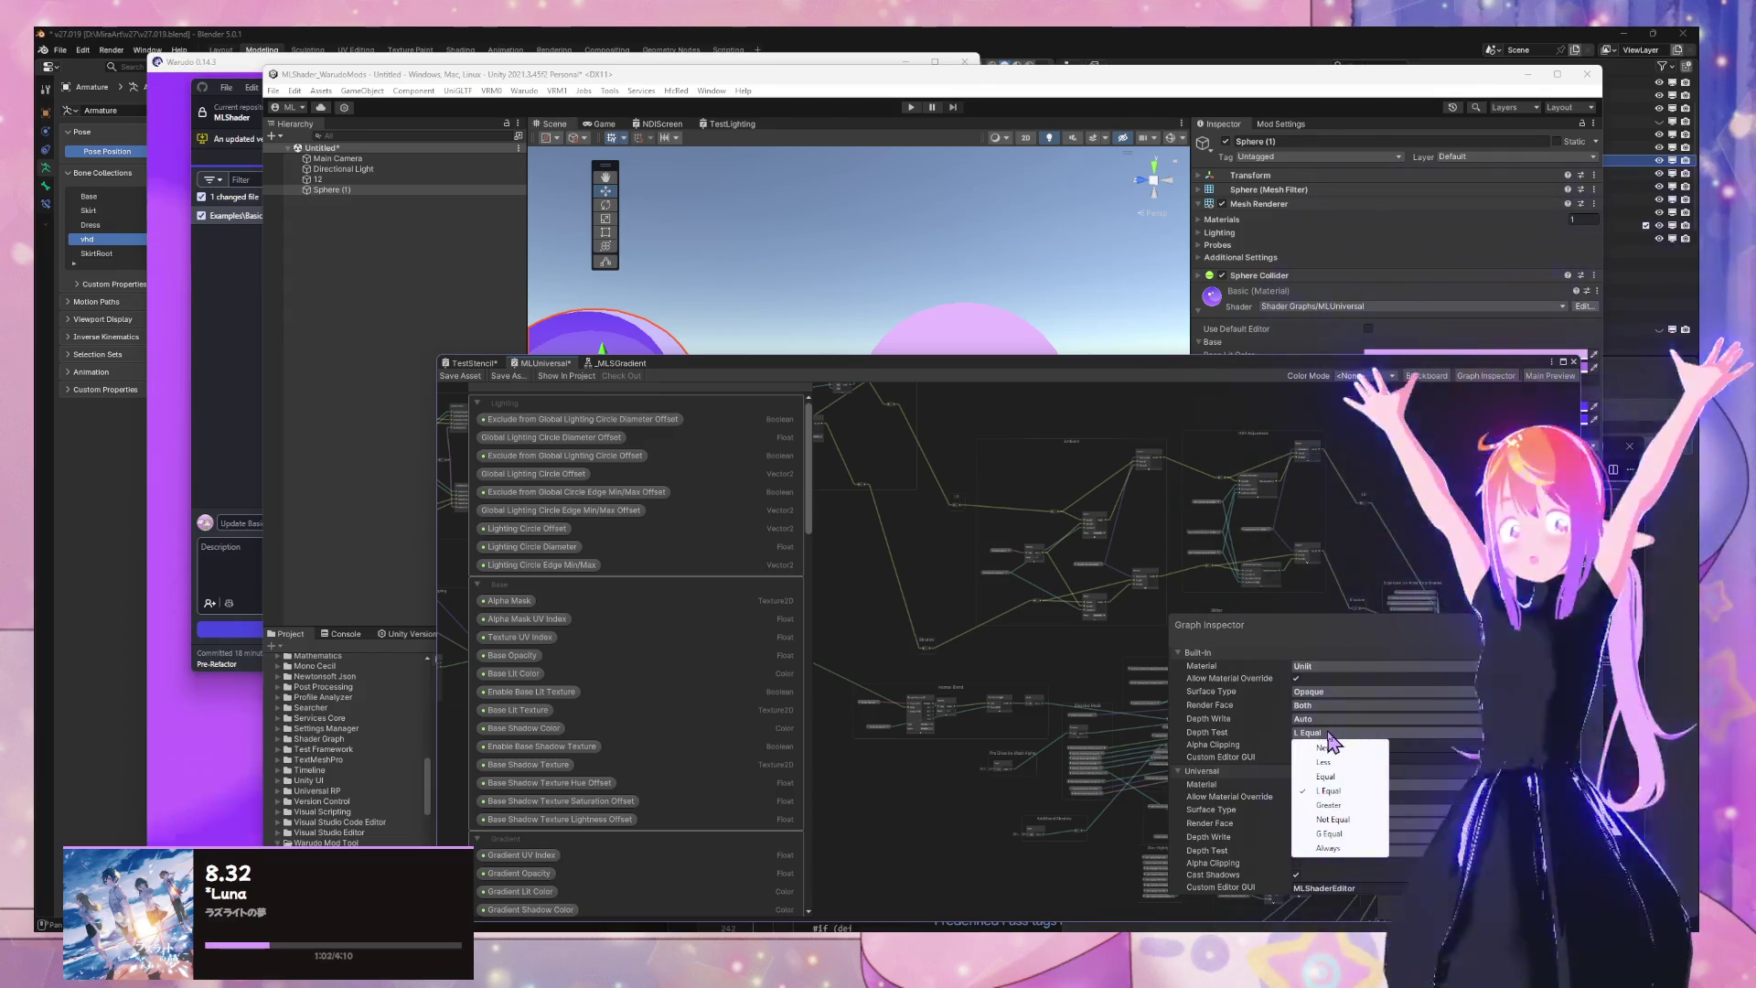
left_click(1230, 737)
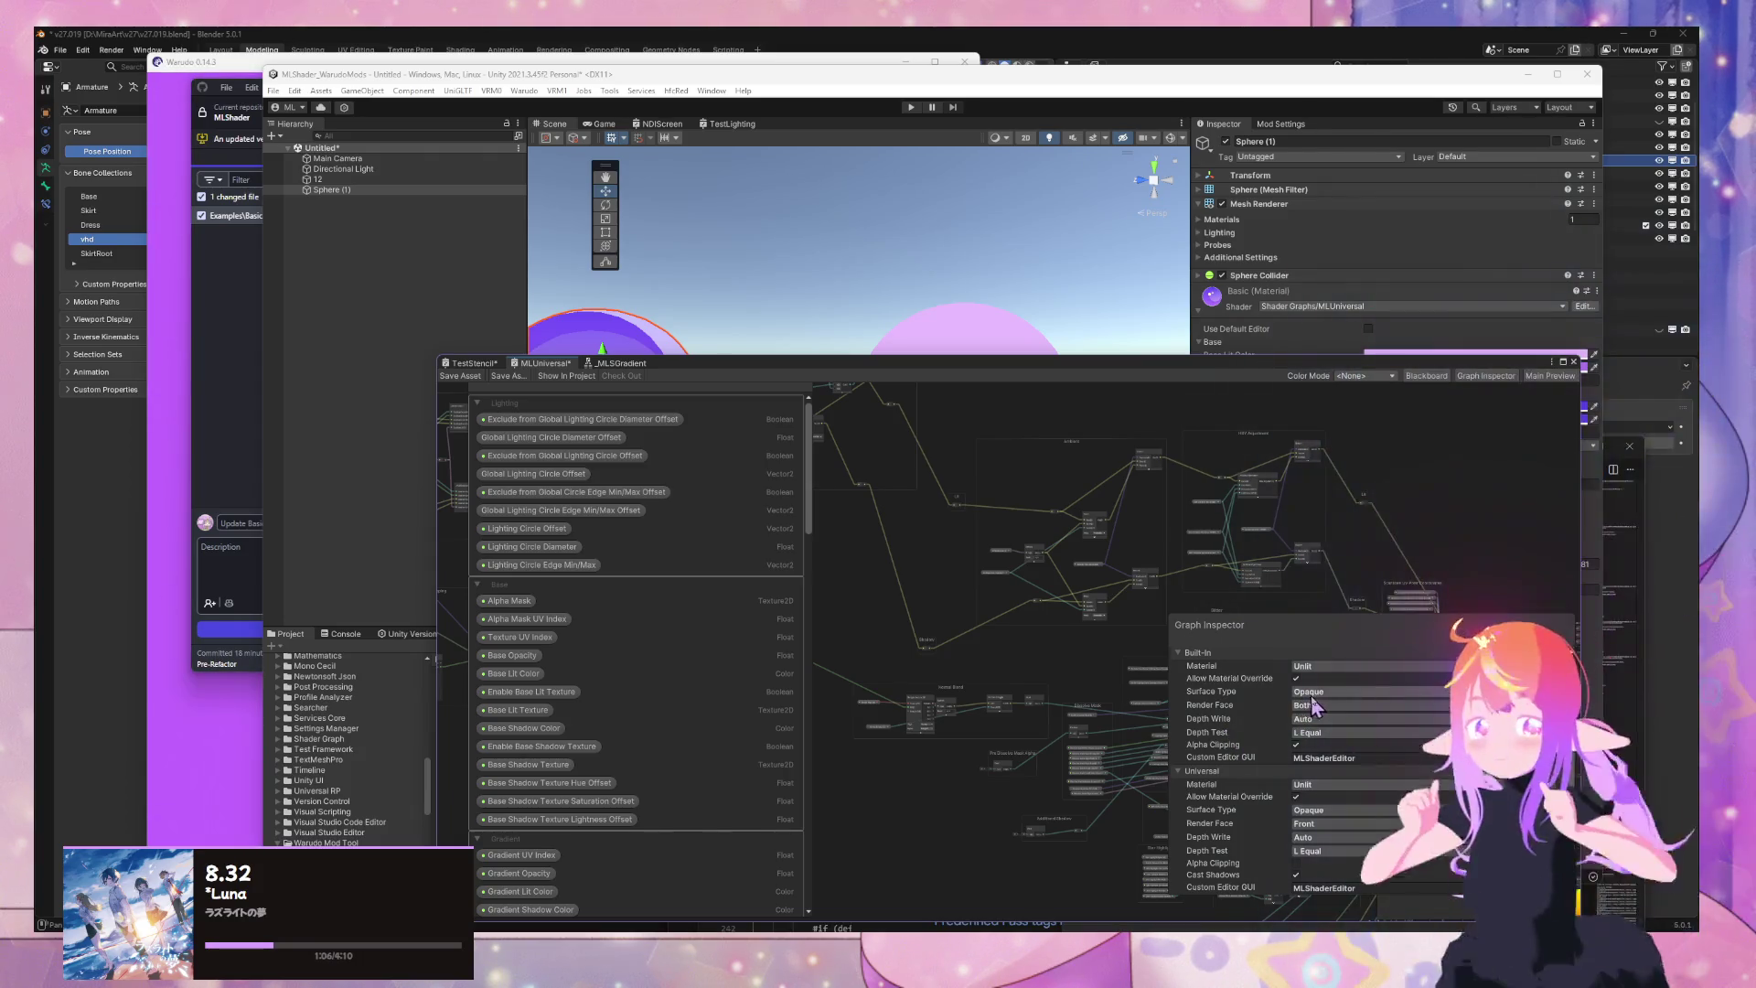
left_click(1328, 718)
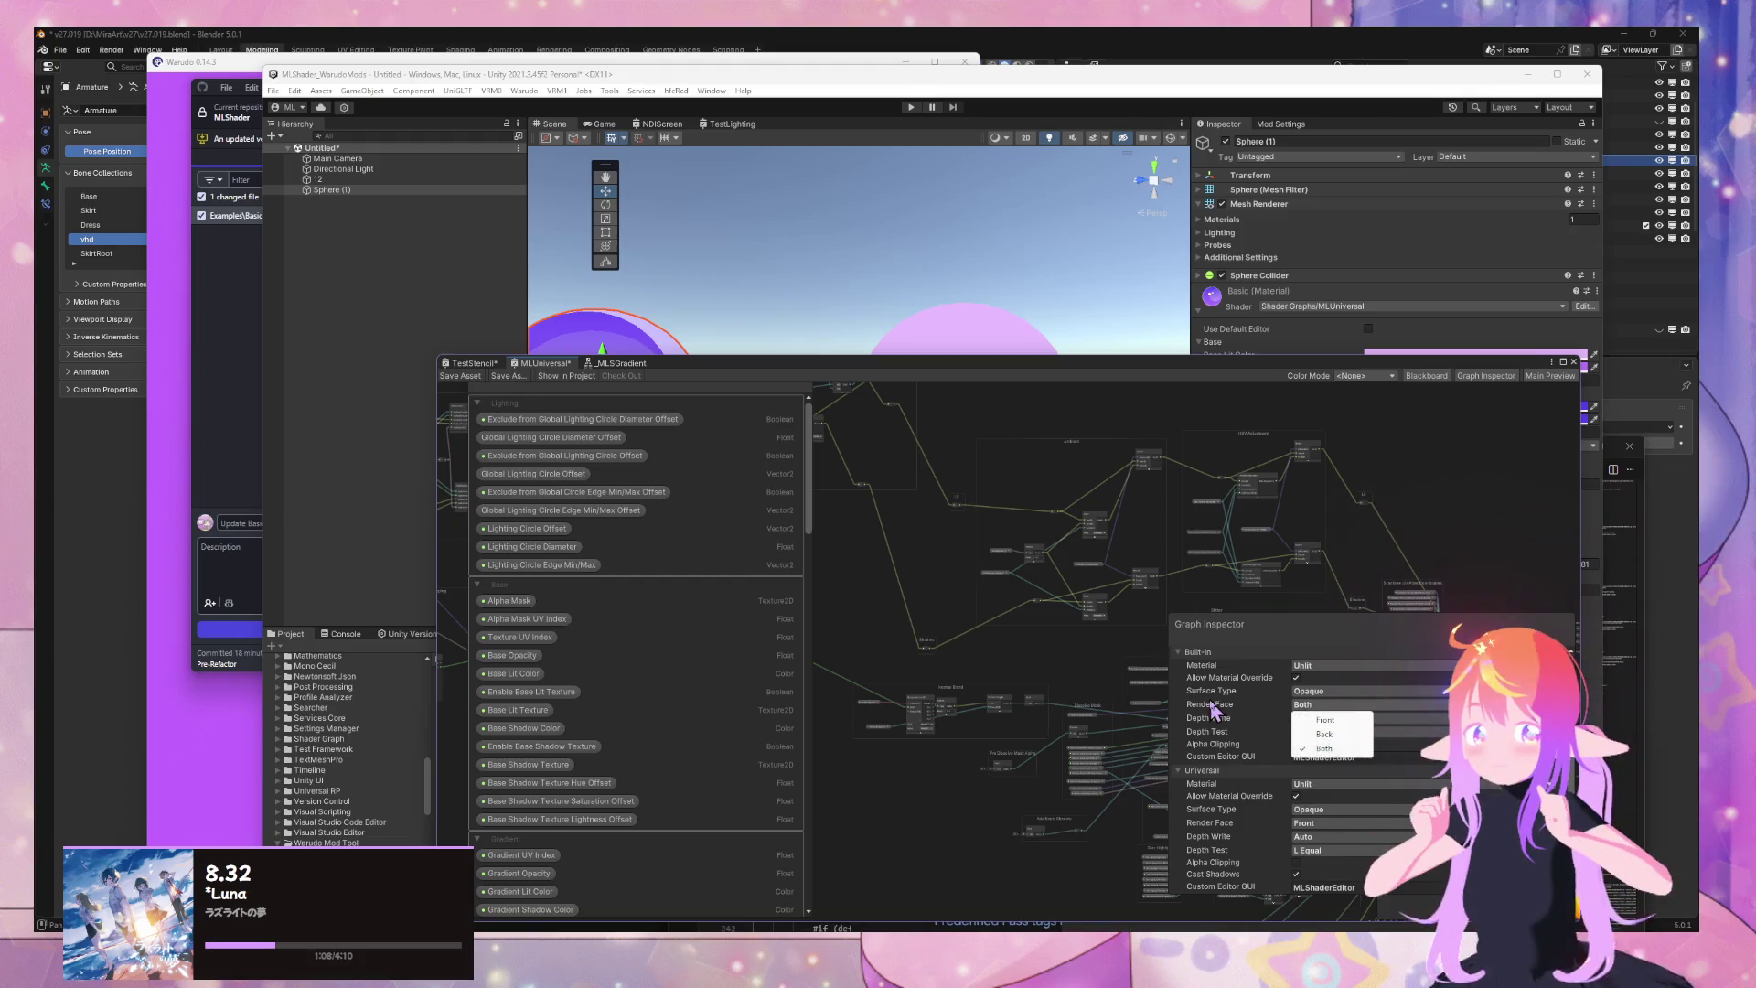
left_click(1324, 734)
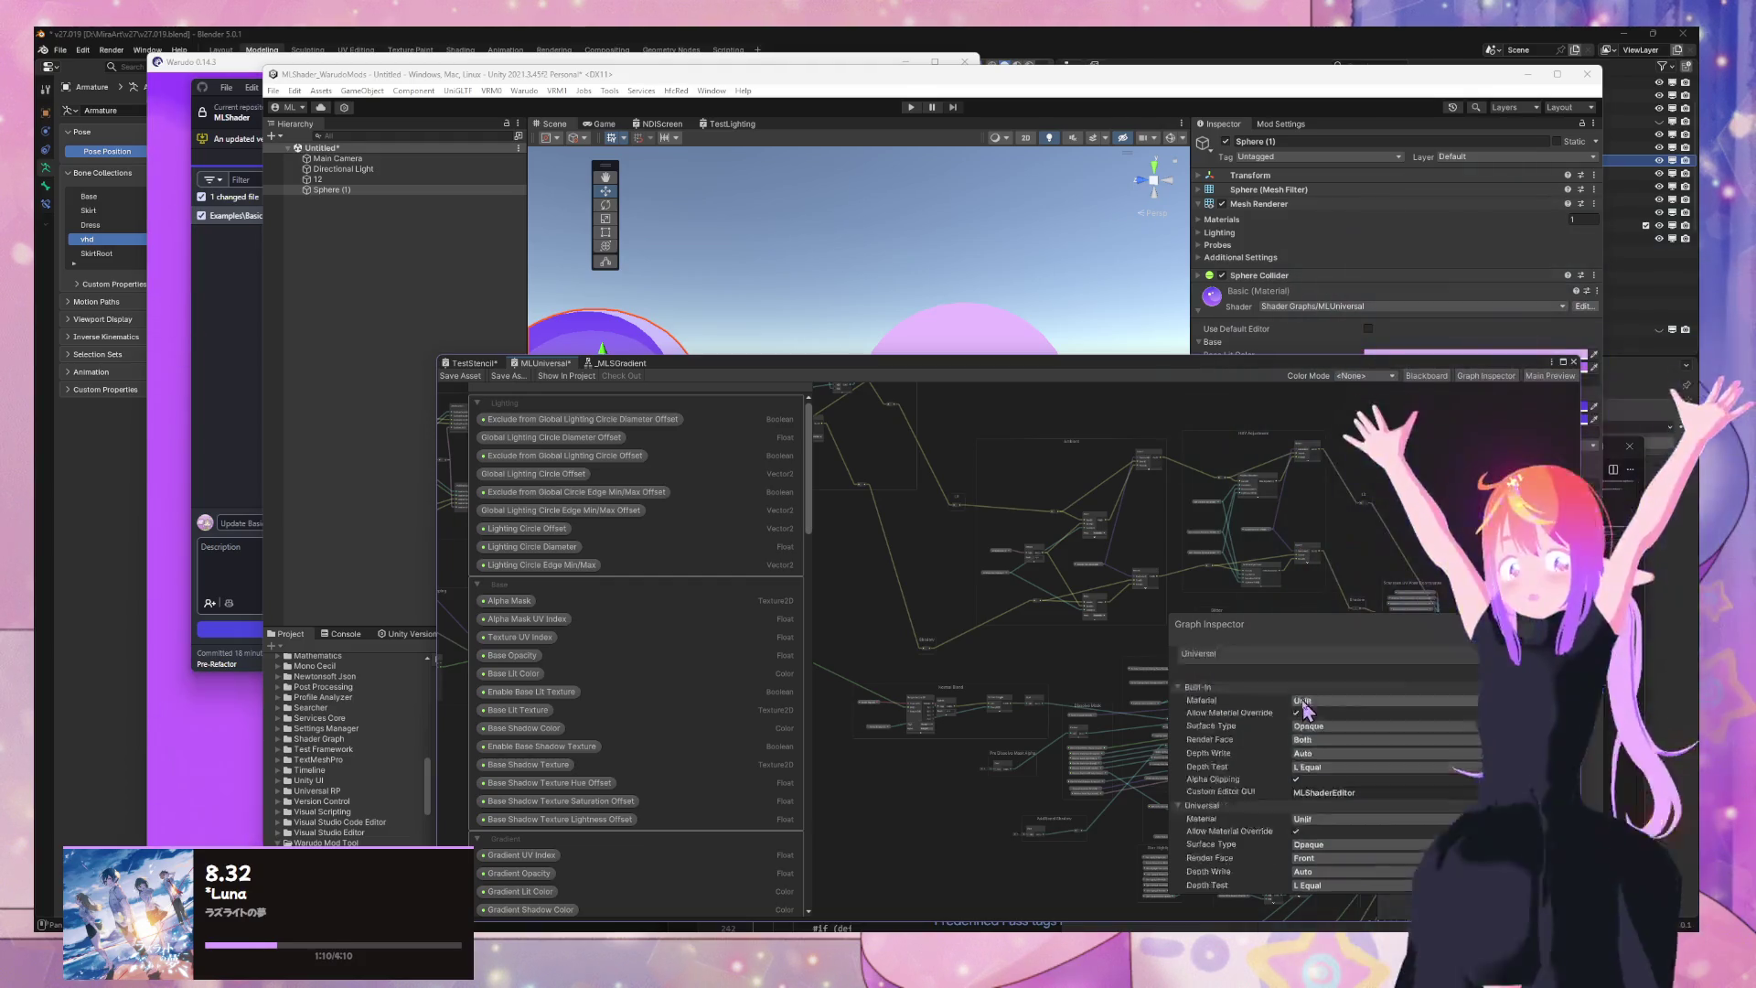
scroll(1439, 748, "up", 3)
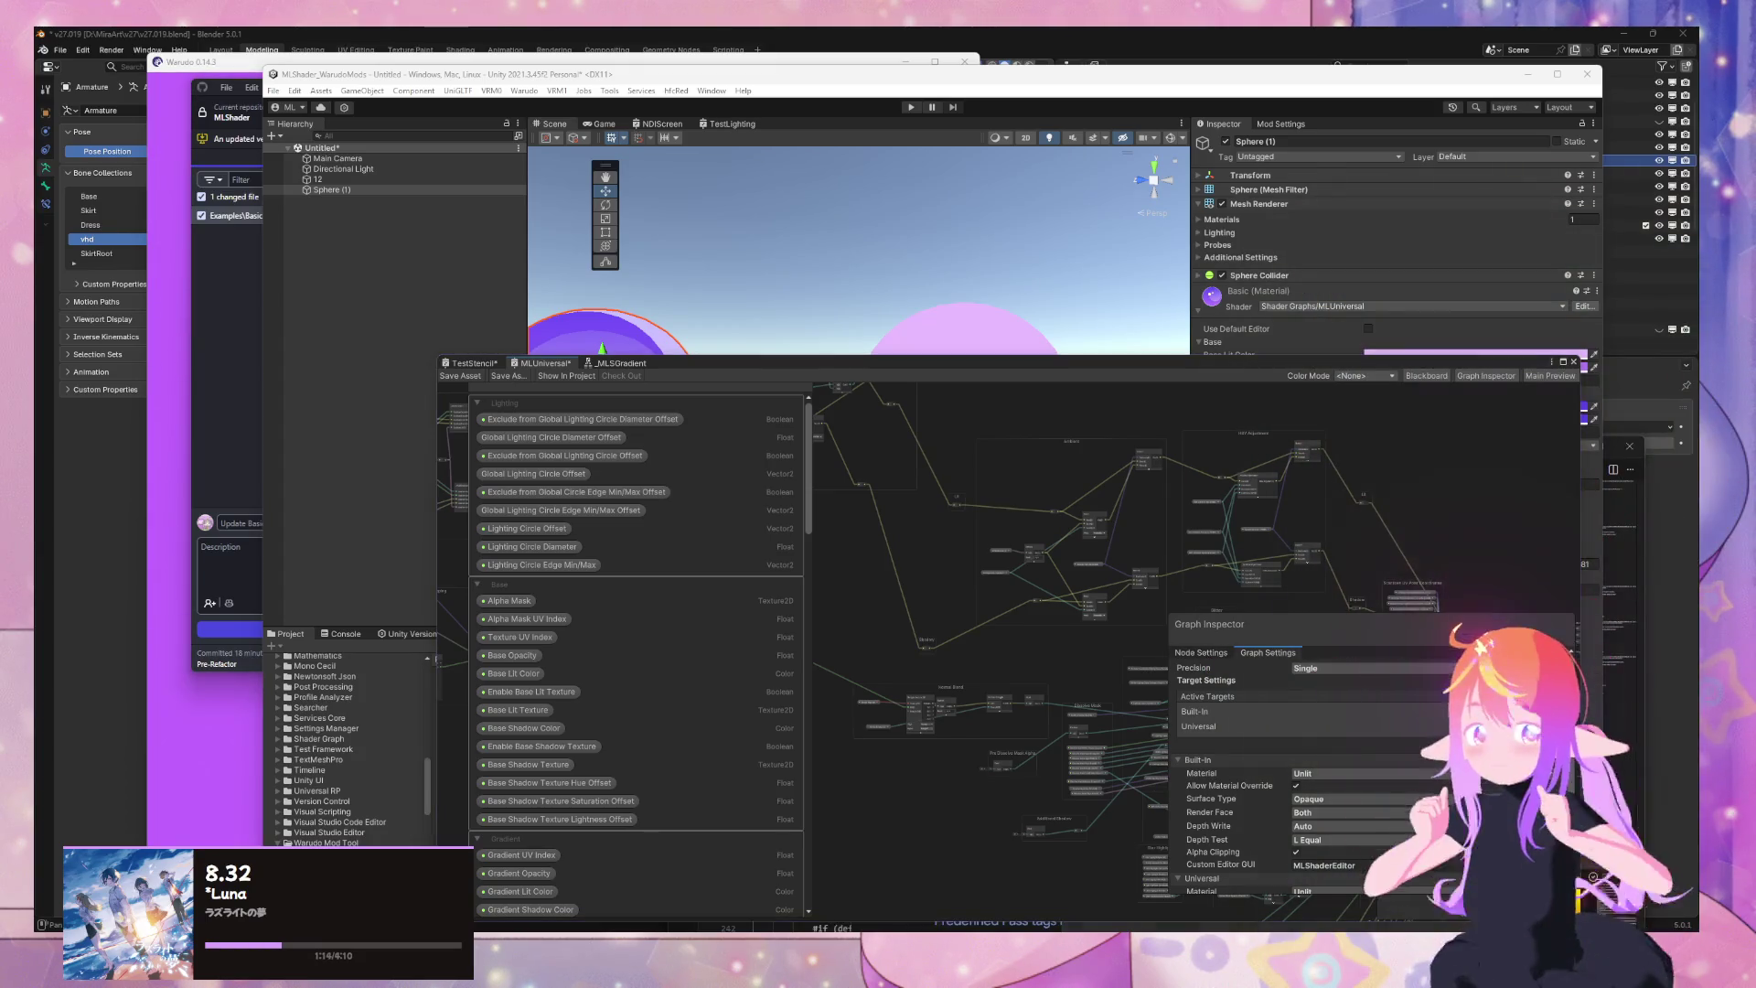
Search 'light mode forwardbase shader graph' and open the Pass tags and LightMode thread results in new tabs
mouse_move(948, 925)
left_click(725, 873)
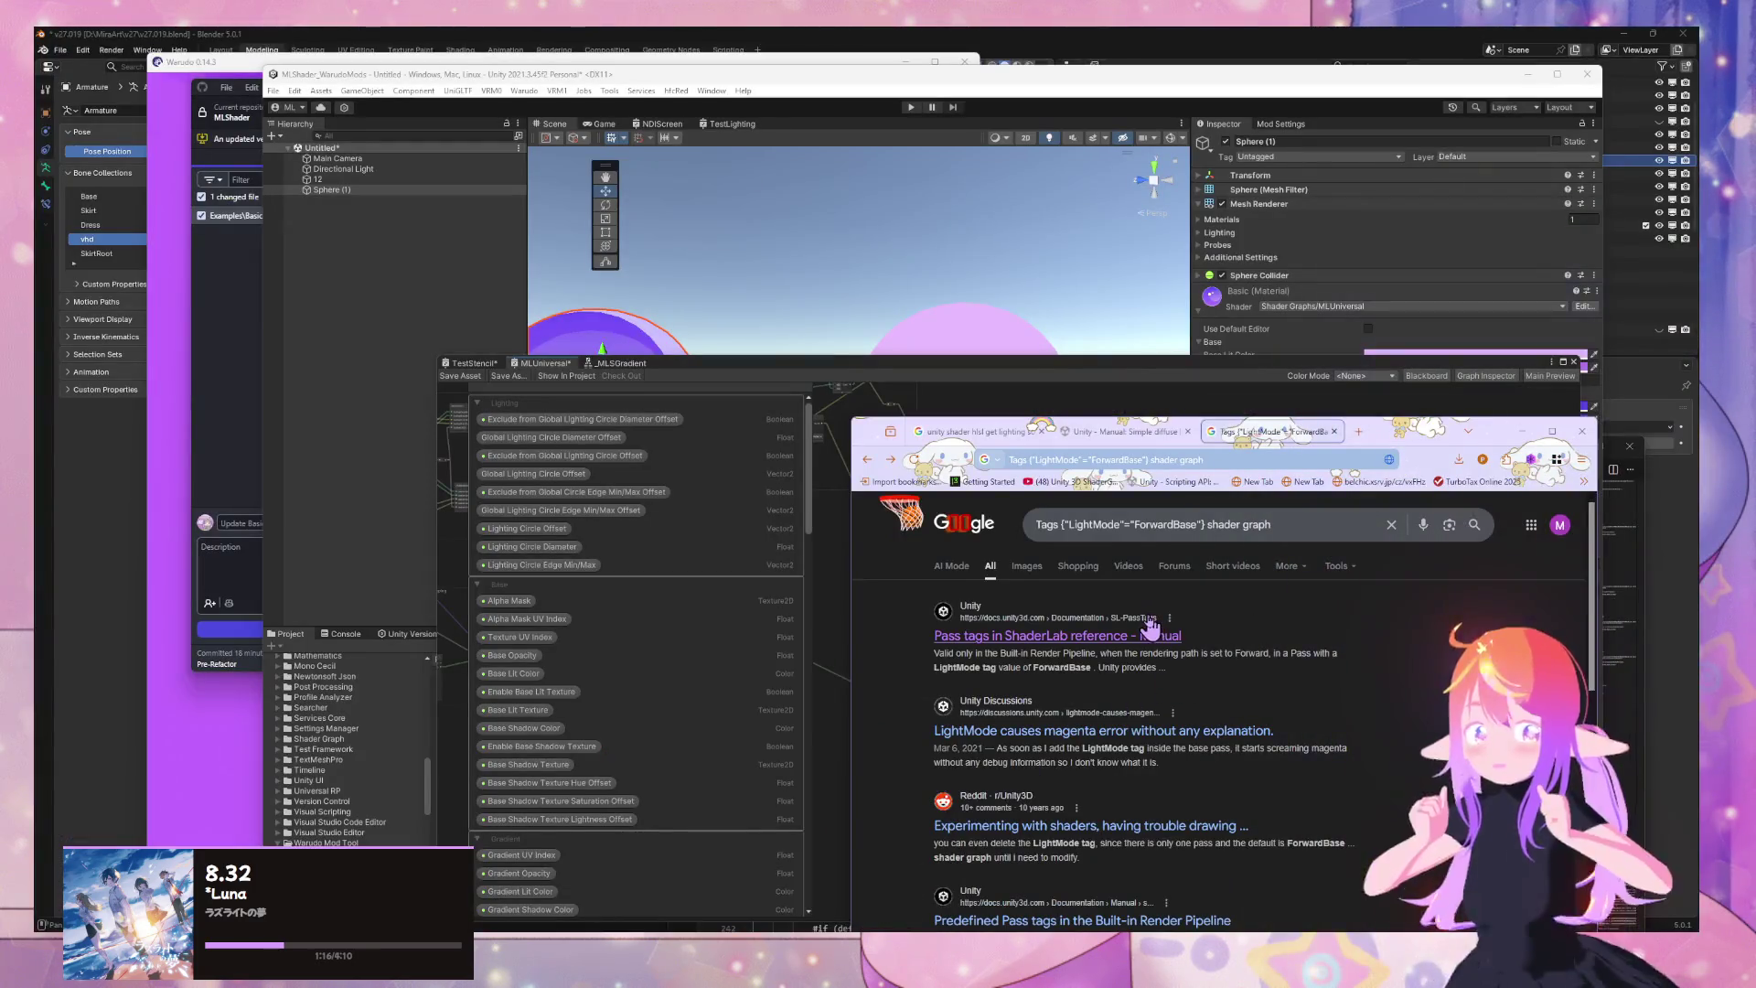
scroll(1222, 648, "down", 2)
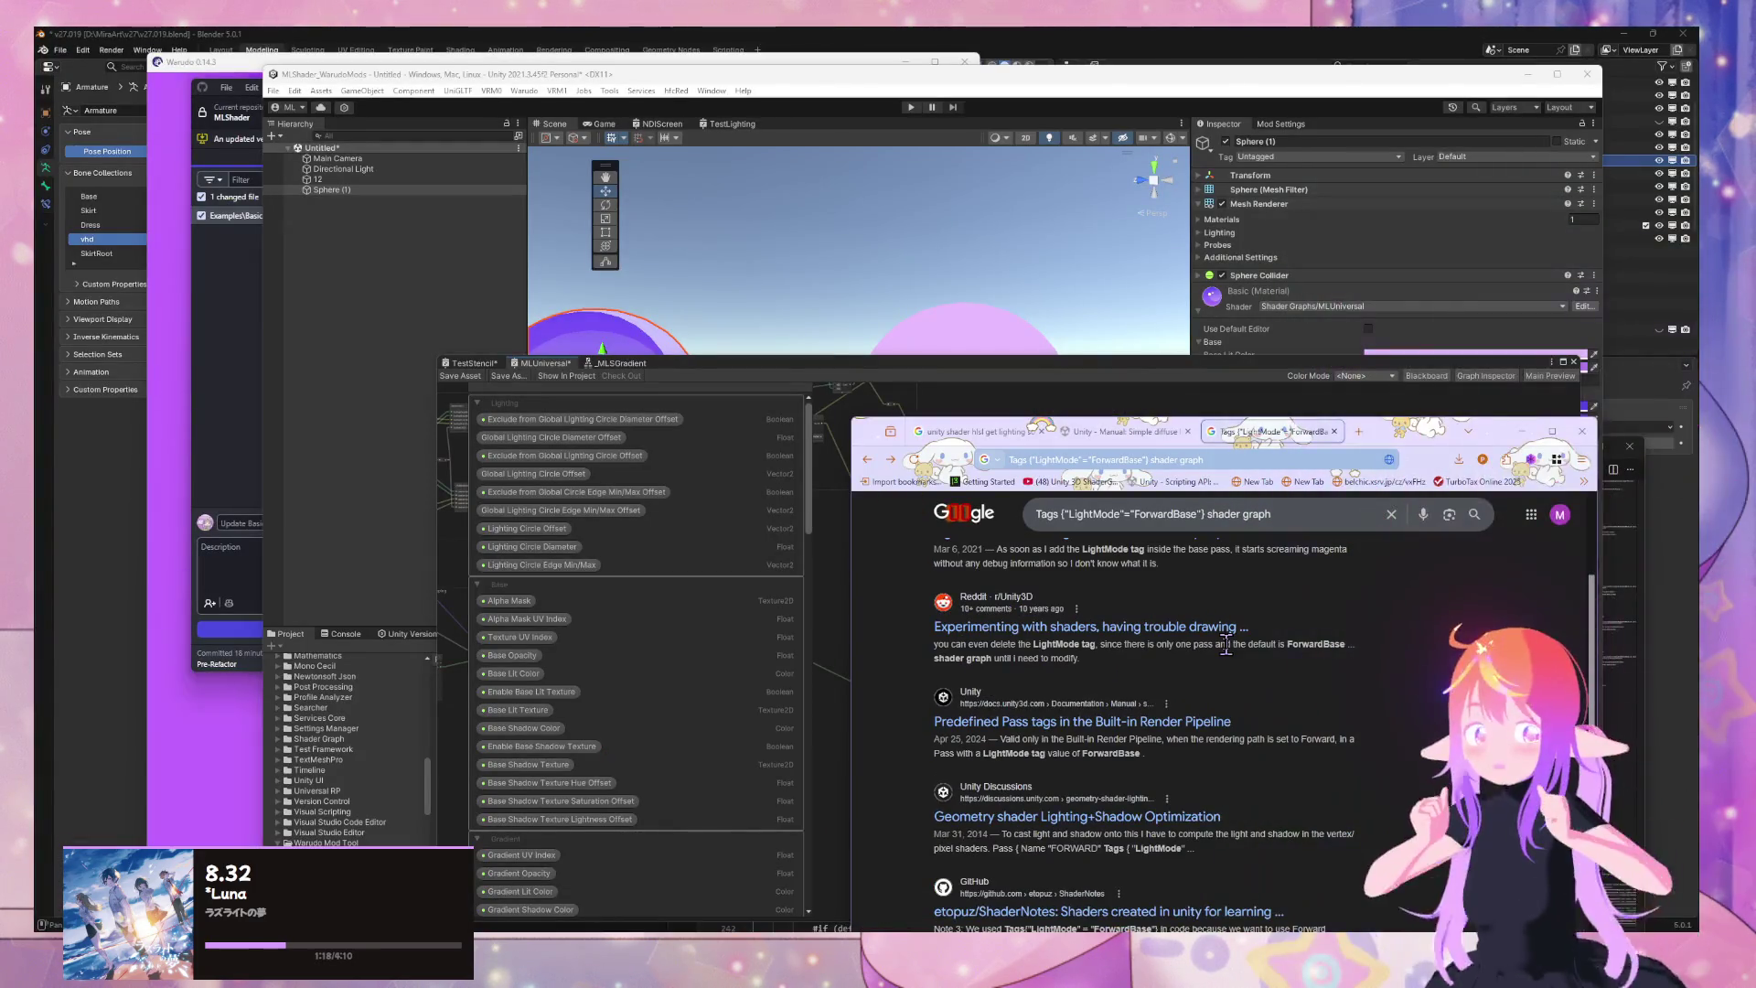
left_click_drag(1204, 514, 993, 498)
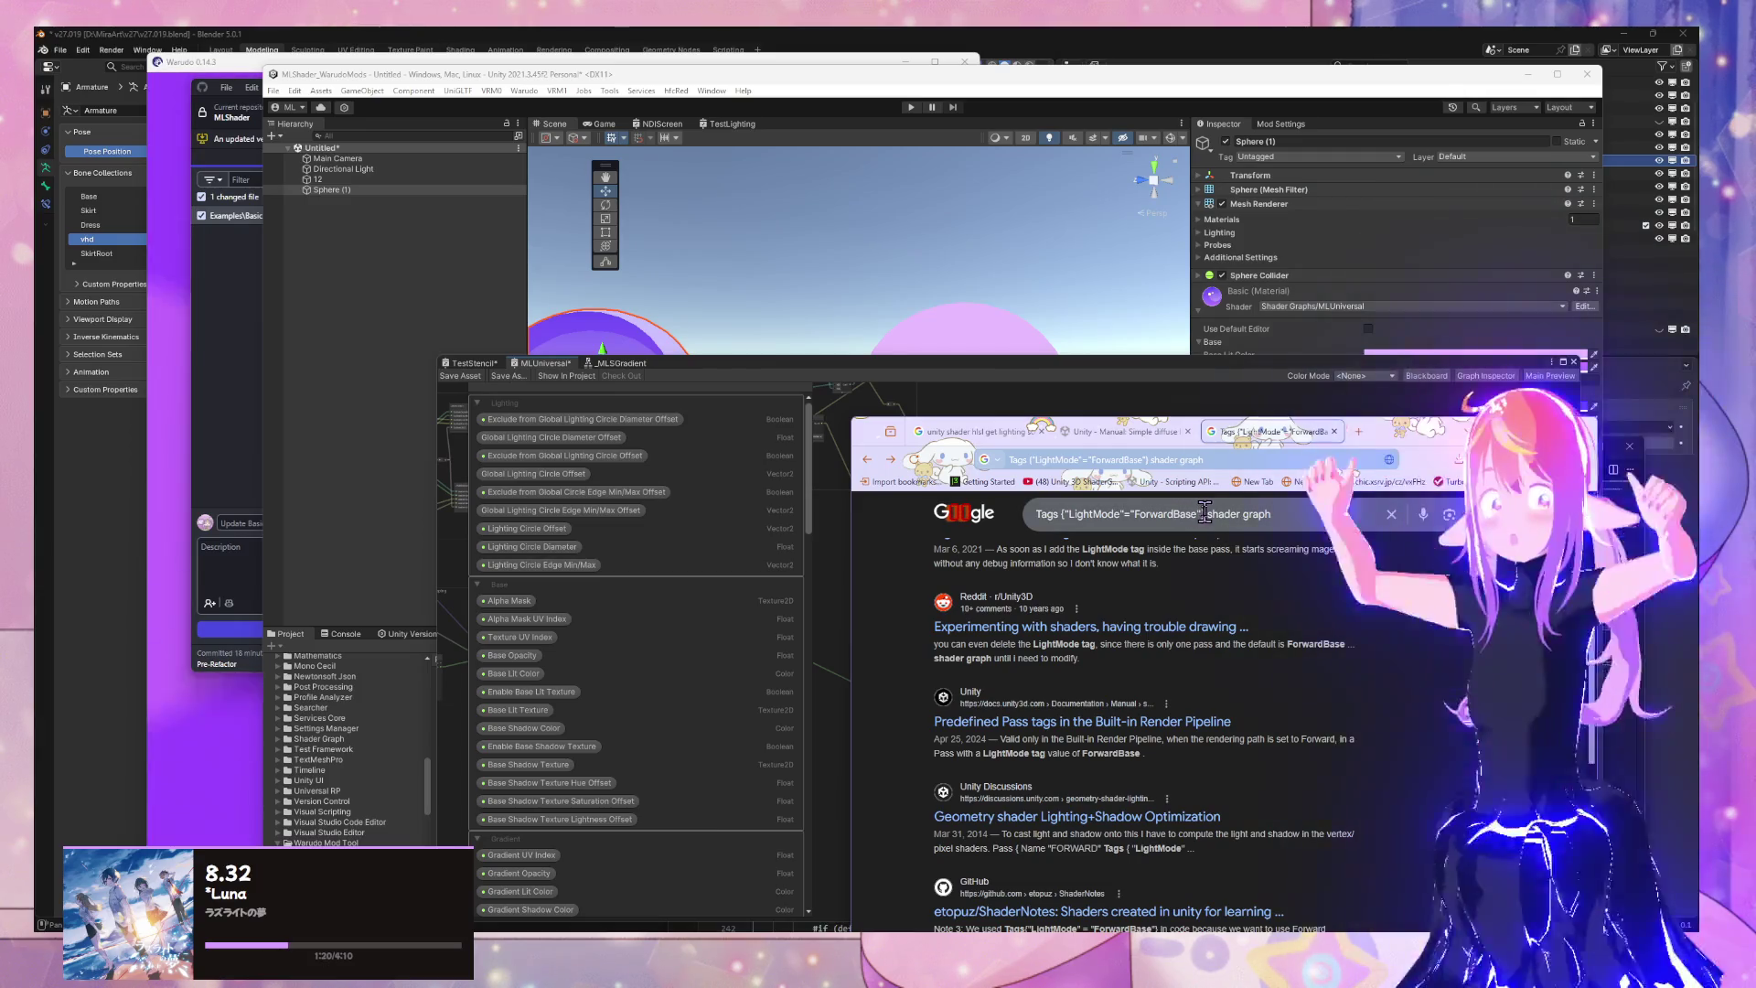
type("light mod")
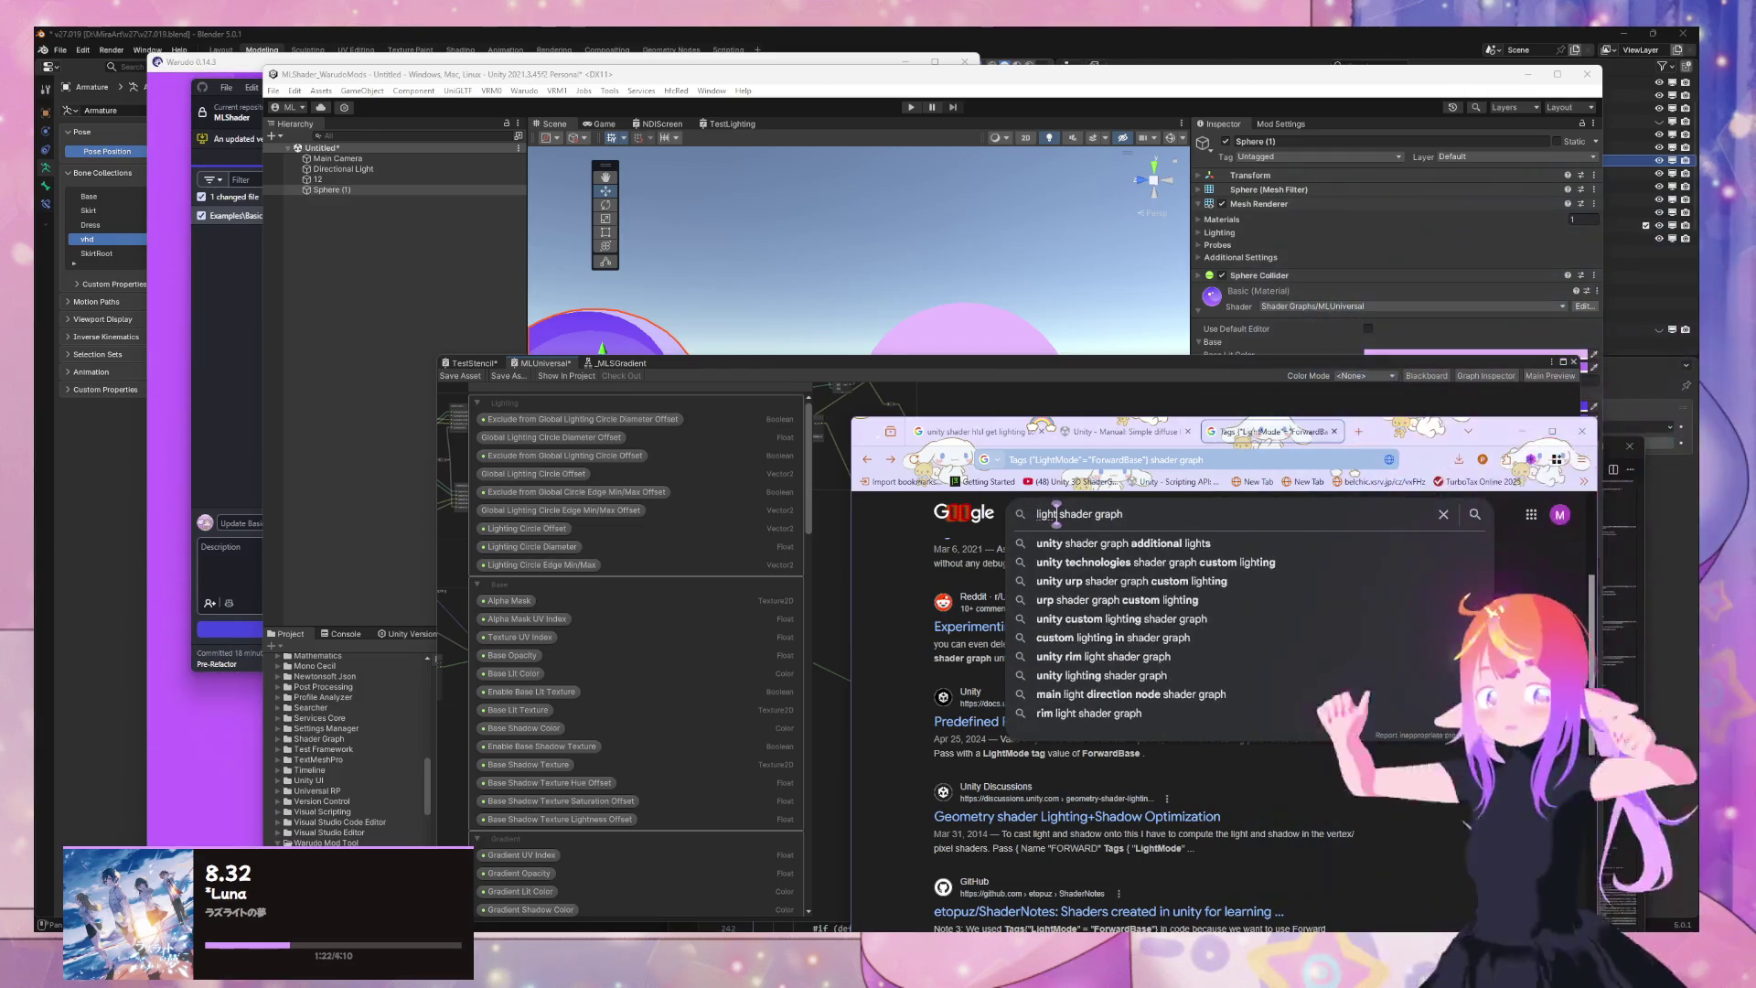
type("es")
type("rwardbase")
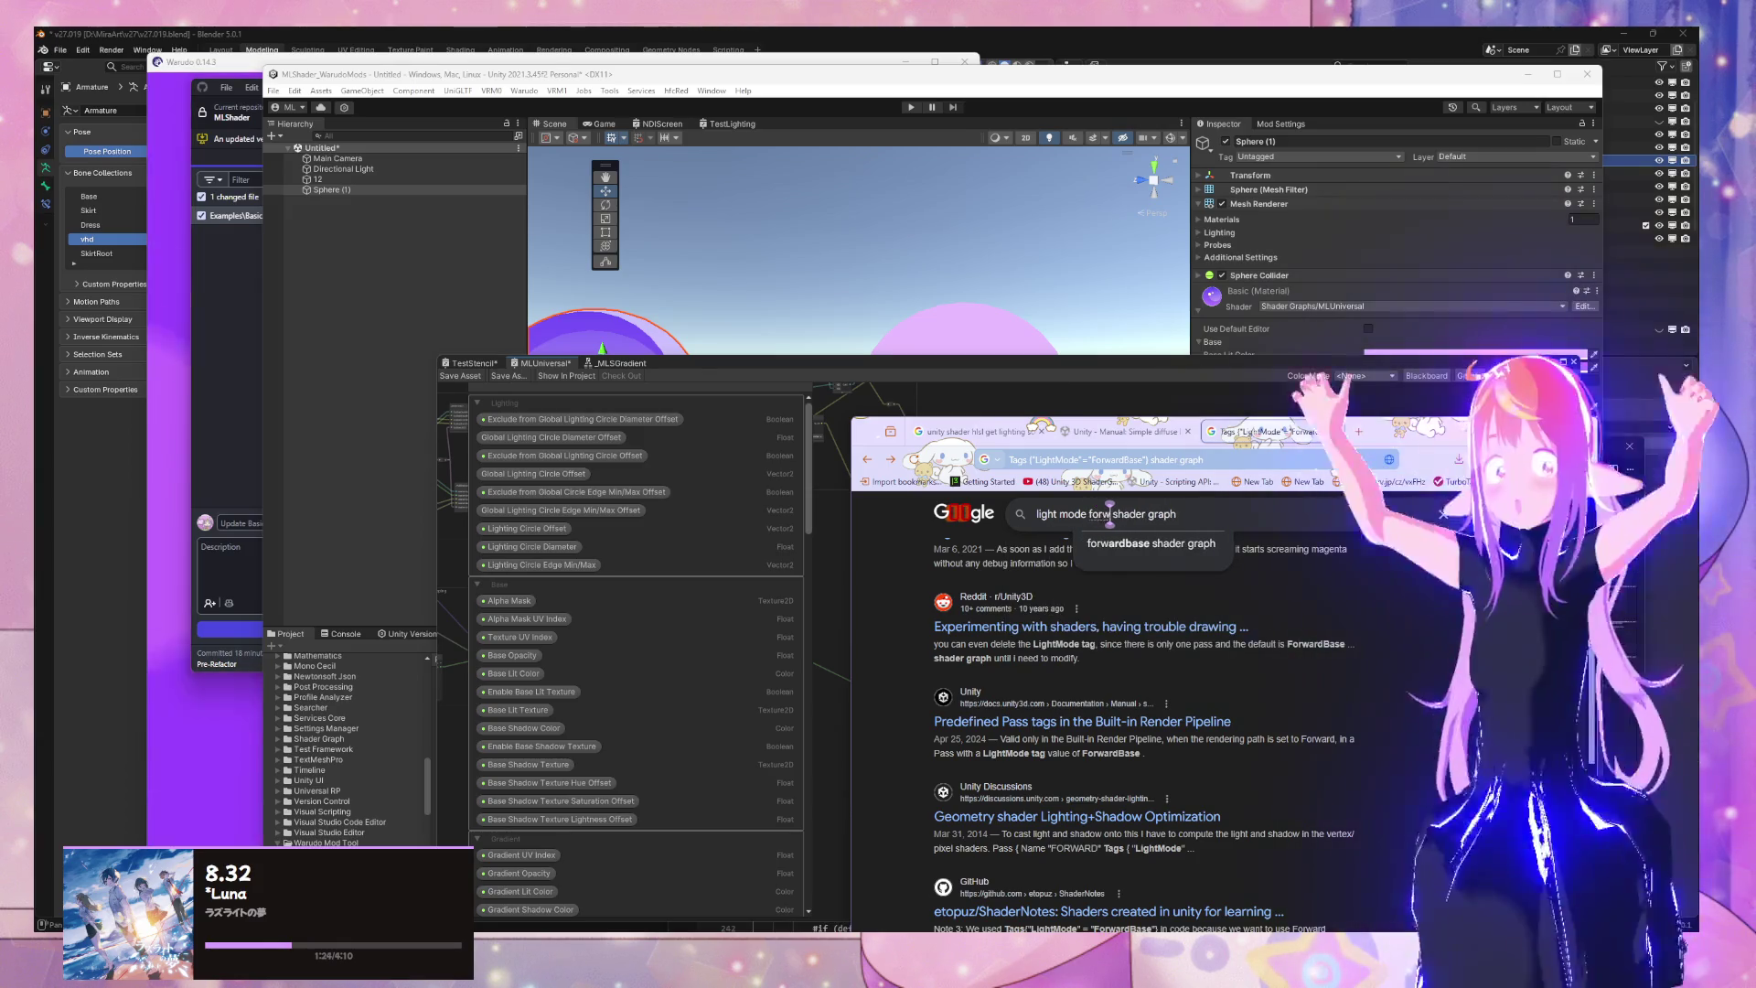
key("Return")
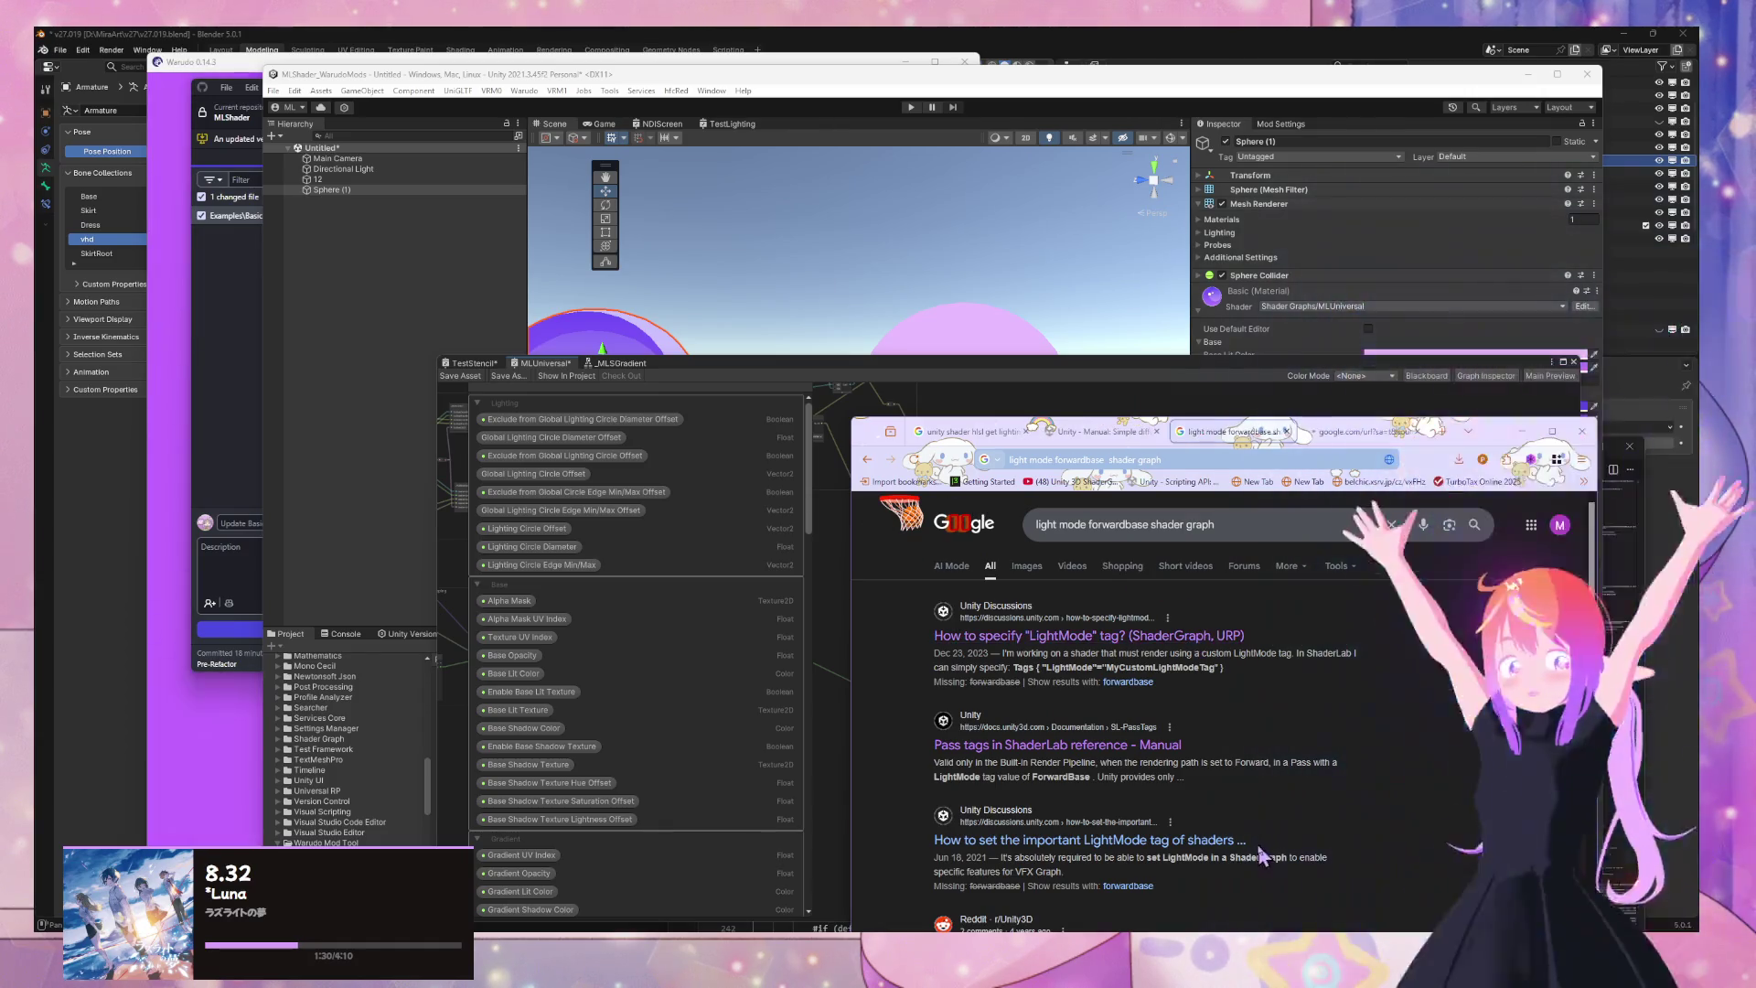
middle_click(1162, 743)
middle_click(1173, 727)
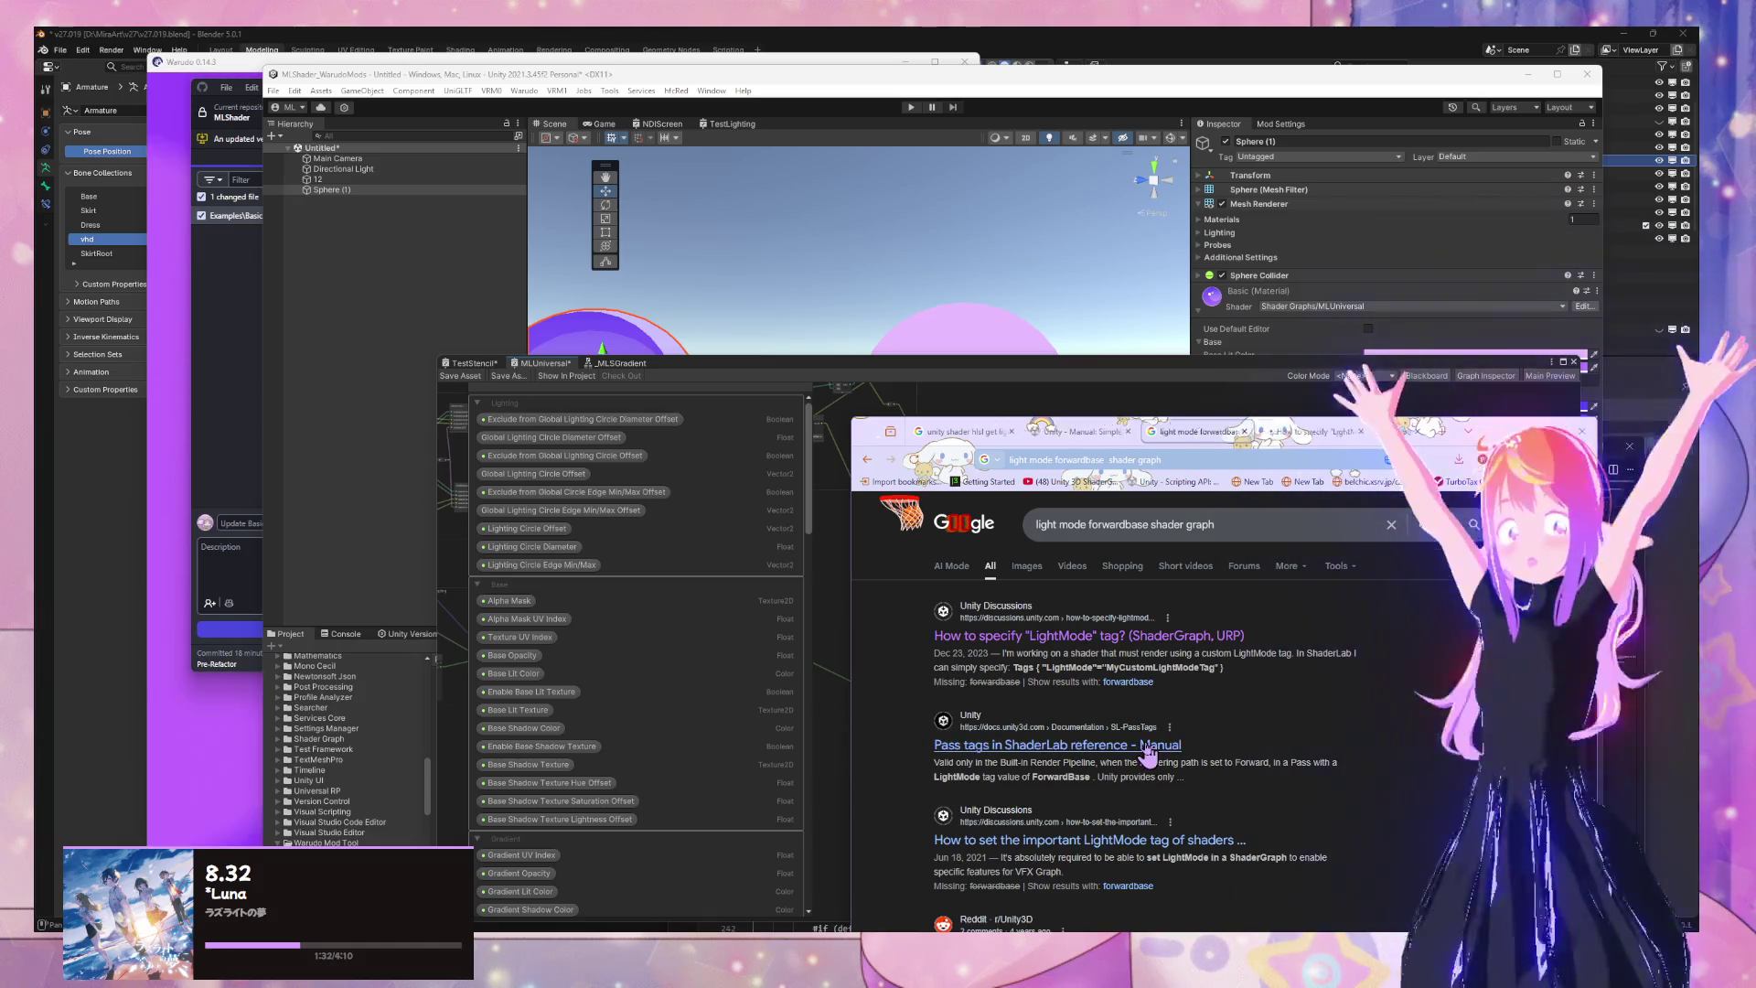
Read the LightMode thread replies, open its roadmap link, and close the 404 page
key("ctrl+Tab")
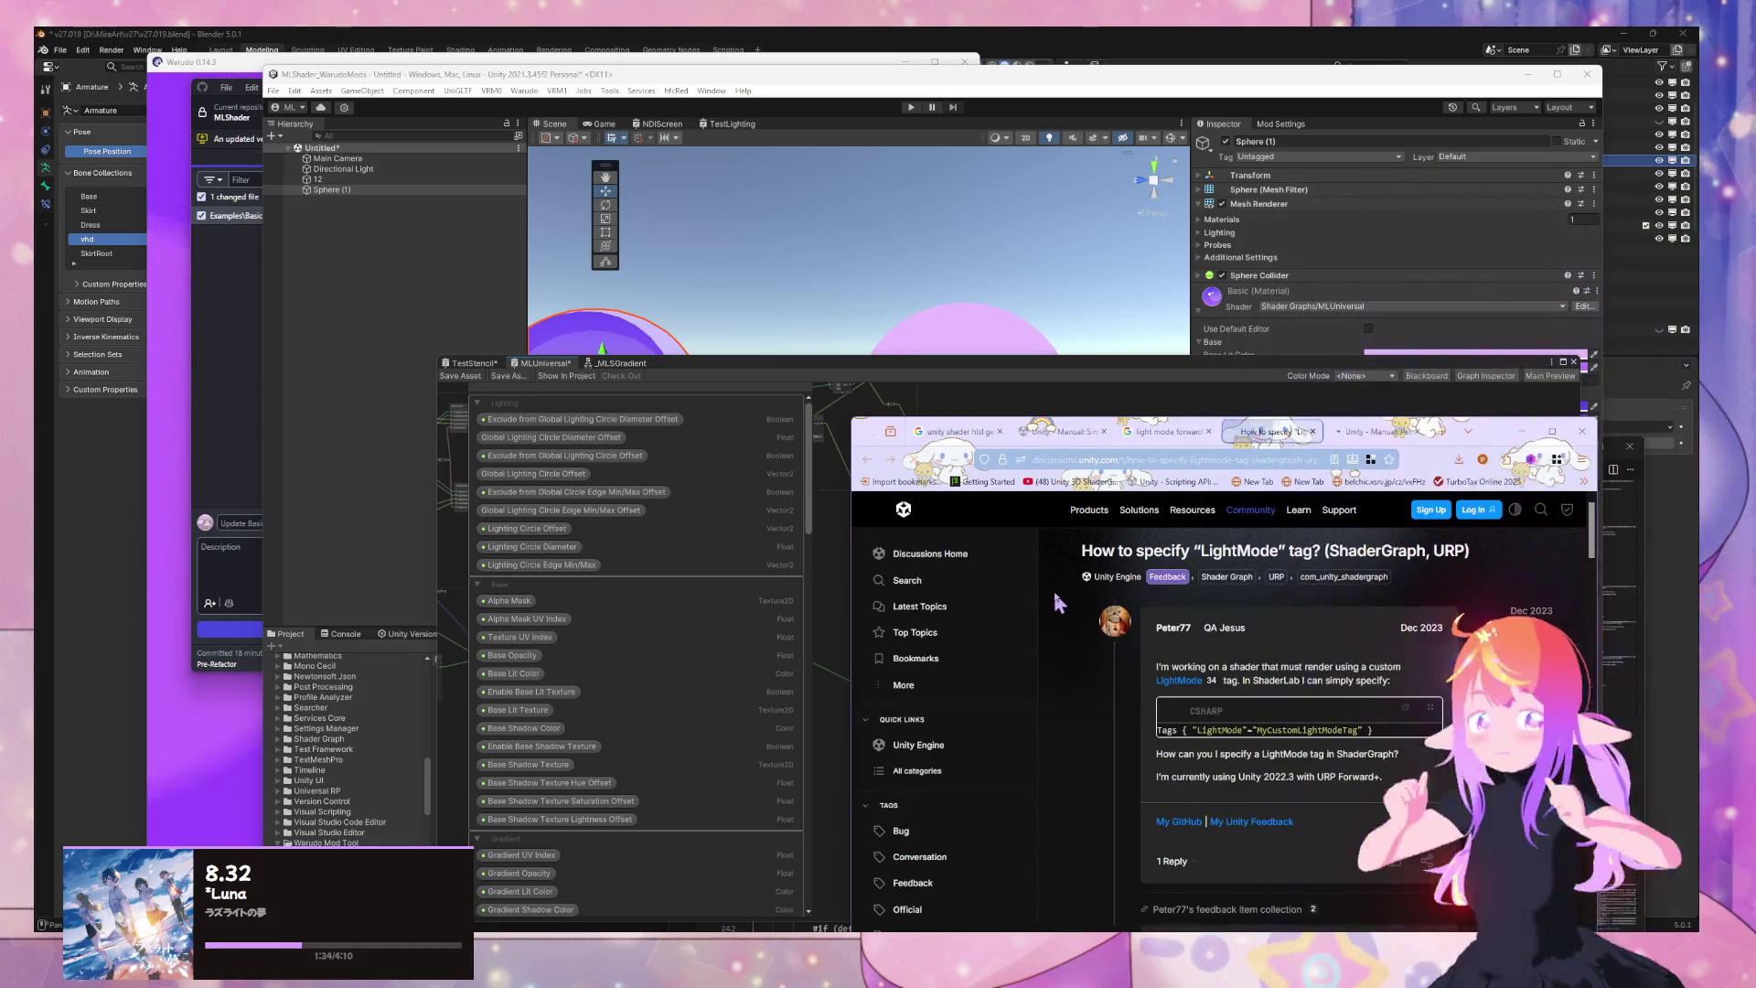
scroll(1061, 596, "down", 5)
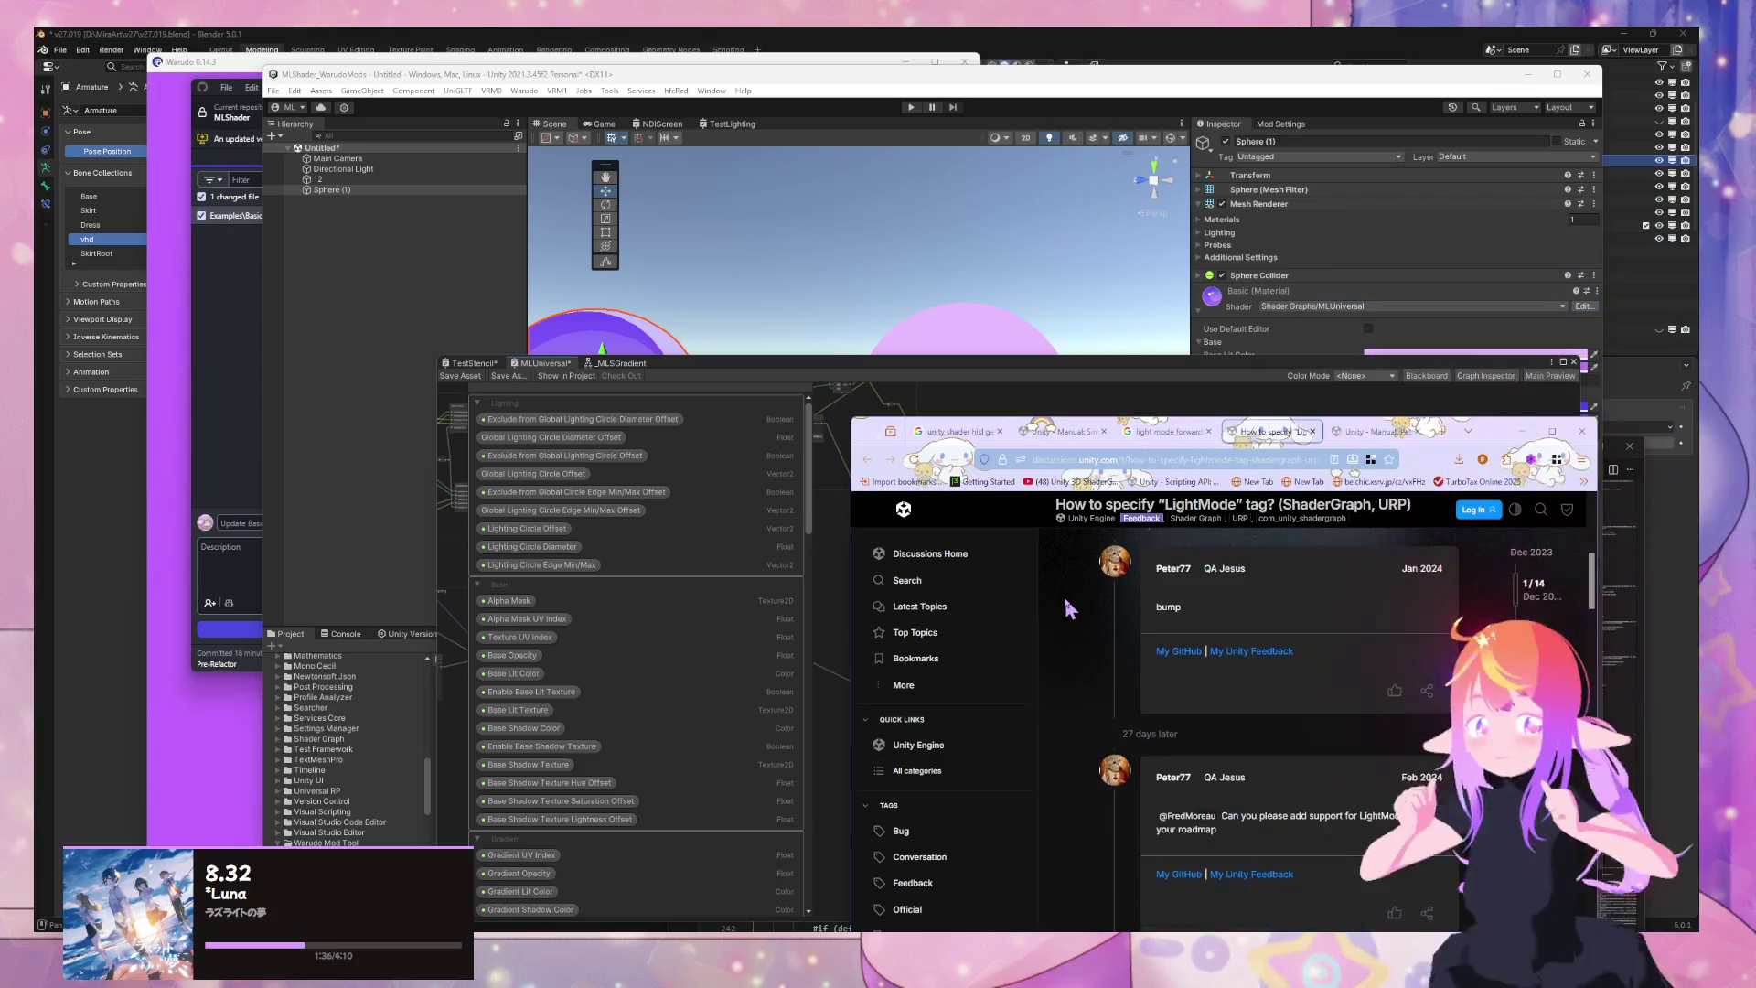
scroll(1063, 596, "down", 3)
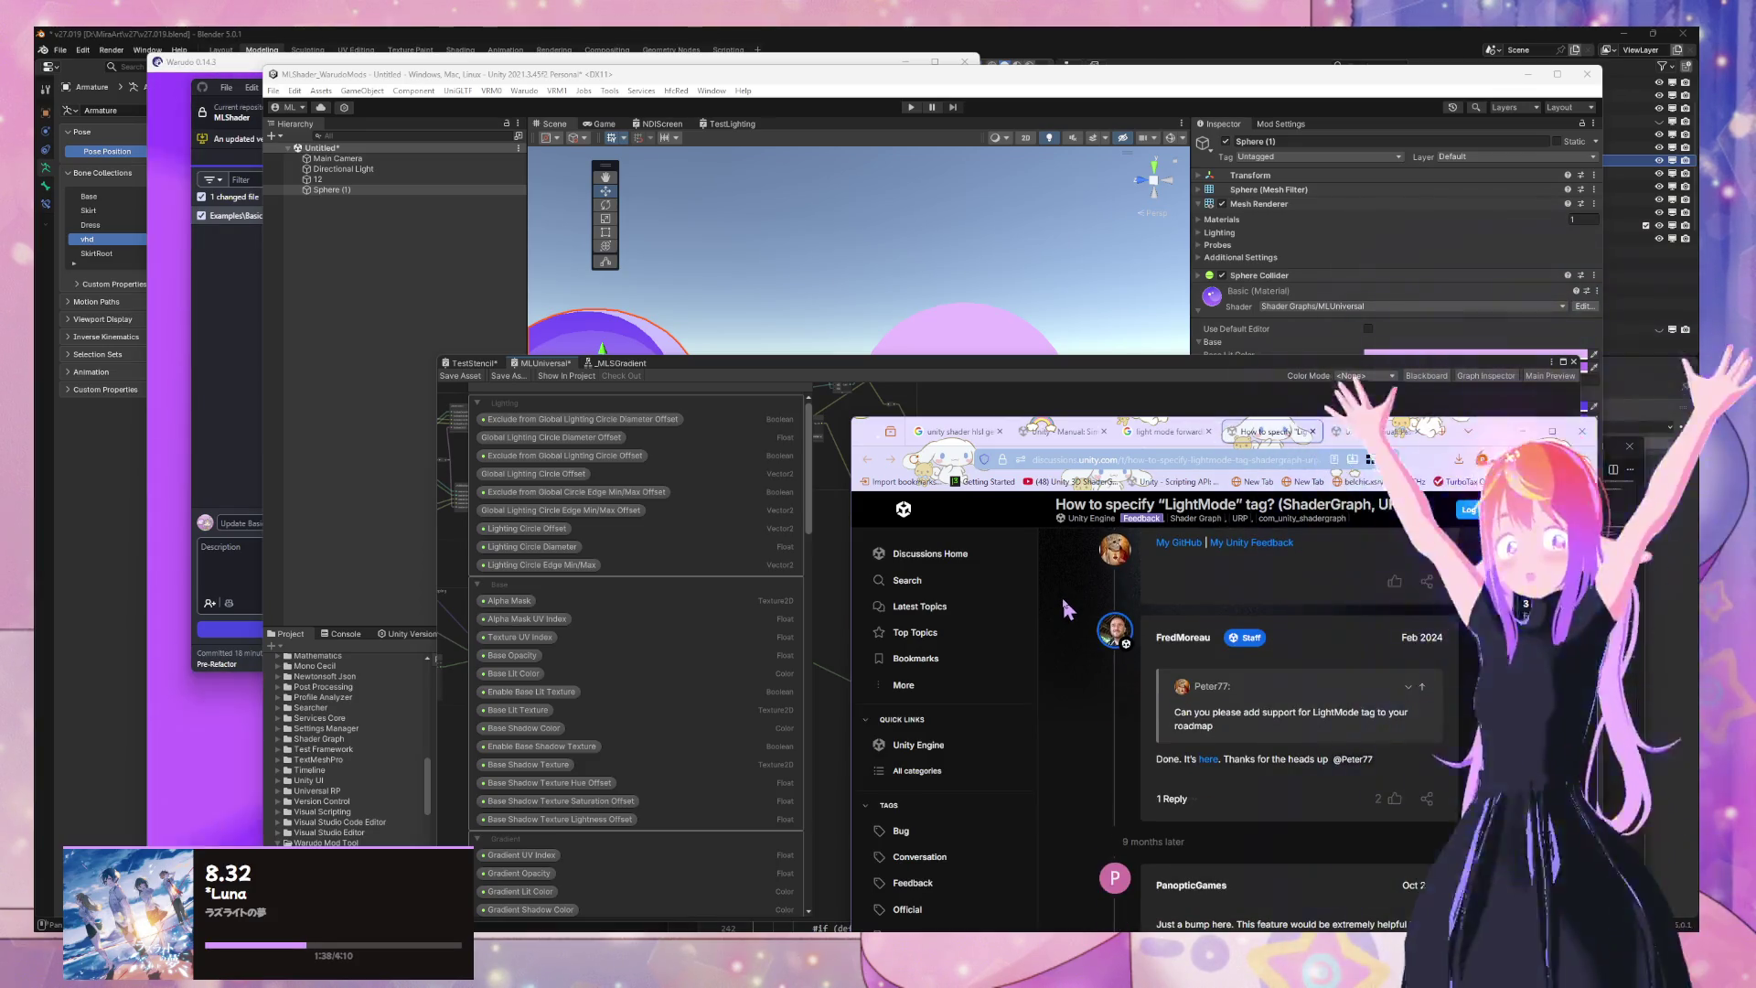
middle_click(1207, 692)
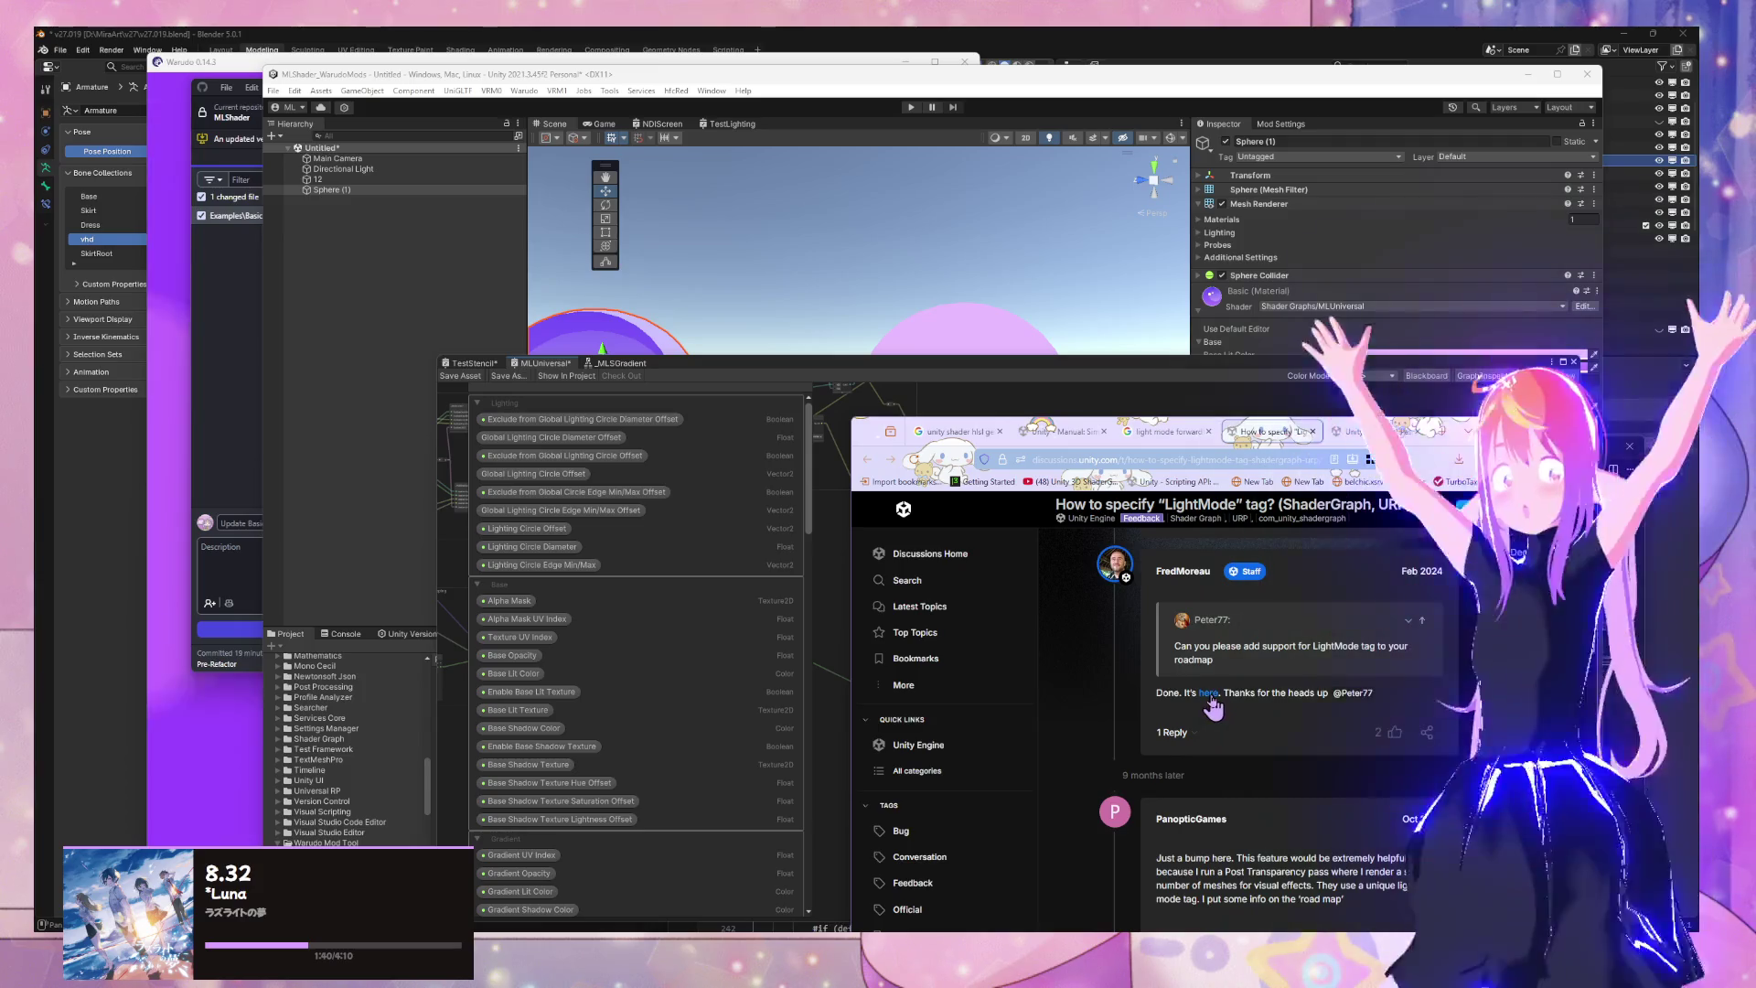
scroll(1304, 786, "down", 3)
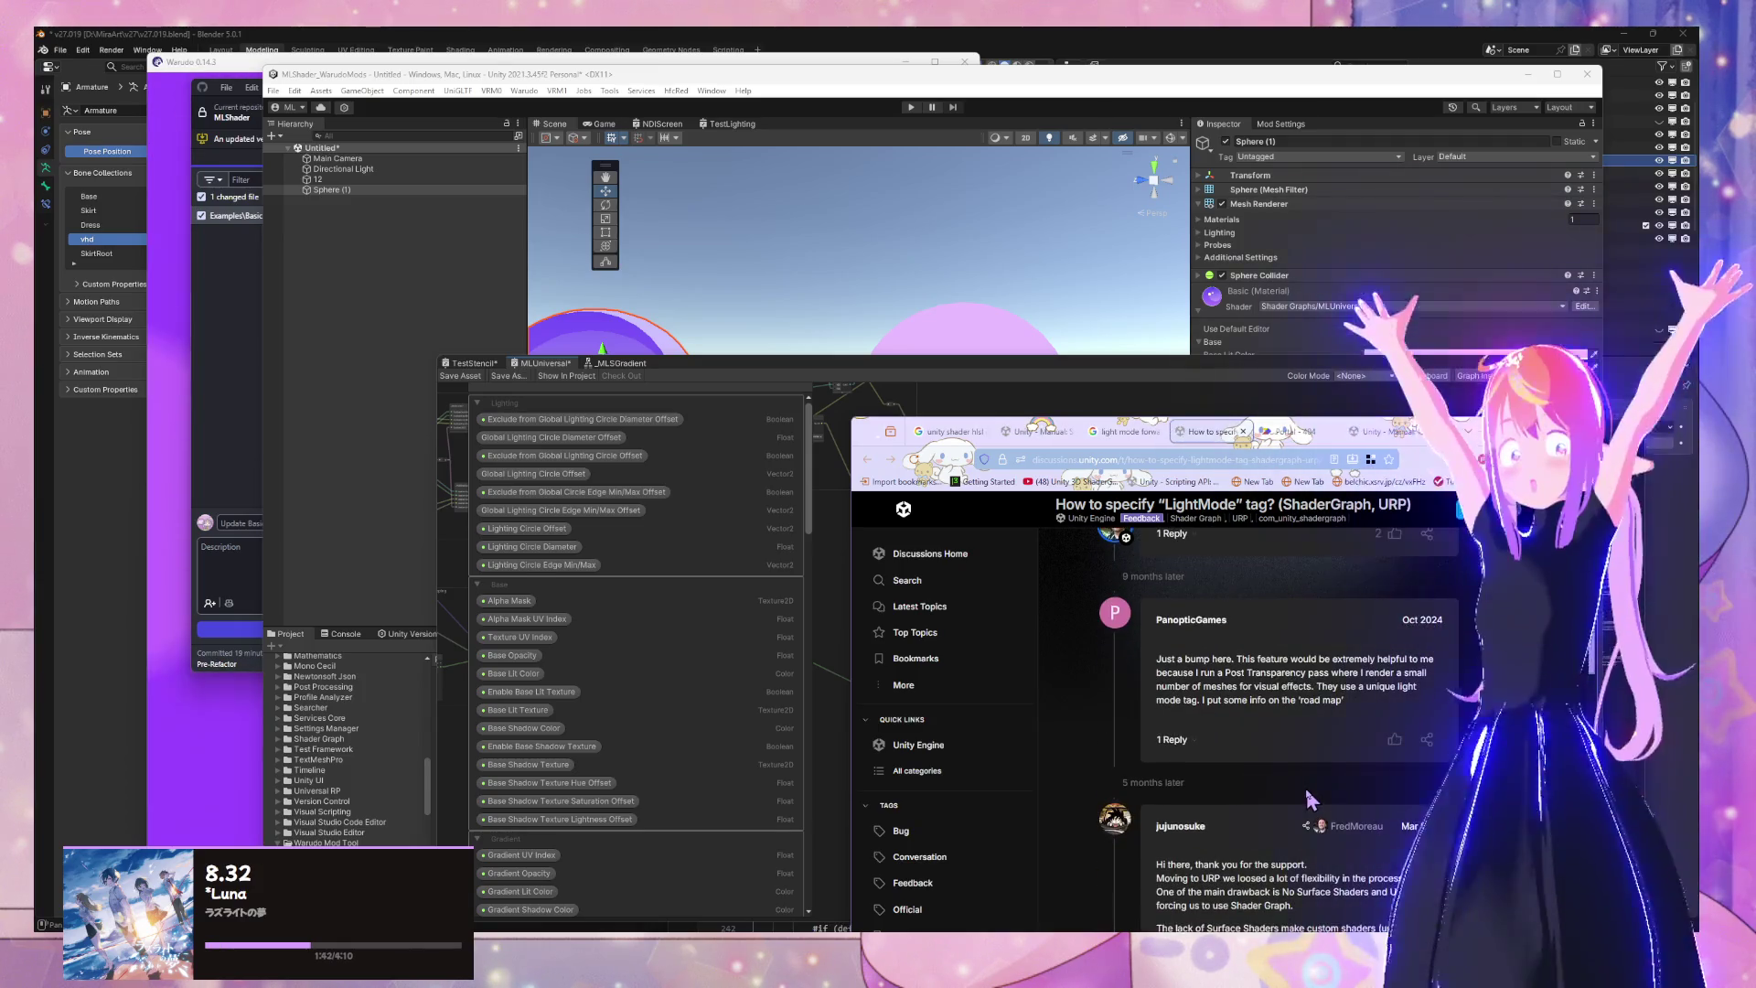
scroll(1417, 596, "down", 4)
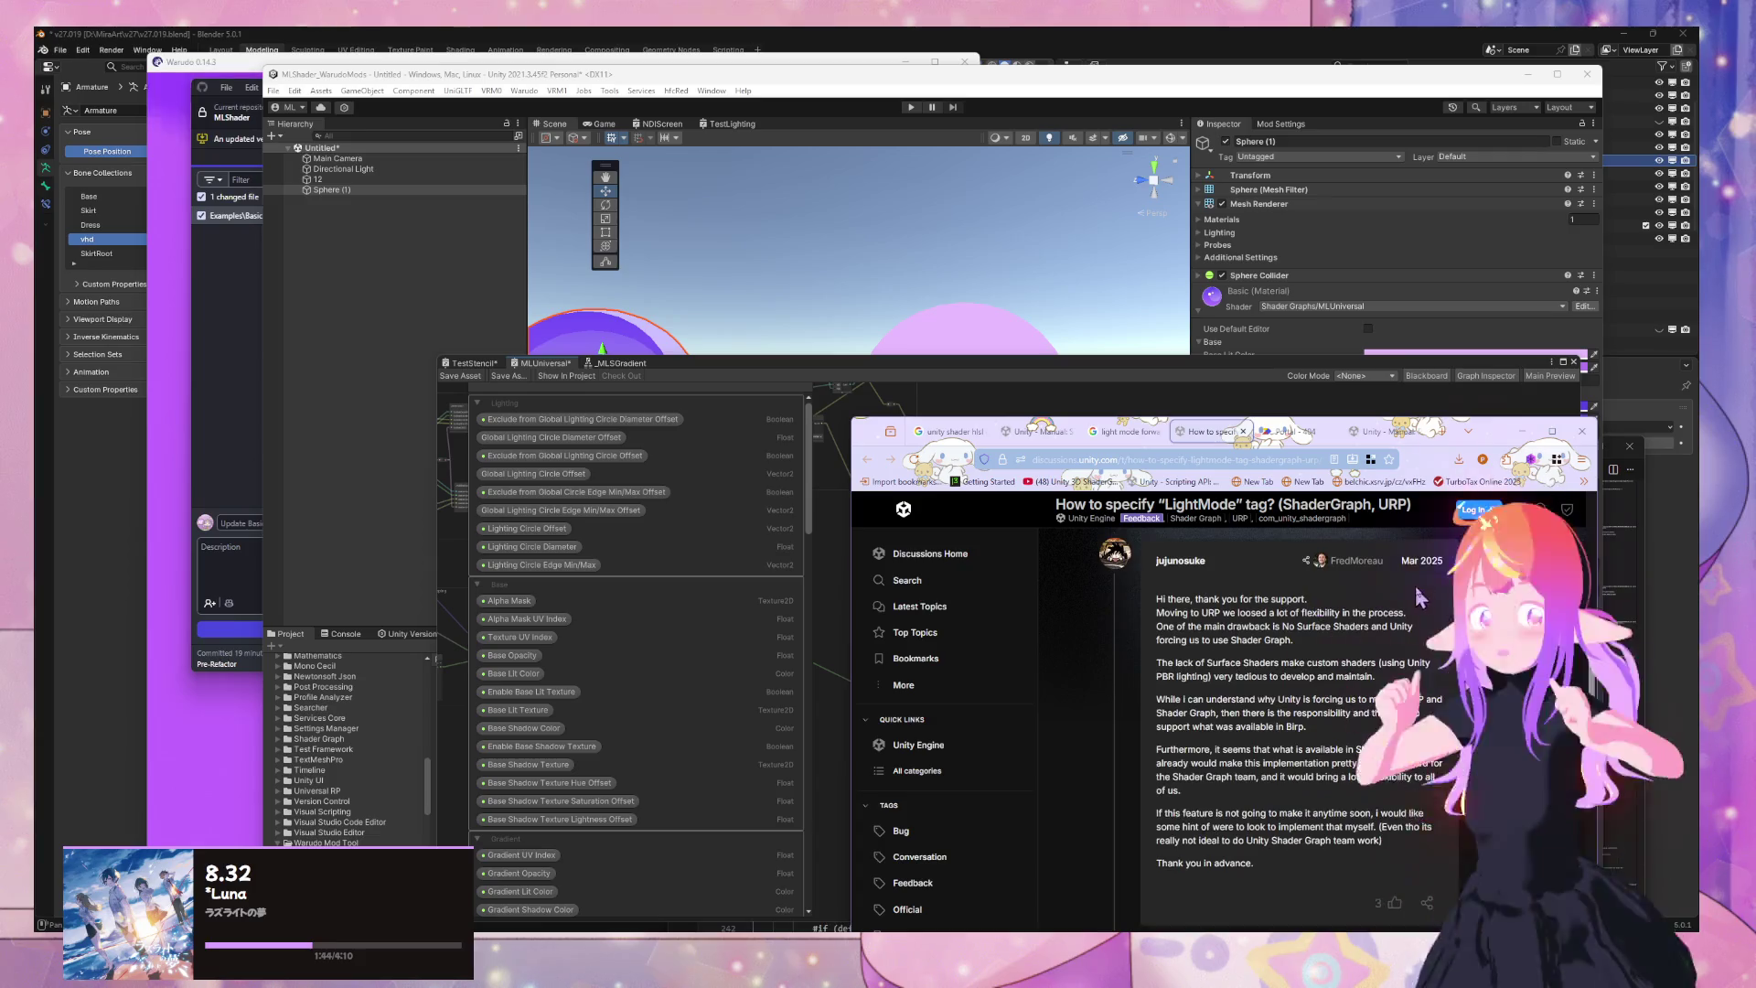
left_click(1295, 436)
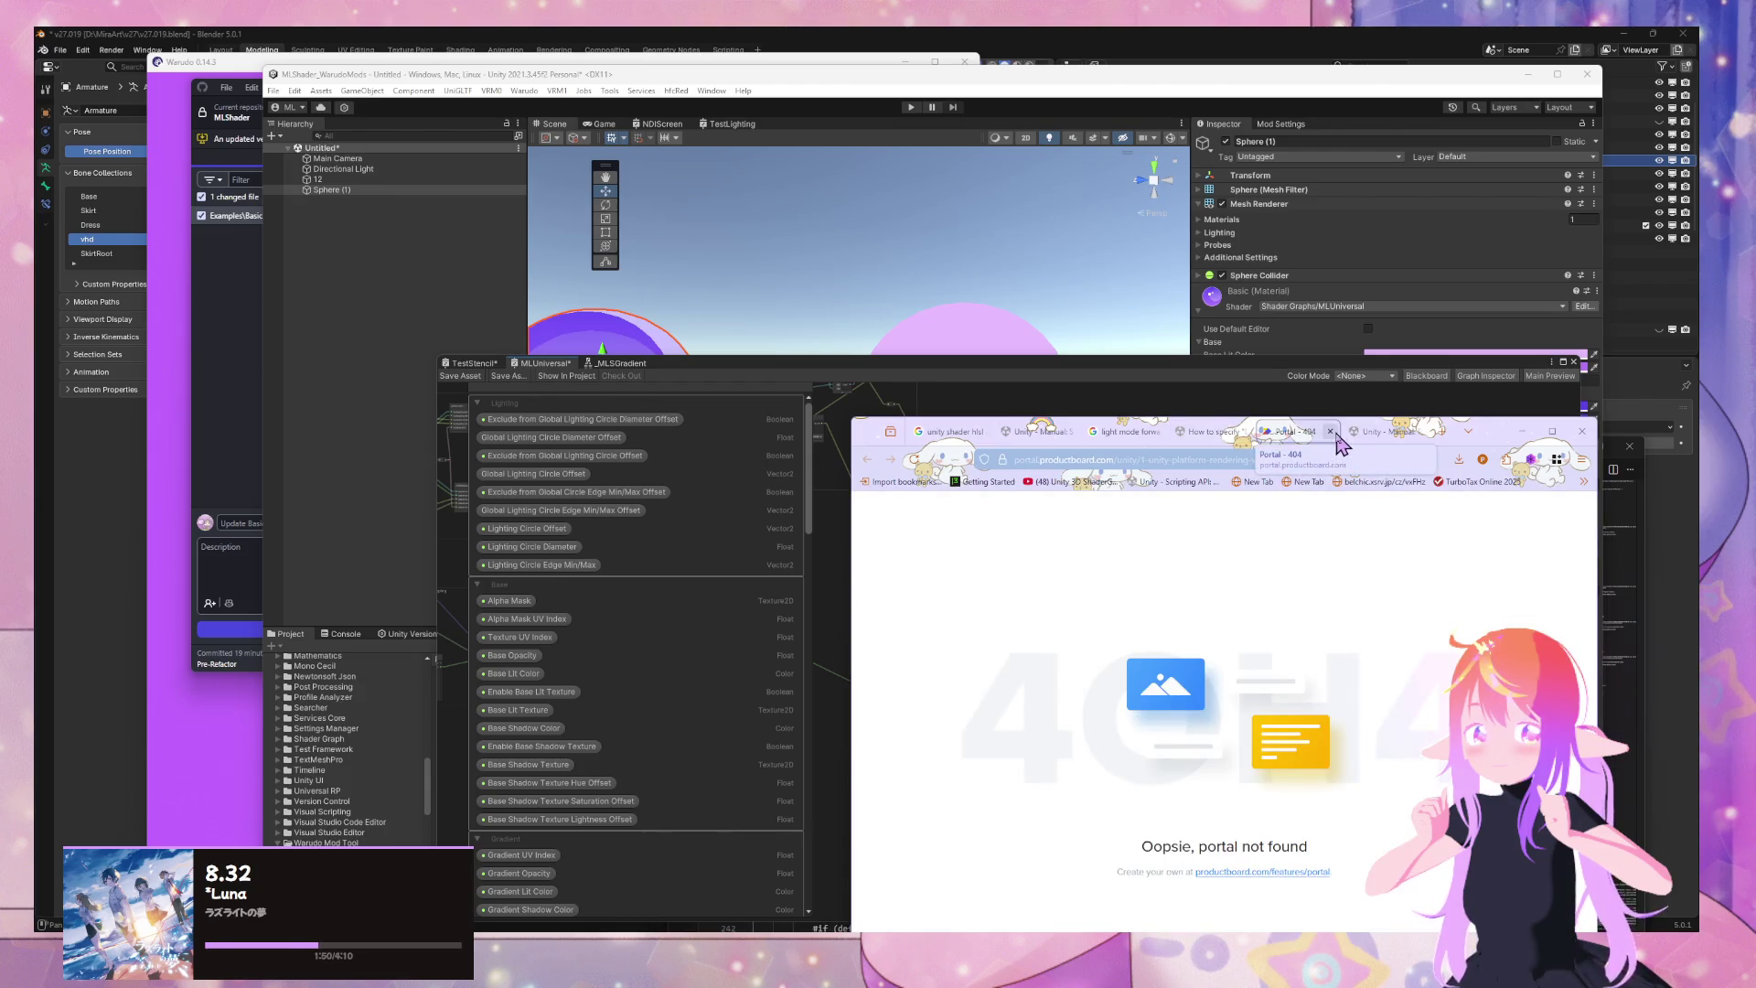
left_click(1331, 432)
Review the LightMode valid values in the Pass tags manual, then return to the discussion thread
left_click(1349, 432)
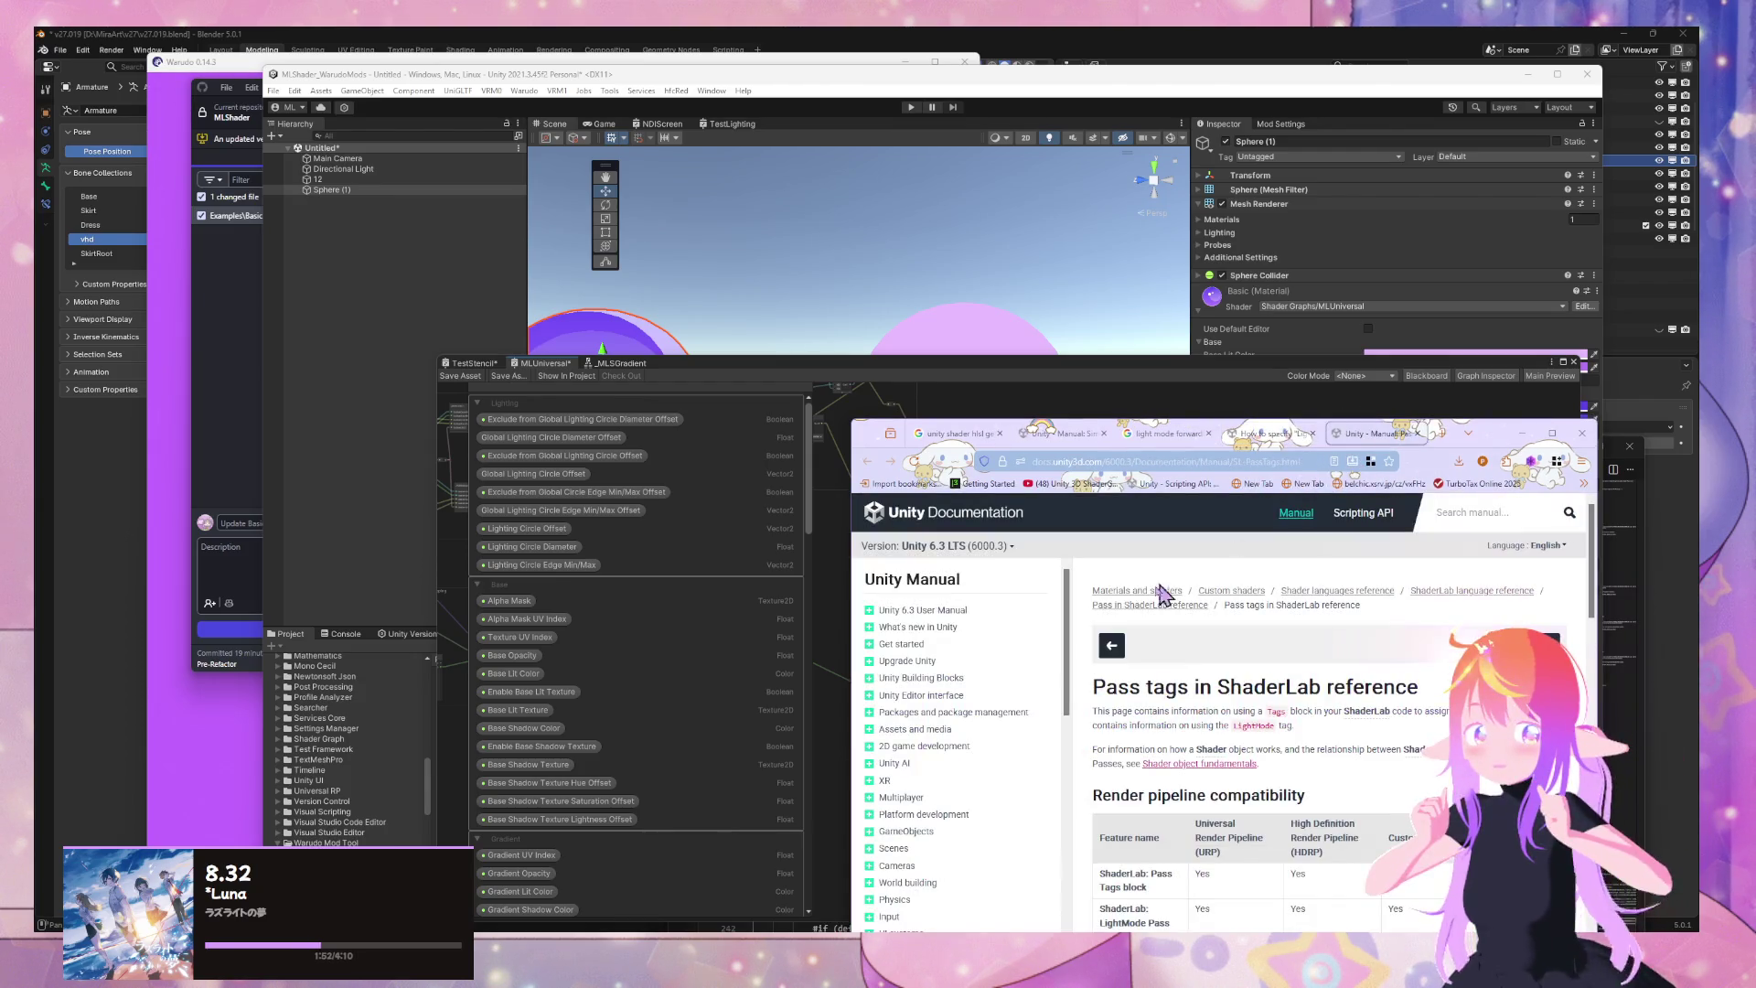
scroll(1400, 643, "down", 1)
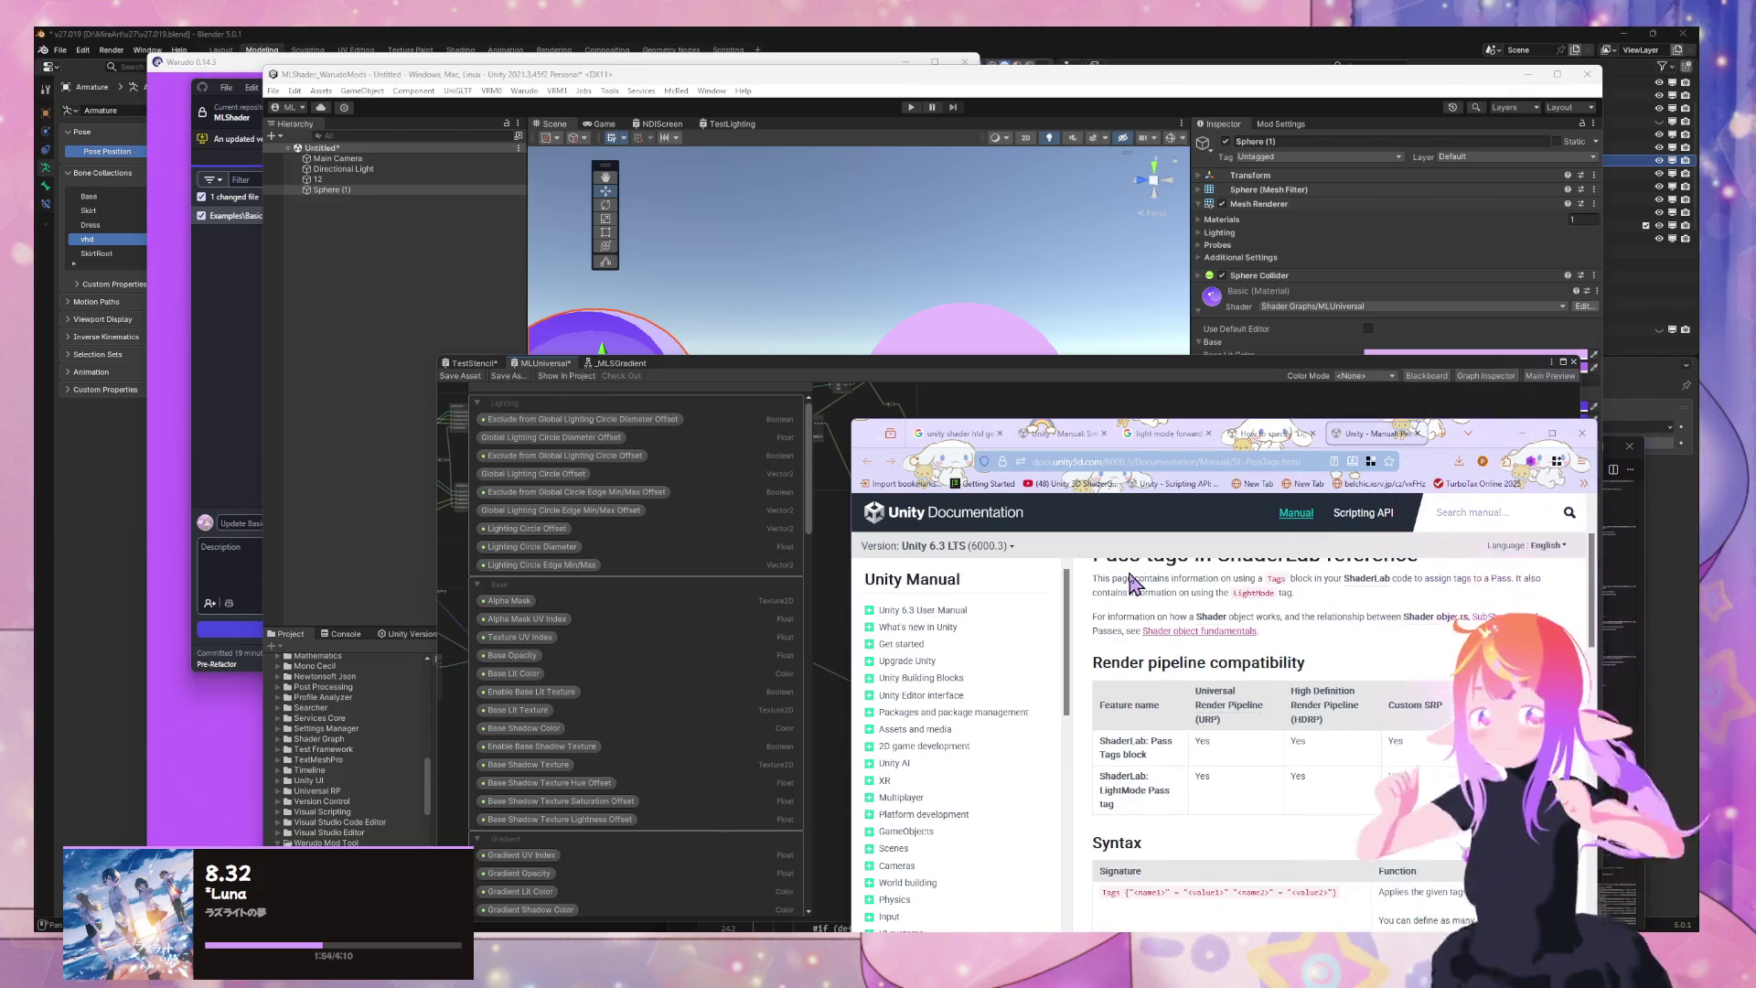
left_click(1303, 632)
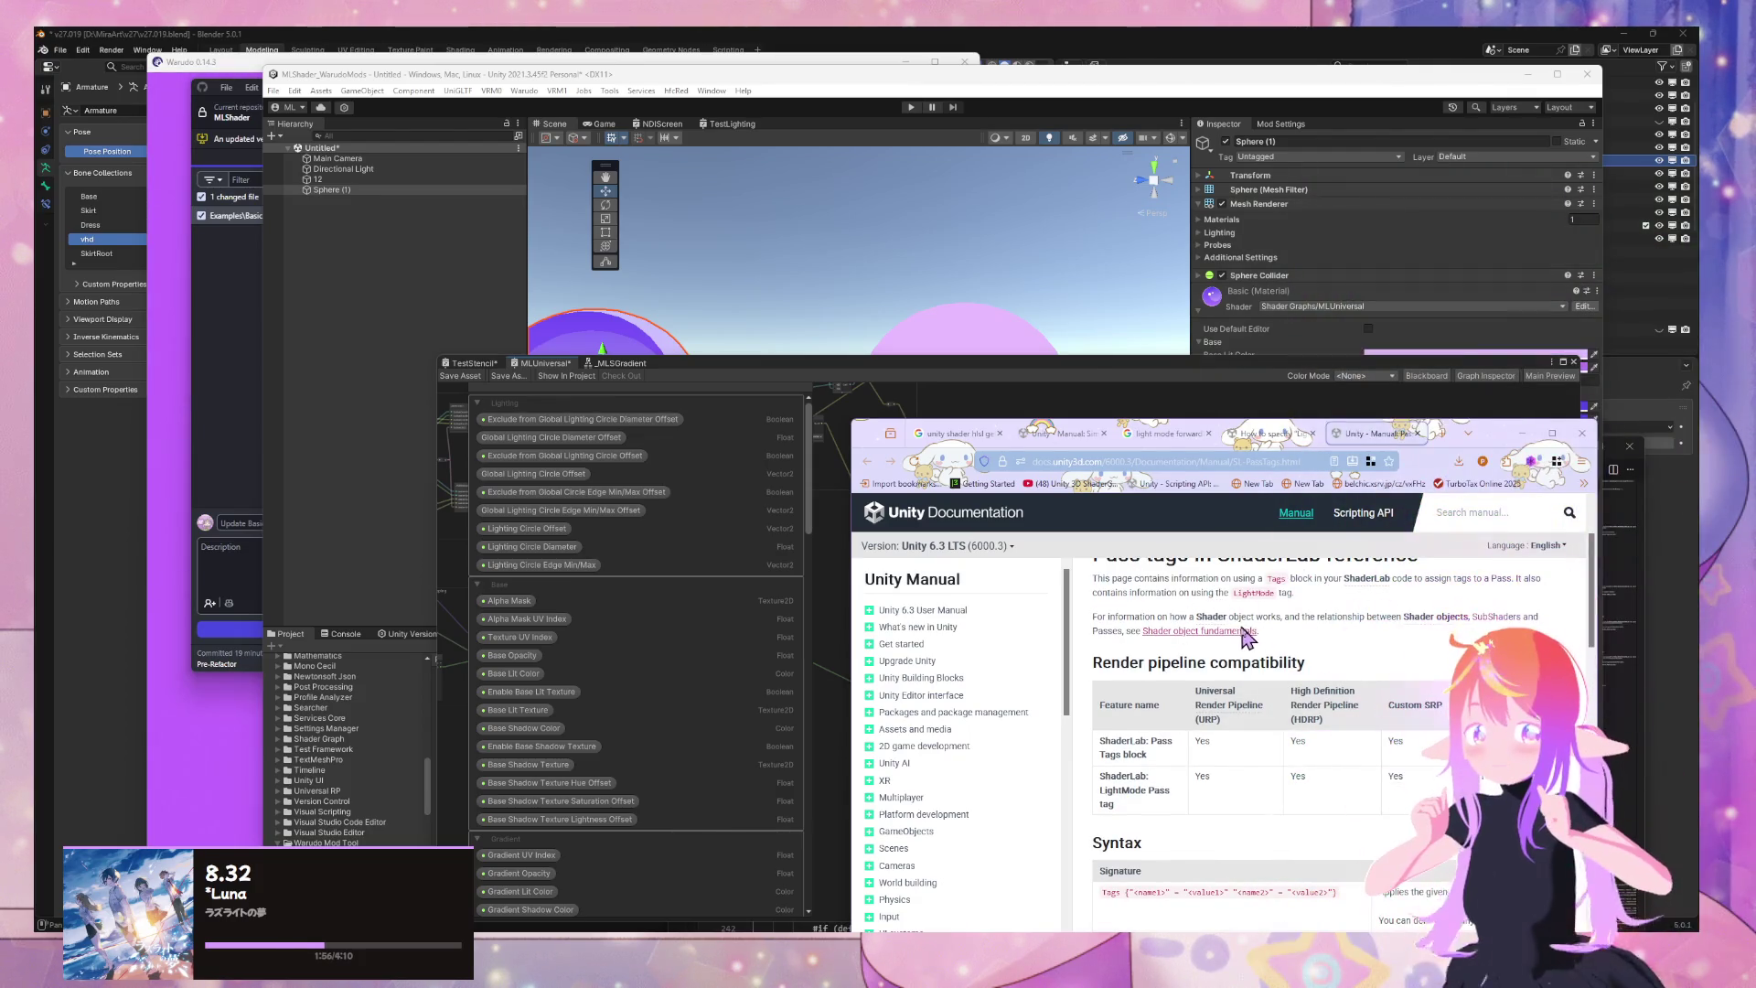
scroll(1326, 613, "down", 2)
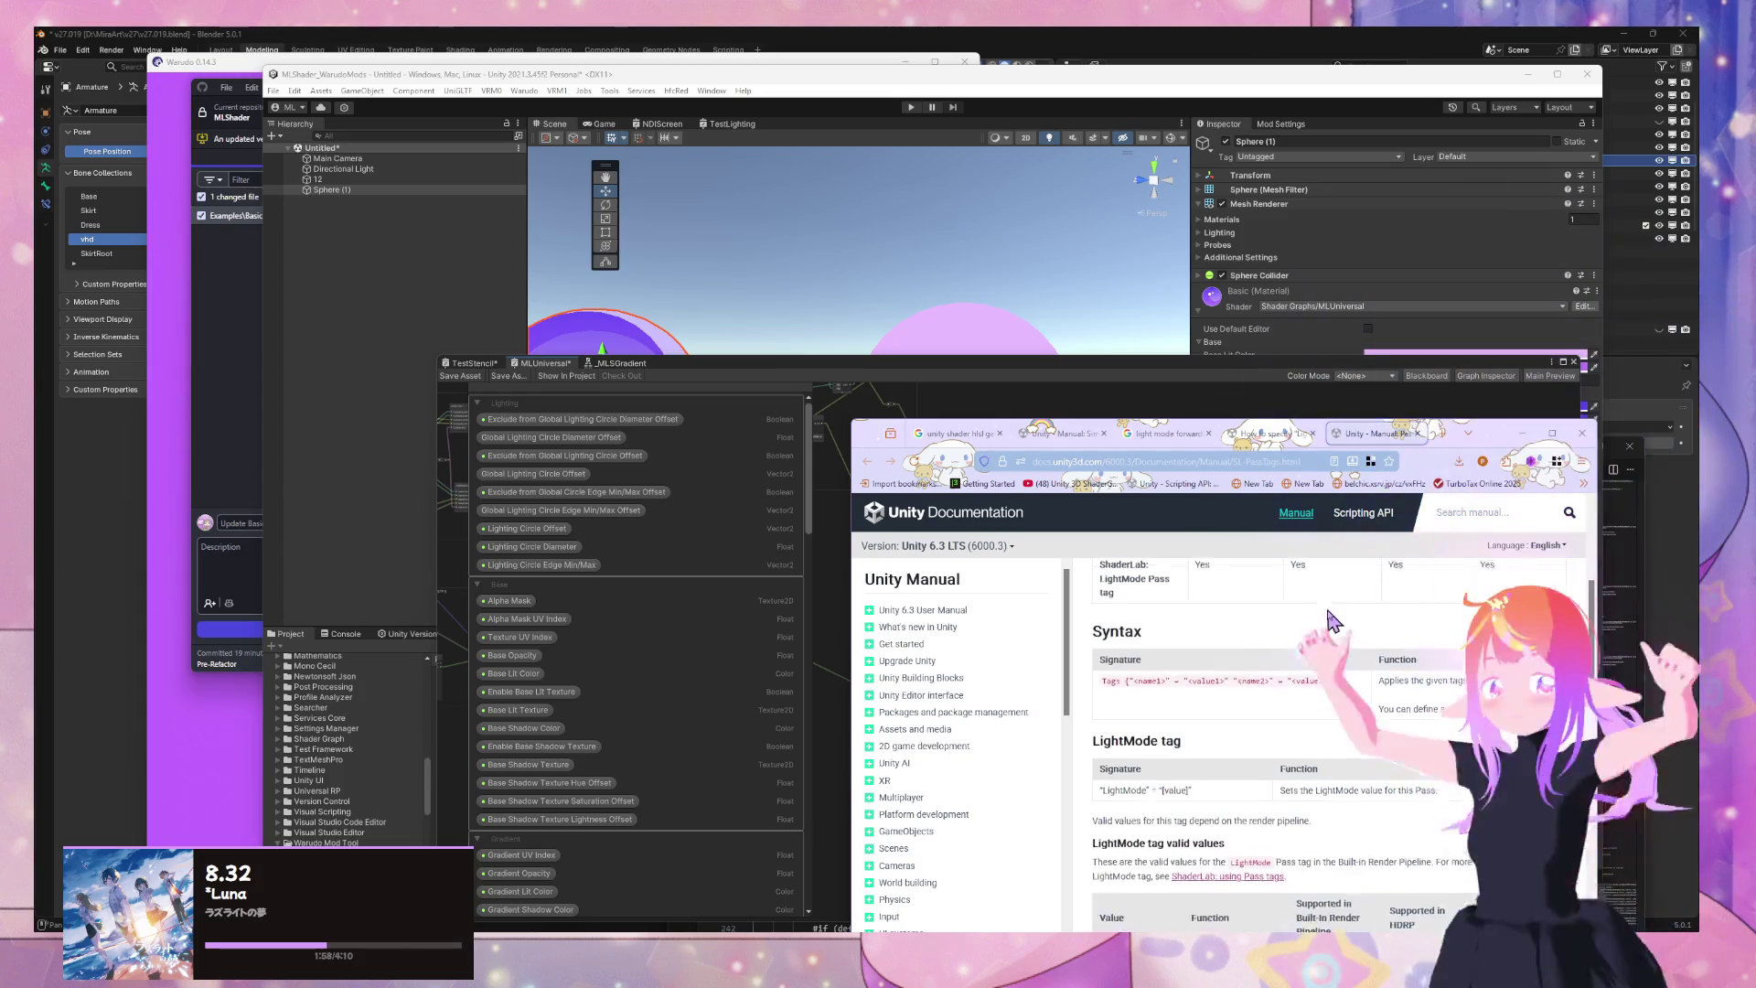
scroll(1326, 608, "down", 1)
scroll(1454, 663, "down", 2)
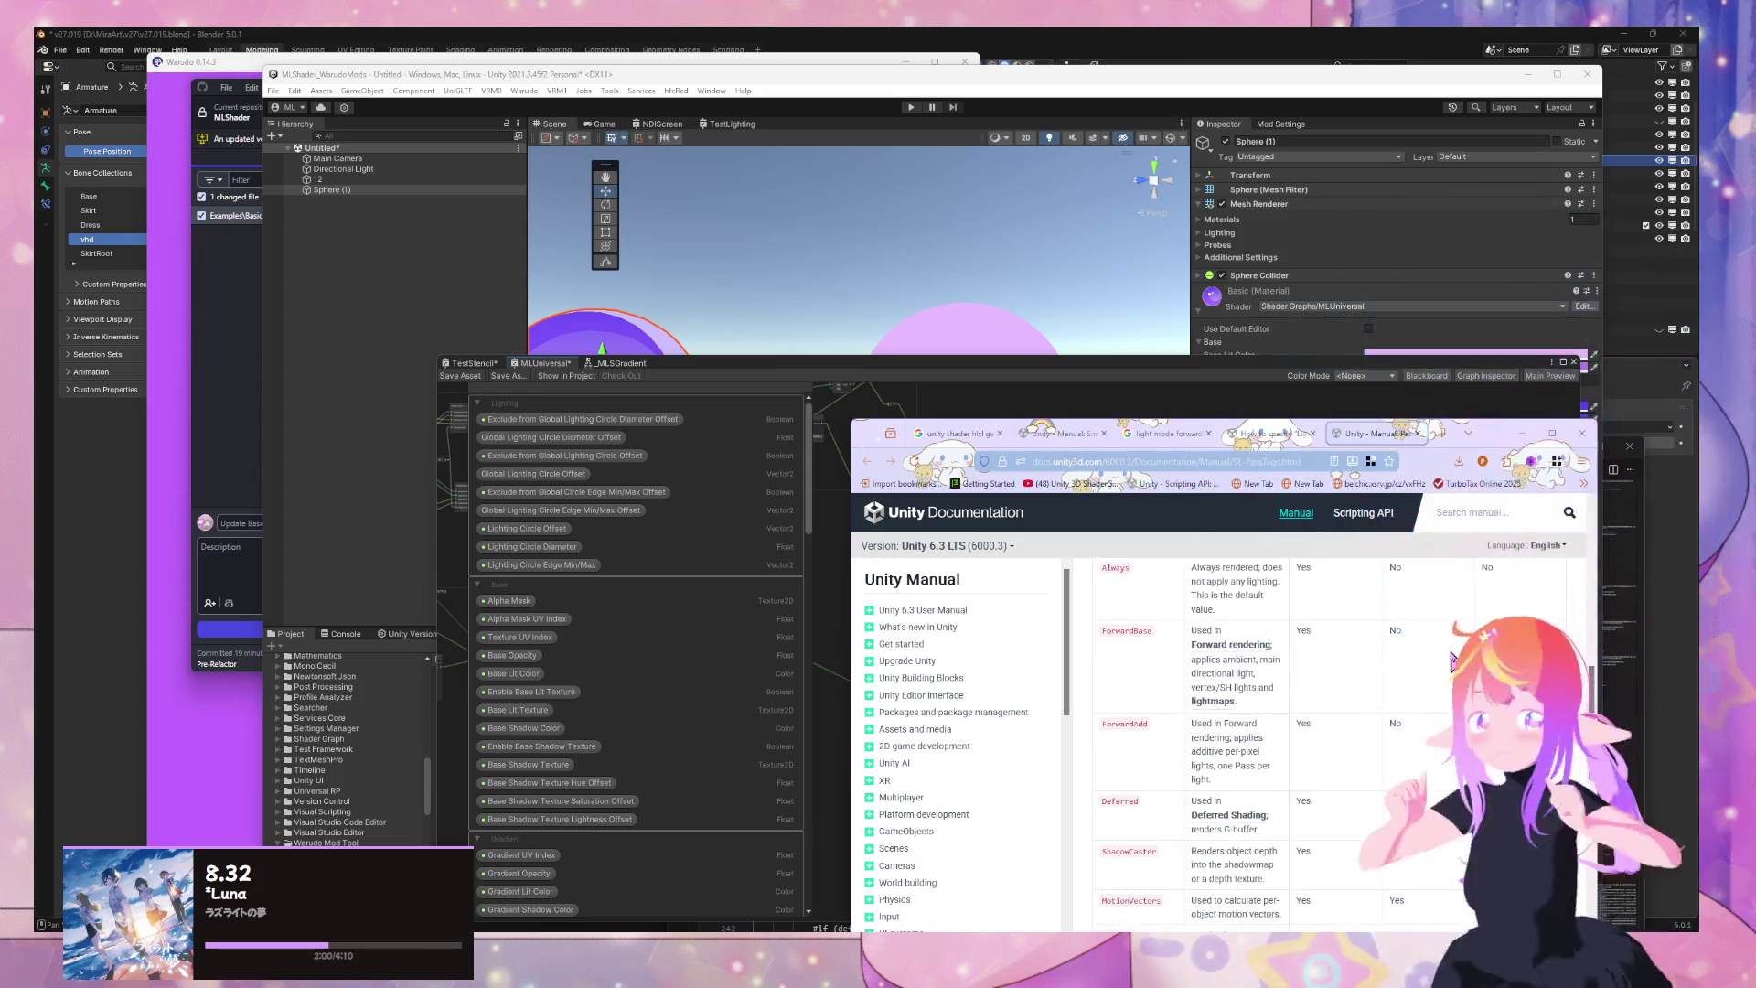
scroll(1452, 663, "down", 2)
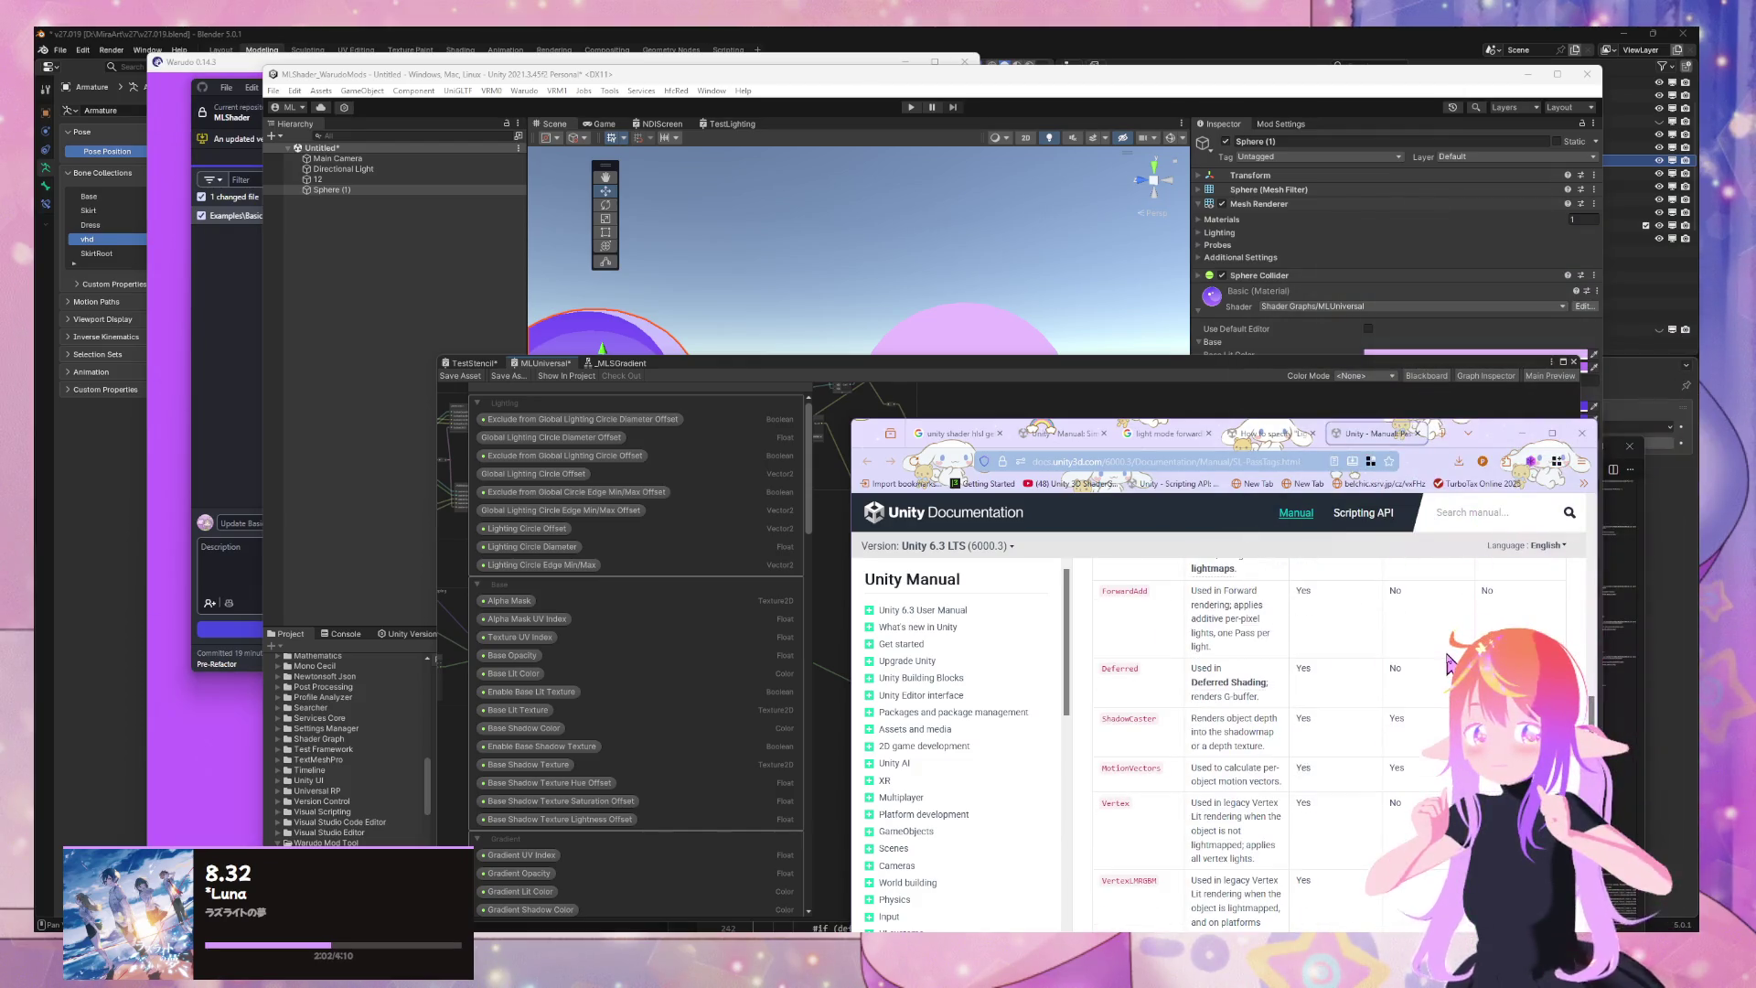
scroll(1449, 662, "down", 2)
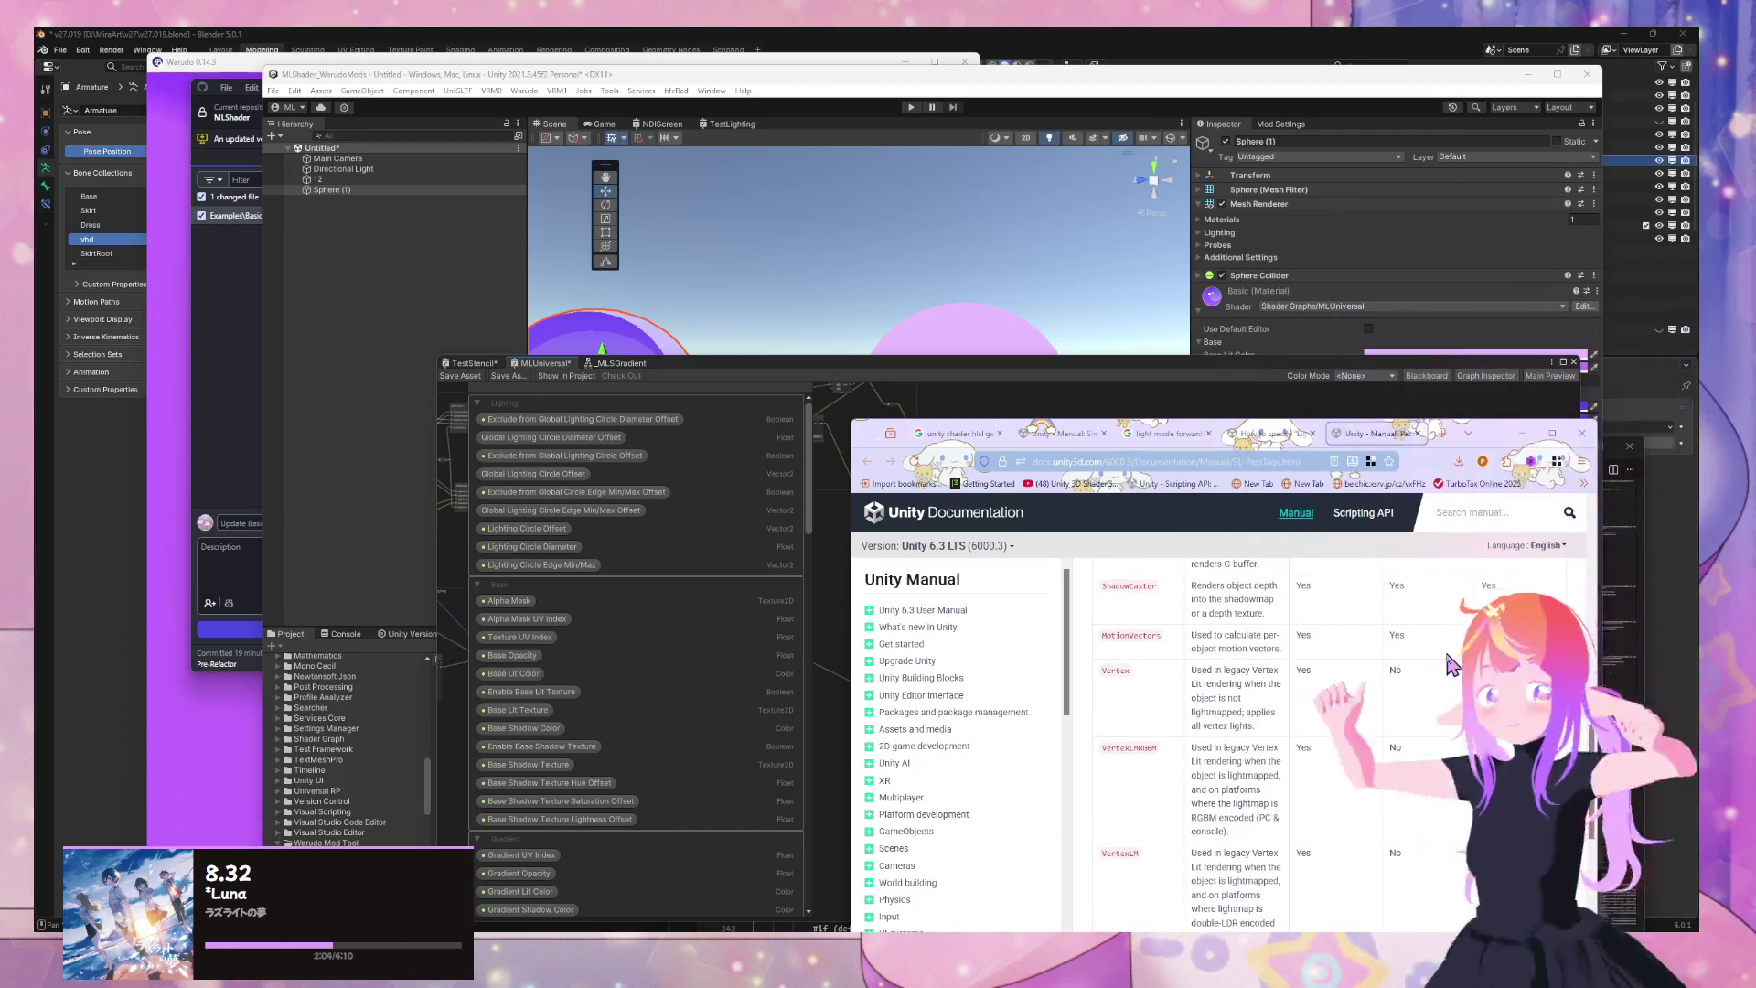
scroll(1450, 663, "up", 1)
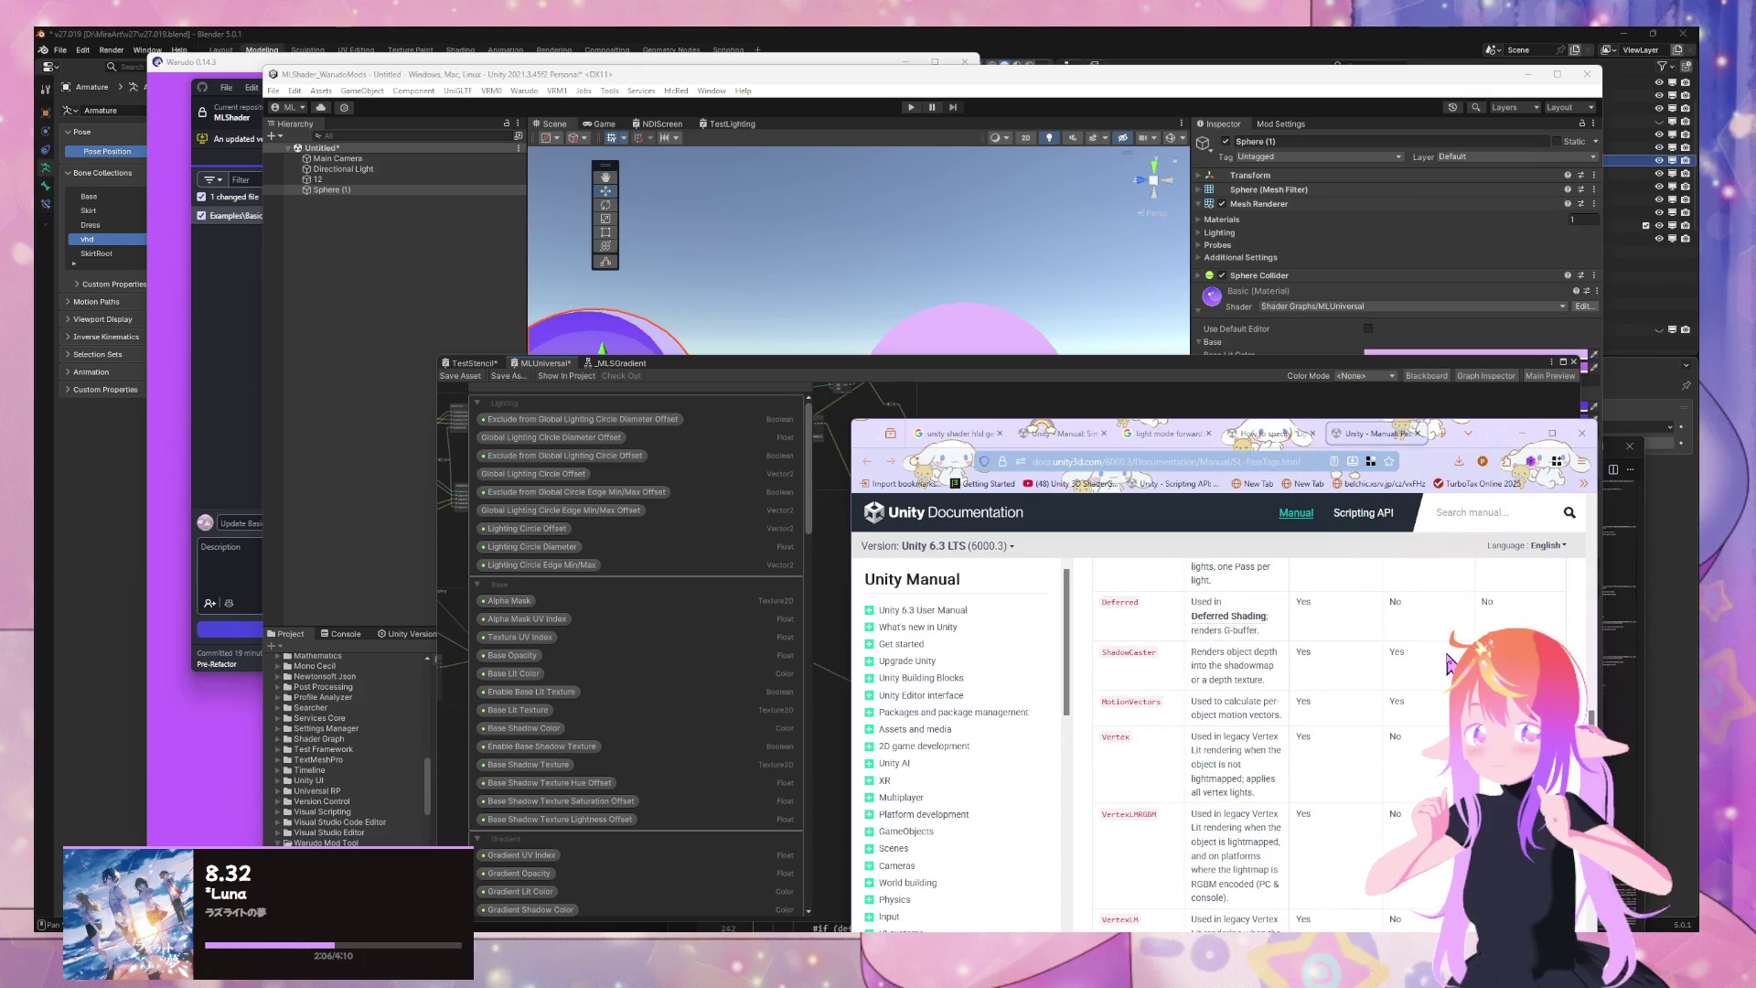
scroll(1450, 662, "down", 4)
scroll(1450, 662, "up", 4)
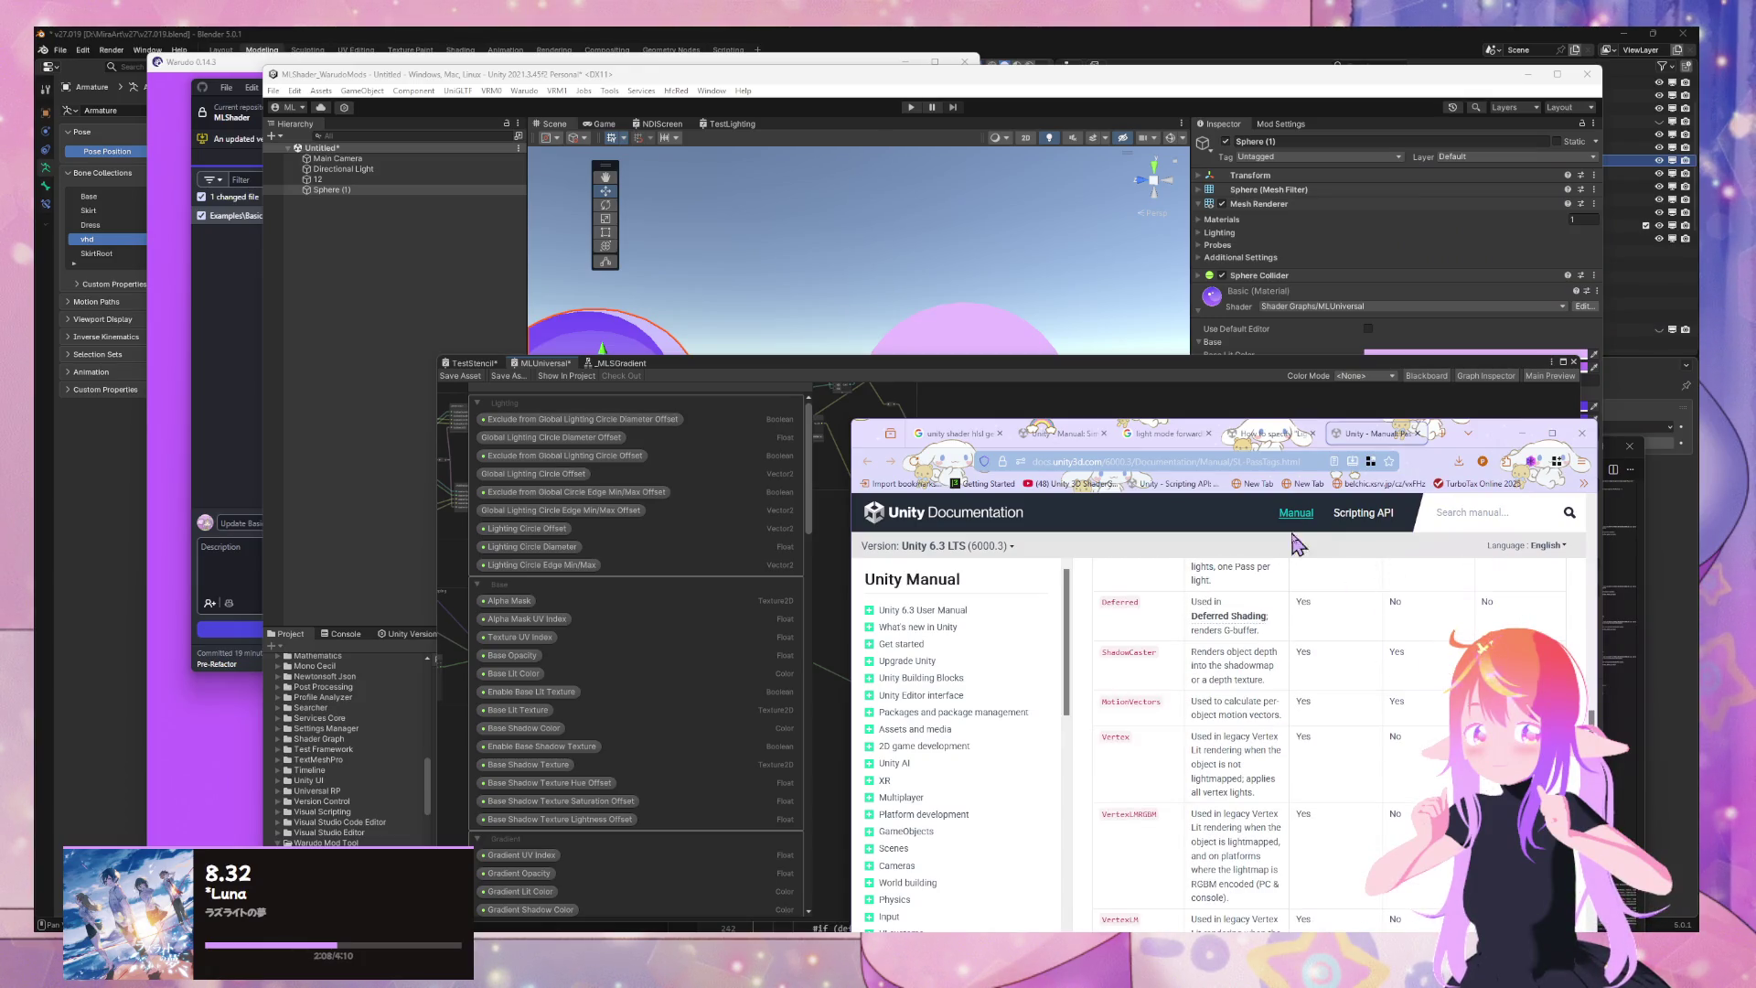
left_click(1272, 435)
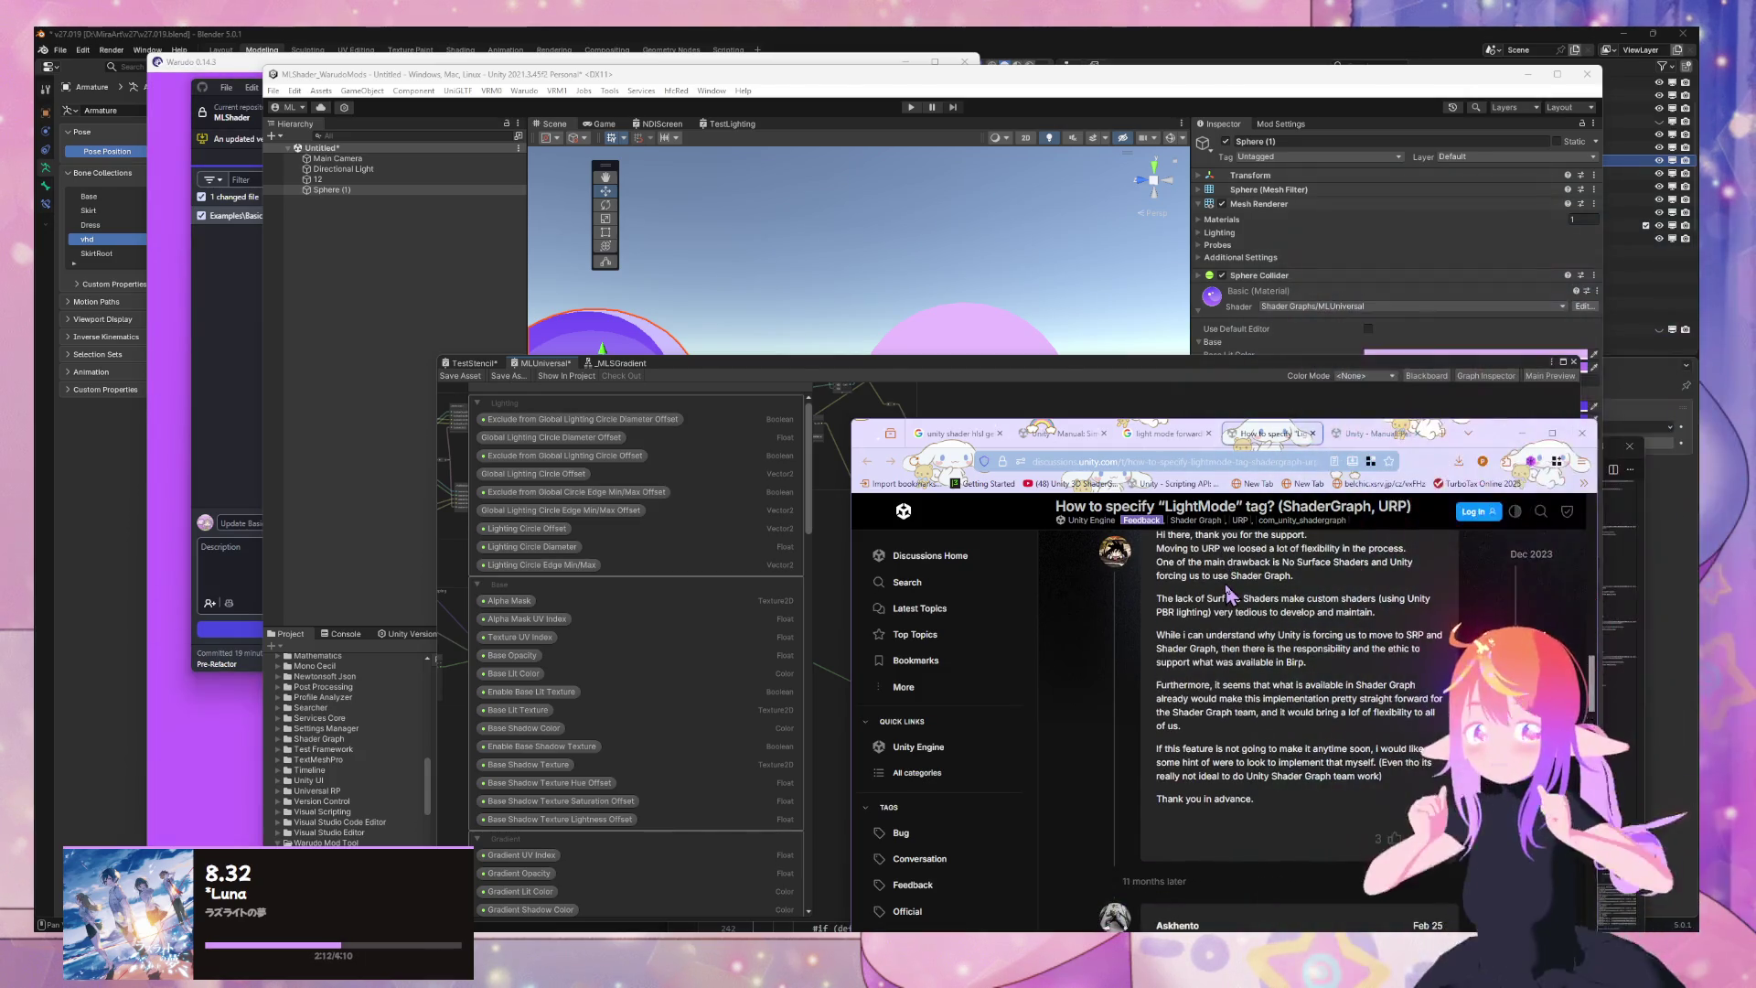
Read the staff replies about Shader Graph passes in the LightMode thread
scroll(1224, 580, "down", 10)
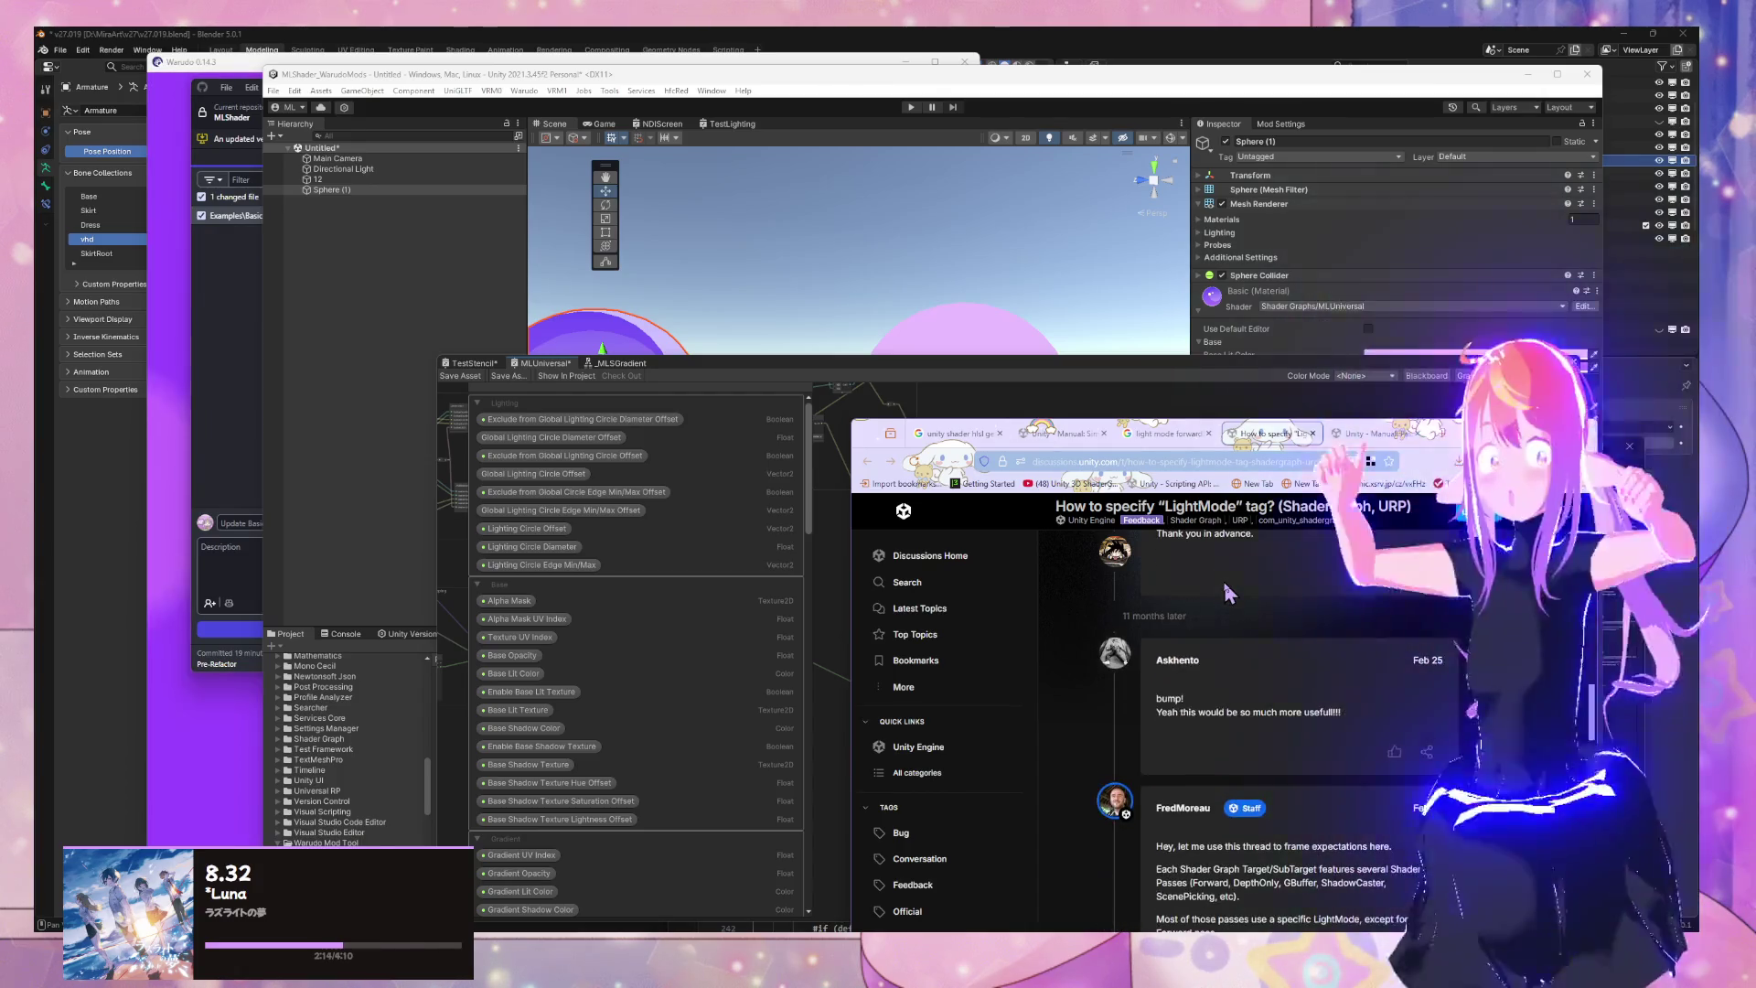
scroll(1224, 582, "up", 1)
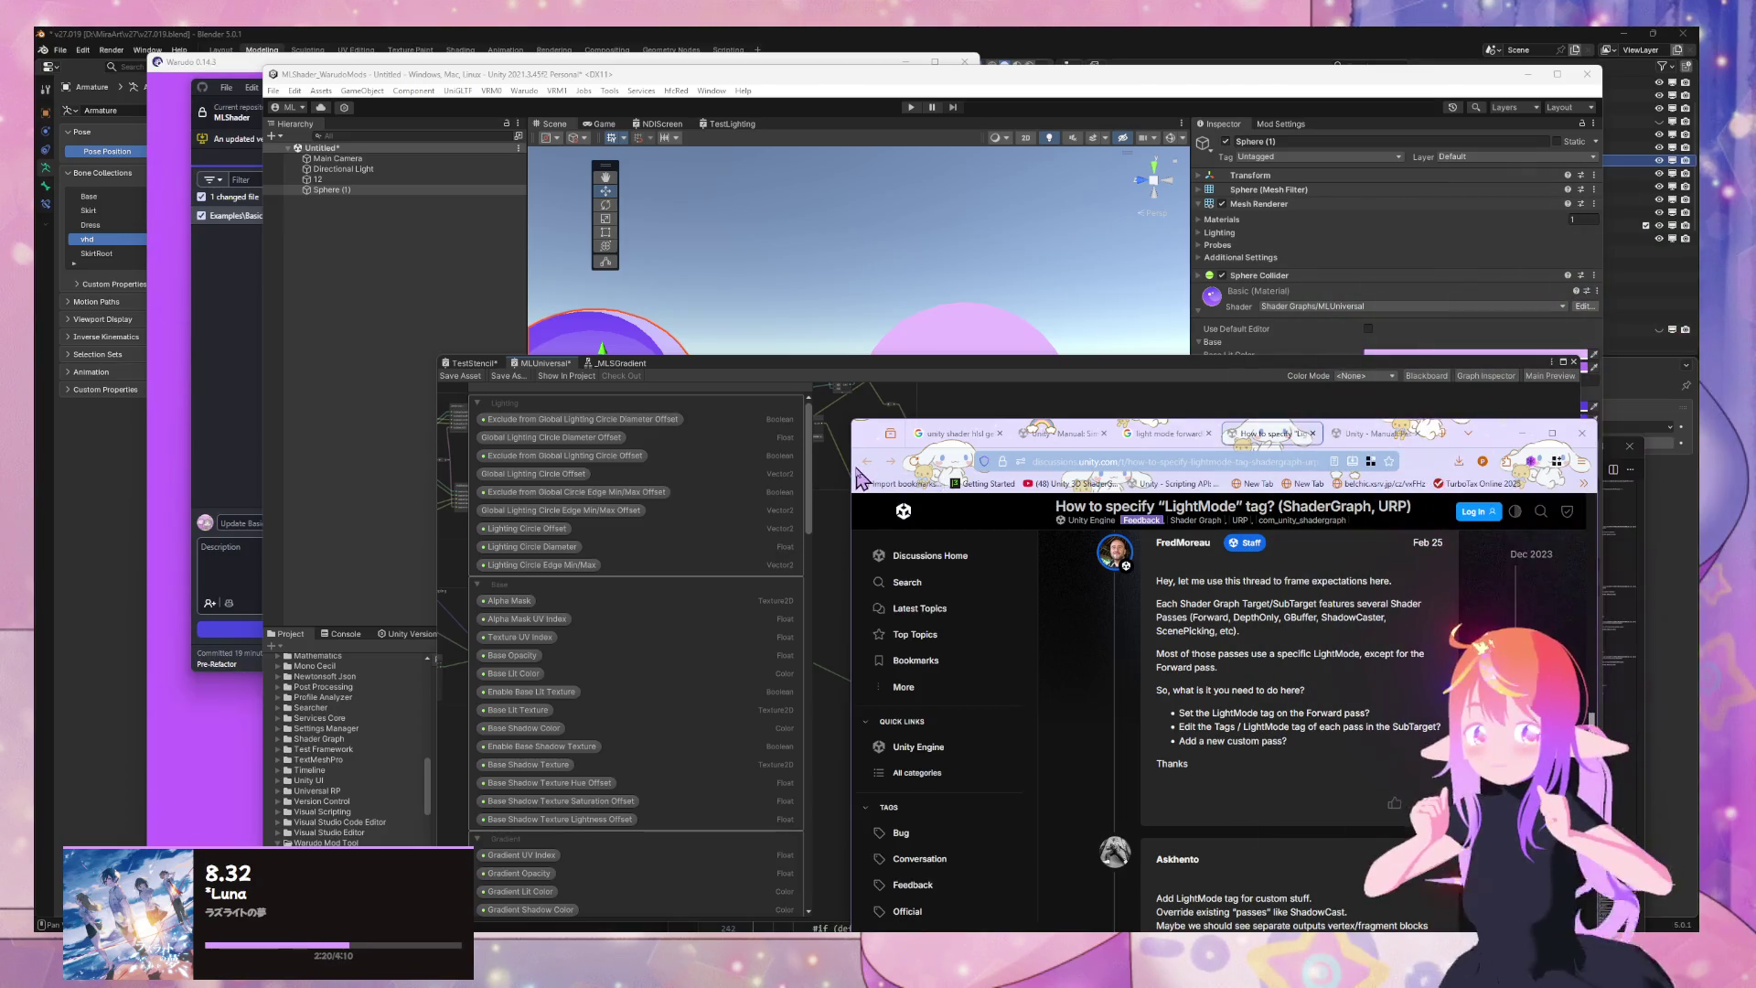
scroll(1315, 602, "down", 5)
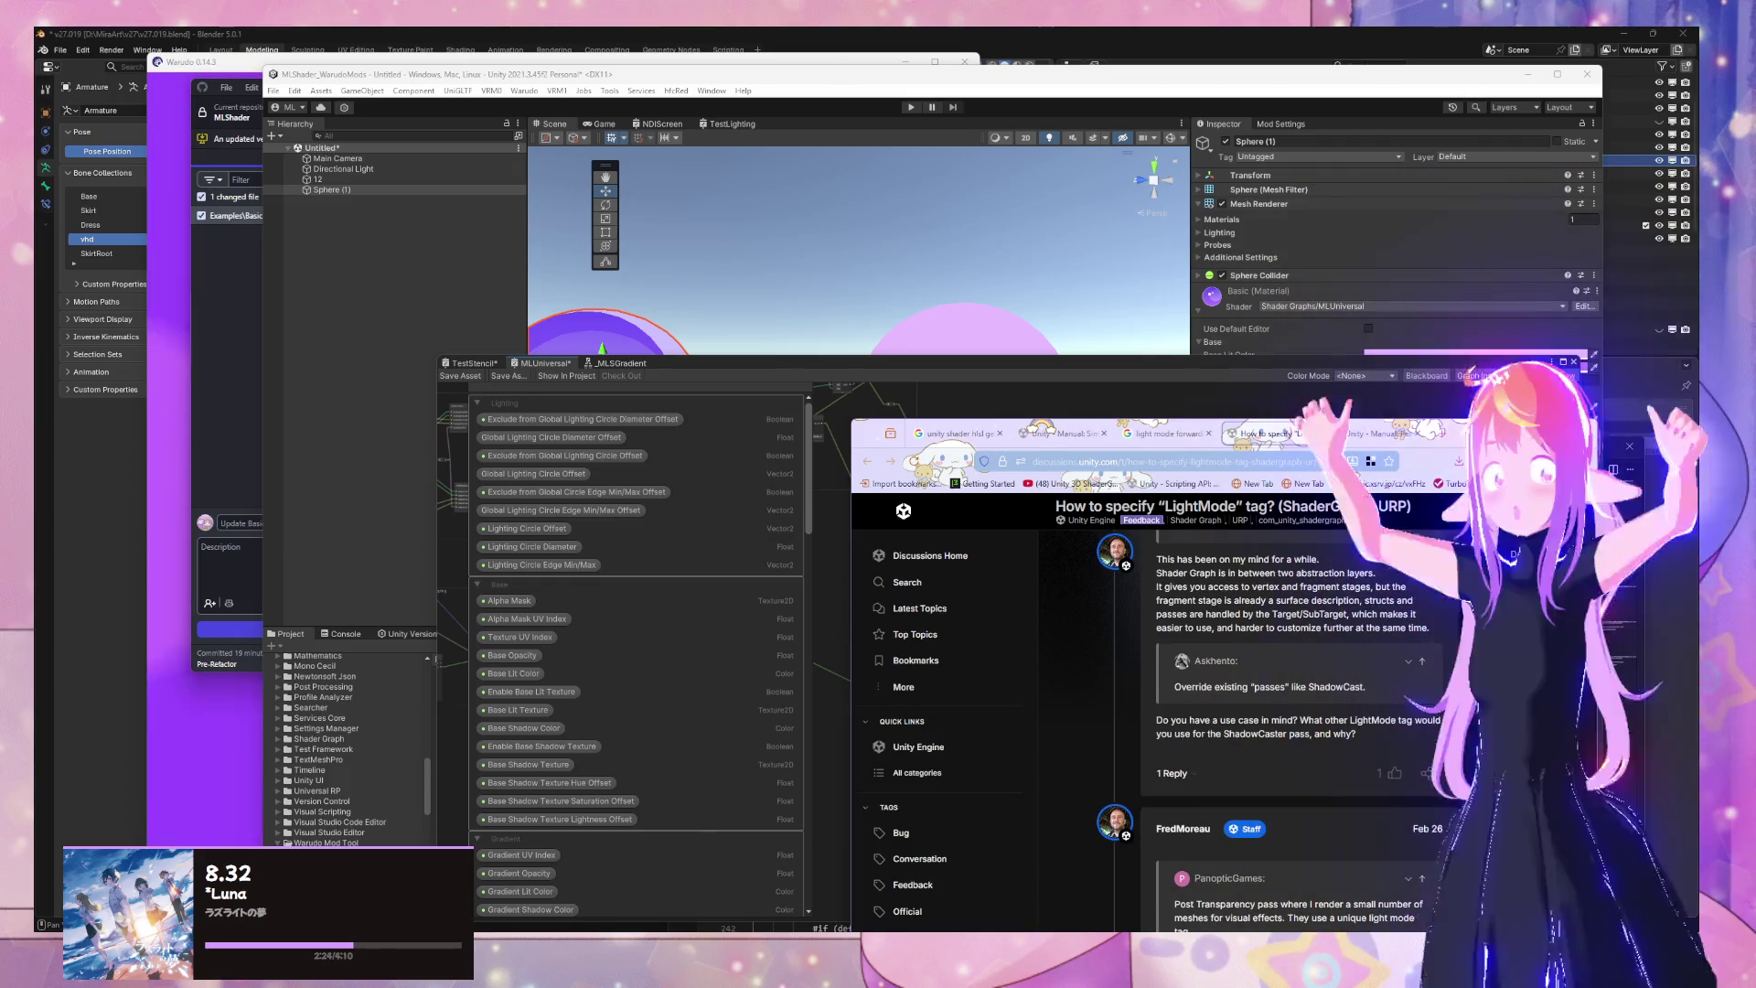
scroll(1314, 602, "down", 3)
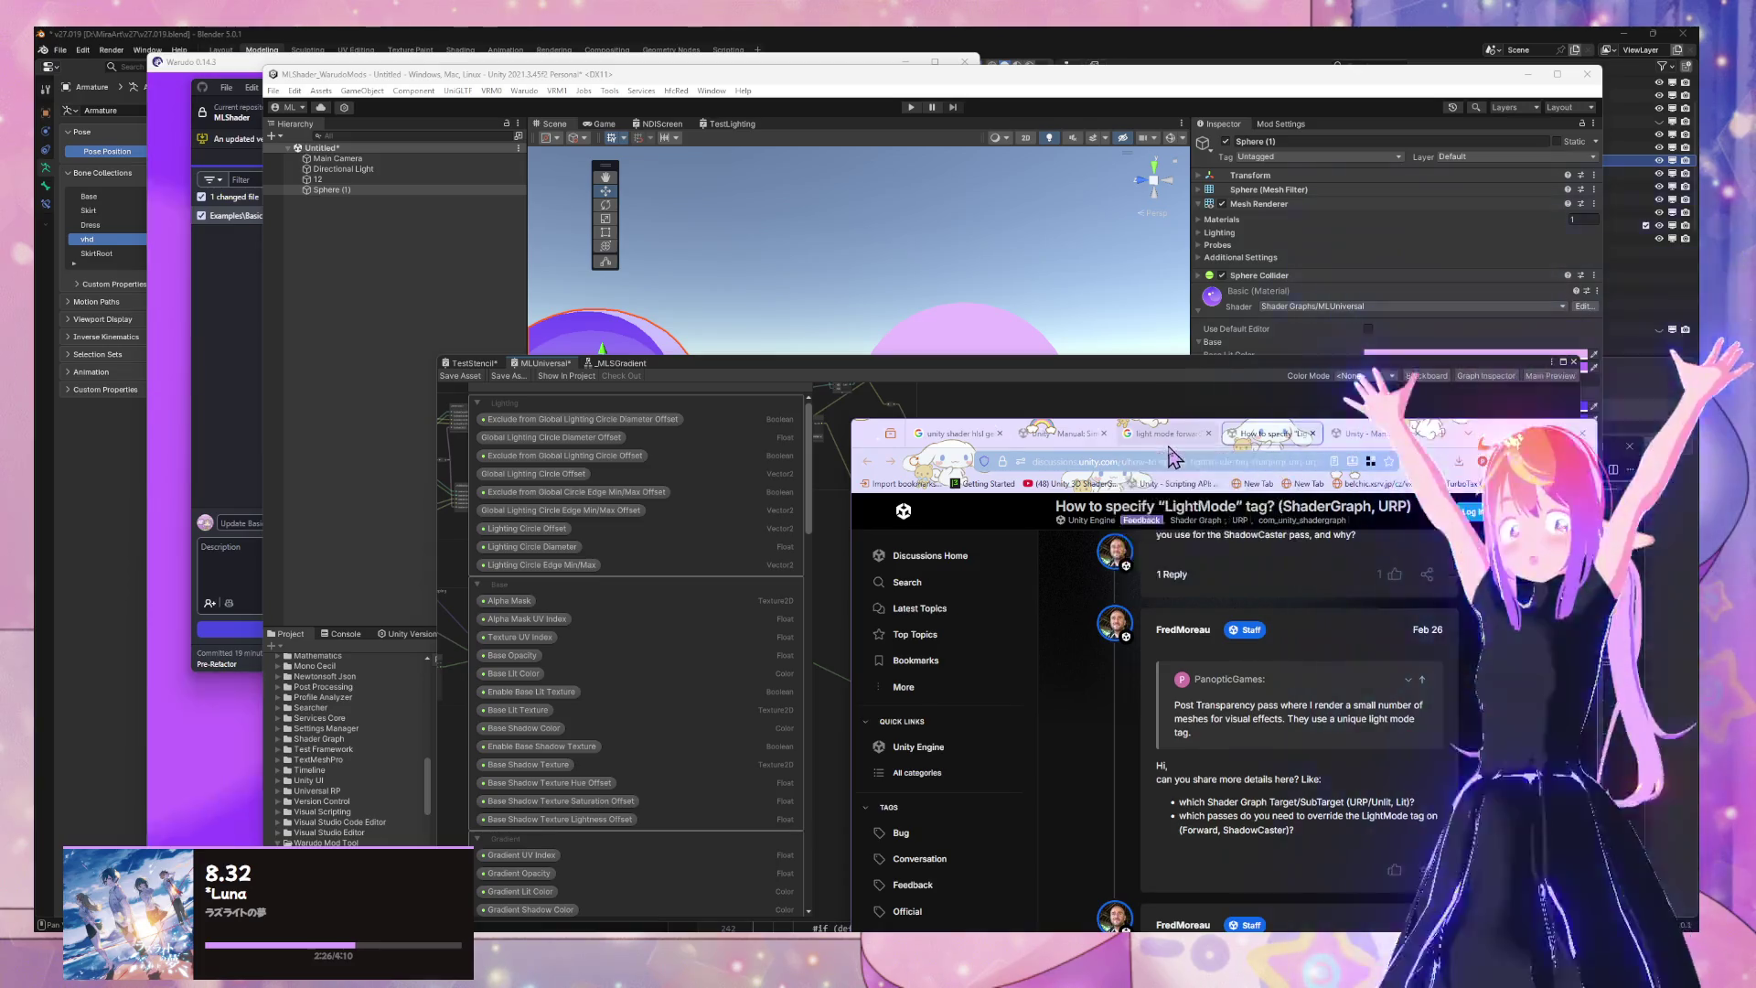
Go back to the Google results and scroll to the Reddit scene-light result
key("ctrl+shift+Tab")
scroll(1178, 657, "down", 2)
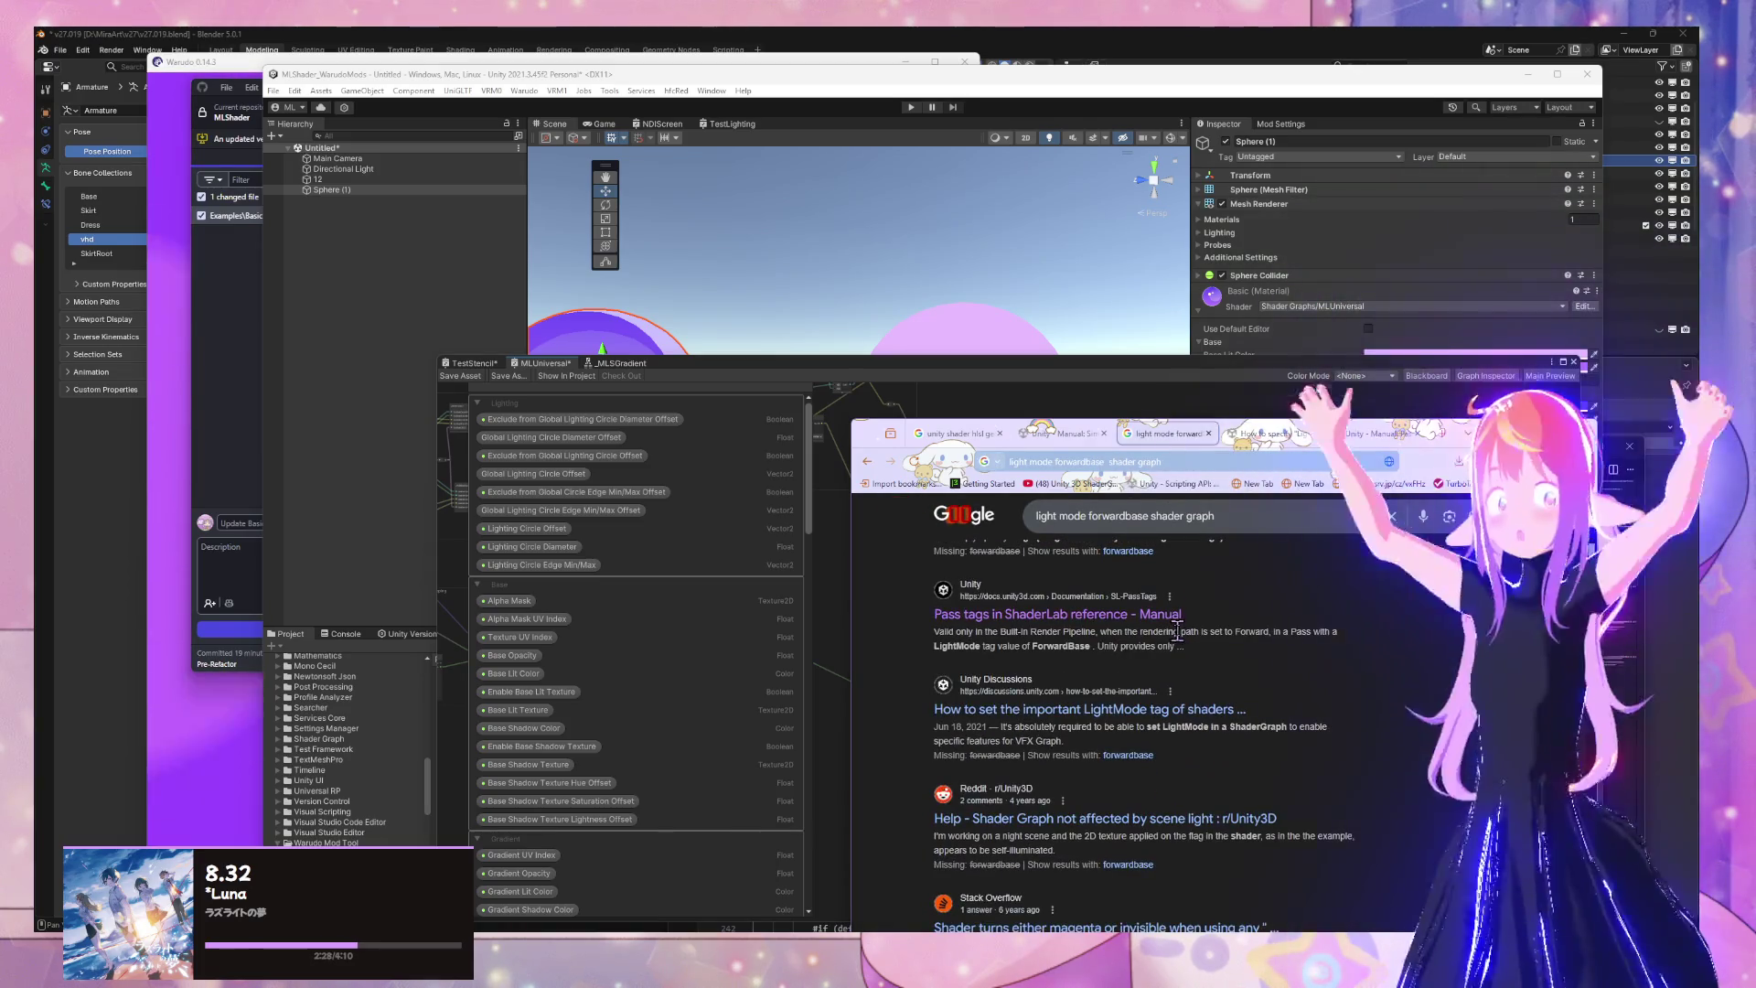
scroll(1237, 579, "down", 1)
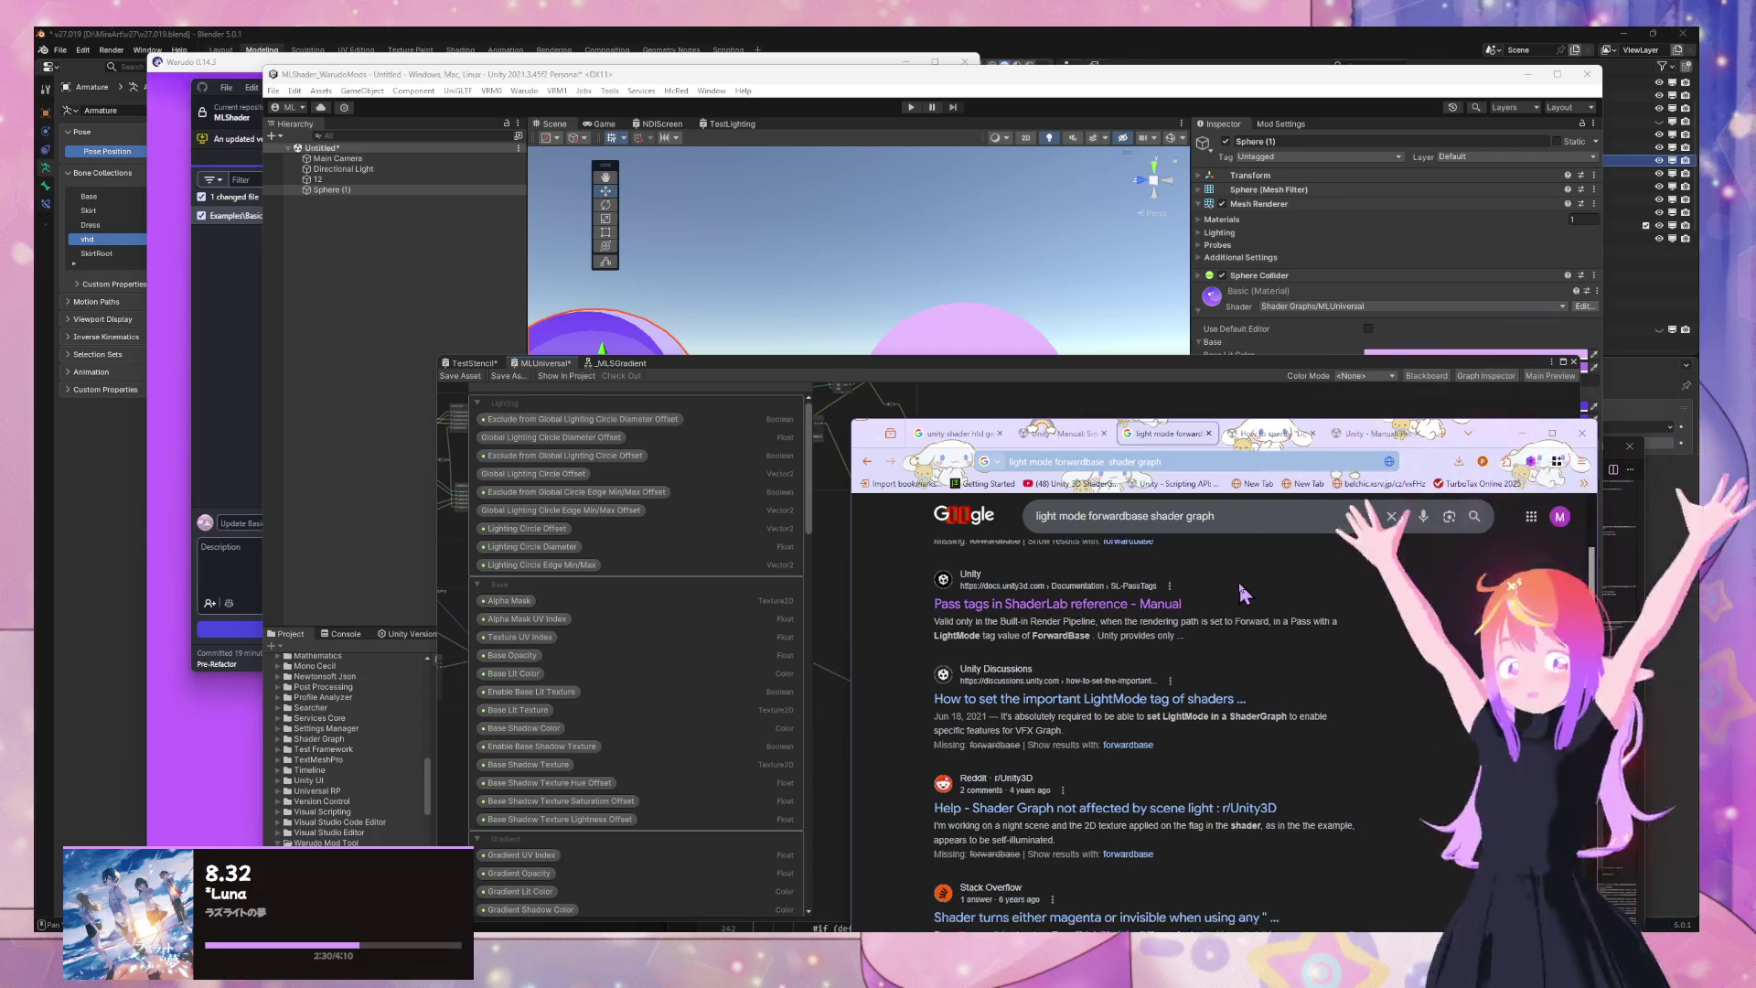
scroll(1237, 579, "down", 1)
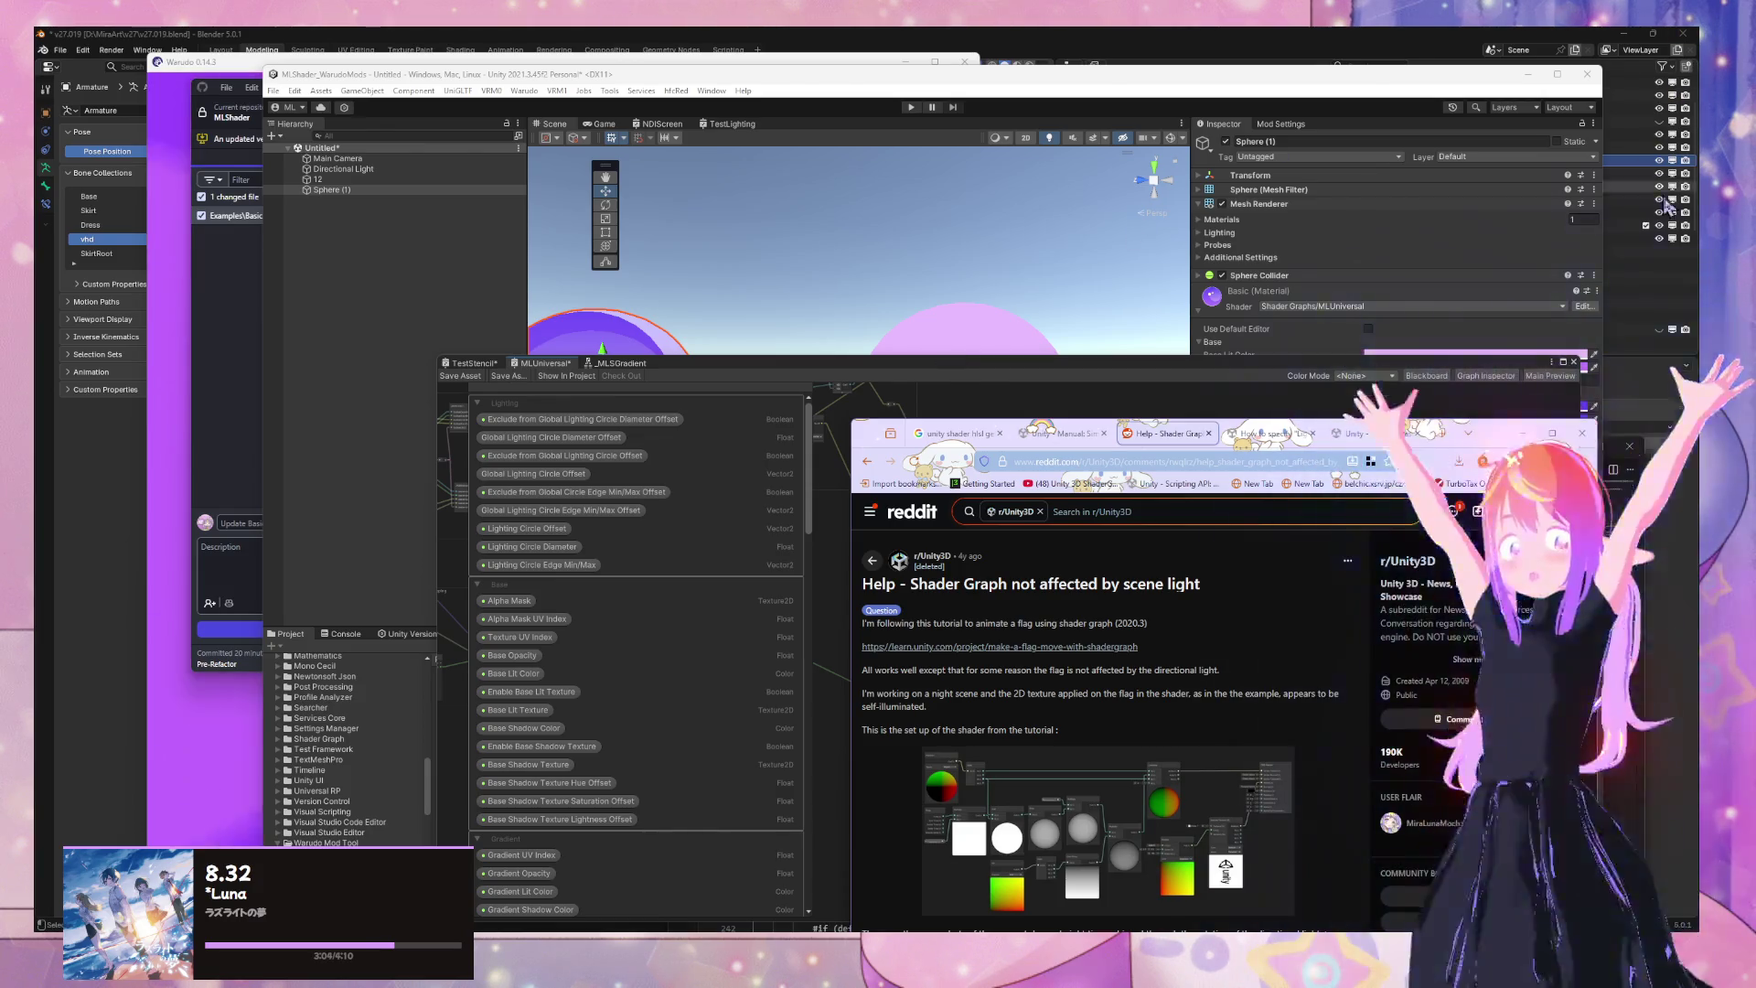
Skim the Reddit 'Shader Graph not affected by scene light' thread, then return to Google
scroll(1207, 626, "down", 2)
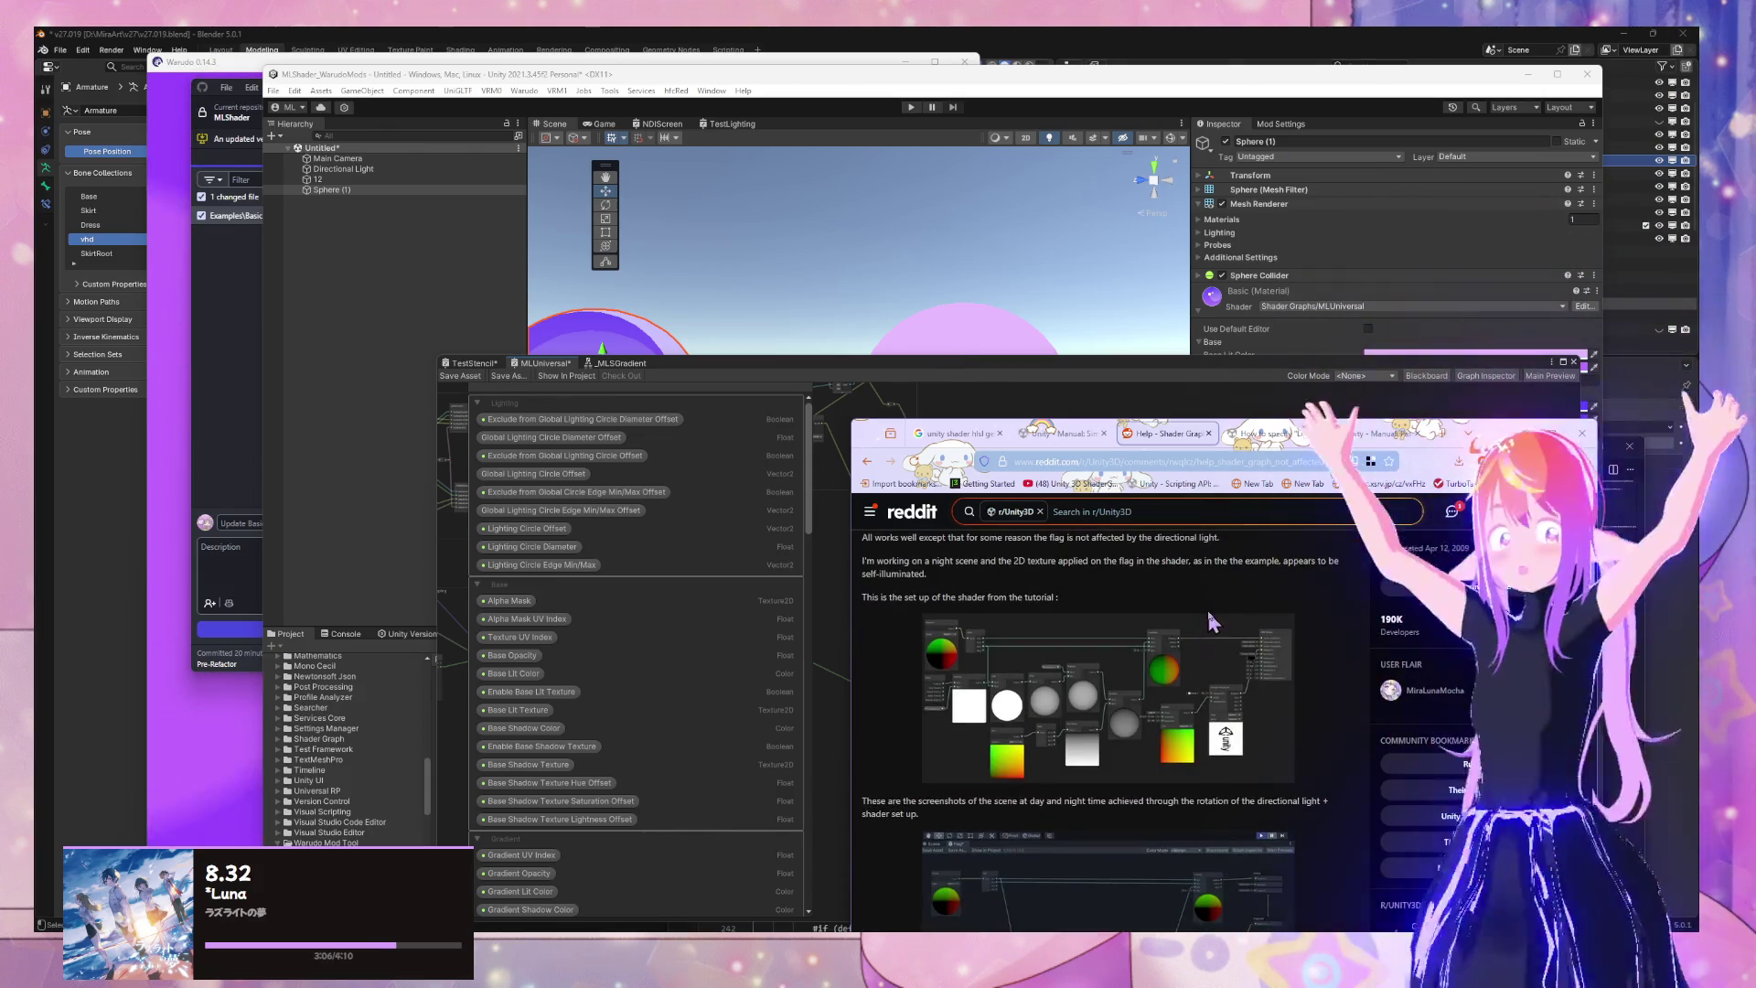
scroll(1212, 623, "down", 8)
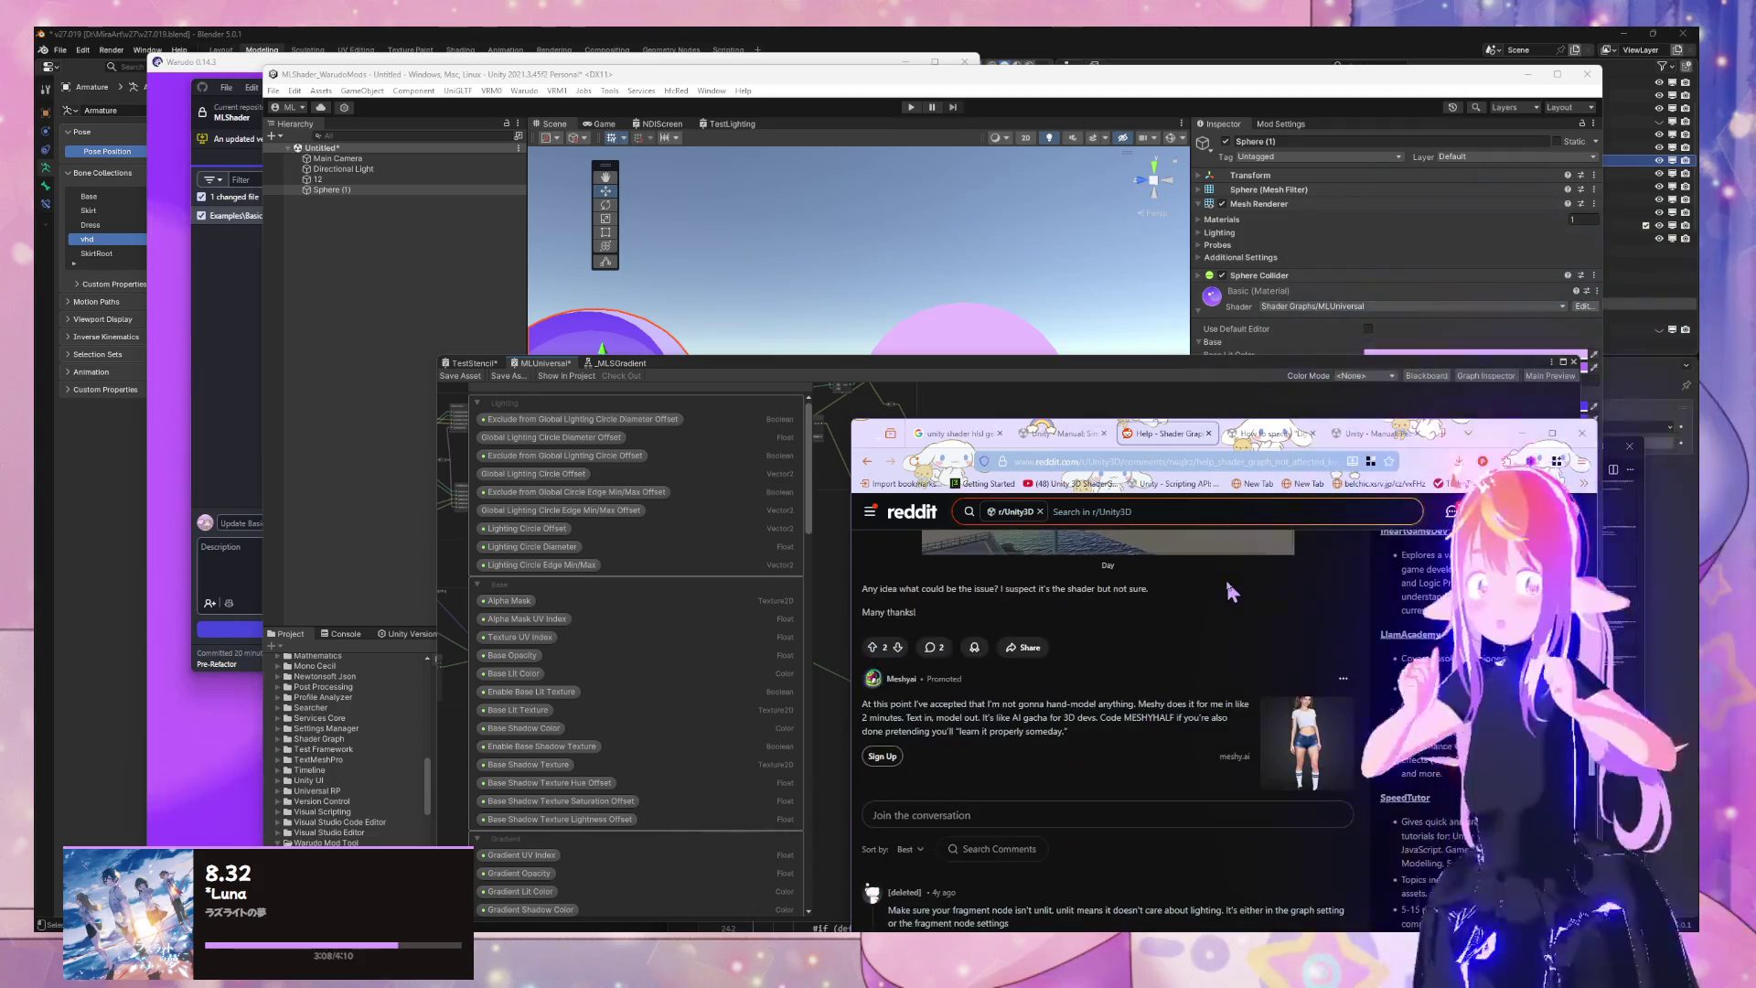
scroll(1228, 590, "down", 1)
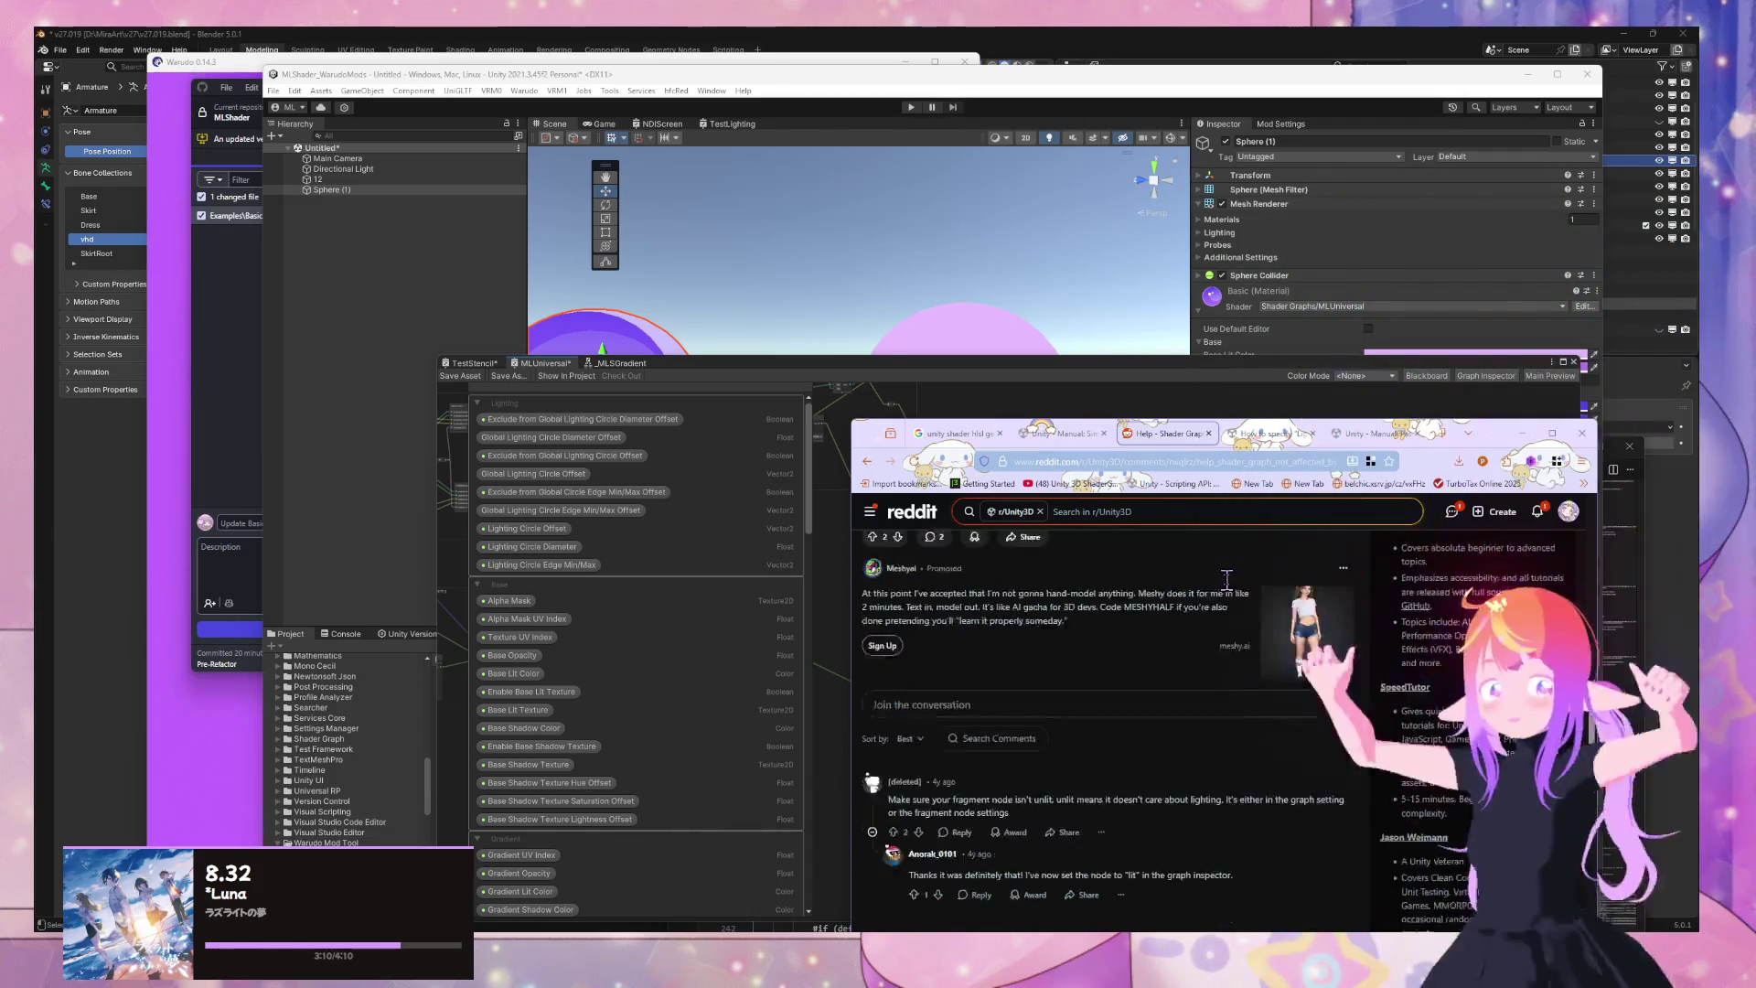
scroll(1227, 580, "up", 1)
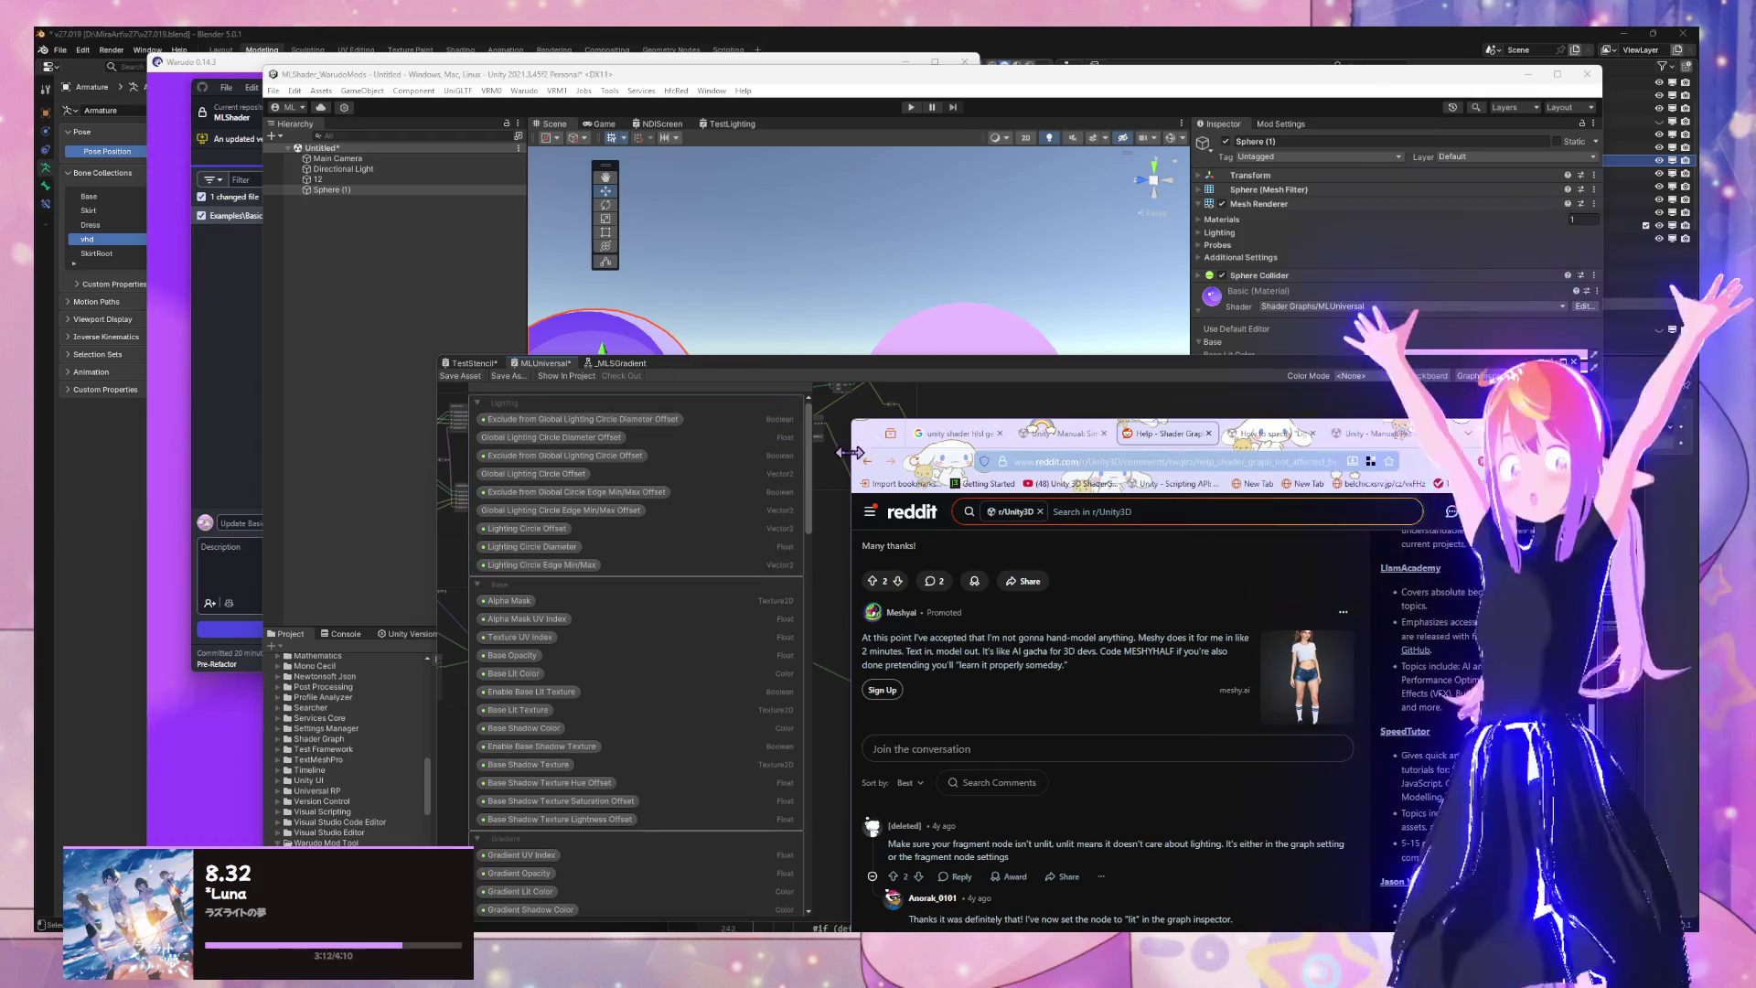
left_click(867, 460)
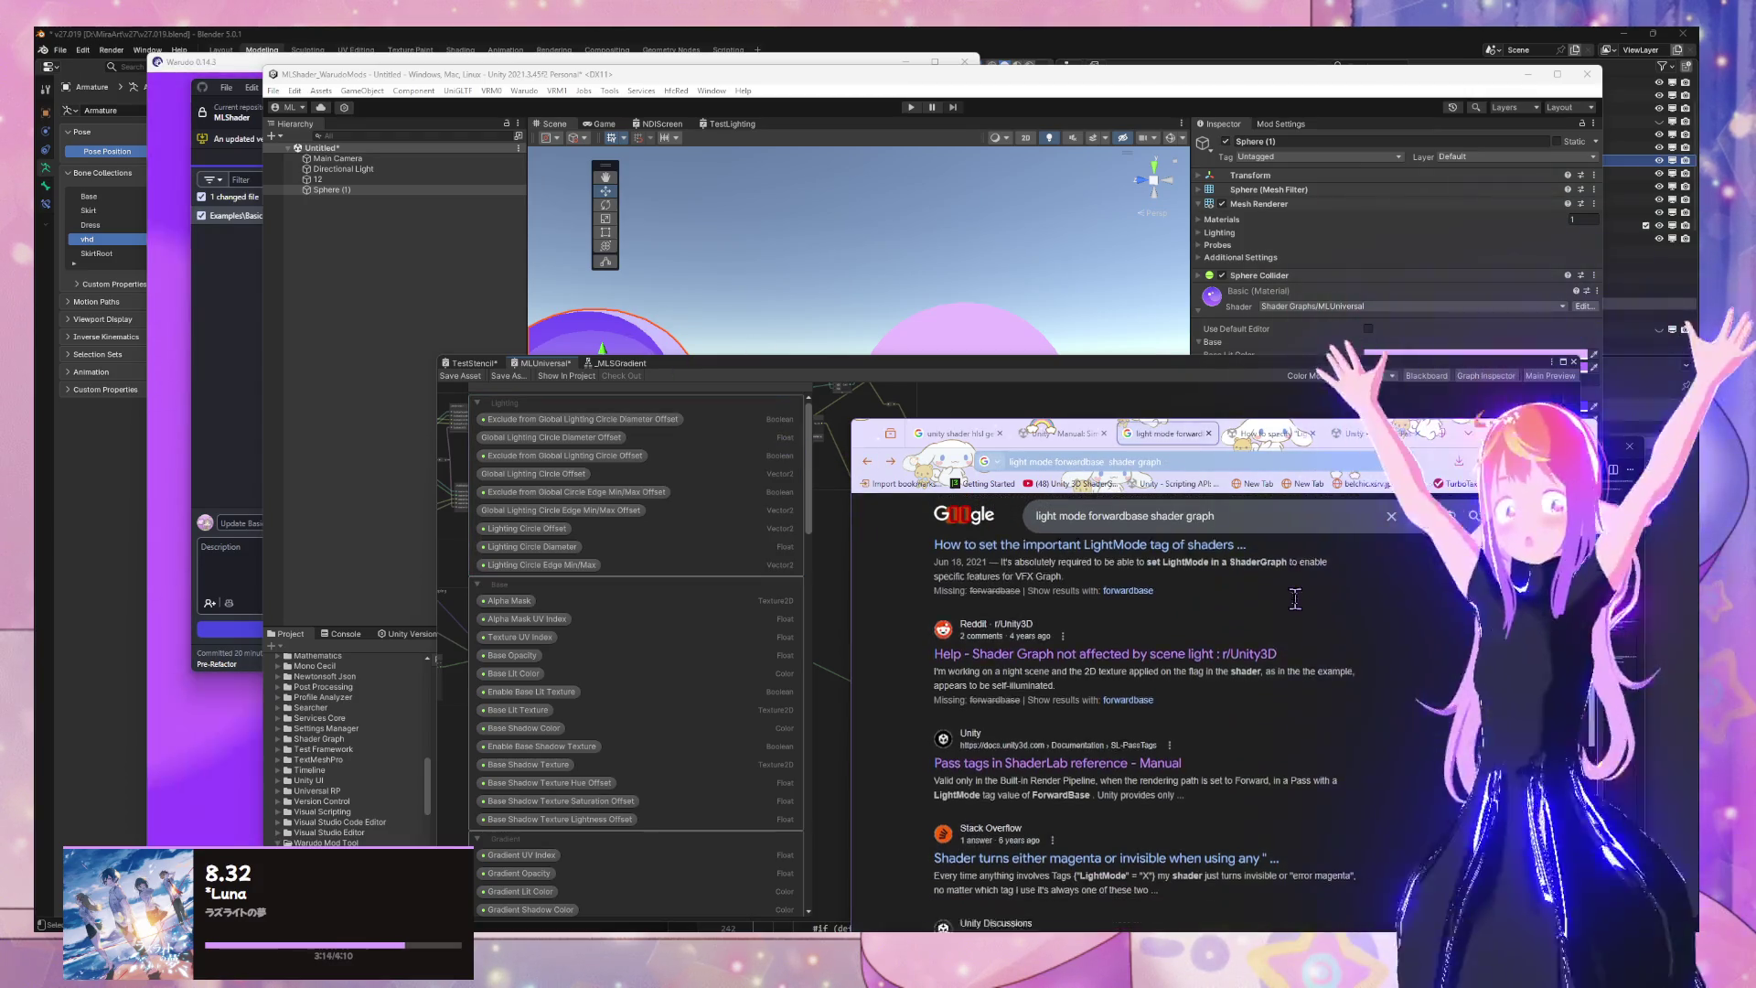
Switch to the 'How to specify LightMode tag? (ShaderGraph, URP)' thread
scroll(1295, 599, "down", 2)
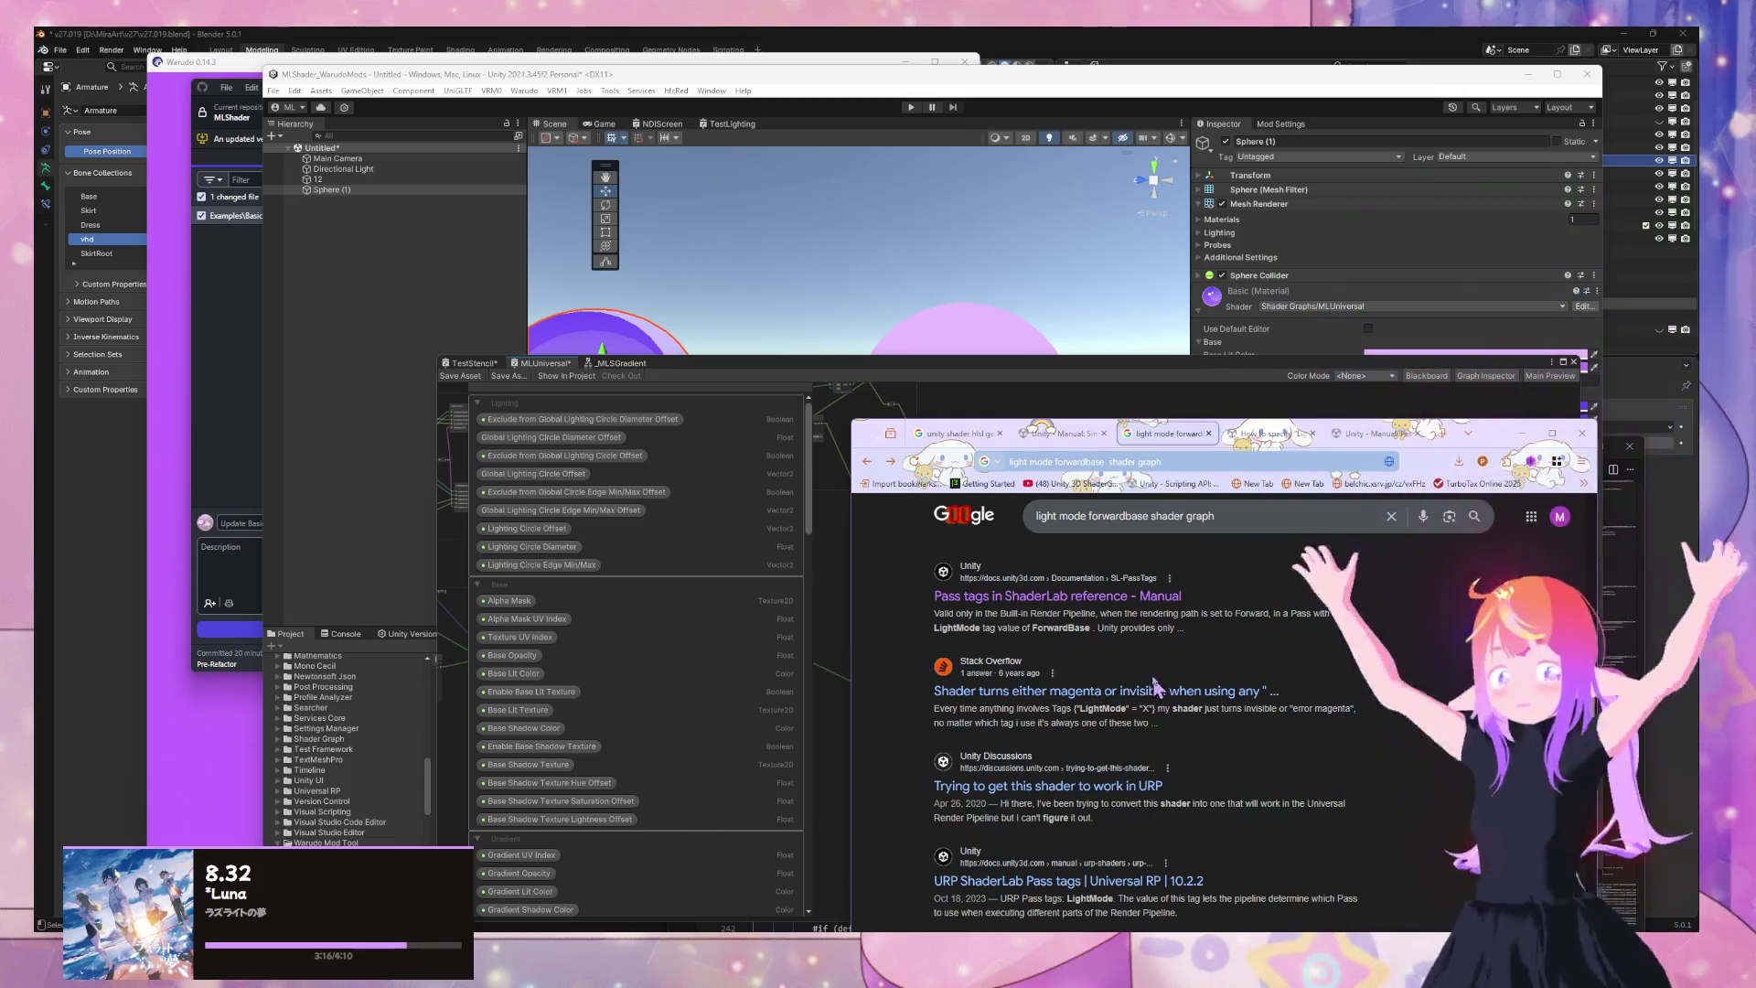
scroll(1226, 651, "down", 2)
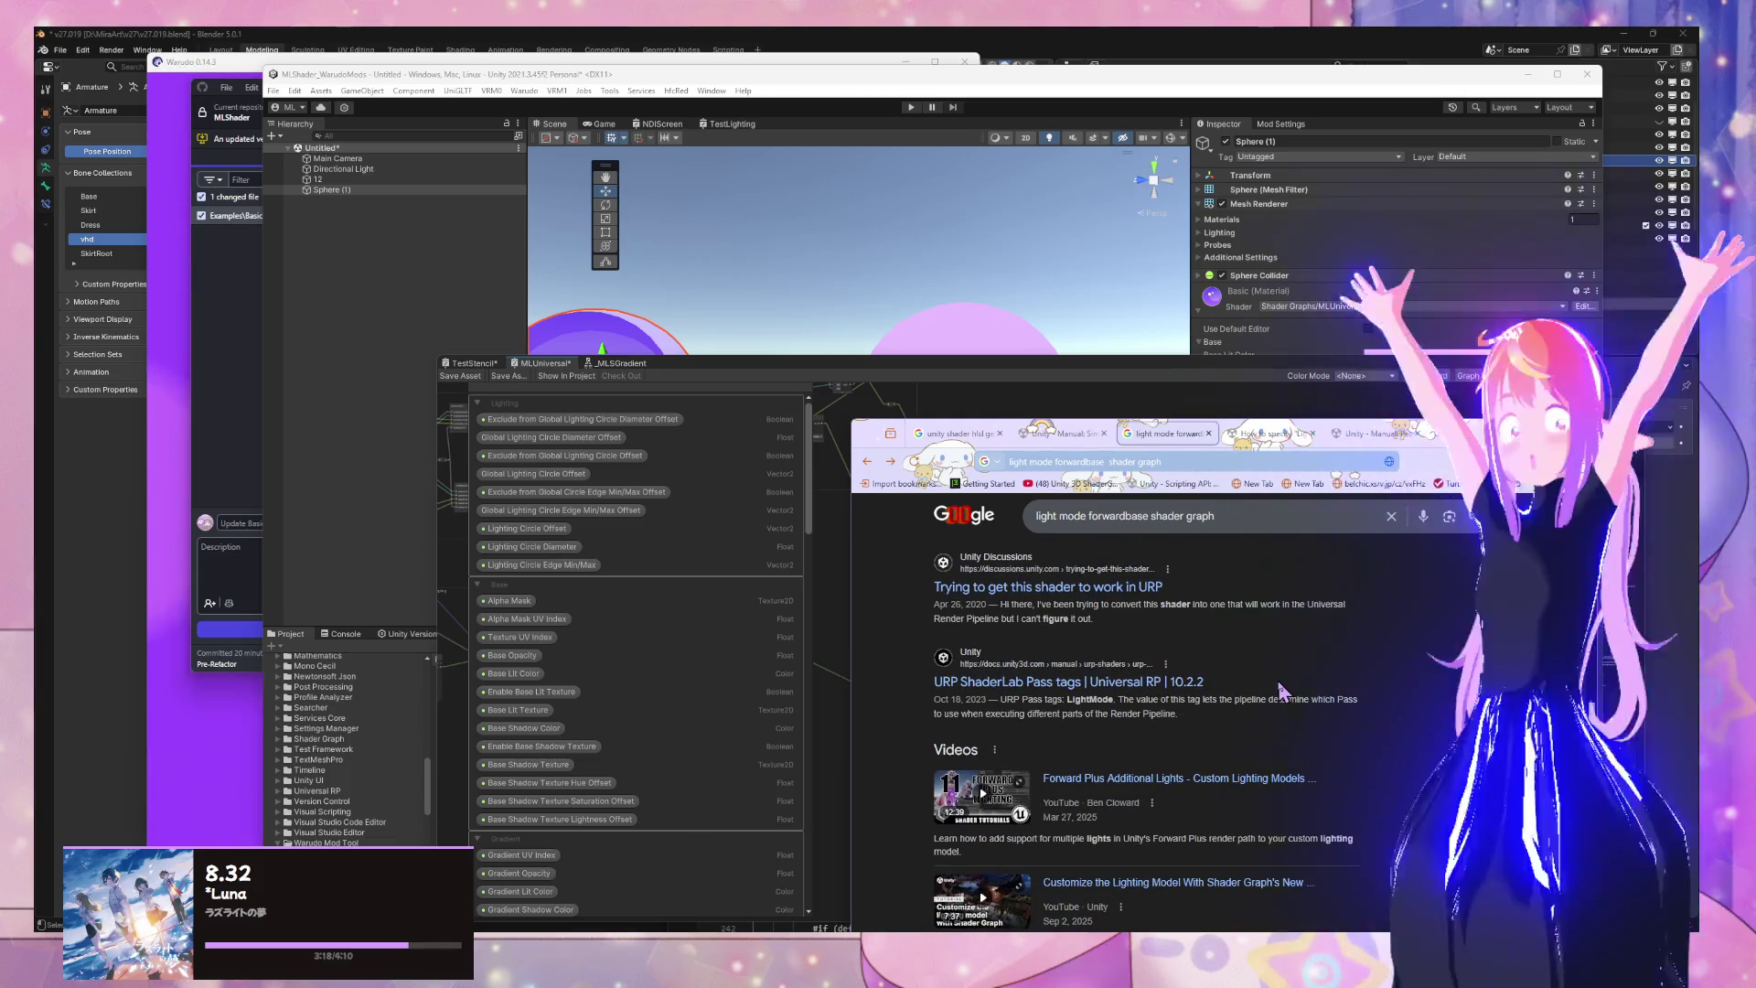
scroll(1276, 638, "up", 5)
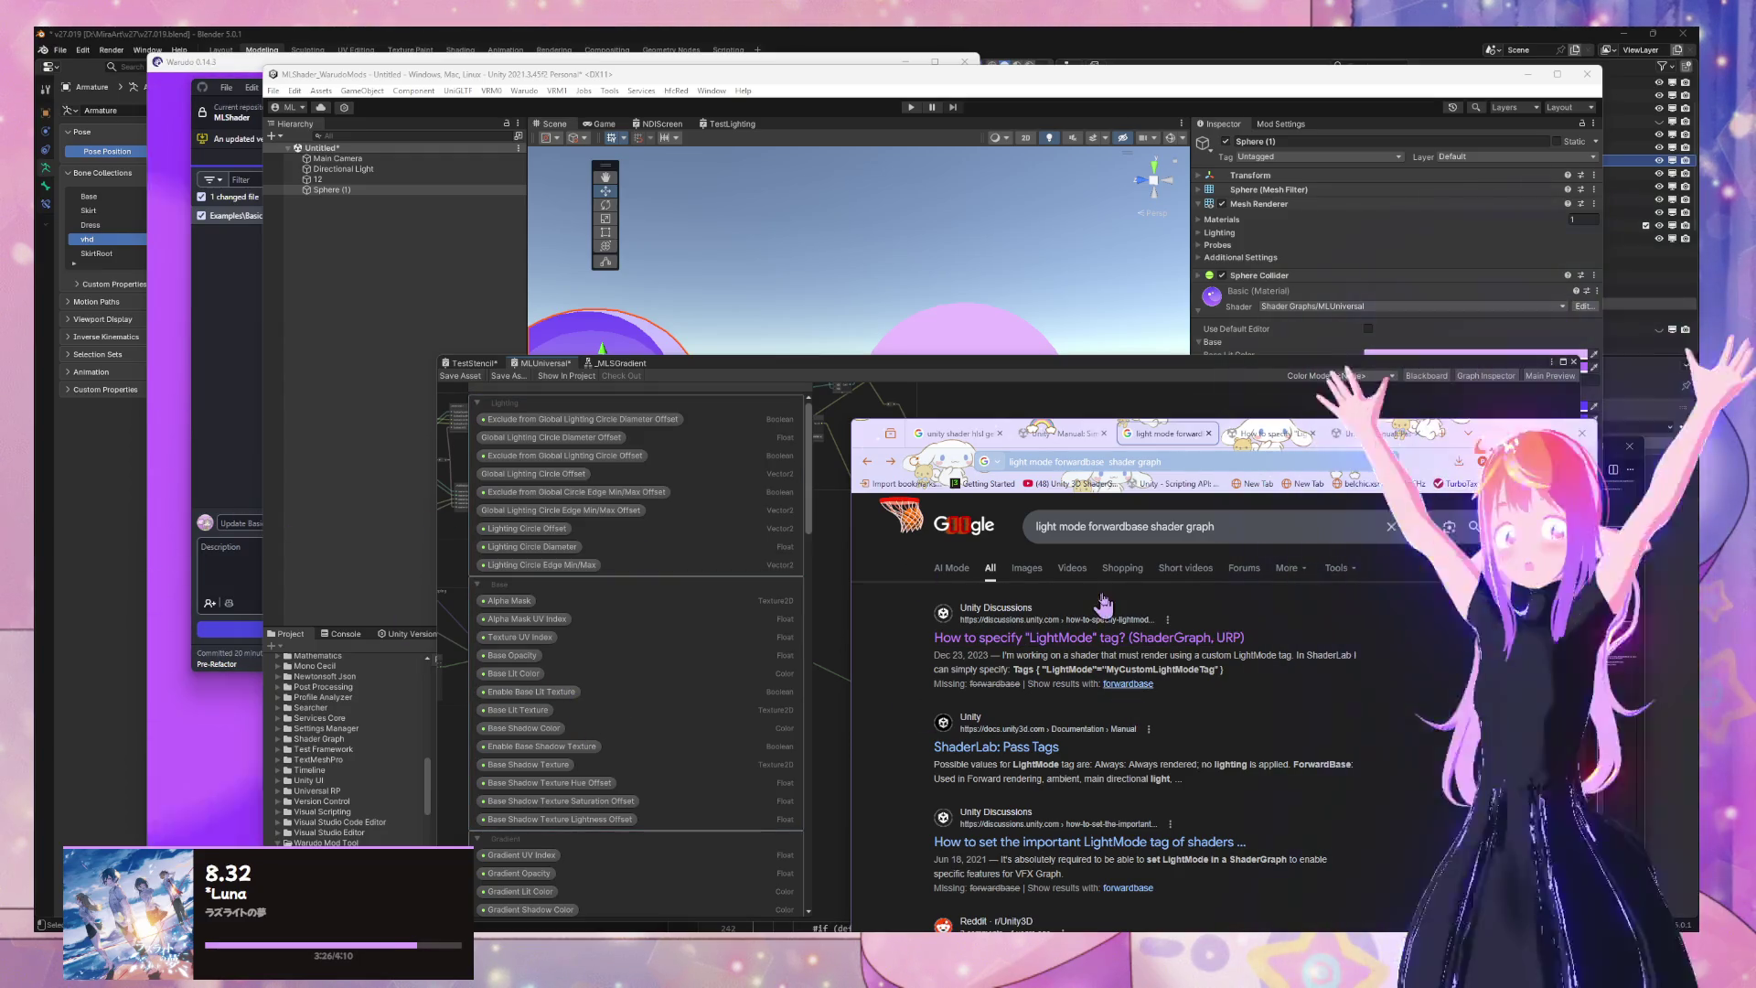
left_click(1270, 444)
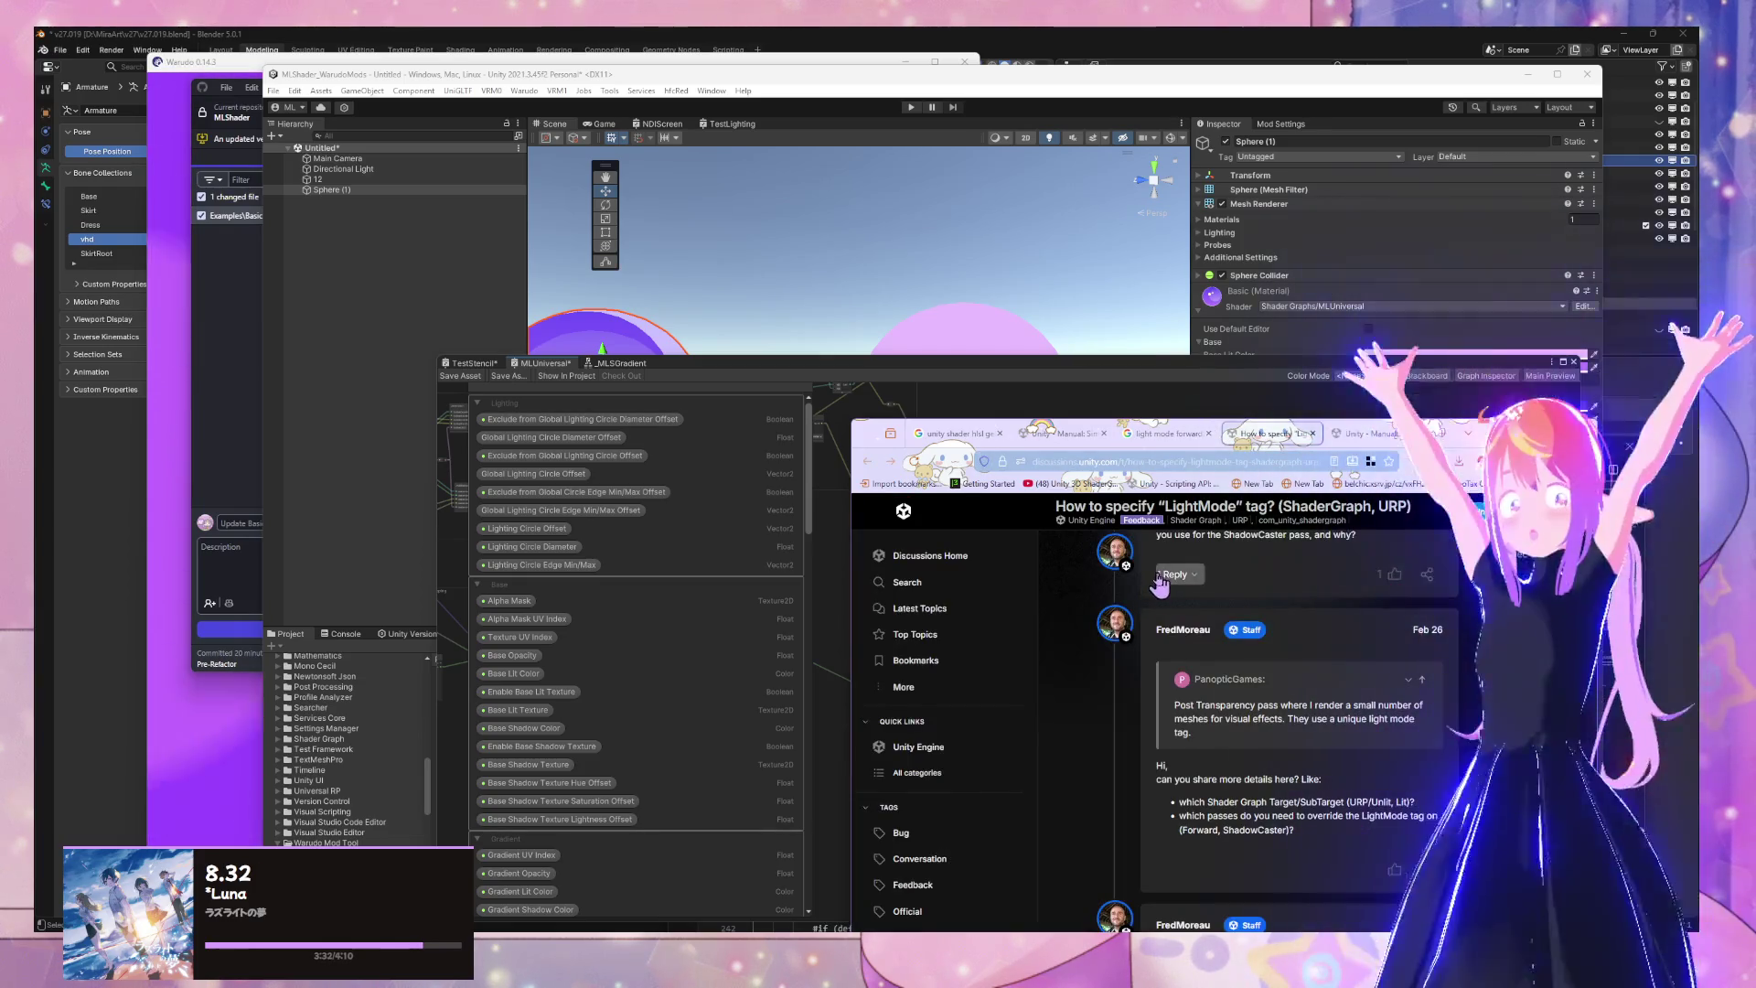
Read the LightMode tag thread's replies, then open the SL-PassTags 'Pass tags in ShaderLab reference' page
scroll(1246, 624, "down", 3)
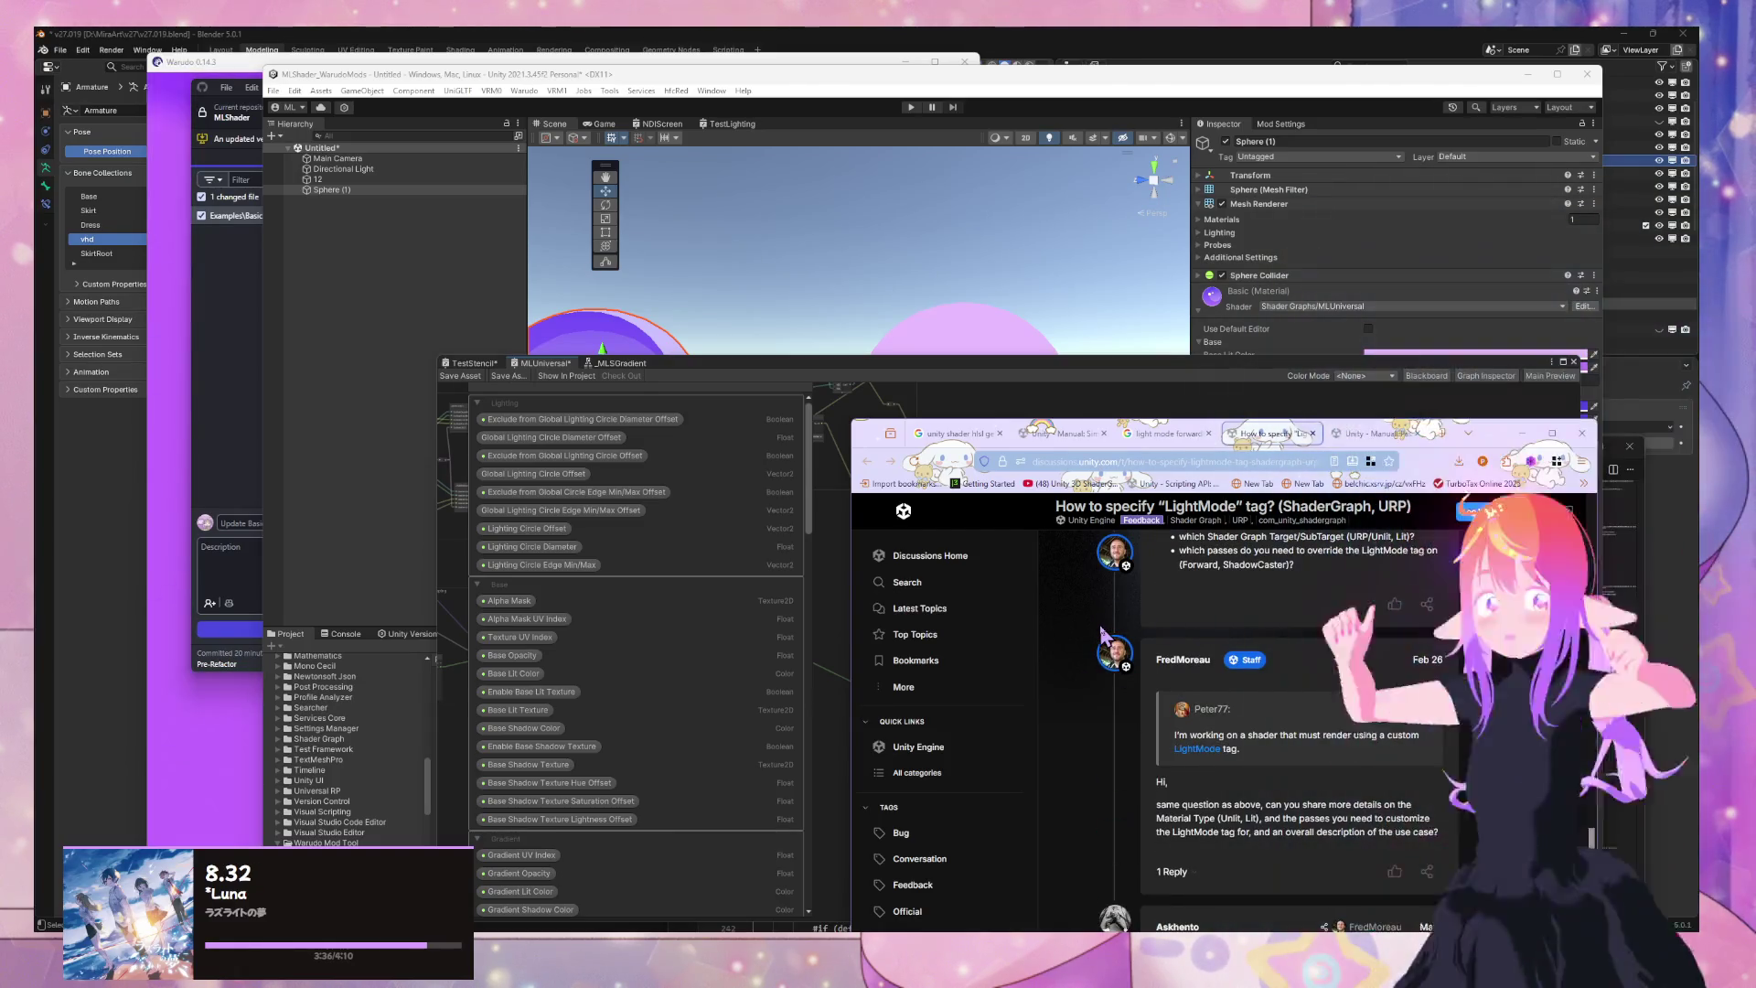
scroll(1104, 633, "down", 1)
scroll(1143, 631, "down", 1)
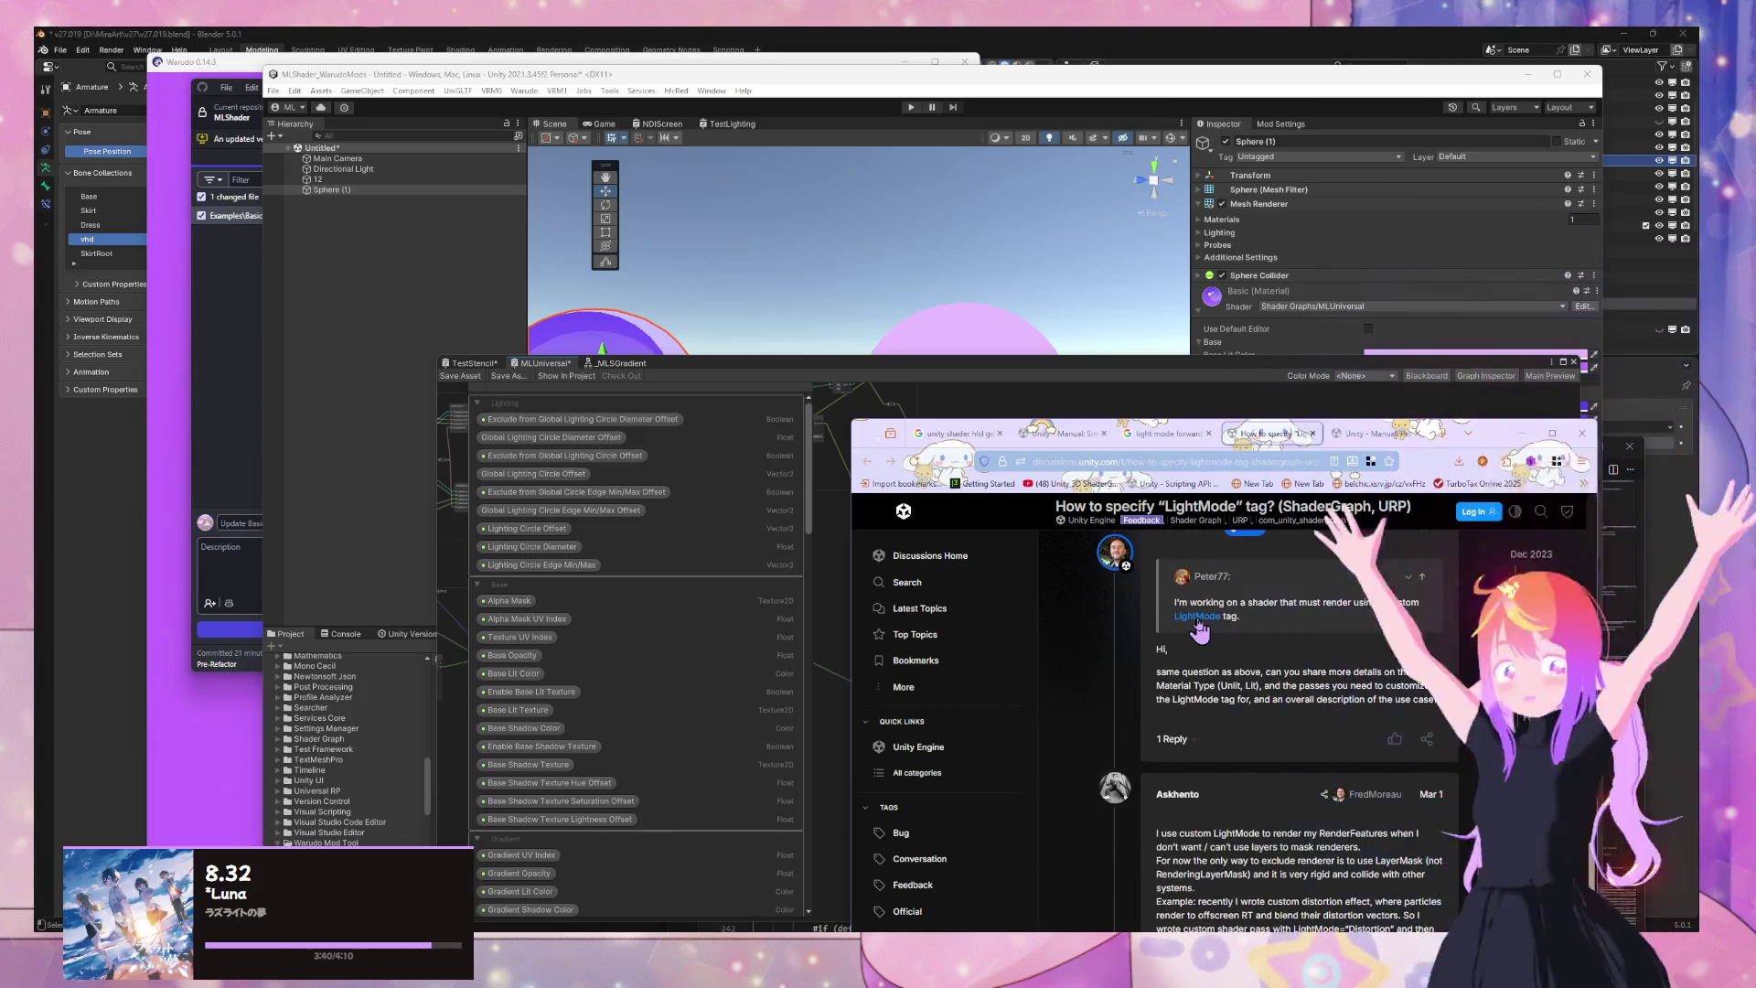
scroll(1134, 706, "down", 3)
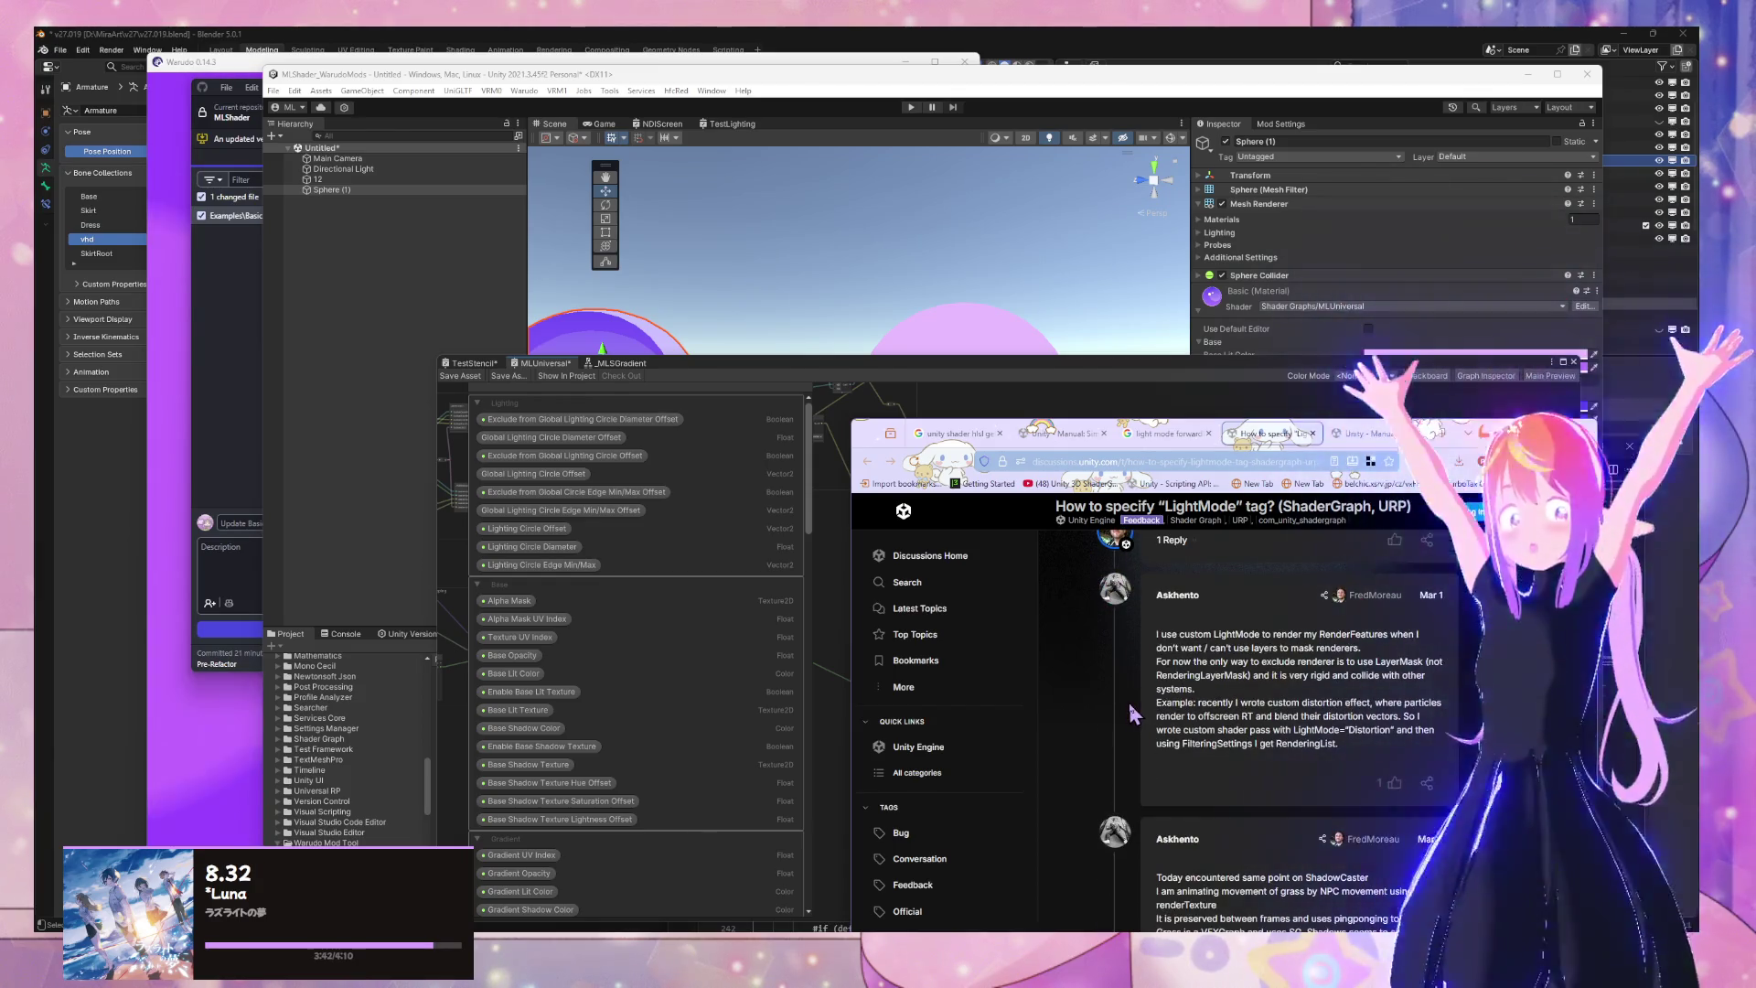
scroll(1129, 702, "down", 4)
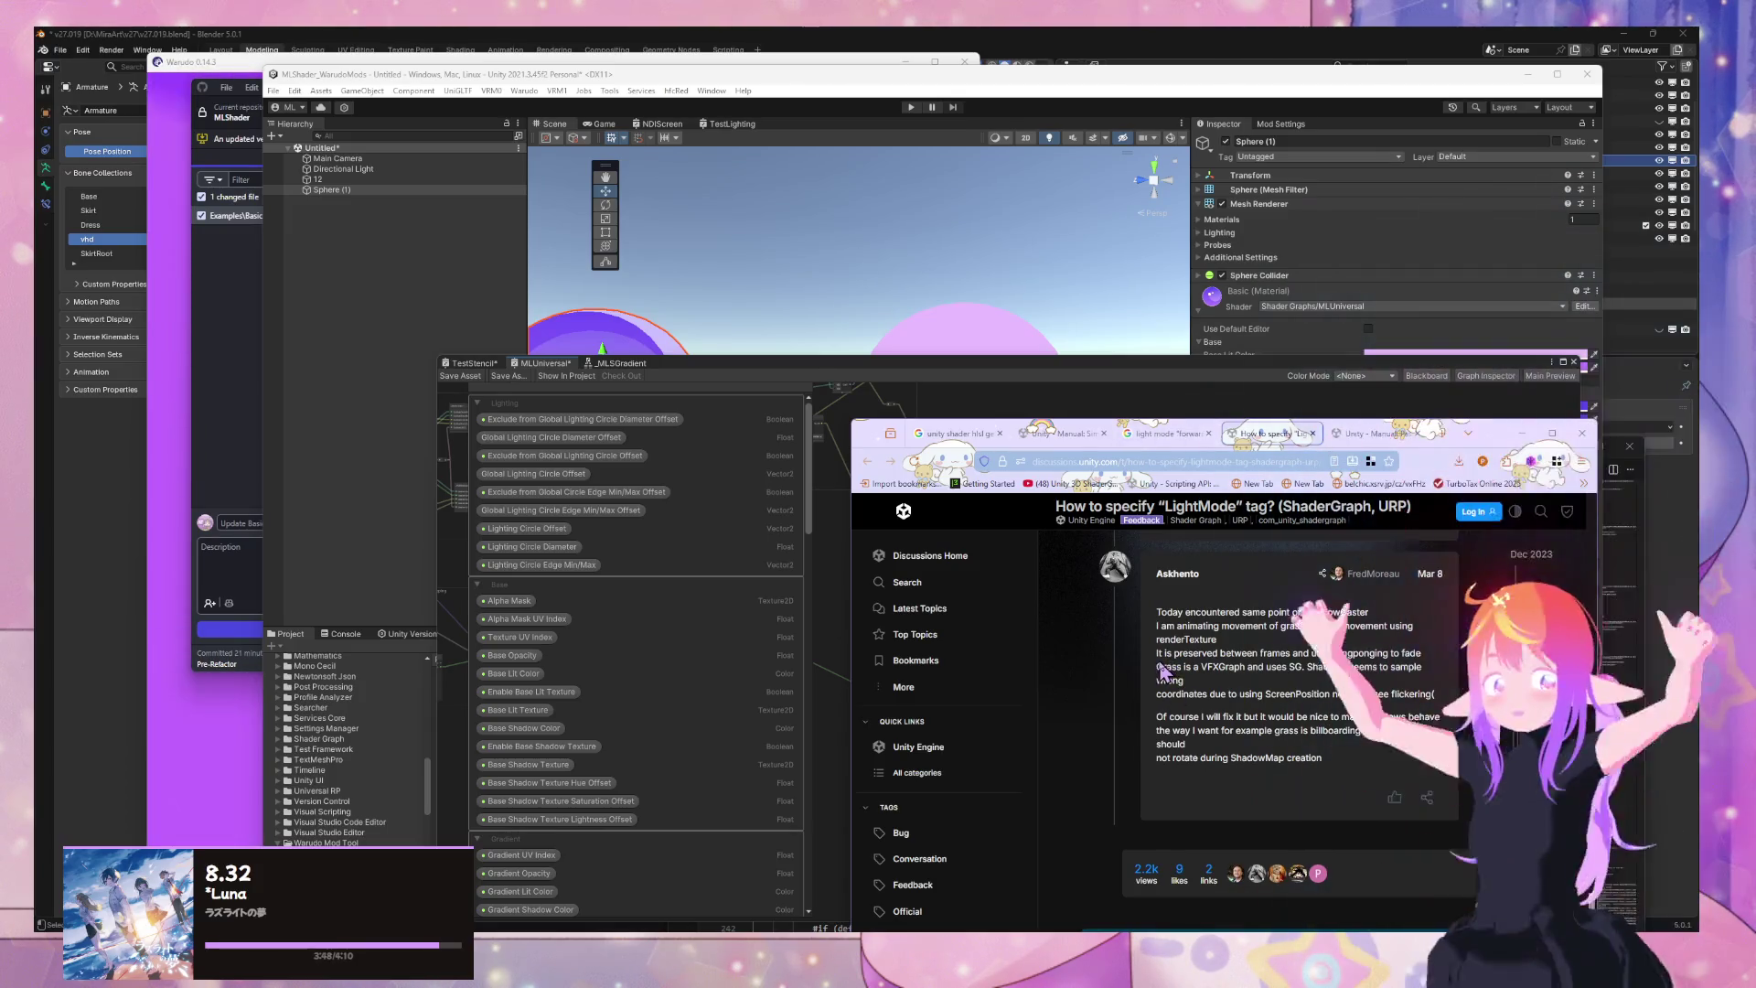
scroll(1165, 672, "down", 4)
scroll(1163, 672, "down", 10)
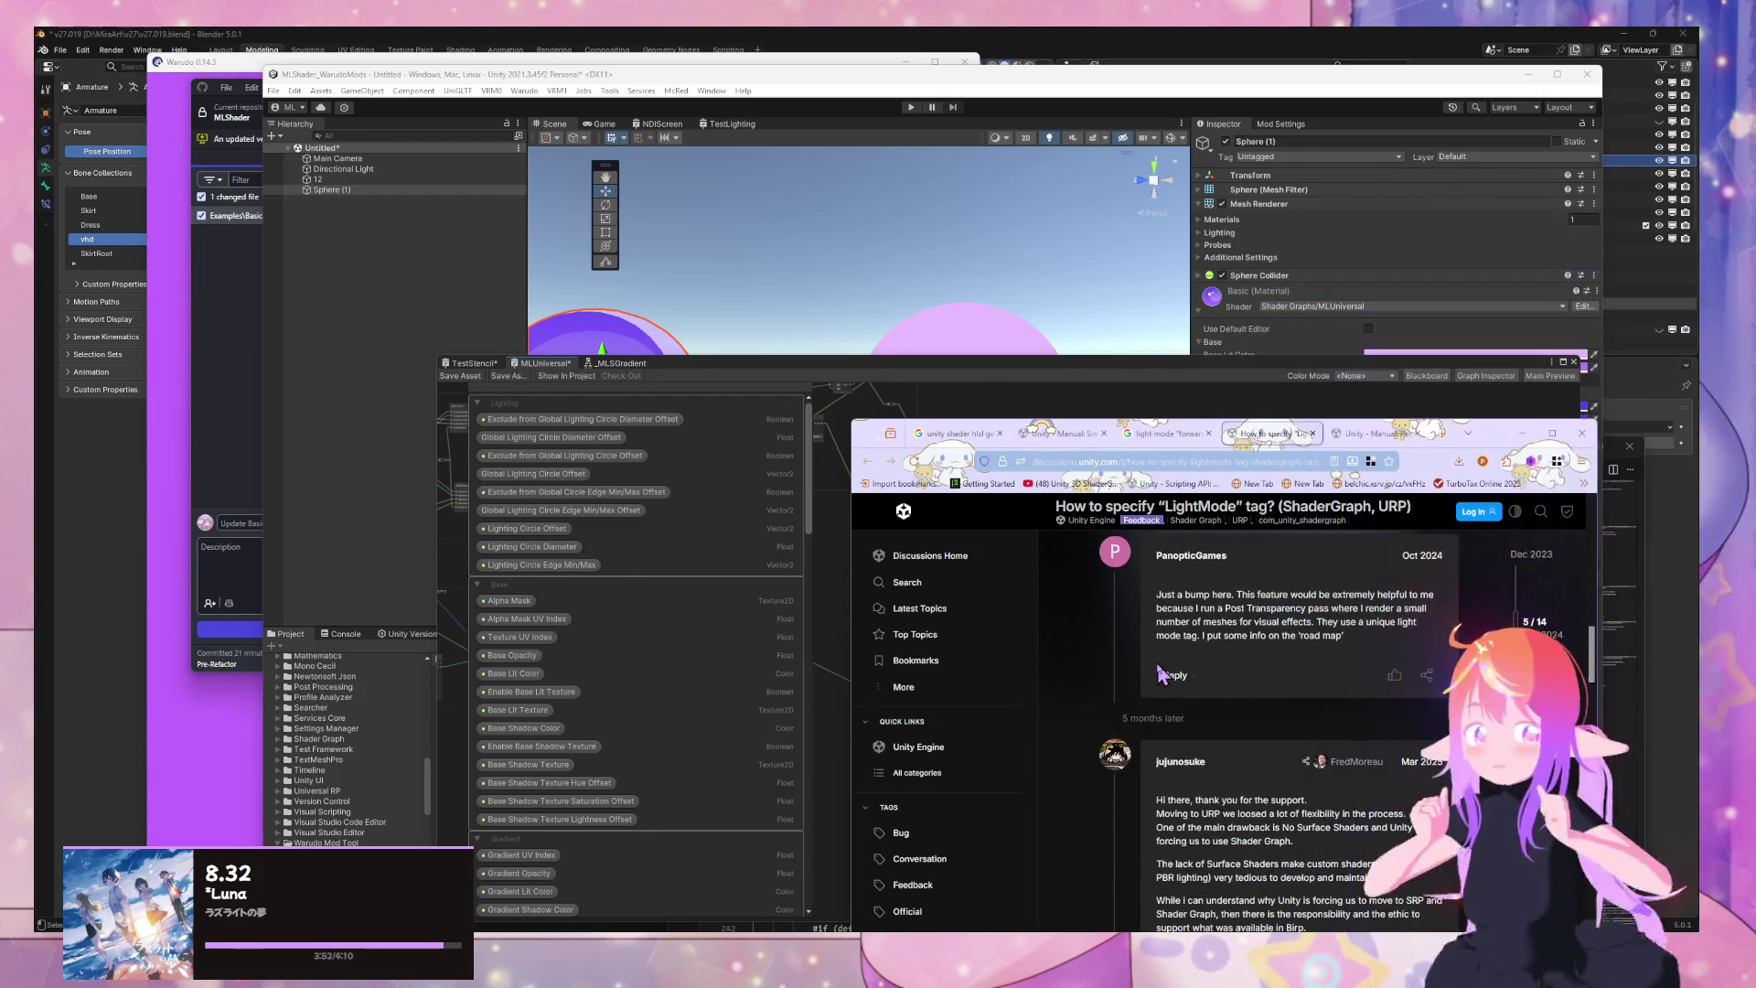
scroll(1162, 674, "up", 5)
scroll(1162, 672, "up", 6)
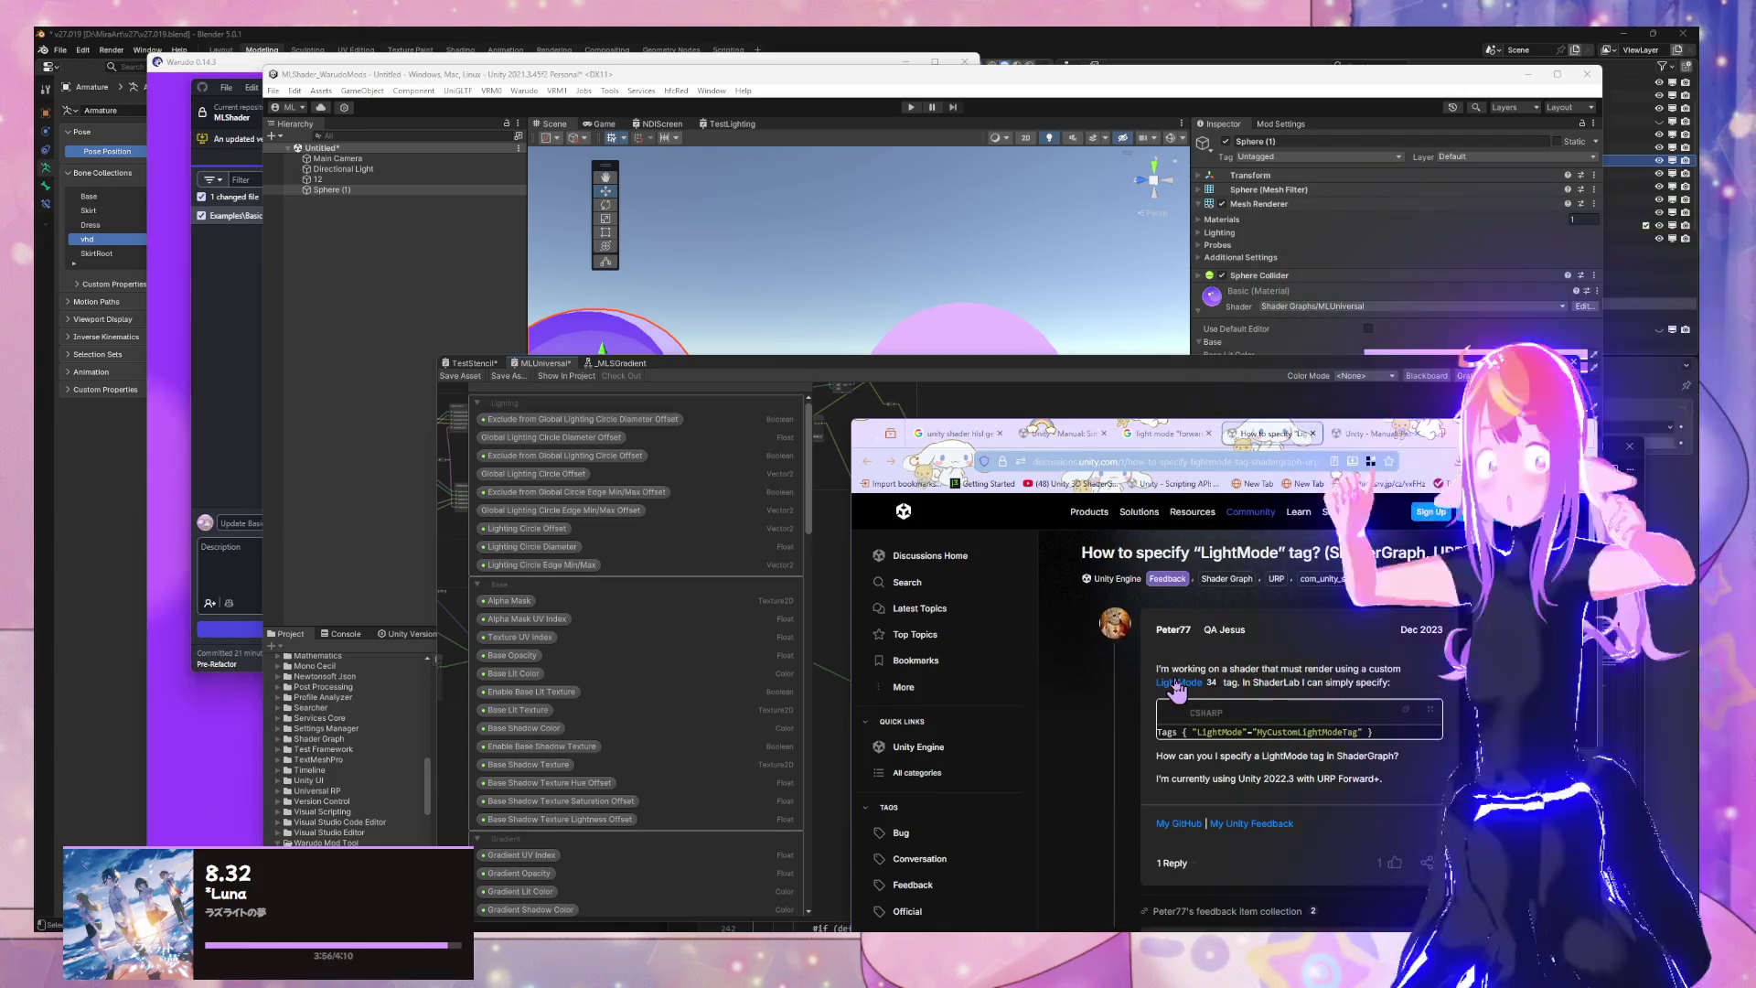
left_click(1179, 682)
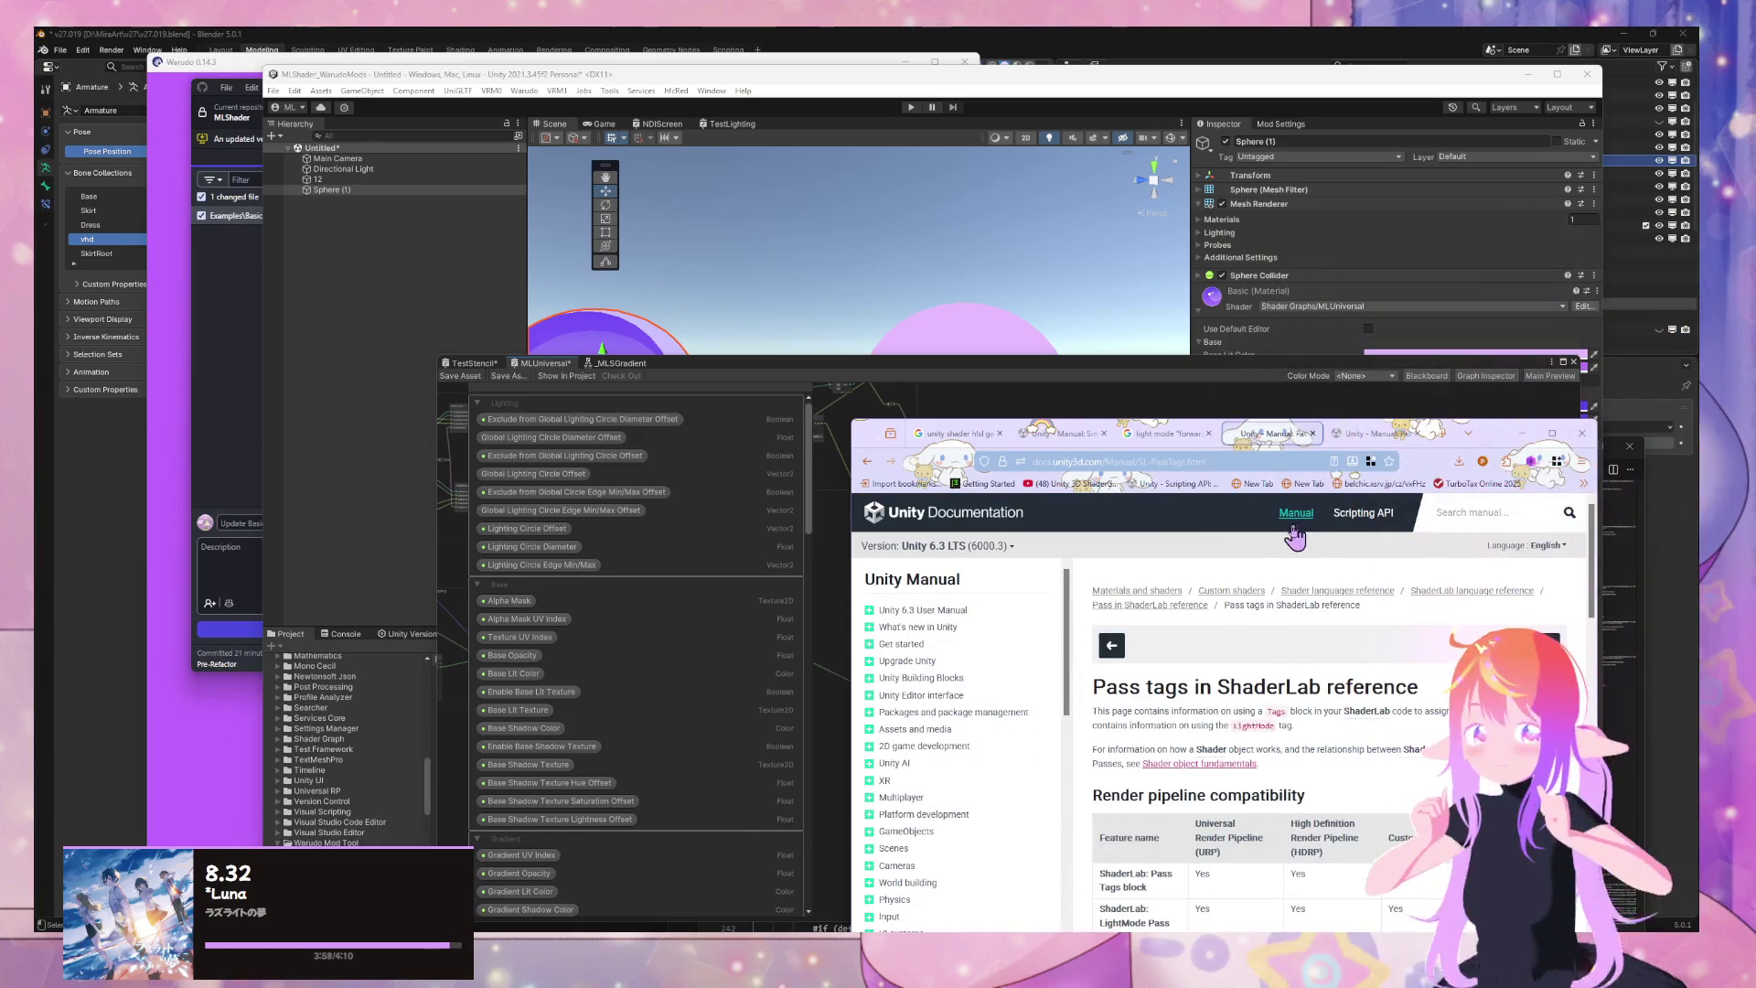
Skim the Custom shaders manual page, then return to the 'light mode forwardbase shader graph' Google results
scroll(1265, 549, "down", 3)
scroll(1212, 658, "up", 1)
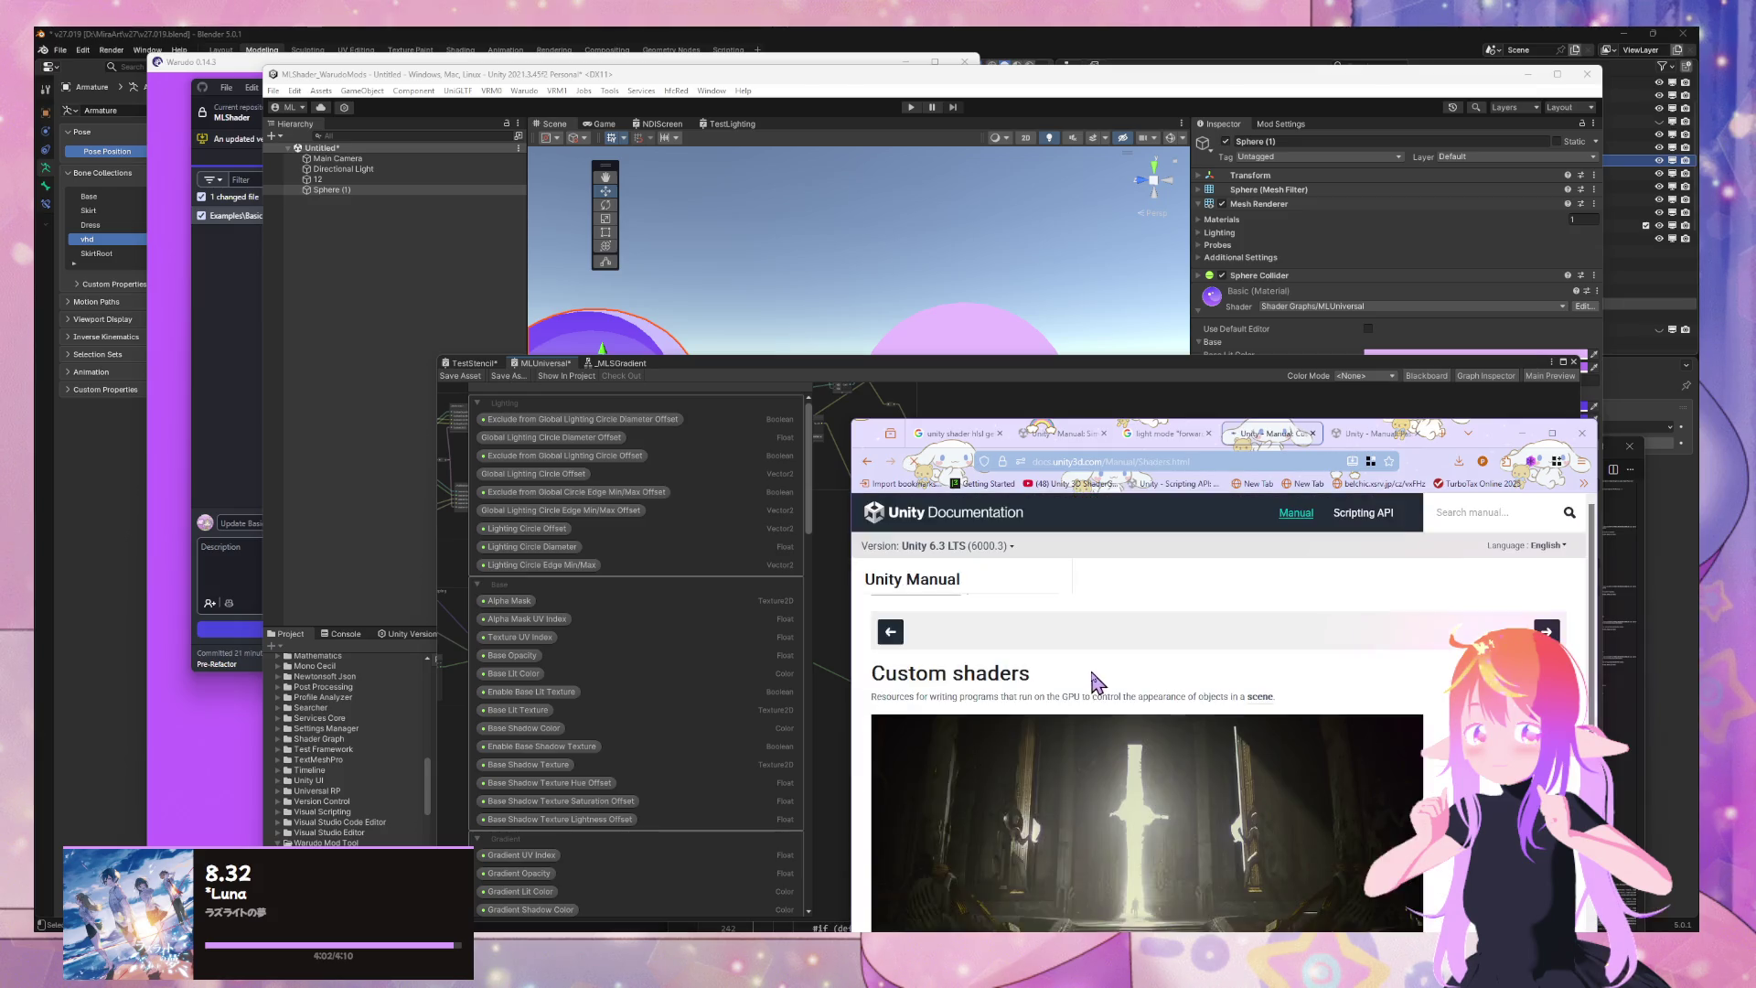
scroll(1144, 603, "down", 5)
scroll(1145, 621, "down", 1)
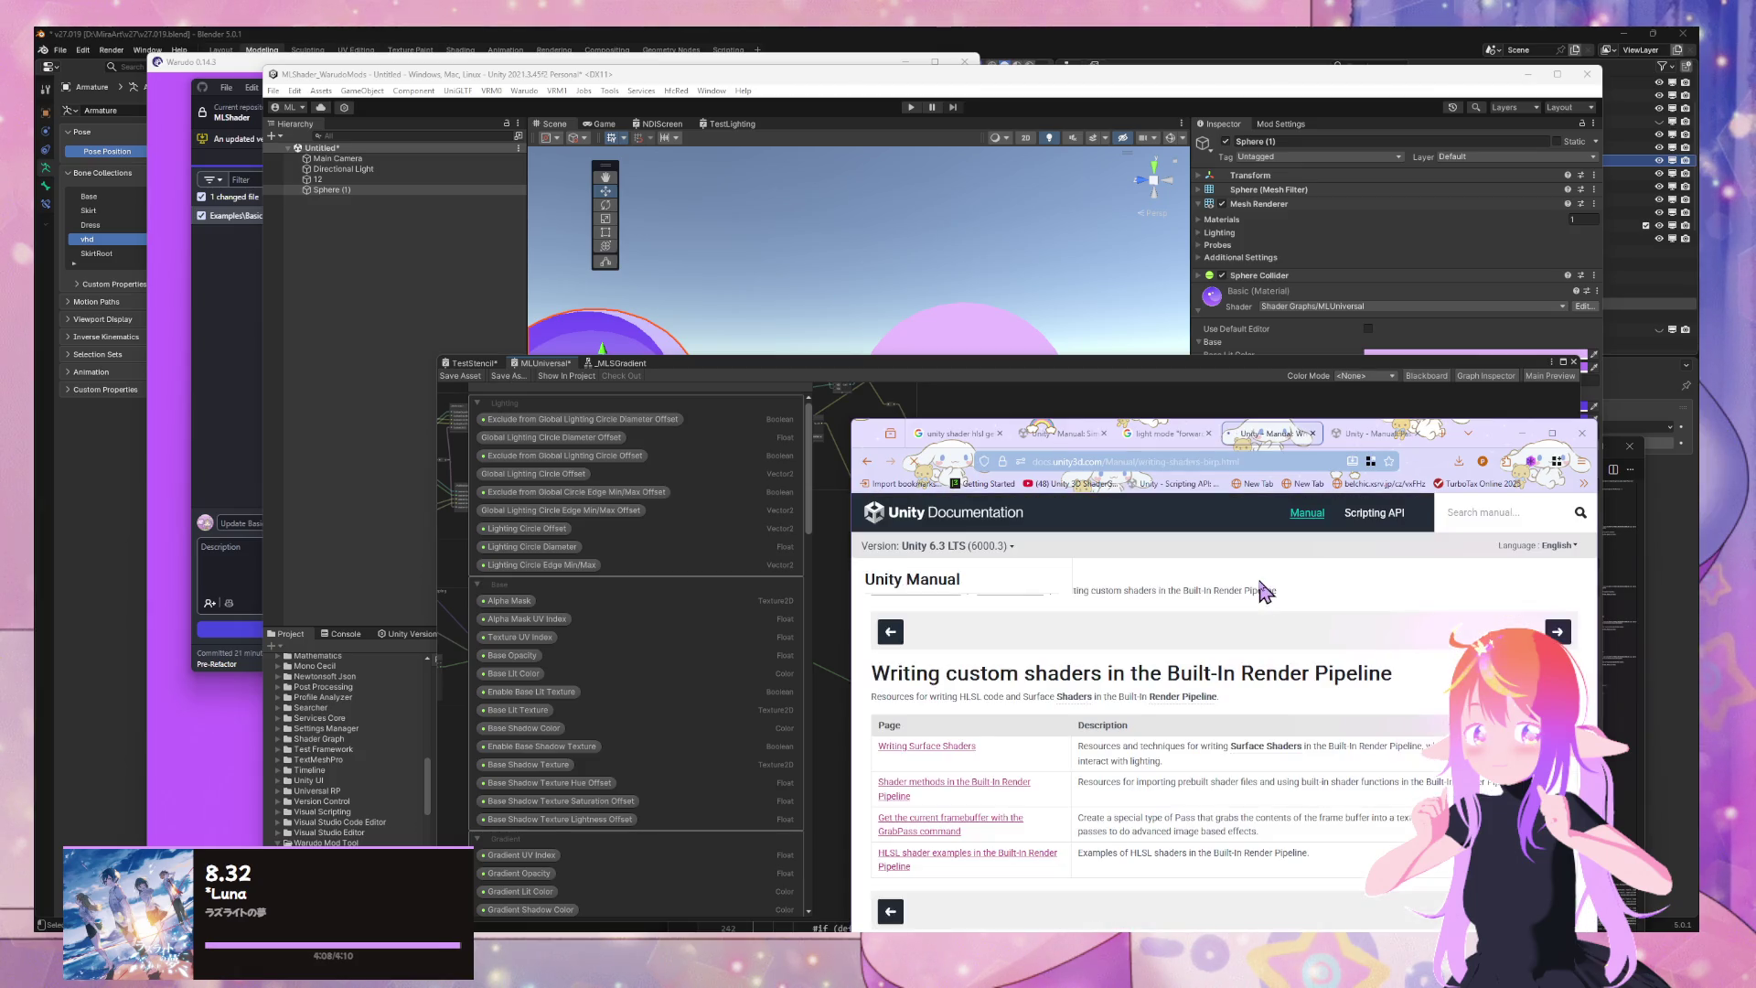
scroll(1259, 585, "down", 2)
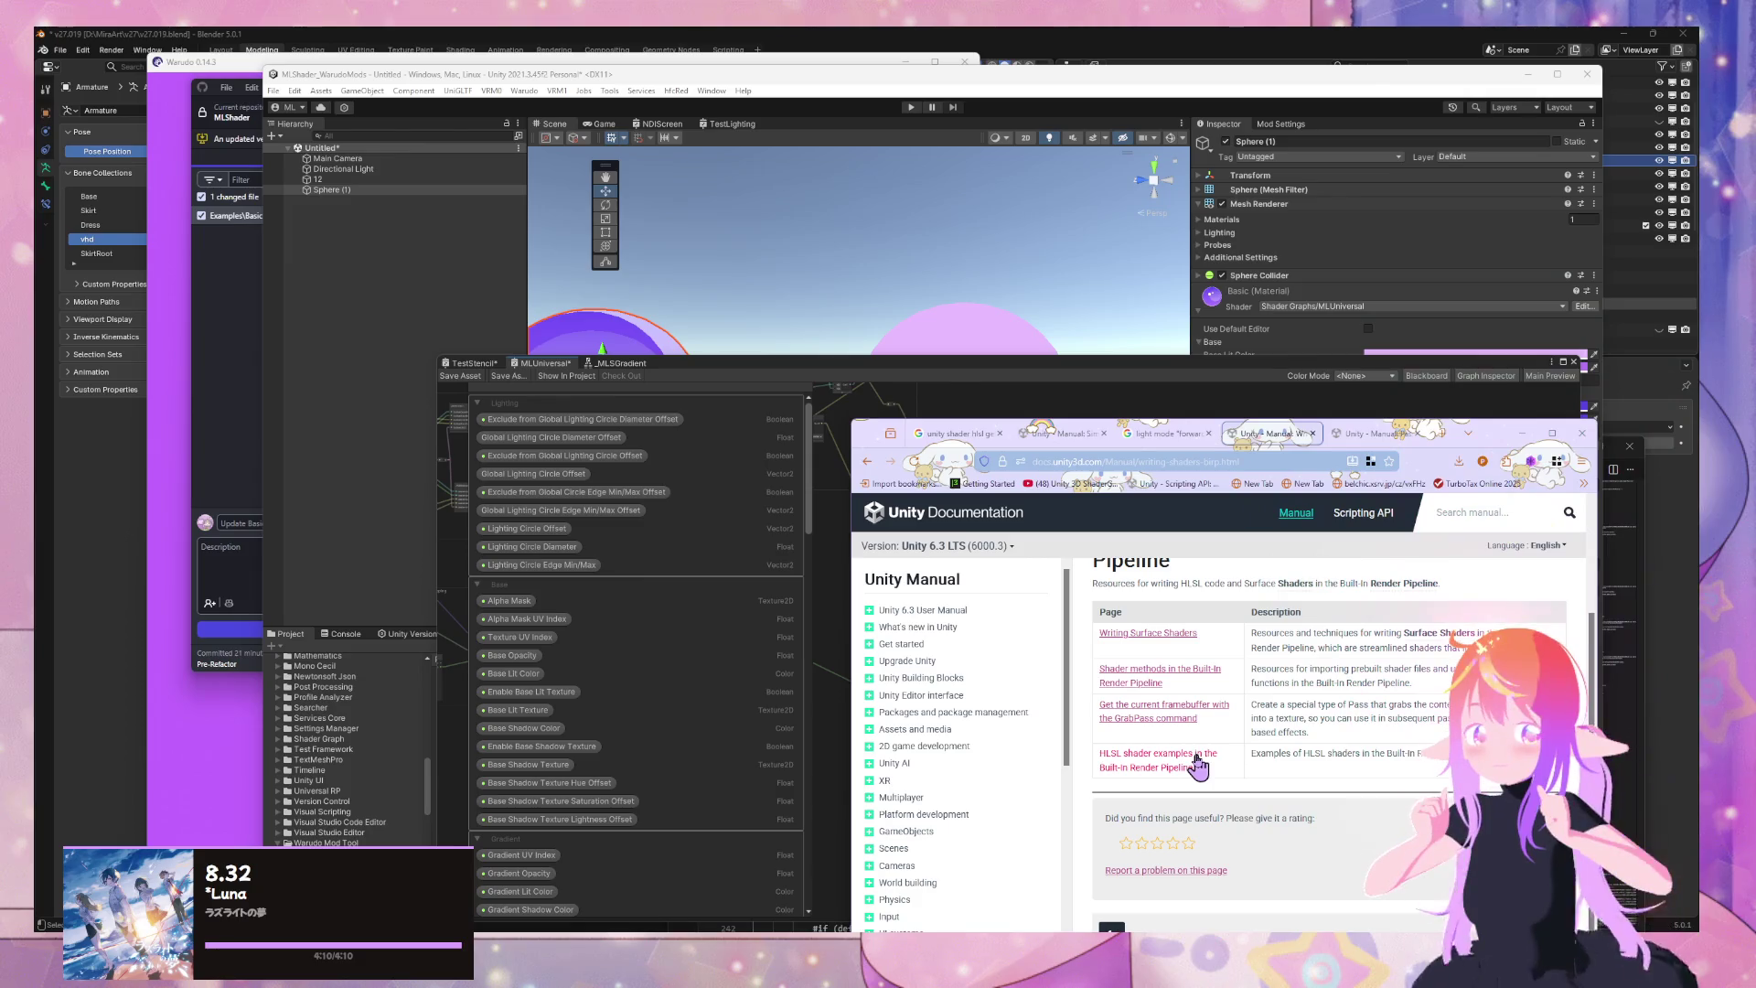
left_click(1180, 437)
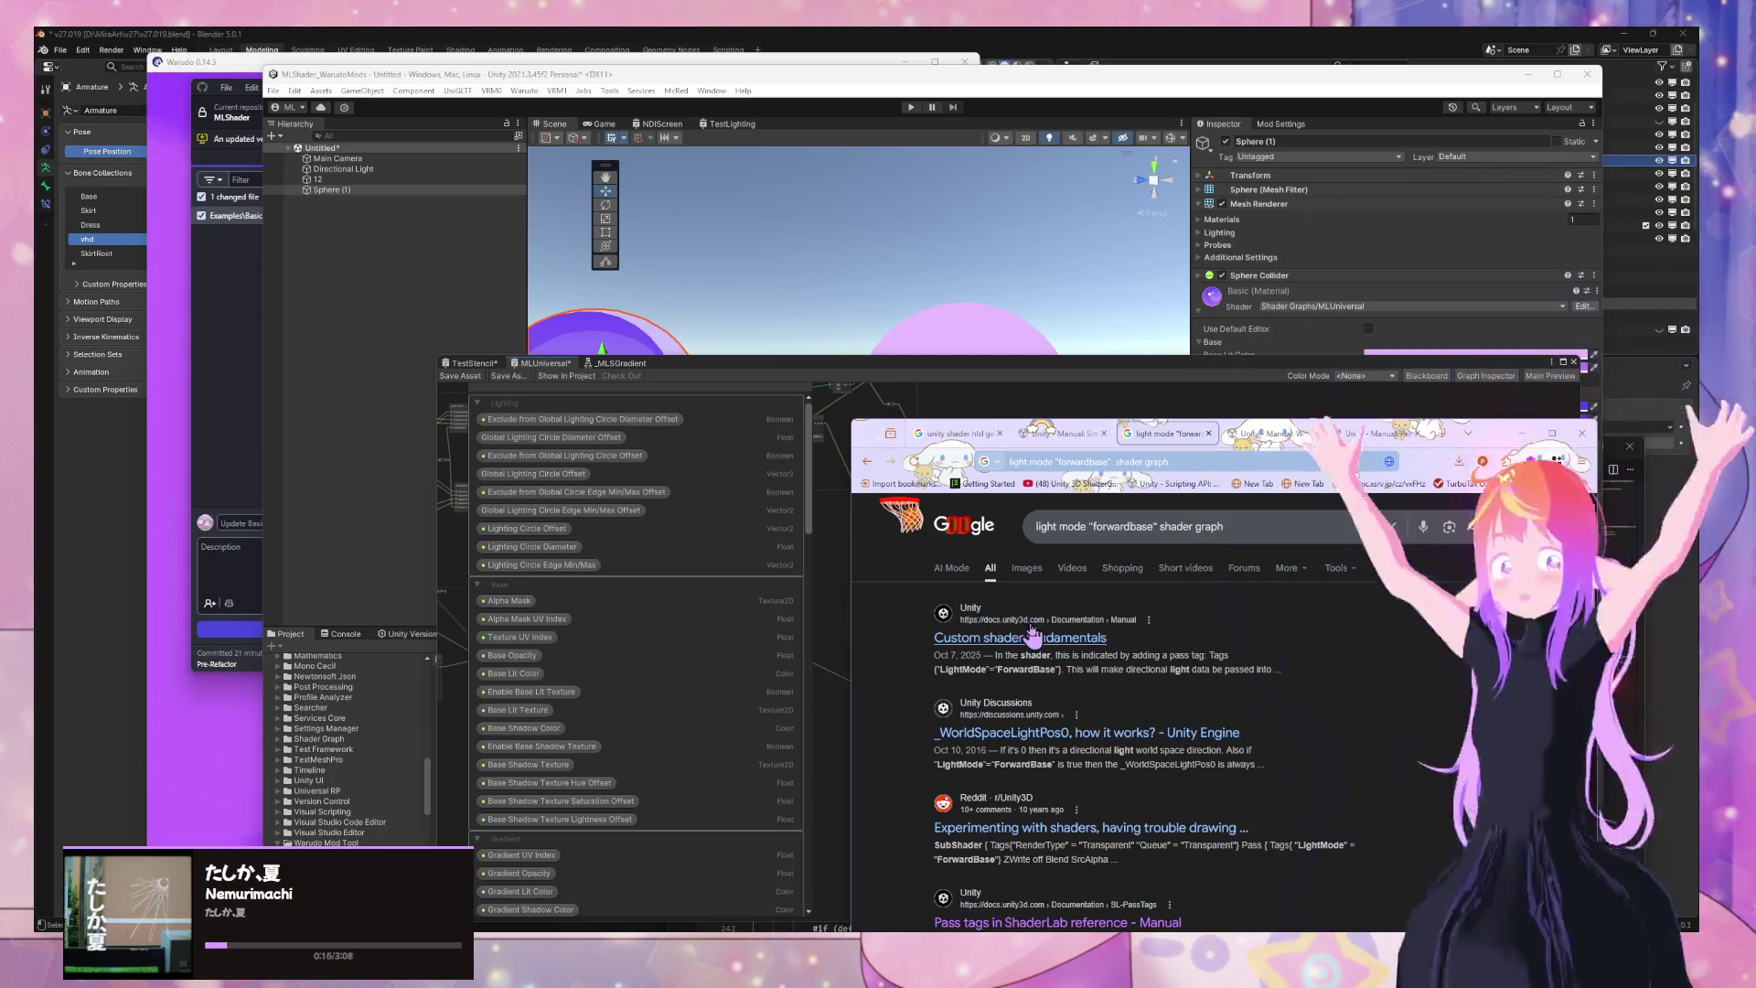
Read the NewUnlitShader example on the 2021.3 Custom shader fundamentals page, then bring Shader Graph forward
left_click(1218, 662)
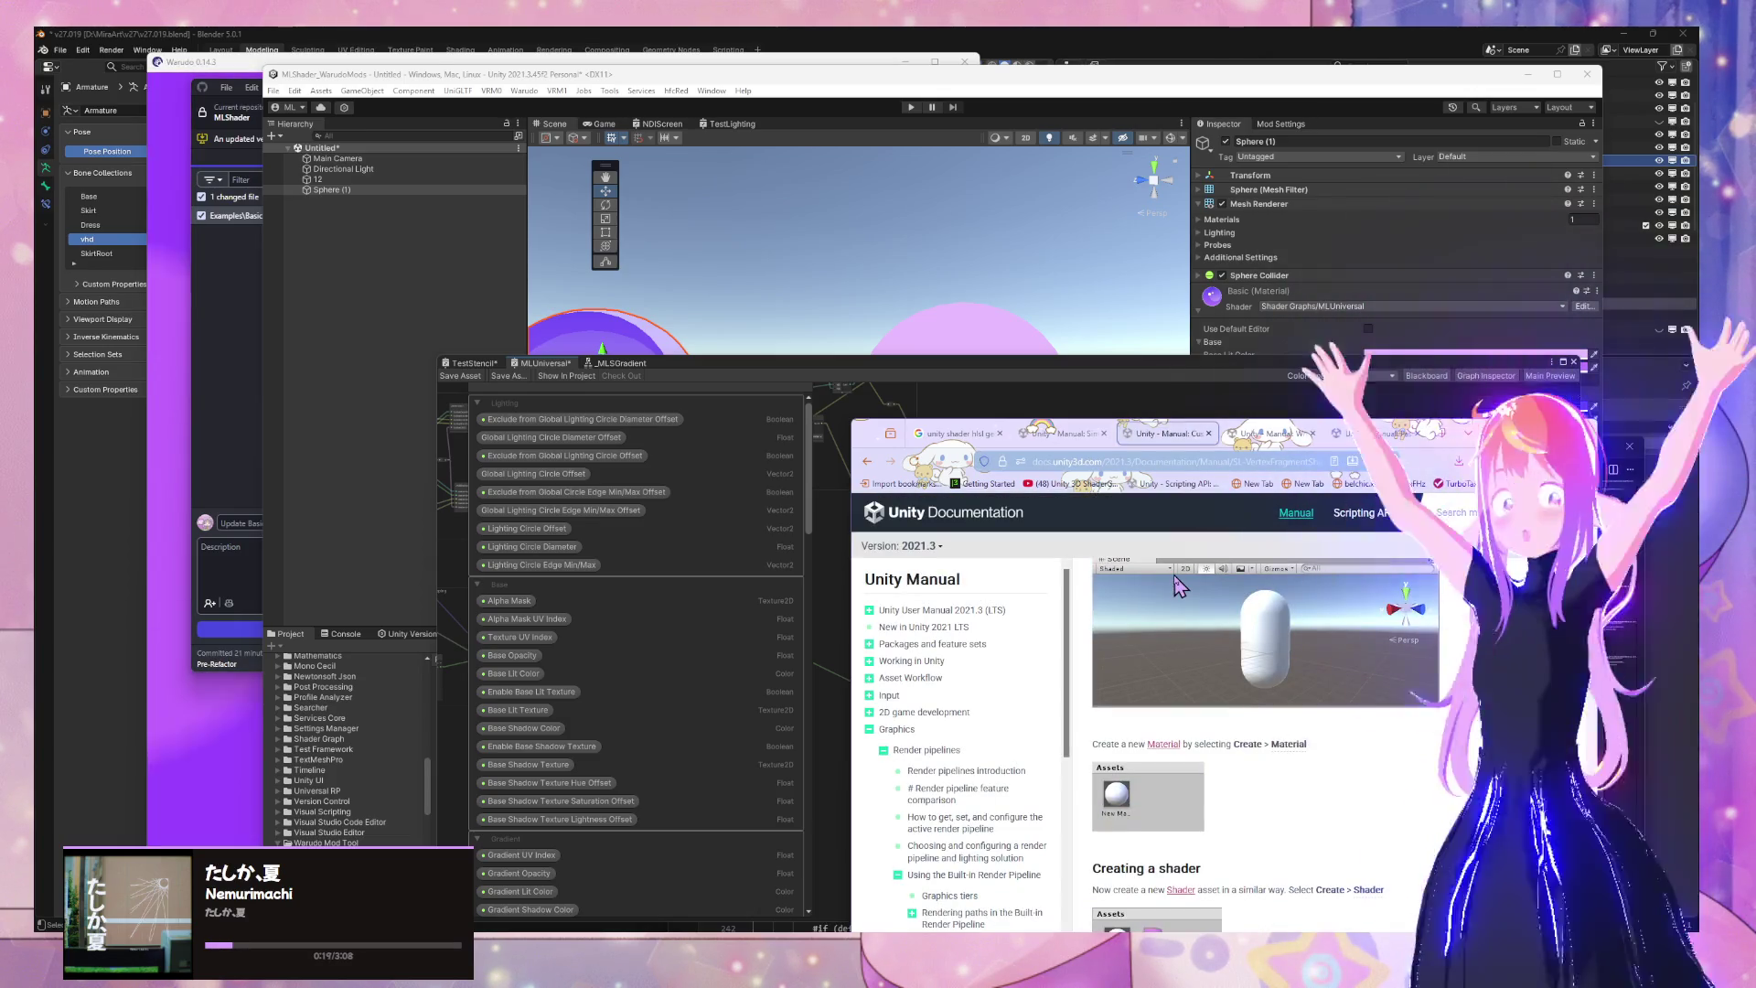
scroll(1177, 607, "down", 8)
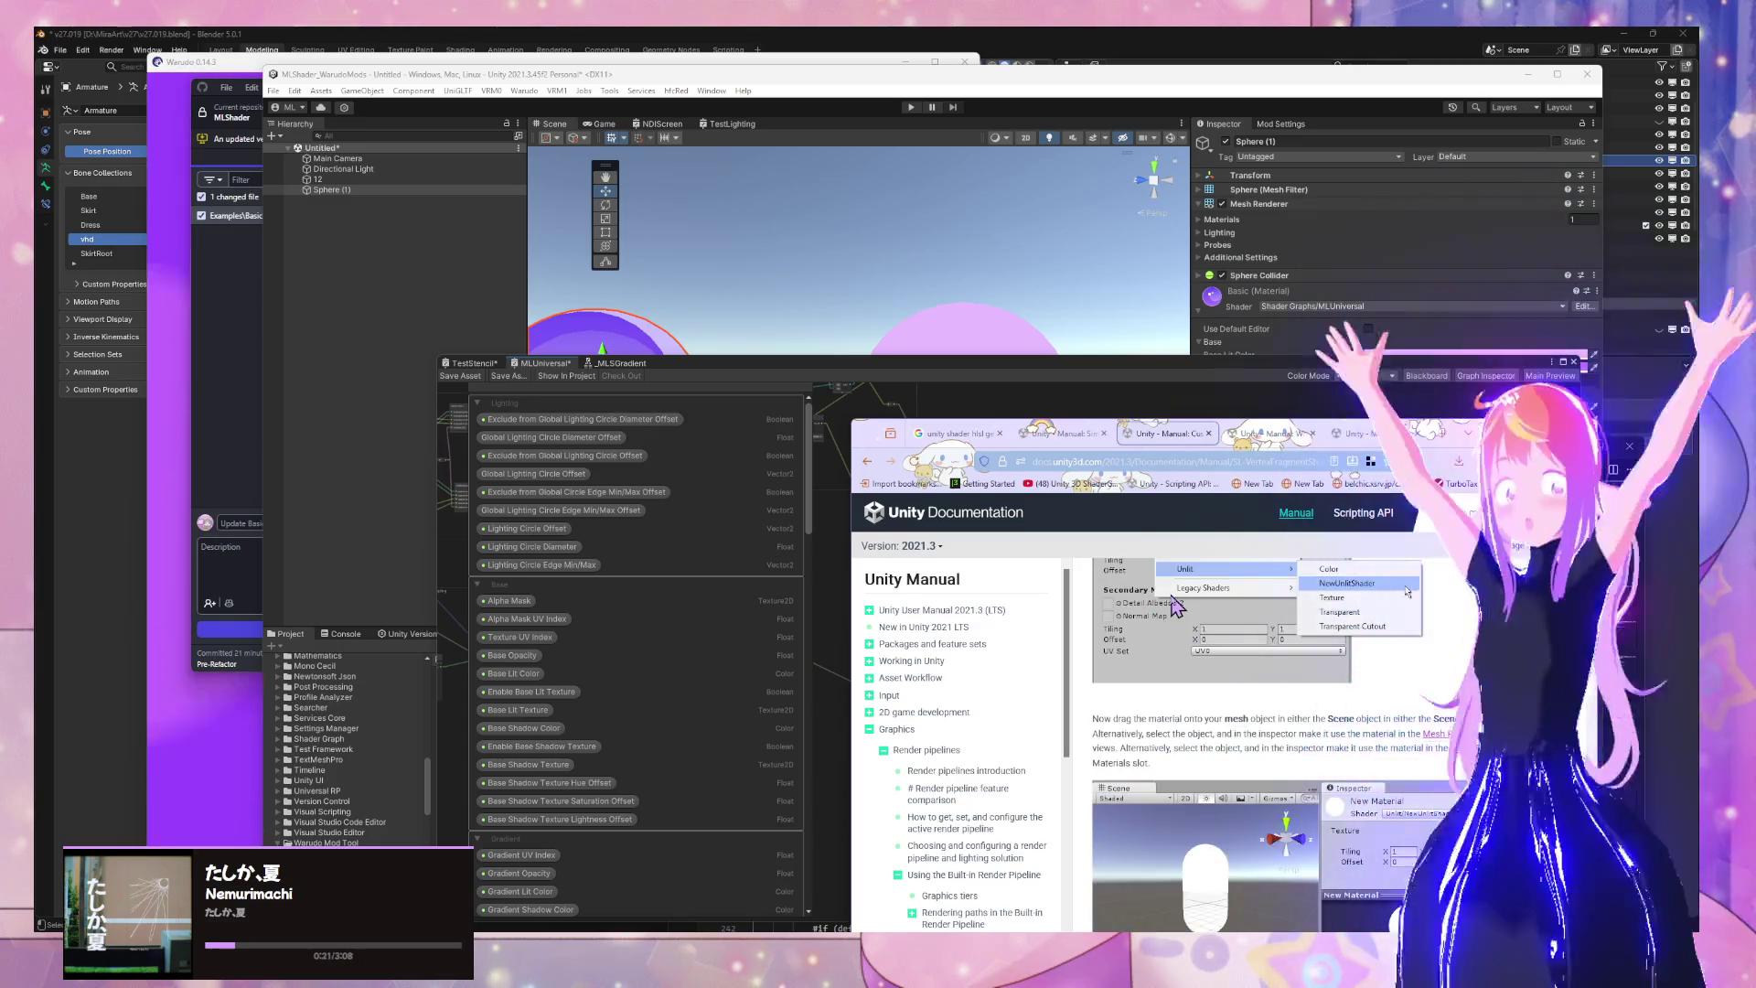
scroll(1177, 607, "down", 3)
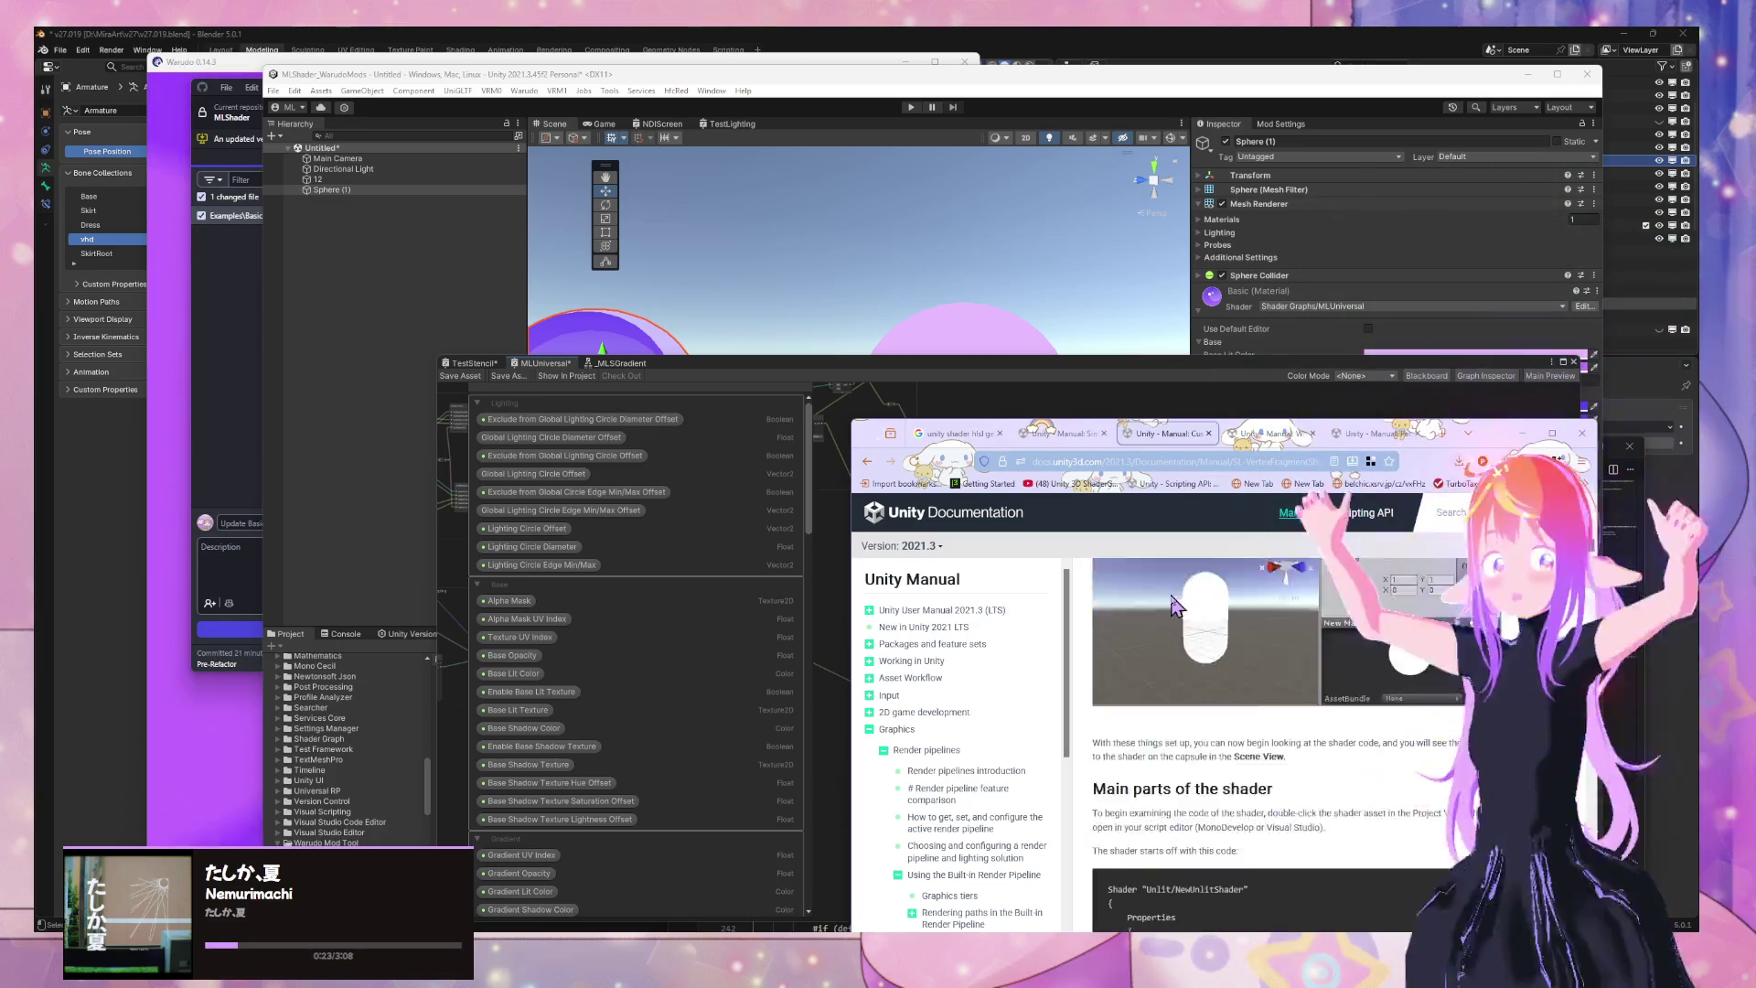
scroll(1173, 599, "down", 2)
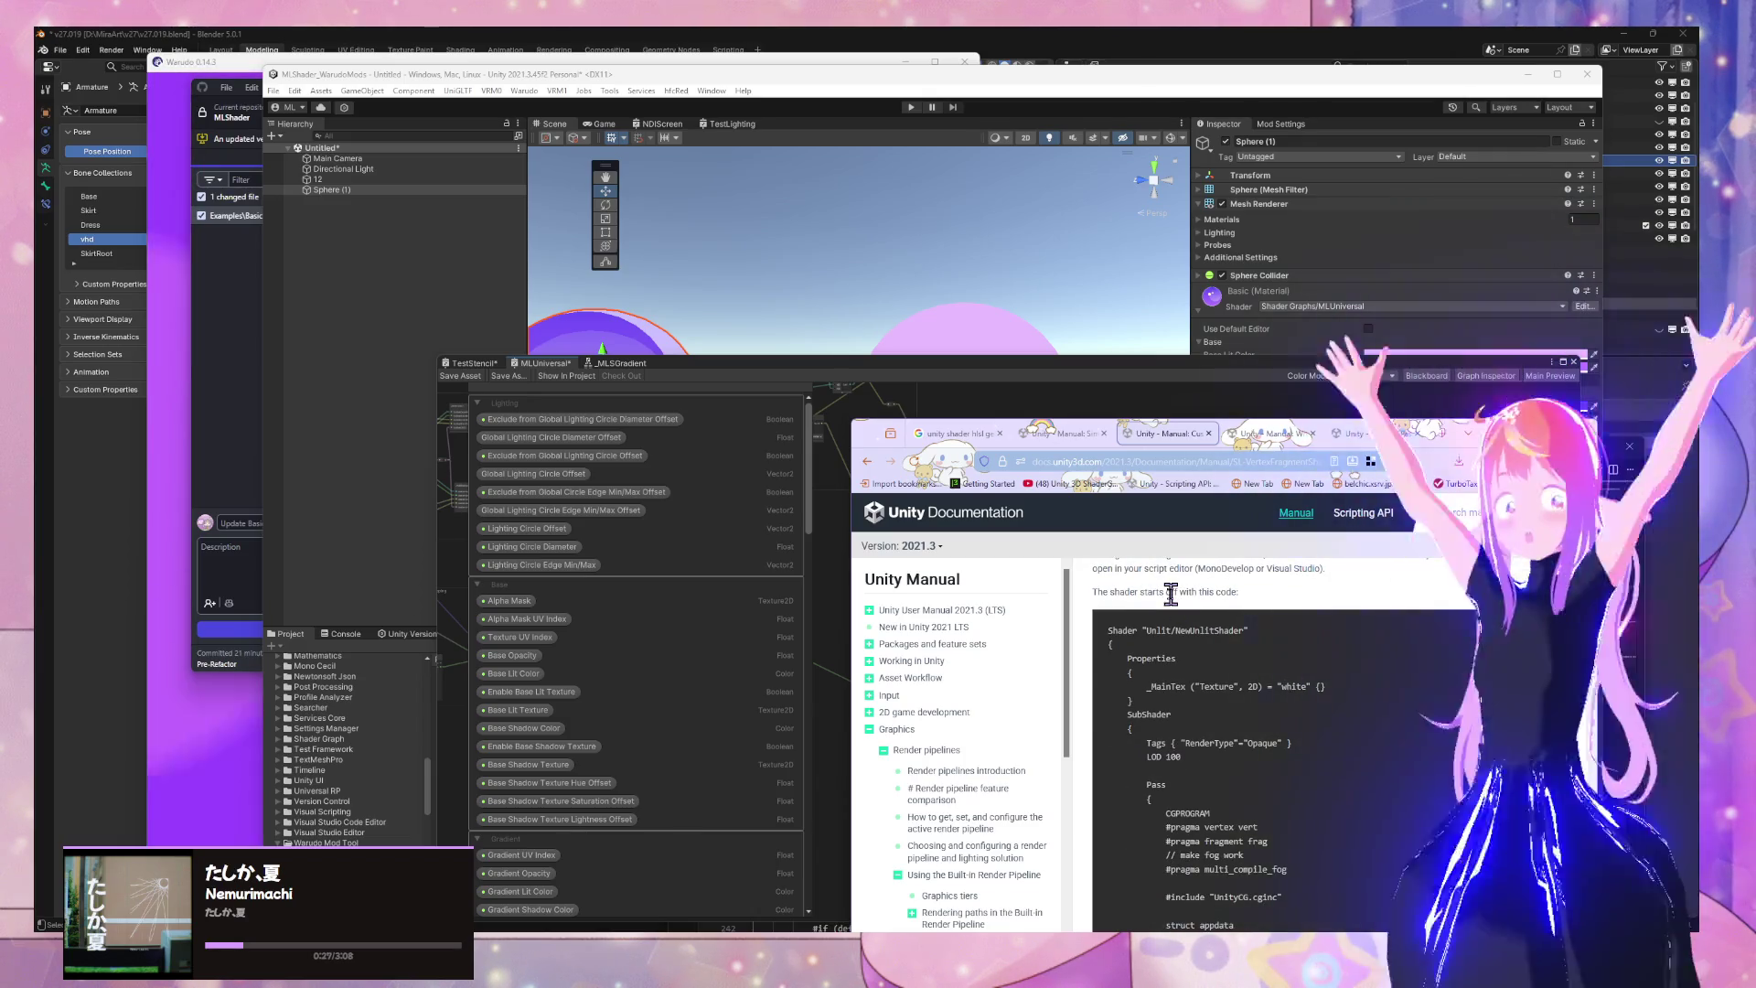
scroll(1174, 606, "down", 5)
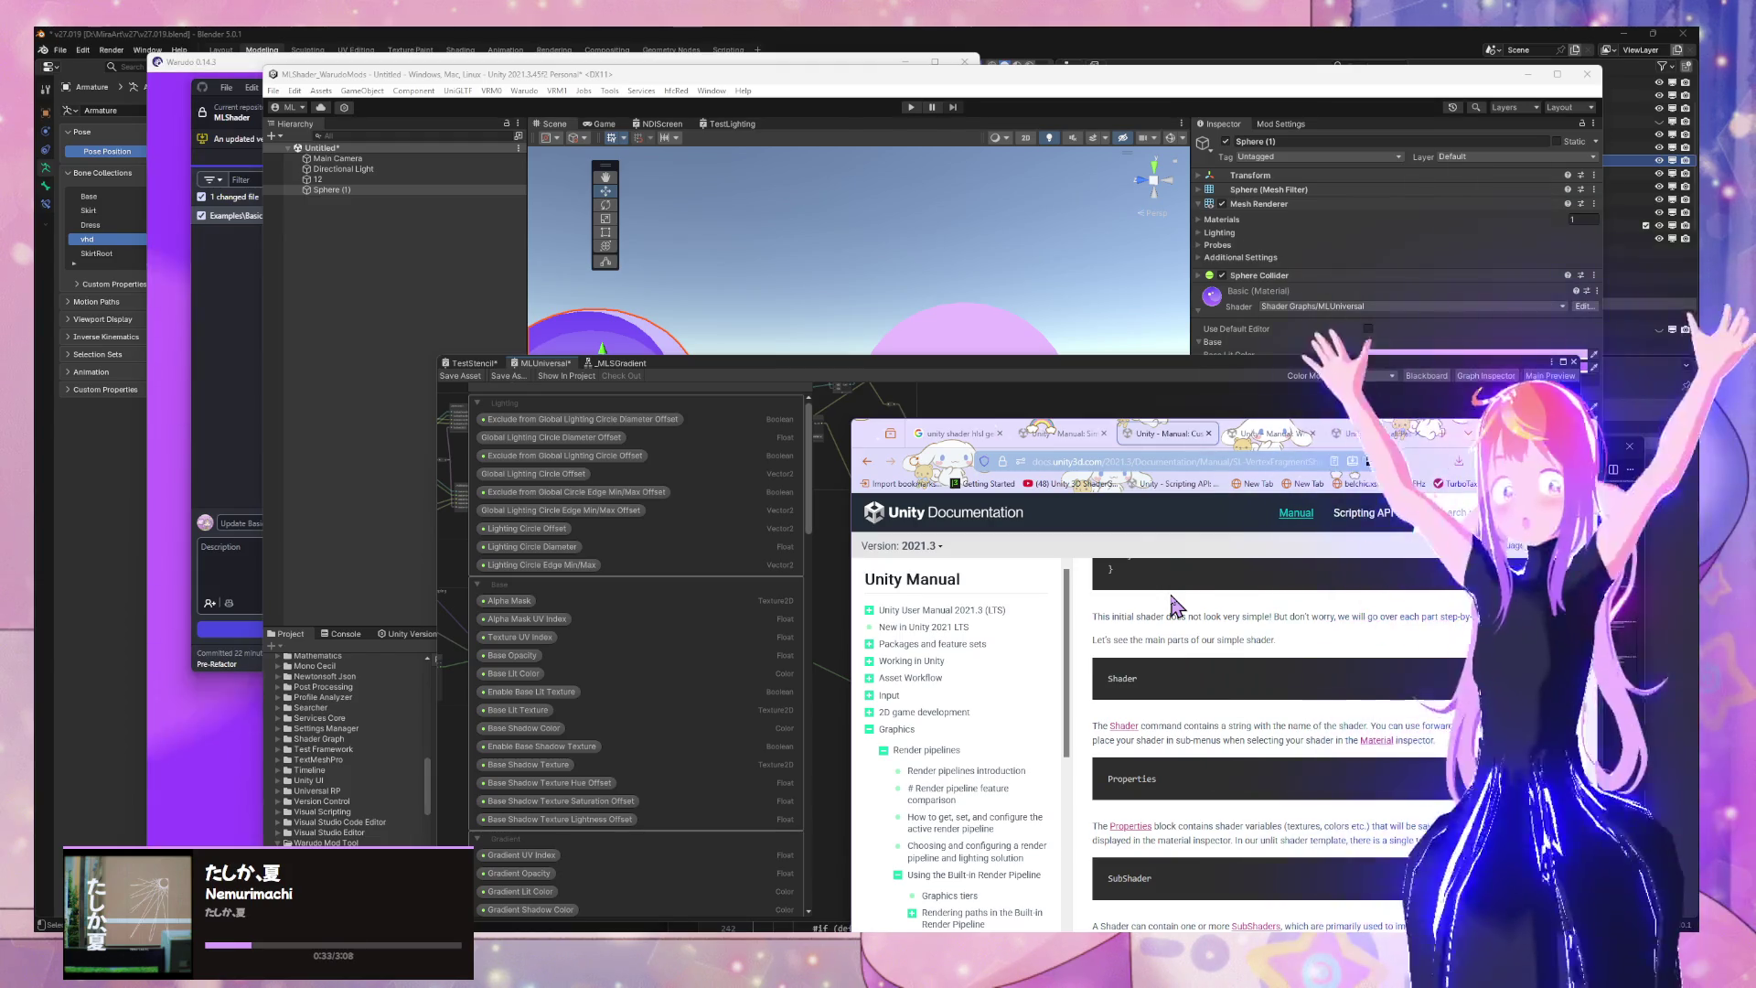
left_click_drag(816, 370, 962, 194)
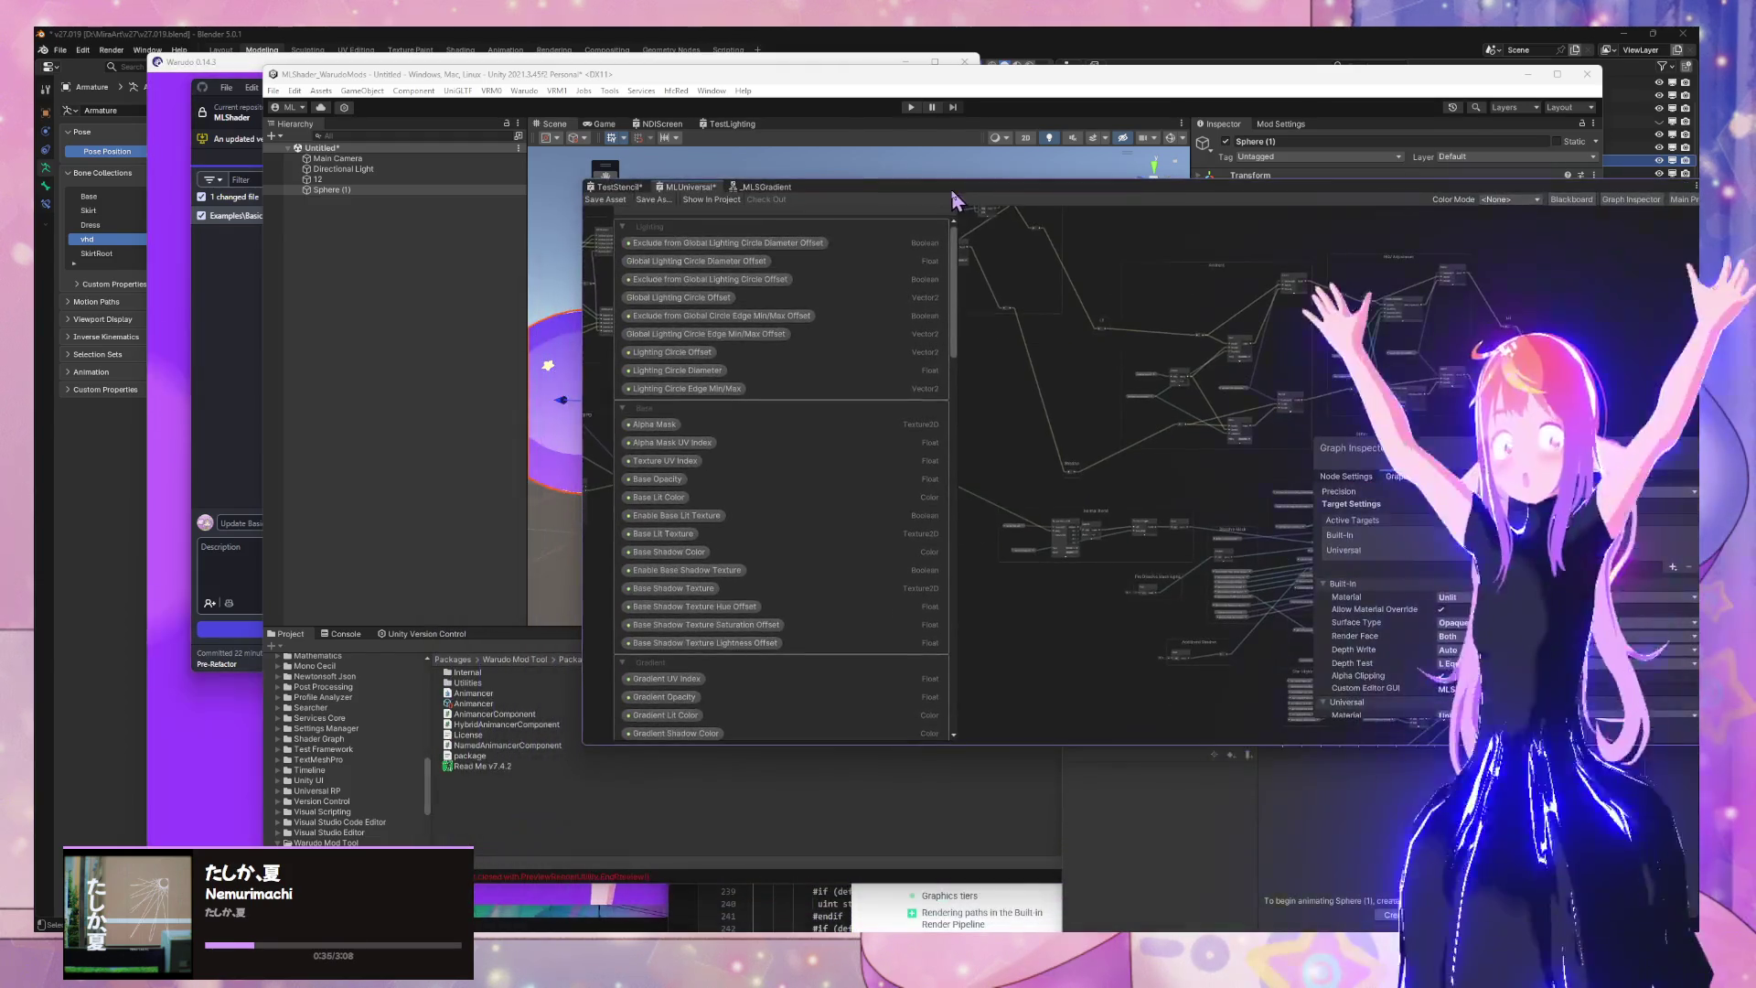
Browse to Assets > MLShader > Shaders > Generics and select the MLSUniversal shader for its import settings
scroll(363, 741, "up", 5)
scroll(364, 741, "up", 2)
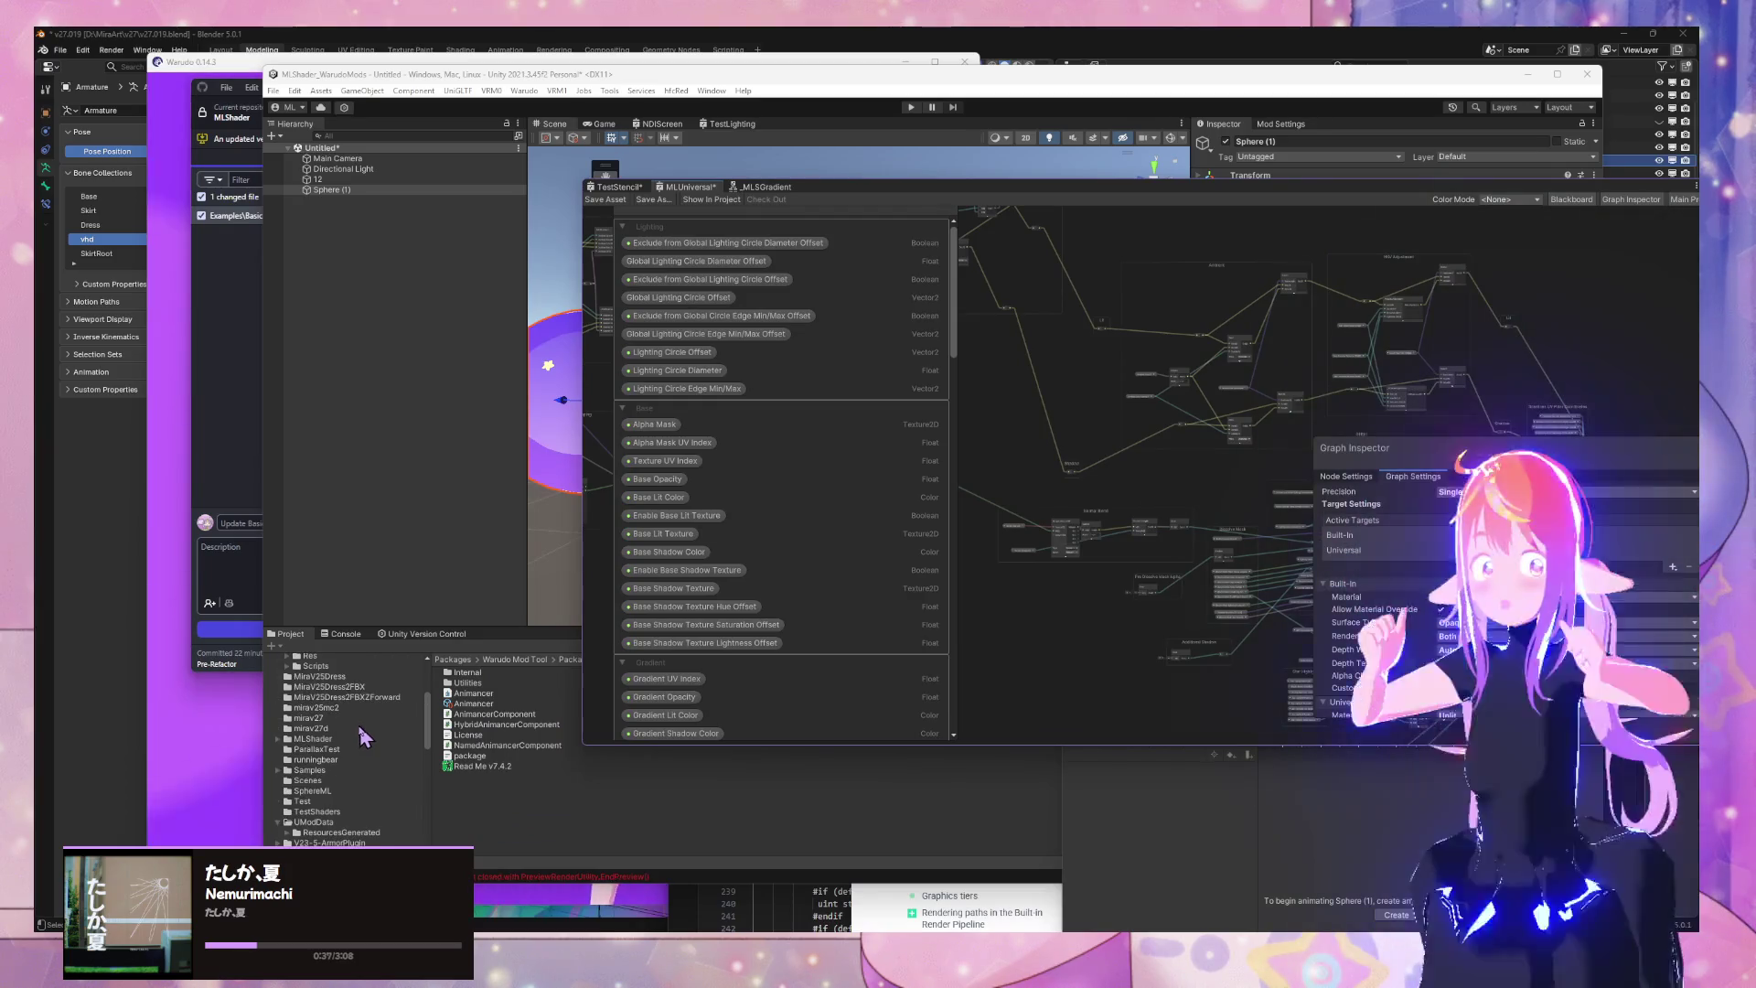
left_click(339, 739)
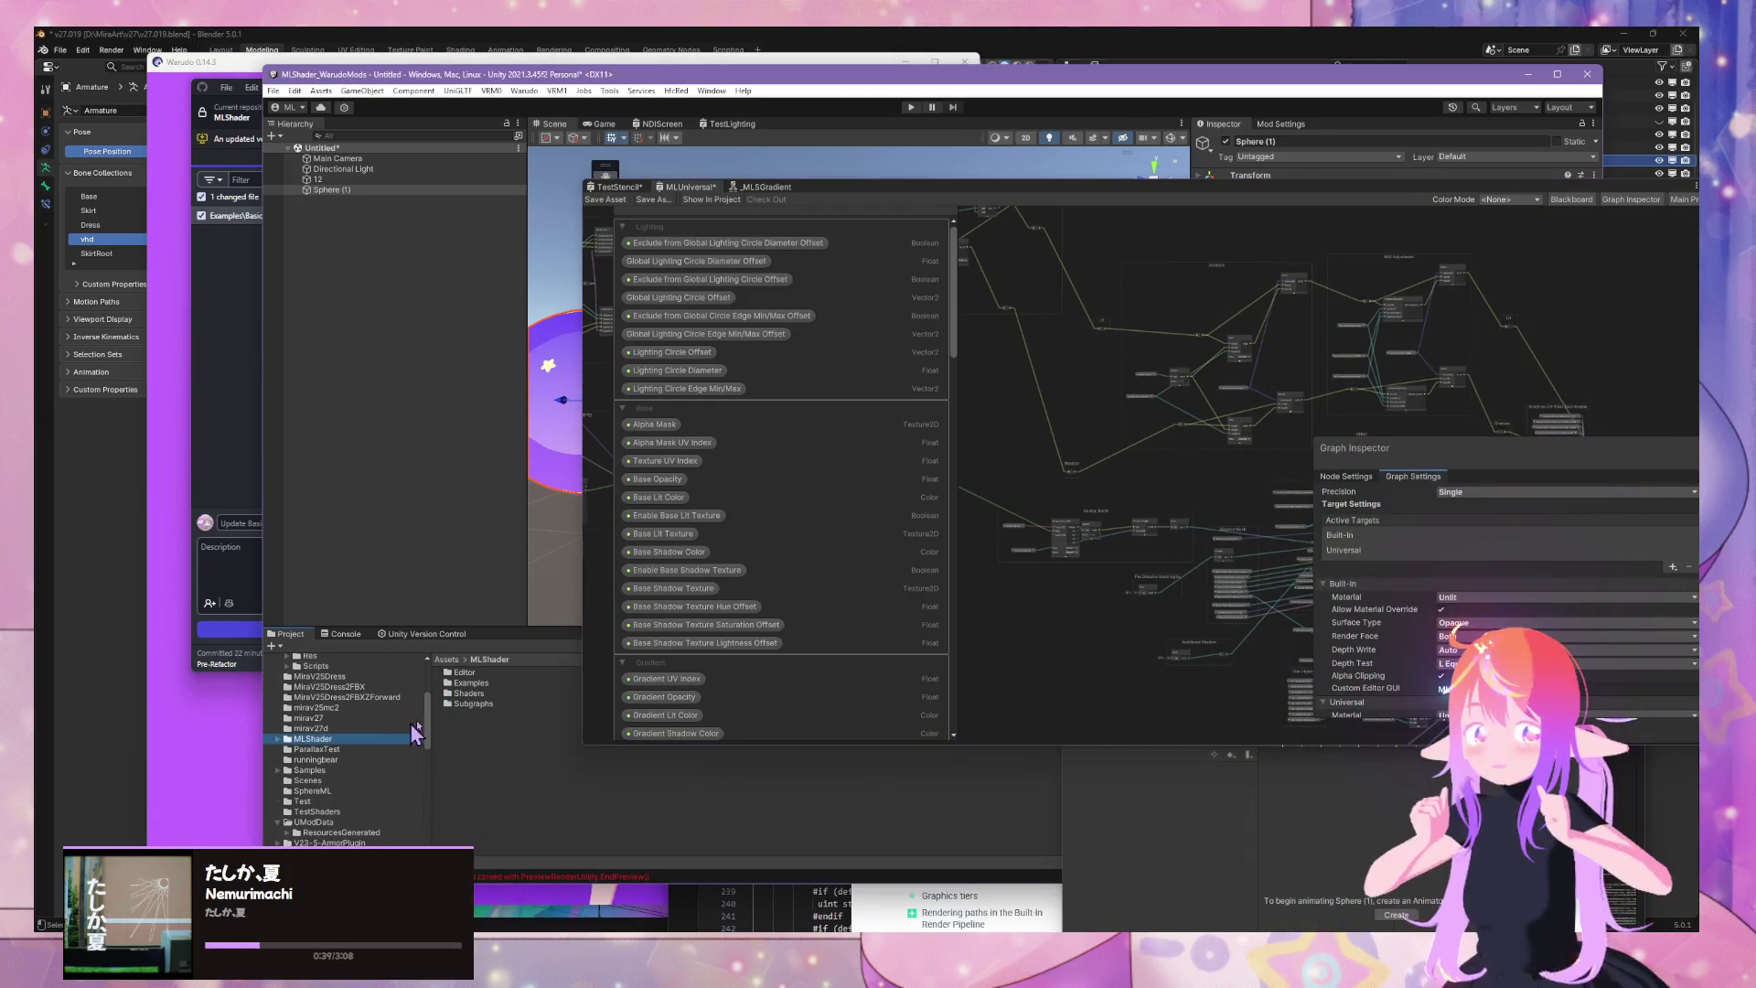
left_click(468, 684)
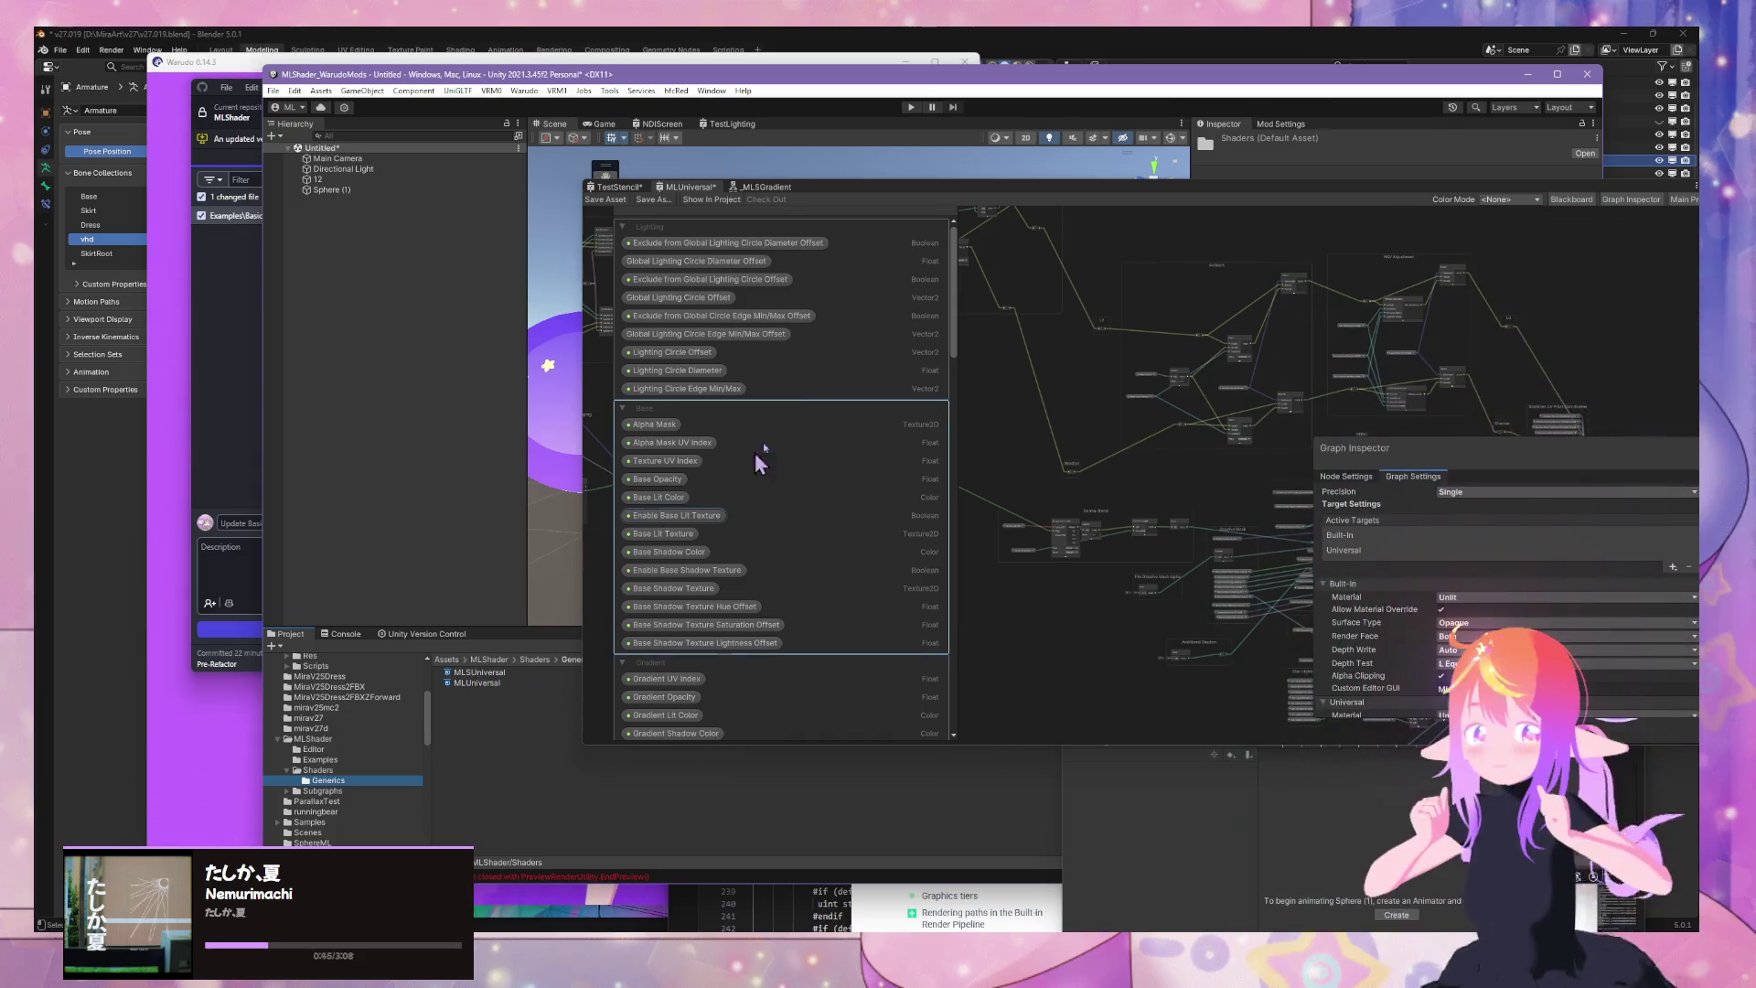
mouse_move(1061, 194)
left_mouse_down()
mouse_move(1186, 533)
mouse_move(1134, 600)
left_mouse_up()
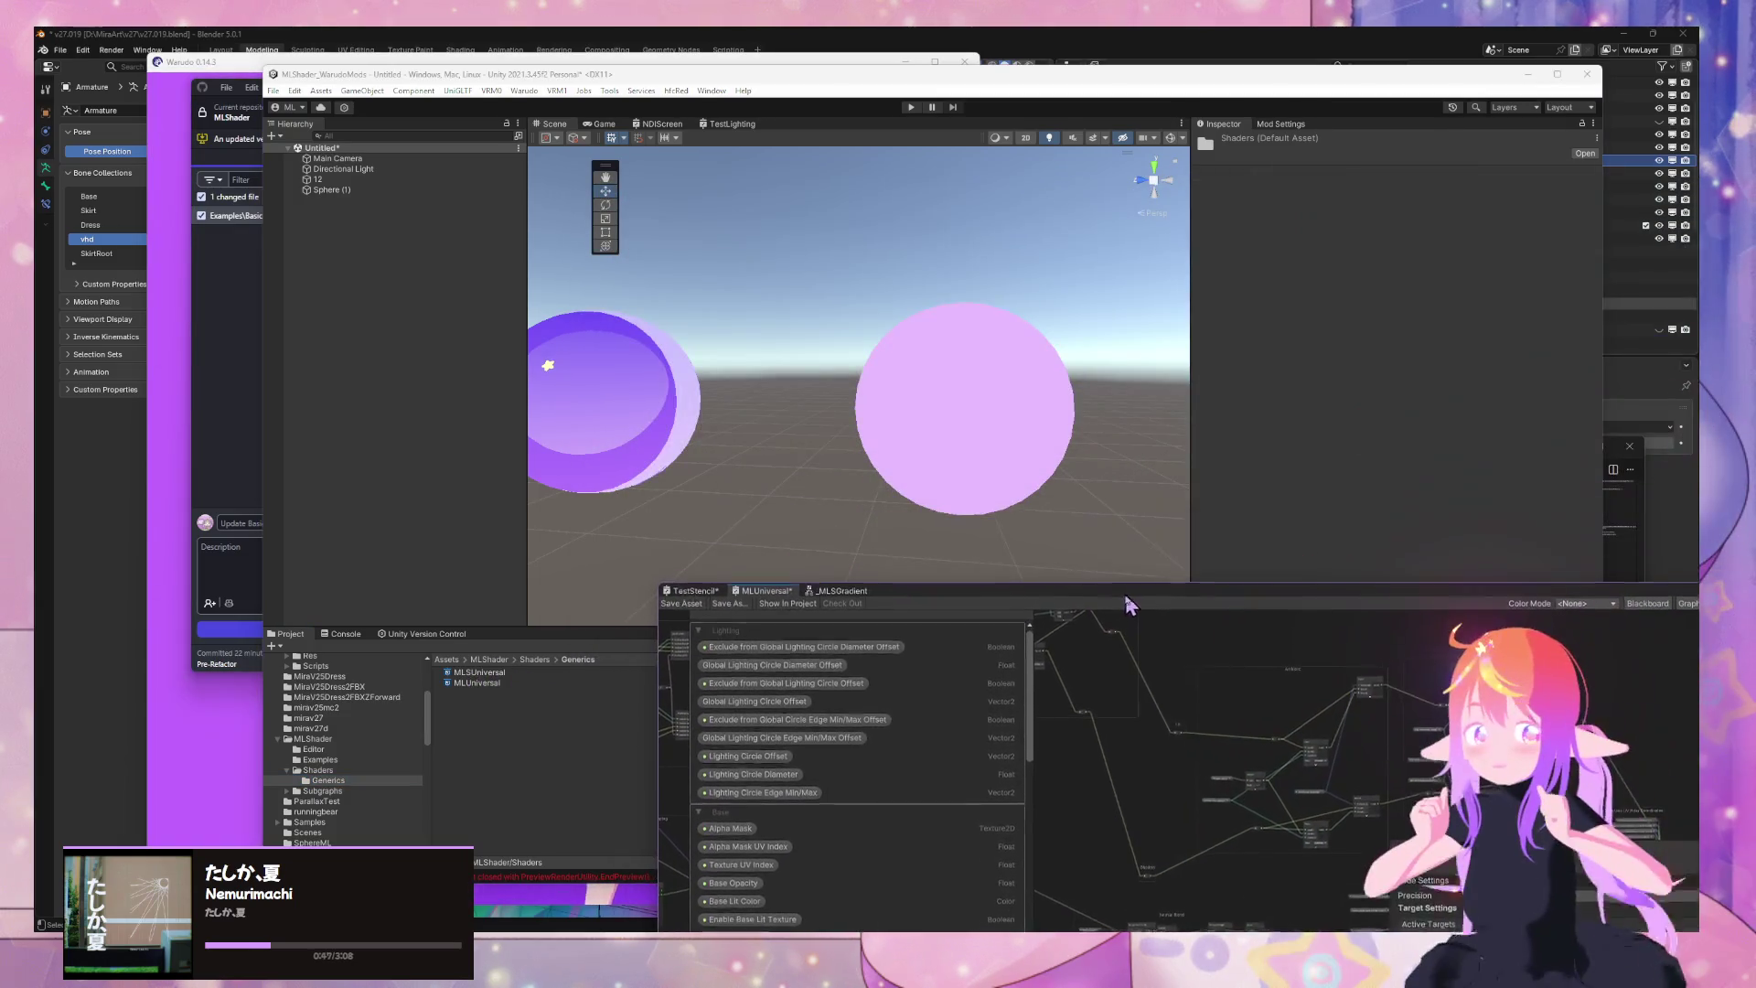
left_click(485, 684)
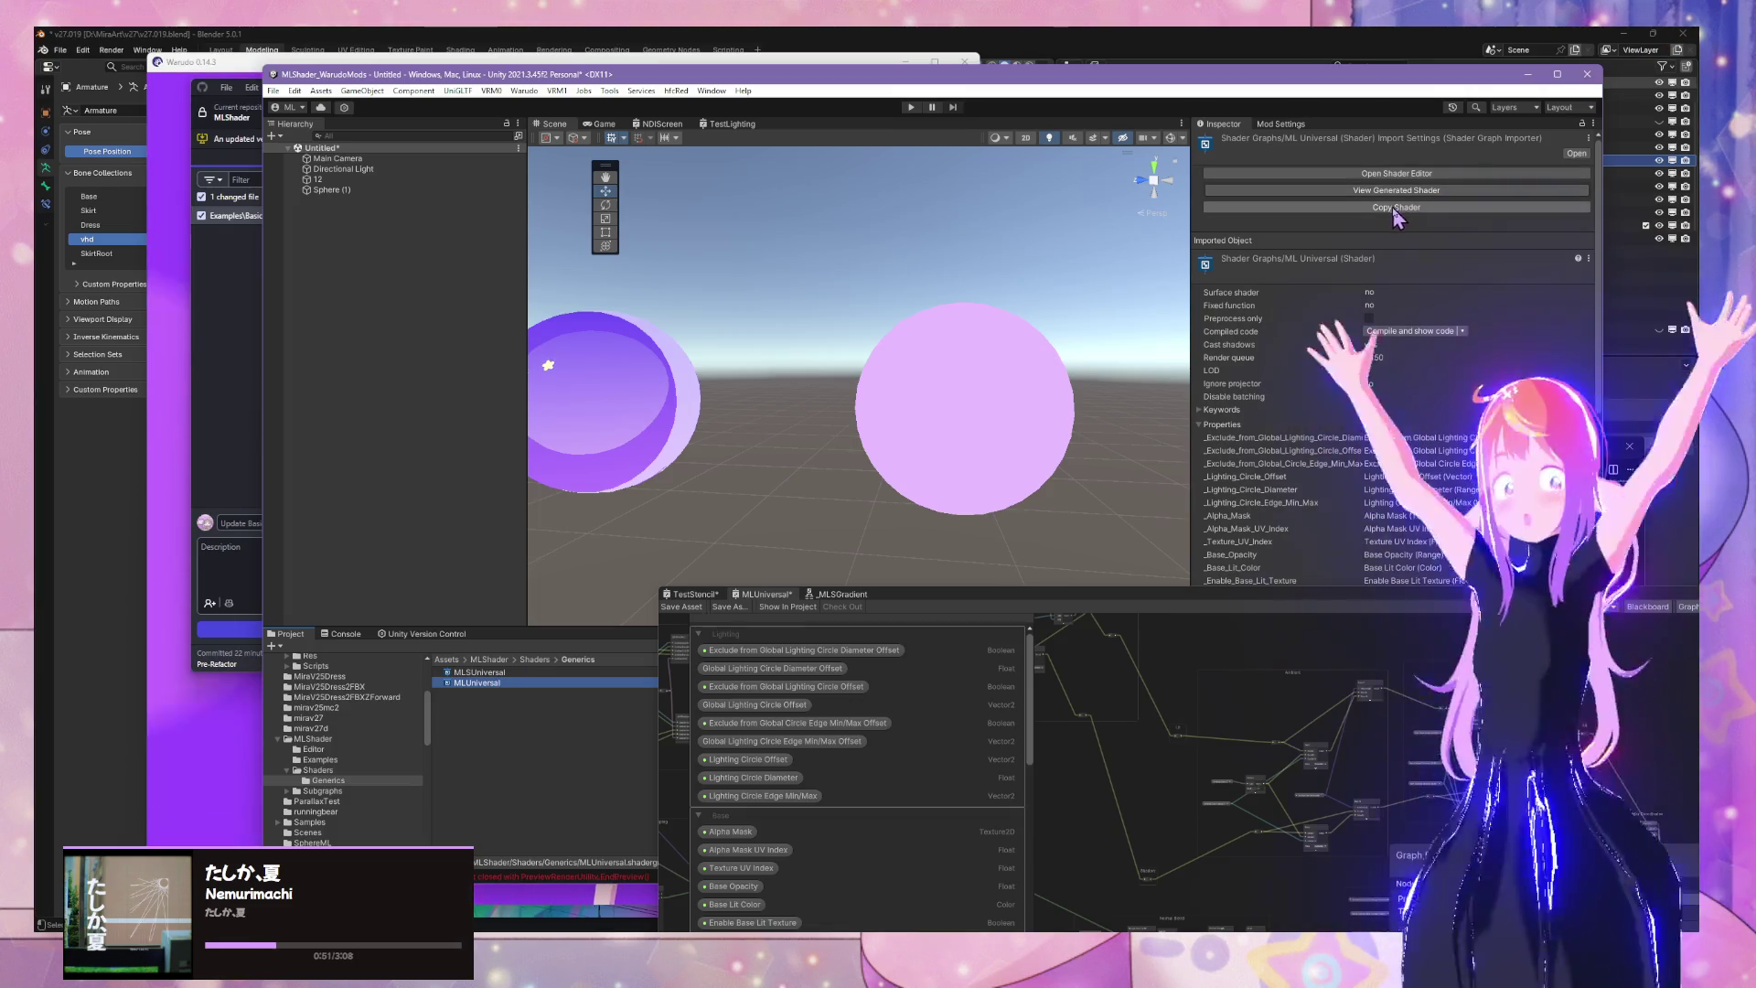
key("Up")
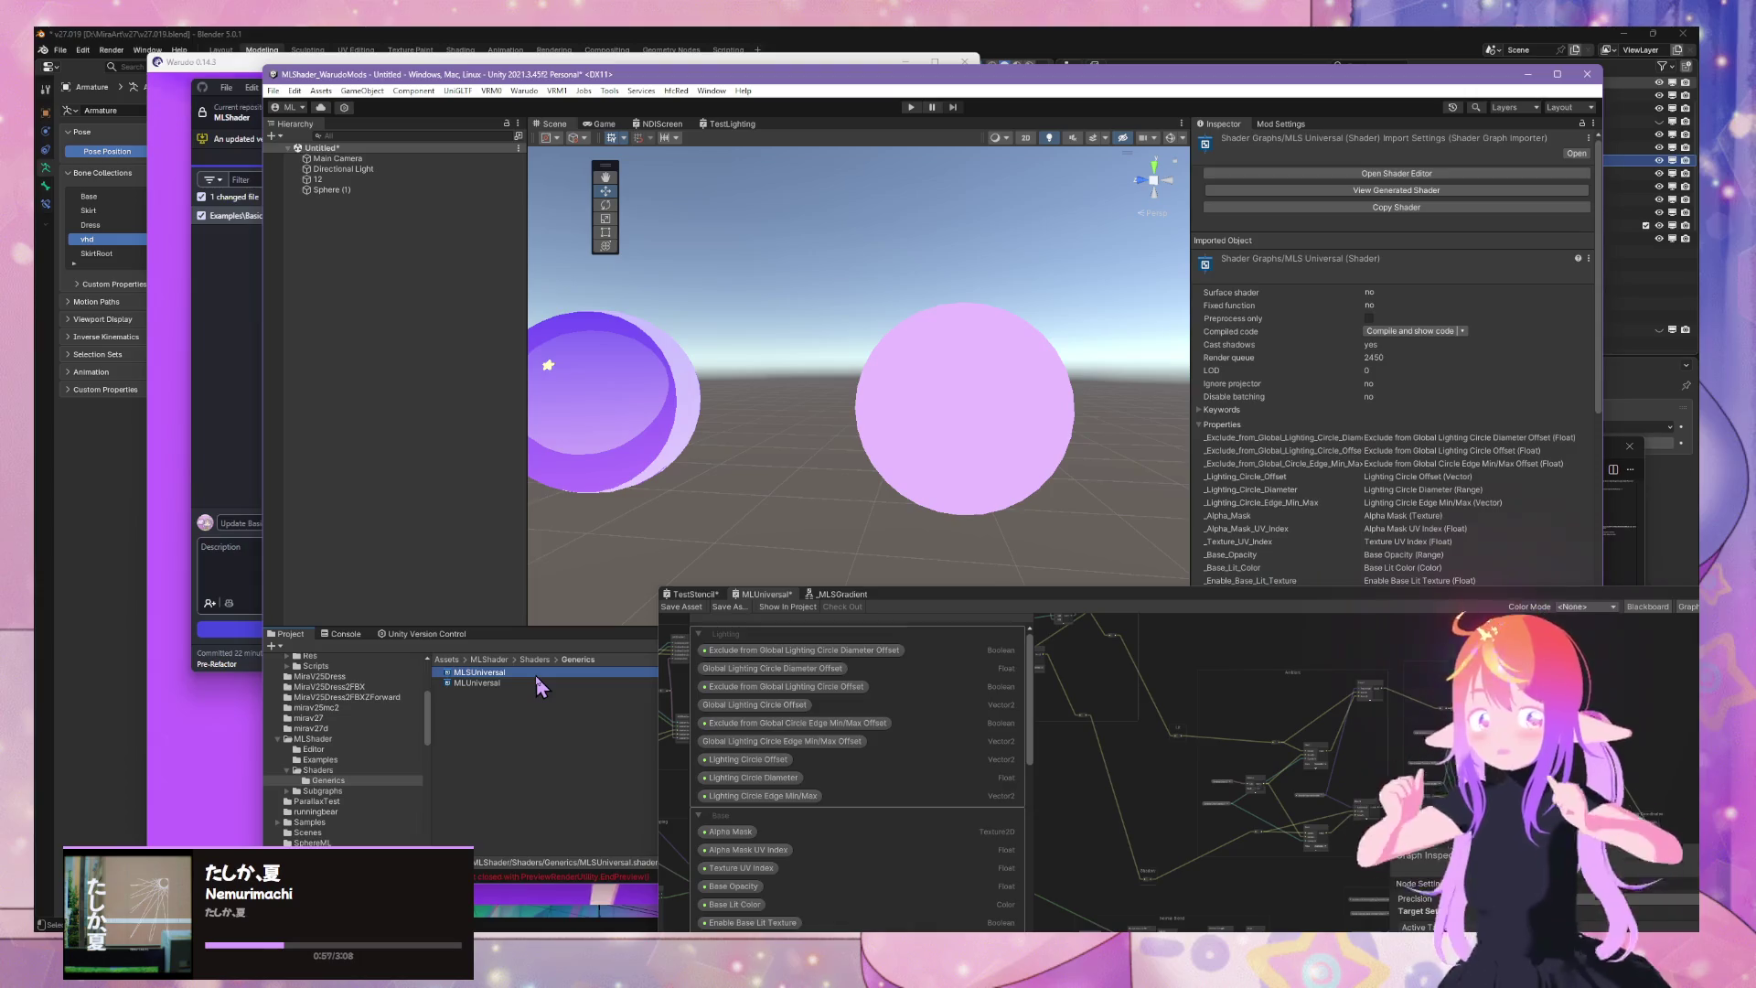
Expand the shader's Keywords and run Compile and show code to open ParsedCombinations in VS Code
left_click(1206, 412)
scroll(1290, 430, "down", 4)
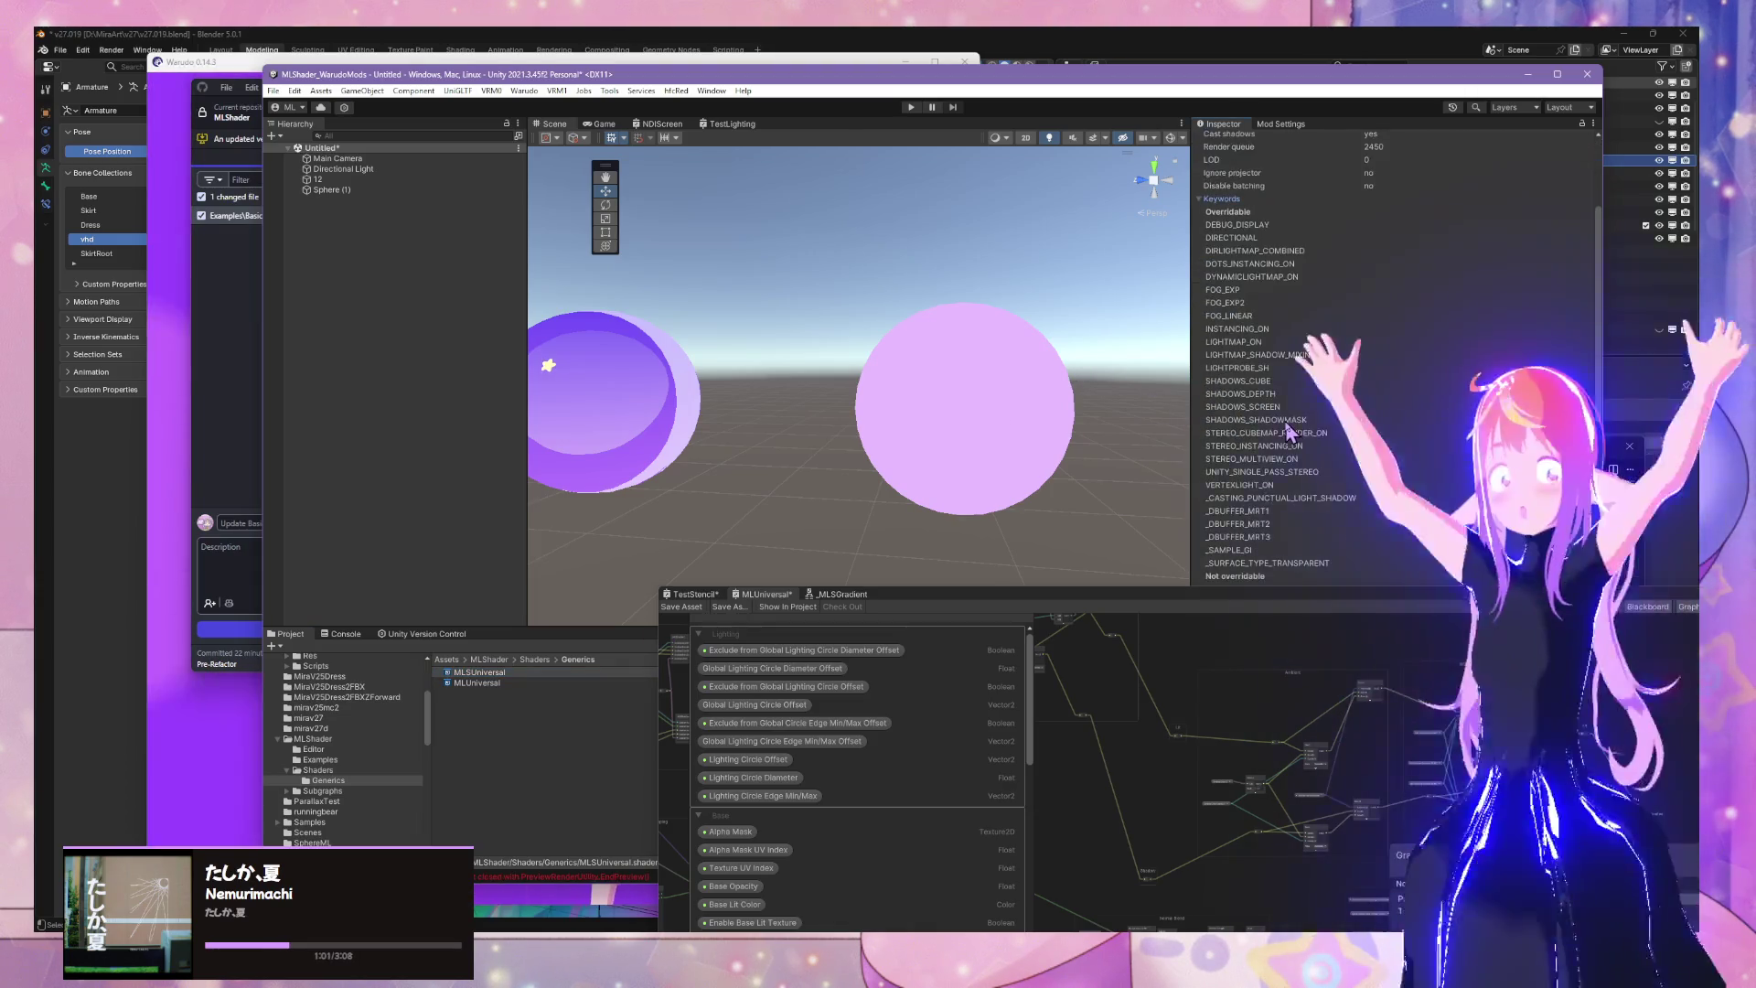
scroll(1290, 430, "up", 4)
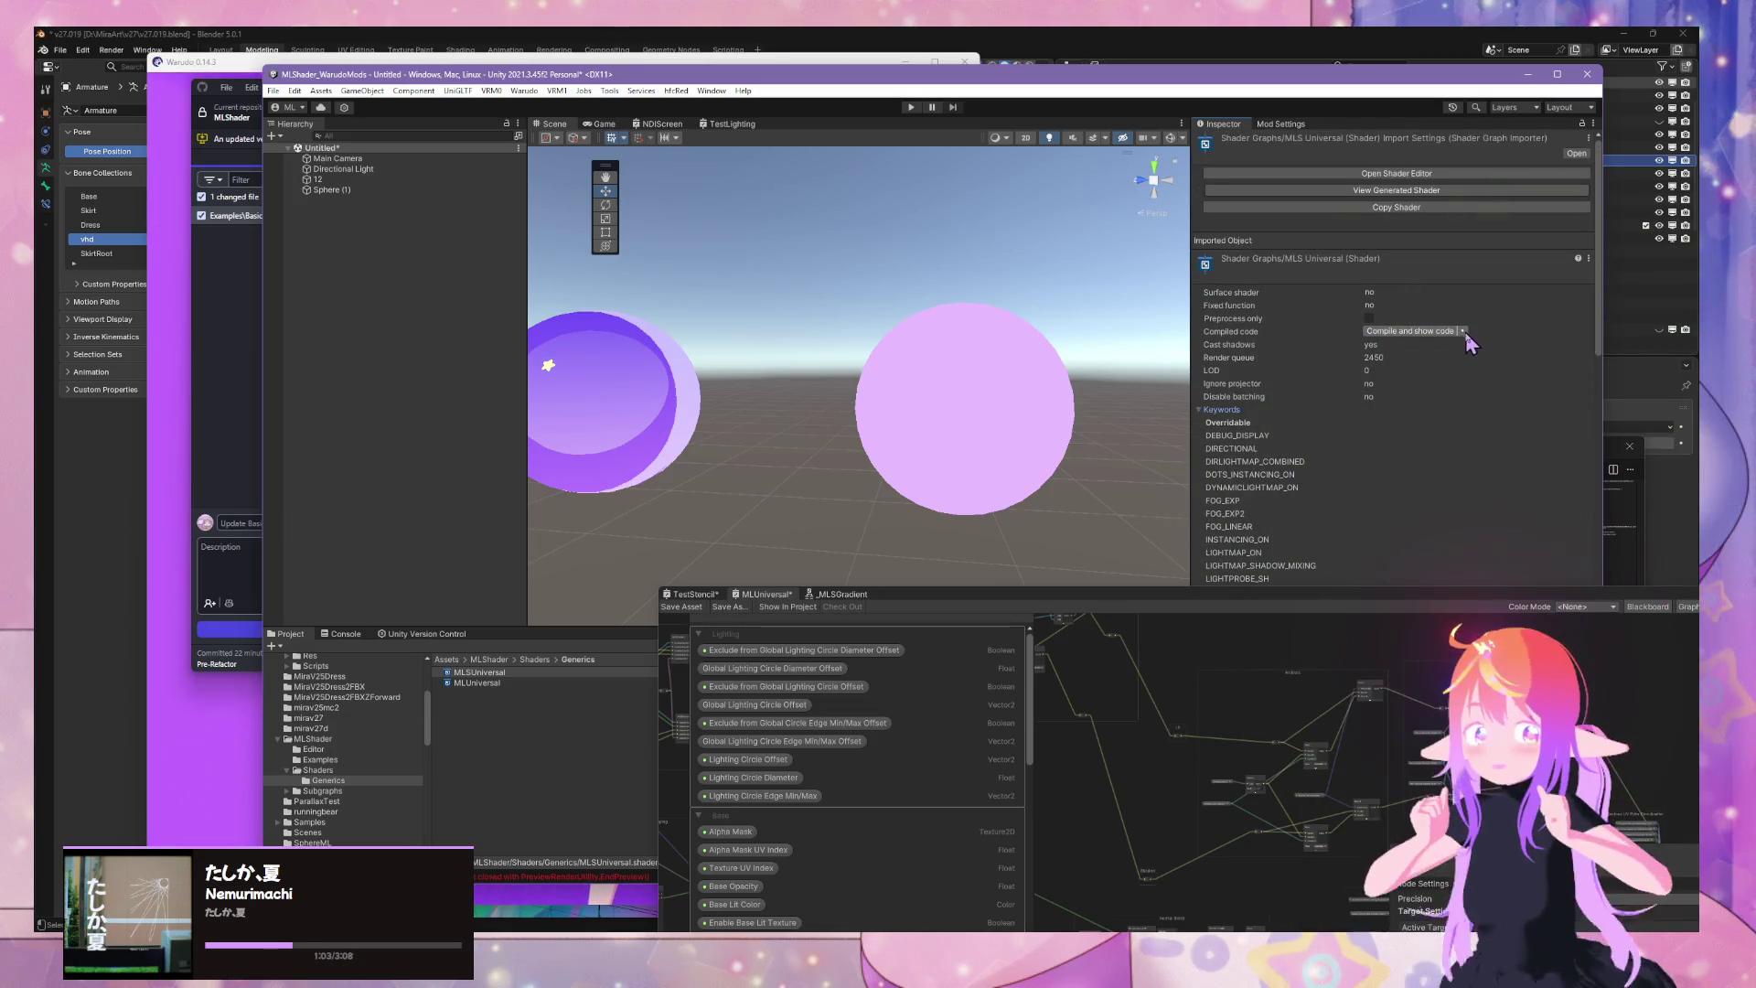
left_click(1465, 332)
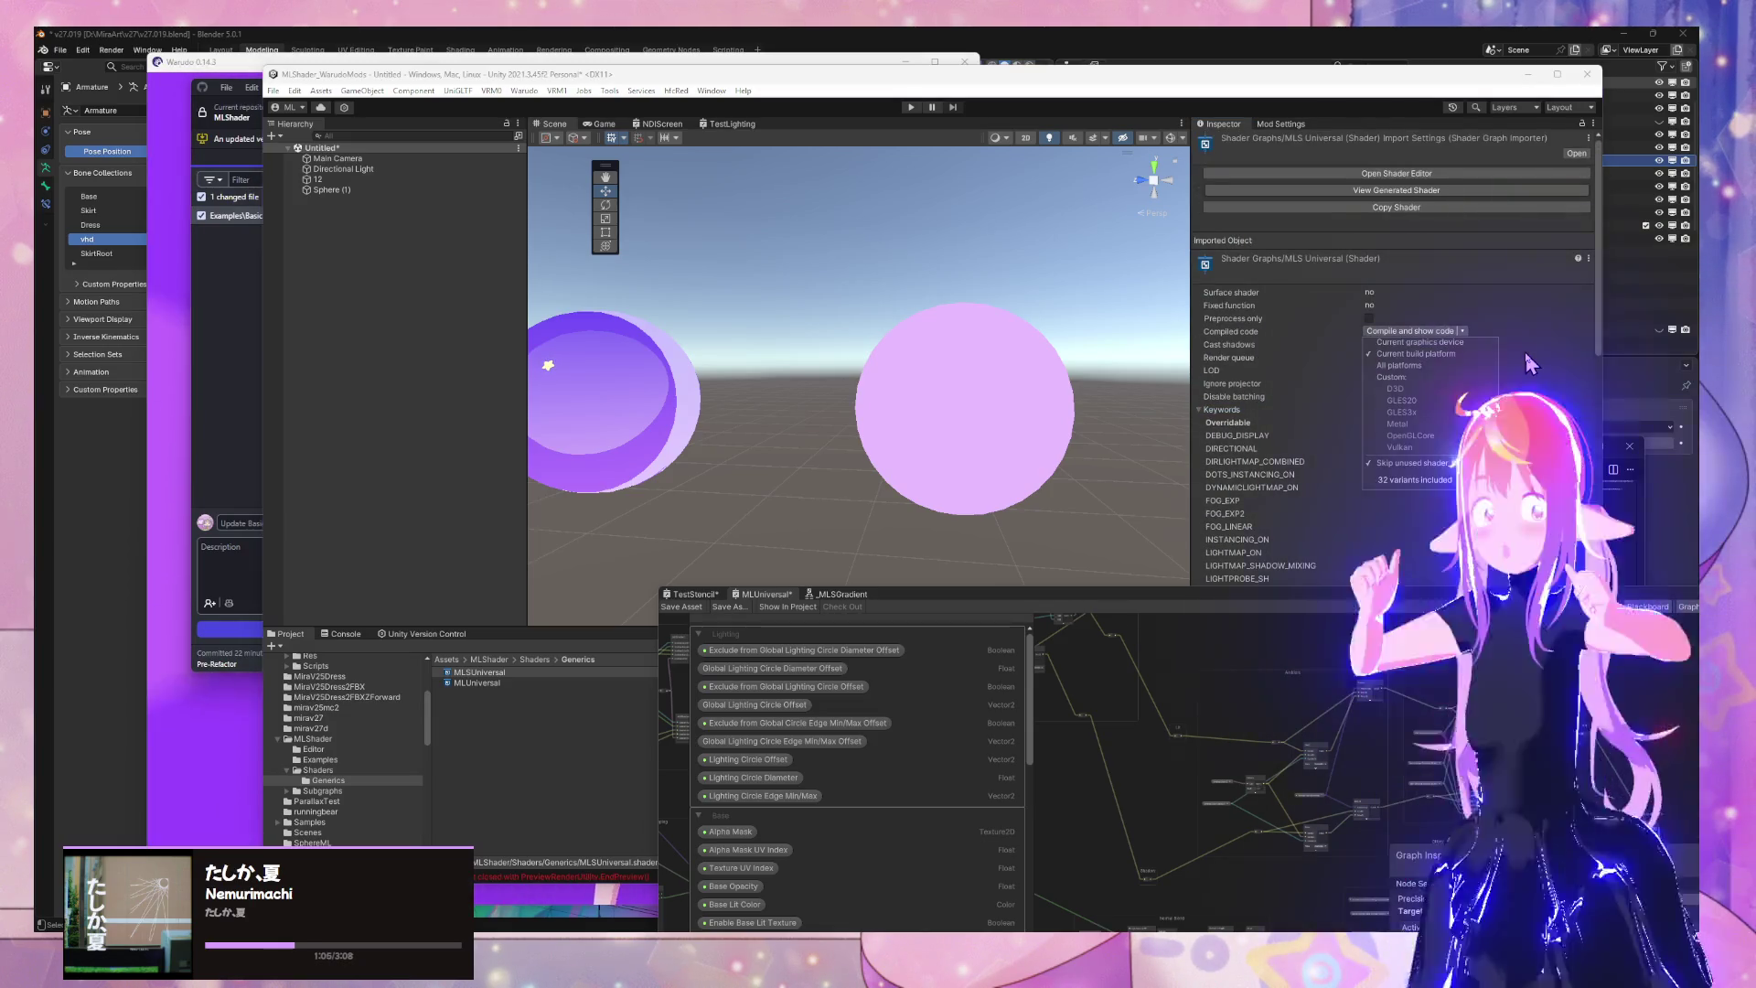
left_click(1481, 480)
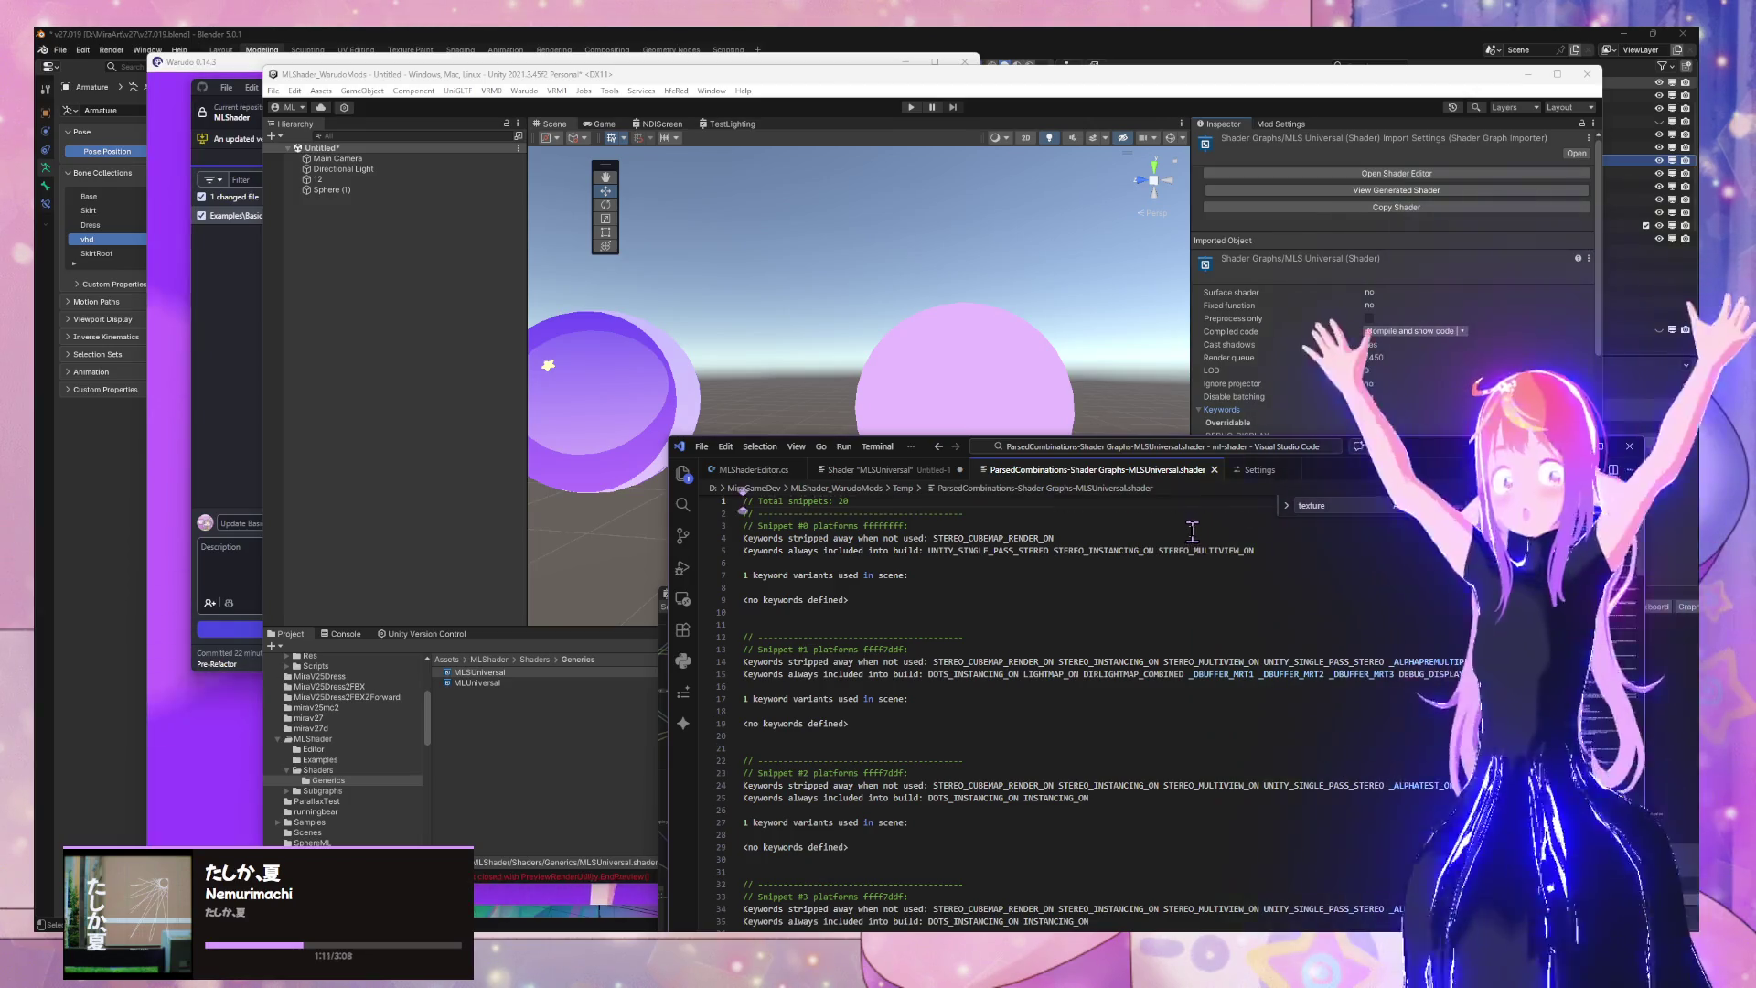
Scroll the ParsedCombinations variant listing, close it, and view the shader's keywords back in Unity
scroll(1193, 531, "down", 10)
scroll(1196, 529, "down", 15)
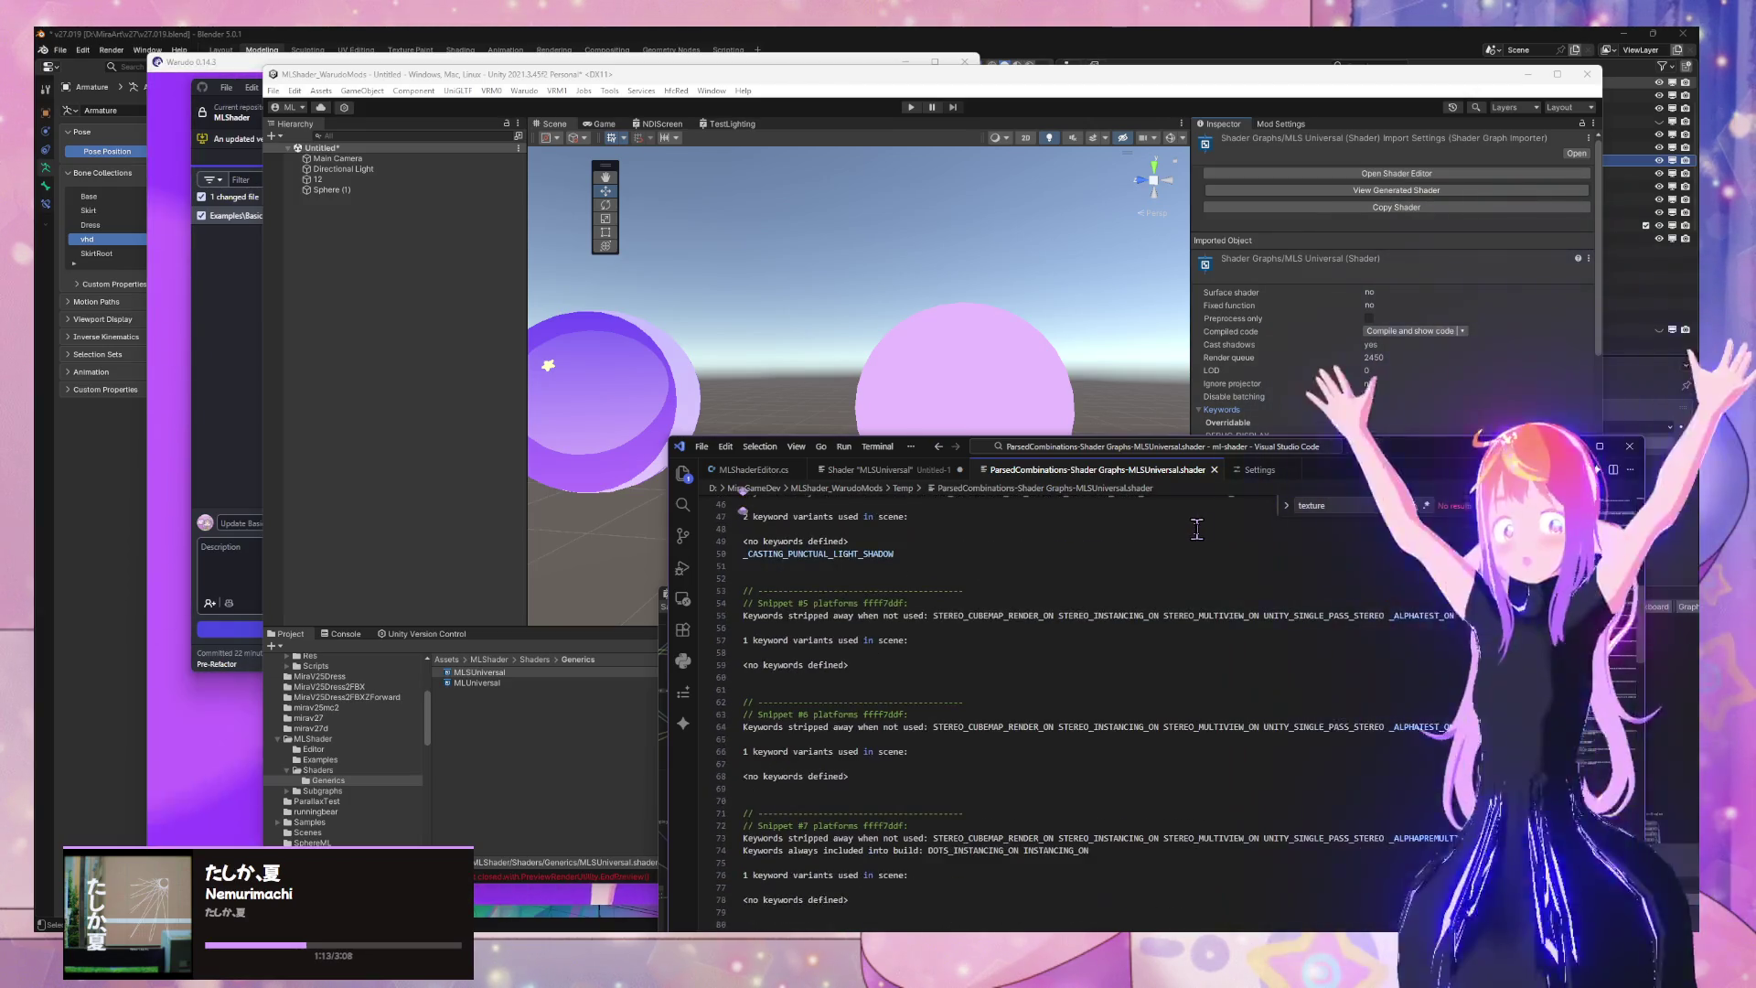
scroll(1199, 530, "down", 18)
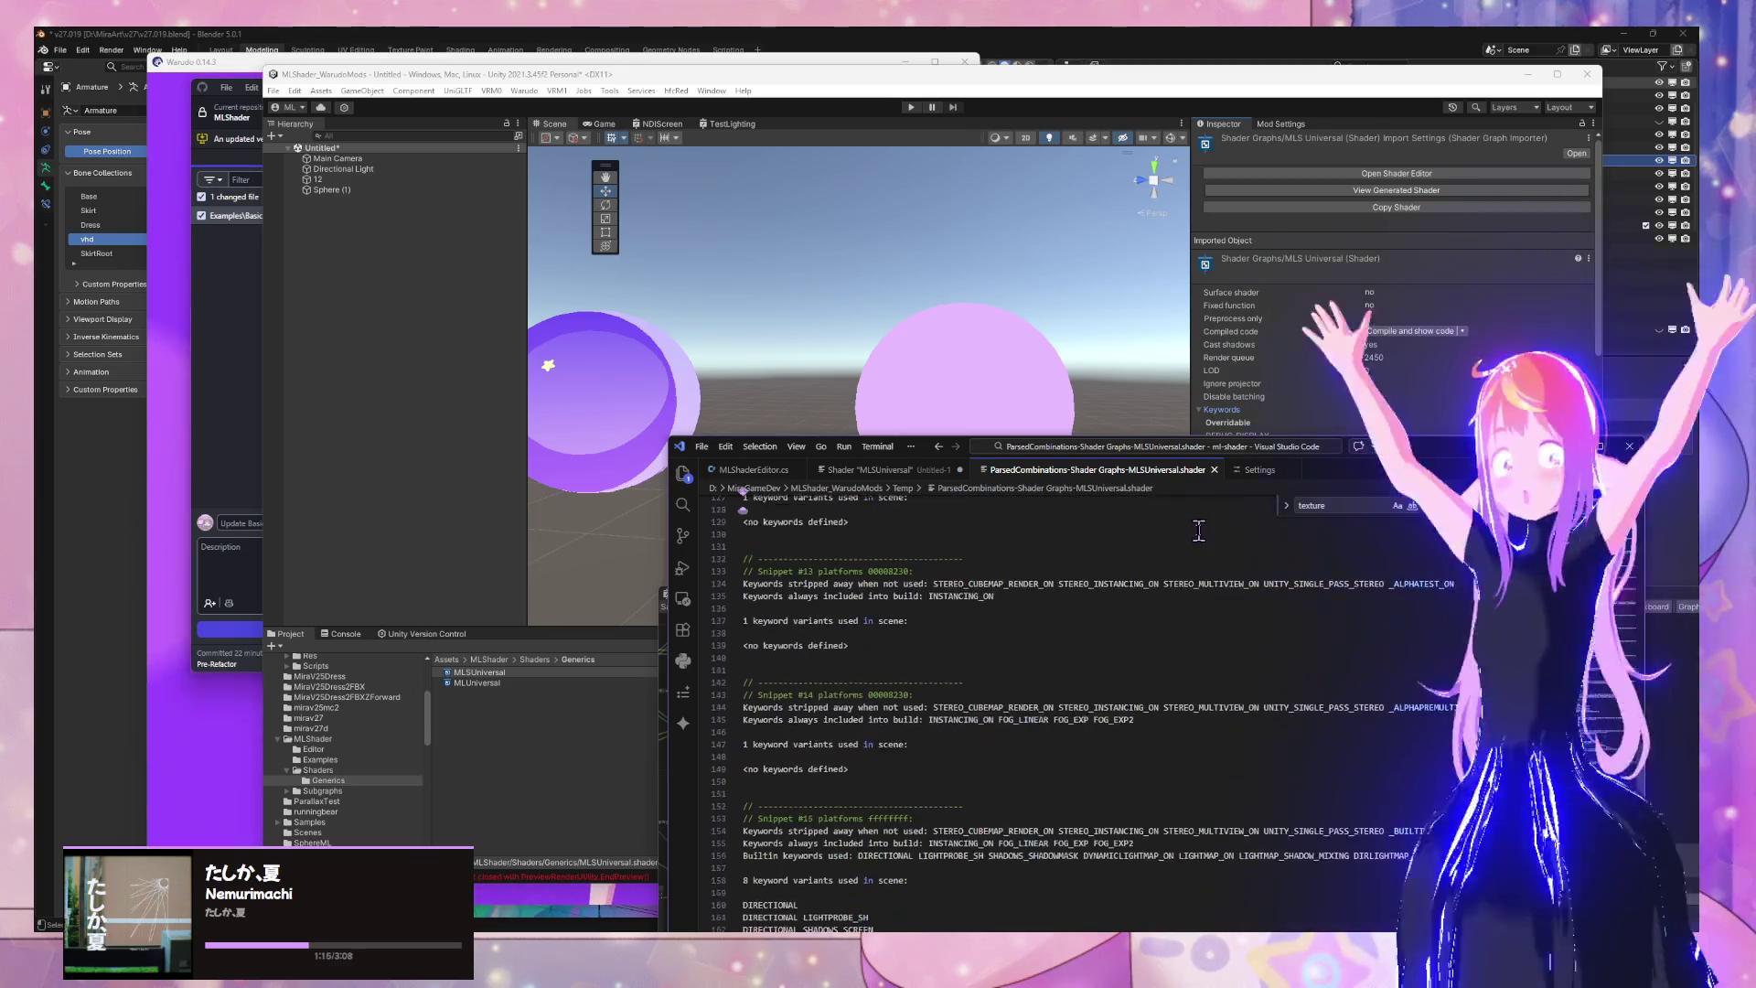
left_click(1215, 469)
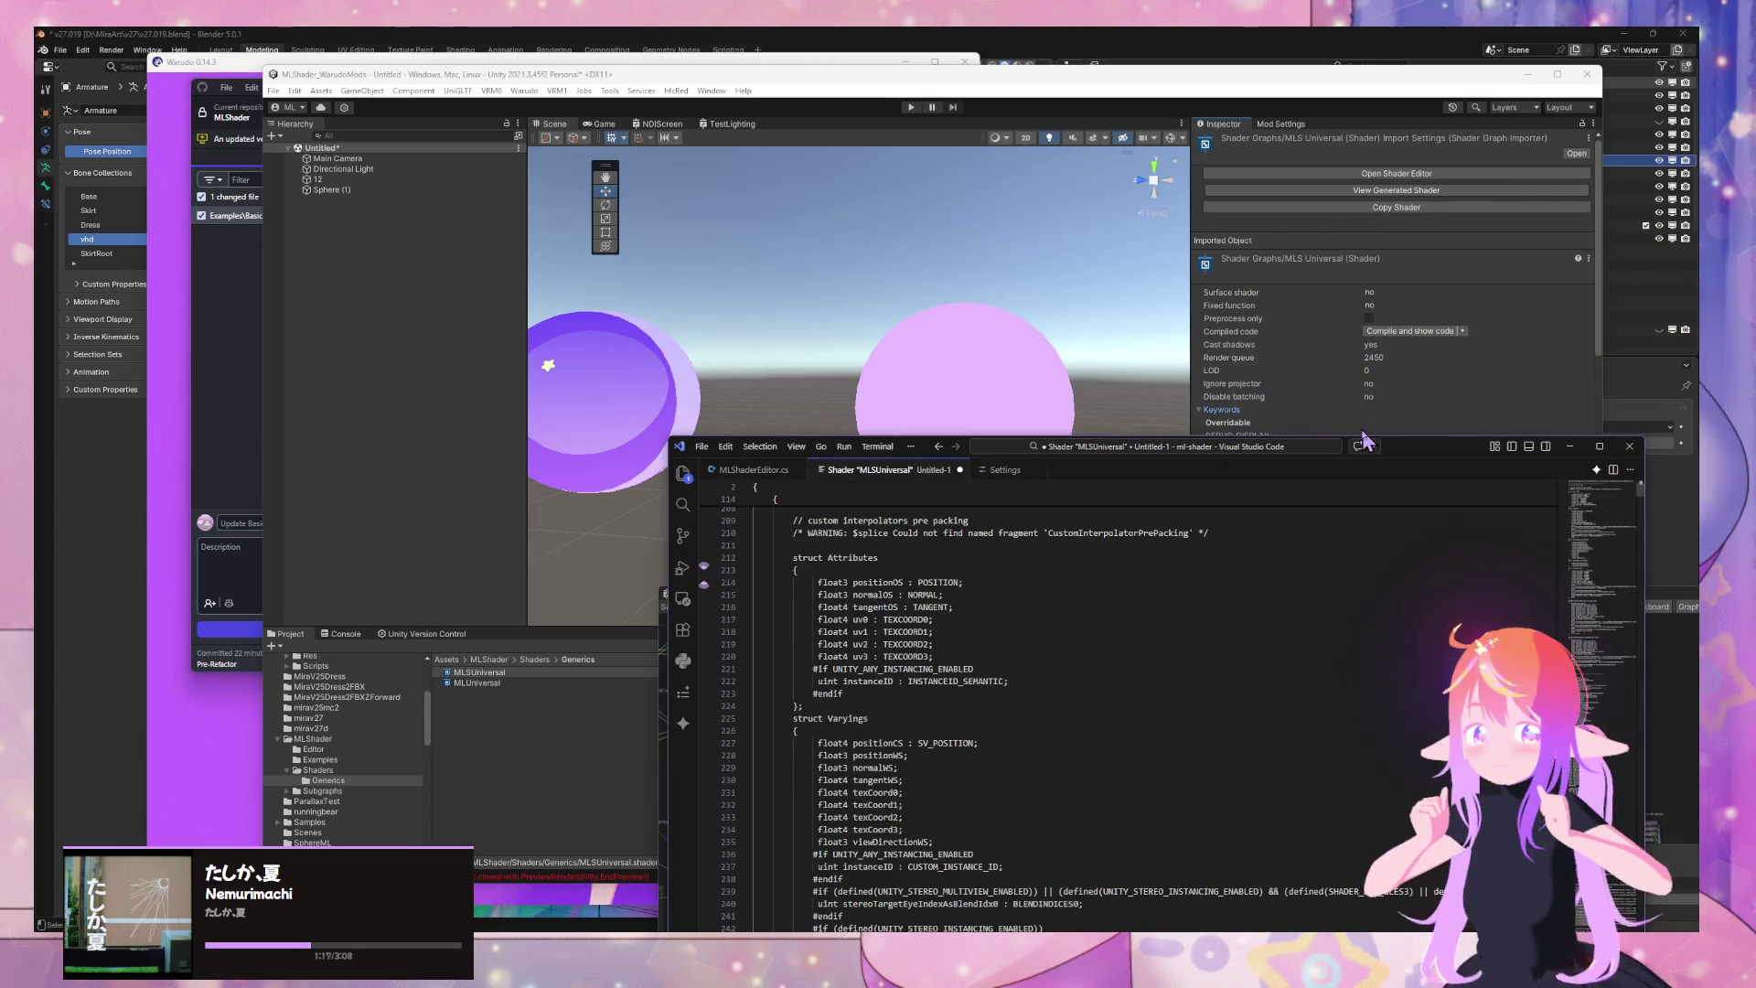
left_click(1473, 389)
scroll(1285, 412, "down", 2)
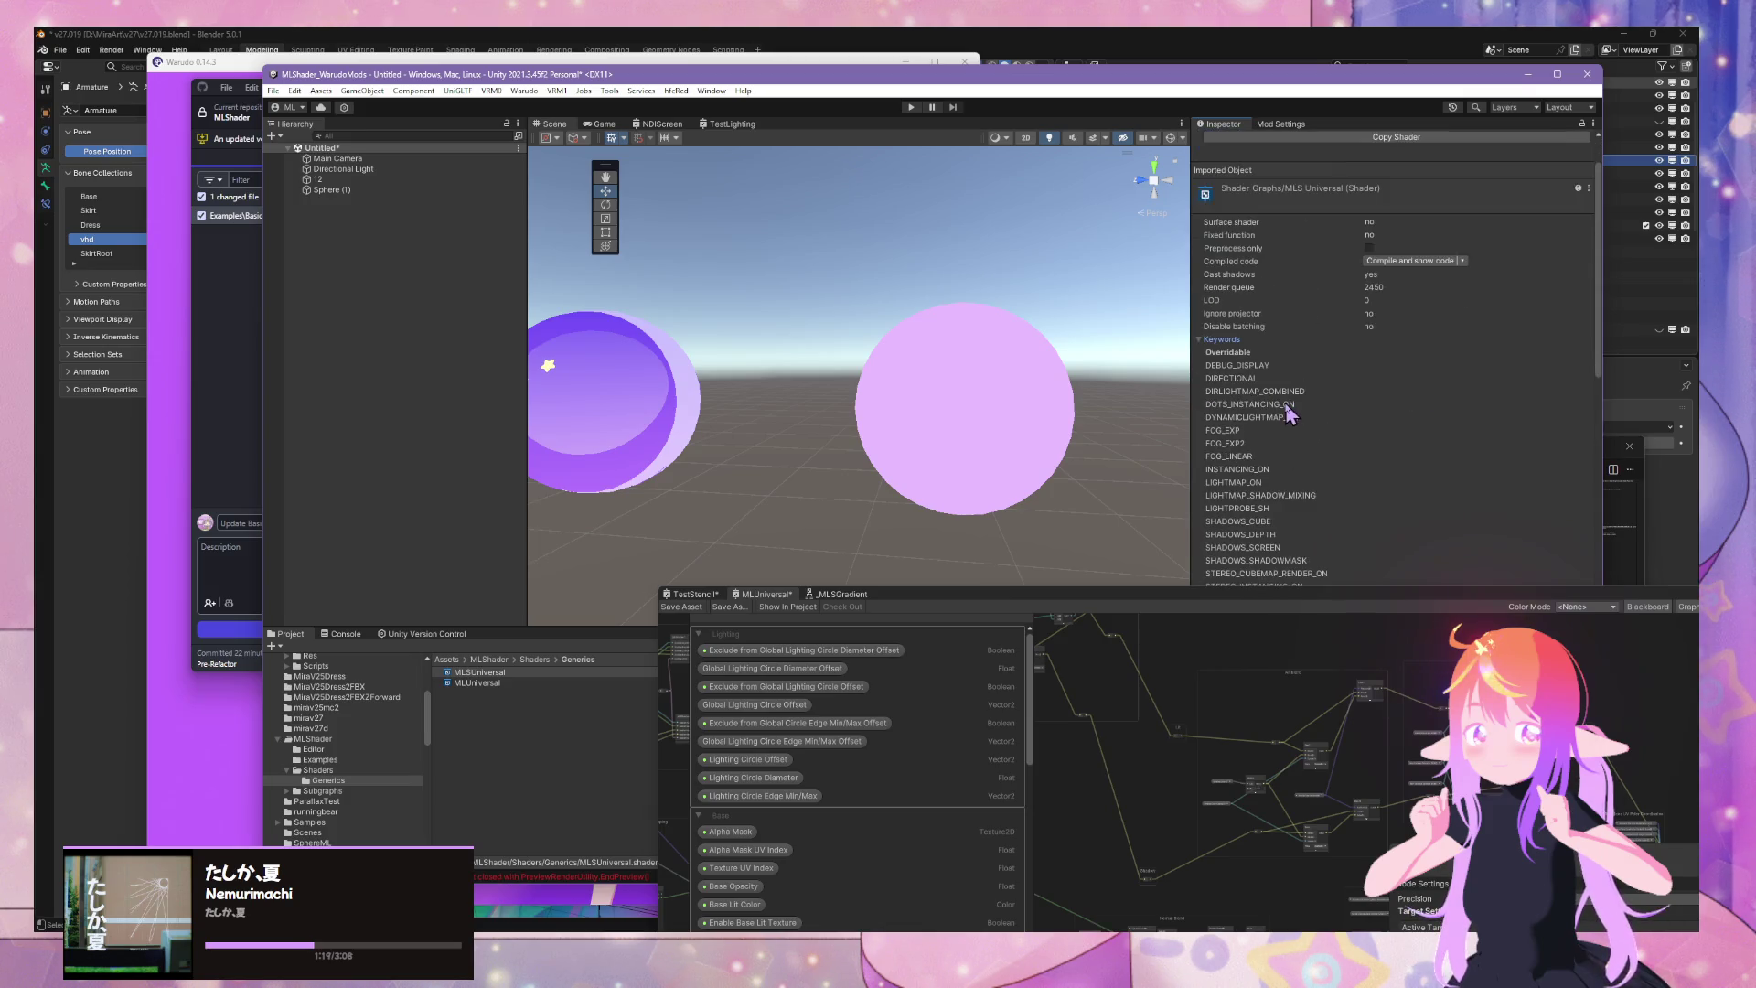
Move the Shader Graph window aside and begin a new AssetBundle name, typing MLShader
scroll(1357, 361, "down", 15)
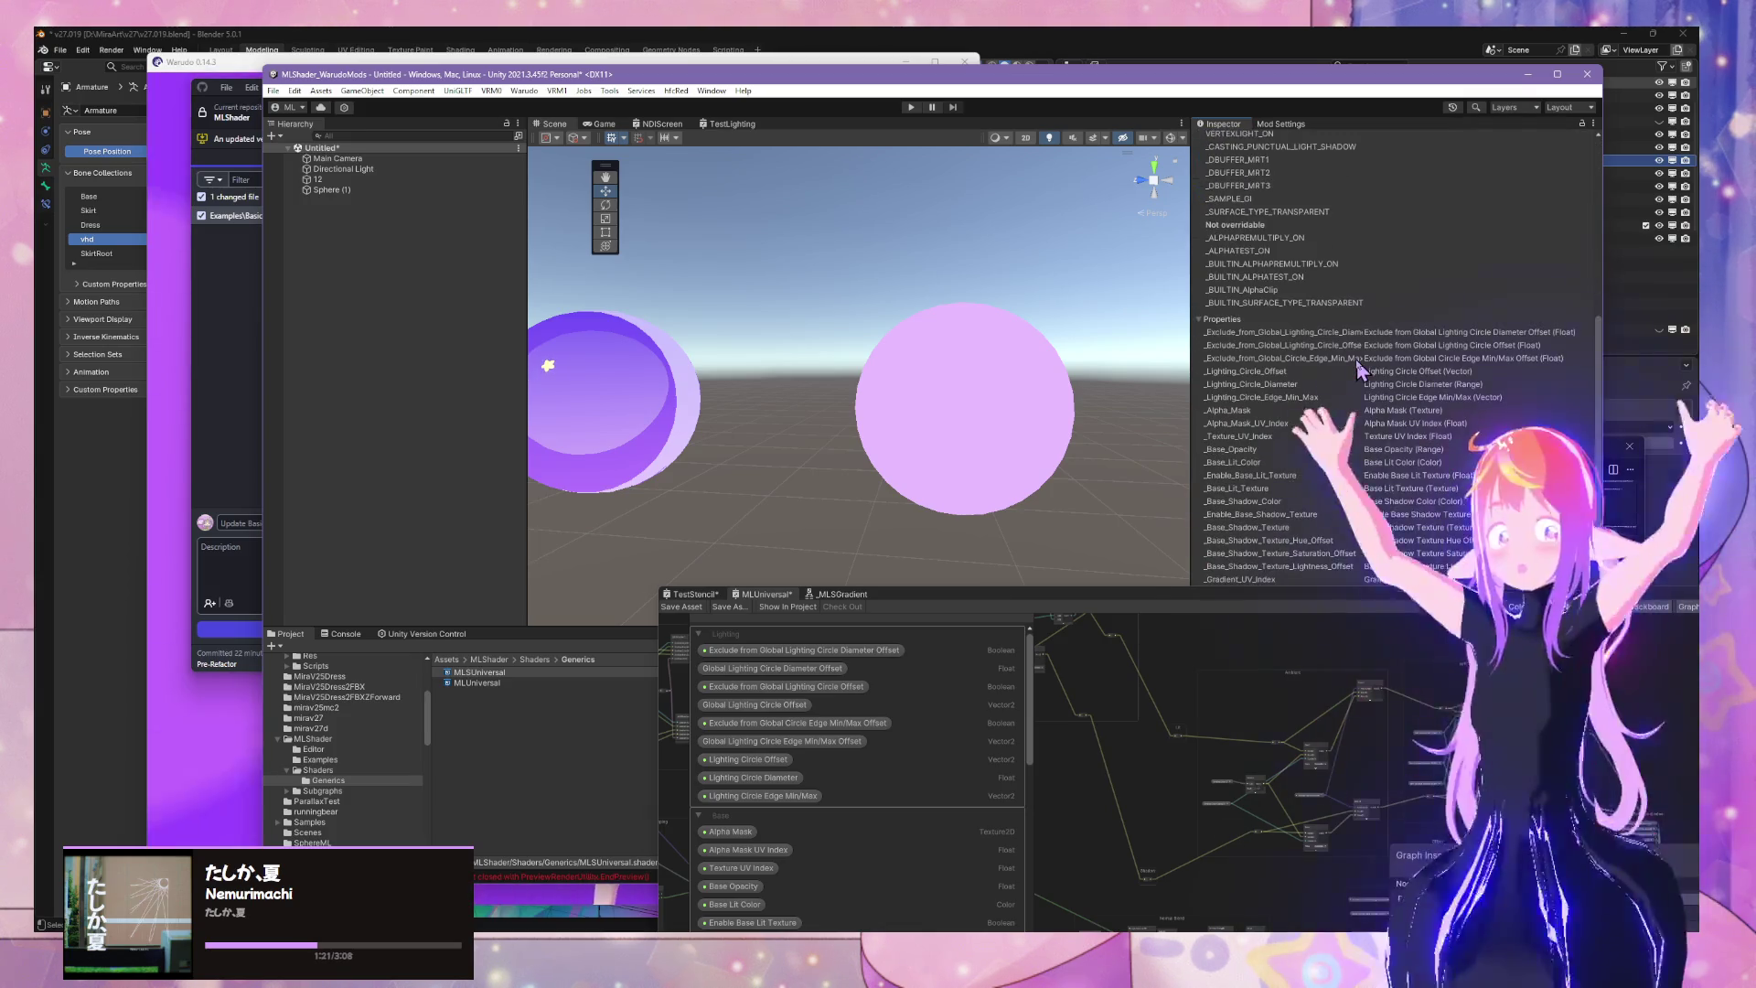
scroll(1357, 364, "down", 10)
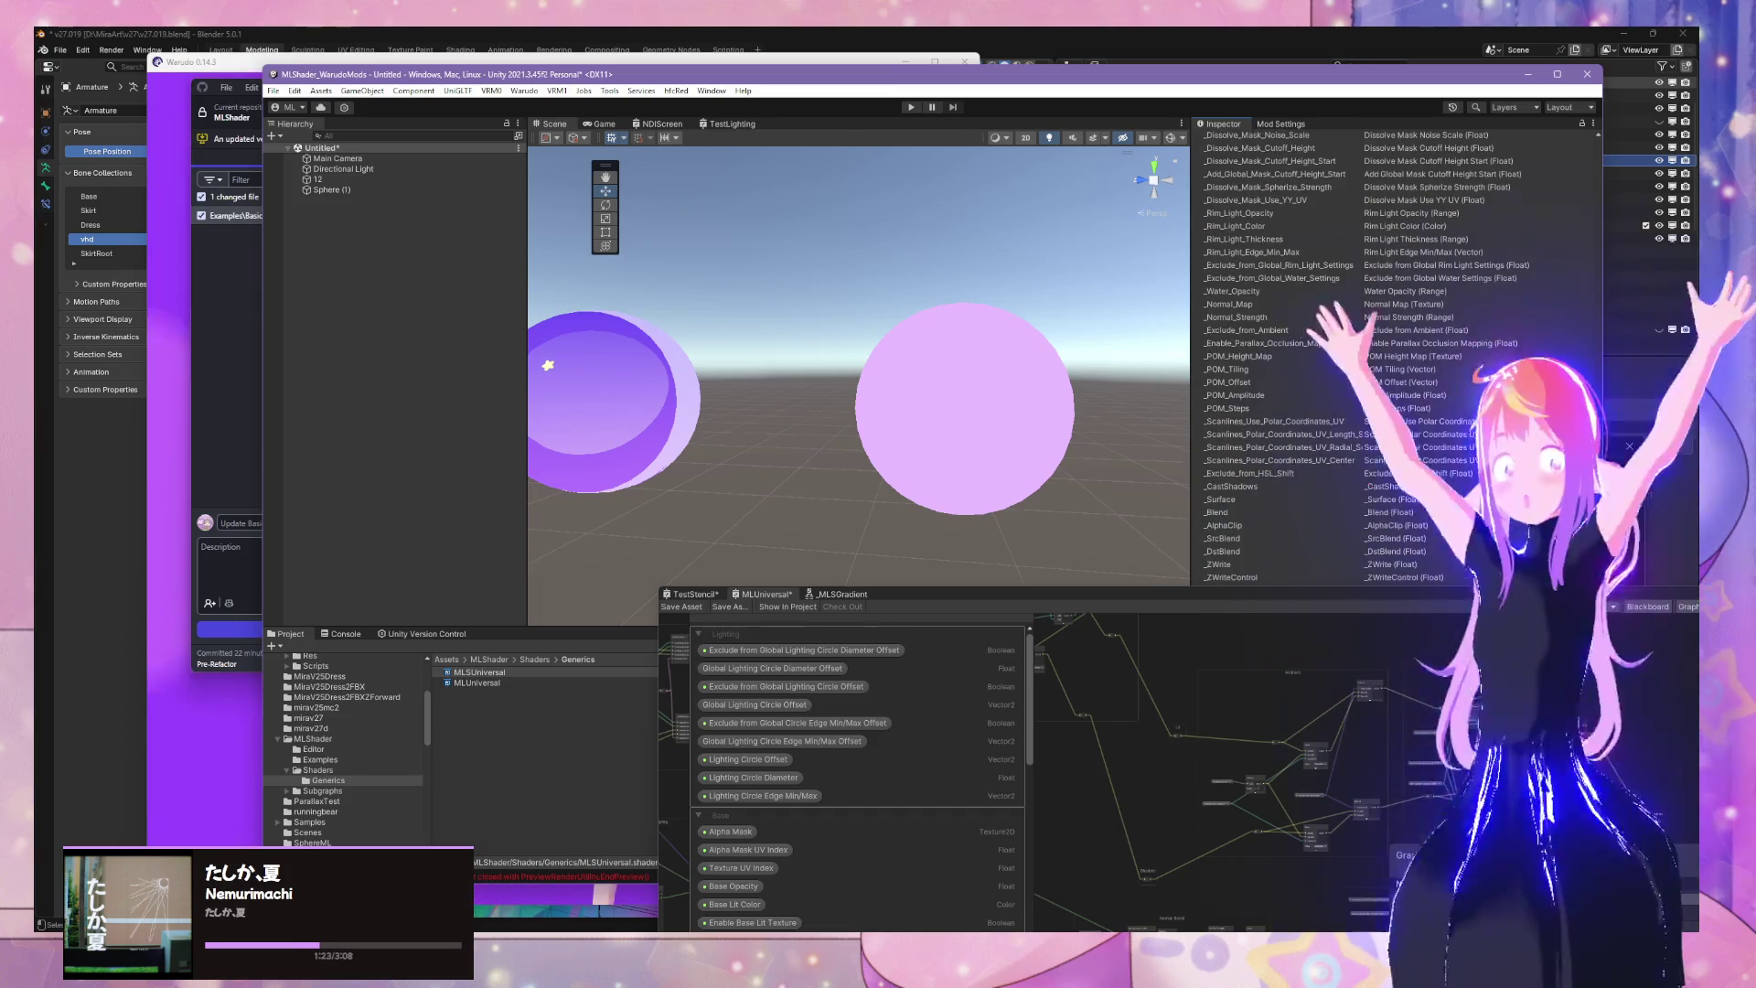
left_click_drag(1354, 603, 715, 521)
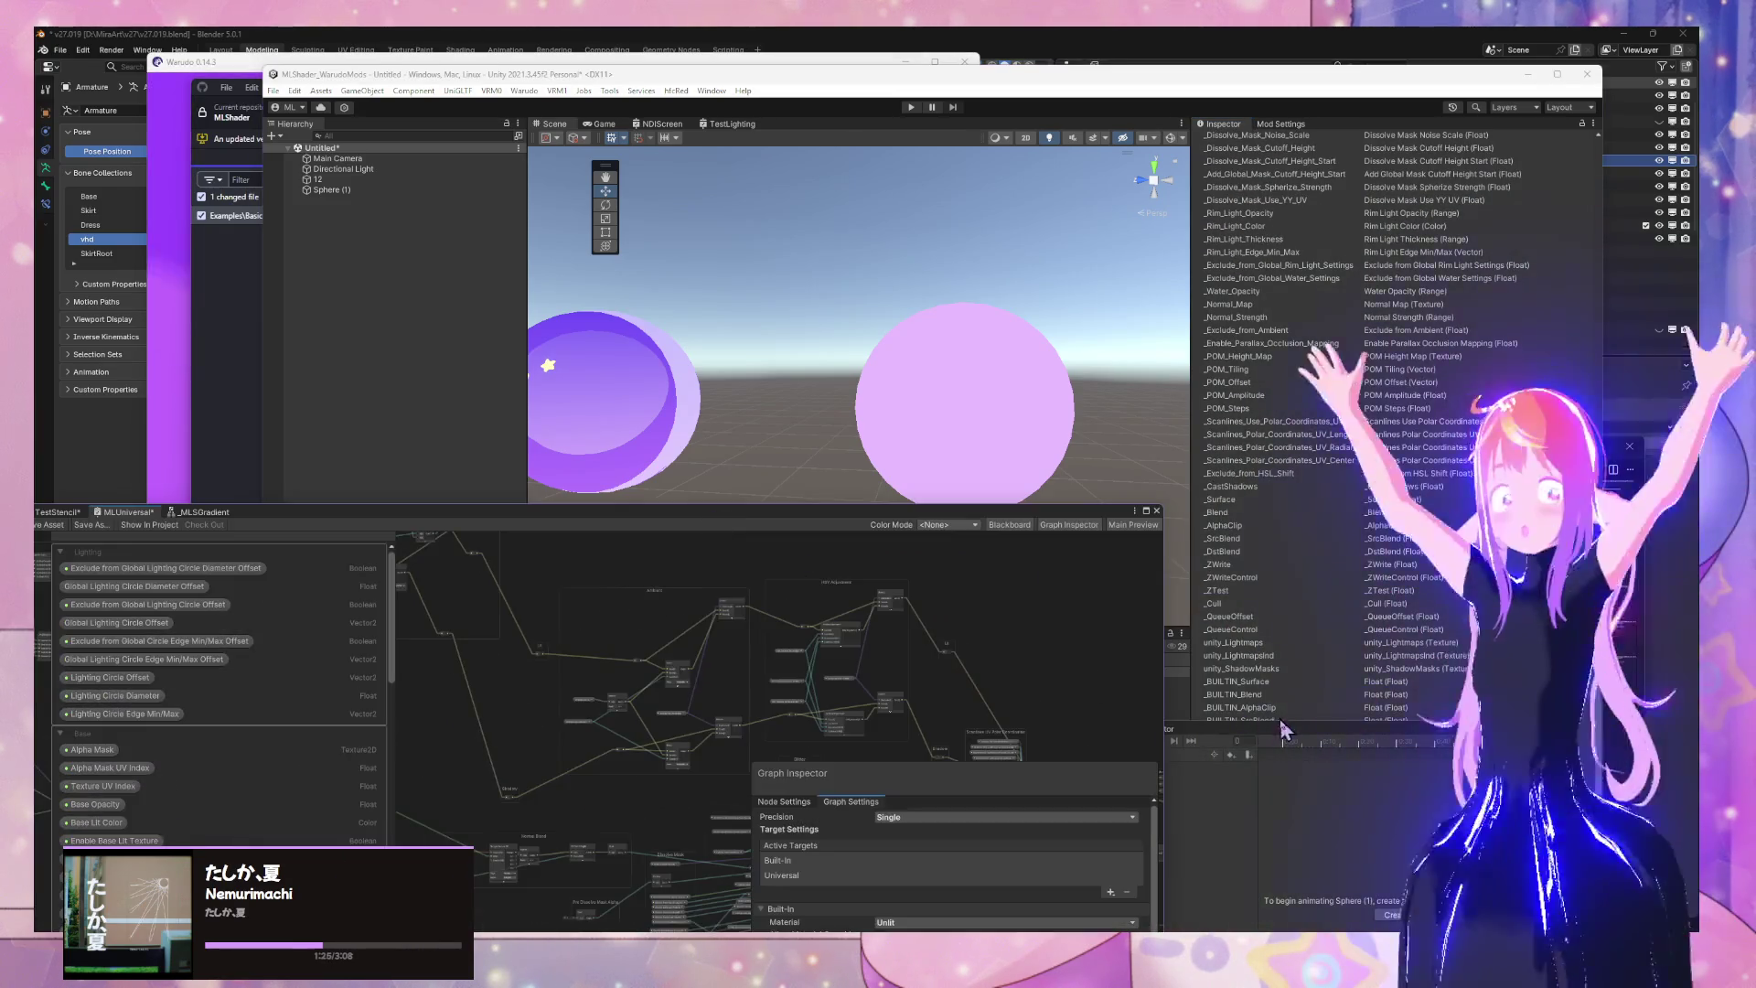
left_click(1182, 722)
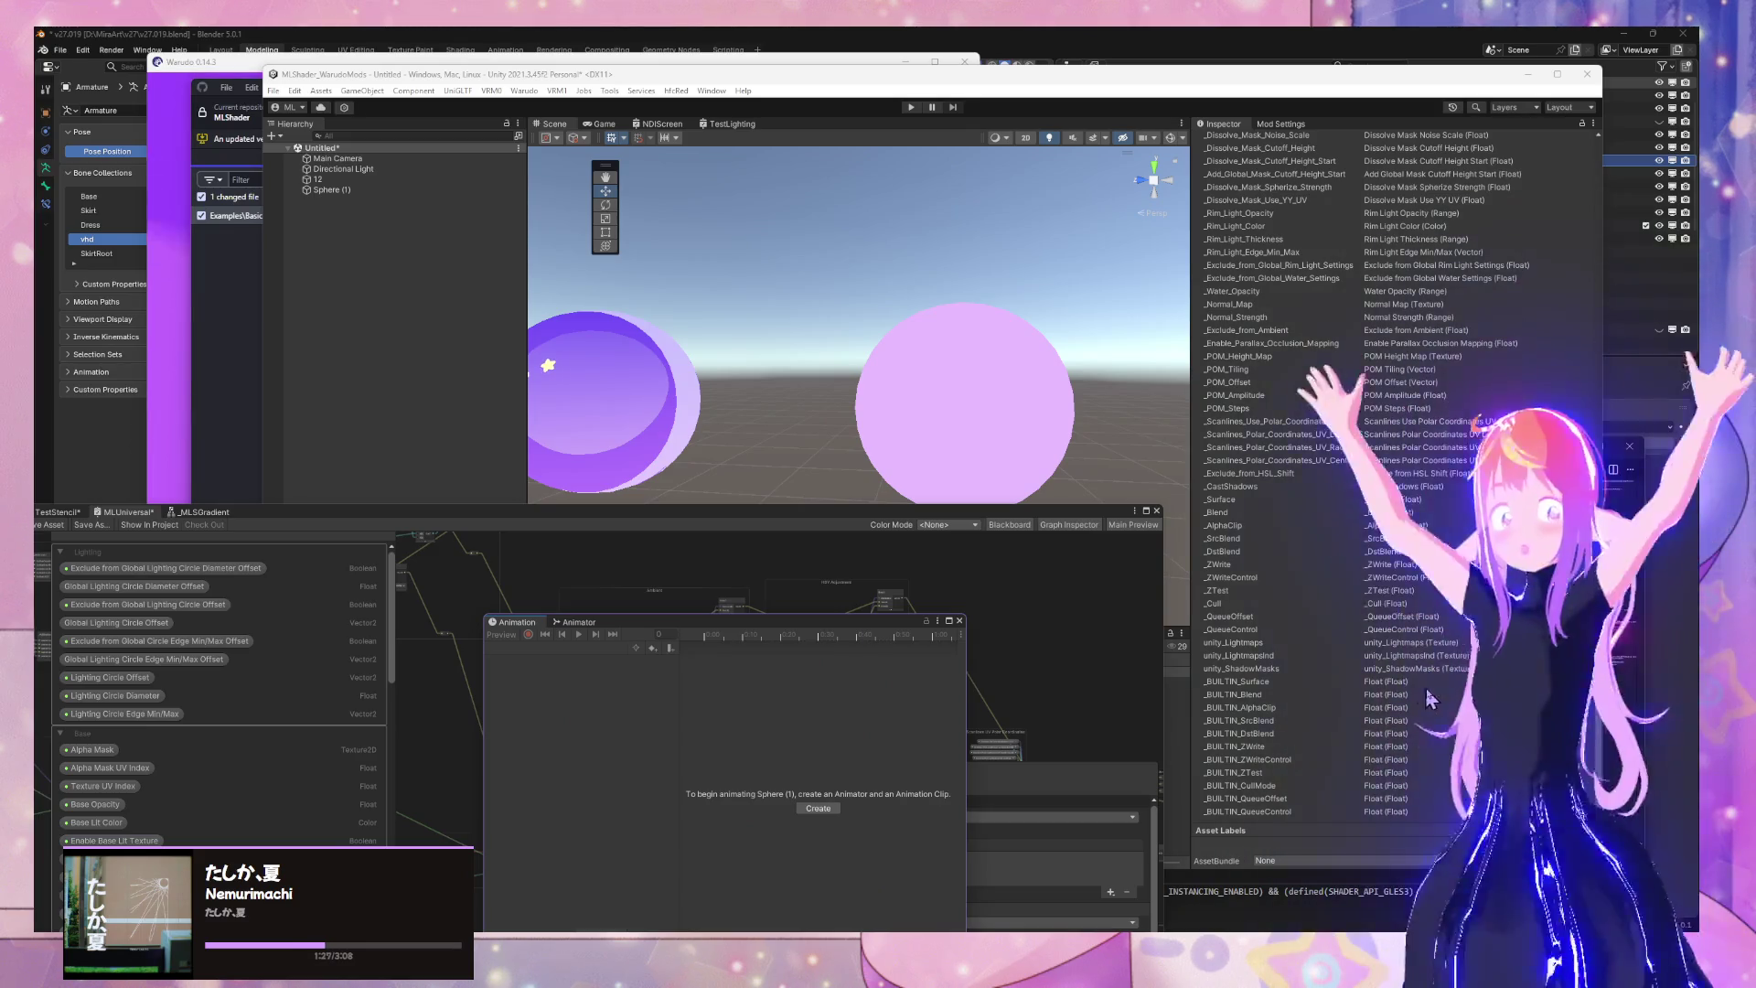
left_click(1381, 861)
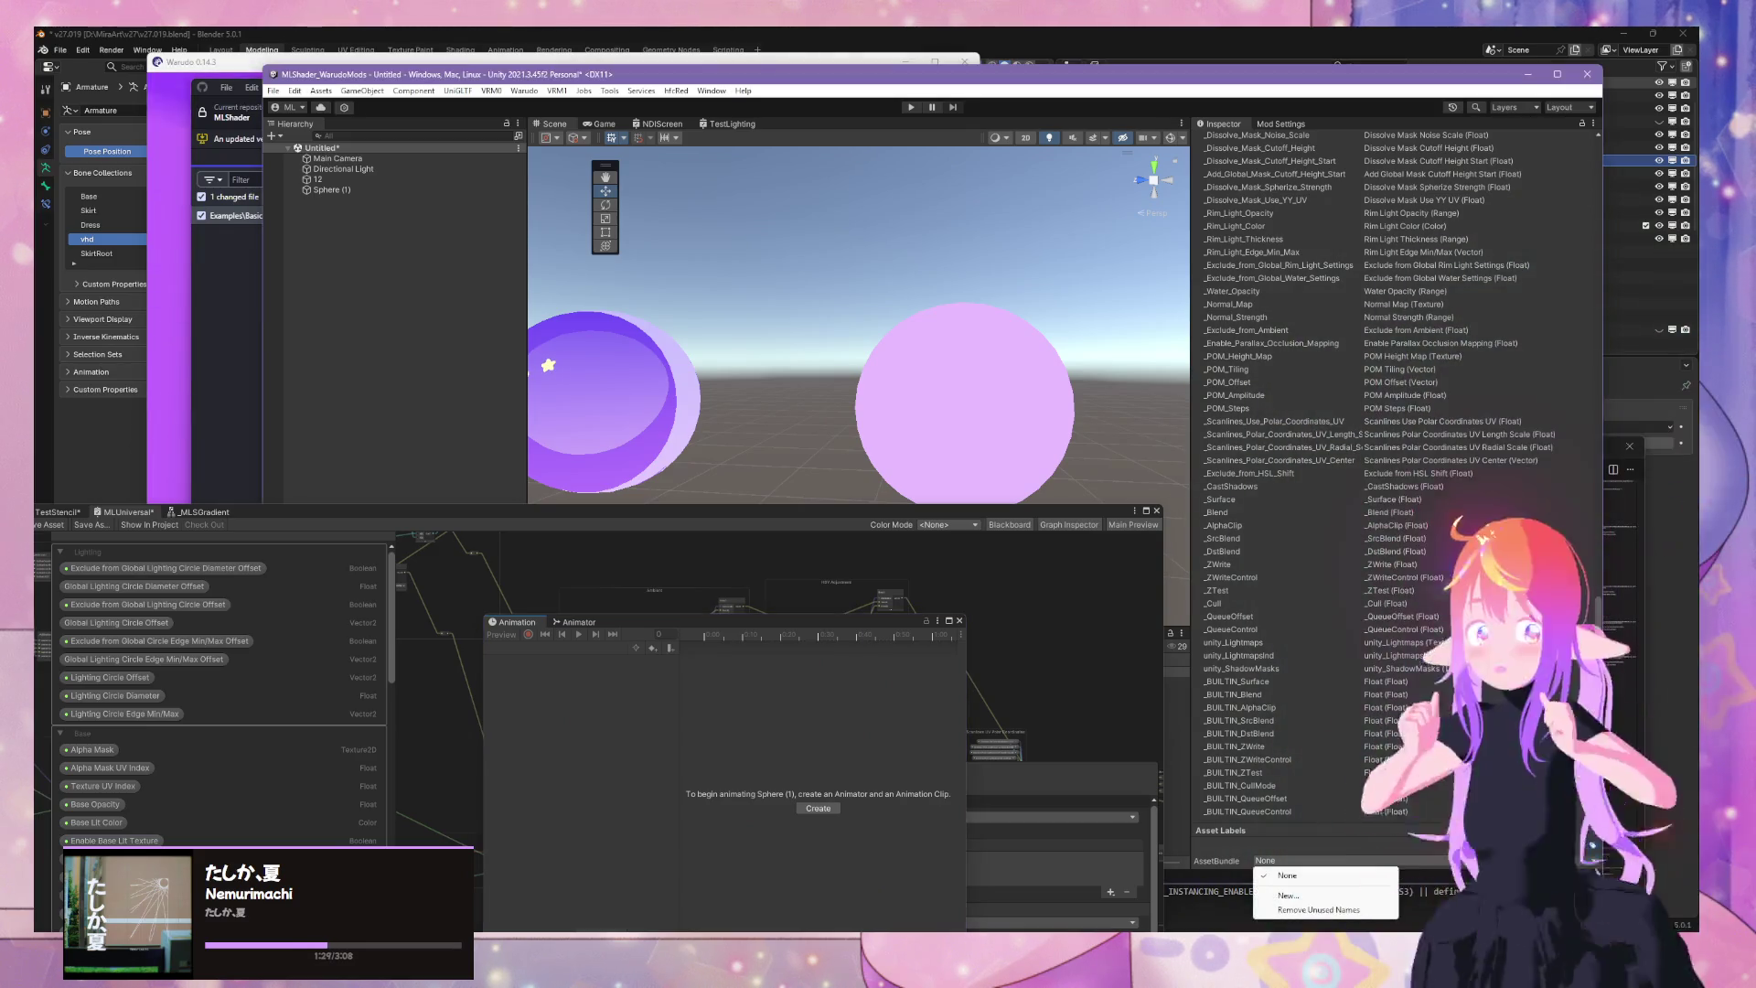
left_click(1376, 896)
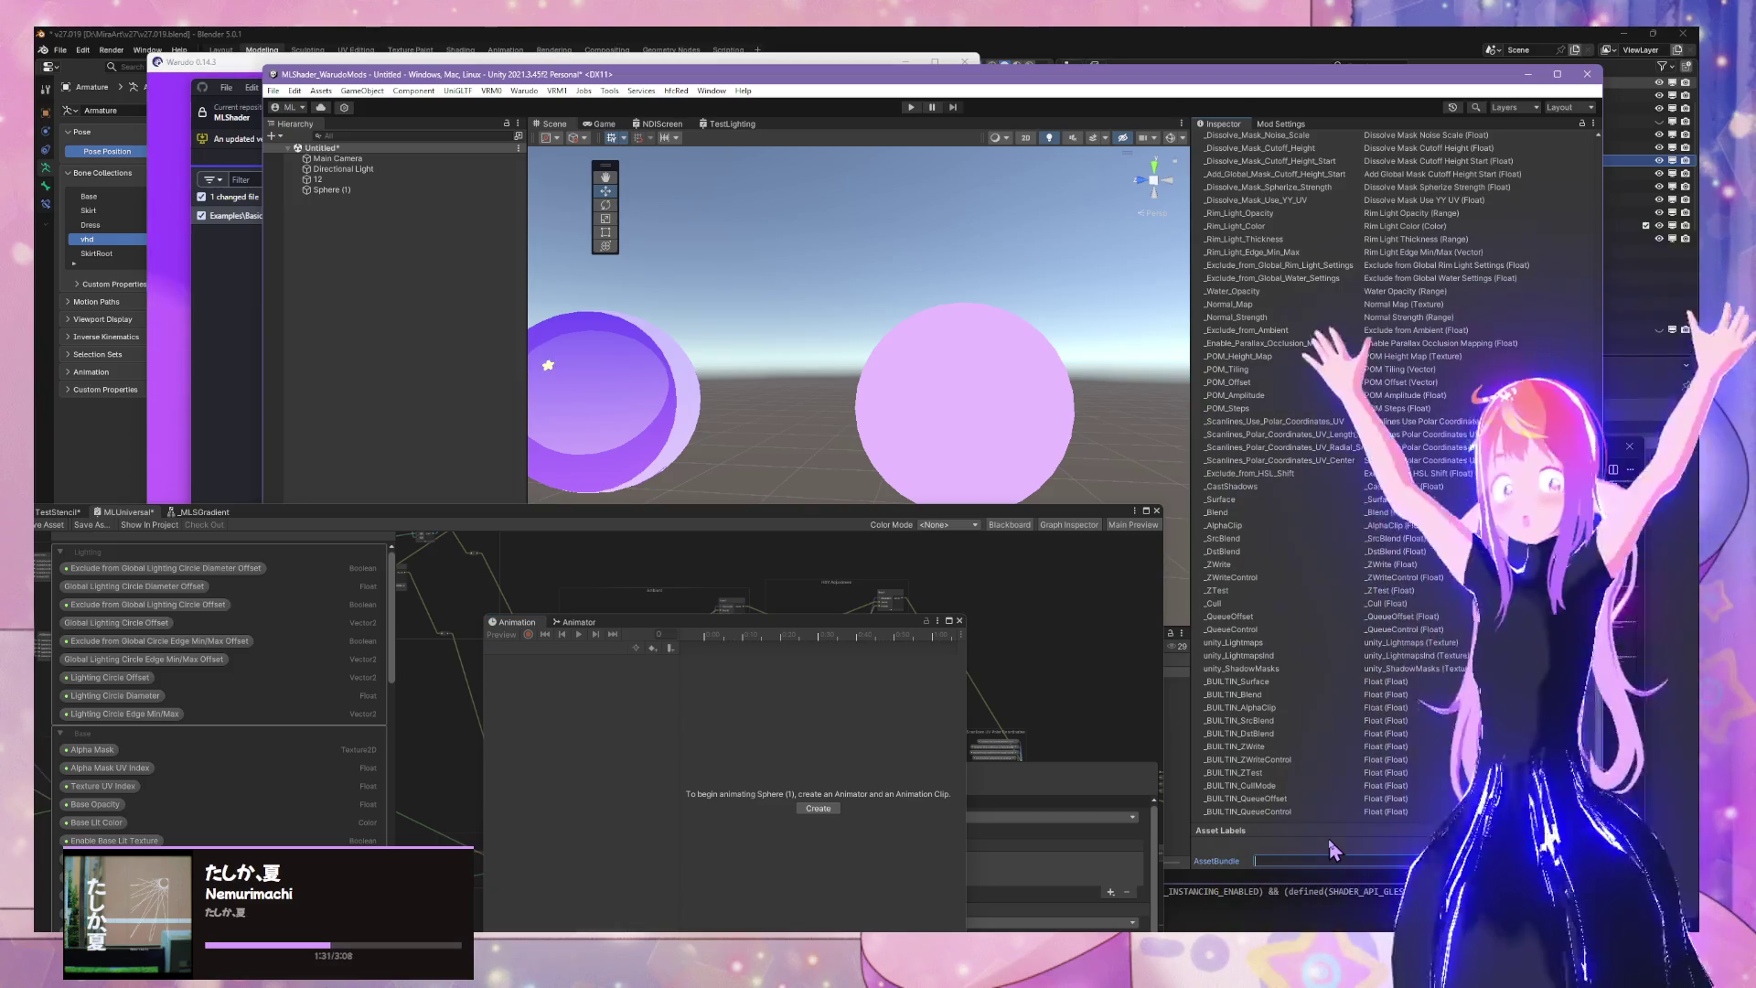
type("MLS")
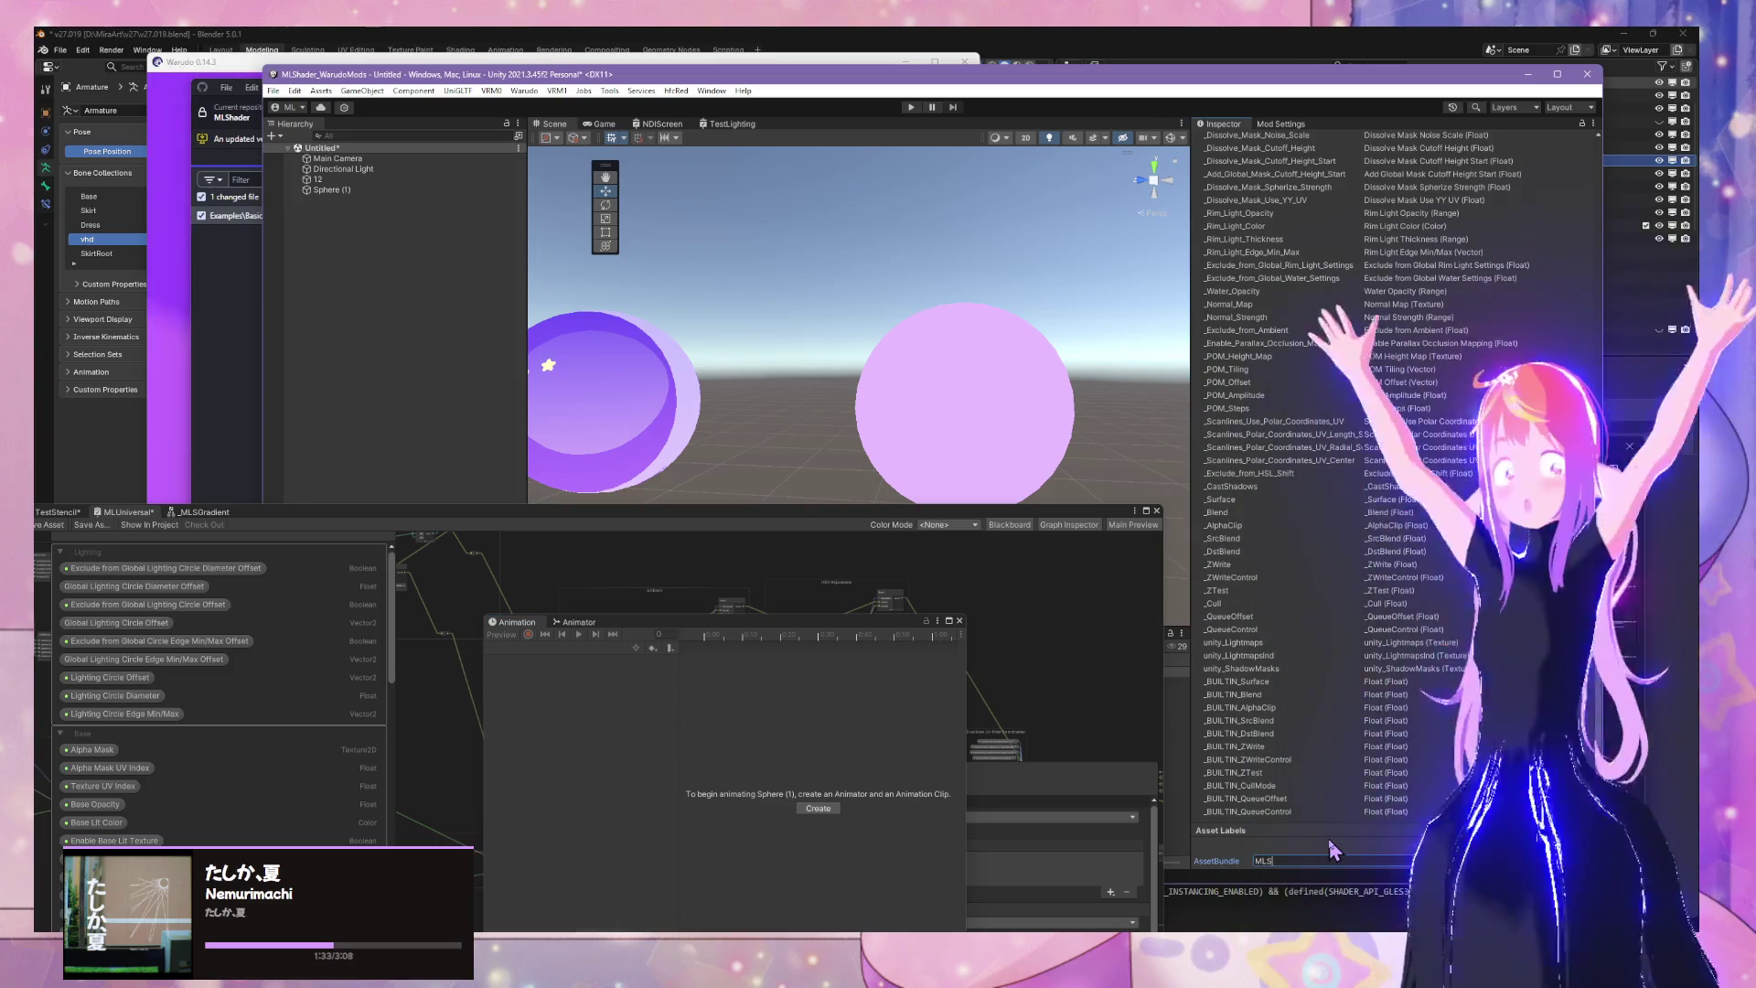
type("hader")
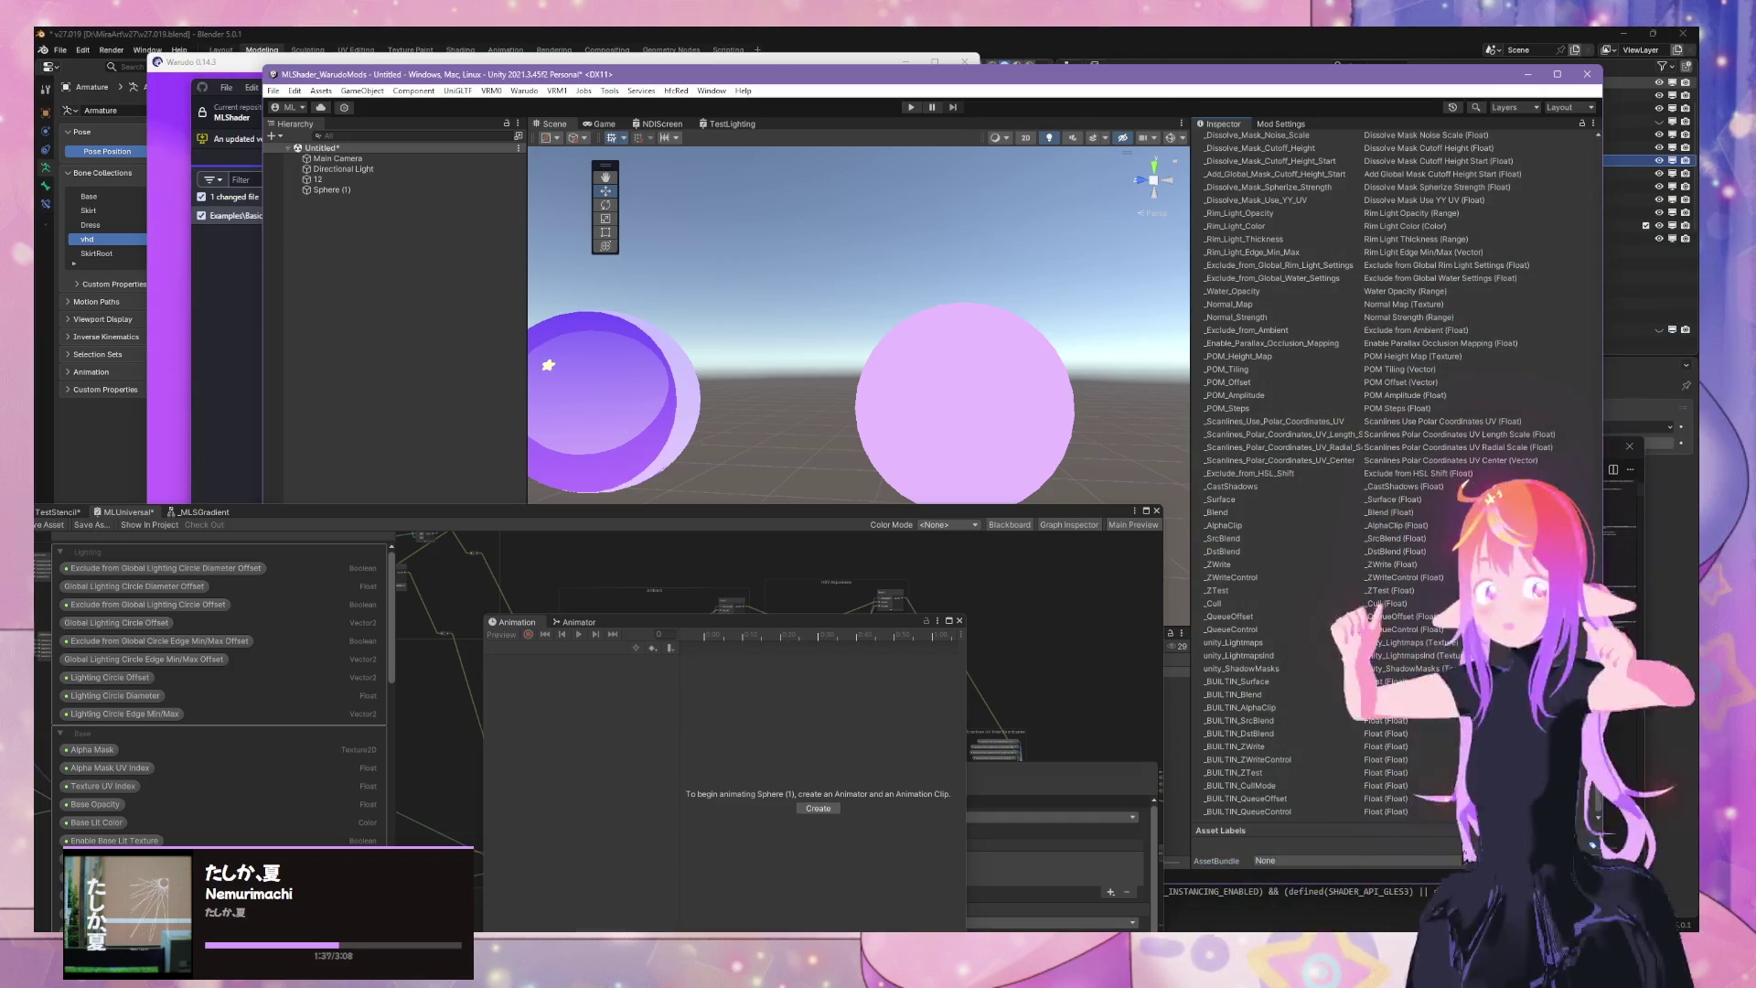
Re-enter MLShader as a new AssetBundle name and confirm it, creating the mlshader bundle
left_click(1389, 862)
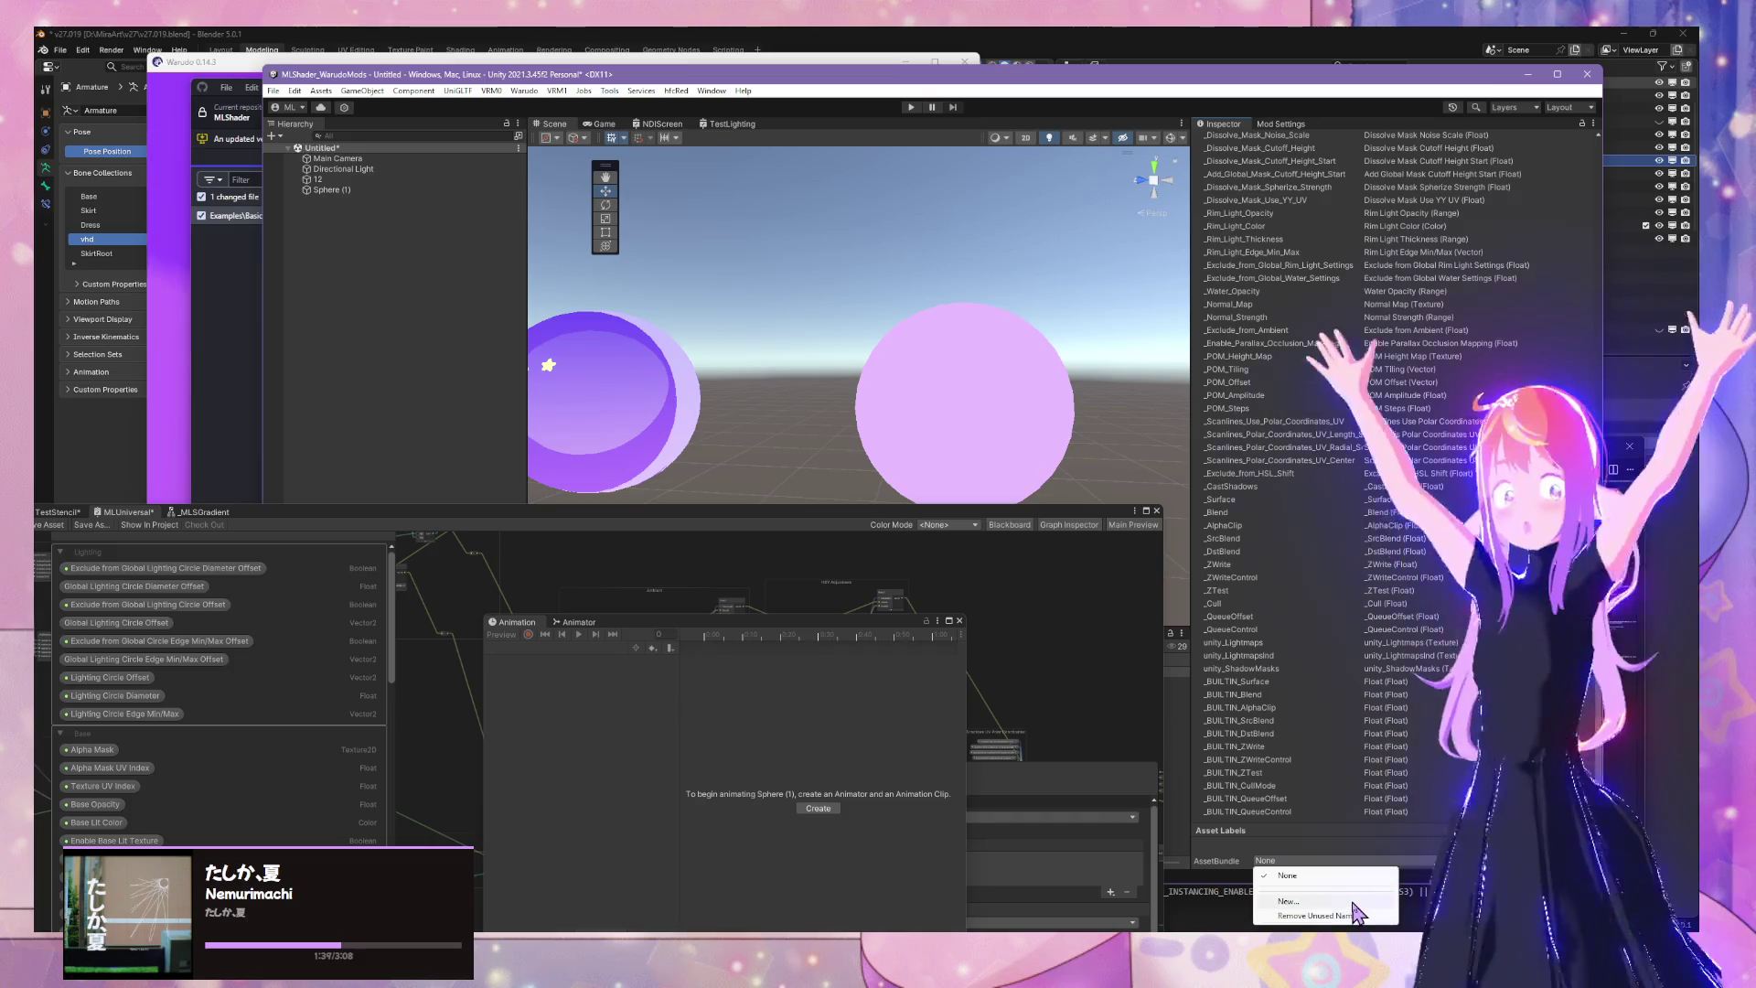
left_click(1352, 901)
type("M")
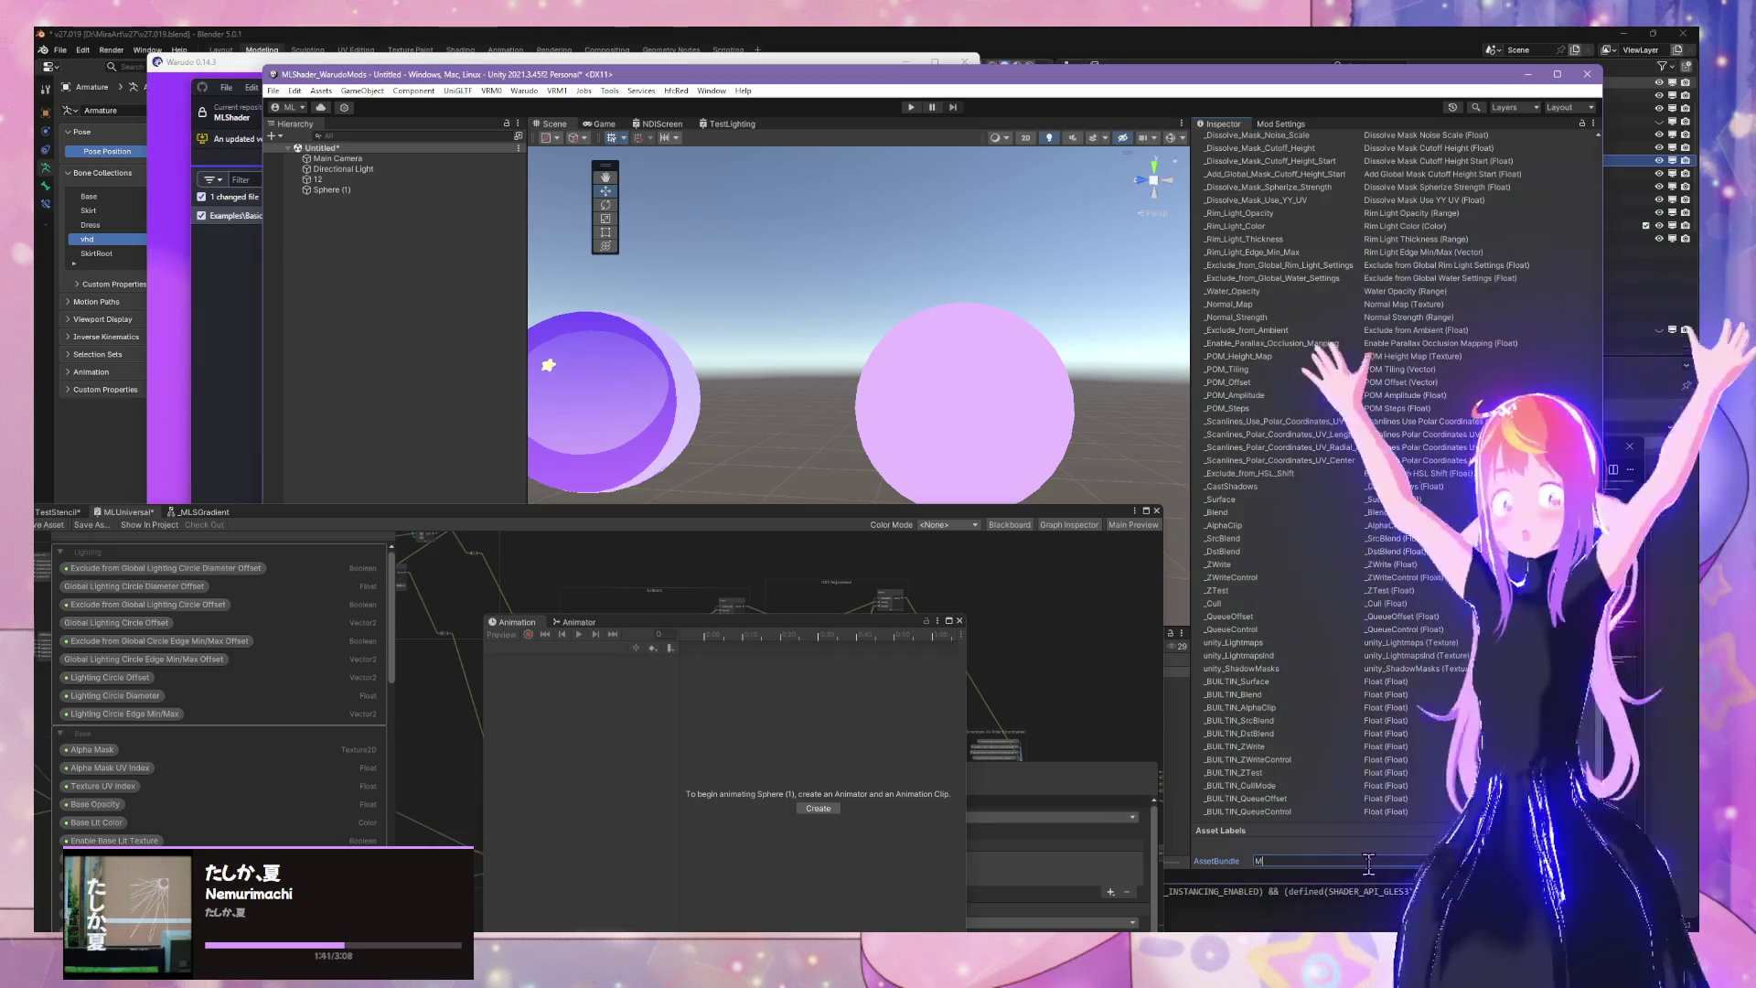
type("LShader")
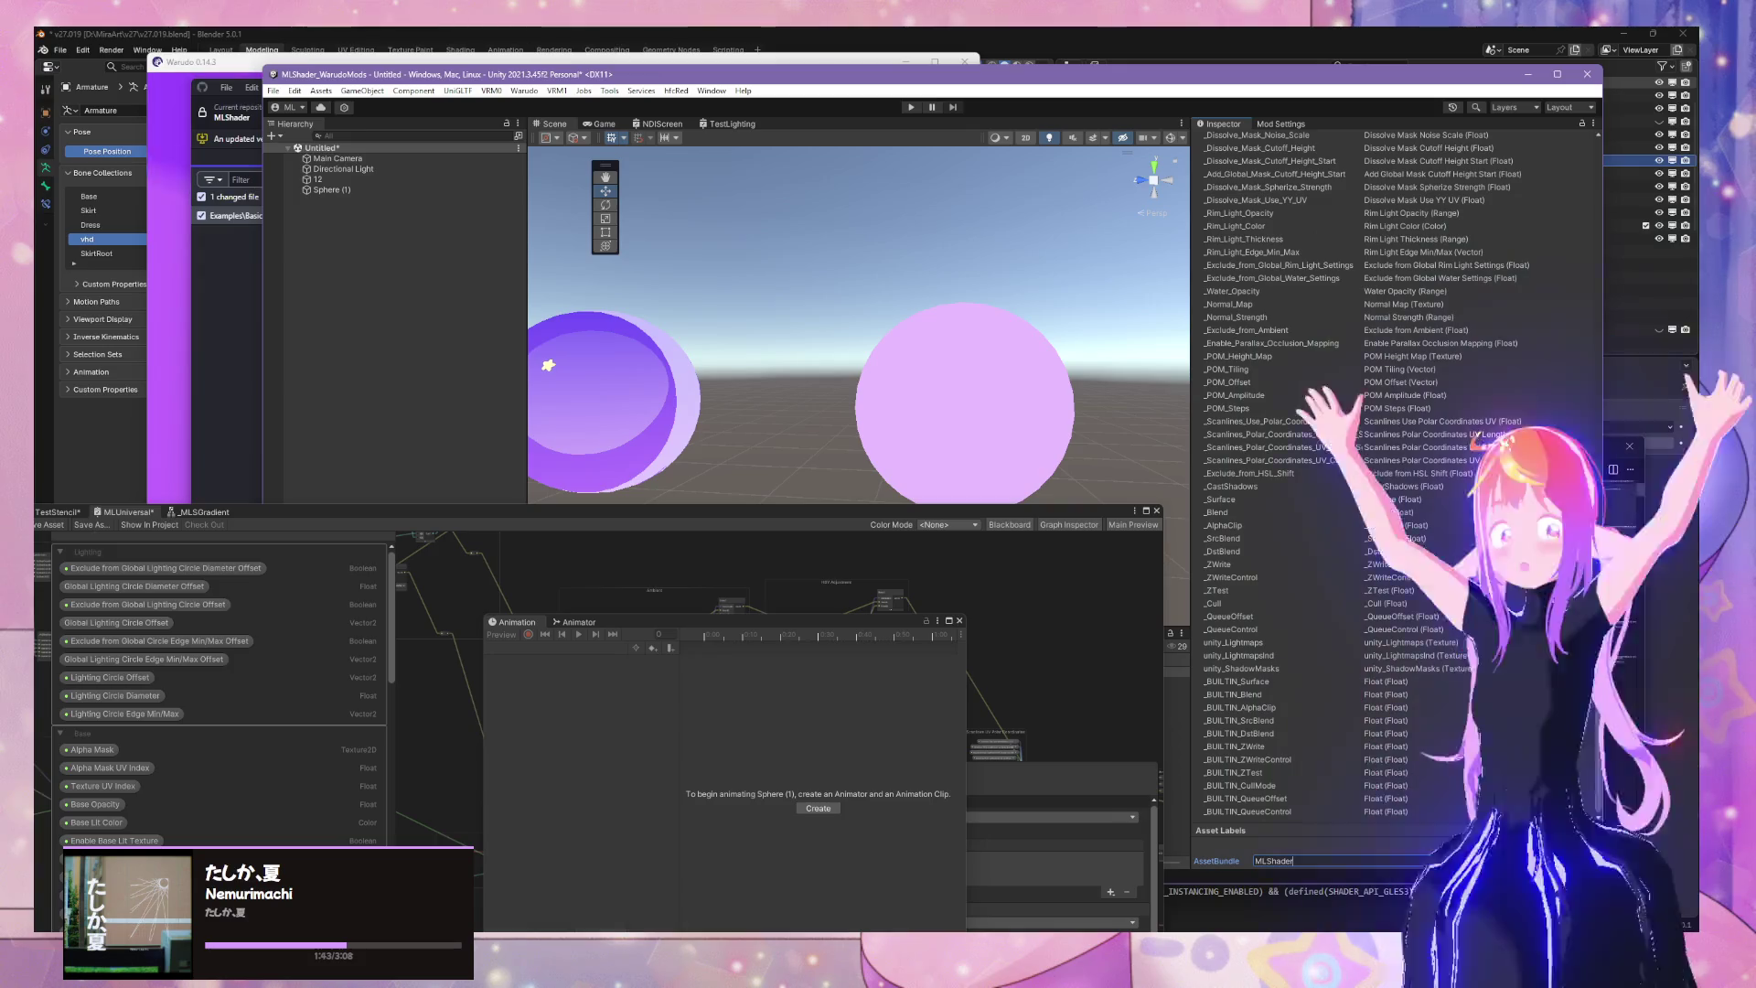
key("Return")
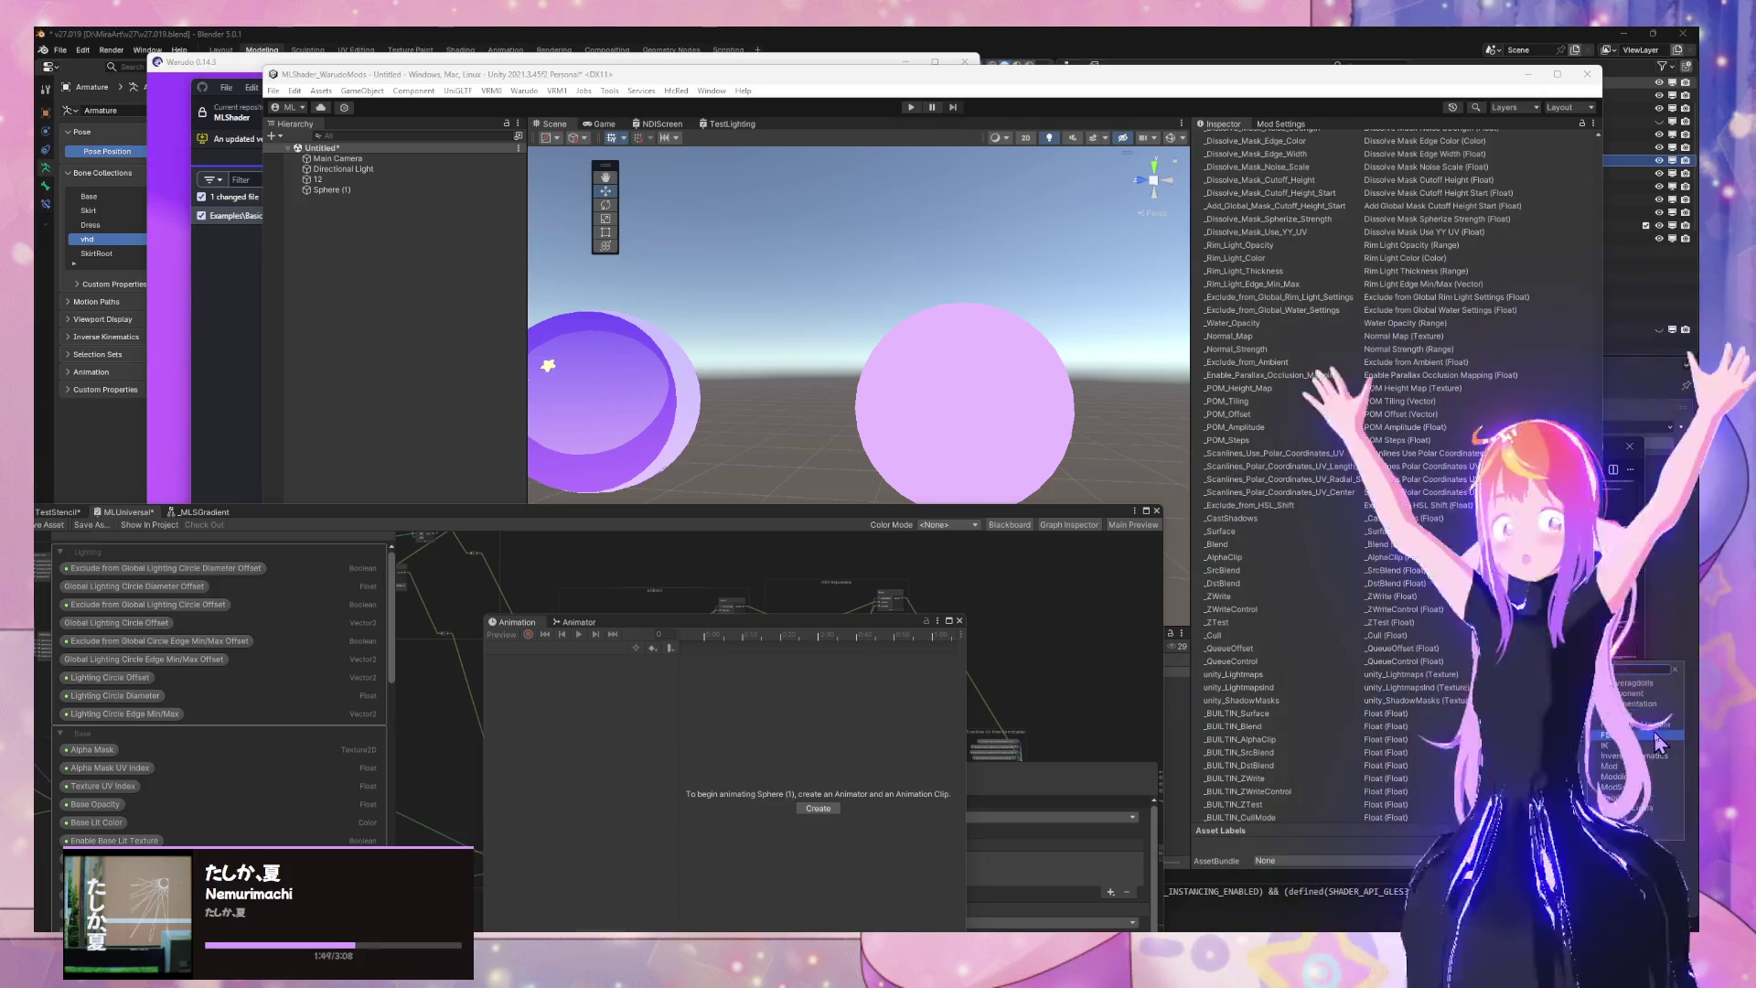
left_click(1453, 861)
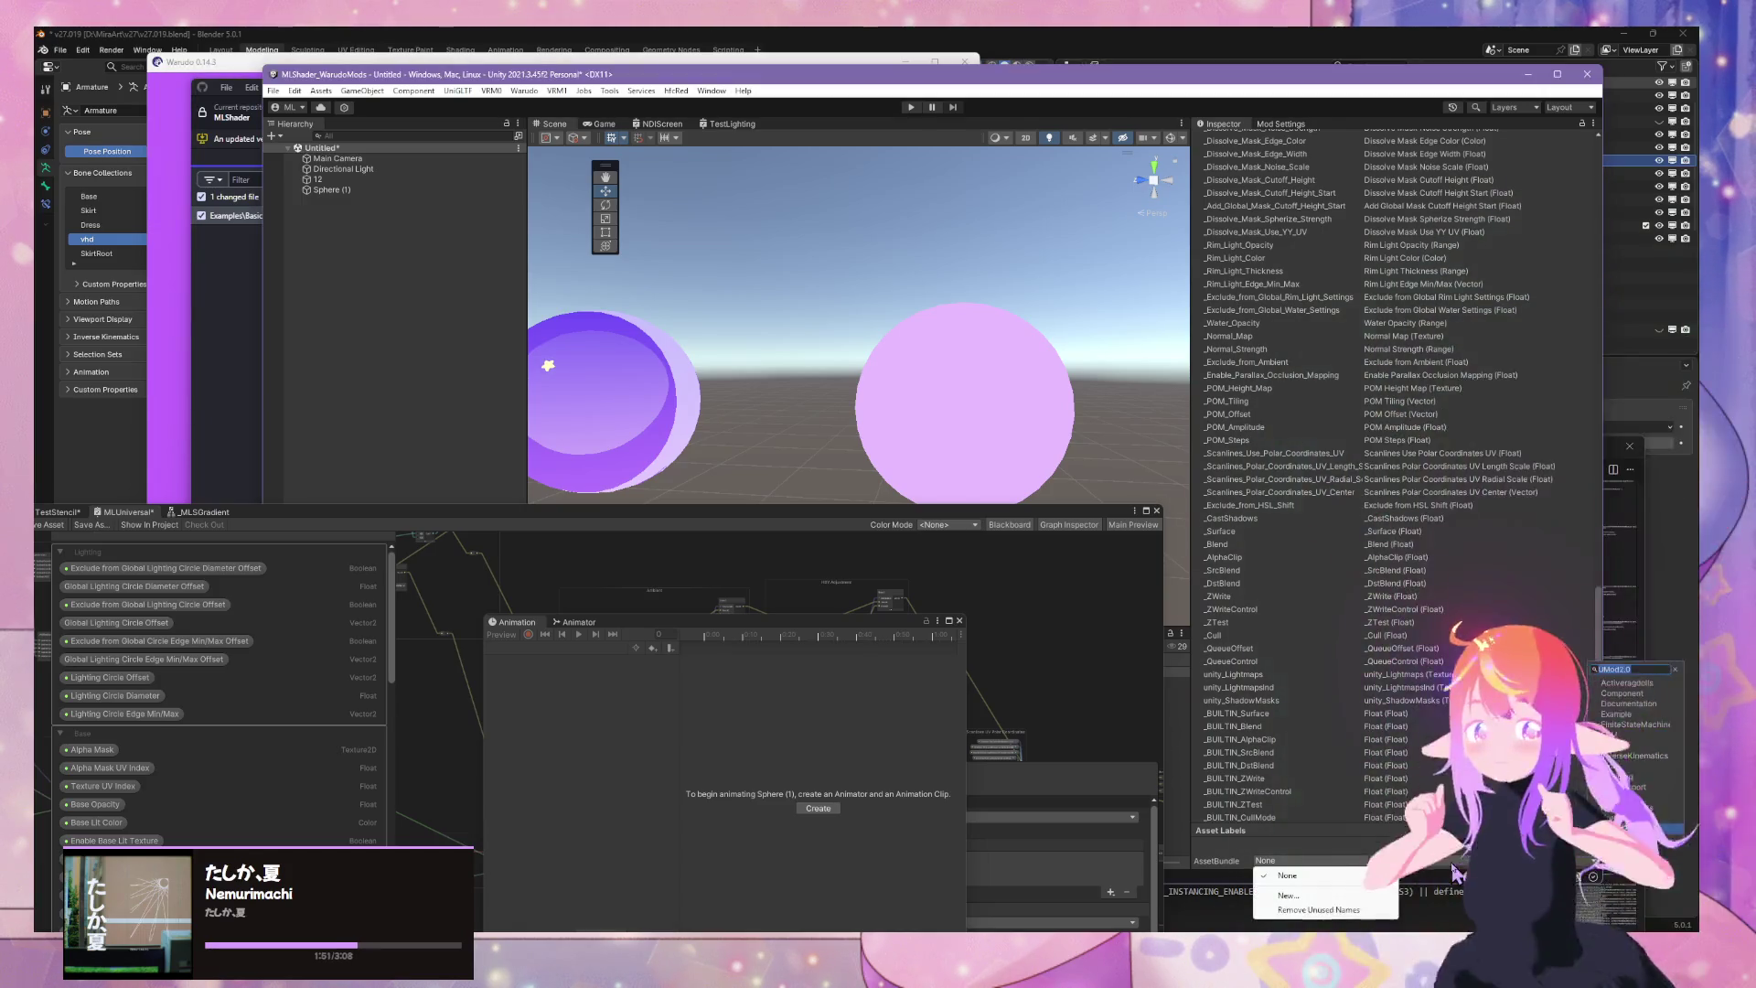
left_click(1325, 895)
type("MLShad")
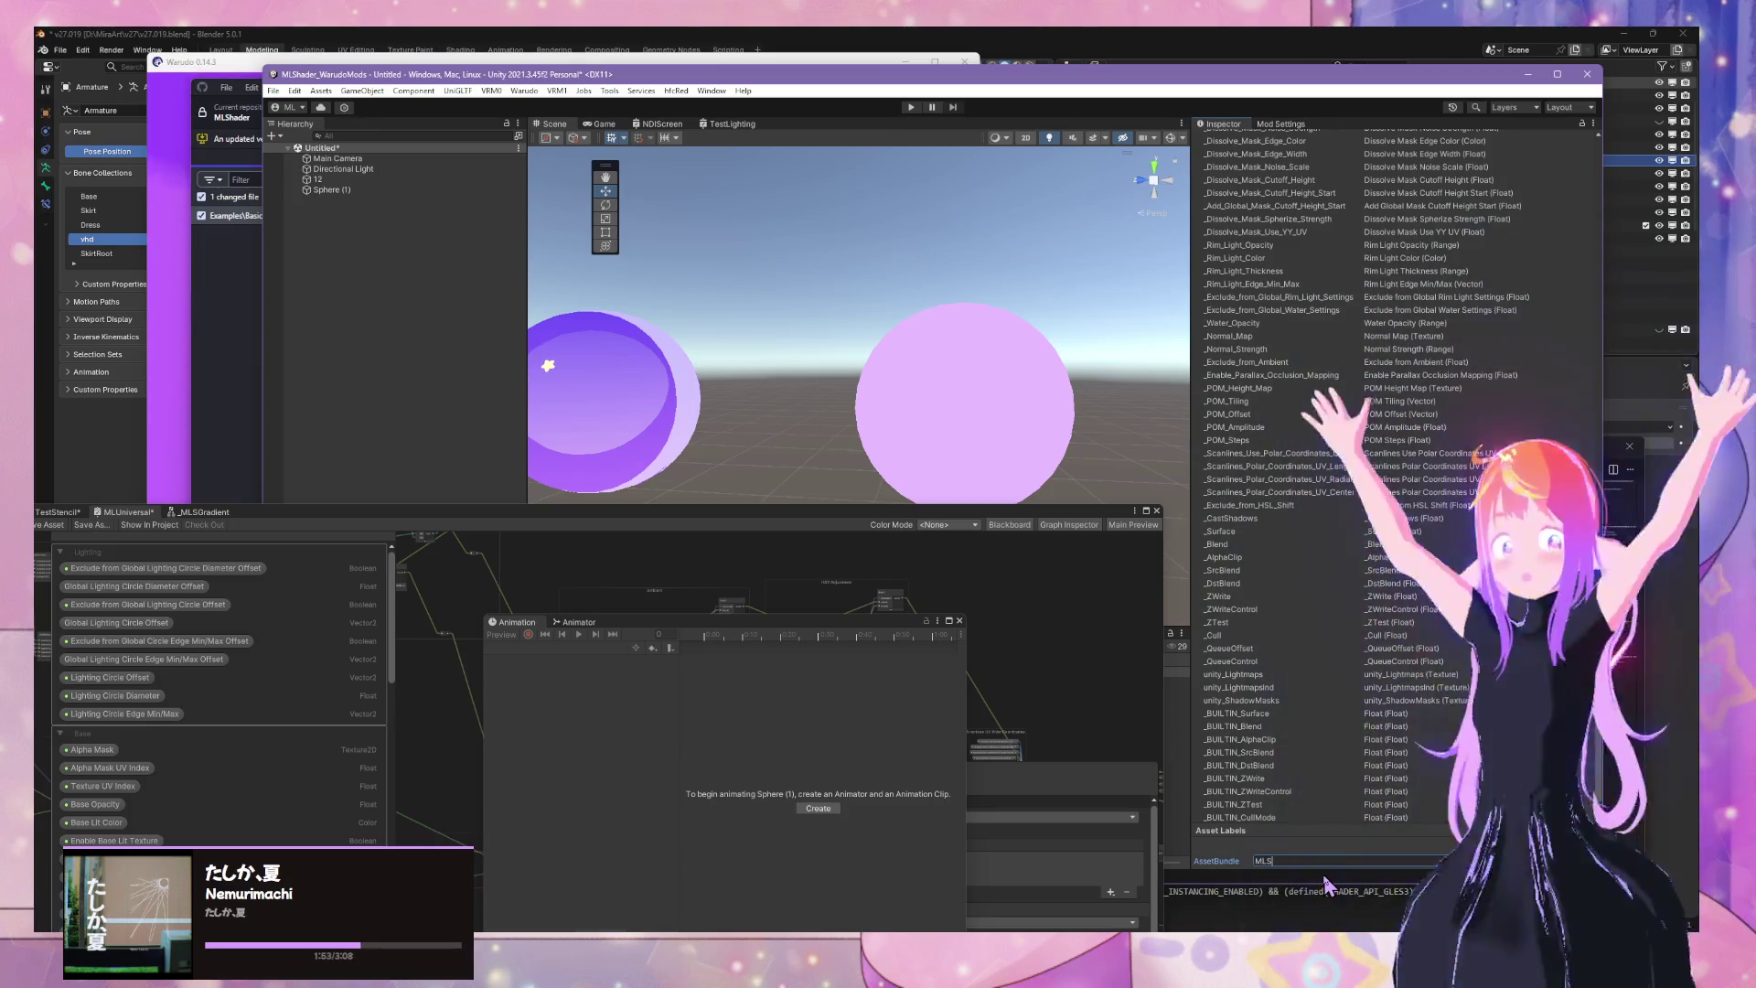
type("er")
key("Return")
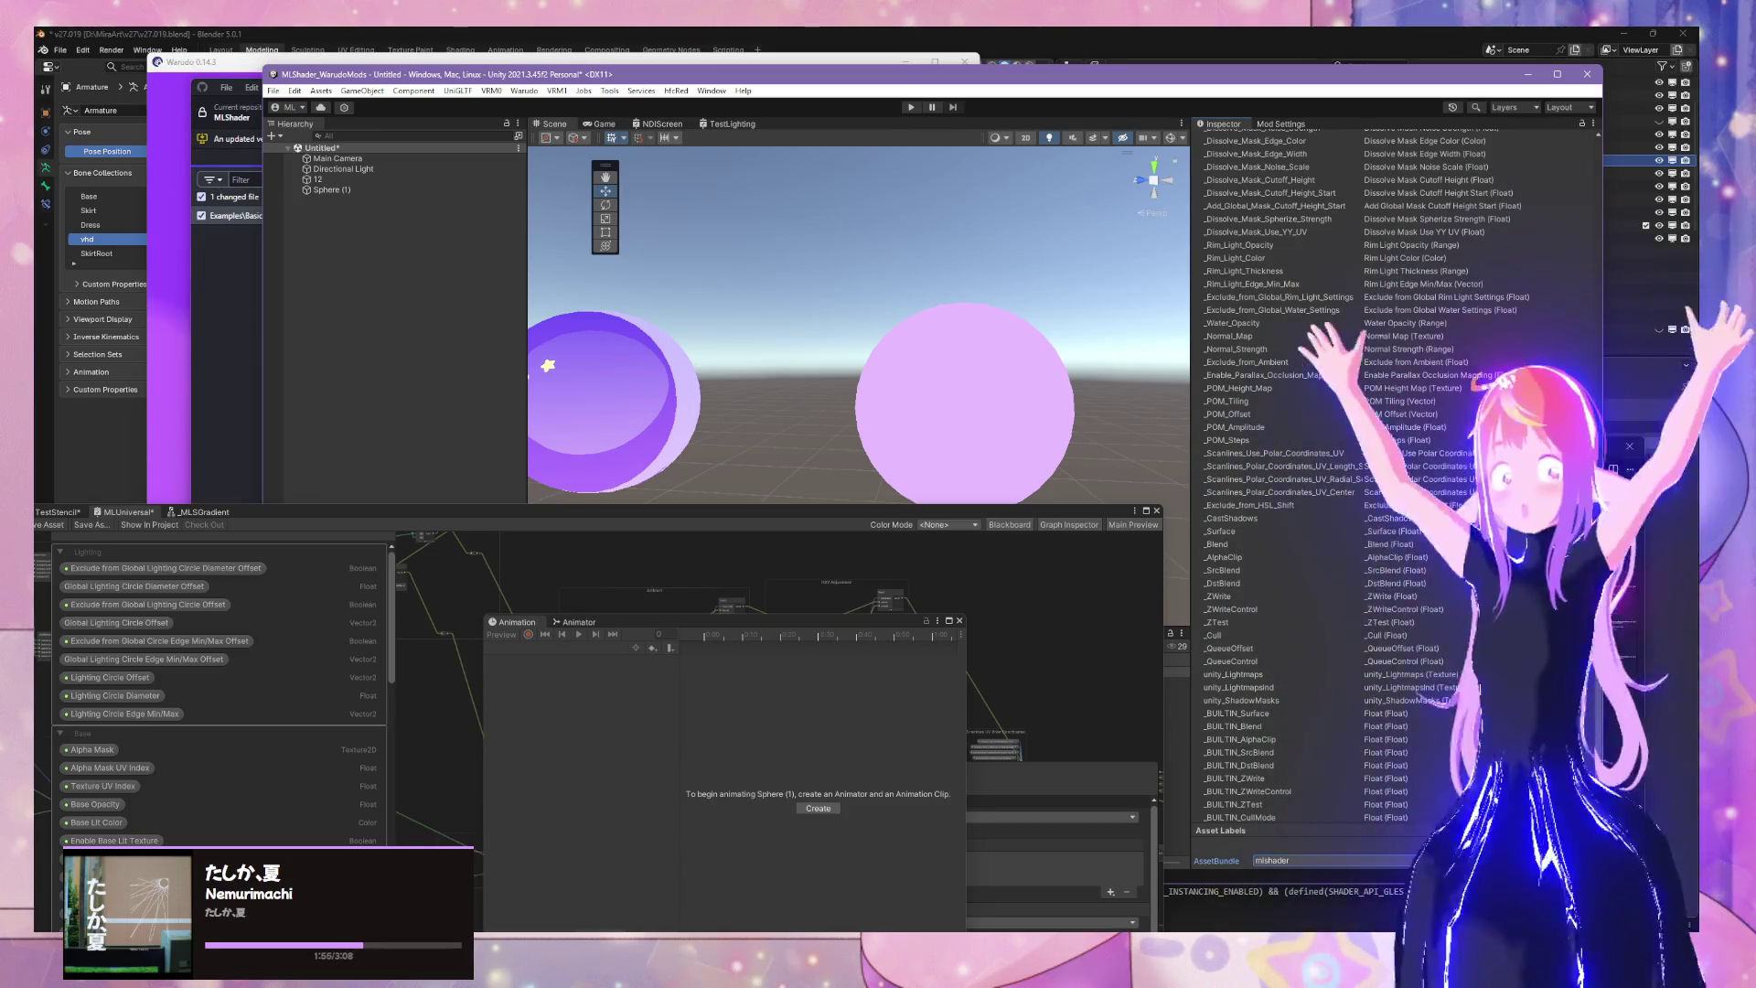
Dismiss the stray popup list and scroll the Inspector back up
left_click(1594, 857)
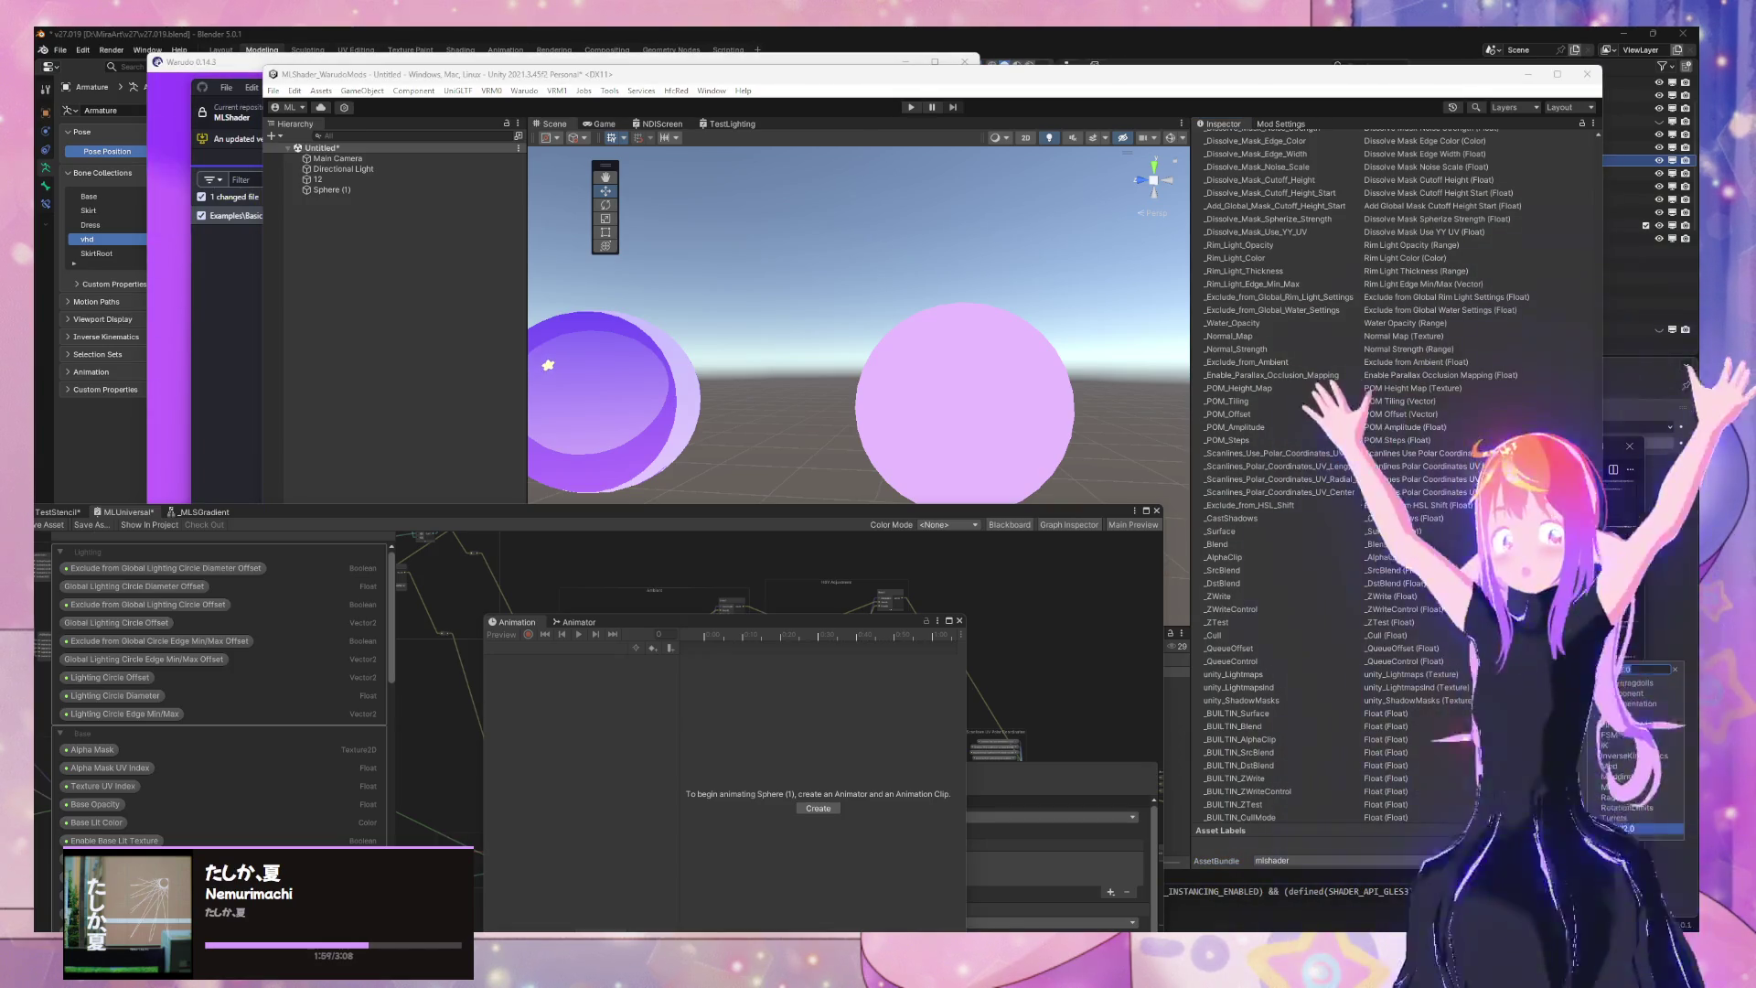
left_click(1637, 828)
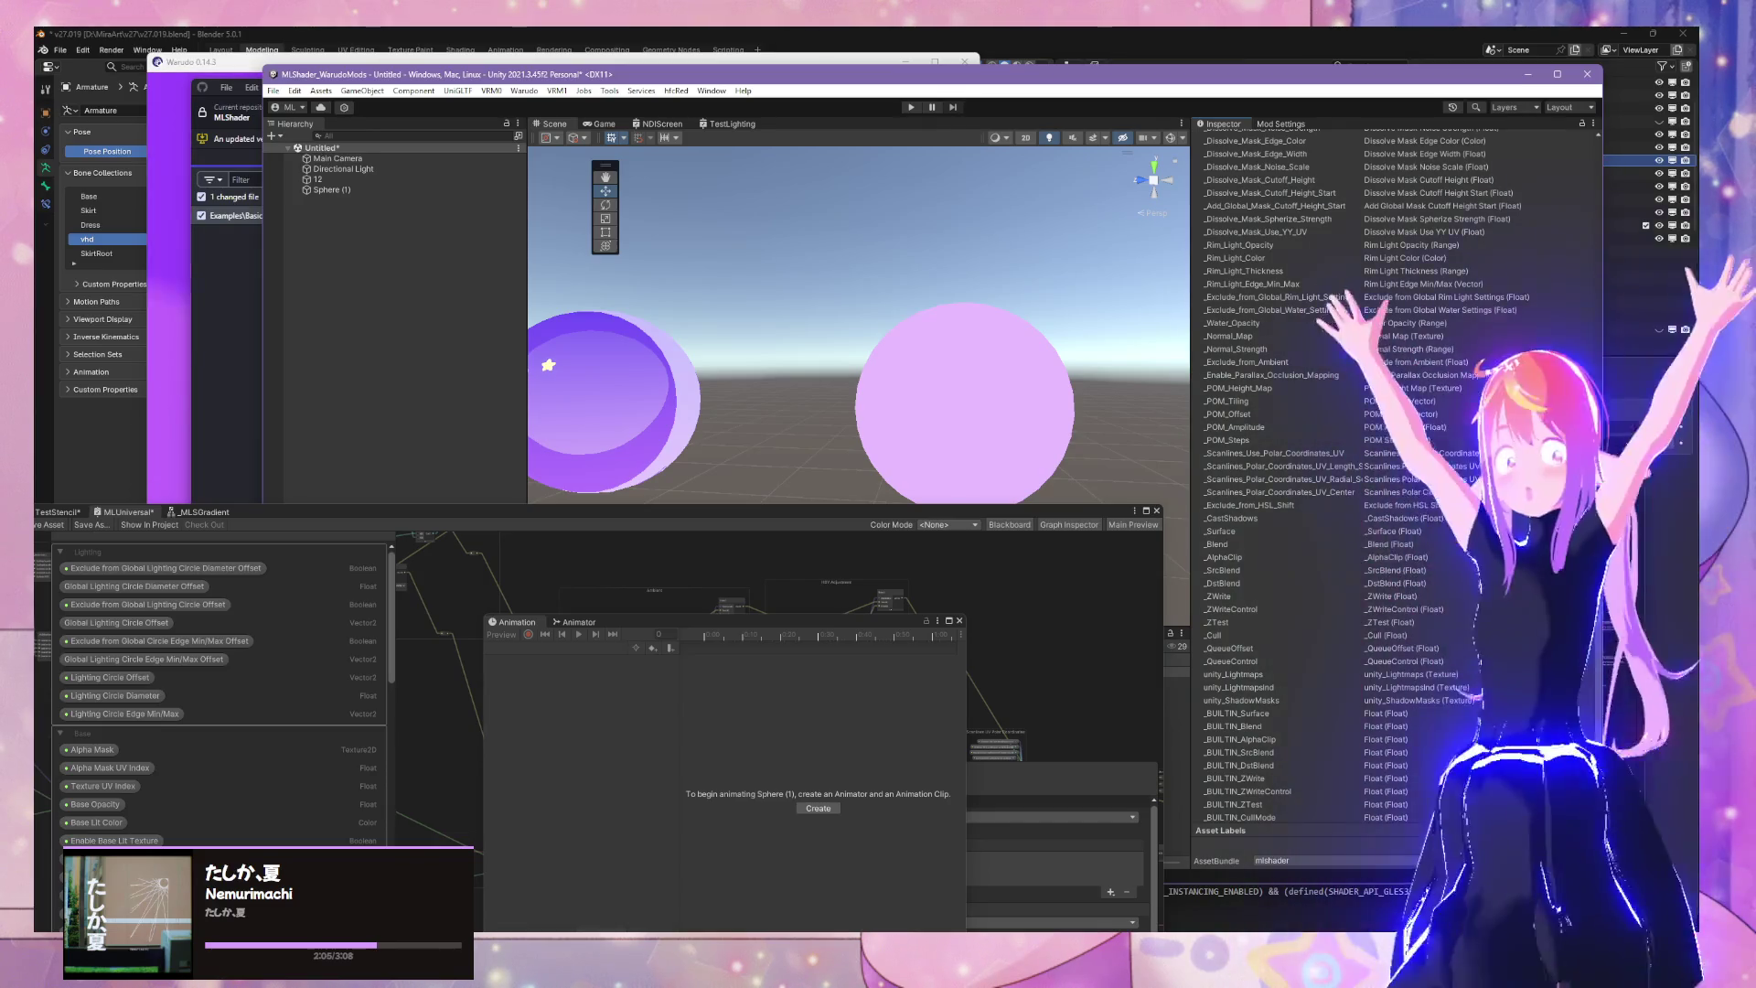
left_click(1643, 804)
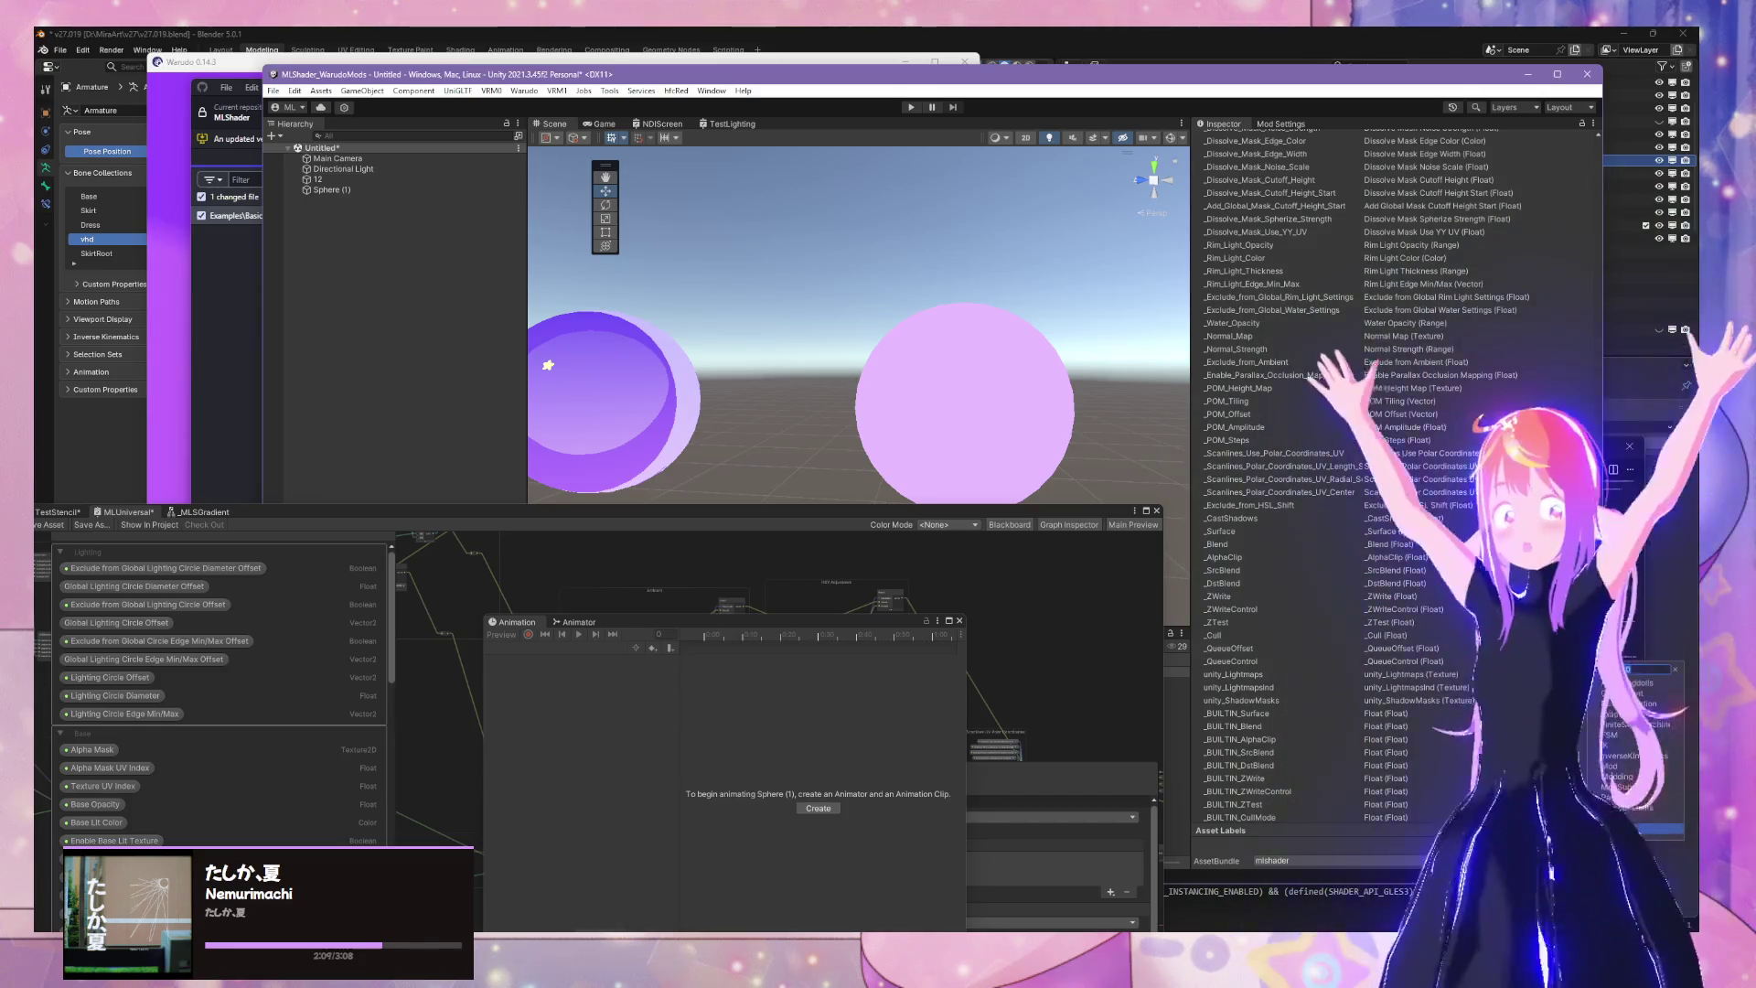
scroll(1326, 867, "up", 15)
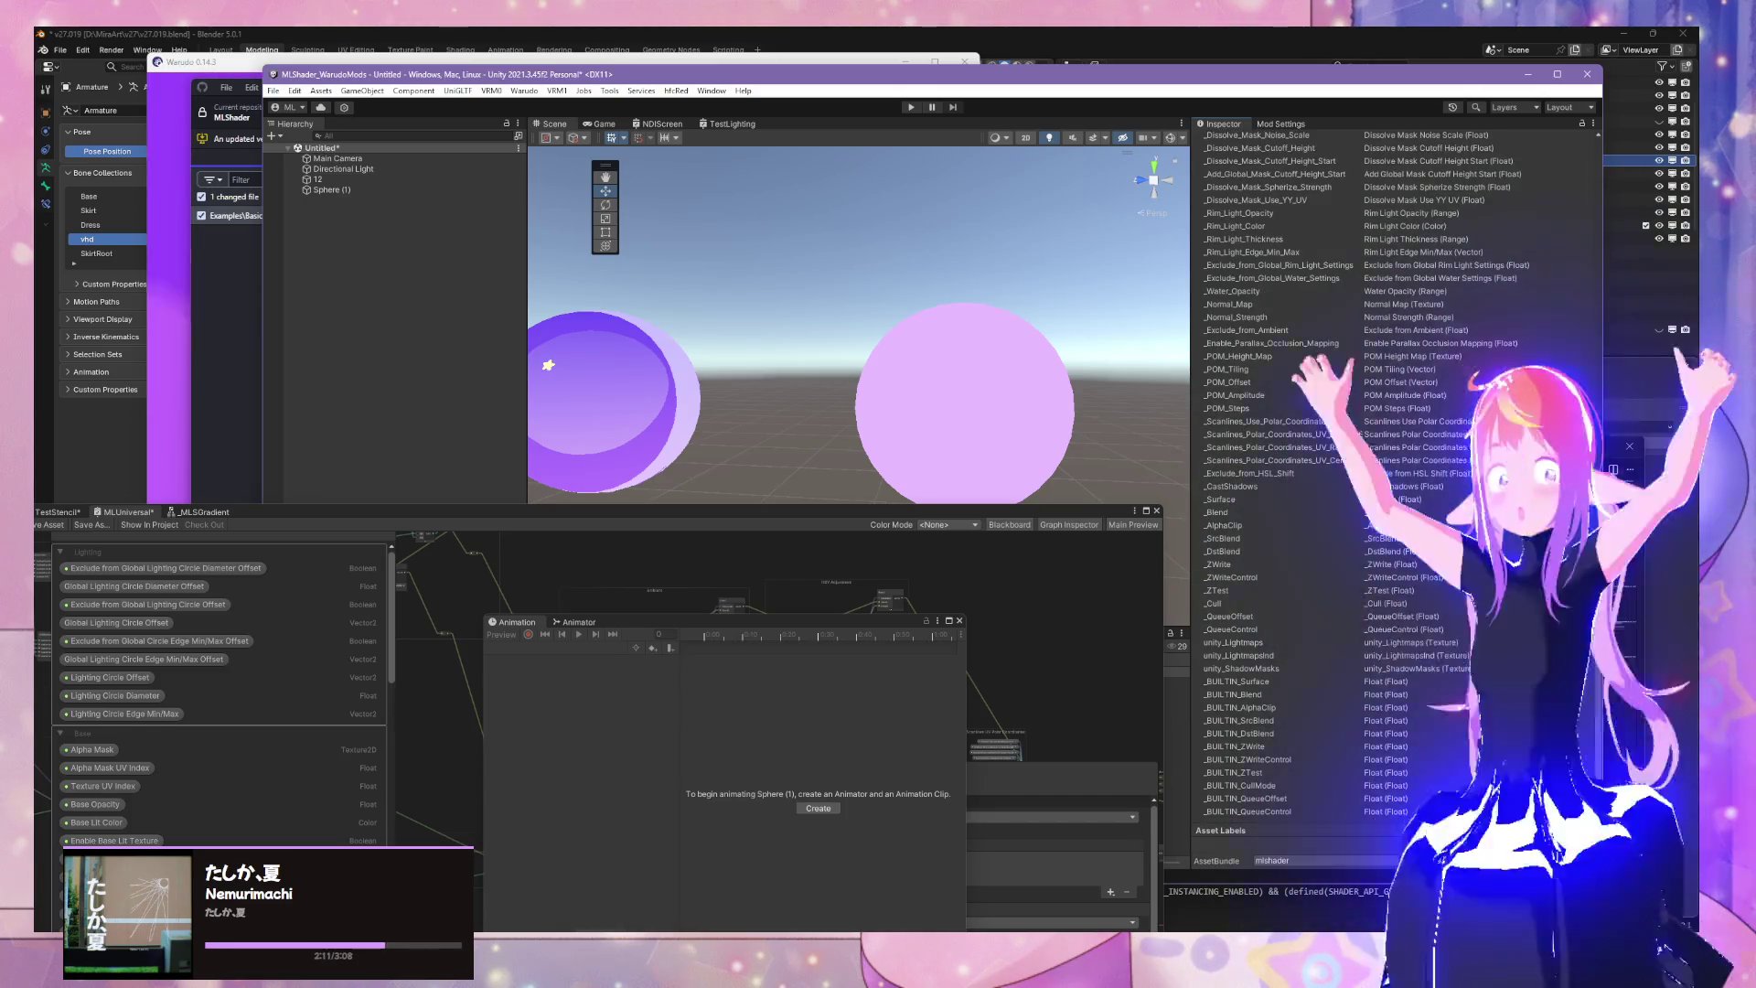
scroll(1395, 475, "up", 10)
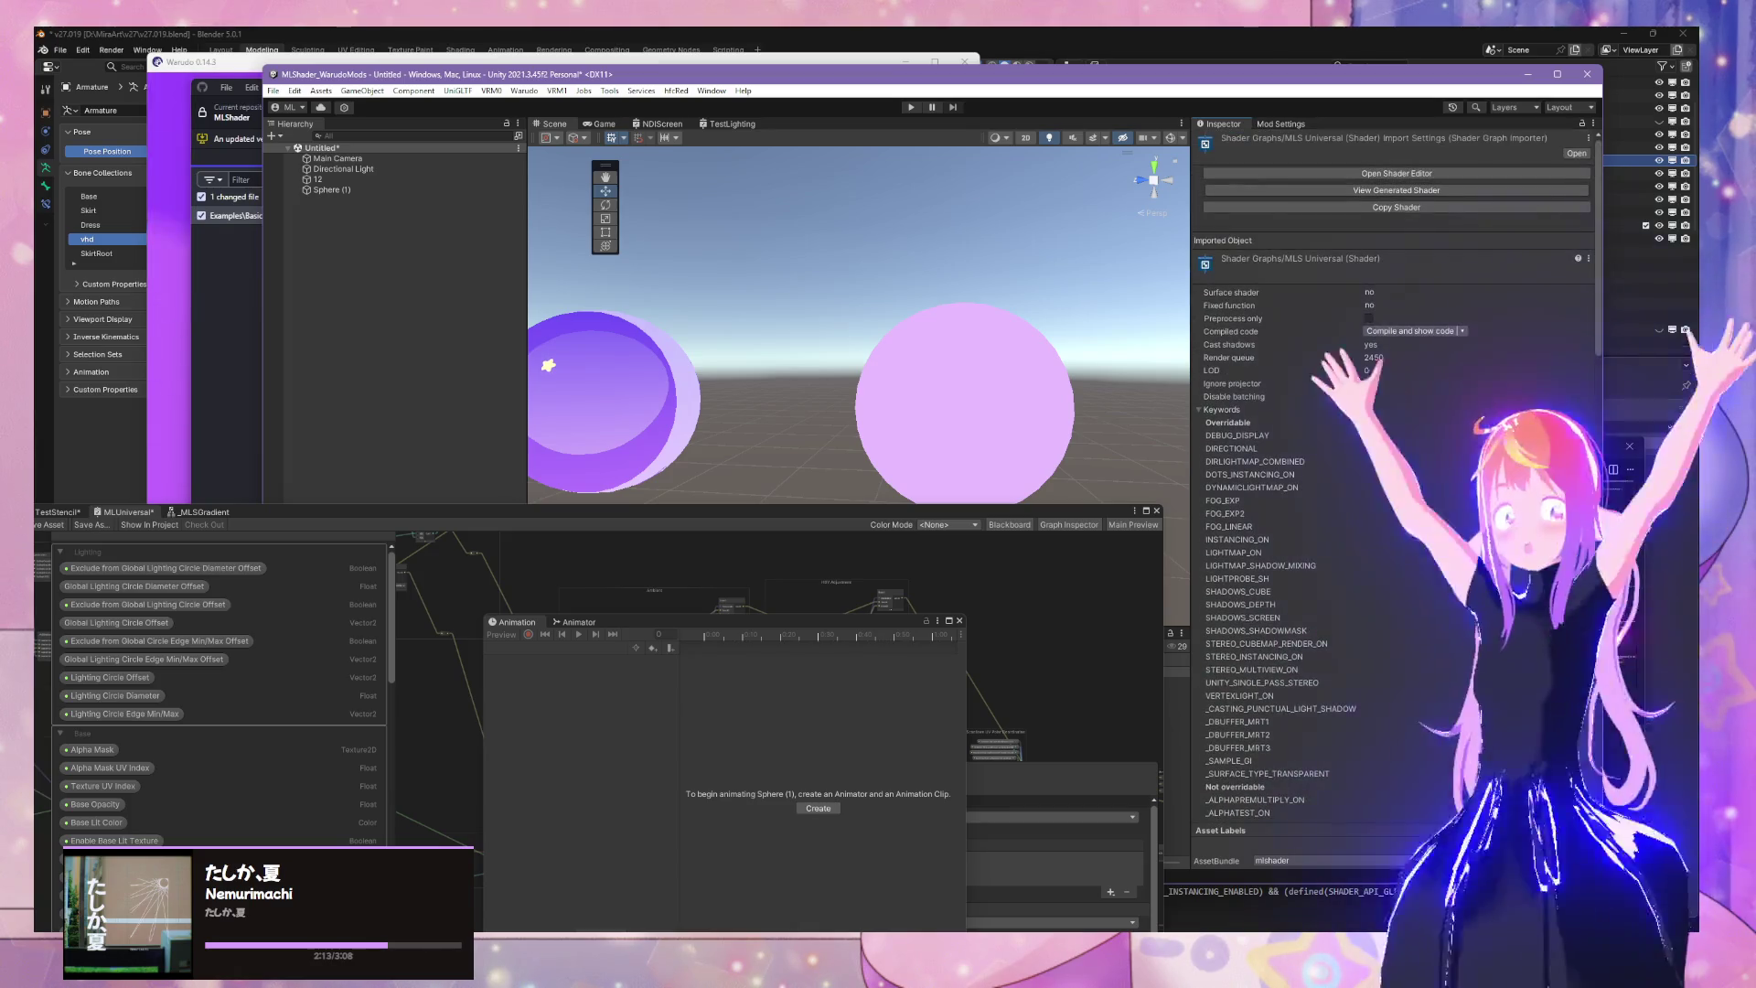
Open View Generated Shader so GeneratedFromGraph-MLSUniversal.shader appears in VS Code
left_click(1587, 259)
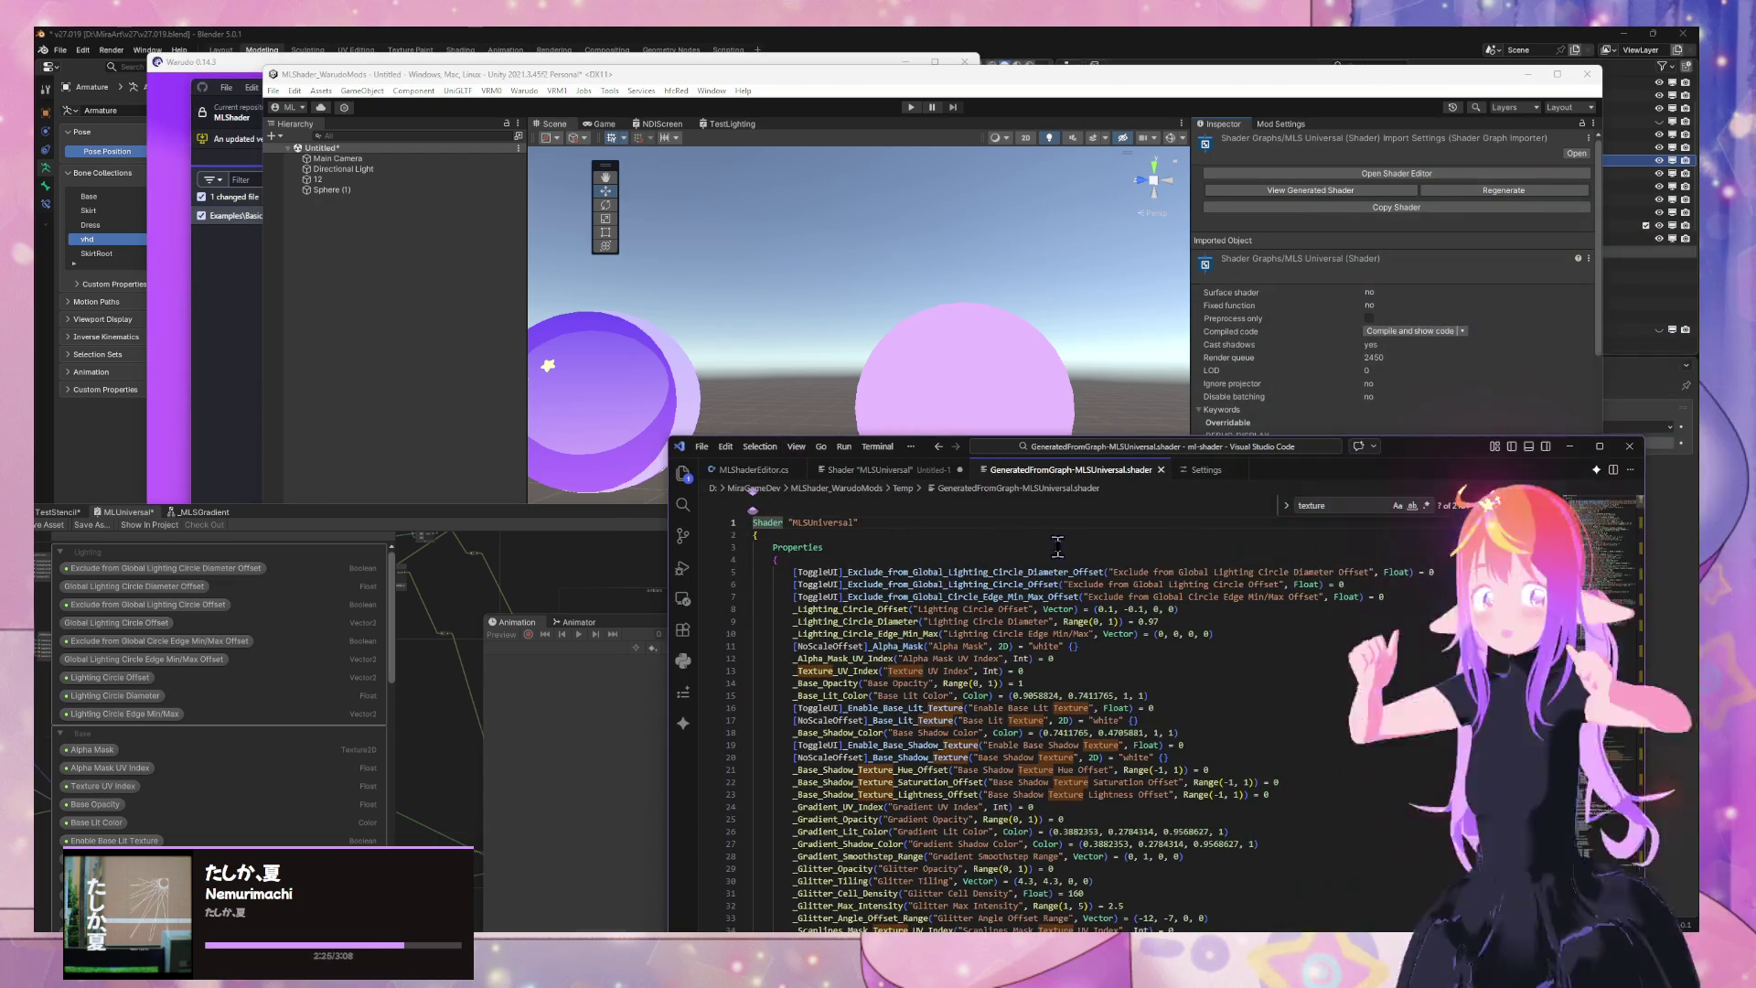
Save the generated shader as MLSUniversal.shader in Assets/MLShader/Shaders/Generics
left_click(702, 447)
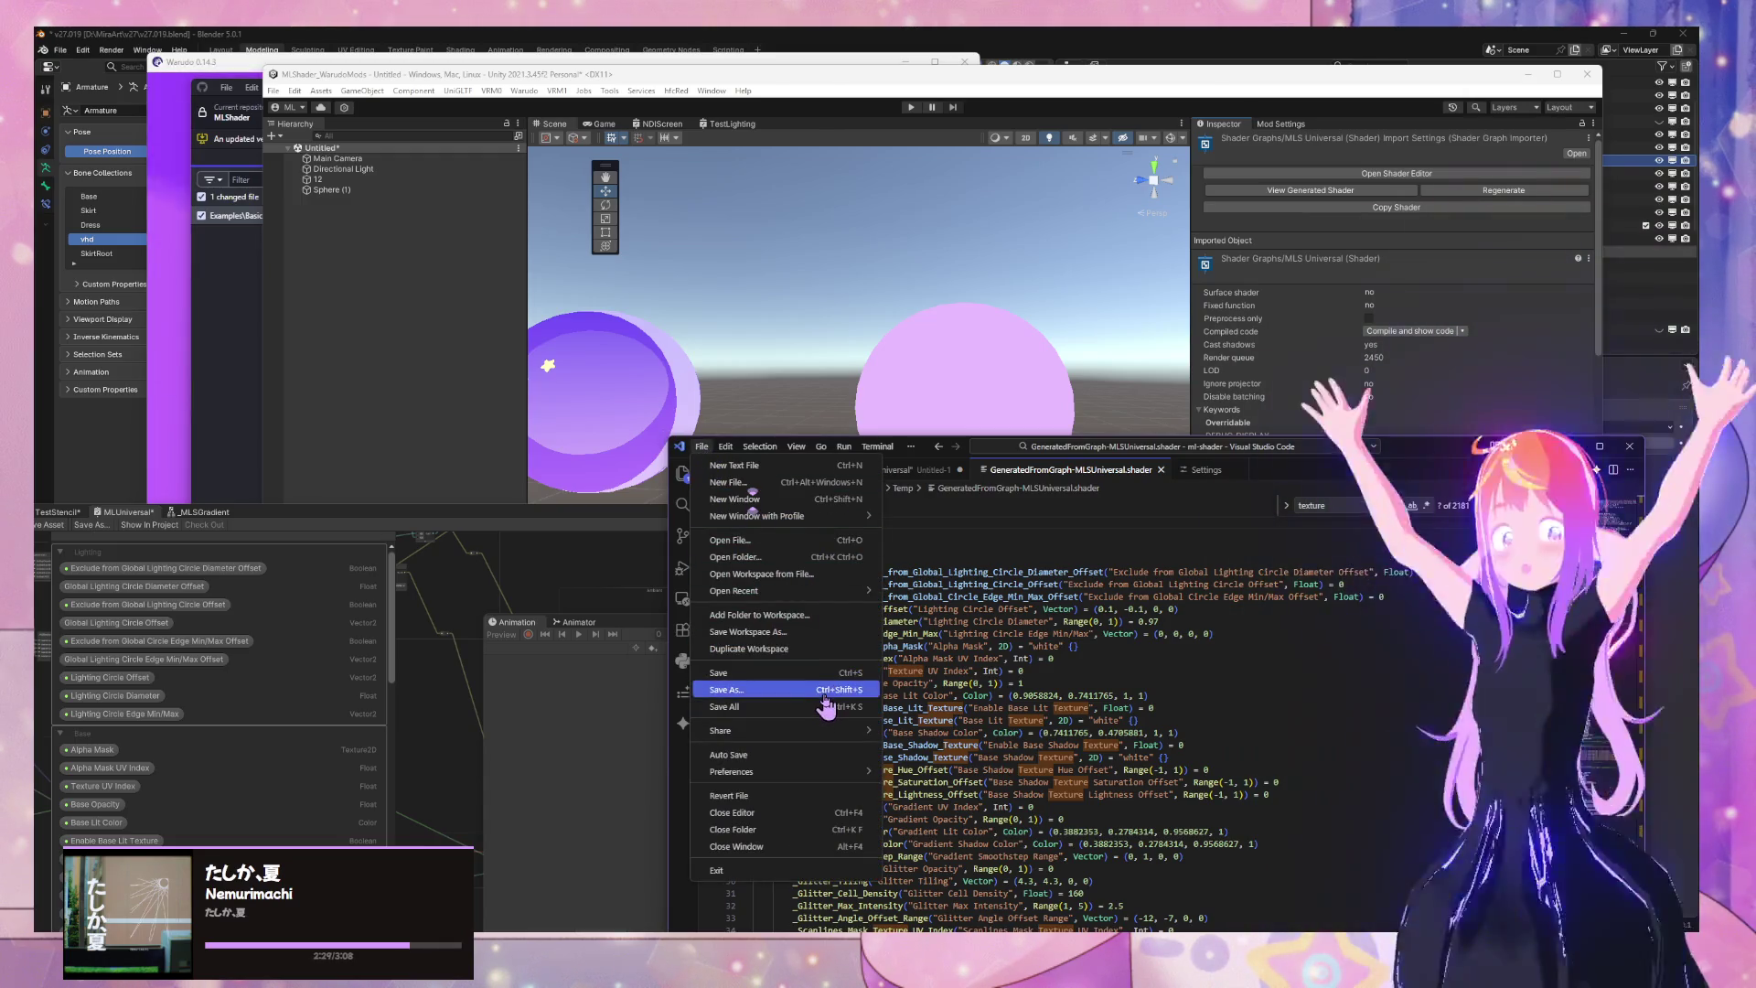
left_click(825, 695)
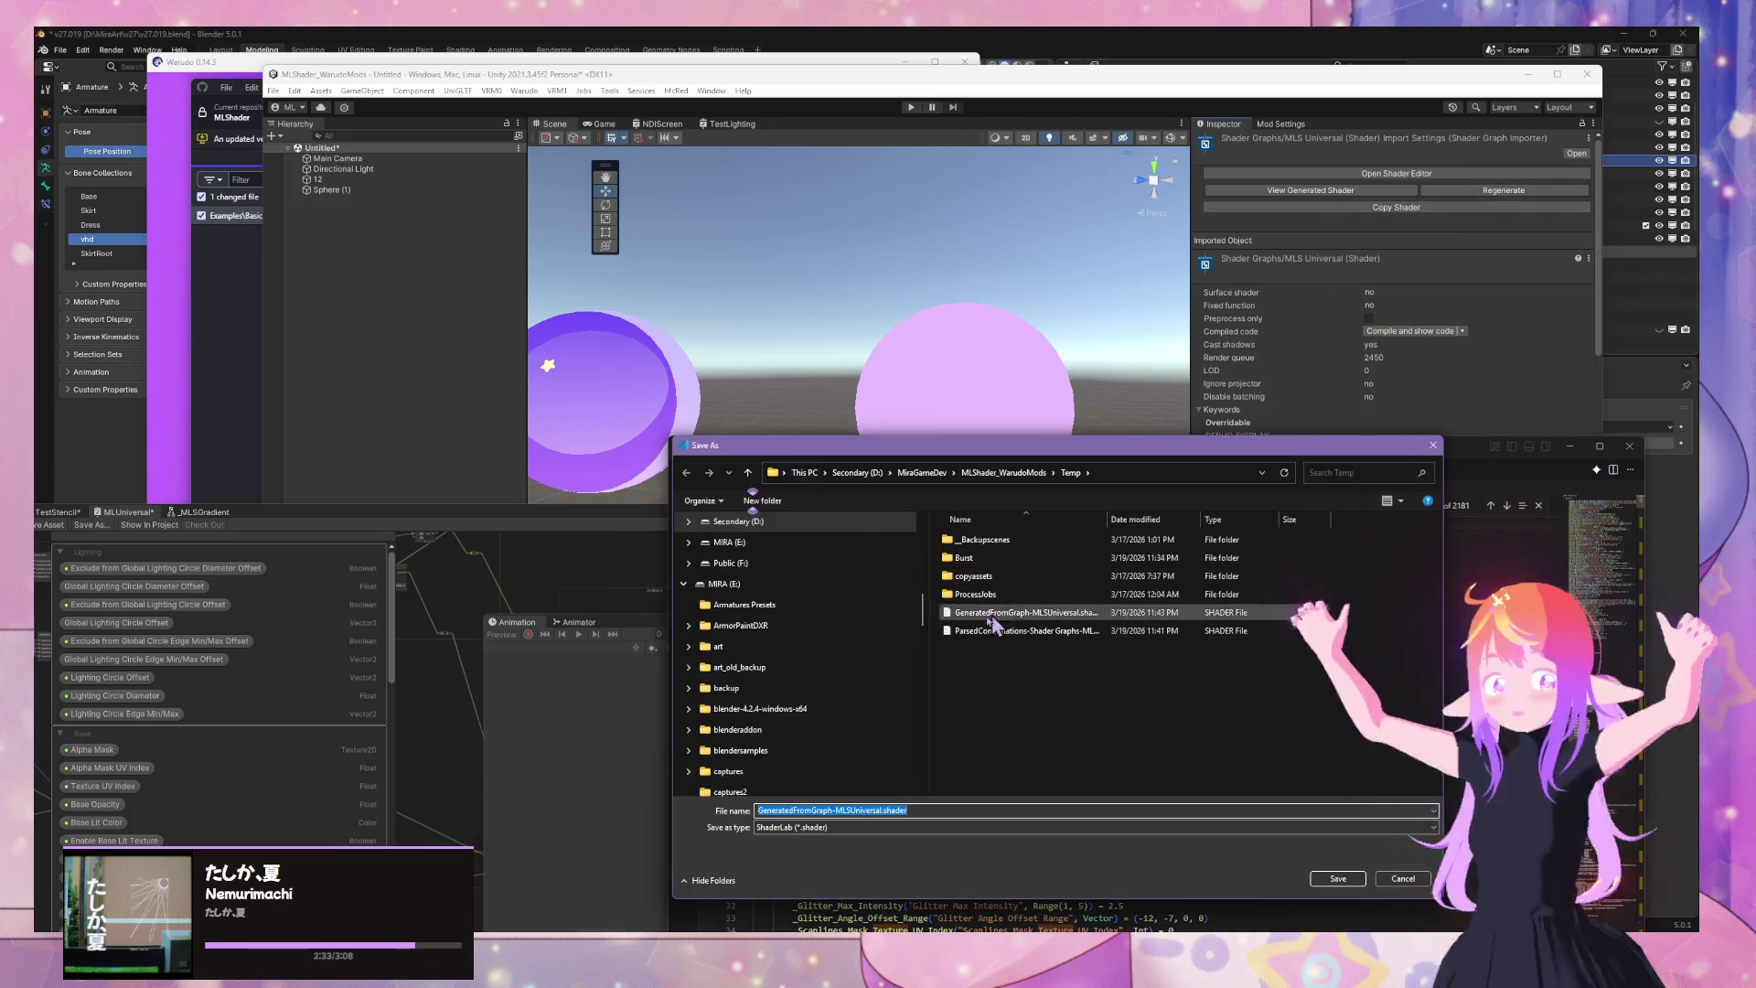
scroll(821, 647, "up", 5)
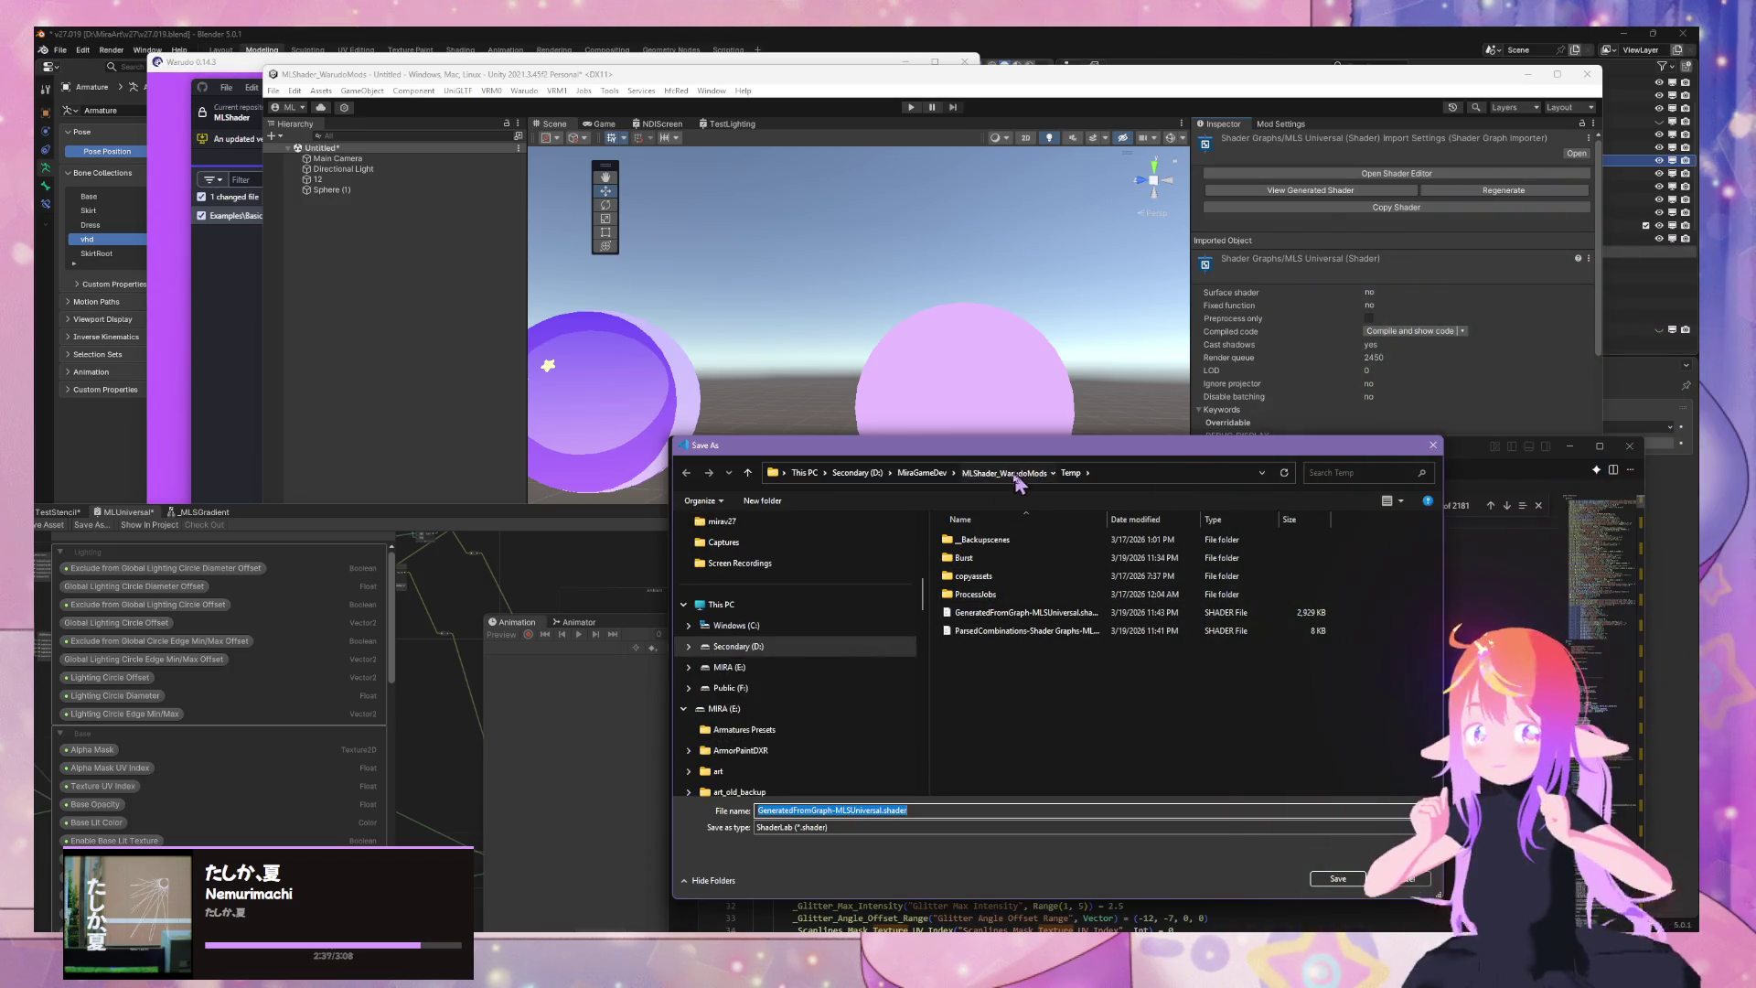
left_click(1015, 473)
double_click(966, 578)
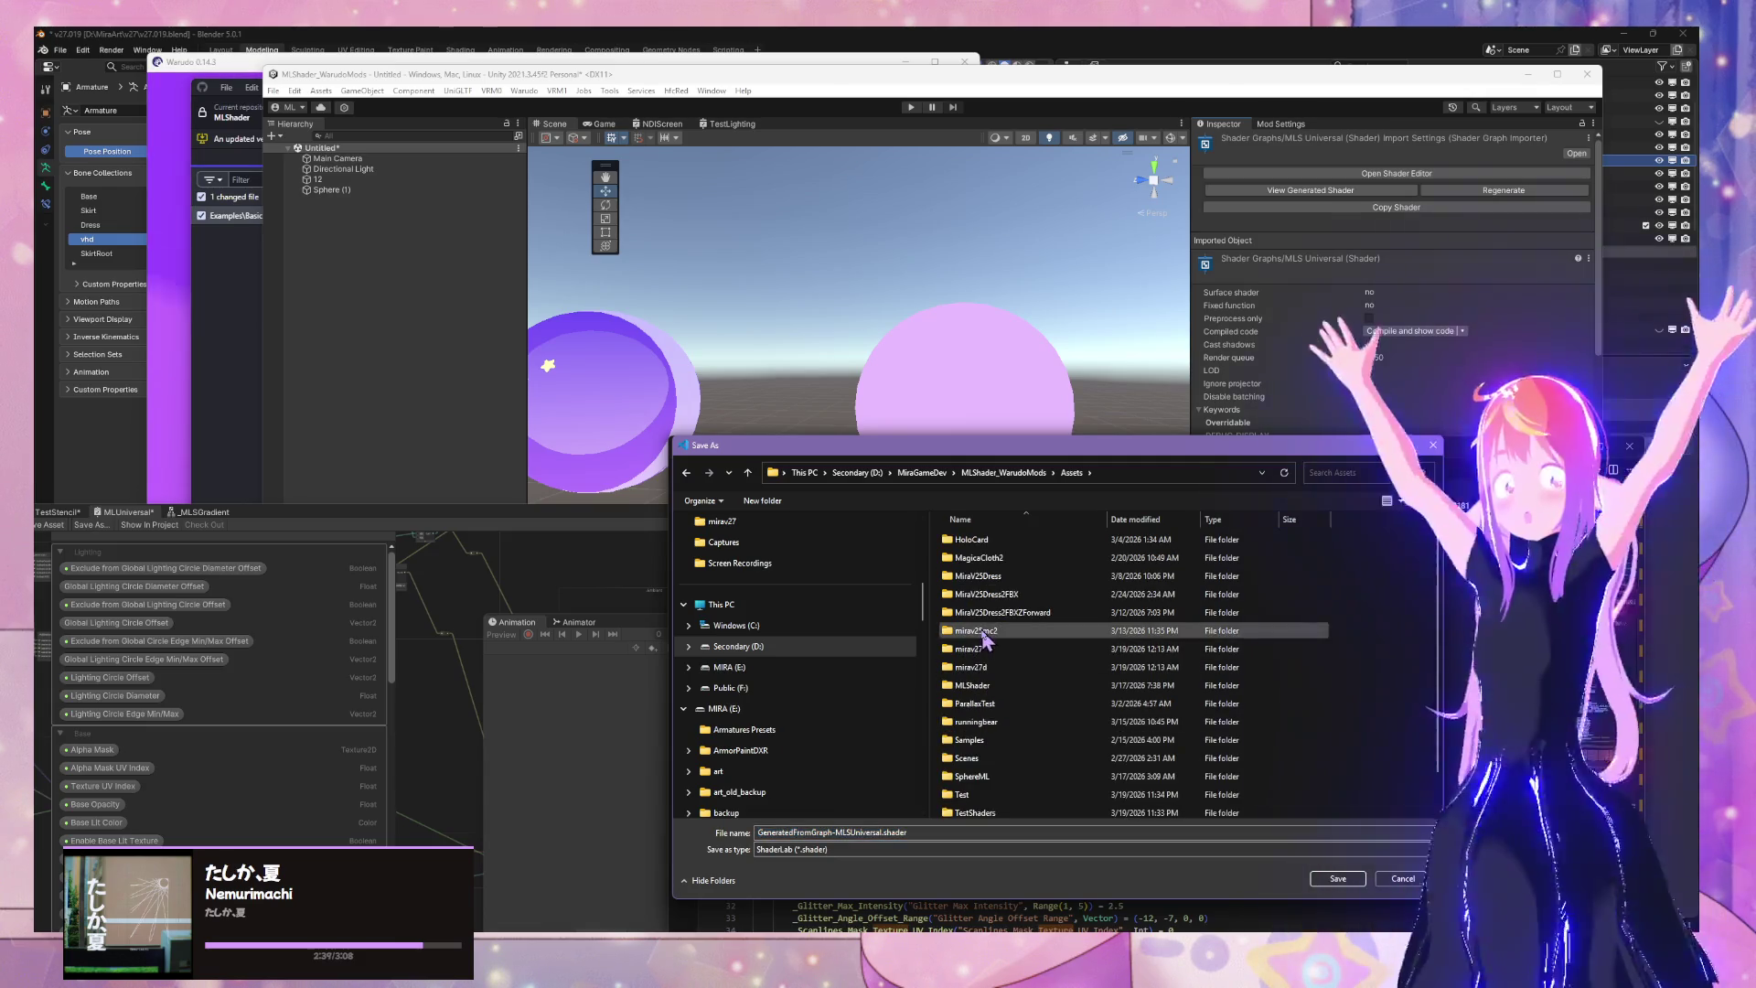
double_click(1021, 688)
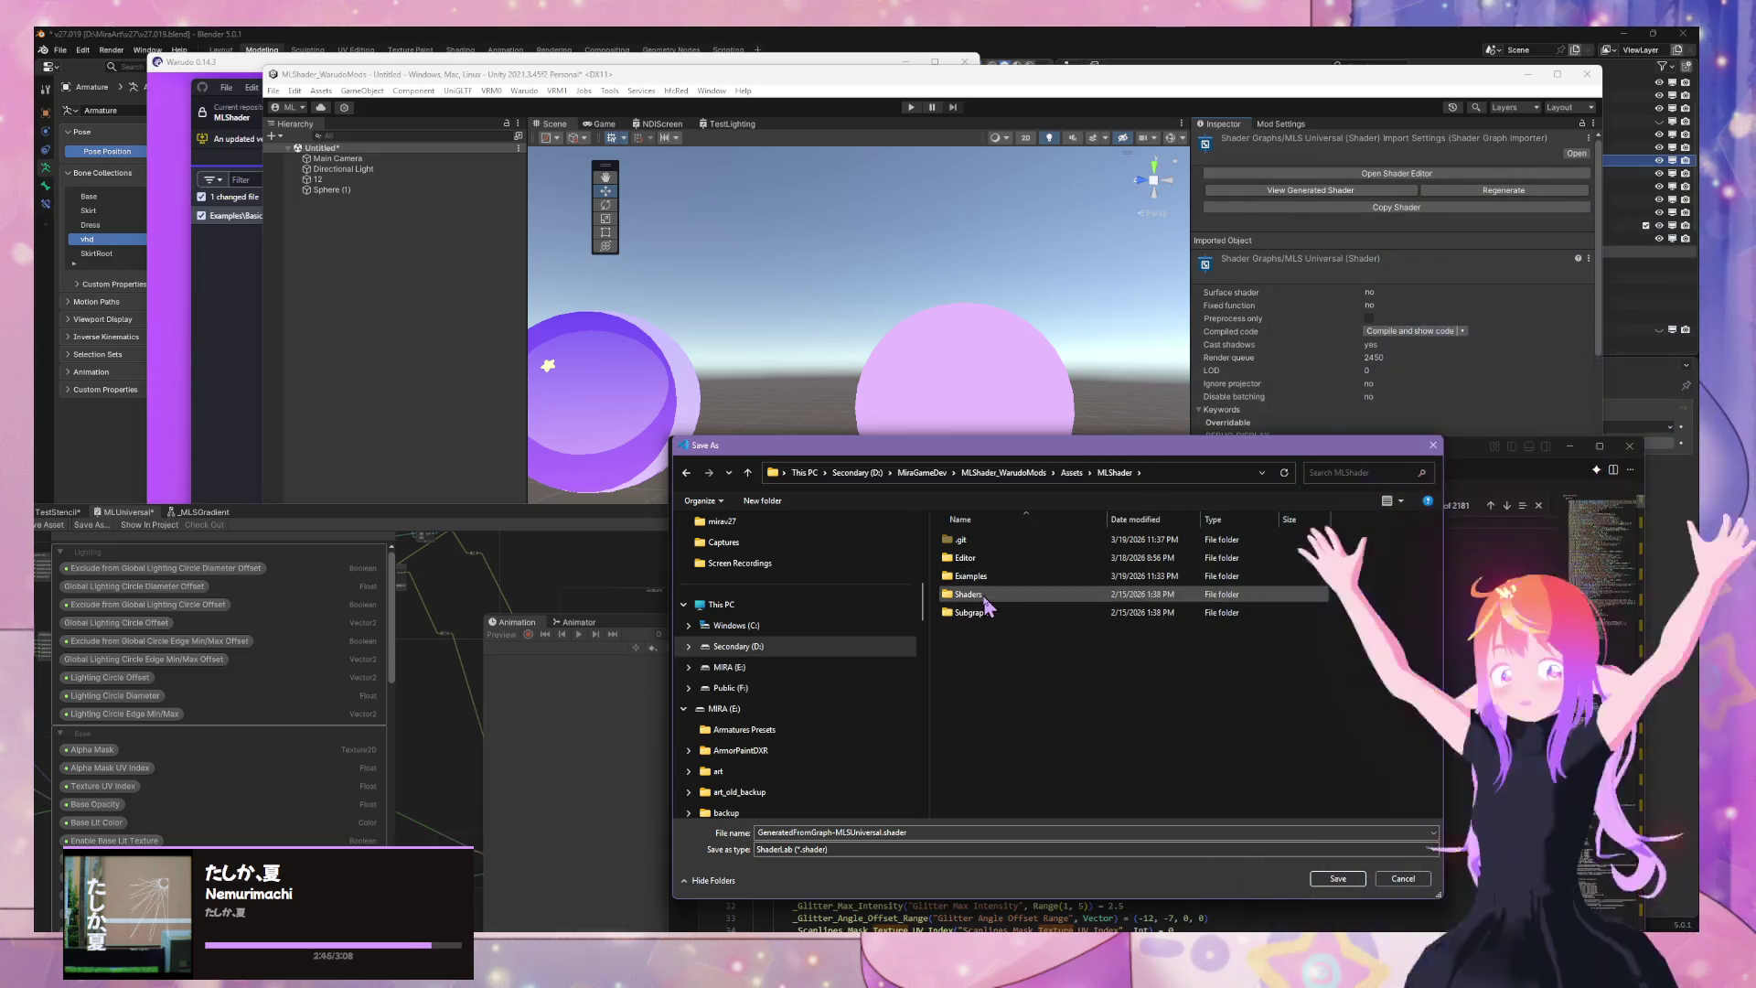
double_click(999, 544)
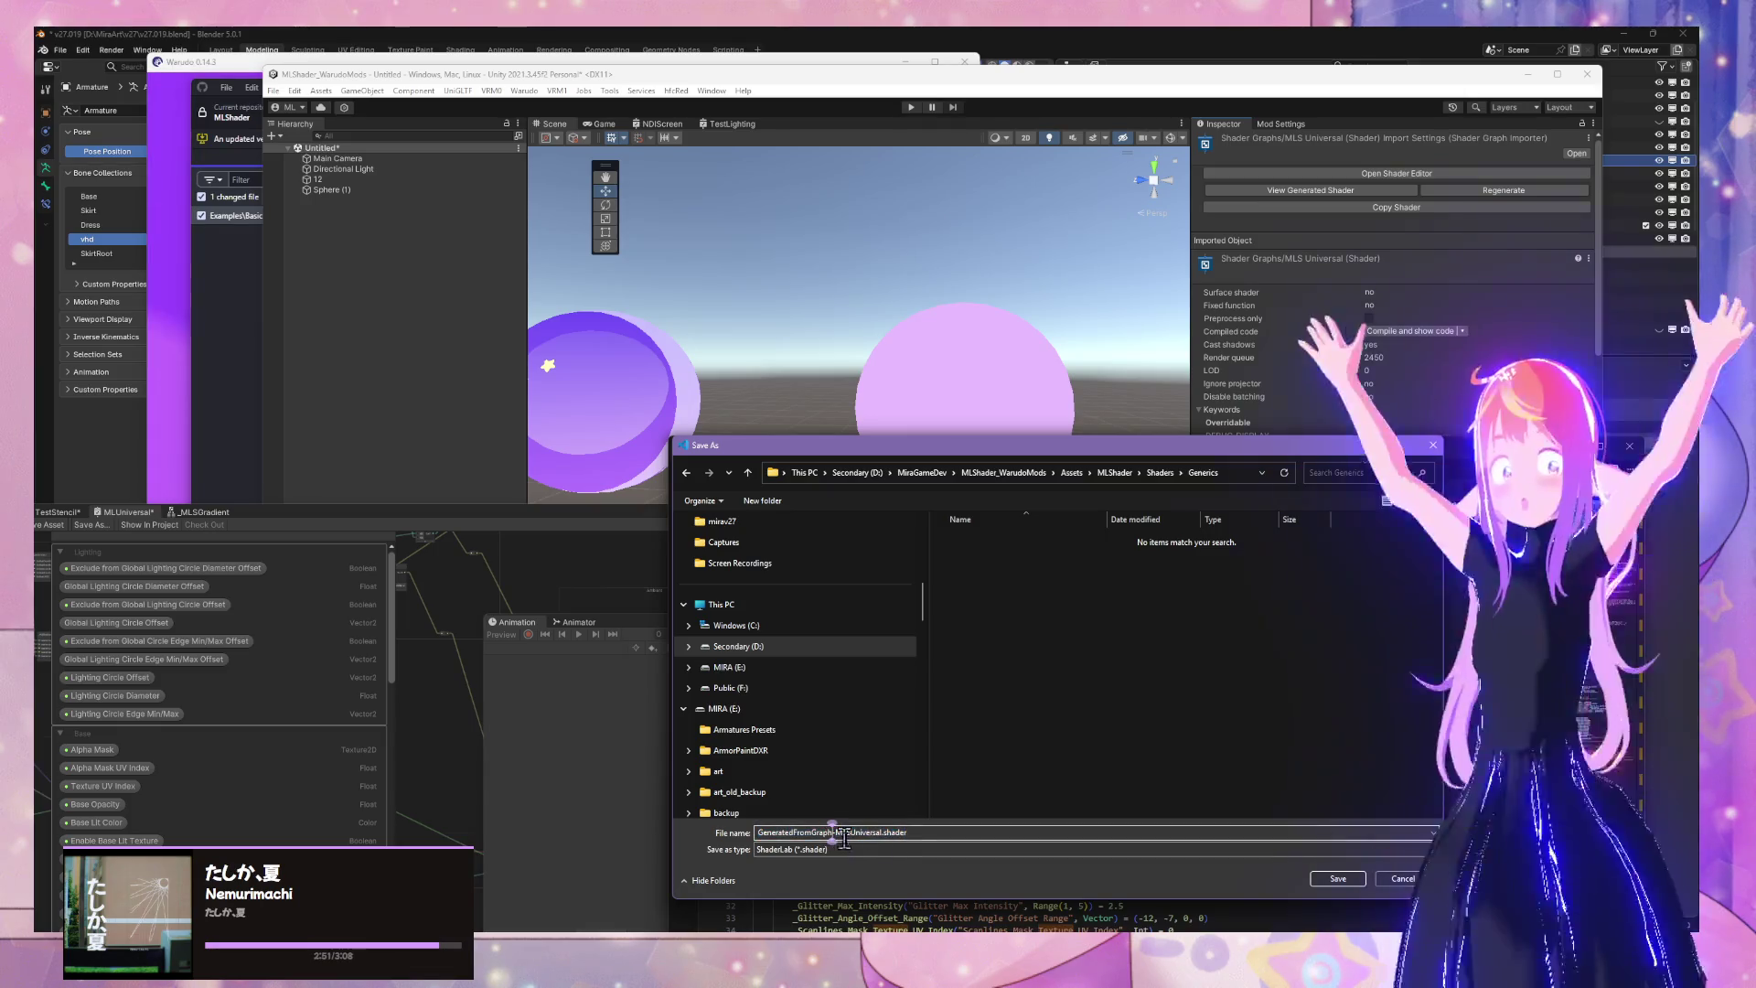
key("BackSpace")
key("BackSpace")
key("BackSpace")
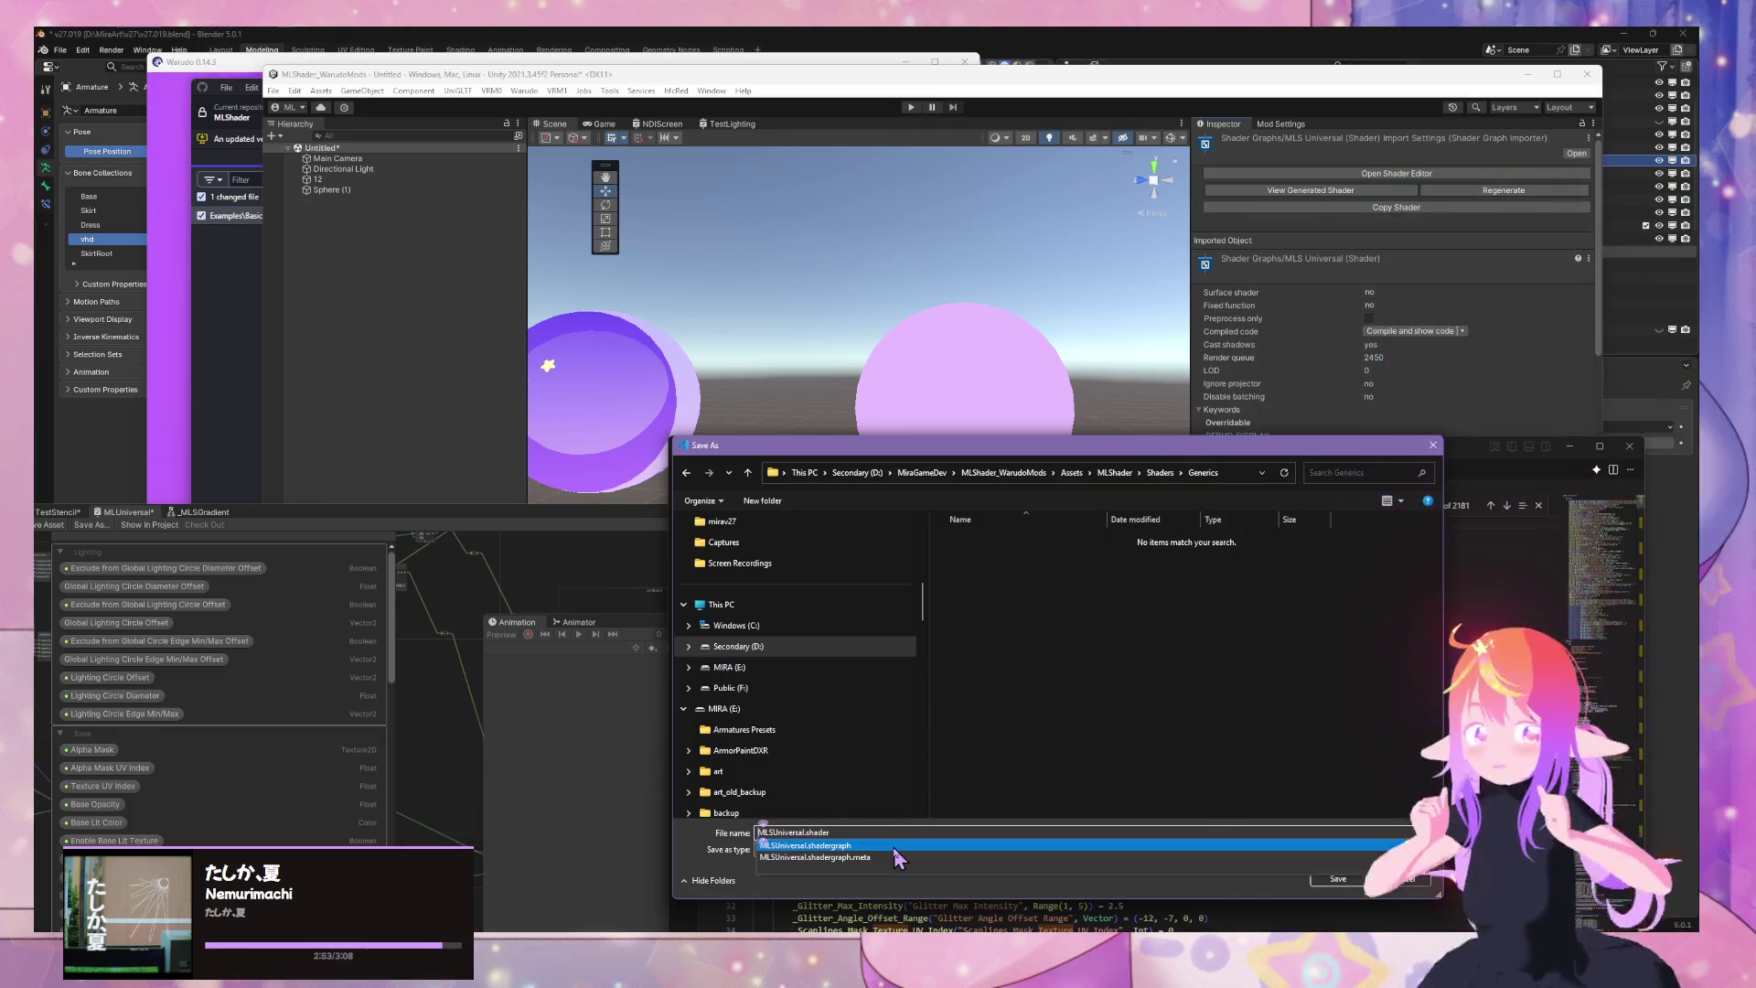
key("Escape")
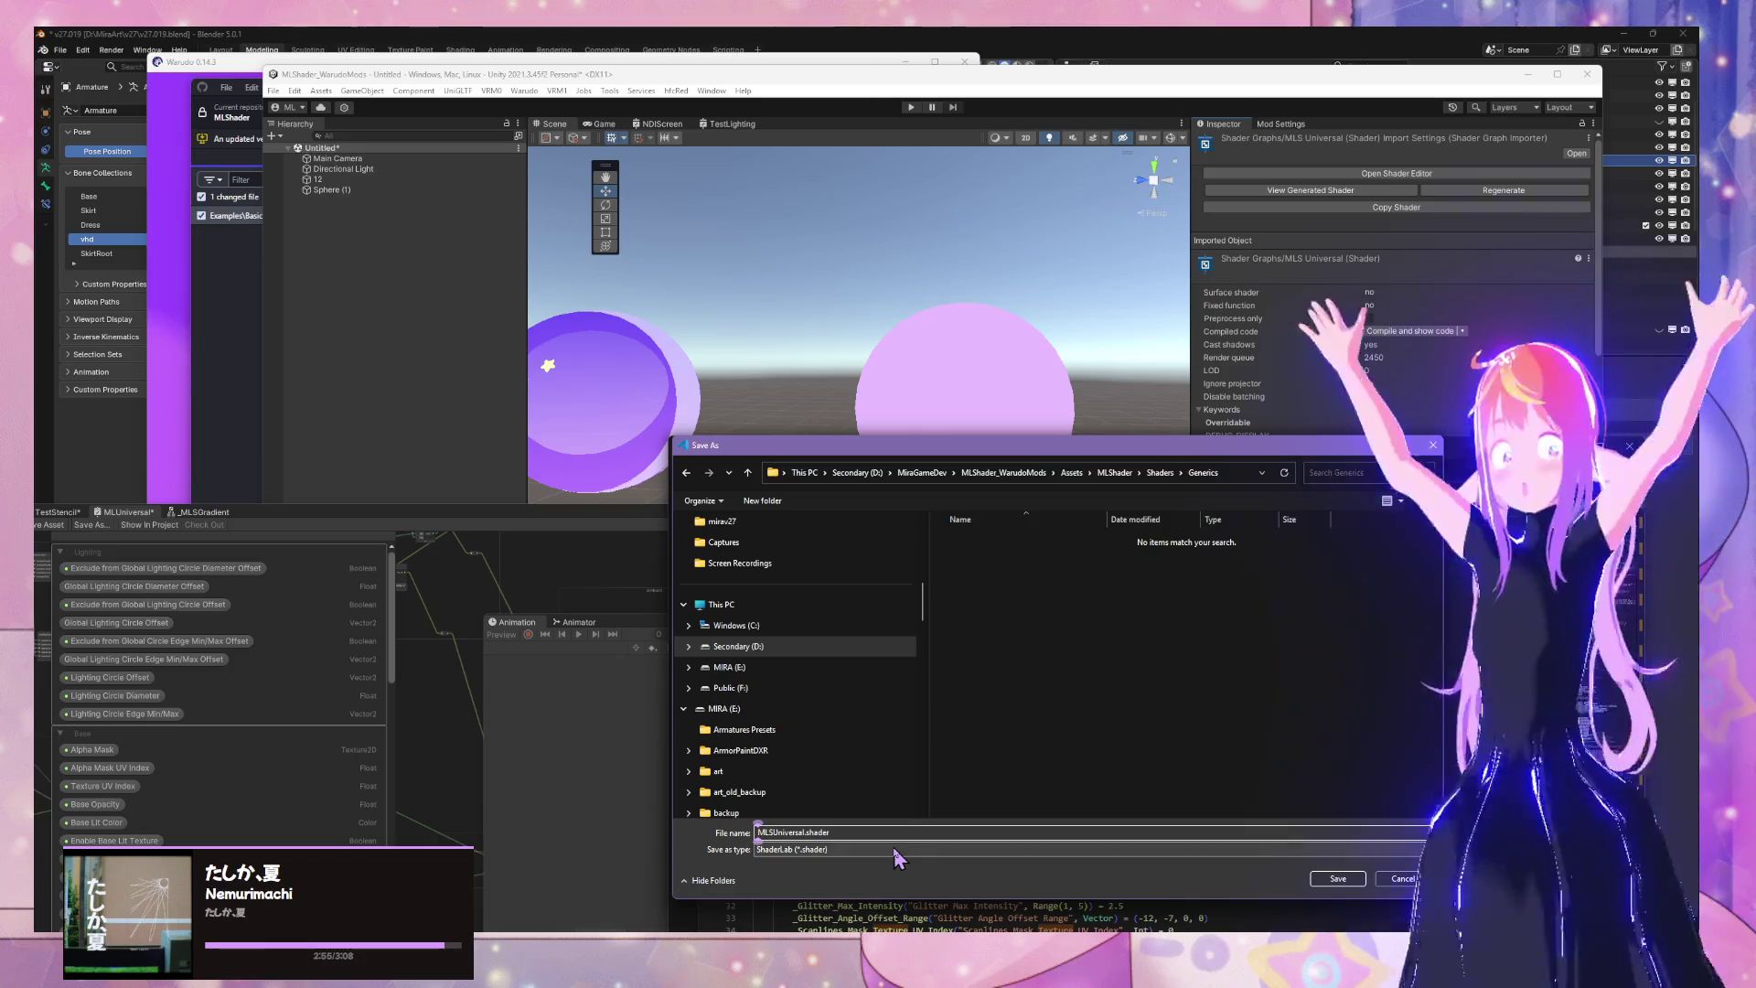
left_click(1337, 878)
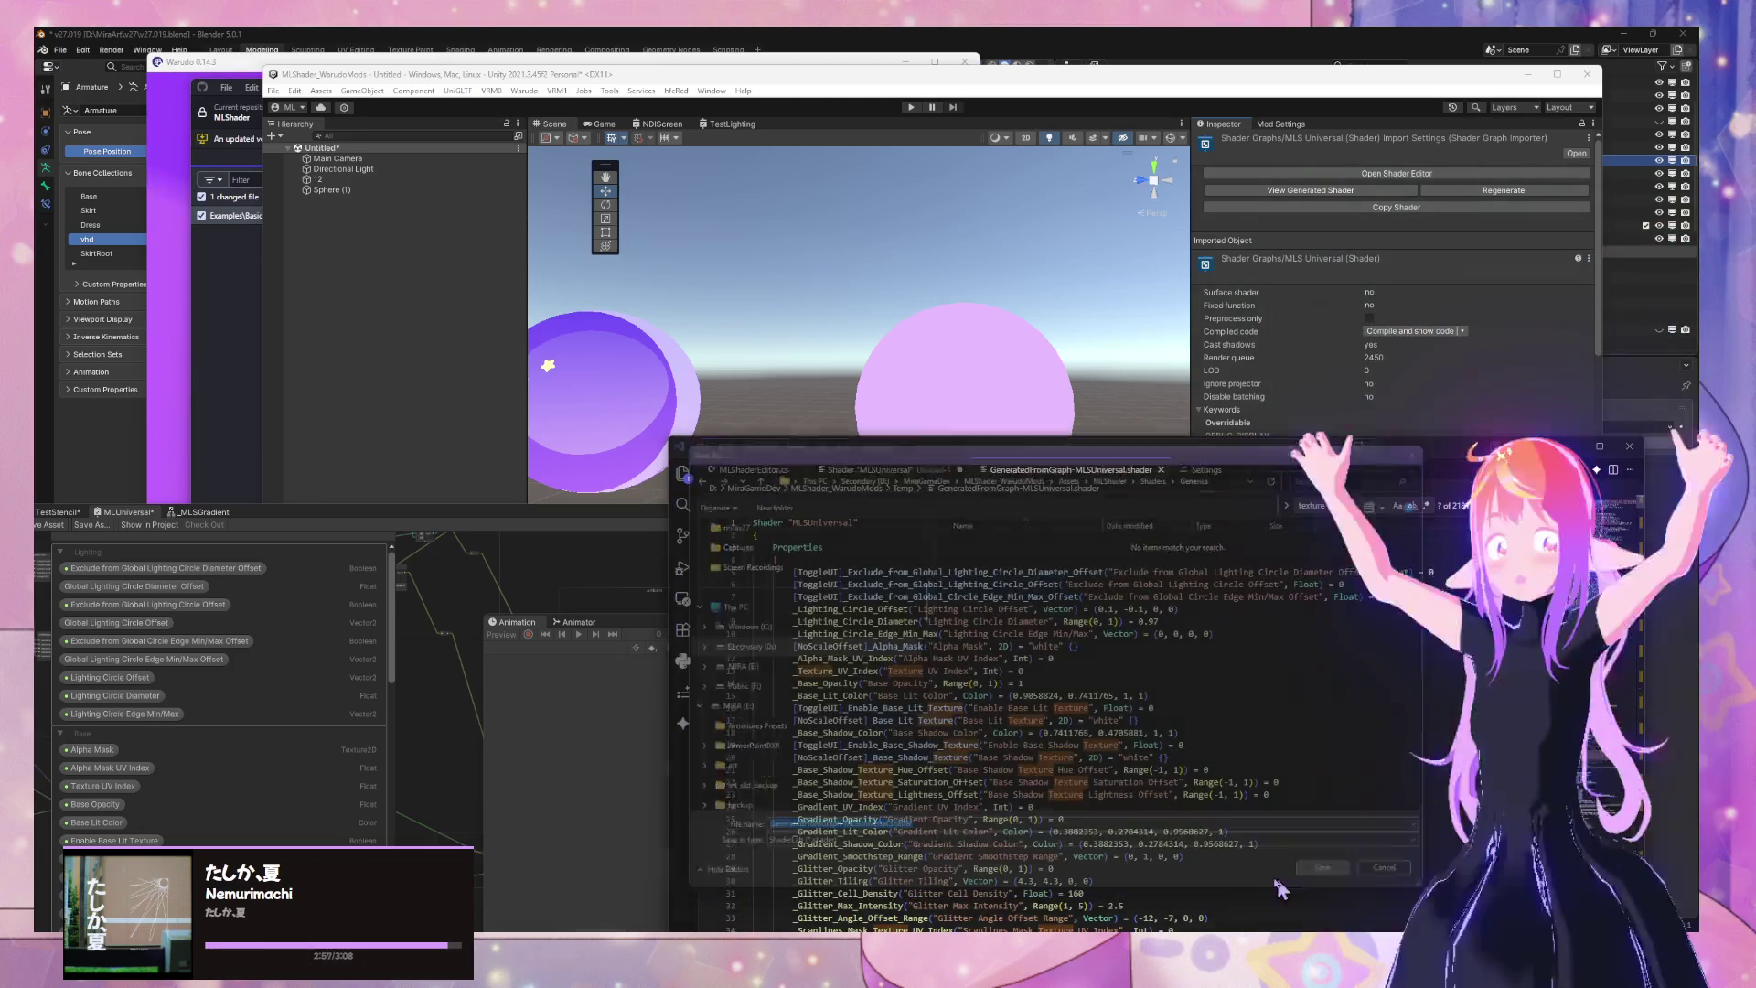
Return to Unity, clear the floating windows away, and select GeneratedFromGraph-MLSUniversal in Generics
left_click(1047, 377)
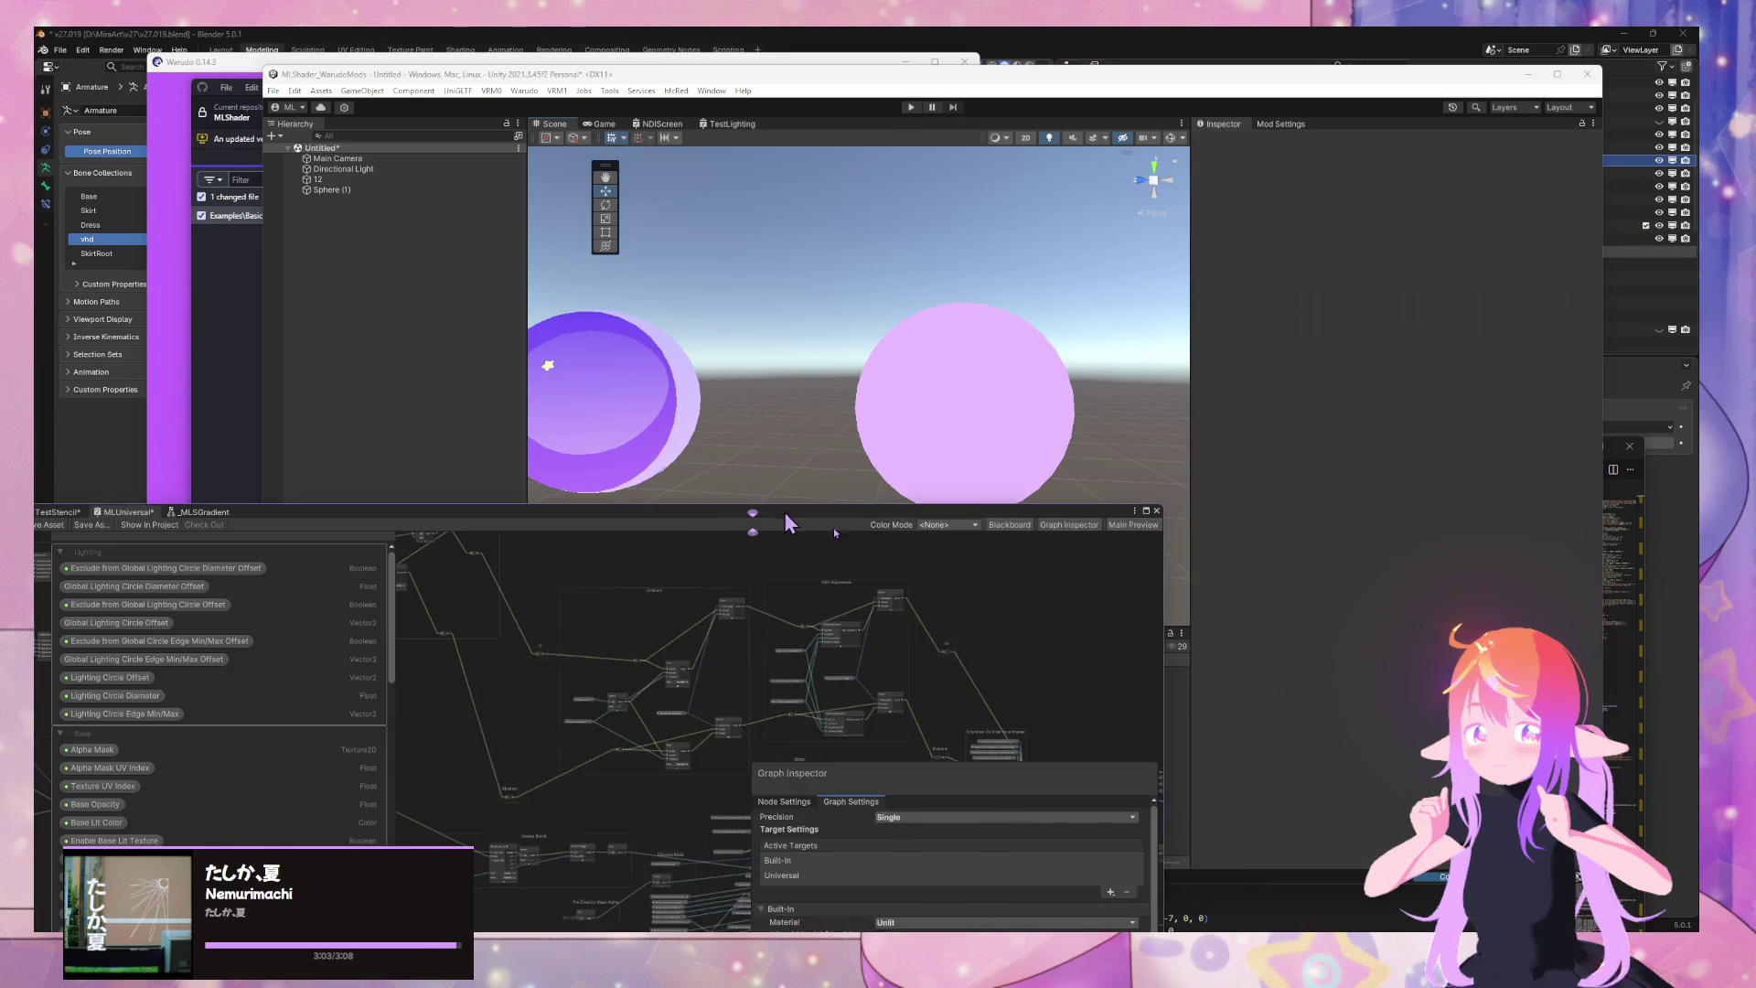
mouse_move(783, 512)
left_mouse_down()
mouse_move(1235, 643)
mouse_move(1202, 628)
left_mouse_up()
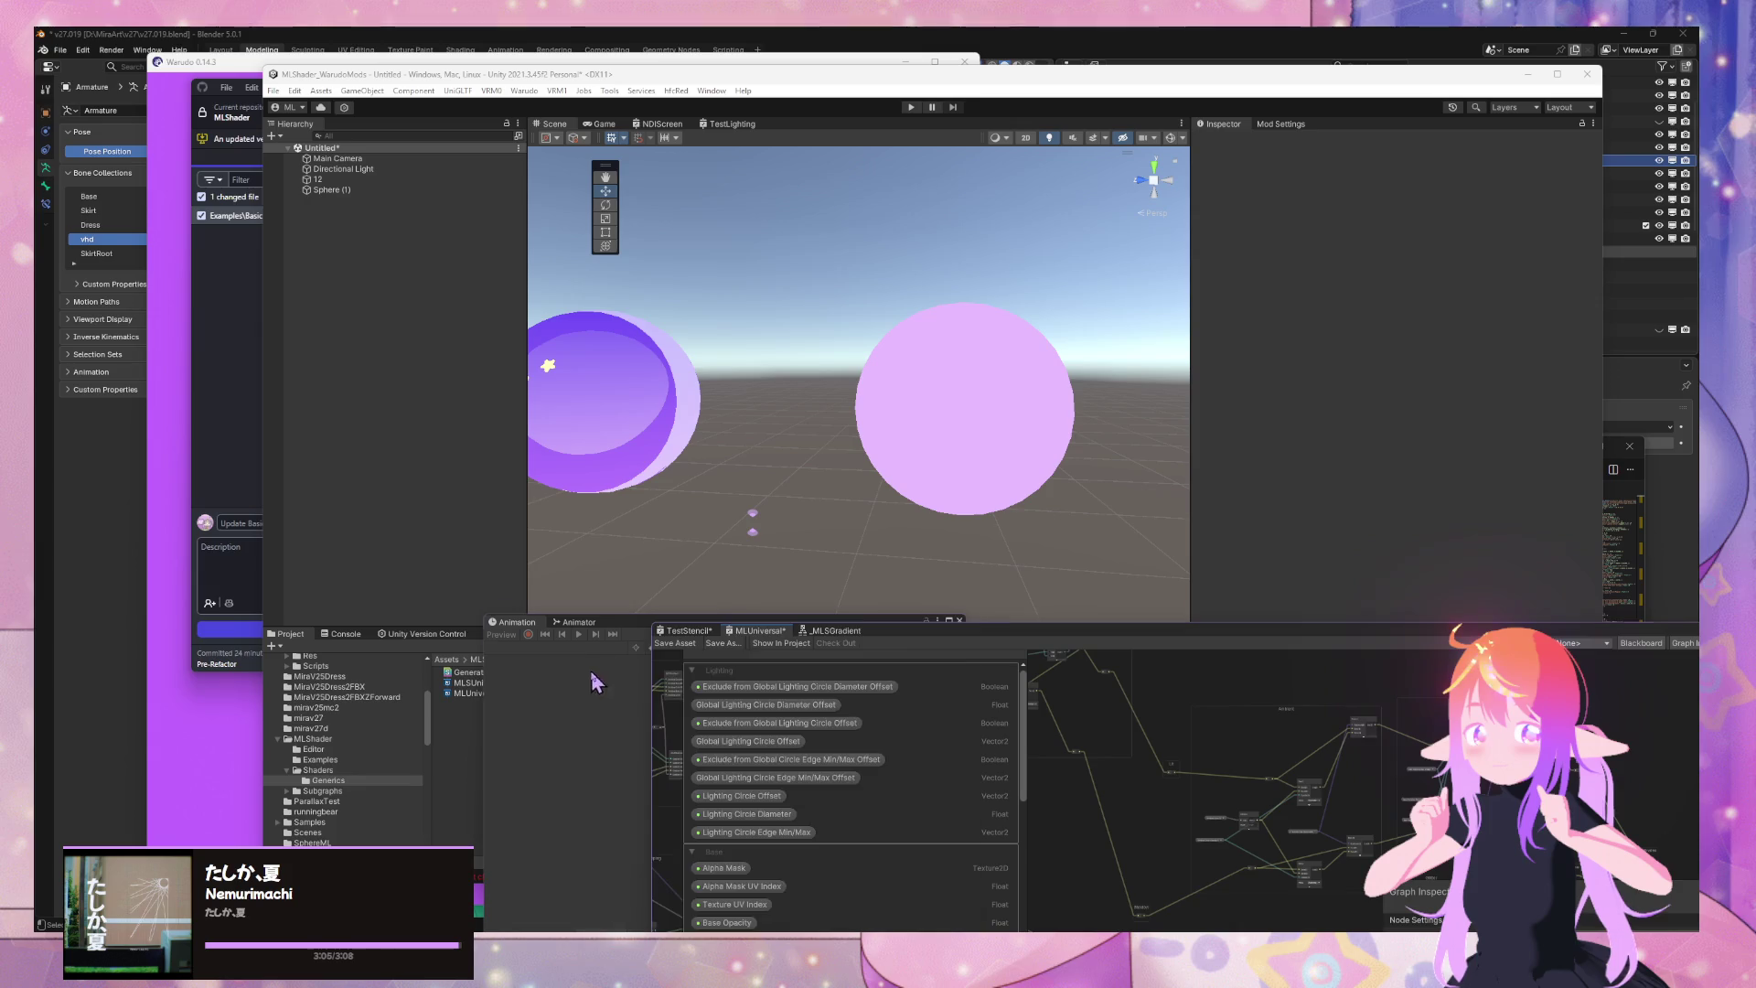
left_click_drag(804, 616, 1427, 591)
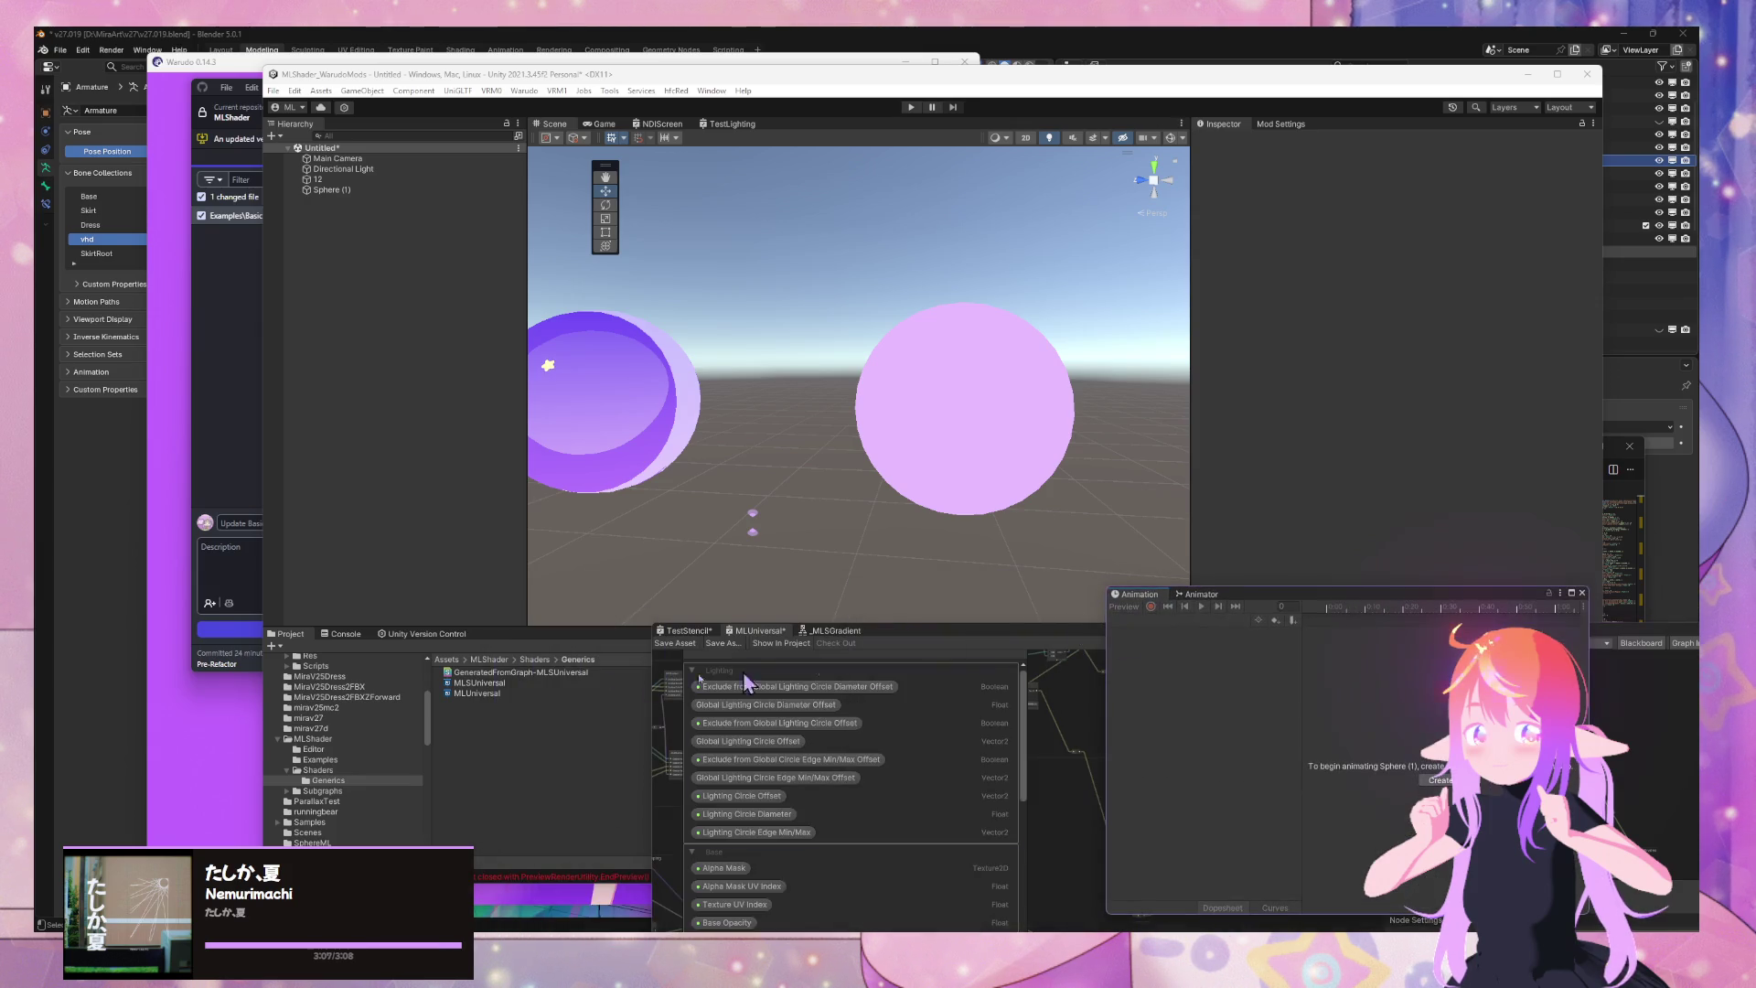
left_click(519, 674)
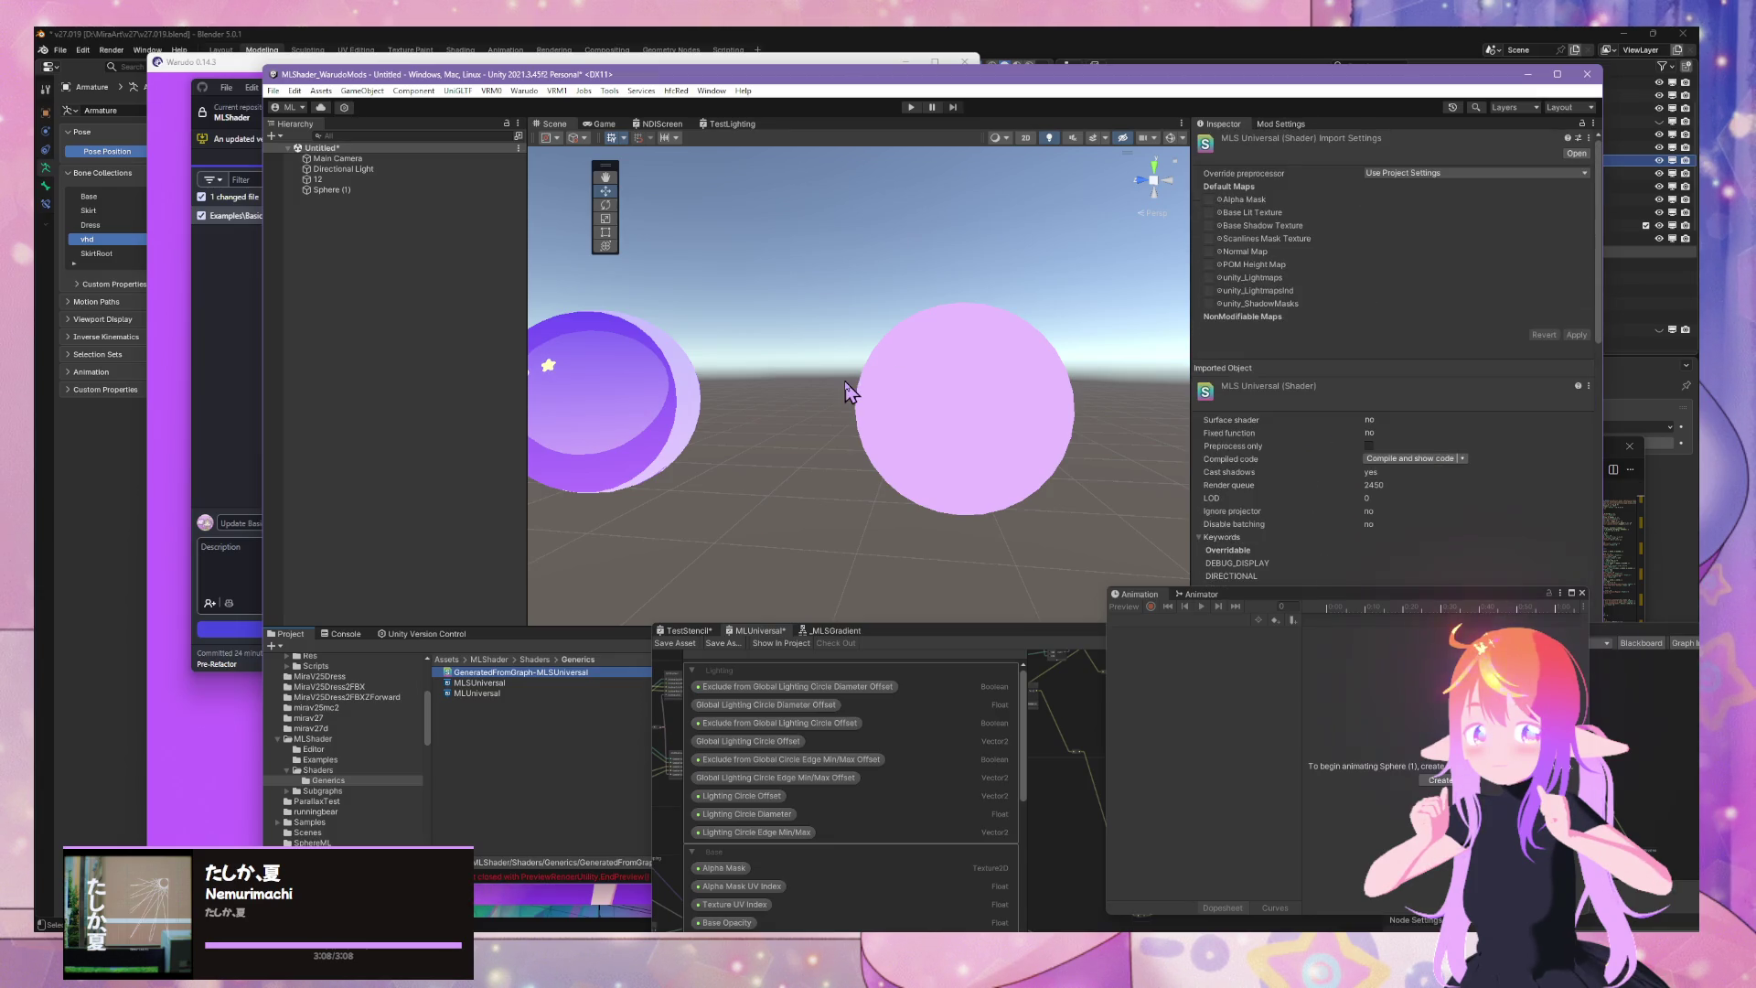
Select Sphere (1) in the scene to check which material it uses
left_click(997, 422)
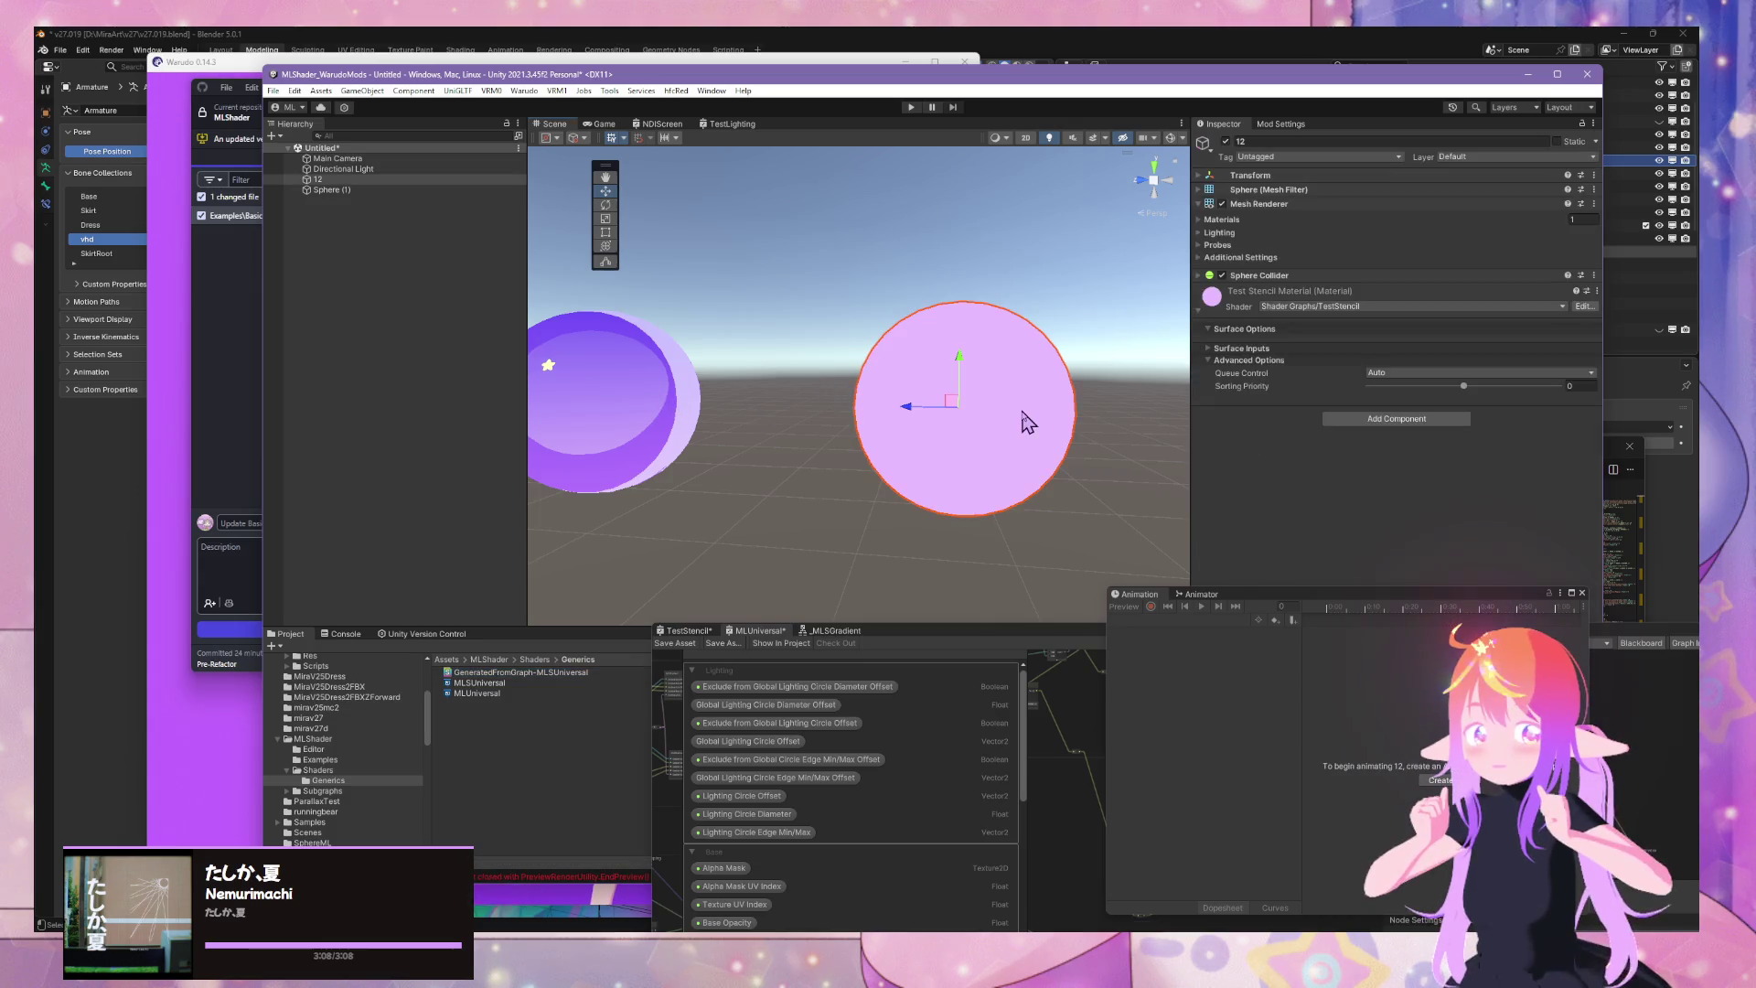
left_click(678, 384)
left_click_drag(713, 375, 1004, 424)
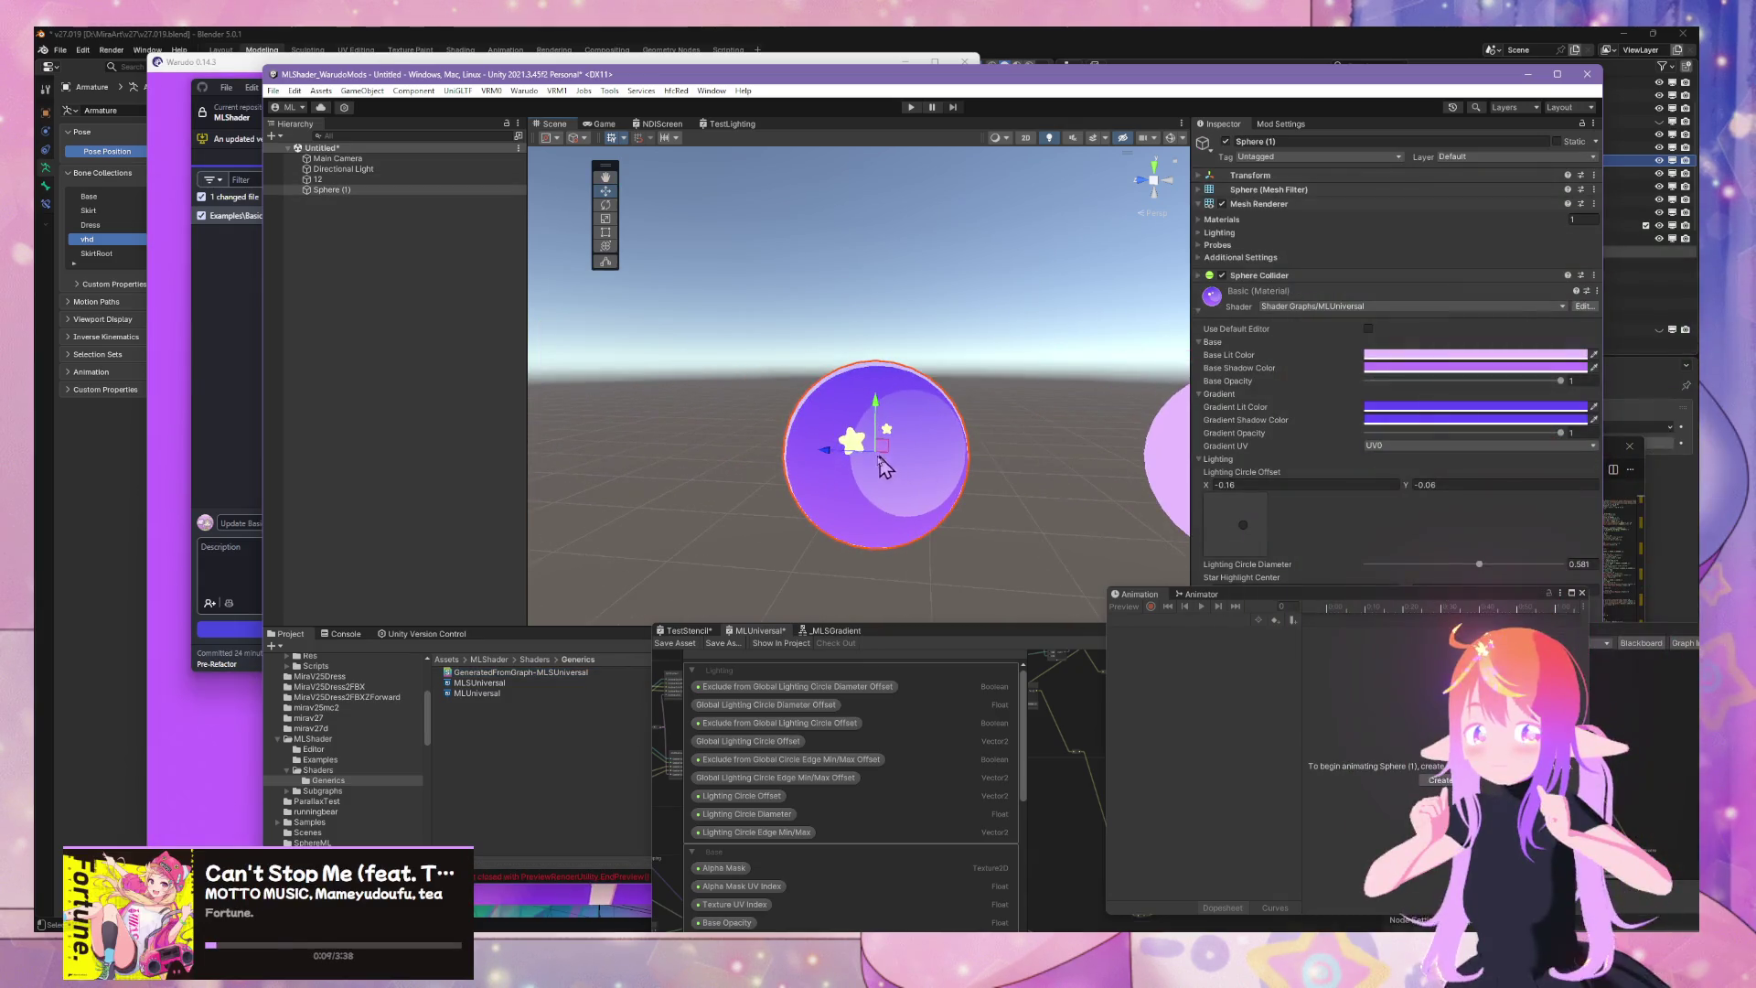
left_click(759, 462)
left_click(930, 469)
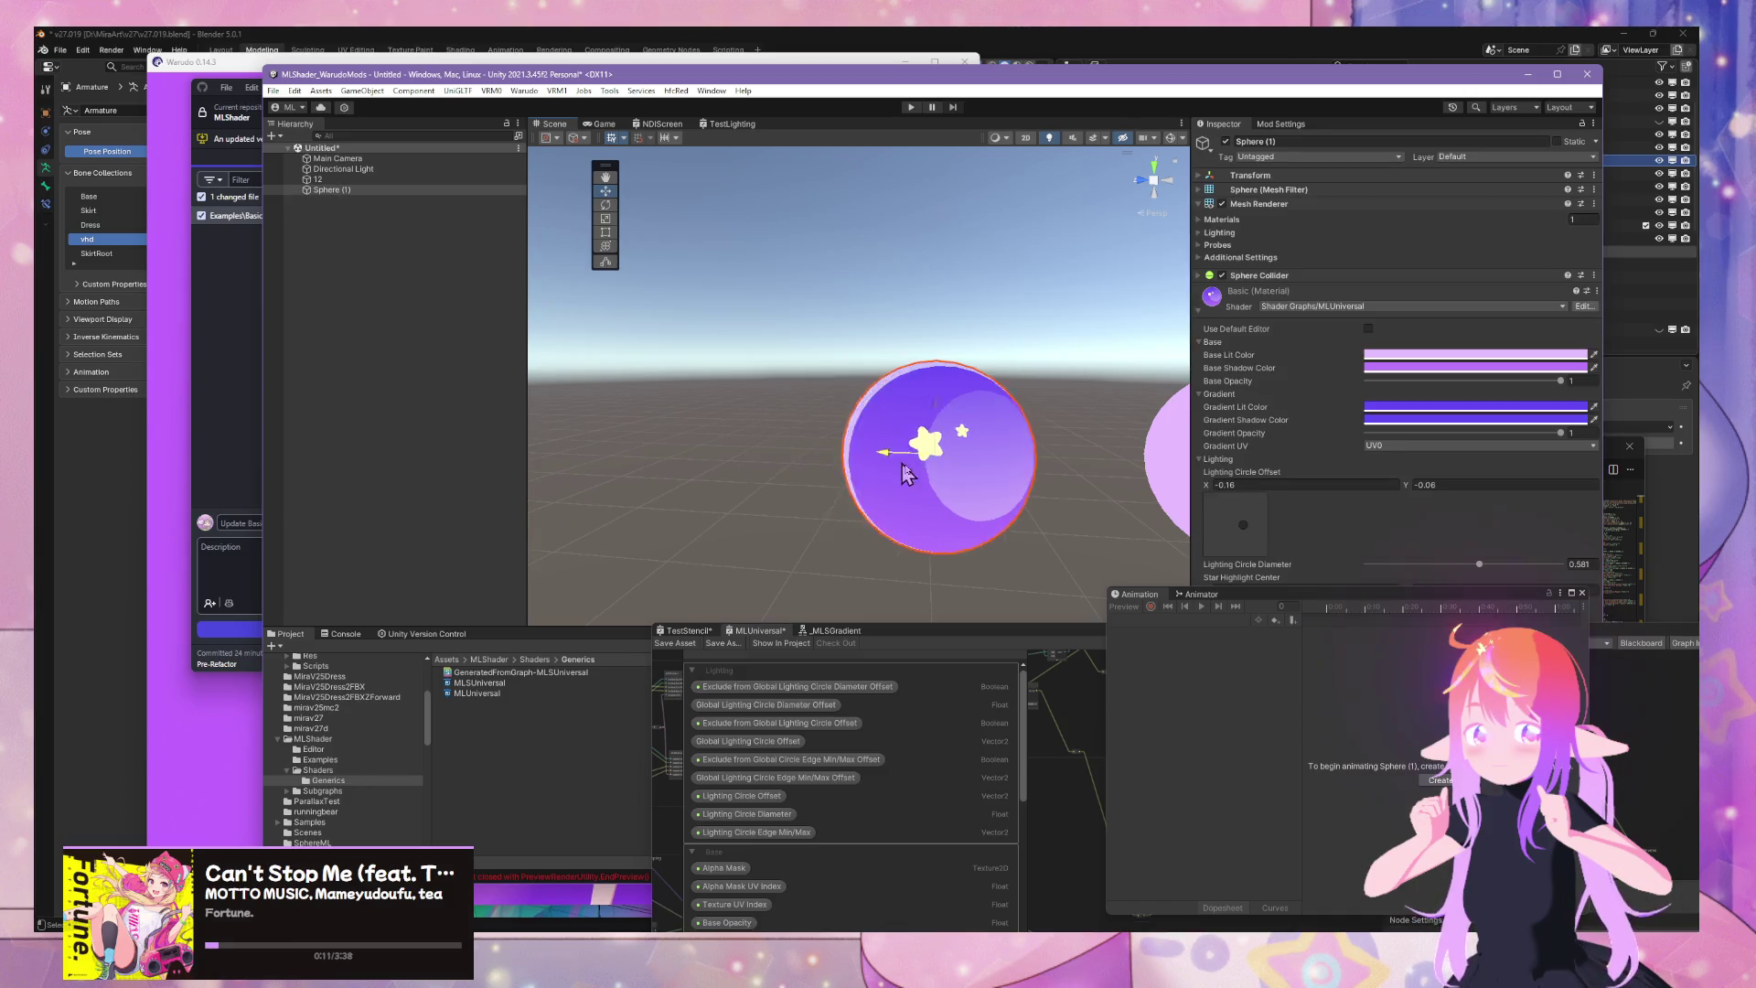
Delete the MLSUniversal shader graph asset from Generics, keeping the generated shader
left_click(532, 674)
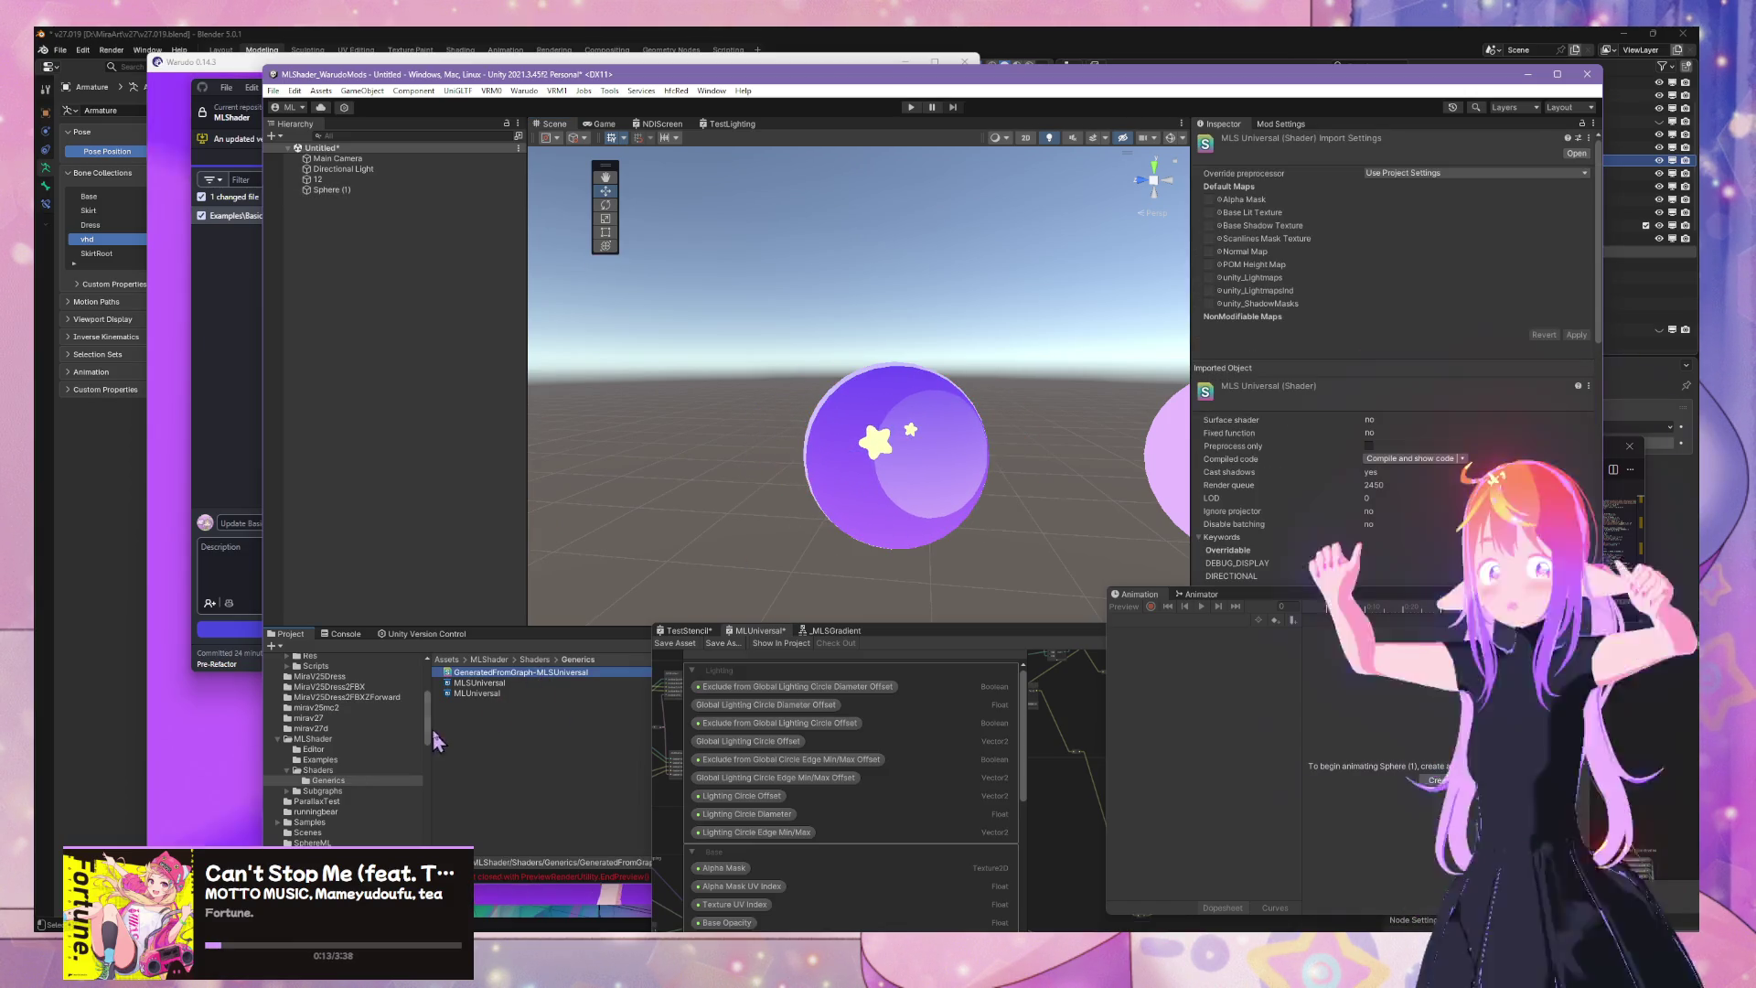
left_click(494, 683)
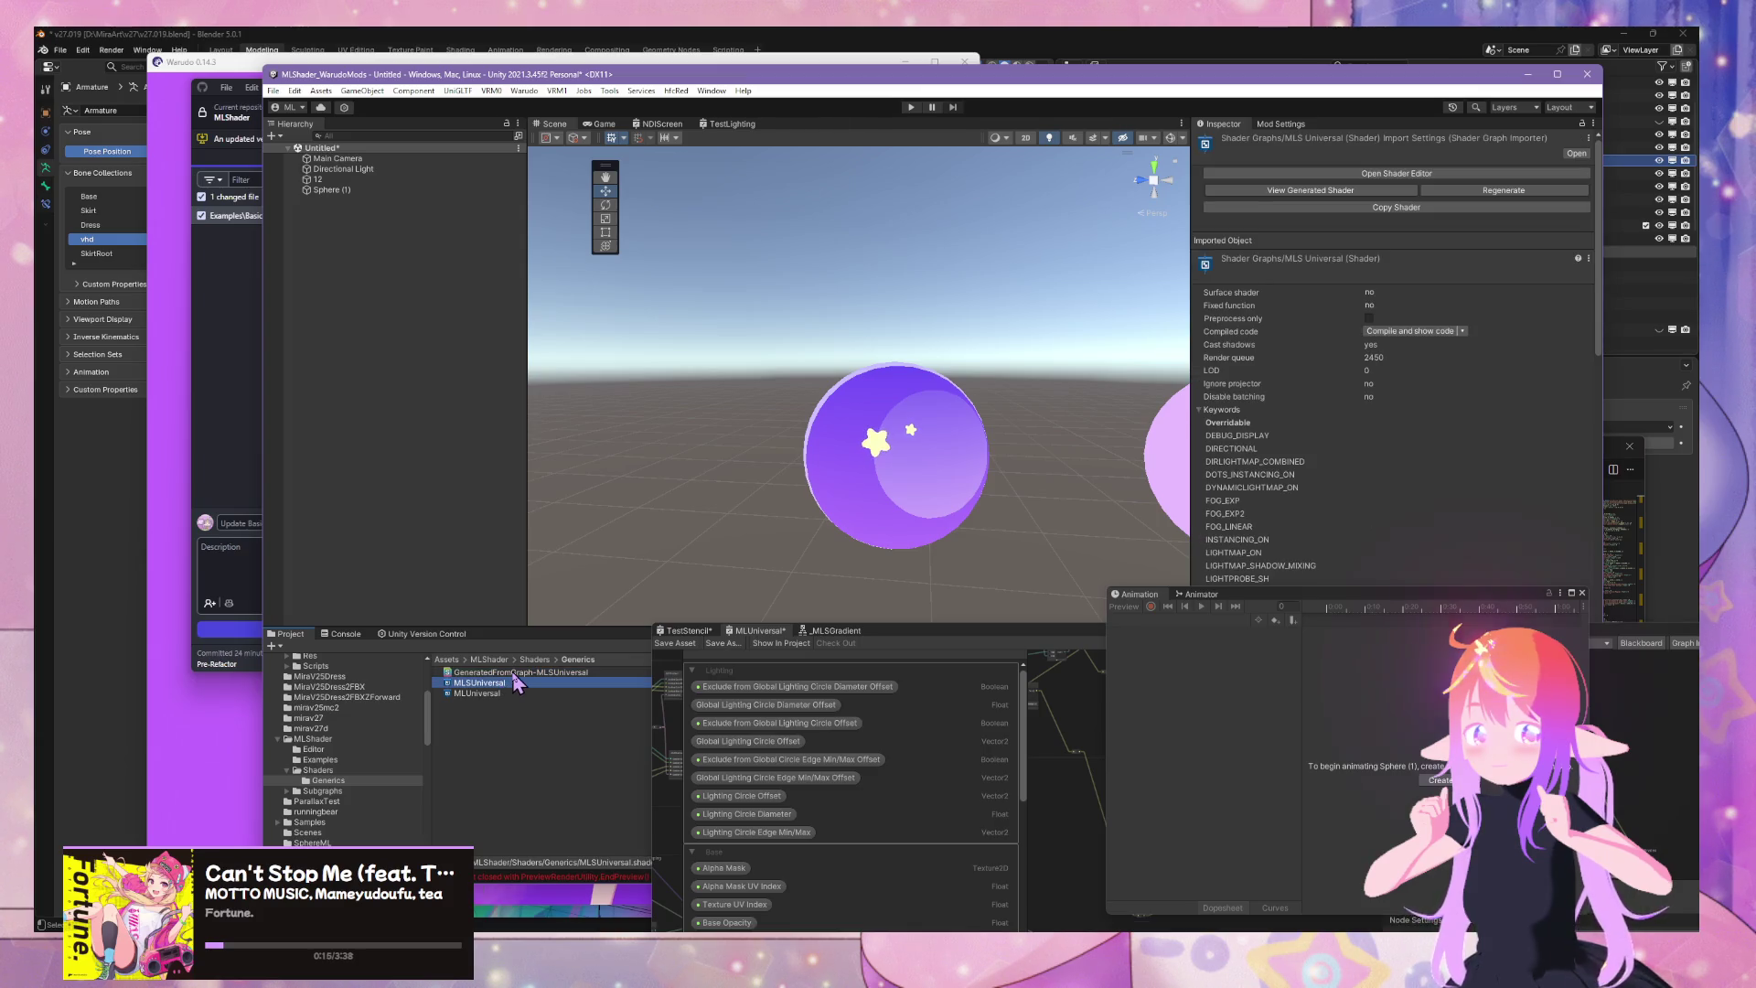
key("Delete")
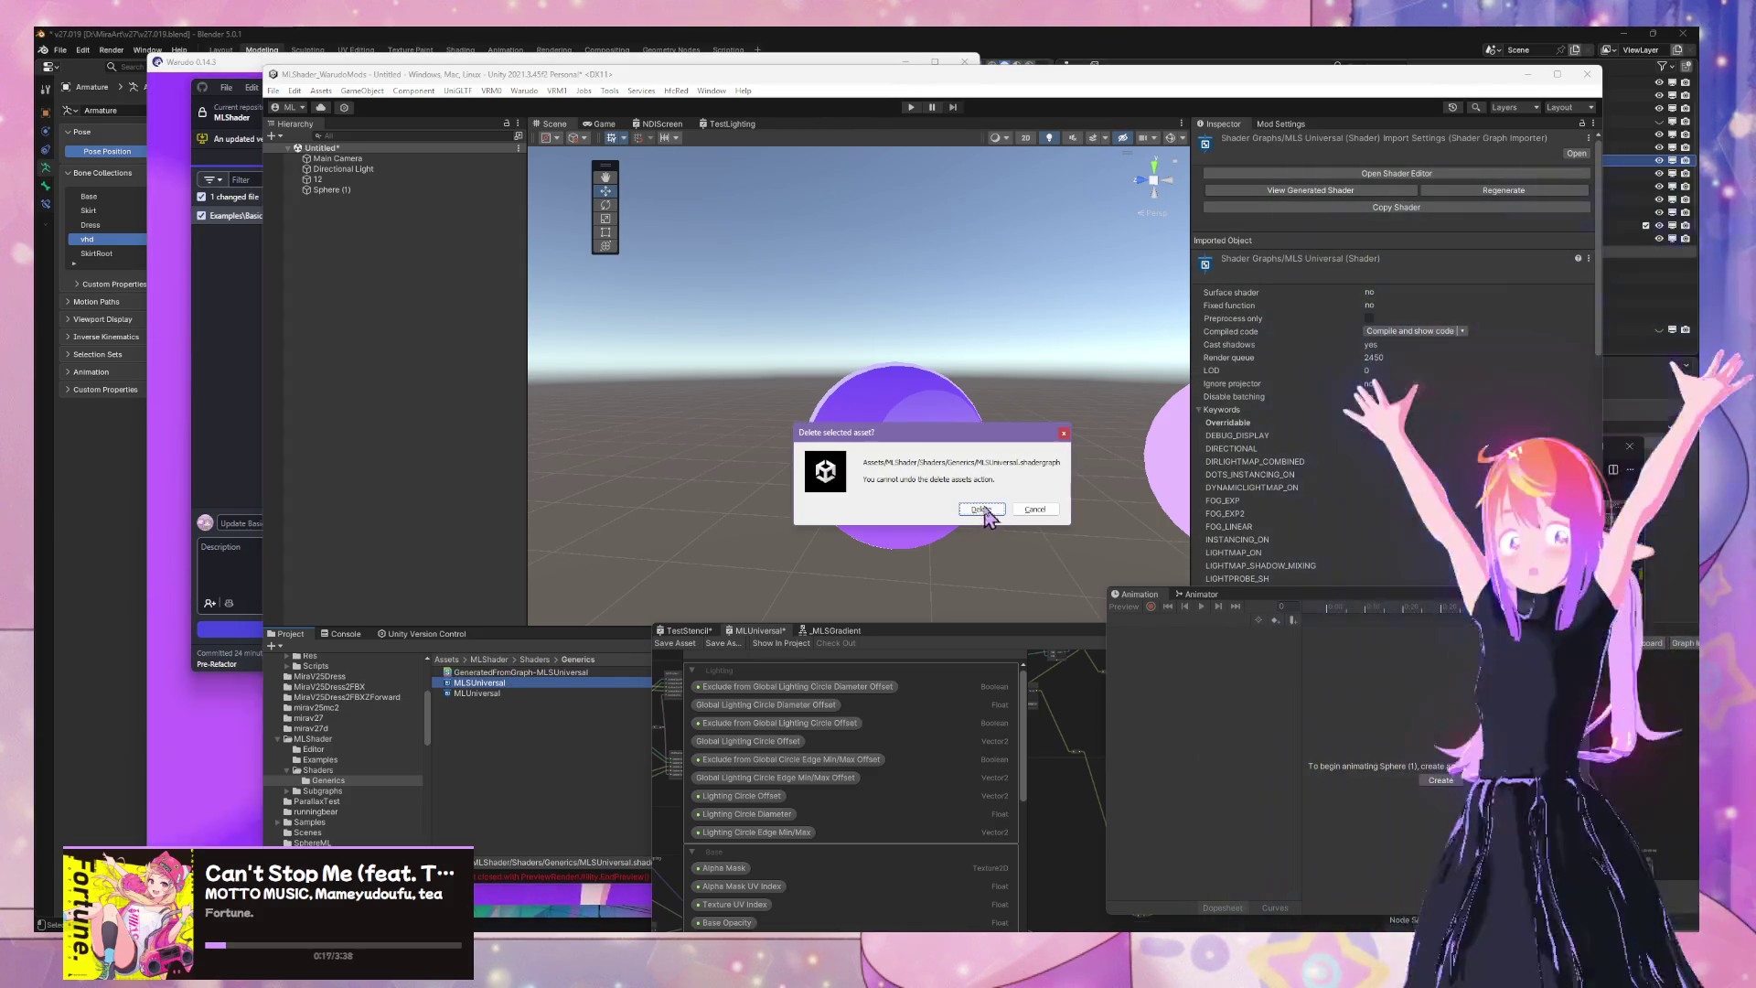
left_click(982, 509)
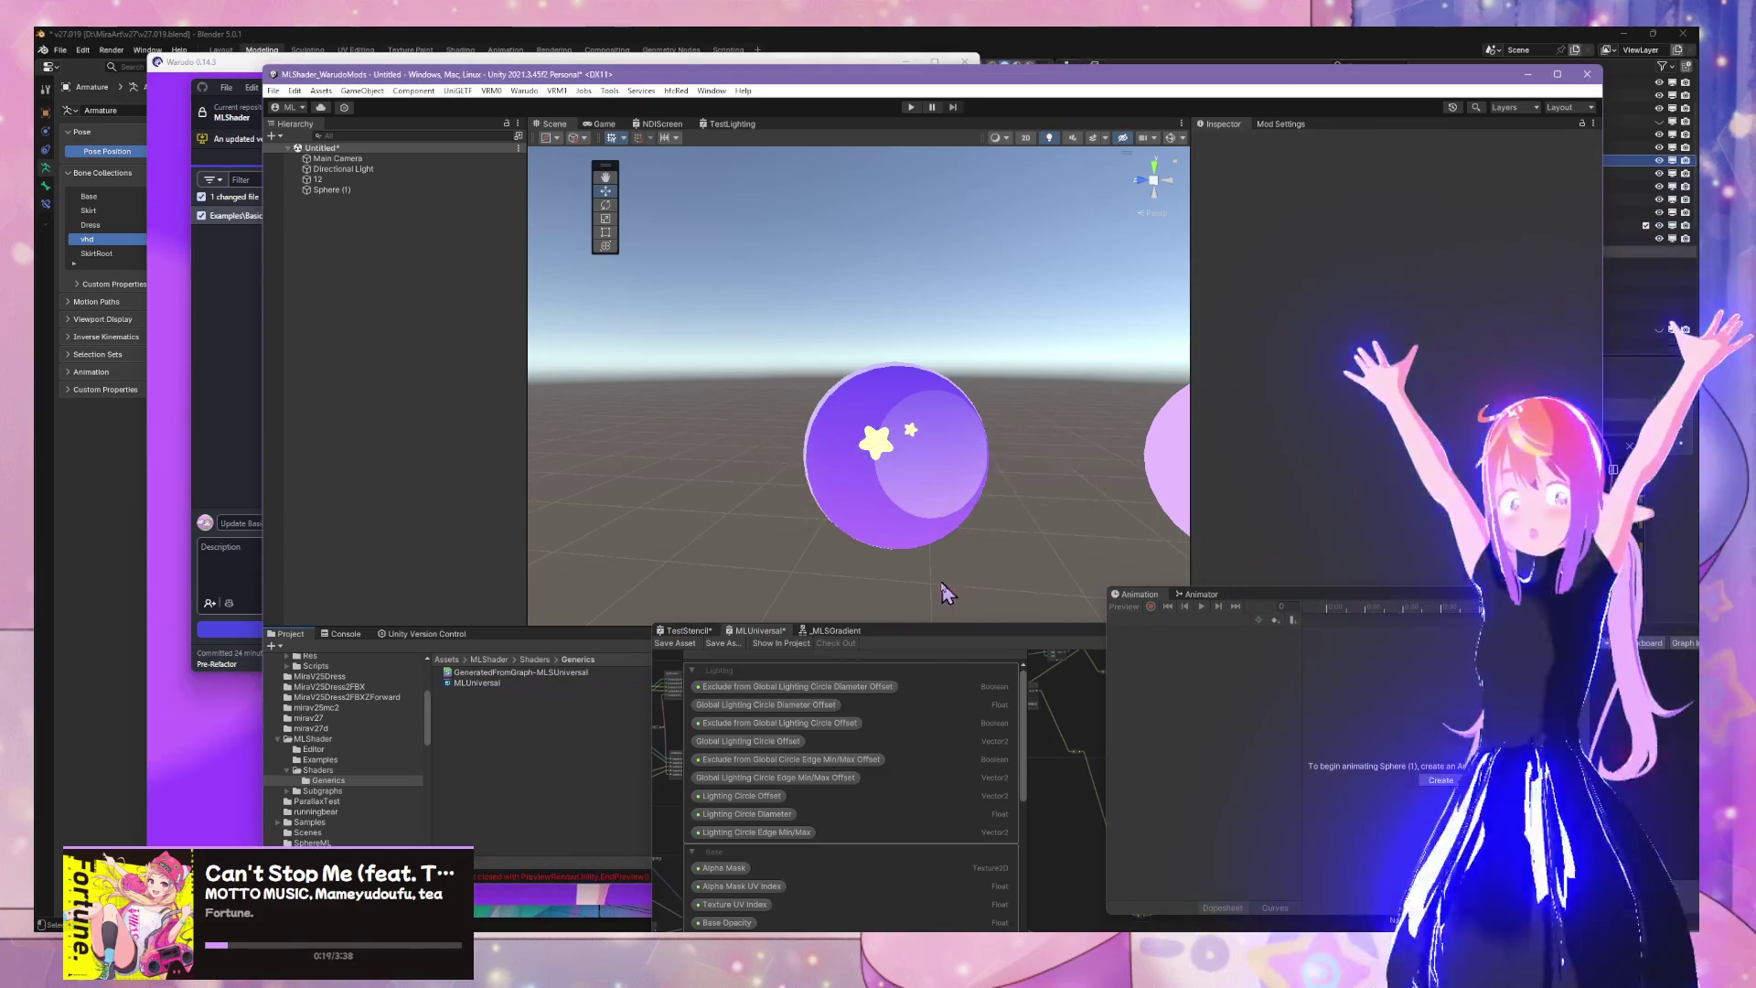
Recheck Sphere (1)'s material, then review the five changed files in GitHub Desktop
left_click(951, 435)
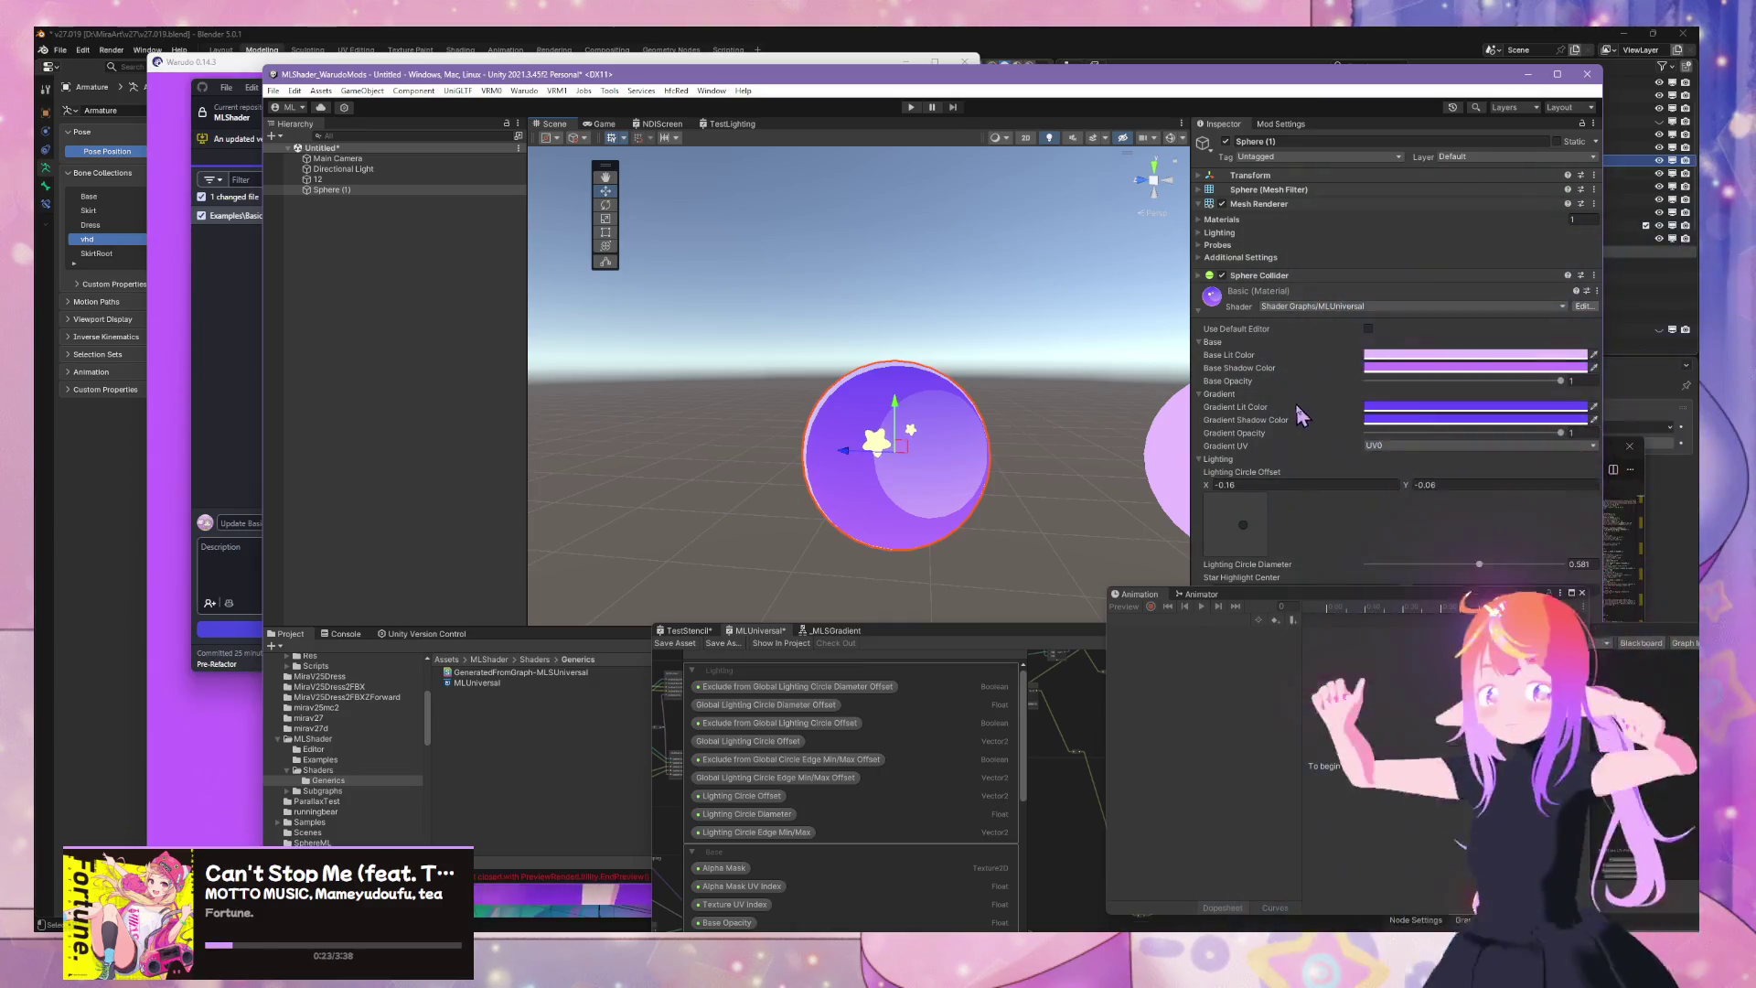
left_click(1368, 330)
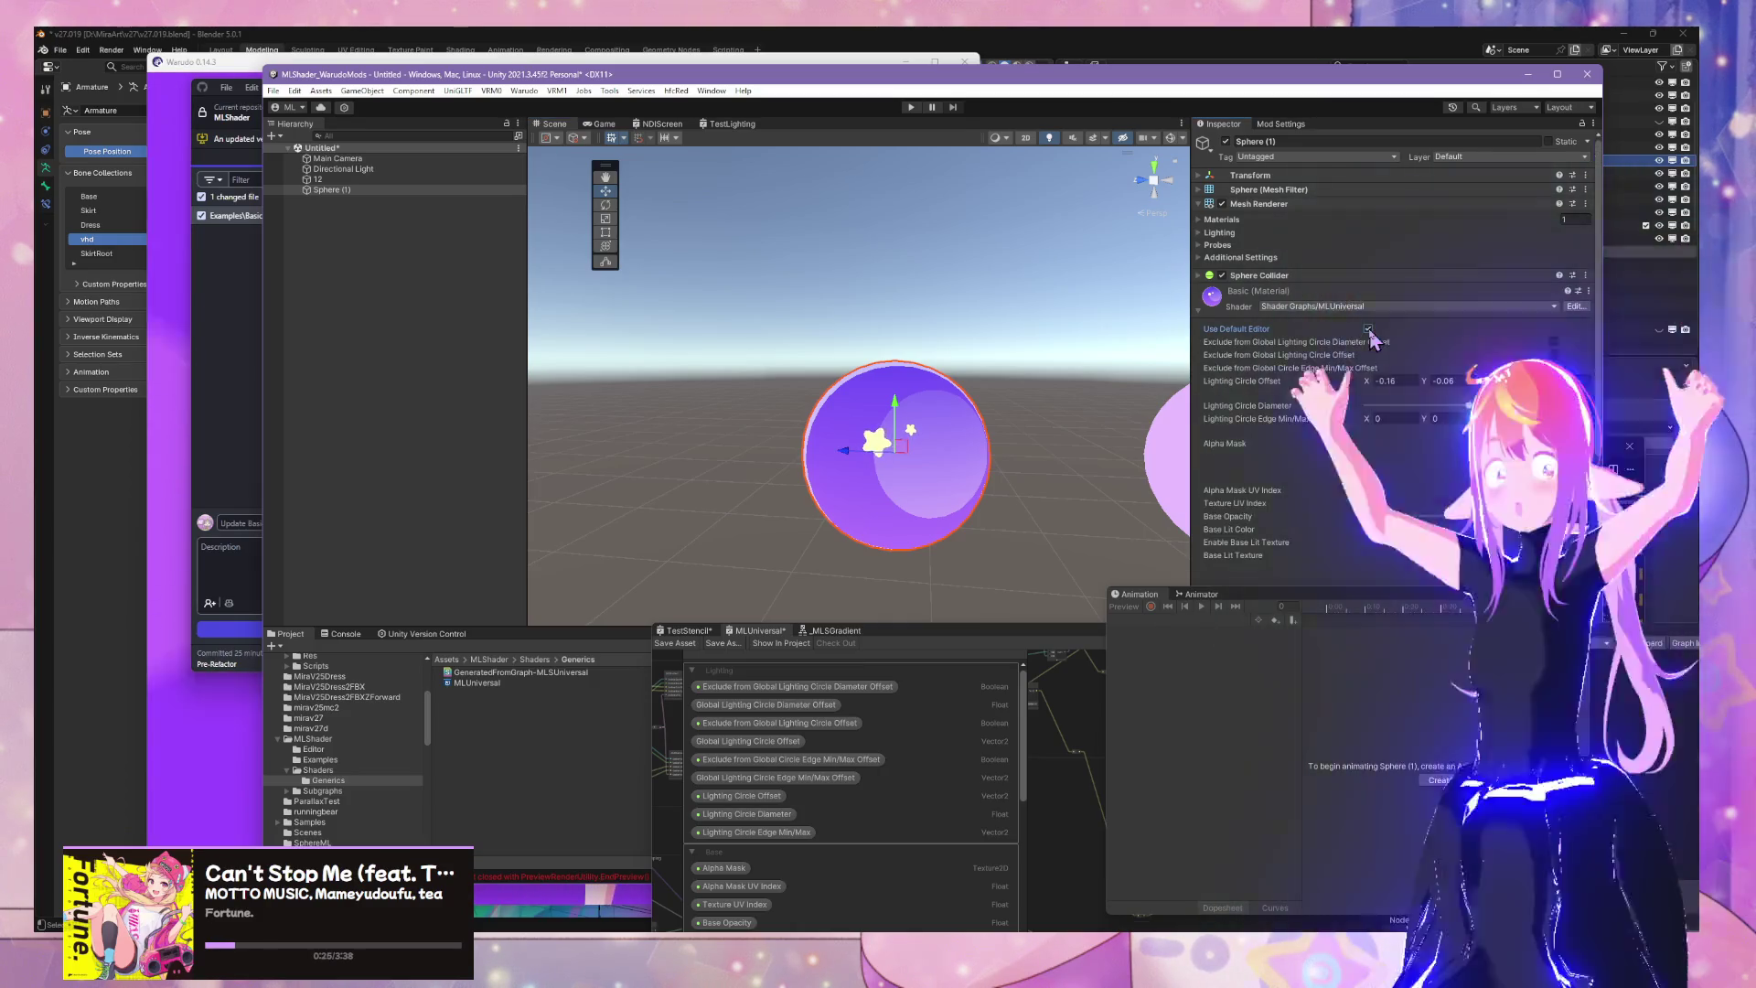
left_click(1367, 329)
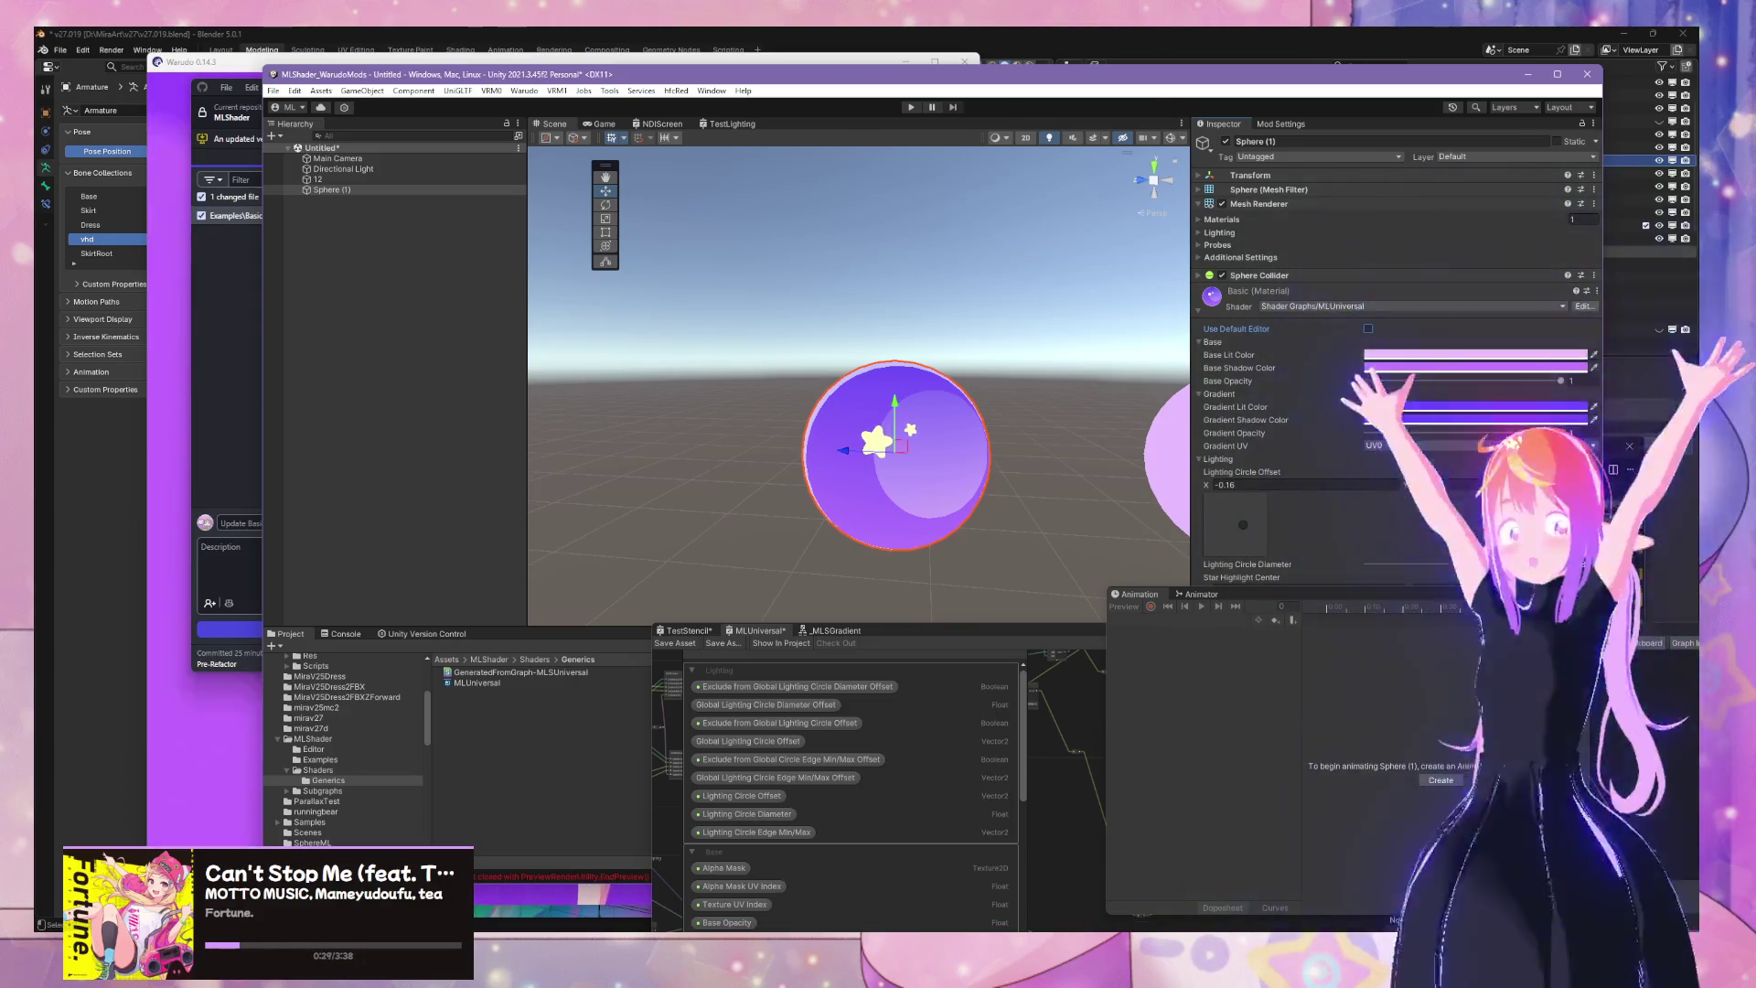
key("alt+Tab")
left_click(522, 252)
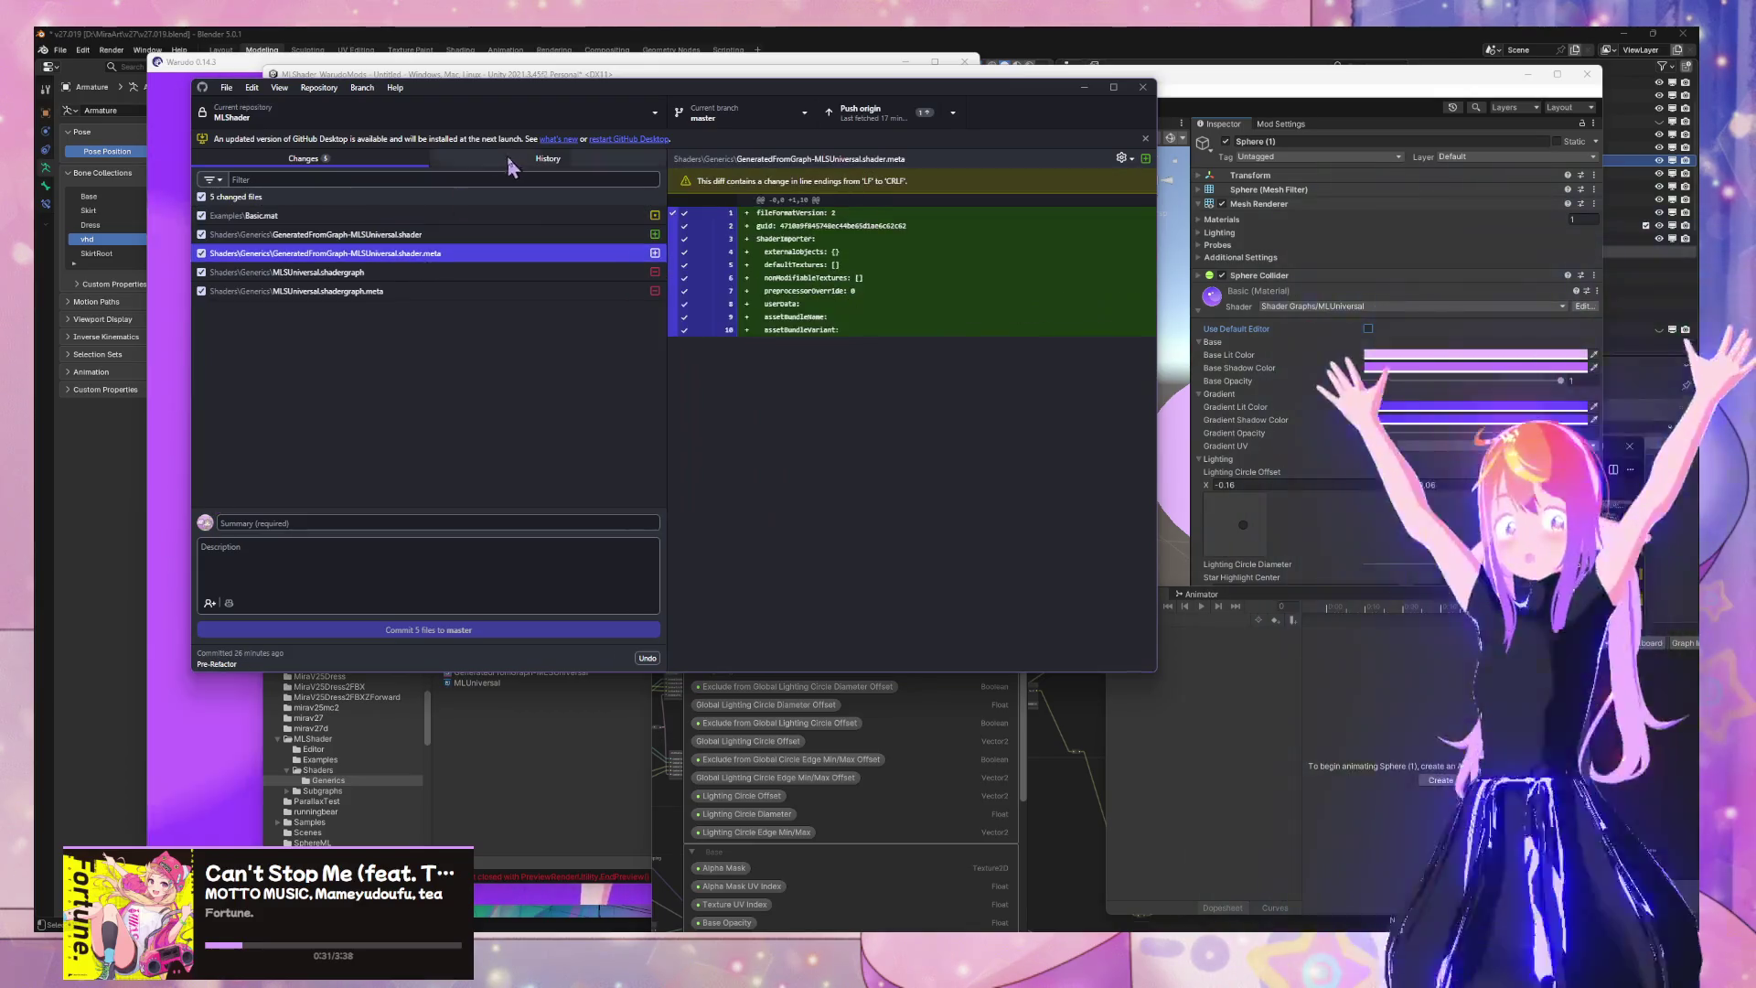
Inspect the MLUniversal.shadergraph diff in the 'Working on 2Axis UI' commit, then return to Unity
left_click(547, 158)
left_click(389, 240)
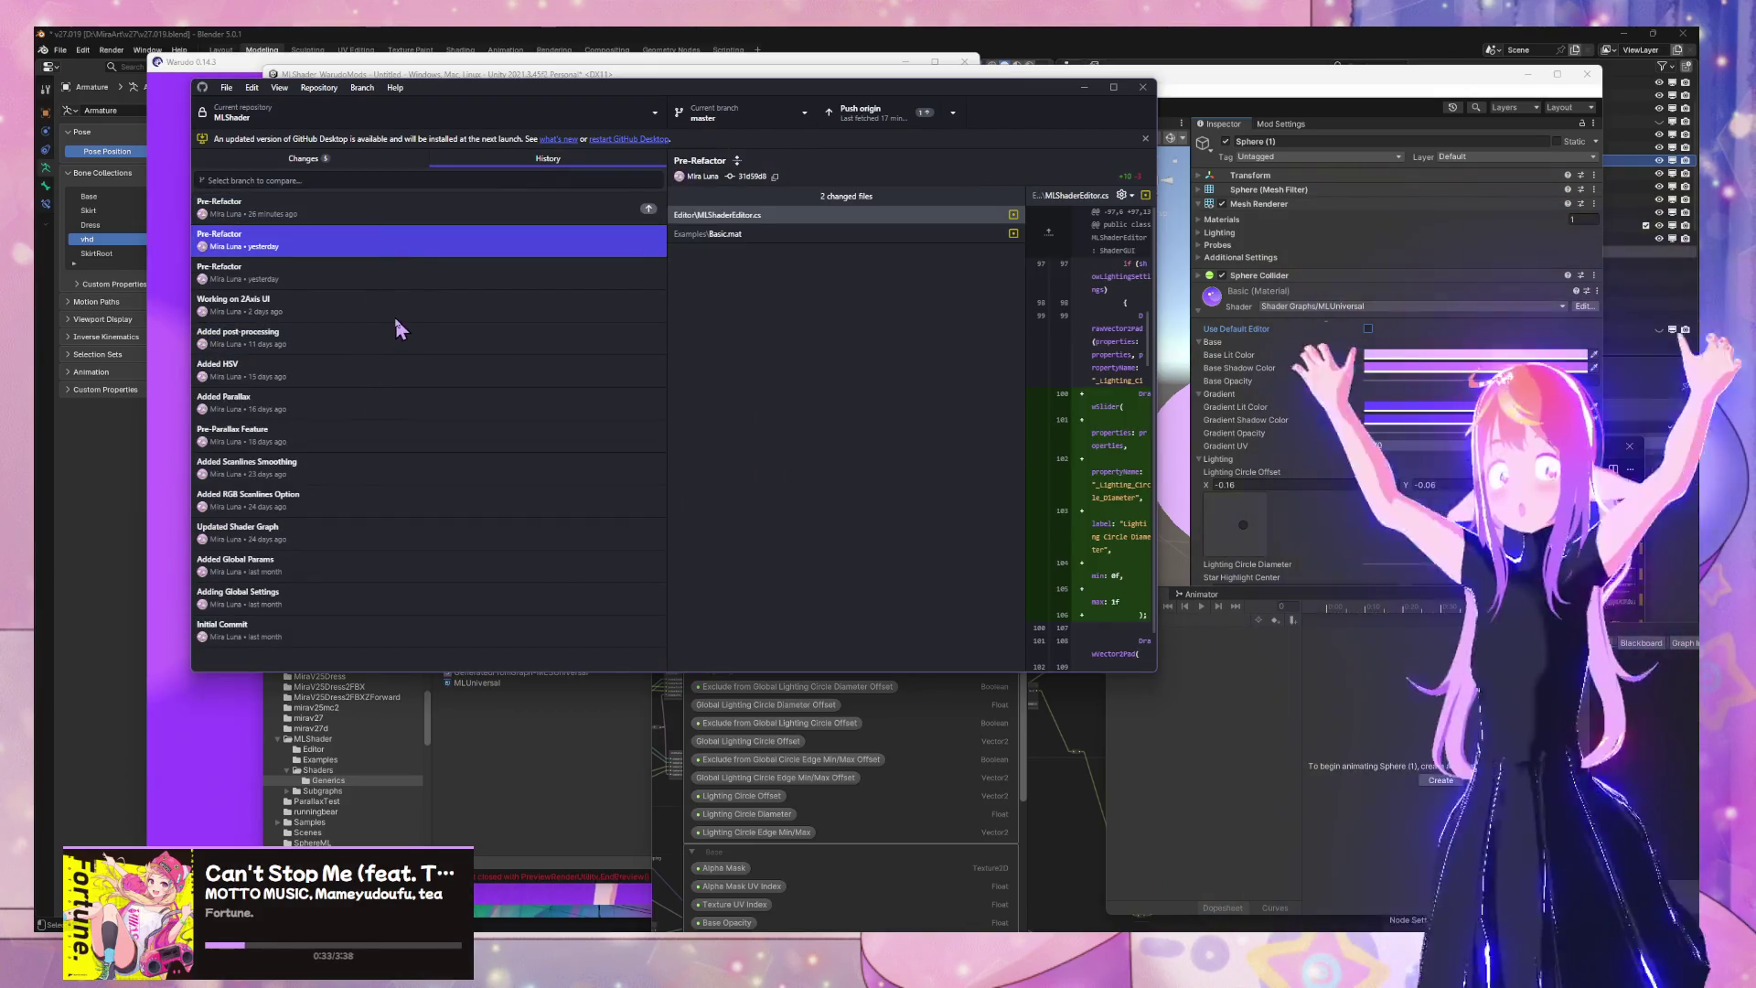
left_click(395, 316)
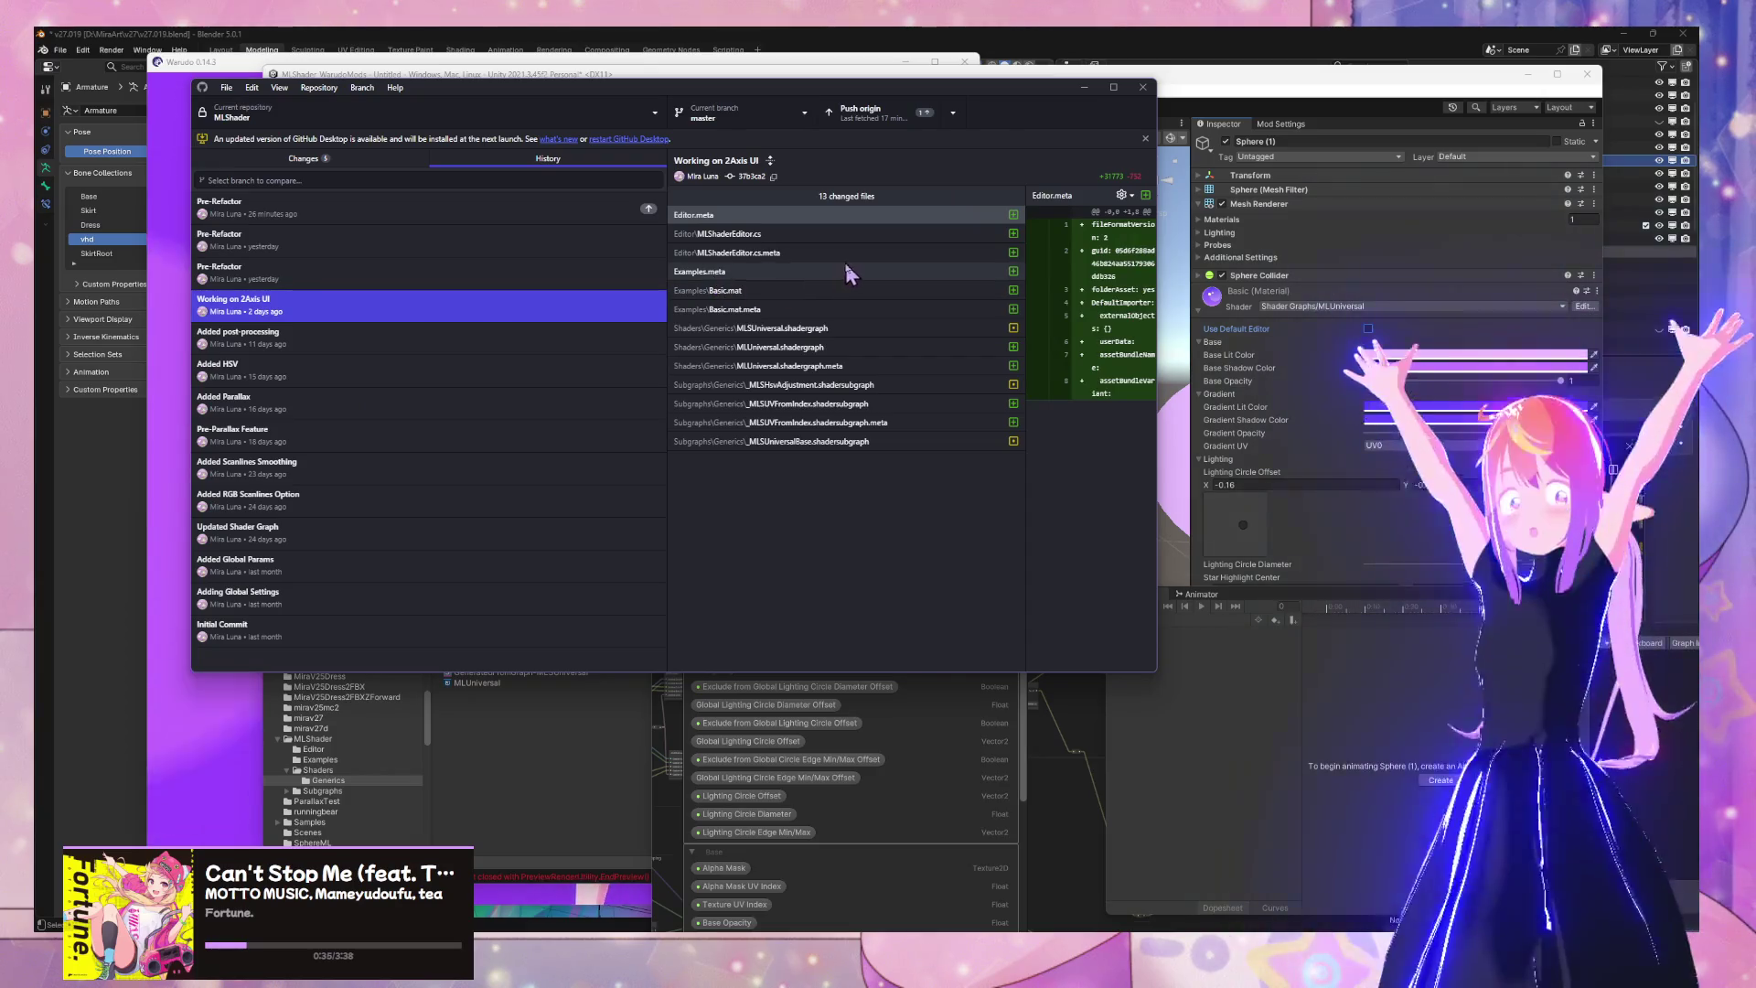
left_click(875, 349)
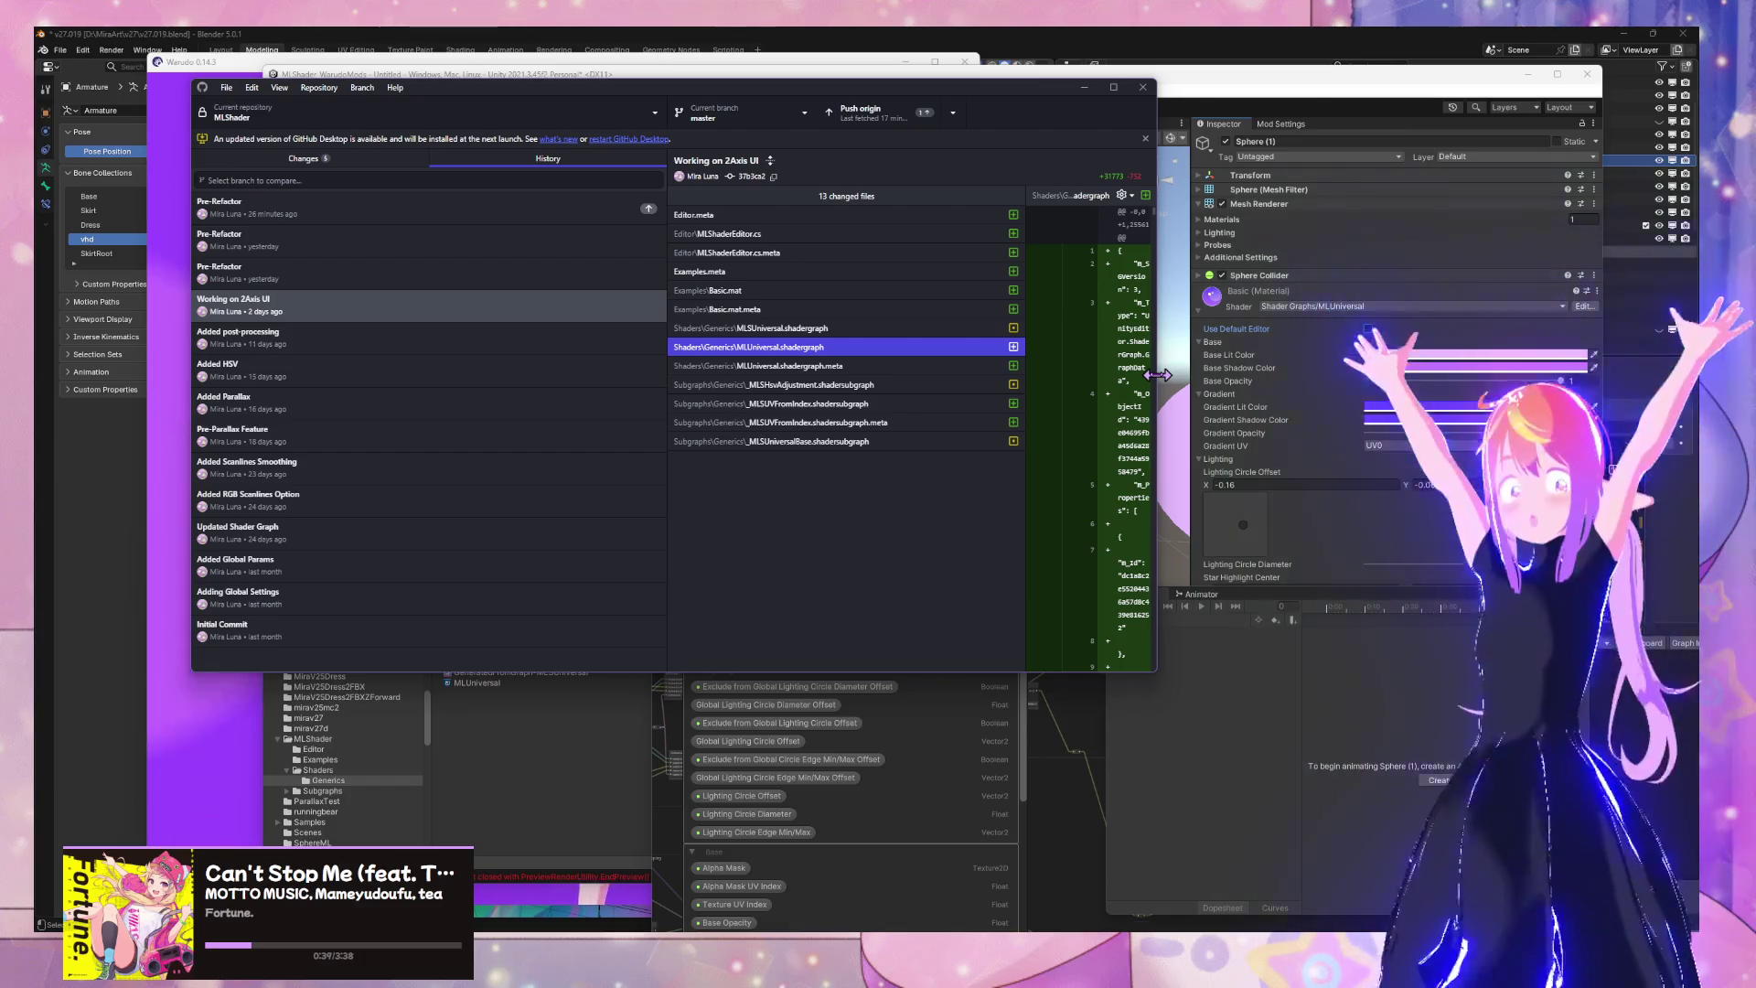
mouse_move(1158, 375)
left_mouse_down()
mouse_move(1356, 374)
mouse_move(1137, 368)
mouse_move(1171, 367)
left_mouse_up()
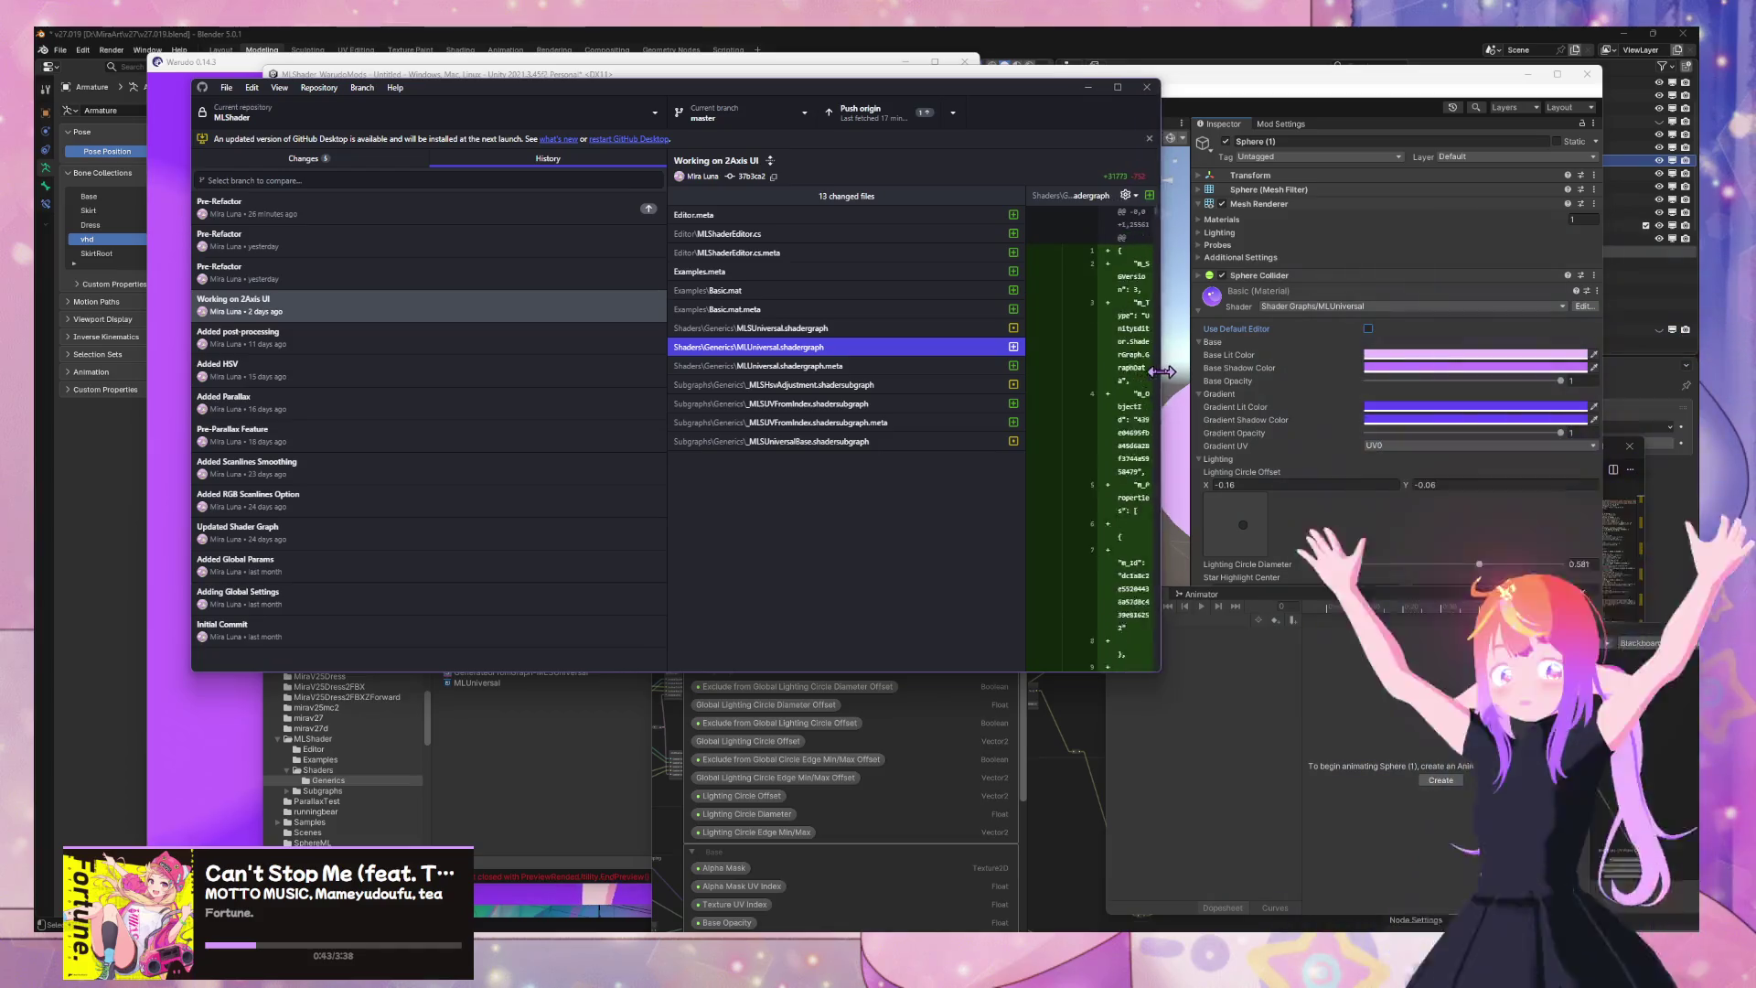
left_click(491, 709)
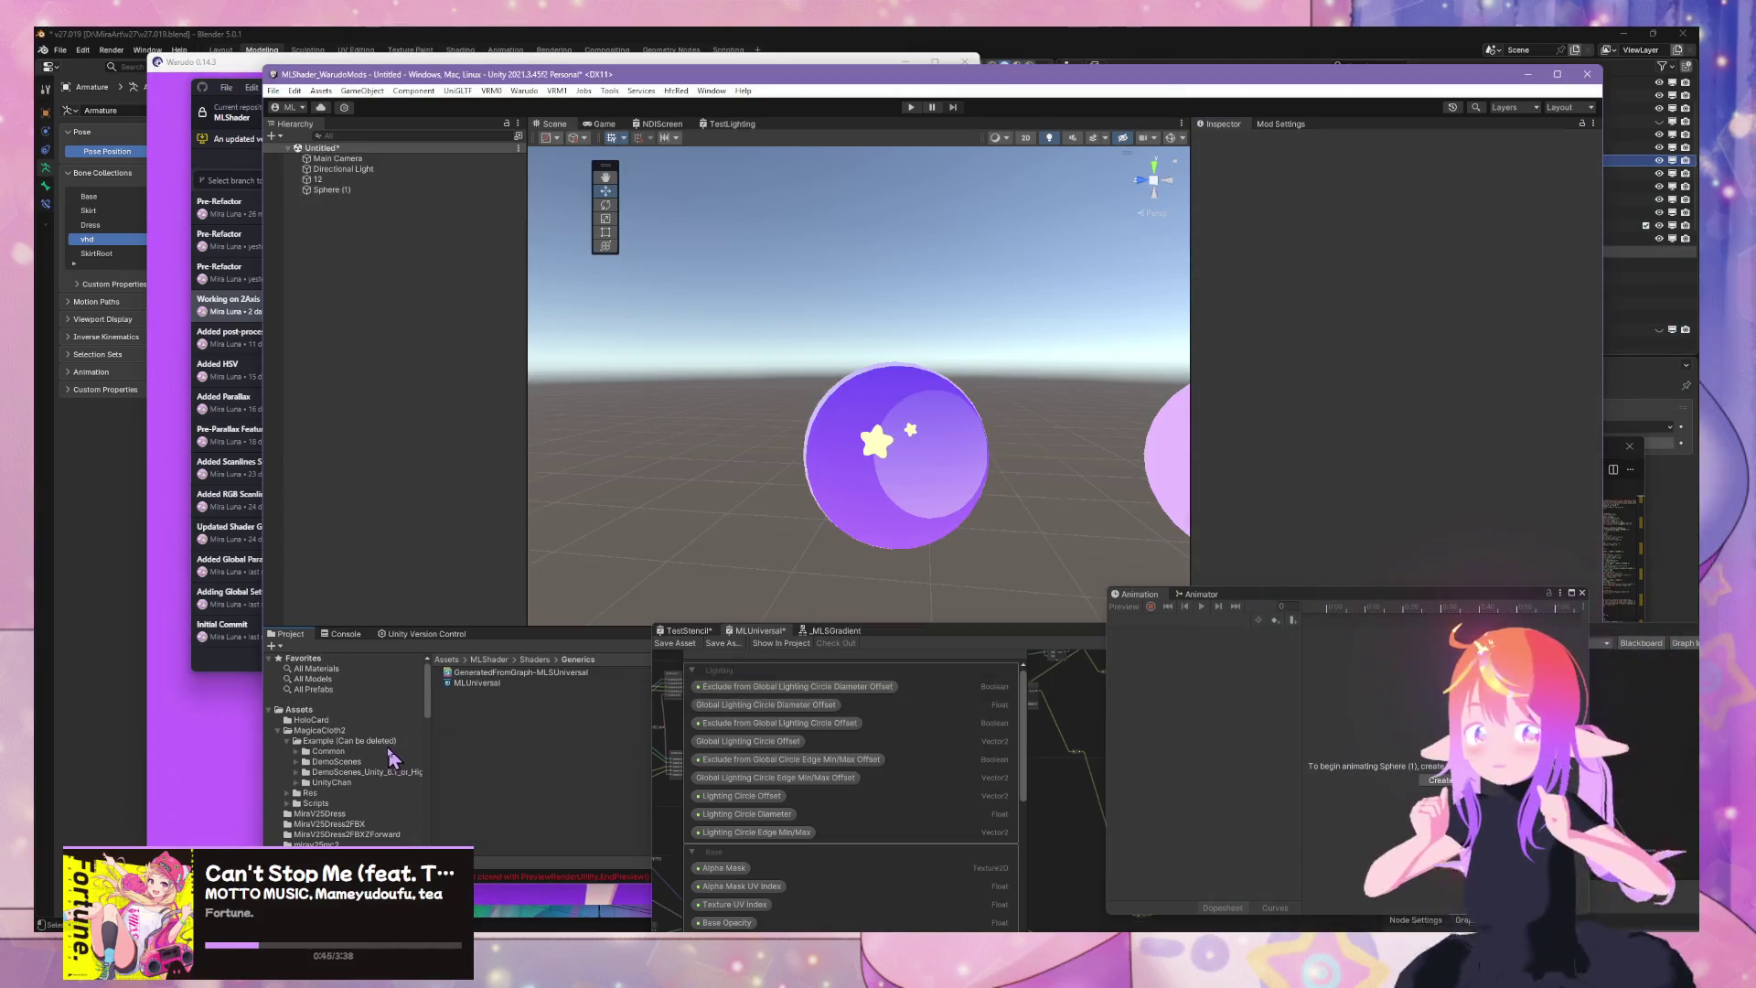
Drag the Character prefab from MiraV25Dress/MiraV25Dress2FBXForward/mirav27d into the Scene view
scroll(357, 769, "up", 3)
left_click(377, 736)
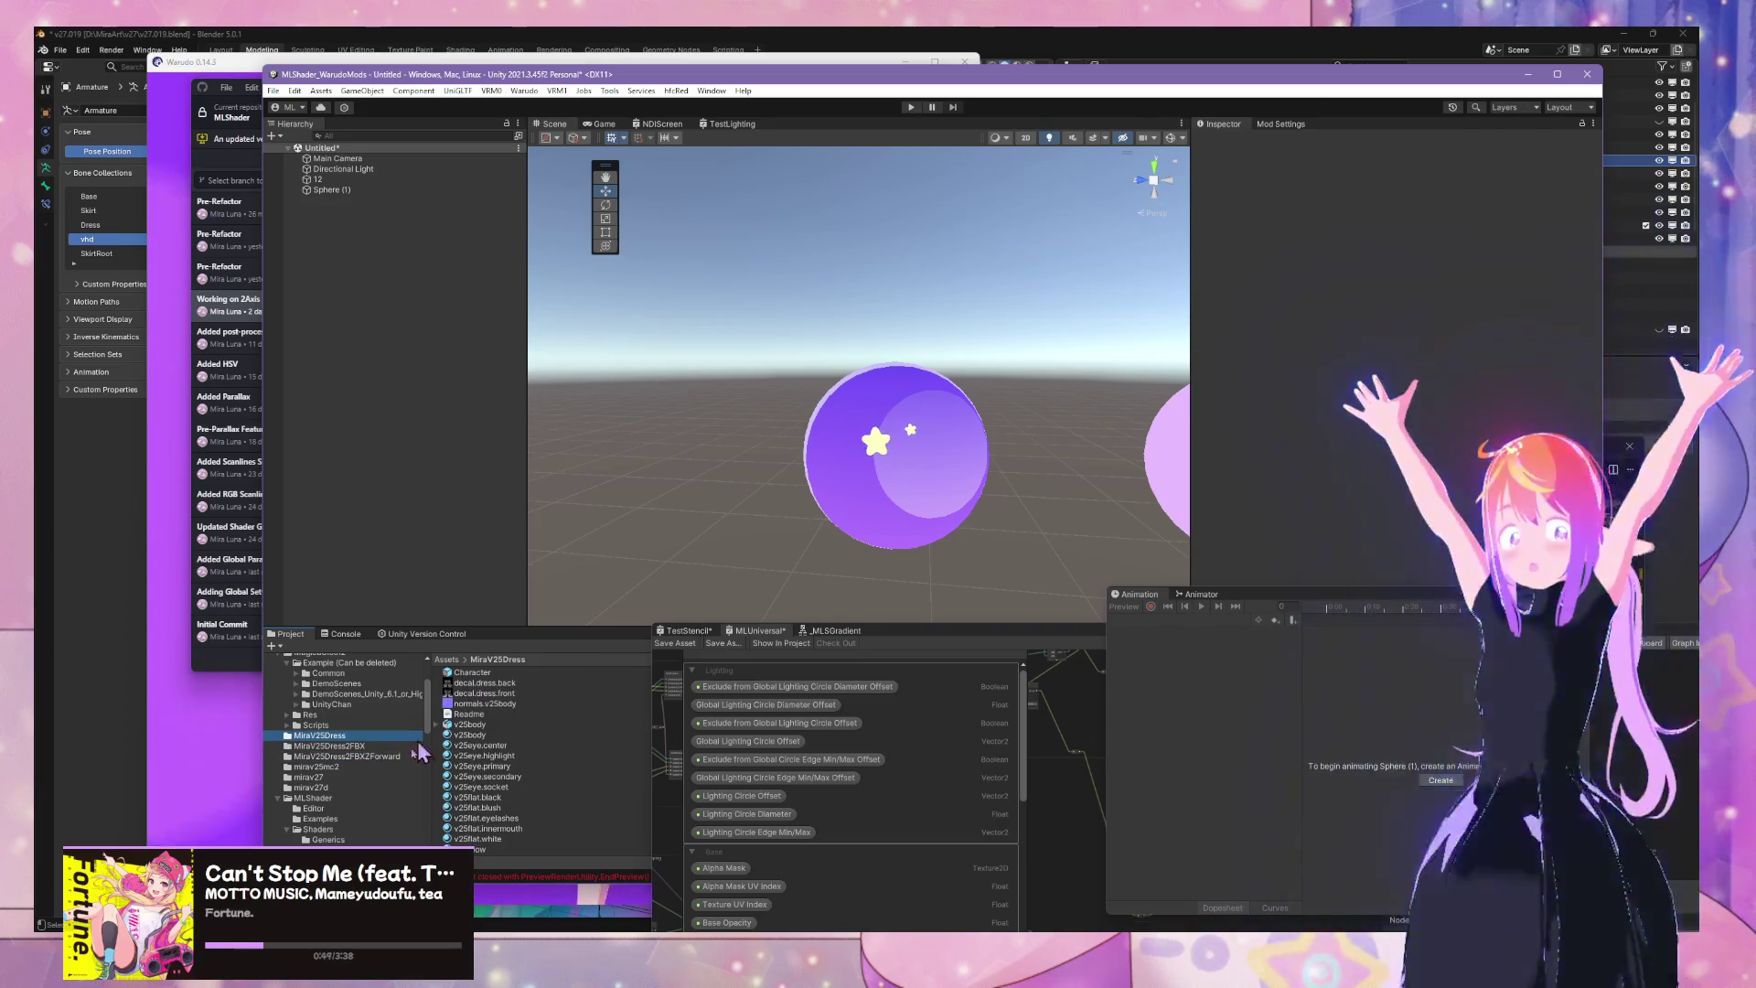
left_click(395, 757)
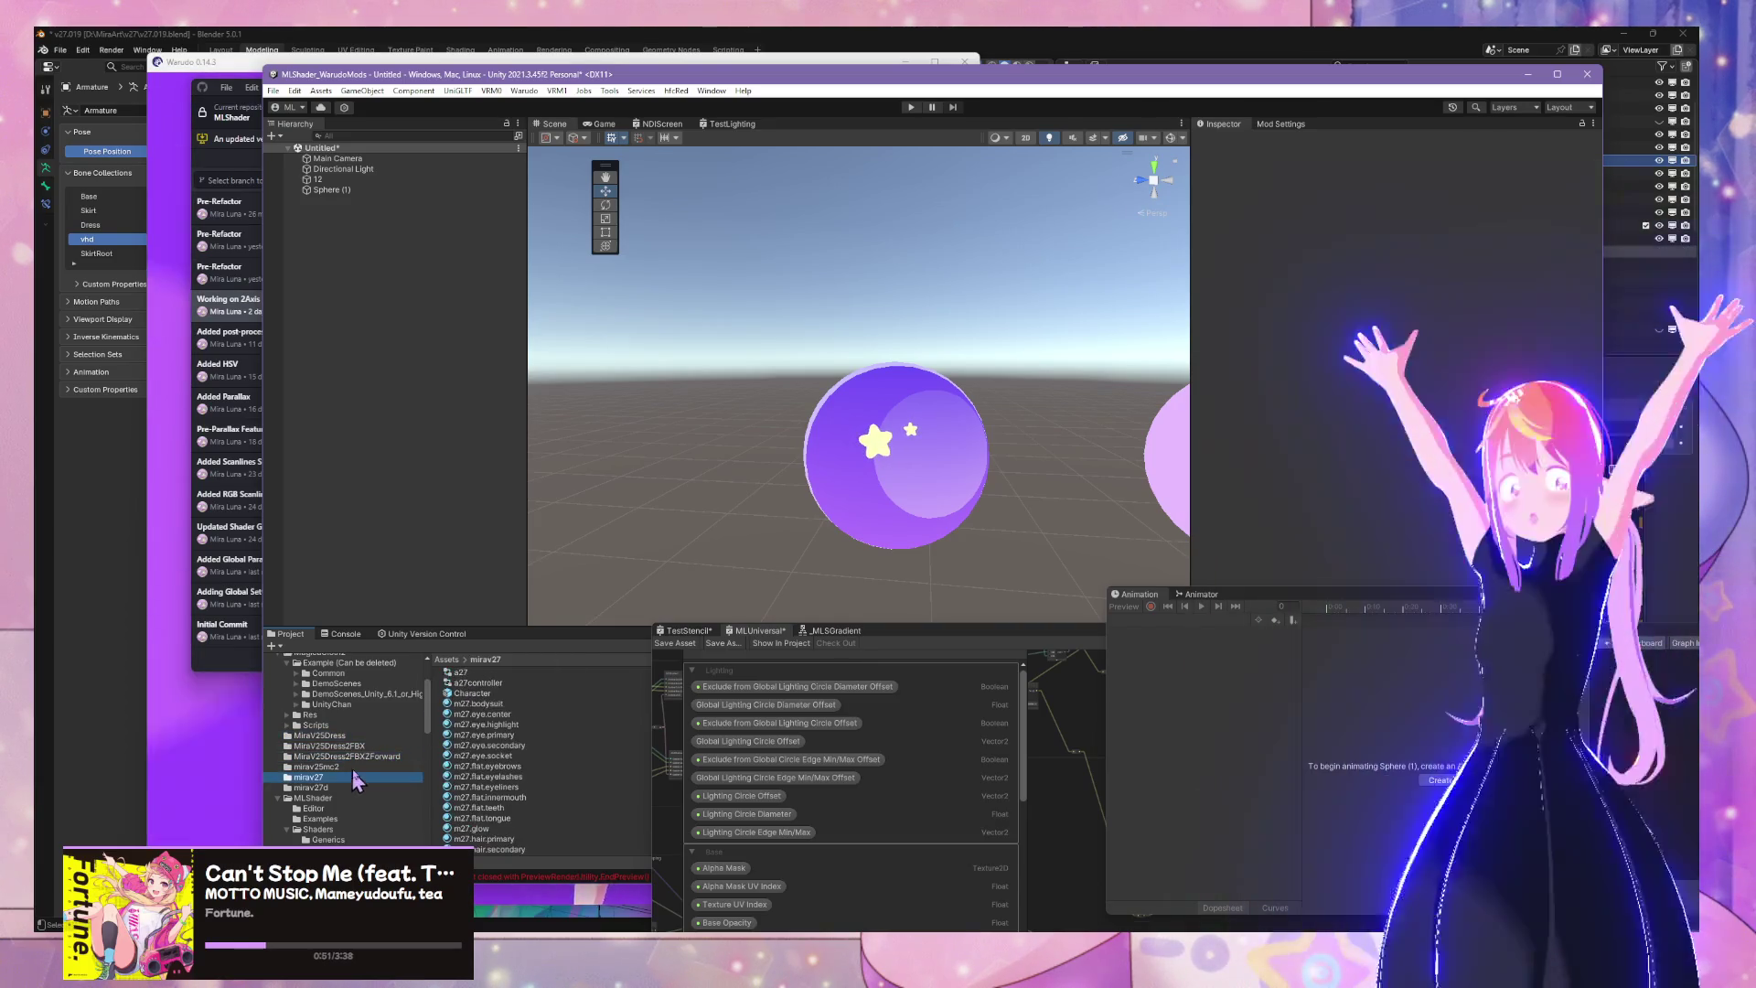
left_click(352, 788)
left_click_drag(473, 694, 408, 442)
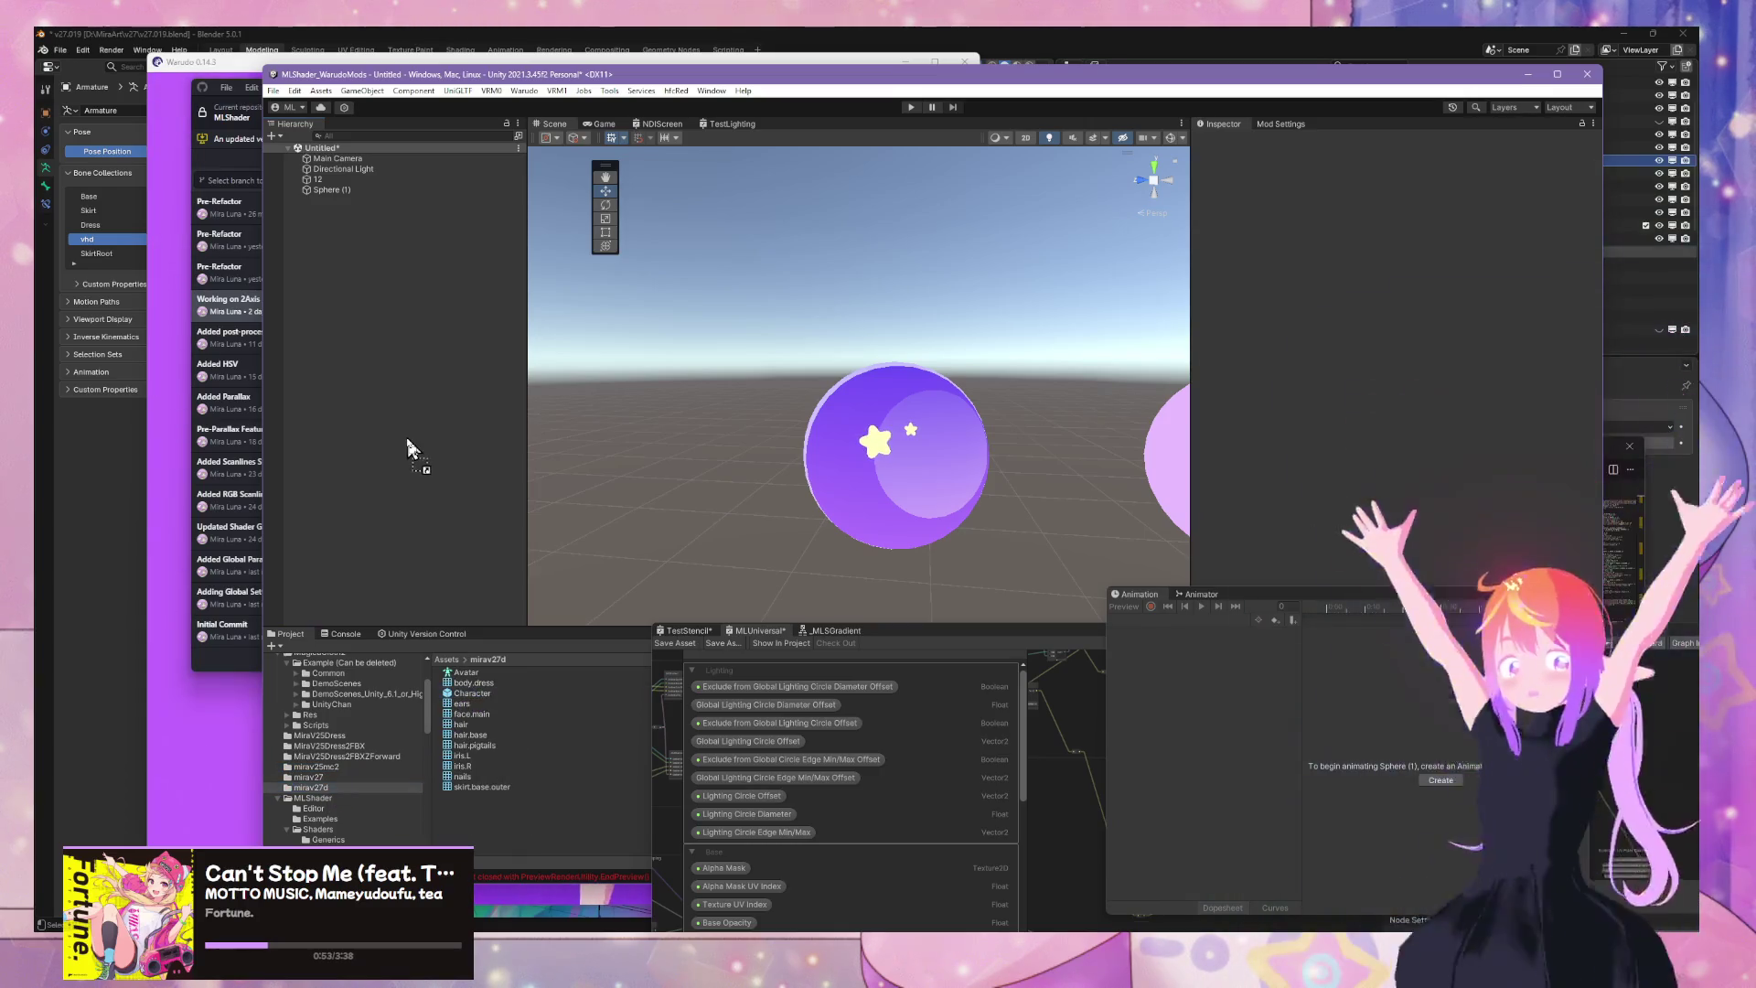
left_click_drag(866, 353, 1144, 348)
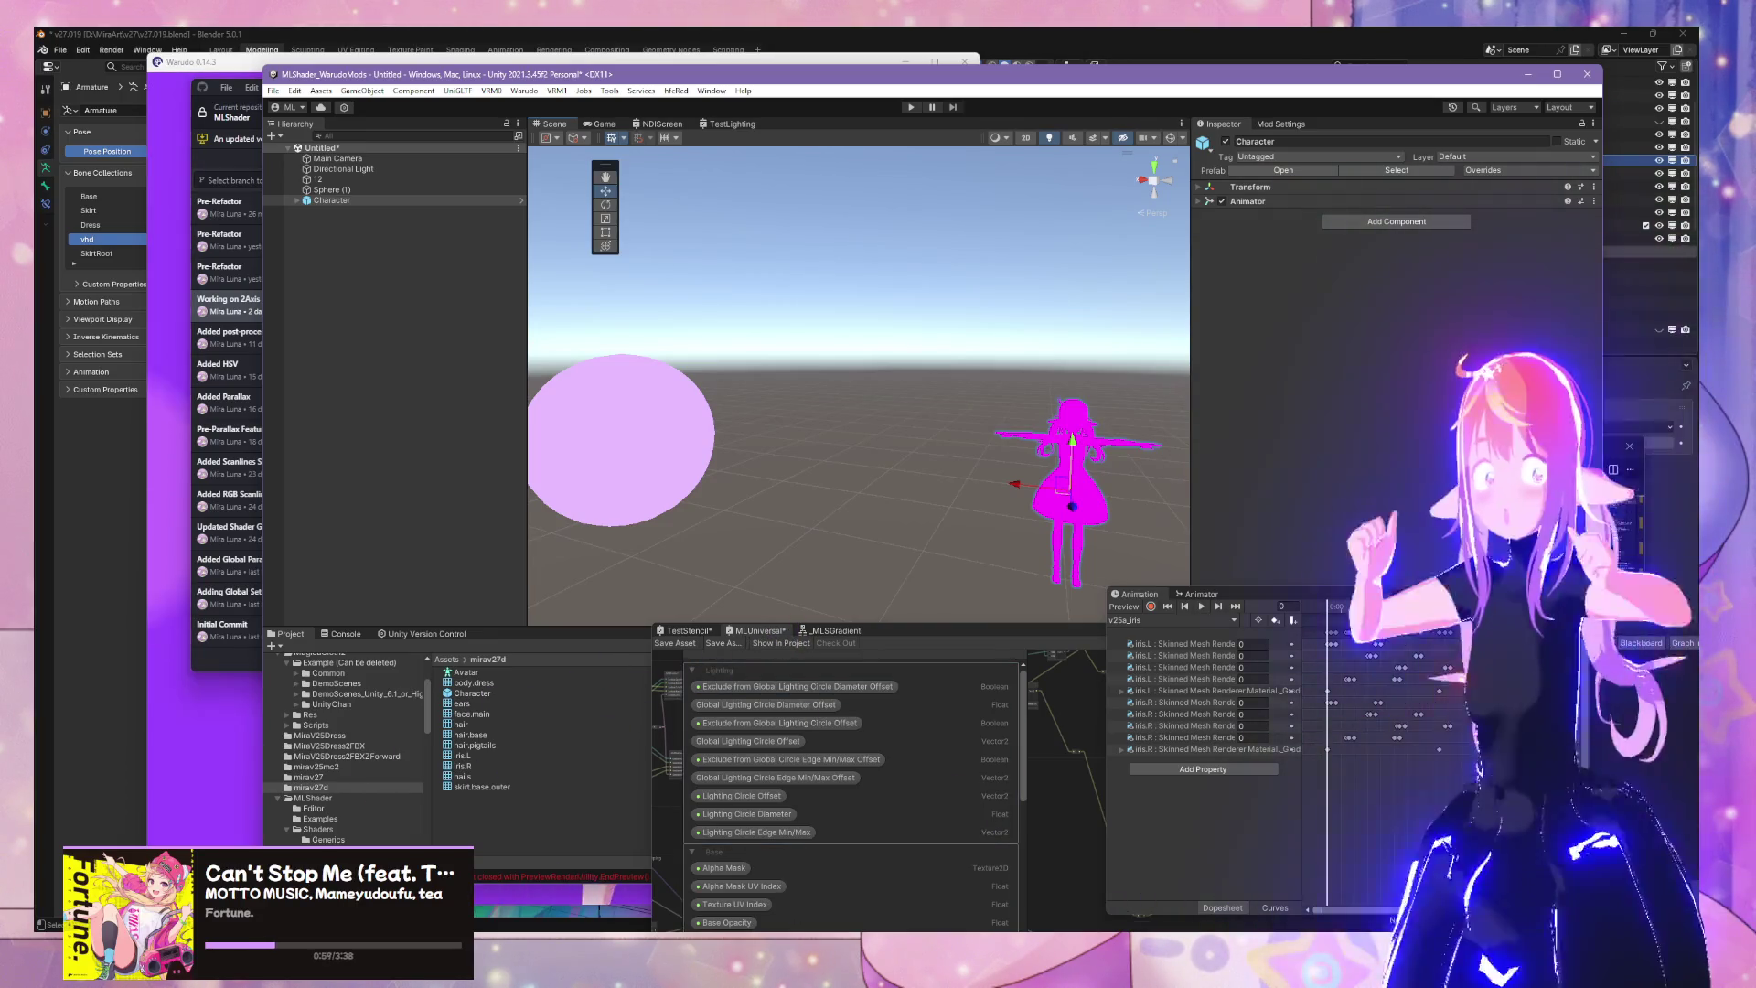
left_click(229, 384)
Discard the MLSUniversal.shadergraph and .meta changes, keeping Basic.mat and the generated shader files
left_click(302, 158)
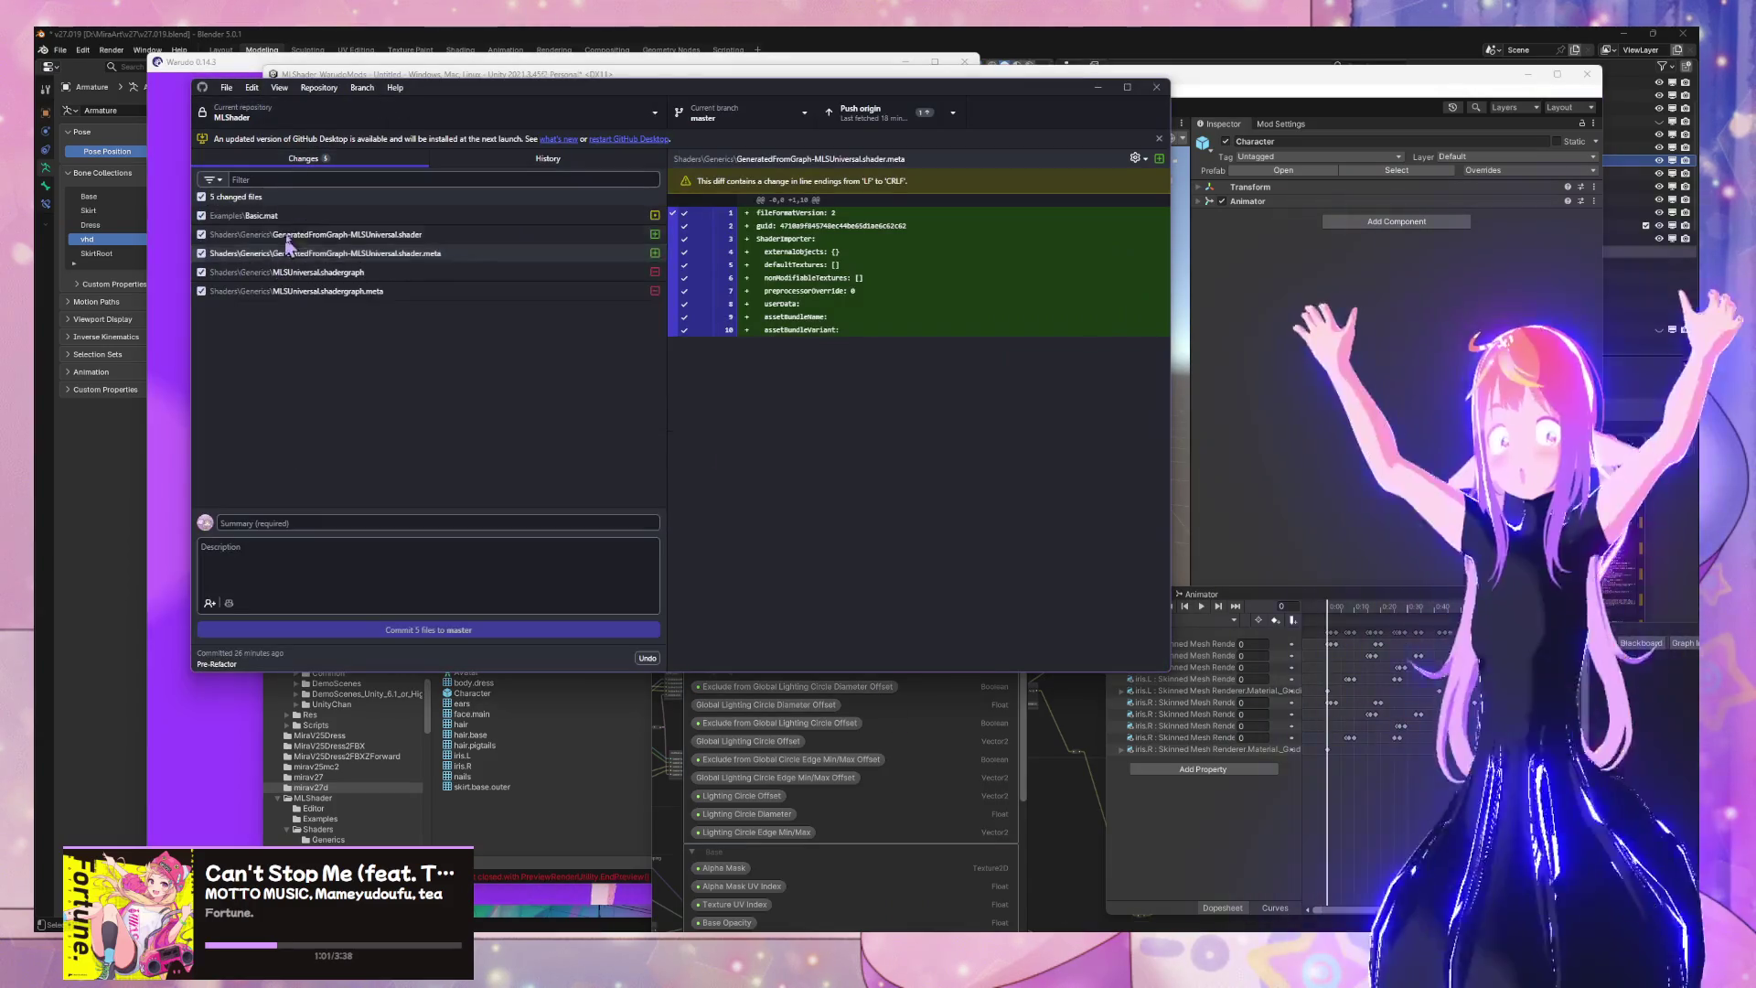
left_click(287, 236)
left_click(348, 254)
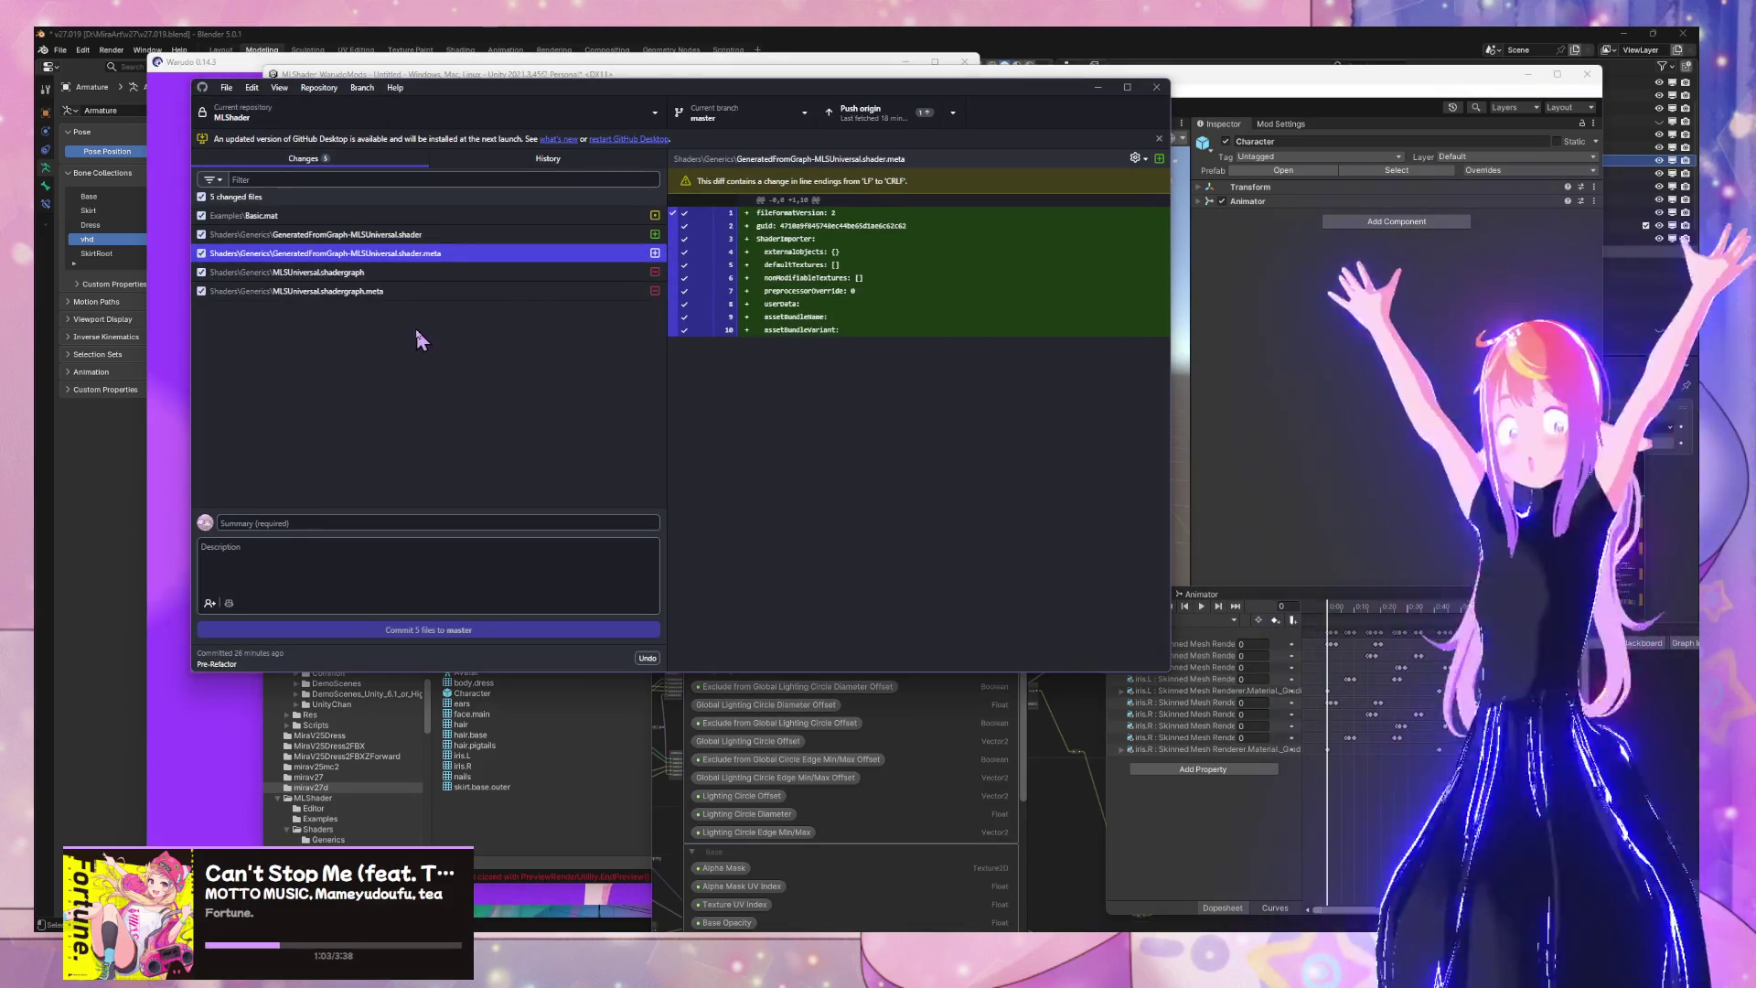
left_click(410, 293)
left_click(407, 275, "shift")
right_click(408, 277)
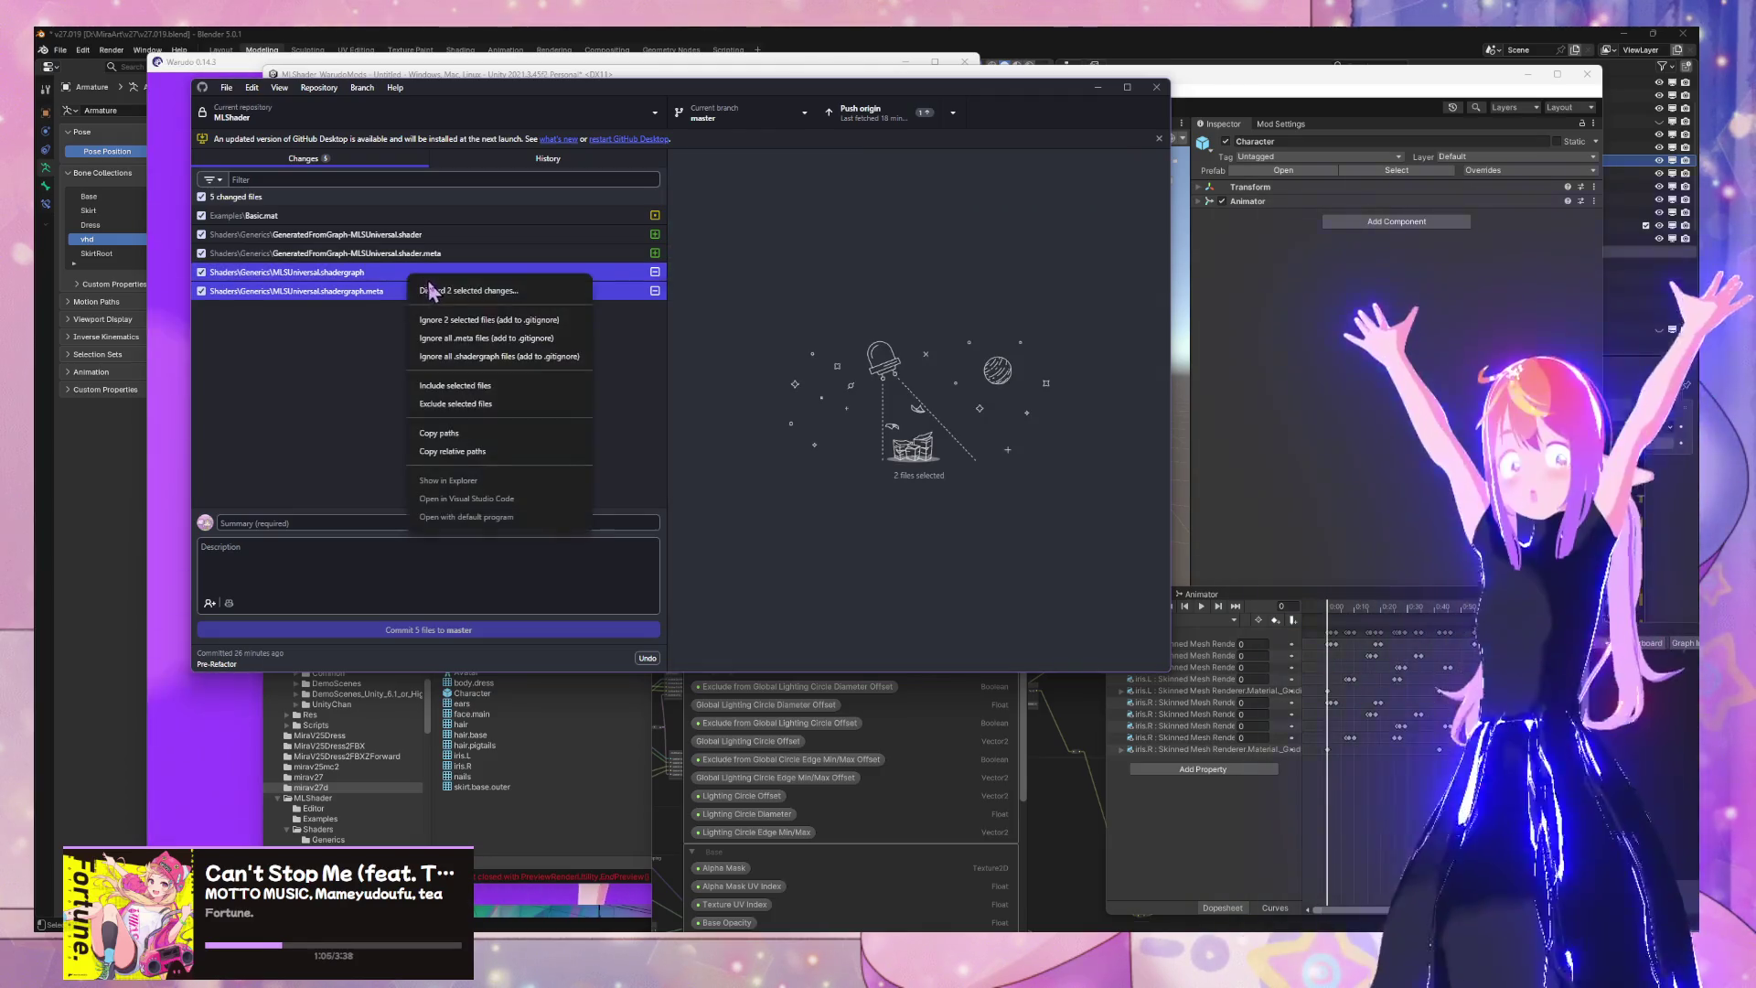
left_click(430, 291)
left_click(687, 439)
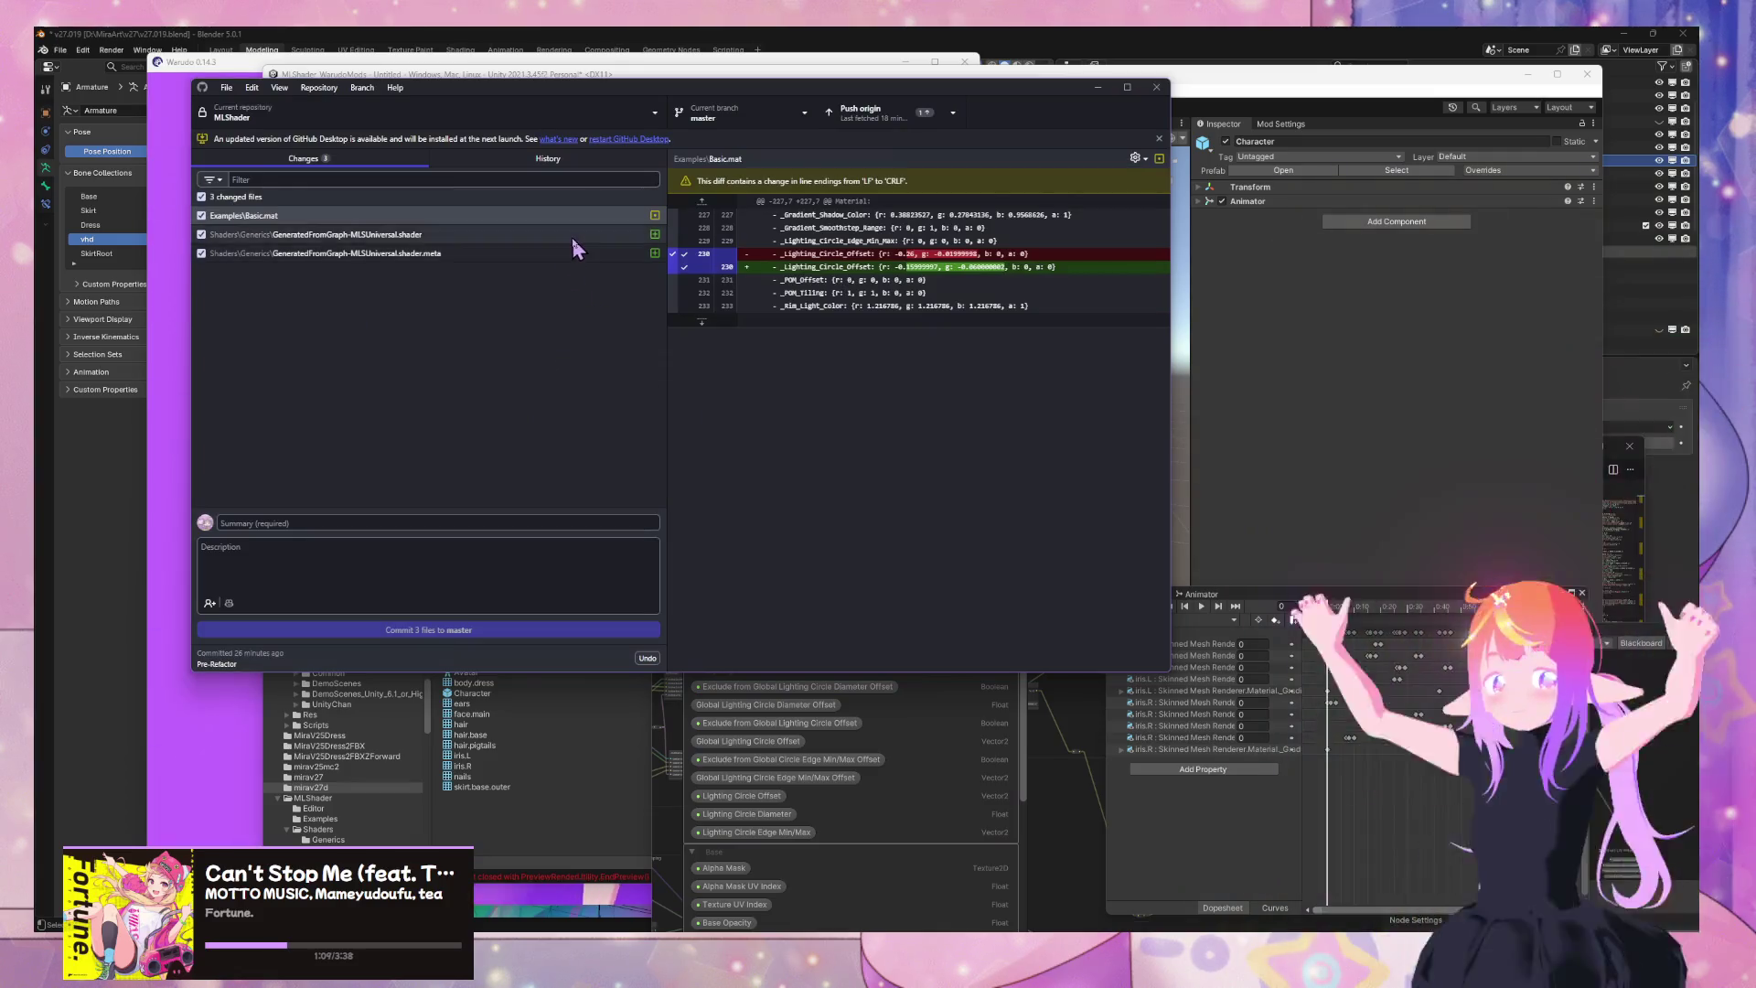
left_click(571, 236)
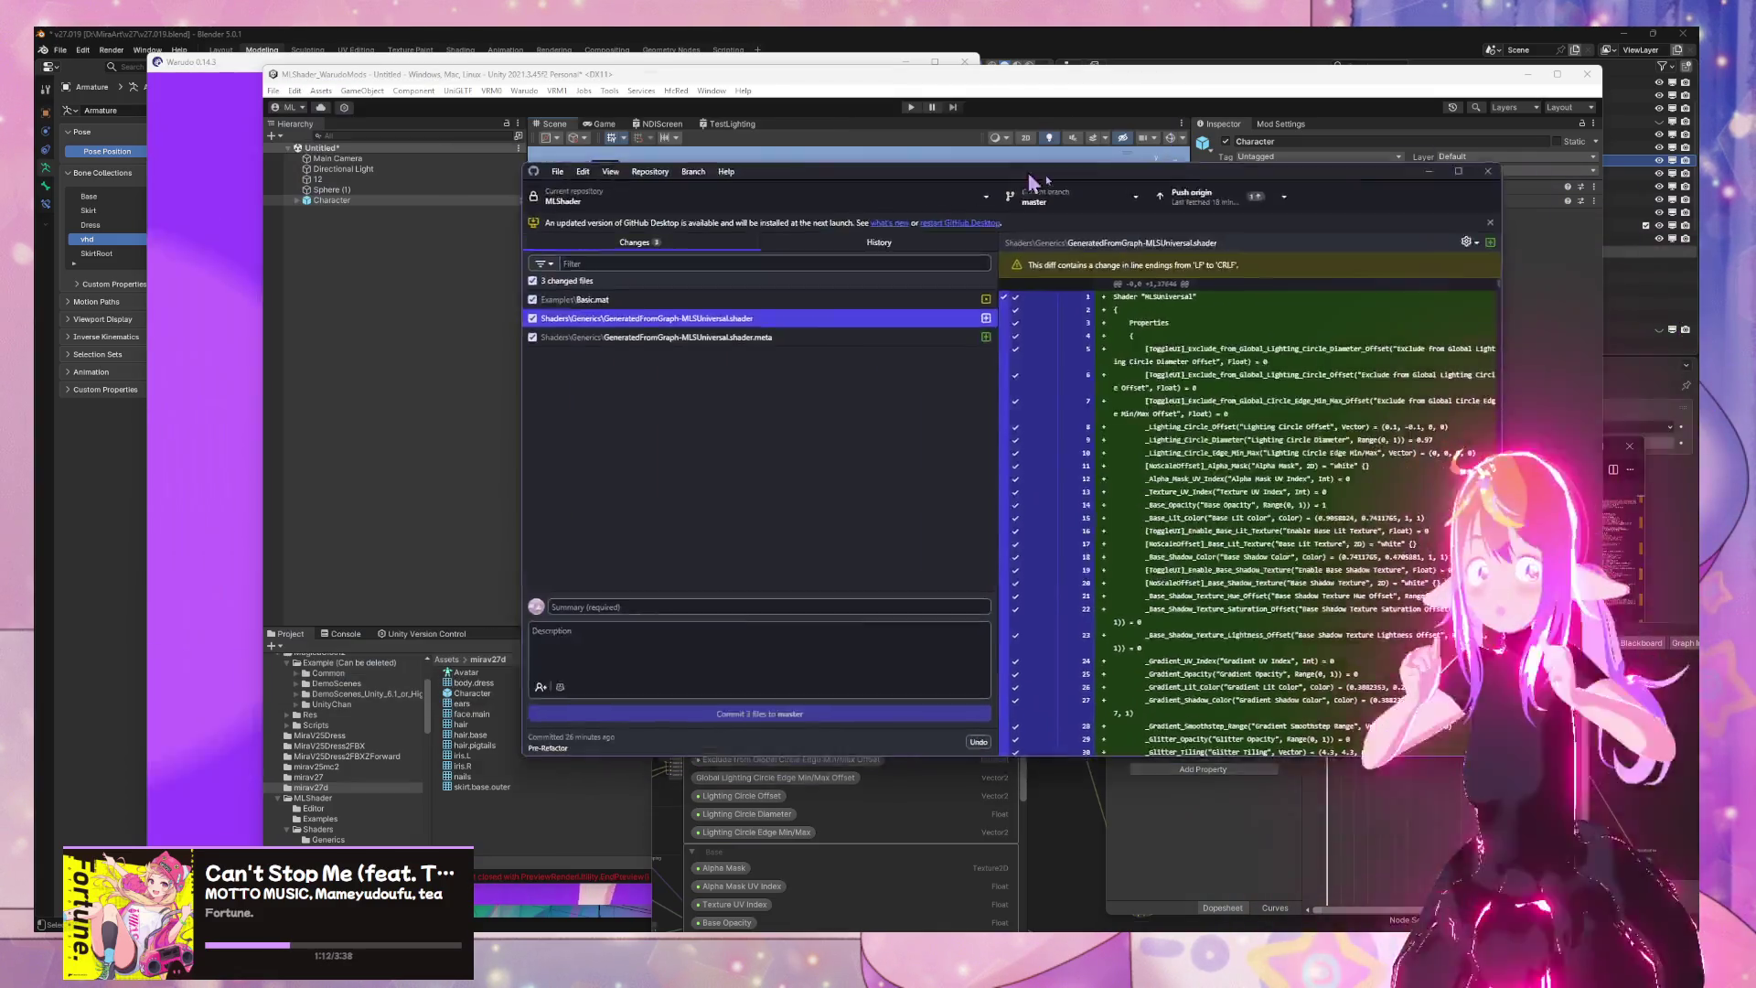
Move GitHub Desktop aside and select the MLUniversal shader graph in the Generics folder
left_click_drag(674, 91, 1036, 205)
left_click(681, 524)
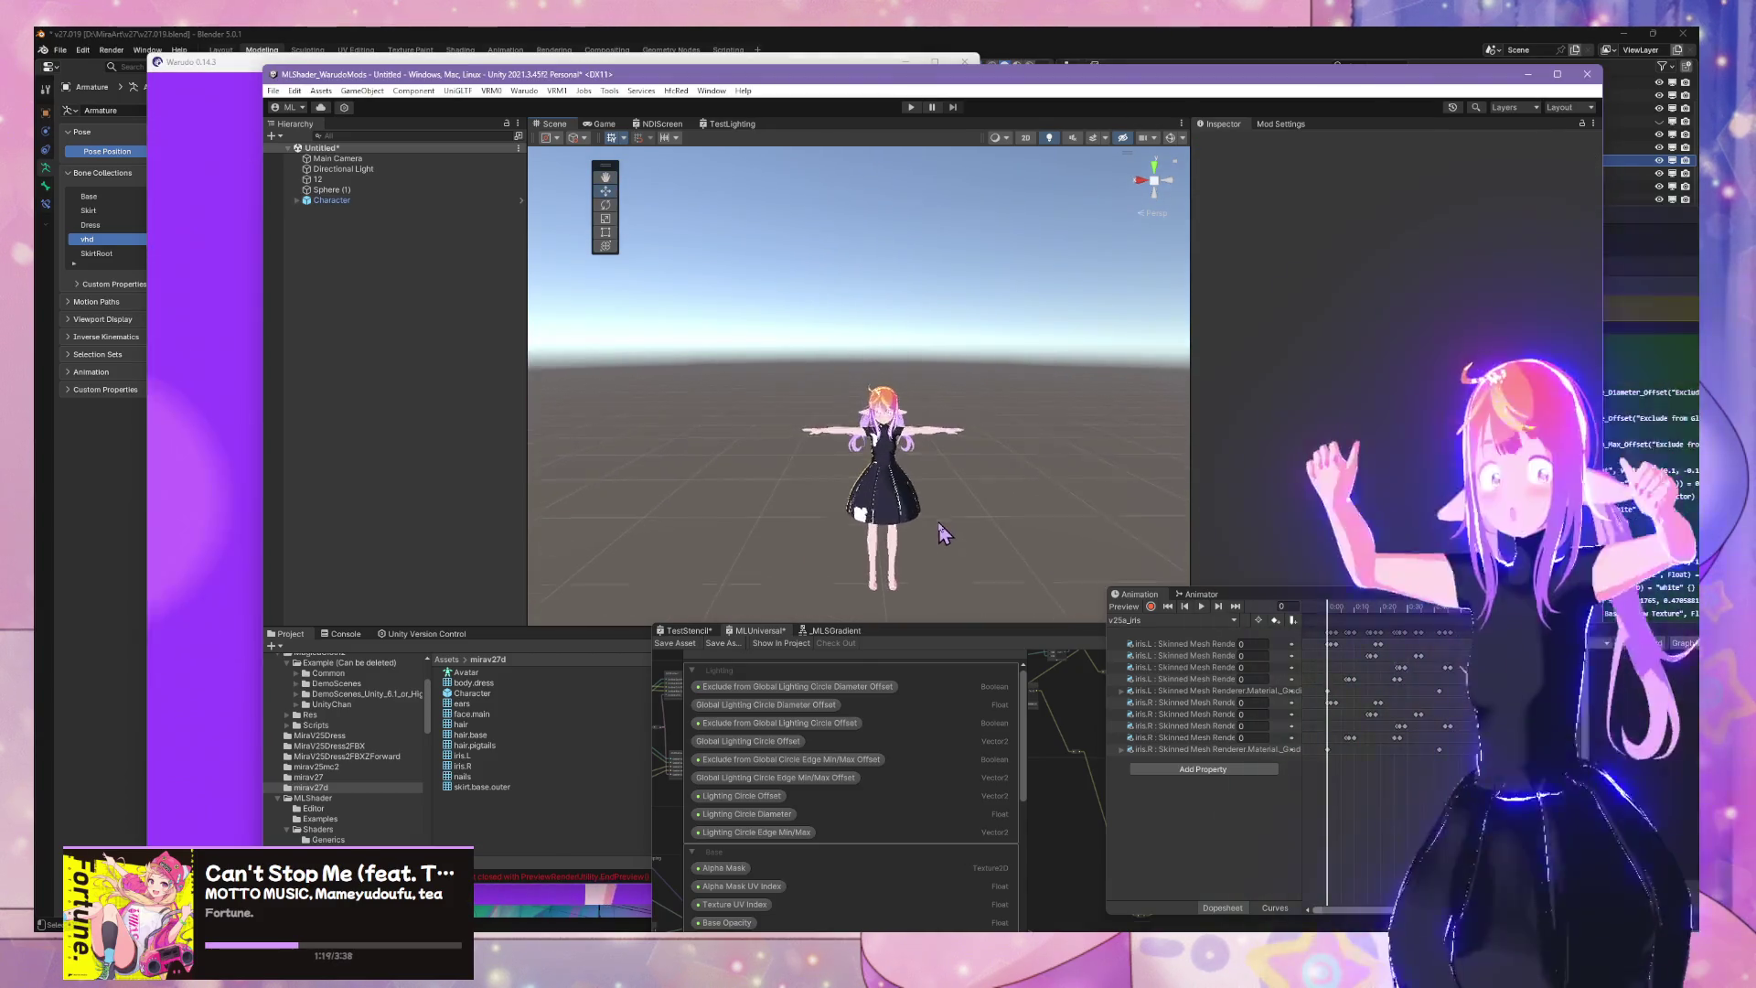
scroll(942, 533, "up", 3)
scroll(373, 741, "down", 4)
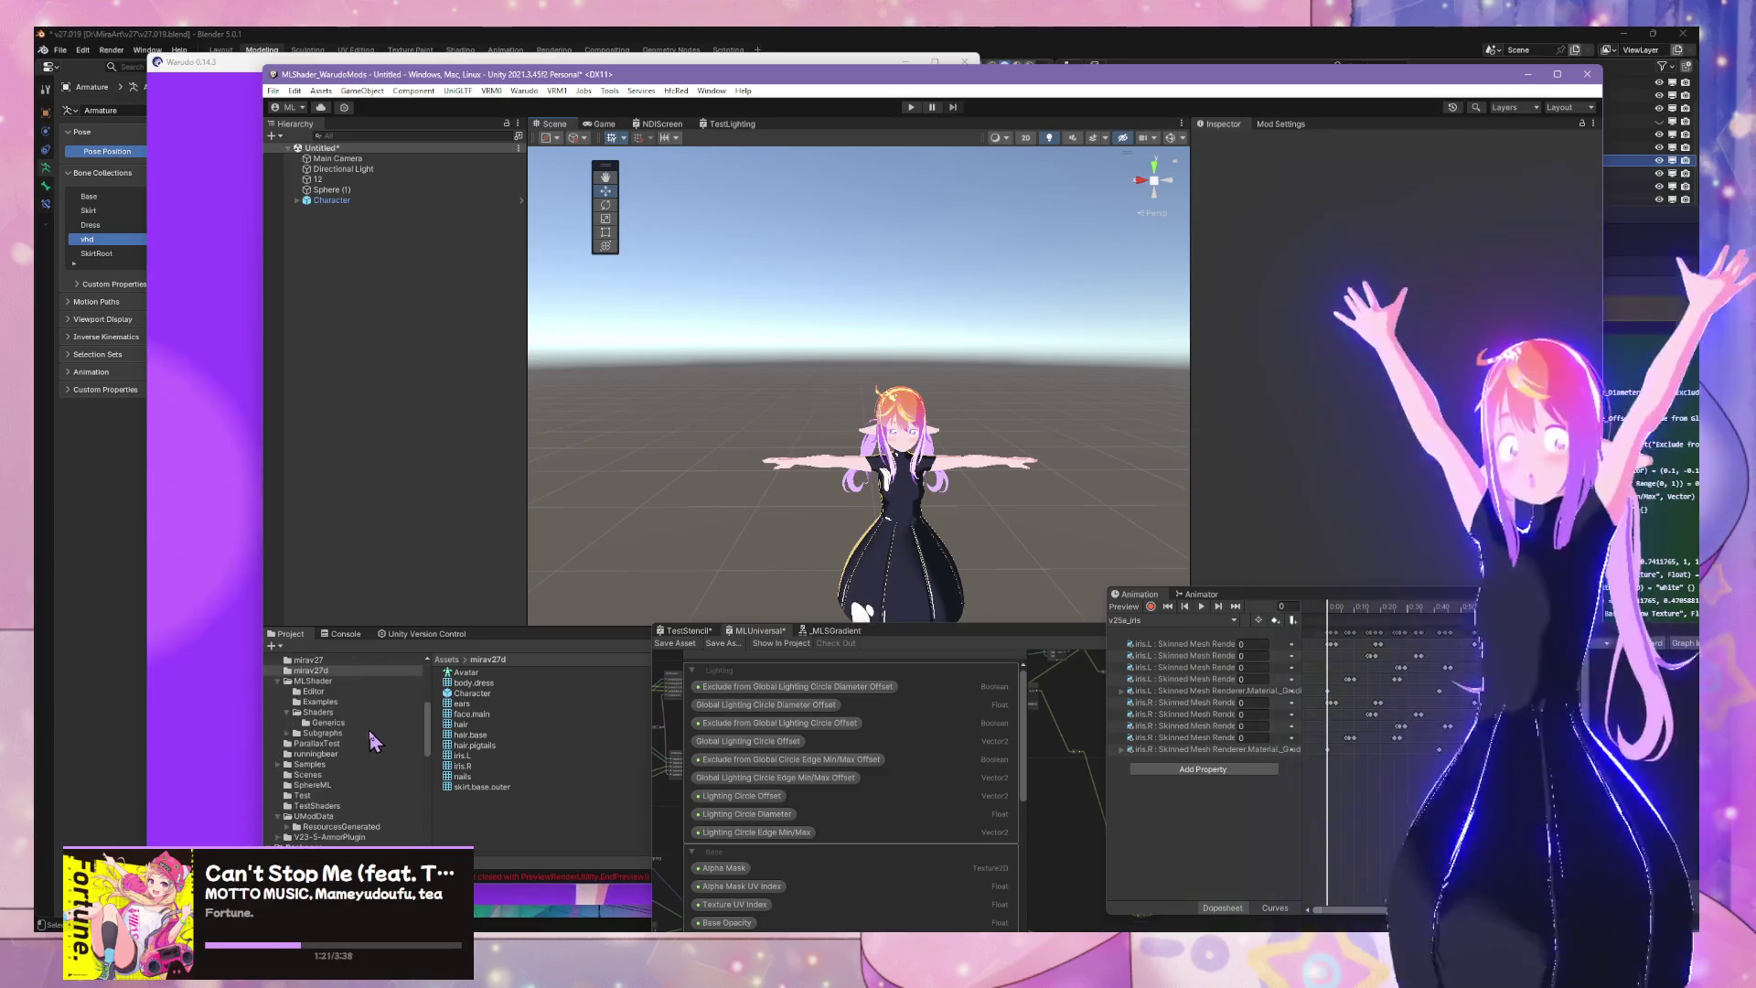
scroll(373, 741, "up", 2)
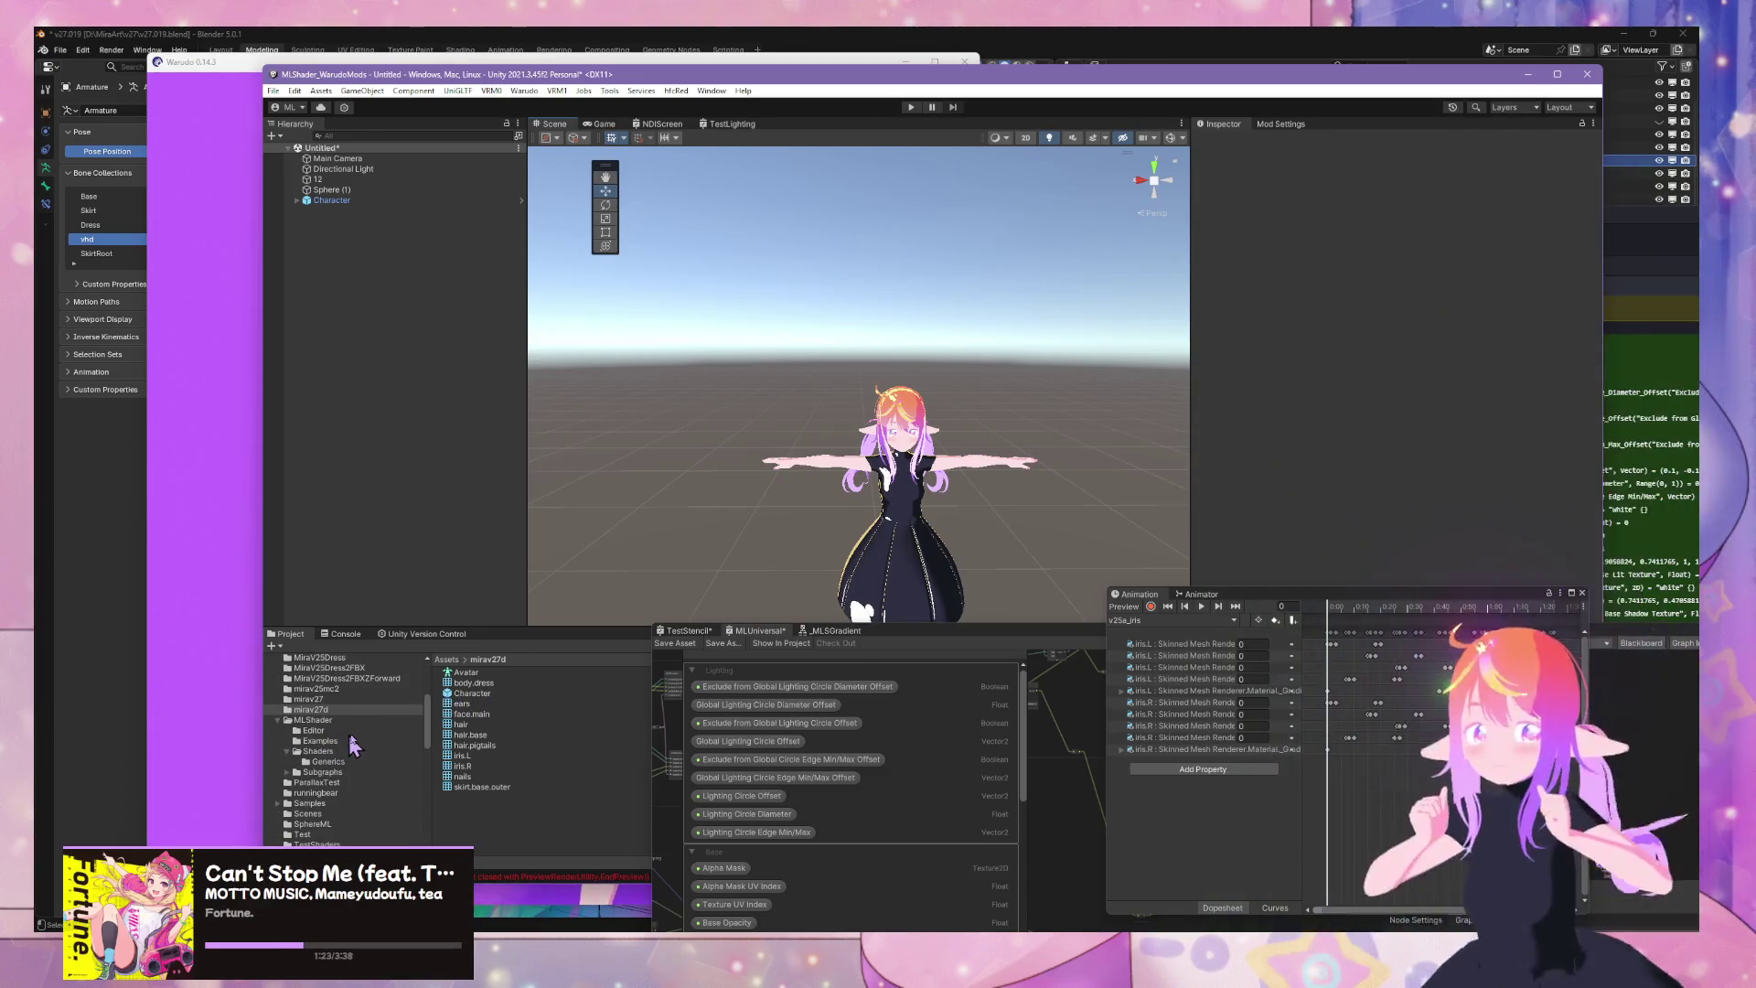
left_click(331, 762)
left_click(478, 693)
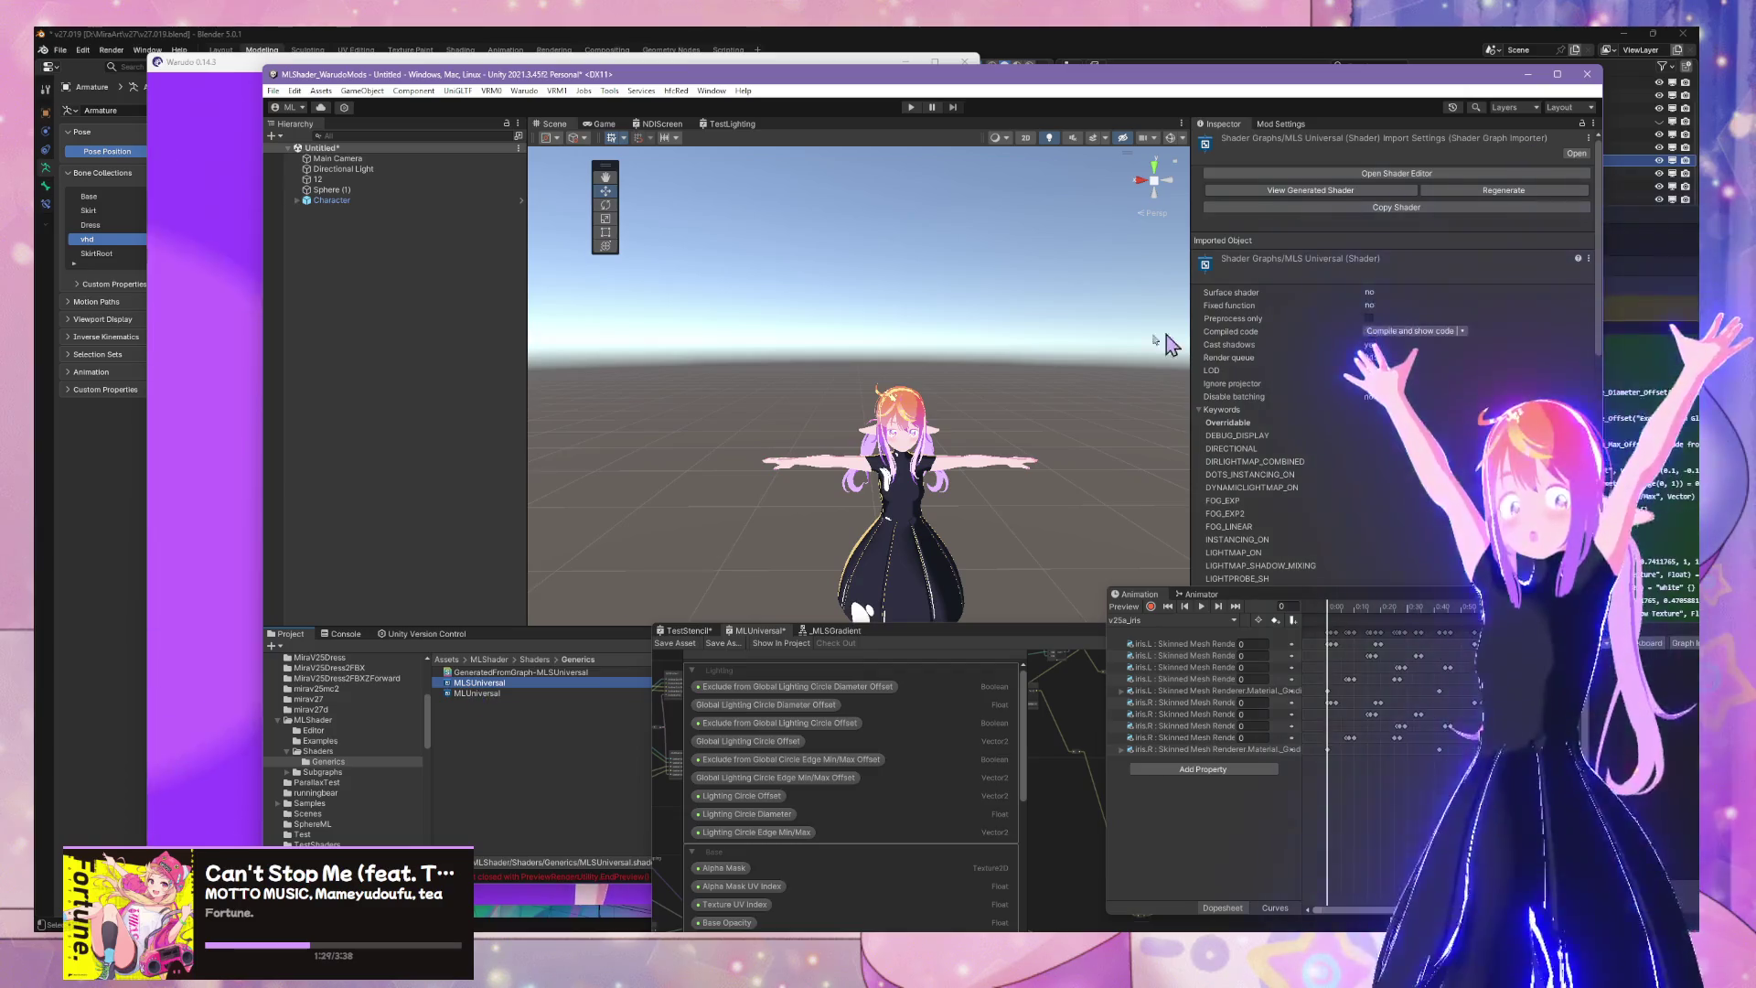
Regenerate the compiled shader and view the MLUniversal graph's import settings
left_click(1488, 192)
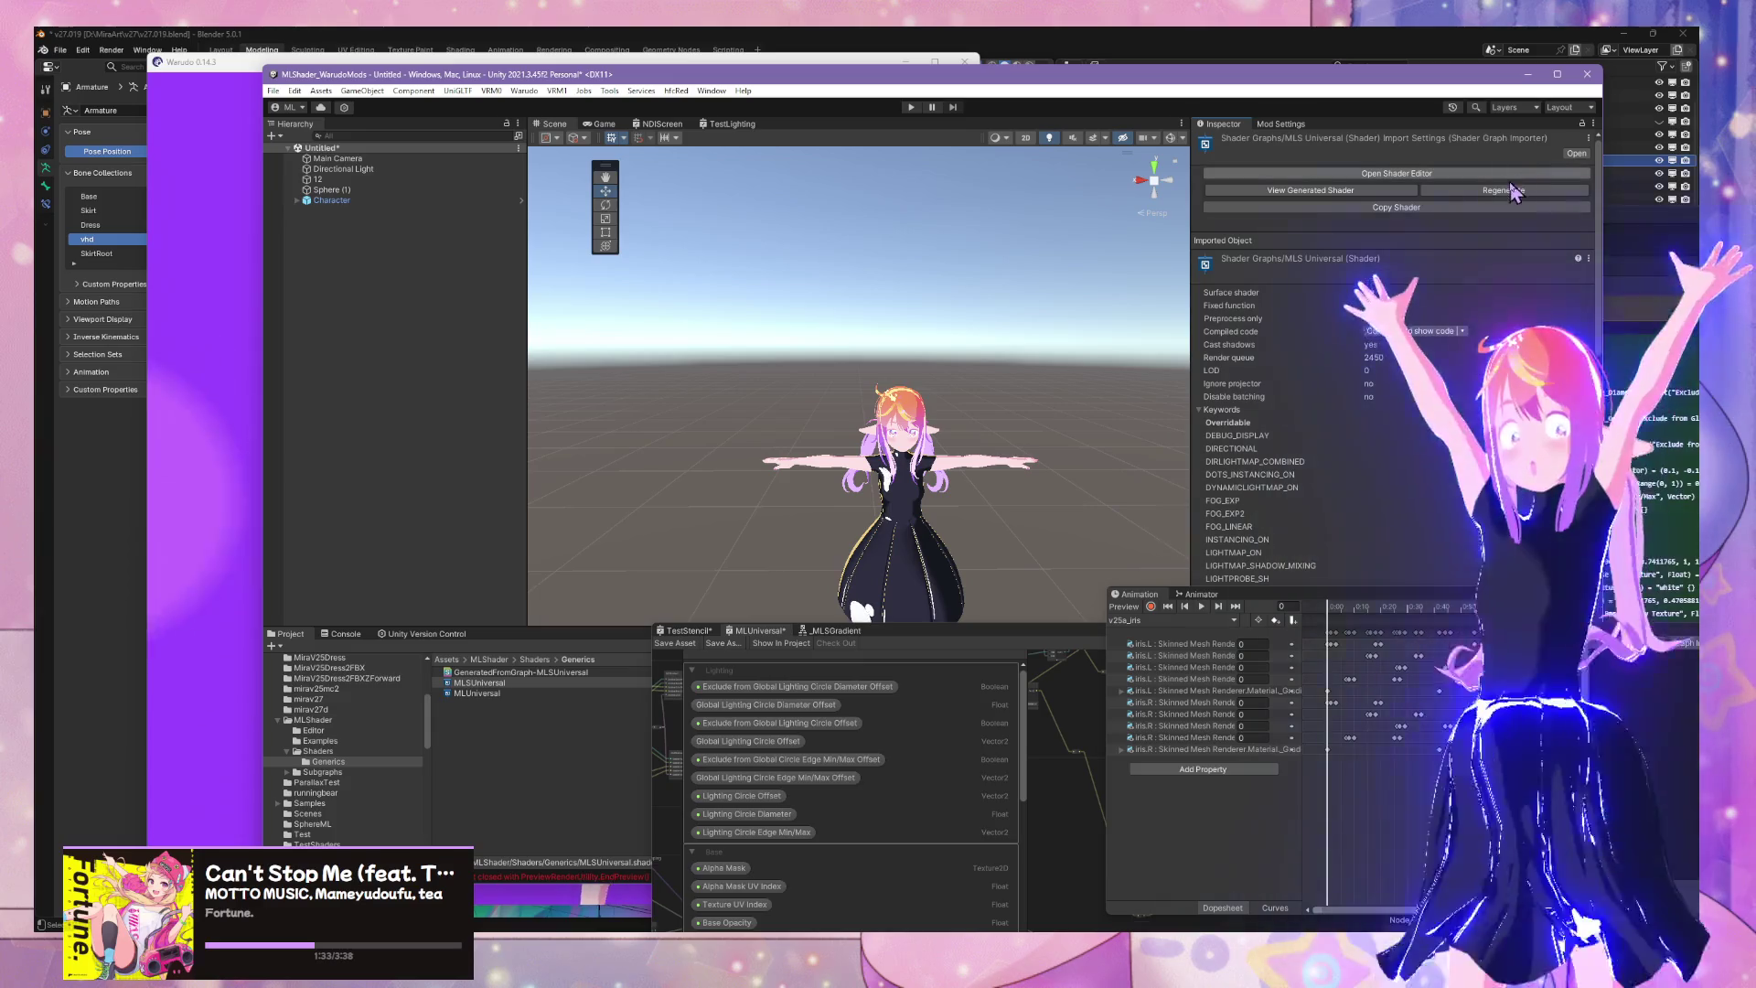
left_click(1511, 192)
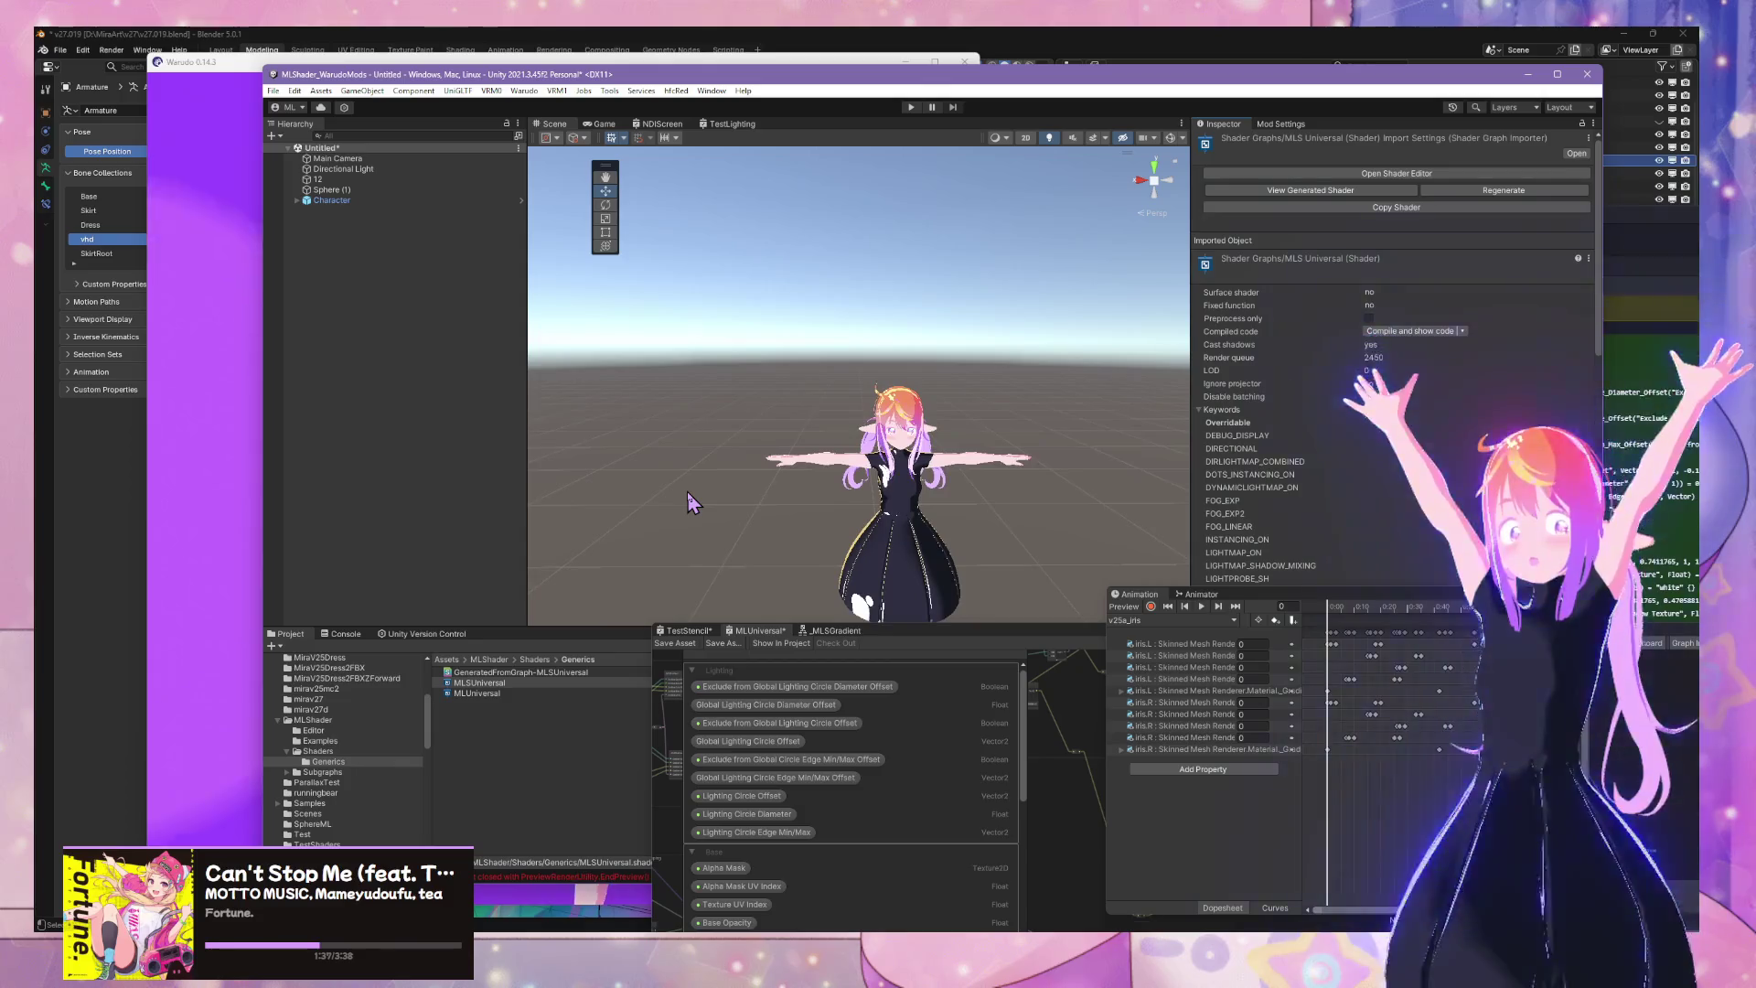
left_click(518, 694)
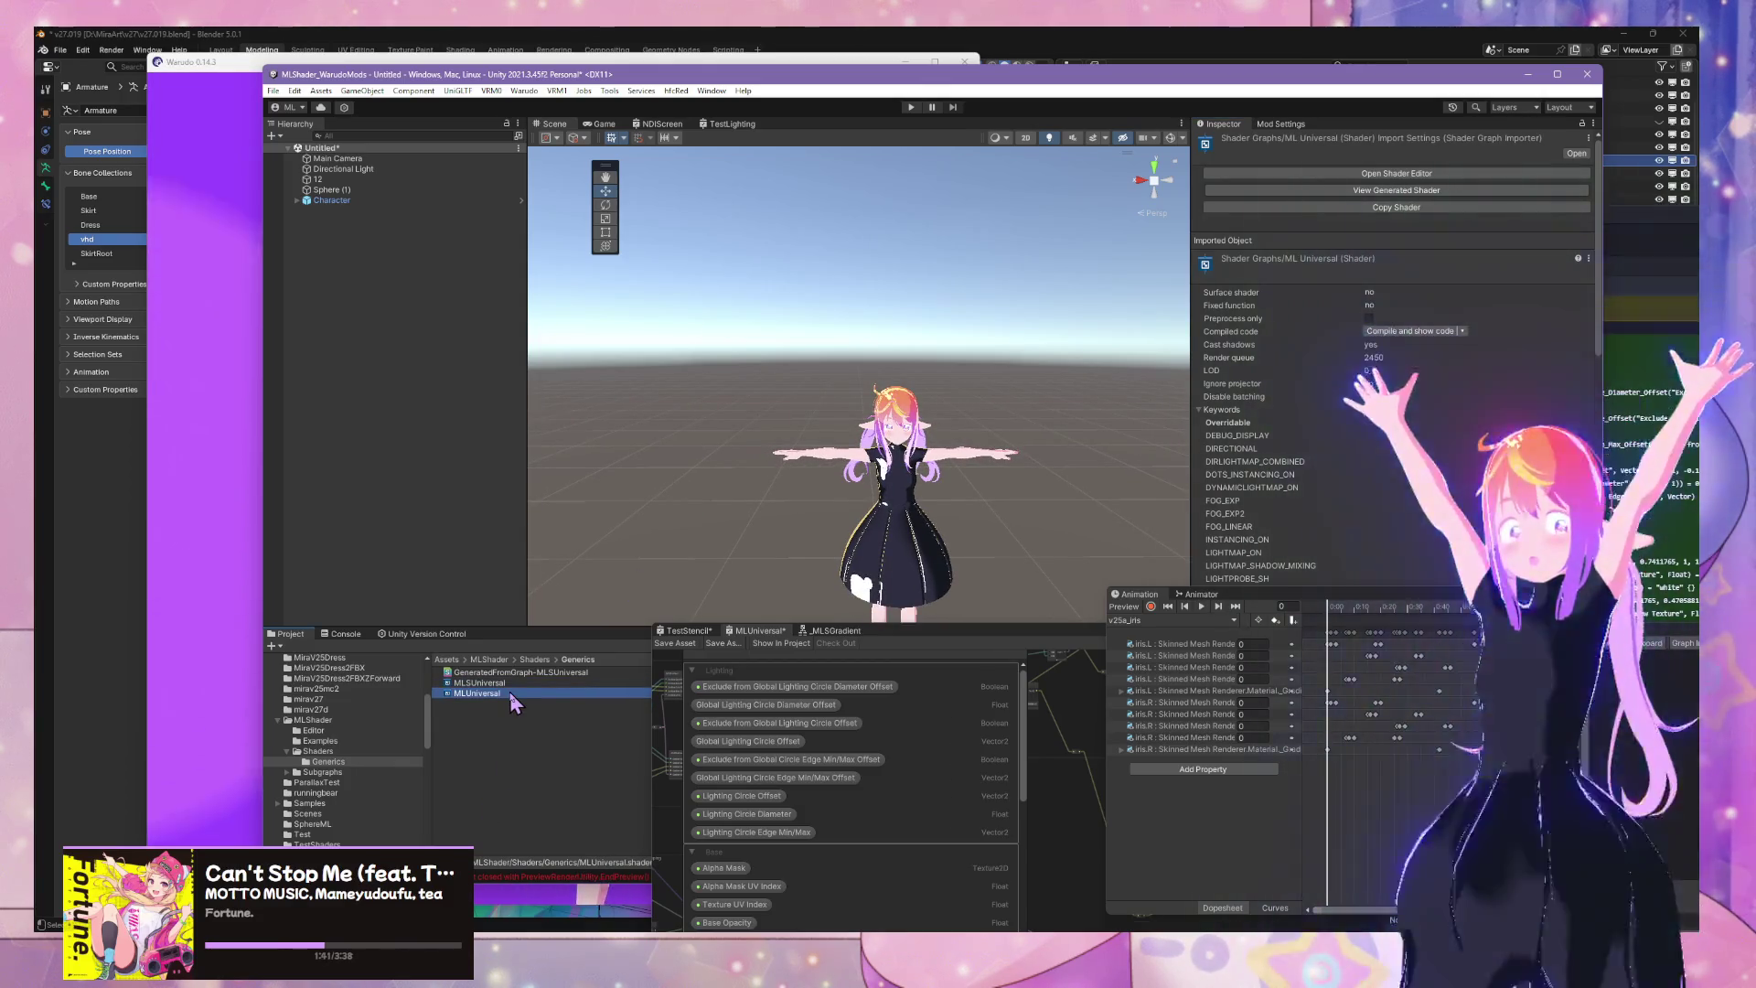
Delete the MLUniversal shader graph asset and dismiss the graph-removed notice
mouse_move(585, 594)
left_mouse_down()
mouse_move(784, 419)
mouse_move(644, 397)
mouse_move(941, 420)
mouse_move(835, 380)
mouse_move(866, 415)
left_mouse_up()
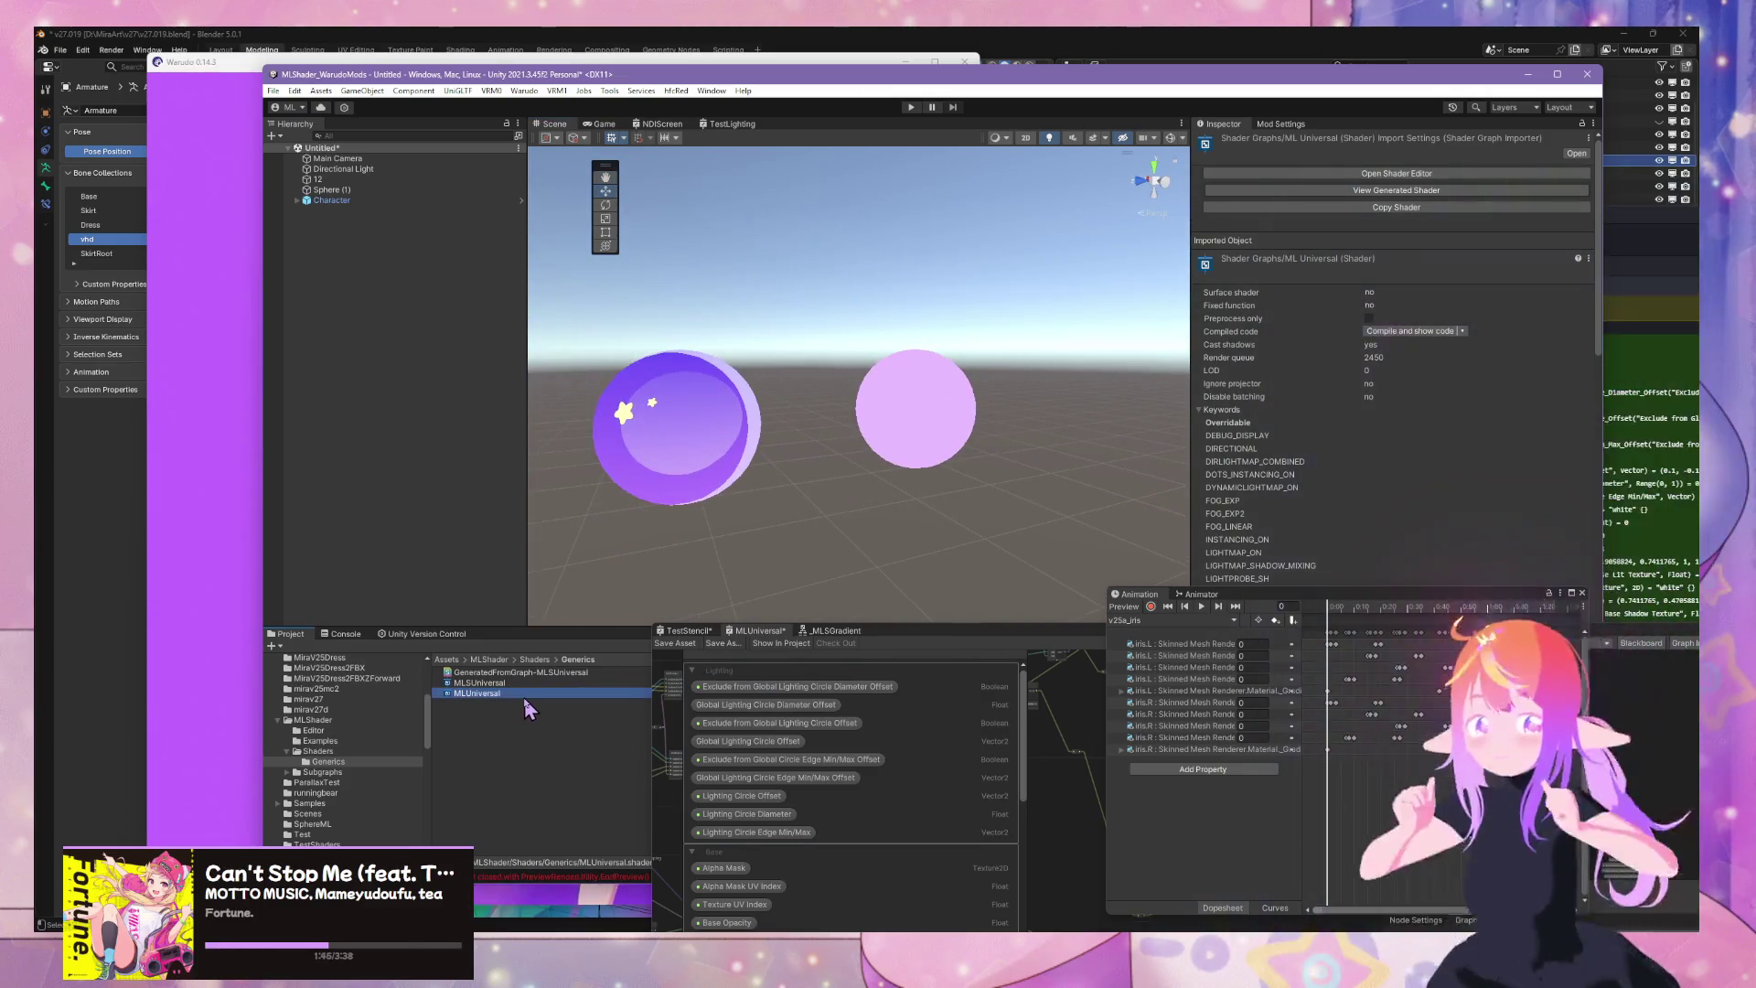
key("F2")
key("BackSpace")
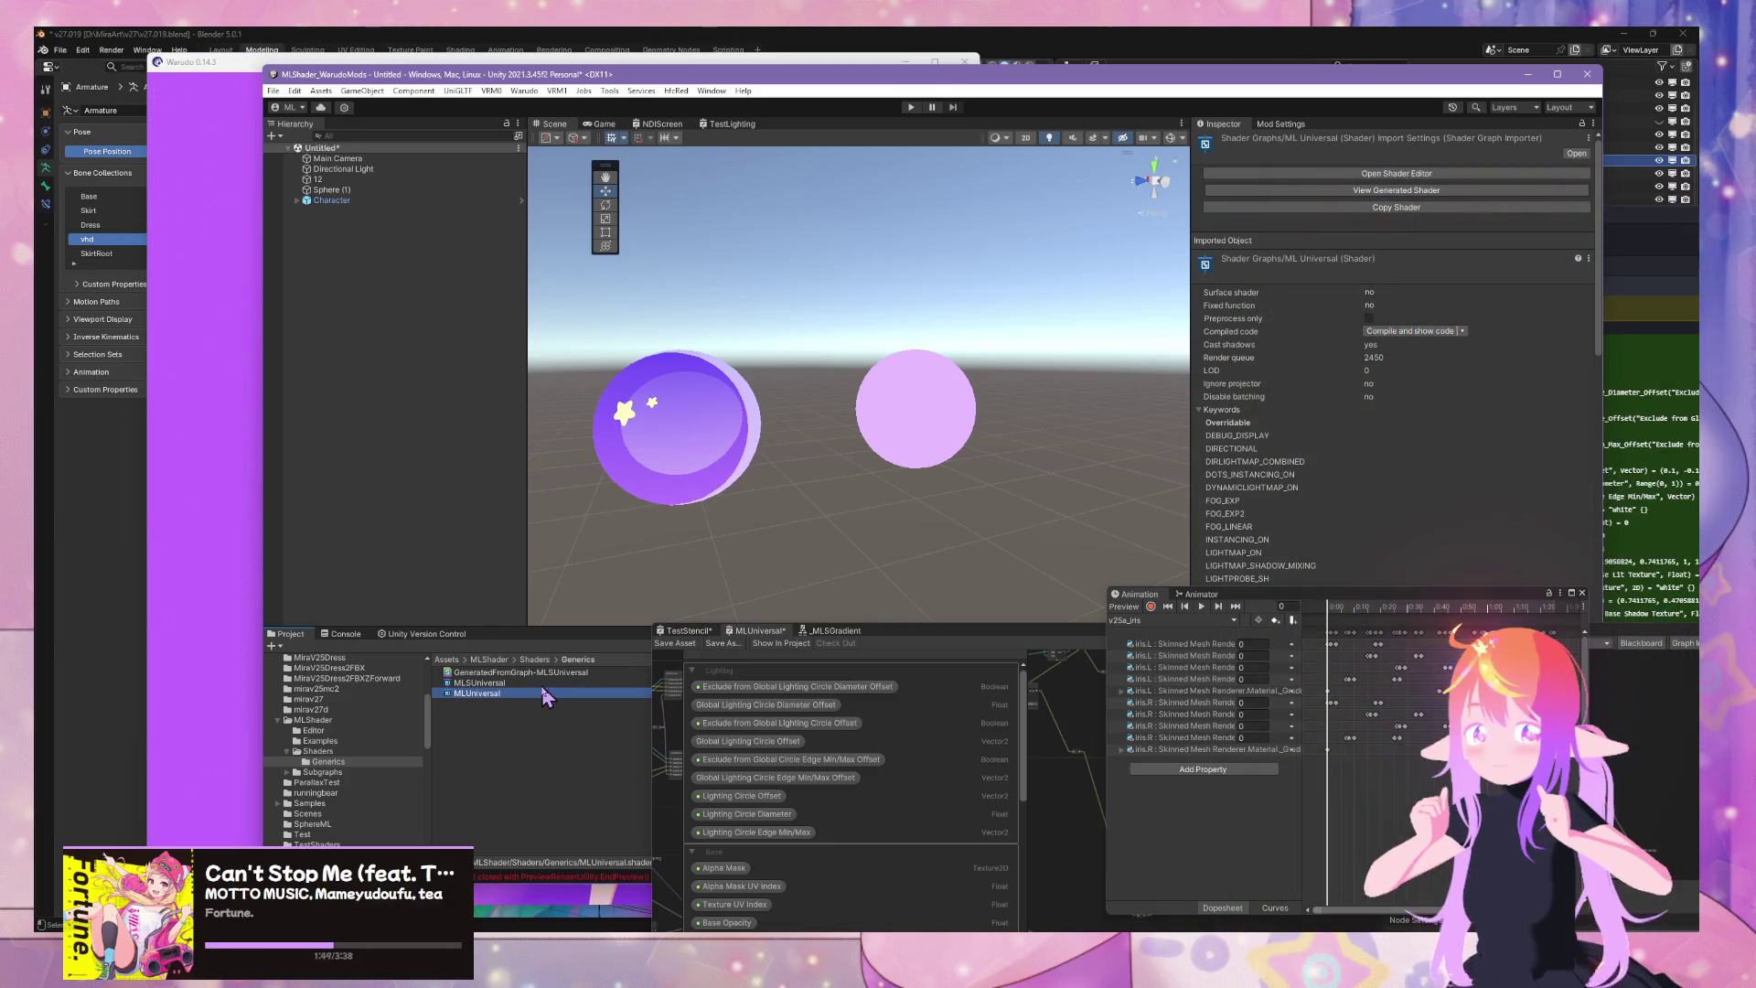
key("Delete")
left_click(980, 510)
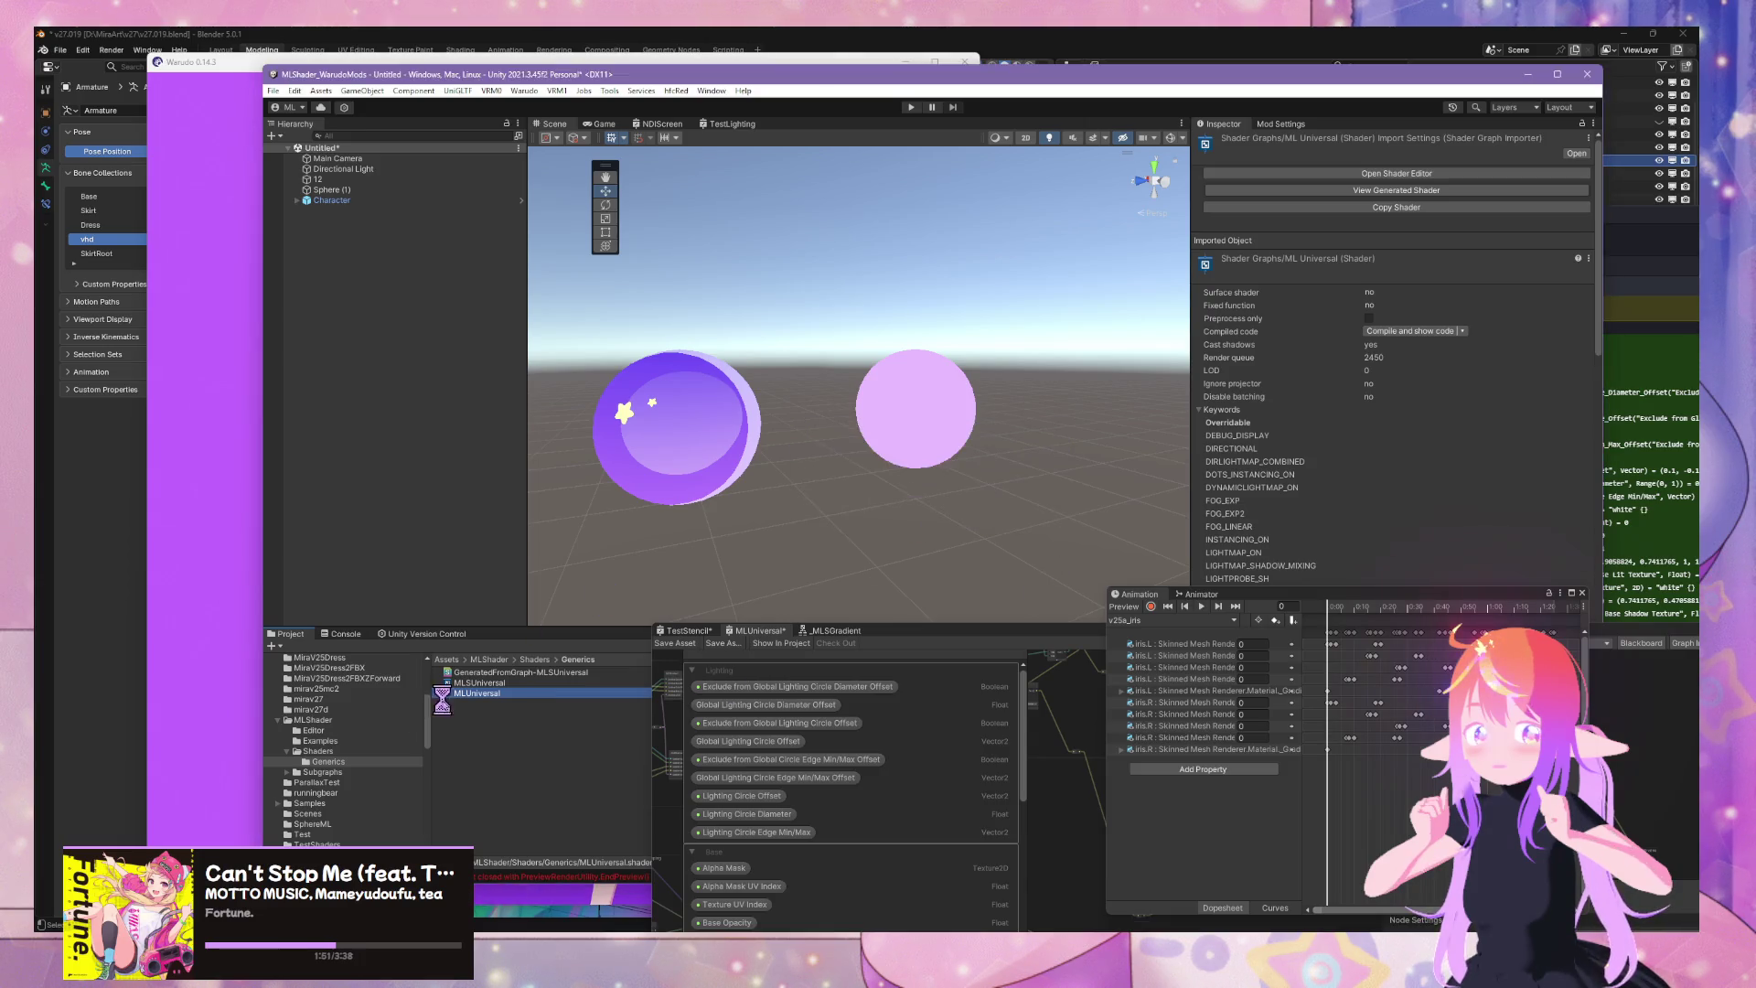
left_click(951, 509)
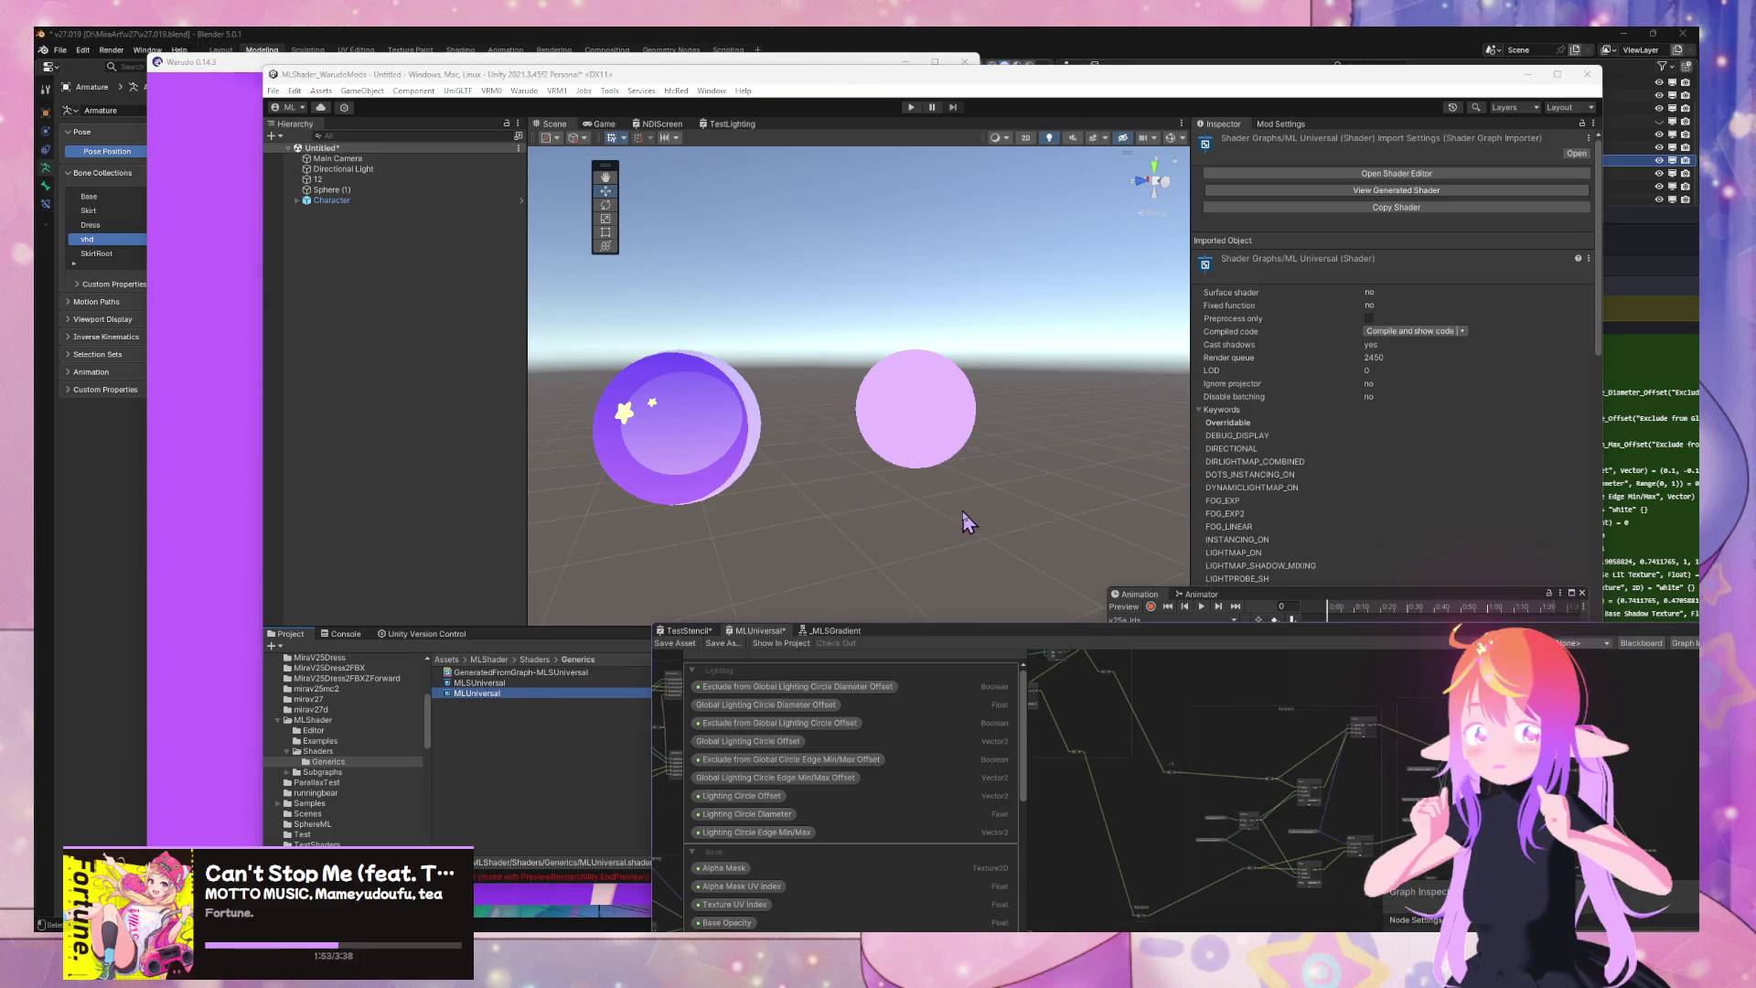
Select the magenta left sphere and open its material's Shader list
left_click(599, 682)
left_click(681, 448)
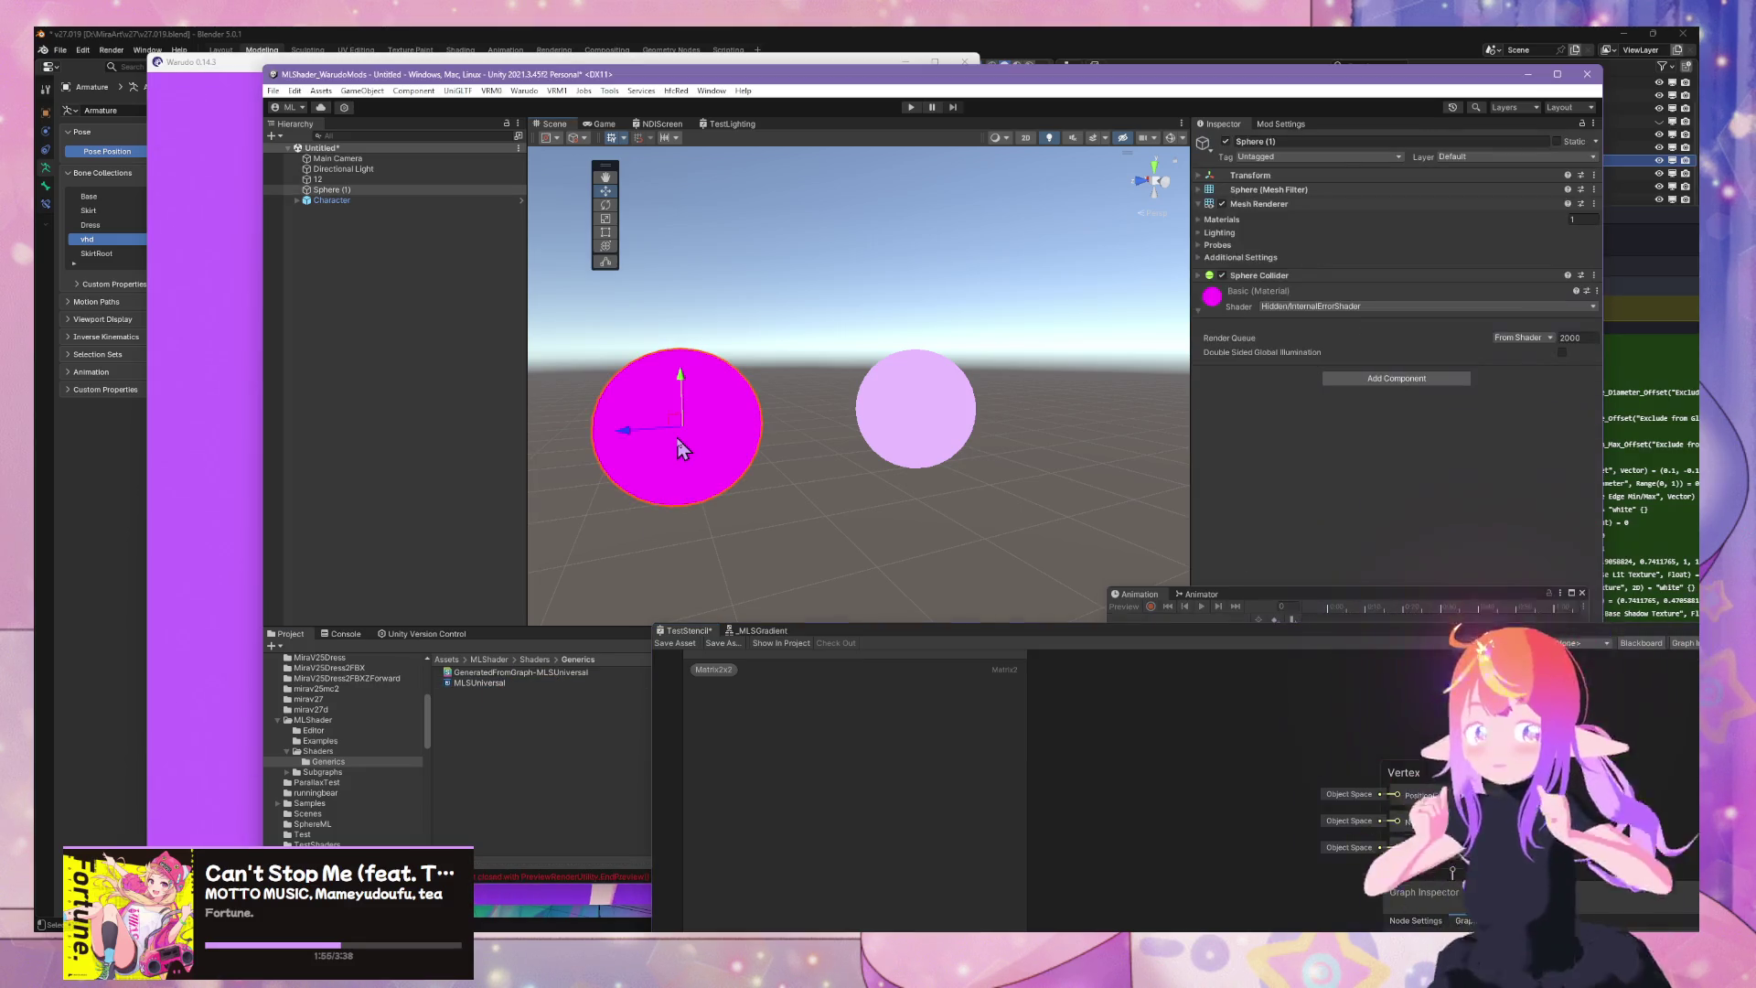
left_click(1428, 306)
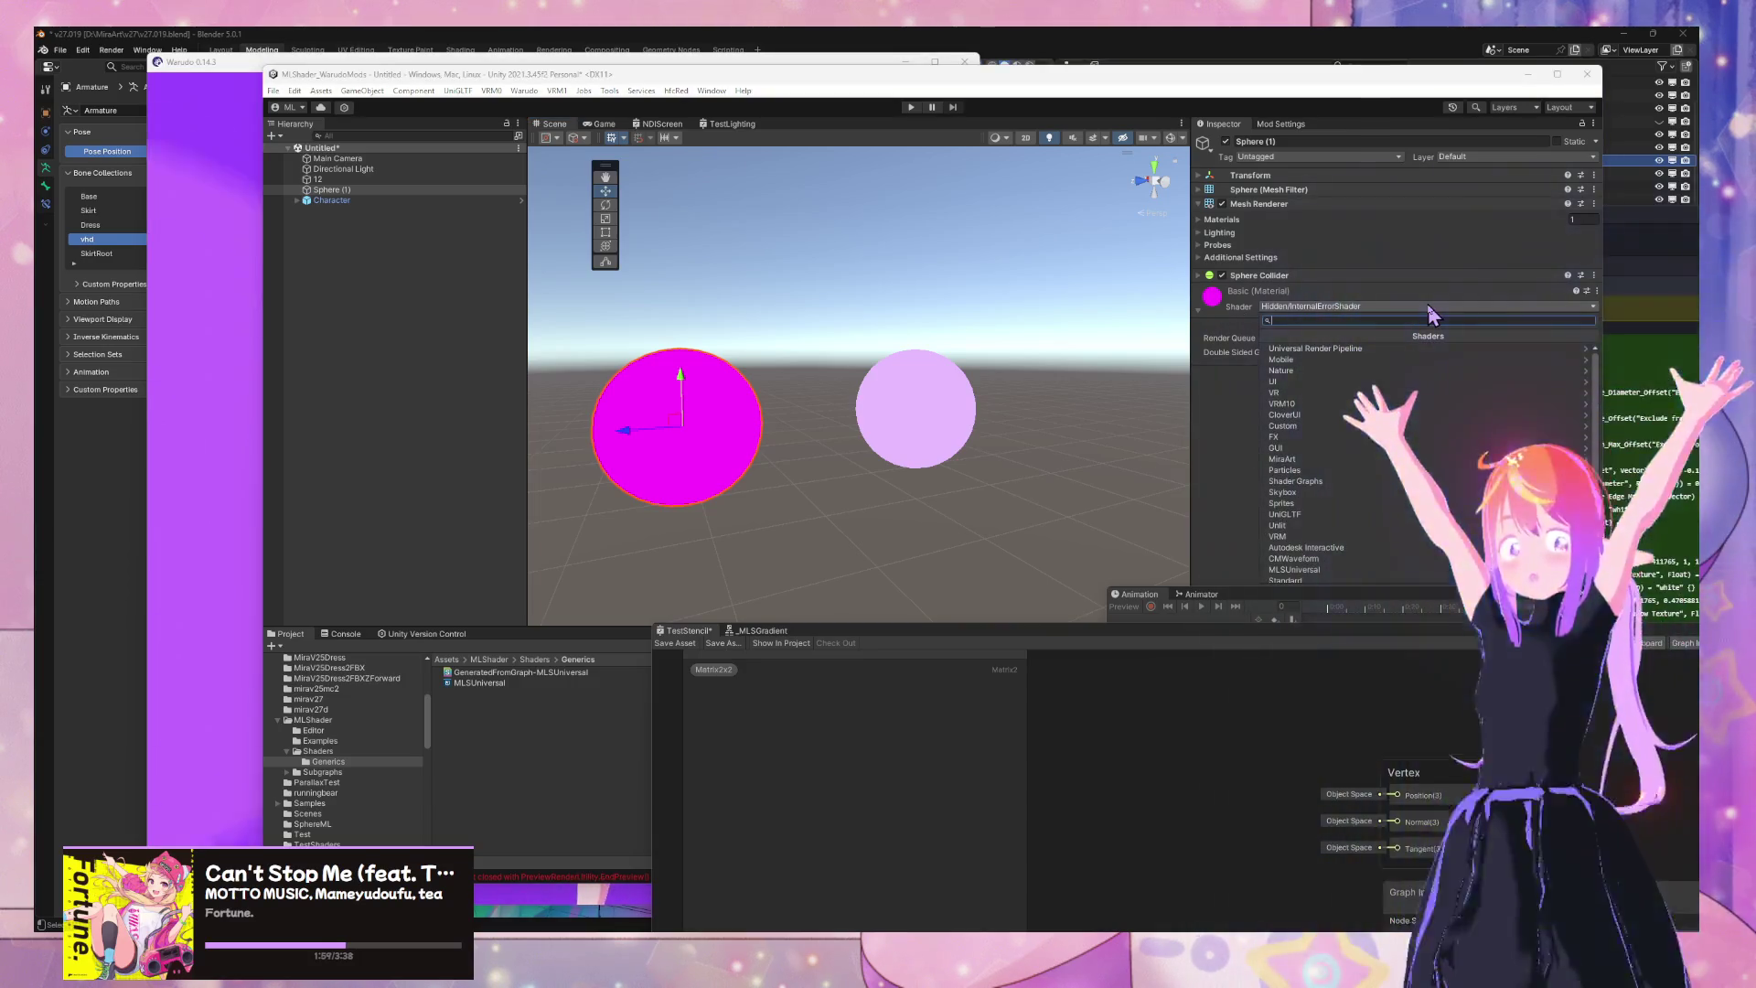
Assign MLSUniversal to the sphere's material and rename the shader header to MLSUniversal-Compiled
type("ml")
left_click(1305, 366)
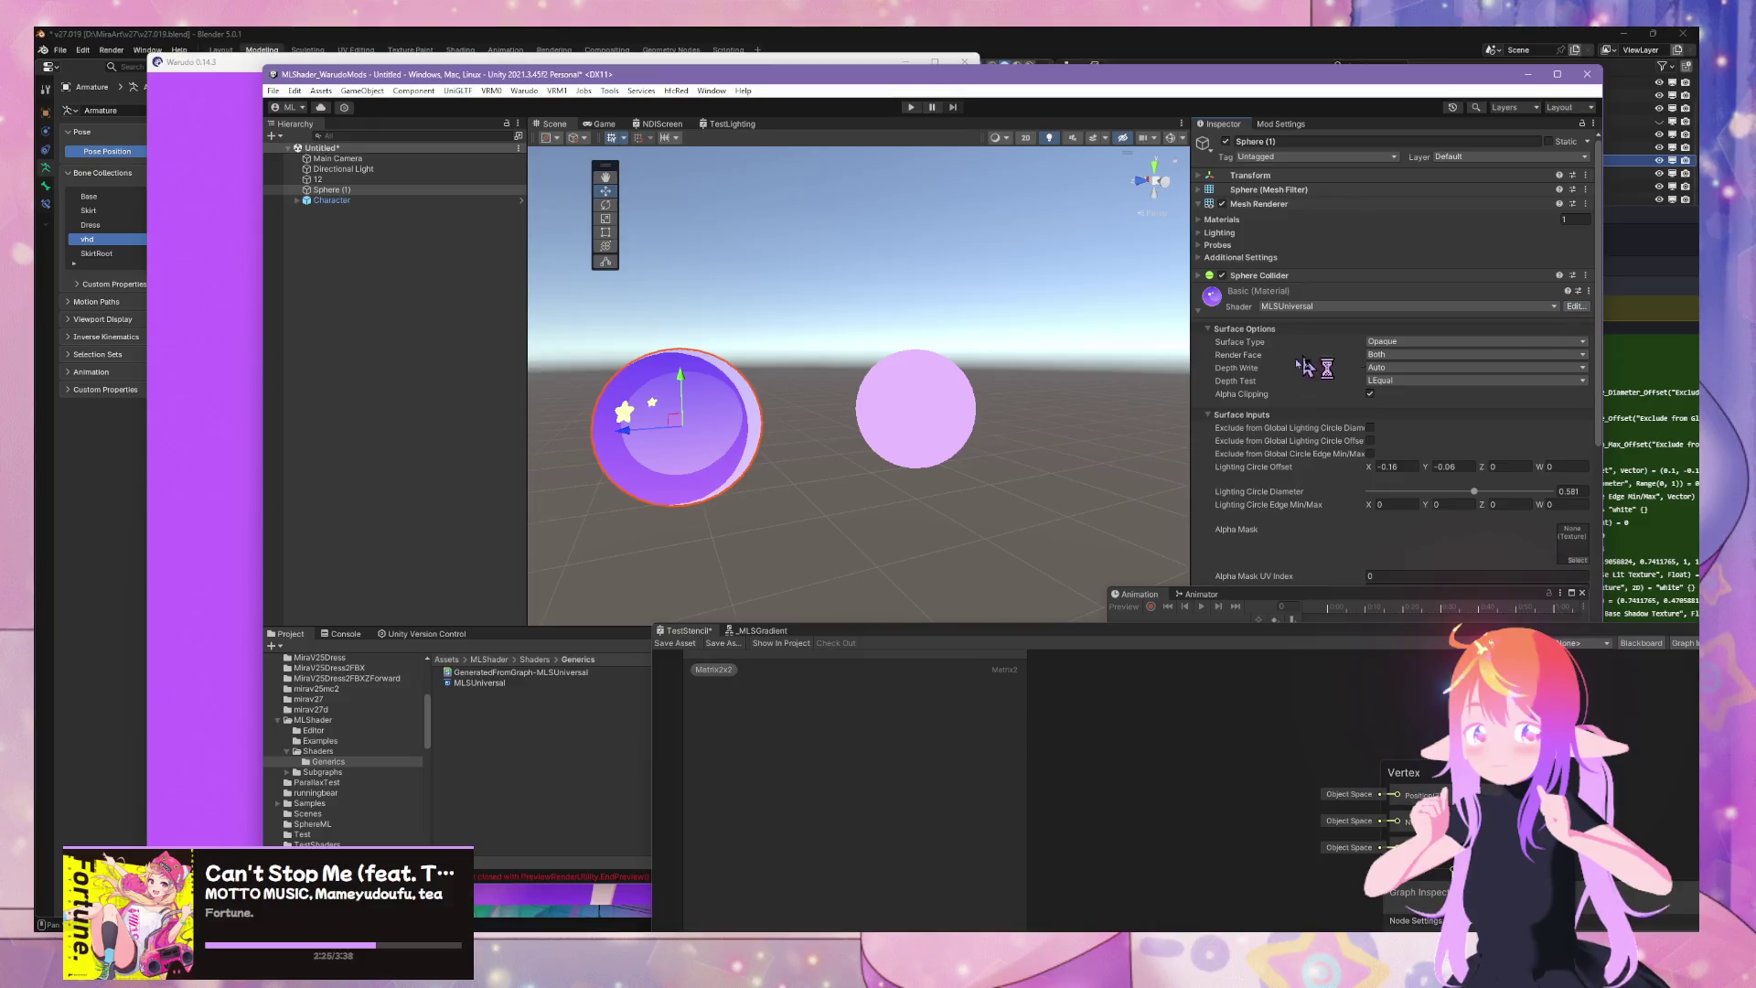
left_click(1575, 306)
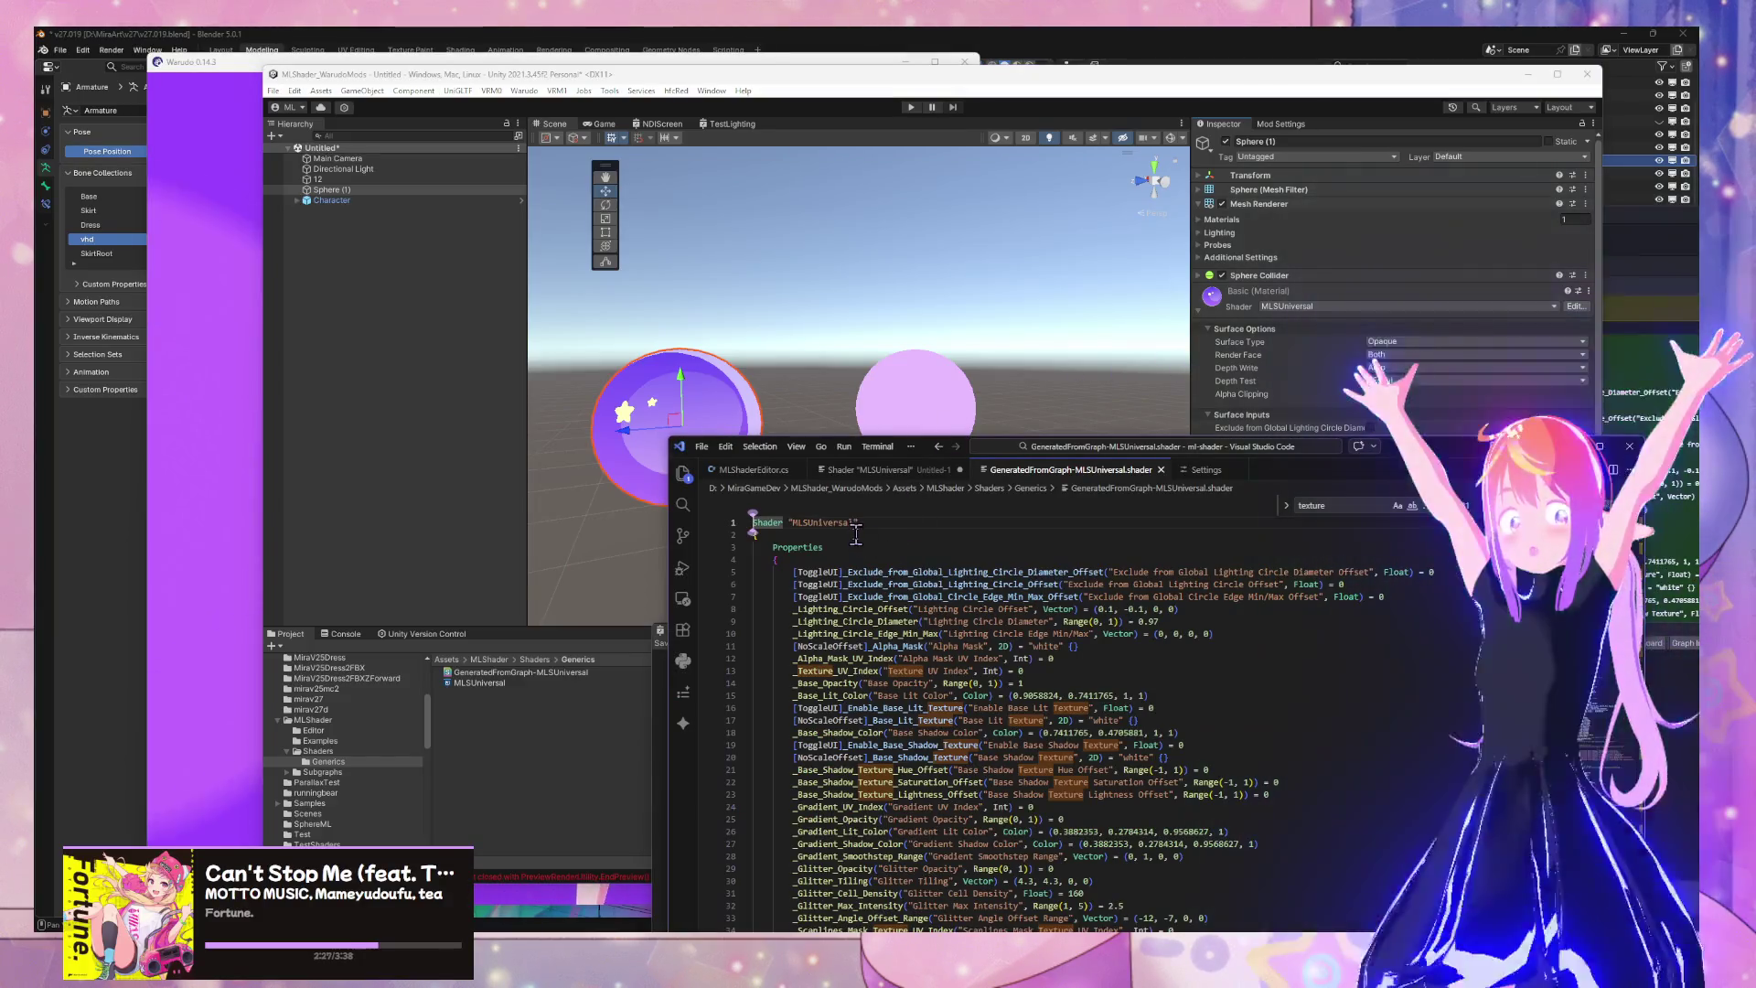
left_click(856, 522)
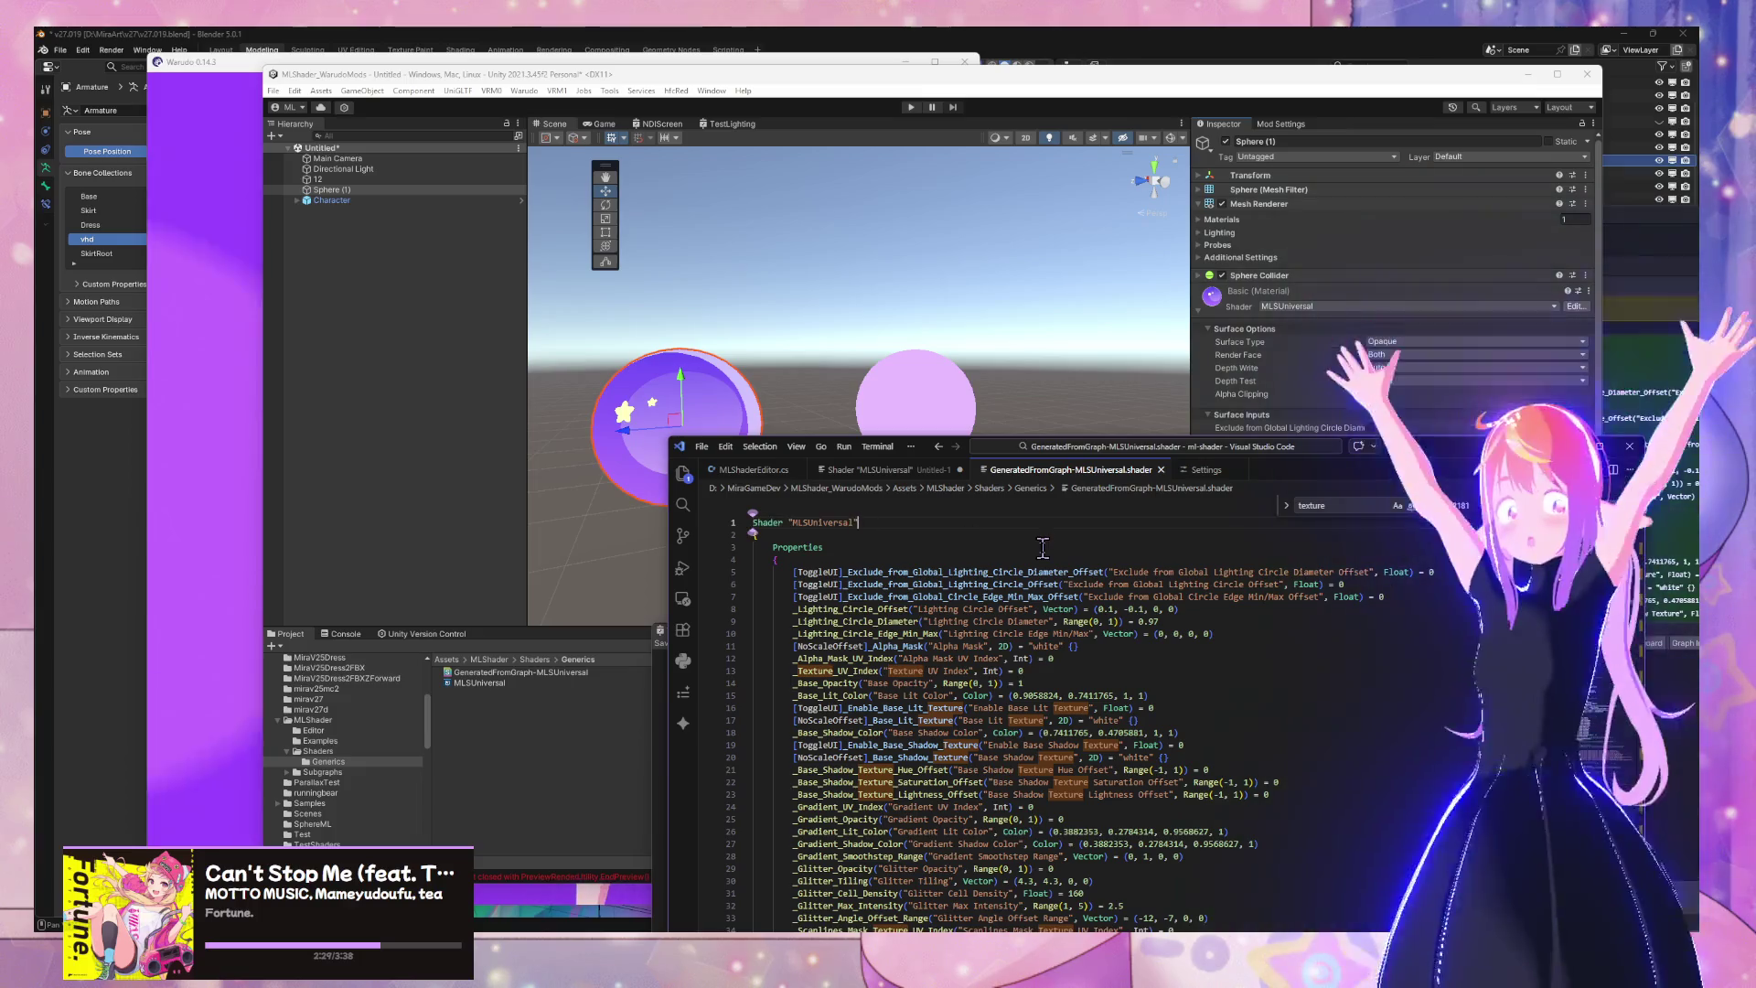
type("-Comp")
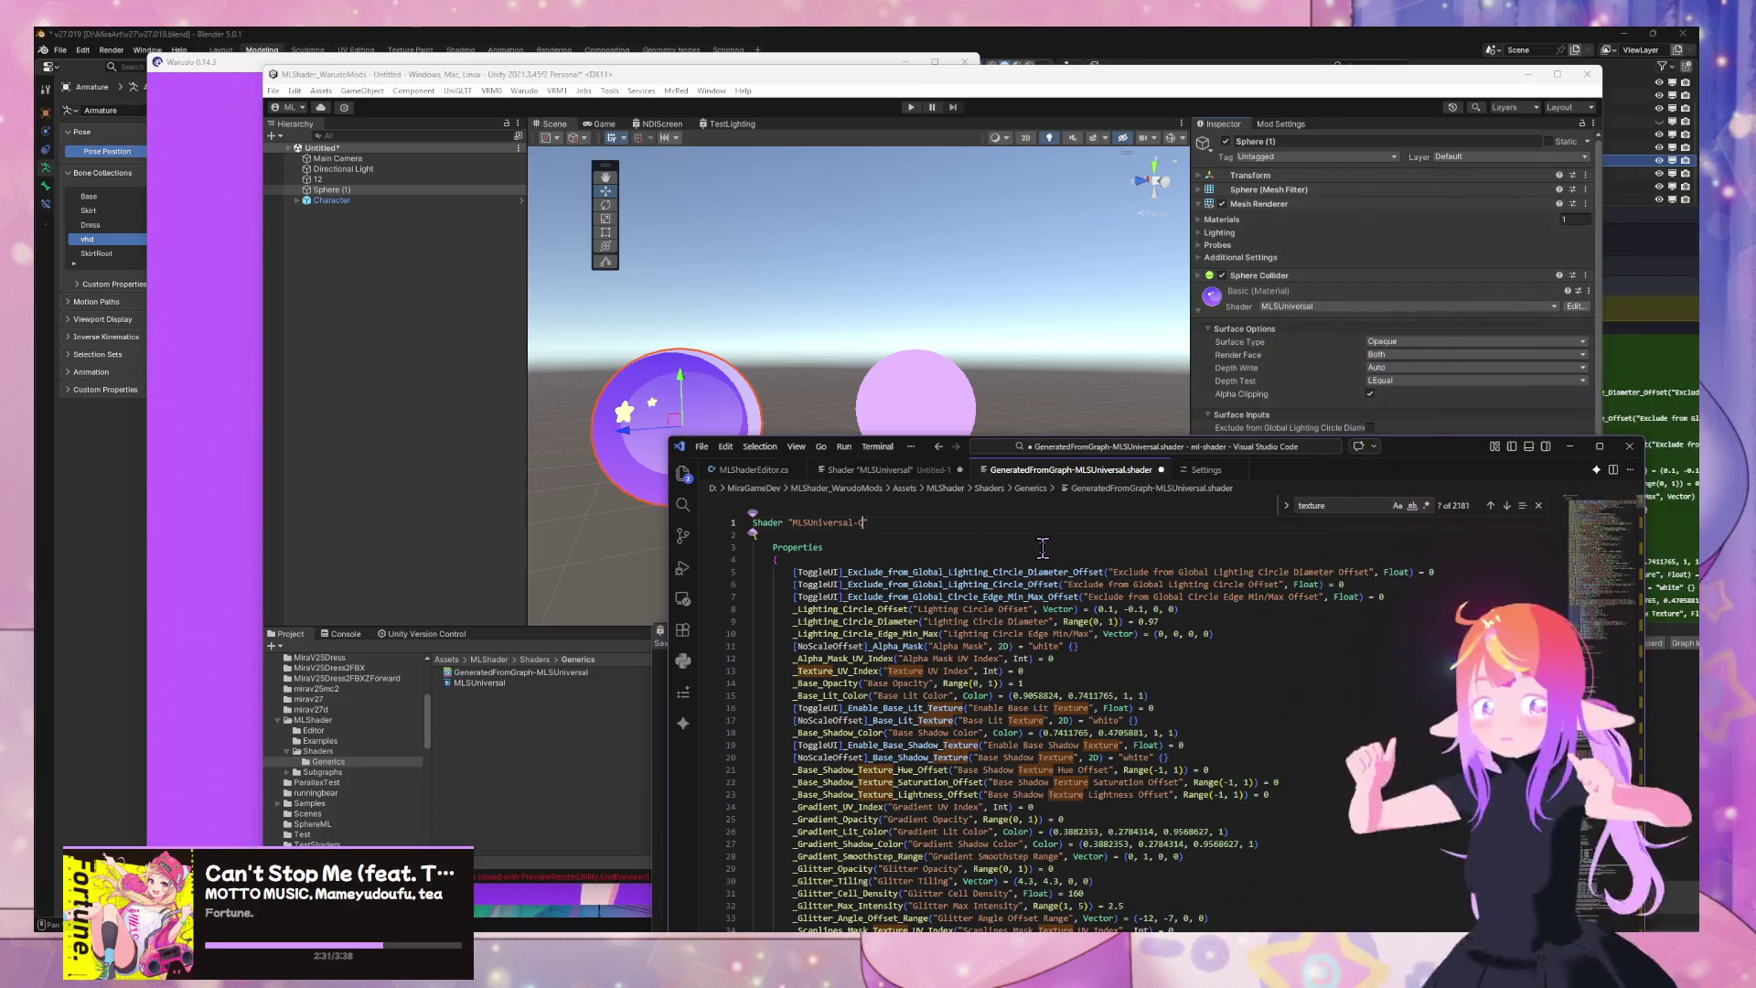
type("iled")
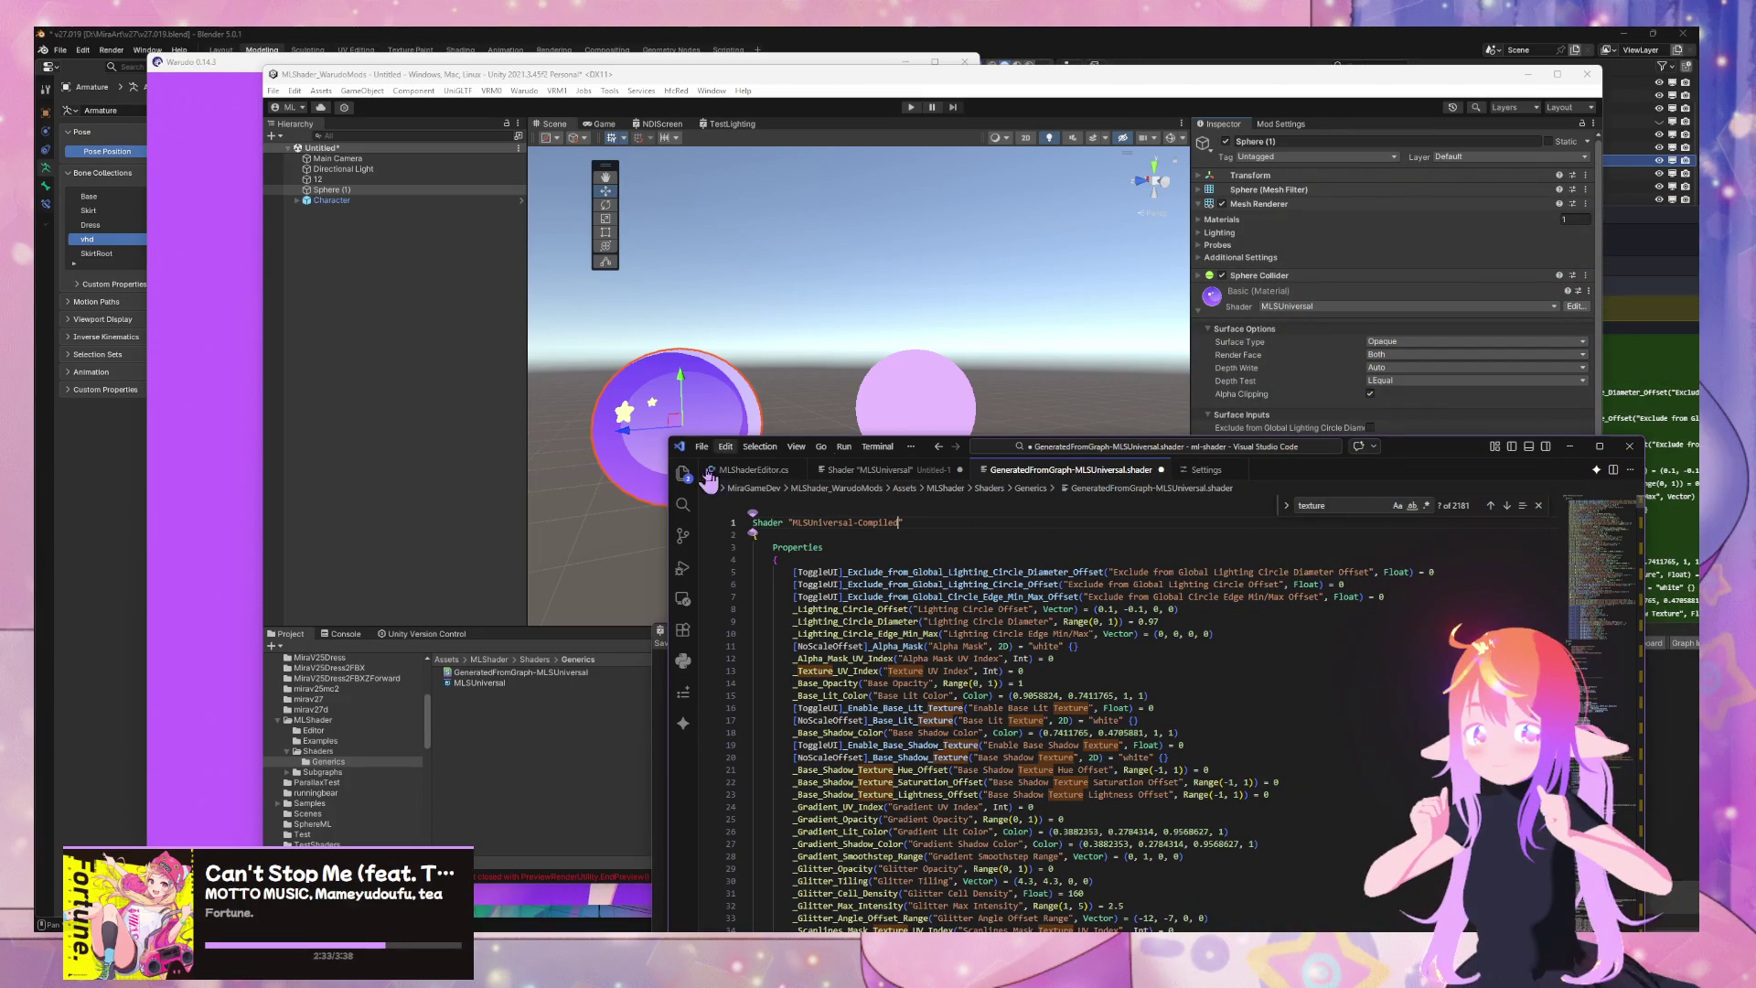
Check the left sphere's material in Unity and clear the console messages
left_click(593, 719)
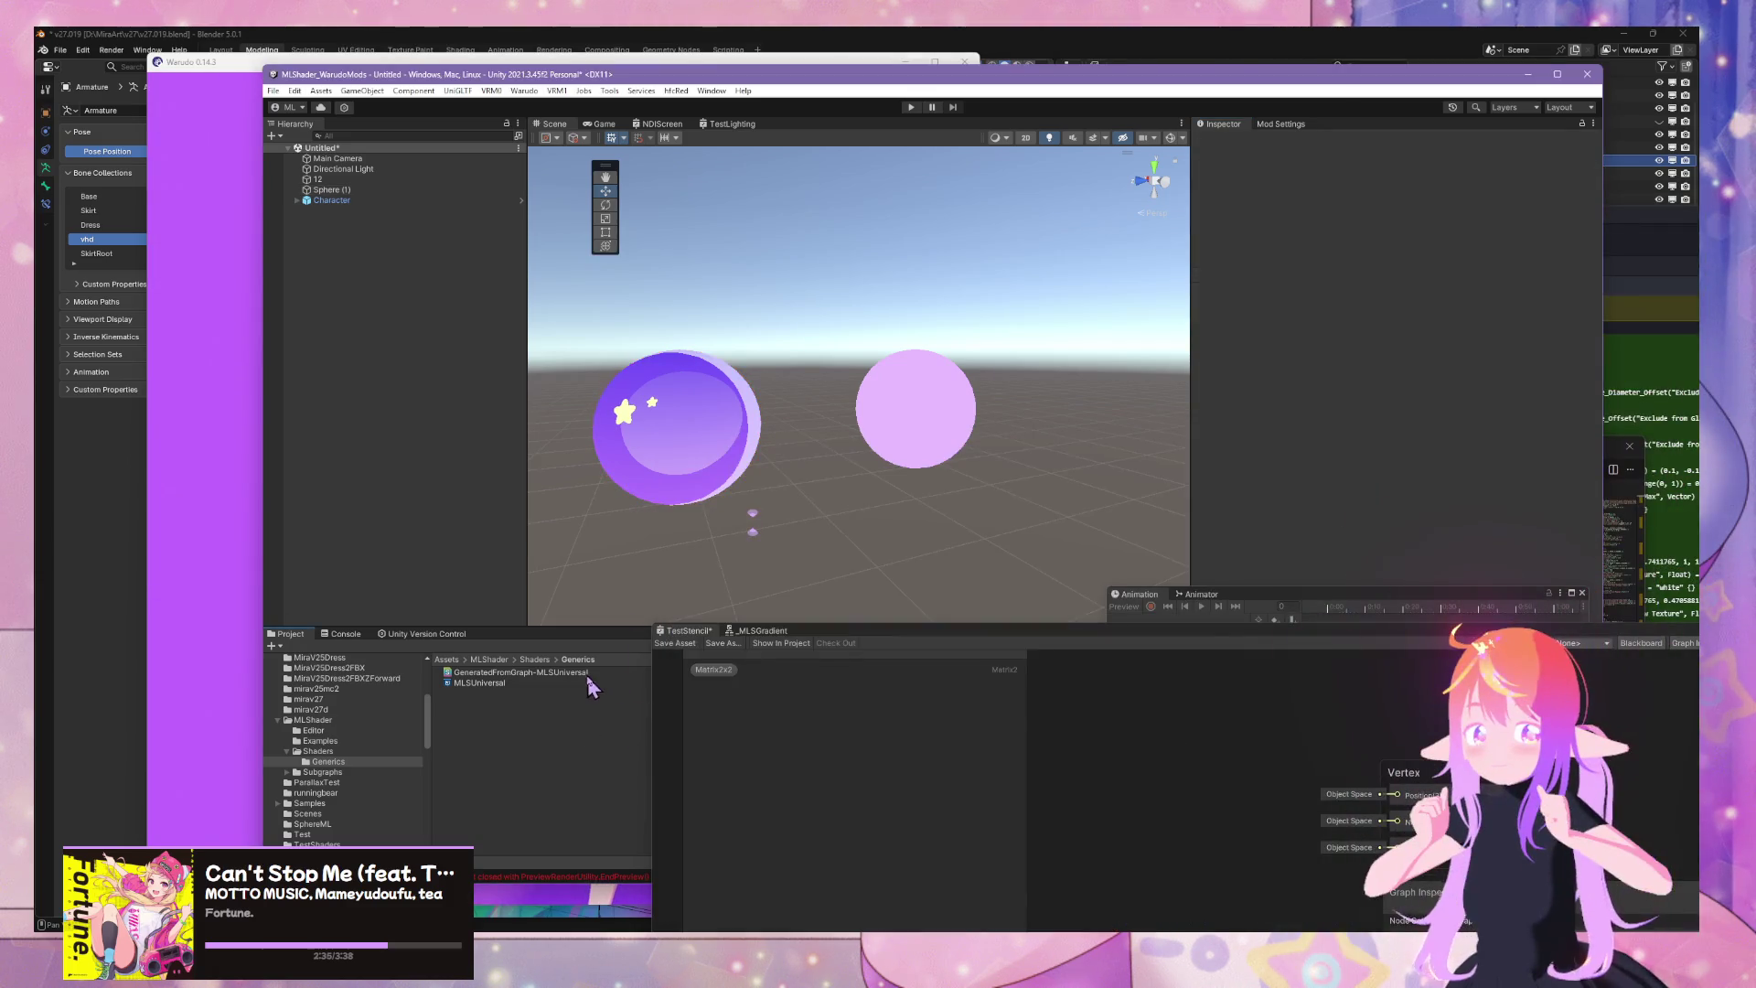
left_click(707, 373)
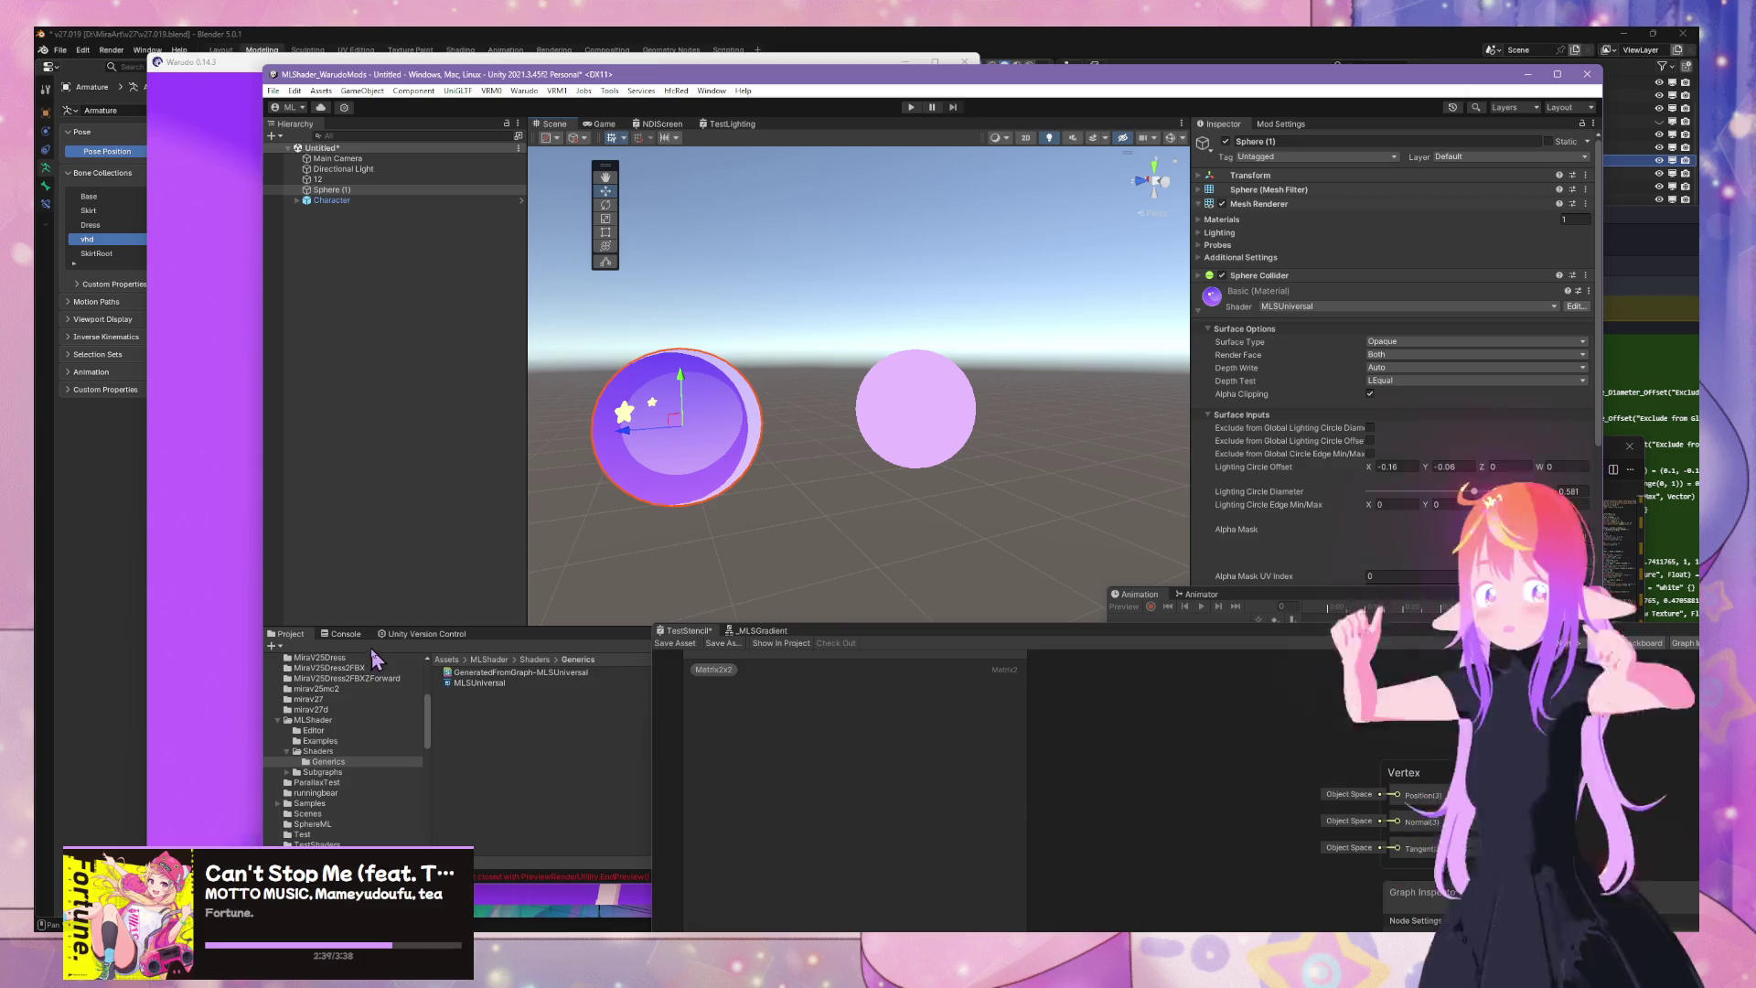
left_click(340, 633)
left_click(276, 646)
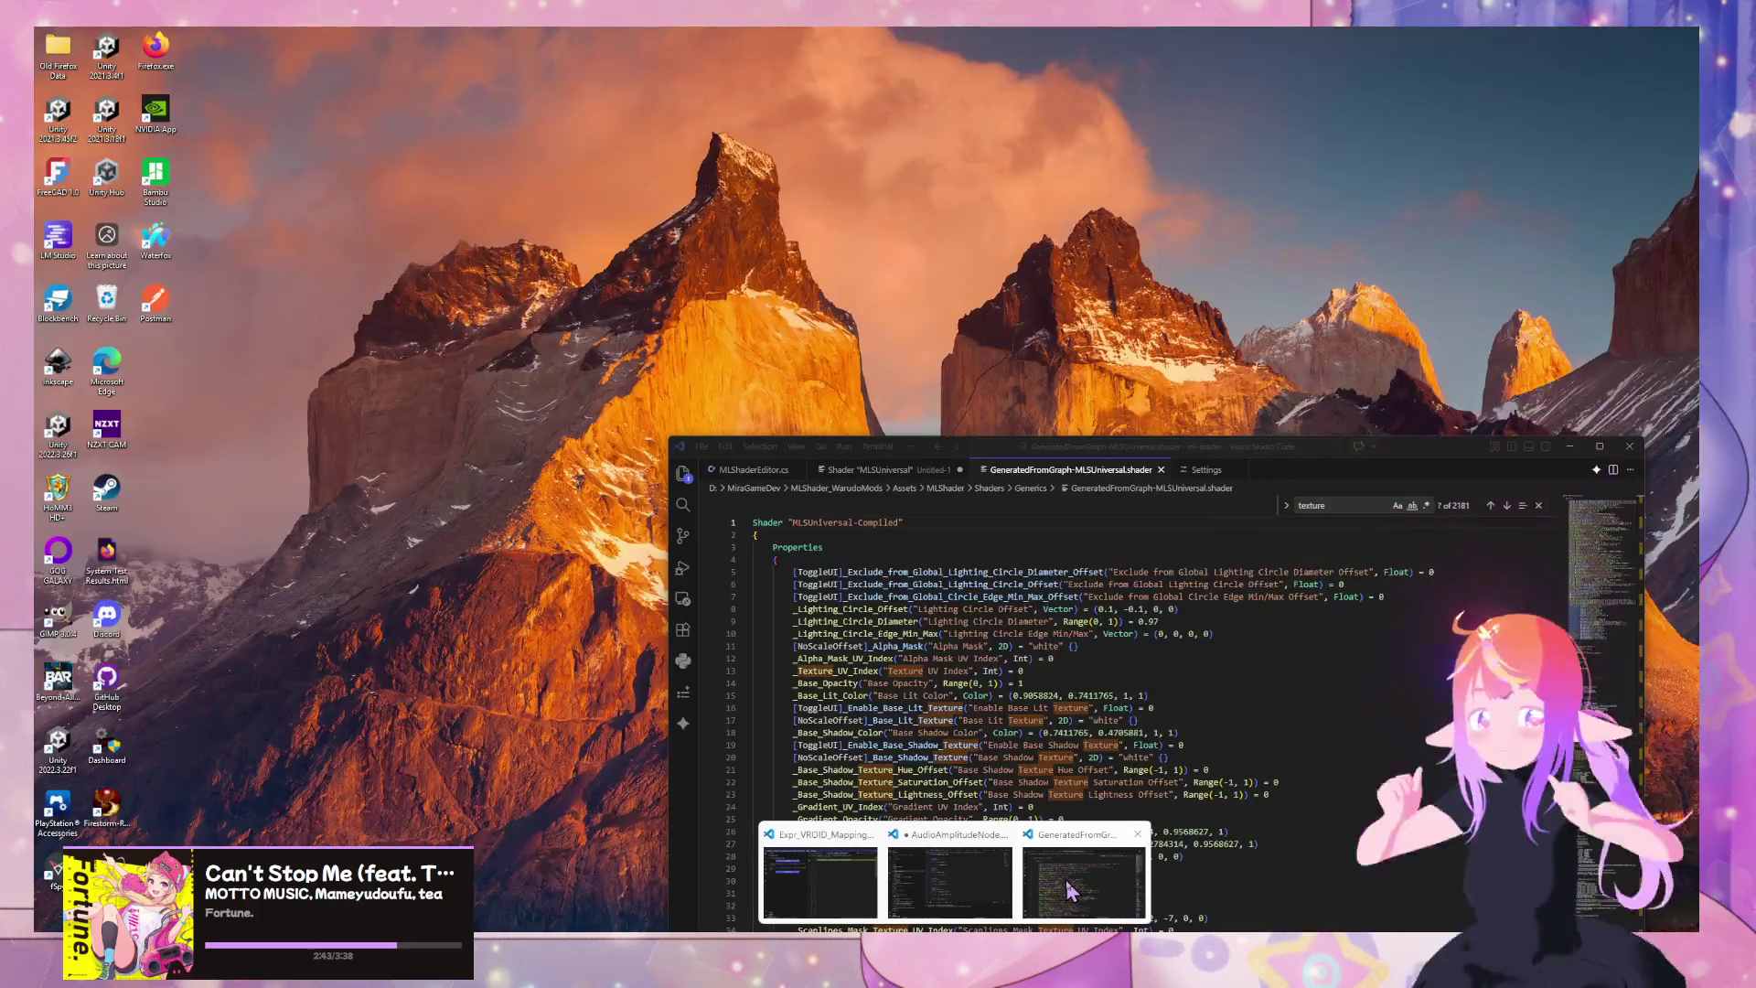
left_click(1080, 878)
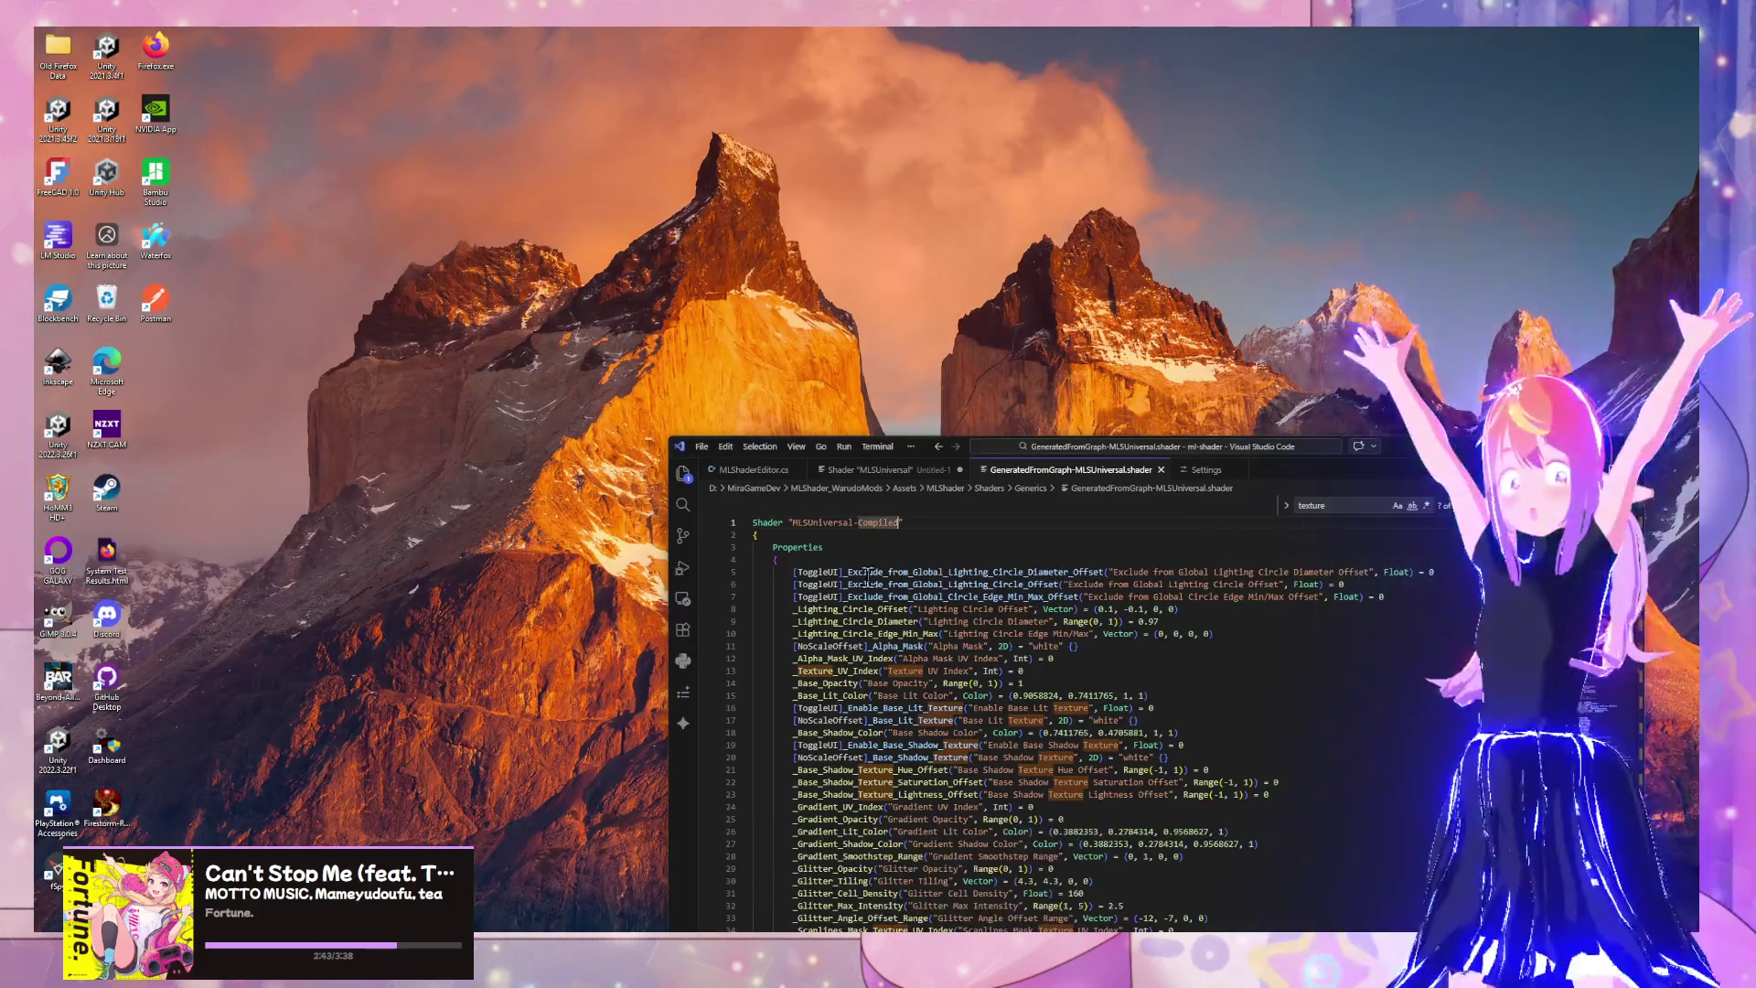
left_click(1019, 646)
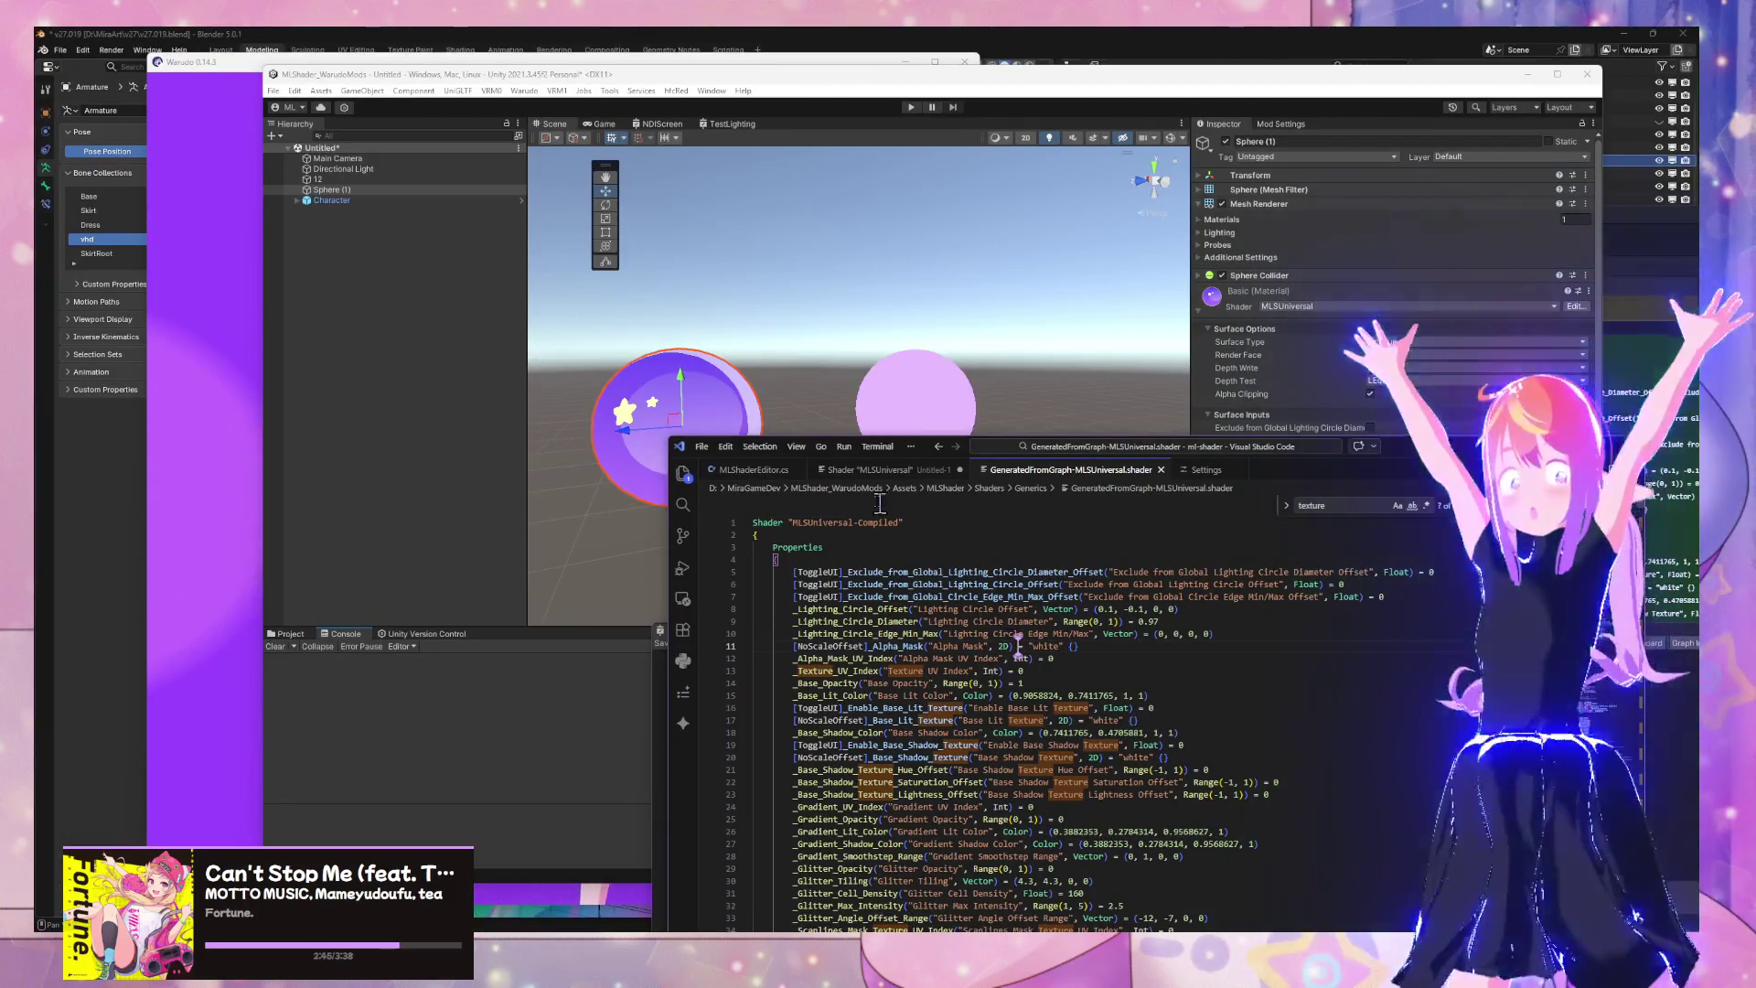
left_click(301, 641)
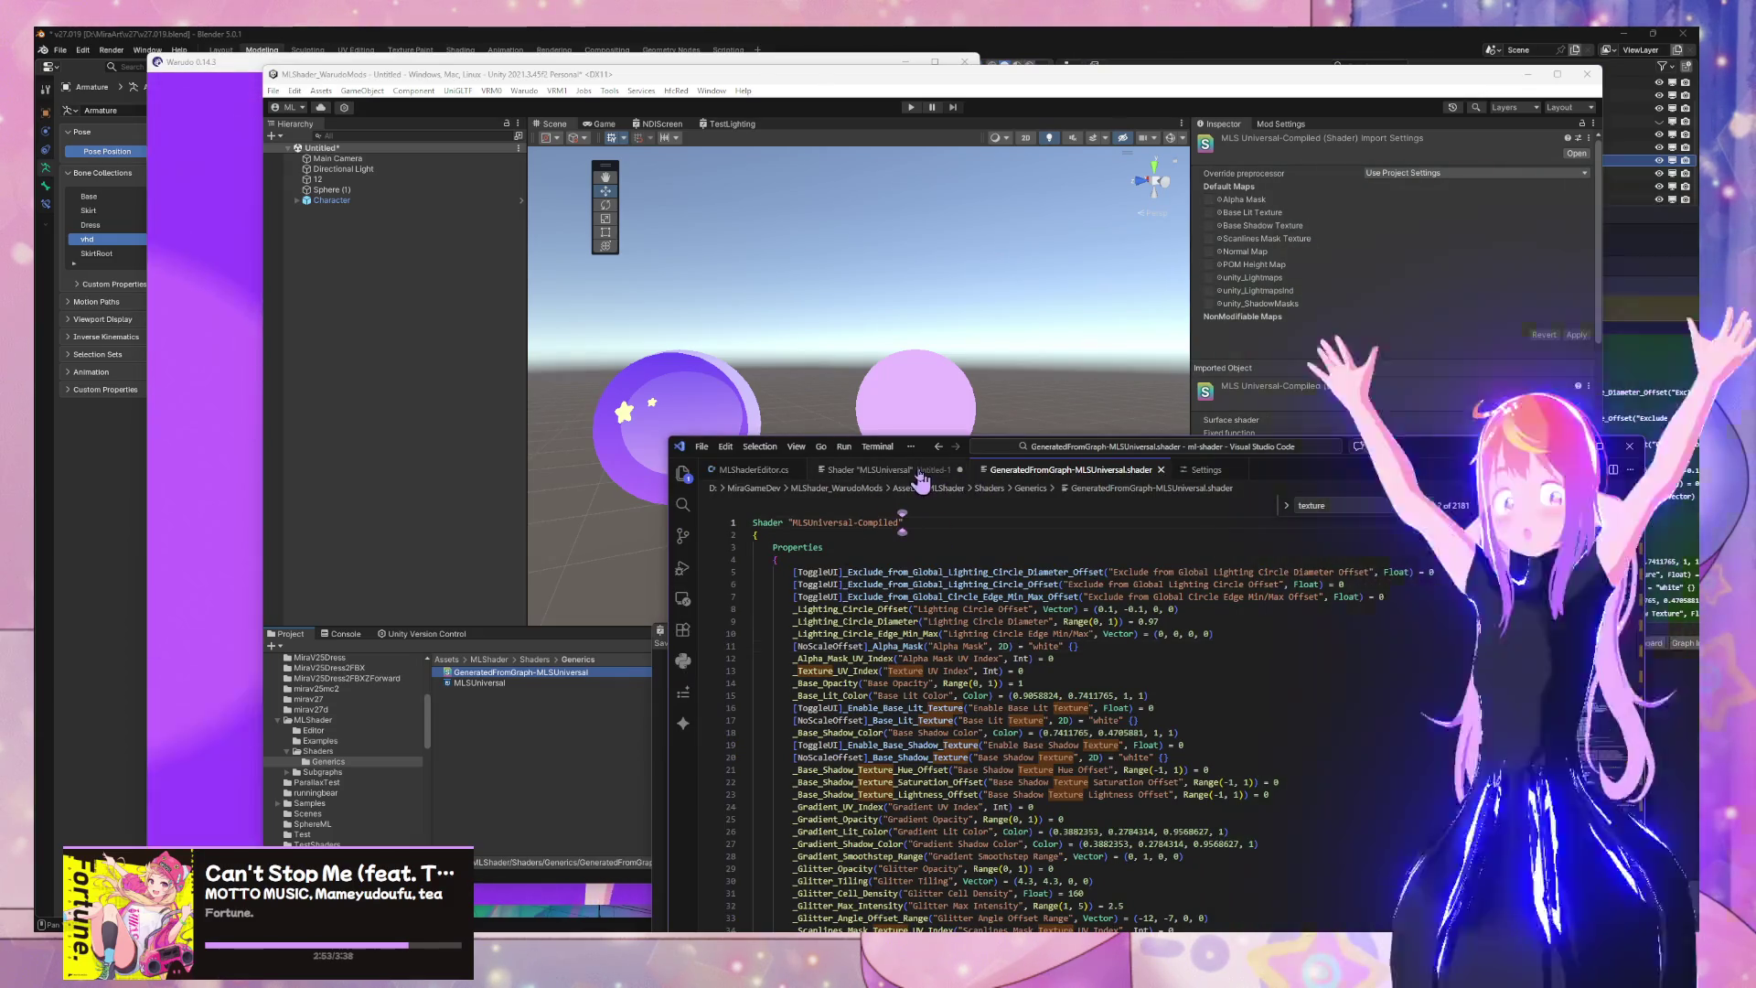
Close the Untitled-1 shader copy without saving
left_click(920, 476)
scroll(1237, 604, "down", 10)
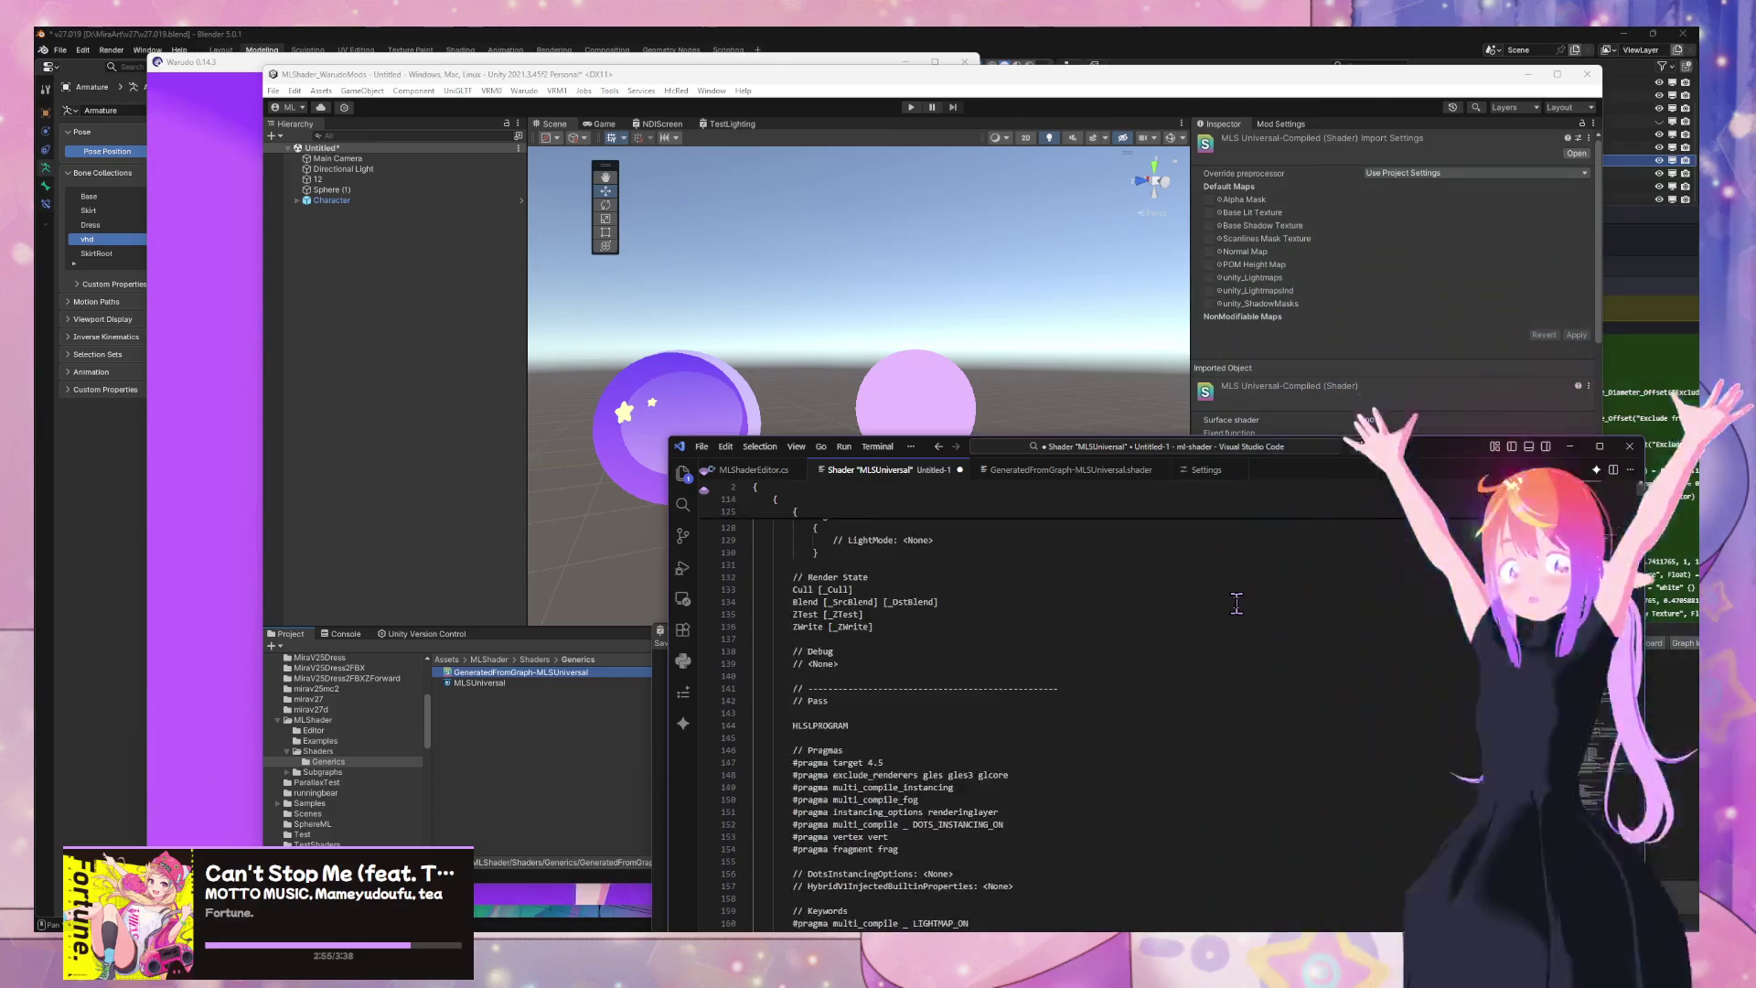
scroll(1236, 604, "up", 15)
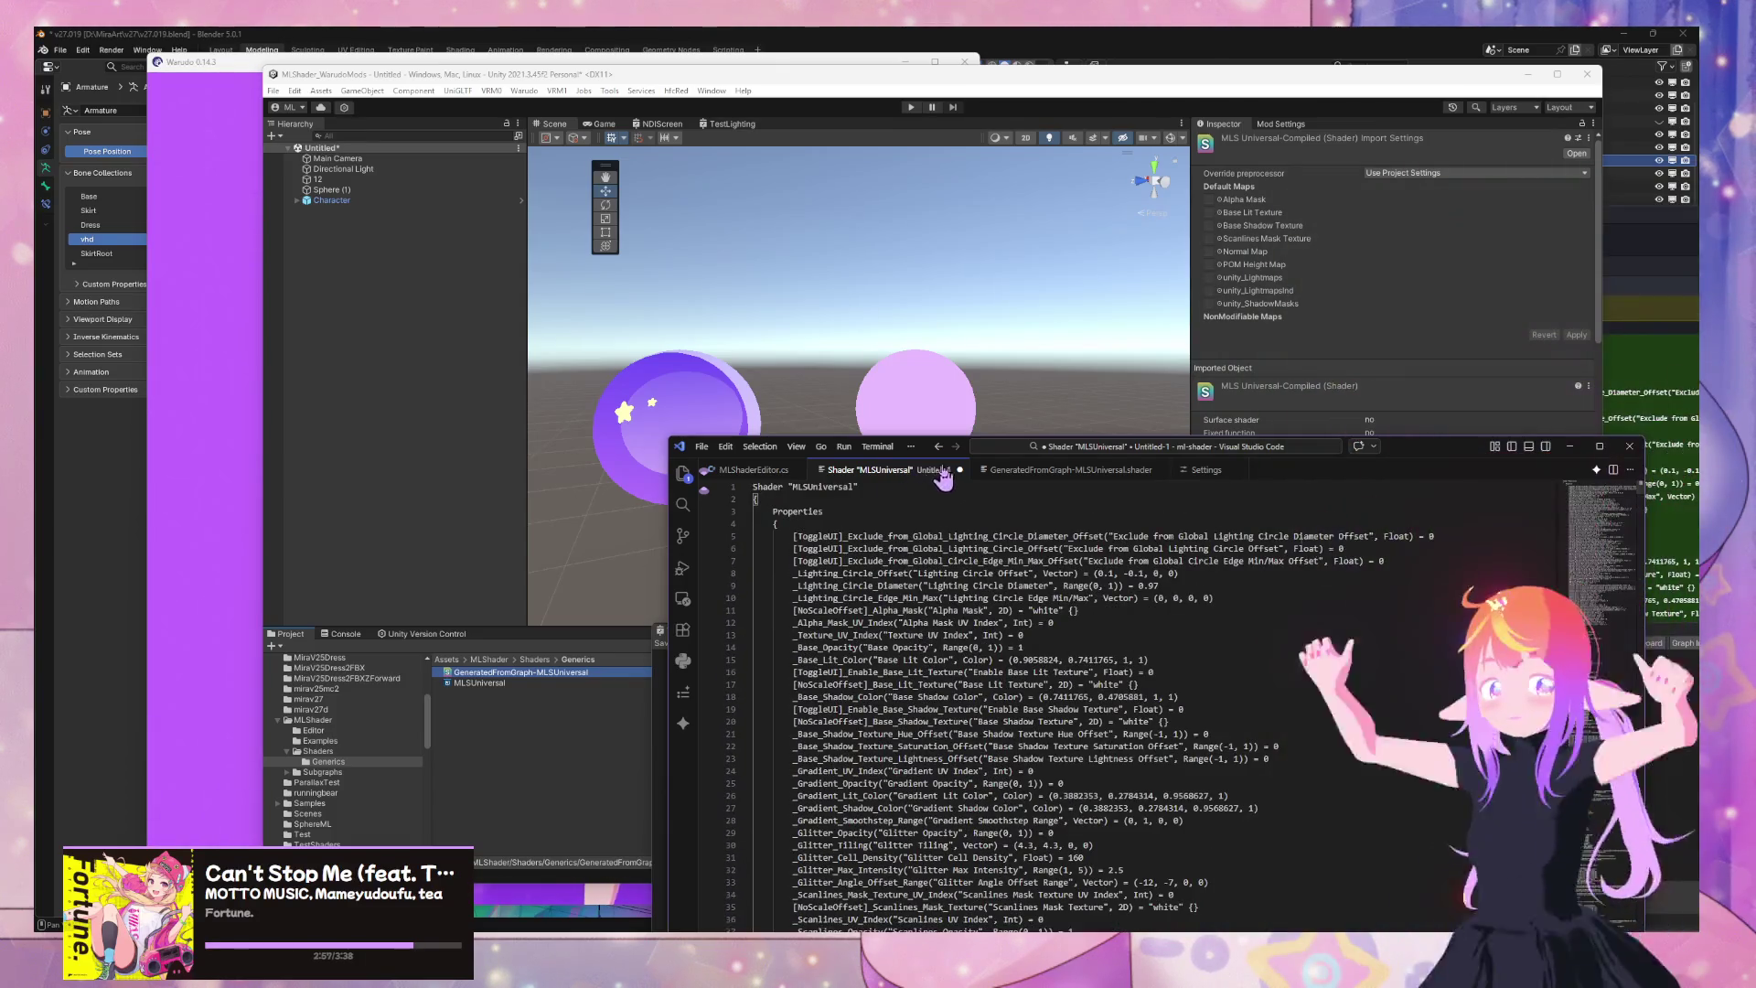
left_click(960, 470)
left_click(1163, 742)
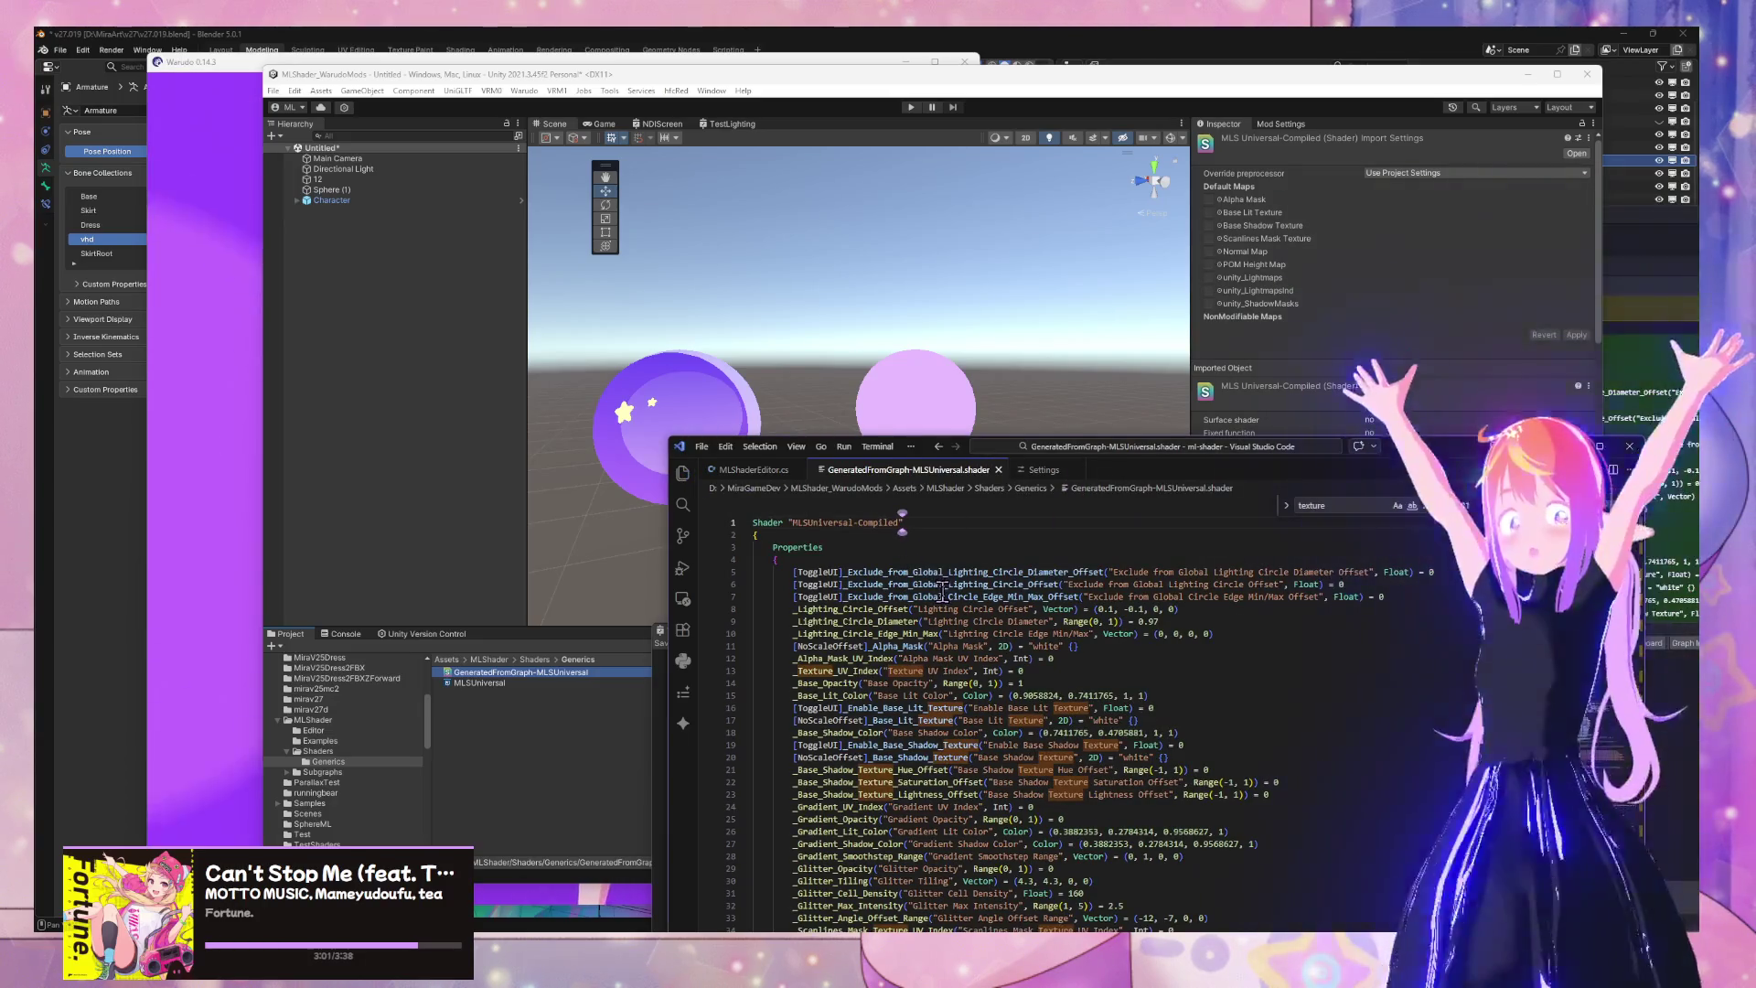
Review the import settings of the compiled GeneratedFromGraph-MLSUniversal shader
left_click(494, 683)
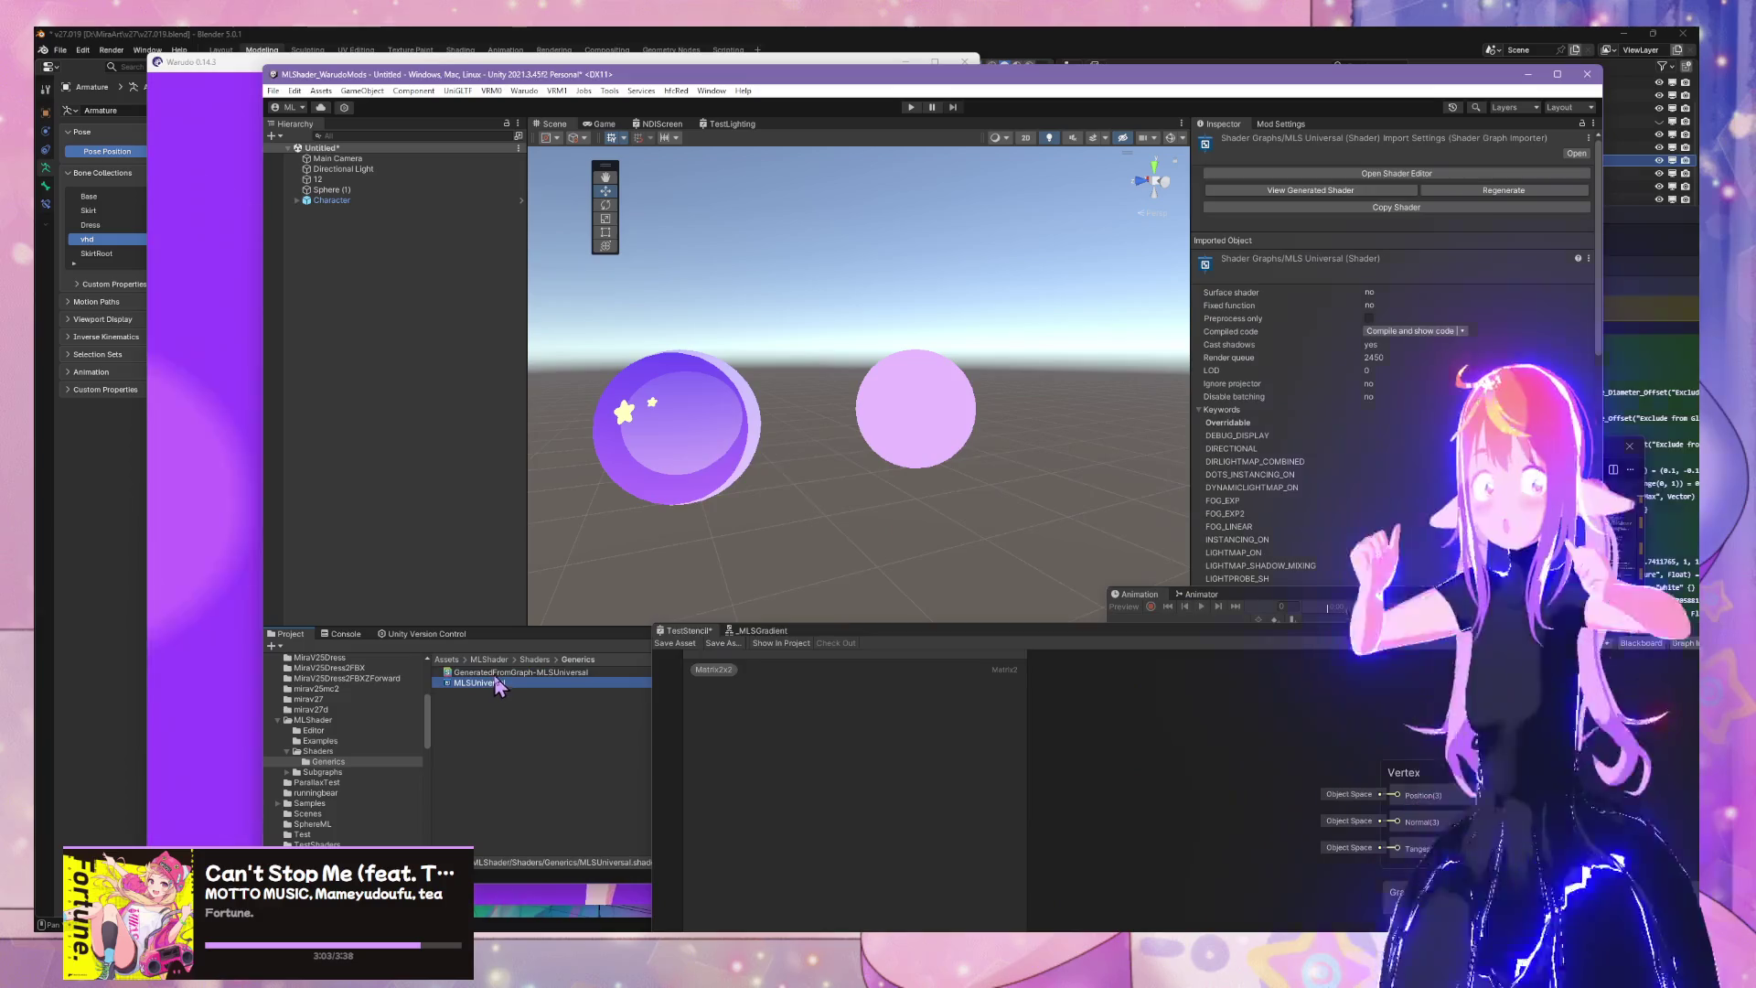
left_click(499, 673)
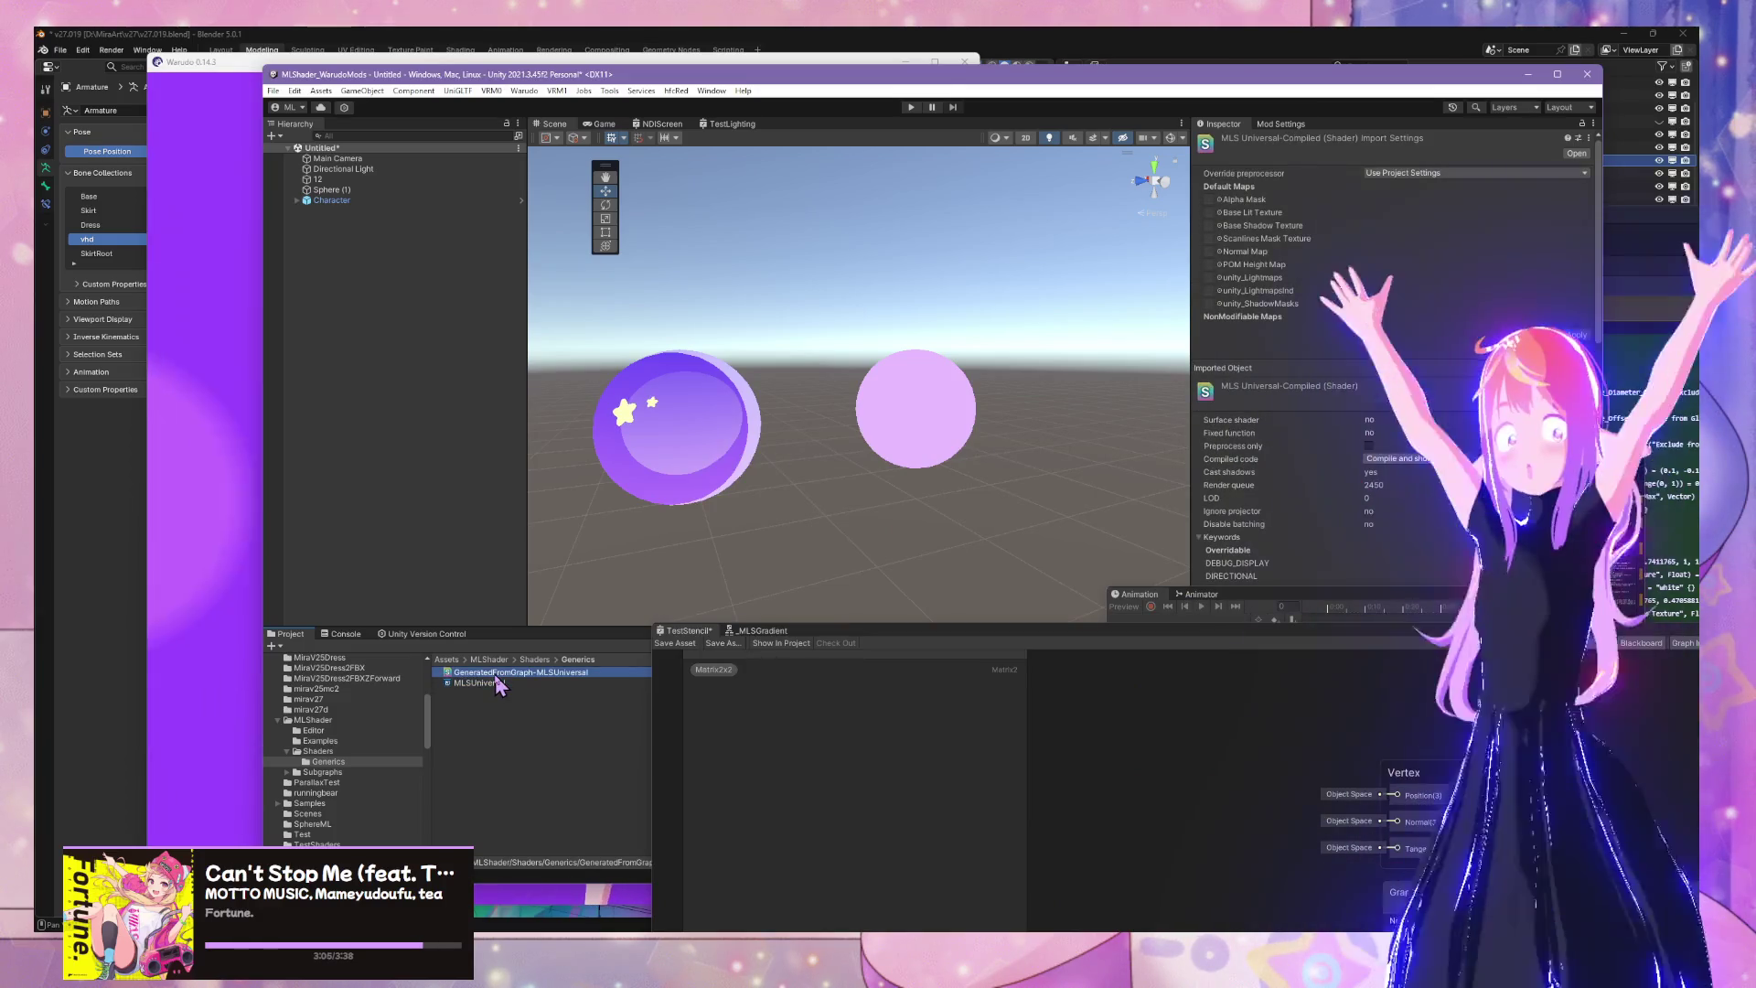
scroll(1308, 394, "down", 2)
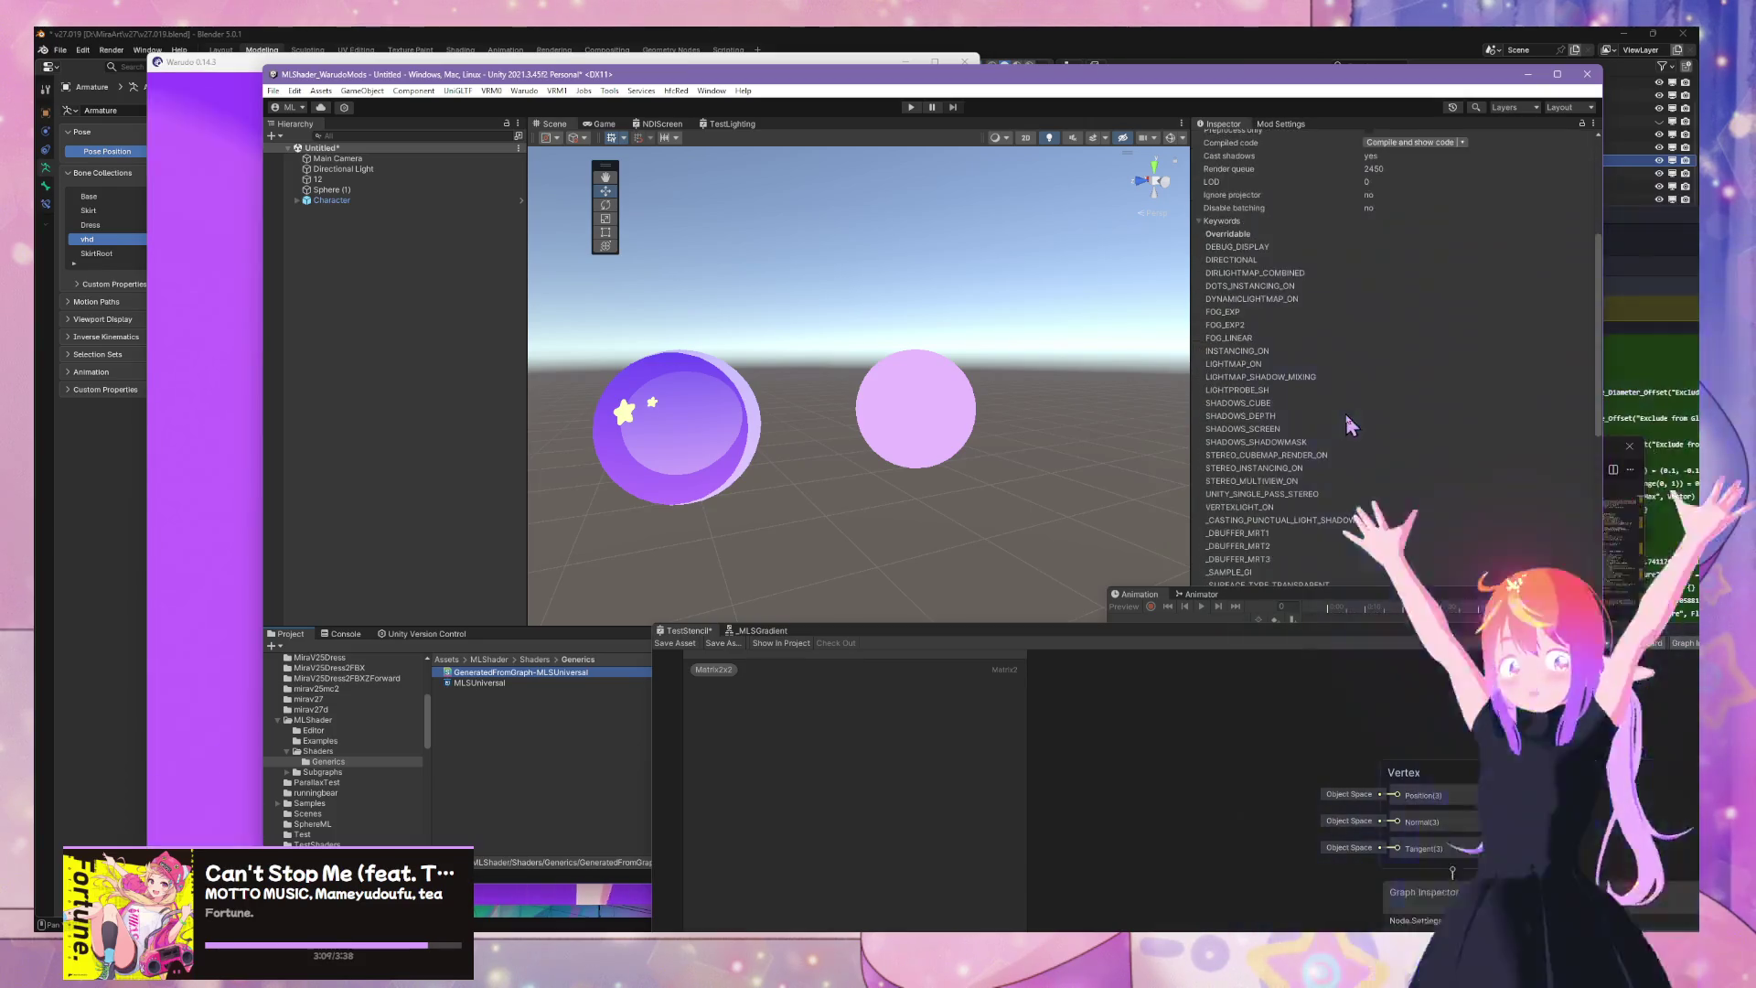
scroll(1352, 428, "down", 15)
scroll(1352, 428, "up", 15)
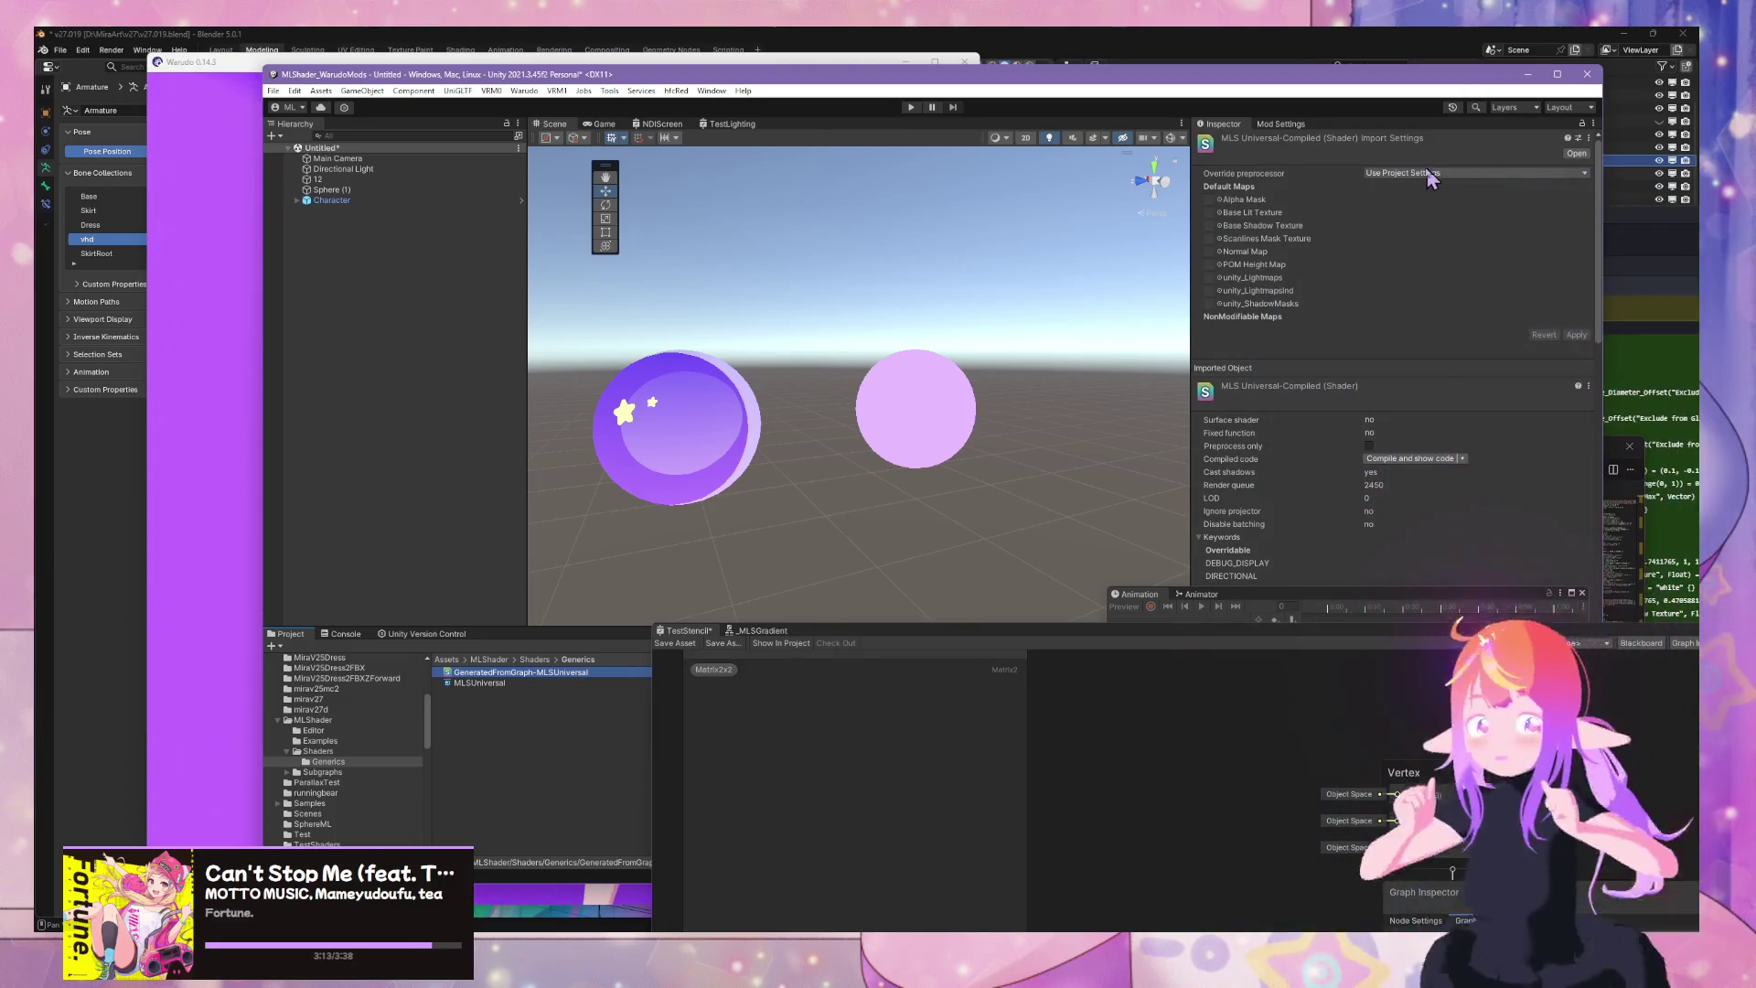
Keep the preprocessor override at Use Project Settings and confirm the left sphere uses MLSUniversal-Compiled
left_click(1423, 173)
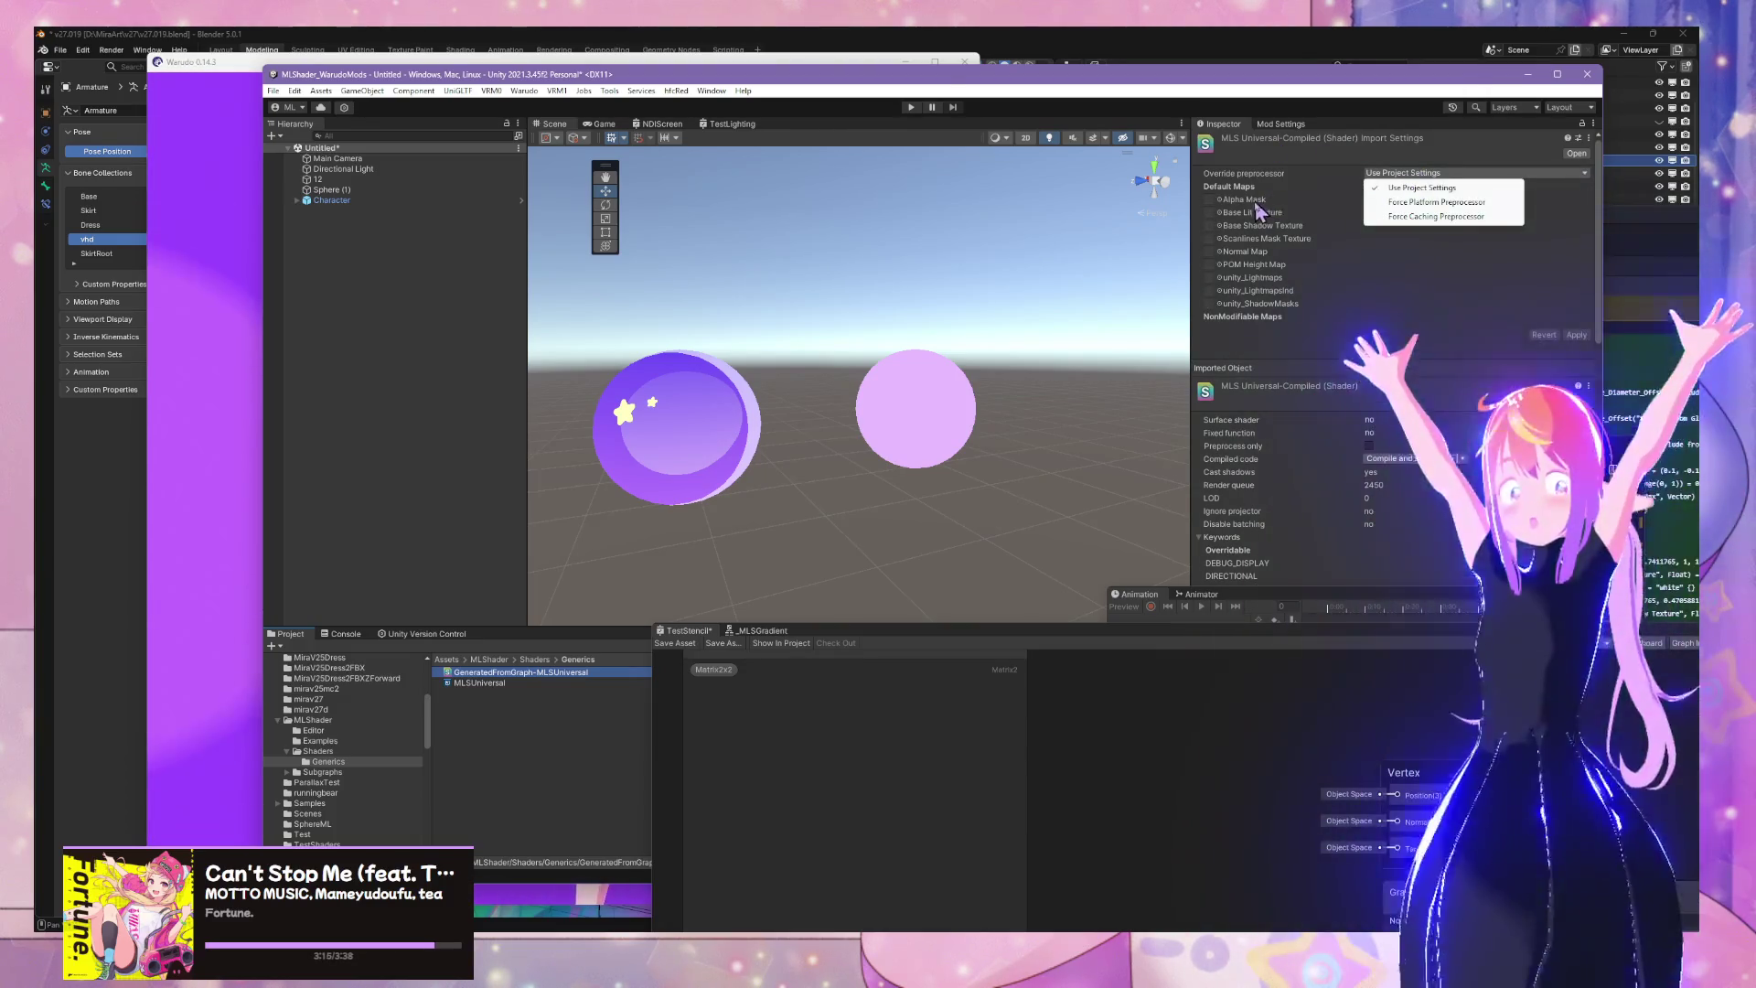
left_click(1225, 320)
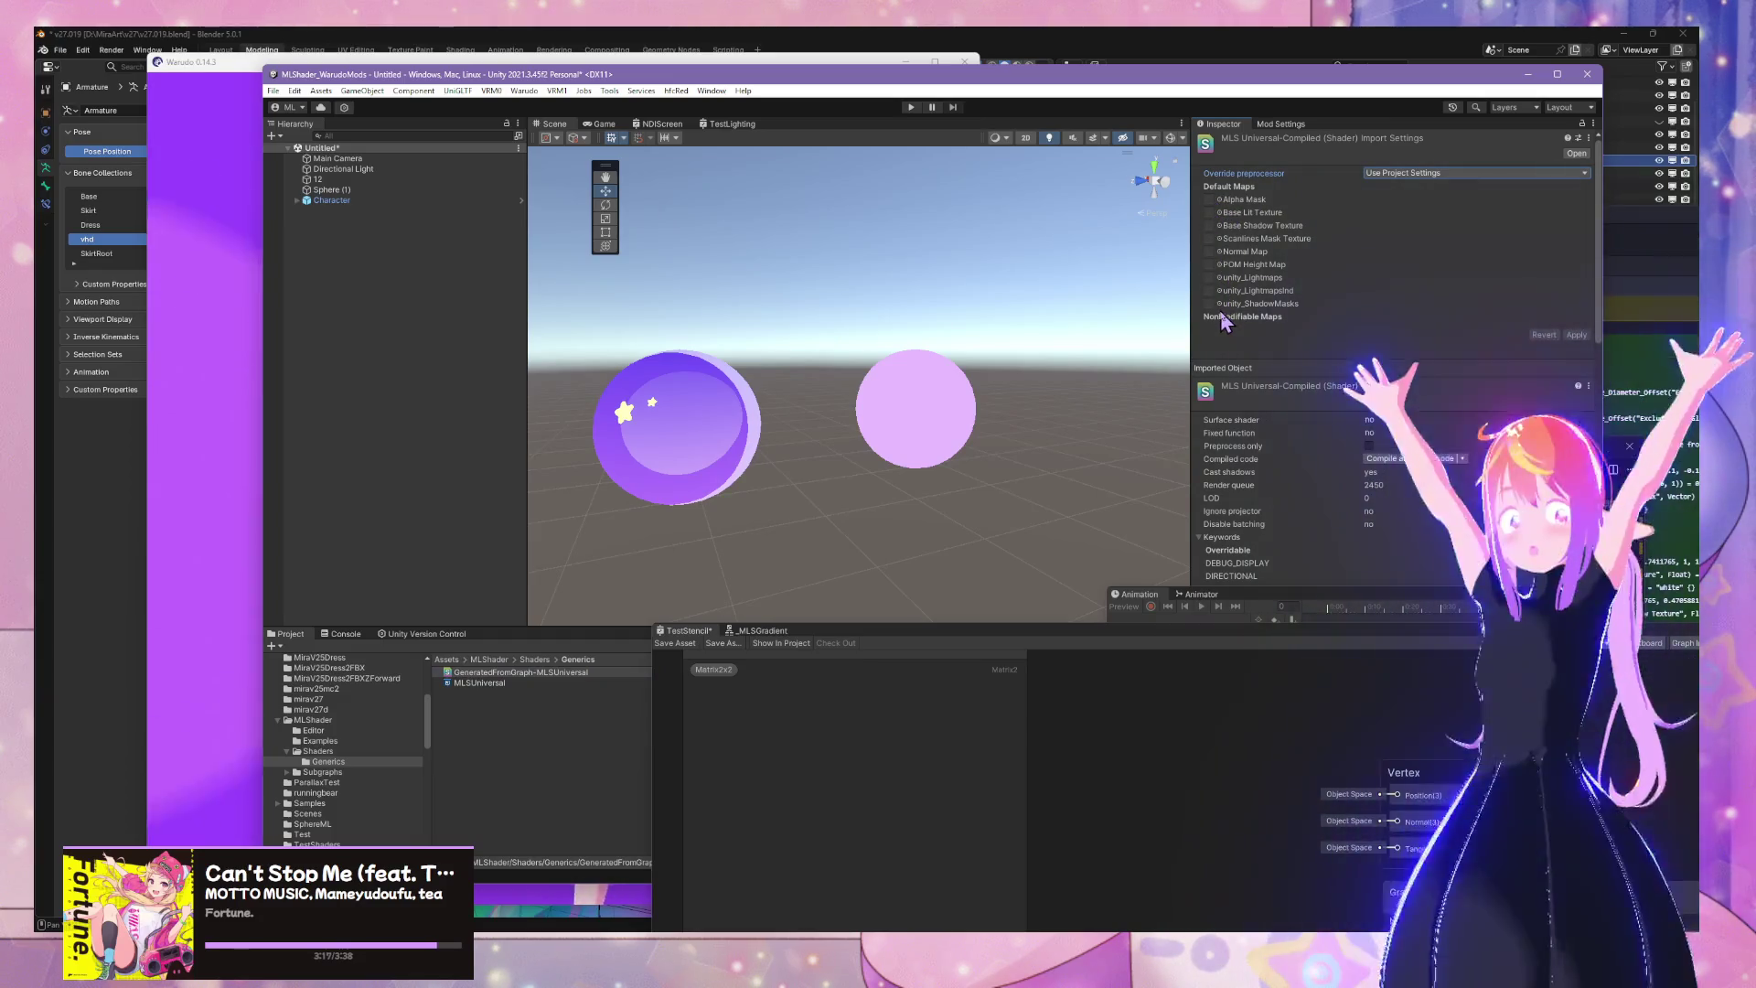
left_click(1221, 203)
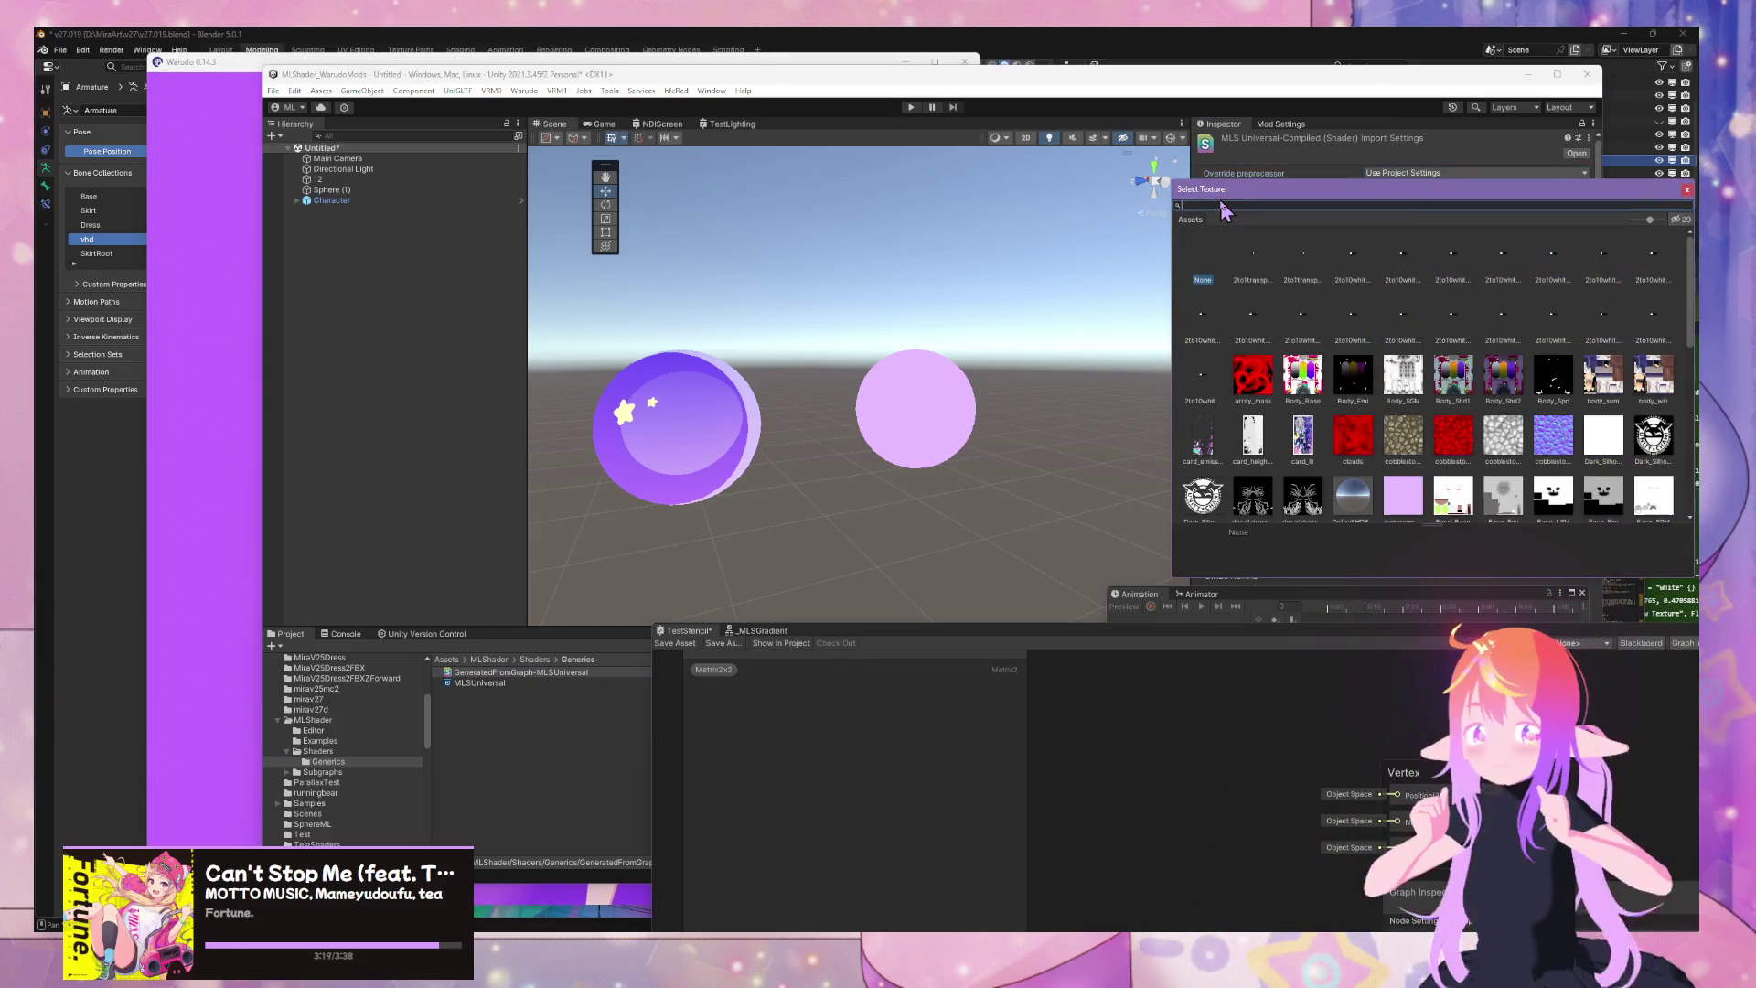
left_click(1688, 190)
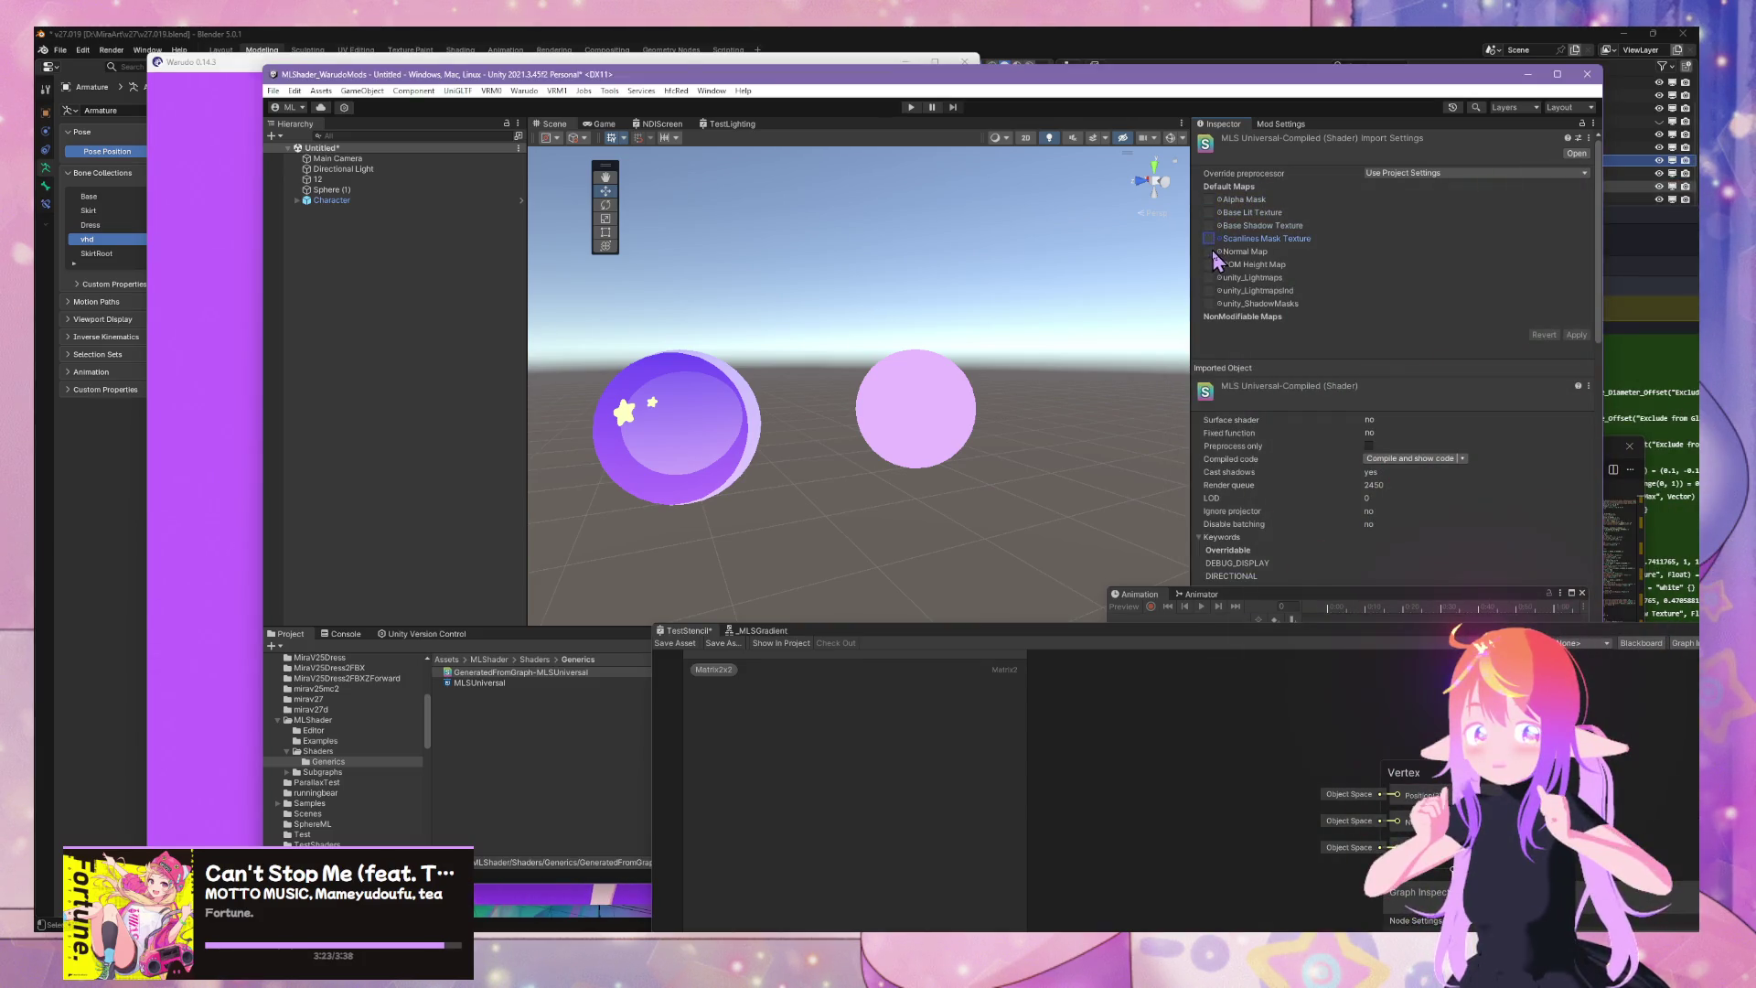
left_click(750, 443)
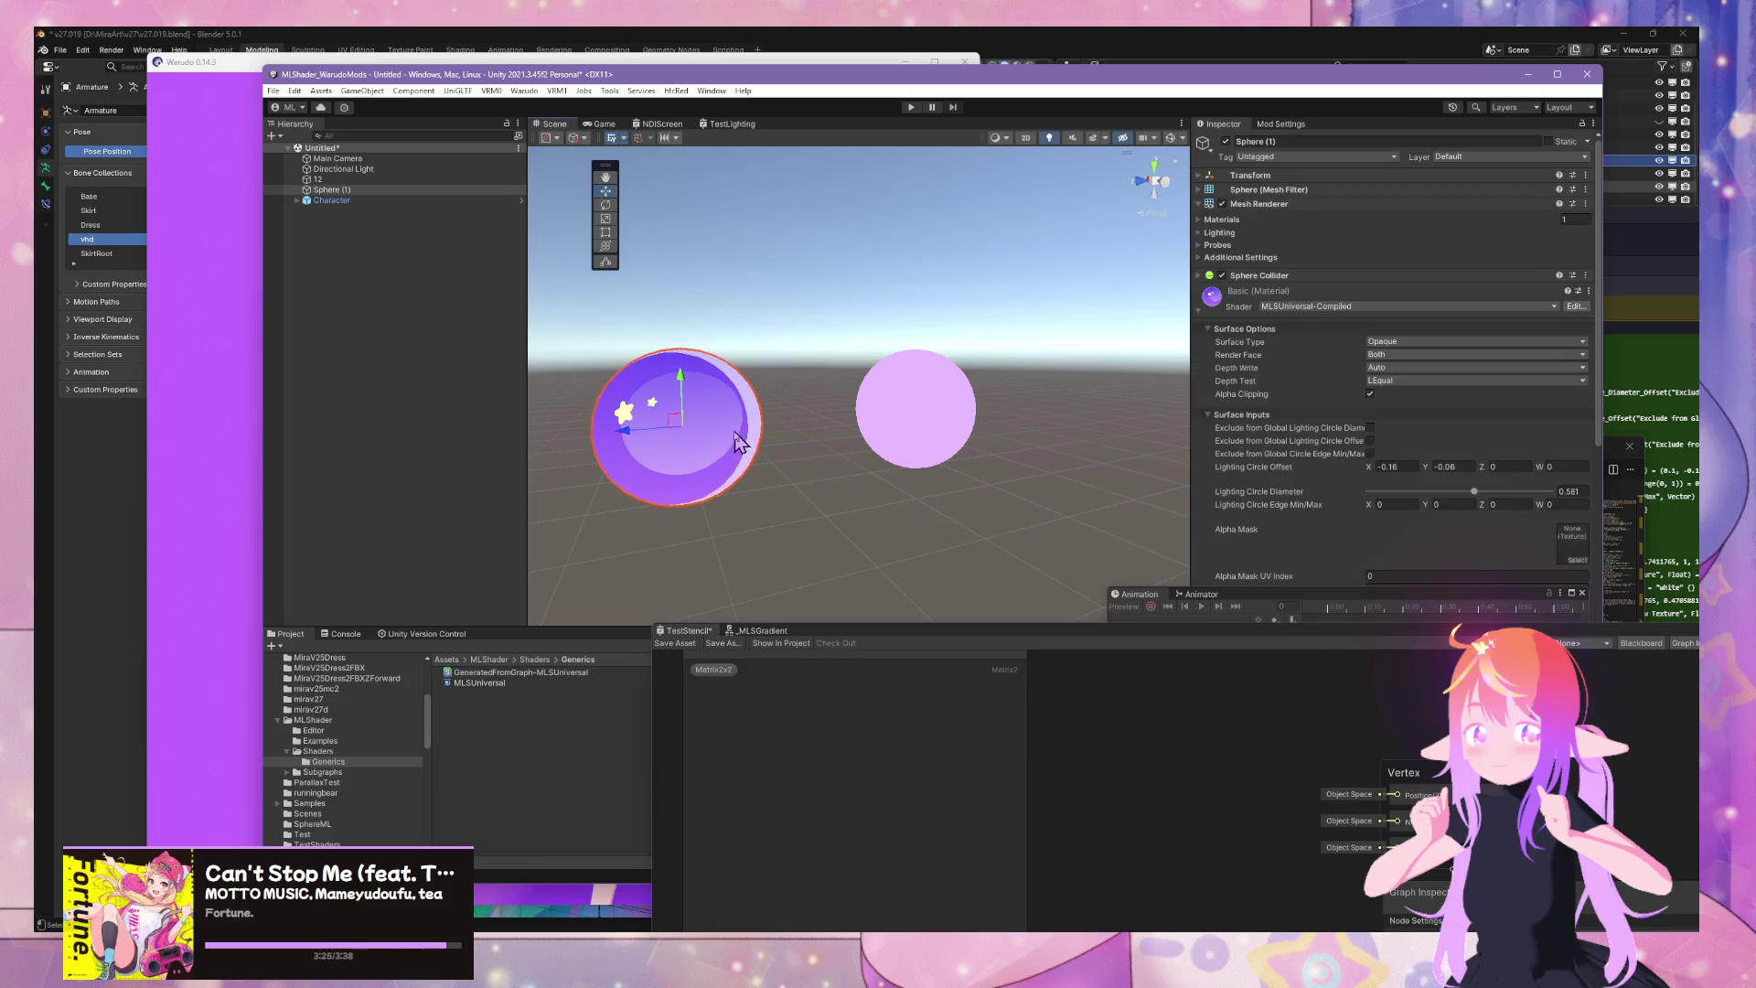
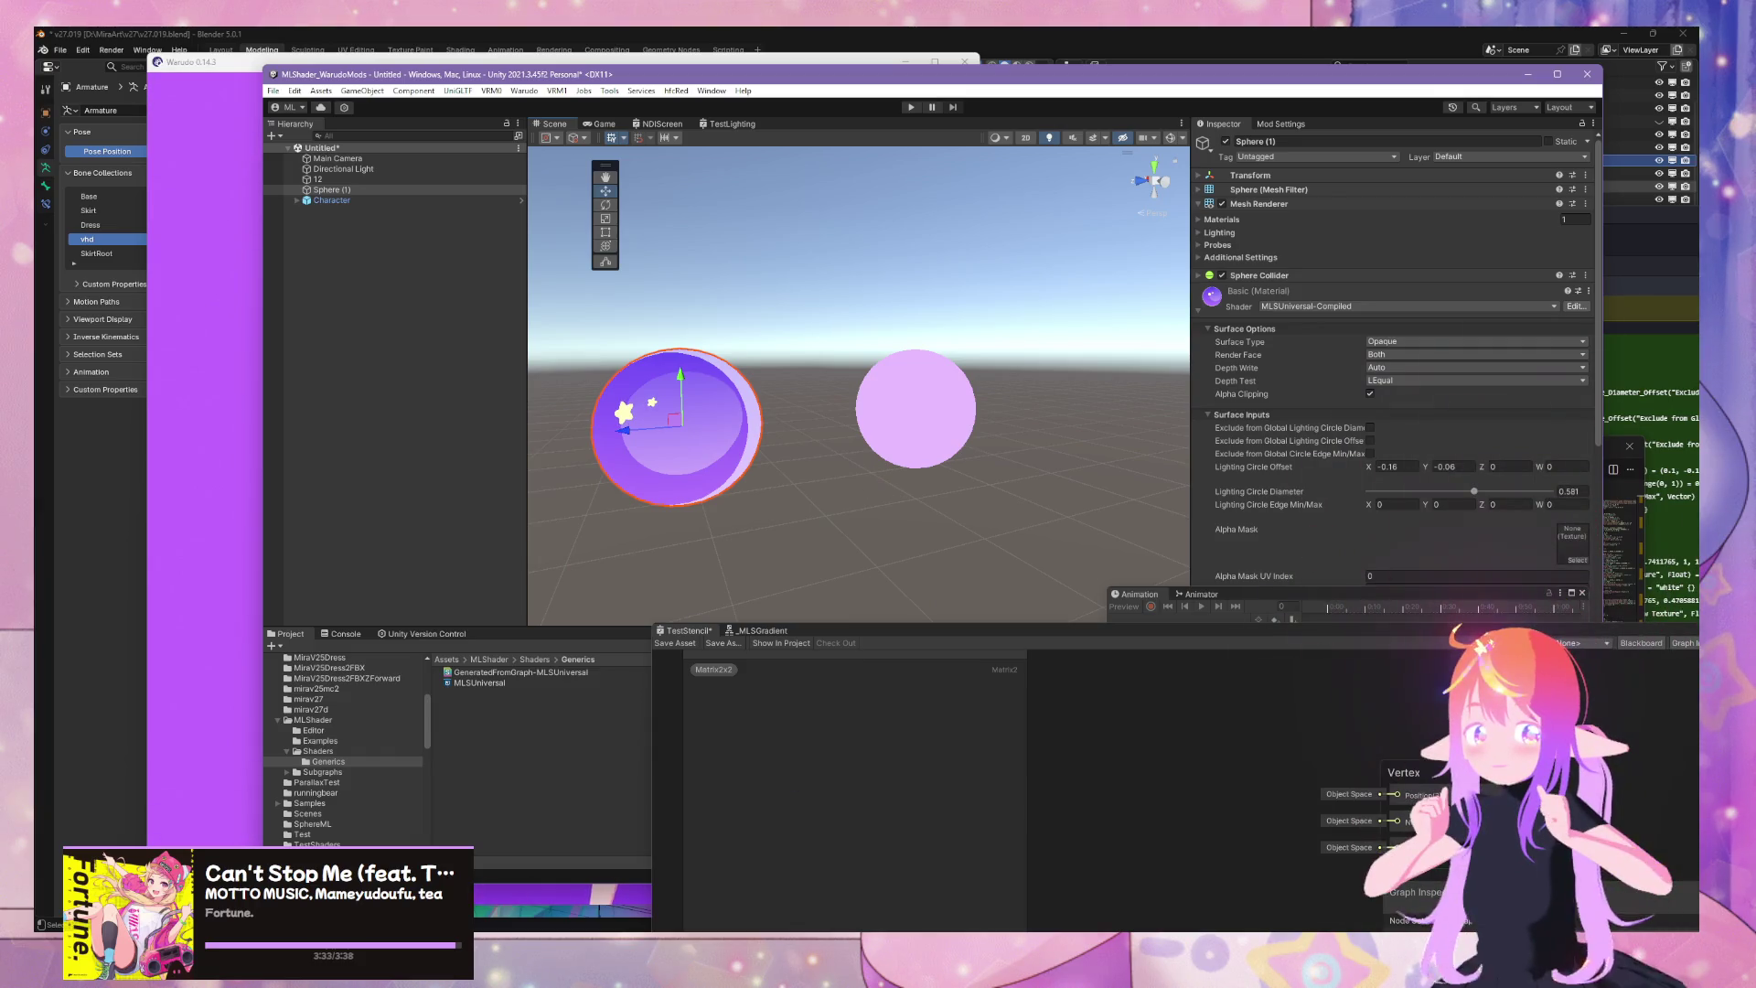
Bring the Unity Manual forward in Firefox and scroll to the SimpleUnlitTexturedShader Pass/HLSLPROGRAM code
mouse_move(781, 960)
left_click(878, 905)
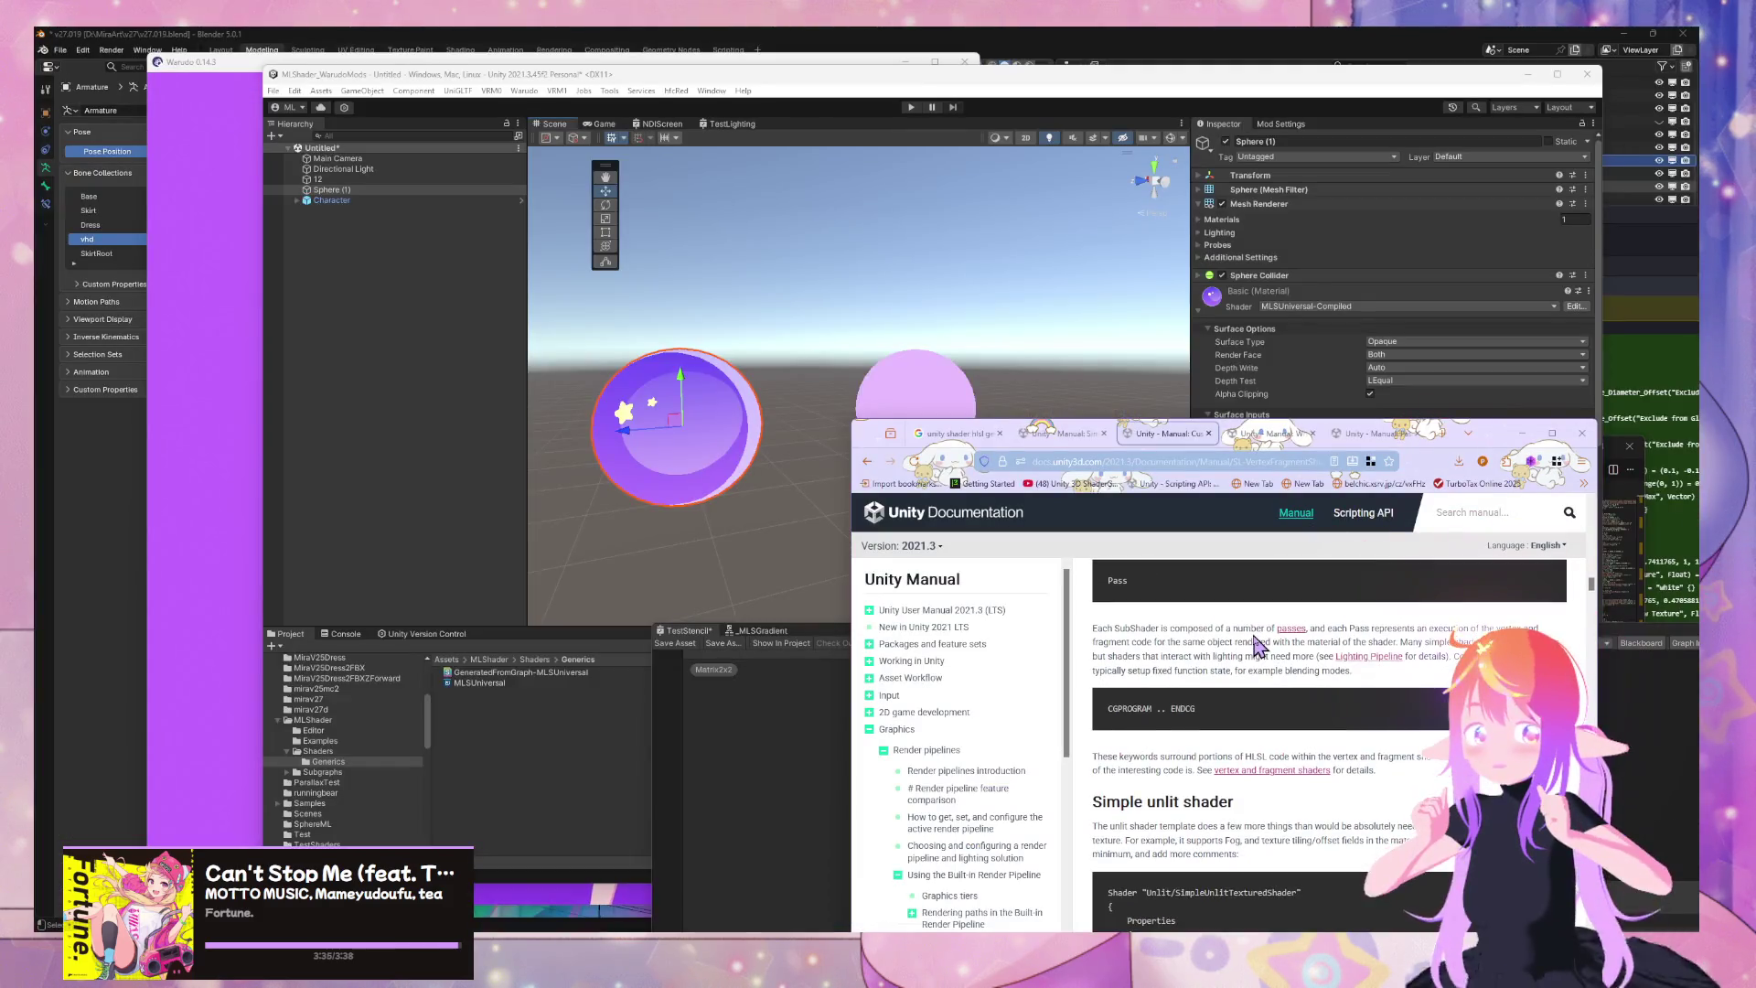
scroll(1259, 645, "down", 3)
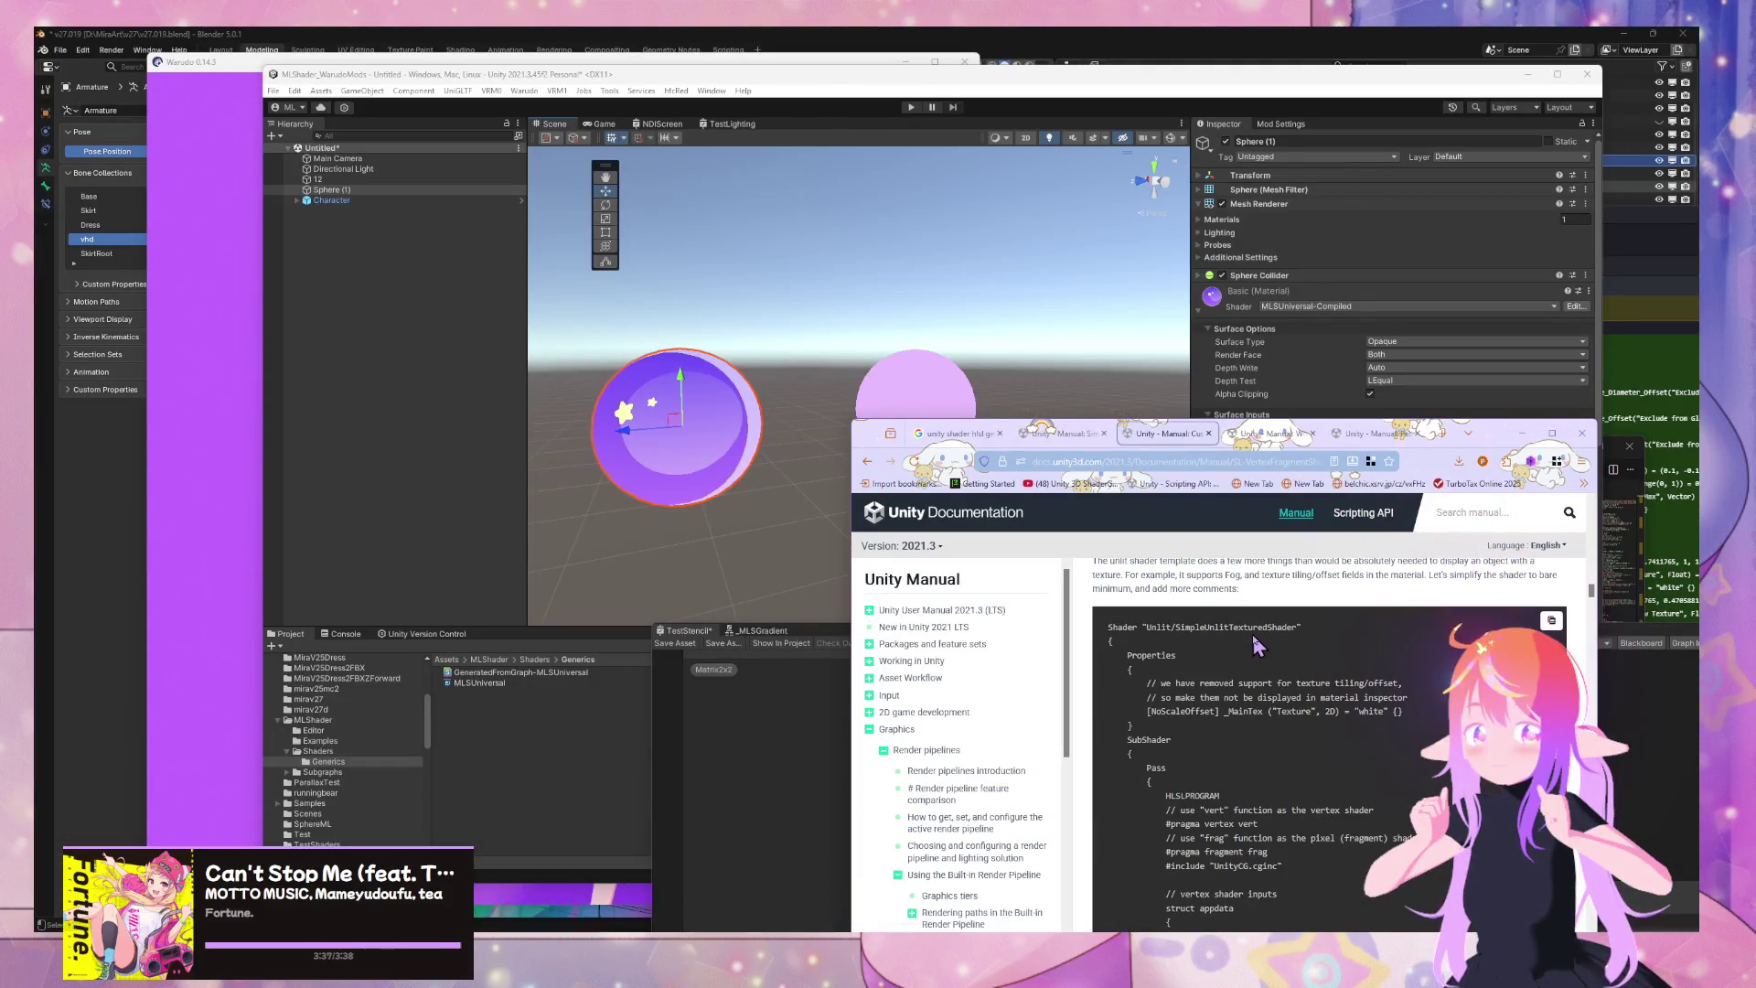
scroll(1258, 645, "down", 2)
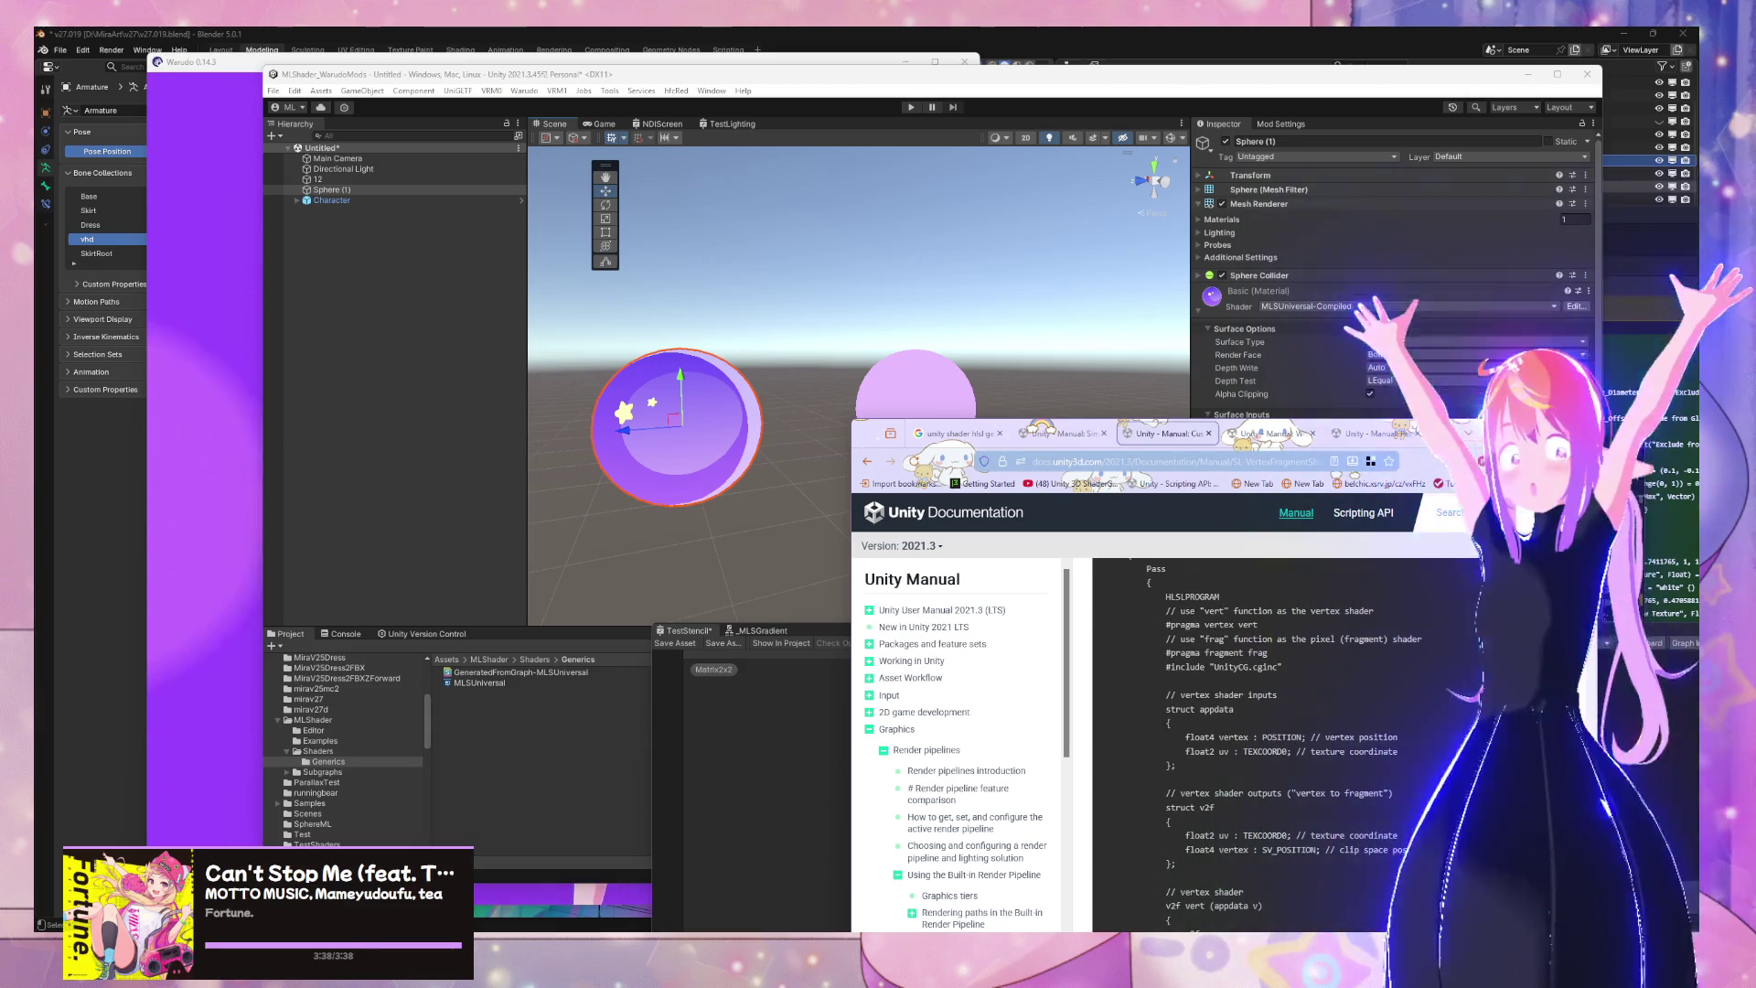
Read GeneratedFromGraph-MLSUniversal.shader in VS Code down to its includes, then return to the Firefox docs
mouse_move(990, 919)
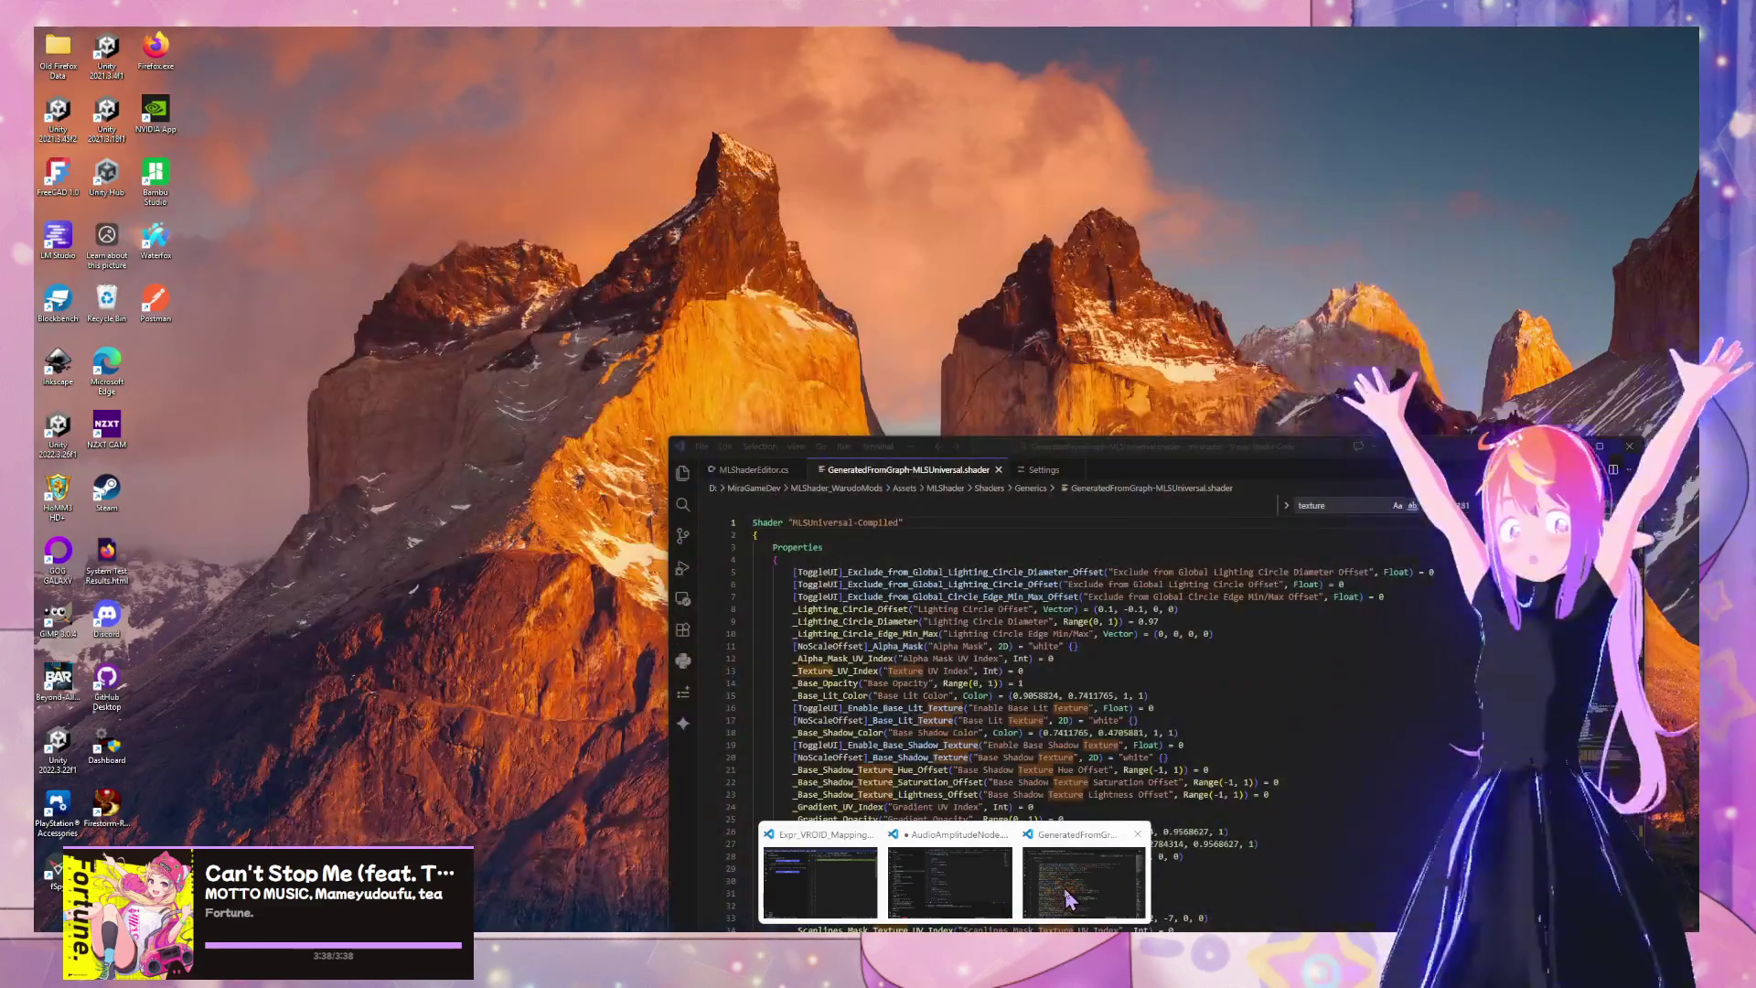
left_click(1084, 894)
scroll(1003, 622, "down", 15)
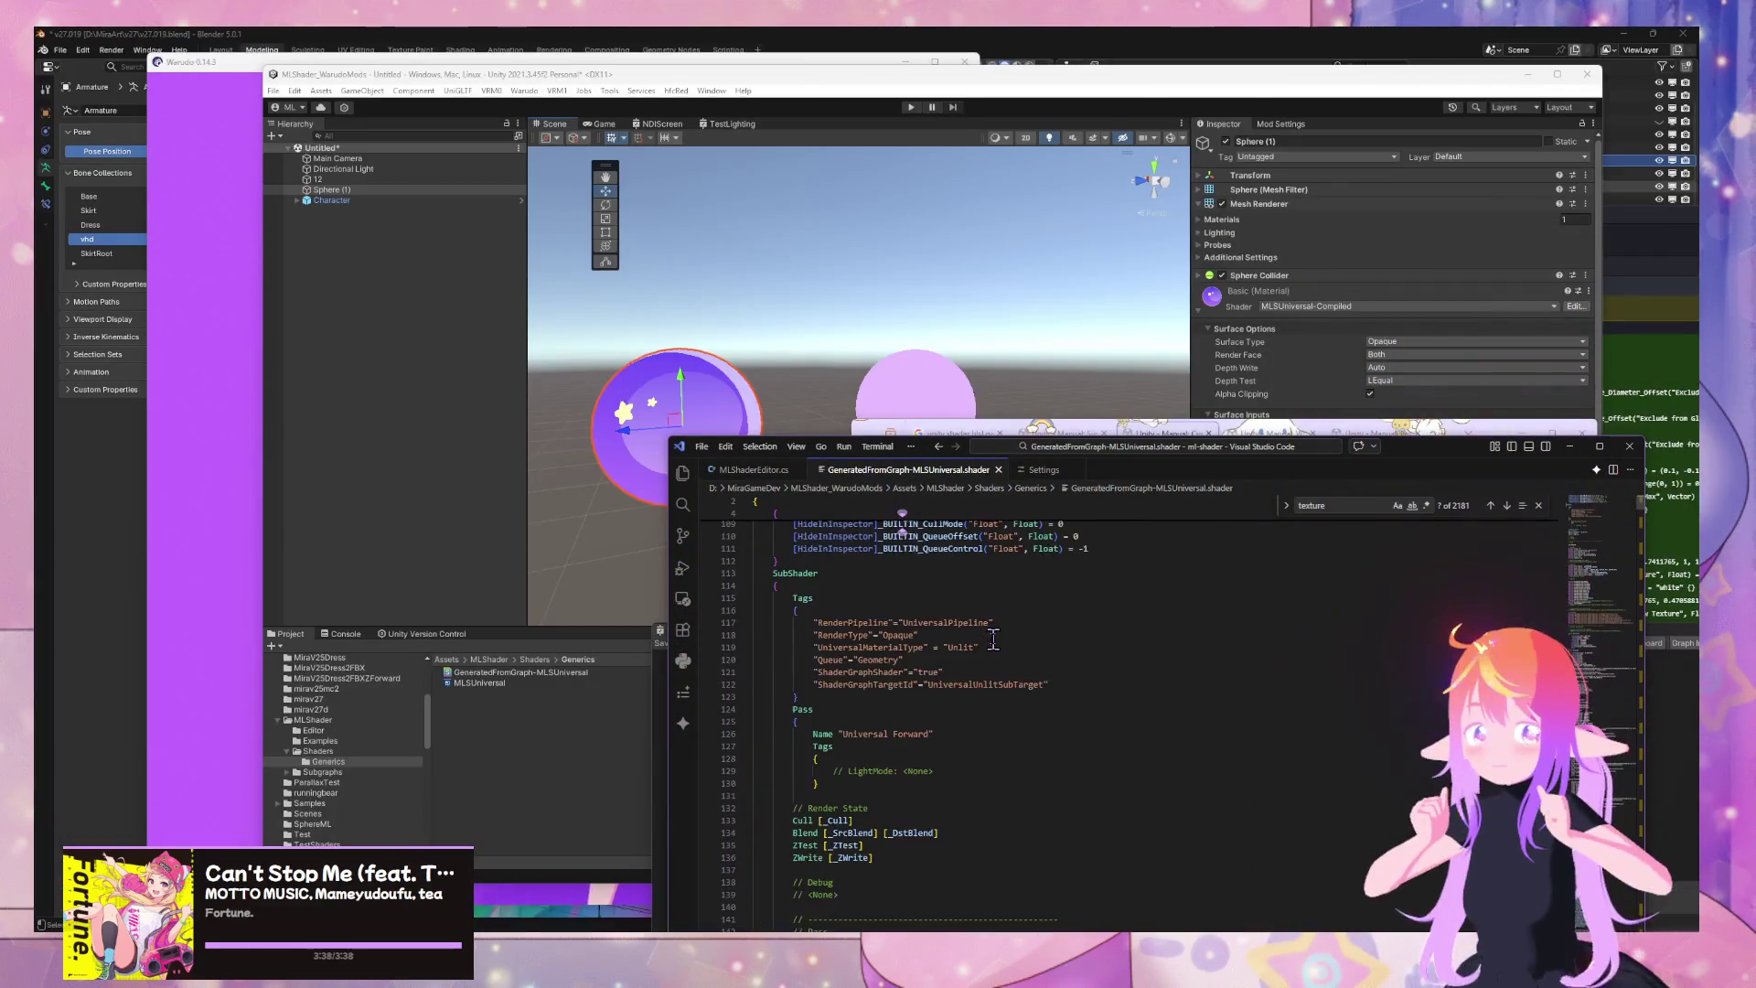
scroll(991, 641, "down", 4)
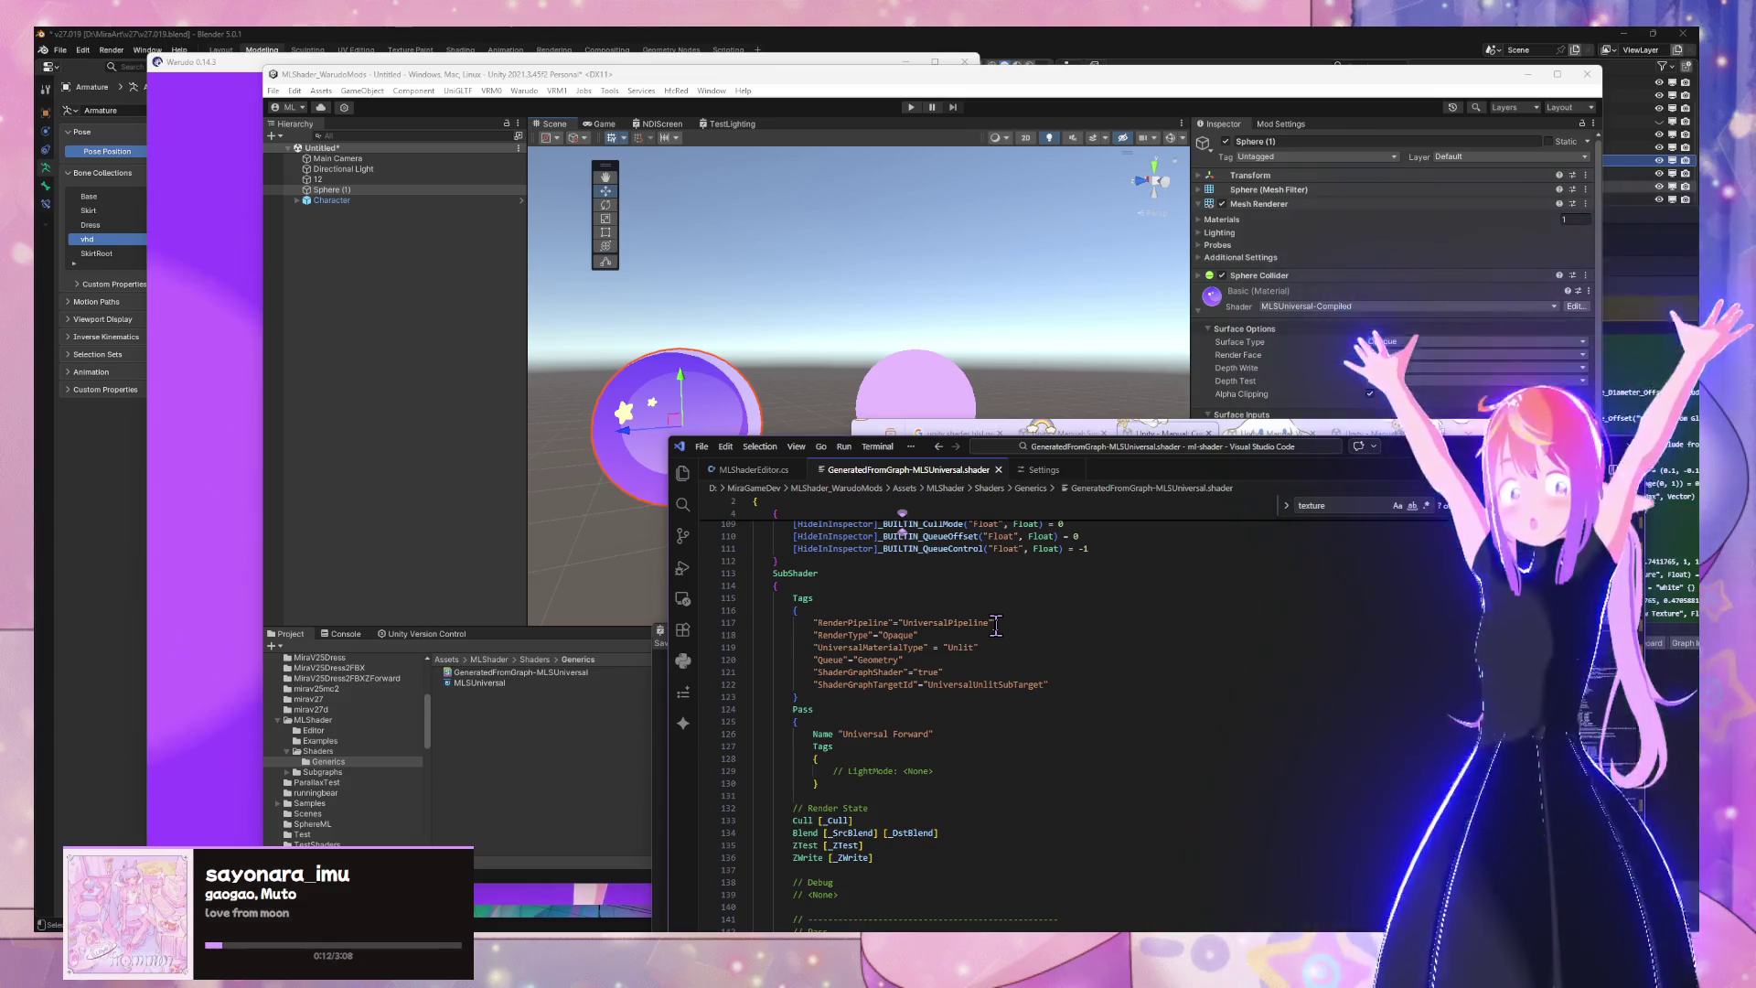
scroll(995, 626, "down", 3)
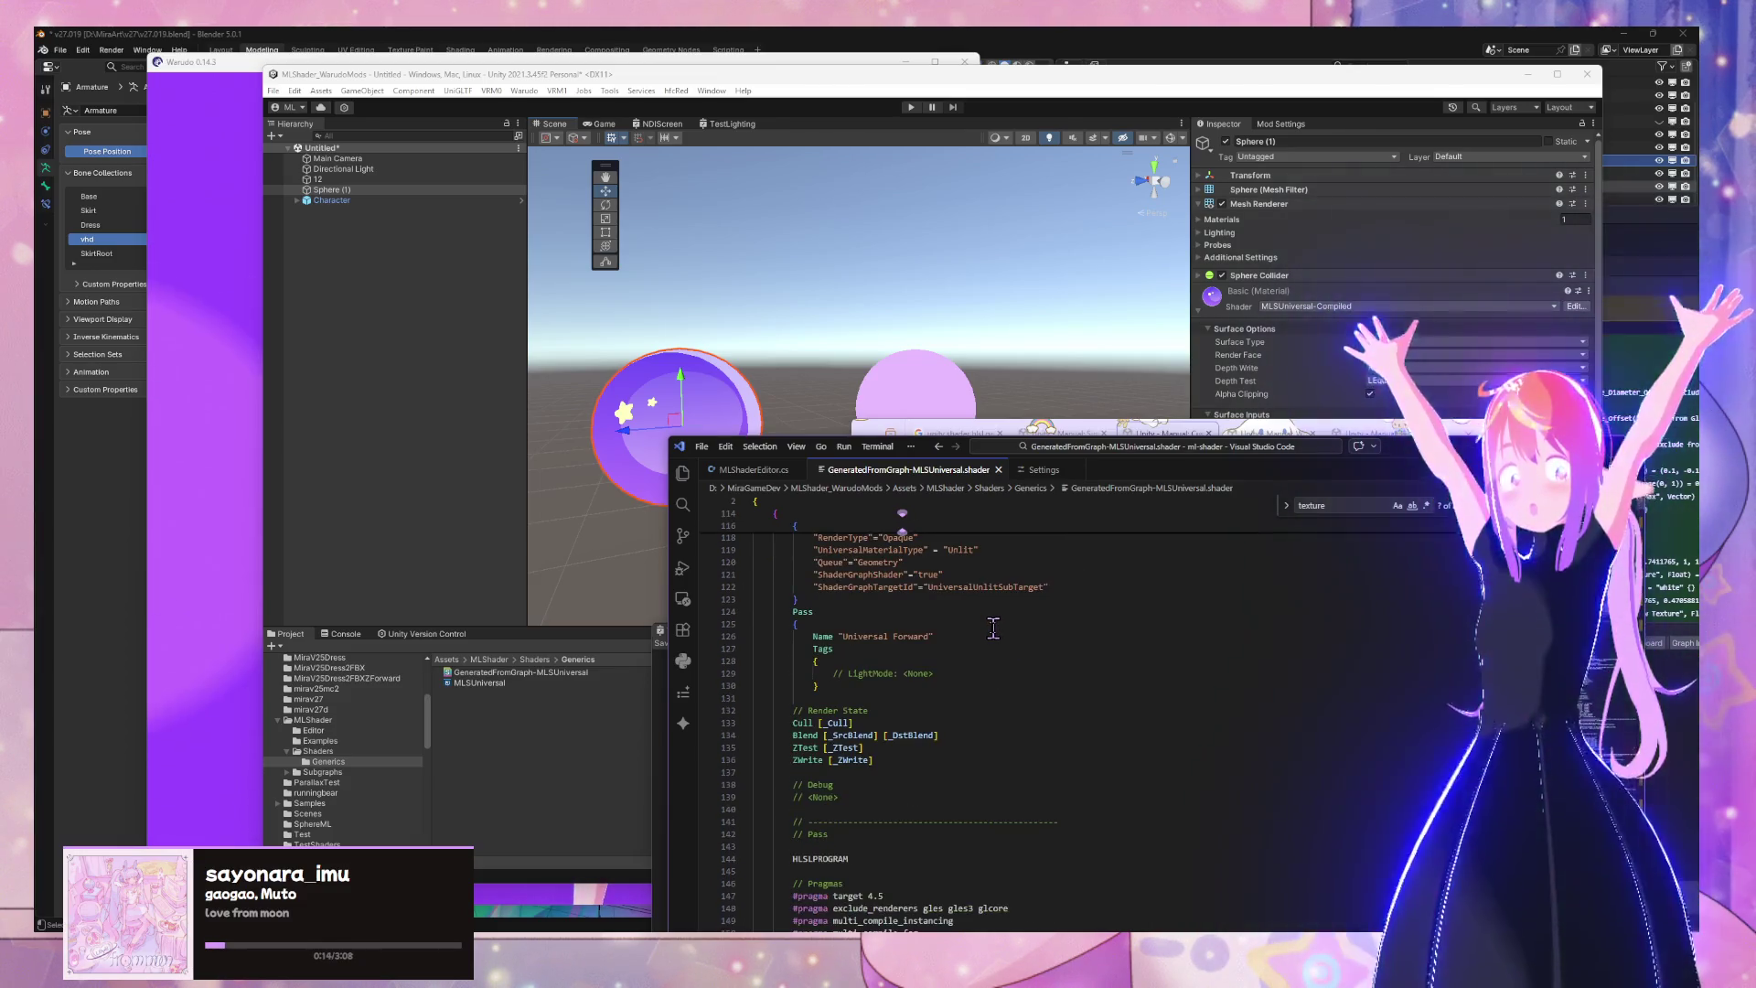
scroll(994, 628, "down", 4)
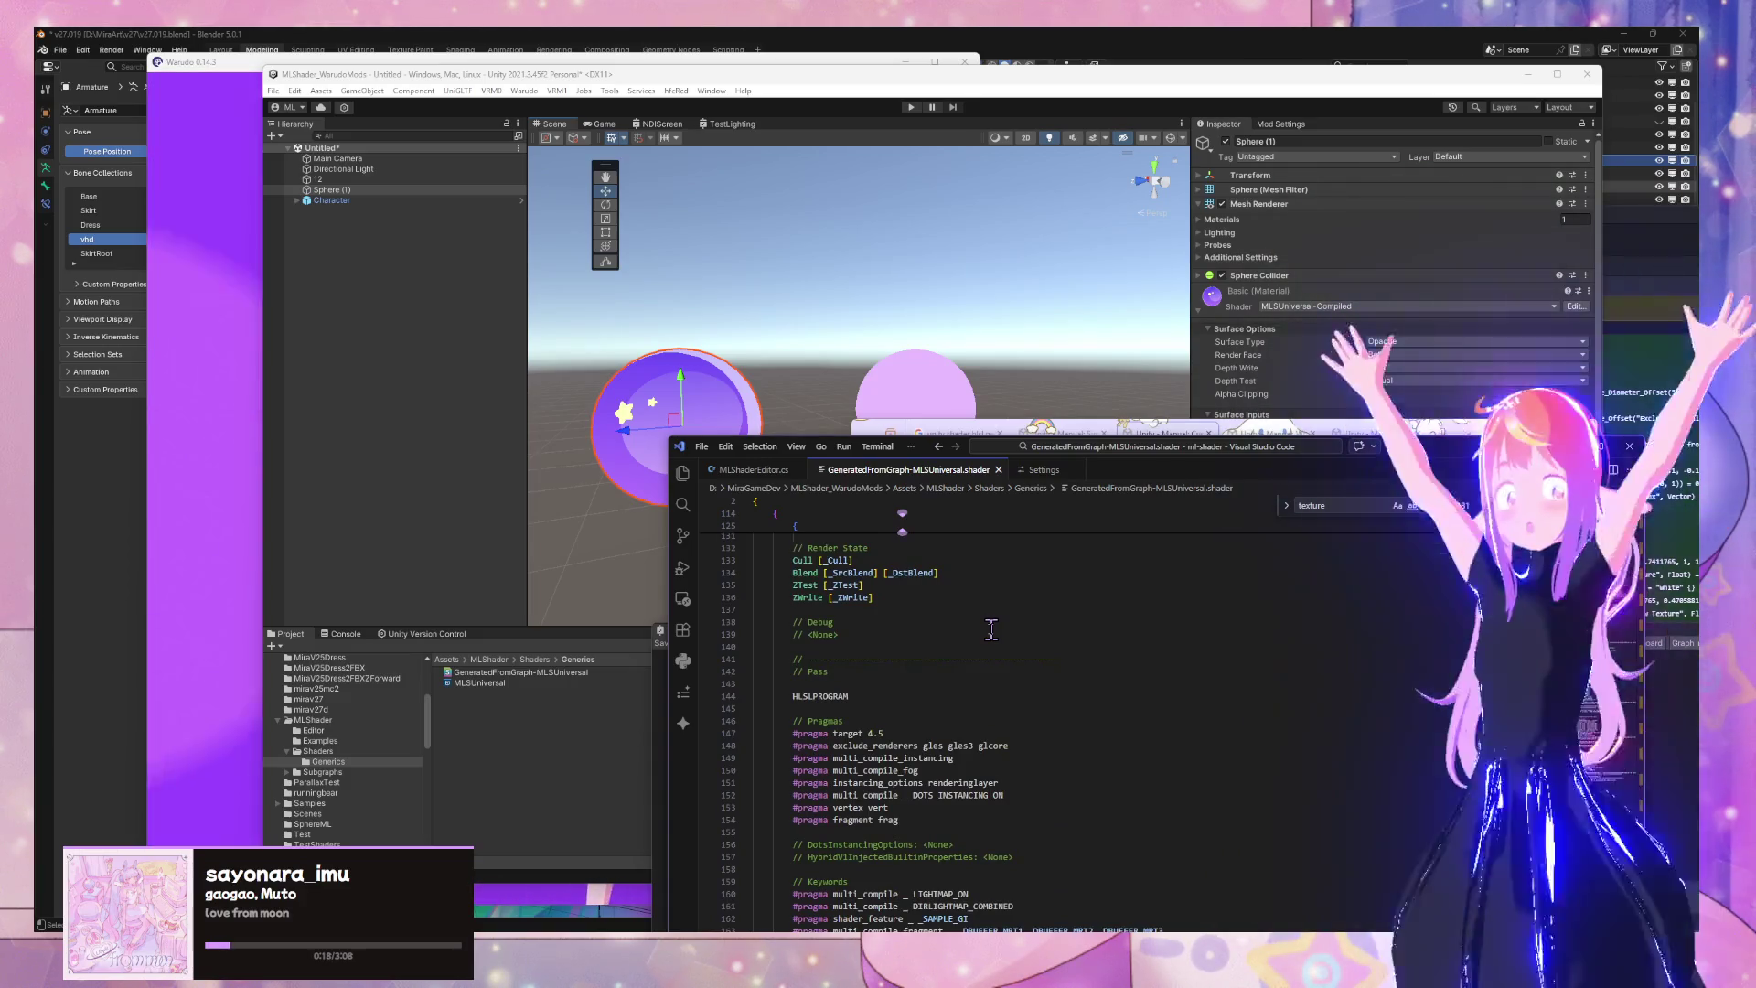
scroll(991, 629, "down", 2)
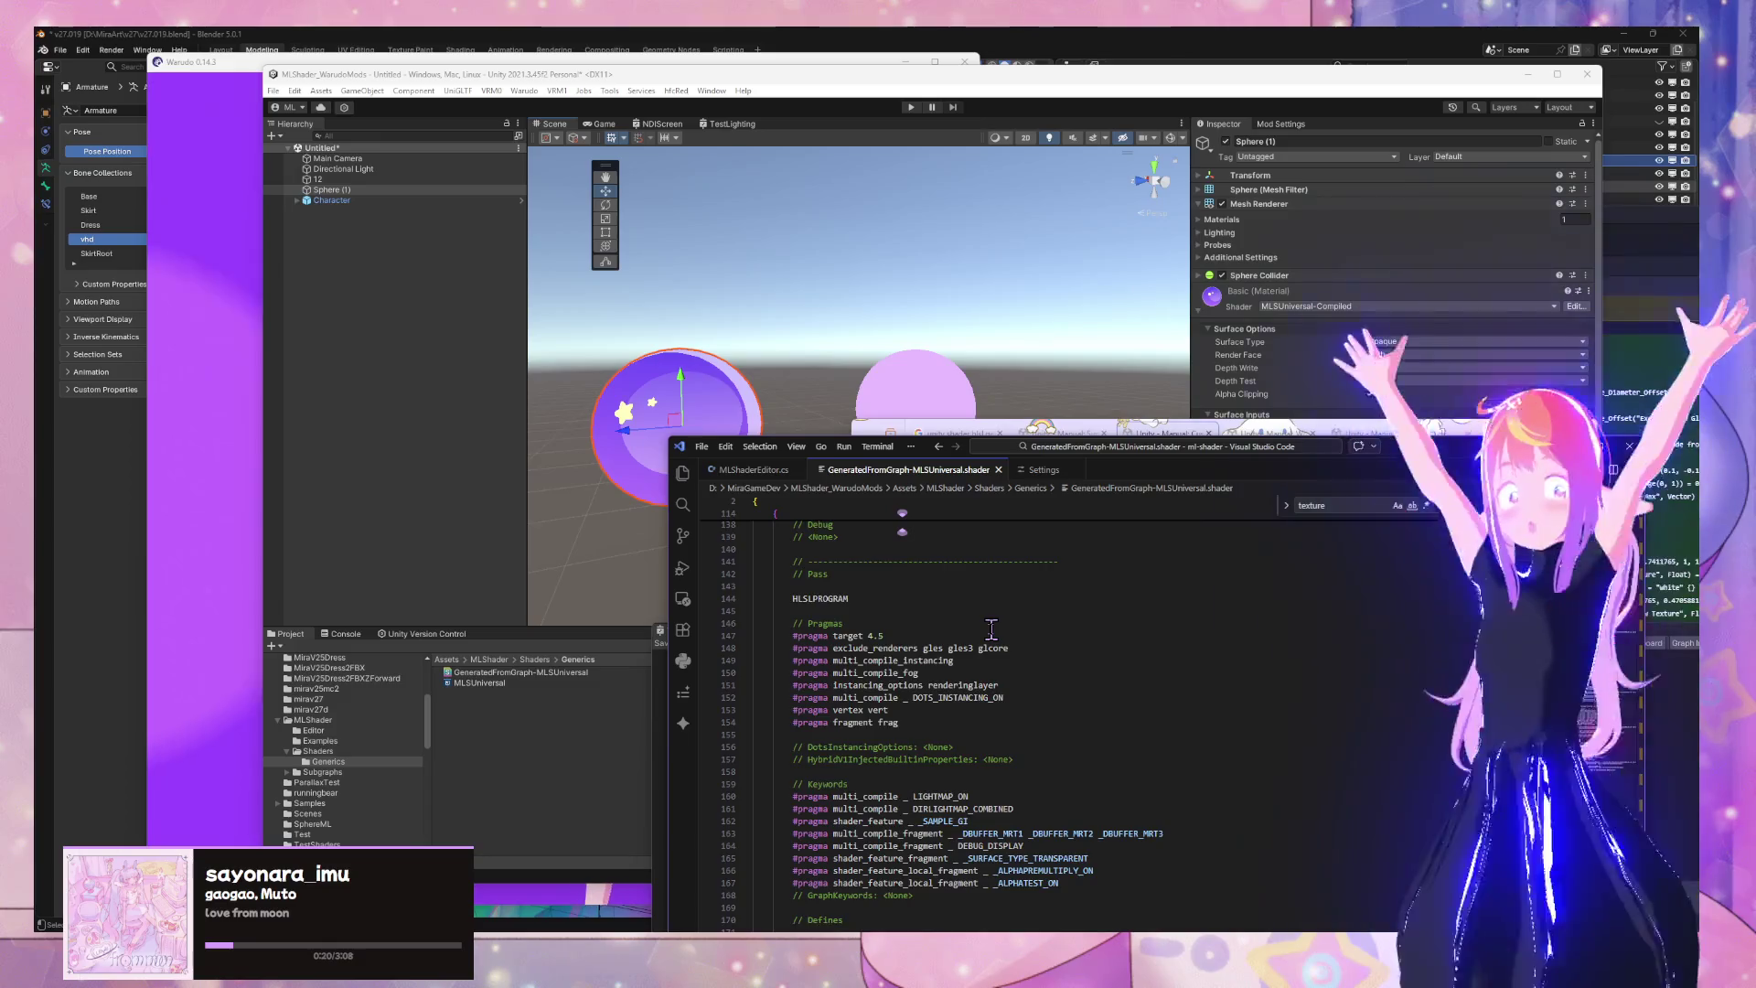
scroll(990, 628, "down", 3)
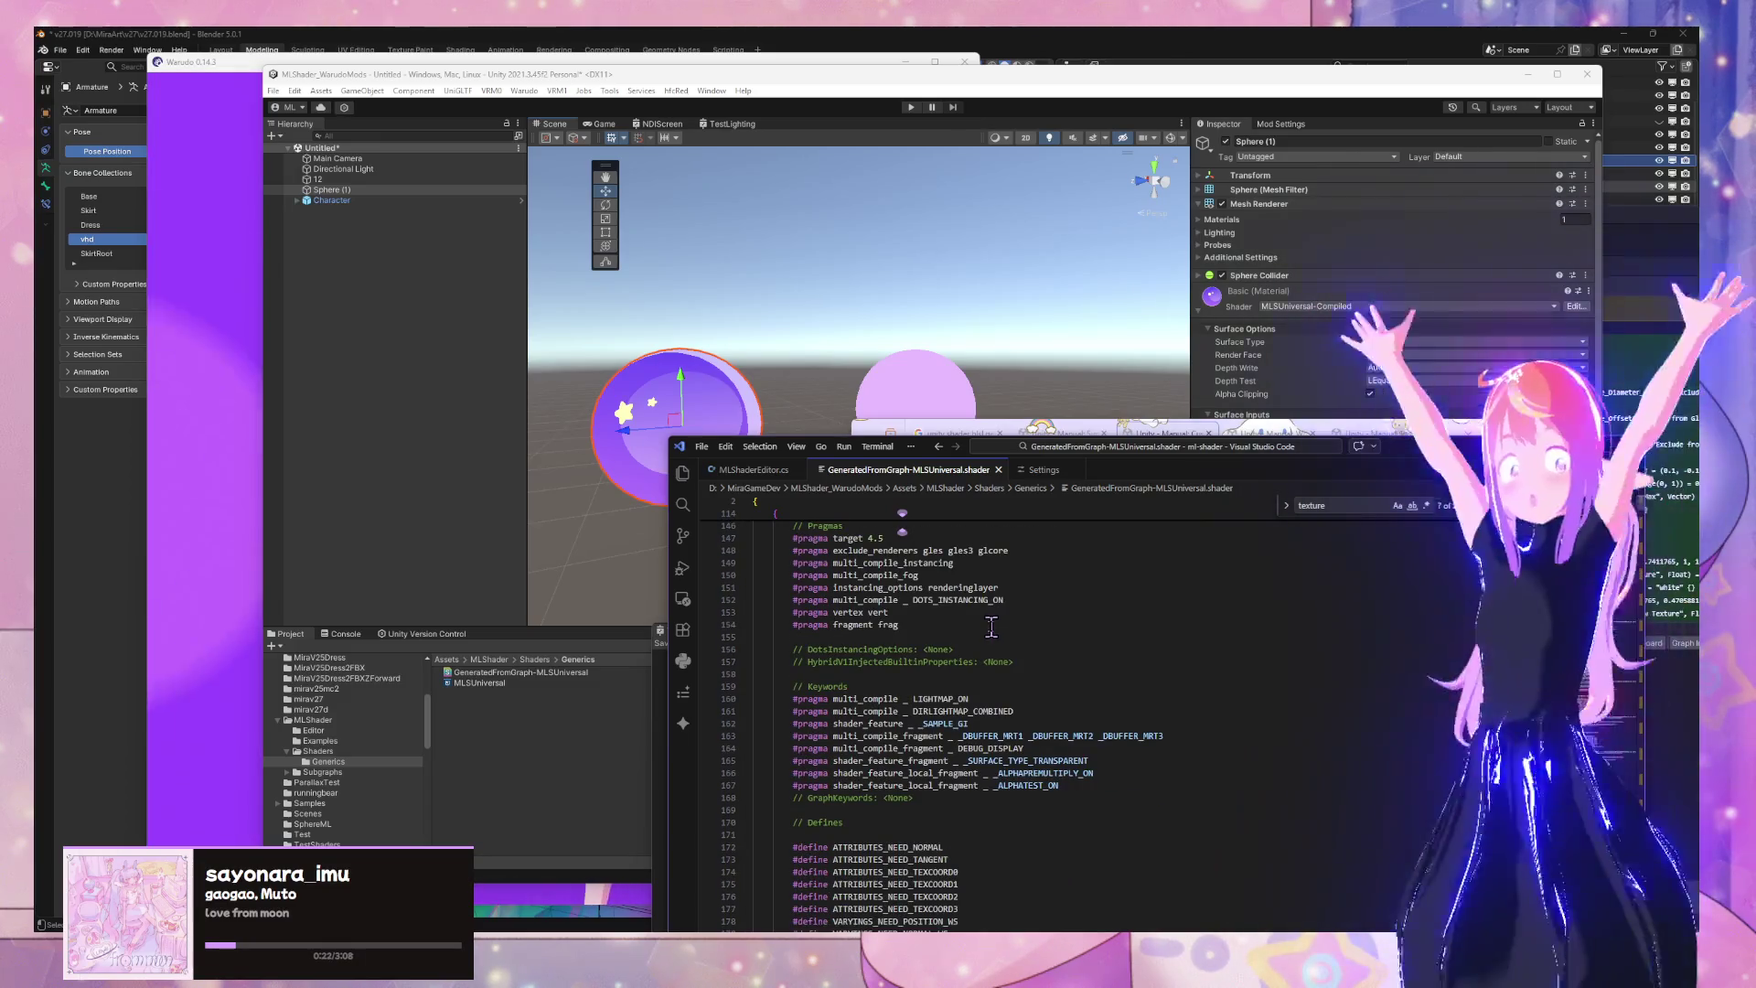
scroll(1028, 615, "down", 15)
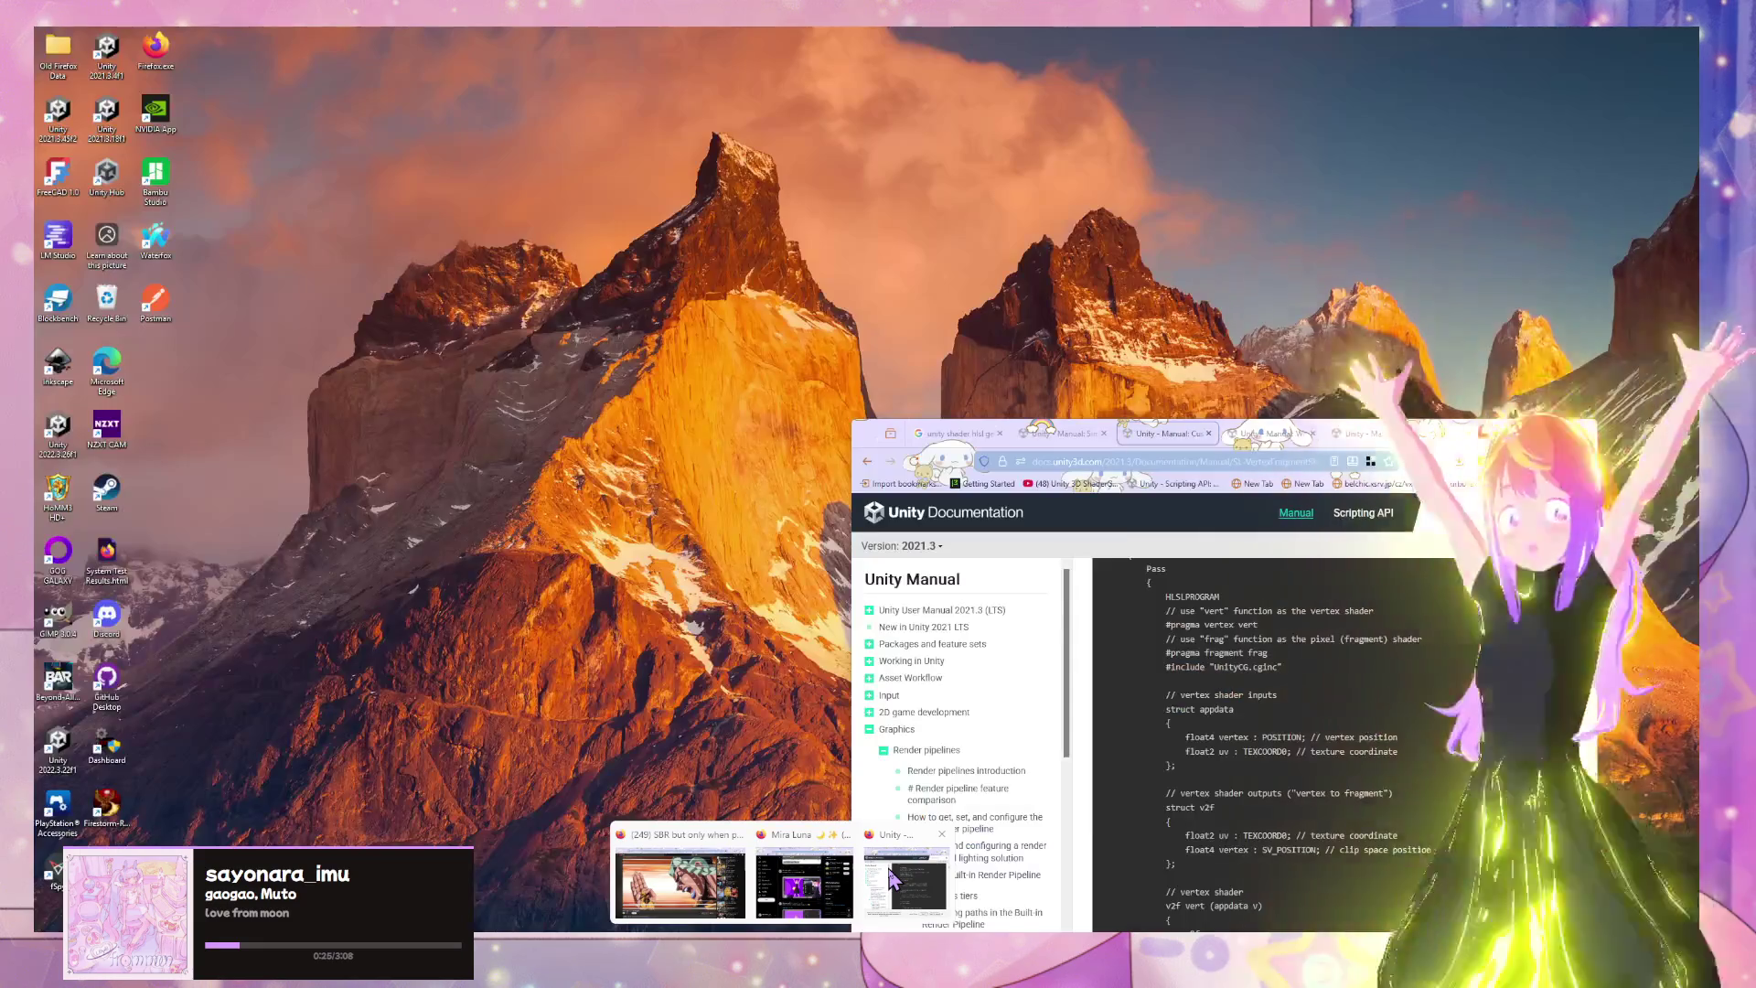
left_click(909, 878)
Search Google for 'hlsl unity custom editor' and skim the results
left_click(1163, 461)
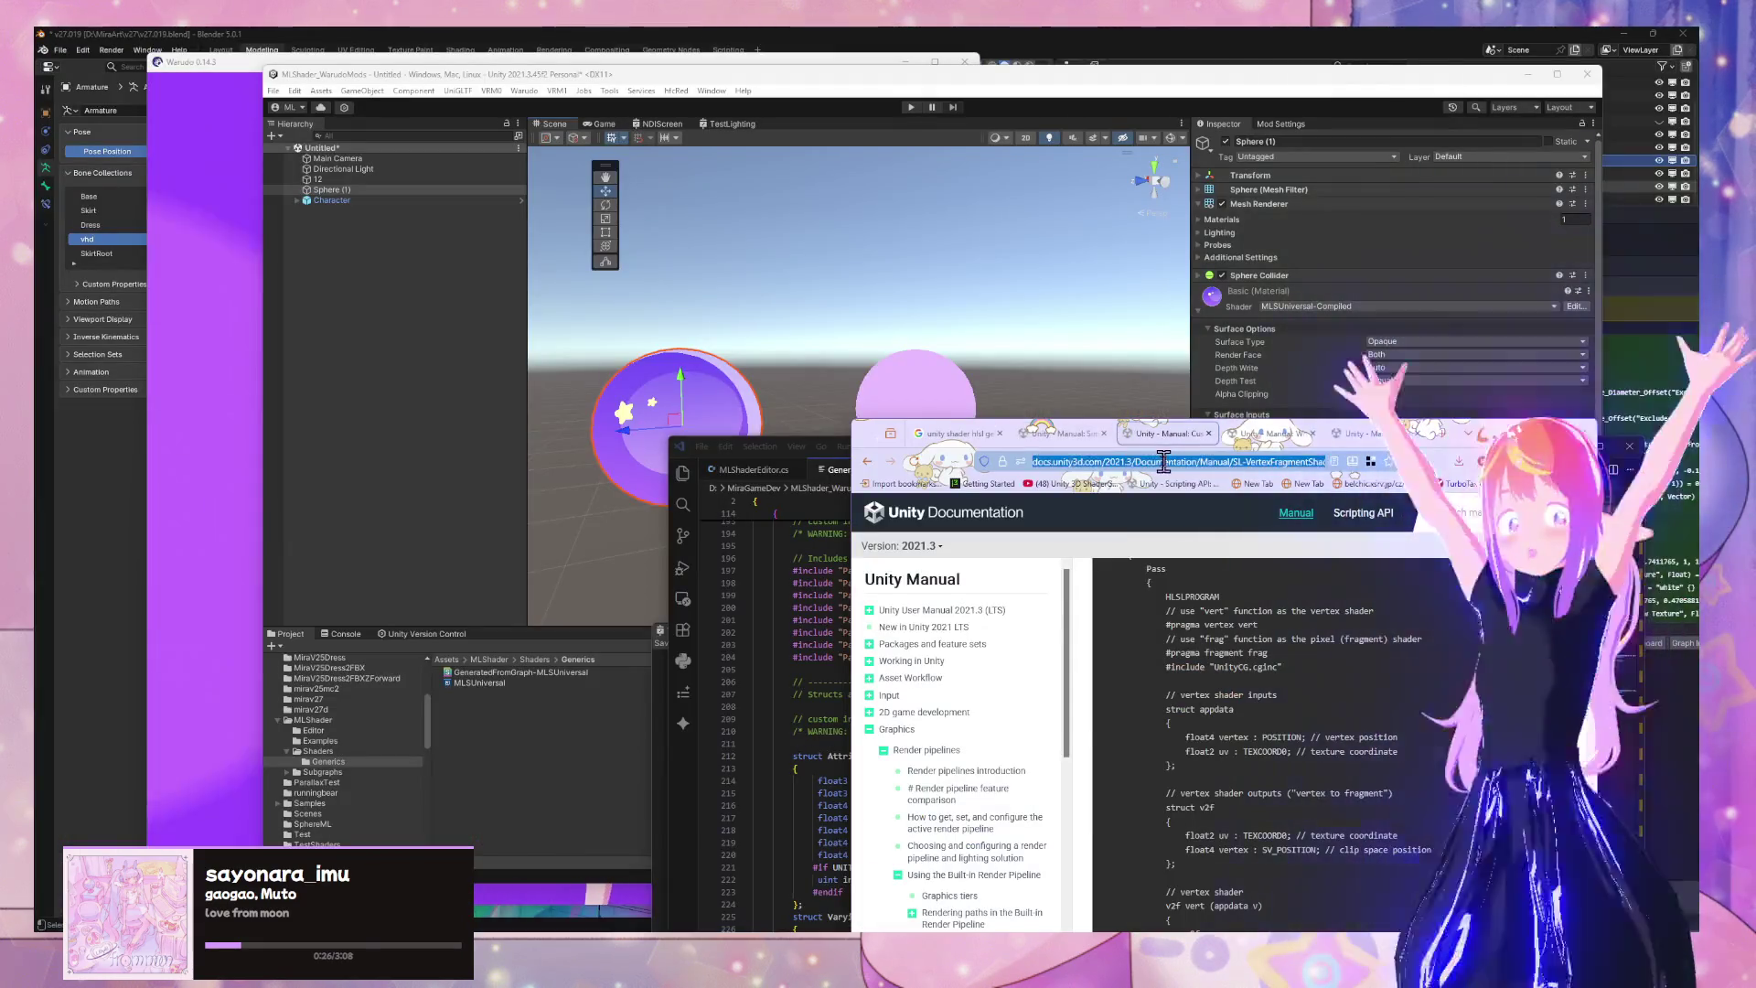
type("hs")
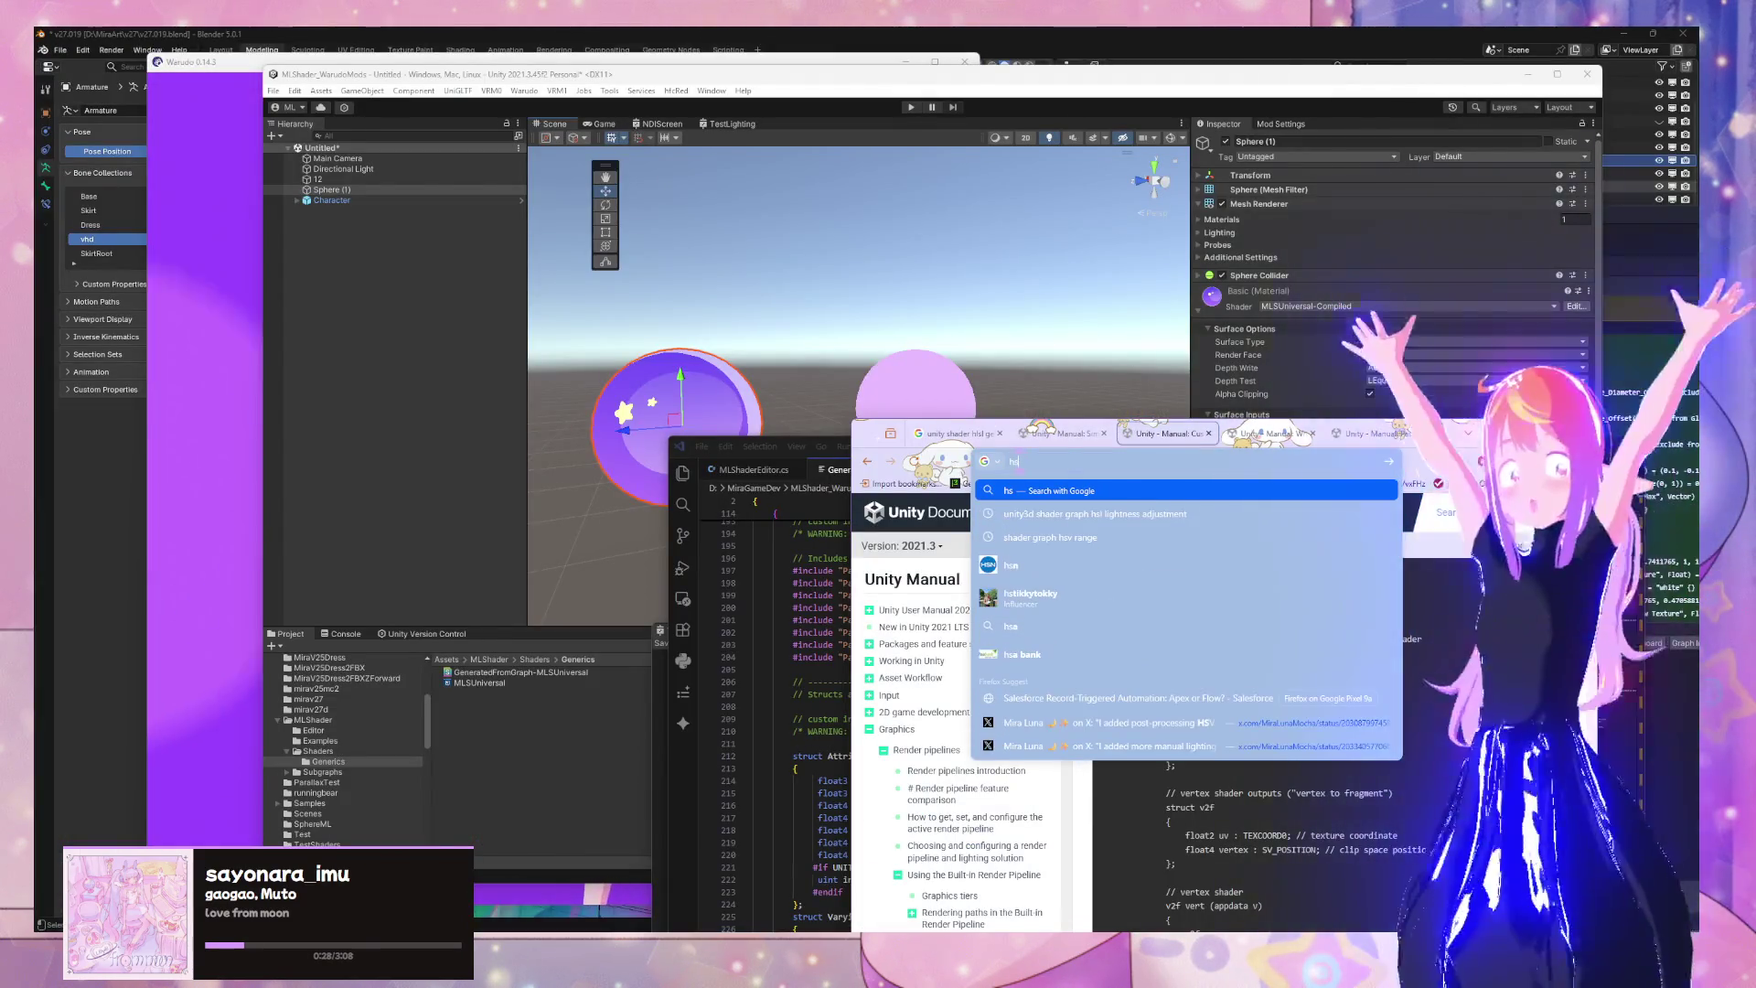
key("BackSpace")
type("lsl unit")
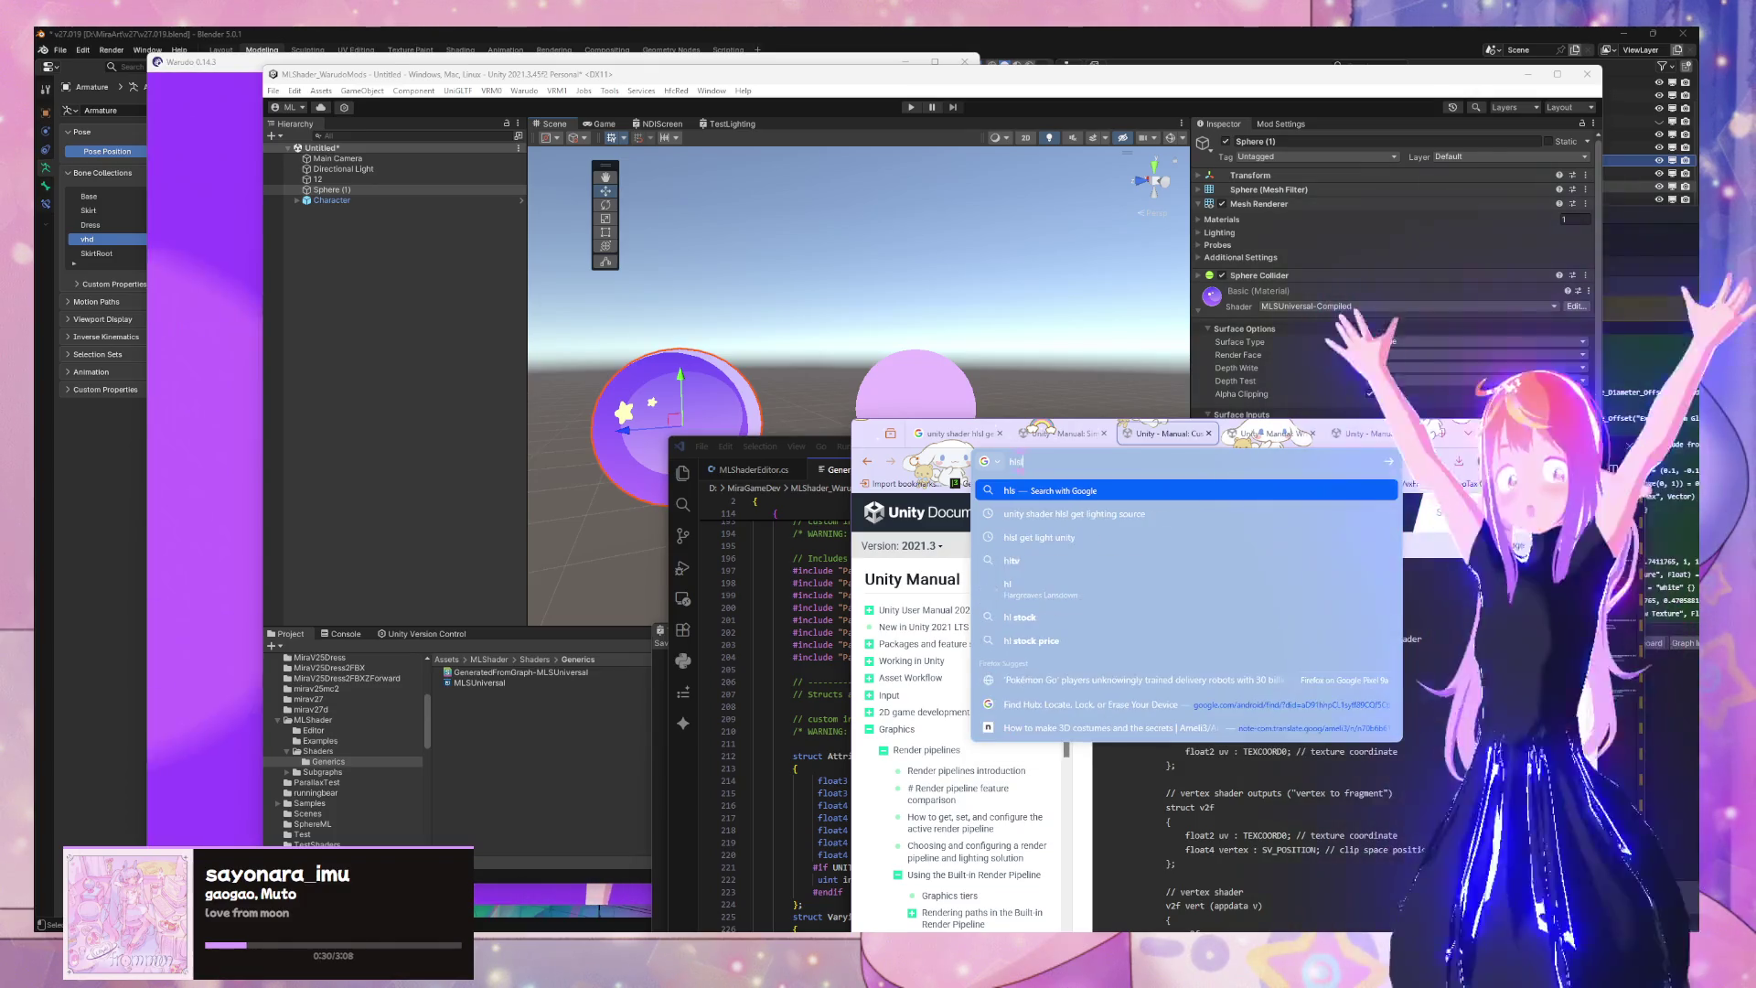
type("y cus")
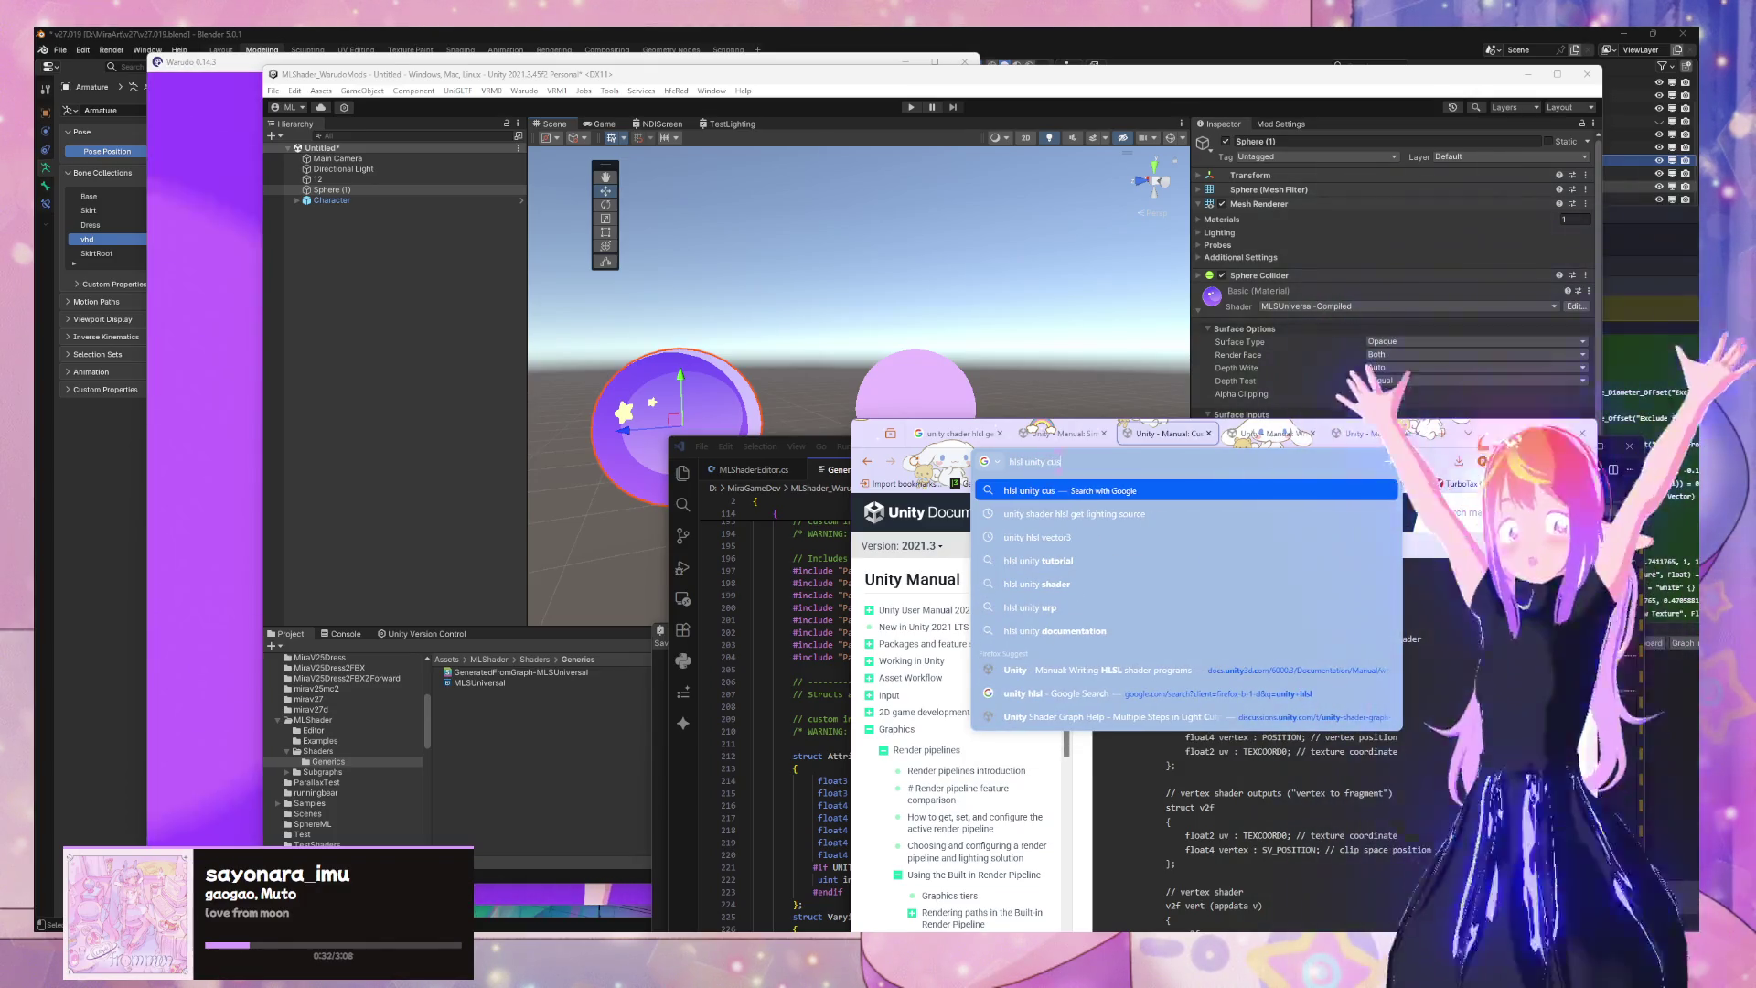
type("tom editor")
key("Return")
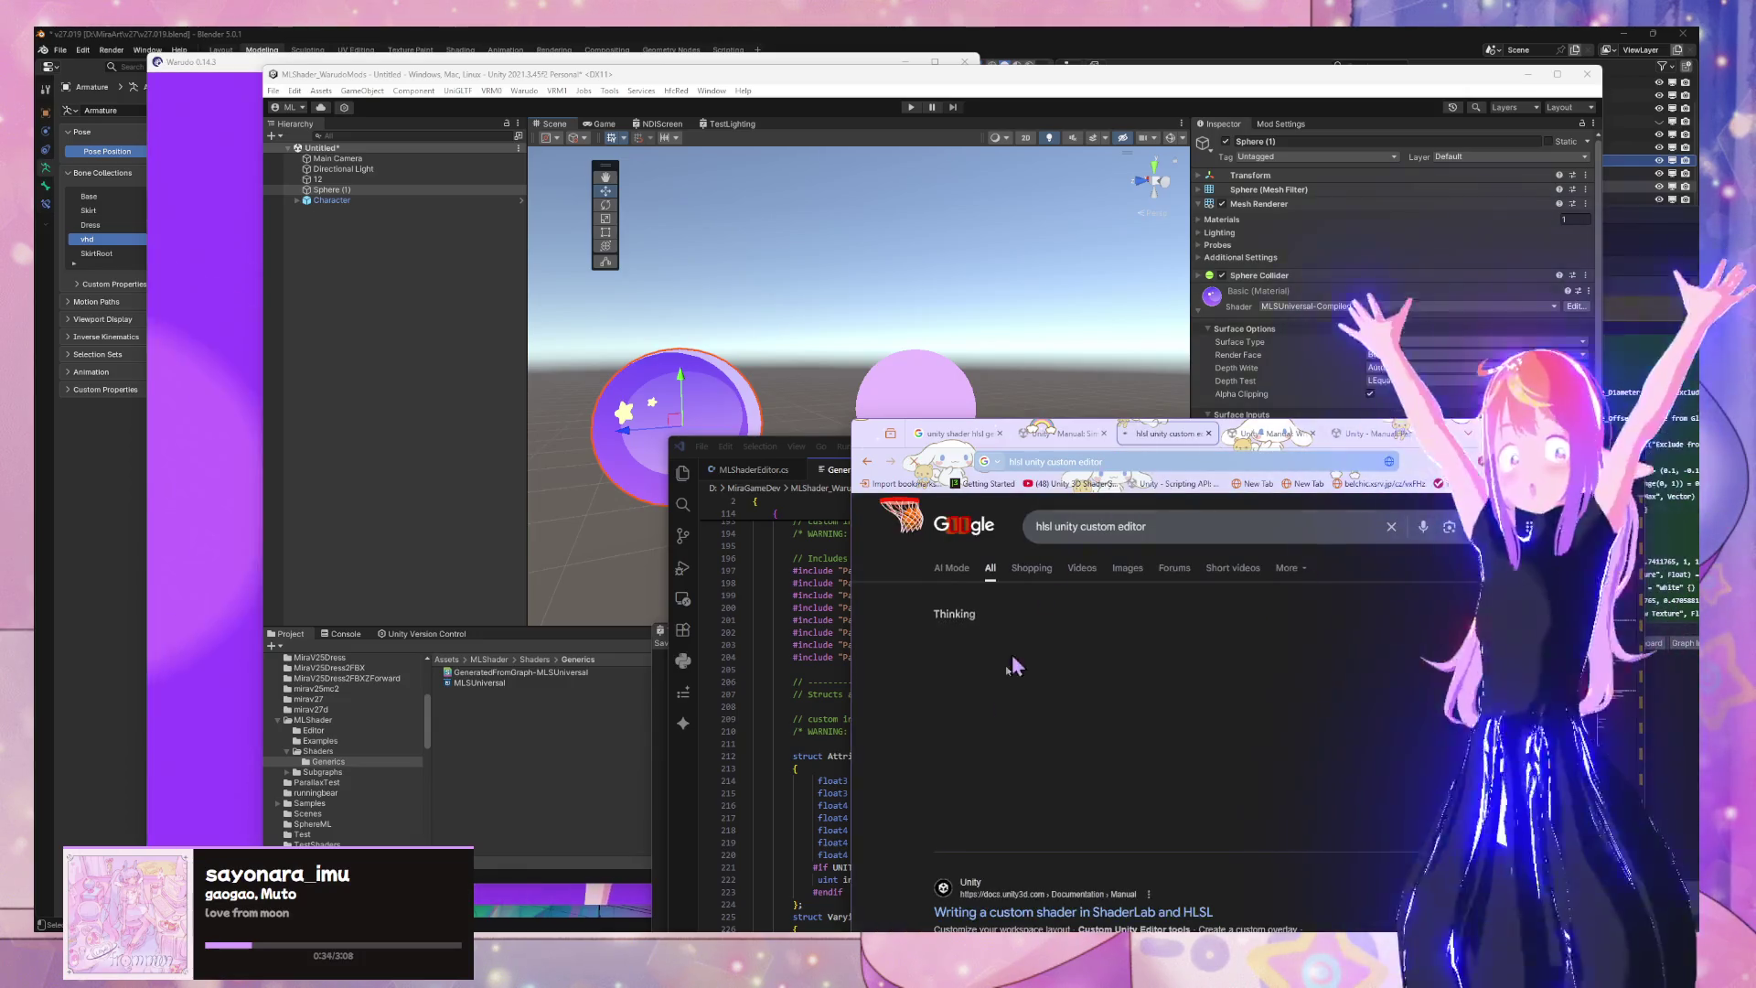
scroll(1144, 583, "down", 3)
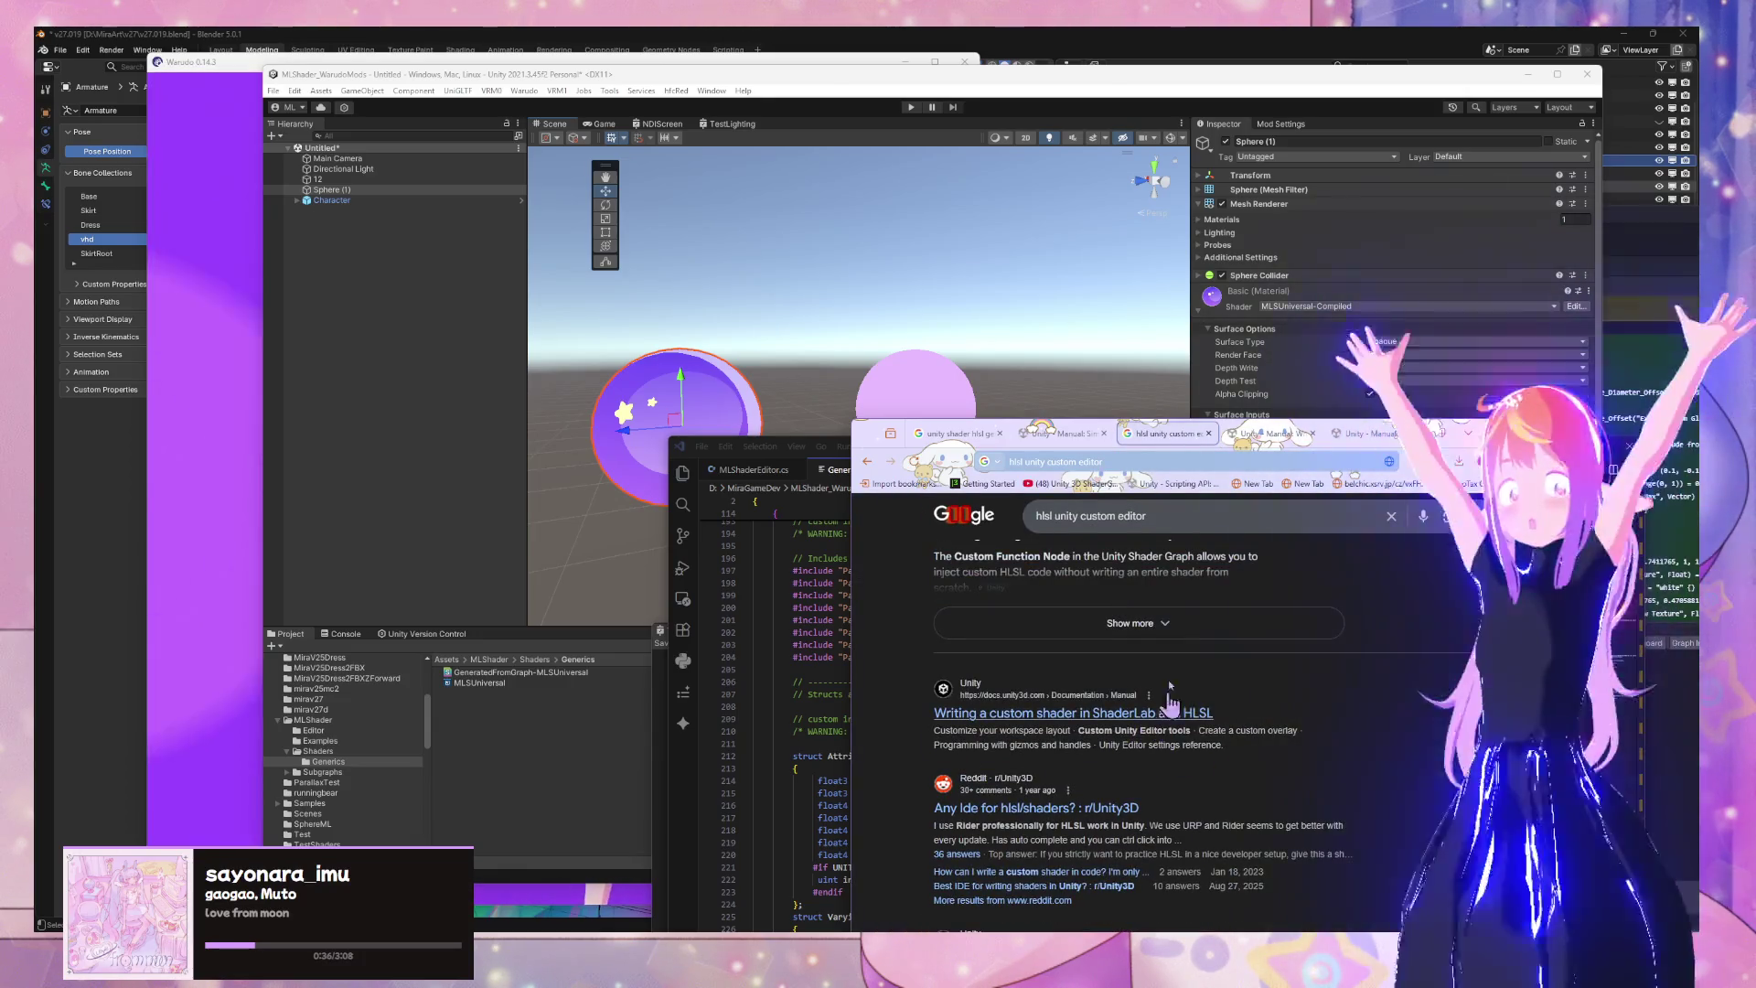
scroll(1195, 760, "up", 3)
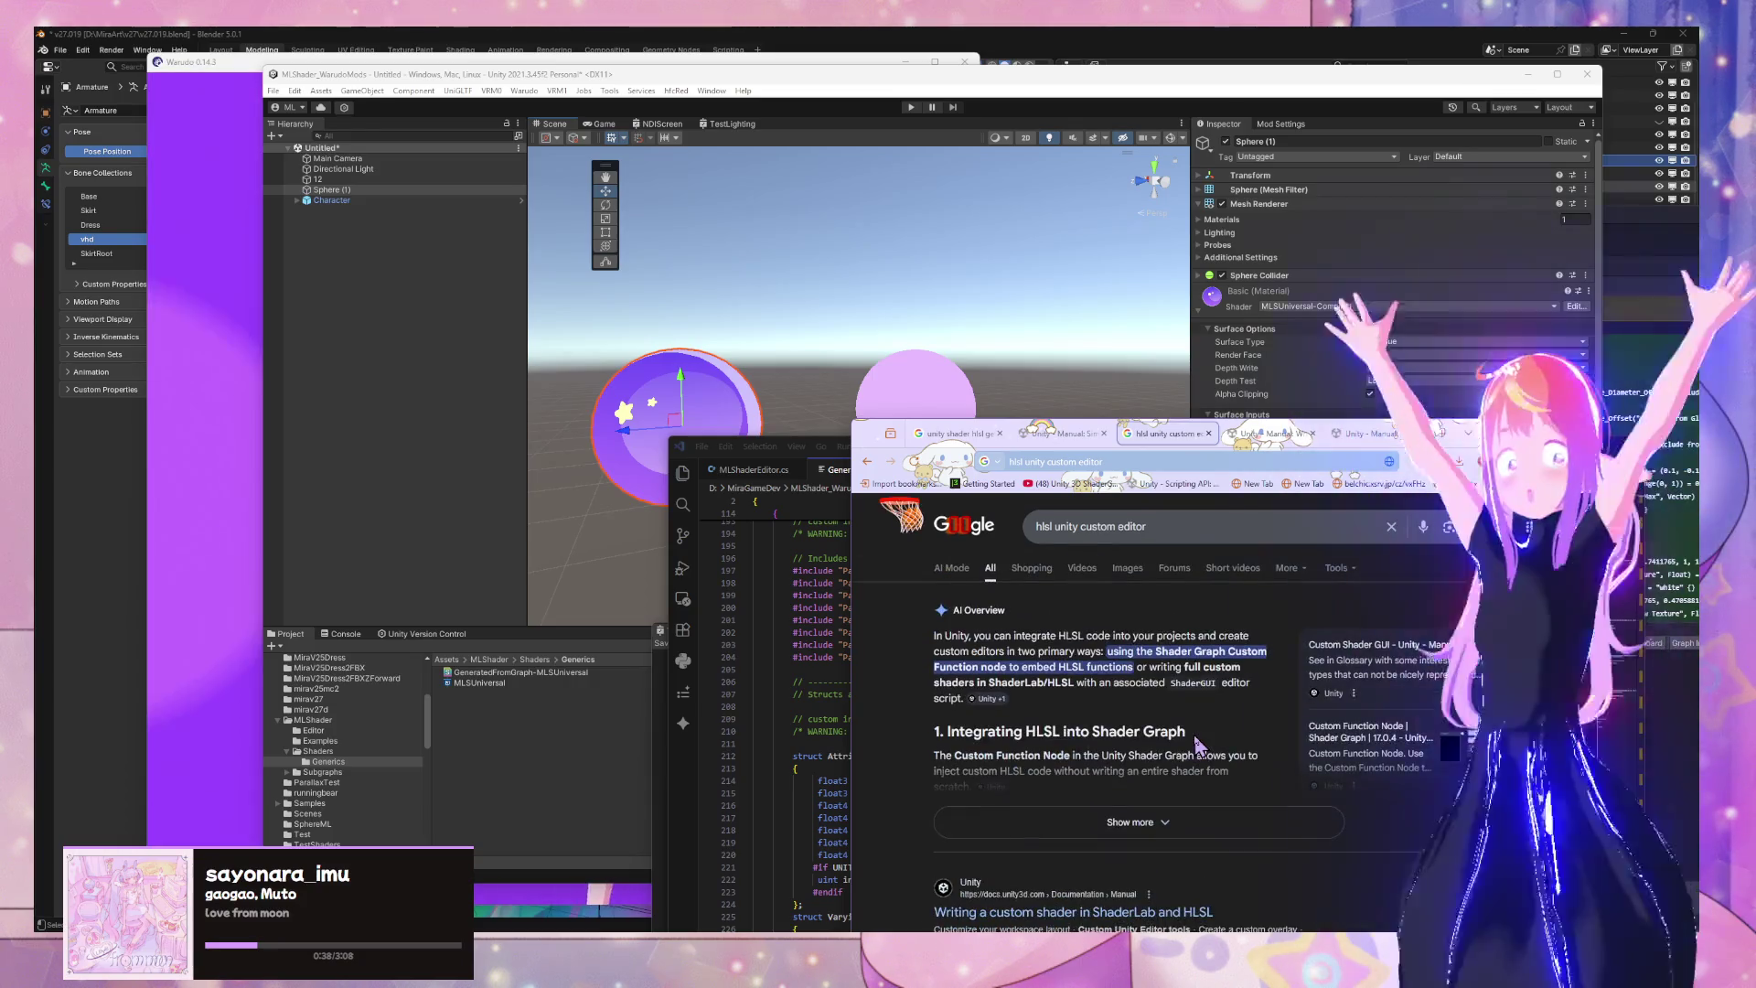
Refine the query to 'hlsl unity custom editor ui', then close that results tab
left_click(1175, 524)
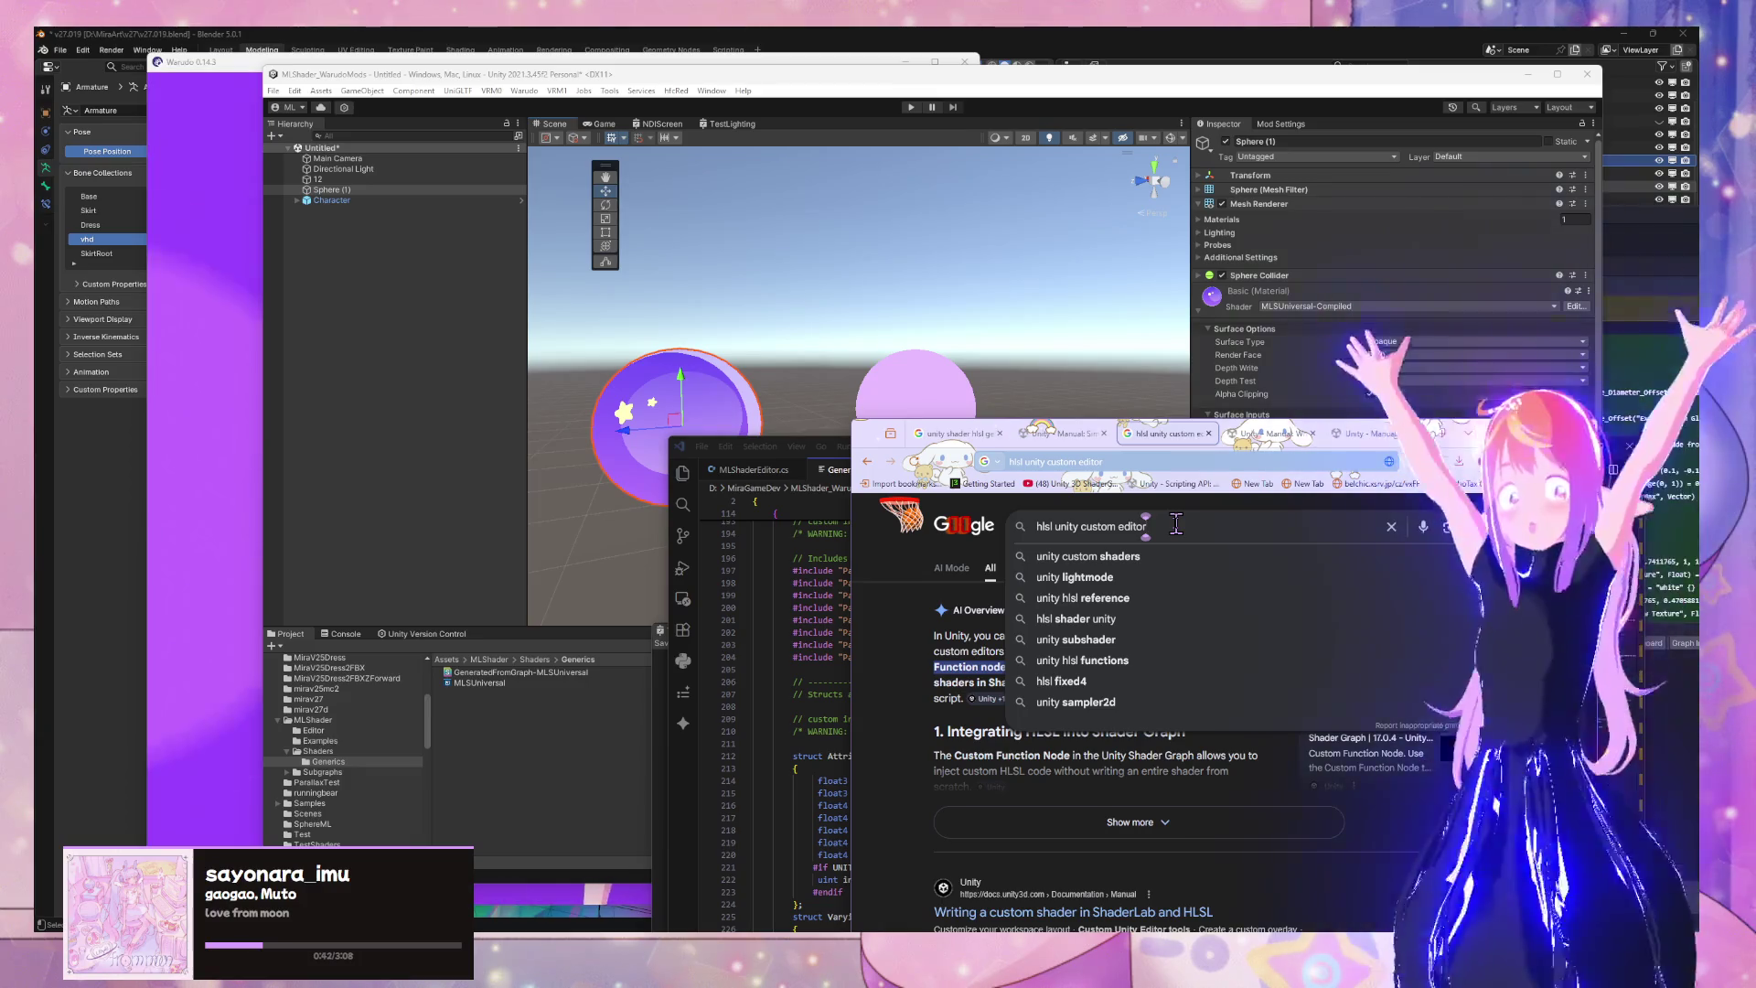
type(" ui")
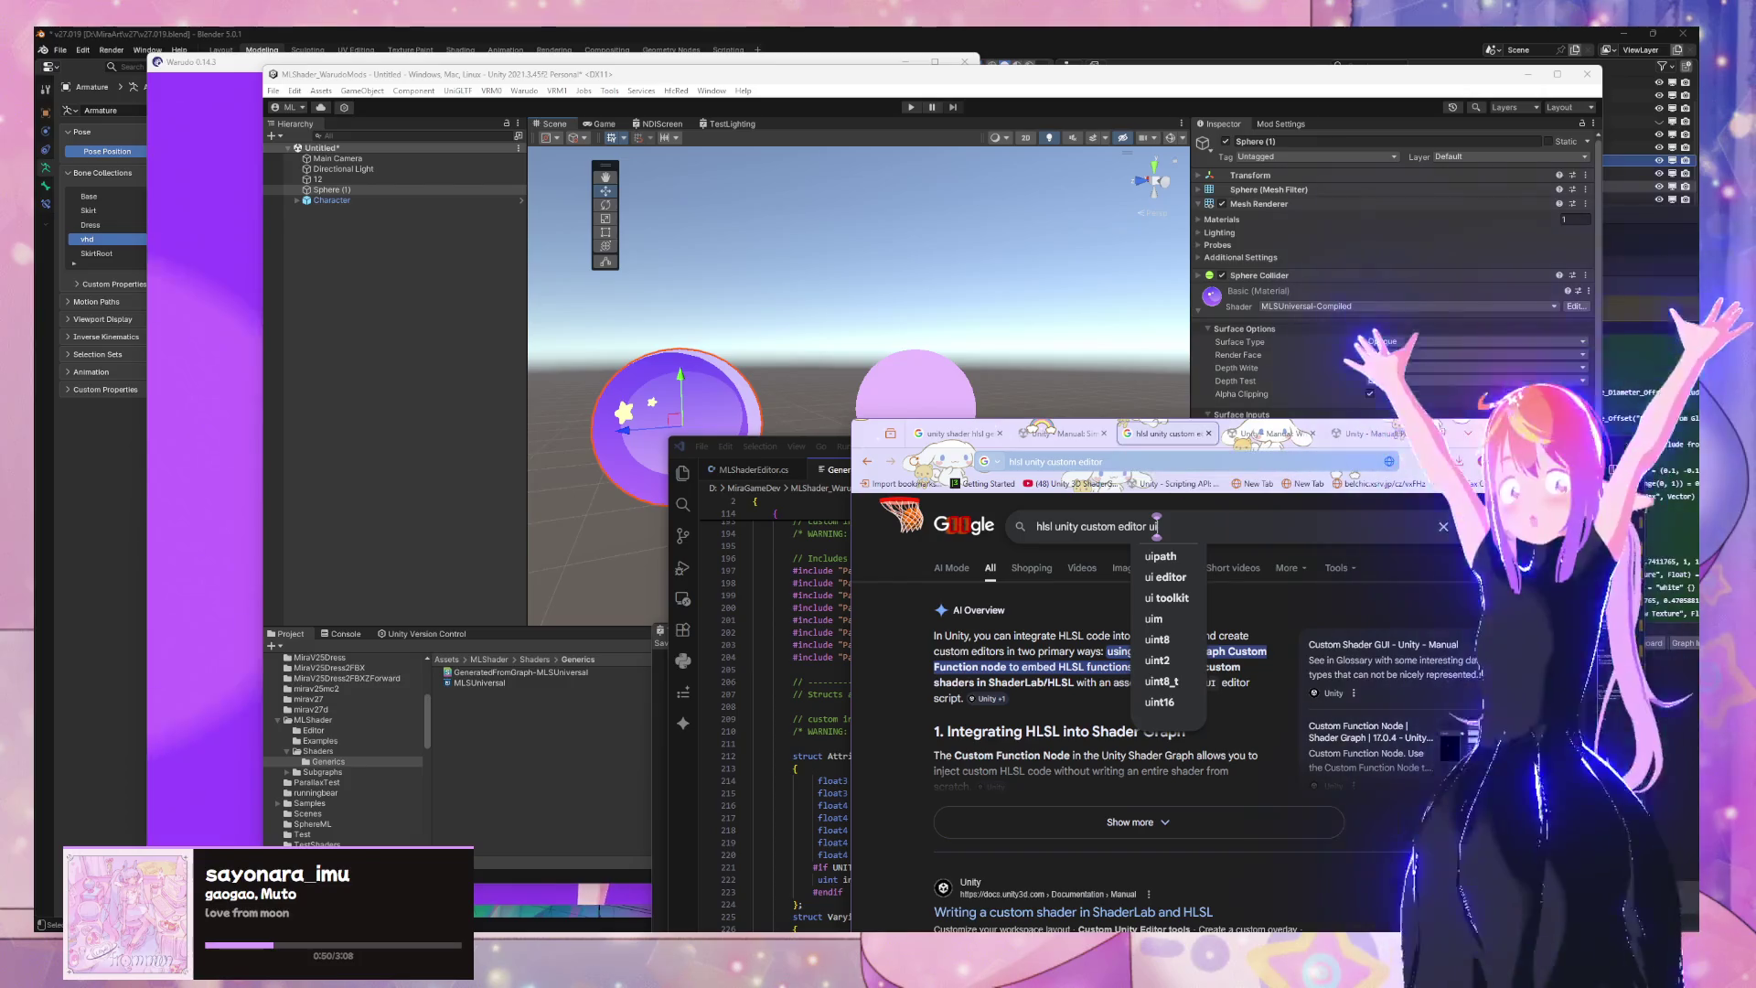
left_click(1267, 433)
left_click(1171, 433)
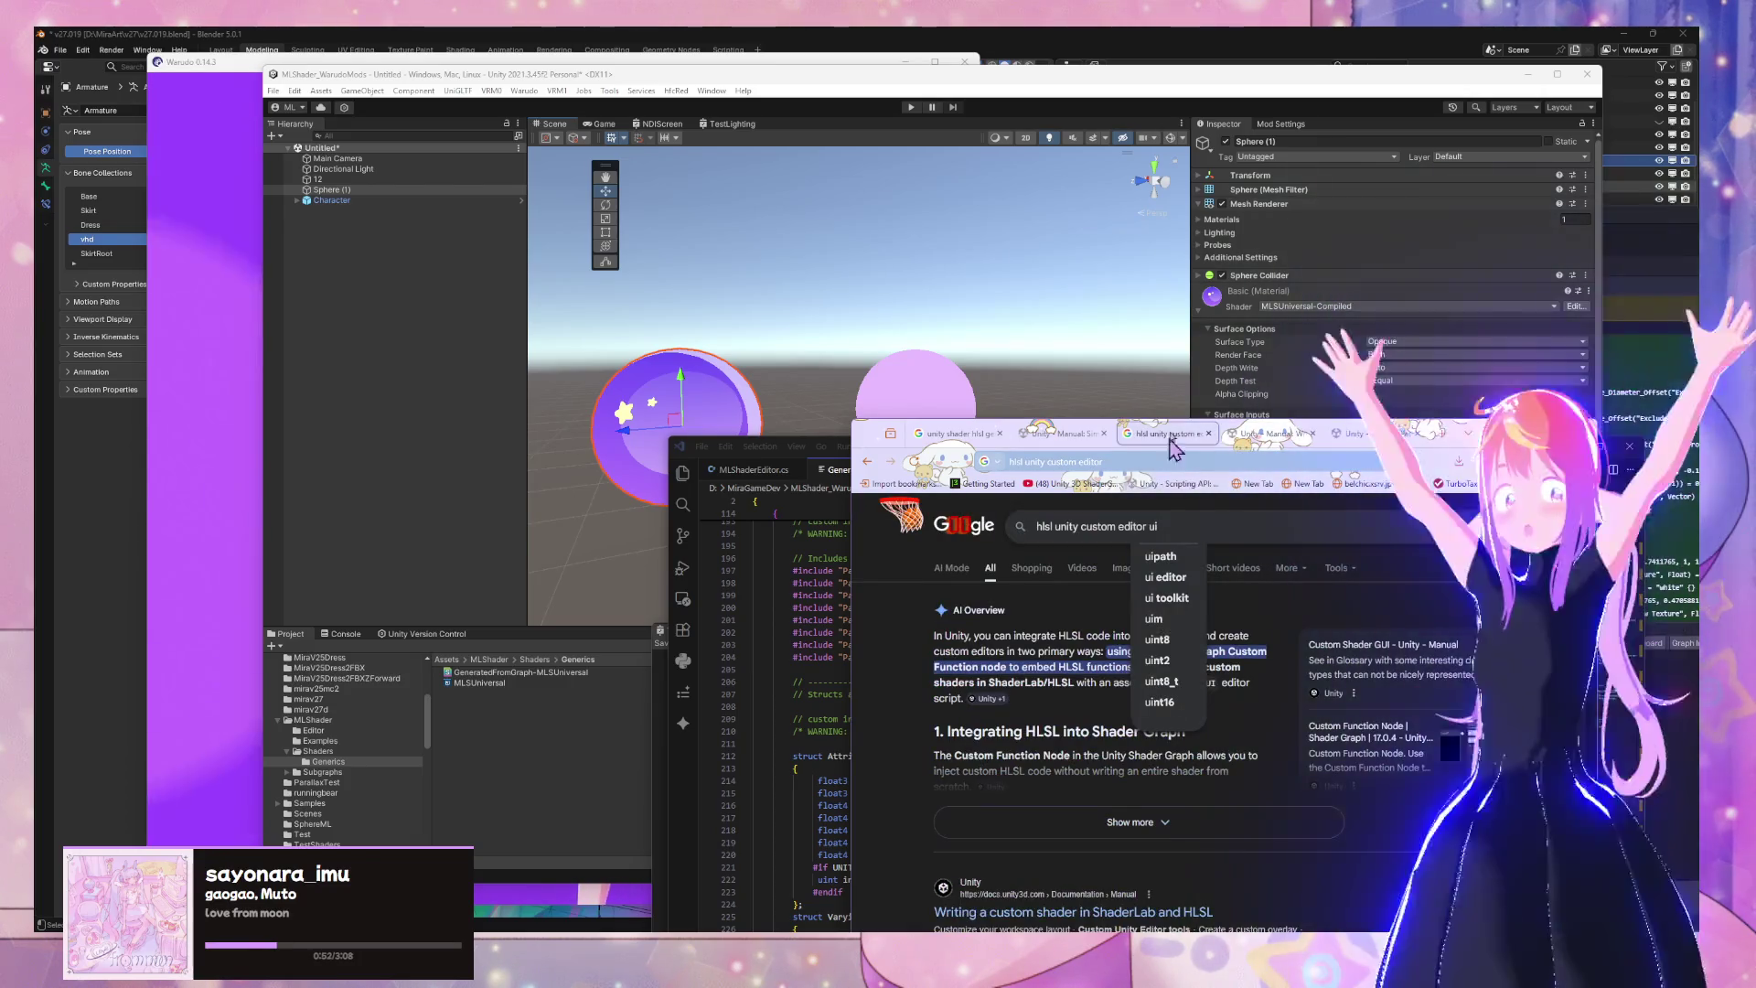
left_click(1127, 462)
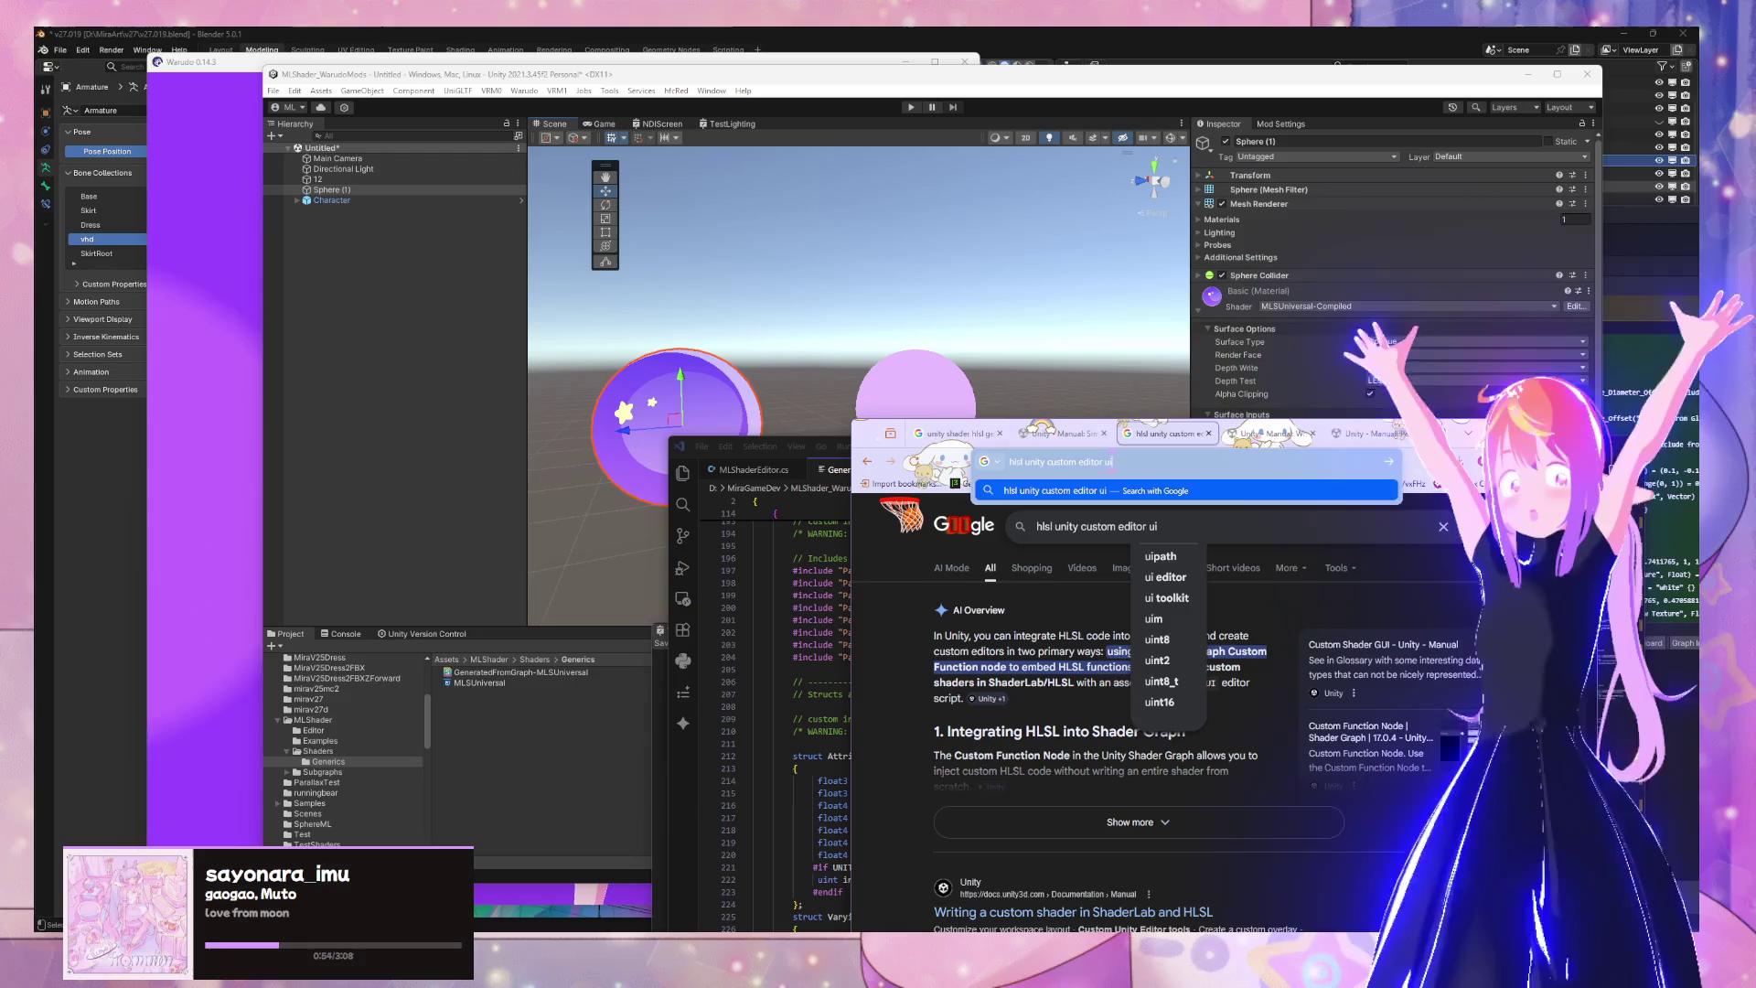
left_click(1205, 435)
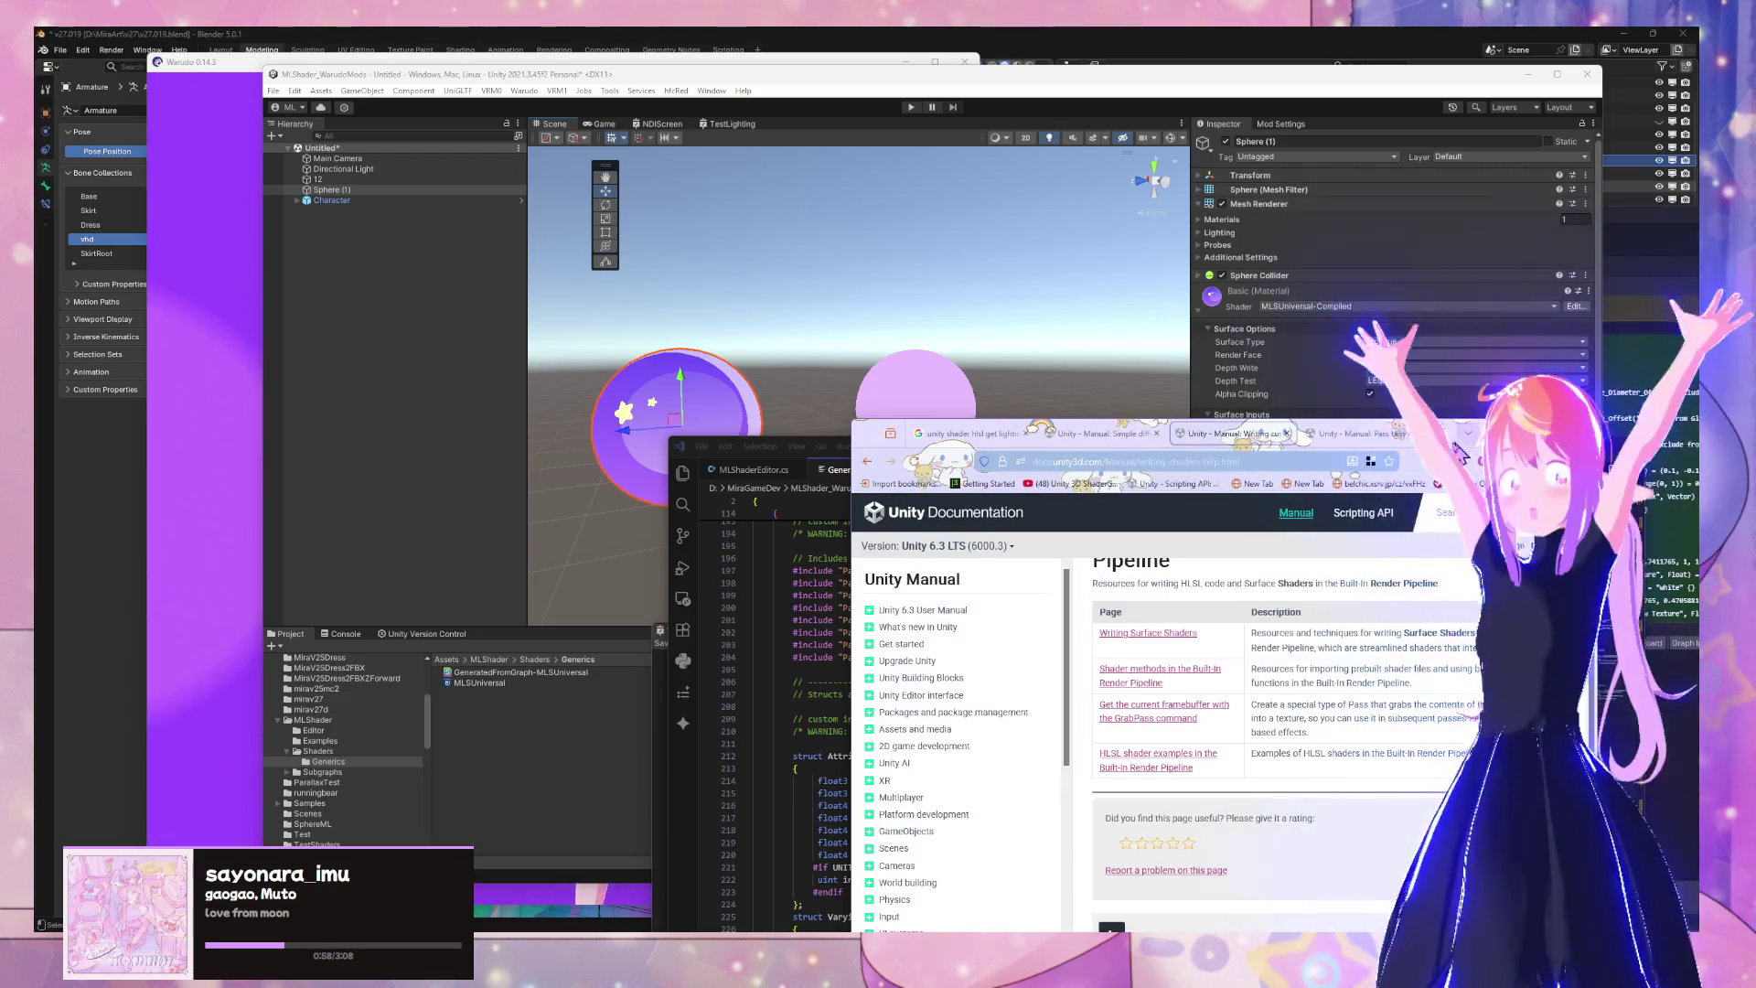
Run a new HLSL custom UI Unity search in a fresh tab and skim the results
key("ctrl+t")
type("hlsl custom ui")
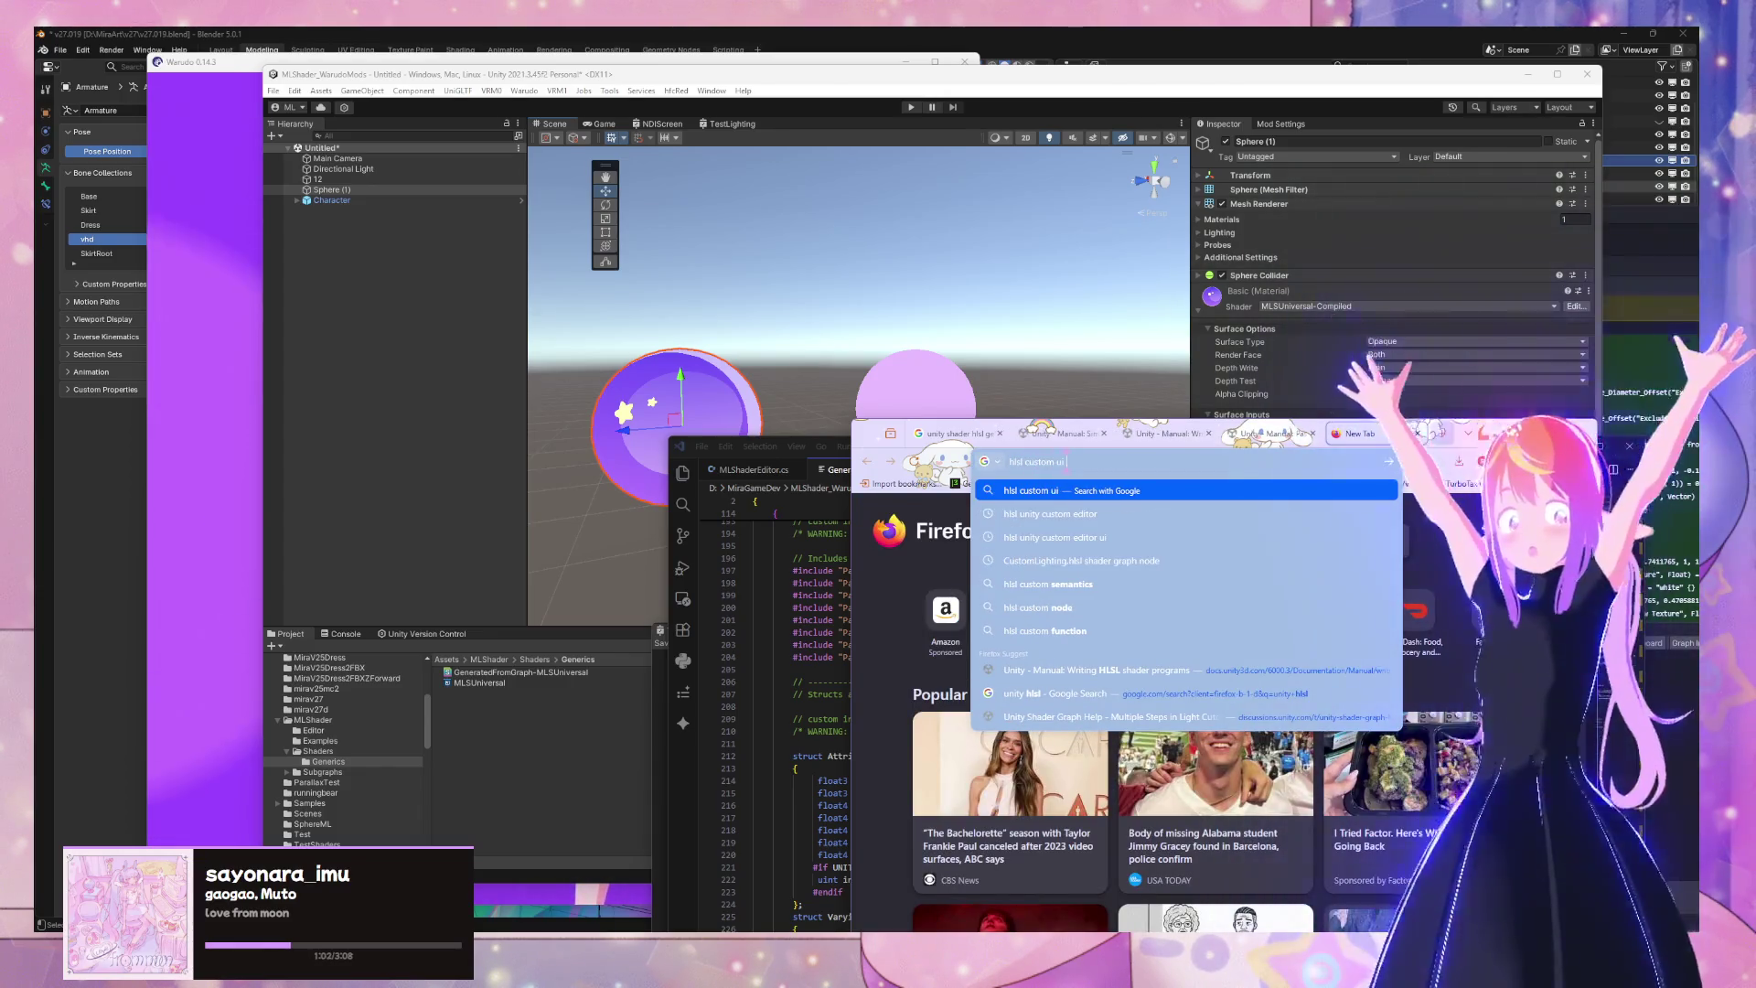
type(" unity")
key("Return")
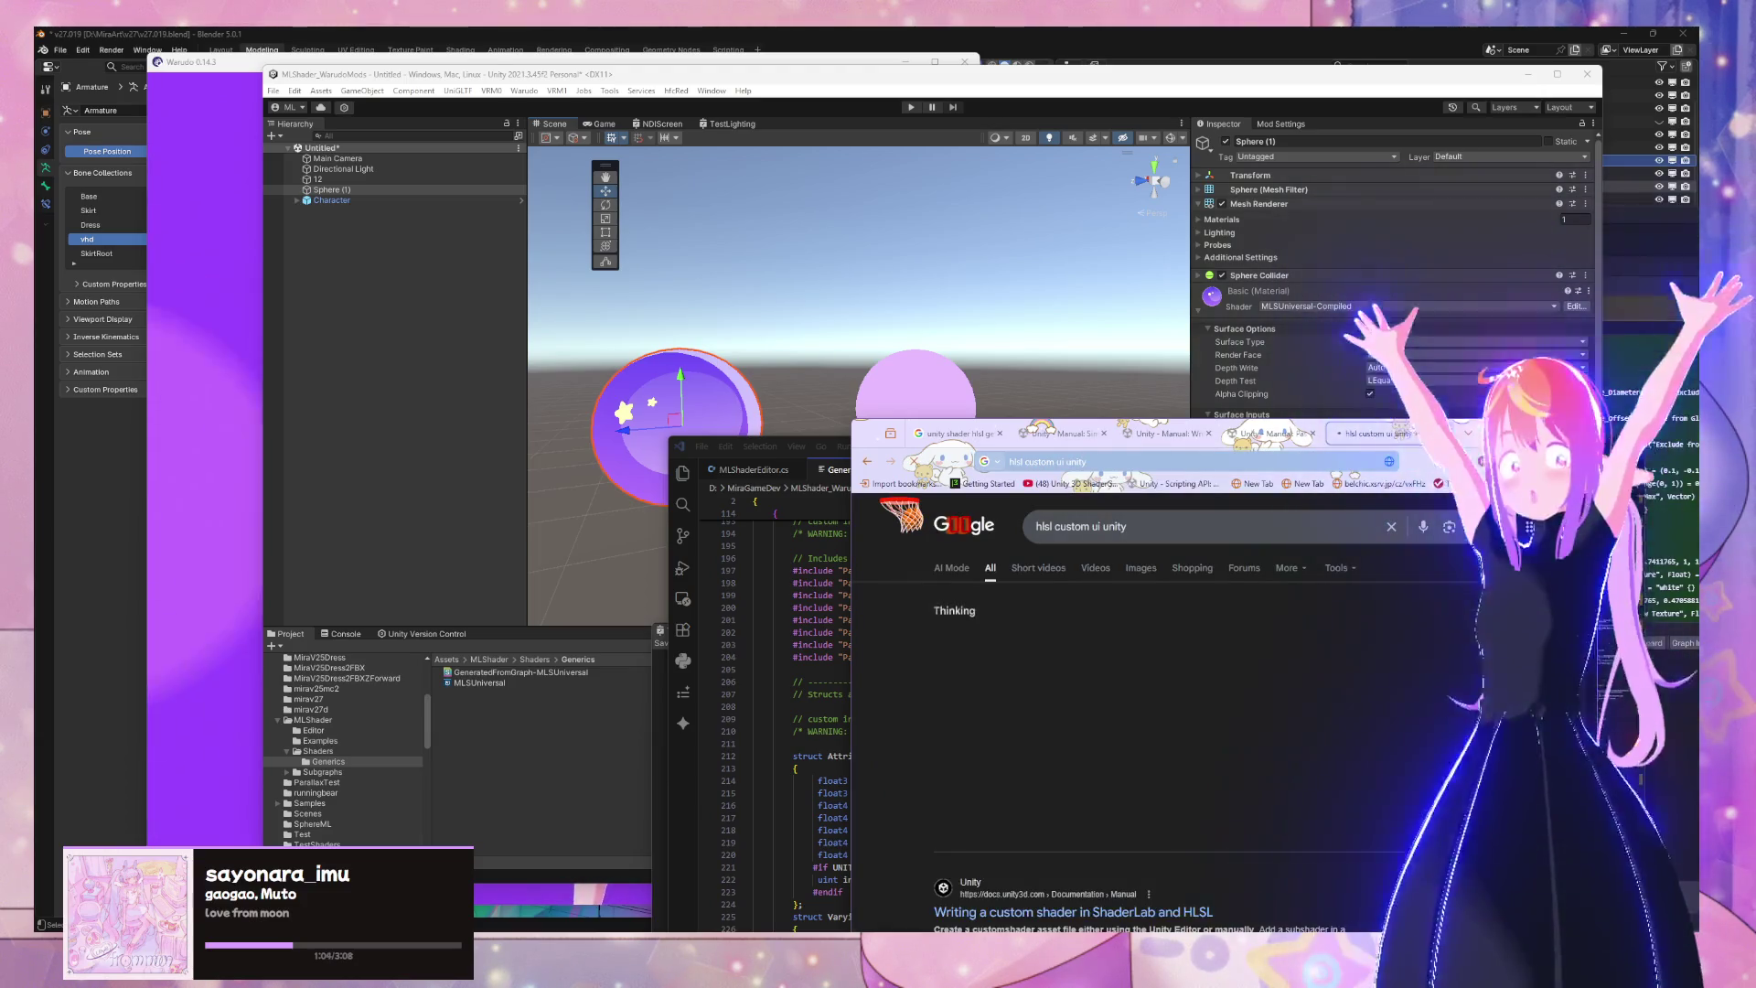
scroll(959, 740, "down", 2)
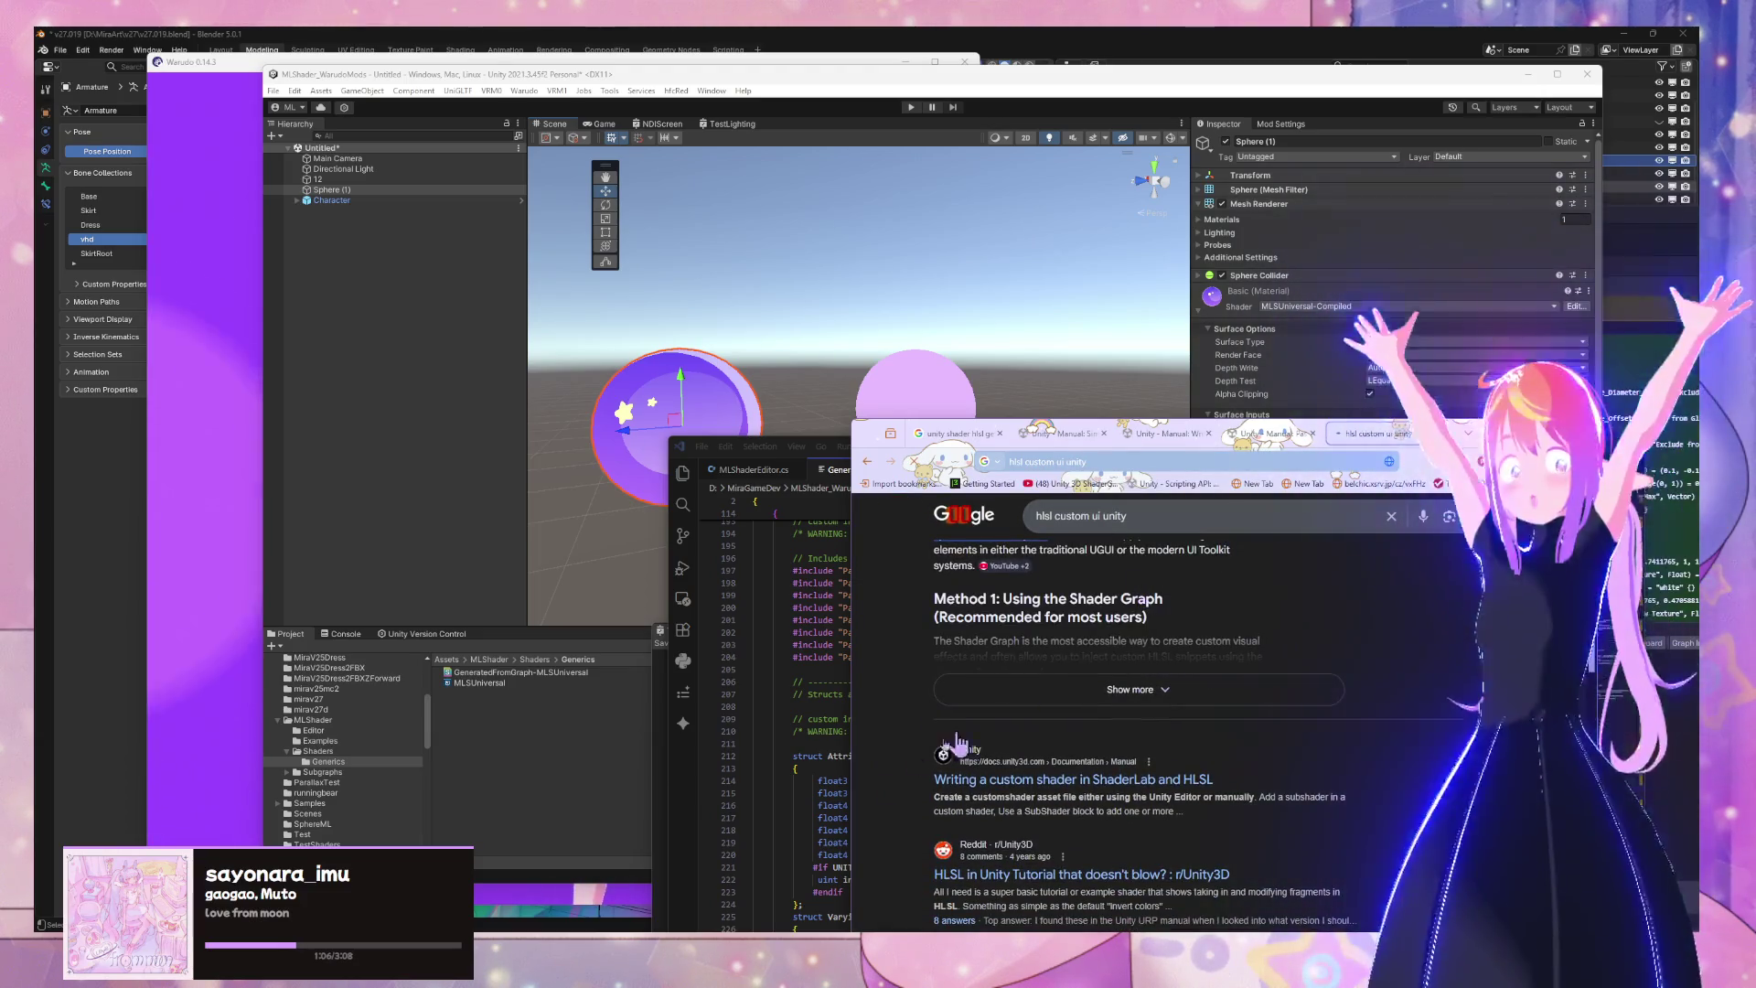
scroll(1109, 775, "up", 1)
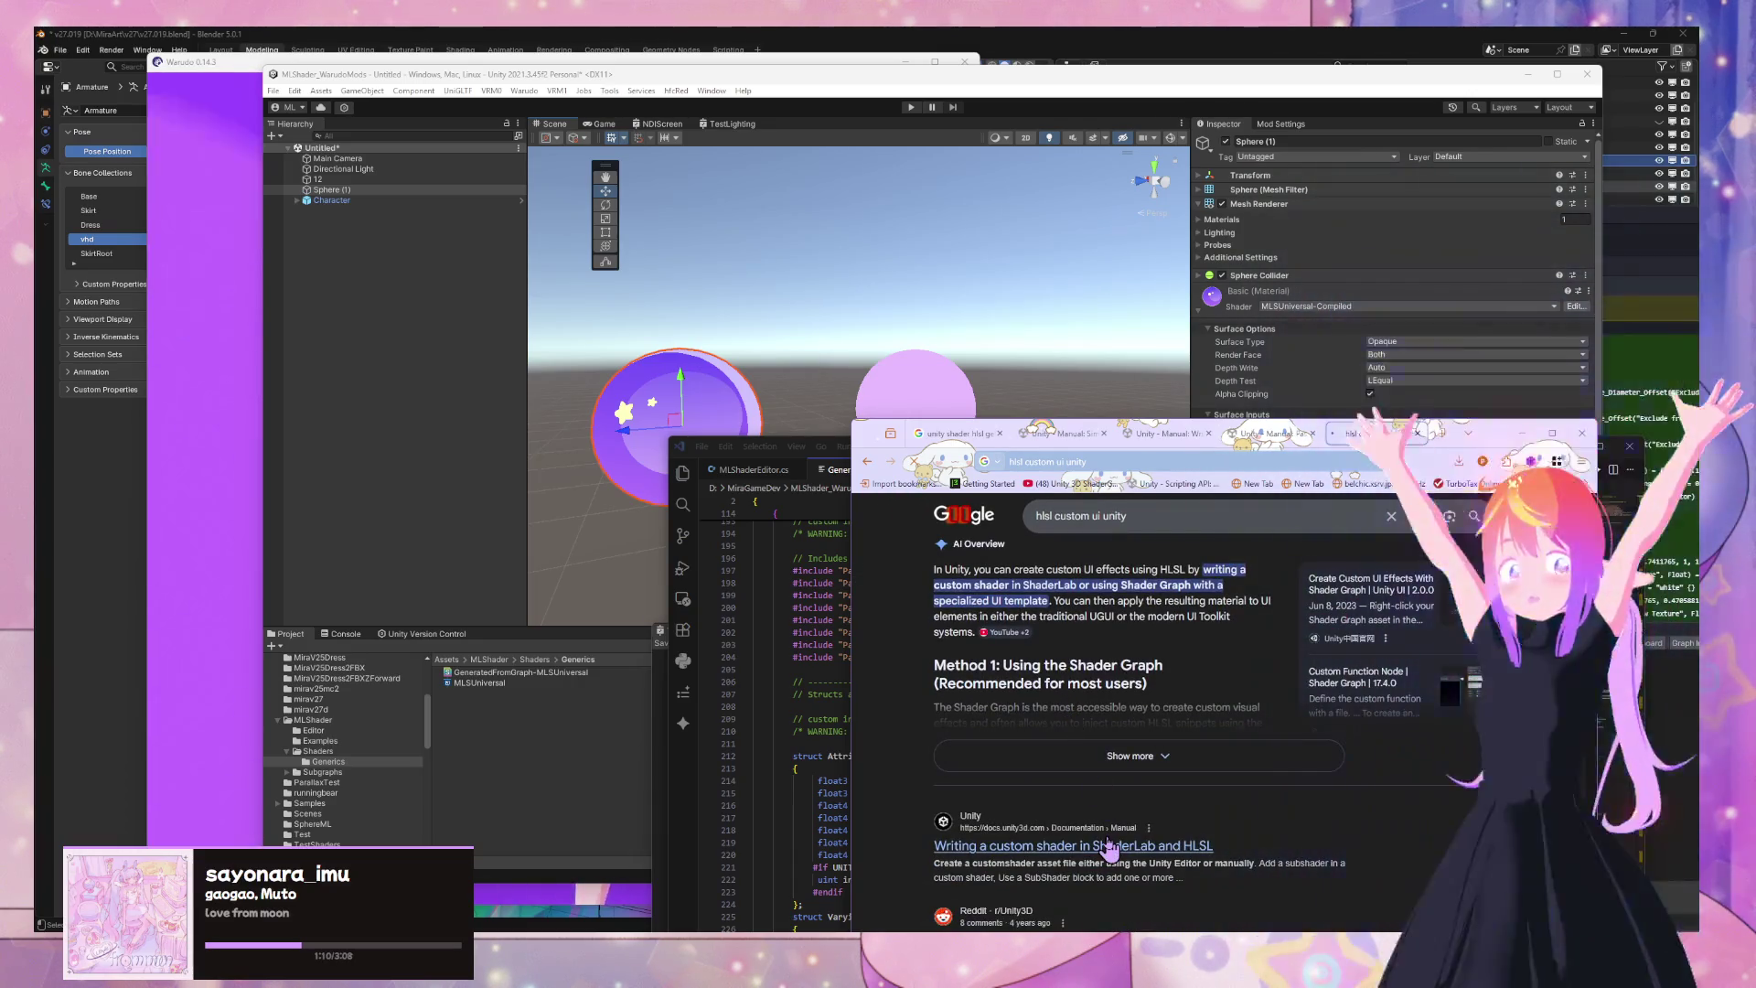
Open the Unity Manual ShaderLab/HLSL result and read the pass LightMode tag table
left_click(1107, 845)
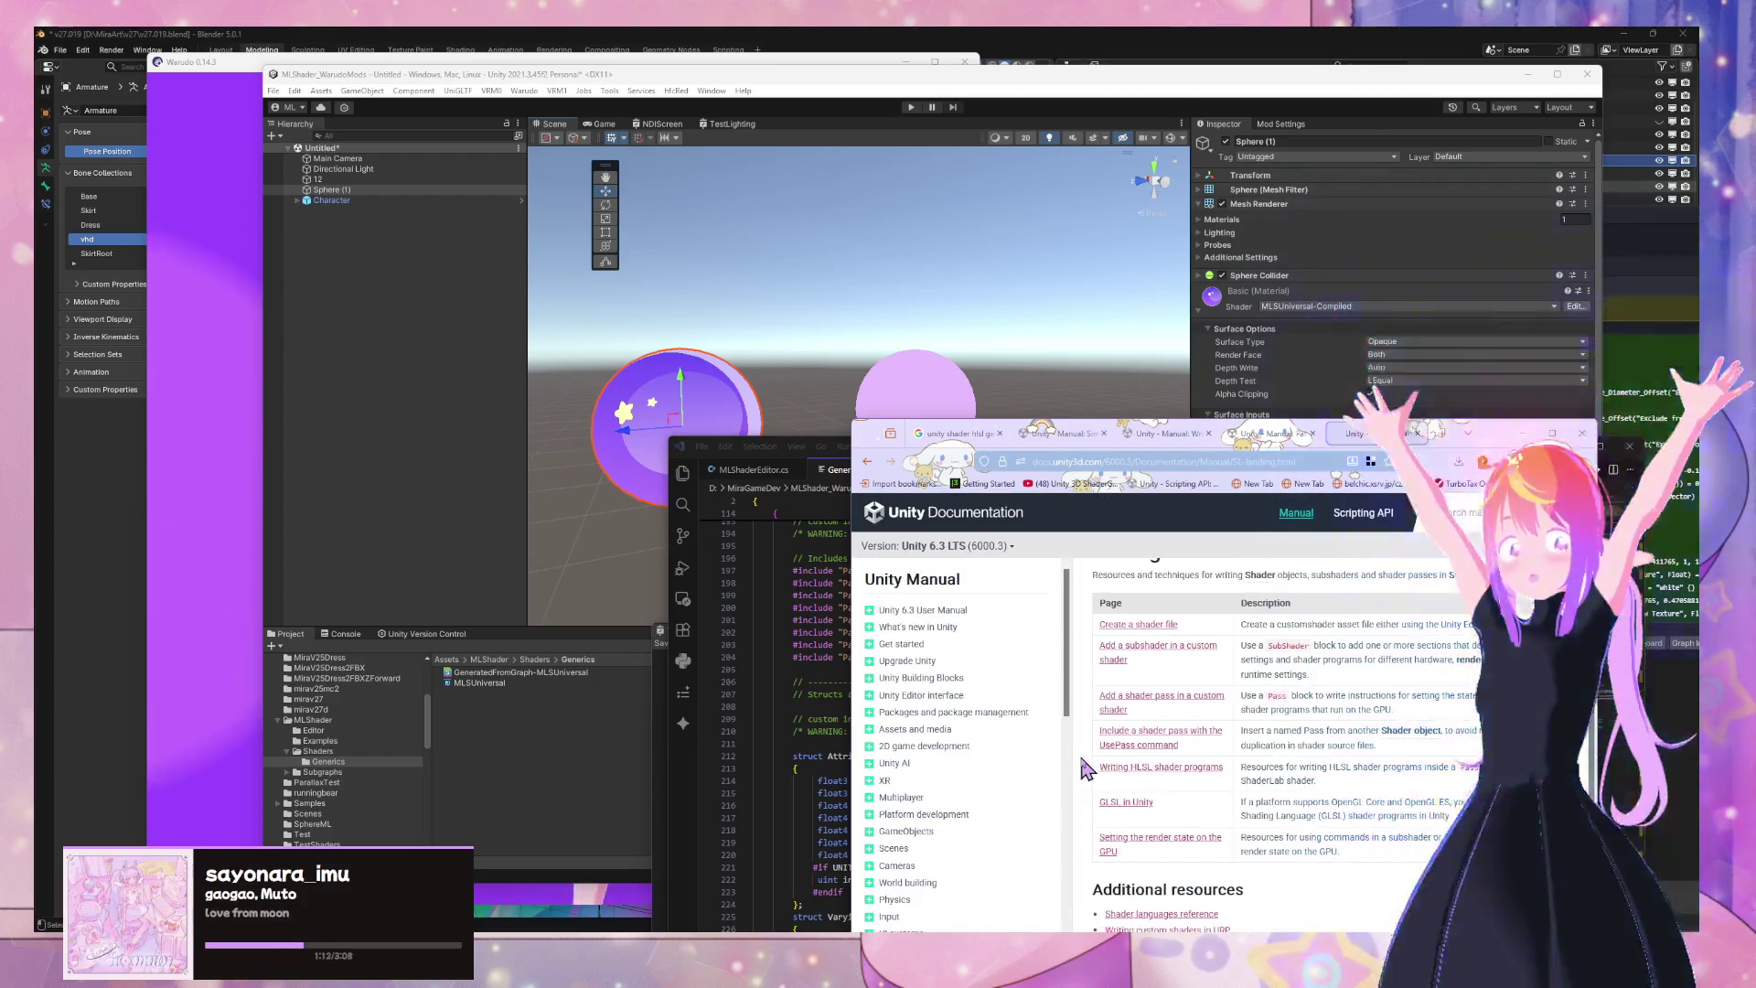
scroll(1160, 784, "down", 2)
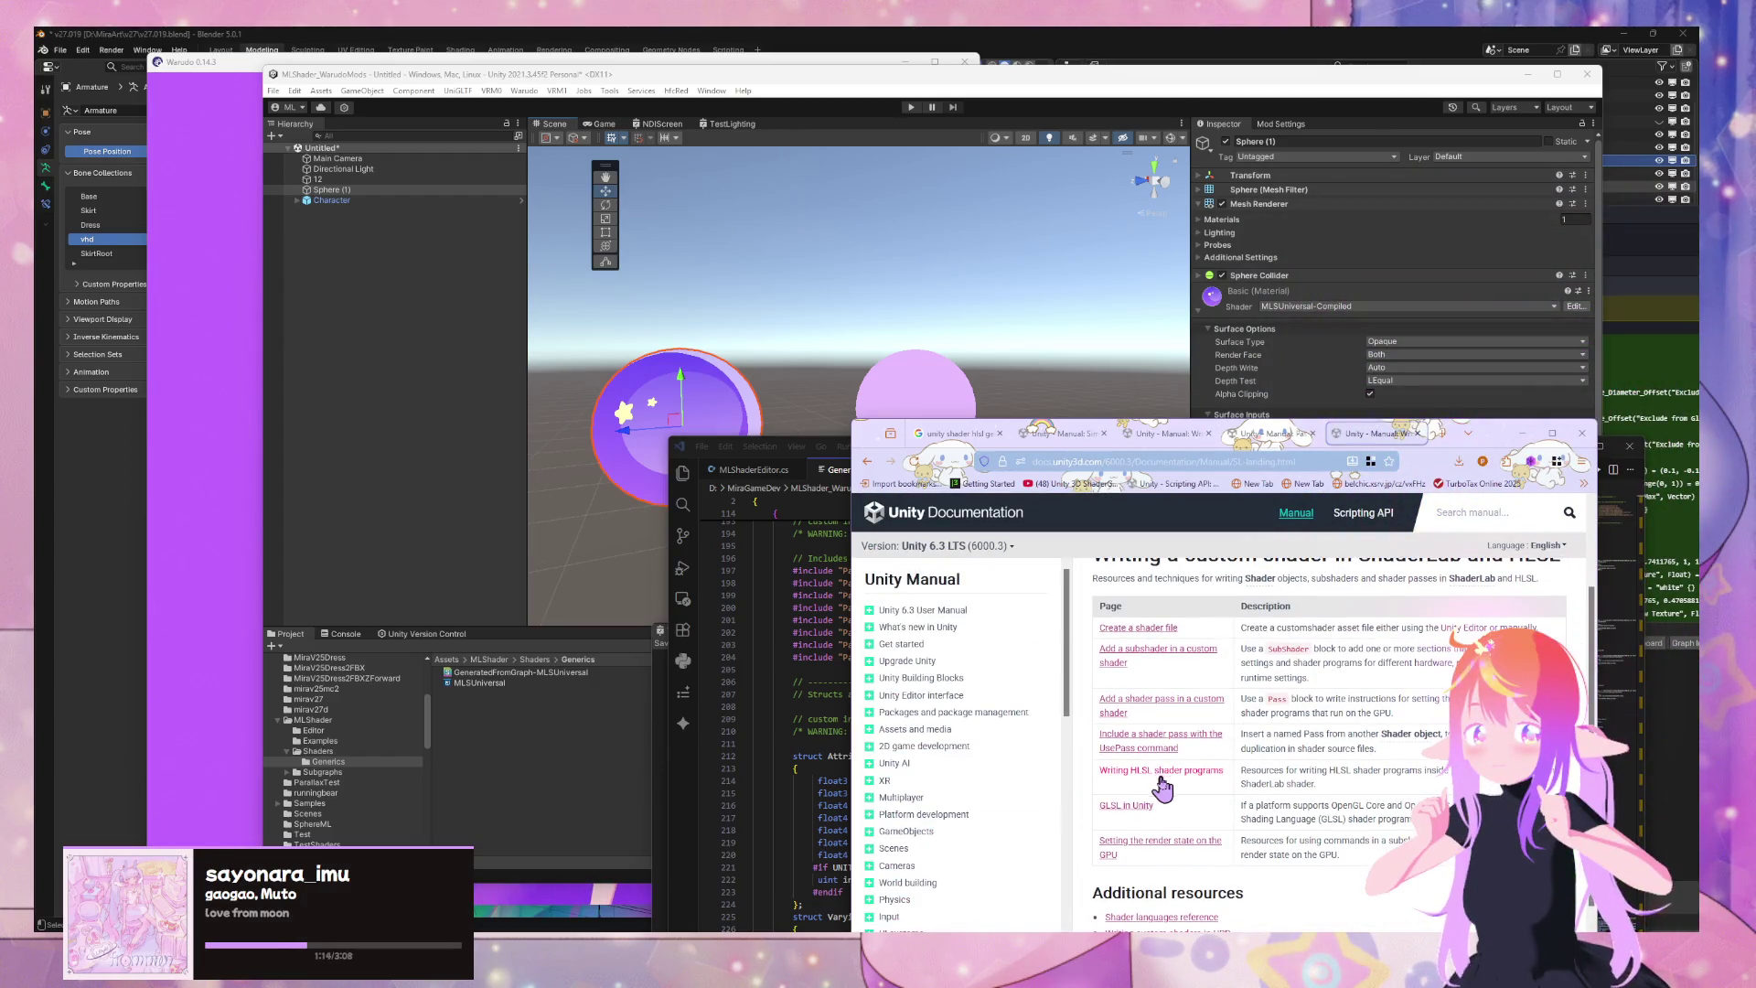
scroll(1259, 802, "down", 3)
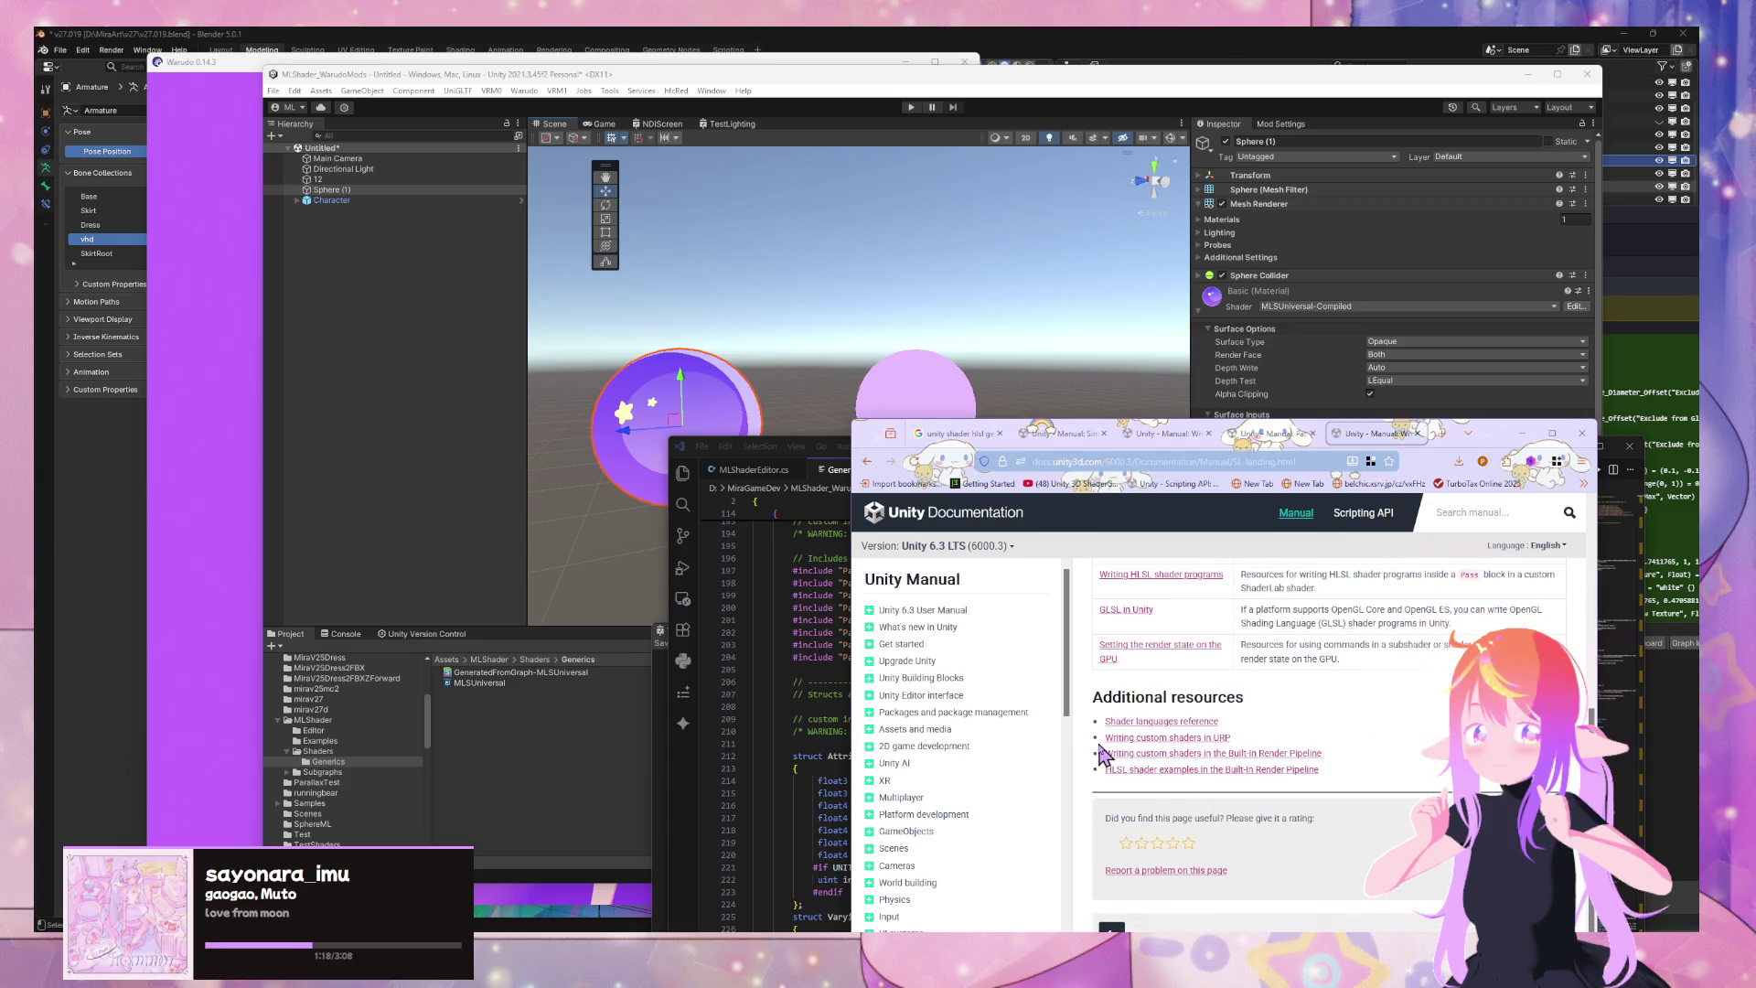
left_click(1289, 435)
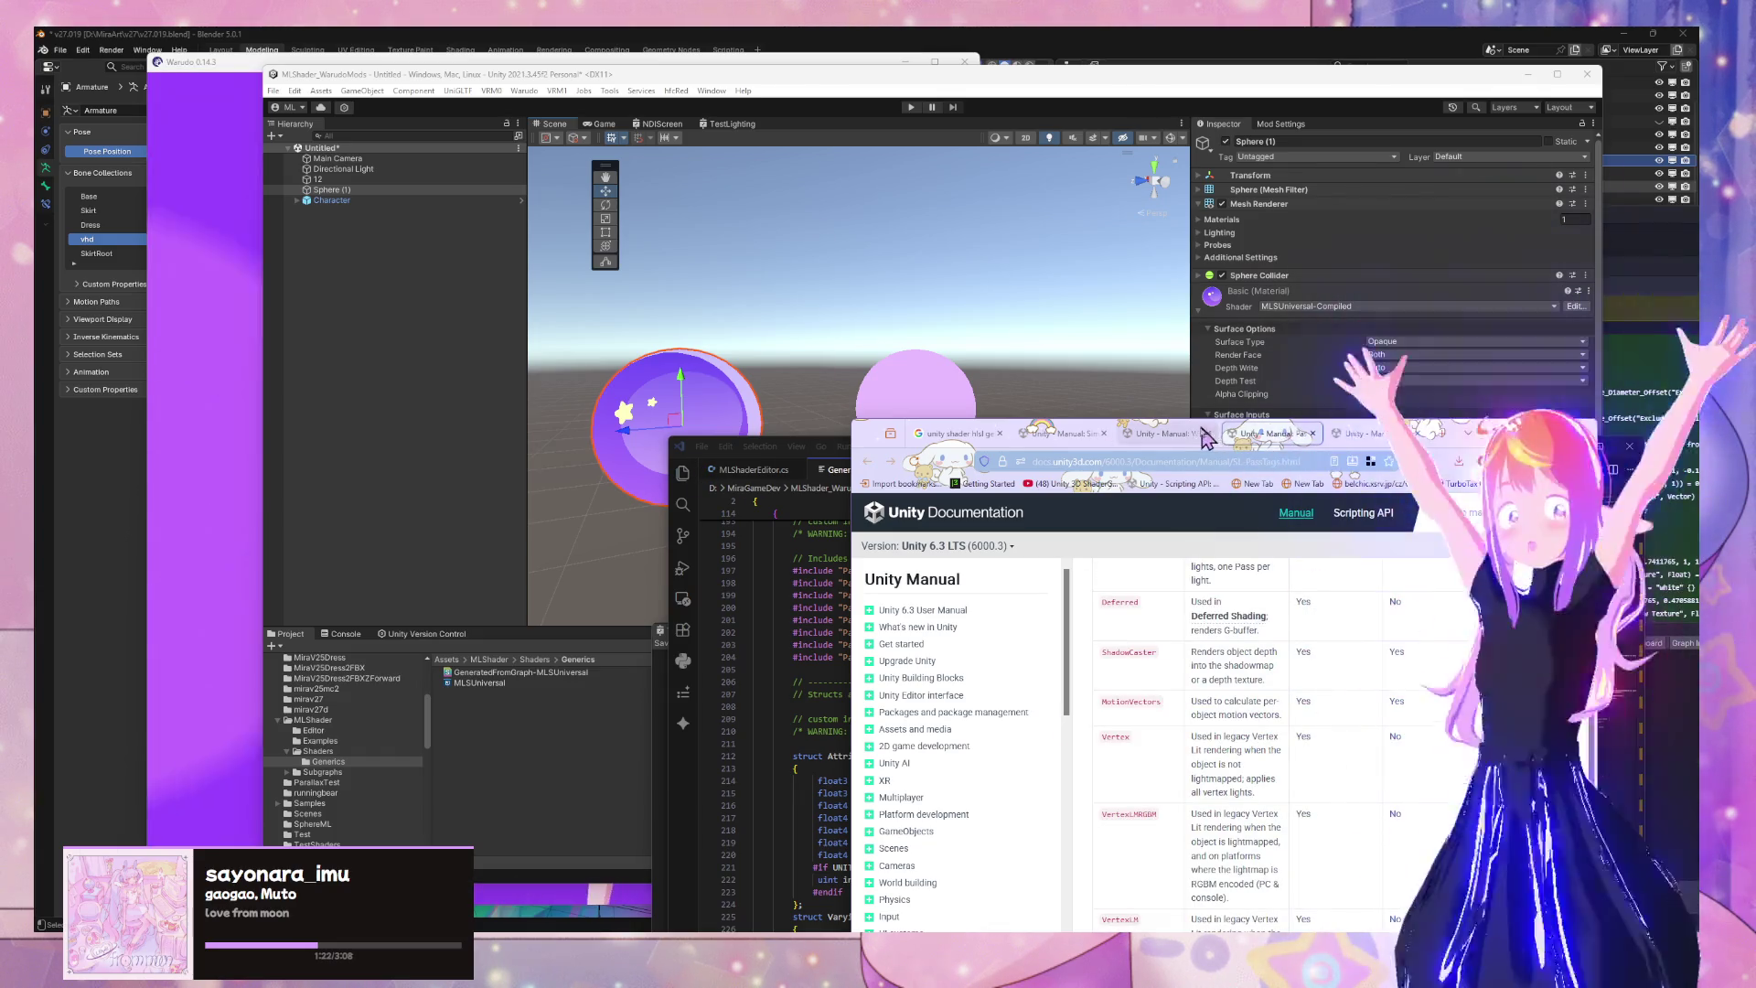
Open Unity's Generics folder, then view the generated shader .meta diff in GitHub Desktop
left_click(805, 658)
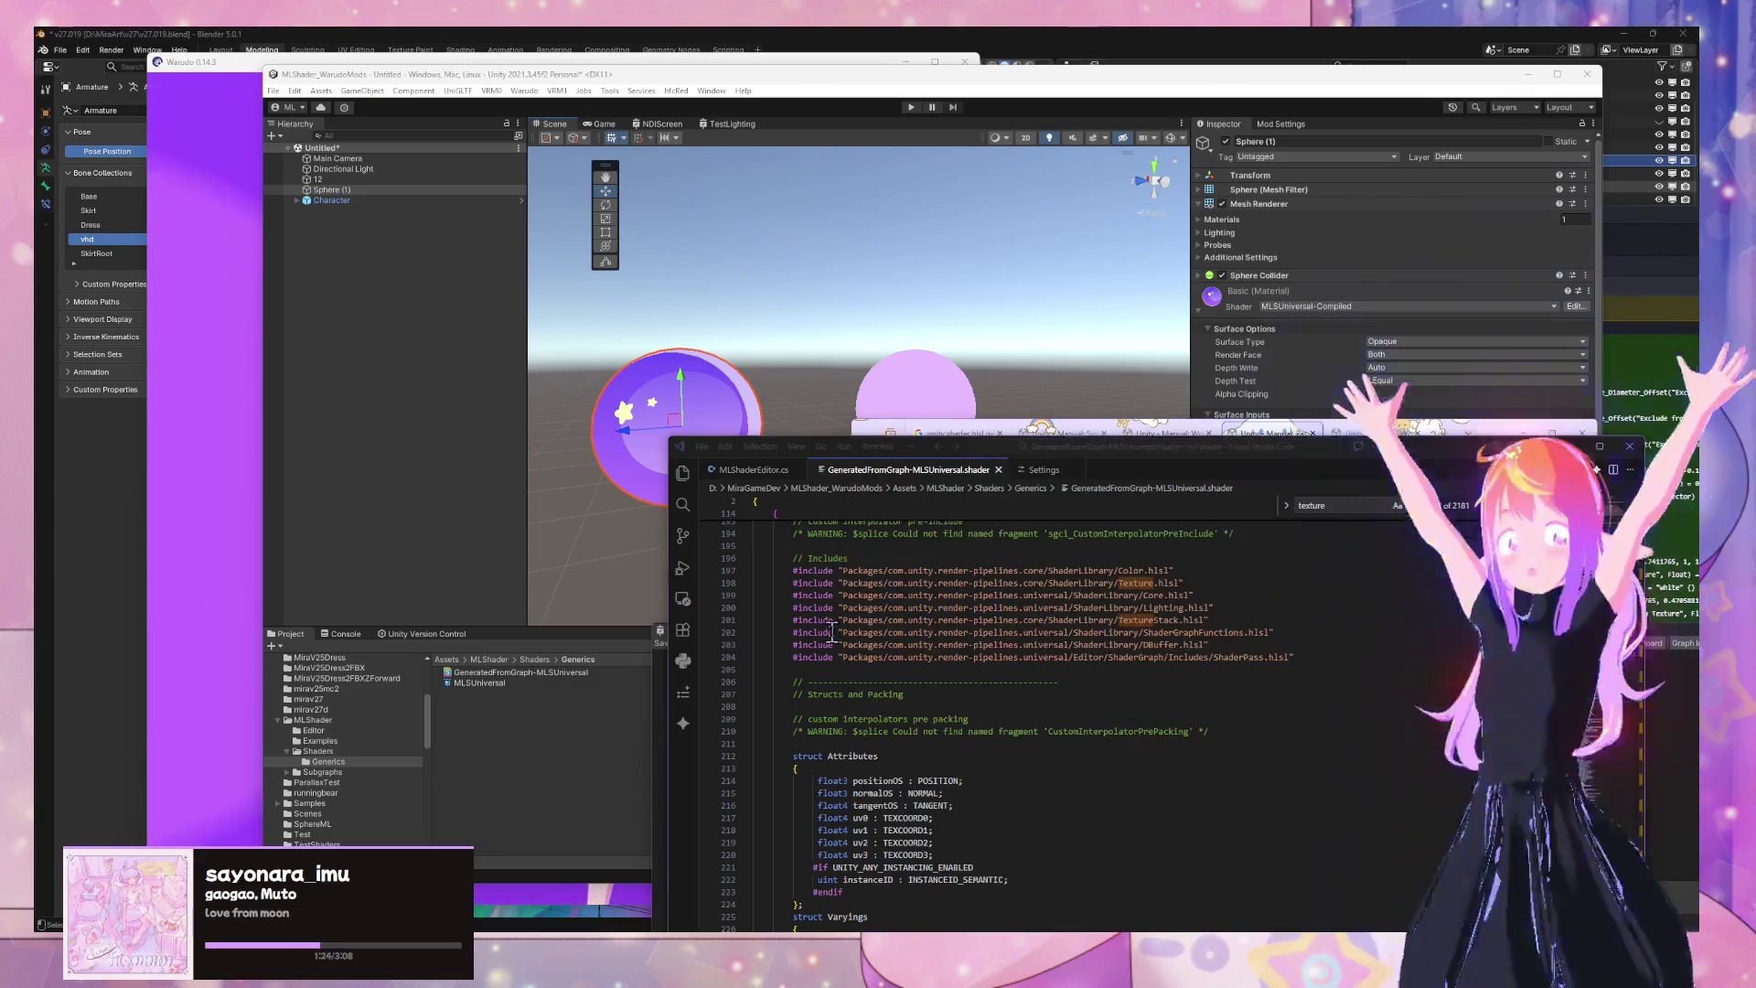
left_click(339, 753)
left_click(340, 763)
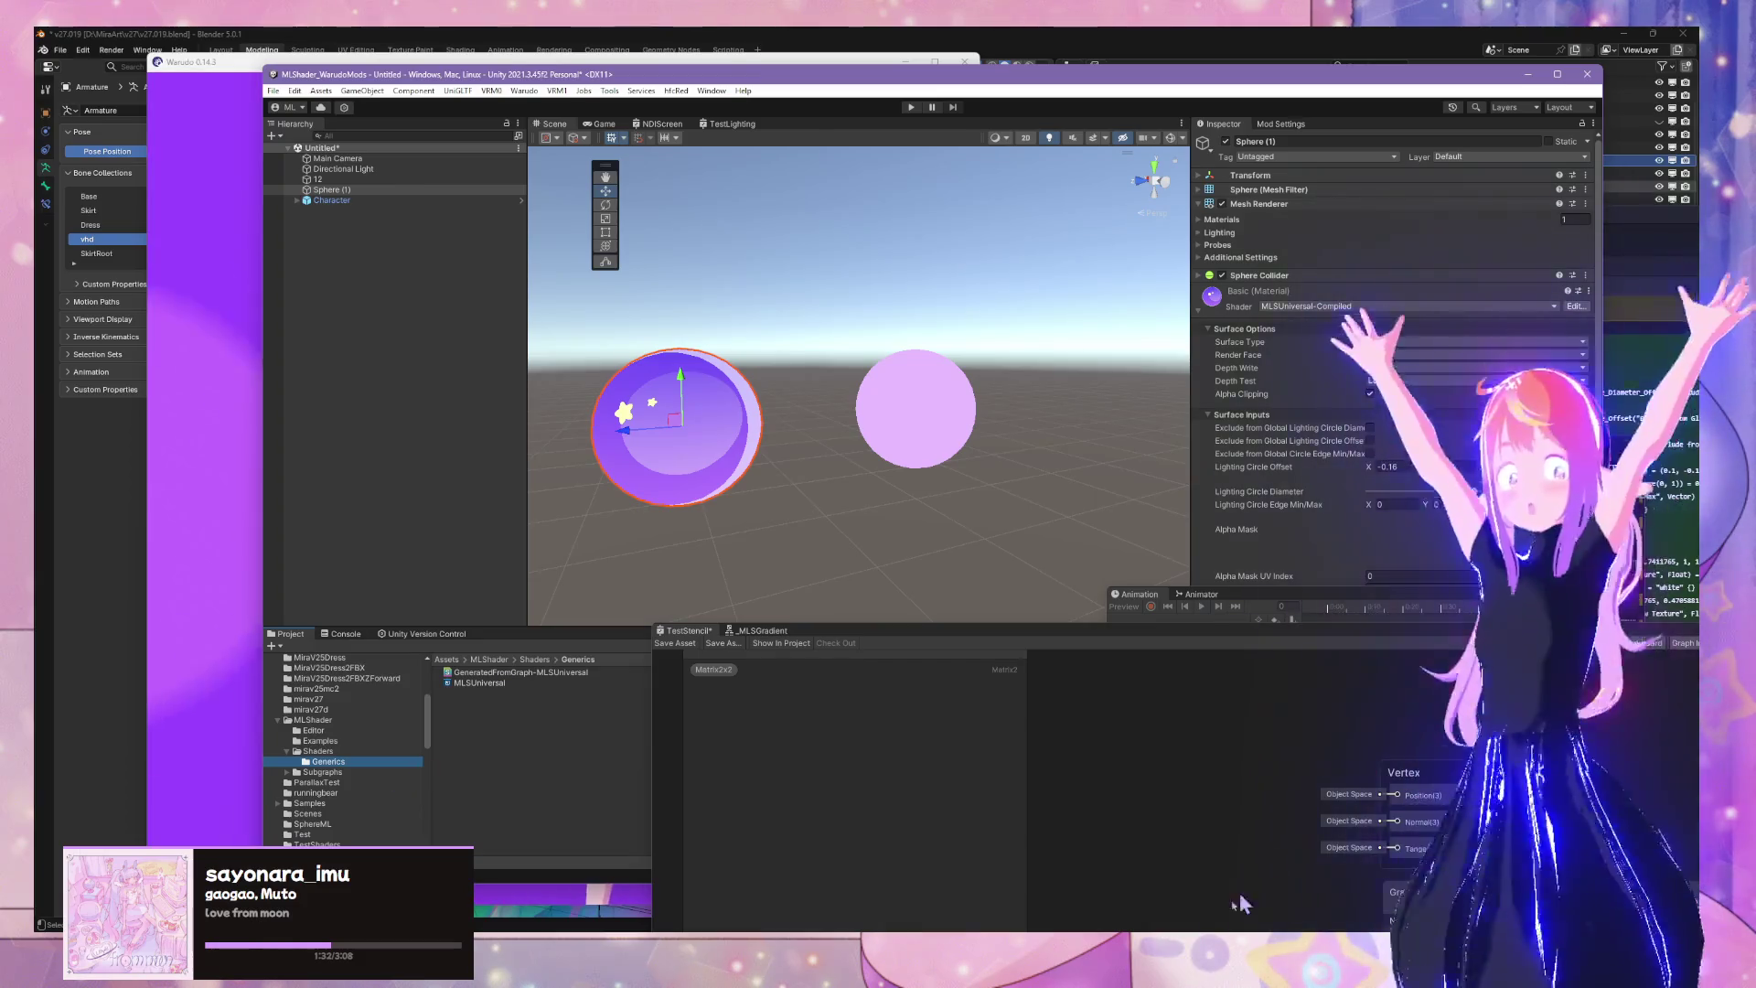
key("alt+Tab")
left_click(965, 382)
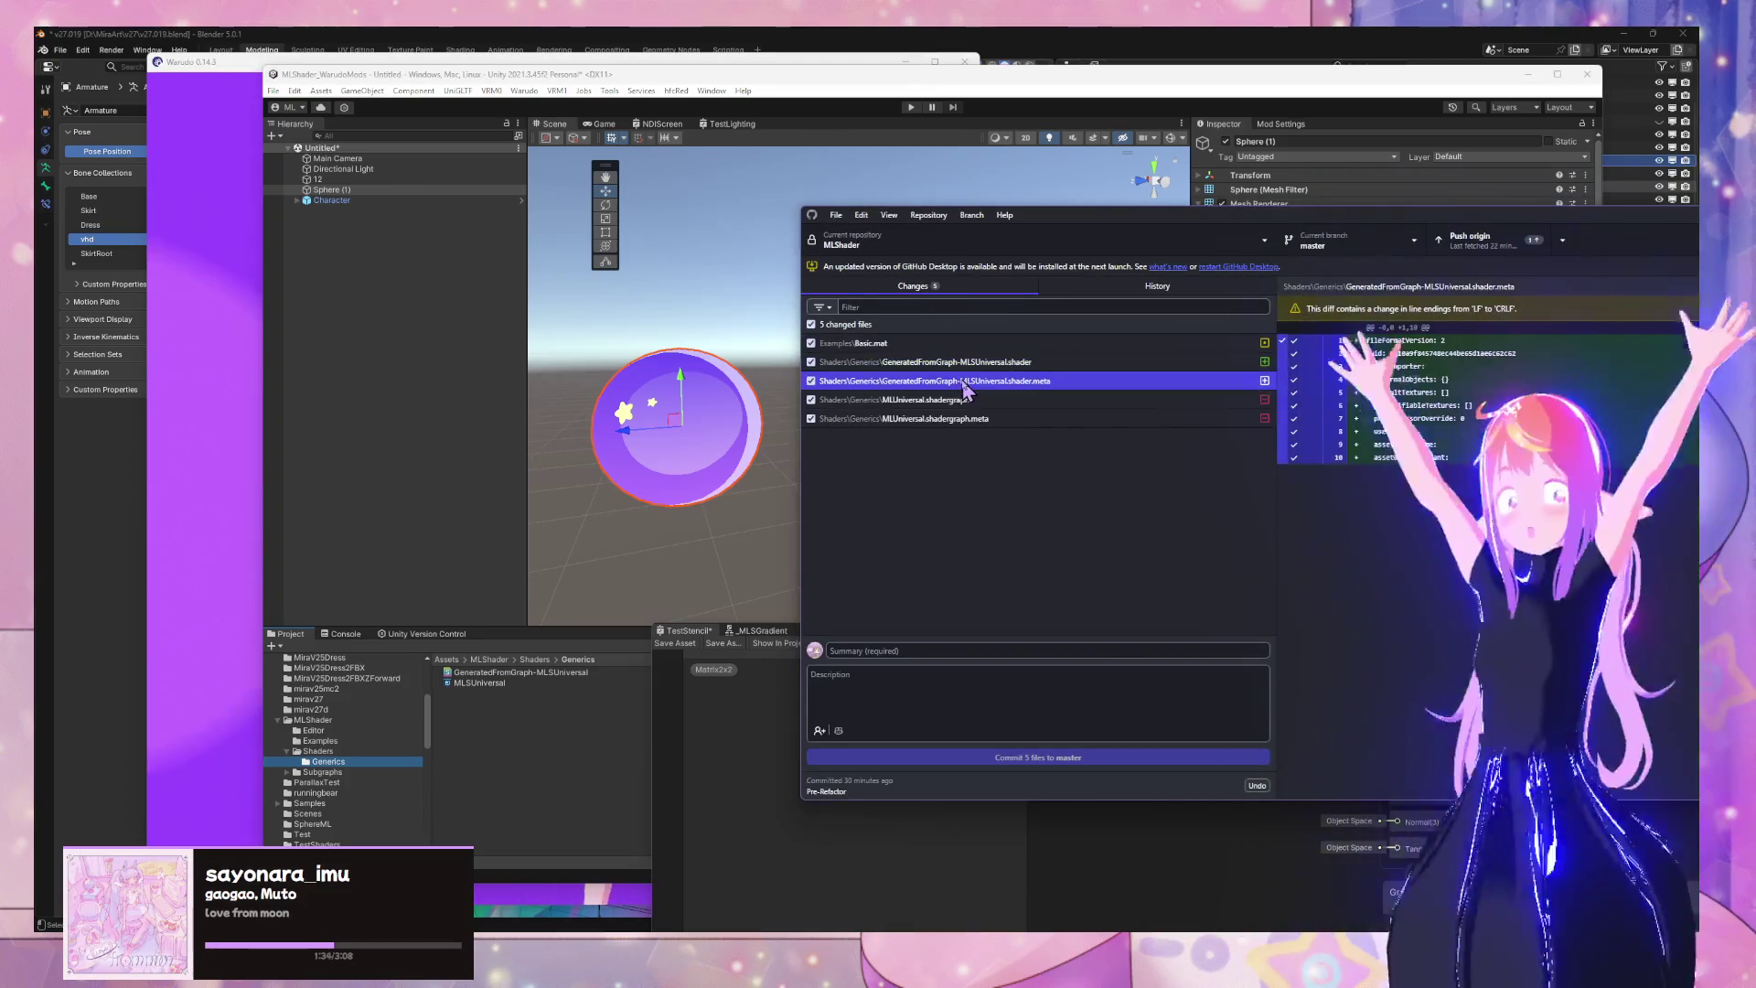
Review the shadergraph diffs and commit all five changes as 'Remove Backup'
left_click(1040, 421)
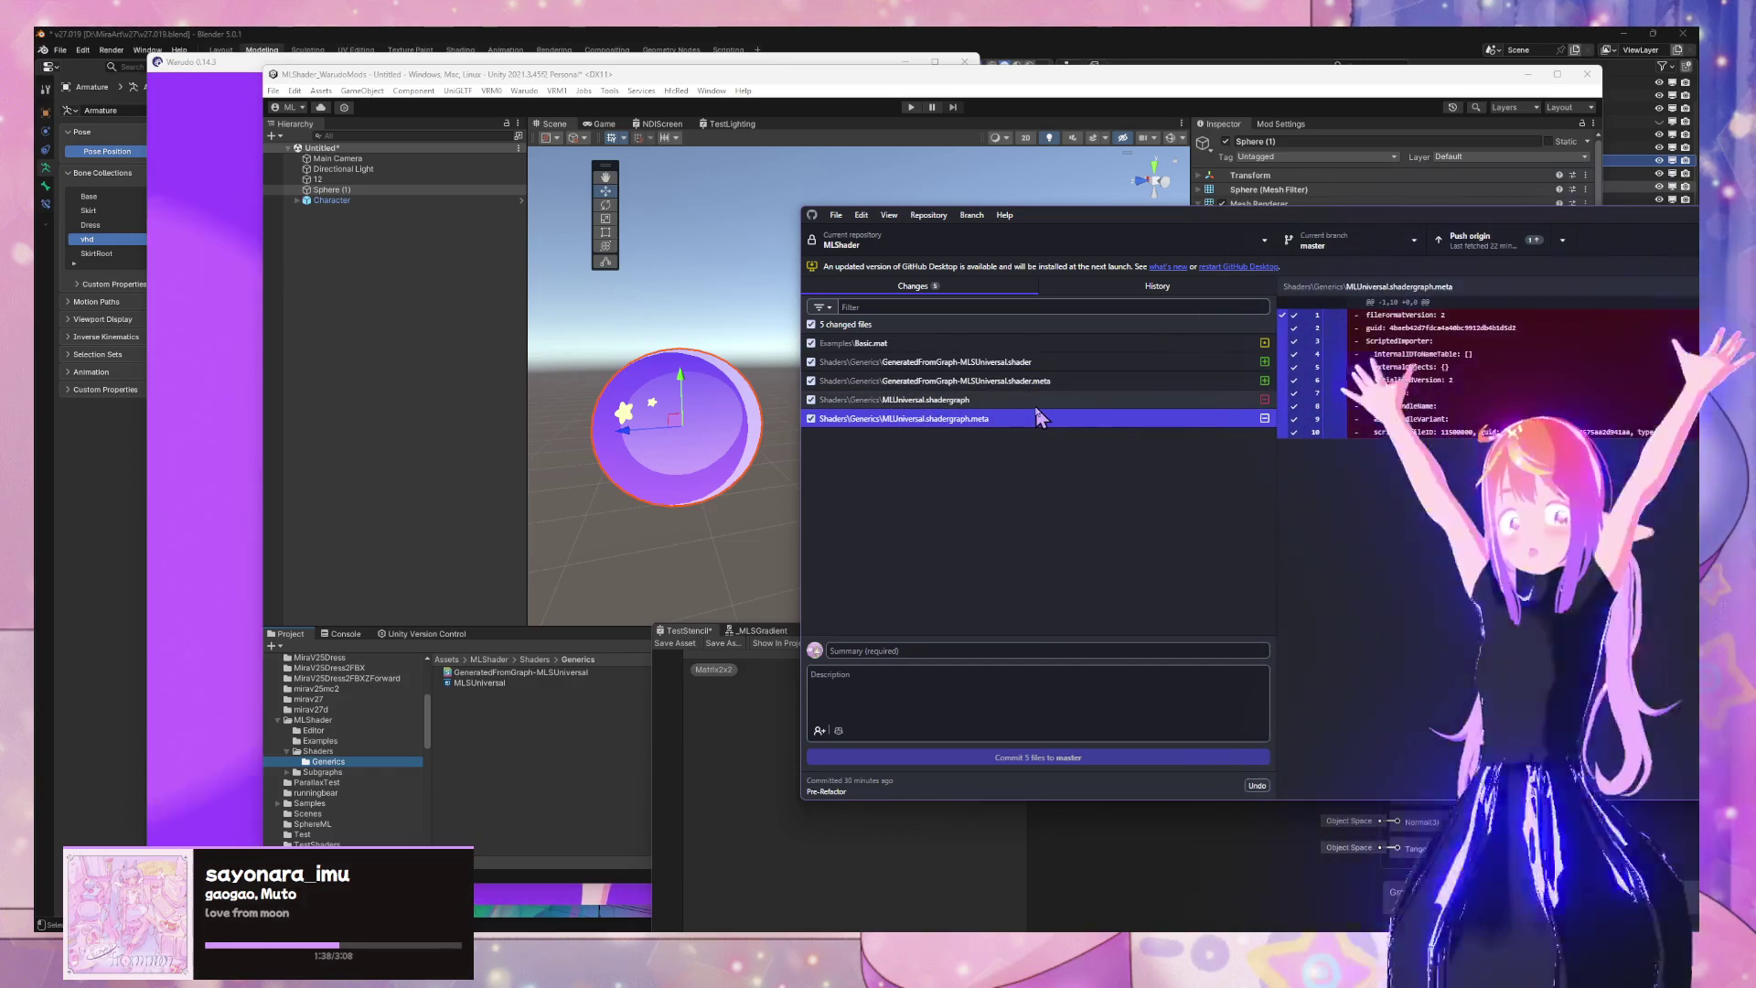
left_click(1037, 403)
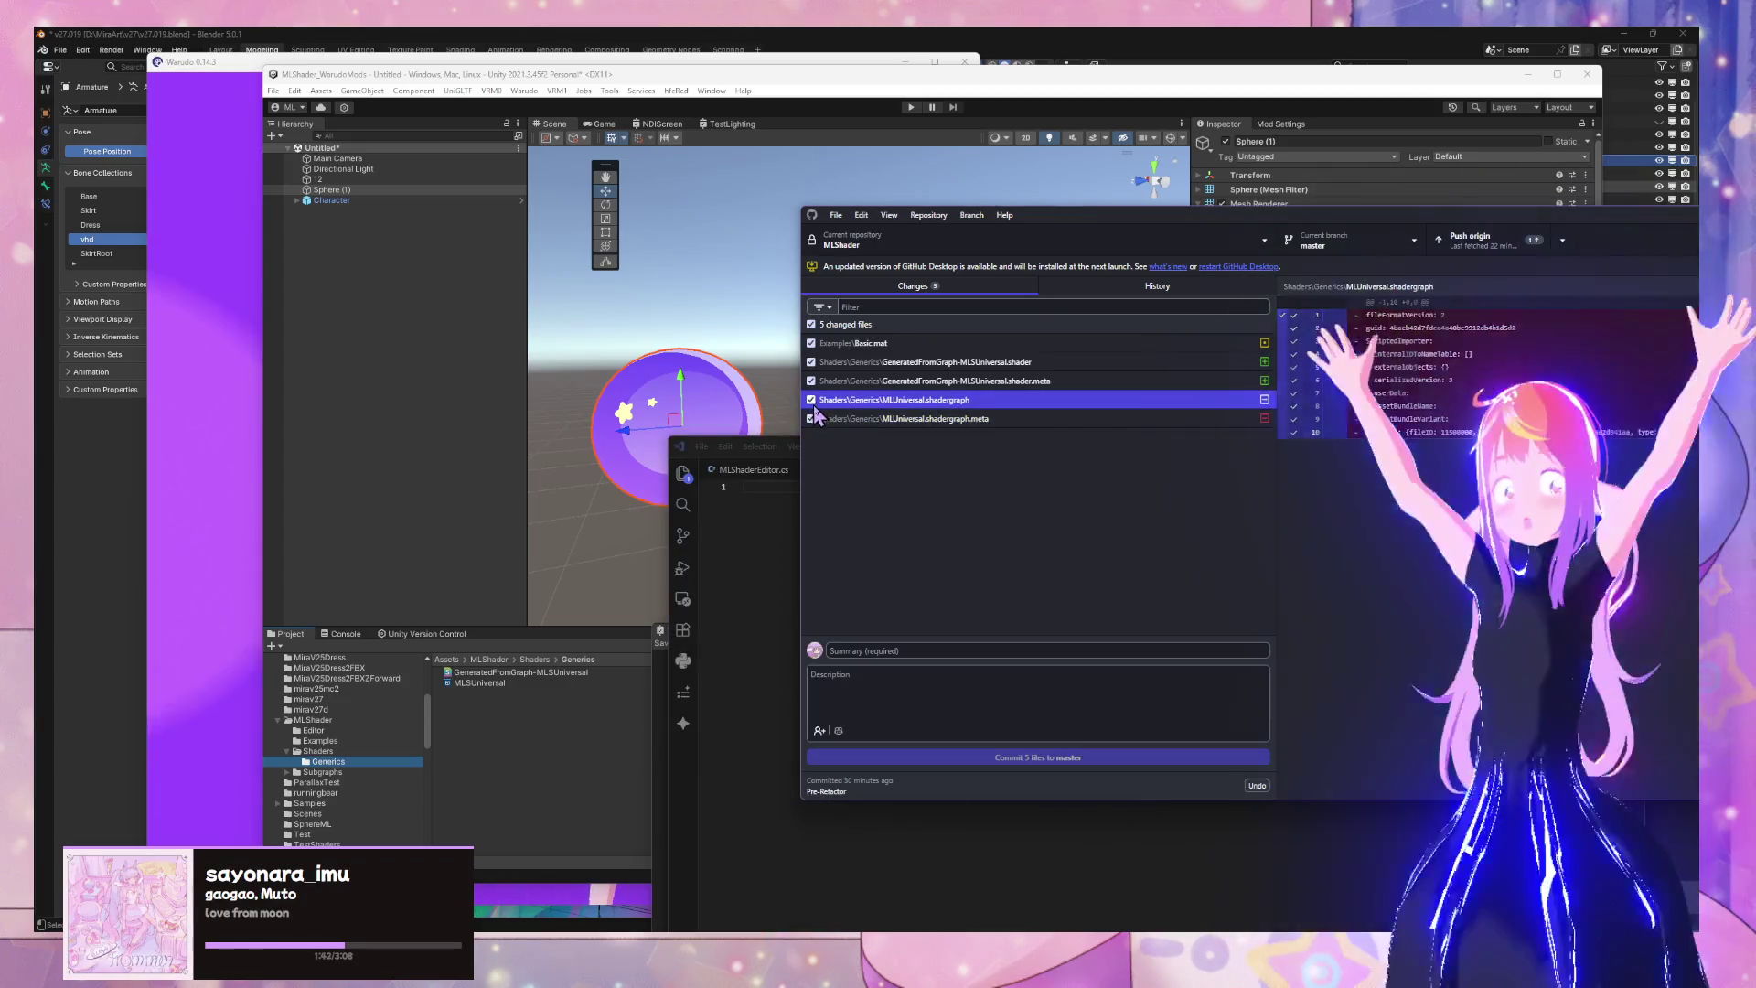
left_click(908, 651)
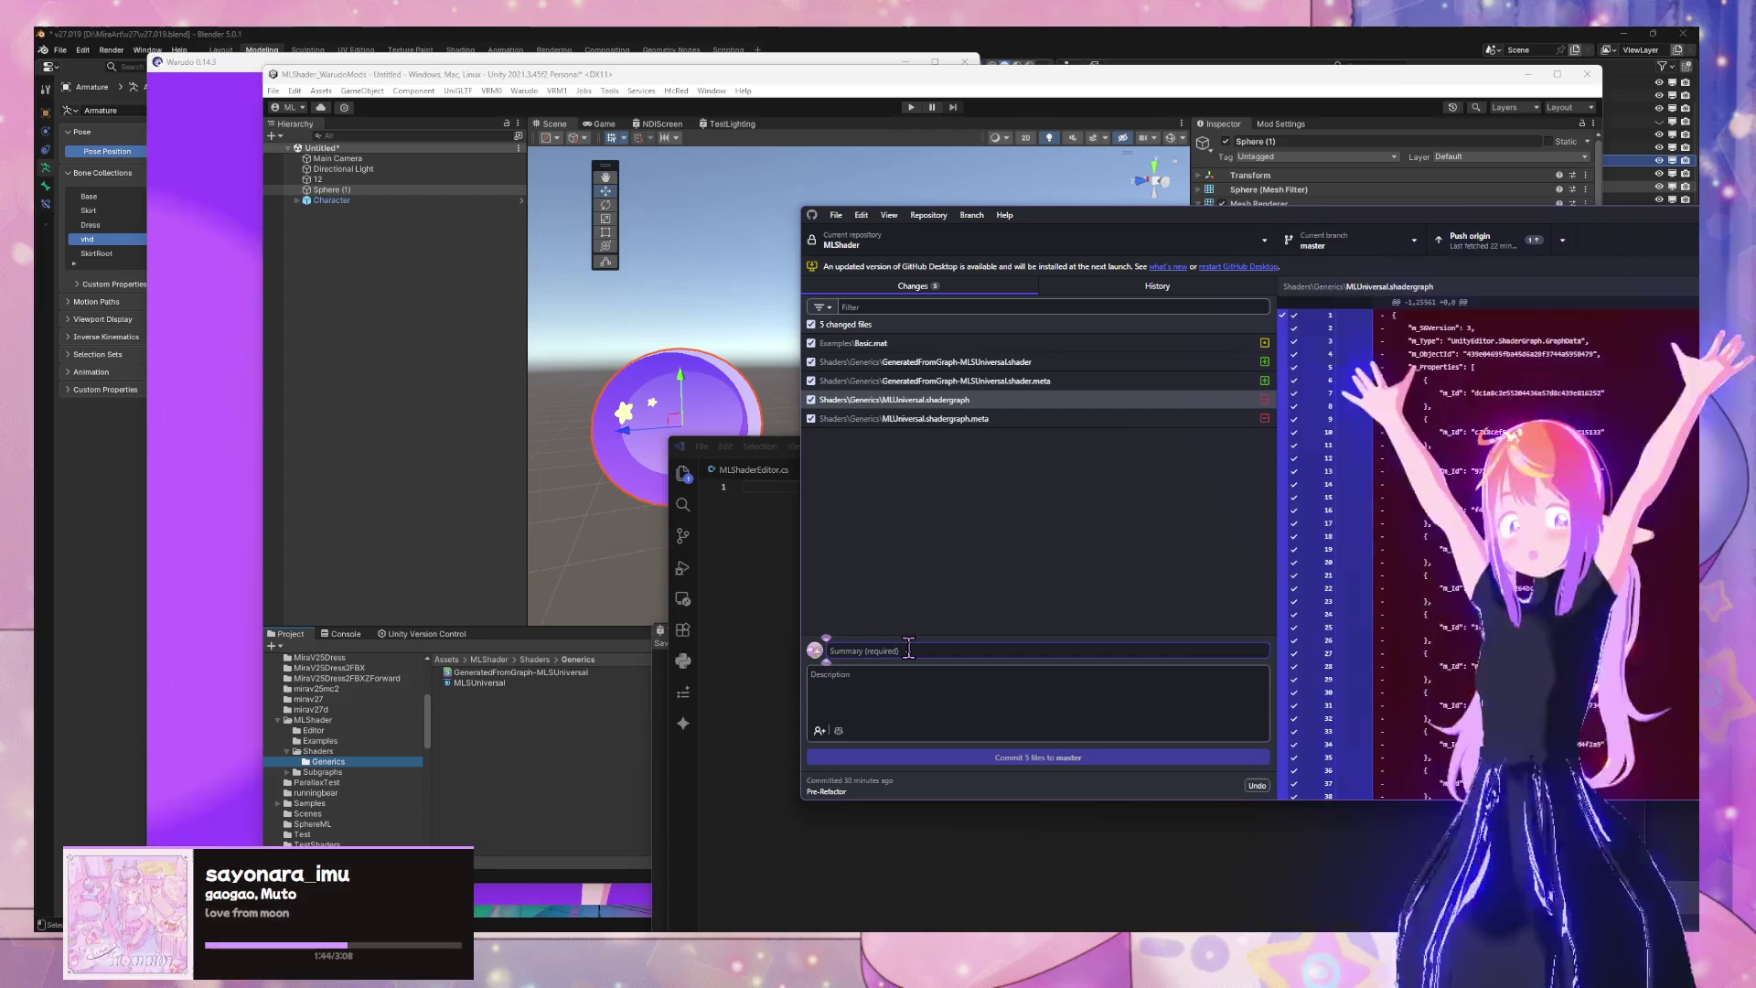
type("Remove")
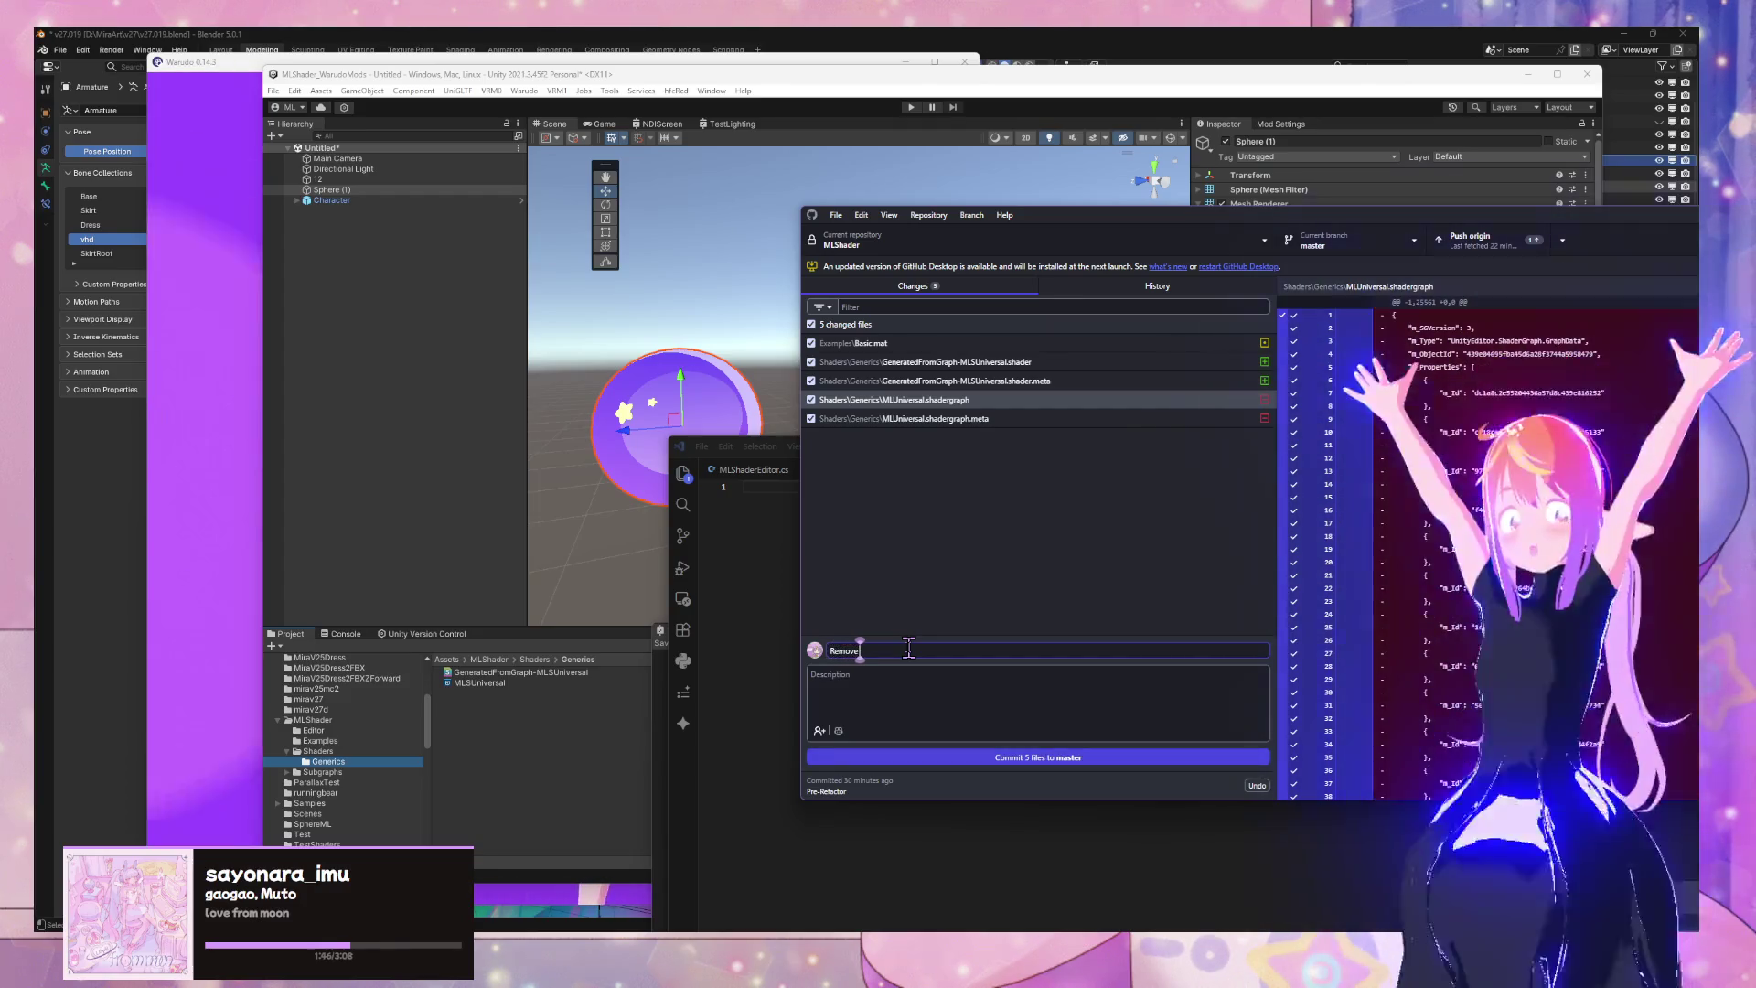
type(" B")
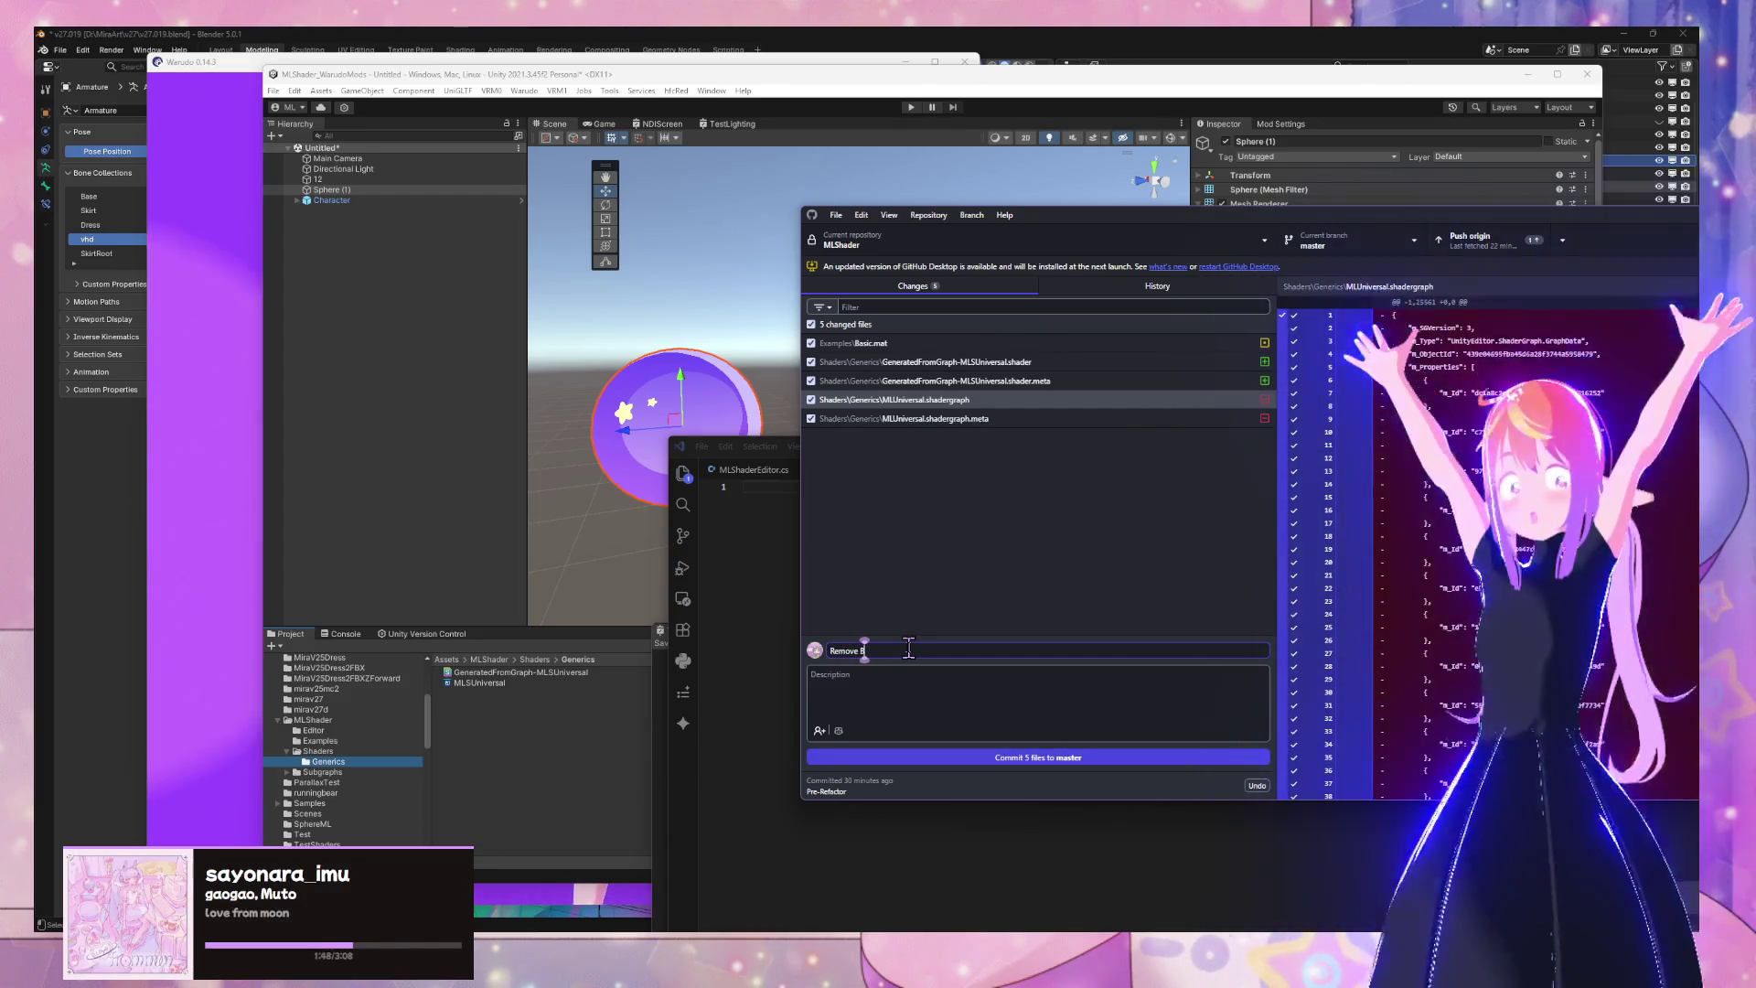
type("ackup")
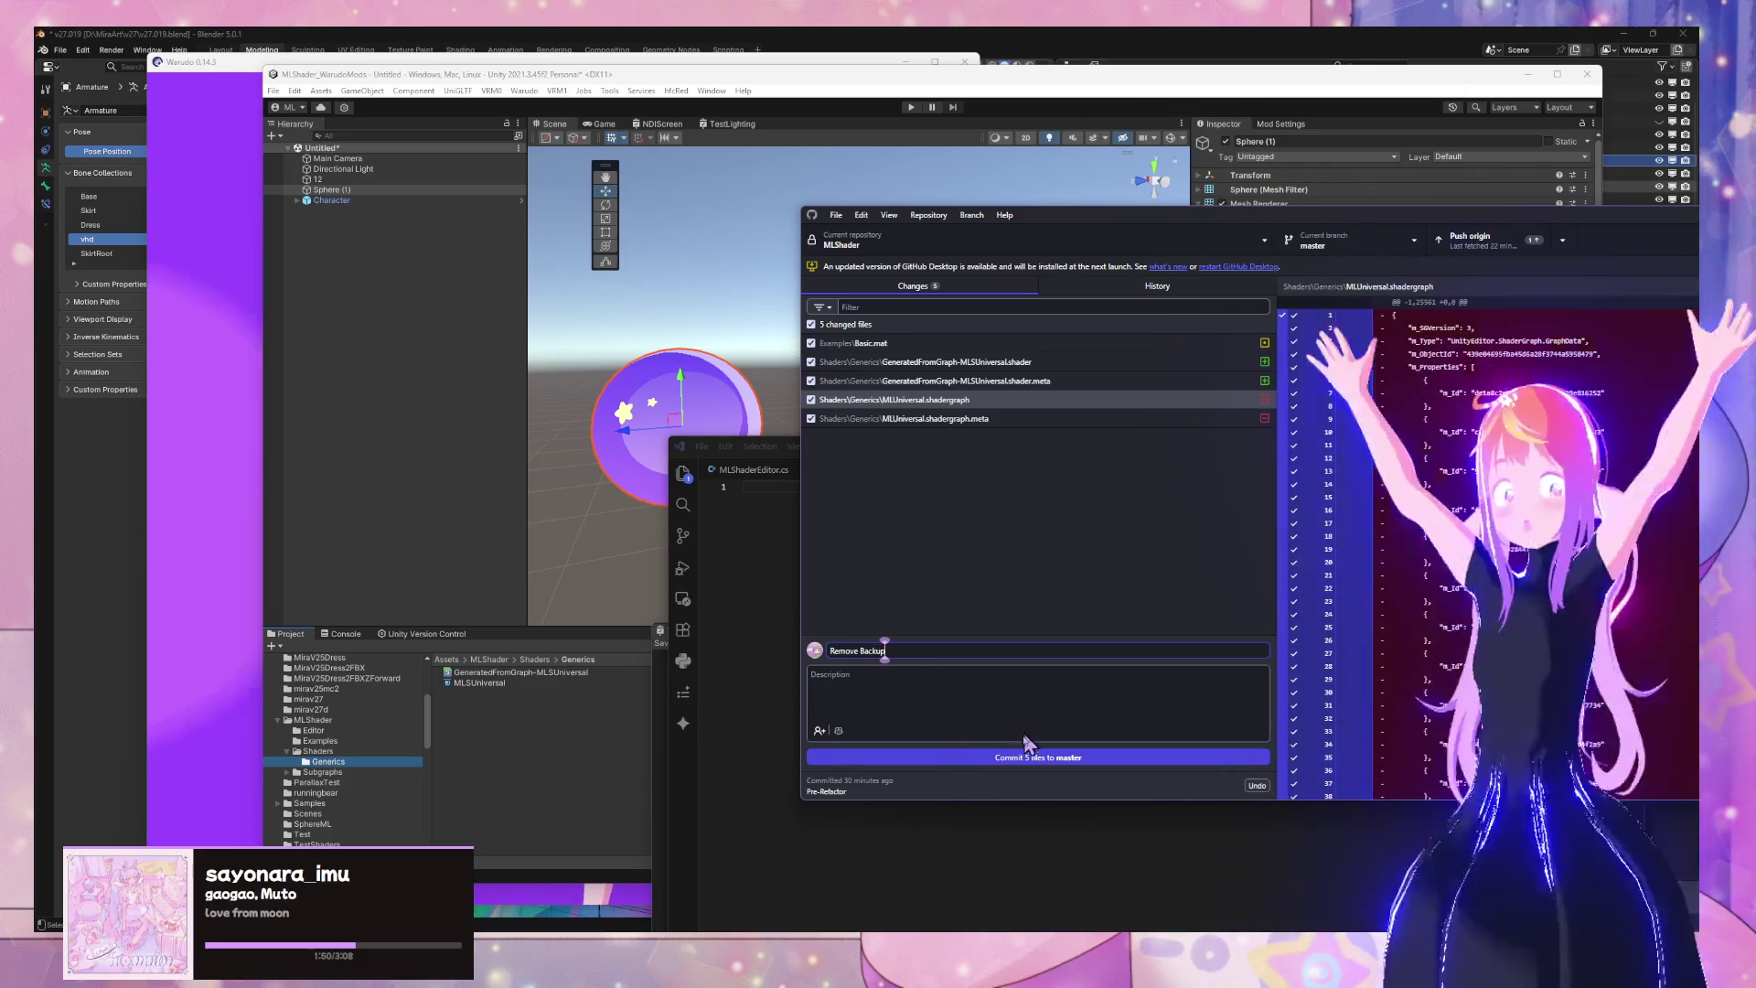
key("ctrl+Return")
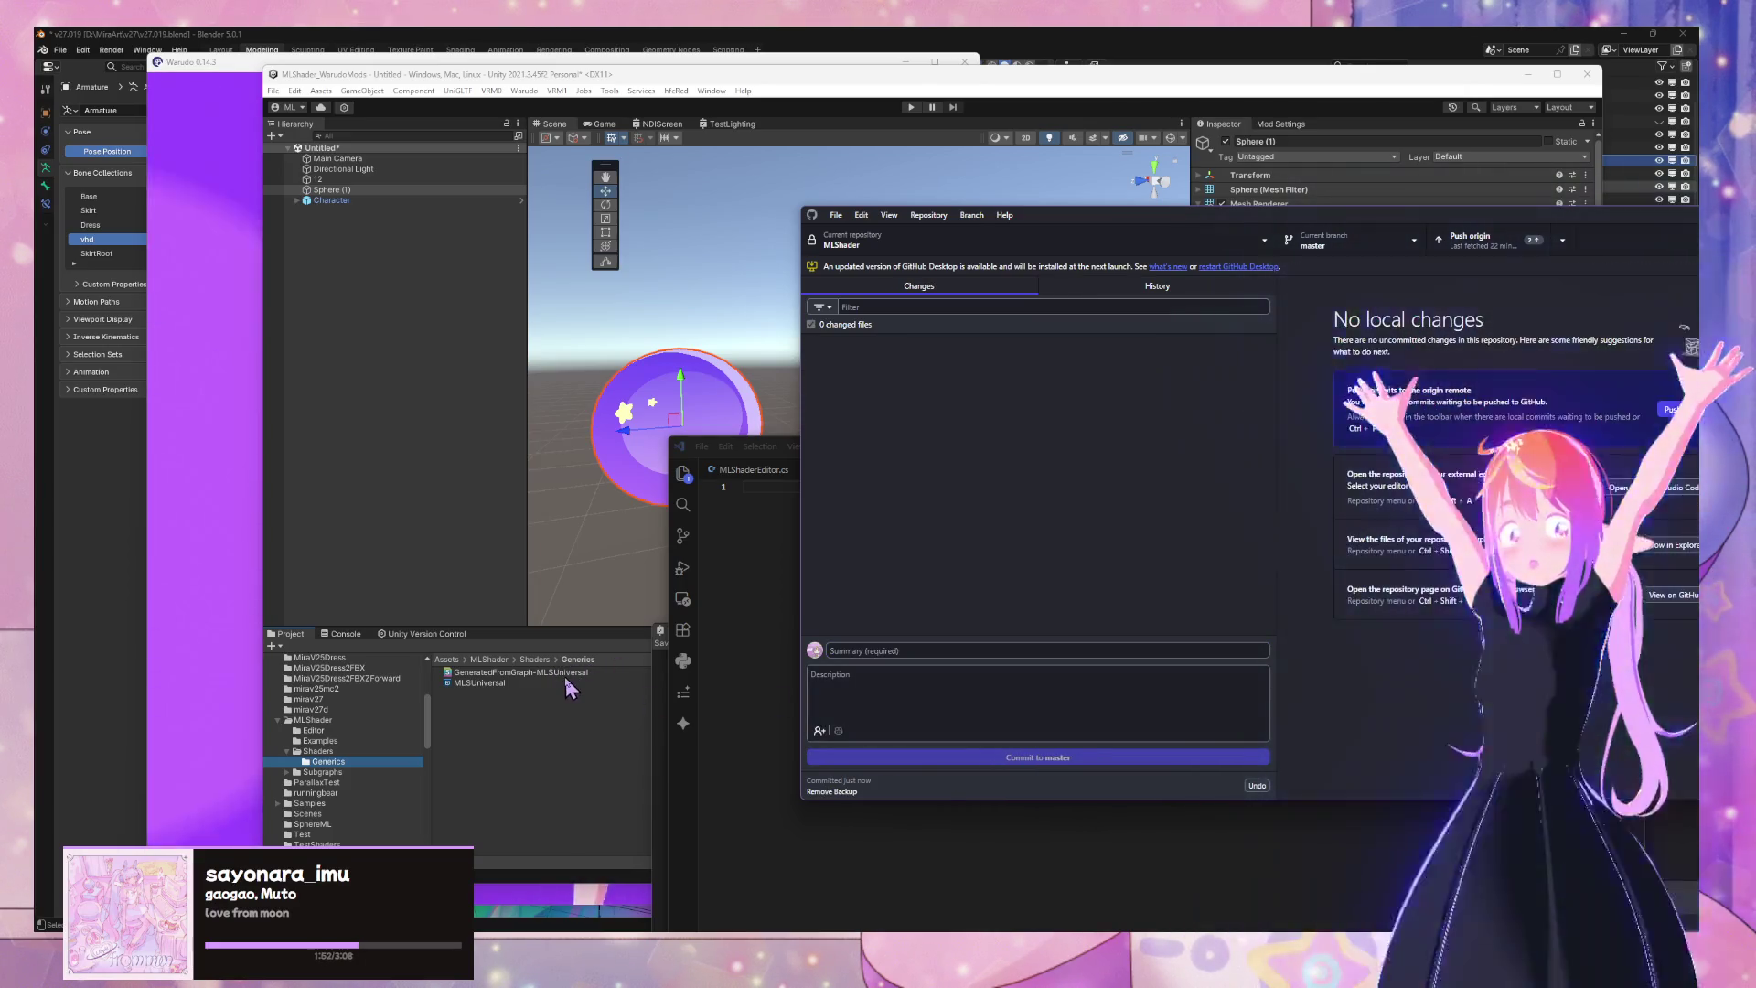
Inspect the Remove Backup commit in History, then undo it
left_click(1208, 288)
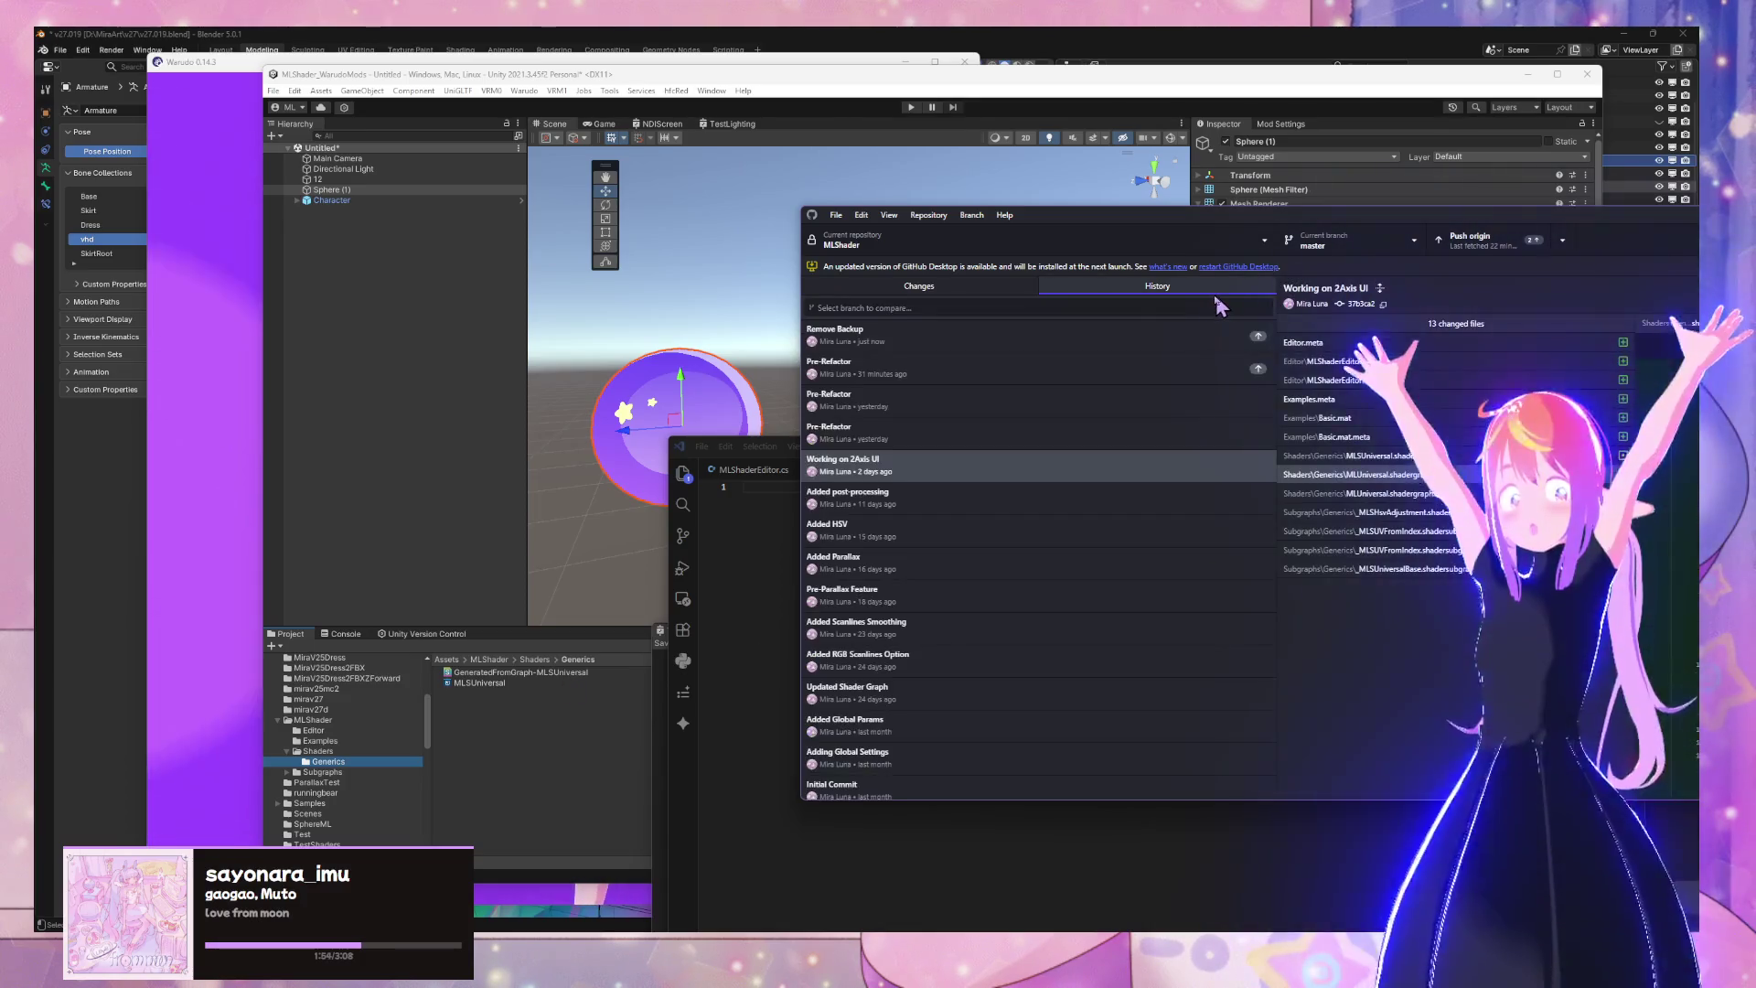
left_click(1059, 338)
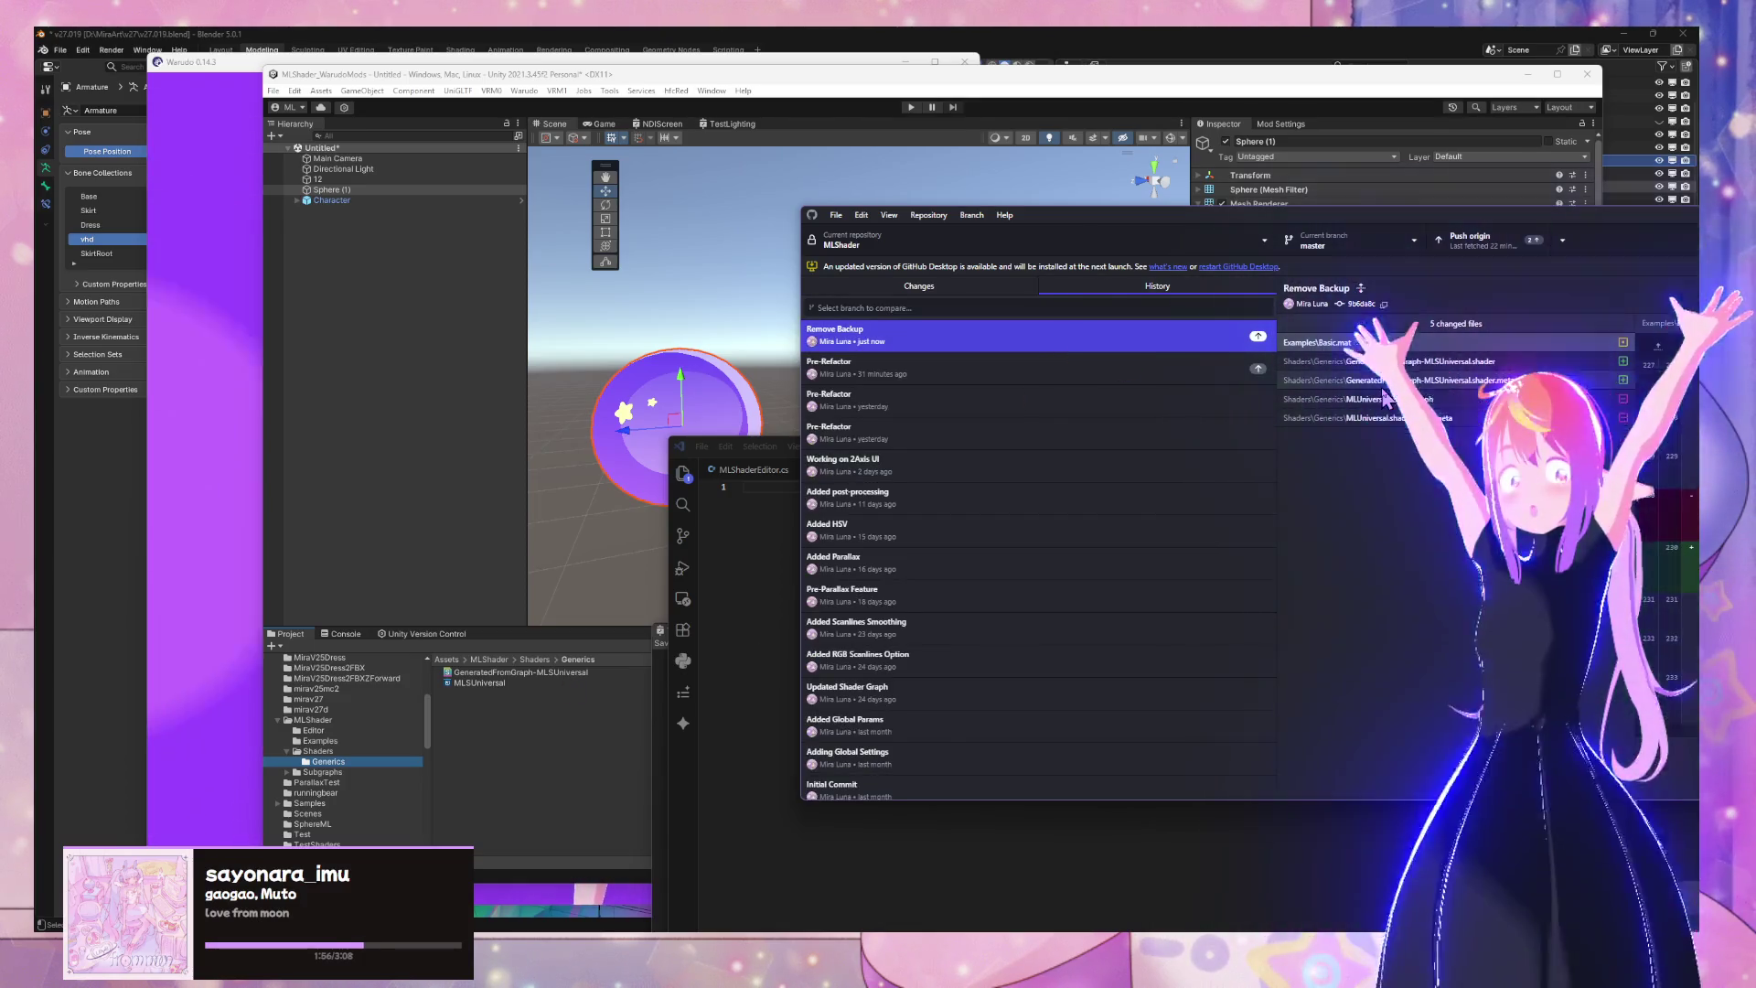
left_click(1390, 362)
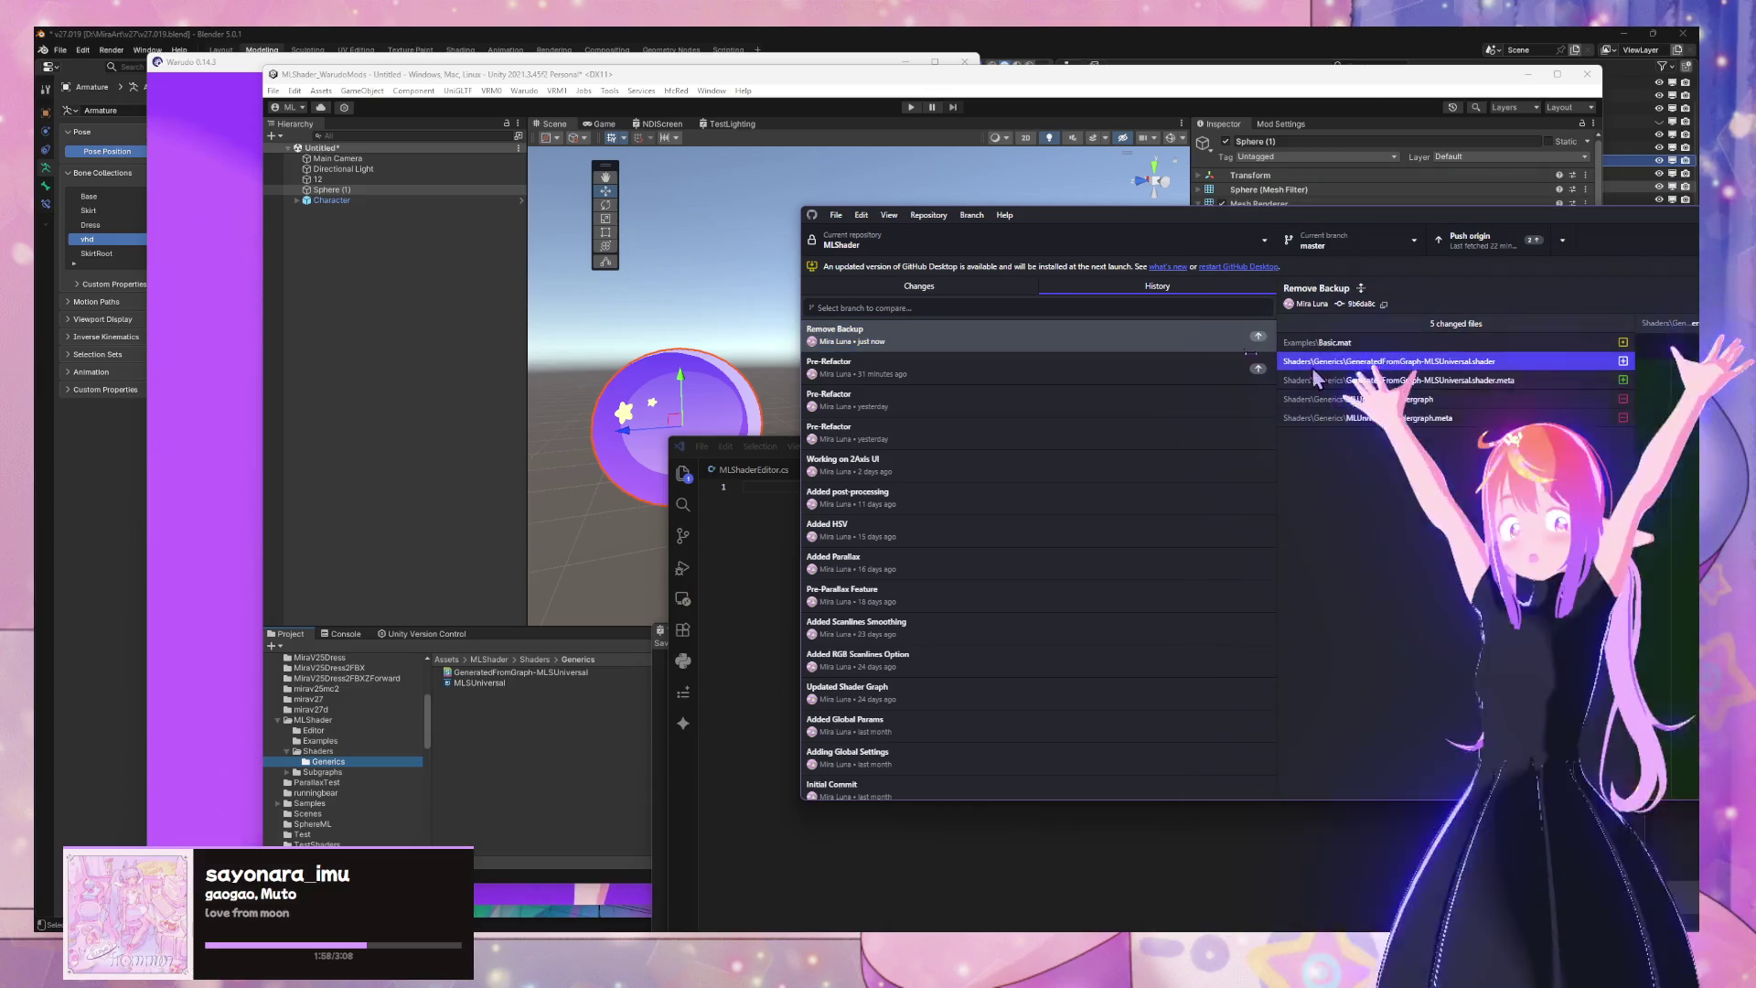
left_click(921, 289)
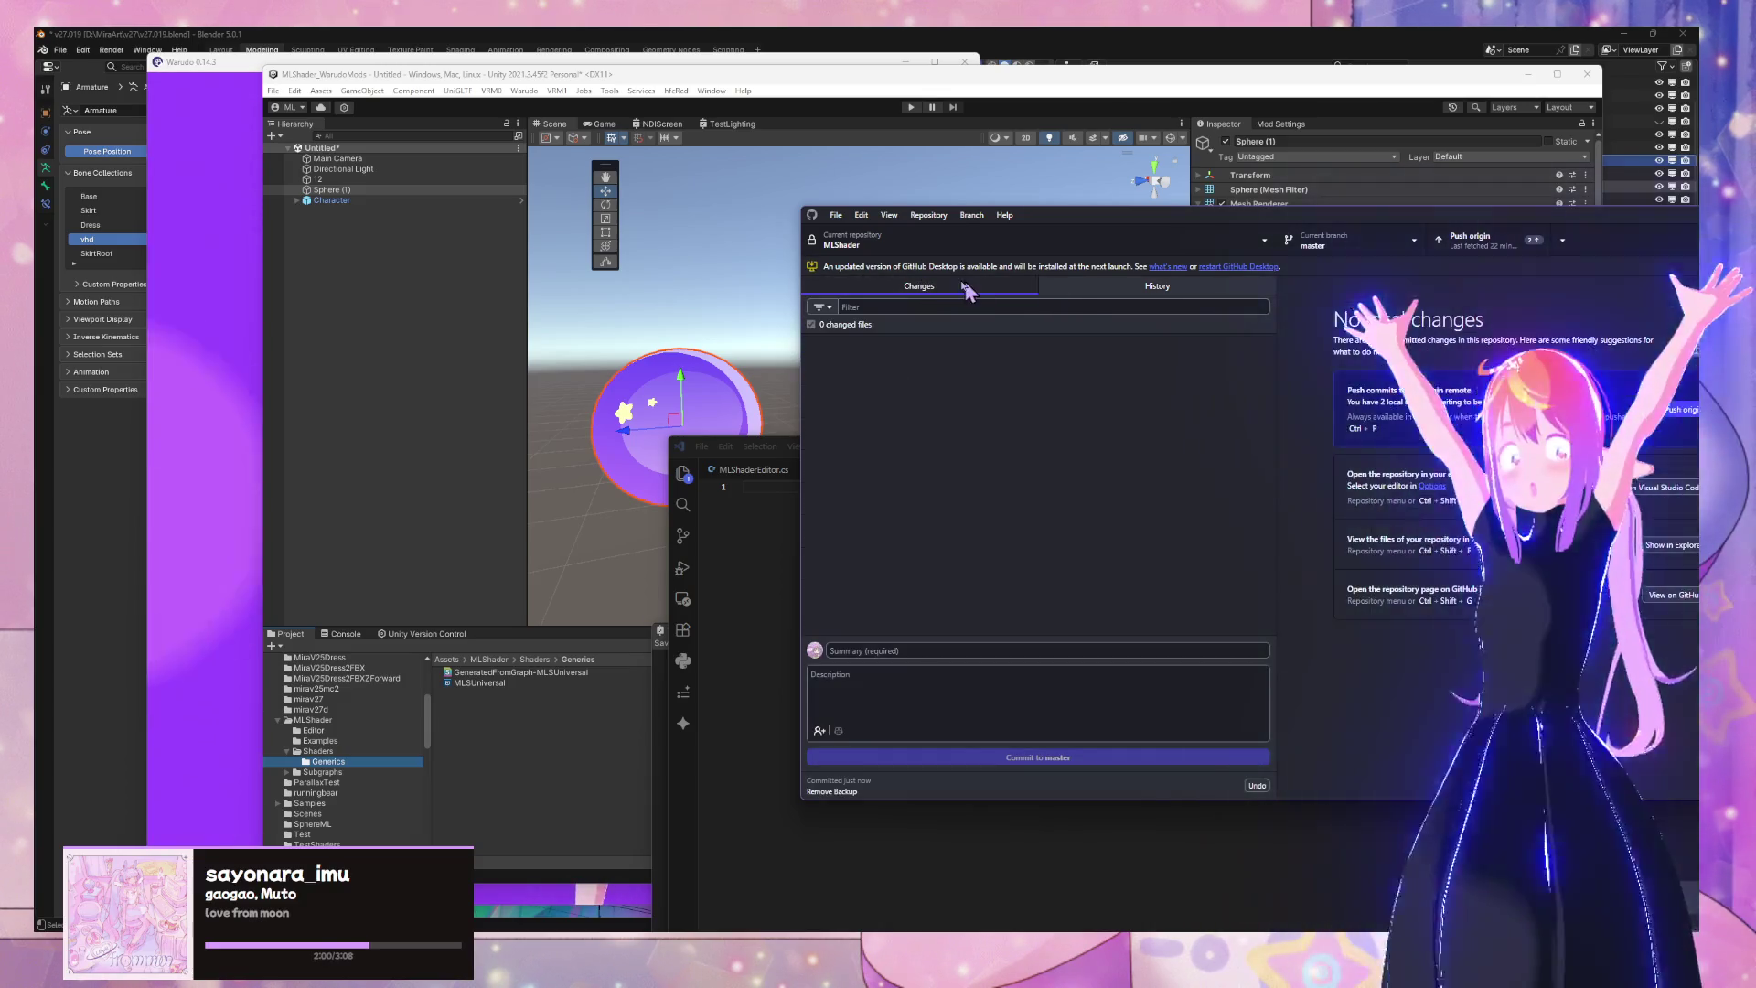
key("ctrl+2")
left_click(945, 284)
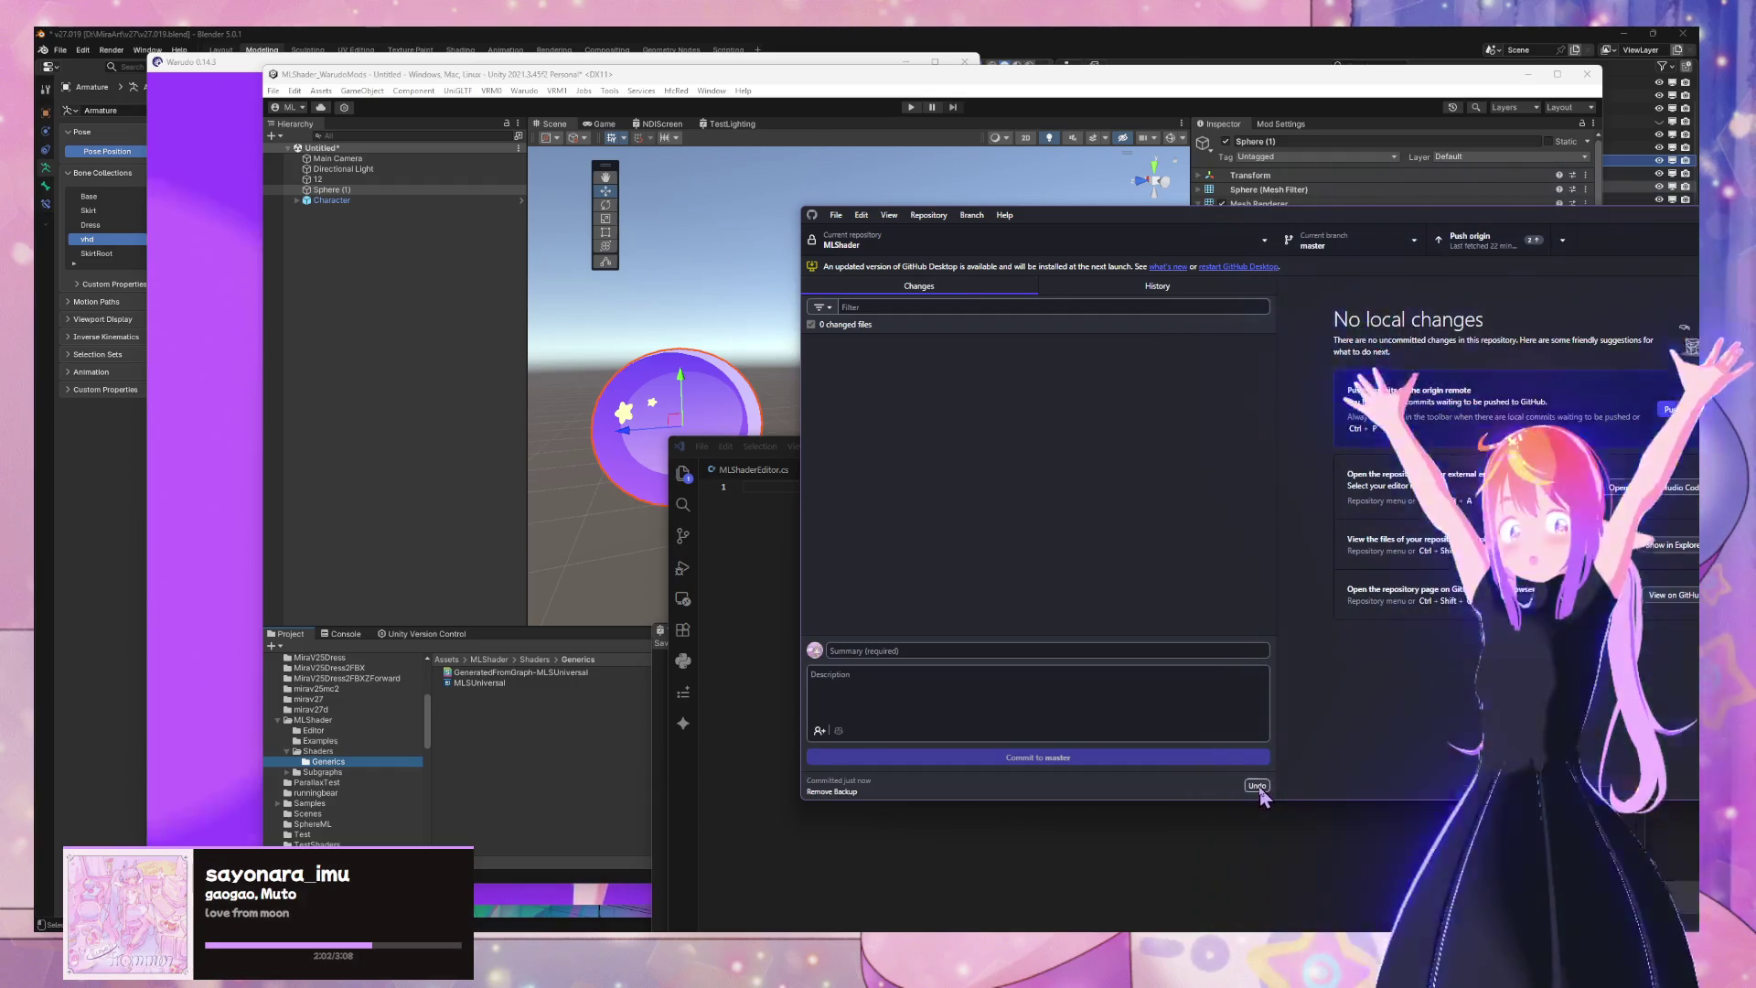
left_click(811, 361)
Exclude both GeneratedFromGraph-MLSUniversal shader files and commit the other three as Remove Backup
left_click(817, 382)
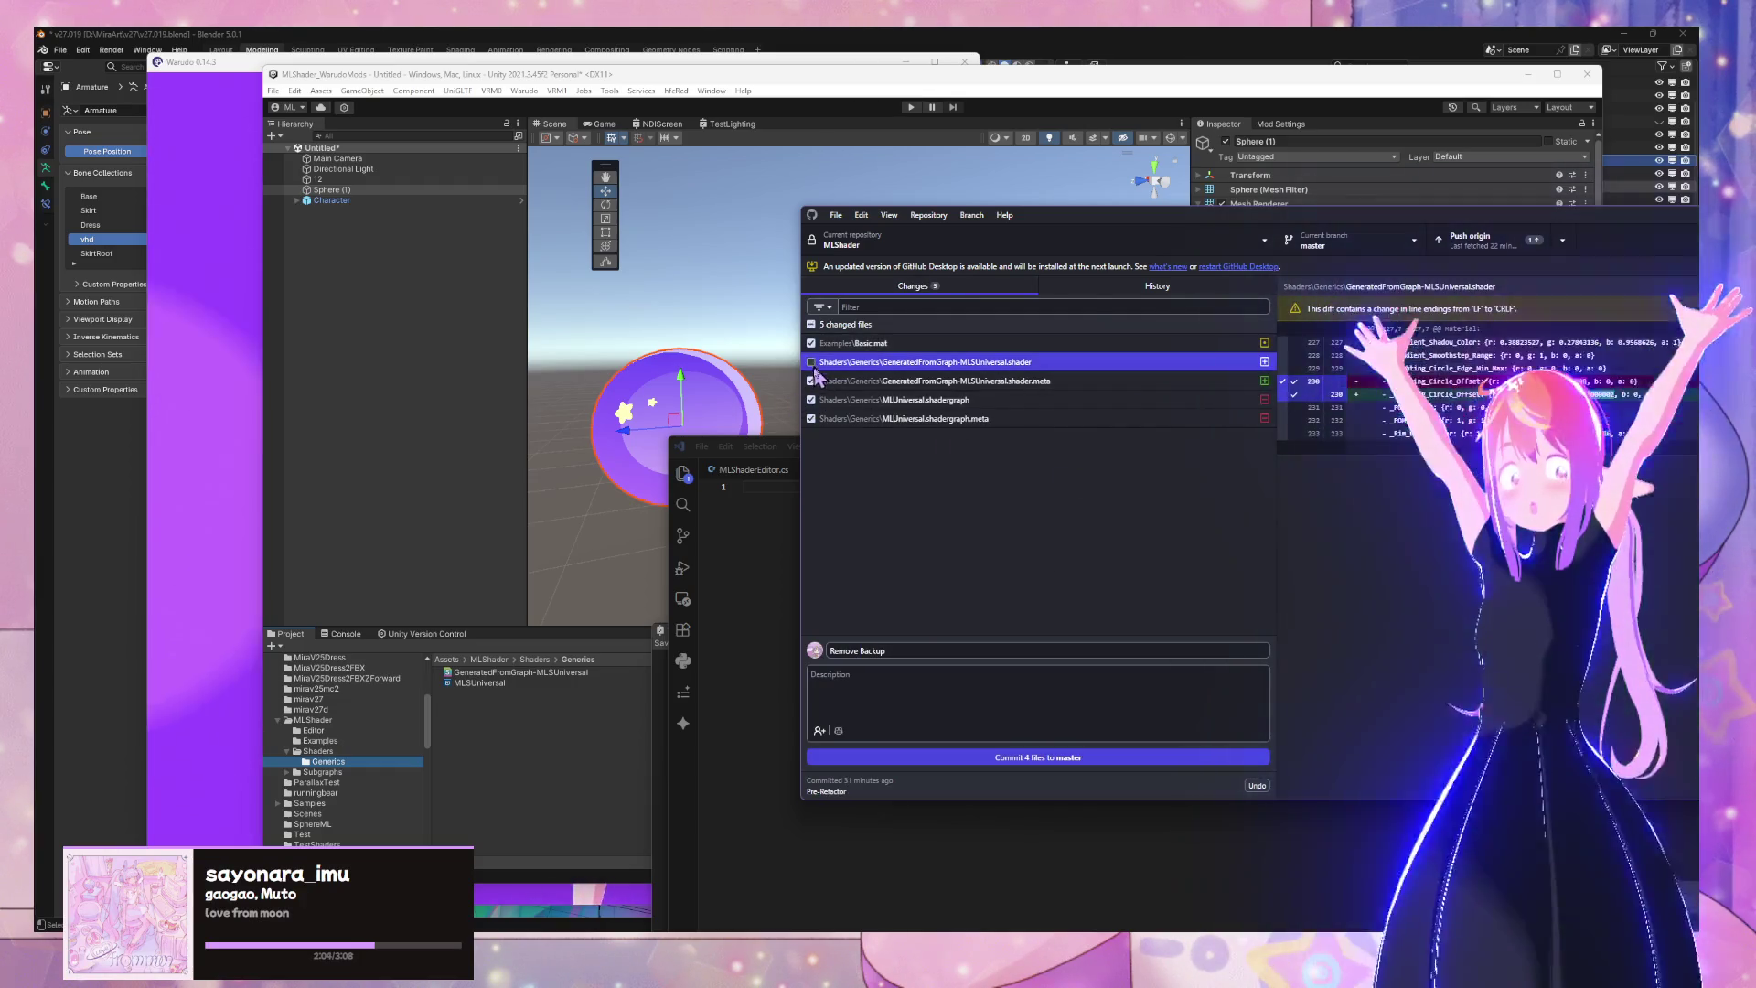
left_click(812, 380)
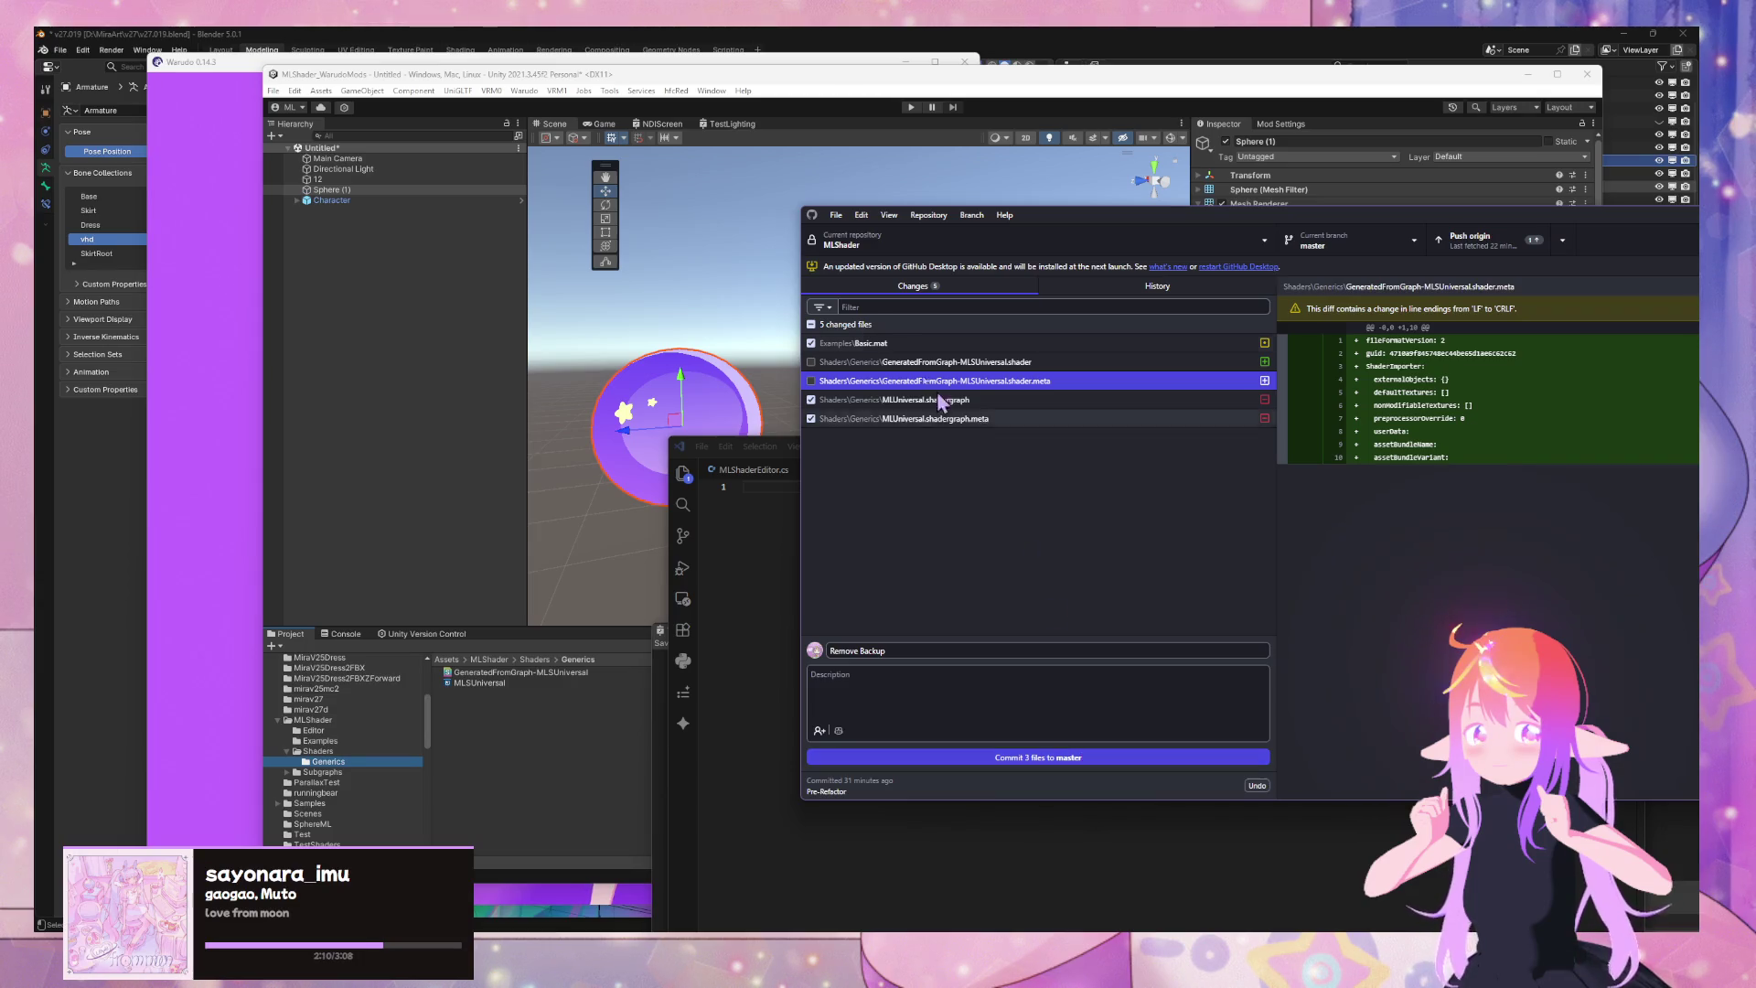
left_click(1006, 758)
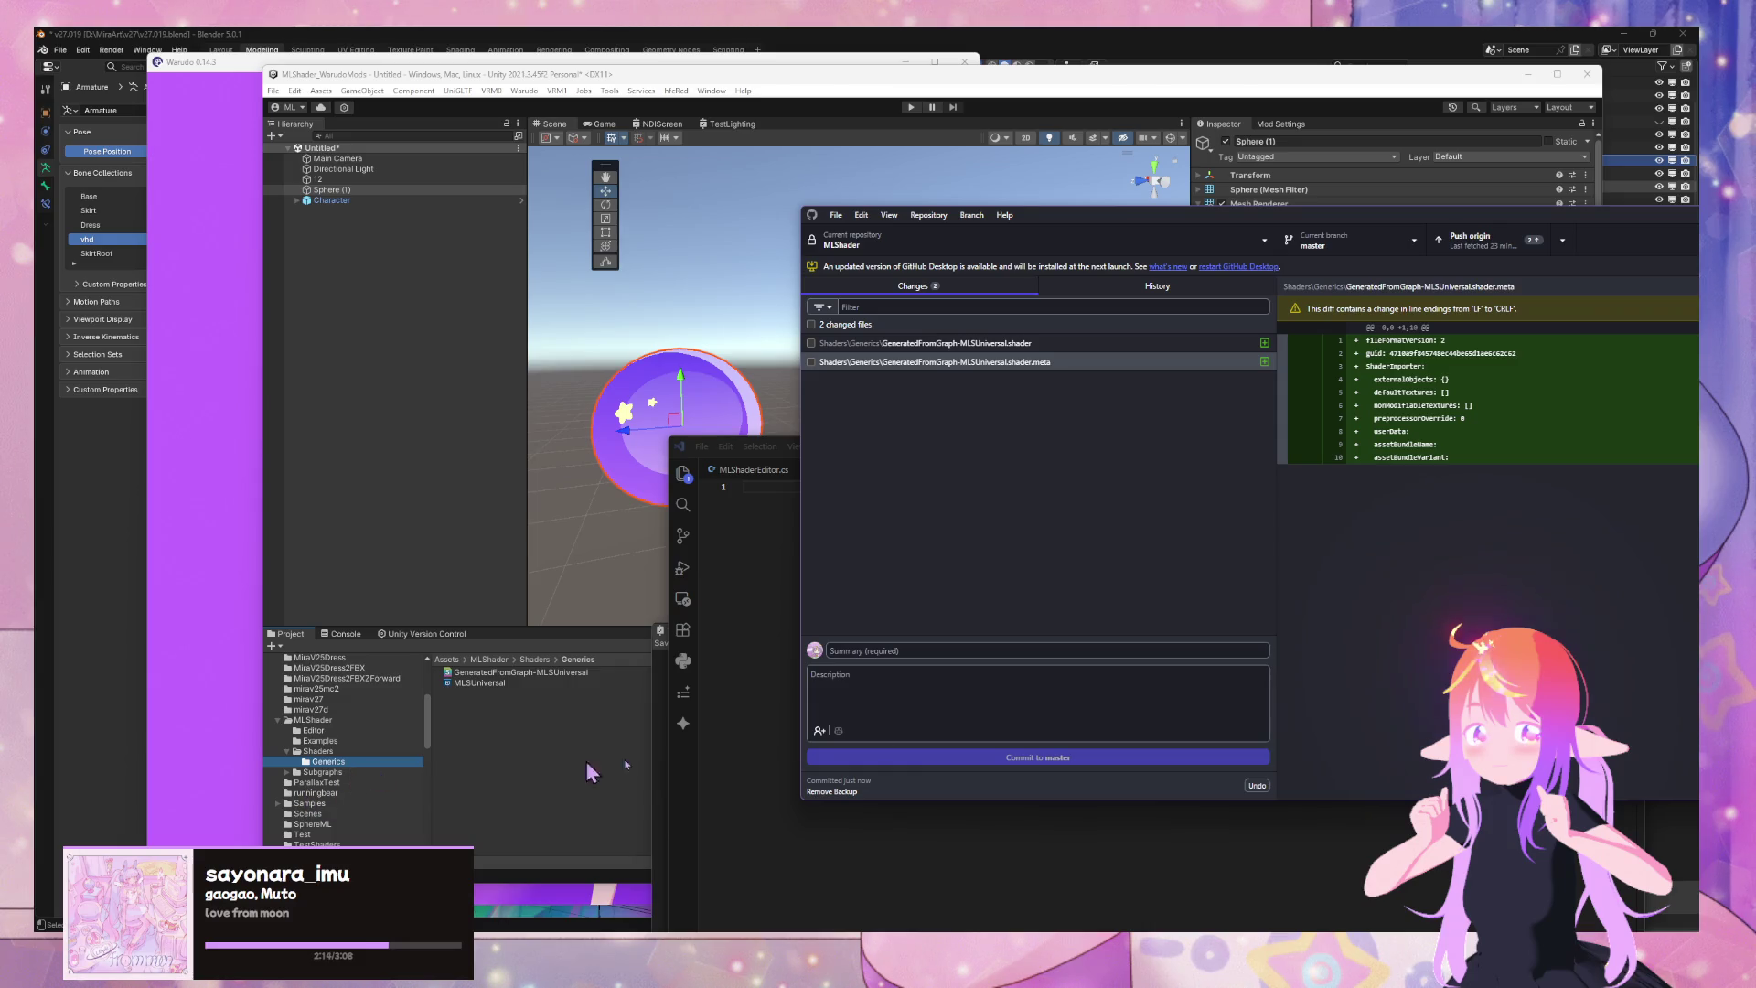
left_click(934, 220)
mouse_move(887, 215)
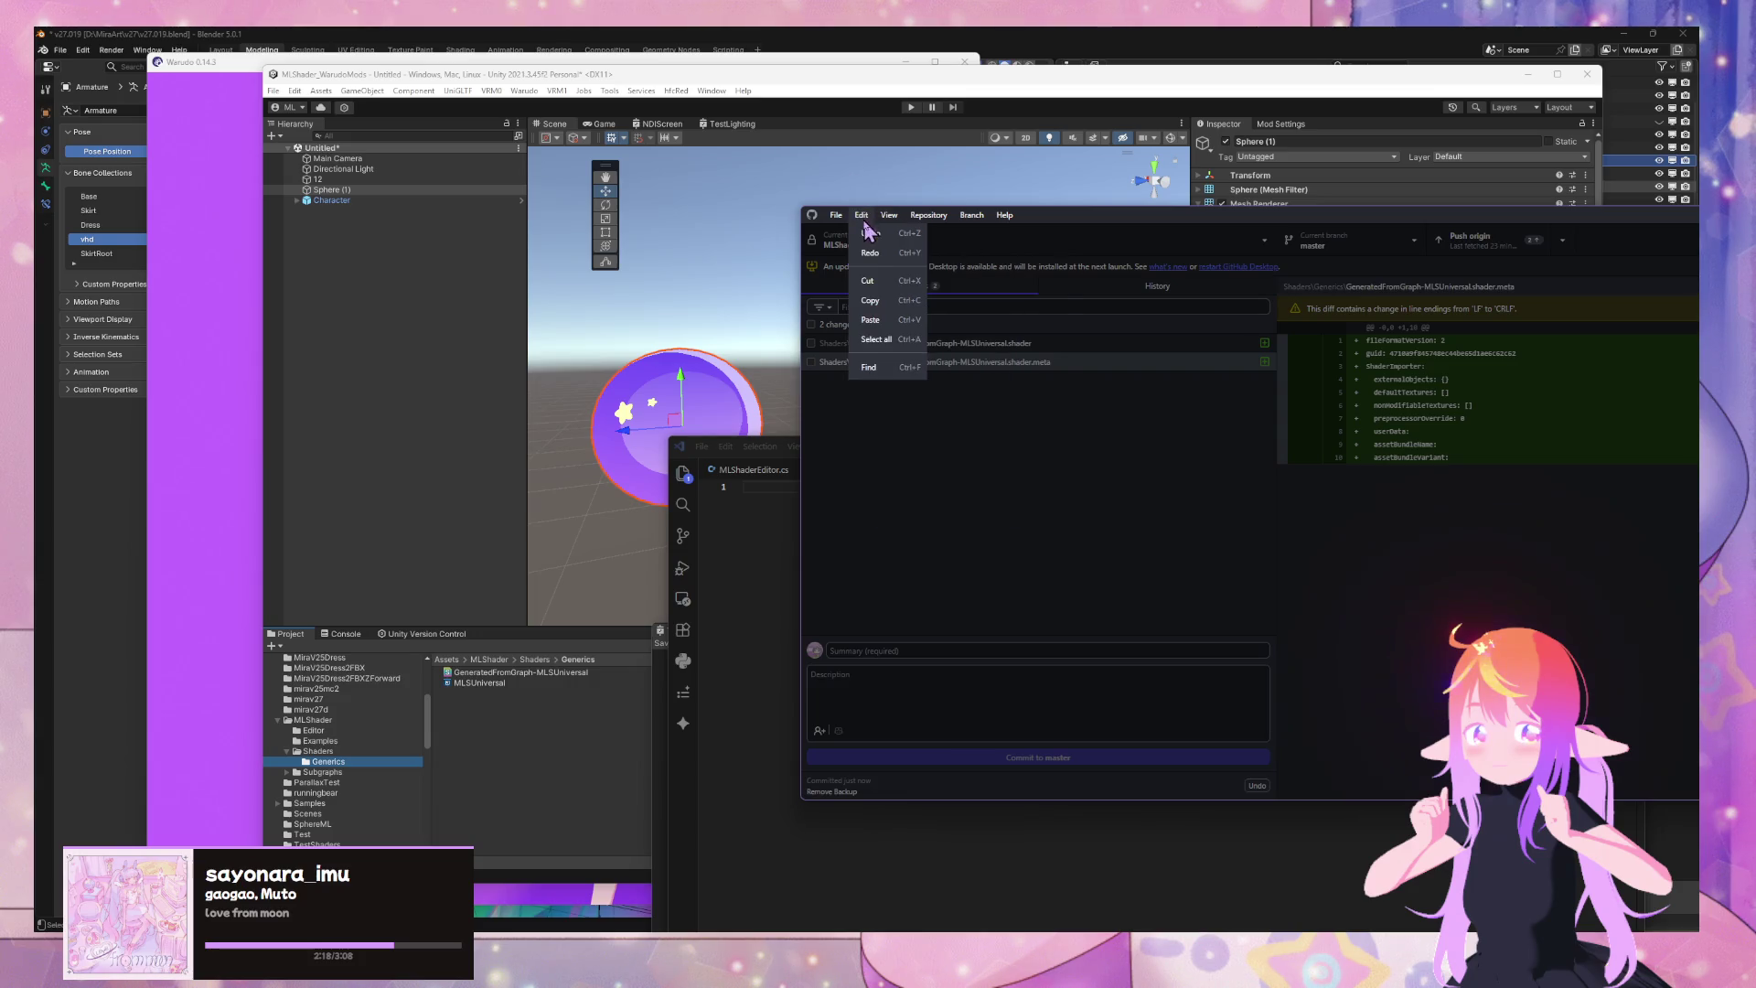
Browse the Appearance, Git and Integrations options in GitHub Desktop, then close without saving
mouse_move(947, 220)
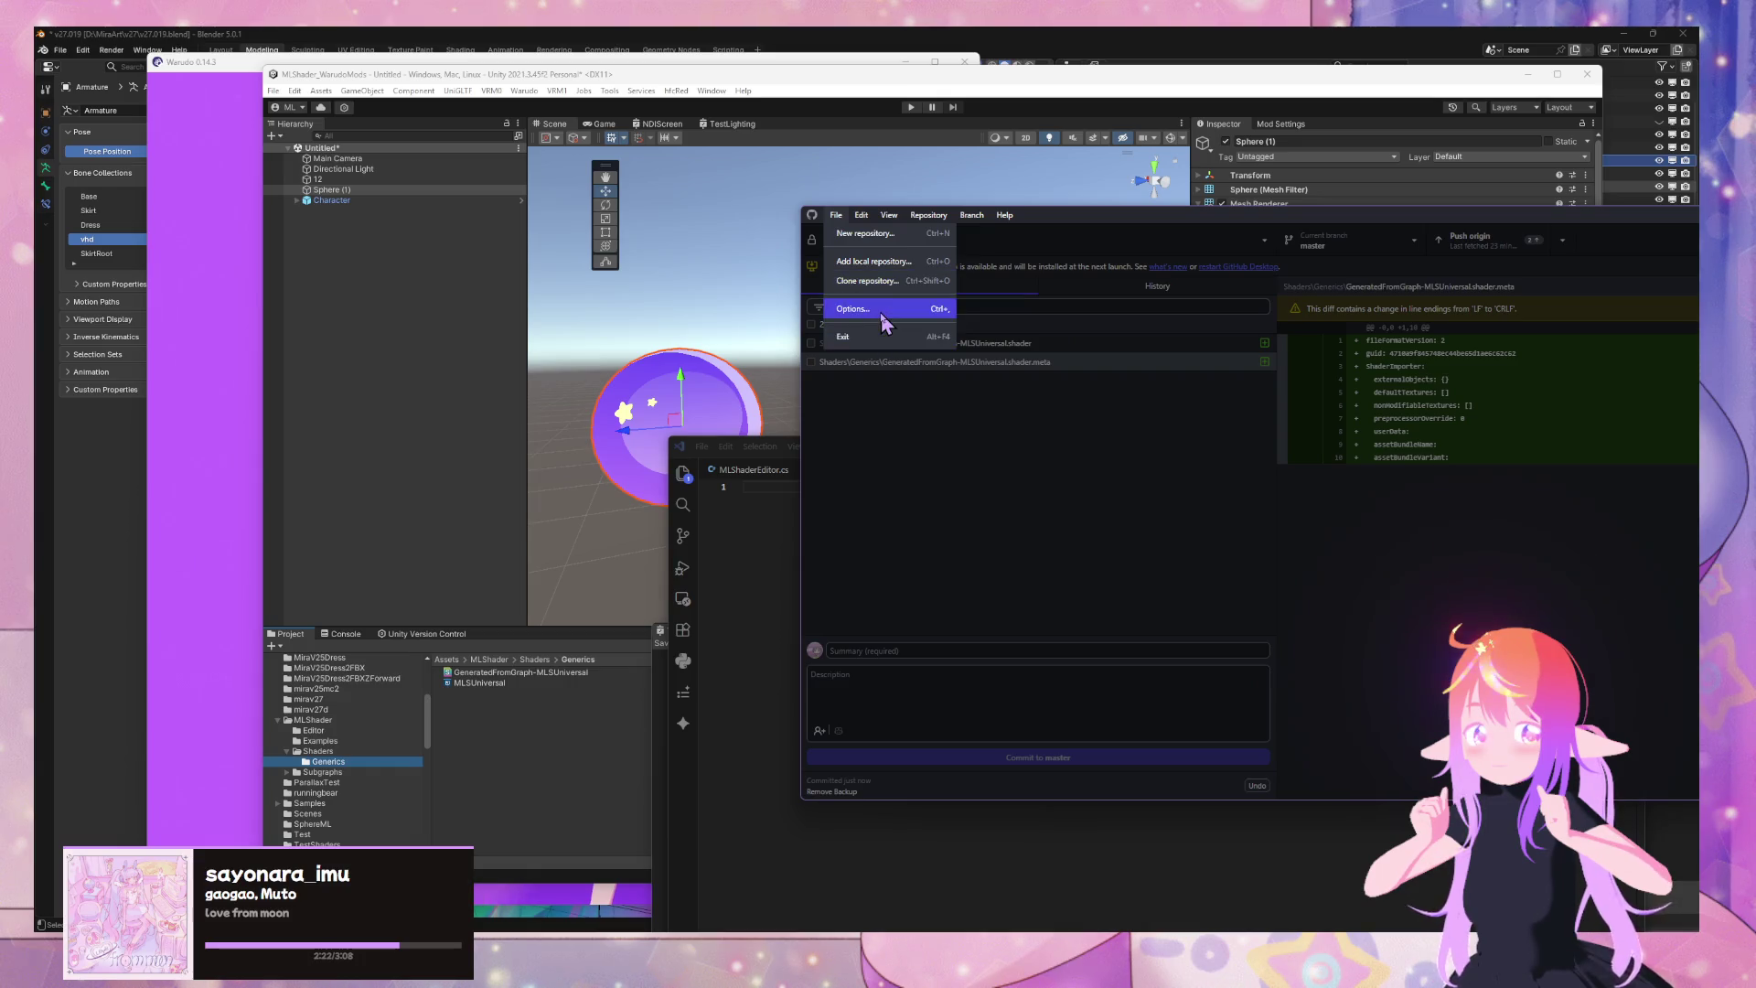
left_click(882, 311)
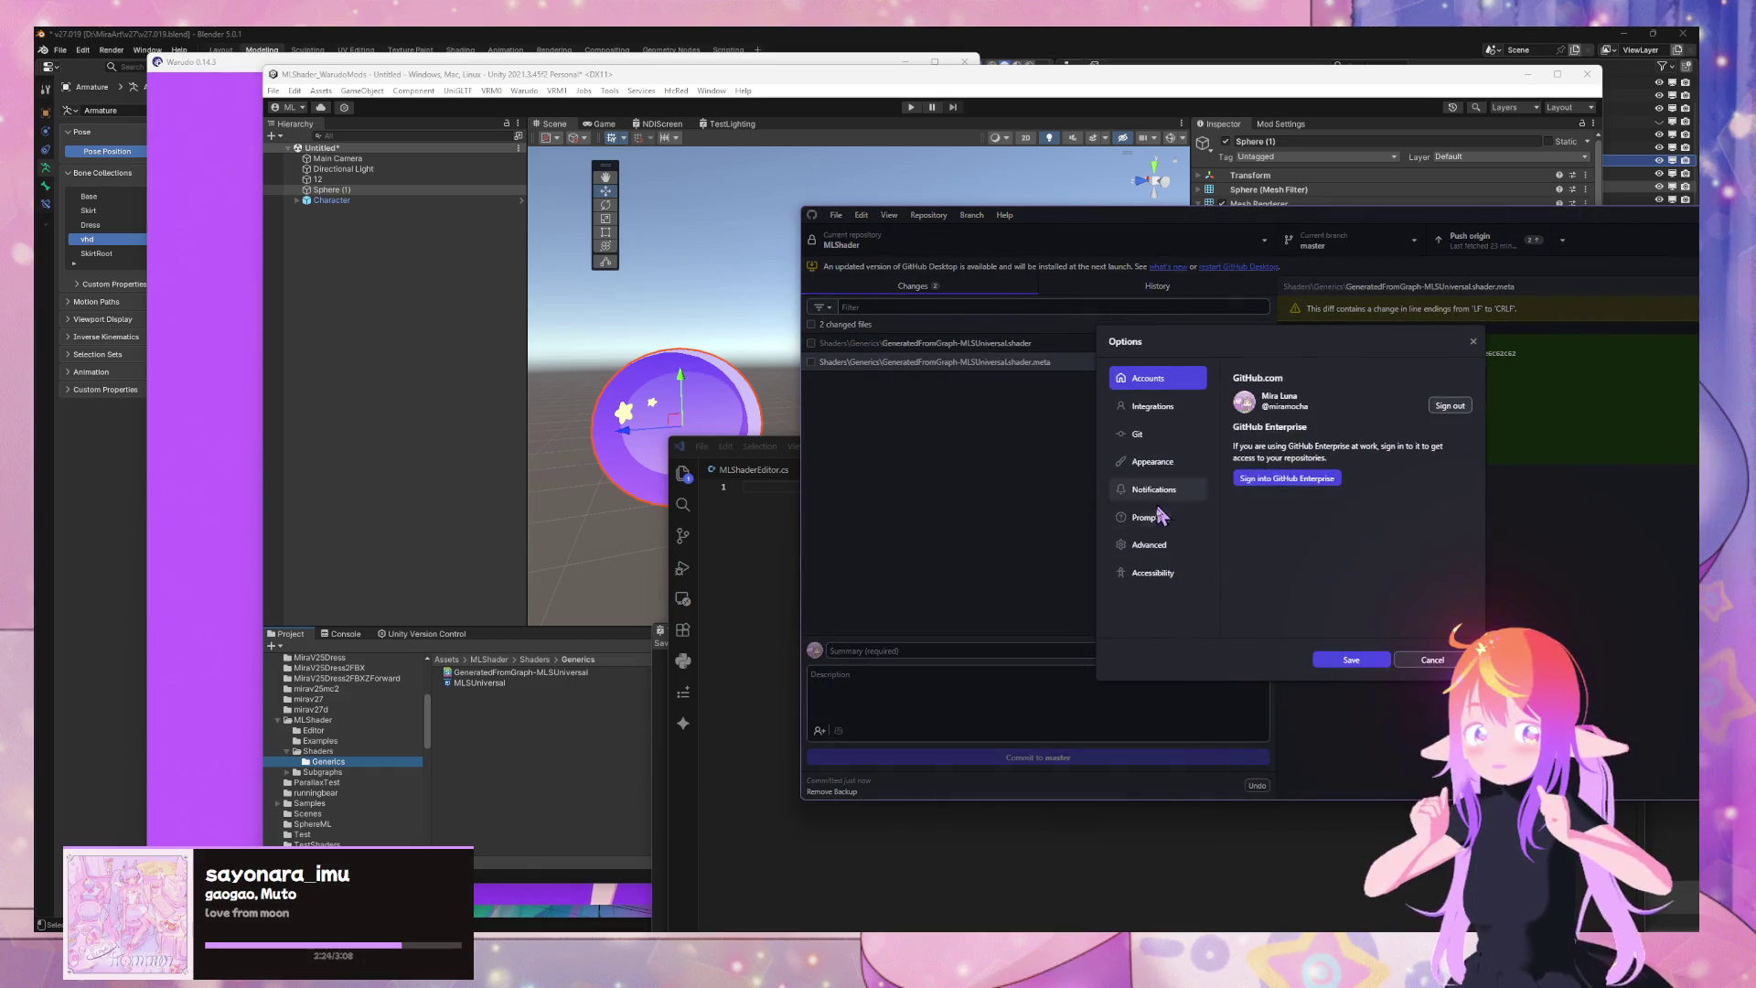
left_click(1157, 572)
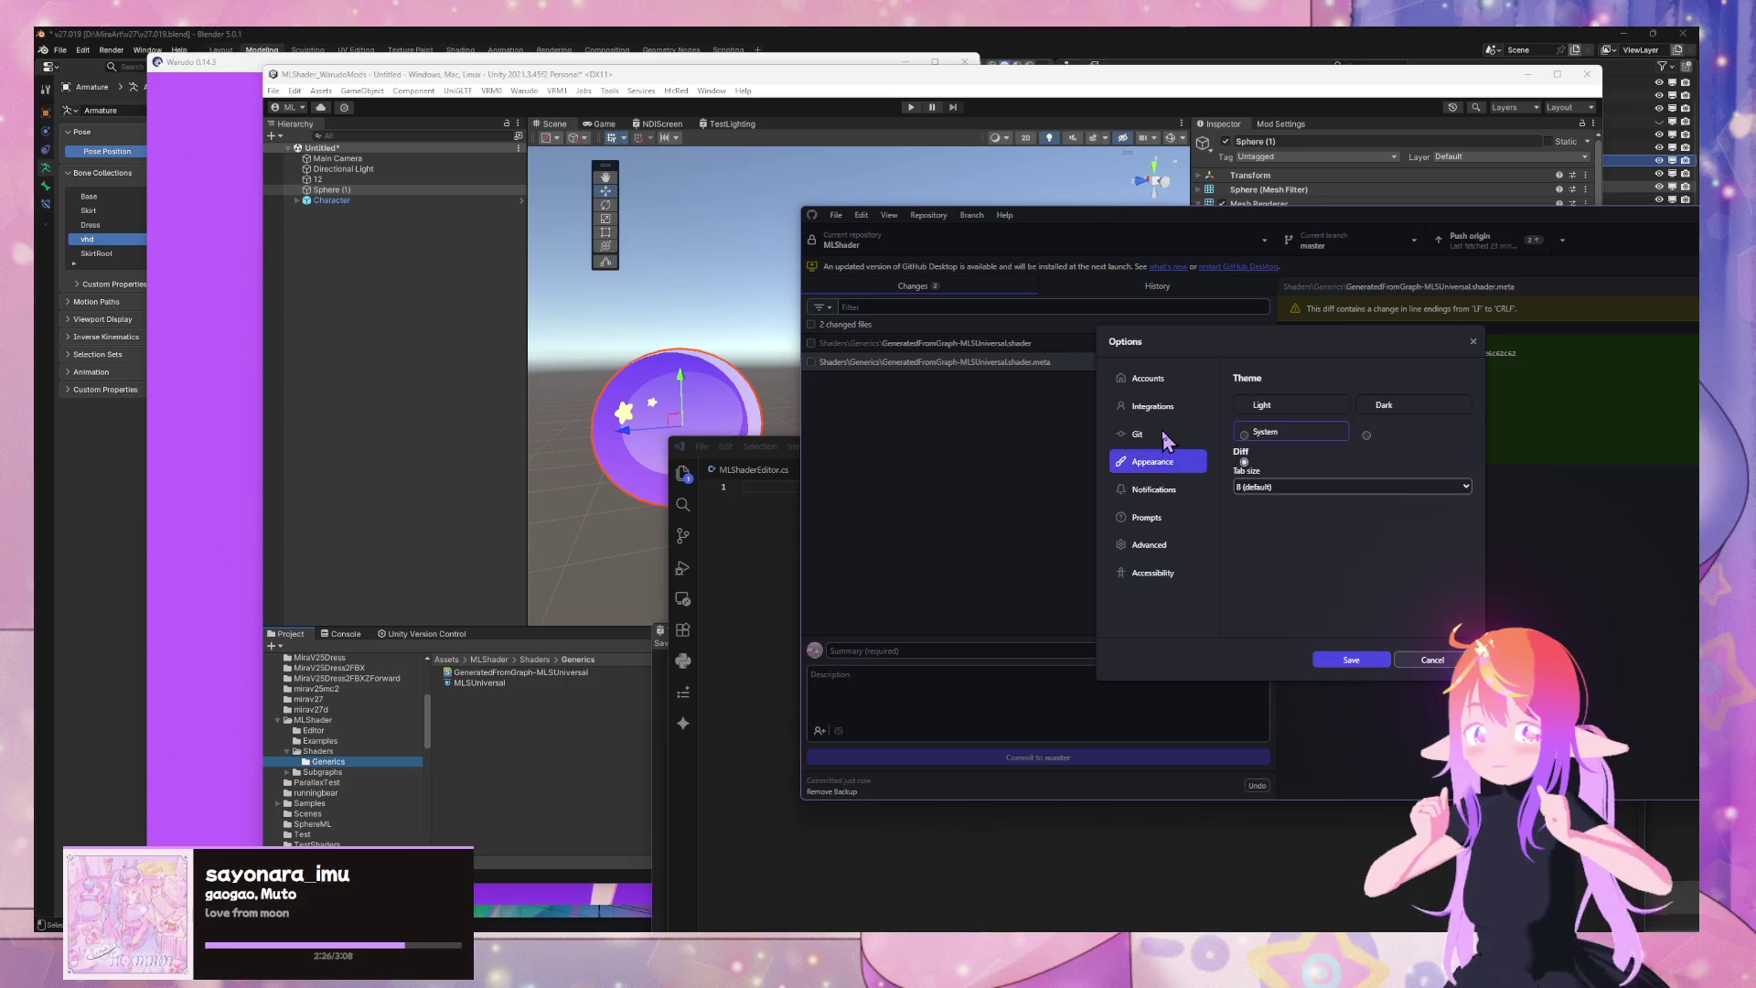
left_click(1163, 435)
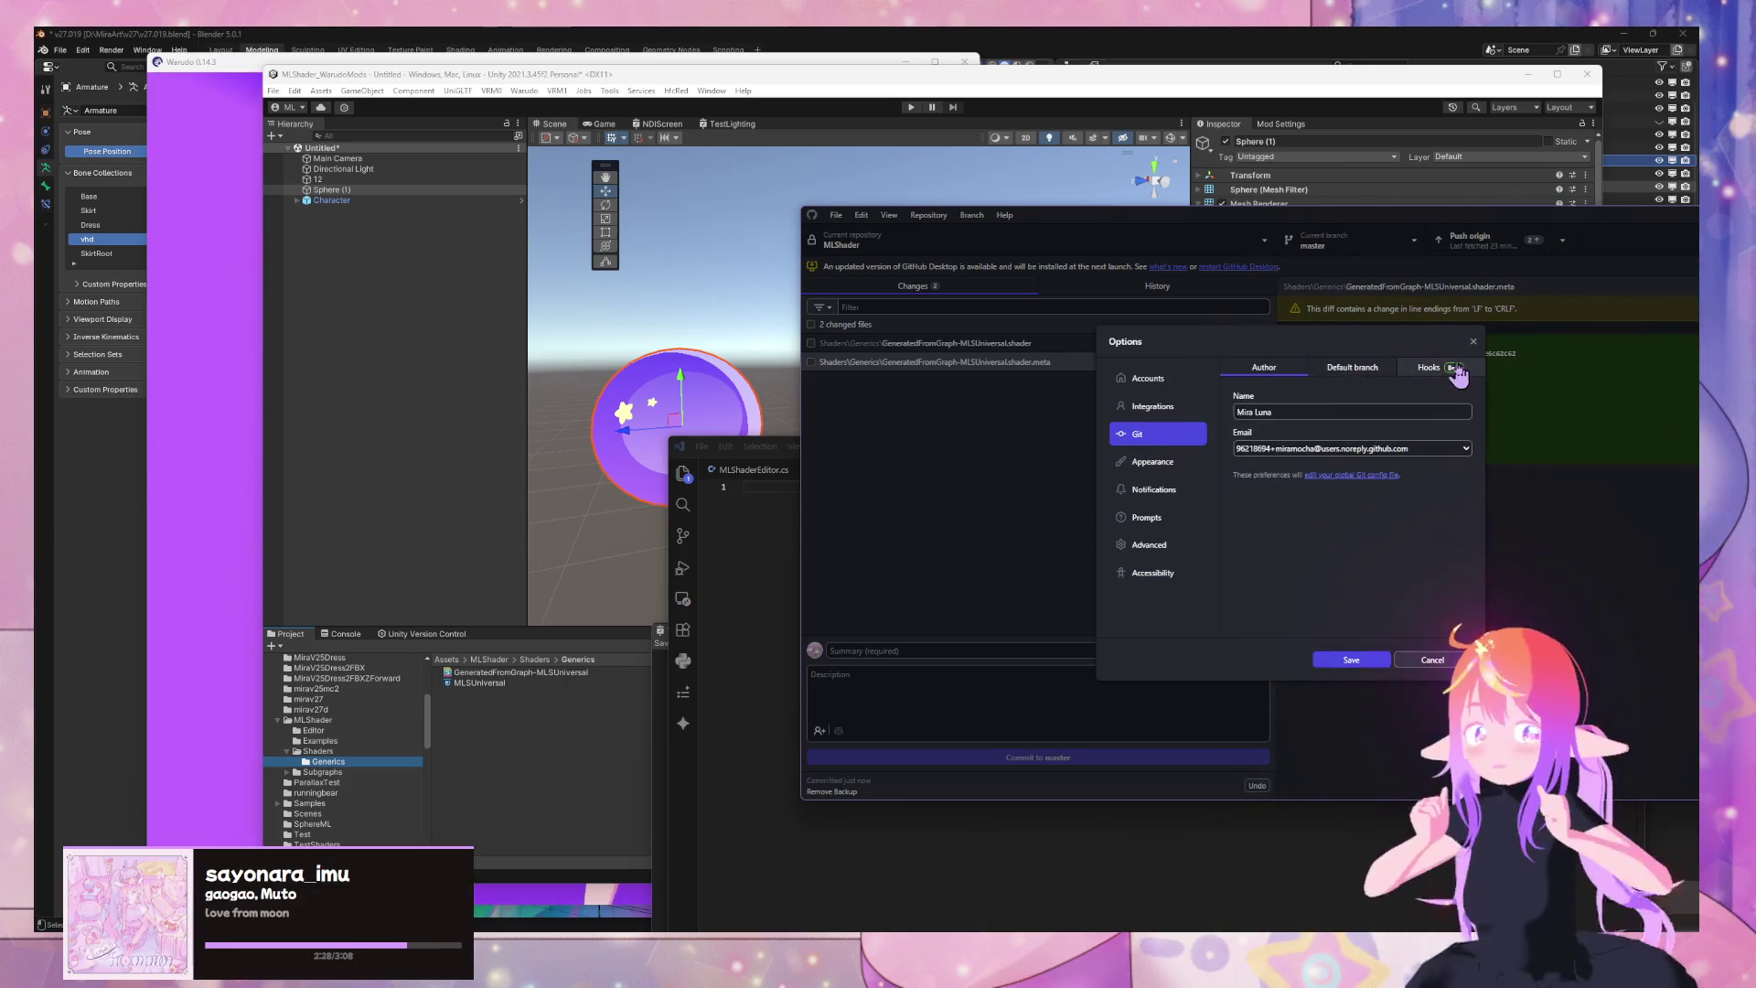
left_click(1401, 364)
left_click(1429, 367)
left_click(1155, 408)
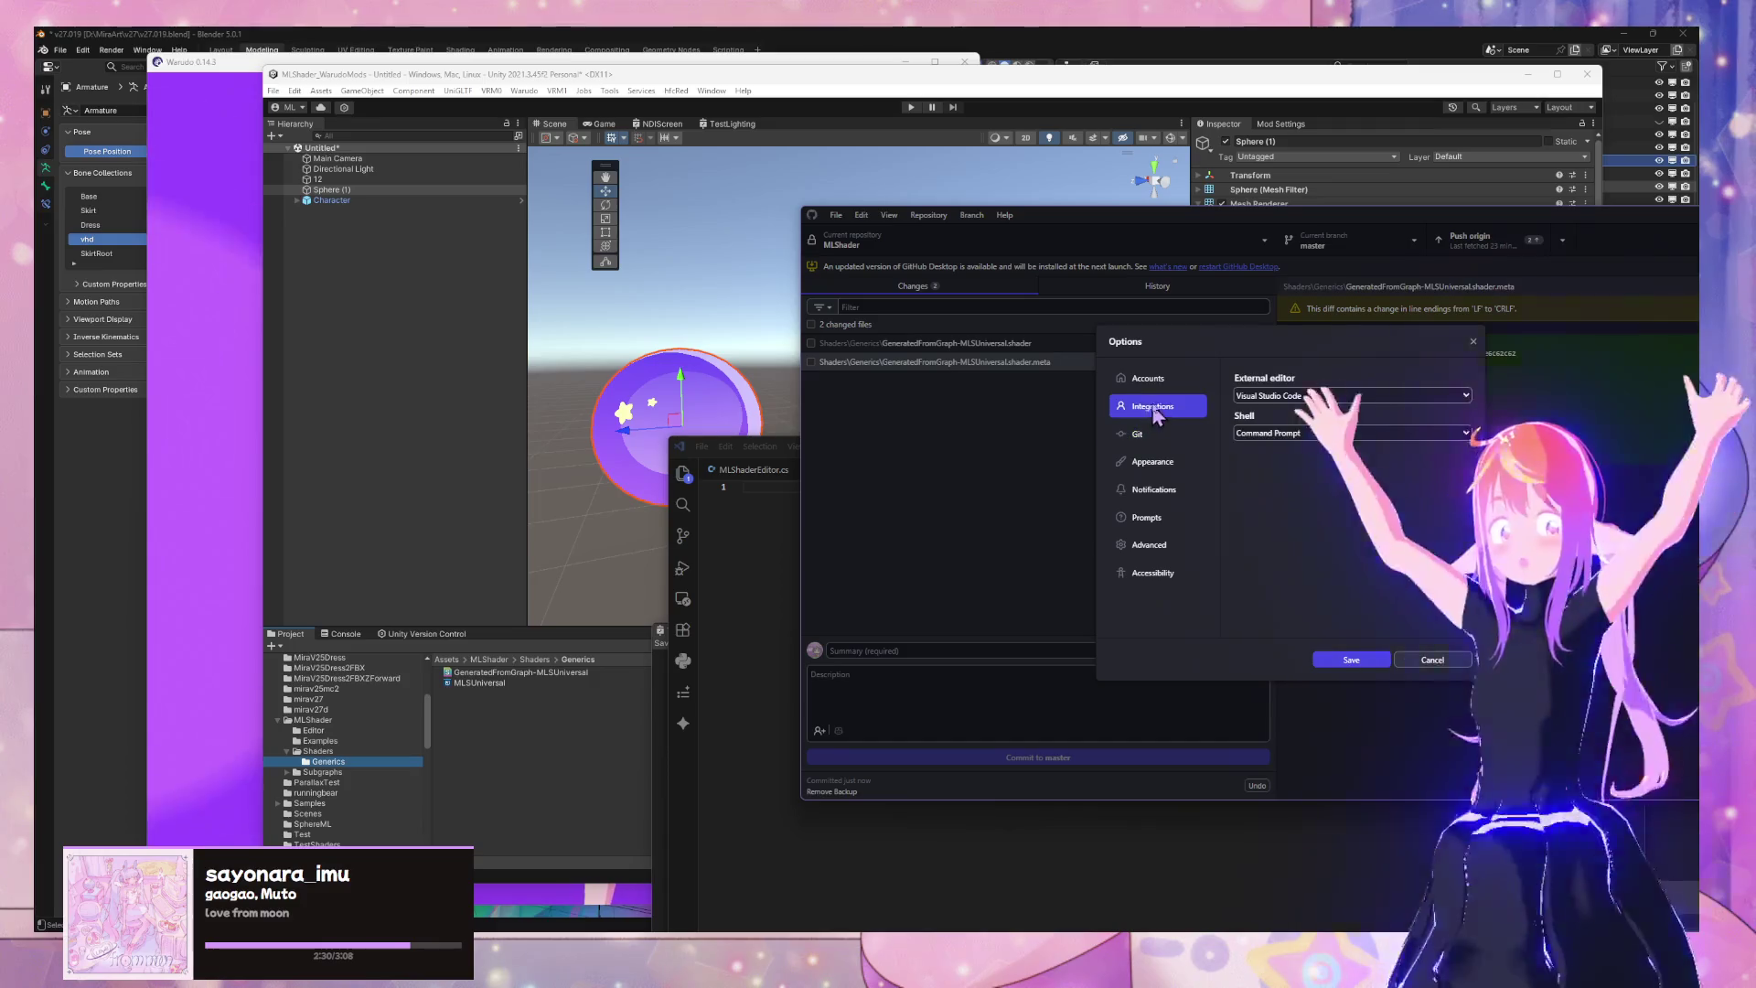
left_click(1180, 375)
key("Escape")
left_click(933, 216)
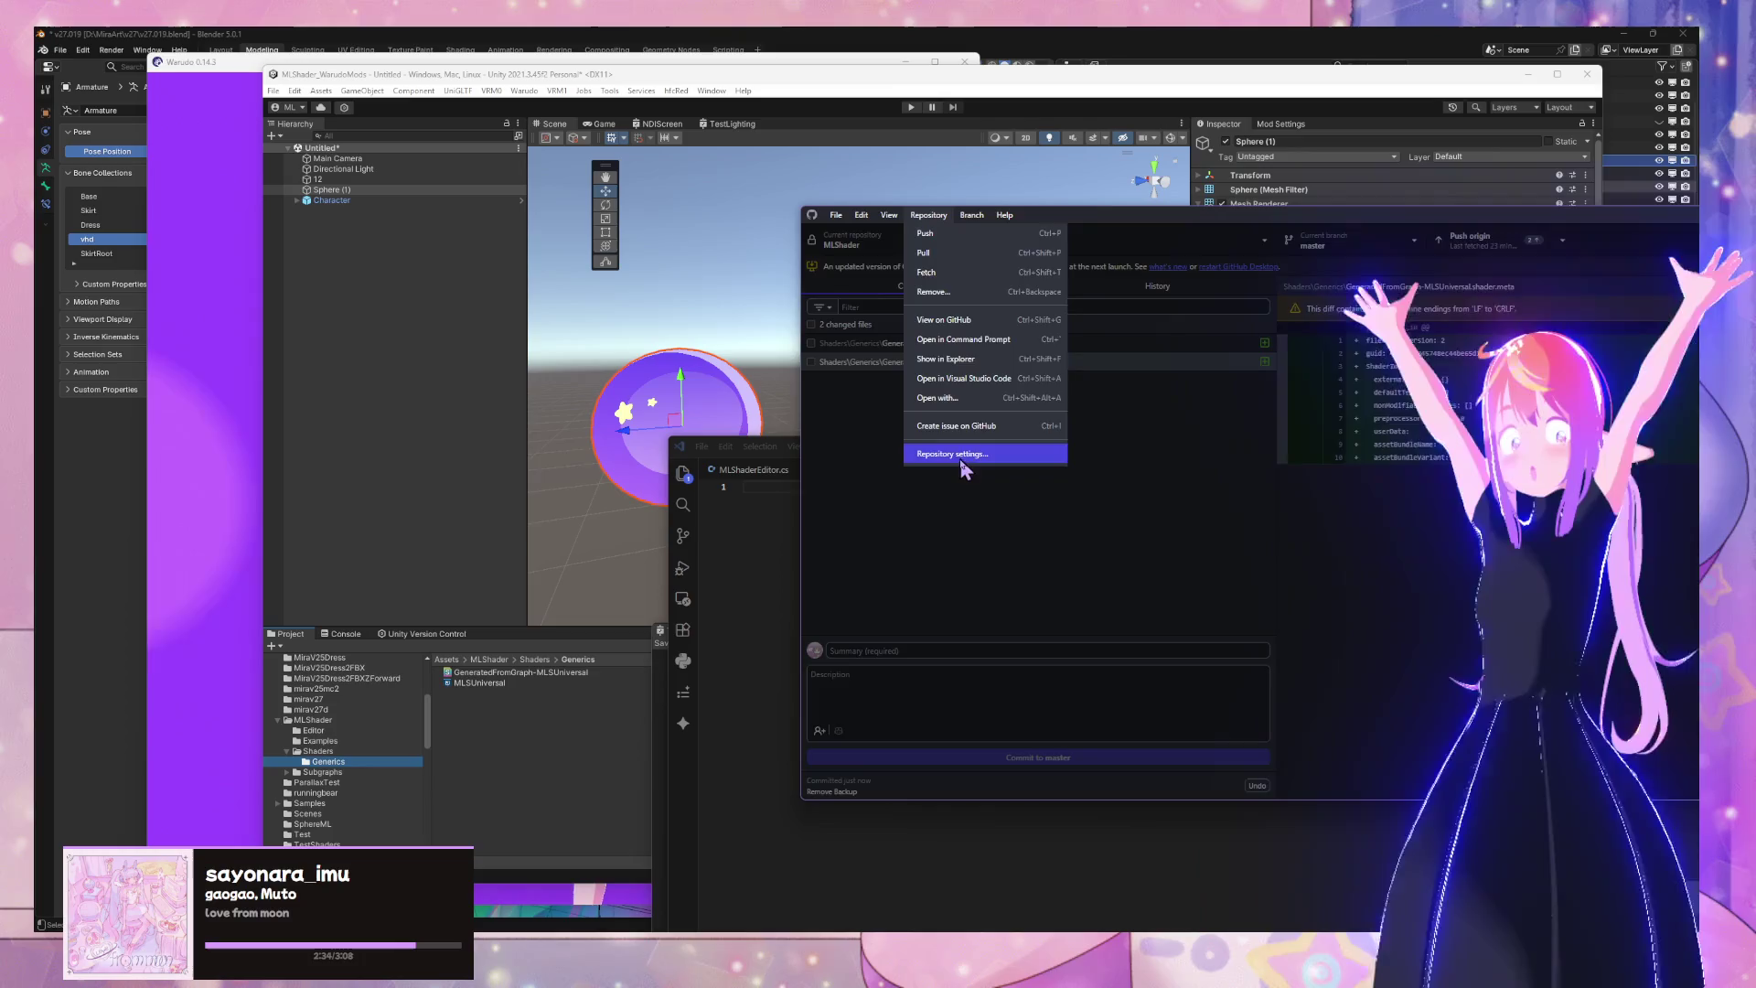
Add the *GeneratedFromGraph* pattern to the repository's ignored files and save
left_click(960, 455)
left_click(1155, 446)
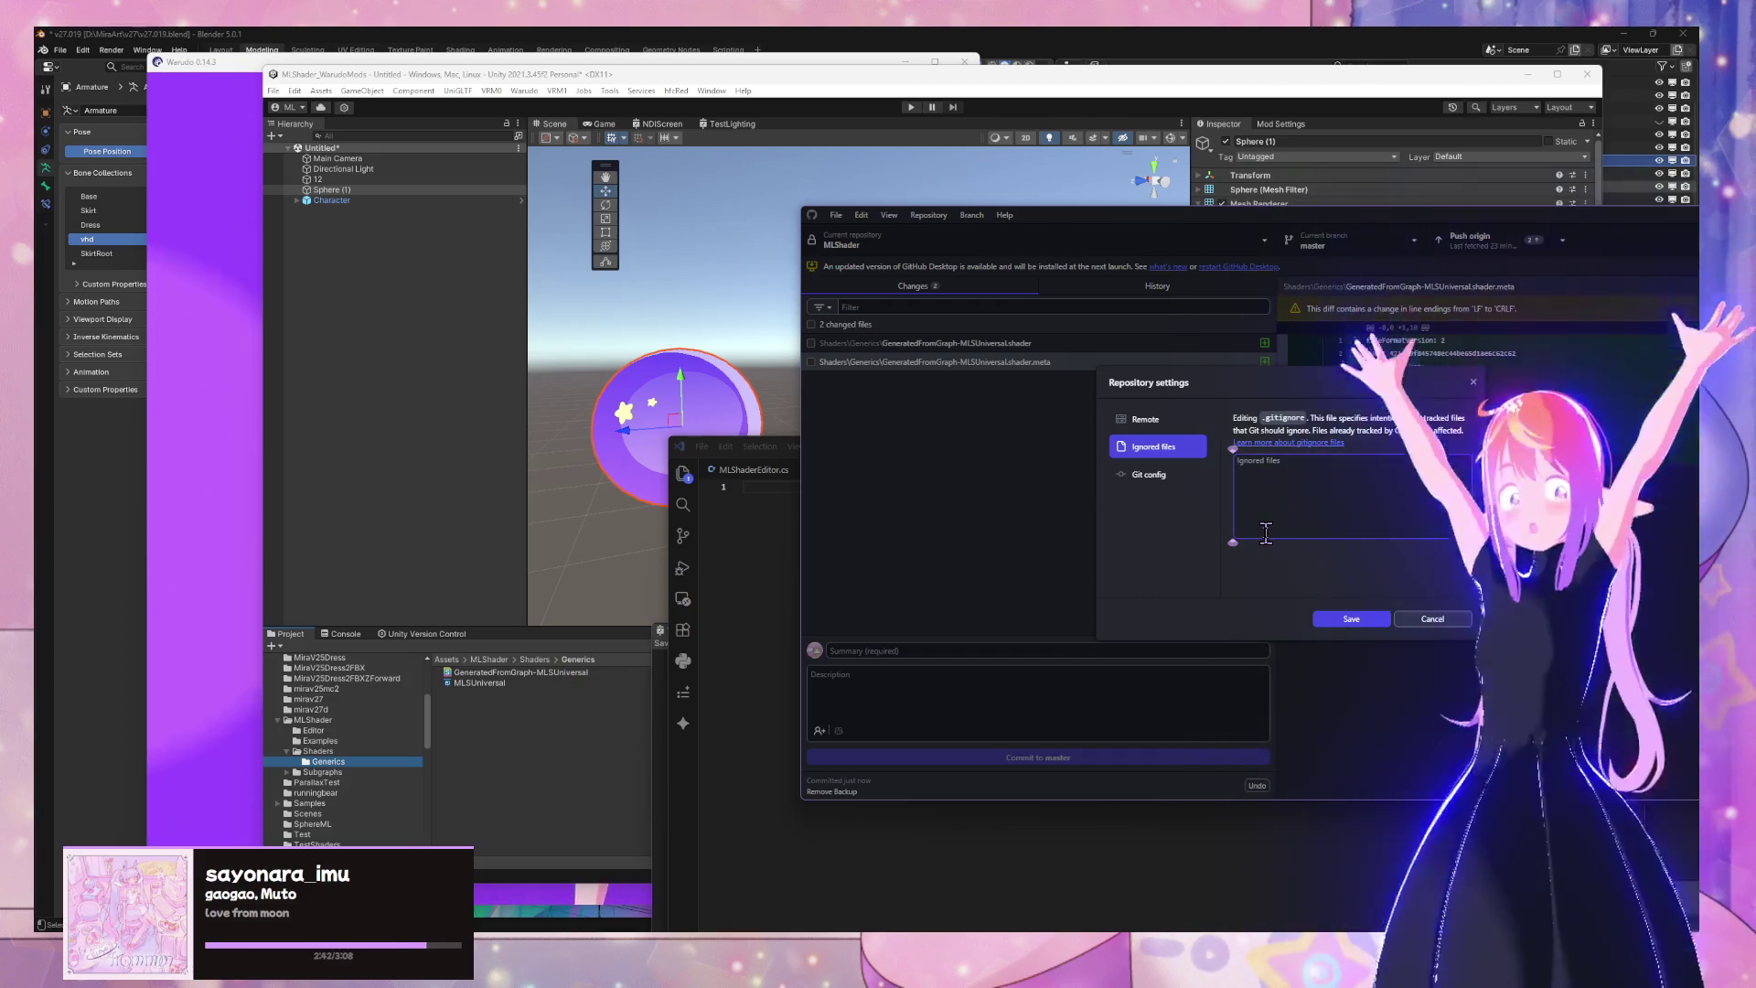
type("GeneratedF")
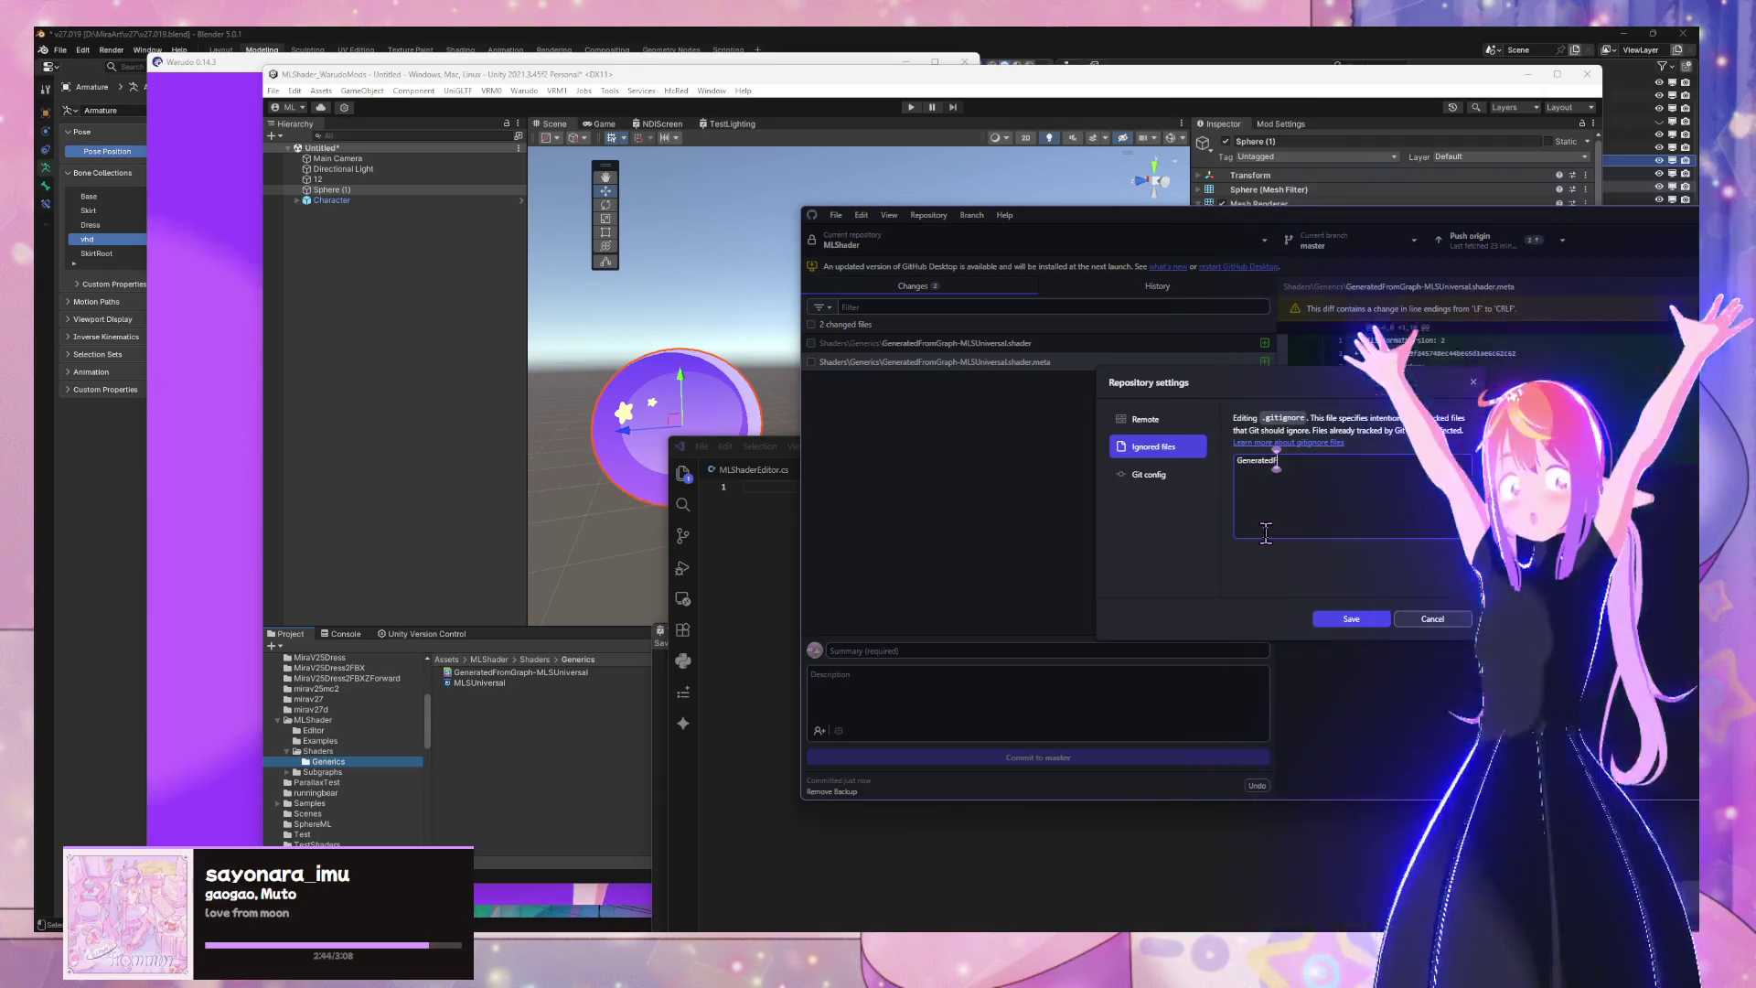
type("romGraph")
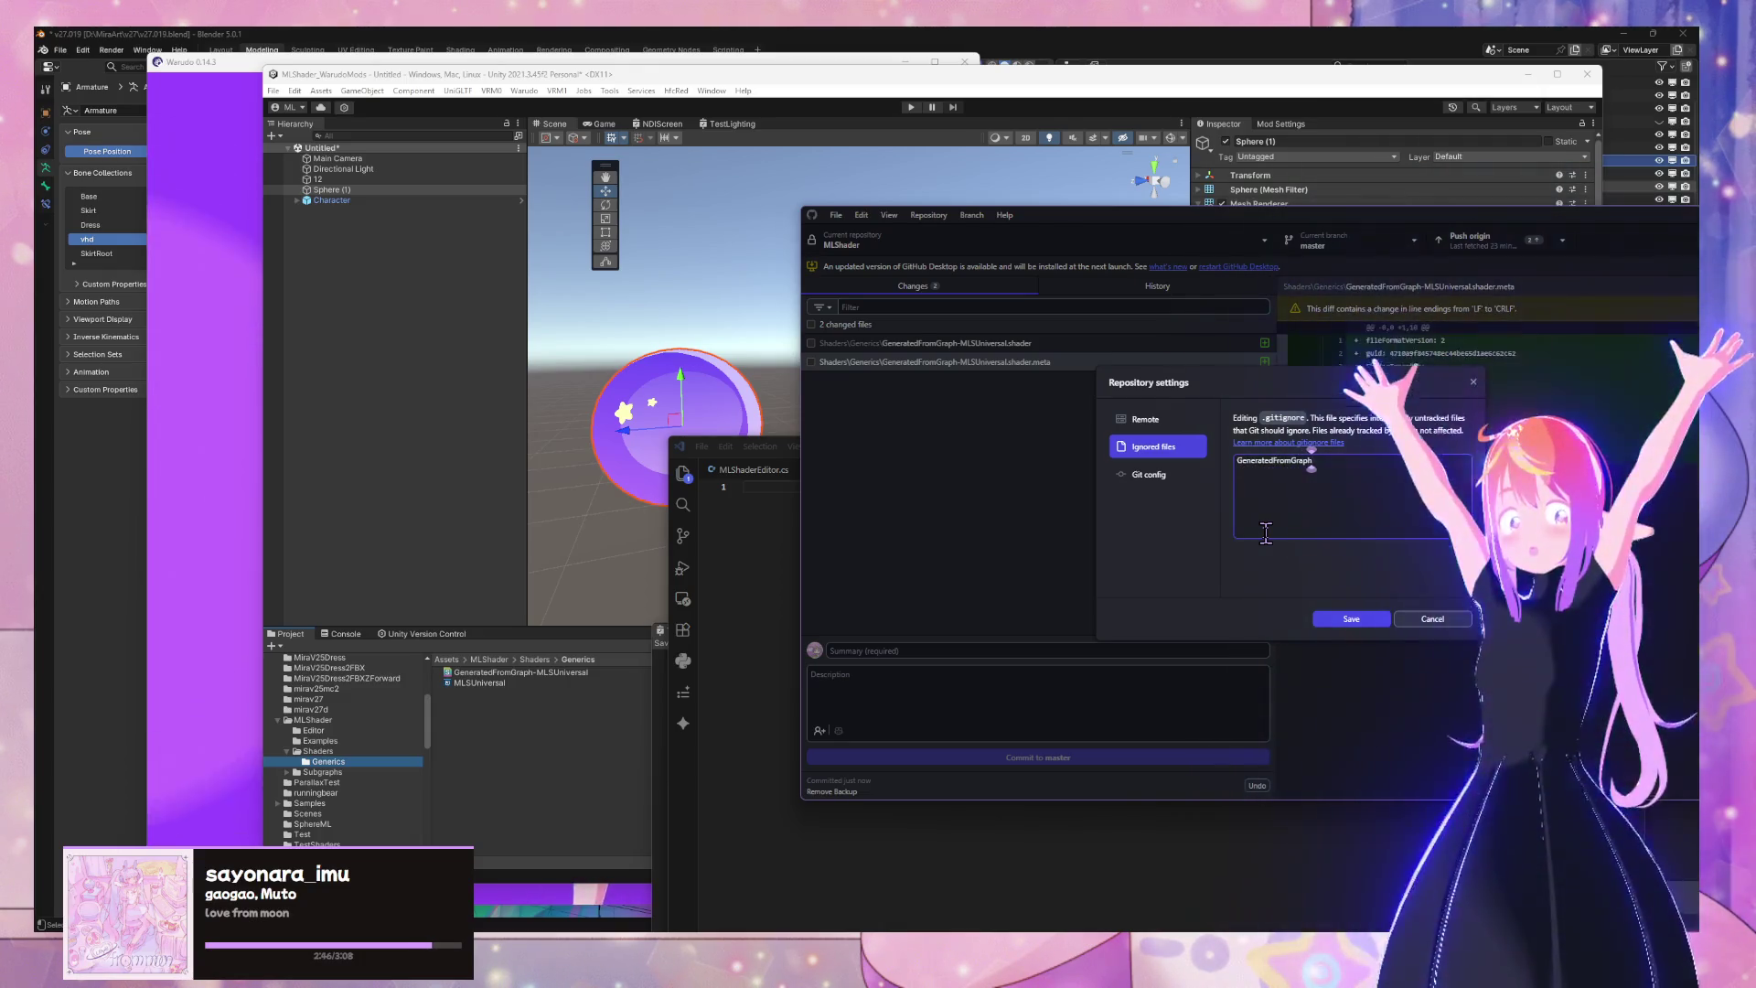
type("*")
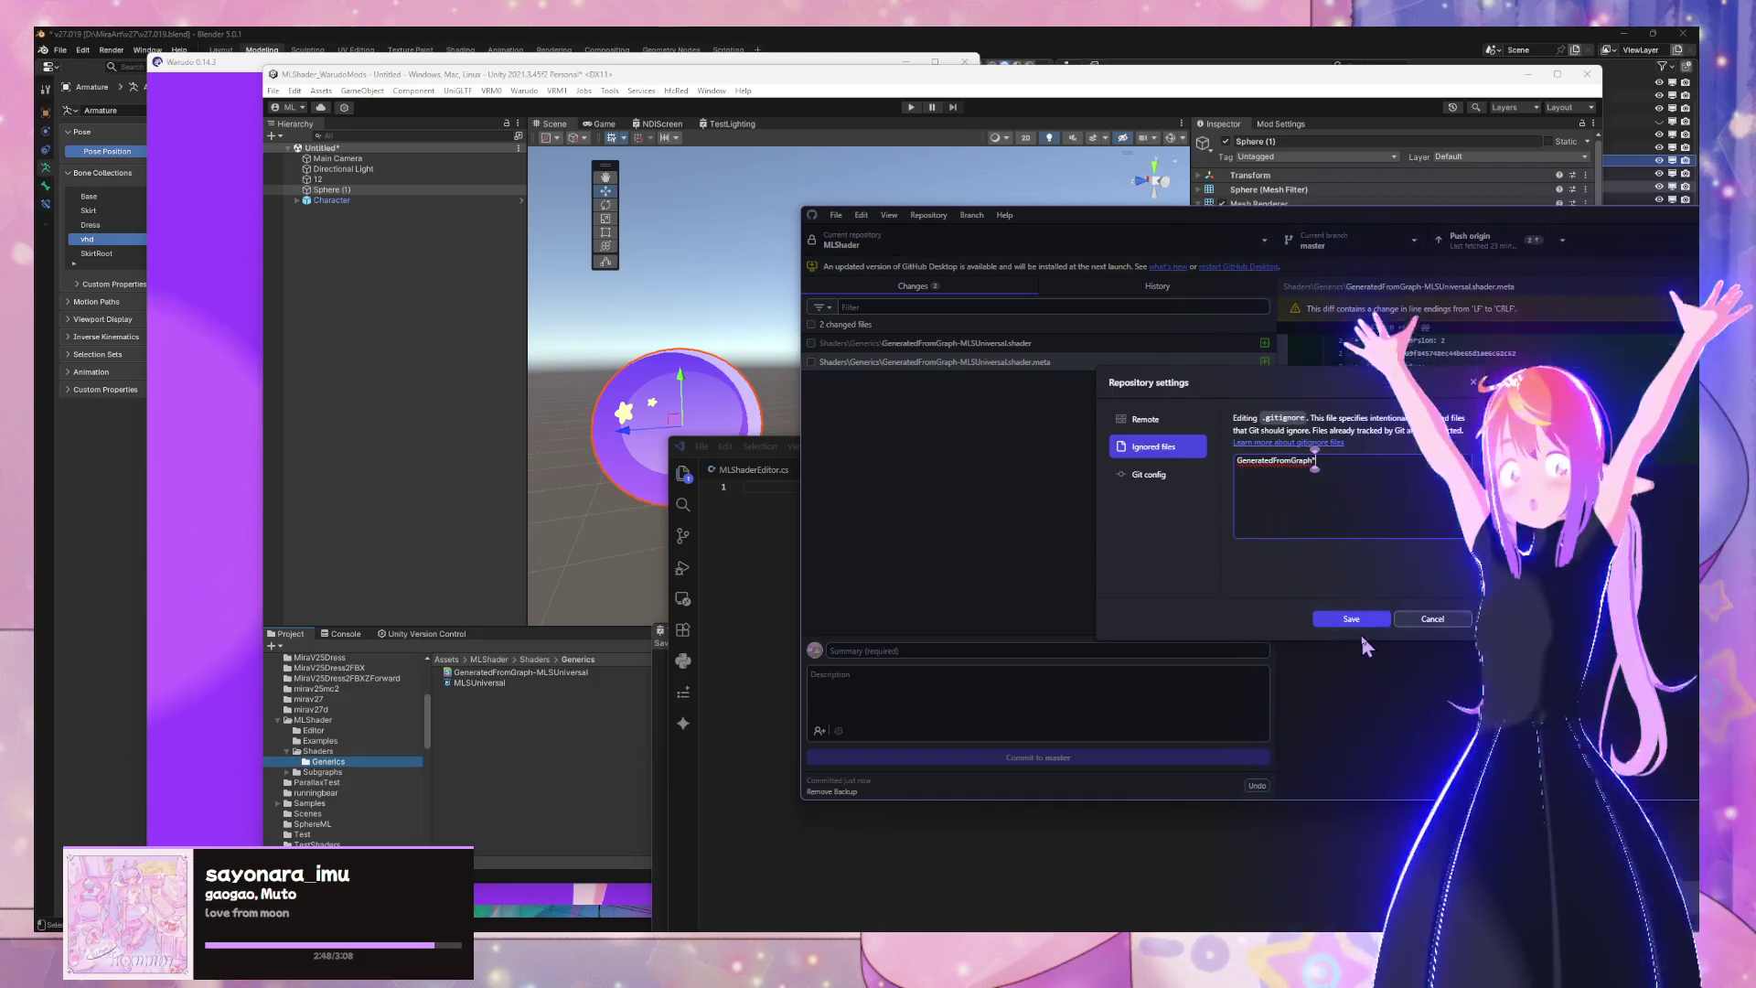
left_click(1242, 460)
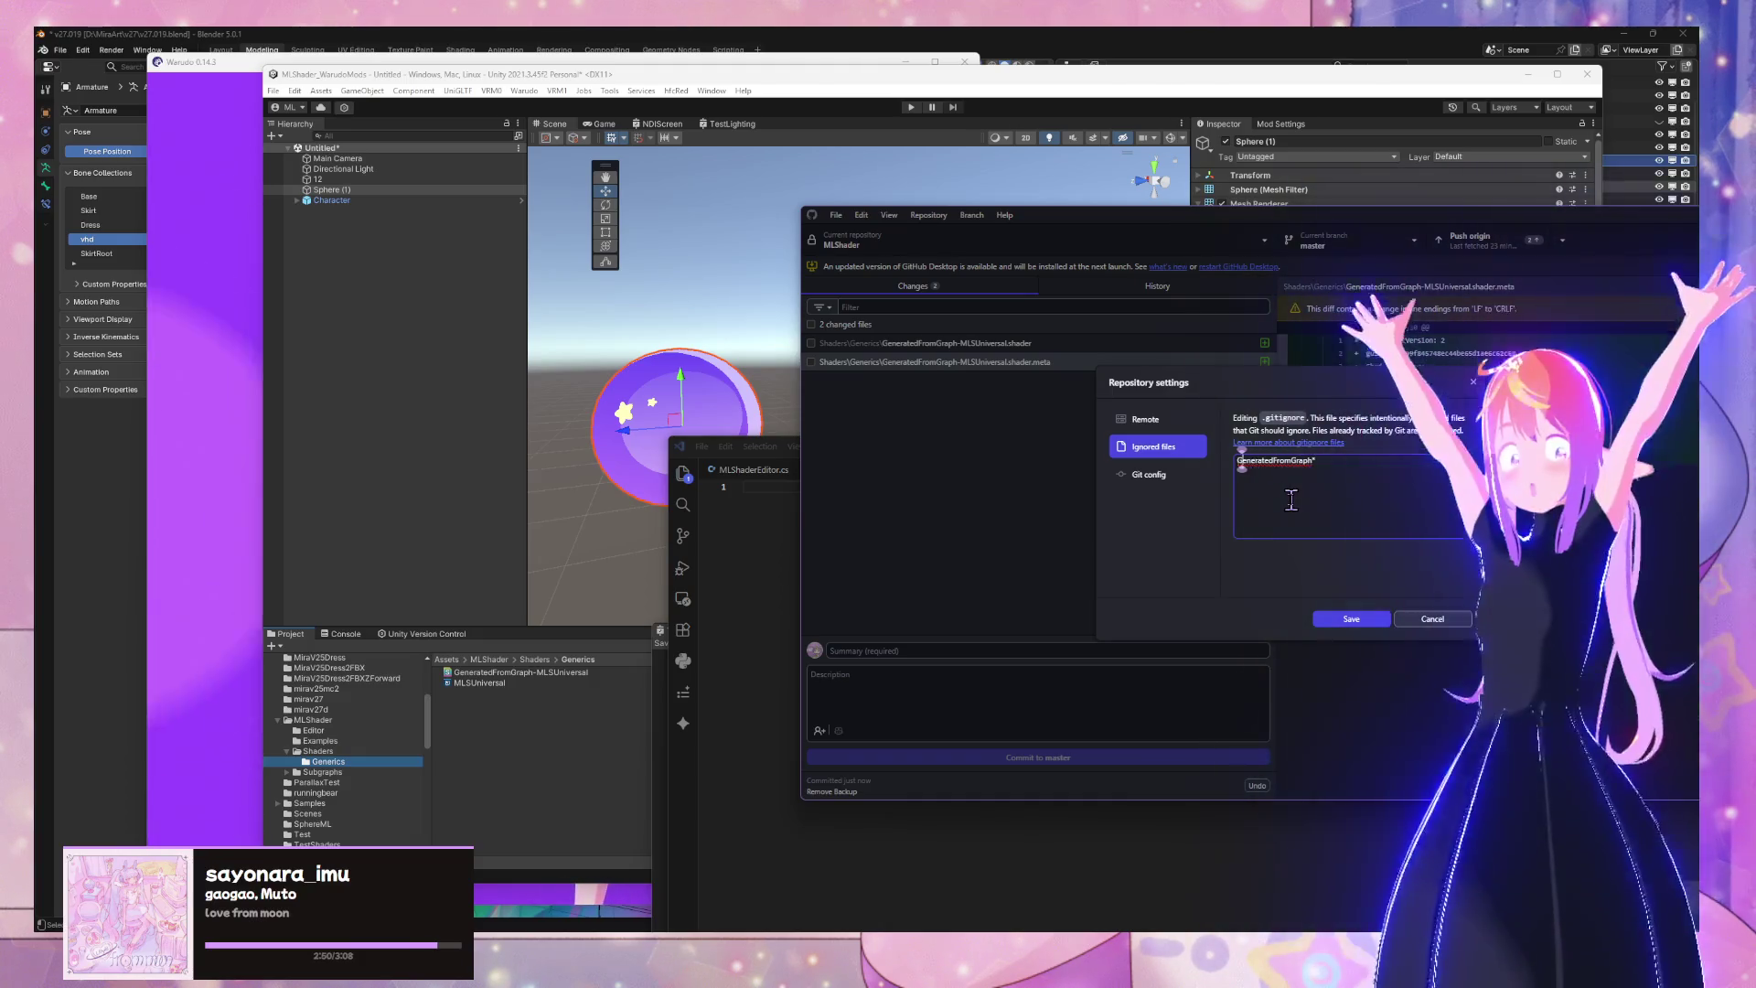
type("*")
left_click(1351, 619)
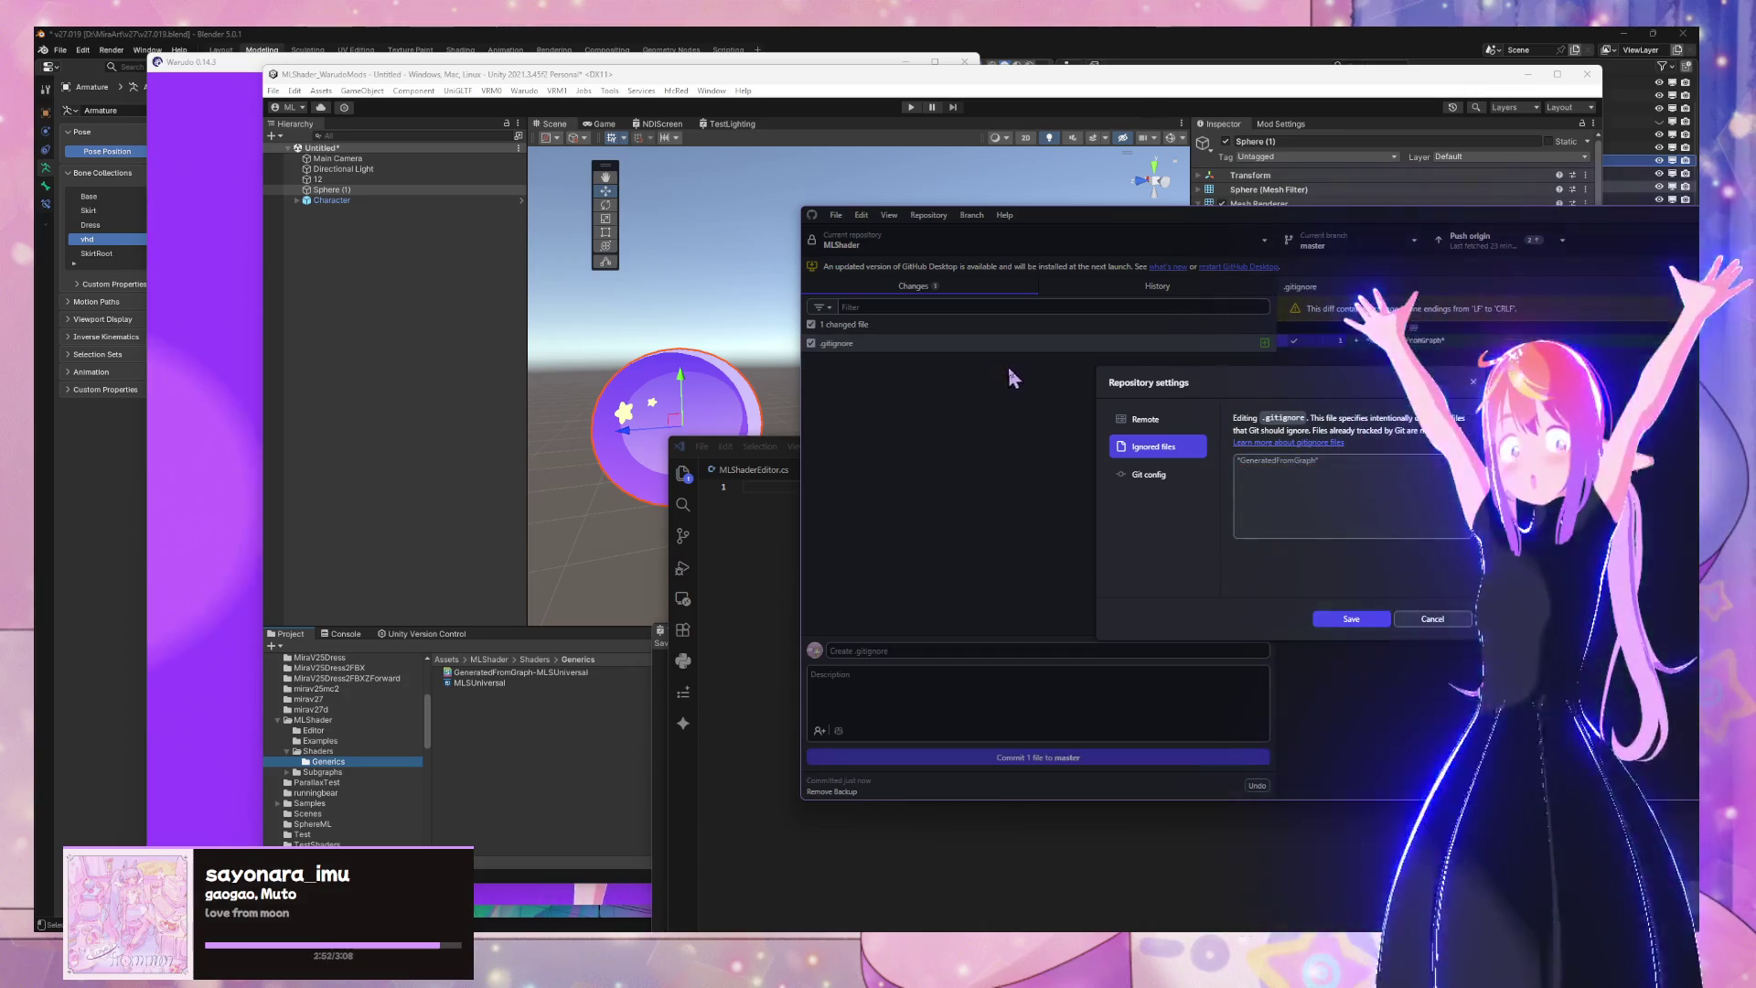
Add a Basic.shader* ignore pattern, save it, and move the GitHub Desktop window aside
left_click(926, 214)
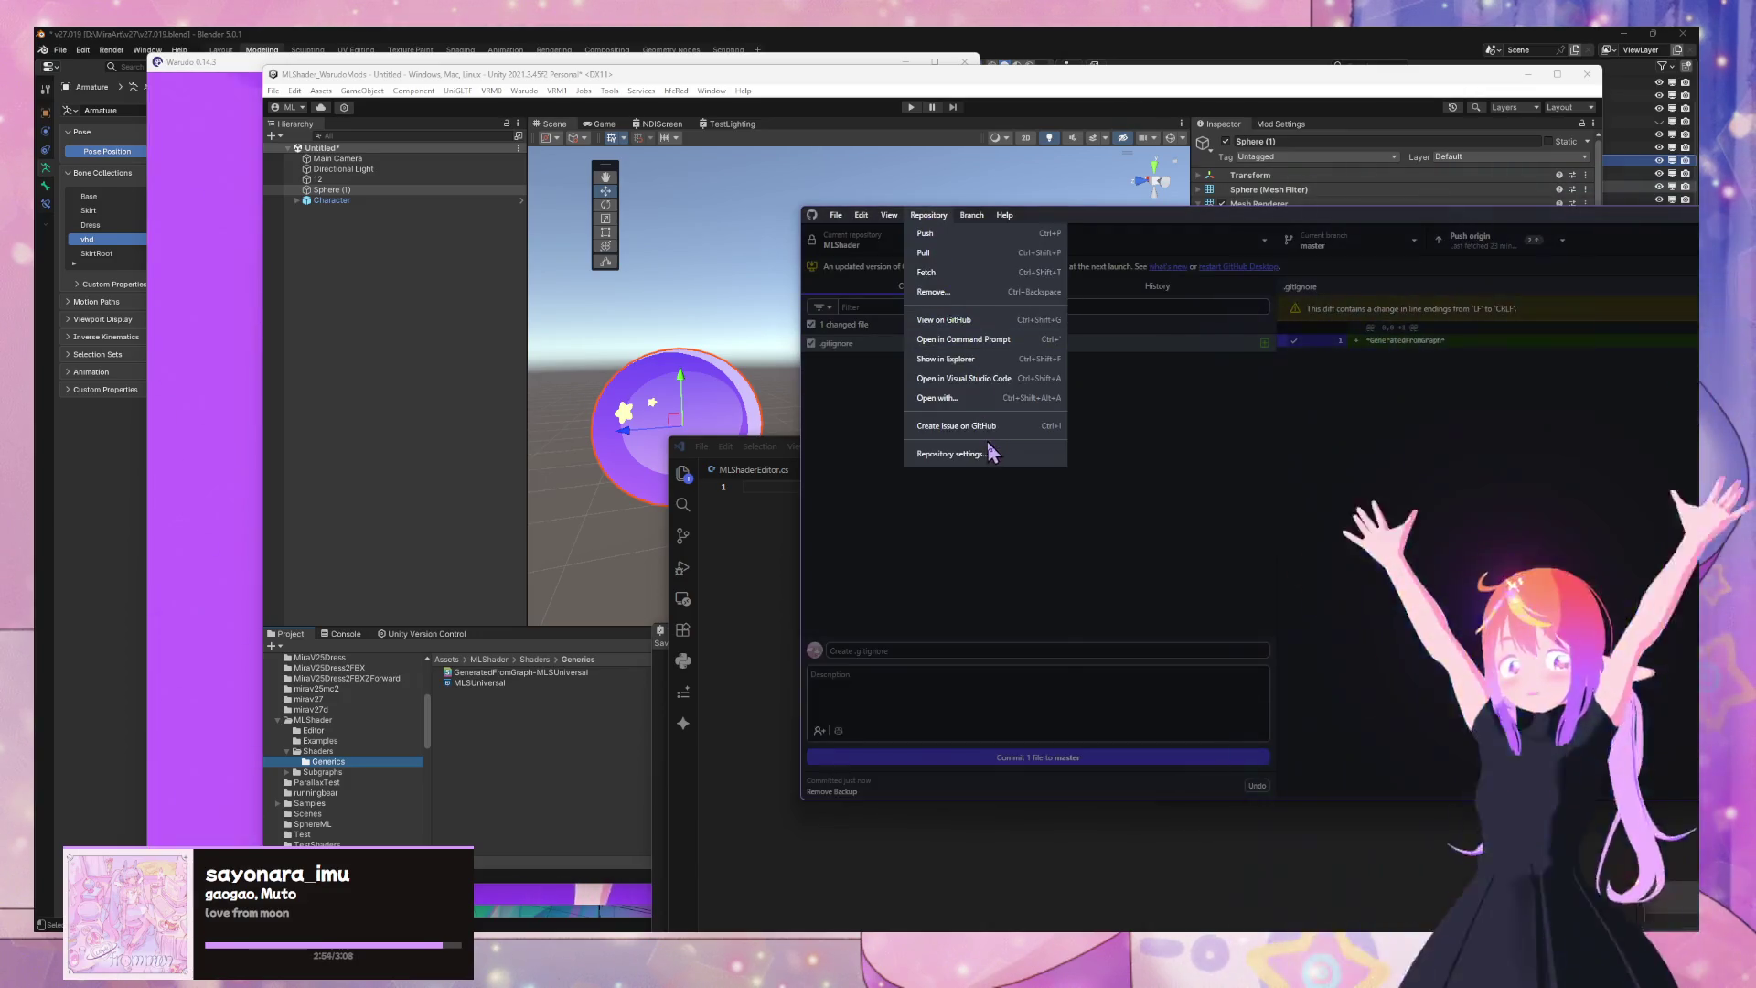
left_click(951, 453)
left_click(1166, 449)
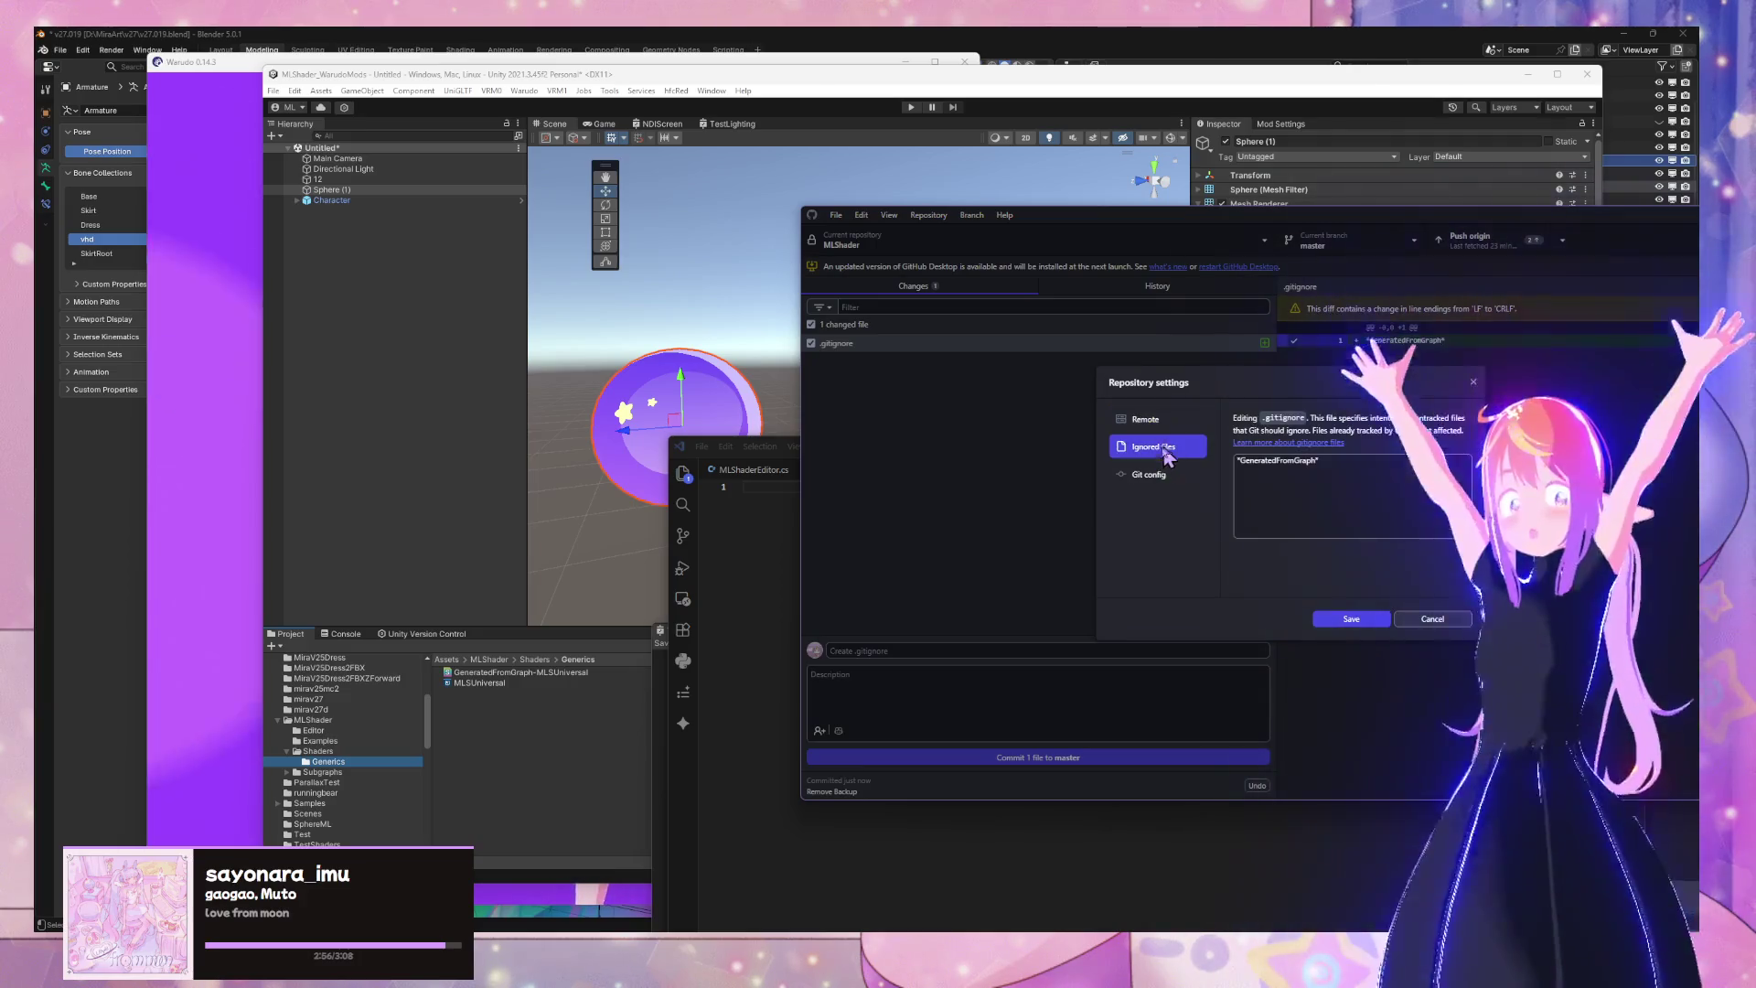
left_click(1340, 469)
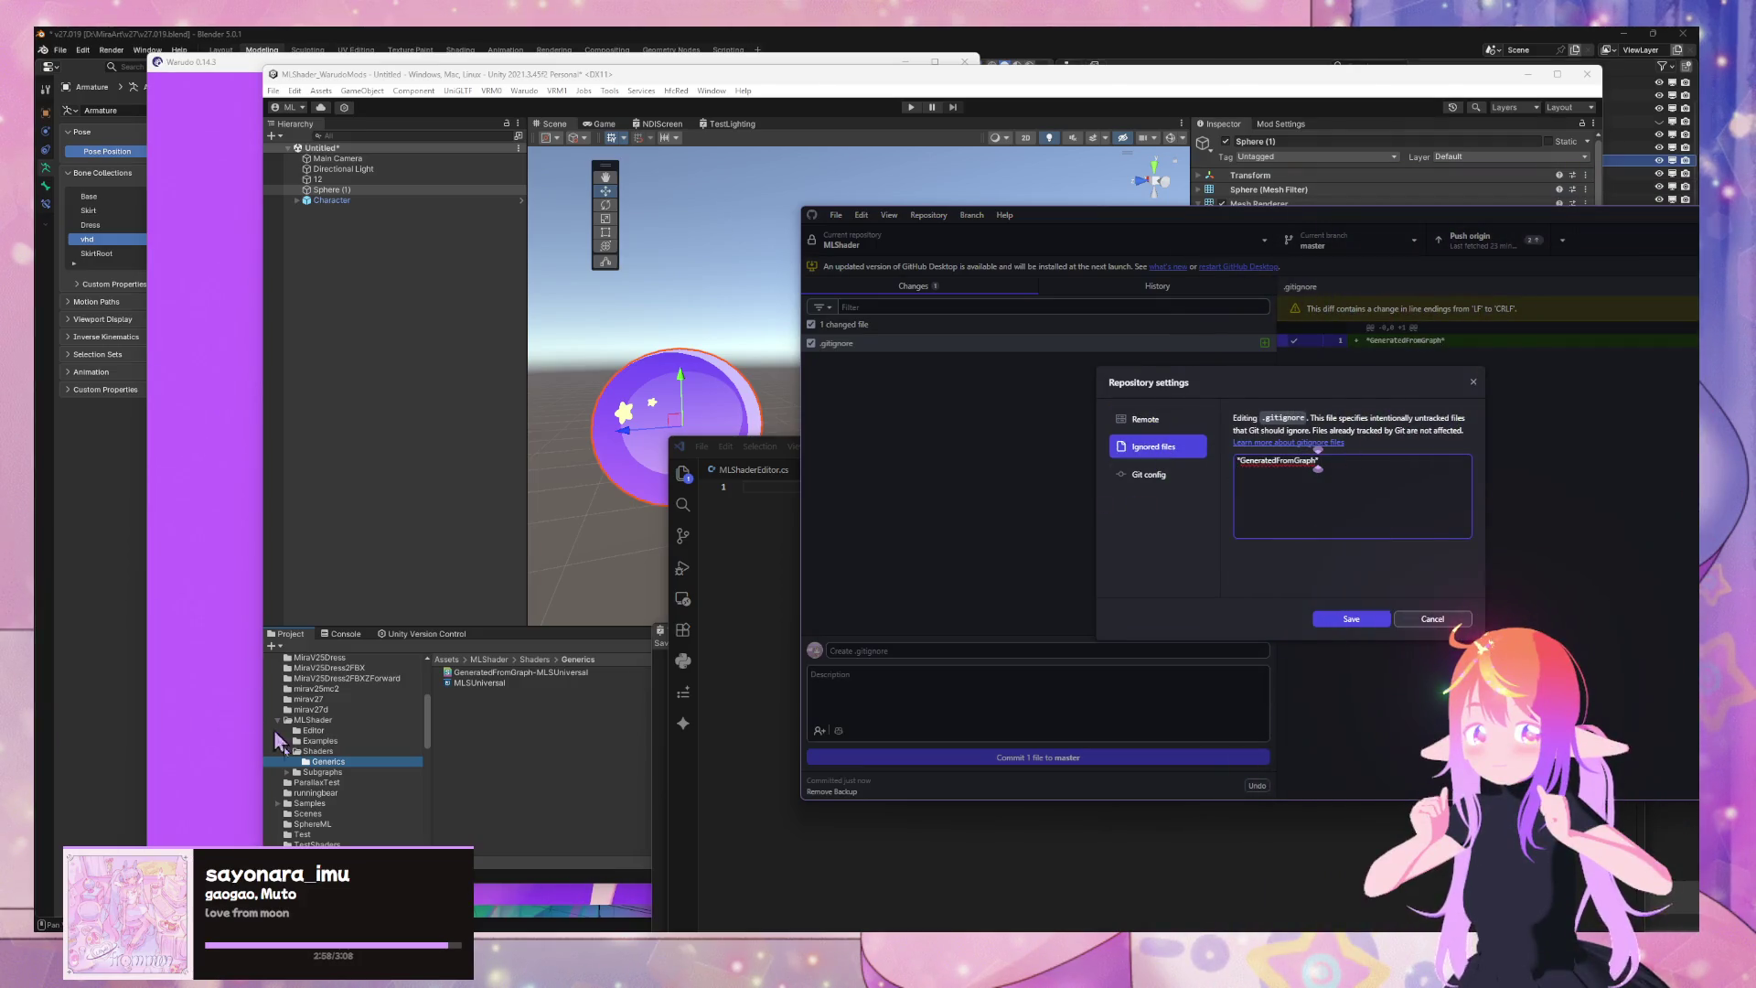
left_click(342, 772)
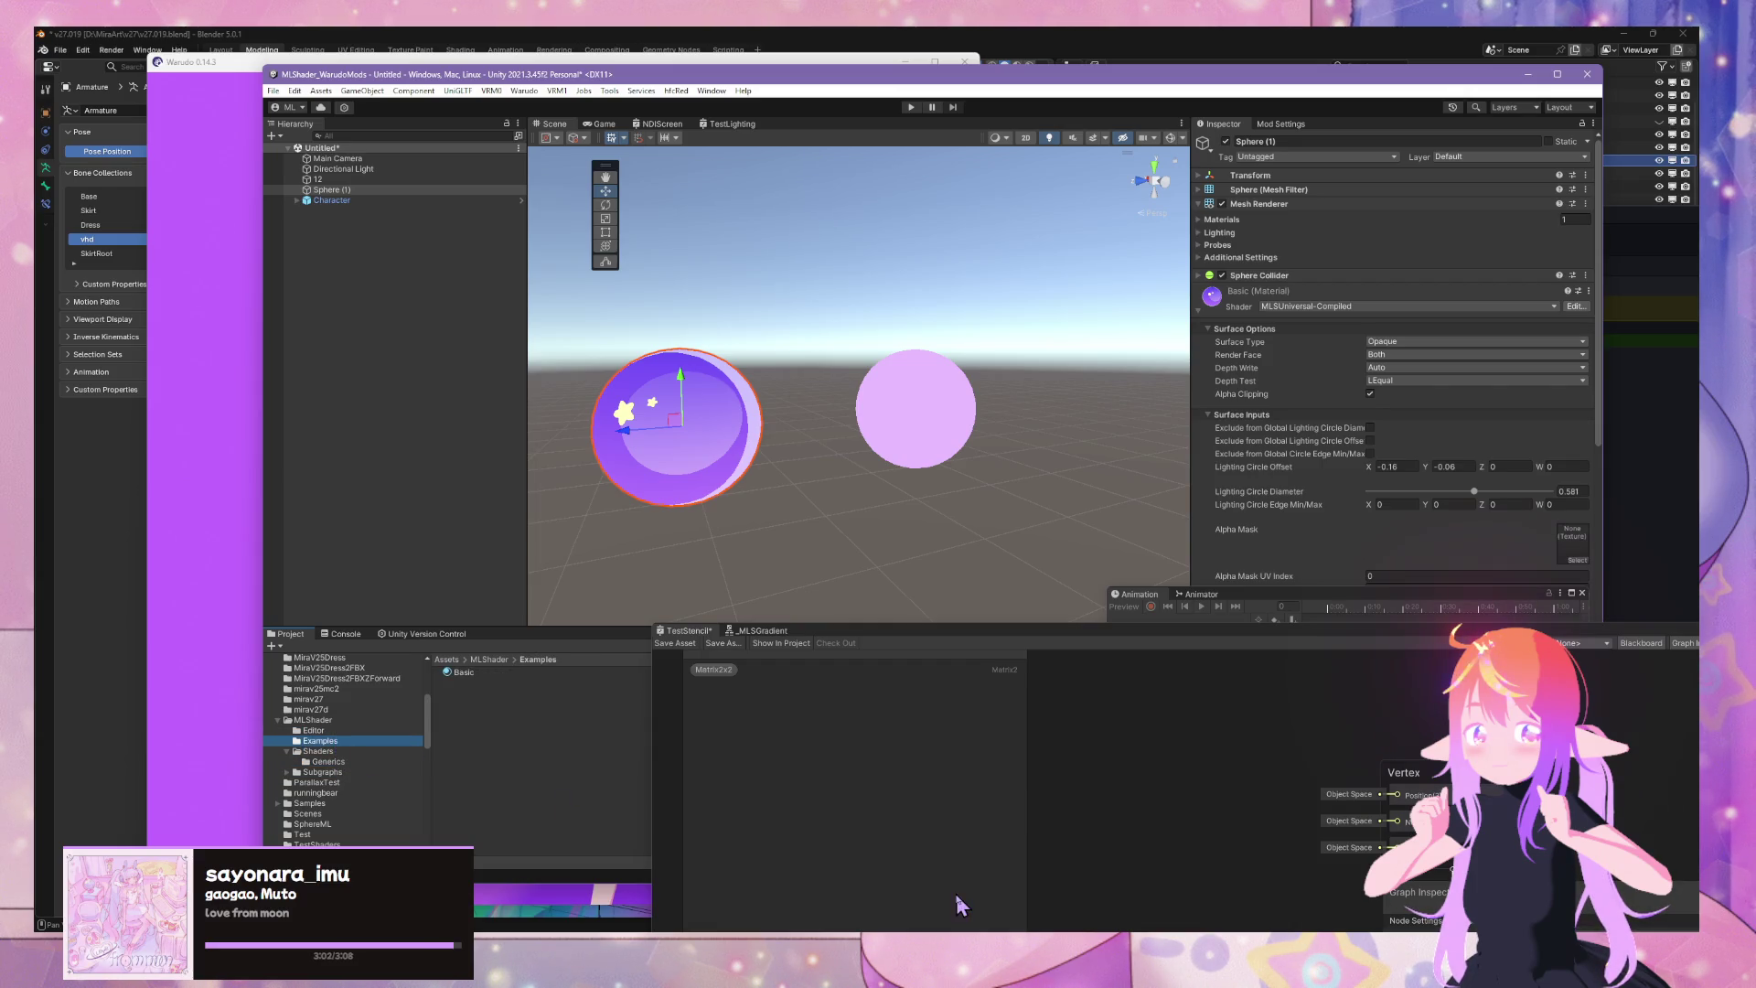
key("alt+Tab")
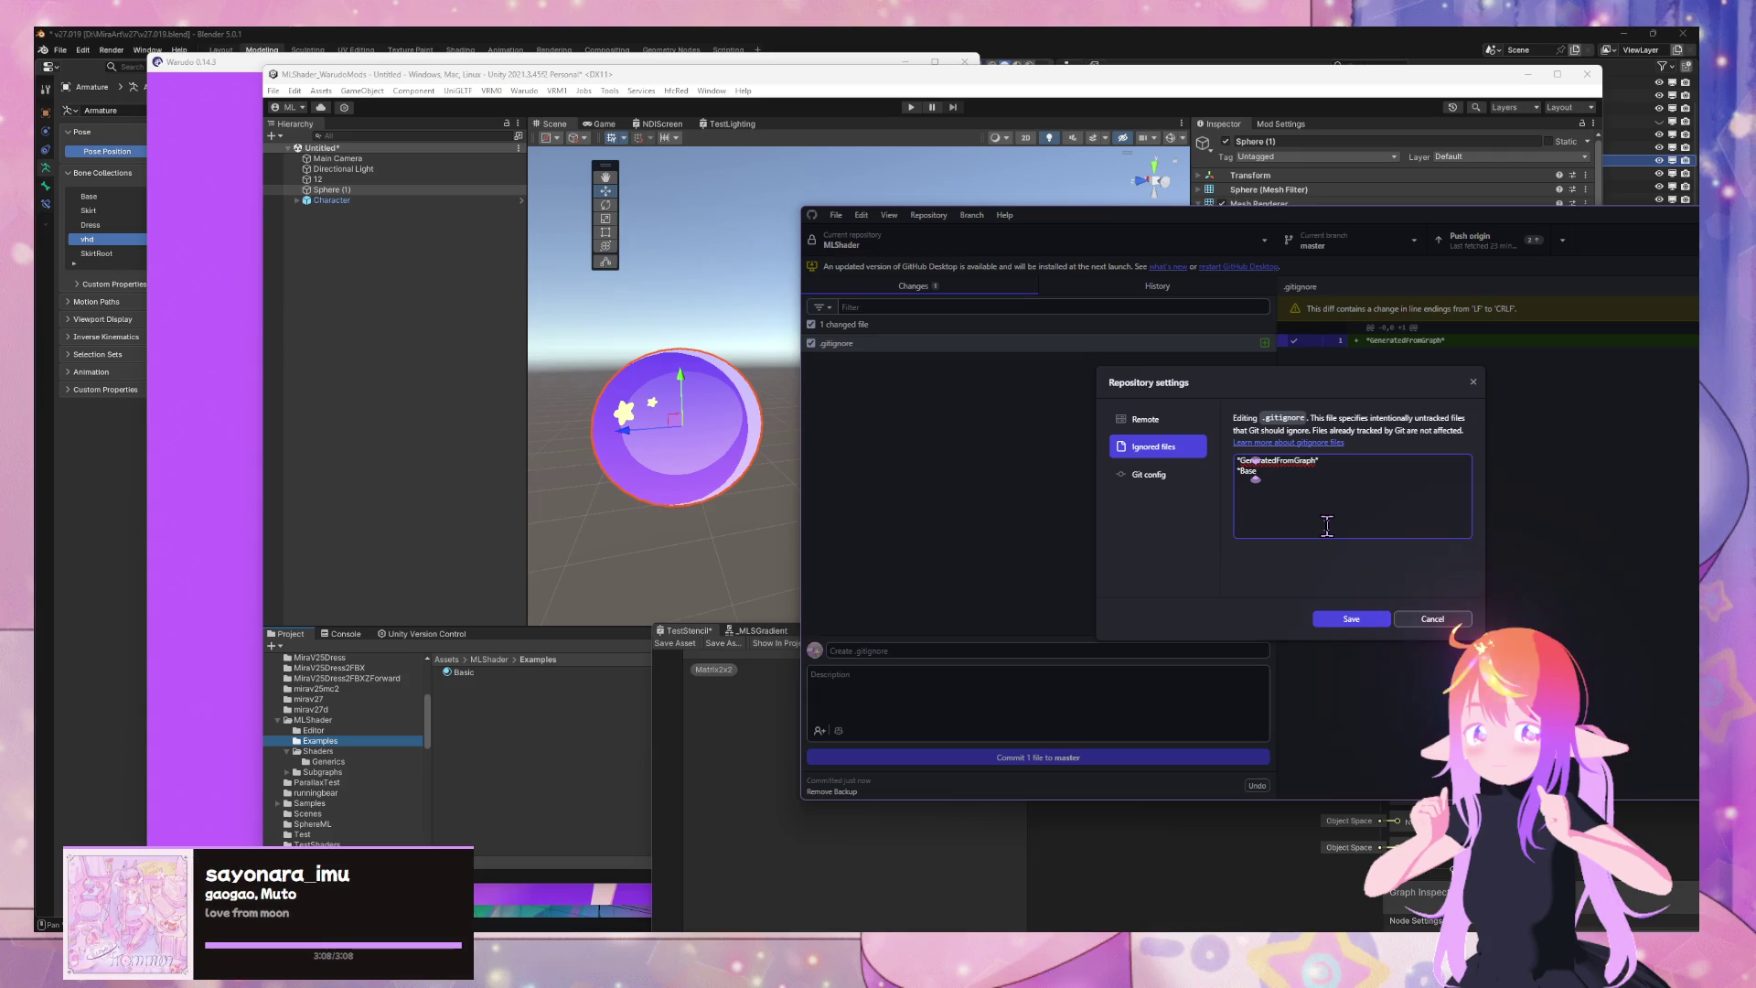
type(".")
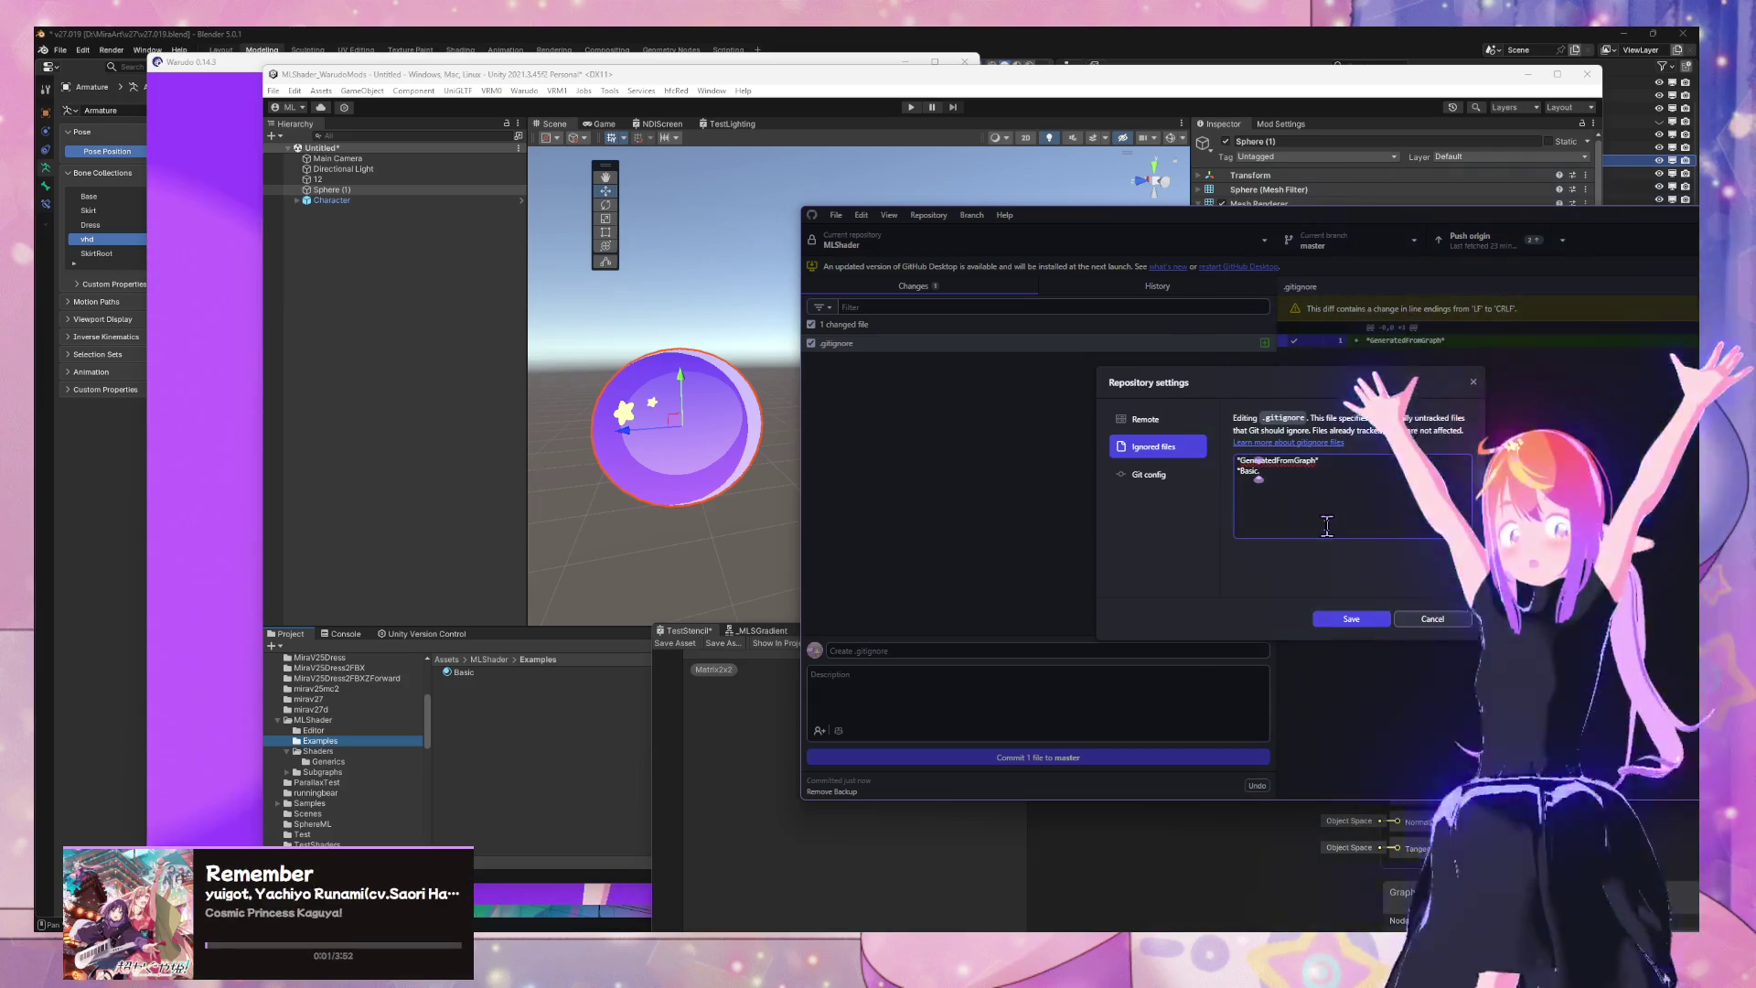
type("shader*")
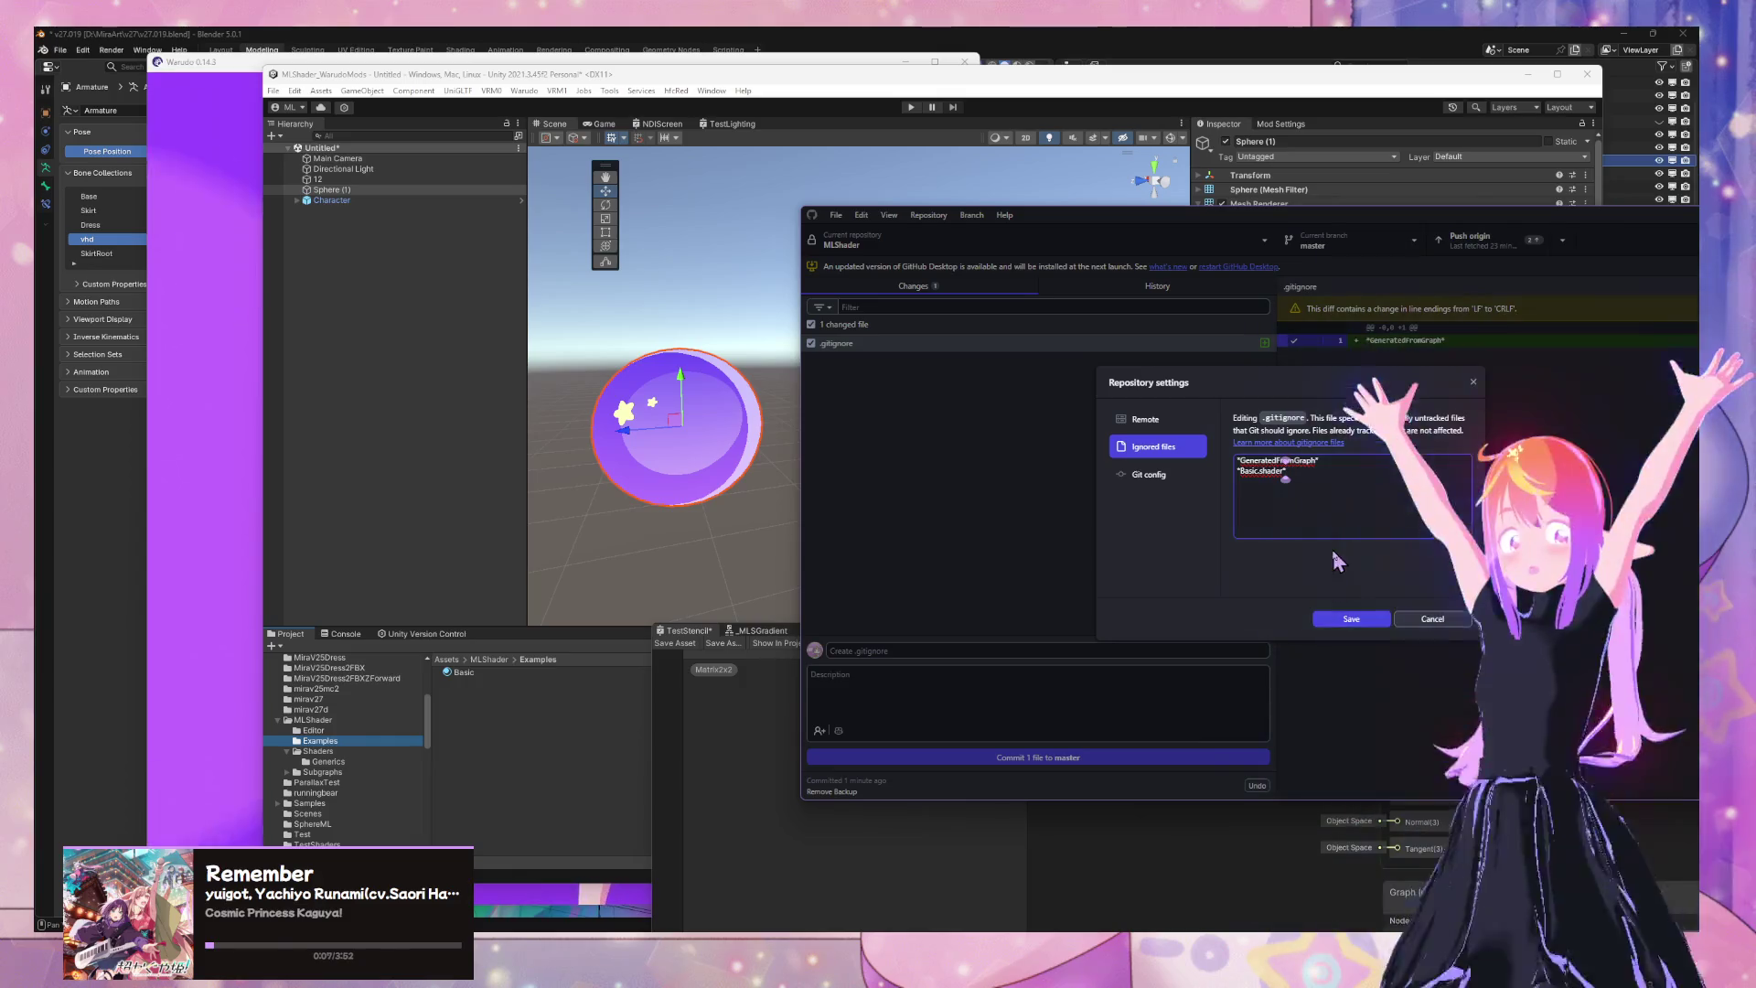
left_click(1367, 628)
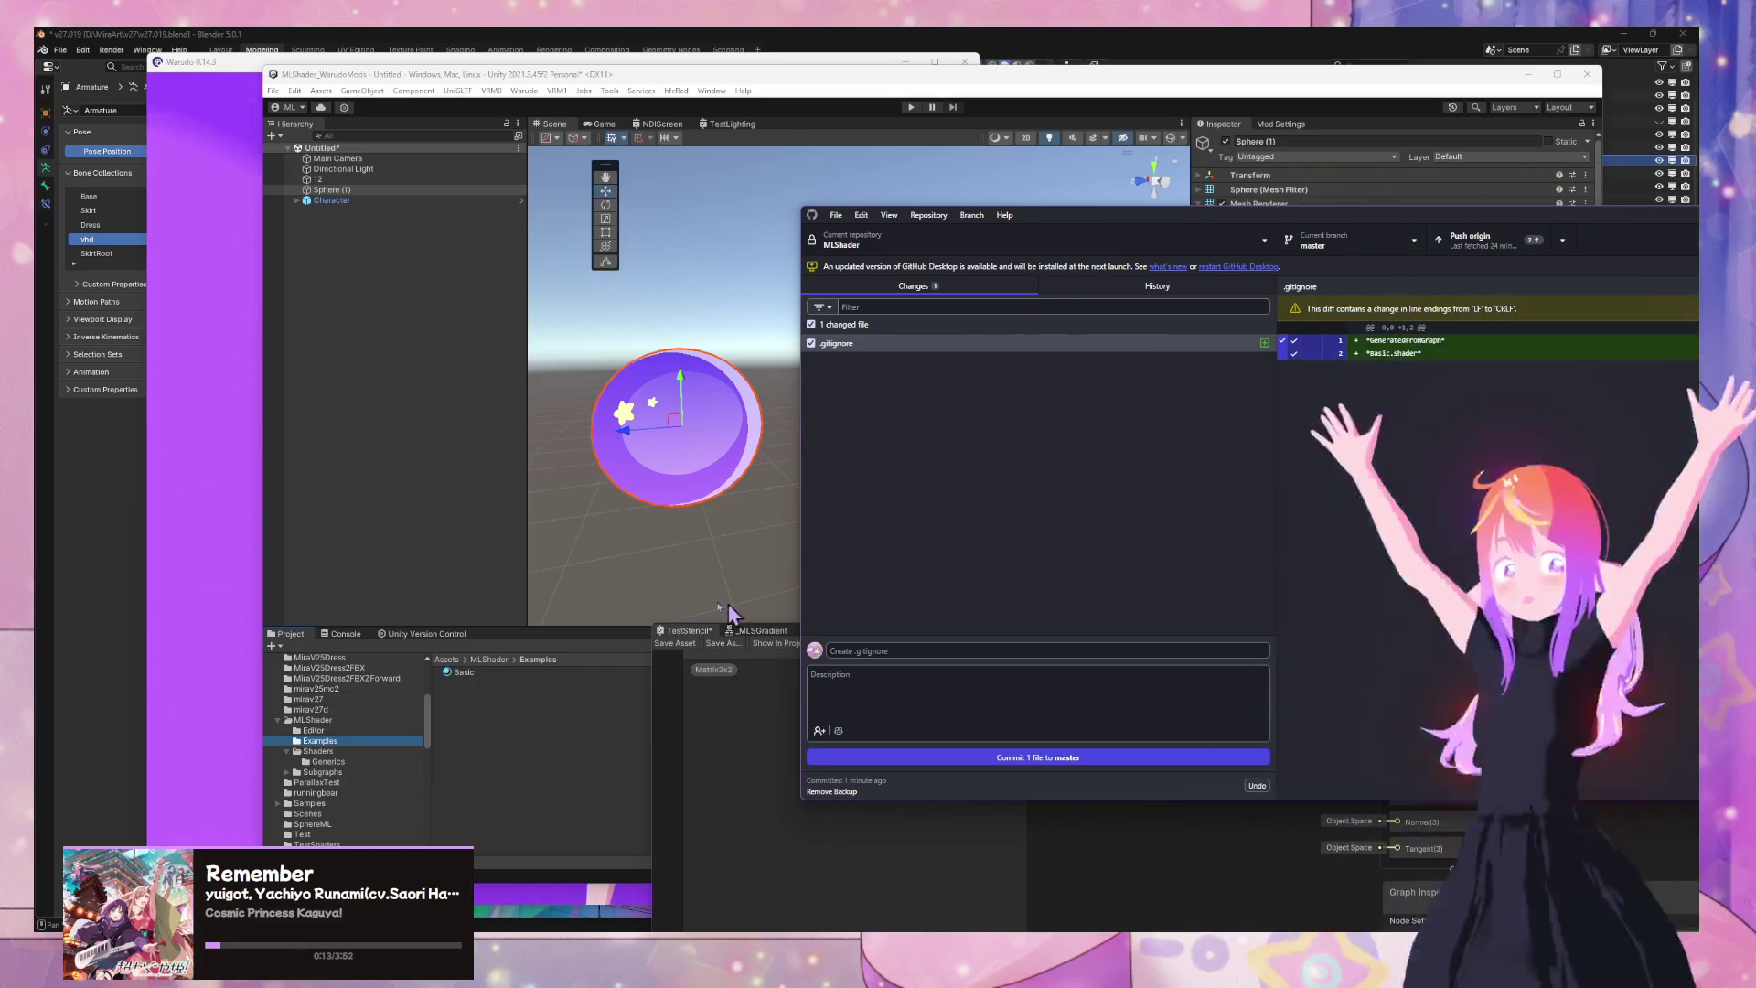
mouse_move(1134, 228)
left_mouse_down()
mouse_move(1098, 743)
mouse_move(1027, 724)
mouse_move(1027, 511)
mouse_move(1285, 223)
left_mouse_up()
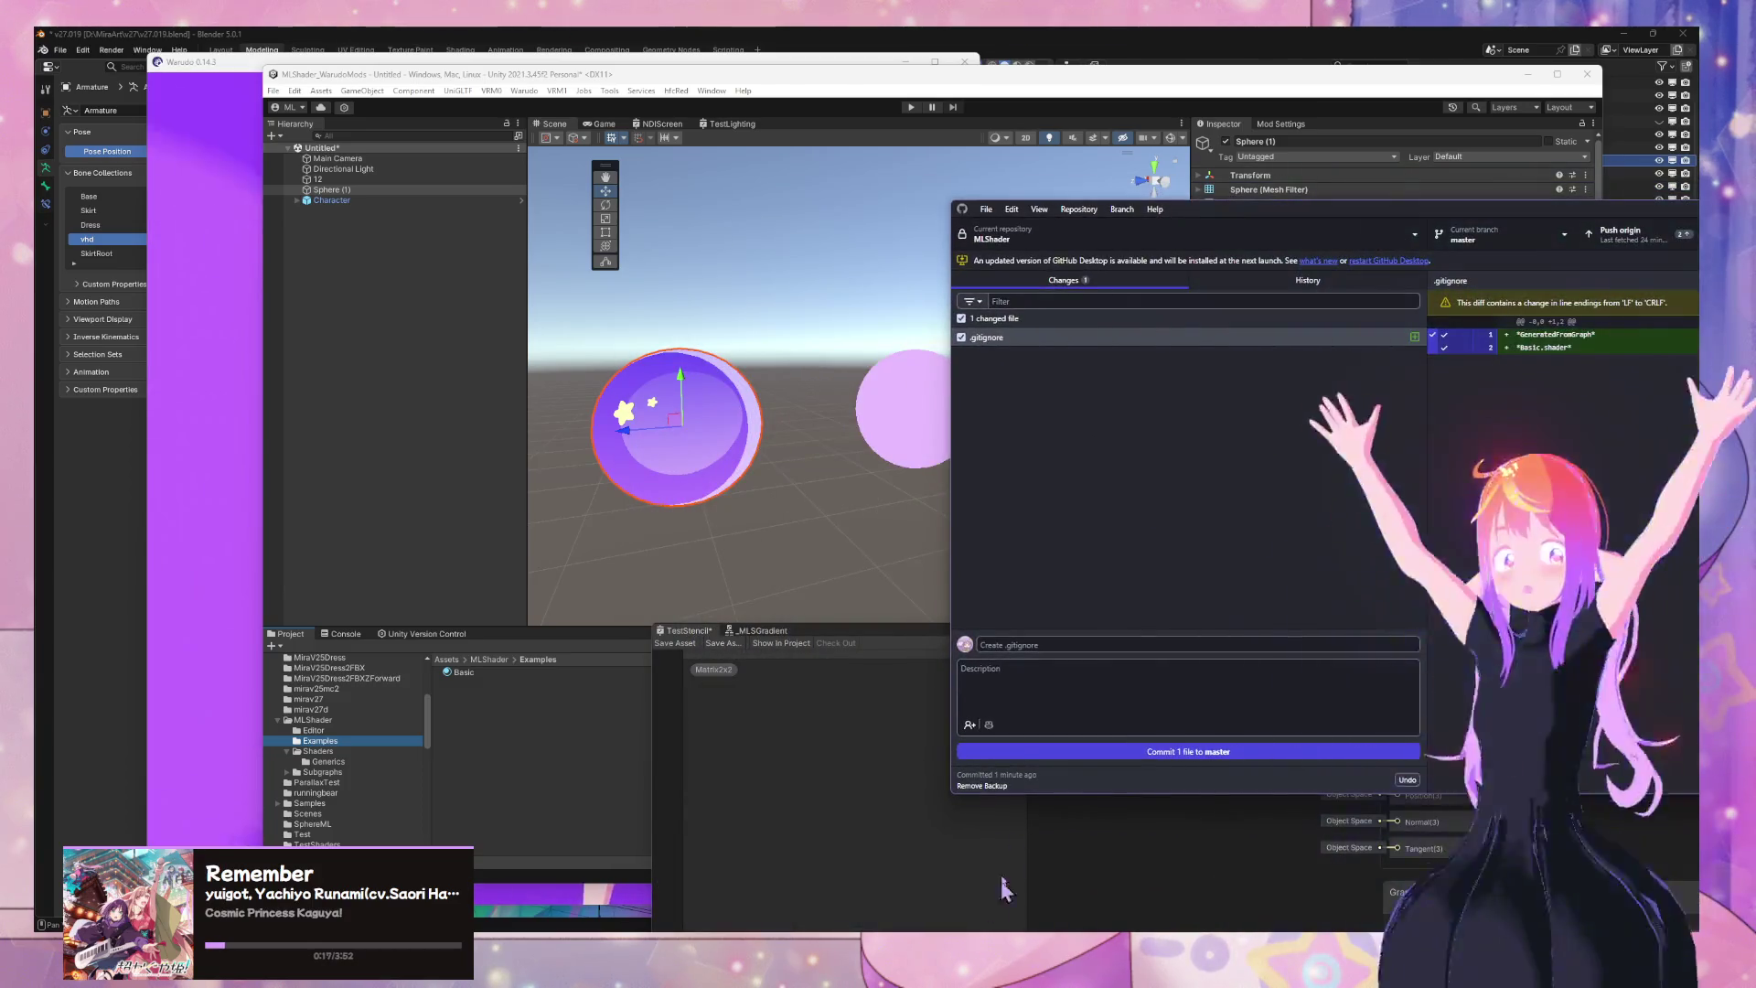
mouse_move(954, 970)
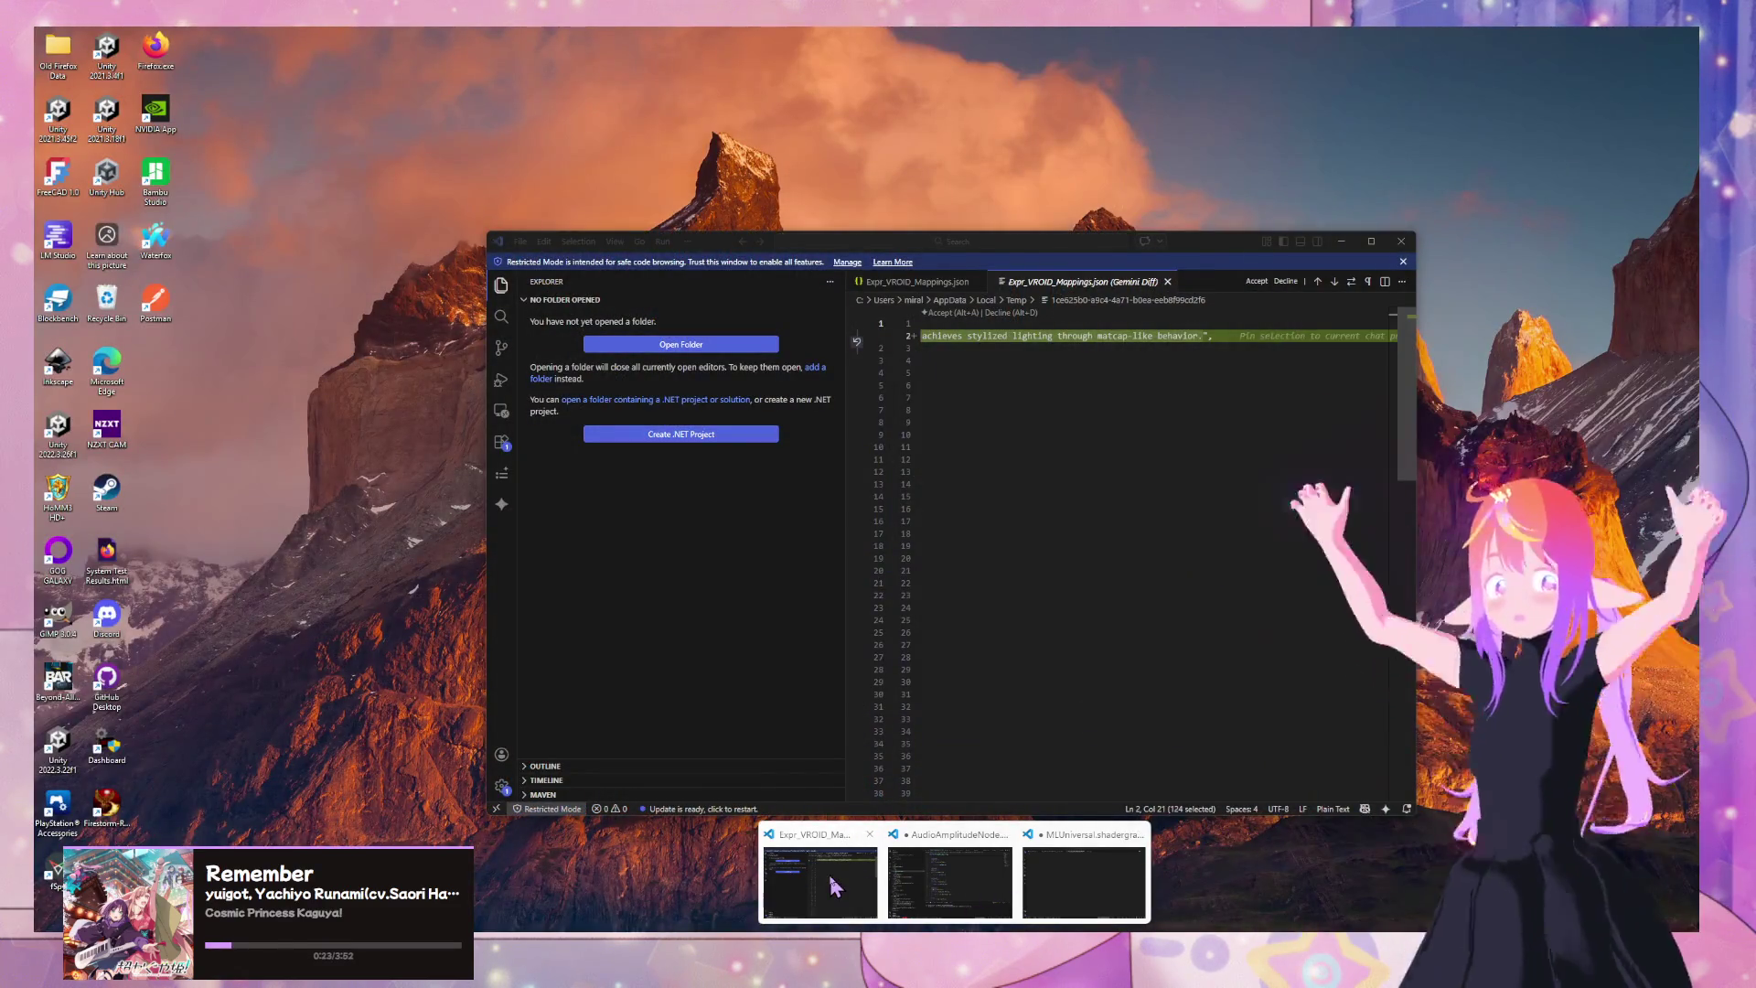
Close the empty MLUniversal.shadergraph.meta tab in VS Code, answer its save prompt, and return to Unity
left_click(834, 886)
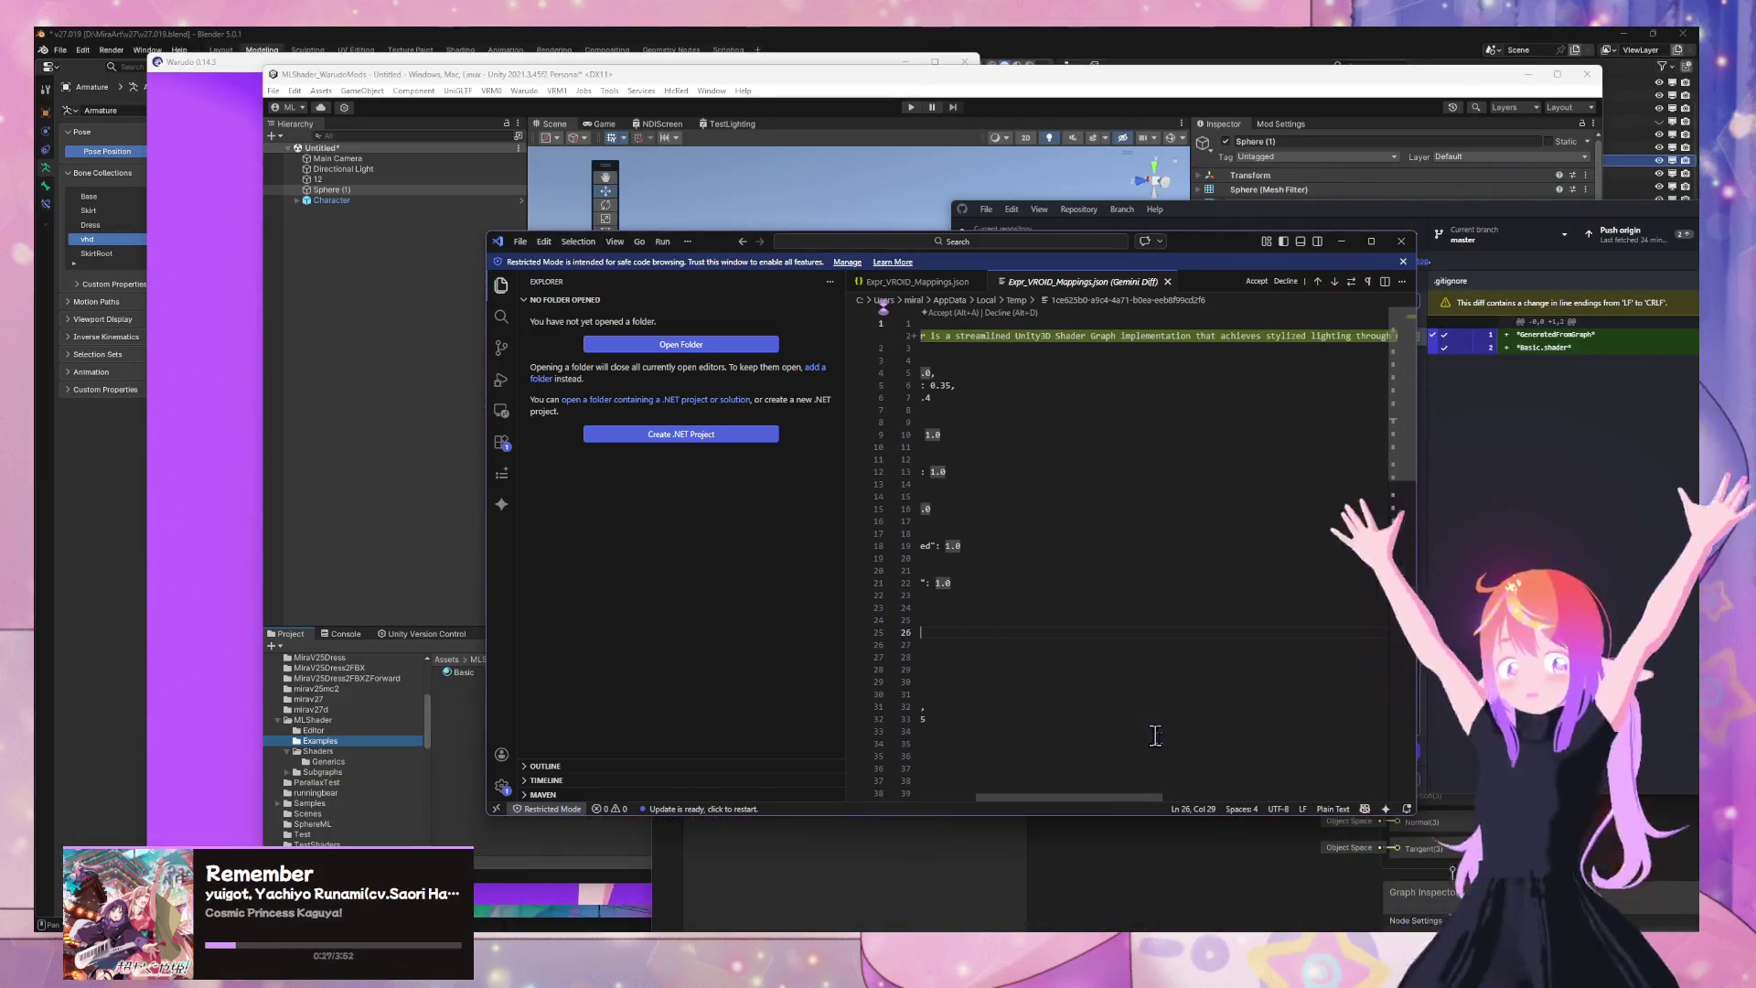
left_click_drag(1124, 799, 1031, 802)
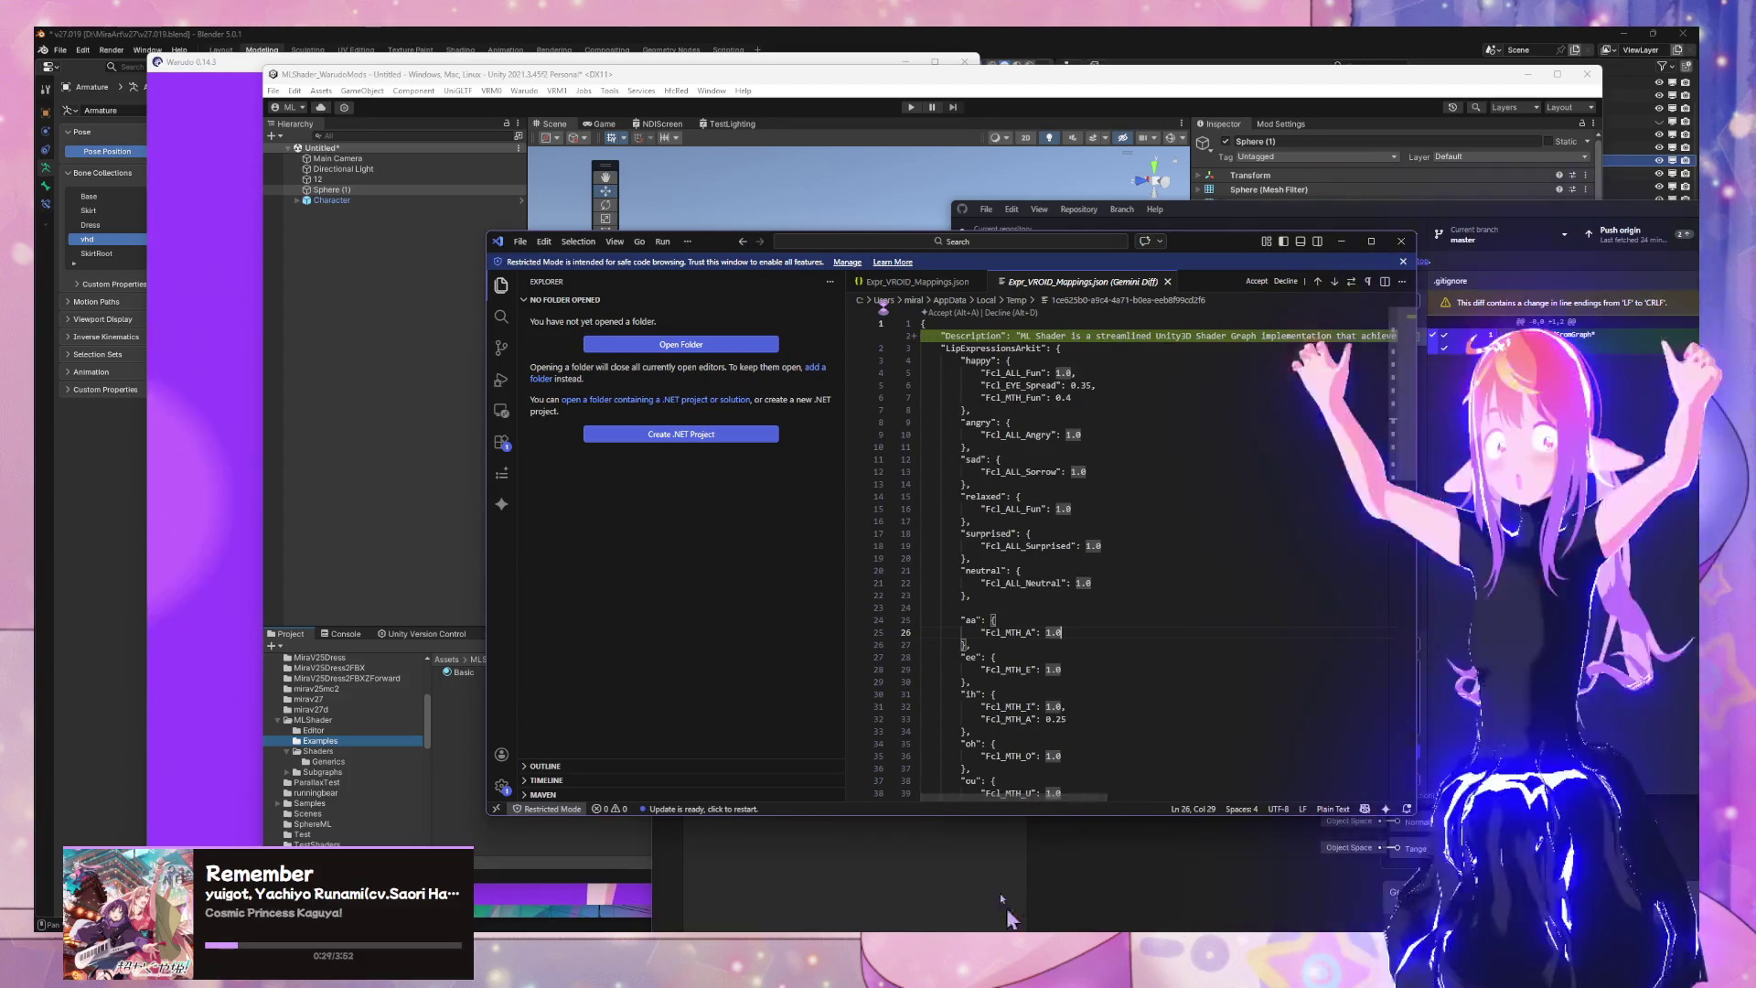
mouse_move(937, 924)
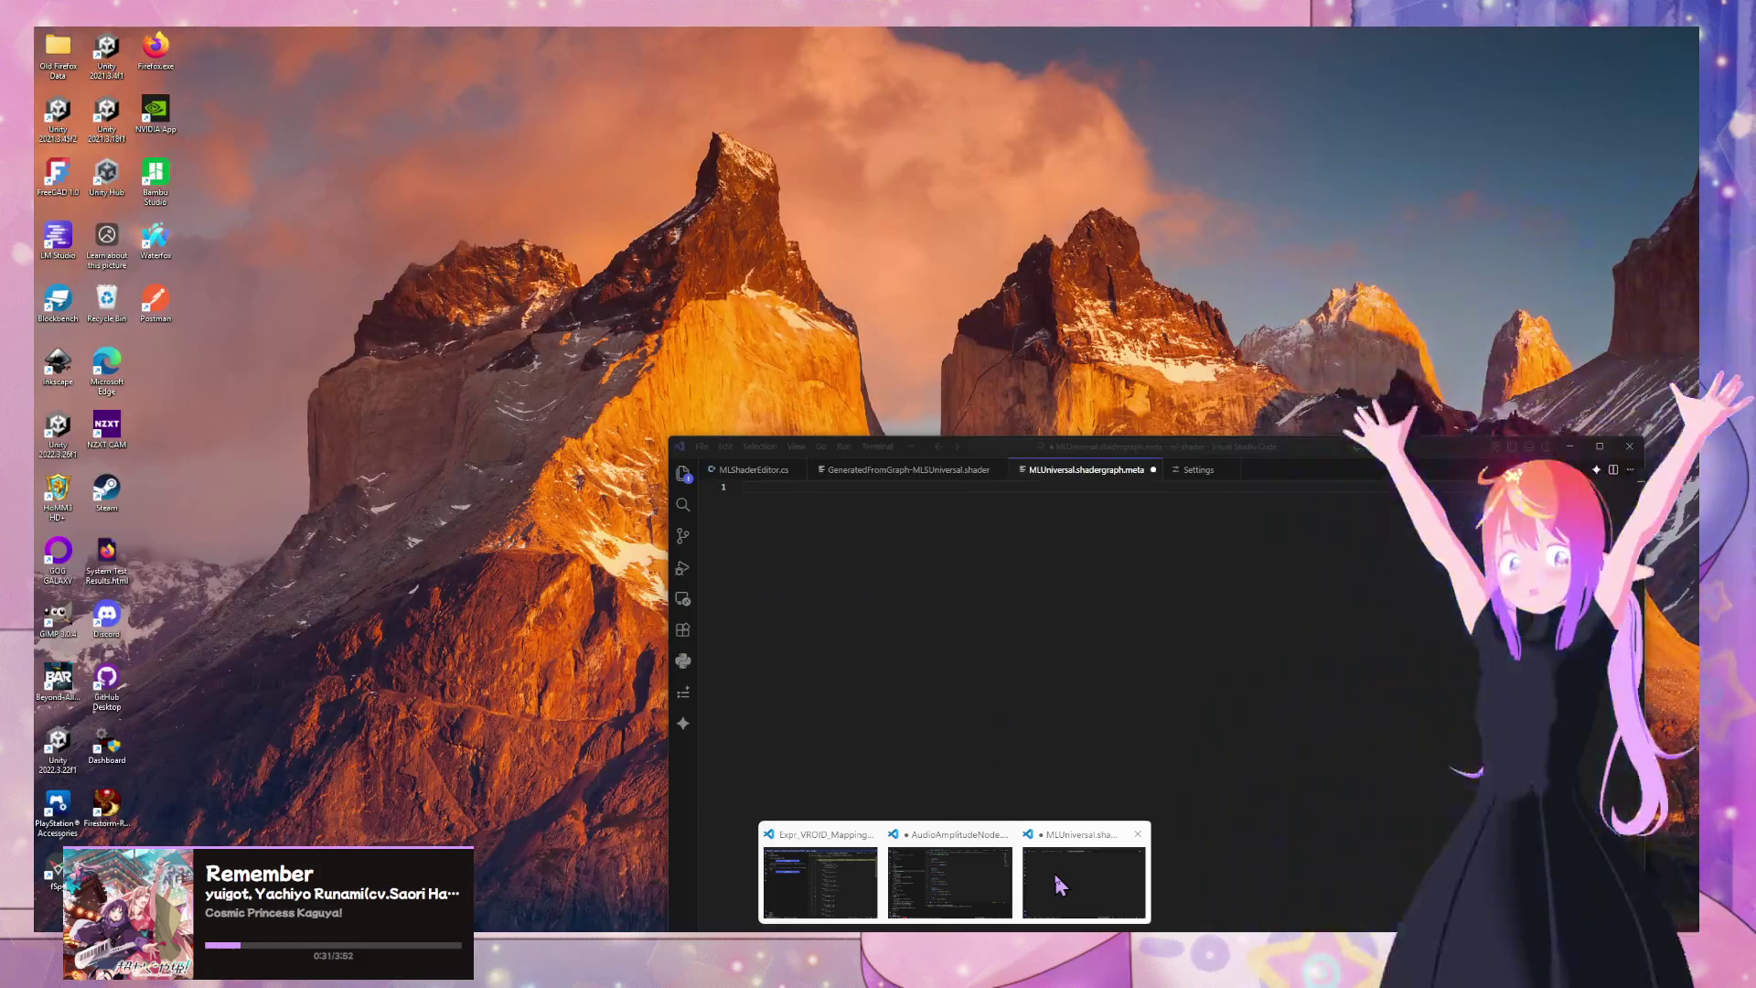
left_click(1050, 878)
left_click(947, 471)
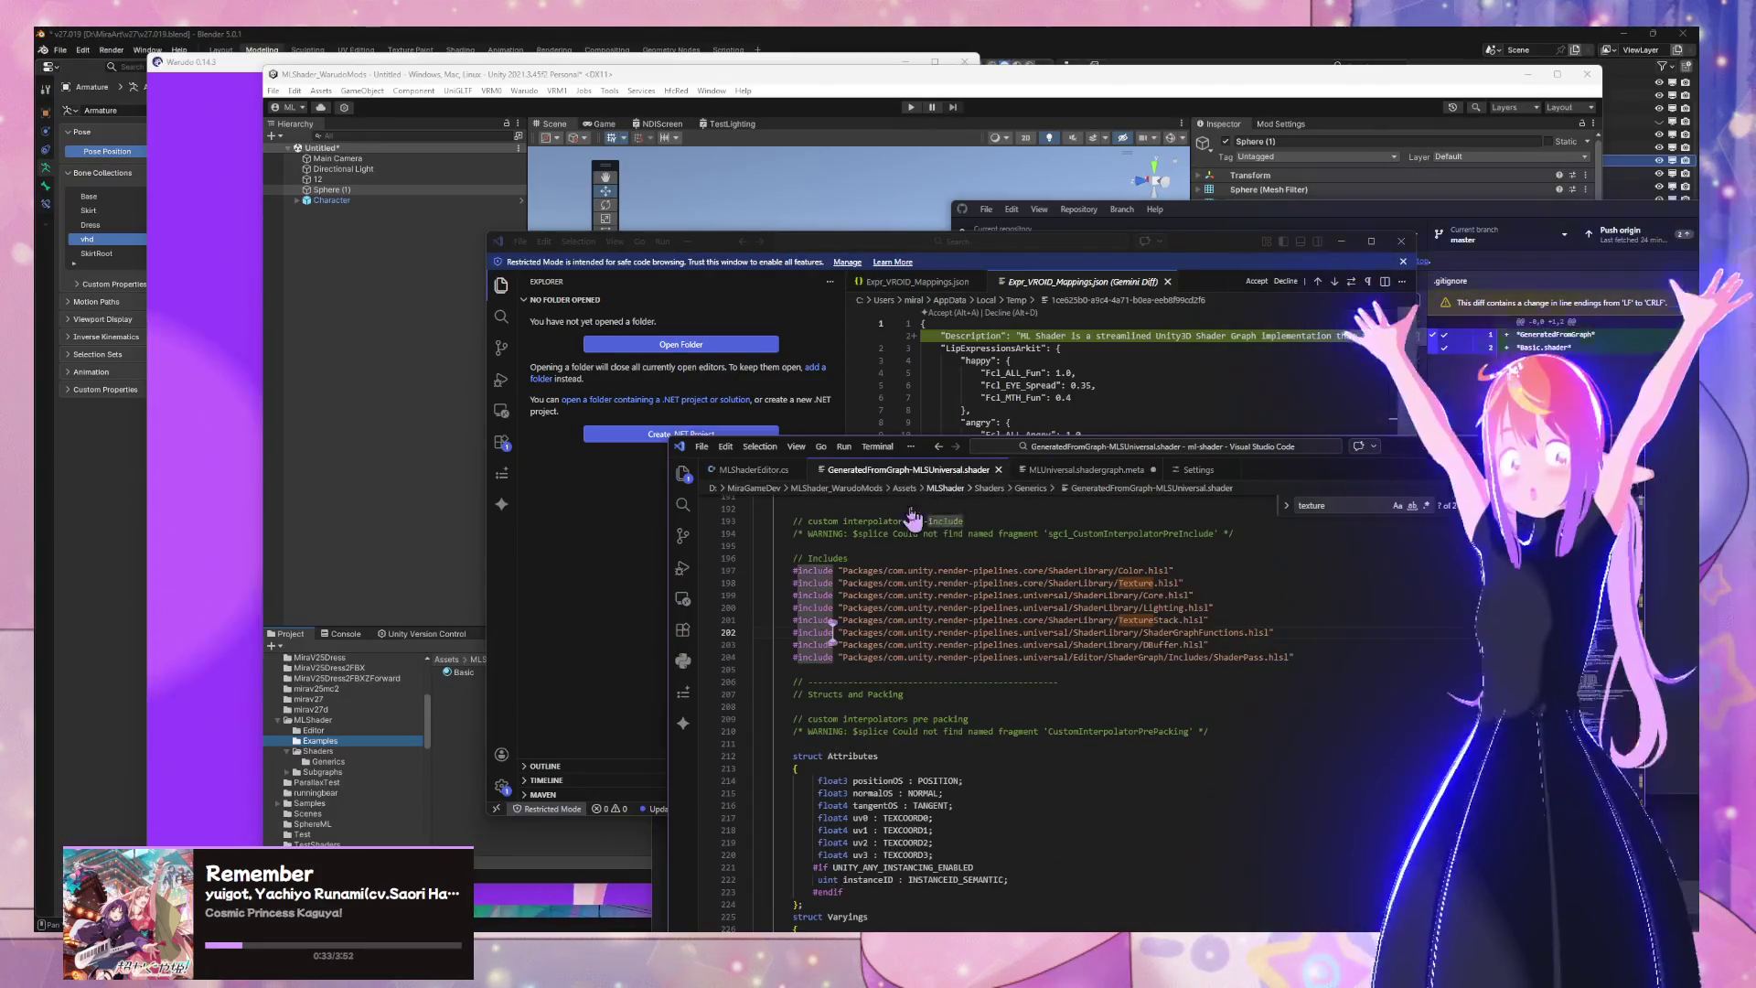
left_click(1125, 470)
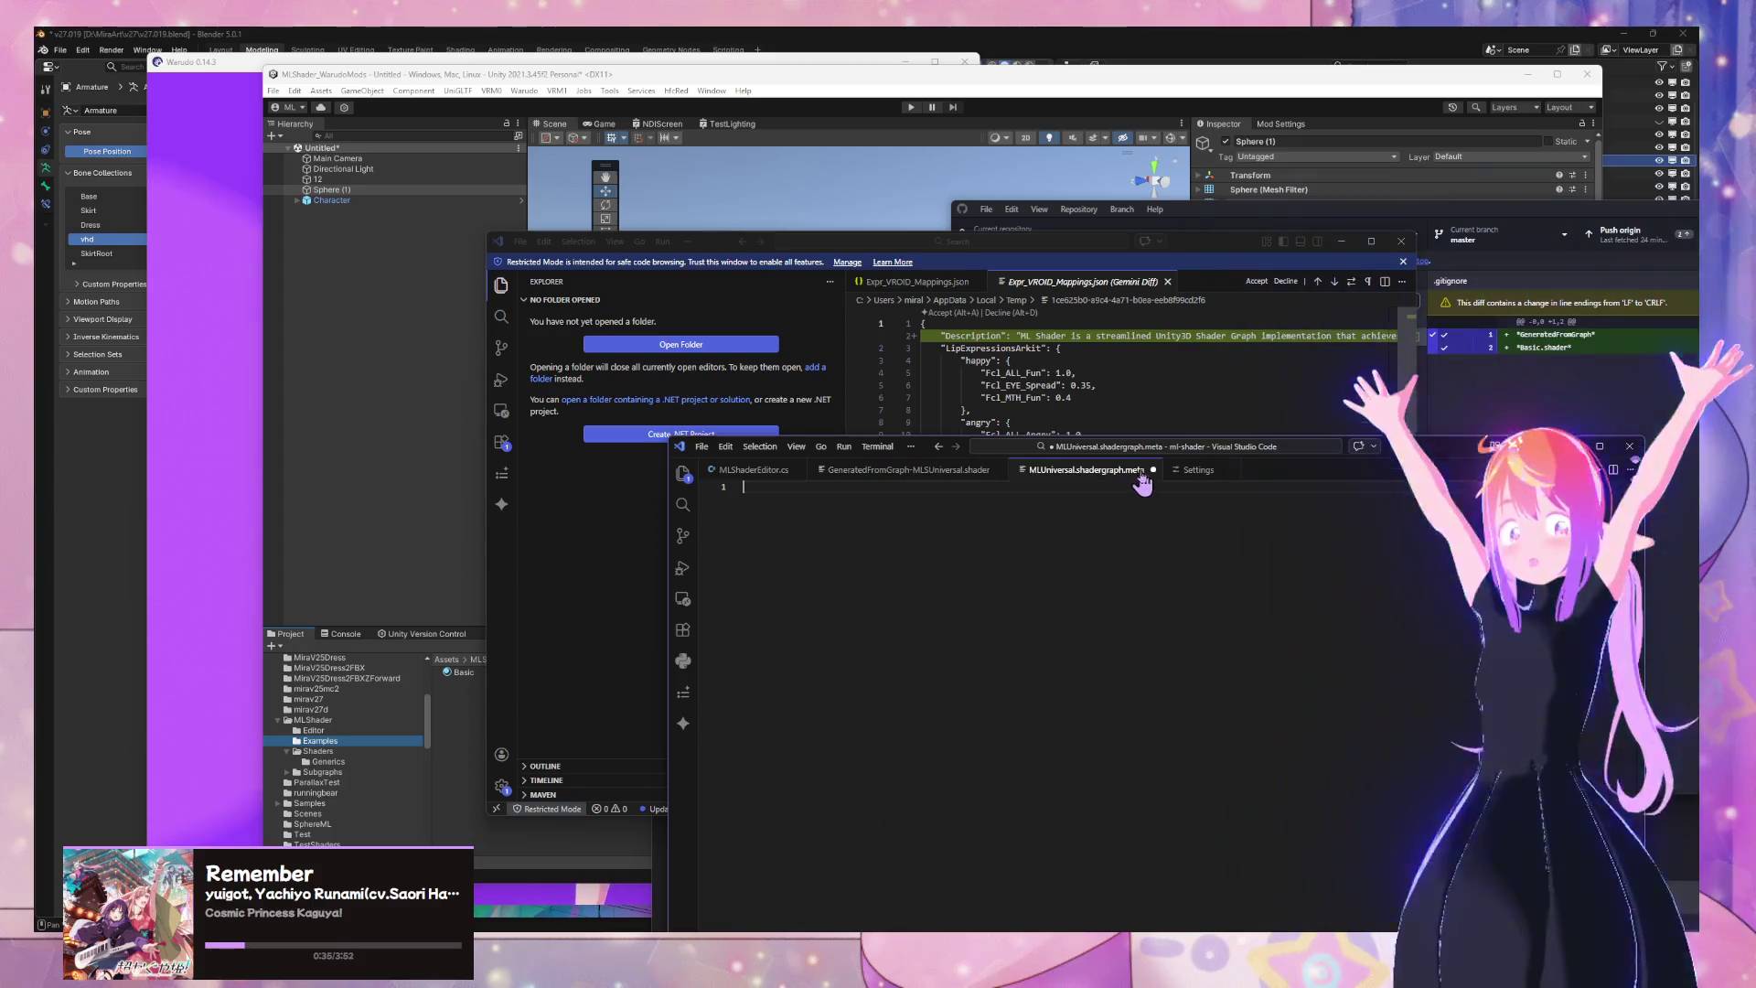
left_click(1154, 470)
left_click(1178, 736)
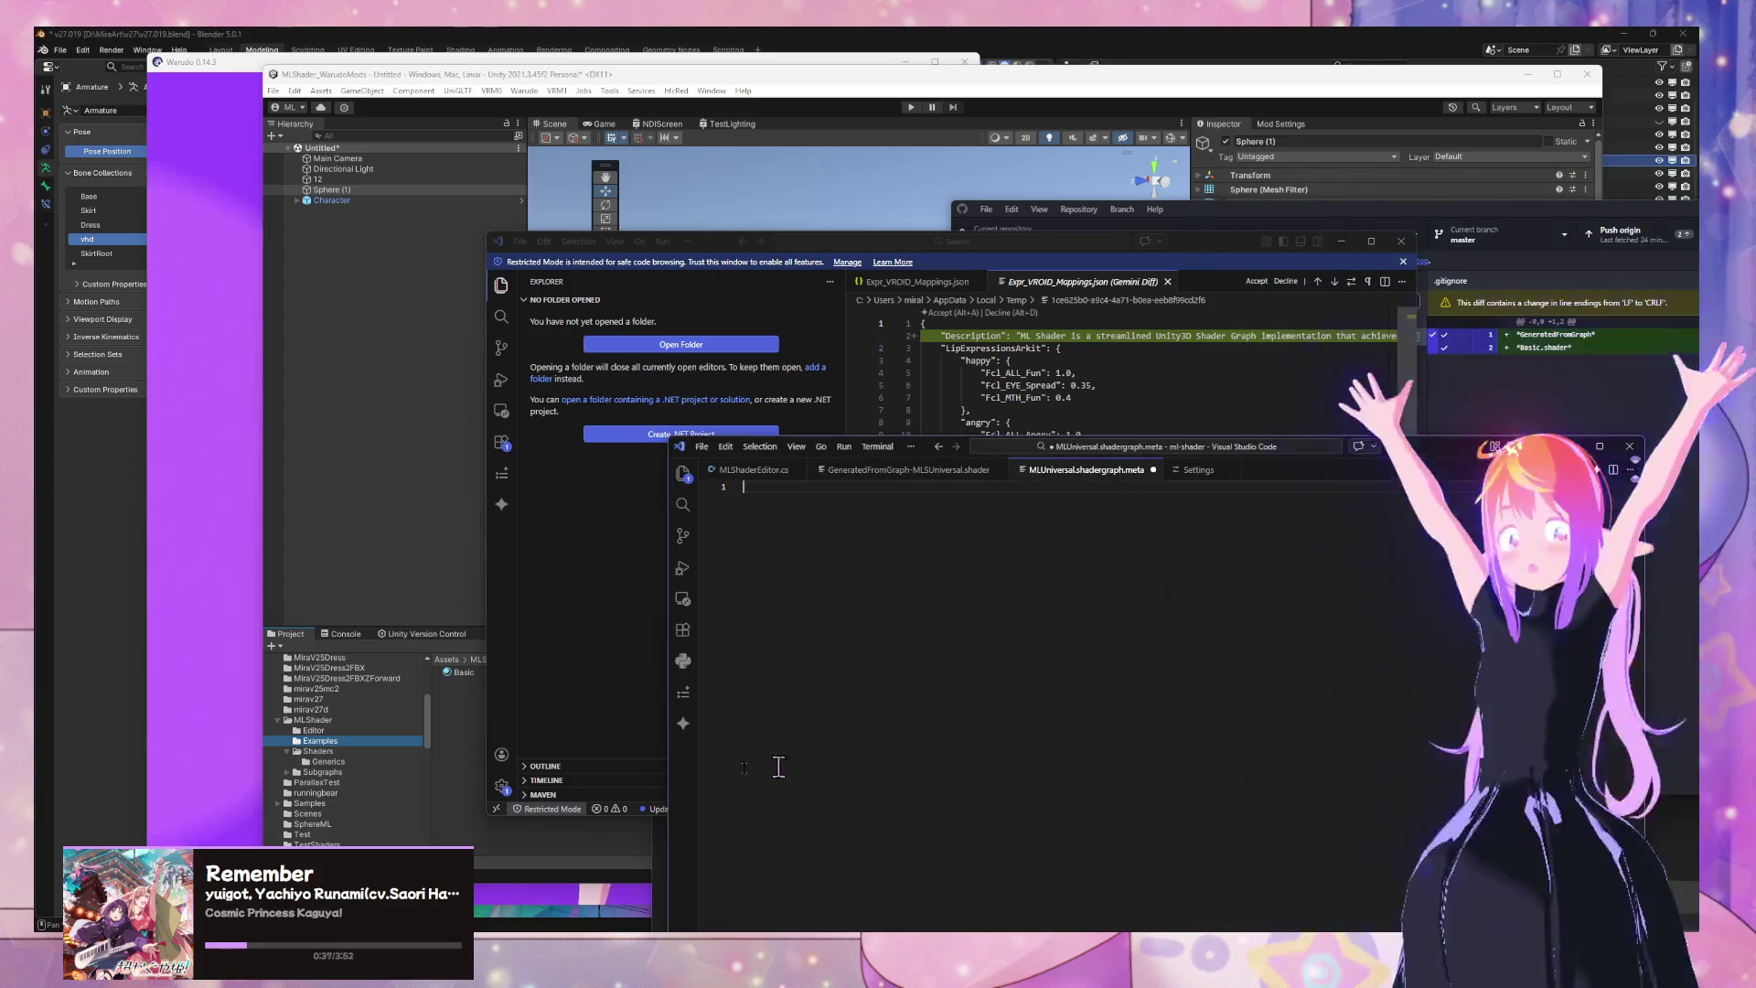
left_click(453, 760)
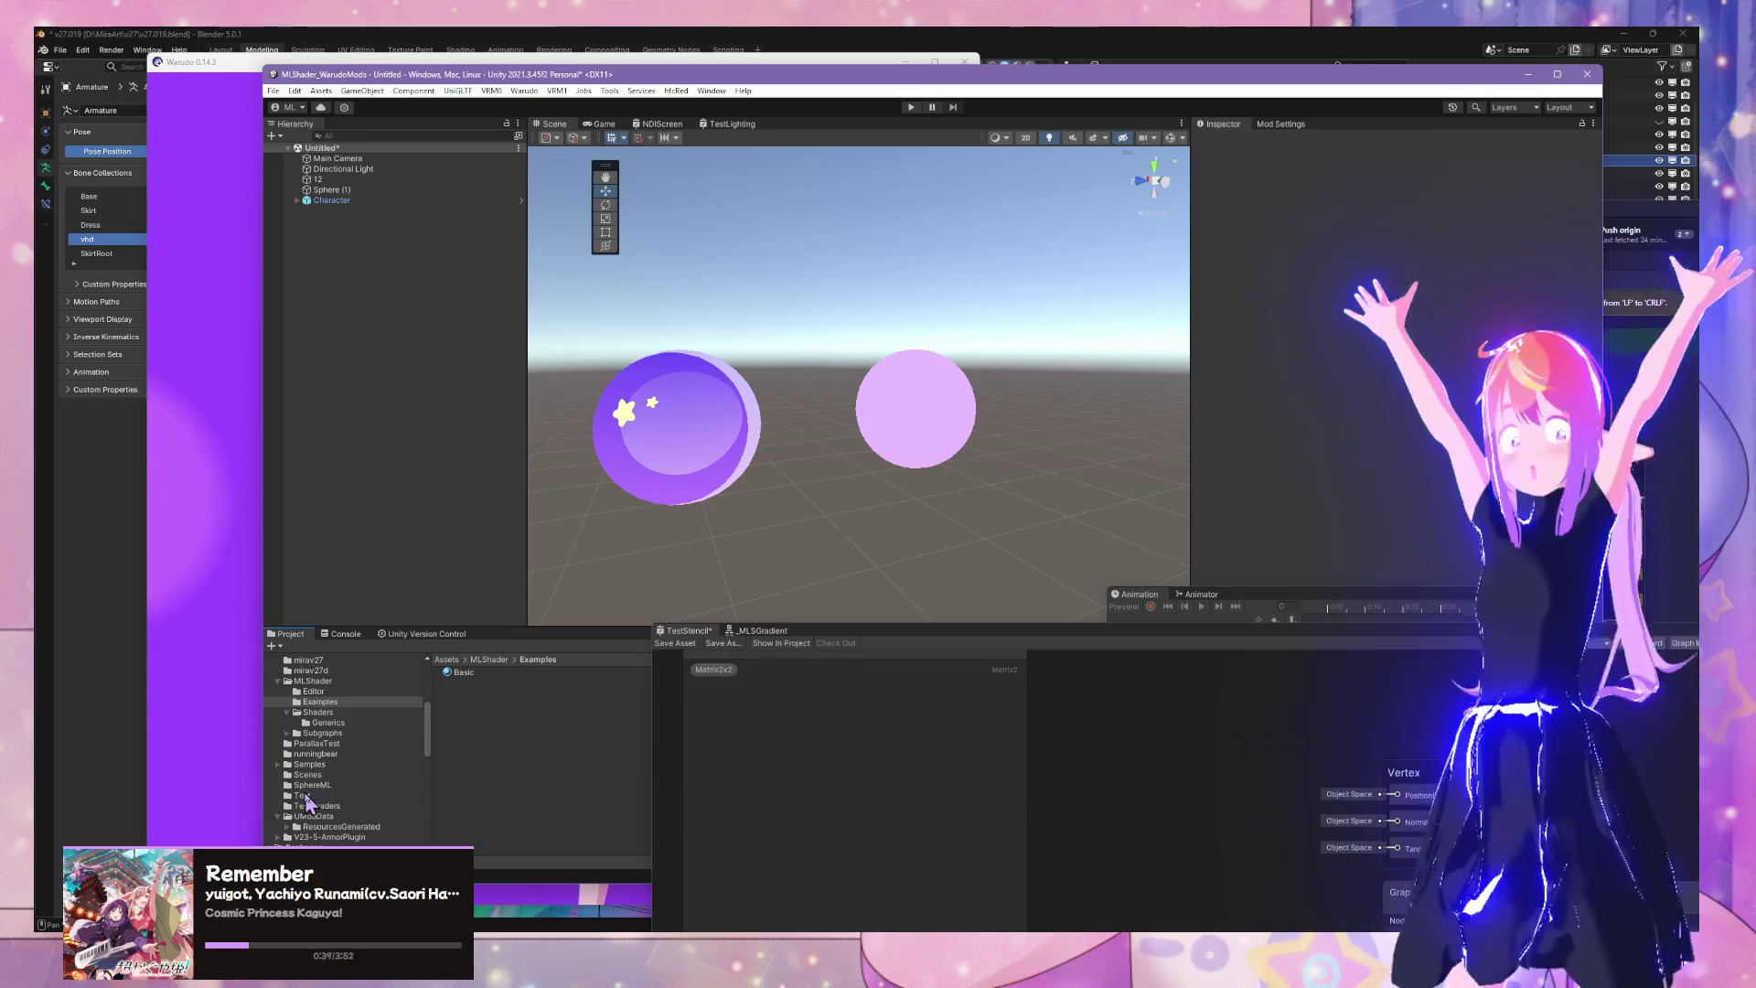
Browse Assets > Test, briefly checking TestShaders, and select the MLLightingRetriever script
left_click(303, 795)
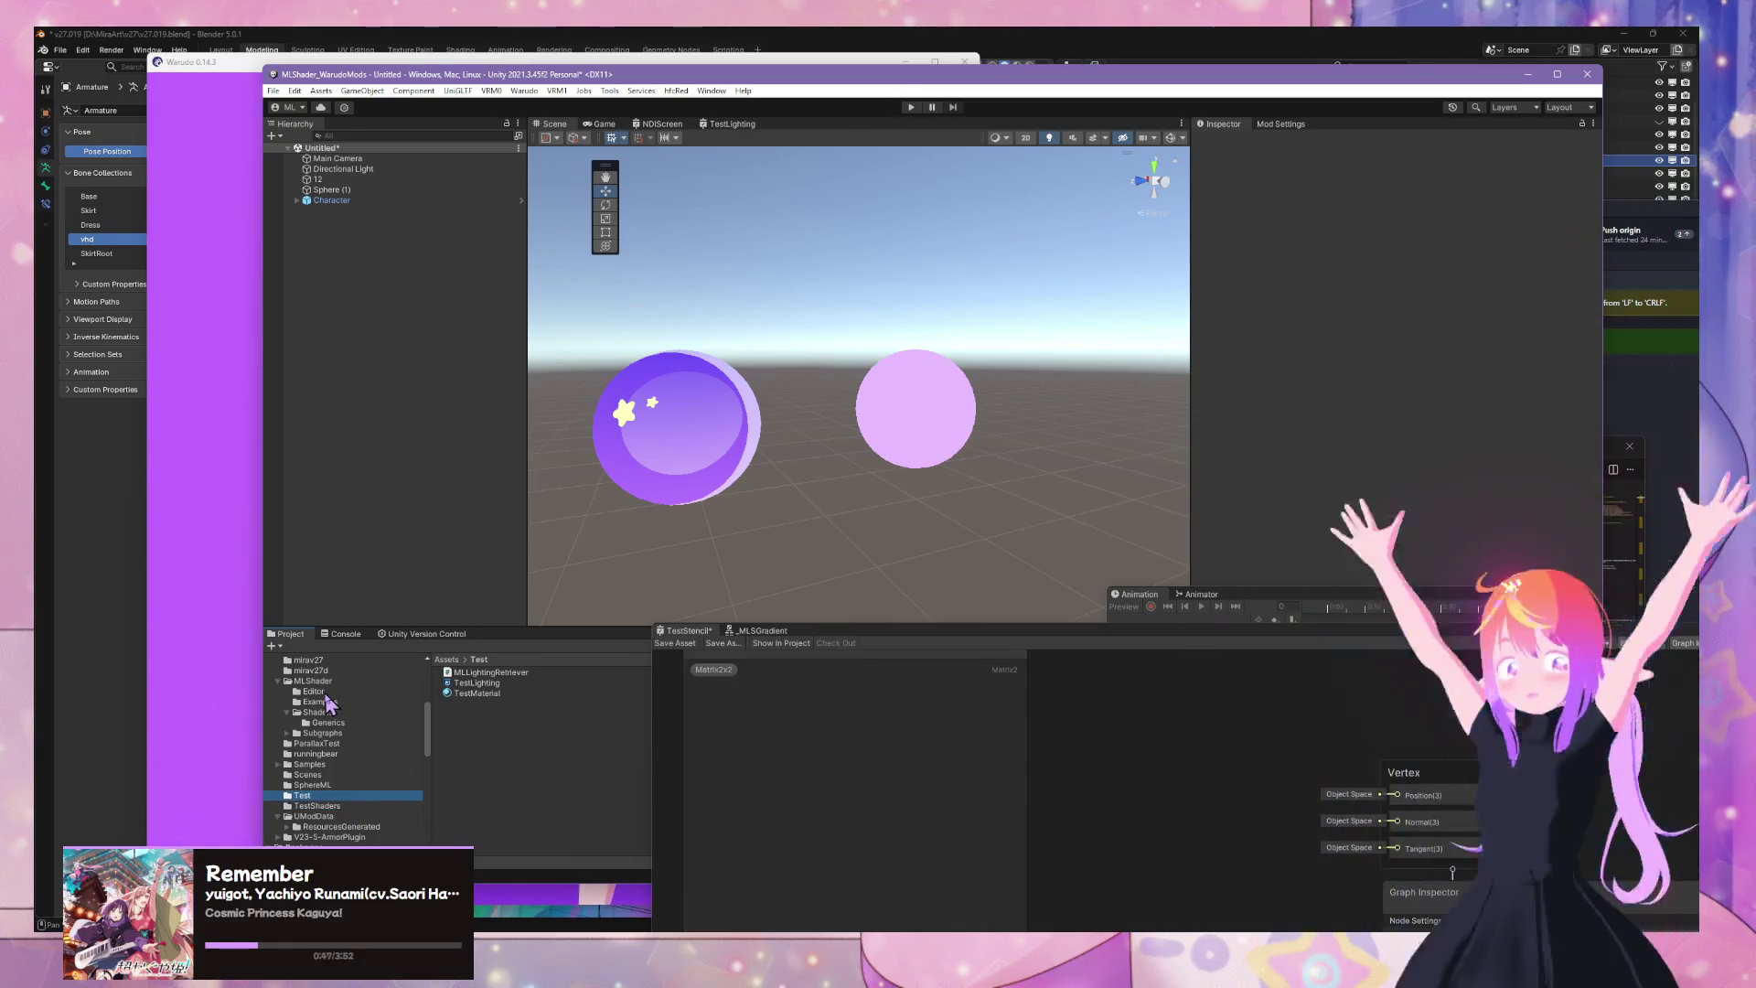
left_click(340, 805)
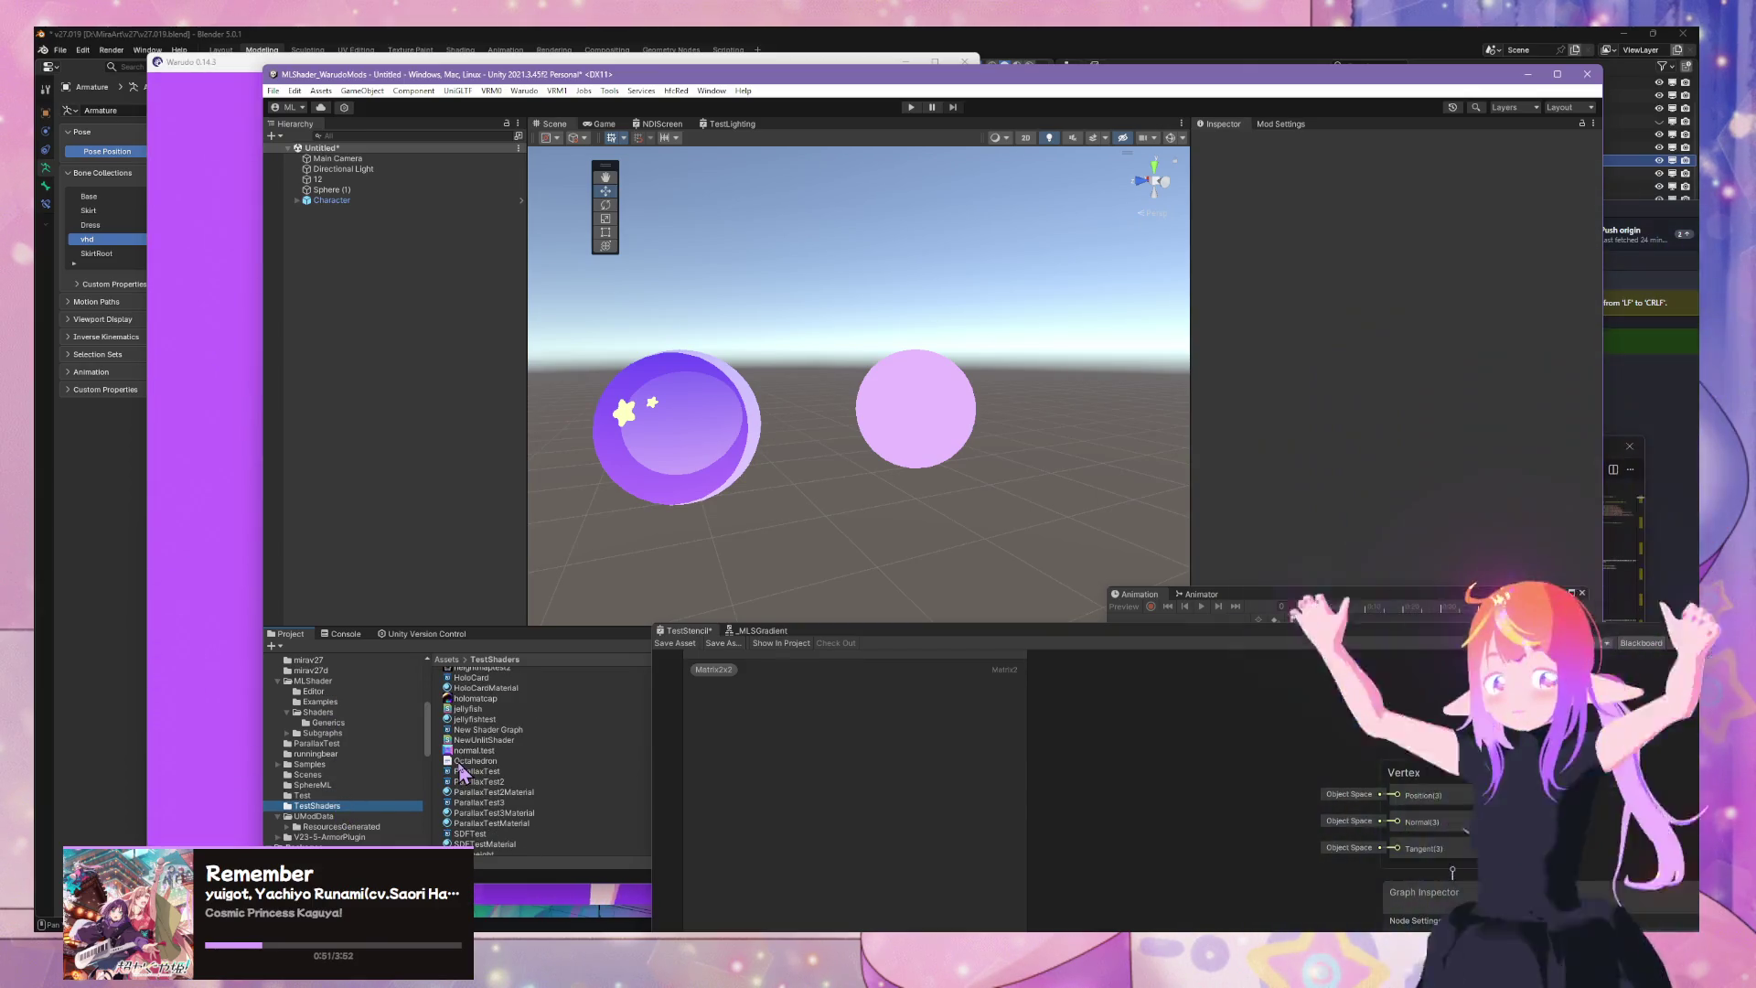
scroll(473, 801, "up", 2)
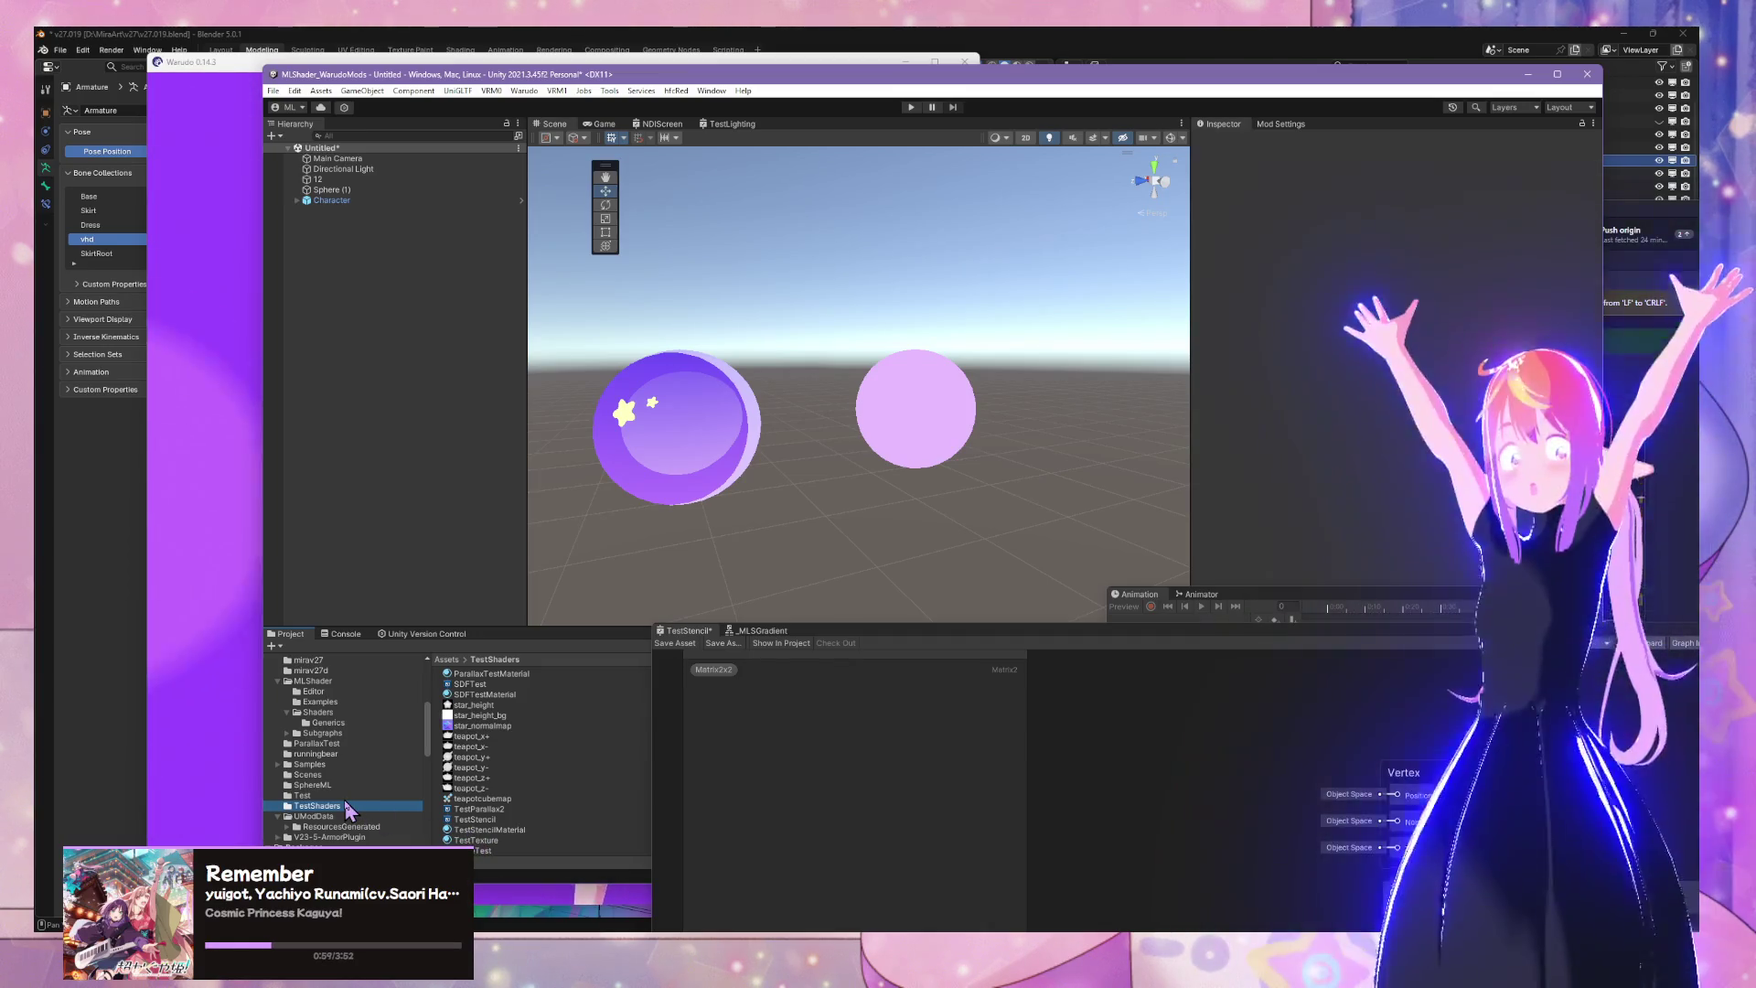
key("Up")
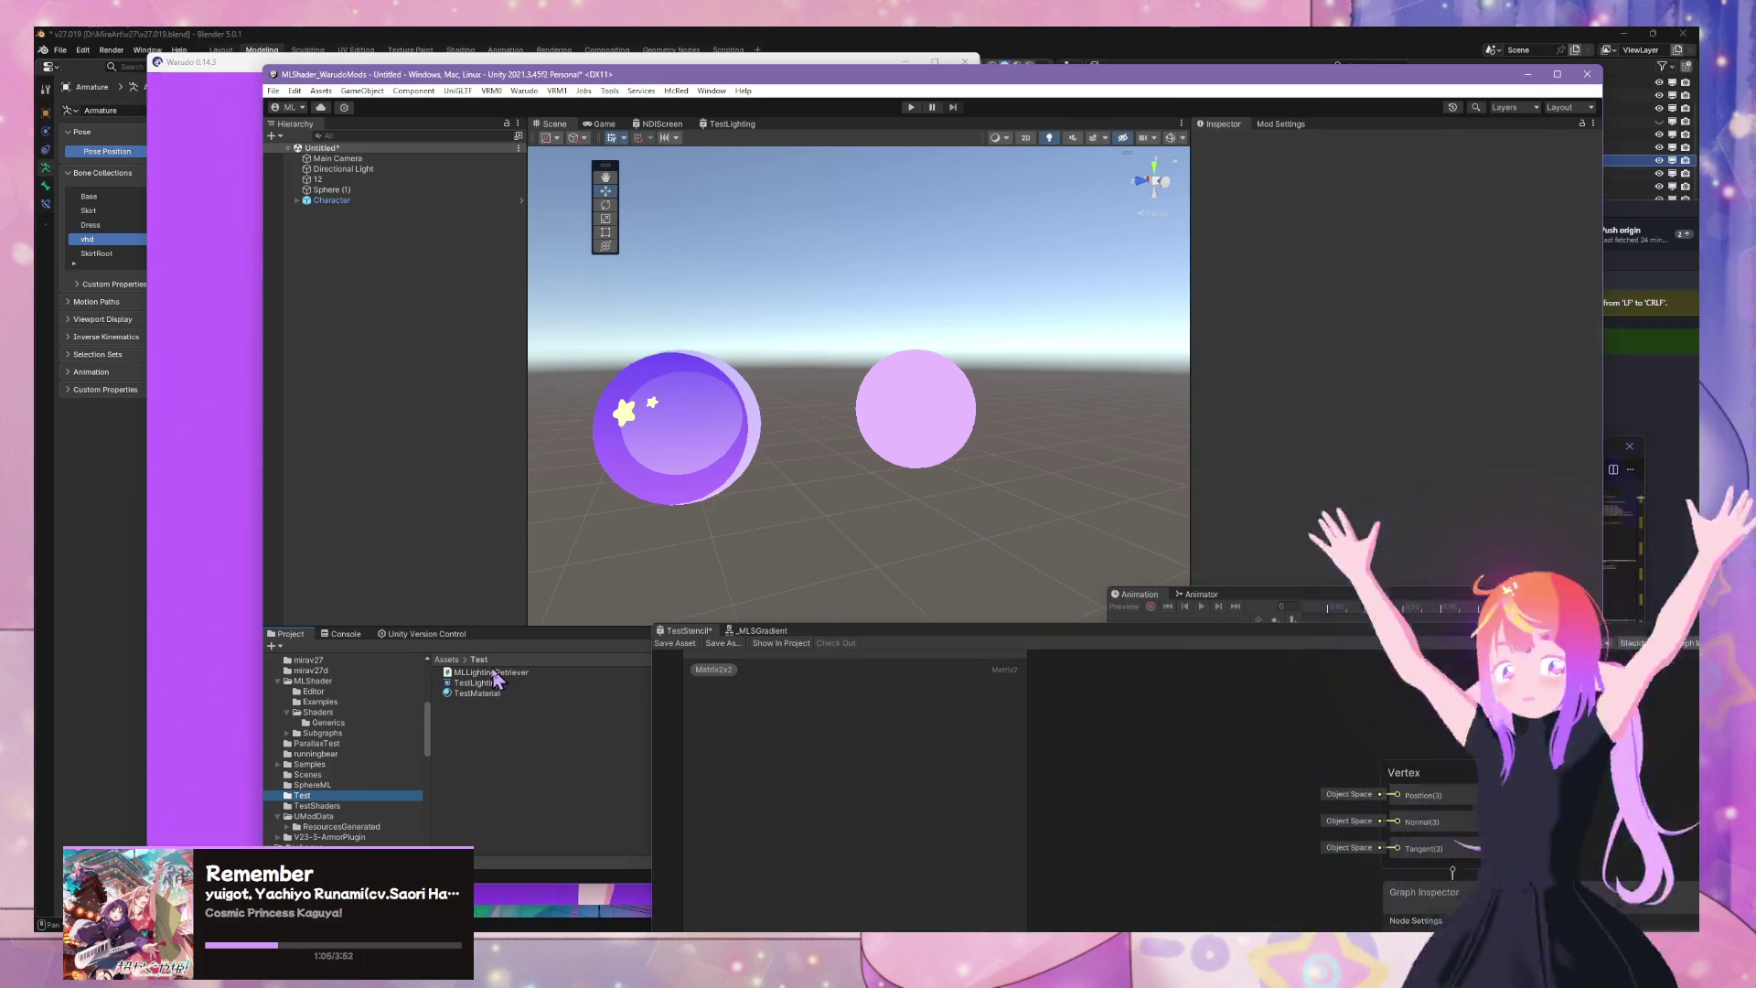
left_click(480, 672)
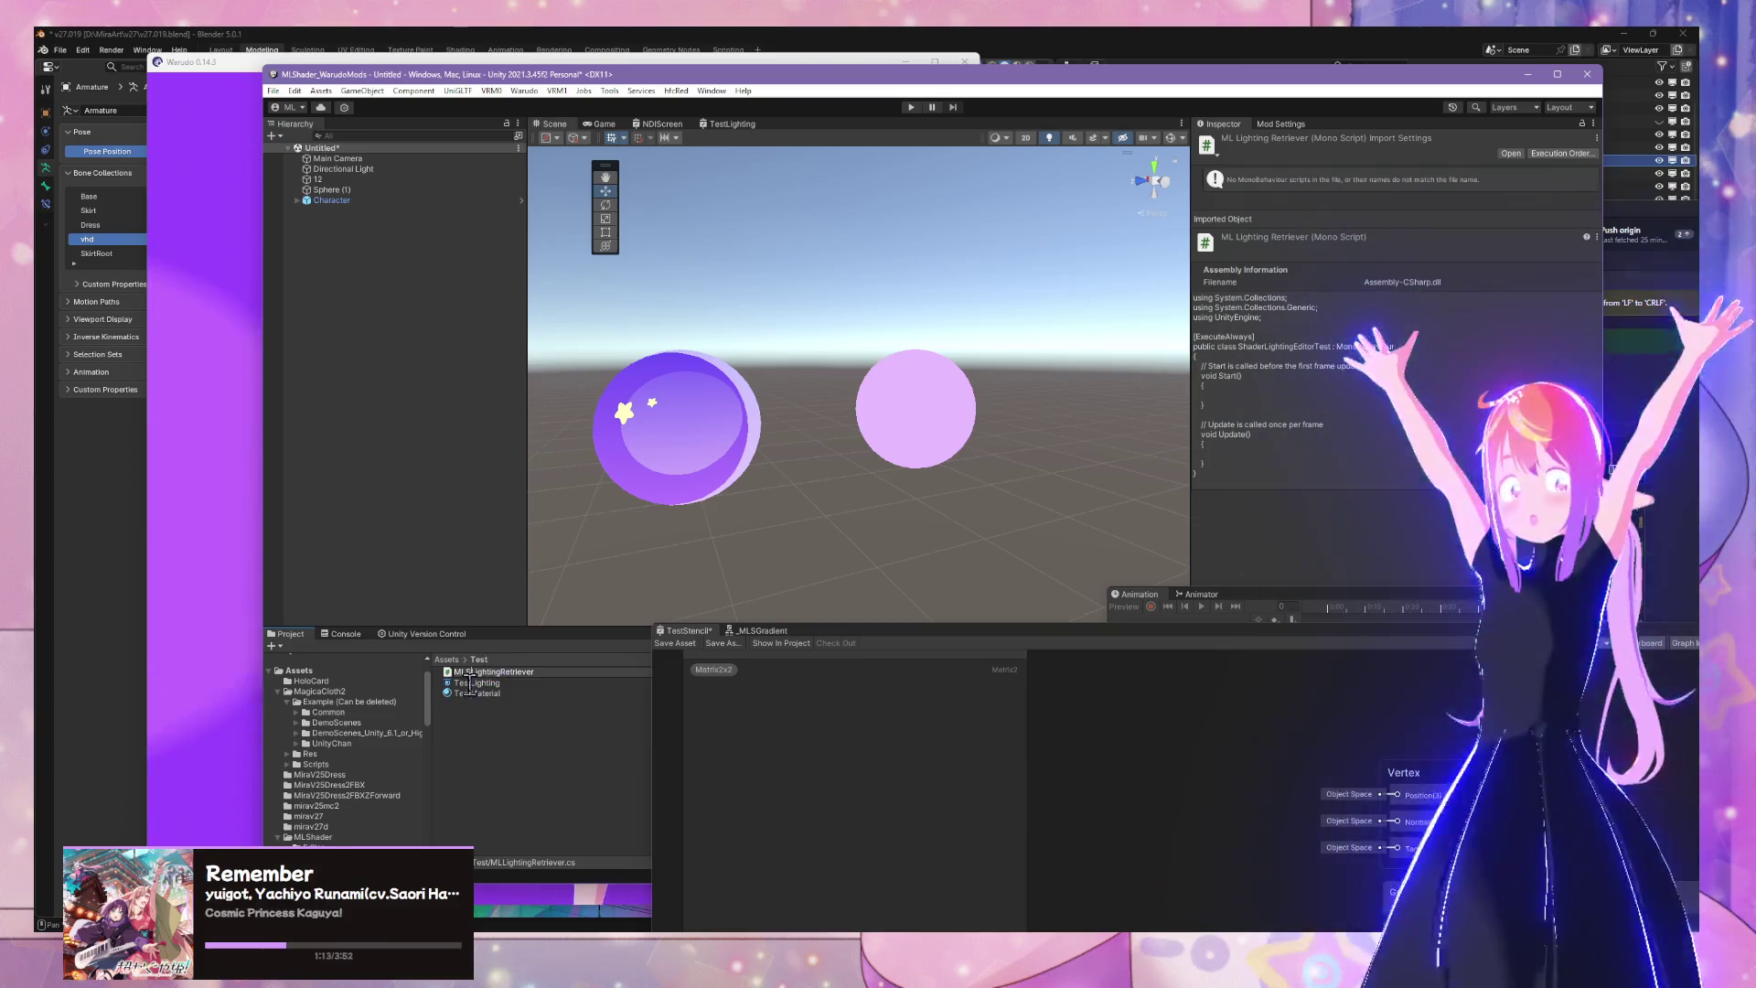
Commit the MLSLightingRetriever name and move the script into the MLShader Editor folder
key("Return")
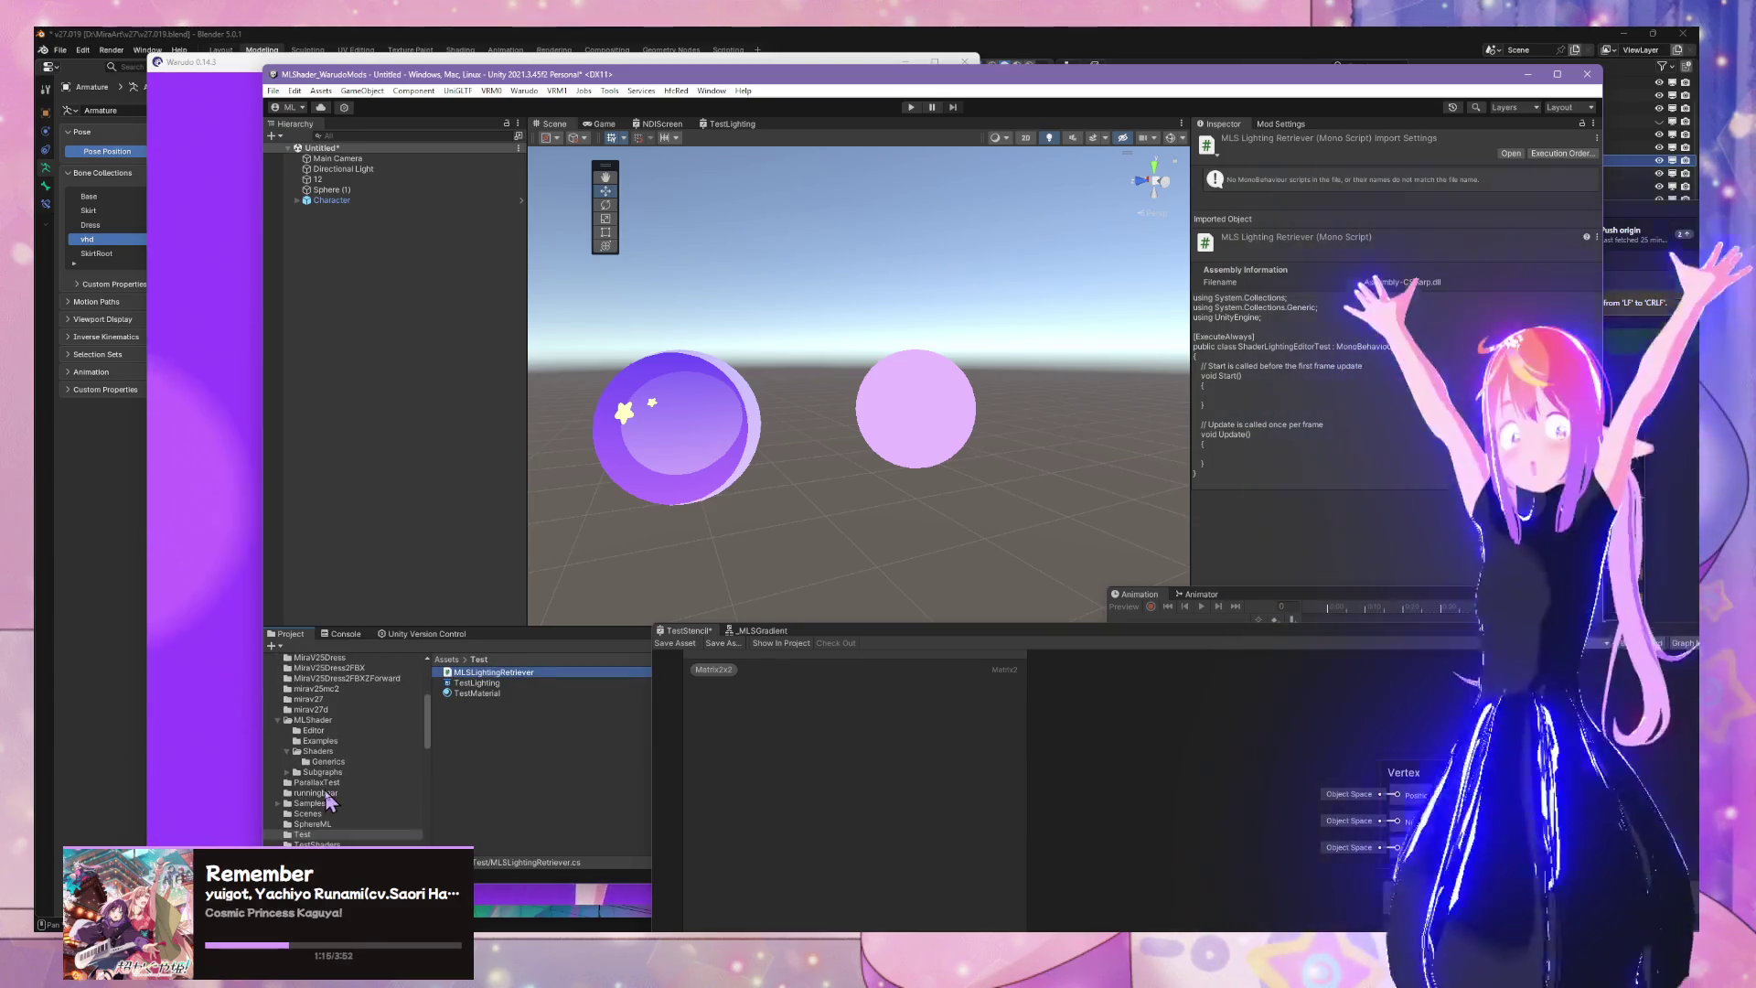
scroll(326, 788, "down", 5)
left_click(319, 751)
left_click(326, 761)
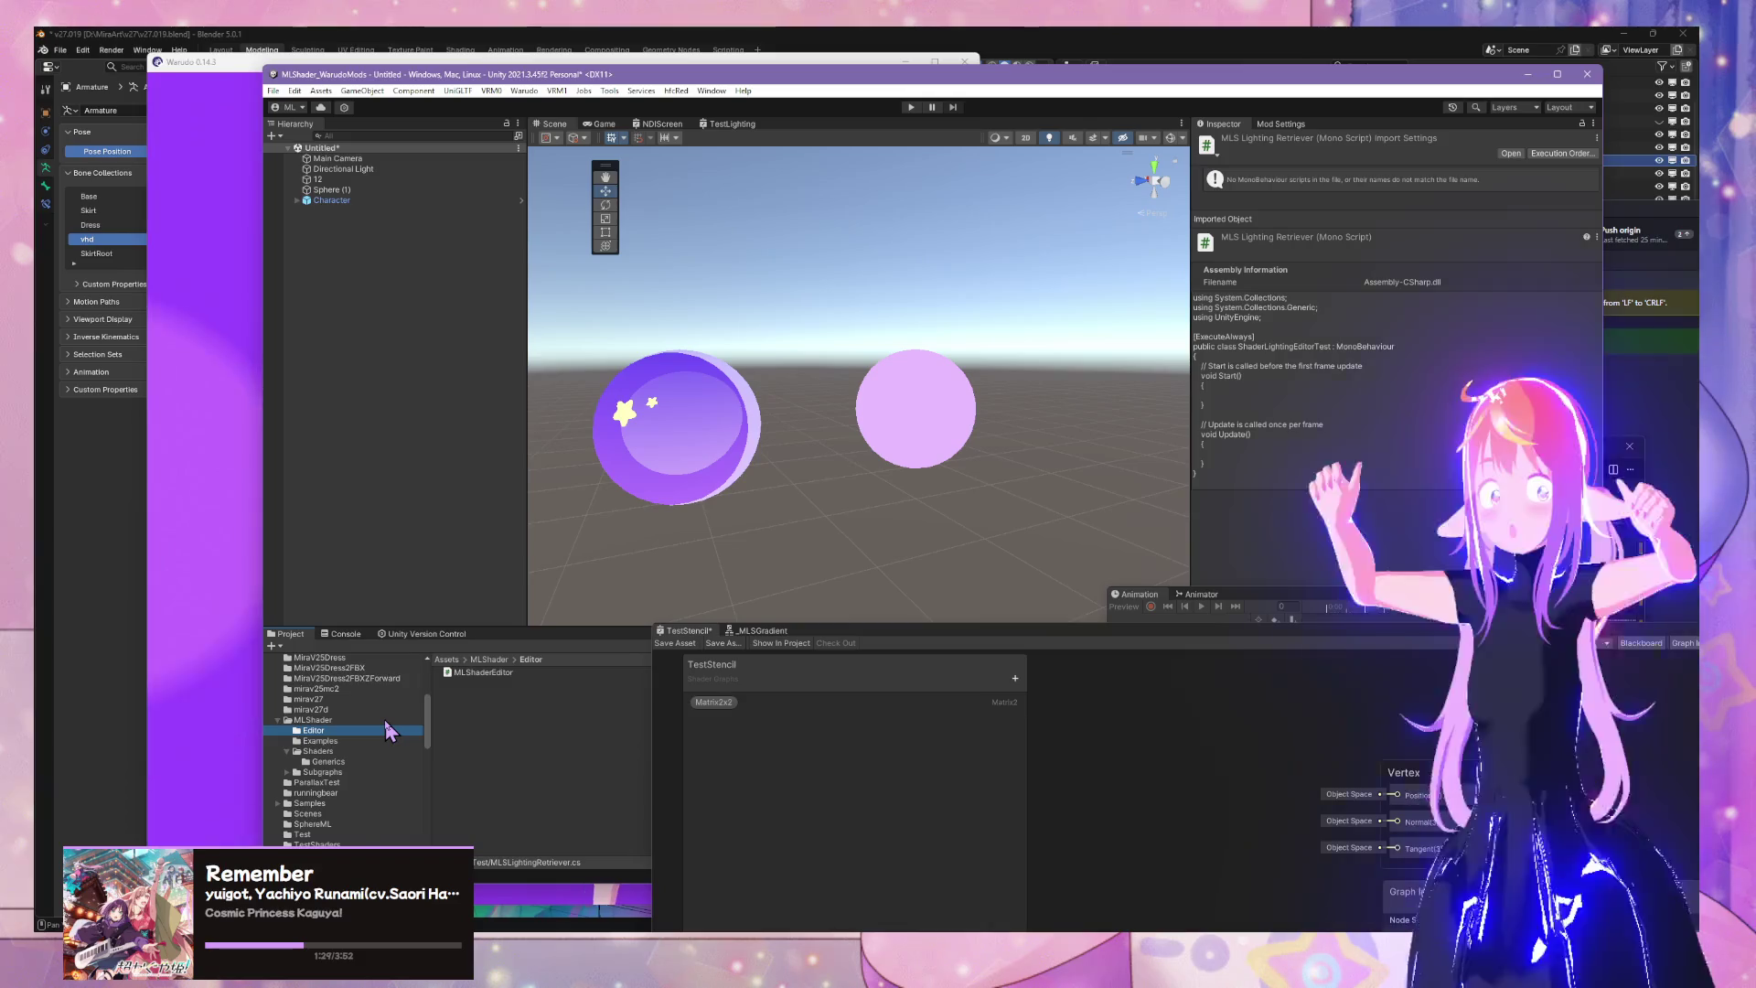
scroll(388, 732, "down", 2)
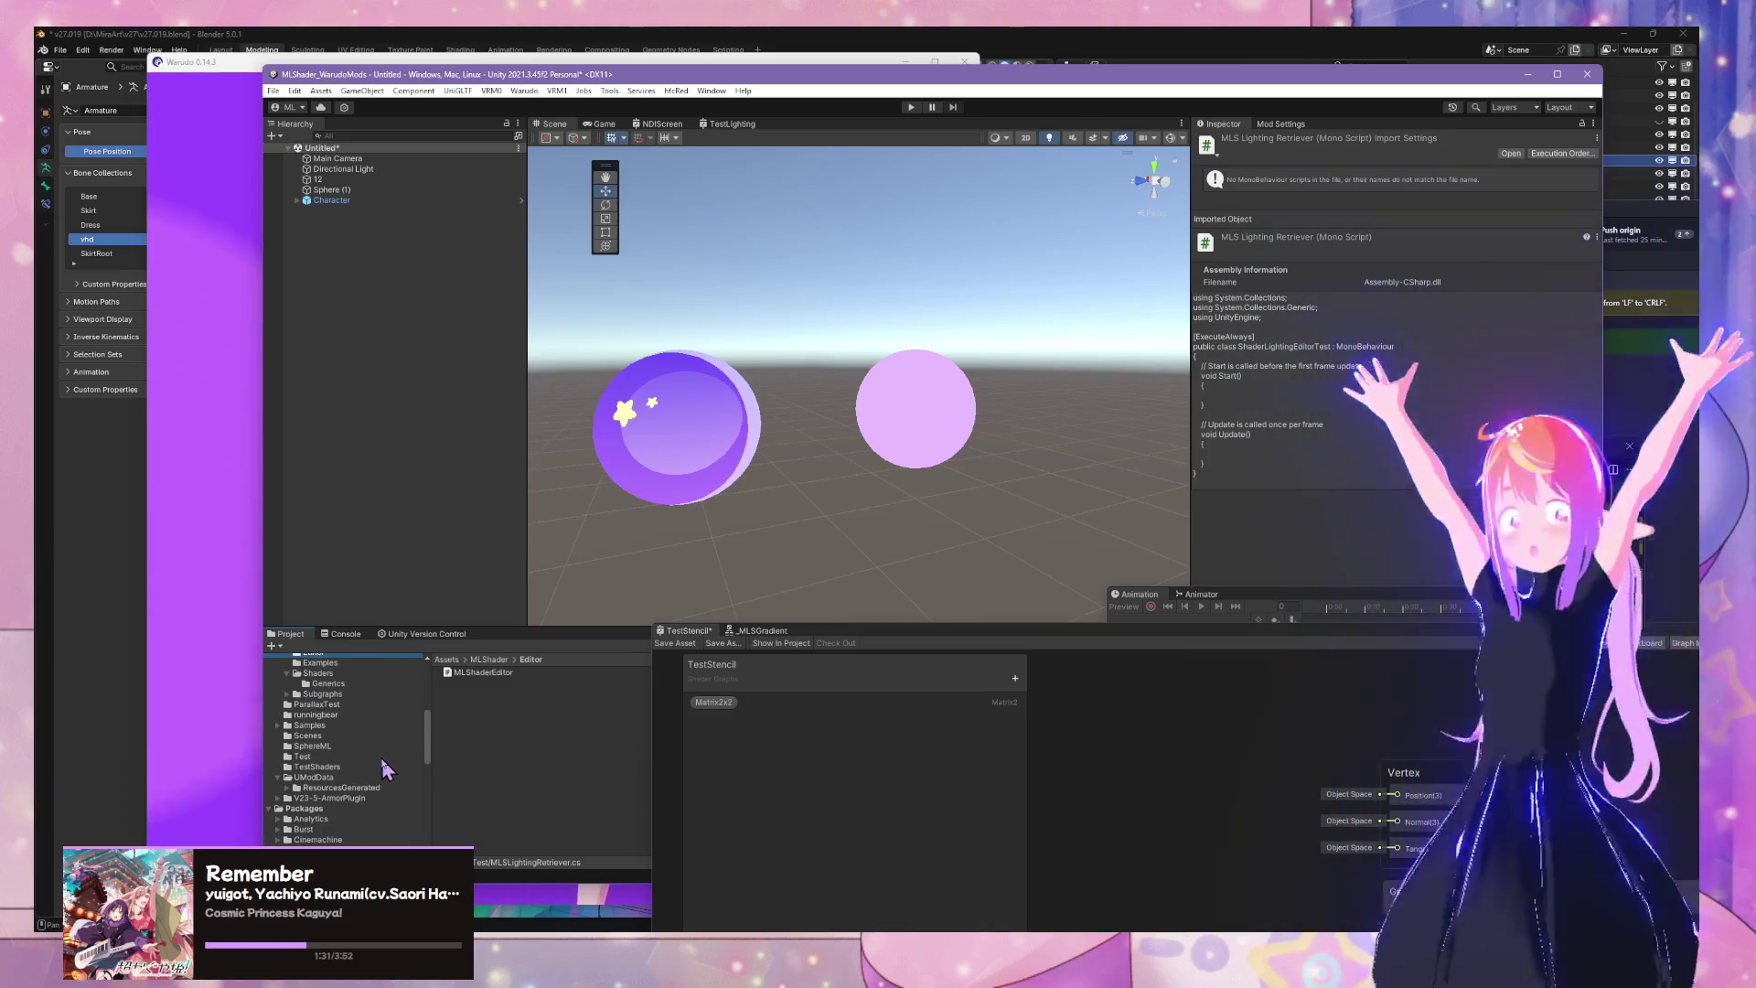
scroll(385, 769, "up", 3)
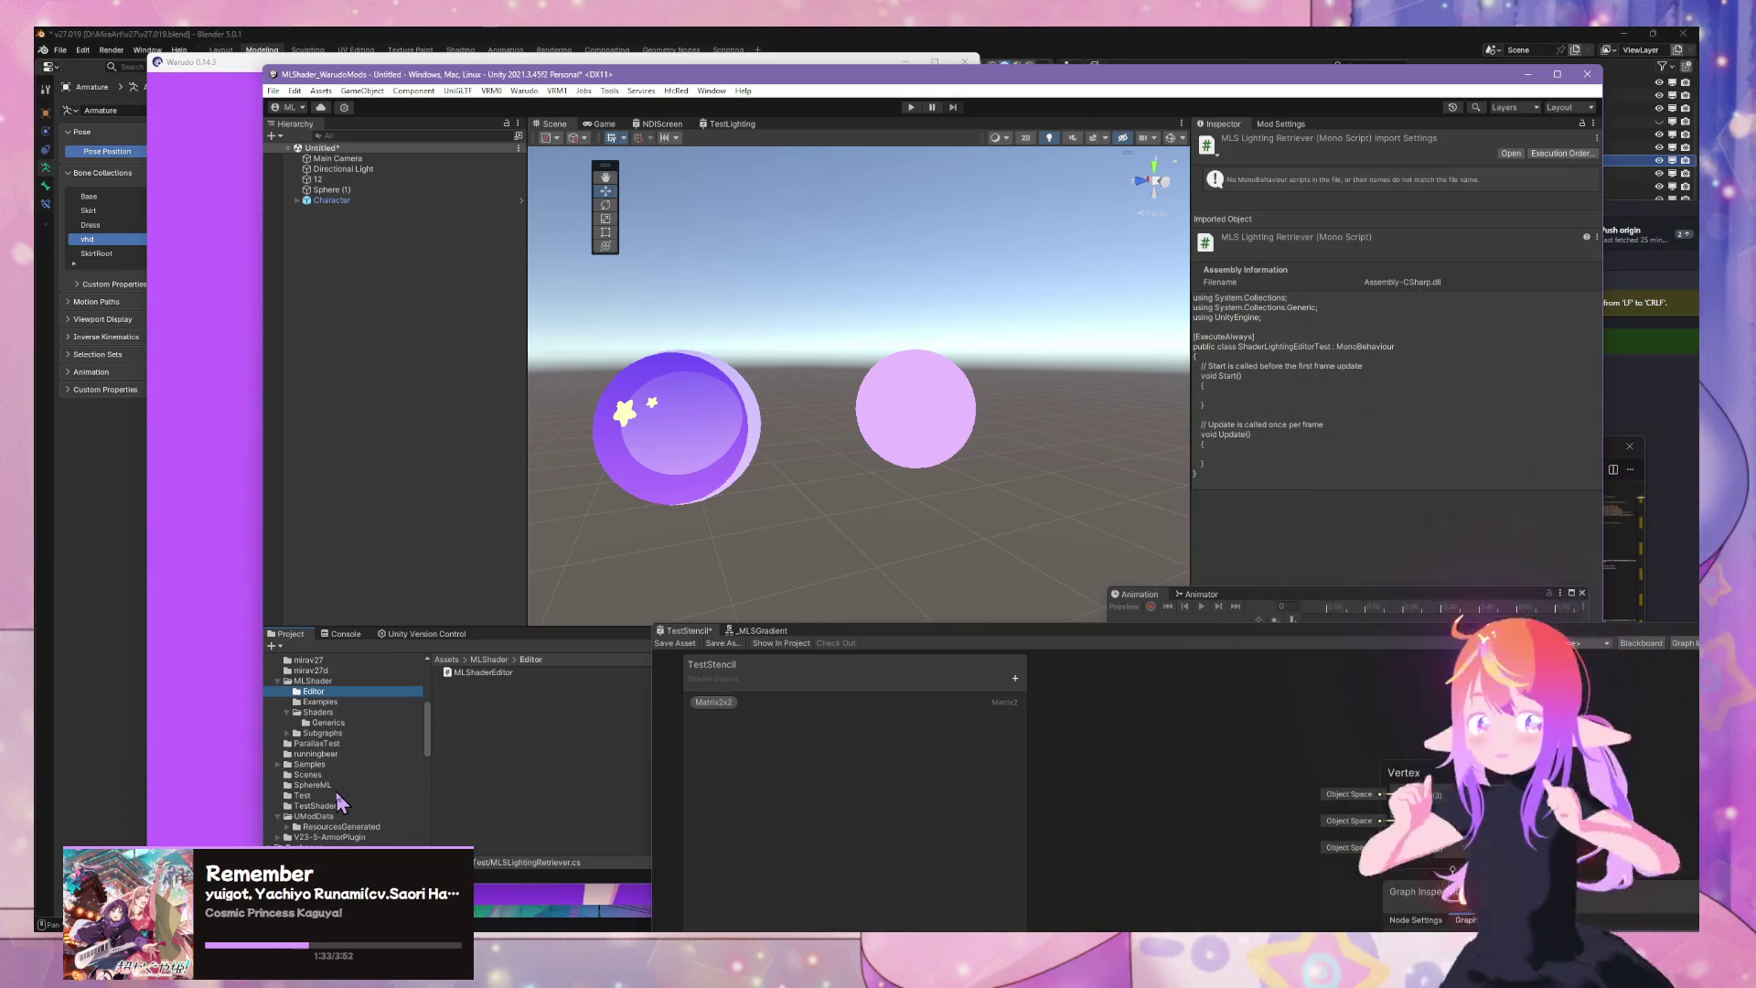
left_click_drag(483, 673, 317, 701)
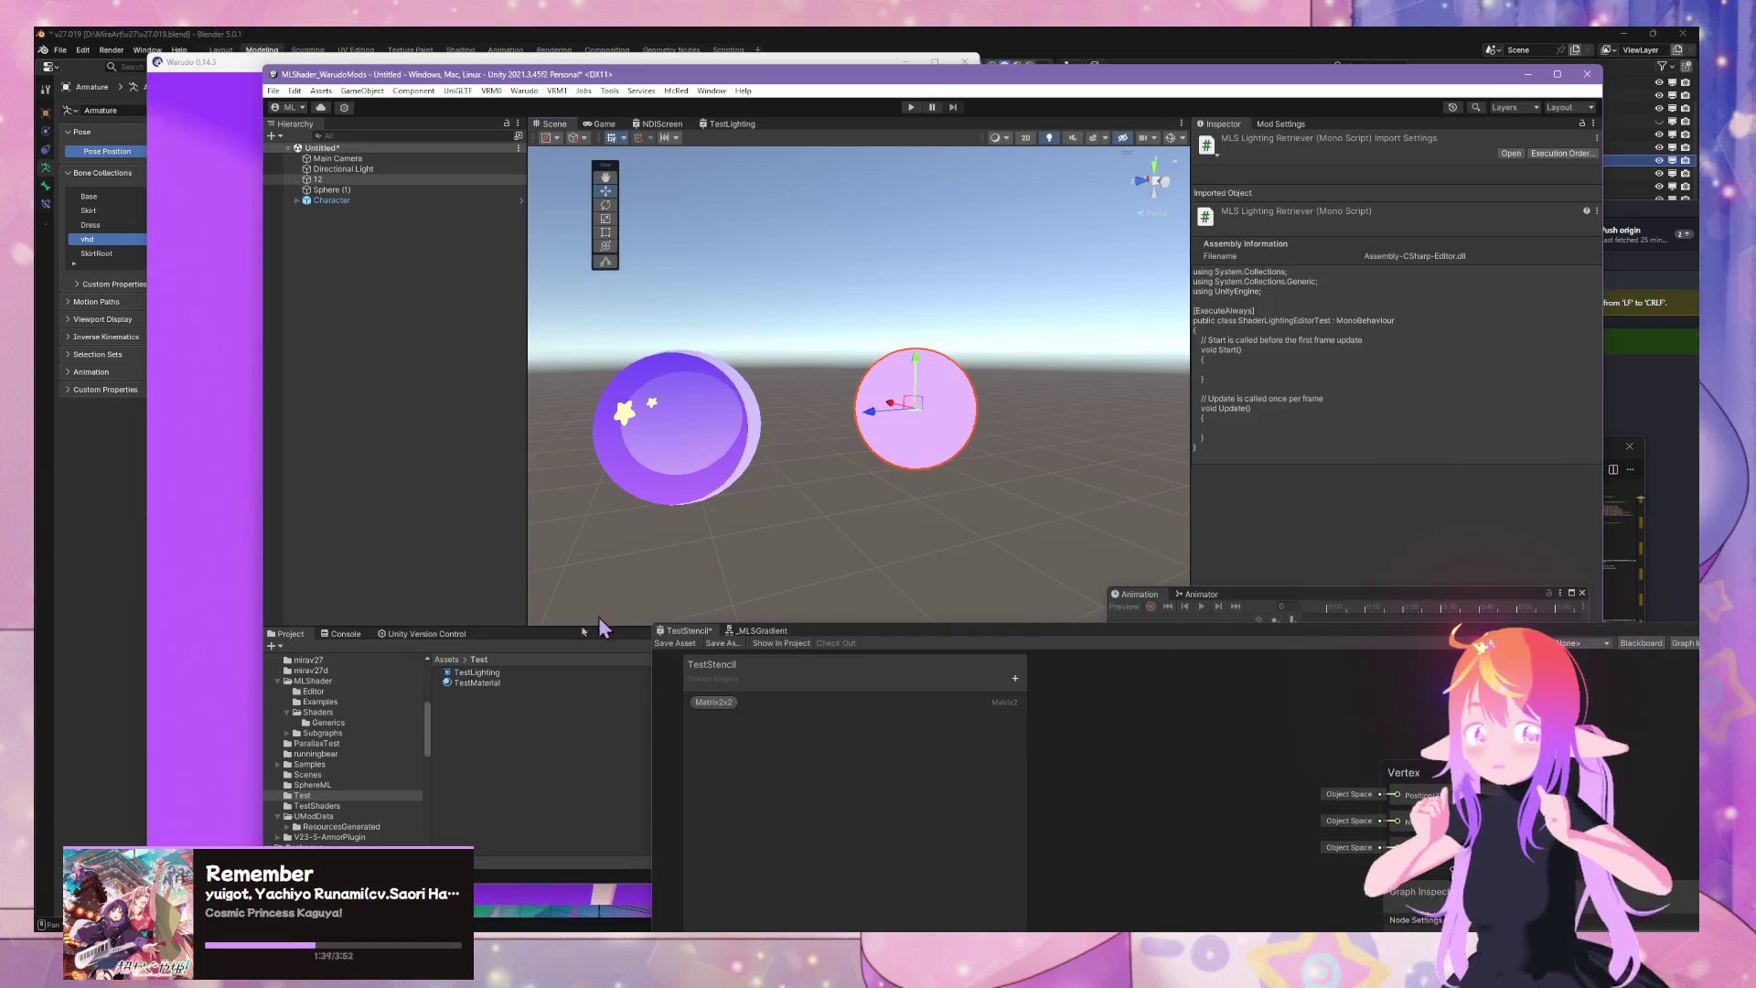
left_click(316, 681)
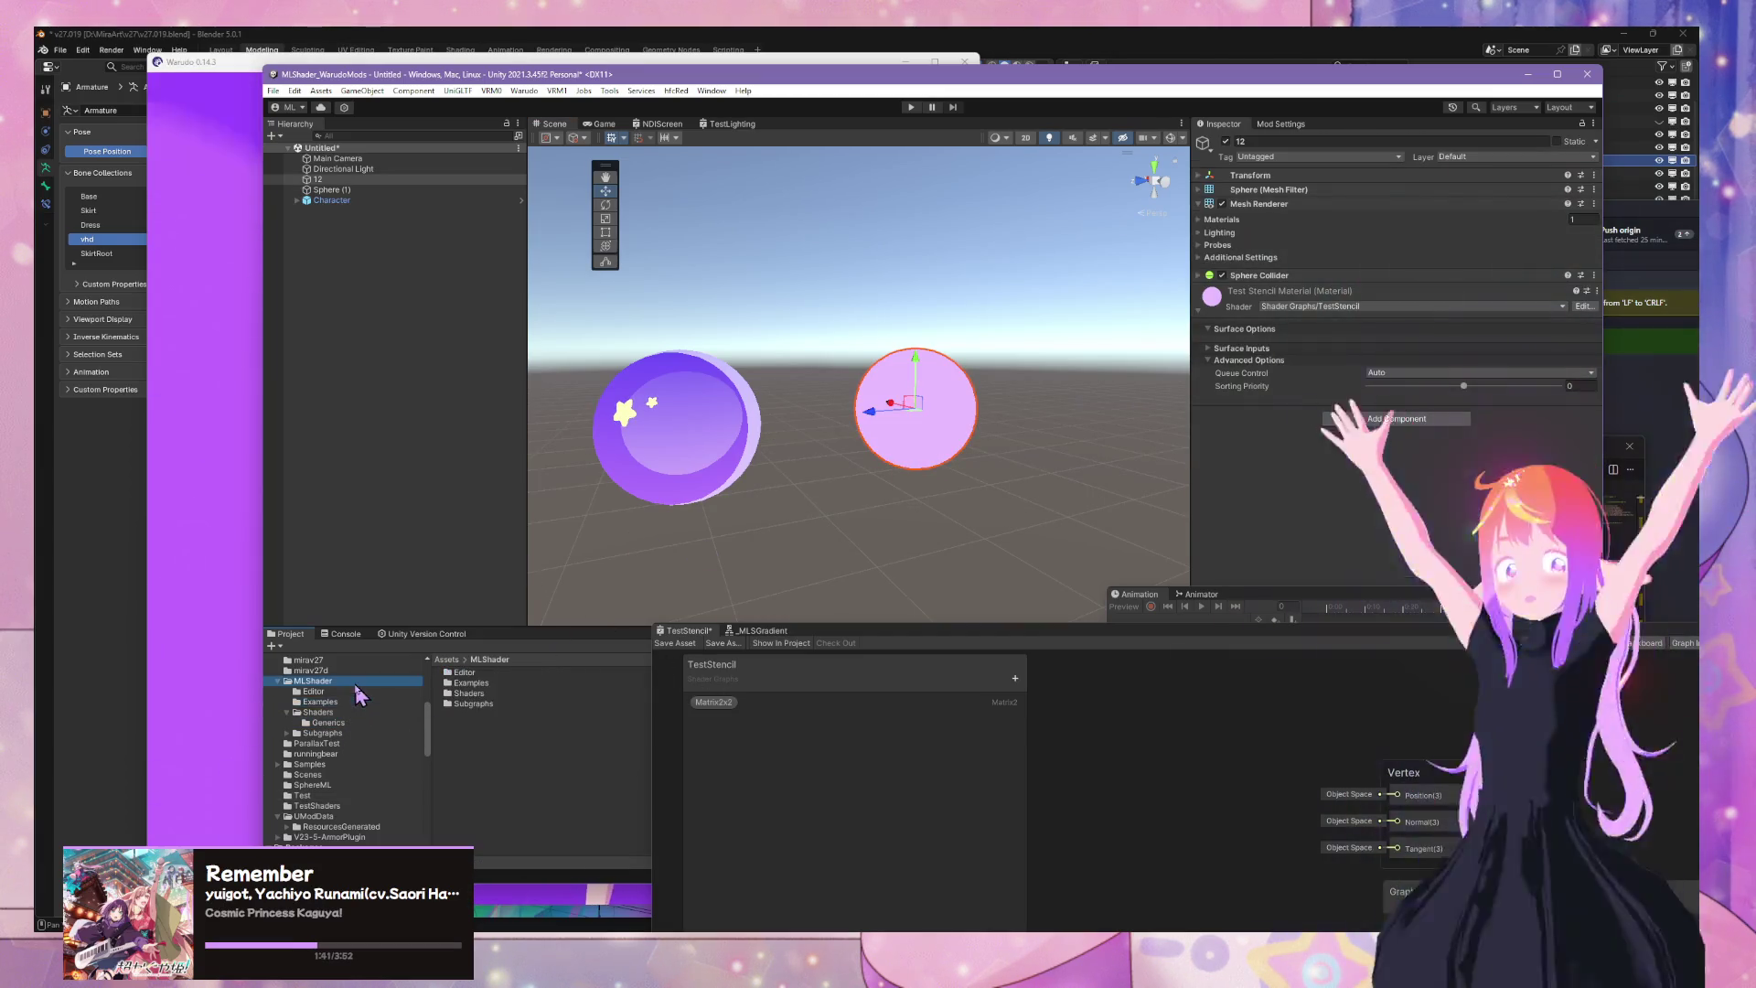
double_click(471, 673)
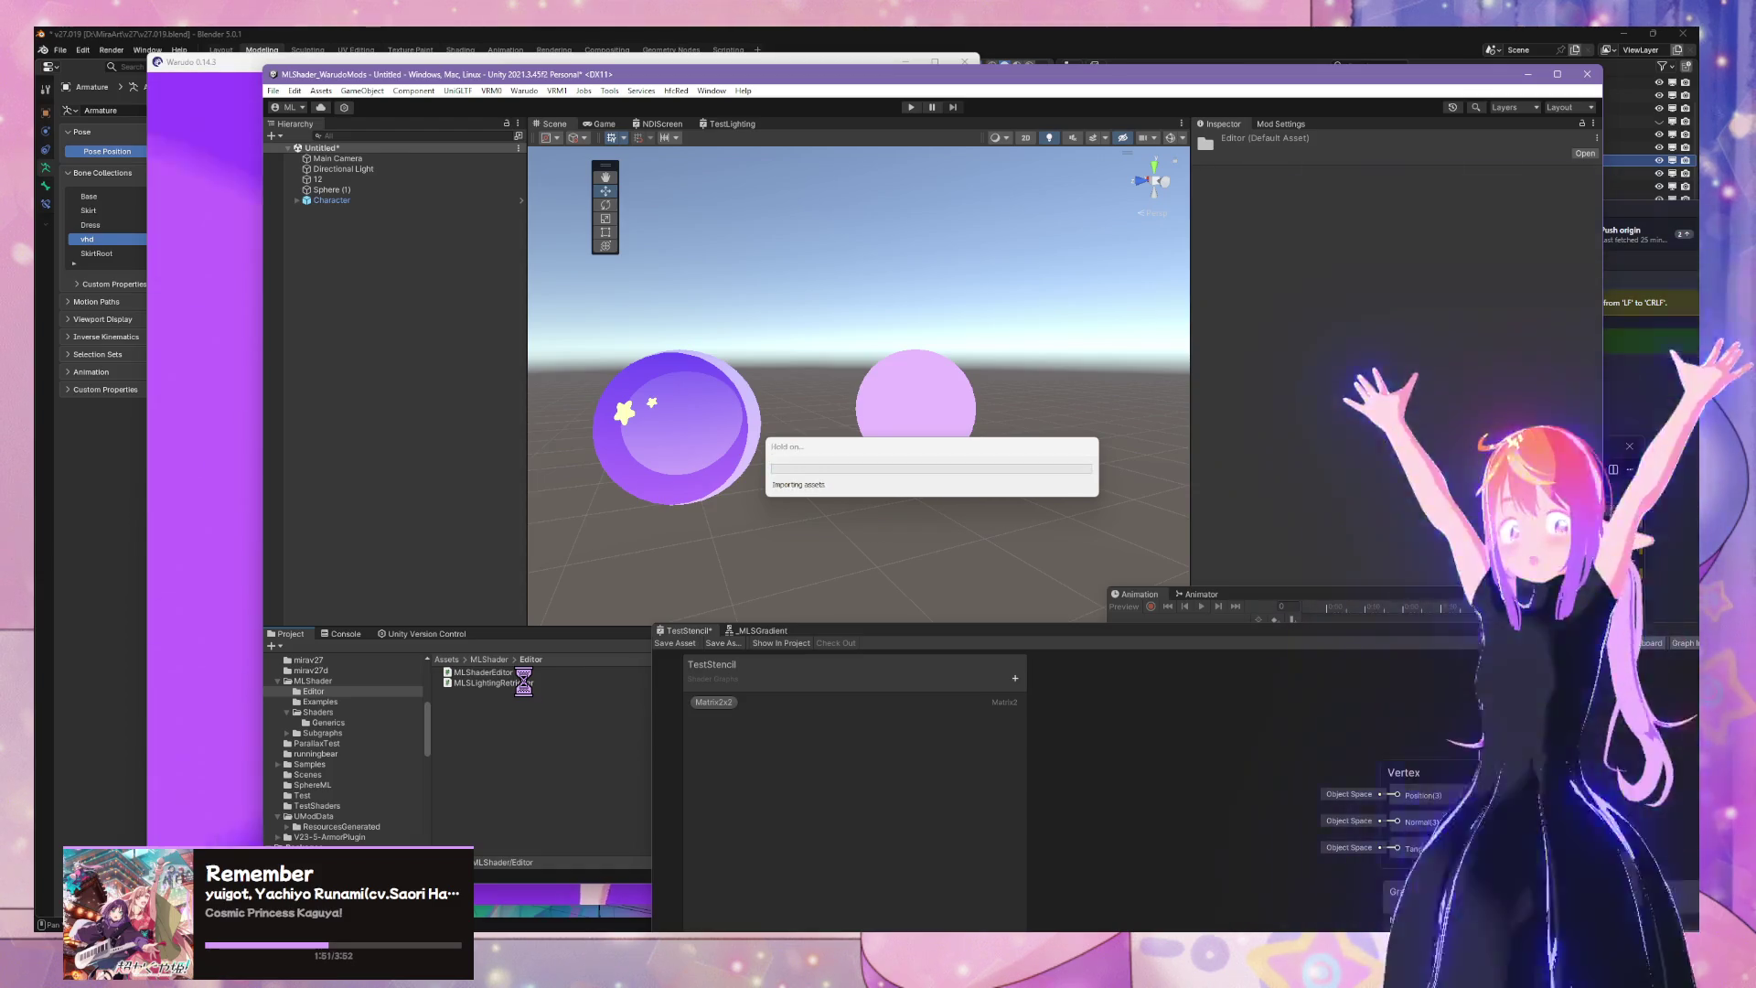
Rename MLSLightingRetriever to MLLightingRetriever and let Unity reload the scripts
left_click(501, 675)
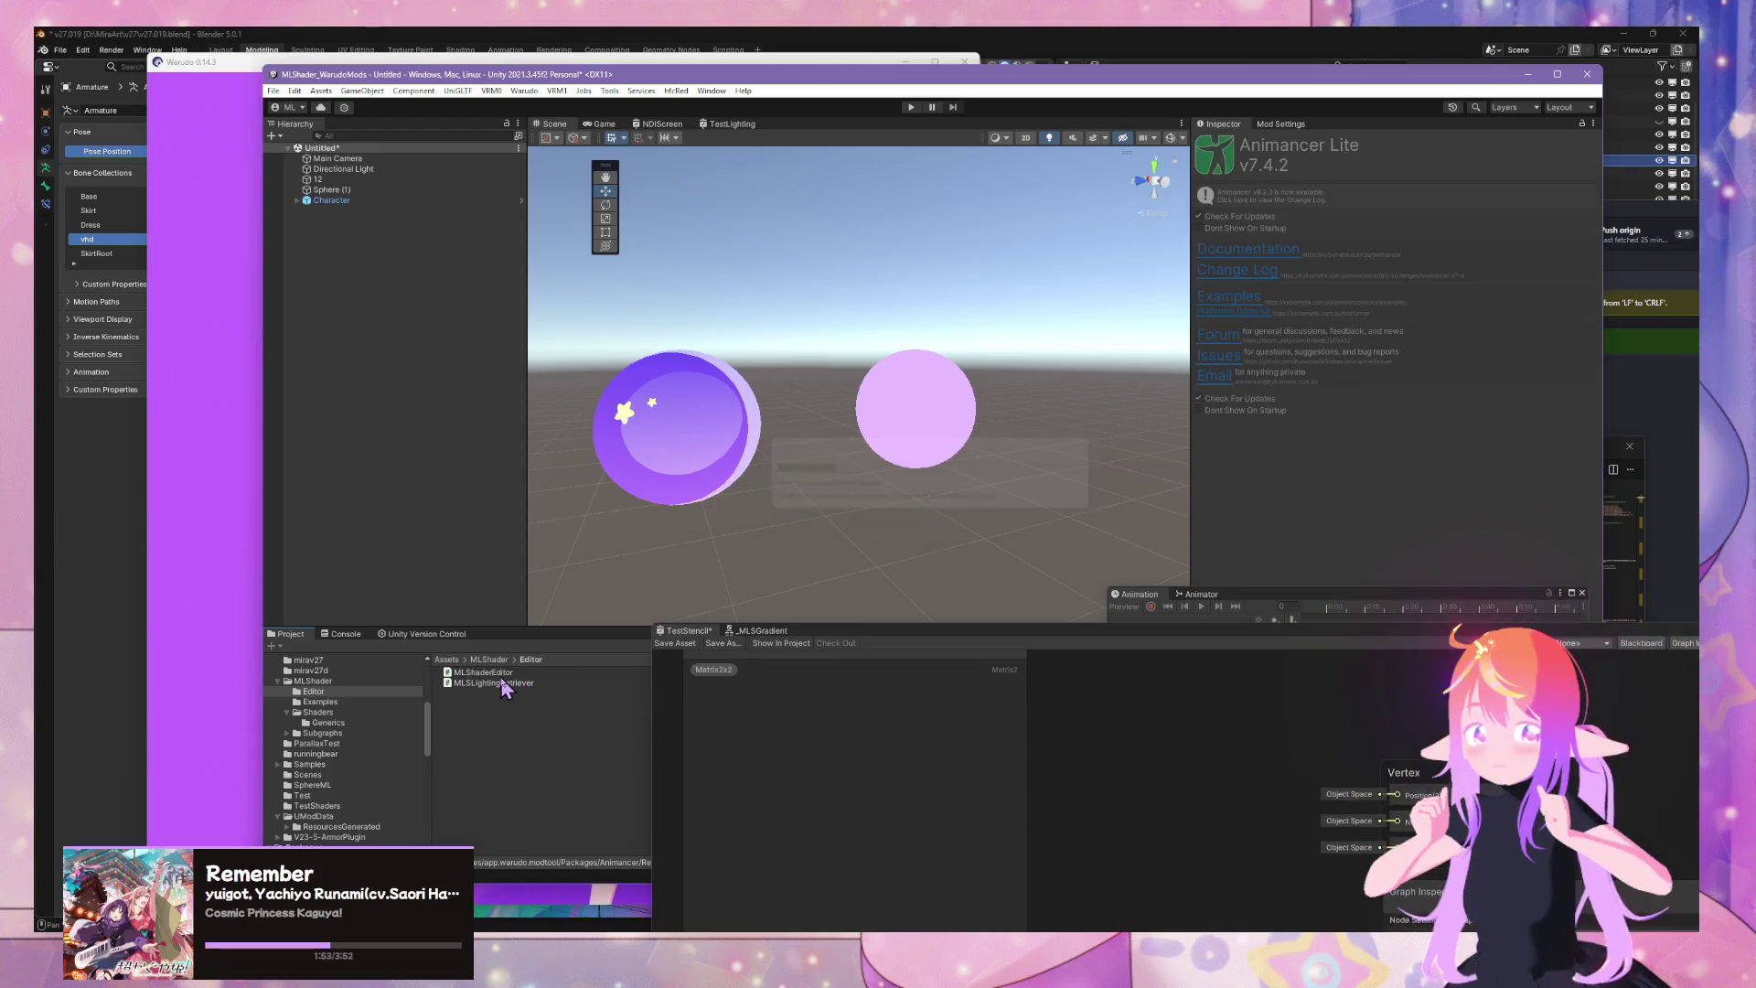
left_click(507, 673)
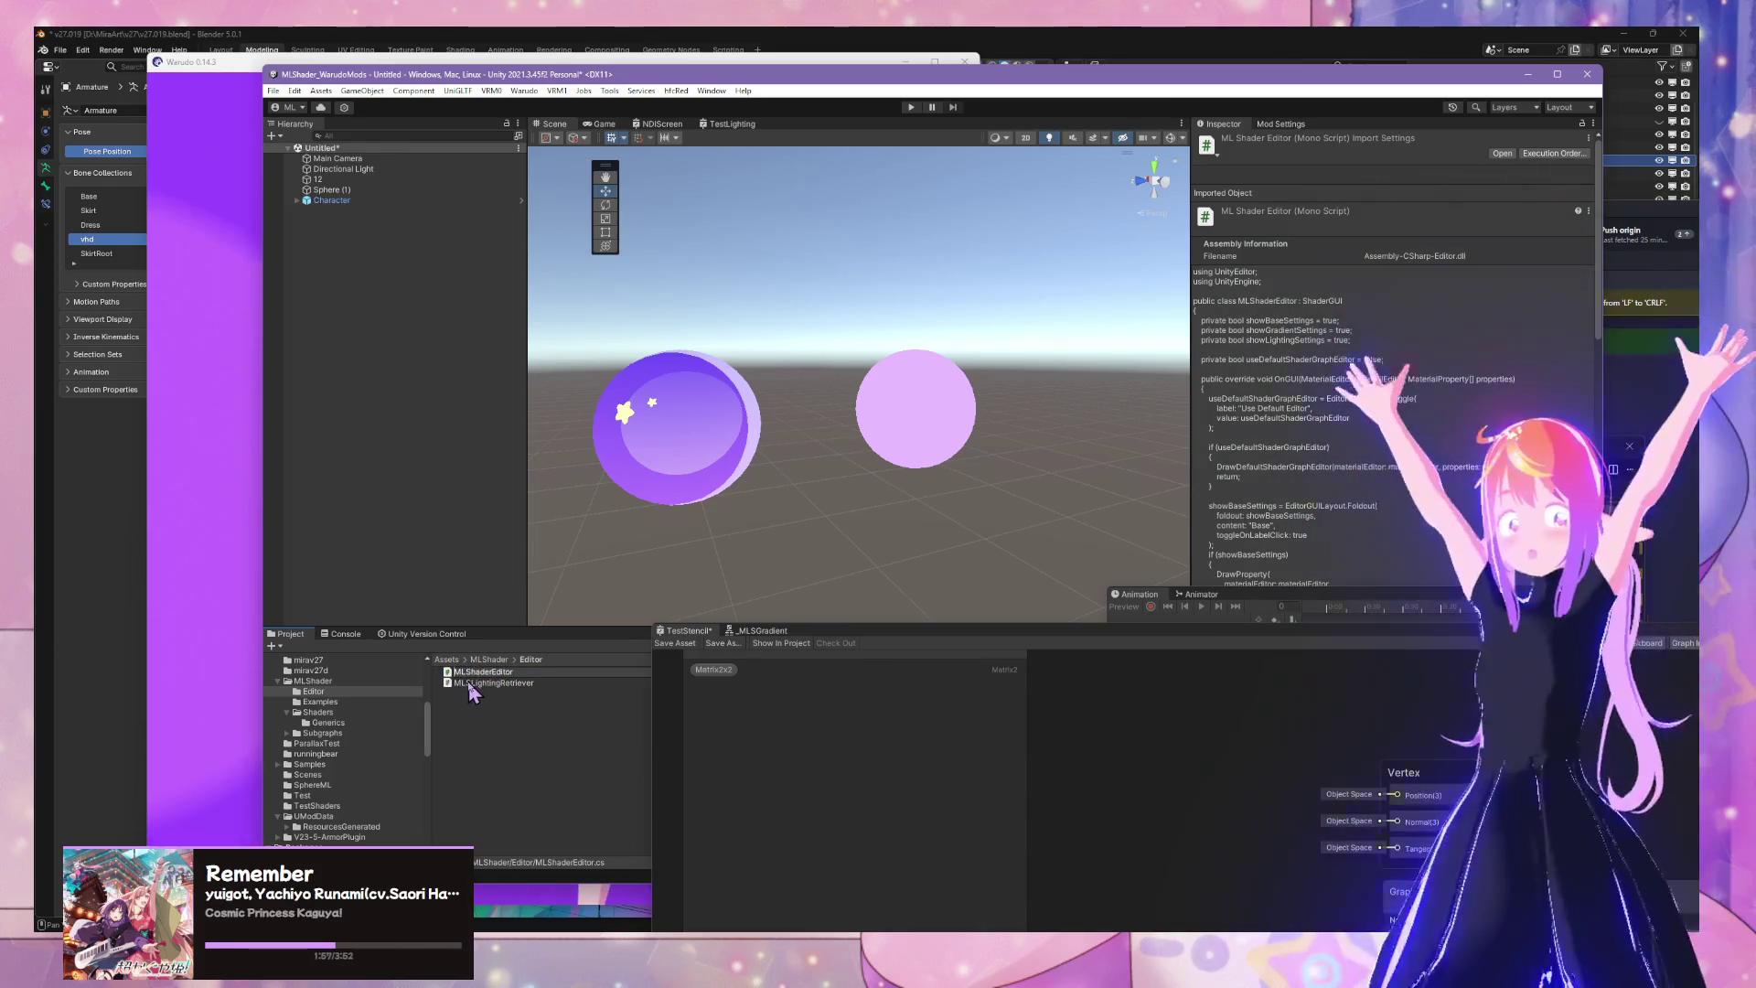
left_click(473, 684)
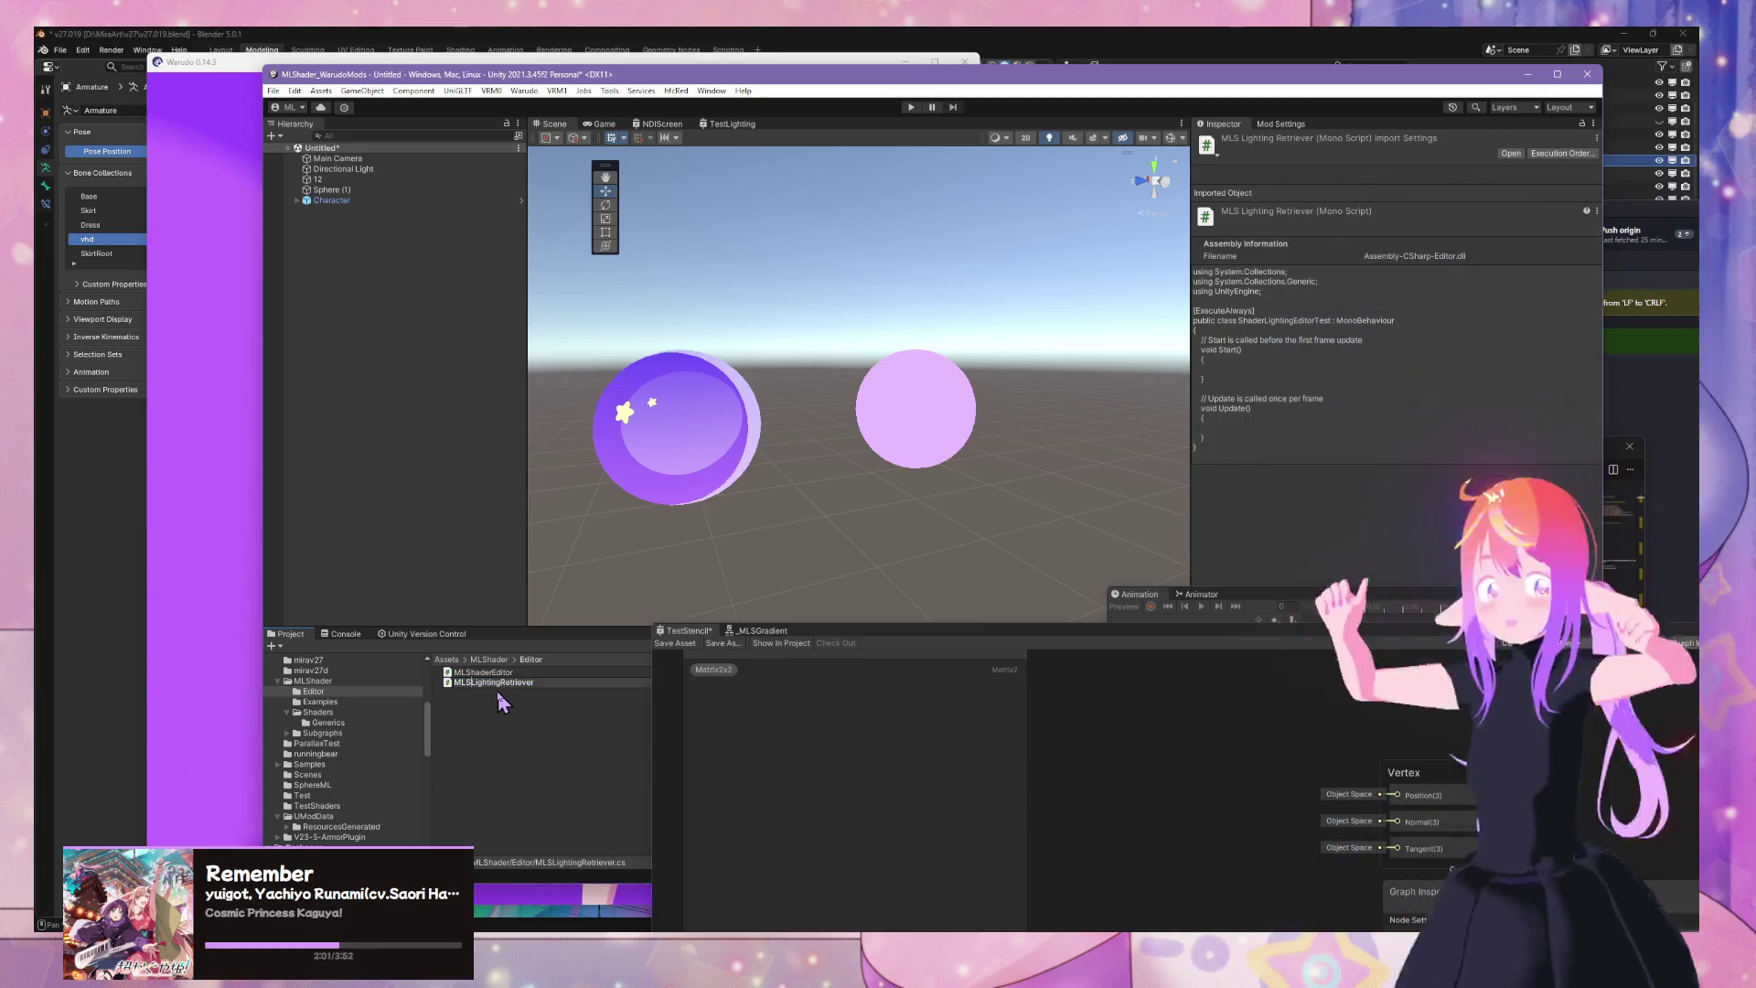
key("BackSpace")
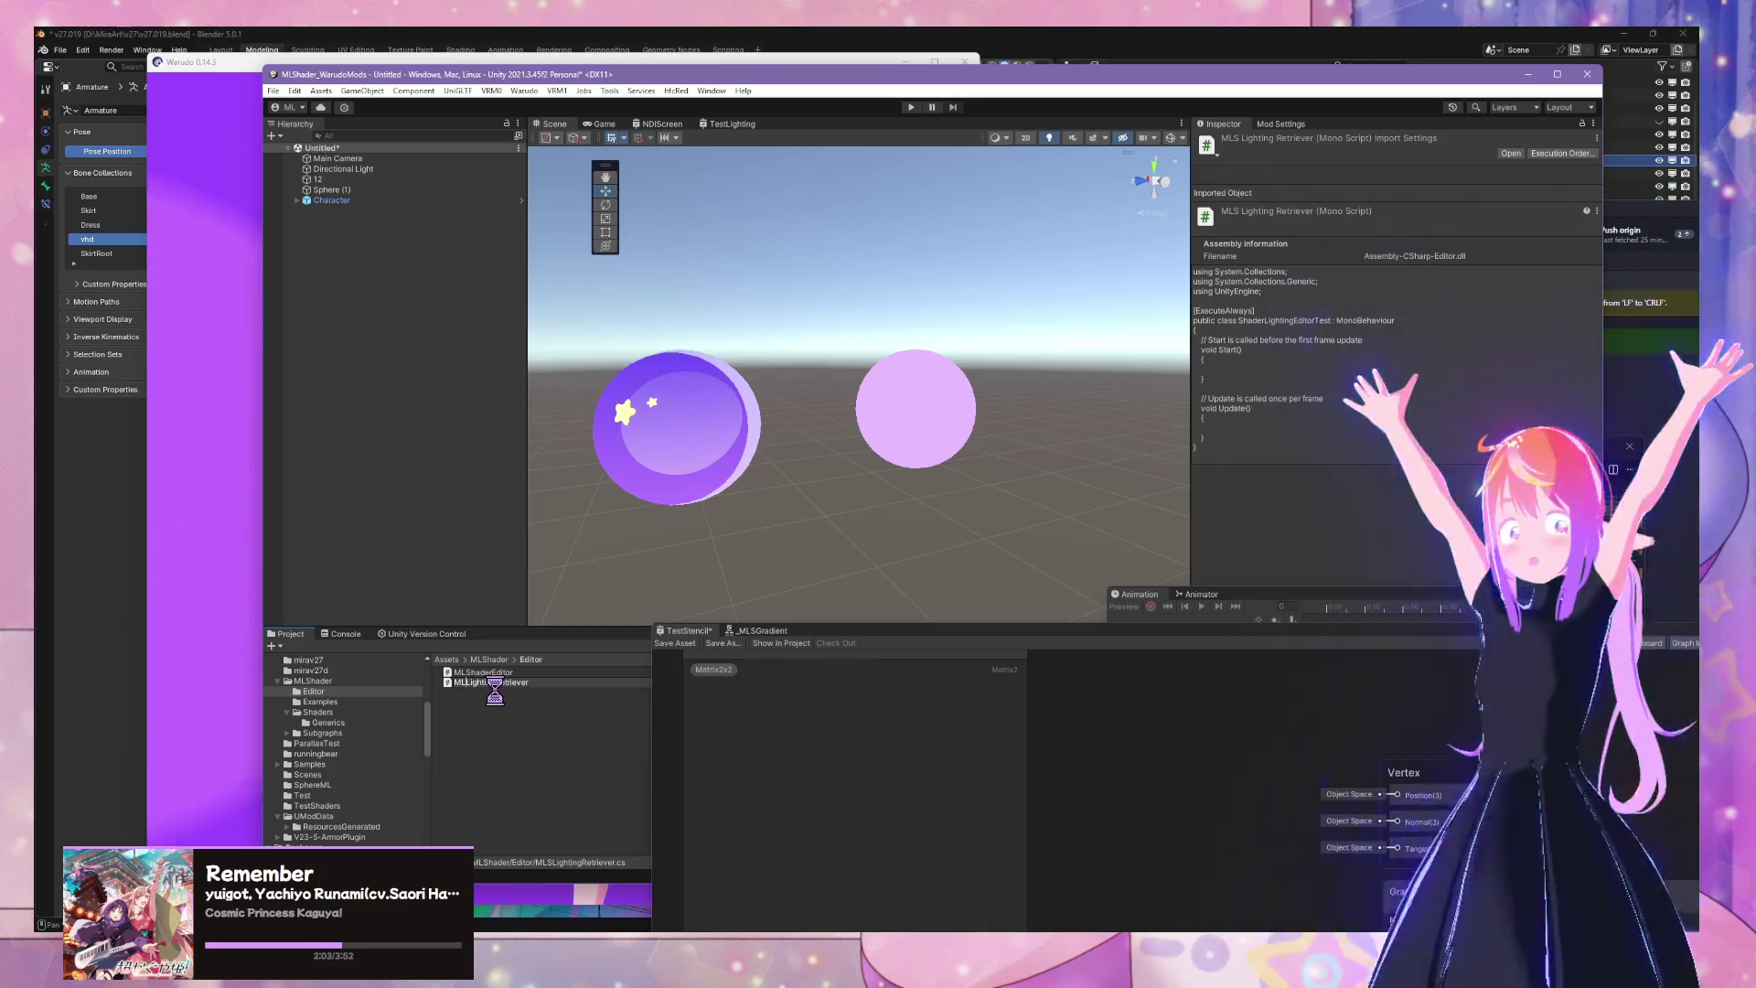
mouse_move(1026, 928)
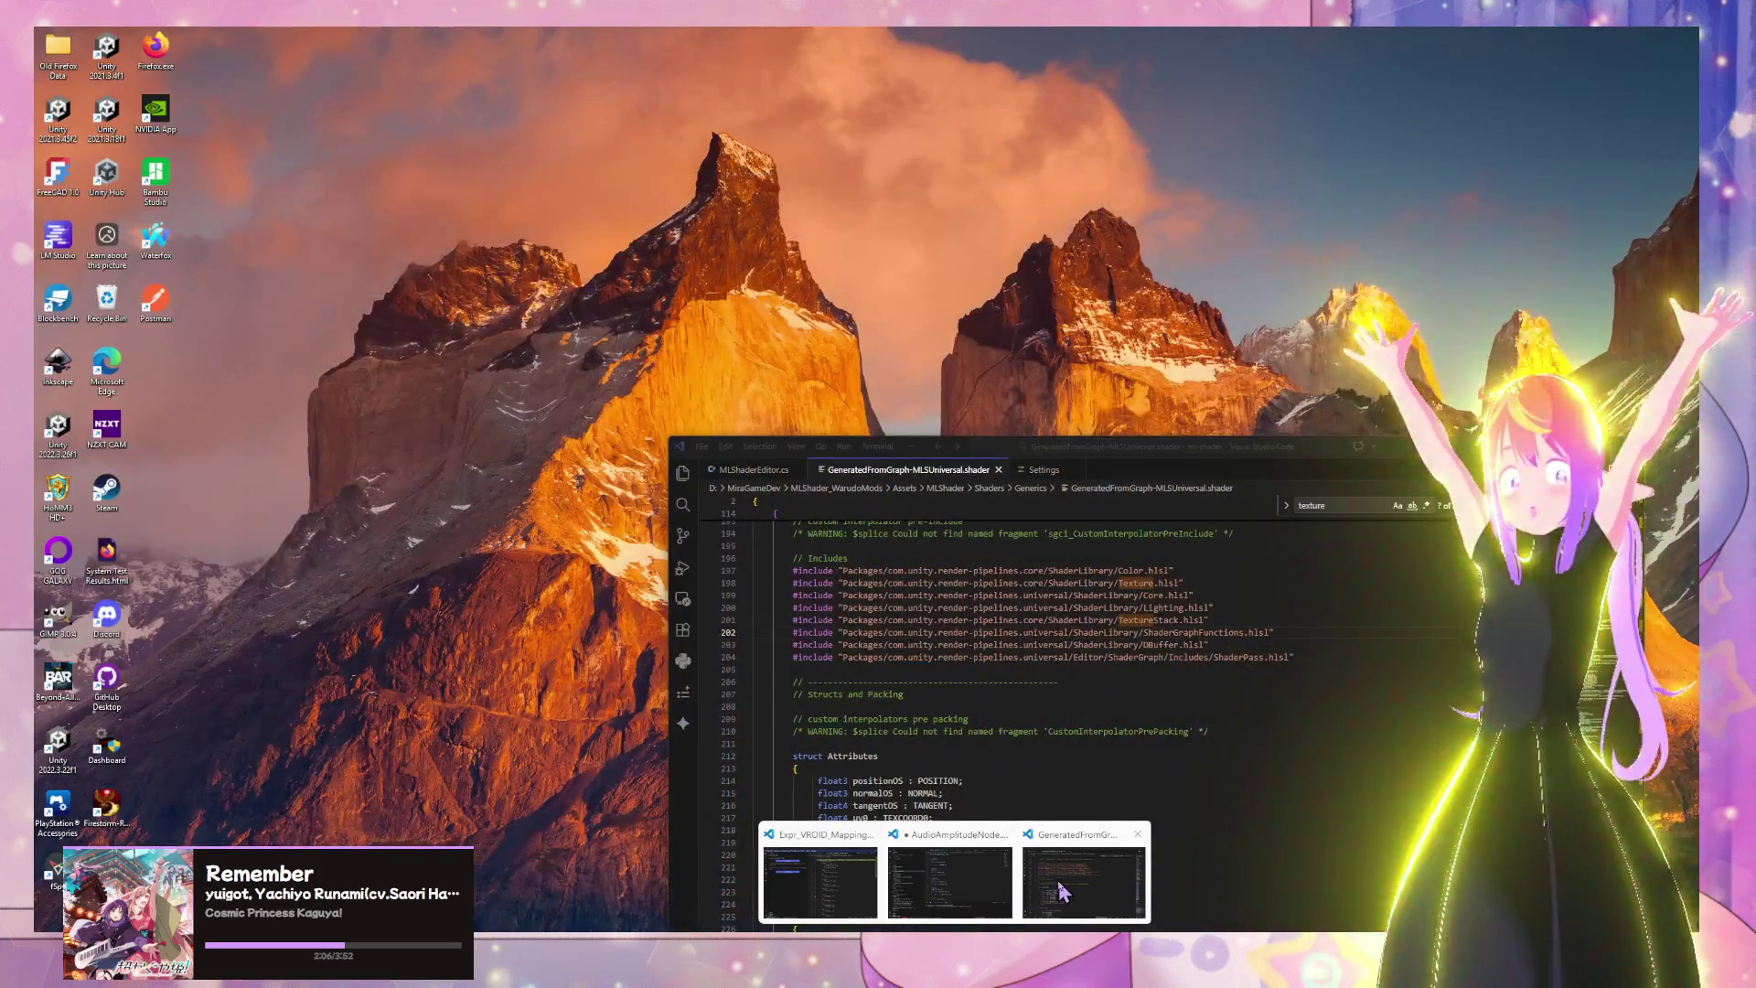
left_click(1056, 876)
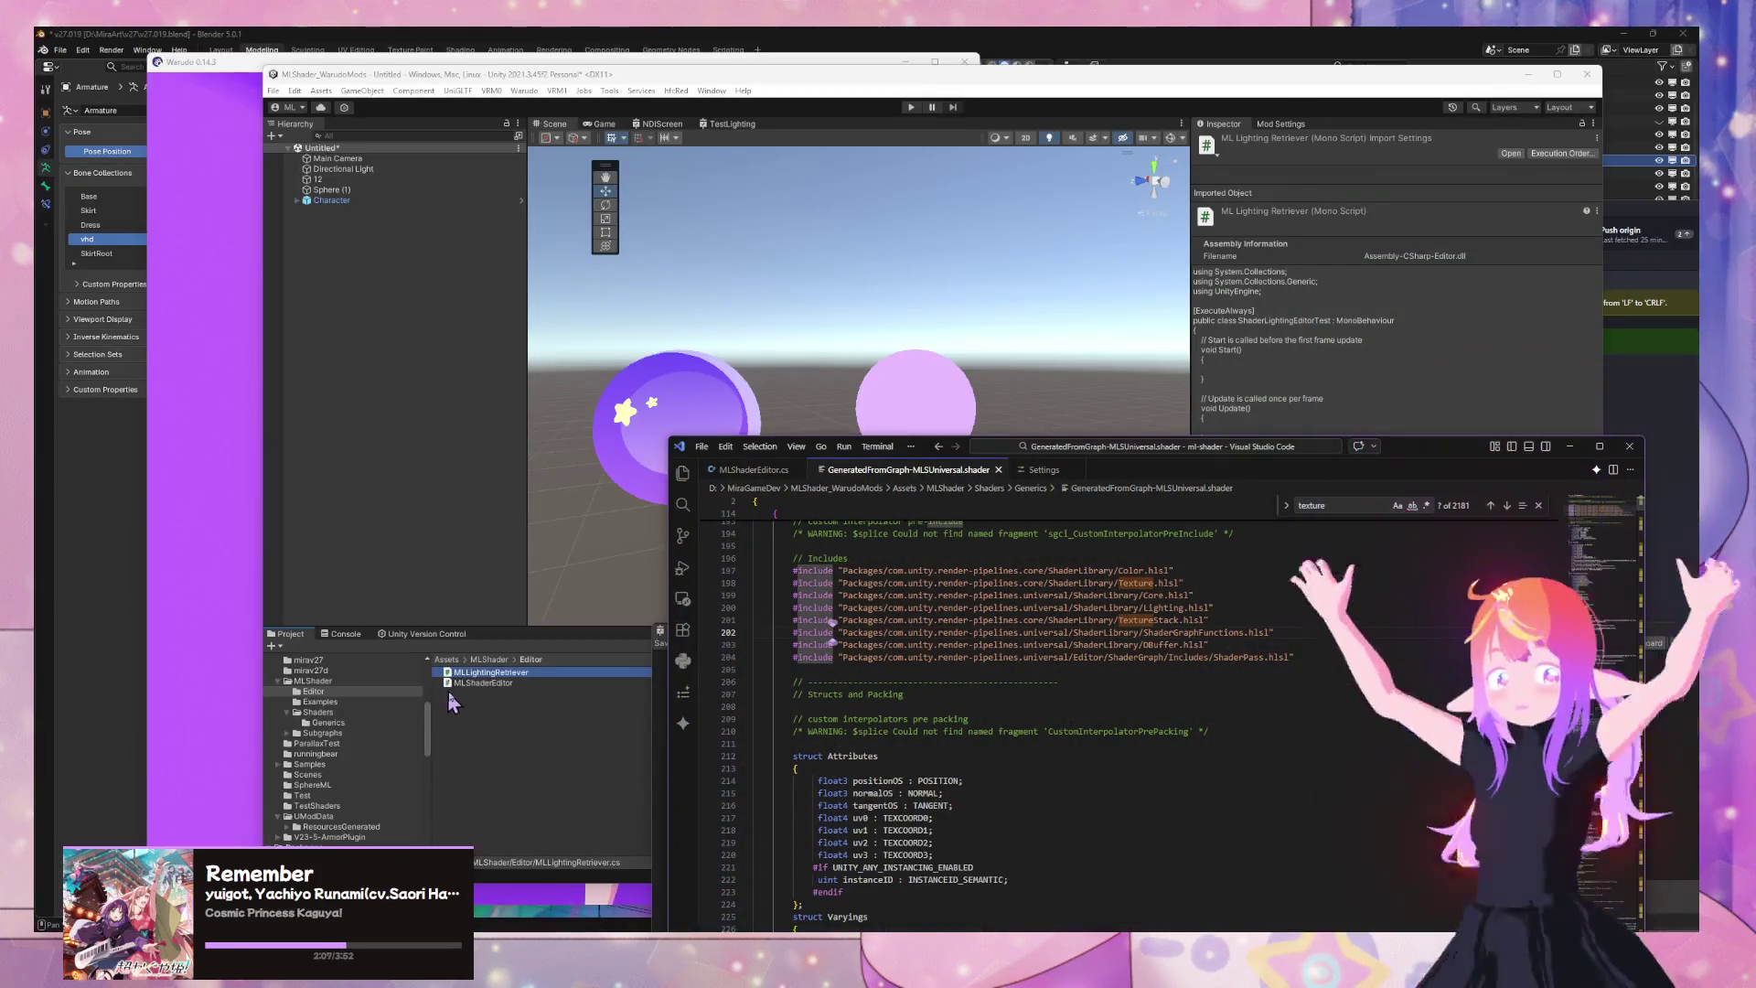
left_click(512, 677)
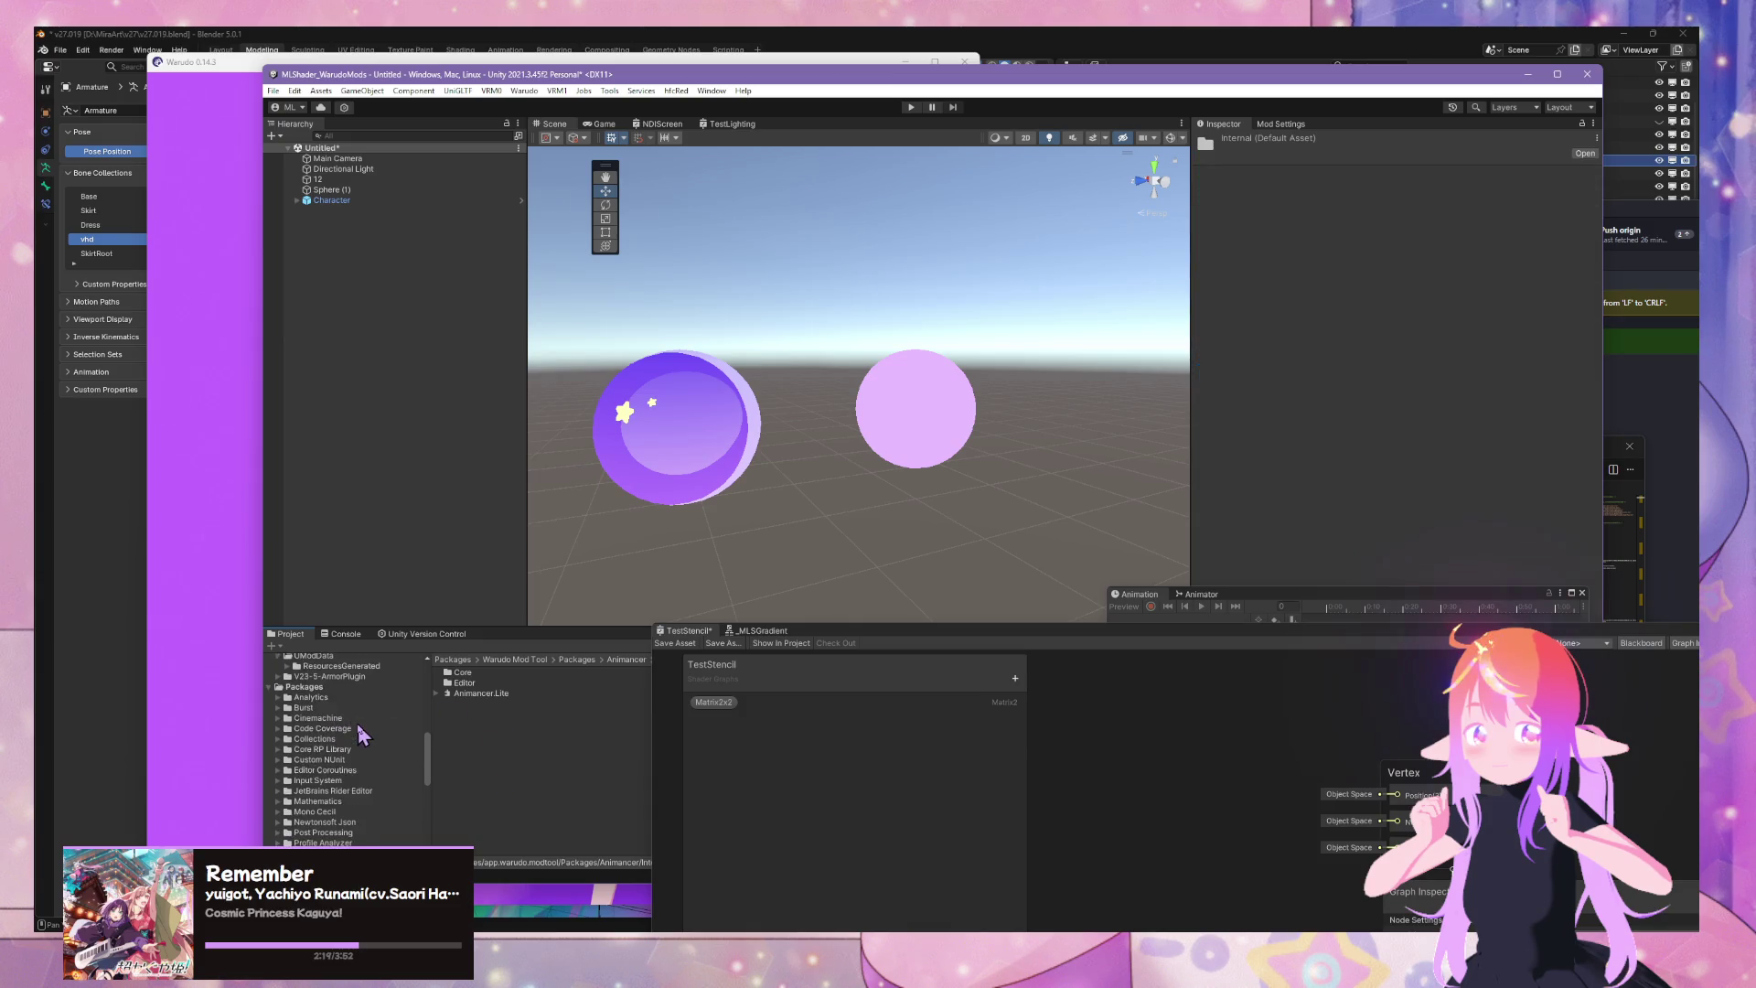
scroll(371, 732, "up", 5)
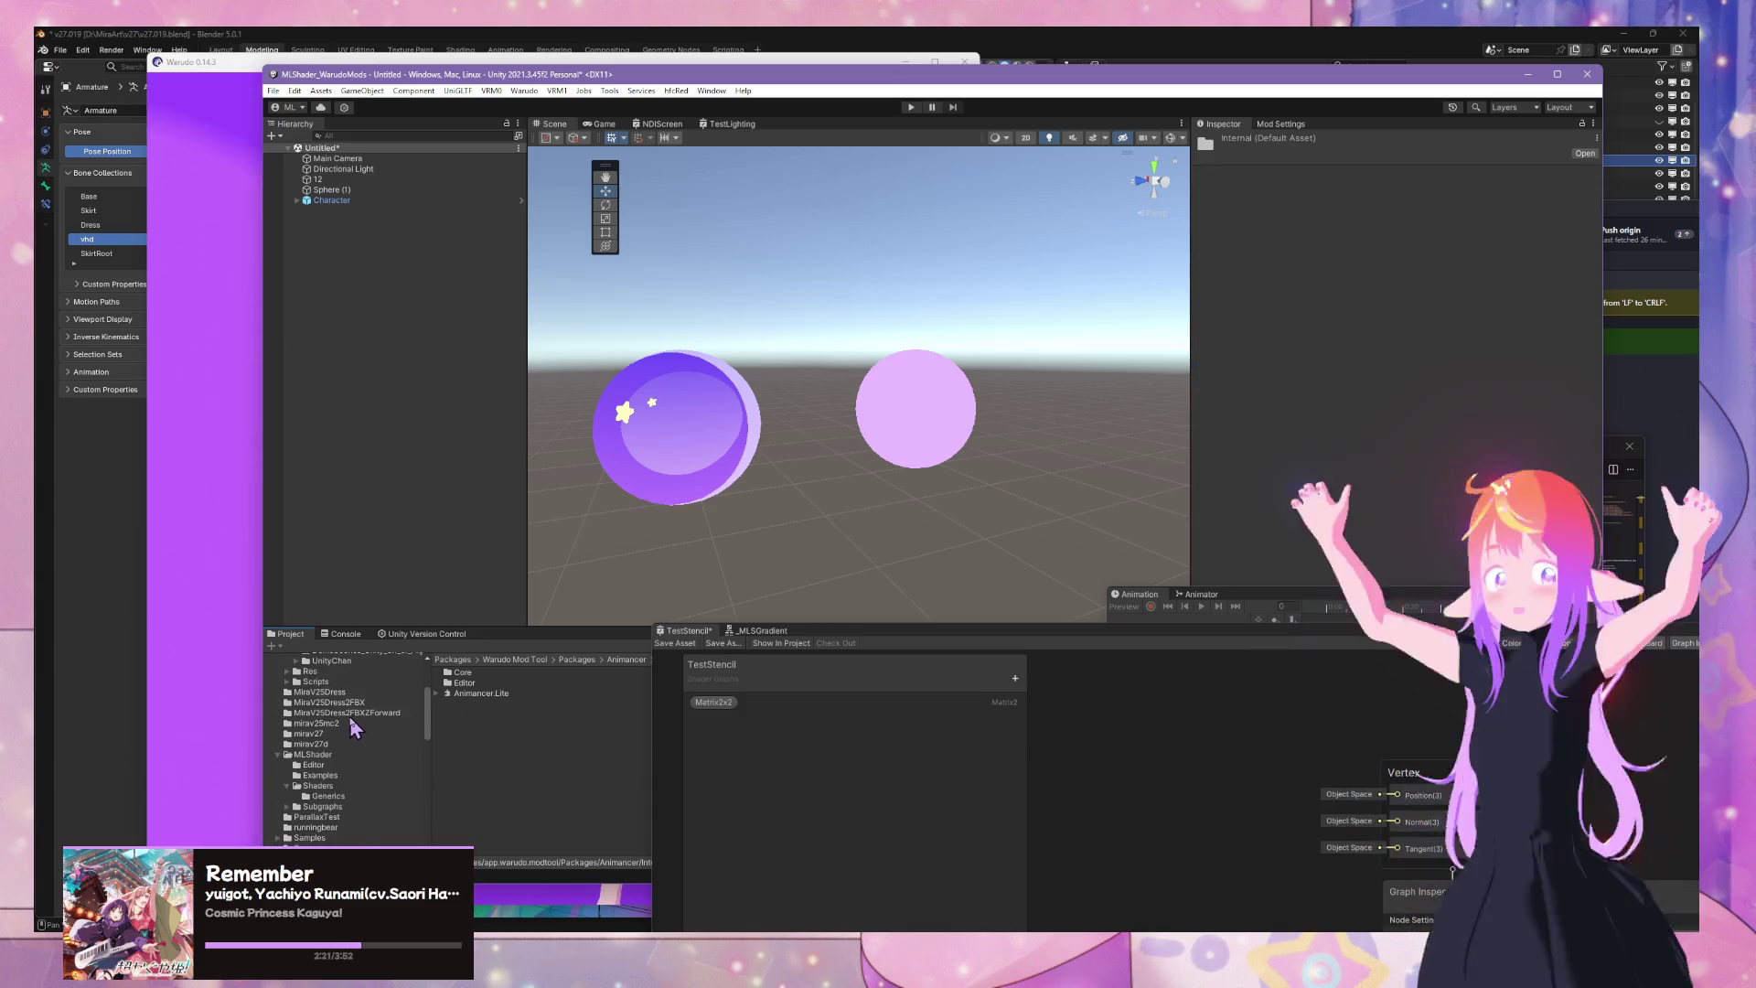
scroll(352, 724, "up", 2)
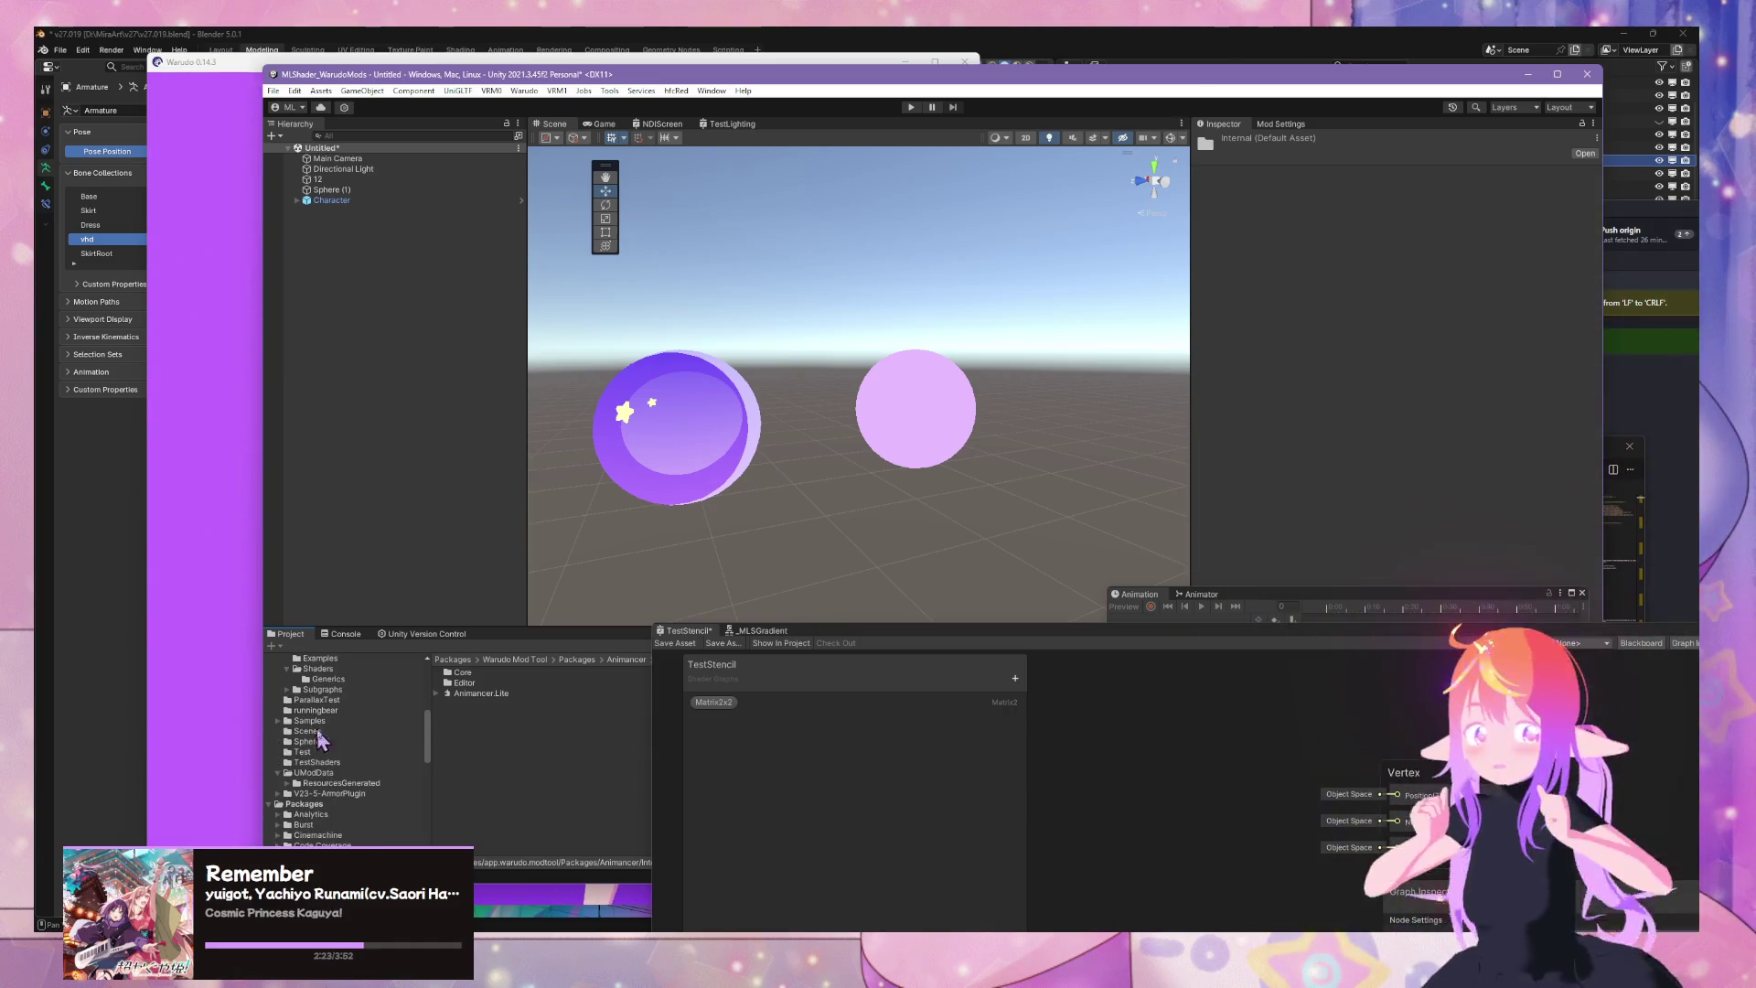
scroll(359, 759, "down", 3)
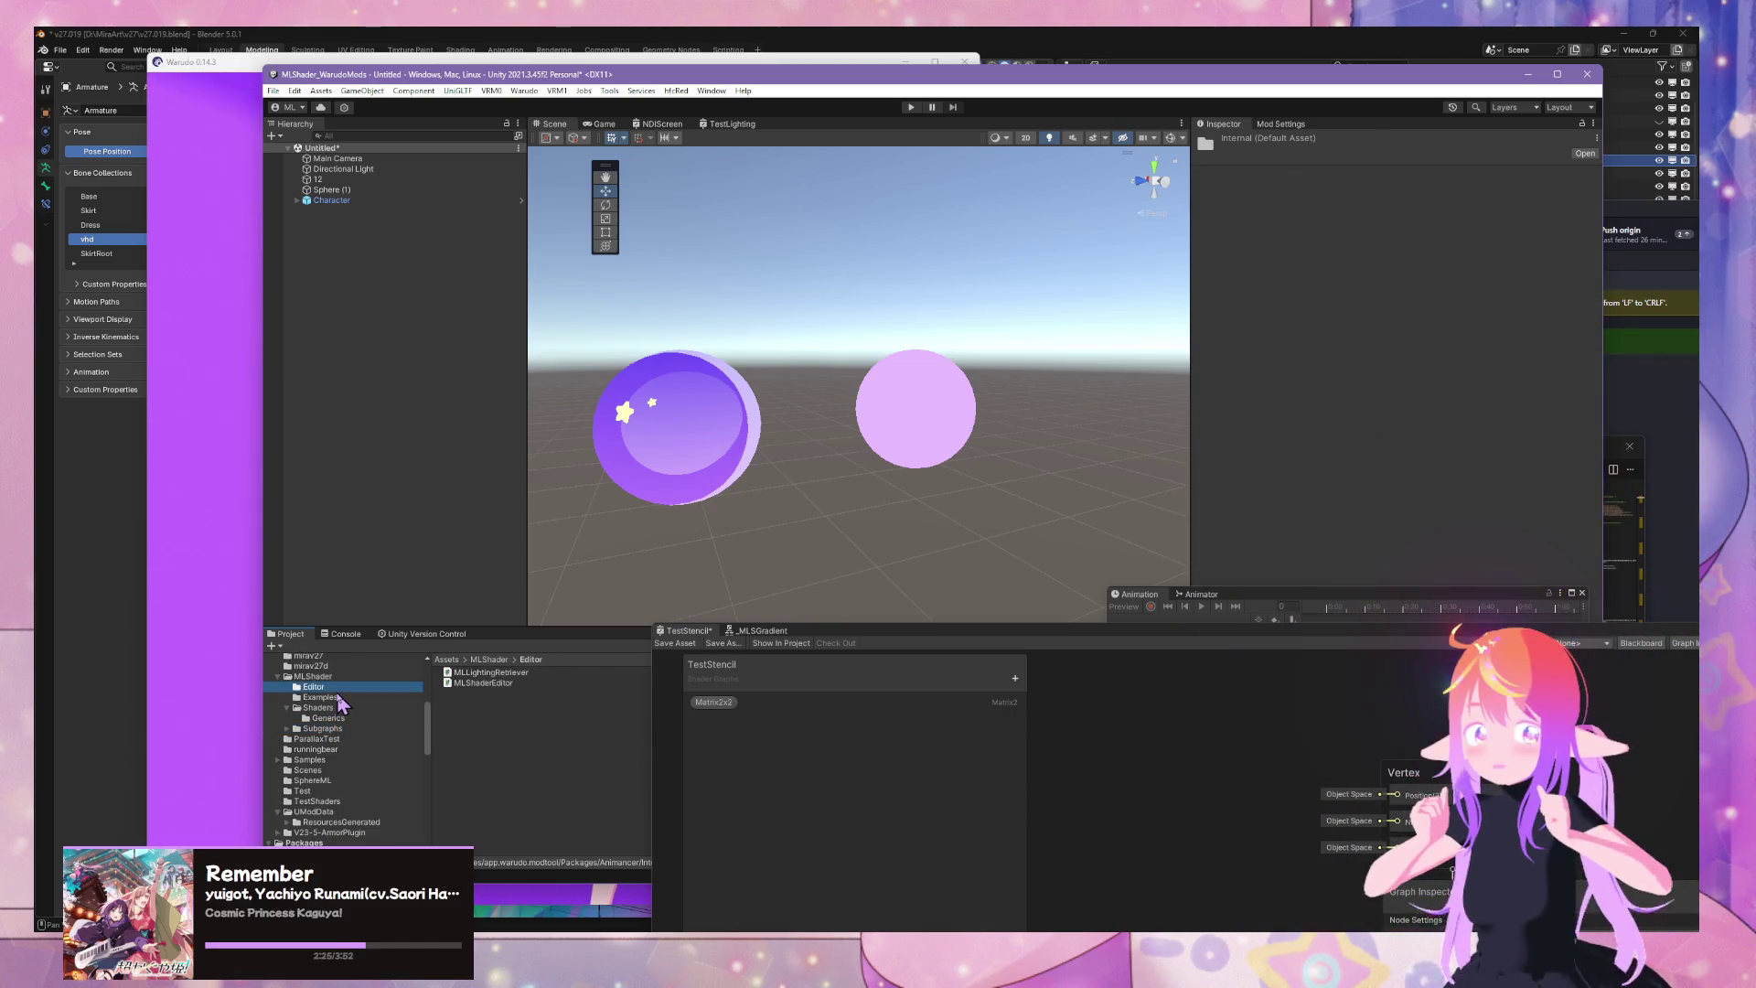
Change the class name ShaderLightingEditorTest to MLLightingRetriever in MLLightingRetriever.cs, save, and return to Unity
double_click(485, 673)
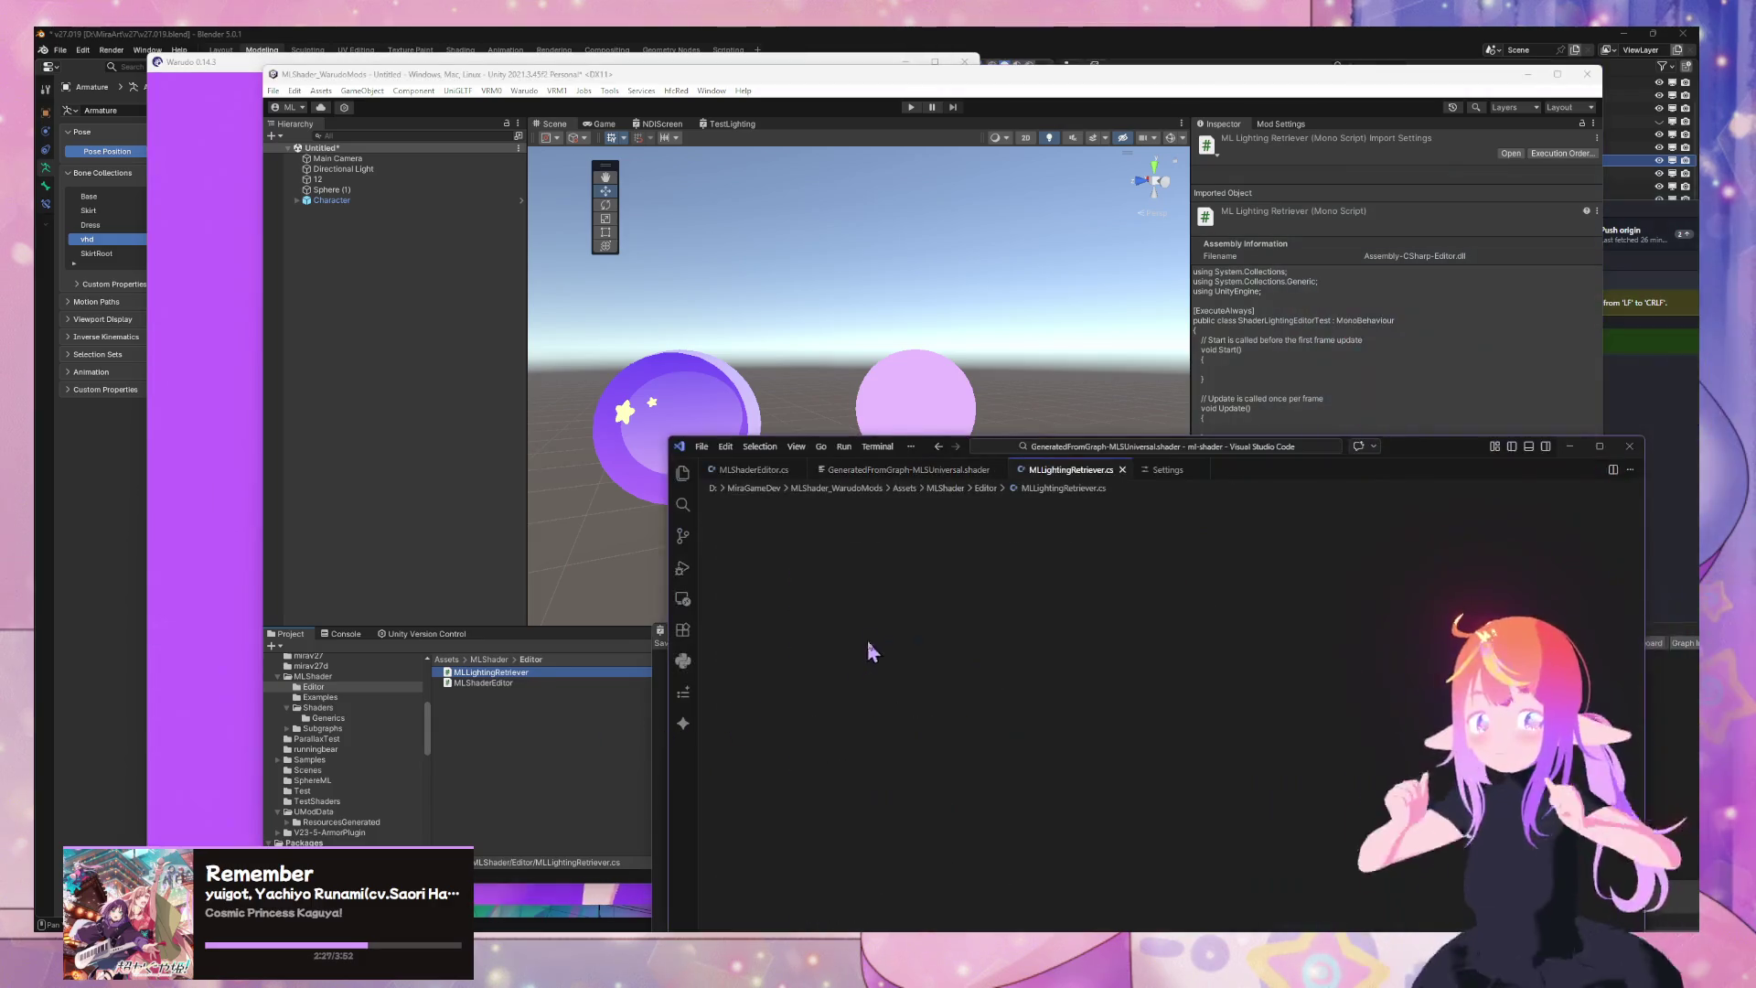
double_click(904, 562)
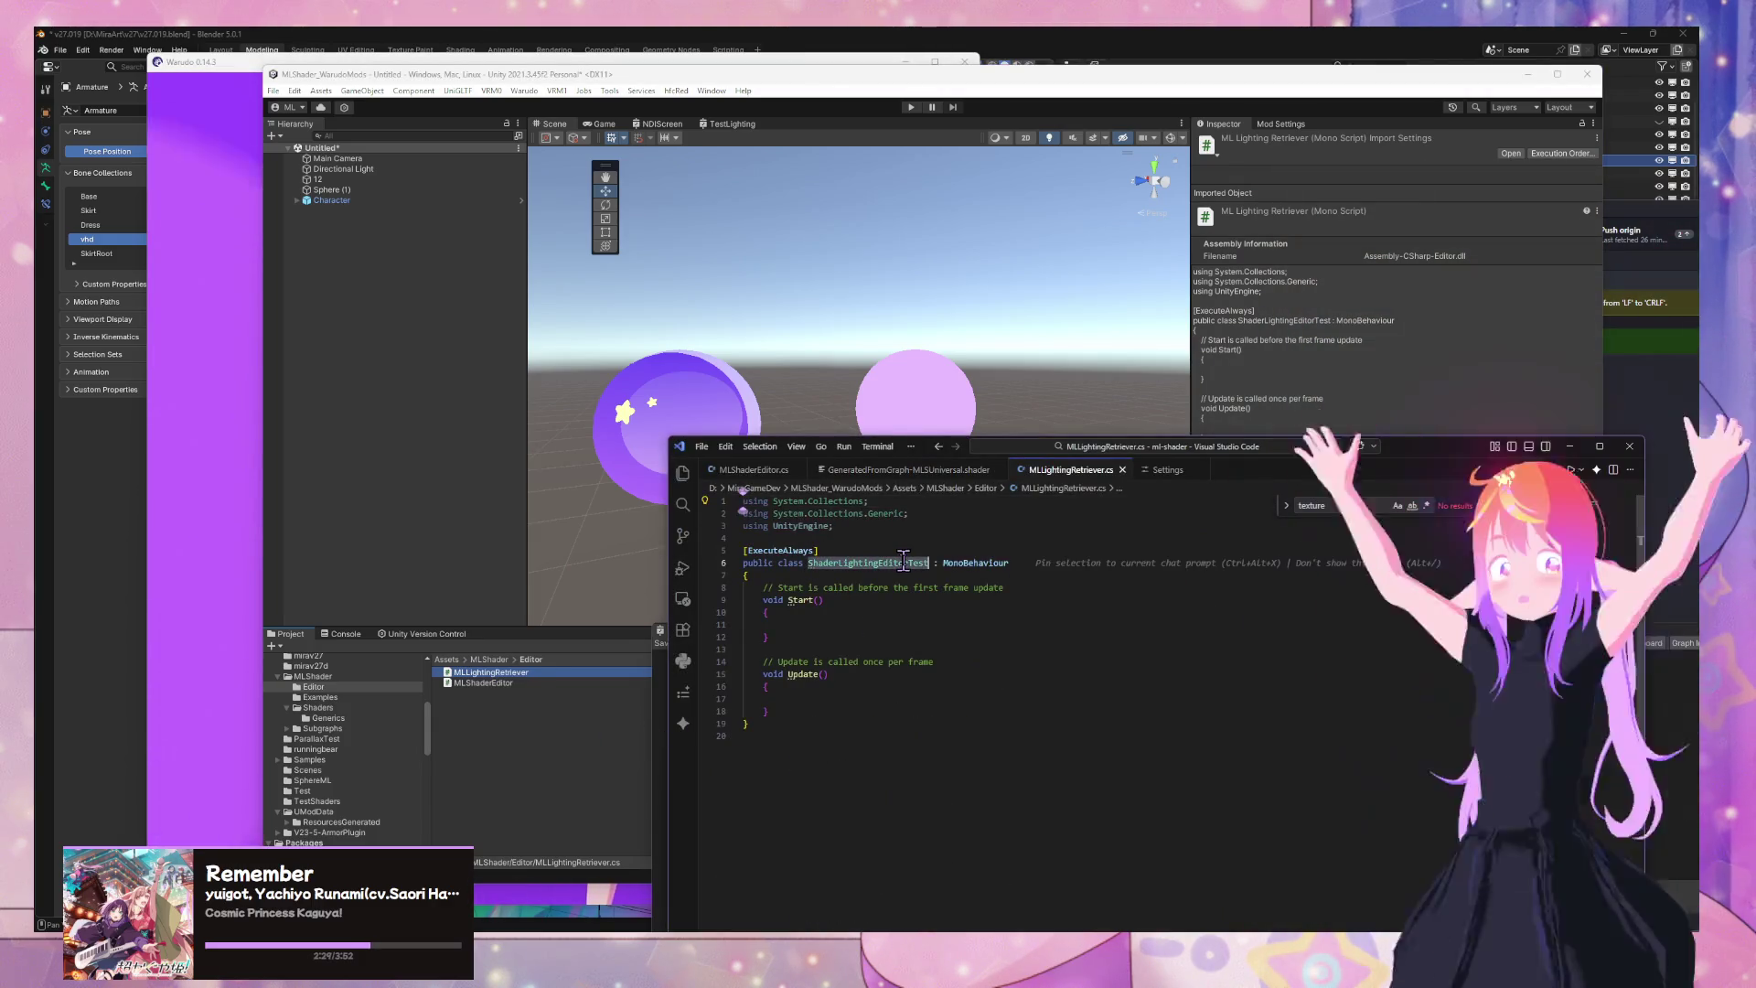
type("ML")
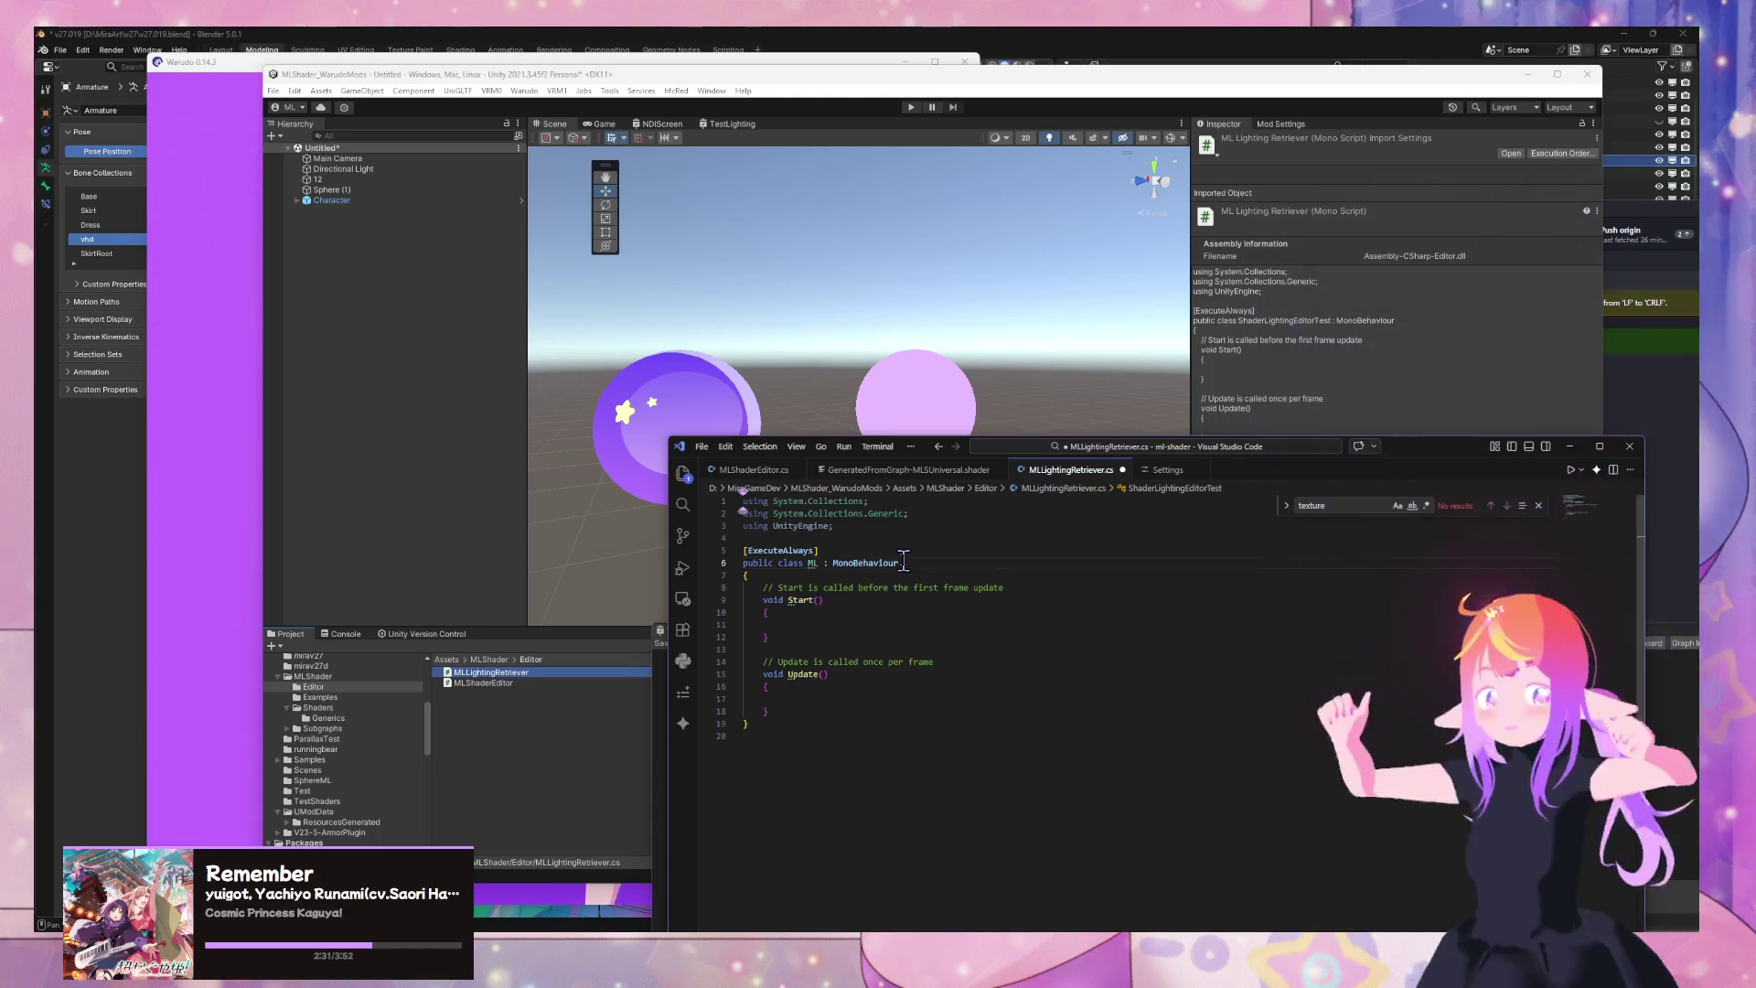
type("Lighting")
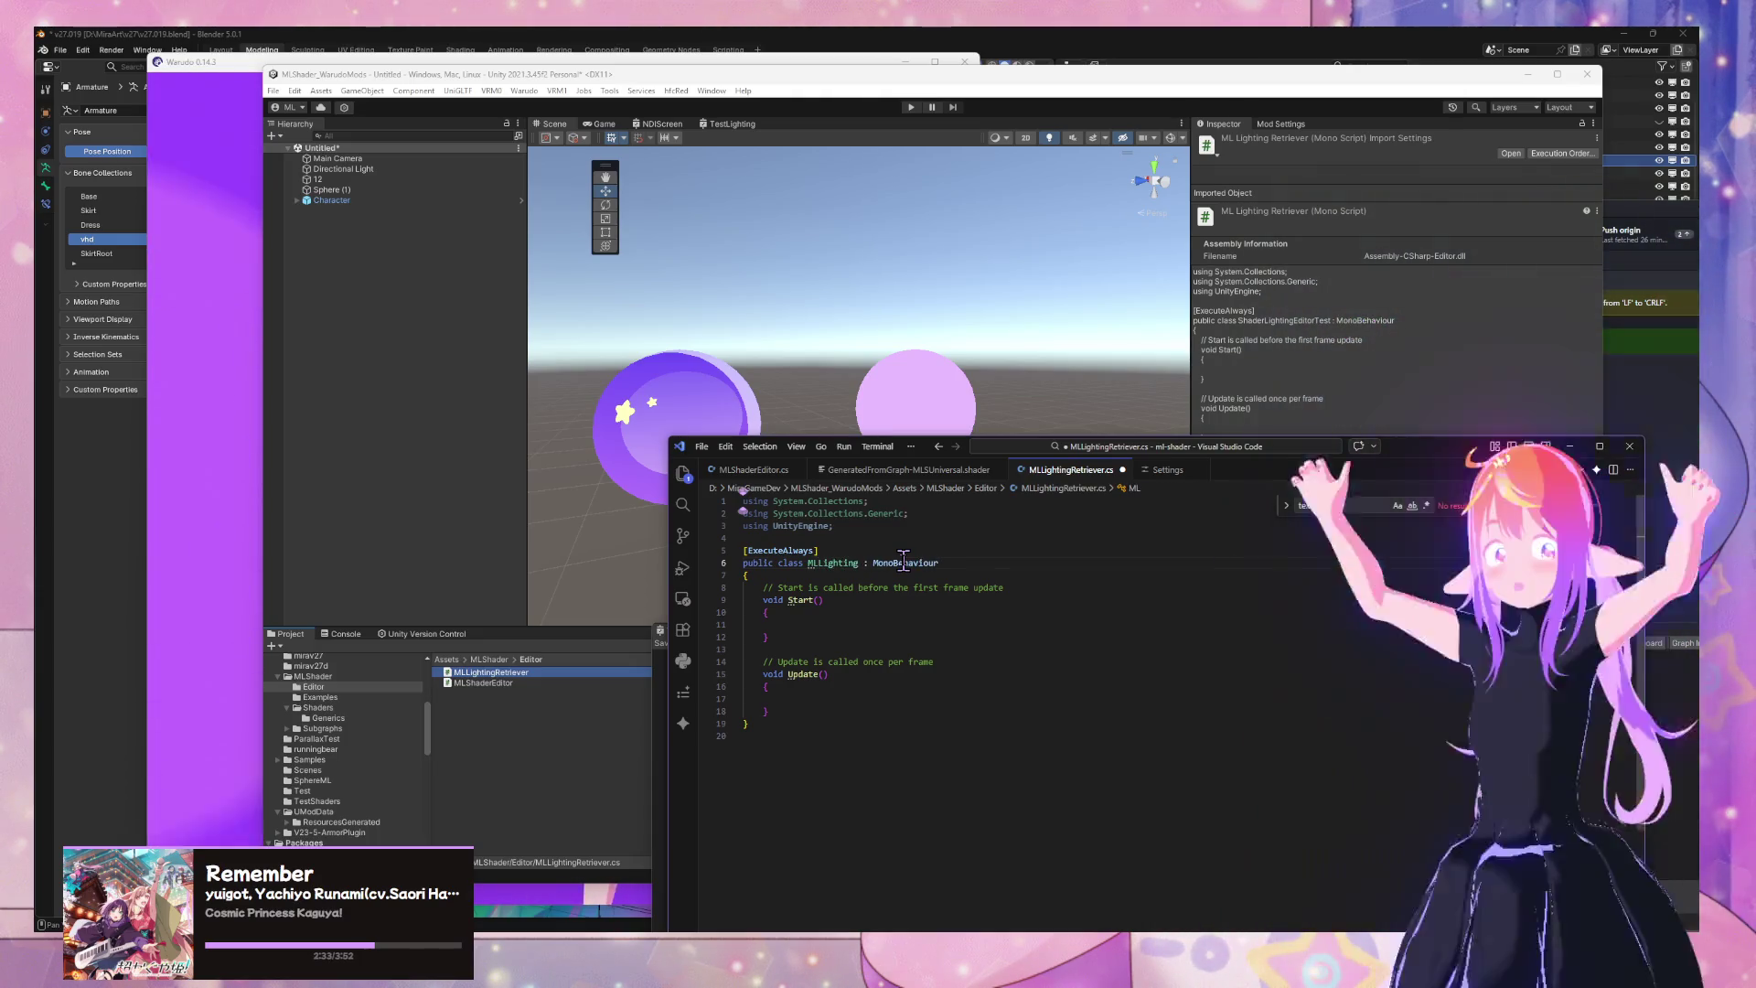
type("Retriever")
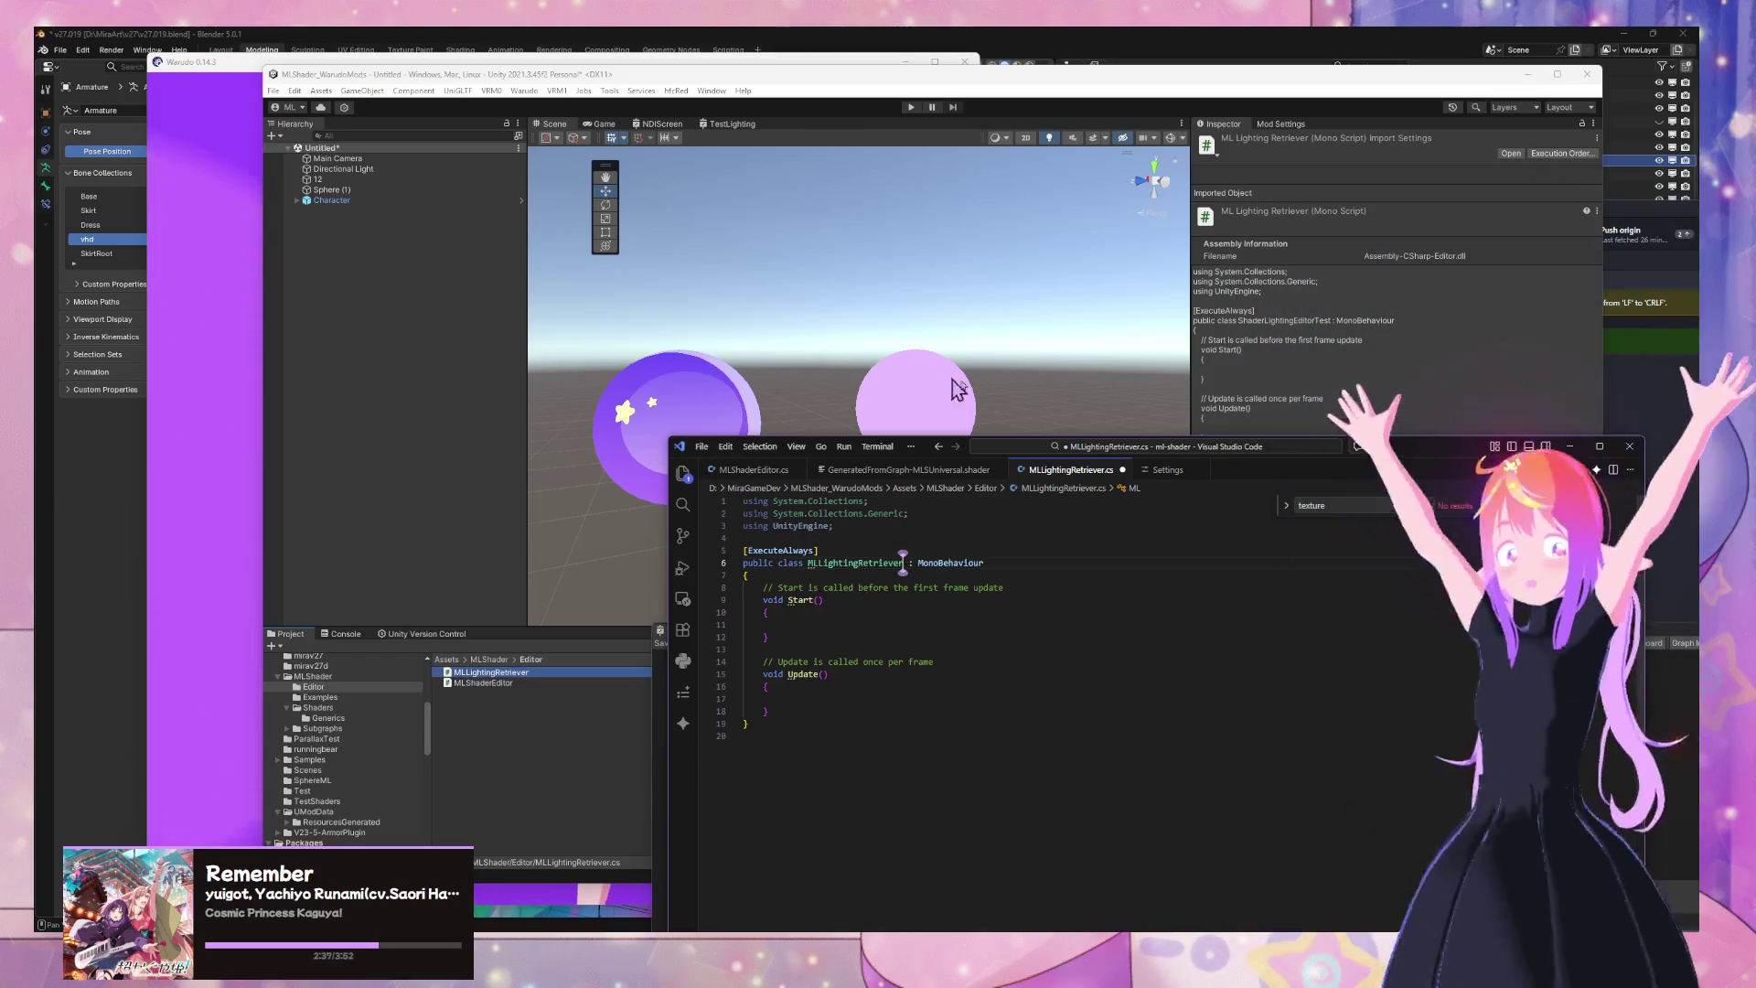
key("ctrl+s")
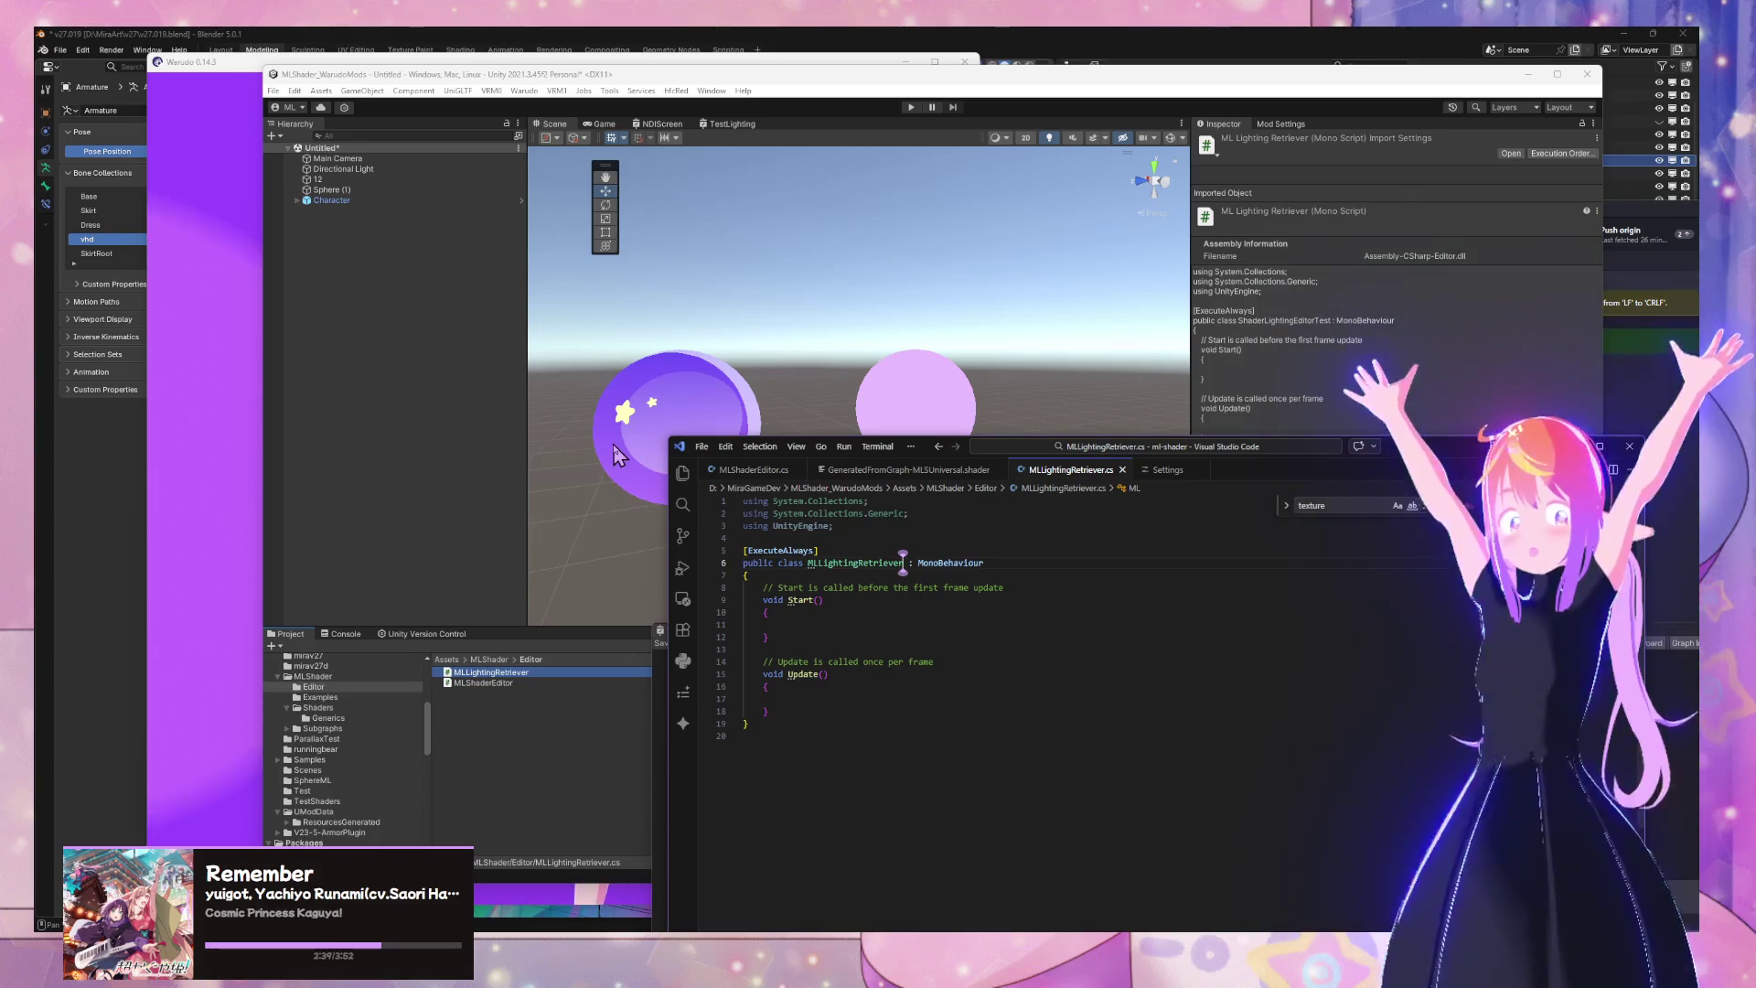
mouse_move(1448, 448)
left_mouse_down()
mouse_move(1330, 571)
mouse_move(1363, 434)
left_mouse_up()
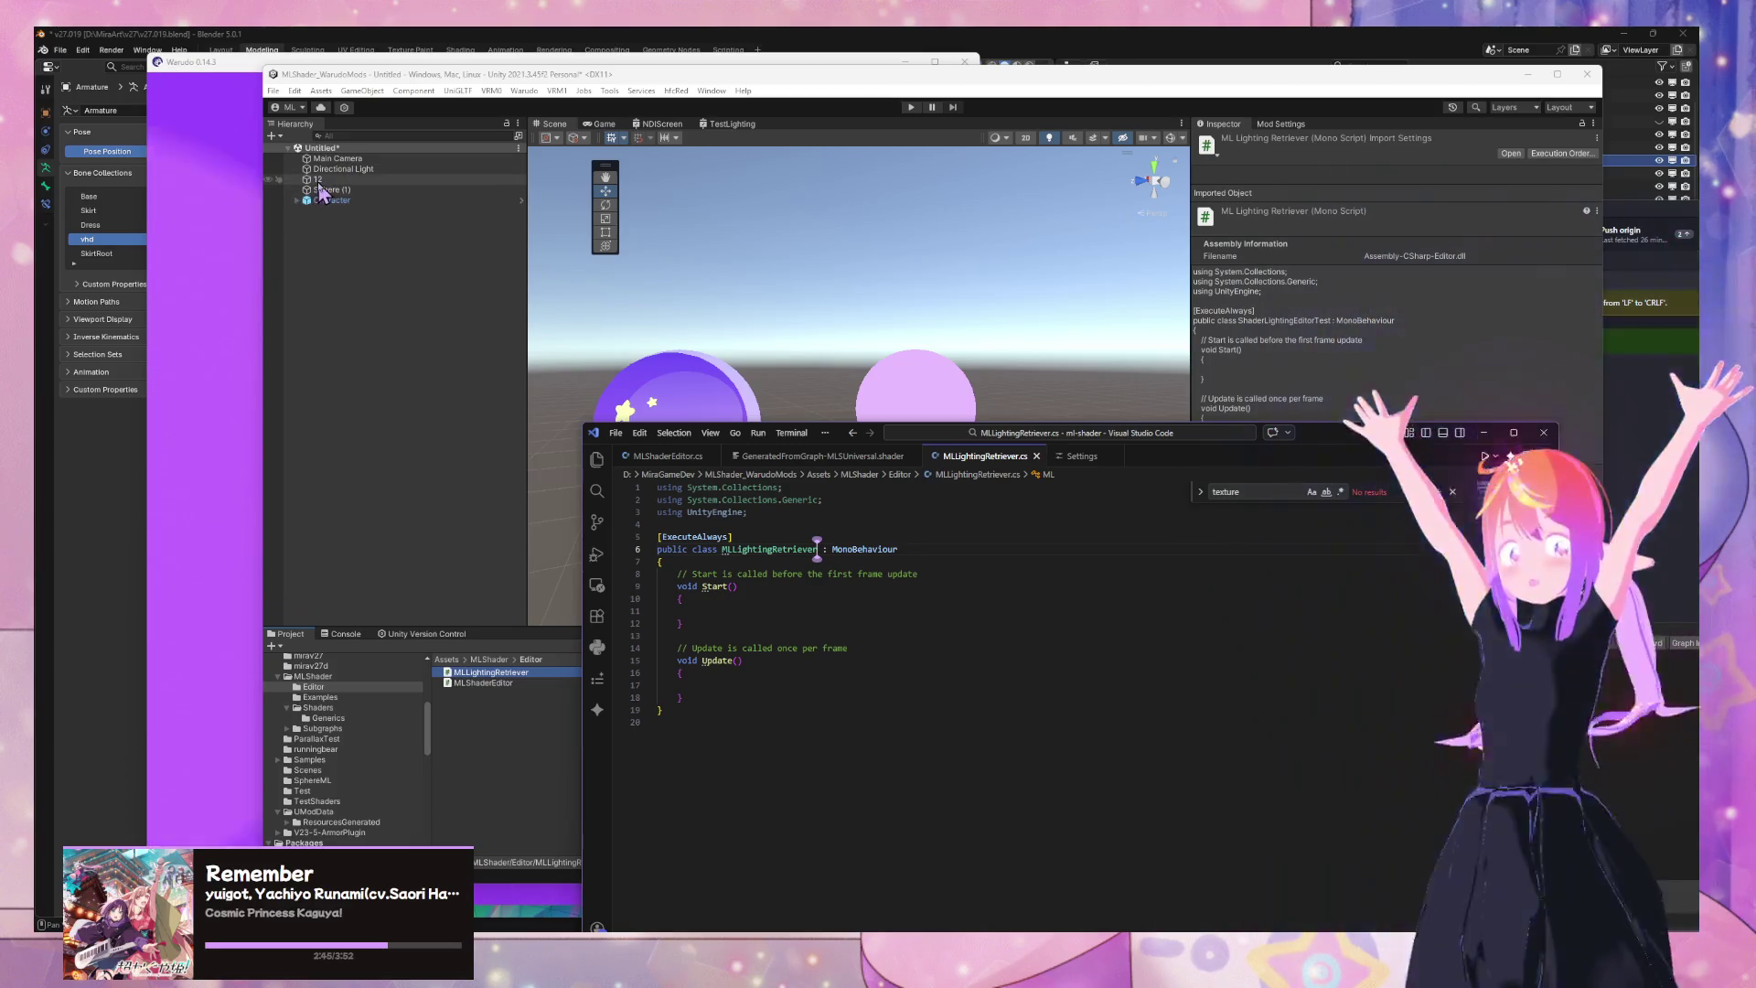
left_click(322, 191)
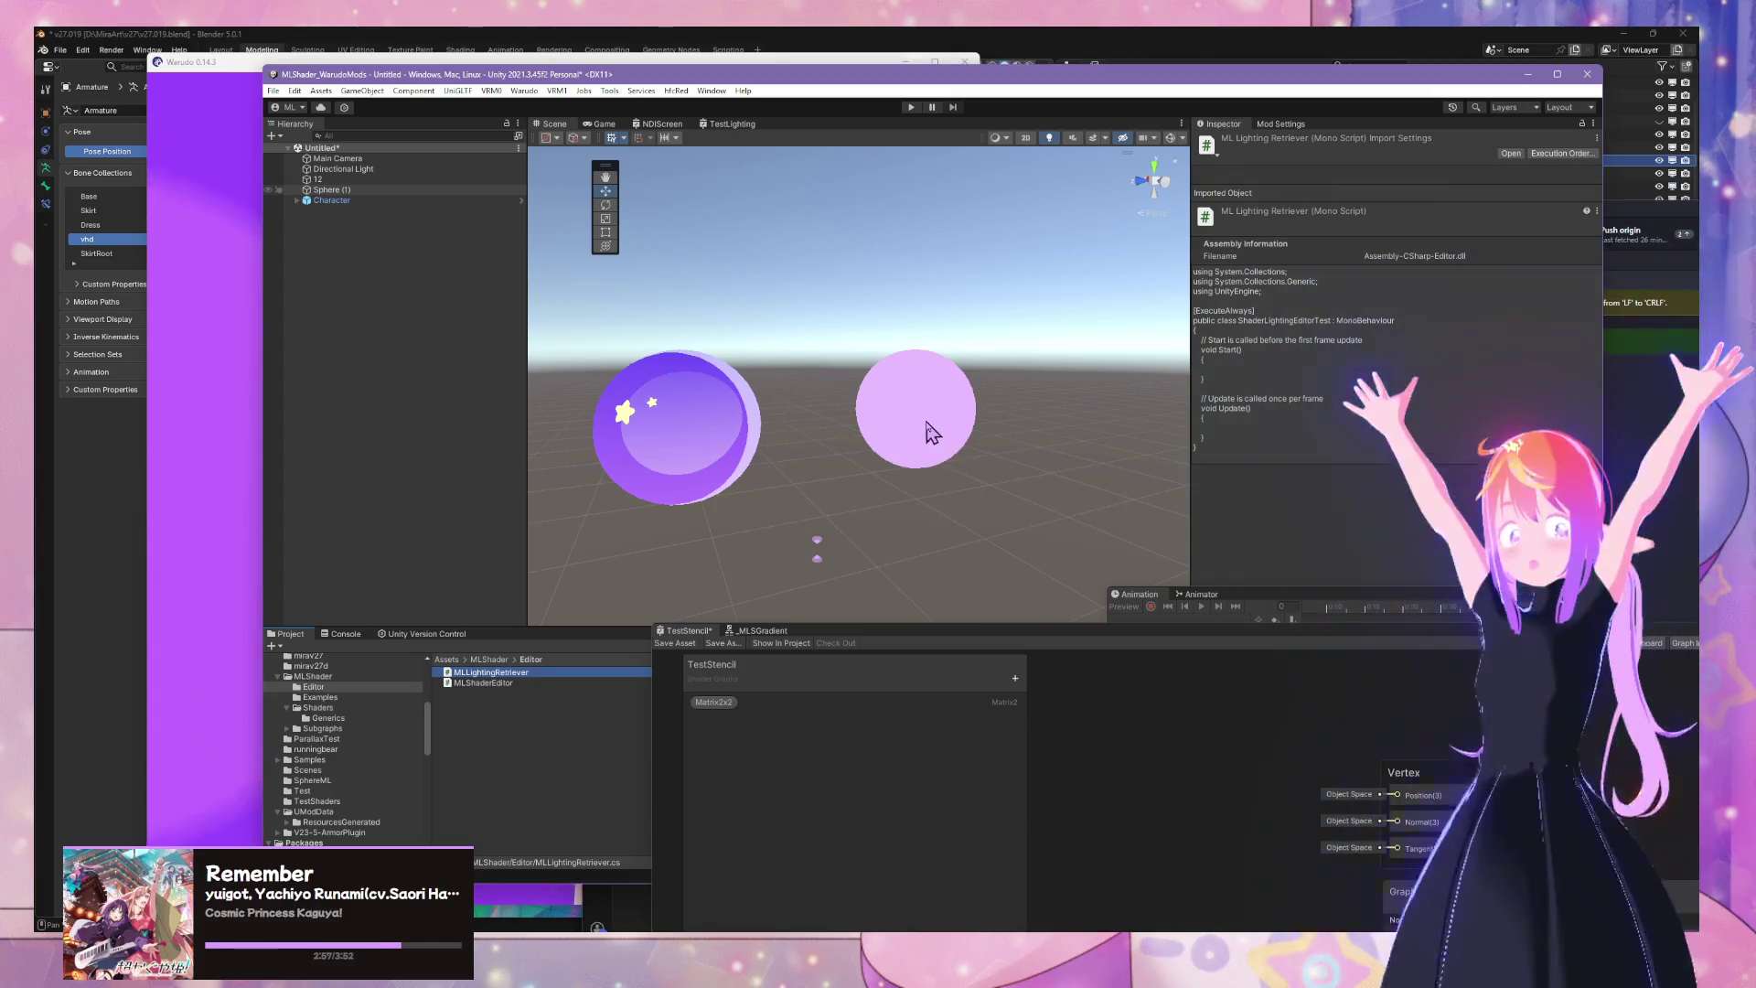
Search Add Component for 'anima' and 'look', then drag MLLightingRetriever onto sphere 12 and dismiss the editor-script warning
left_click(919, 391)
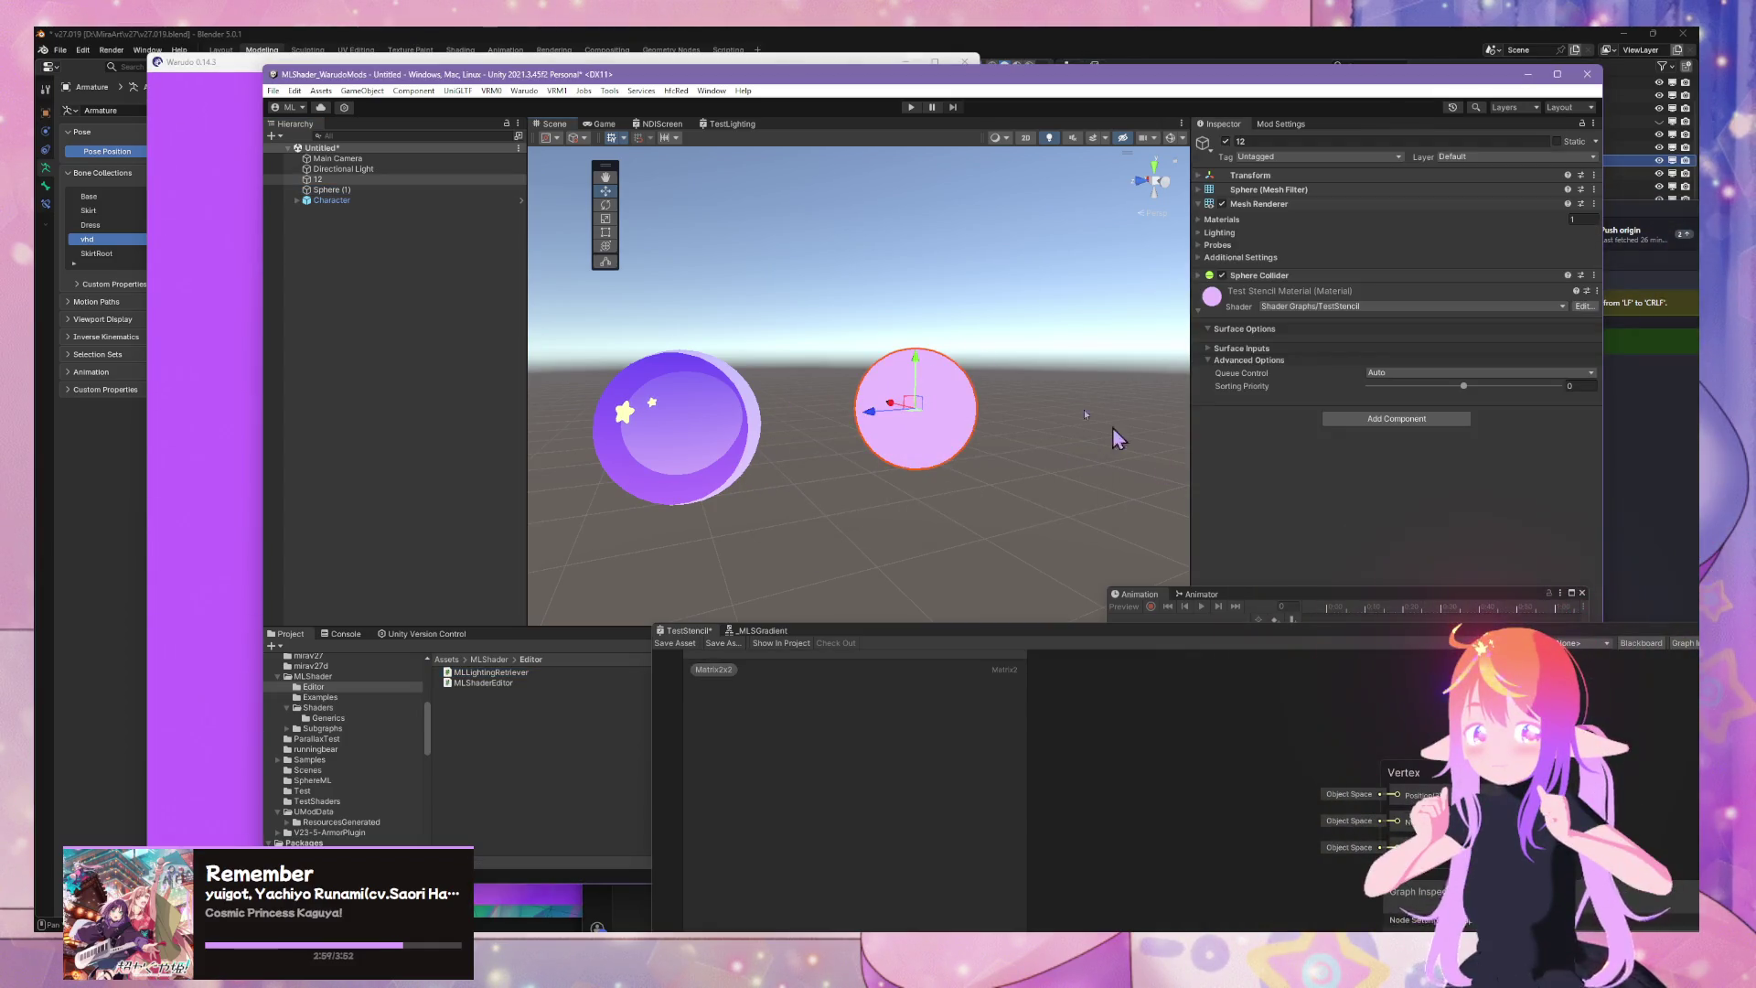
left_click(1414, 422)
type("anima")
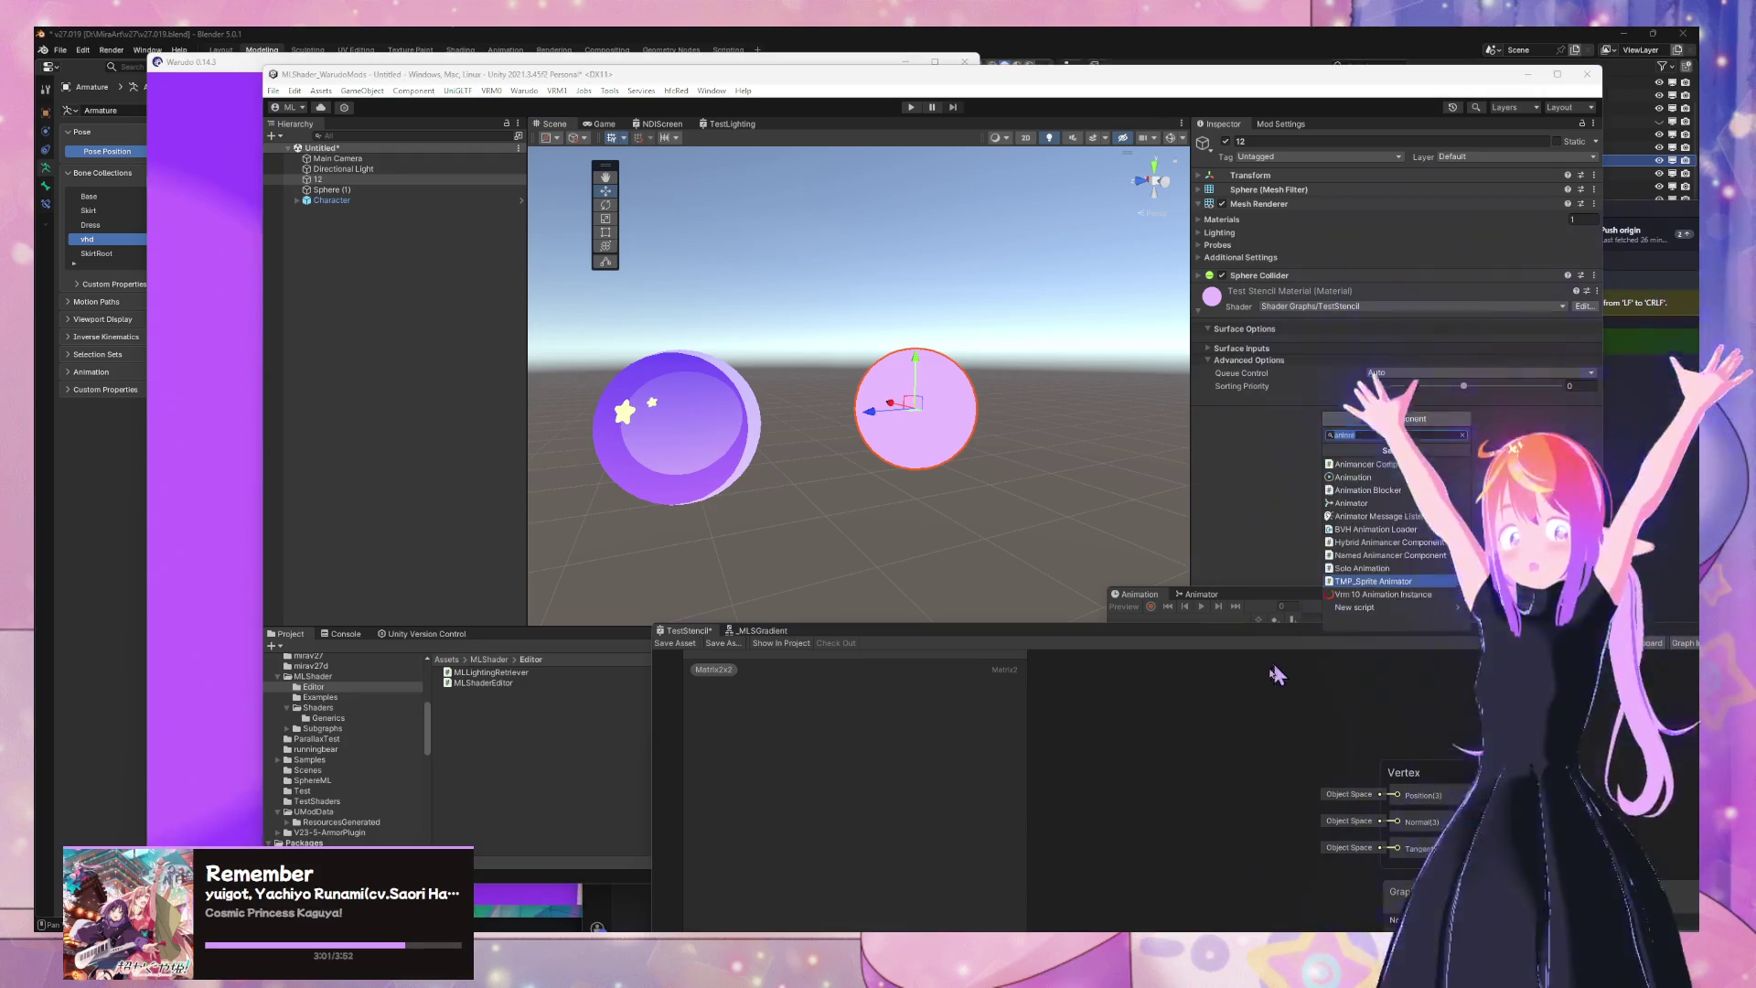
key("BackSpace")
key("BackSpace")
key("BackSpace")
type("look")
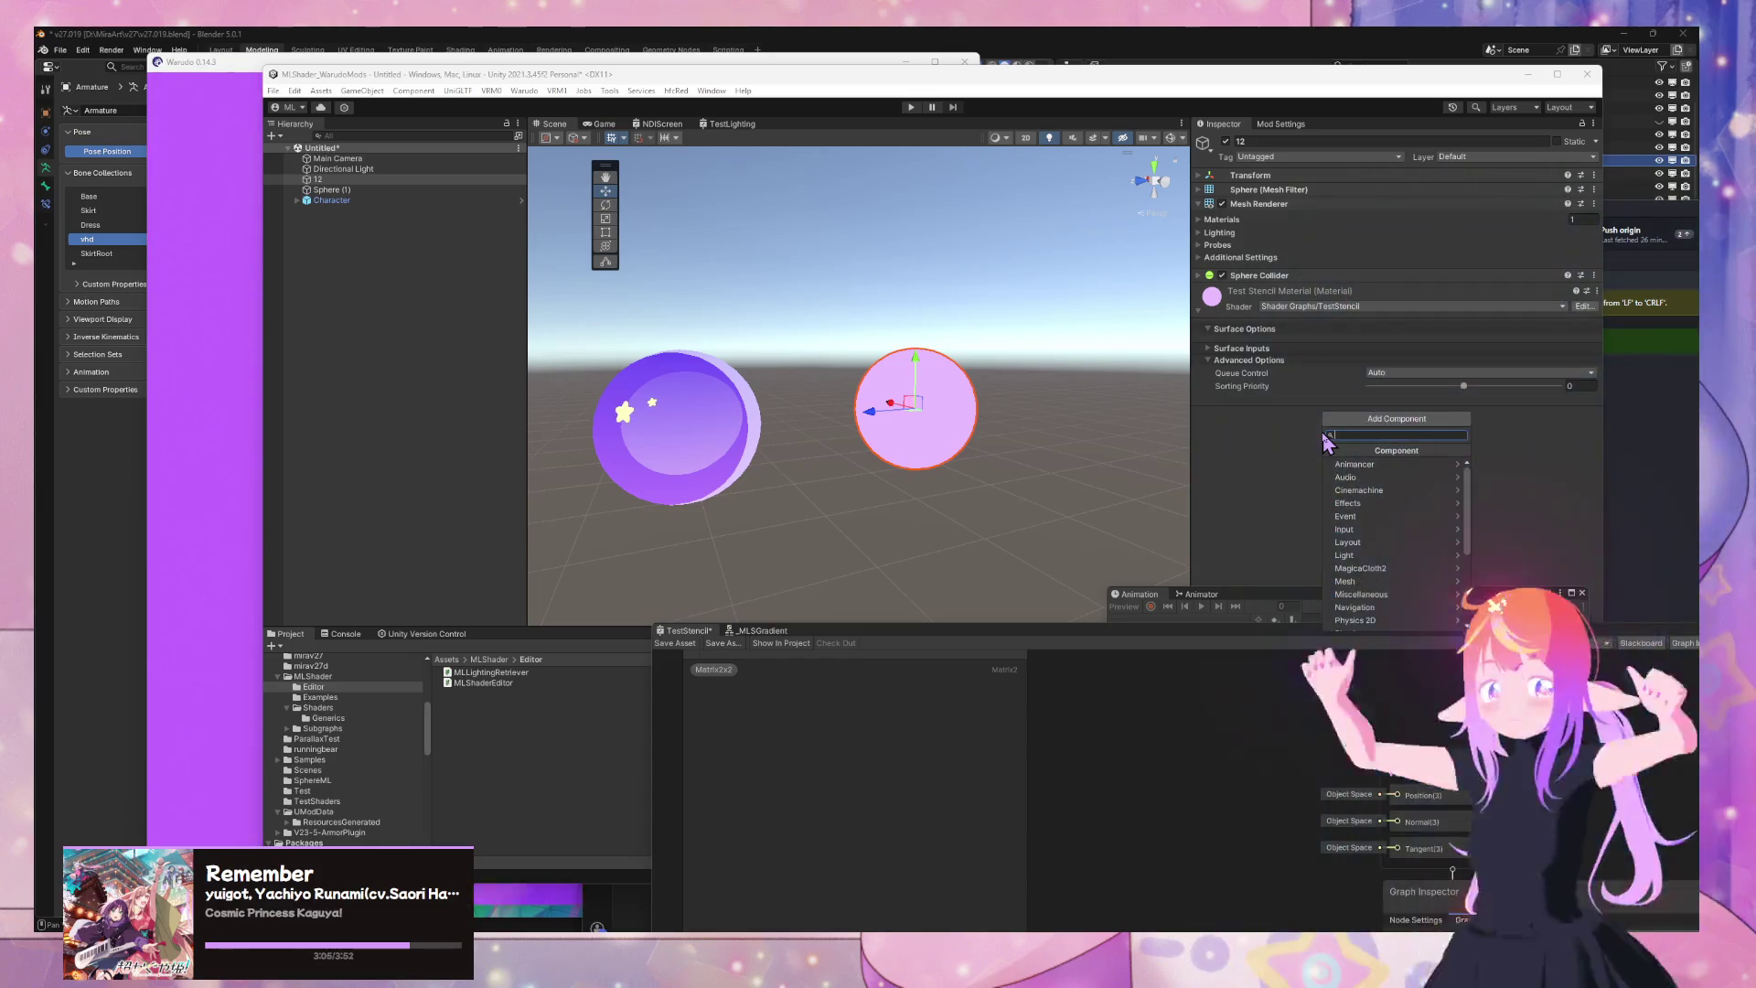
left_click(207, 807)
left_click_drag(485, 672, 1387, 479)
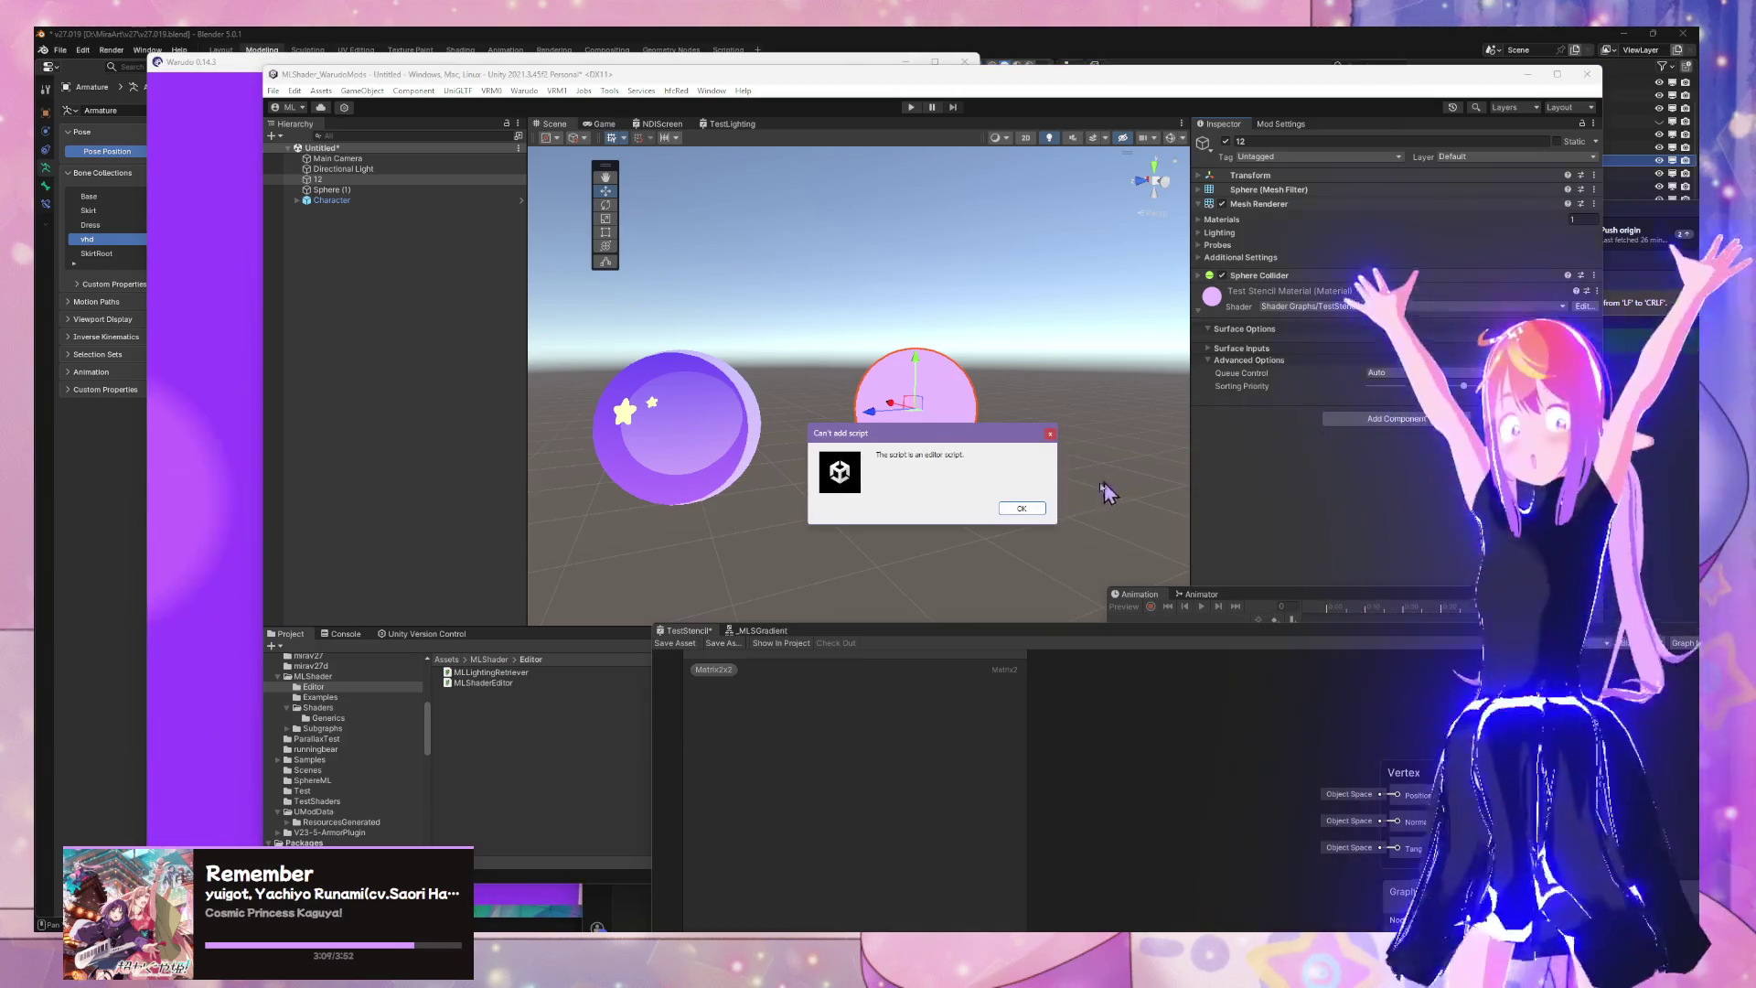
left_click(1012, 507)
Delete the [ExecuteAlways] attribute from line 5 of MLLightingRetriever.cs
mouse_move(955, 951)
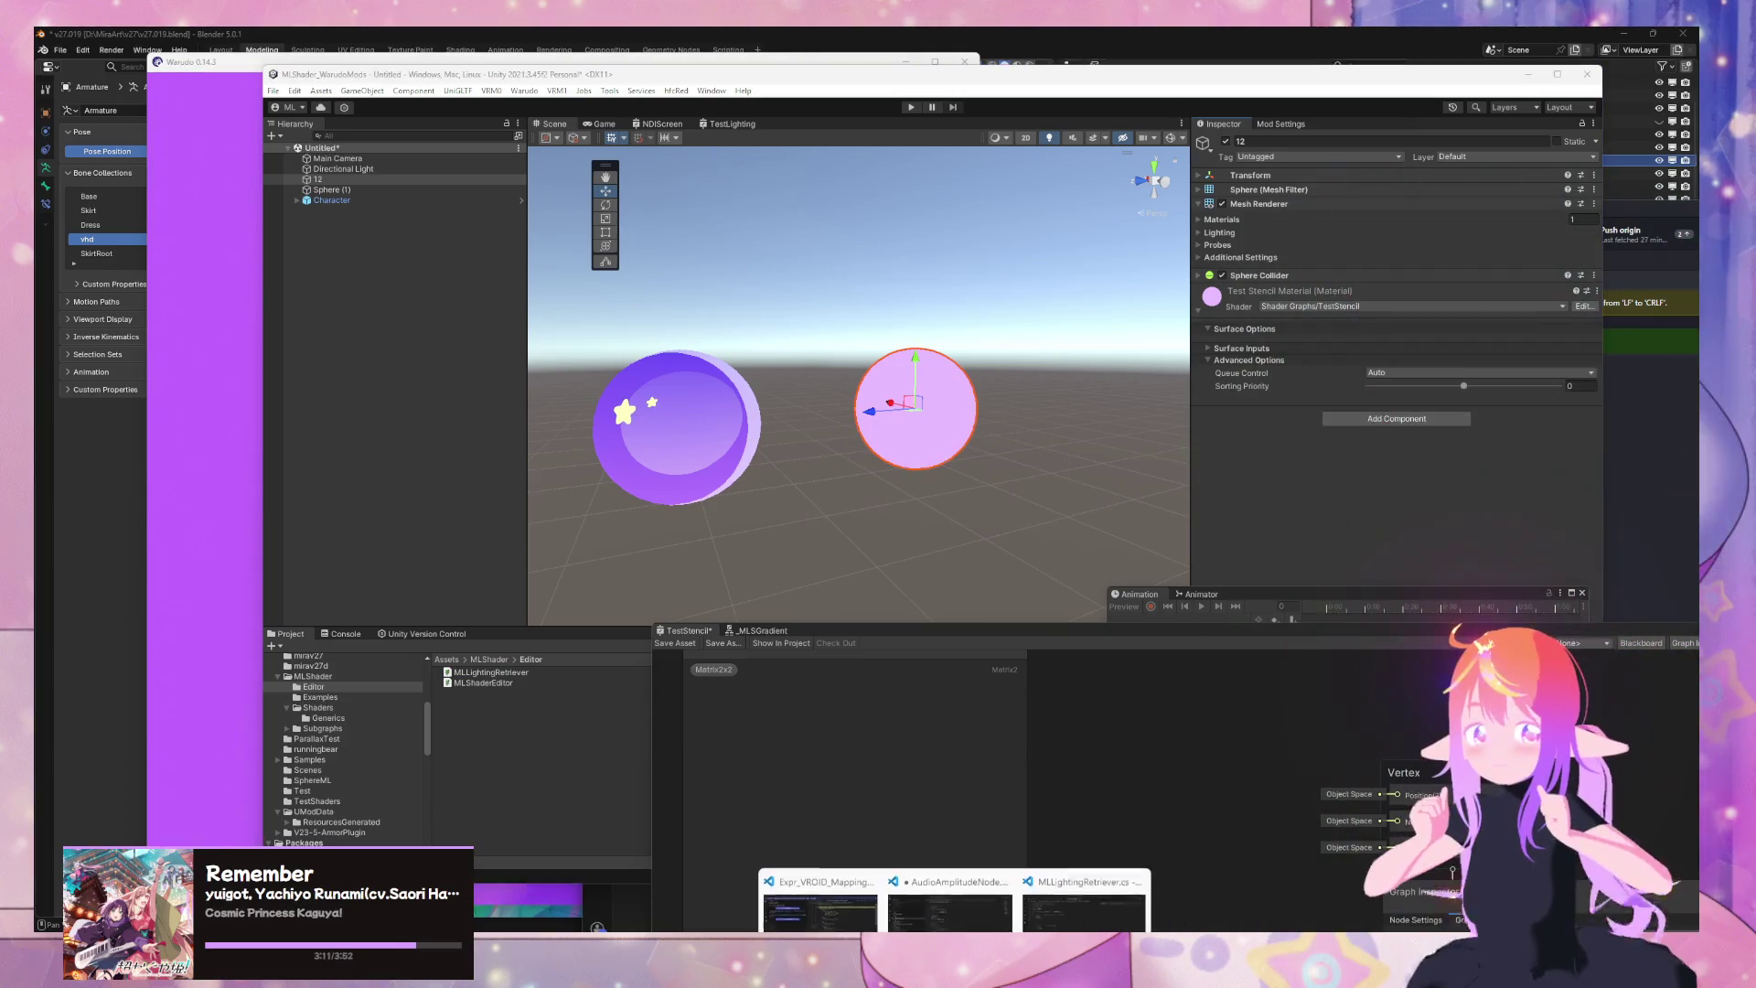
left_click(1043, 918)
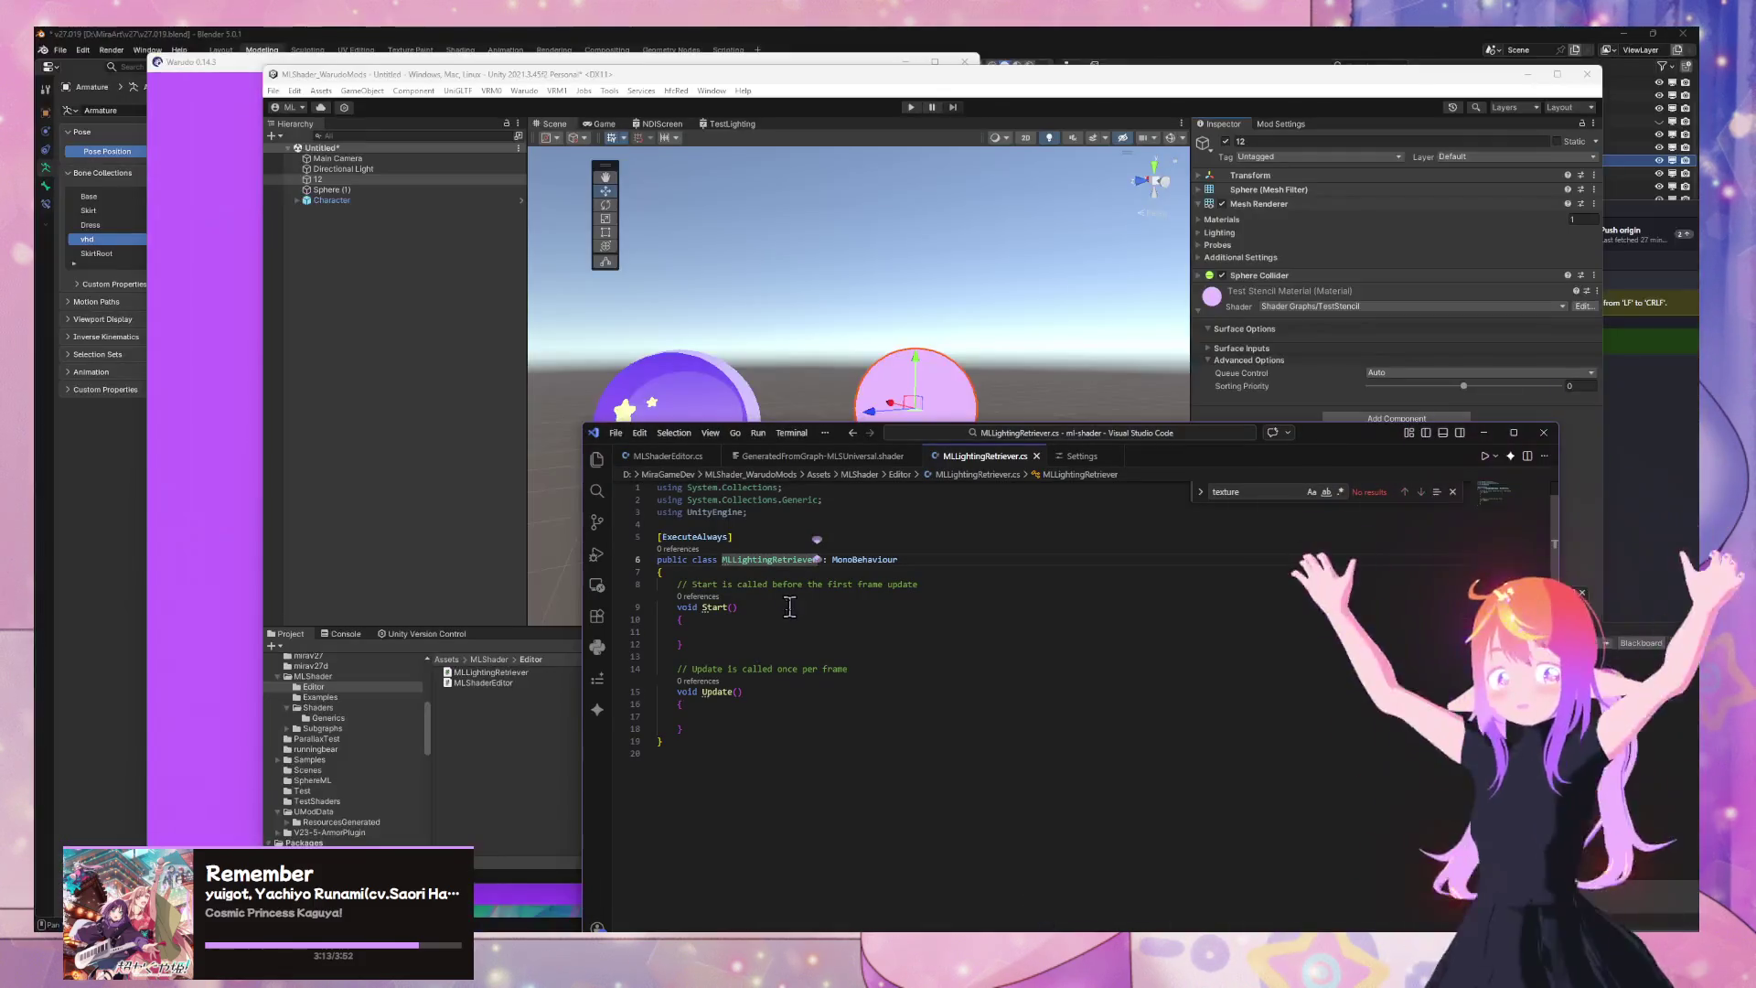
left_click_drag(732, 537, 634, 530)
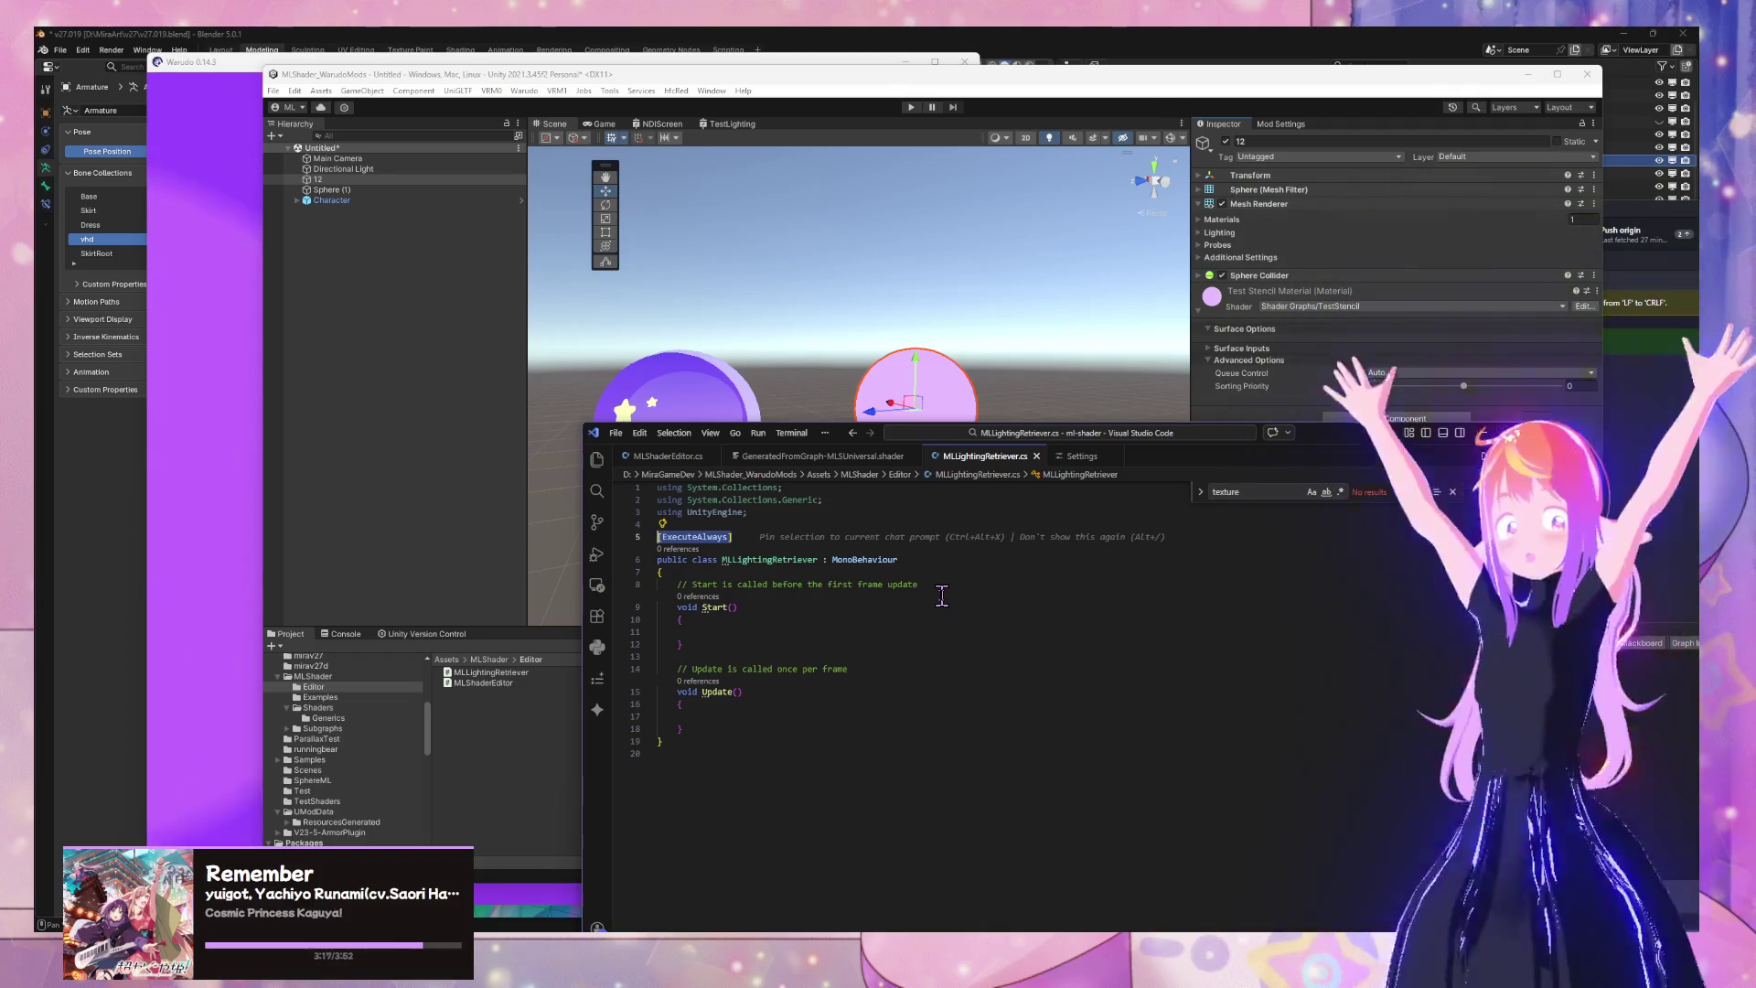
key("BackSpace")
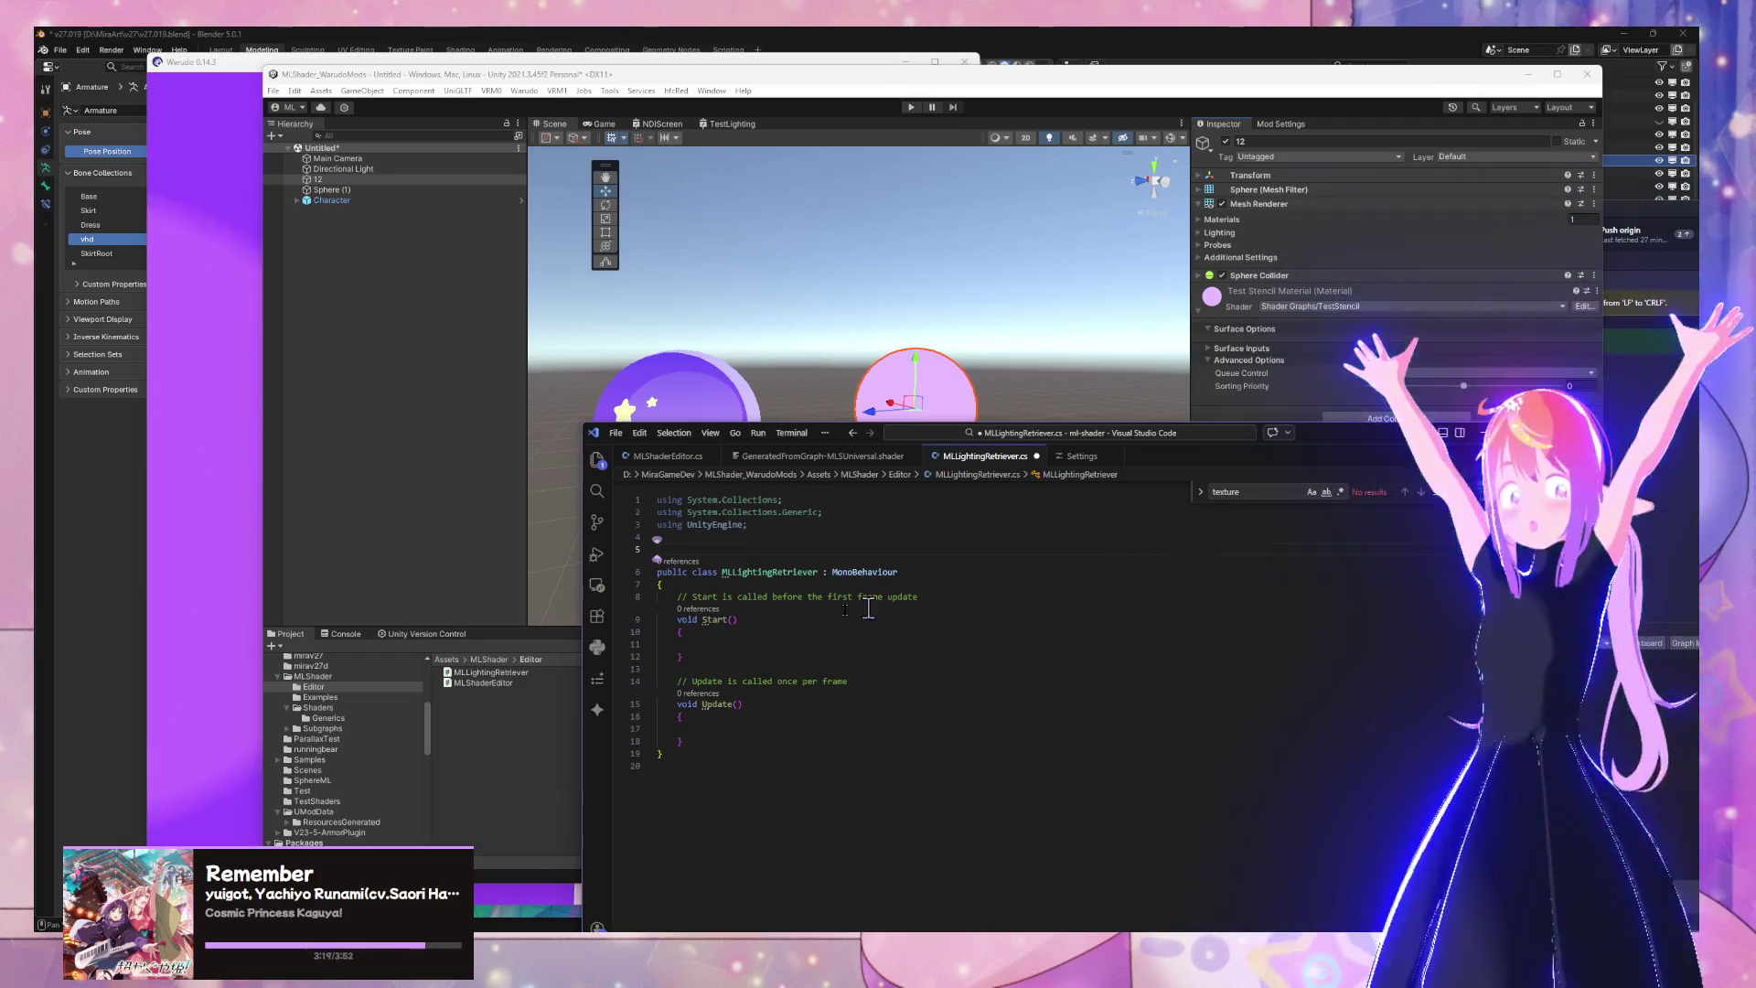
left_click(782, 960)
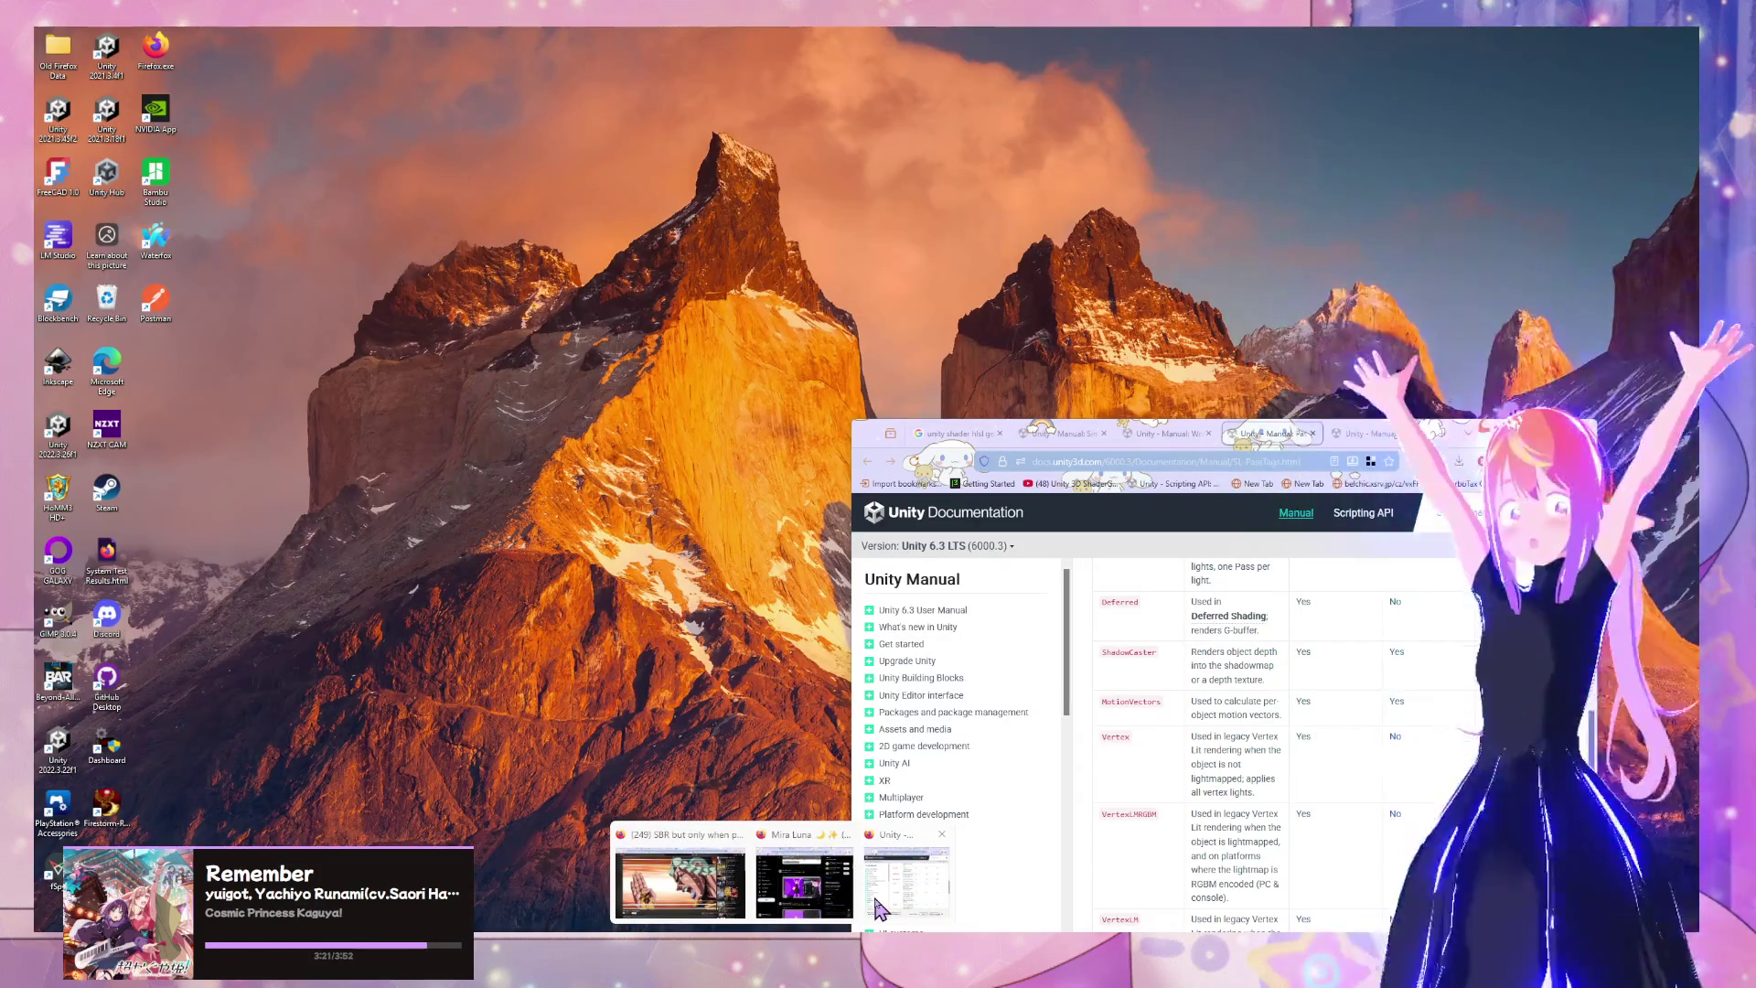
Bring Firefox forward and cycle through the open Unity Manual tabs
left_click(878, 908)
left_click(1372, 435)
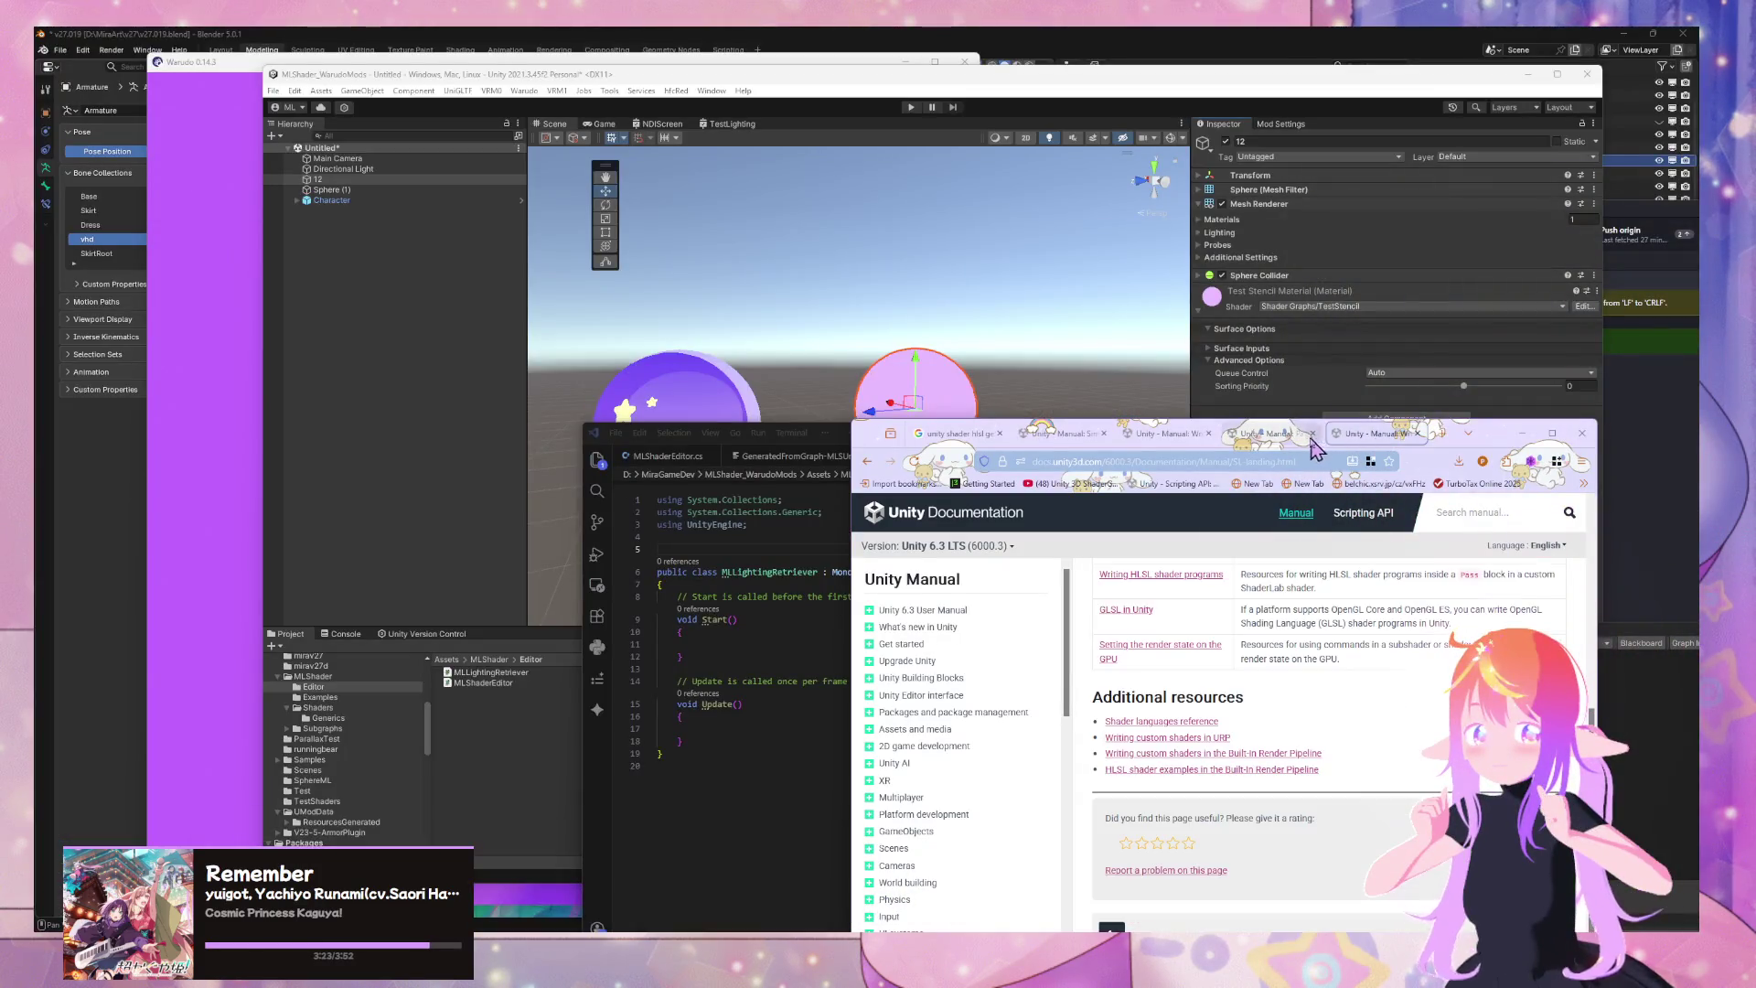
left_click(1272, 434)
left_click(1164, 436)
left_click(1279, 436)
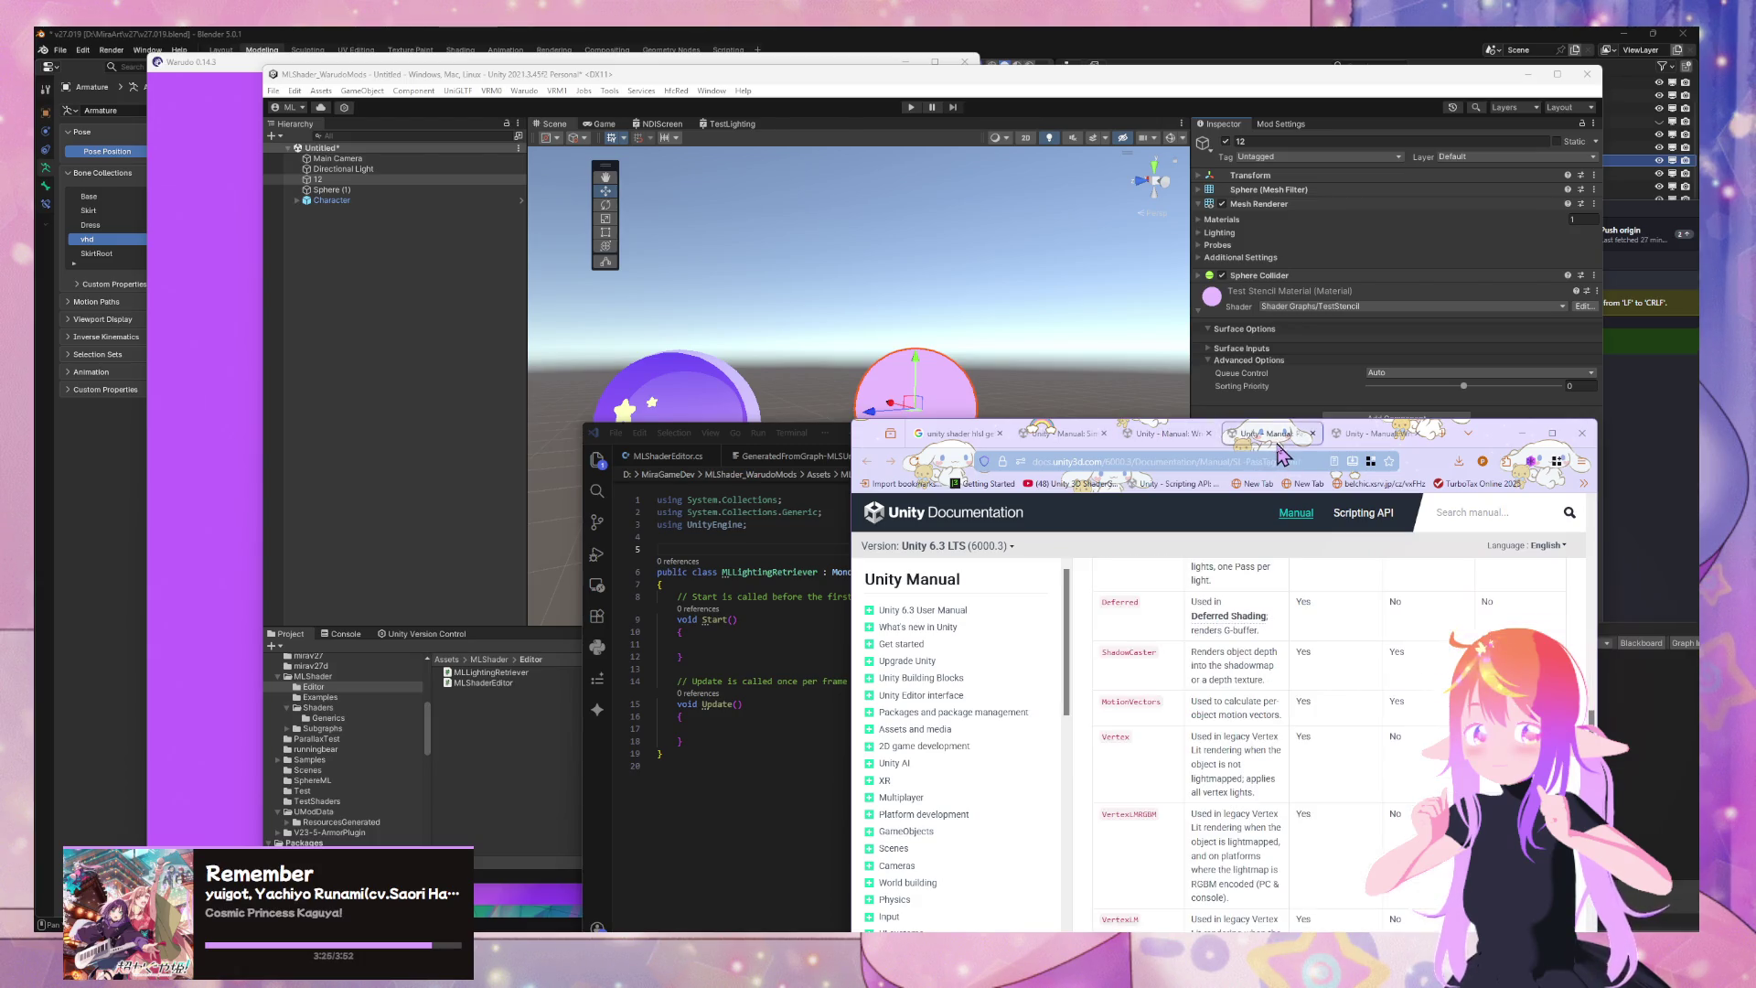
left_click(1372, 433)
Search the web for 'unity executealways' and open its Scripting API page
left_click(1212, 461)
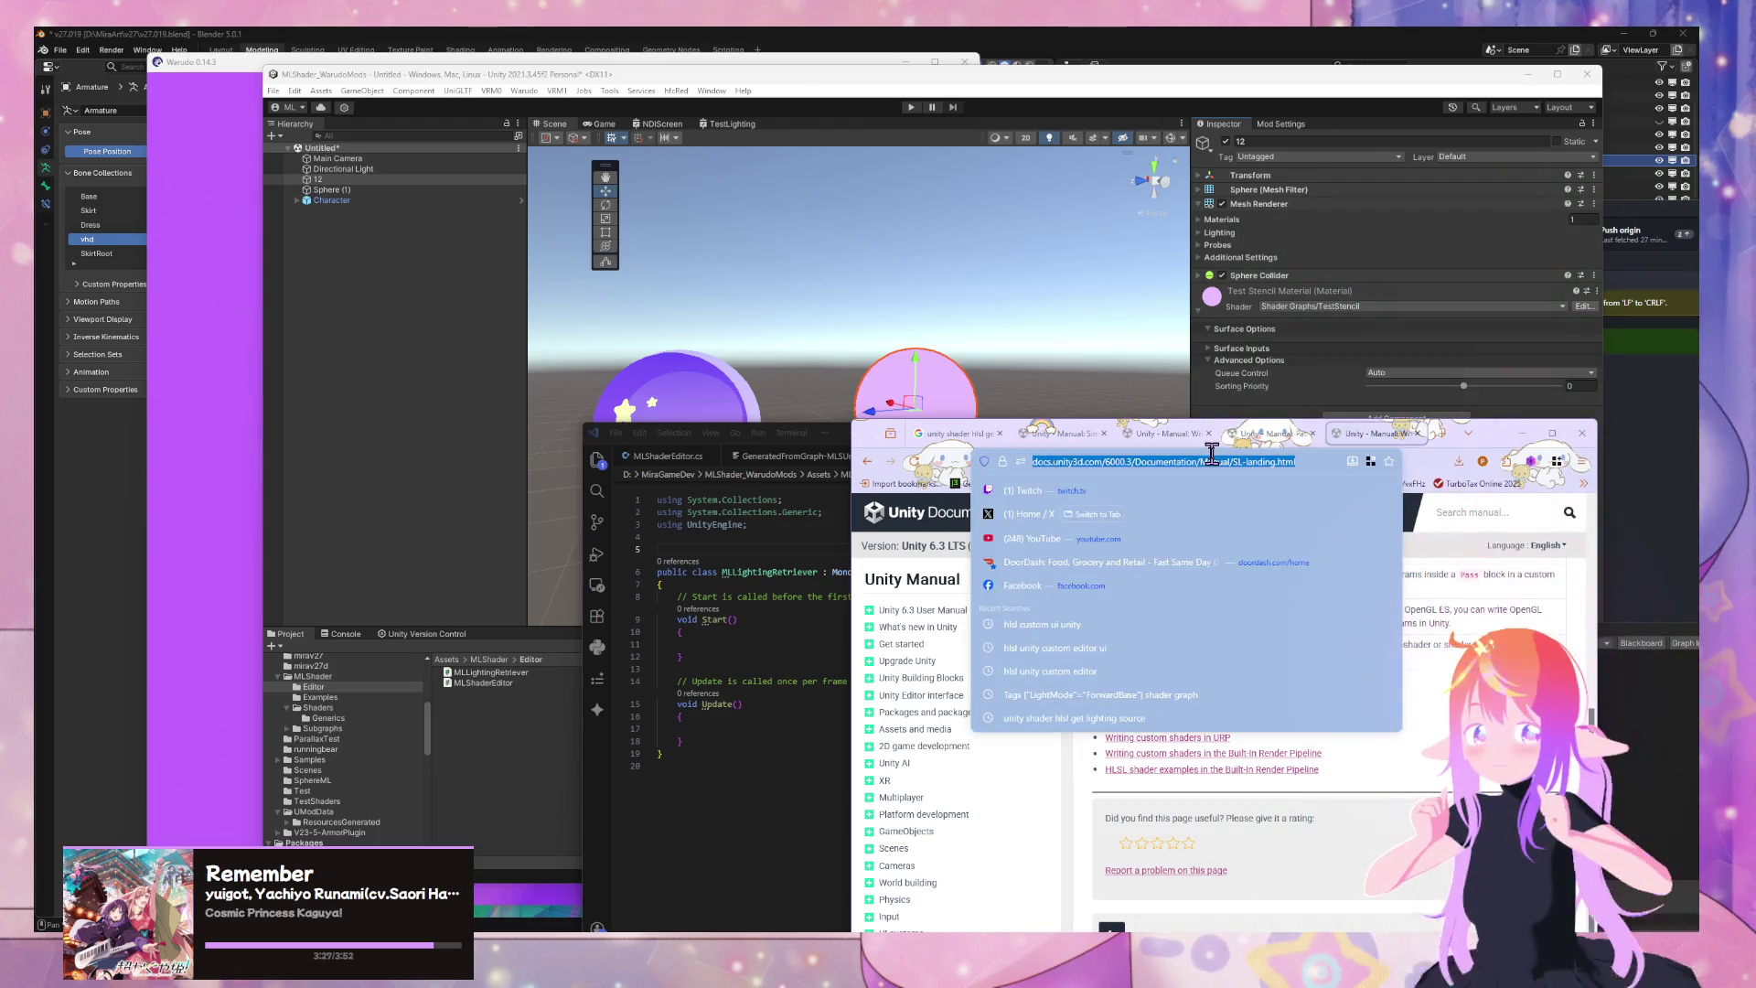
type("unity exe")
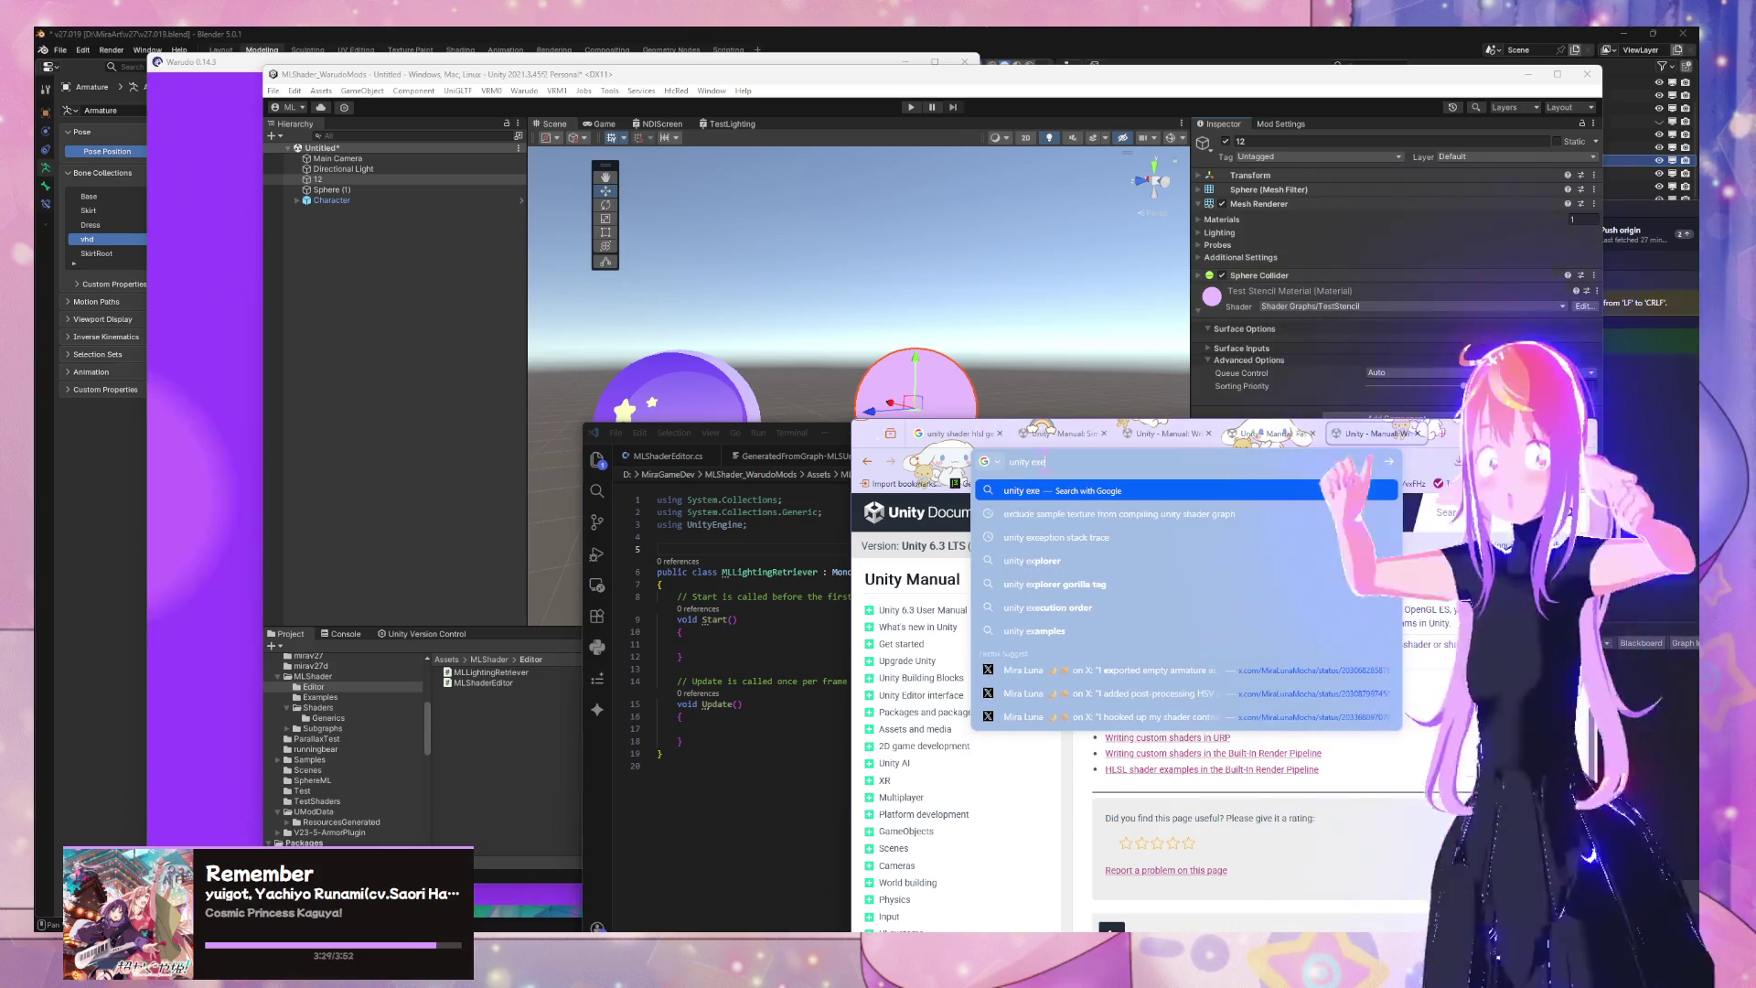
type("cutealways")
key("Return")
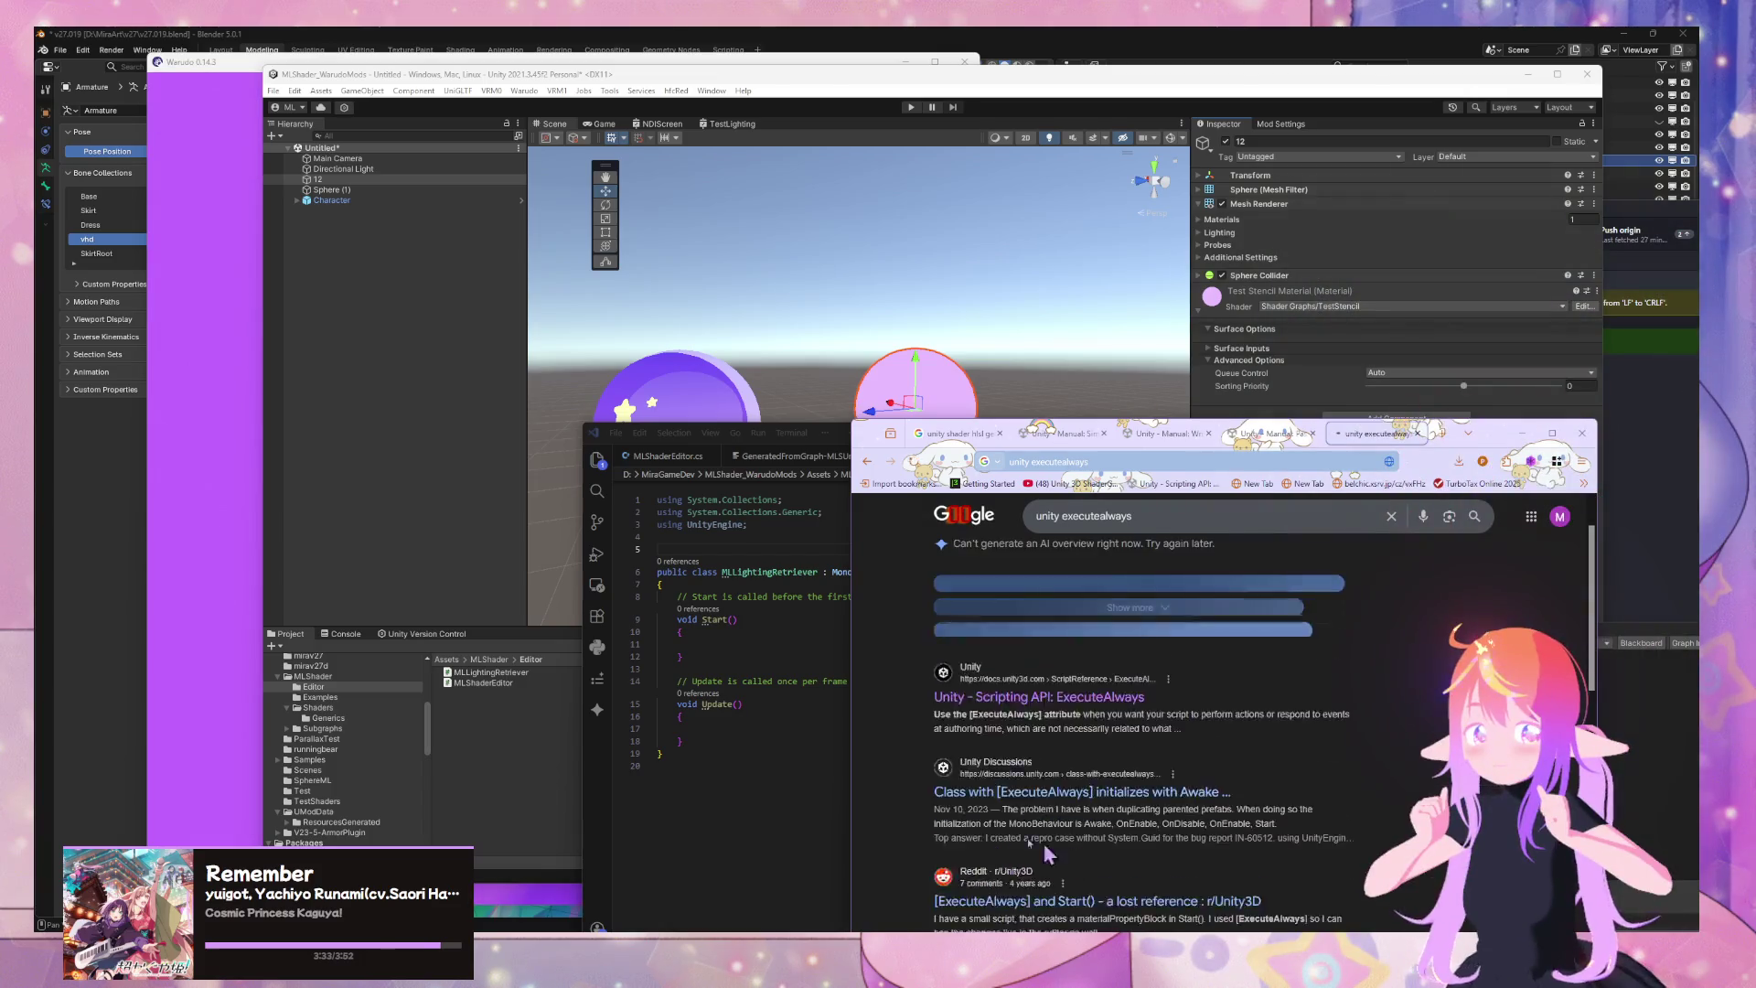
left_click(952, 655)
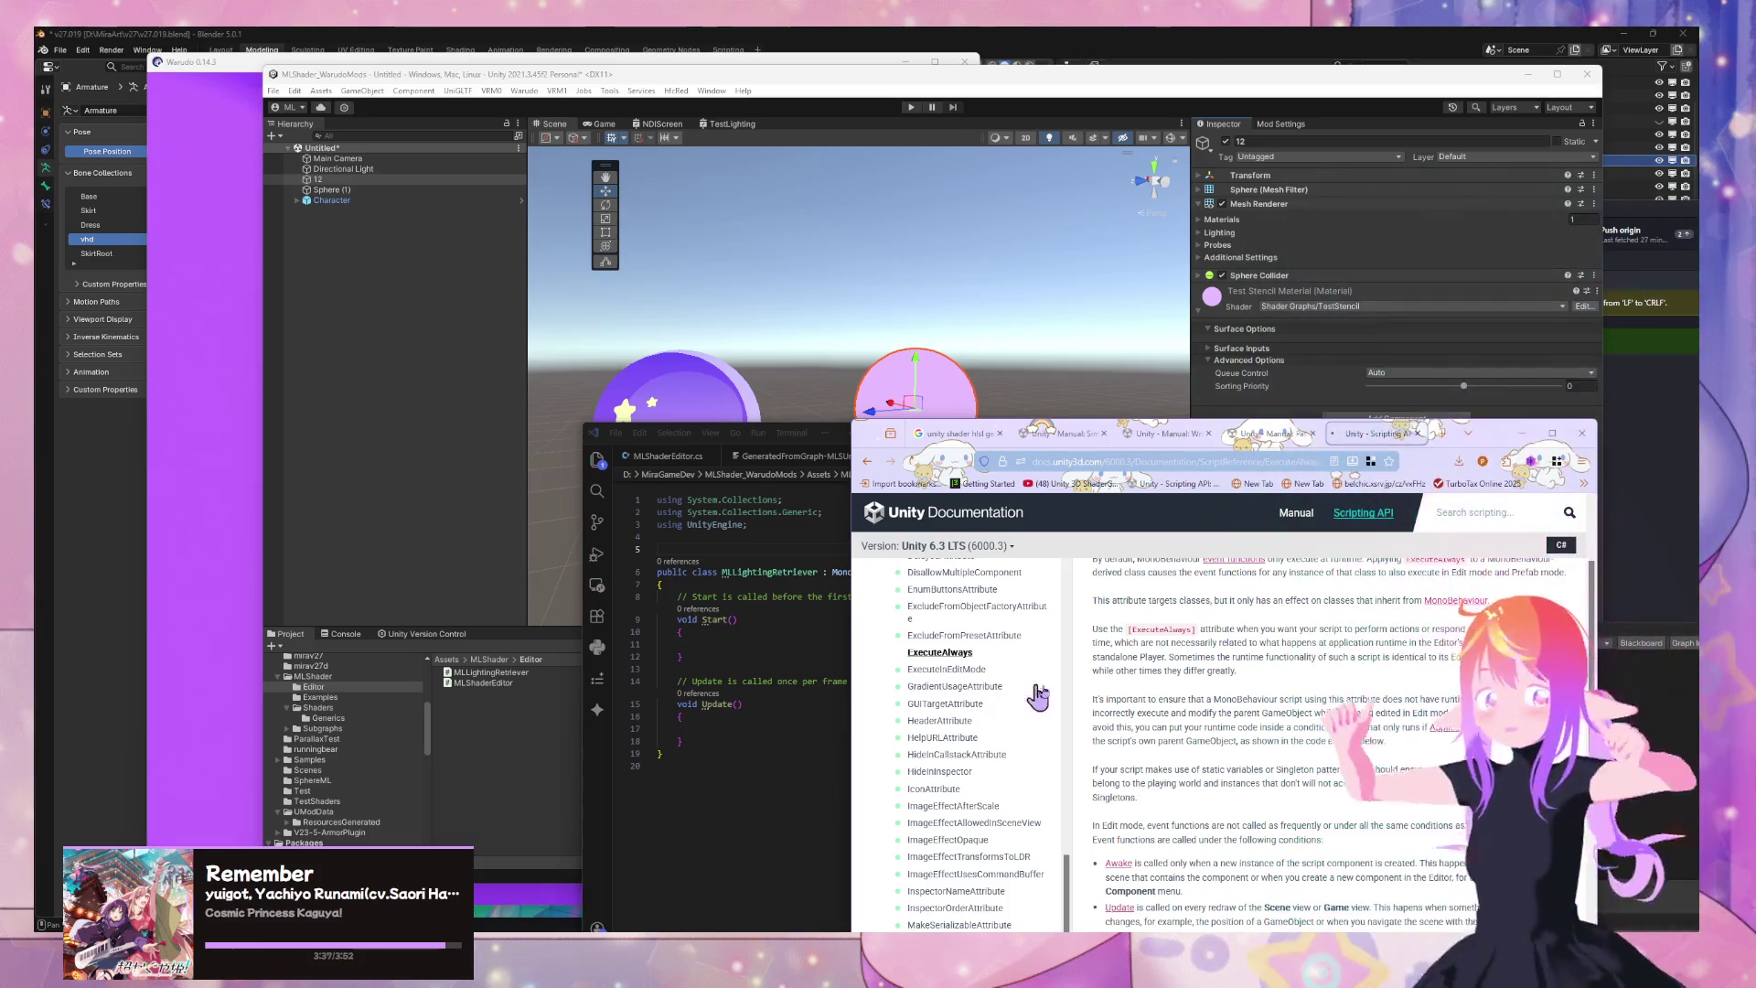
Read through the ExecuteInEditMode description down to its list of Edit-mode events
left_click(946, 668)
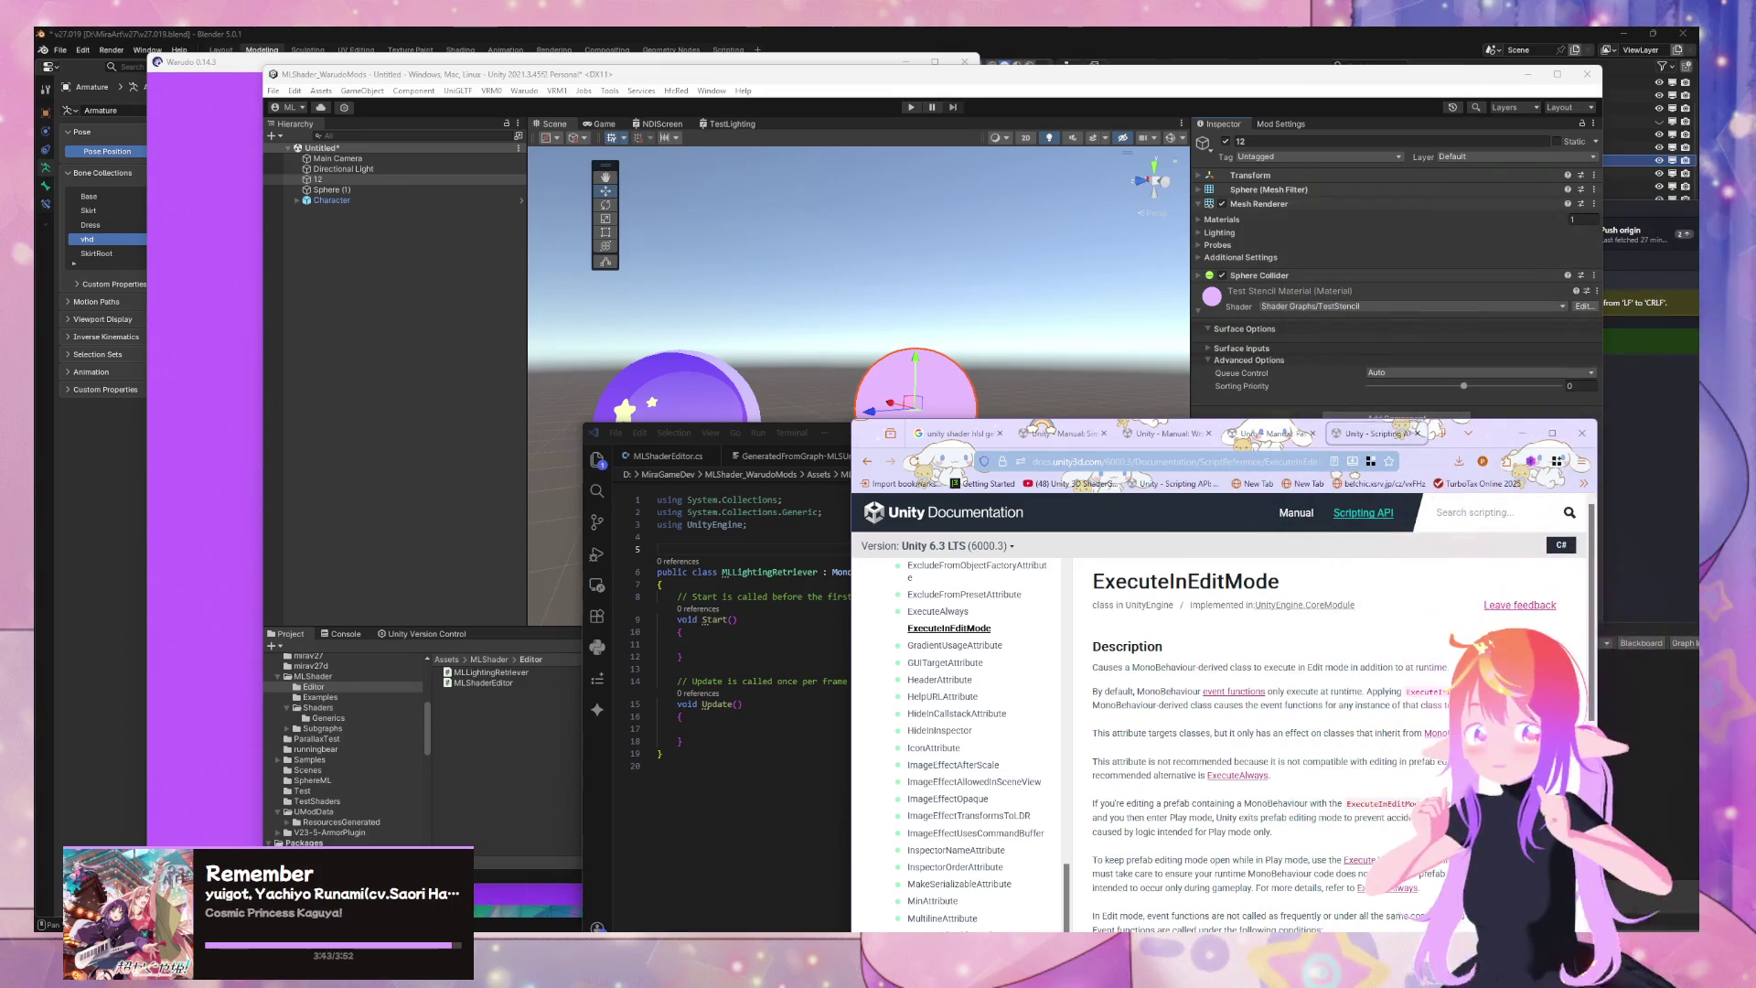
double_click(1446, 690)
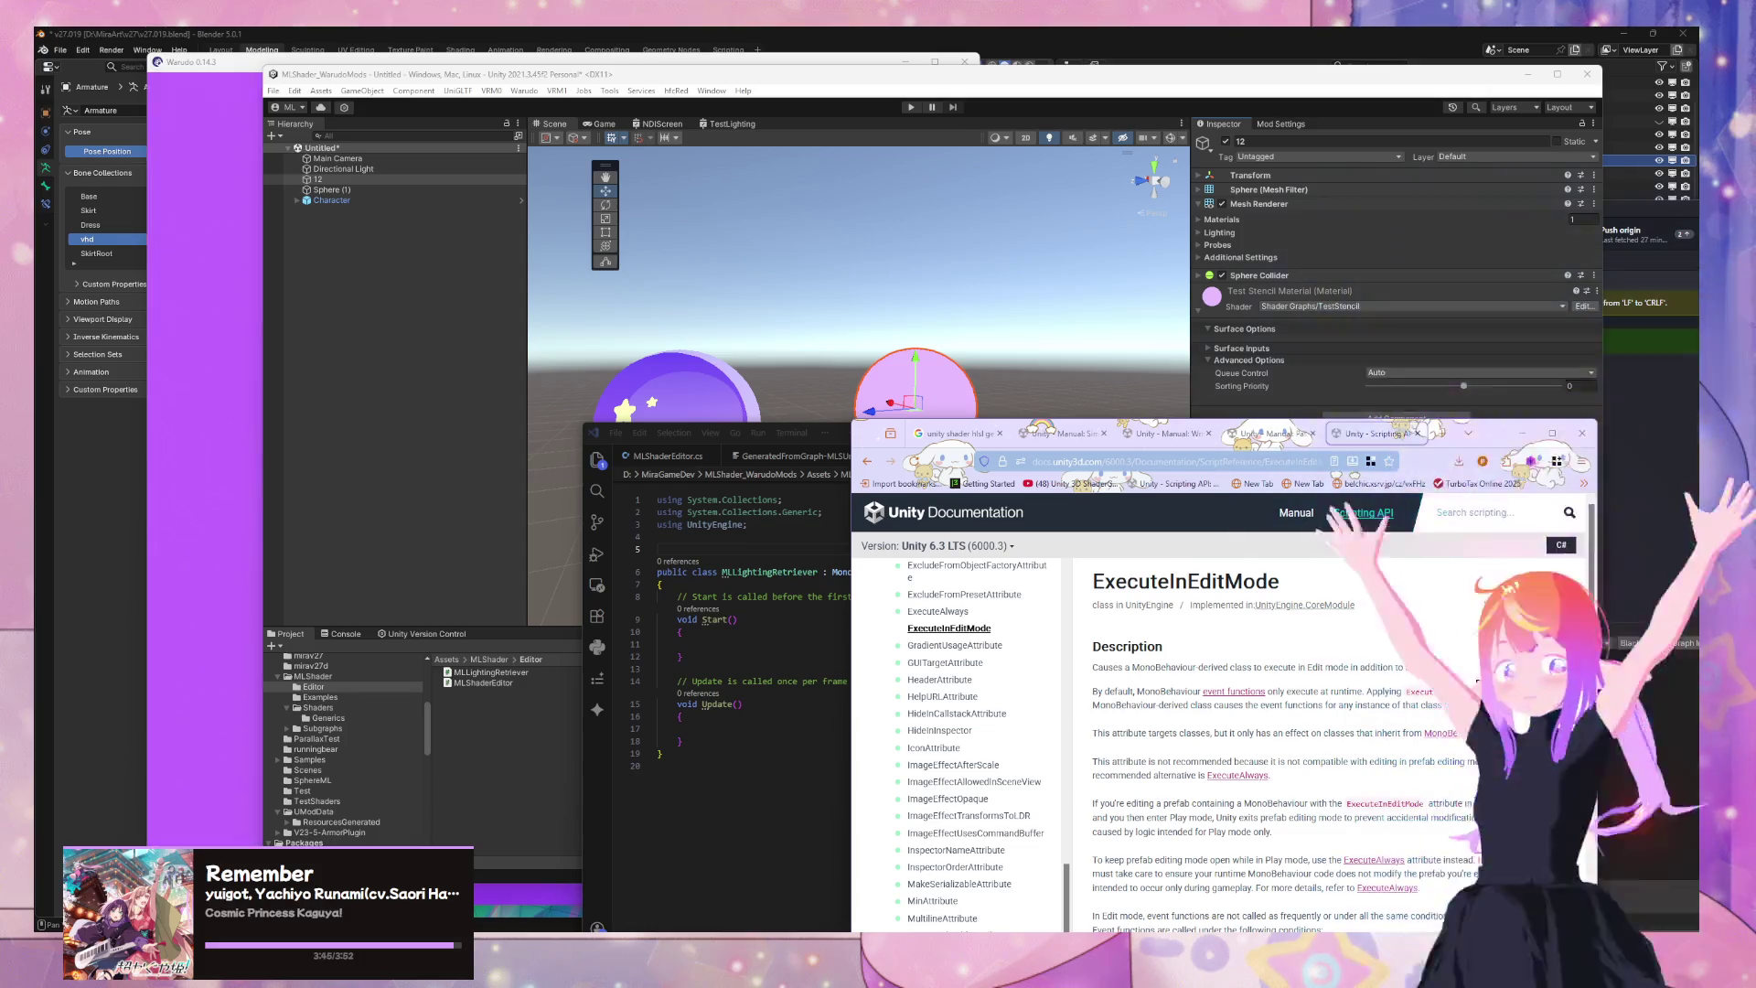
double_click(1415, 692)
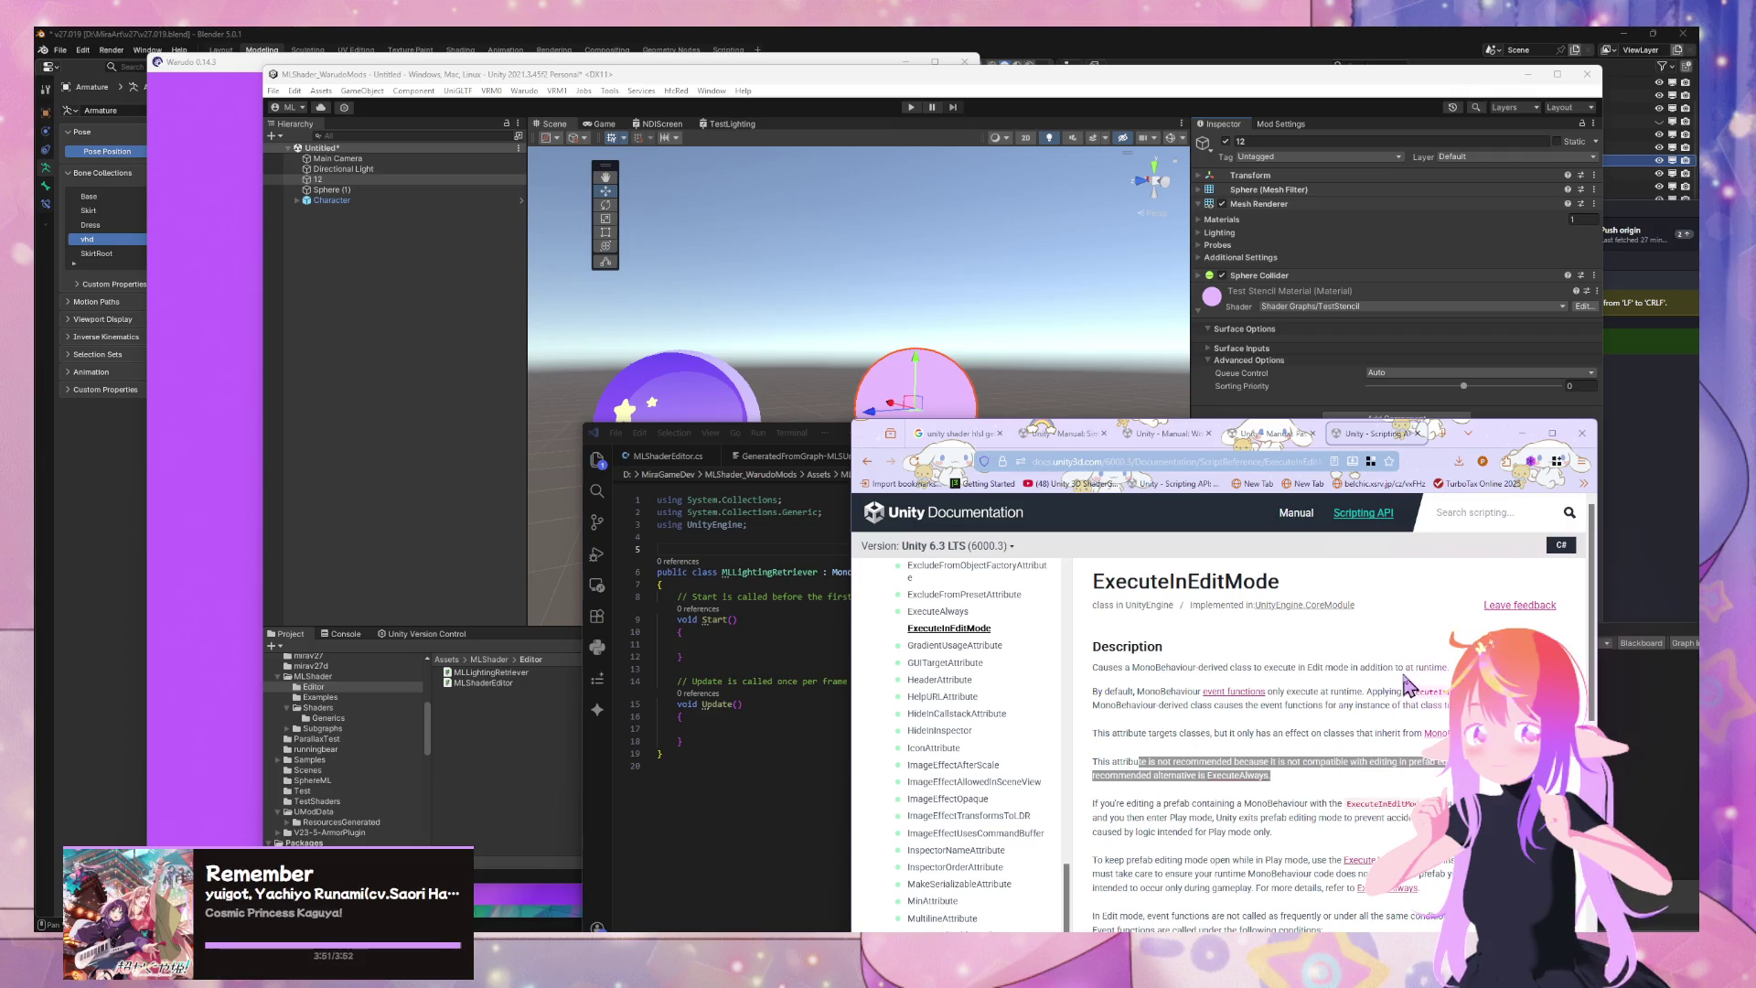
scroll(1406, 686, "down", 1)
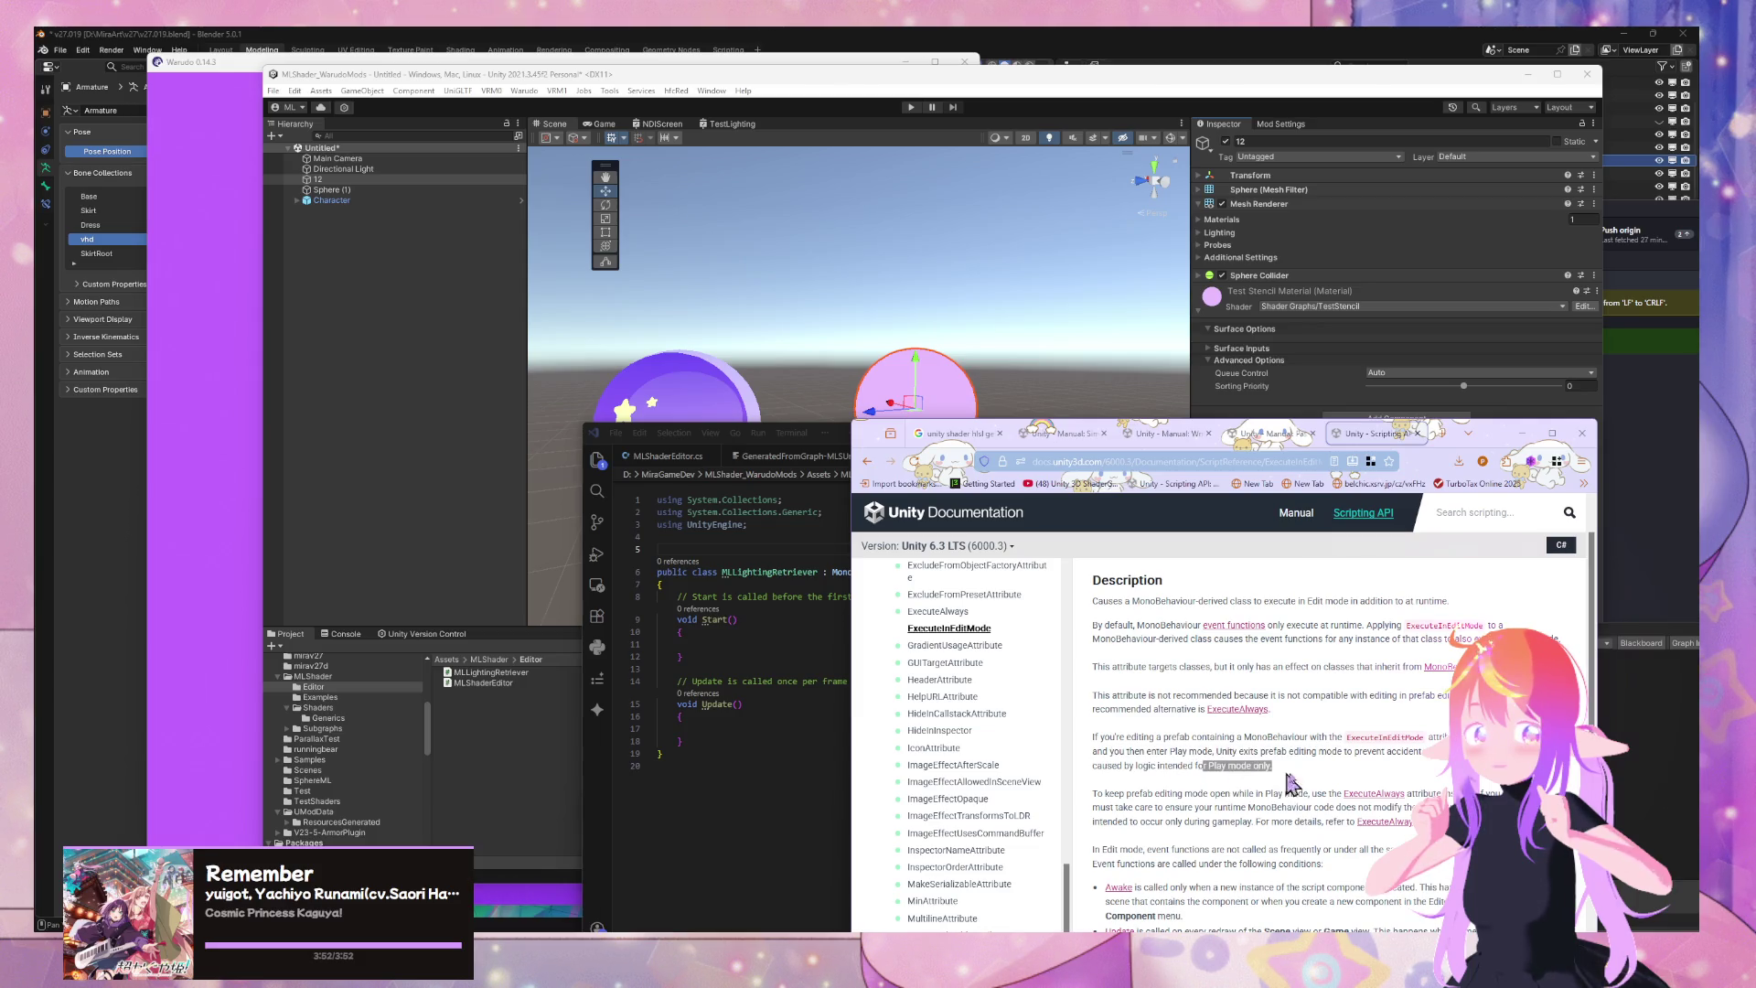
left_click(1248, 764)
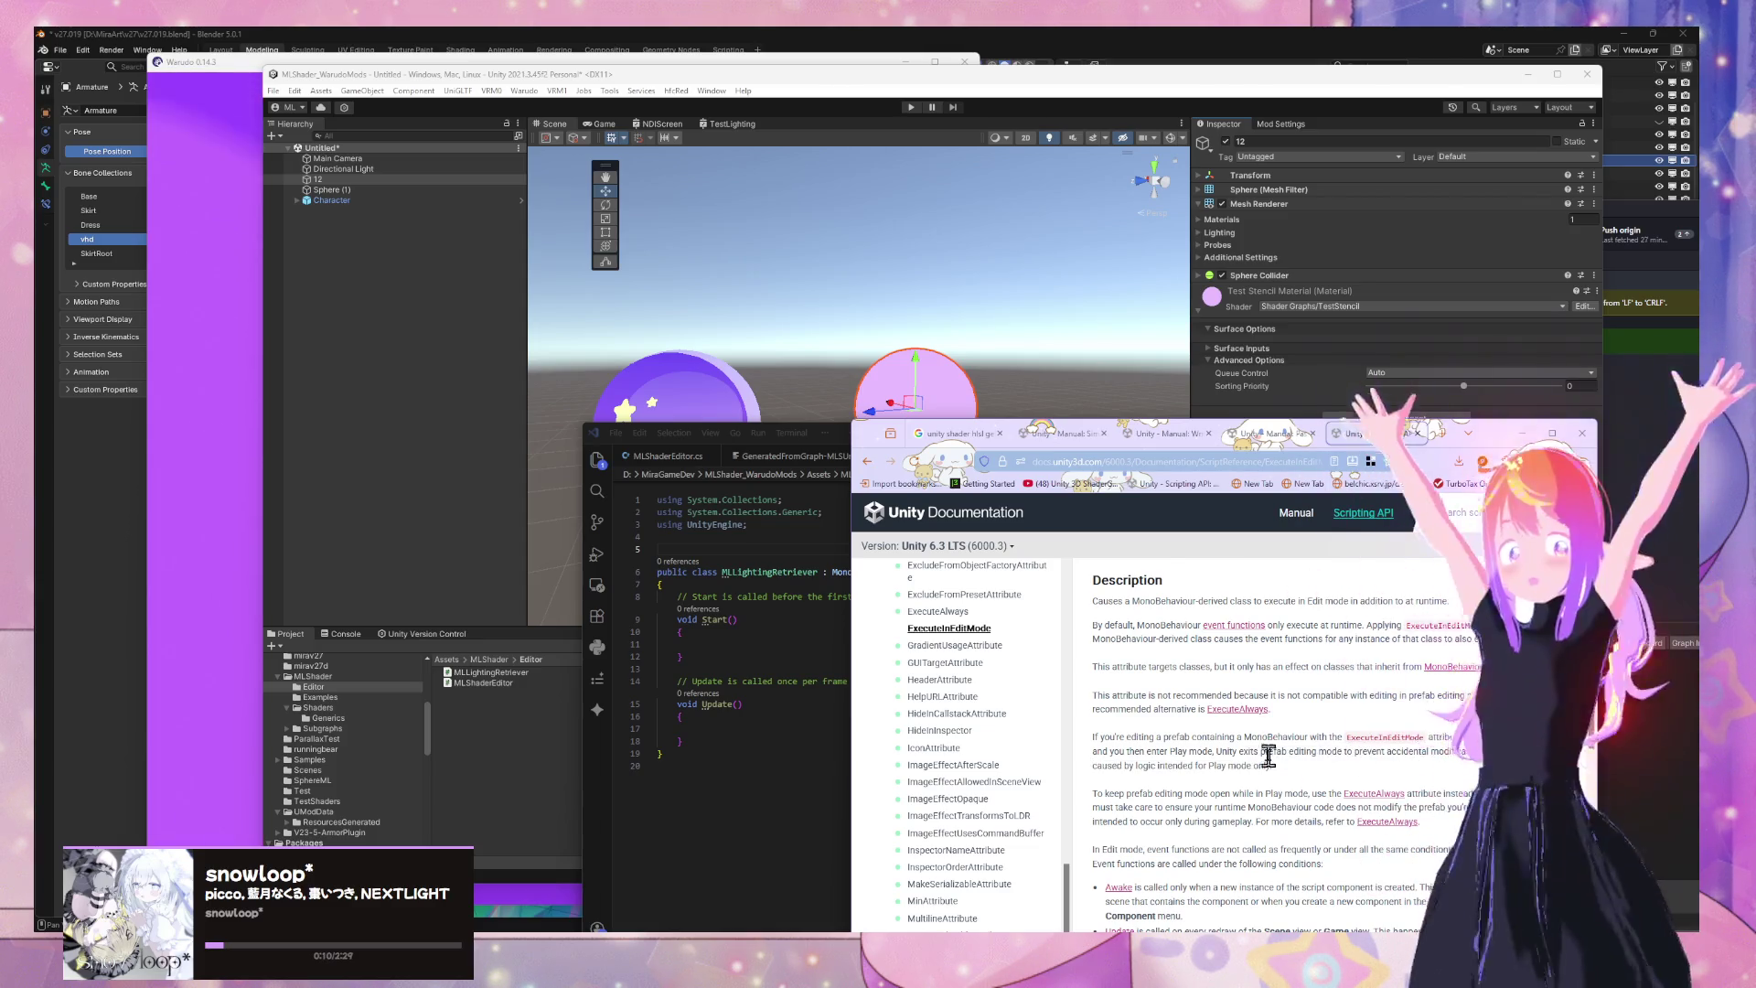
scroll(1268, 756, "down", 3)
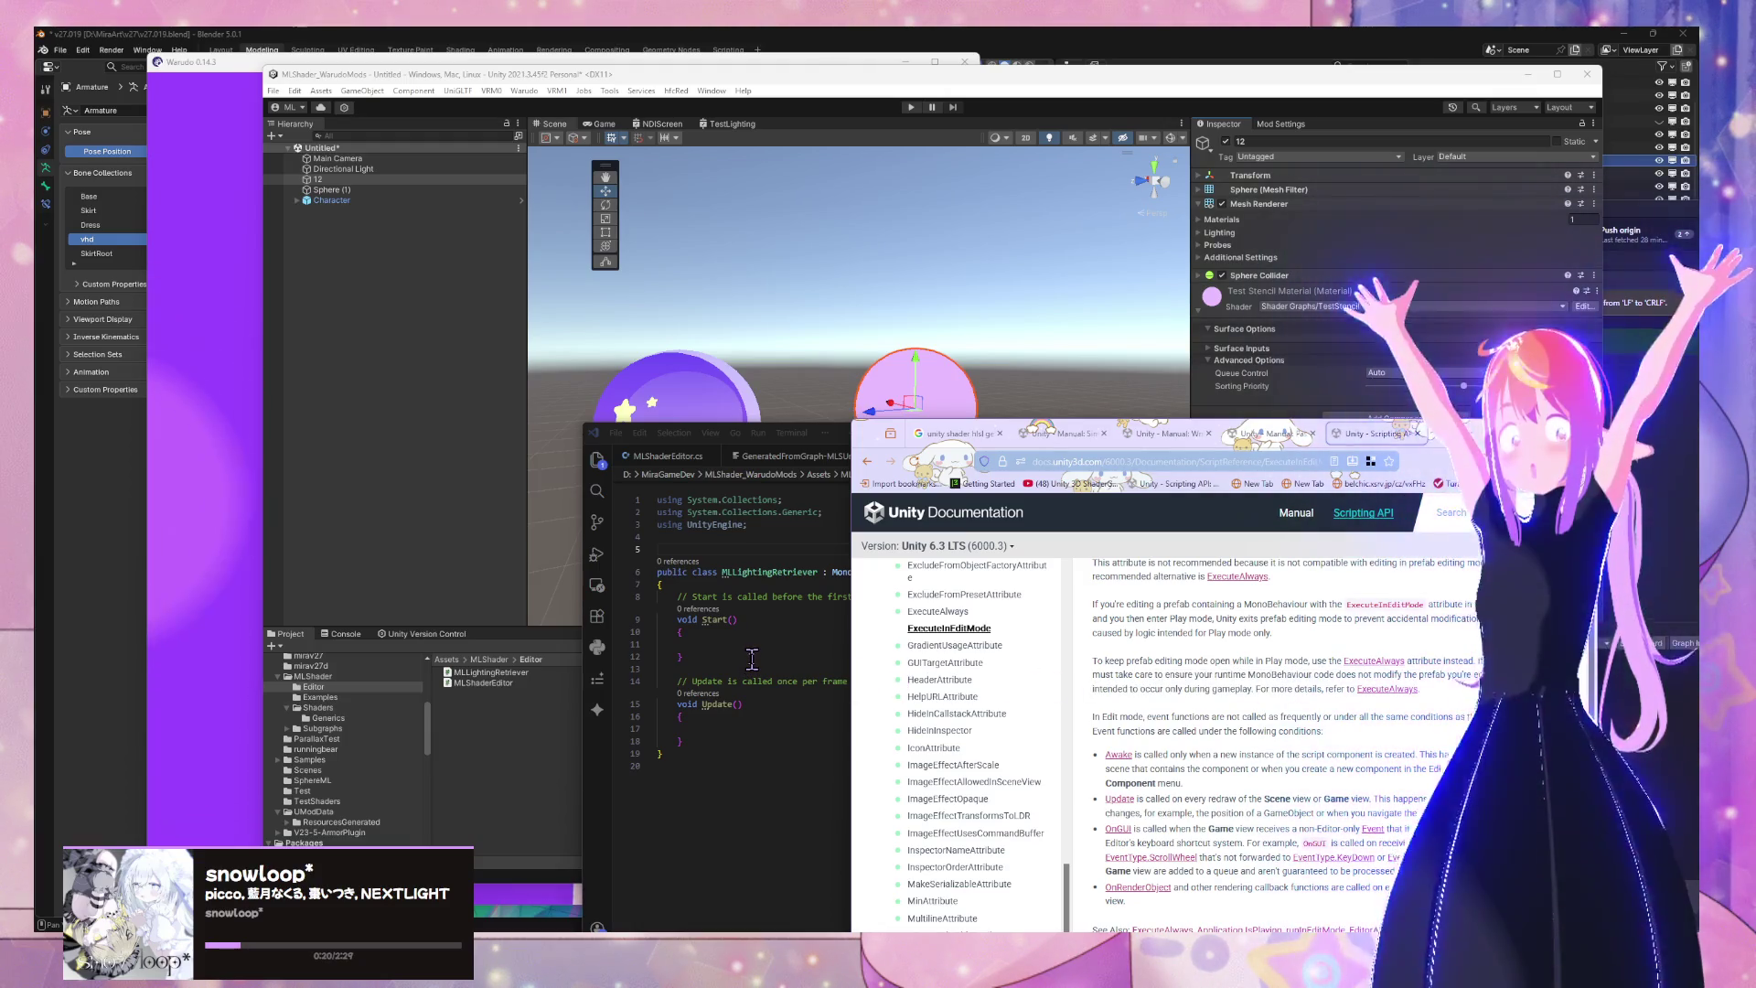
Create a new folder named Scripts inside the MLShader folder
left_click(495, 674)
left_click(484, 675)
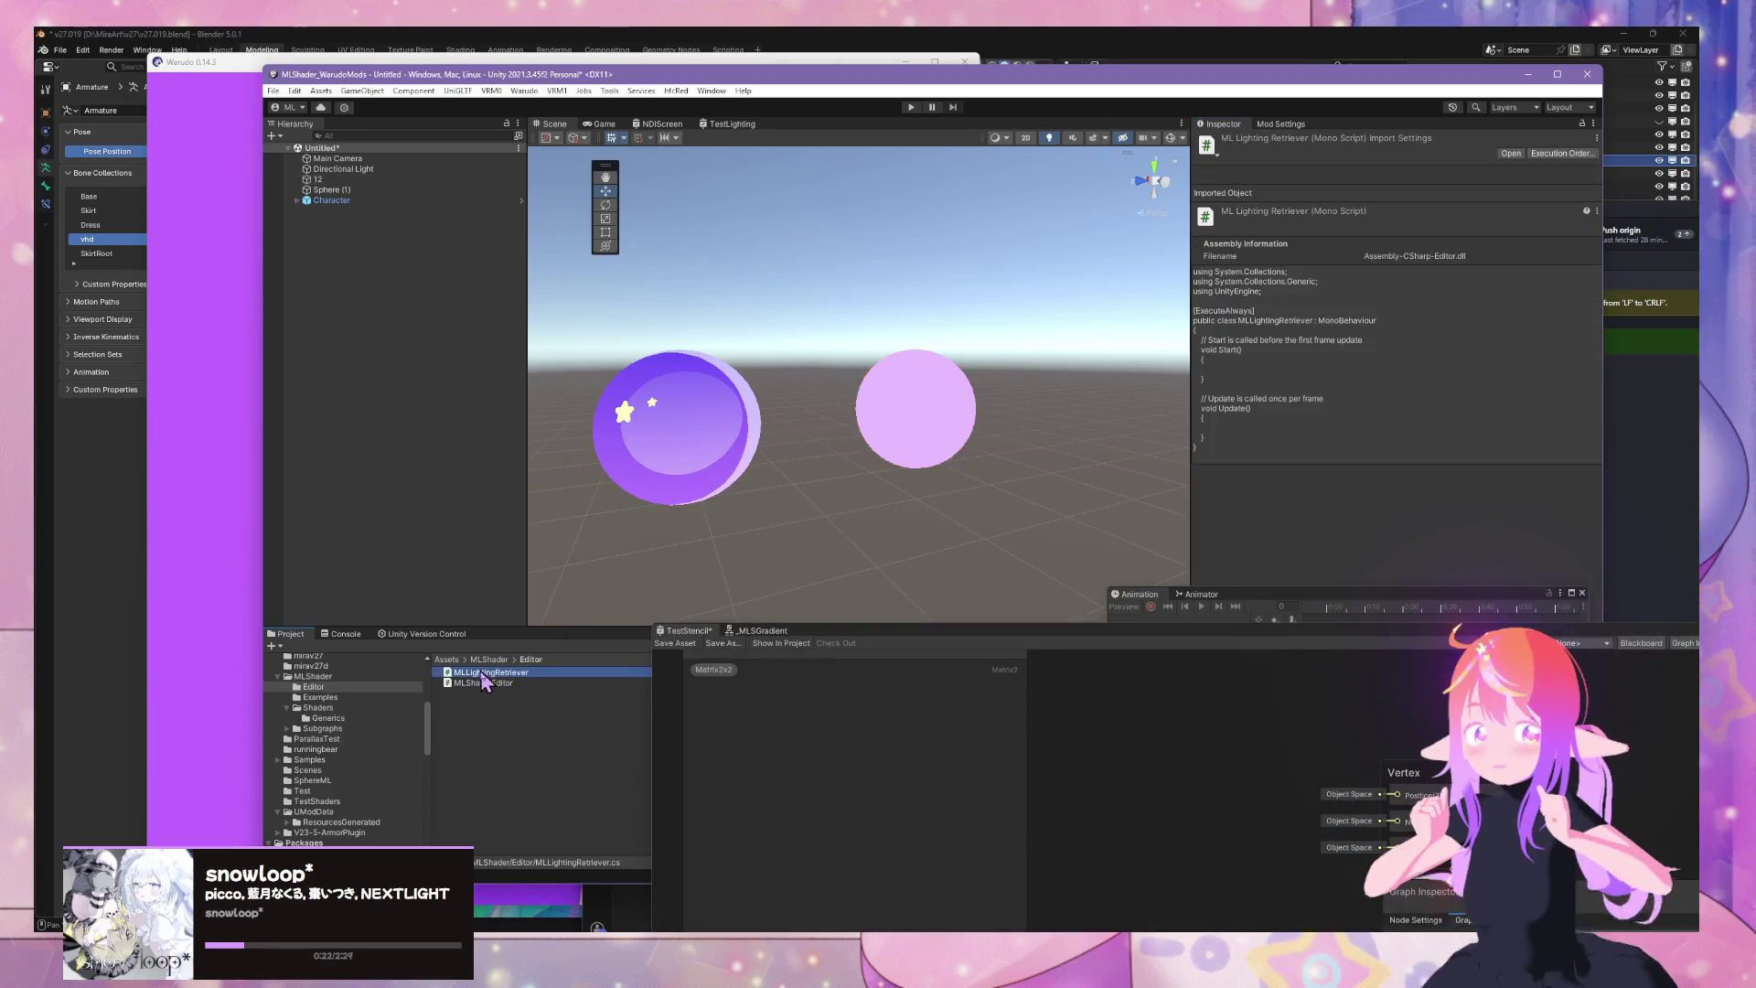
right_click(342, 678)
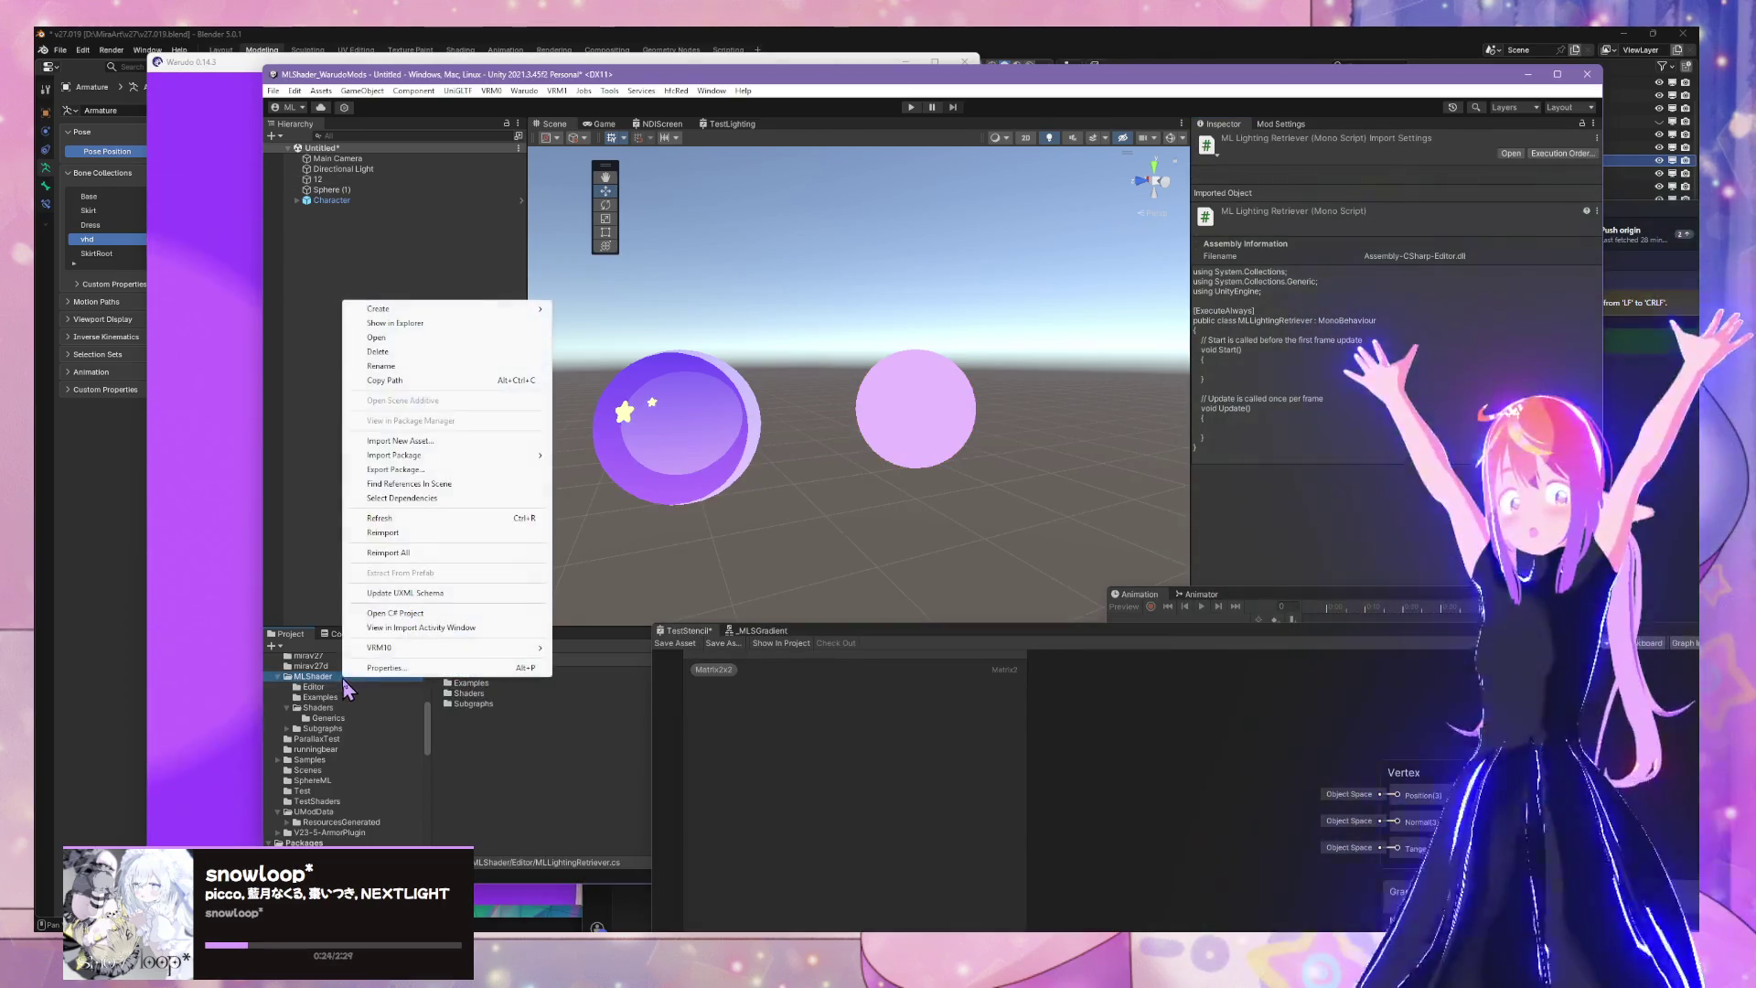
mouse_move(476, 309)
left_click(599, 225)
type("Scripts")
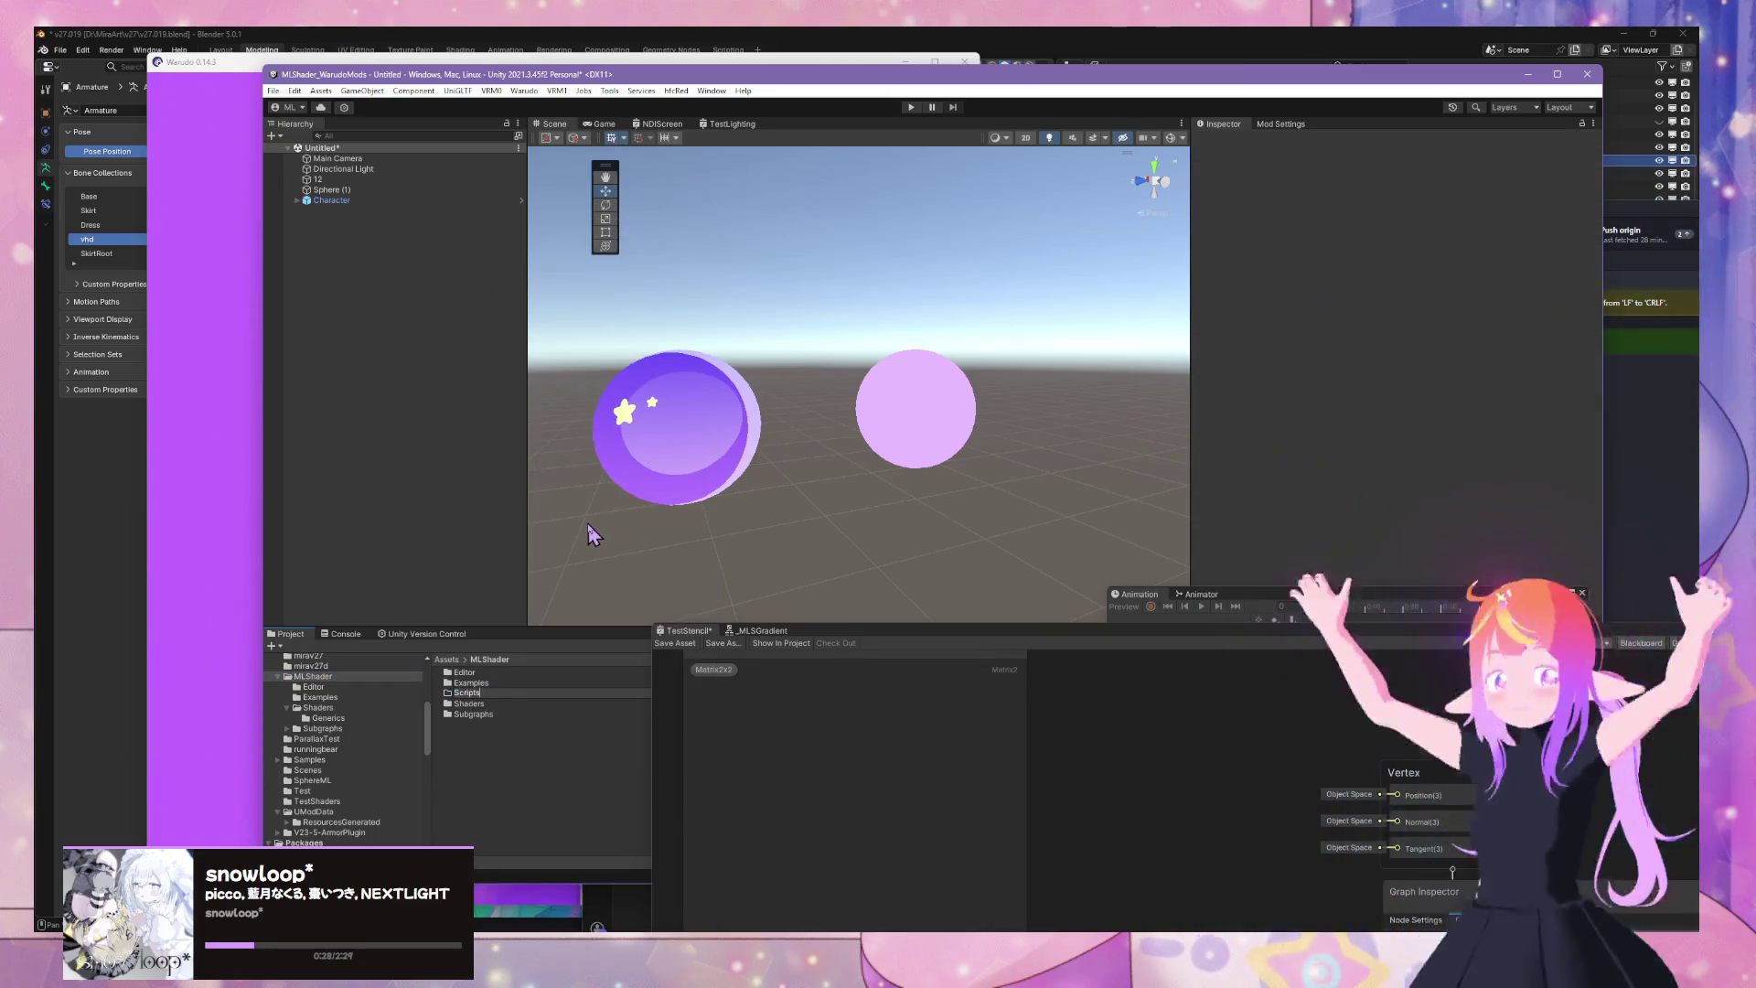
key("Return")
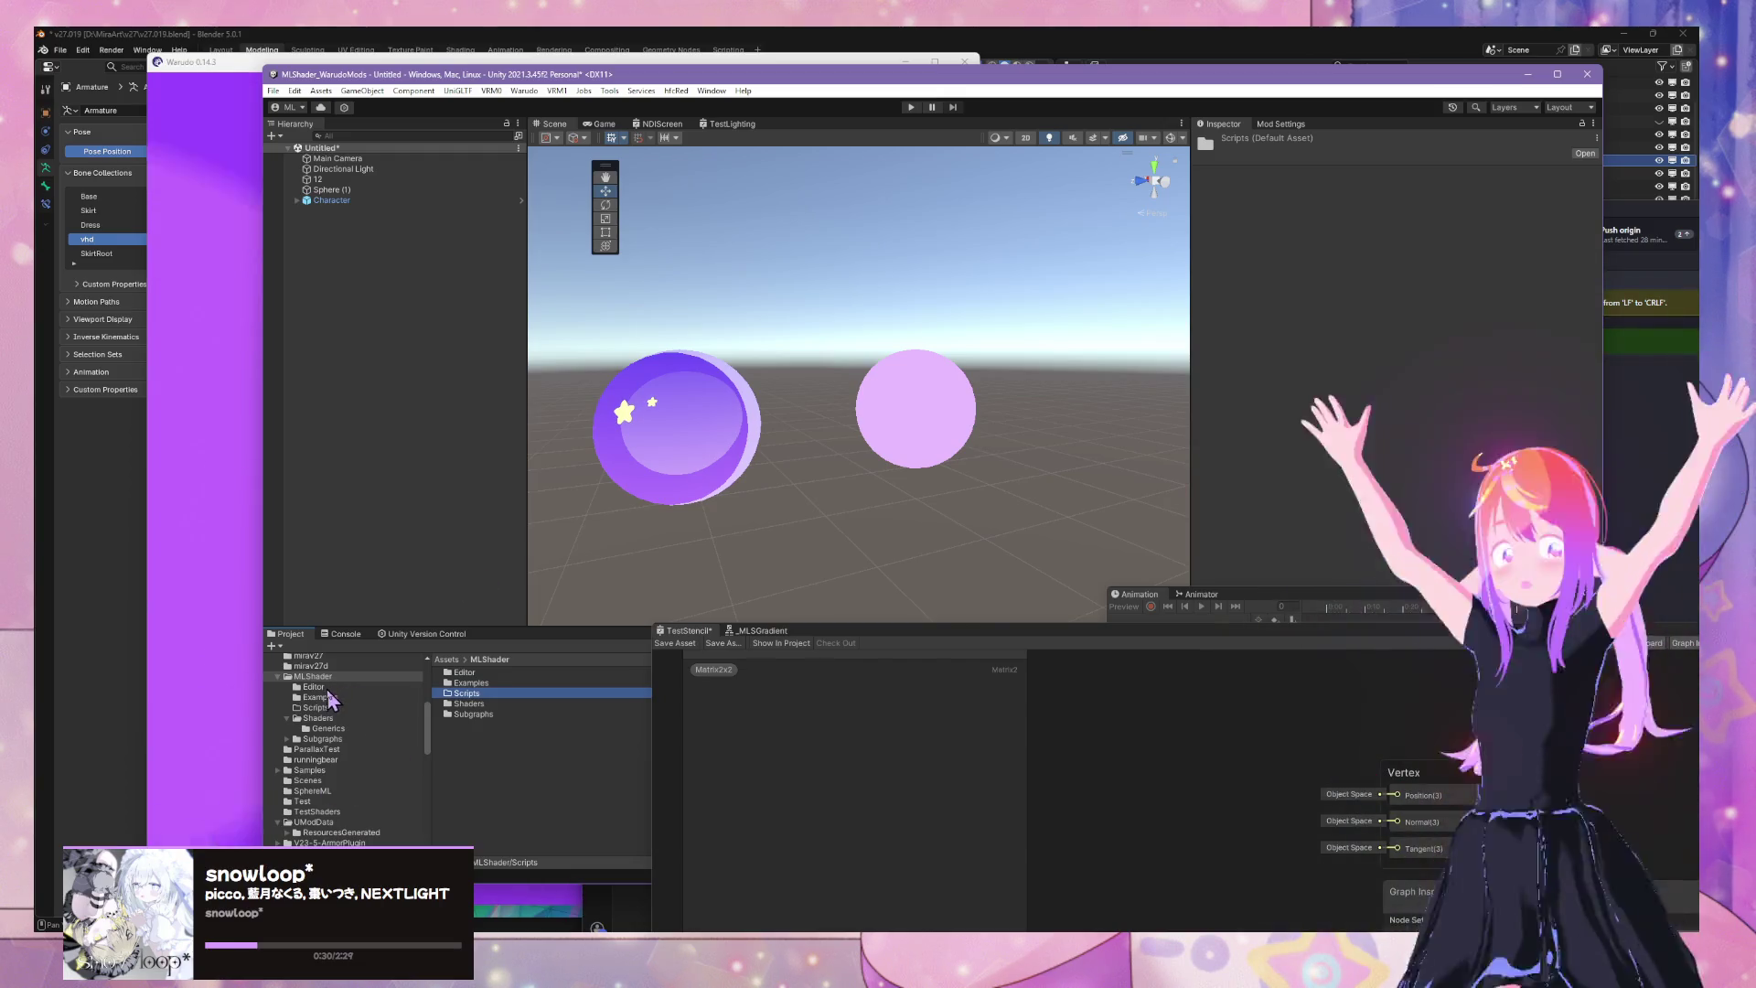
Move MLLightingRetriever from the Editor folder into Scripts, then select Sphere (1) and sphere 12
left_click(314, 687)
left_click(482, 684)
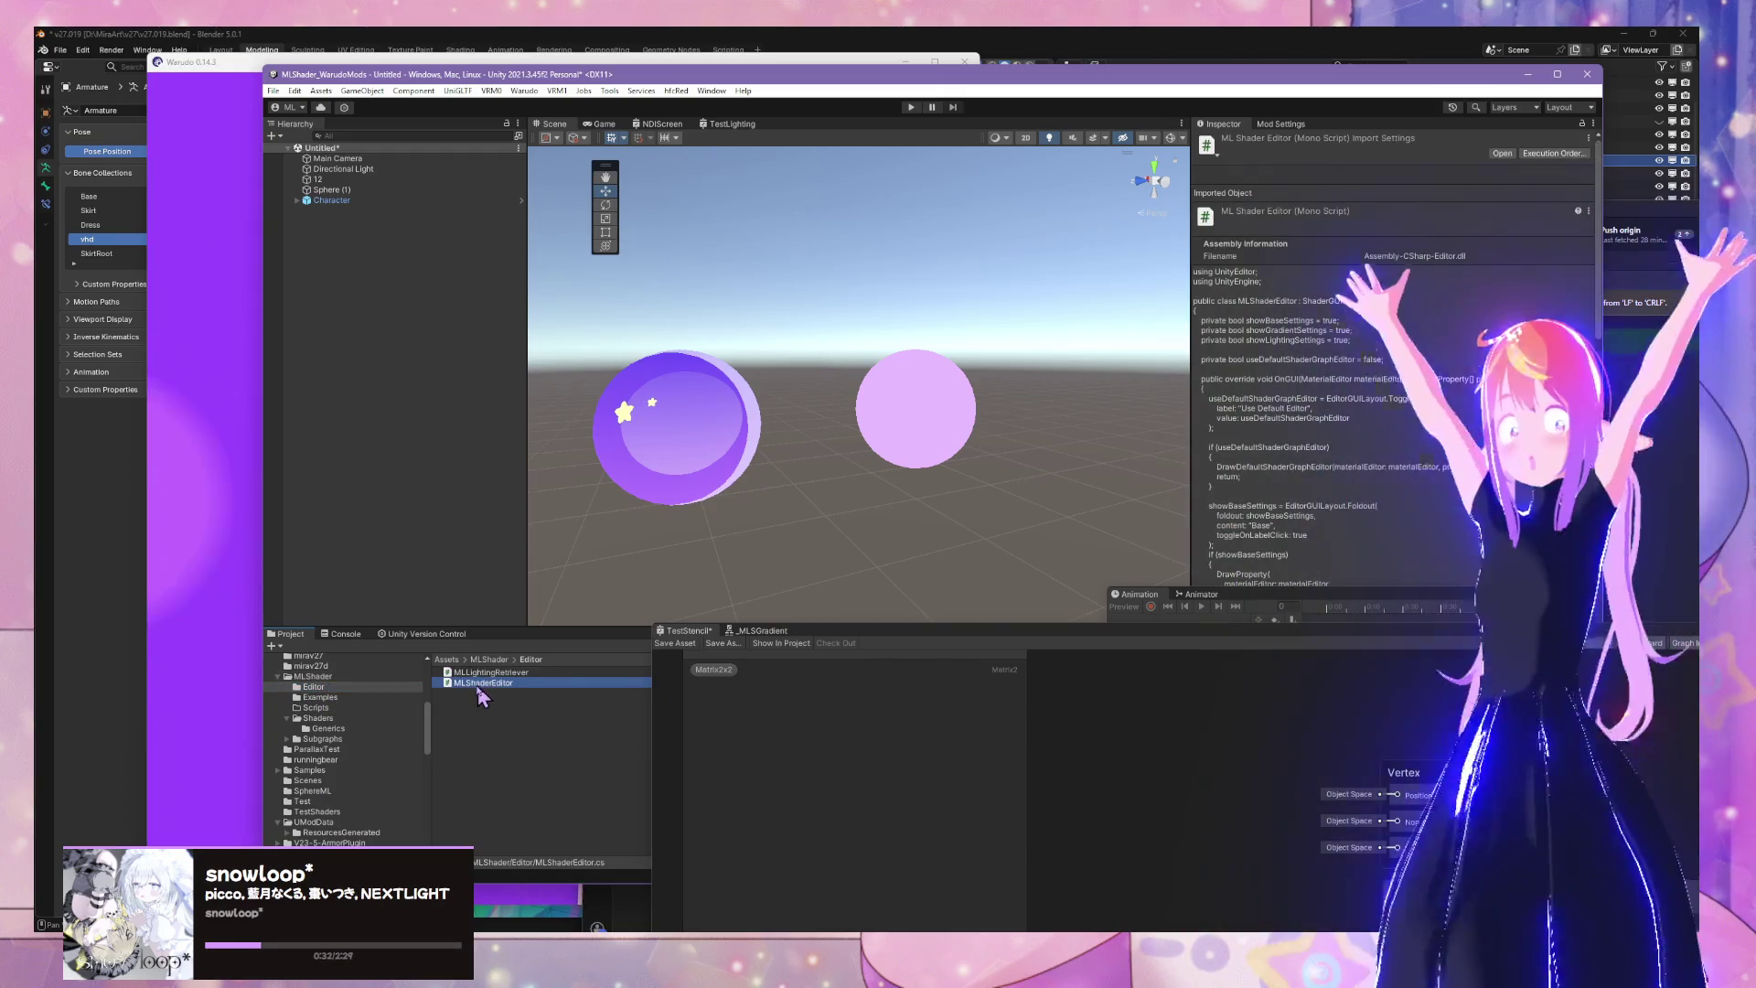
left_click(495, 677)
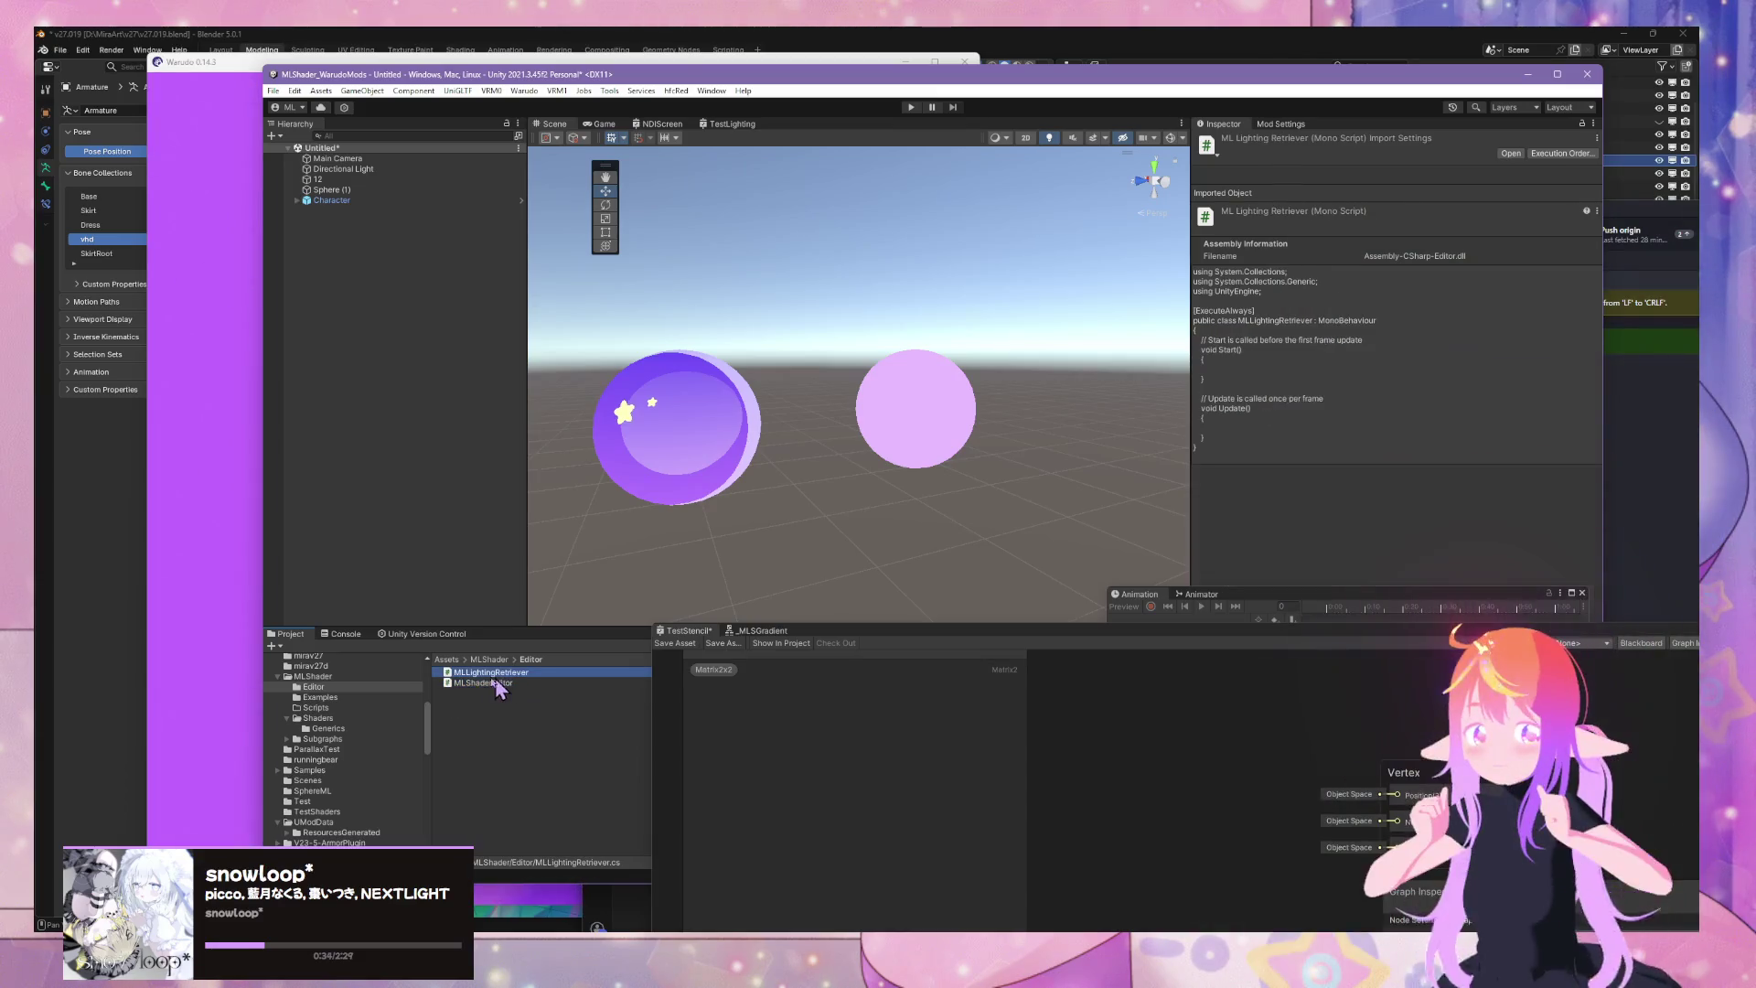
left_click_drag(494, 681, 319, 708)
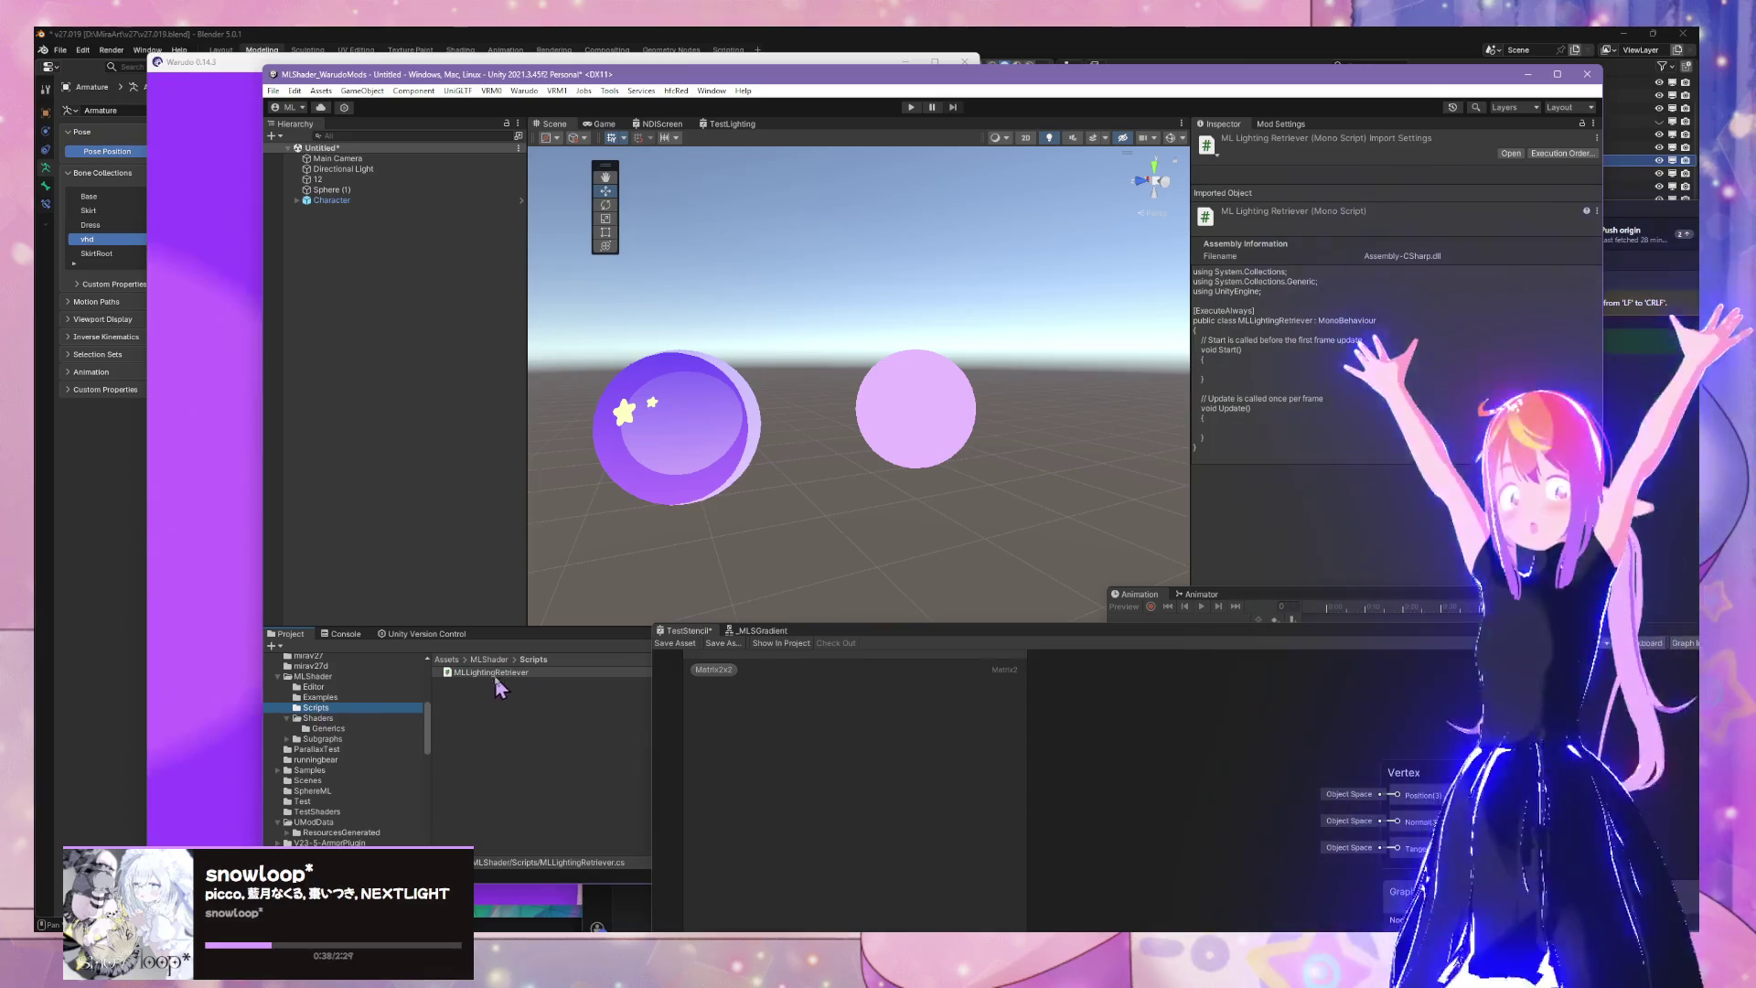
left_click(330, 192)
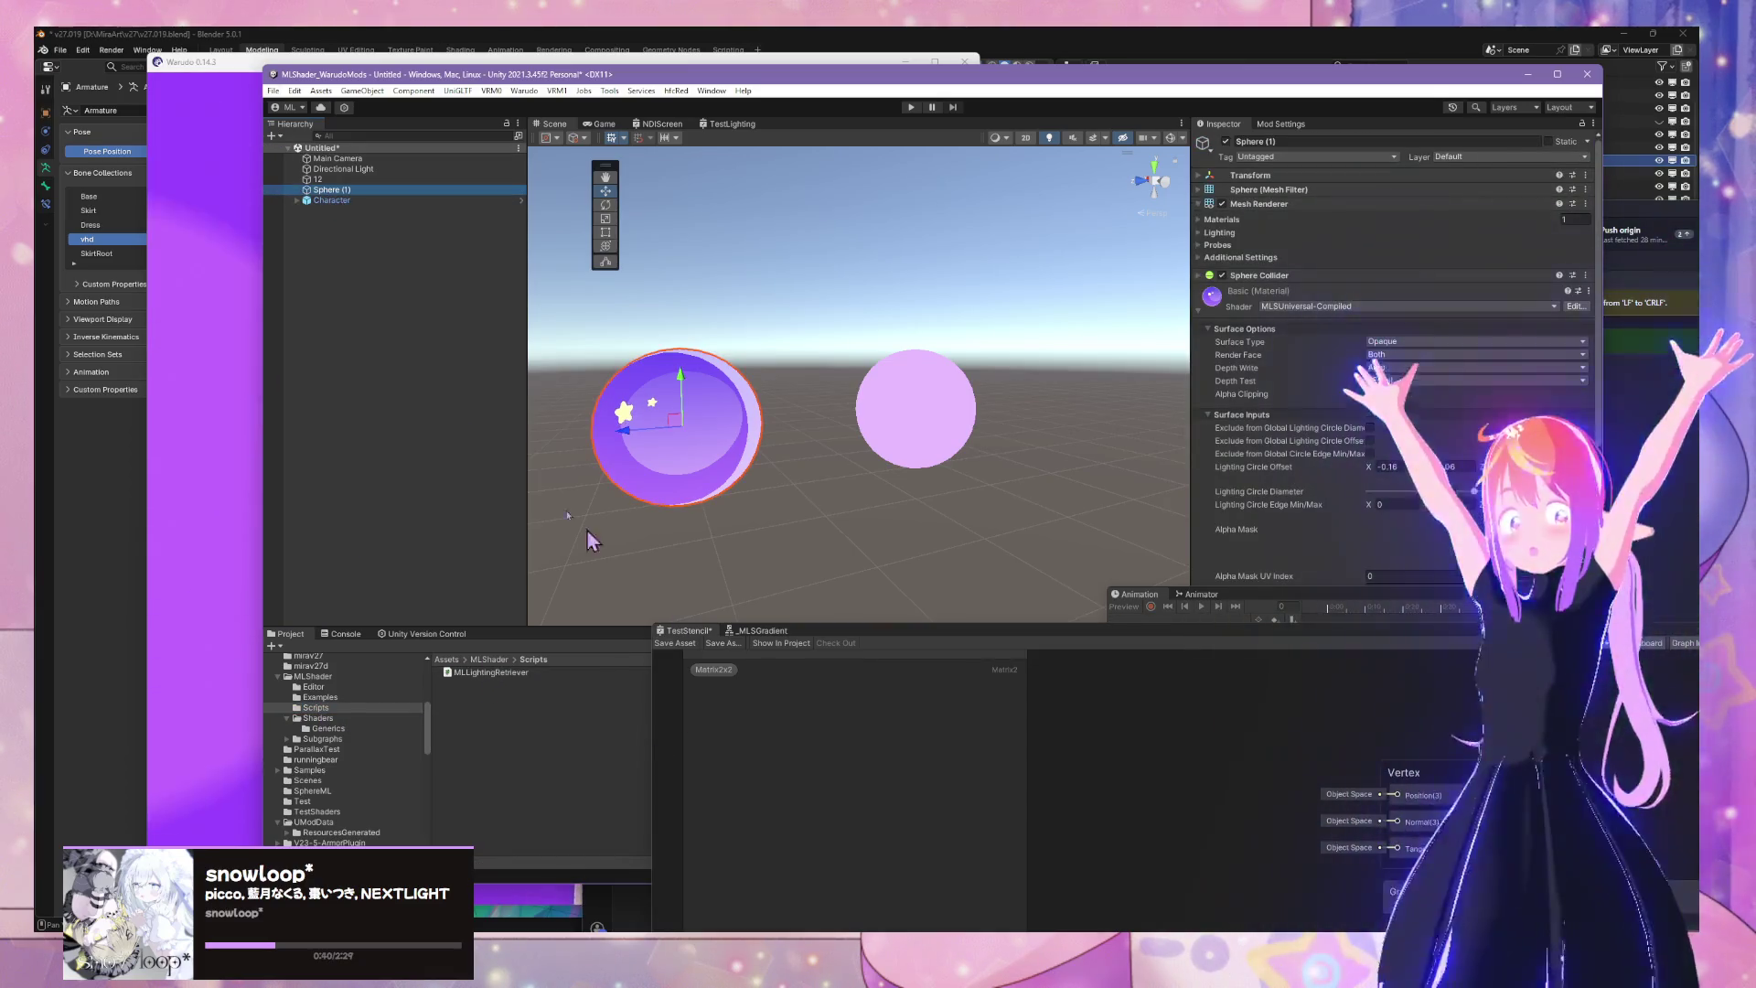
left_click(915, 407)
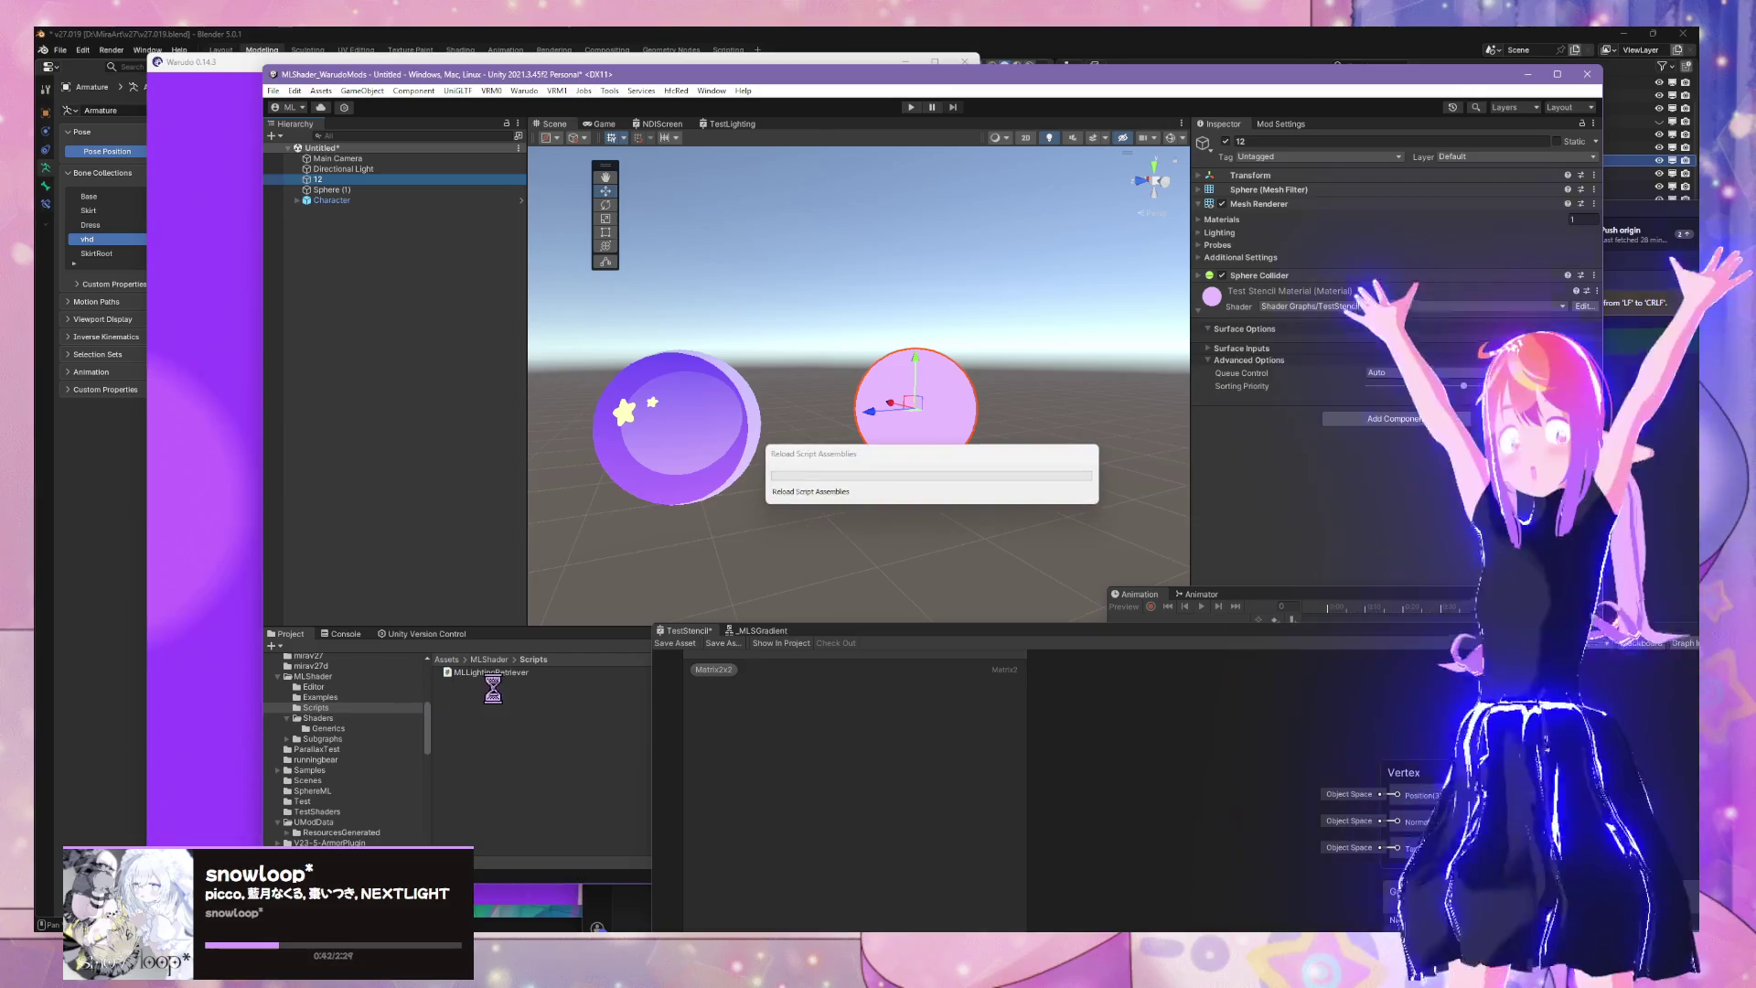
mouse_move(951, 951)
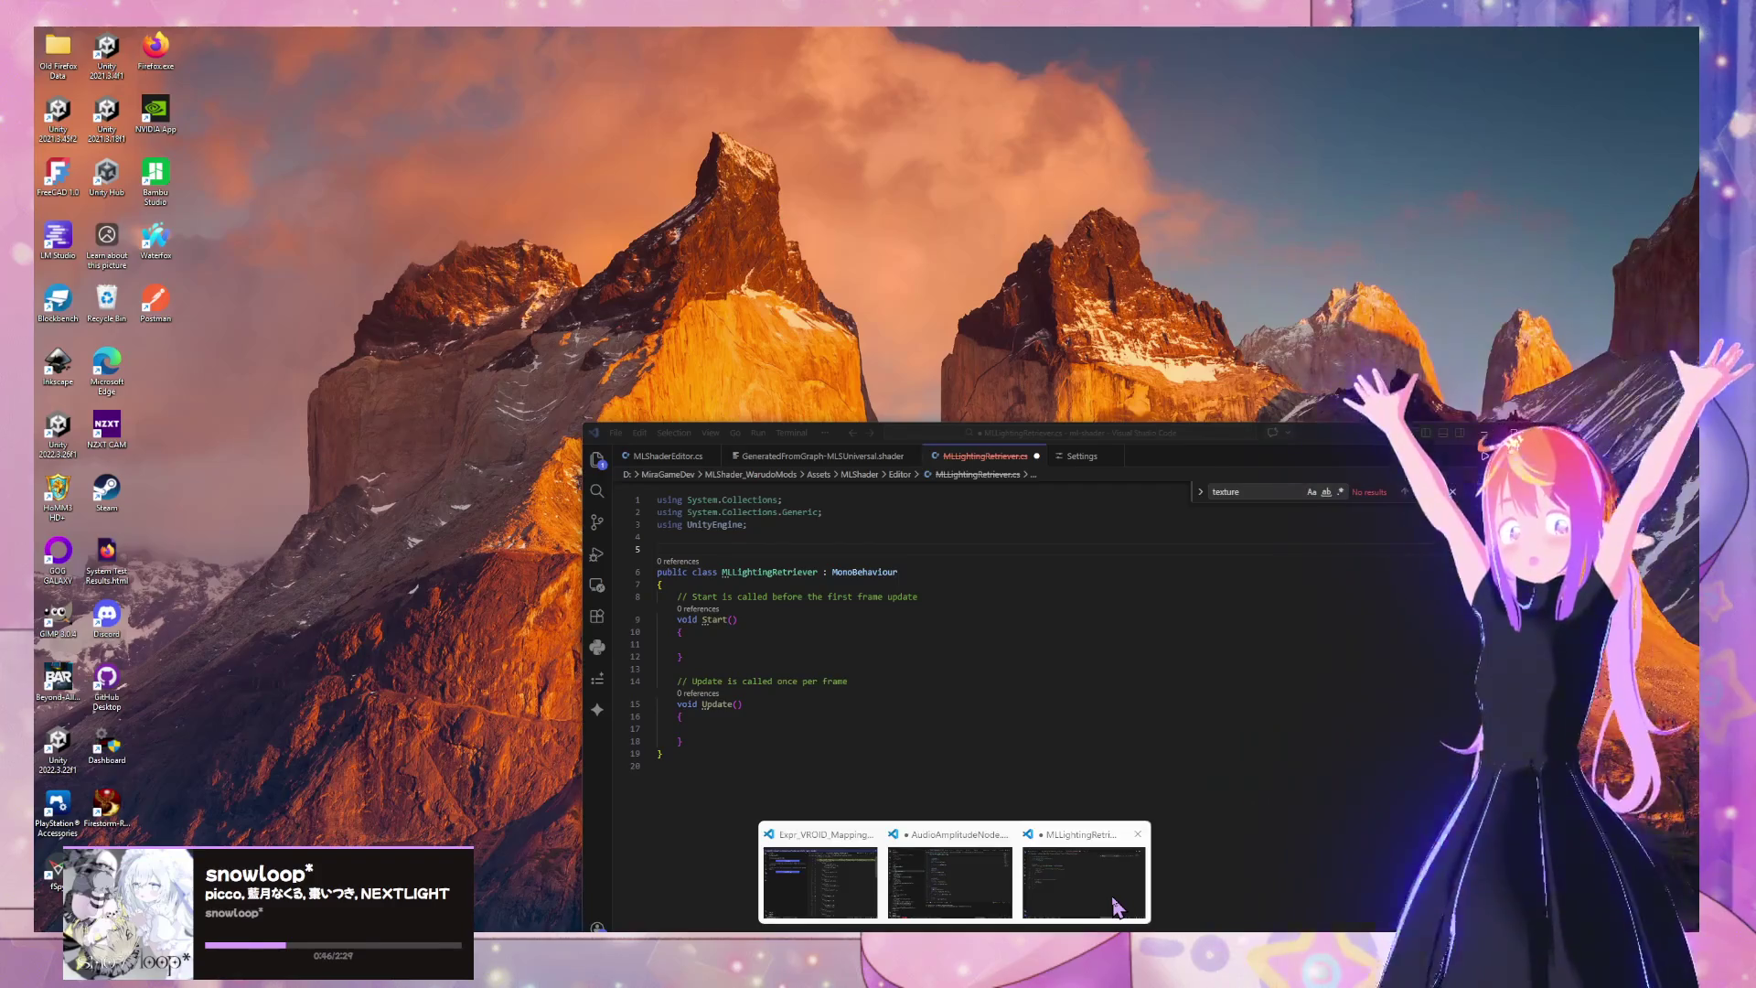
Add [ExecuteAlways] above the MLLightingRetriever class, save, and let Unity recompile
left_click(1114, 905)
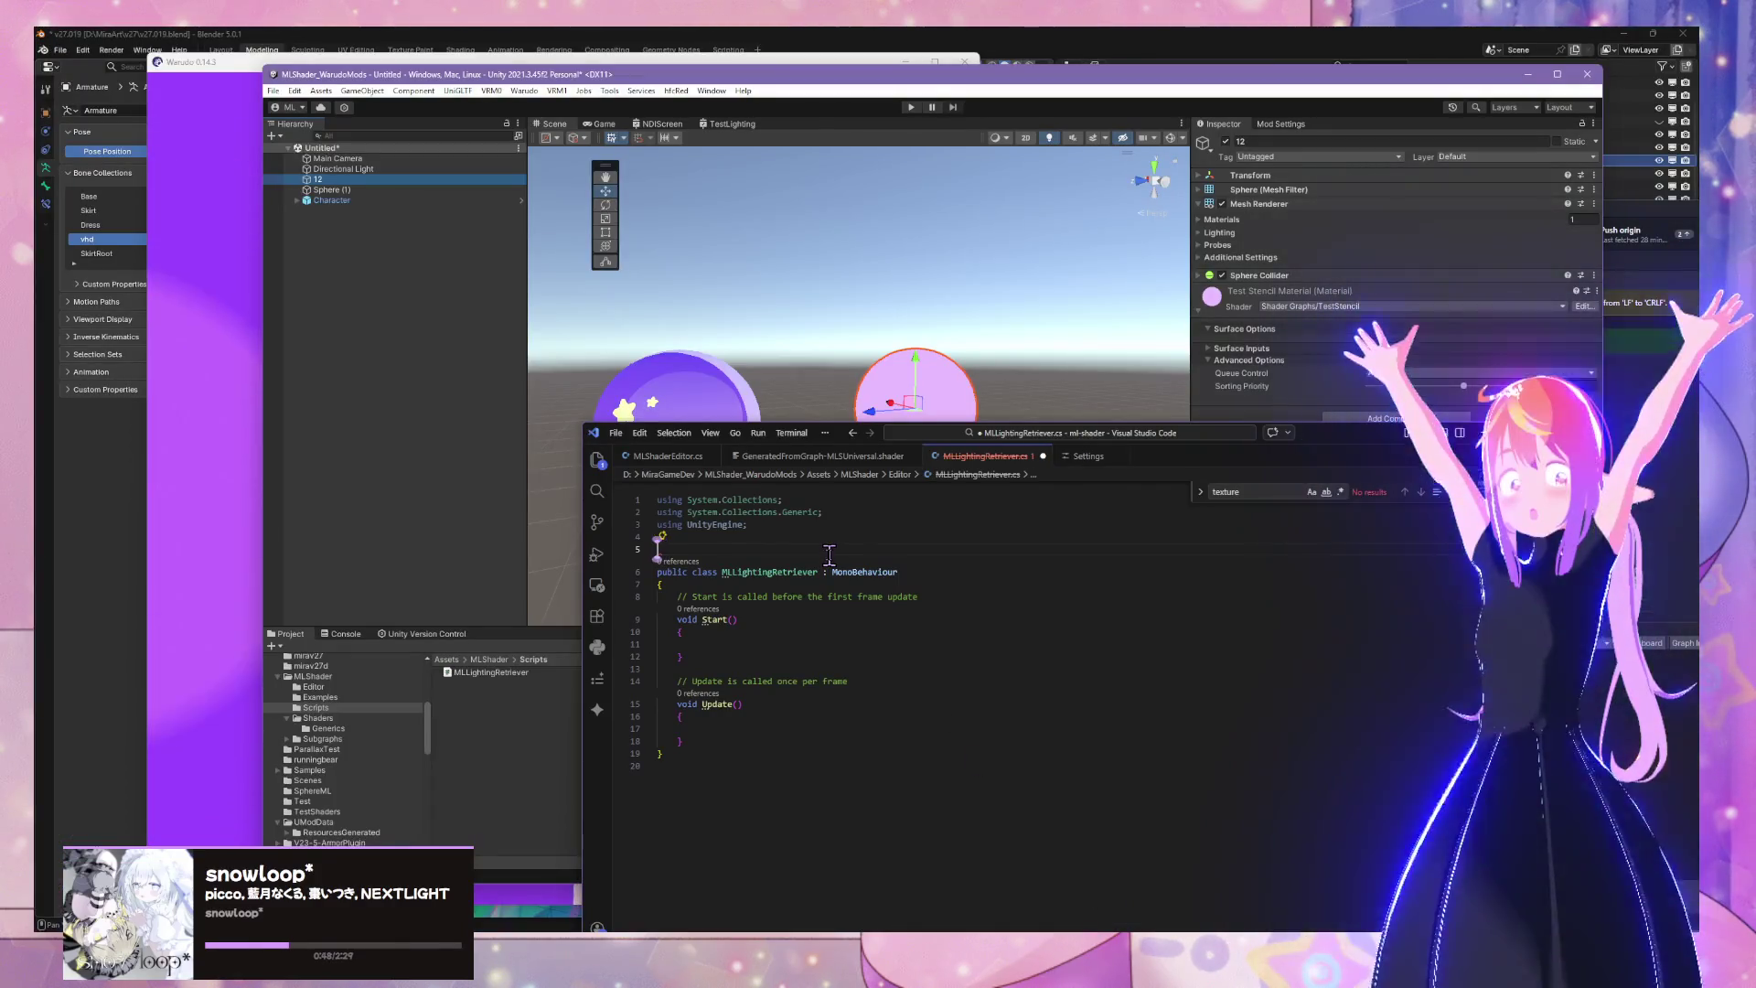
type("[Execu")
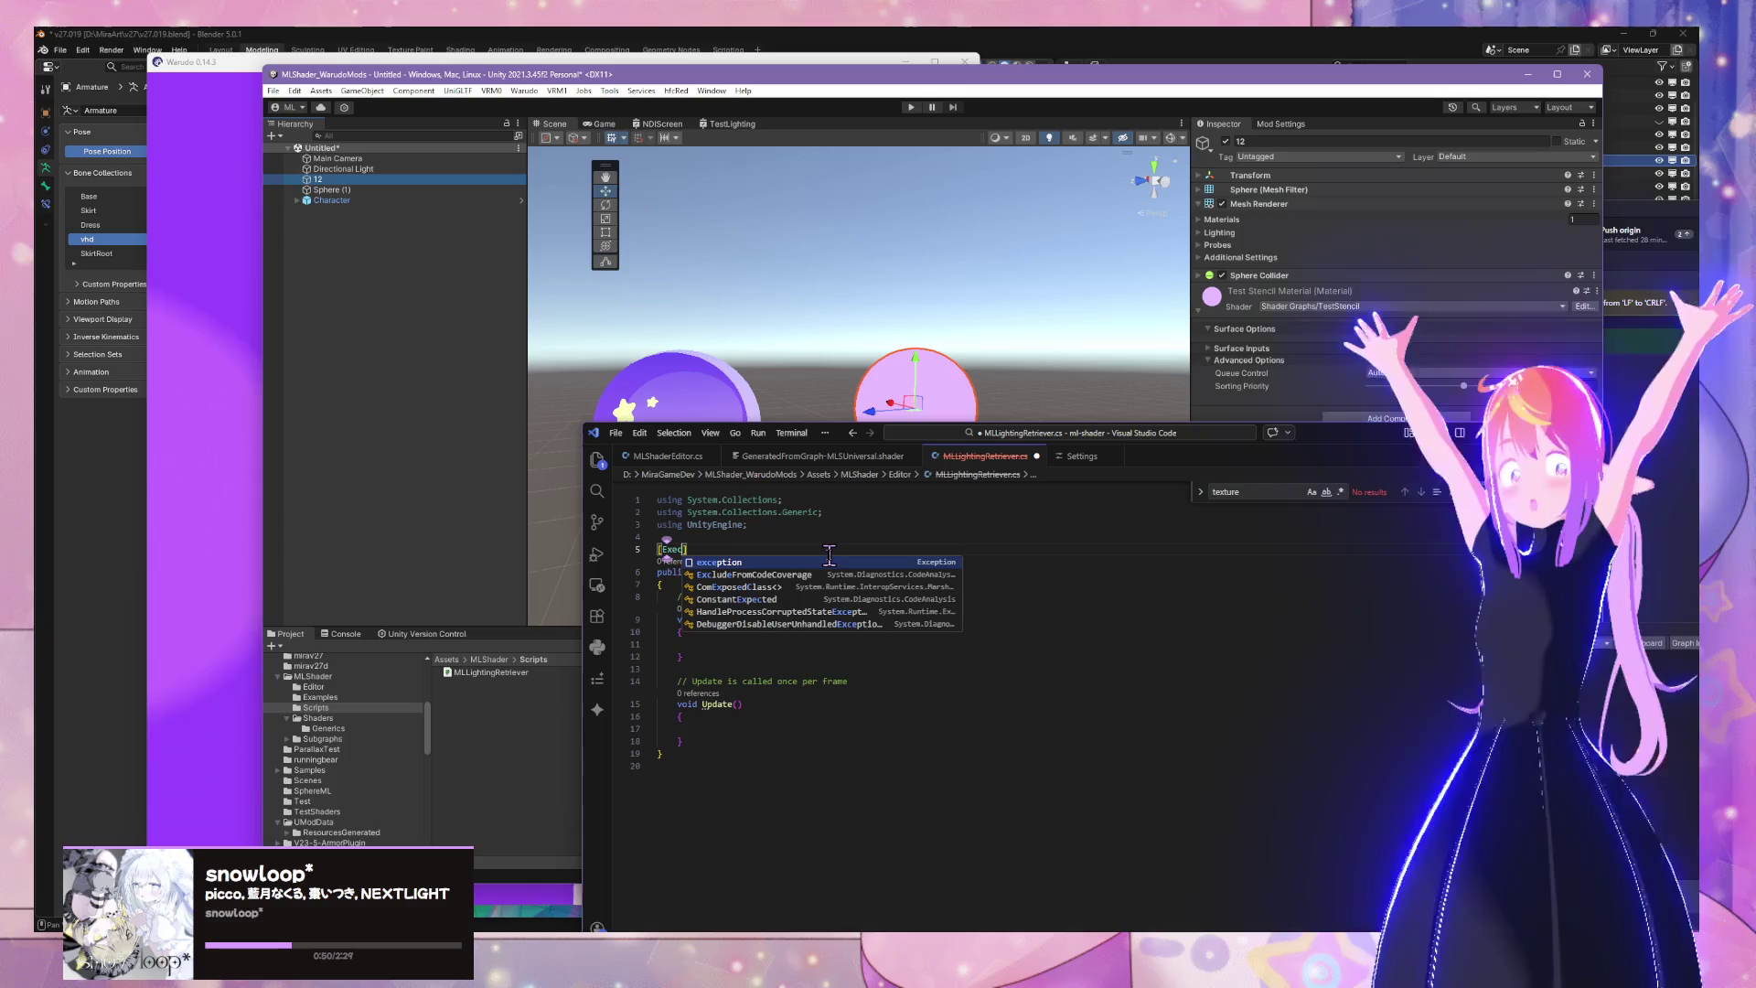
type("teAlways")
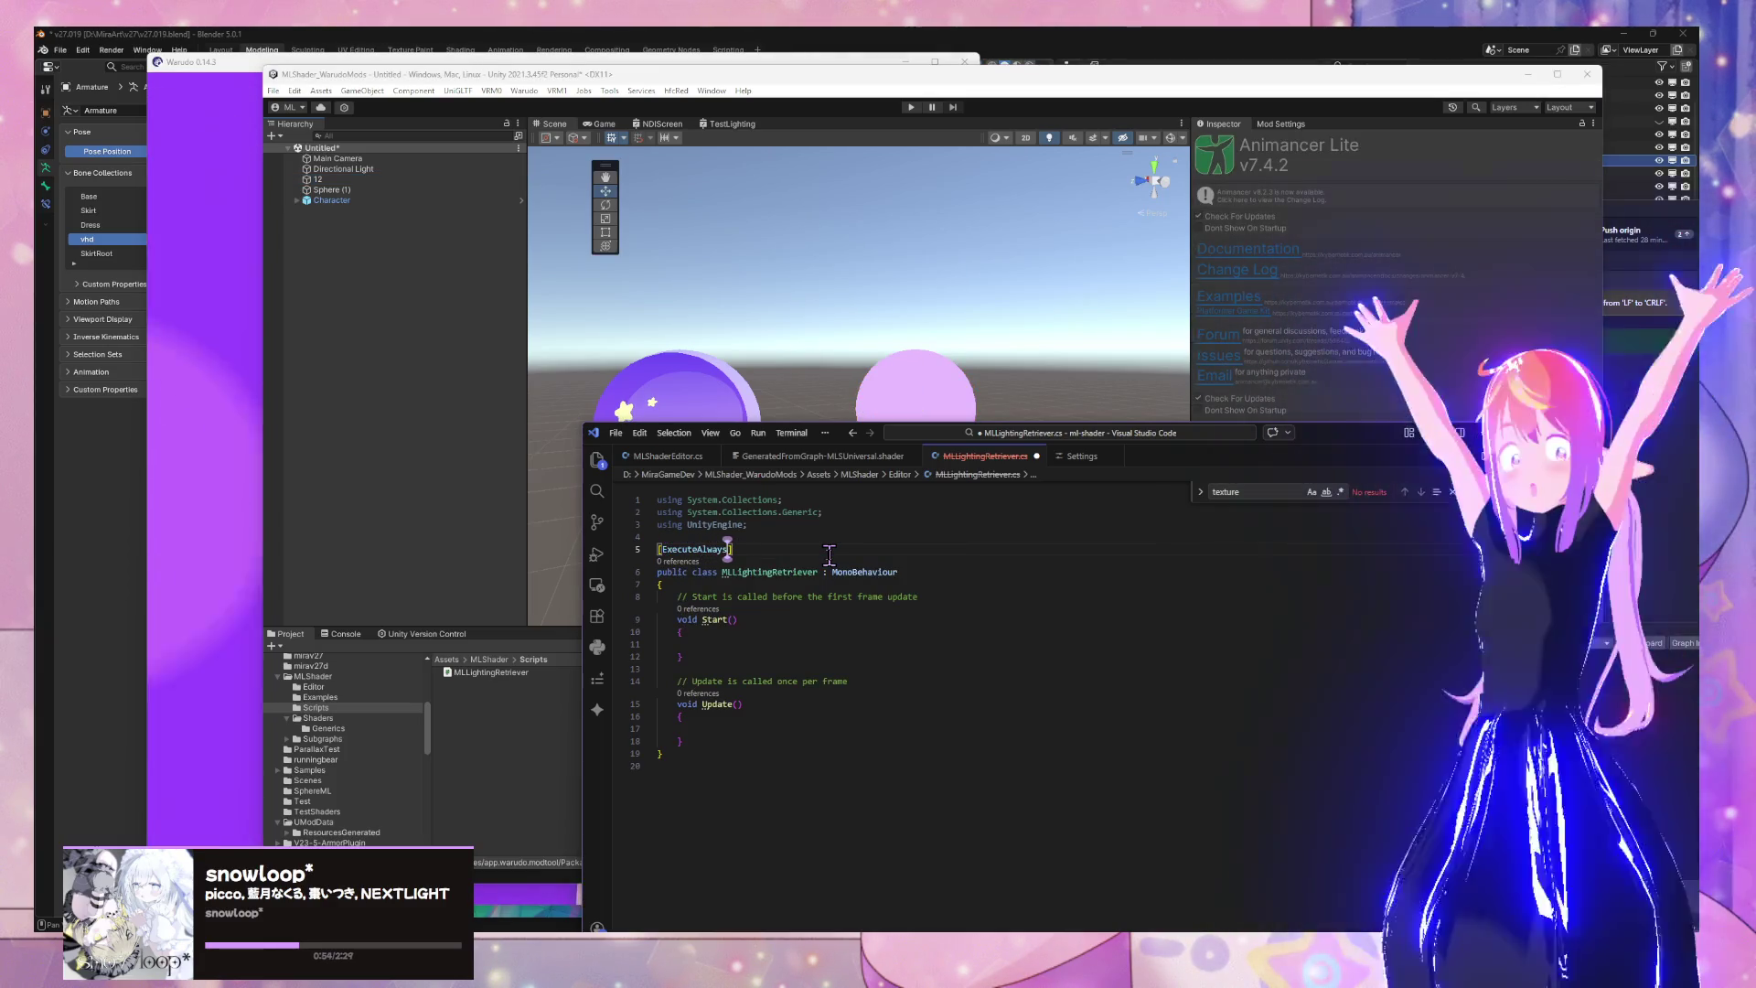
key("ctrl+s")
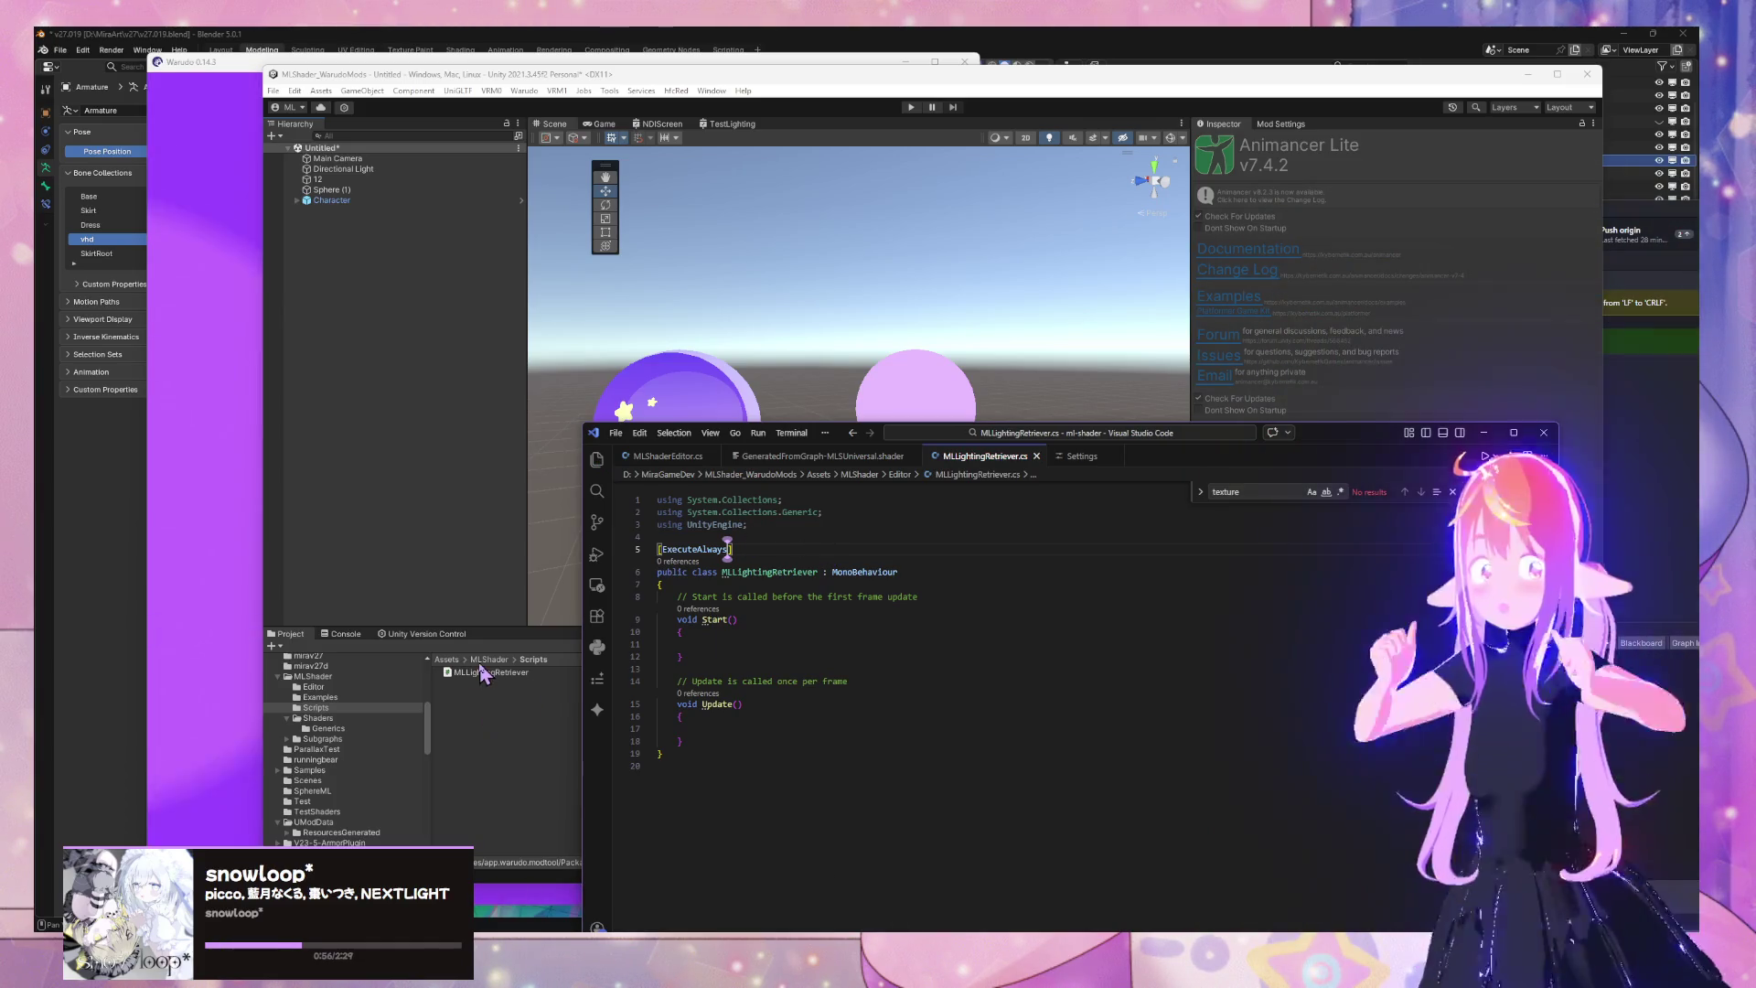
left_click(513, 719)
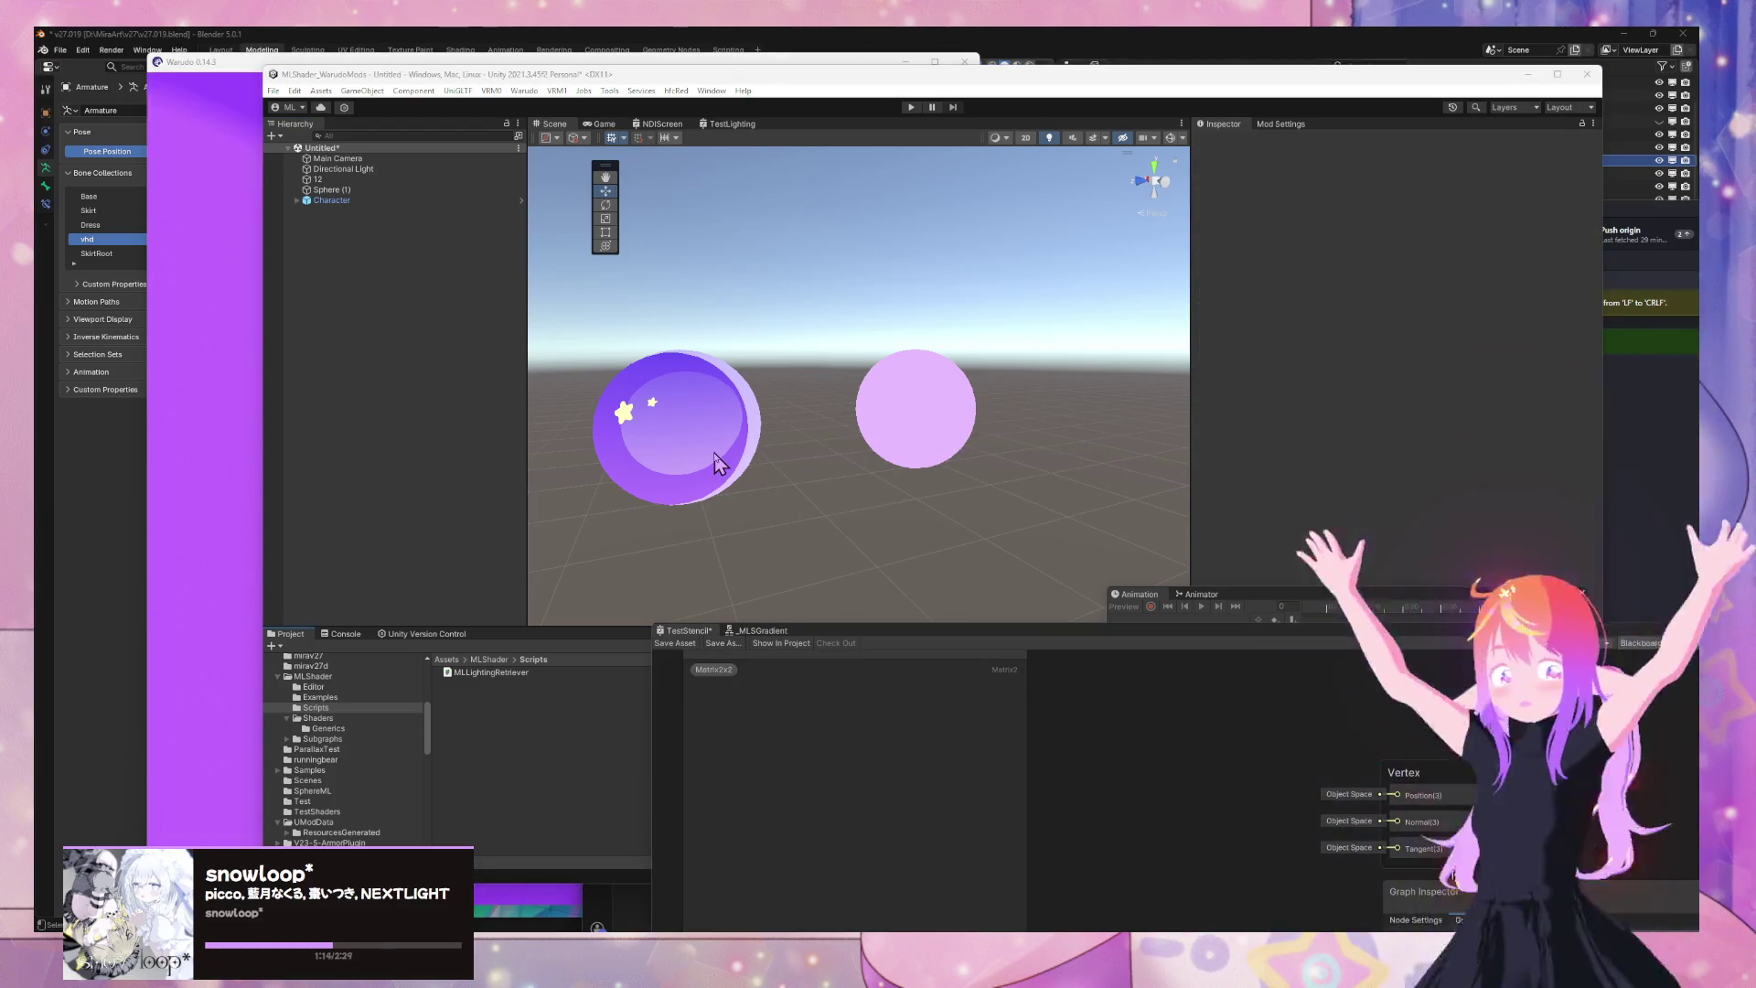
Select Sphere (1), browse to Assets/MLShader/Scripts, and collapse the sphere's material properties
left_click(293, 190)
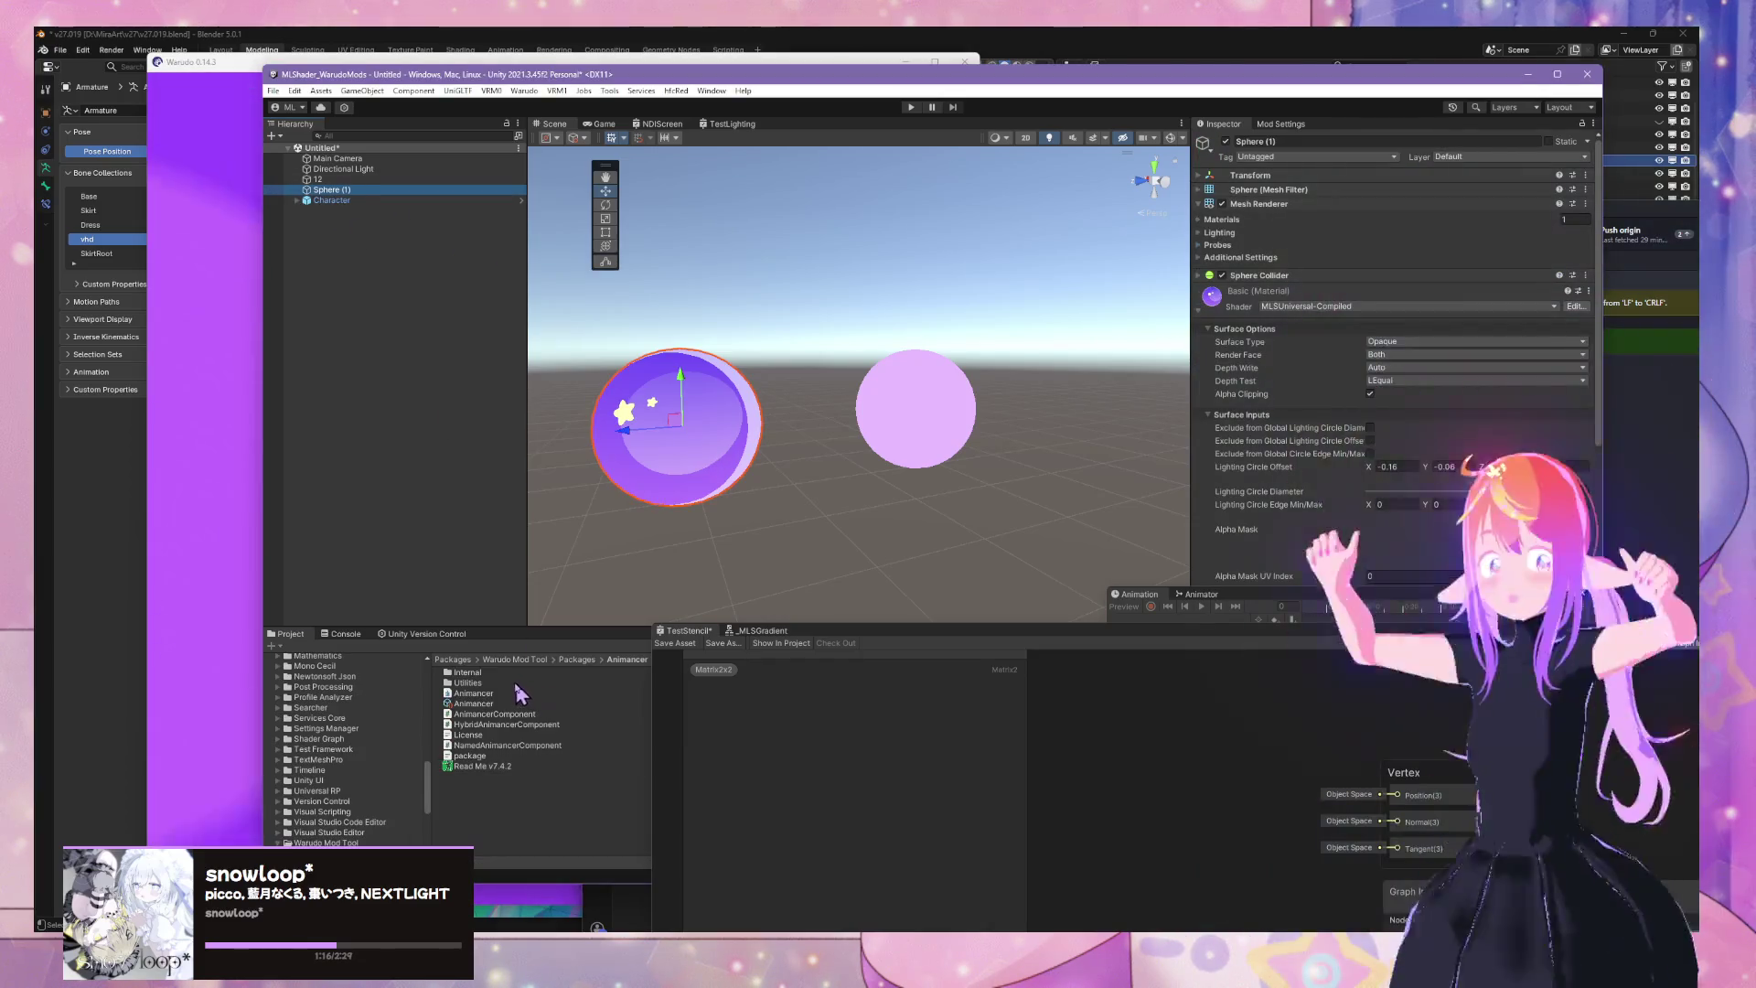
scroll(375, 727, "up", 10)
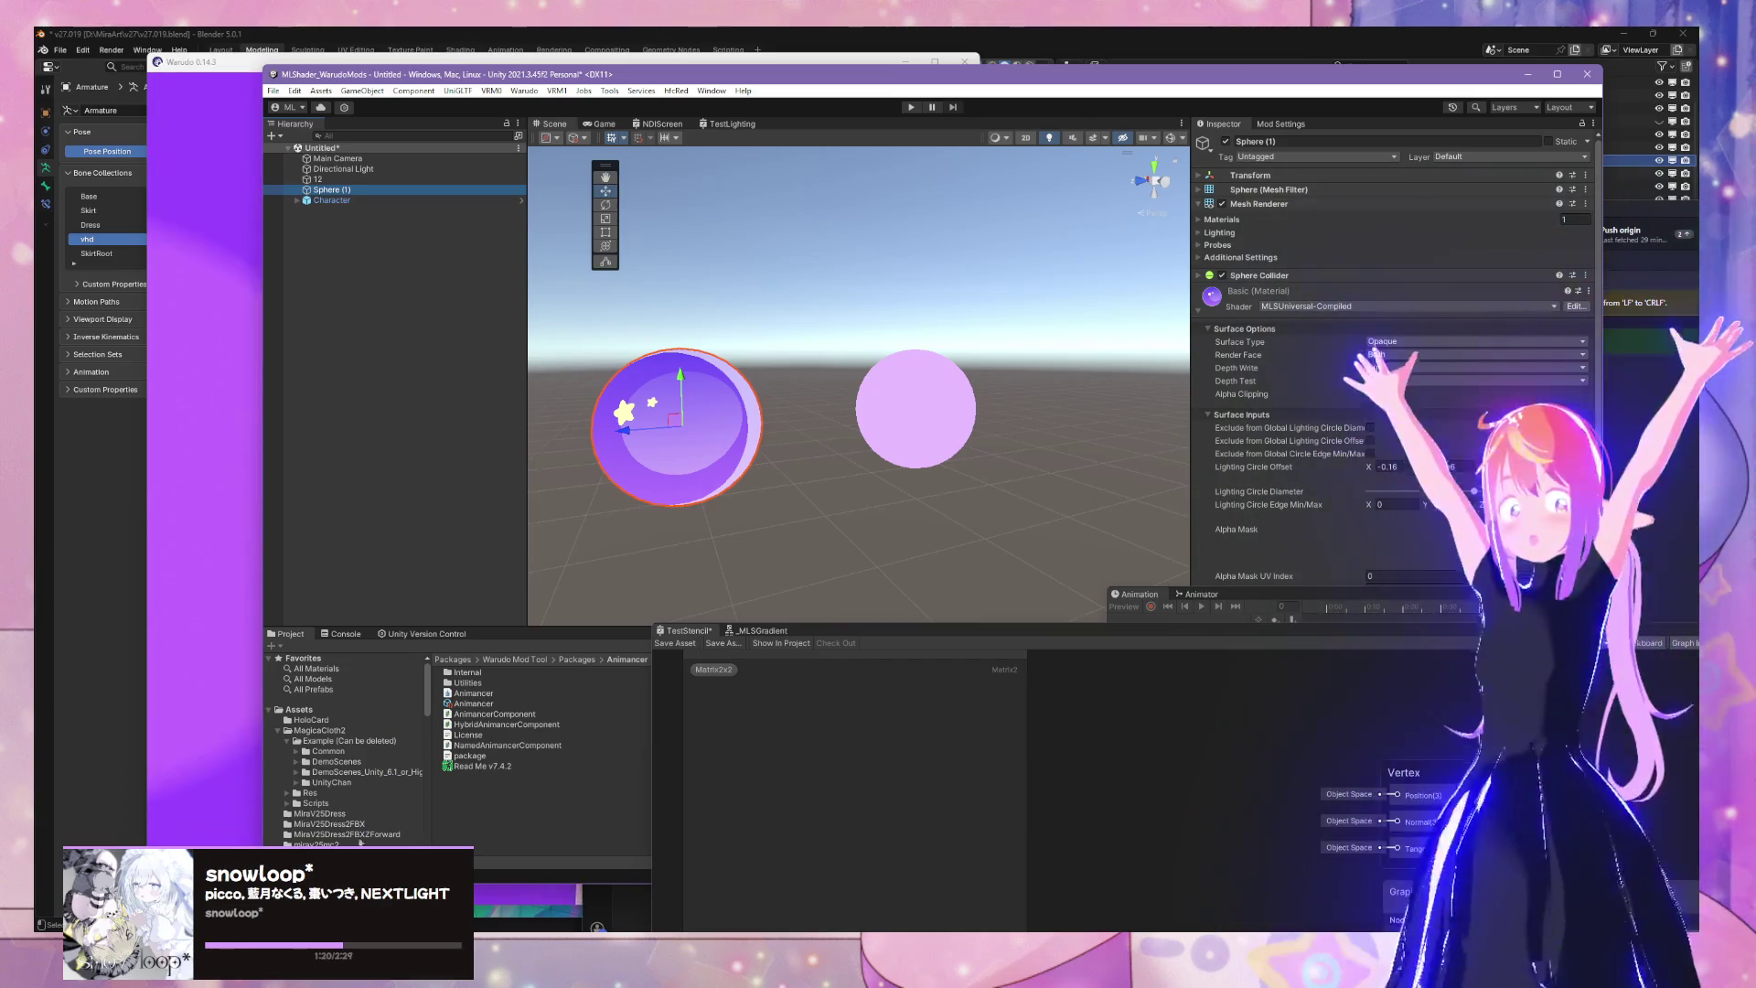
scroll(318, 817, "down", 4)
left_click(316, 778)
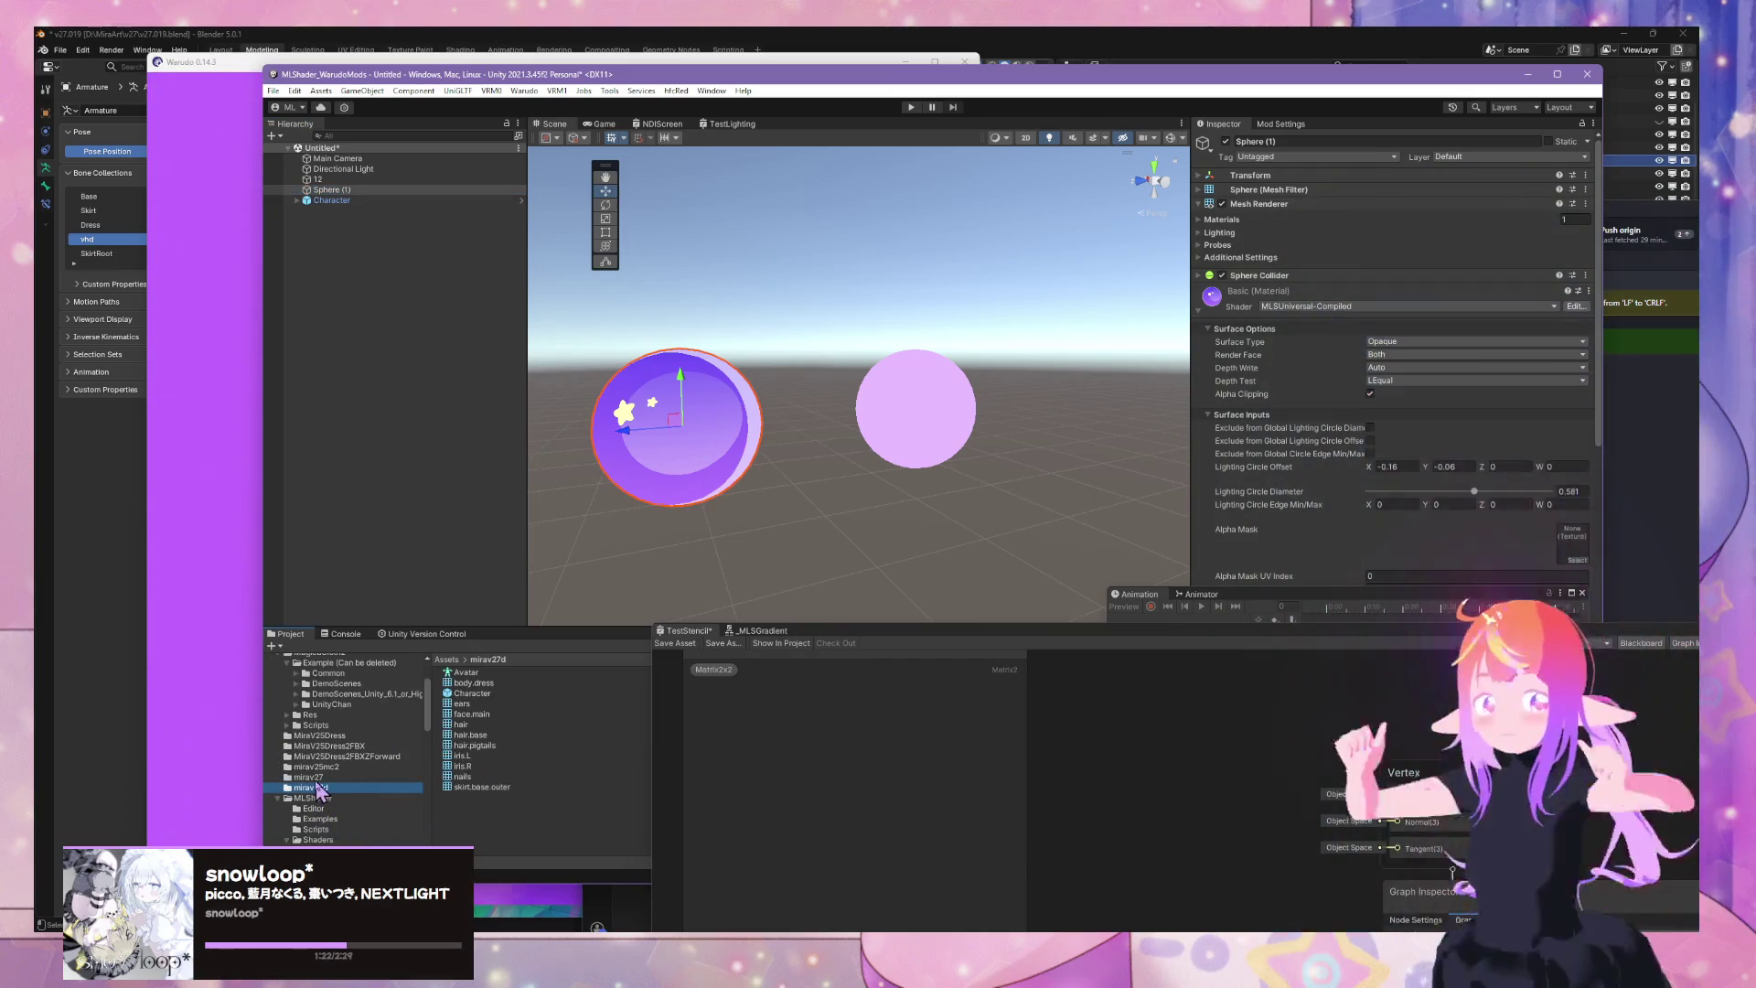
left_click(315, 767)
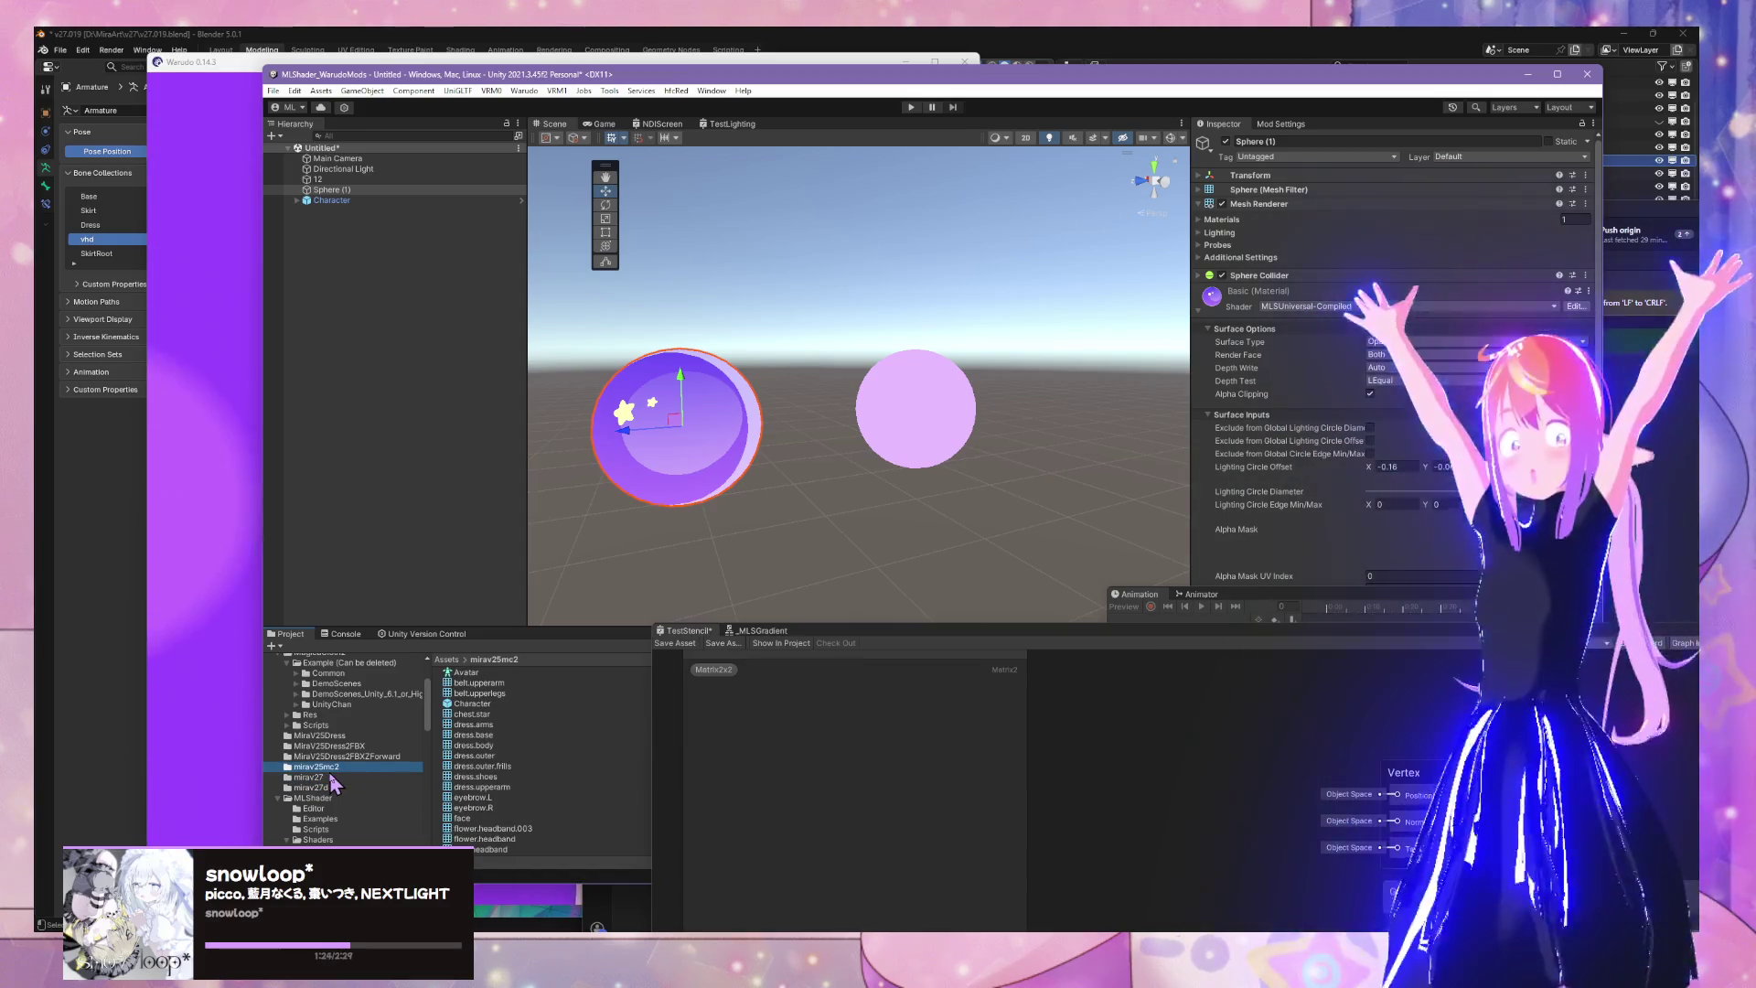
scroll(369, 752, "down", 5)
scroll(368, 753, "up", 2)
left_click(315, 712)
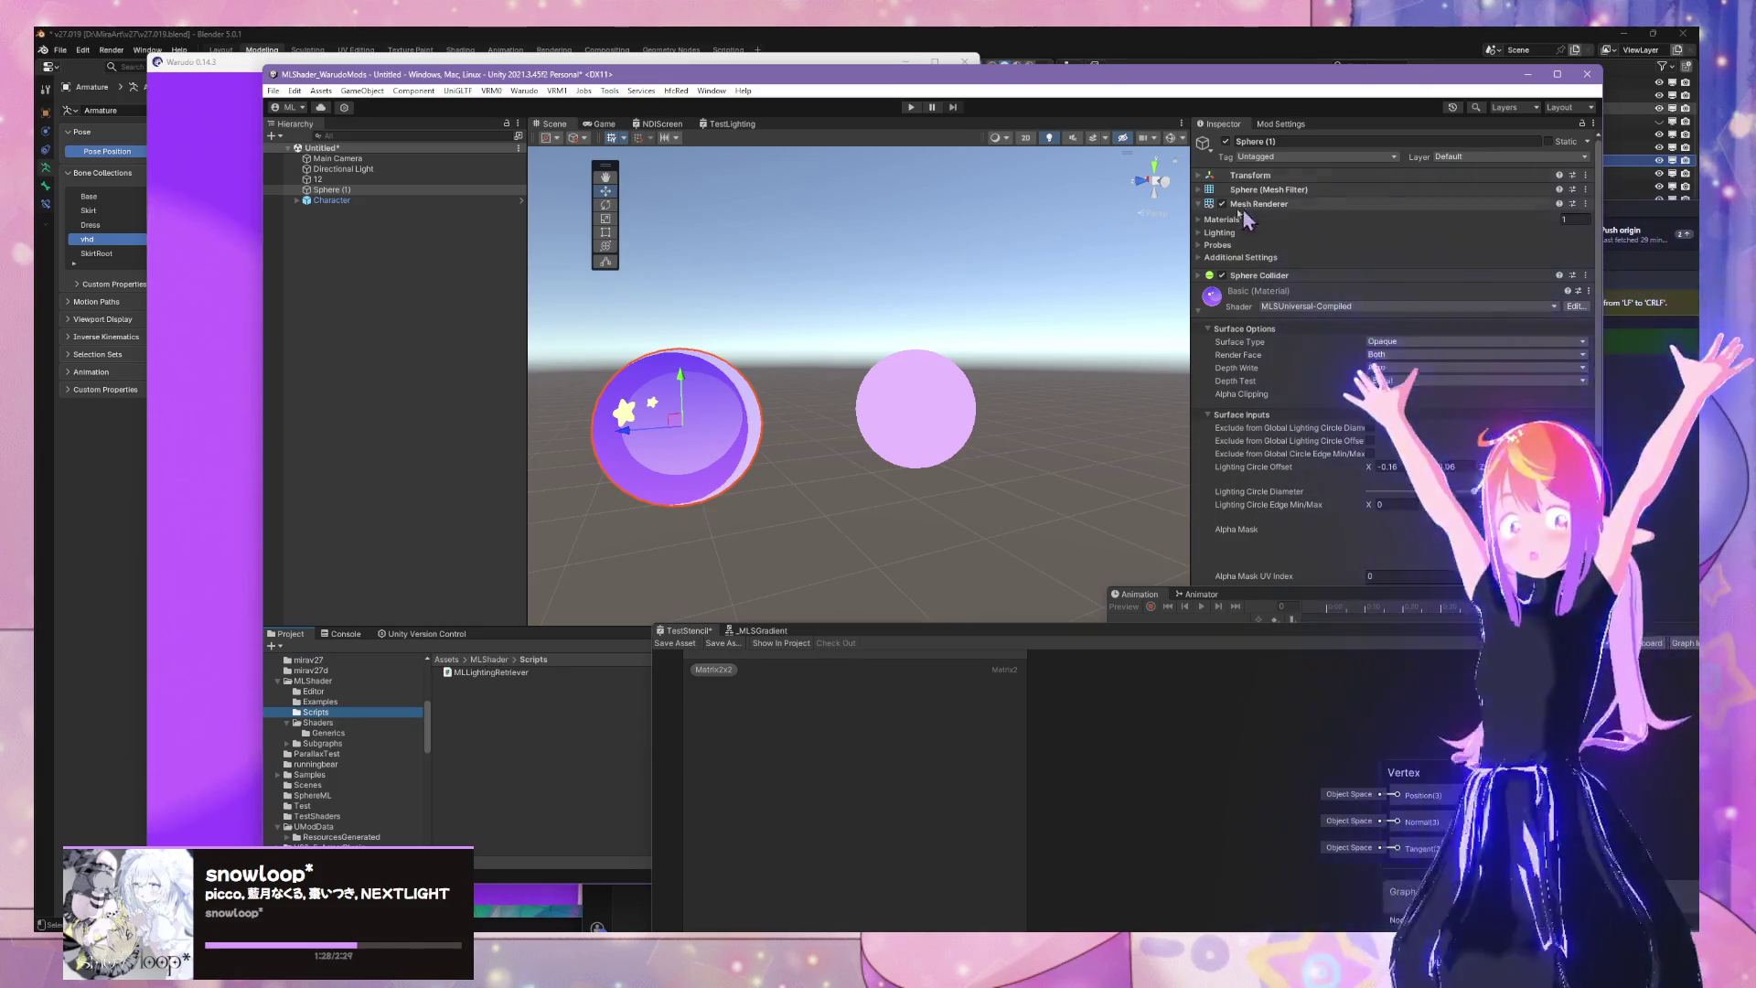
left_click(1197, 310)
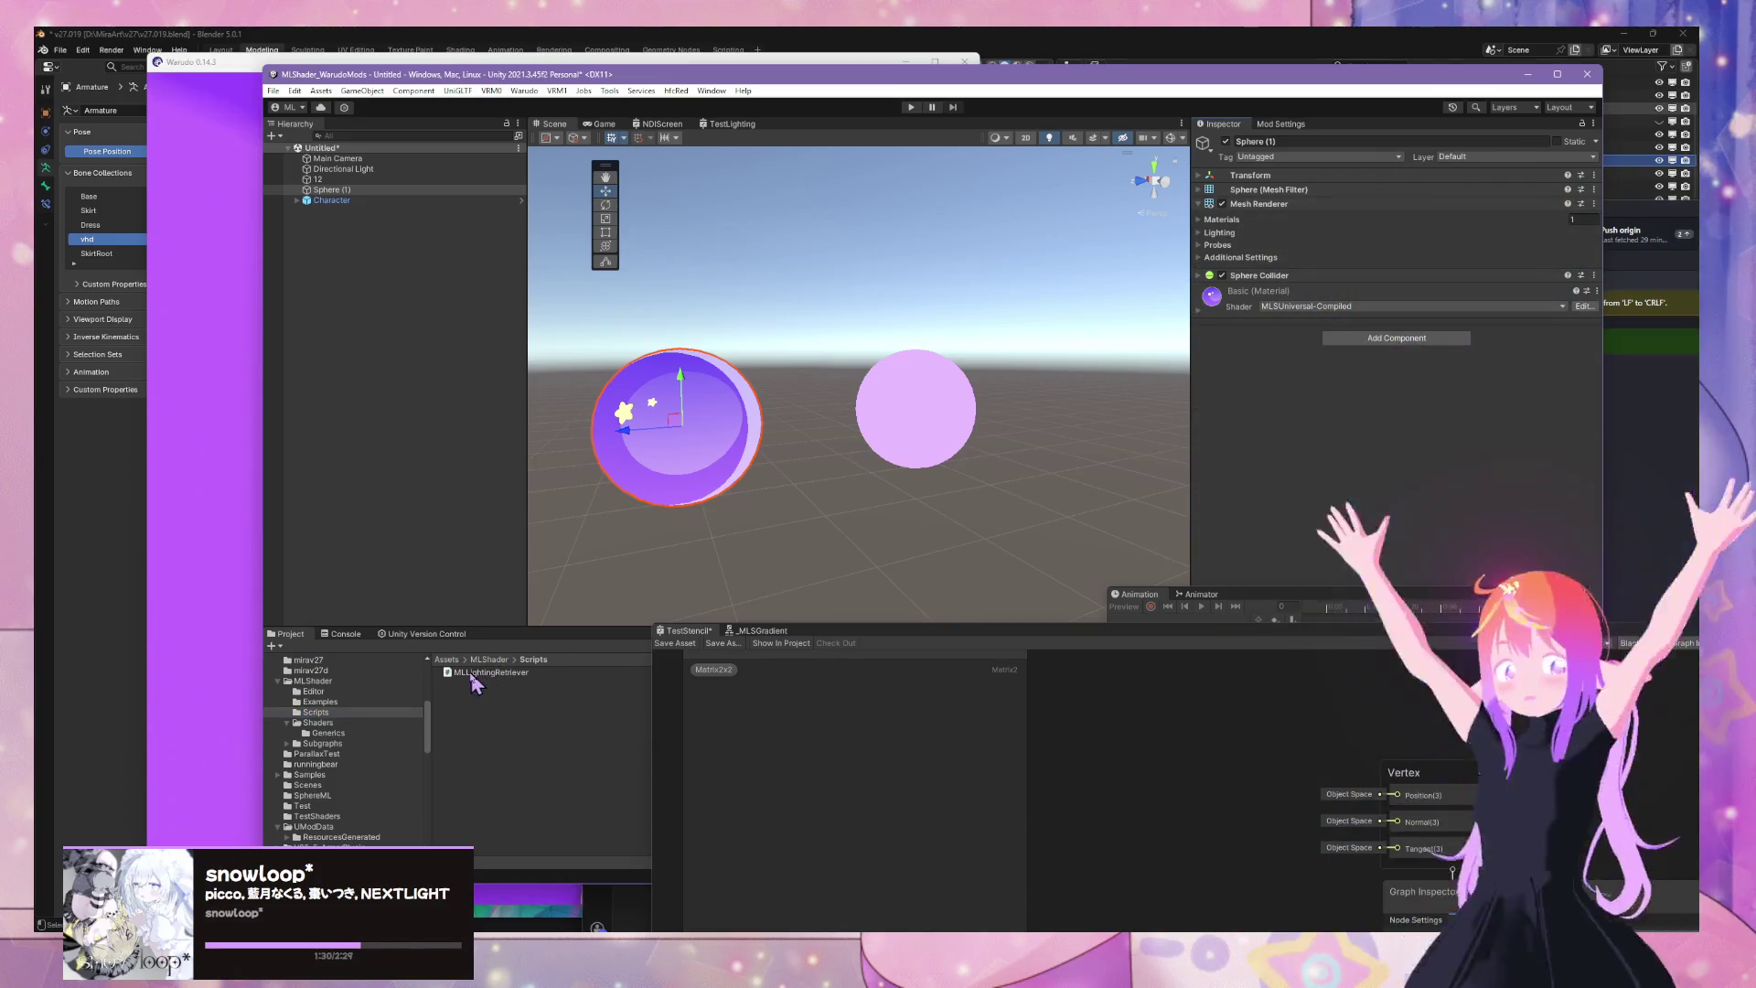
Add MLLightingRetriever to the left sphere by dragging it into the Inspector
left_click_drag(1496, 348, 1366, 414)
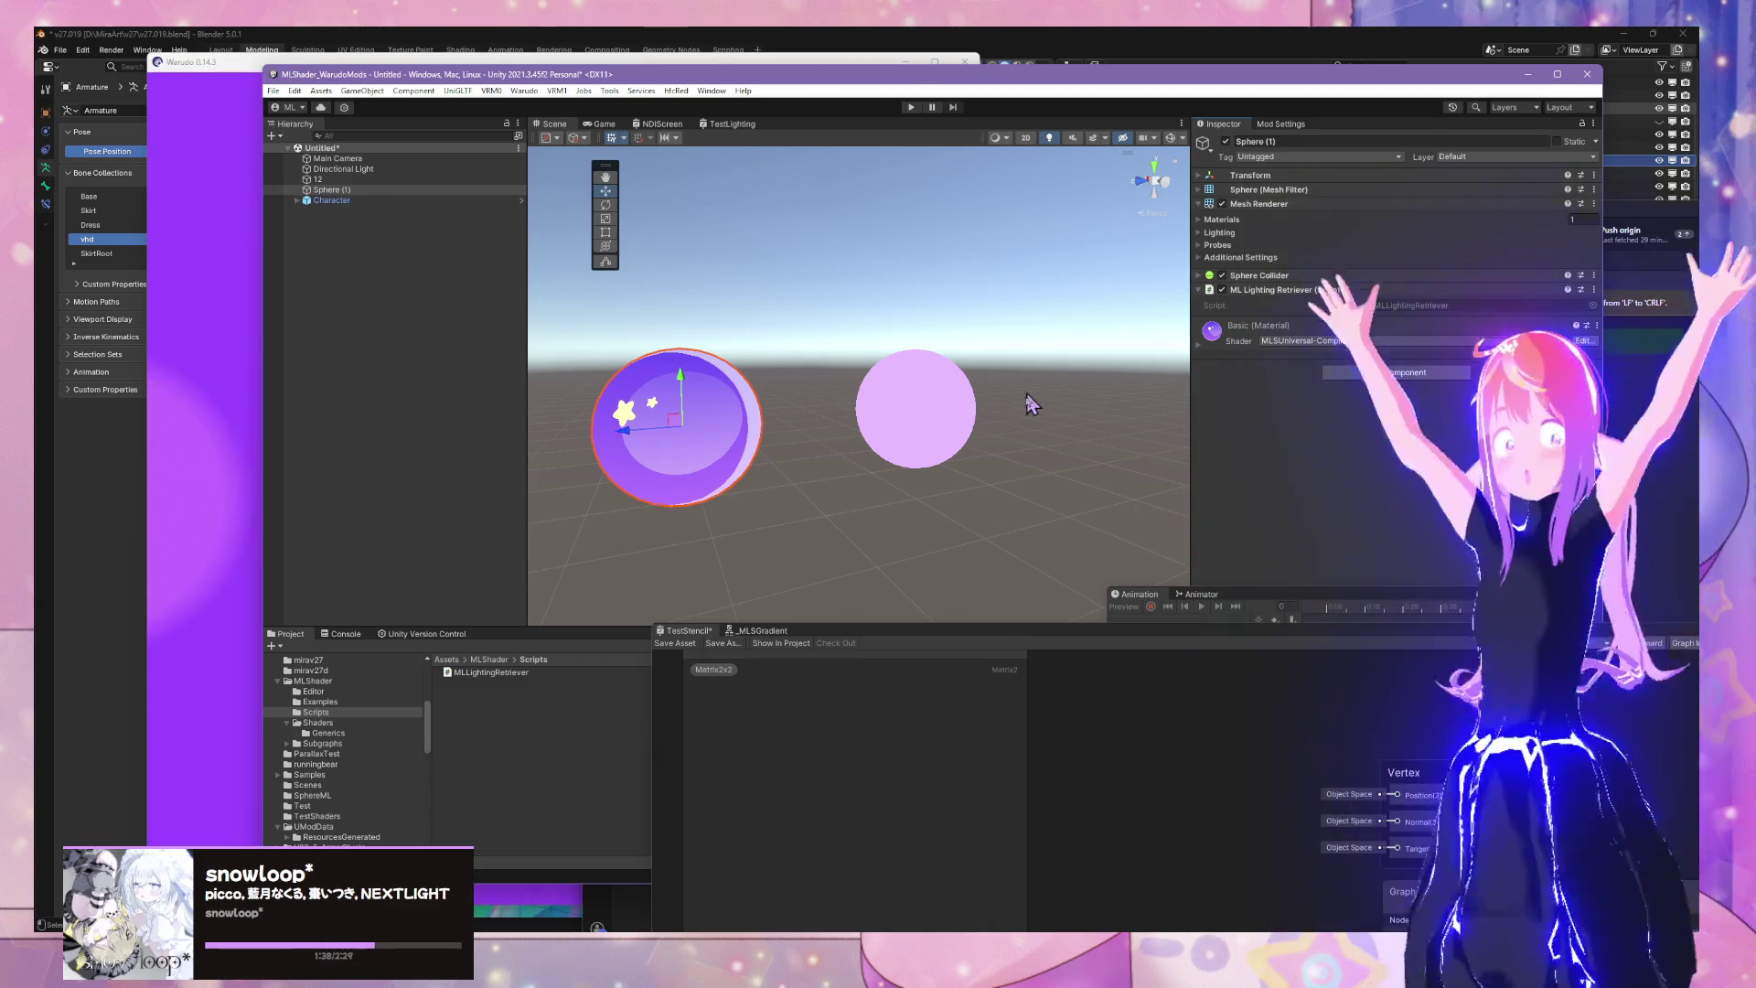
left_click(1593, 291)
left_click(1610, 355)
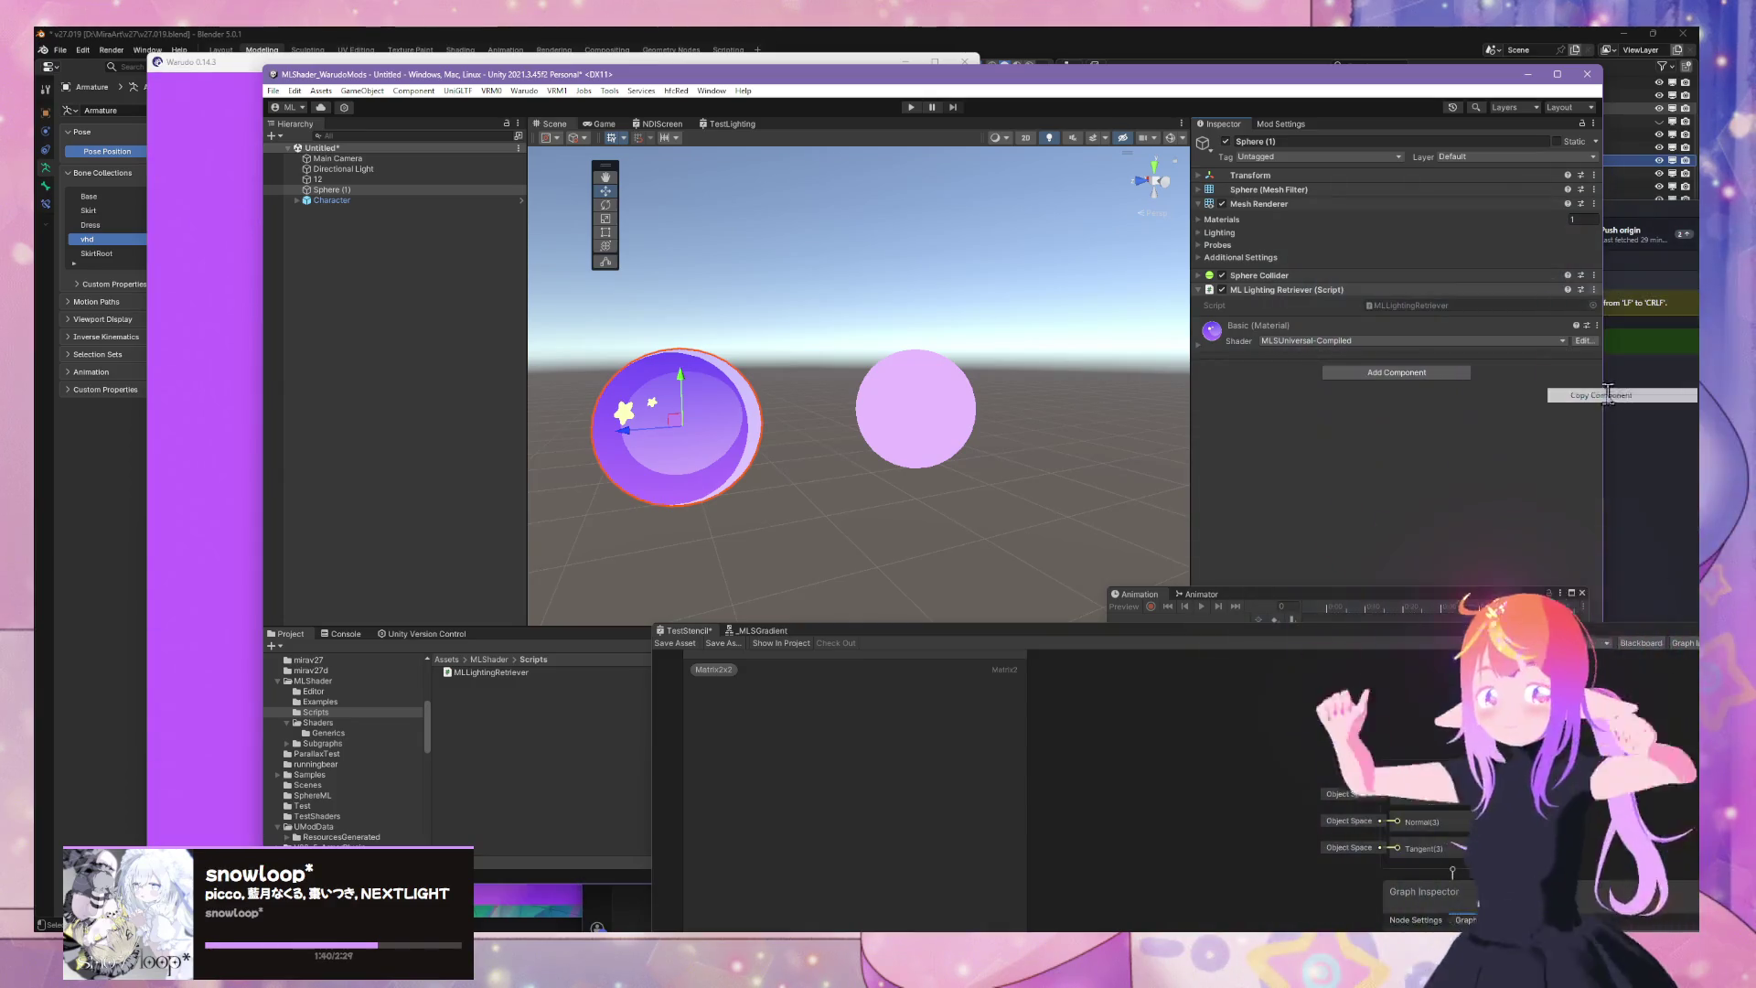
On sphere 12, paste ML Lighting Retriever as a new component via the Sphere Collider menu
left_click(915, 403)
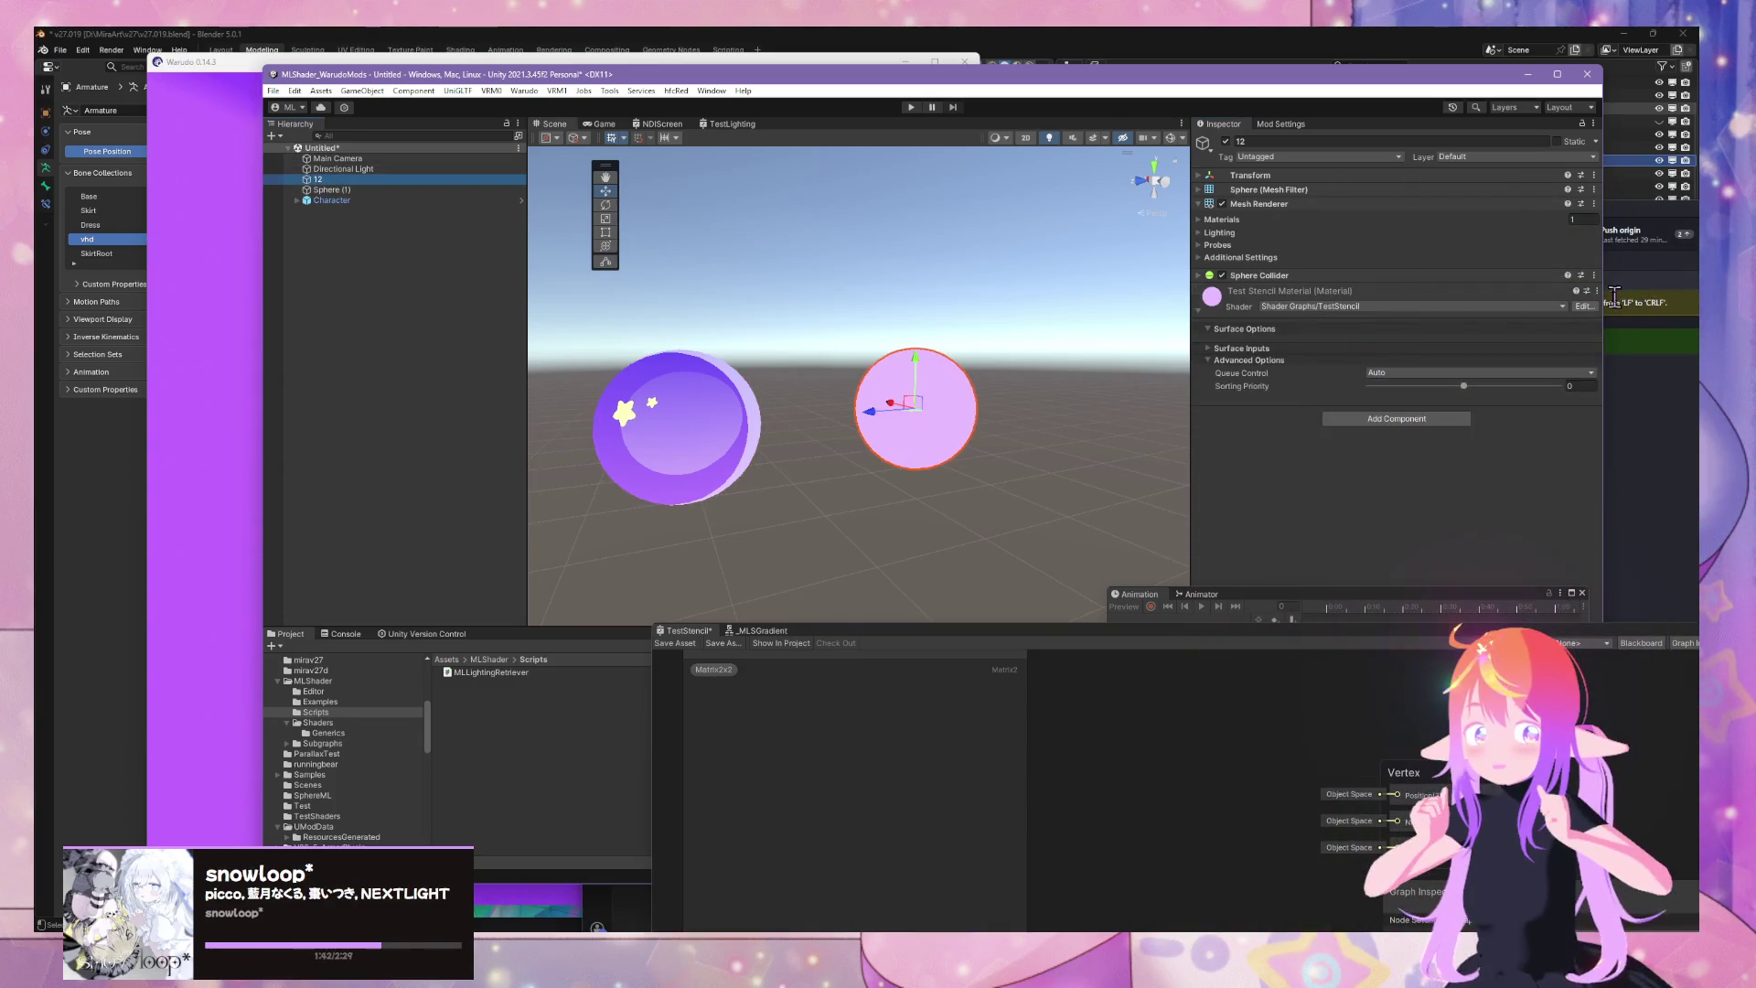
left_click(1598, 290)
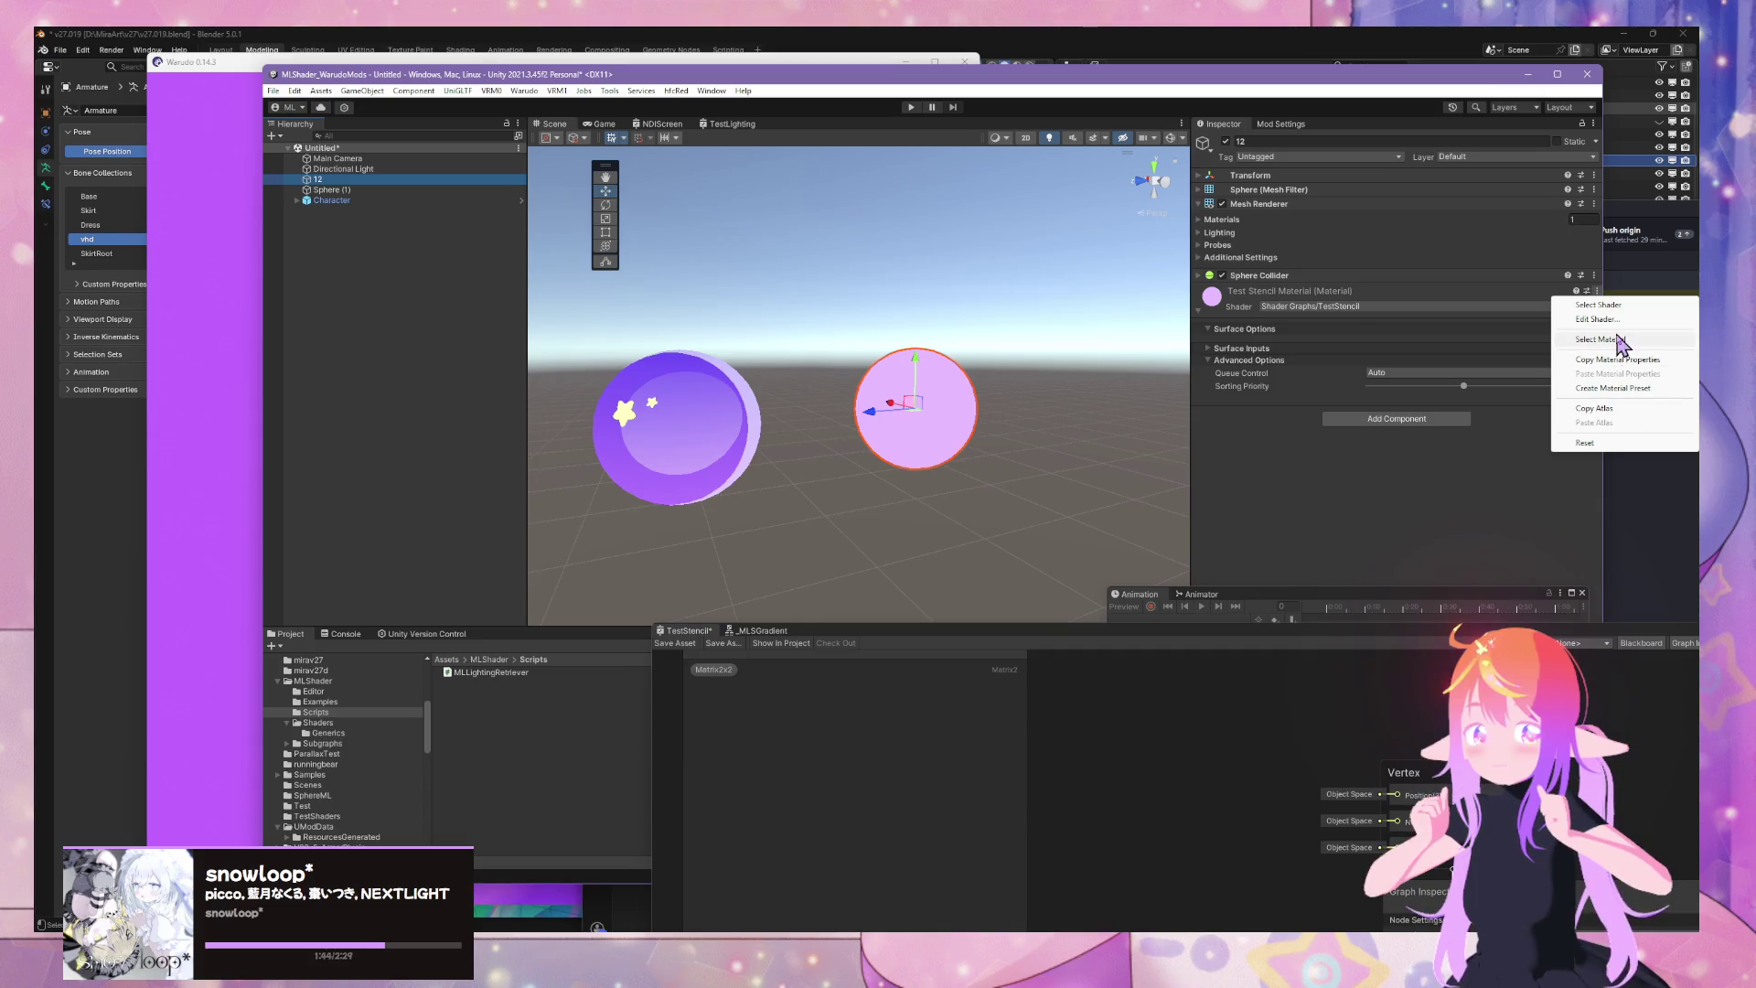
left_click(1287, 485)
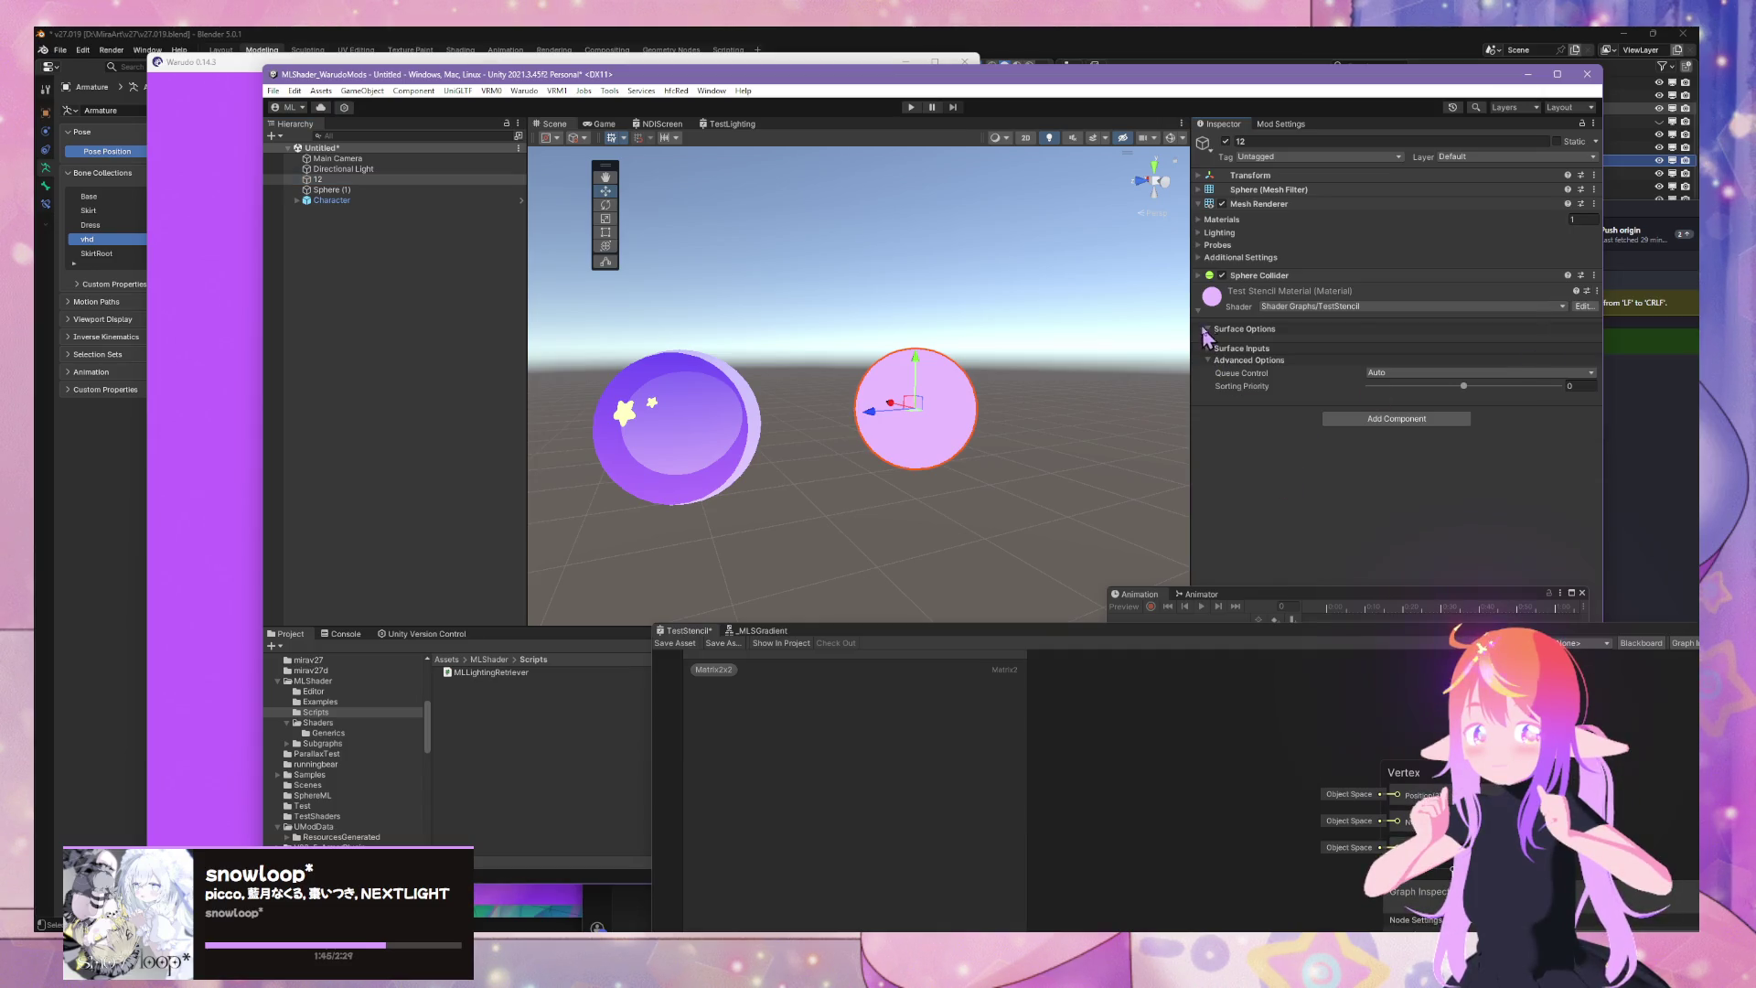
left_click(1598, 290)
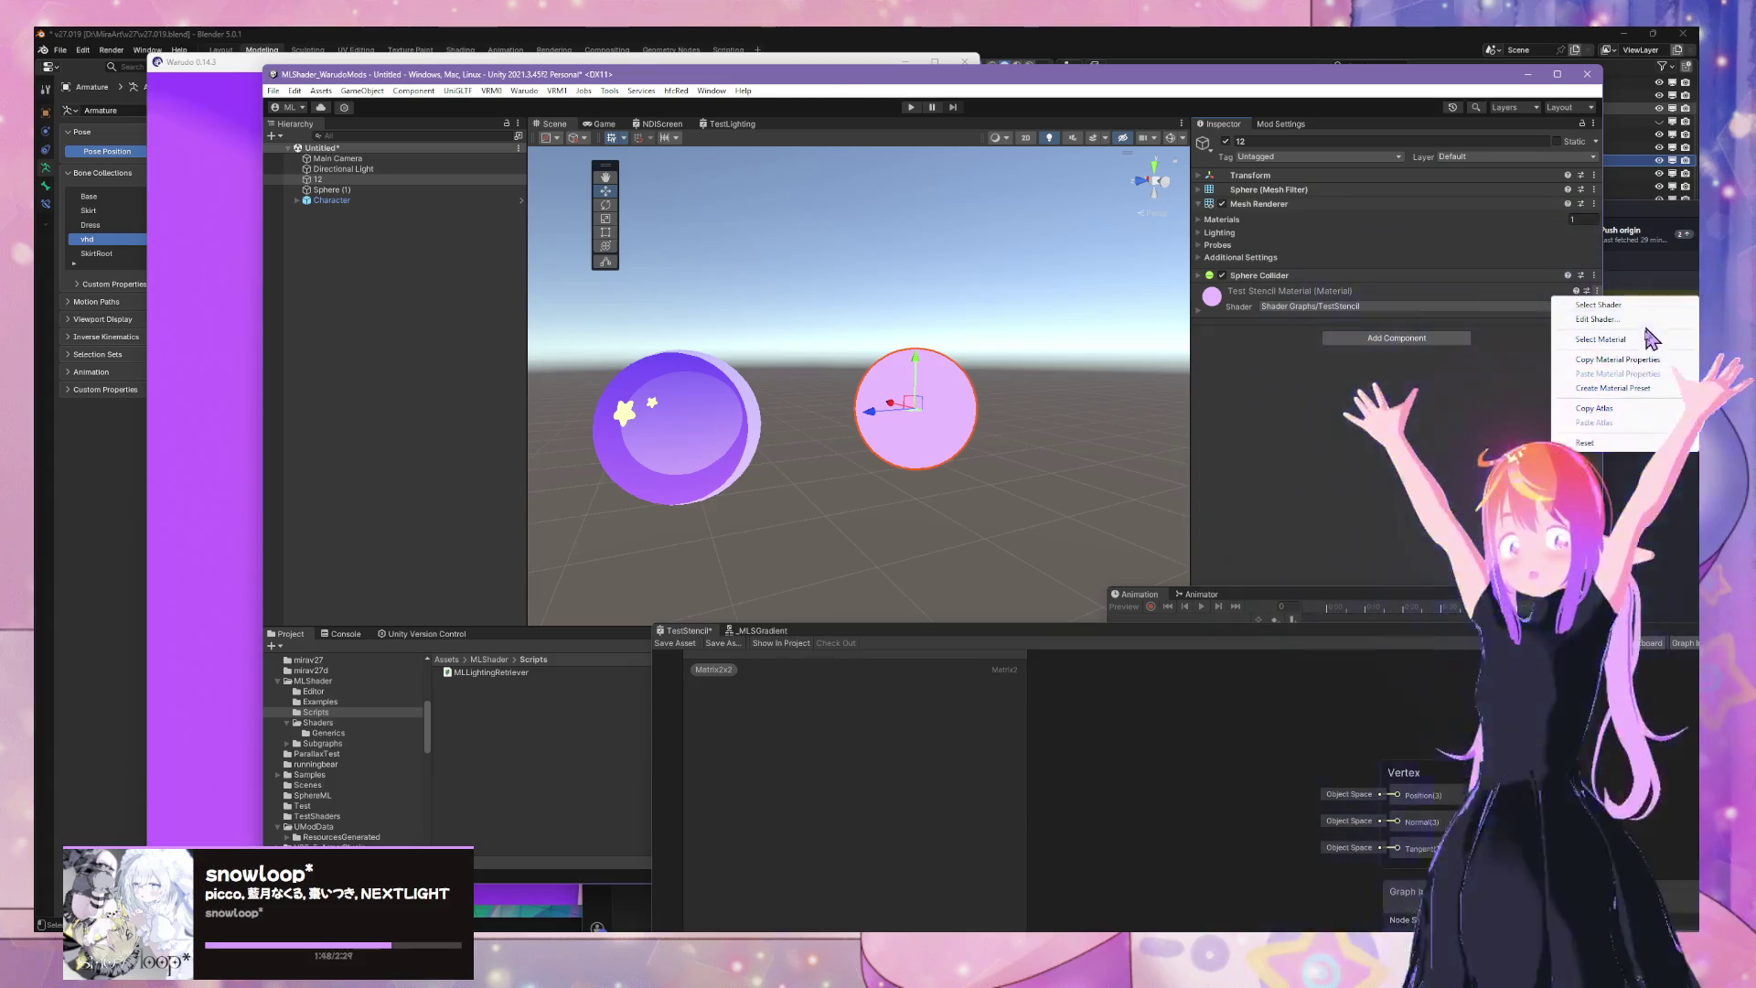
left_click(1594, 275)
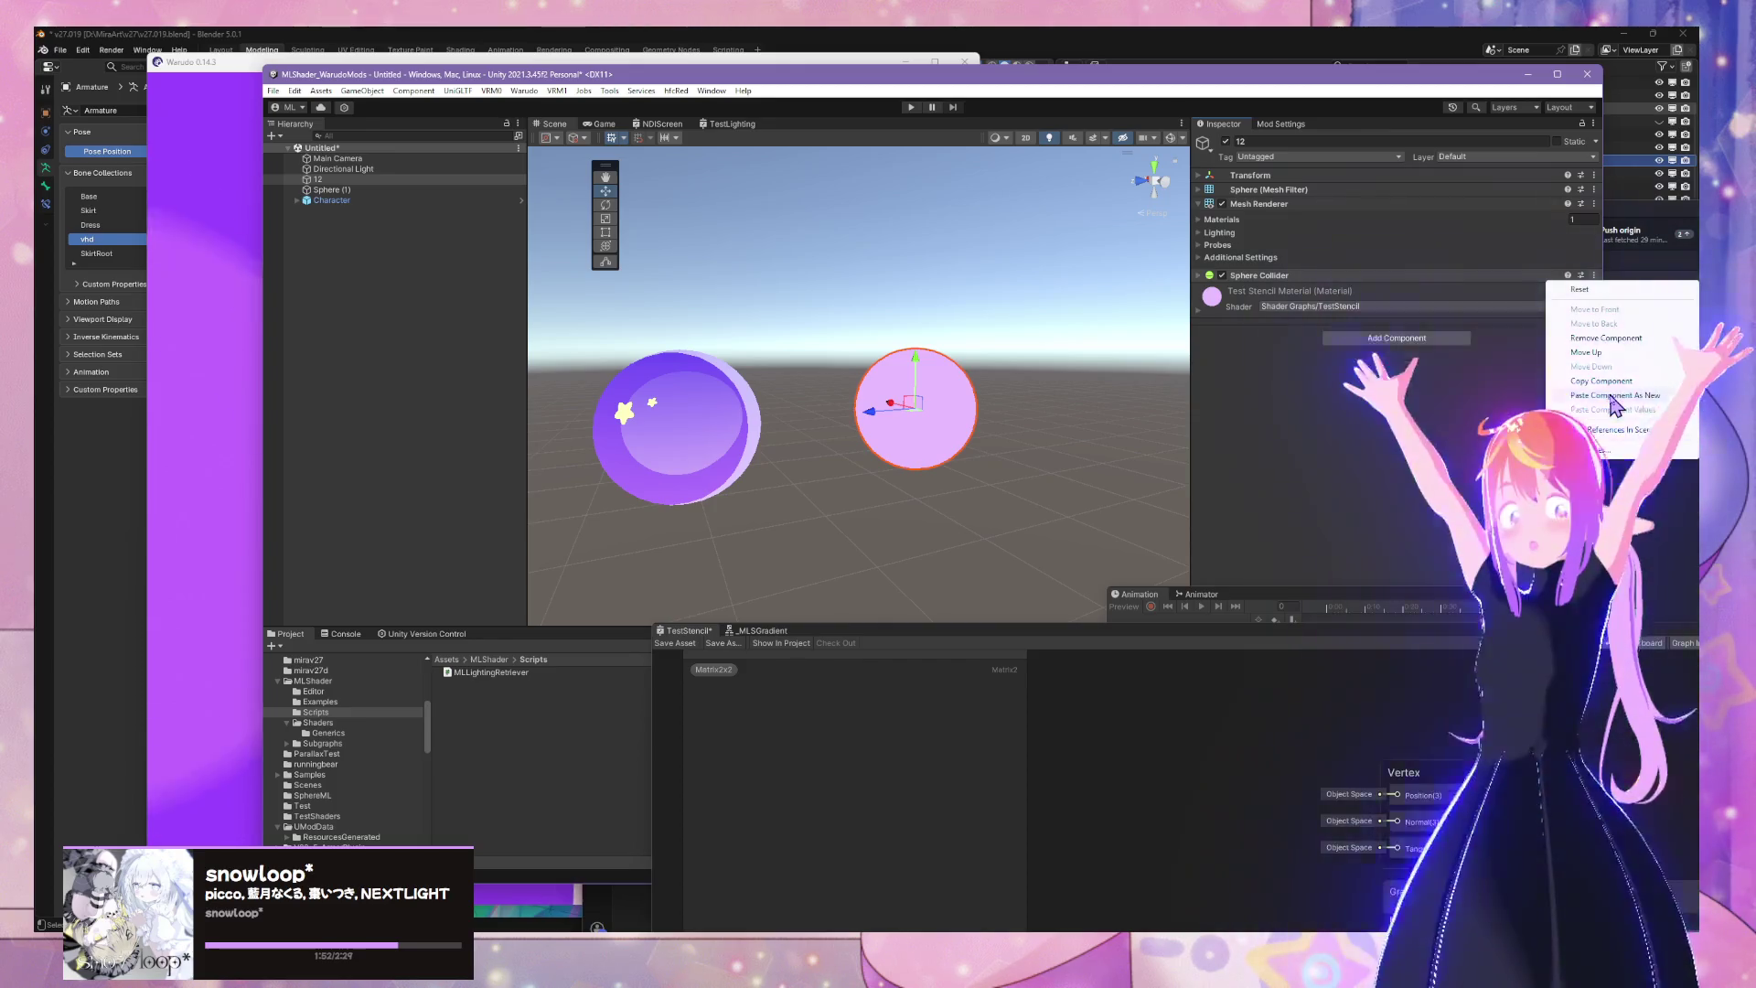
left_click(1614, 395)
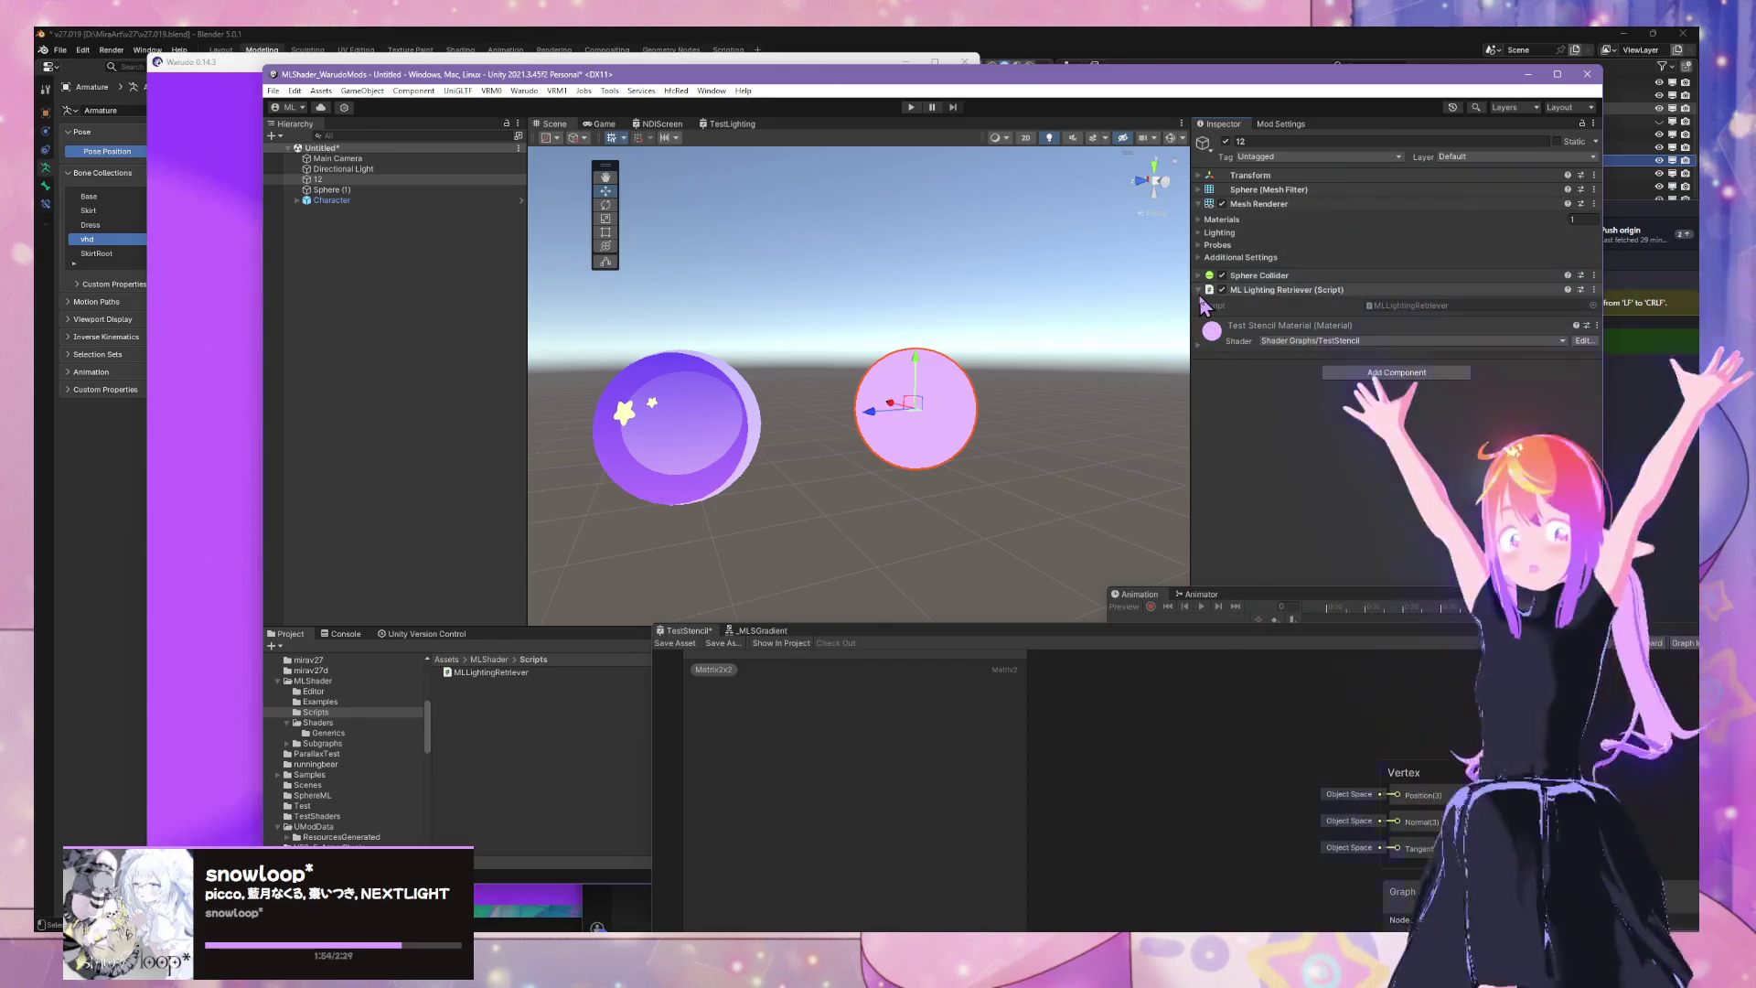
scroll(1079, 313, "up", 4)
scroll(1072, 307, "up", 2)
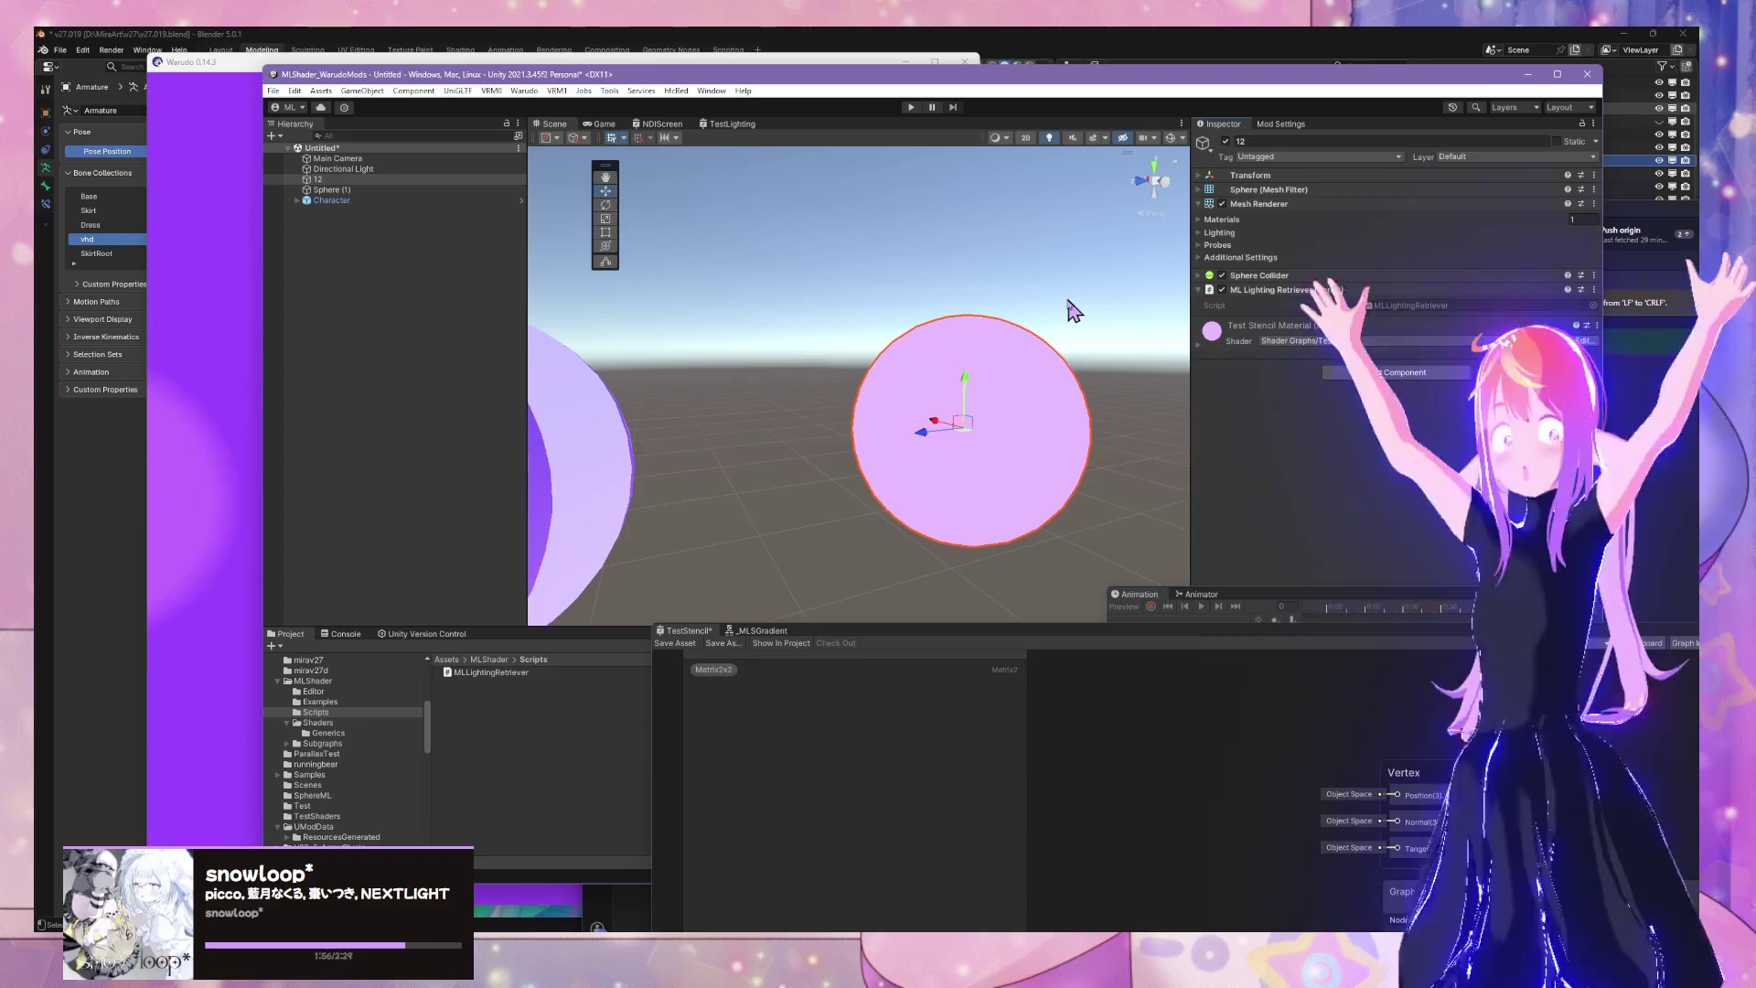
left_click_drag(1070, 305, 854, 302)
Review the Start() and Update() methods of MLLightingRetriever.cs in VS Code
scroll(868, 339, "down", 2)
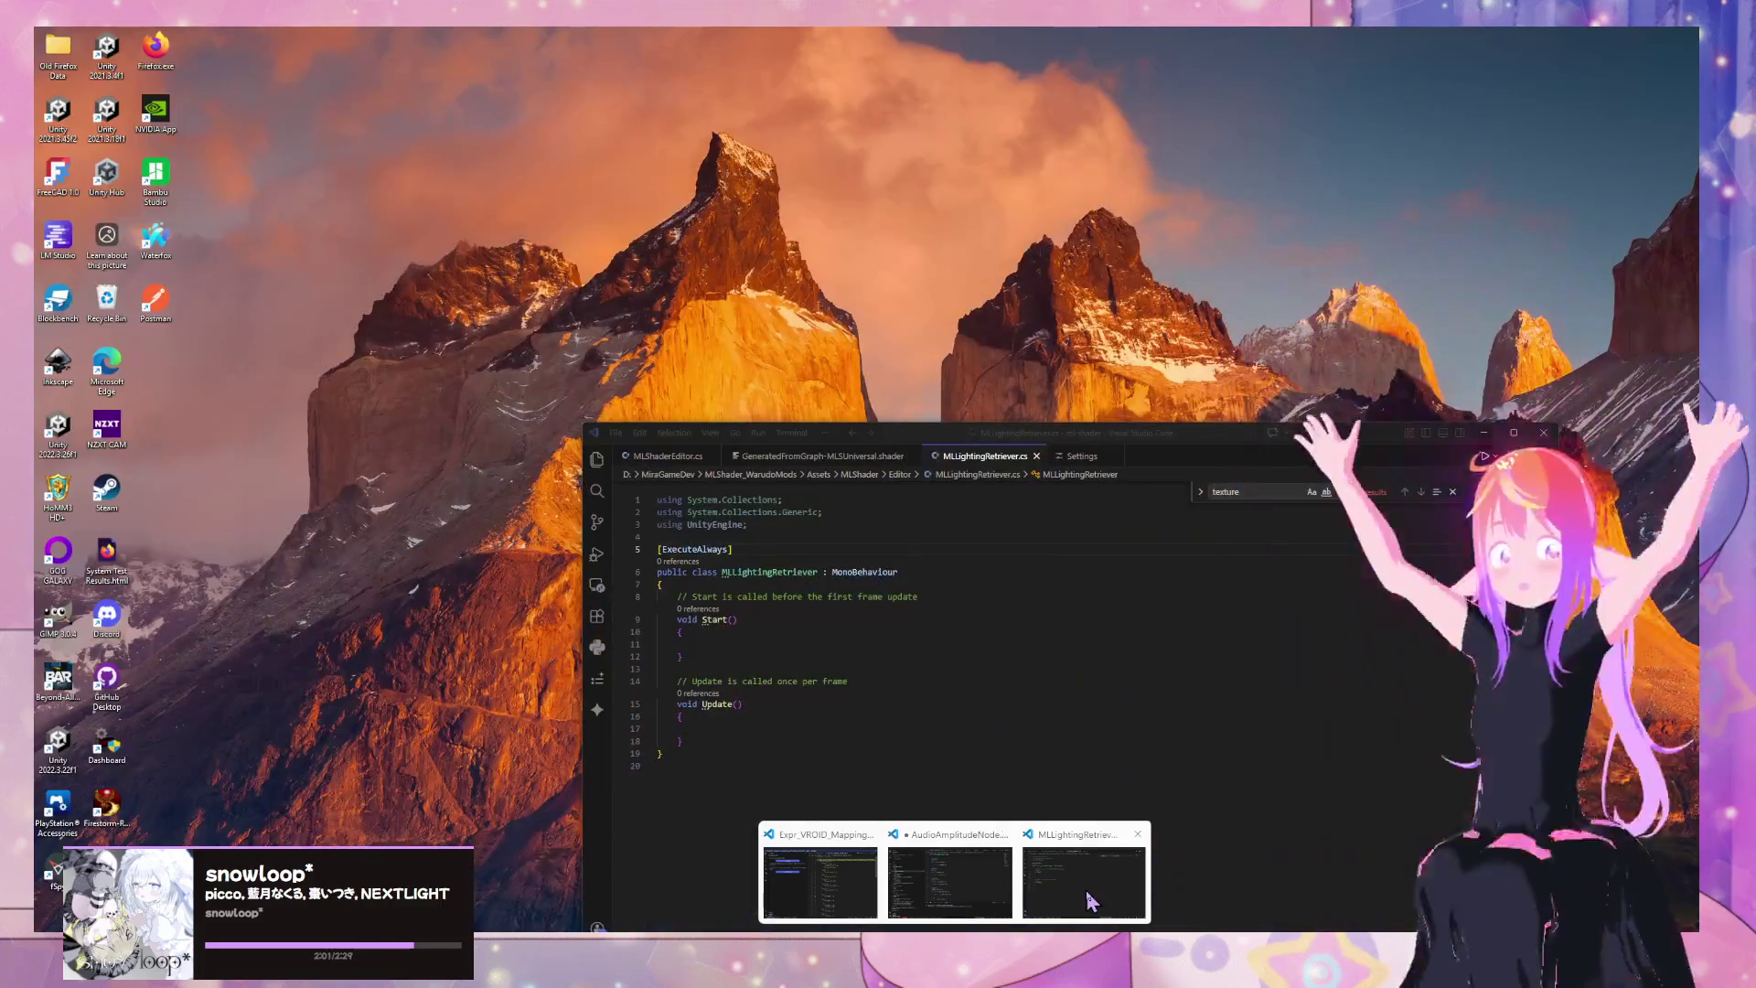
left_click(1105, 883)
mouse_move(1397, 458)
left_mouse_down()
mouse_move(1308, 538)
mouse_move(1318, 593)
mouse_move(1453, 587)
mouse_move(1469, 505)
left_mouse_up()
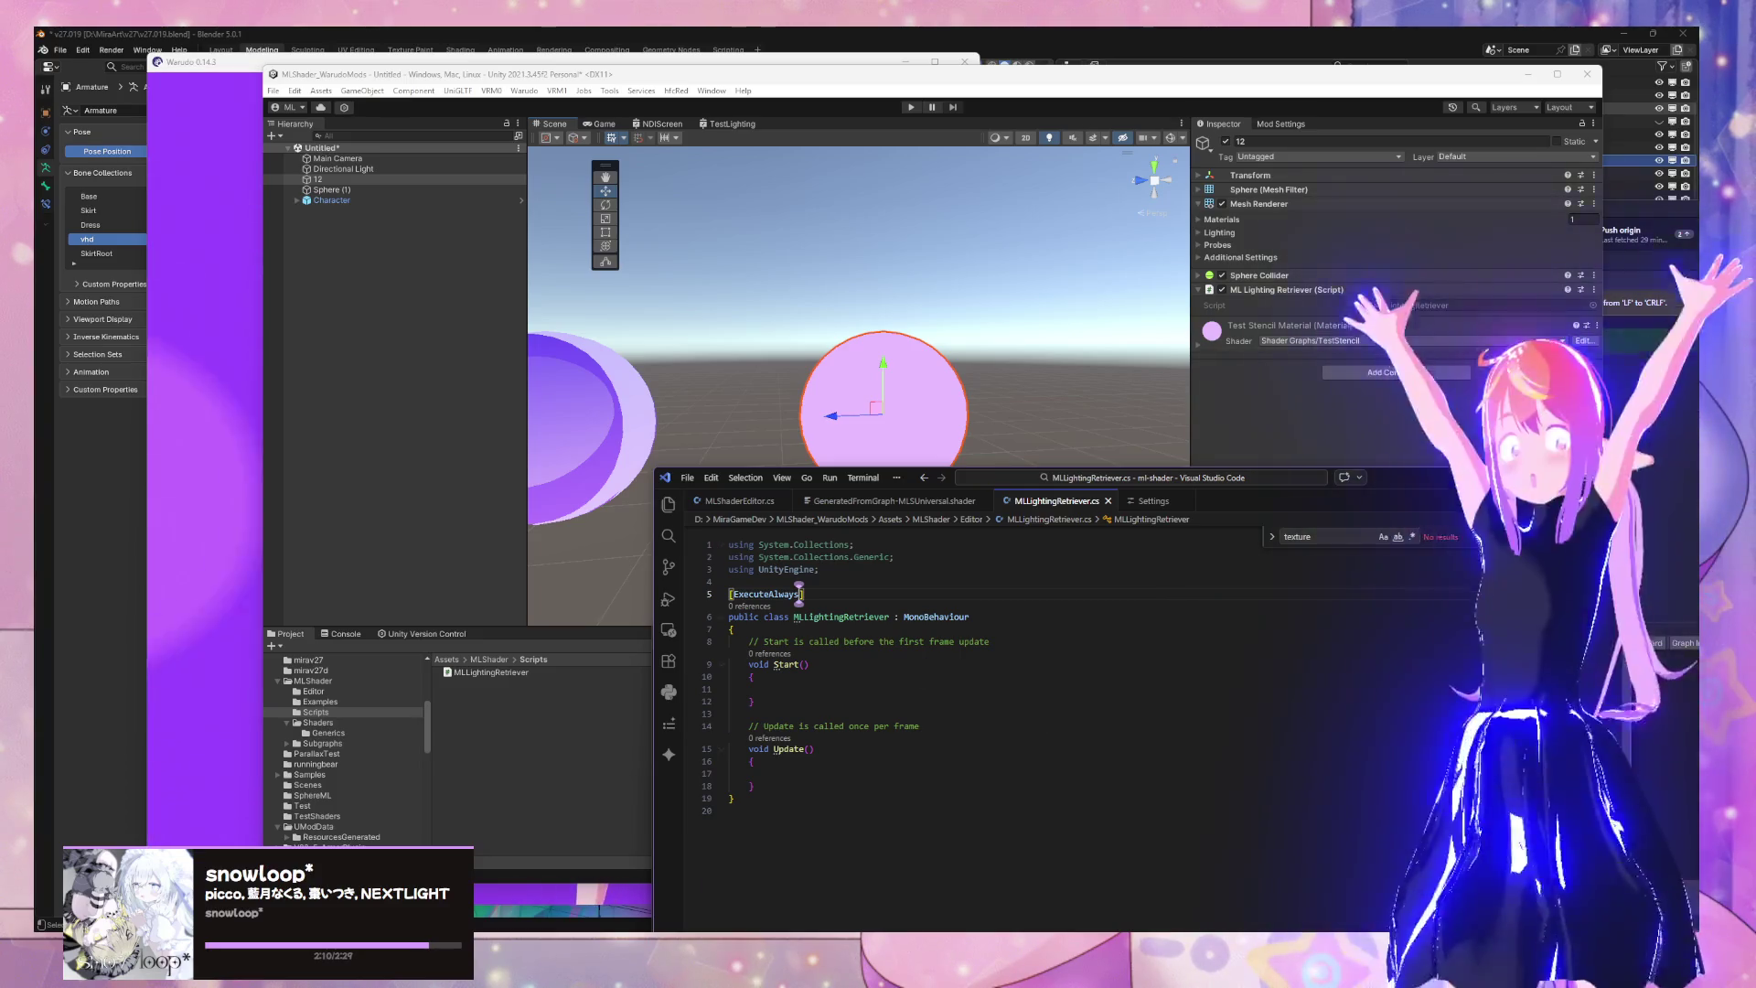
left_click(763, 786)
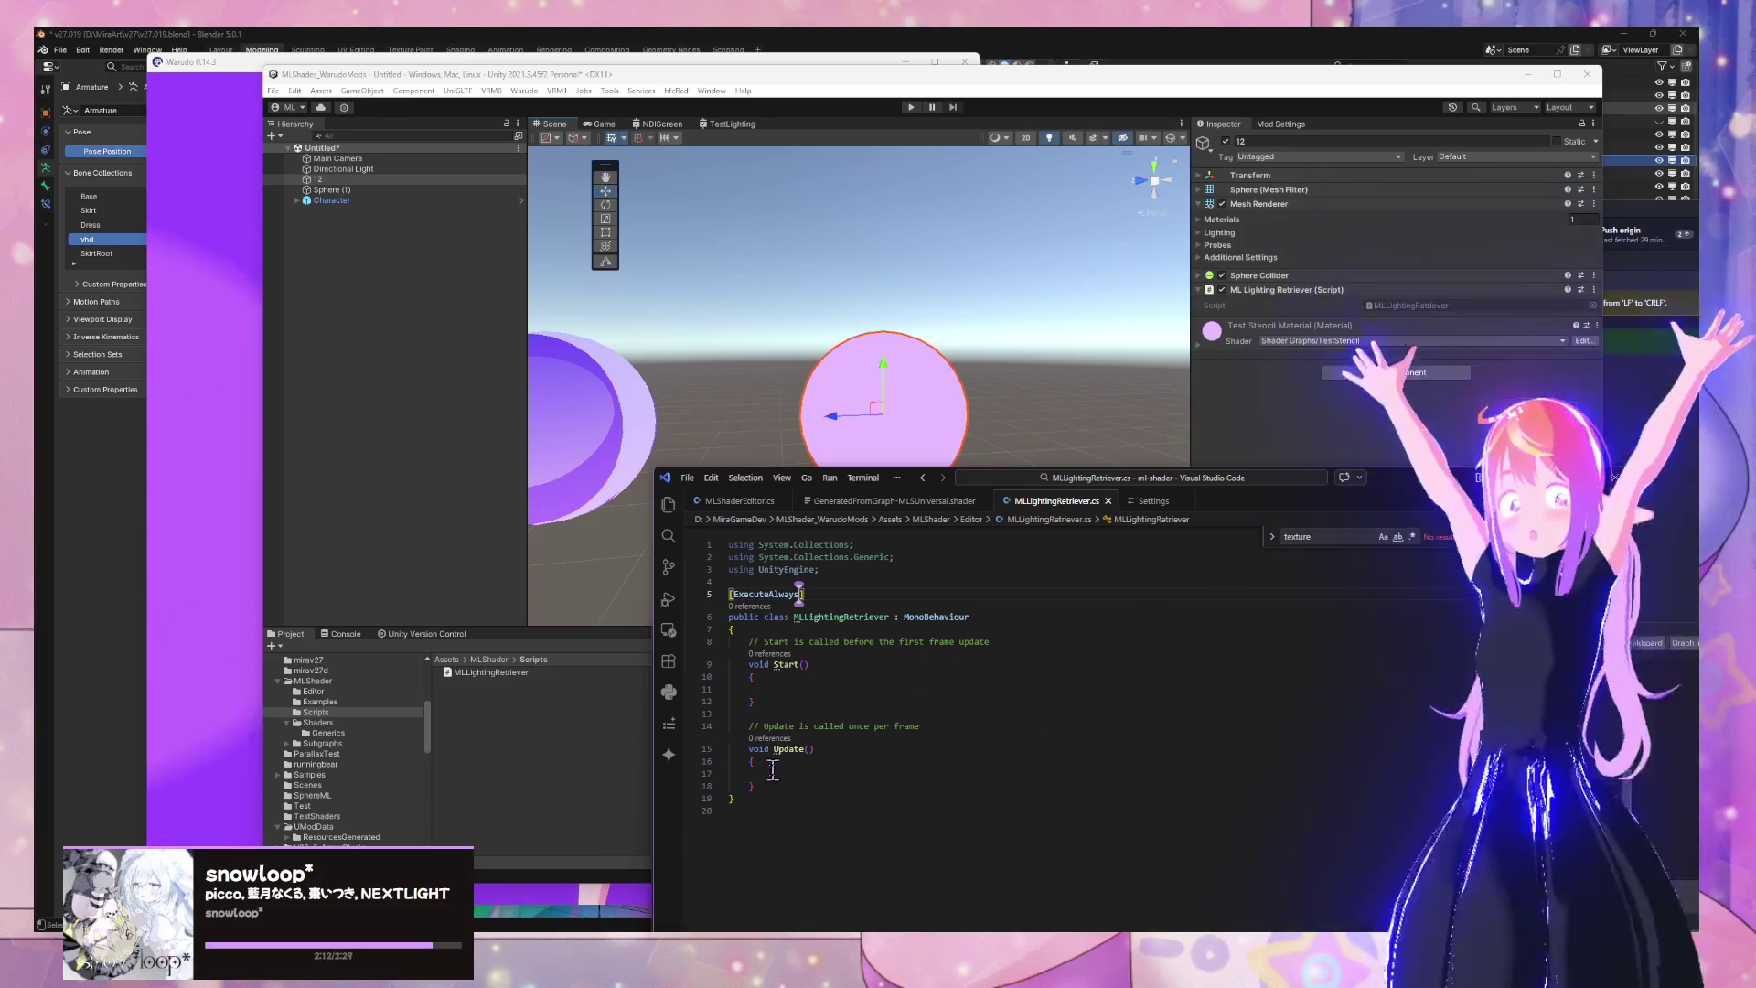
left_click(769, 689)
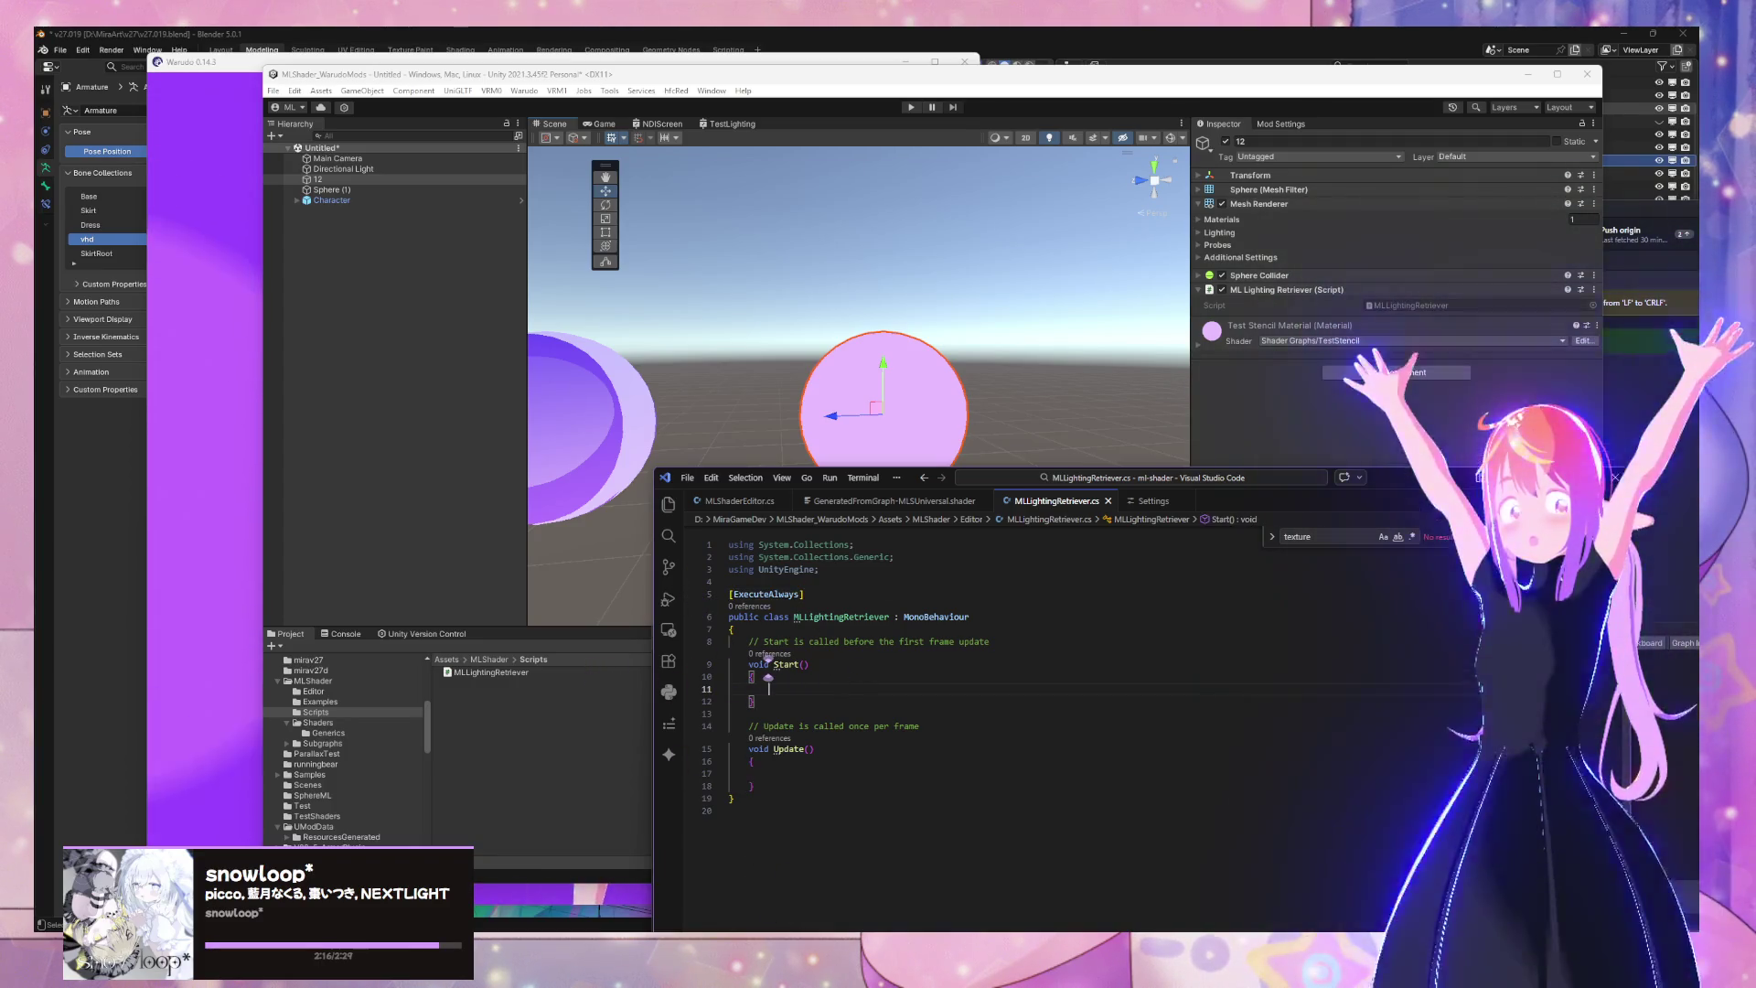
Check the Unity scripting docs, then choose Add Tag from the Tag dropdown in Unity's Inspector
mouse_move(782, 938)
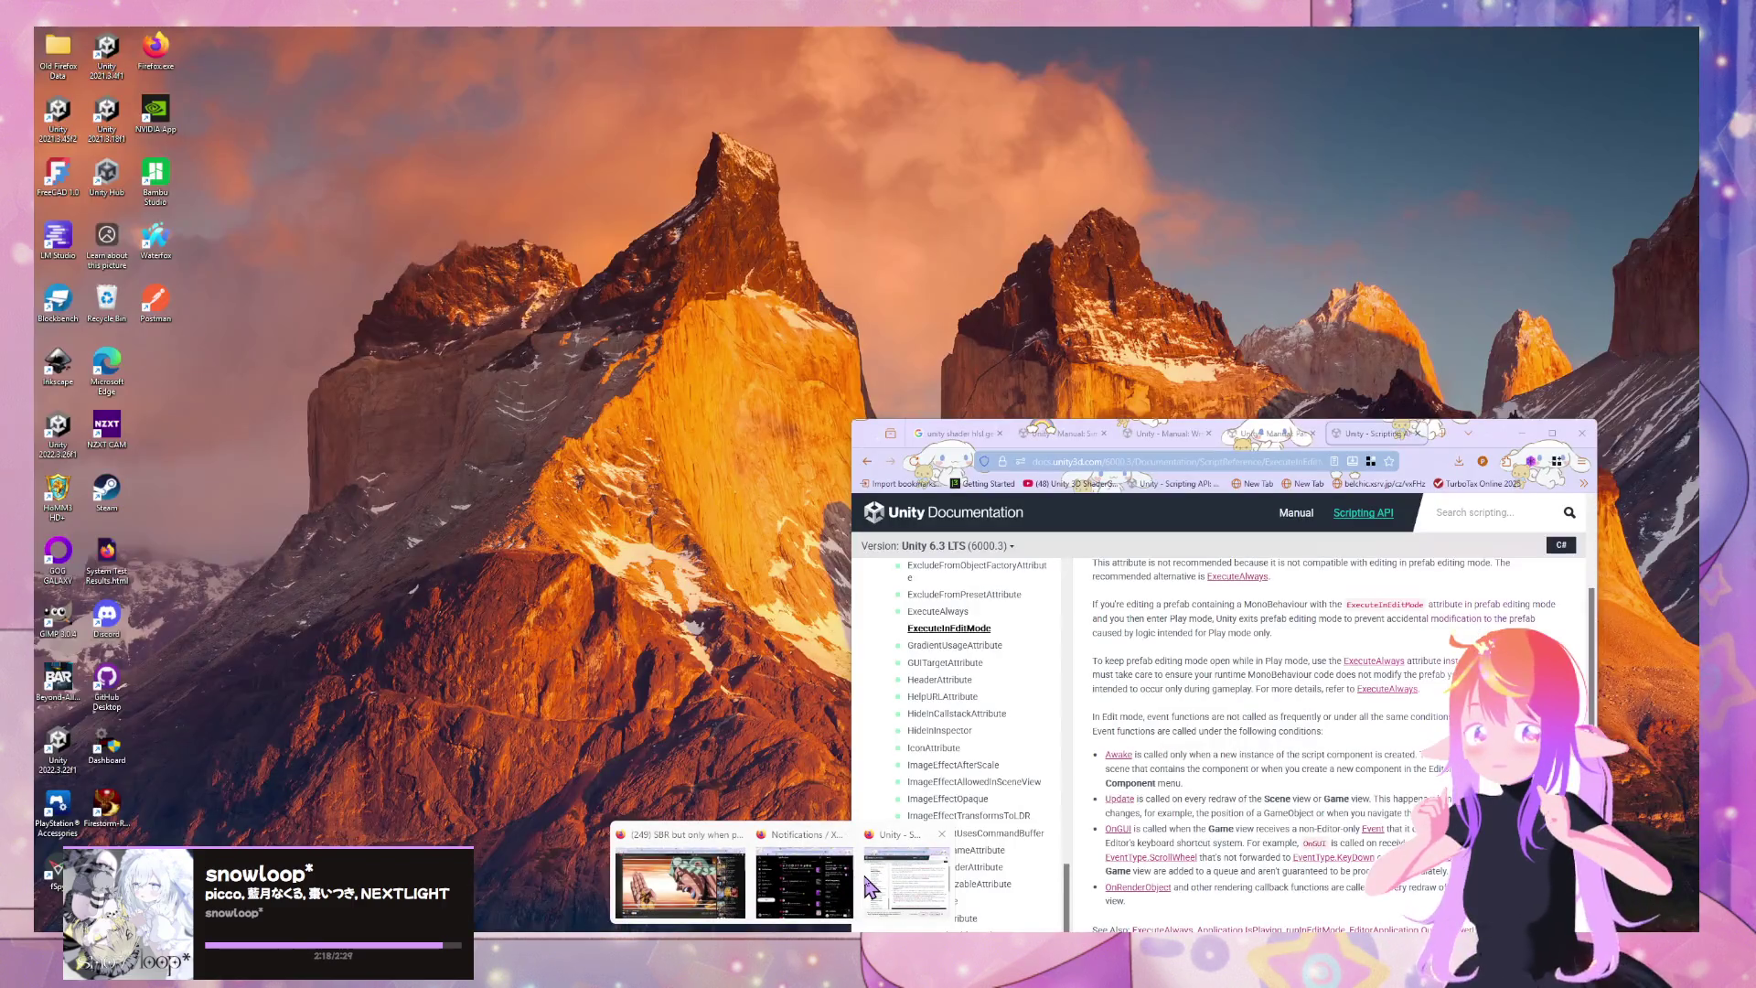
left_click(905, 905)
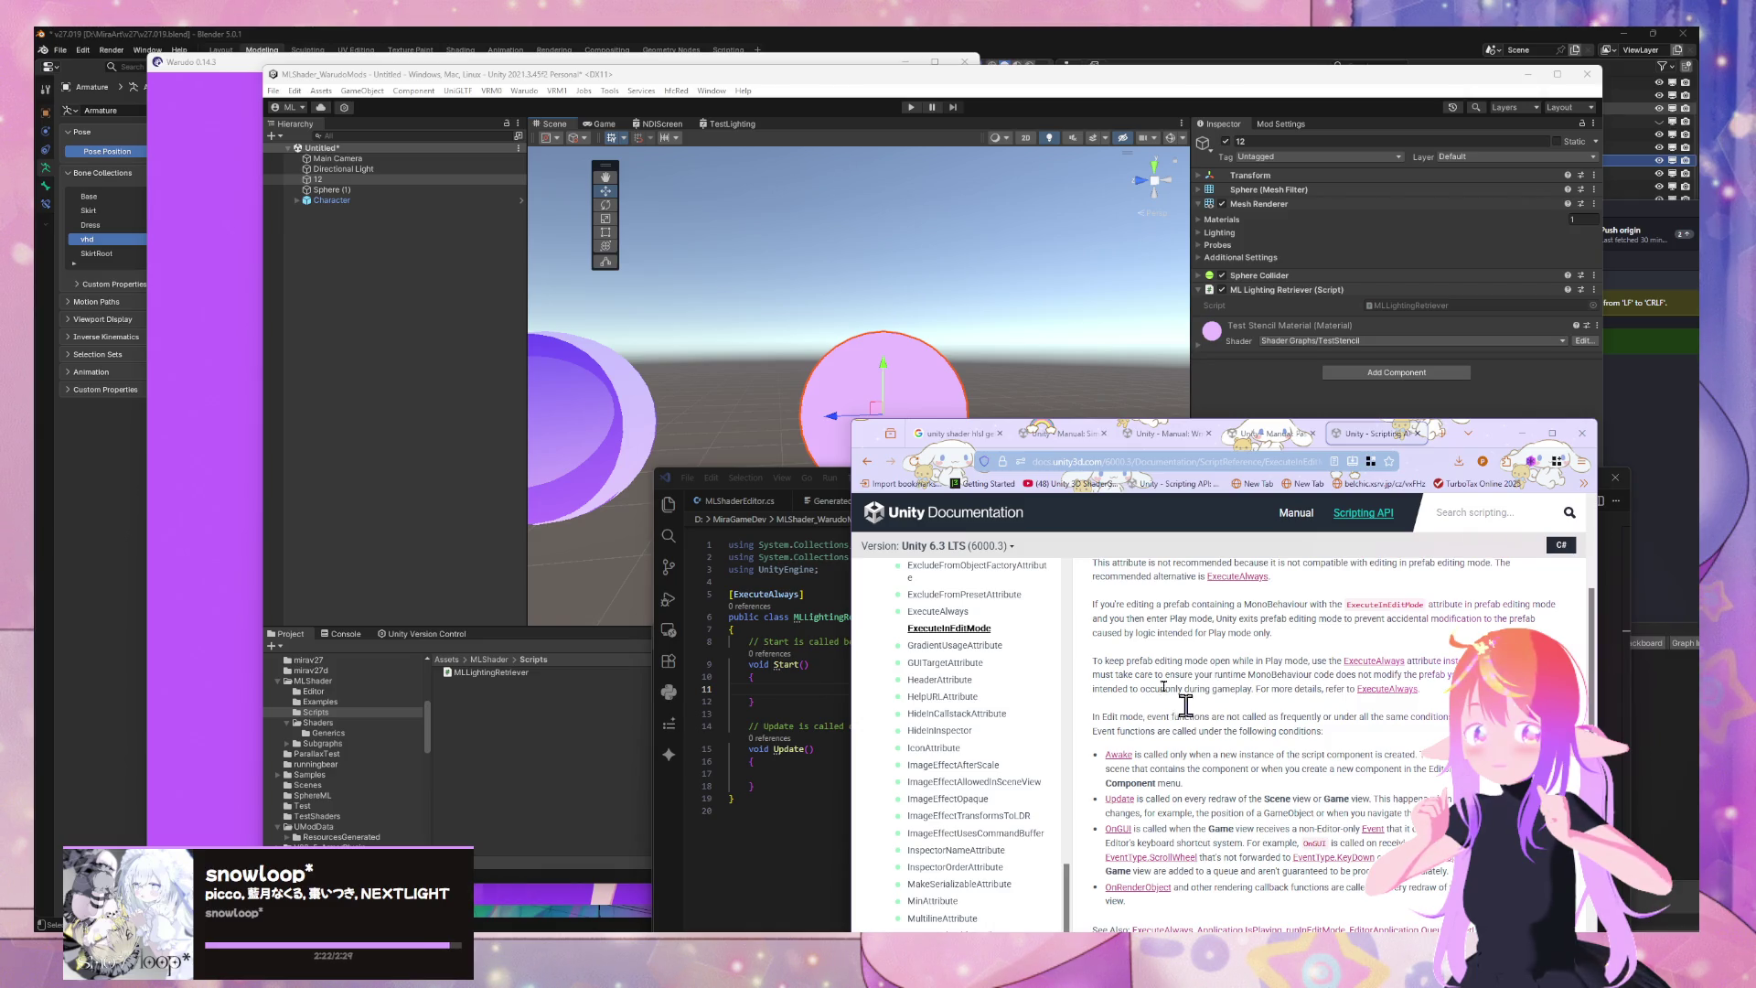
left_click(1362, 157)
left_click(1311, 279)
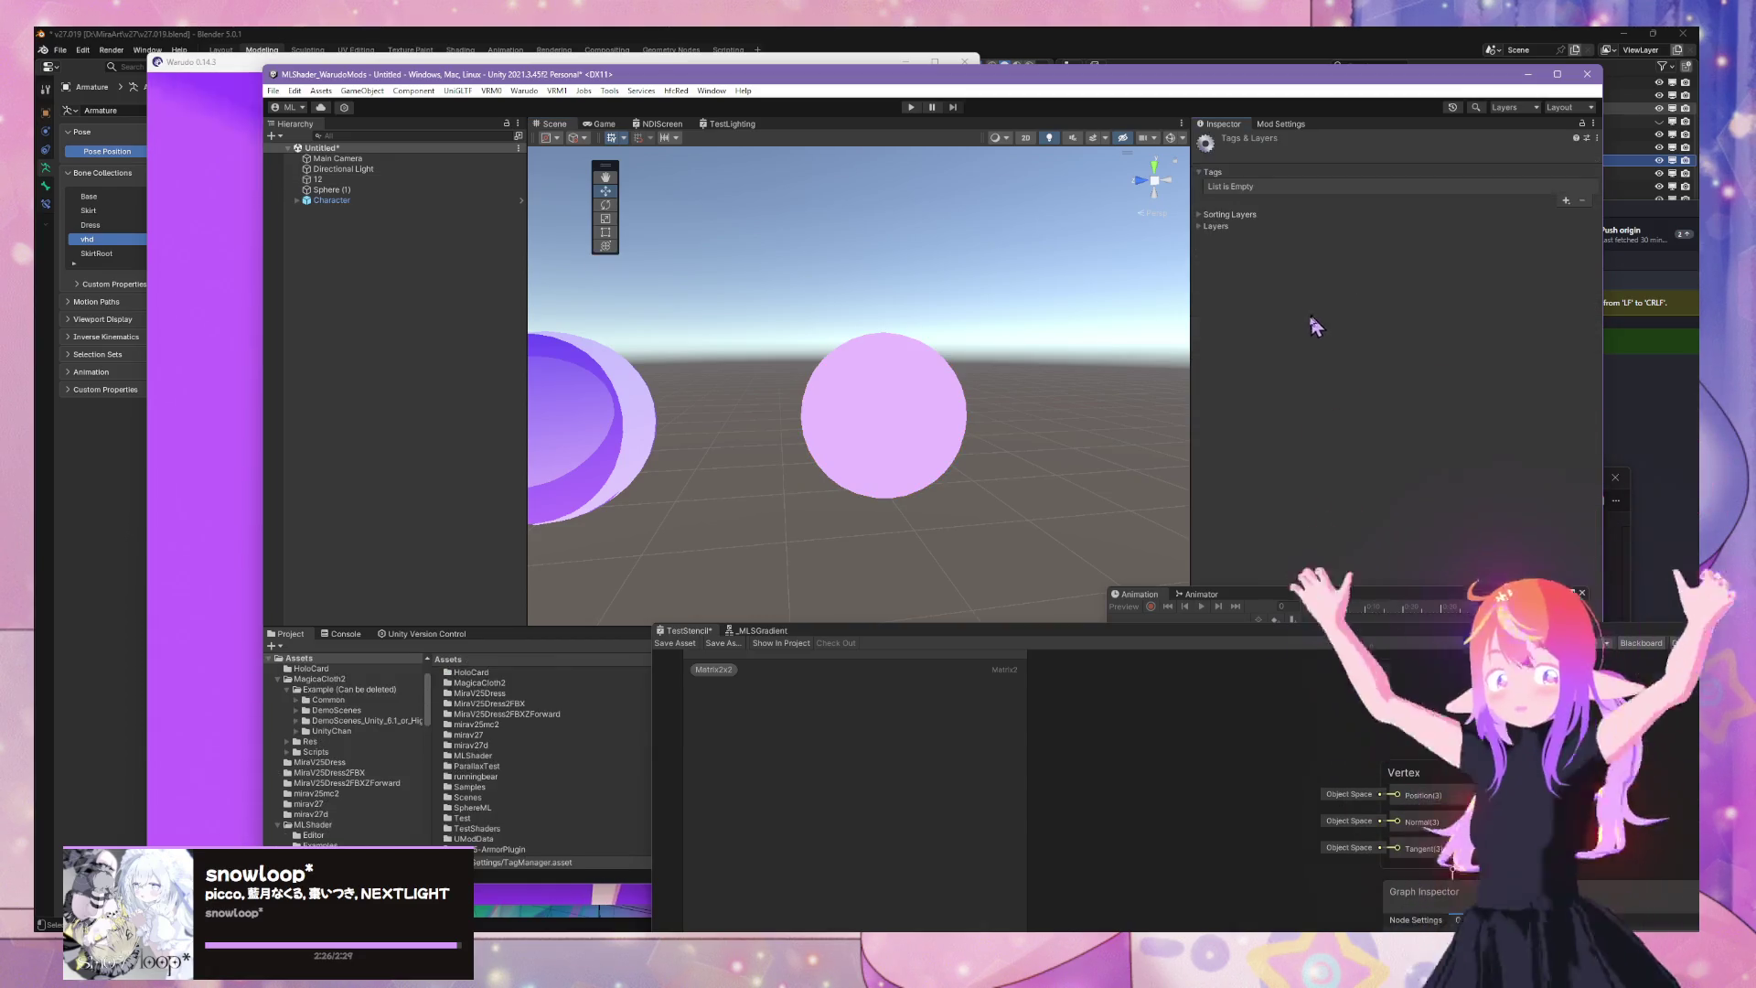
Add the MLShader tag in Tags & Layers, discarding the earlier MLShaderLight entry
left_click(1565, 201)
type("ML")
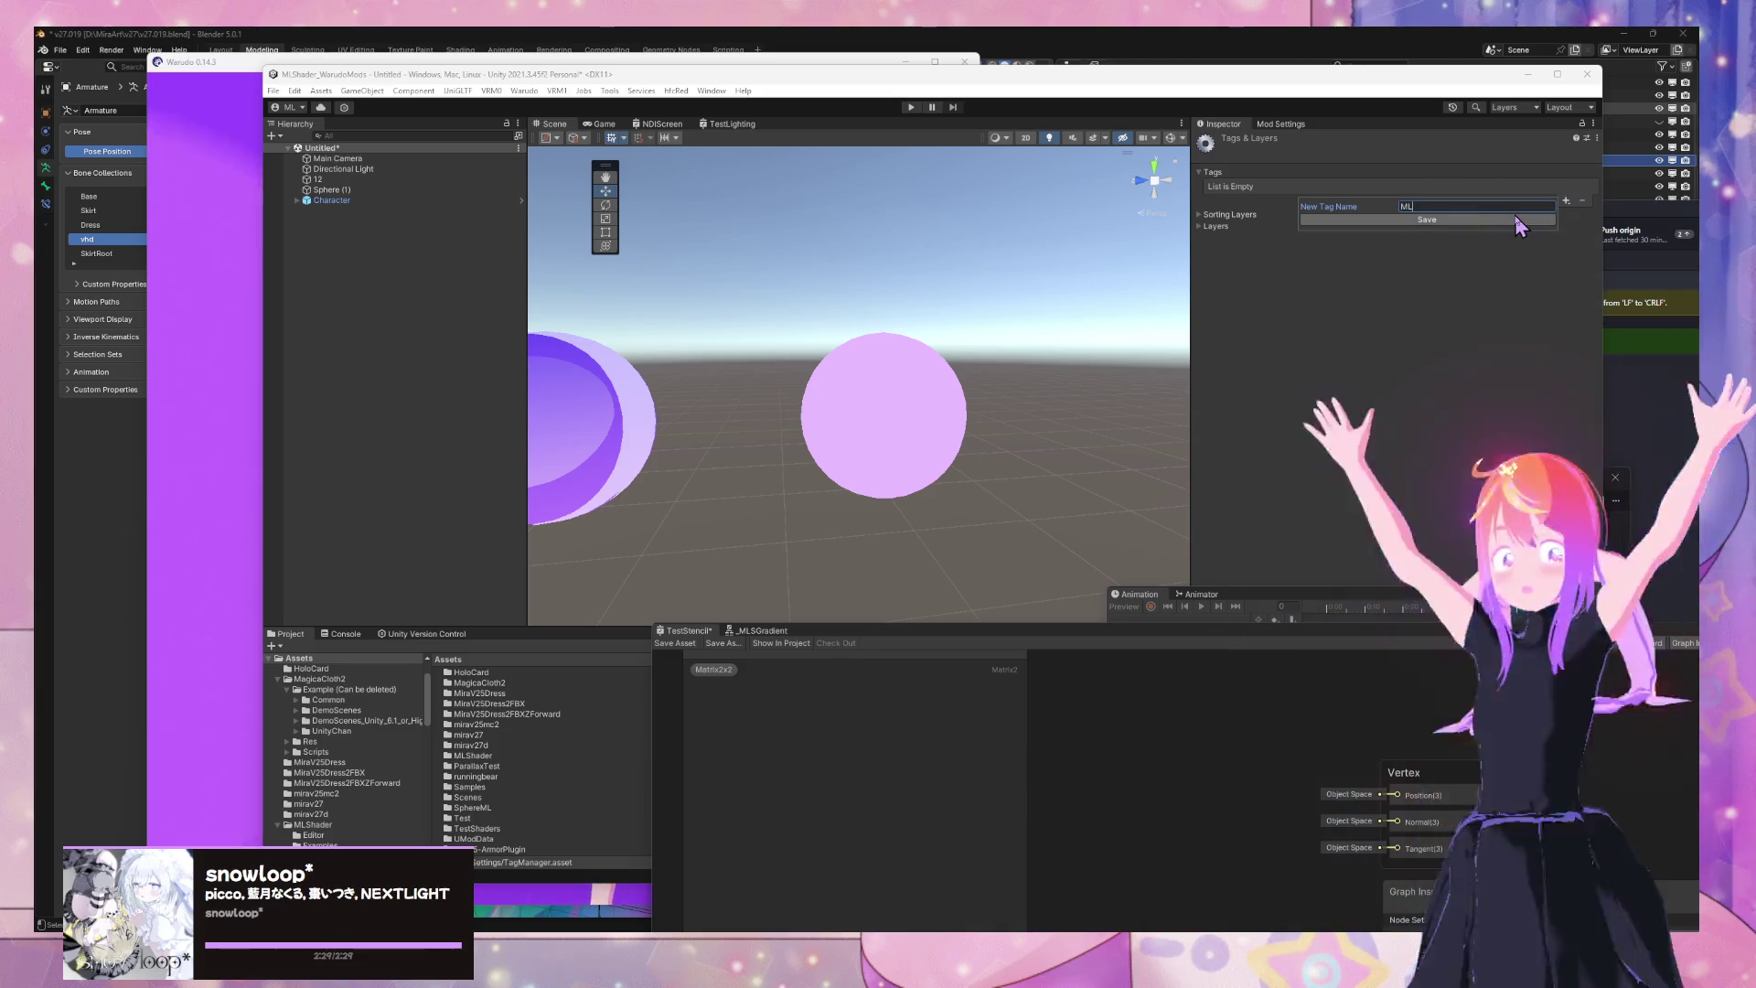
type("S")
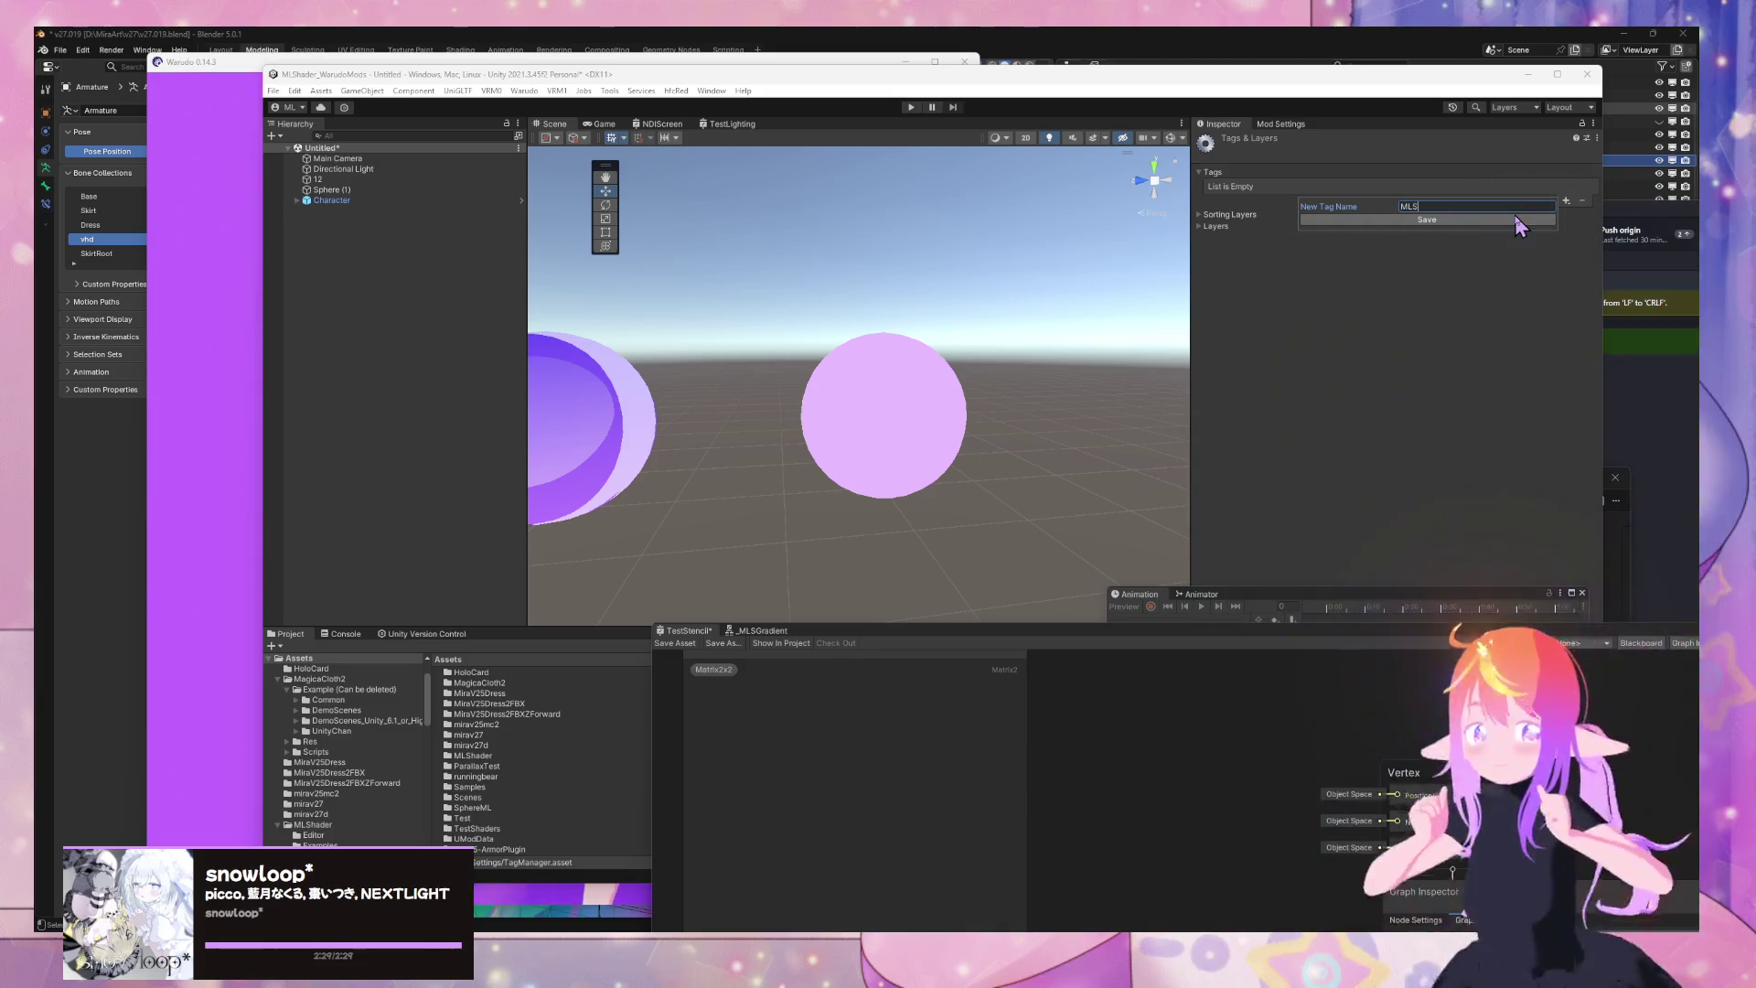
type("haderLight")
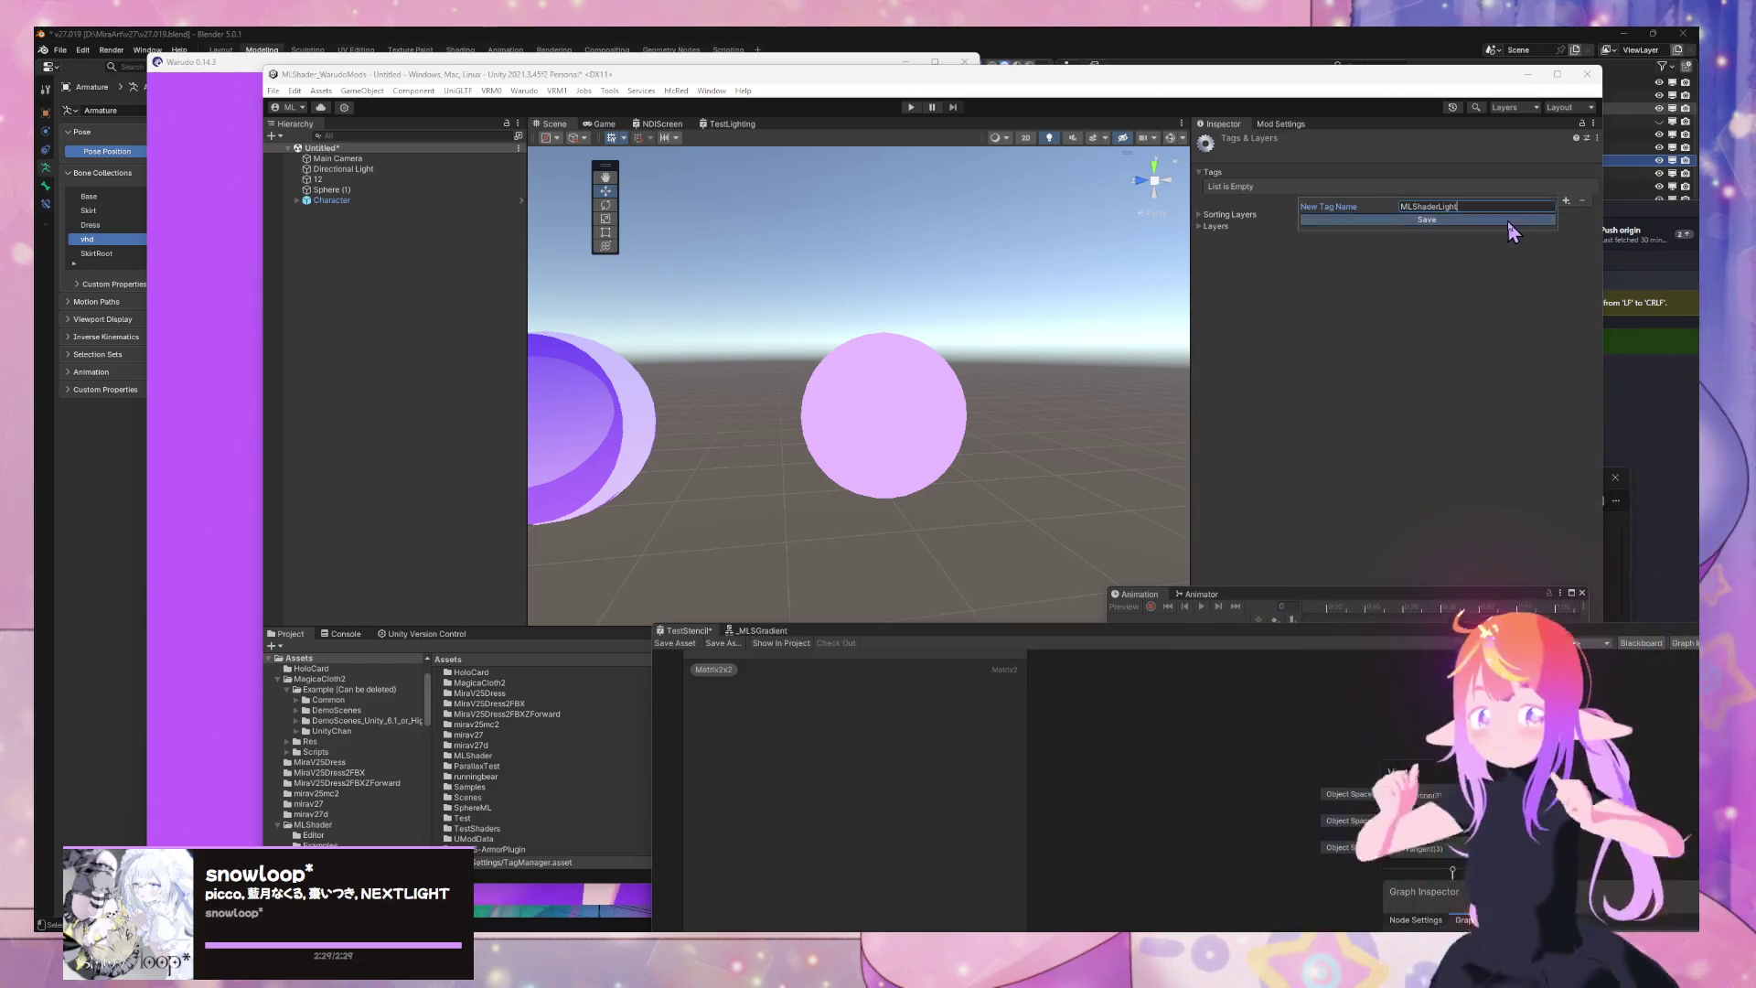
left_click(1509, 220)
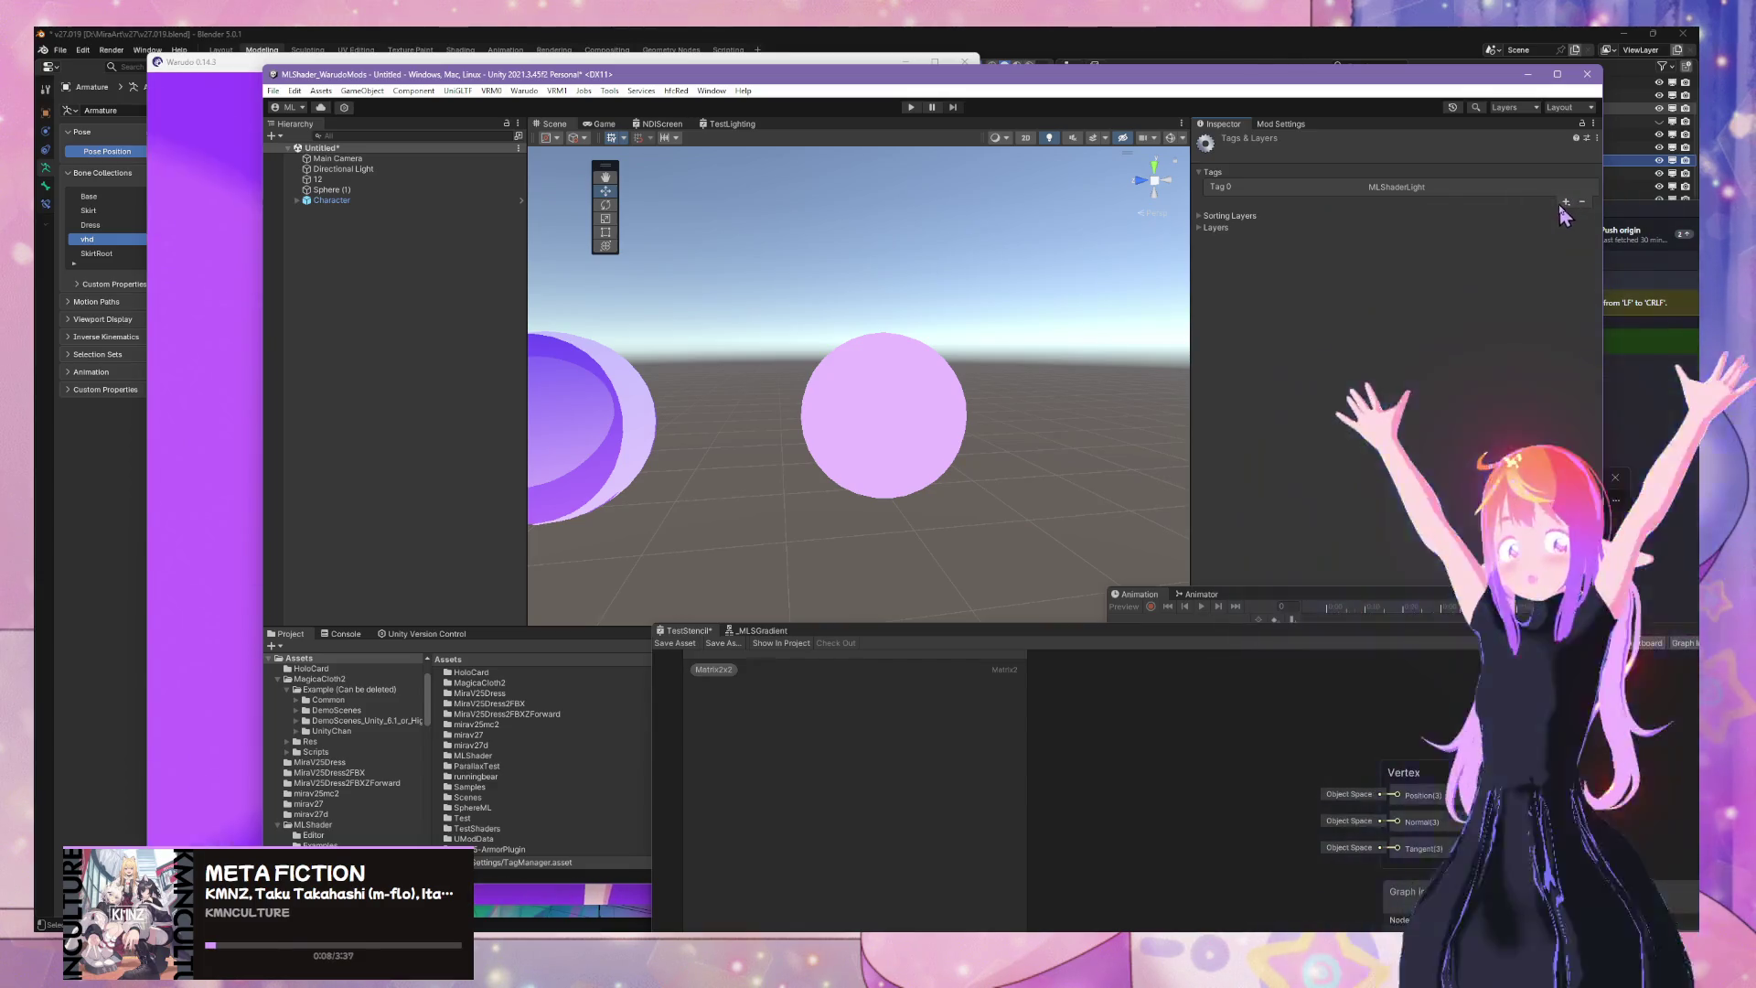
left_click(1582, 201)
left_click(1565, 201)
type("MLShaderL")
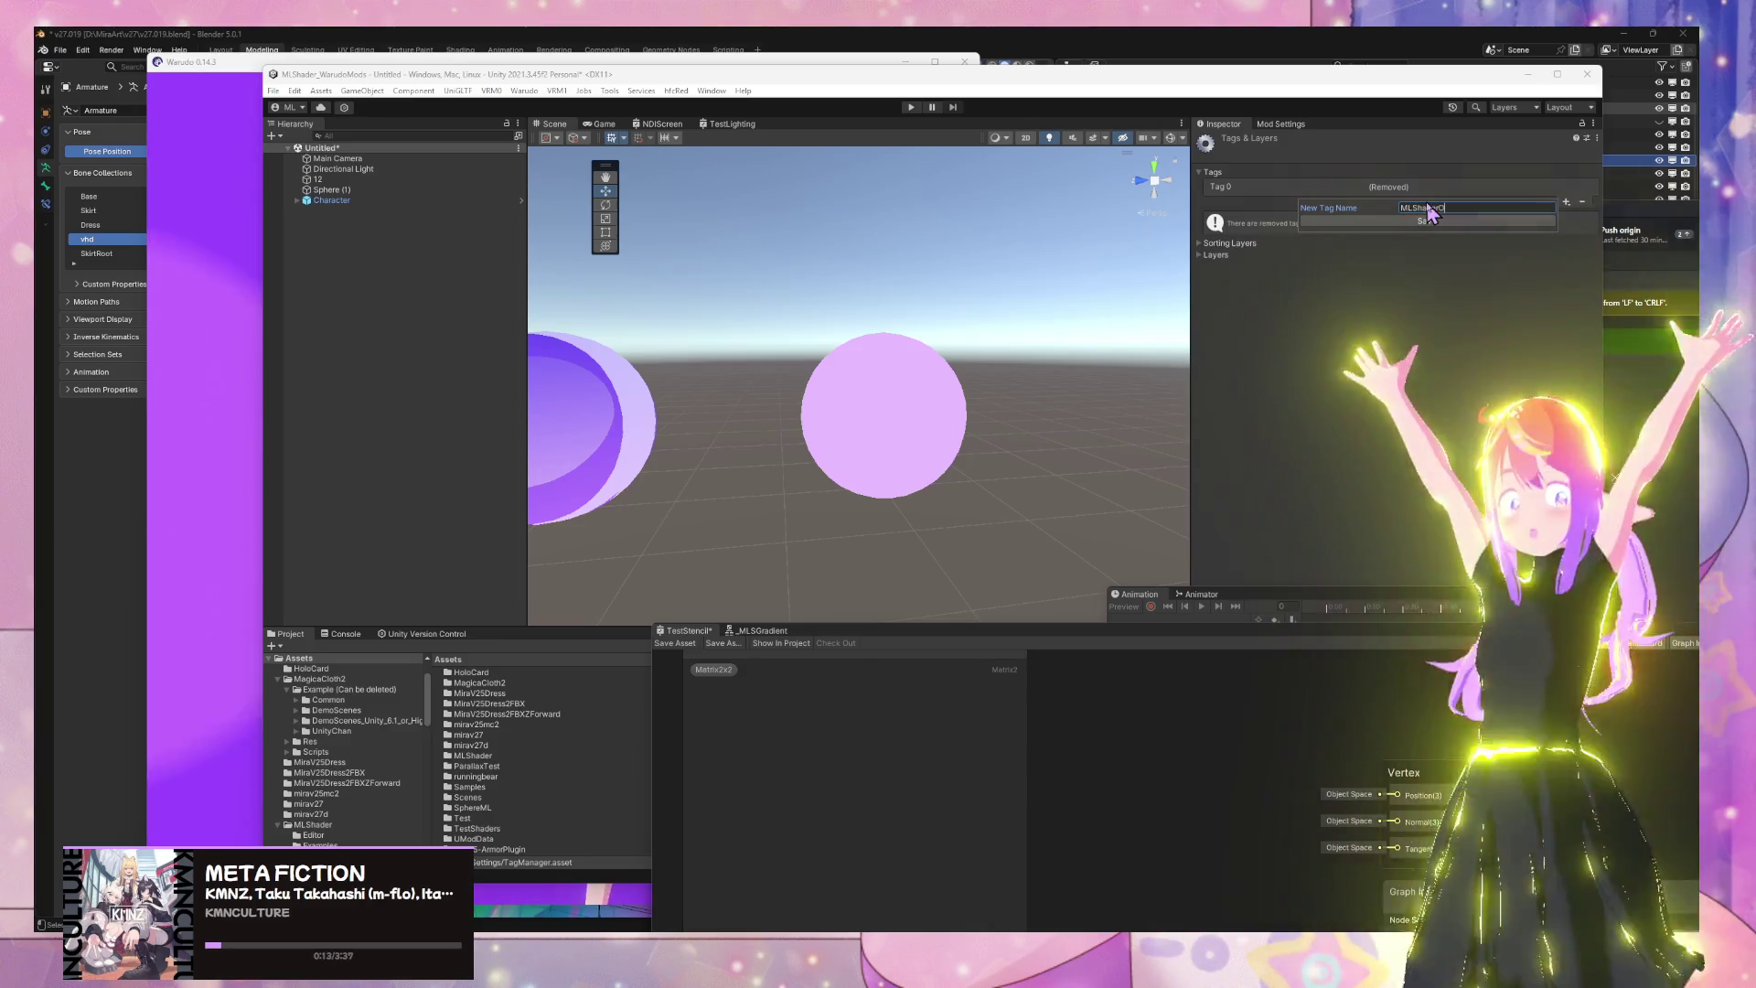
type("C")
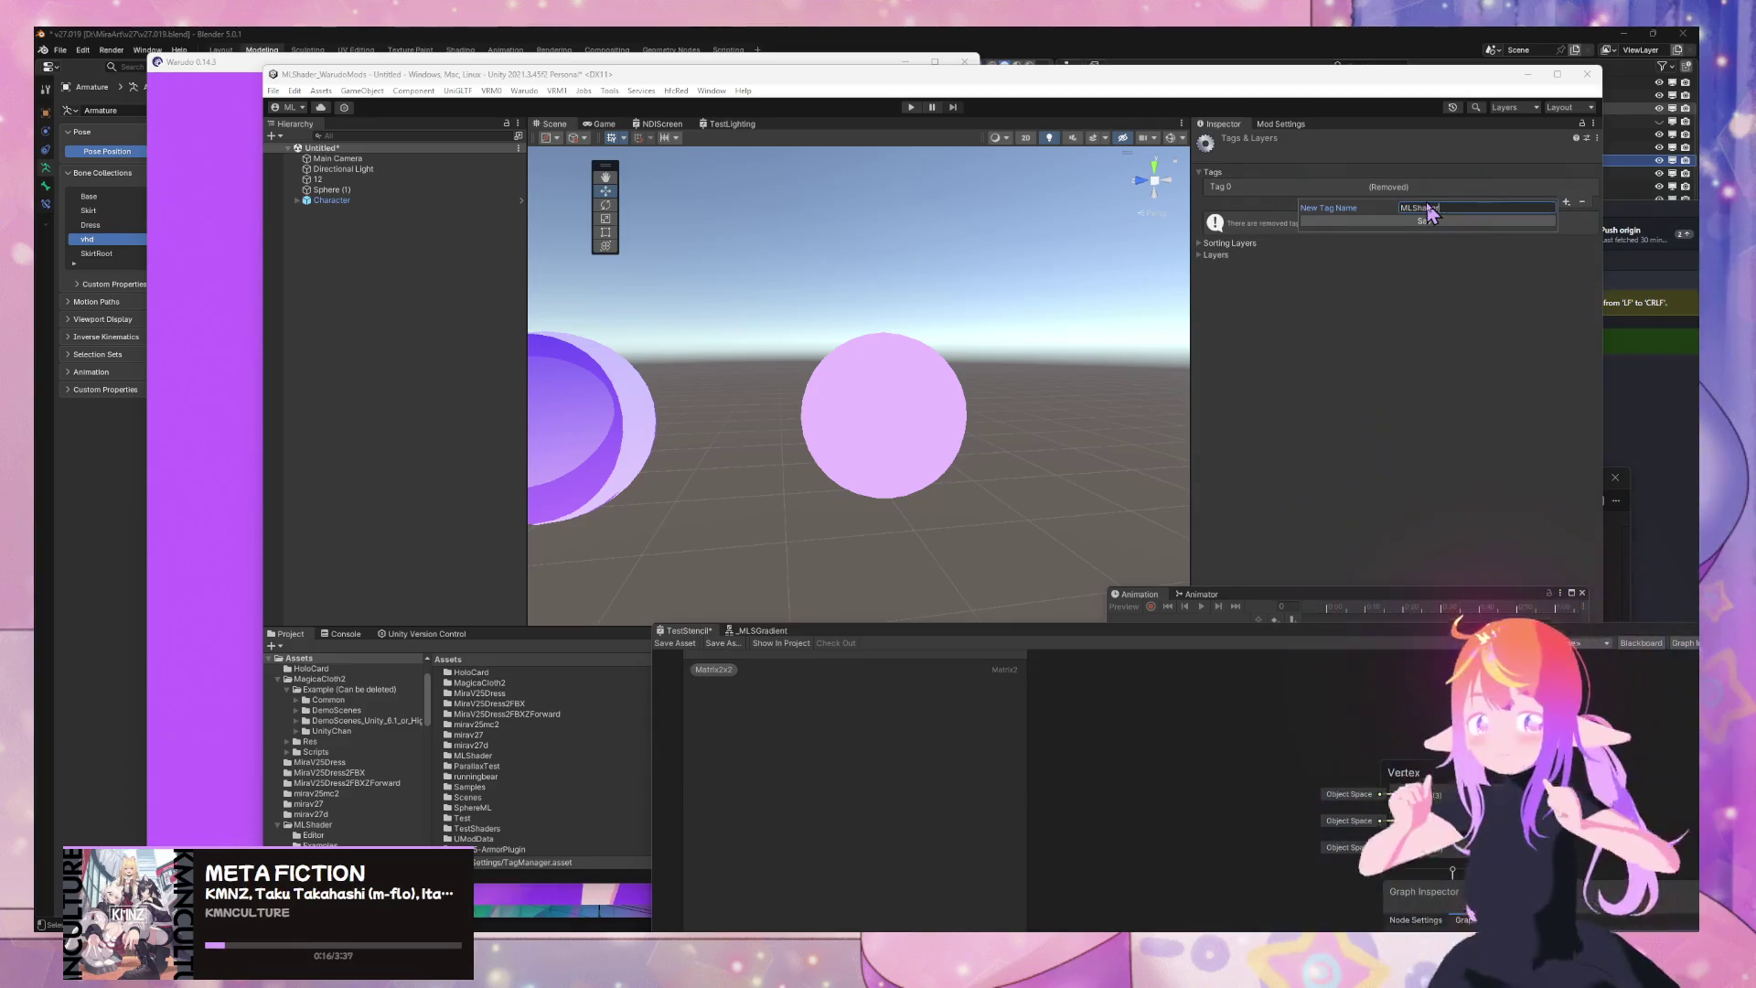
left_click(1427, 219)
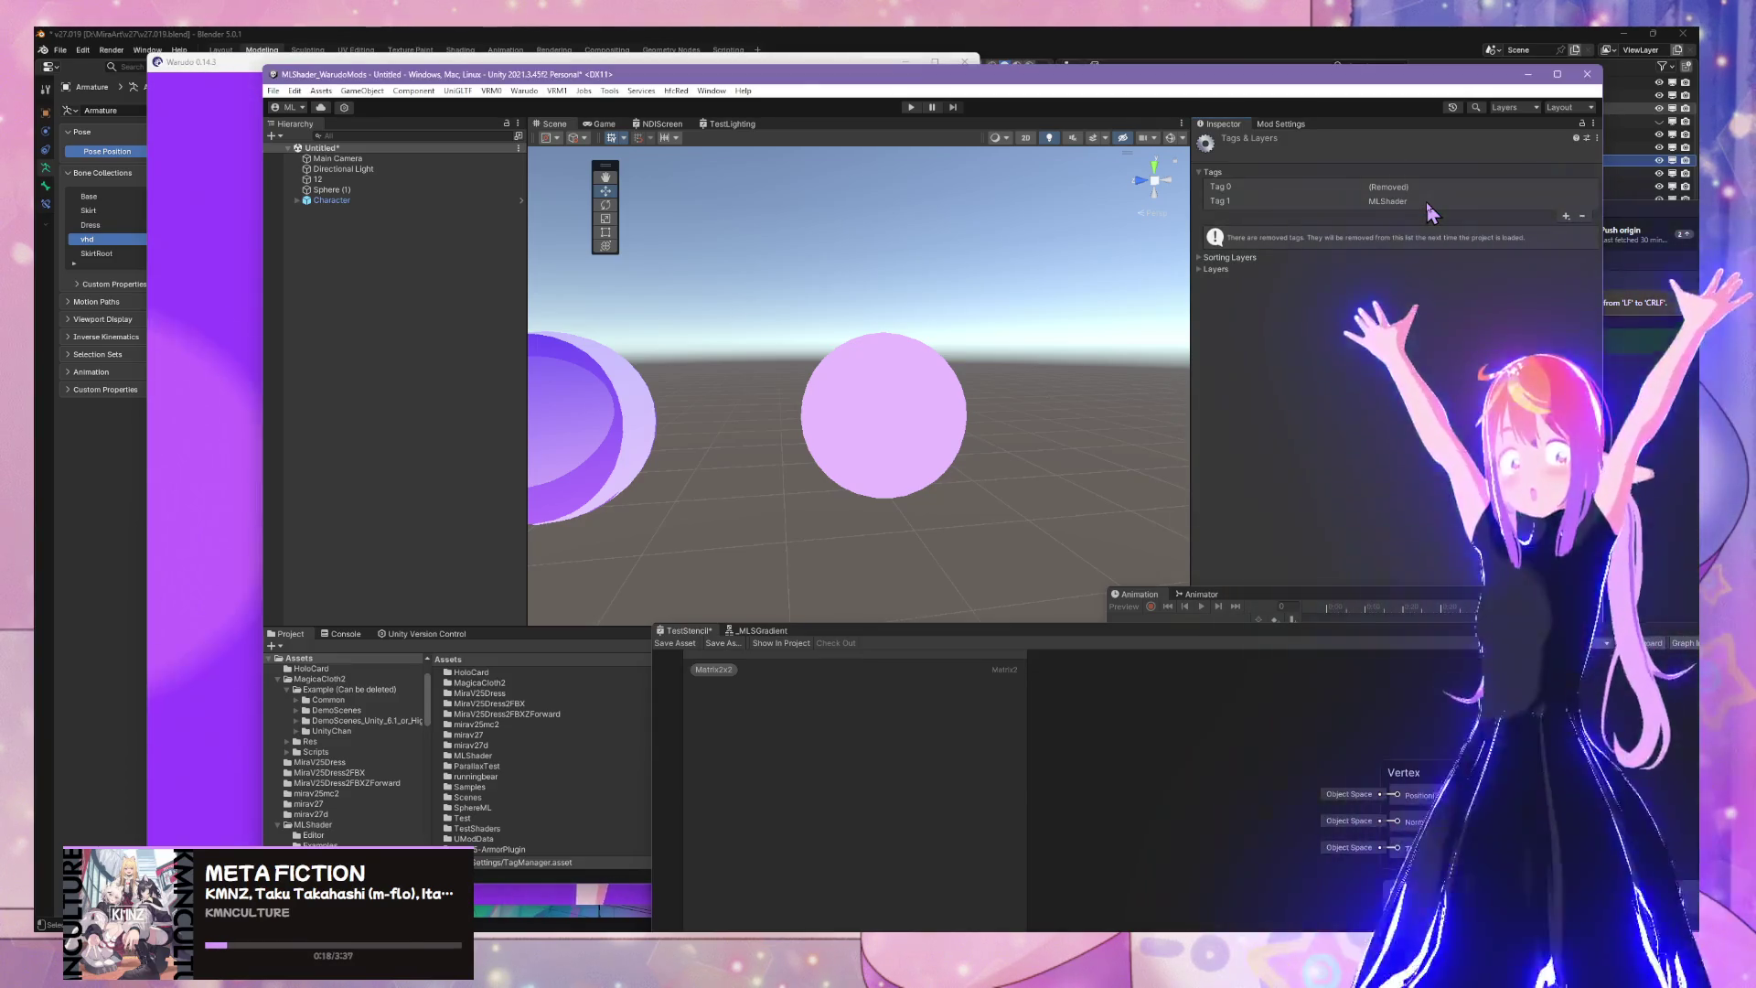
Clear the leftover empty Tag 0 slot and reselect the pink sphere 12
left_click(1230, 187)
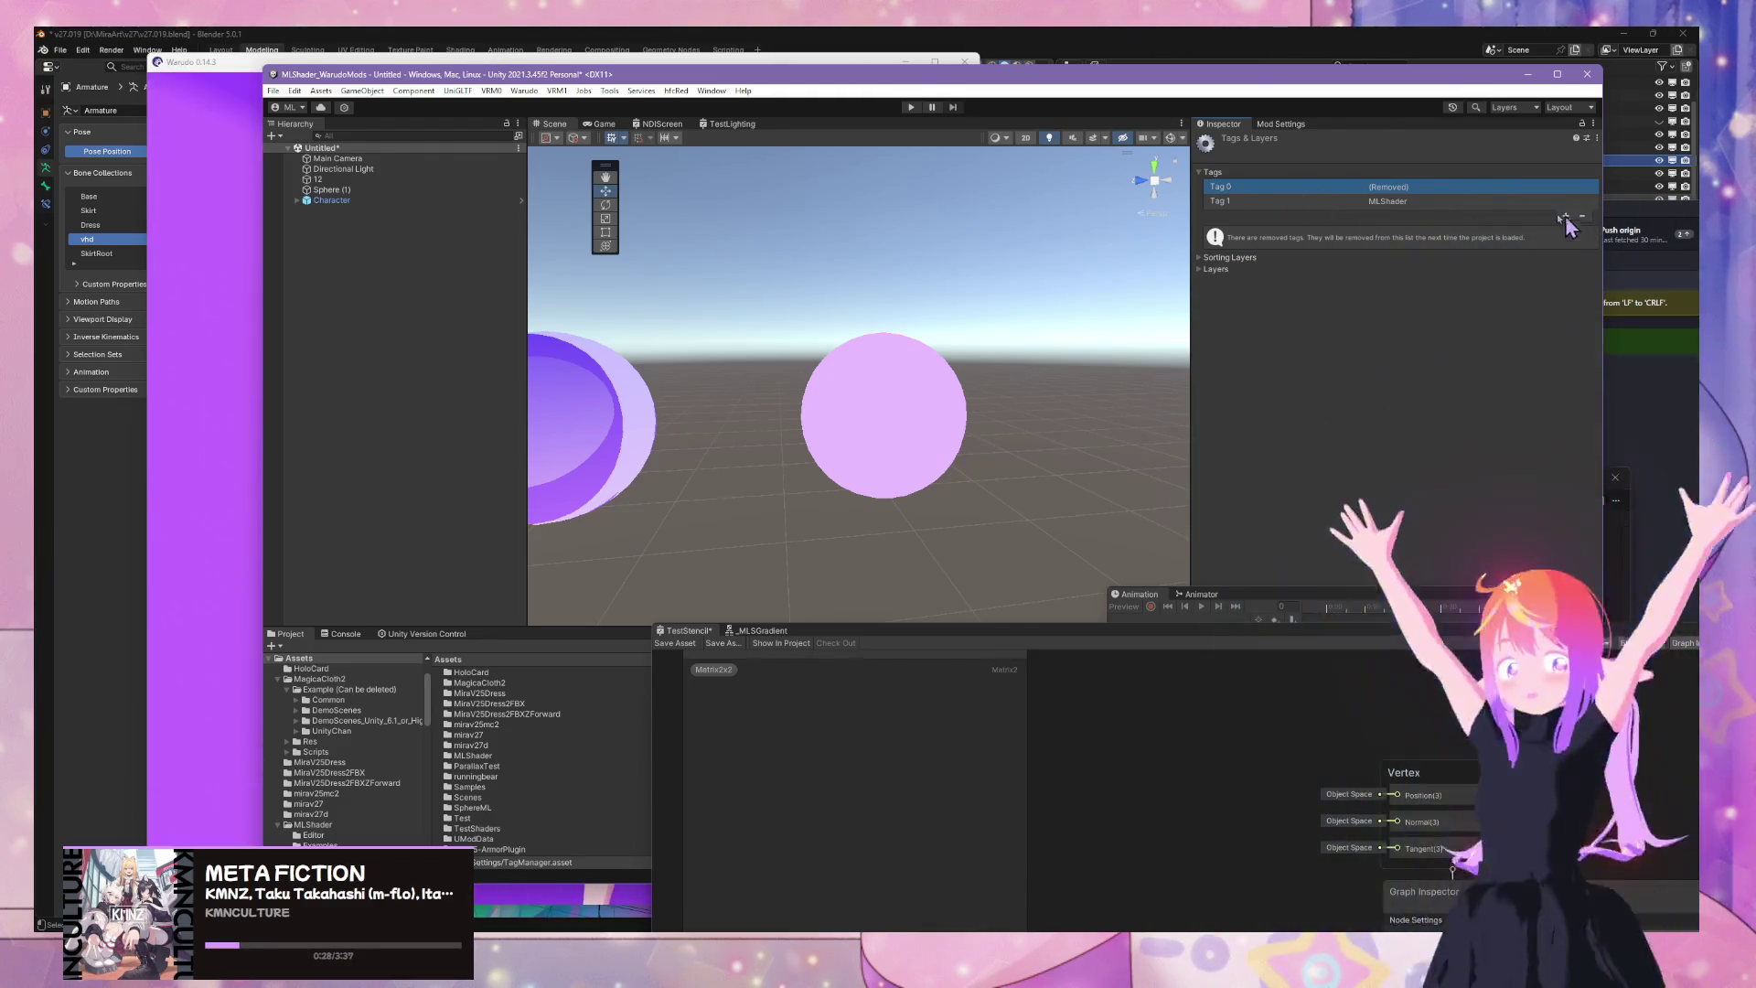
left_click(1237, 202)
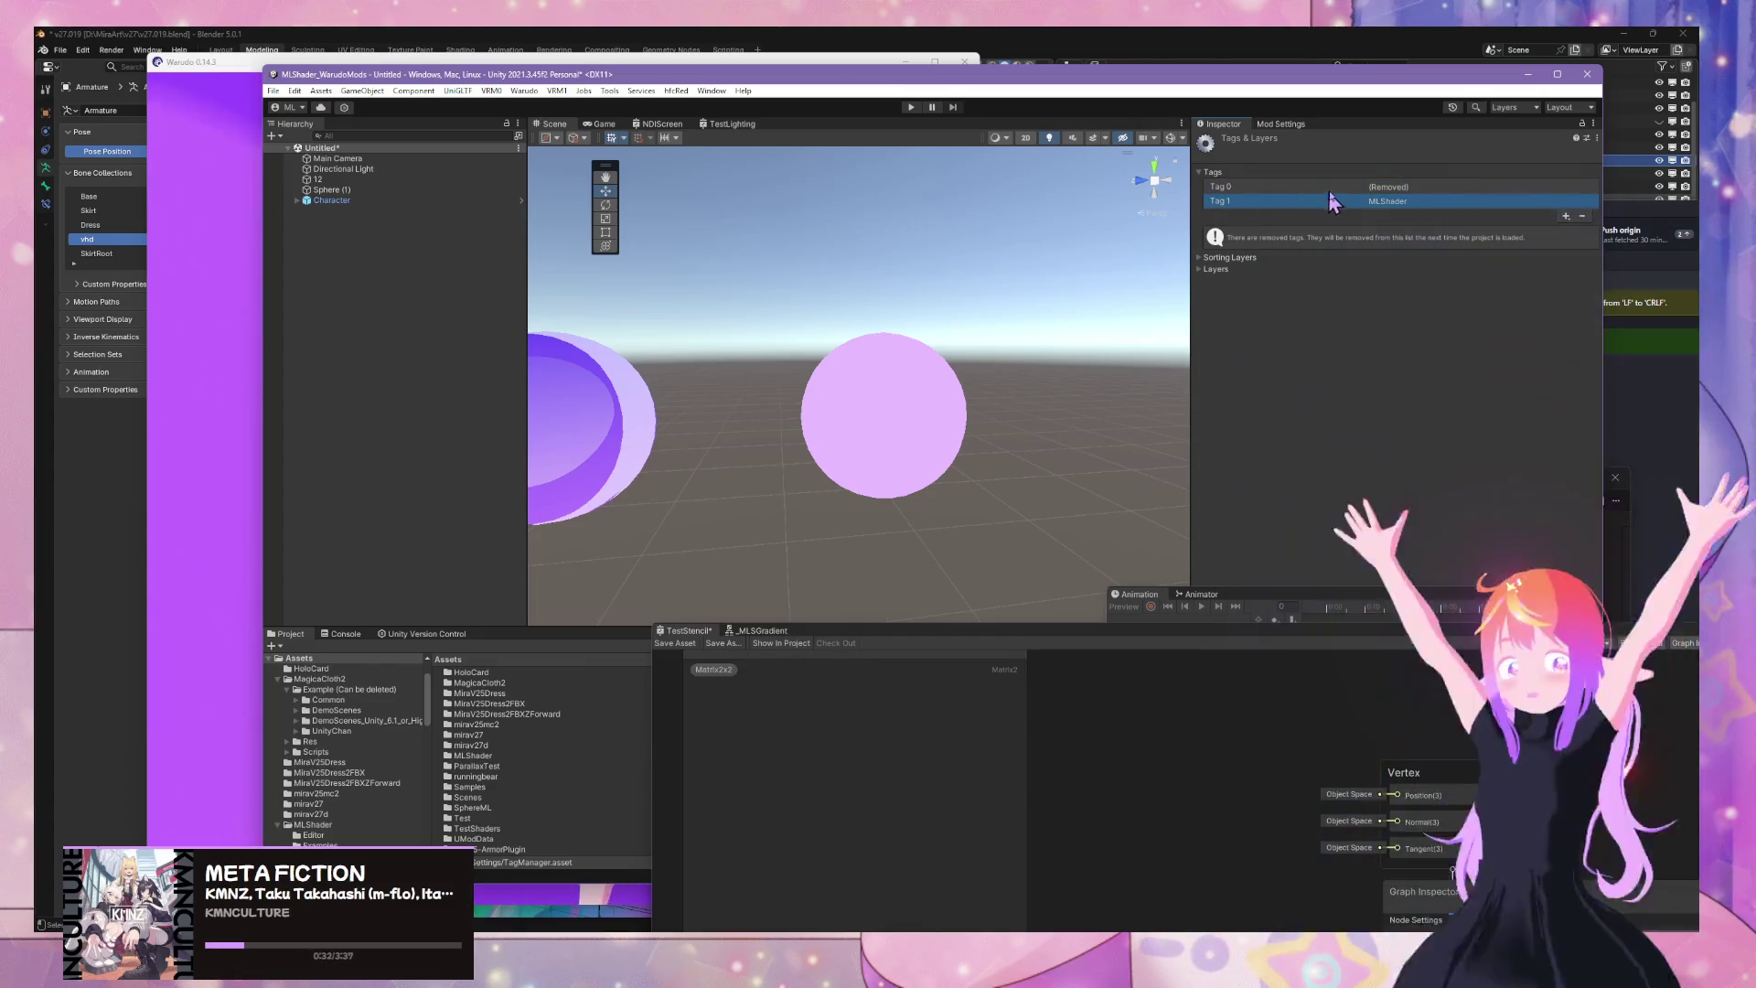
left_click(1427, 187)
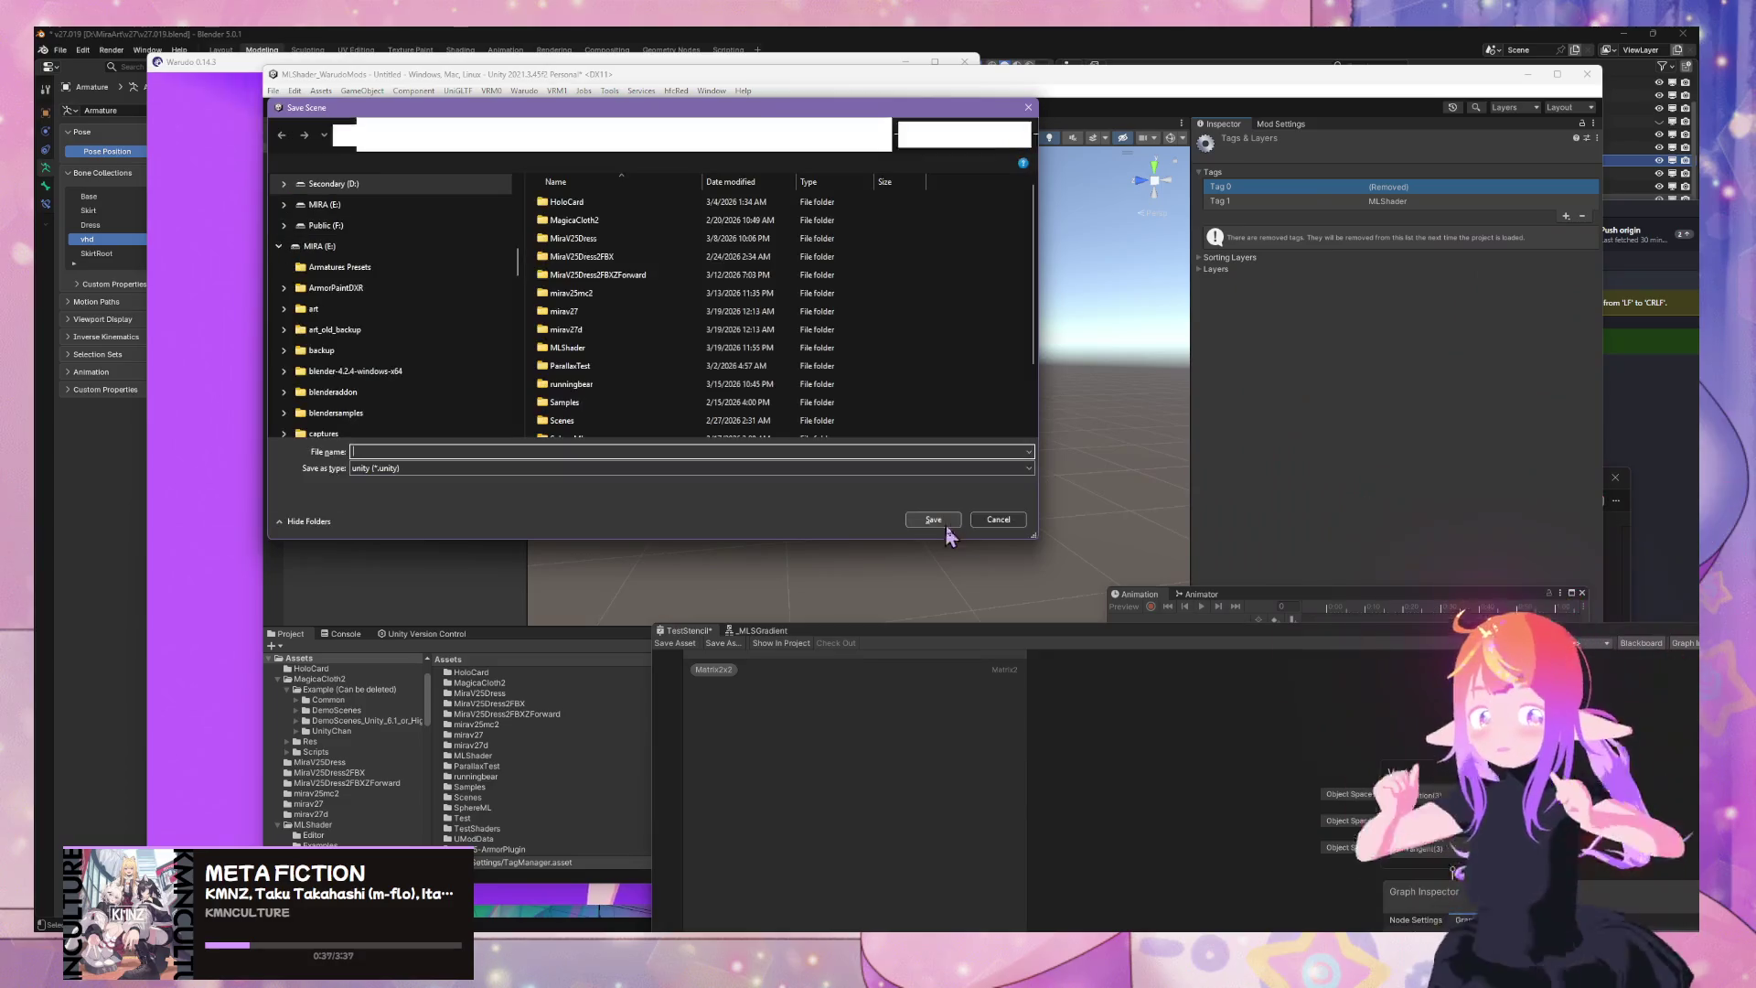
left_click(996, 520)
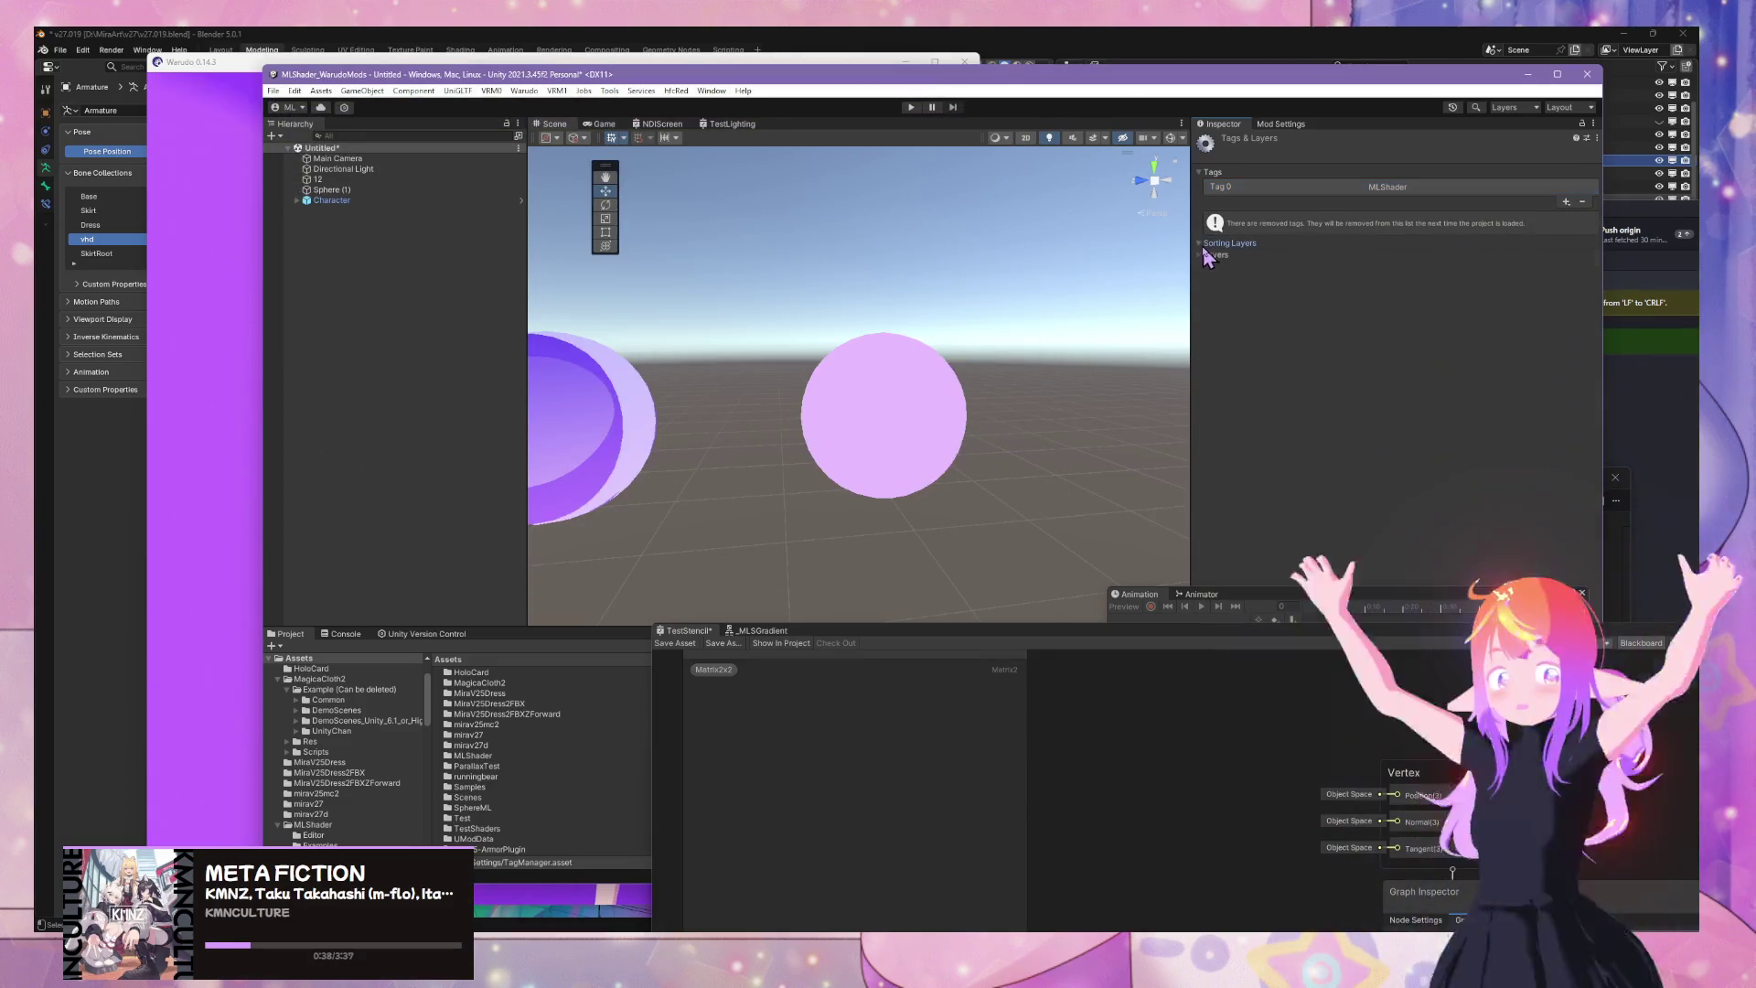
left_click(1205, 288)
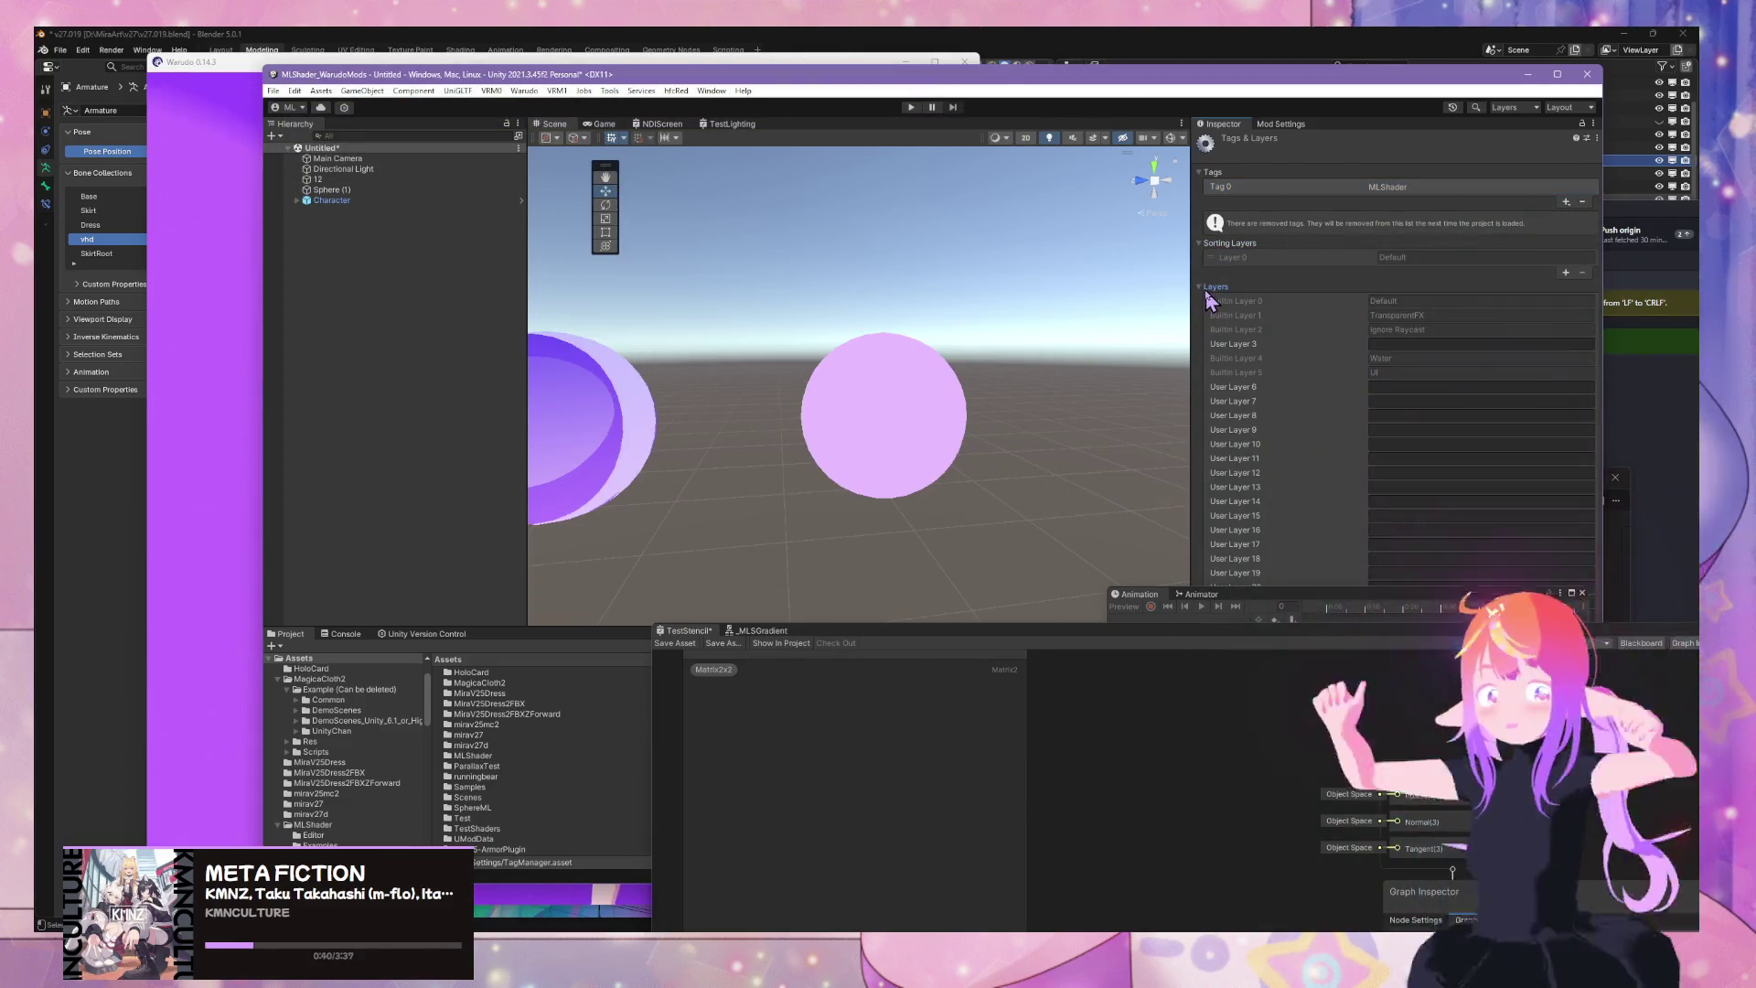
left_click(1206, 288)
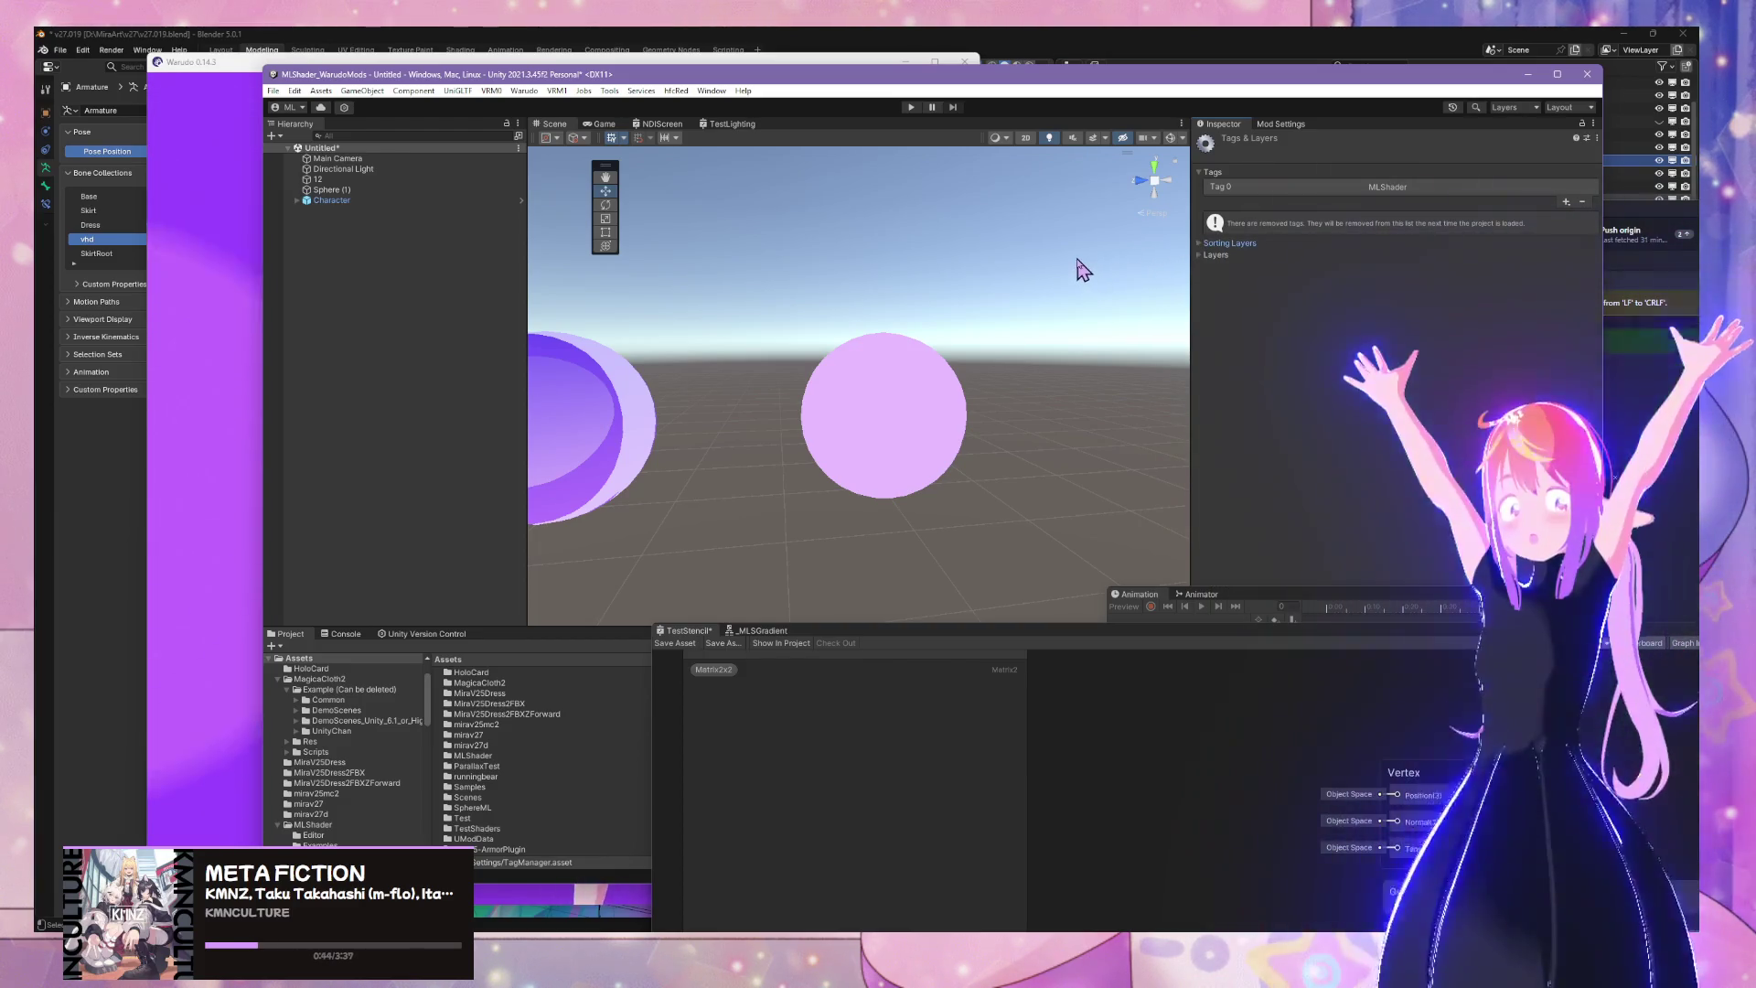
left_click(929, 380)
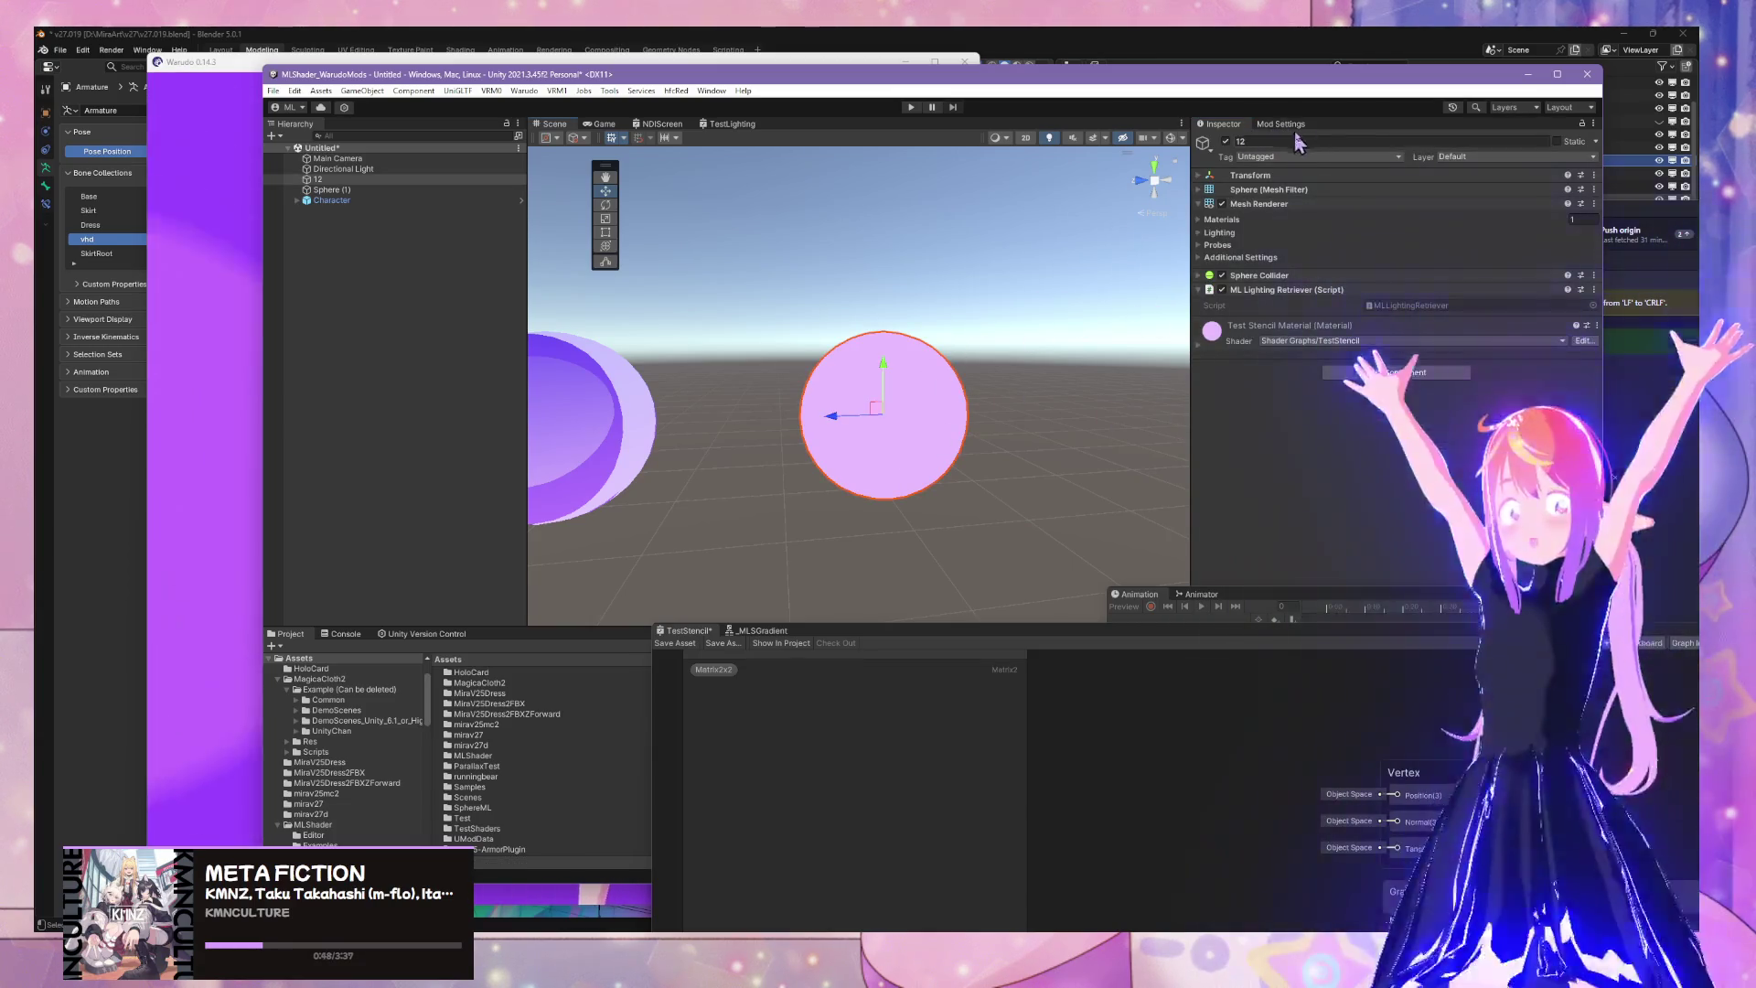
Change sphere 12's Tag from Untagged to MLShader in the Inspector
left_click(1309, 156)
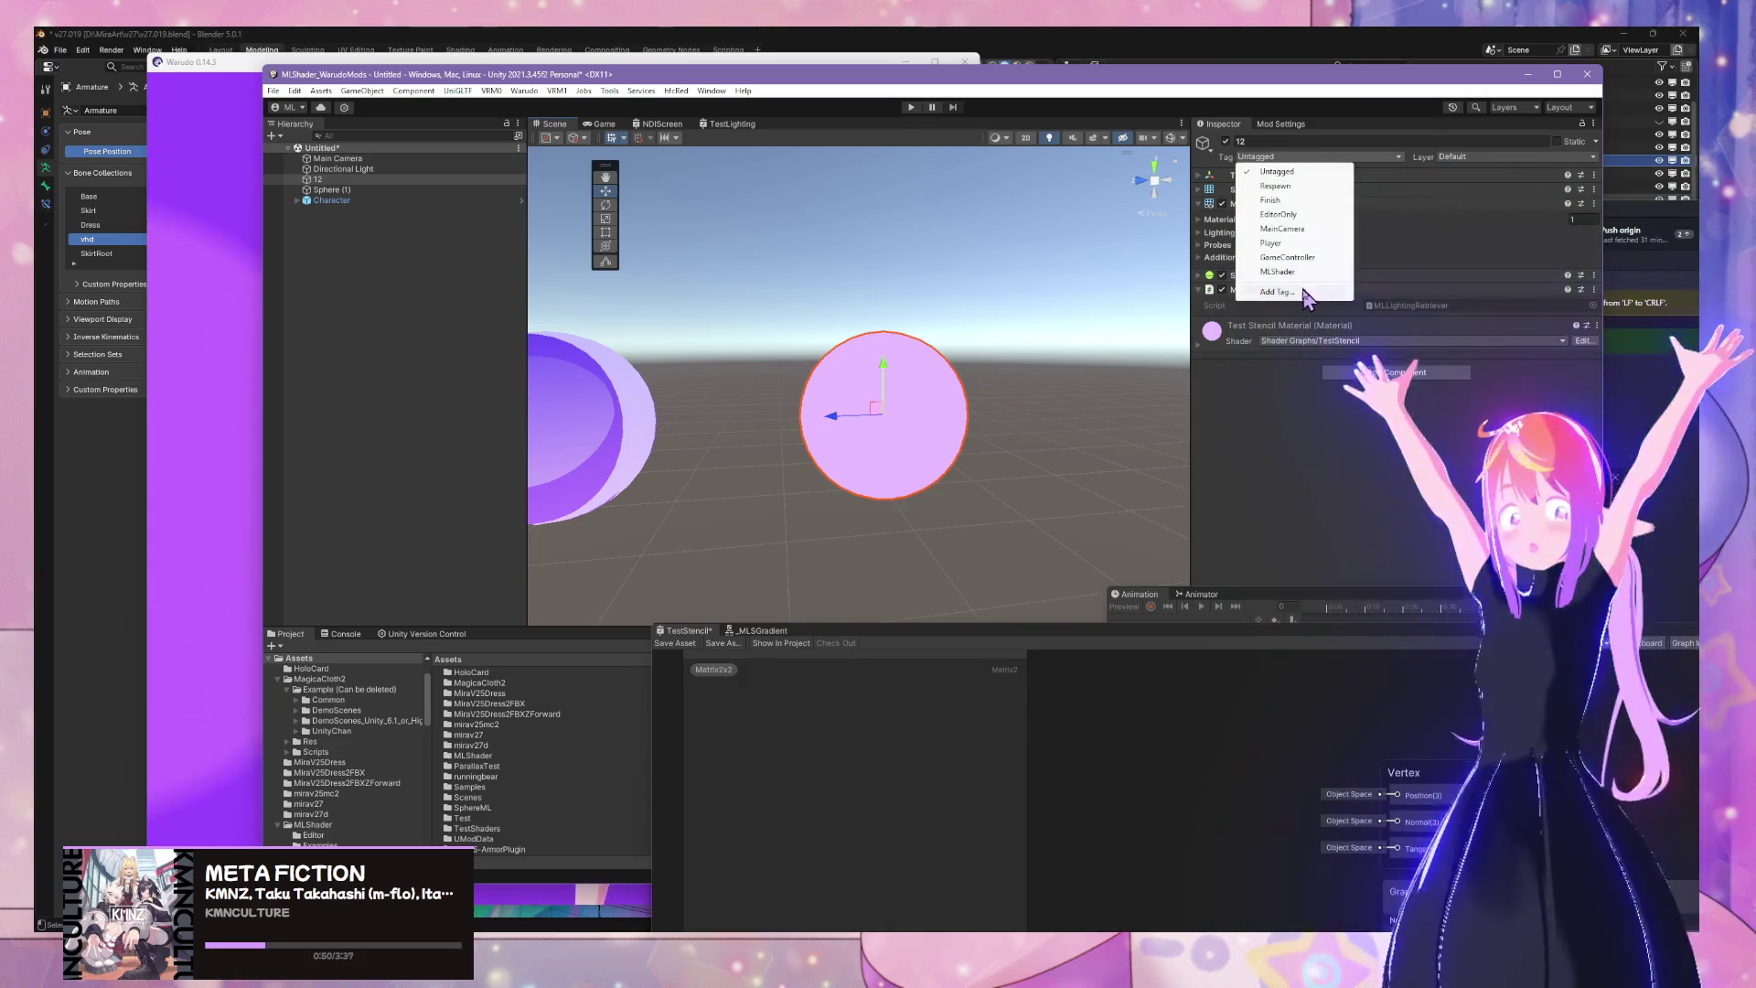
left_click(1311, 273)
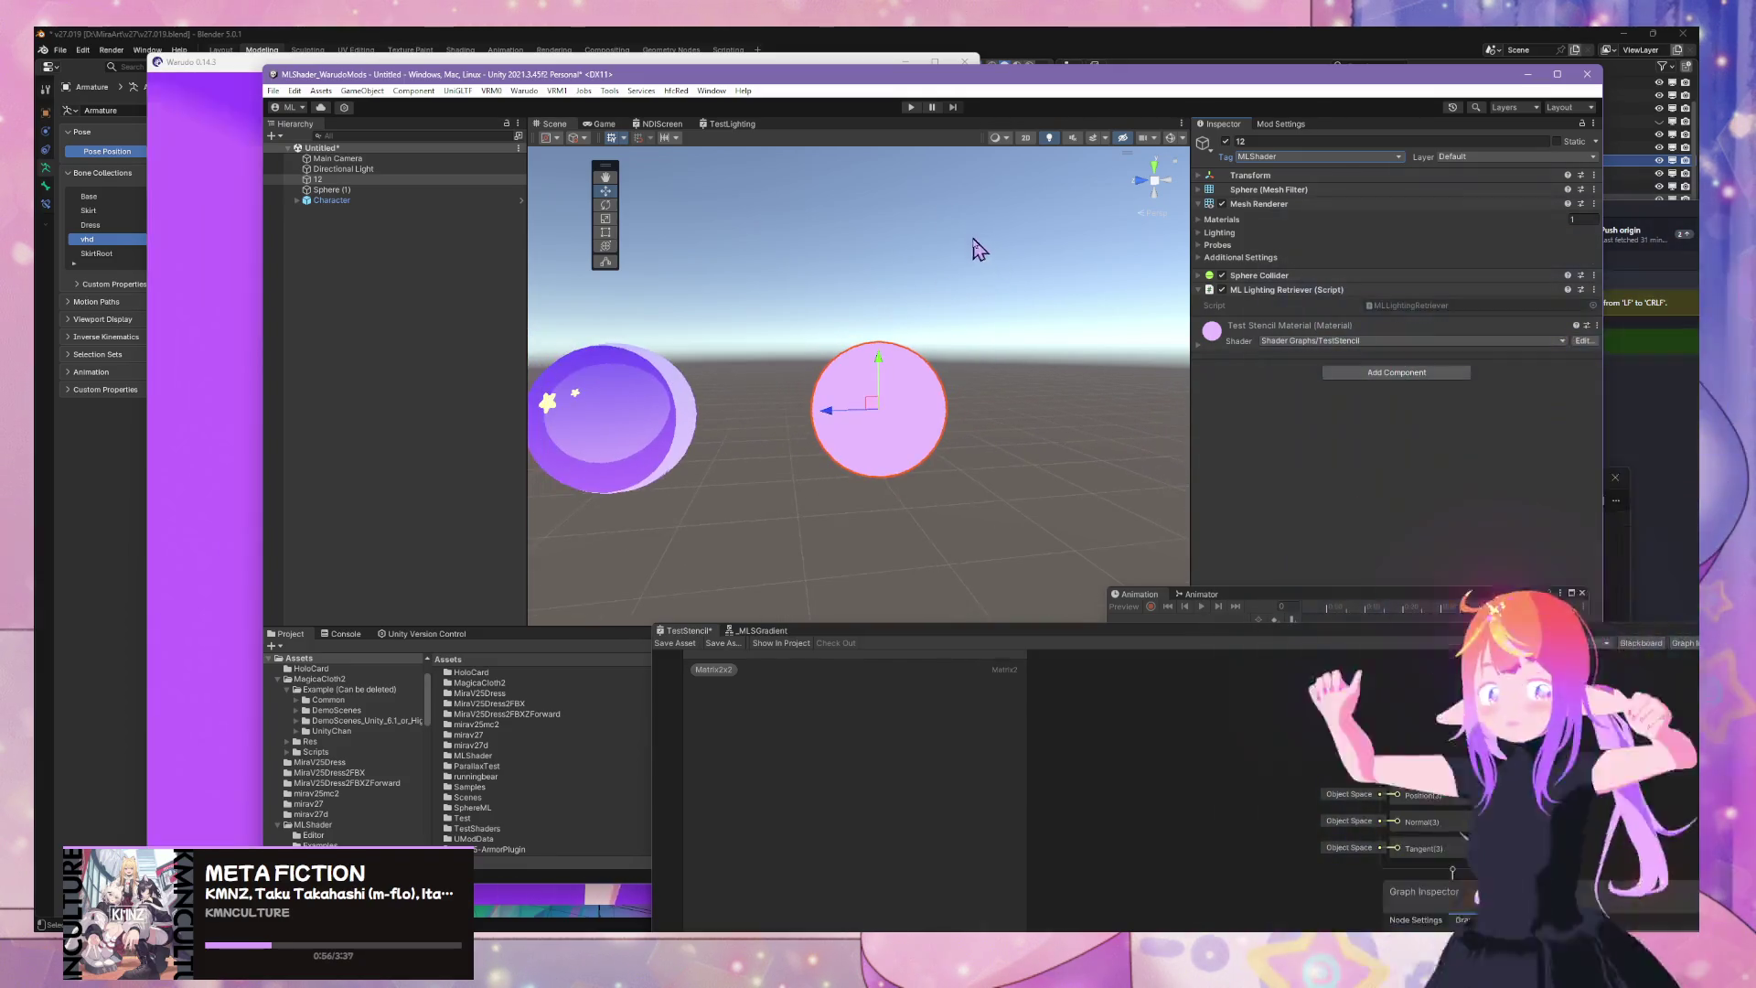
mouse_move(976, 248)
left_mouse_down()
mouse_move(1058, 381)
mouse_move(1015, 372)
mouse_move(1040, 417)
left_mouse_up()
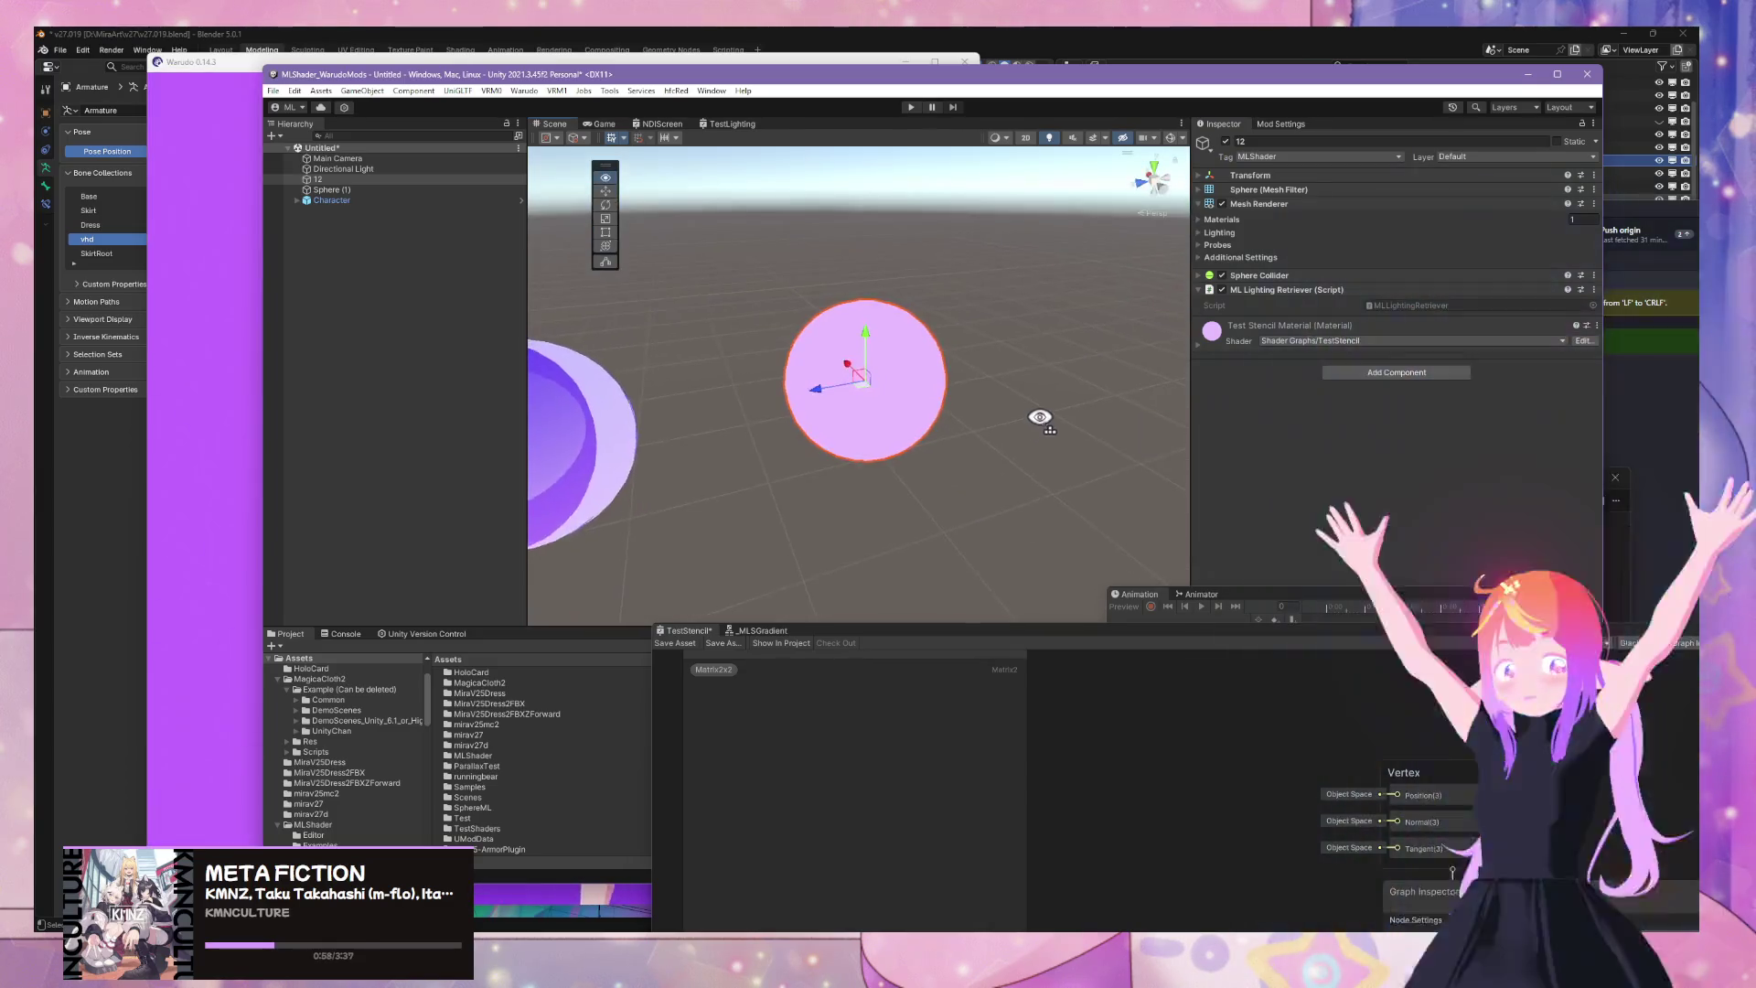
scroll(1040, 417, "up", 5)
scroll(1039, 408, "down", 6)
scroll(1038, 408, "up", 3)
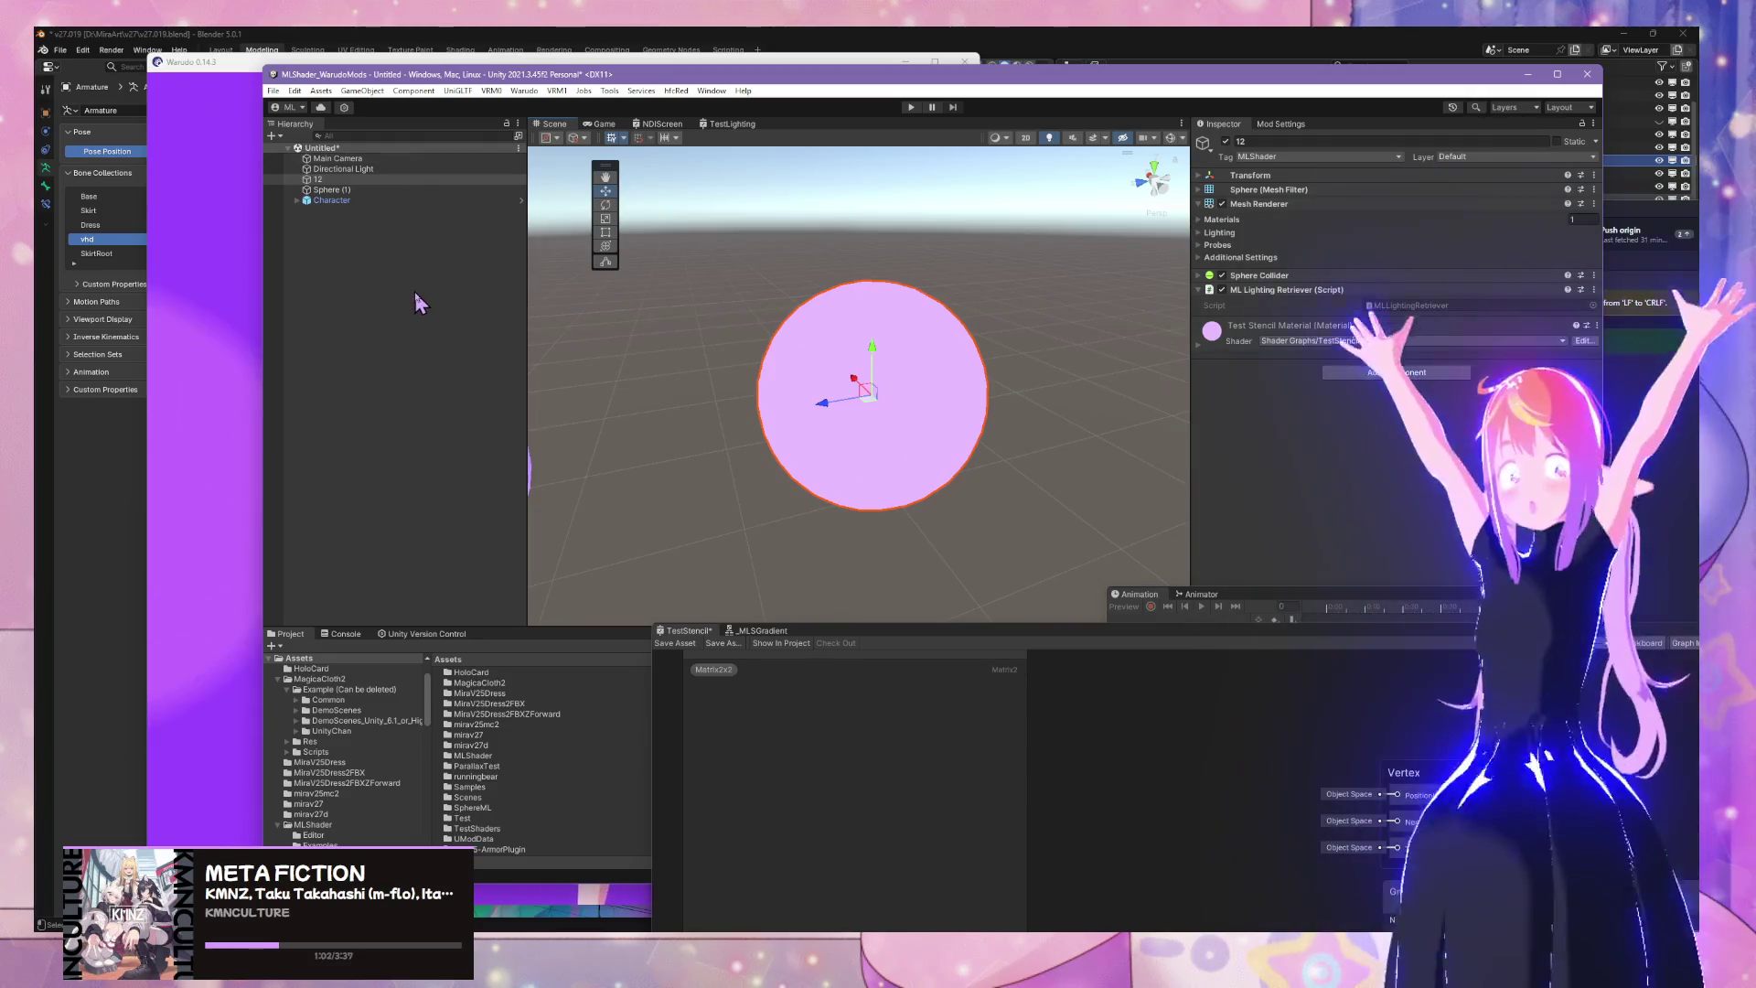
right_click(414, 294)
mouse_move(553, 514)
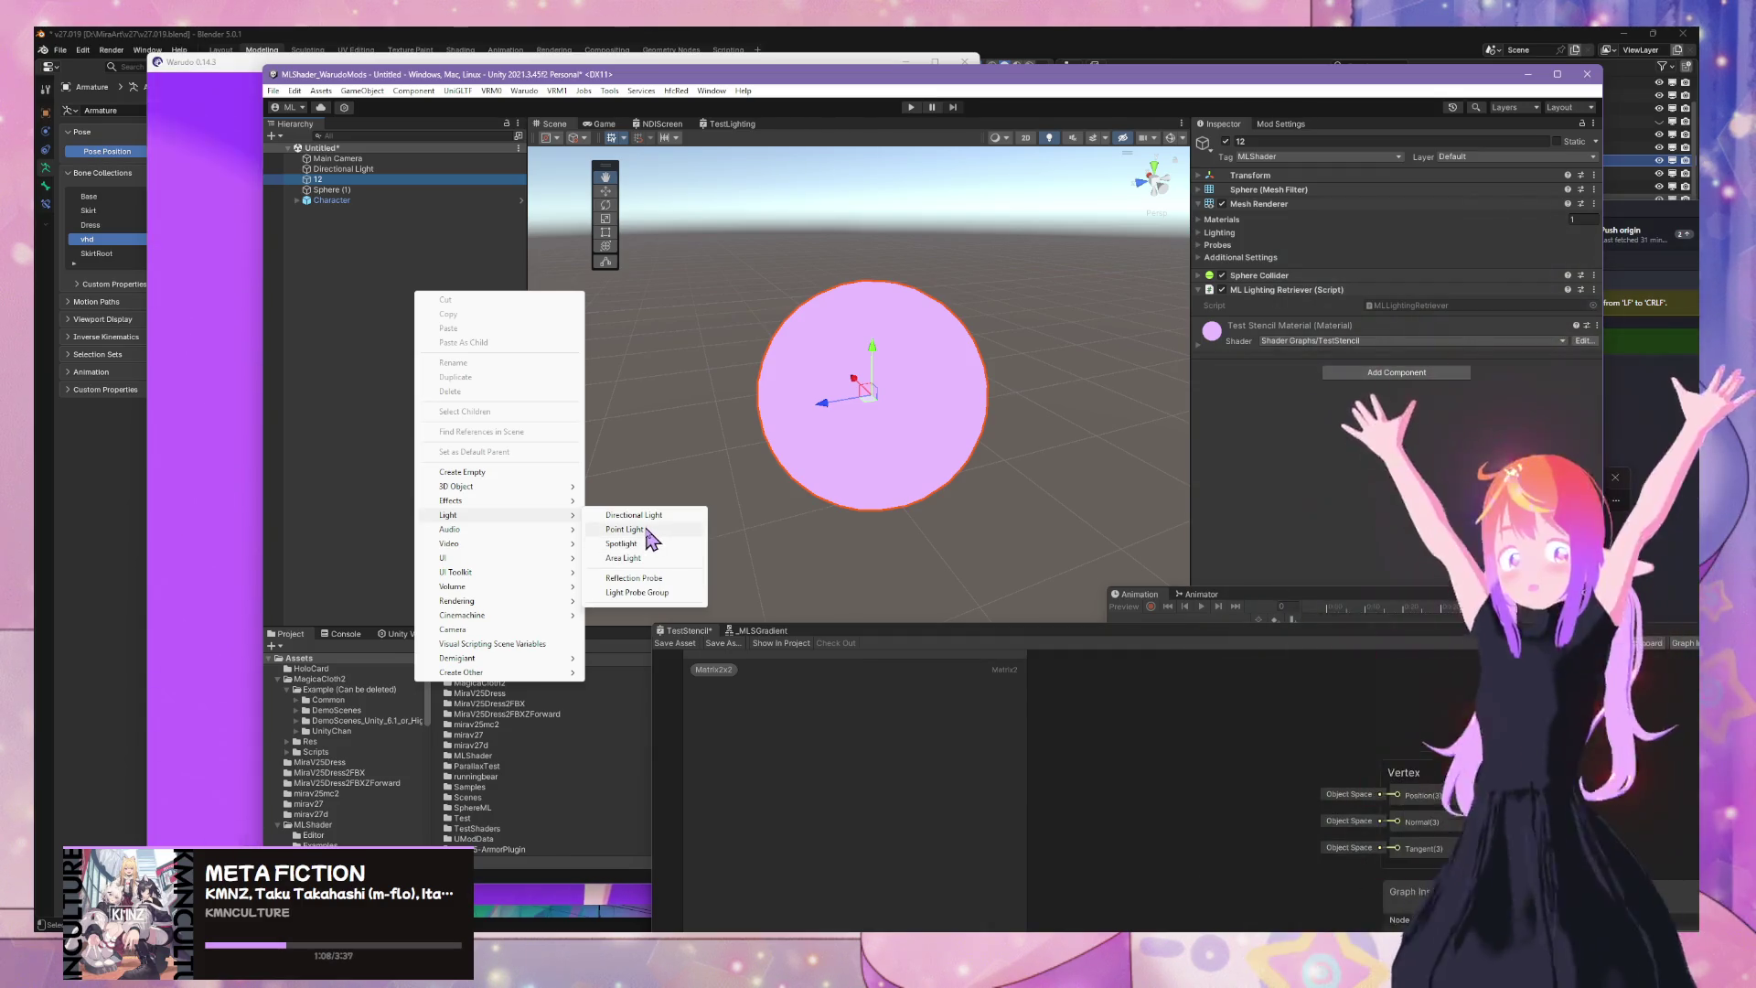
left_click(648, 530)
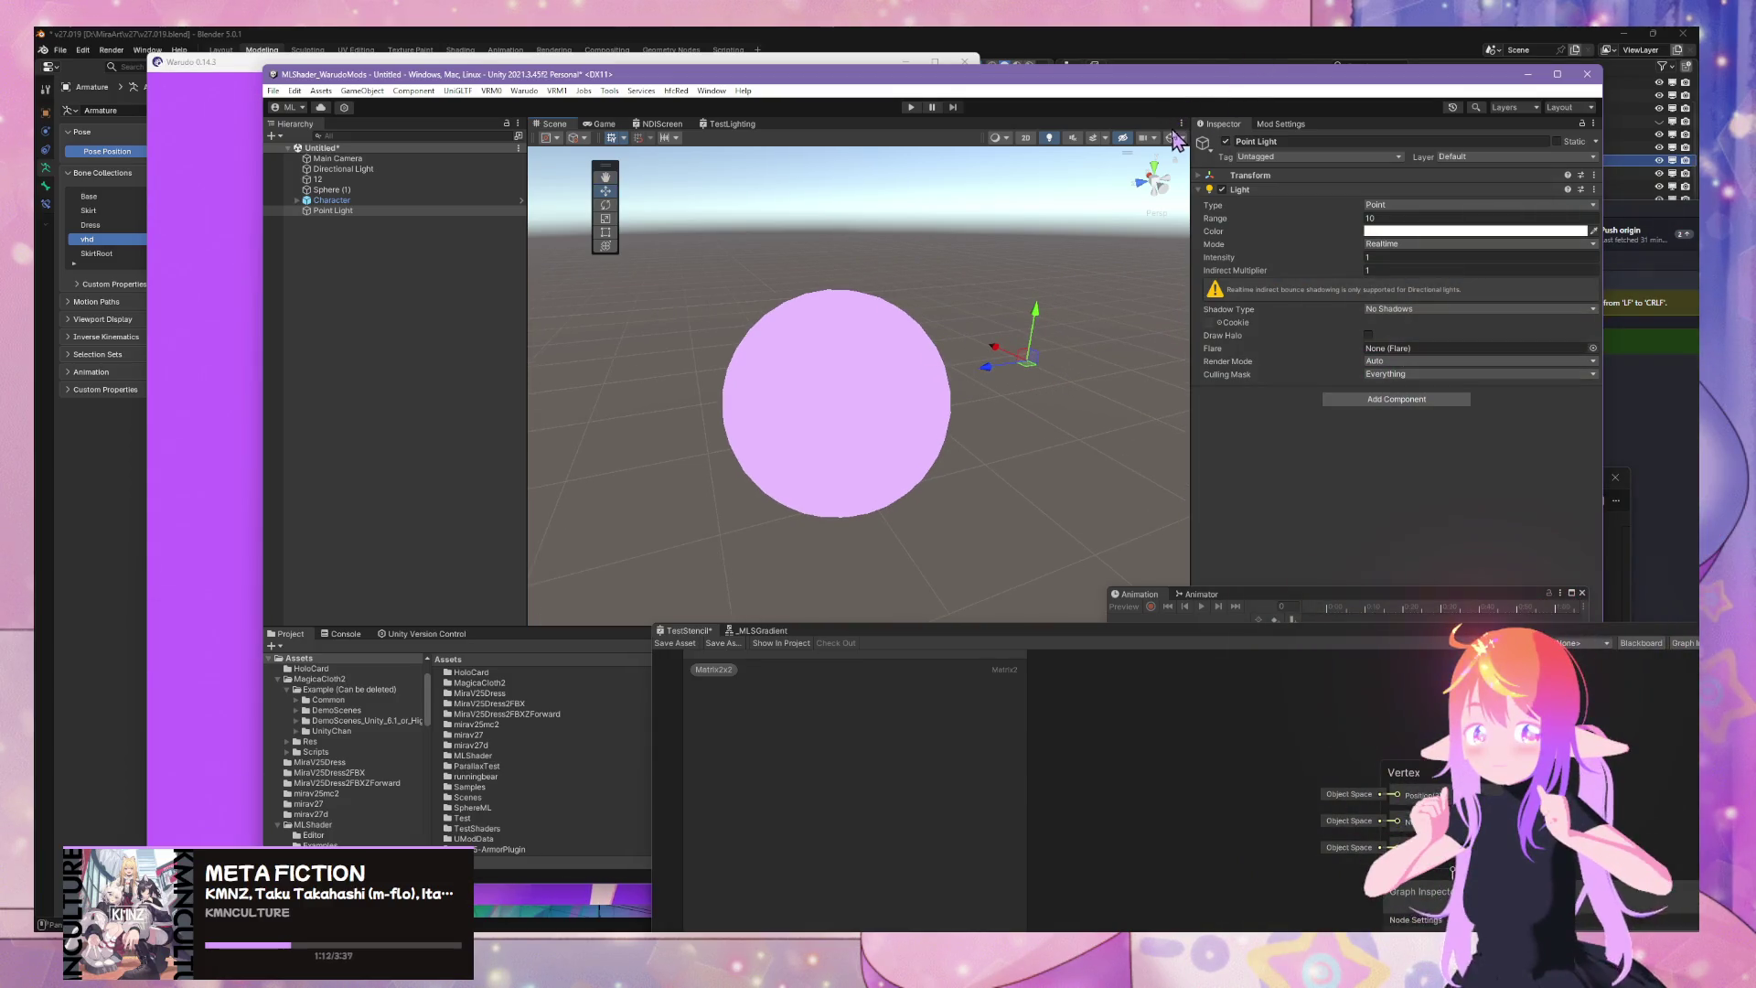
scroll(928, 281, "down", 5)
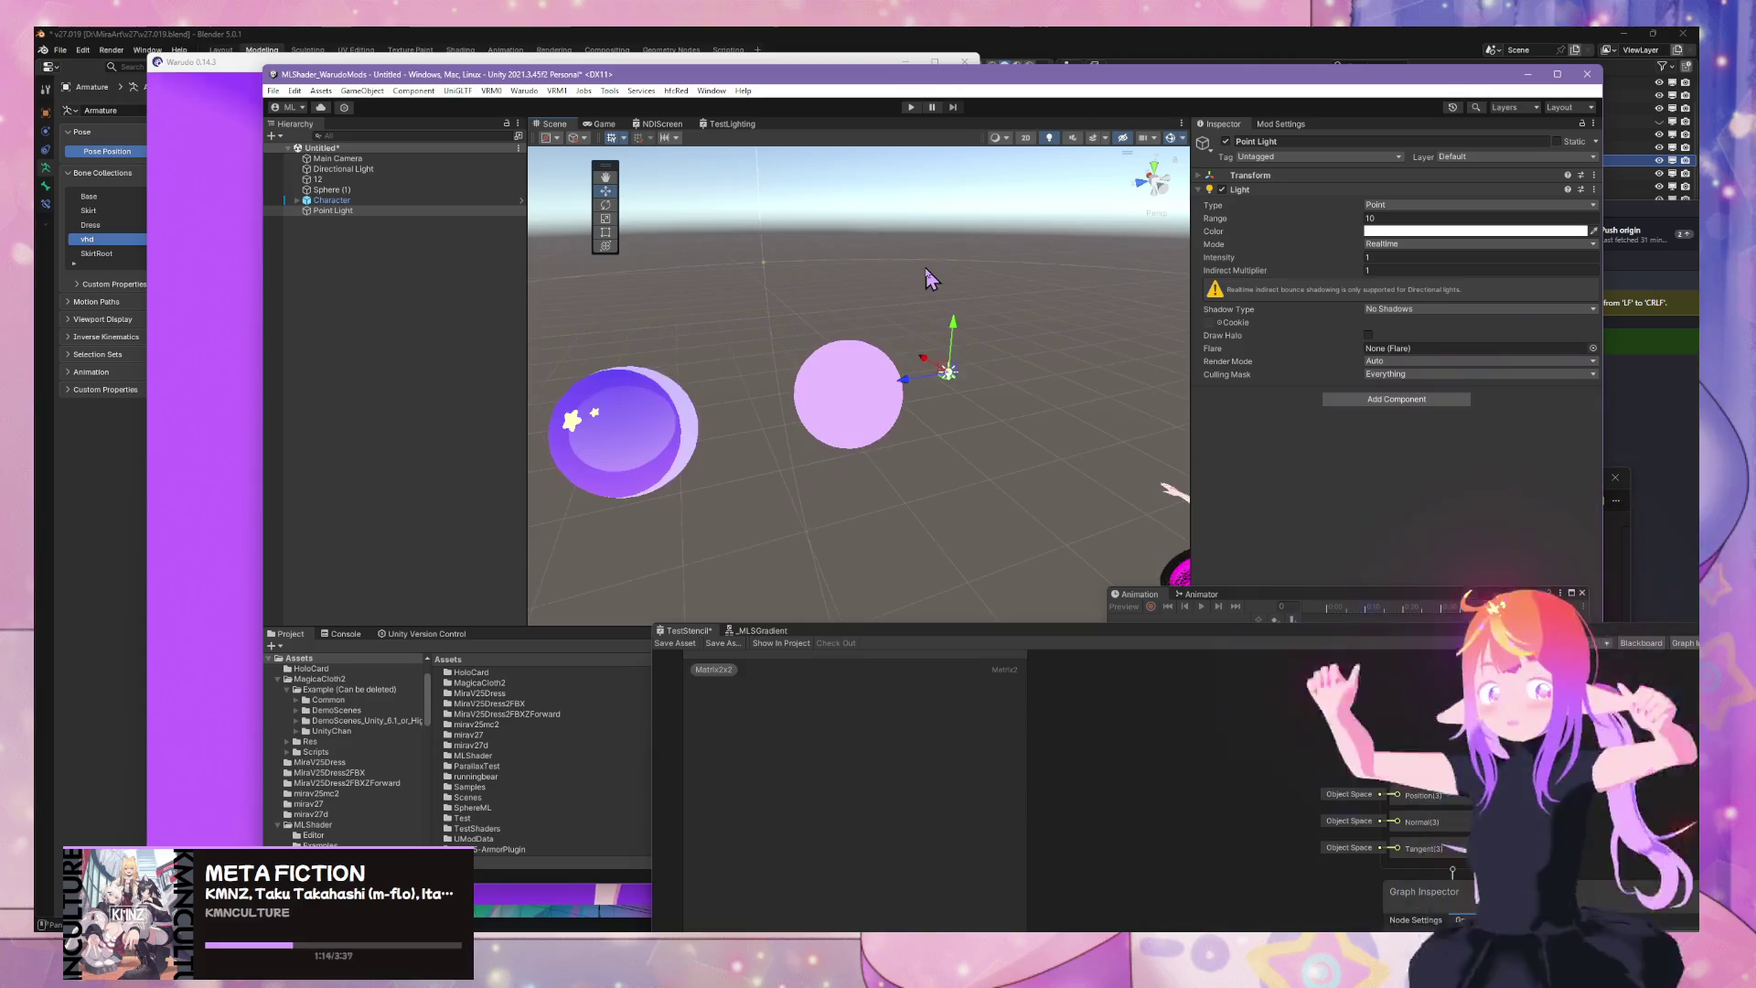
scroll(933, 263, "up", 5)
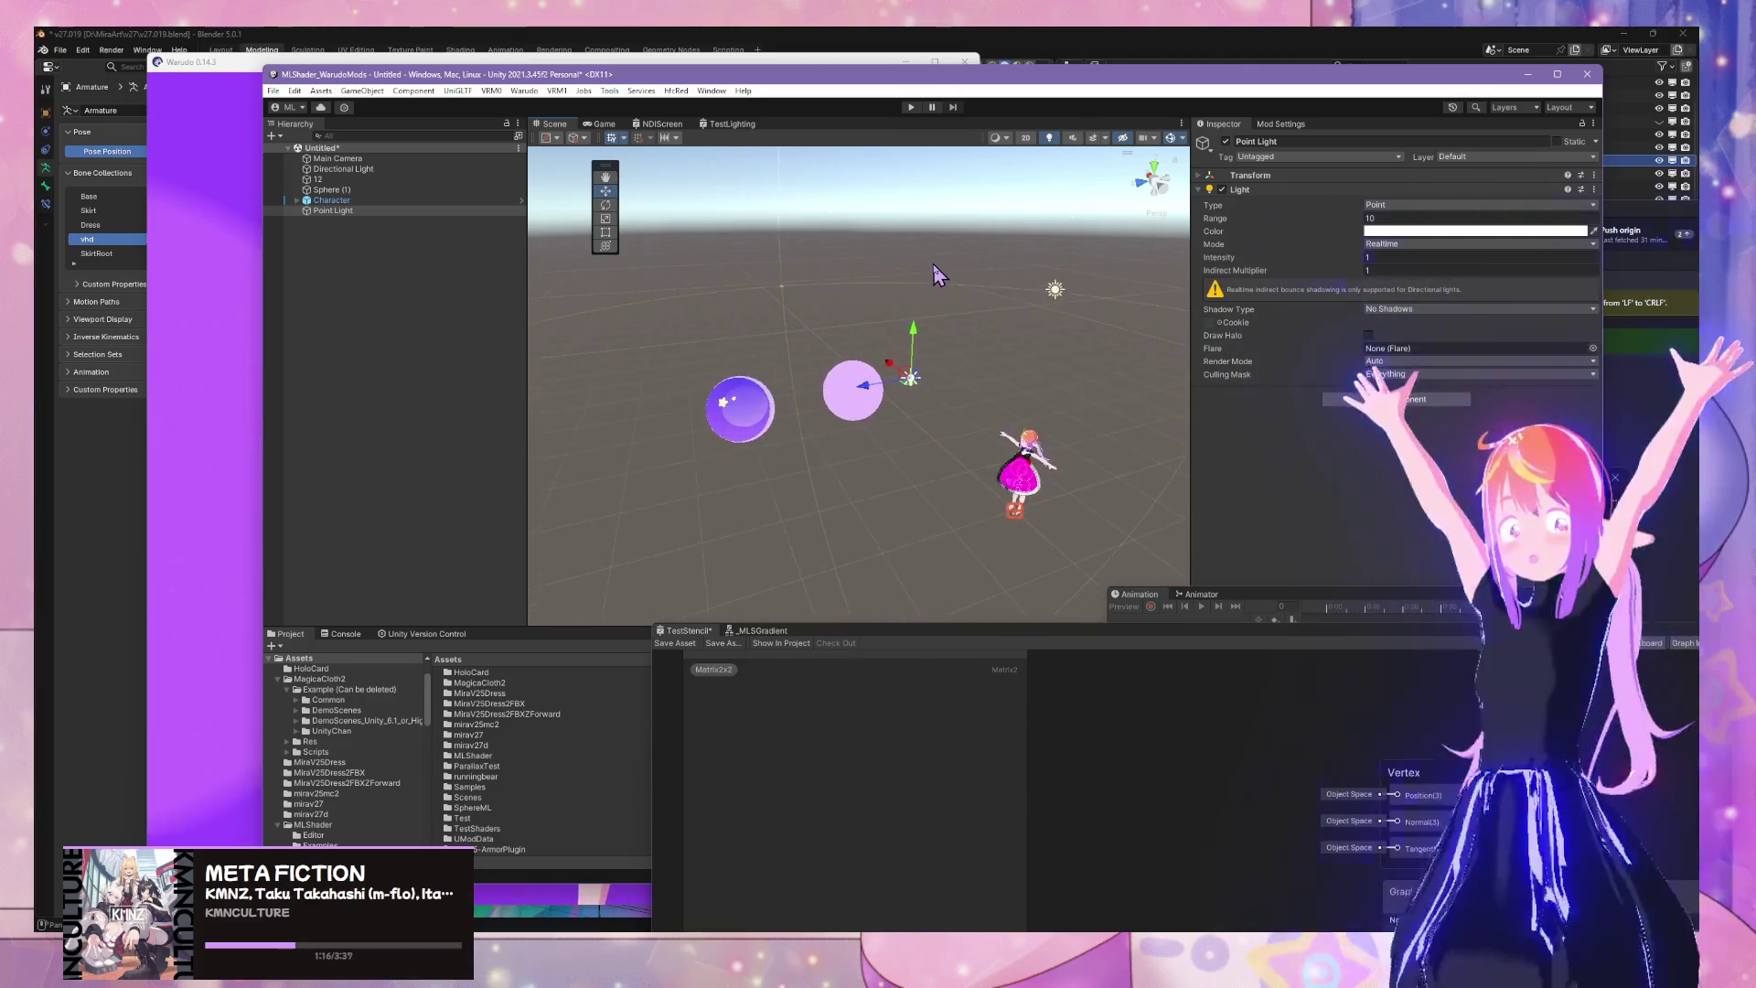
scroll(936, 252, "down", 2)
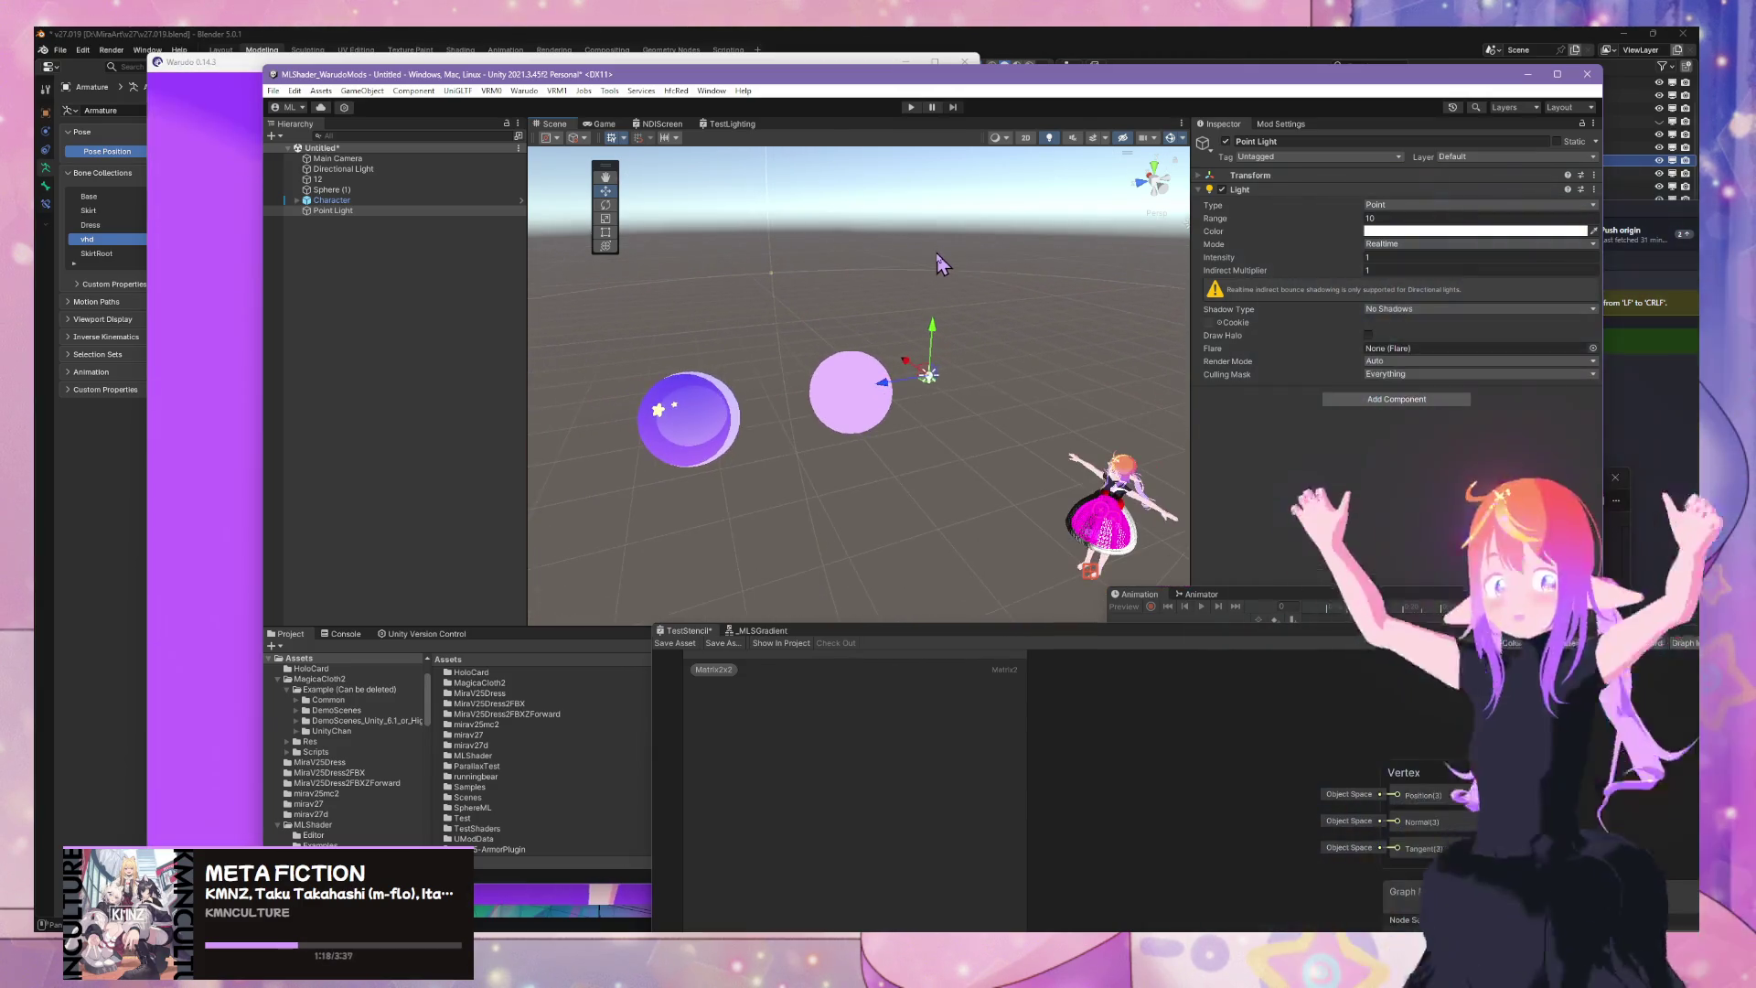
left_click_drag(935, 264, 961, 250)
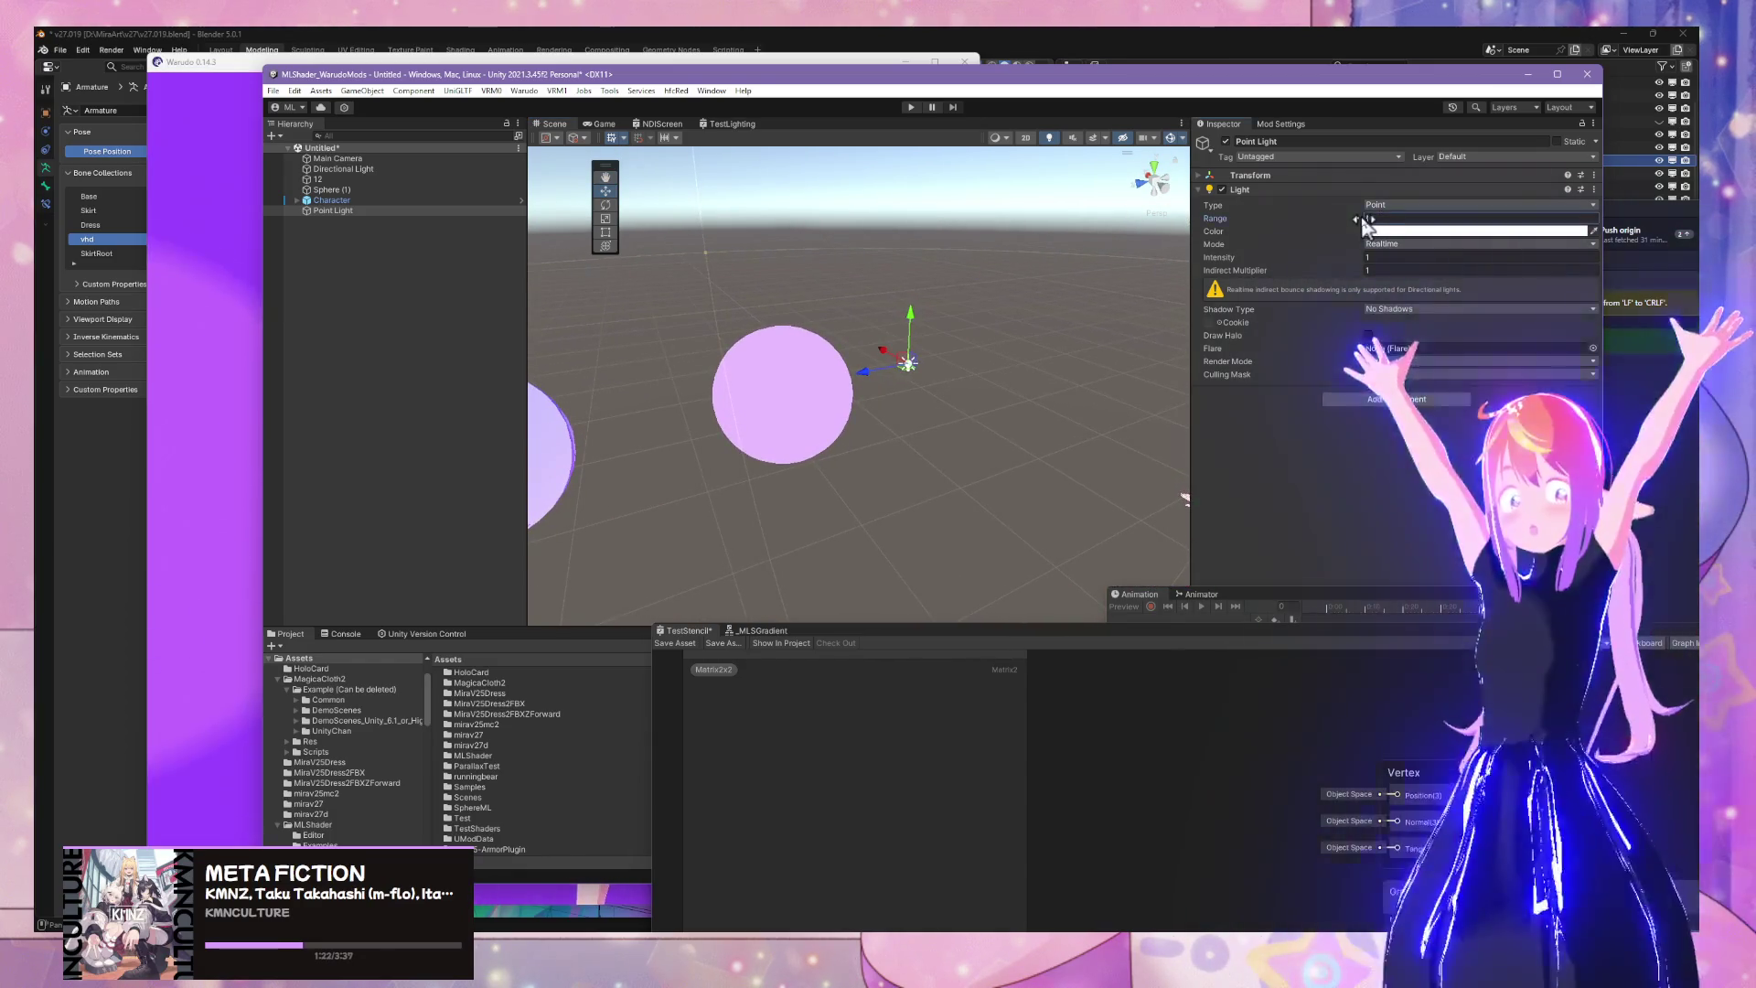
Drag the Point Light's Range down to 0.85 and keep its Mode on Realtime
type("7")
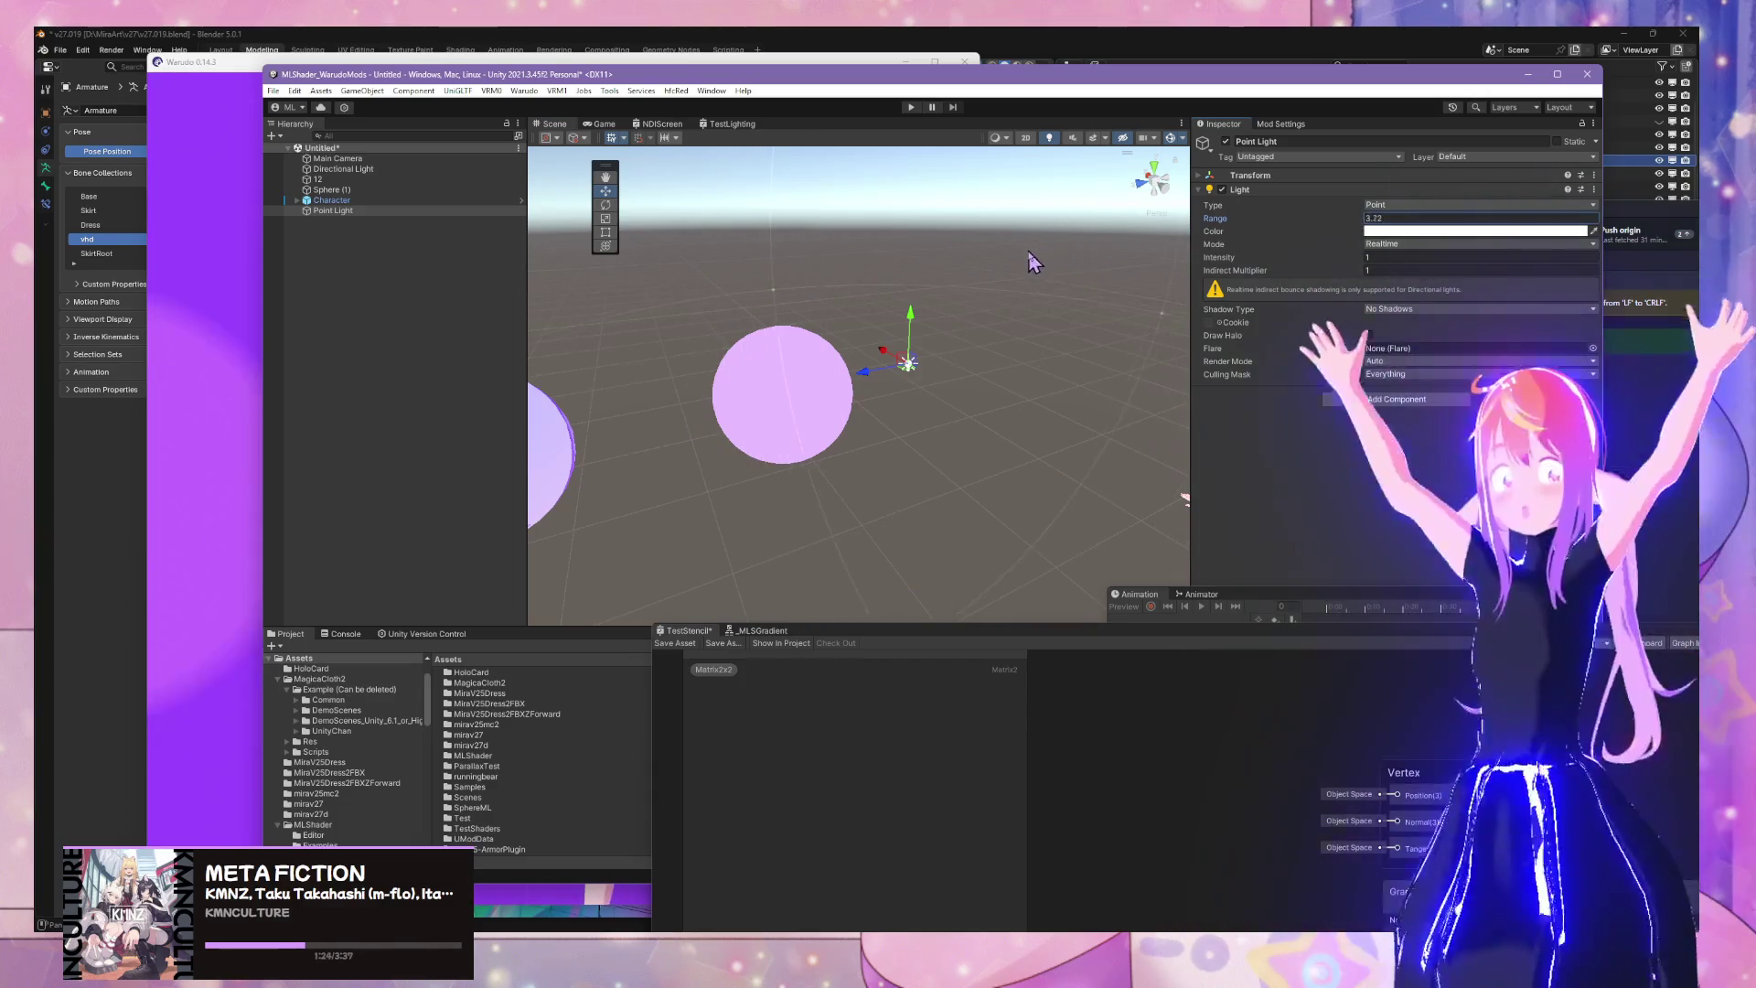
left_click_drag(1032, 263, 958, 298)
mouse_move(783, 294)
left_mouse_down()
mouse_move(804, 266)
mouse_move(827, 278)
mouse_move(805, 267)
left_mouse_up()
left_click(1397, 244)
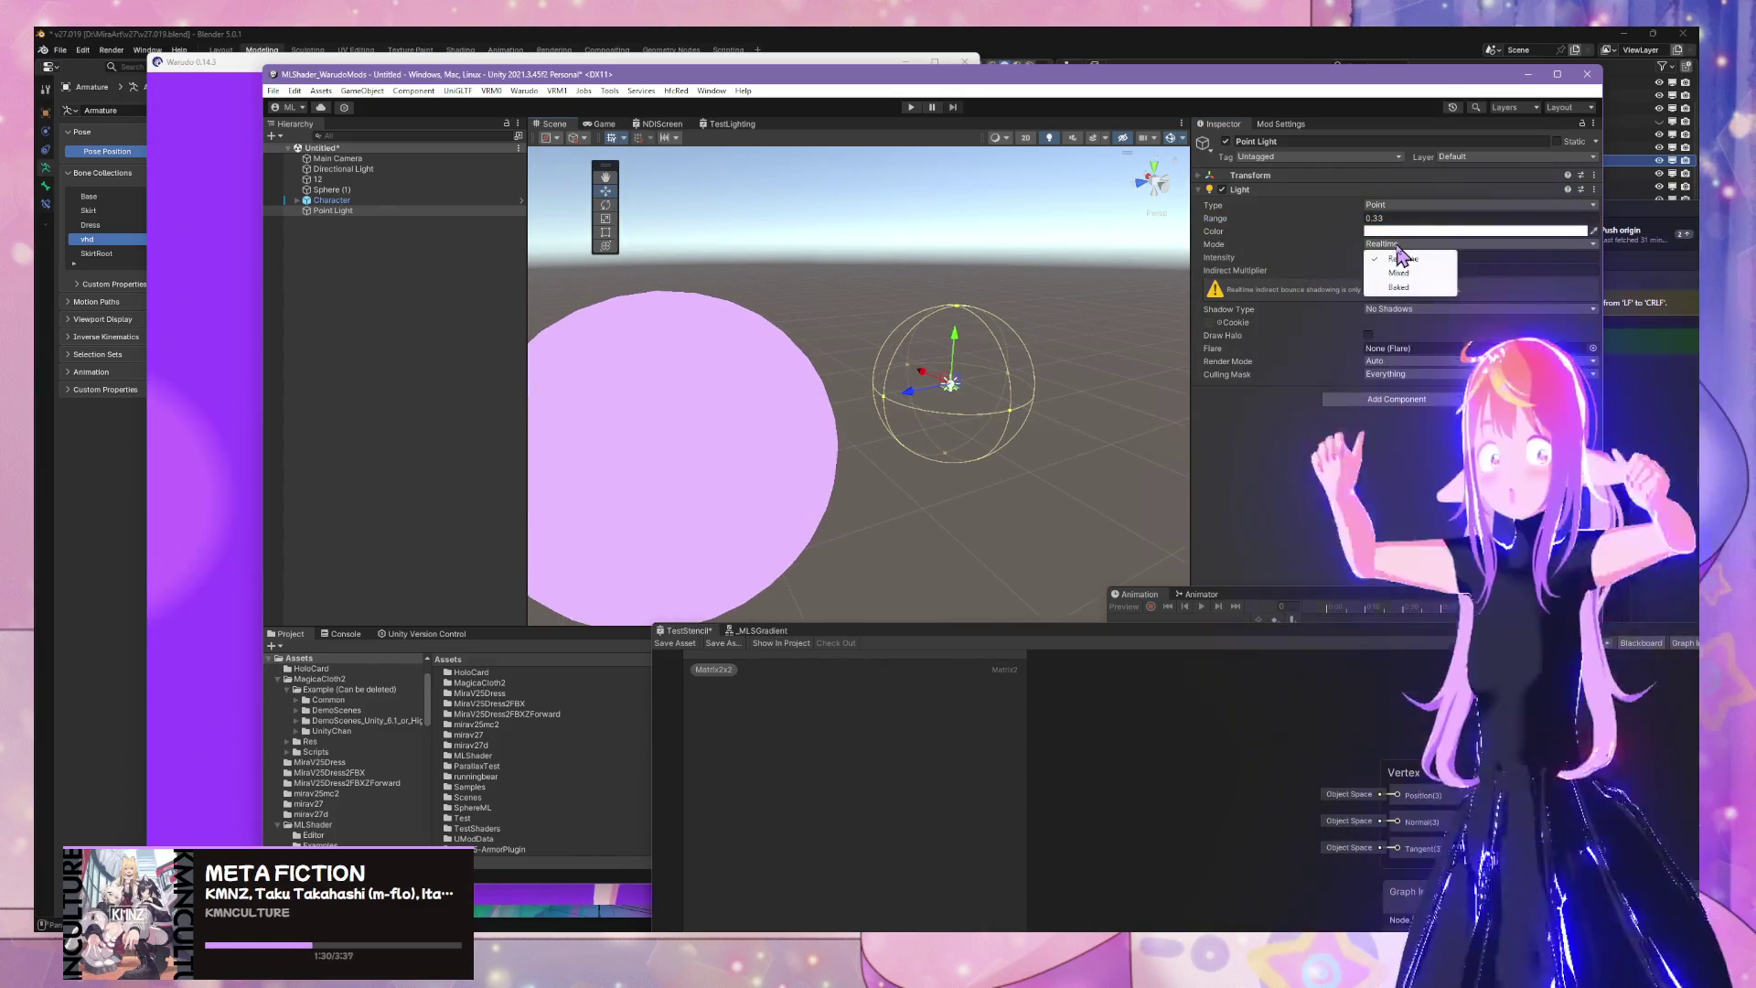
left_click(1400, 259)
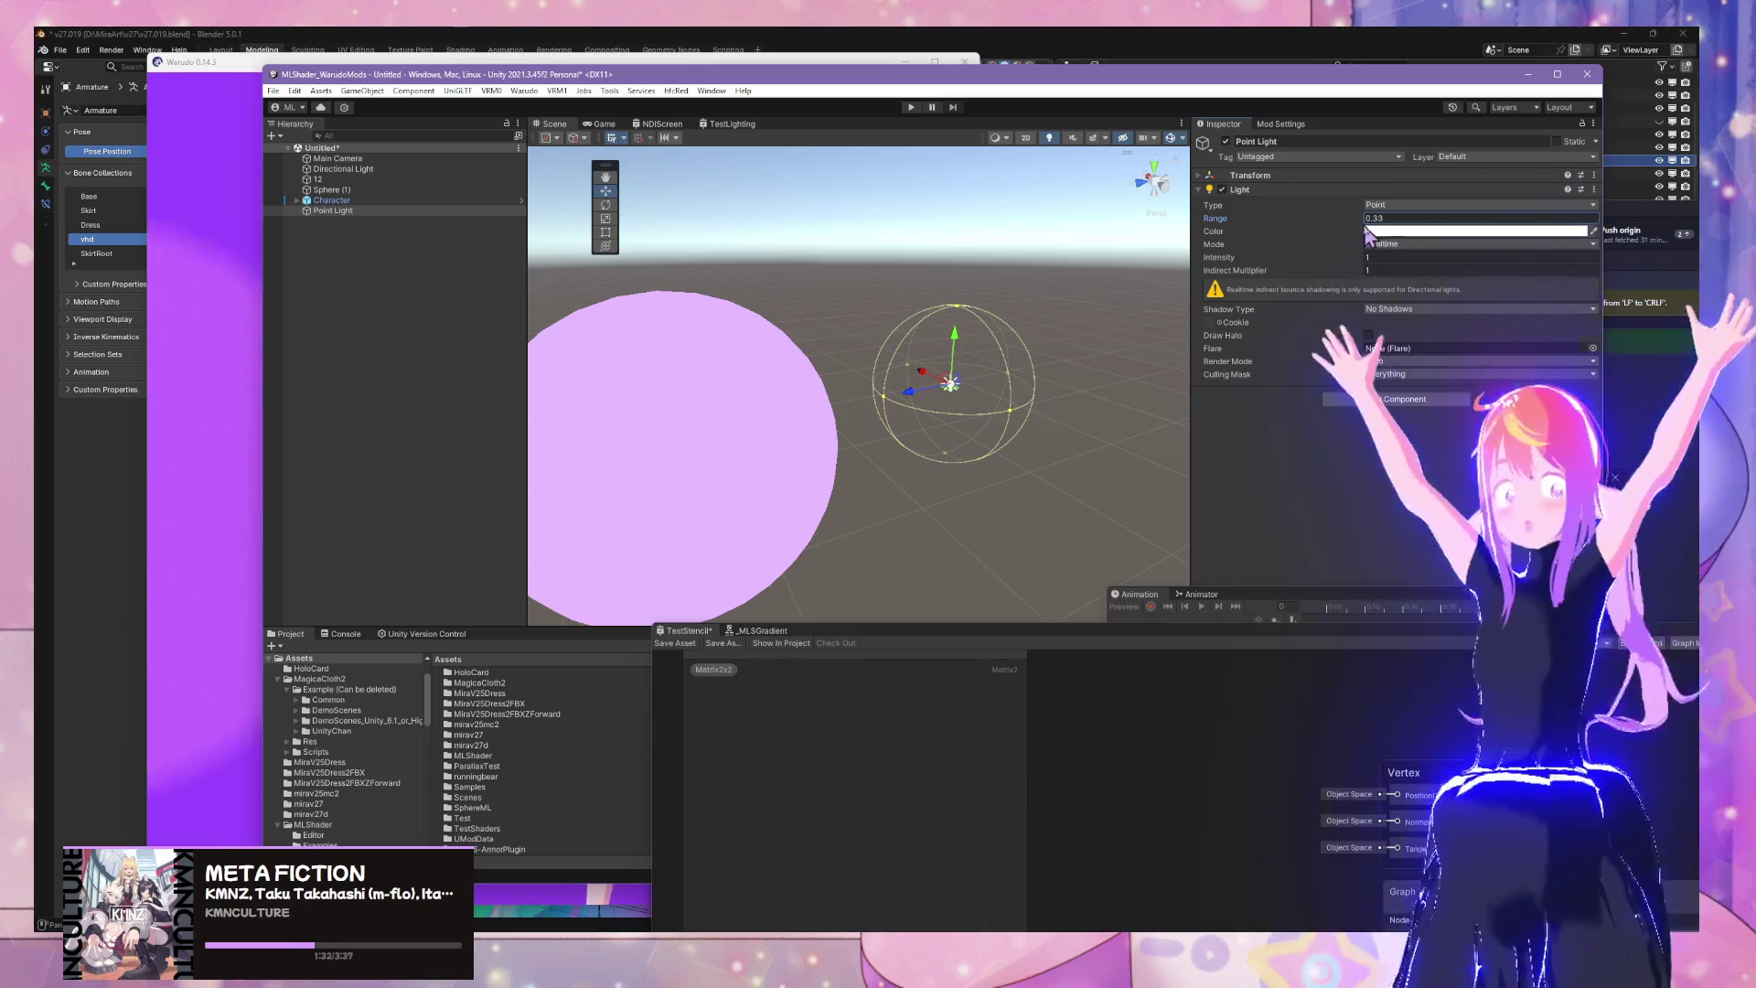
type("5.95")
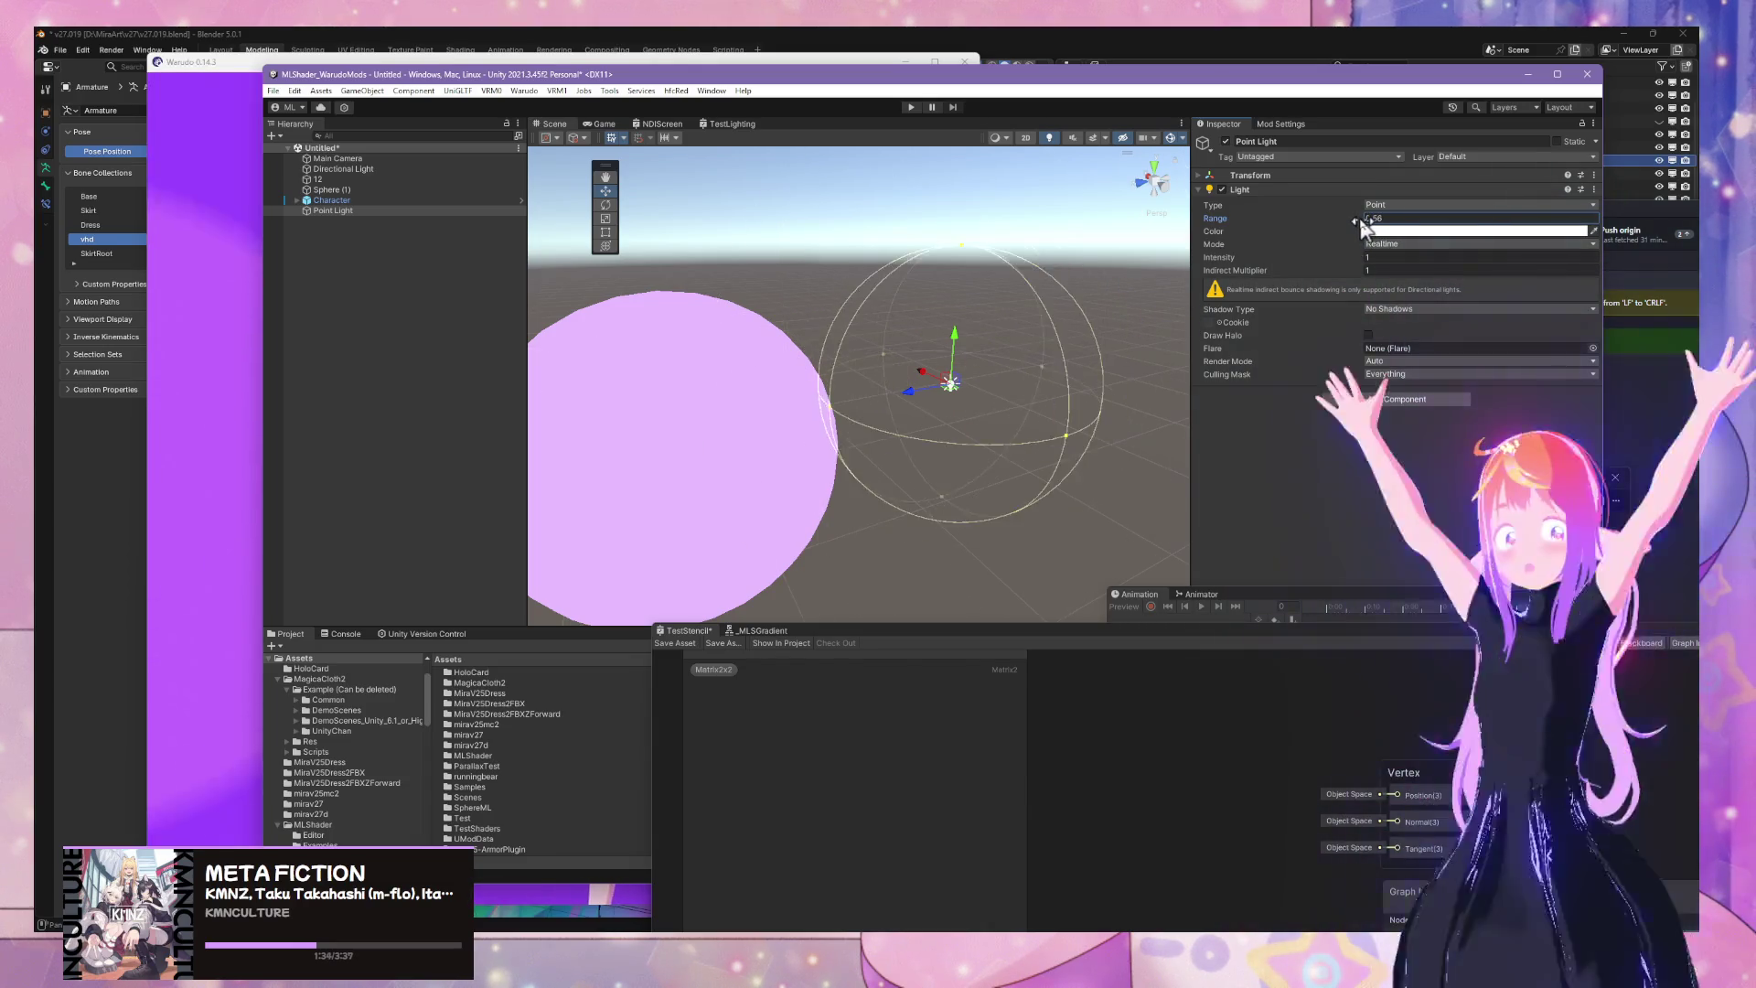
Check sphere 12 beside the light, then reselect the Point Light
left_click(1056, 313)
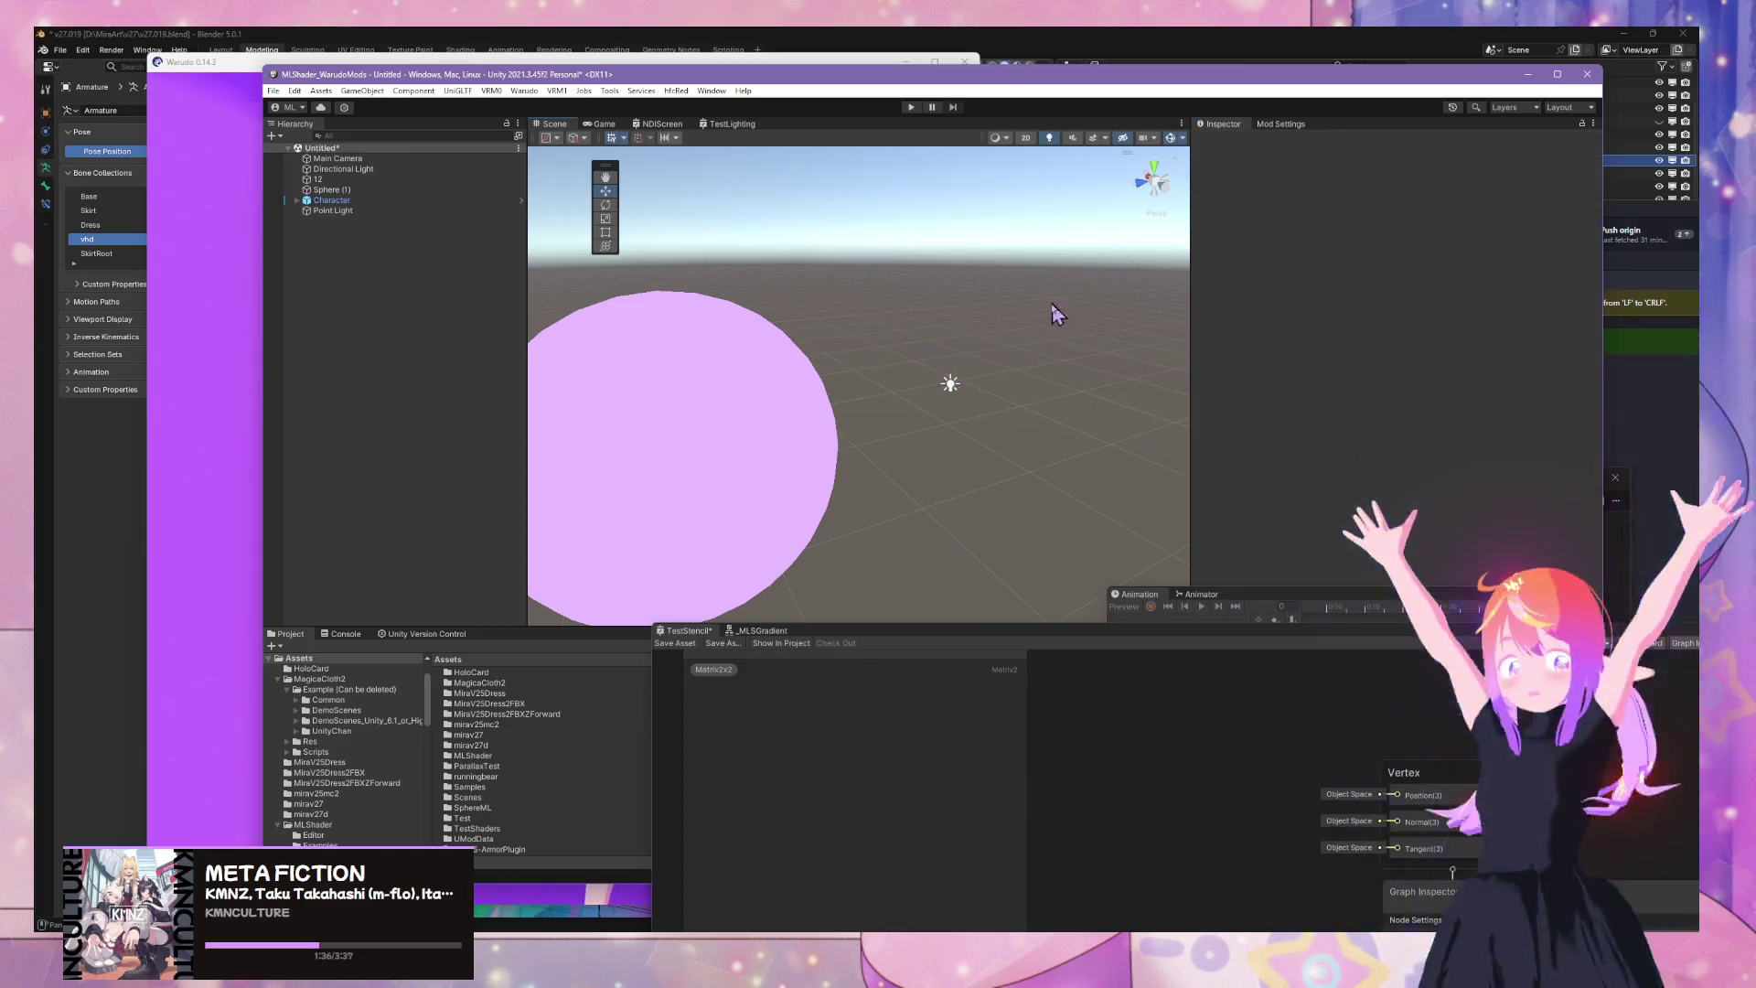
left_click(948, 385)
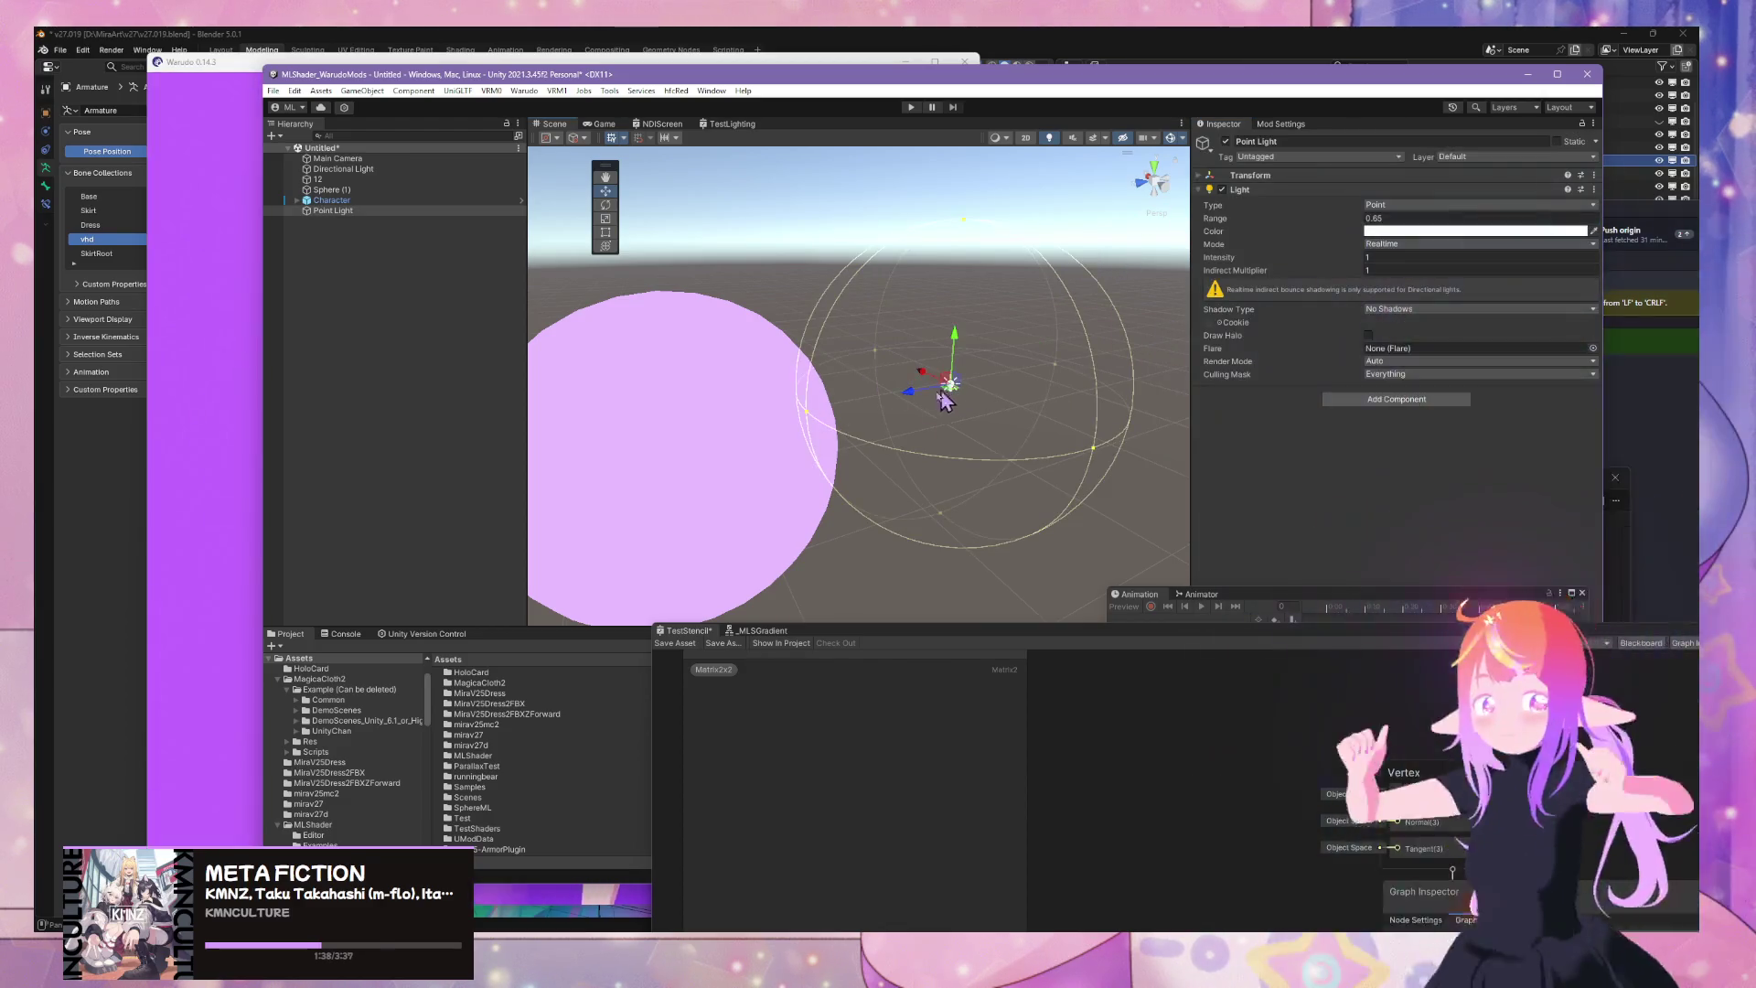
left_click(625, 439)
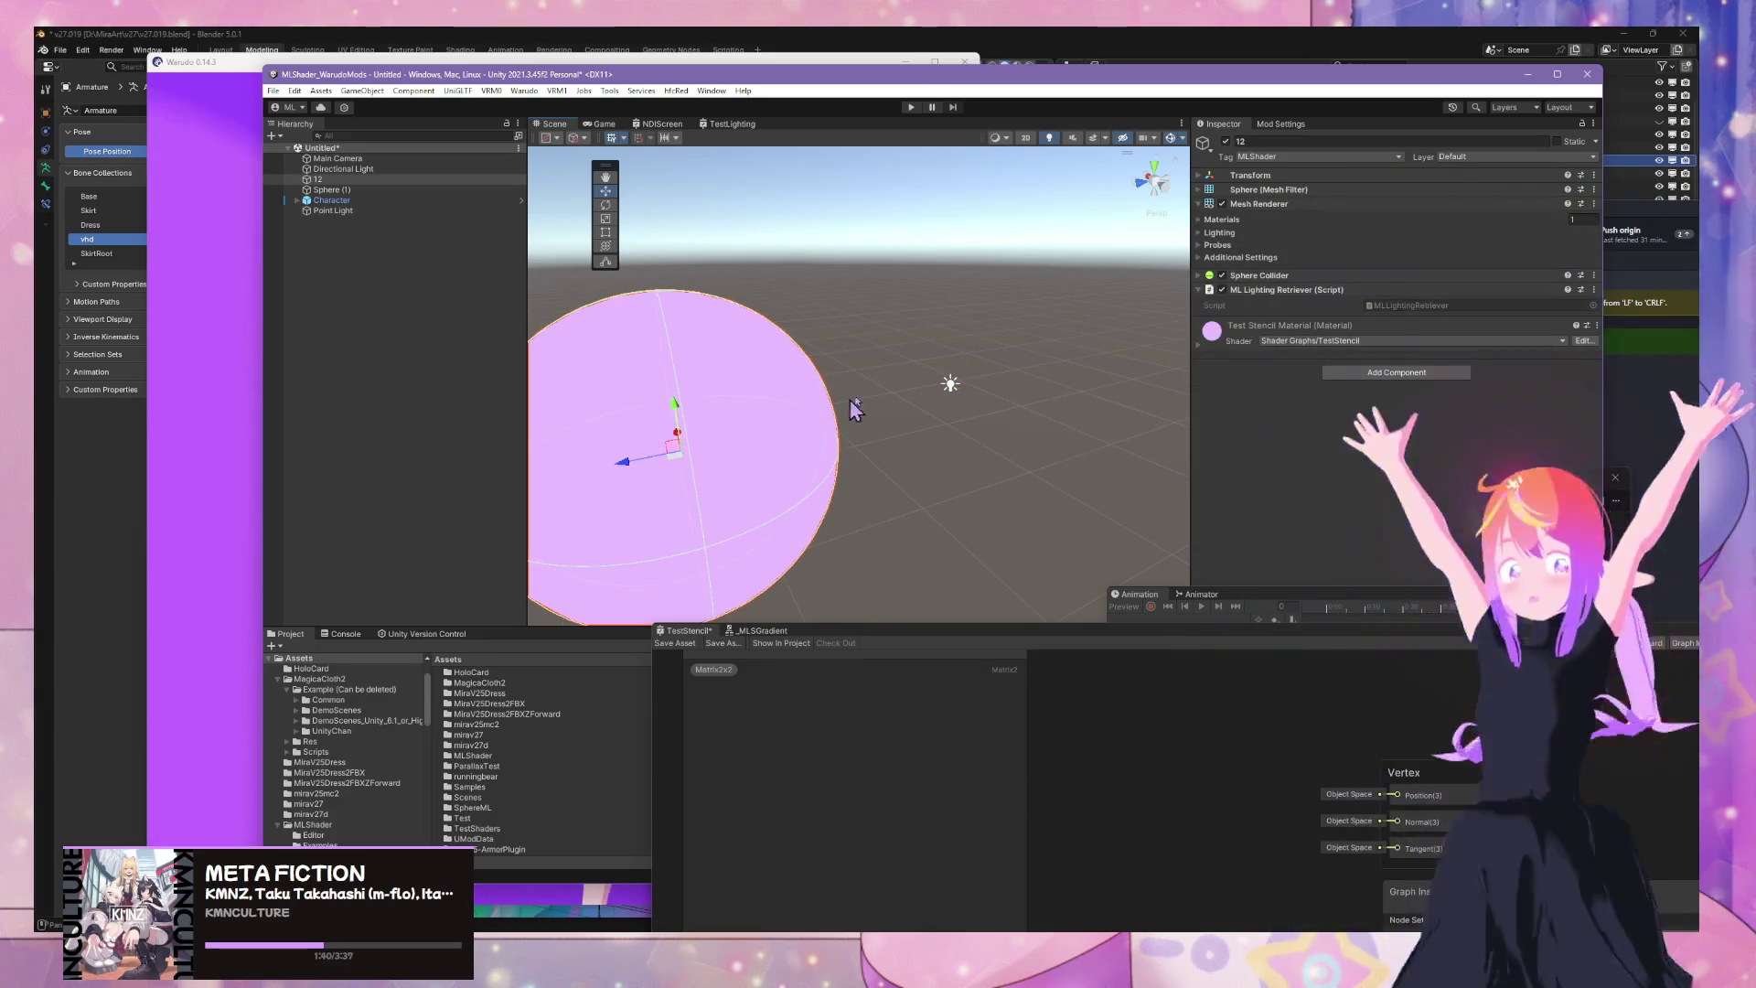
mouse_move(889, 373)
left_mouse_down()
mouse_move(890, 387)
mouse_move(948, 345)
mouse_move(890, 388)
mouse_move(942, 366)
left_mouse_up()
left_click(942, 360)
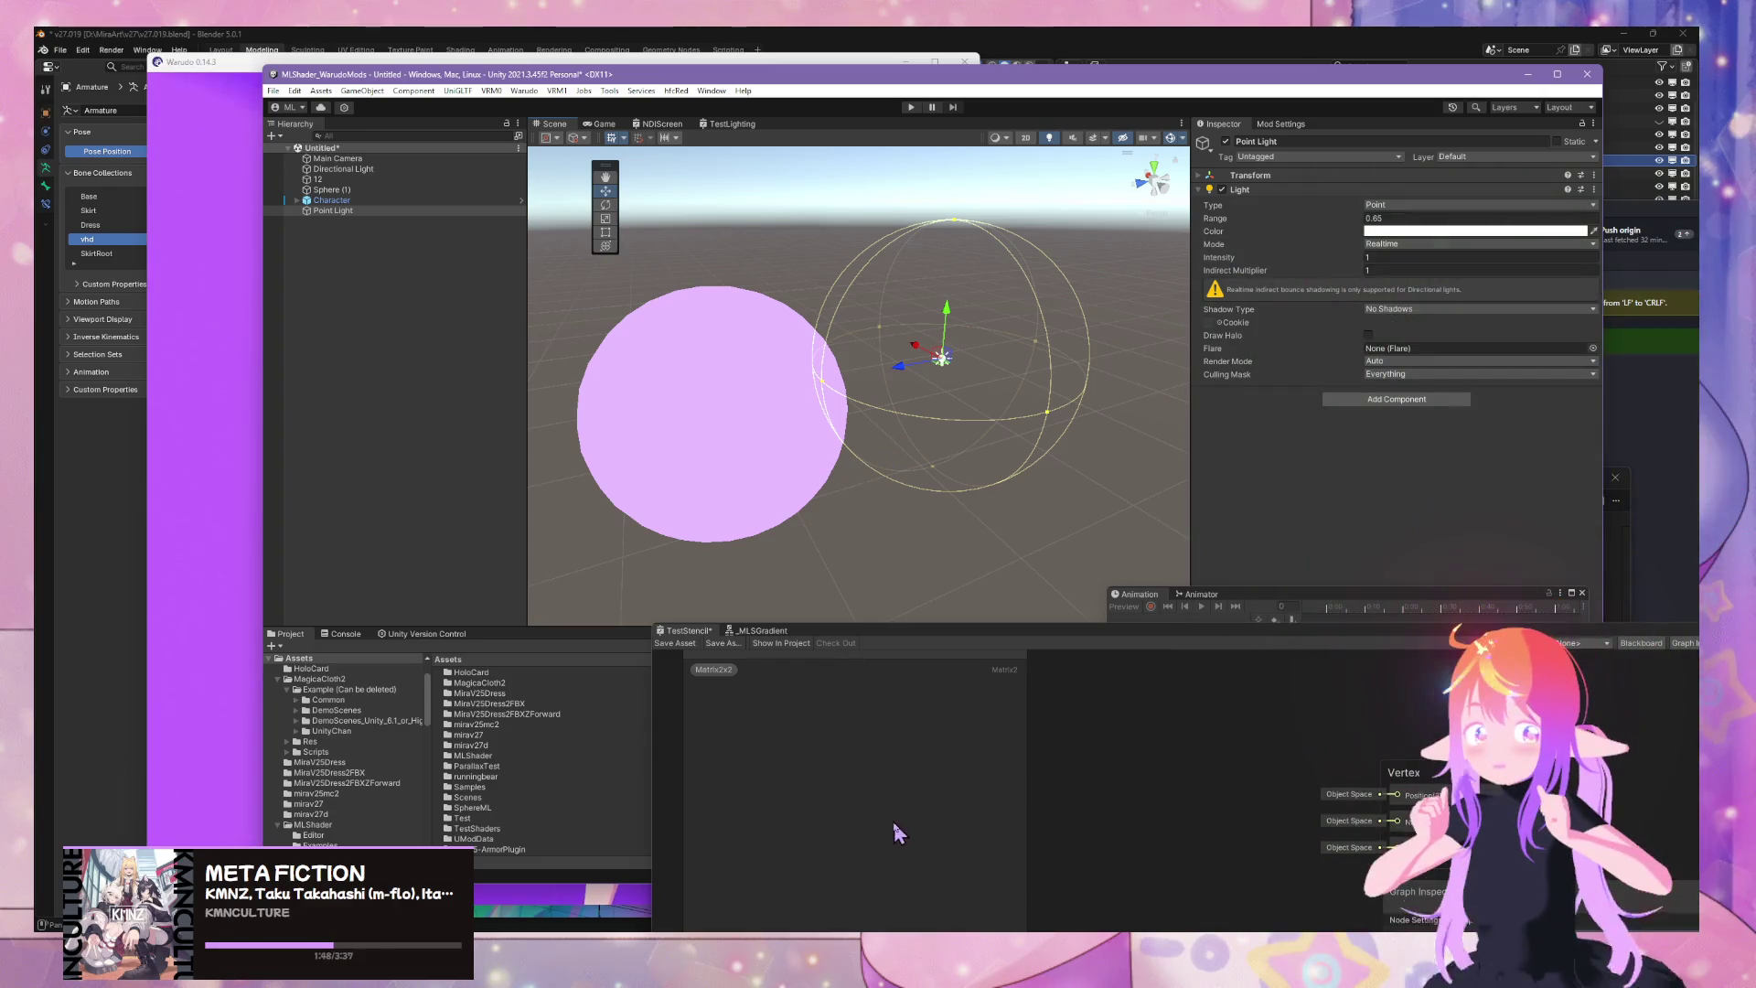
mouse_move(782, 955)
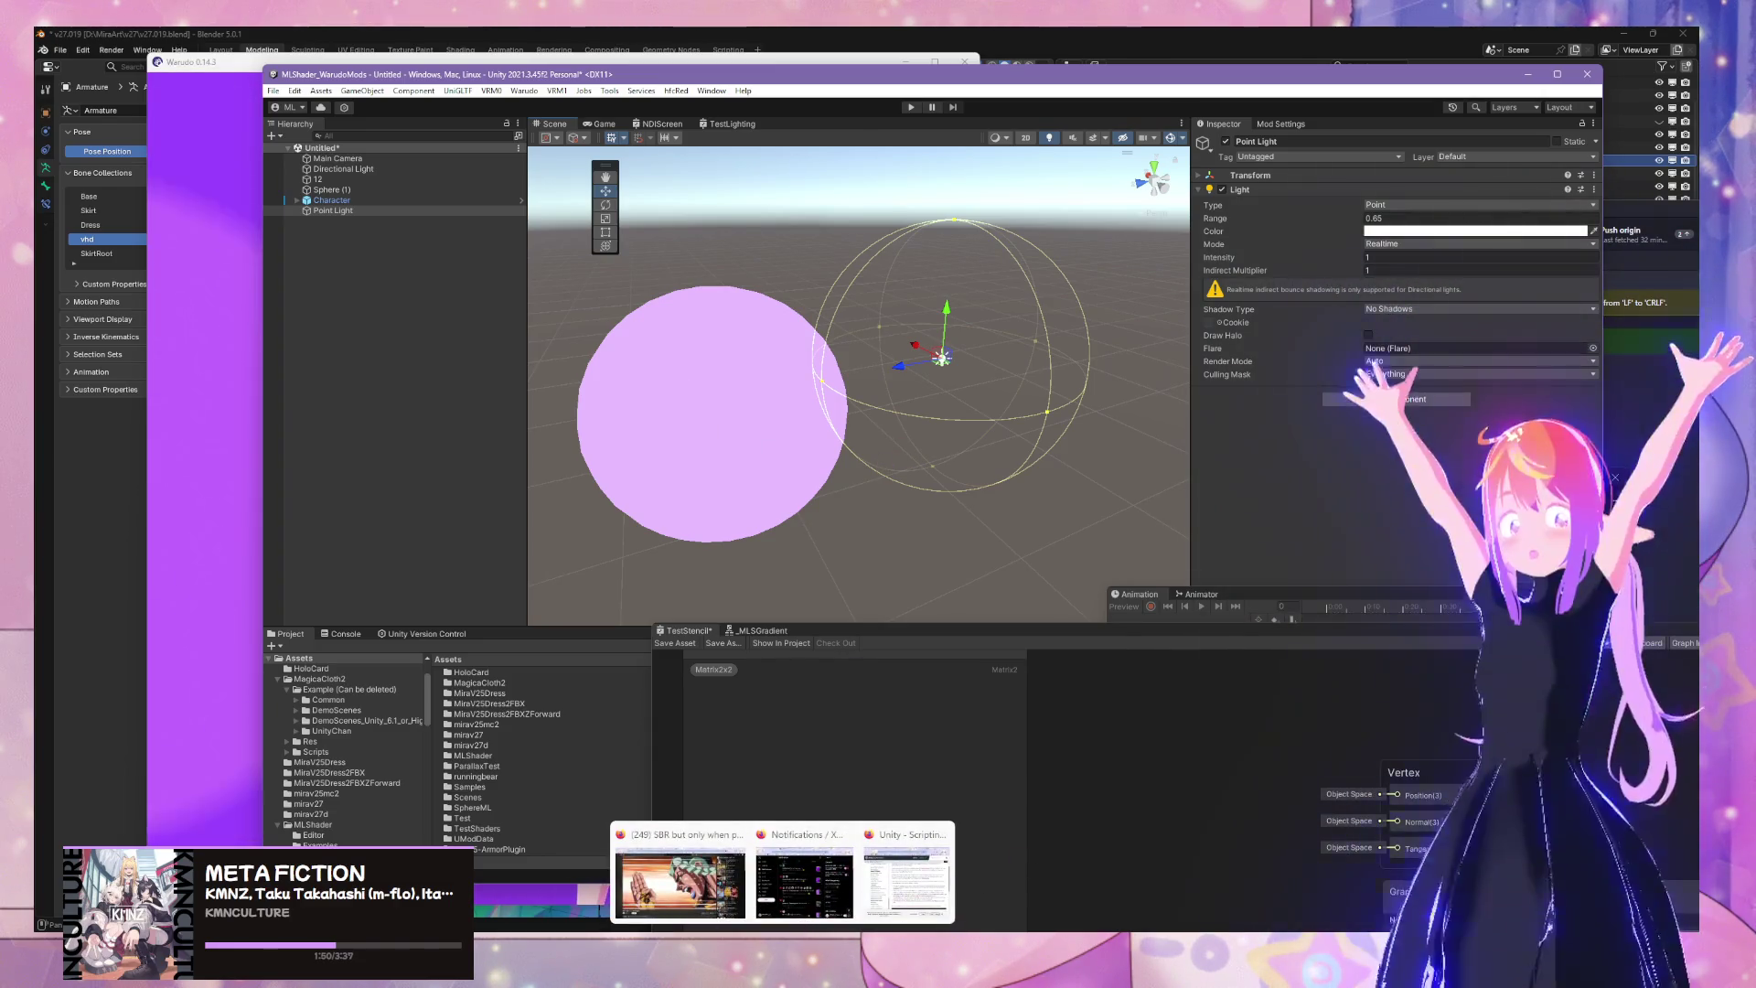
key("super")
type("pain")
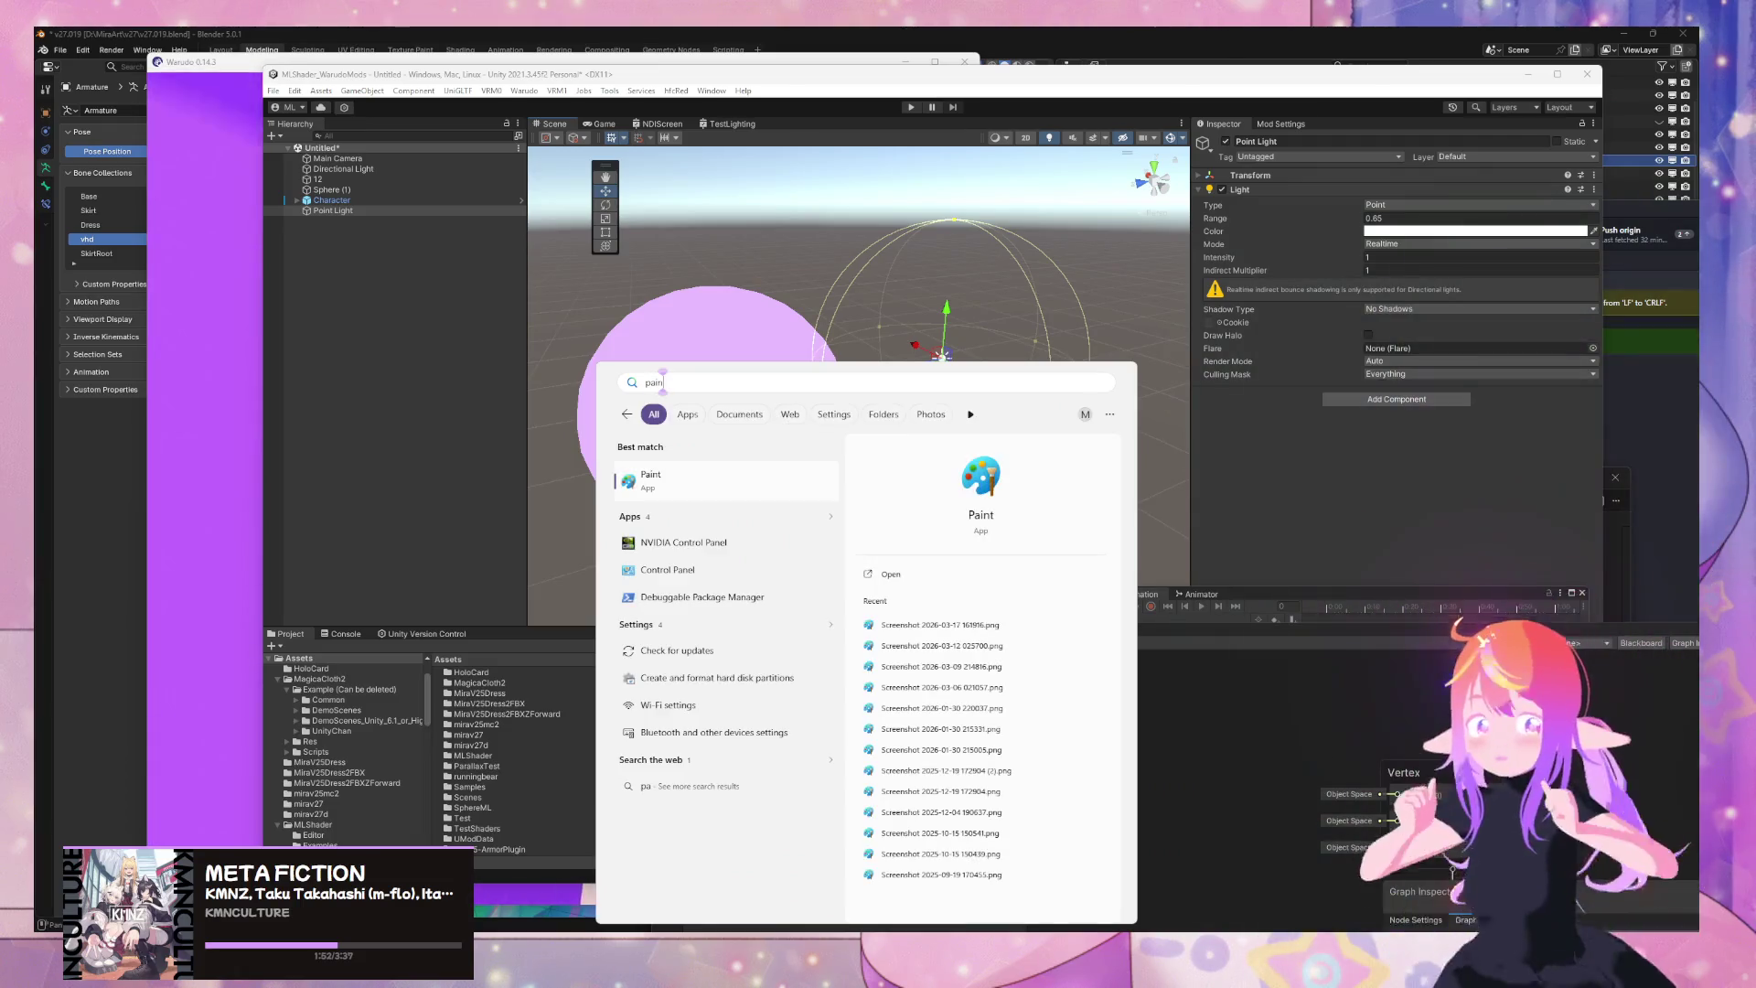
left_click(681, 484)
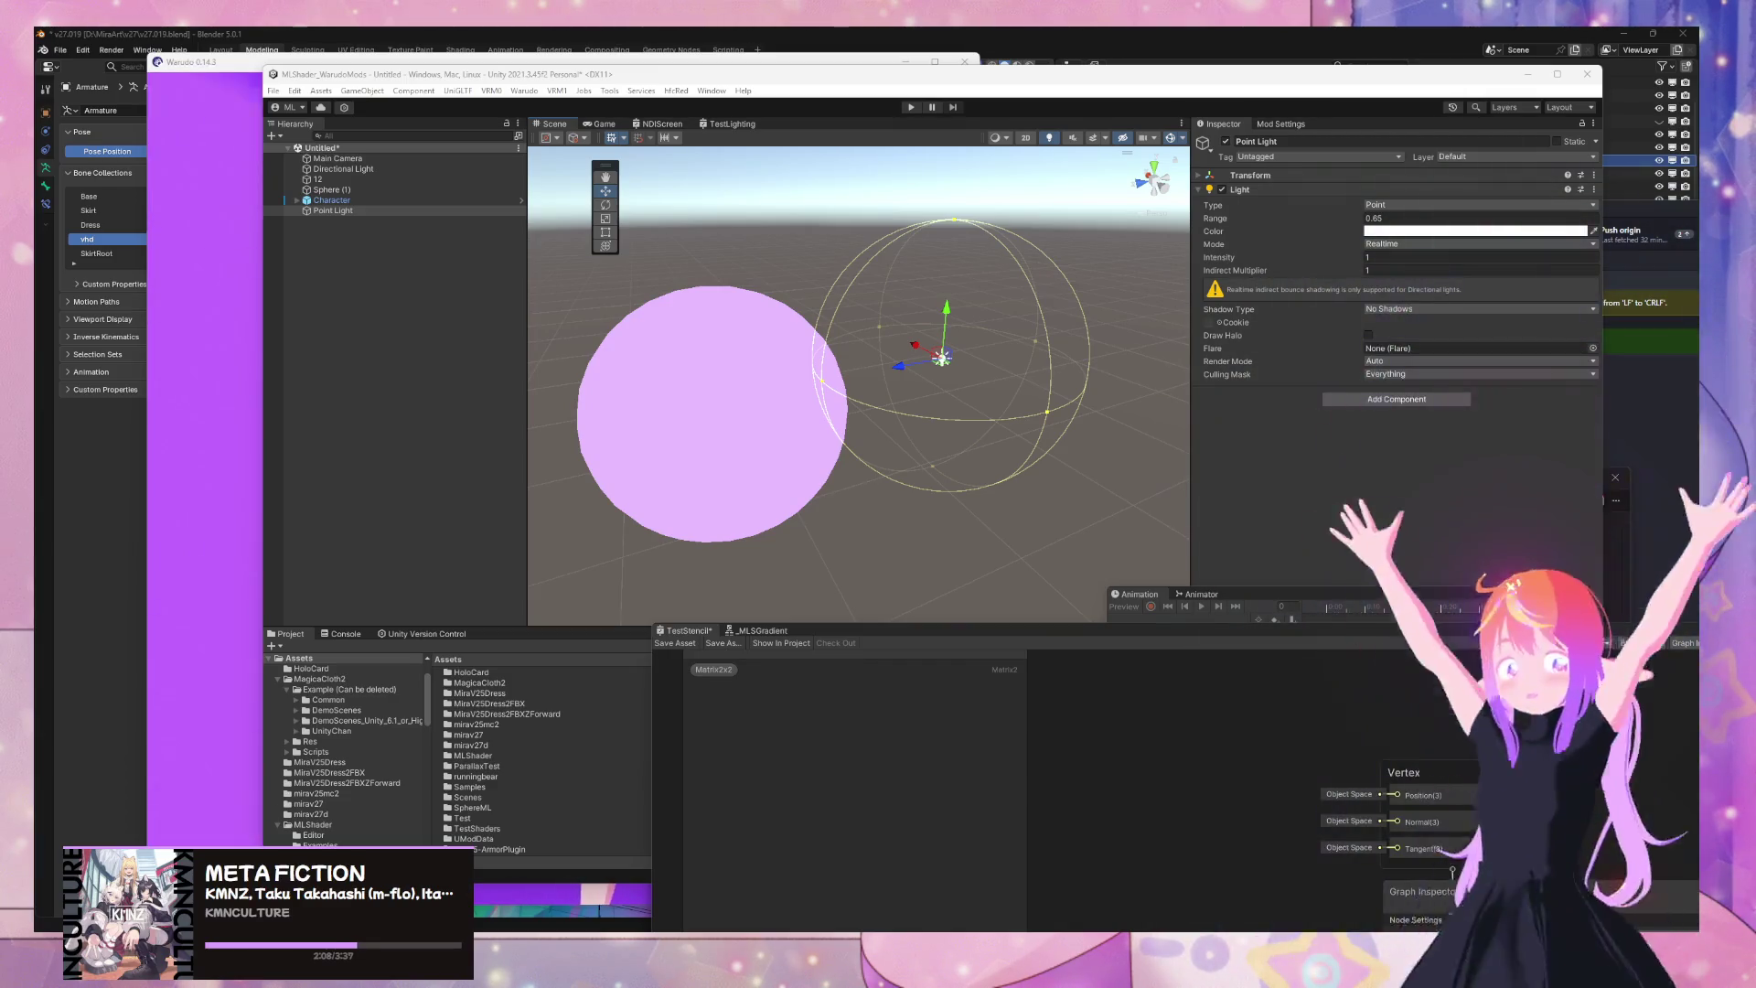
Draw a new frame on the board titled 'Shitty Shader Graph Real Time Light Workaround'
mouse_move(0, 366)
left_mouse_down()
mouse_move(659, 367)
mouse_move(1260, 277)
left_mouse_up()
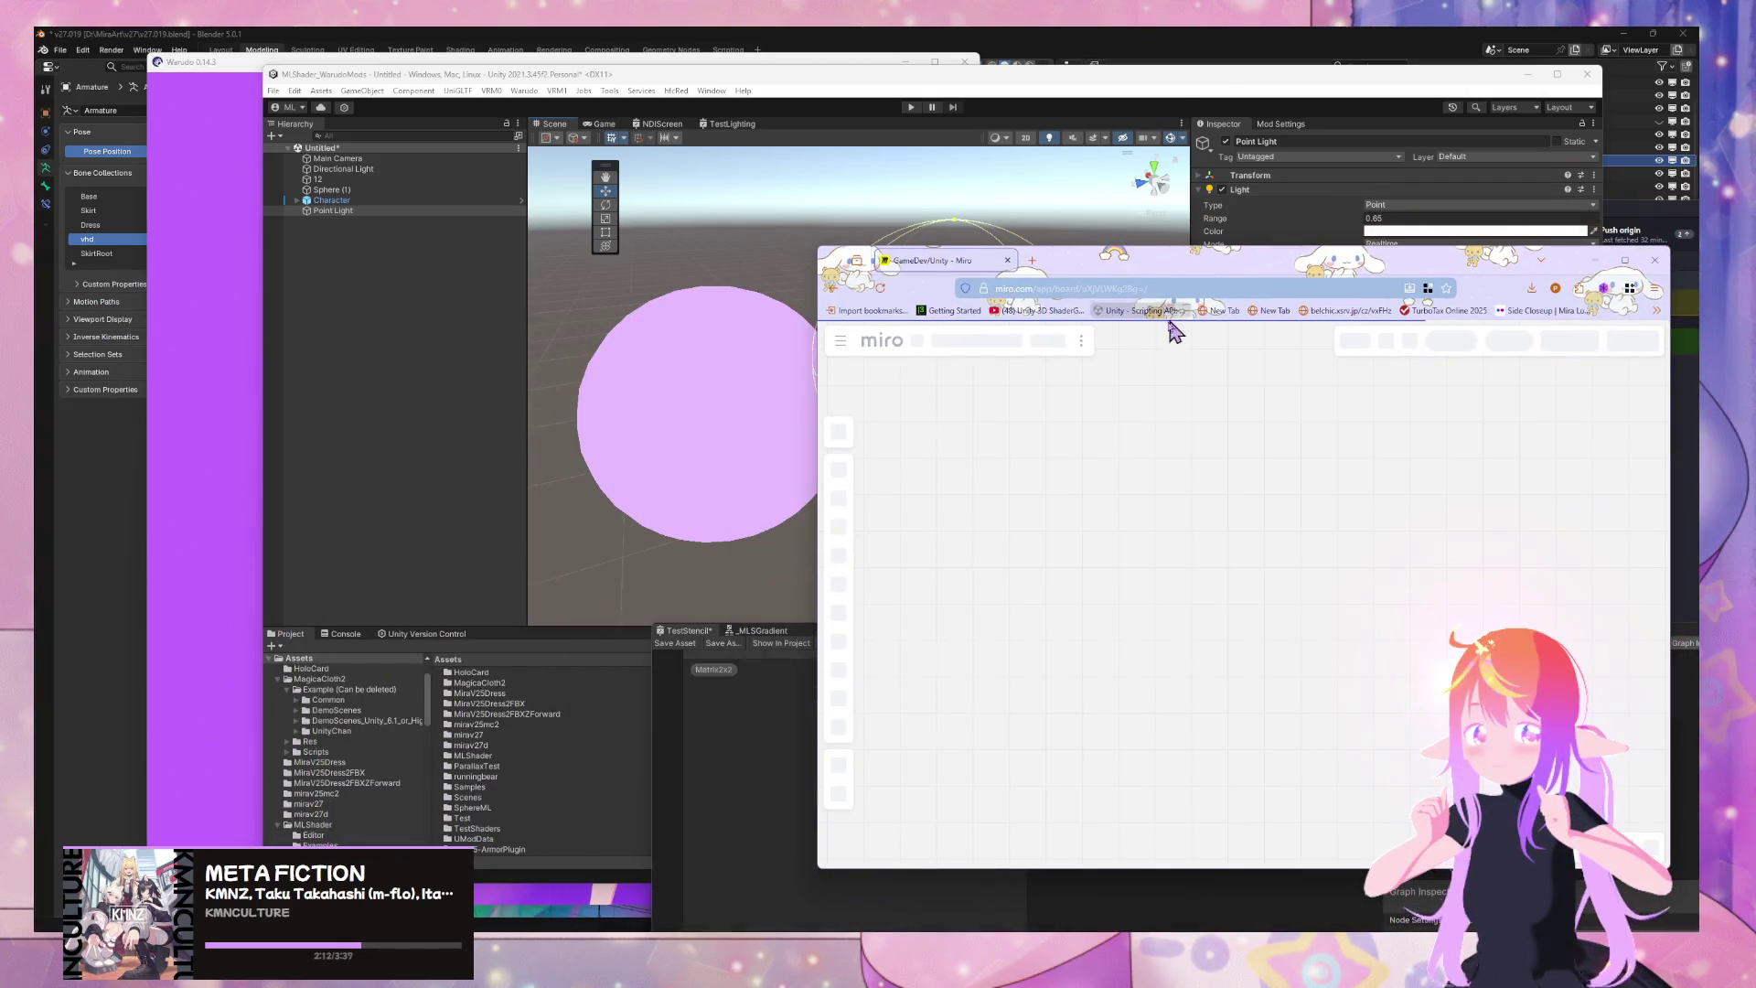
scroll(1225, 659, "down", 5)
mouse_move(1236, 718)
left_mouse_down()
mouse_move(1412, 588)
mouse_move(1275, 718)
left_mouse_up()
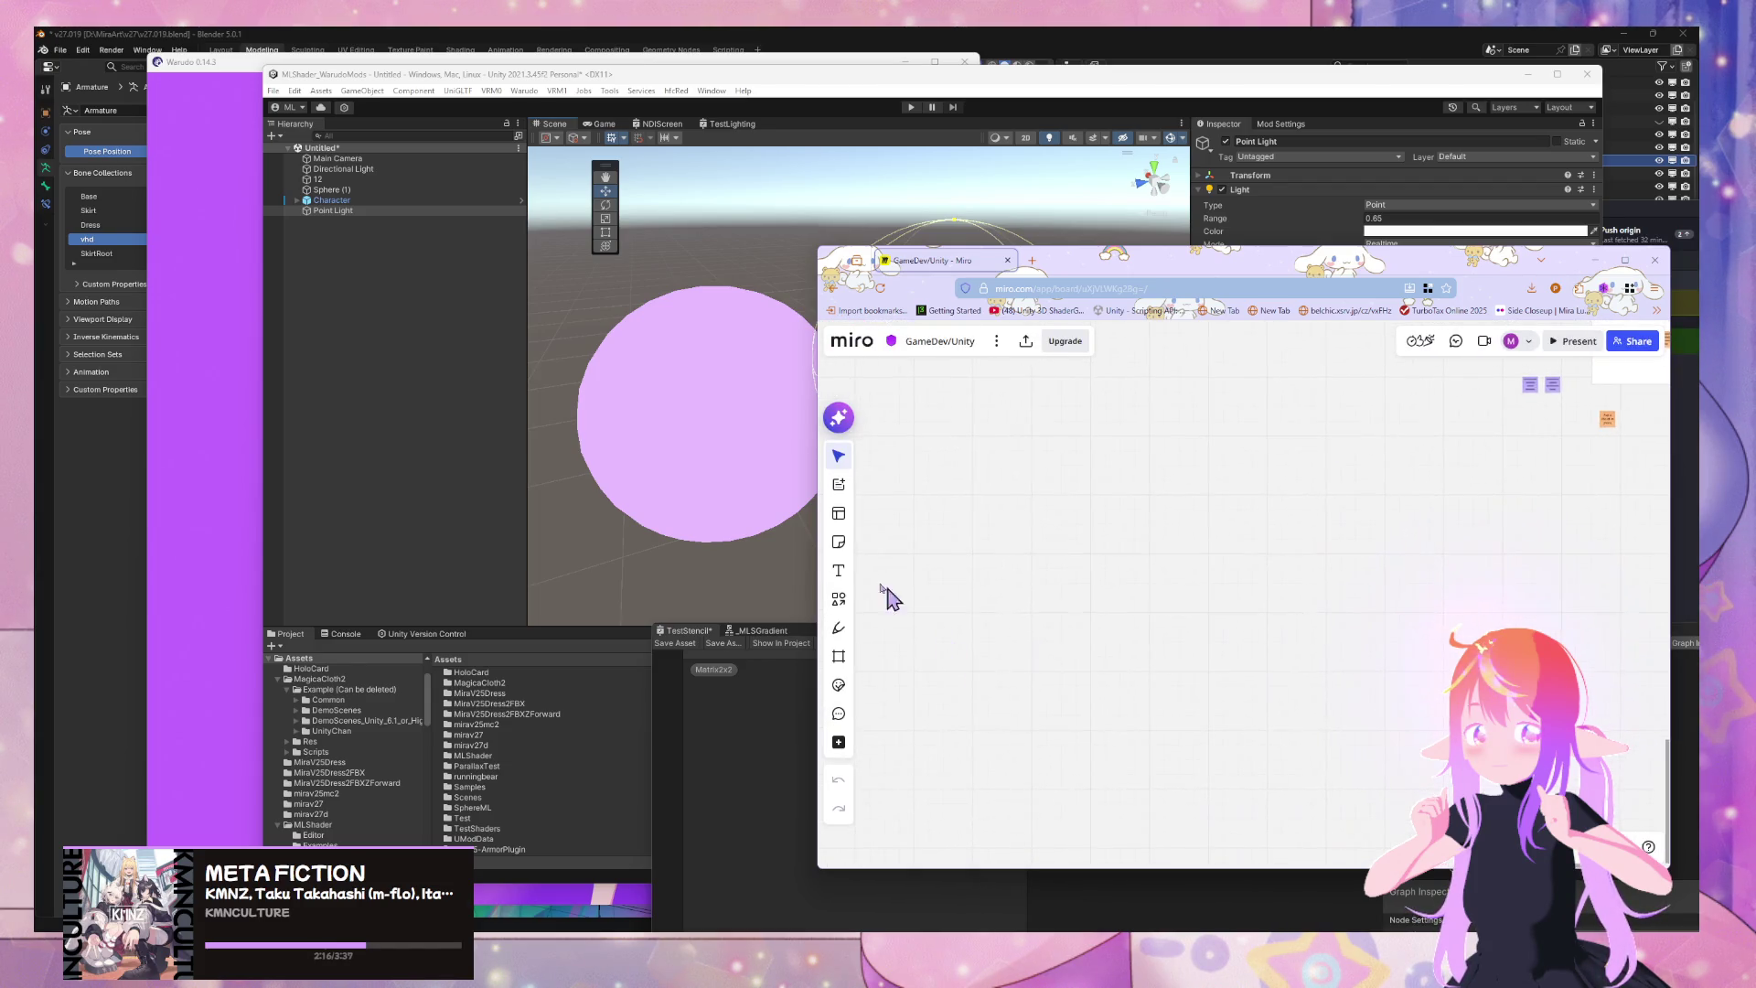
left_click(840, 657)
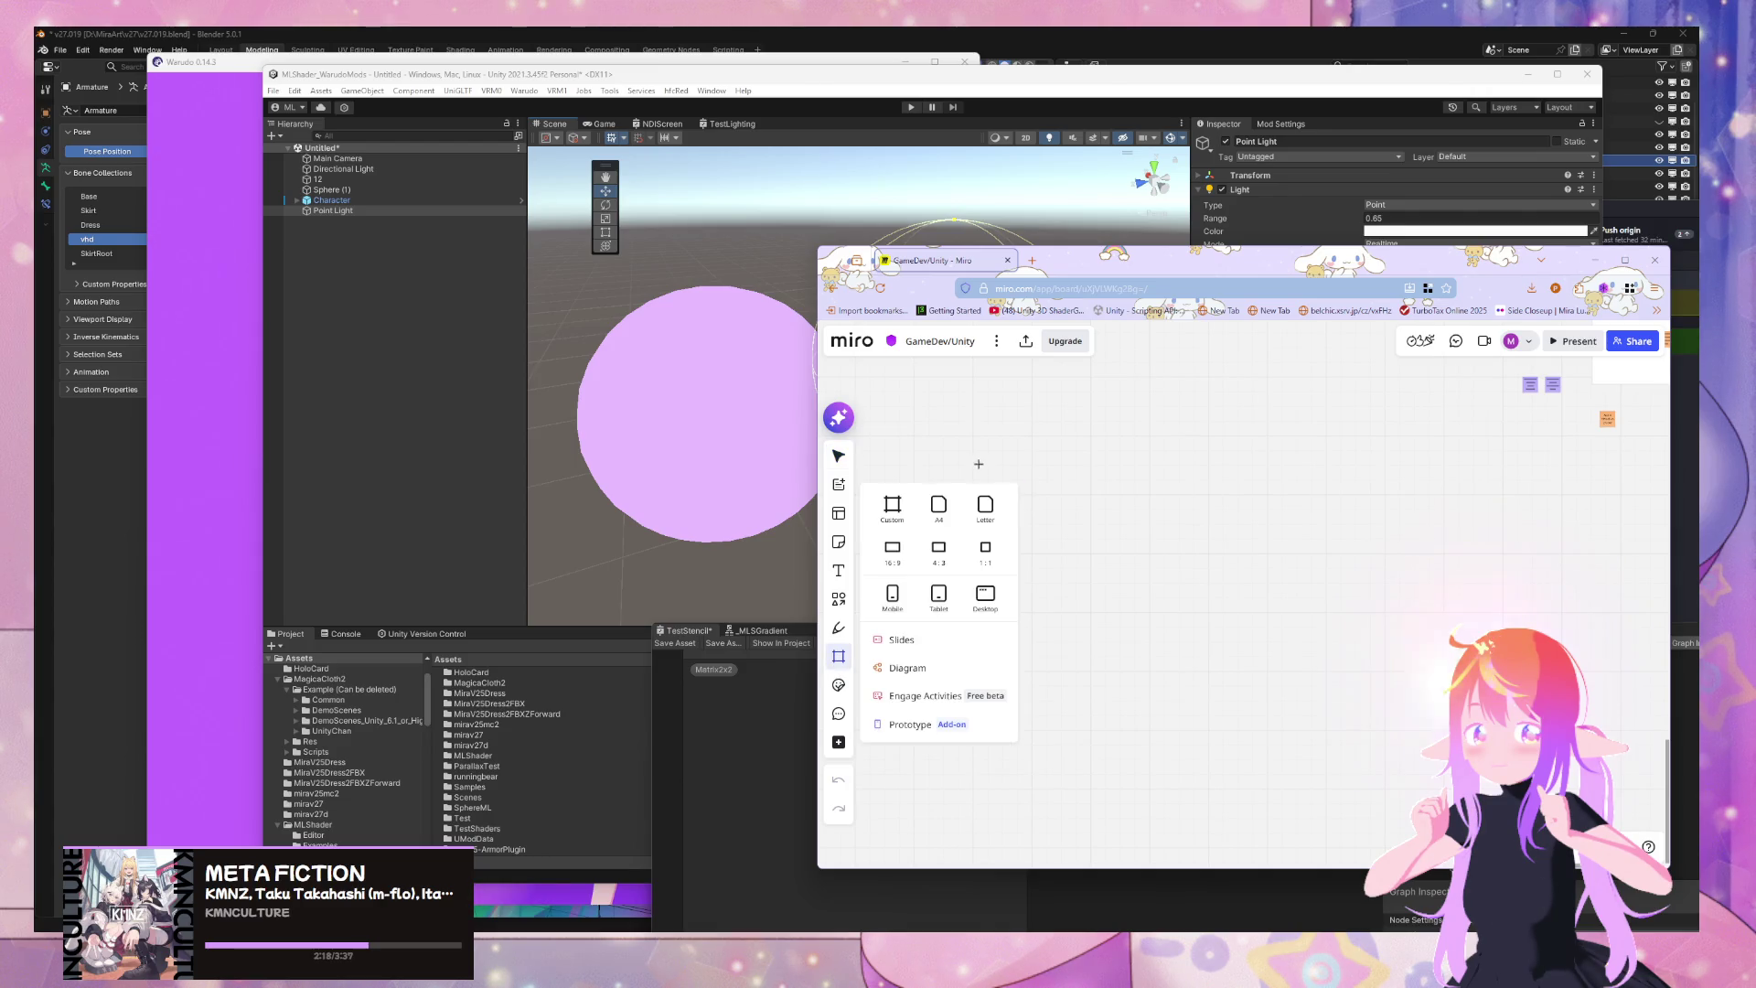
left_click_drag(1047, 430, 1070, 430)
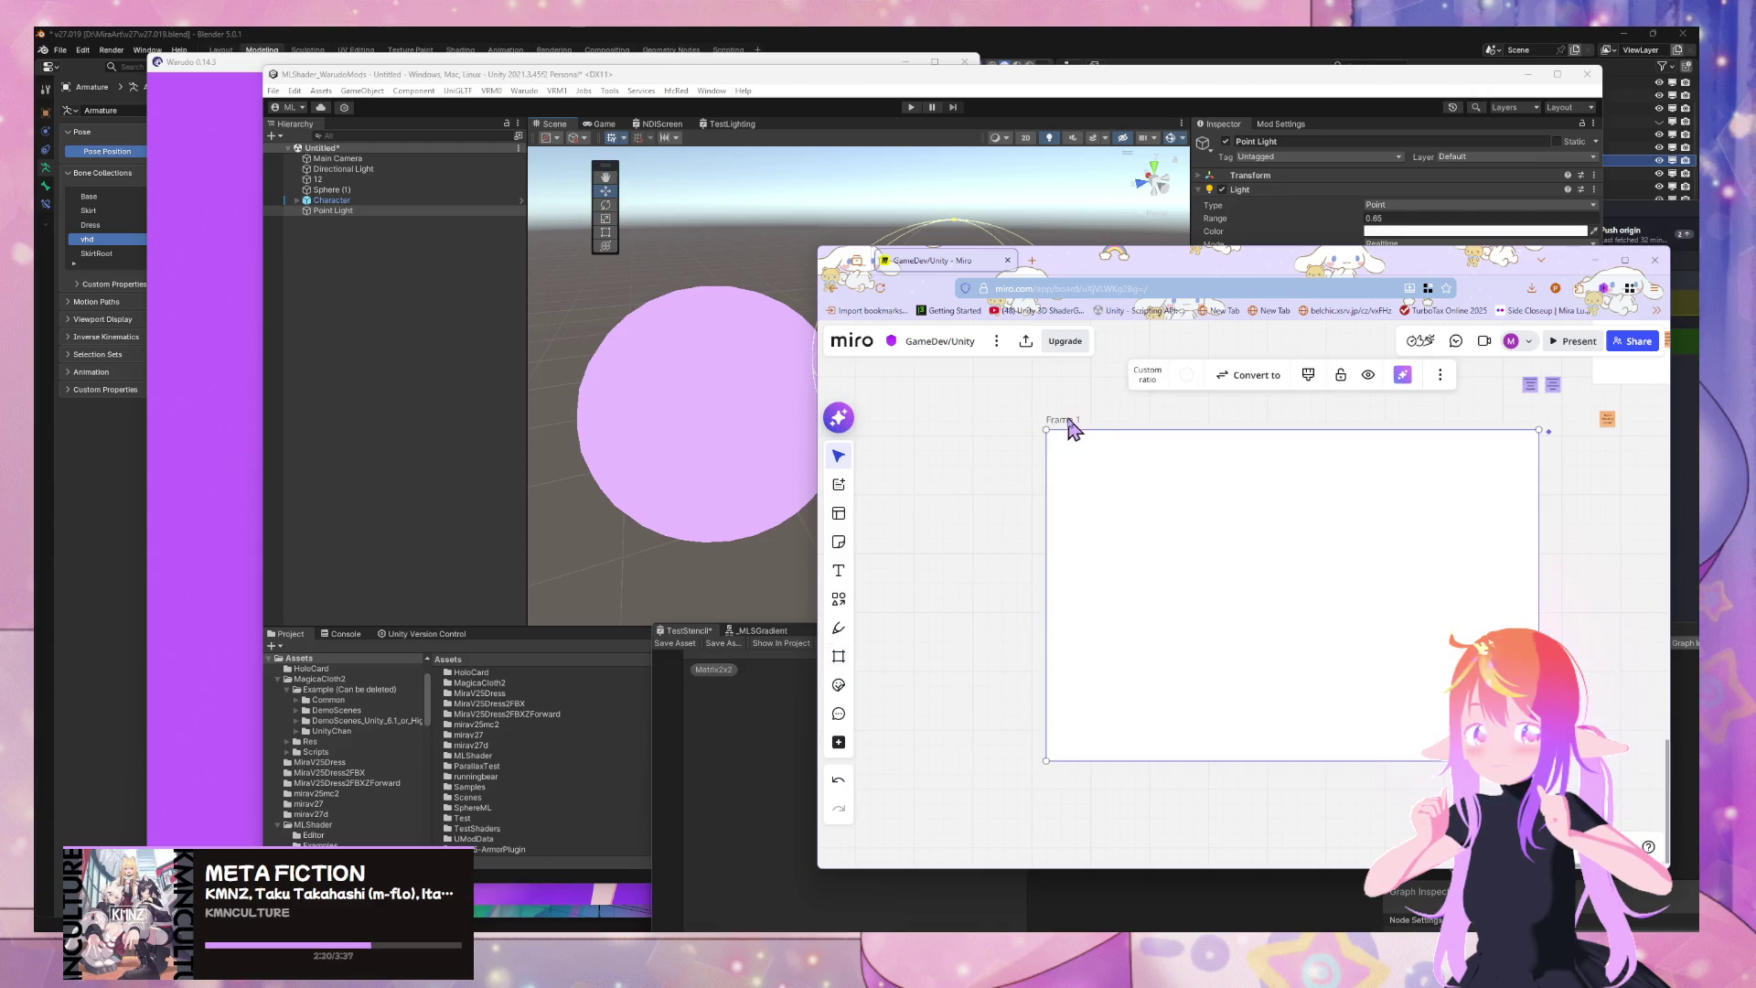
double_click(1069, 420)
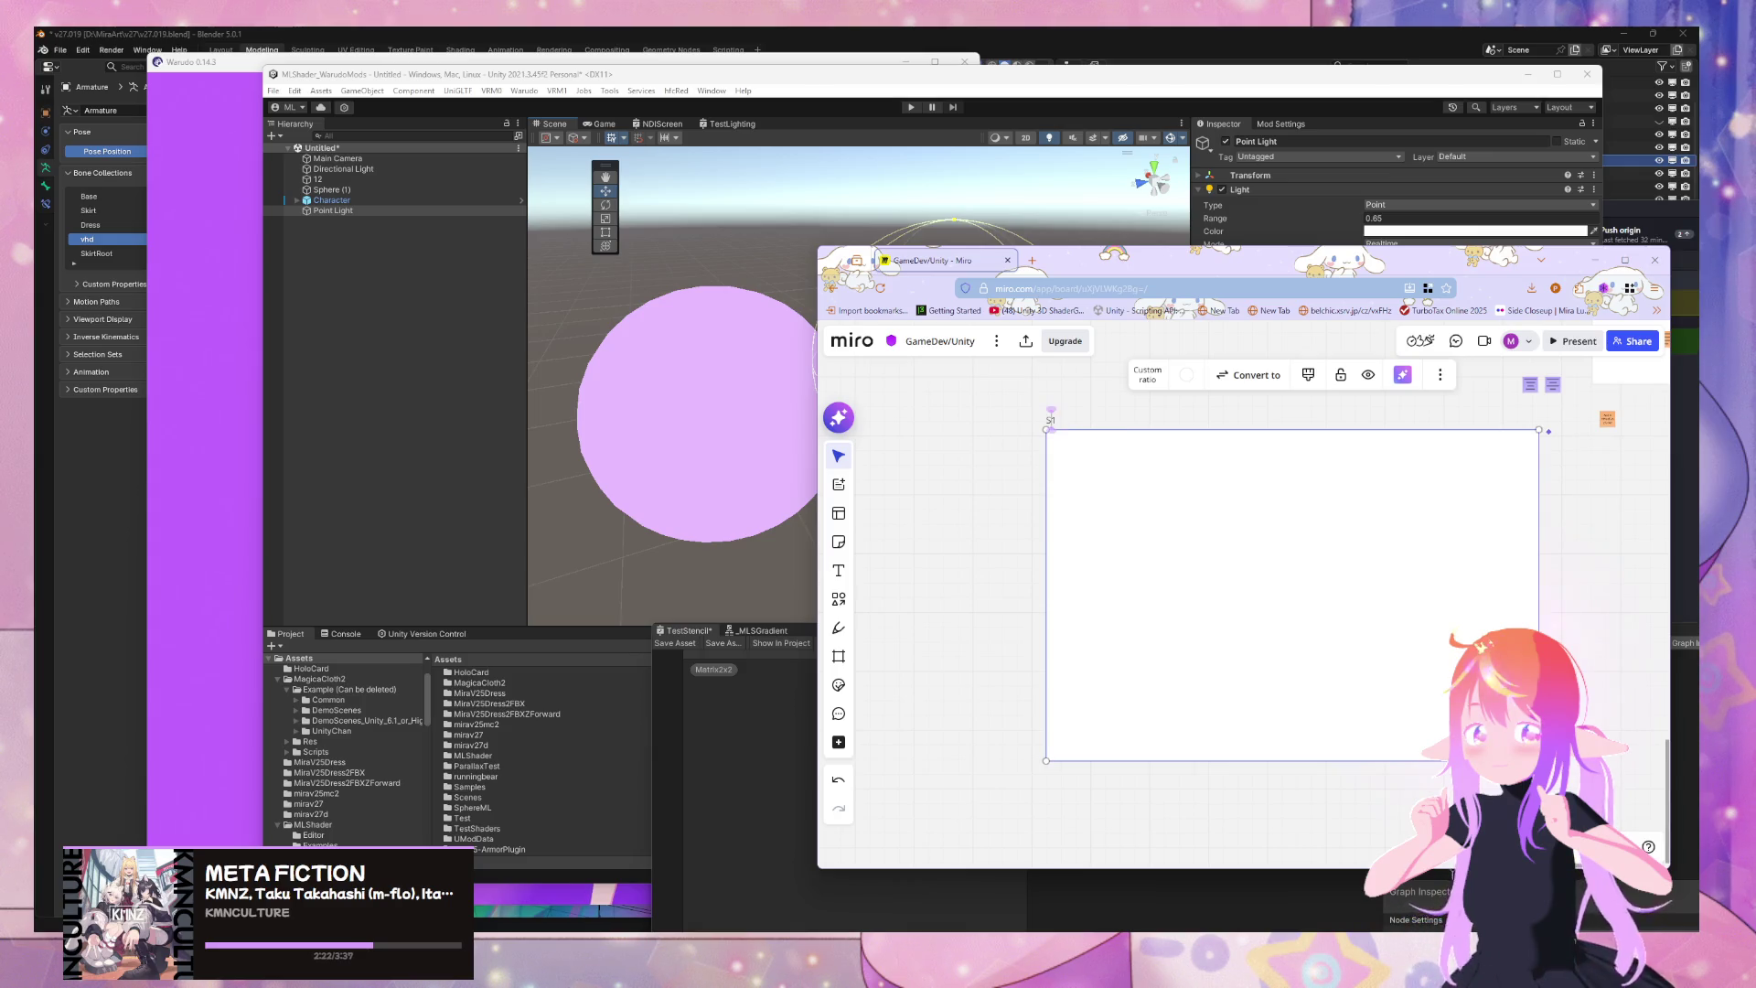
type("it")
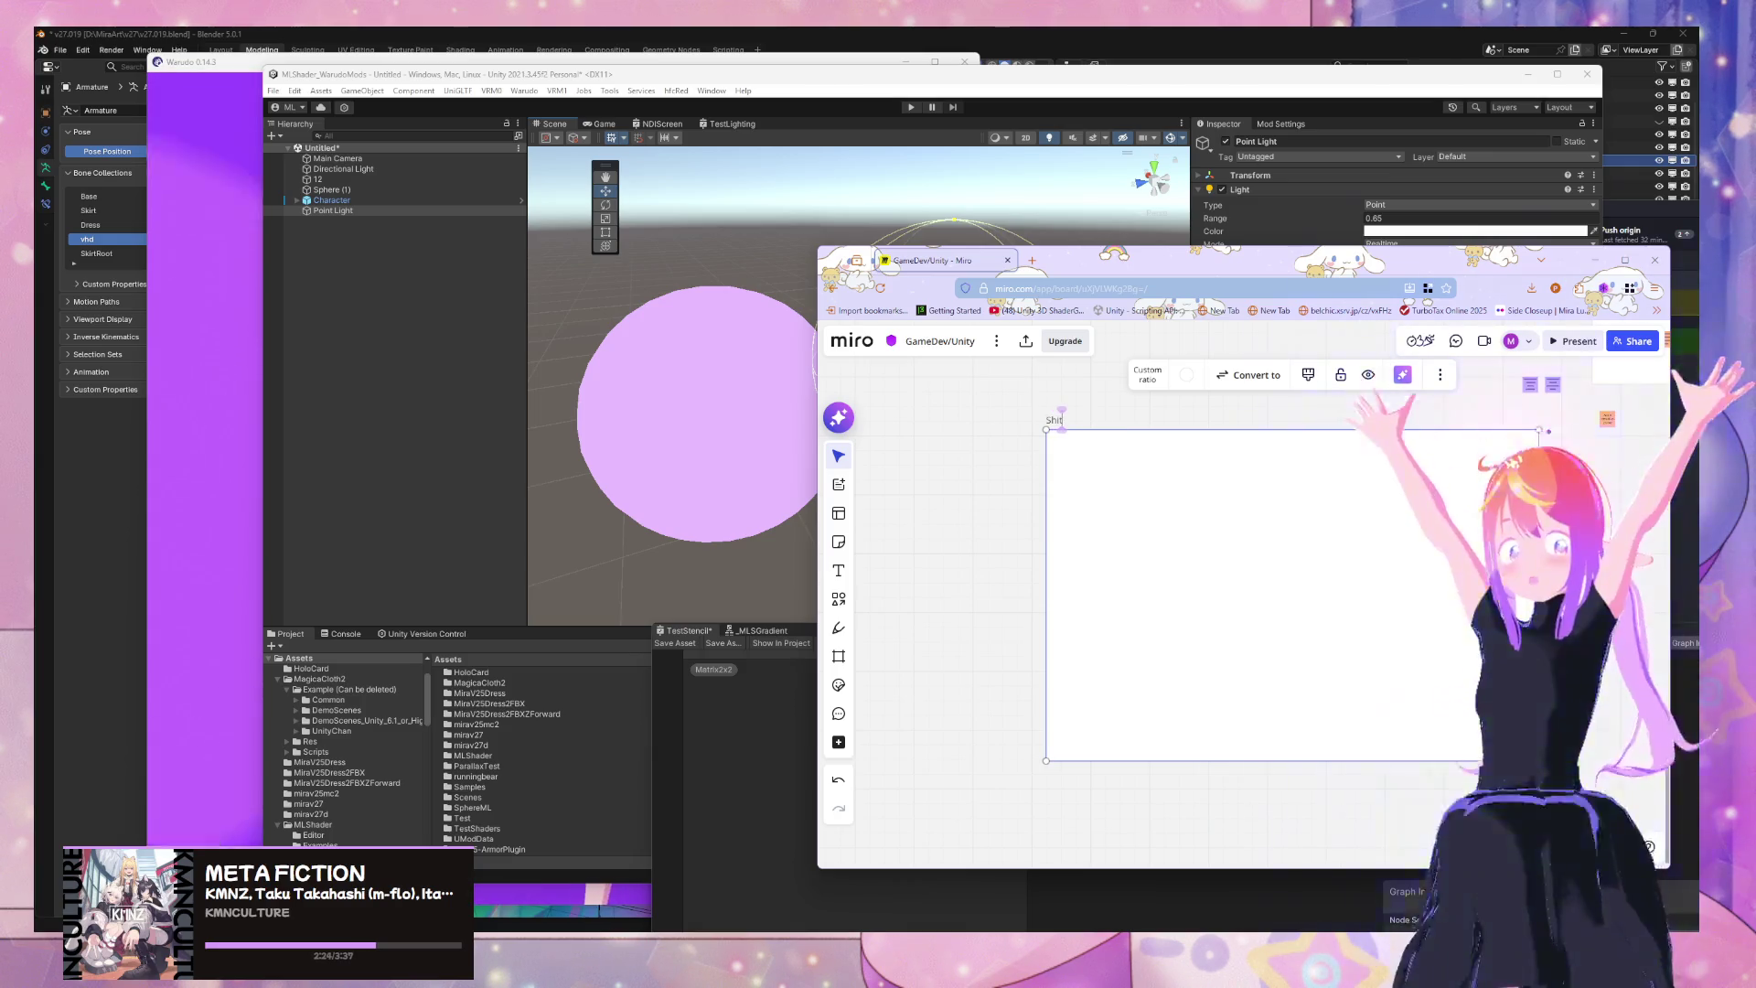
type("ty")
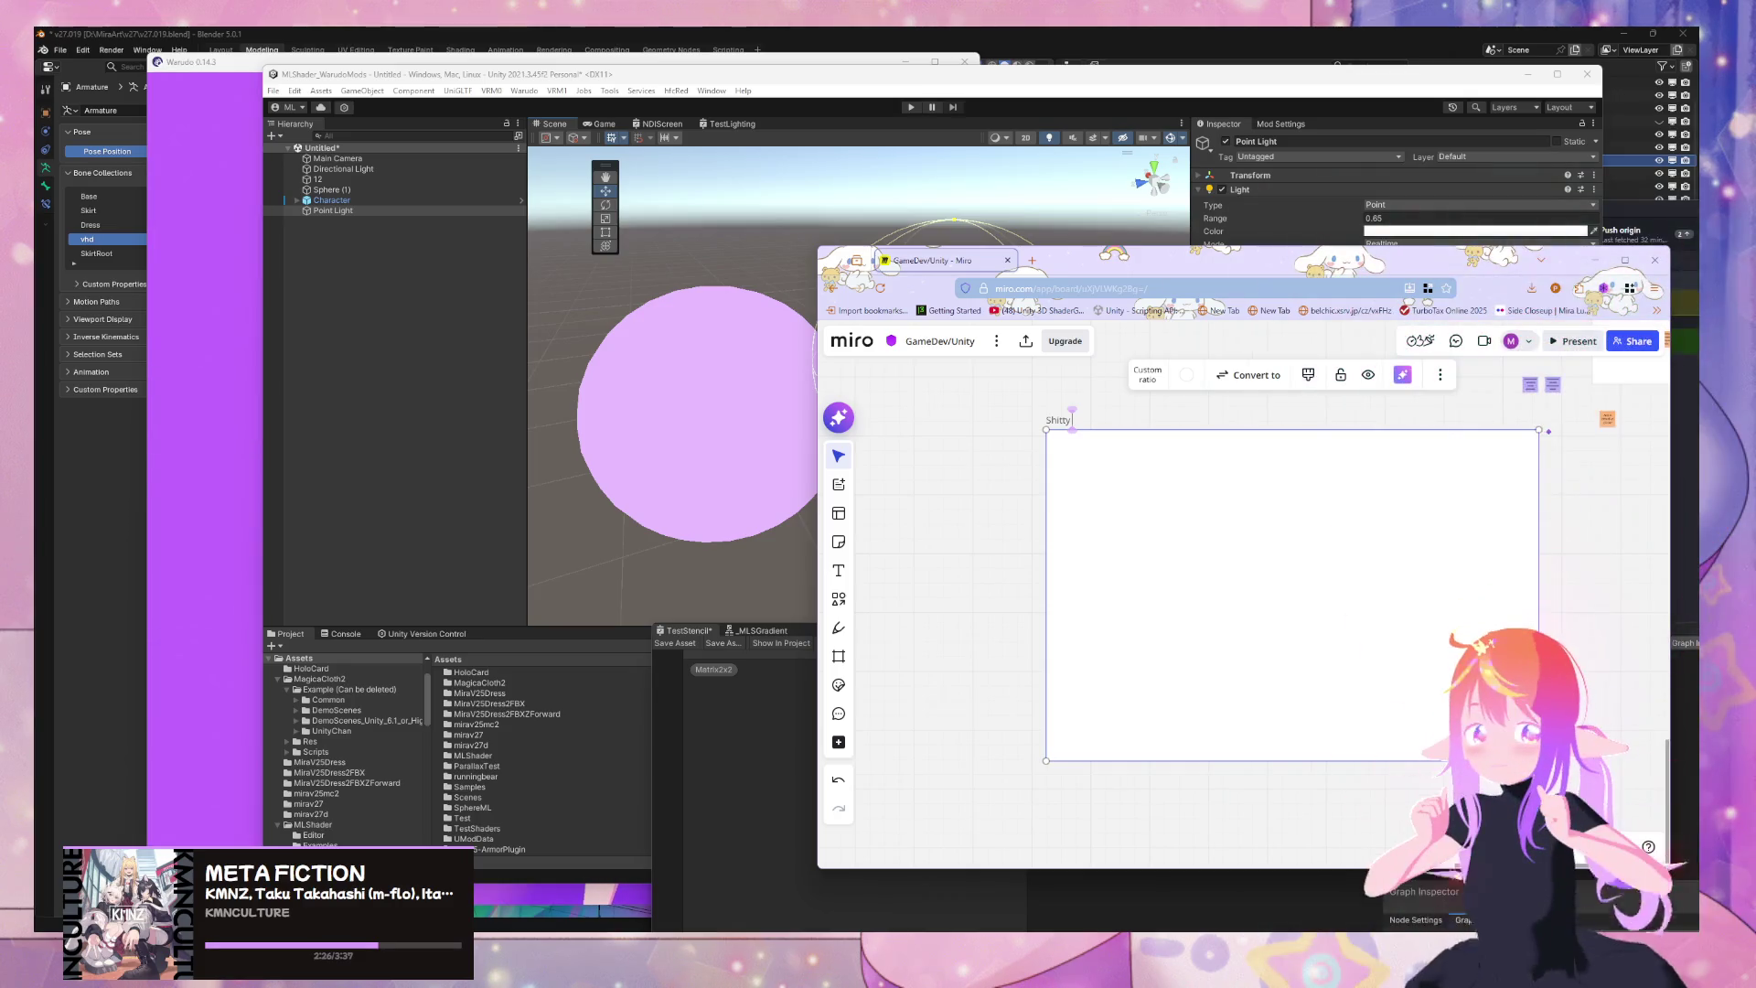
type(" Shader Graph")
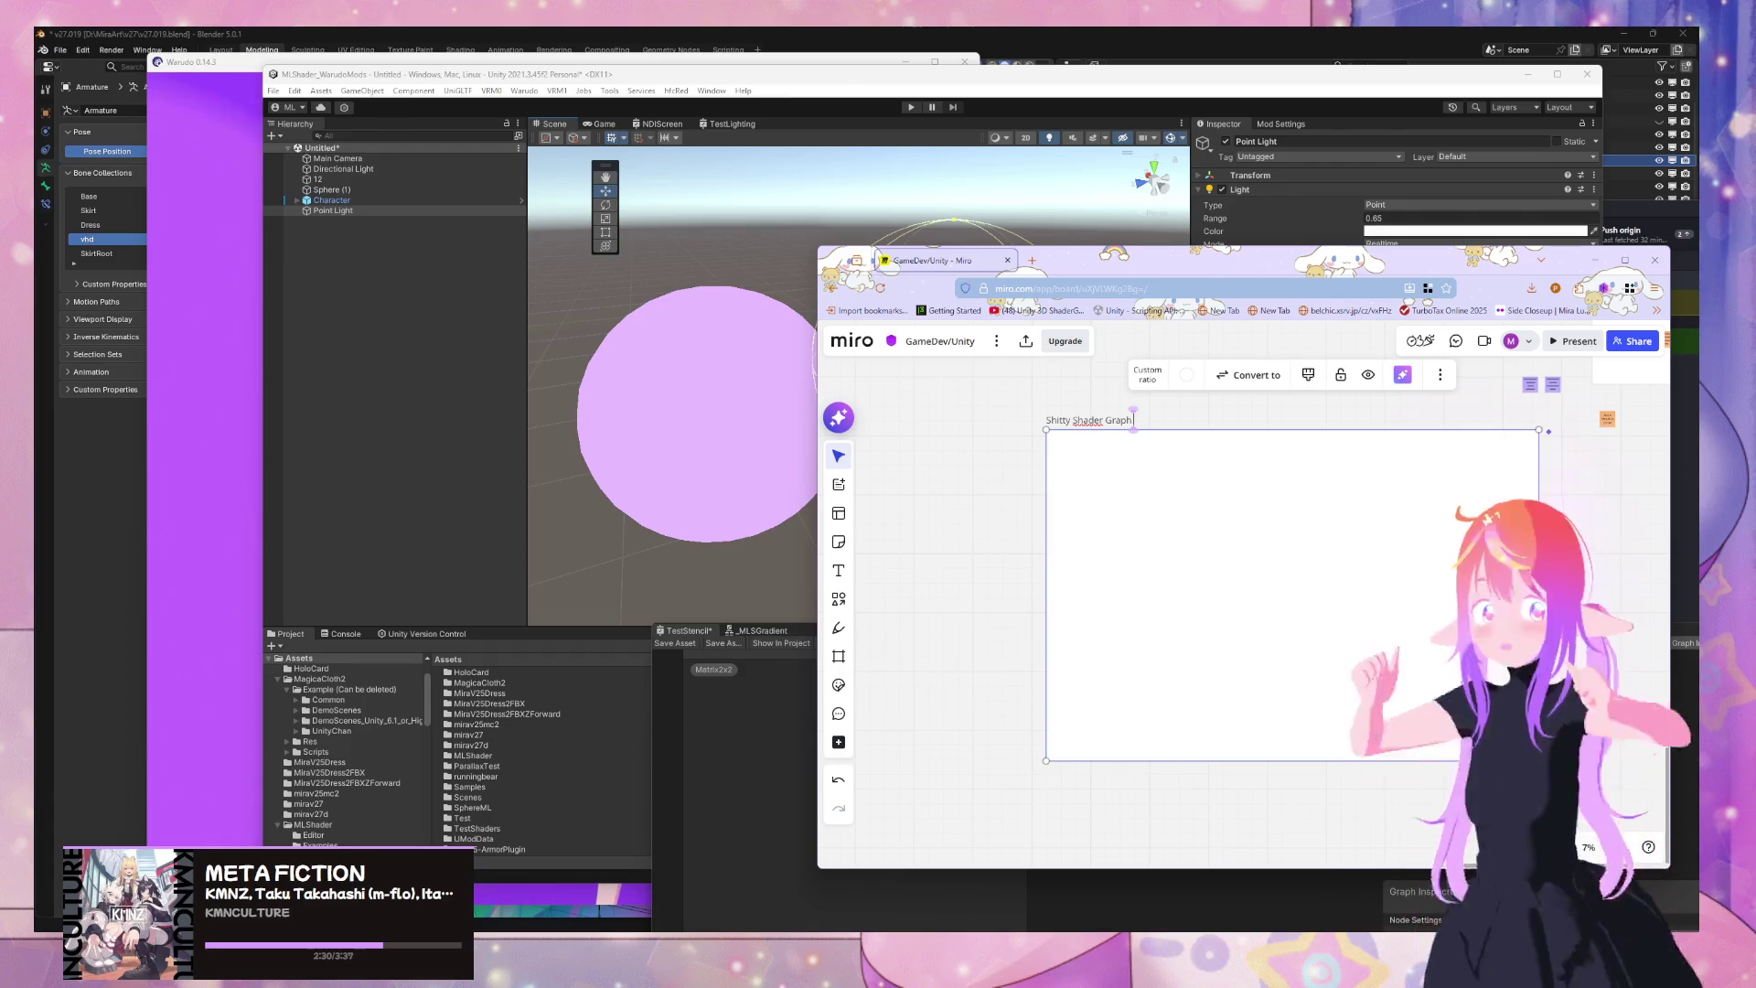
type(" L")
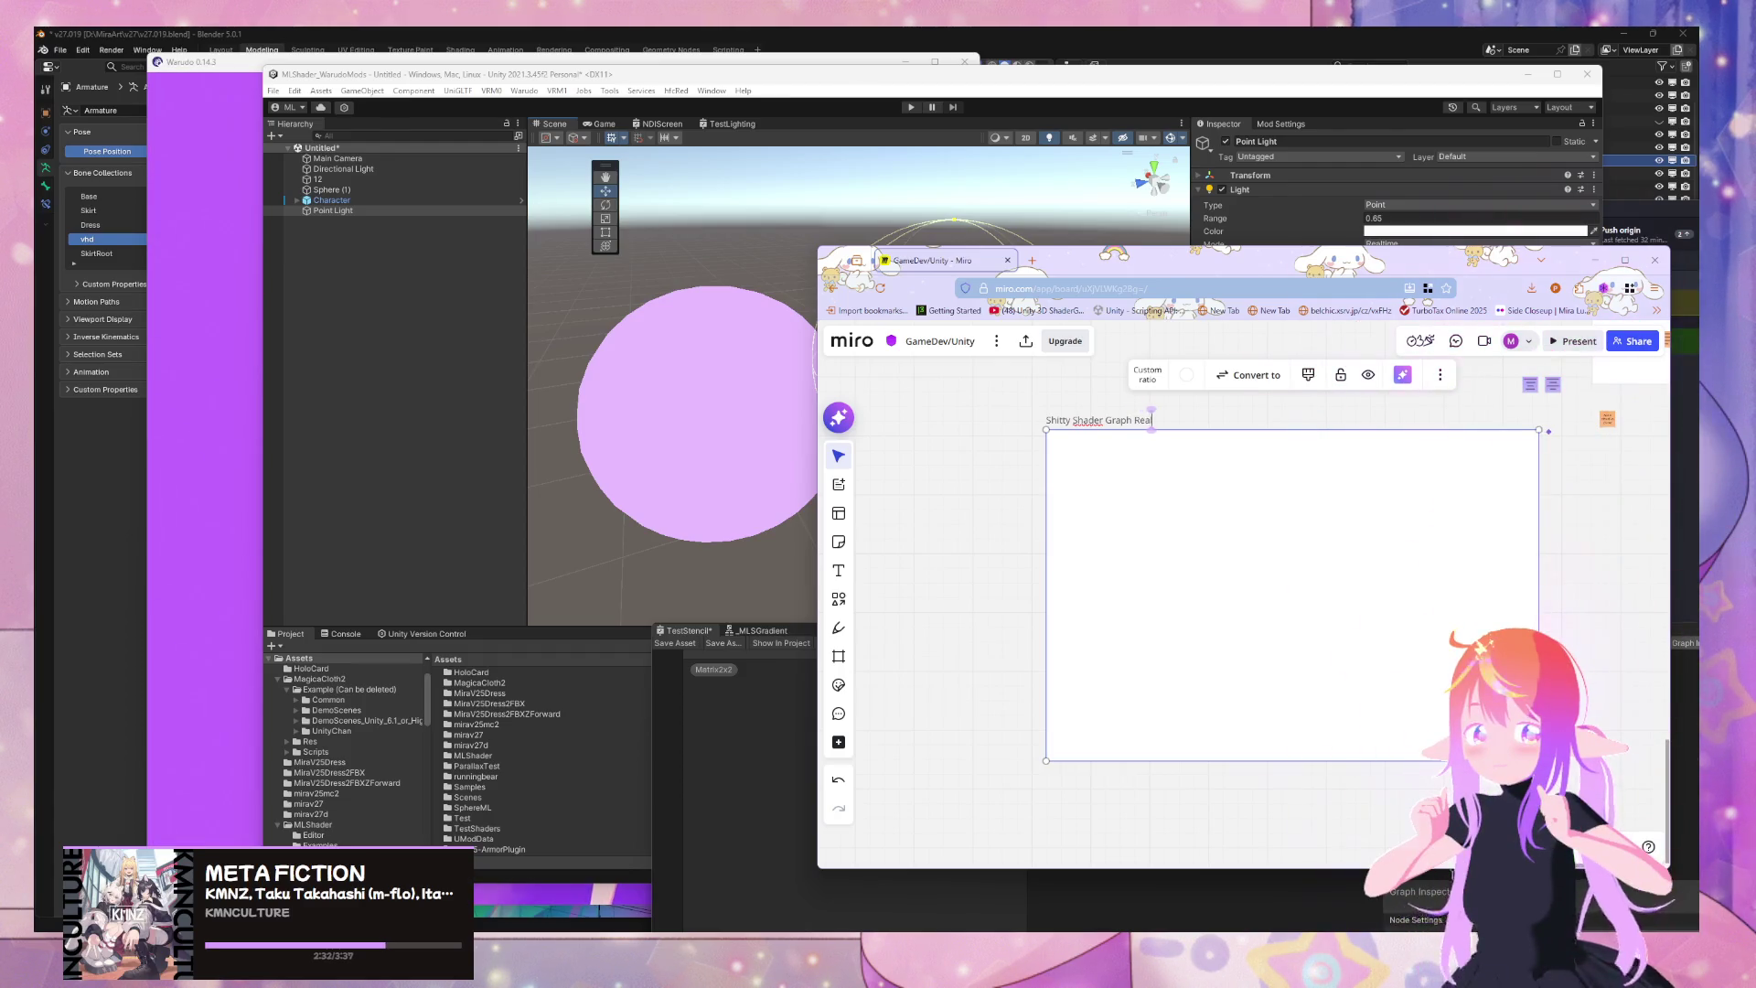
type(" Time Light")
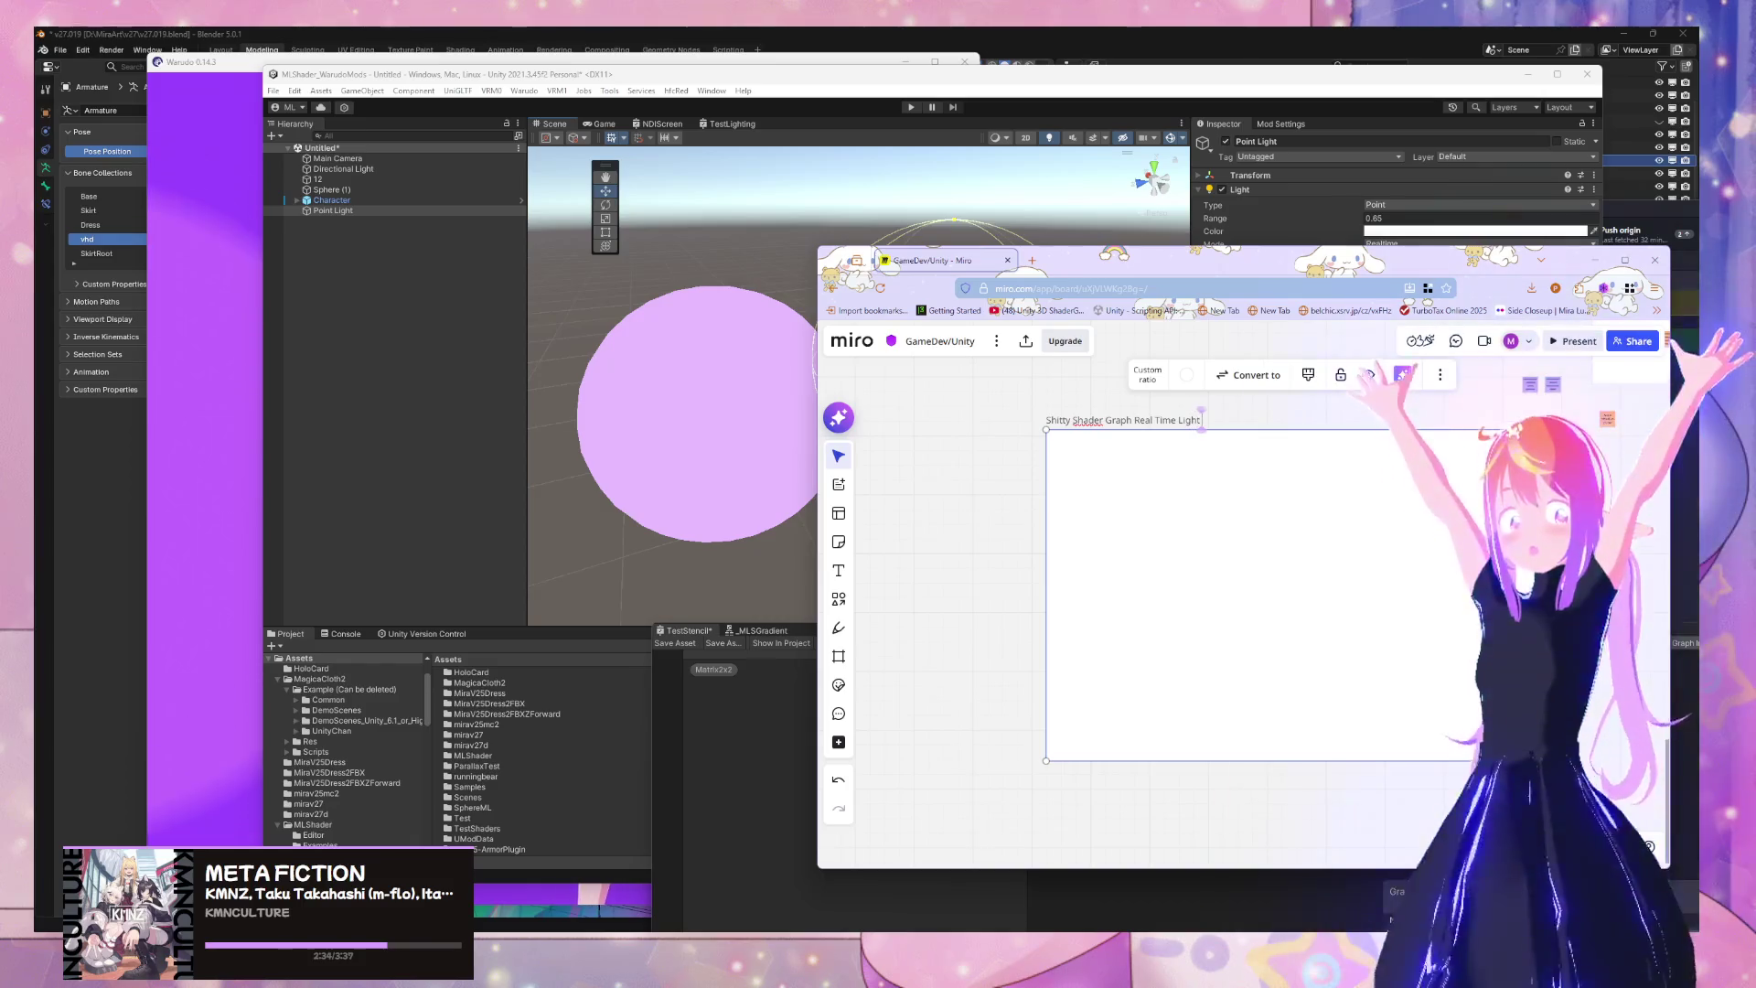
type(" Work")
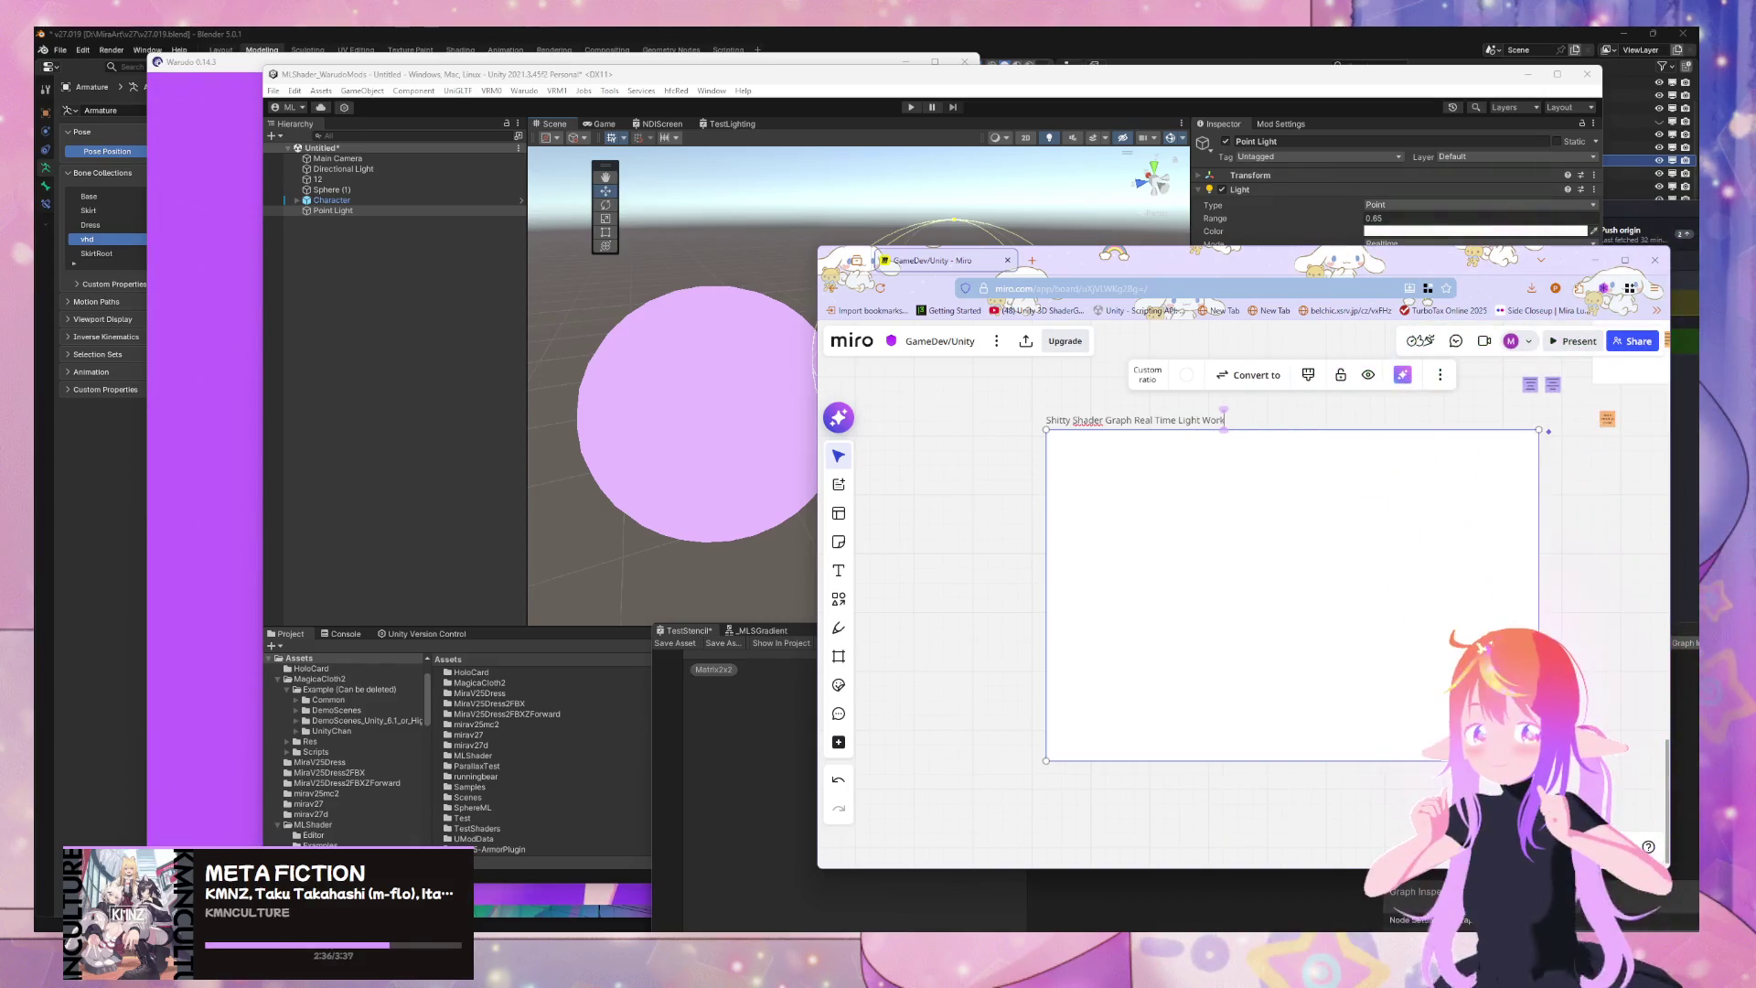
type("around")
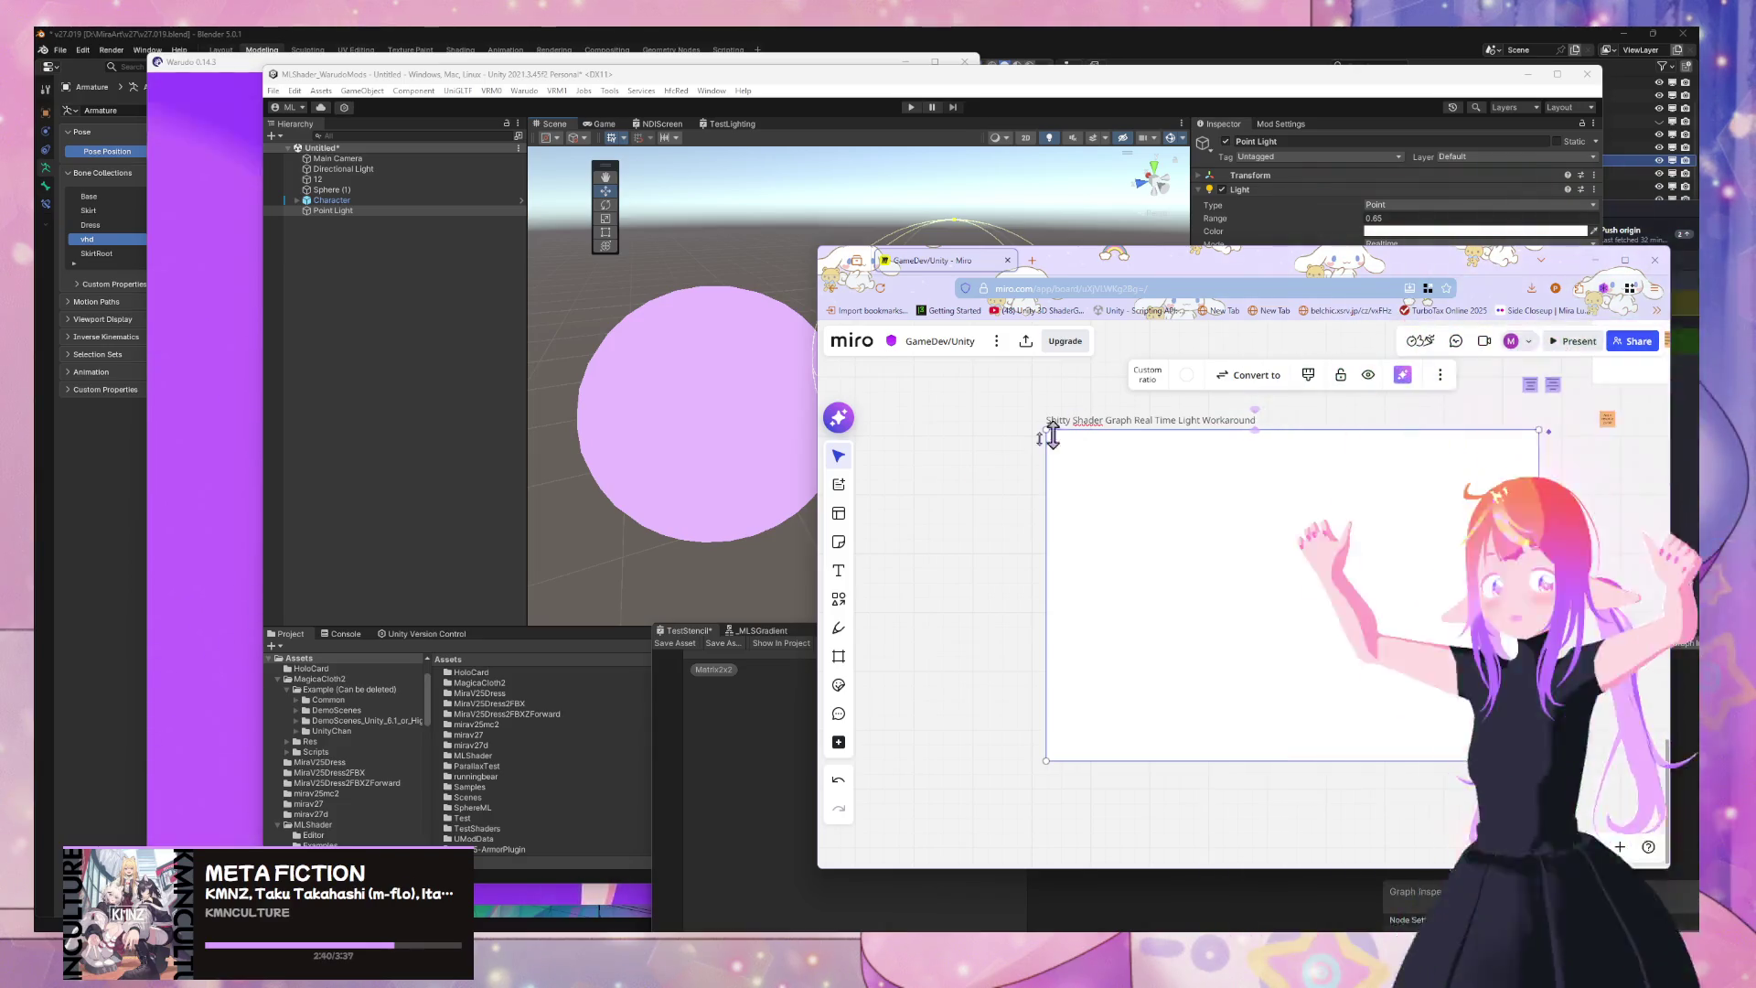
key("Escape")
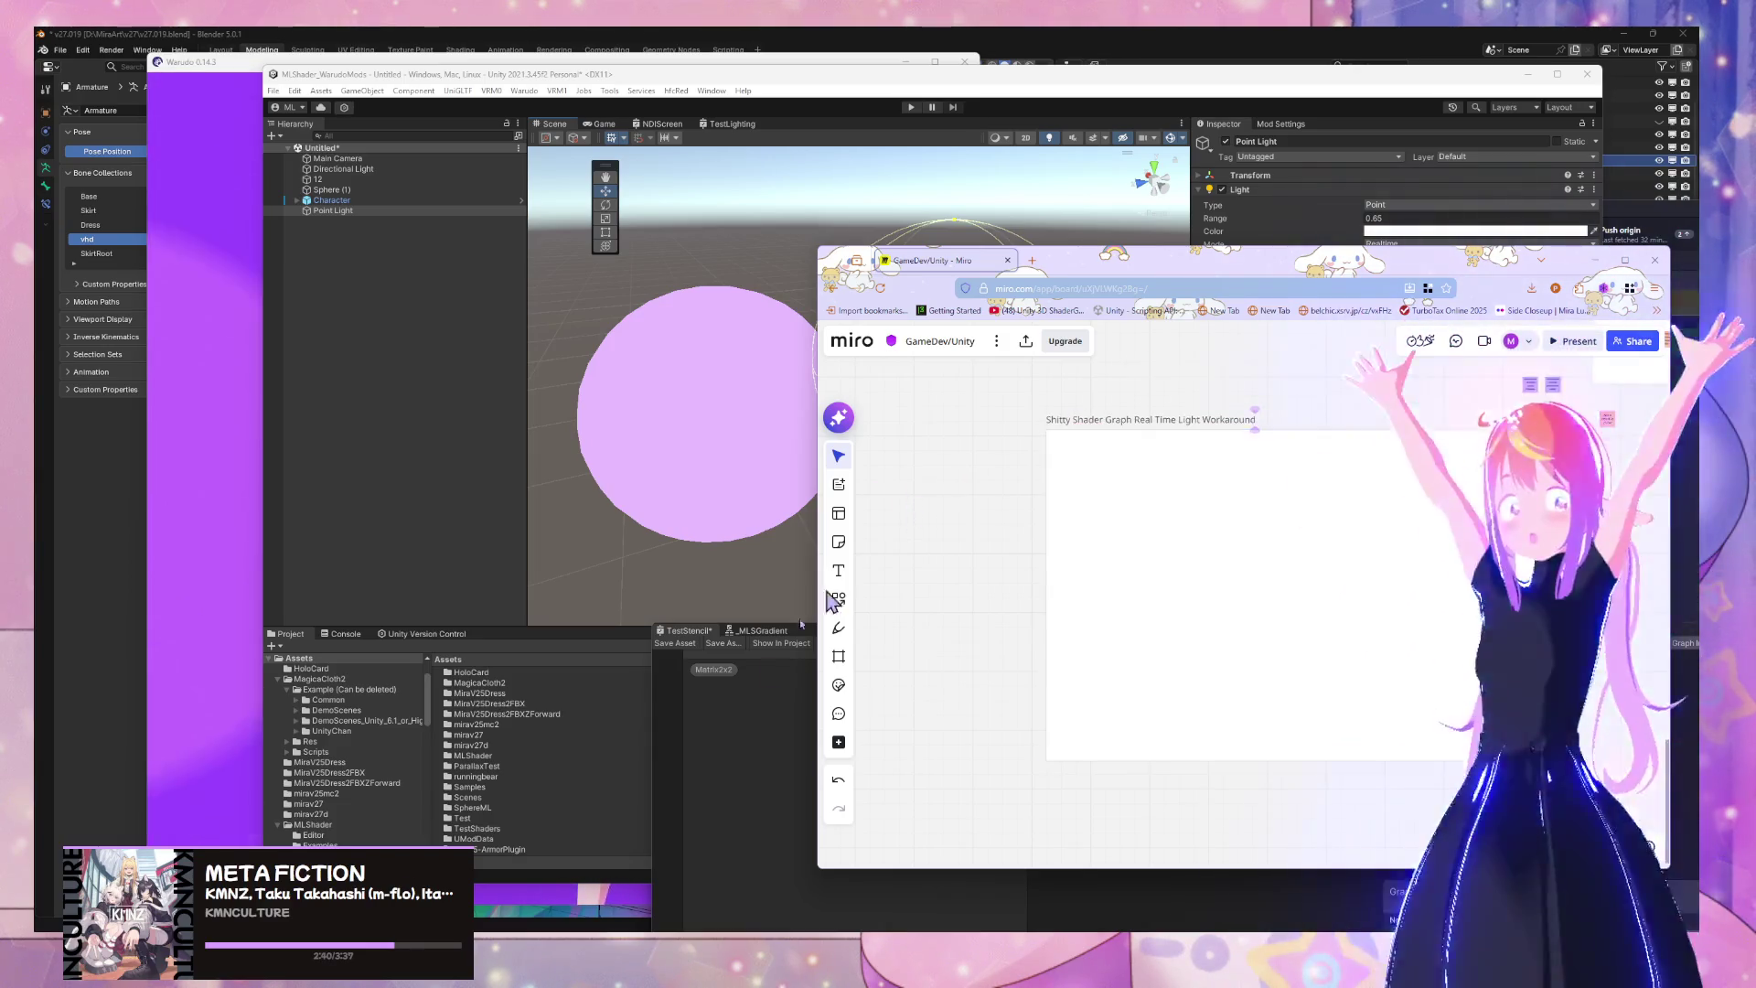
Place a resized yellow sticky note inside the frame and label it 'Light Retriever'
left_click(1079, 492)
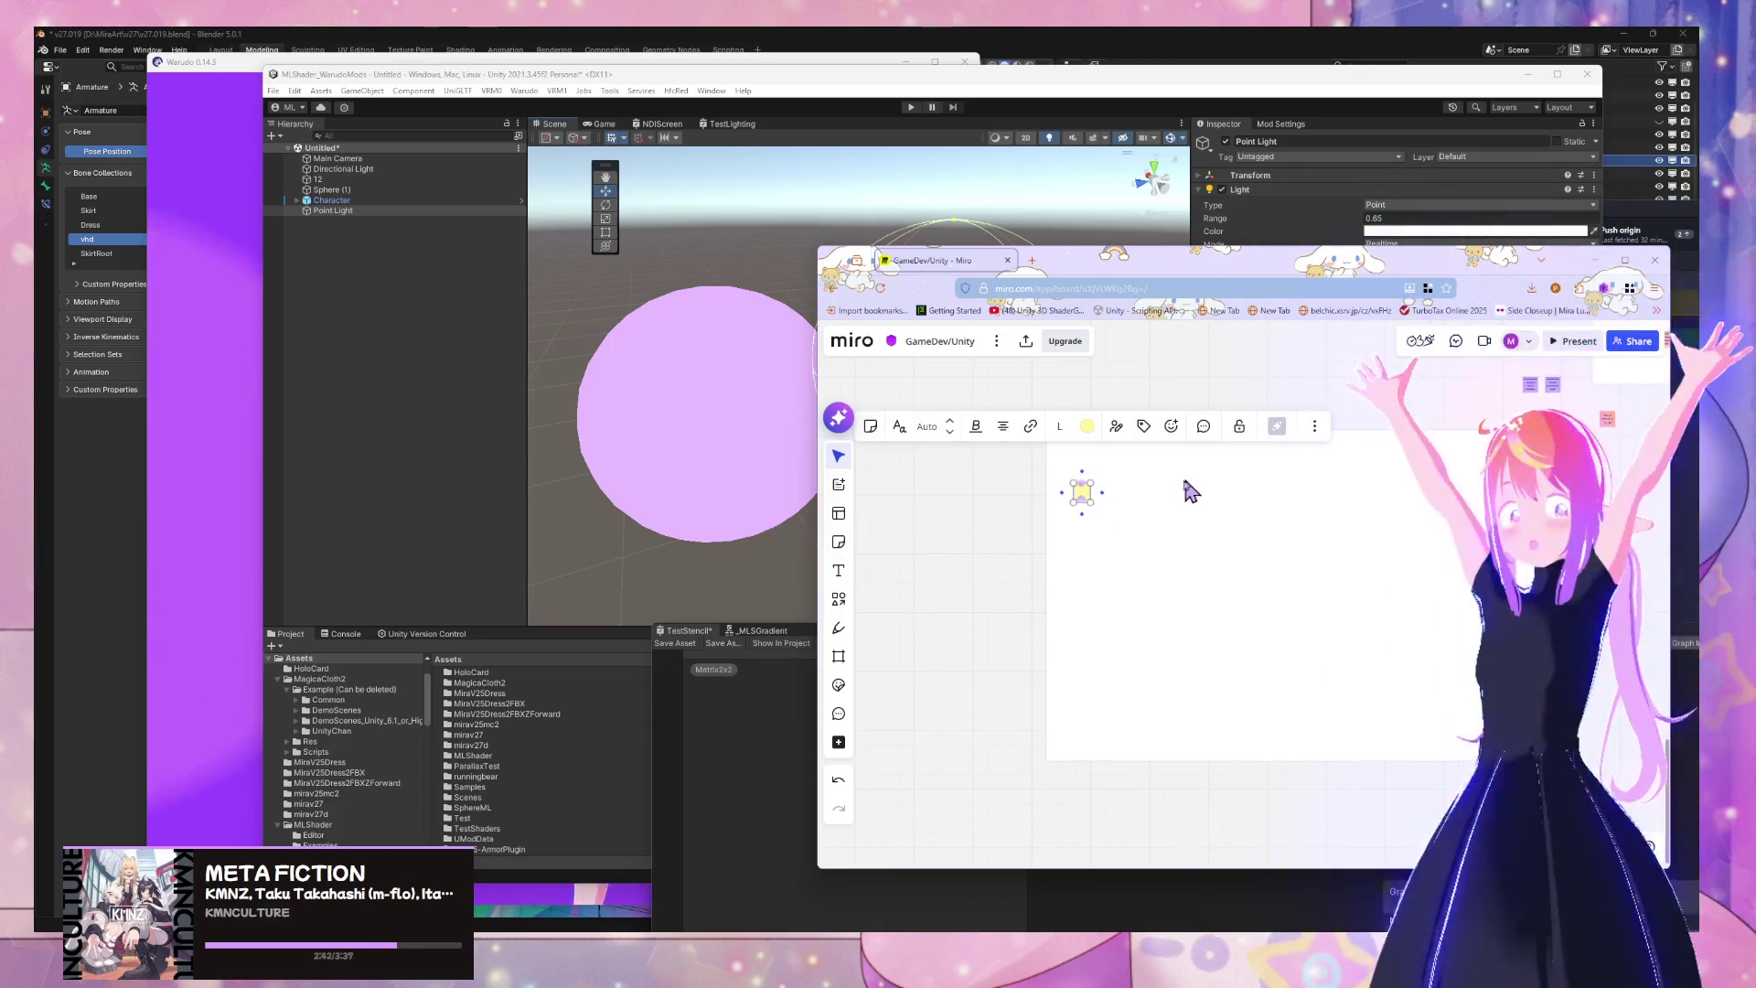
mouse_move(1035, 428)
left_mouse_down()
mouse_move(1117, 447)
mouse_move(1070, 424)
mouse_move(1146, 427)
left_mouse_up()
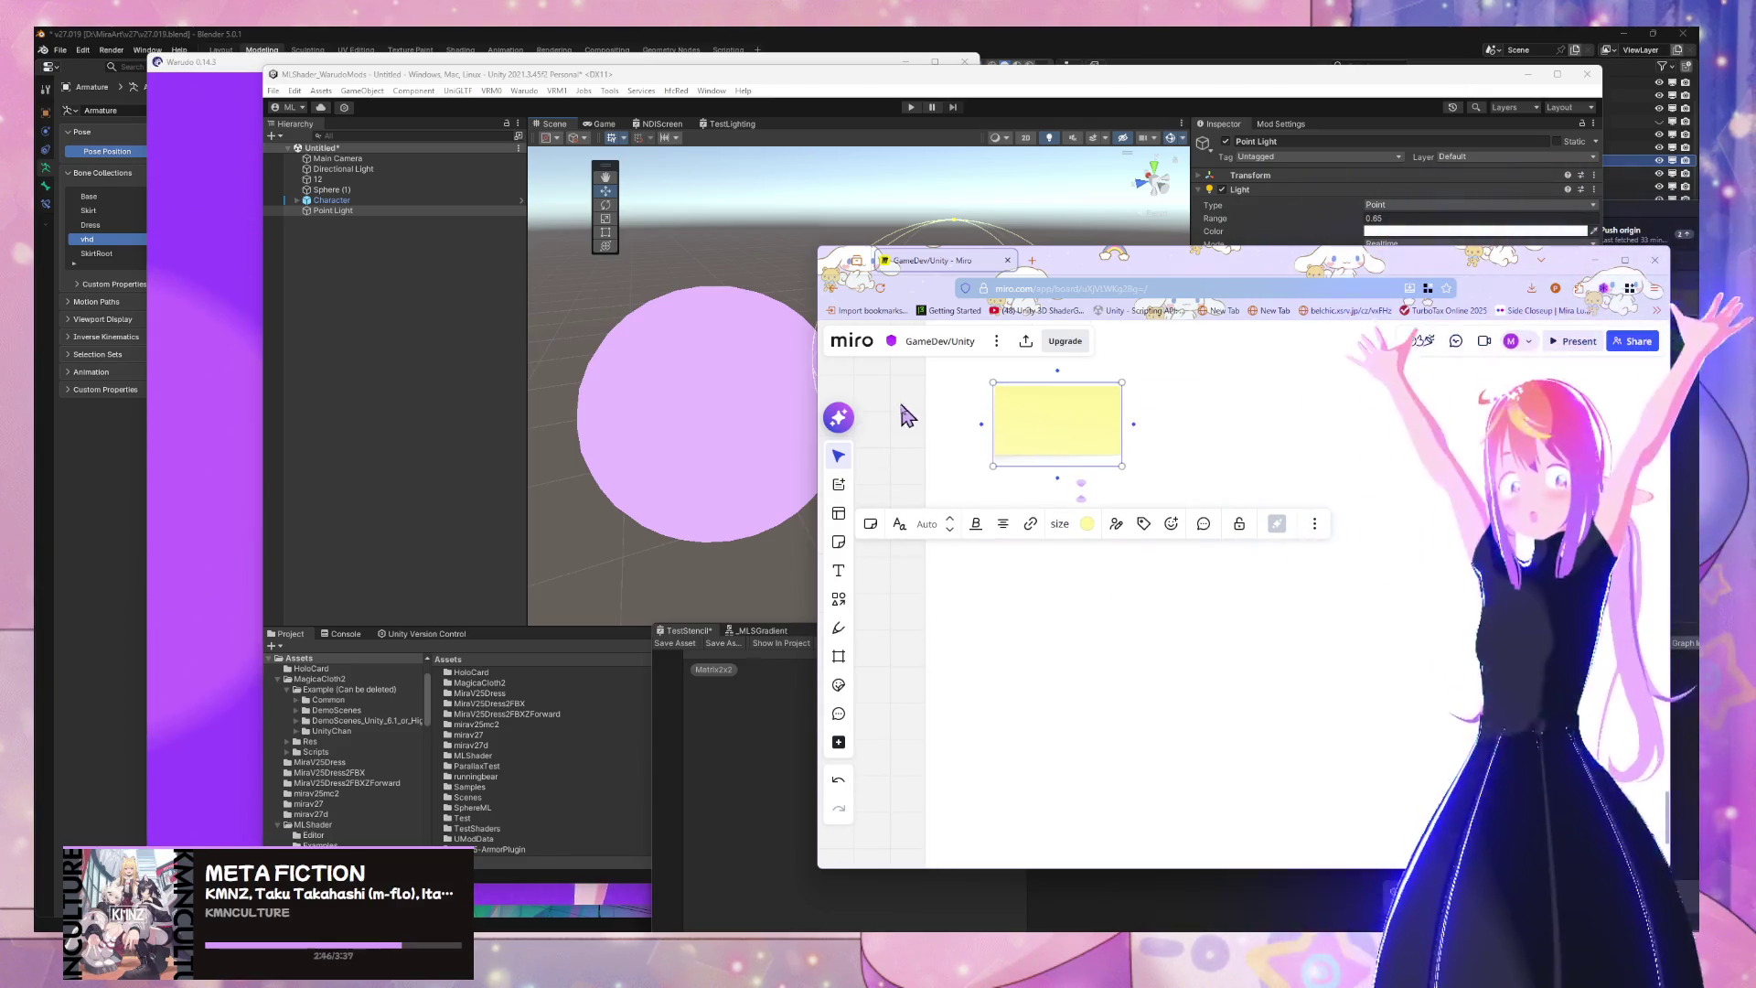
left_click_drag(905, 408, 925, 588)
left_click_drag(1134, 659, 1114, 577)
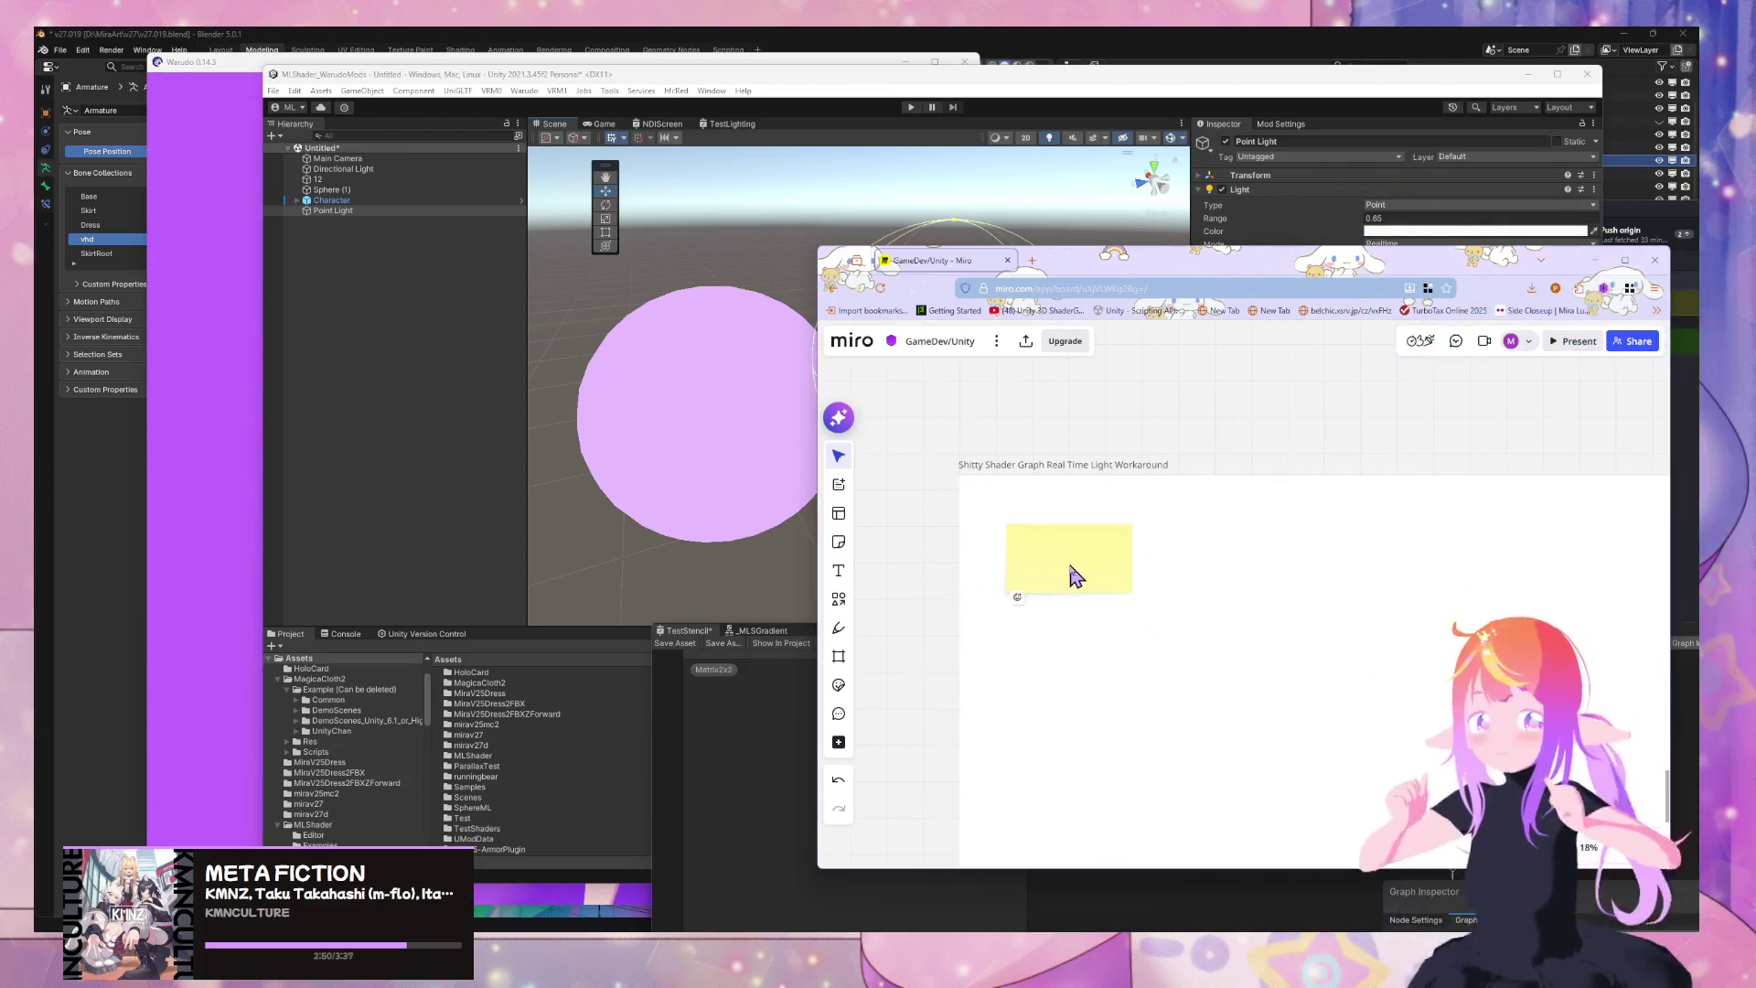
left_click(1070, 580)
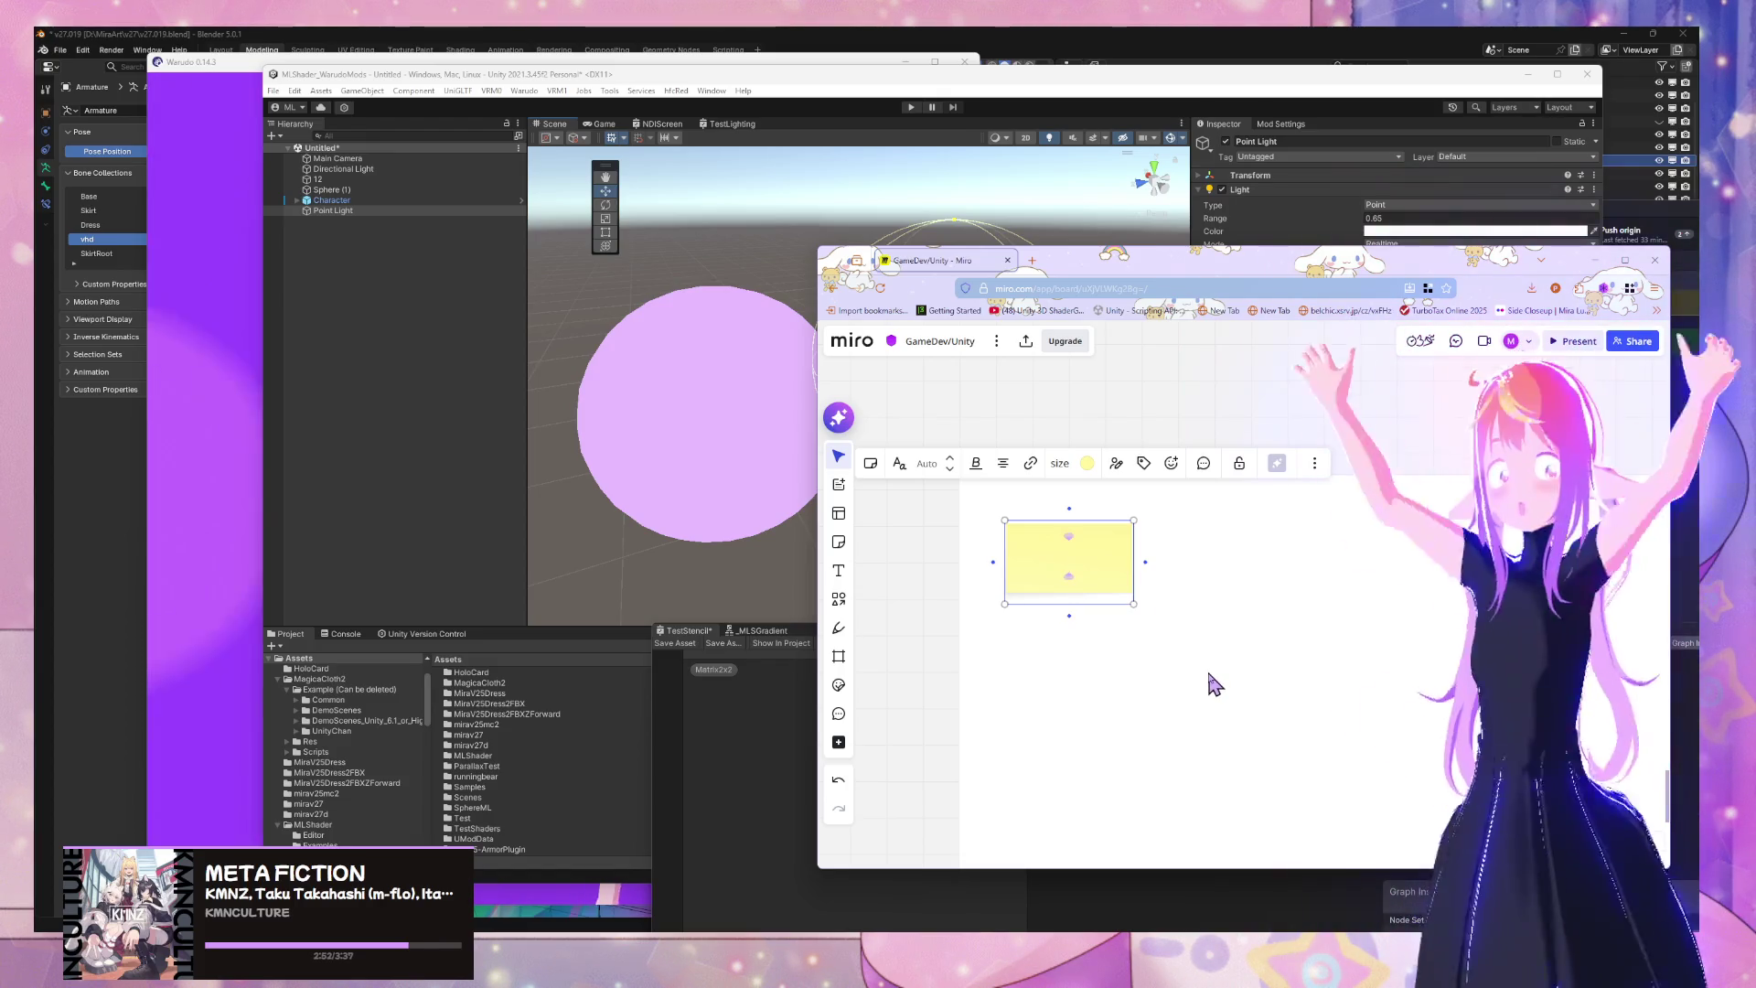
type("Light Retriever")
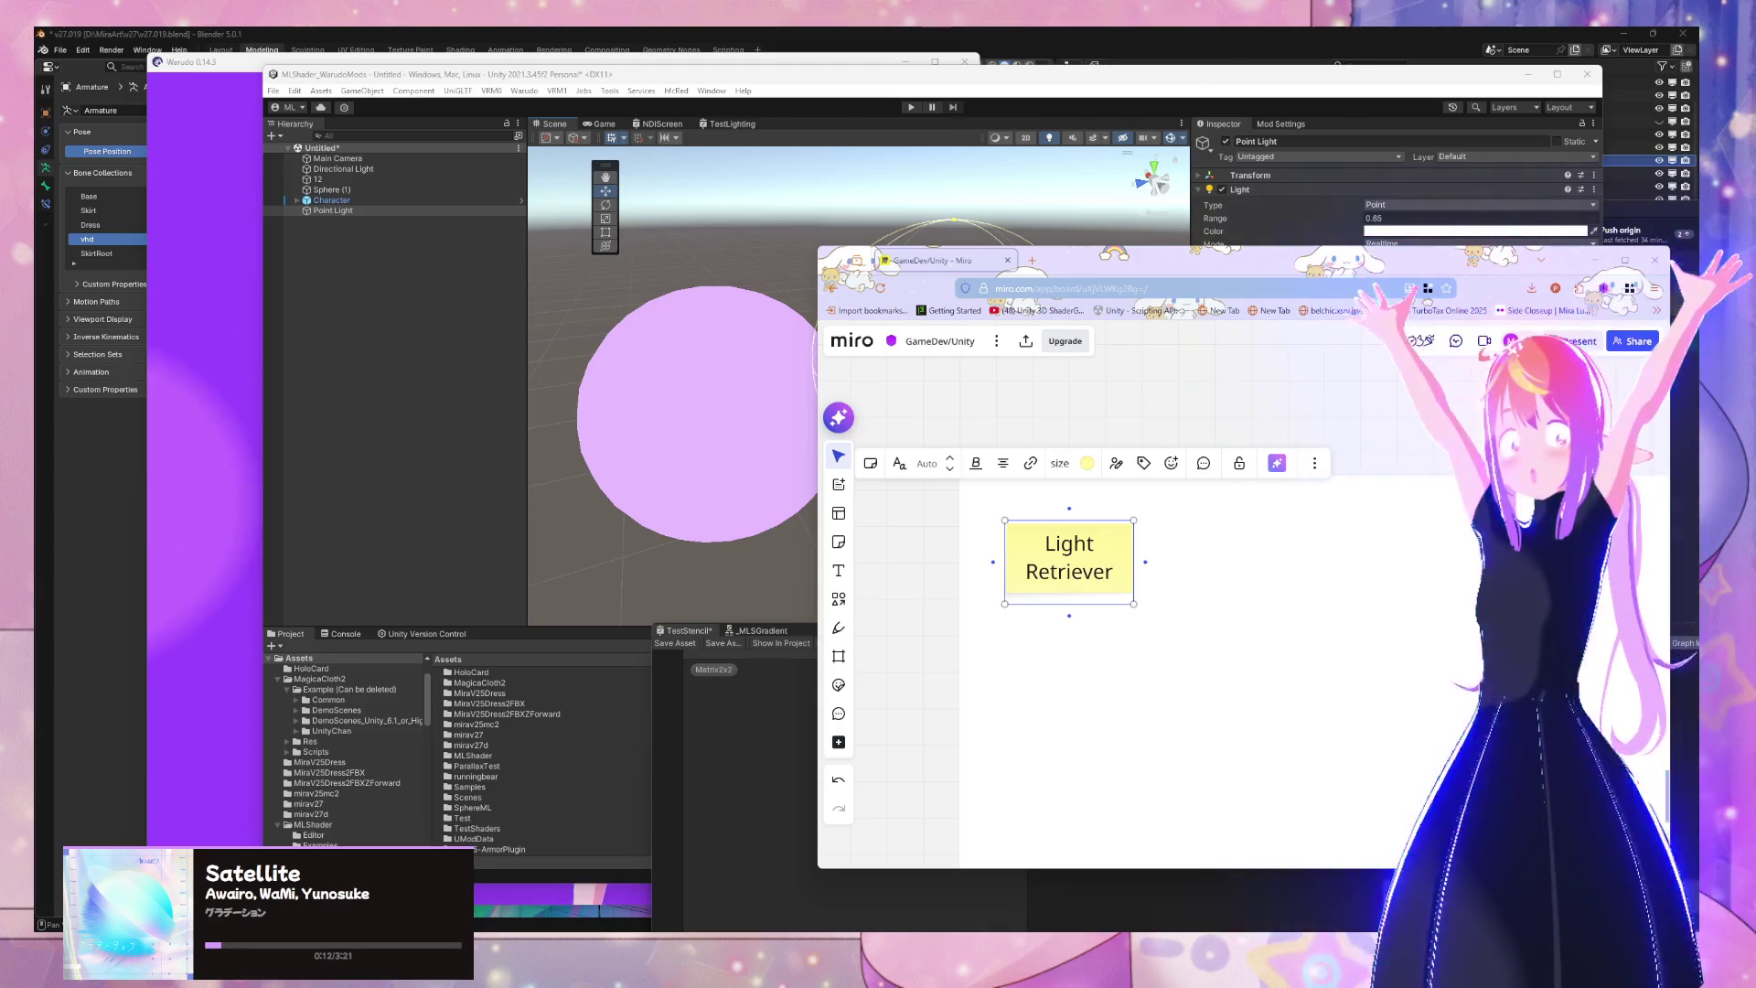
left_click(954, 528)
mouse_move(1352, 279)
left_mouse_down()
mouse_move(1183, 653)
mouse_move(1358, 420)
left_mouse_up()
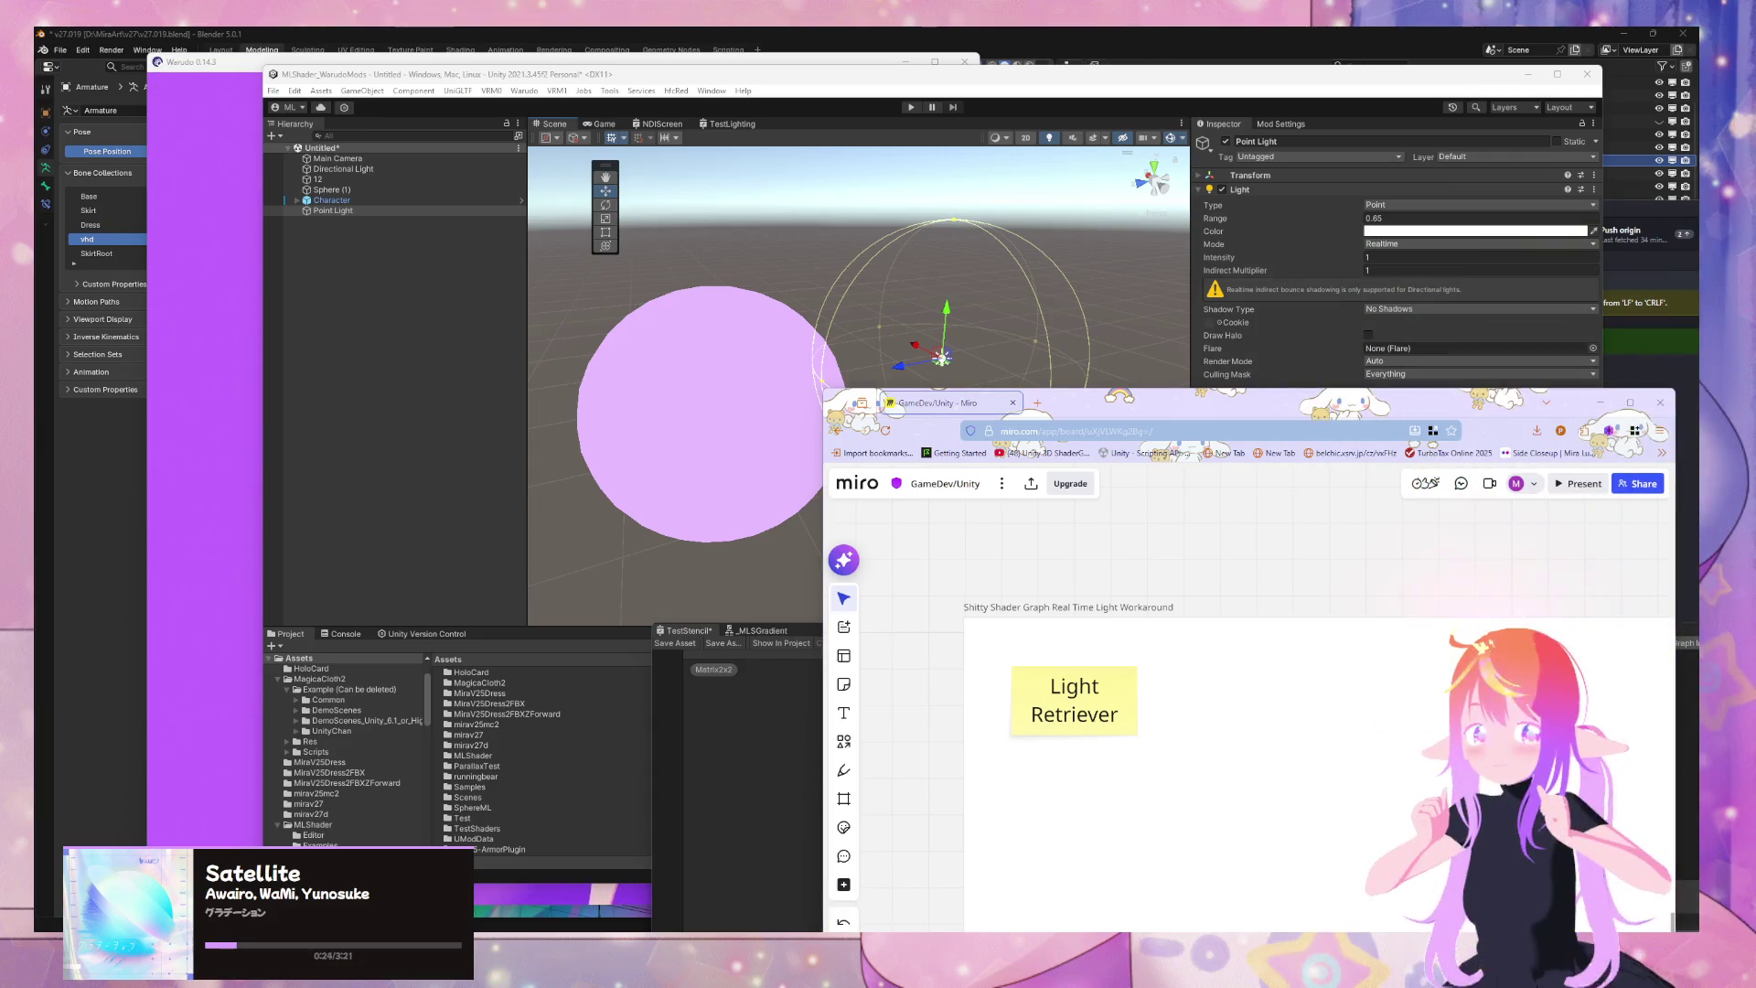
Search 'shader graph write pixel -pixelate', then refine it to 'shader graph send pixel data'
left_click(1037, 402)
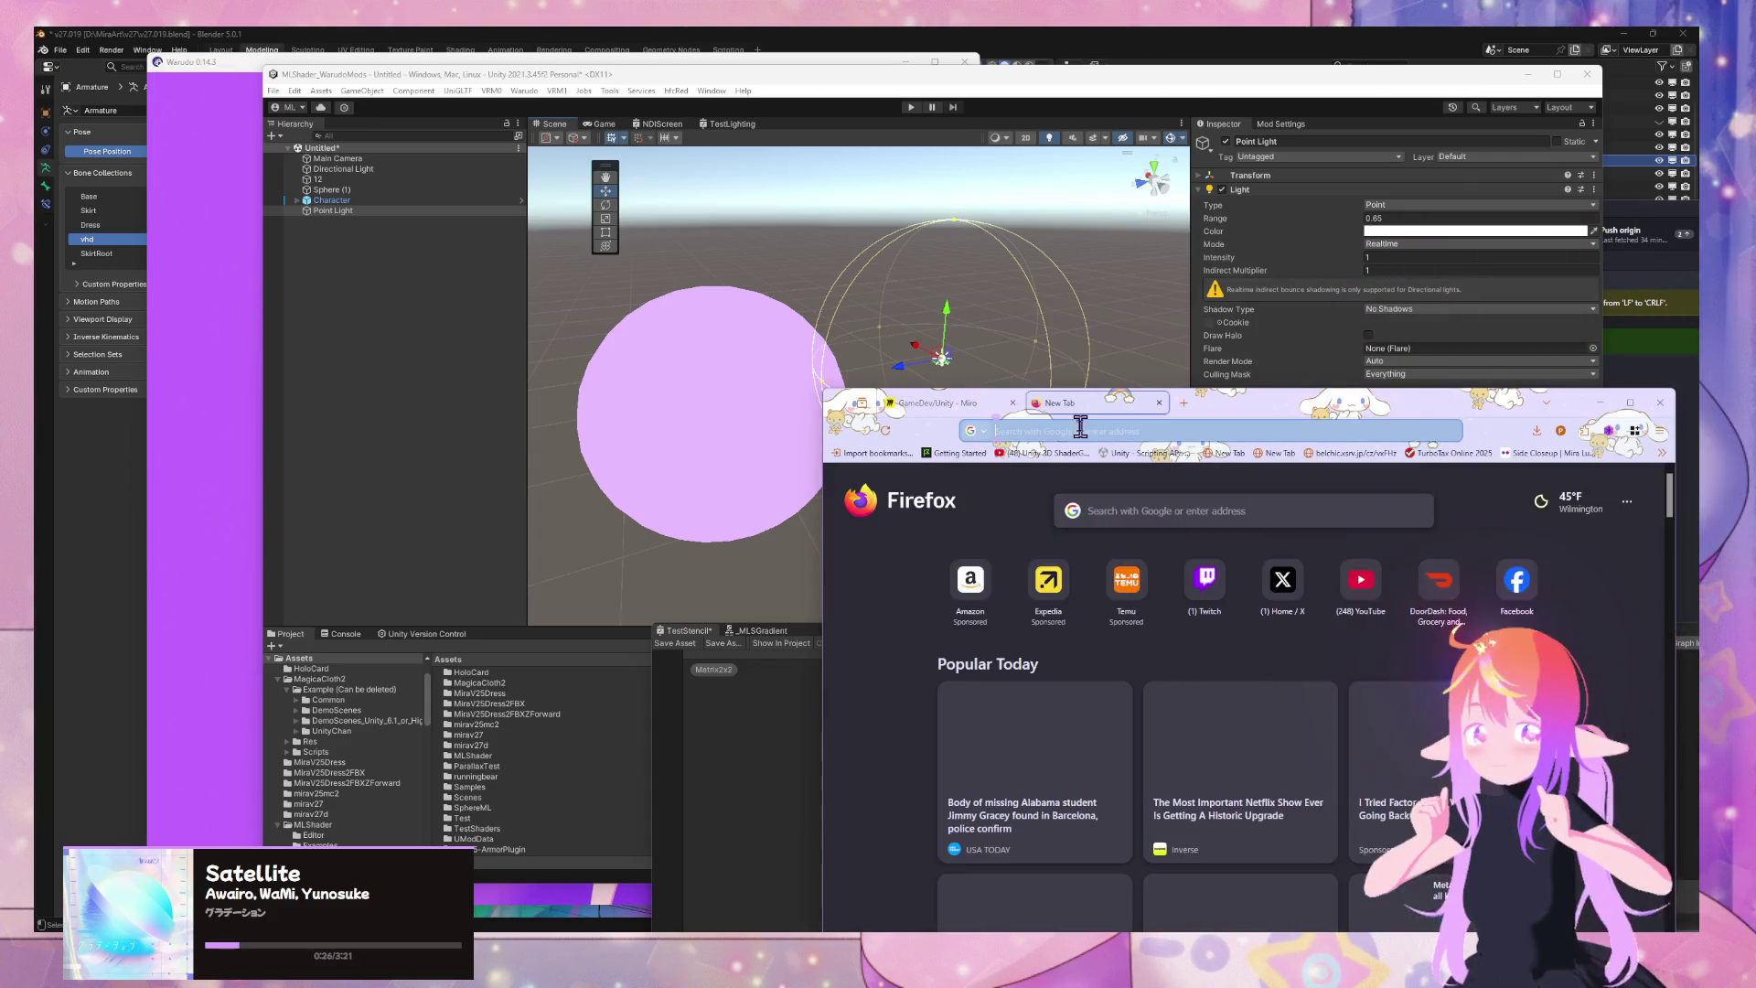
type("shader")
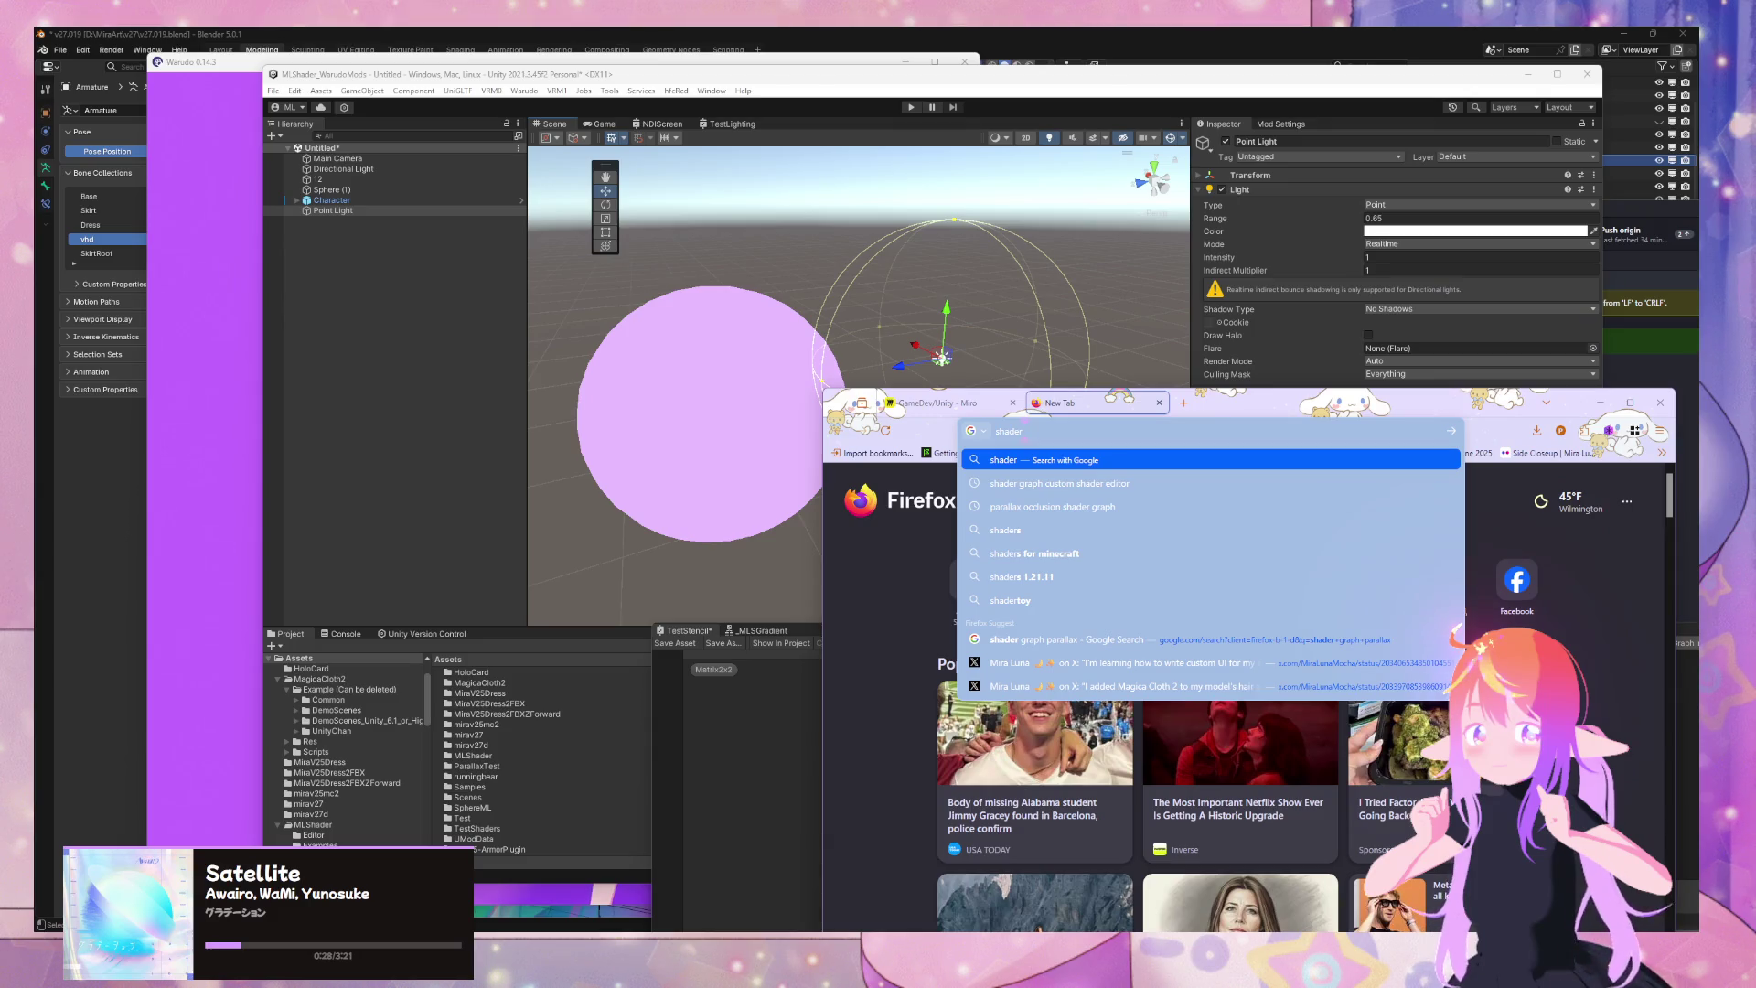
type(" graph wr")
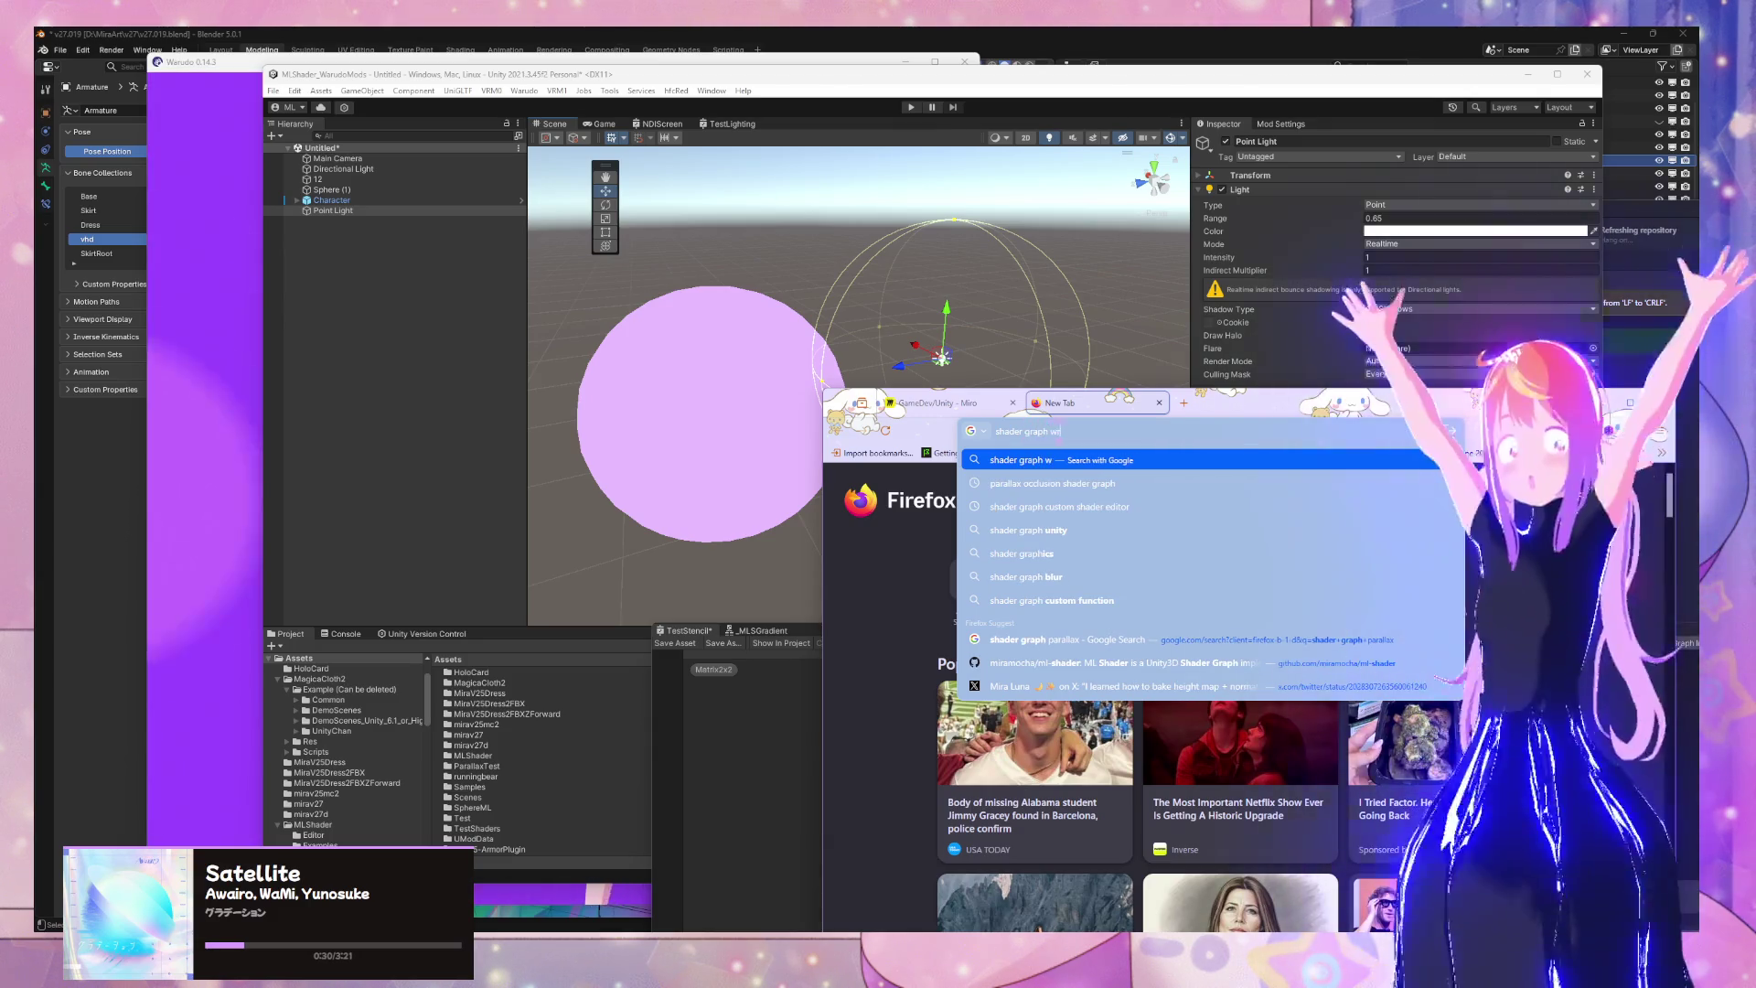
type("ite pixe")
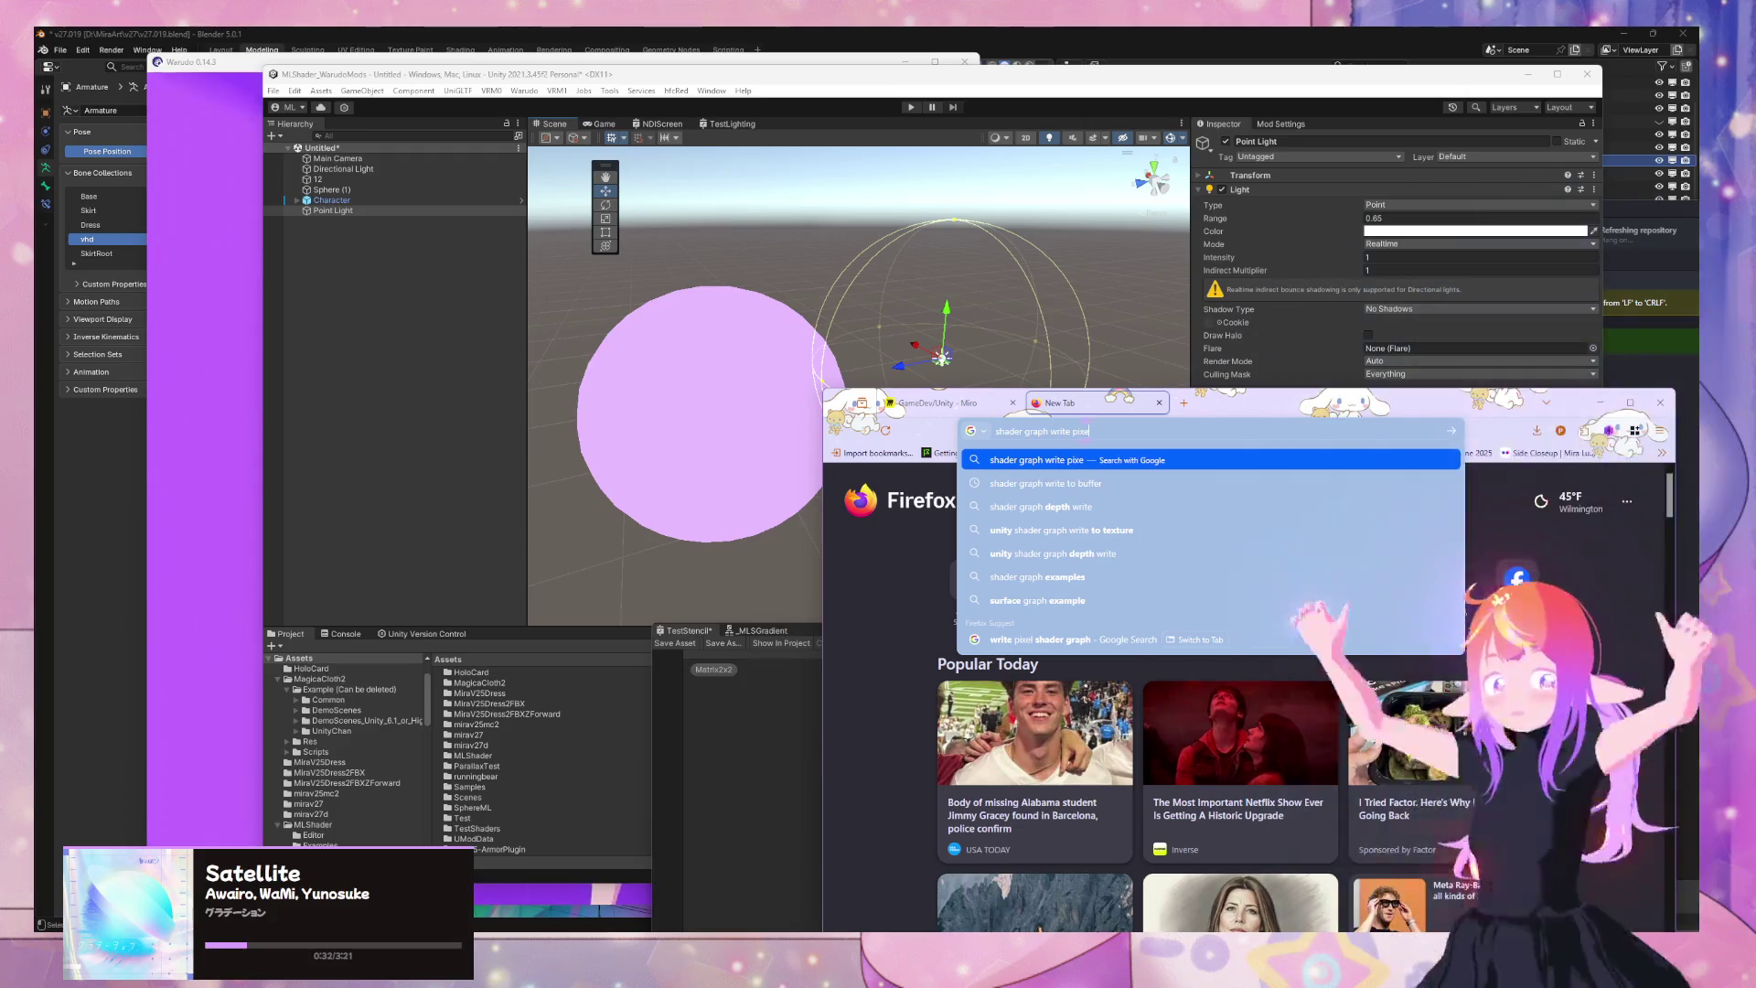
type("l -pix")
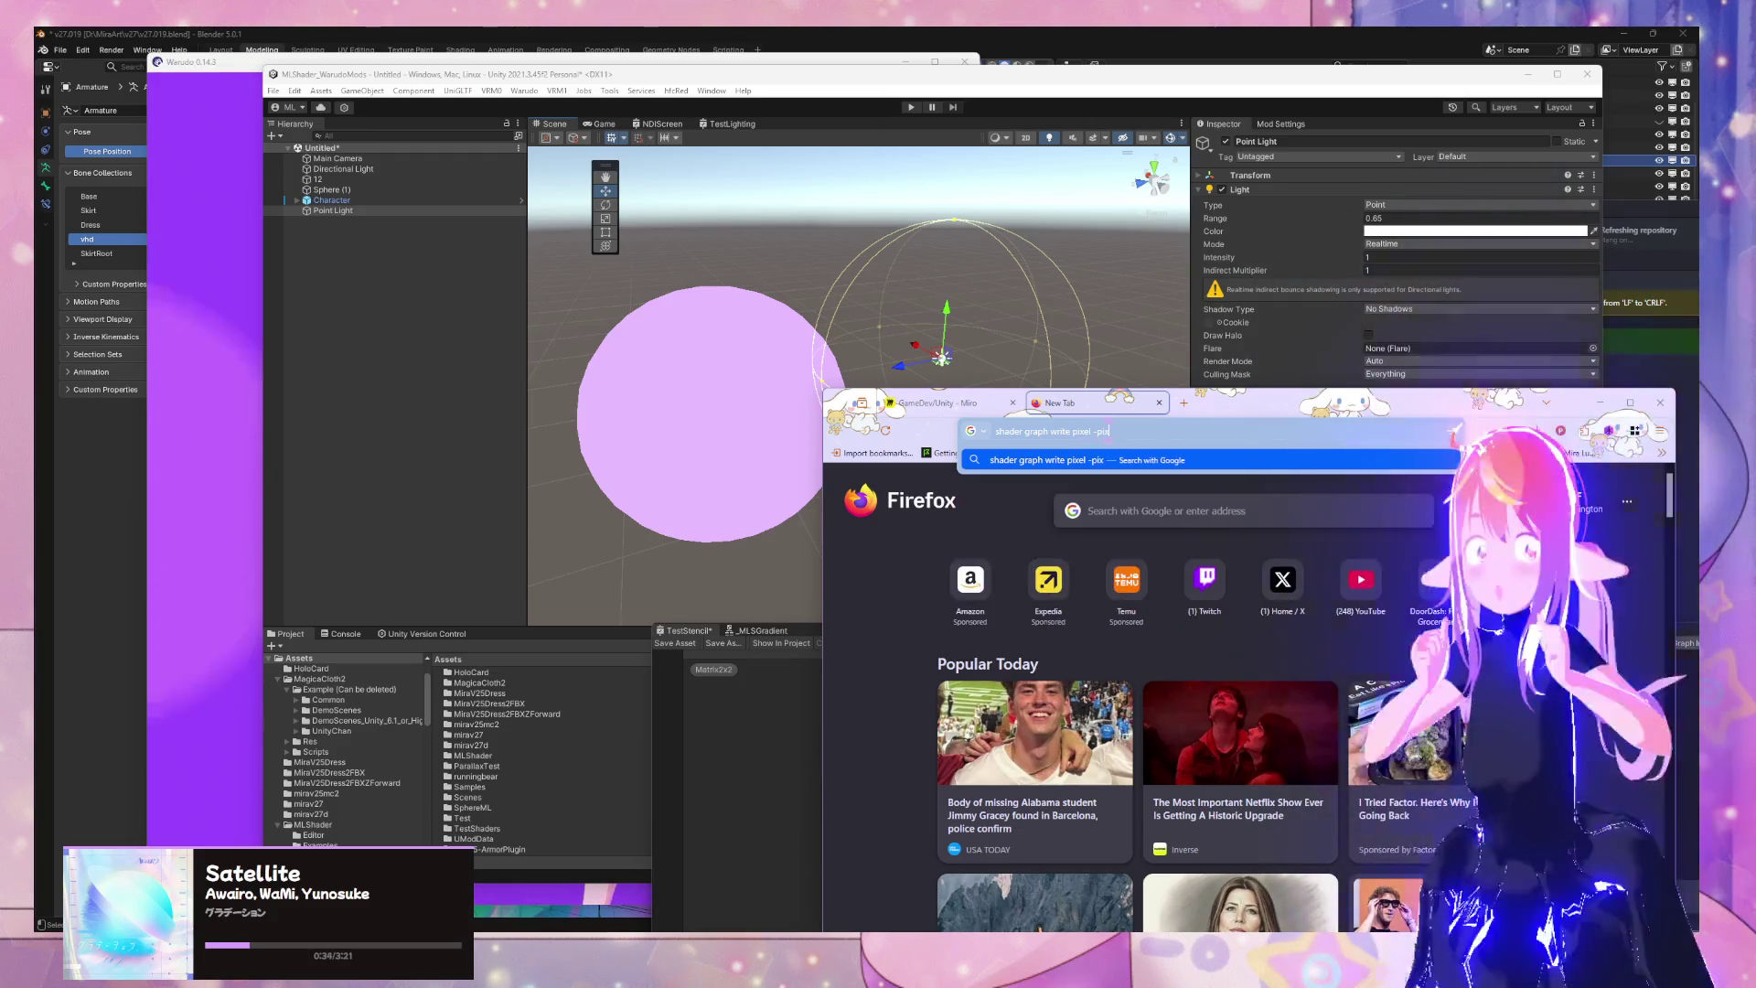
type("elate")
key("Return")
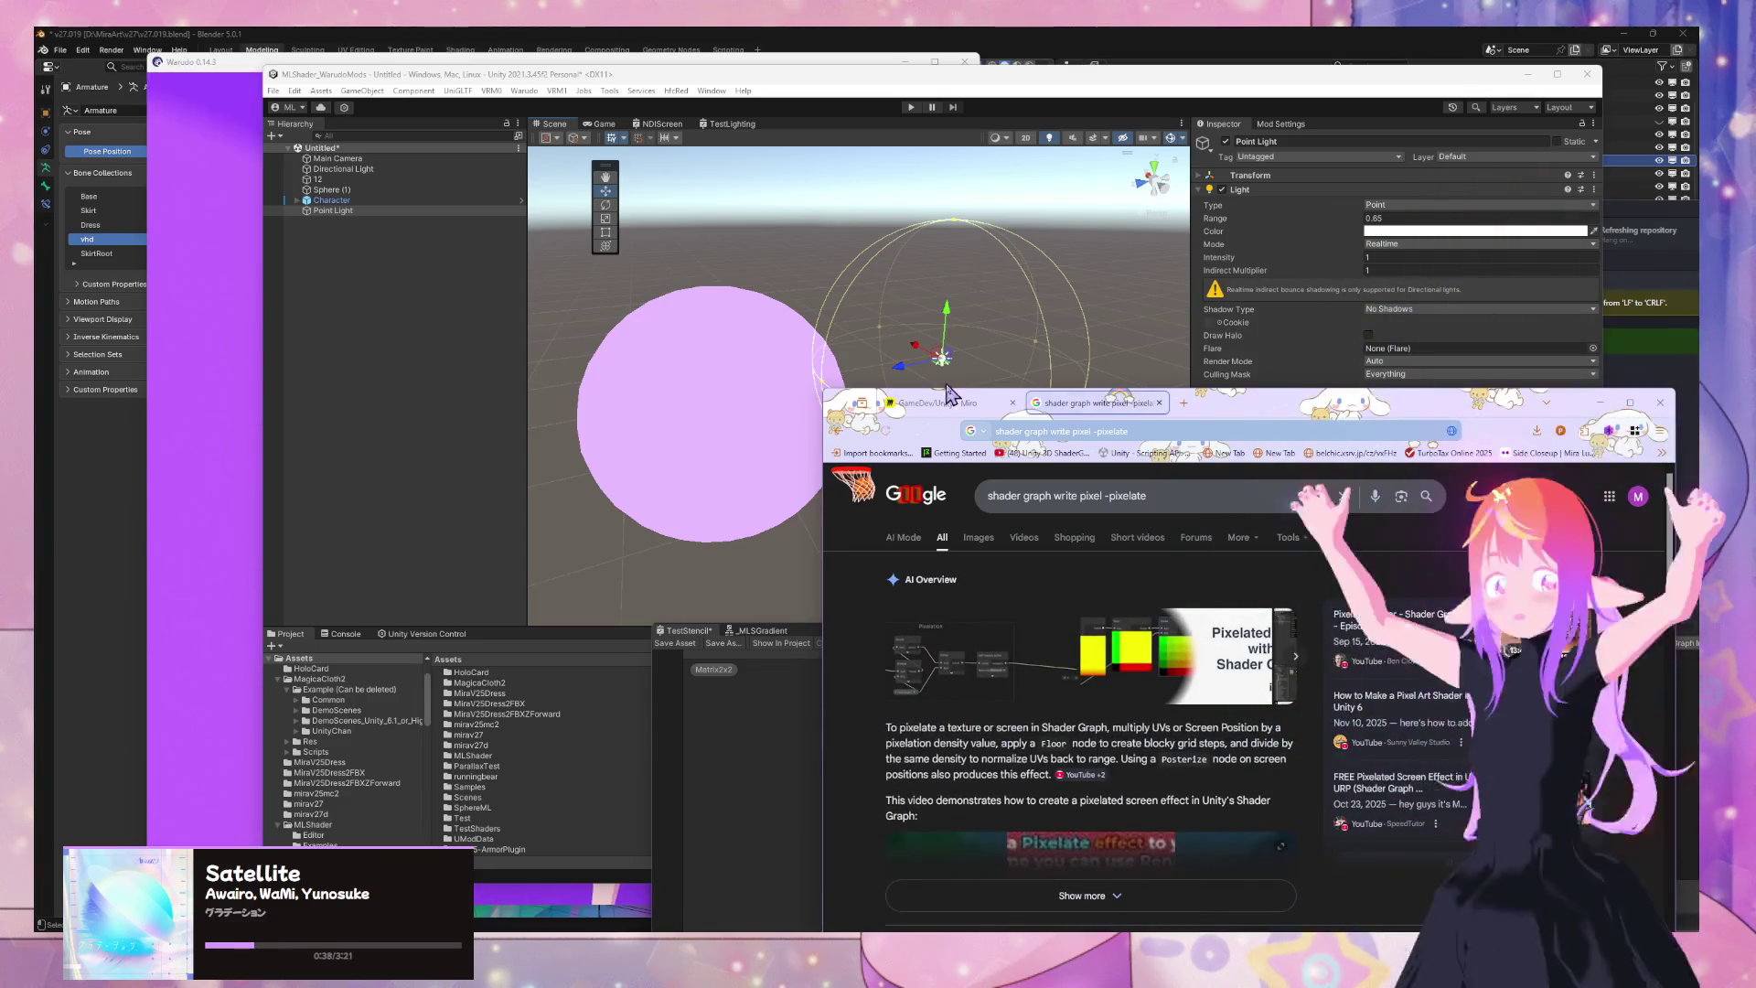
scroll(1322, 637, "down", 4)
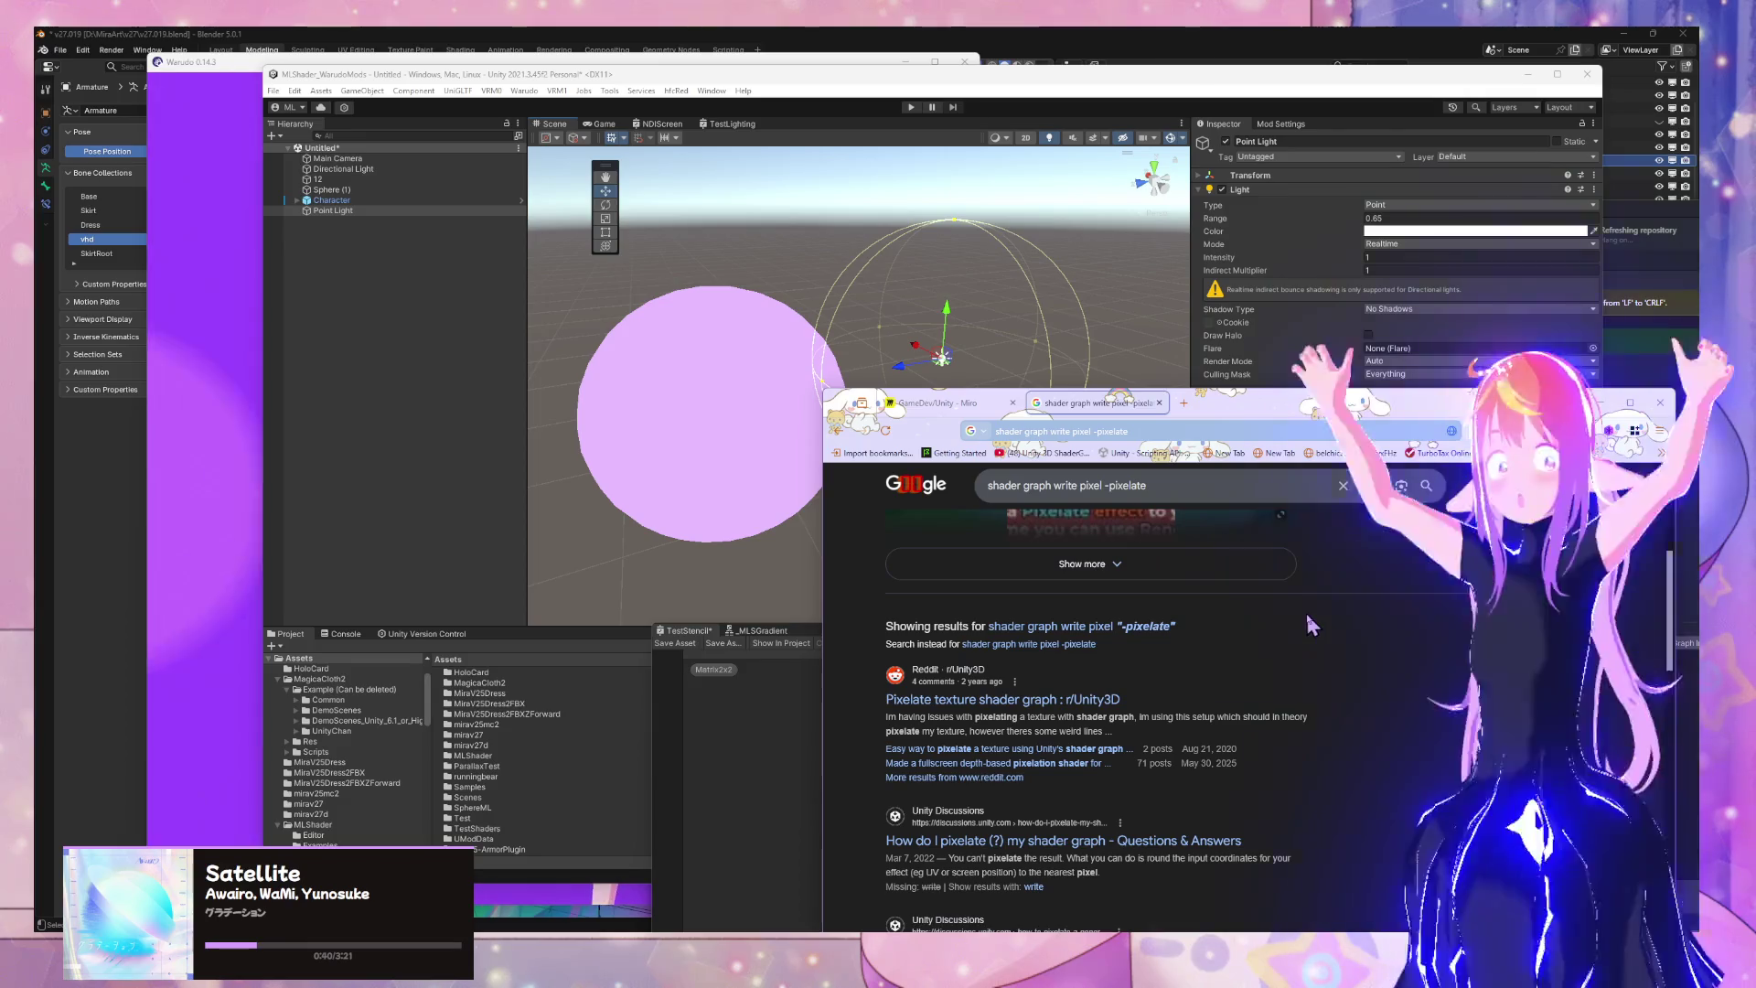
left_click_drag(1102, 485, 1229, 515)
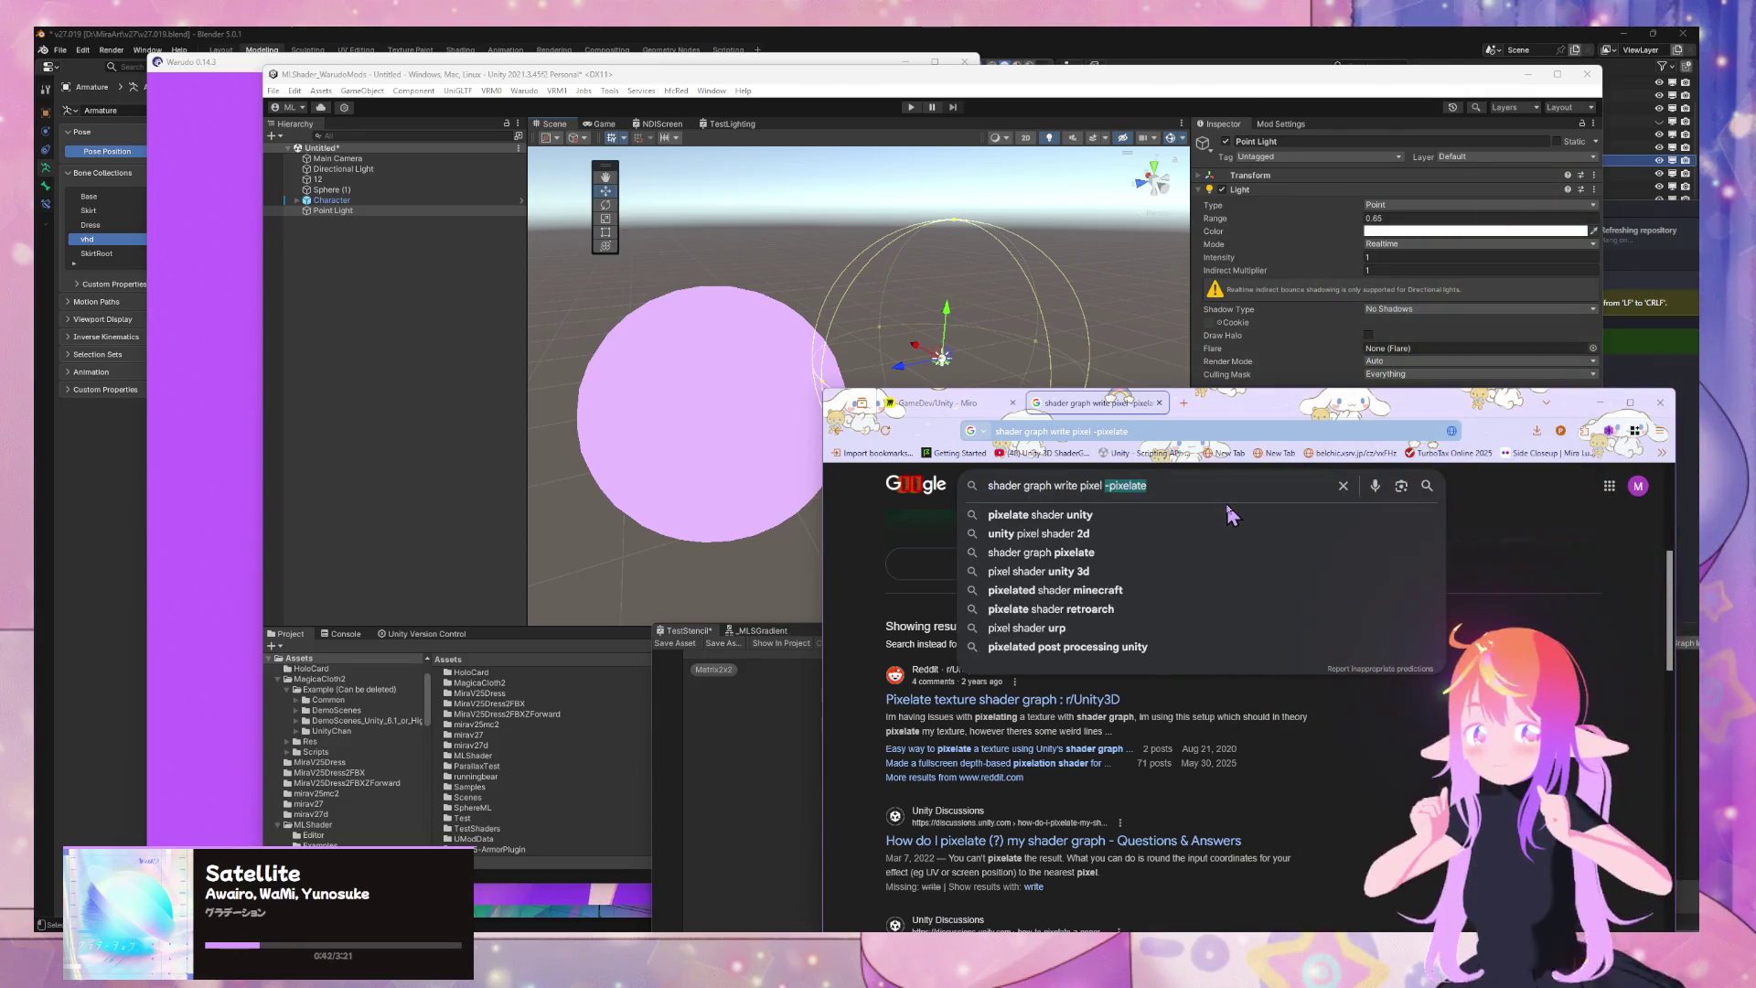
key("BackSpace")
key("BackSpace")
key("BackSpace")
key("BackSpace")
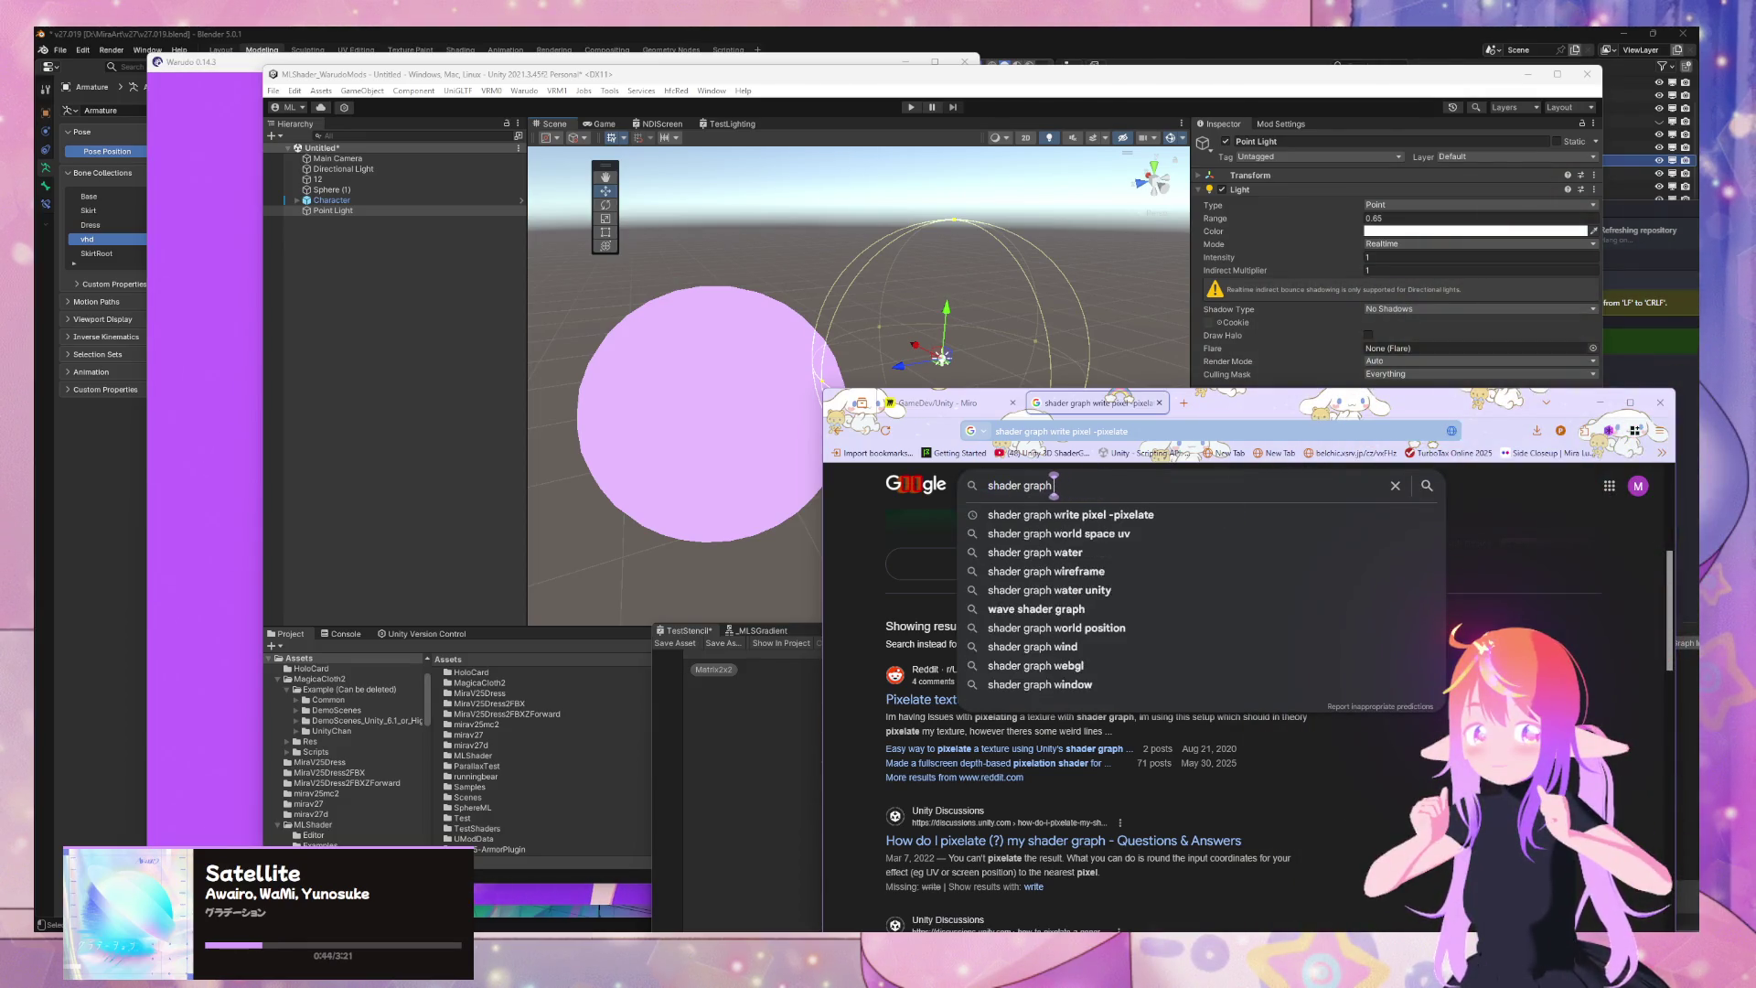
type(" send pix")
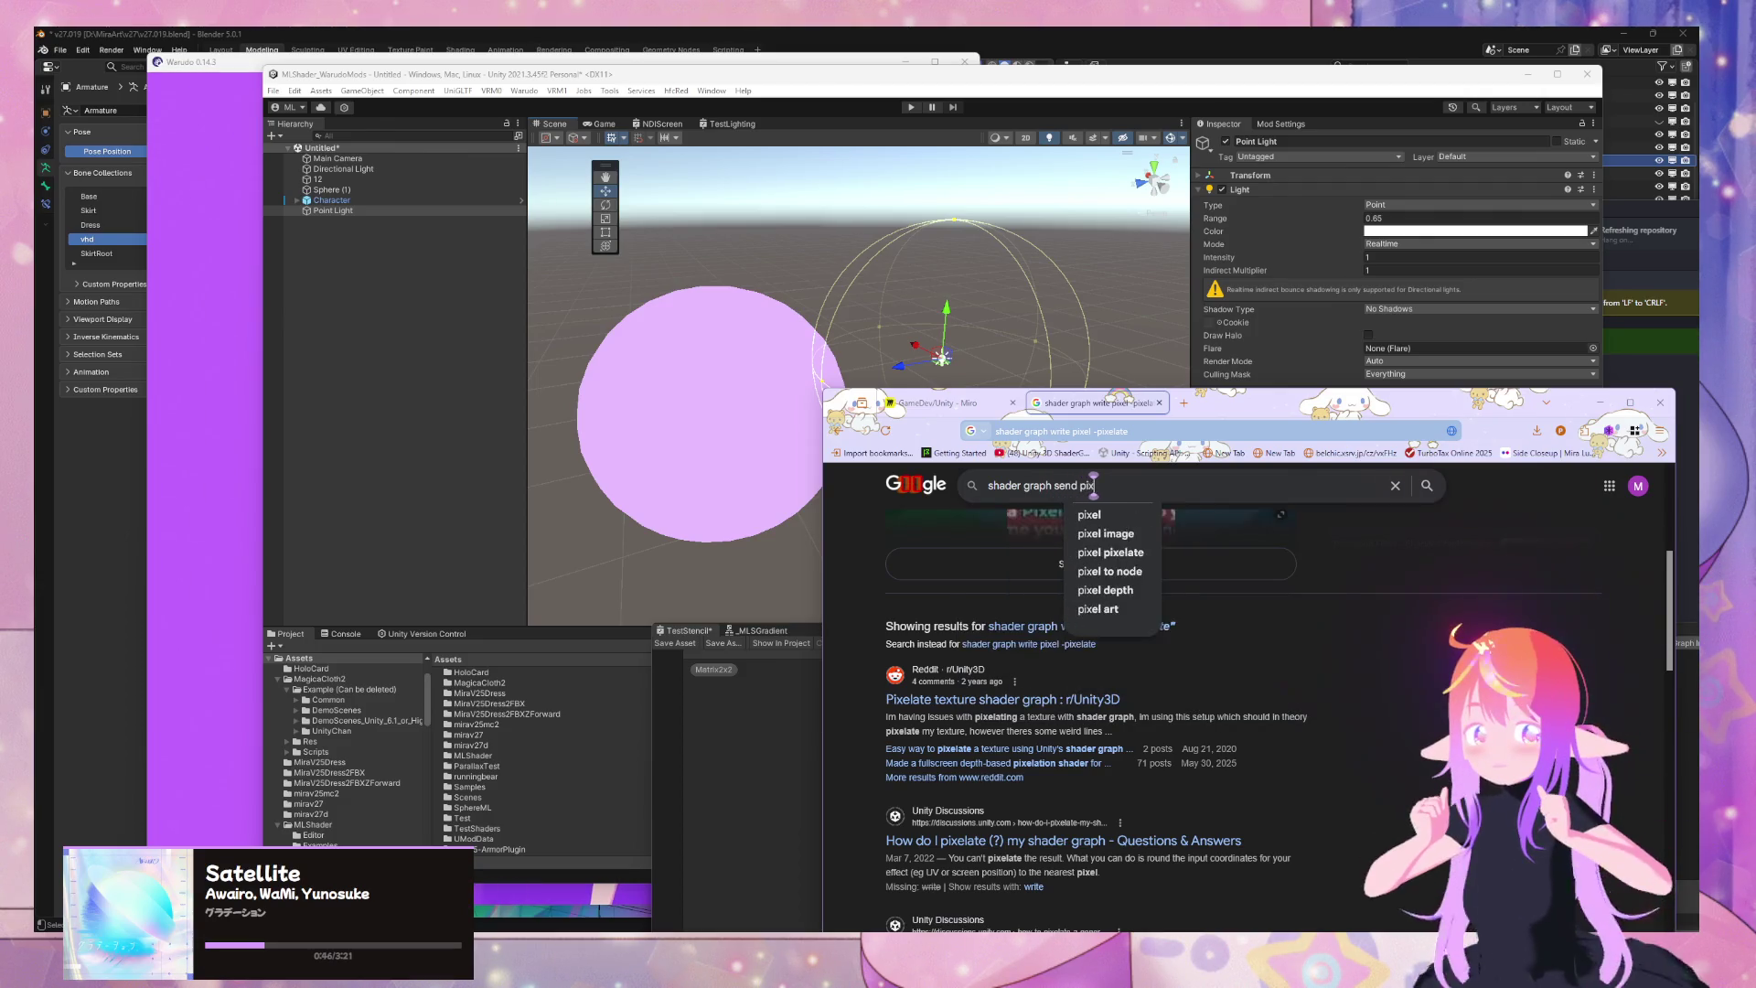
type("el data")
key("Return")
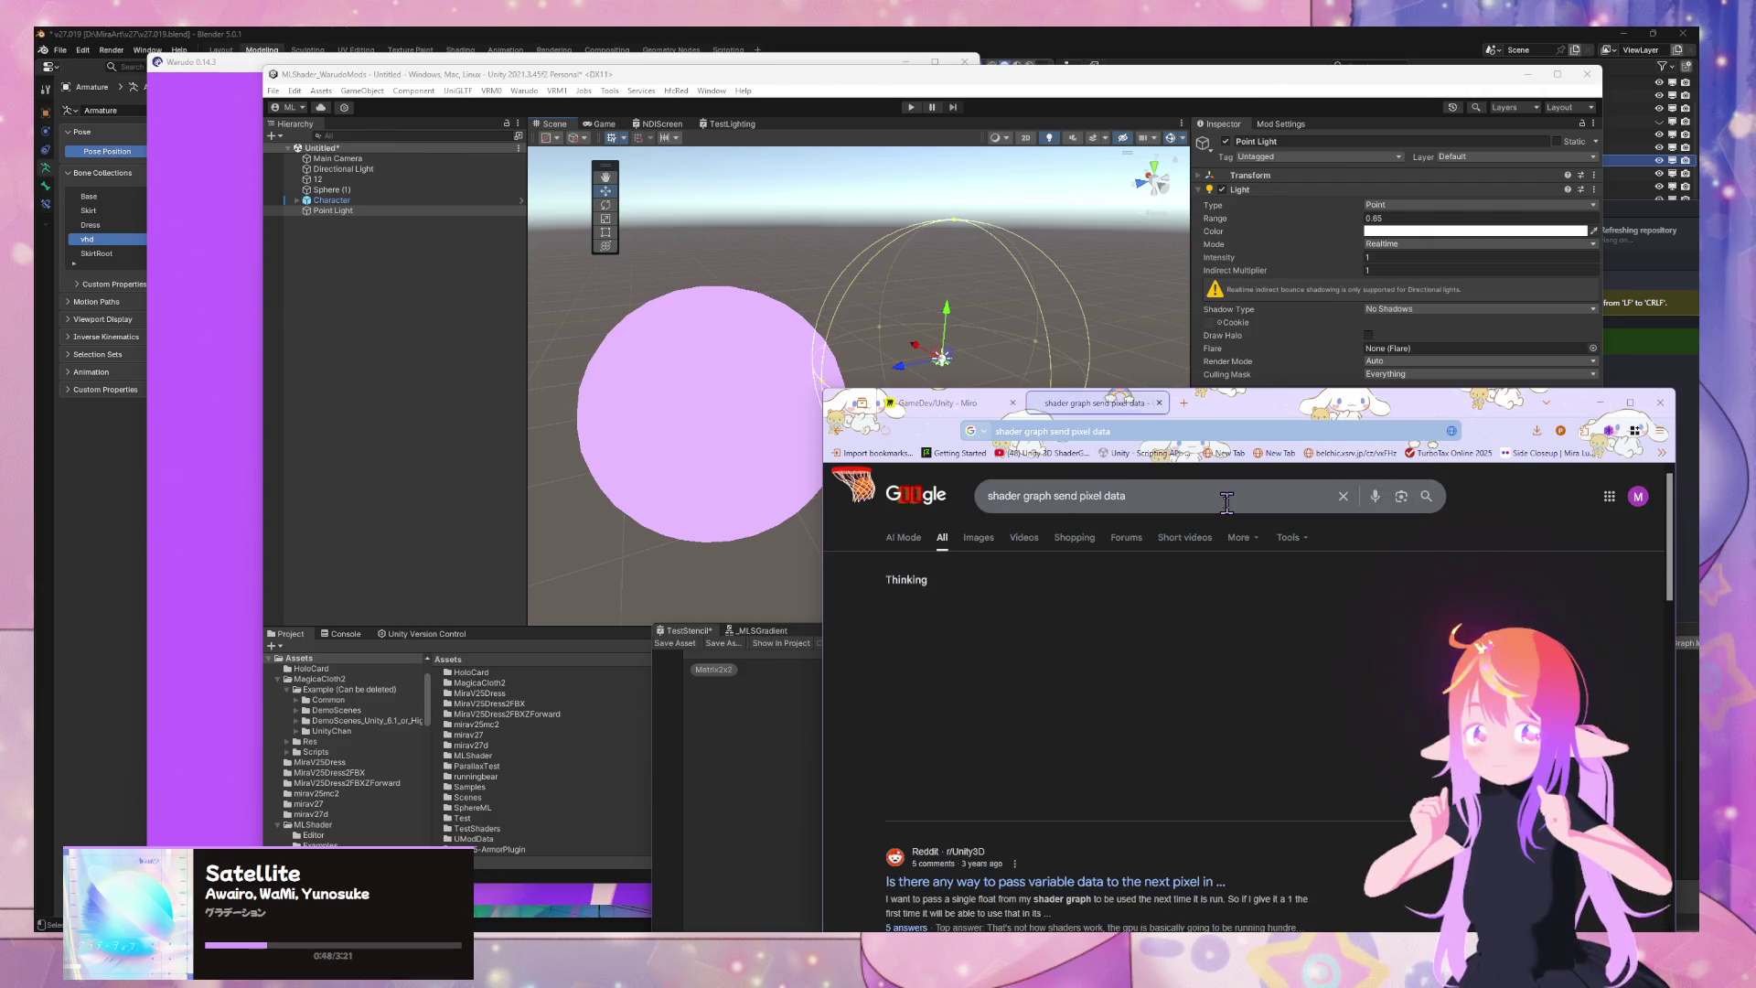
Open the Post-Process Shader Graph and Lit Shaders Unity manual pages
scroll(1189, 805, "down", 2)
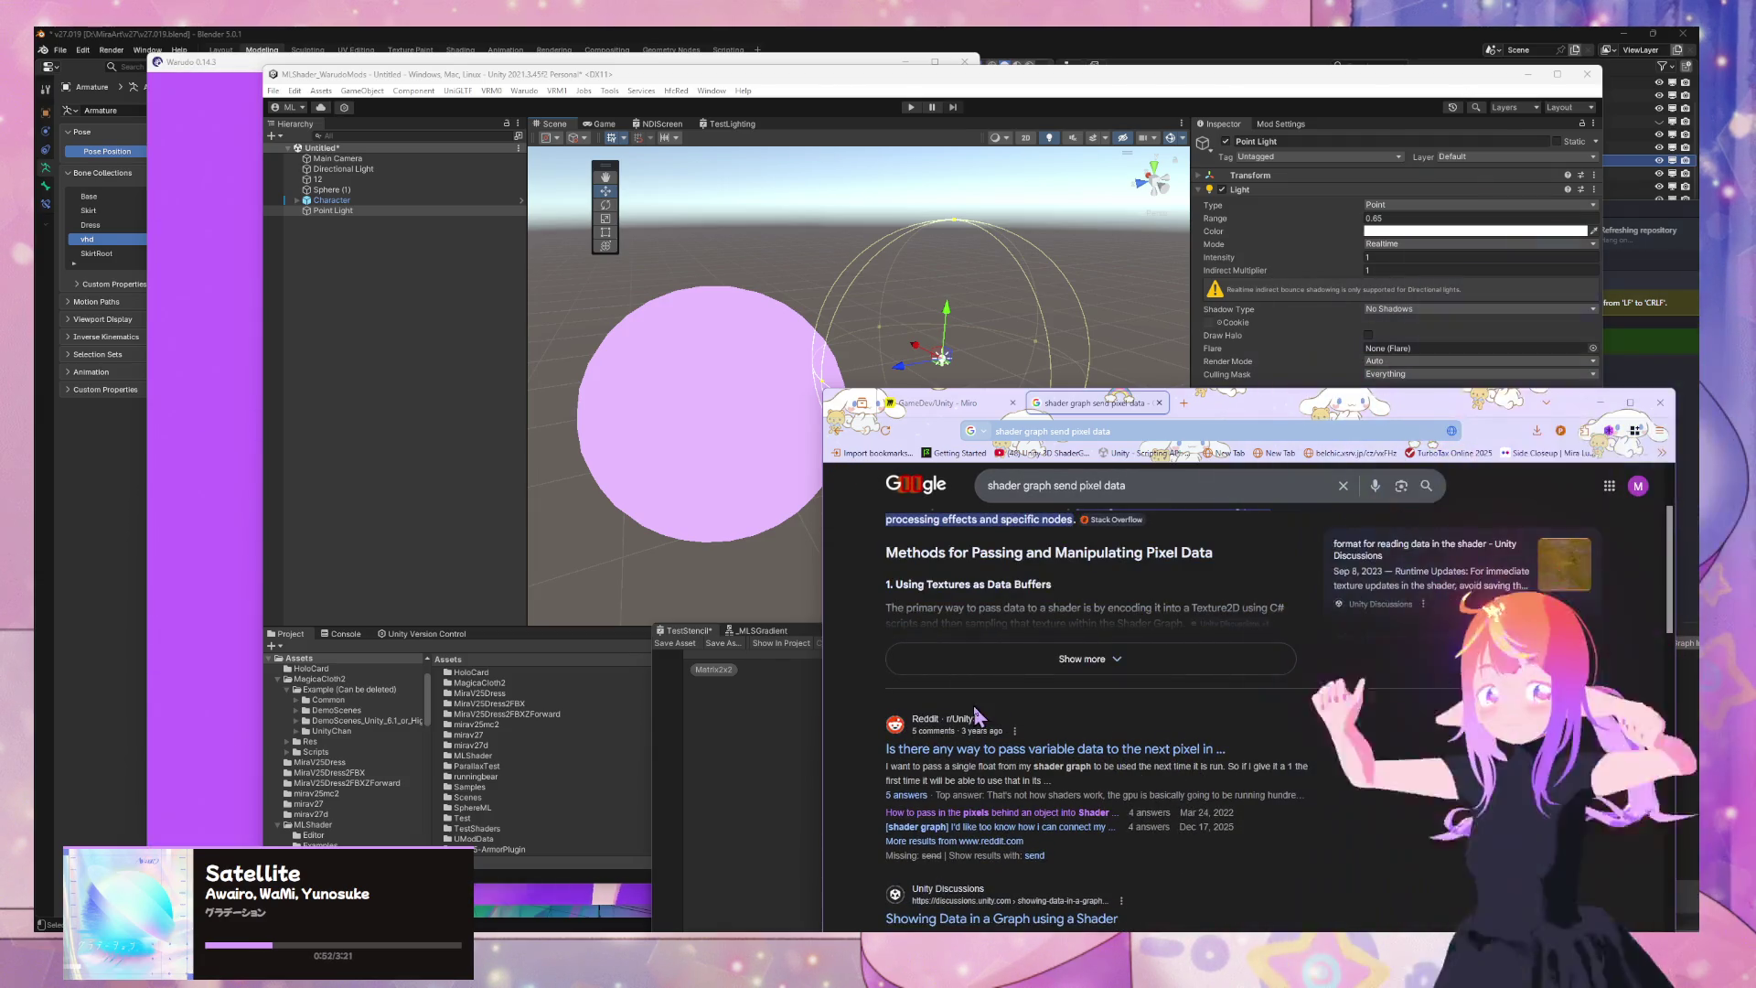
scroll(987, 700, "down", 3)
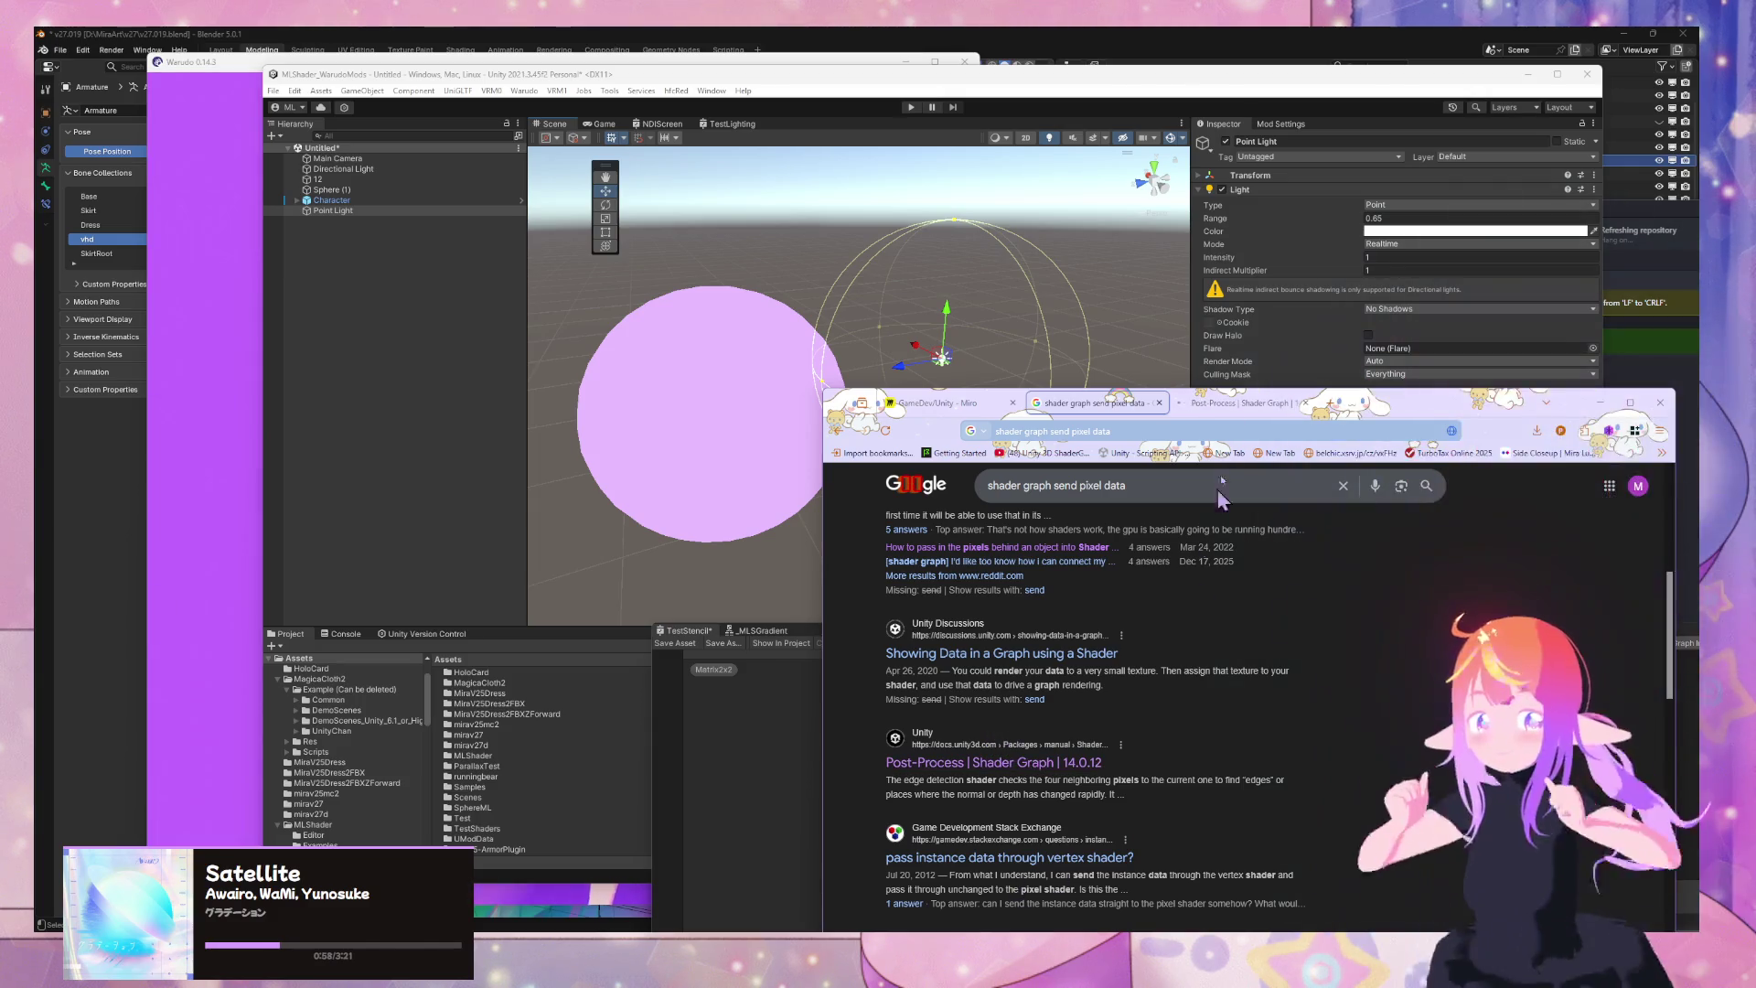
left_click(1195, 408)
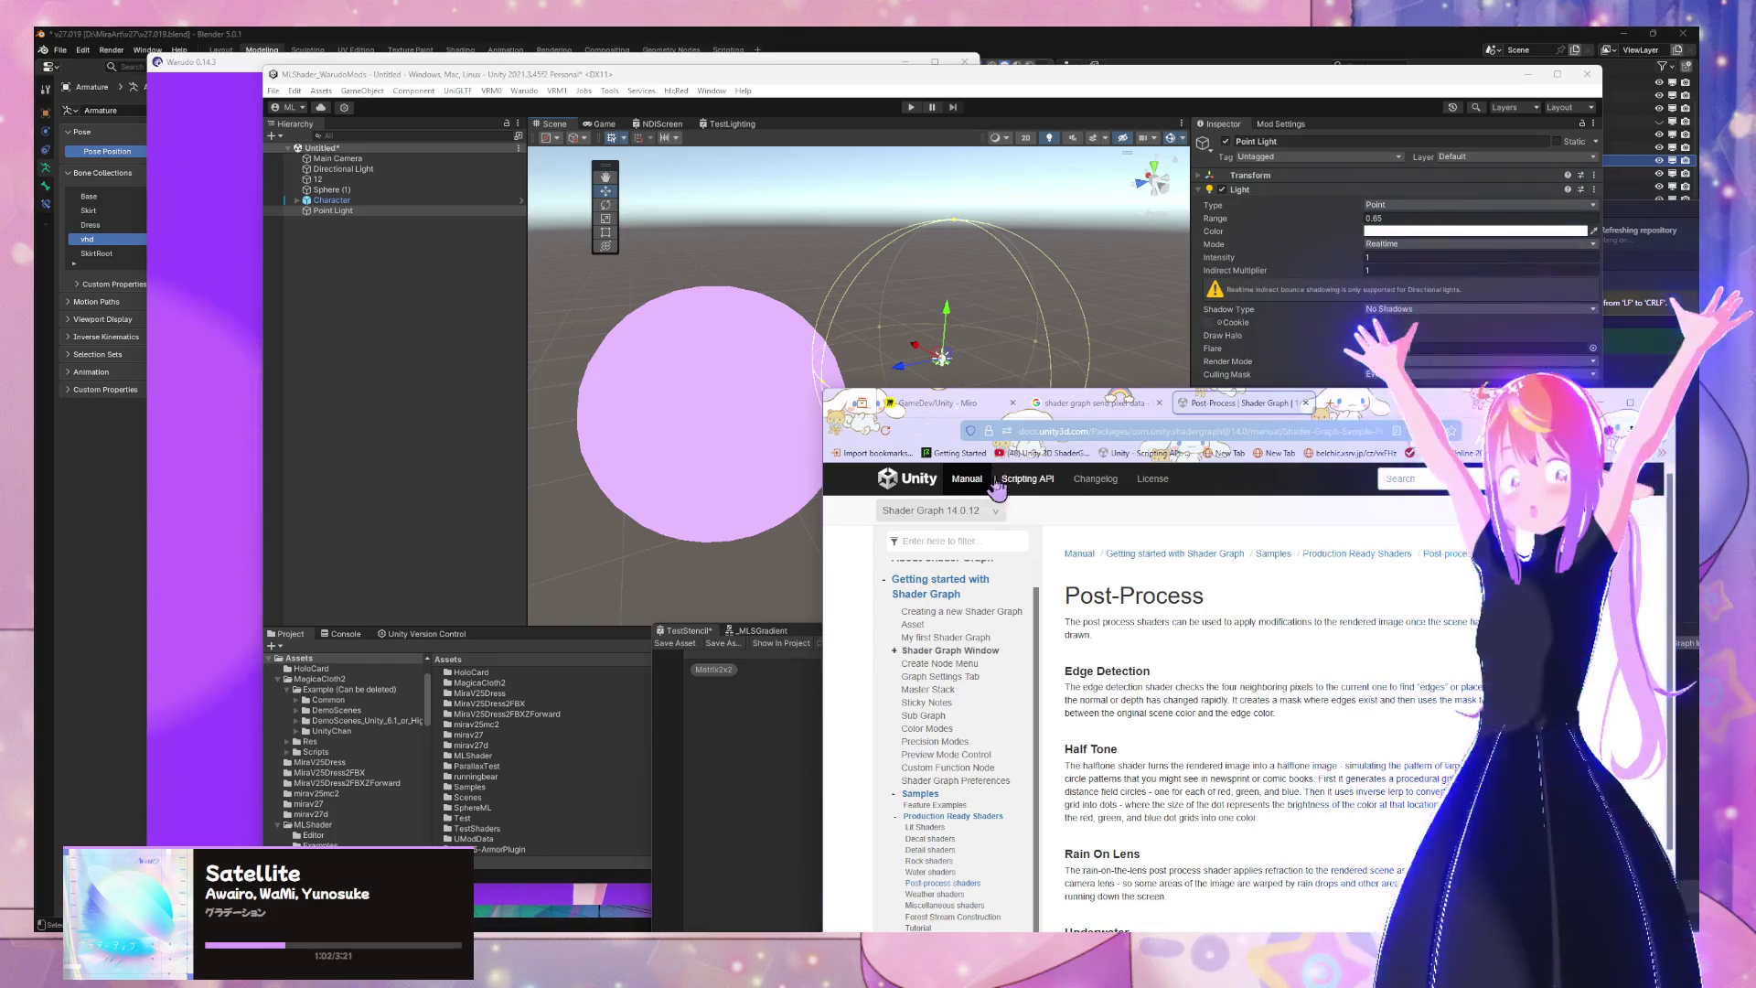
scroll(1184, 645, "down", 3)
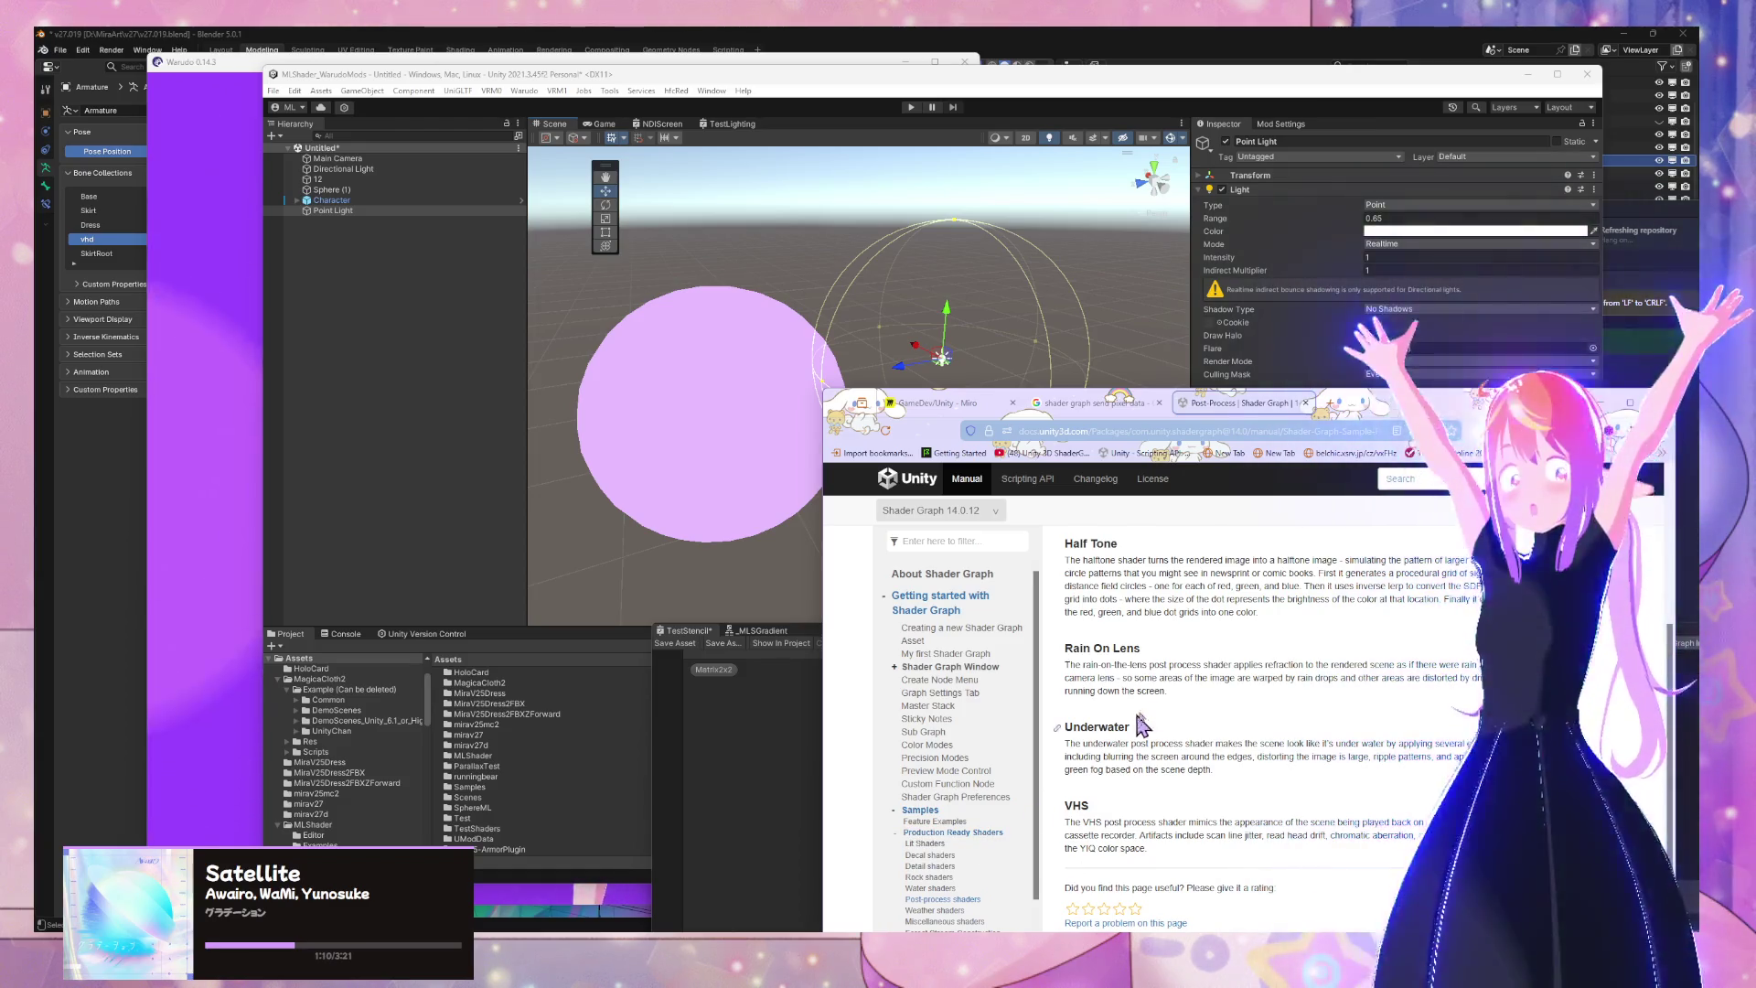
scroll(1148, 718, "up", 3)
scroll(1157, 713, "down", 1)
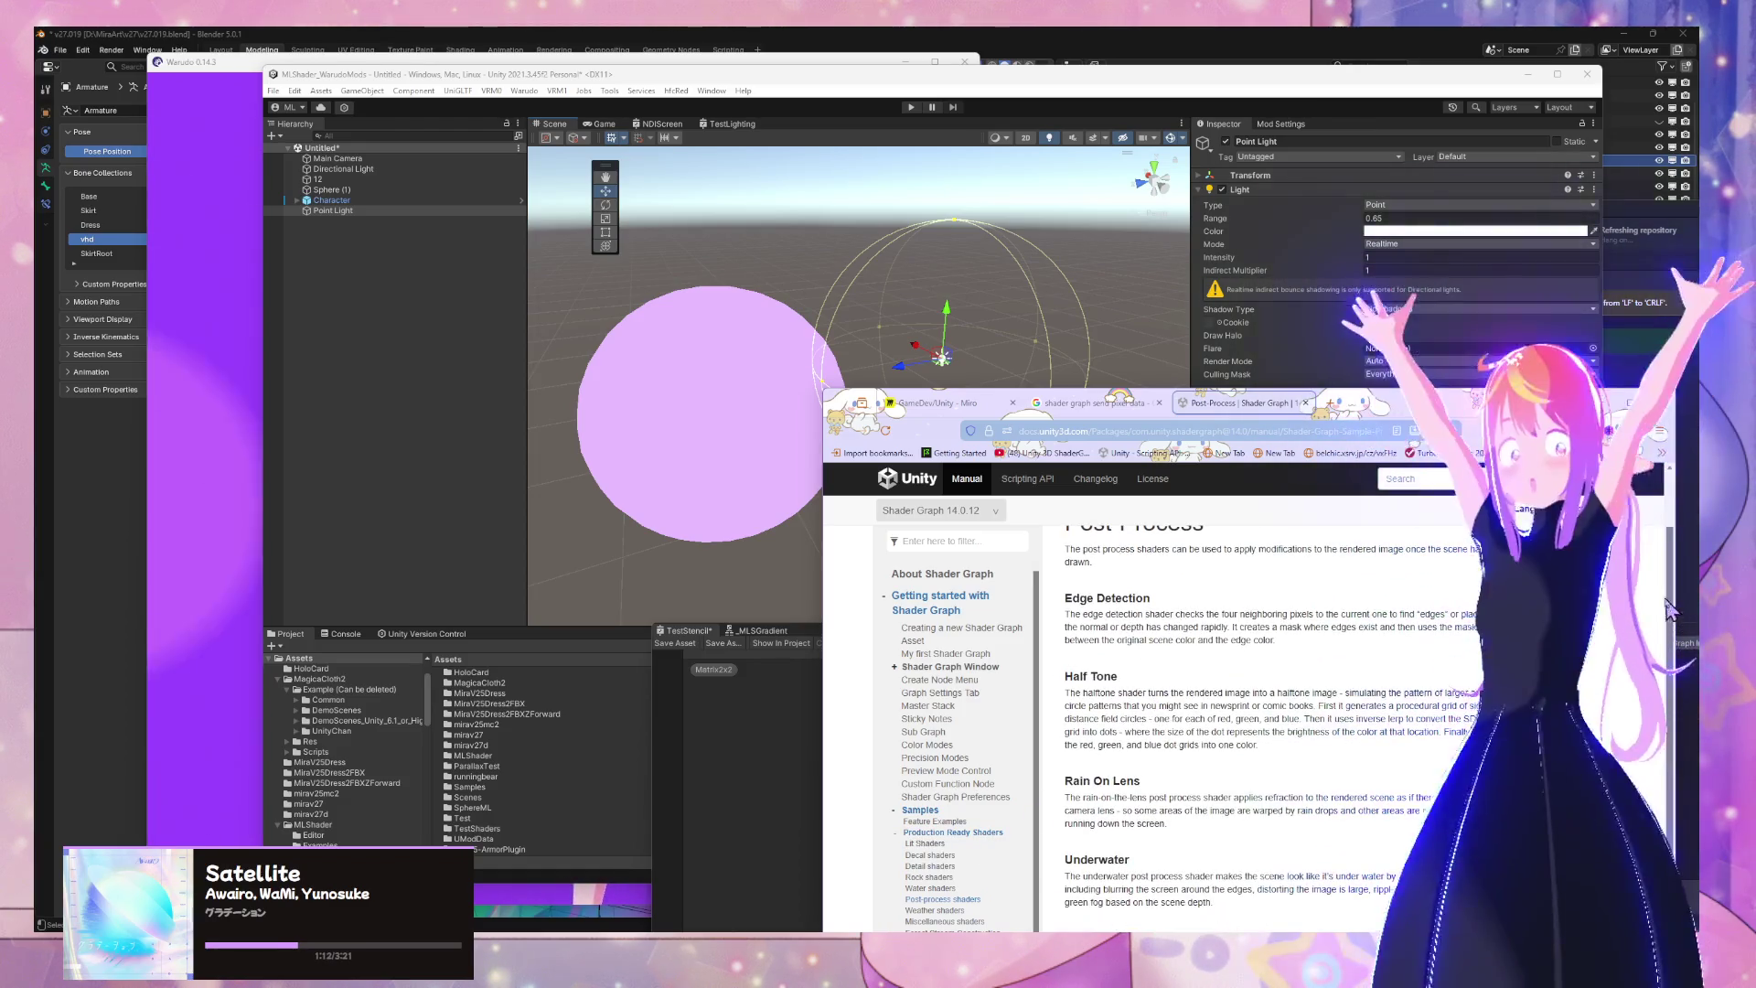
scroll(1157, 714, "down", 1)
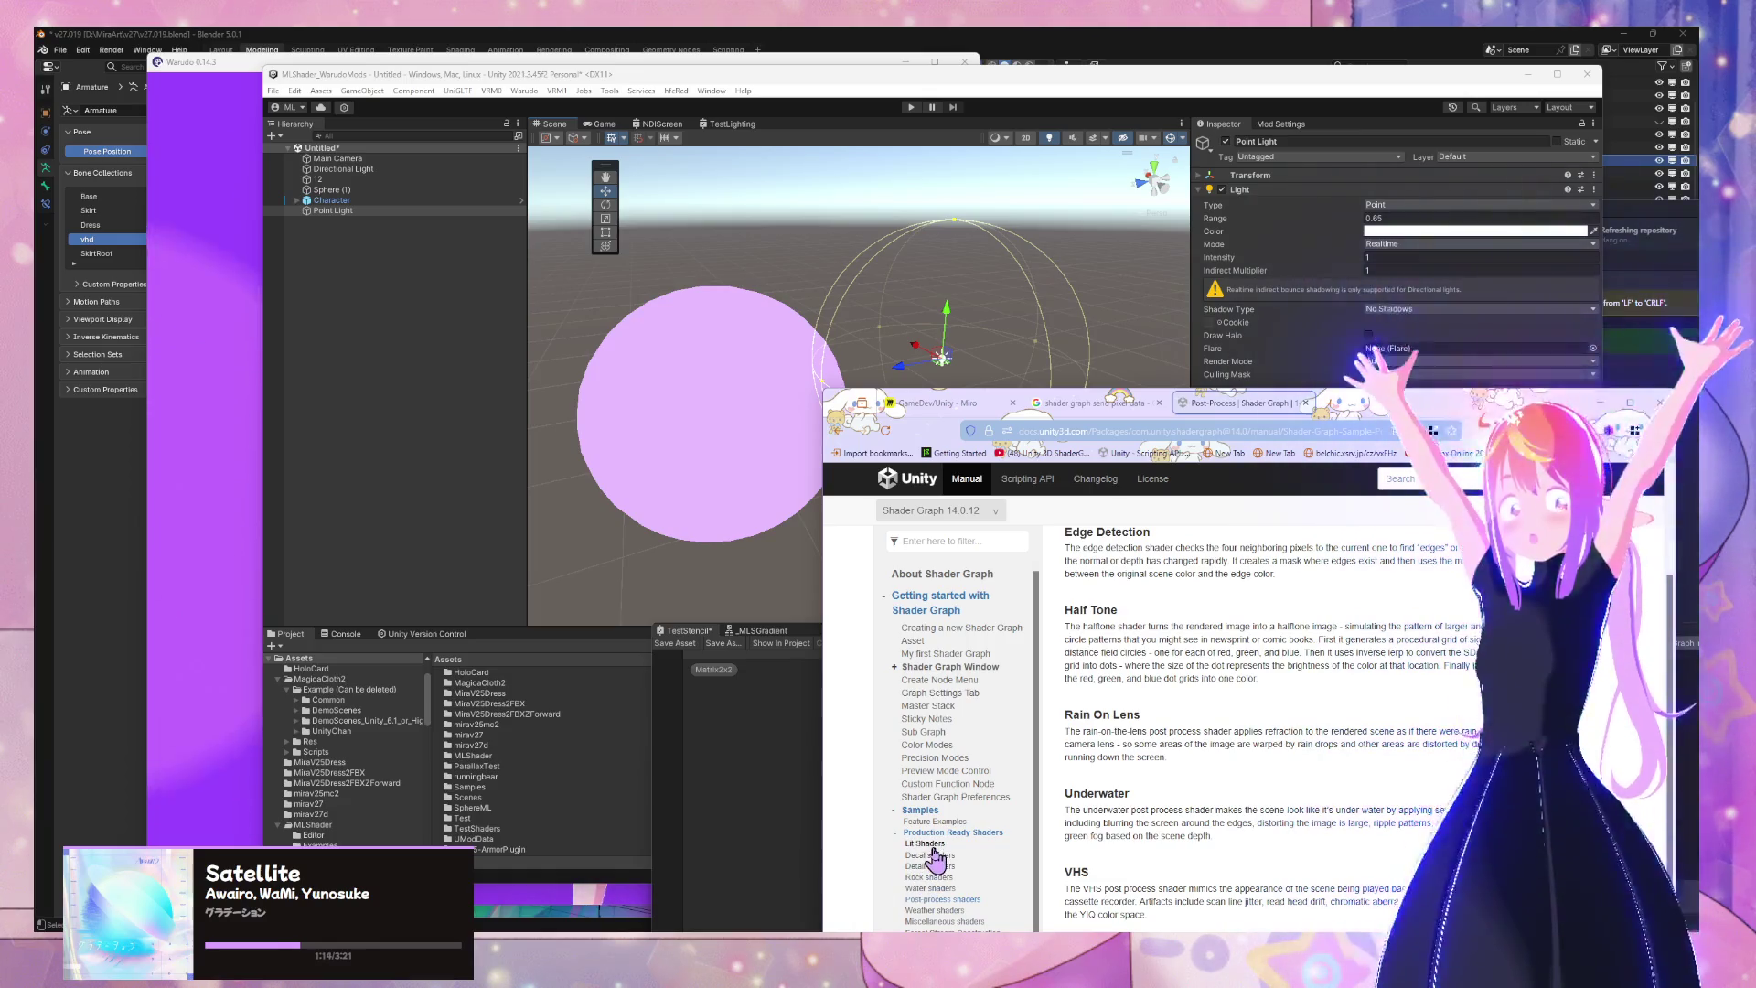
left_click(931, 845)
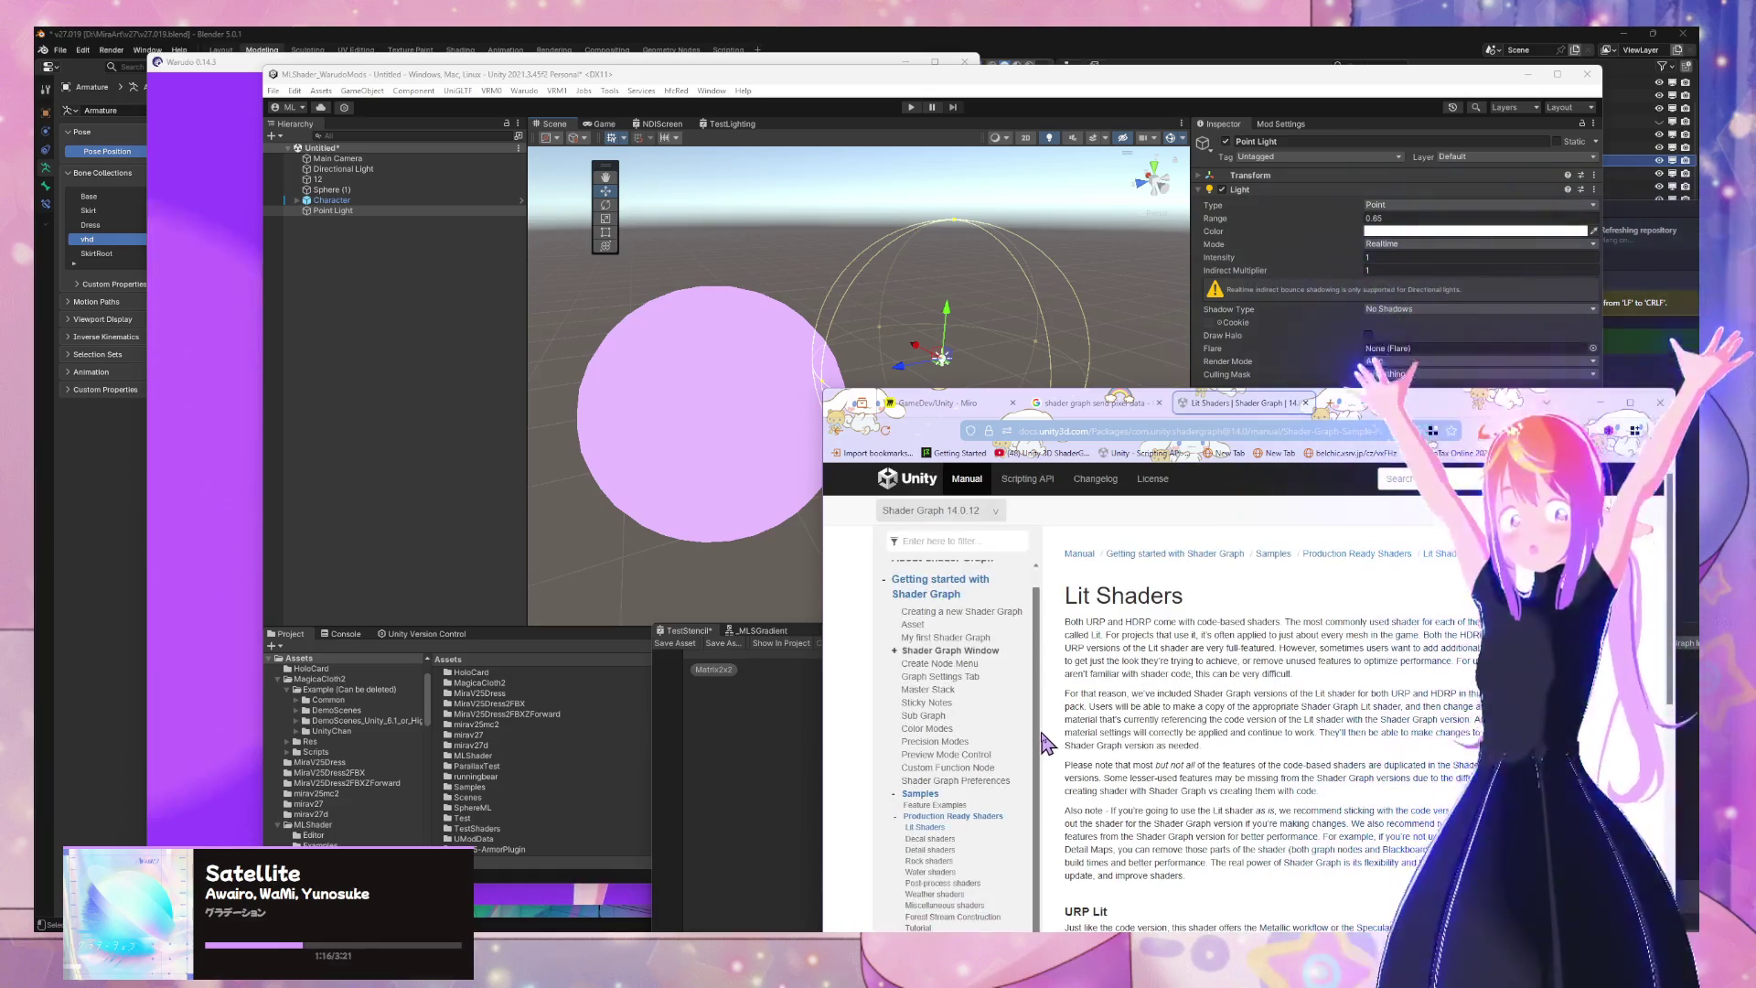
Go back to the 'shader graph send pixel data' results and review them
scroll(980, 704, "up", 1)
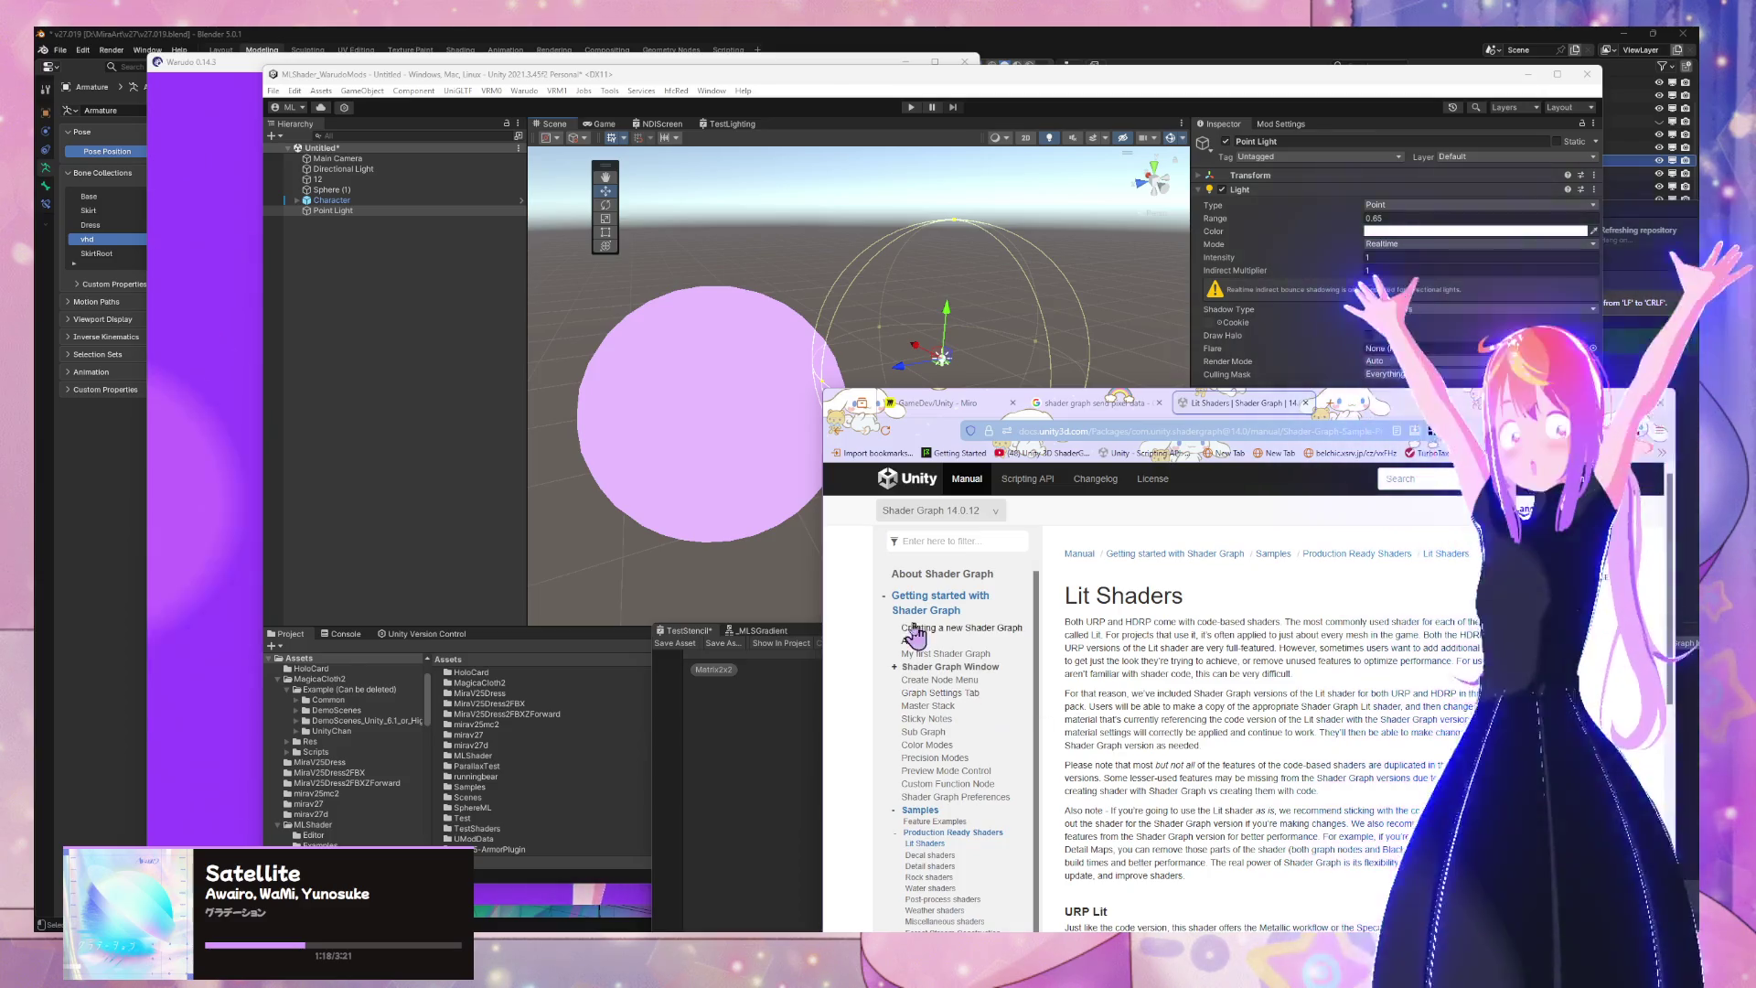
left_click(1144, 408)
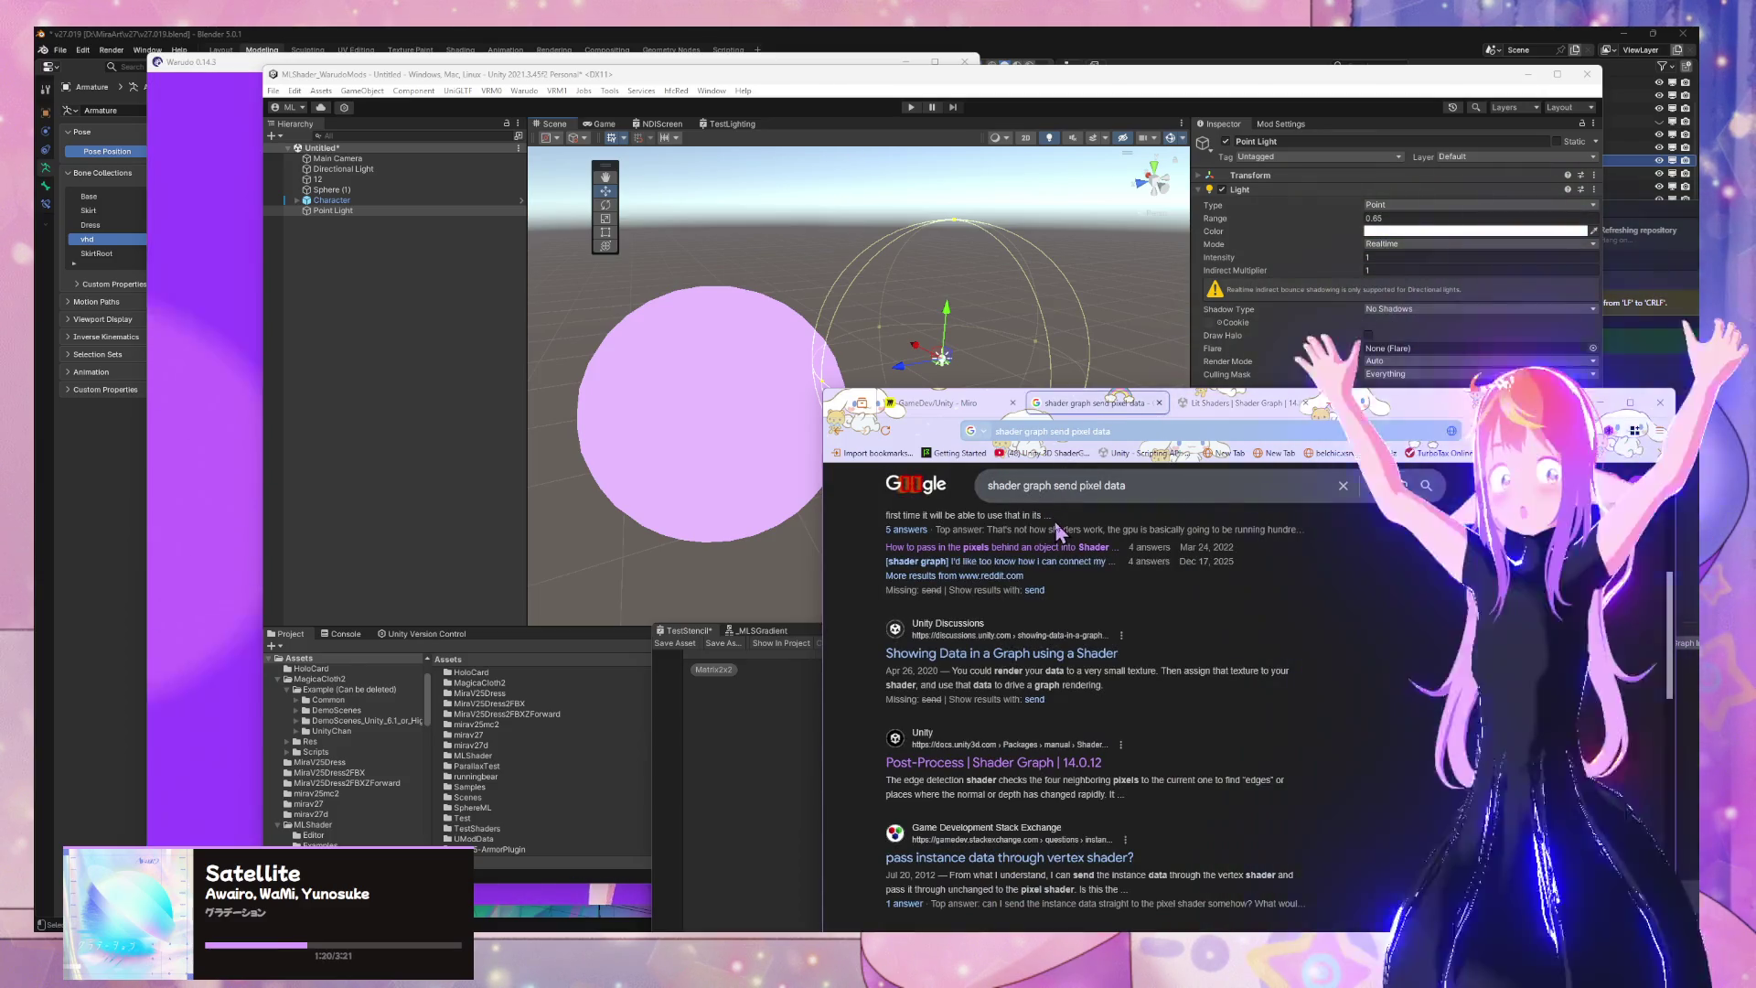
scroll(1060, 519, "down", 4)
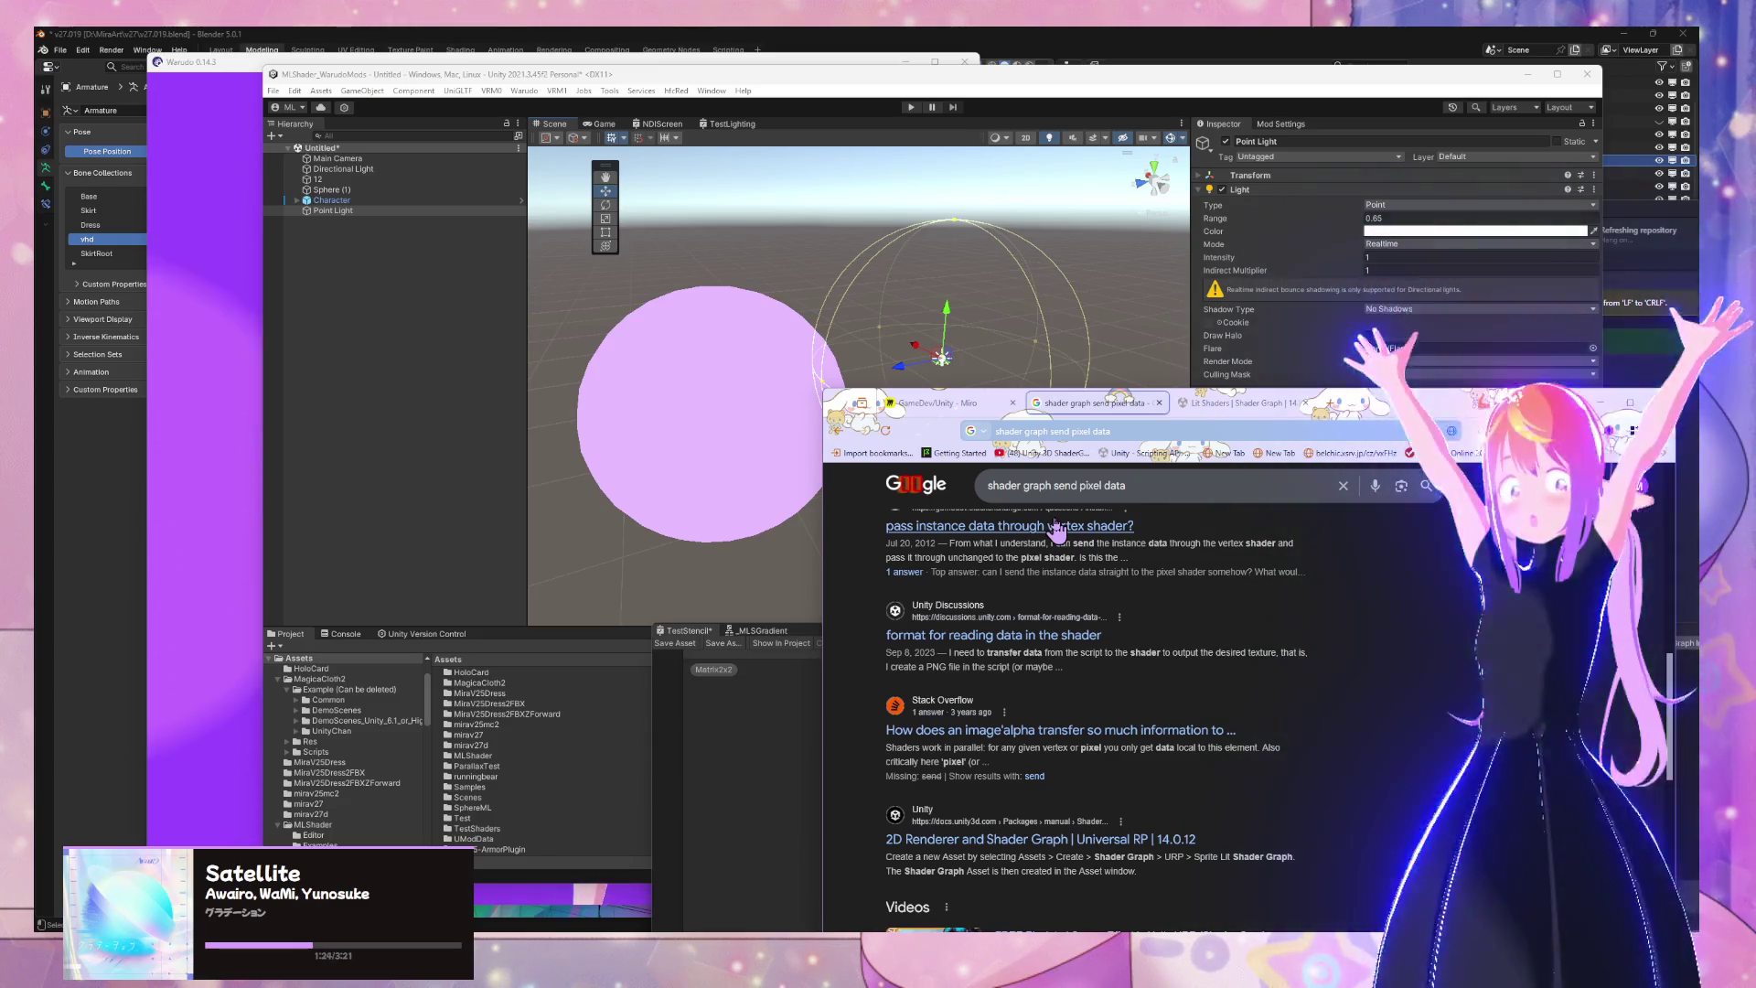
scroll(1057, 529, "down", 3)
scroll(1059, 528, "up", 5)
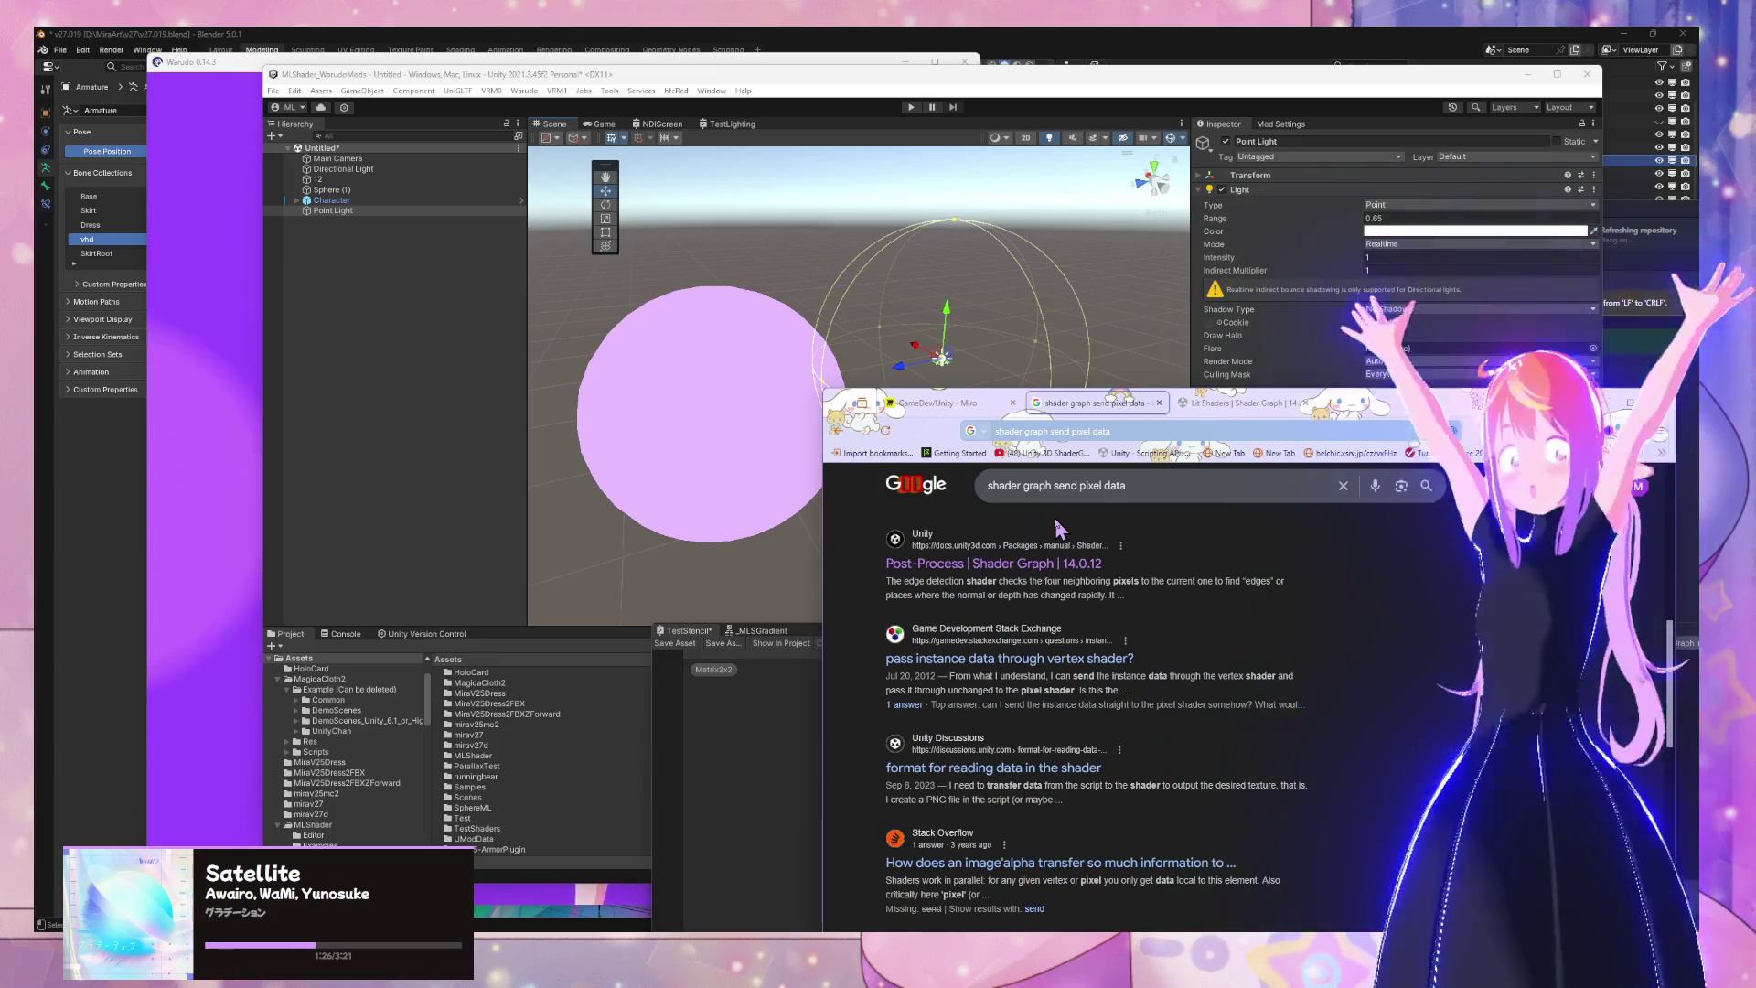
scroll(1060, 521, "up", 3)
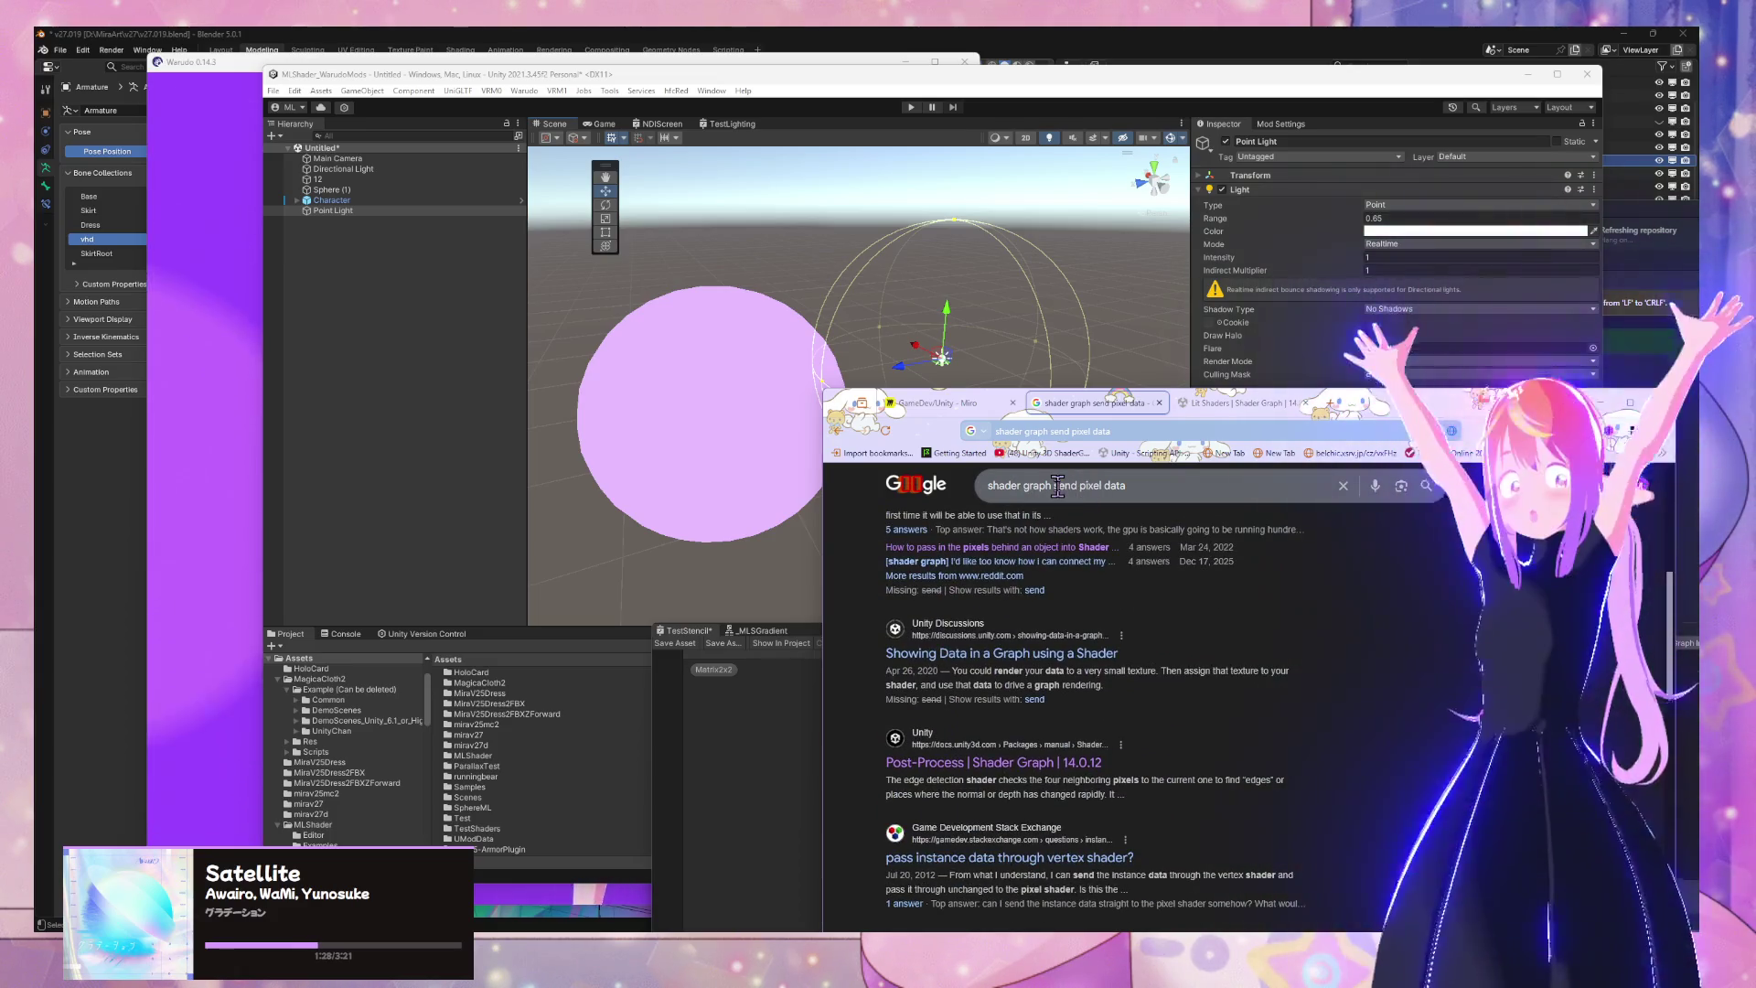
left_click(1334, 403)
Search 'shader class unity' and open the Scripting API Shader page
type("shader class ")
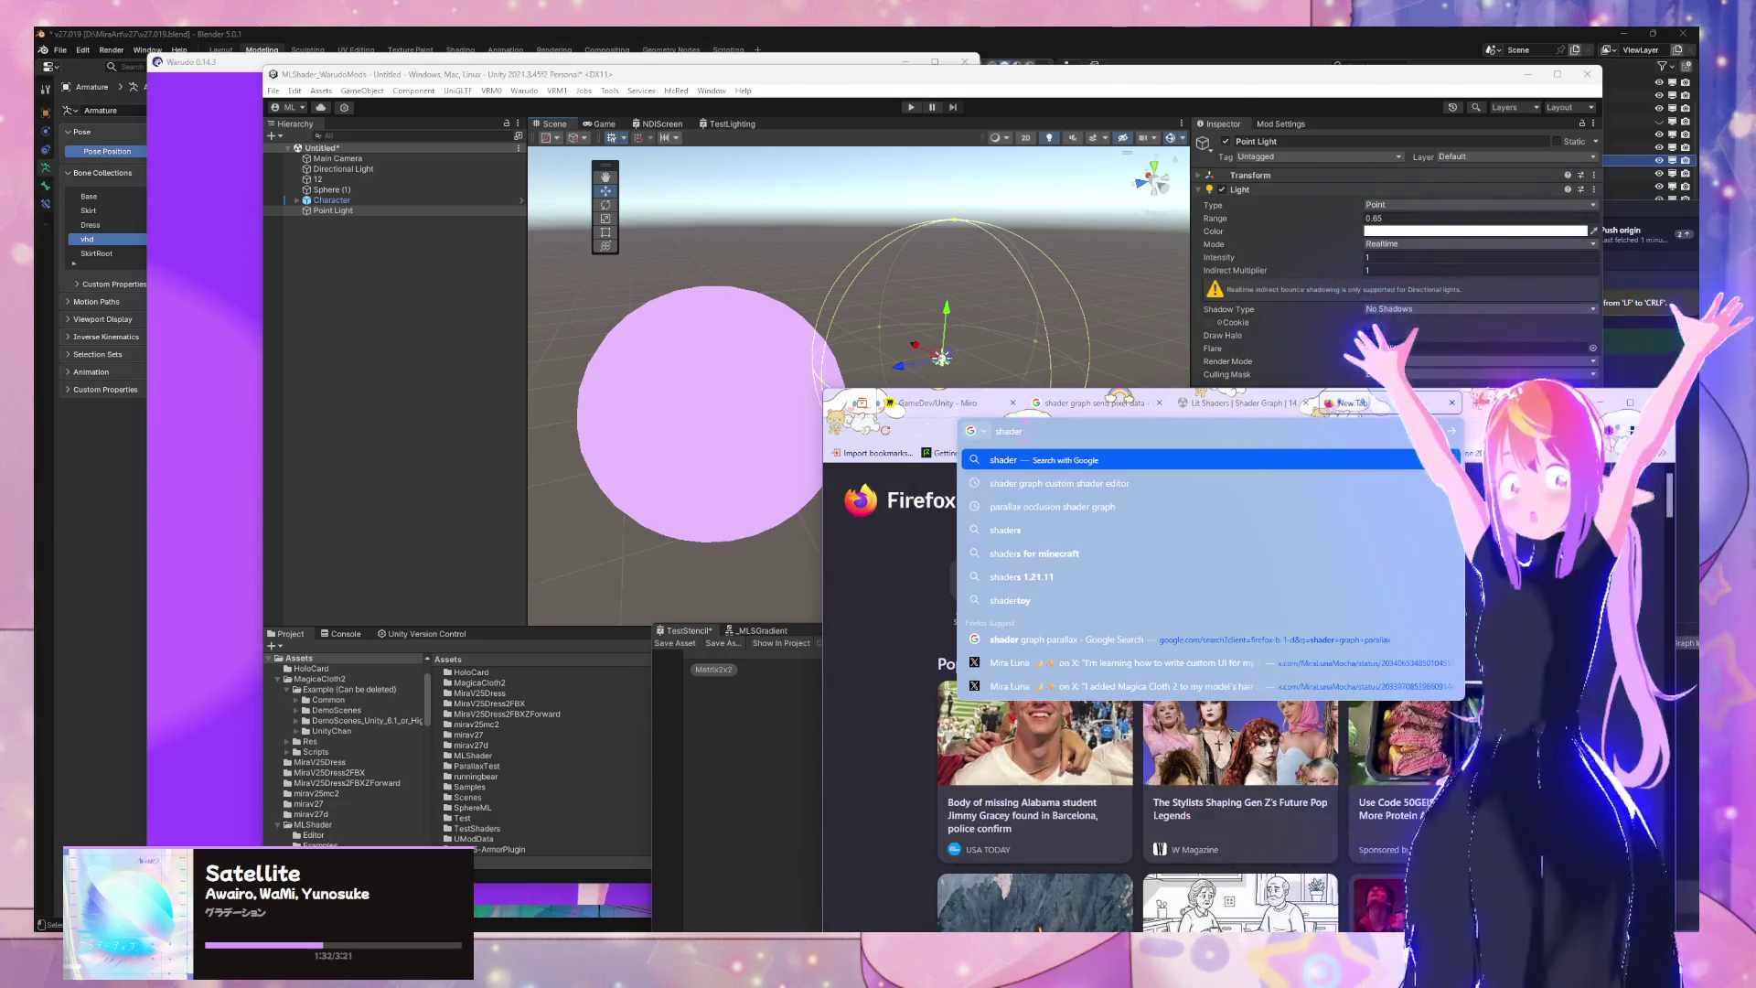
type("unity")
key("Return")
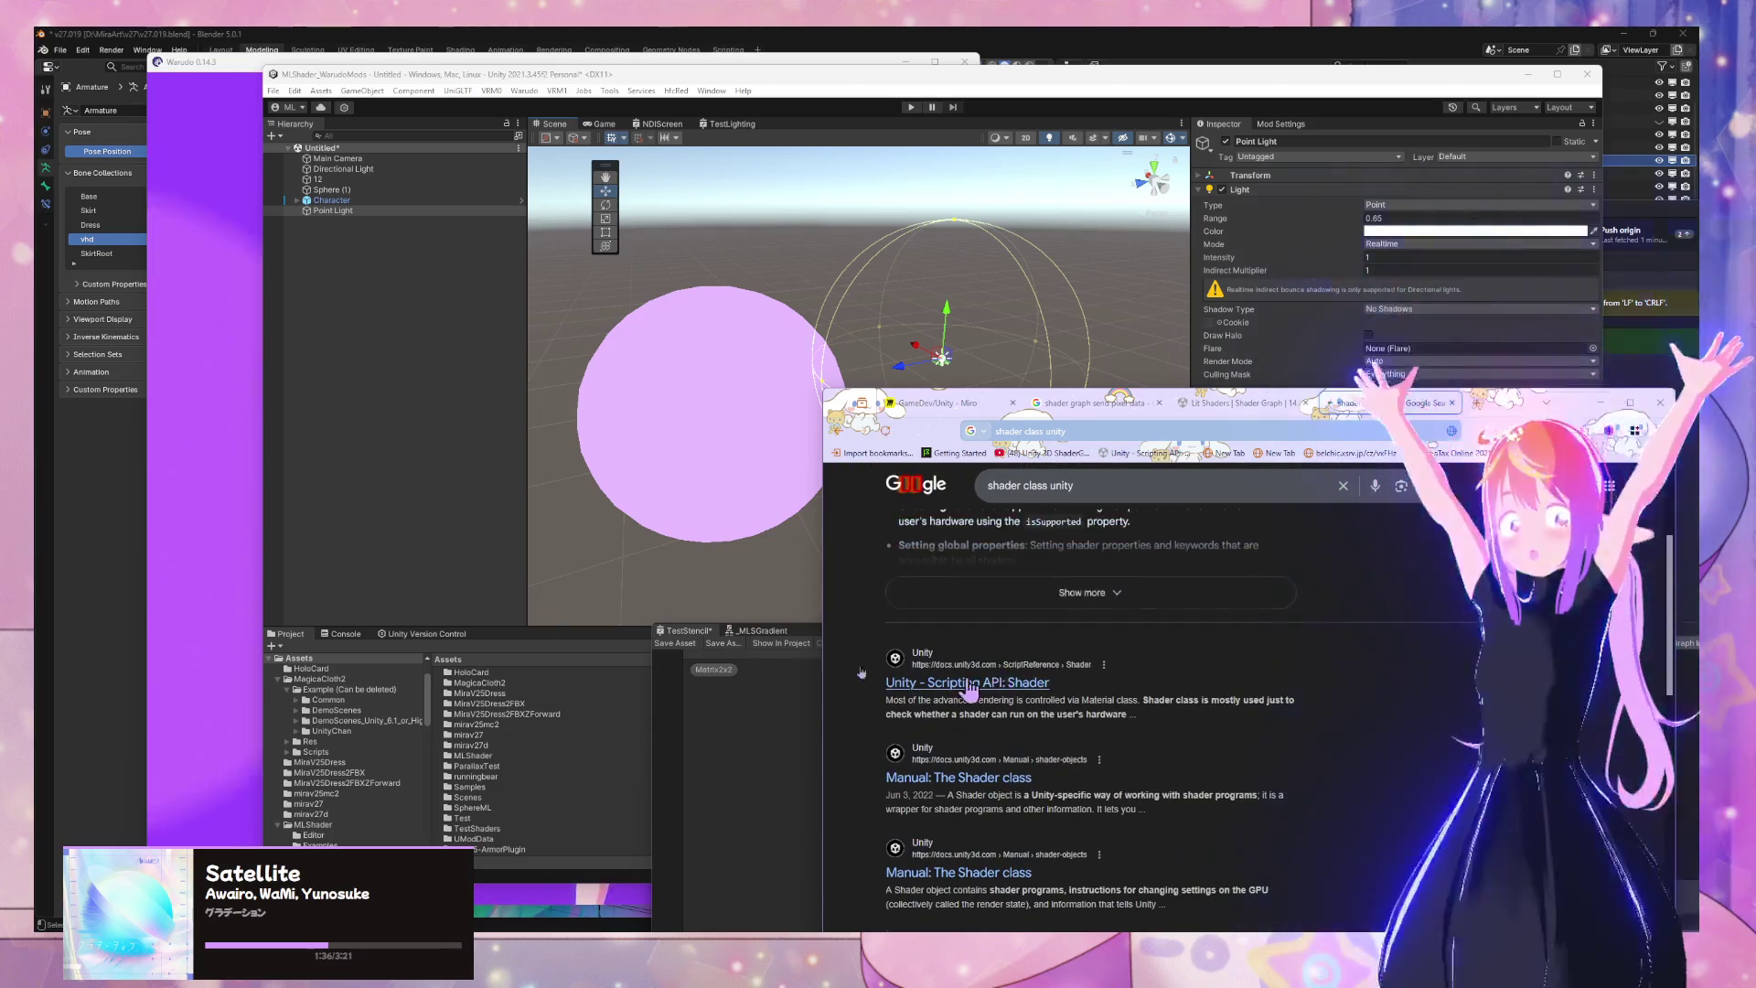
left_click(1024, 686)
scroll(1180, 638, "down", 10)
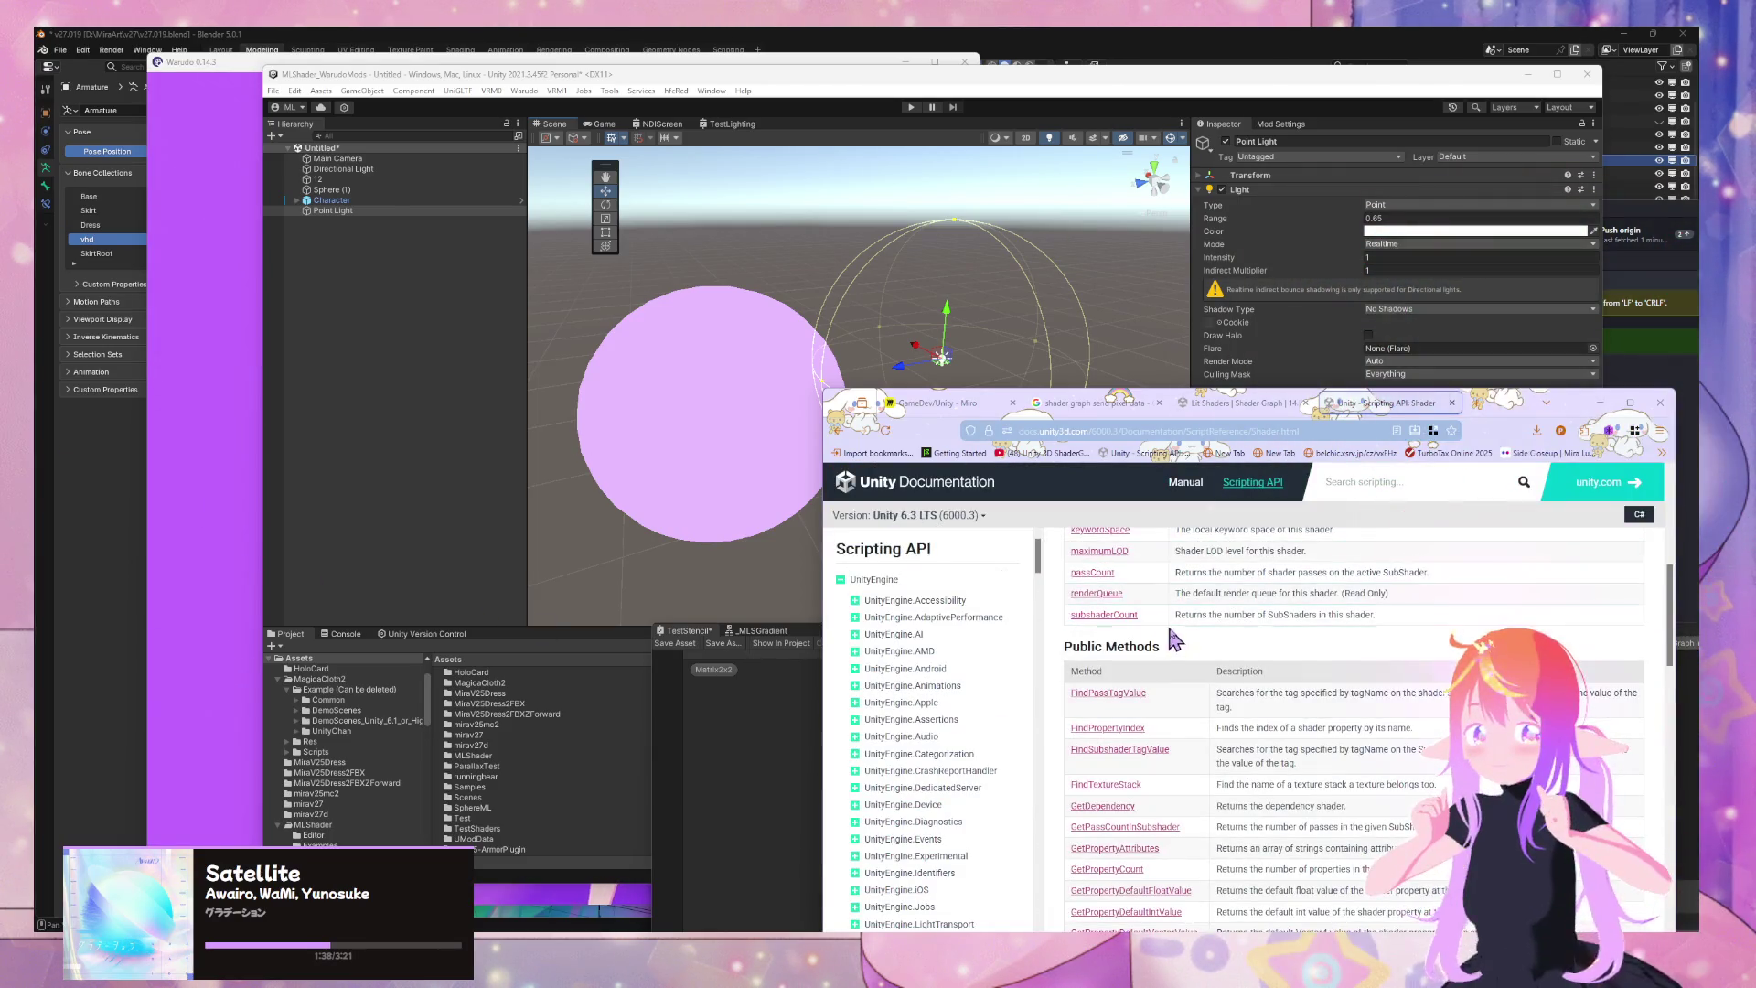
scroll(1188, 639, "down", 3)
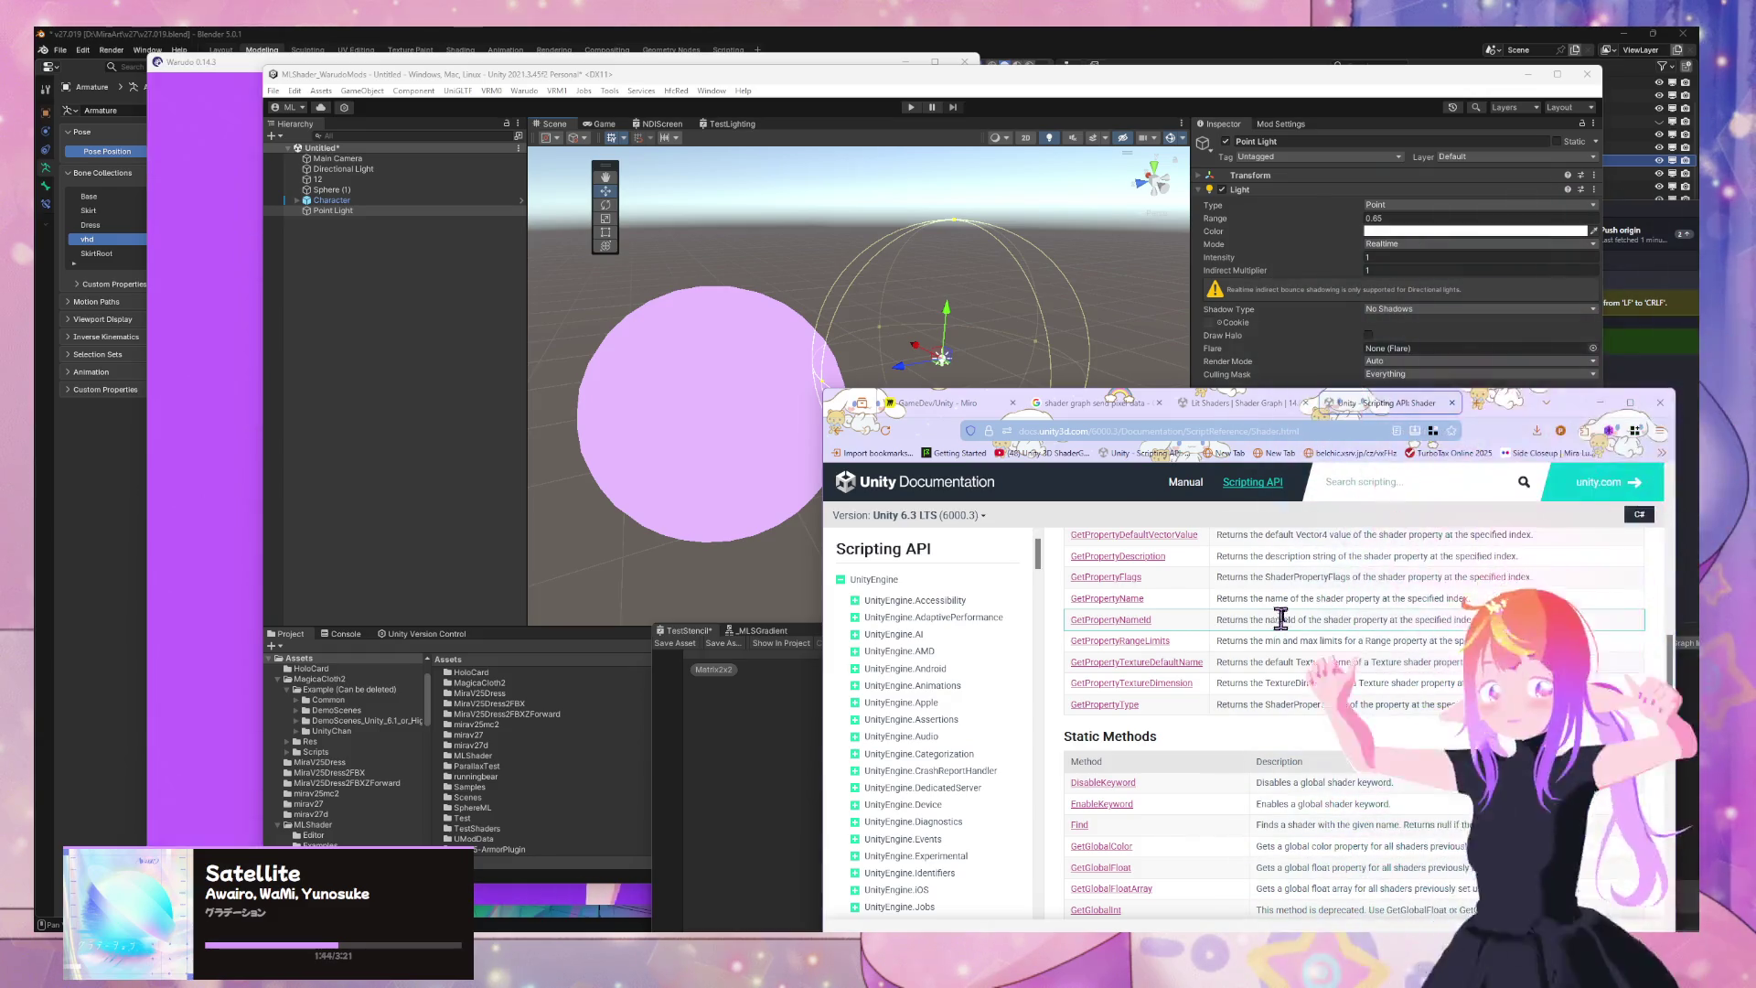
Find mentions of 'pix' on the Shader page and scan the matches
key("ctrl+f")
type("pix")
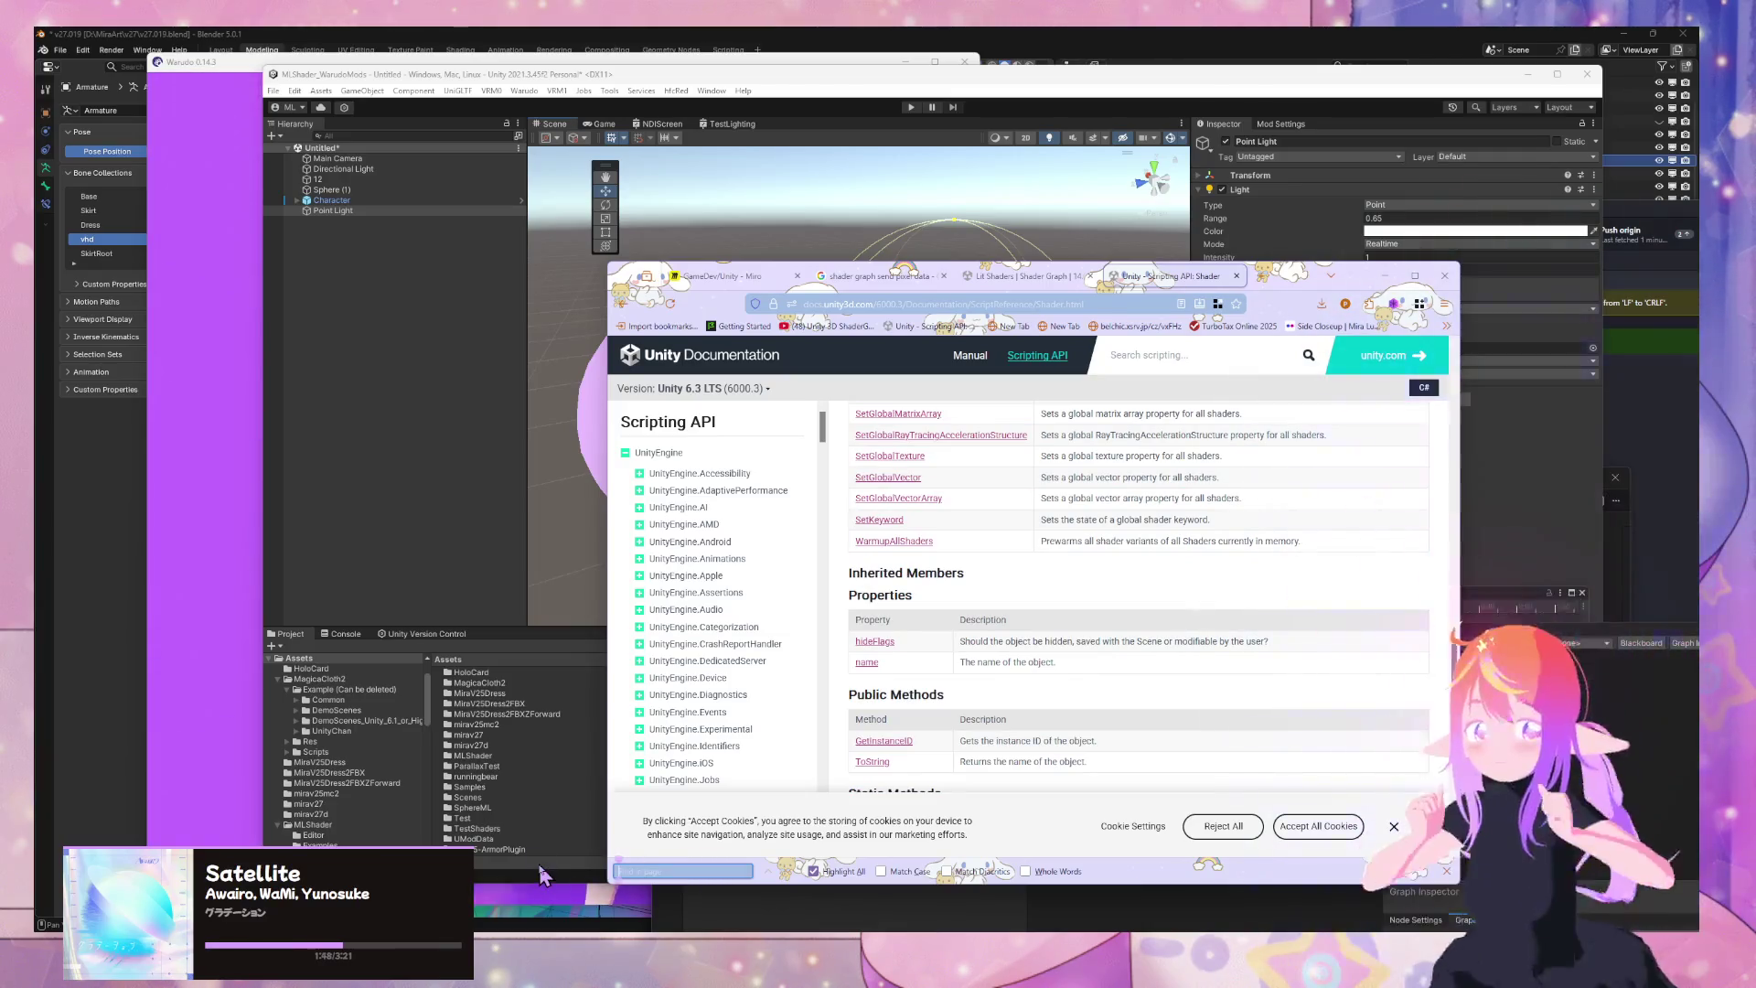
scroll(710, 577, "down", 6)
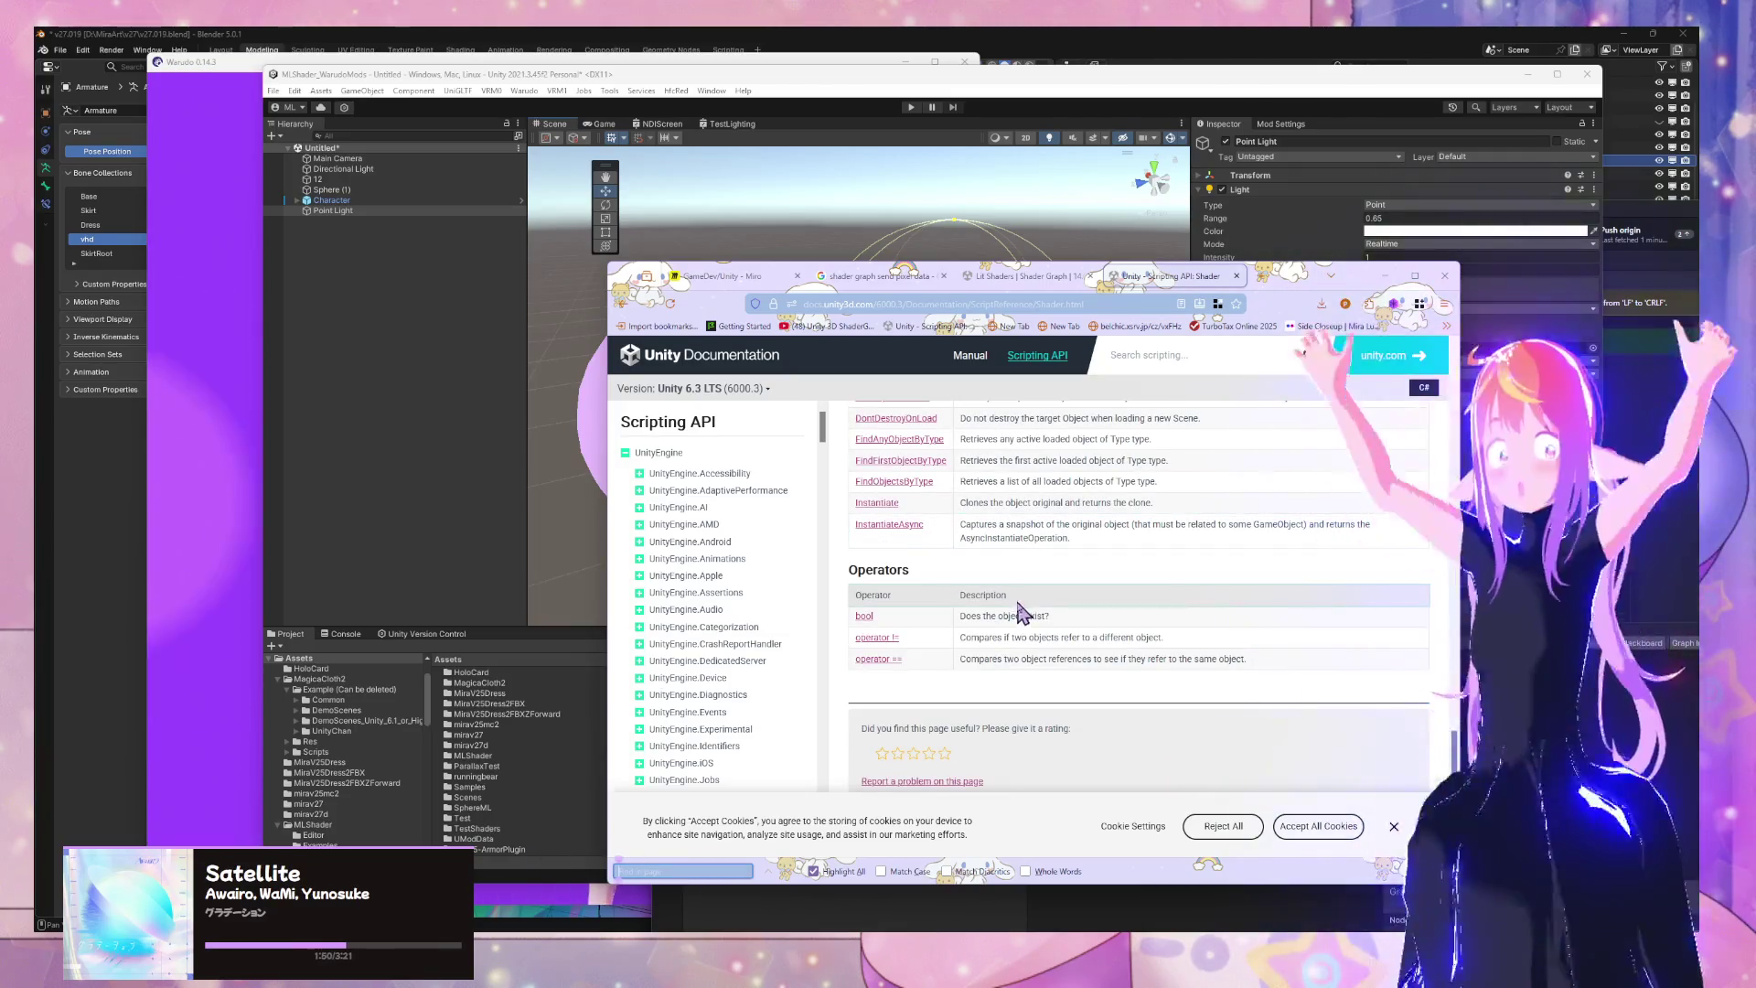
scroll(1025, 599, "up", 5)
scroll(1024, 594, "down", 3)
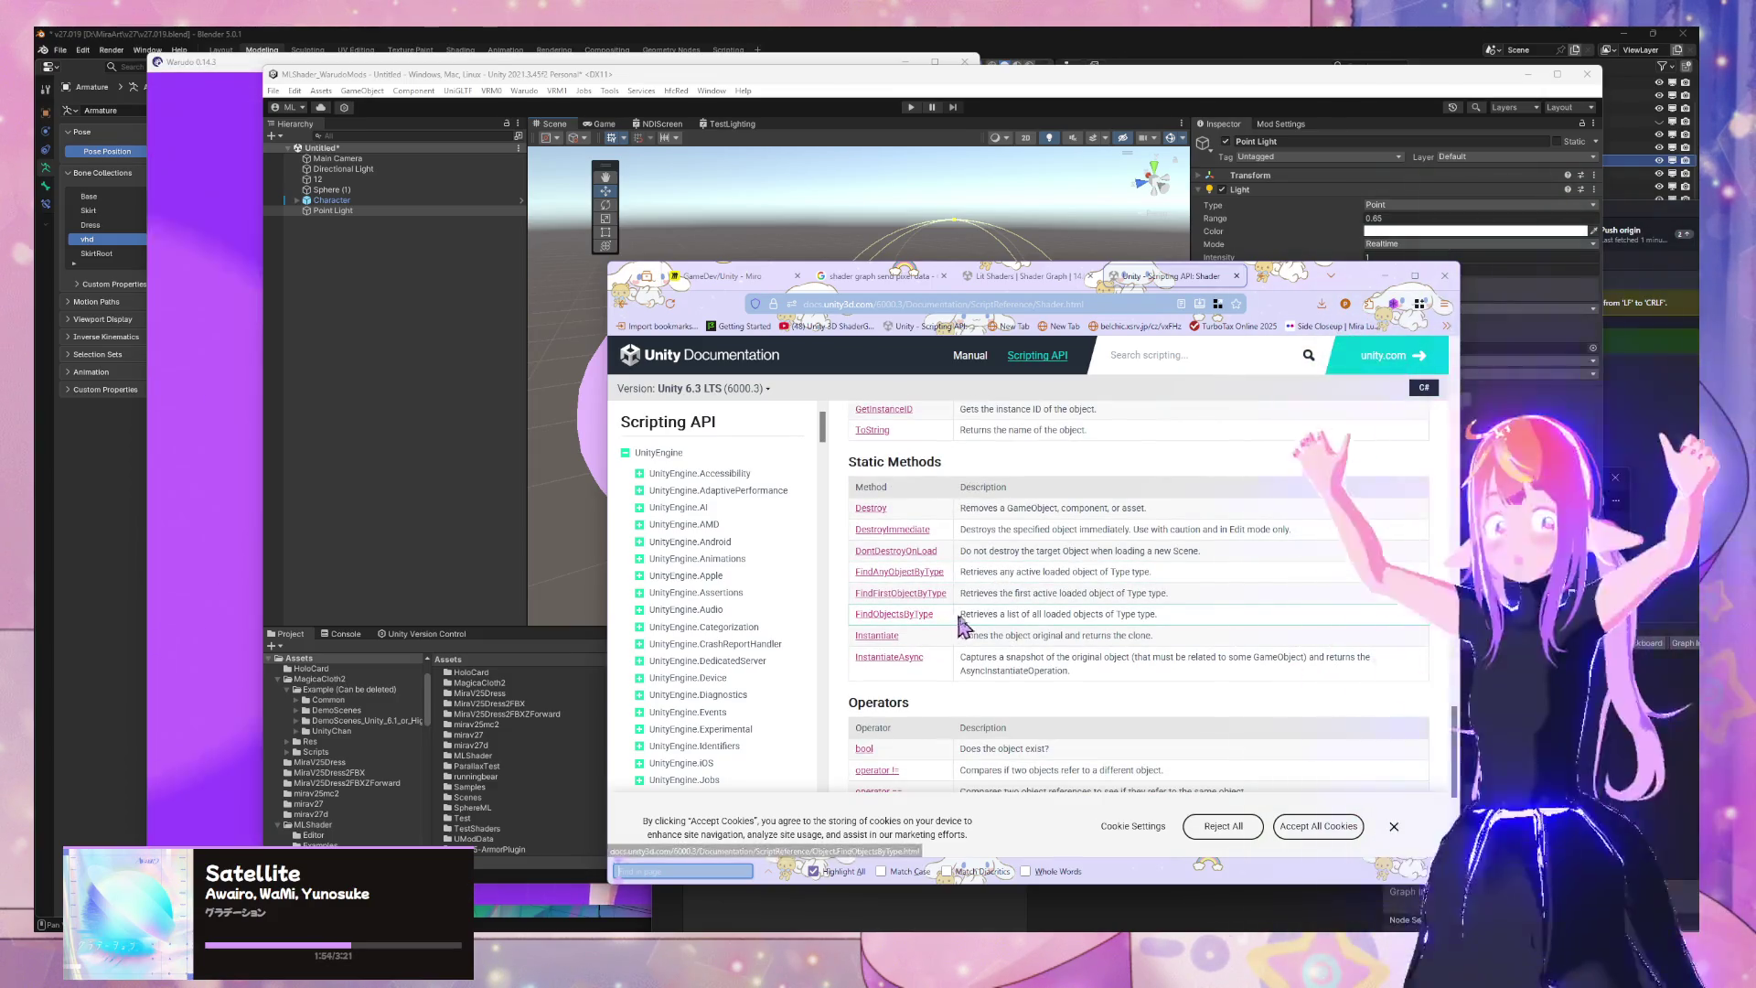
scroll(962, 626, "up", 10)
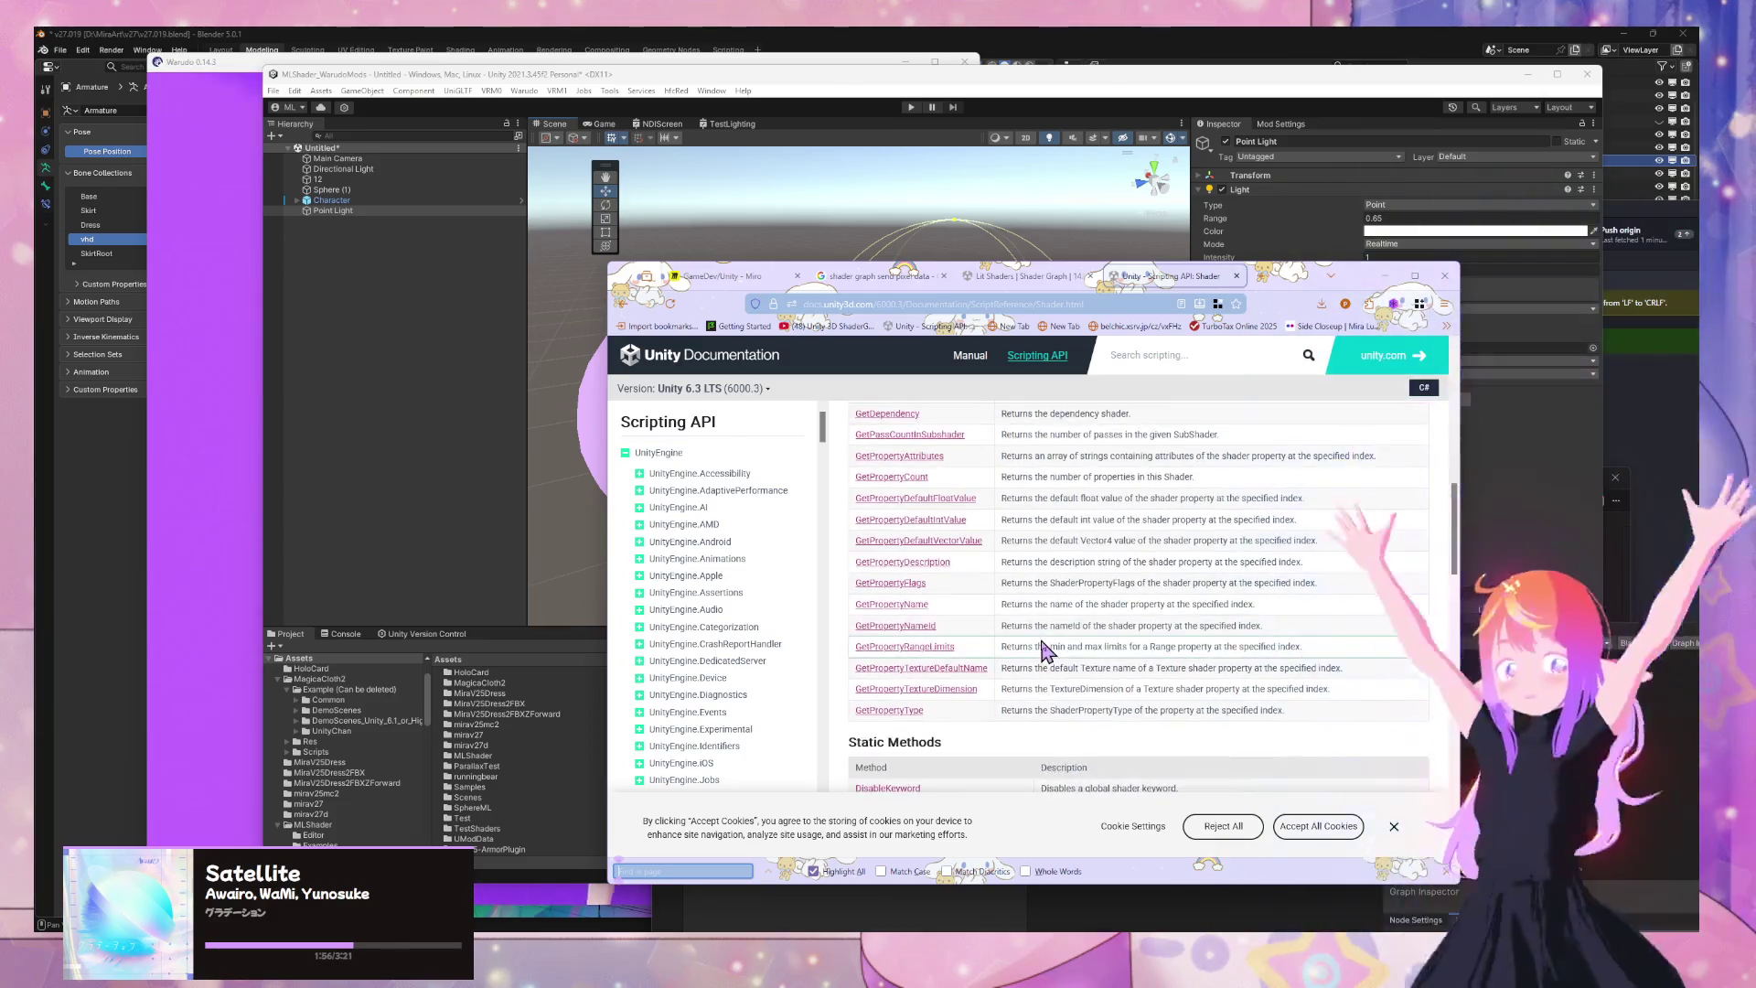
scroll(1047, 651, "up", 6)
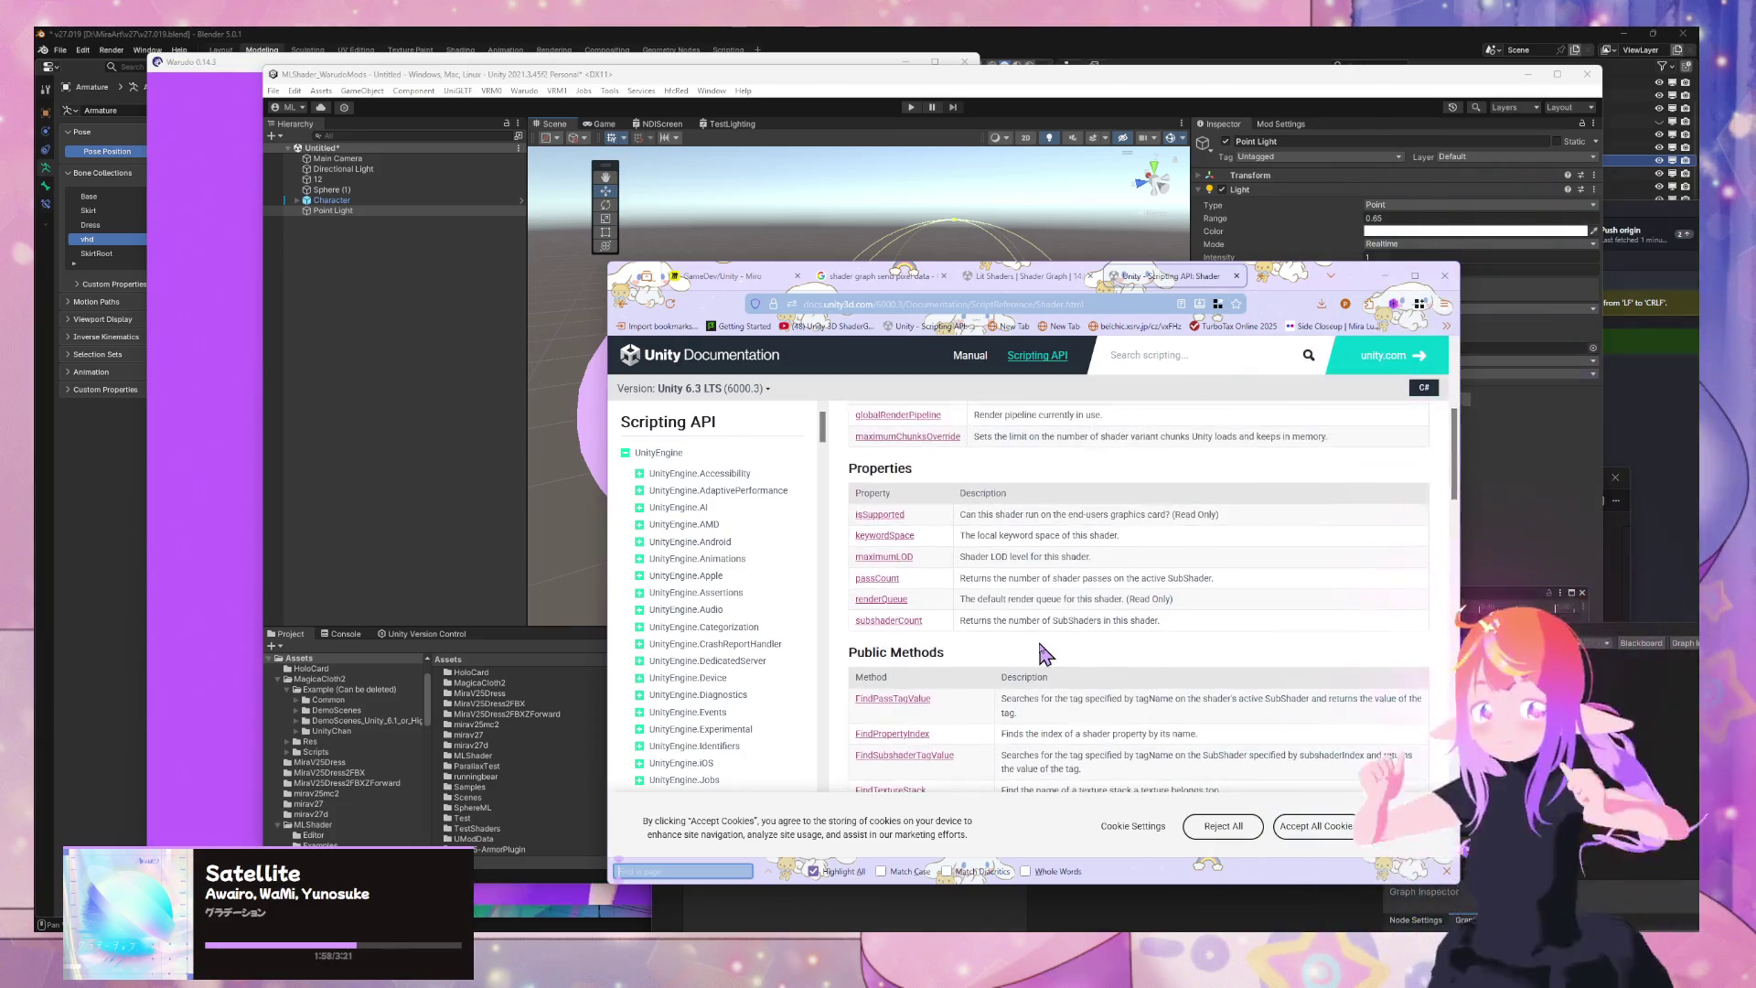
scroll(1045, 651, "up", 3)
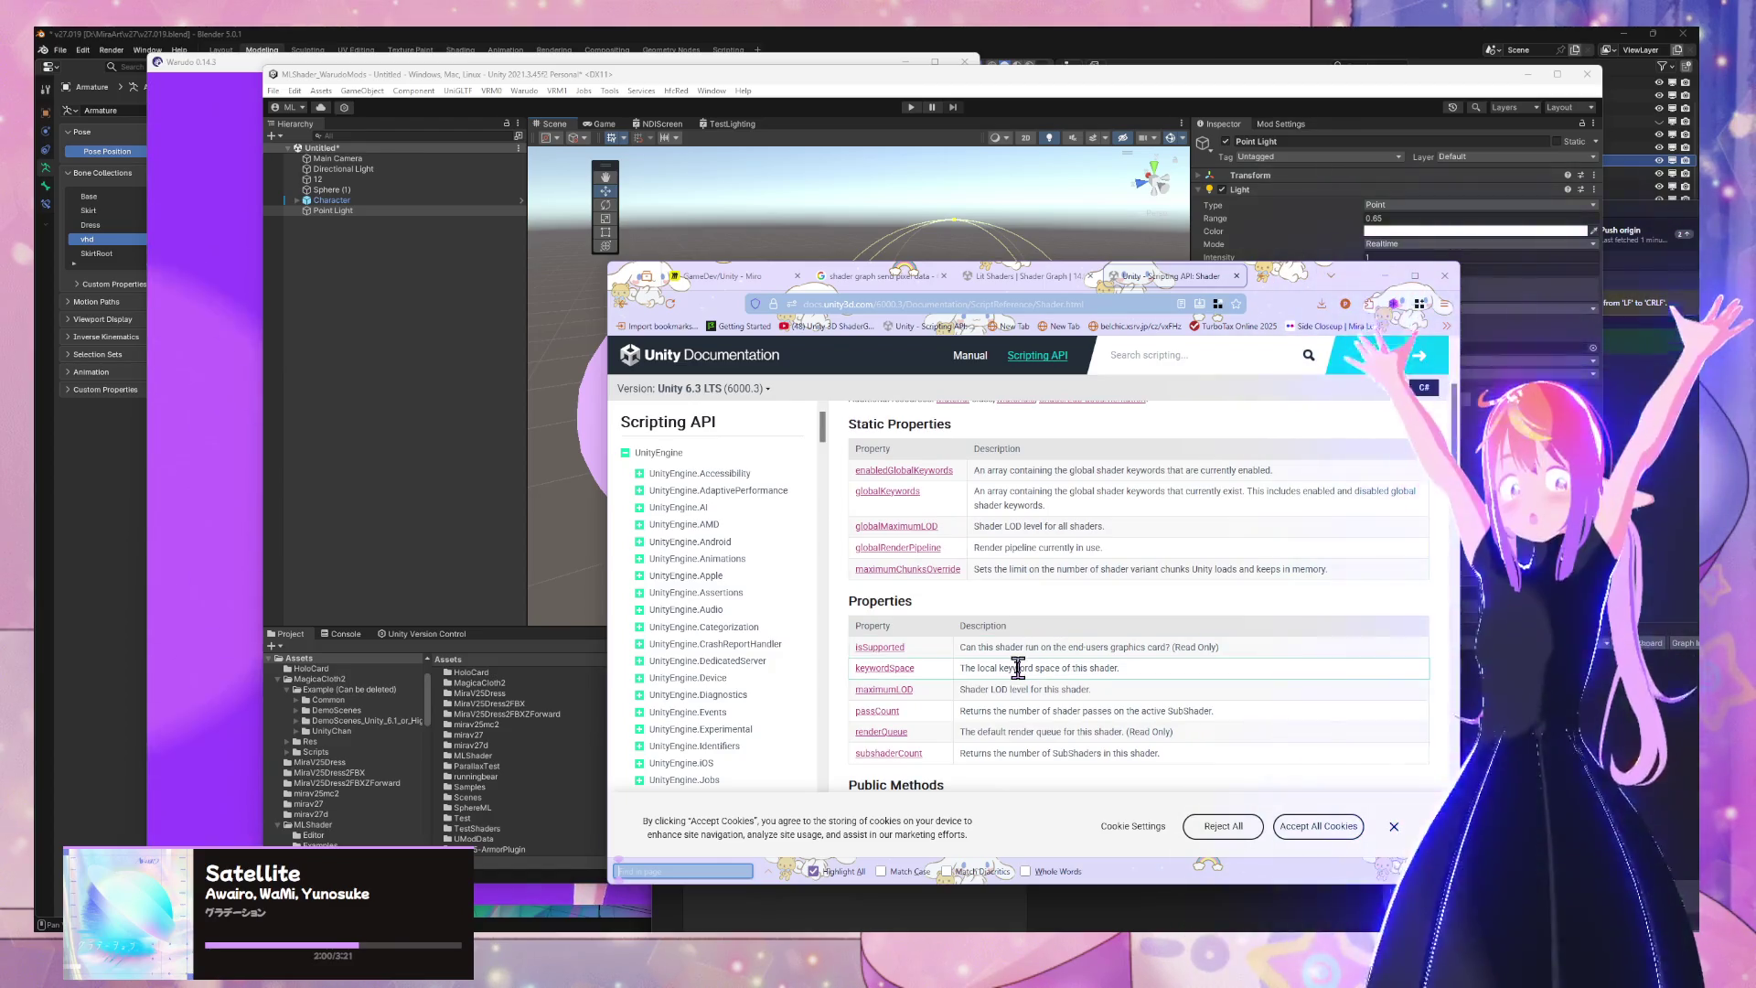
scroll(1034, 648, "down", 12)
scroll(1017, 681, "down", 1)
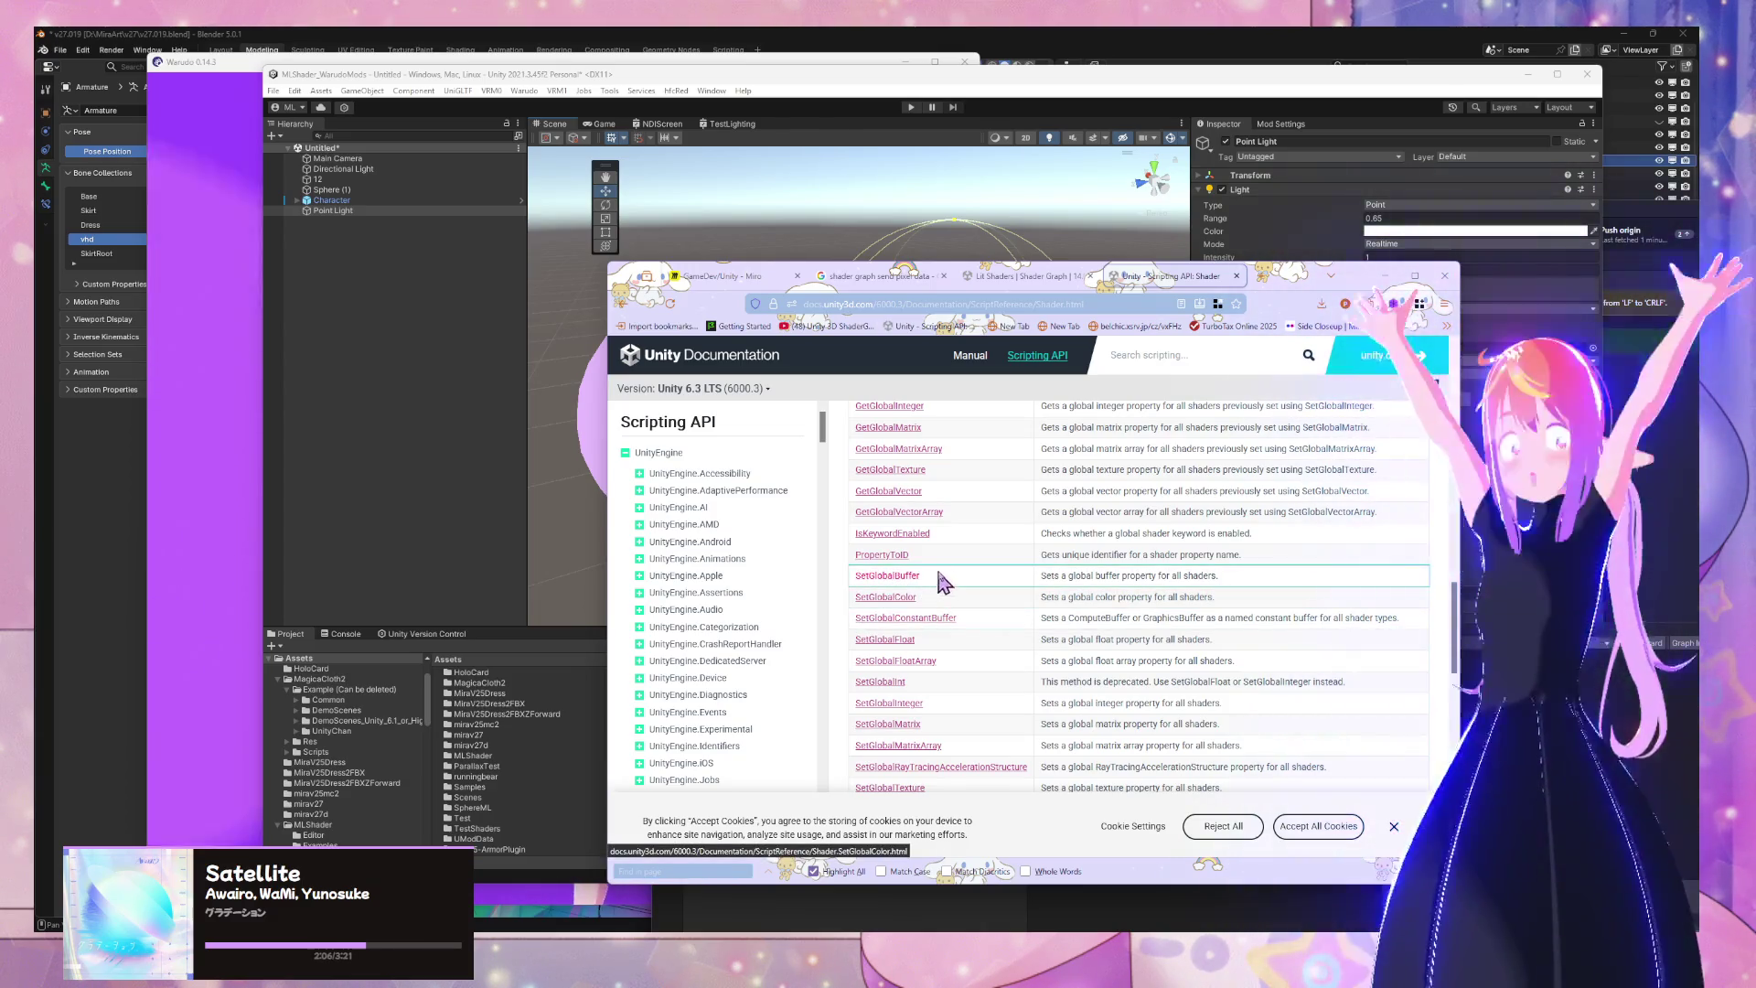
Open the Shader.SetGlobalBuffer reference and read its note on global shader properties
left_click(896, 578)
scroll(1034, 531, "down", 4)
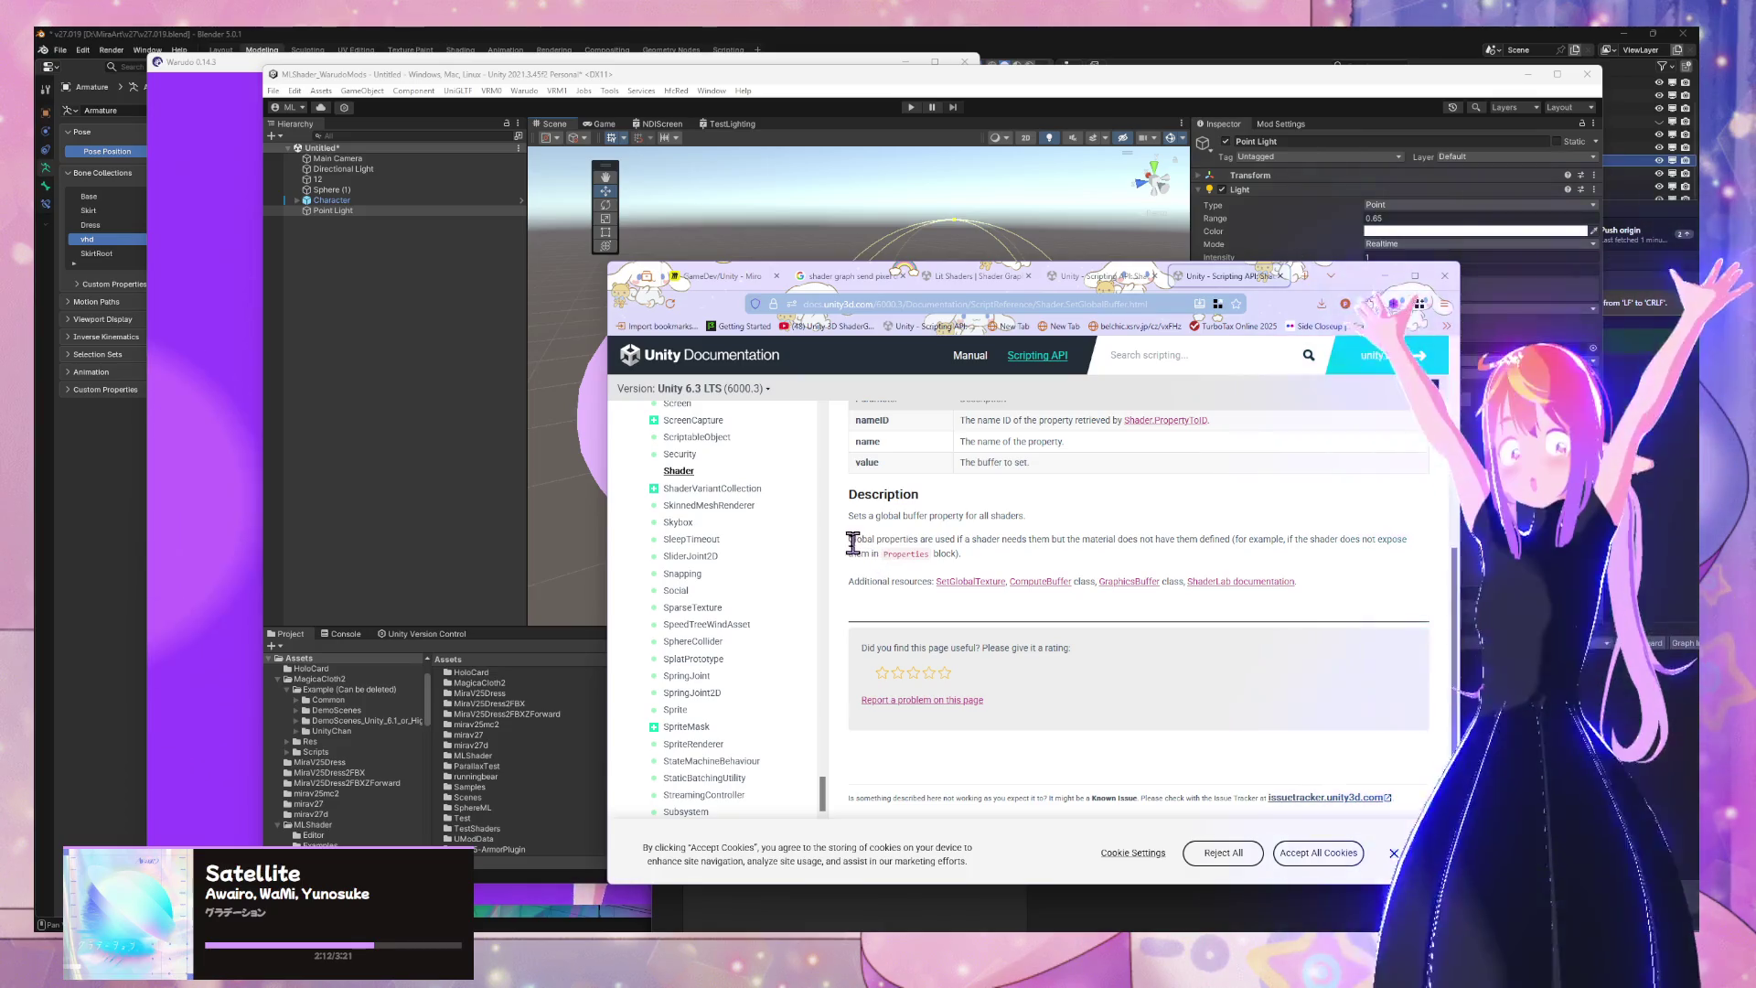
left_click_drag(856, 540, 936, 541)
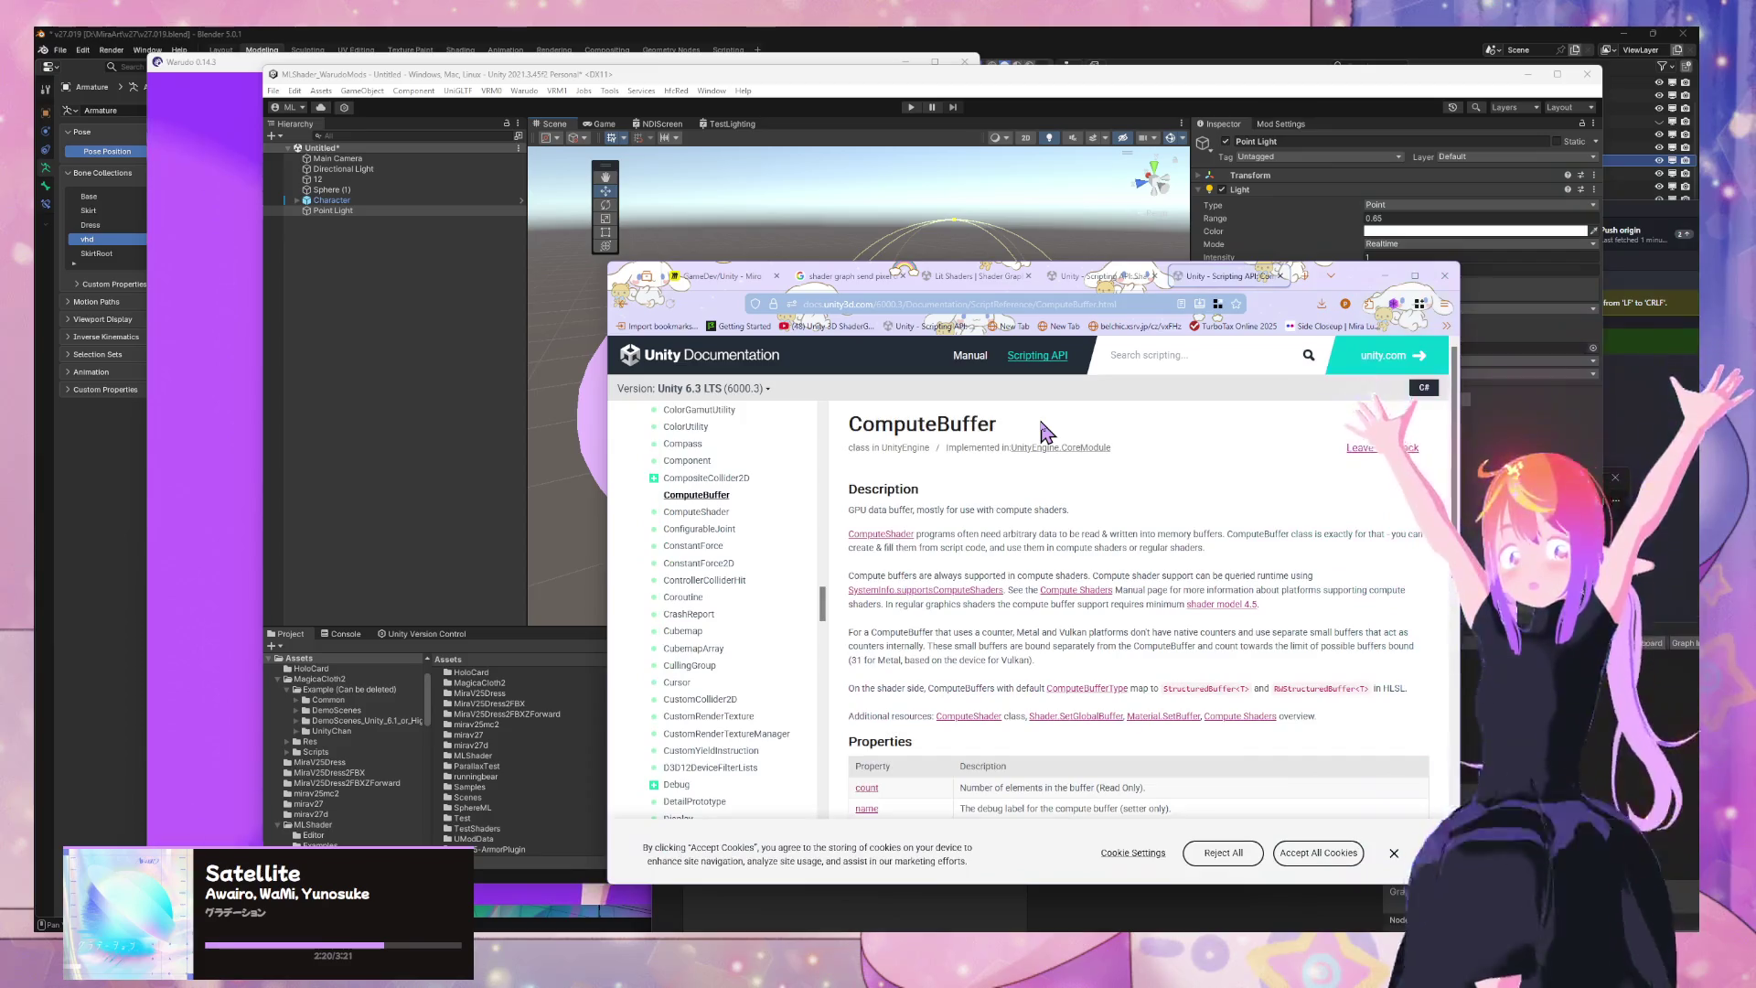
scroll(1025, 432, "down", 5)
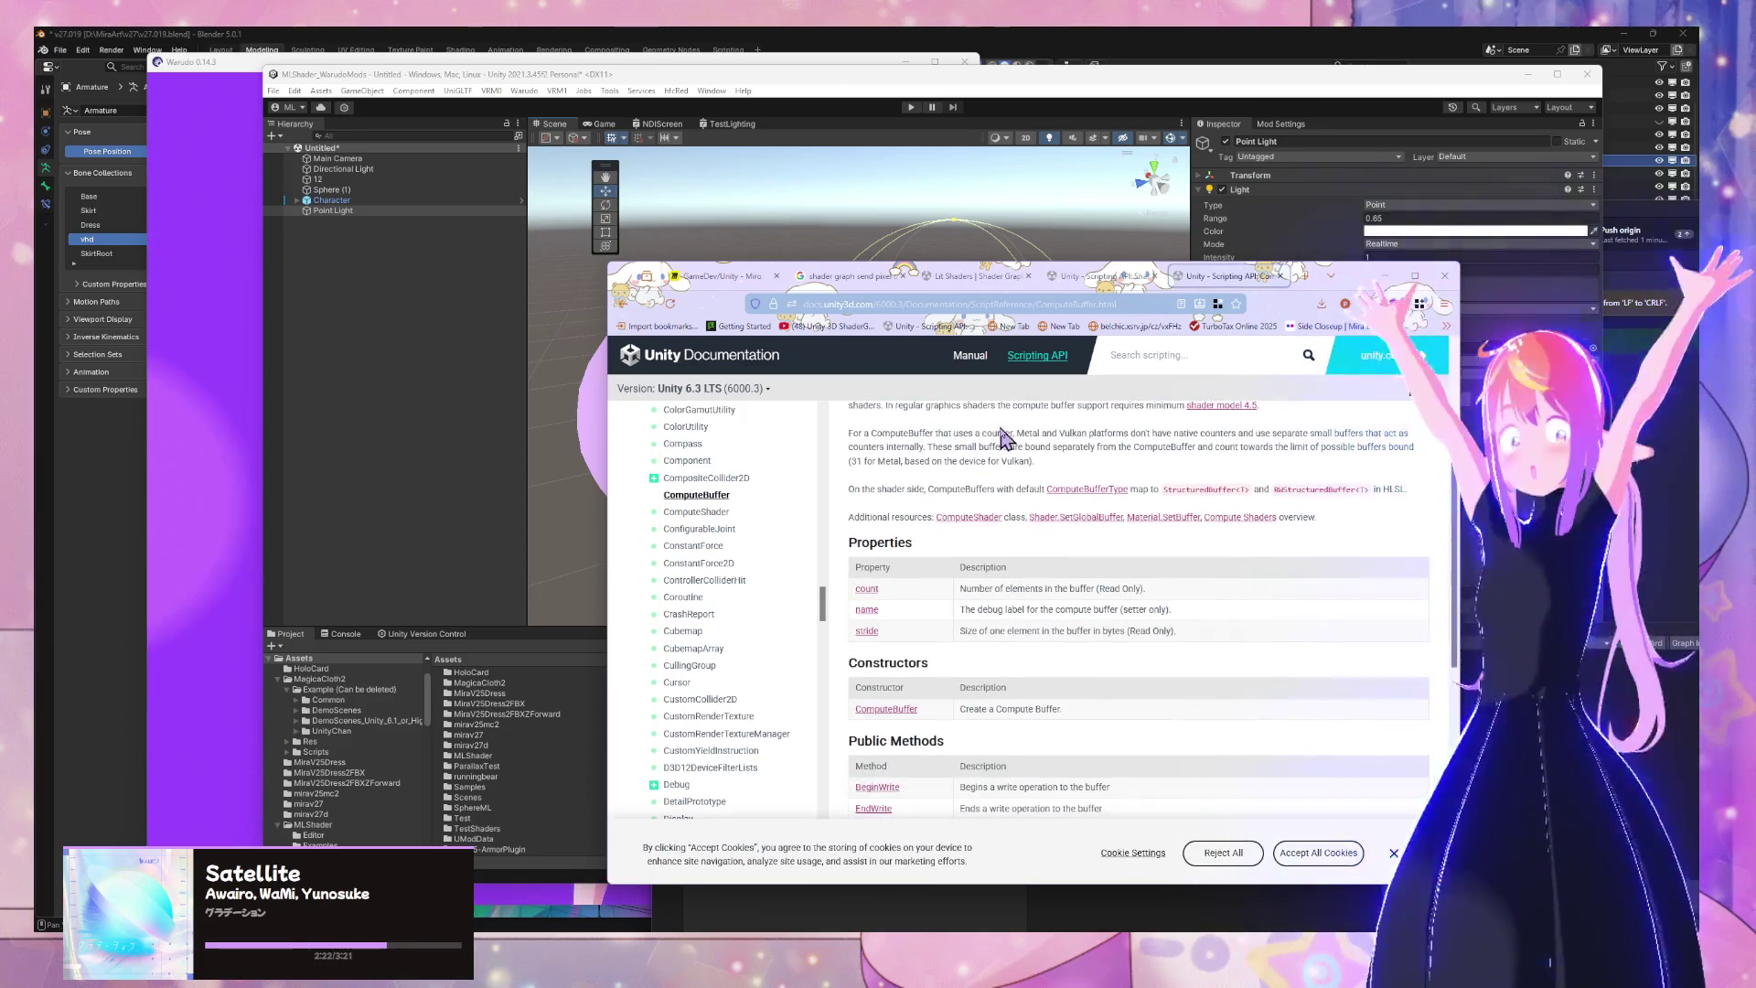
scroll(1004, 427, "down", 2)
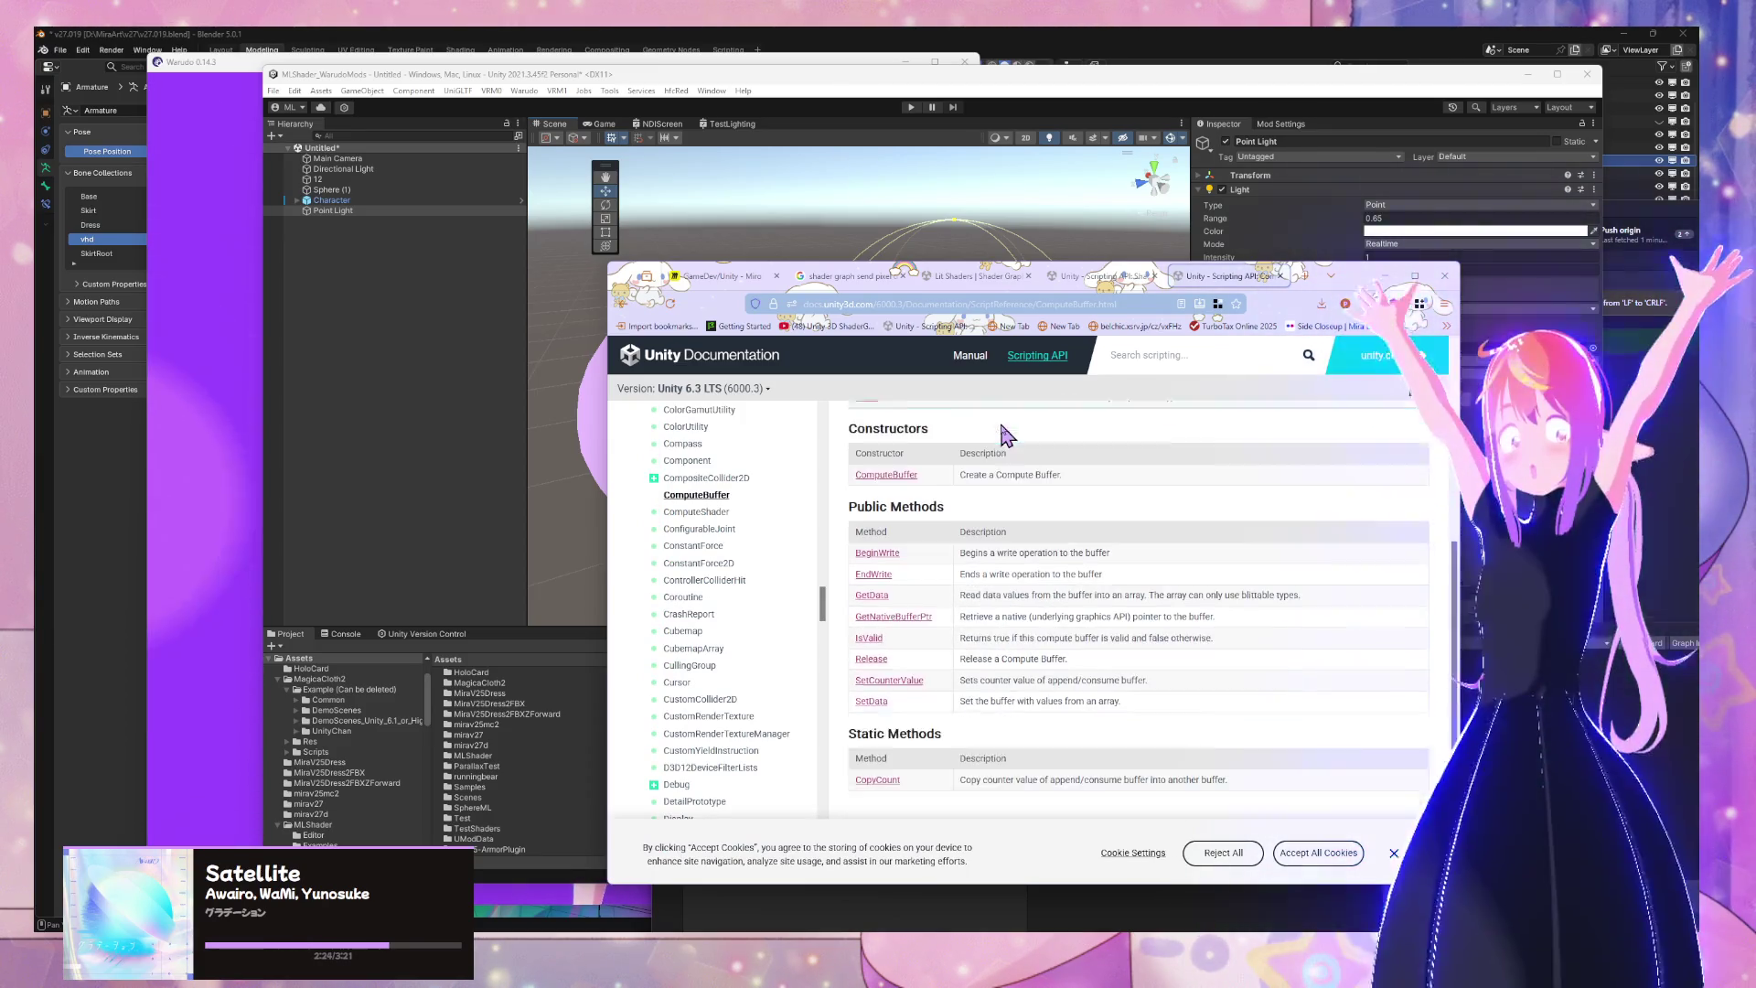
scroll(1001, 430, "down", 2)
scroll(1004, 435, "down", 4)
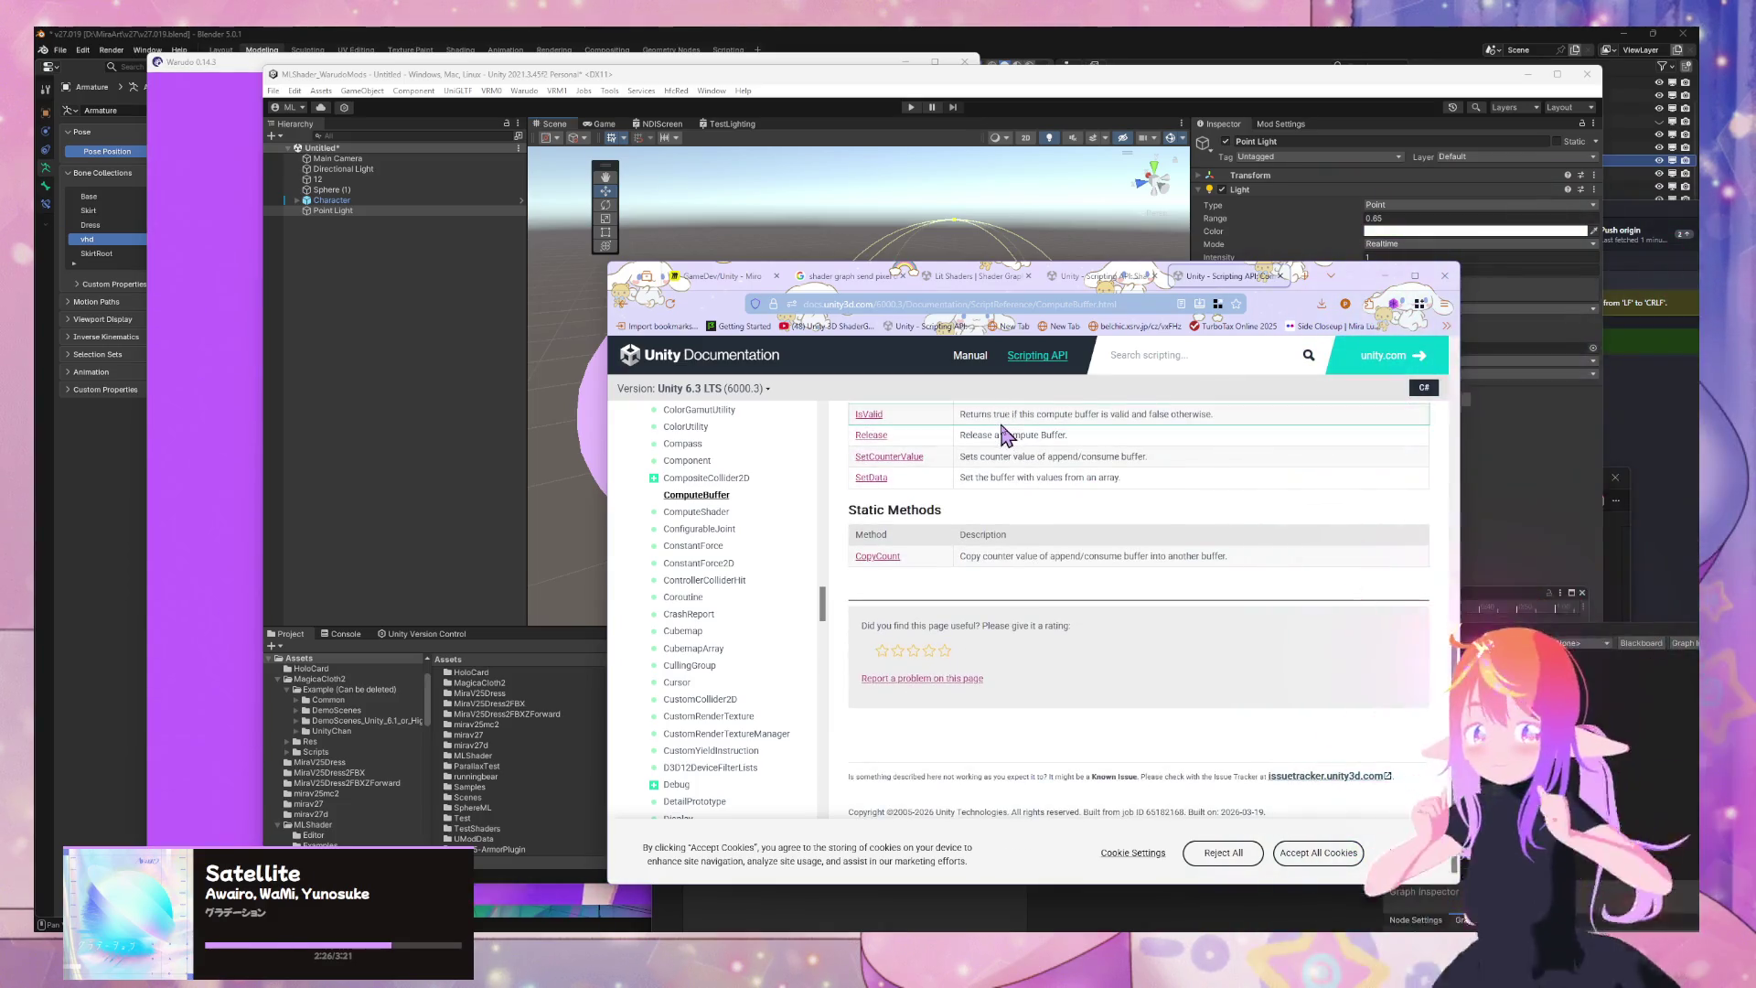
scroll(1006, 431, "up", 5)
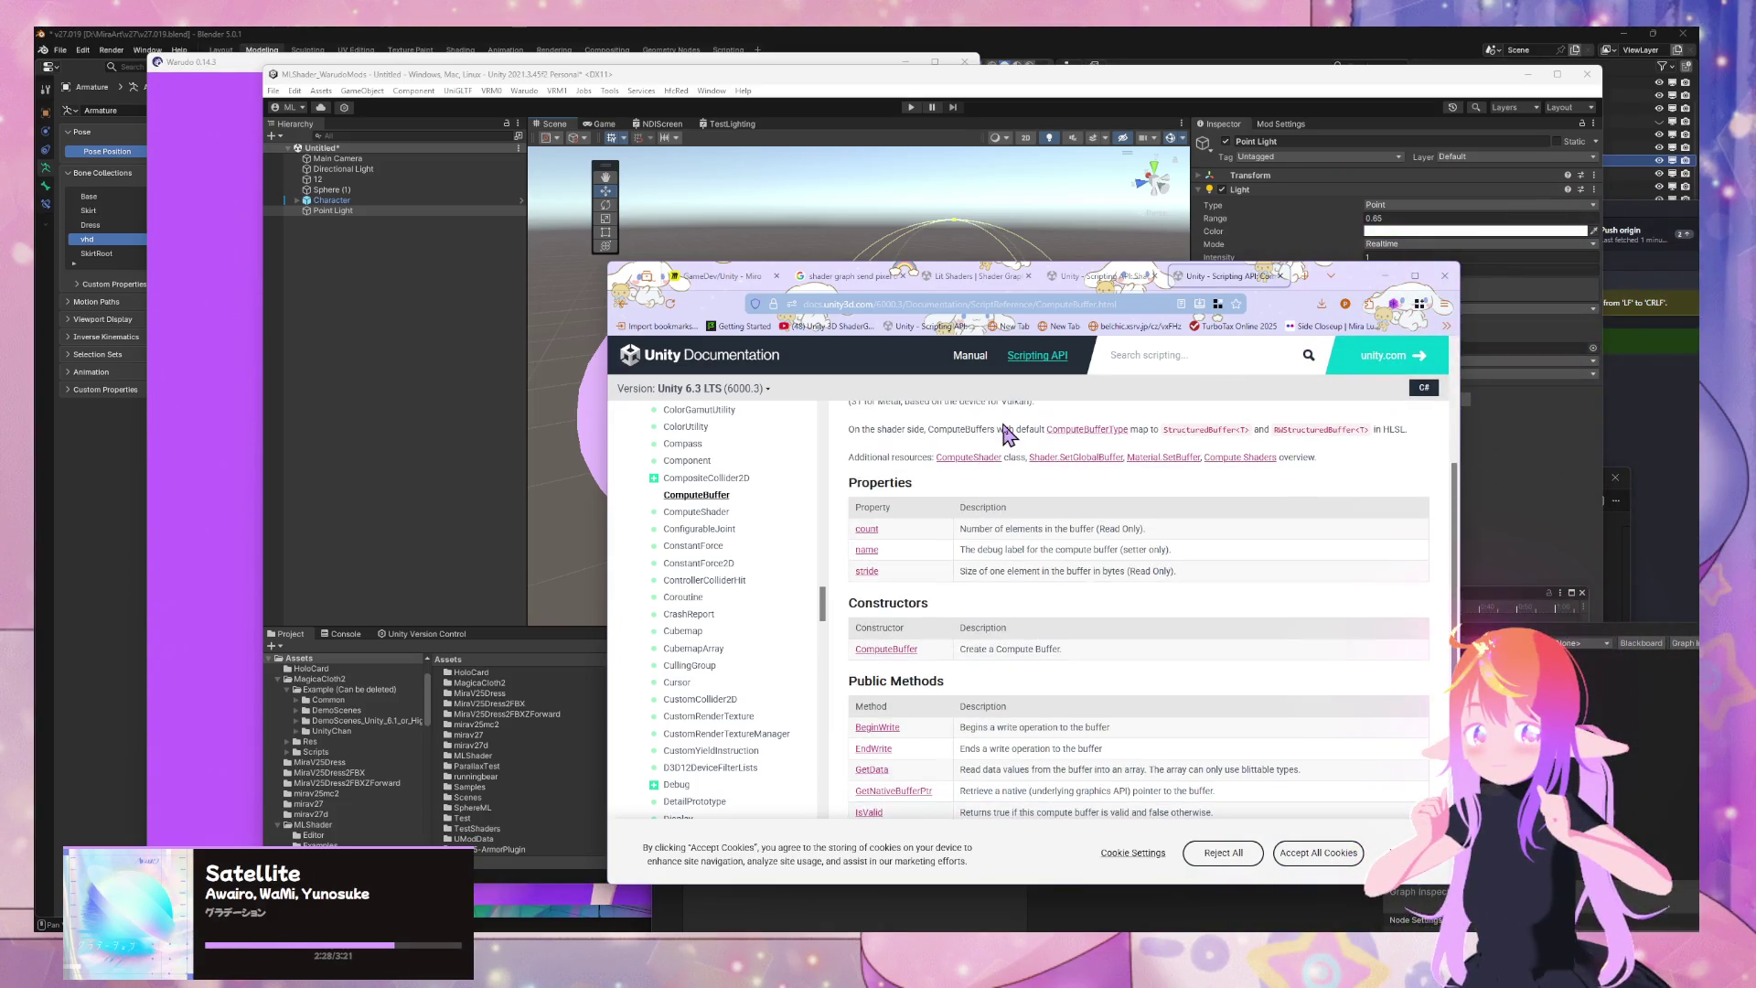
scroll(1006, 432, "up", 4)
scroll(1151, 517, "up", 4)
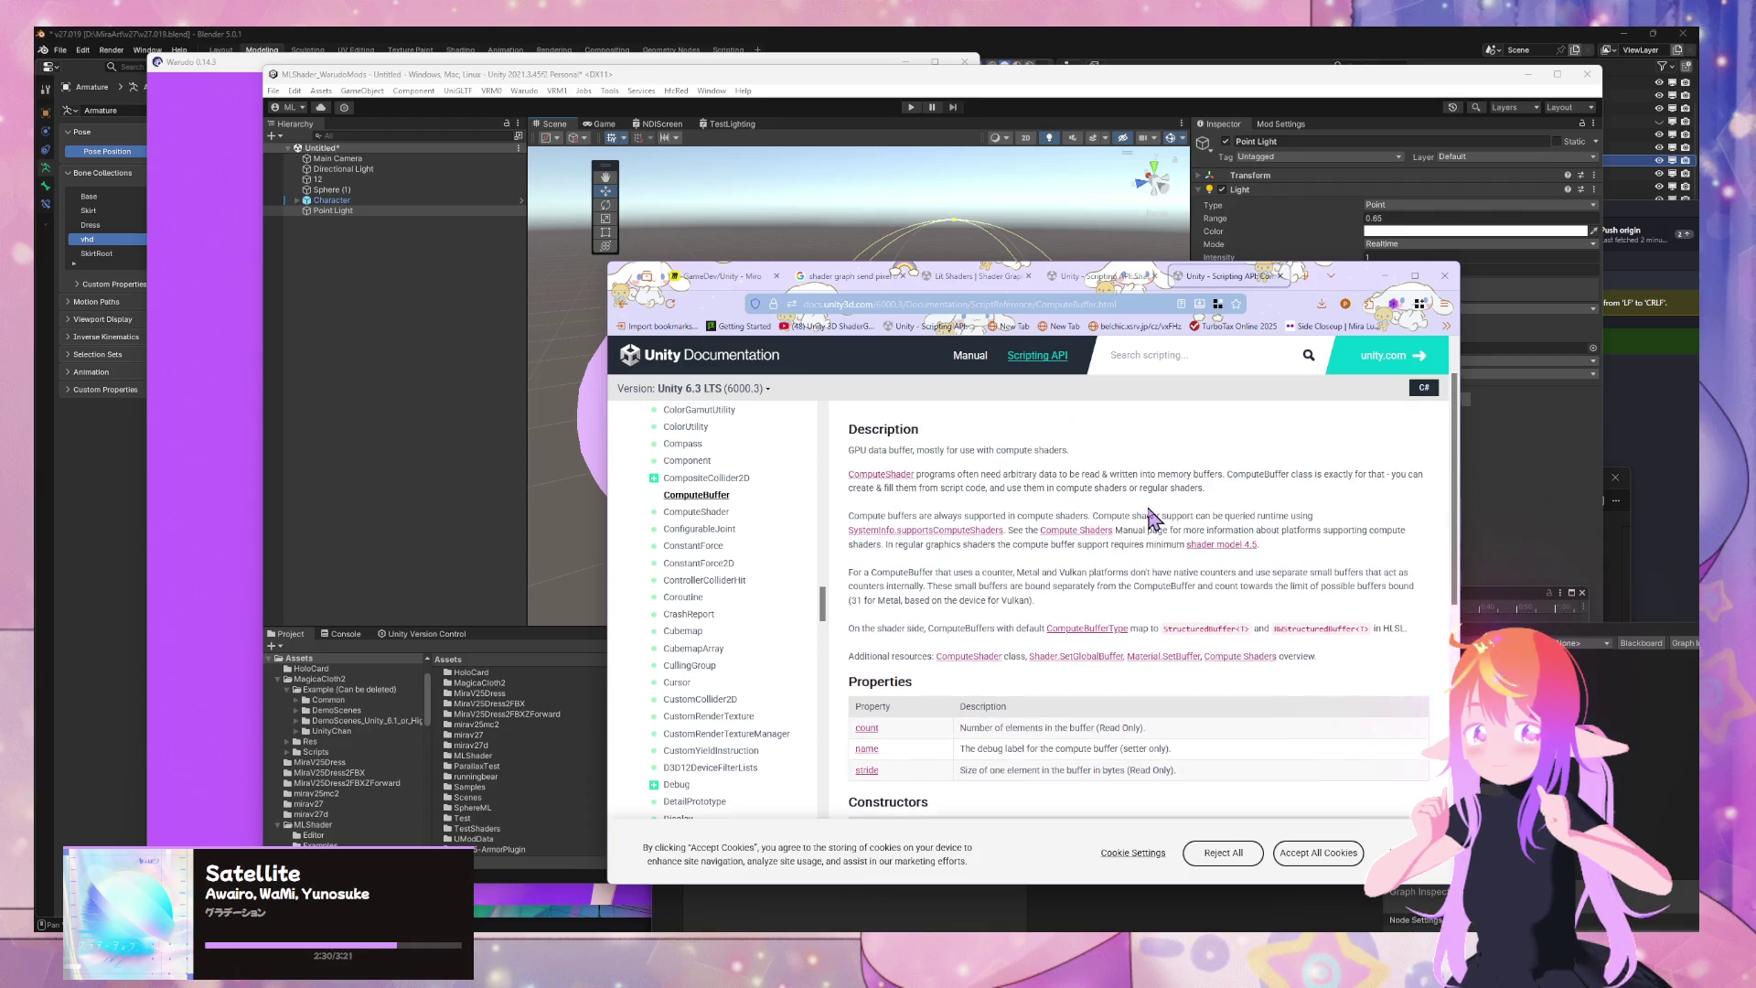
Search 'what is shader buffer' and read the 'Buffers and Compute Shaders' Unity Discussions thread
left_click(939, 307)
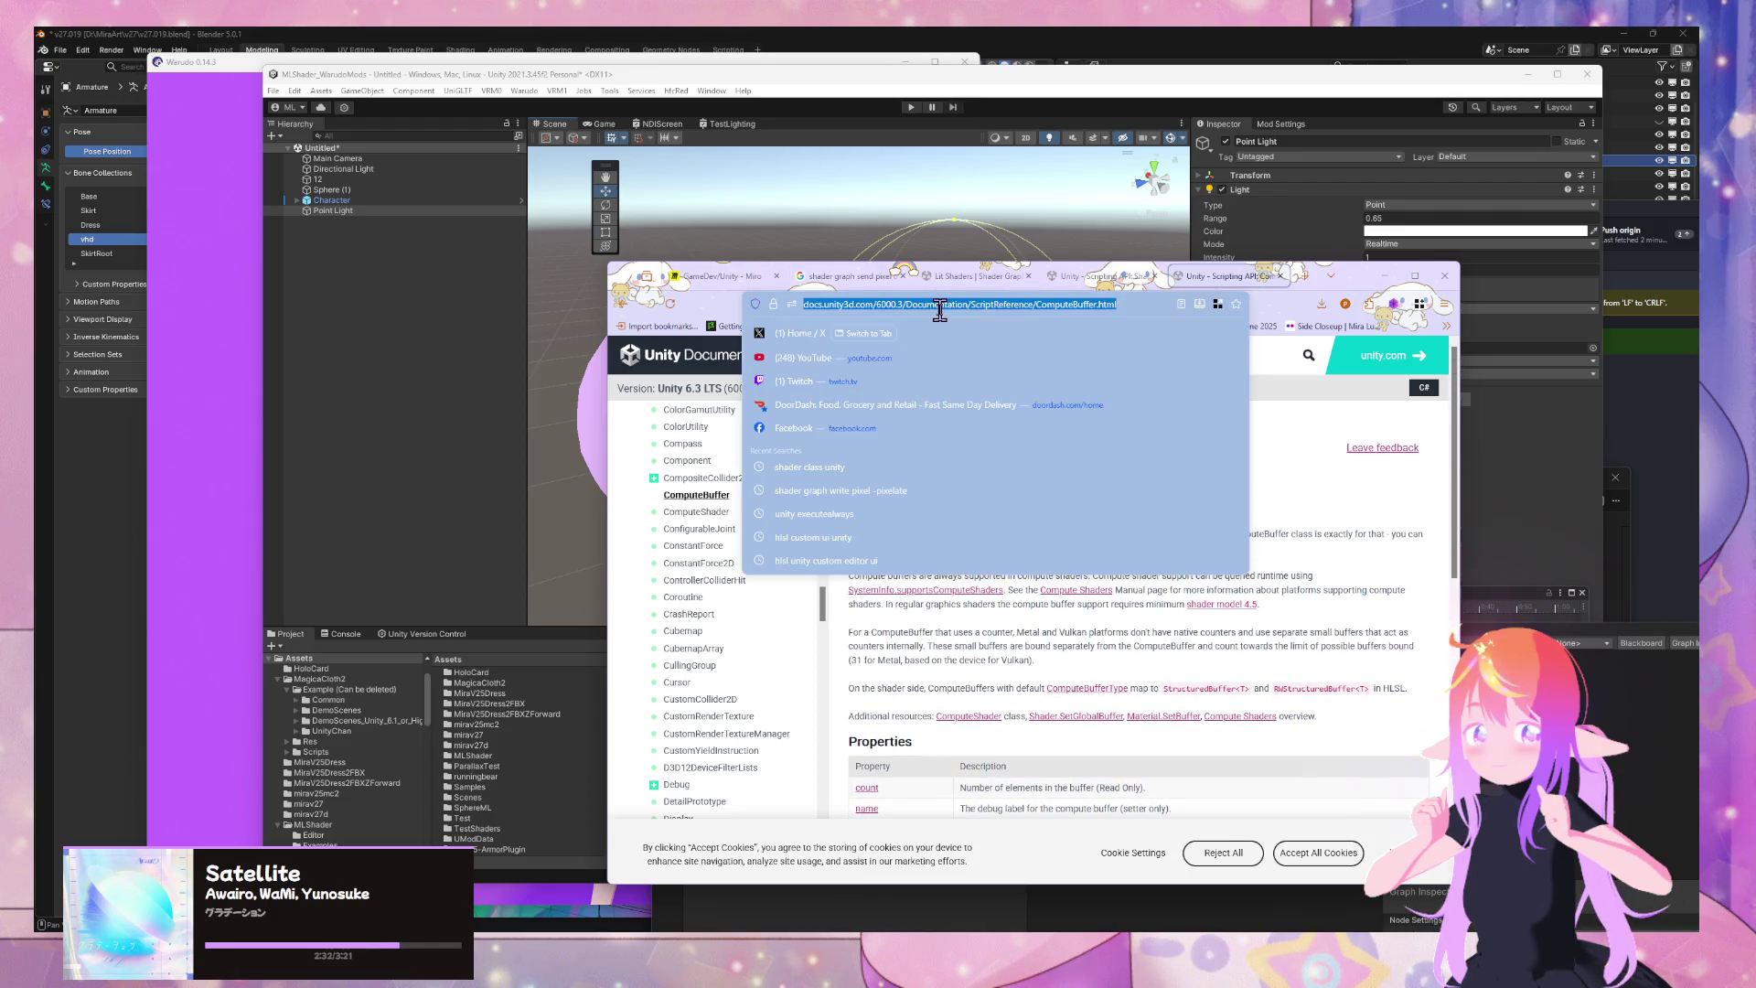
type("what")
key("BackSpace")
key("BackSpace")
key("BackSpace")
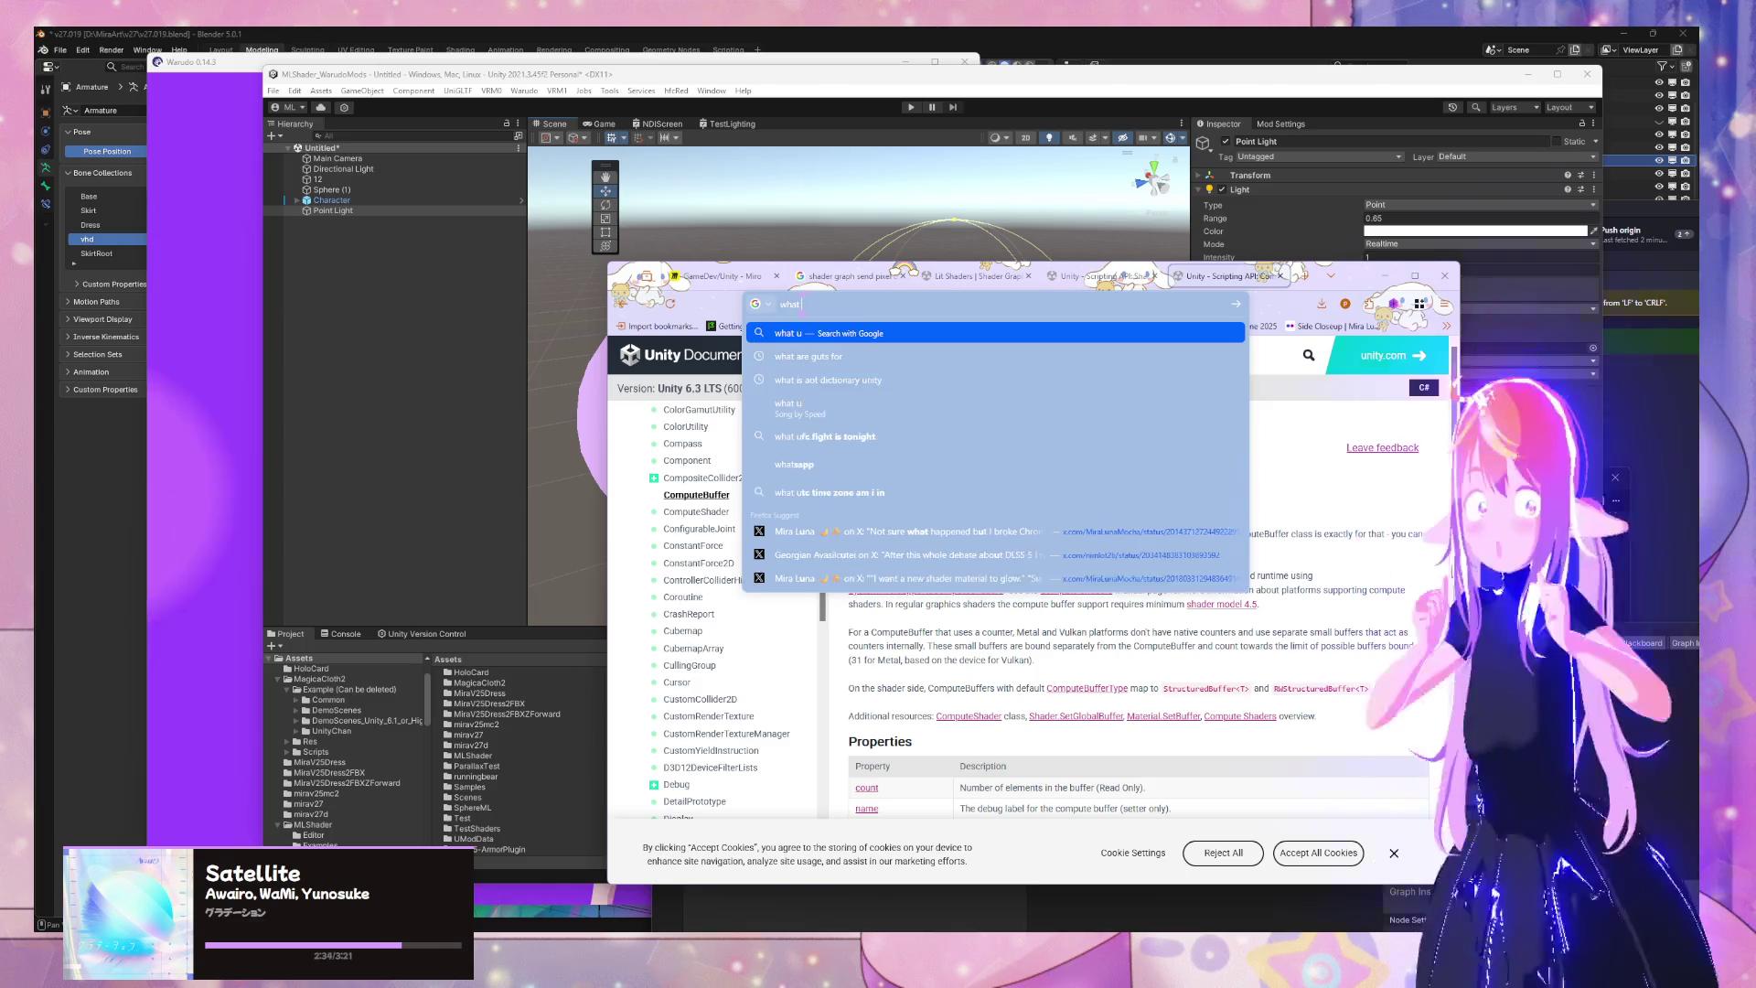
type("is shader buffer")
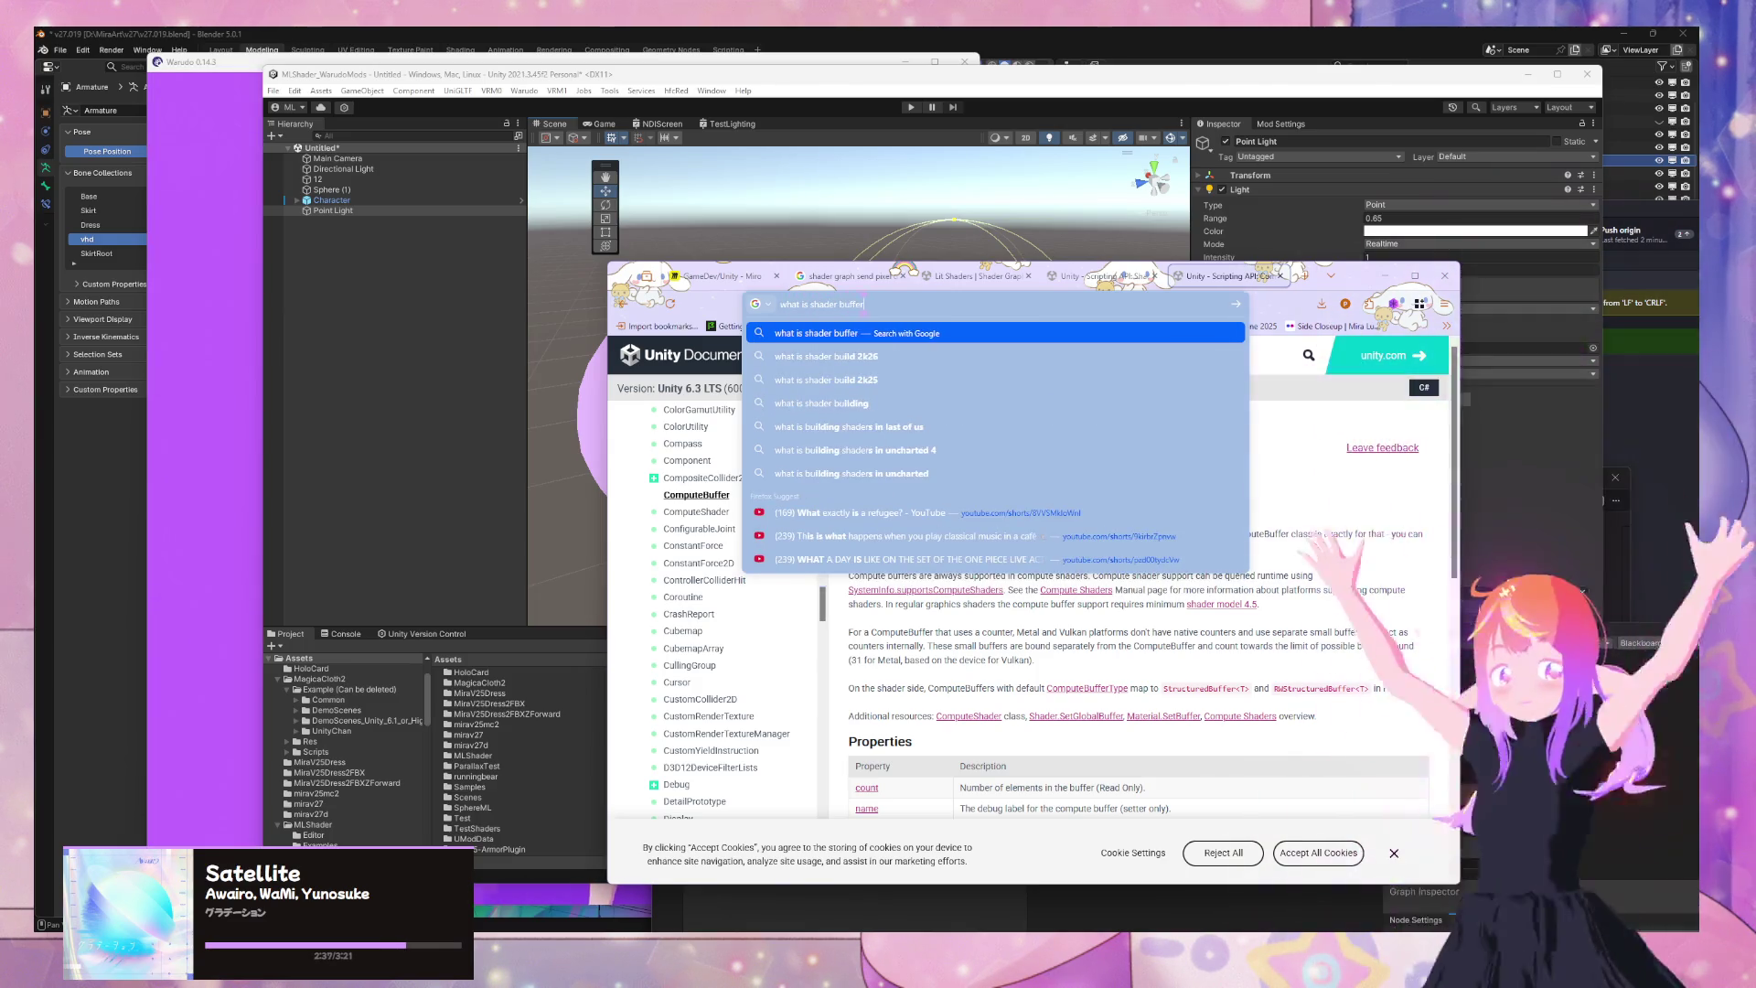
key("Return")
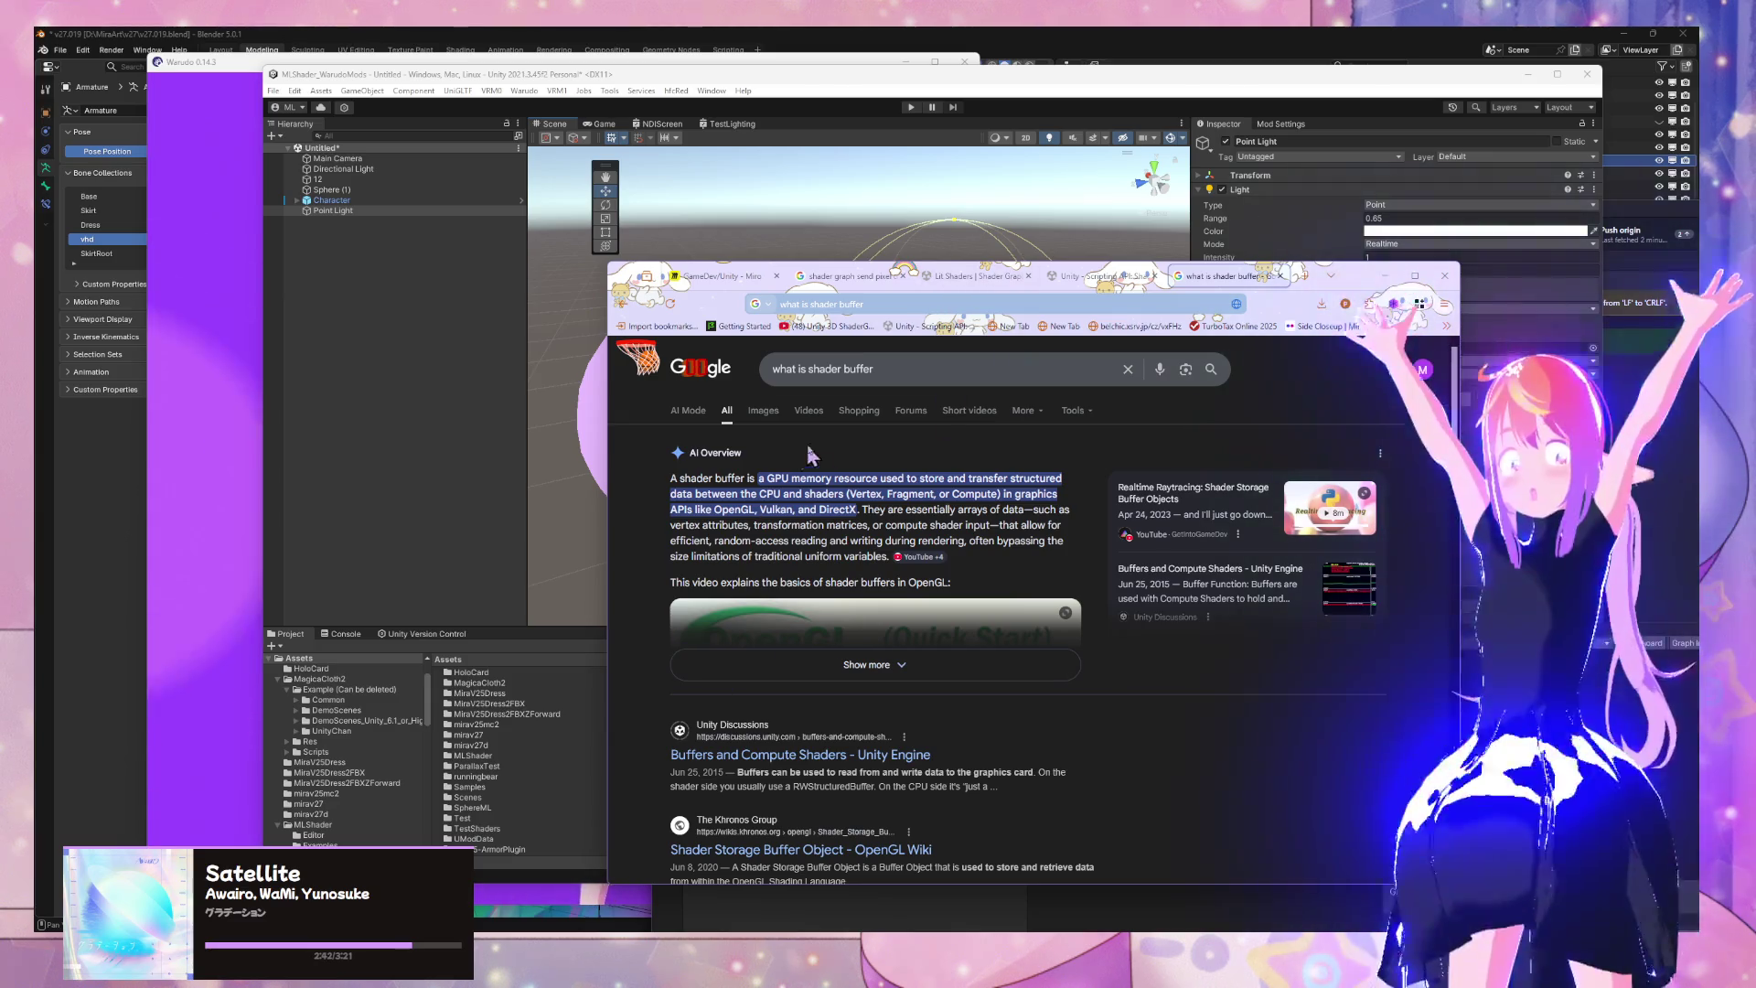
left_click(914, 761)
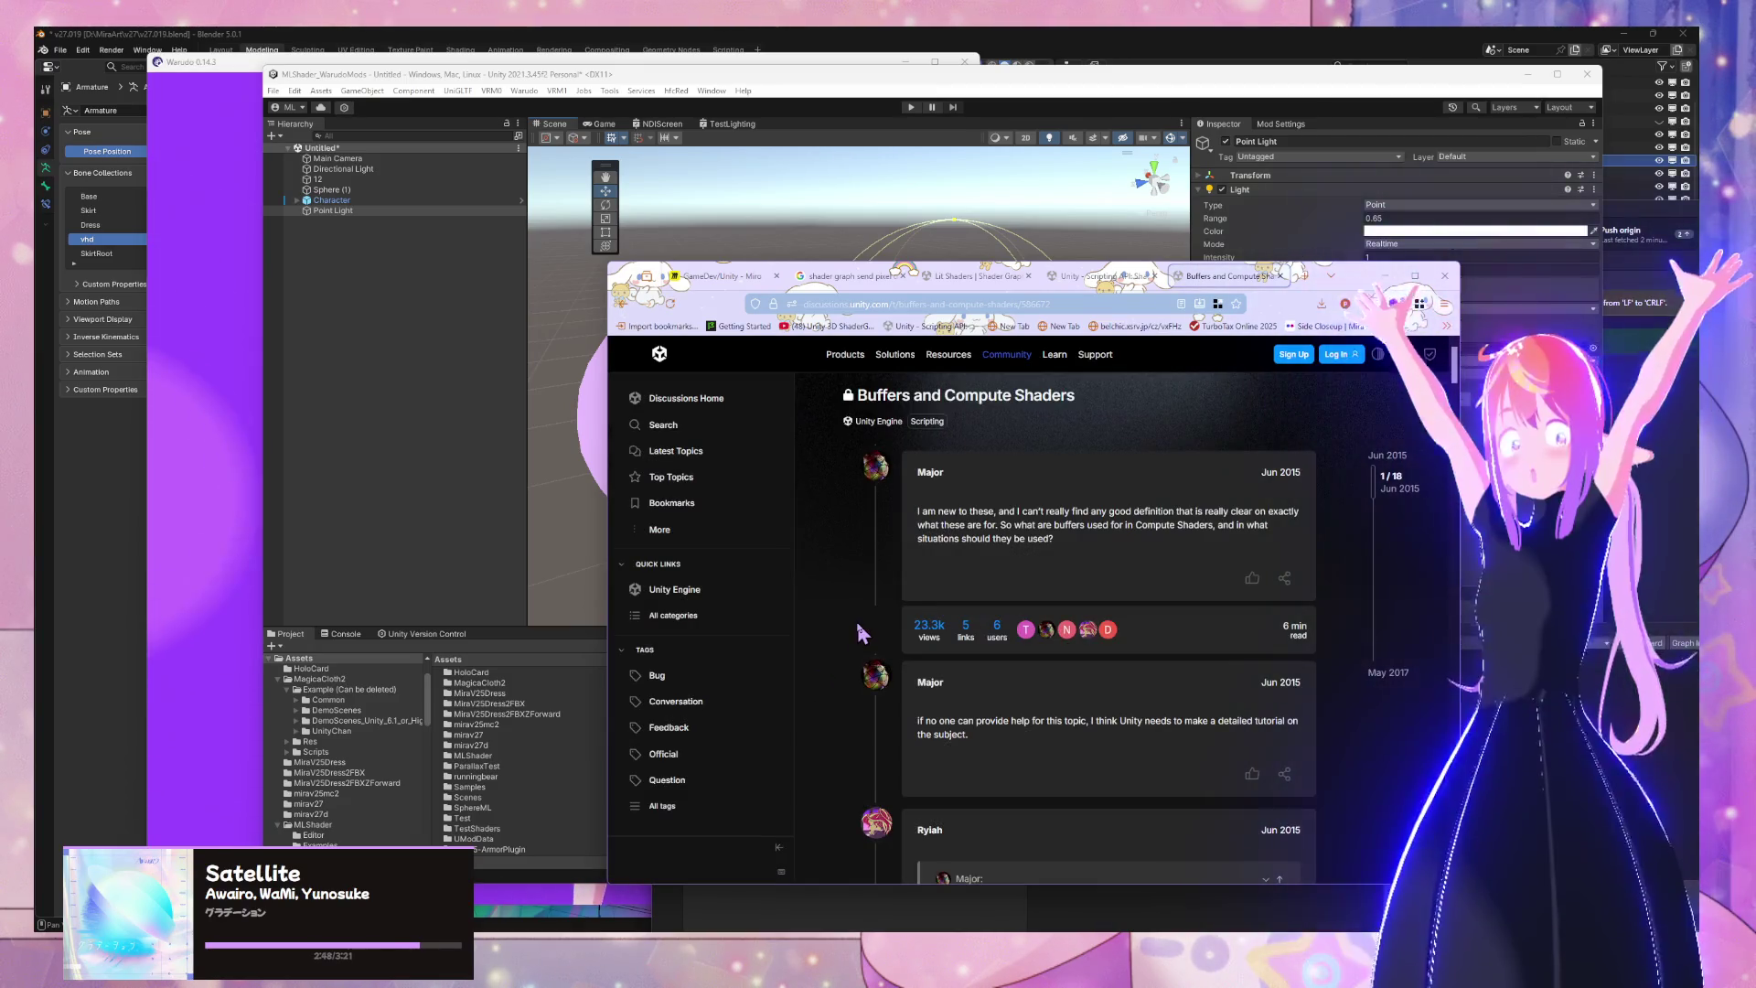
scroll(860, 631, "down", 2)
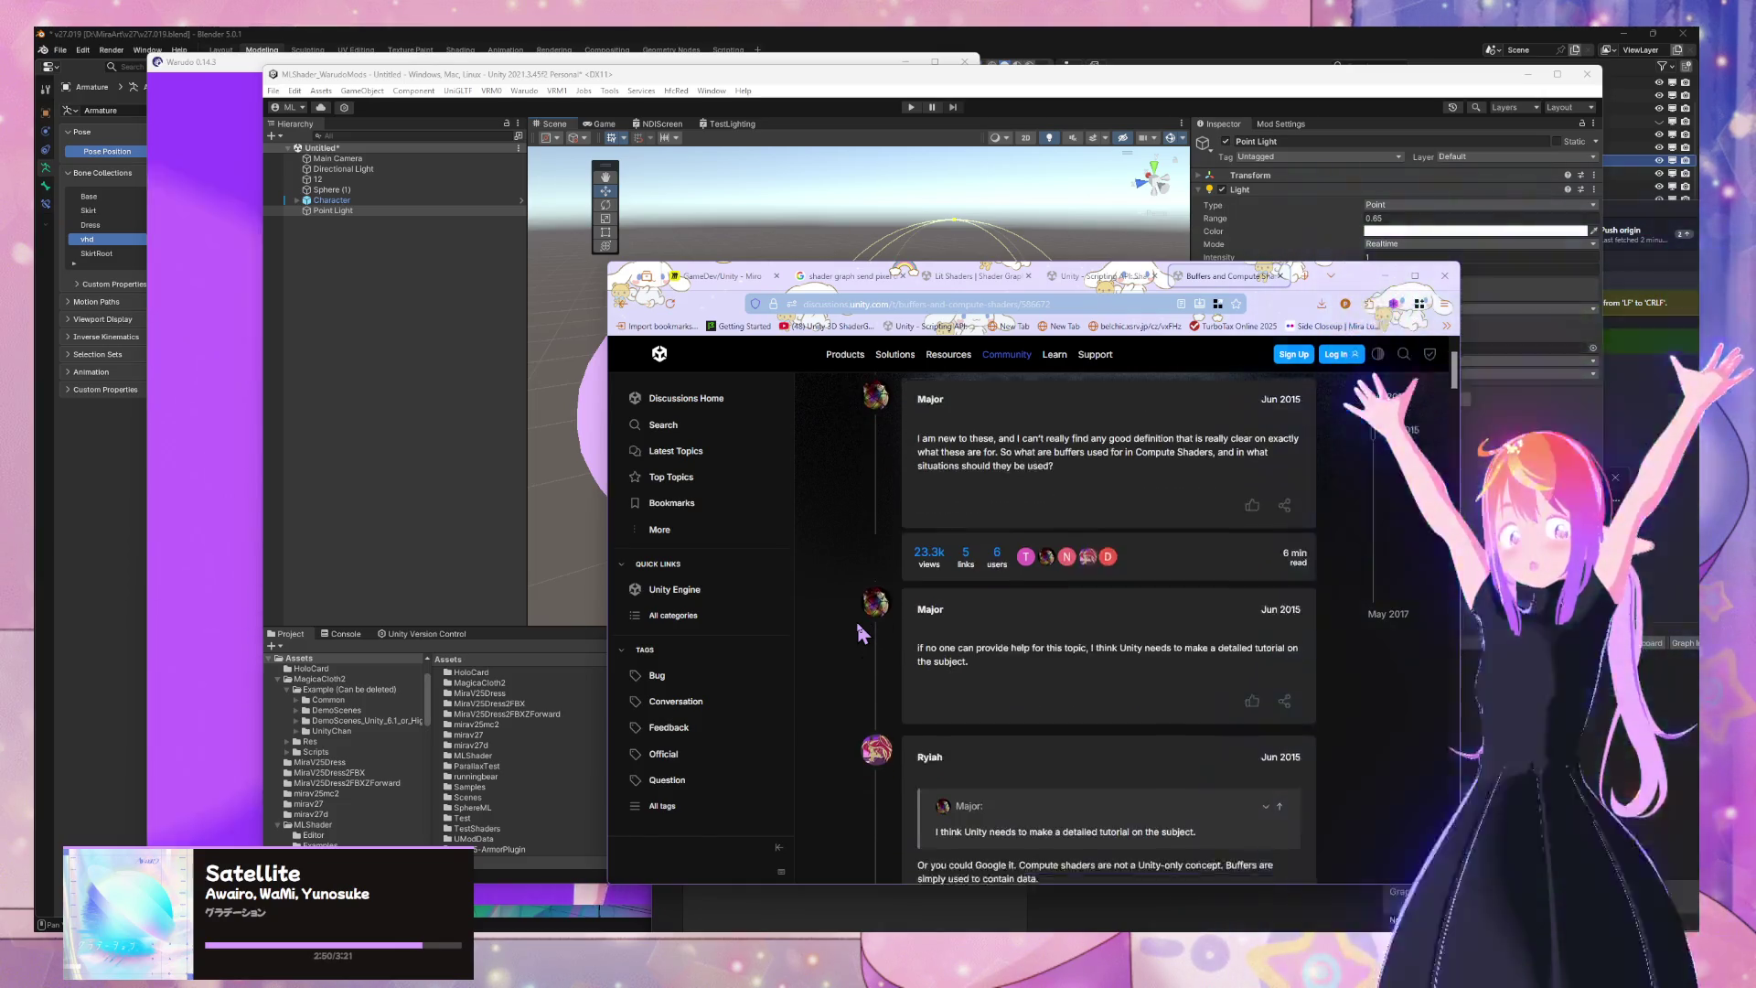
scroll(859, 631, "down", 2)
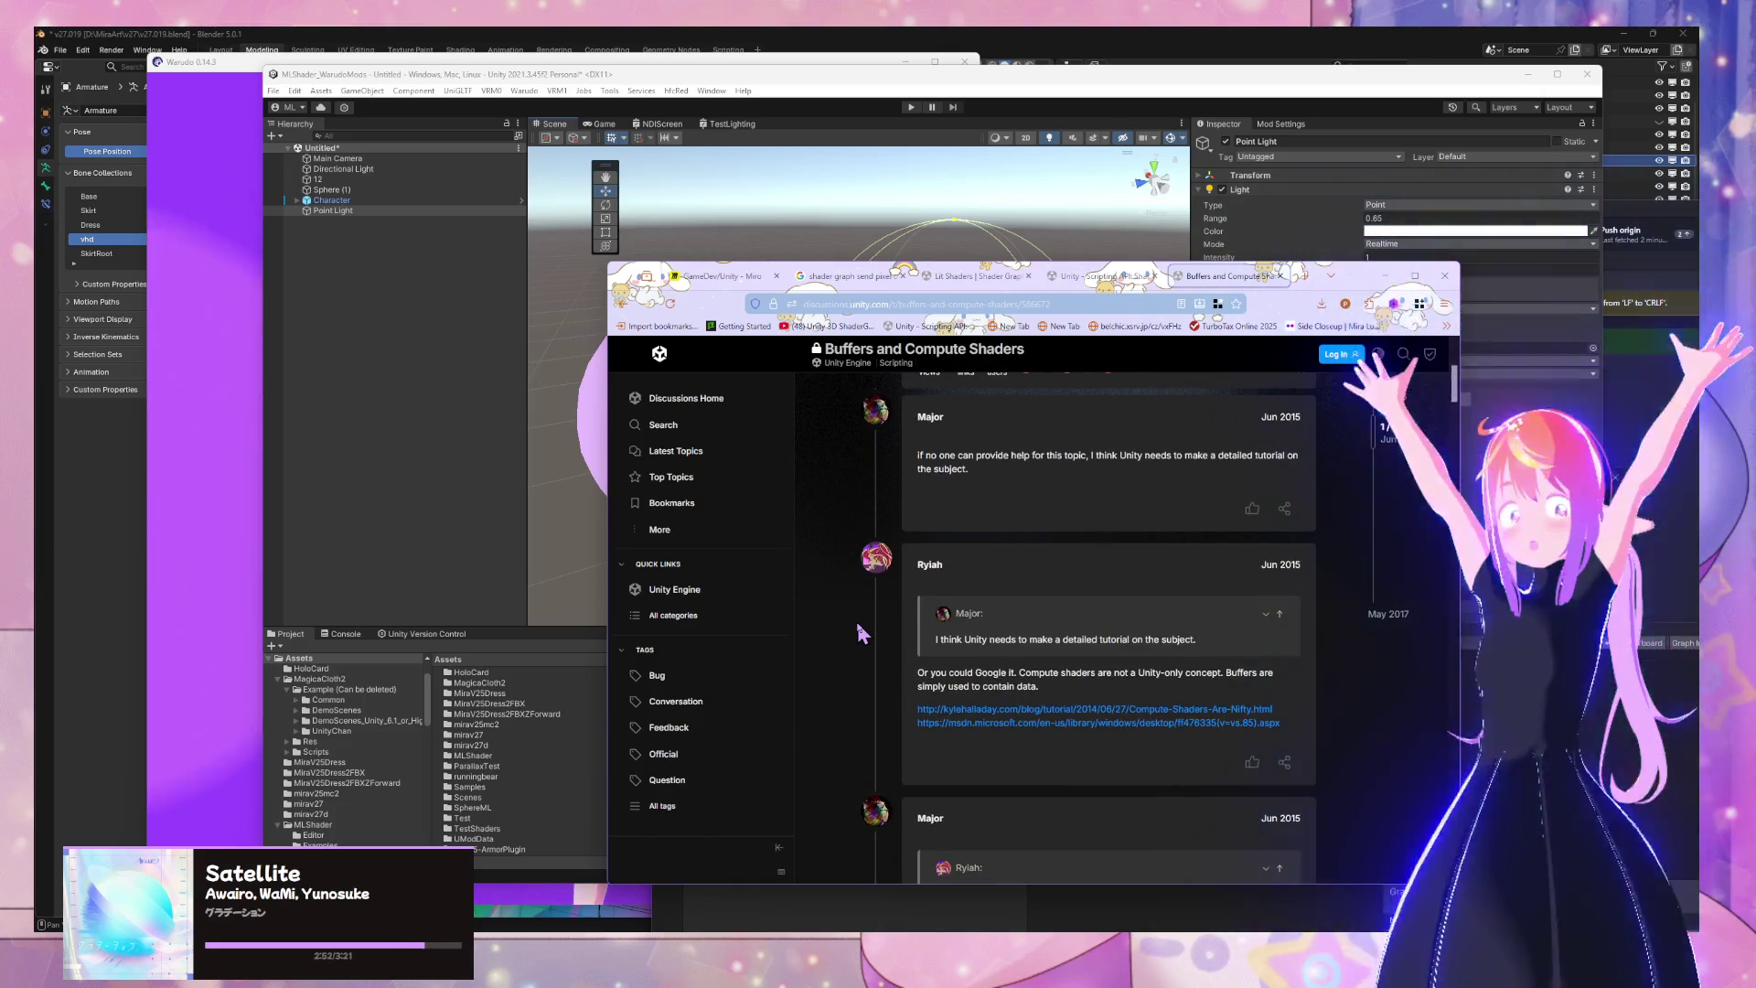
scroll(859, 631, "down", 2)
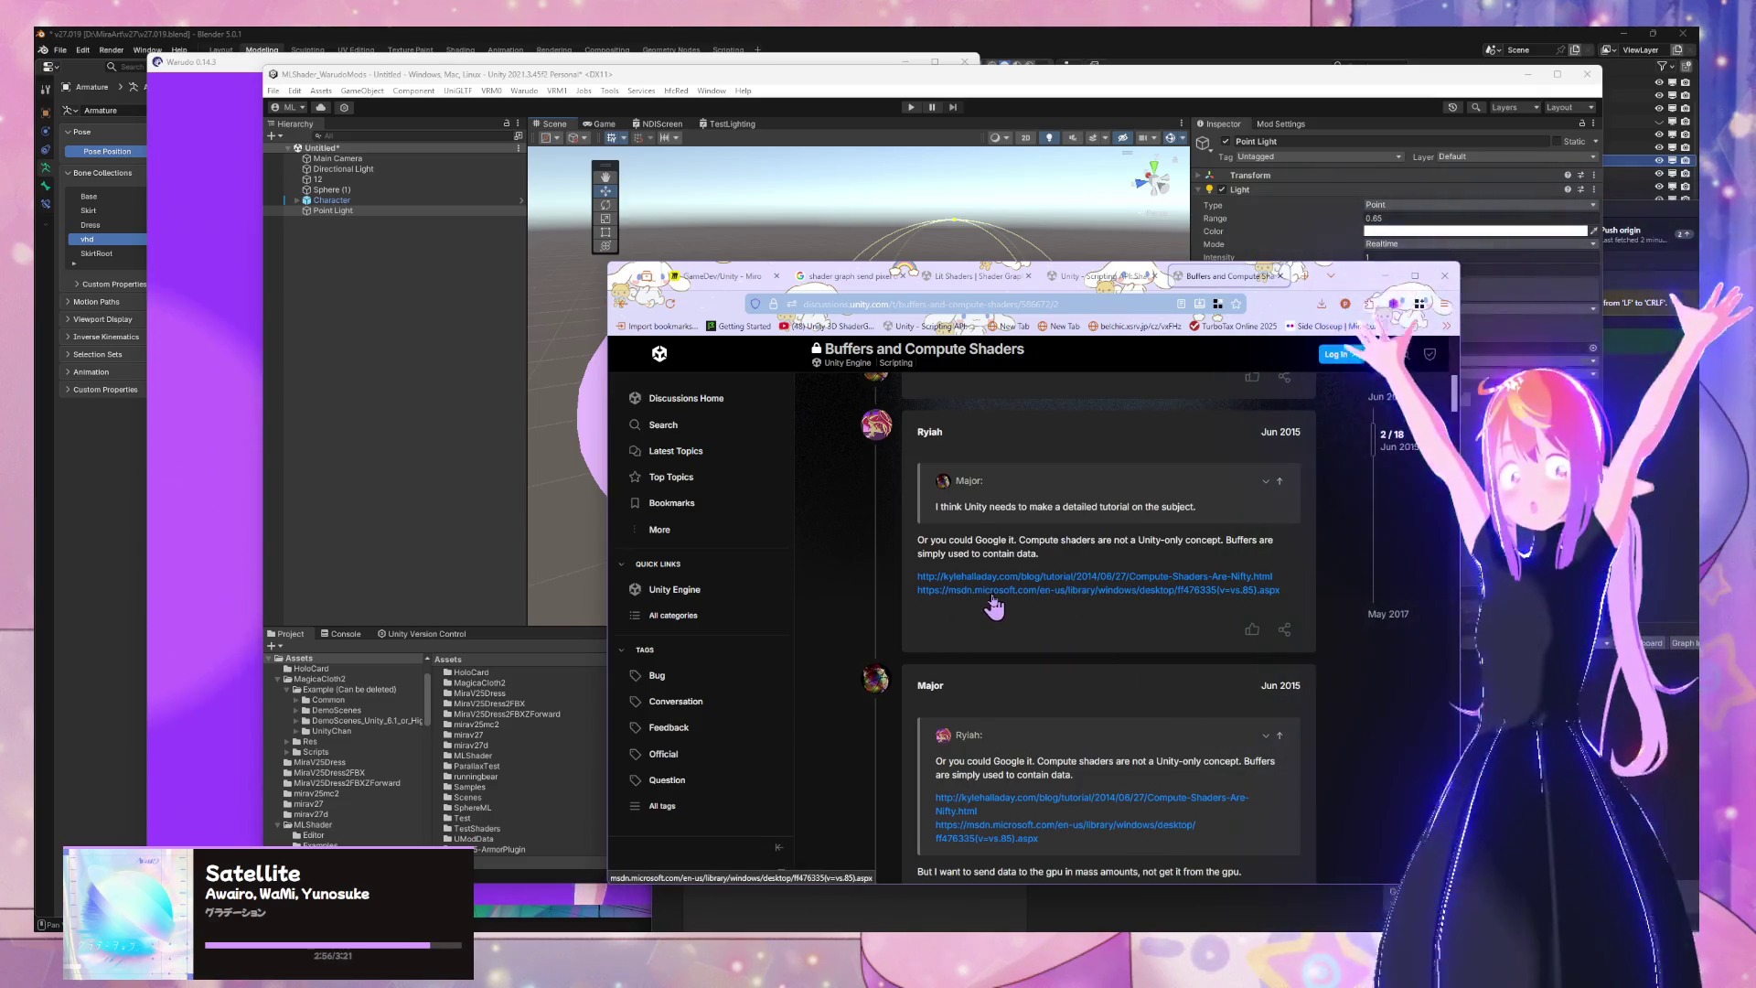
scroll(994, 606, "down", 4)
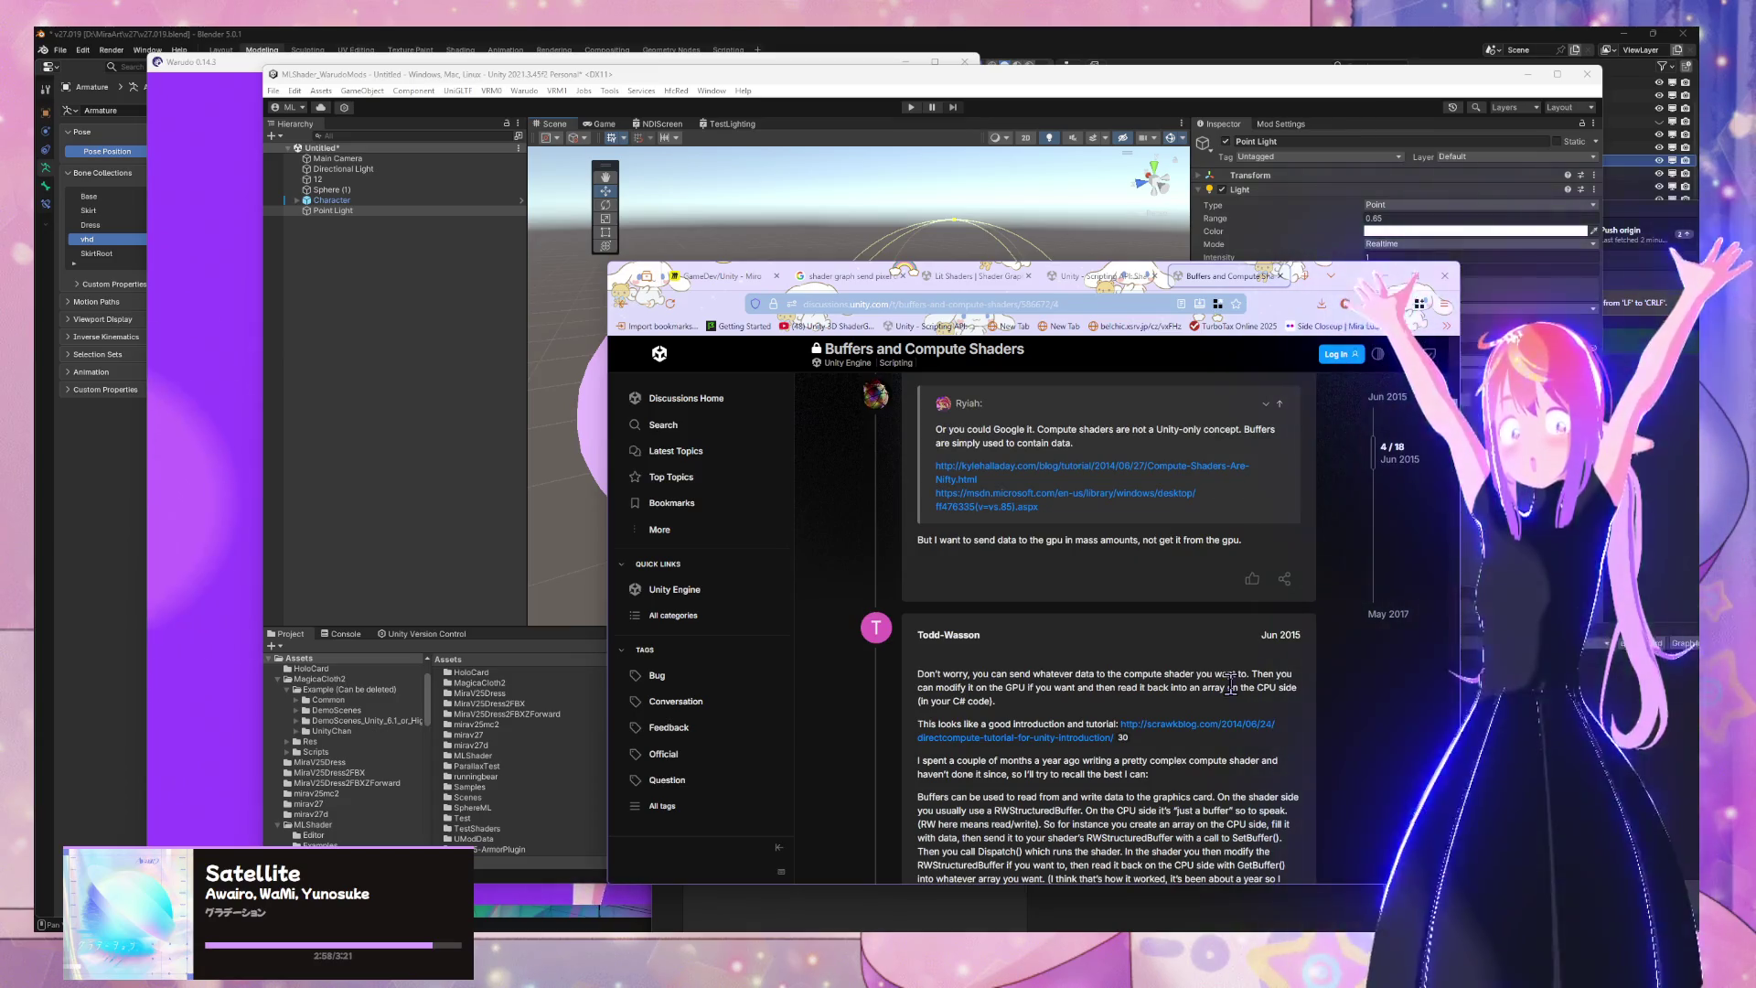
scroll(1221, 683, "down", 2)
Add a Virtual Texture property named VirtualTexture to TestStencil and select its Layer1
key("alt+Tab")
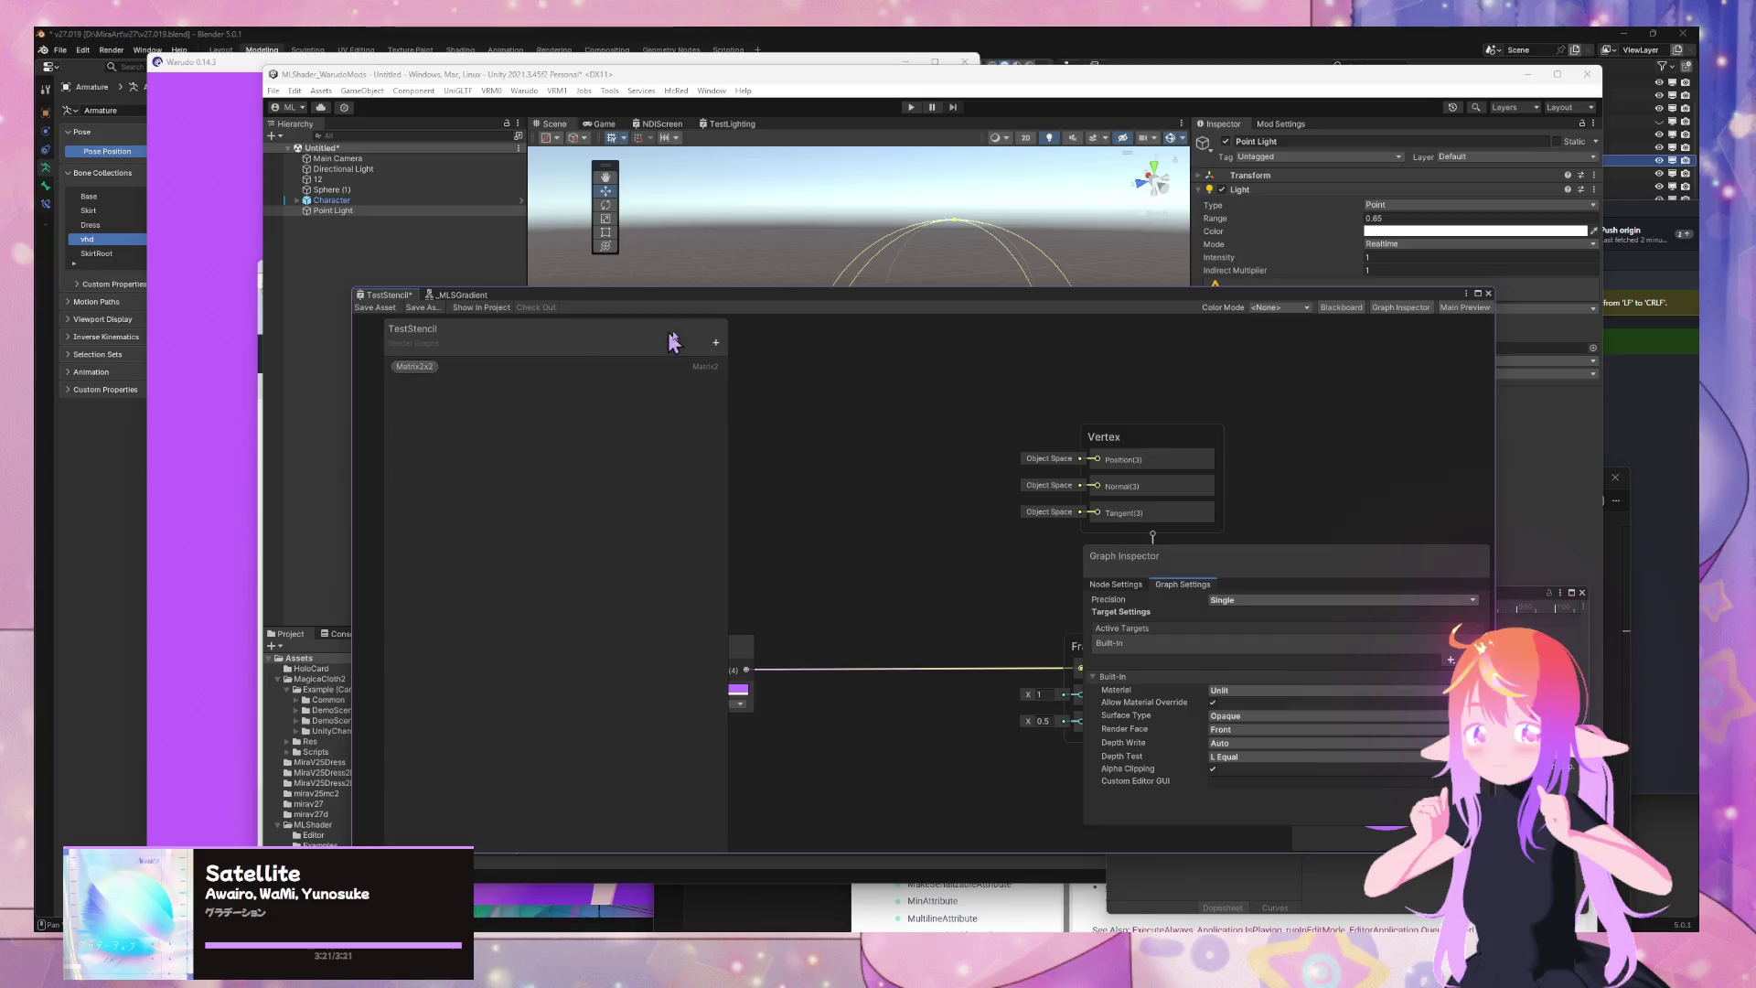
left_click(717, 345)
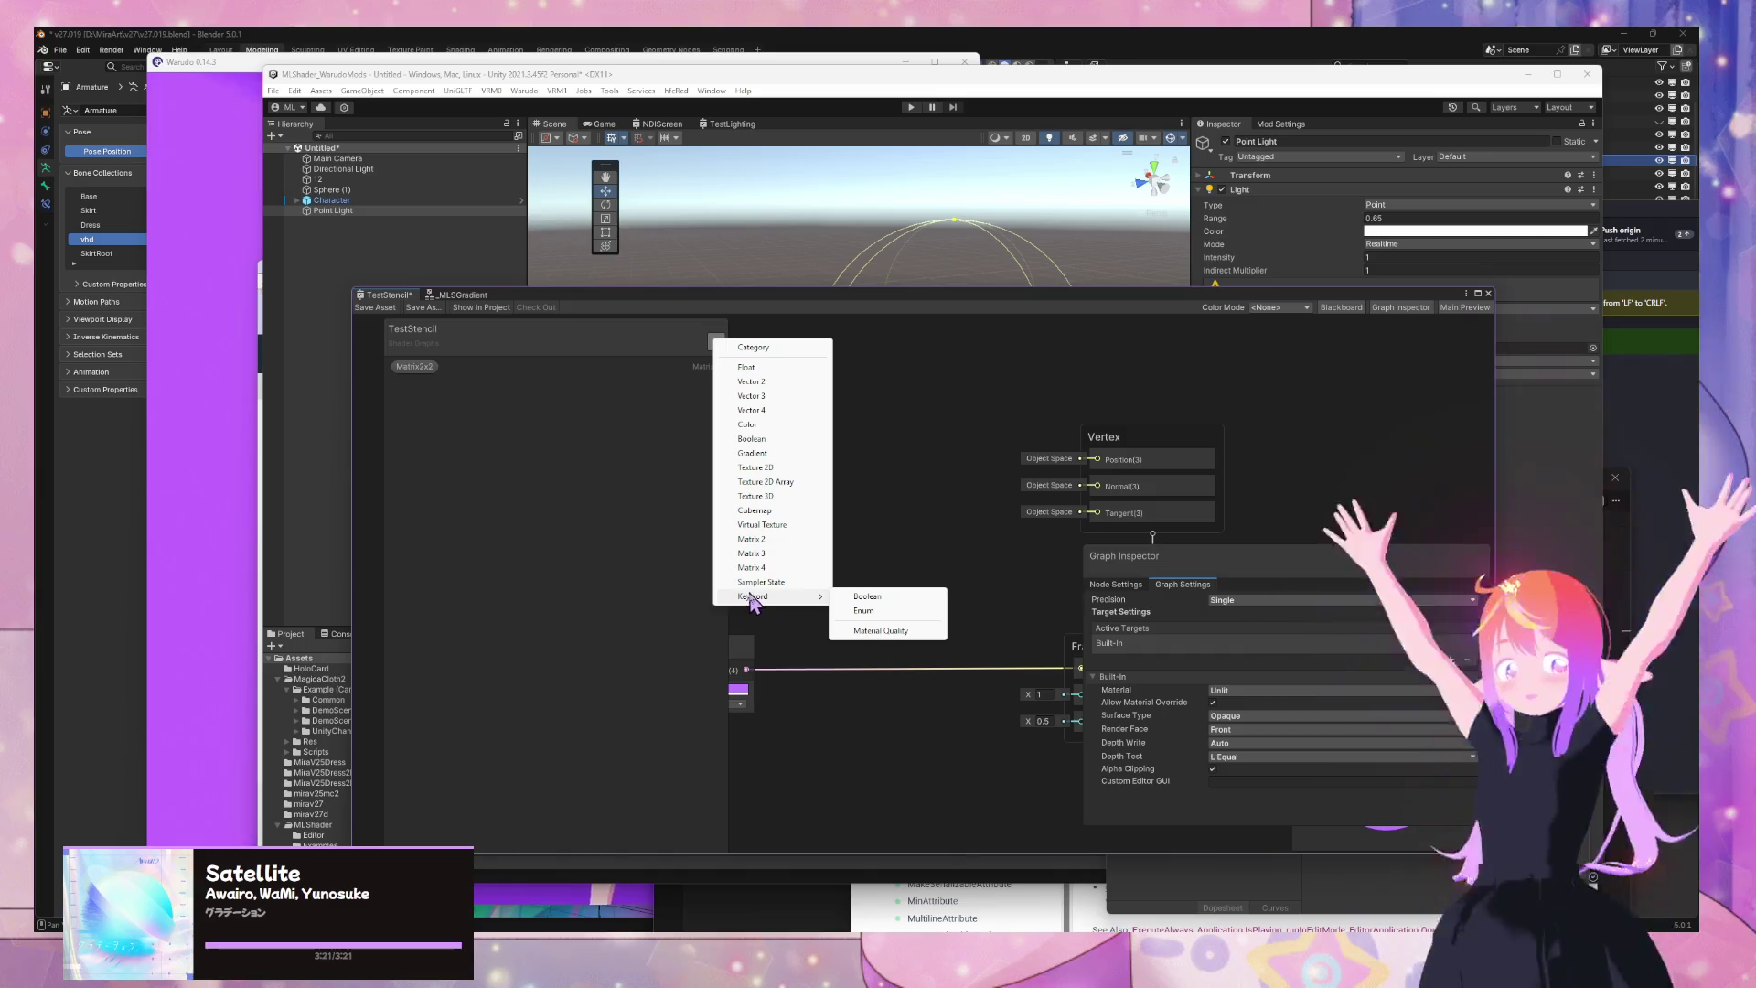
left_click(761, 524)
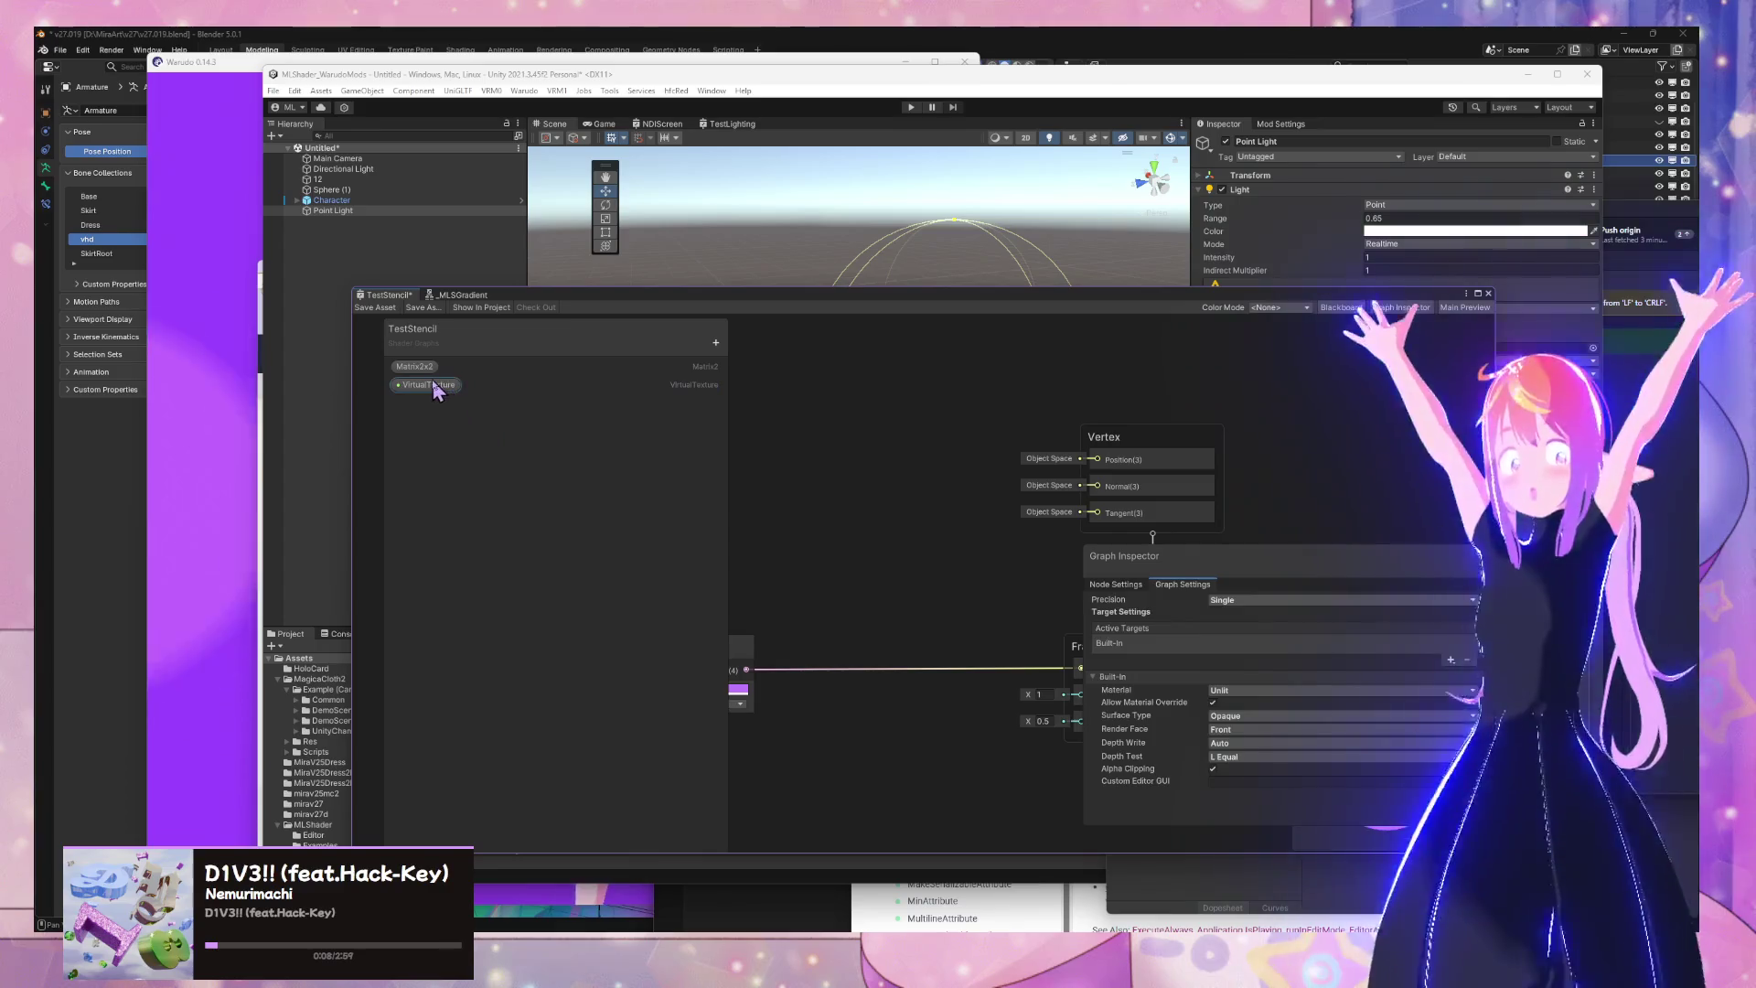
key("Return")
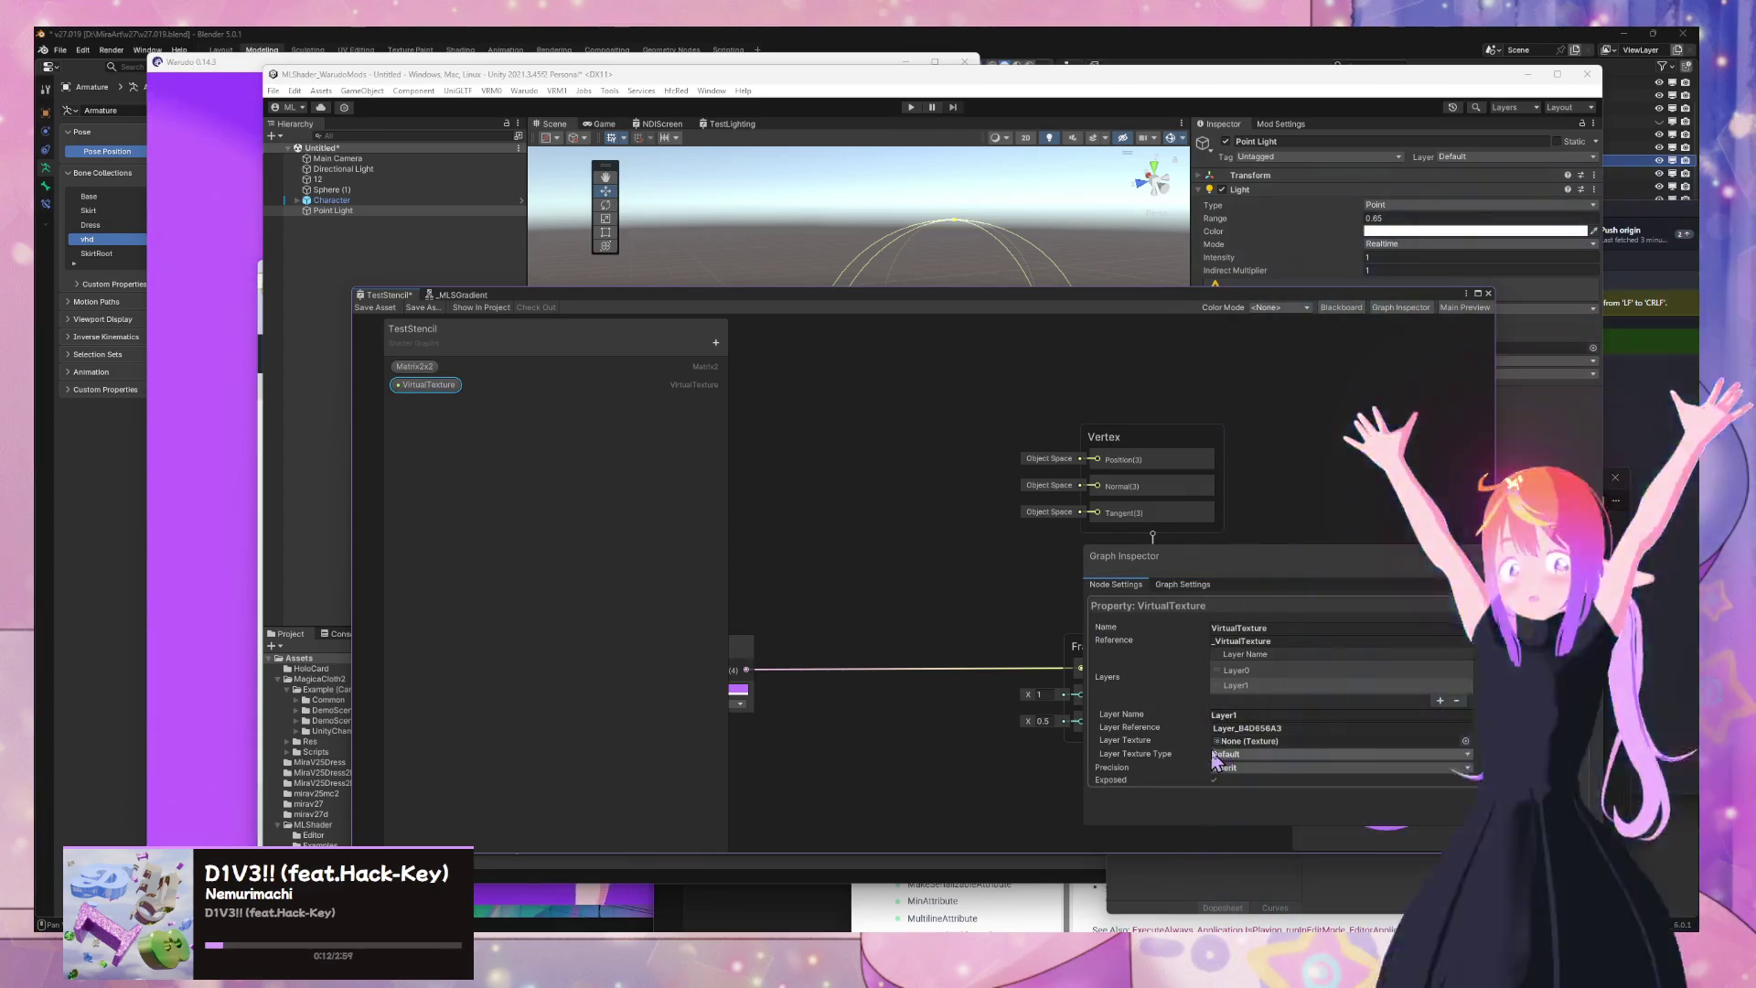
left_click(1249, 689)
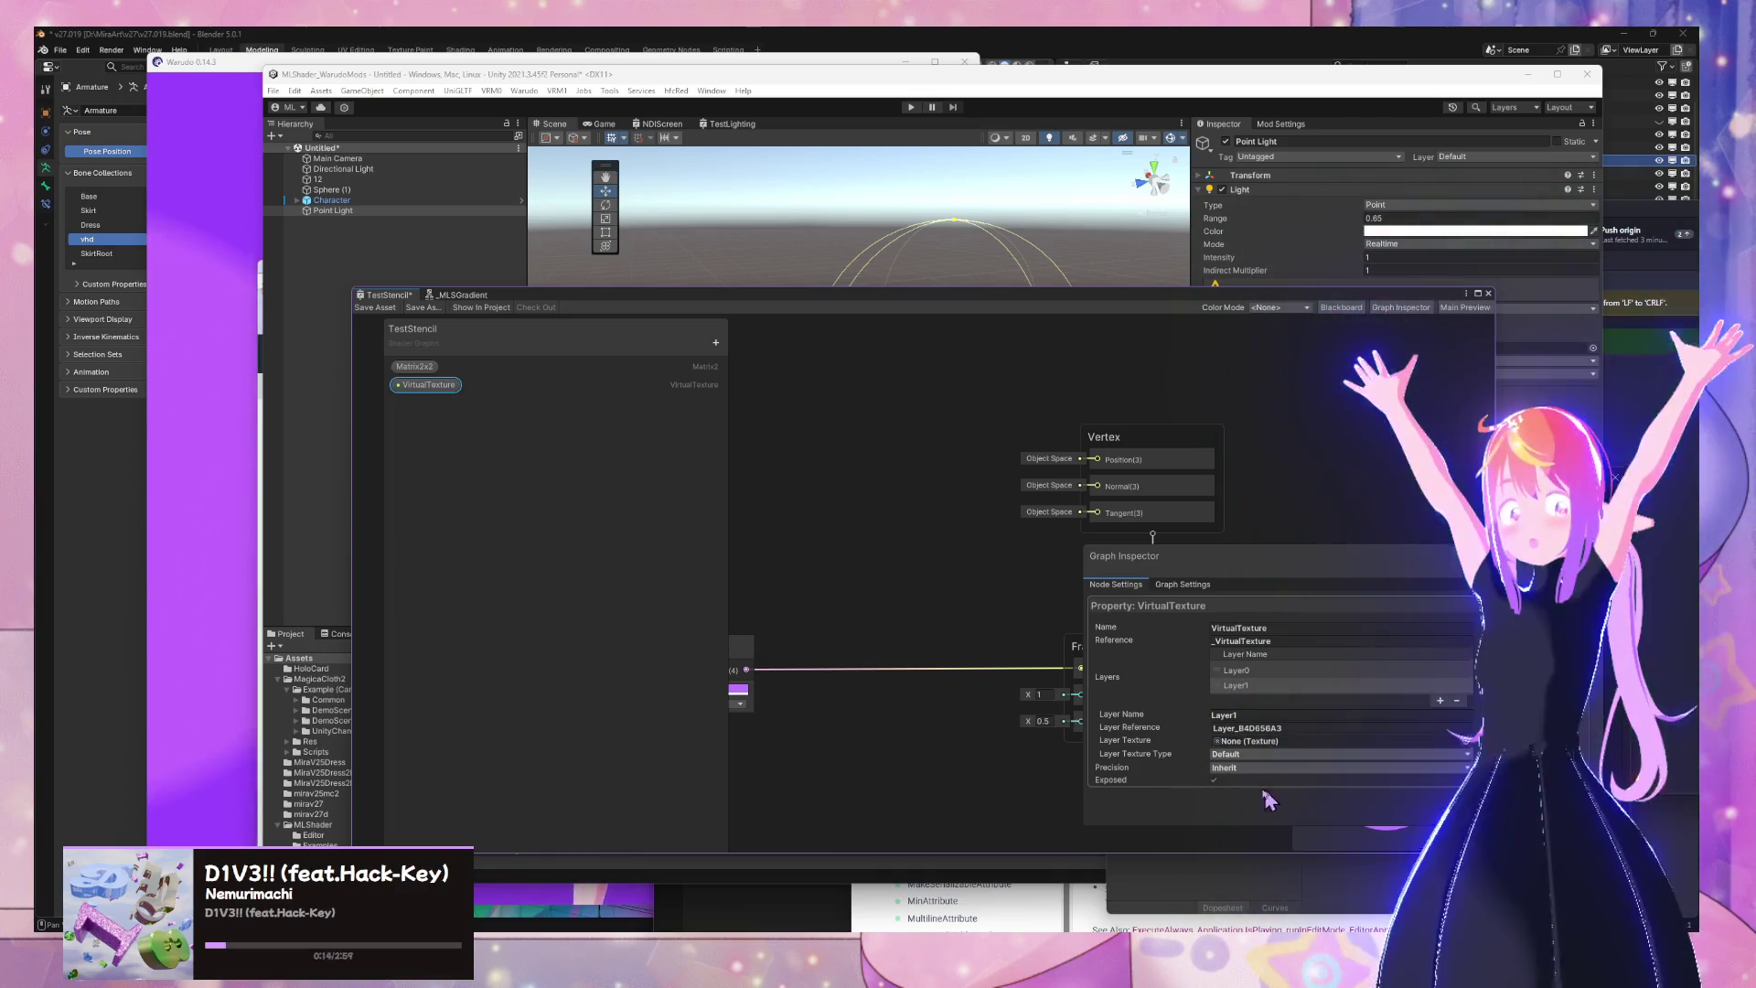
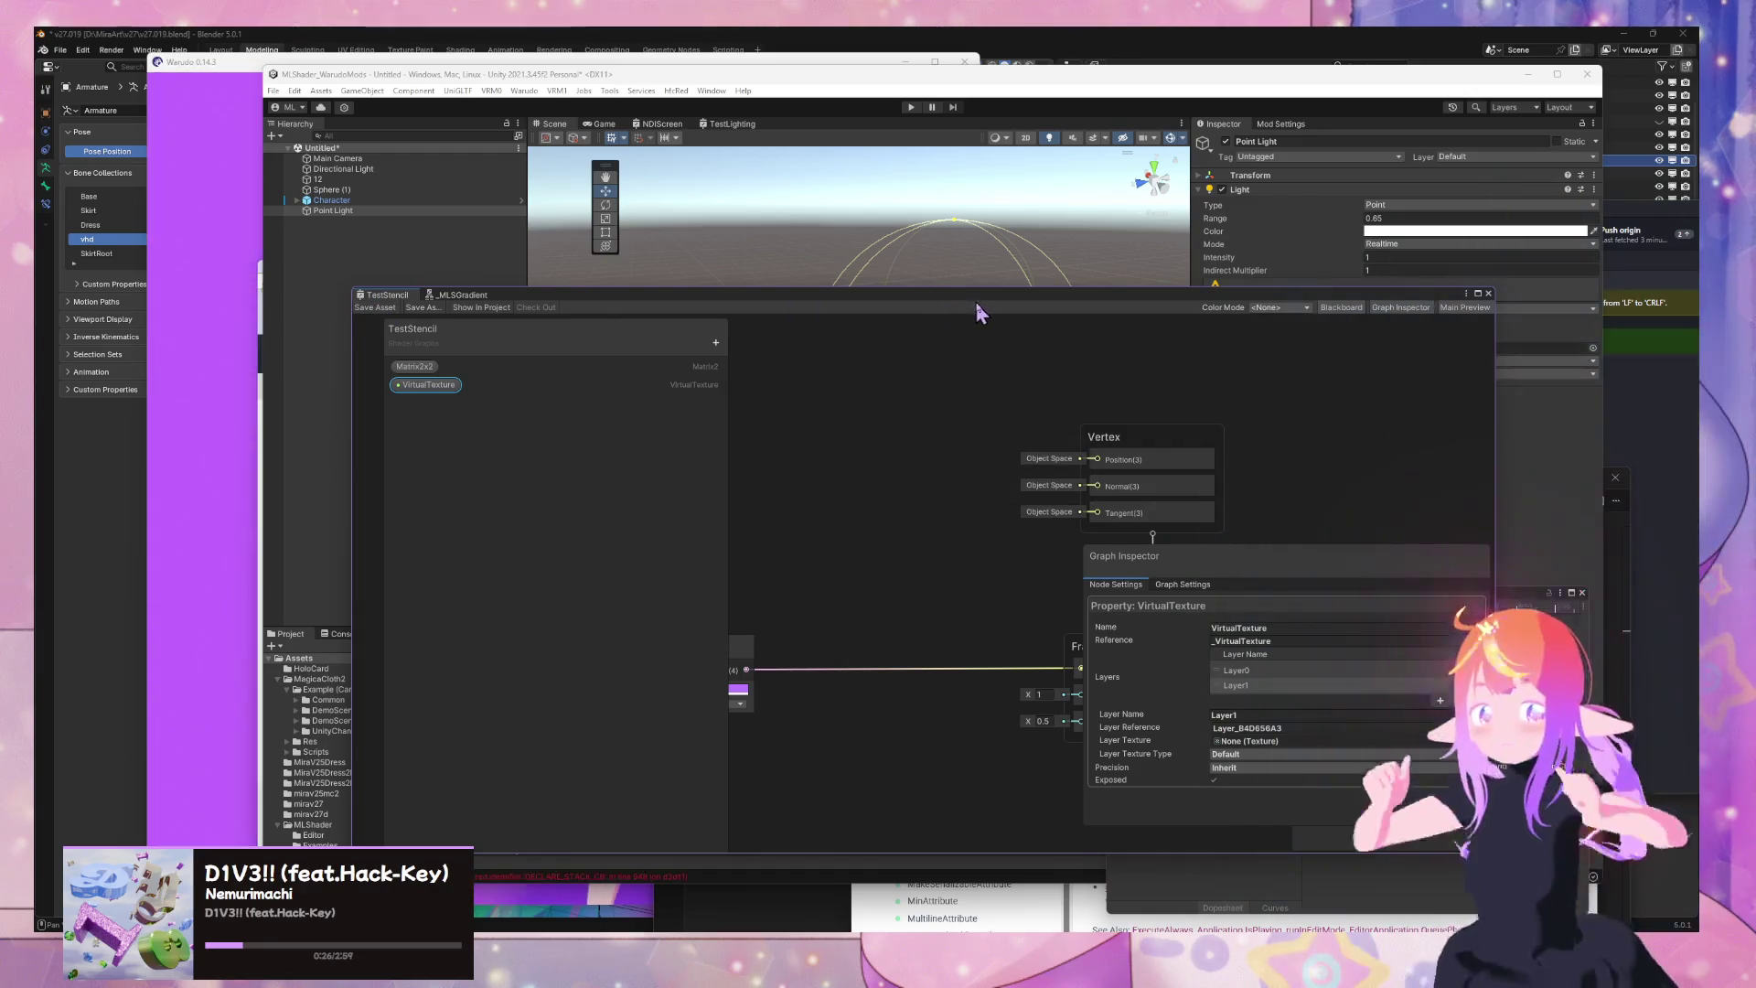
Select the sphere and expand its Test Stencil Material and surface inputs in the Inspector
left_click_drag(979, 311, 896, 517)
left_click(388, 201)
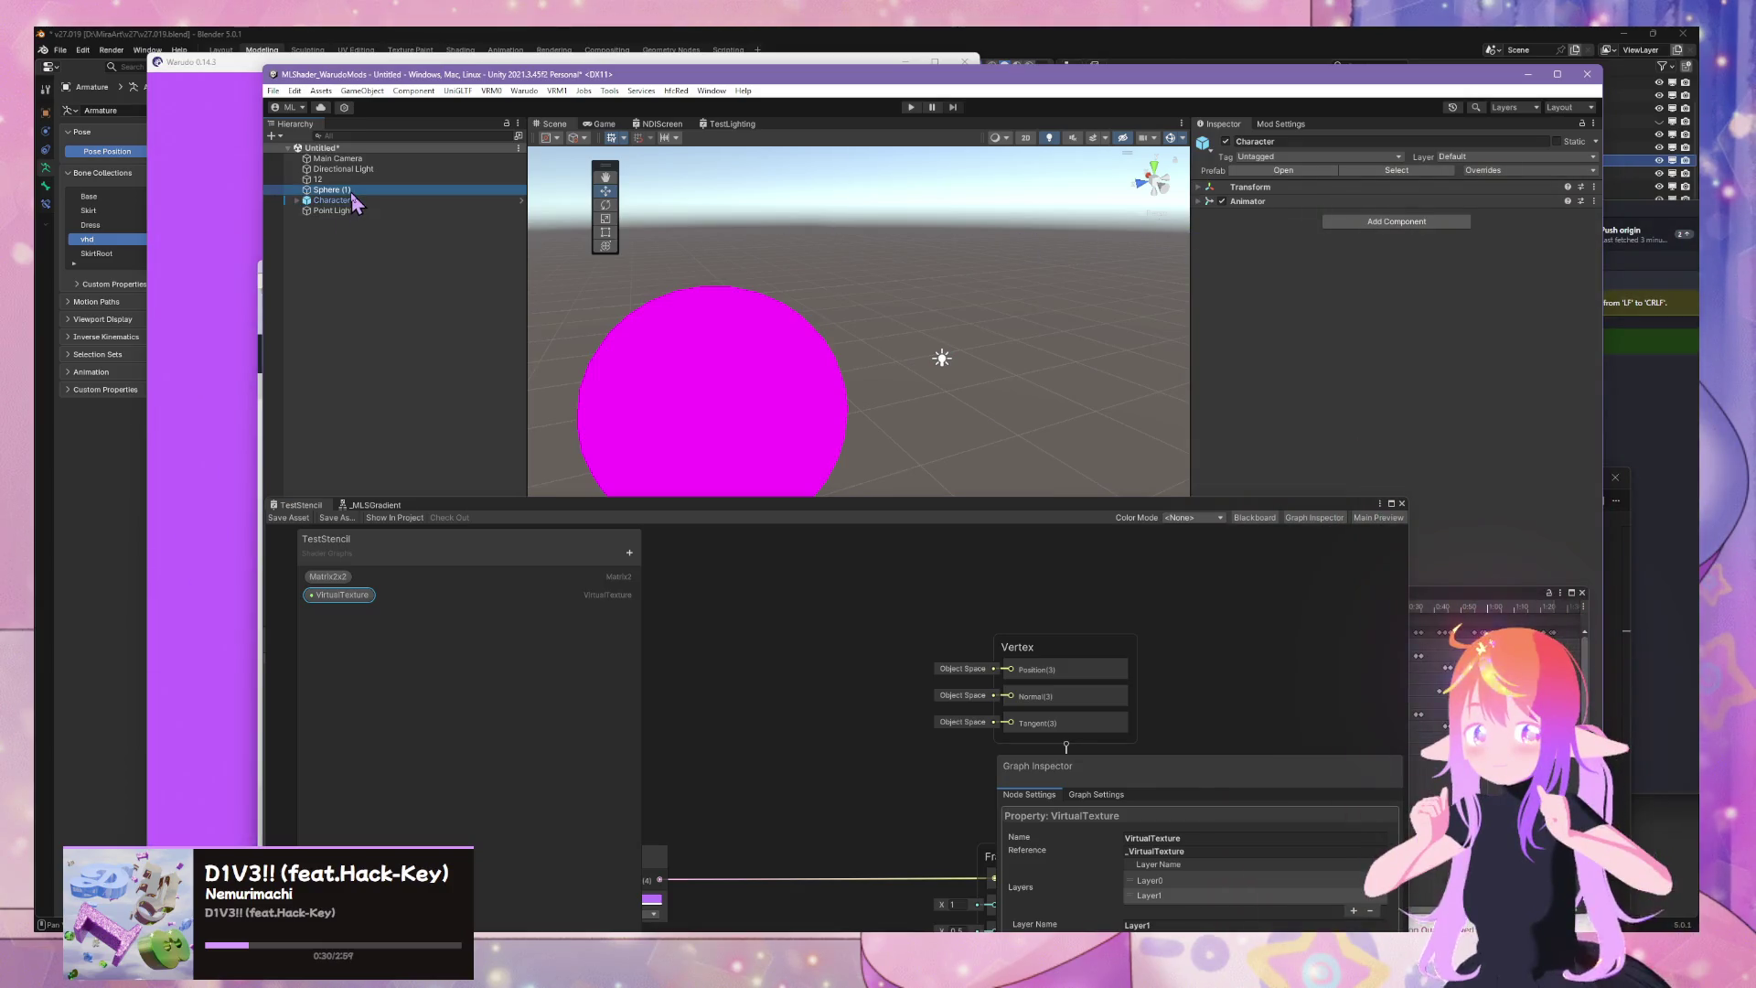
left_click(353, 190)
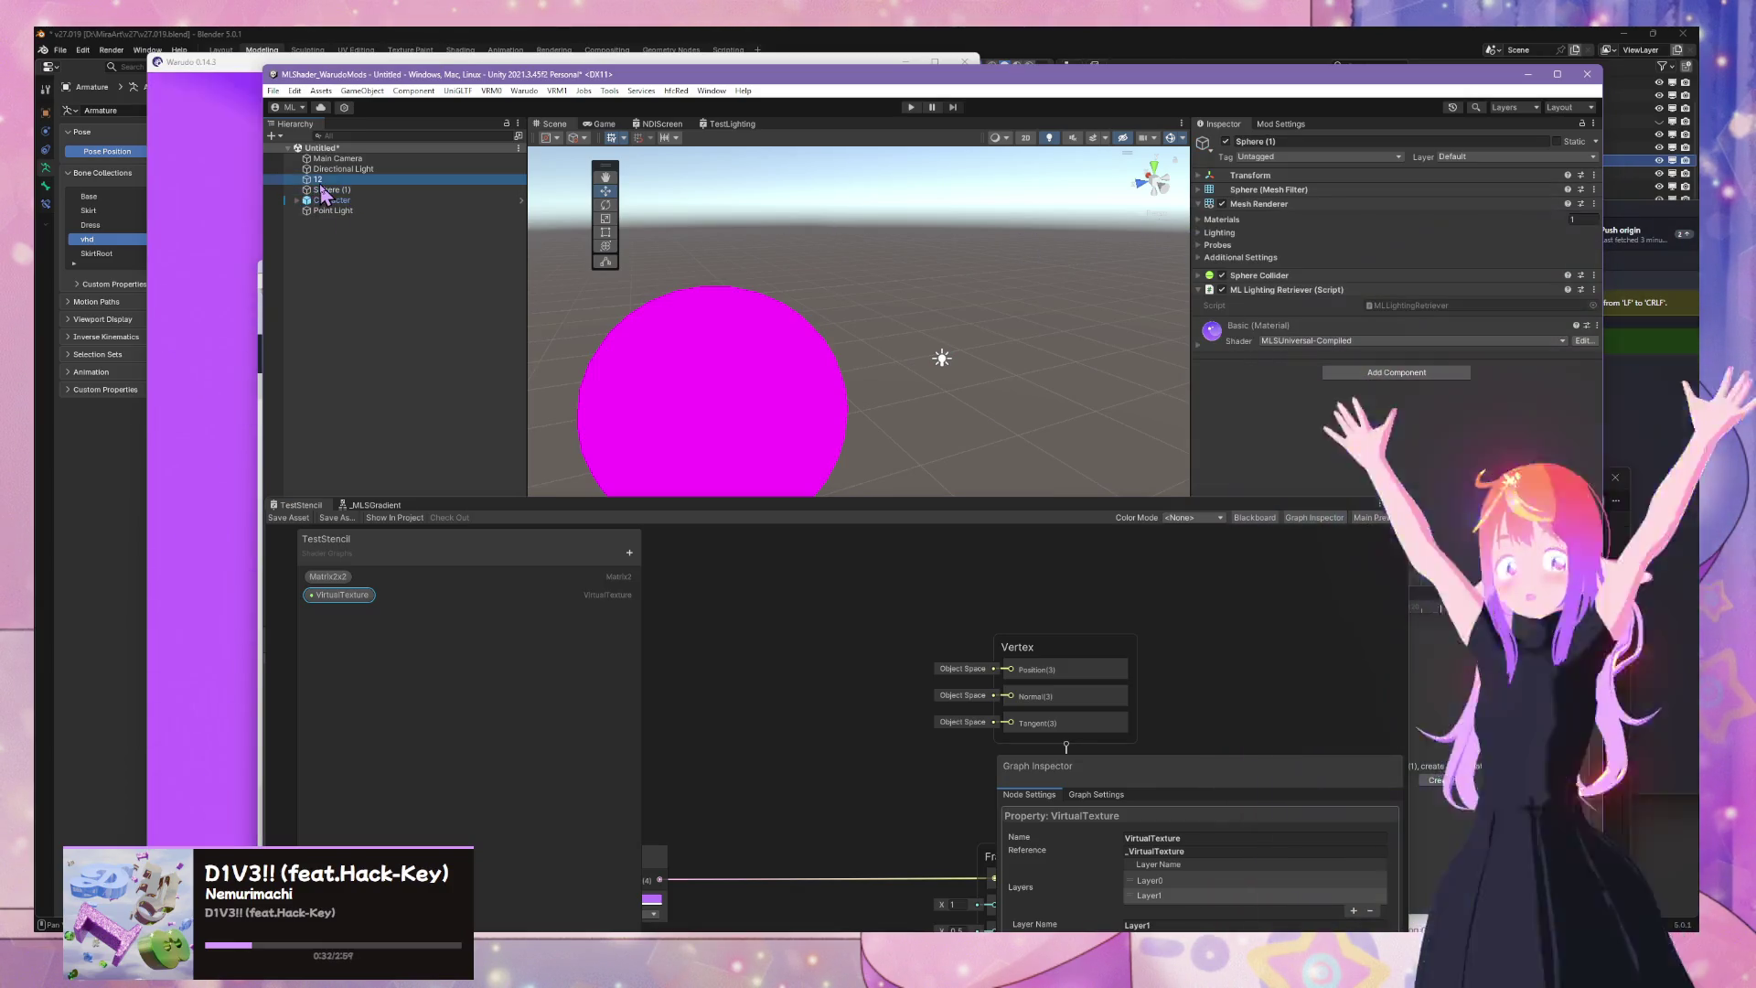
left_click(1199, 345)
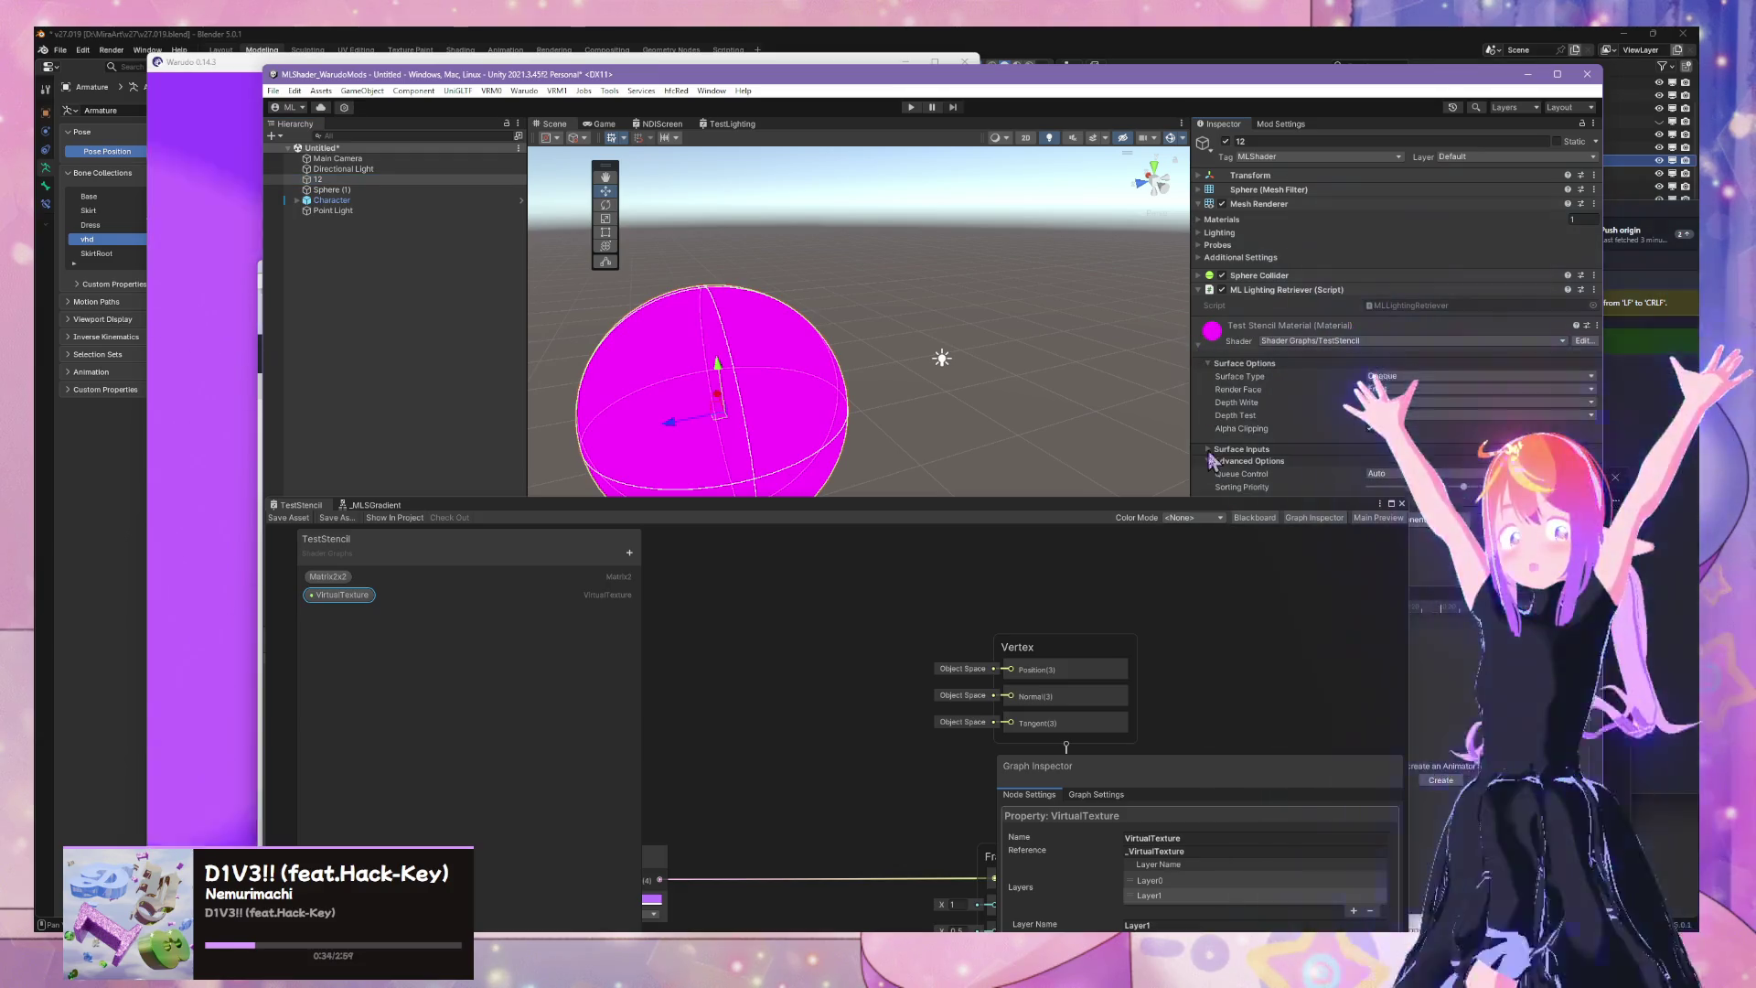
mouse_move(1222, 522)
left_mouse_down()
mouse_move(1006, 485)
mouse_move(835, 486)
mouse_move(1108, 216)
mouse_move(797, 252)
mouse_move(833, 225)
mouse_move(964, 247)
left_mouse_up()
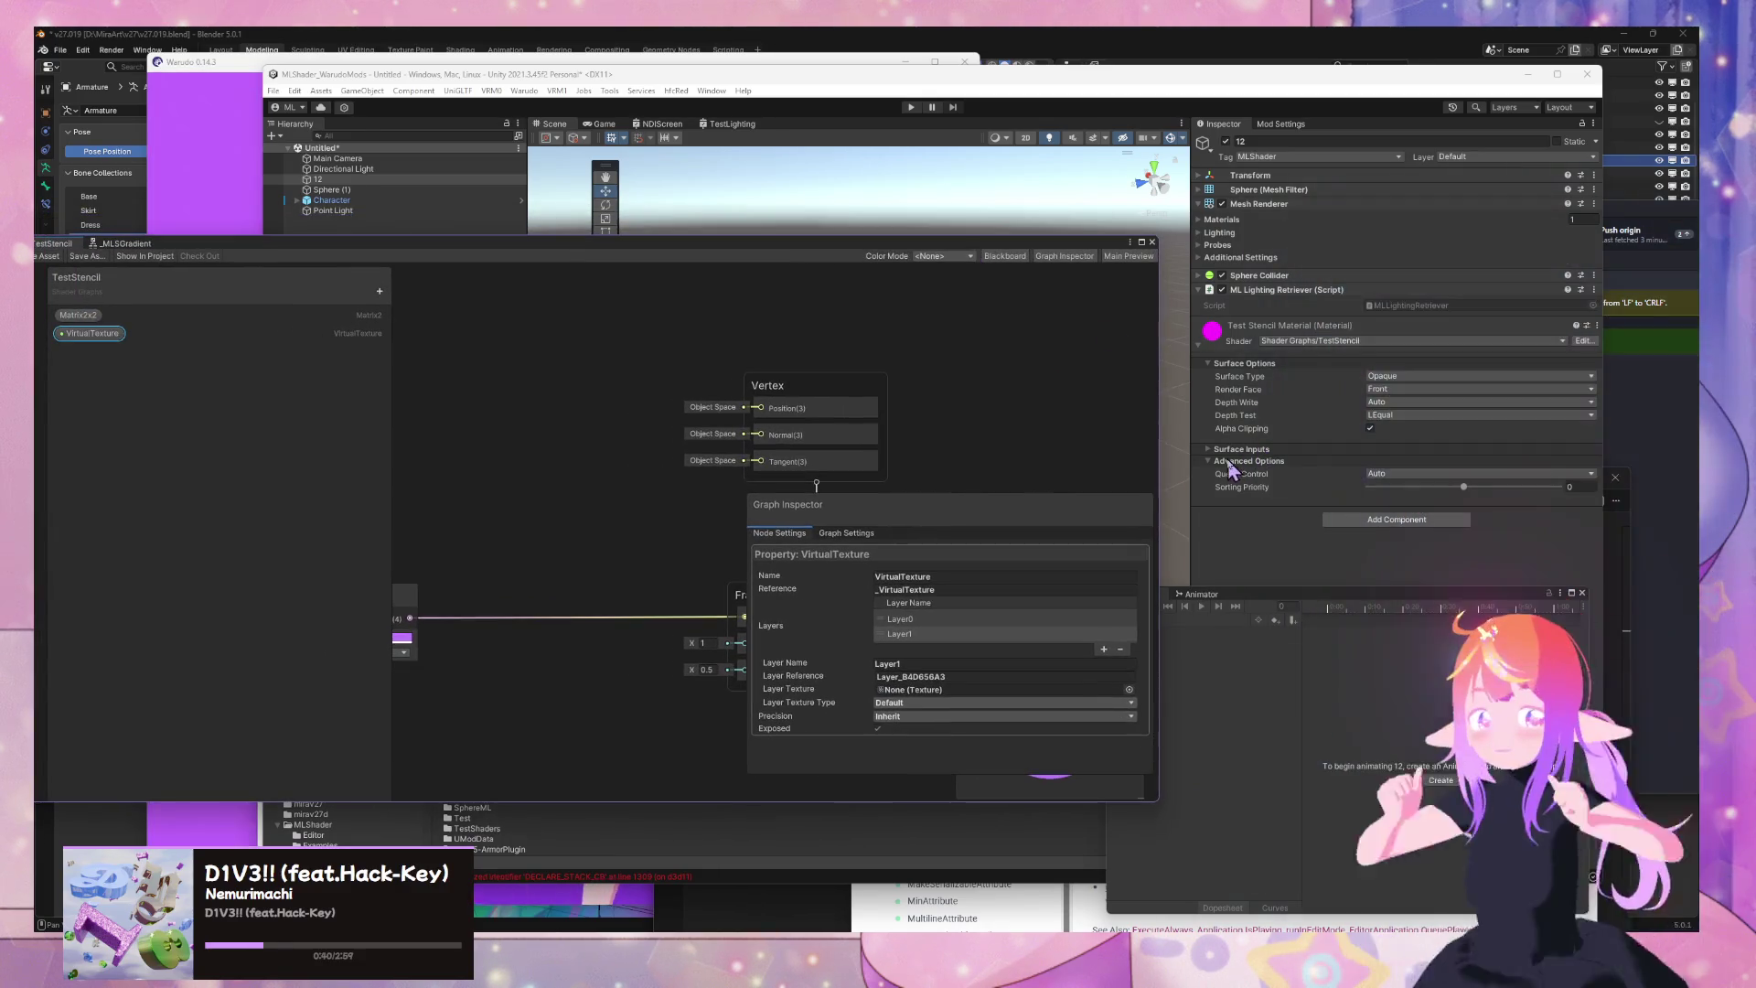
left_click(1208, 450)
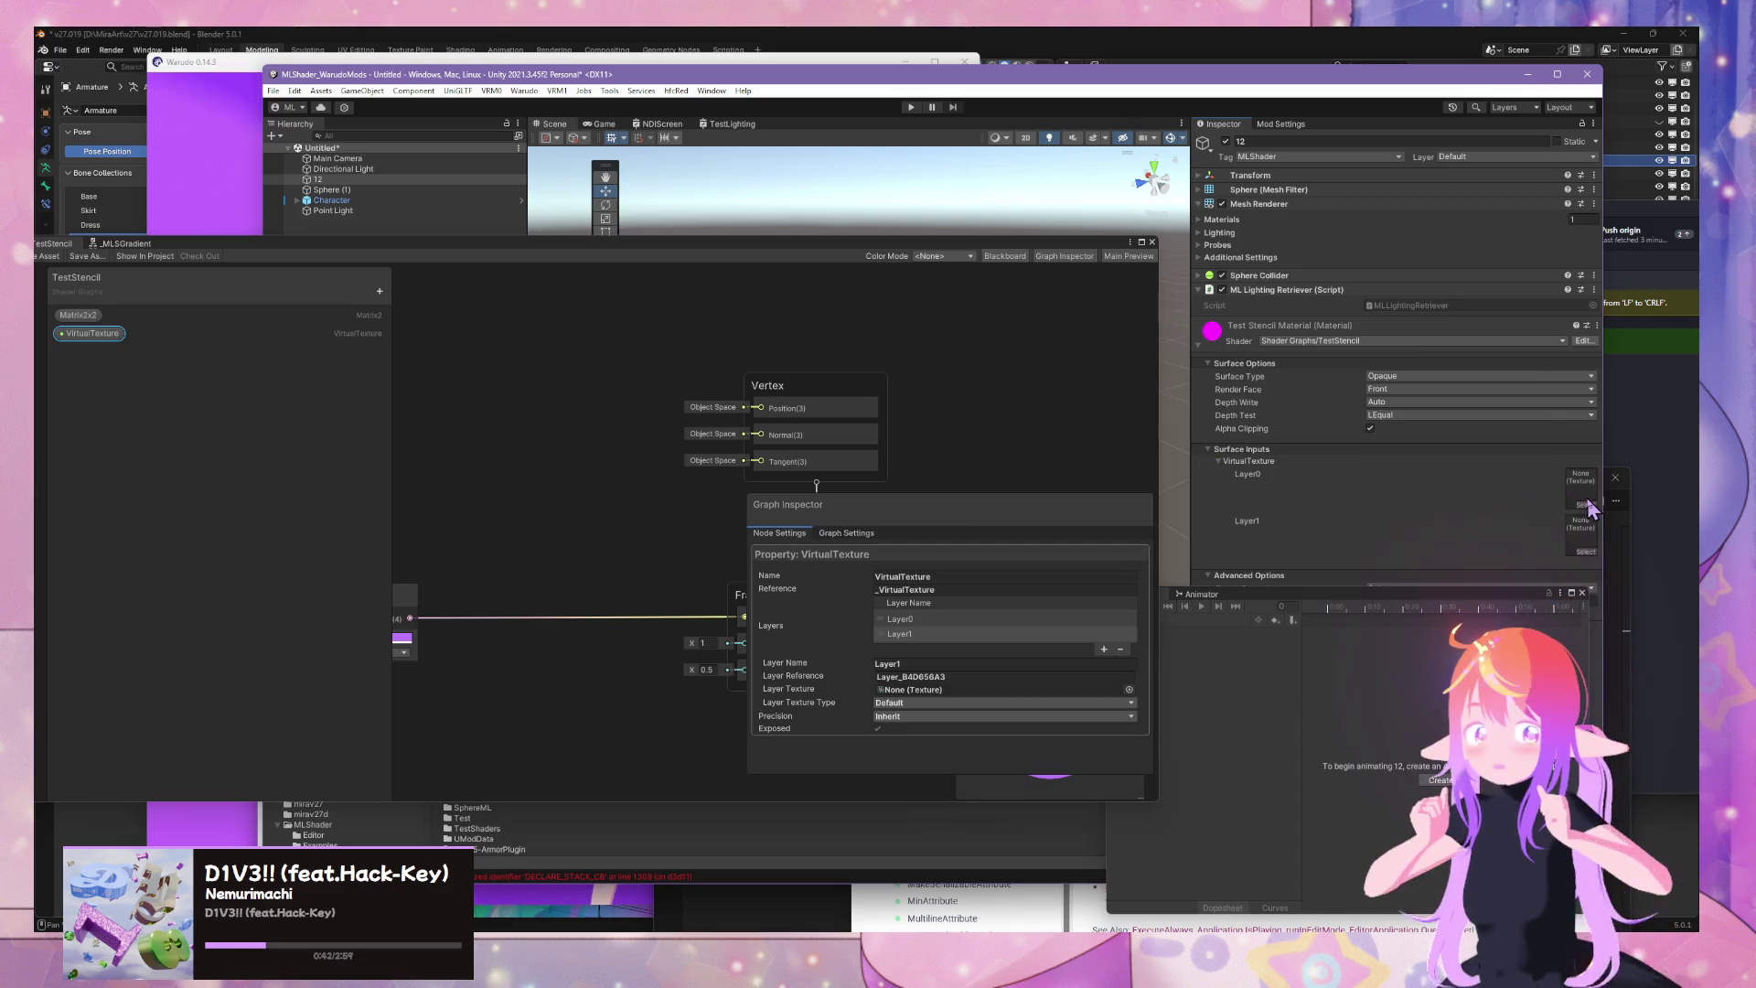
Assign the white texture to Layer0 and pick a texture for Layer1 on the sphere material
left_click(1581, 494)
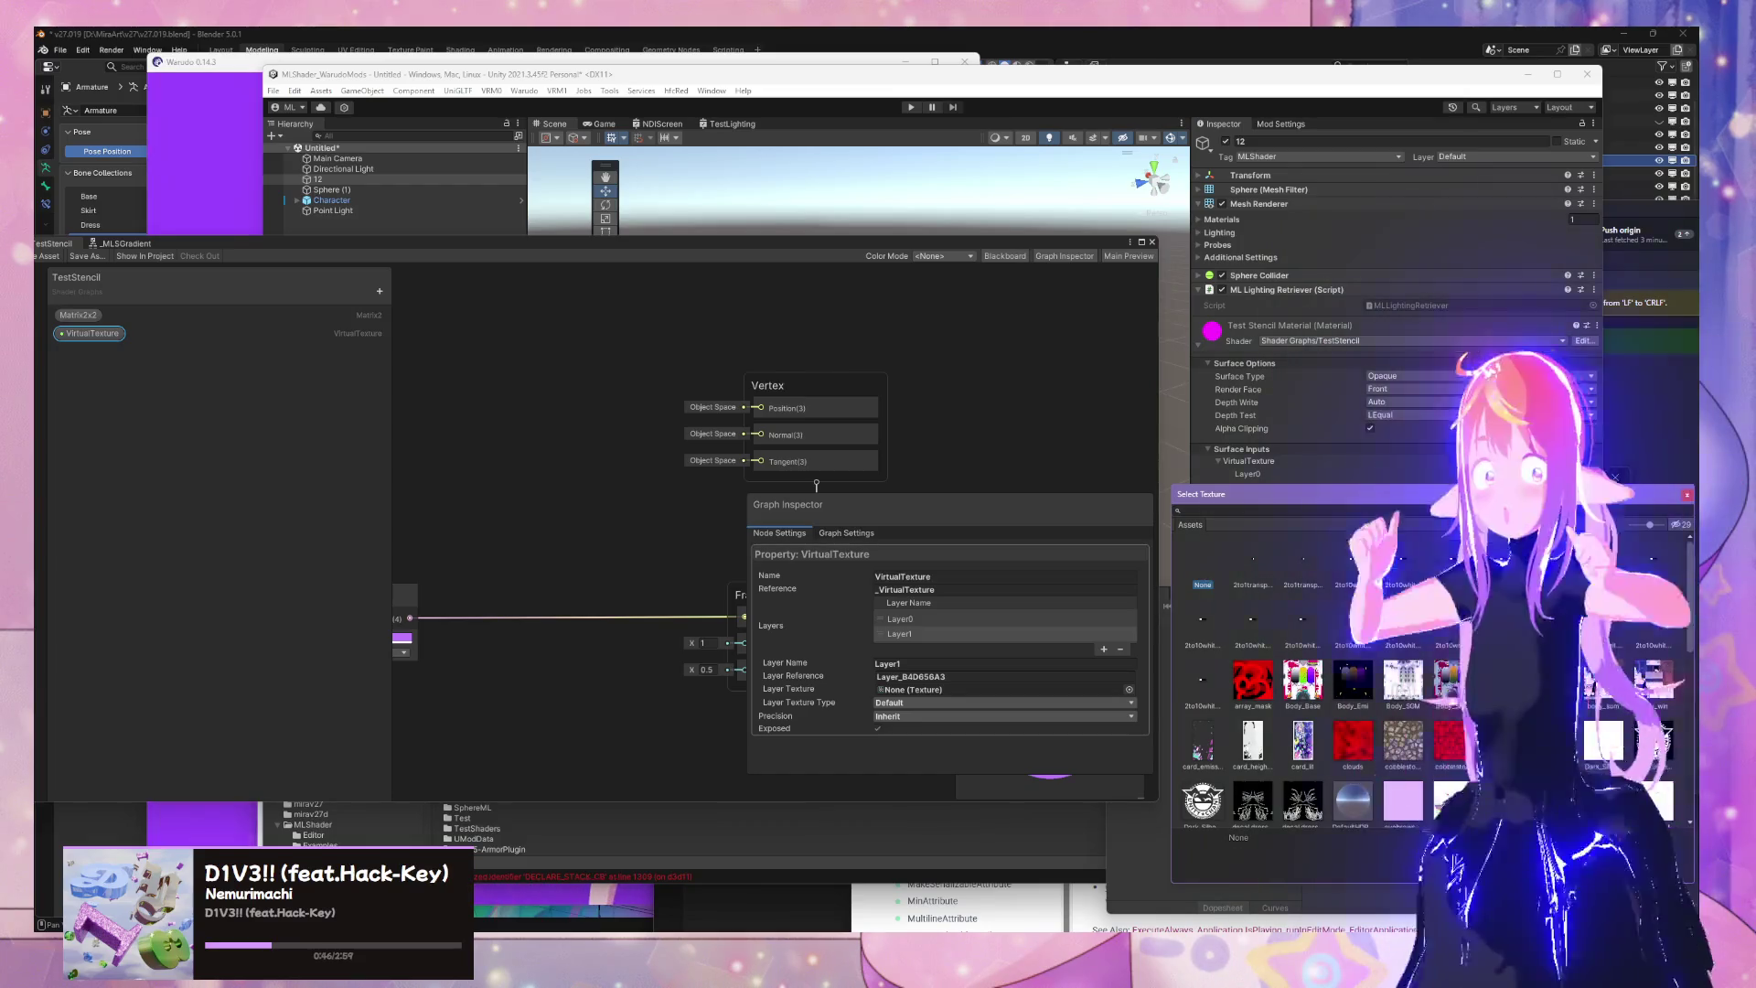
double_click(1602, 739)
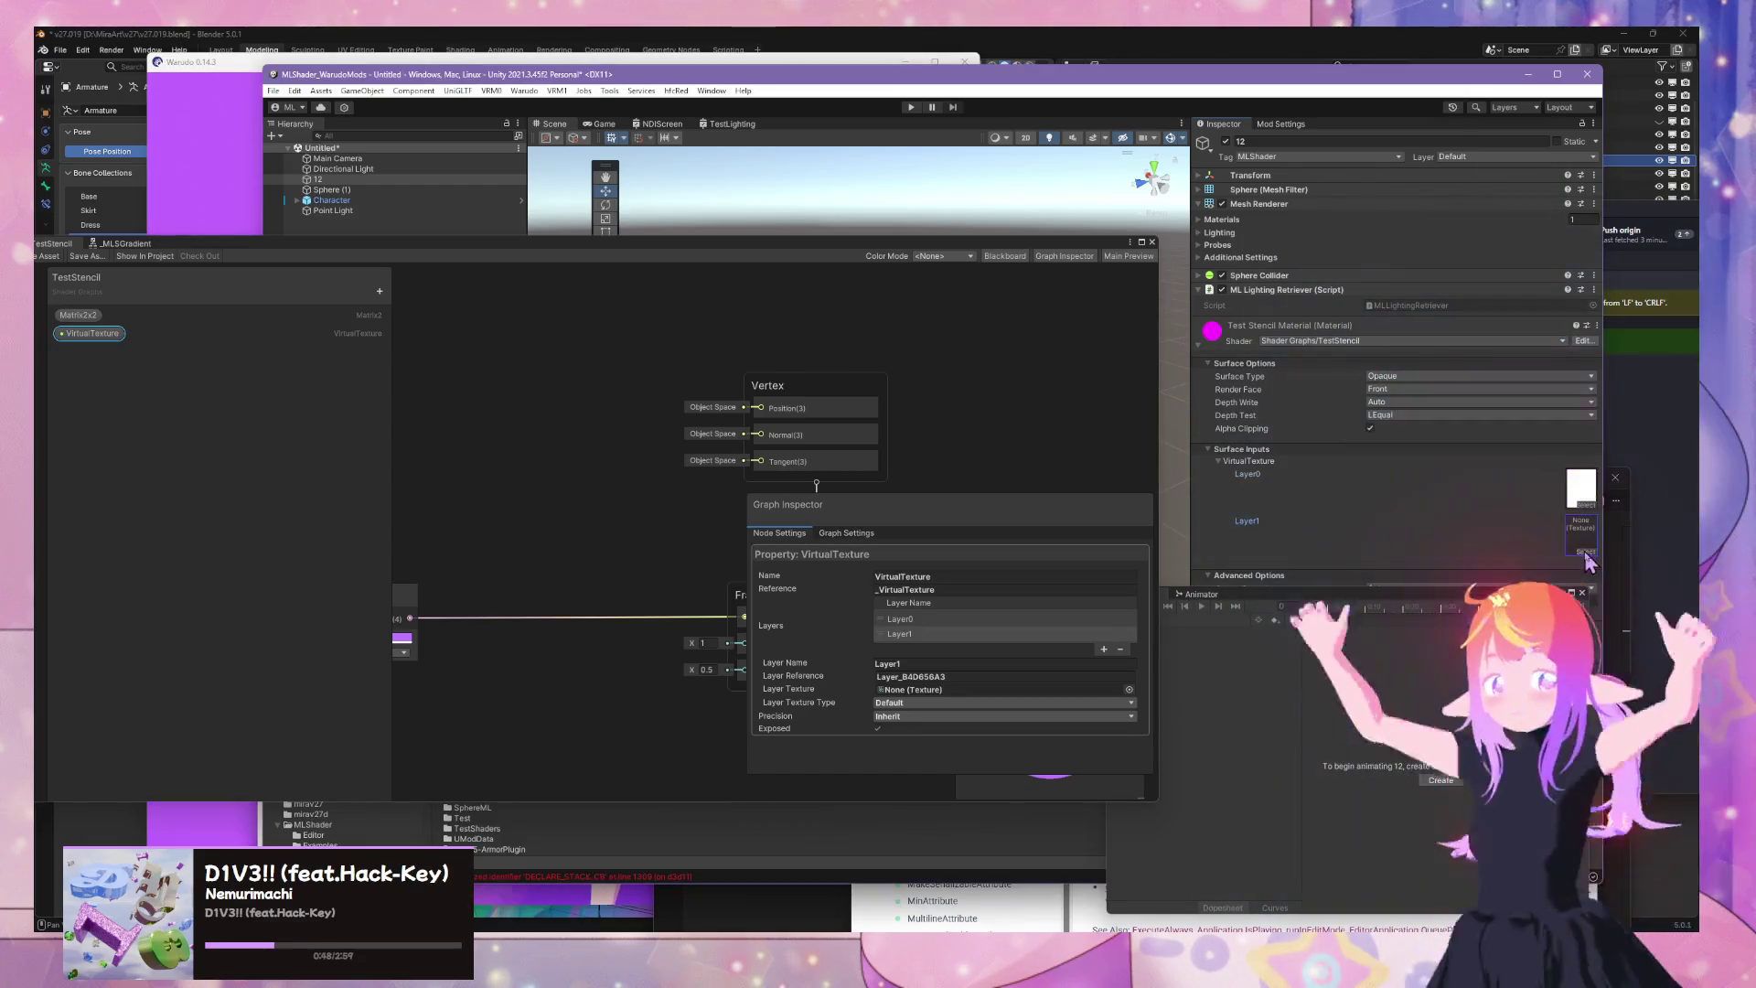
left_click(1585, 554)
left_click(1109, 333)
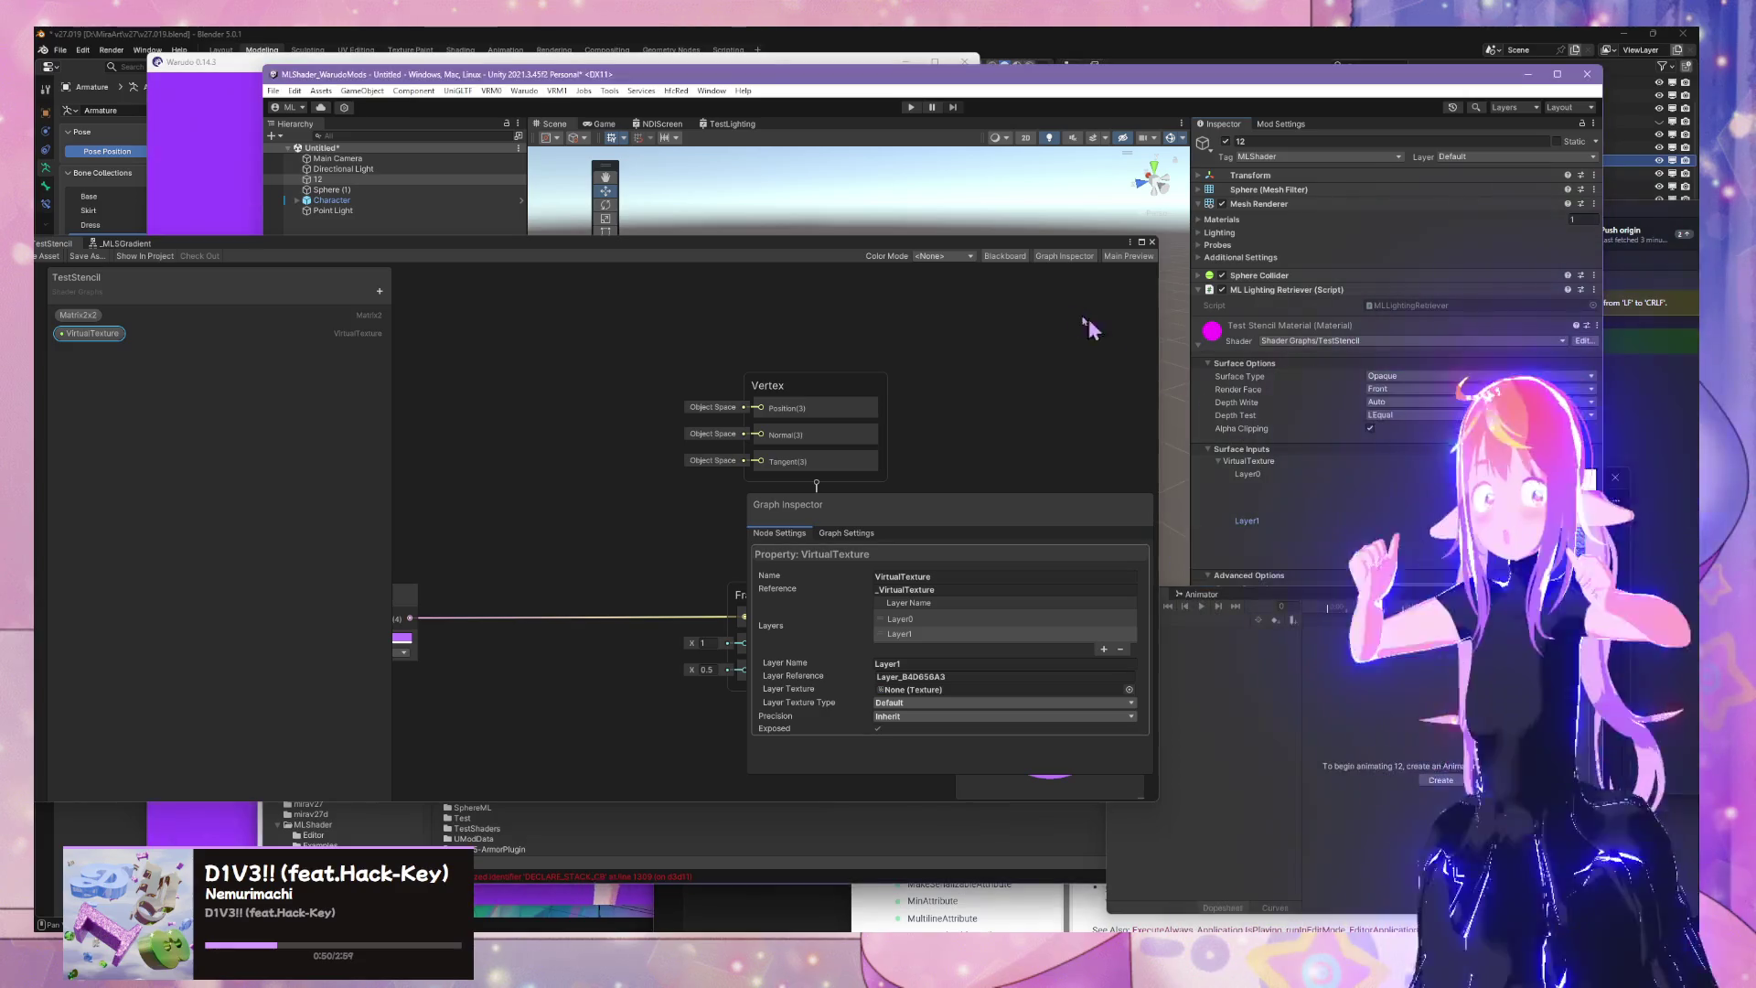
Reposition the Shader Graph window and bring up the VirtualTexture property's context menu in the Blackboard
mouse_move(1011, 245)
left_mouse_down()
mouse_move(1334, 346)
mouse_move(1427, 318)
left_mouse_up()
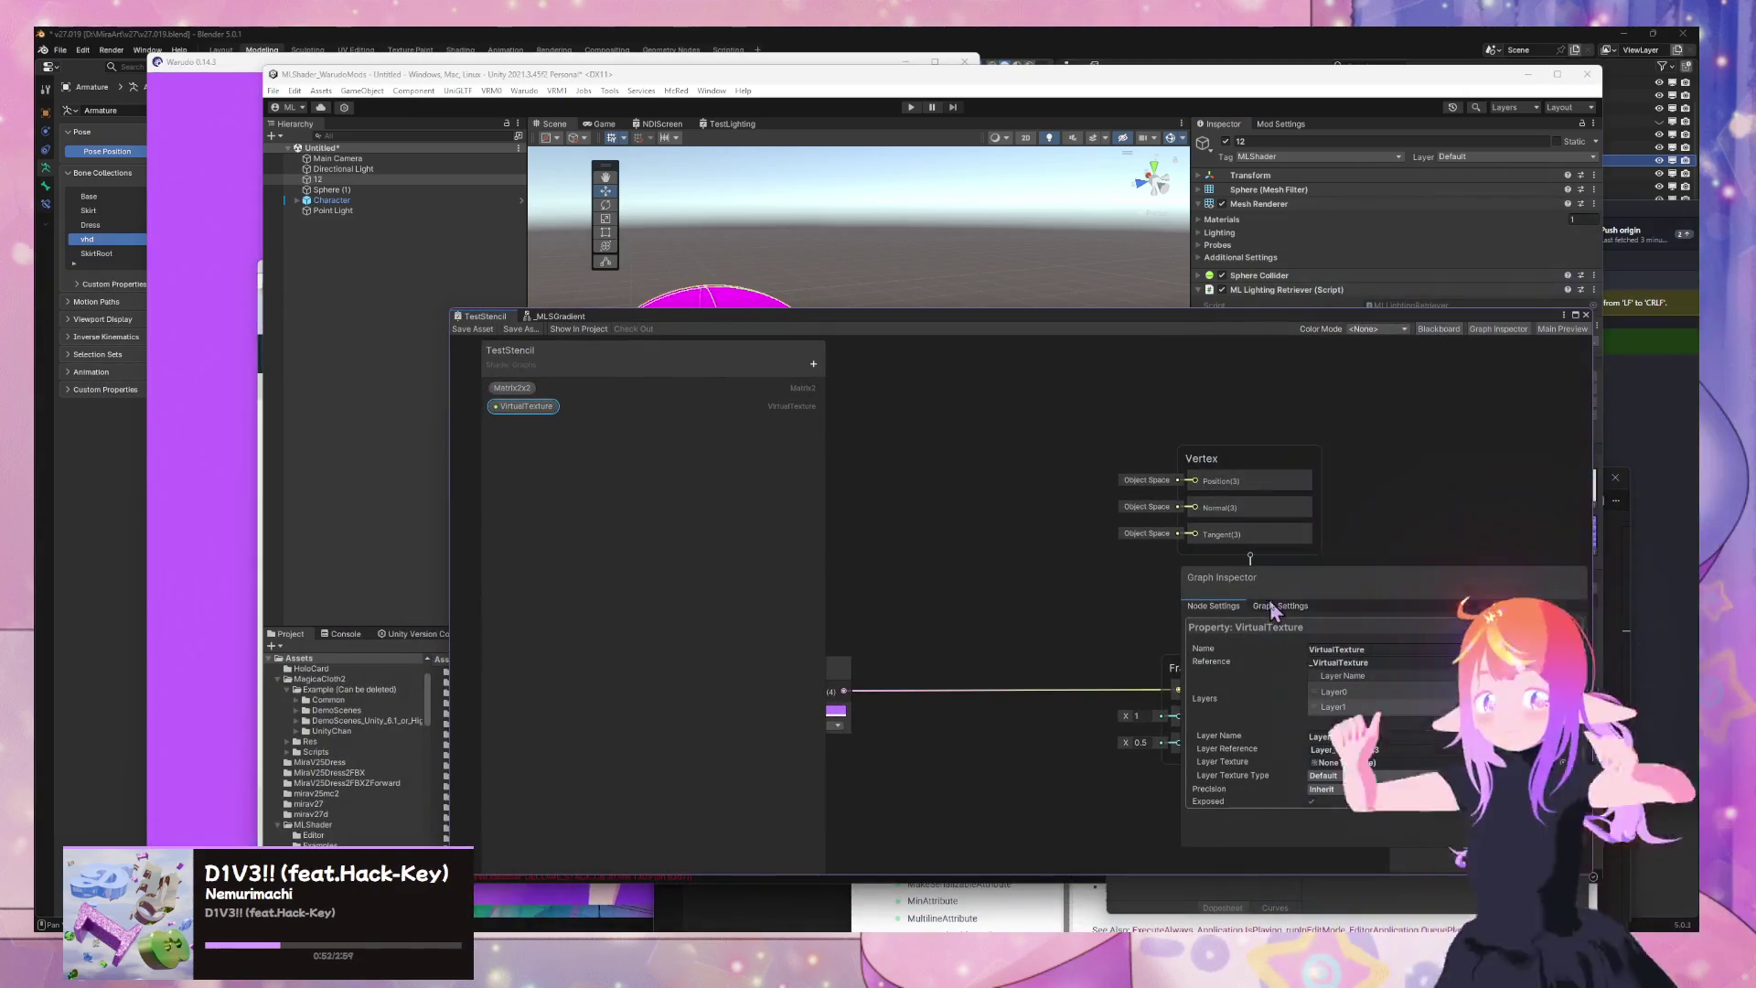
mouse_move(727, 320)
left_mouse_down()
mouse_move(1051, 267)
mouse_move(899, 237)
mouse_move(712, 355)
mouse_move(596, 366)
mouse_move(537, 316)
left_mouse_up()
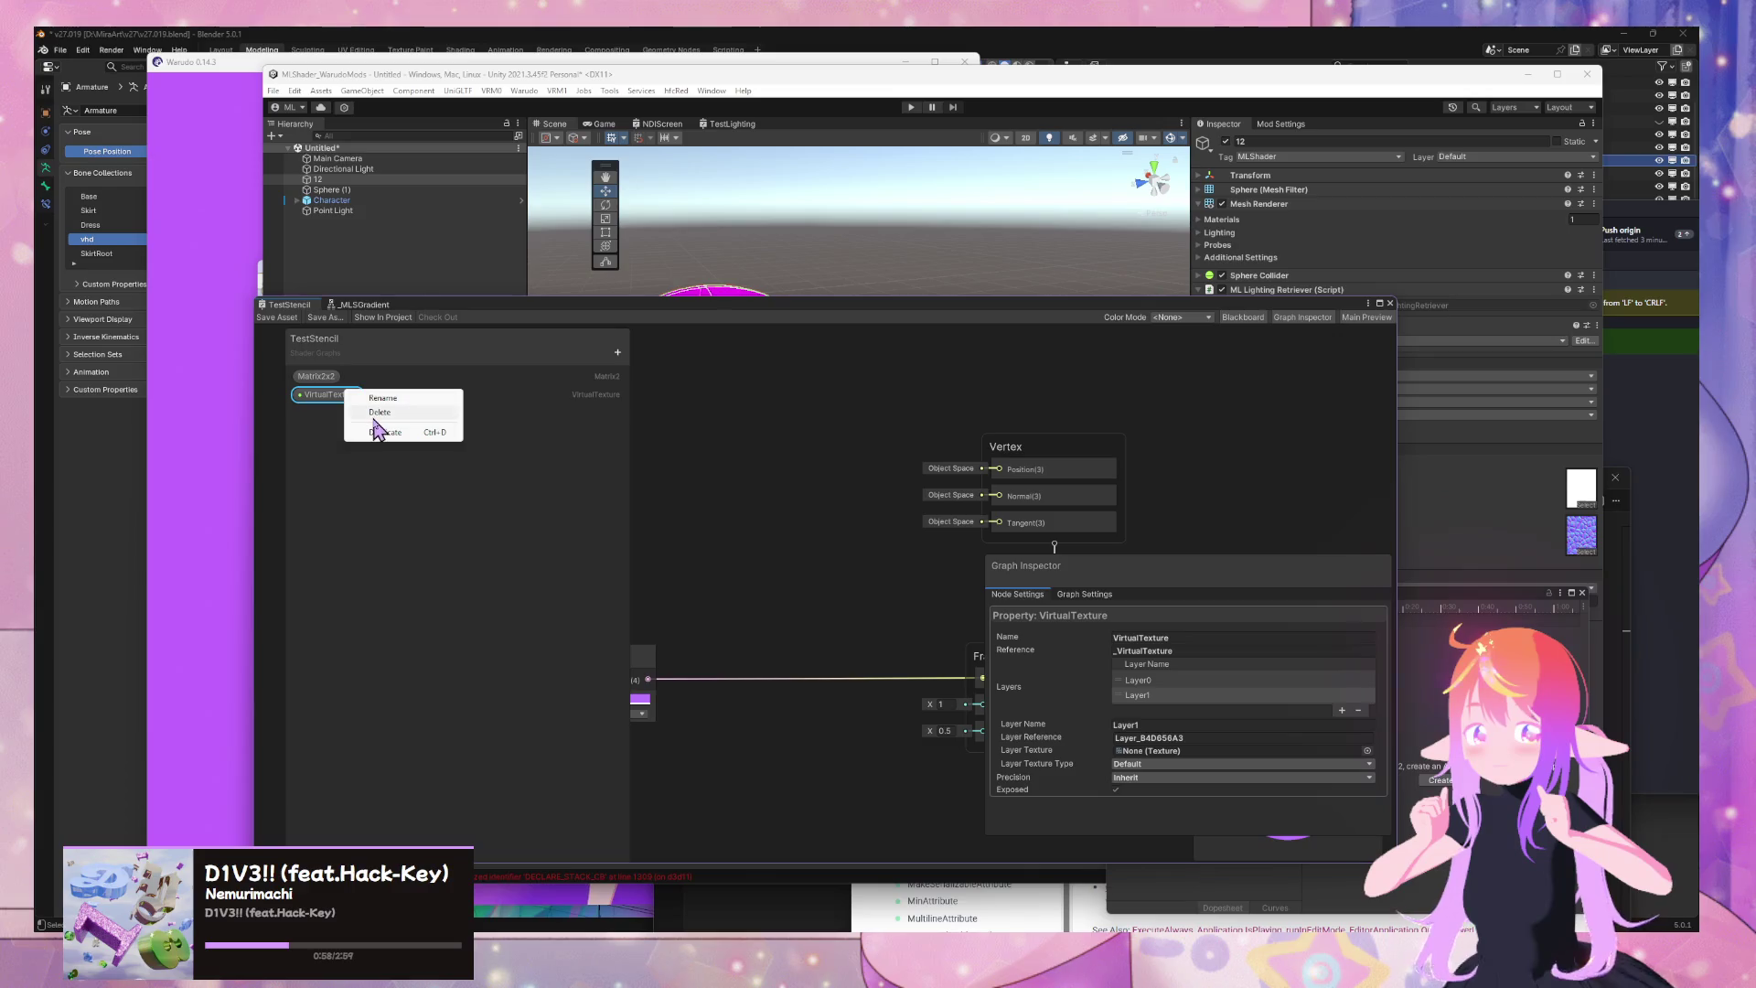
left_click(375, 414)
Save the TestStencil graph and bring the Shader scripting documentation browser to the front
left_click(274, 319)
mouse_move(631, 310)
left_mouse_down()
mouse_move(997, 545)
mouse_move(1066, 717)
mouse_move(869, 244)
mouse_move(809, 213)
left_mouse_up()
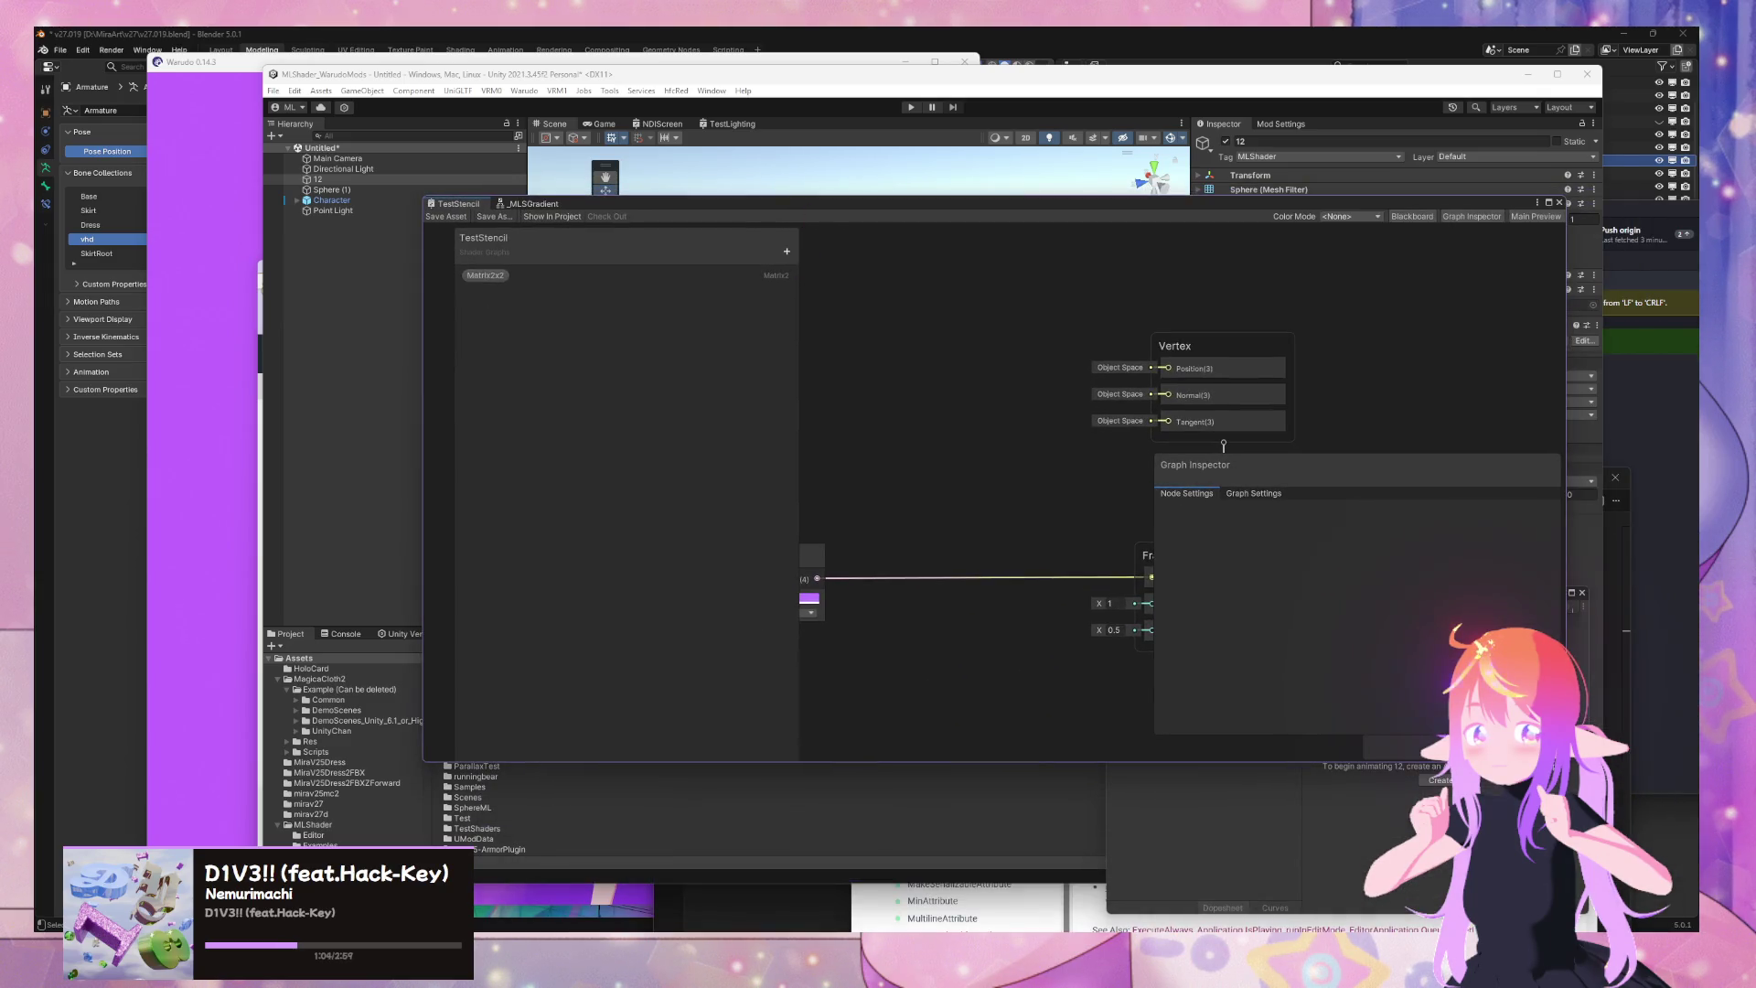
mouse_move(783, 924)
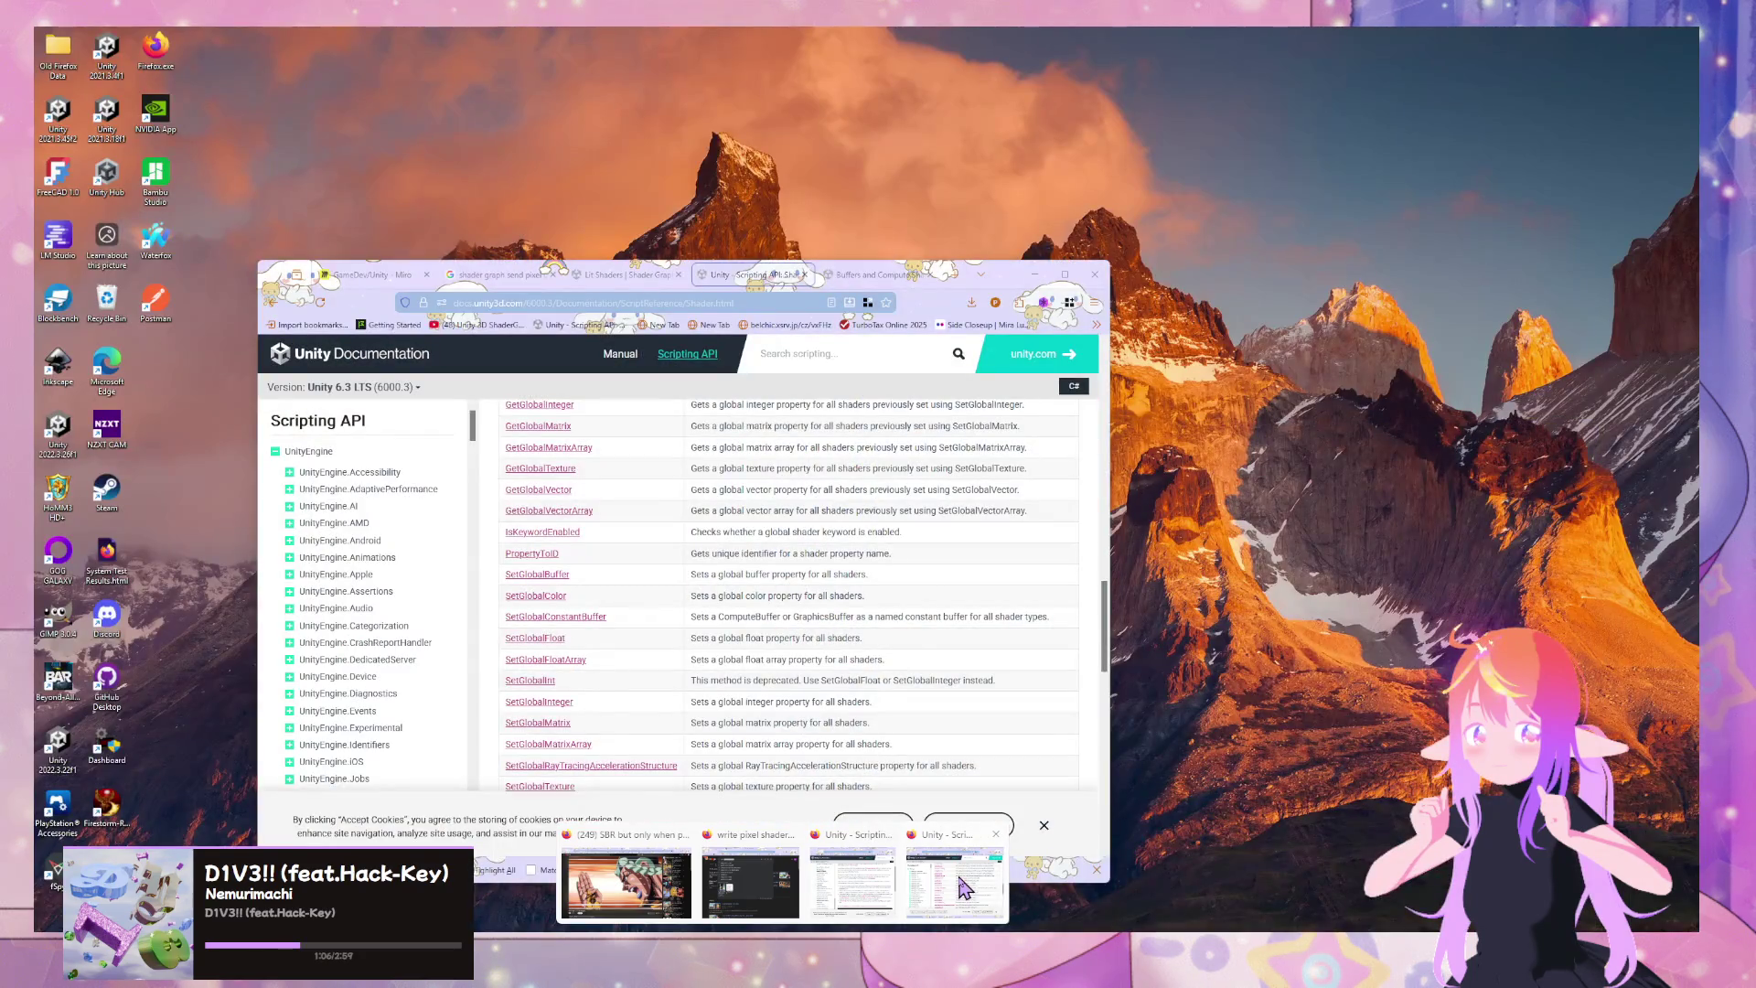
left_click(960, 885)
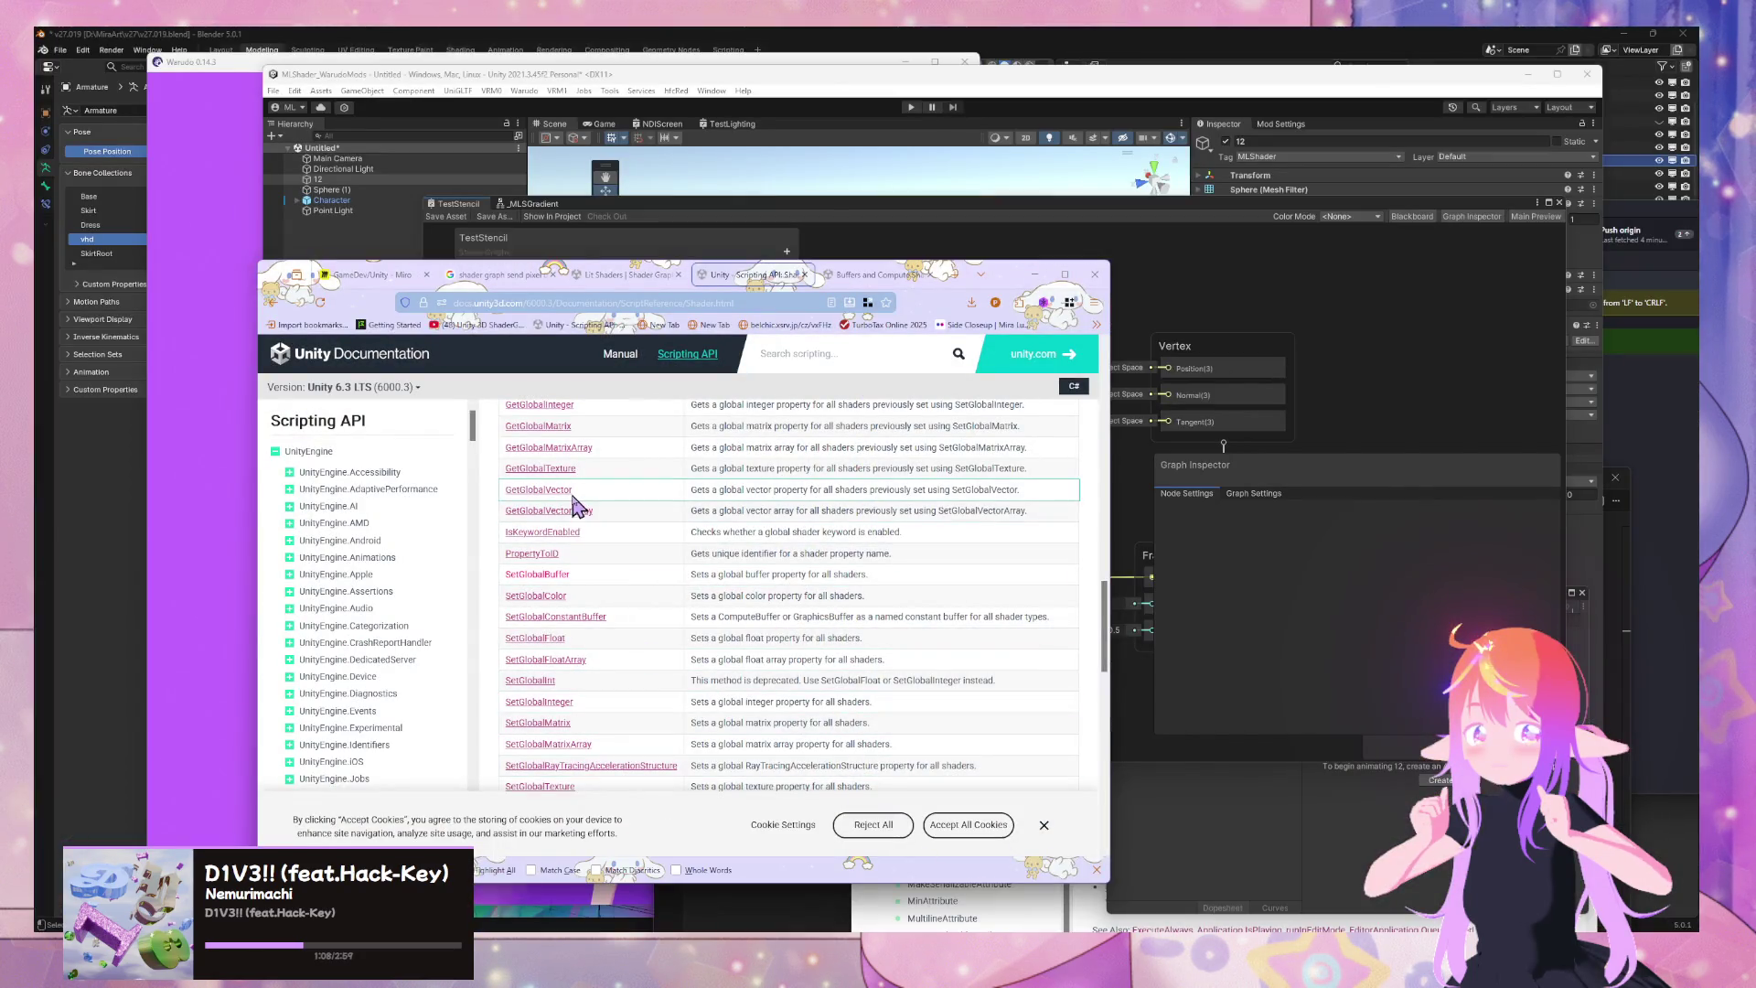
Browse the Shader static methods list and open the SetGlobalBuffer reference page
scroll(564, 585, "down", 1)
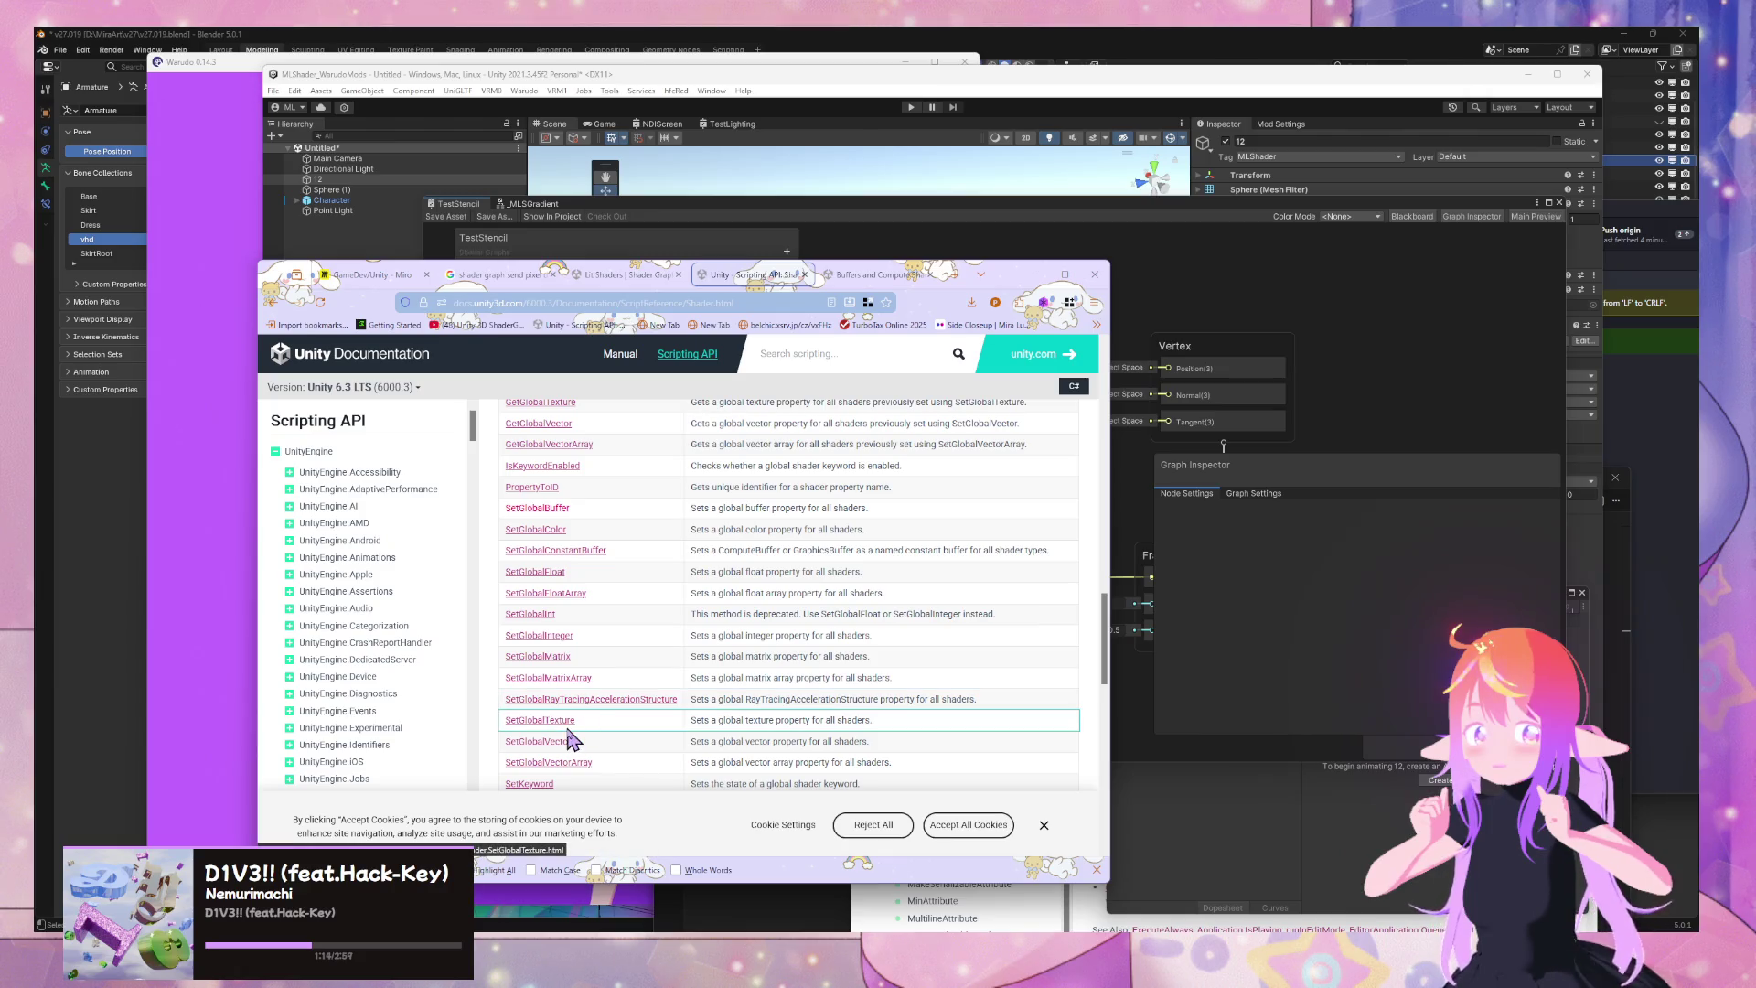
scroll(604, 676, "down", 1)
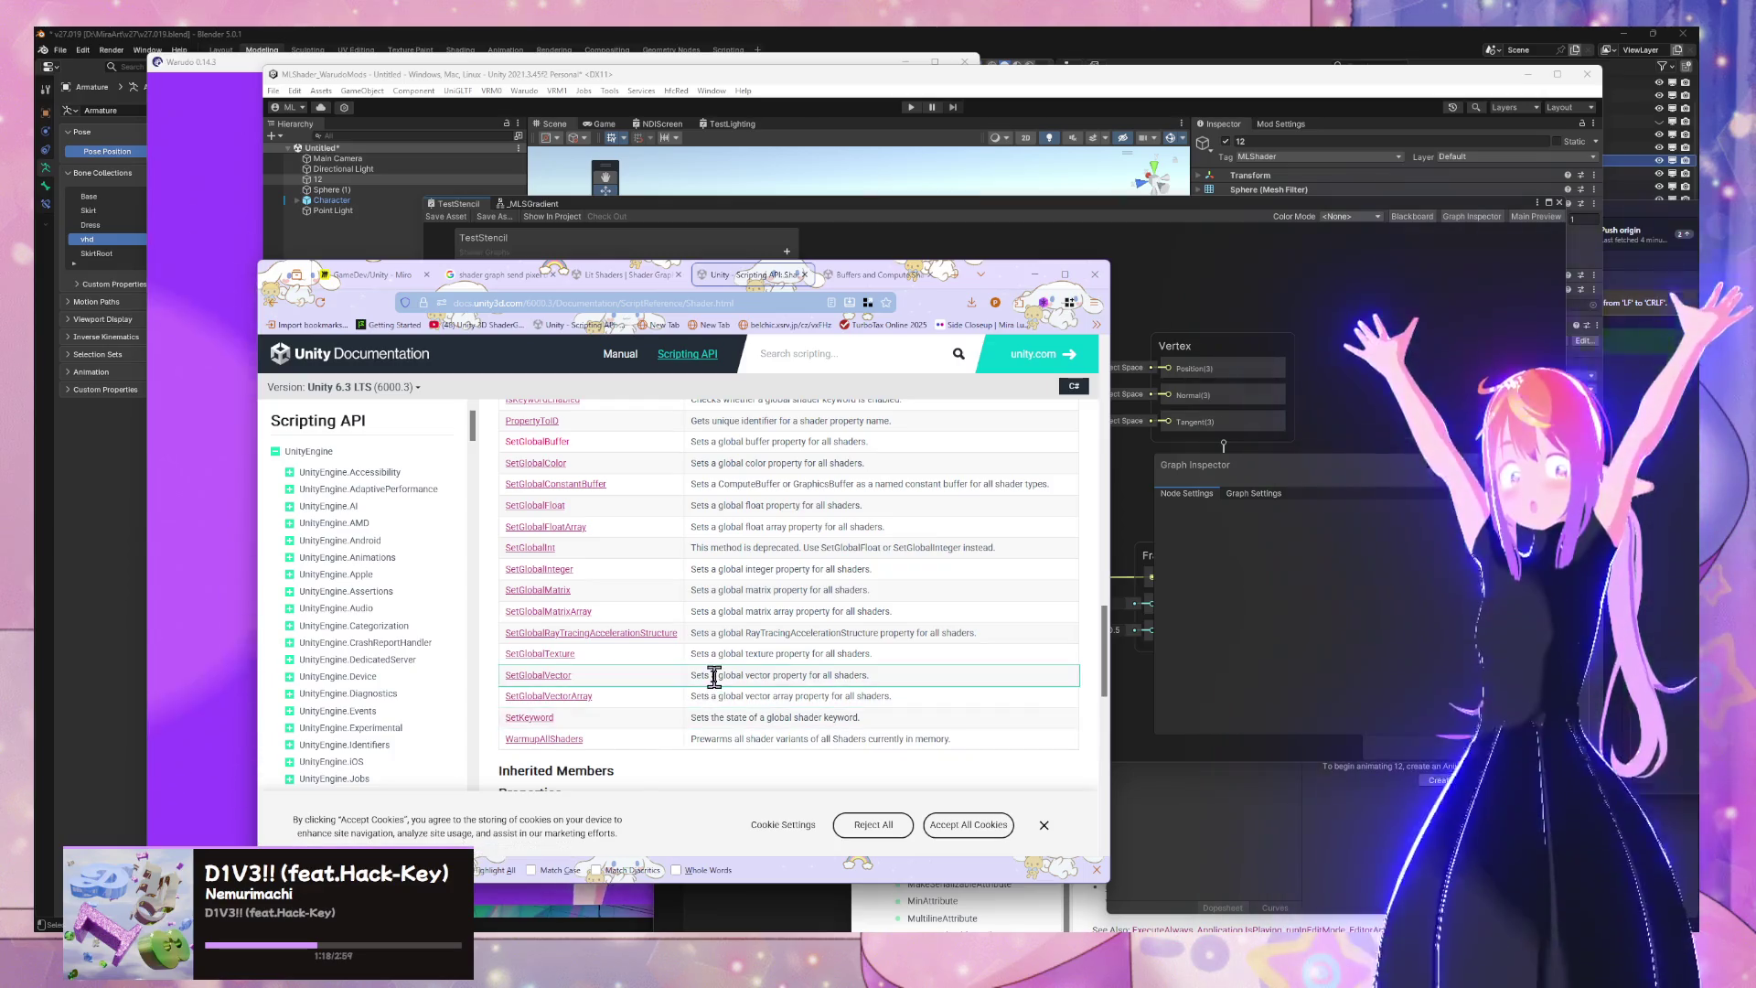
scroll(717, 668, "up", 3)
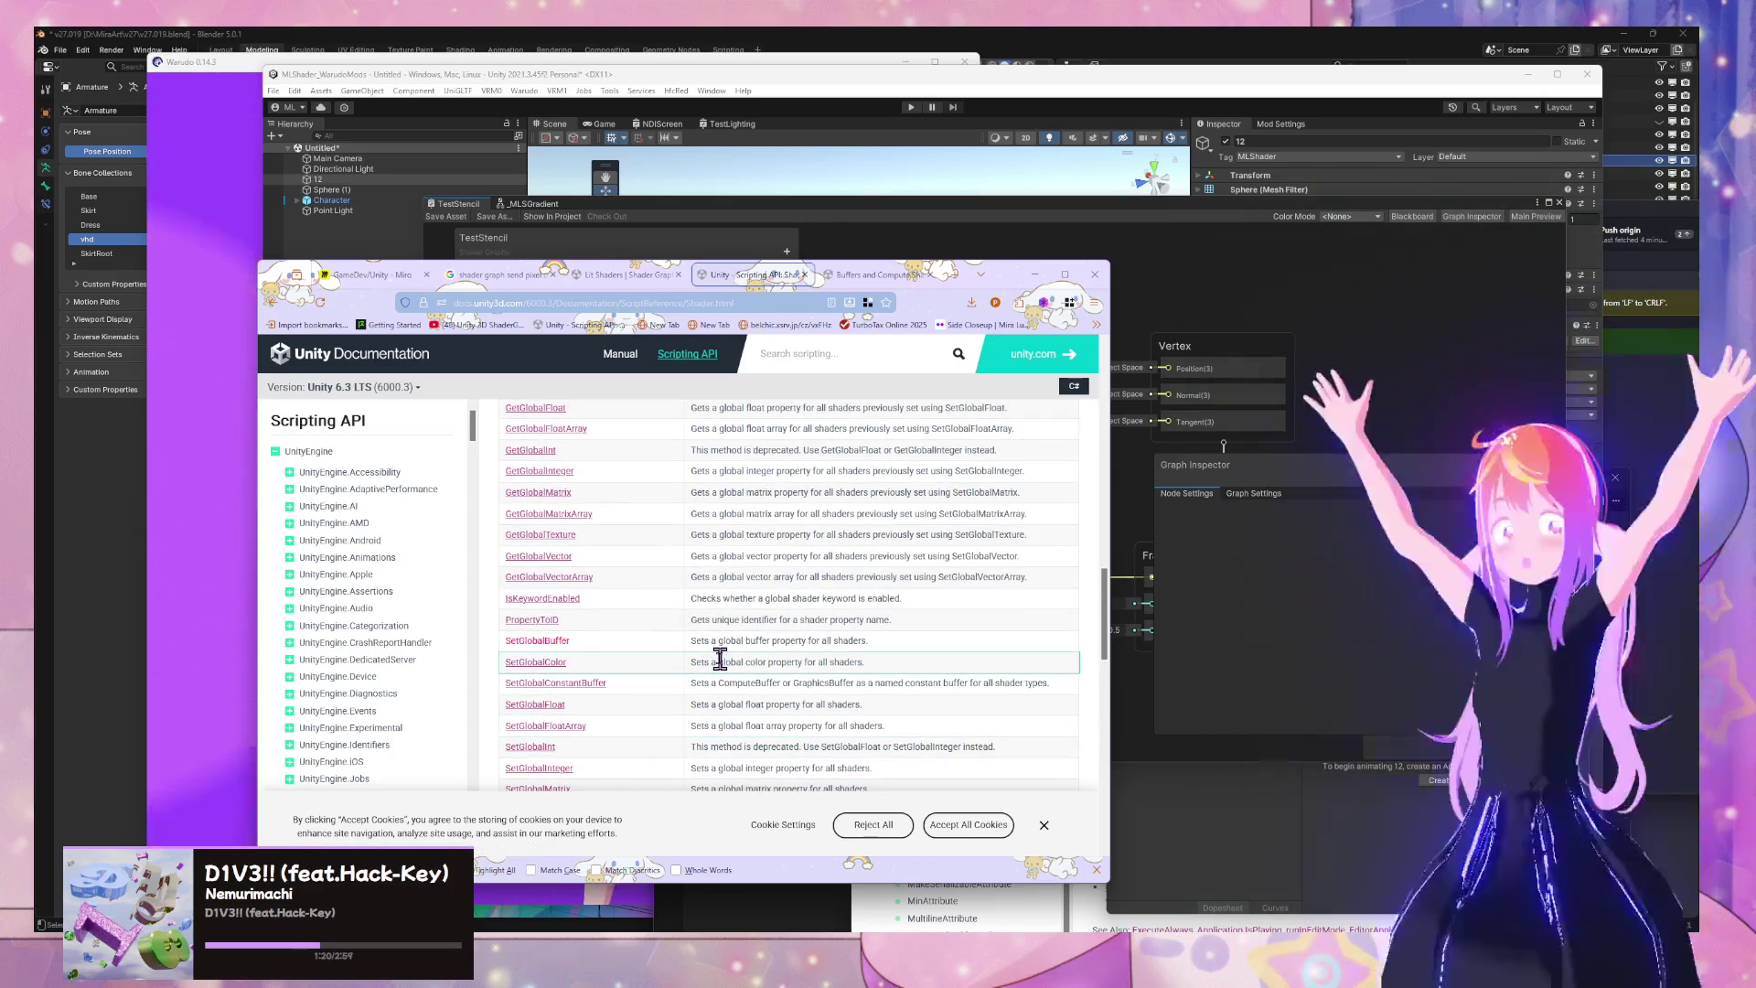
scroll(546, 517, "up", 3)
scroll(648, 606, "down", 5)
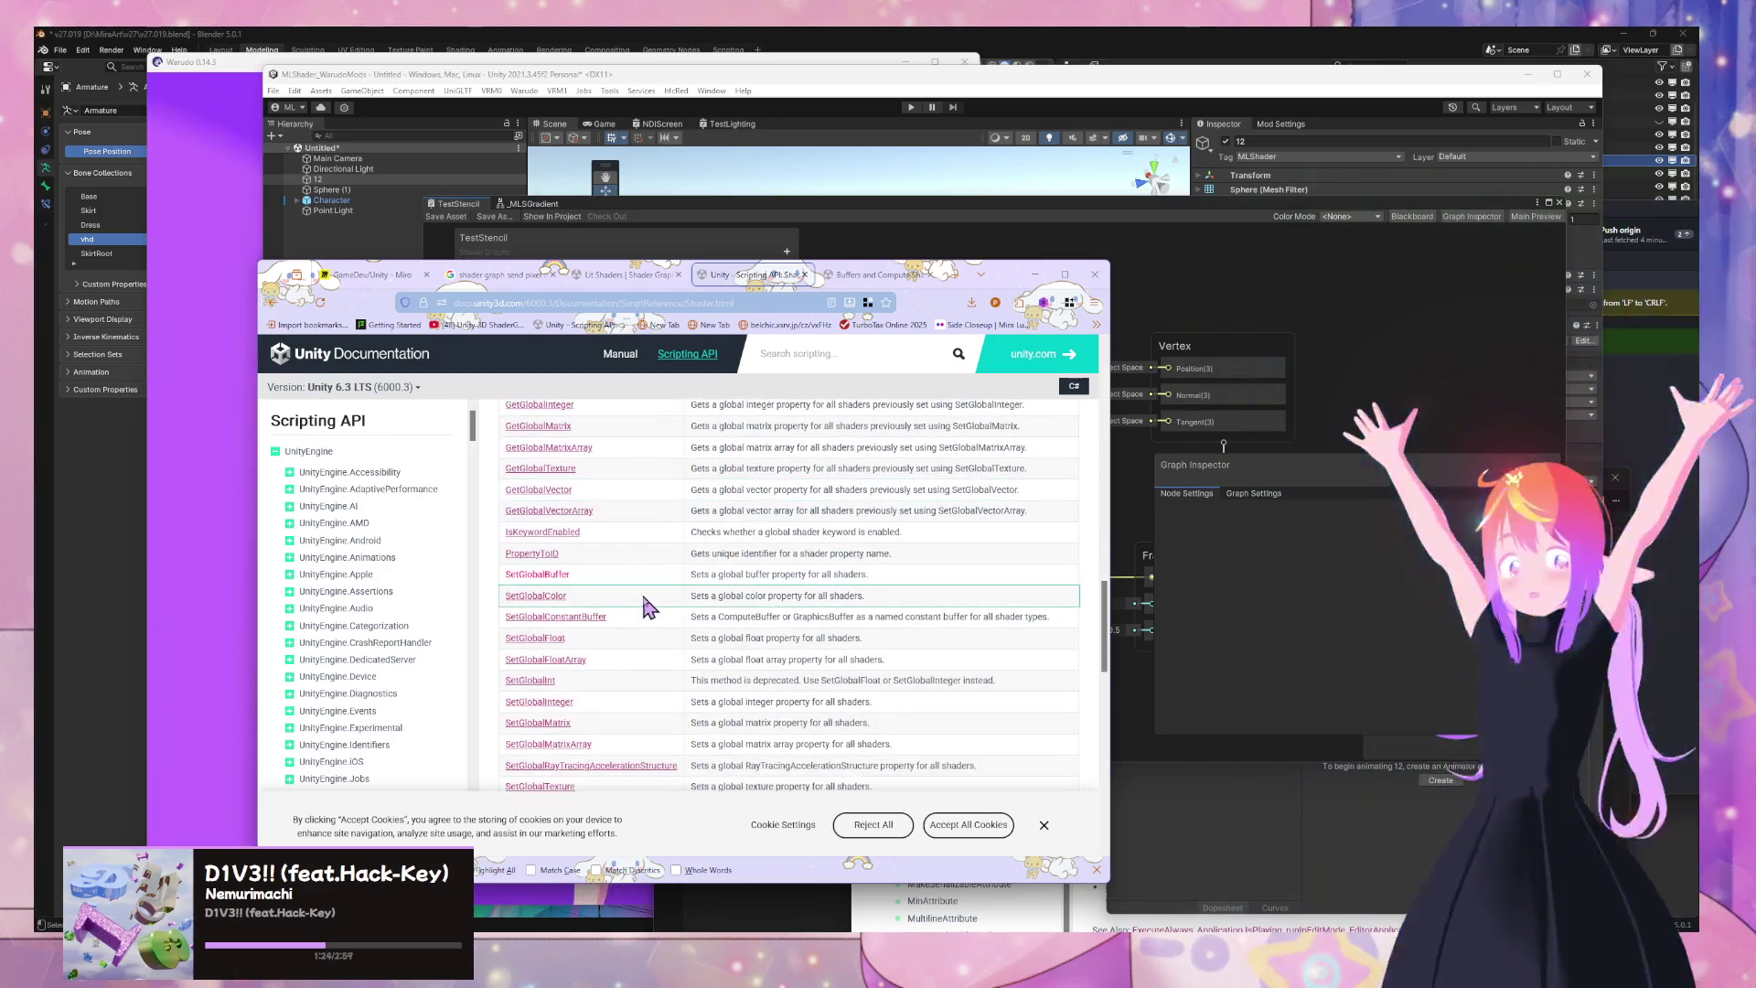
scroll(631, 595, "down", 3)
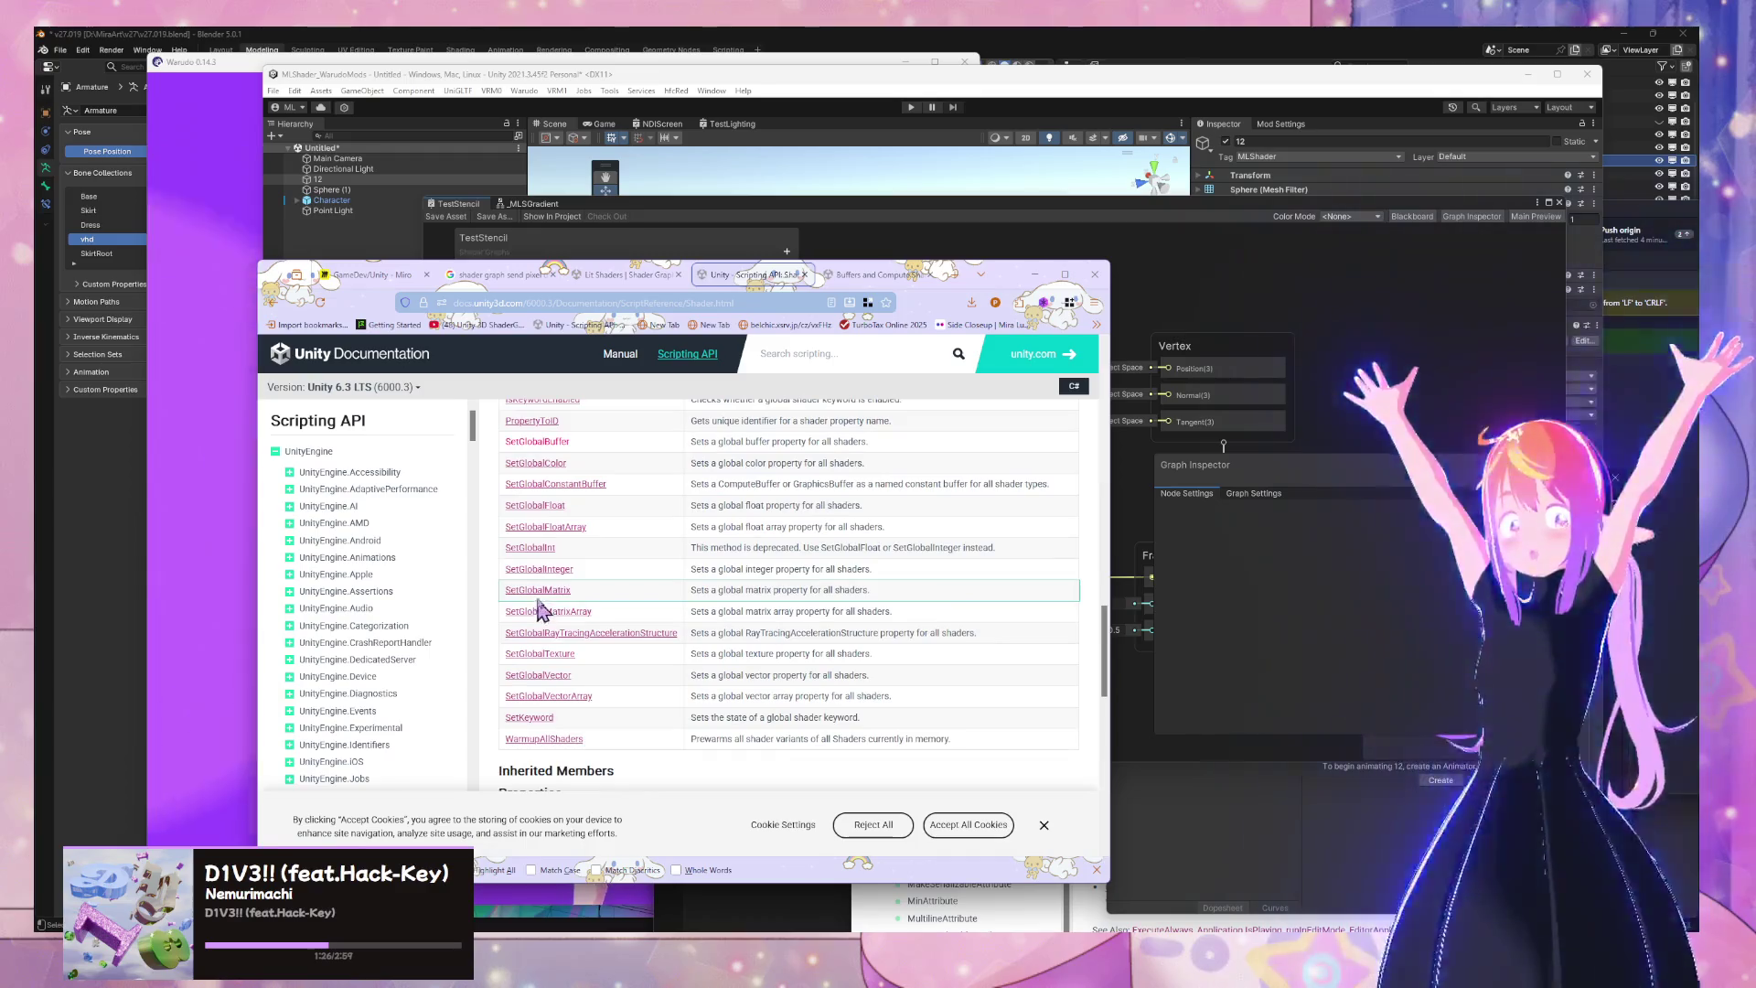
scroll(574, 660, "up", 5)
scroll(555, 569, "up", 2)
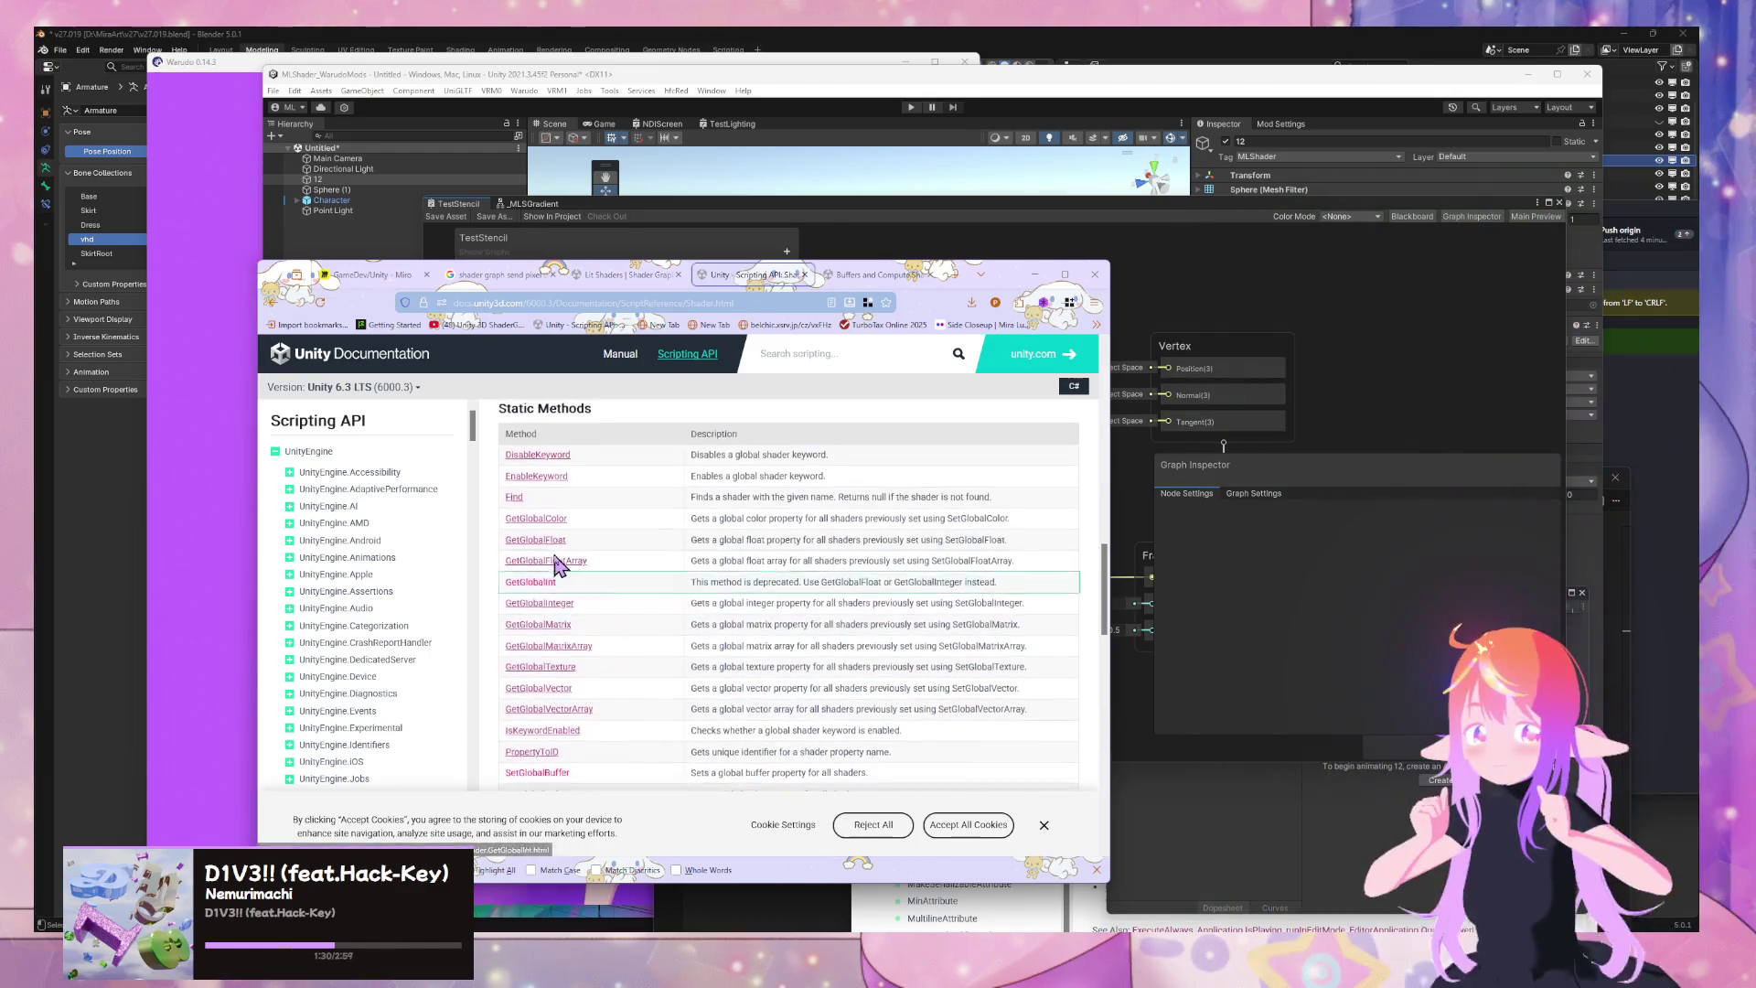
scroll(558, 562, "down", 3)
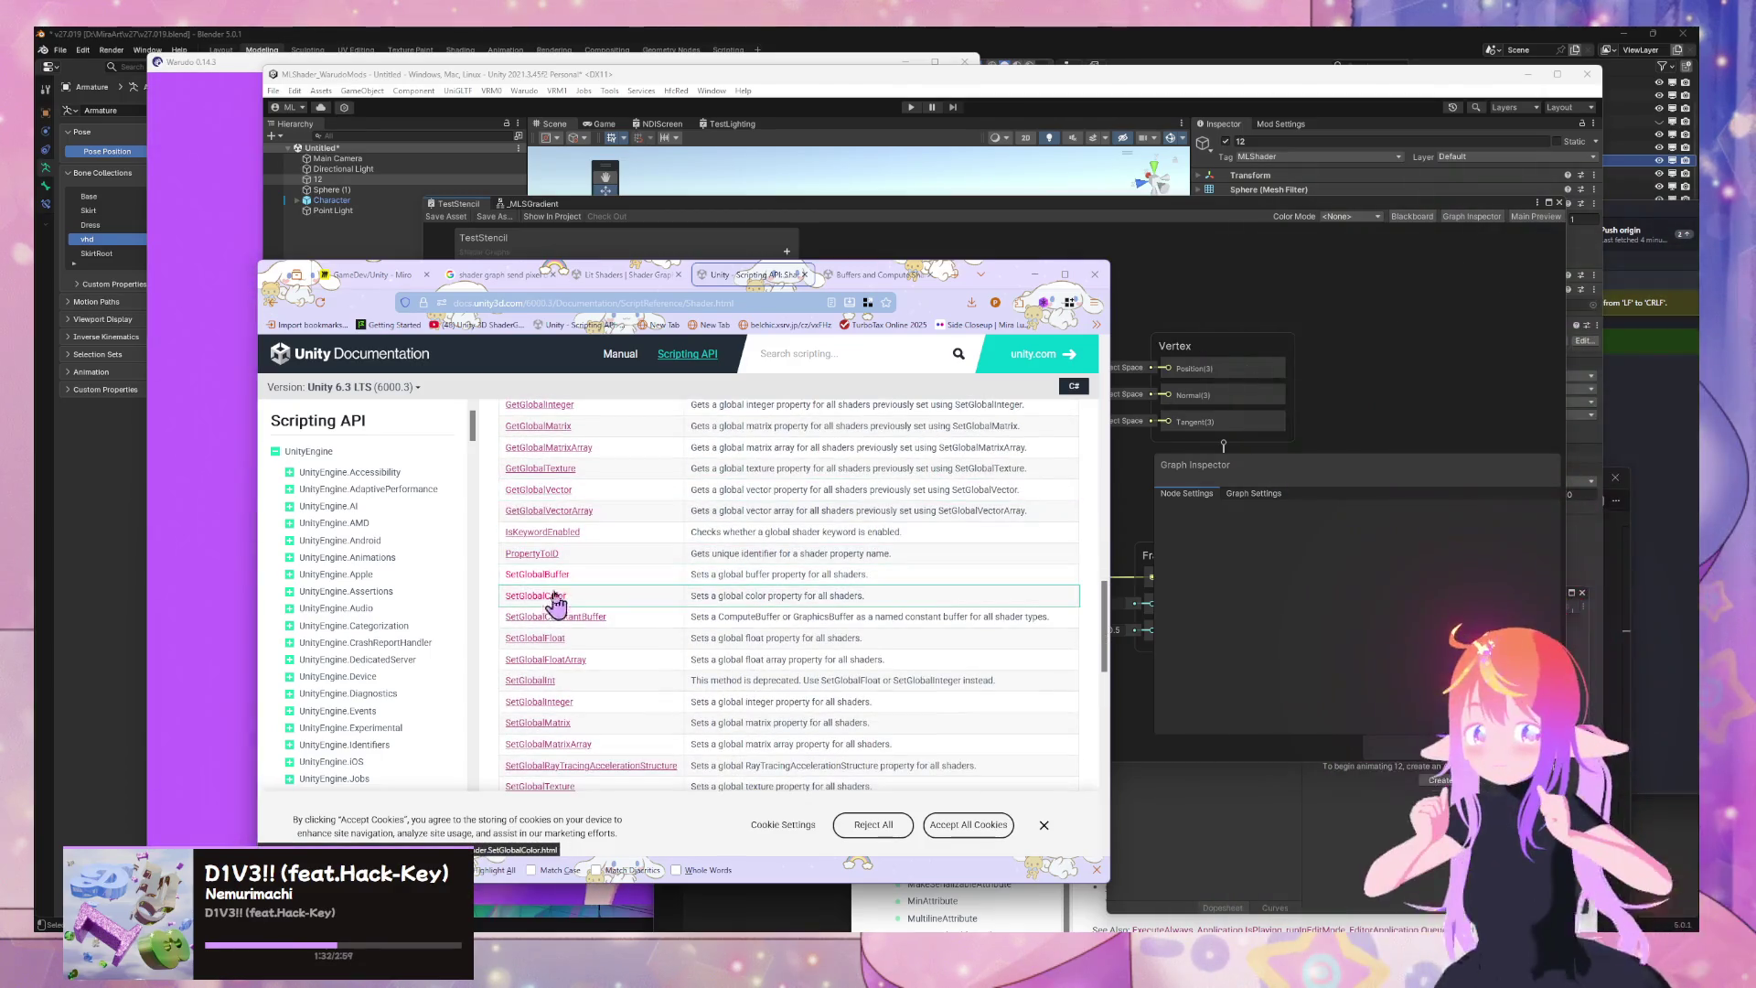
left_click(547, 579)
Read the SetGlobalBuffer description and open the ComputeBuffer page in a new tab
scroll(554, 590, "down", 4)
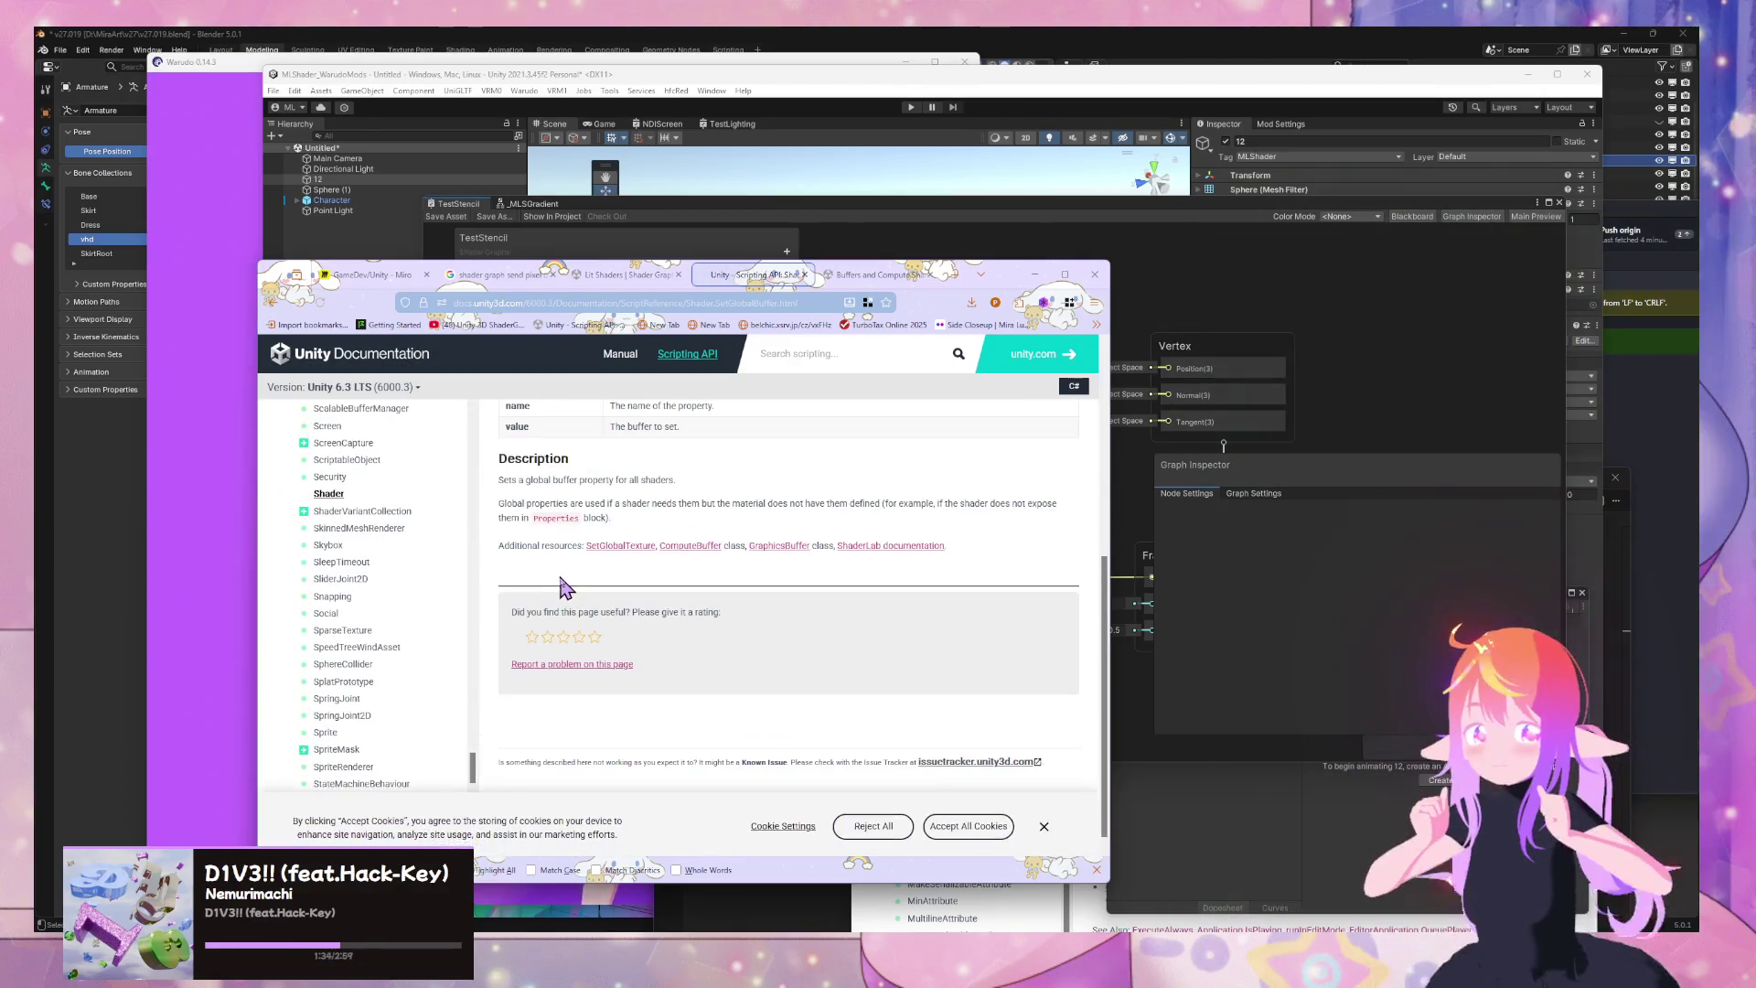
scroll(562, 588, "up", 2)
scroll(562, 588, "down", 2)
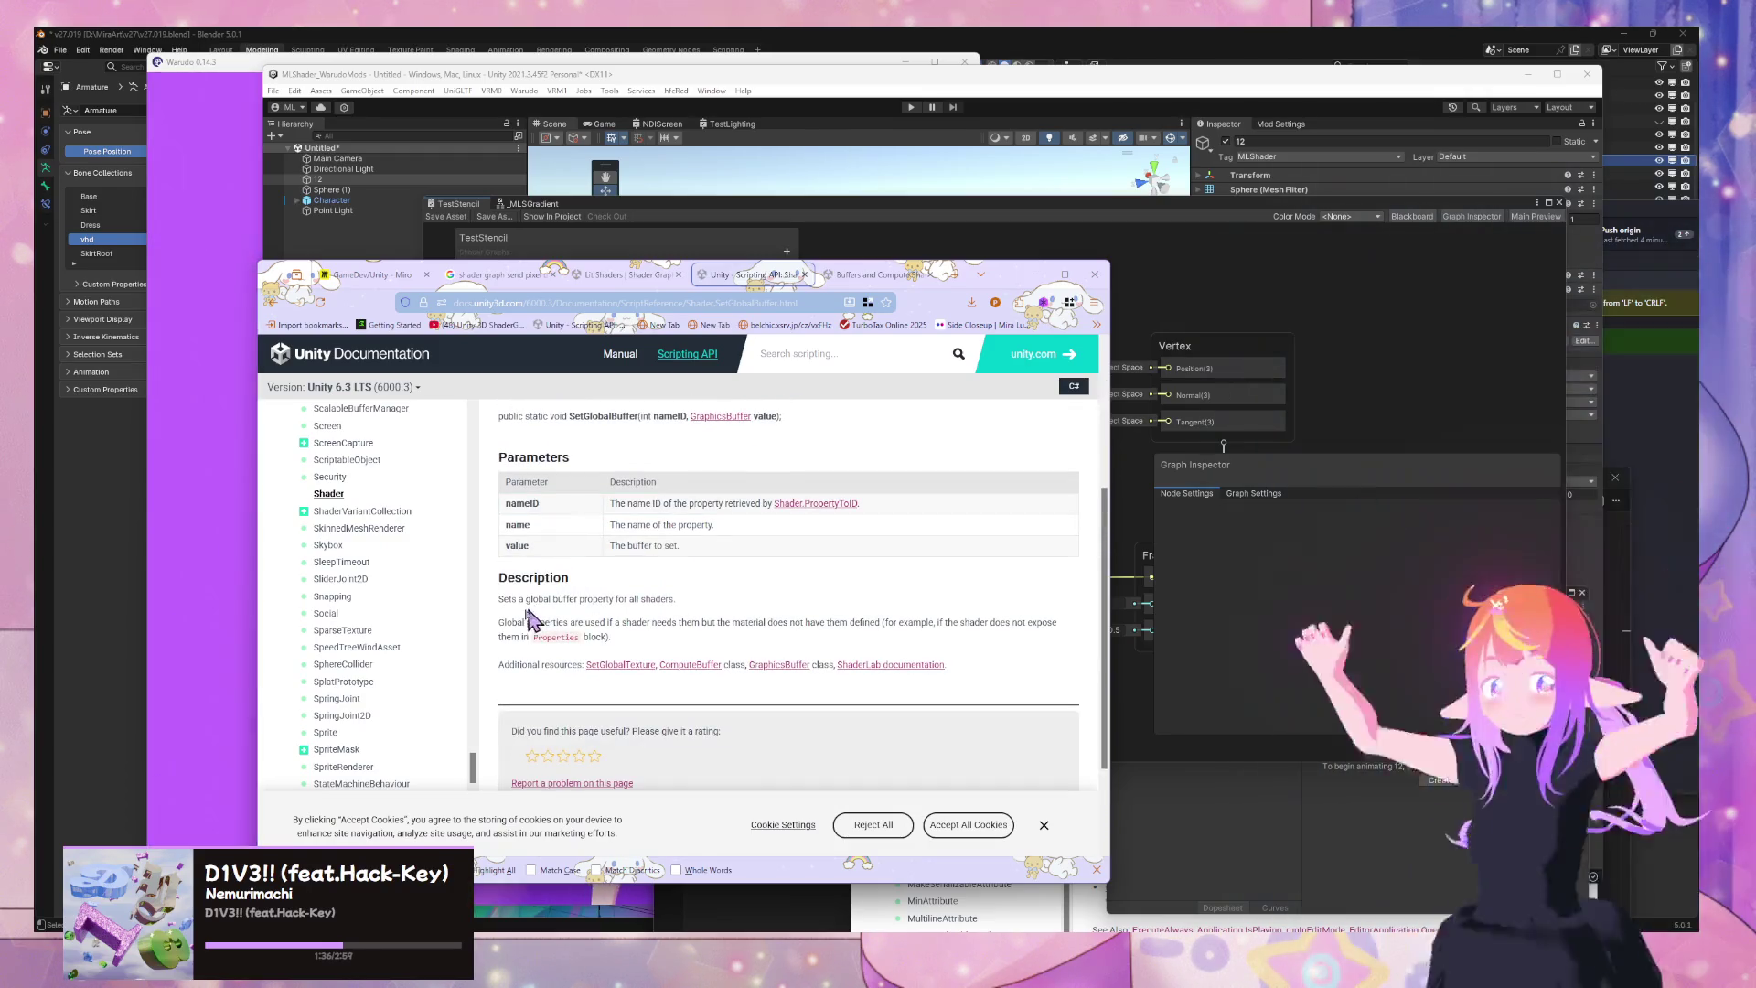
left_click_drag(536, 619, 768, 645)
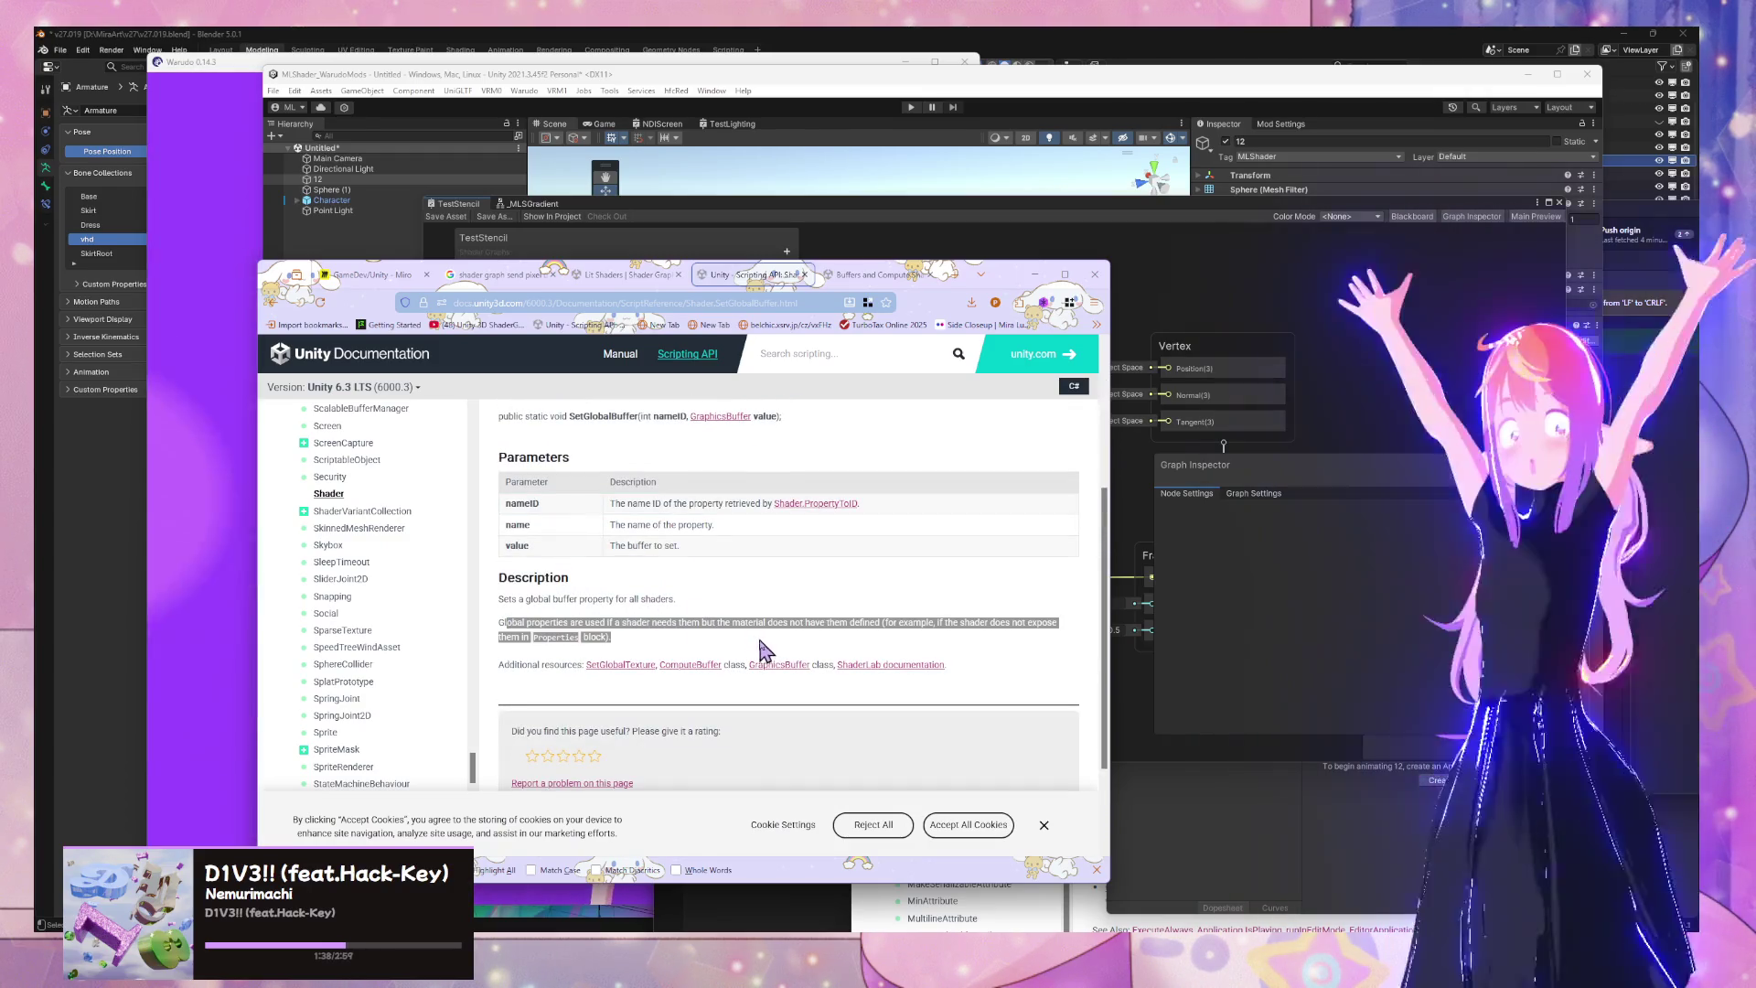
left_click(798, 651)
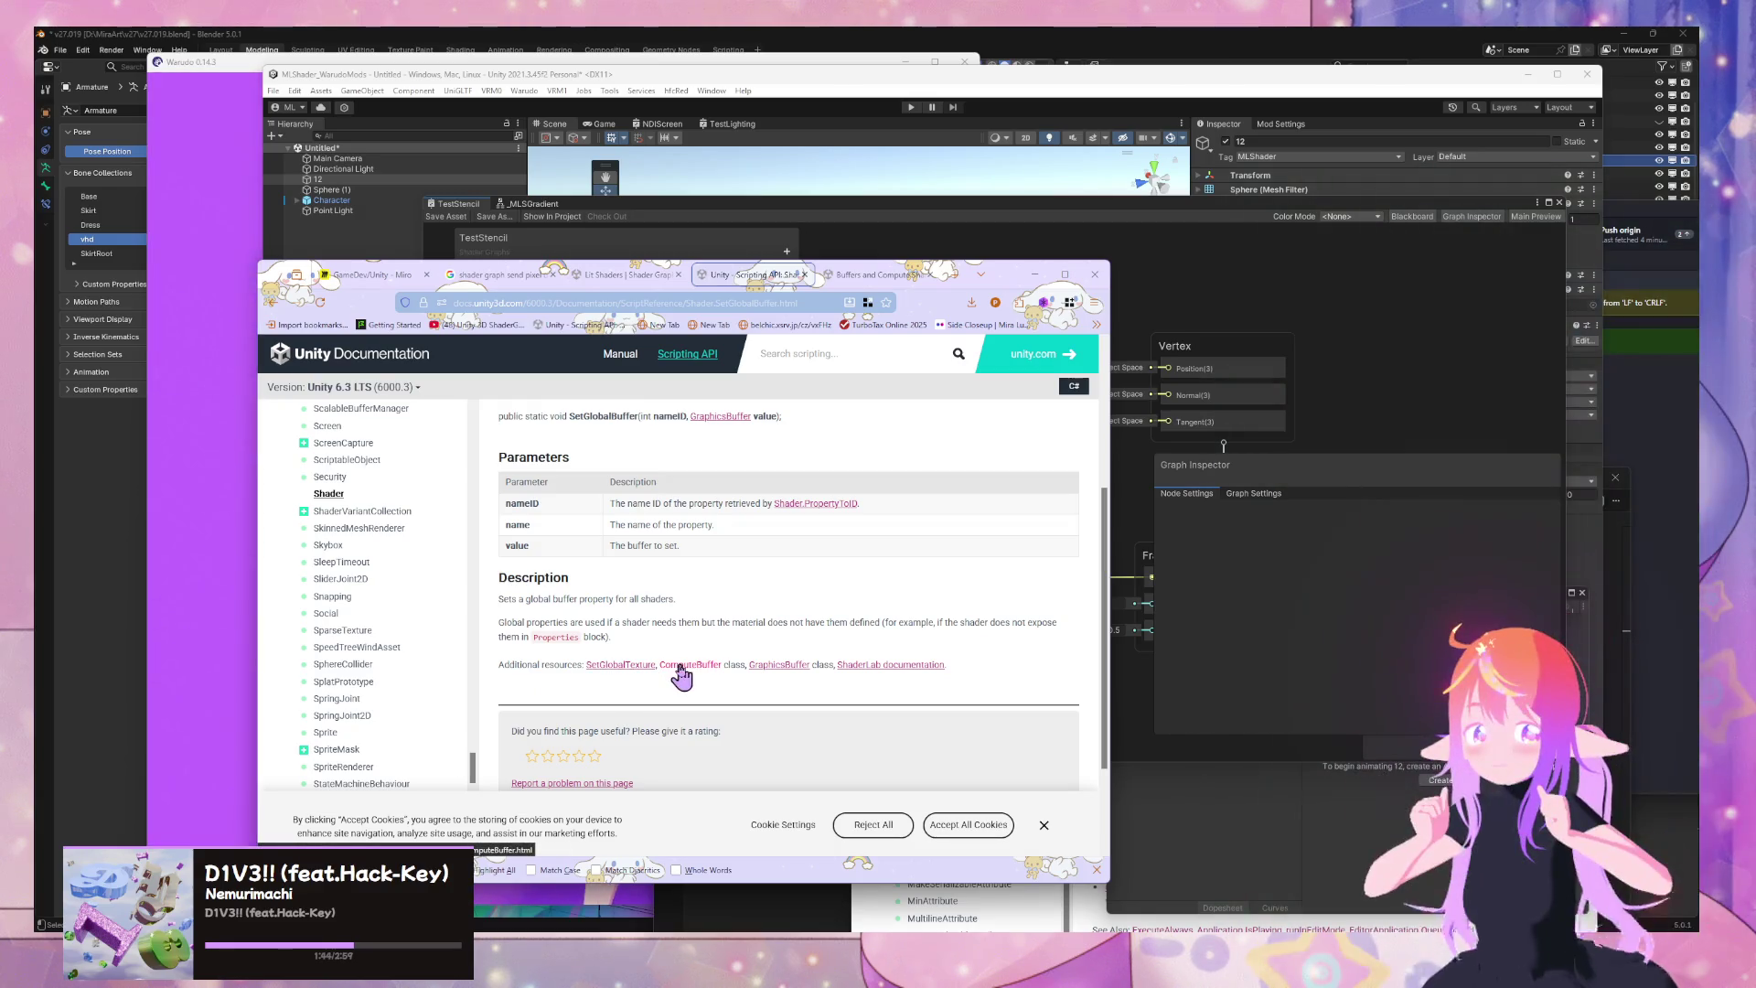
middle_click(781, 666)
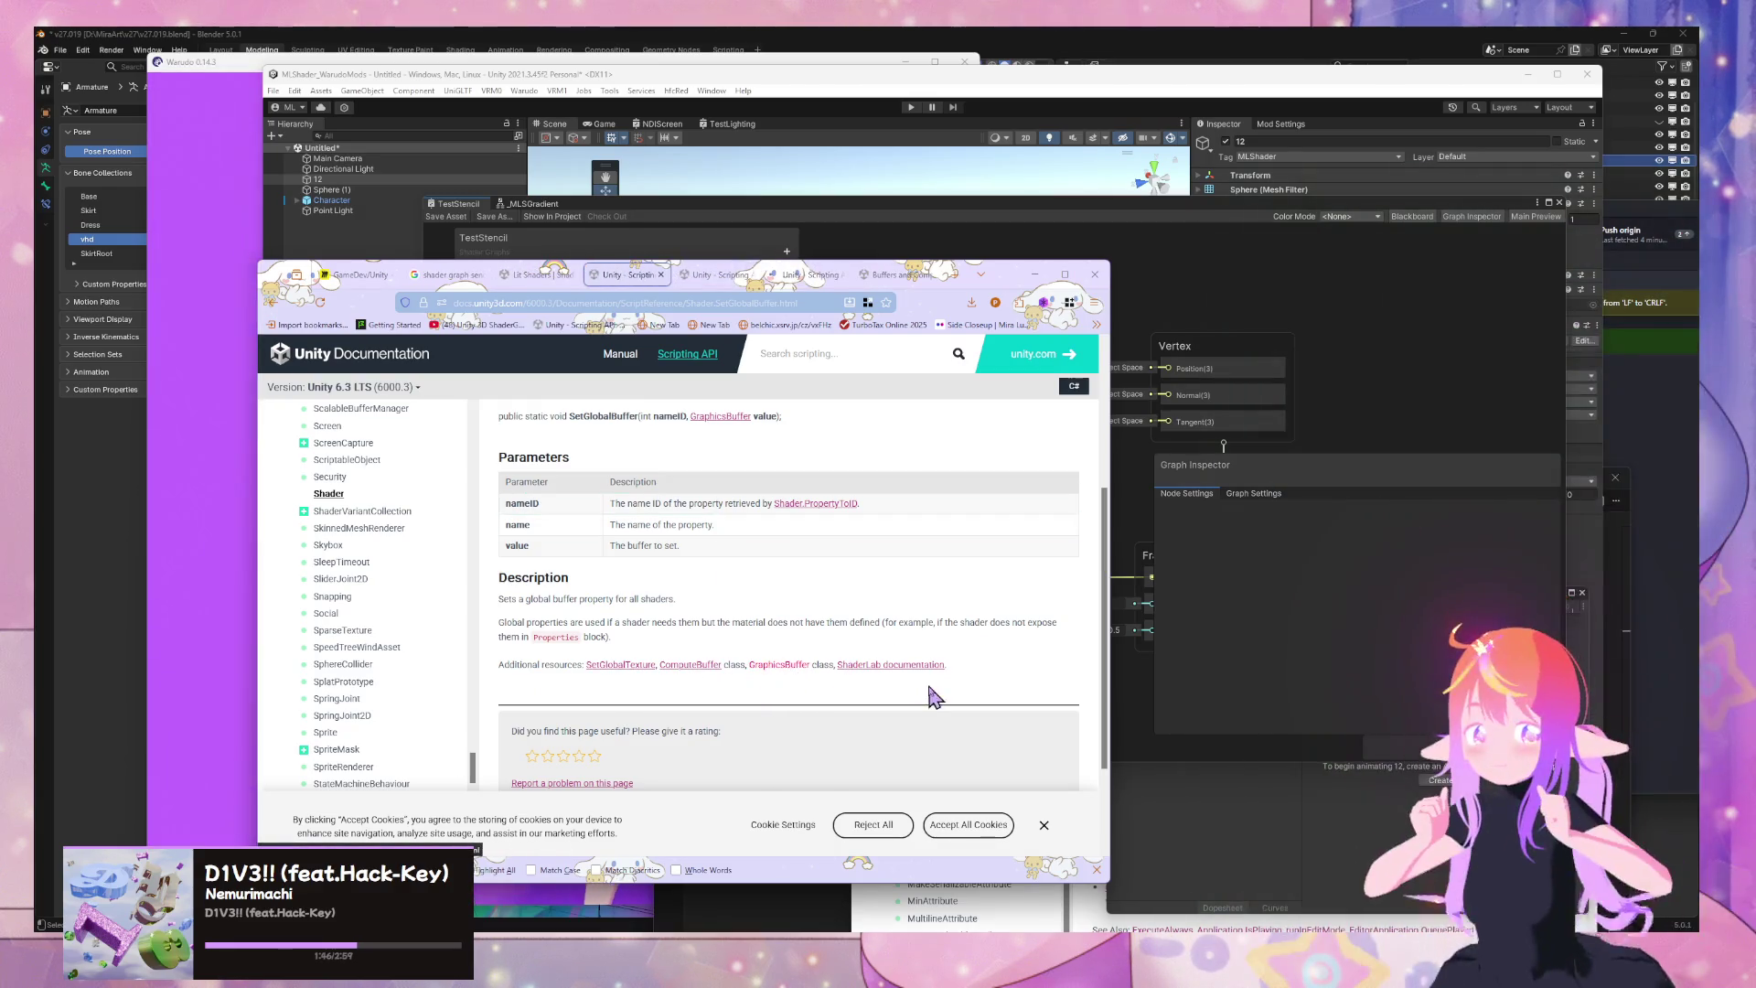
Read the GraphicsBuffer reference, highlighting the sentence comparing the buffer to an array
left_click(687, 277)
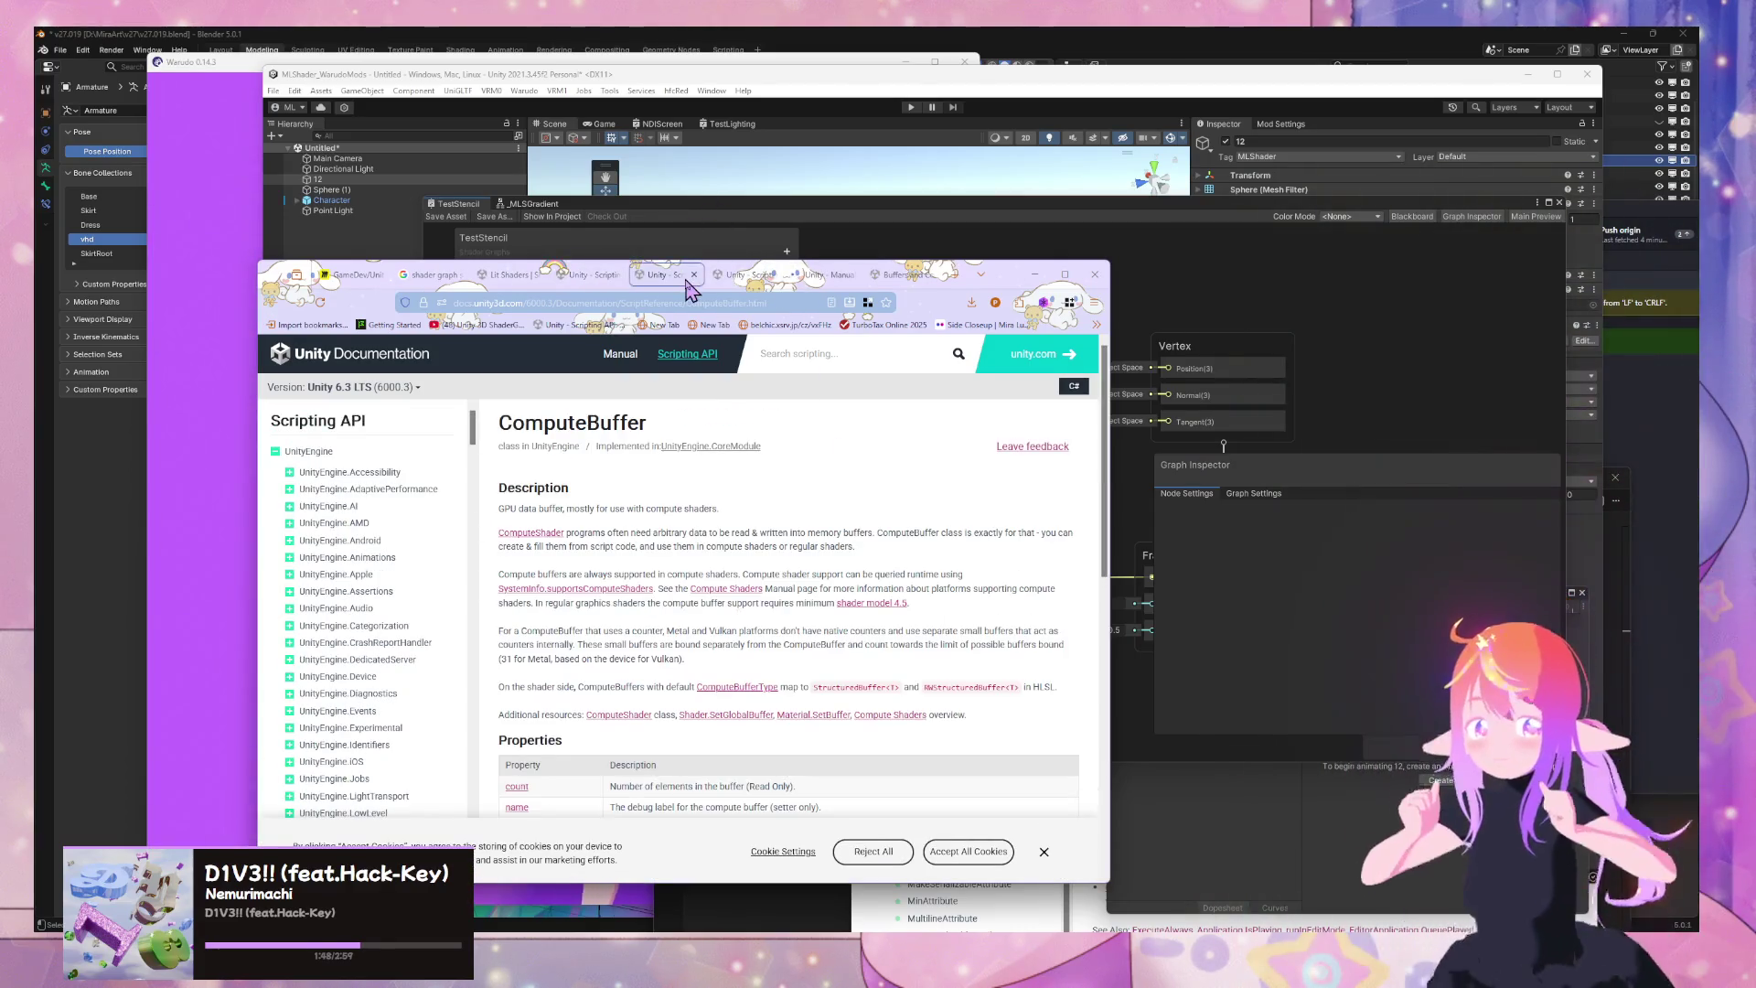
scroll(547, 545, "down", 3)
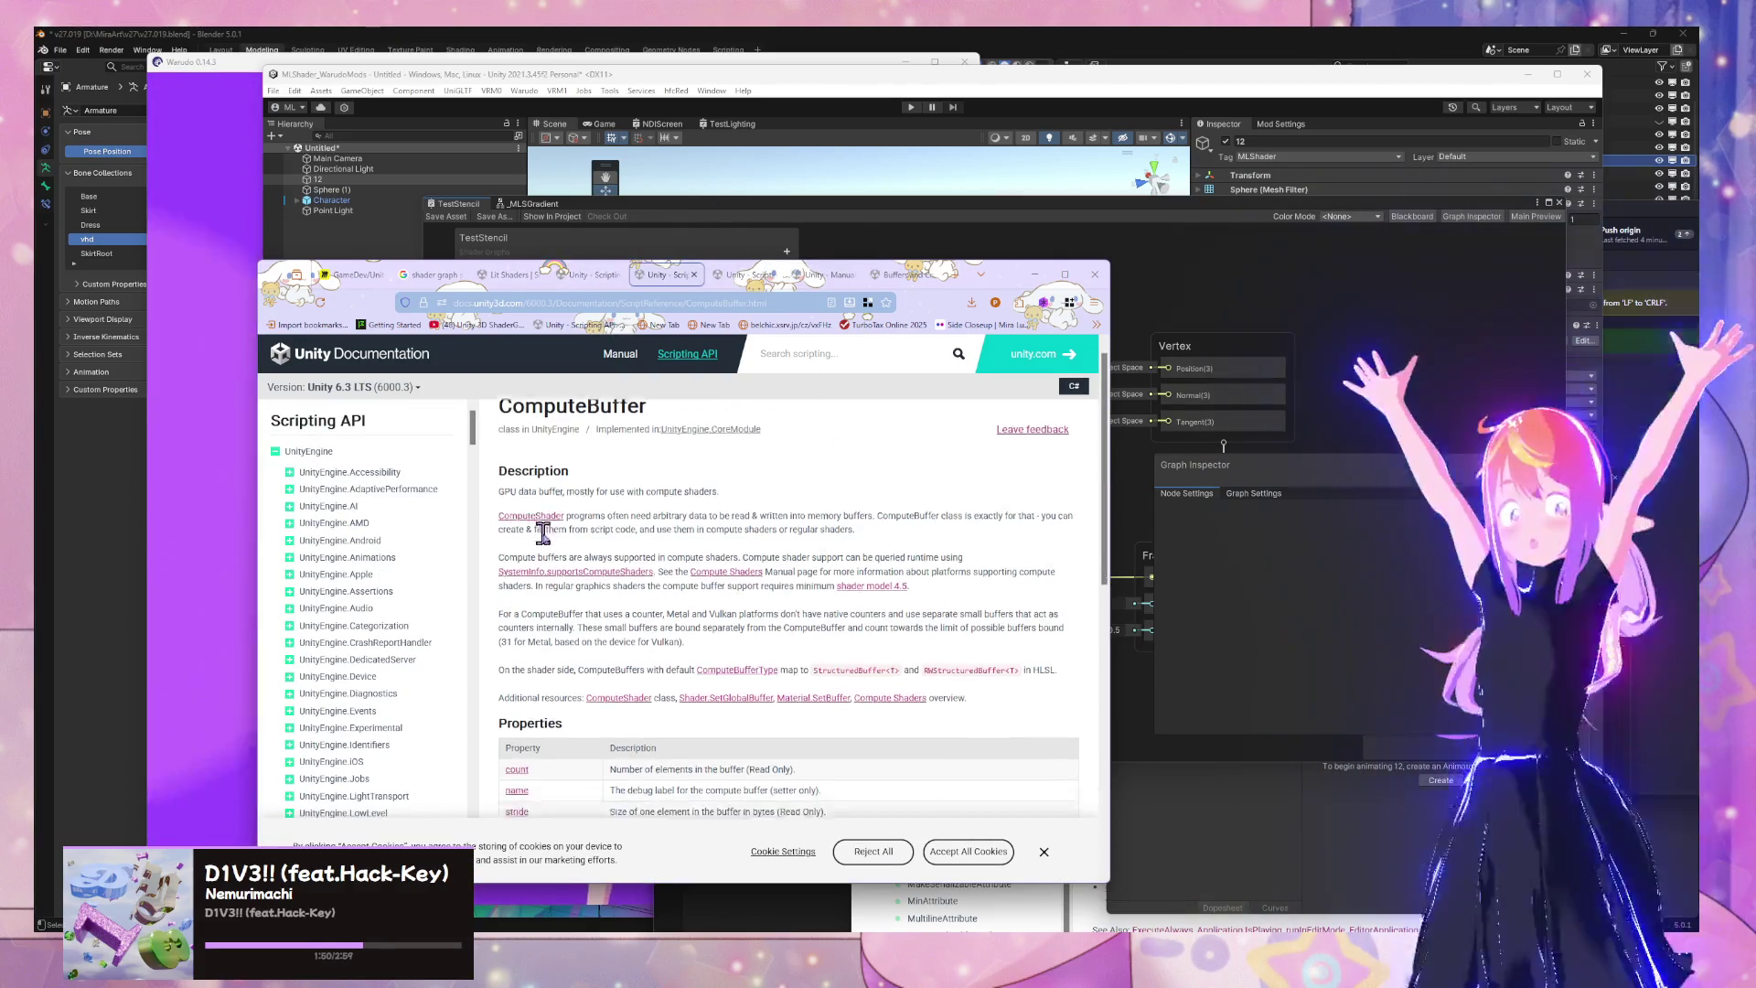
scroll(547, 545, "down", 4)
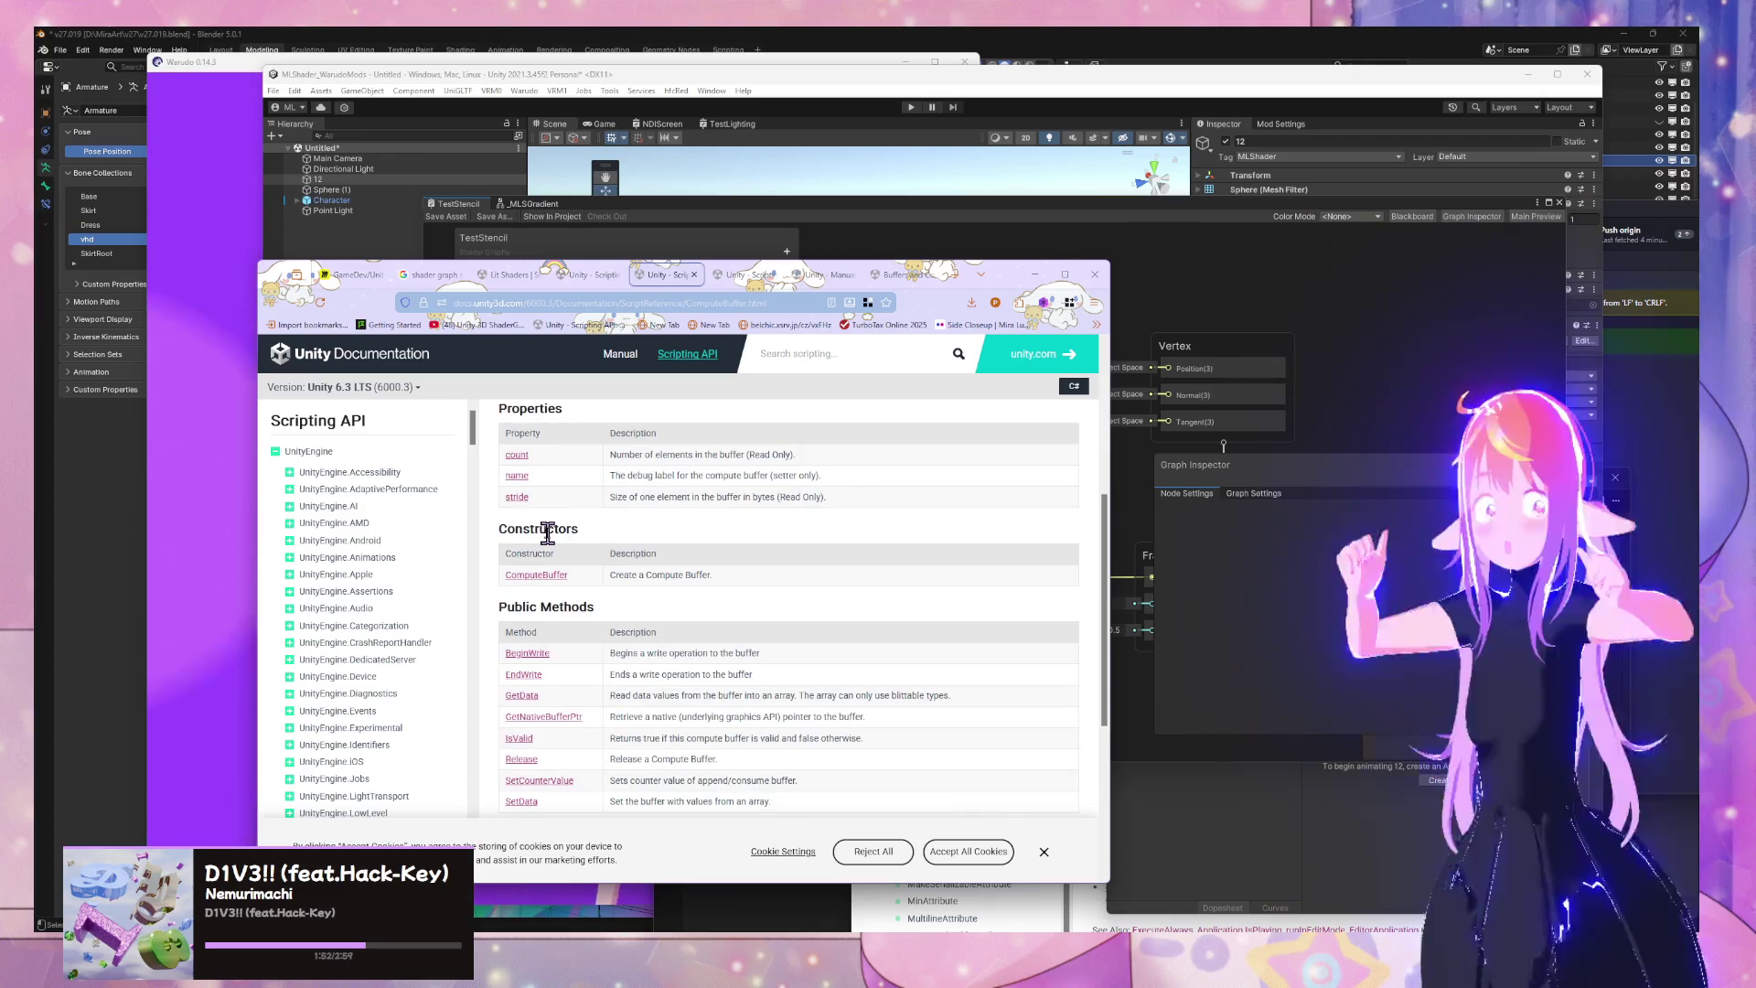
scroll(547, 533, "up", 7)
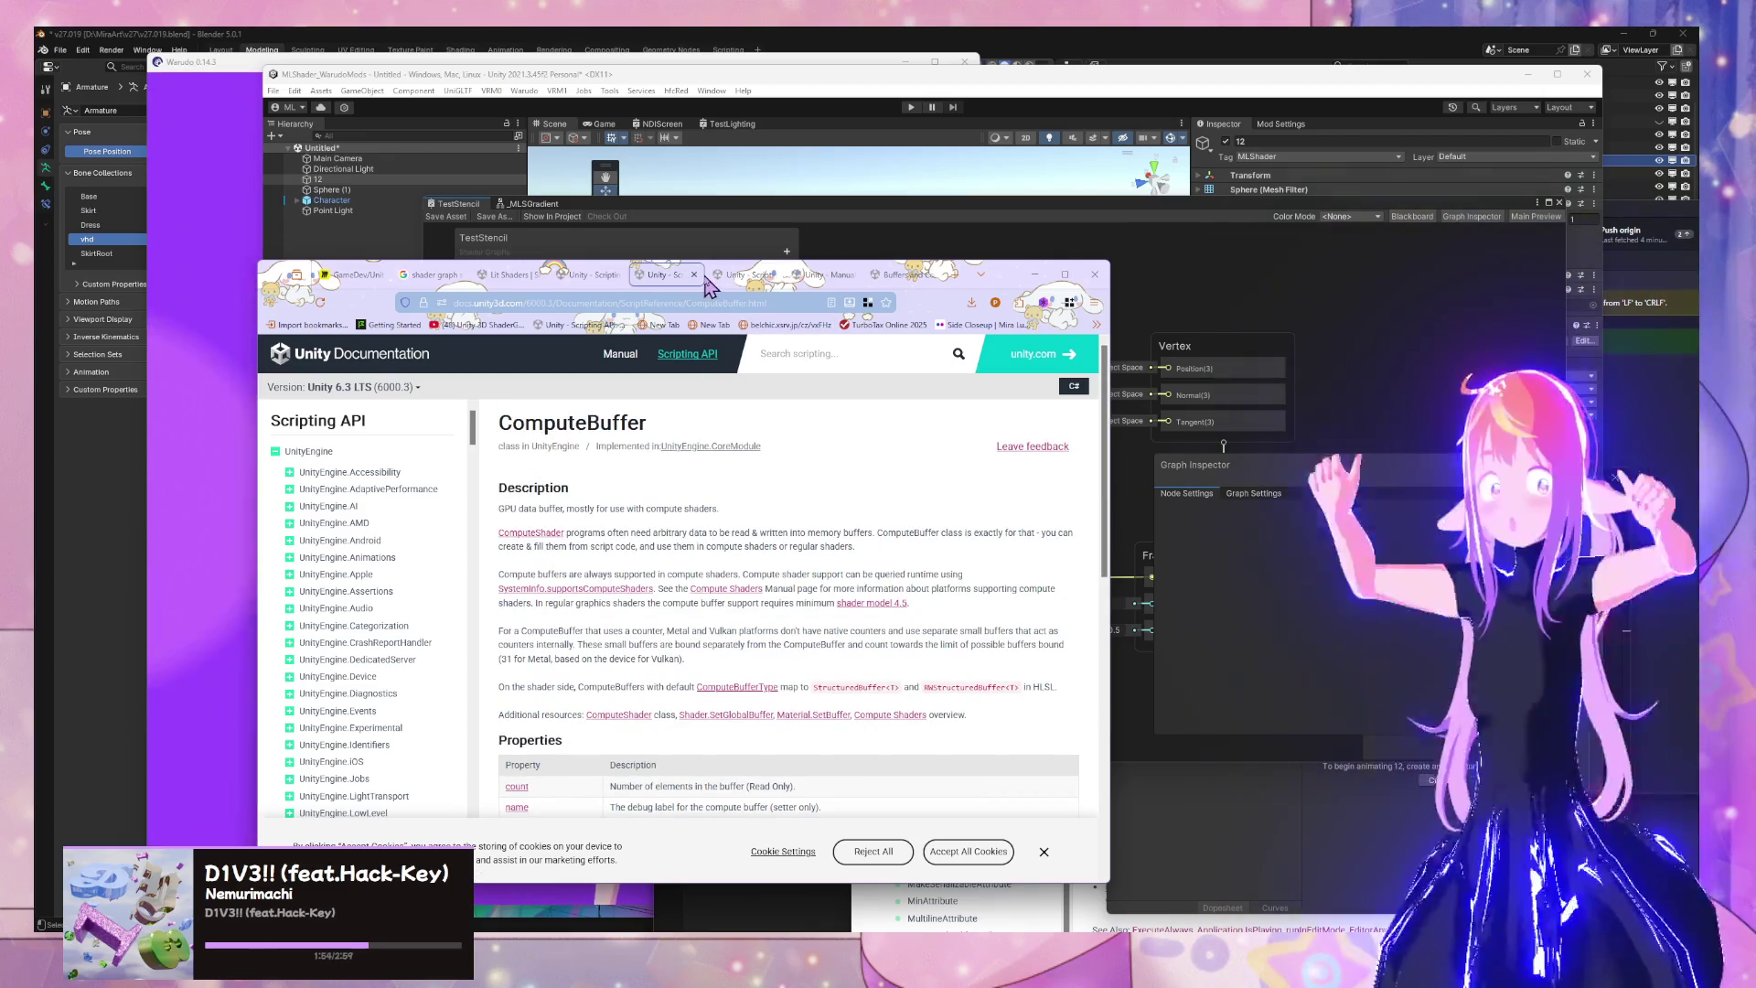
left_click(695, 275)
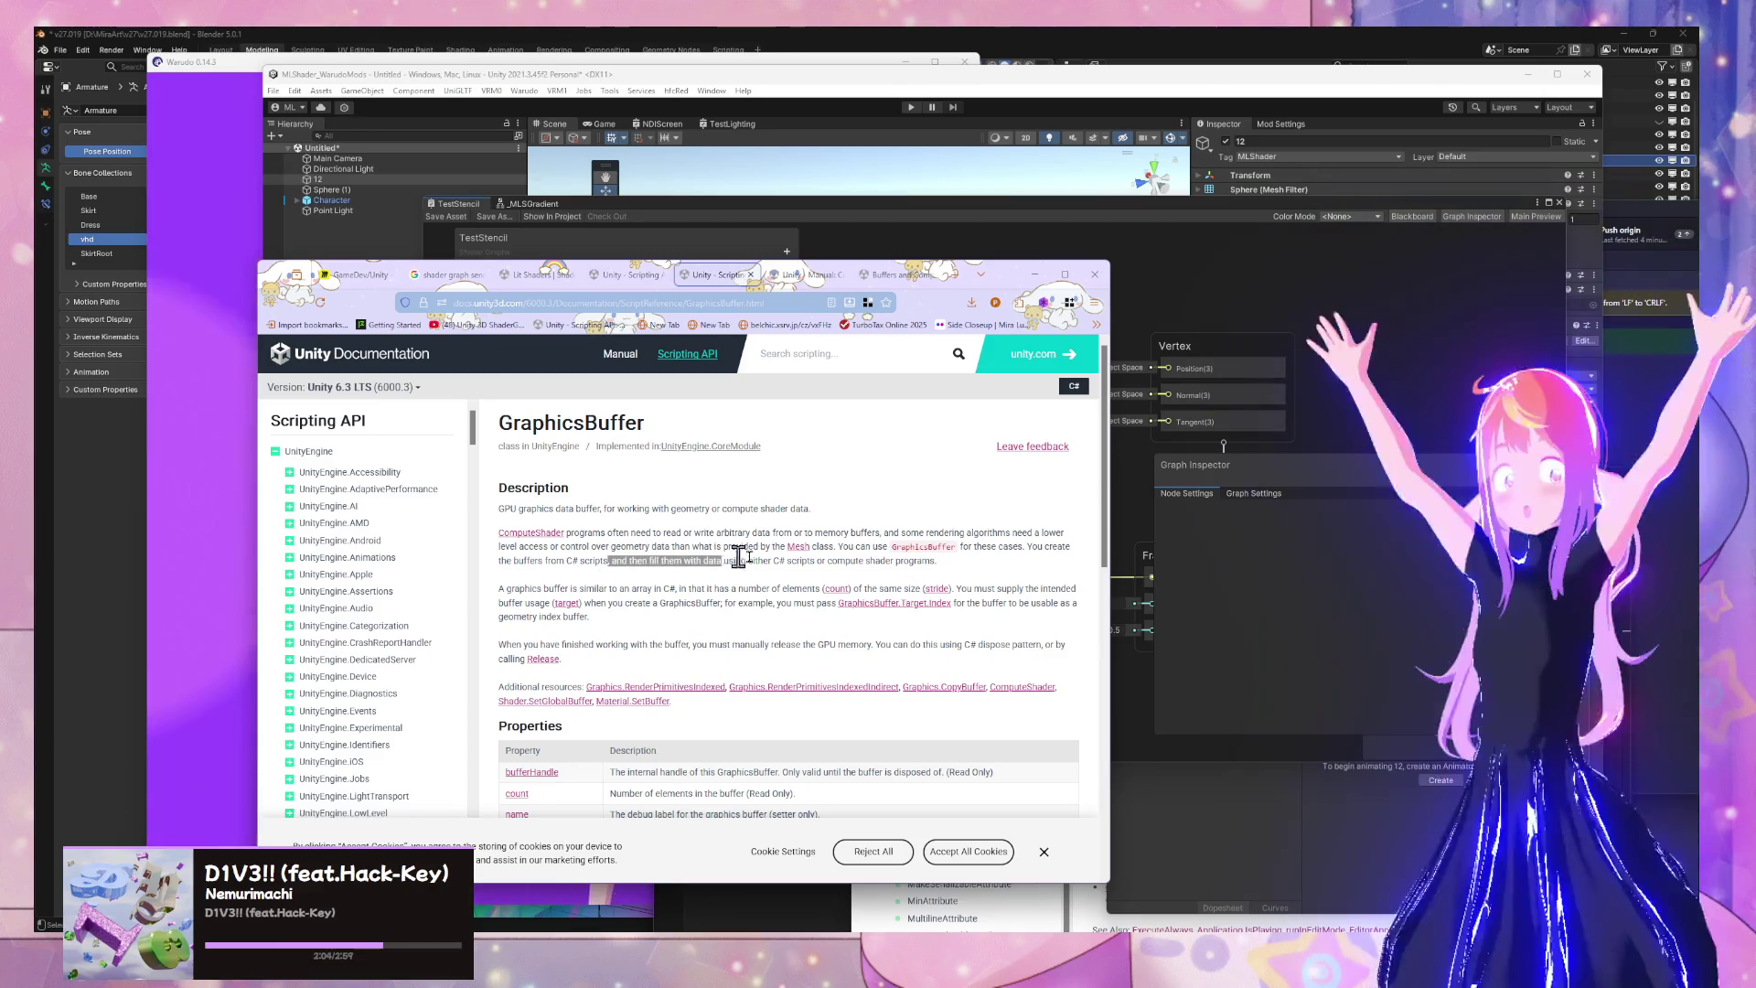
left_click_drag(547, 588, 795, 600)
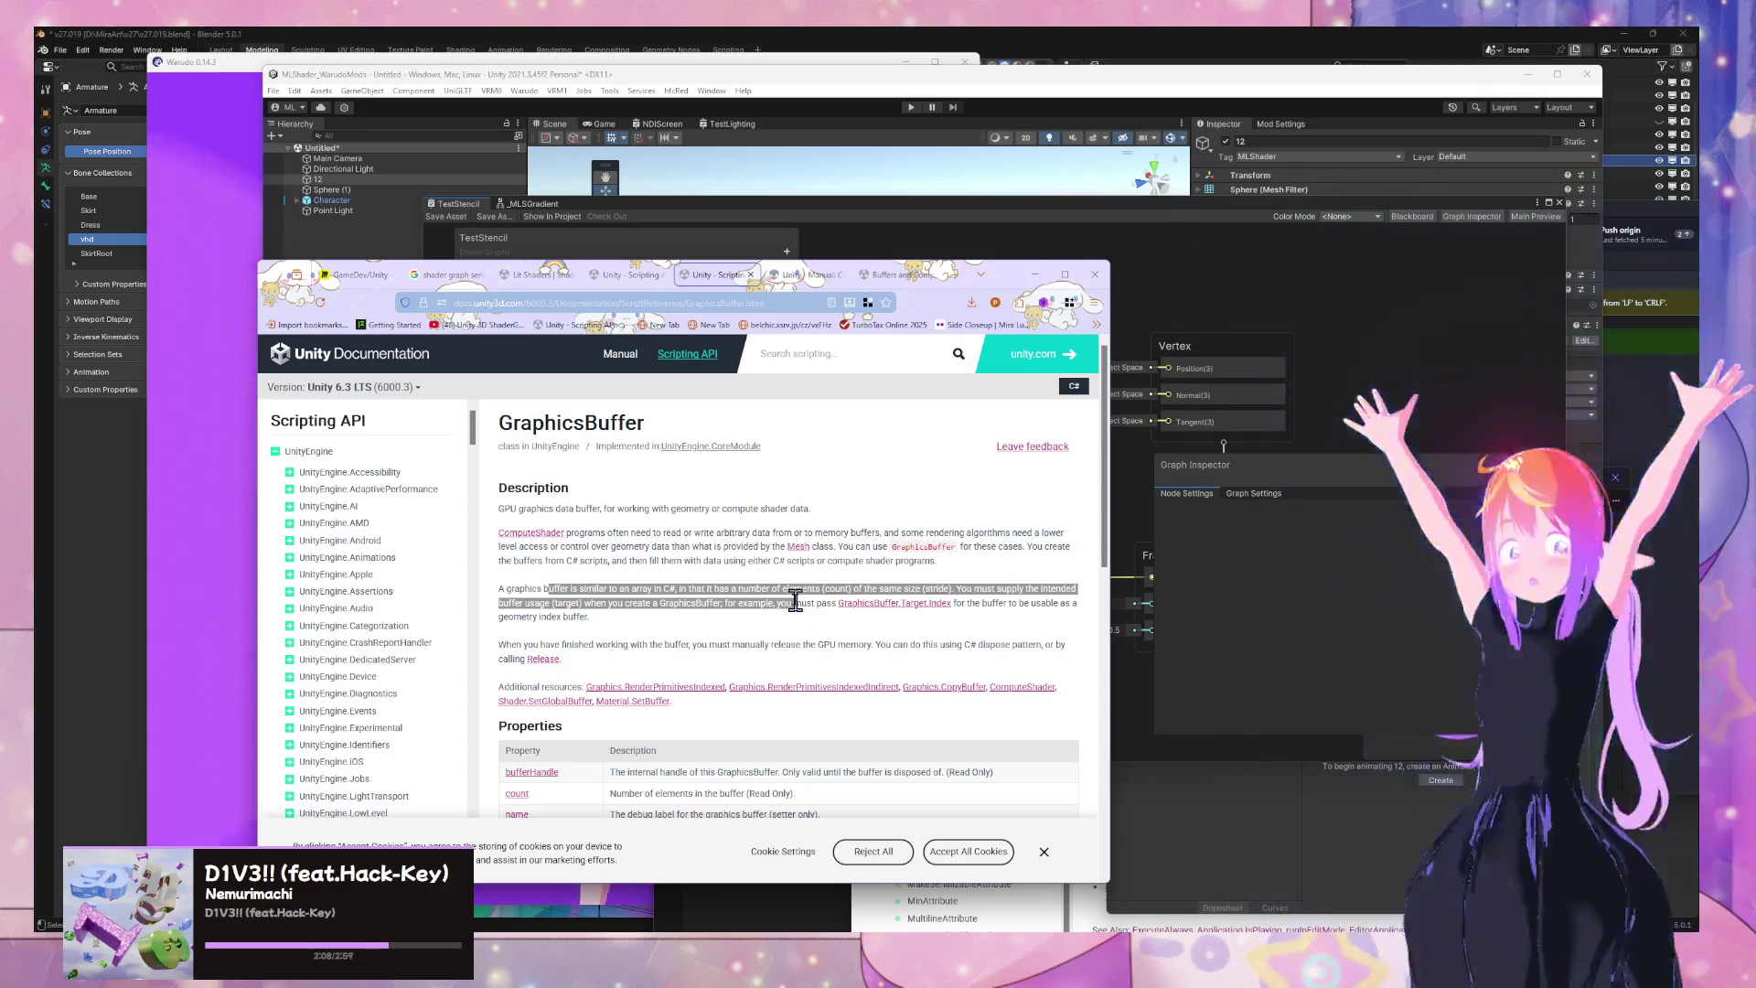
left_click(794, 600)
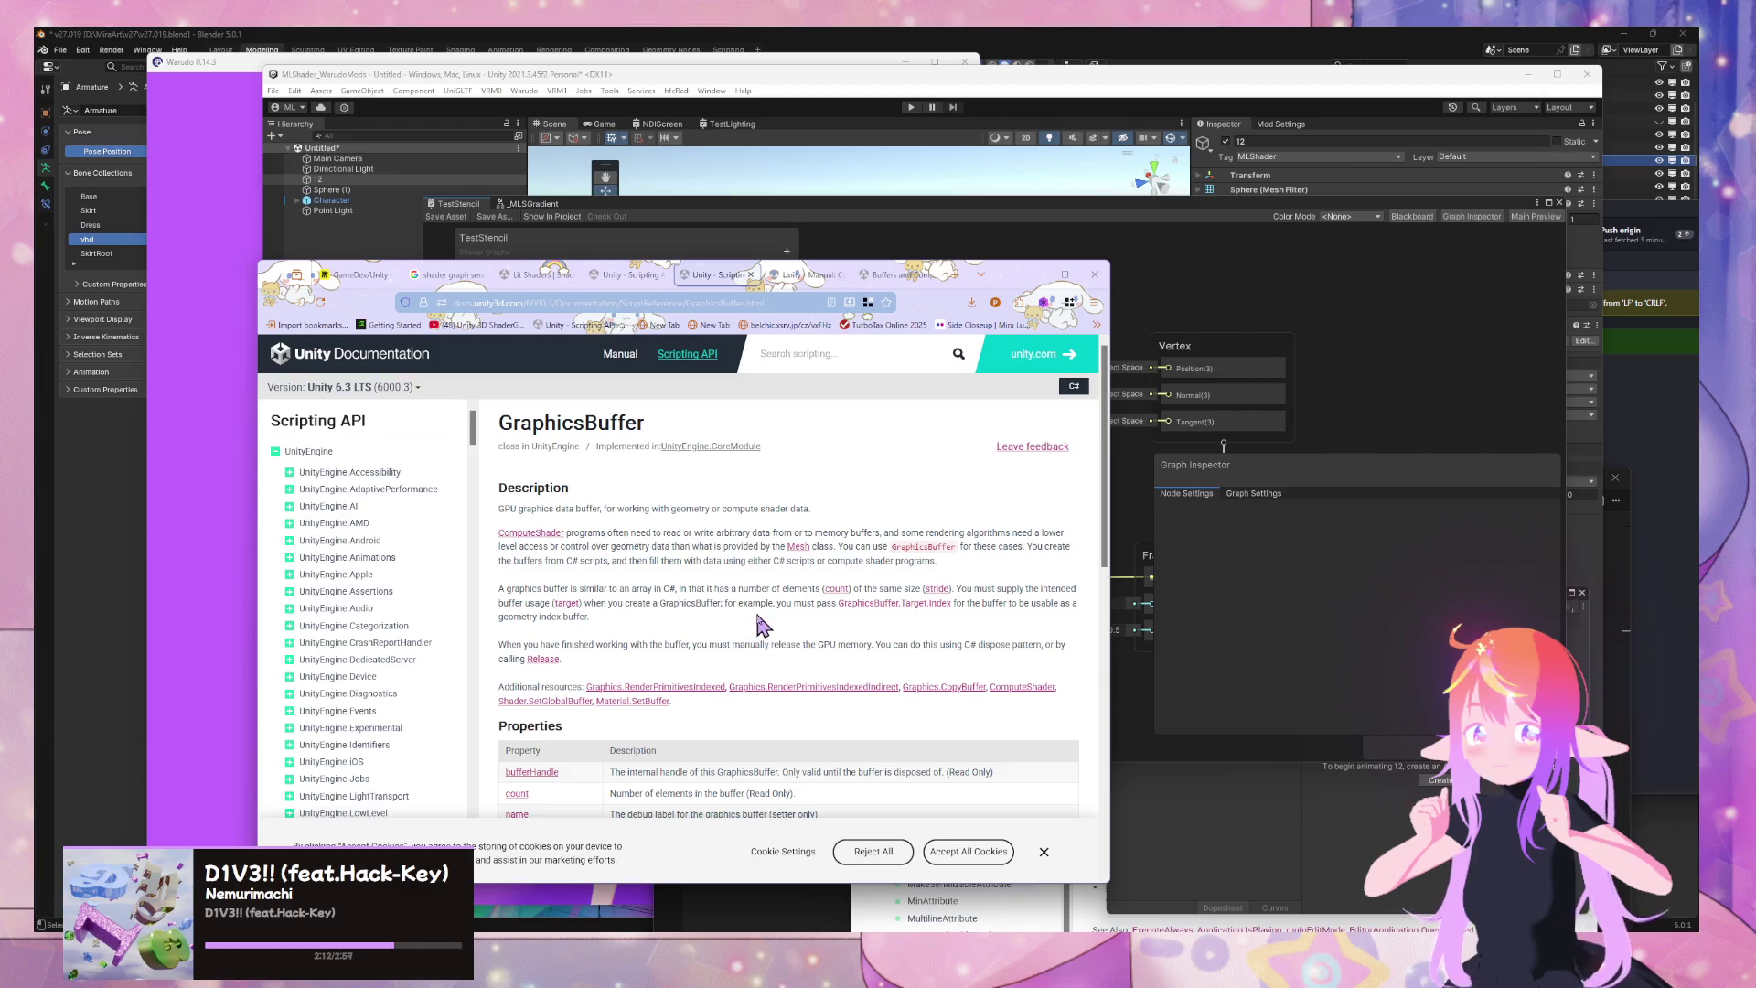
Finish reading, return to the Shader.SetGlobalBuffer page and start a new web search
scroll(802, 644, "down", 3)
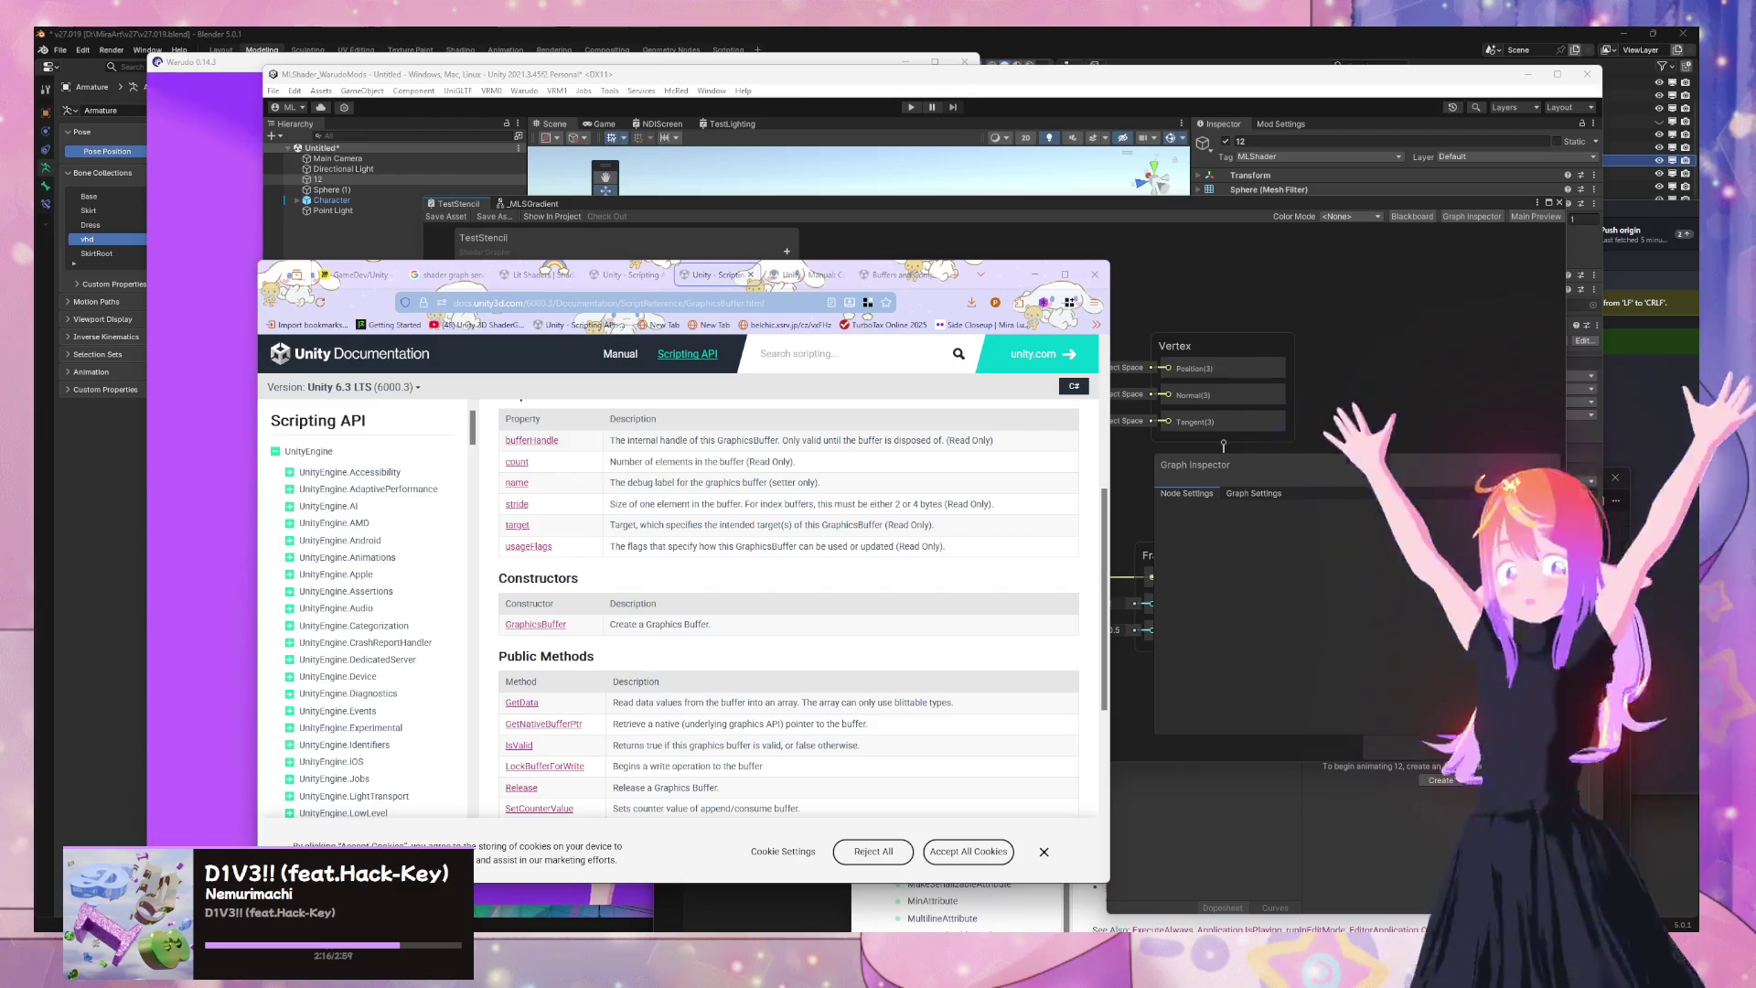
scroll(765, 575, "down", 4)
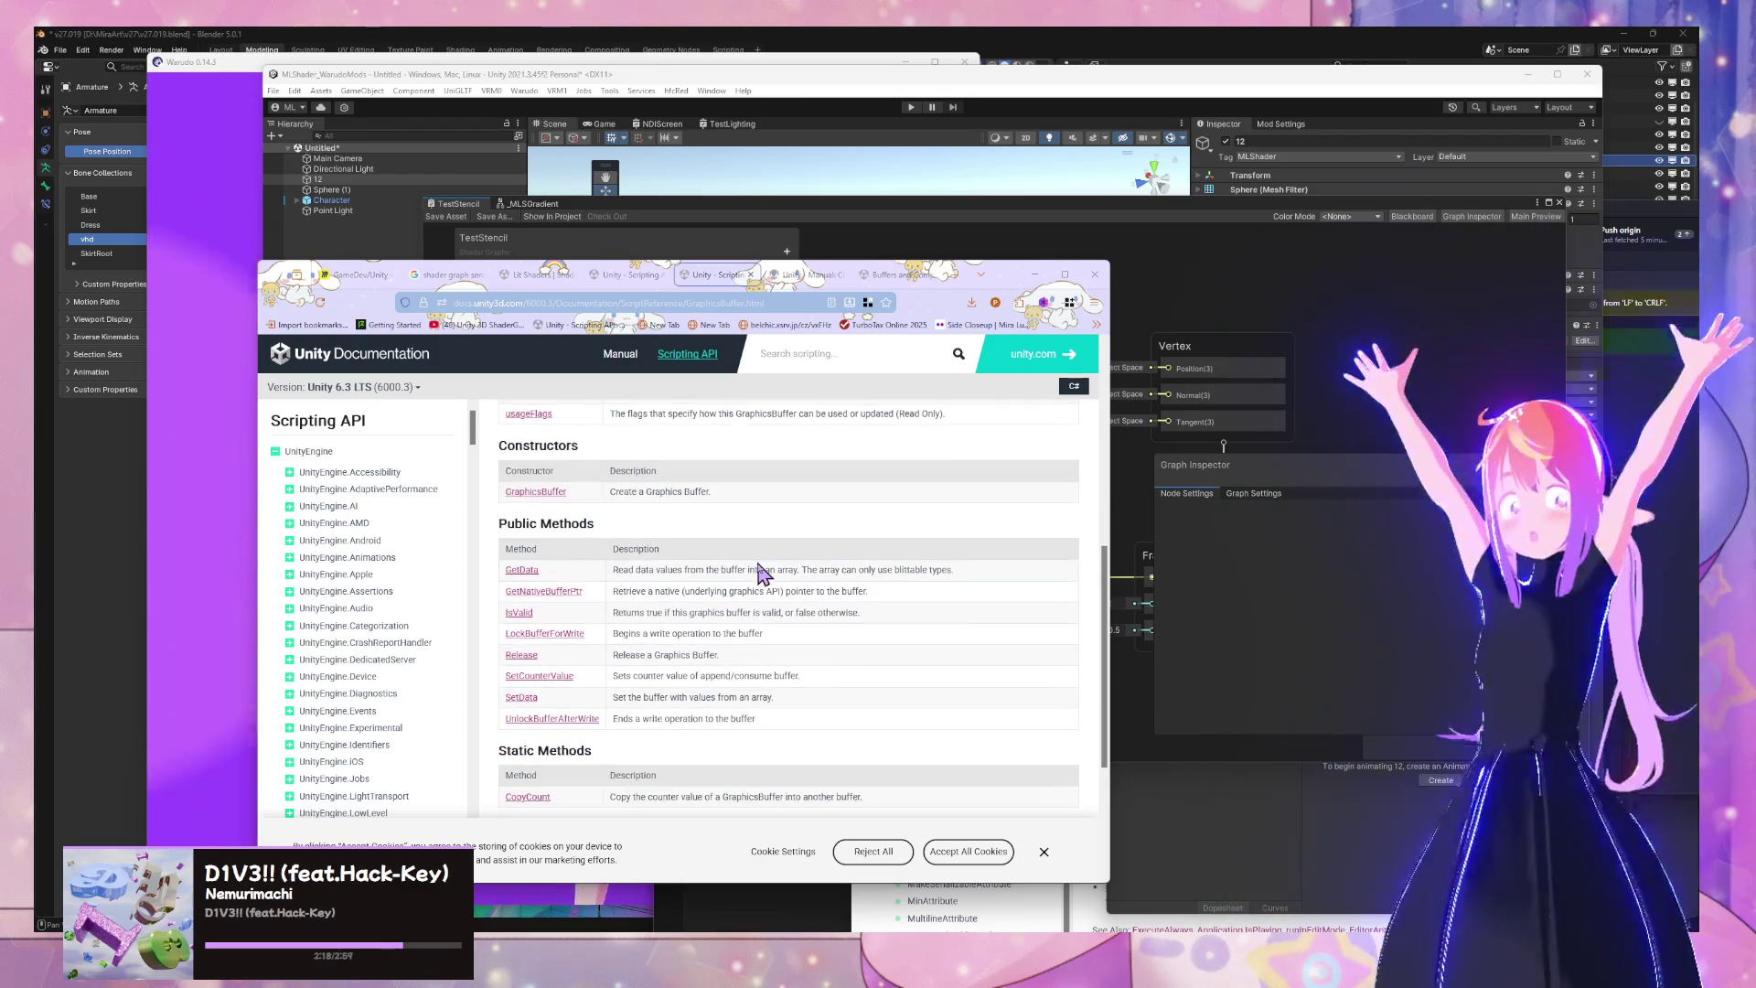
scroll(758, 575, "up", 6)
left_click(615, 277)
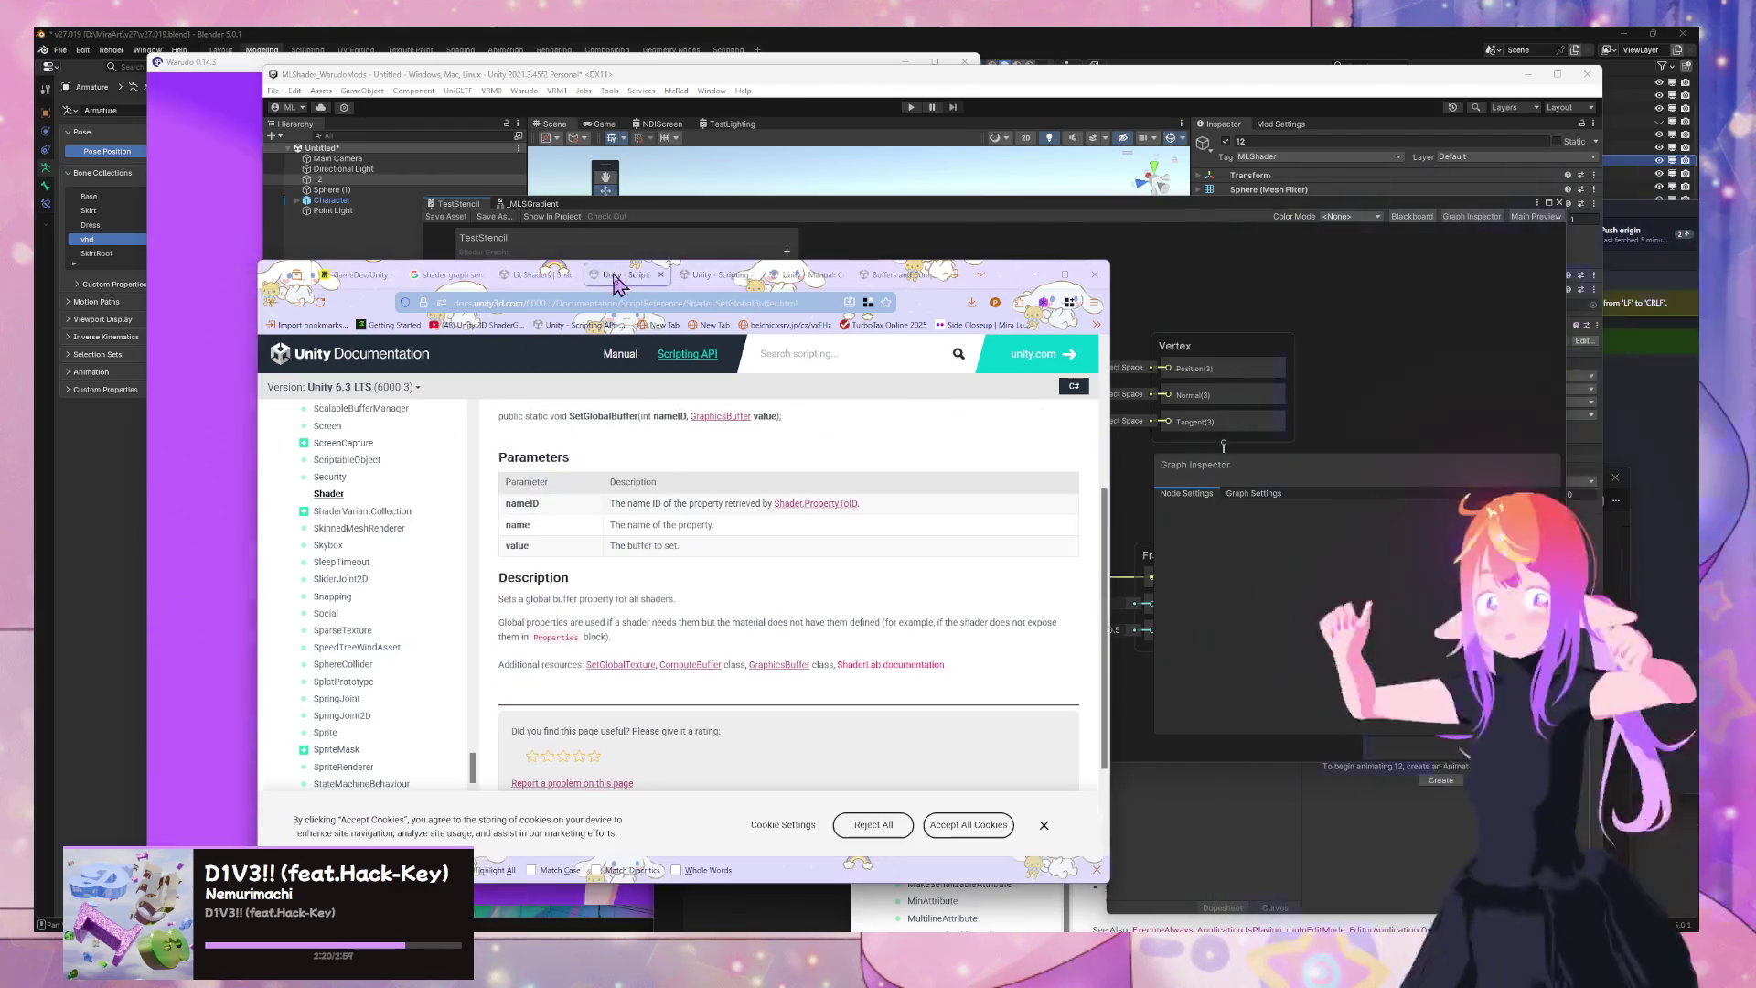
scroll(795, 565, "up", 3)
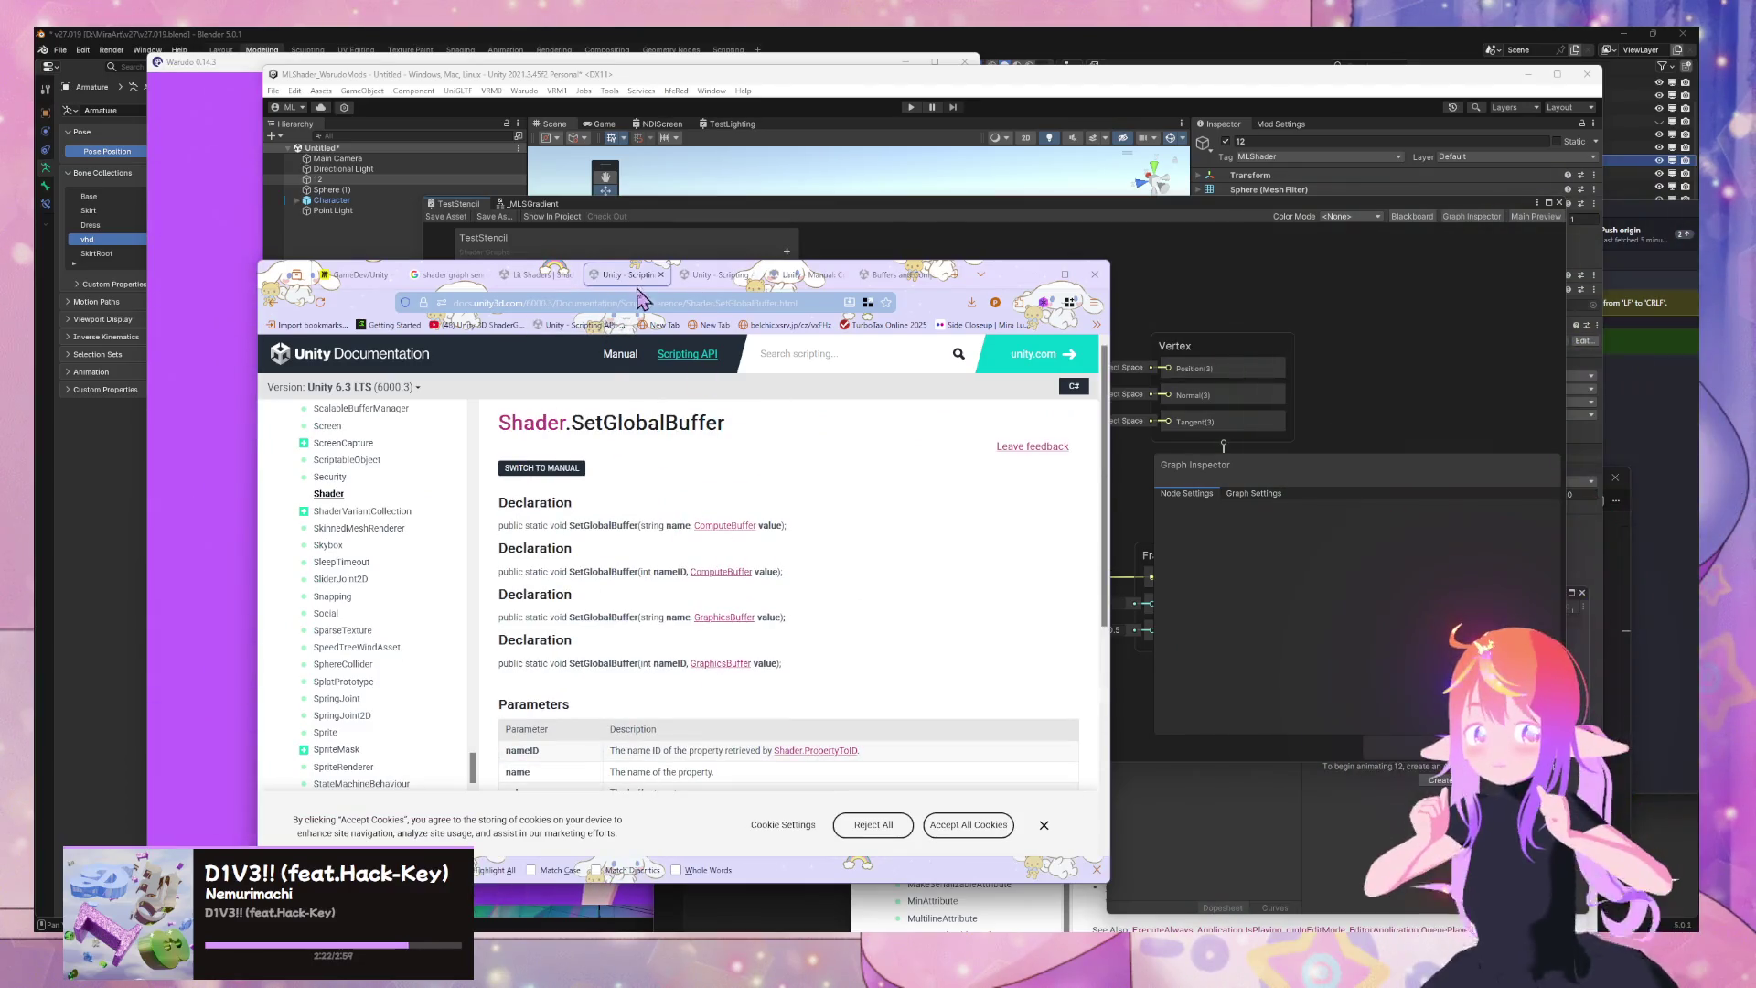
left_click(684, 302)
Search Google for 'set global buffer example shader unity' and expand the AI Overview's C# example
type("set g")
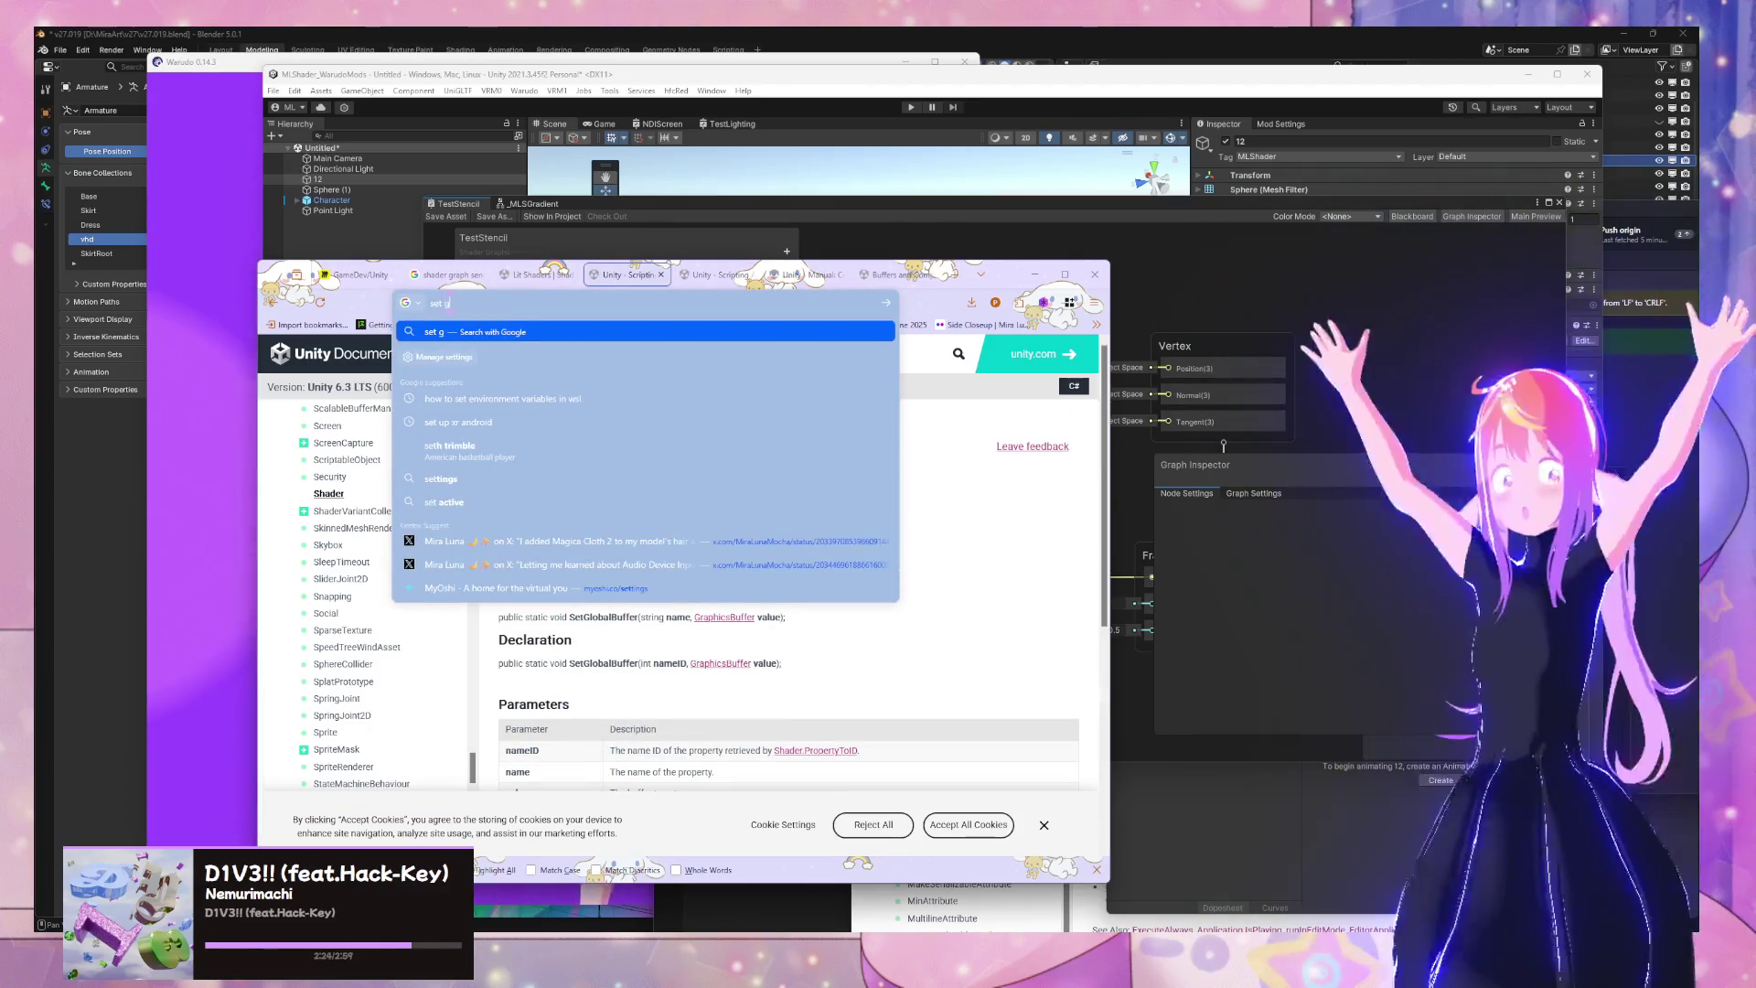
type("lobal vu")
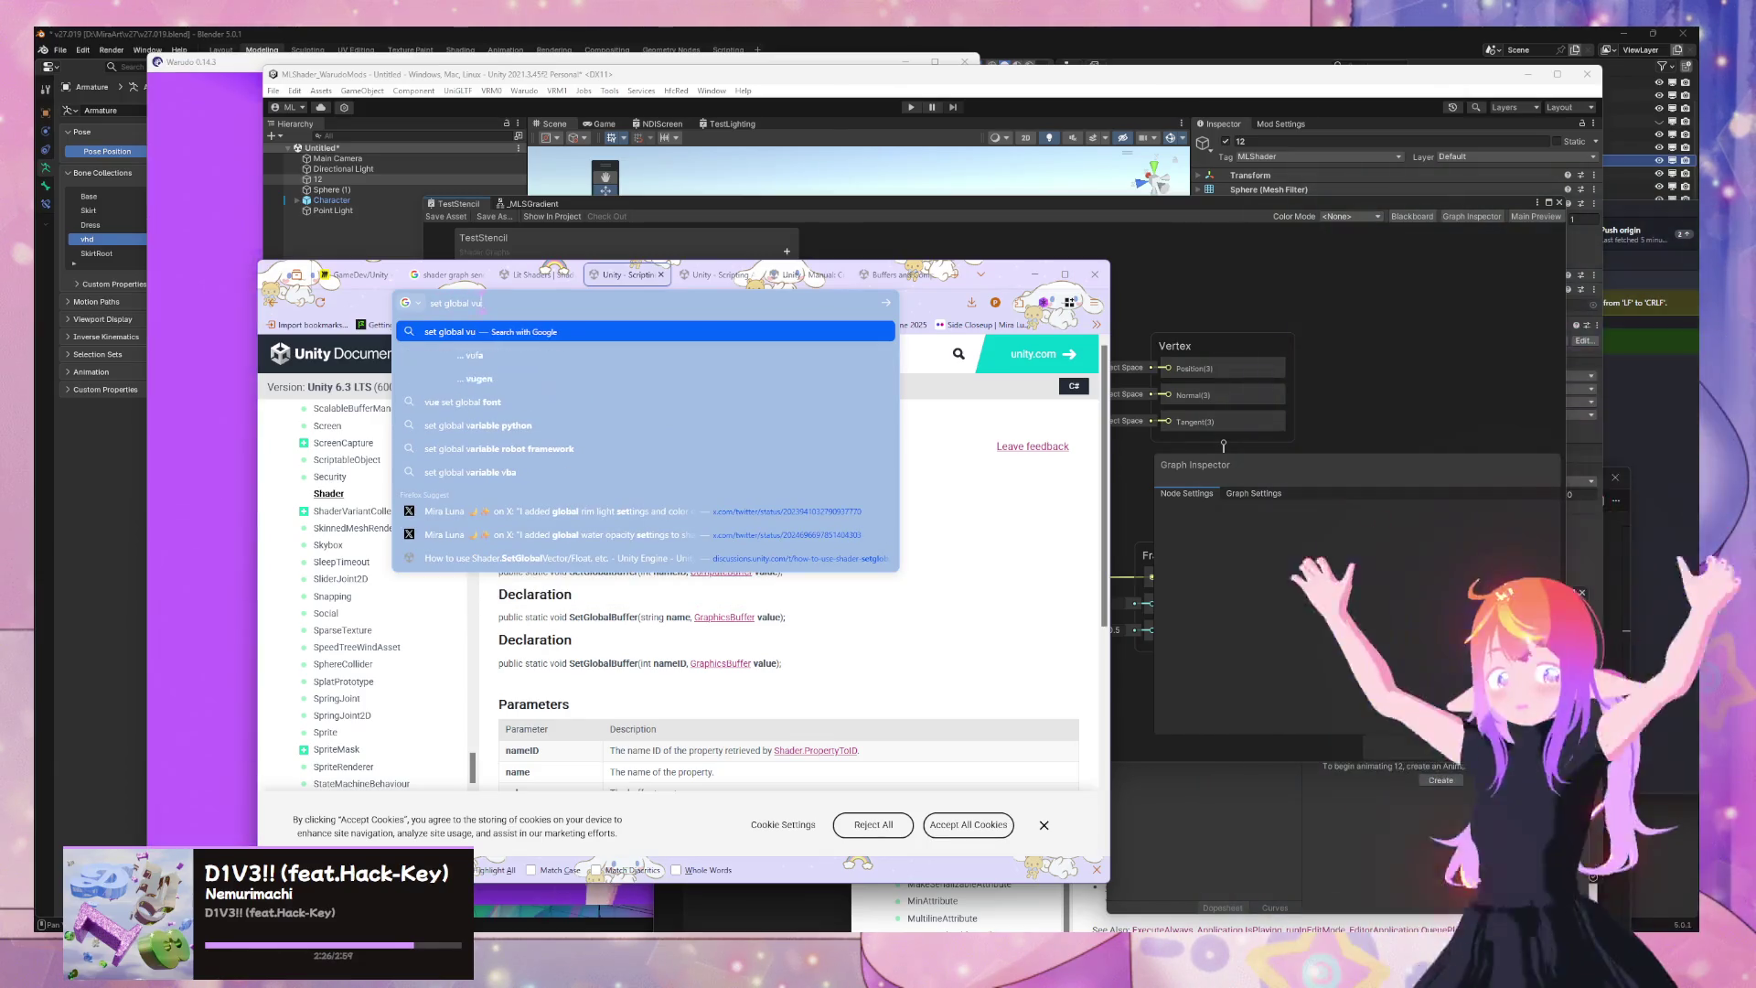
type("i")
type("e")
key("Return")
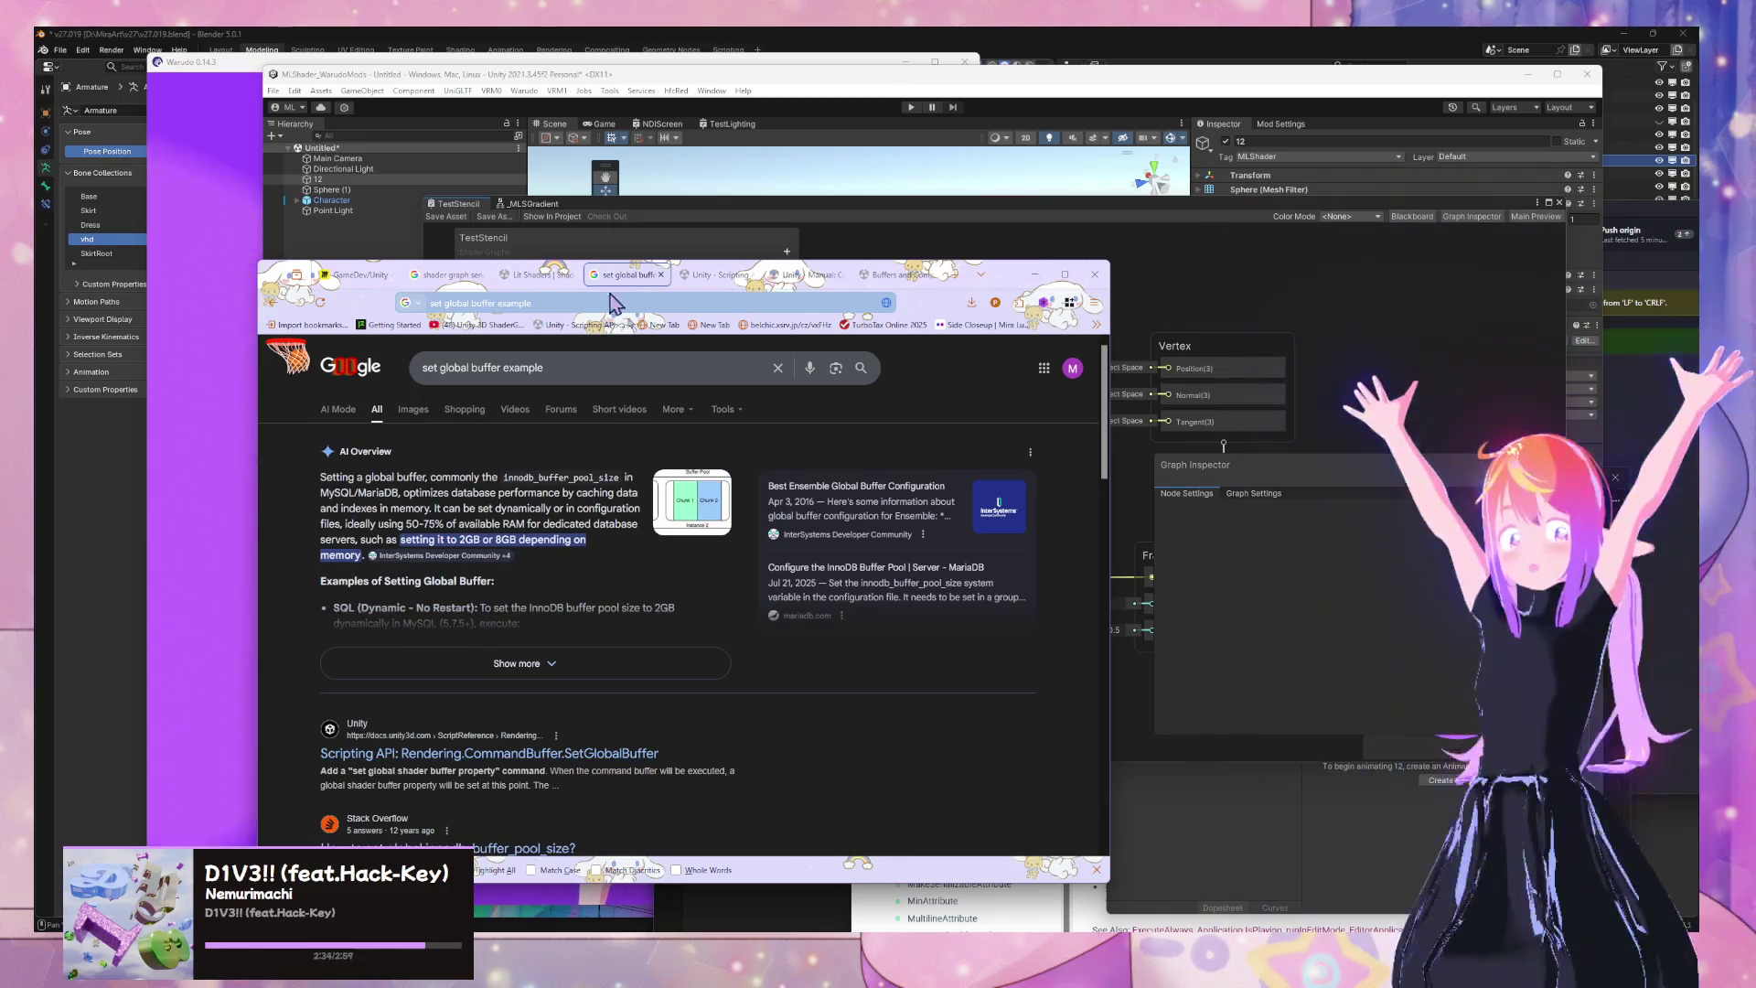
left_click(607, 358)
type("shader")
key("Return")
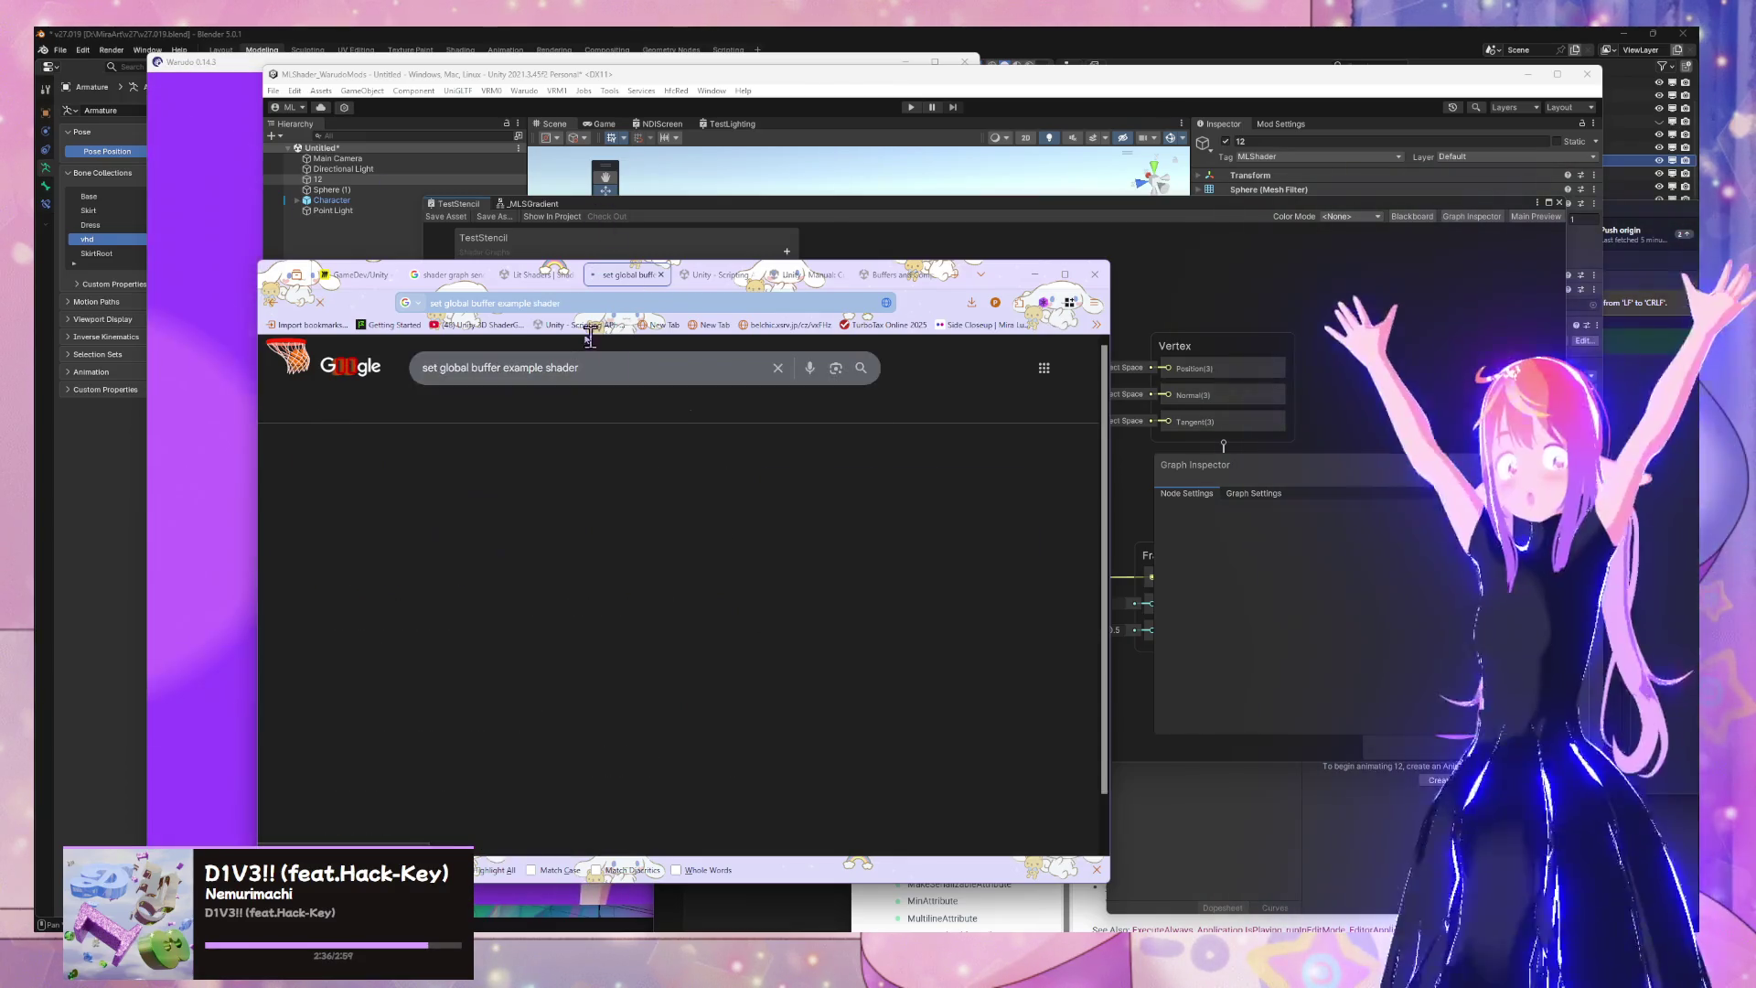
left_click(629, 364)
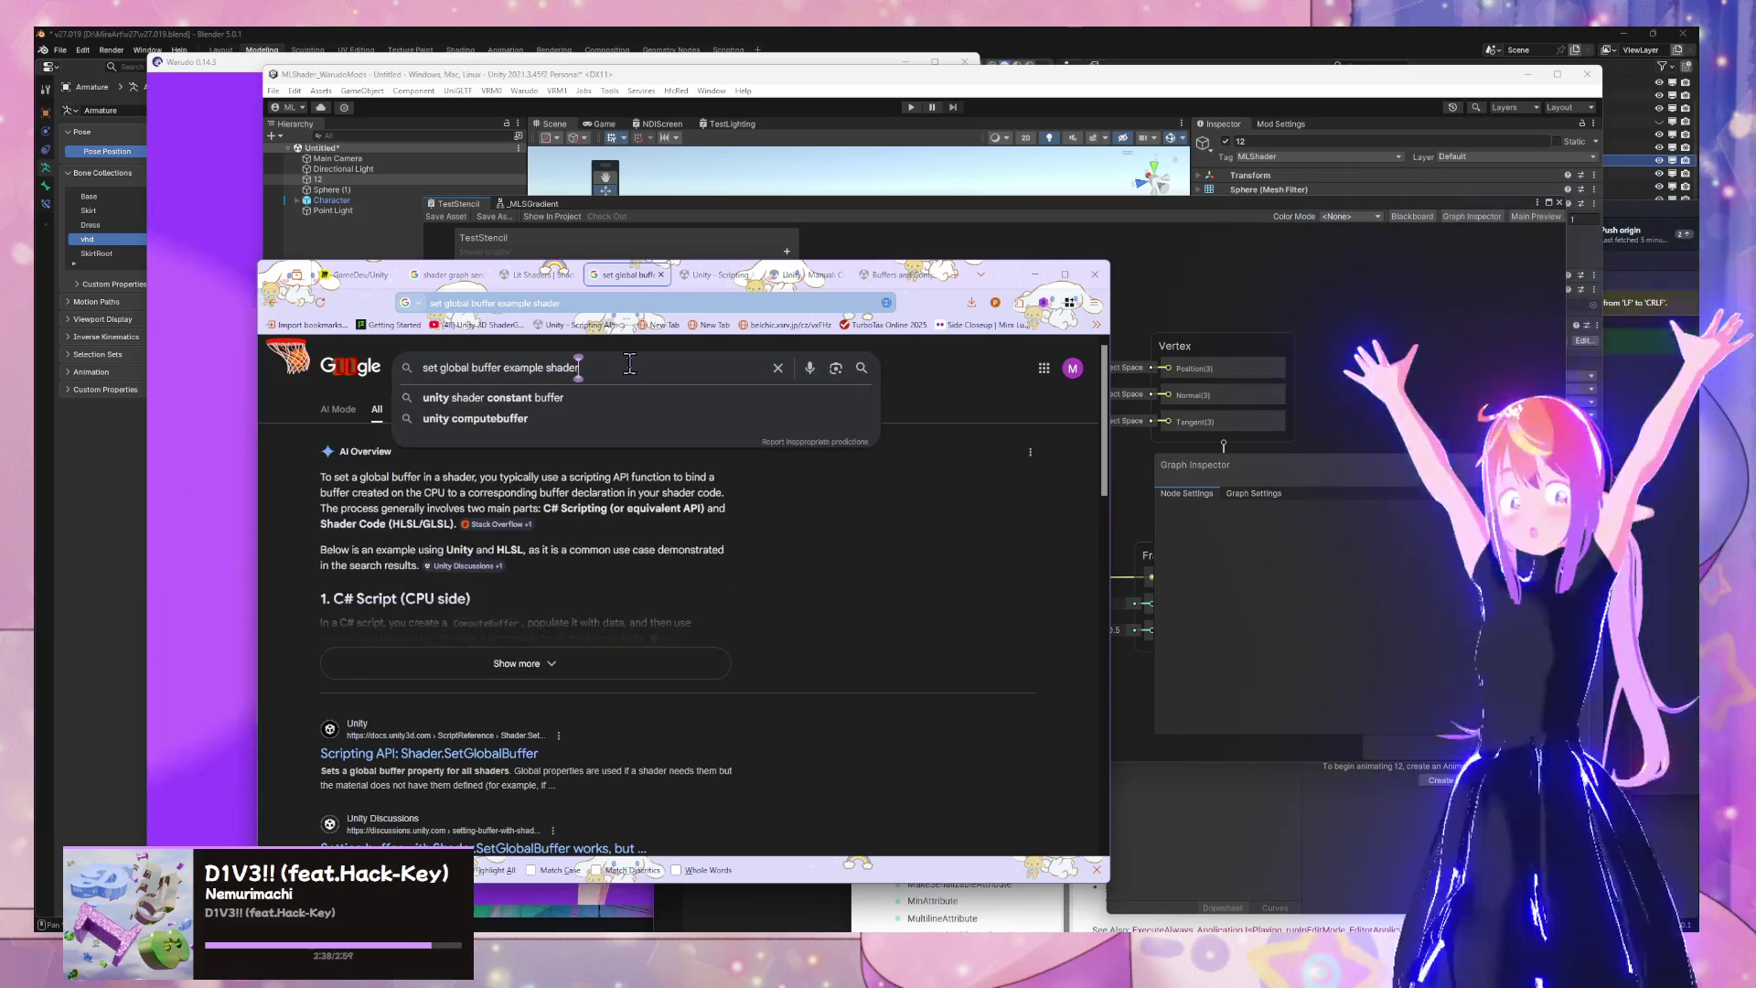
type("unity")
key("Return")
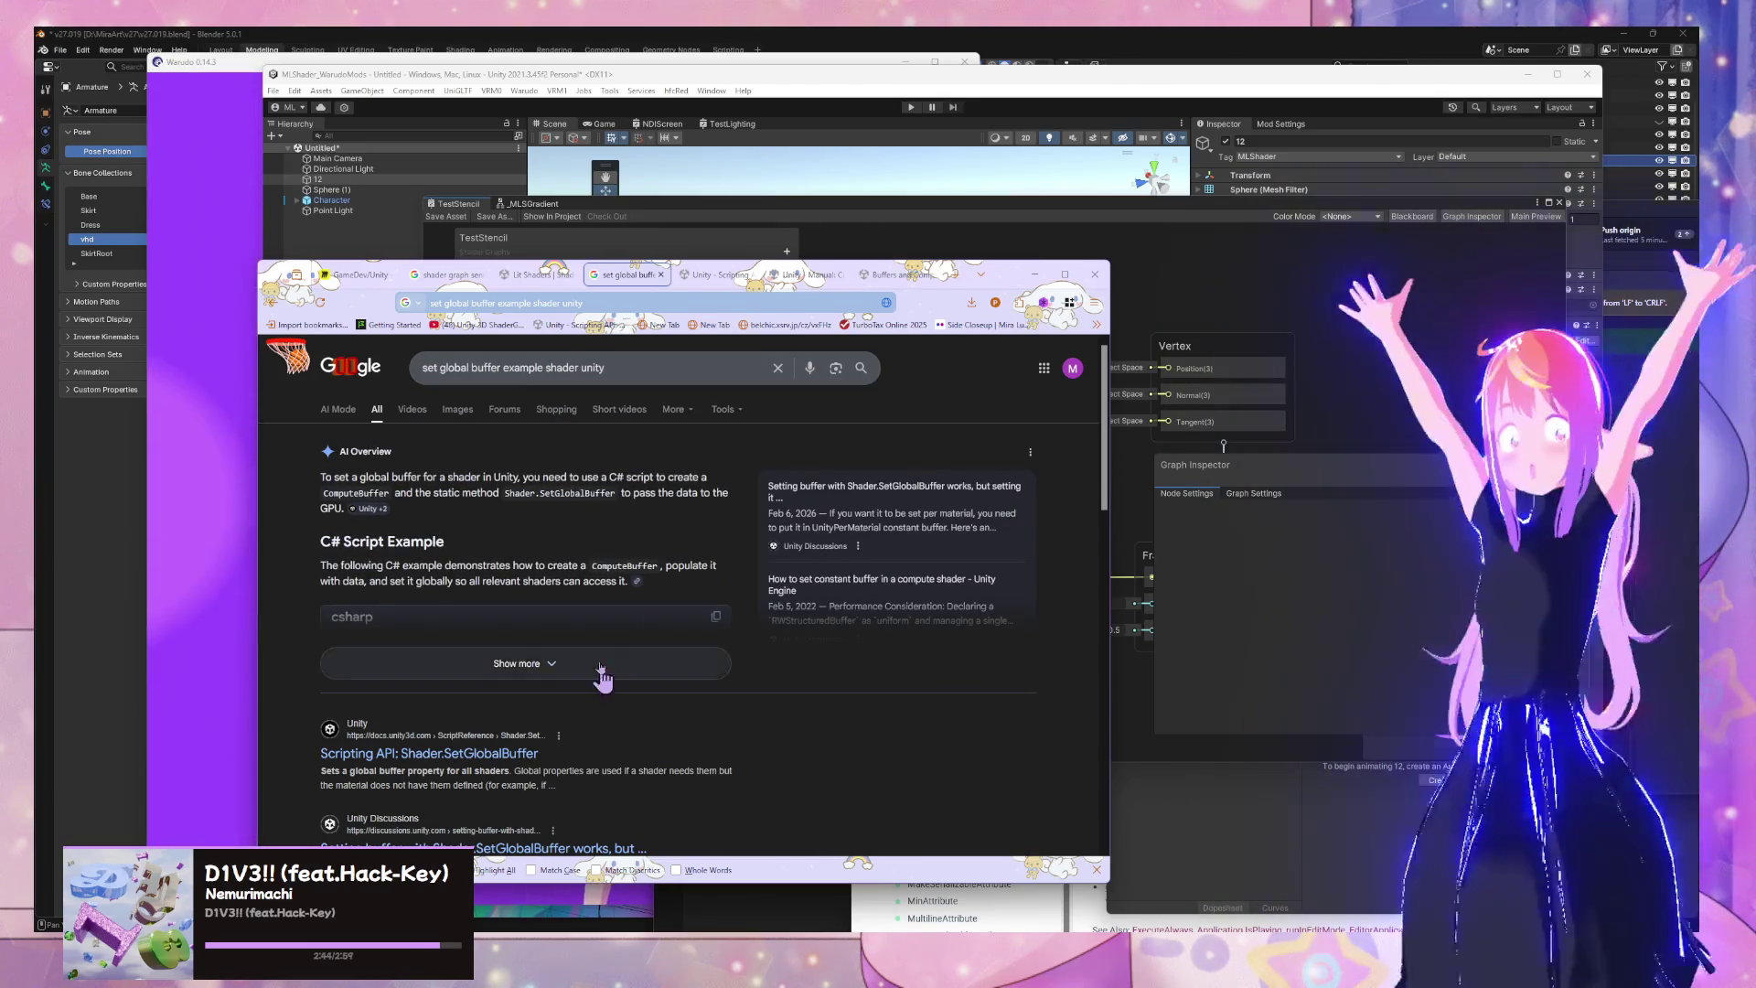
left_click(552, 663)
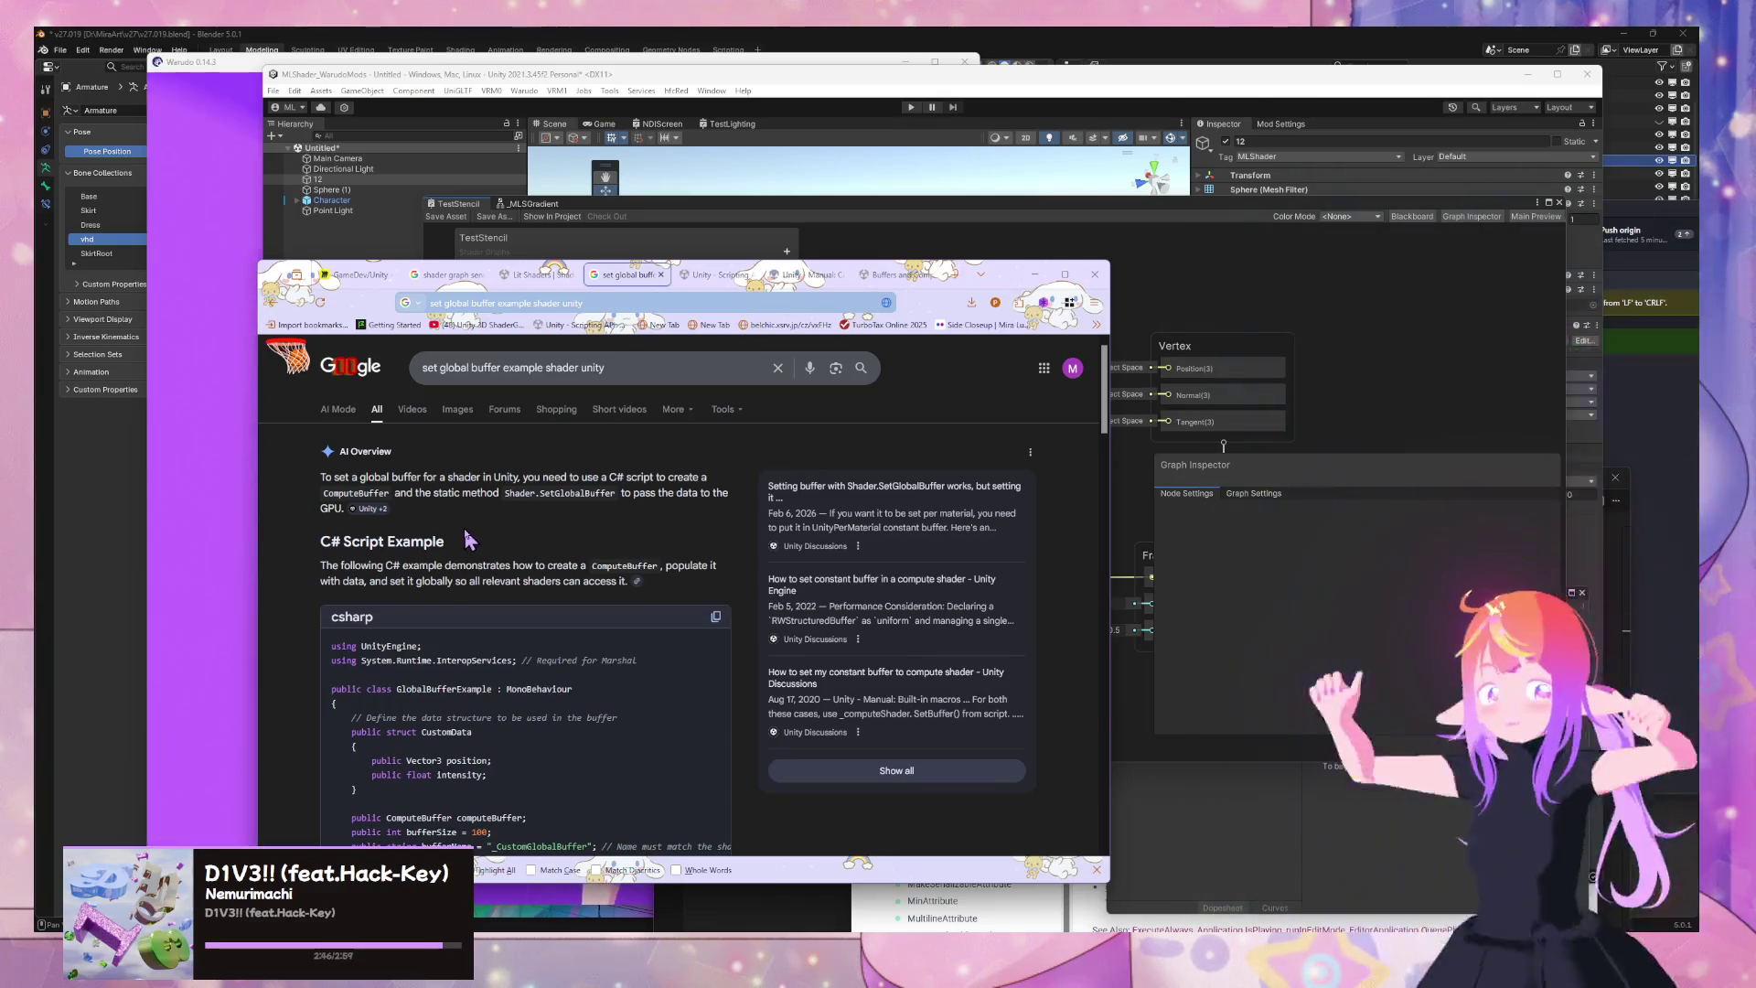
scroll(468, 543, "down", 1)
scroll(468, 544, "down", 3)
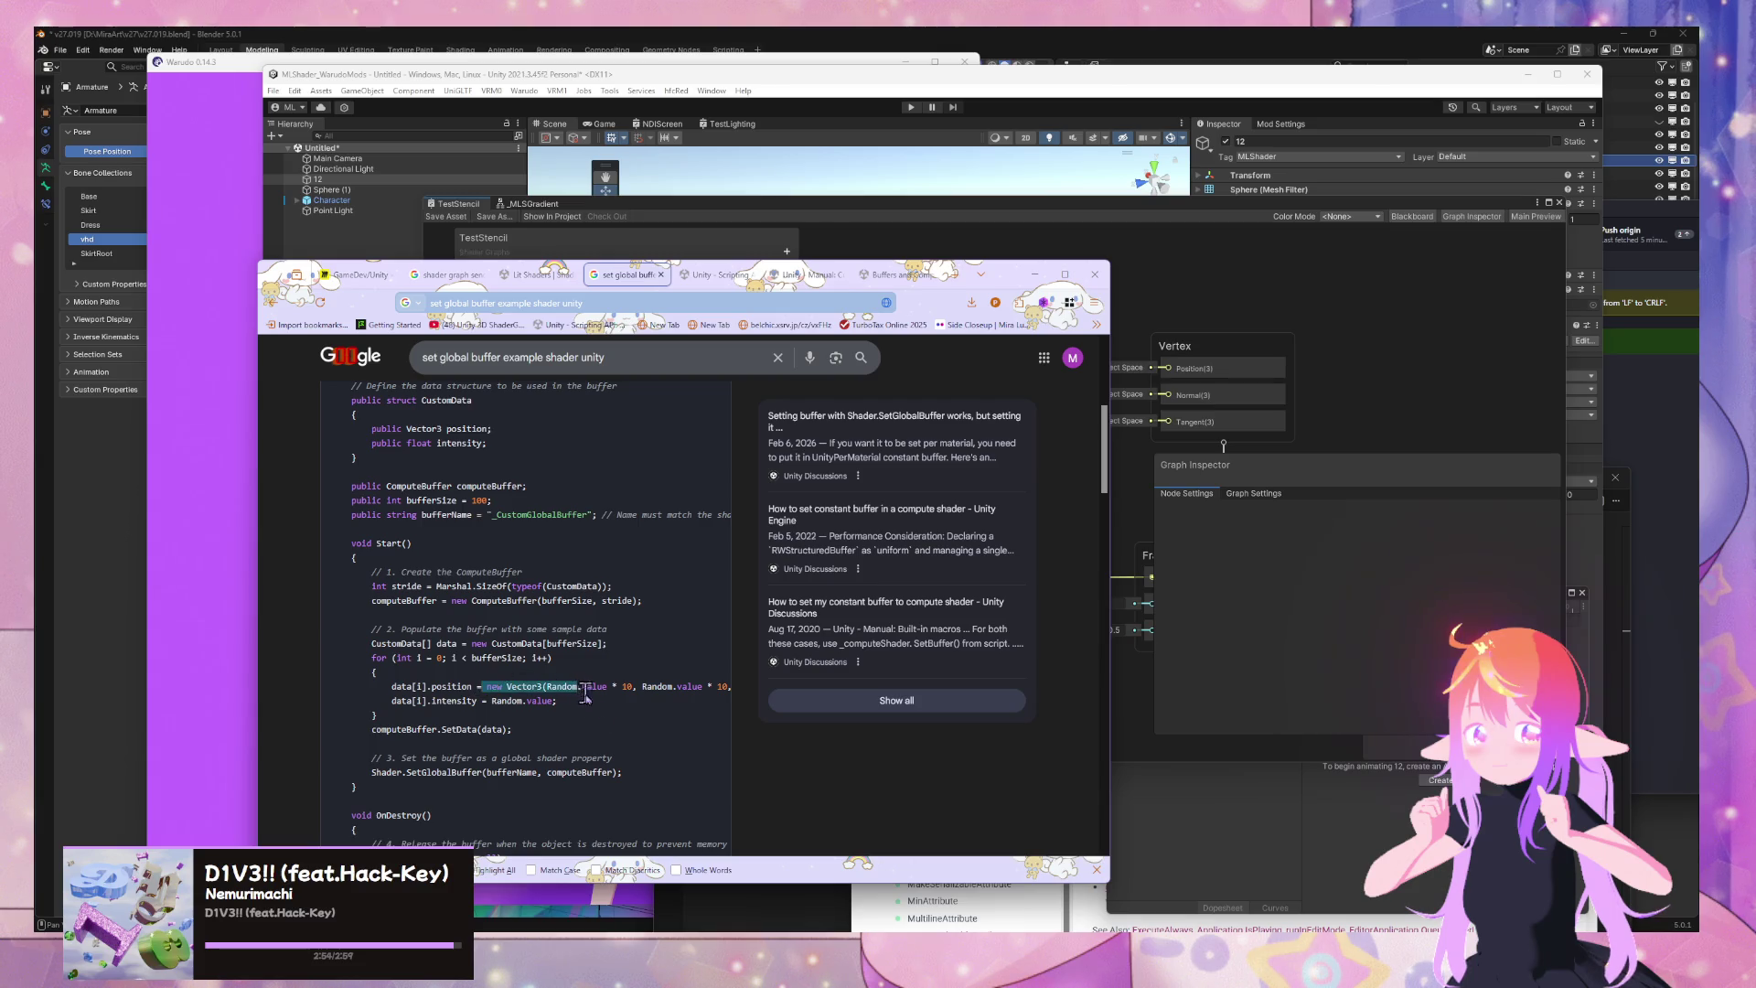
scroll(599, 741, "down", 3)
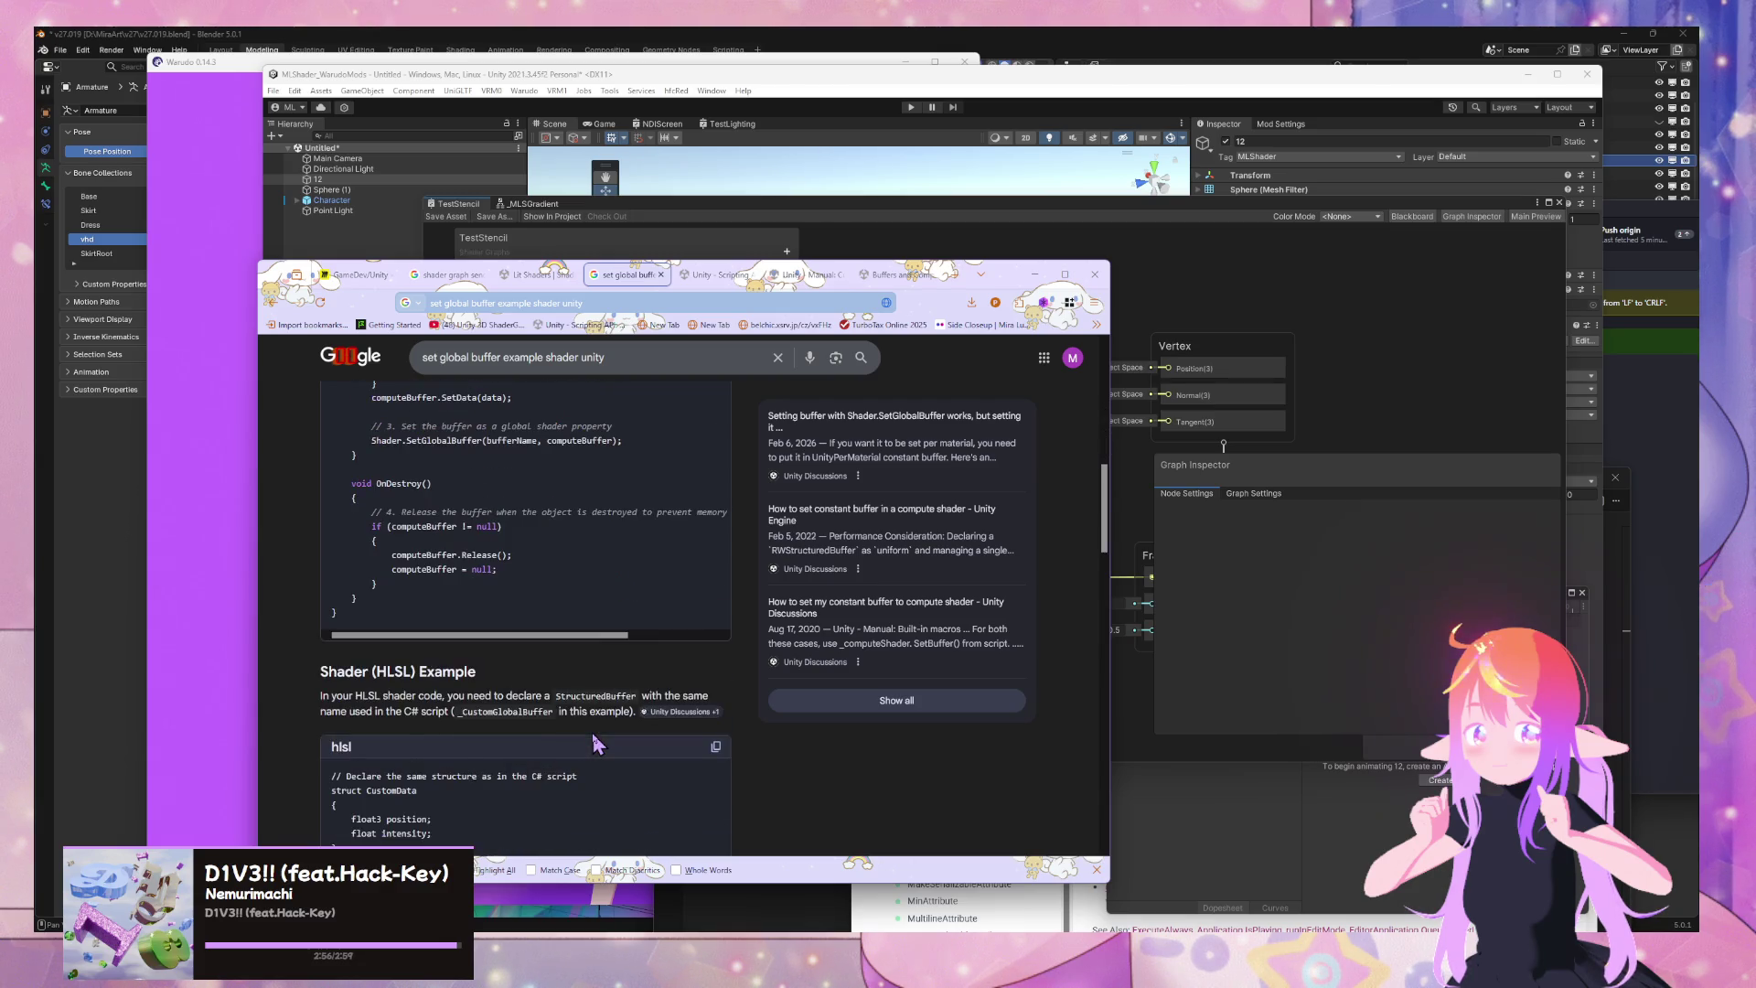
scroll(594, 743, "down", 3)
scroll(594, 743, "up", 1)
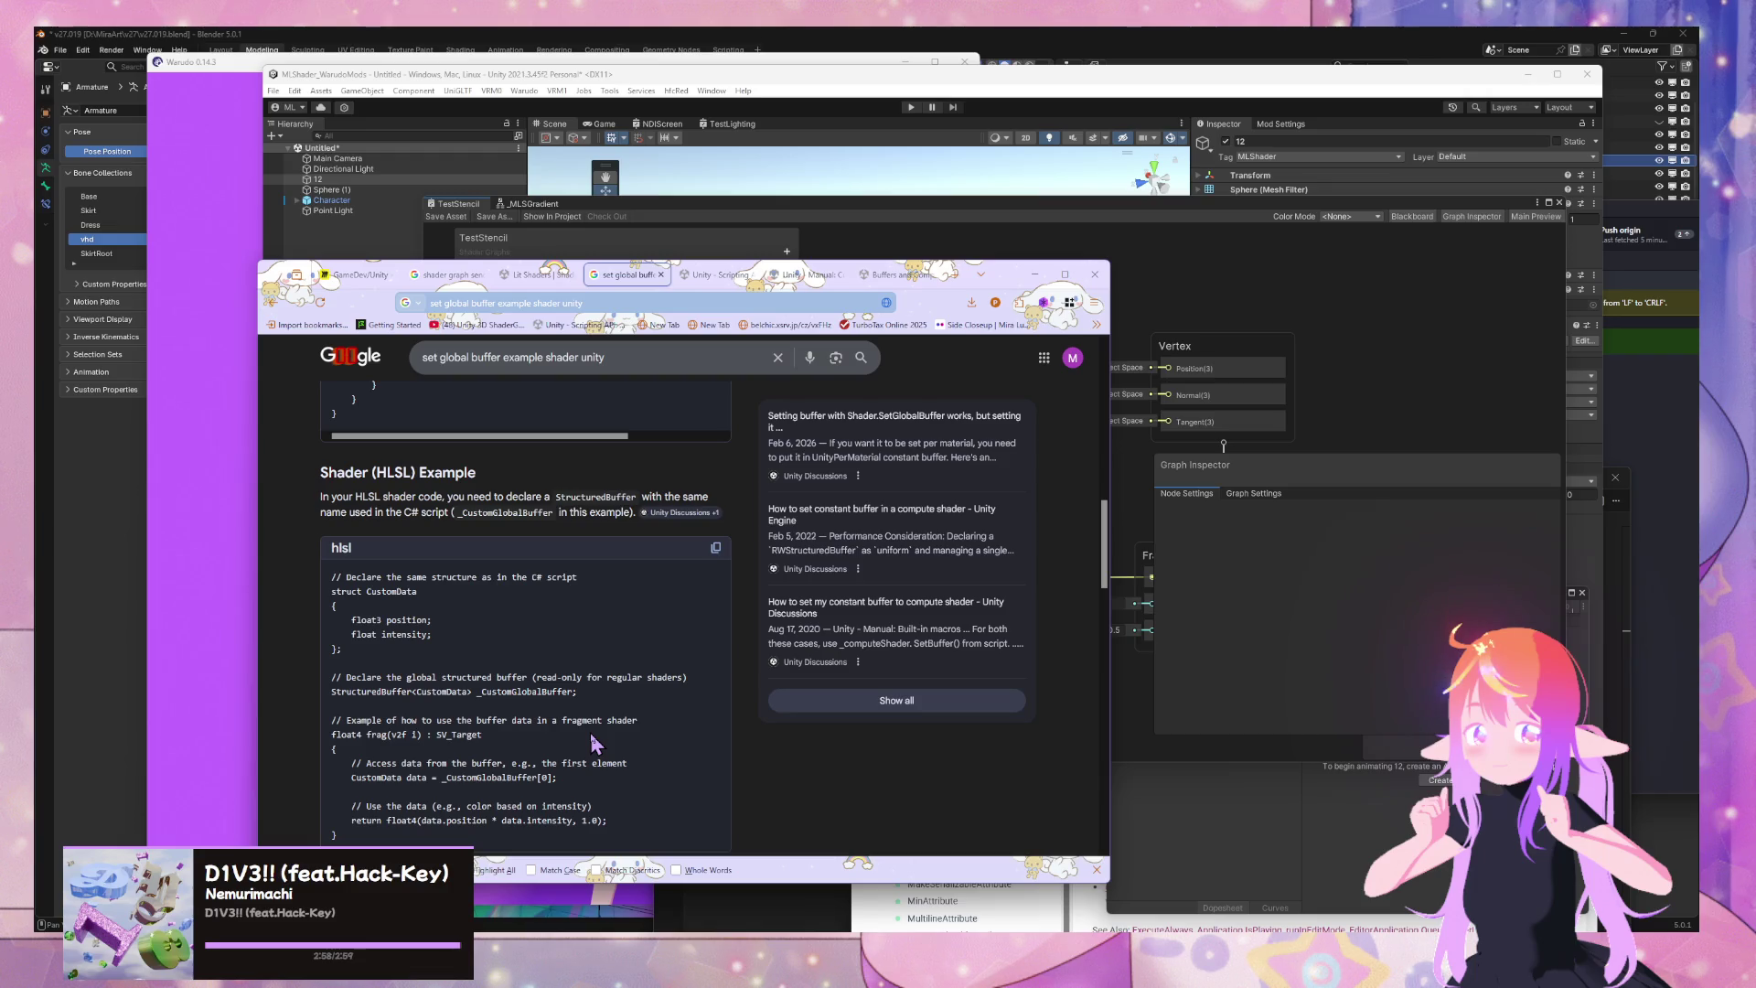
scroll(592, 742, "down", 3)
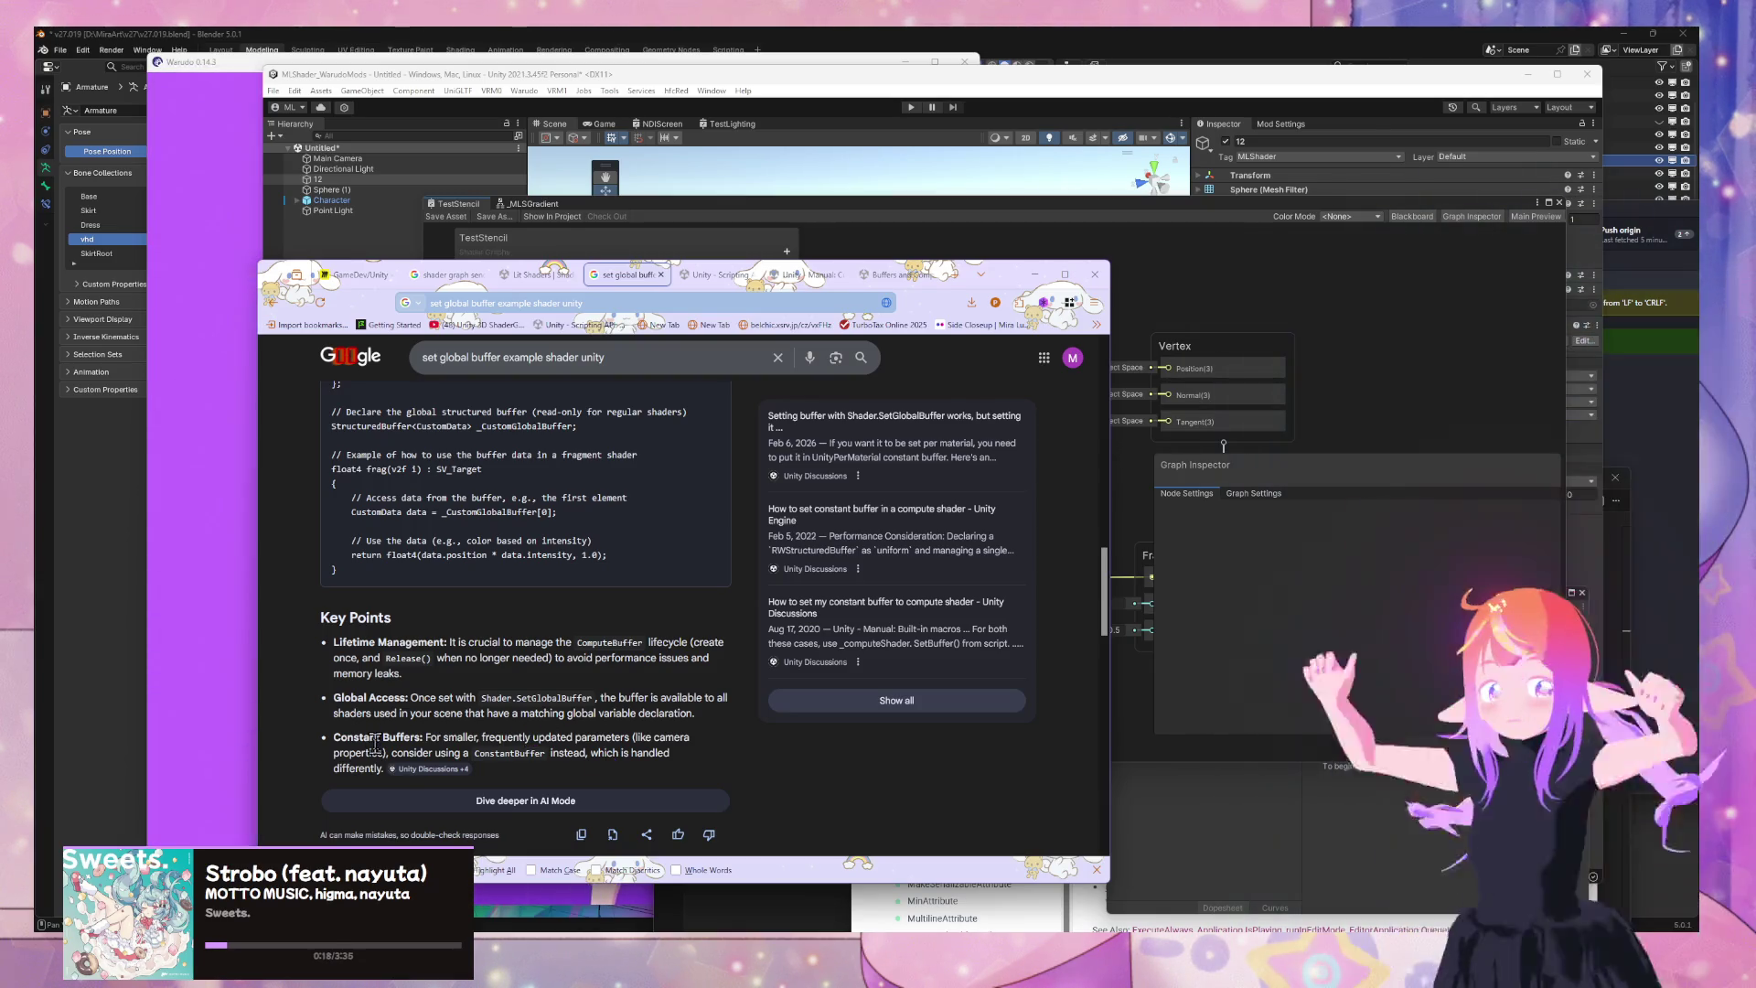
mouse_move(434, 777)
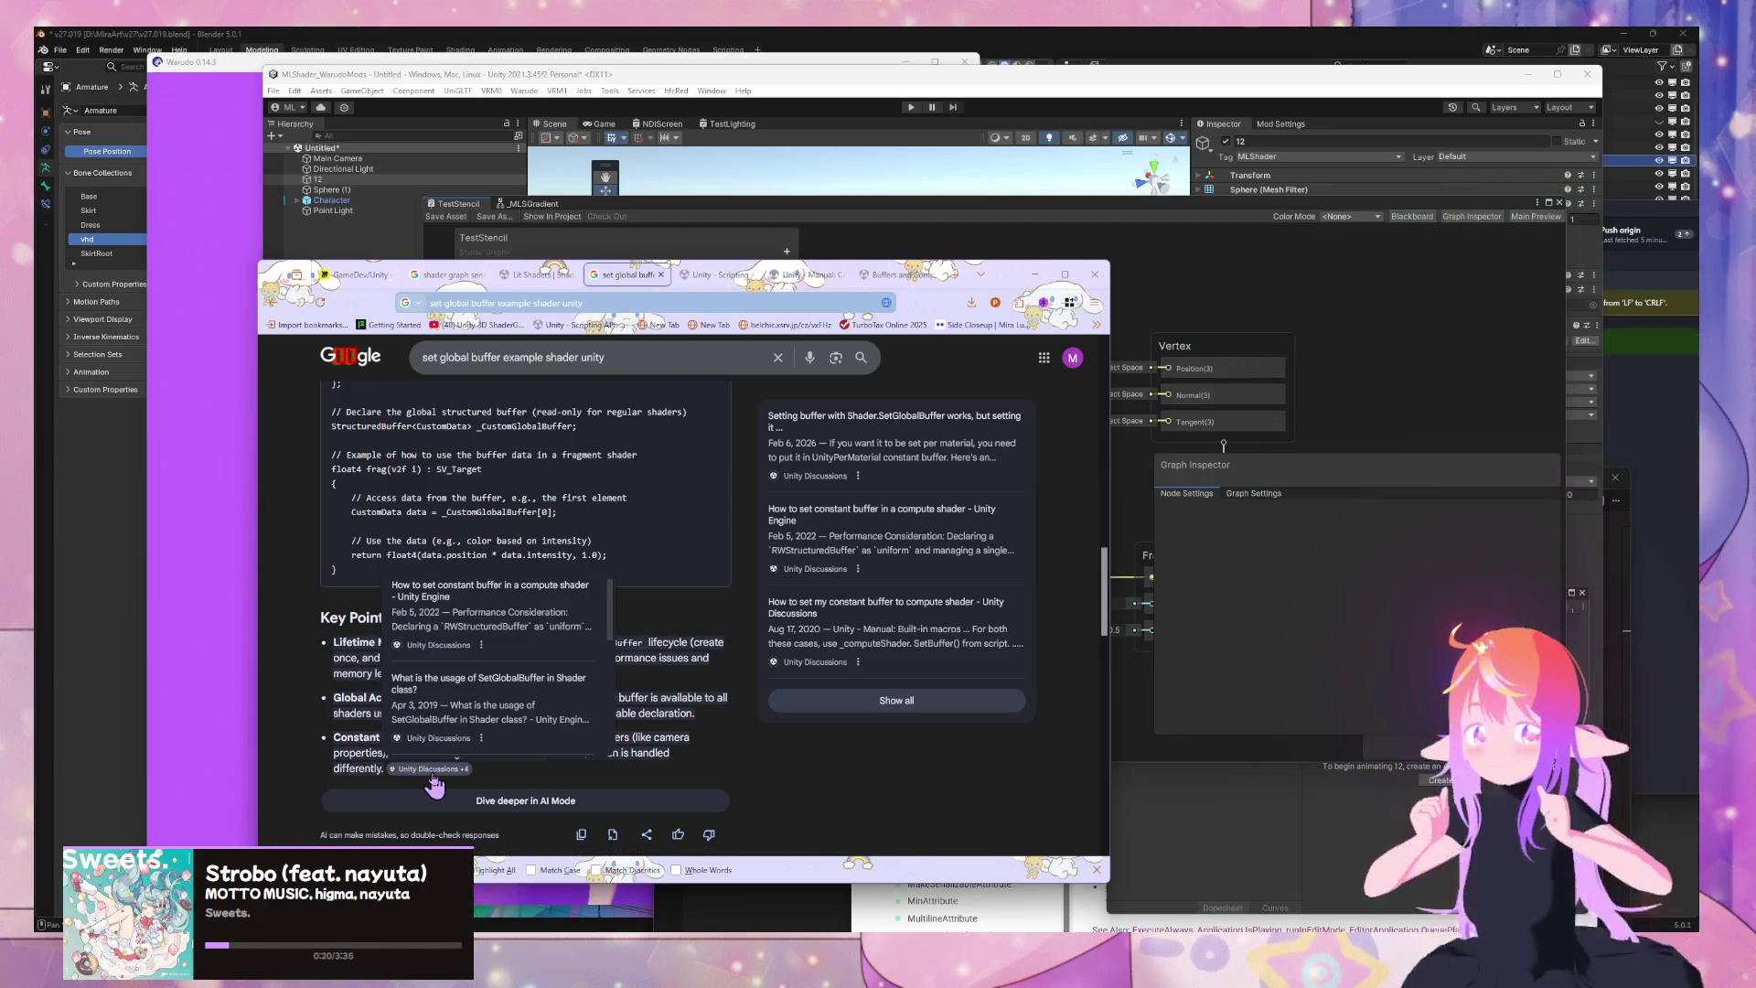
Open the SetGlobalBuffer usage and constant buffer Unity Discussions threads in new tabs via their redirects
middle_click(483, 688)
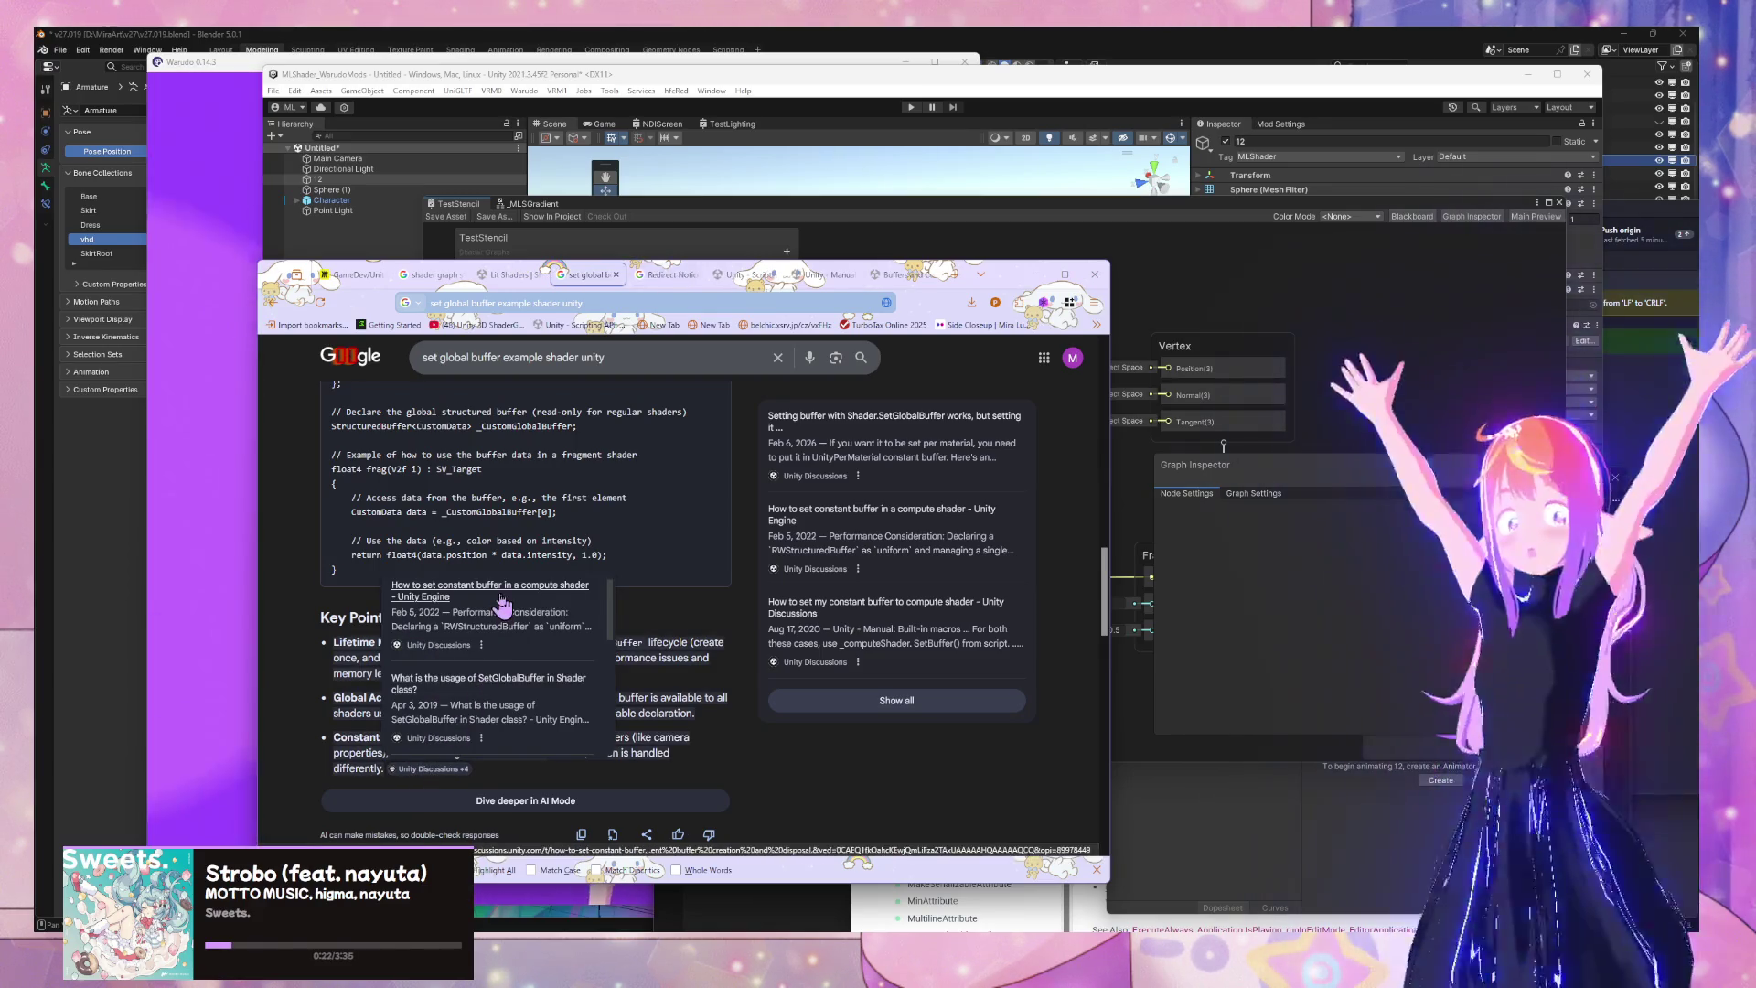
middle_click(501, 601)
left_click(626, 274)
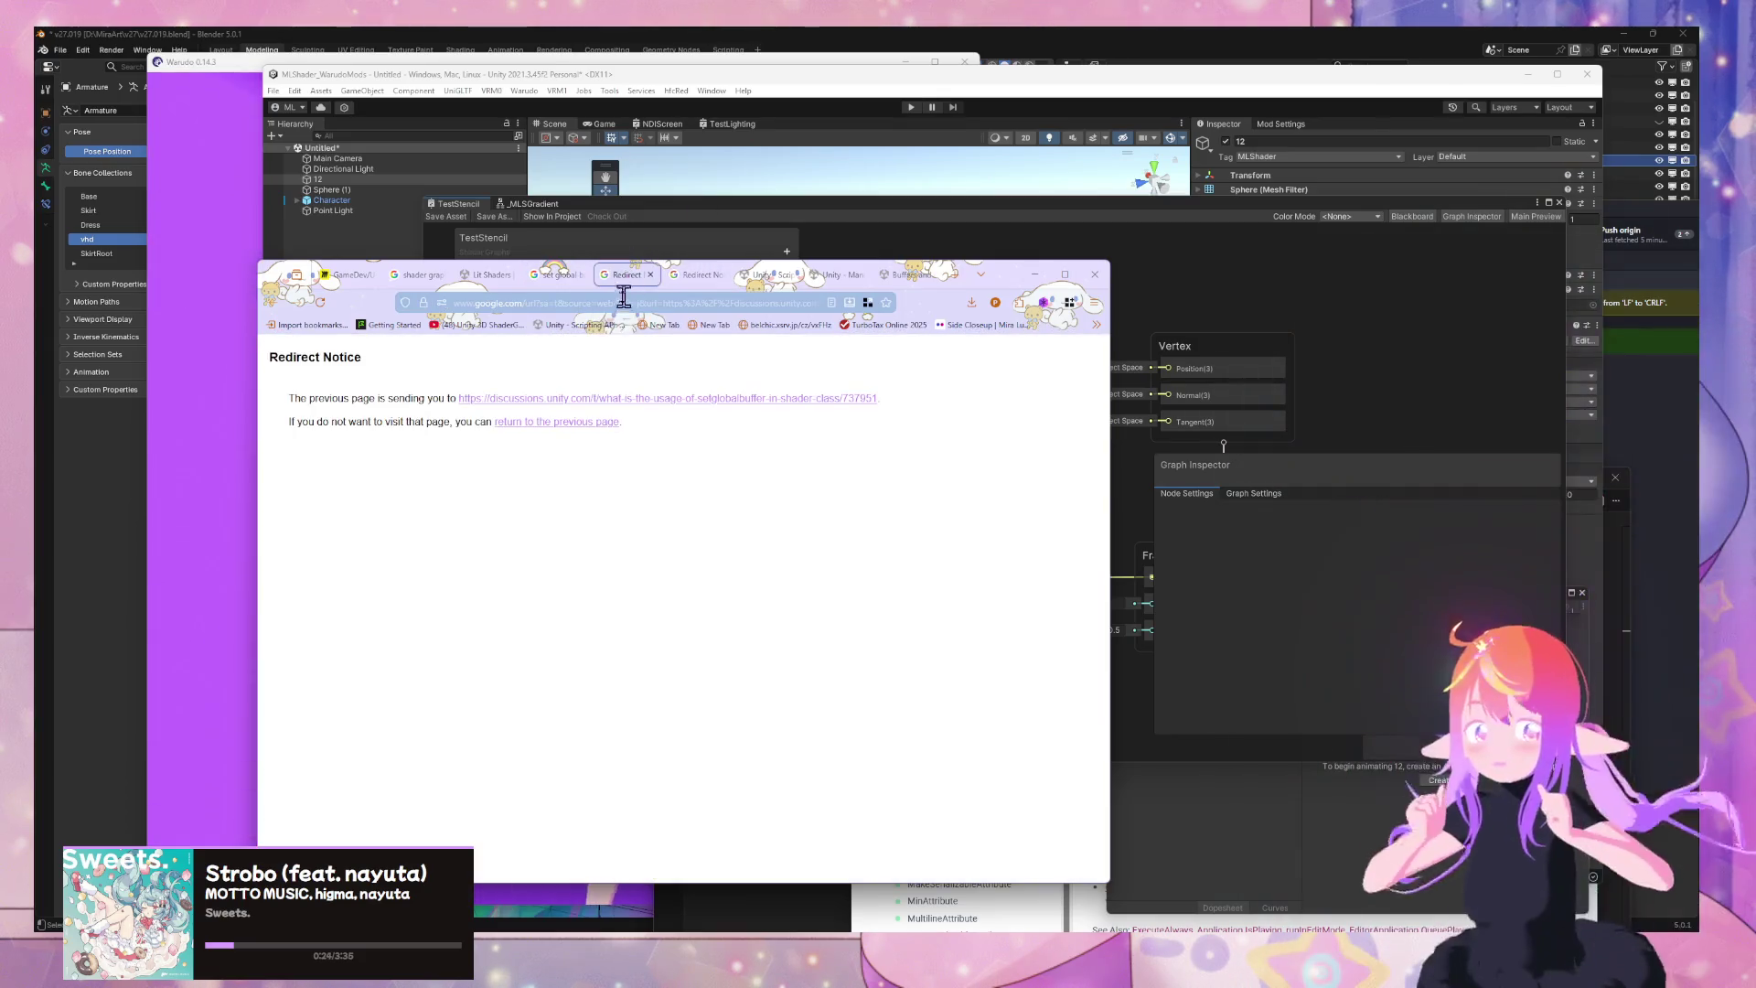
left_click(654, 399)
left_click(697, 274)
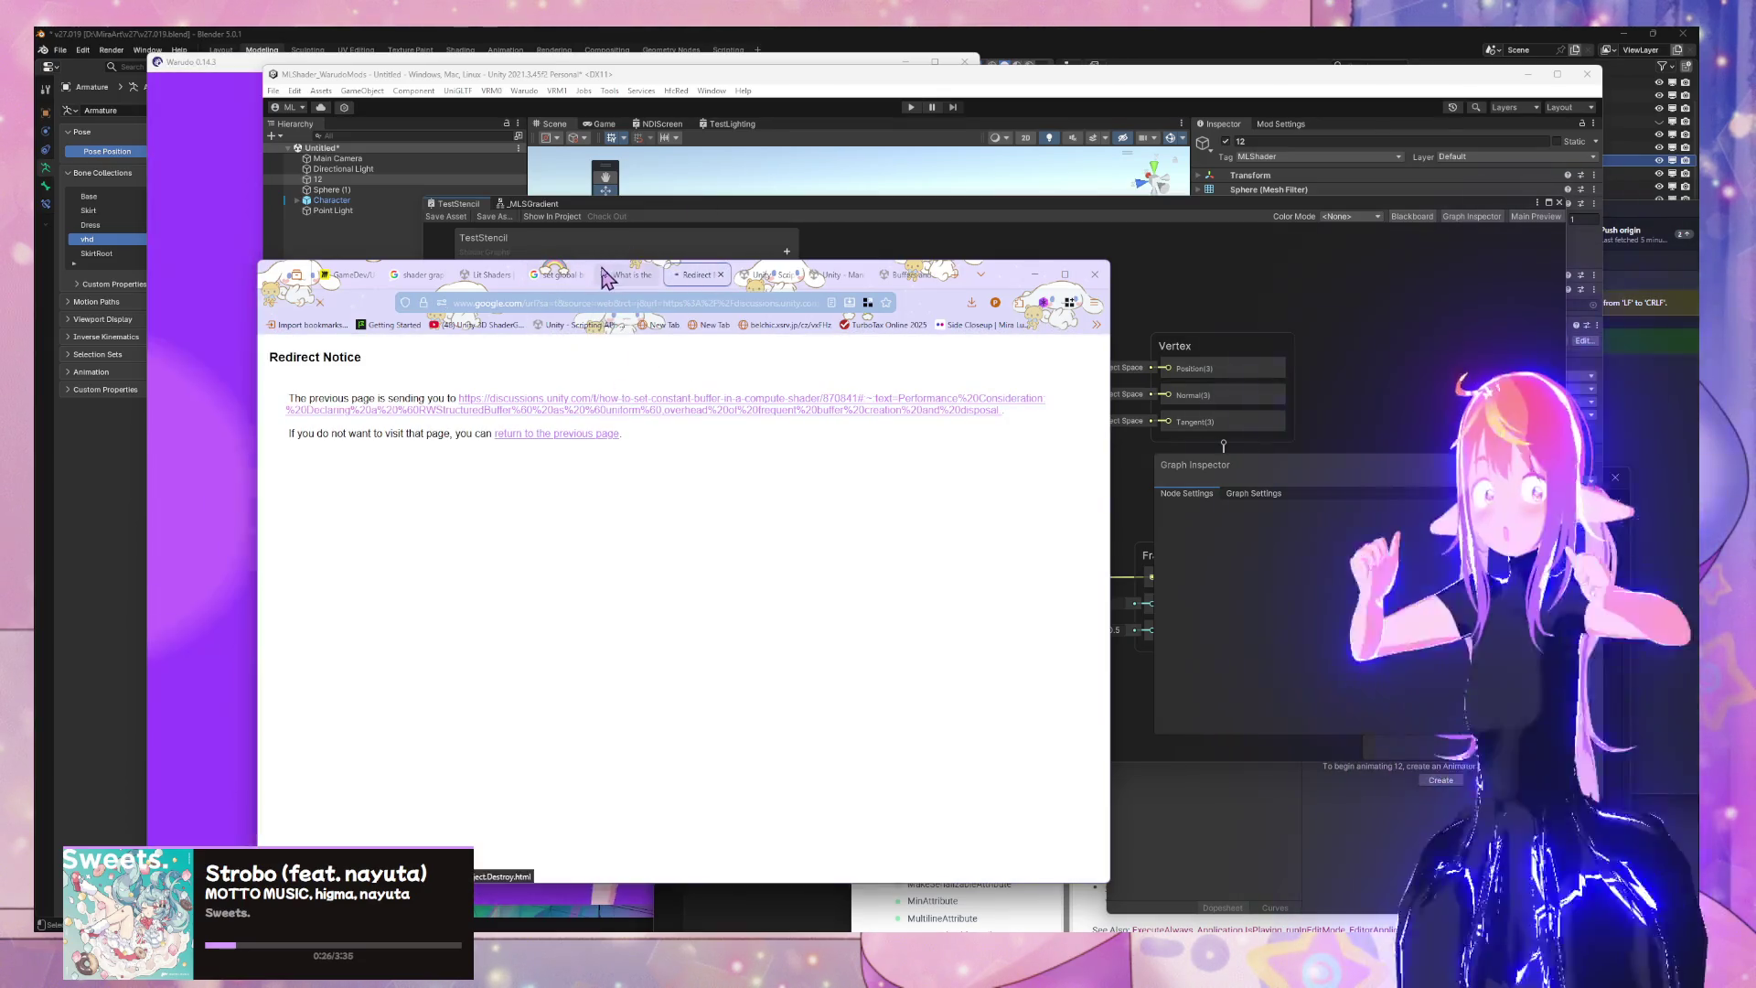
left_click(604, 398)
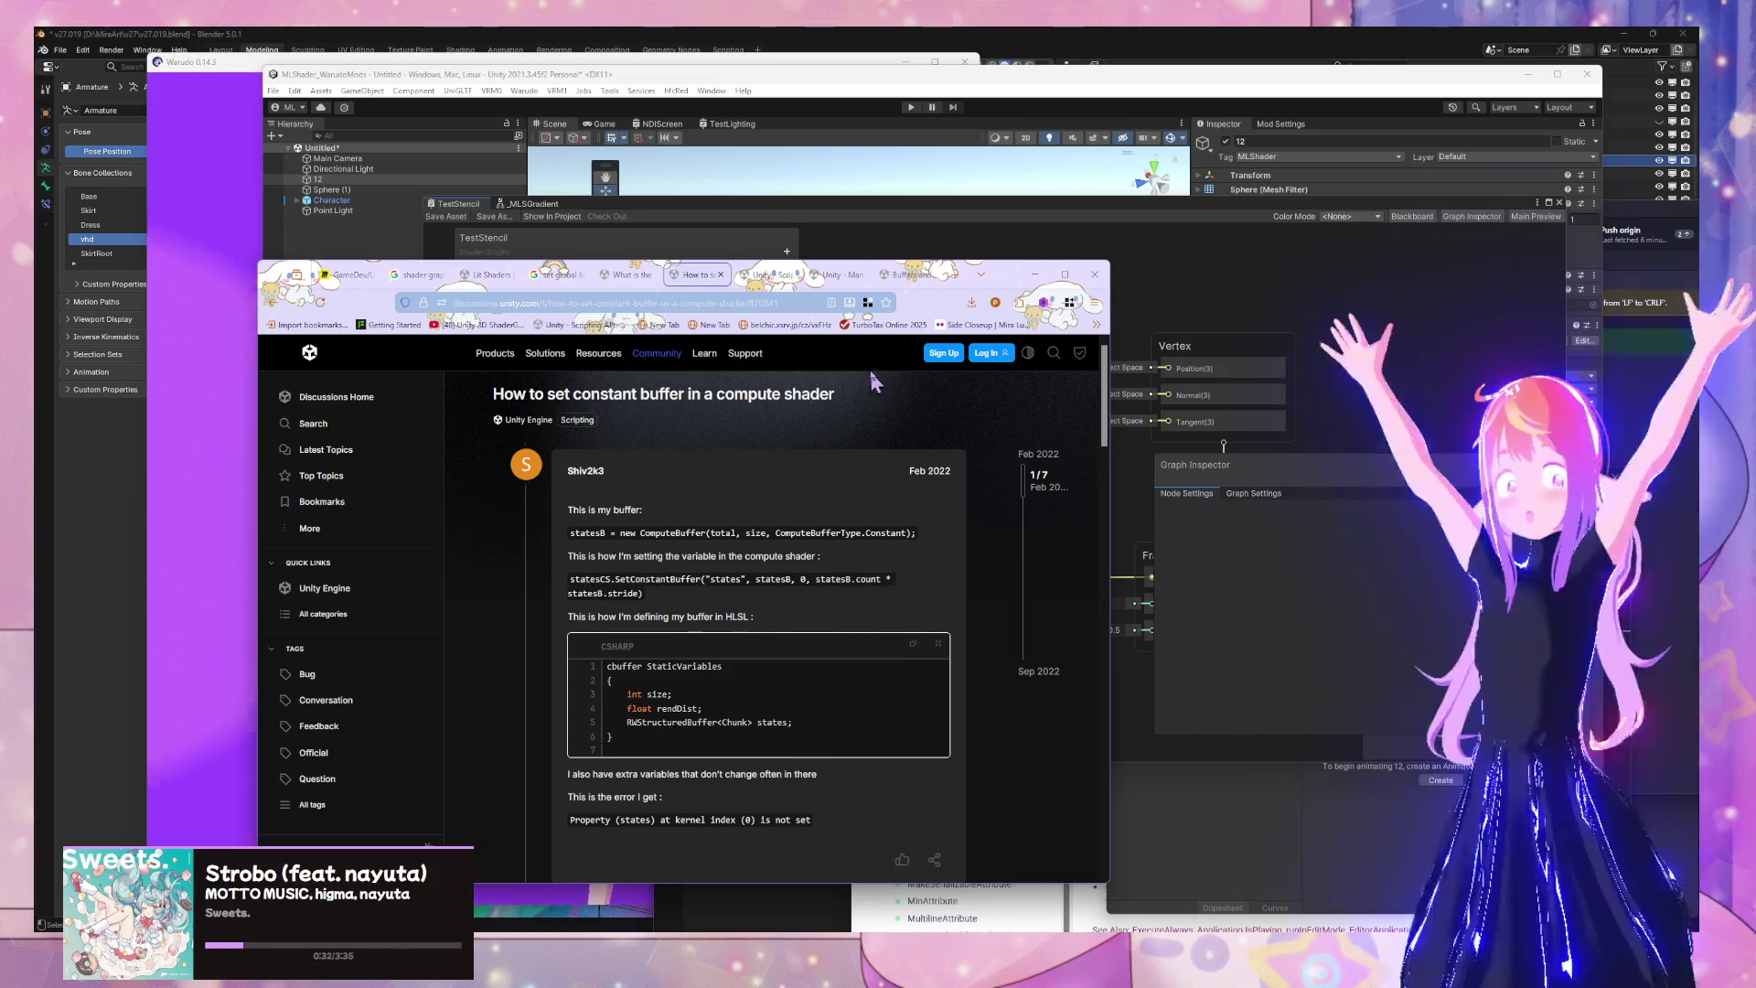
Read the constant buffer and SetGlobalBuffer threads, then go back from the latter
scroll(705, 488, "down", 5)
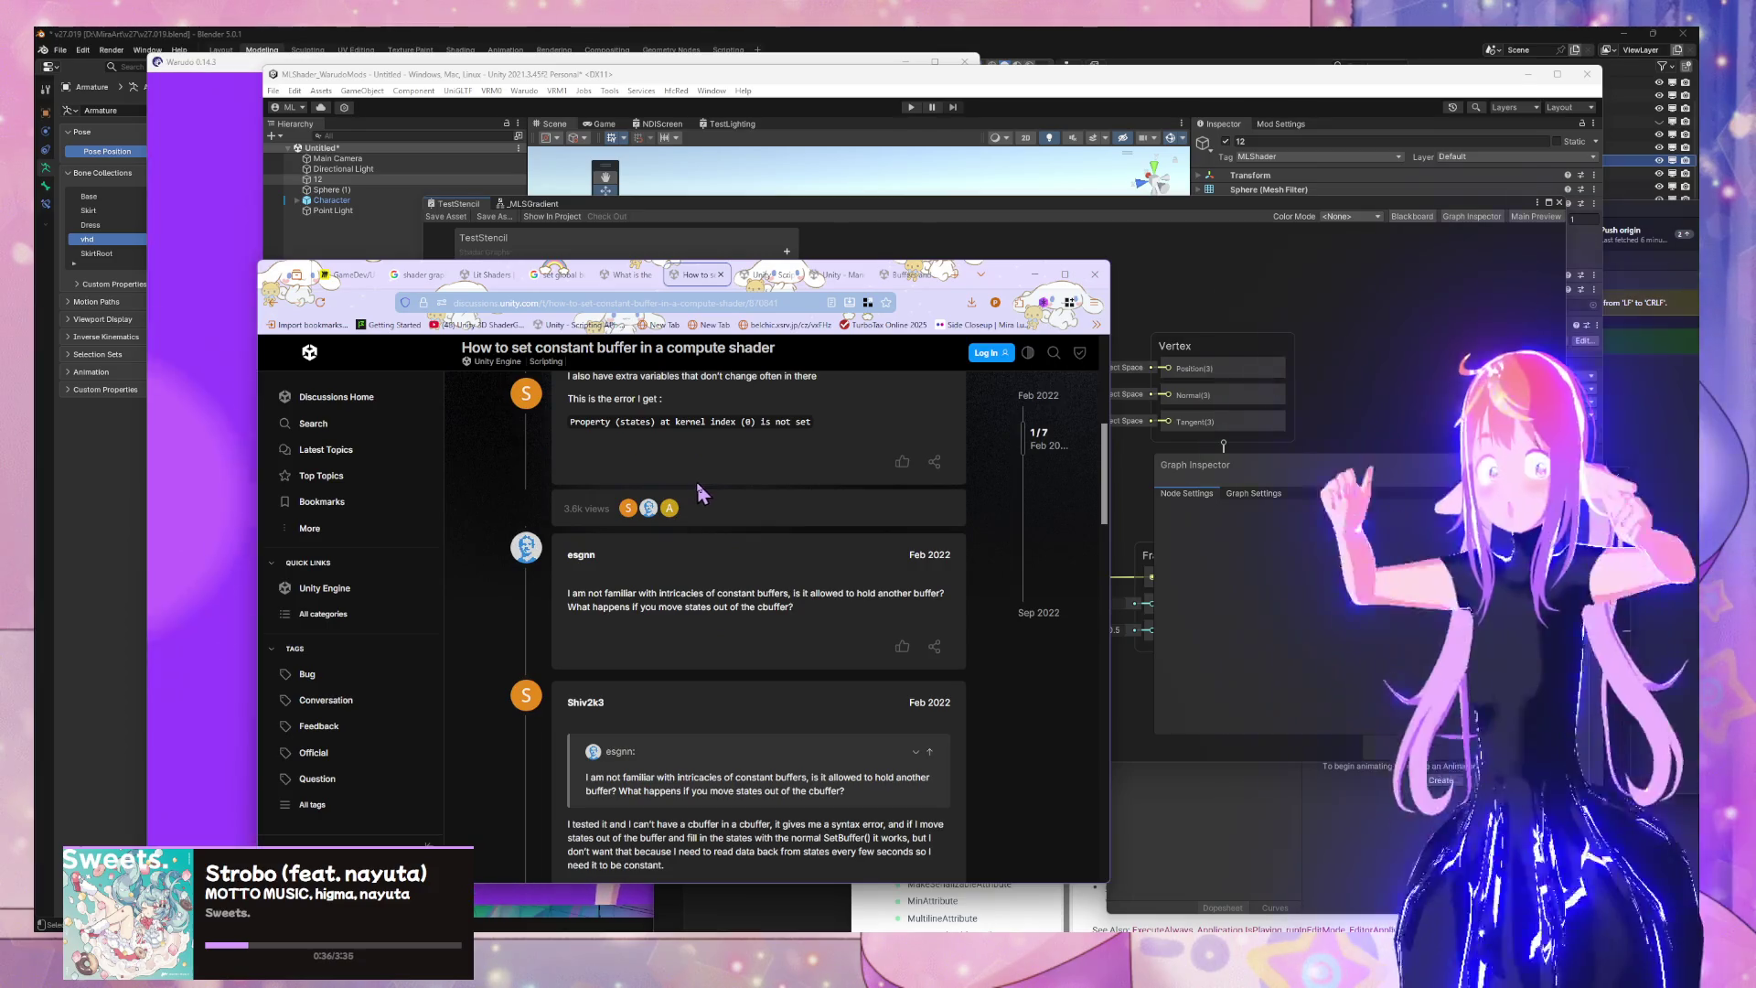
scroll(695, 483, "down", 3)
scroll(671, 491, "down", 6)
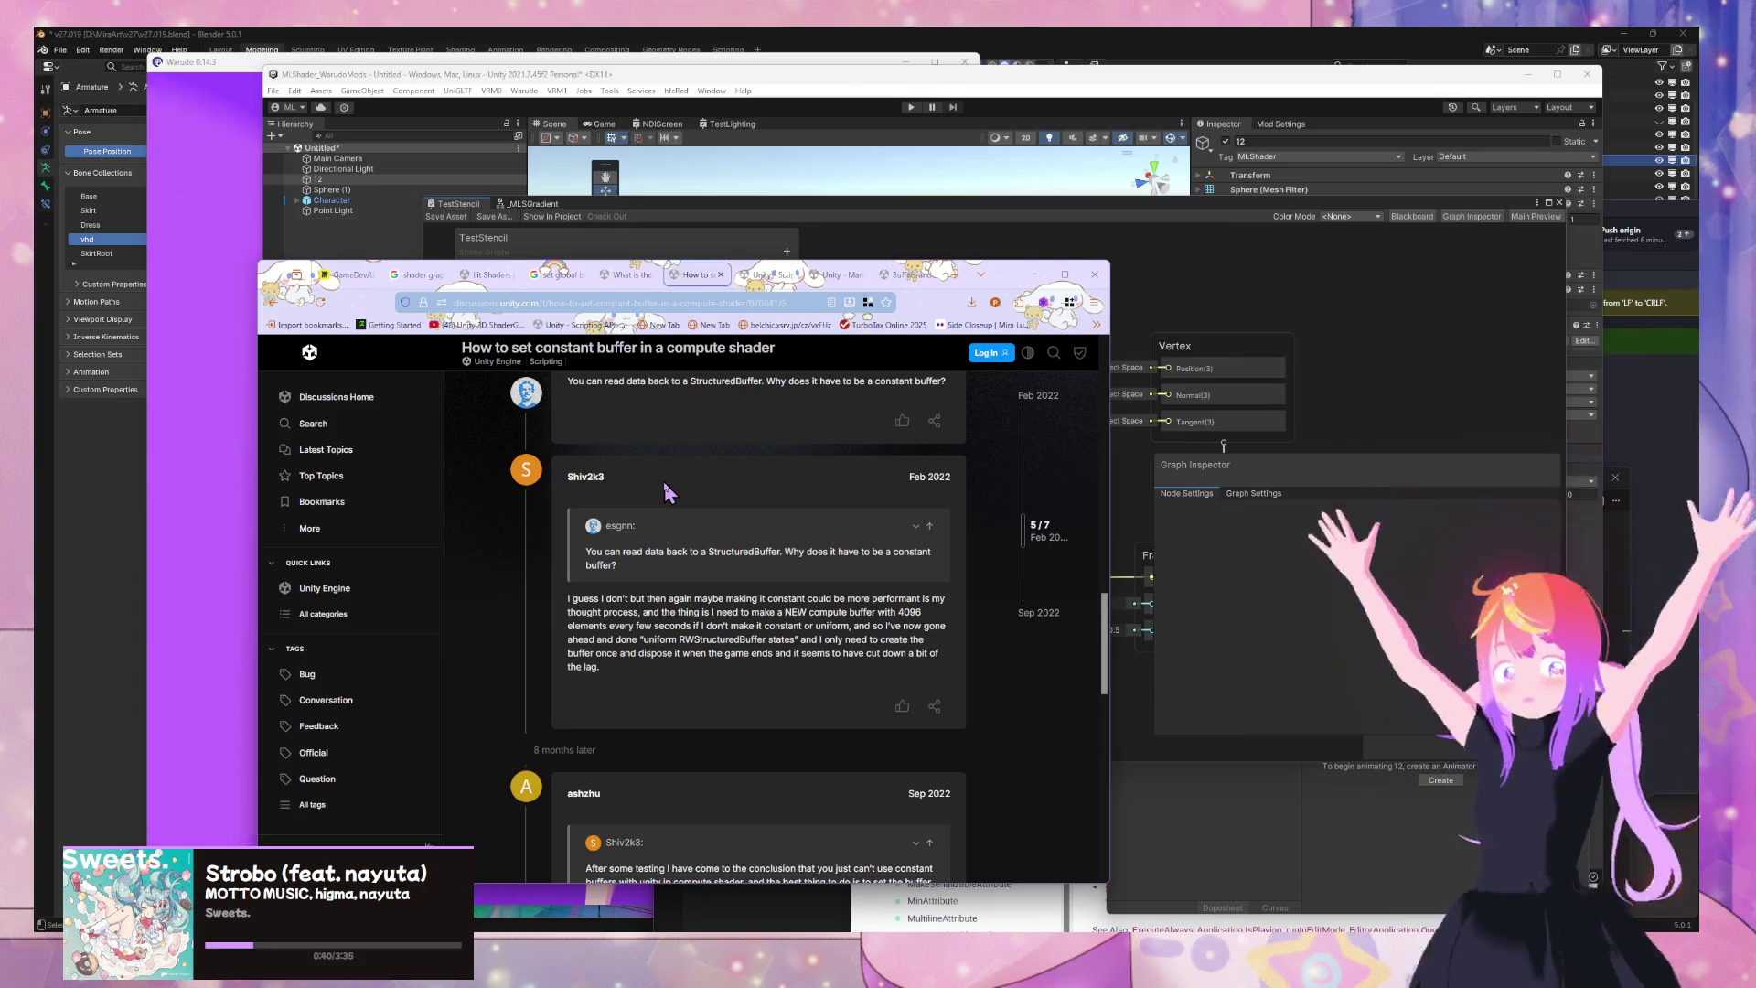
scroll(665, 492, "up", 10)
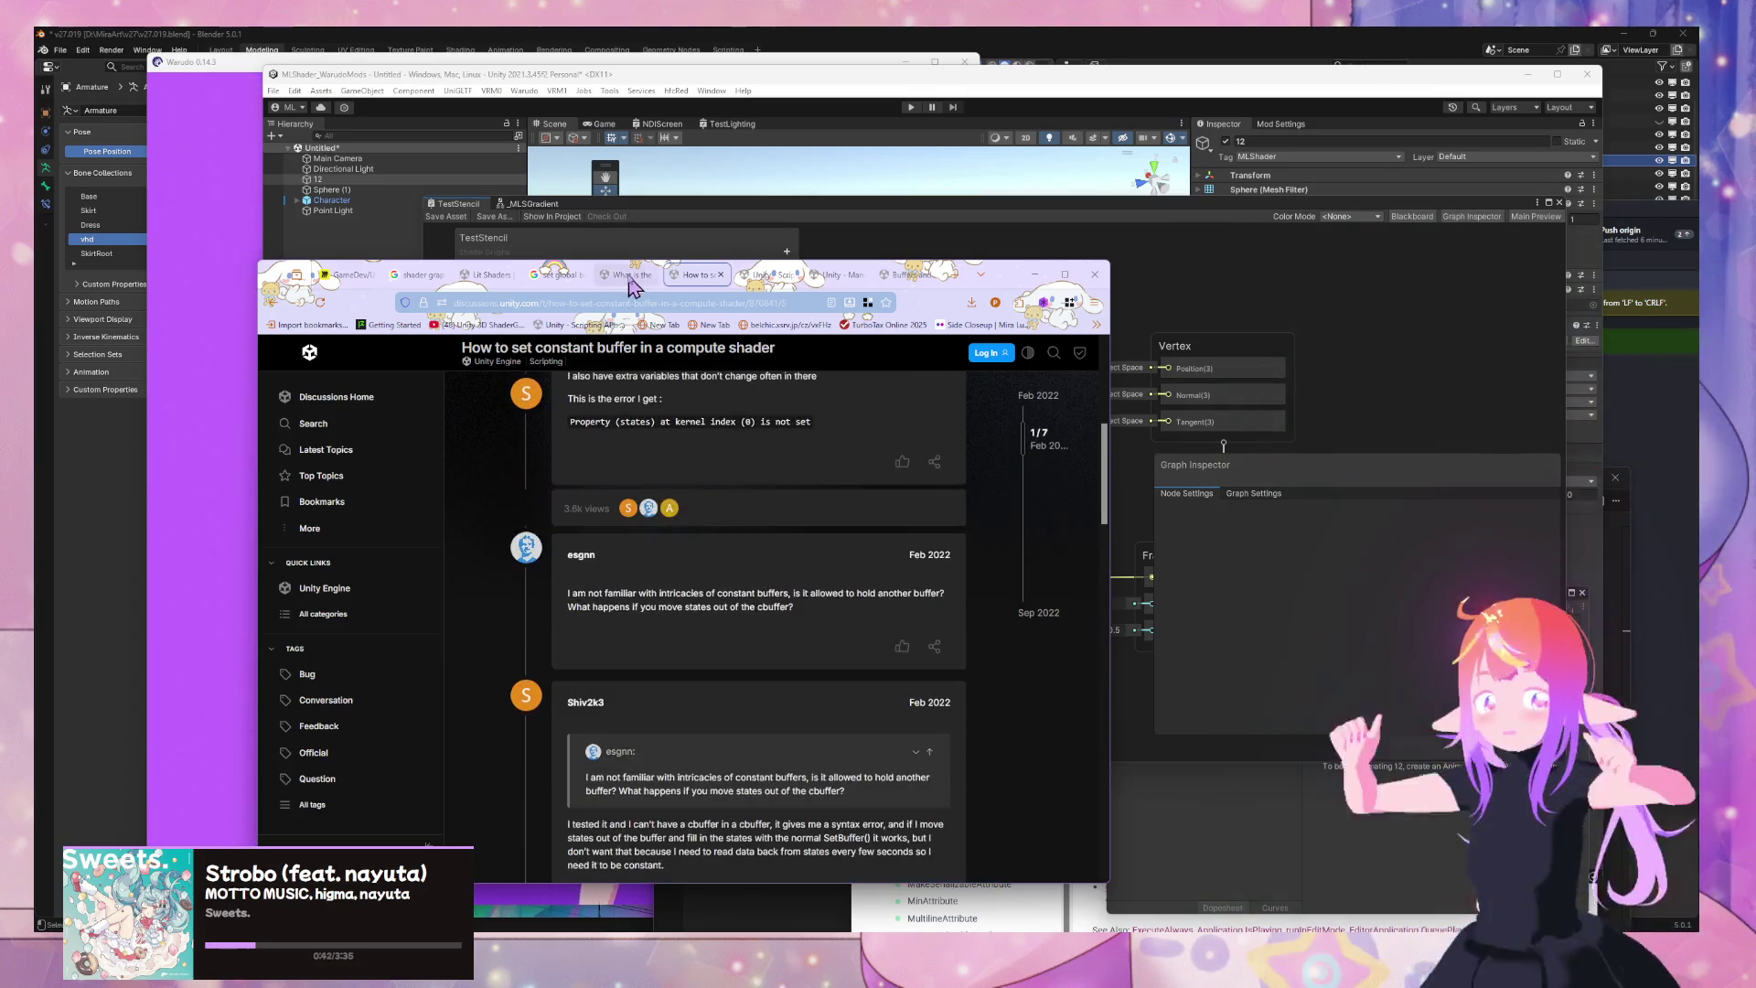
left_click(628, 275)
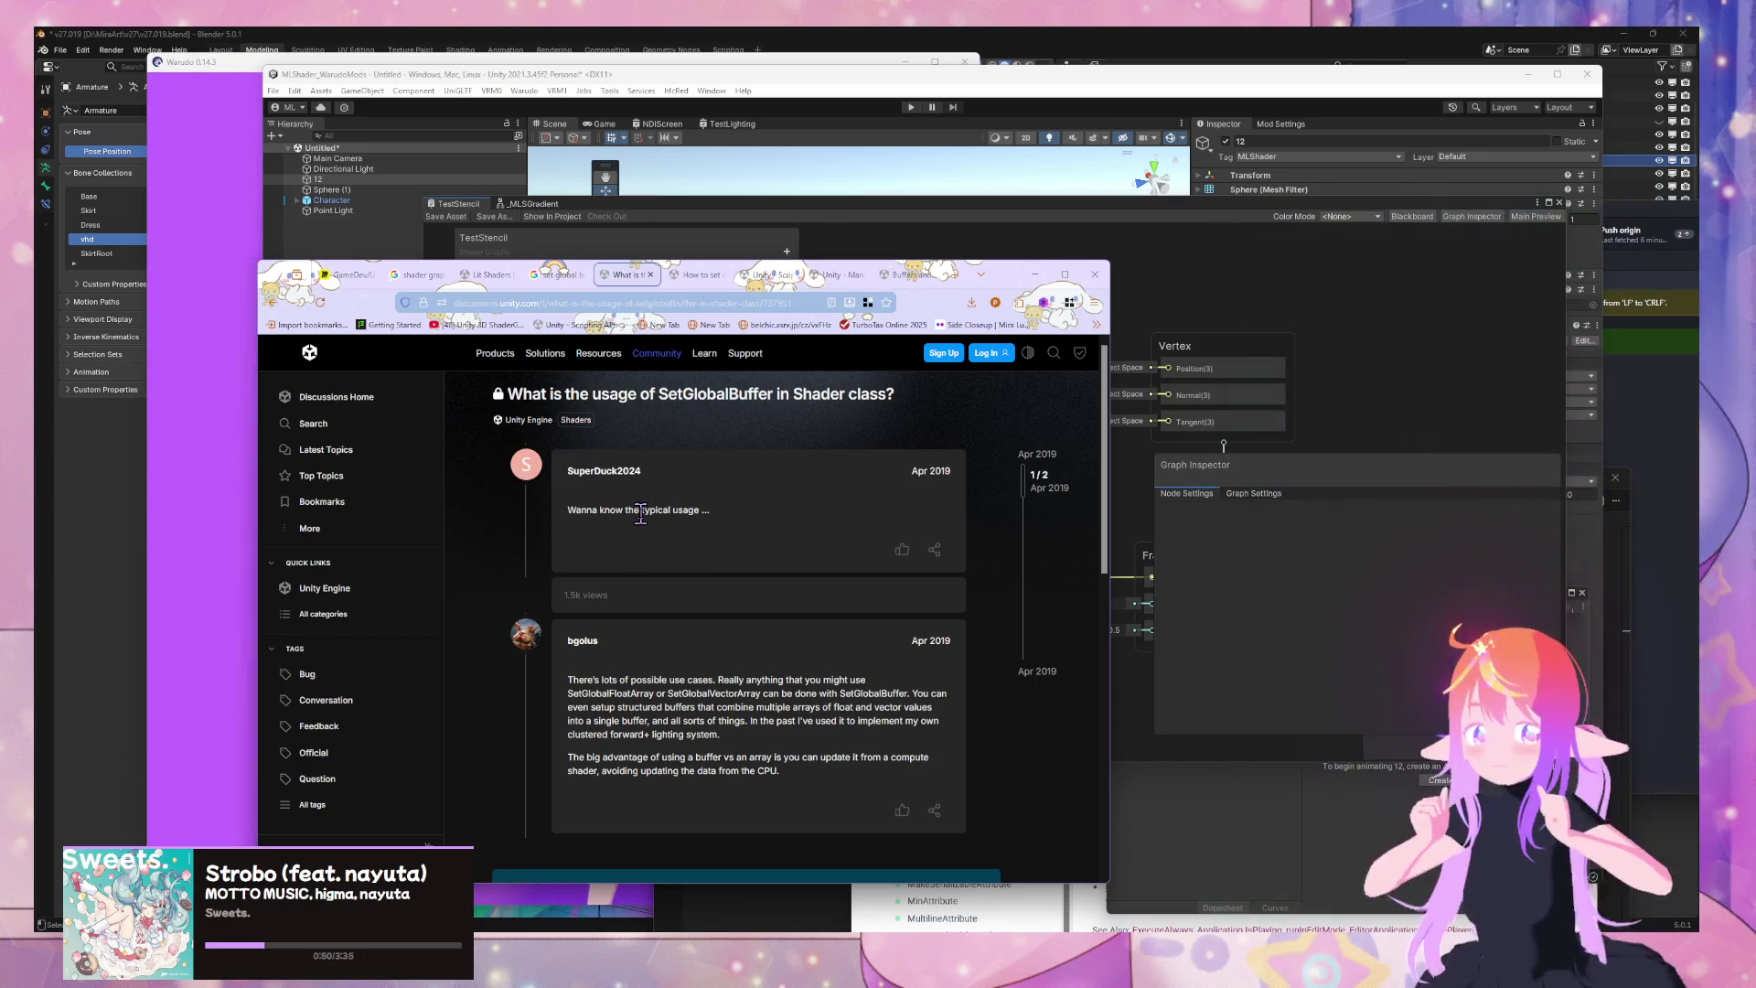
scroll(640, 514, "down", 5)
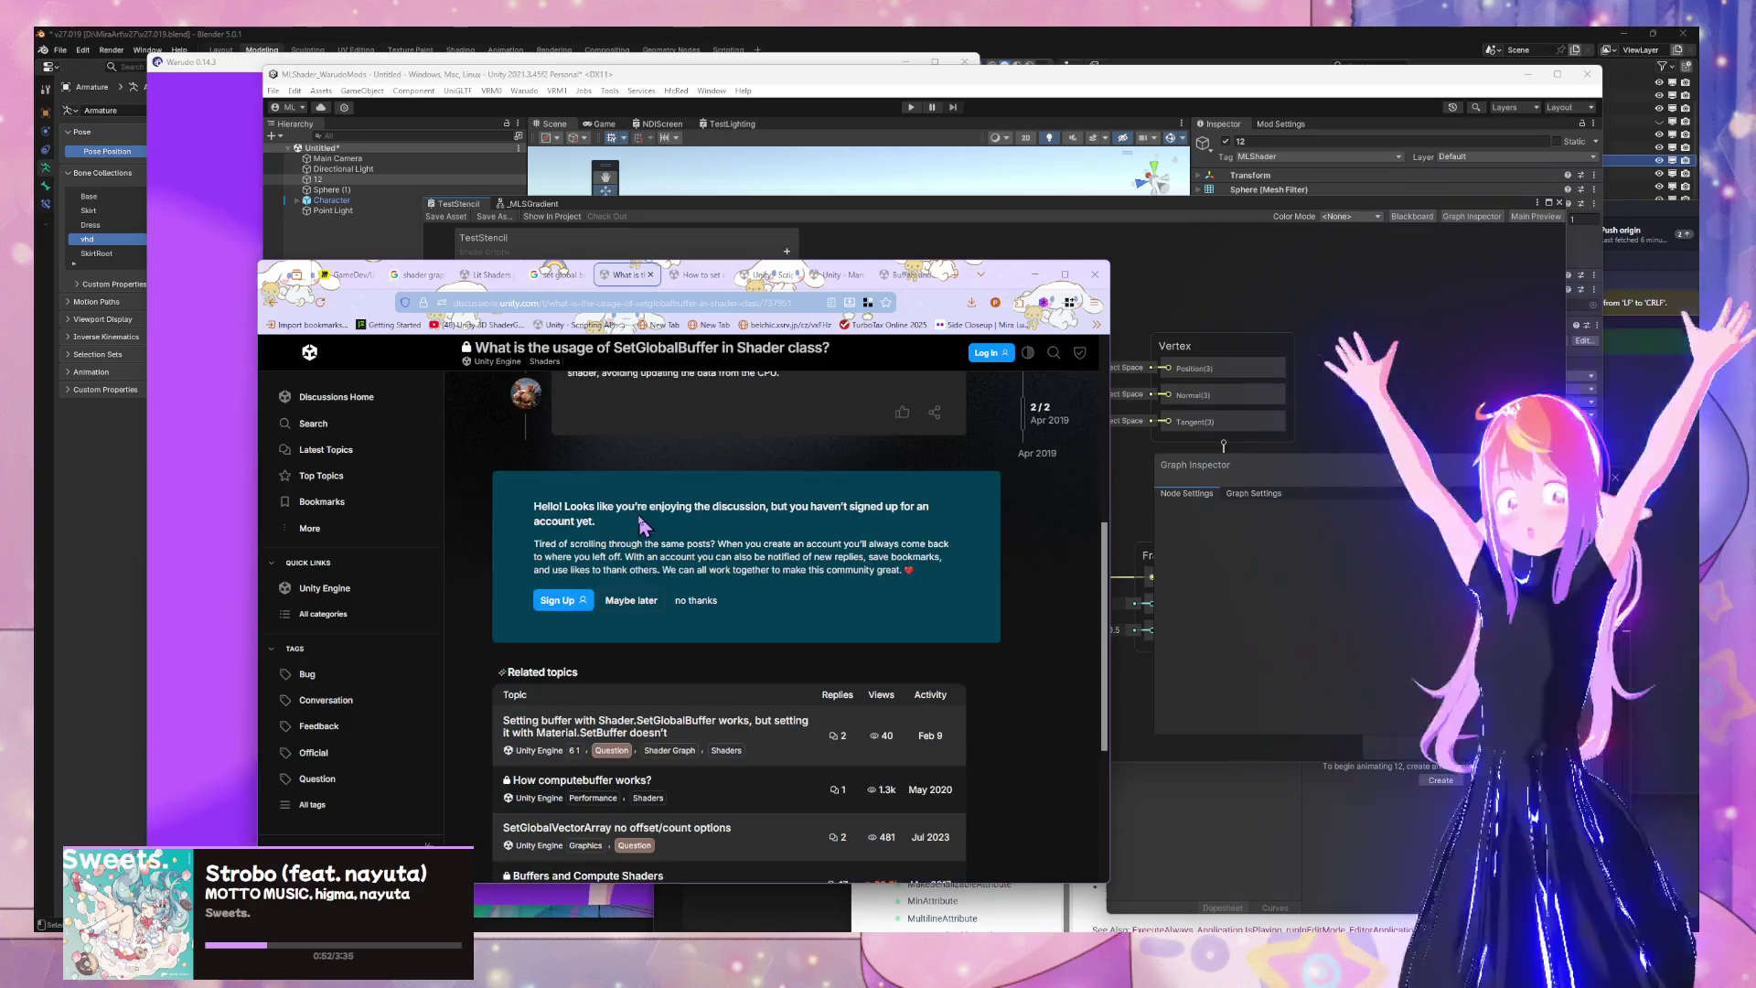
left_click(286, 303)
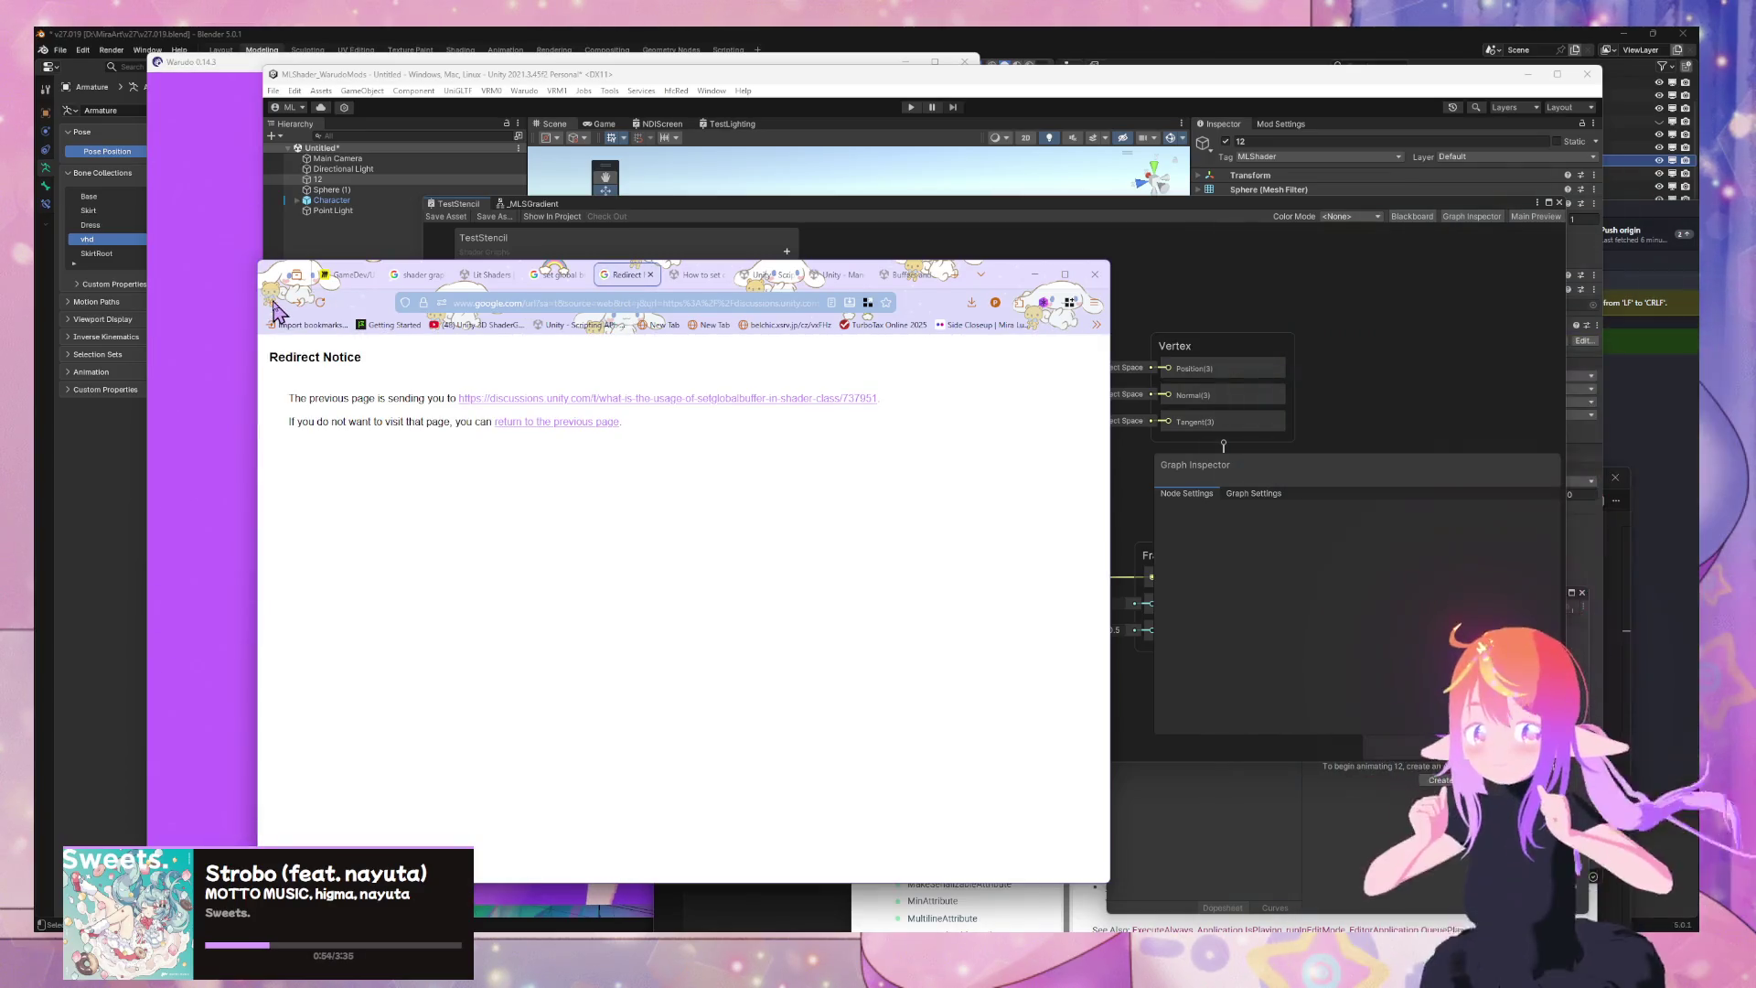
Open the 'SetGlobalBuffer works but Material.SetBuffer doesn't' thread, read to the staff reply, return to Unity
left_click(650, 275)
left_click(576, 274)
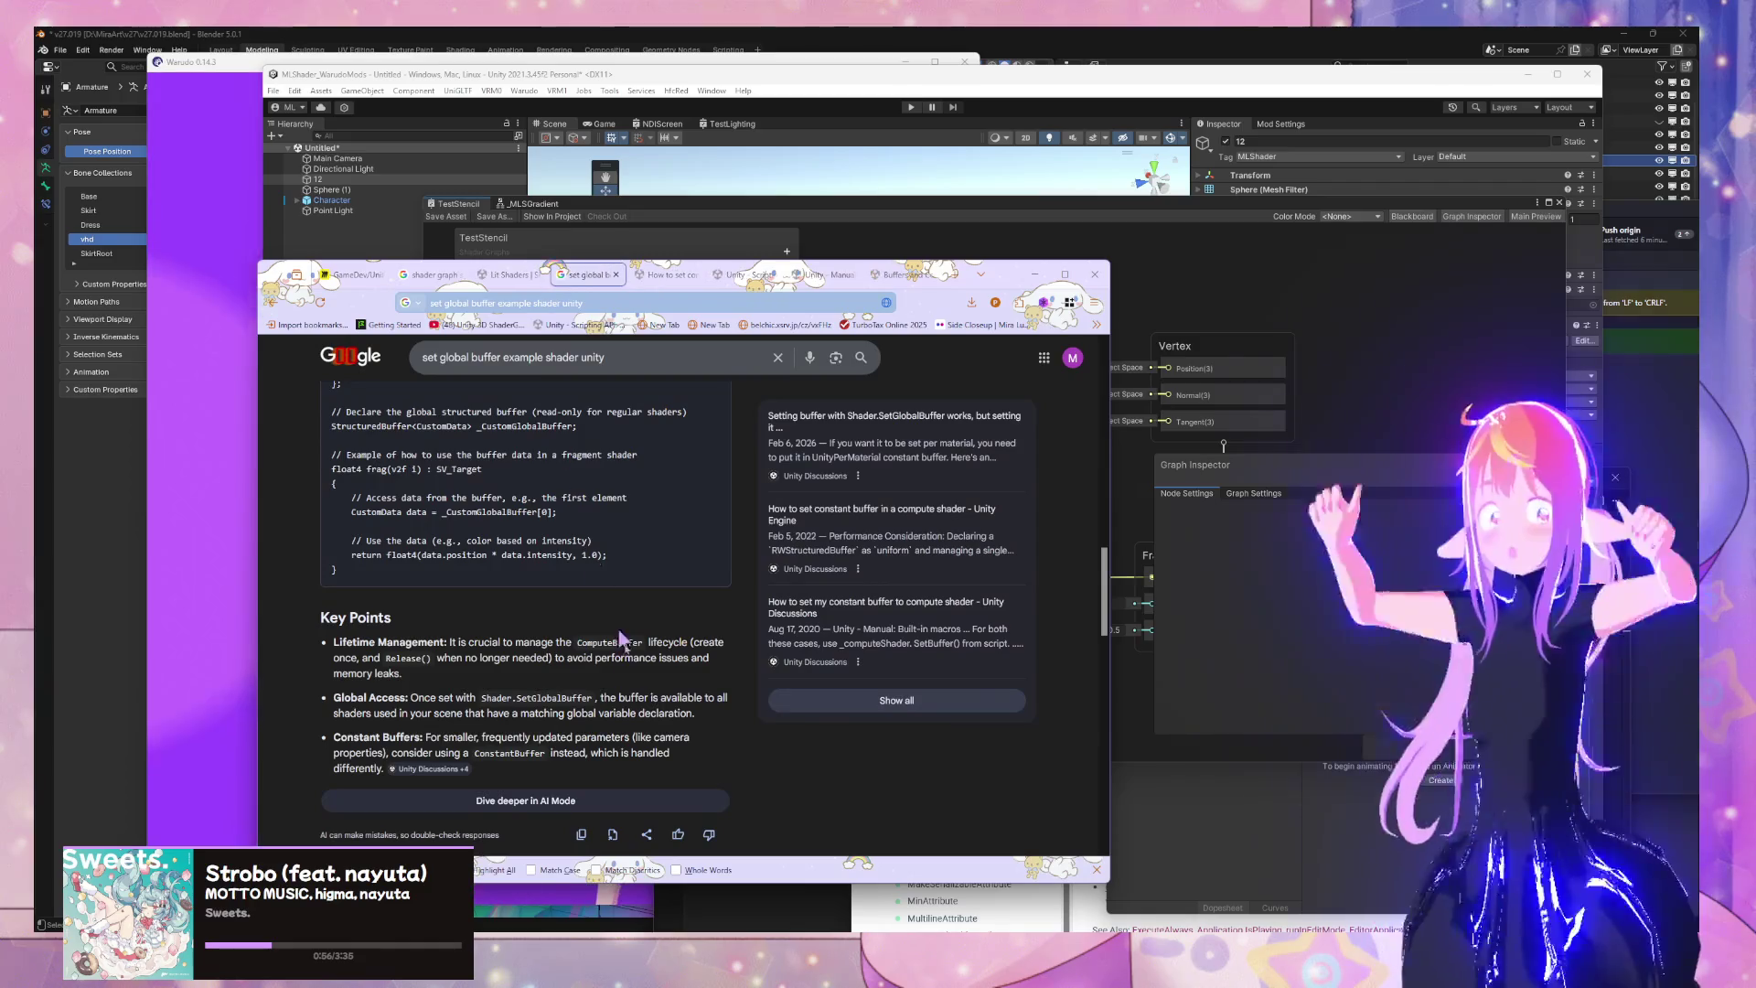
scroll(611, 620, "down", 10)
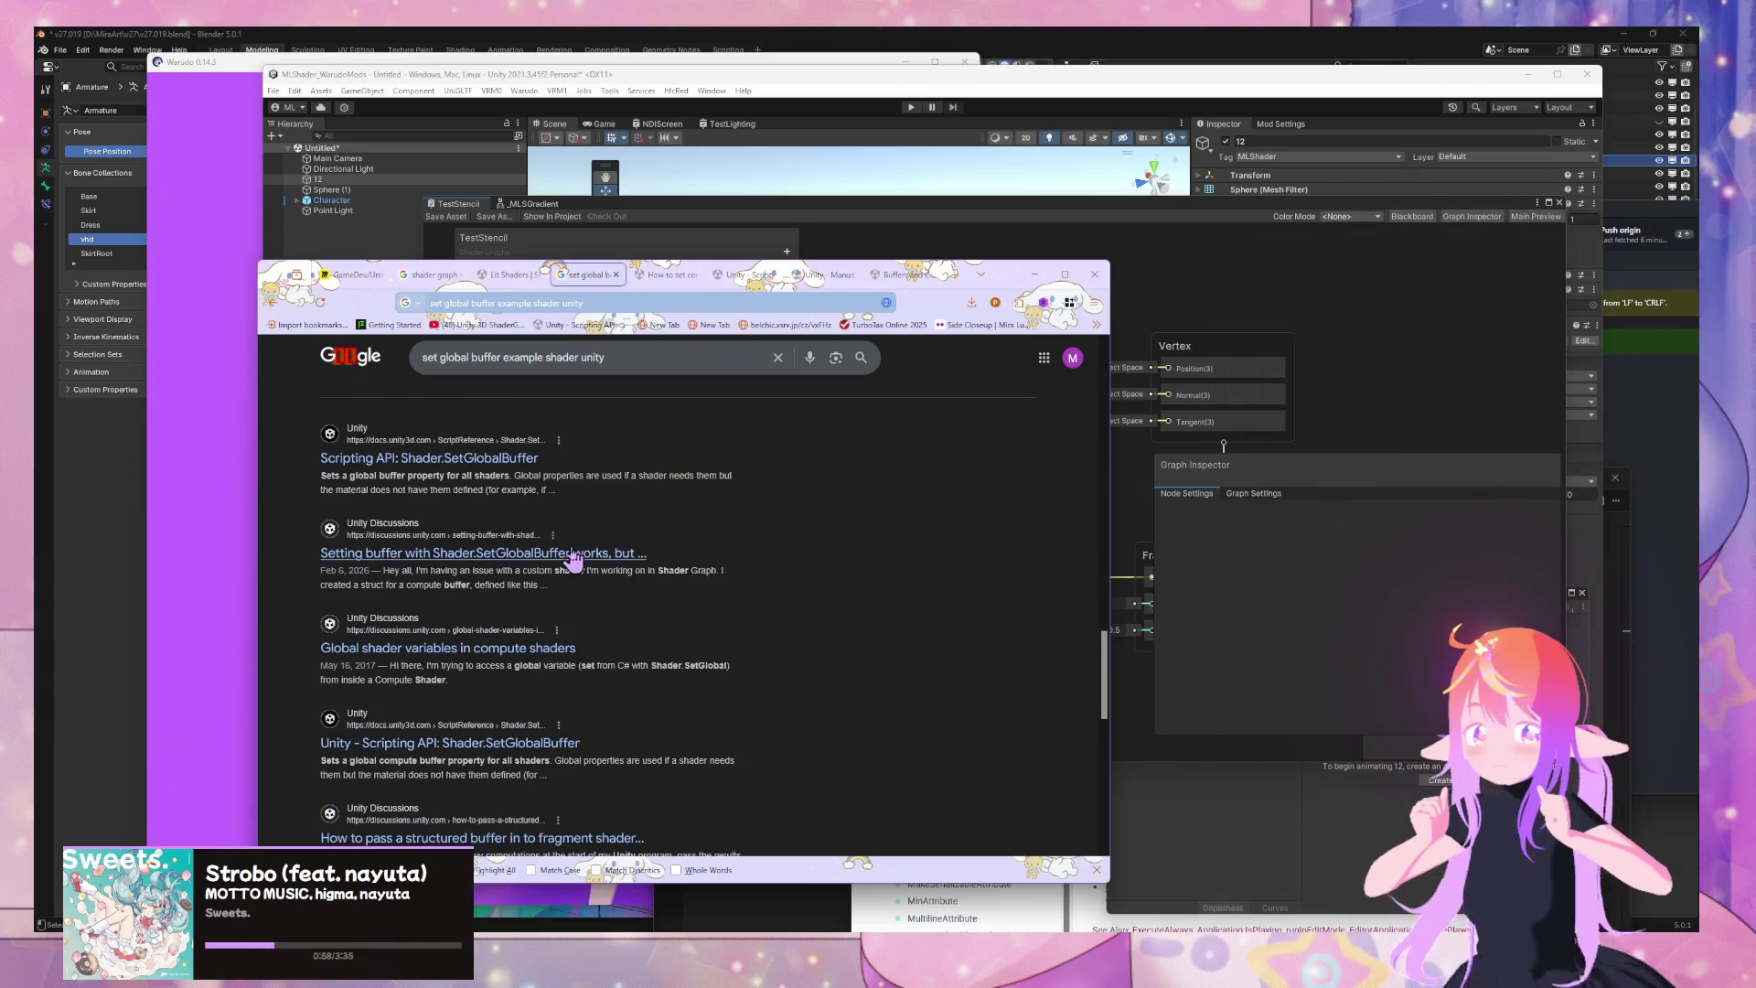
middle_click(606, 556)
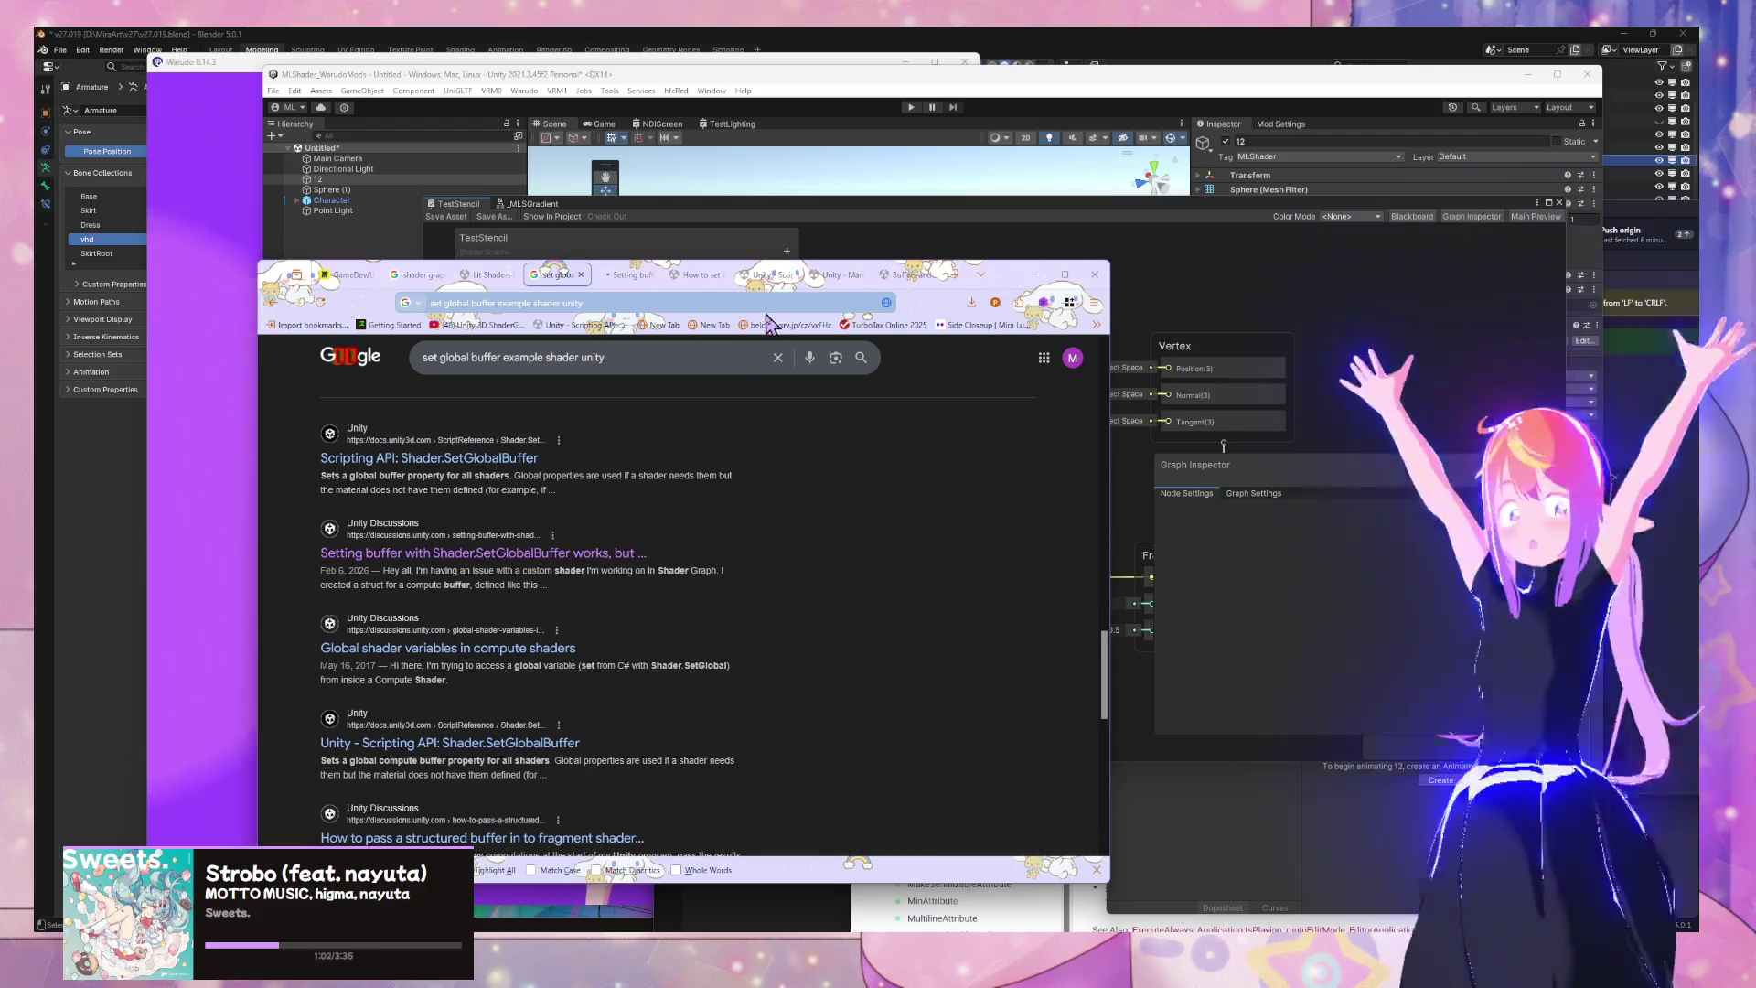
left_click(590, 553)
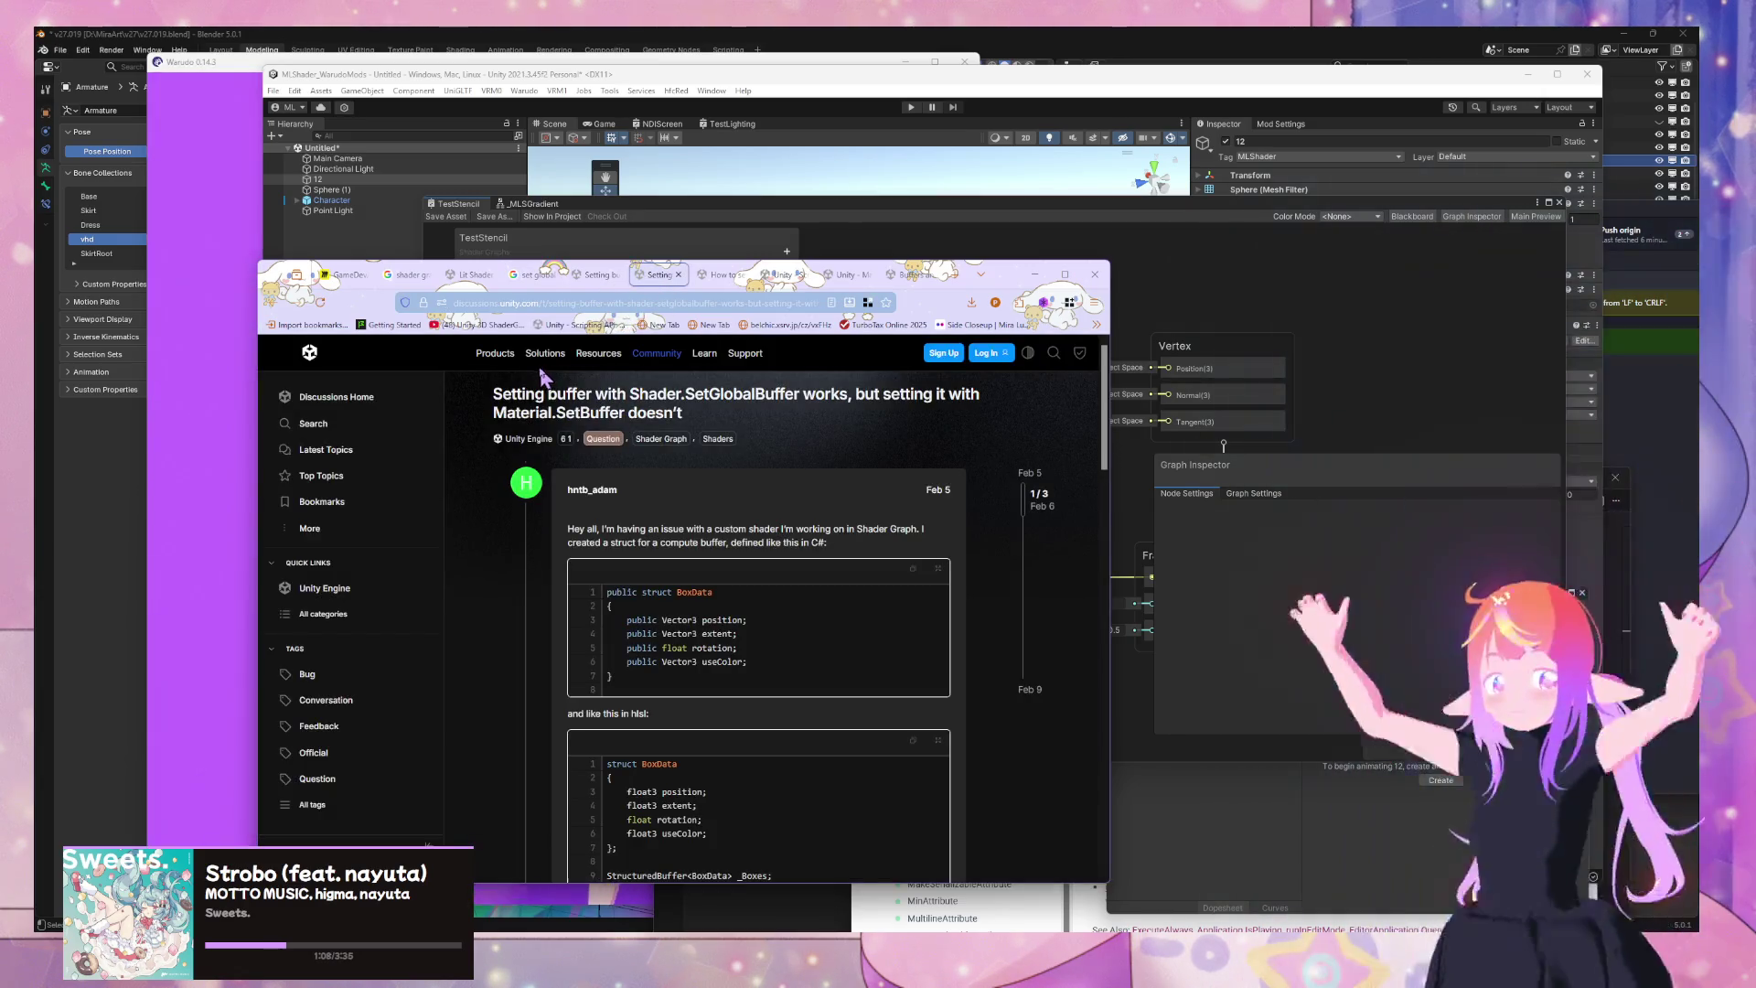
scroll(542, 377, "down", 2)
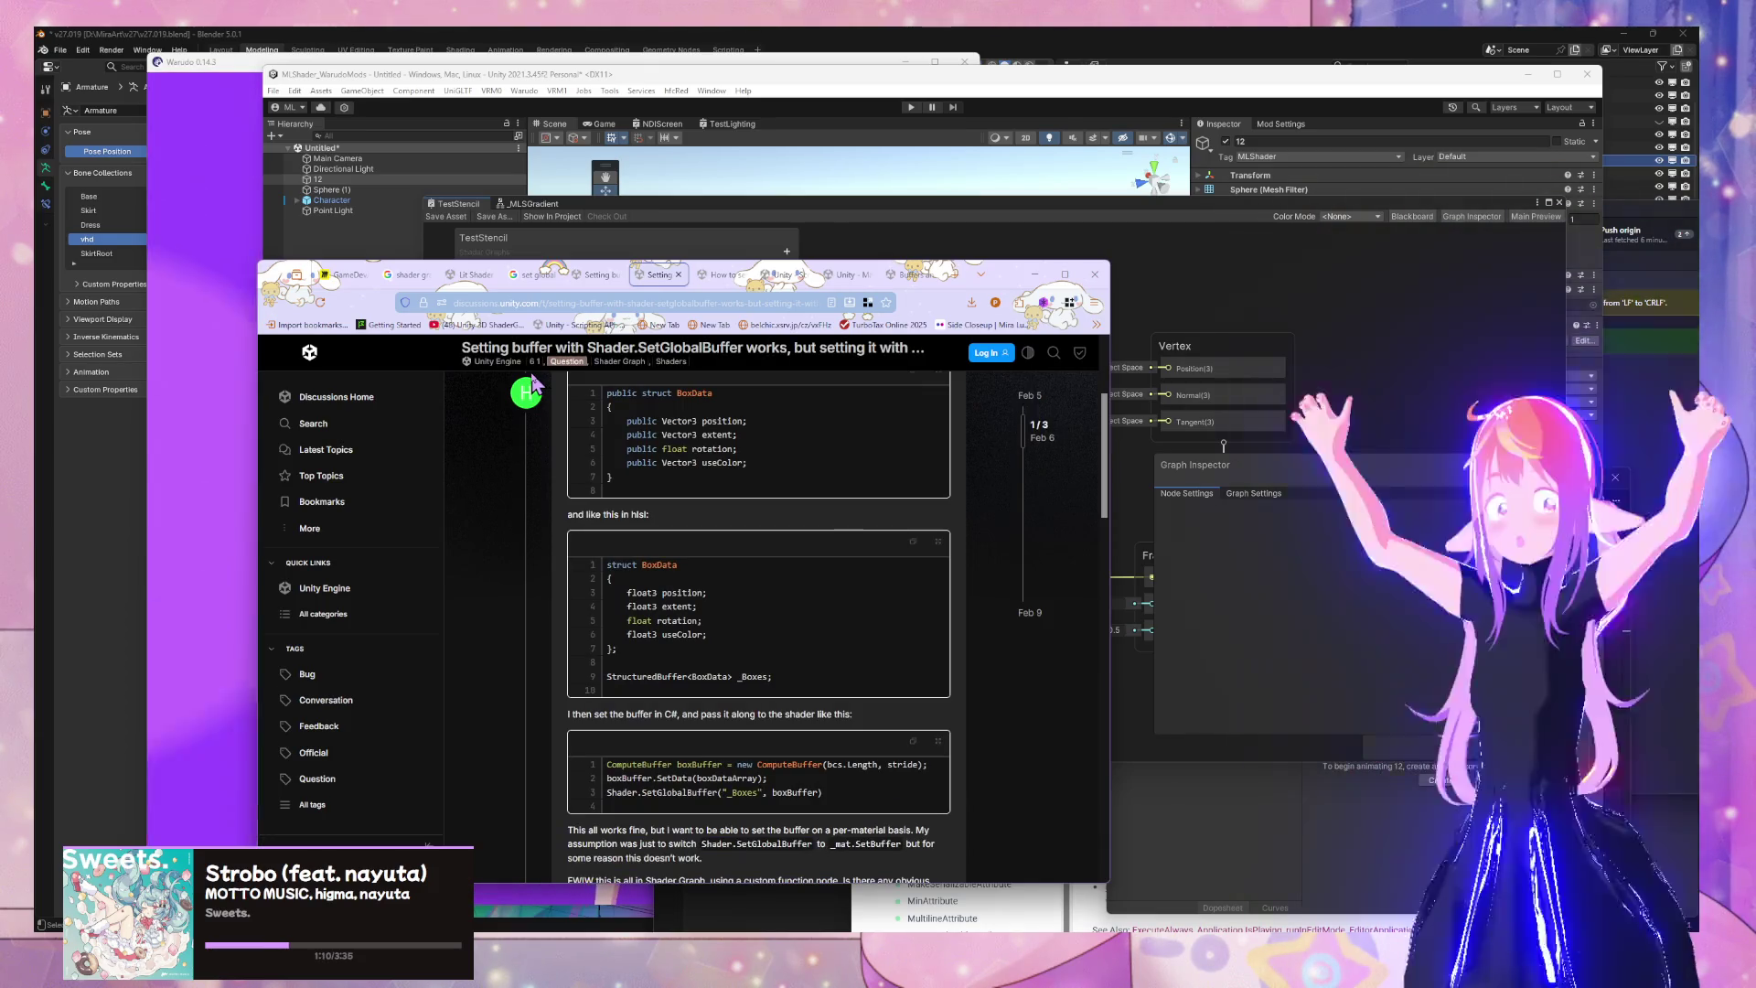
scroll(533, 384, "down", 1)
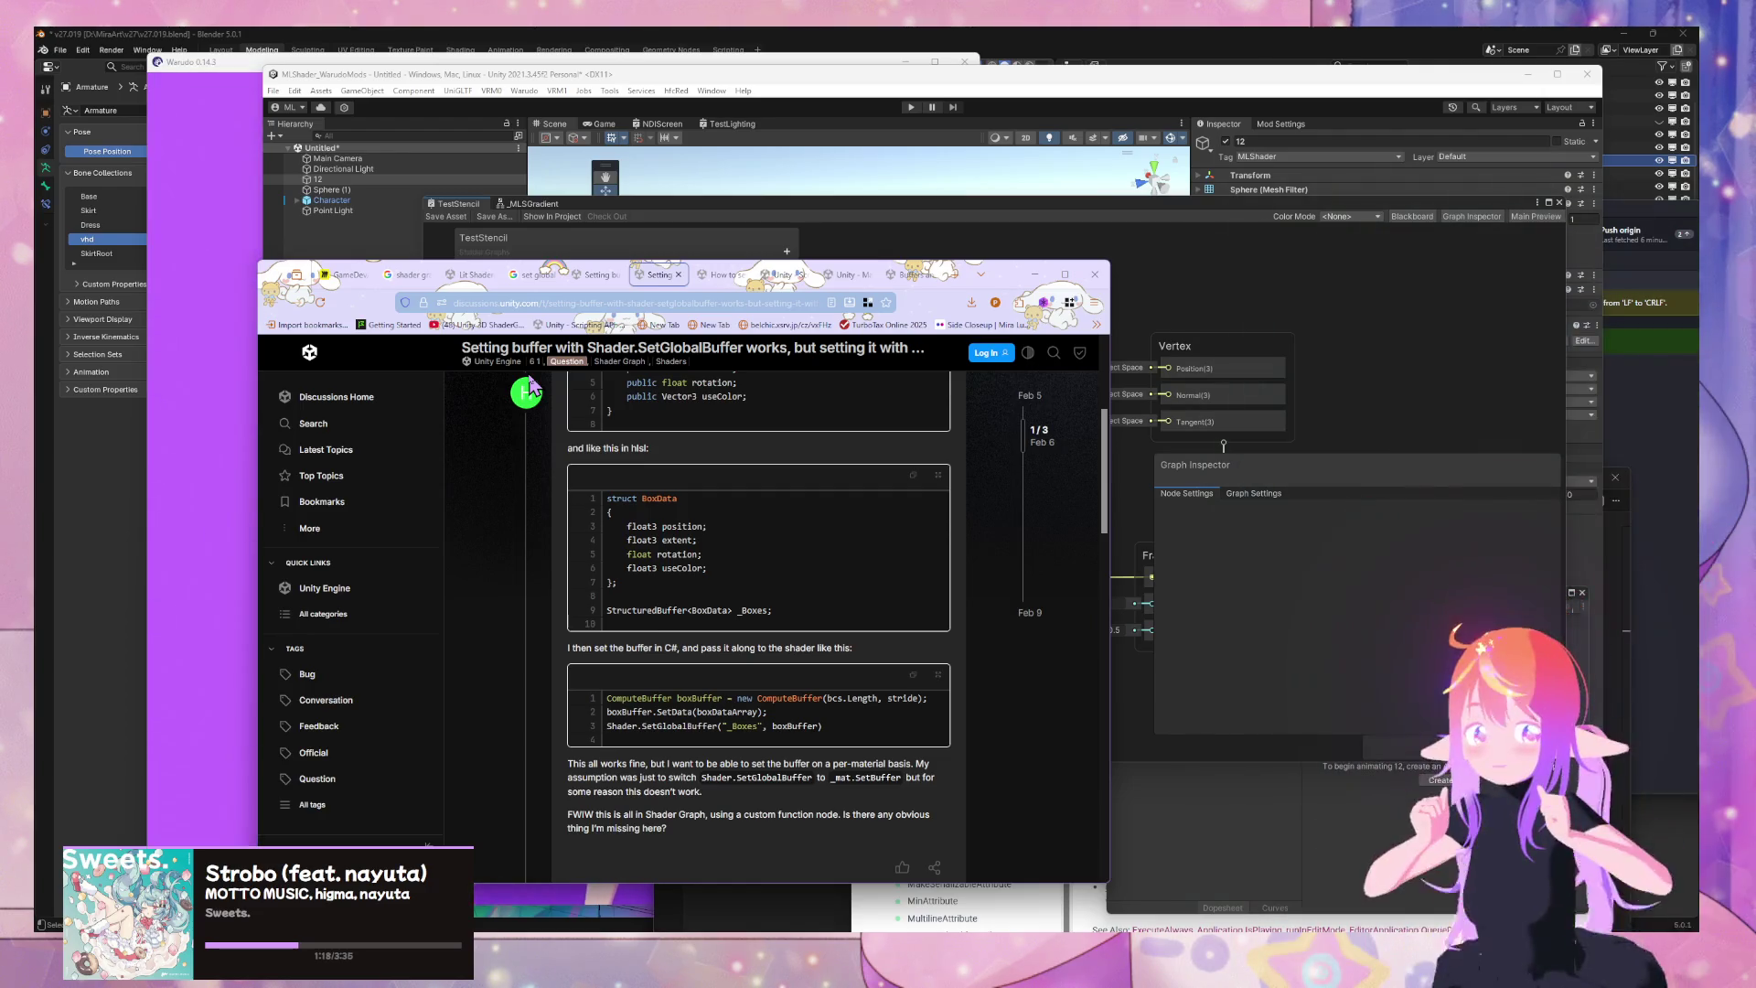
scroll(530, 387, "down", 3)
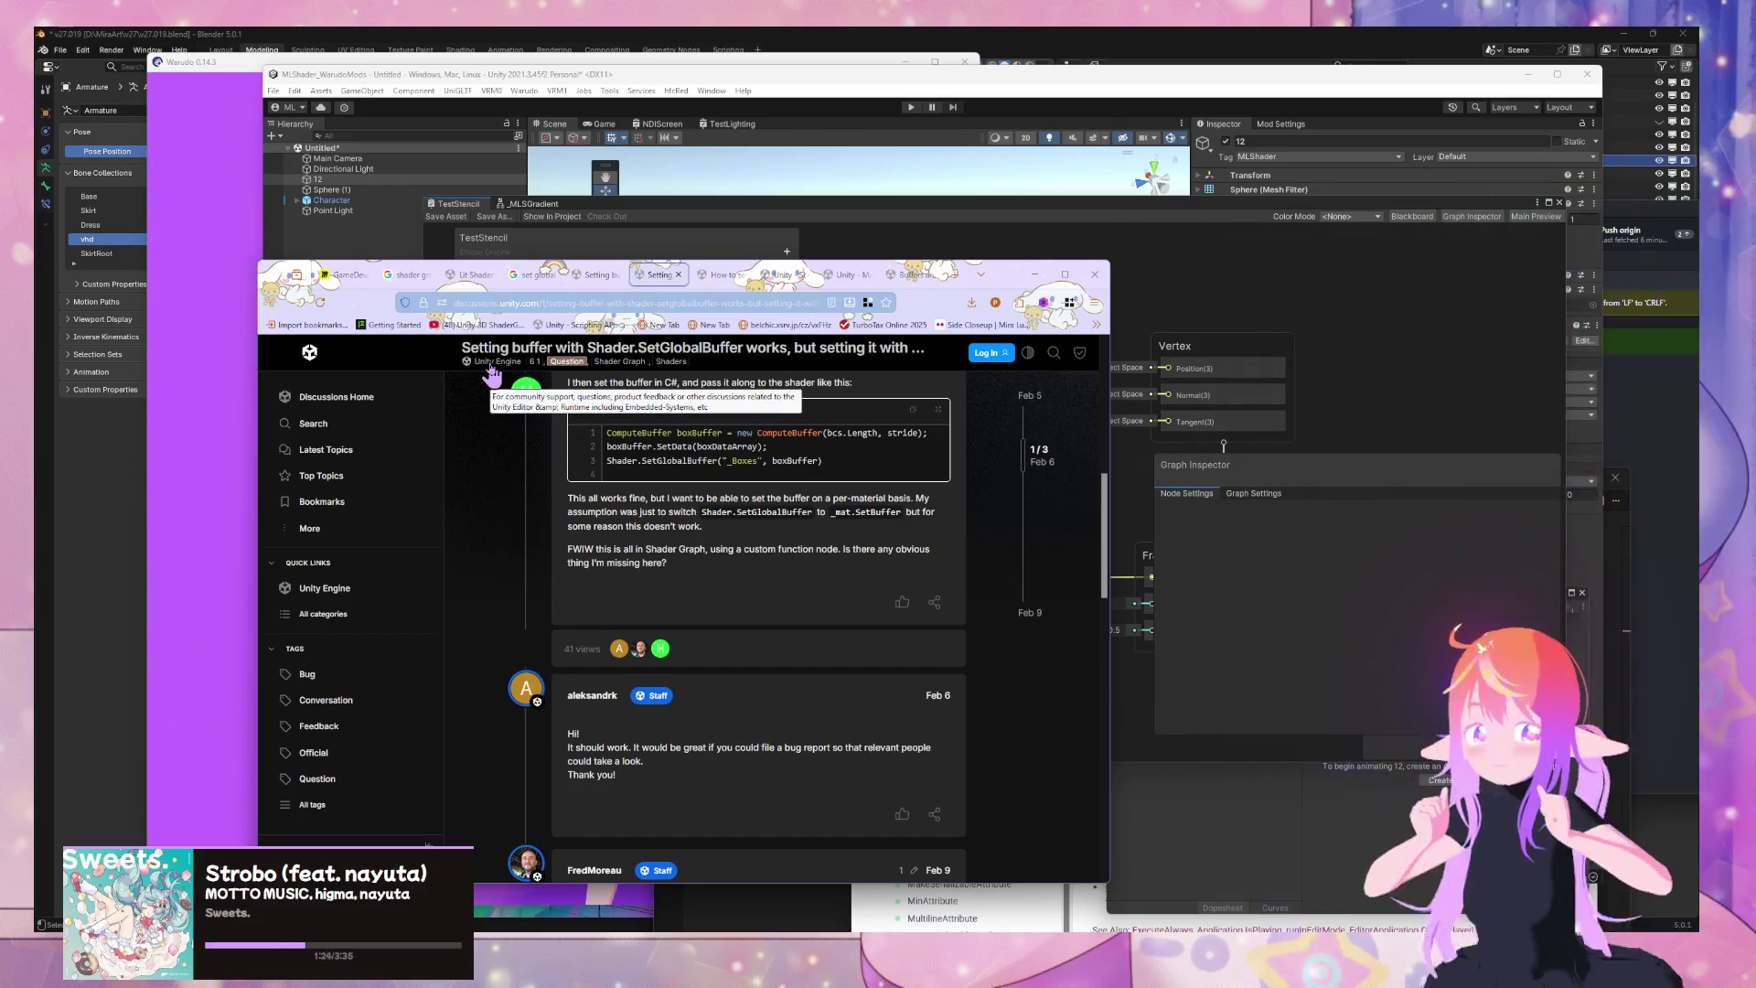
left_click(1127, 475)
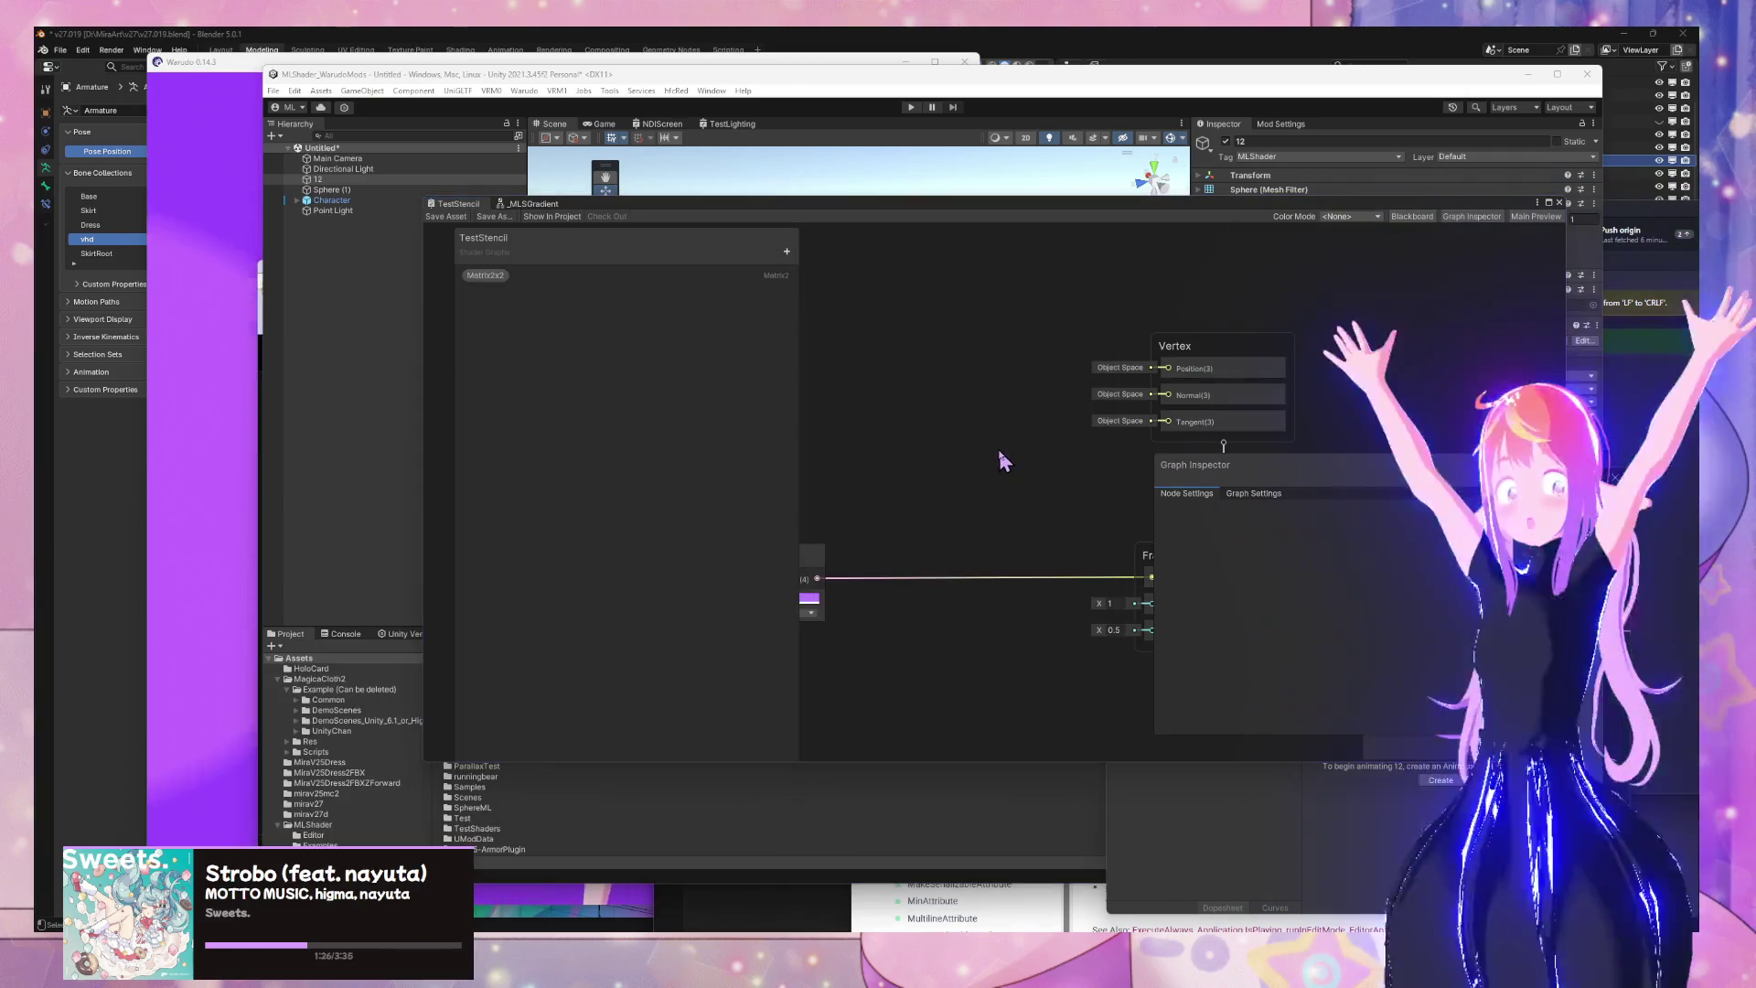
key("space")
type("bvuuffe")
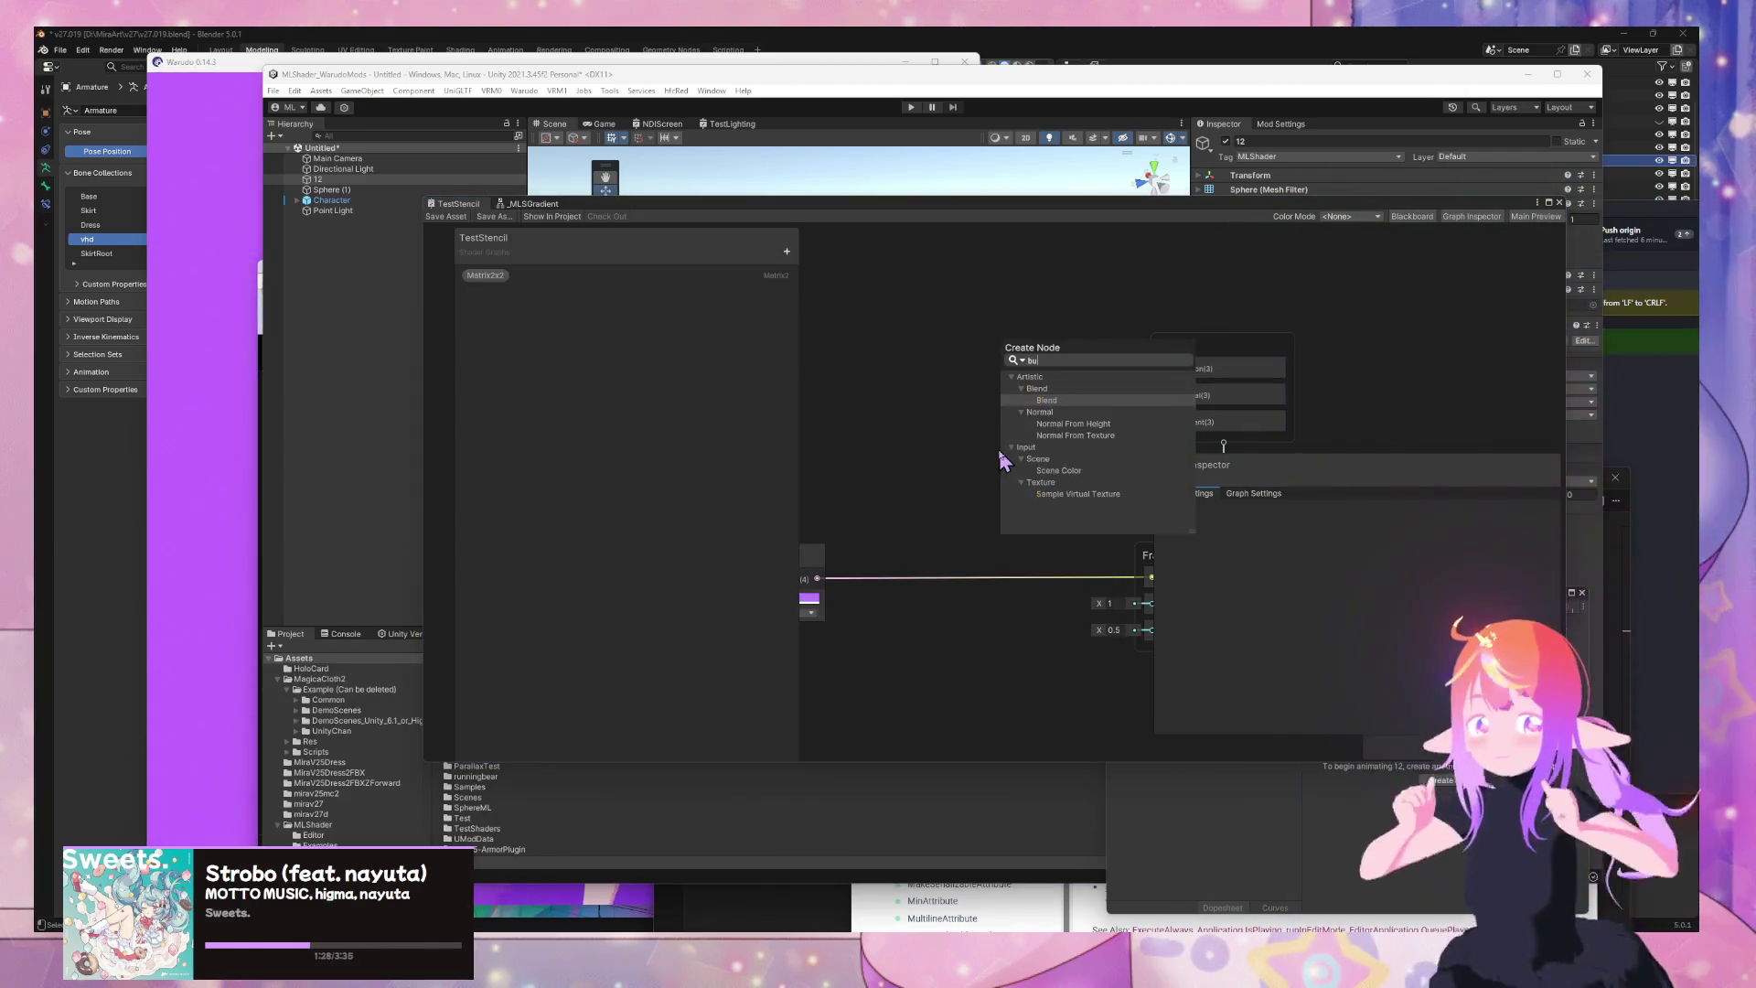
type("r")
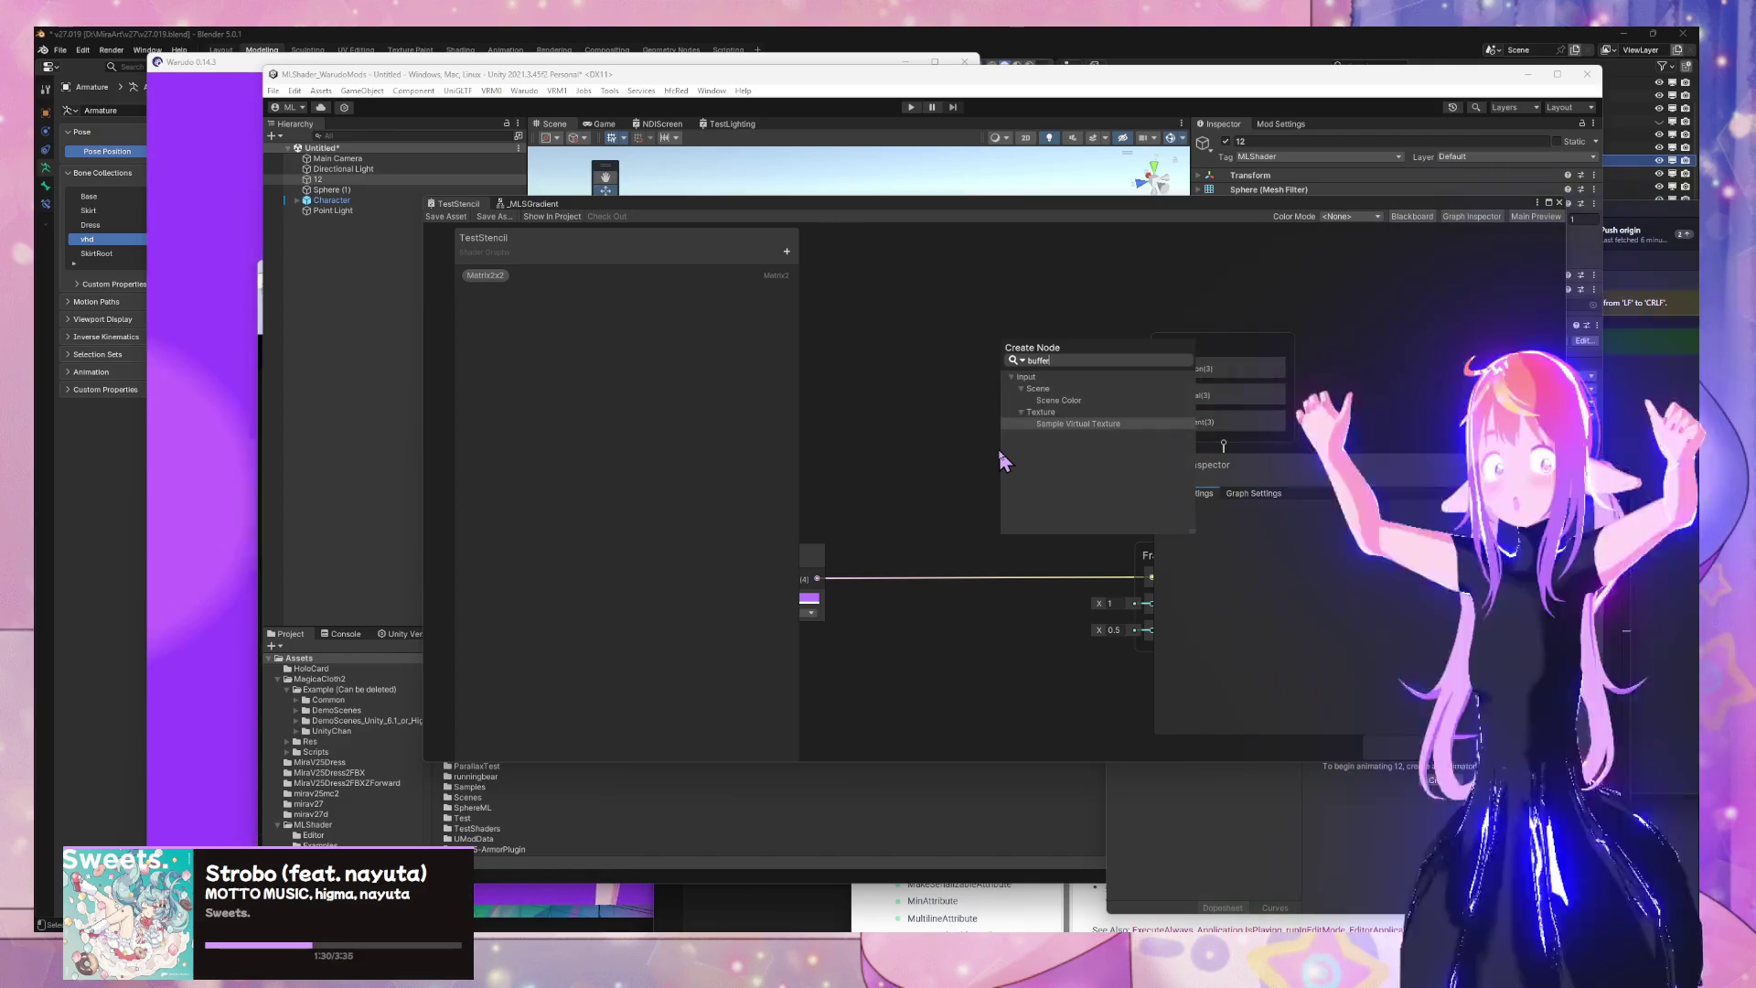
key("BackSpace")
key("BackSpace")
key("BackSpace")
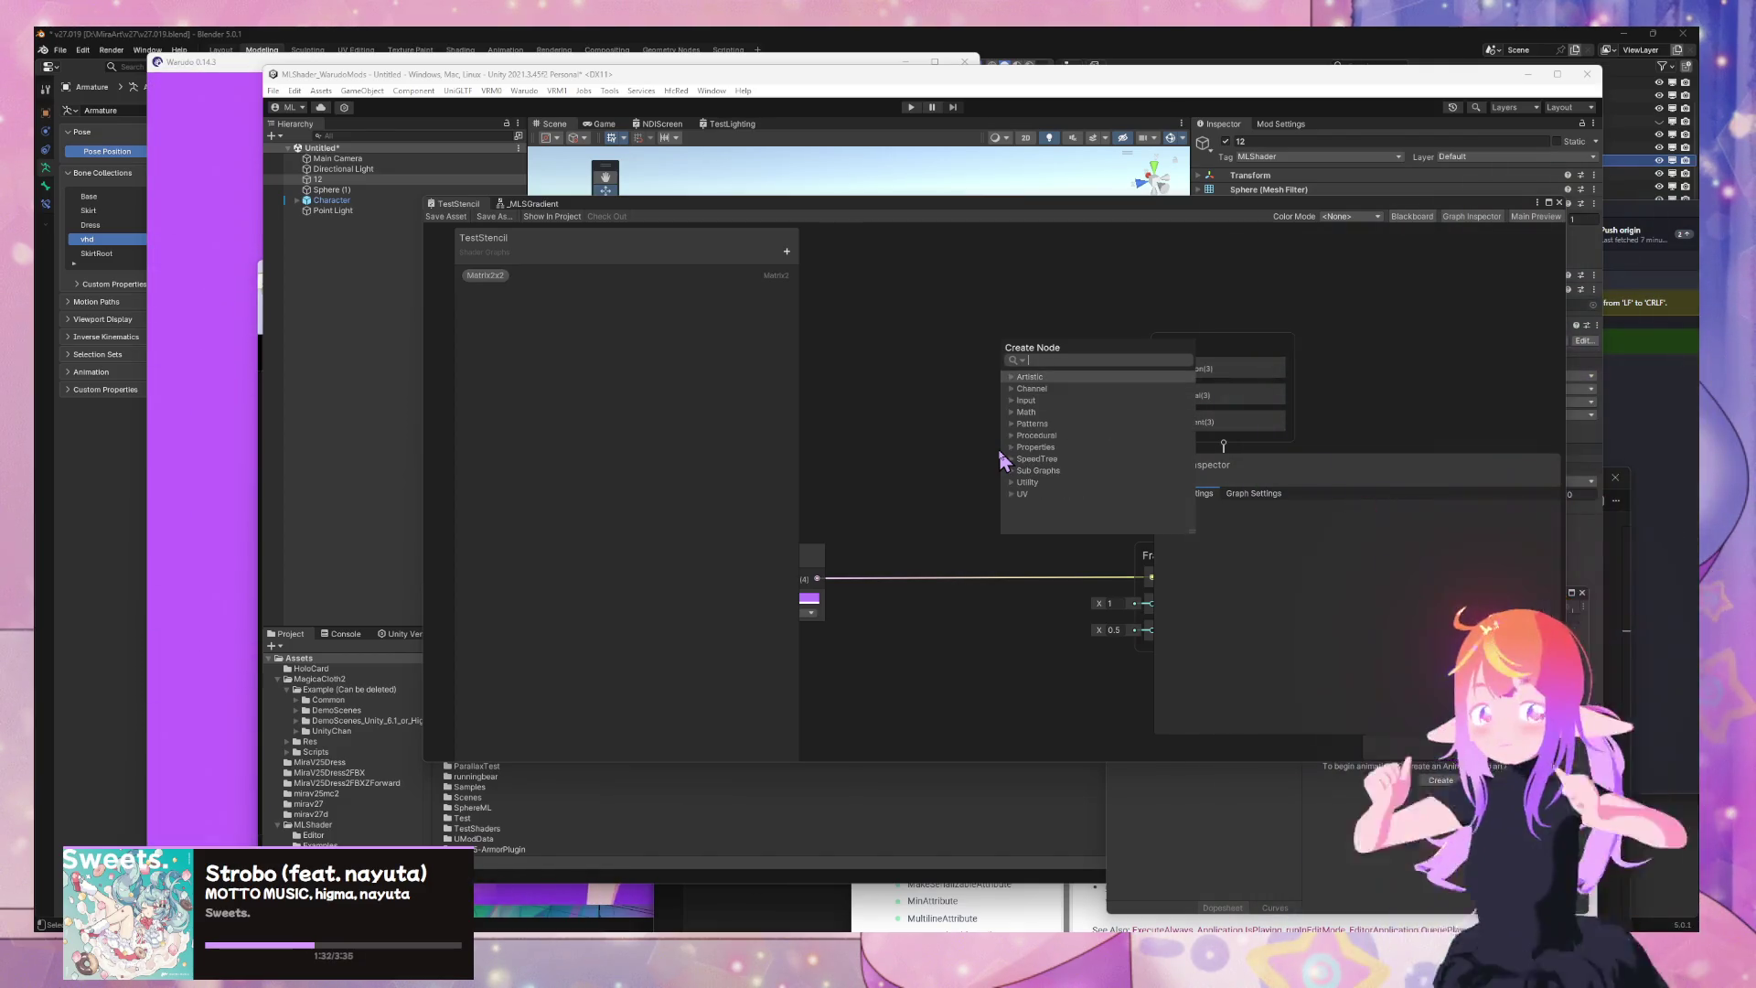
type("buffer")
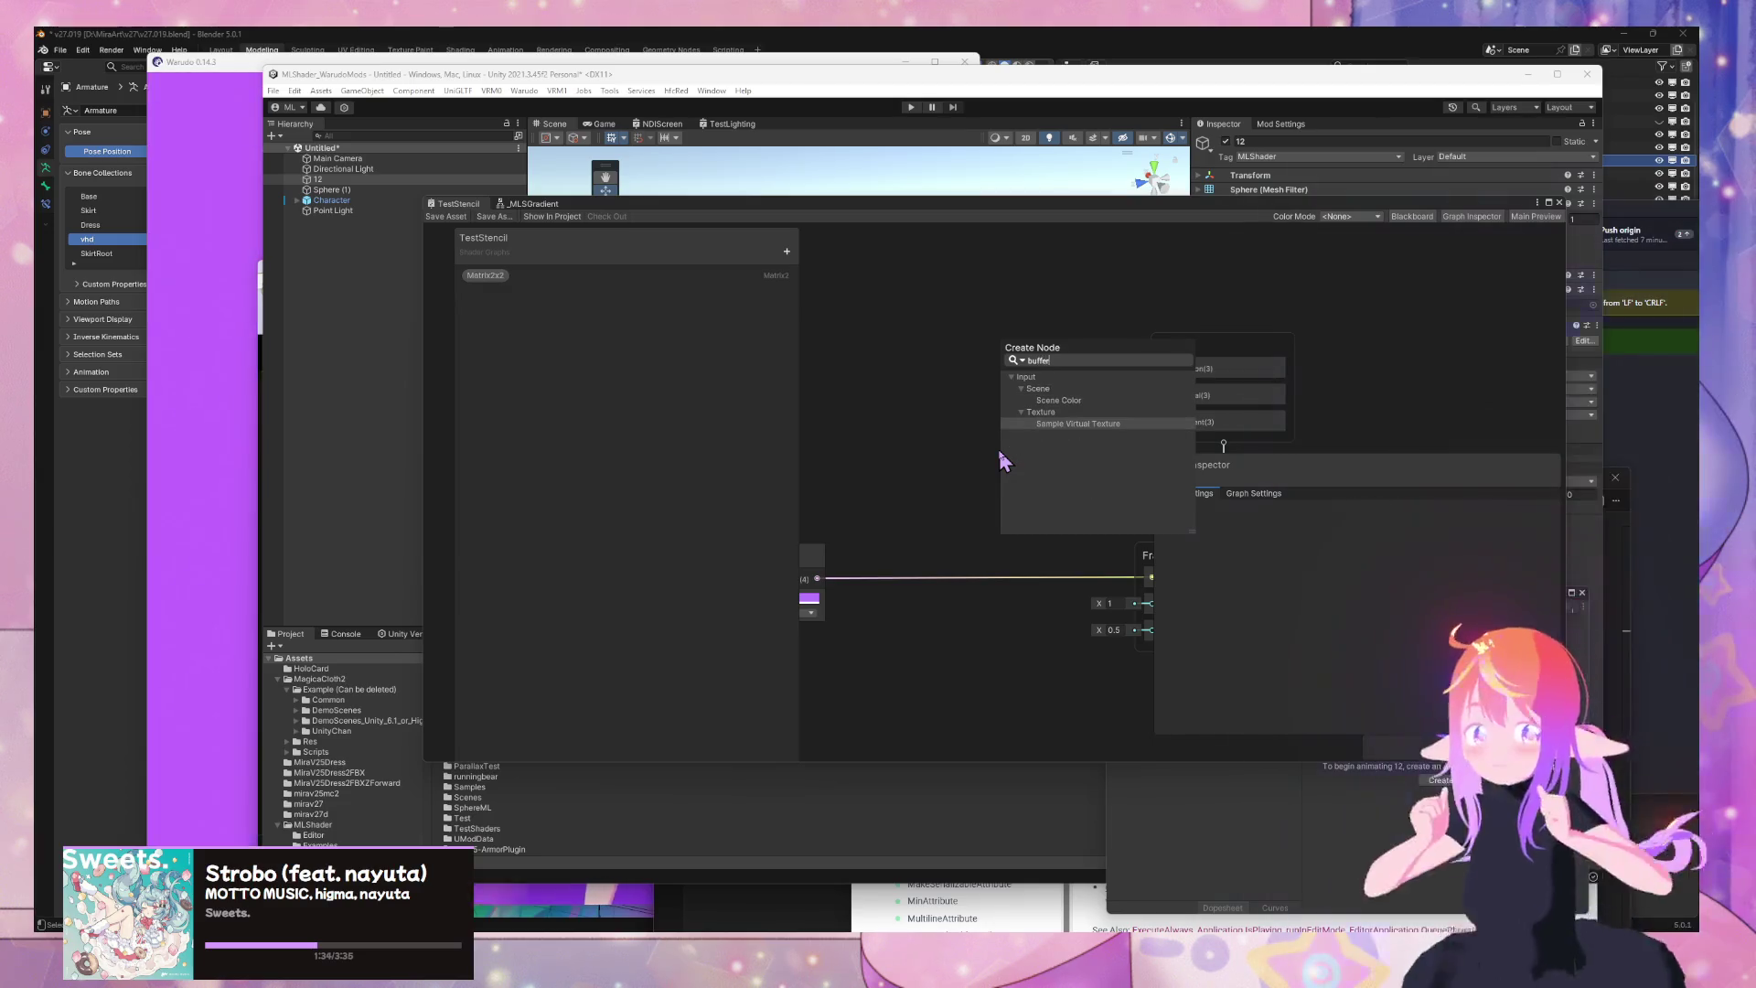
key("BackSpace")
key("BackSpace")
key("BackSpace")
type("get")
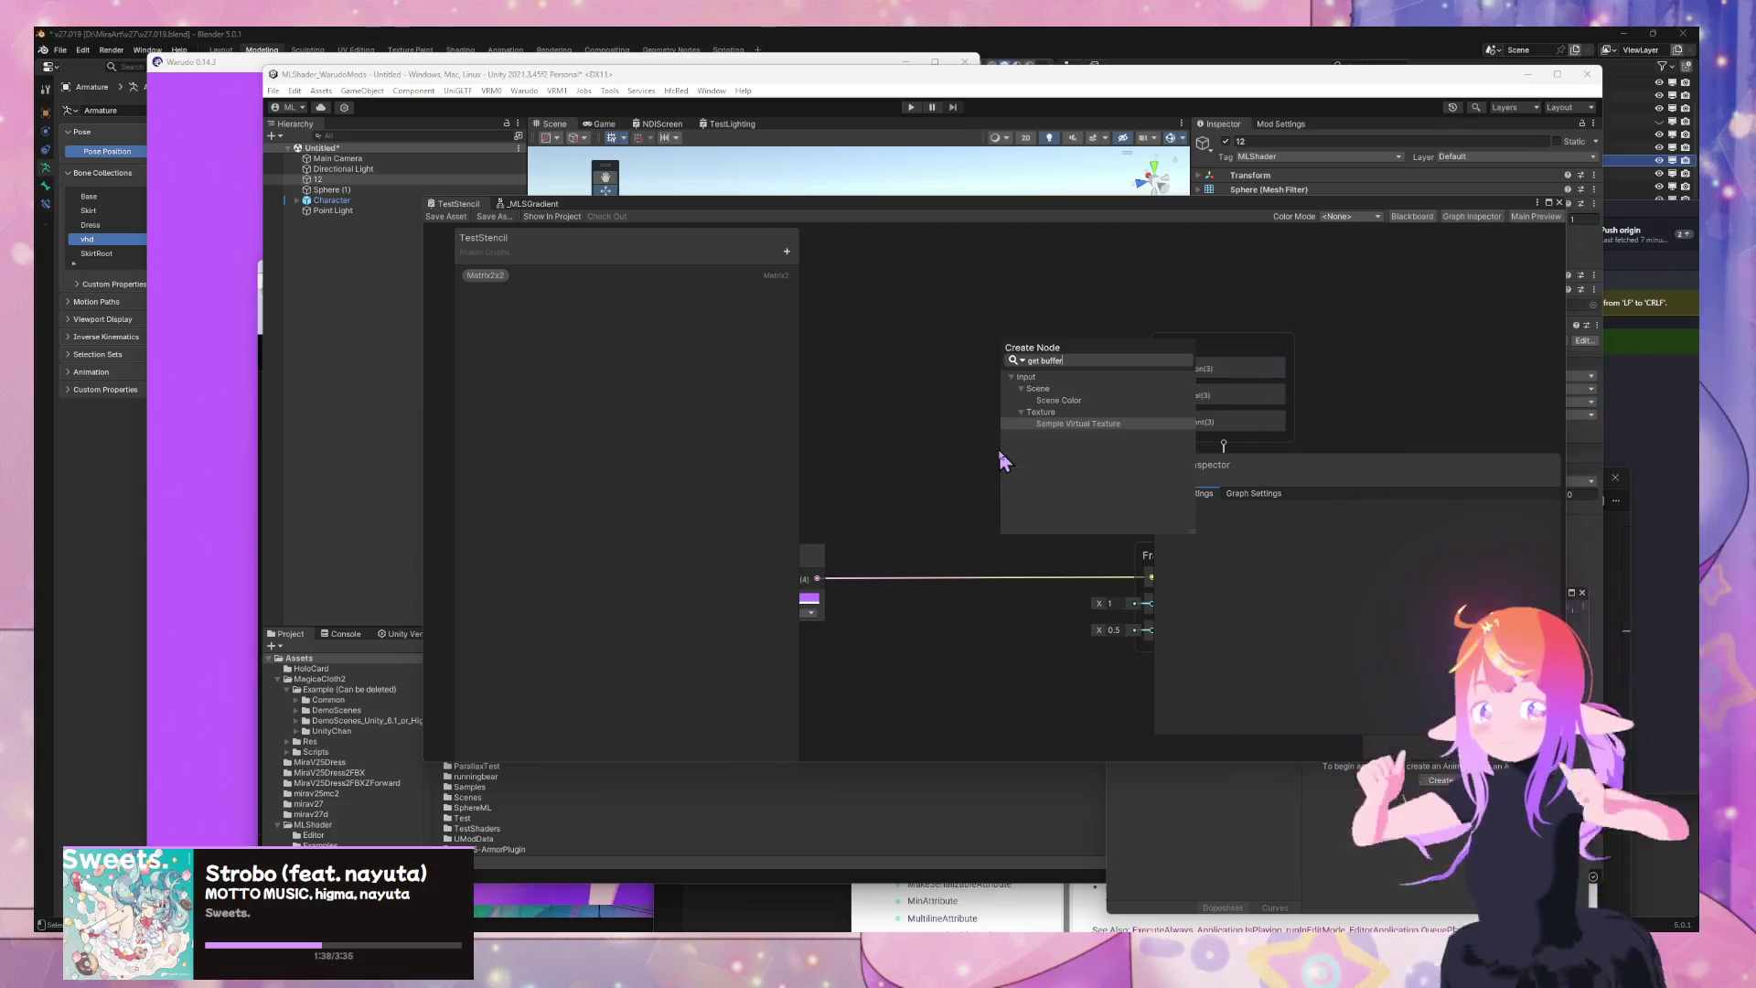
key("Return")
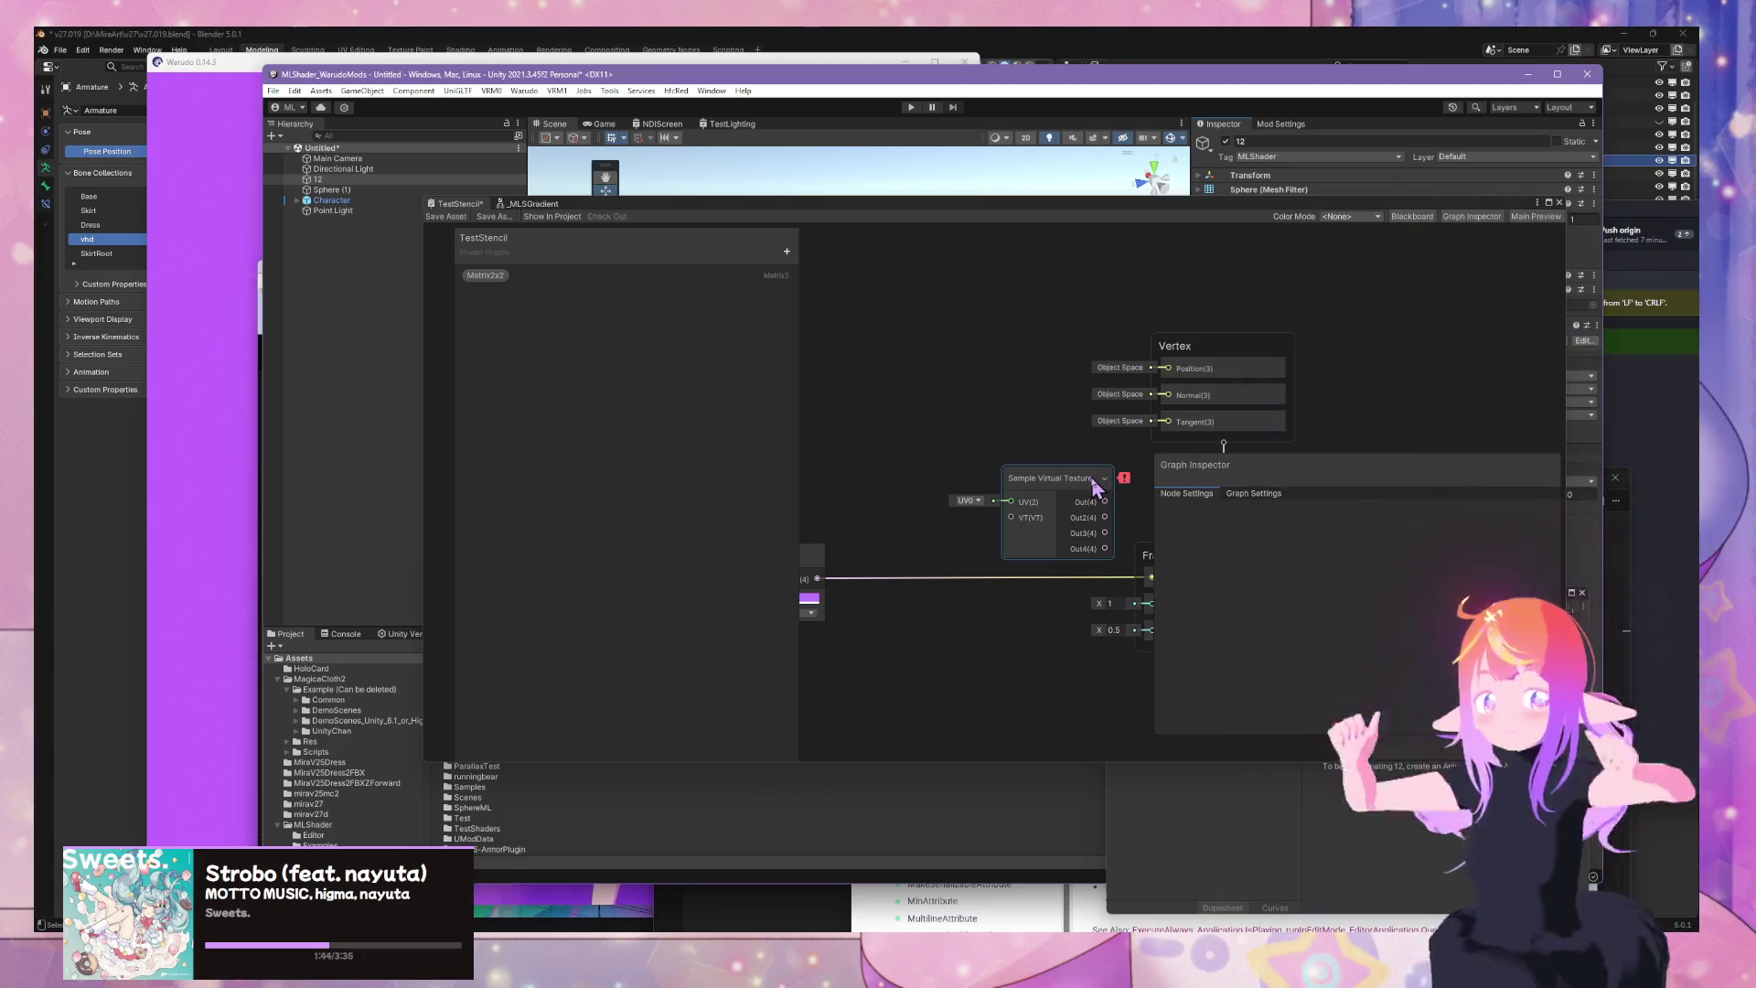
left_click_drag(1094, 484, 1043, 473)
mouse_move(1072, 478)
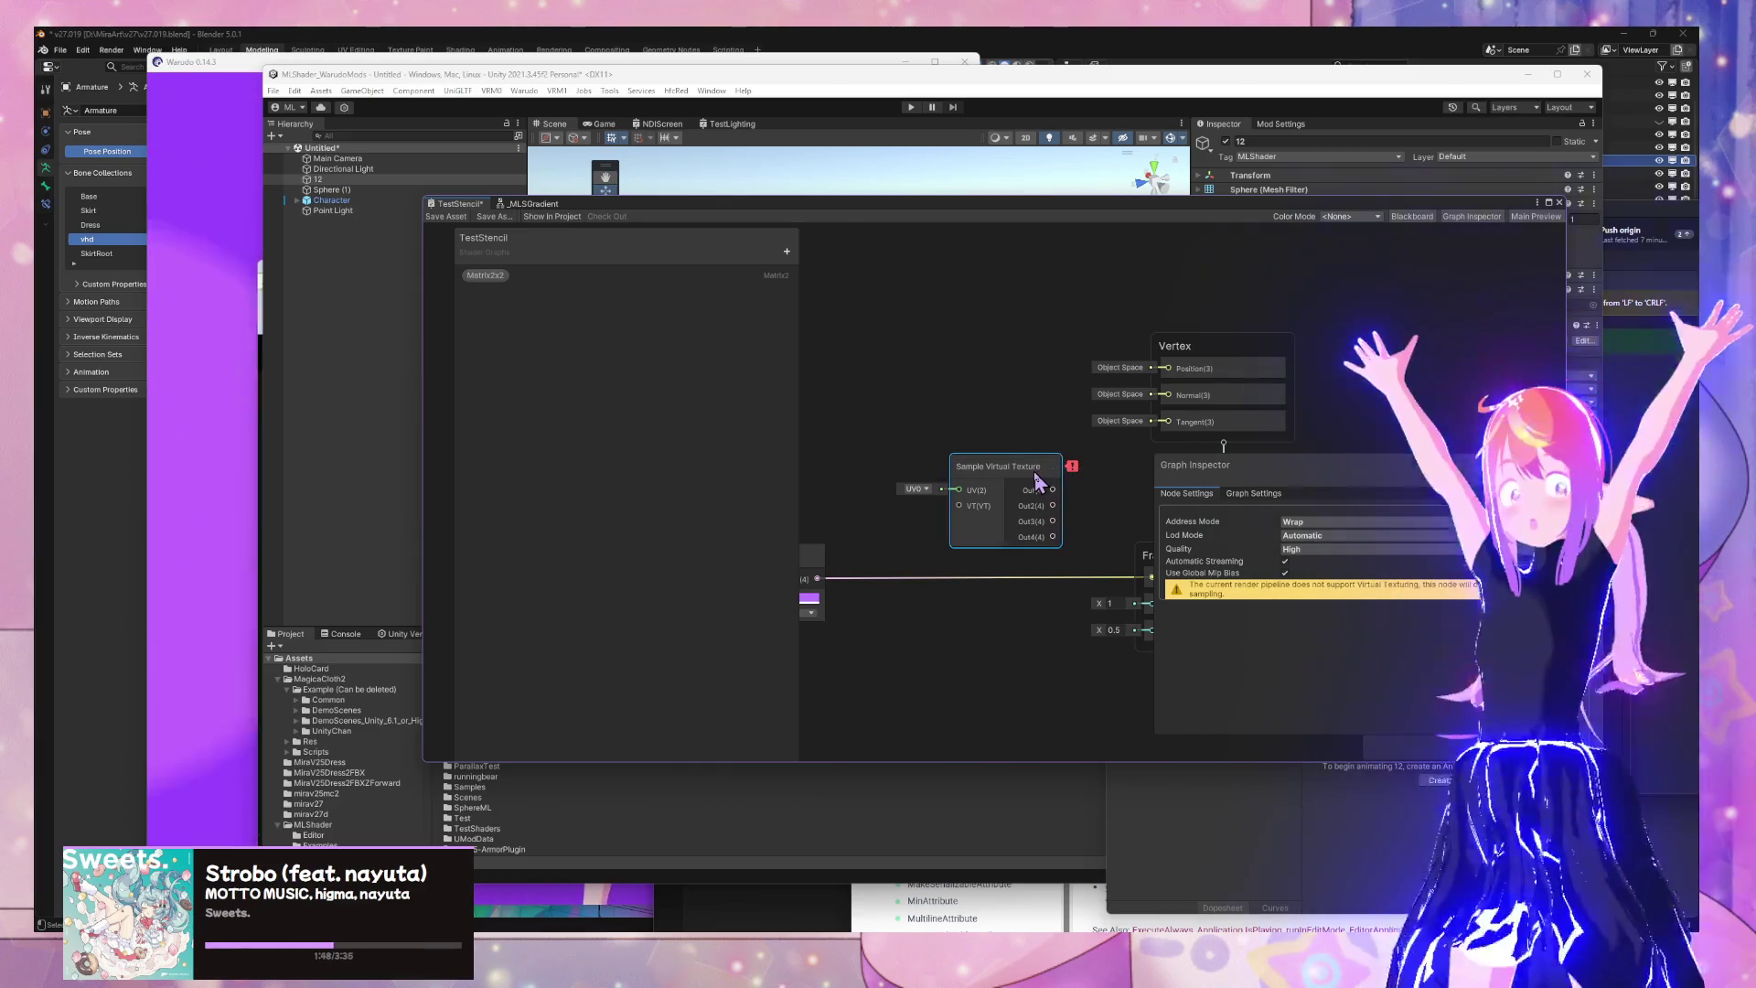
key("Delete")
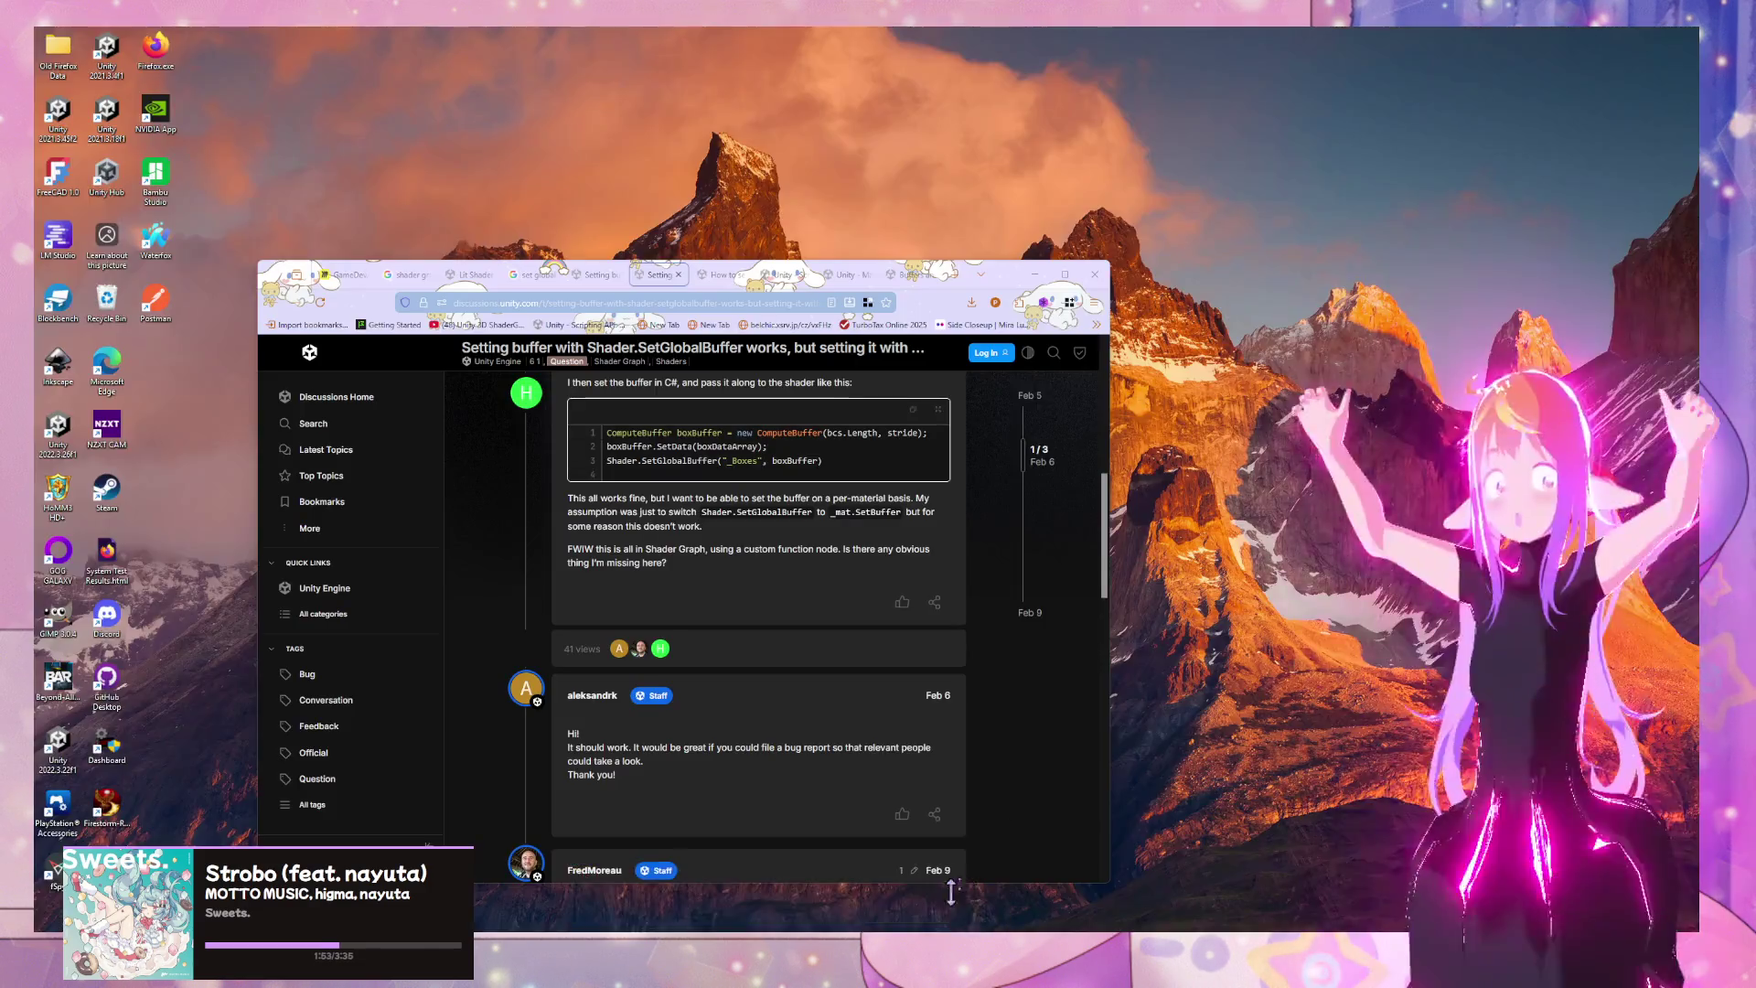
left_click(887, 910)
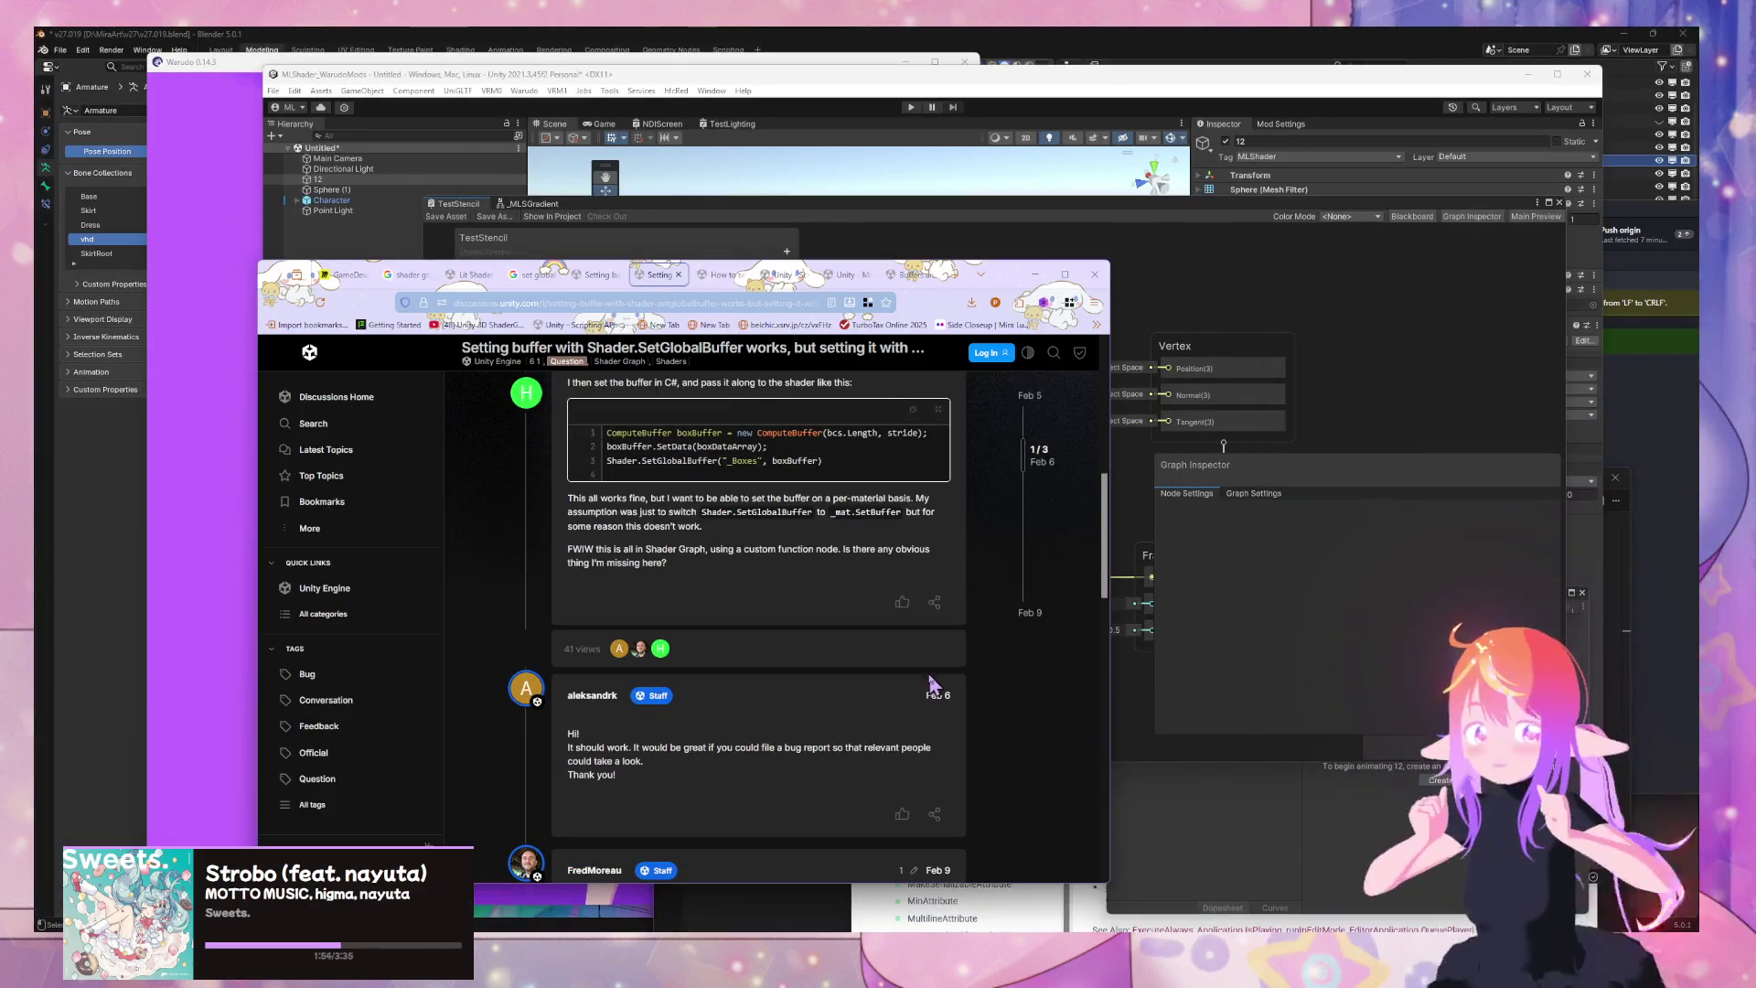
Search 'buffer shader graph' and open the Shader Graph compute buffer support thread
left_click(722, 275)
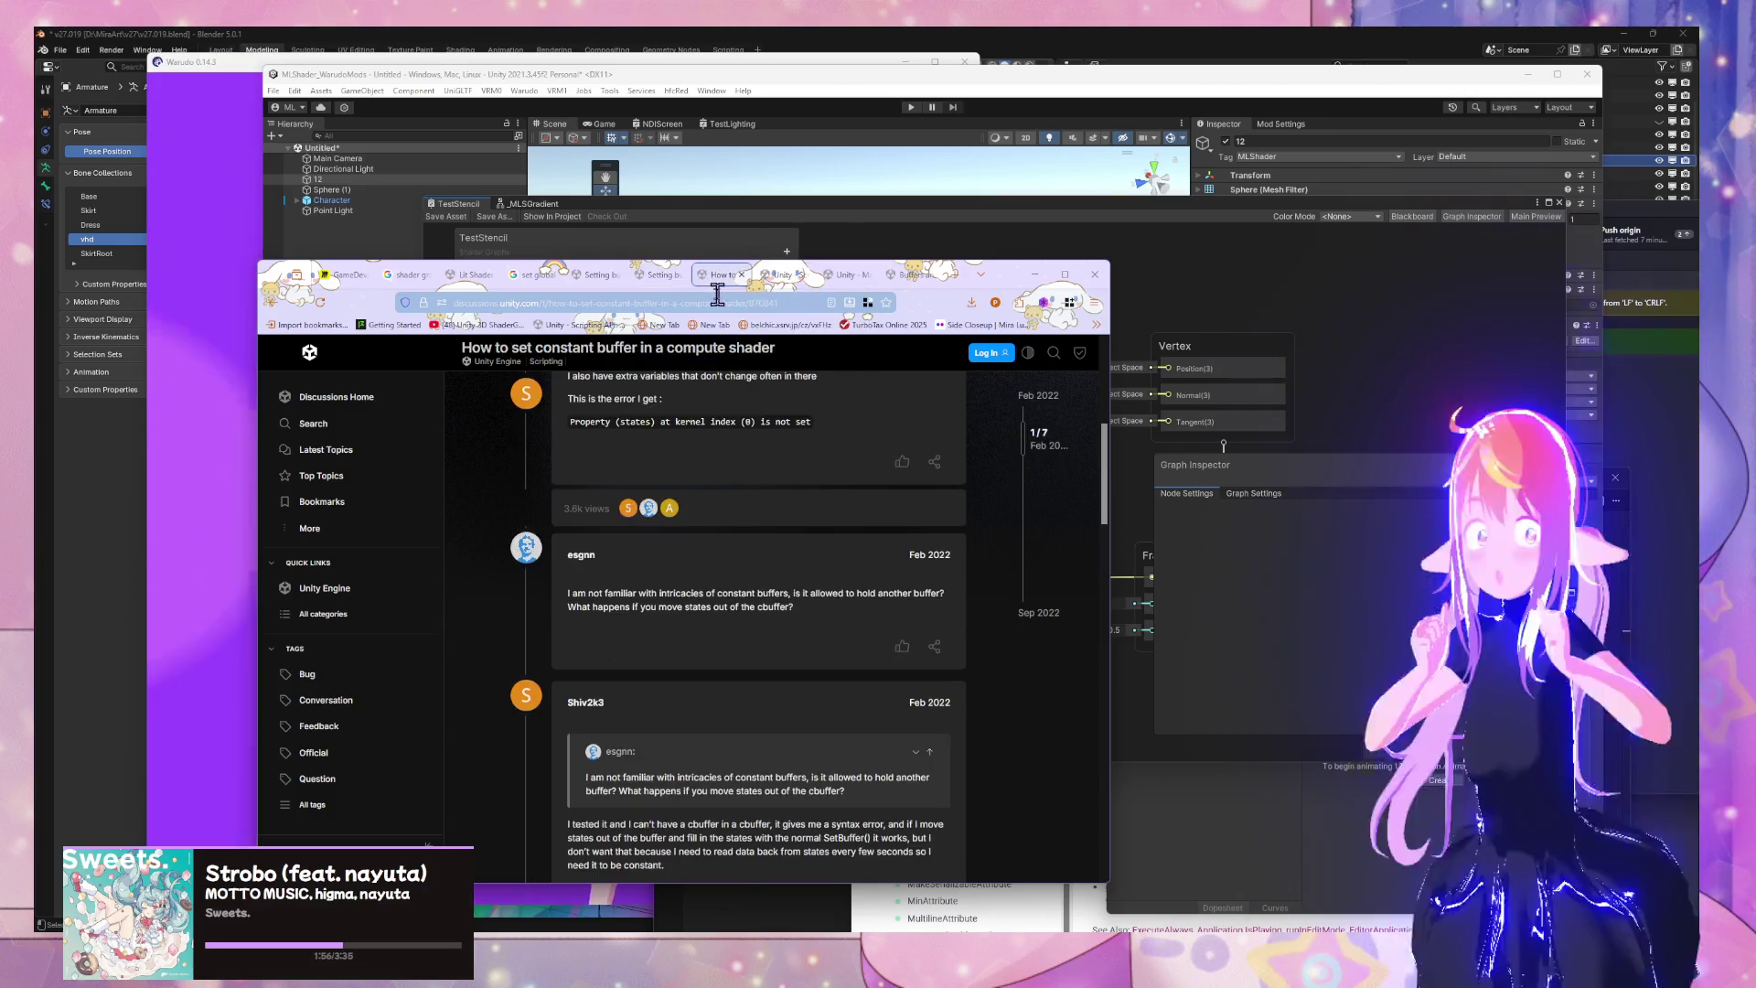
left_click(640, 303)
type("buffer shader graph")
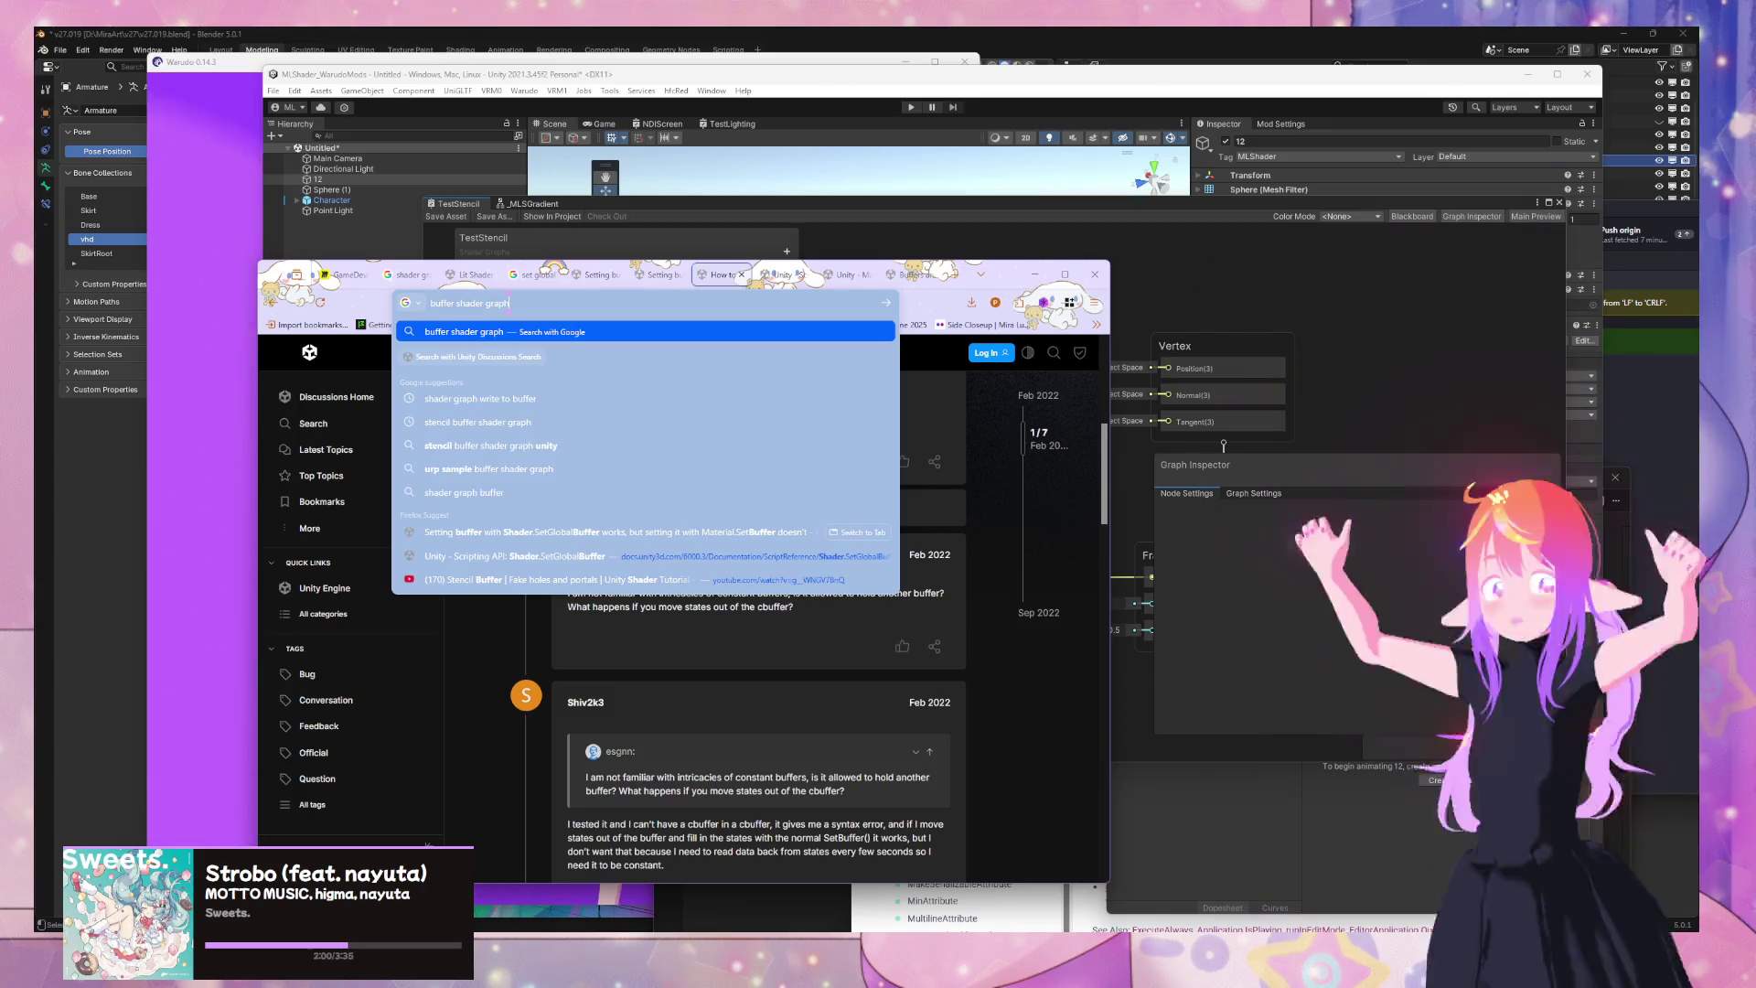
key("Return")
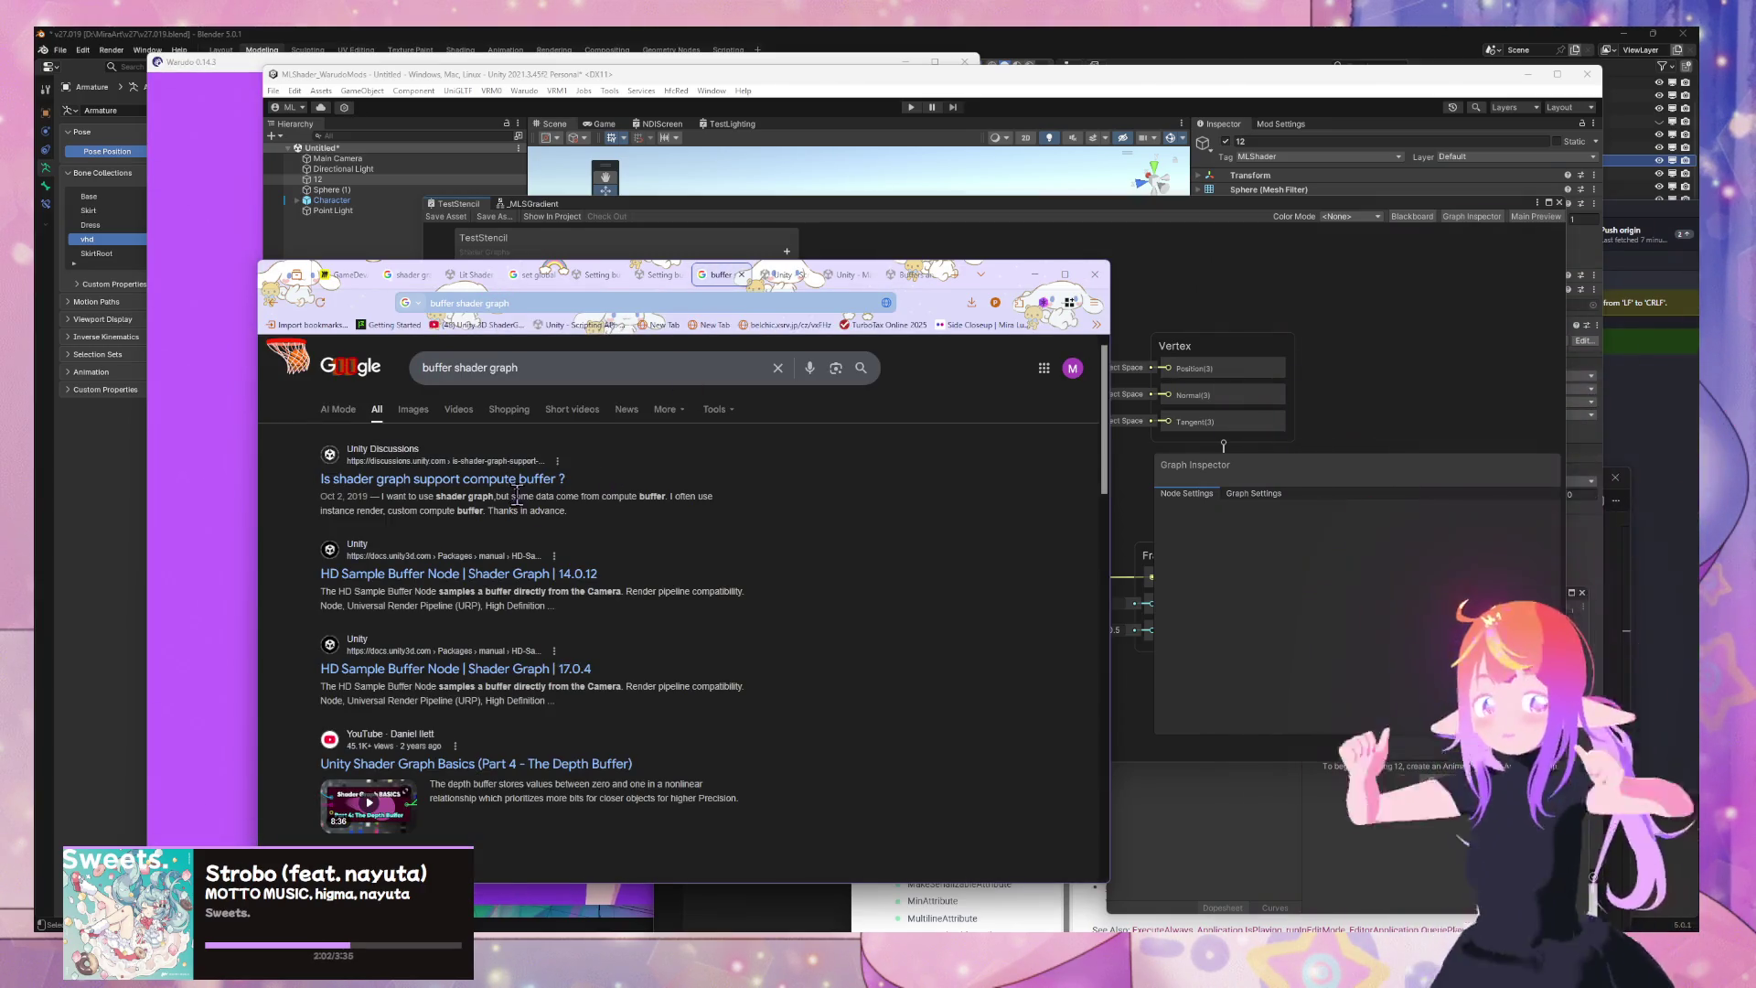
left_click(514, 485)
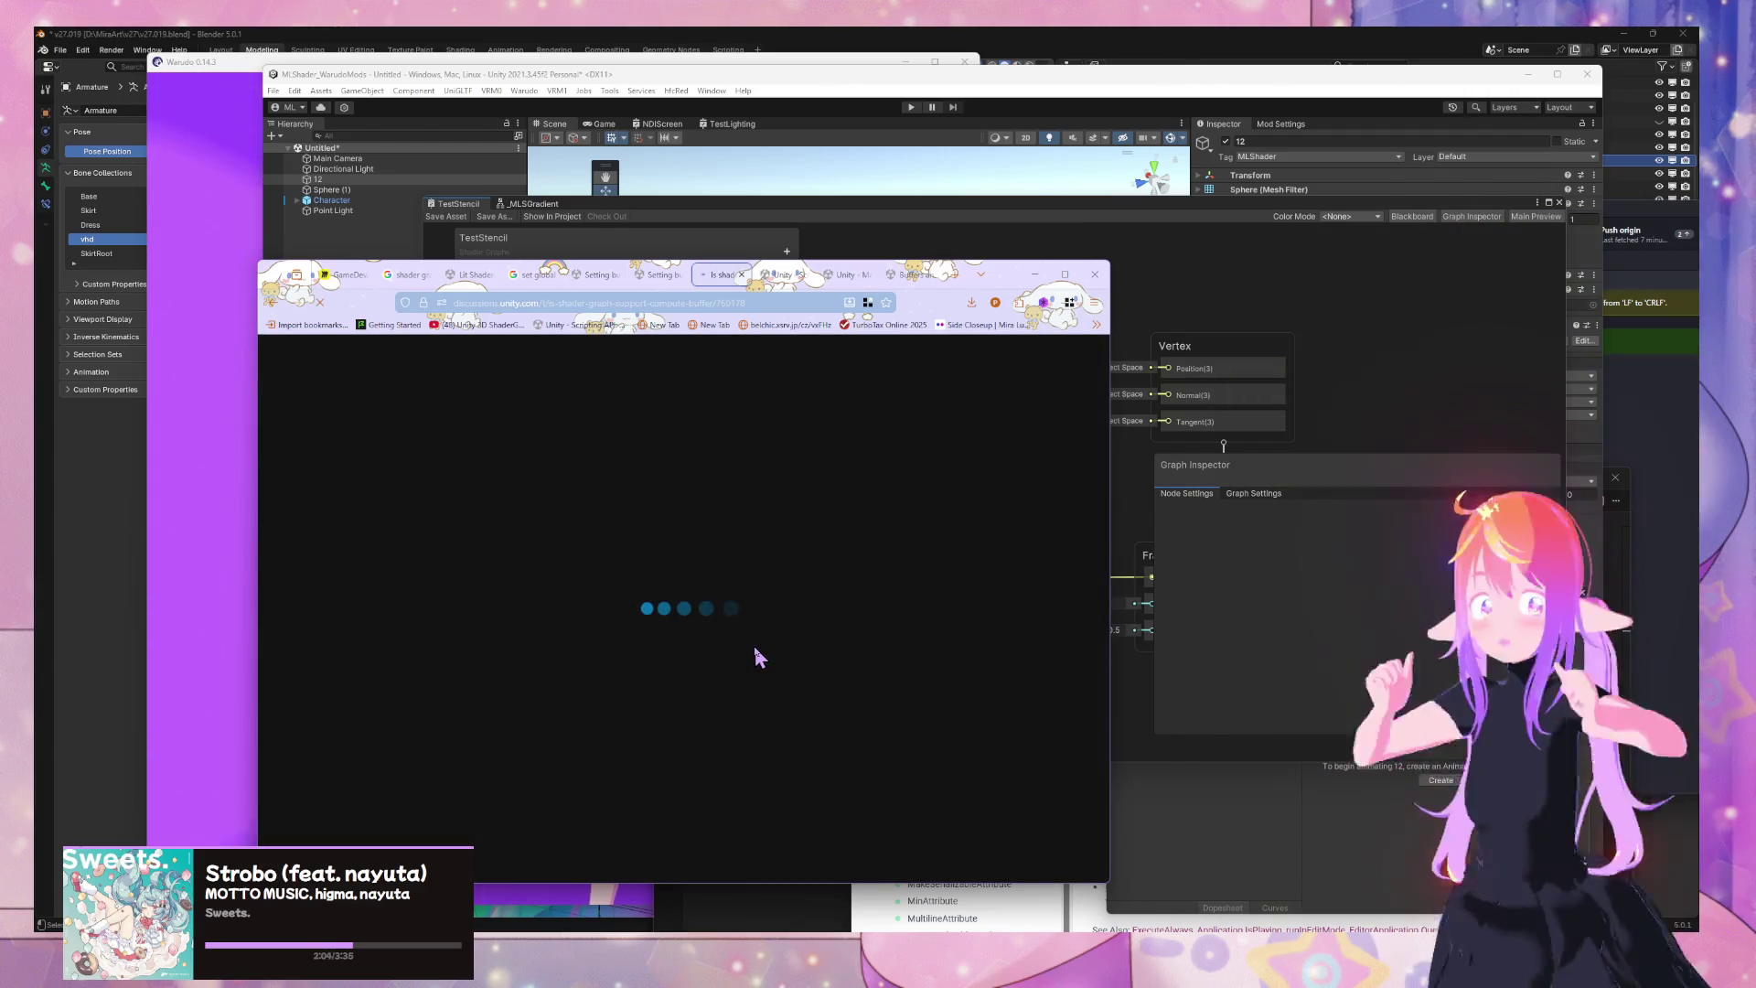
Read down to Olmi's reply and open its linked Unity blog article in a new tab
scroll(754, 646, "down", 3)
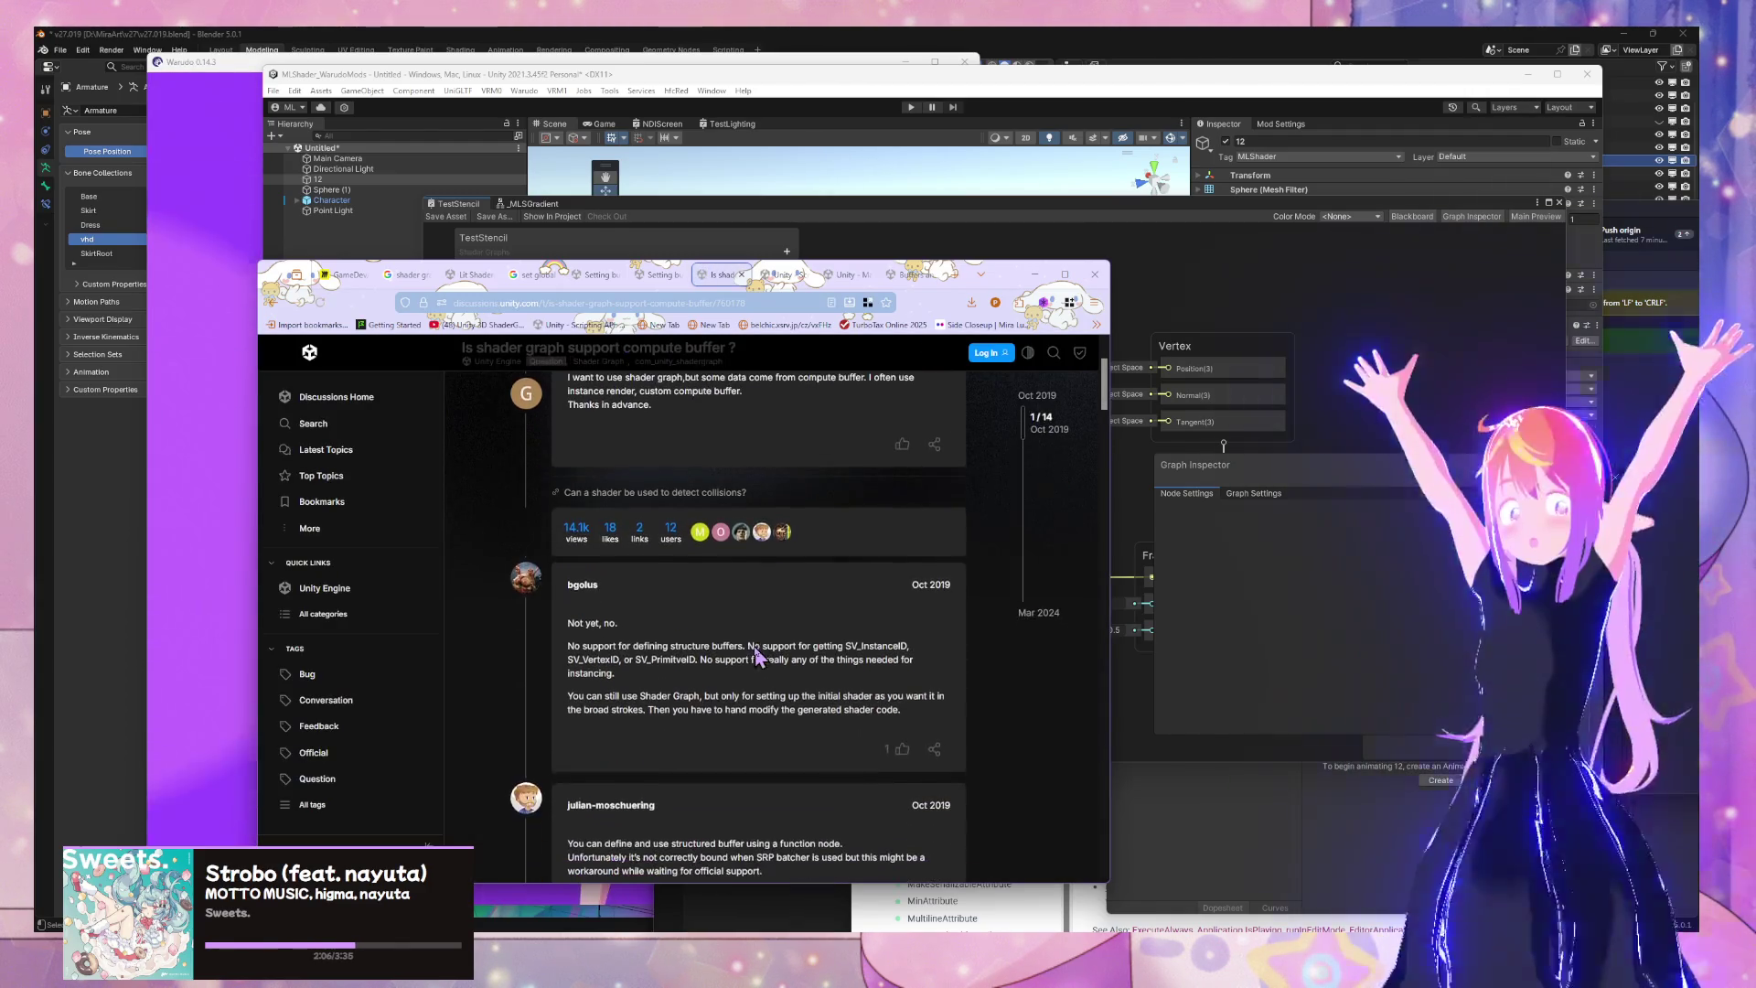
scroll(754, 645, "down", 2)
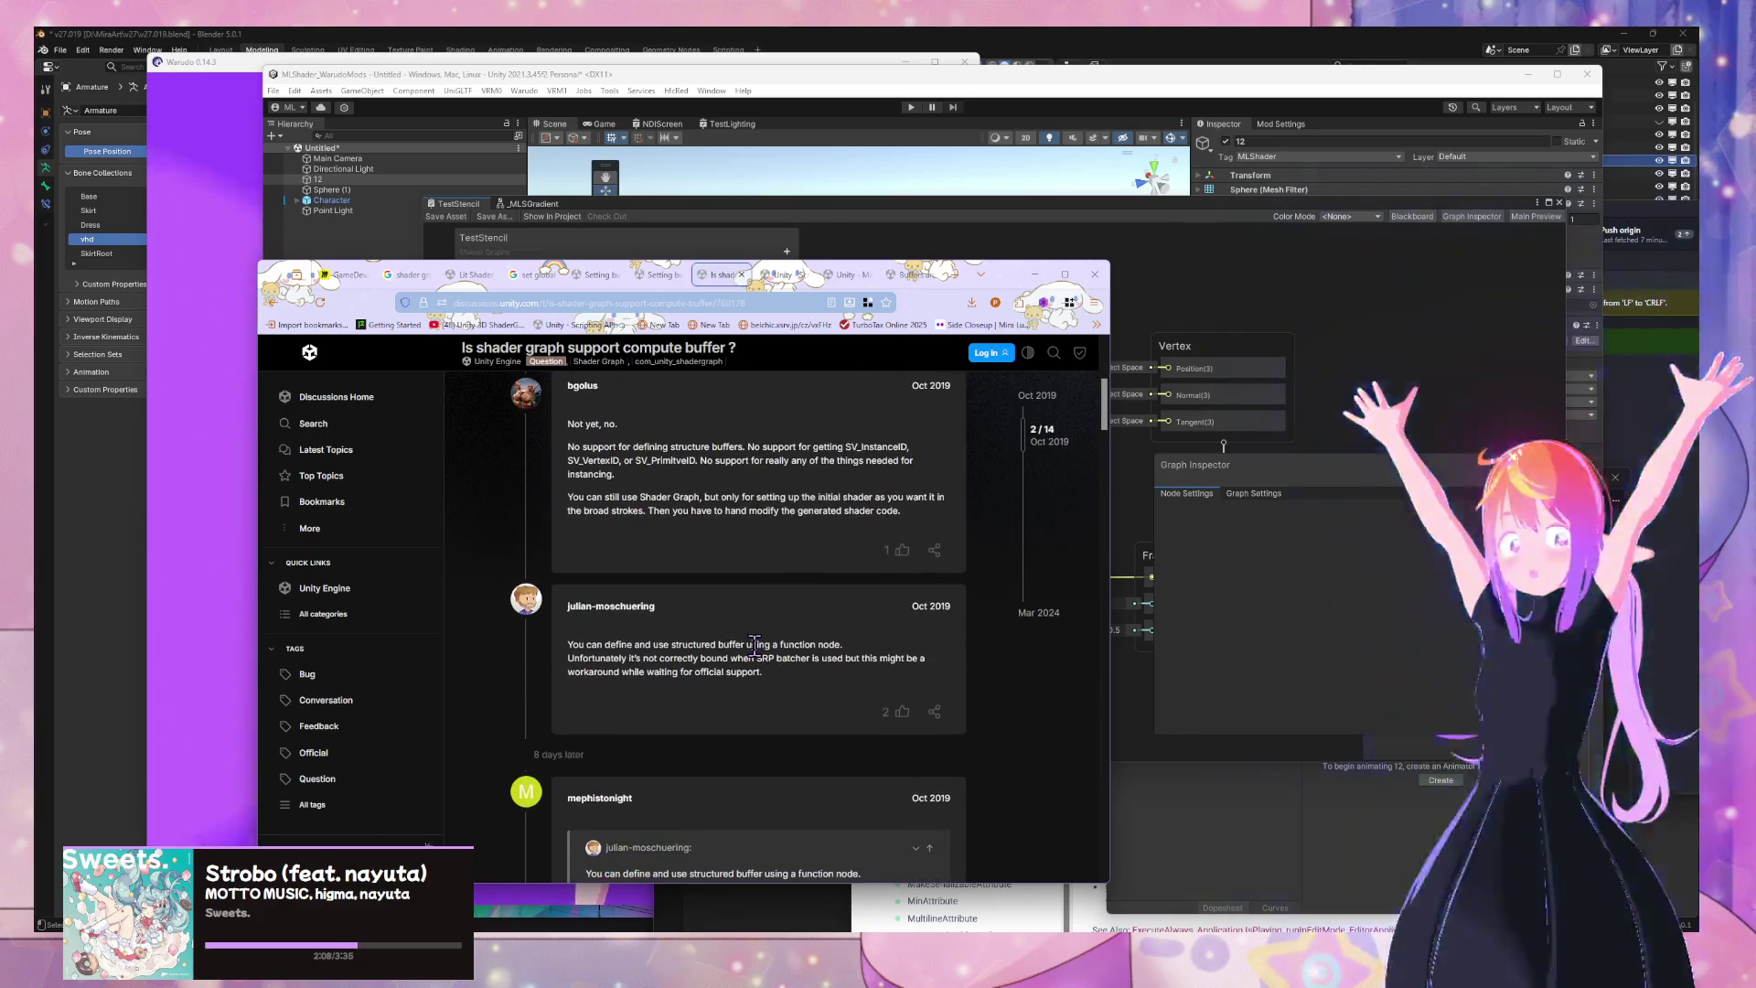
scroll(750, 659, "down", 3)
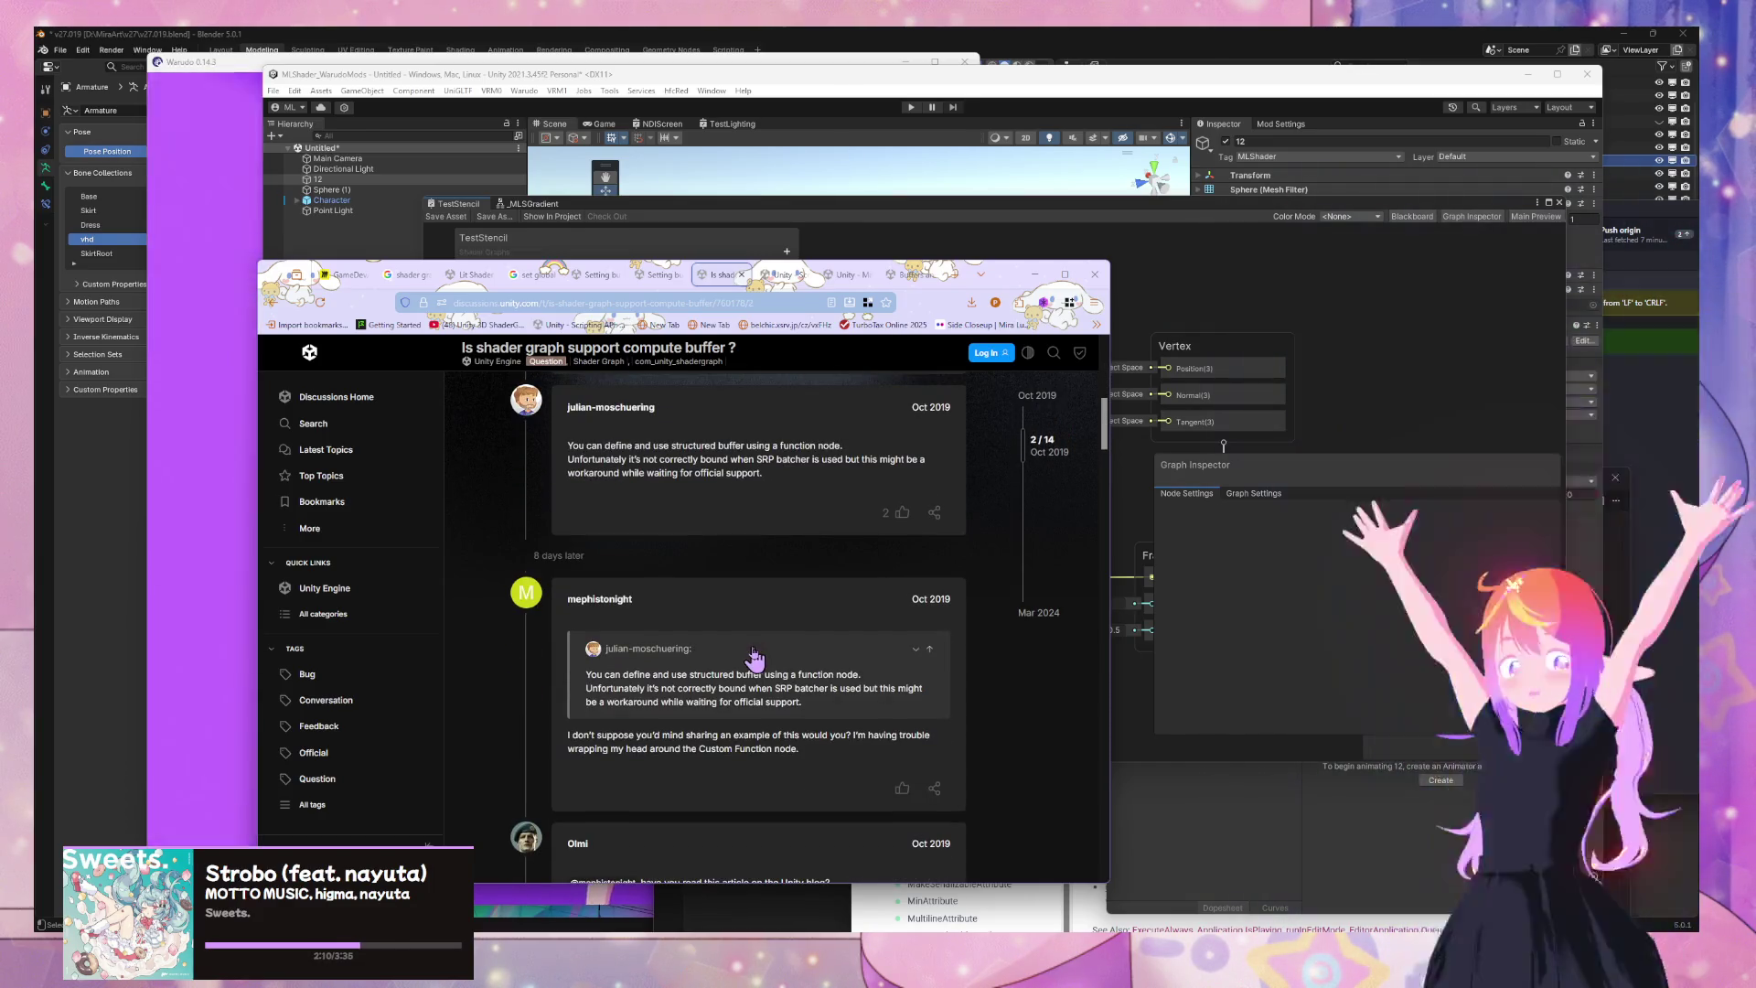
scroll(586, 698, "down", 4)
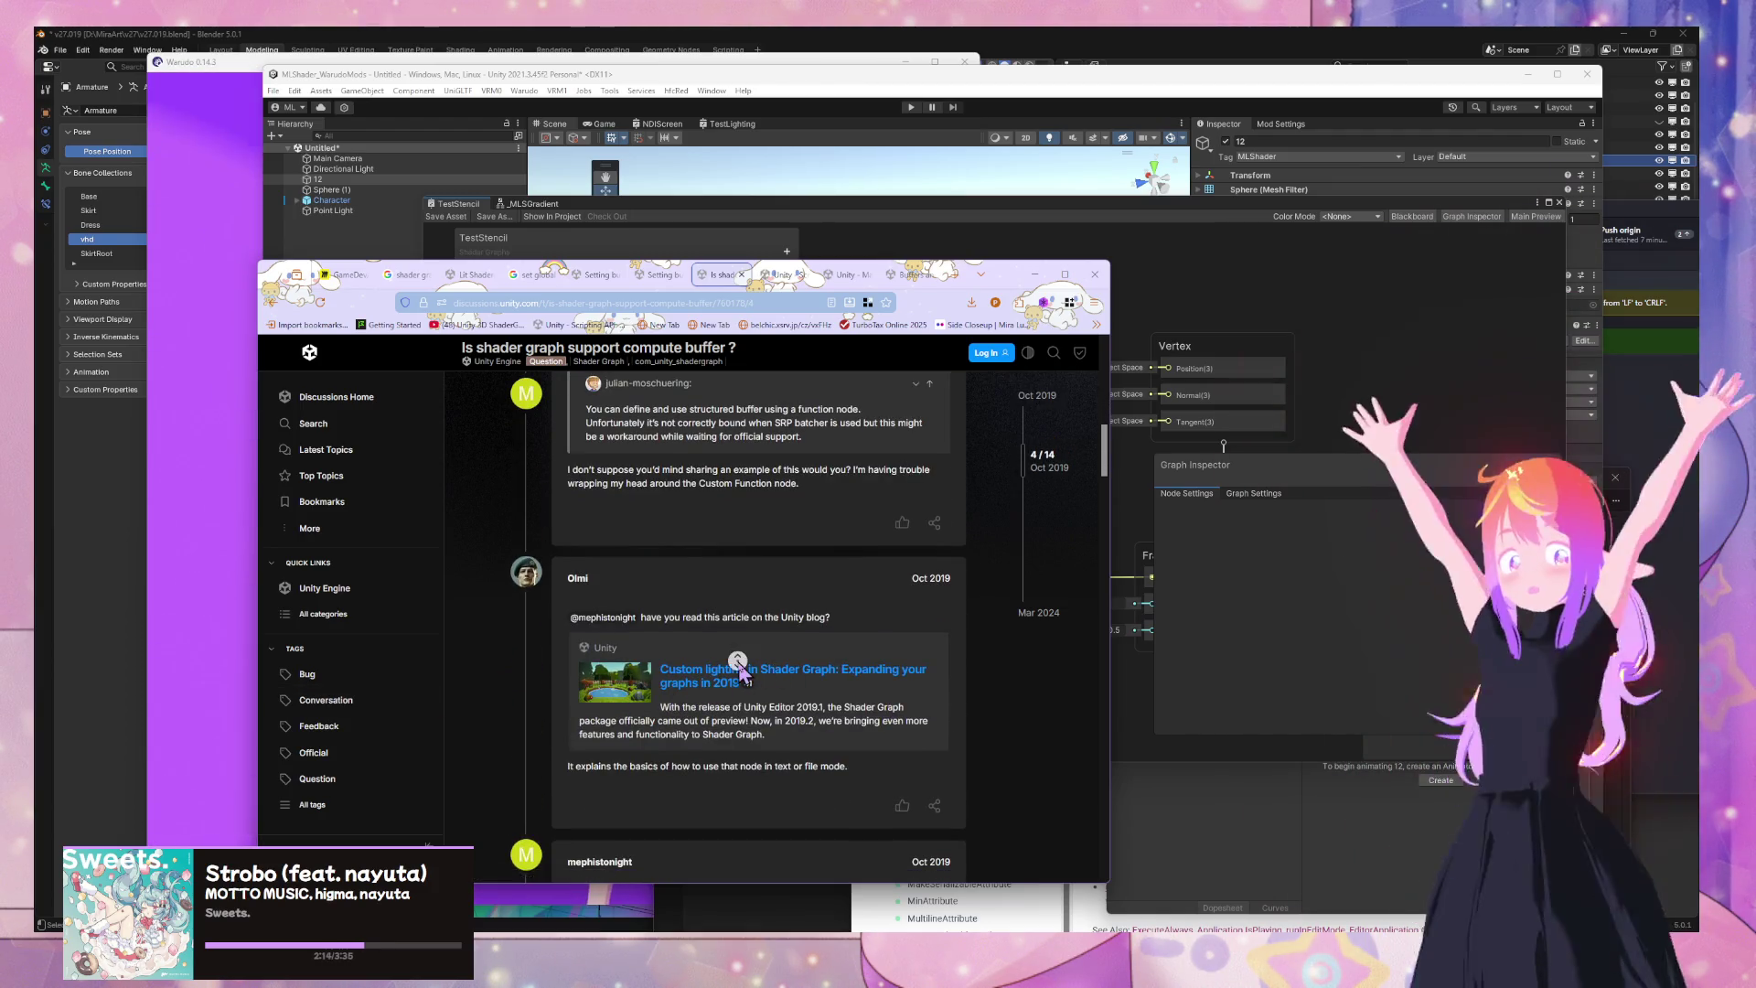
middle_click(799, 669)
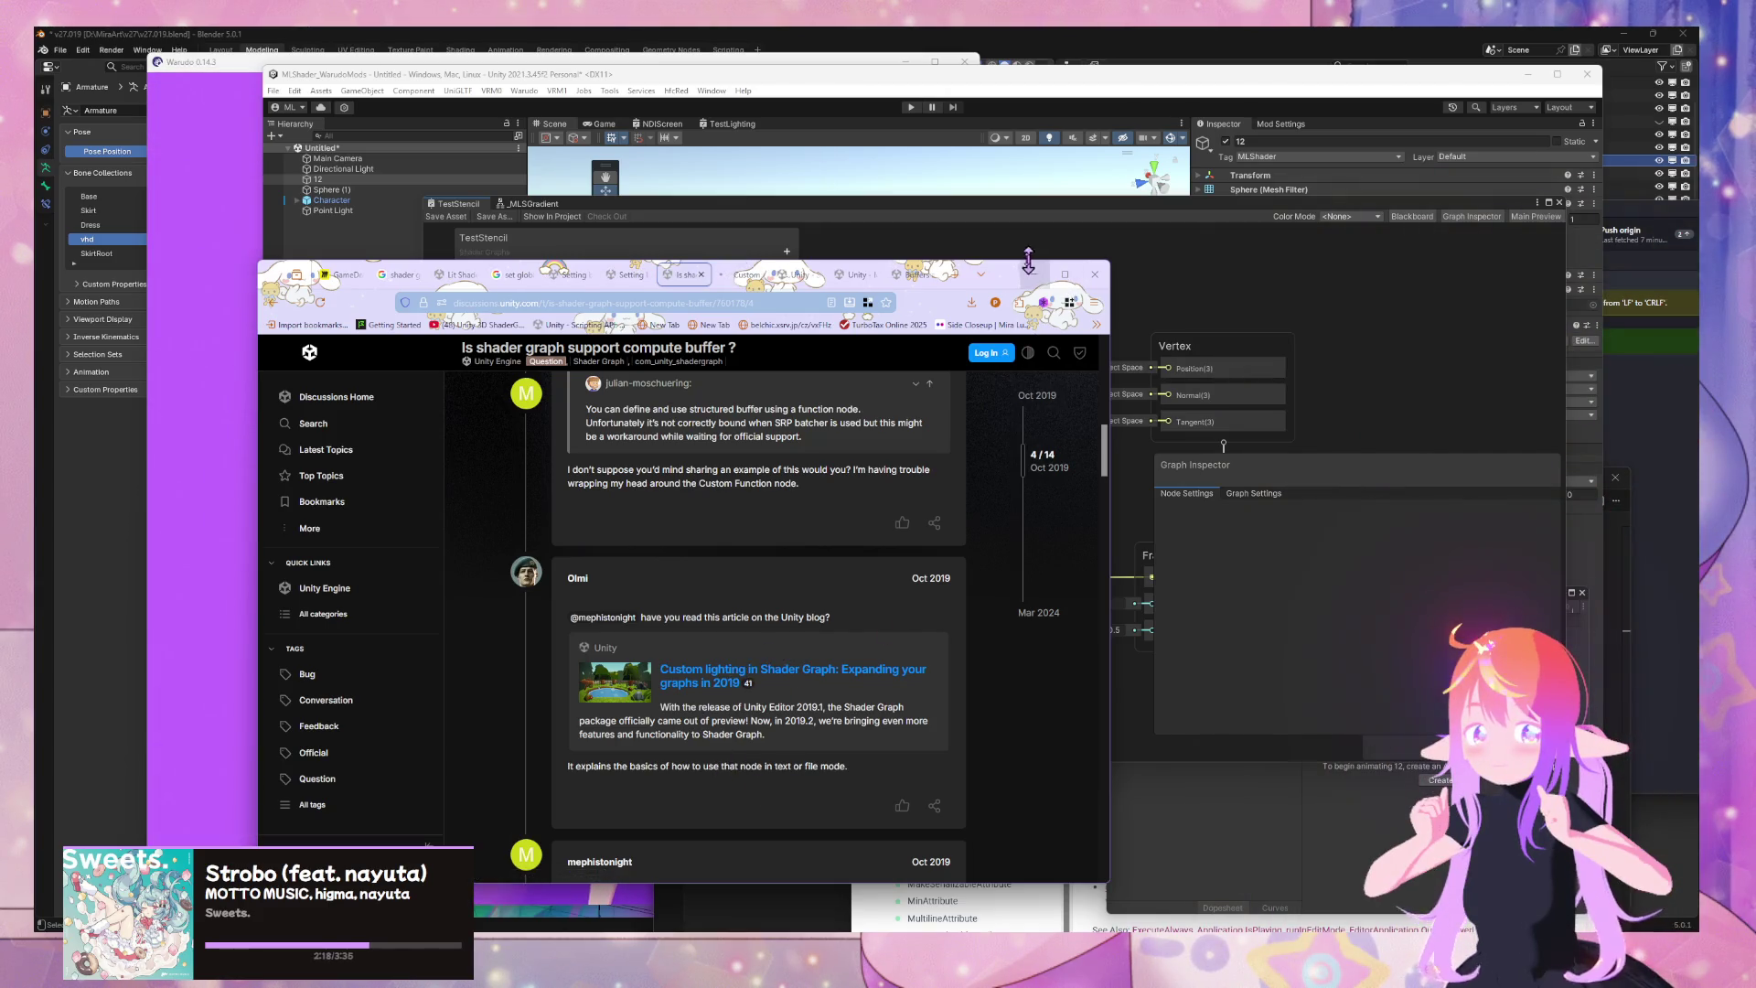
Read the custom lighting blog article down to the Get Main Light Custom Function example
left_click(739, 277)
scroll(754, 444, "down", 10)
scroll(762, 449, "down", 8)
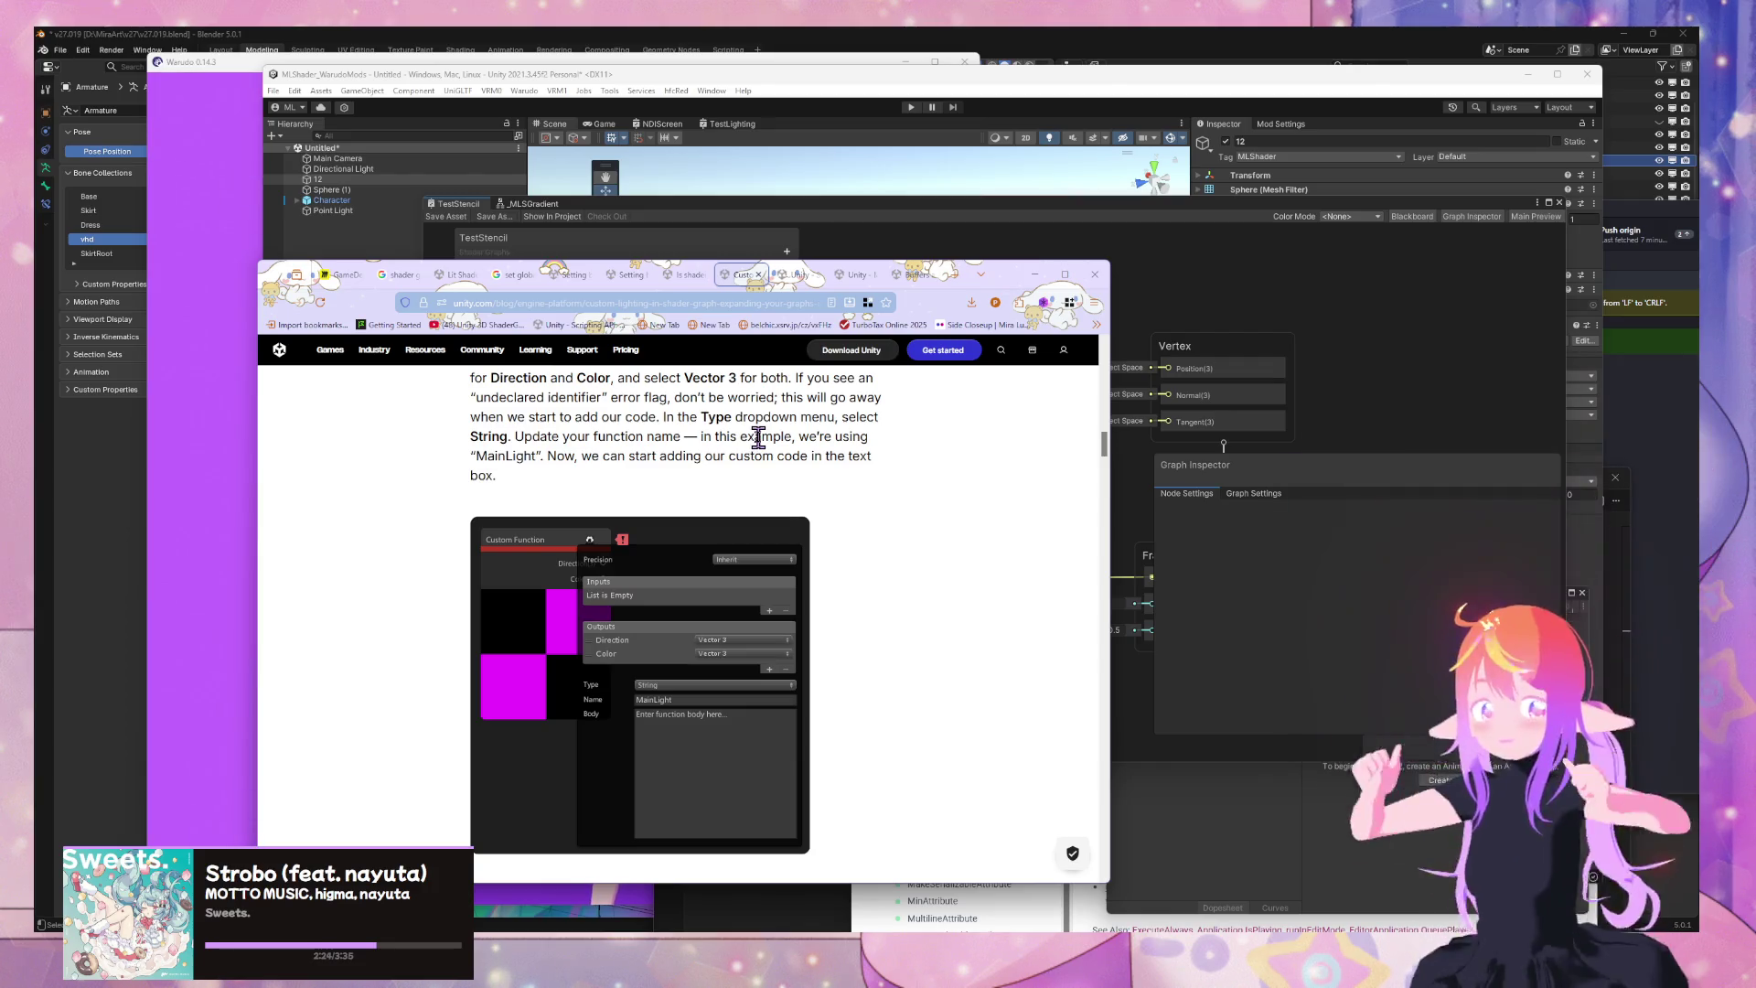
scroll(758, 438, "down", 3)
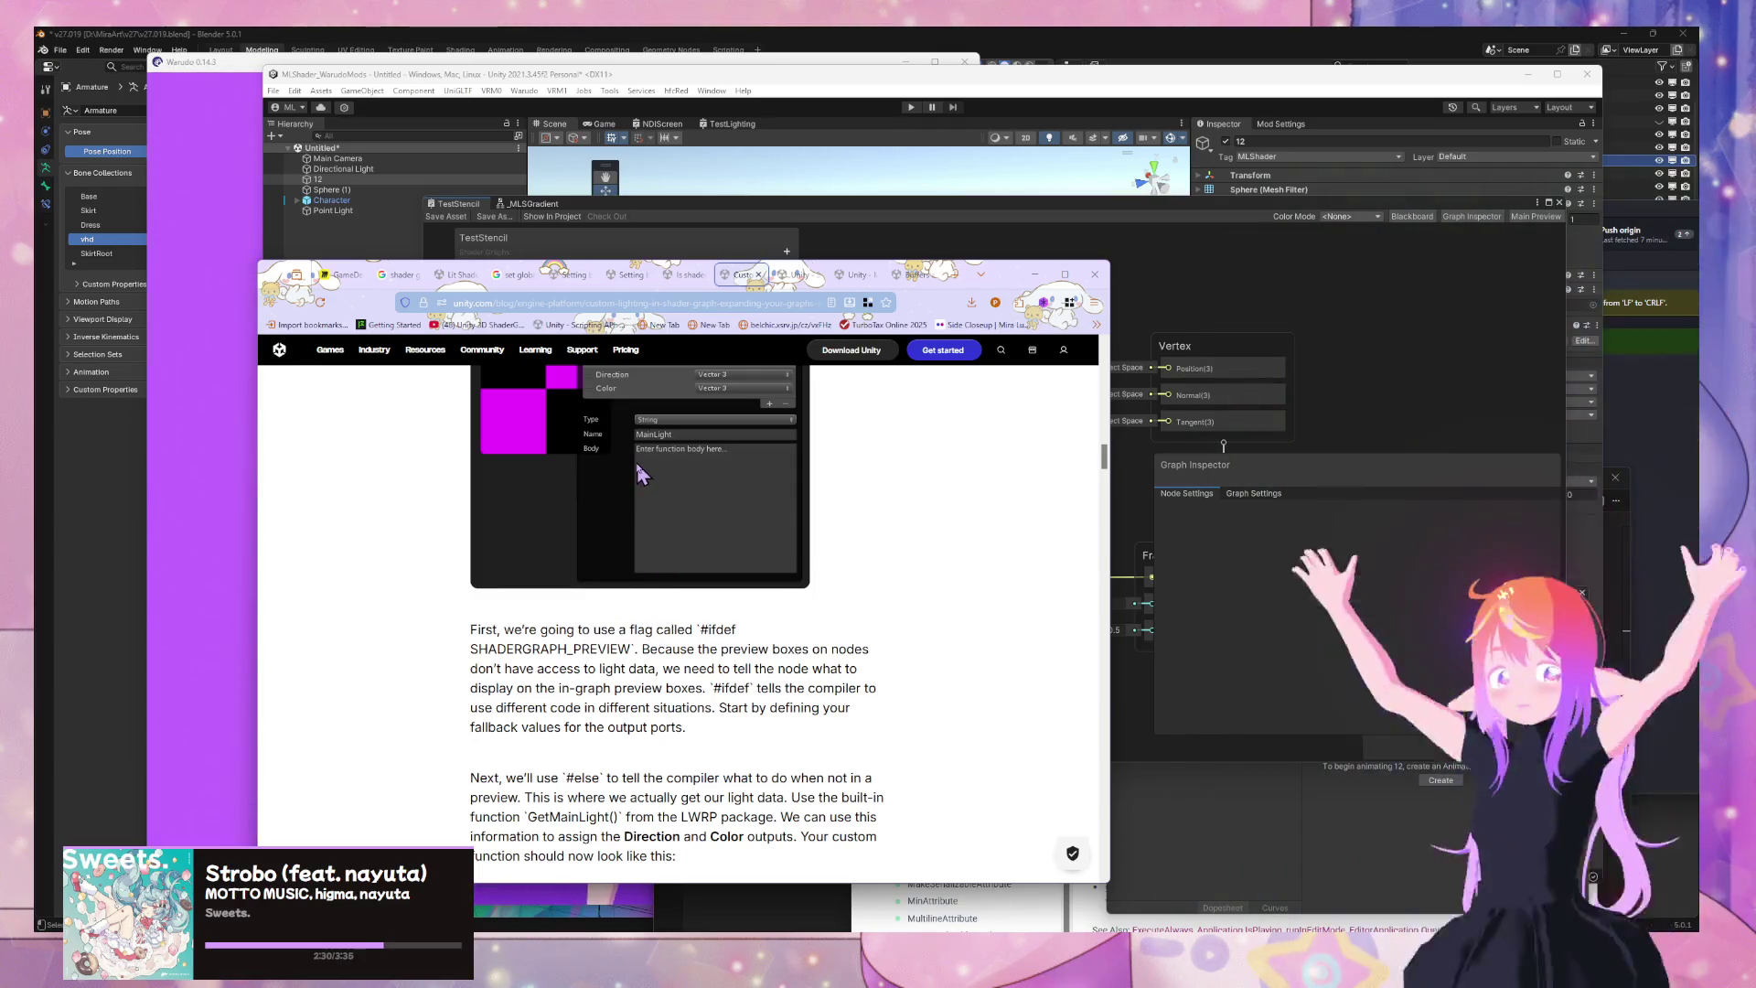
scroll(637, 453, "down", 4)
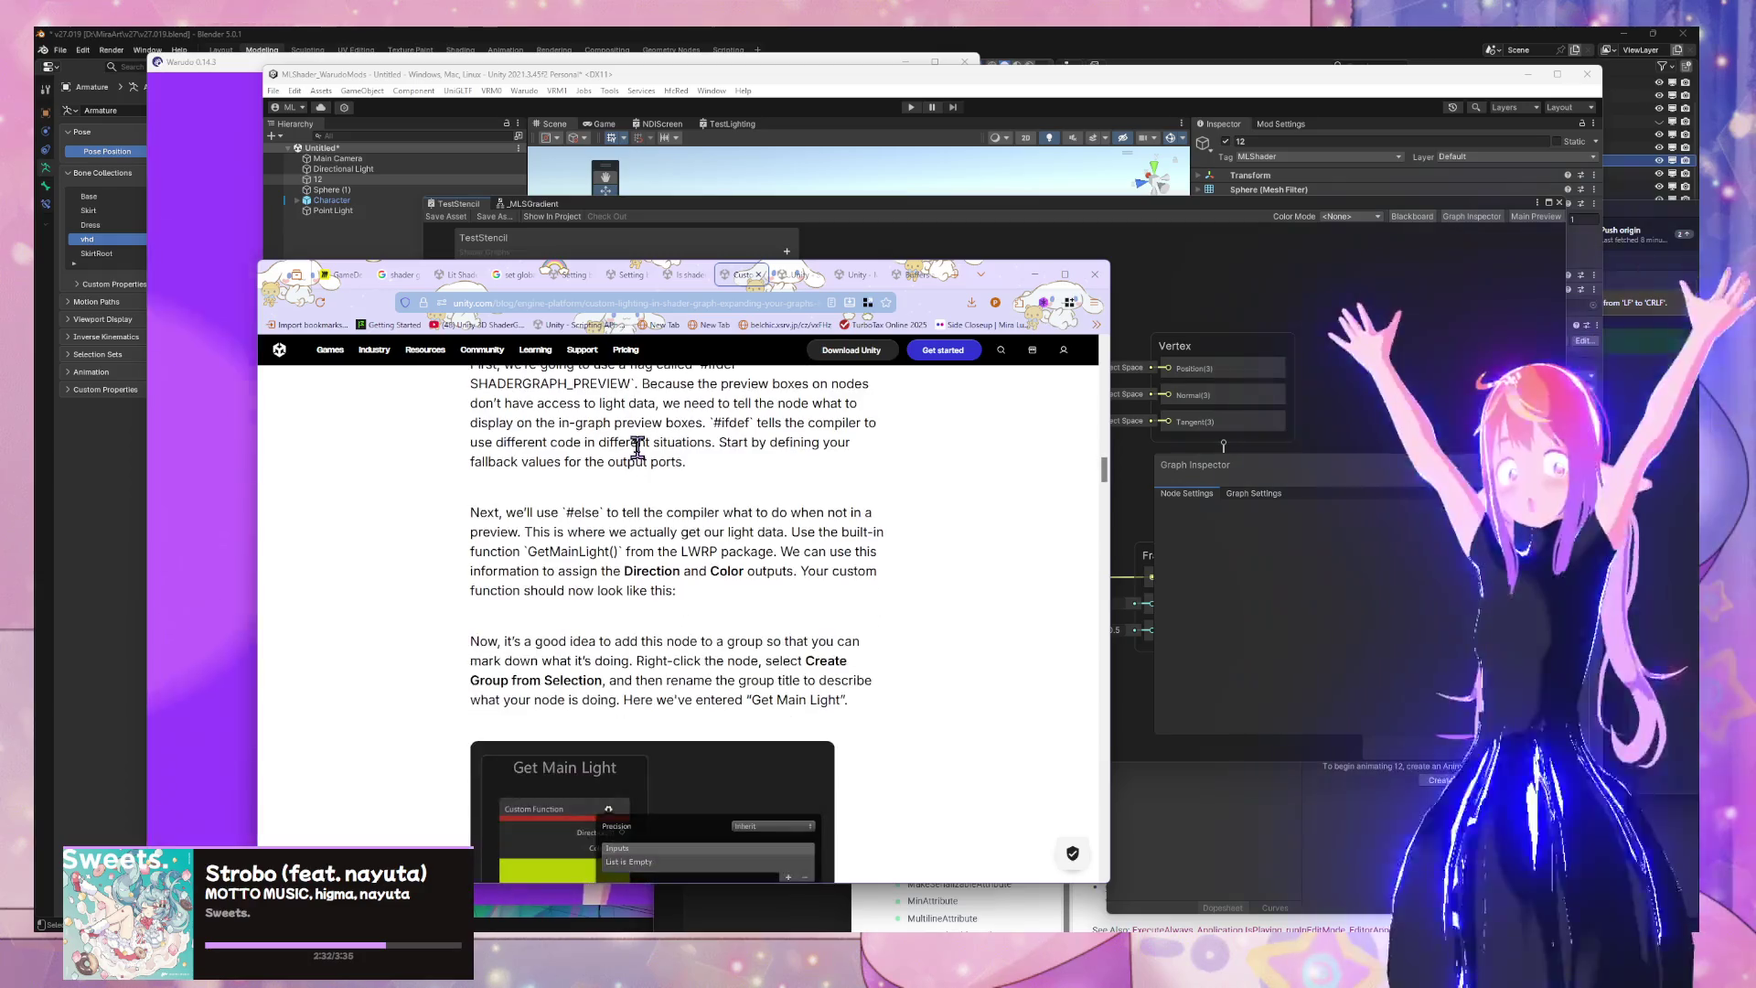
scroll(637, 457, "down", 3)
scroll(638, 457, "down", 2)
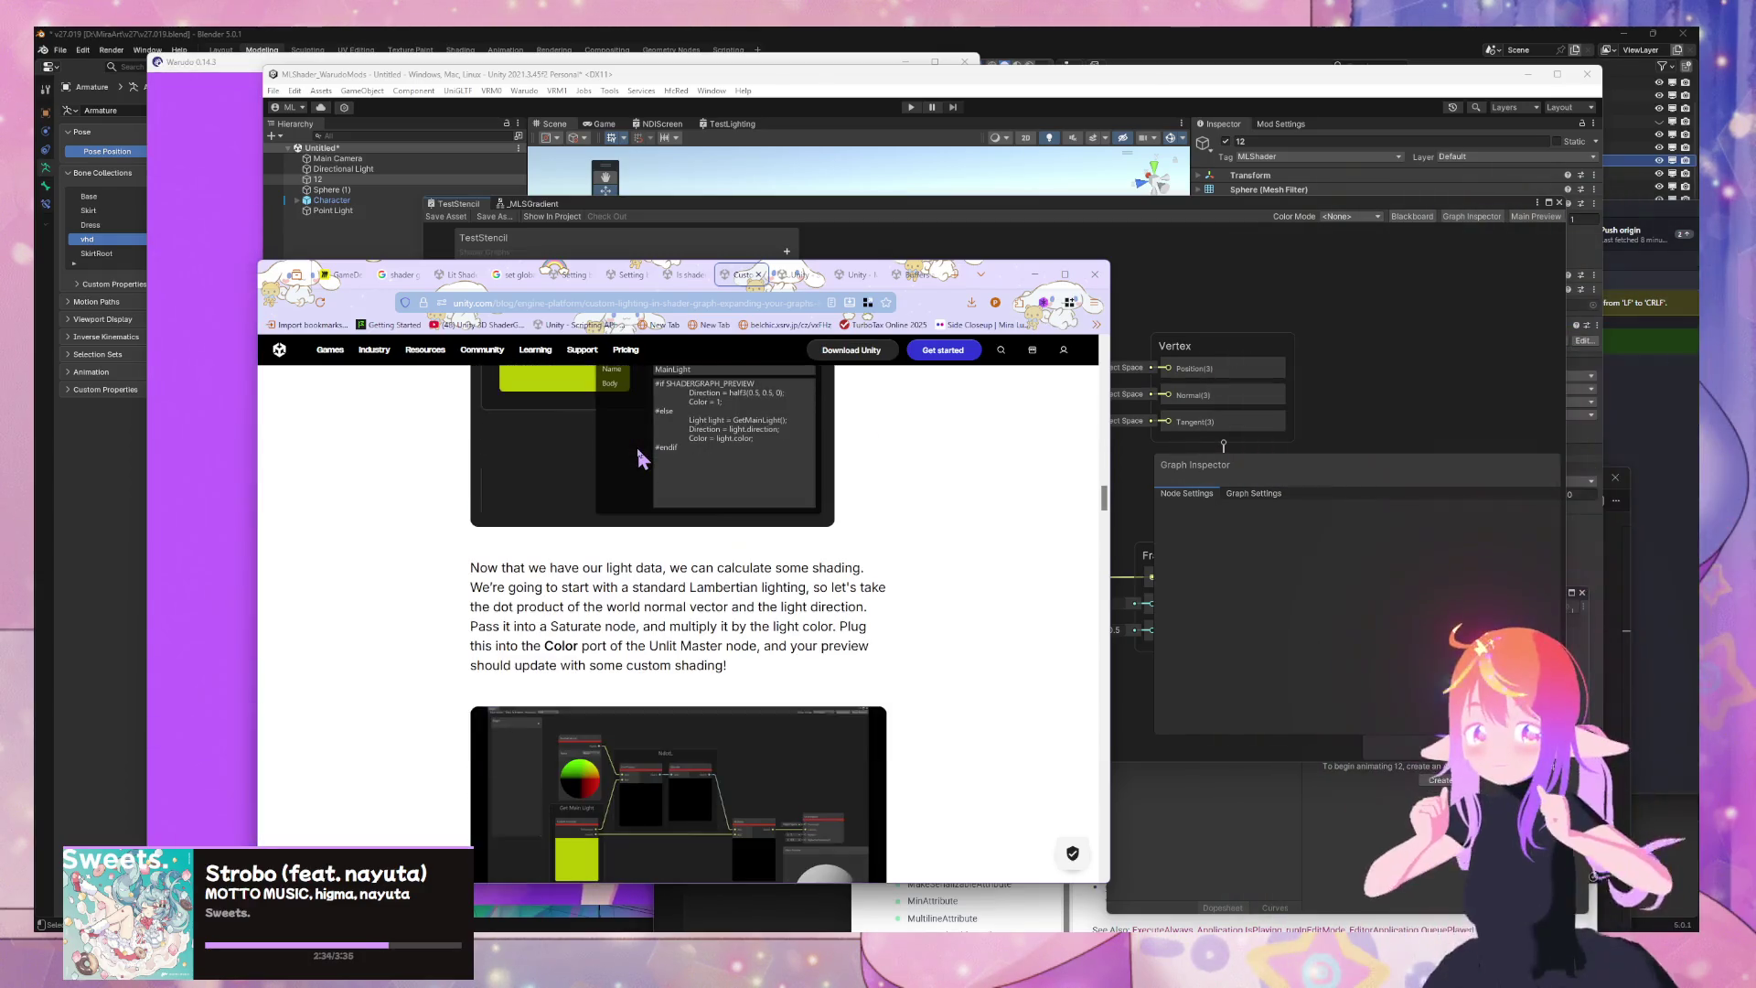
scroll(638, 450, "up", 1)
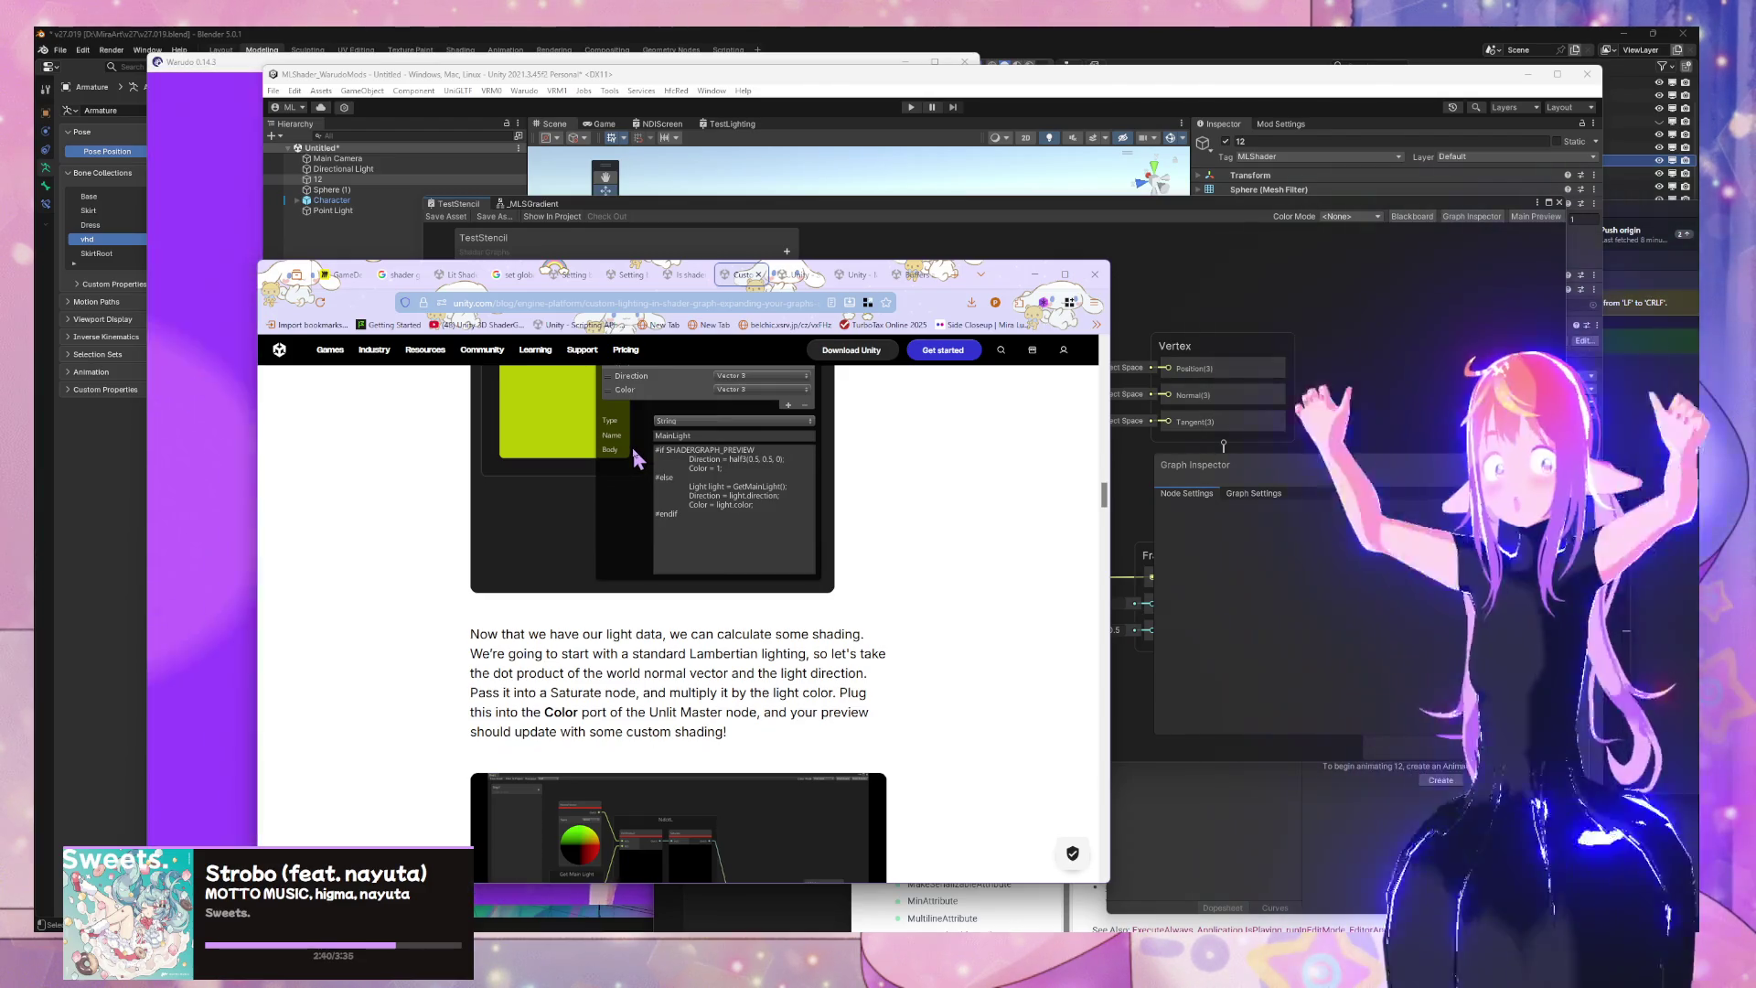
scroll(631, 445, "up", 5)
scroll(633, 453, "down", 3)
scroll(637, 458, "down", 8)
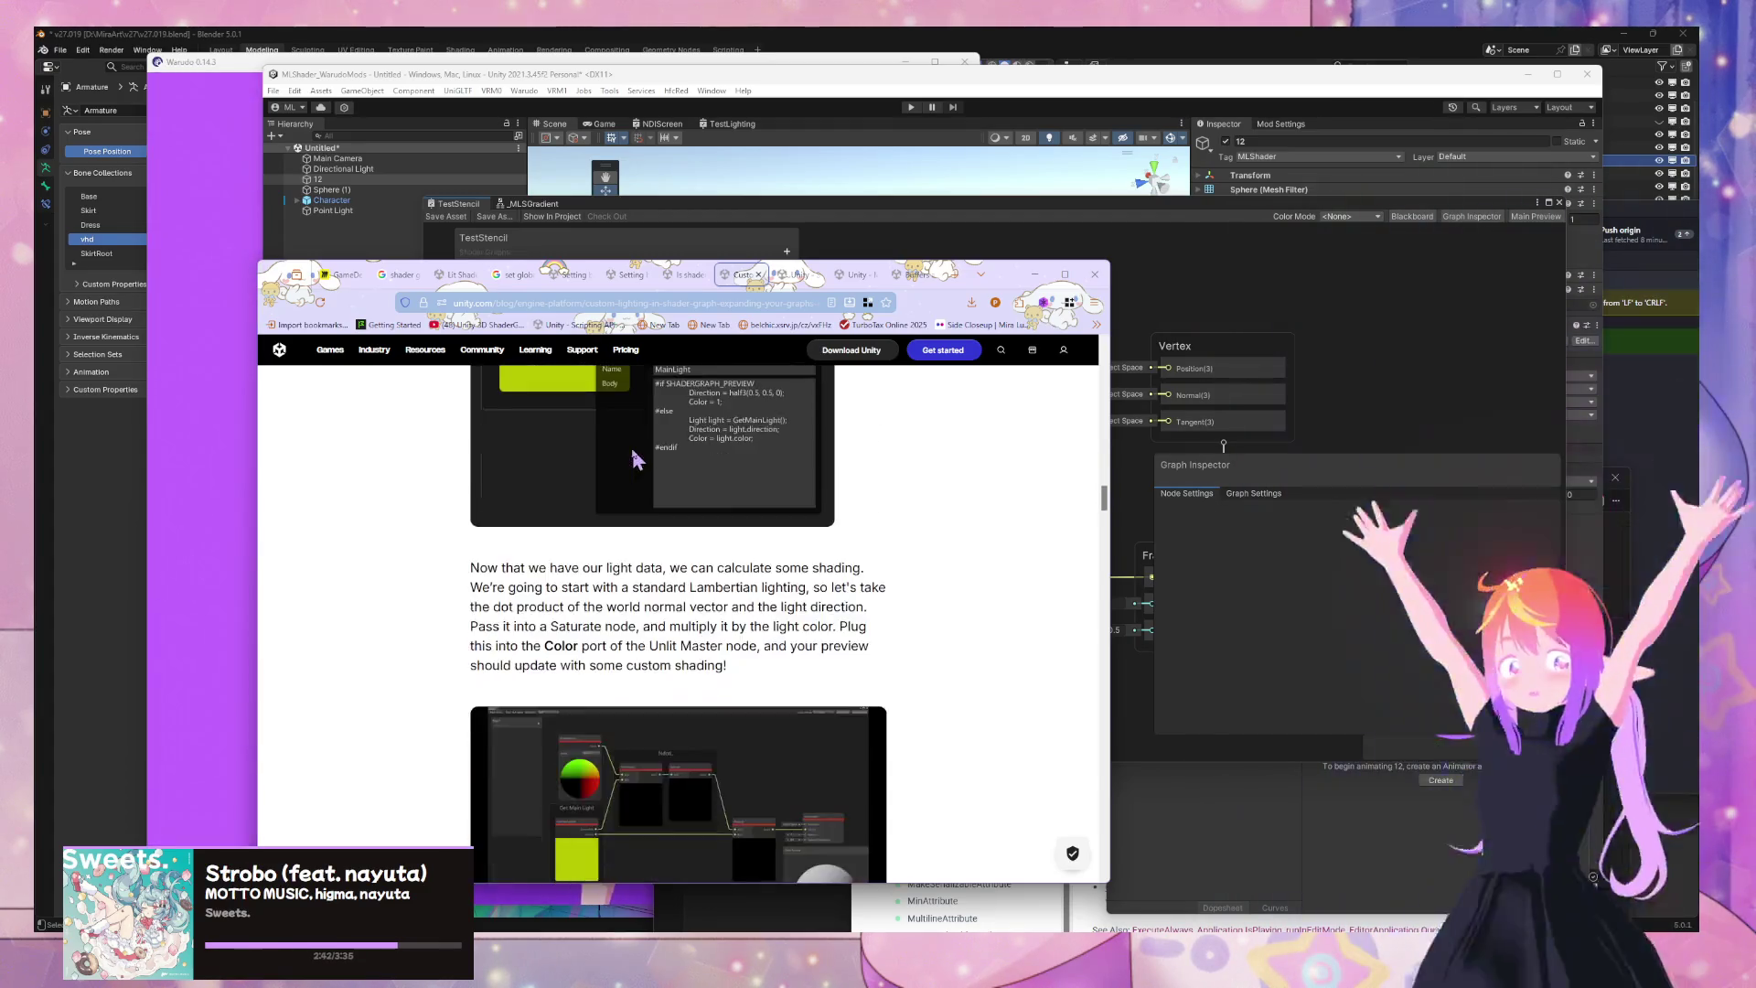
scroll(638, 460, "up", 3)
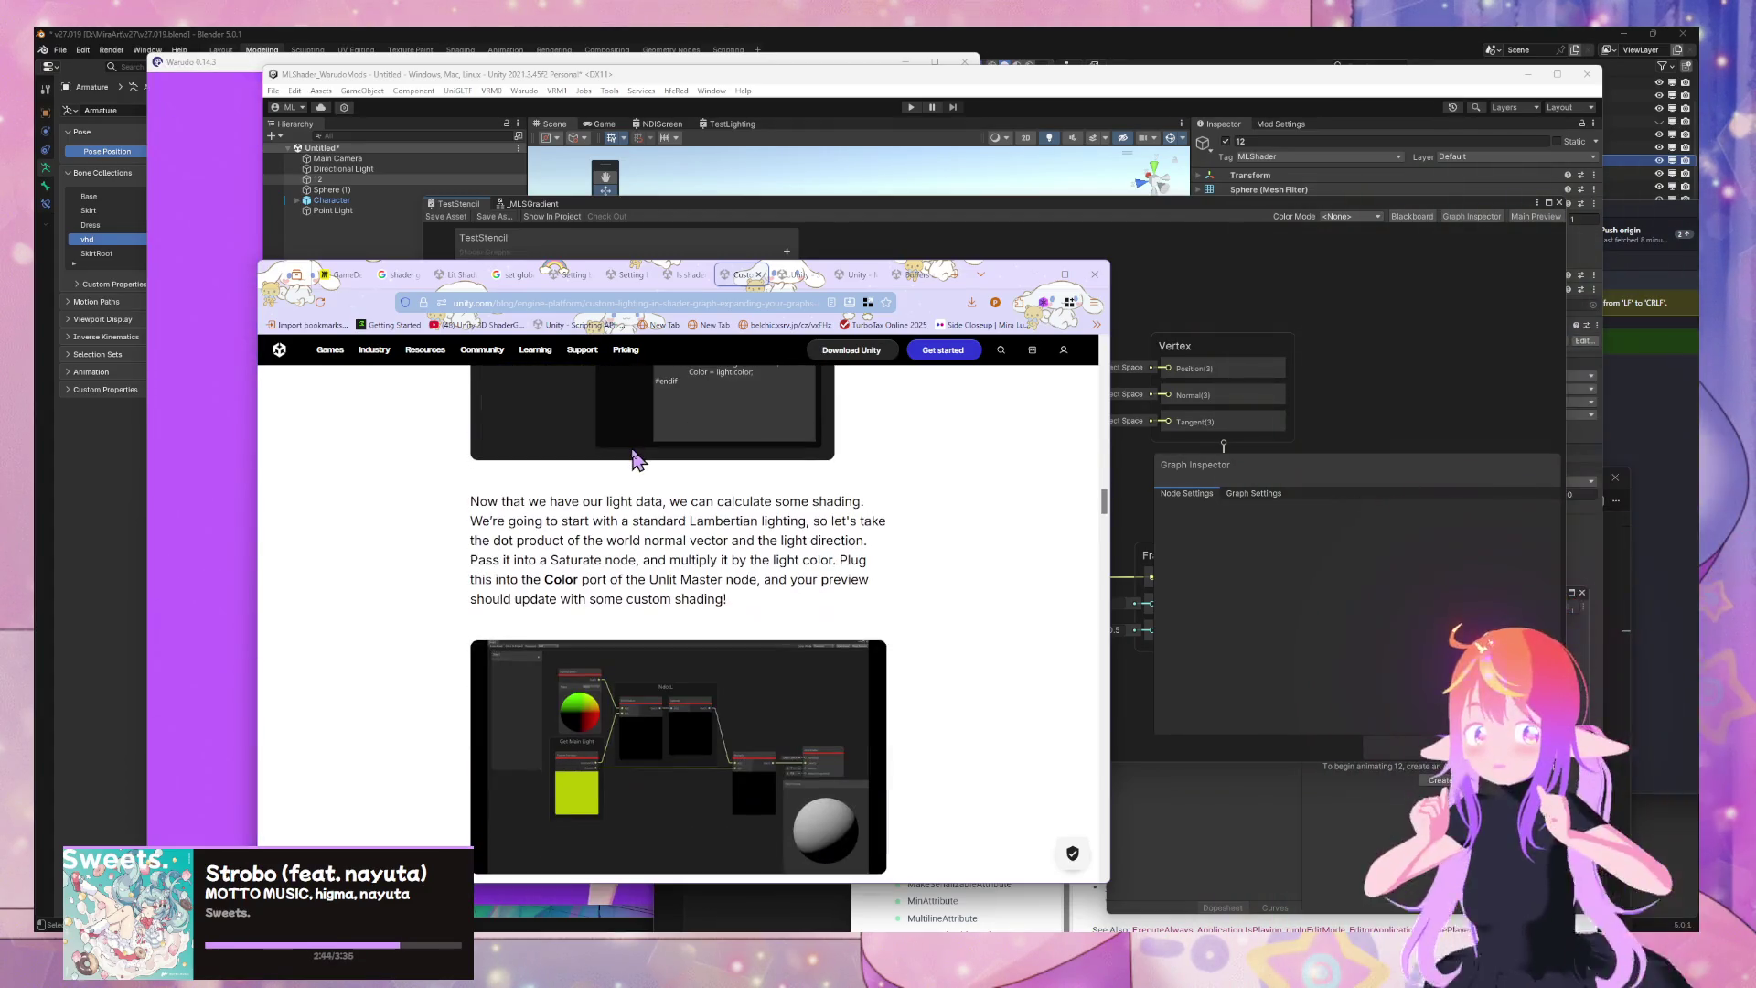
scroll(638, 460, "up", 3)
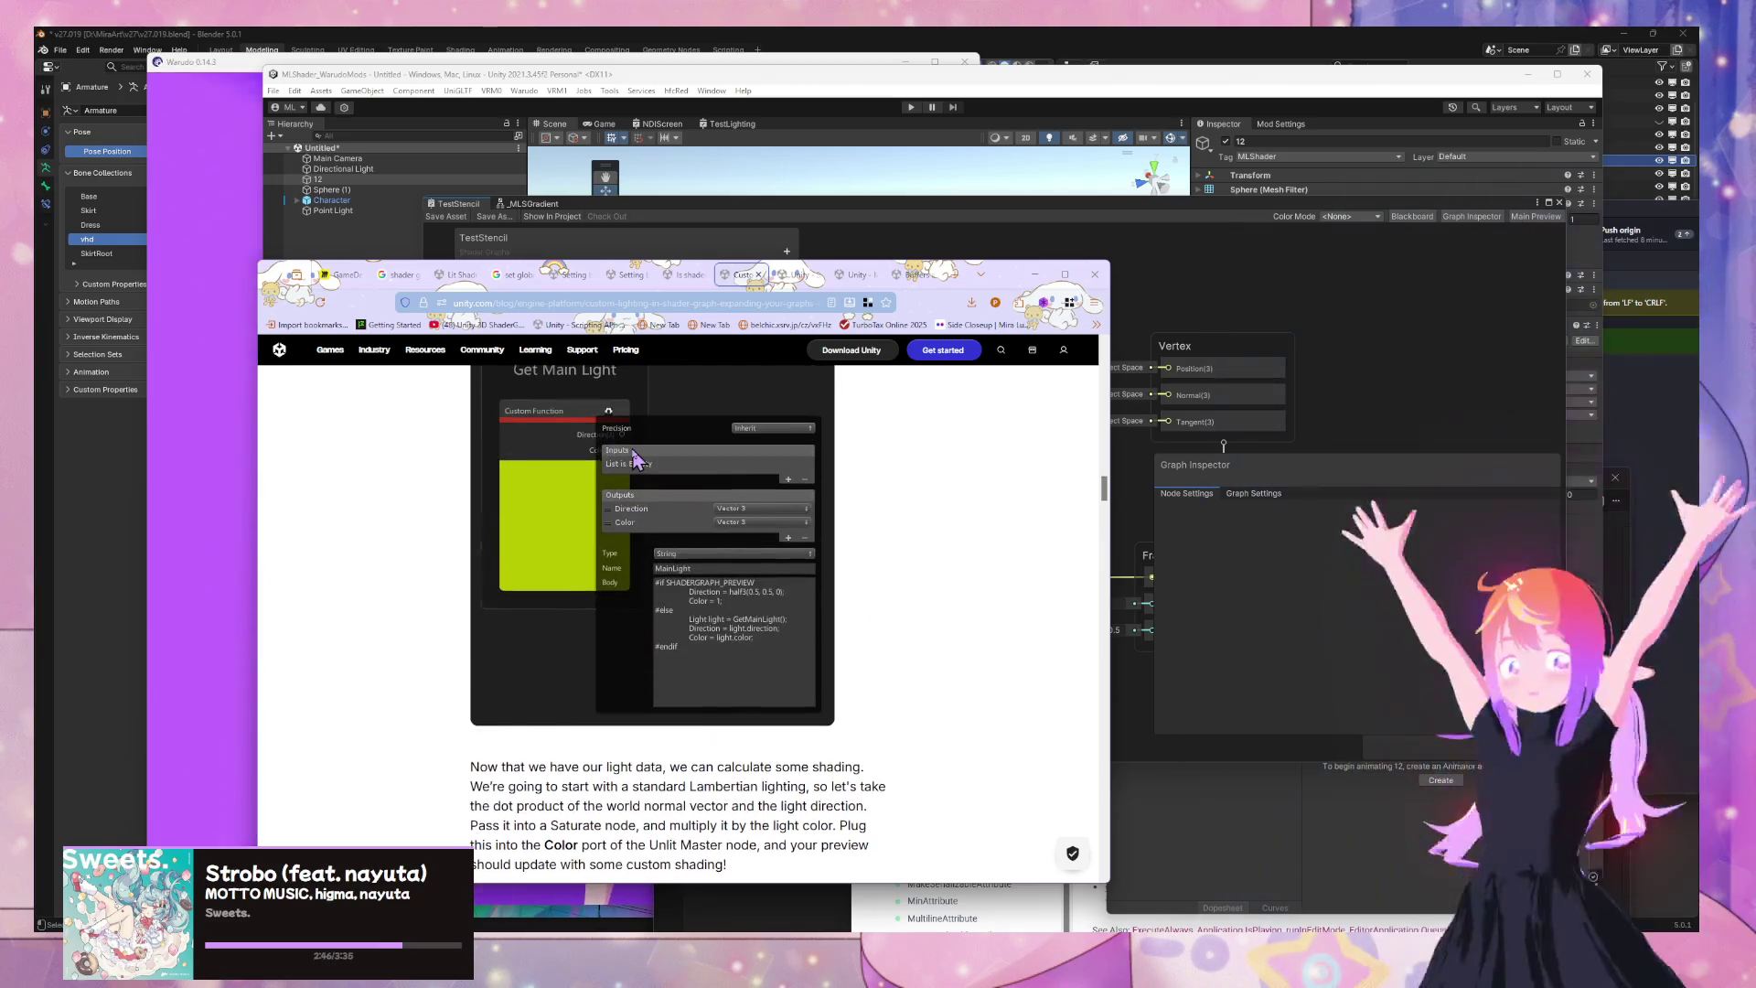
scroll(633, 452, "down", 15)
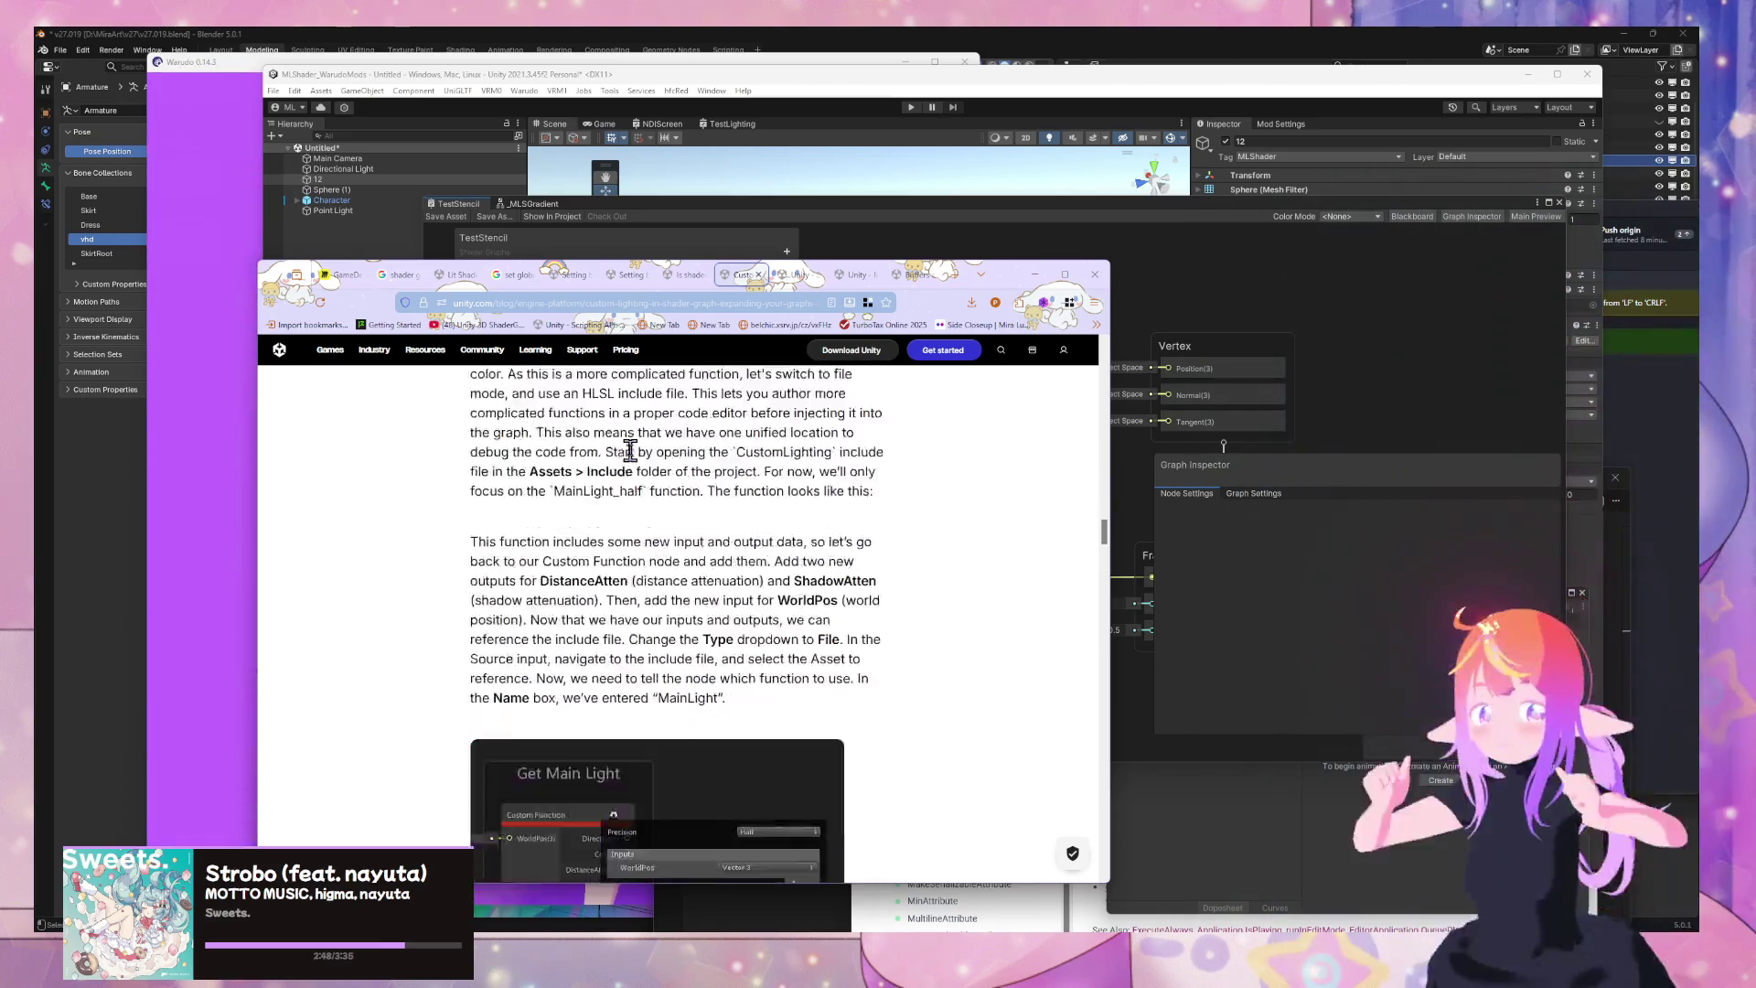
scroll(630, 450, "up", 6)
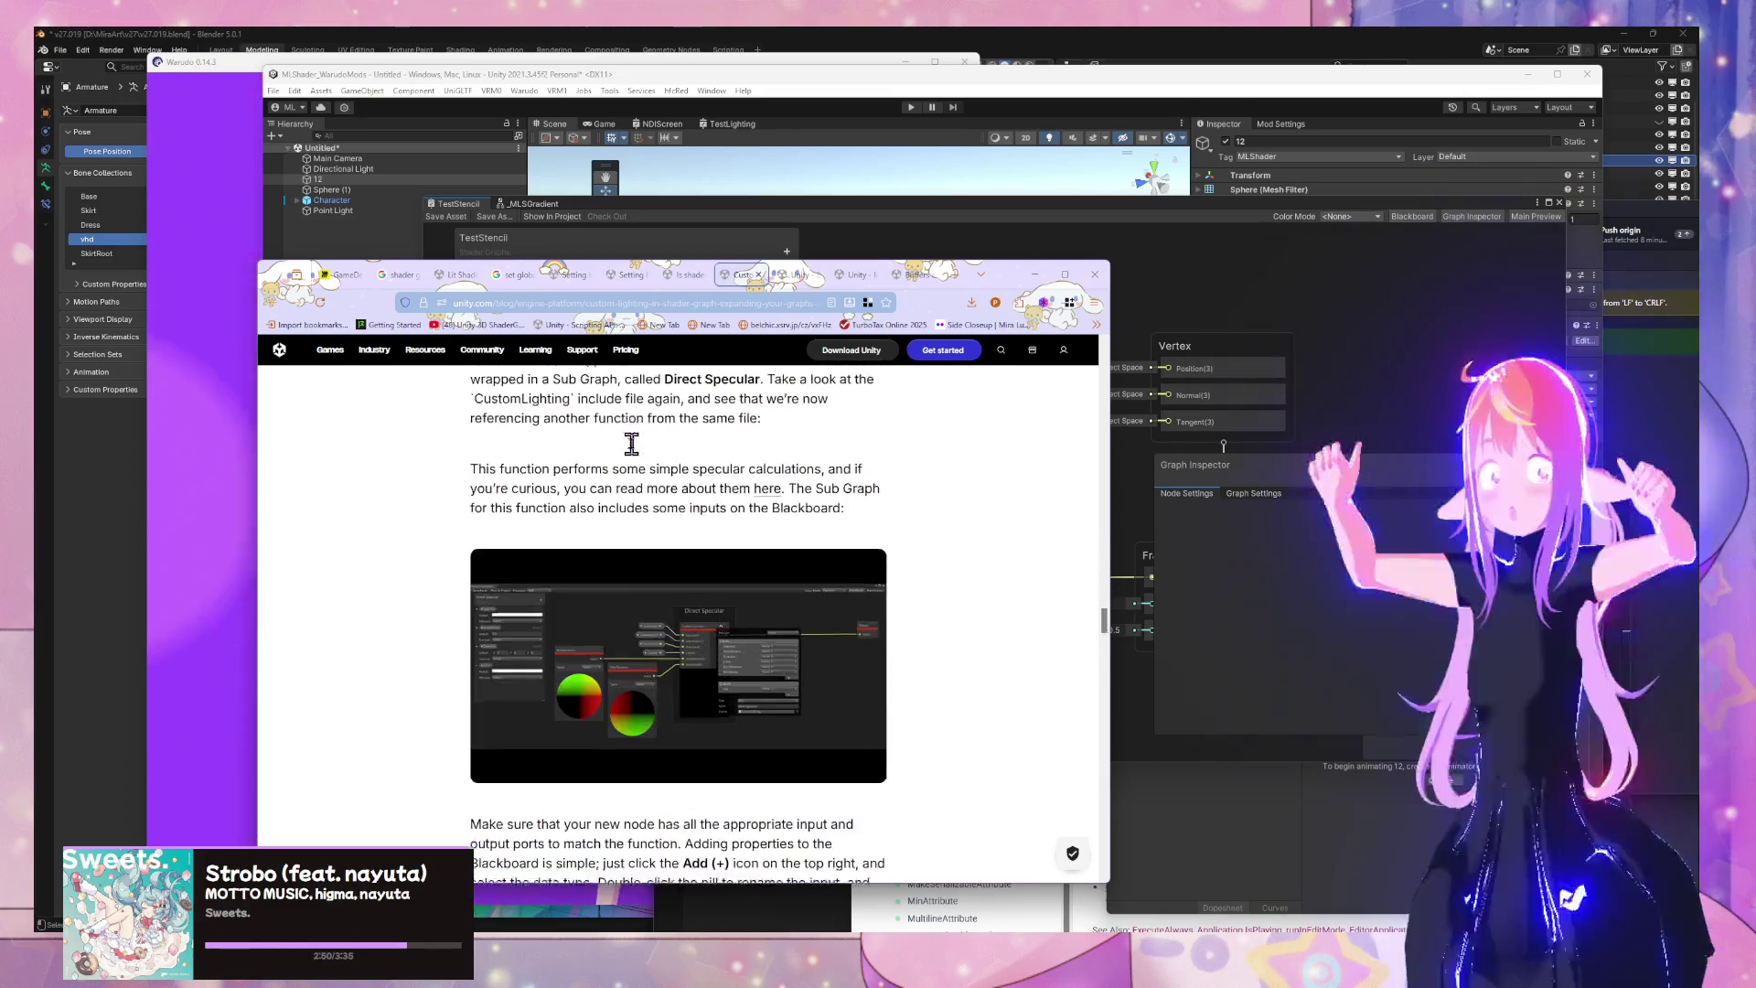
scroll(633, 453, "down", 12)
scroll(637, 453, "up", 4)
scroll(634, 453, "up", 5)
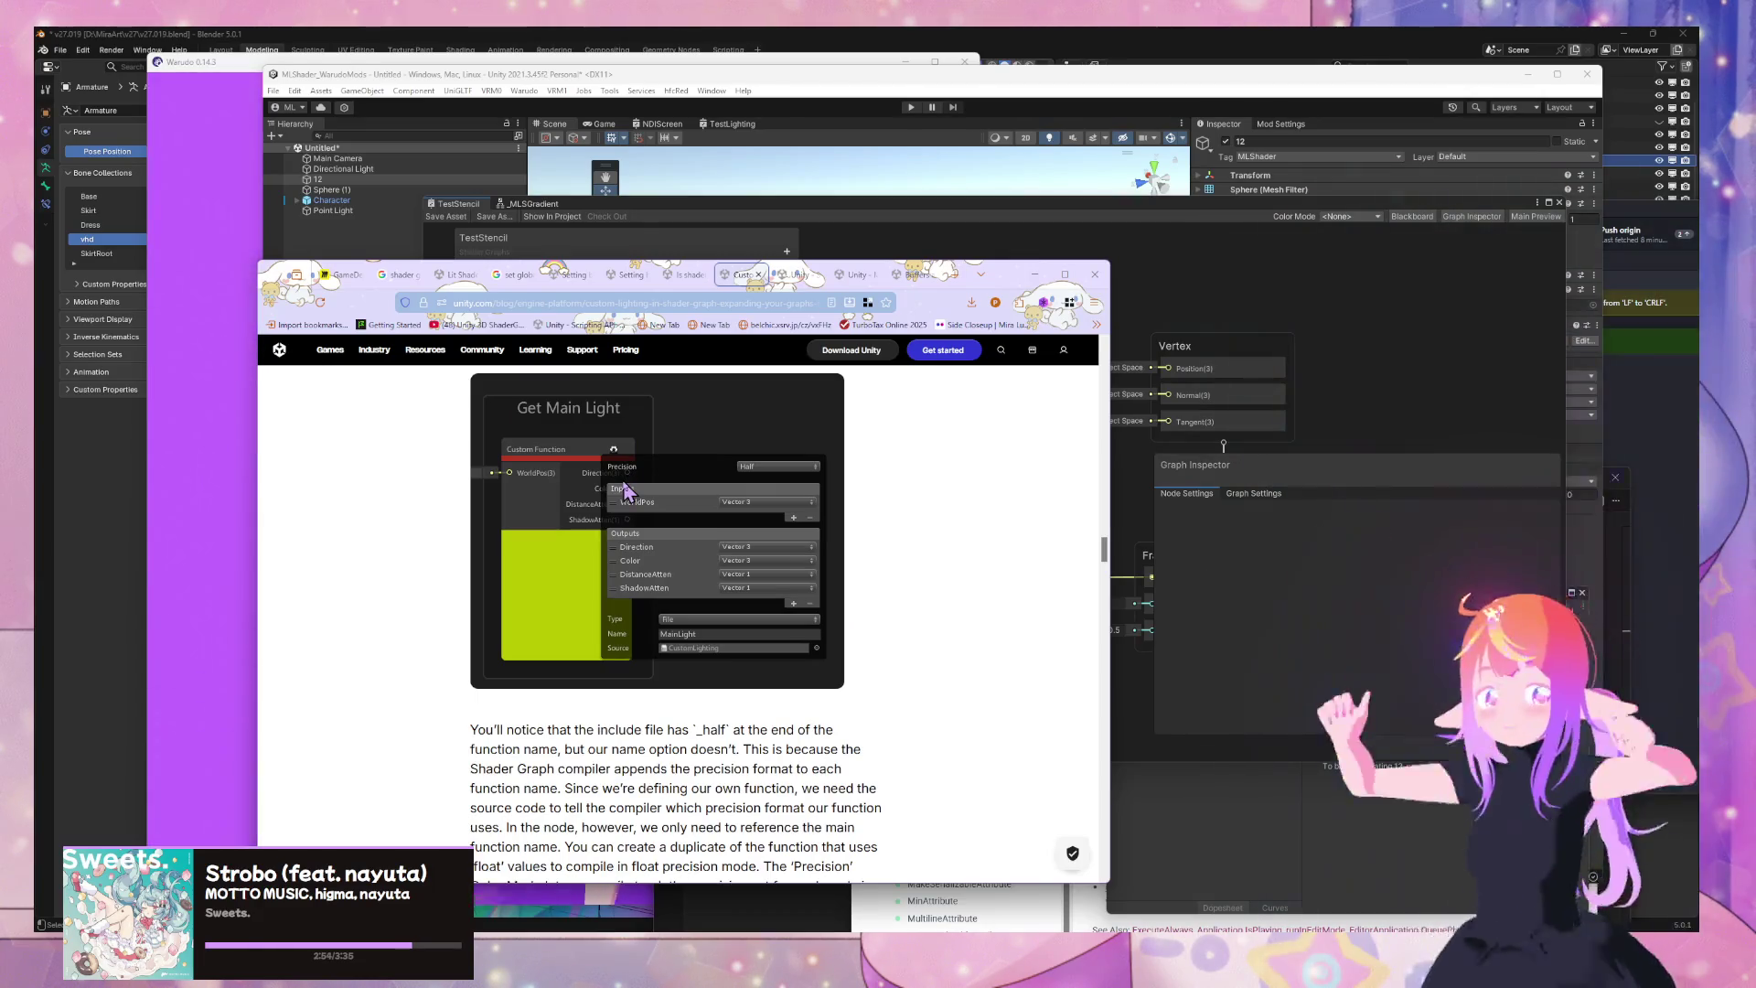
Read on to the 'Create Group from Selection' advice, then move the browser aside to reach Unity
mouse_move(1103, 553)
left_mouse_down()
mouse_move(1093, 905)
mouse_move(1066, 768)
mouse_move(1101, 820)
mouse_move(1074, 808)
mouse_move(1074, 837)
left_mouse_up()
scroll(733, 588, "up", 4)
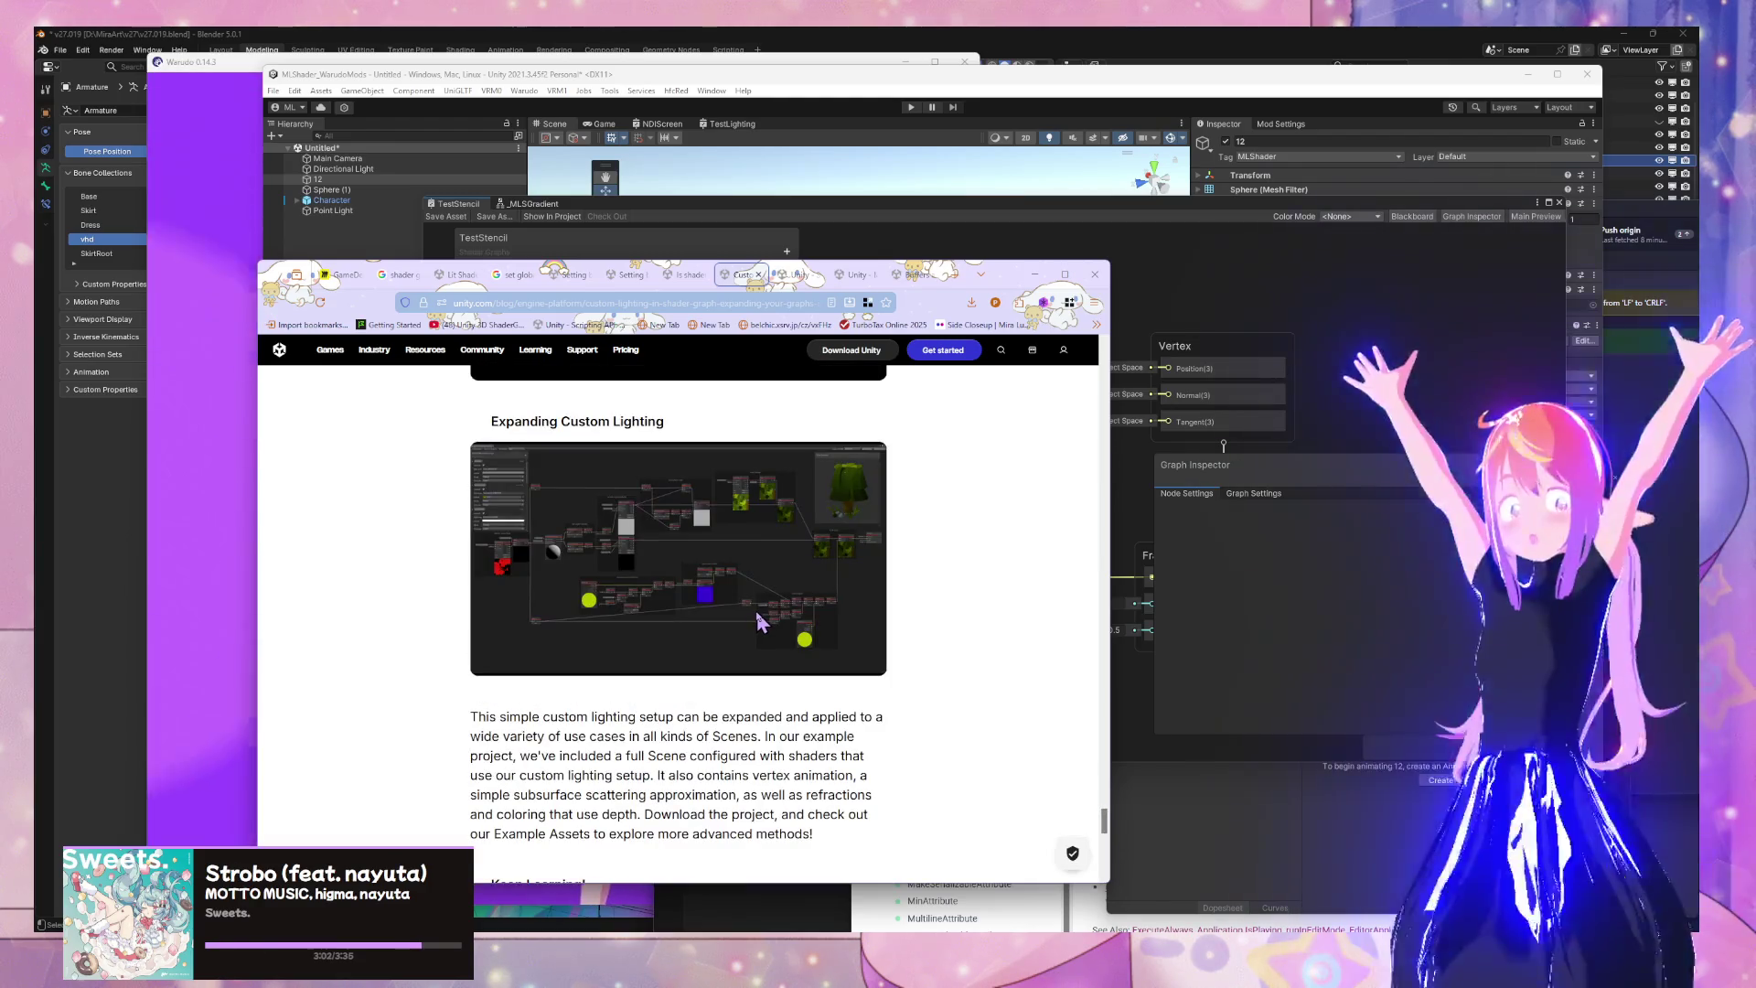
left_click_drag(1104, 820, 1102, 348)
scroll(687, 601, "down", 10)
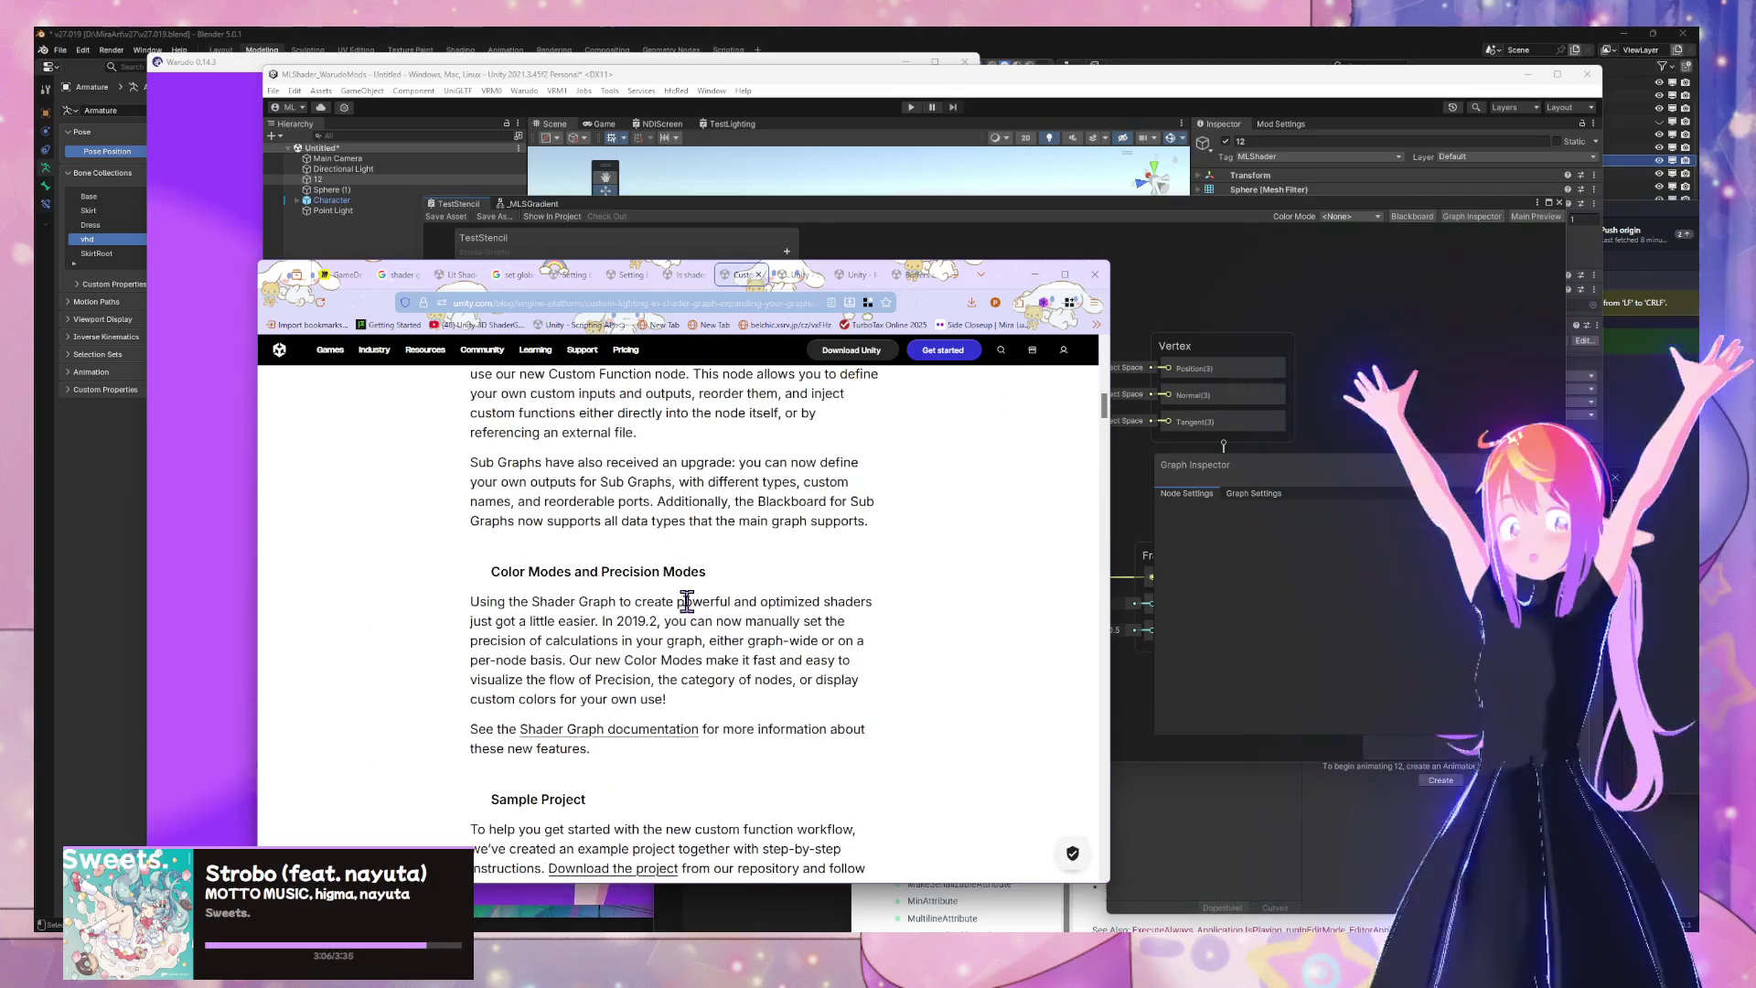
scroll(668, 700, "down", 10)
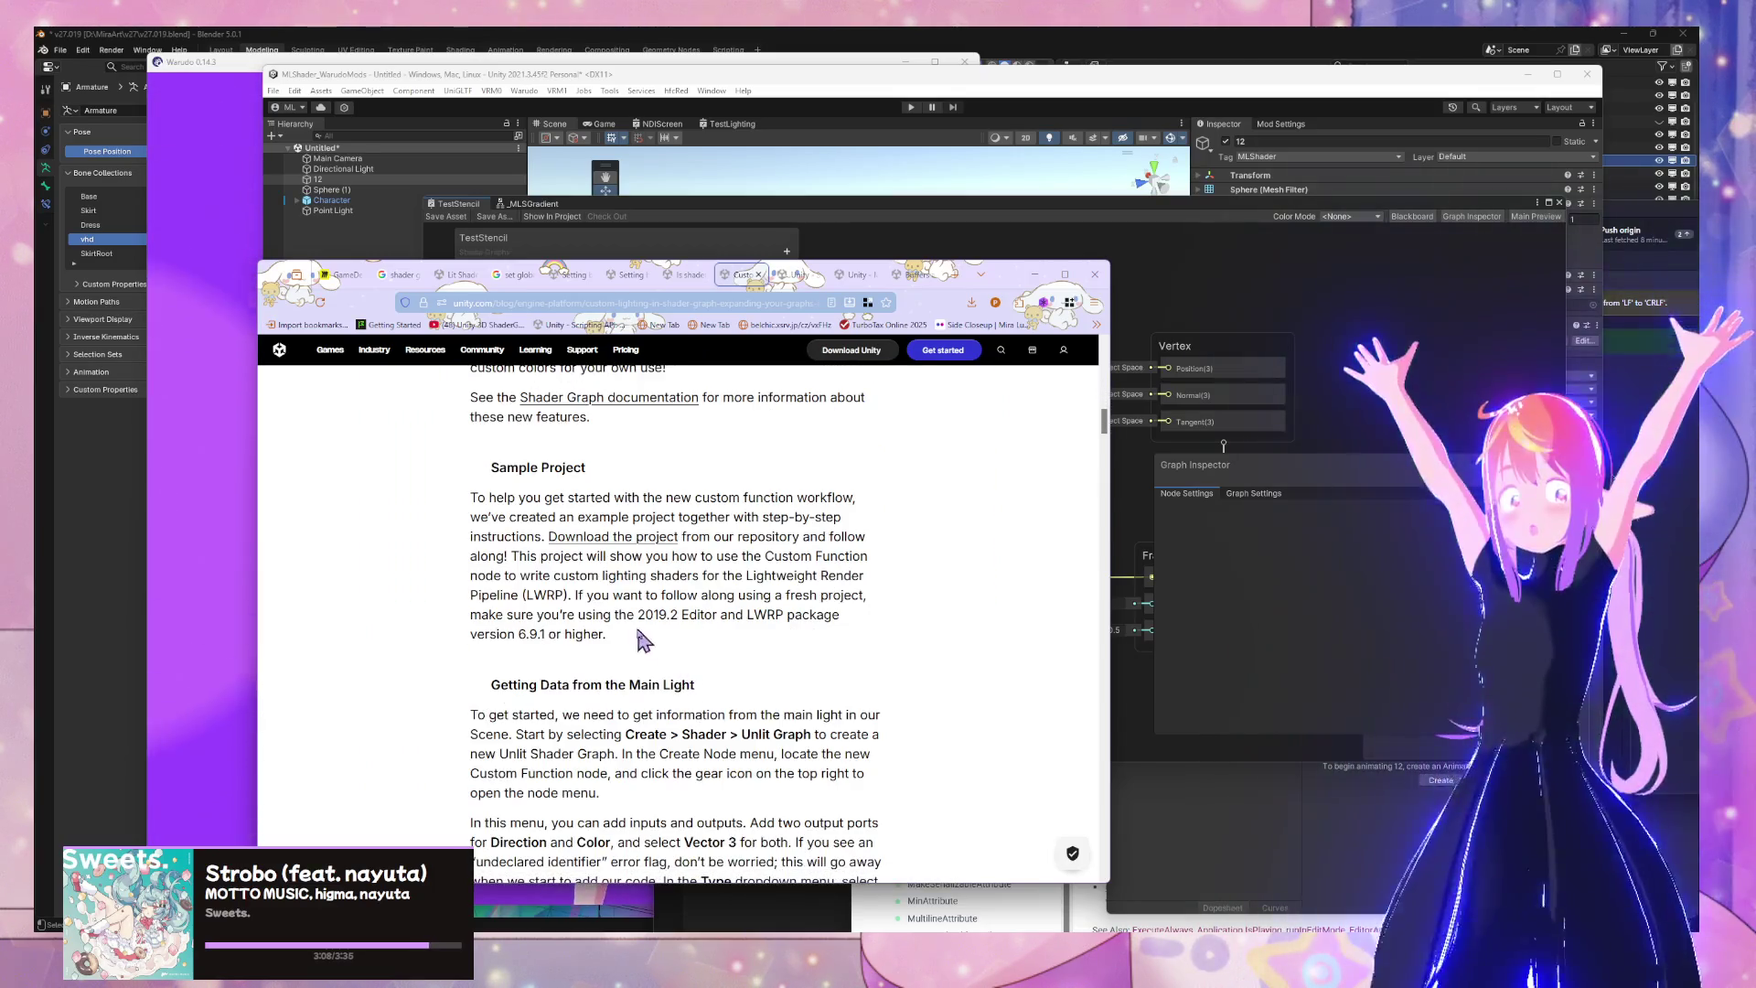
scroll(622, 594, "down", 3)
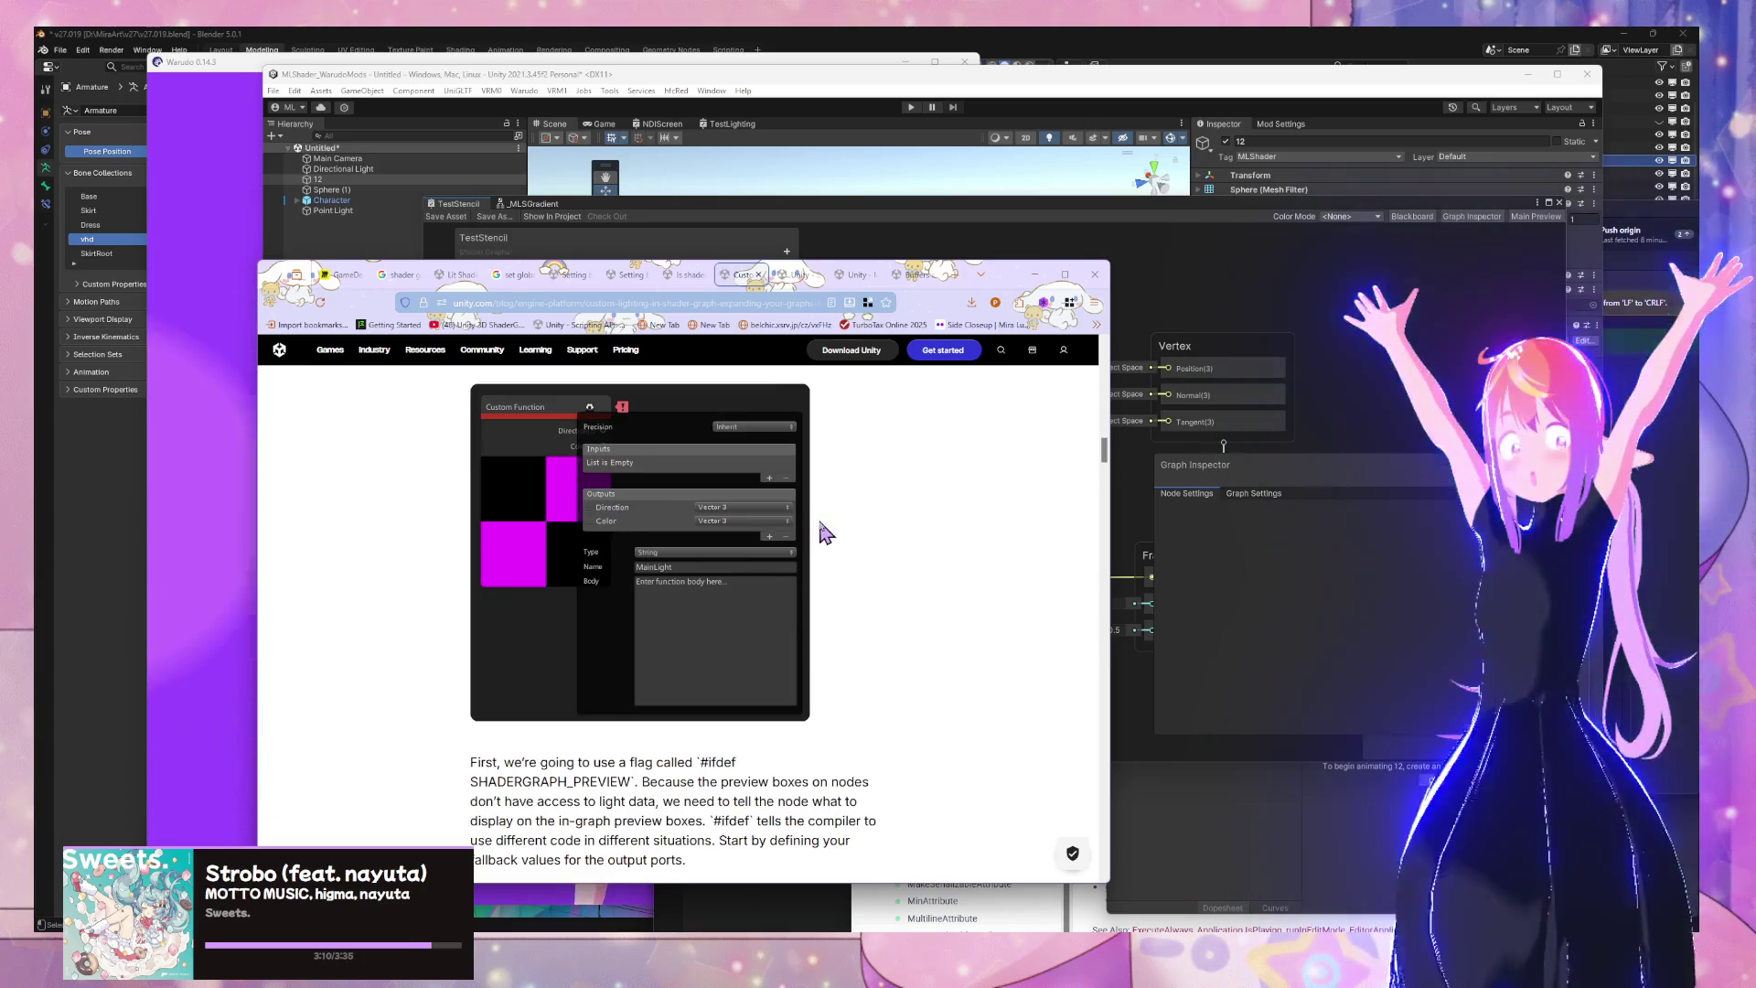
scroll(752, 437, "down", 15)
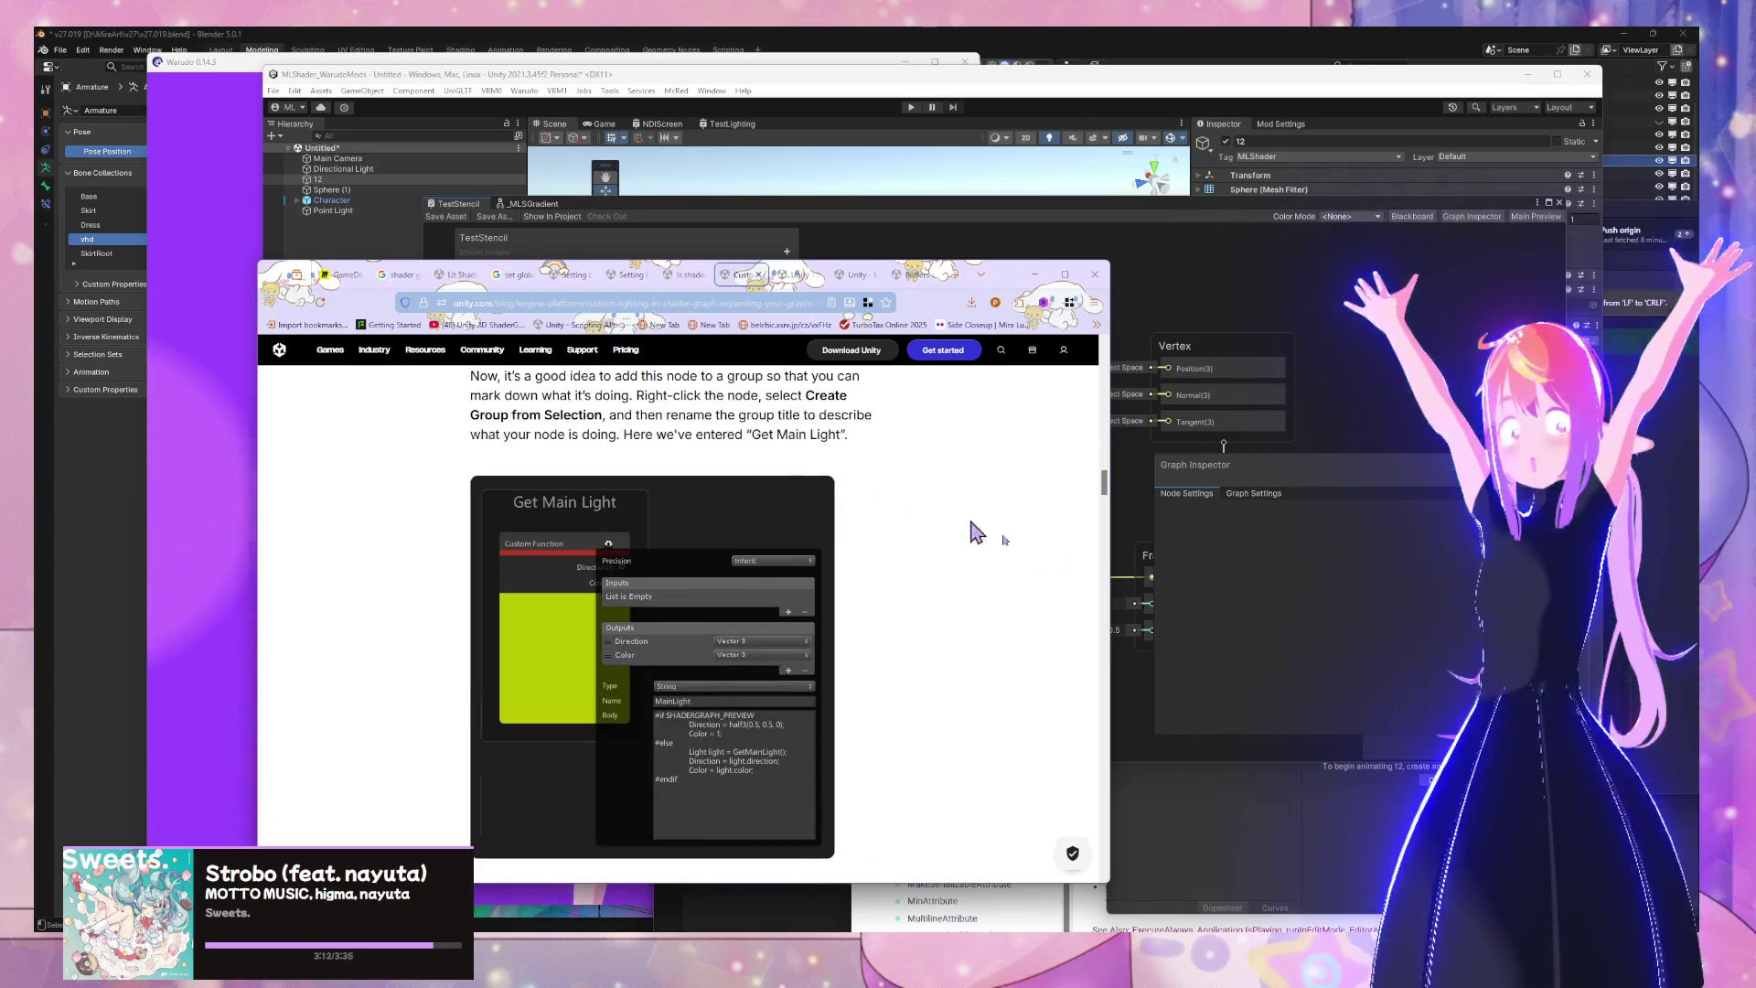
mouse_move(1006, 273)
left_mouse_down()
mouse_move(673, 186)
mouse_move(716, 133)
mouse_move(988, 86)
mouse_move(1079, 94)
left_mouse_up()
Add a Custom Function node from the 'custom' search and place it beside the Vertex block
left_click(585, 176)
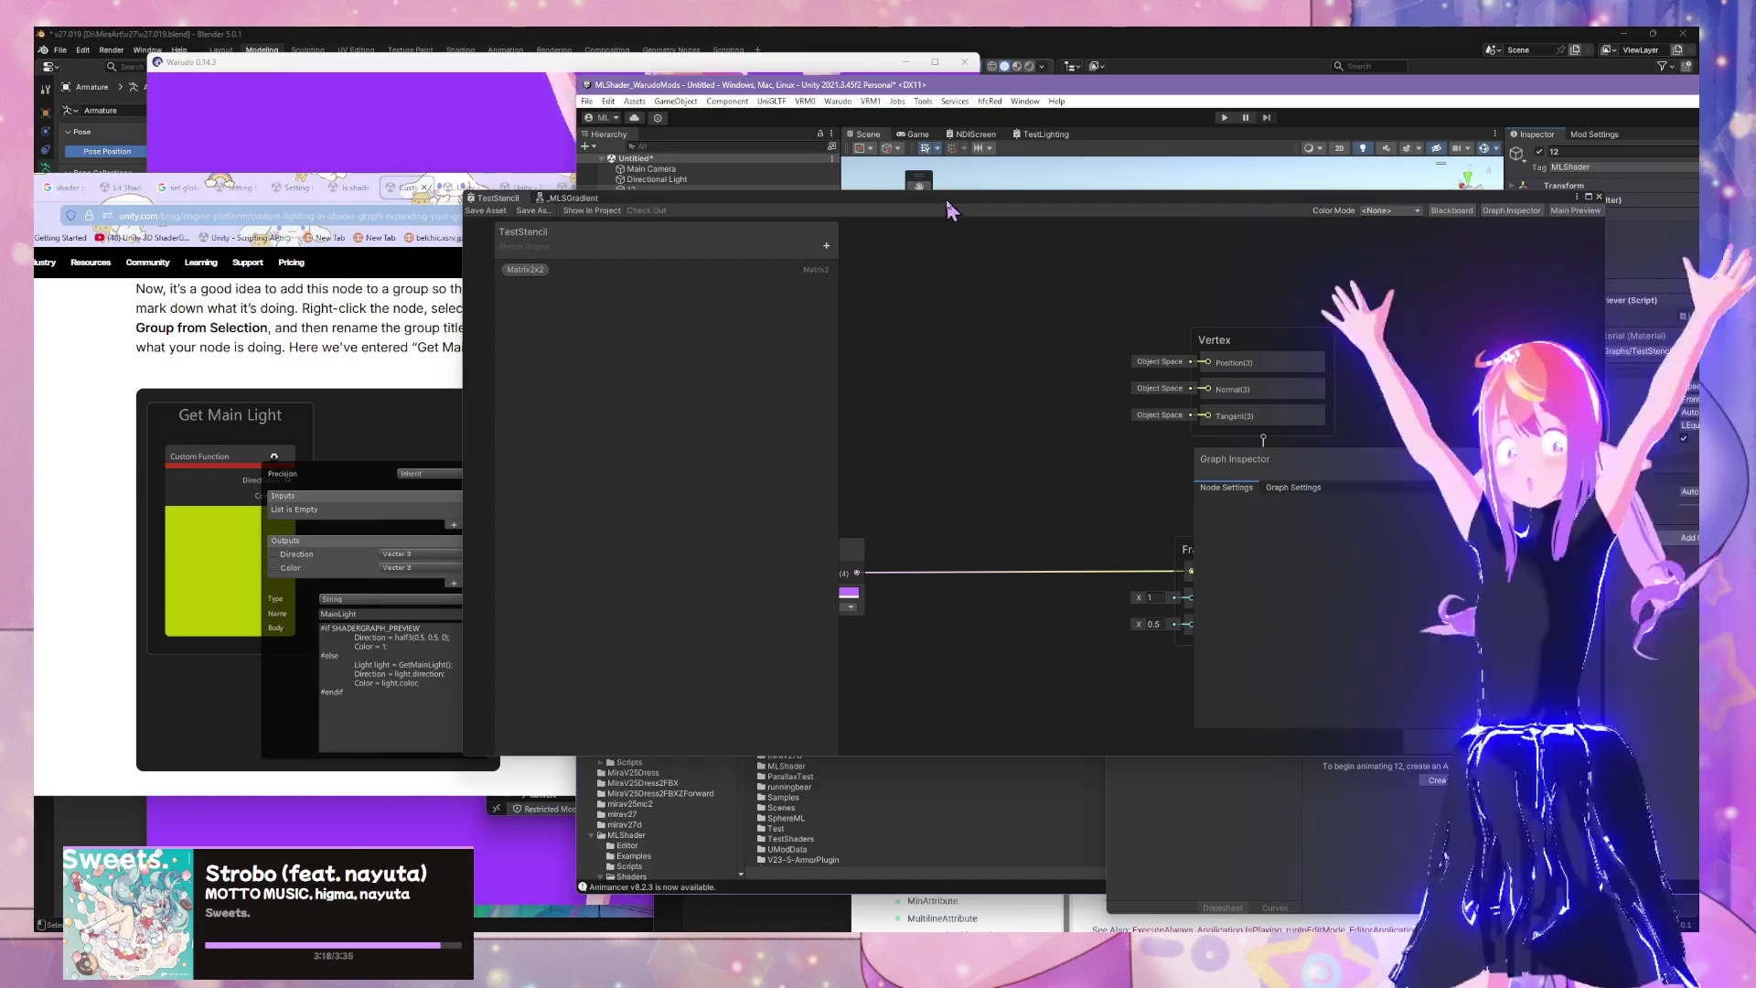
left_click_drag(944, 196, 1160, 189)
key("space")
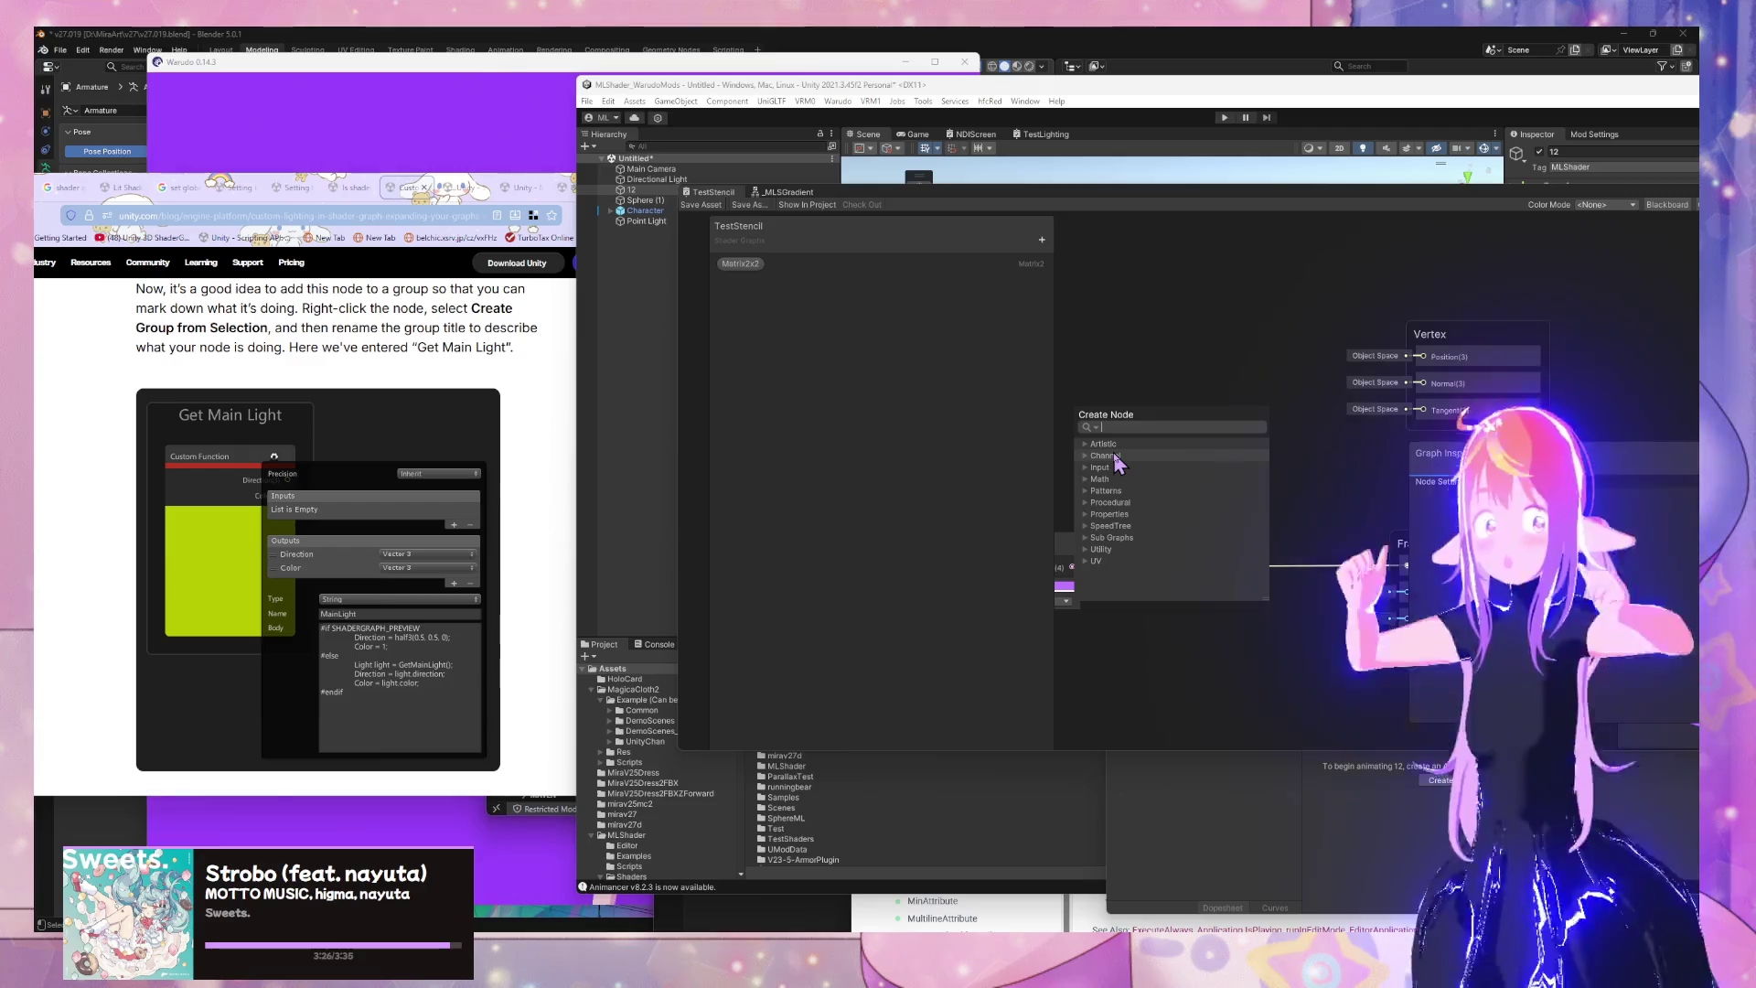
type("script")
key("BackSpace")
key("BackSpace")
key("BackSpace")
type("custom")
left_click(1116, 457)
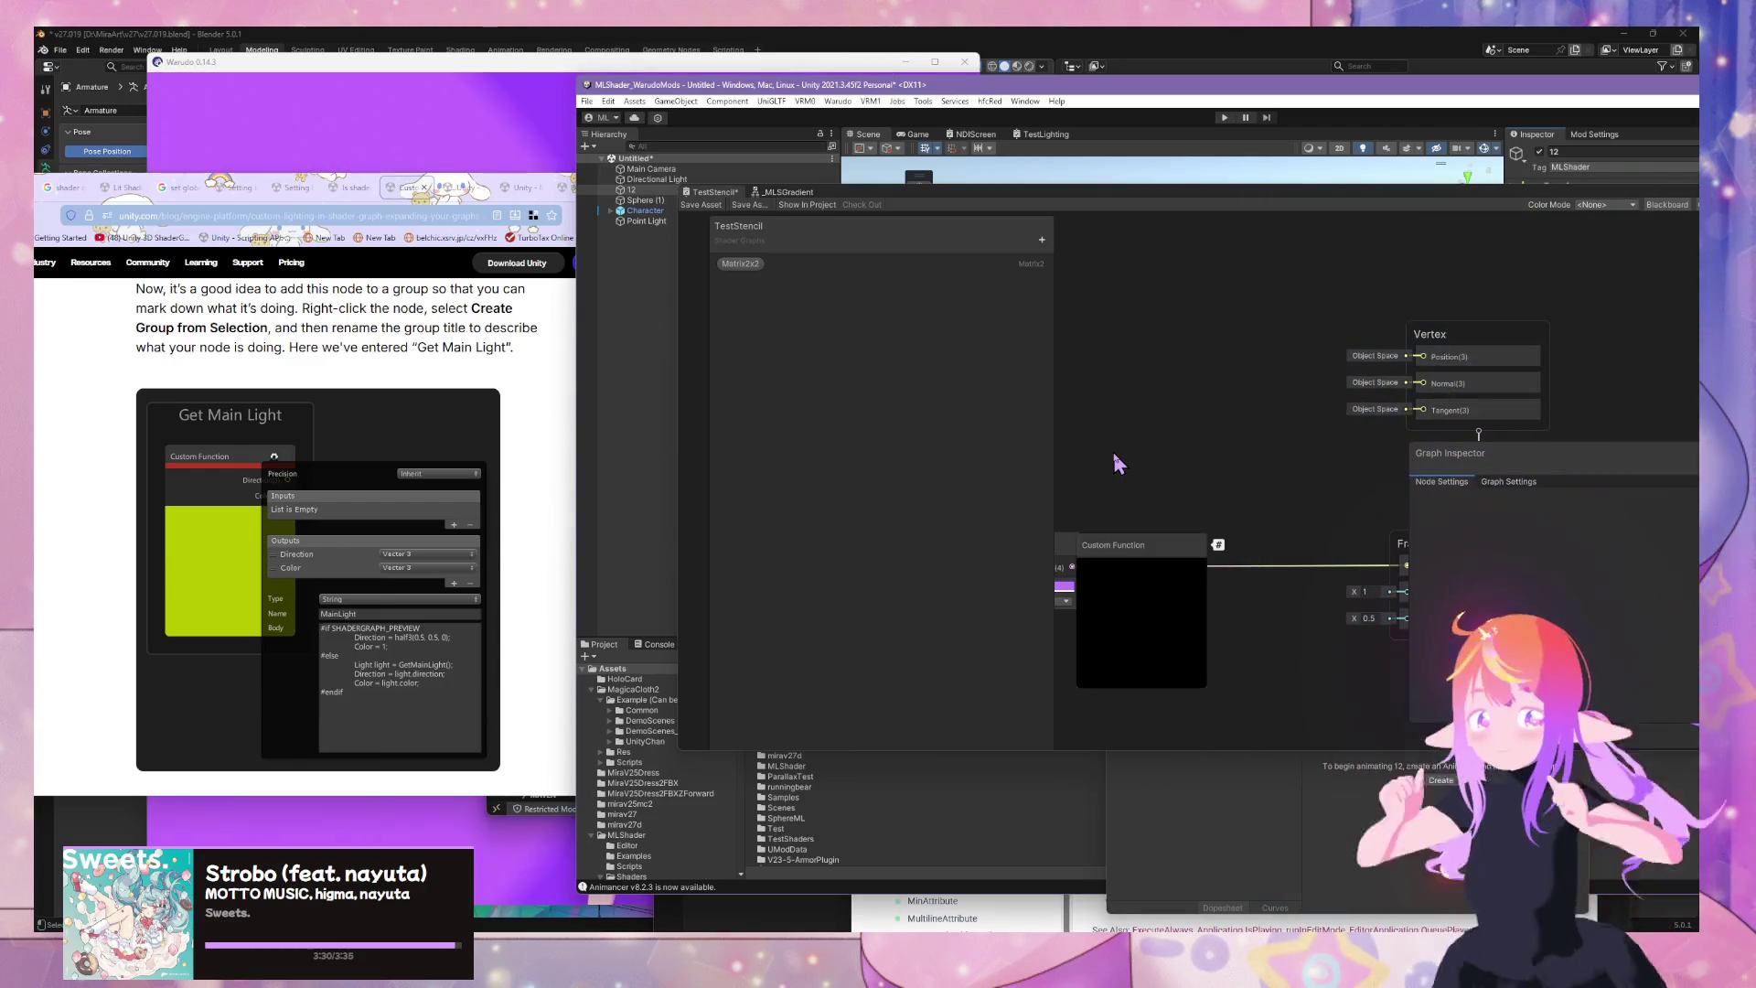
left_click_drag(1179, 551, 1226, 338)
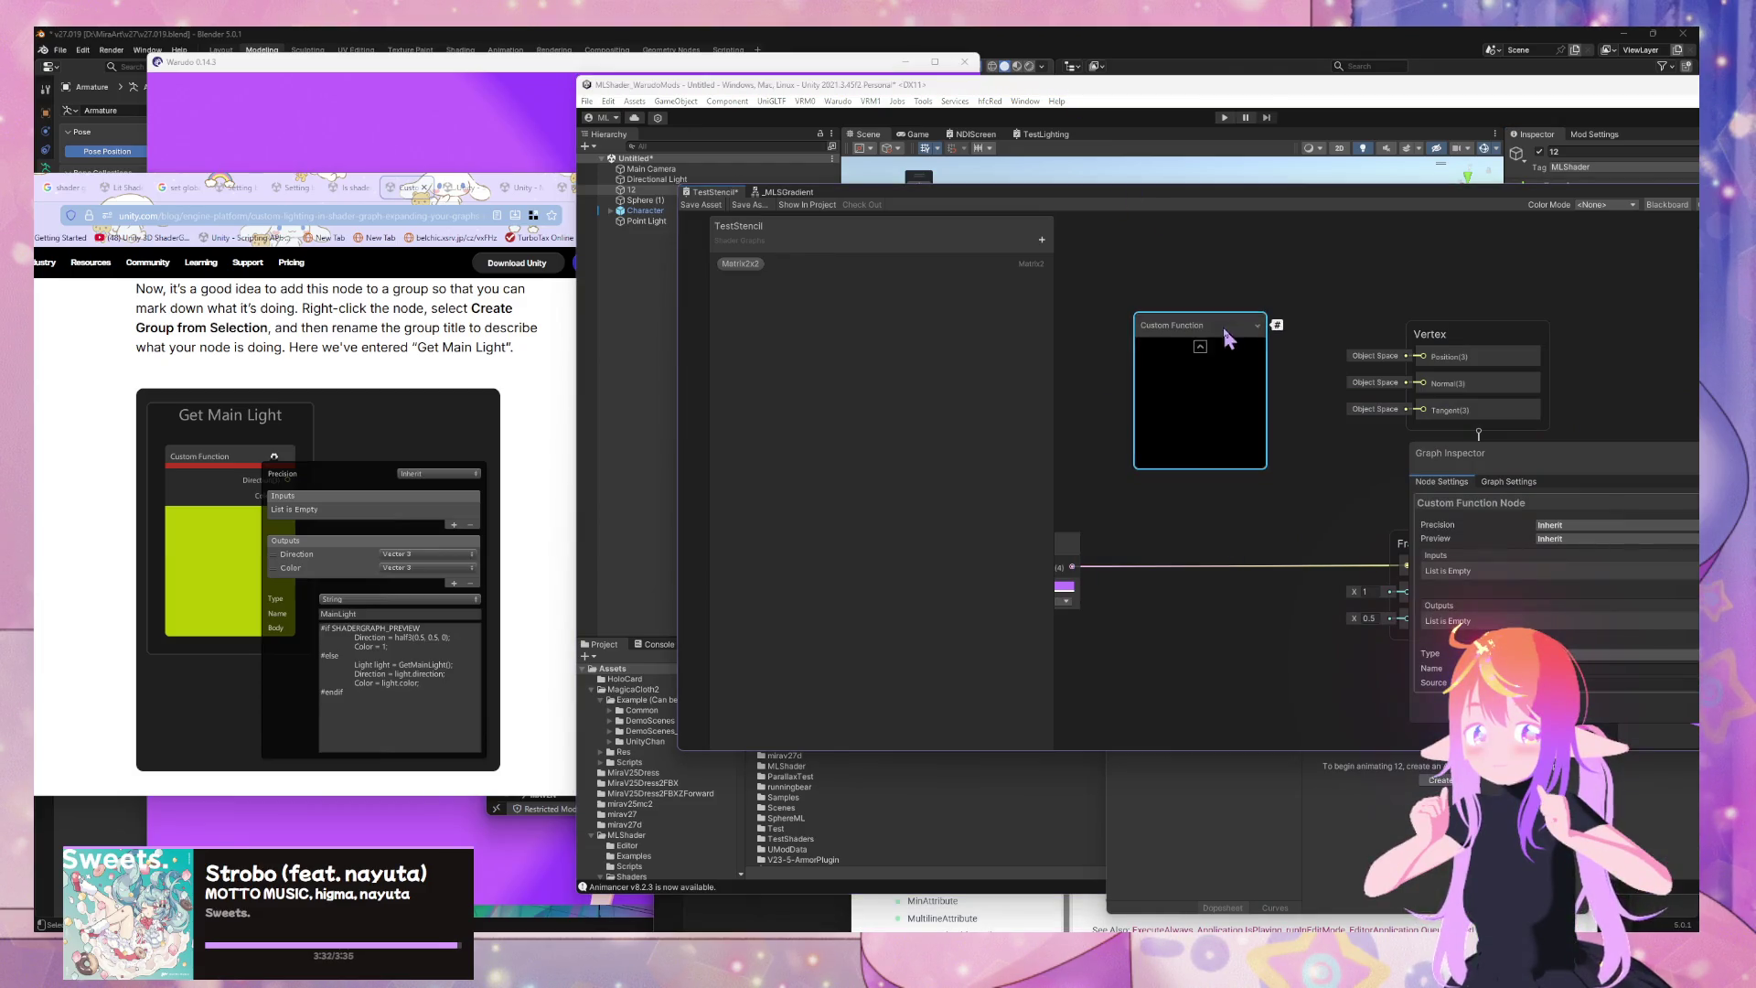
mouse_move(1555, 465)
left_mouse_down()
mouse_move(1277, 315)
mouse_move(1328, 342)
left_mouse_up()
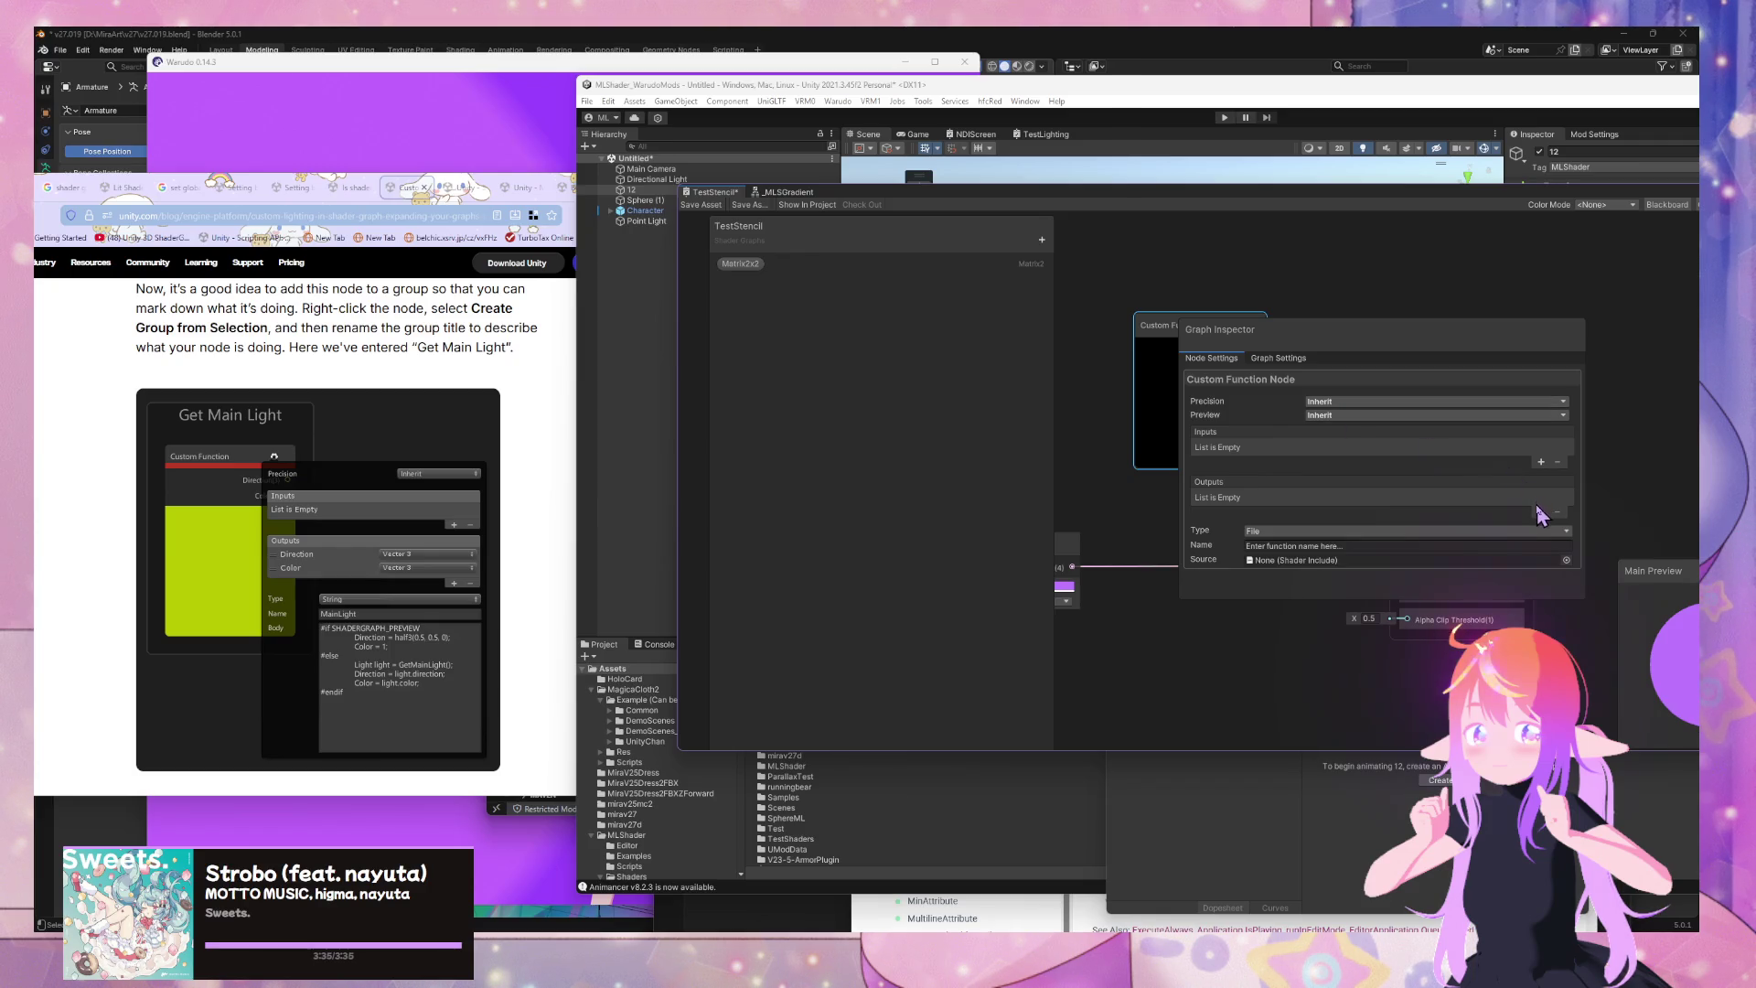
left_click(1285, 560)
Set the node to String type, name it MainLight, and add a Vector 3 output
left_click(1274, 510)
type("MainLight")
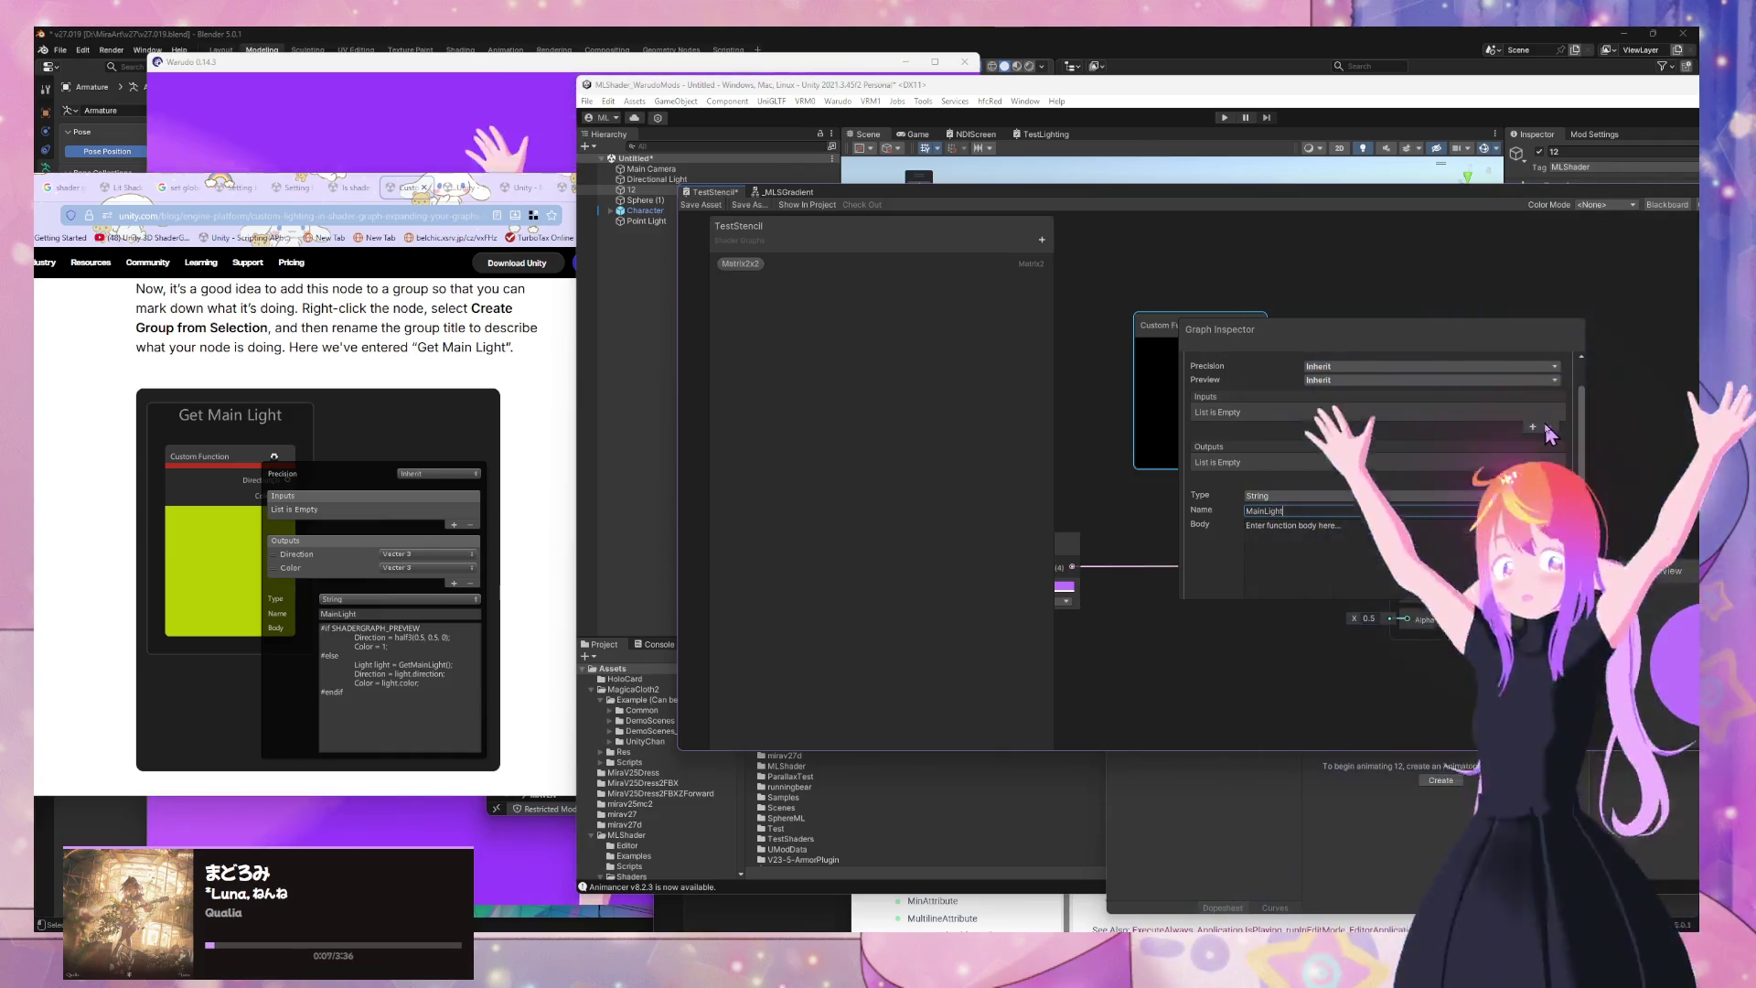
left_click(1533, 477)
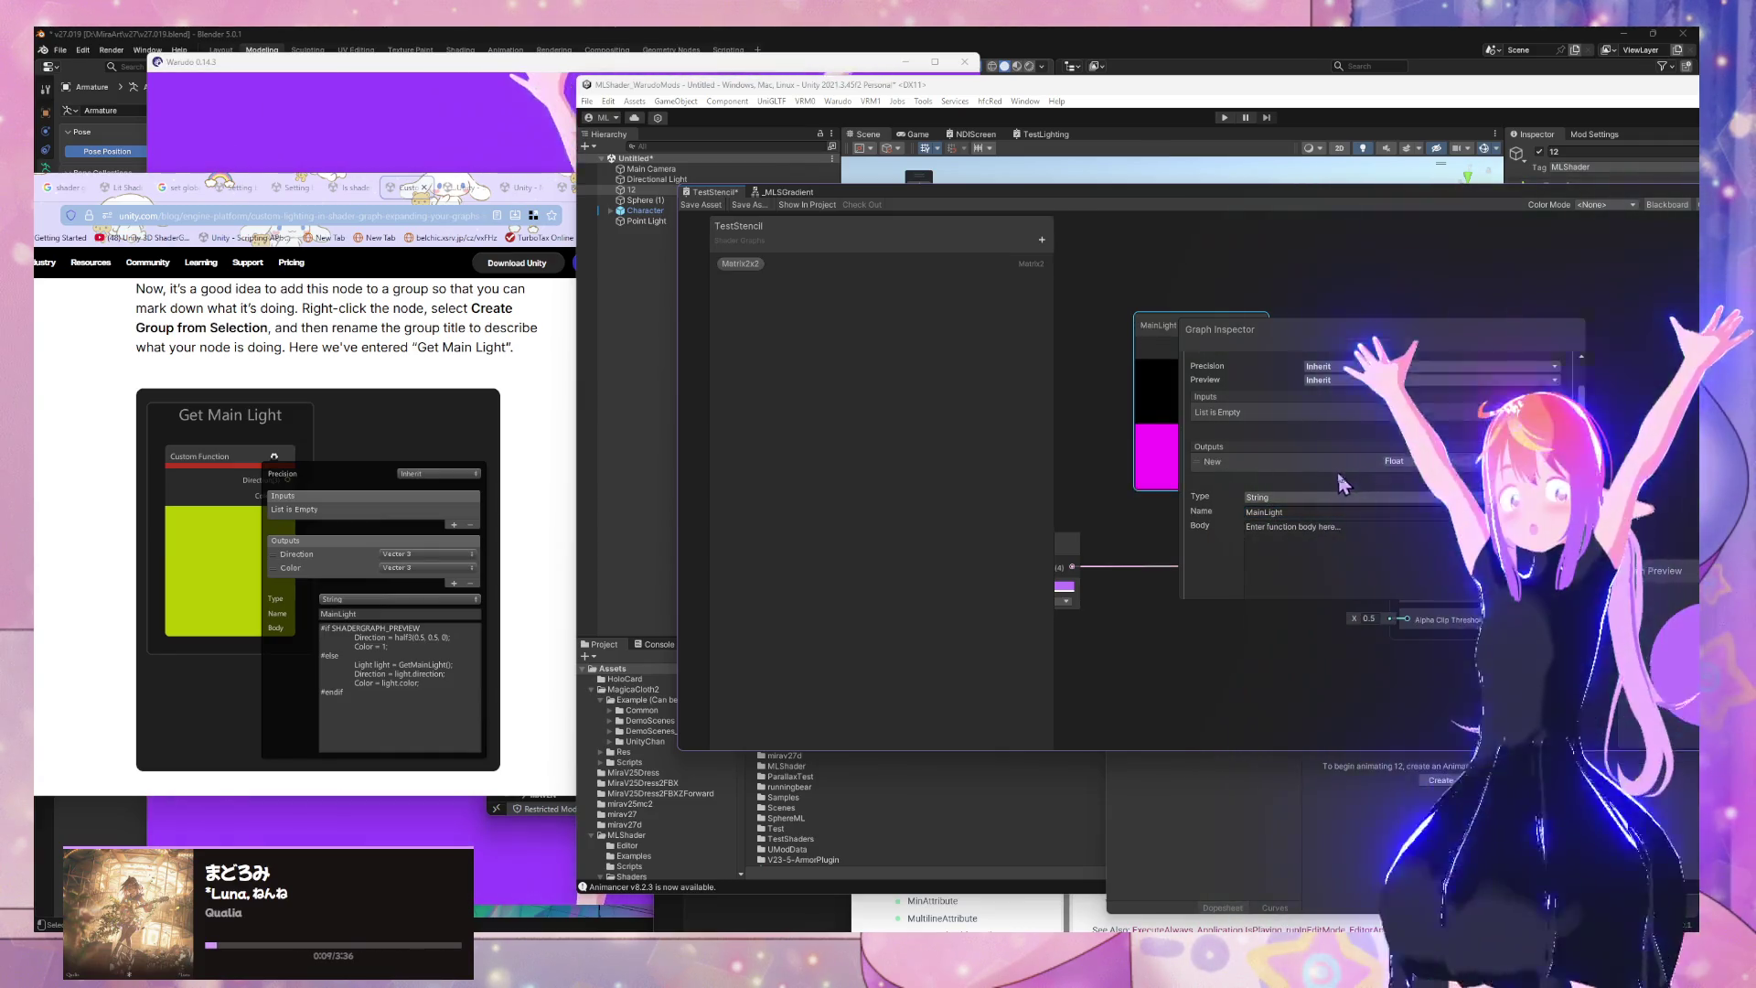
left_click(1420, 473)
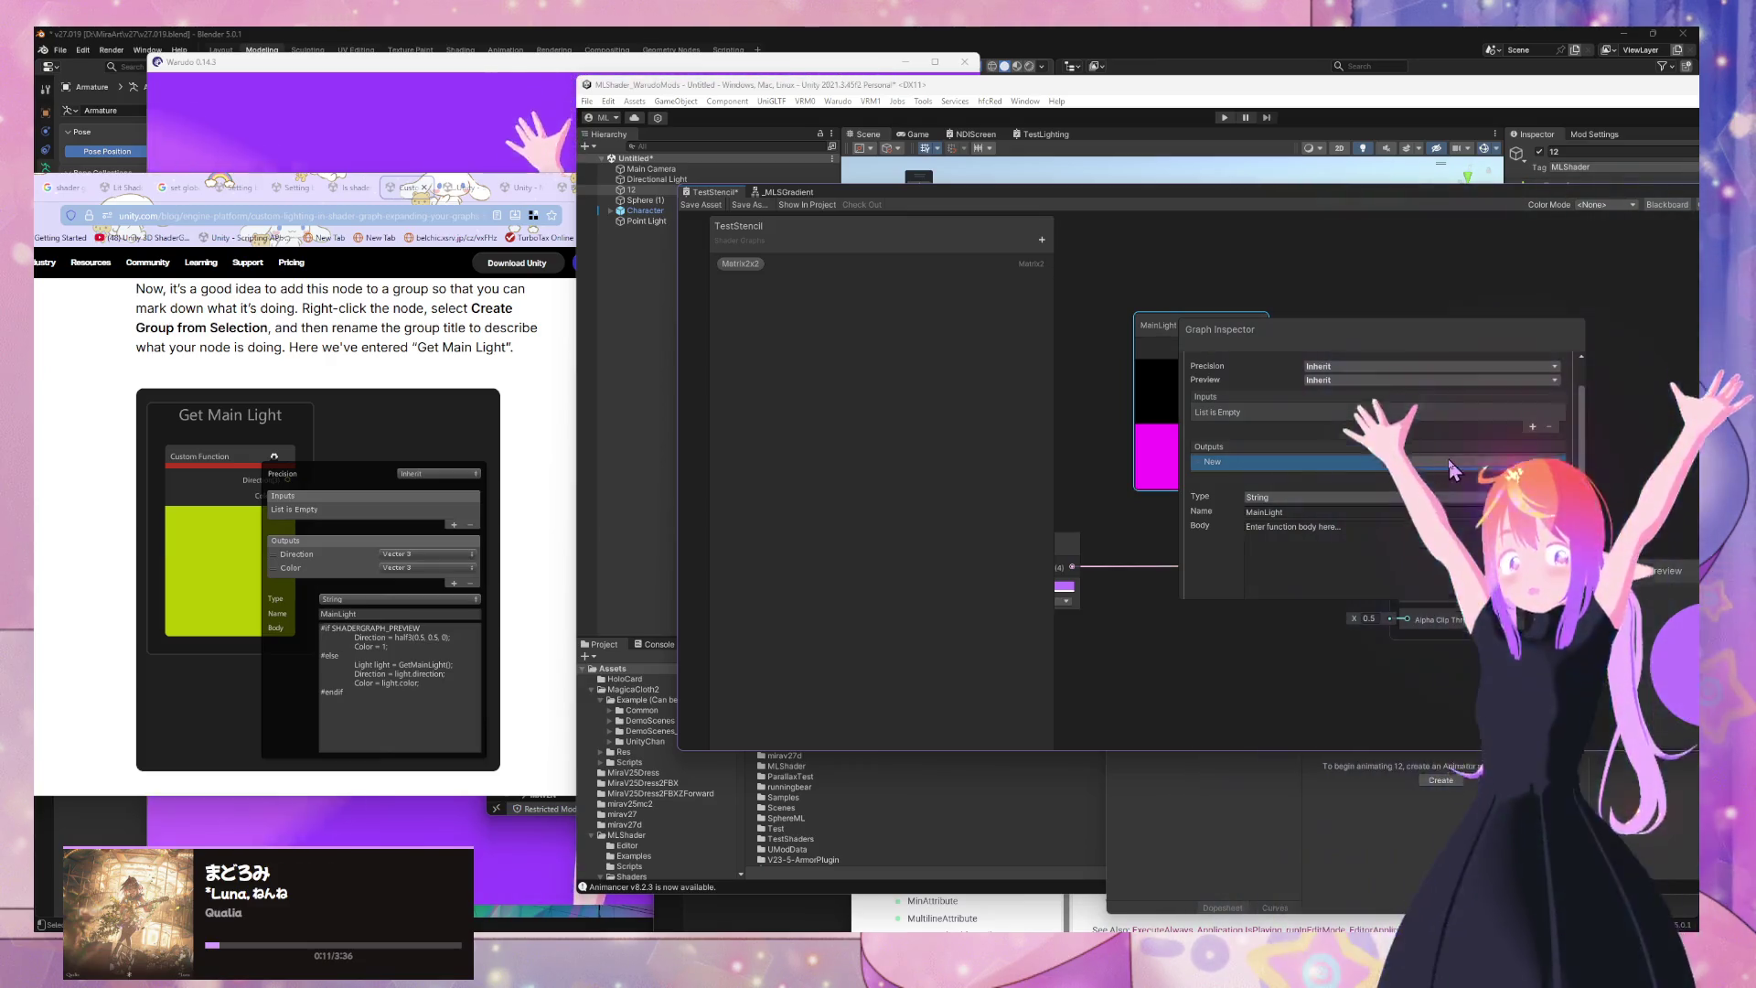
left_click(1420, 618)
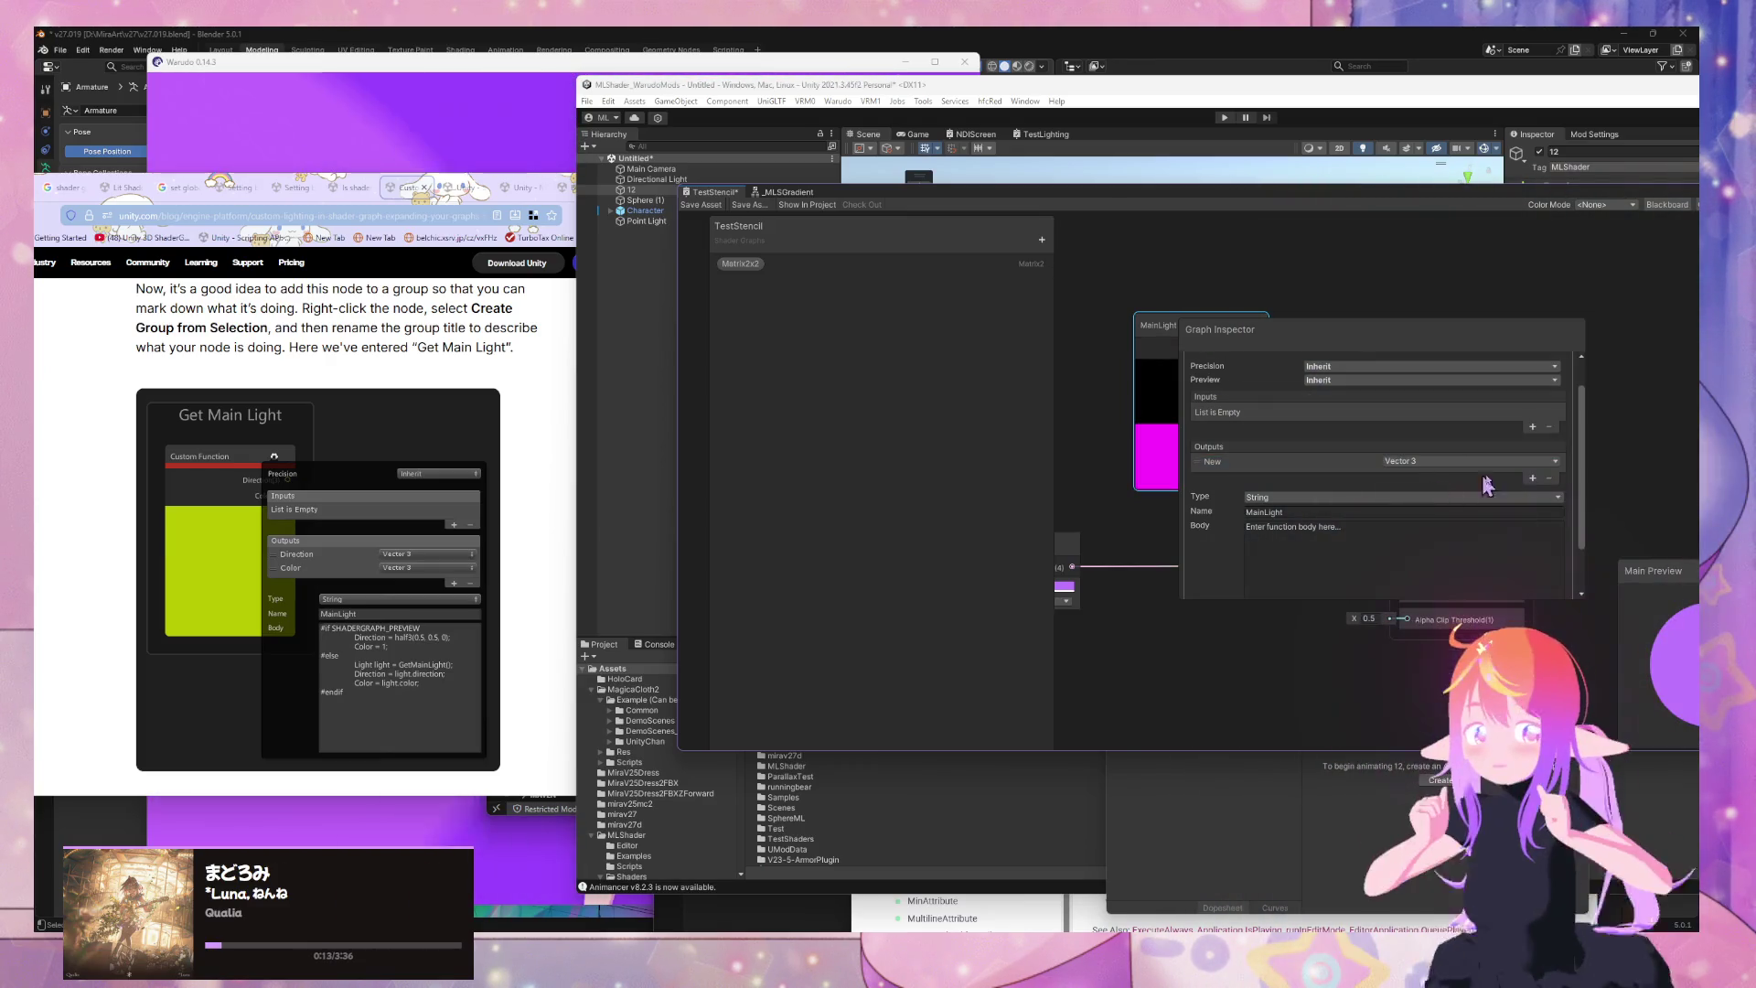
Add a second output and name the first output Direction
left_click(1555, 491)
left_click(1426, 476)
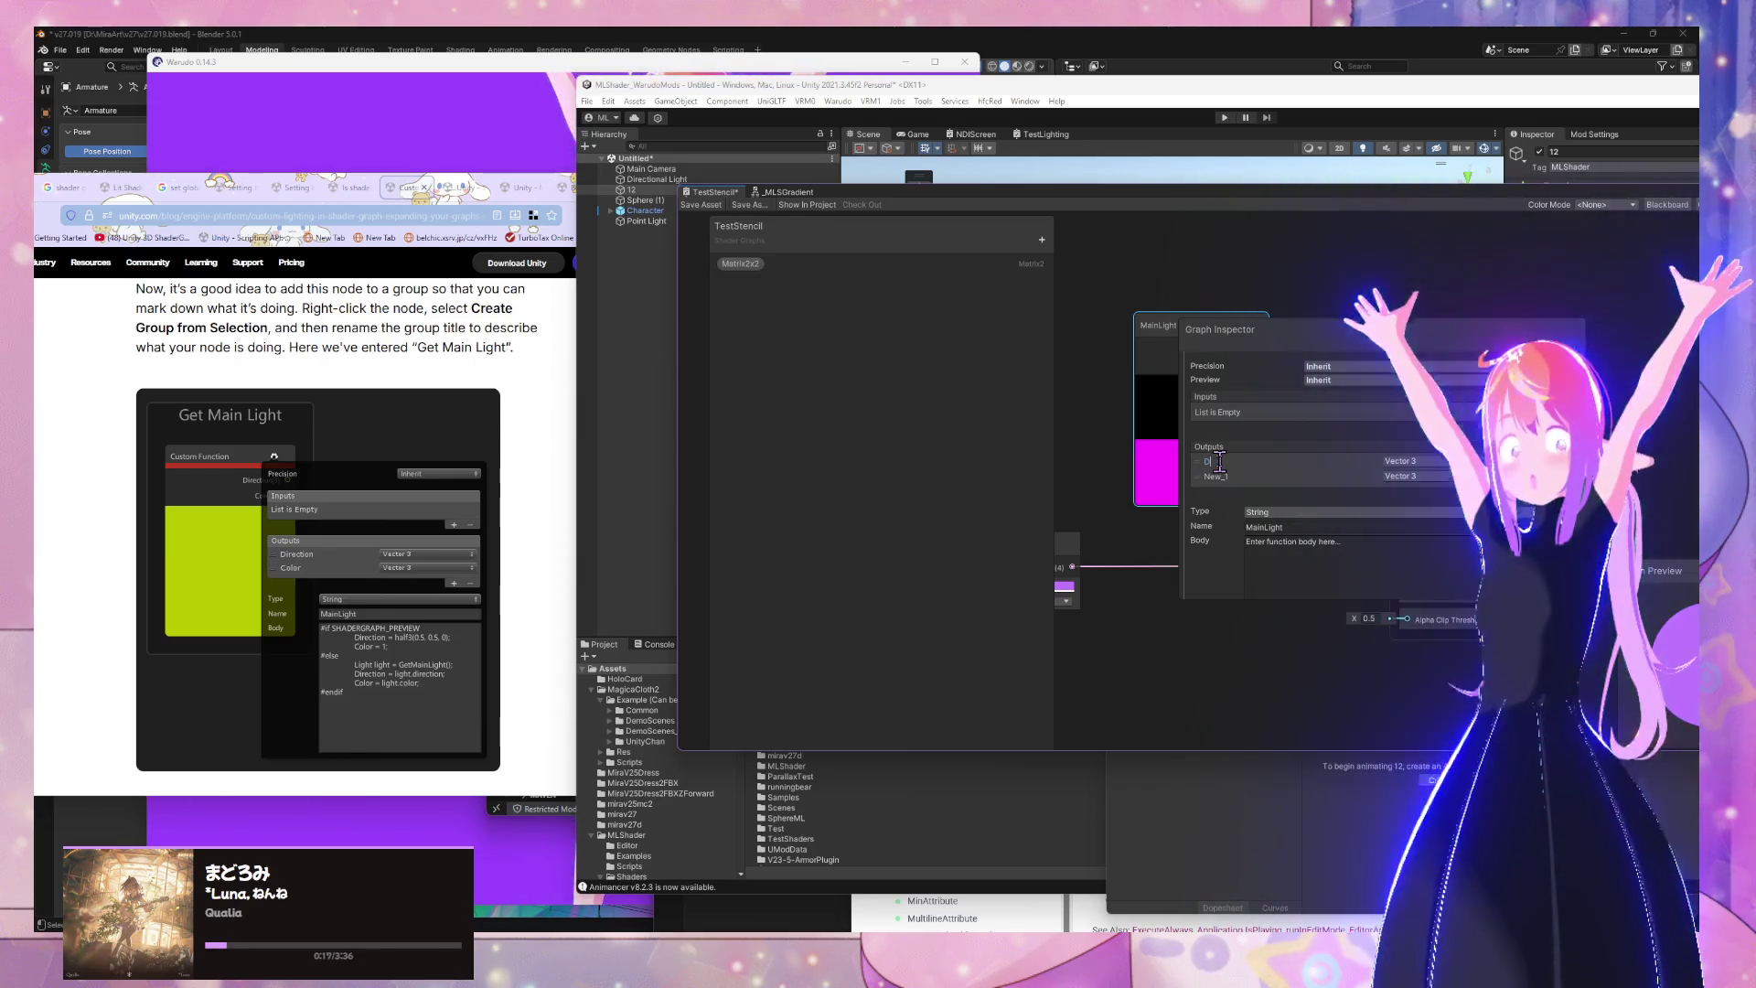
type("irection")
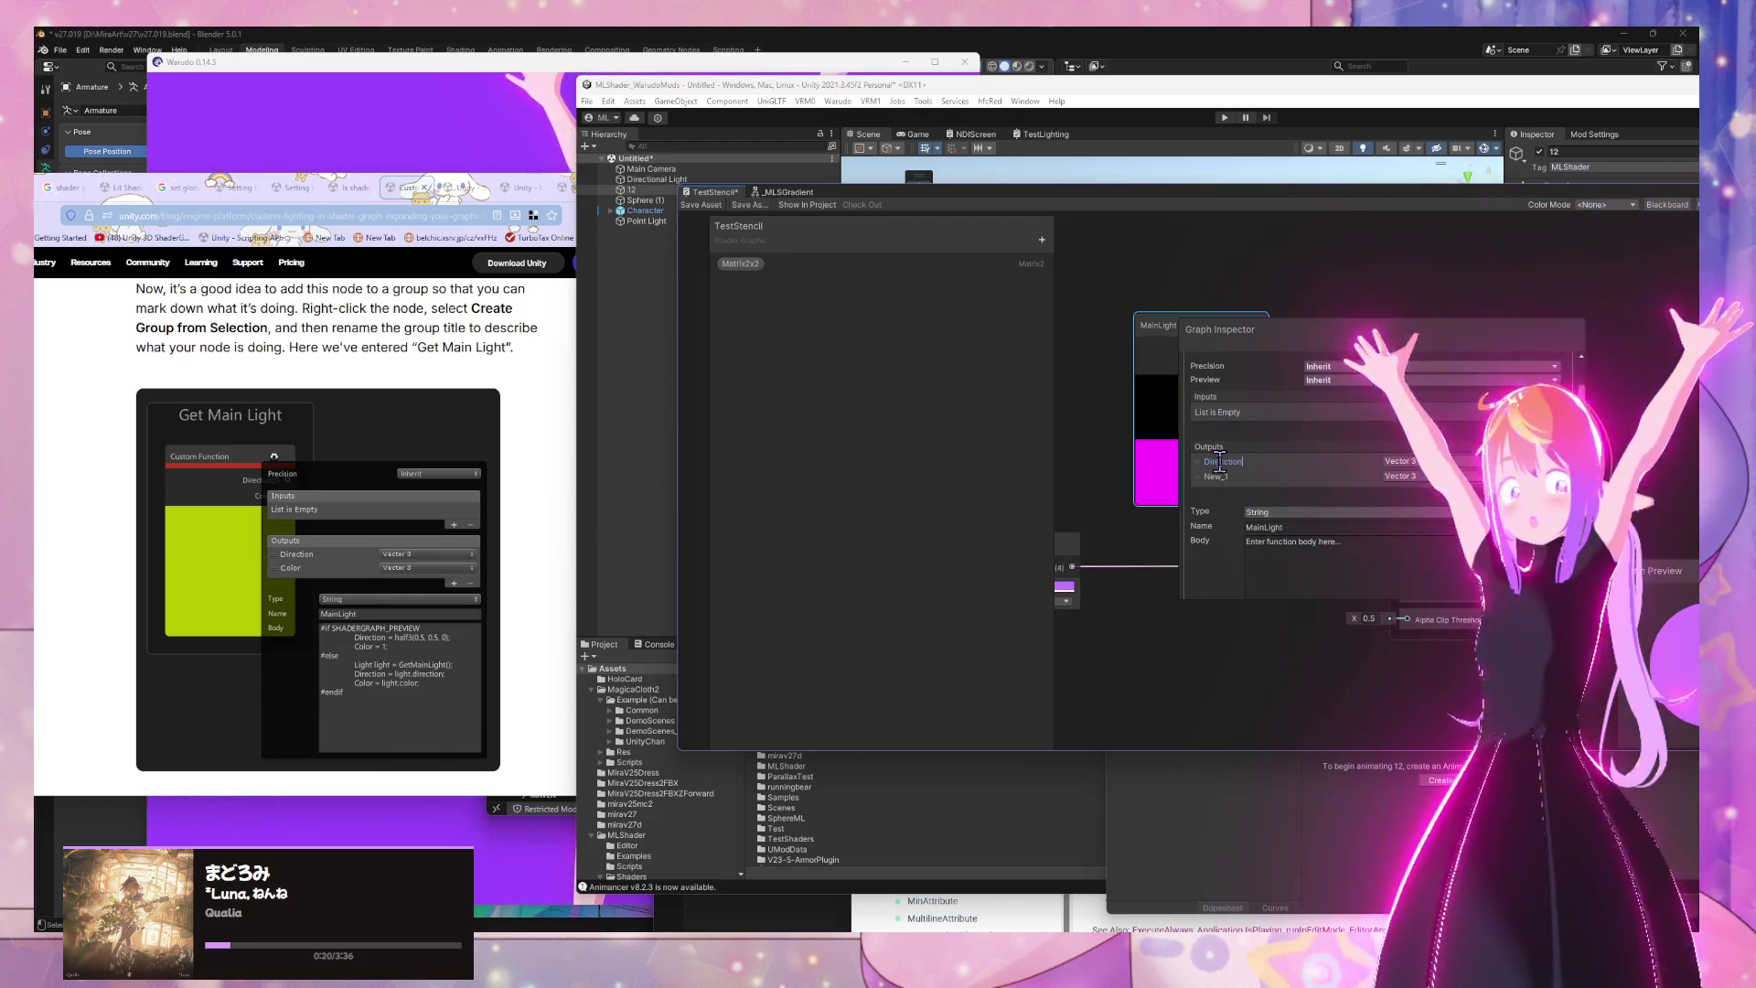
key("Return")
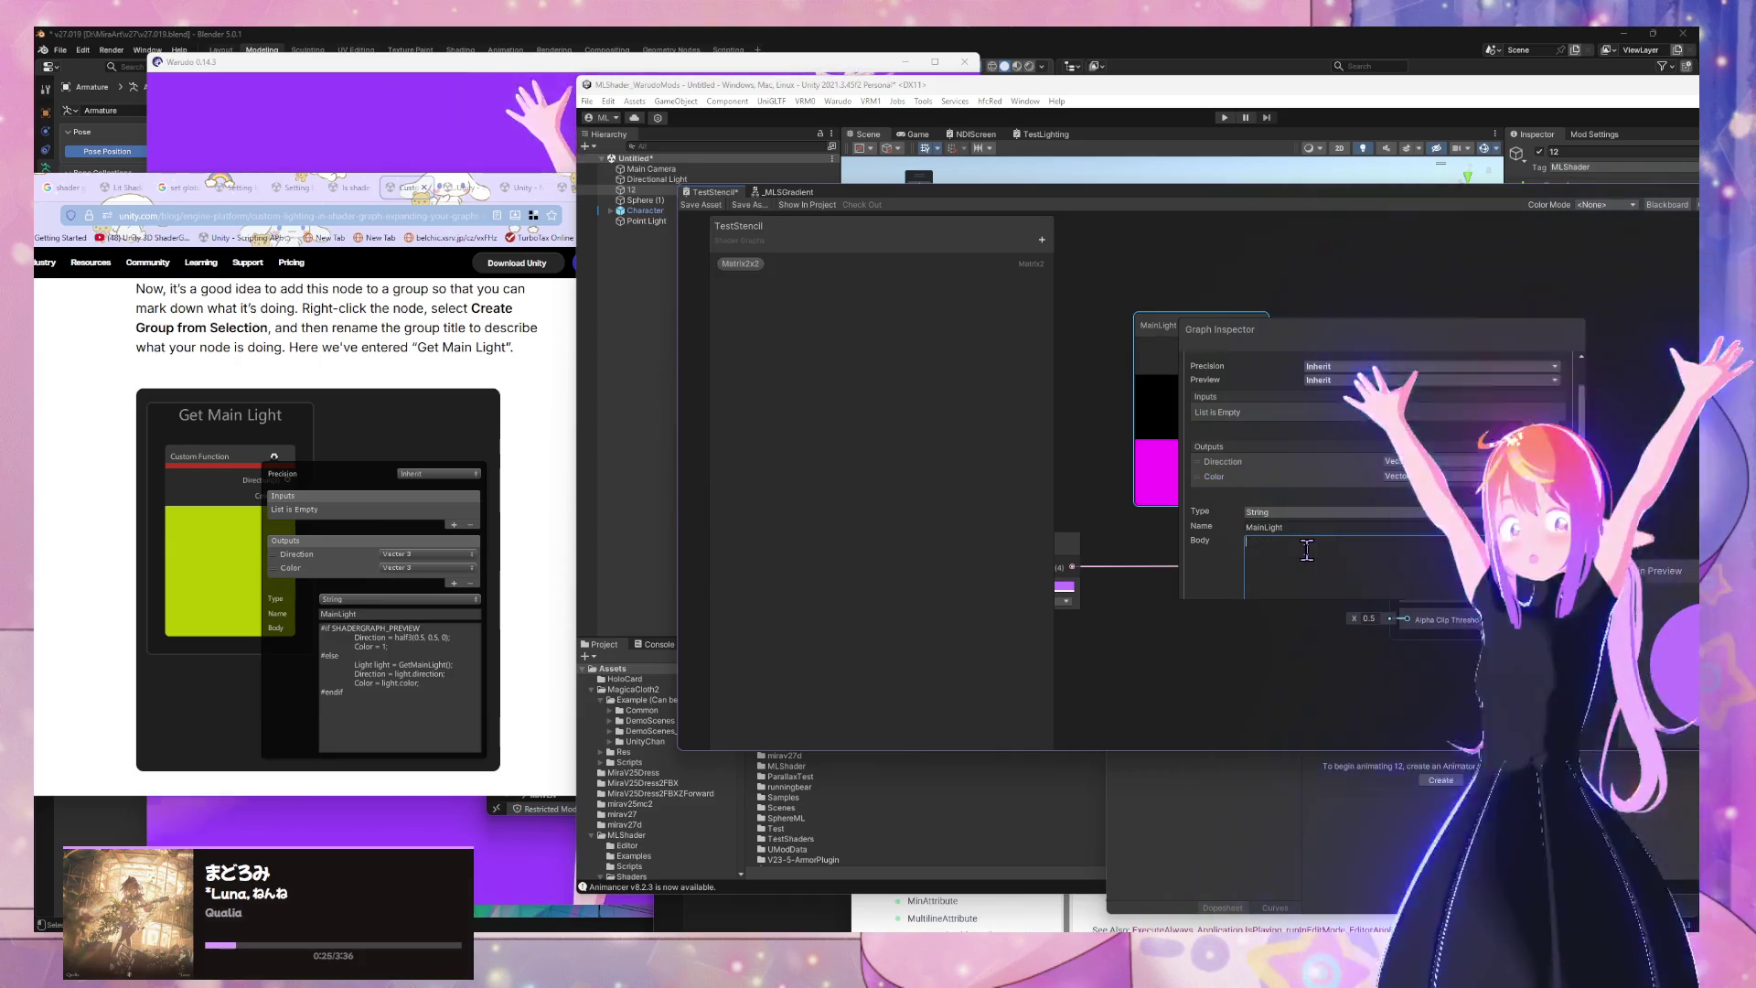
Type the body's #if SHADERGRAPH_PREVIEW fallback lines, ending with #else
type("#if SHAD")
key("BackSpace")
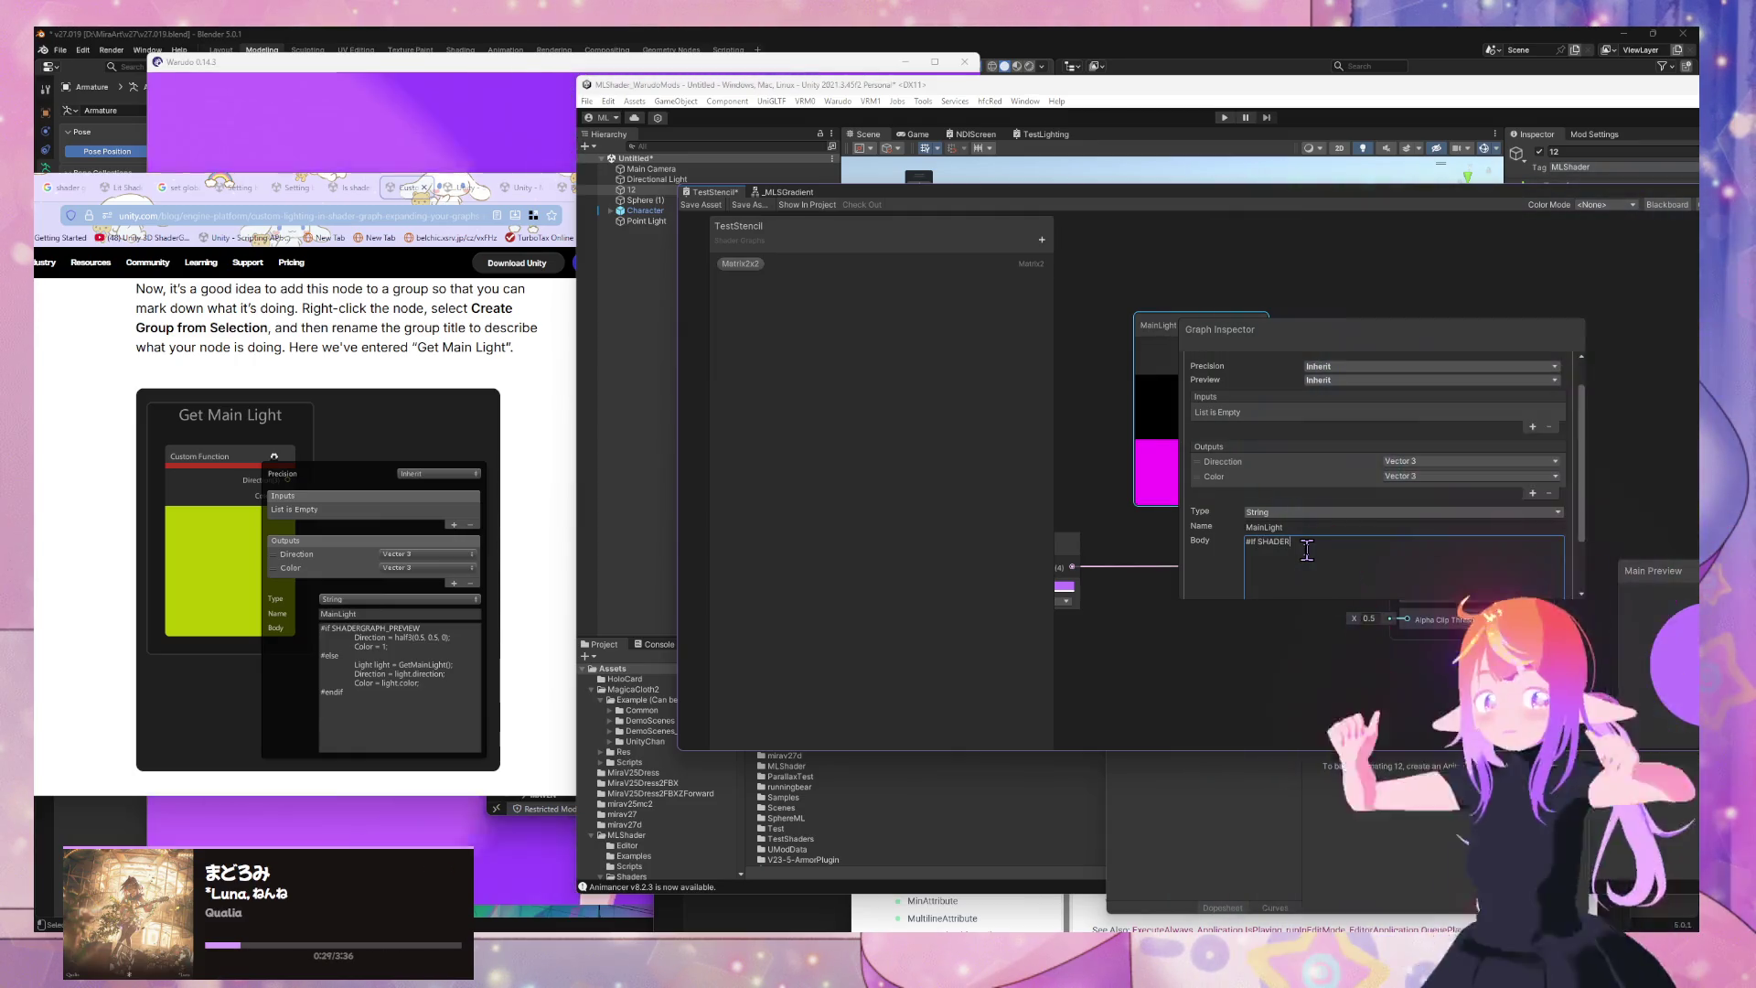
key("BackSpace")
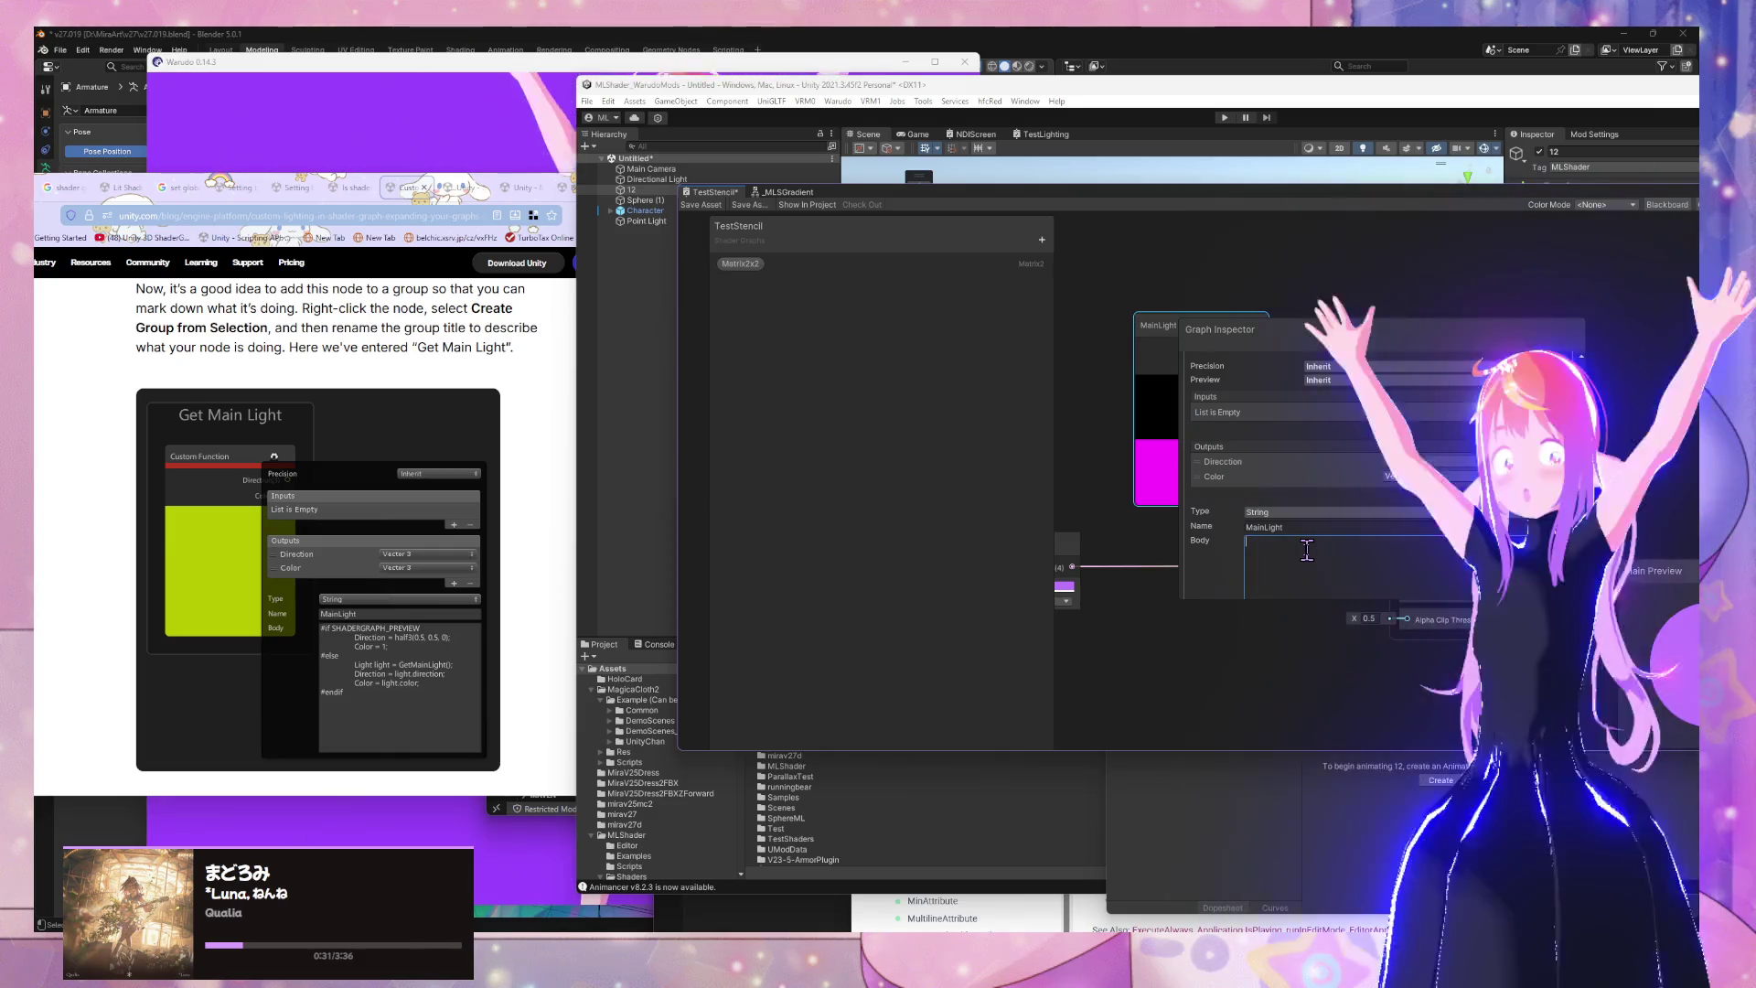
type("#if SHADERGRAPH")
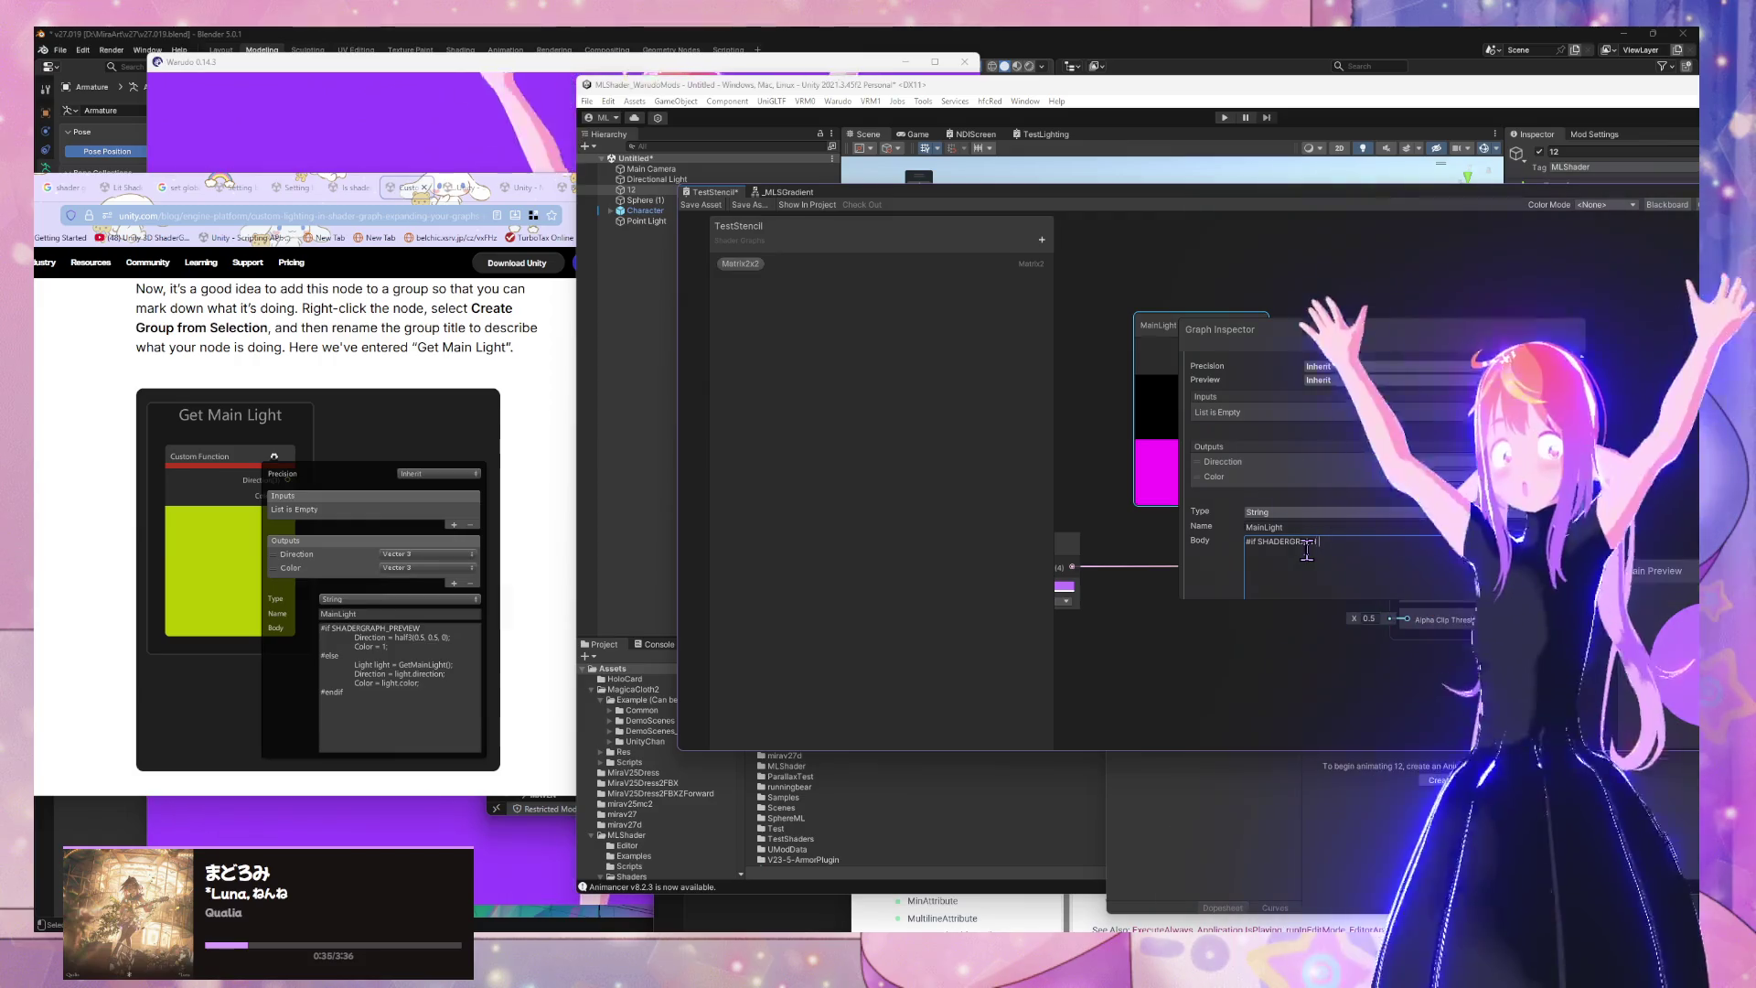
key("BackSpace")
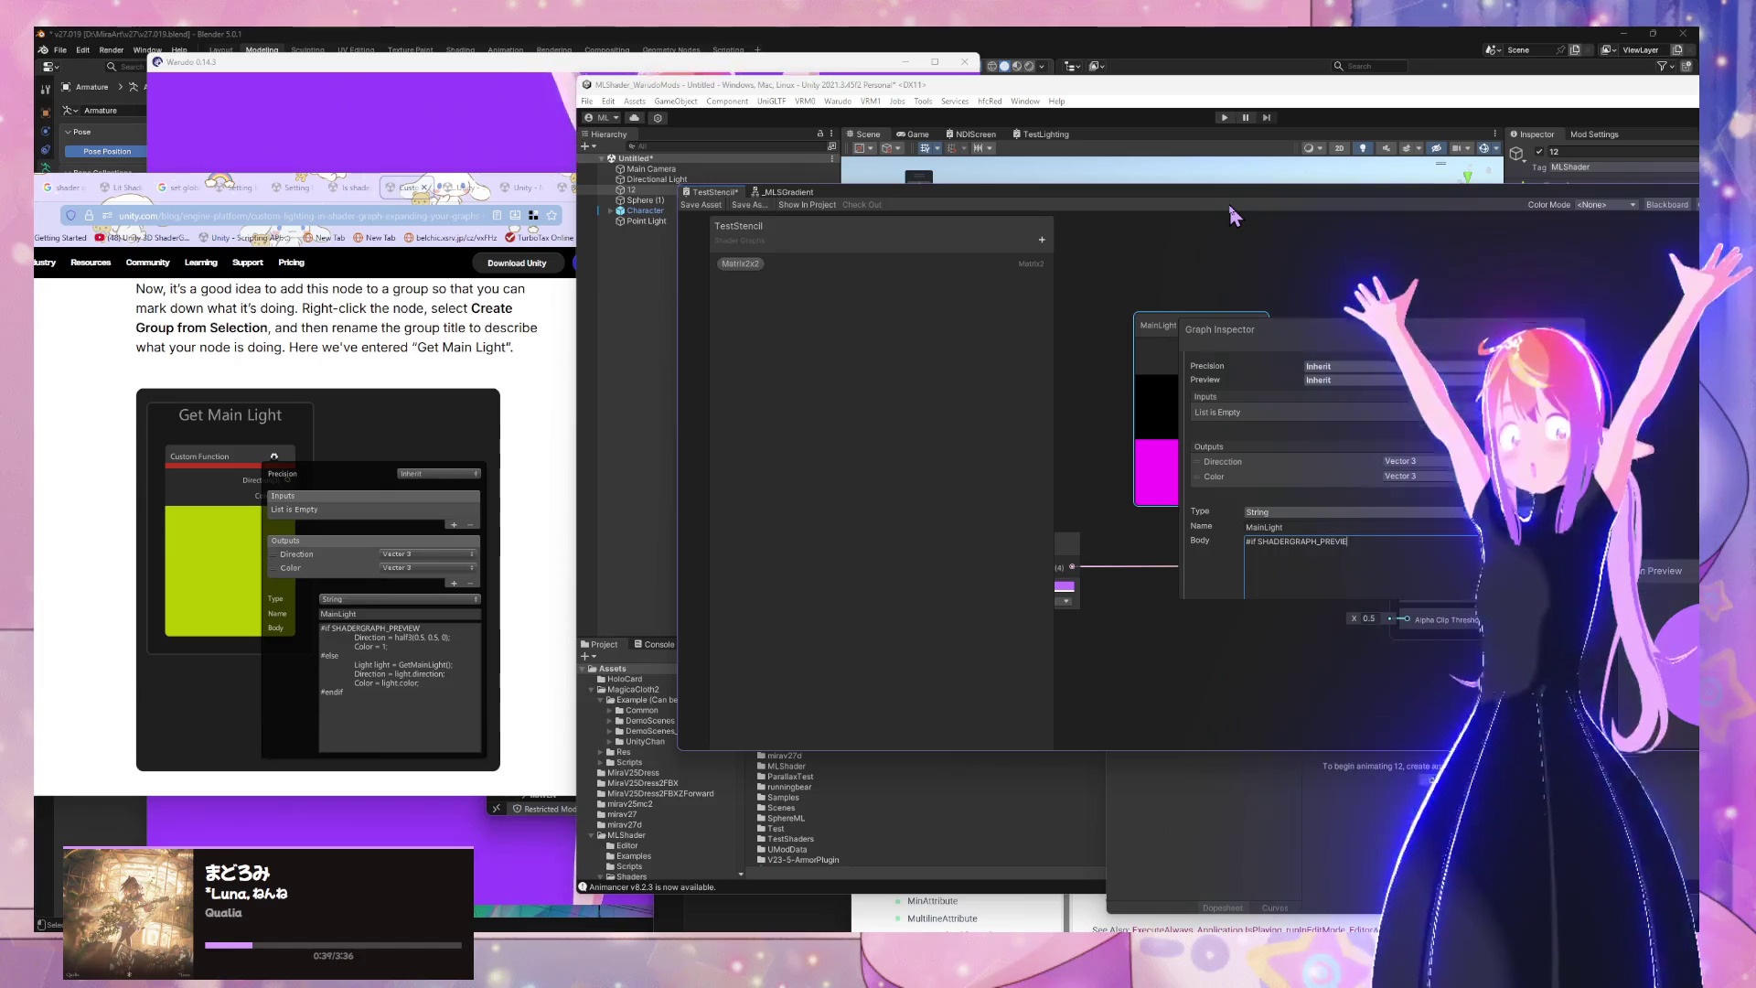
key("Return")
key("Tab")
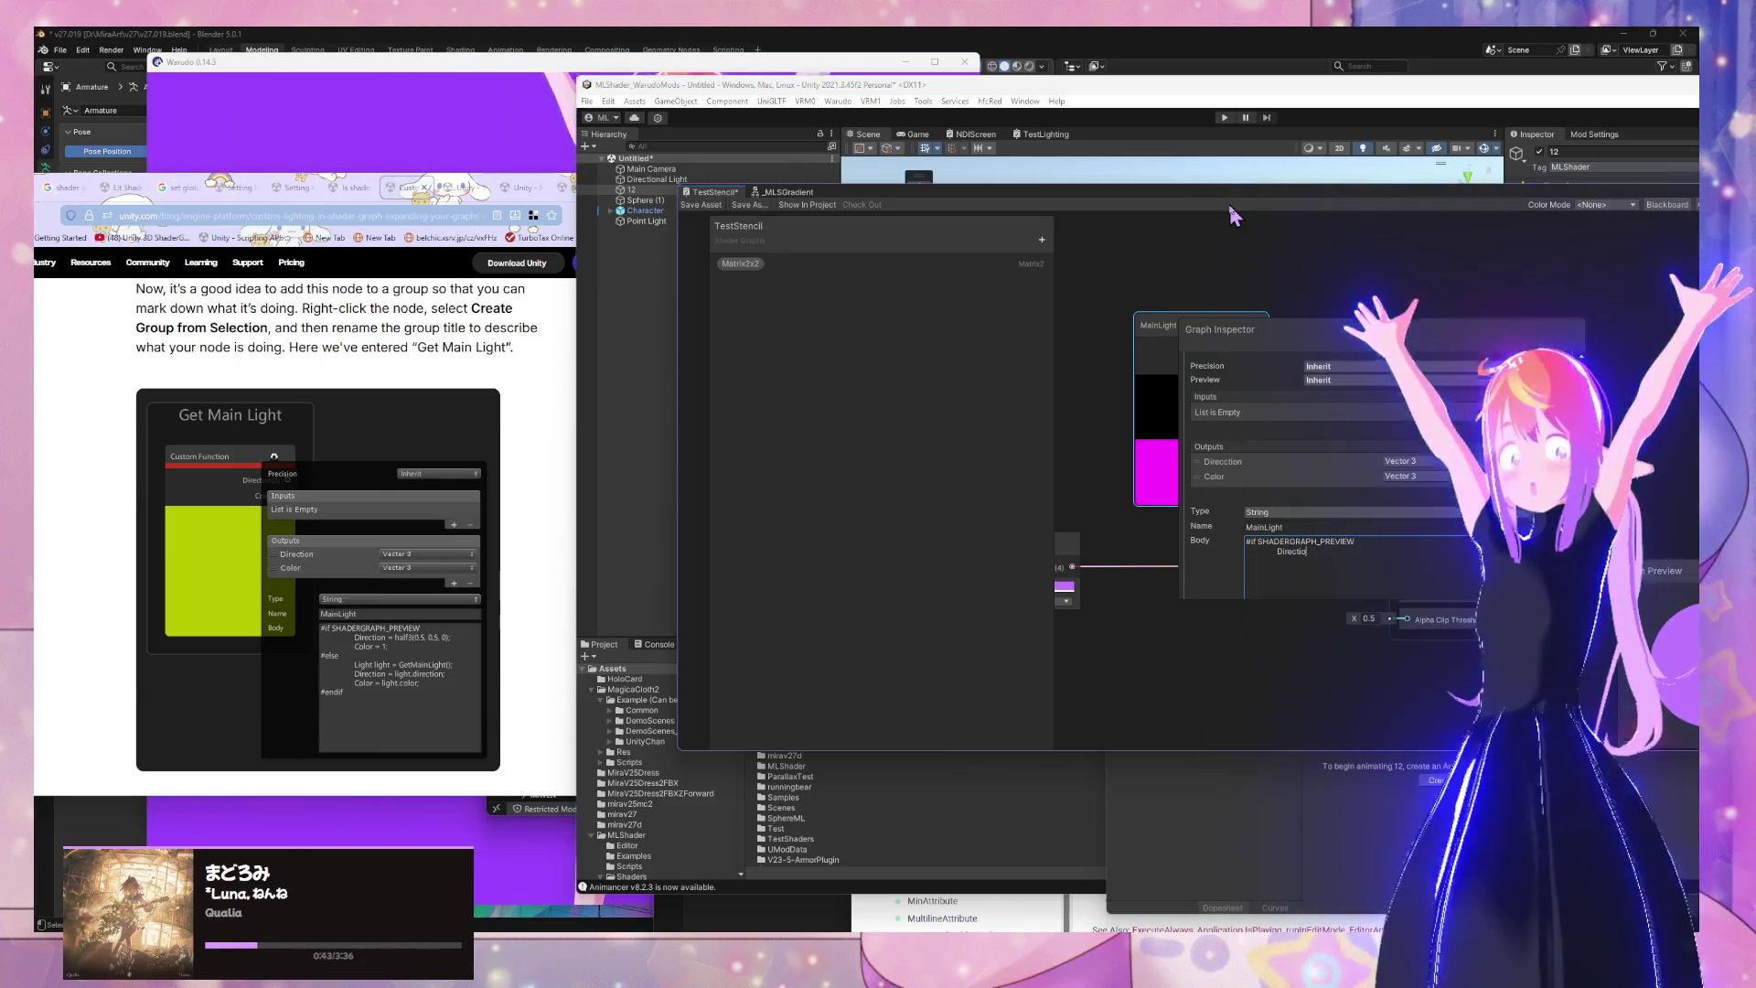
type("n = half")
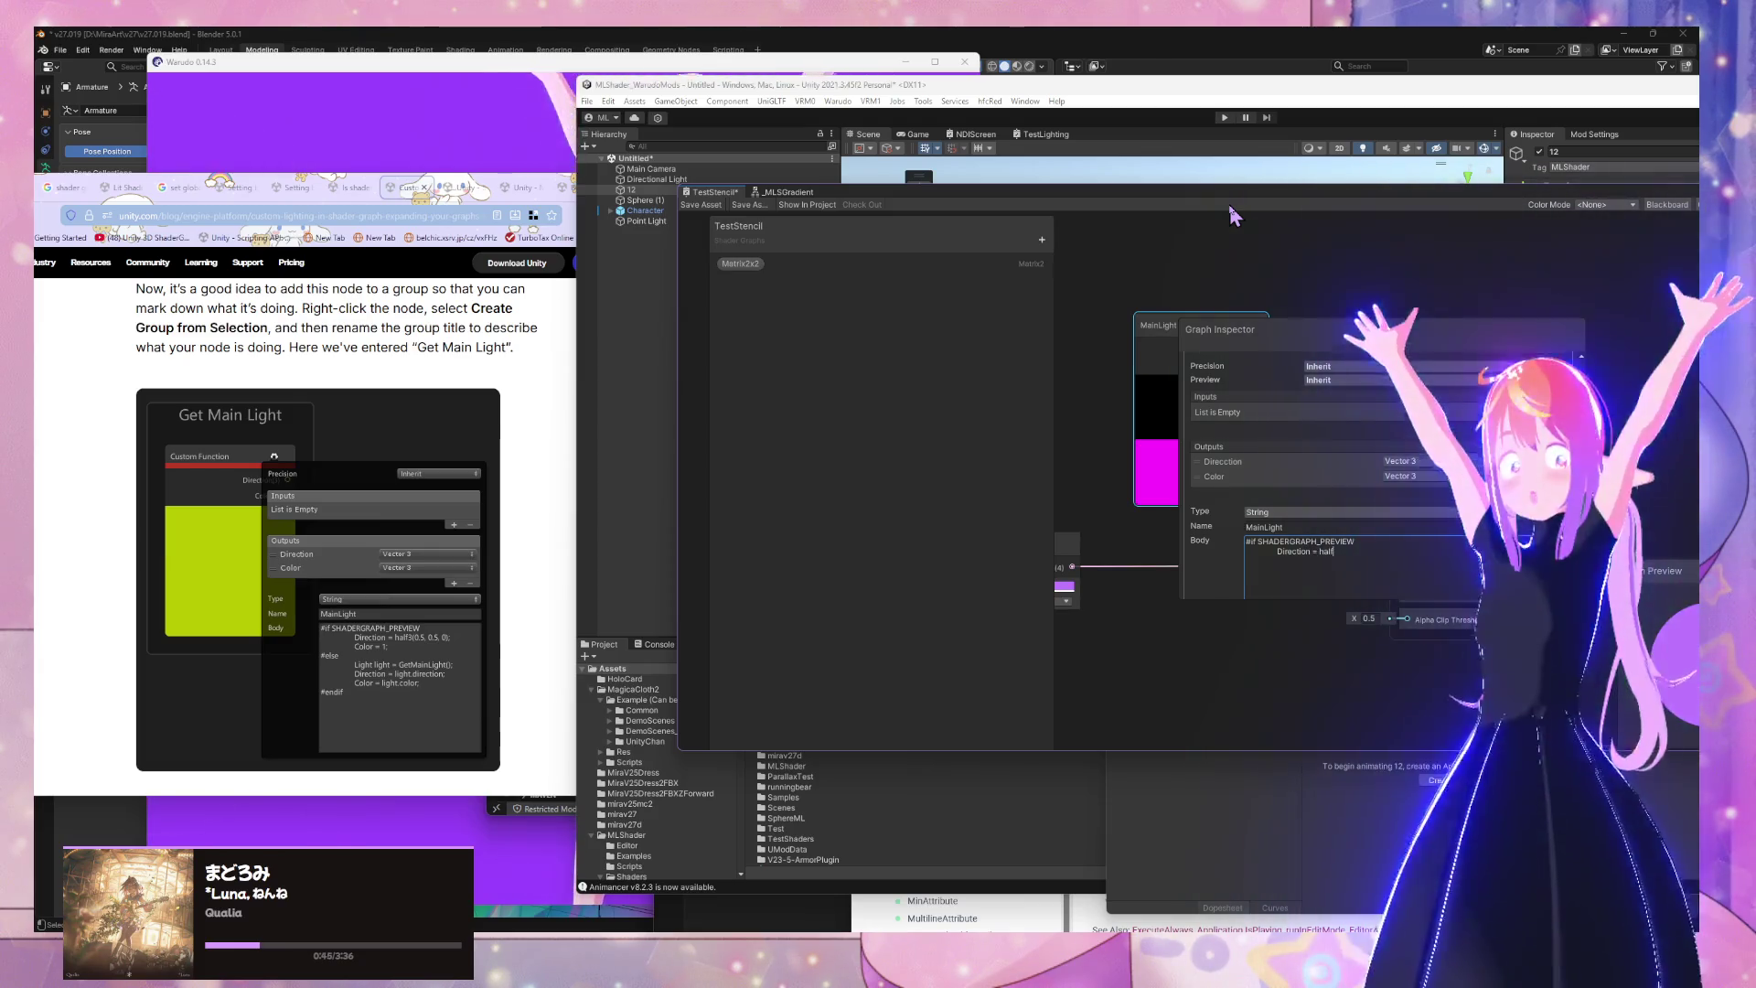
type("3")
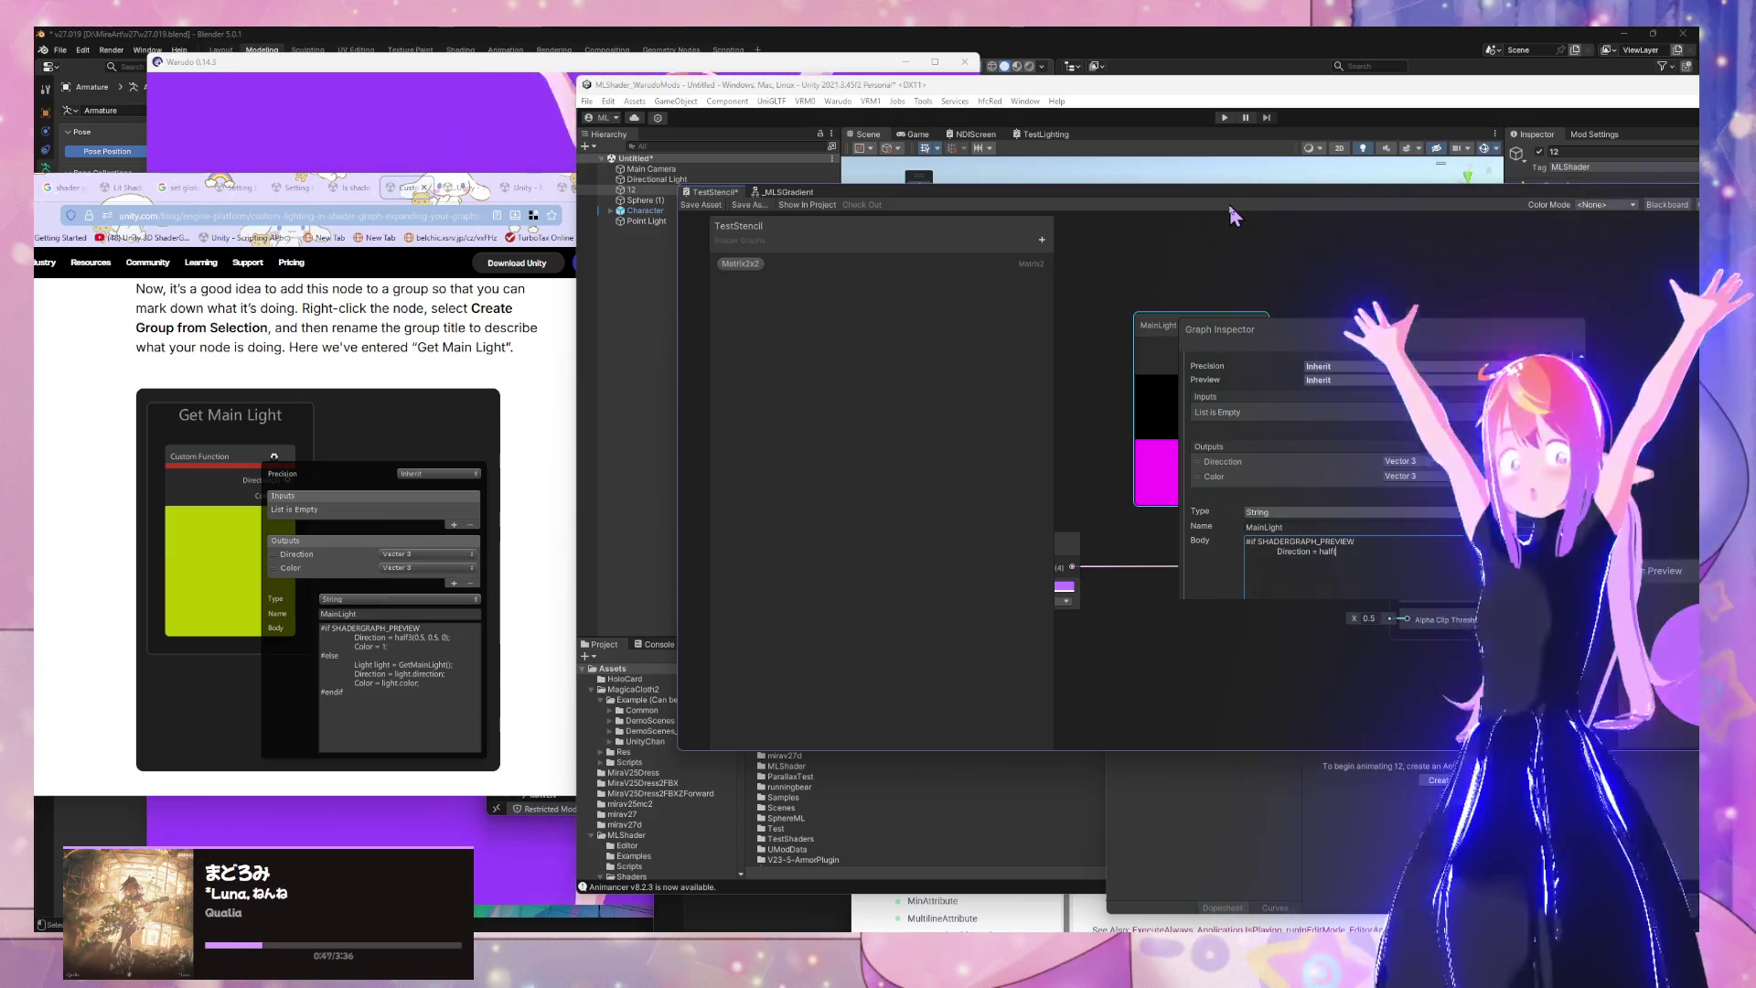
type("5,0.5,0.5")
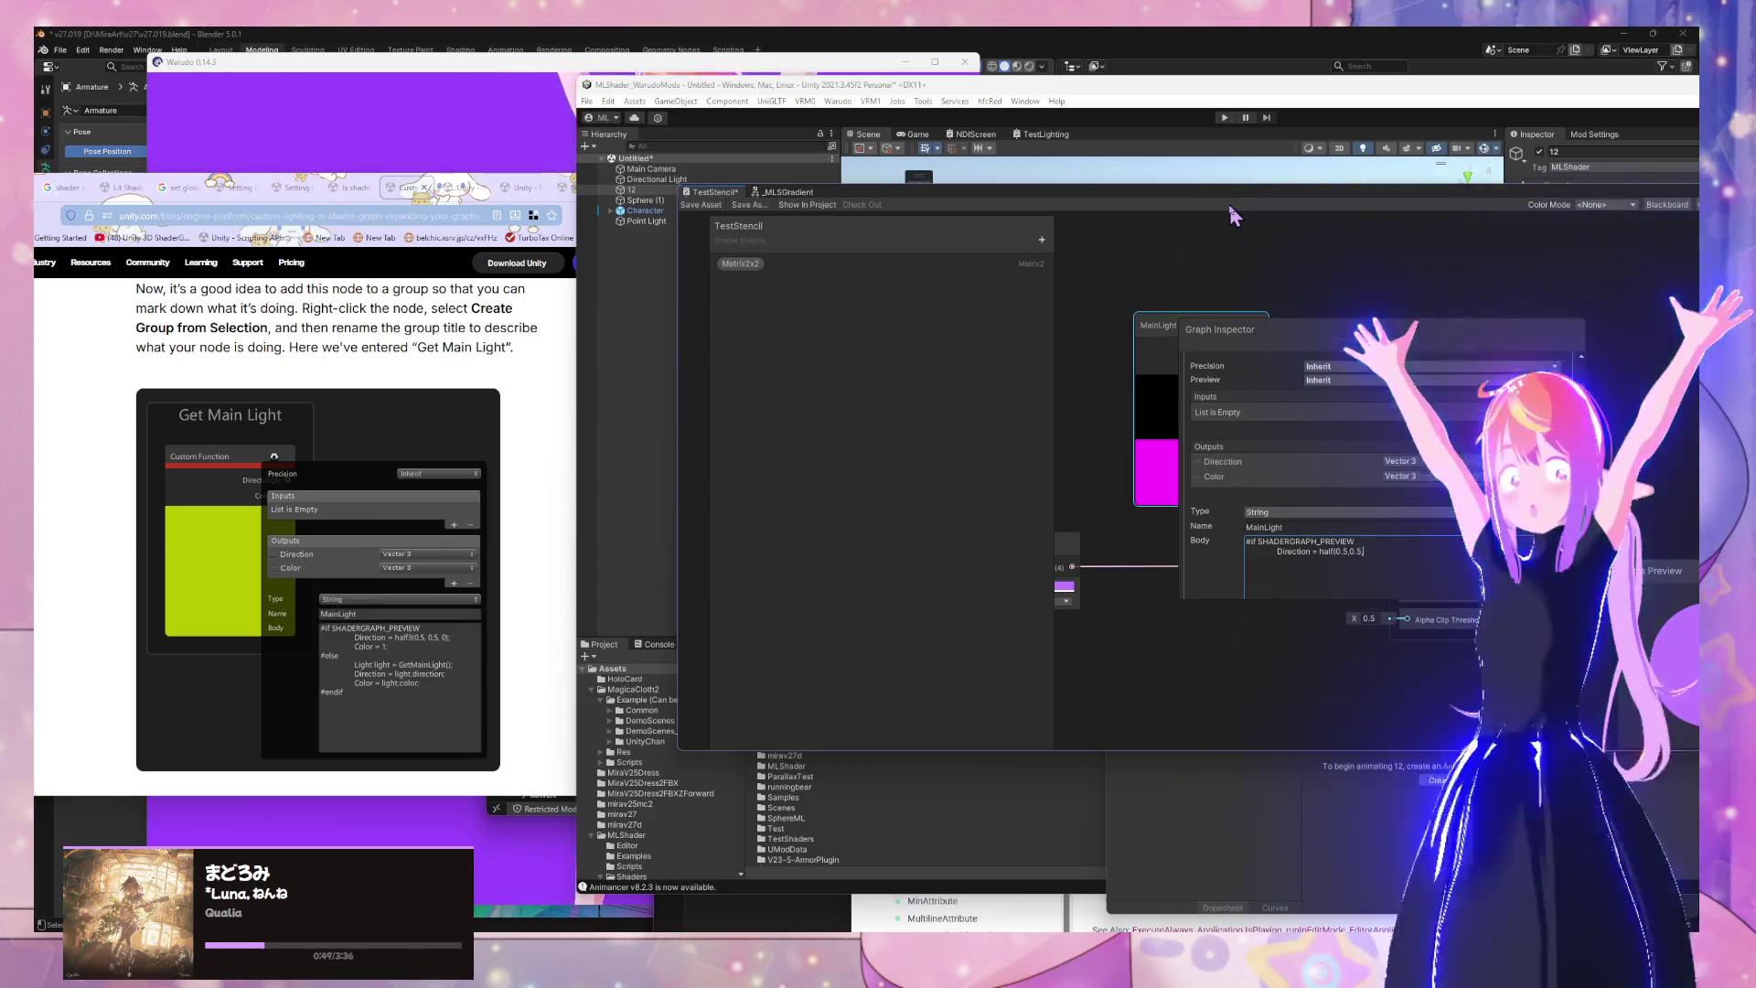
type("0)")
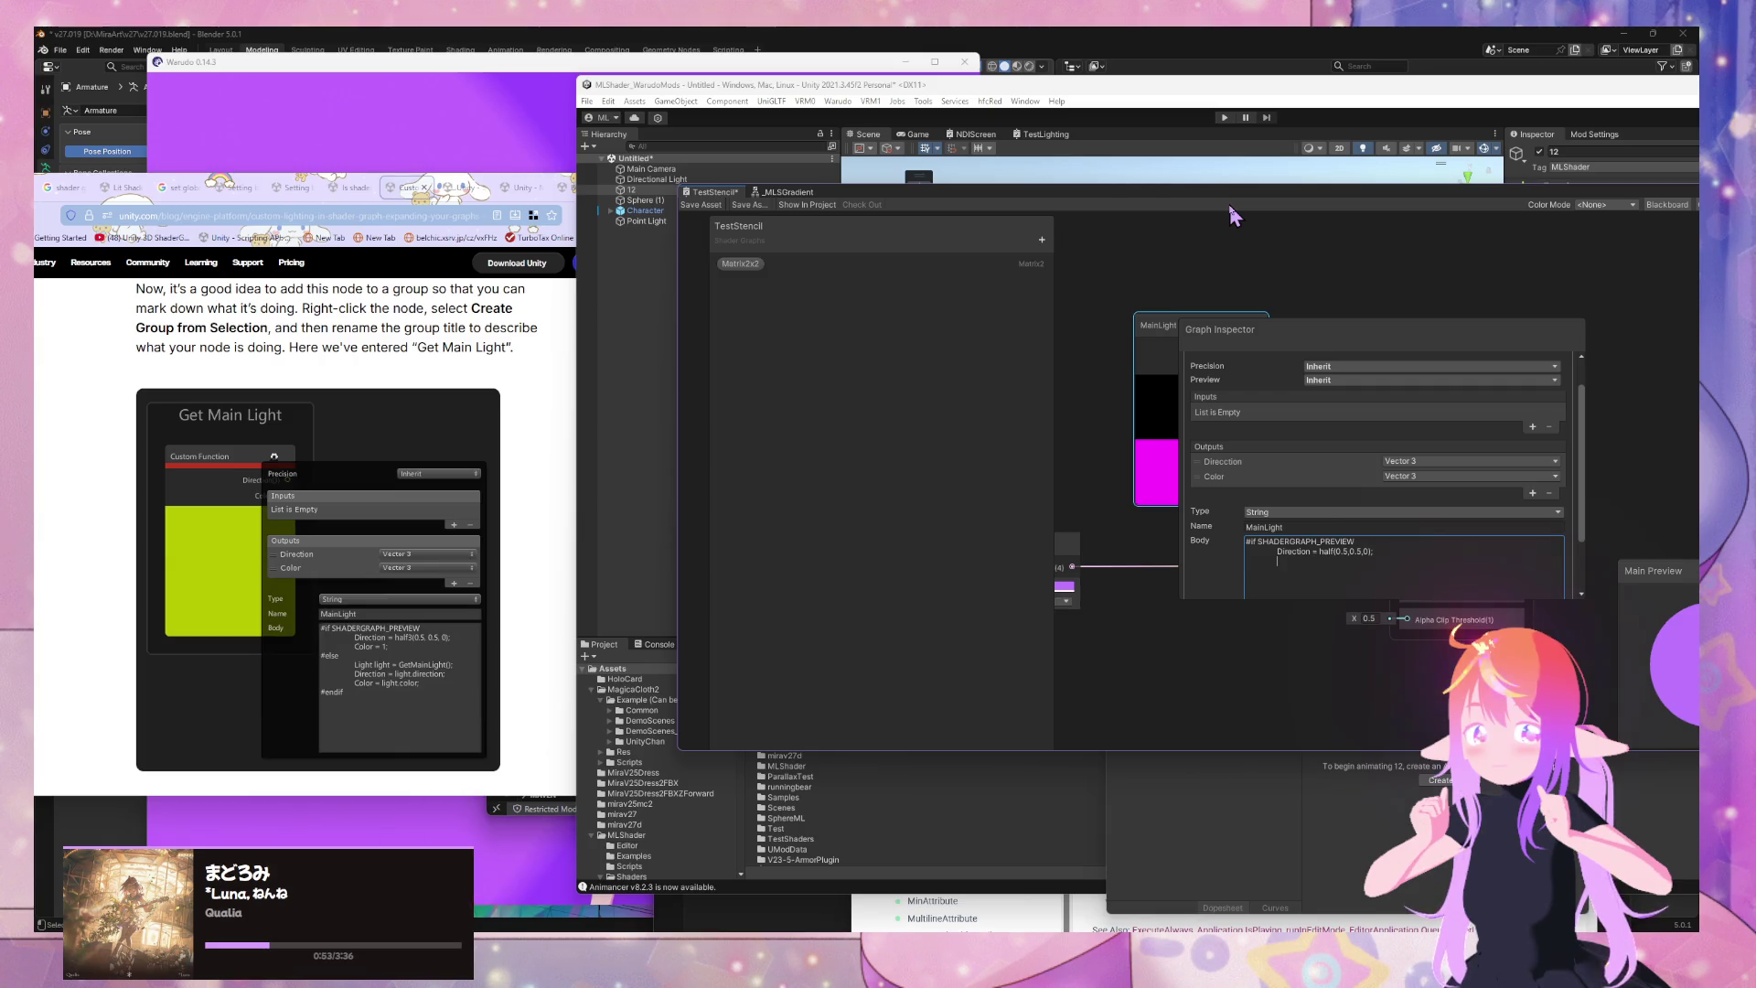
type(";")
type("#else")
key("Return")
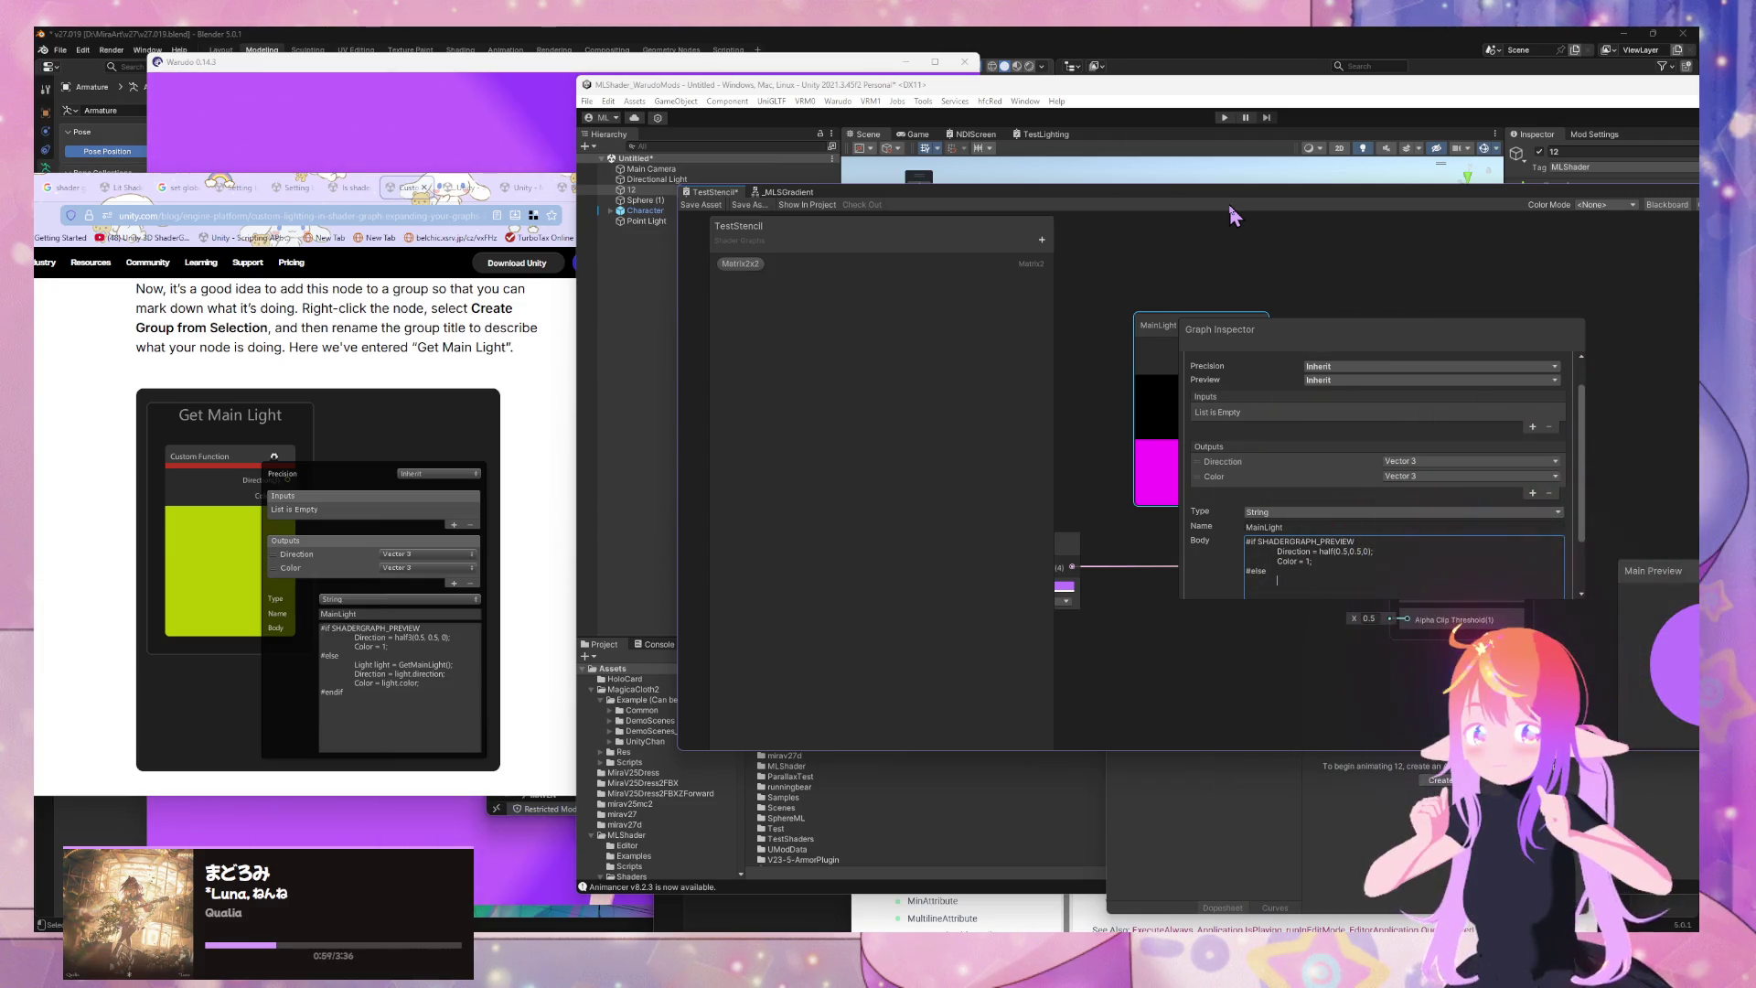
Add the GetMainLight() branch setting Direction and Color from light, closed by #endif
type("Light")
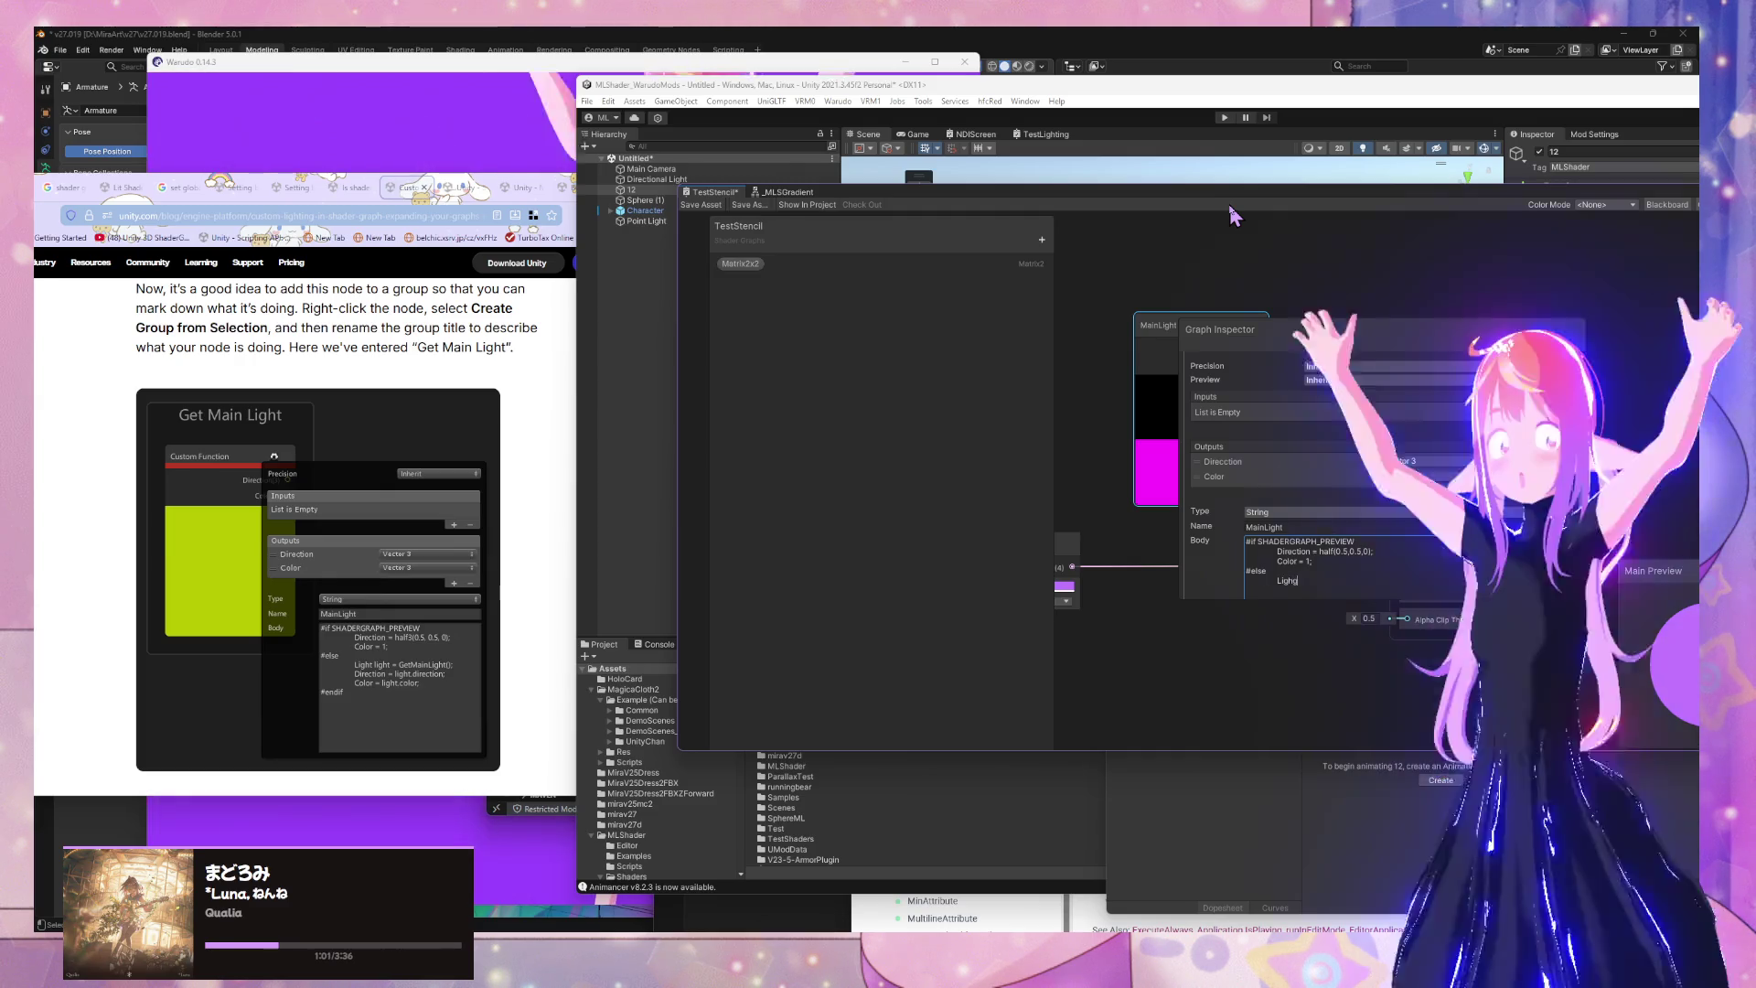
type(" light = ")
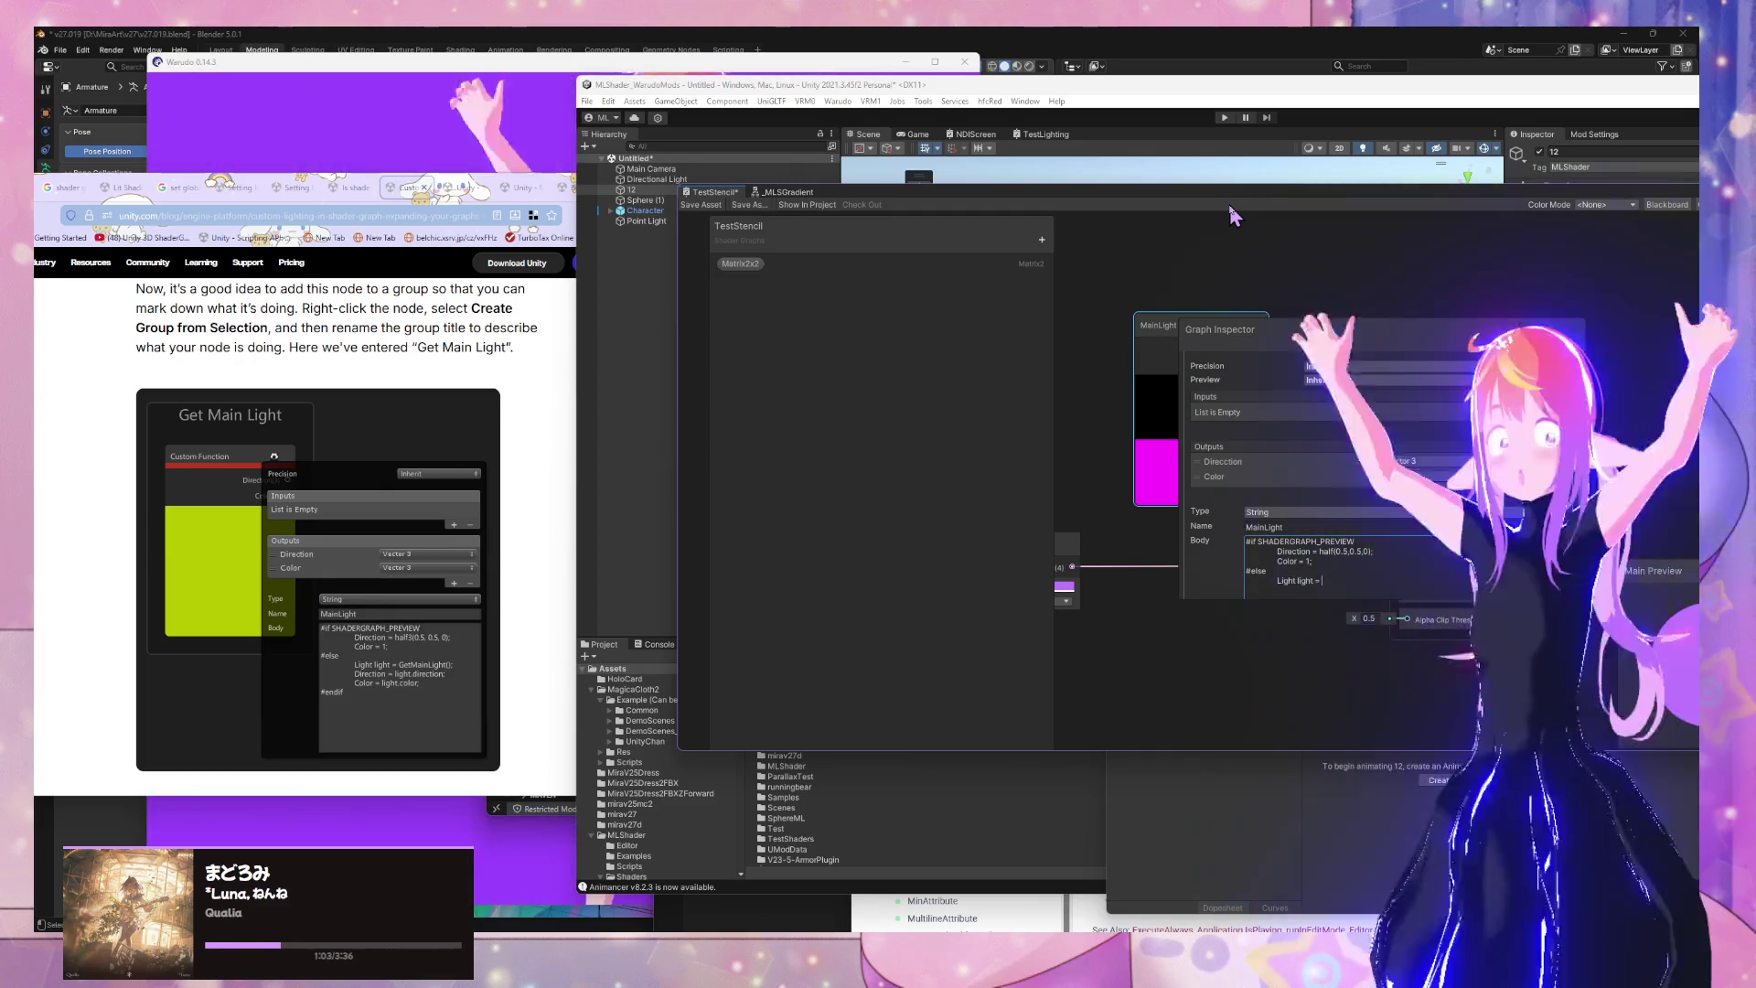
type("GetMai")
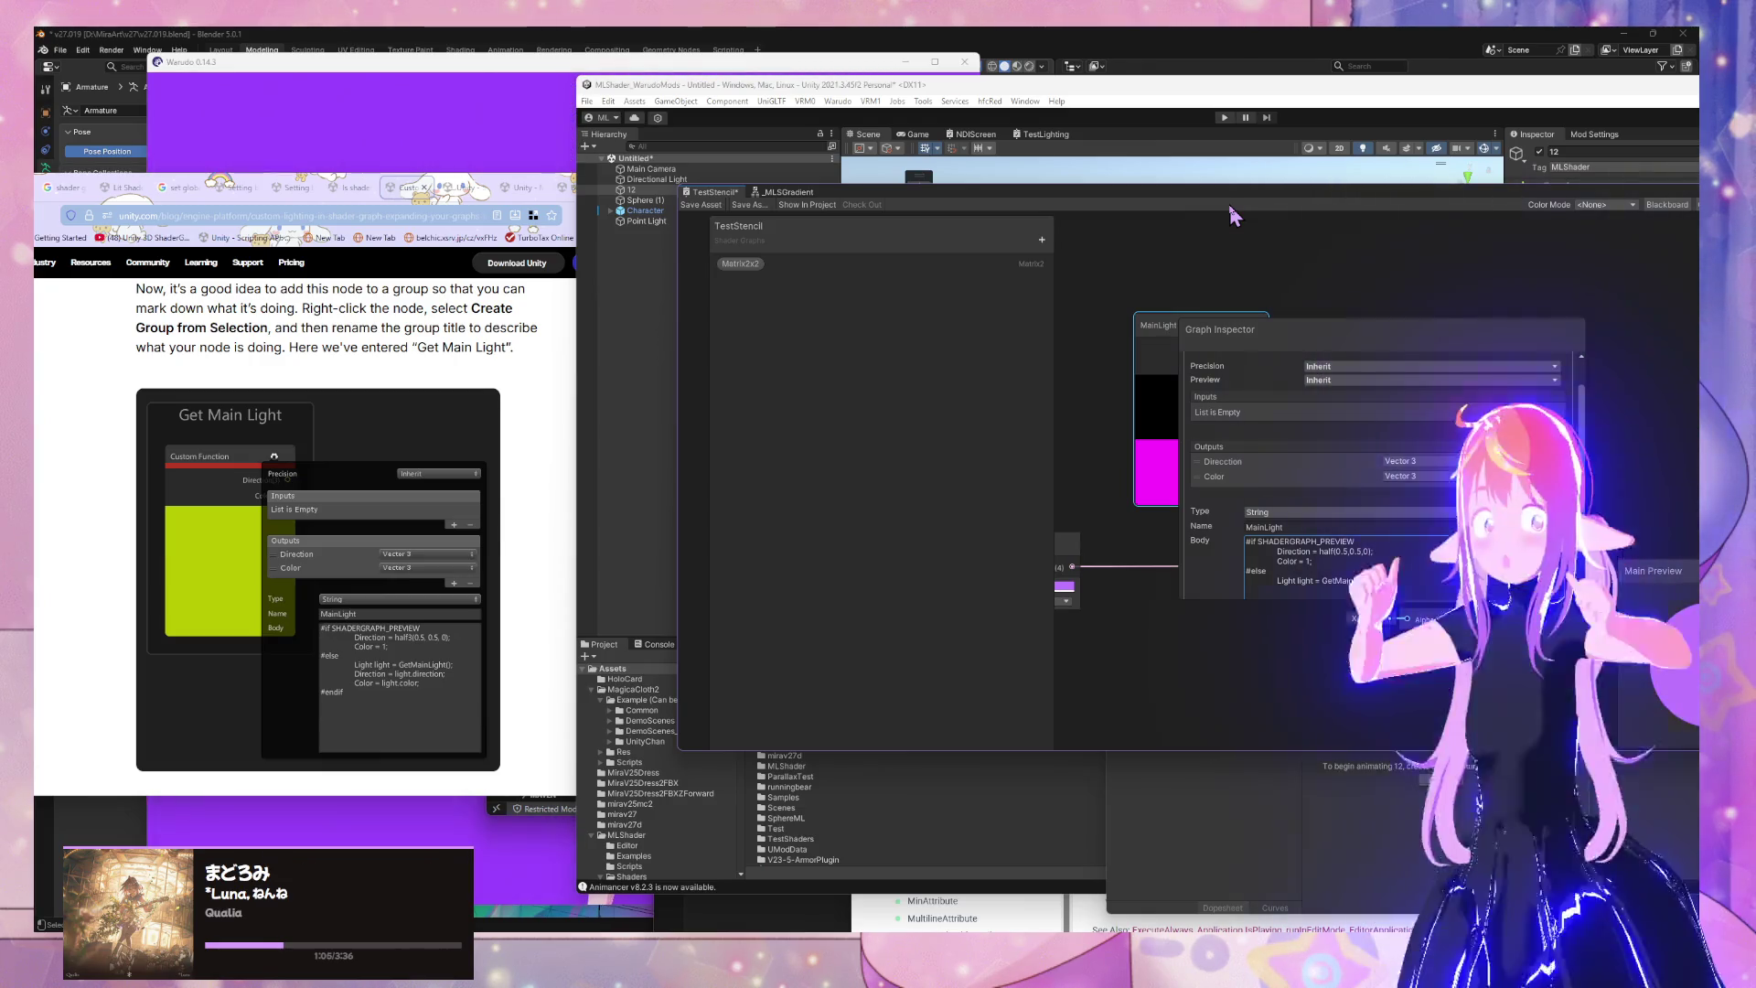
type("nLight();")
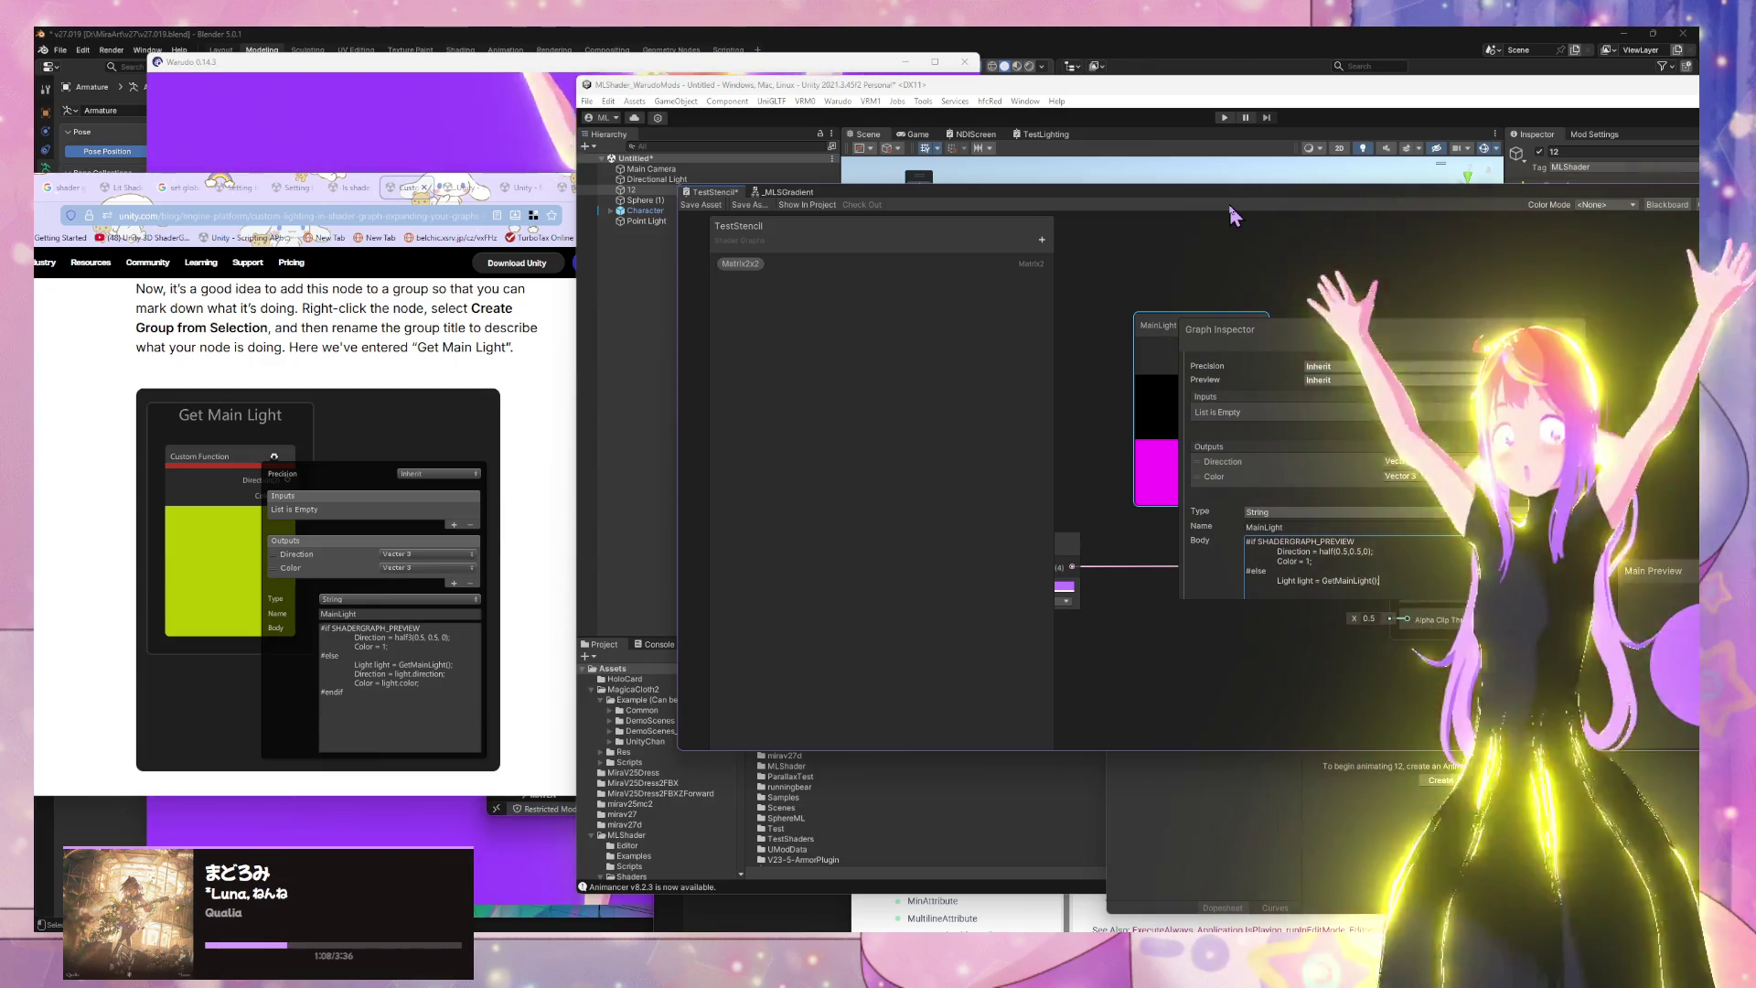
key("Return")
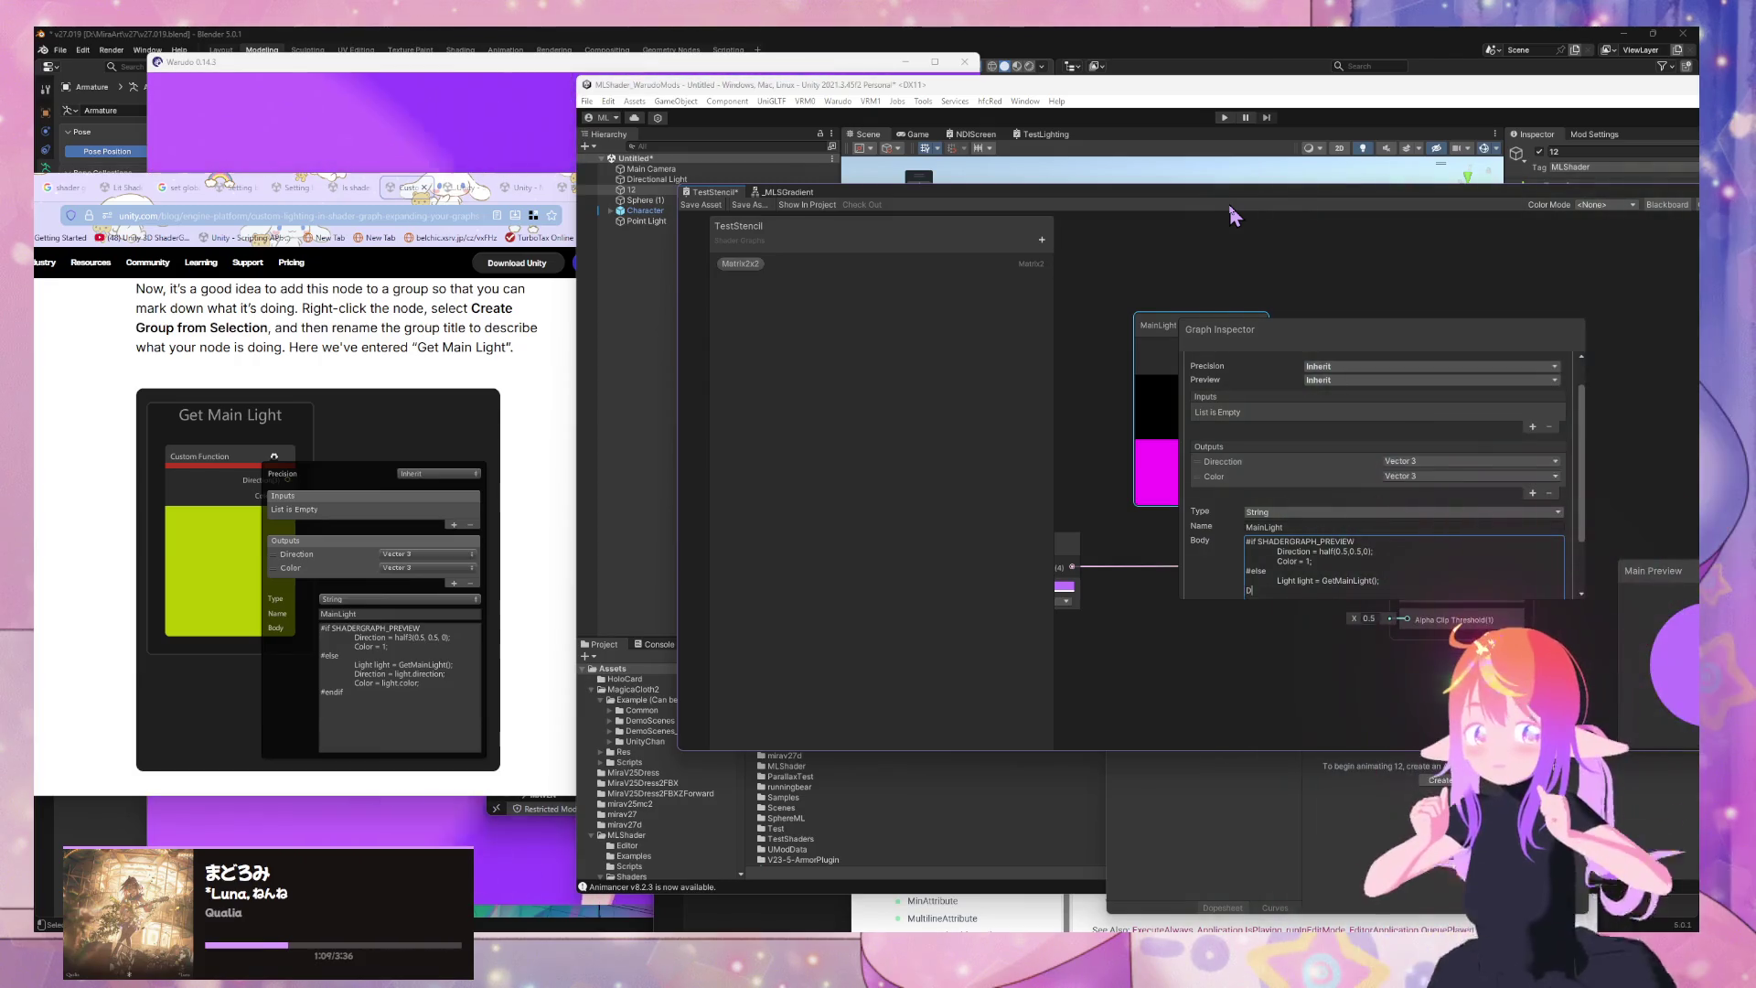
type("Direc")
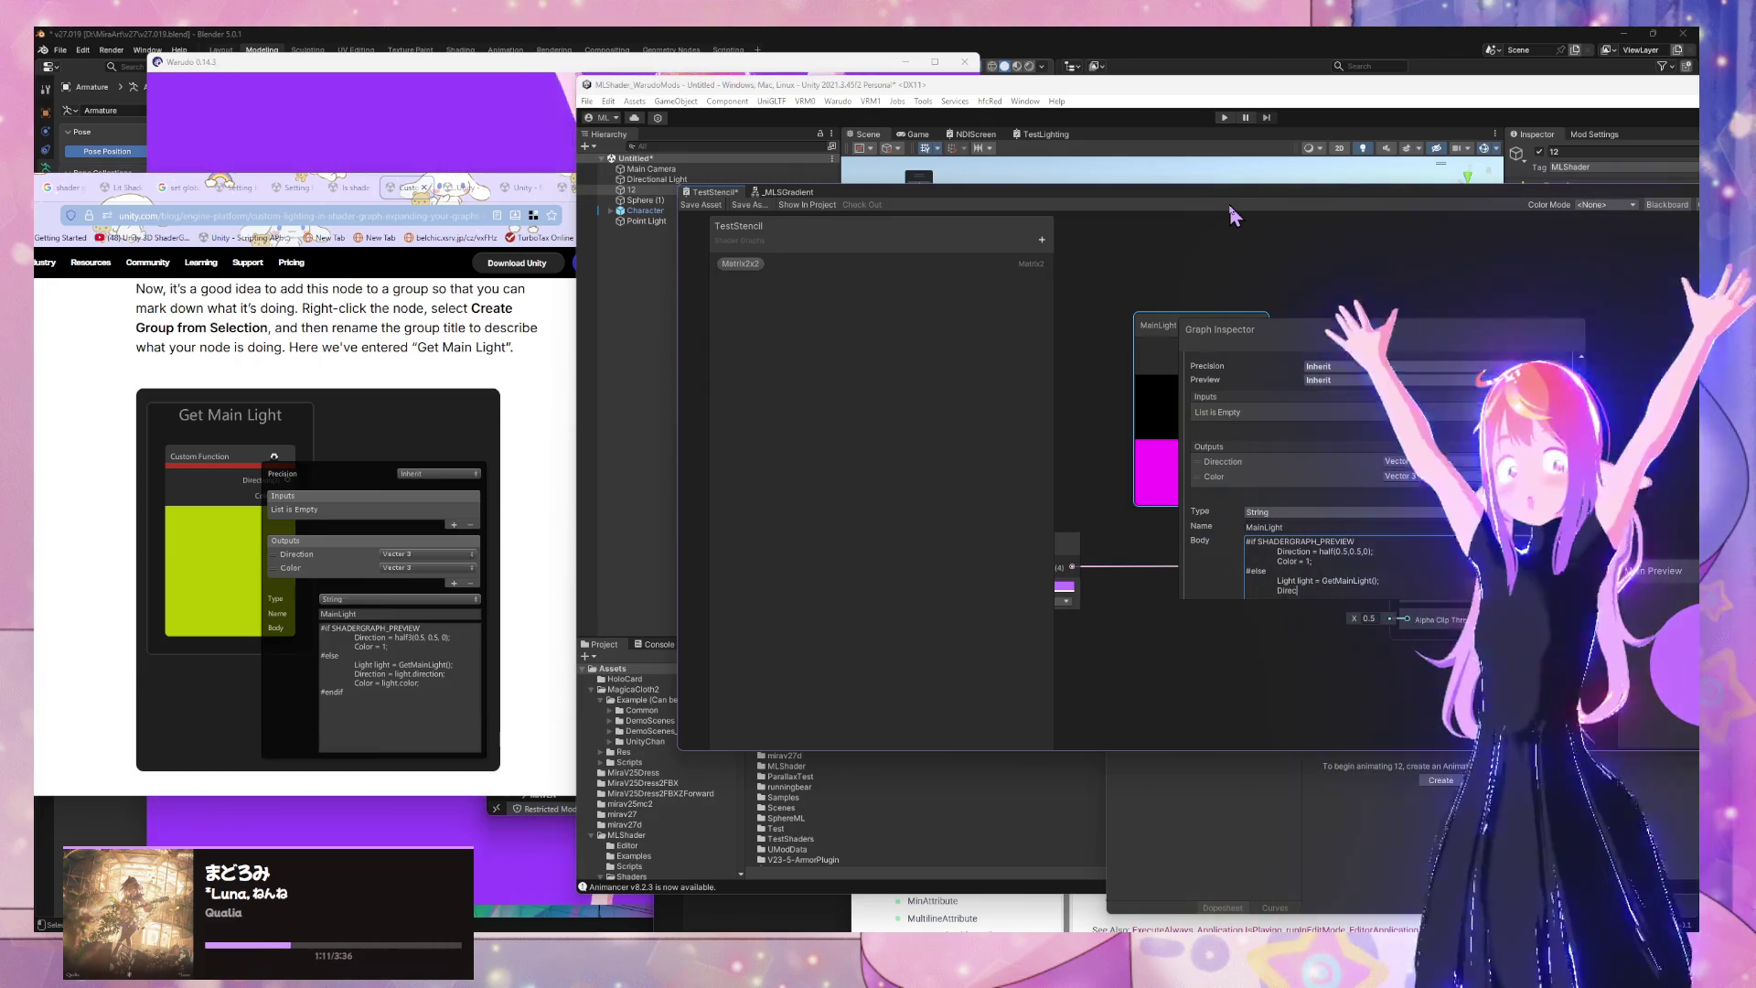
type("tion = light.d")
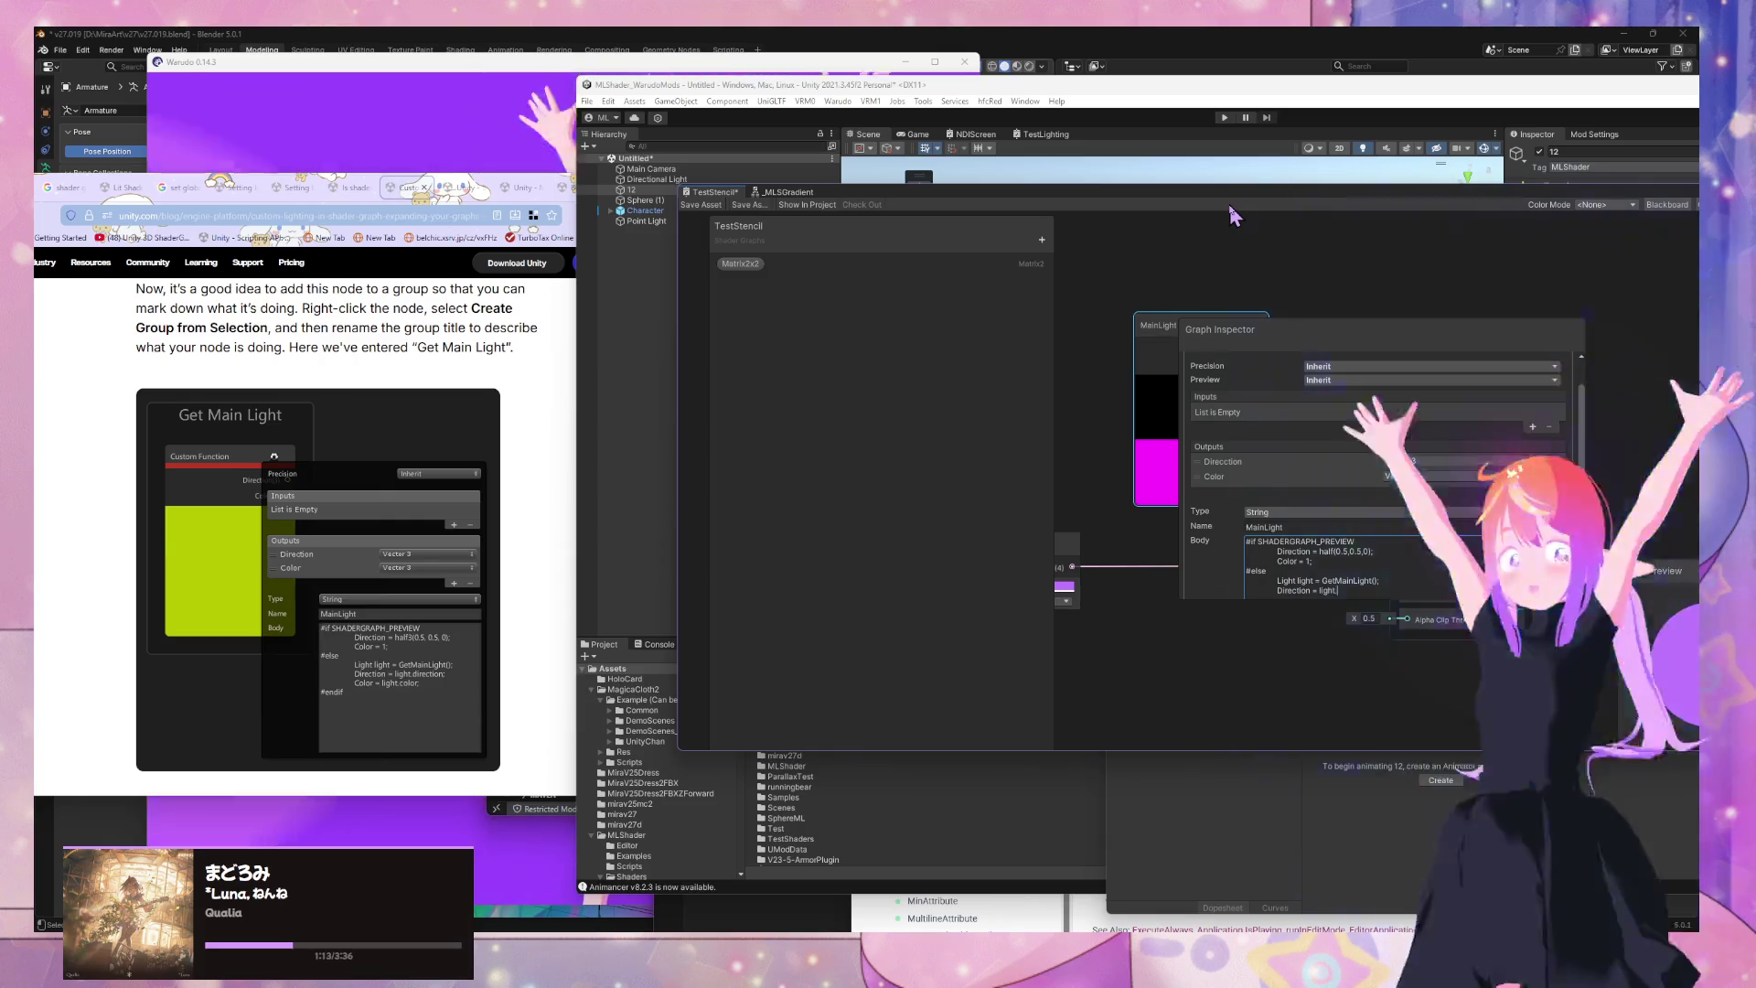
type("irection")
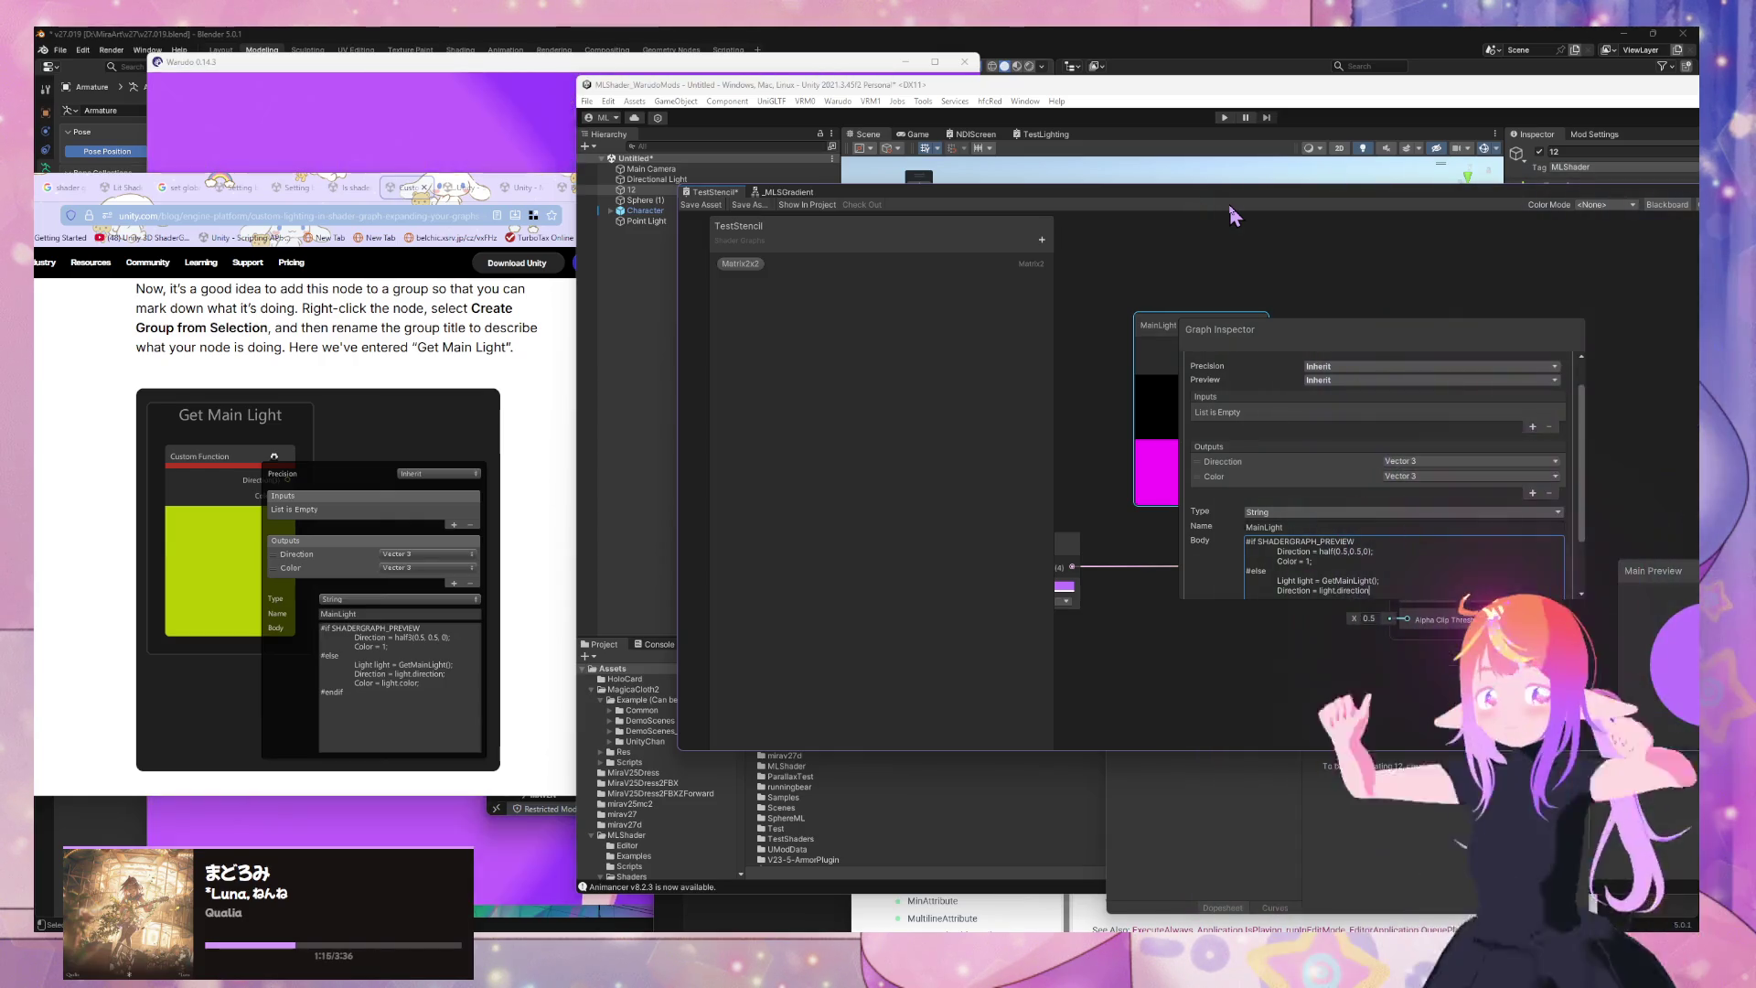
type(";")
key("Return")
type("Col")
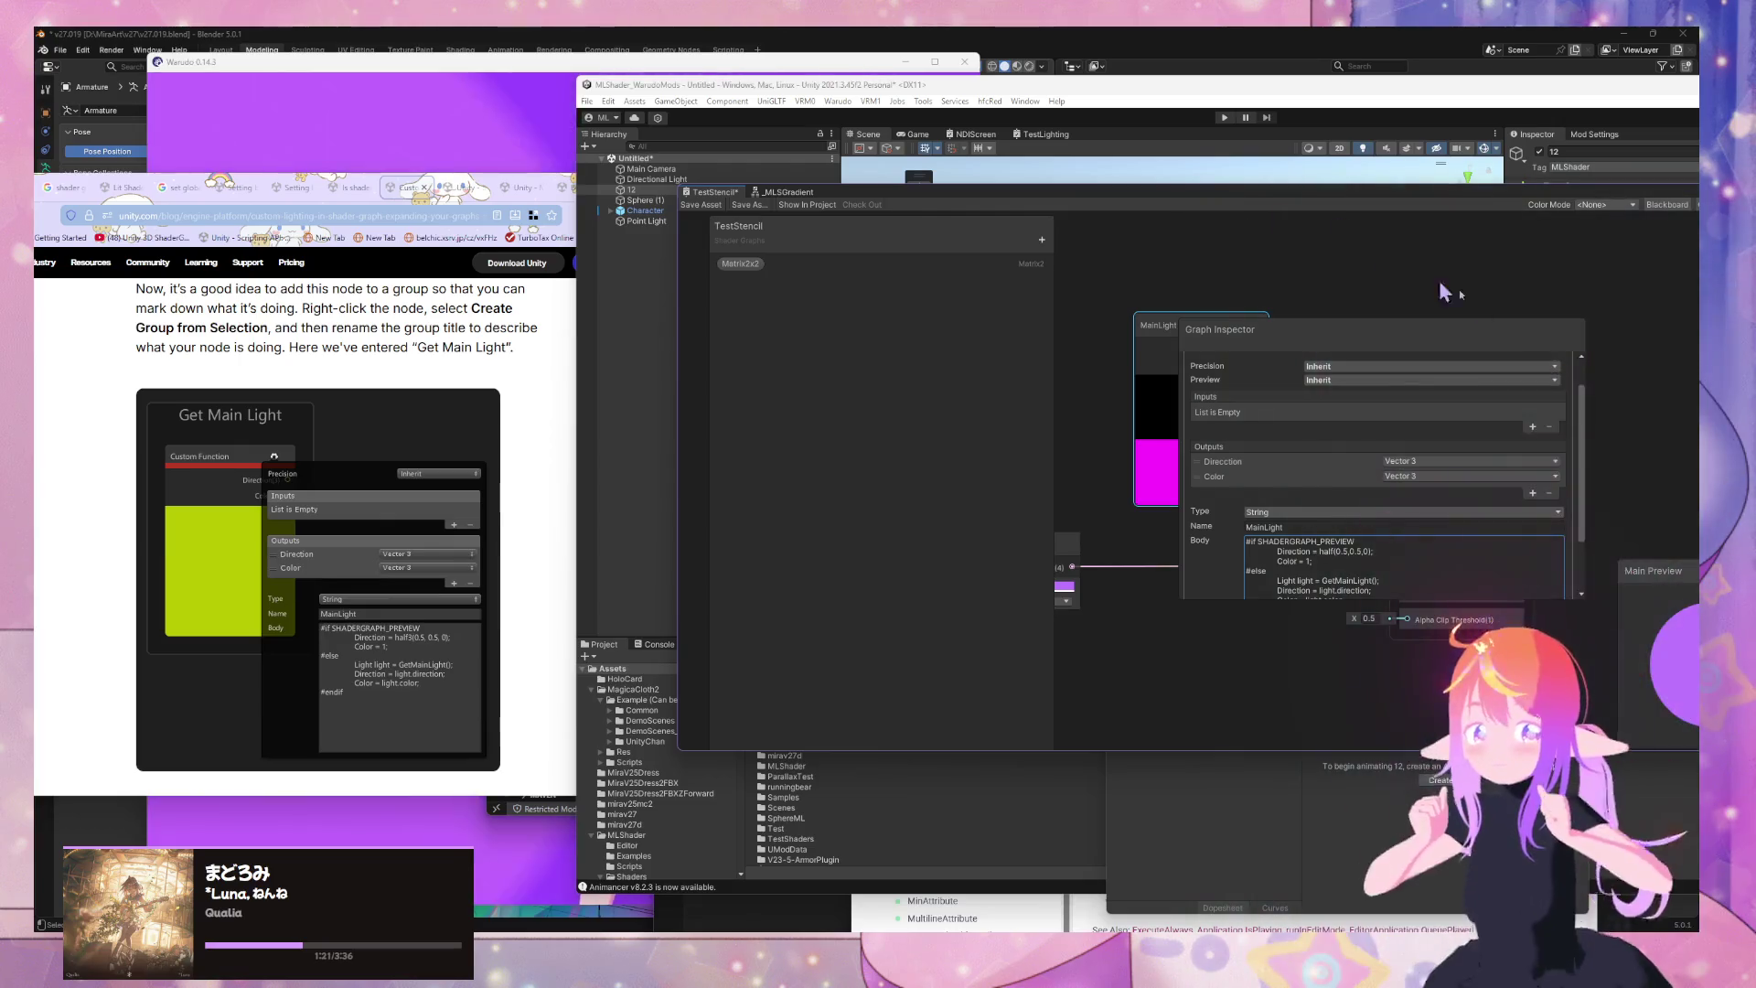
scroll(1328, 498, "down", 2)
type("#endif")
key("Return")
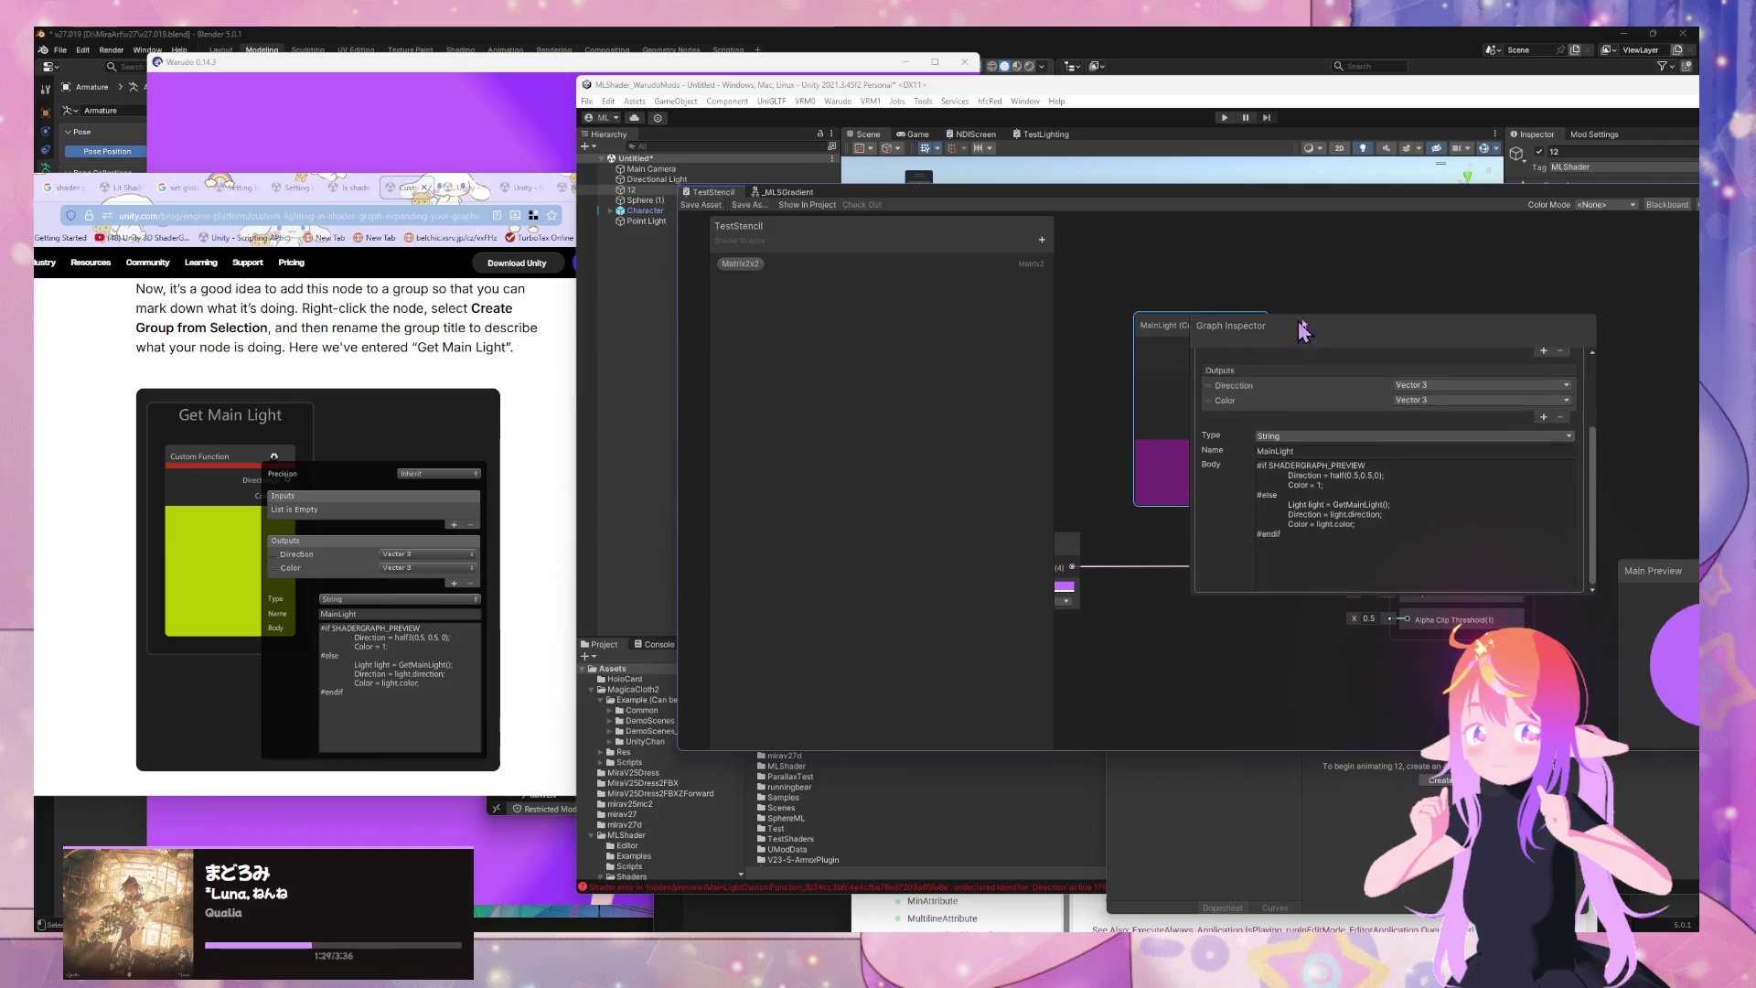
Check the Console for shader errors and move overlapping windows aside
left_click_drag(1289, 337, 1409, 284)
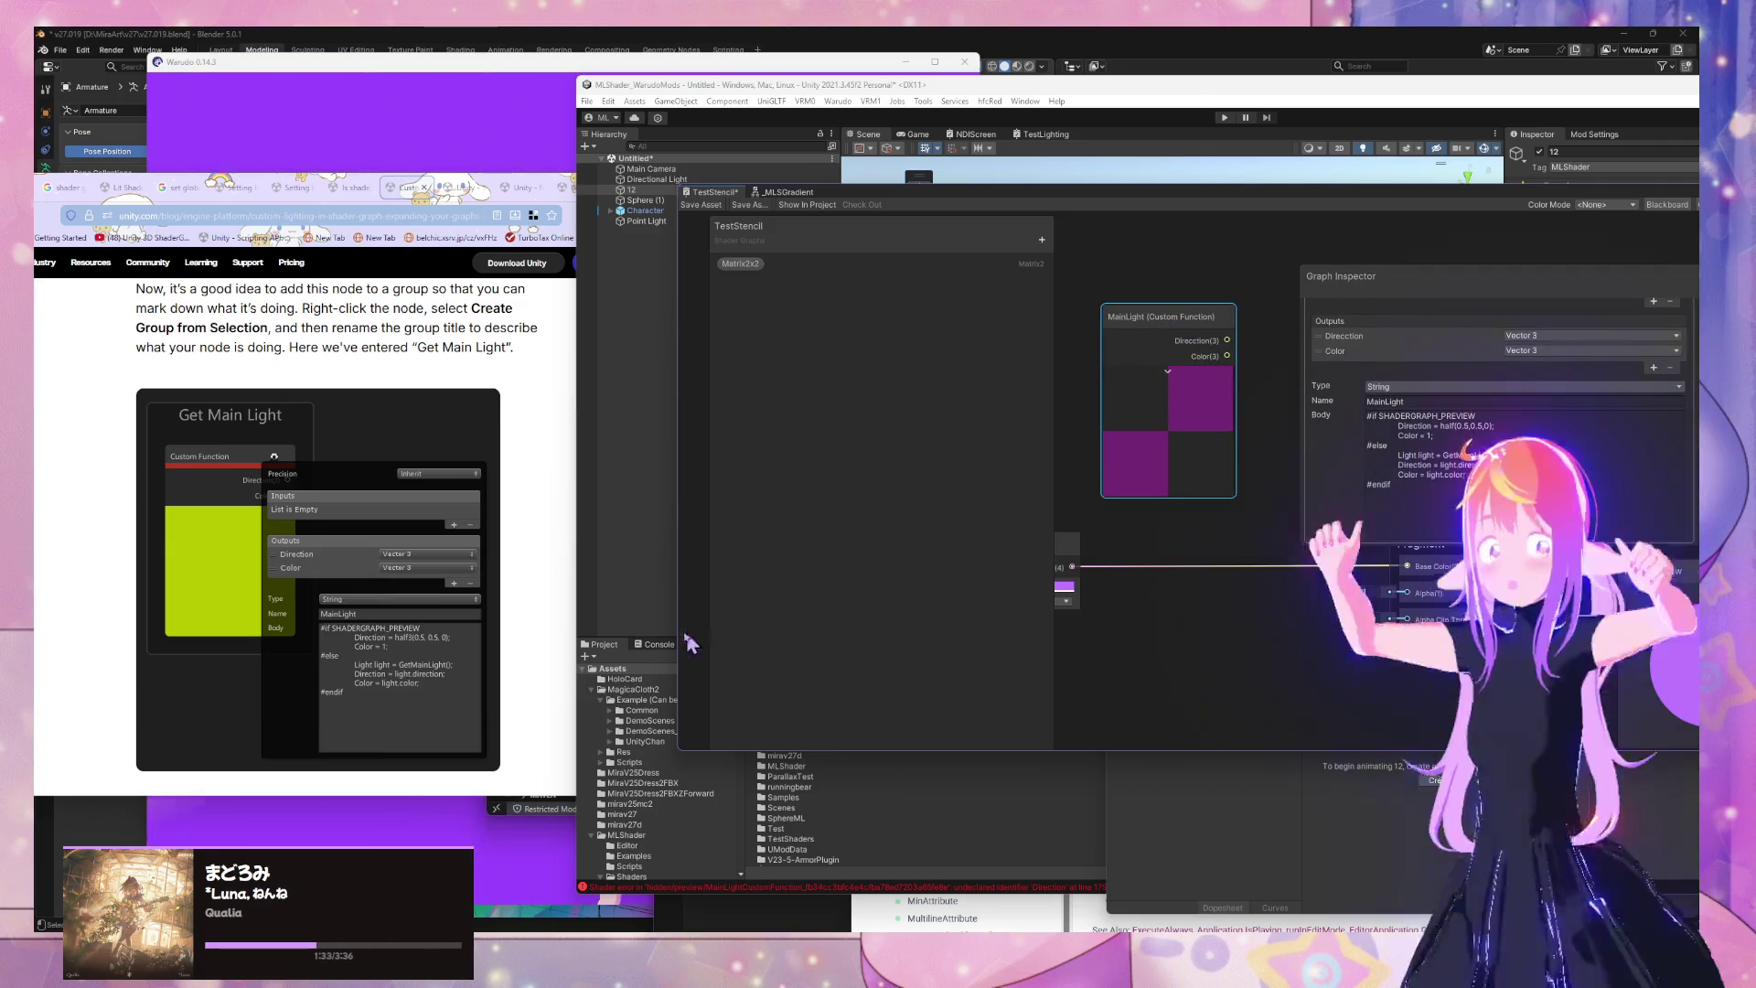
left_click(659, 645)
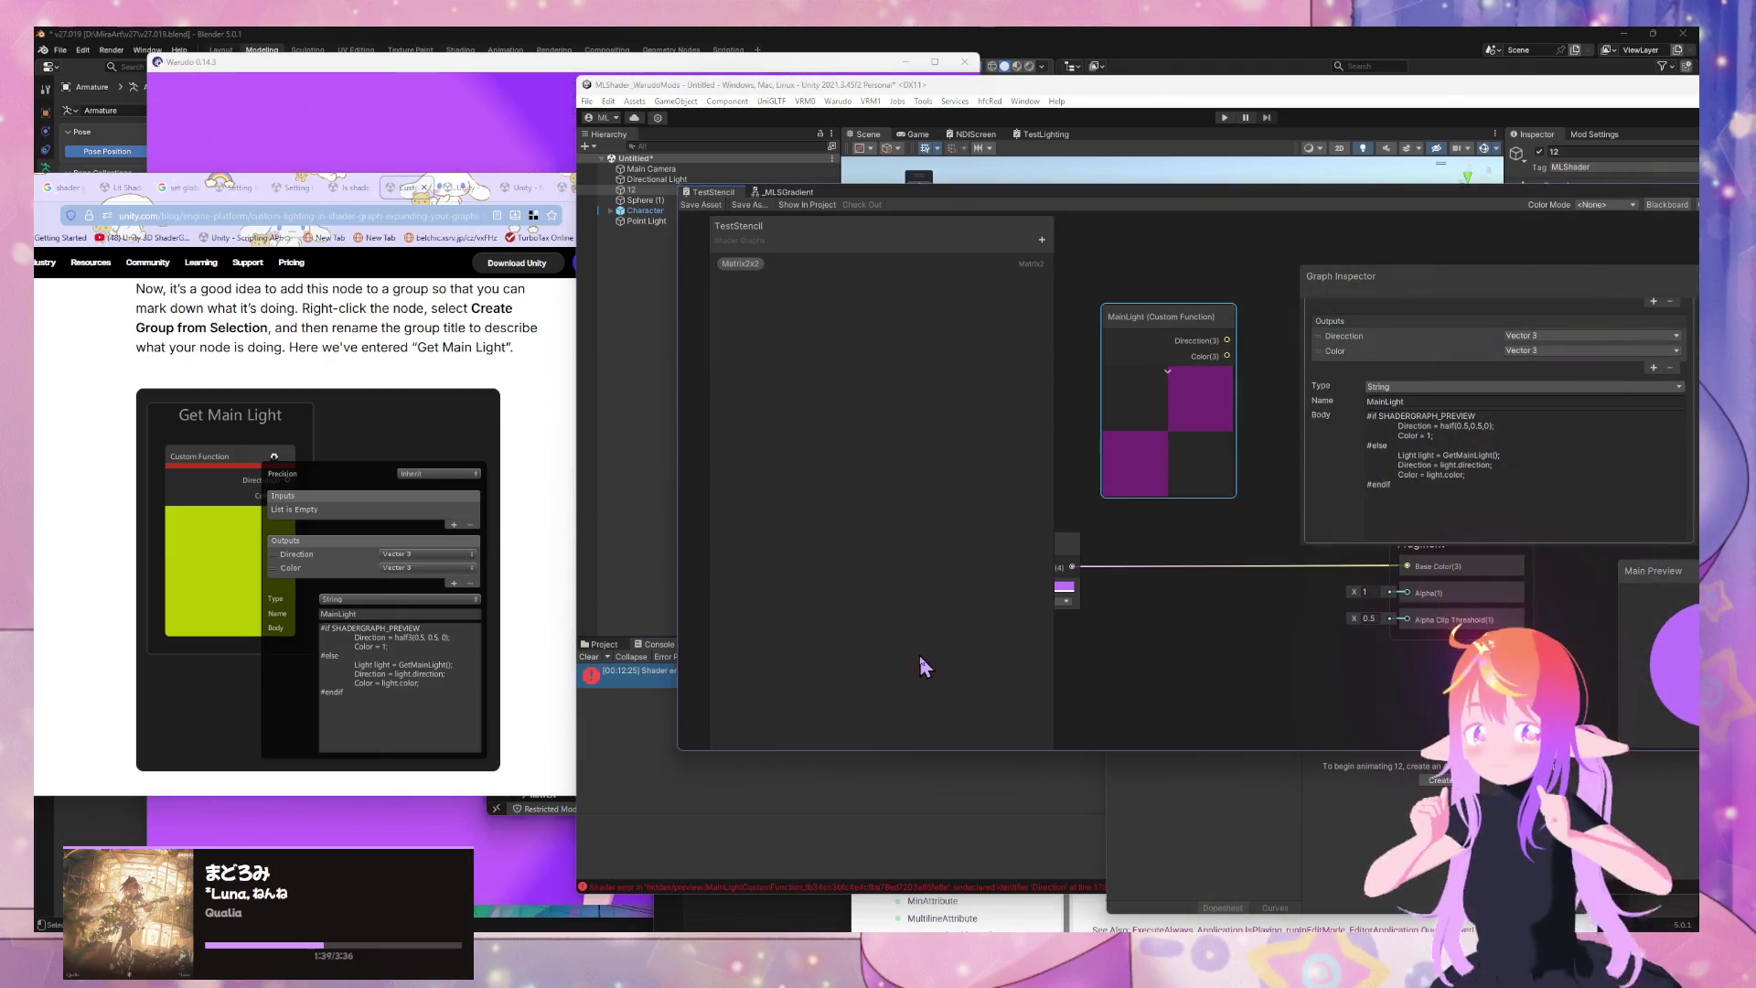
mouse_move(945, 203)
left_mouse_down()
mouse_move(1364, 207)
mouse_move(1398, 602)
mouse_move(1172, 729)
mouse_move(1075, 703)
left_mouse_up()
left_click_drag(1134, 593, 1442, 176)
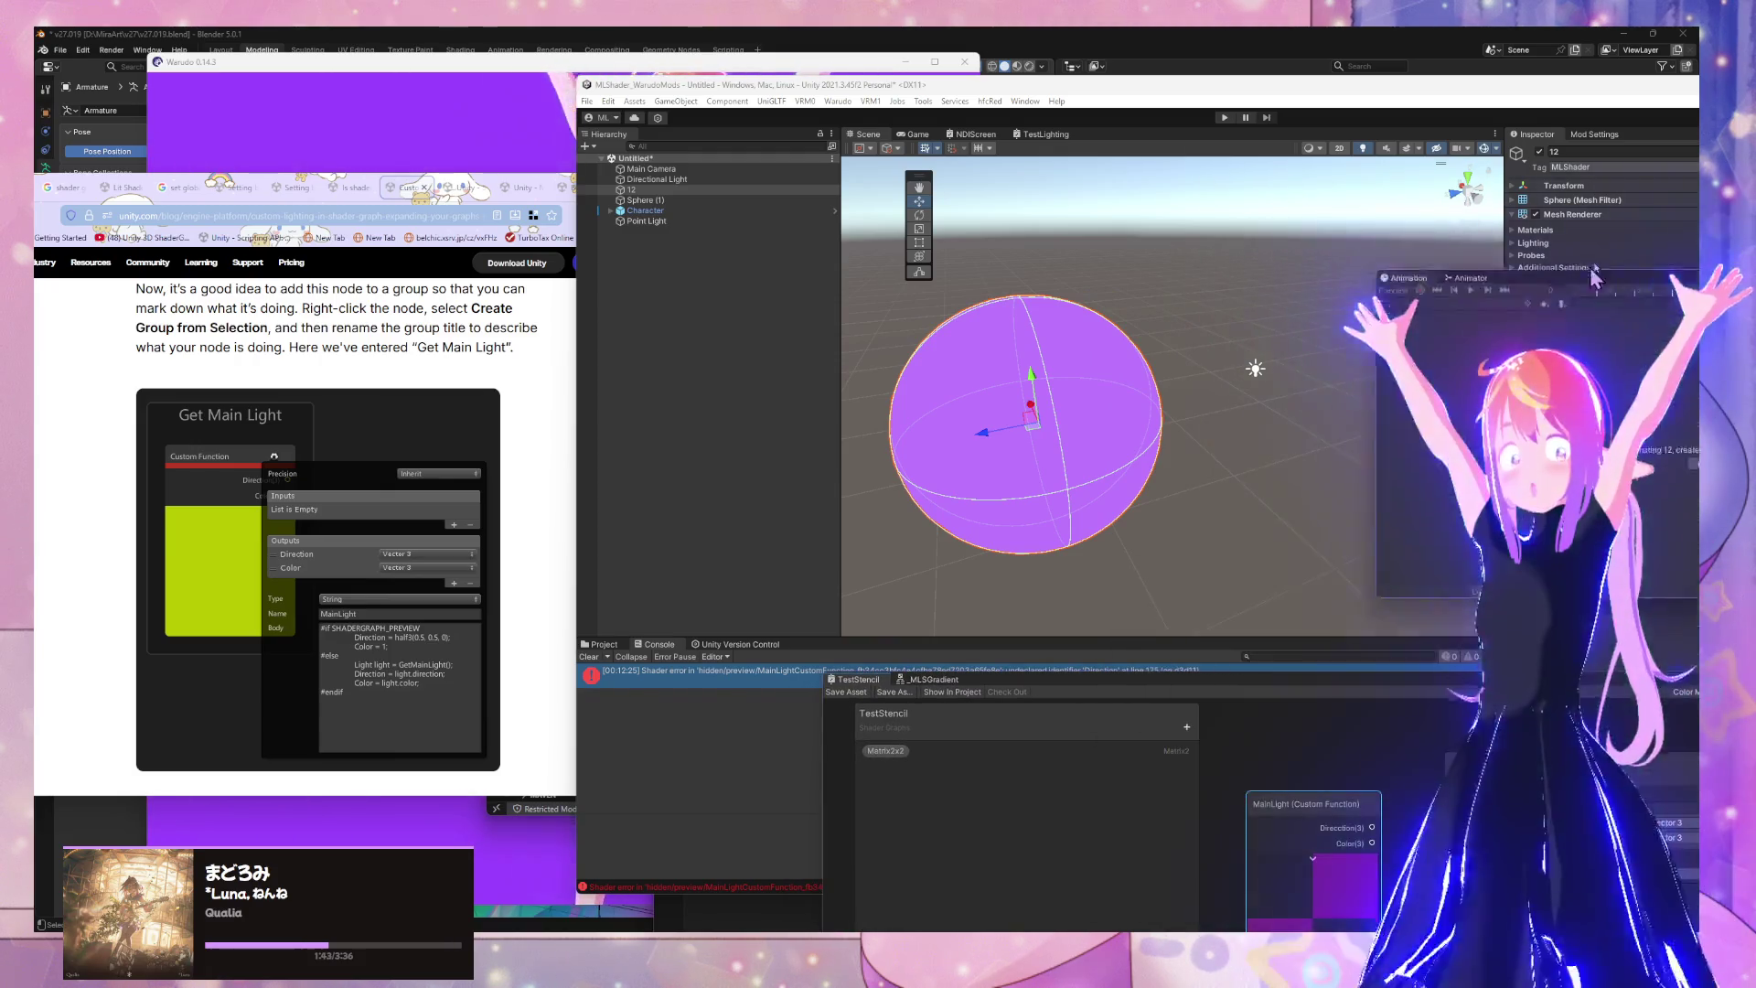
Correct the Direcction output name to Direction and reposition the Shader Graph window
mouse_move(1205, 709)
left_mouse_down()
mouse_move(1226, 695)
mouse_move(1038, 355)
mouse_move(1038, 261)
left_mouse_up()
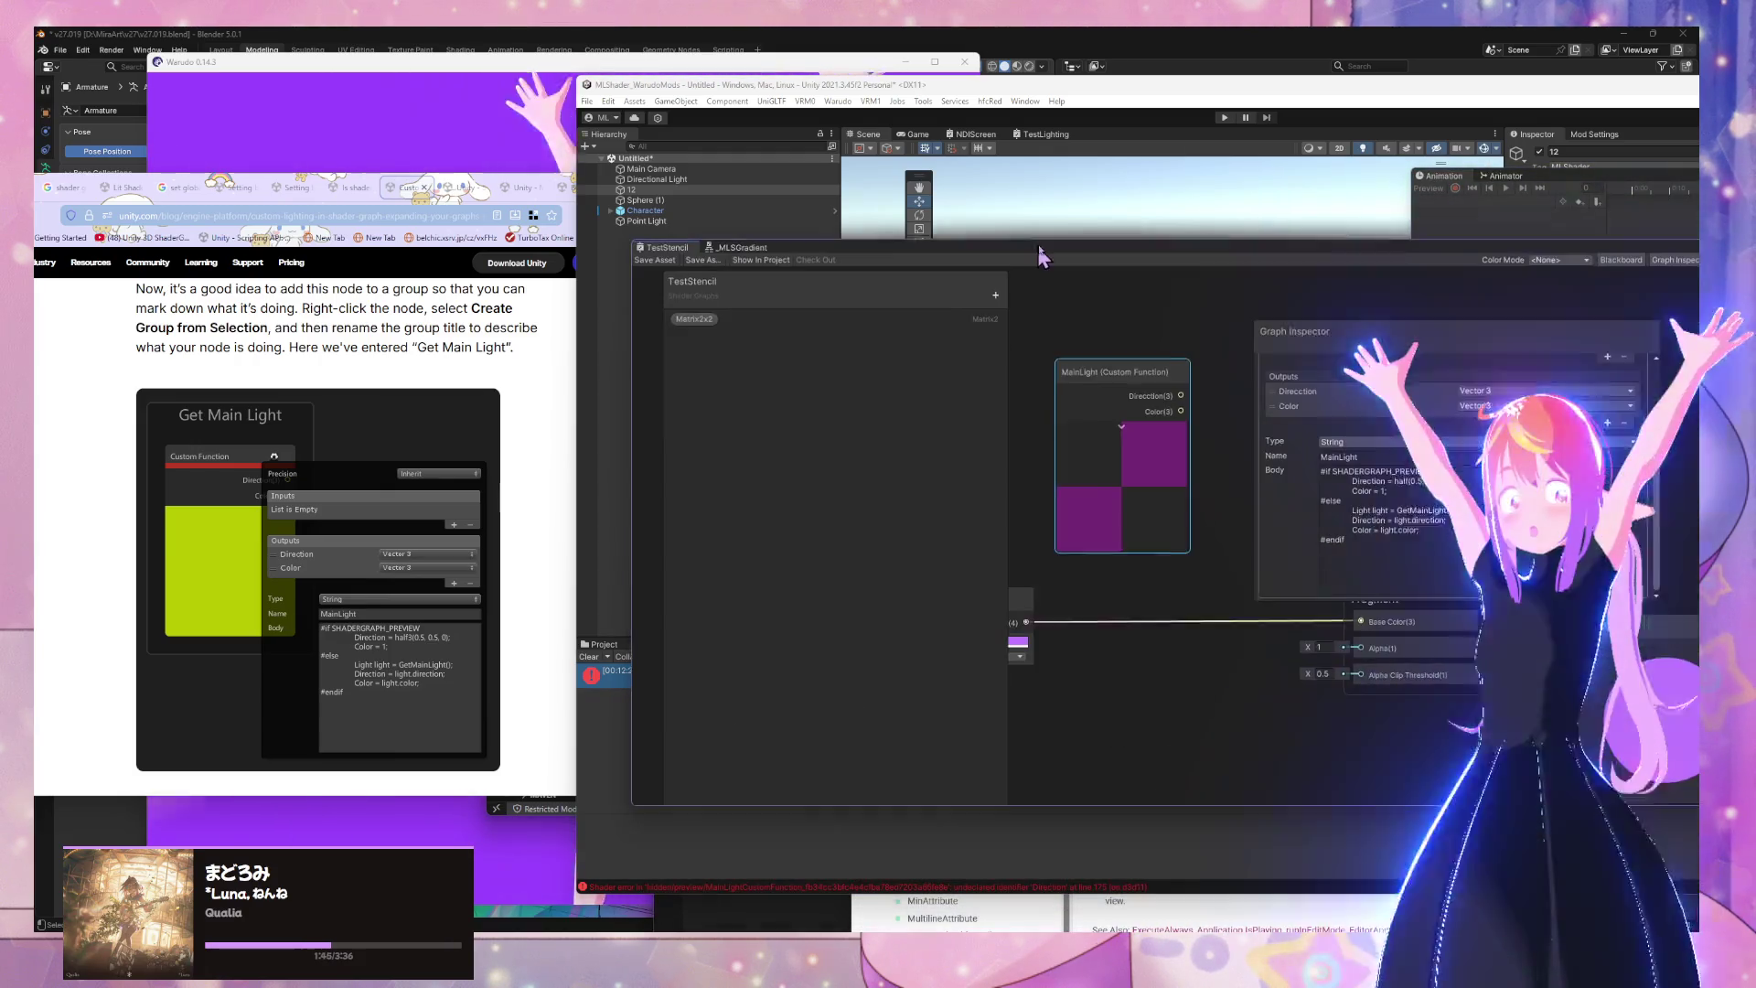
left_click(1306, 388)
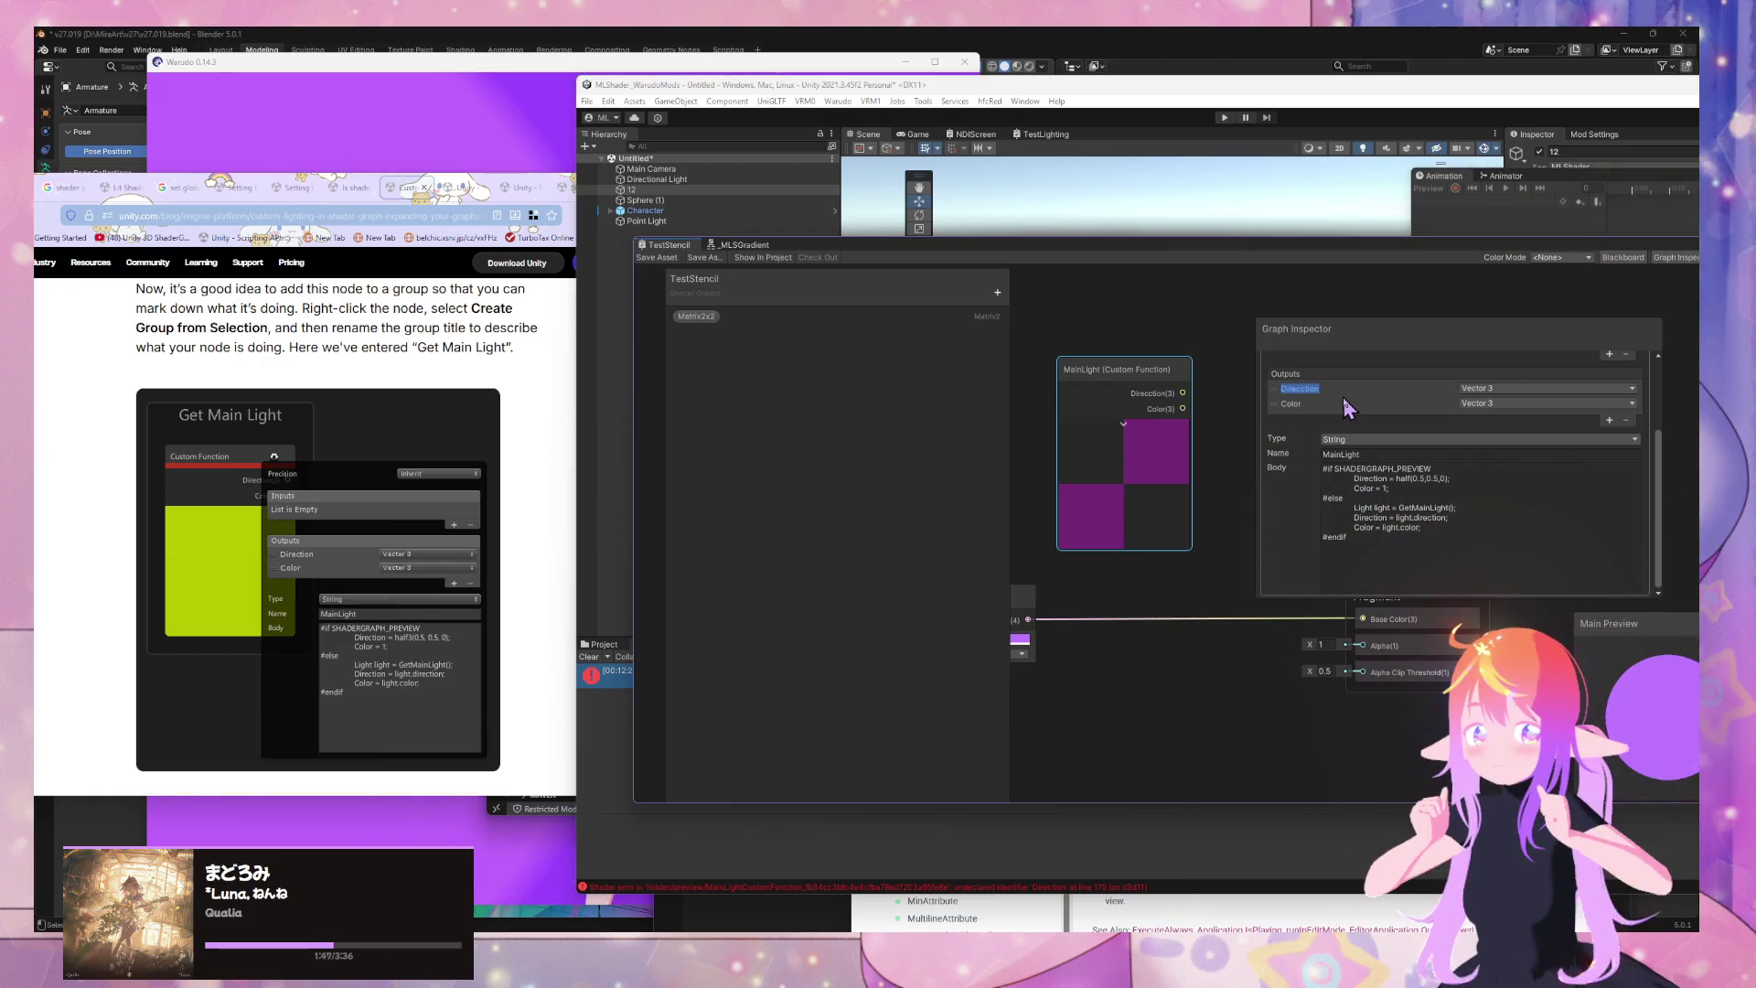
key("BackSpace")
key("Return")
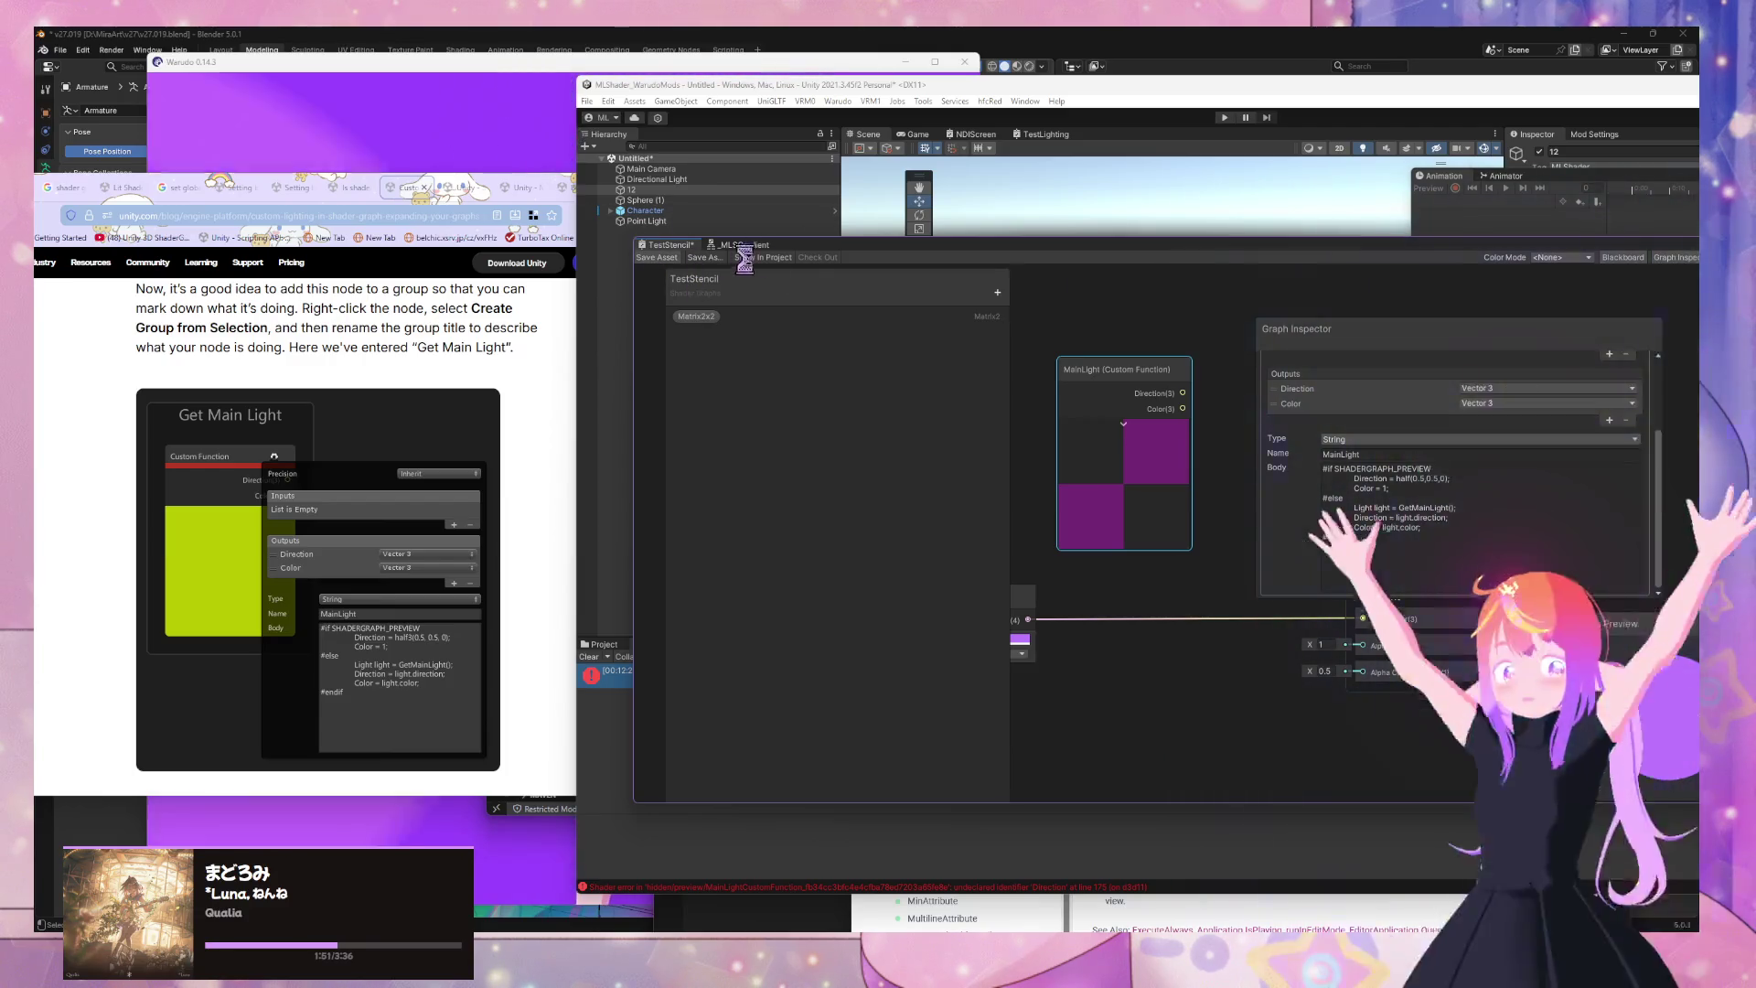
mouse_move(1123, 246)
left_mouse_down()
mouse_move(1521, 201)
mouse_move(1299, 777)
mouse_move(1275, 195)
left_mouse_up()
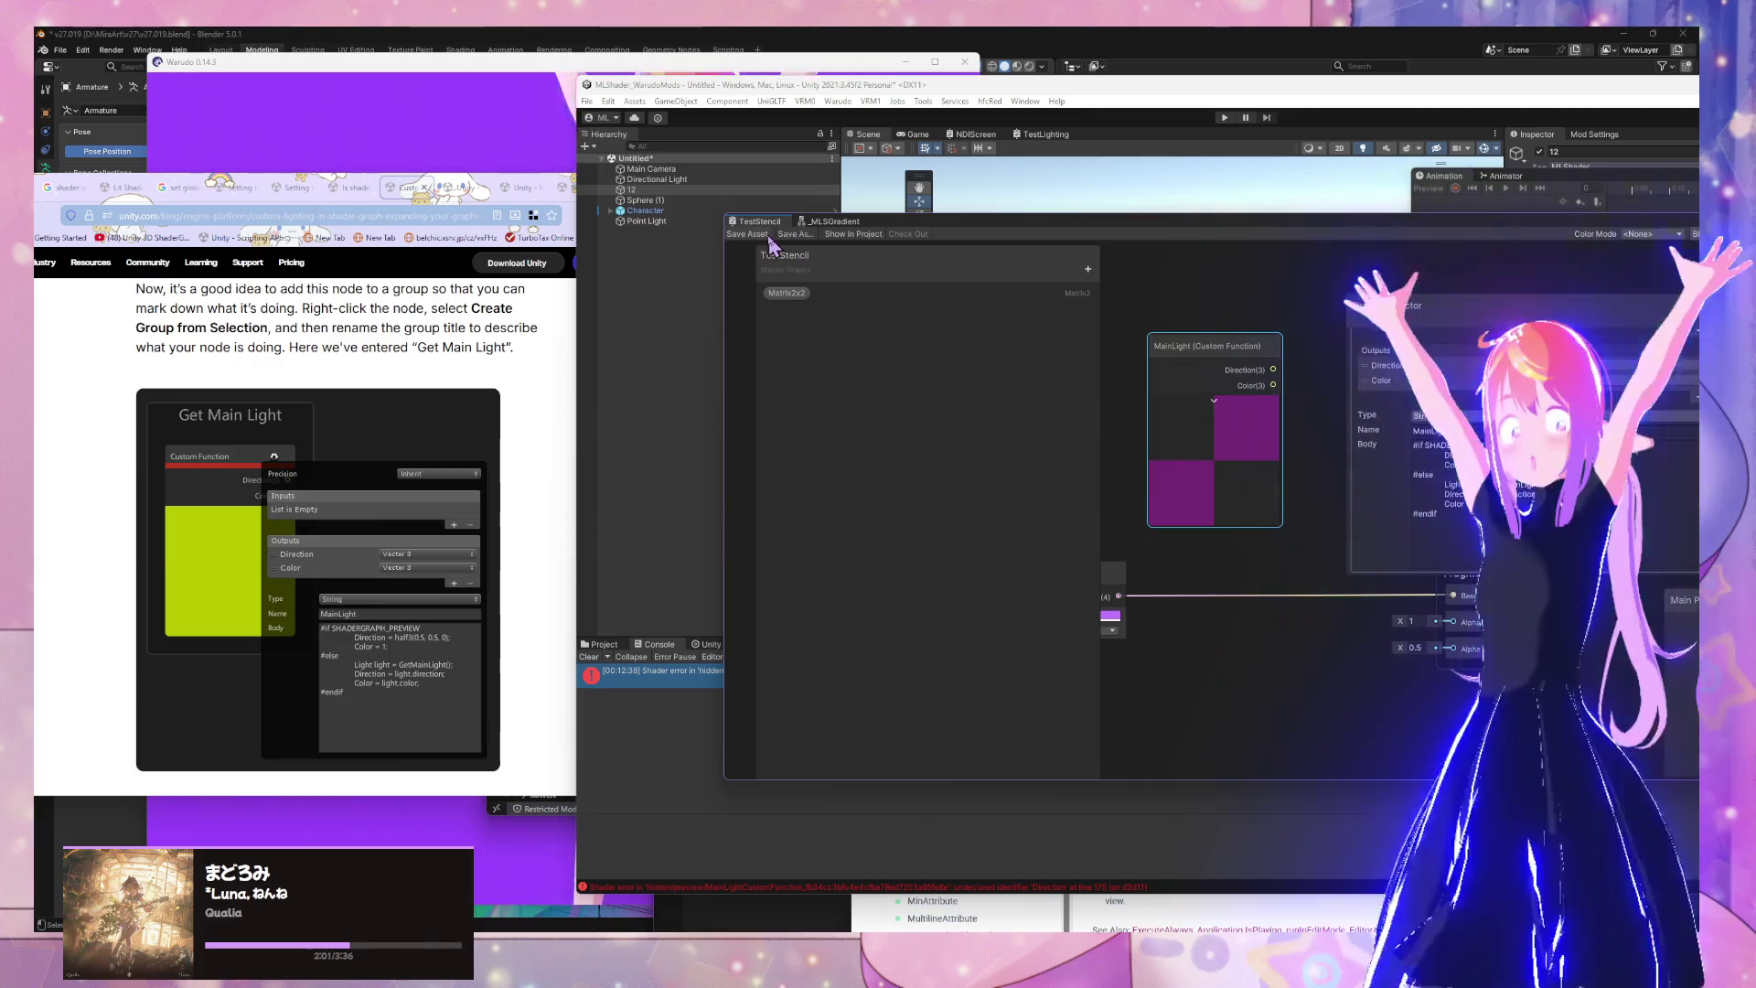
mouse_move(797, 238)
left_mouse_down()
mouse_move(1134, 244)
mouse_move(1221, 272)
mouse_move(1000, 236)
left_mouse_up()
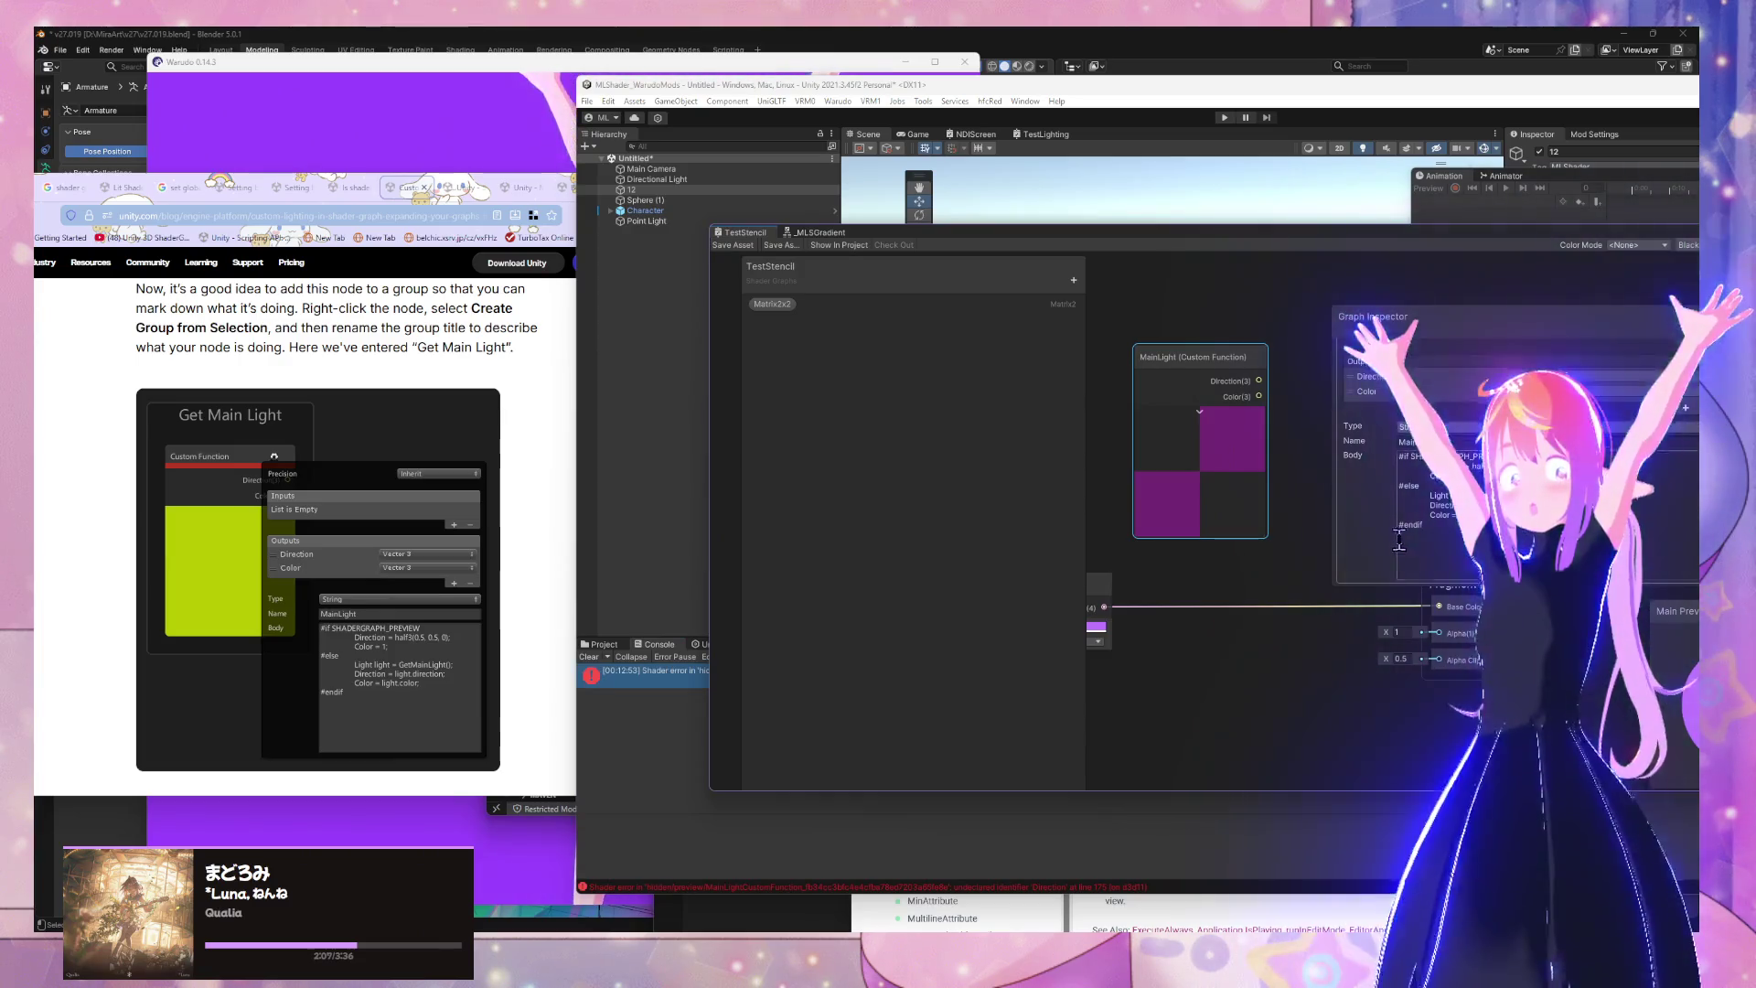
mouse_move(930, 232)
left_mouse_down()
mouse_move(969, 457)
mouse_move(1074, 727)
mouse_move(1006, 315)
mouse_move(1461, 616)
mouse_move(996, 218)
mouse_move(924, 246)
left_mouse_up()
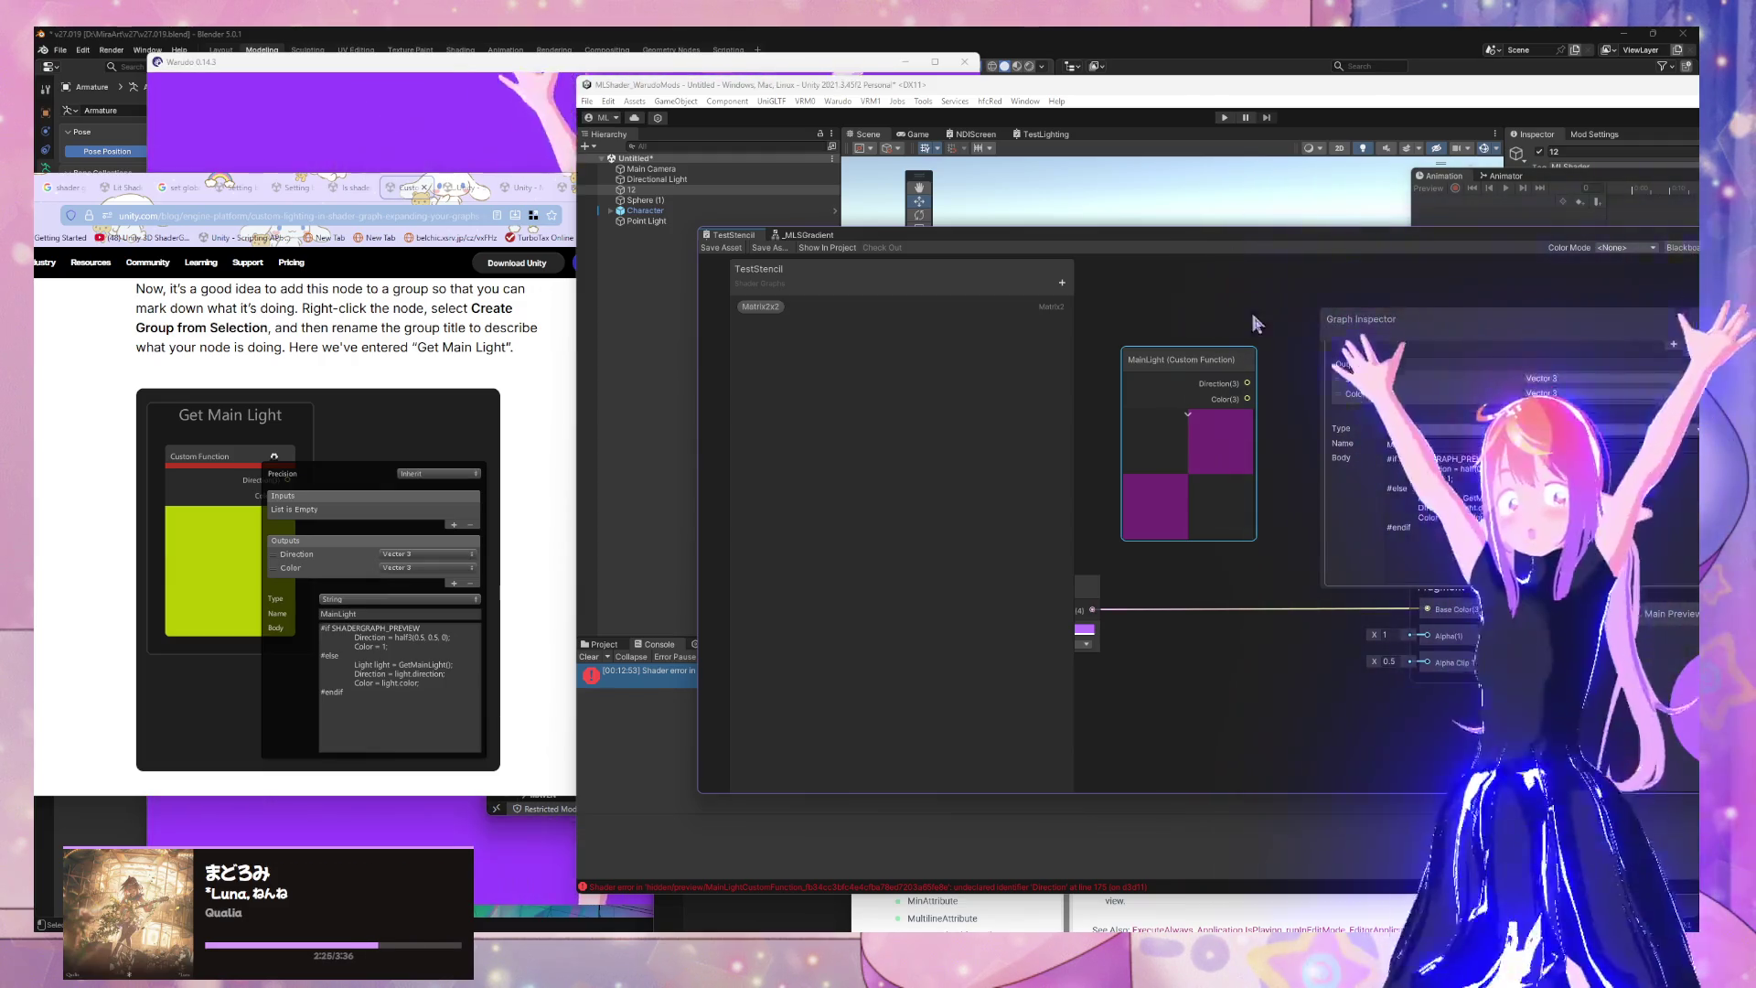
Edit the body's Direction line so it matches the output name
left_click(1449, 380)
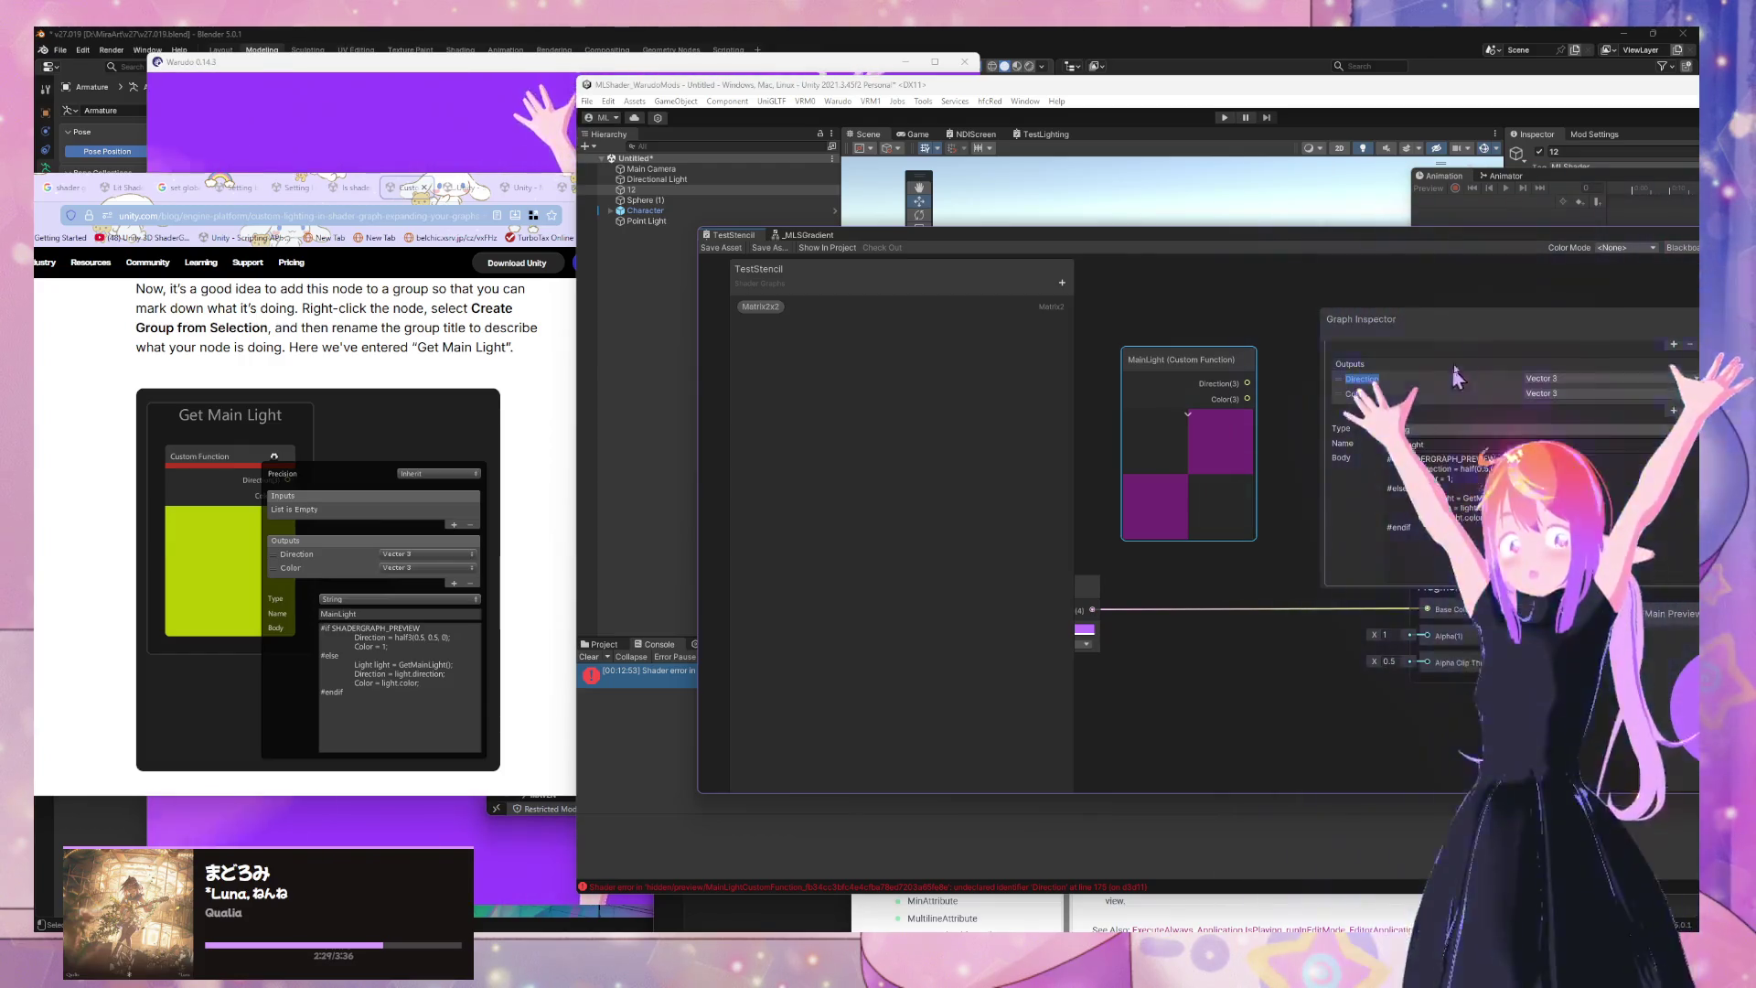
left_click_drag(1423, 238, 1177, 239)
left_click(1141, 459)
type("Direction")
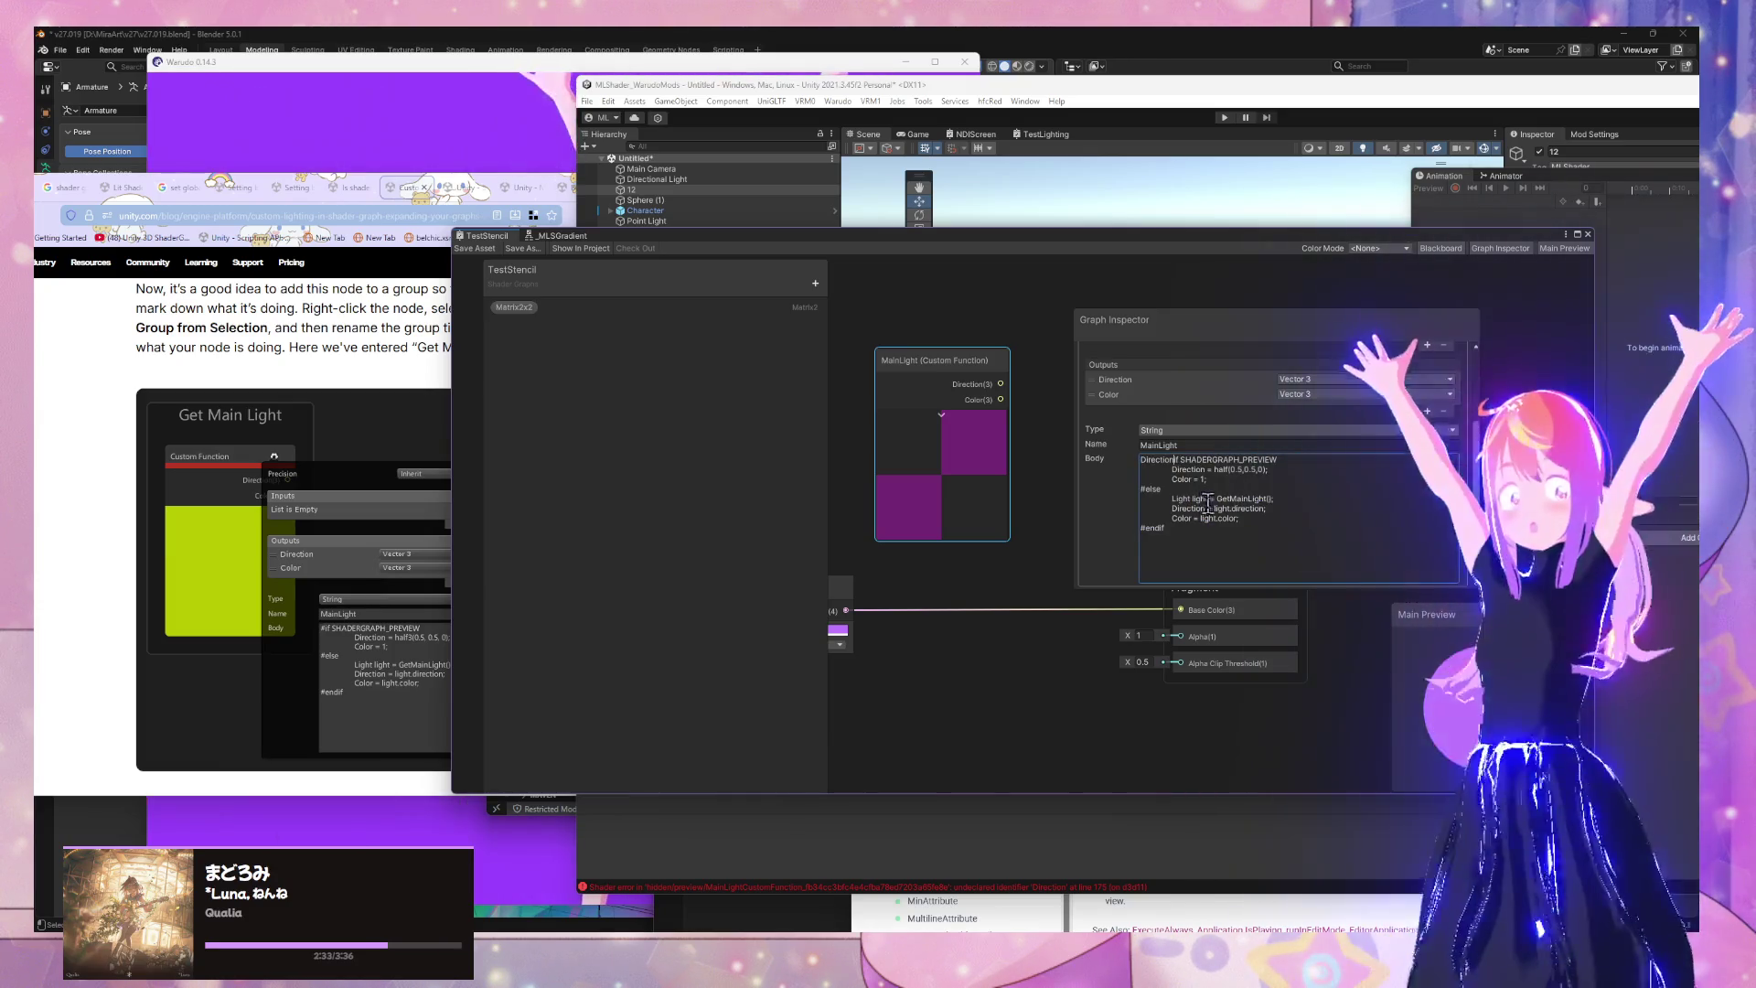
left_click(1170, 485)
left_click(942, 361)
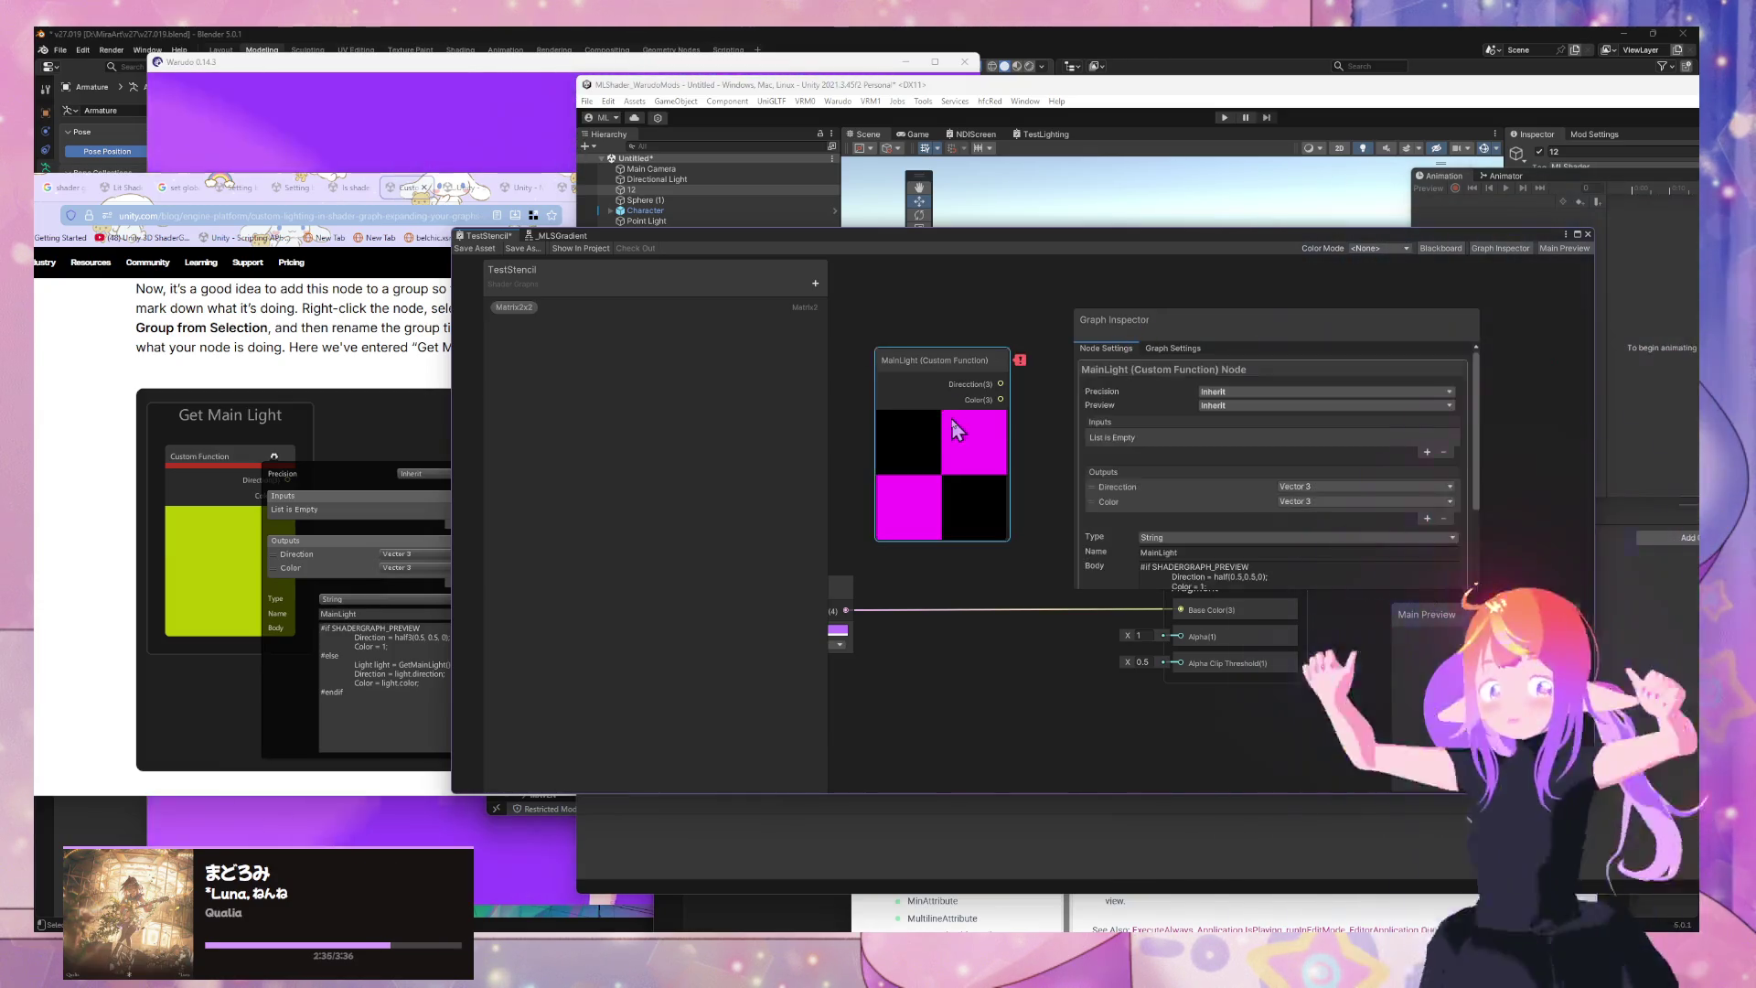
scroll(1271, 457, "down", 3)
left_click(1190, 508)
left_click(1190, 508)
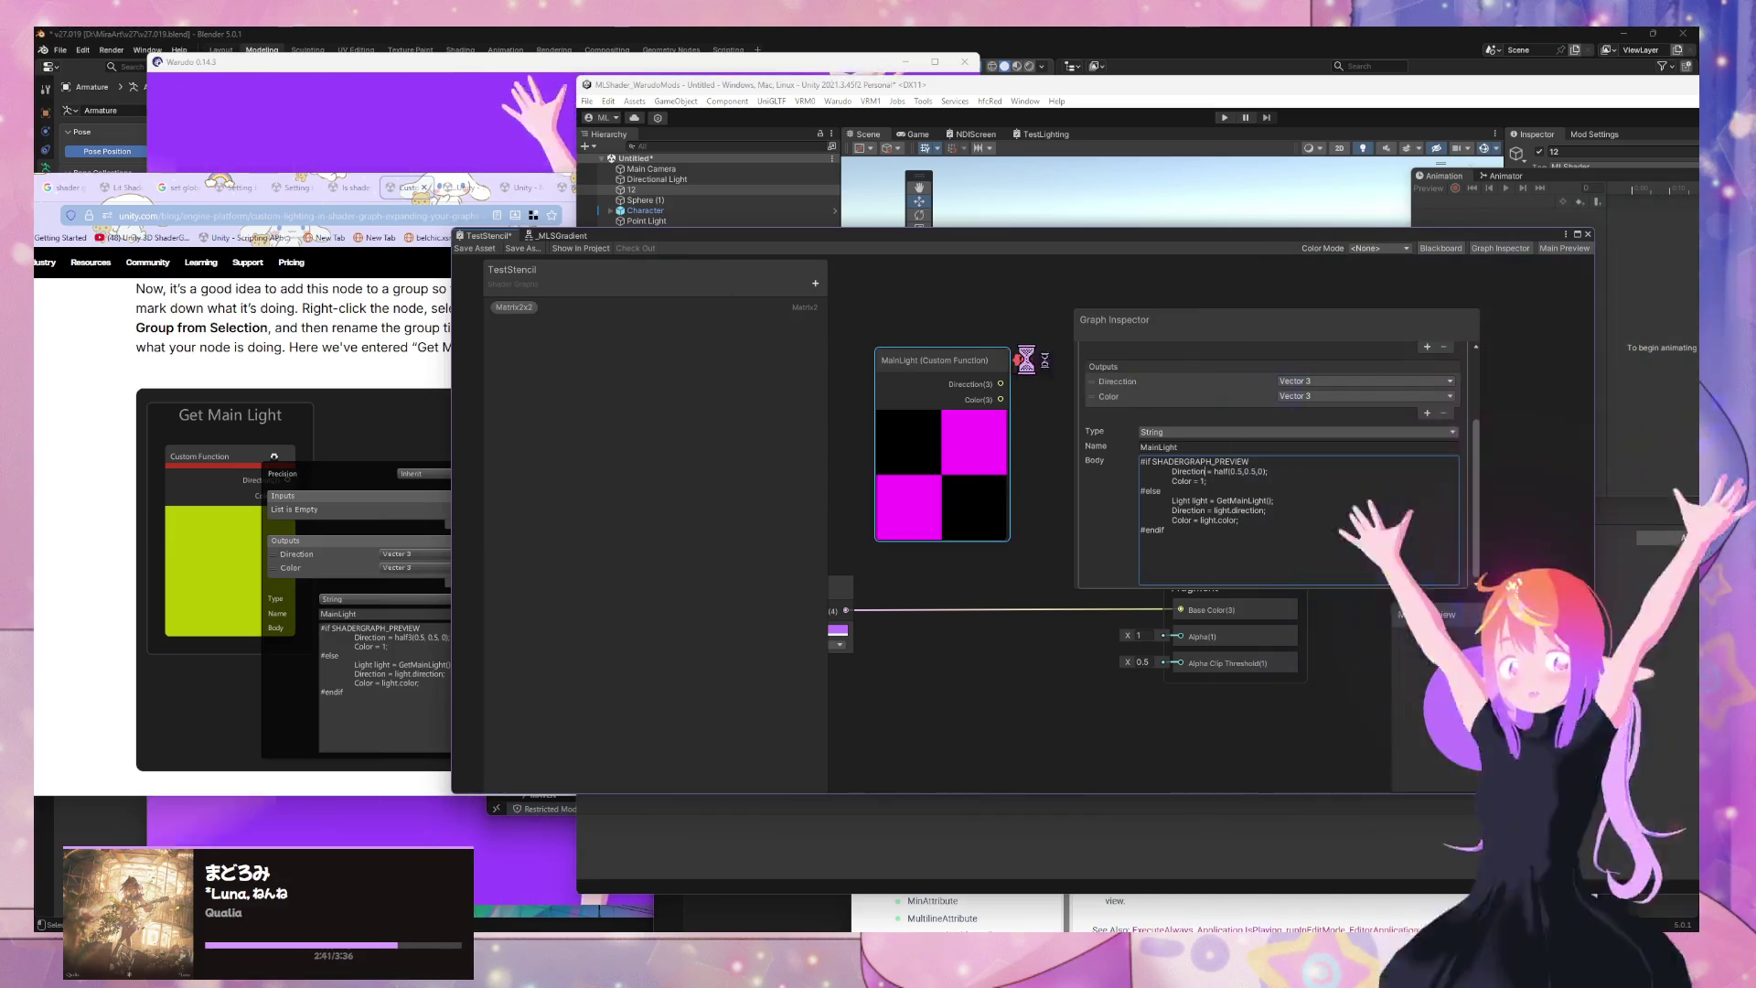
Save the shader graph and move its window over the scene
left_click(522, 247)
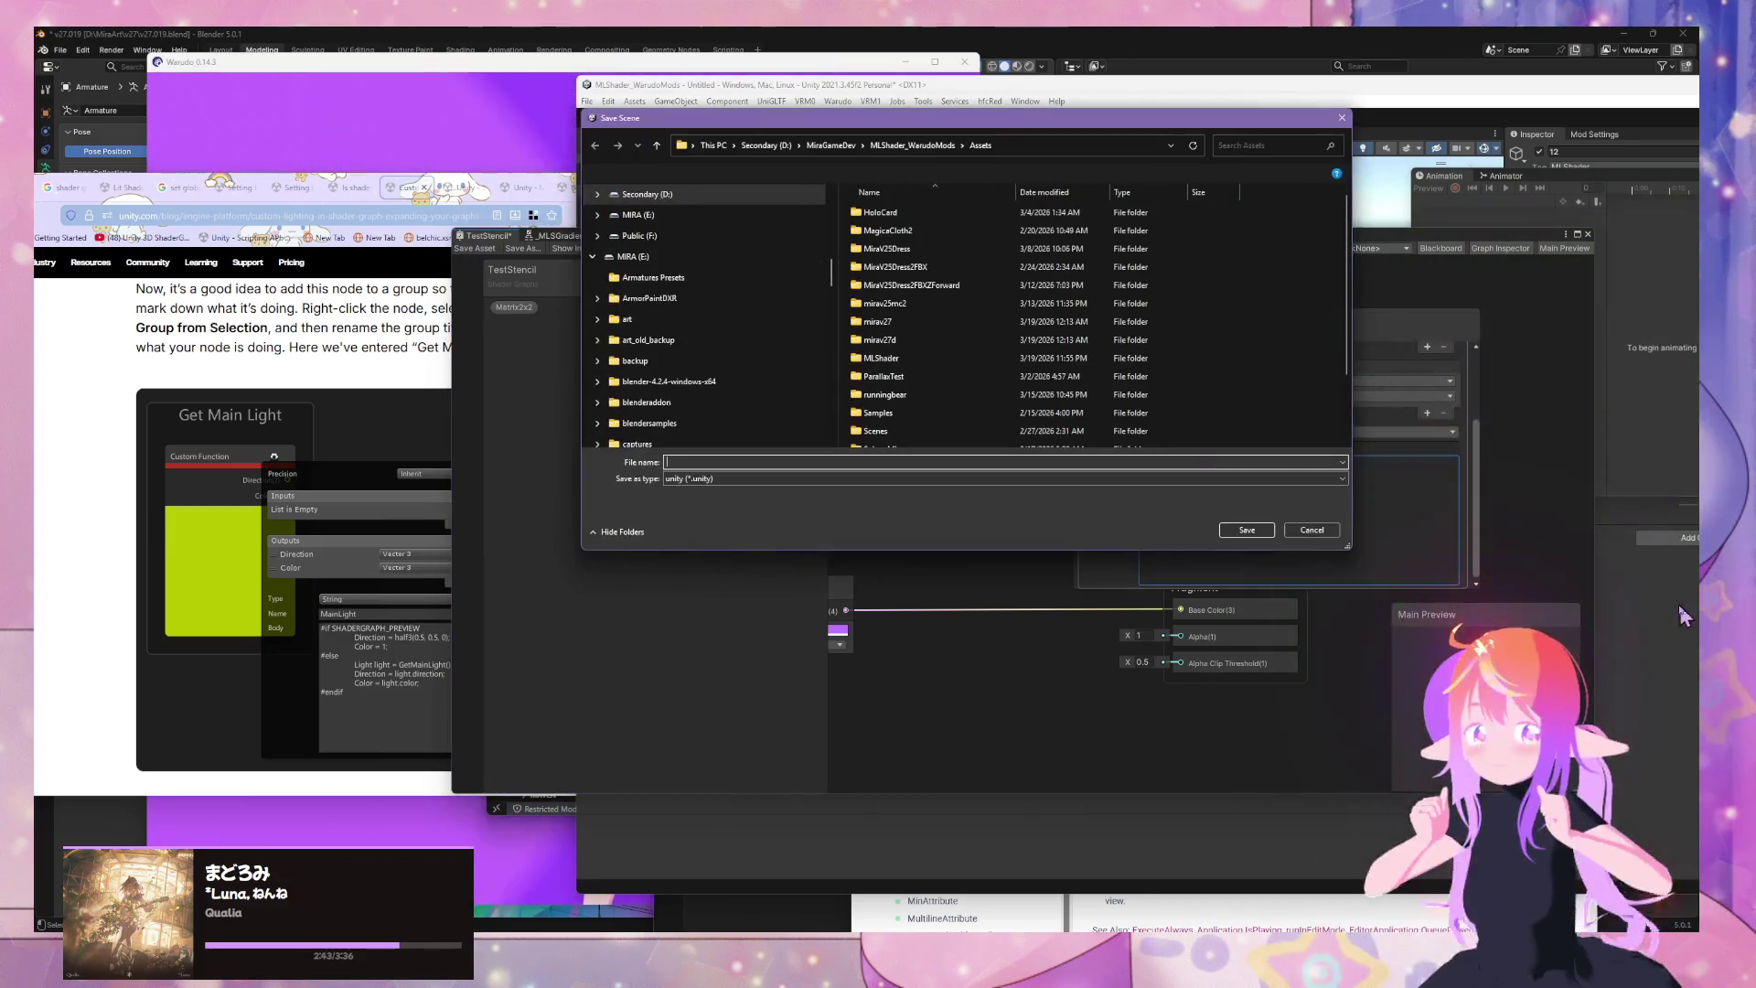
left_click(1257, 522)
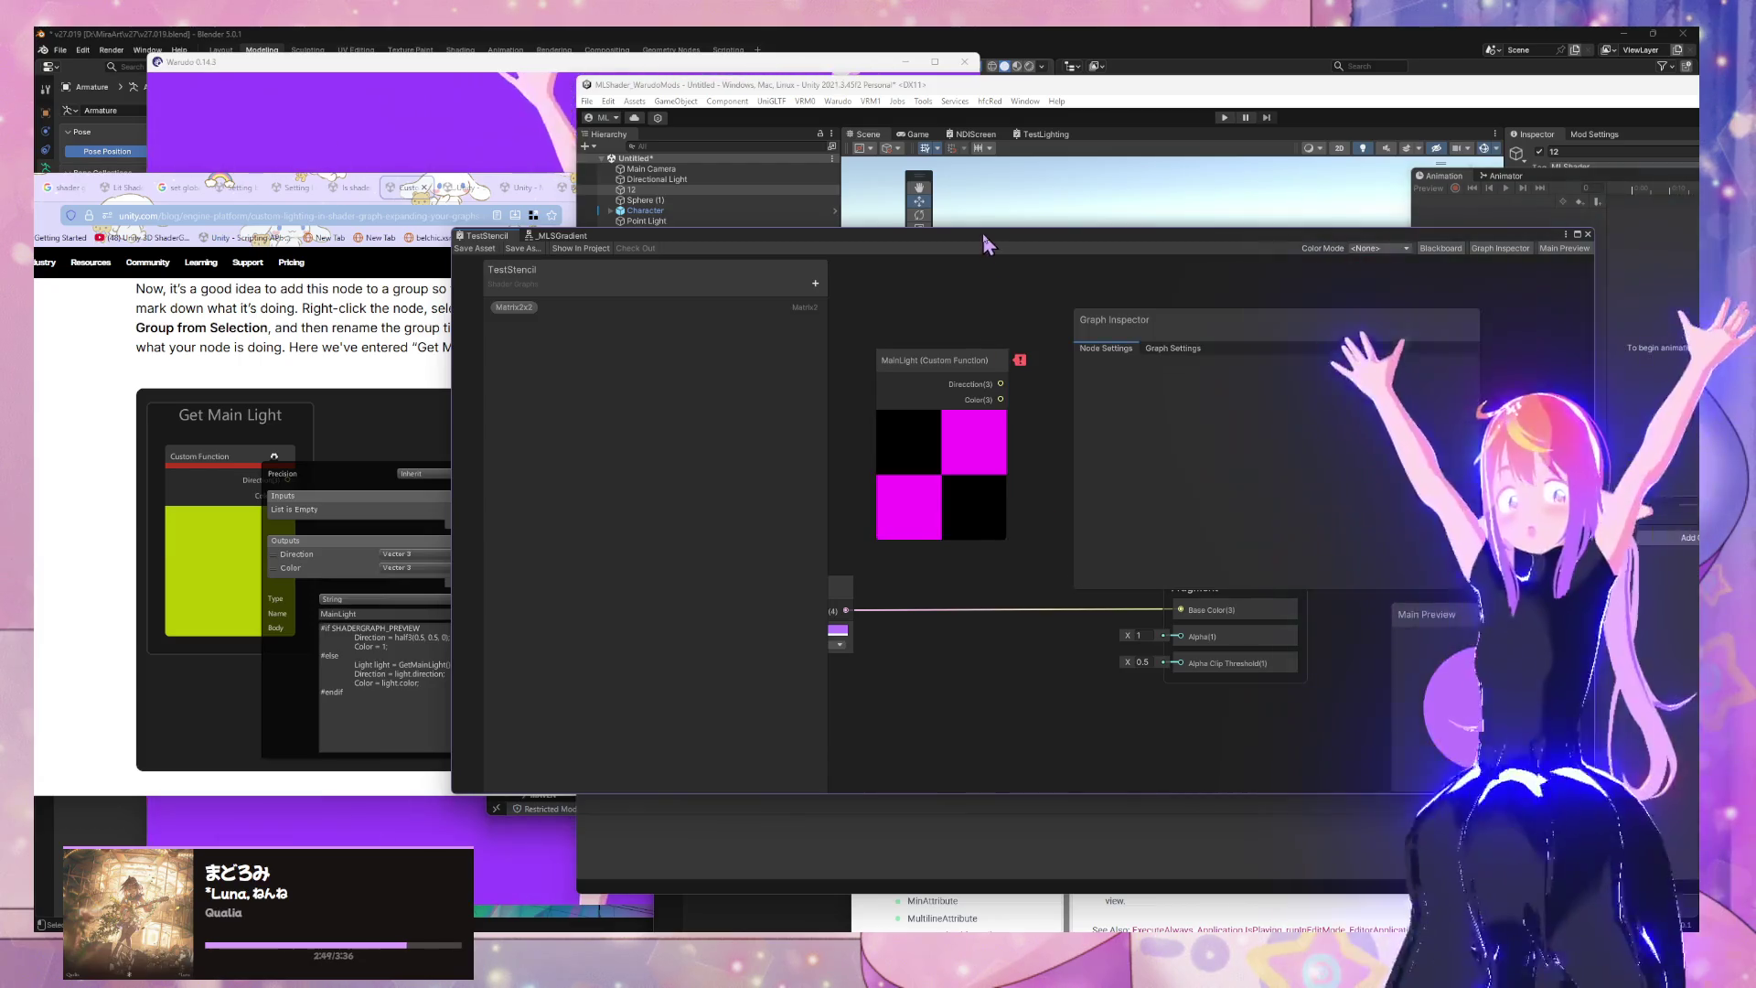
left_click_drag(982, 233, 1323, 207)
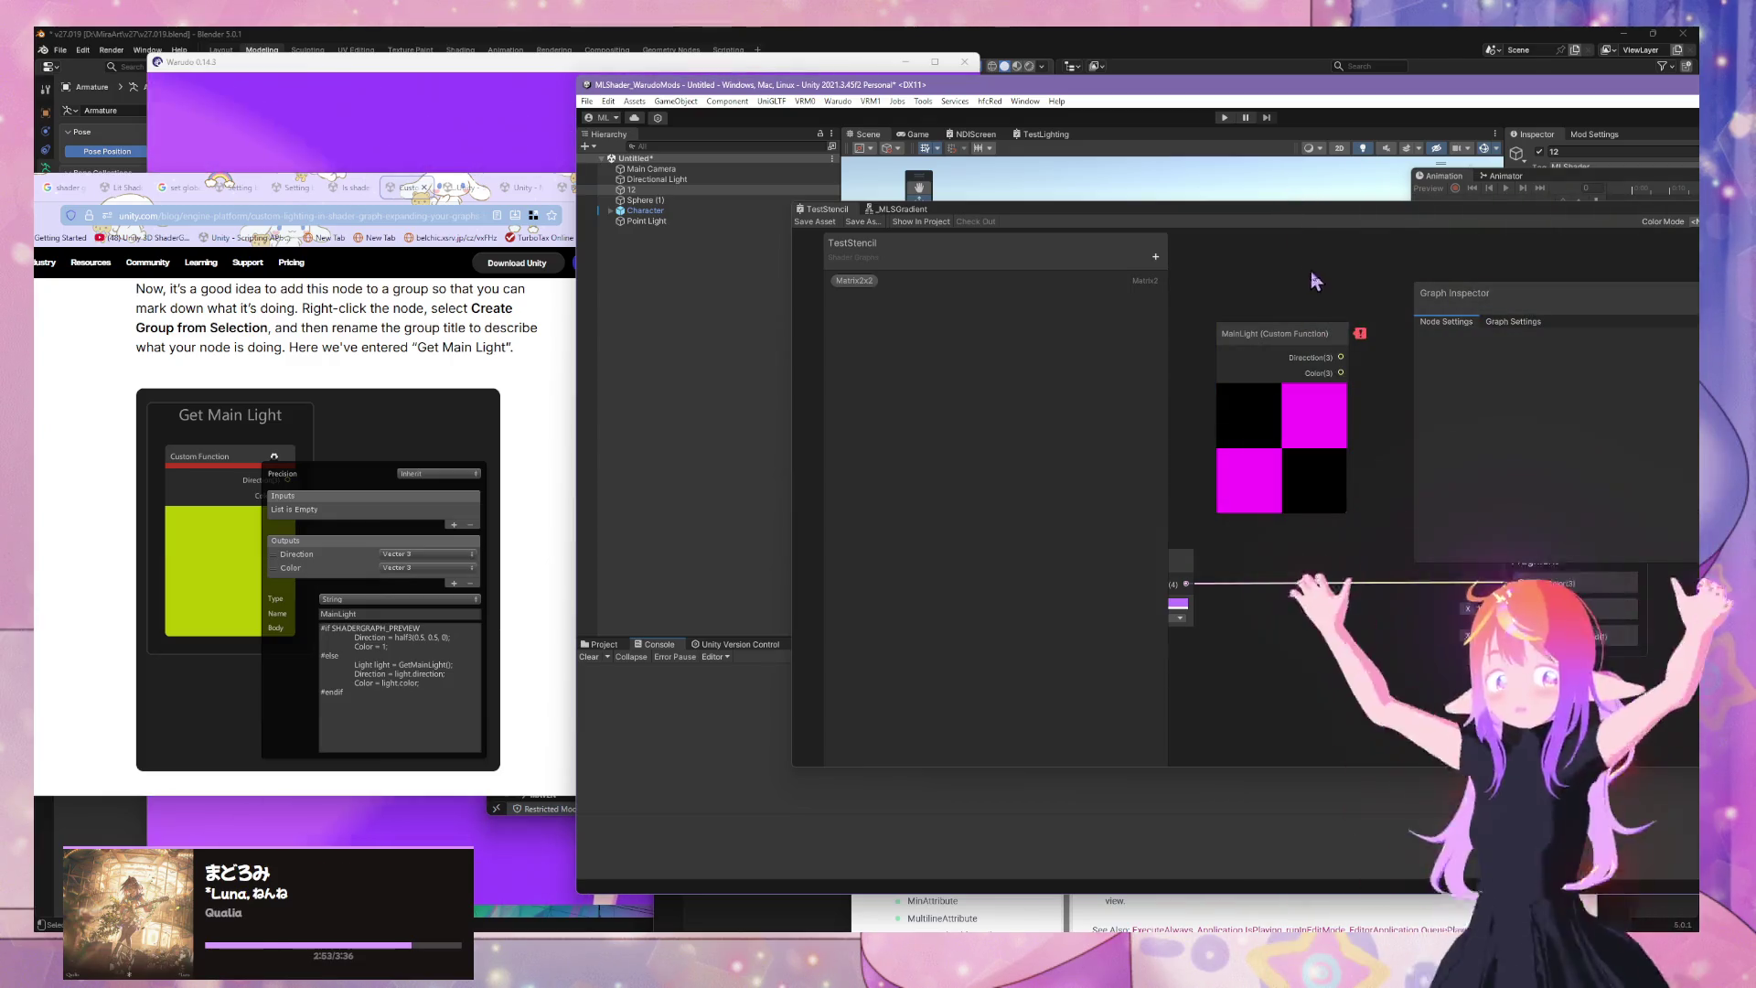
Bring the full graph window into view and select the MainLight node
left_click(1280, 334)
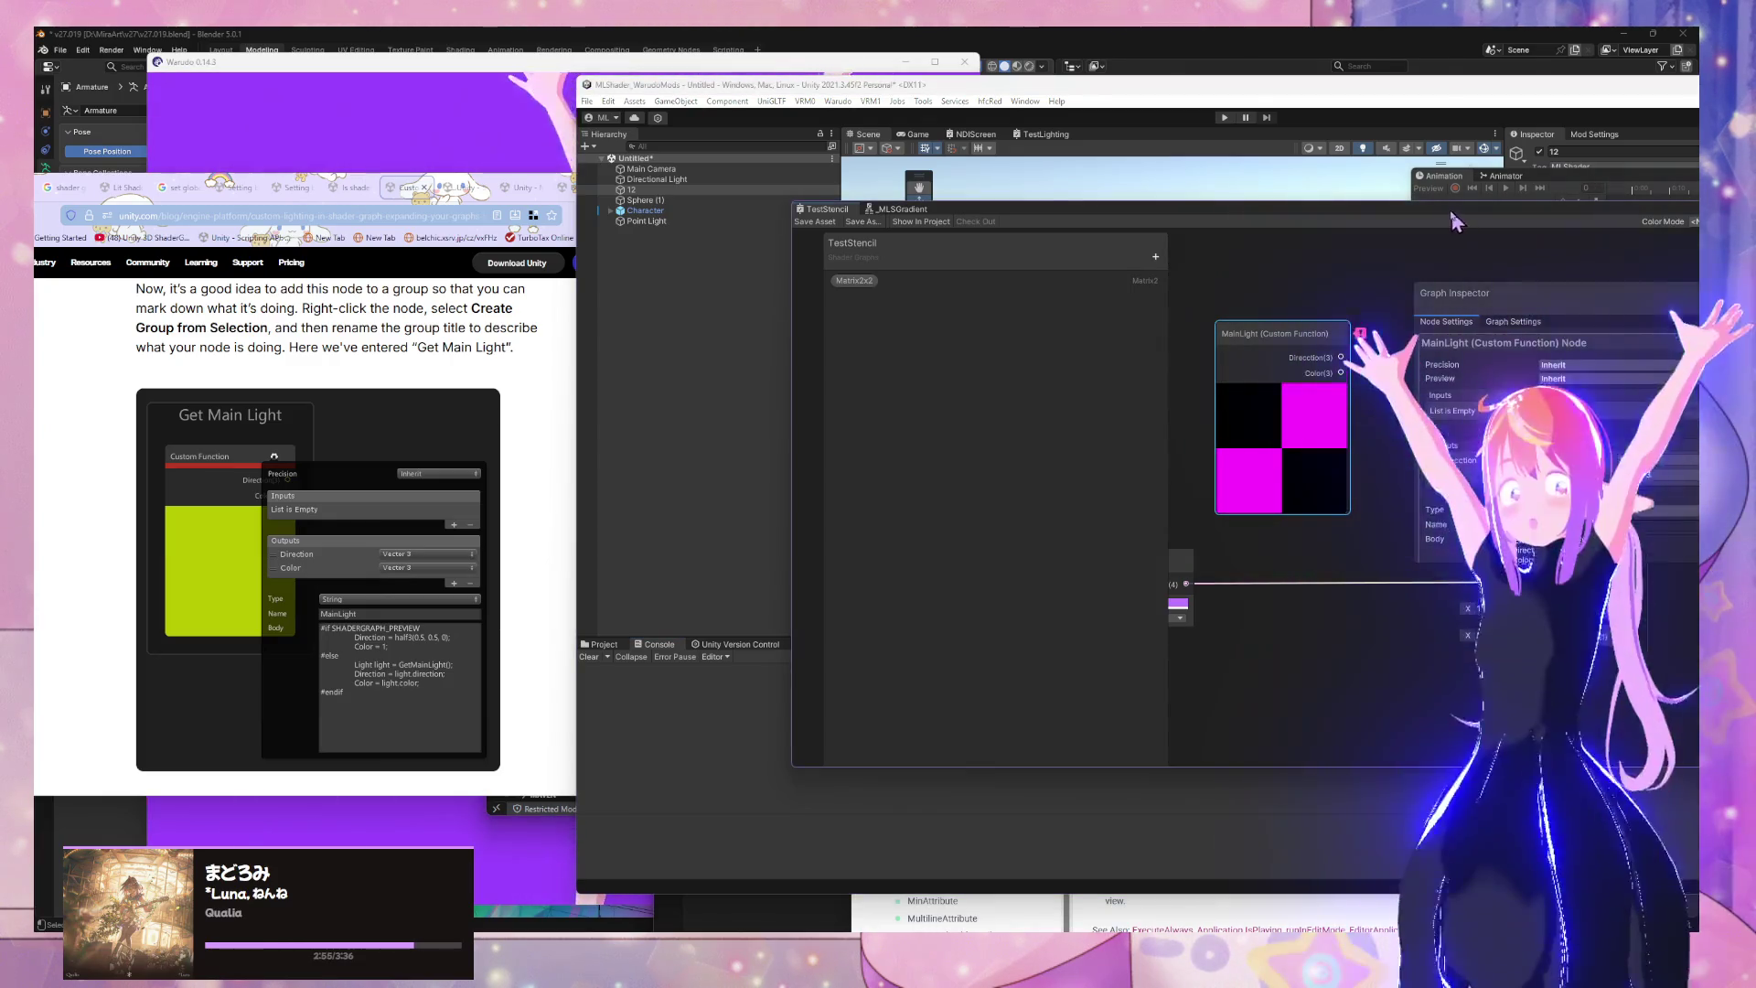
left_click(1474, 460)
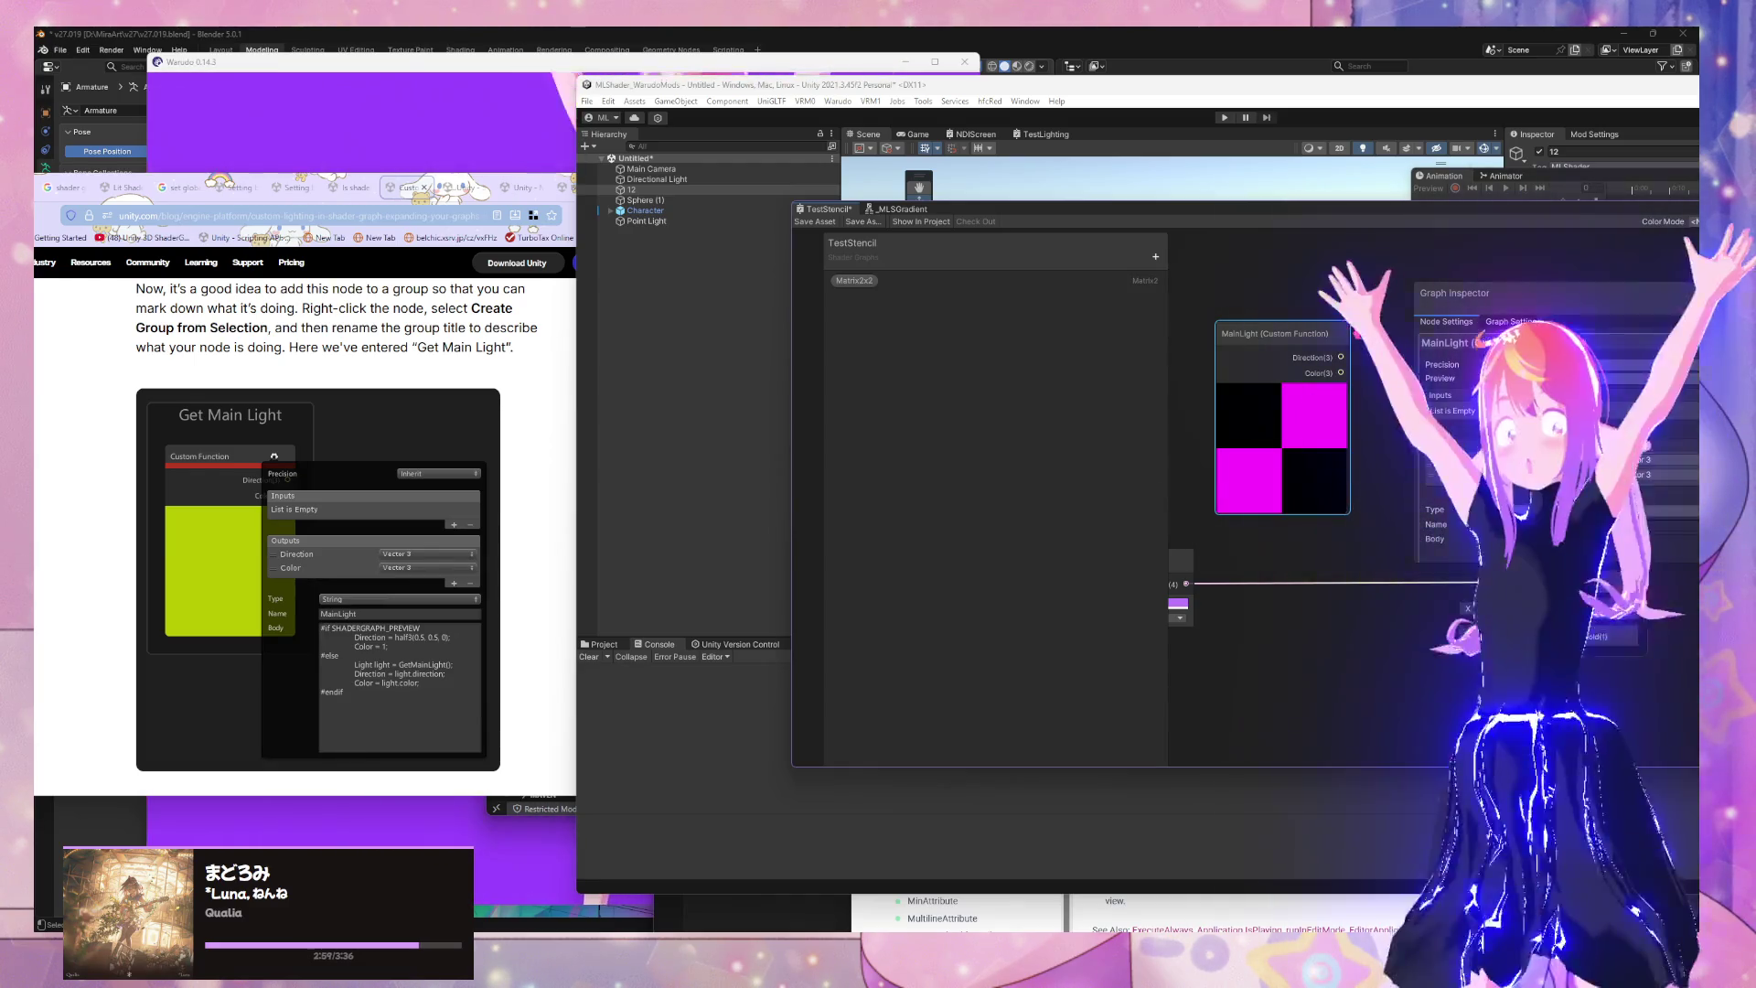
left_click_drag(1446, 214, 1063, 184)
left_click(1468, 478)
left_click(869, 297)
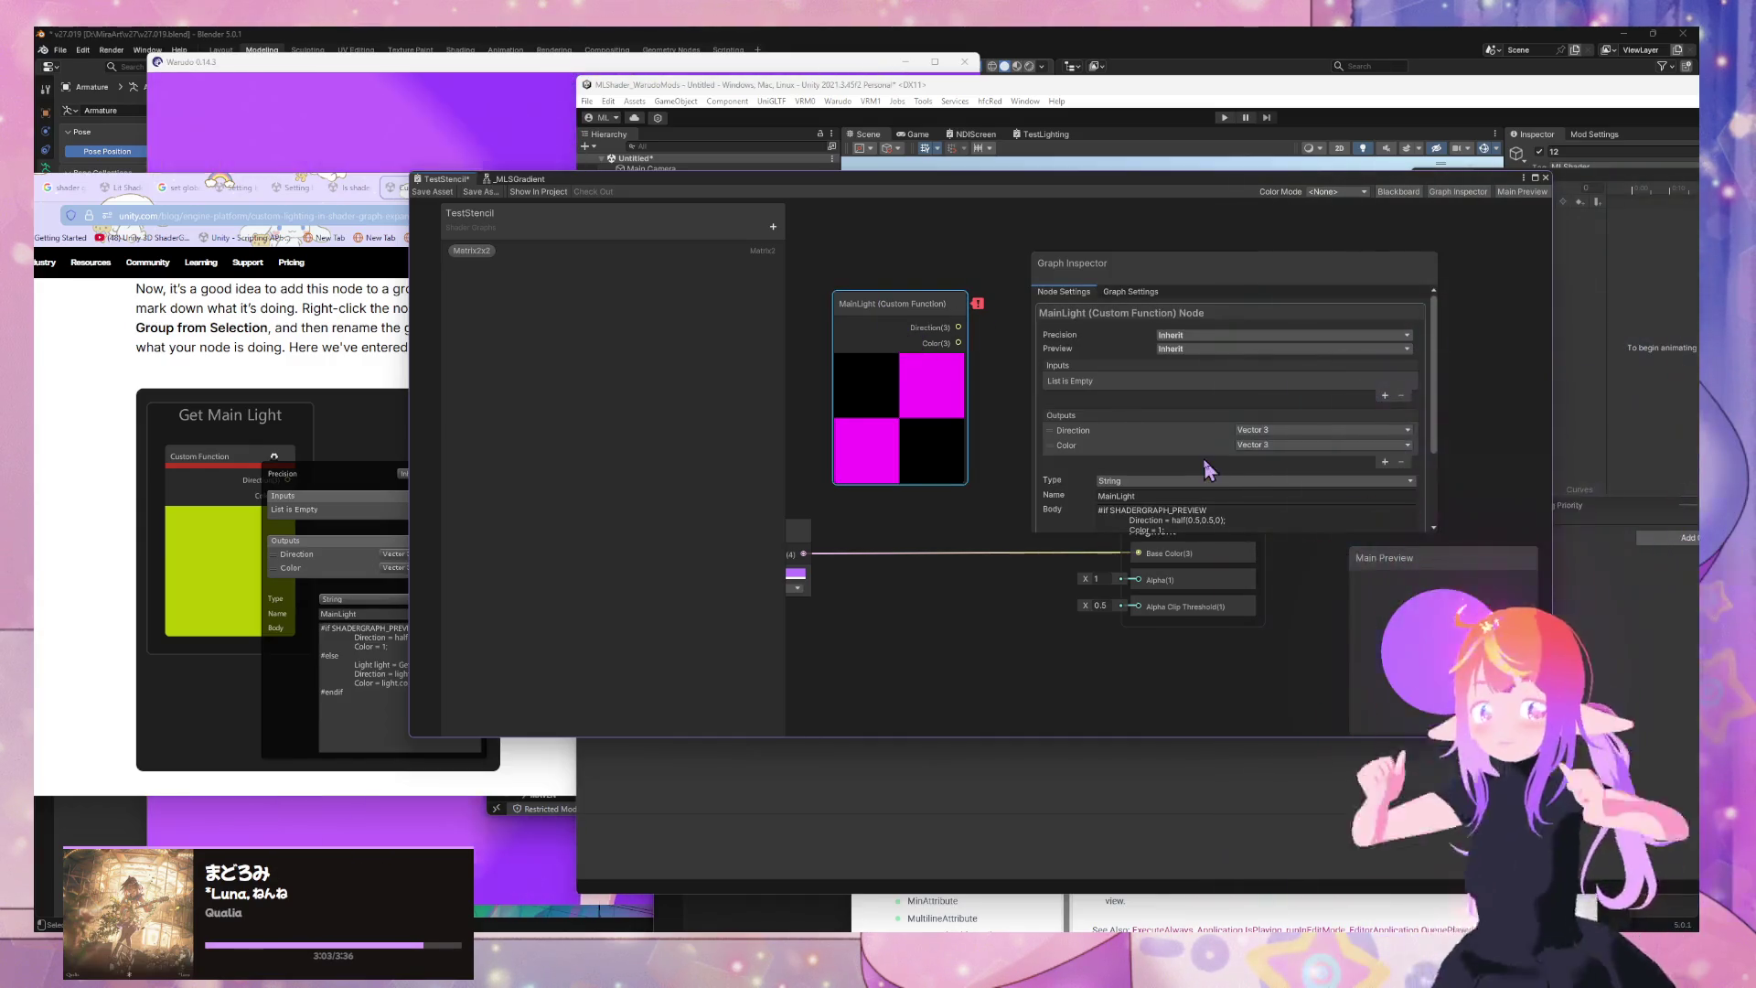
scroll(1202, 467, "down", 3)
left_click(1201, 464)
Delete the MainLight node and add a new Custom Function node via 'custom' search
left_click(997, 393)
left_click(887, 320)
key("Delete")
key("space")
type("custom")
key("Return")
Set the new node's type to String and name it MainLight
left_click(914, 357)
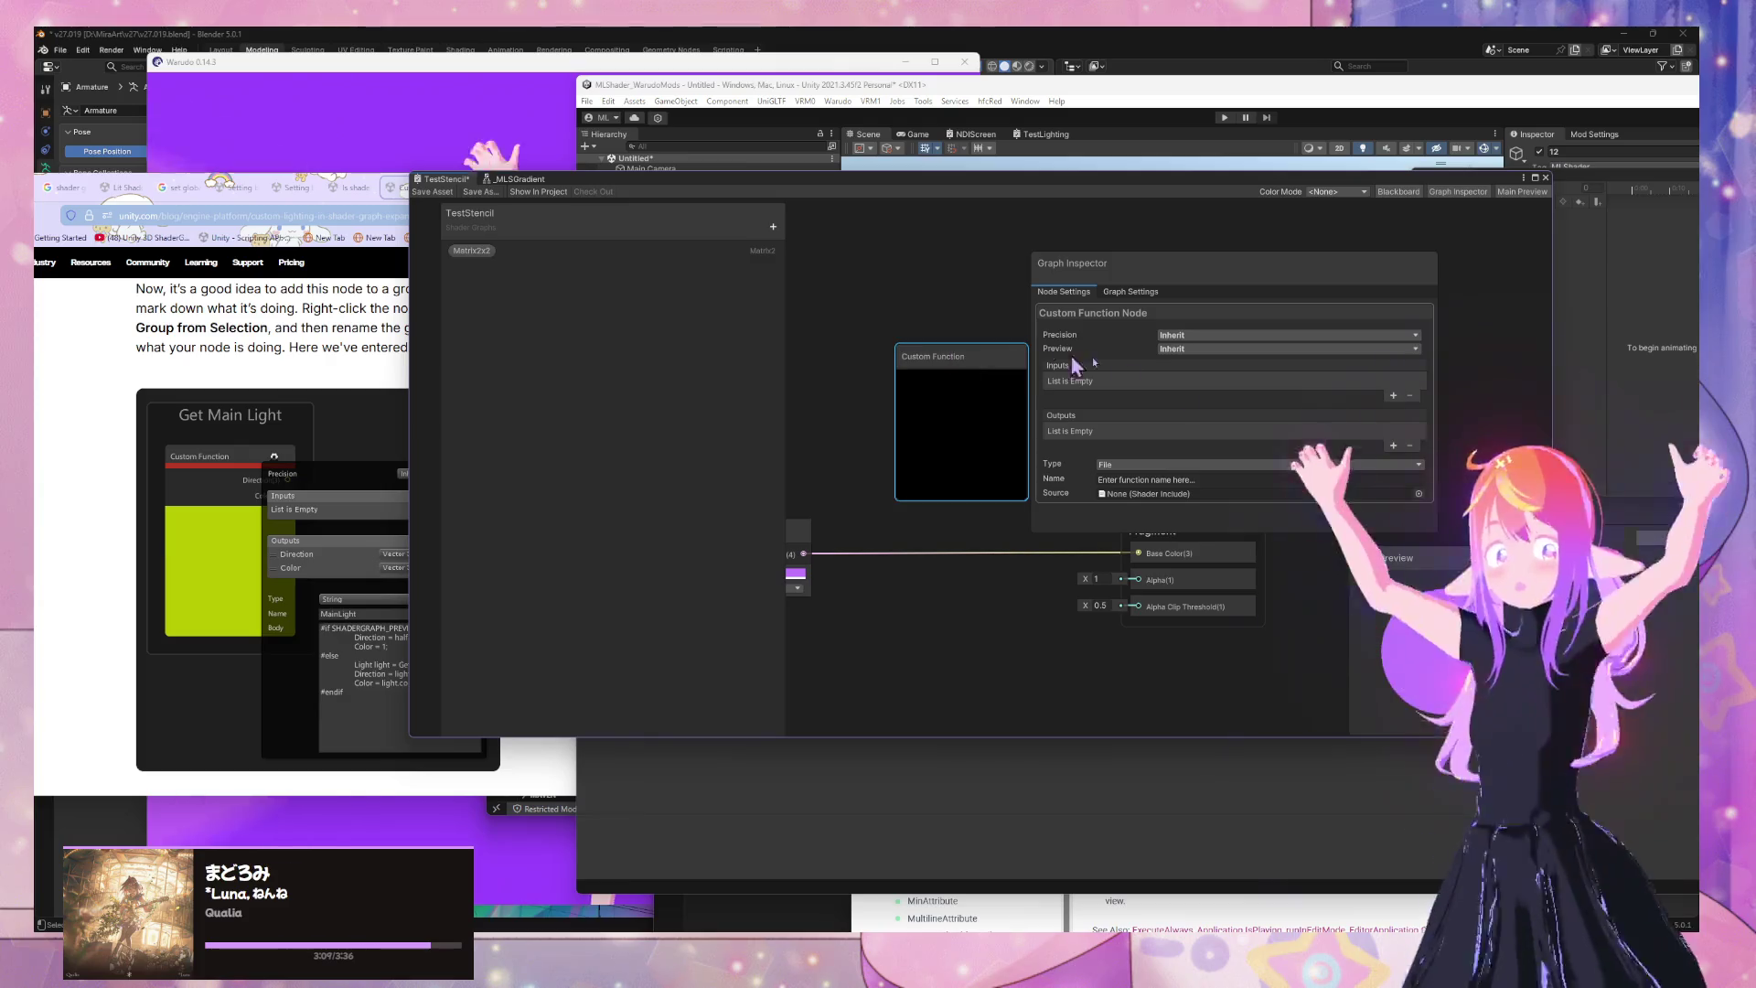
left_click(1131, 495)
scroll(1178, 442, "down", 3)
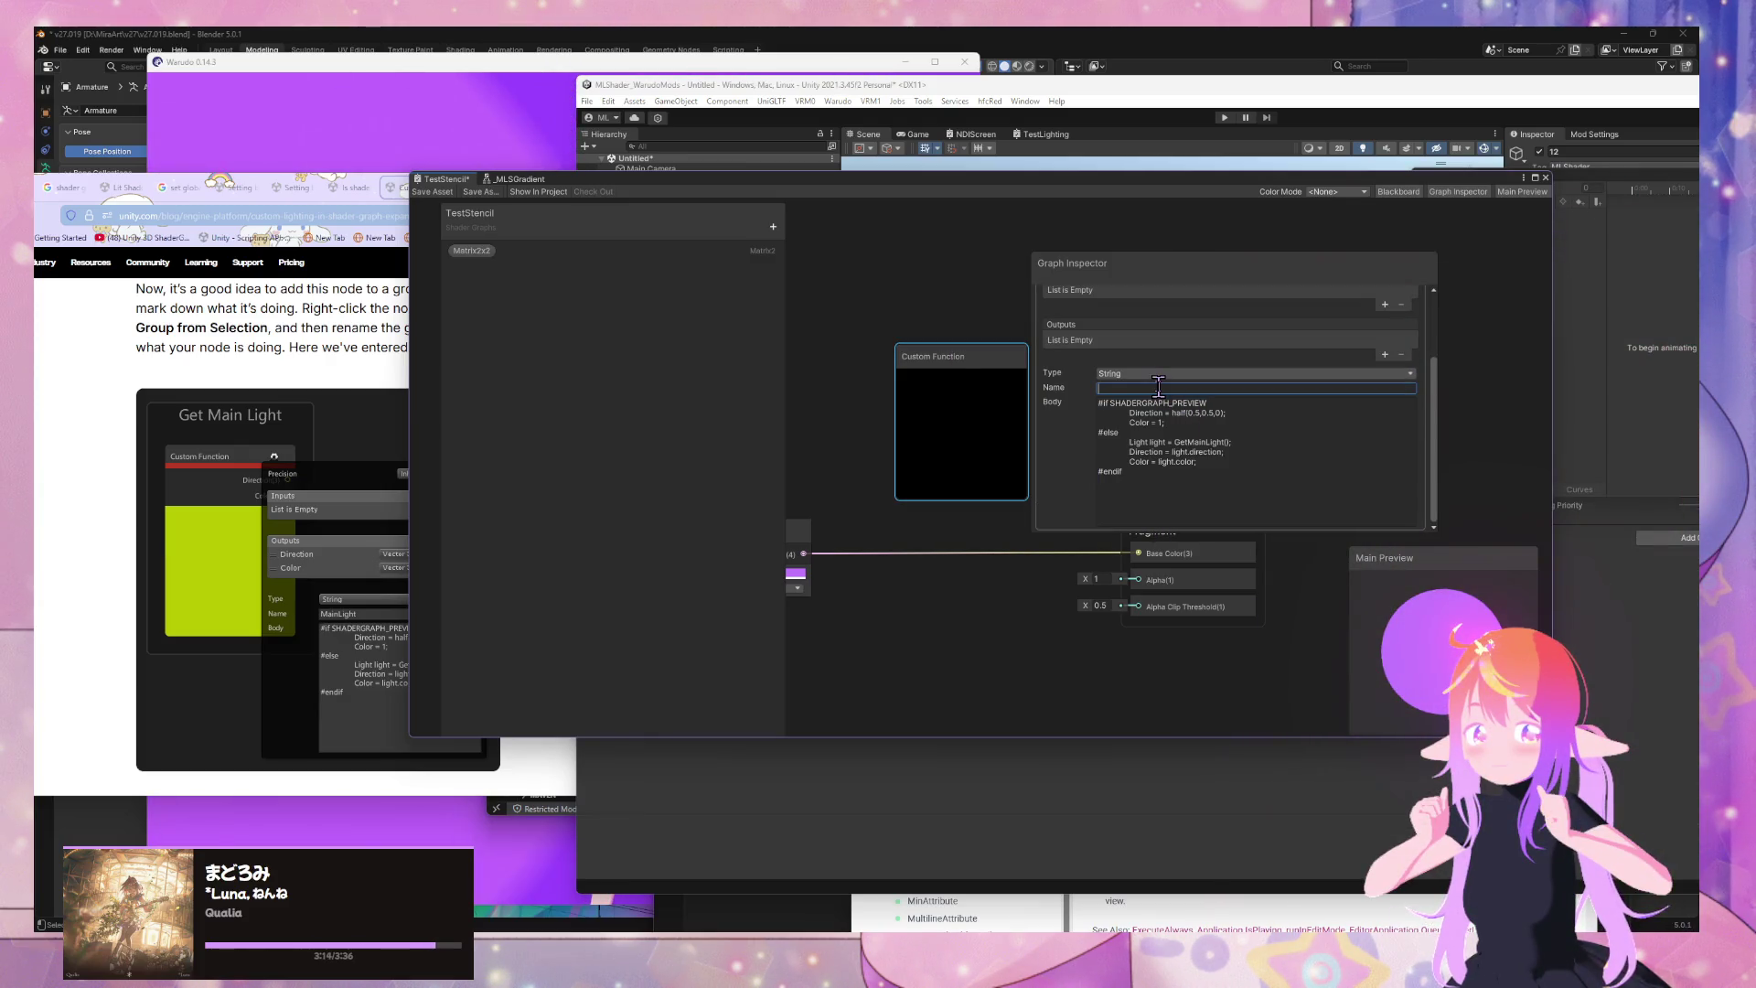
left_click_drag(966, 187, 1025, 190)
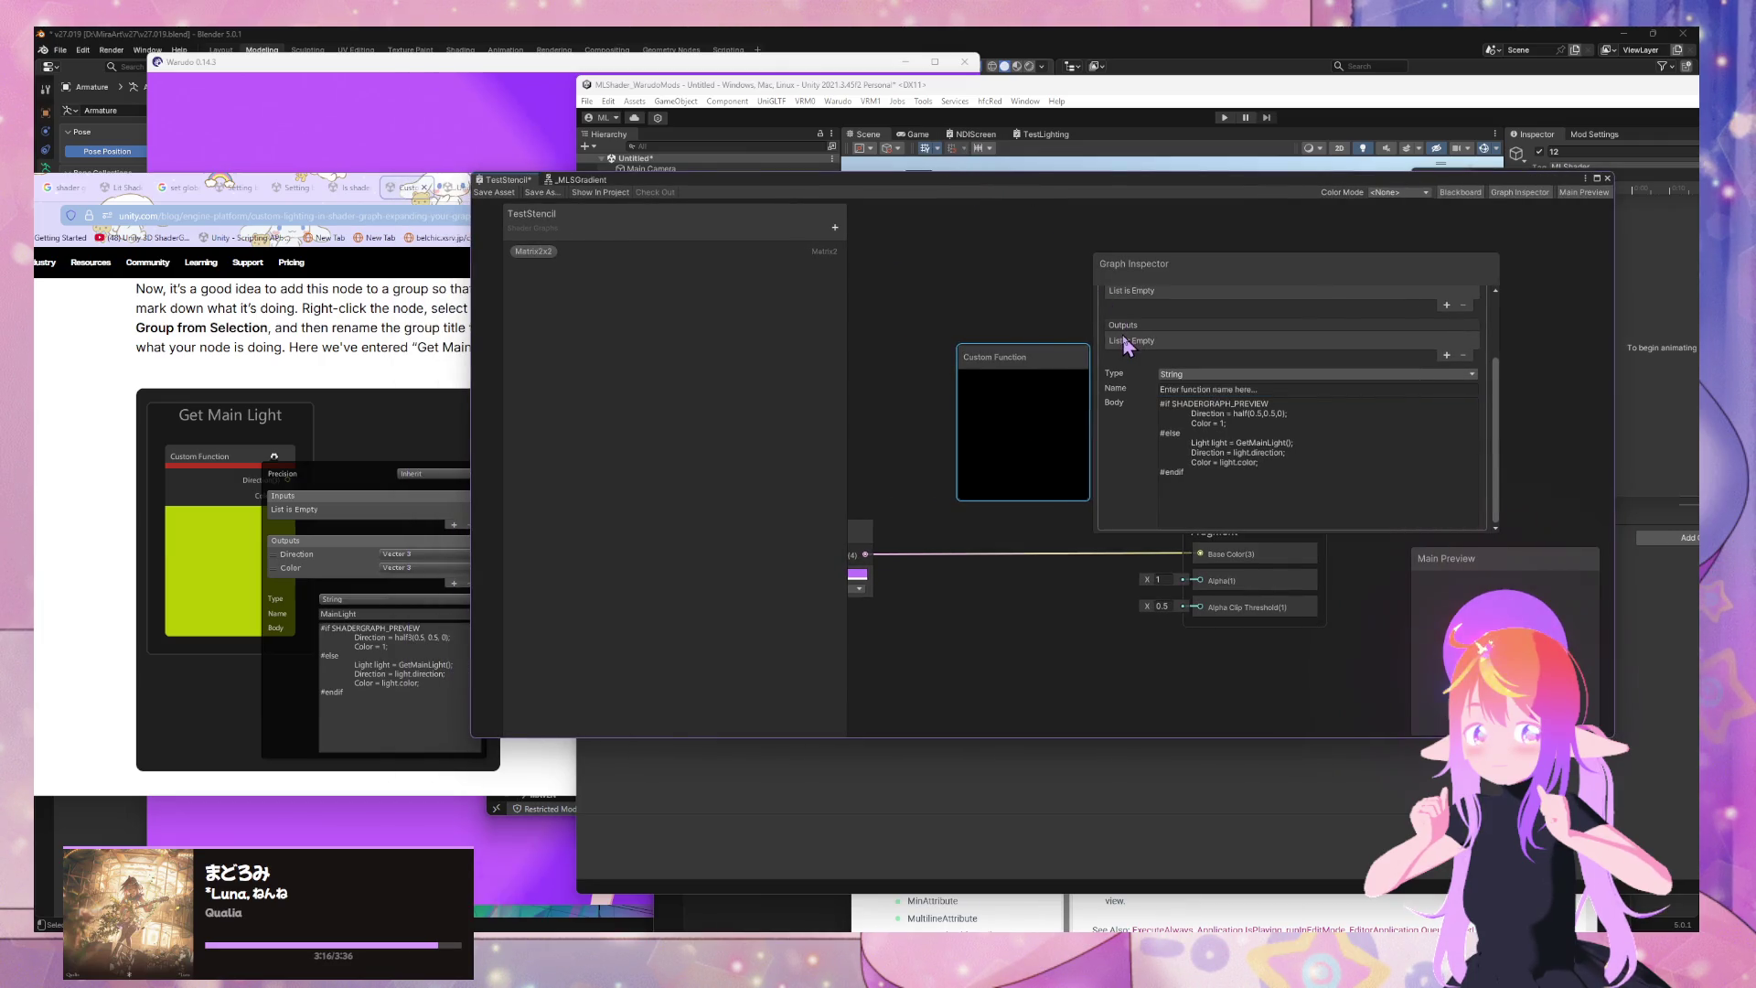
left_click(1176, 388)
type("MainLight")
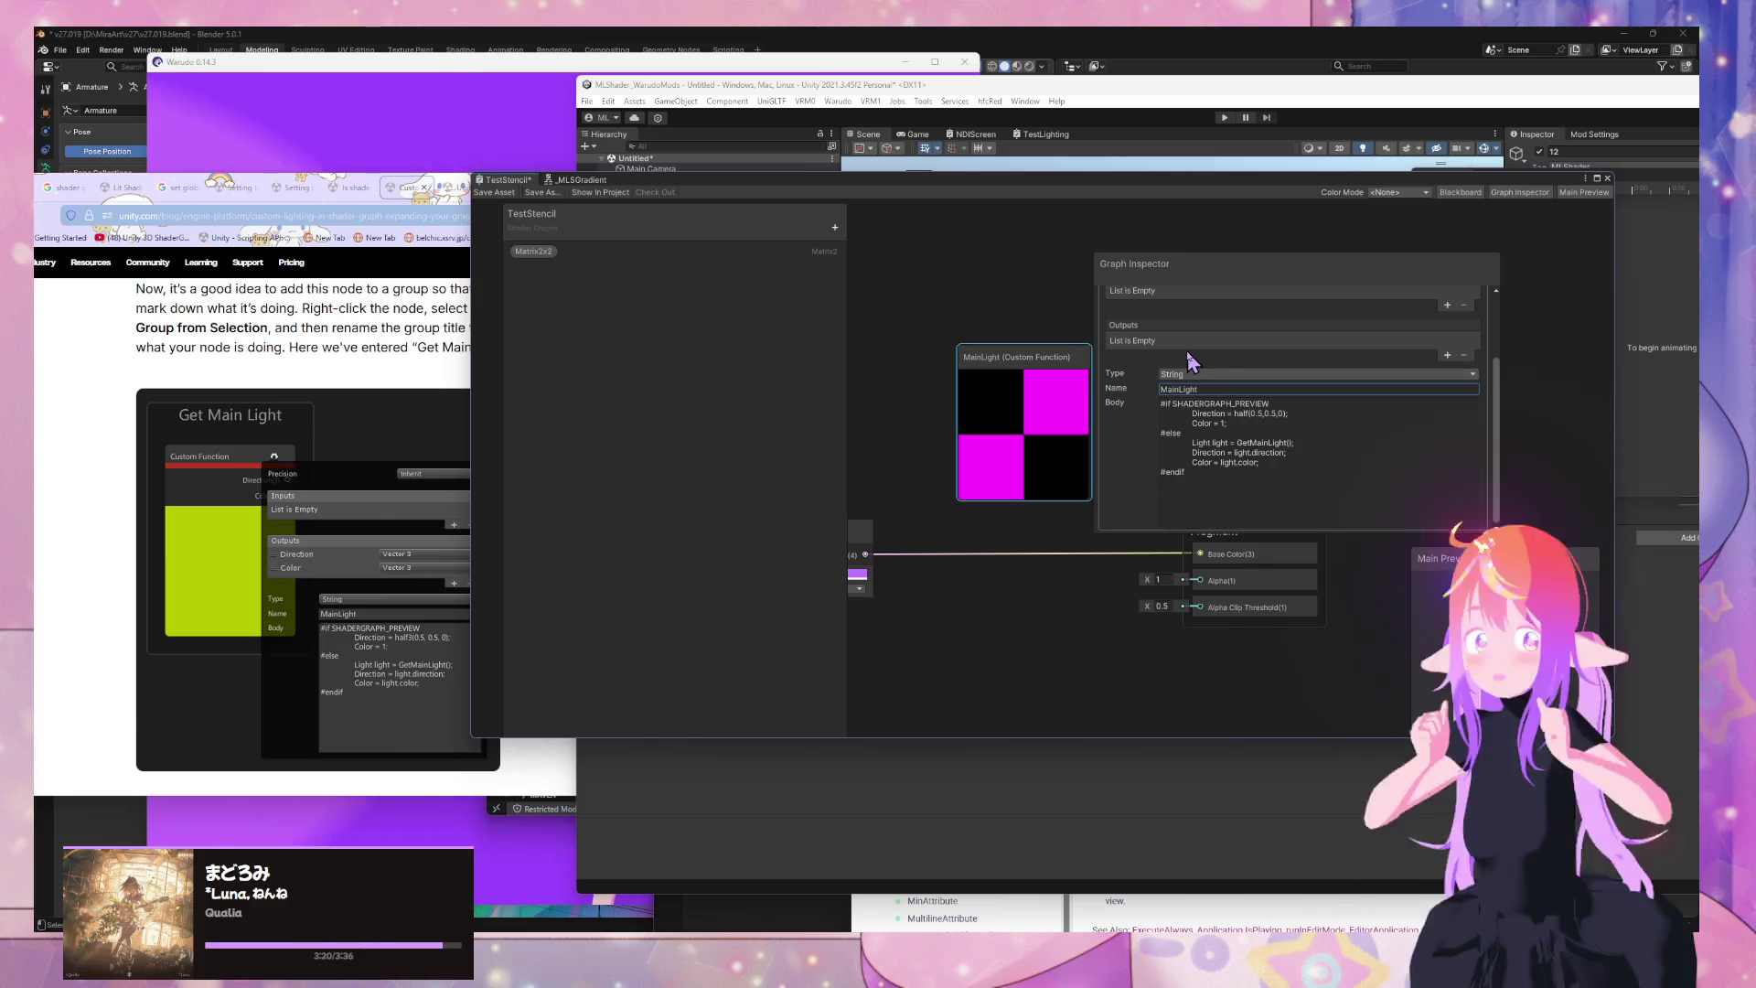
scroll(1174, 370, "up", 3)
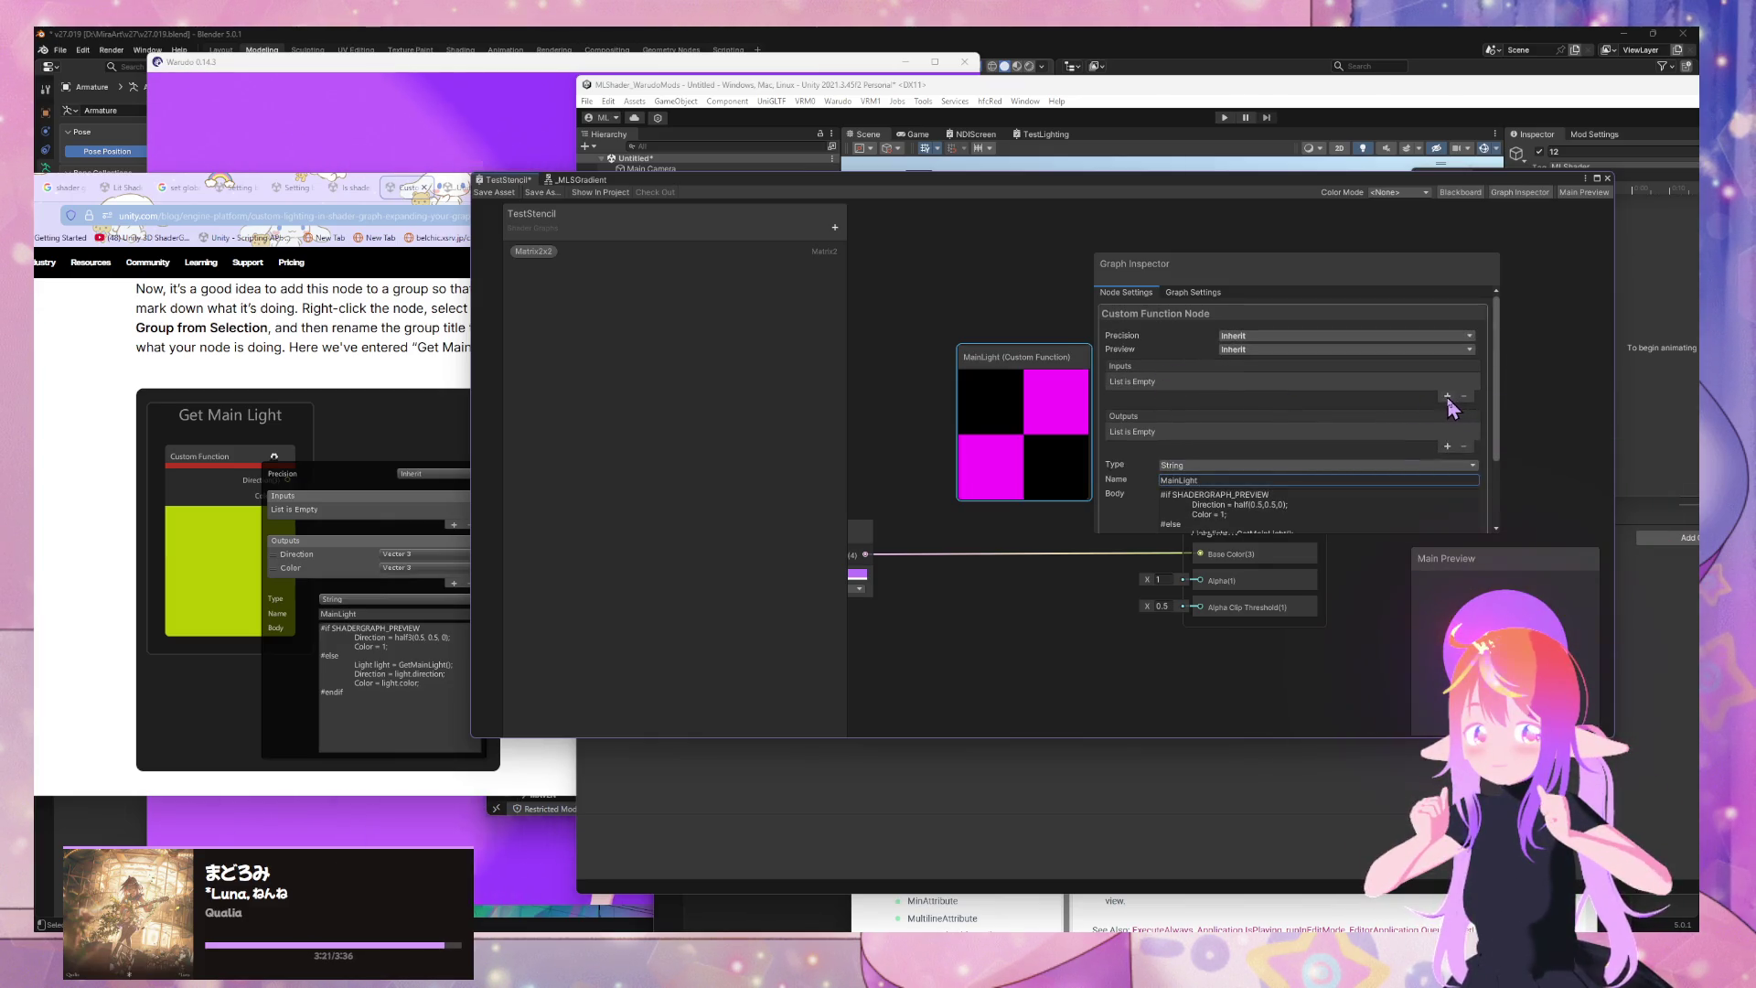
scroll(1443, 384, "down", 3)
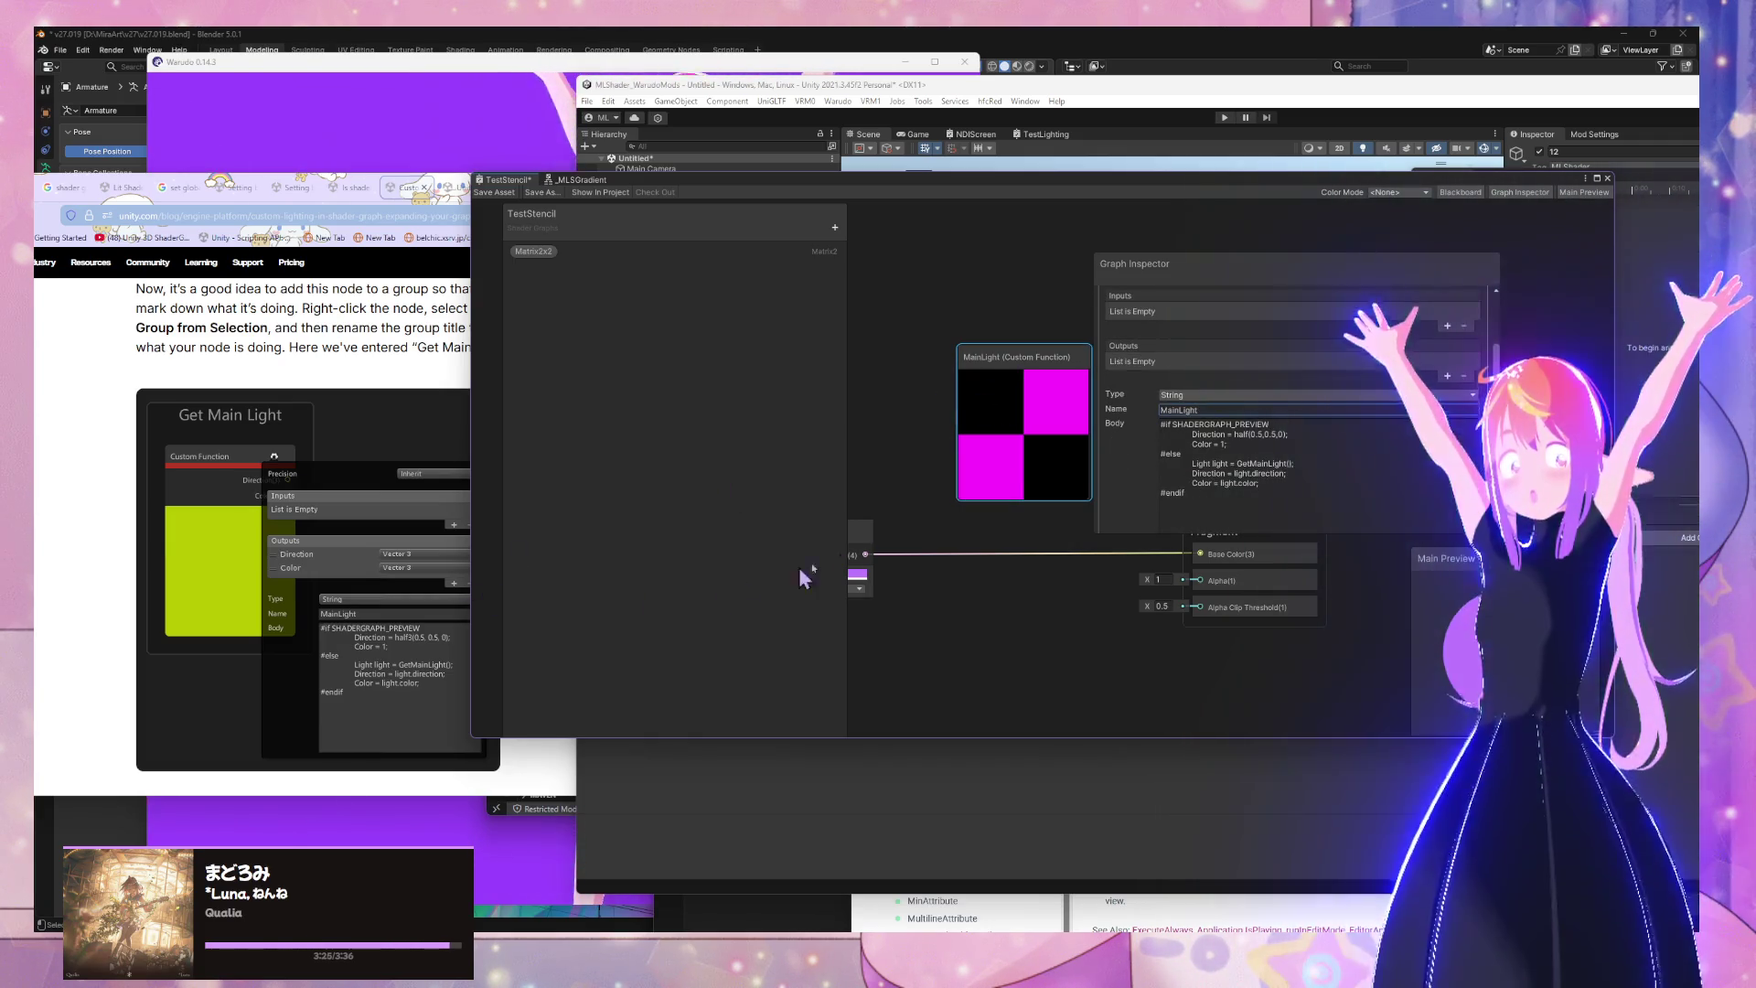
Add two outputs and name them Direction and Color
left_click(1447, 375)
left_click(1447, 377)
double_click(1154, 362)
type("Direction")
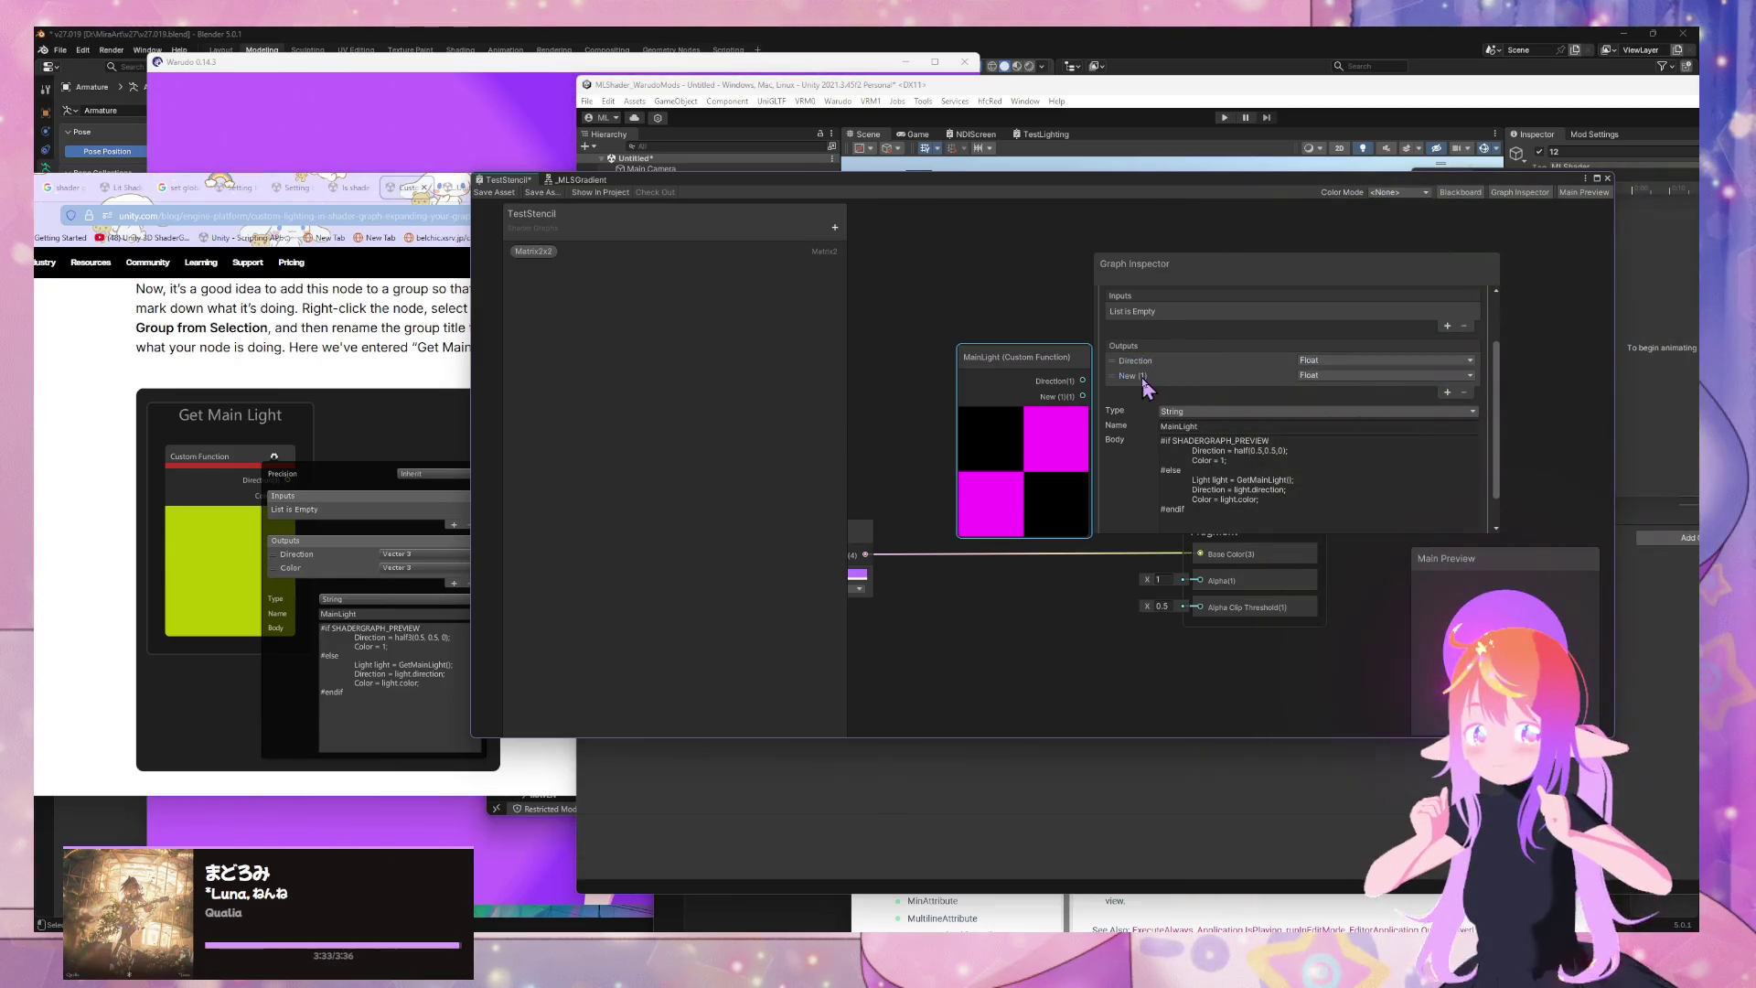
type("Co")
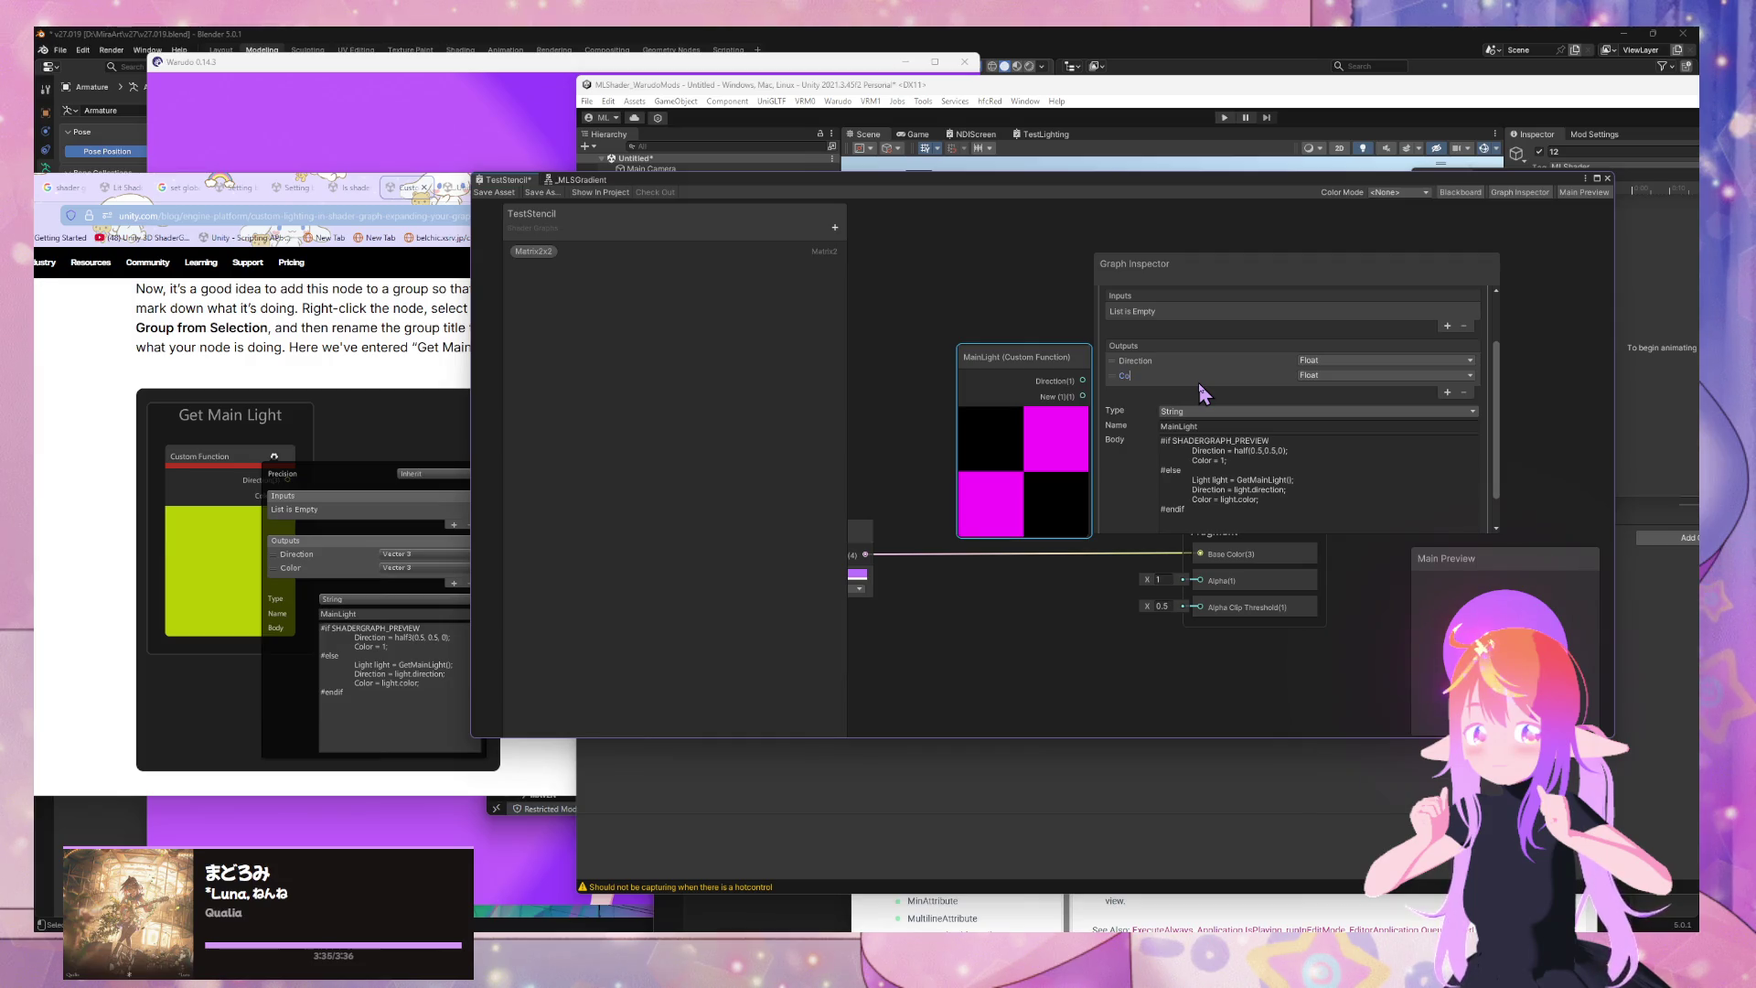
type("r")
key("Return")
left_click(1356, 362)
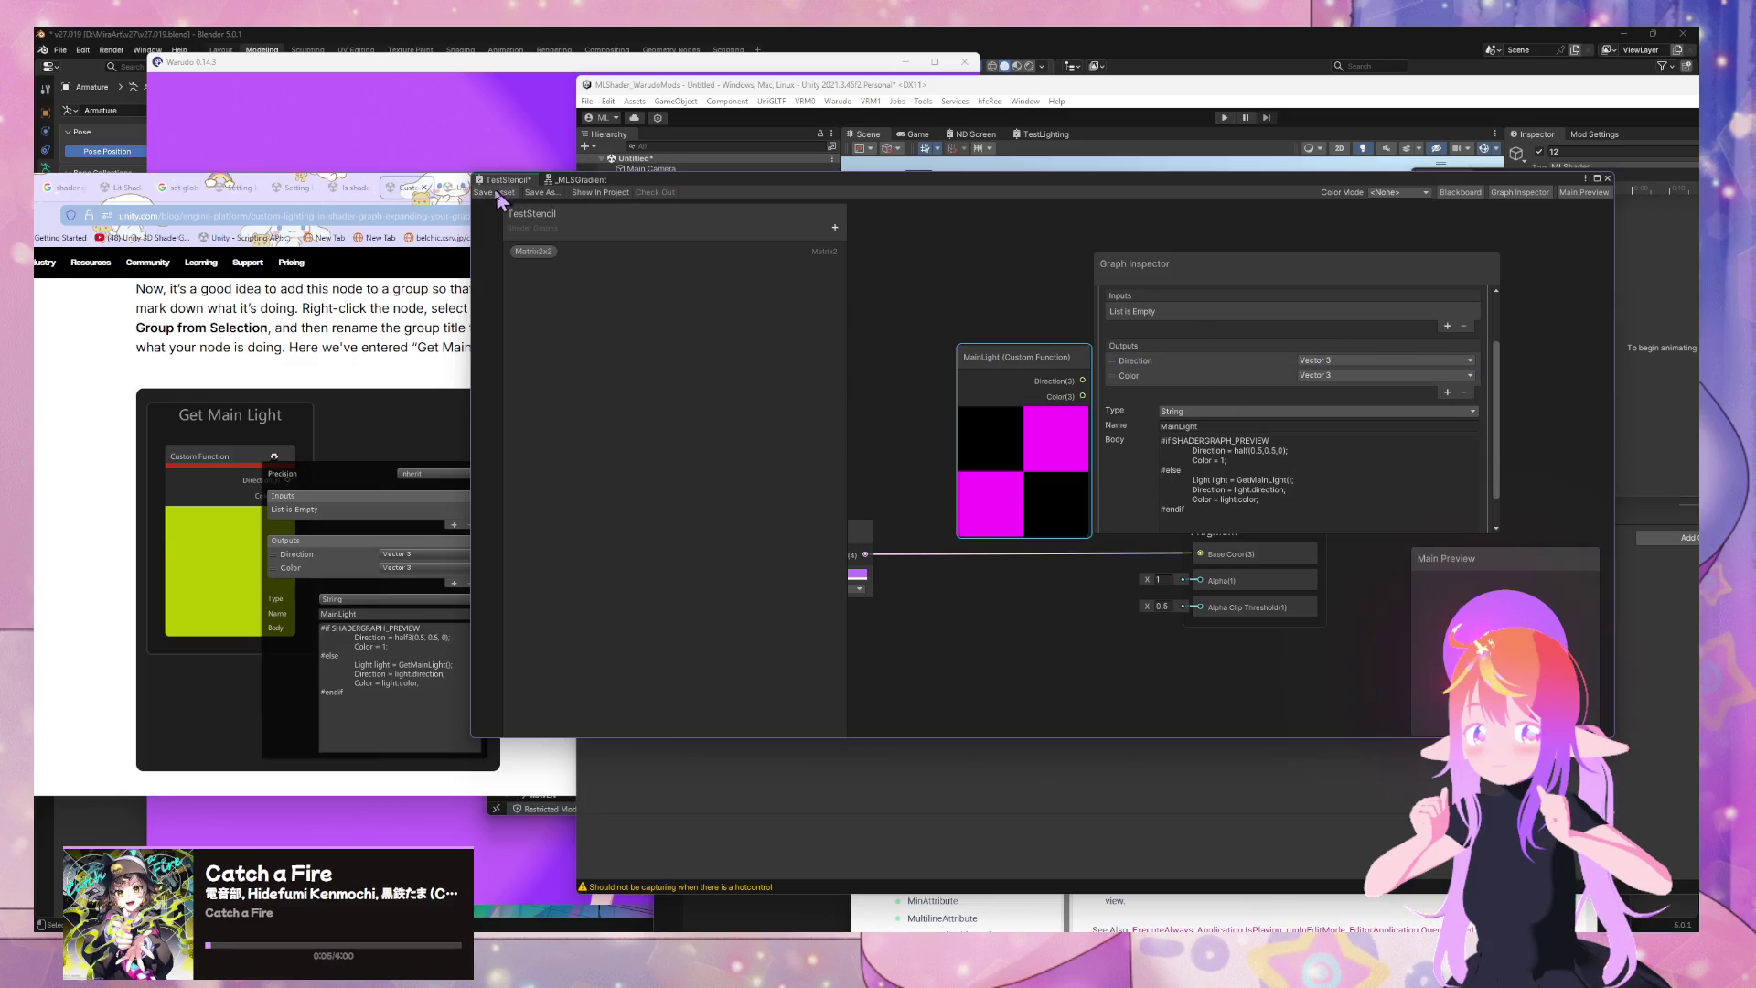
Inspect the MainLight node's error badge, pan to the Vertex stack, and reselect the node
left_click_drag(1204, 285, 1313, 277)
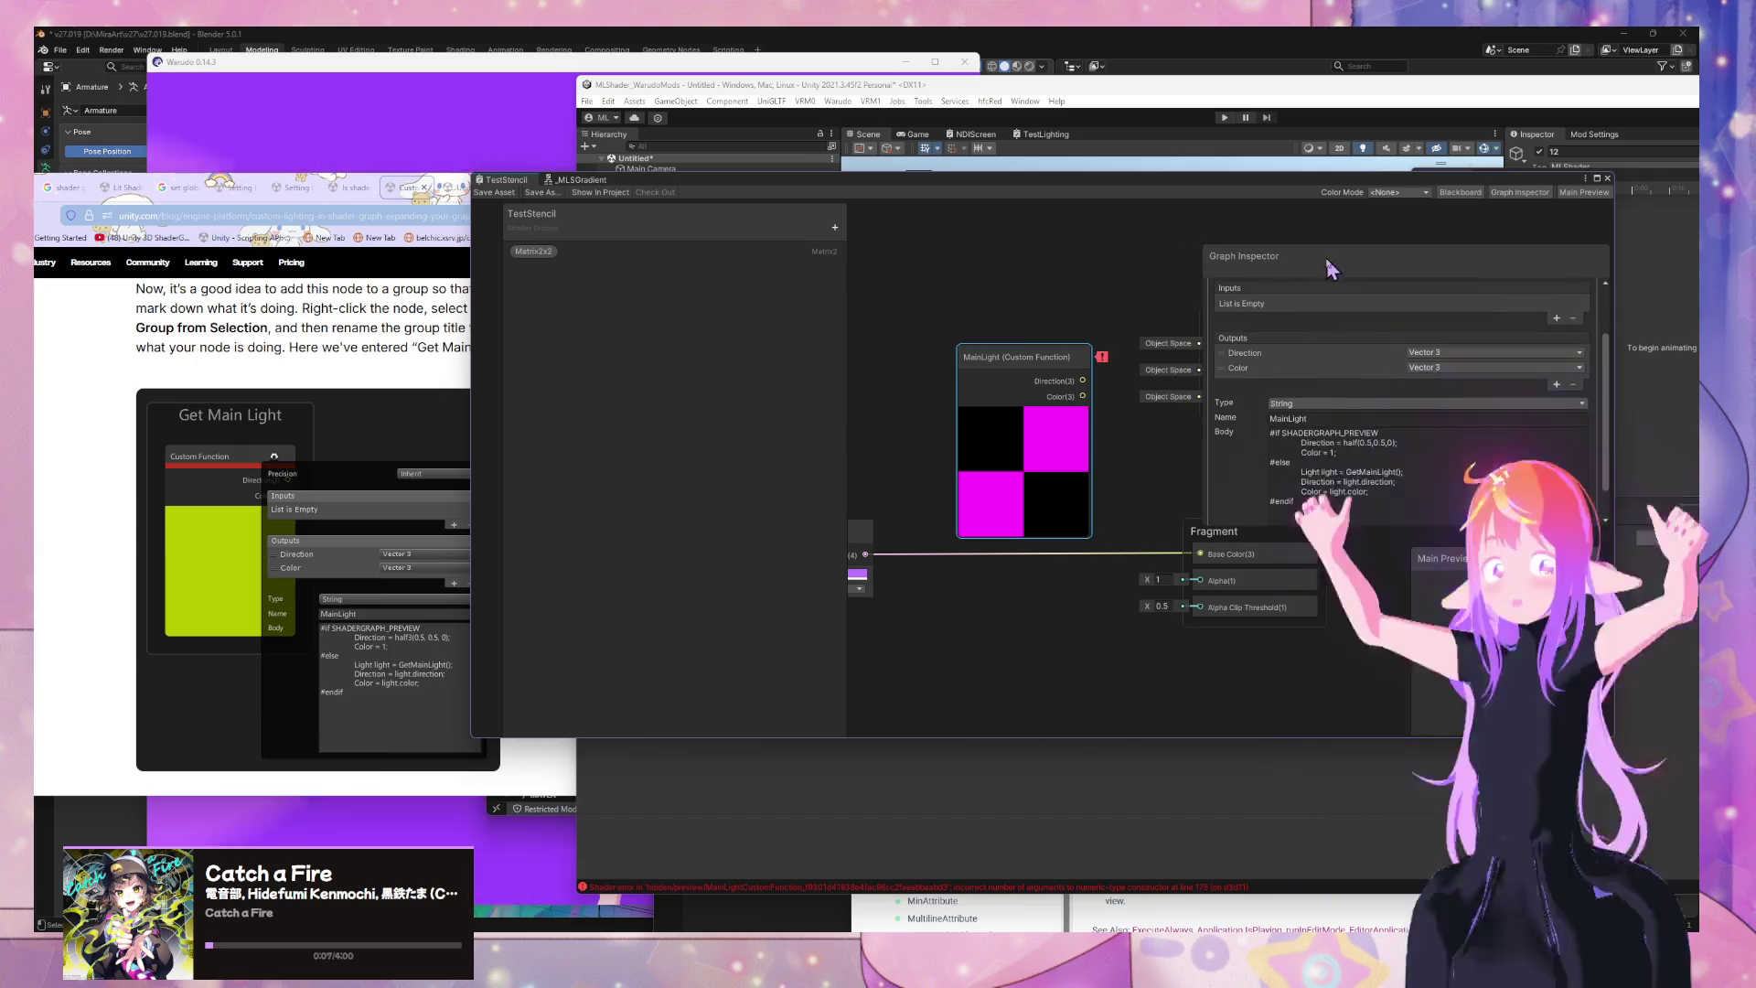
mouse_move(1102, 363)
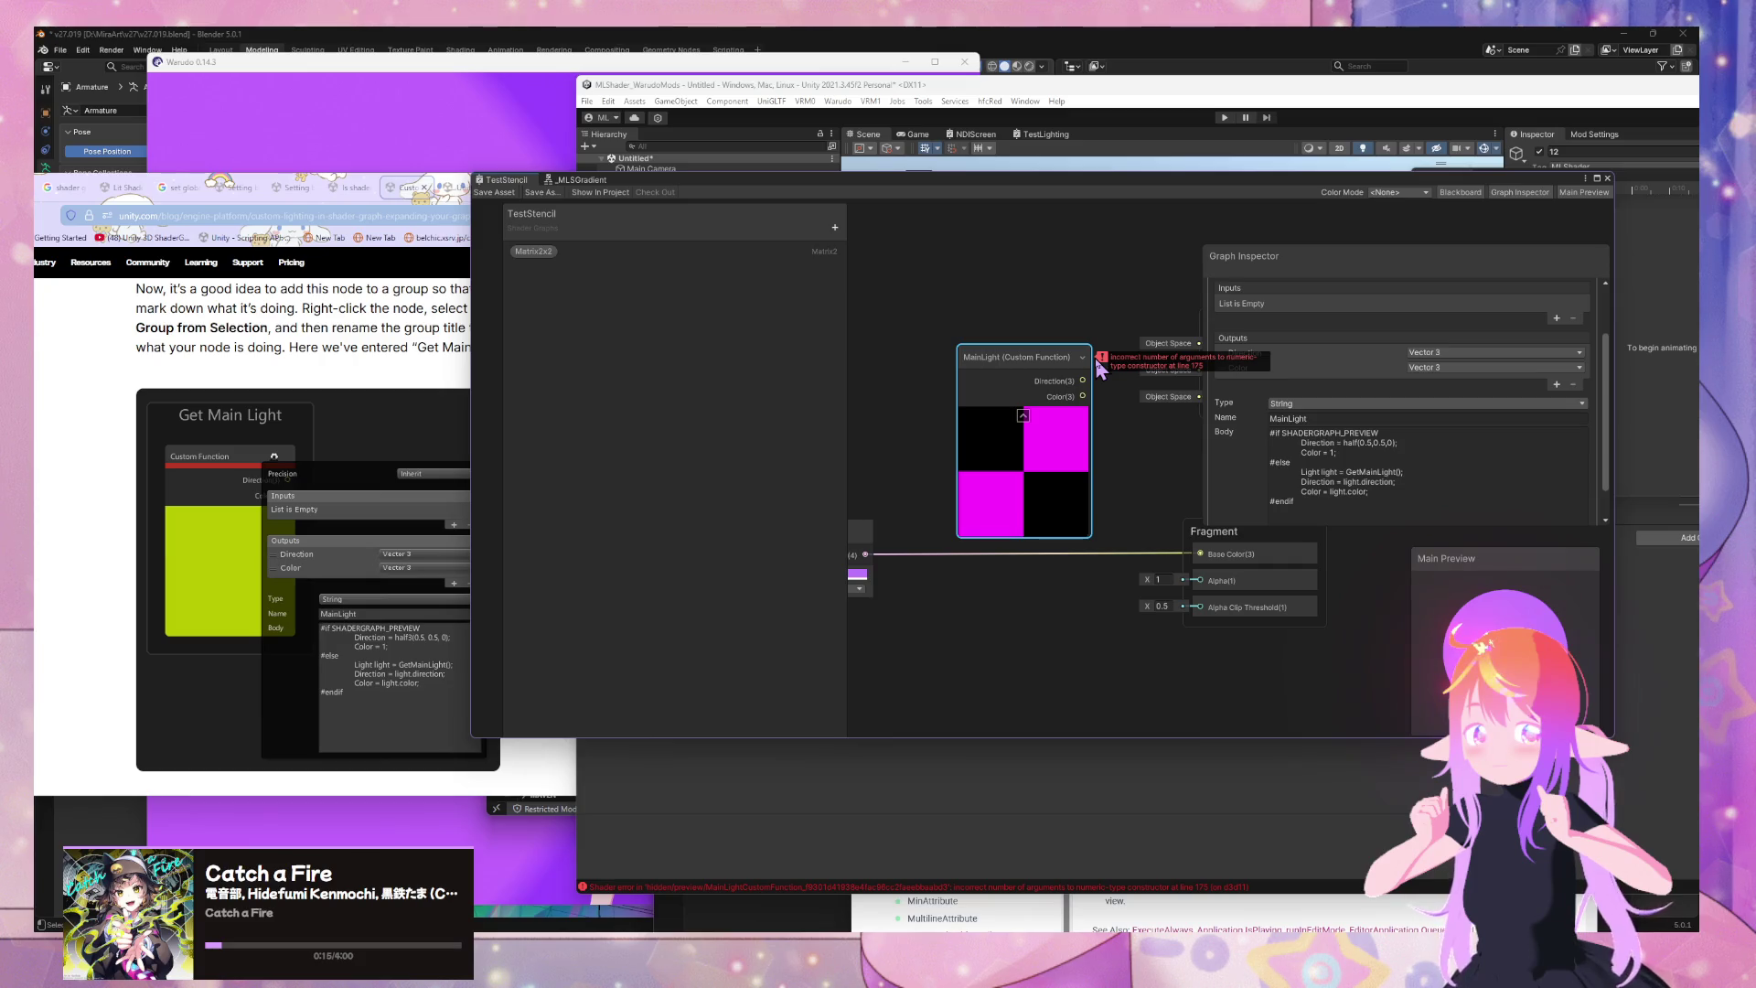
left_click(1079, 306)
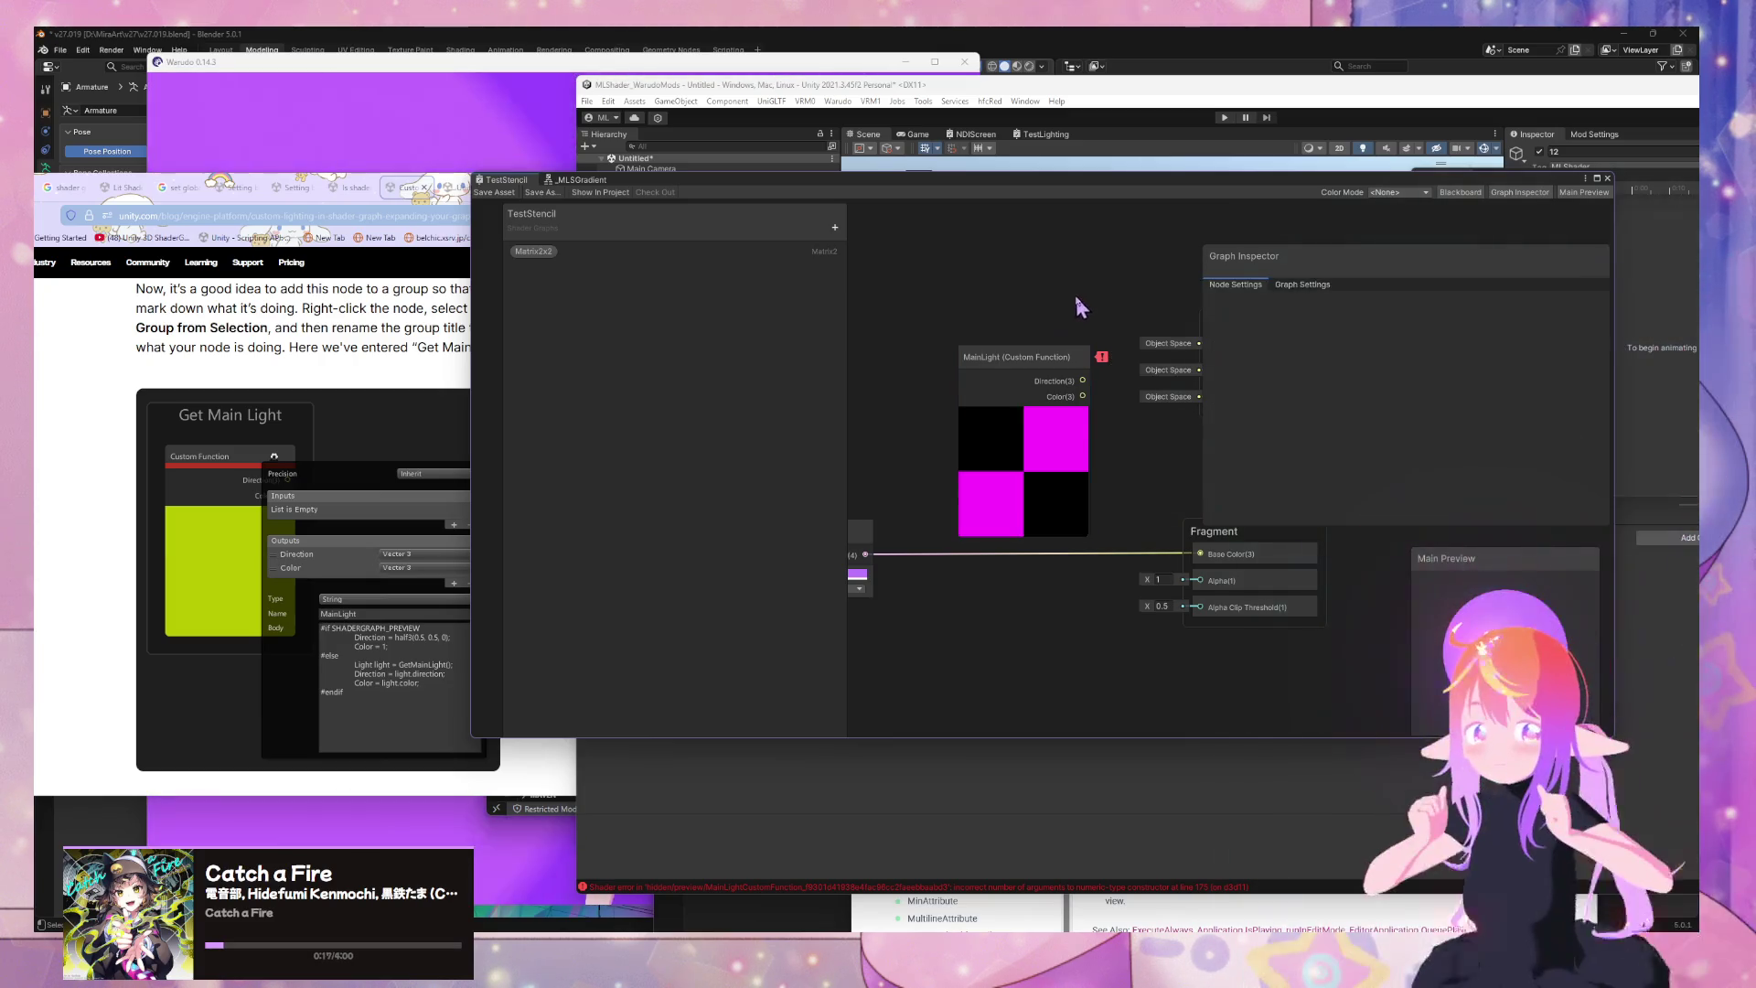
left_click_drag(1079, 306, 951, 257)
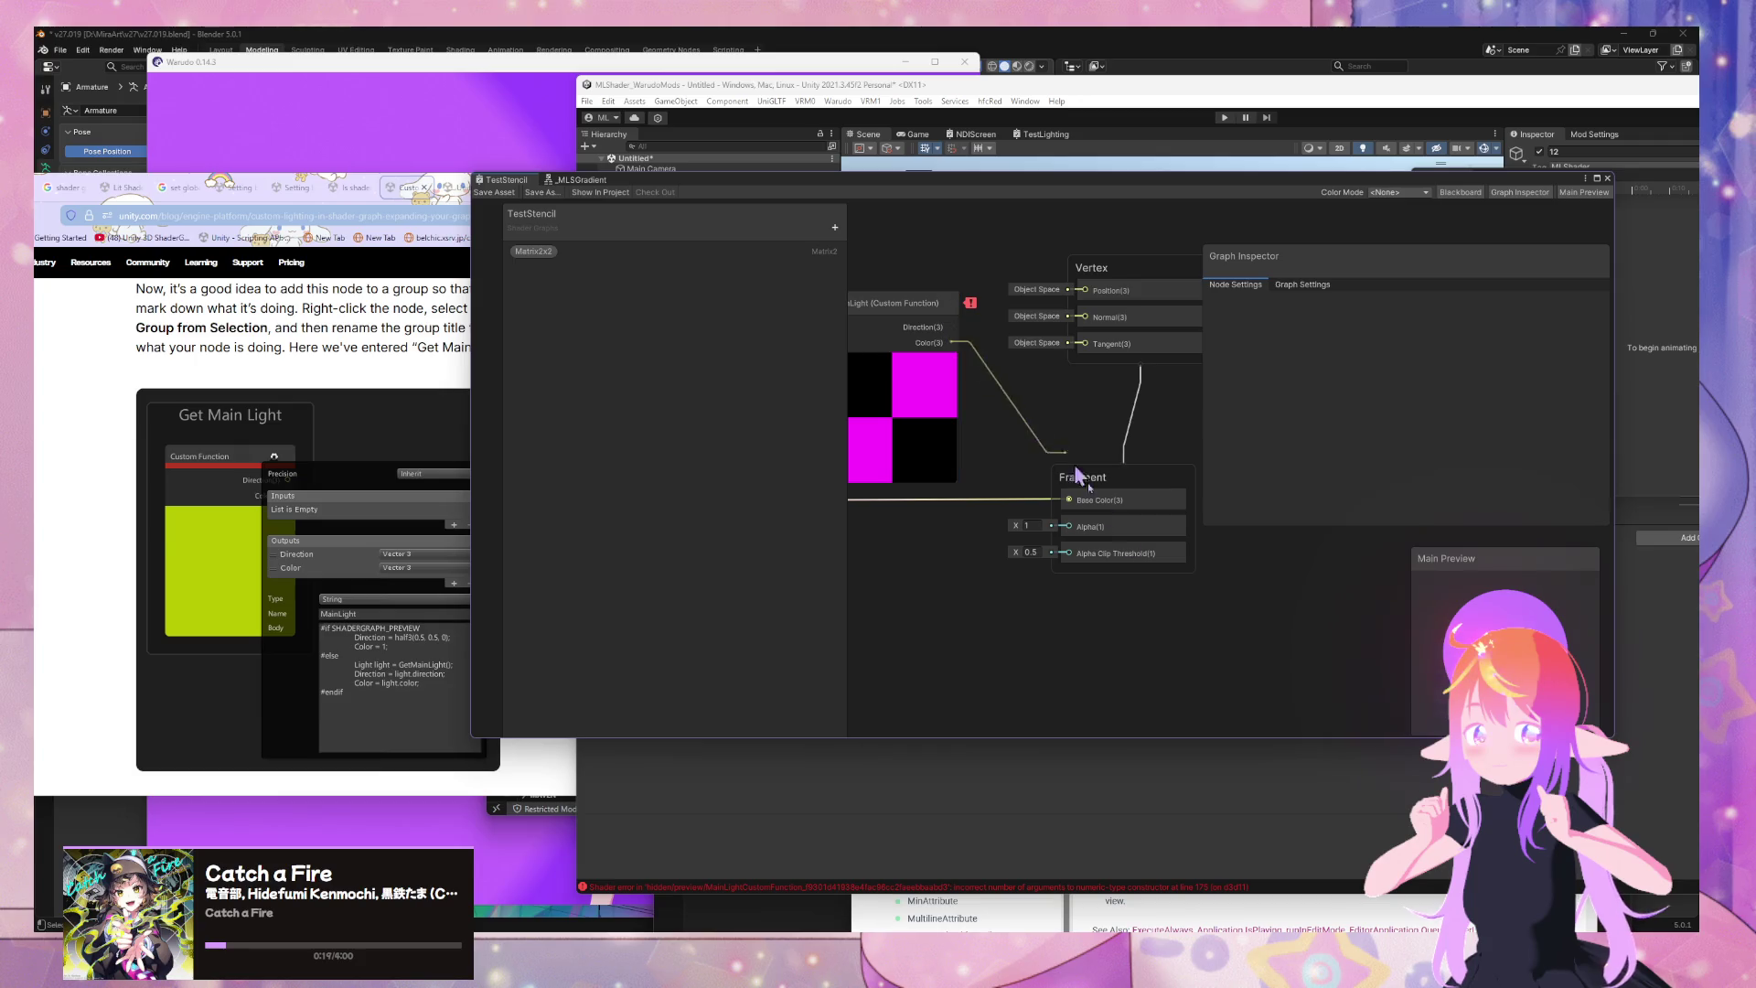
left_click(911, 336)
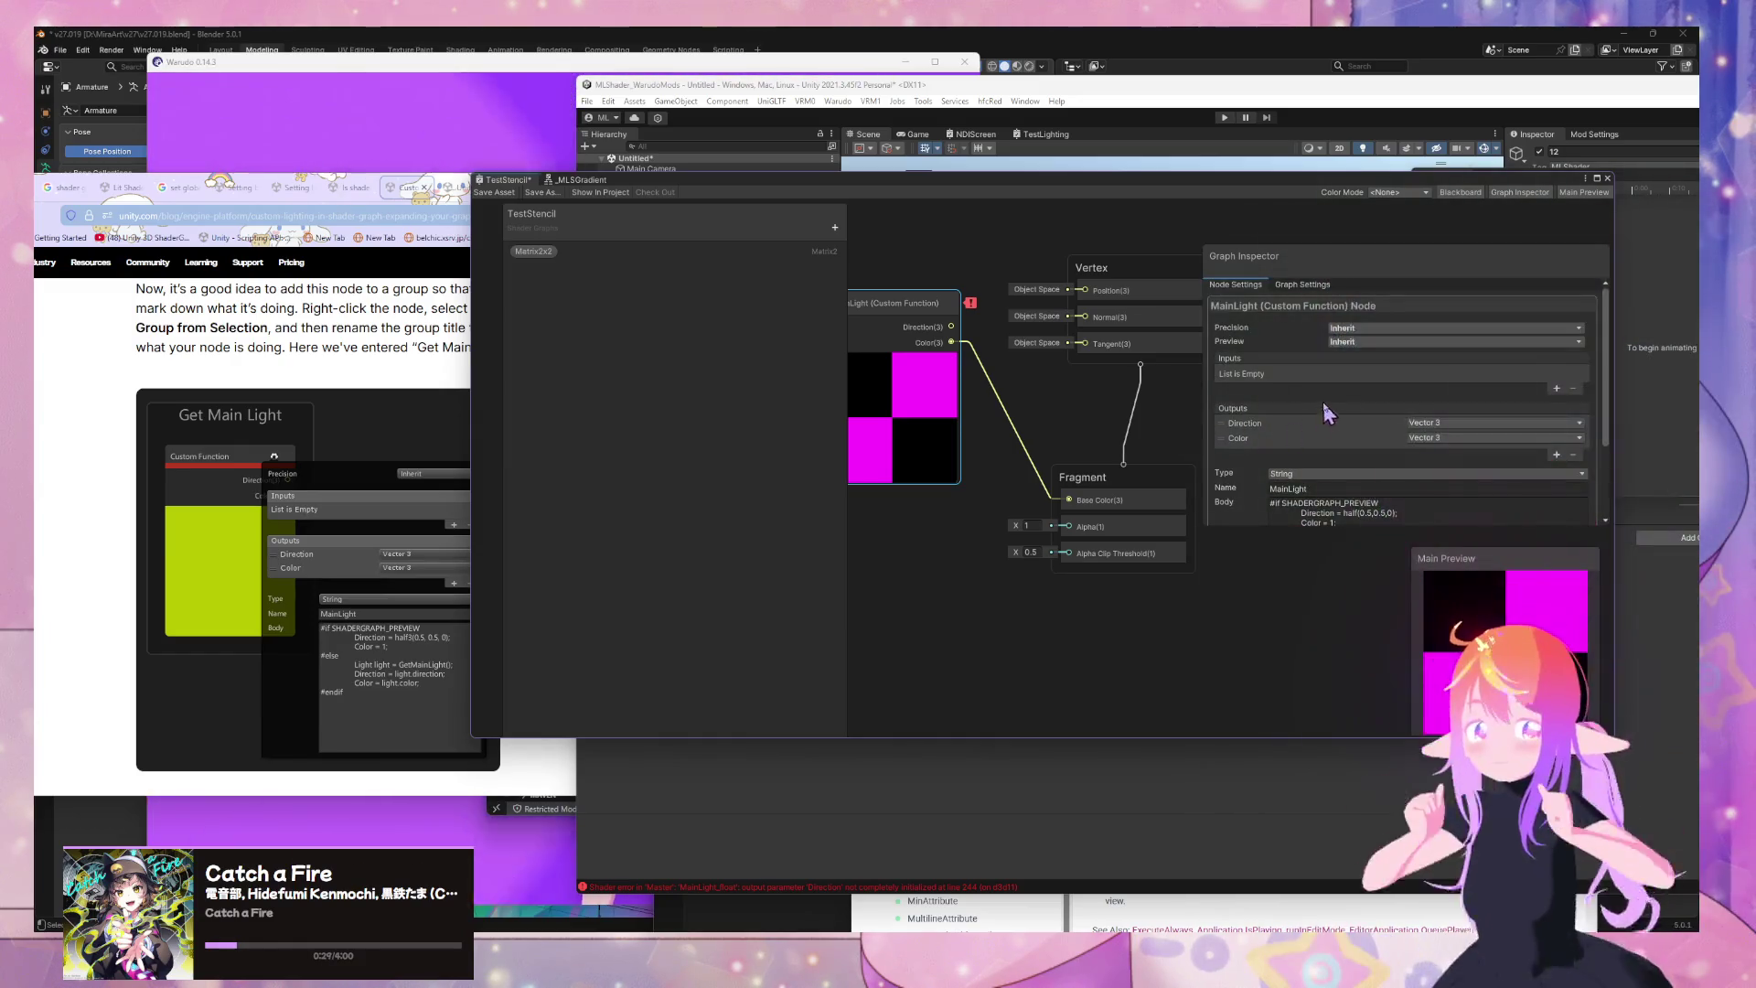
scroll(1327, 414, "down", 2)
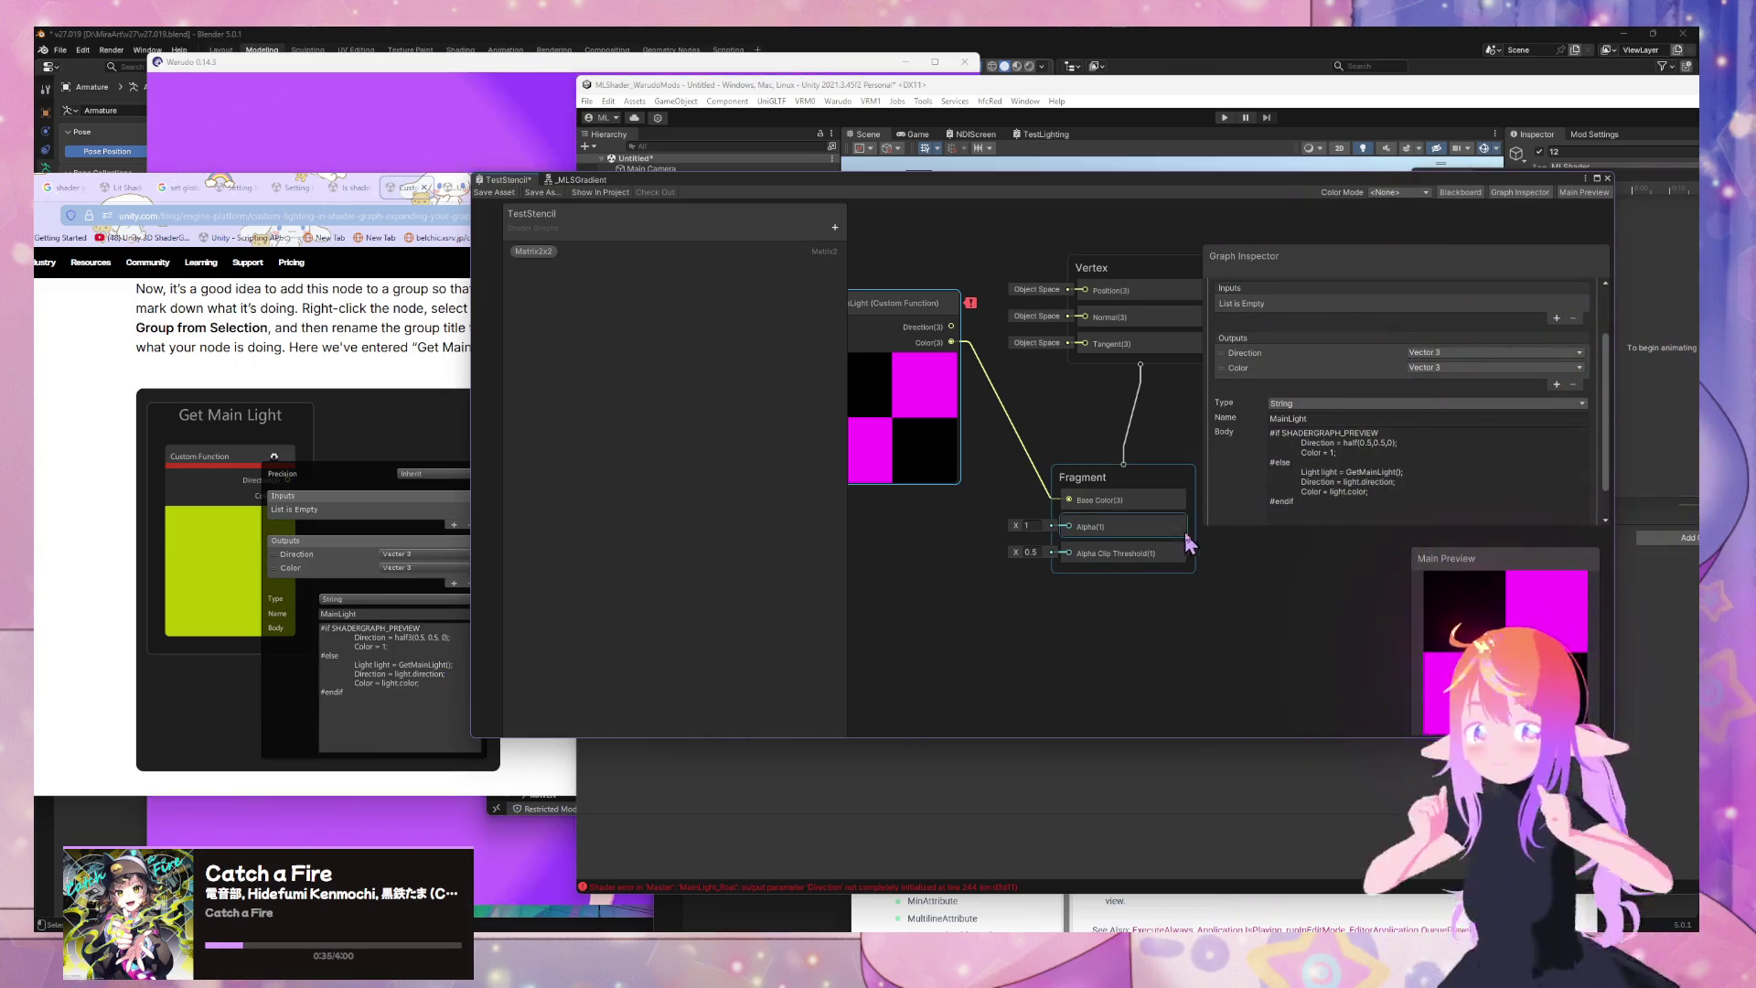
left_click(1336, 453)
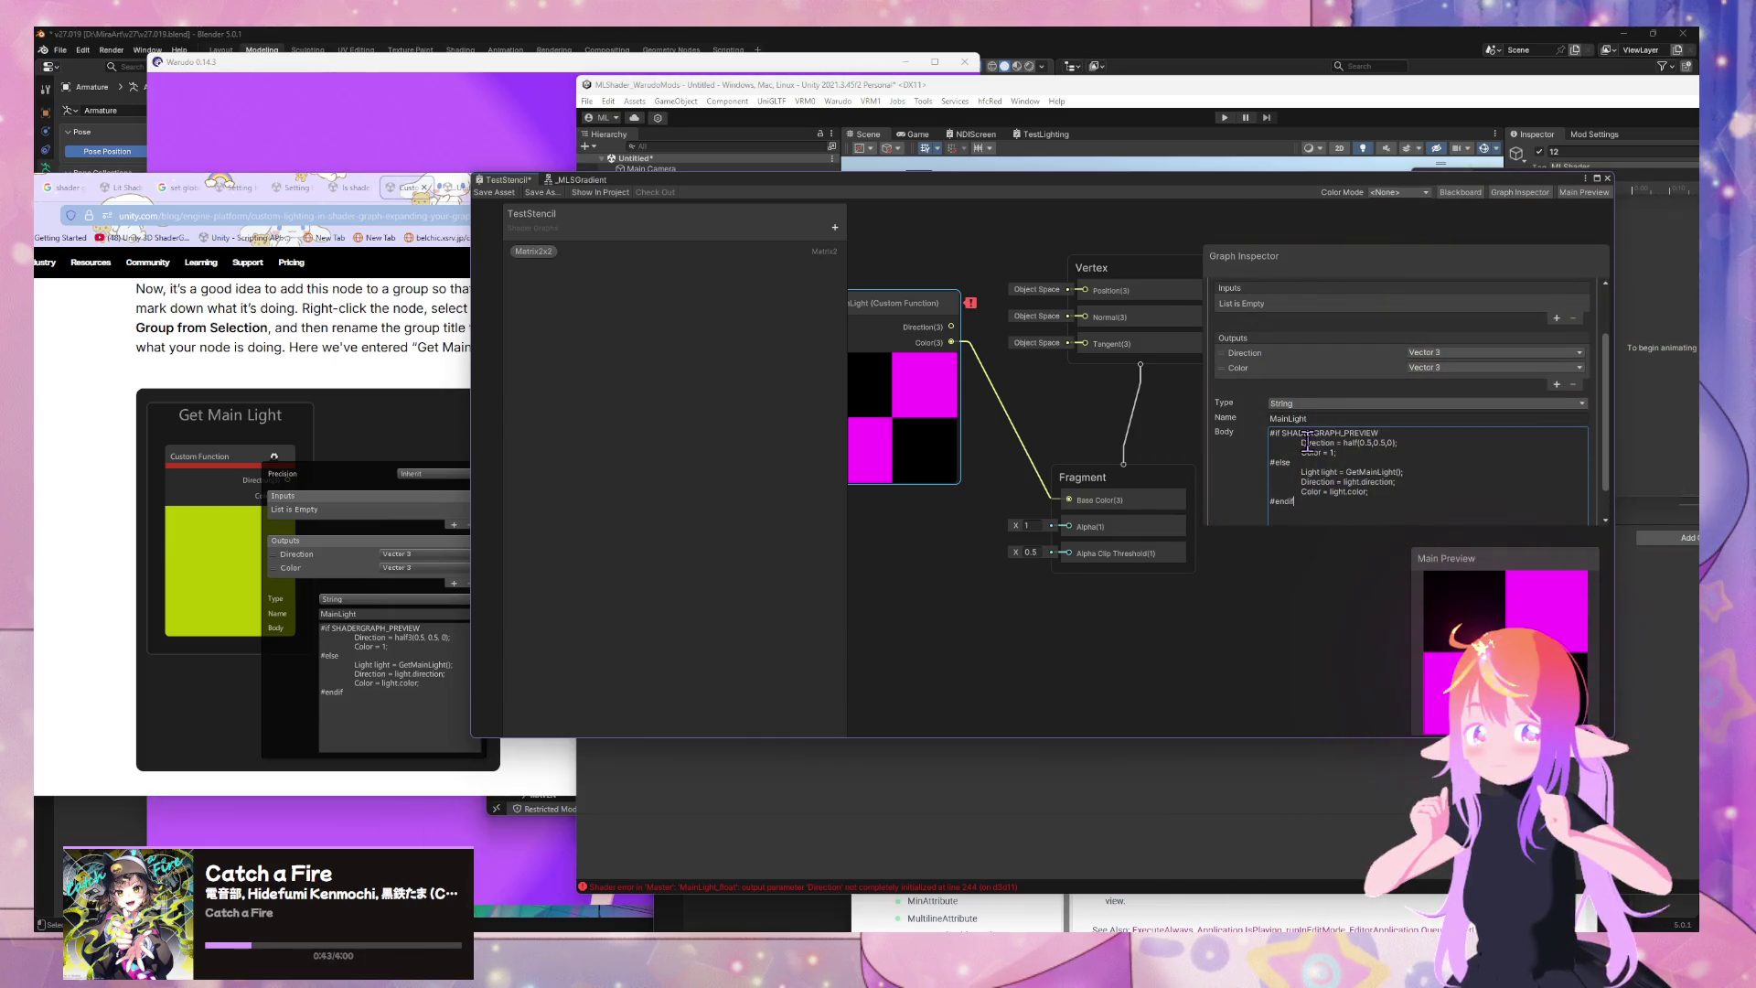
Keep the String type, save the TestStencil graph, and dock its window
left_click_drag(1343, 454, 1275, 455)
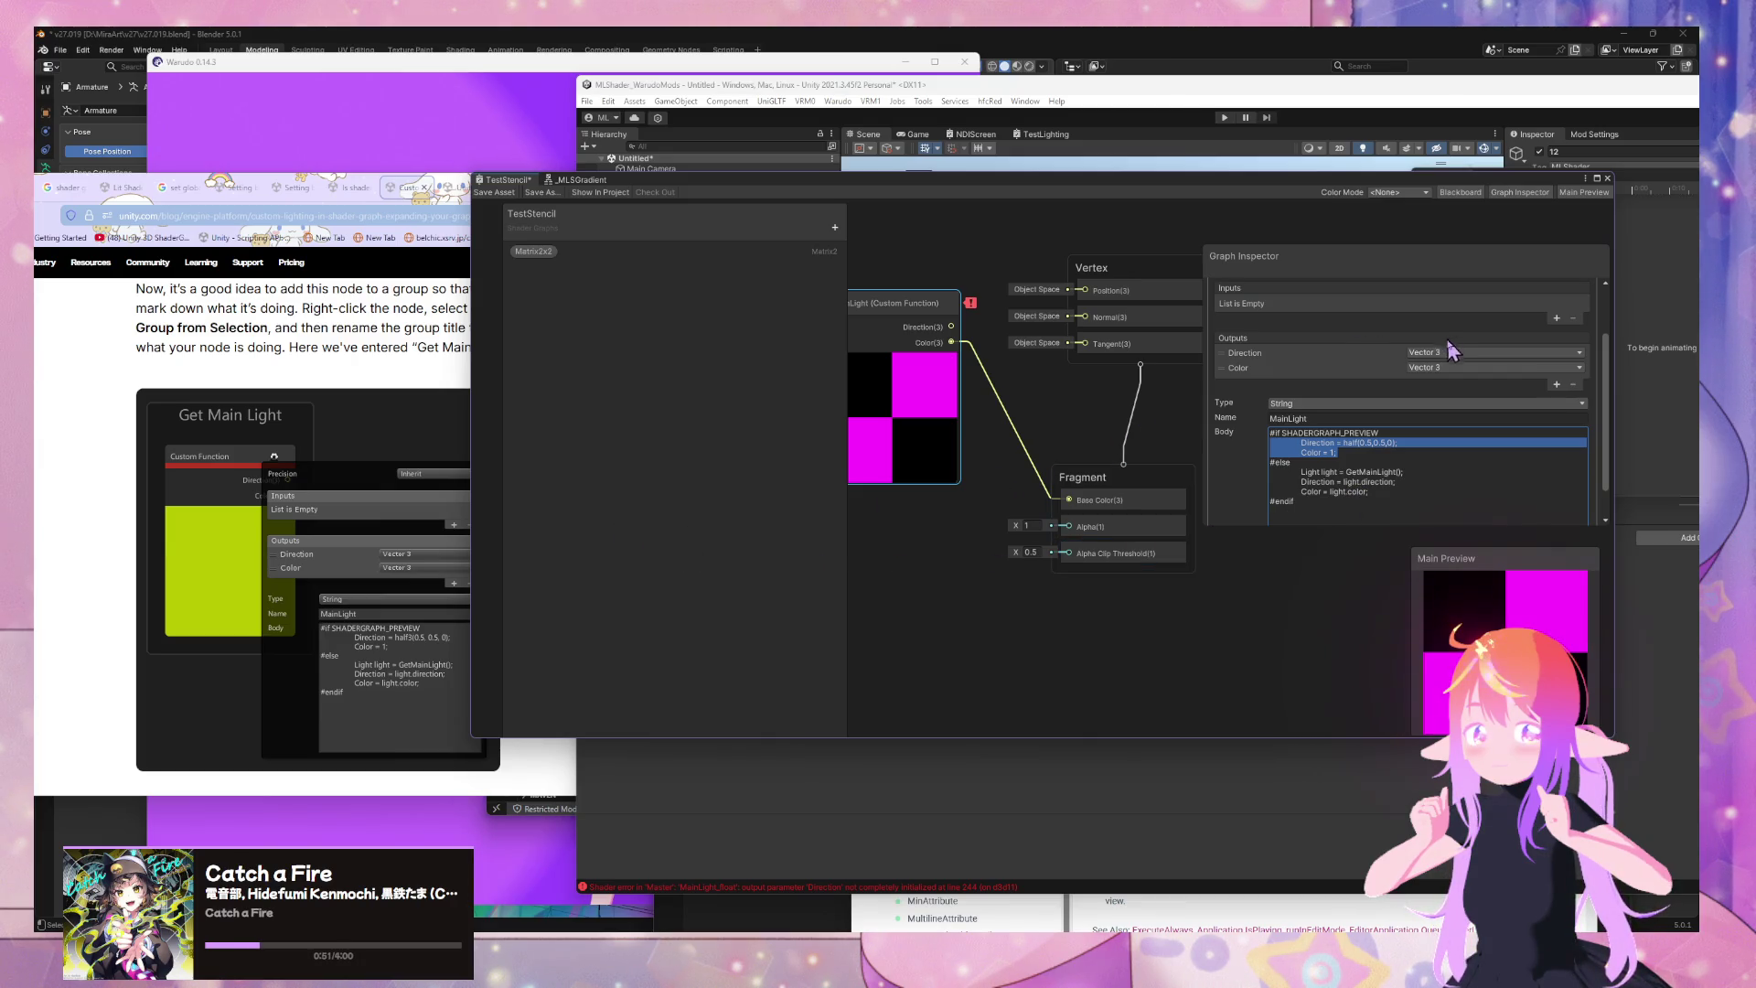
scroll(1445, 360, "up", 2)
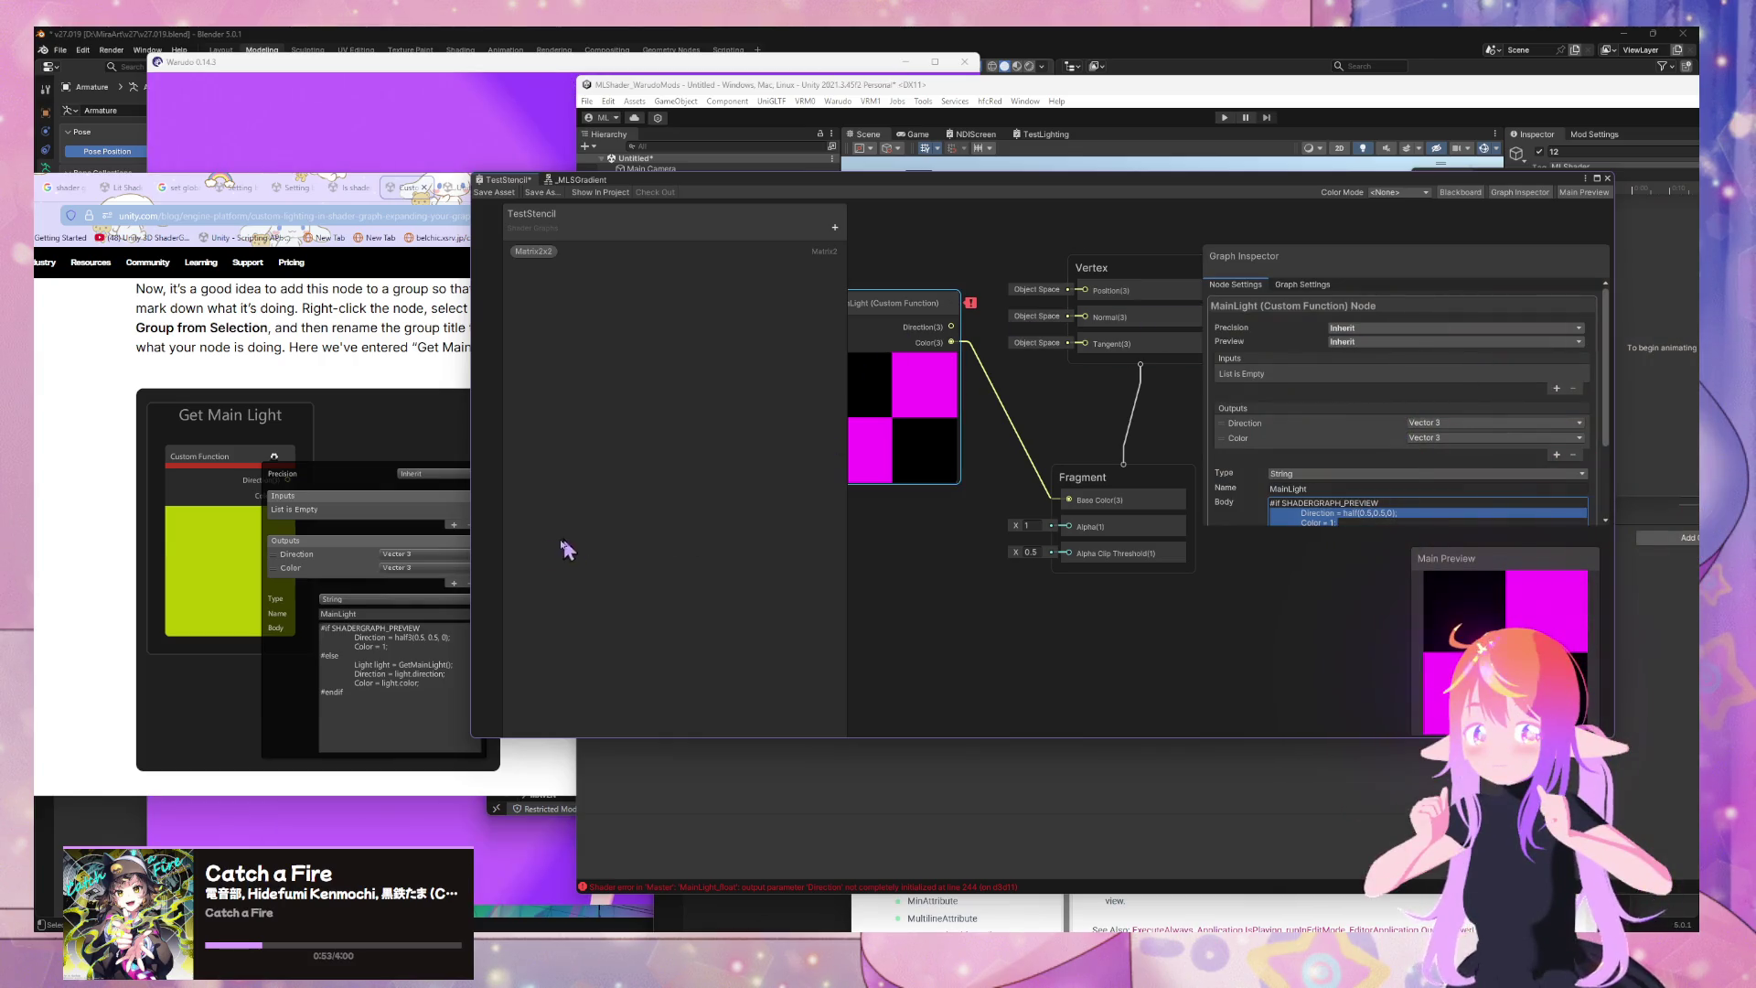
scroll(1299, 448, "down", 1)
left_click(1299, 439)
left_click(1263, 455)
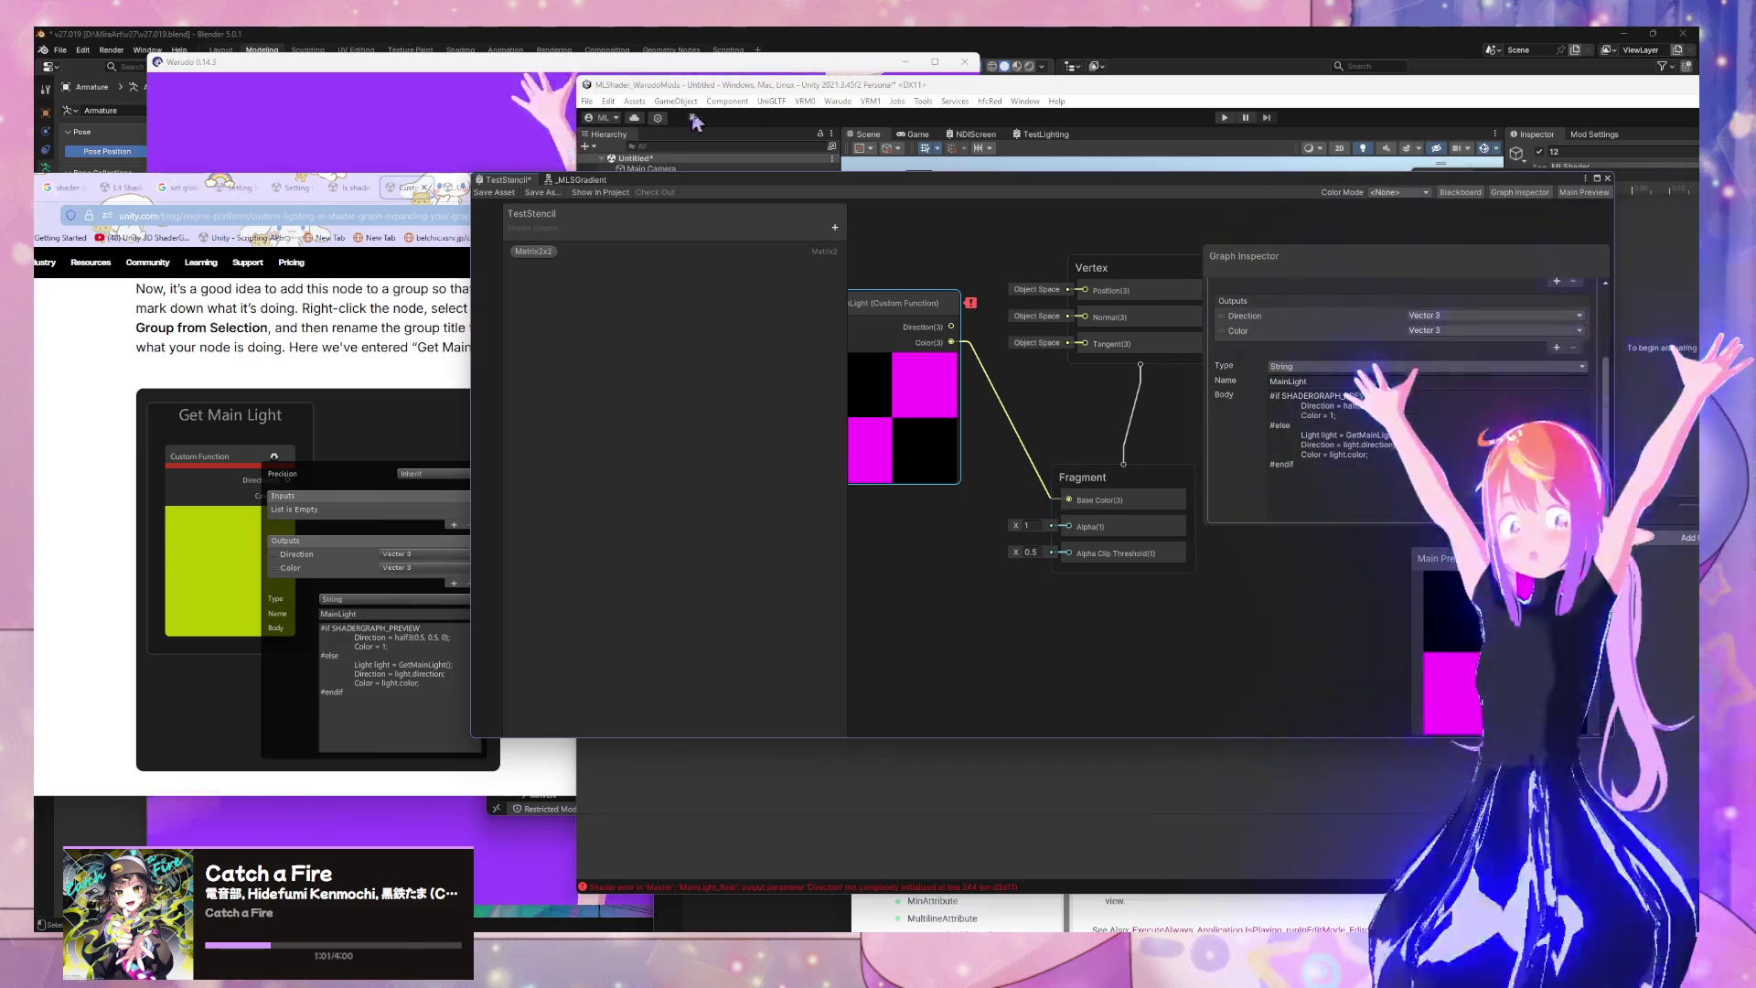
left_click(494, 193)
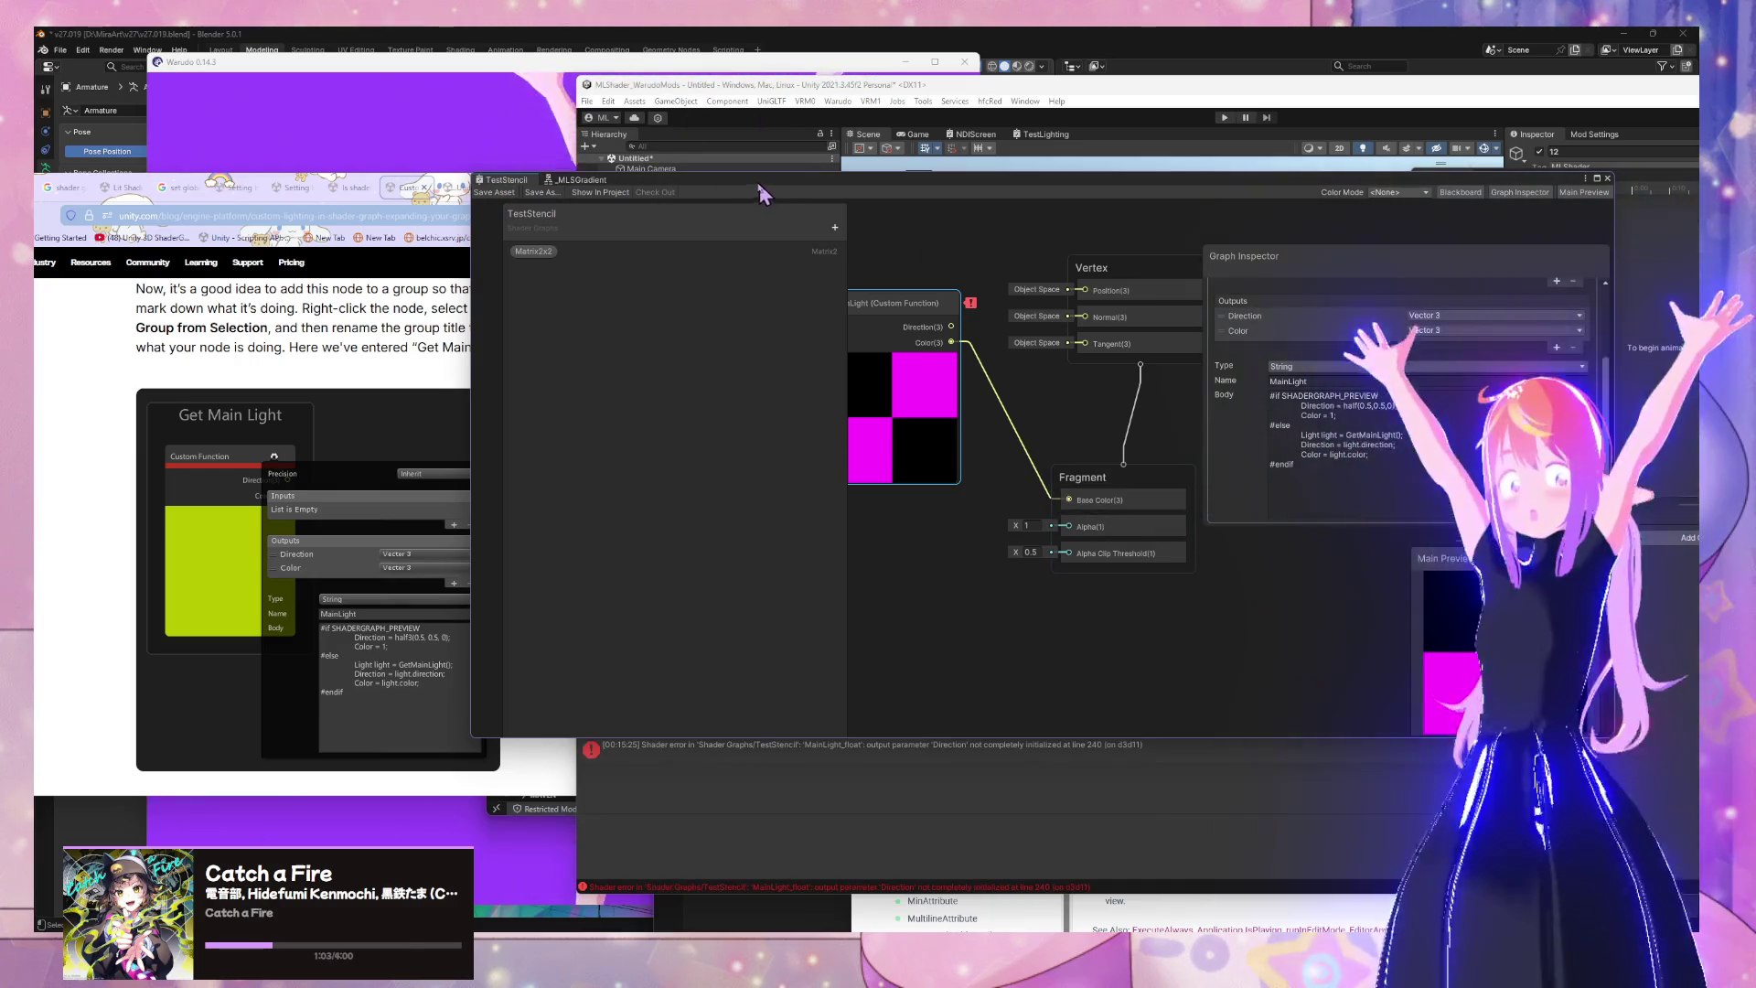
mouse_move(792, 192)
left_mouse_down()
mouse_move(1317, 206)
mouse_move(1312, 135)
mouse_move(1090, 119)
left_mouse_up()
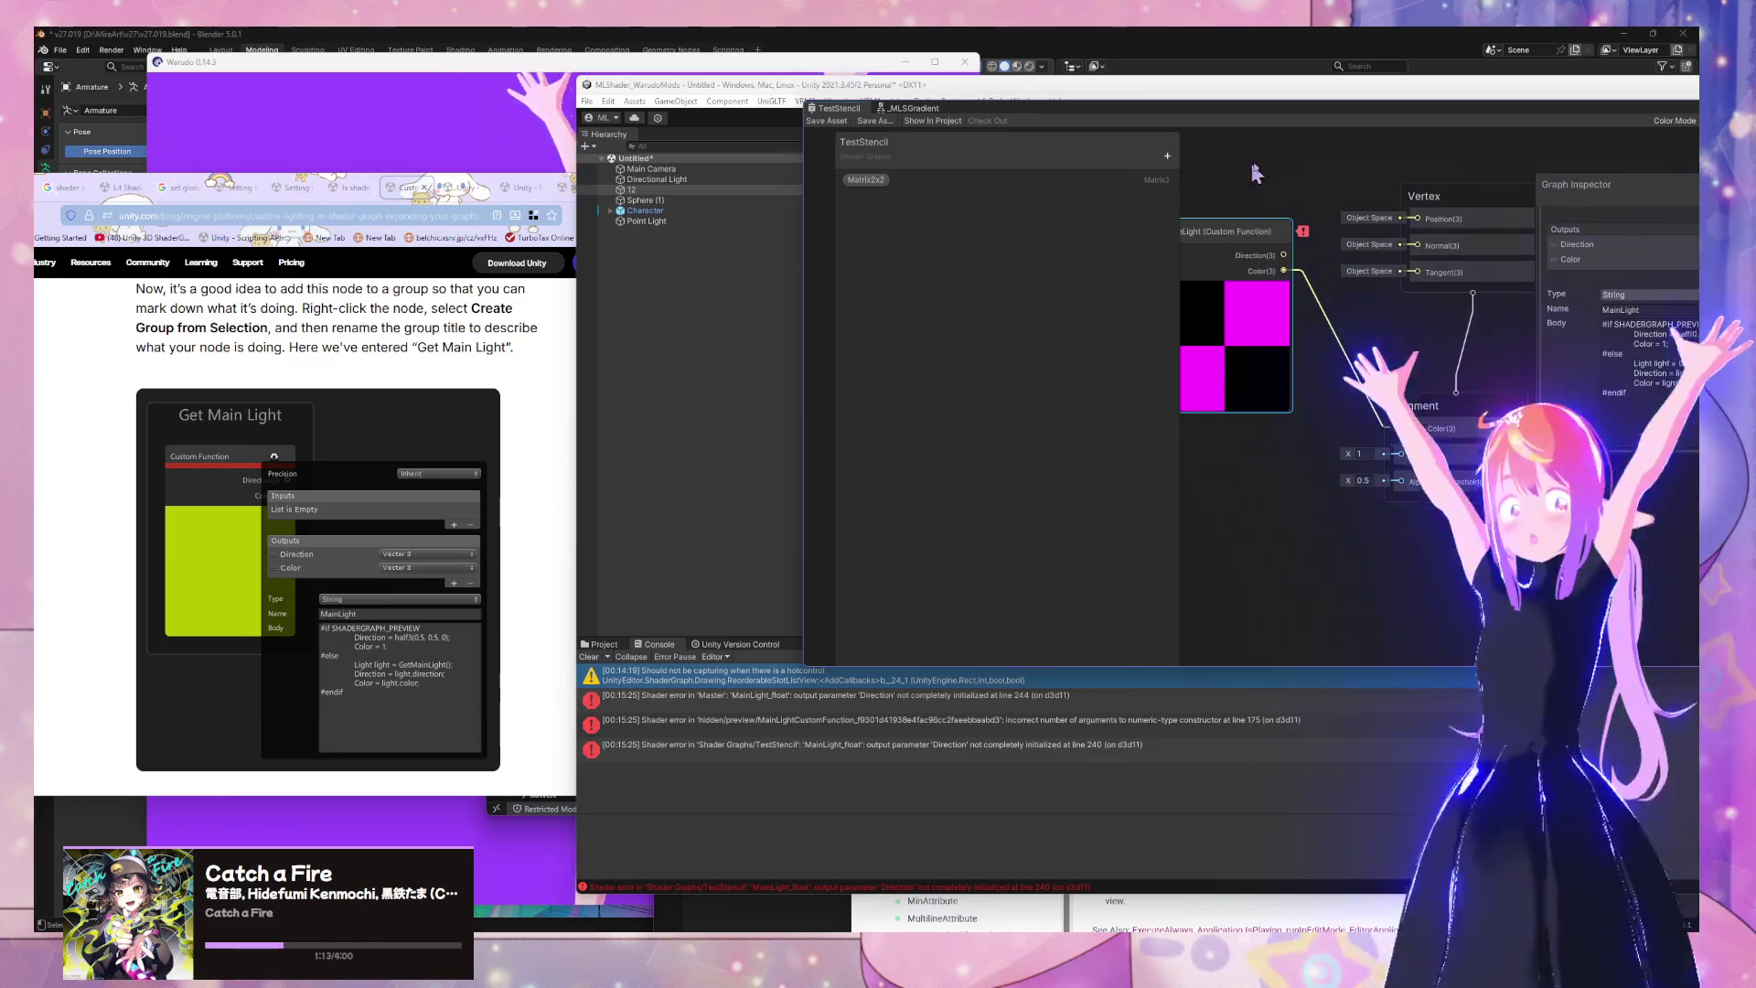
mouse_move(1141, 128)
left_mouse_down()
mouse_move(621, 123)
mouse_move(336, 143)
left_mouse_up()
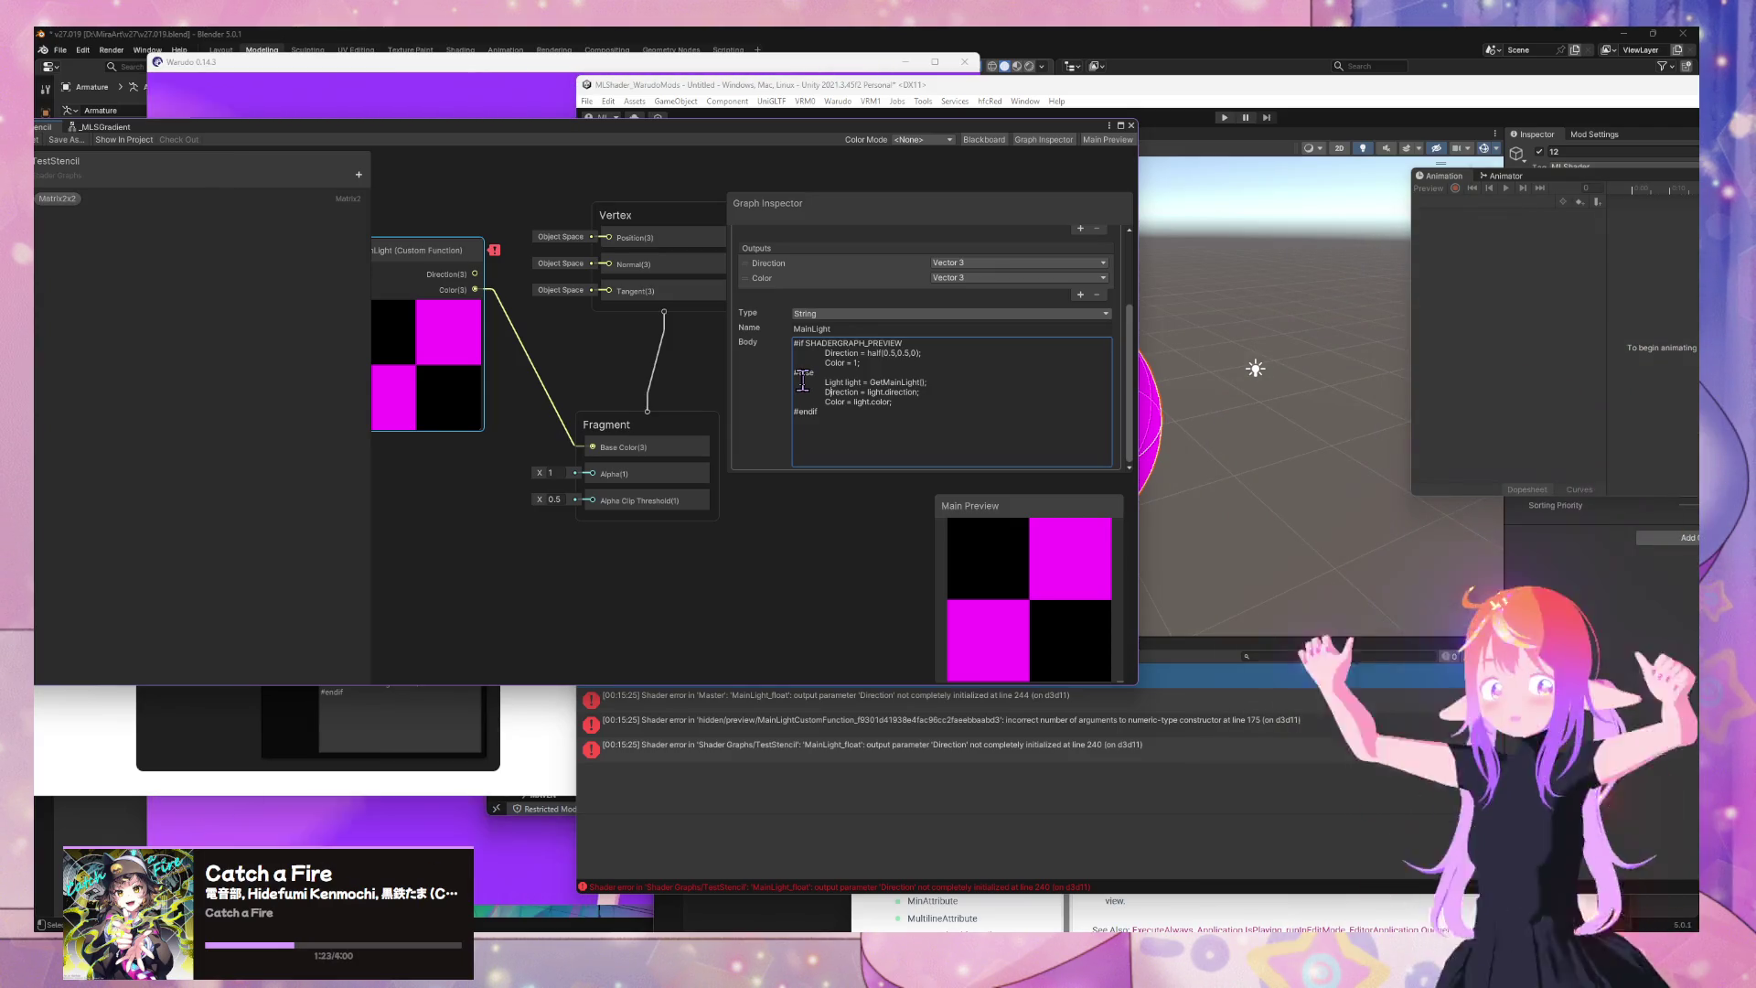
mouse_move(564, 130)
left_mouse_down()
mouse_move(1368, 179)
mouse_move(1006, 131)
mouse_move(1080, 135)
mouse_move(930, 150)
left_mouse_up()
Clear the Body, paste the code back, and open the 'Direction' error details
left_click(1265, 391)
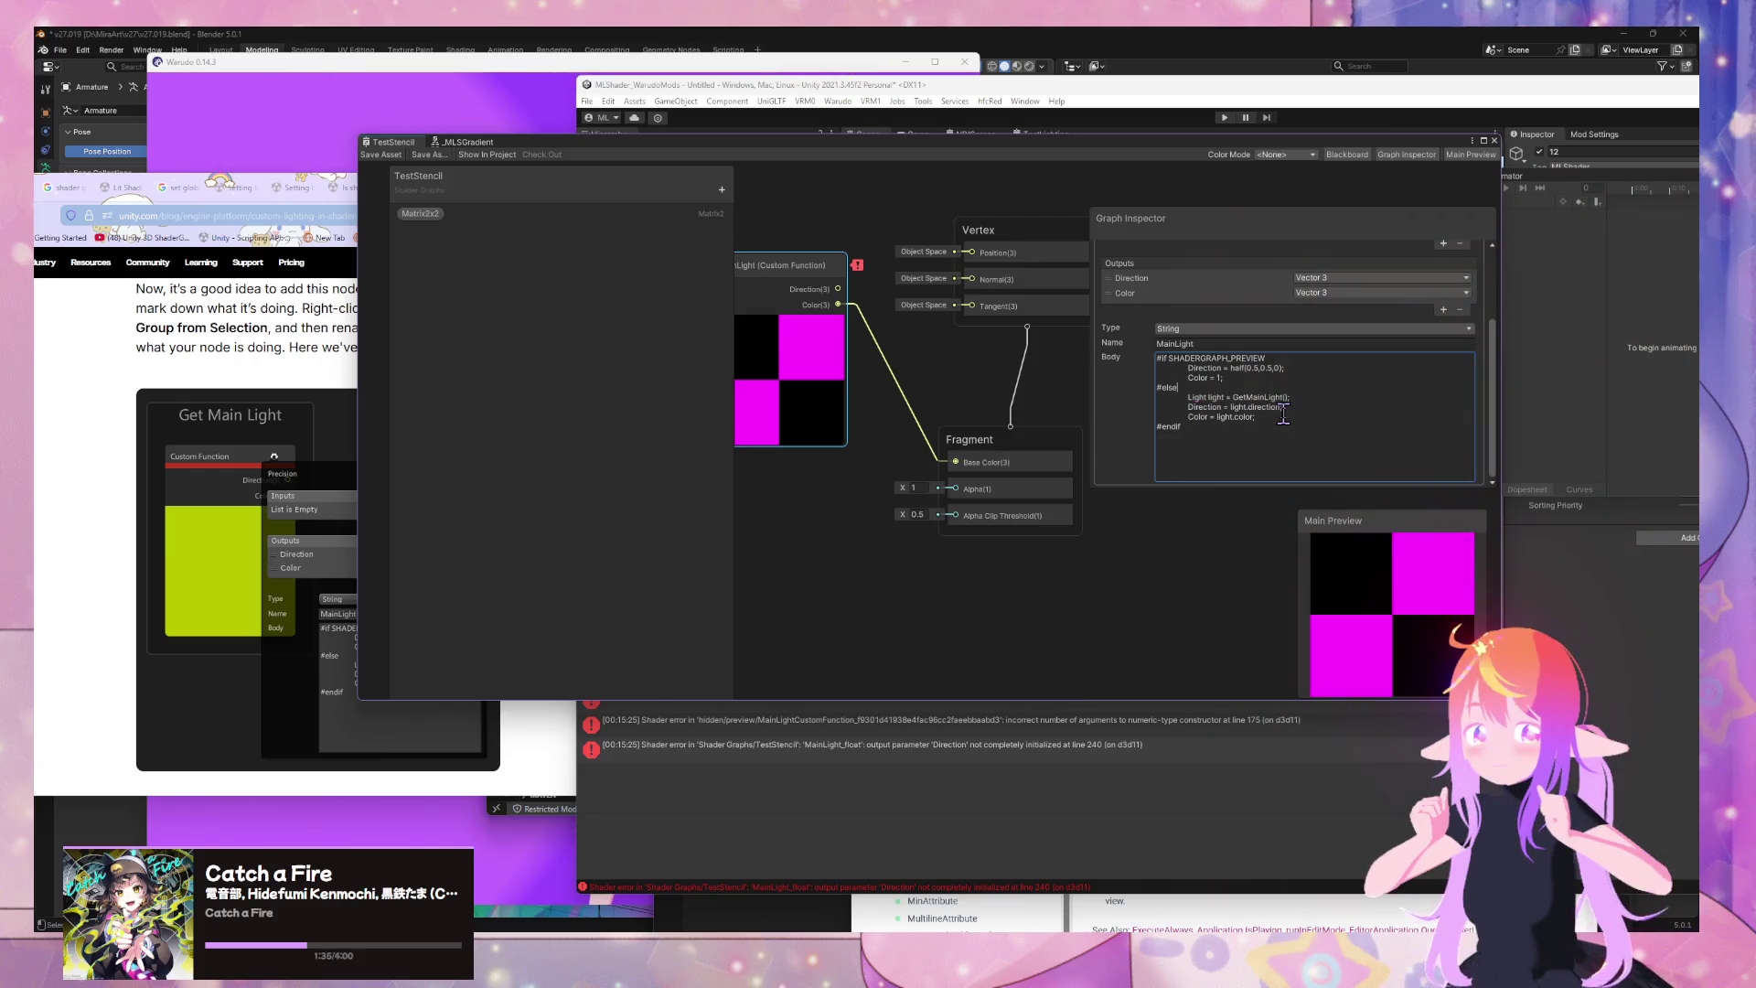
key("ctrl+a")
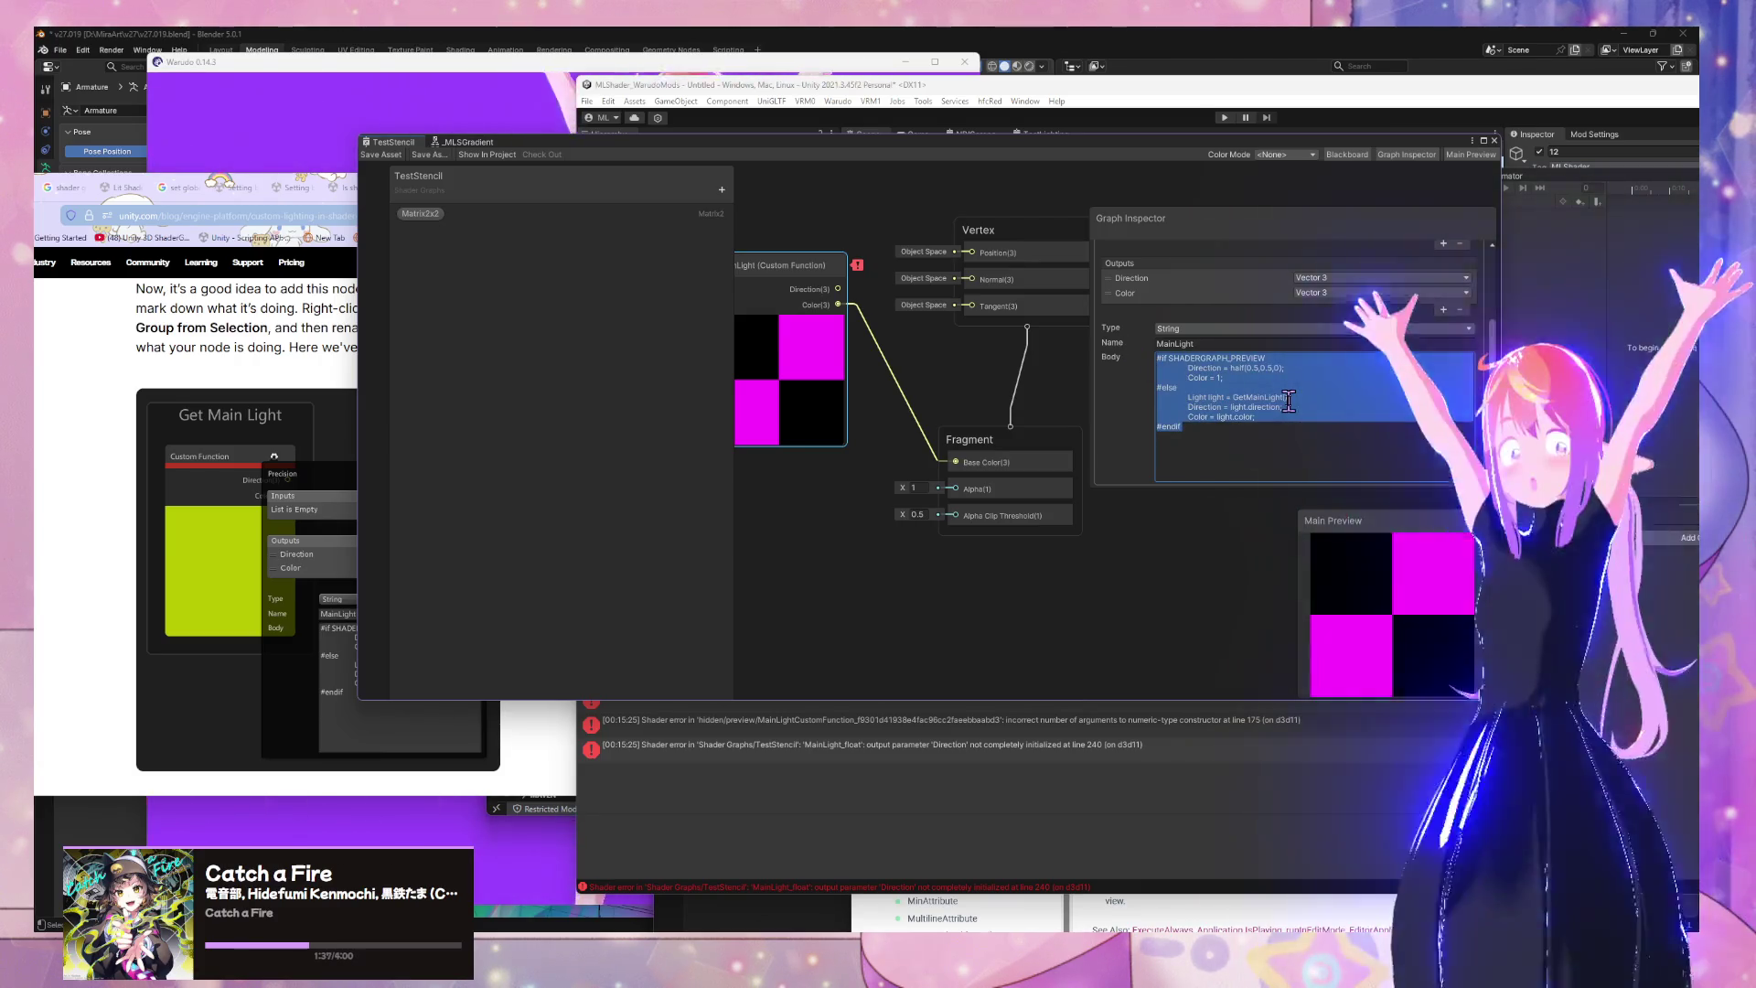
key("BackSpace")
left_click(392, 169)
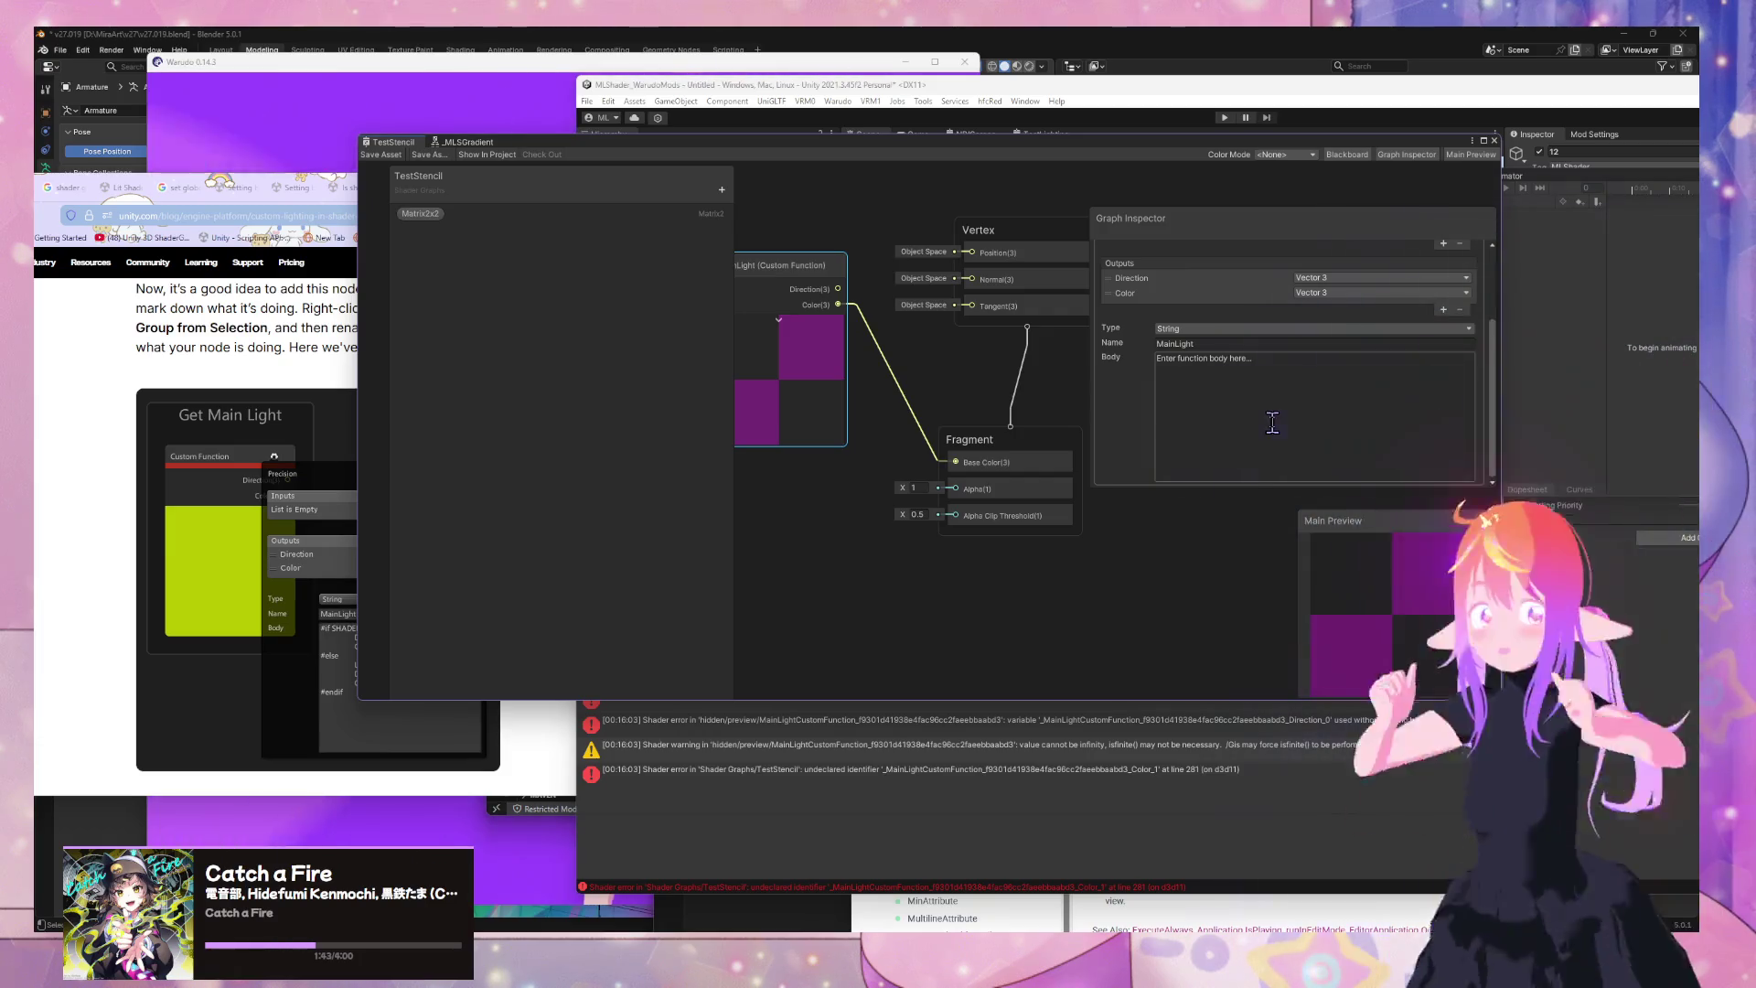
key("ctrl+v")
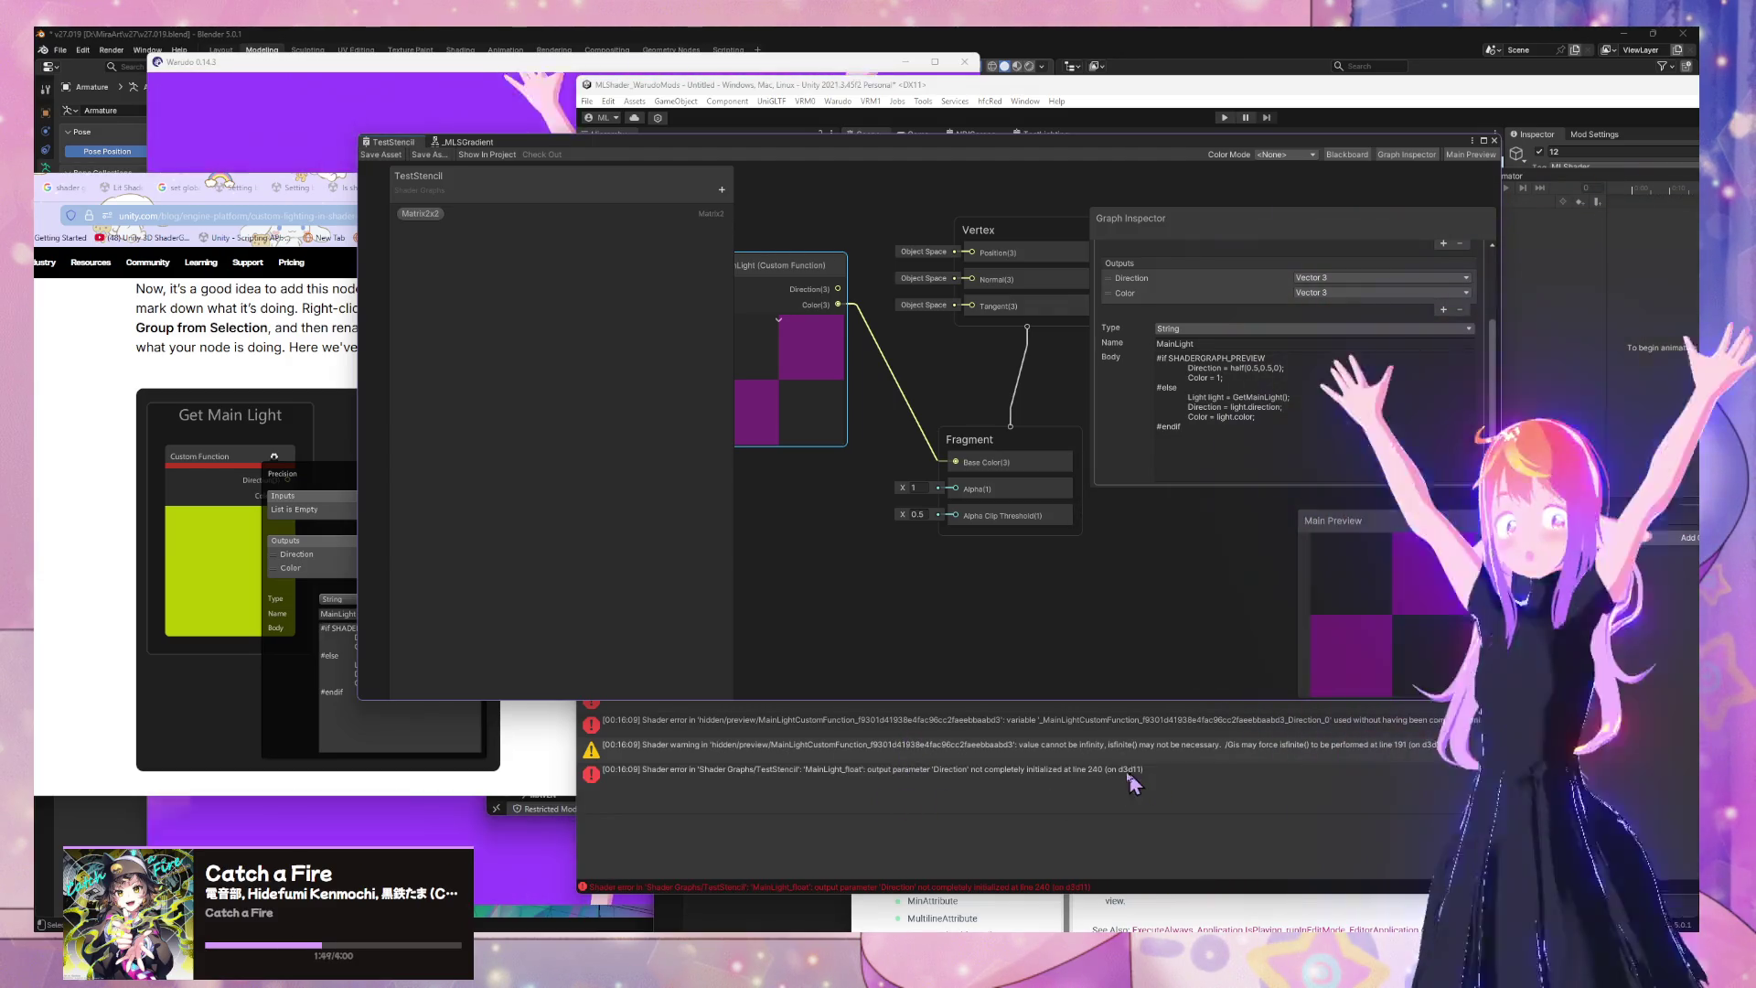
left_click(1005, 775)
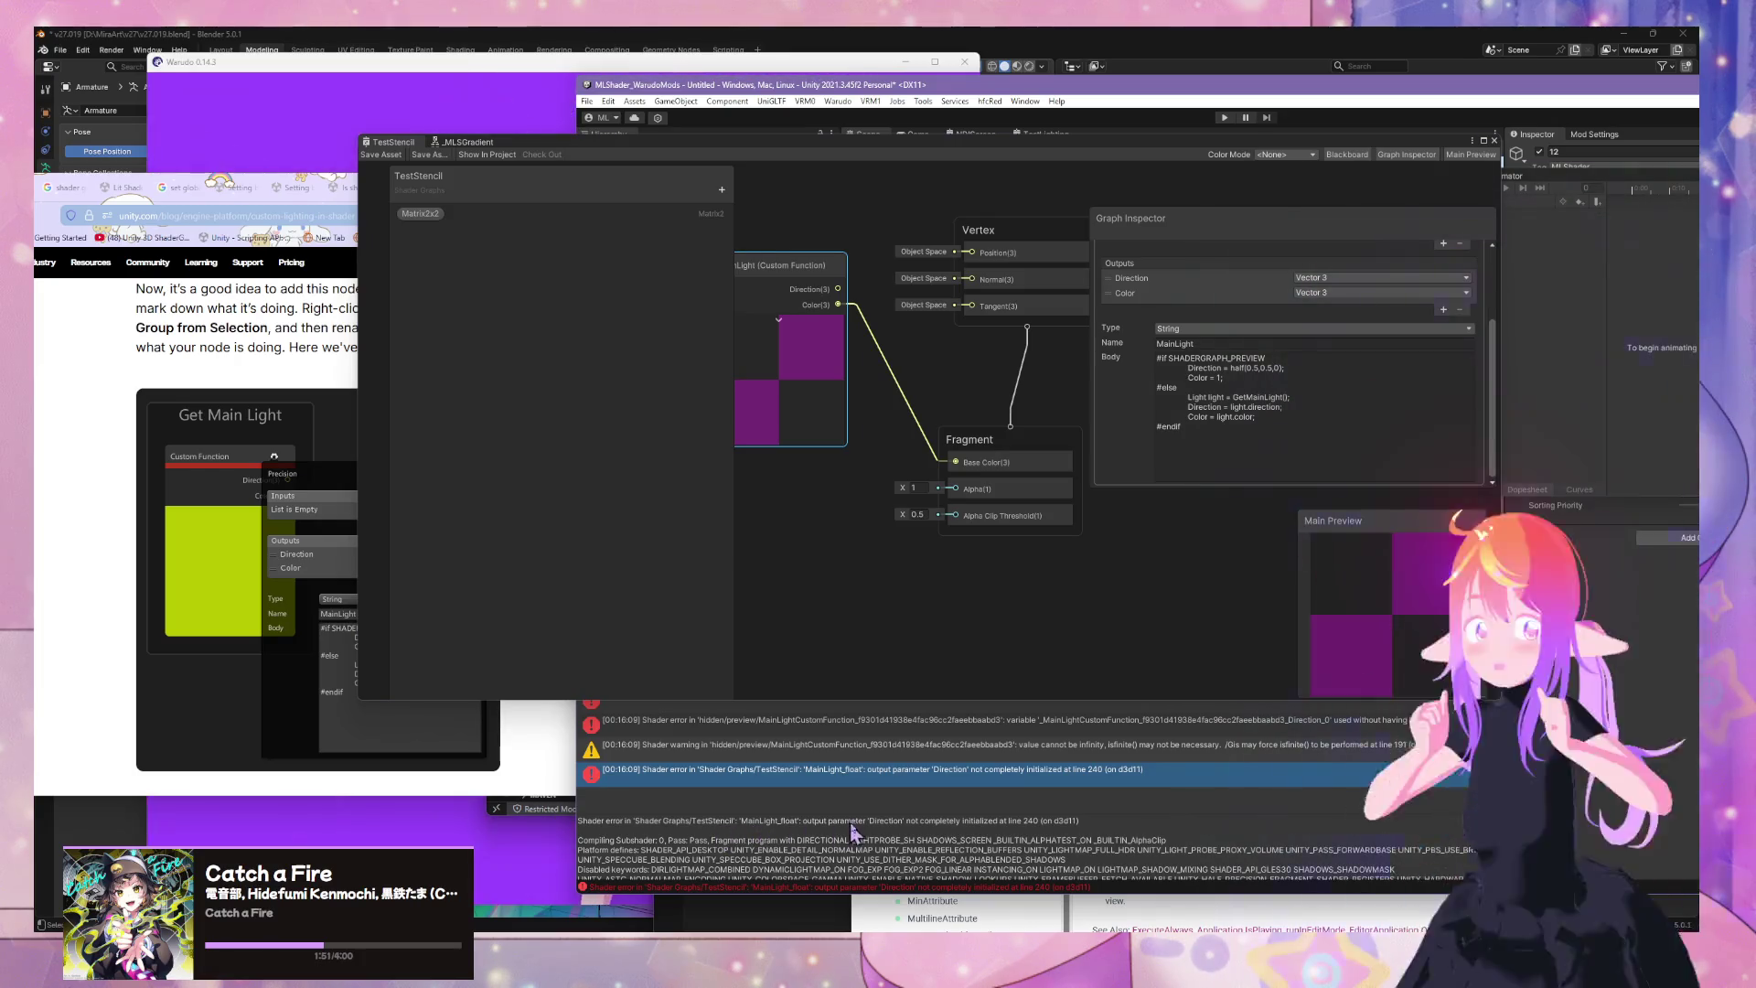
Clear the MainLight body code and delete the Custom Function node
left_click_drag(805, 822, 1022, 823)
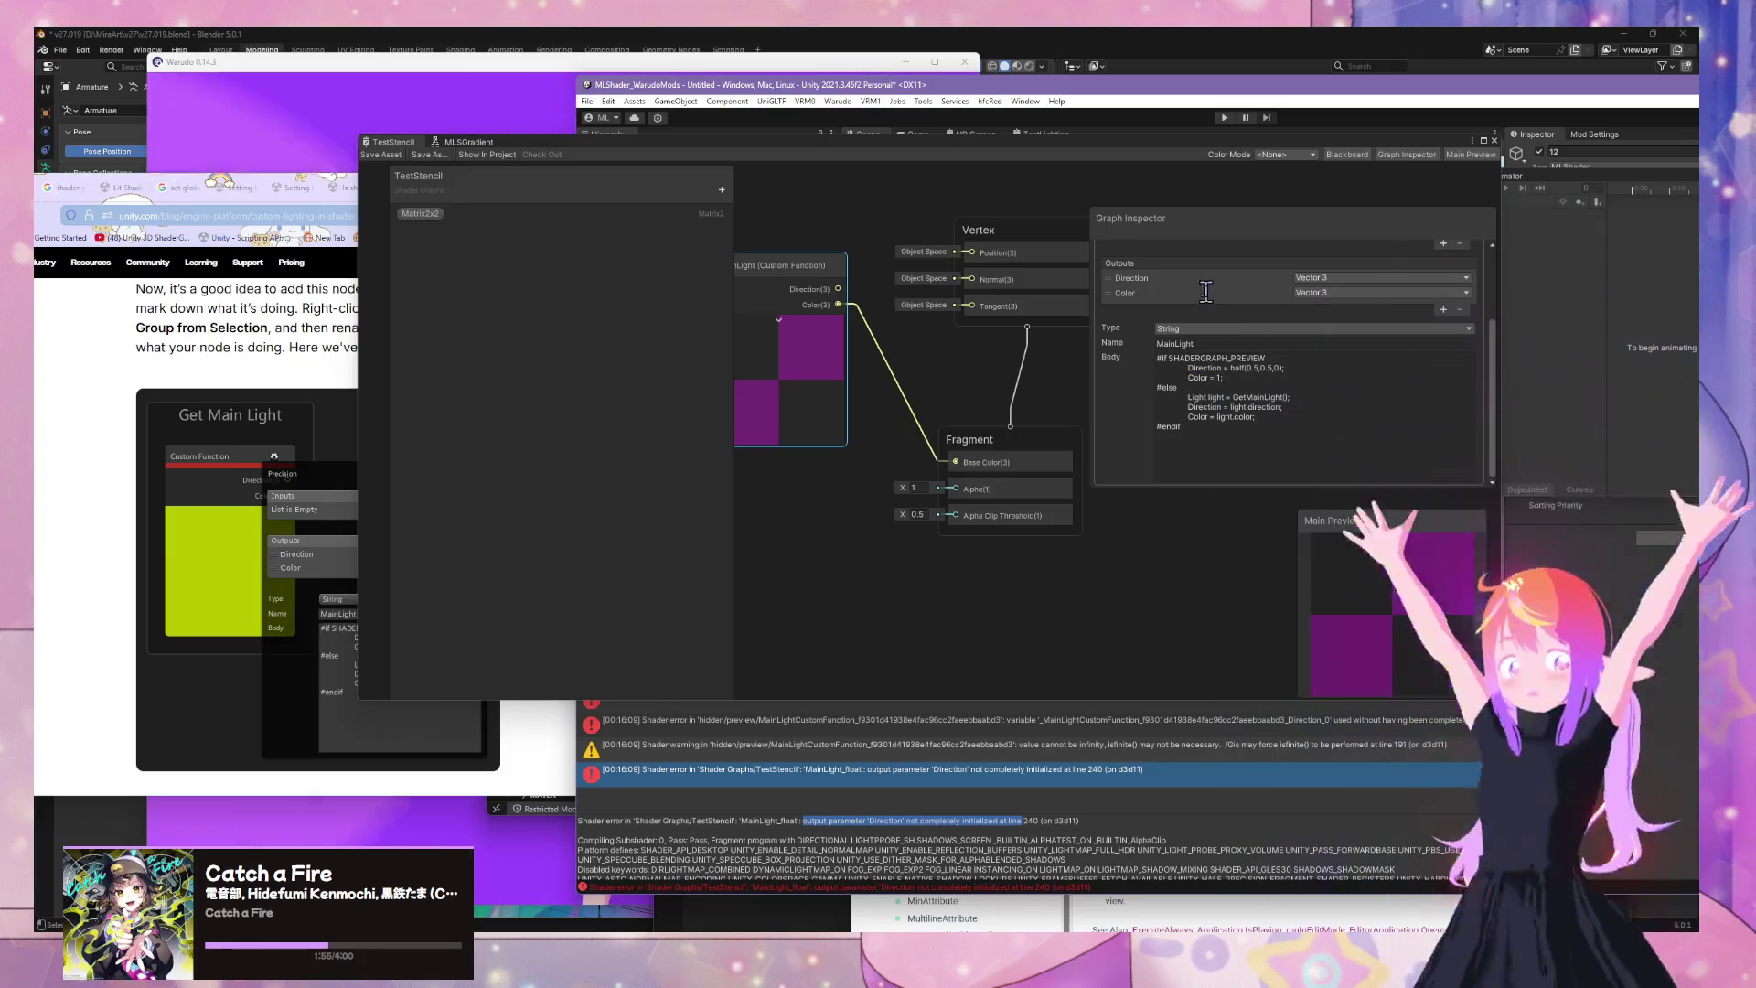
left_click(1133, 278)
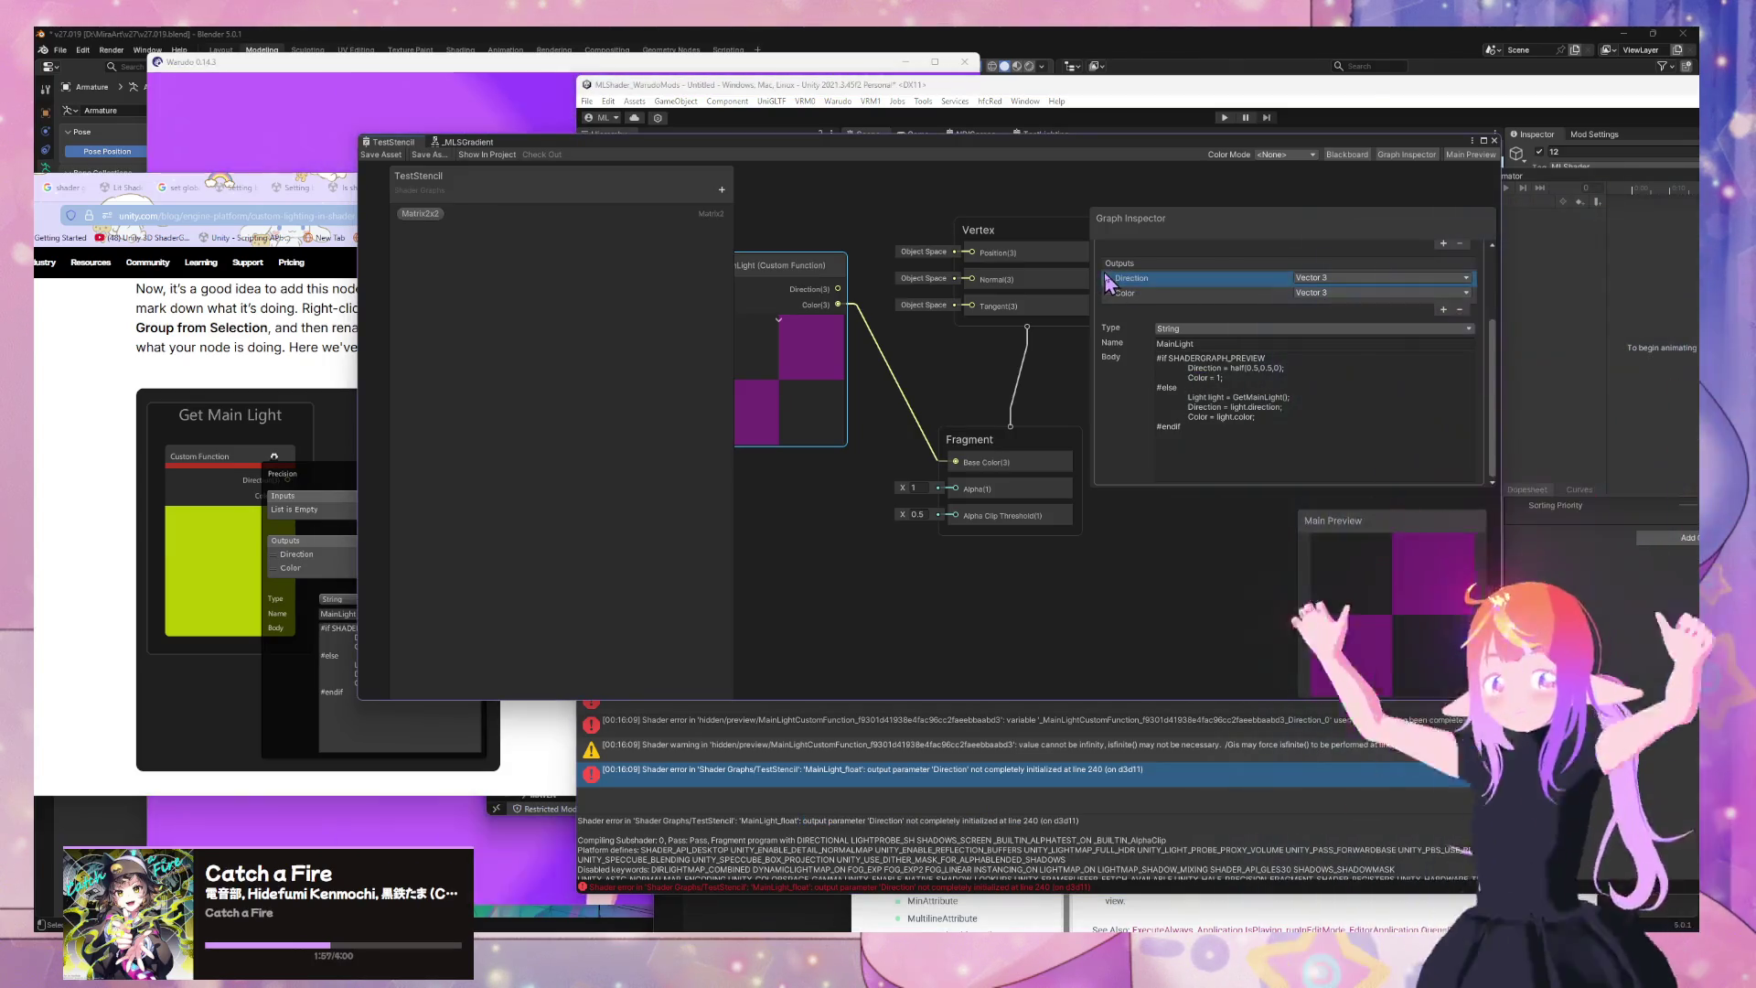
scroll(1225, 334, "up", 2)
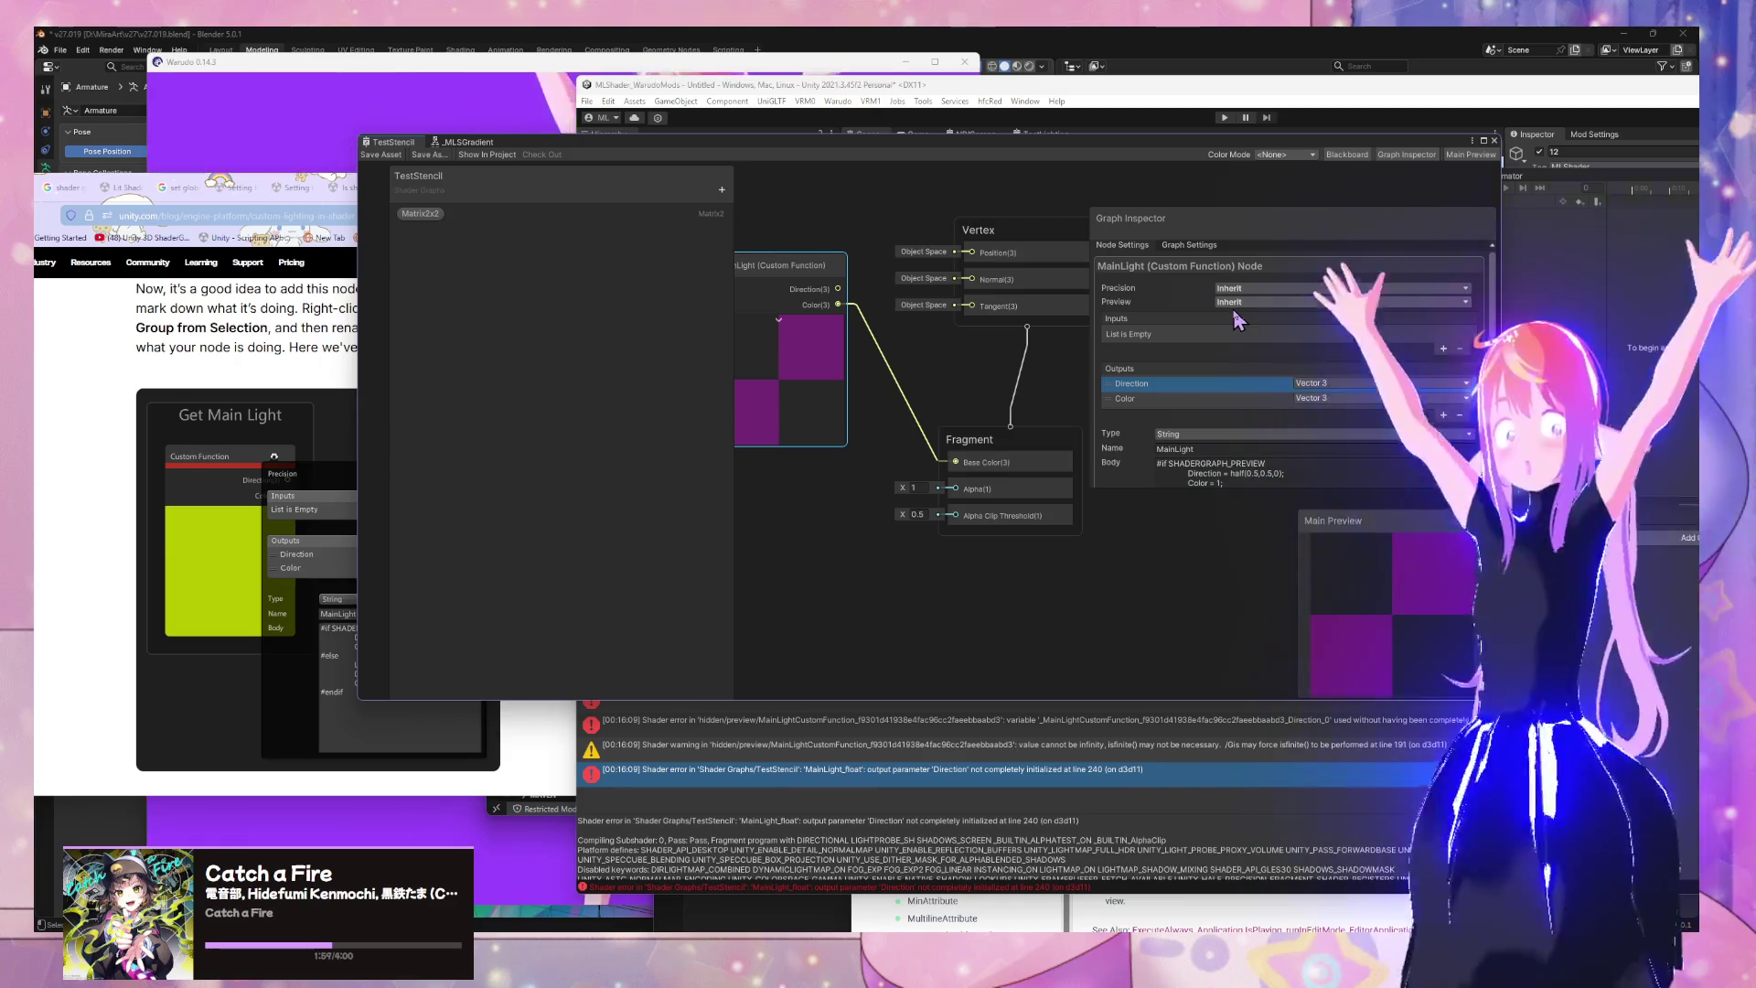
scroll(1249, 384, "down", 1)
left_click(1203, 457)
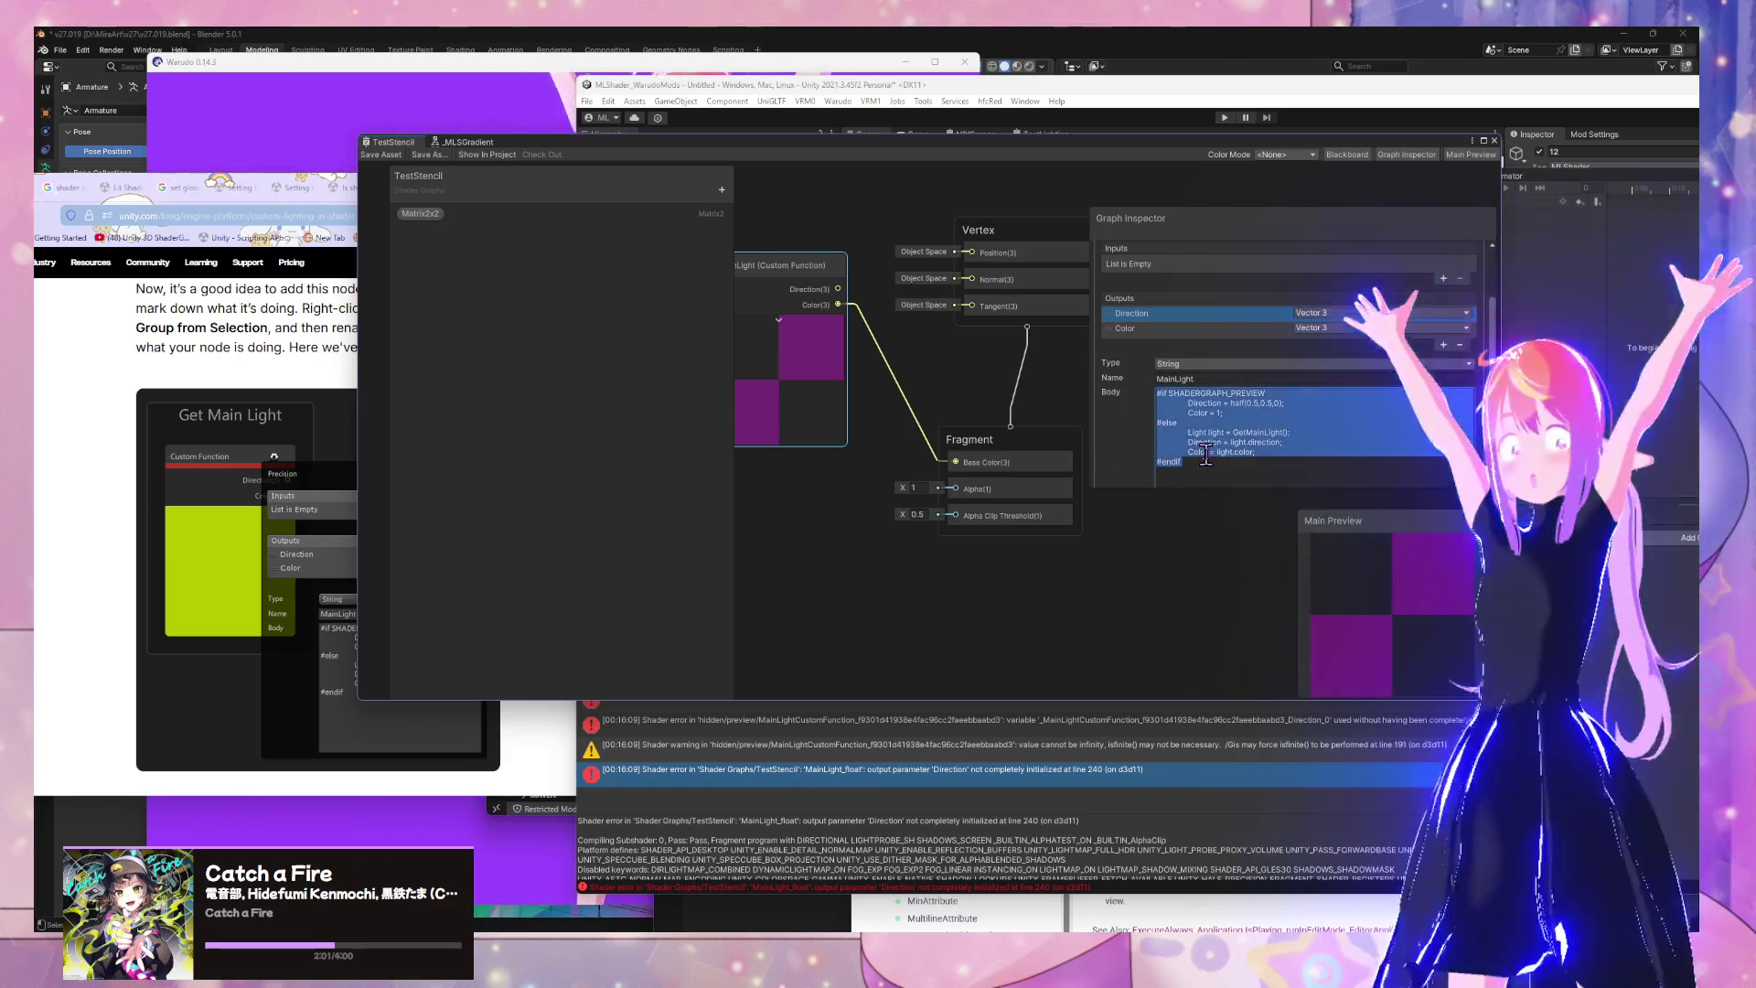
key("BackSpace")
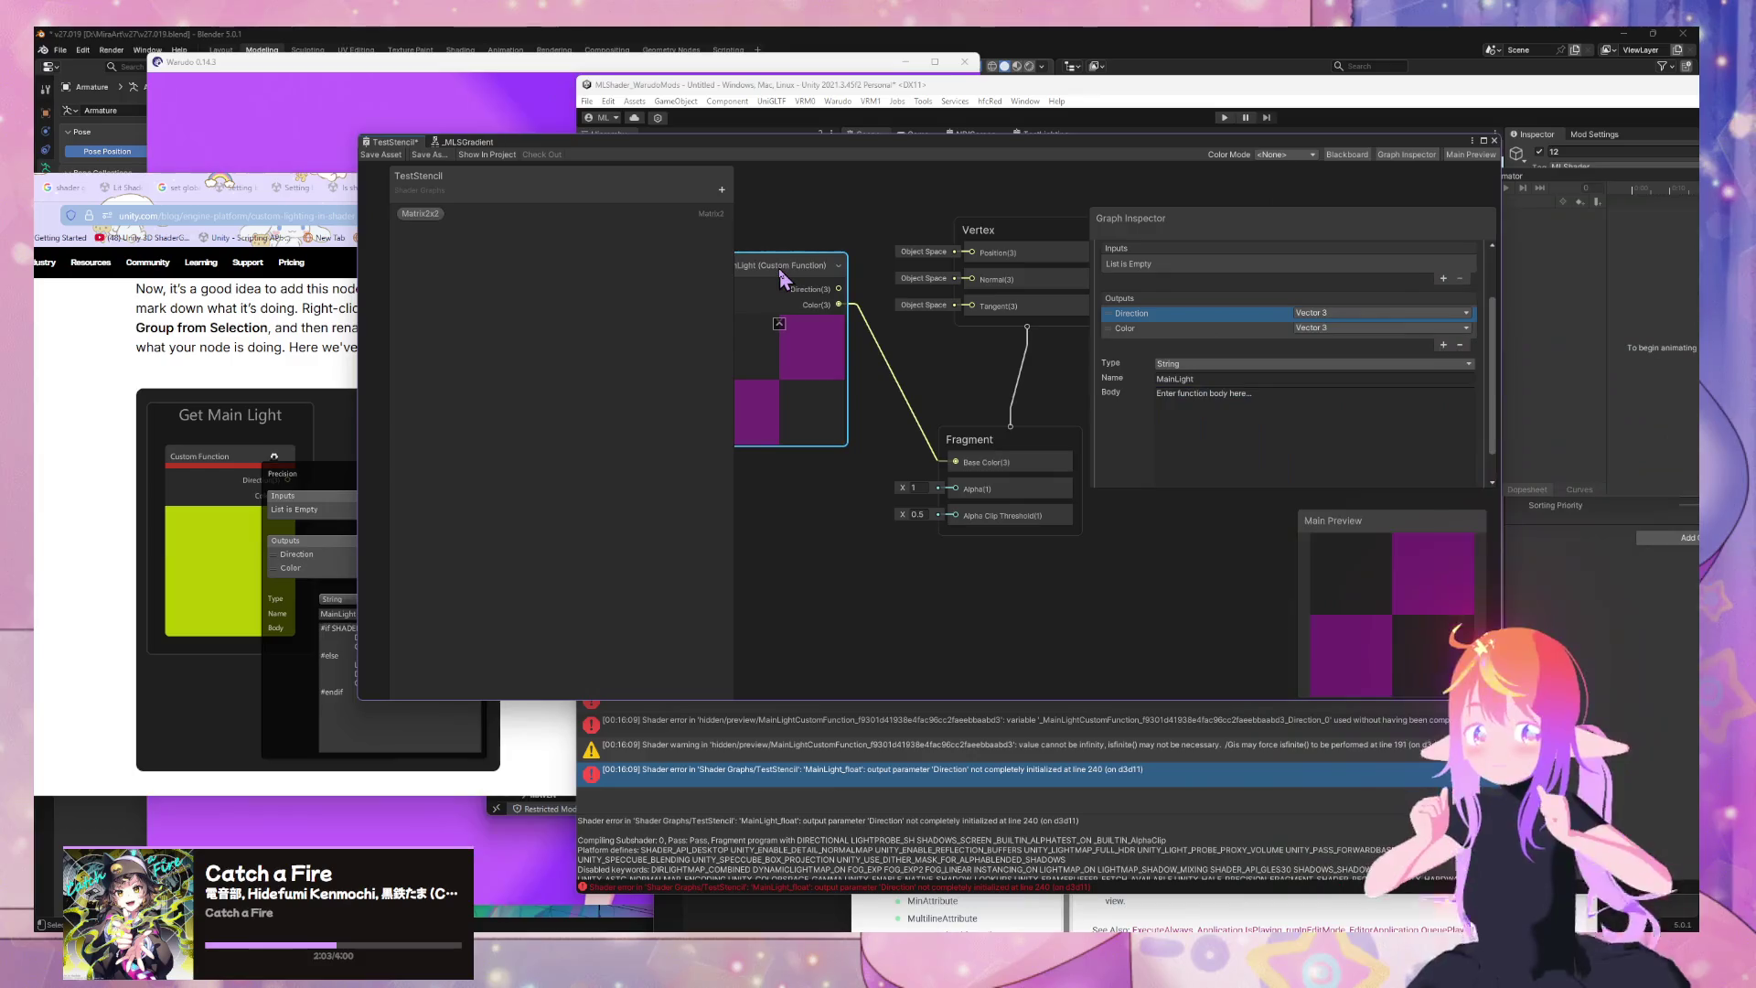
key("Delete")
right_click(829, 335)
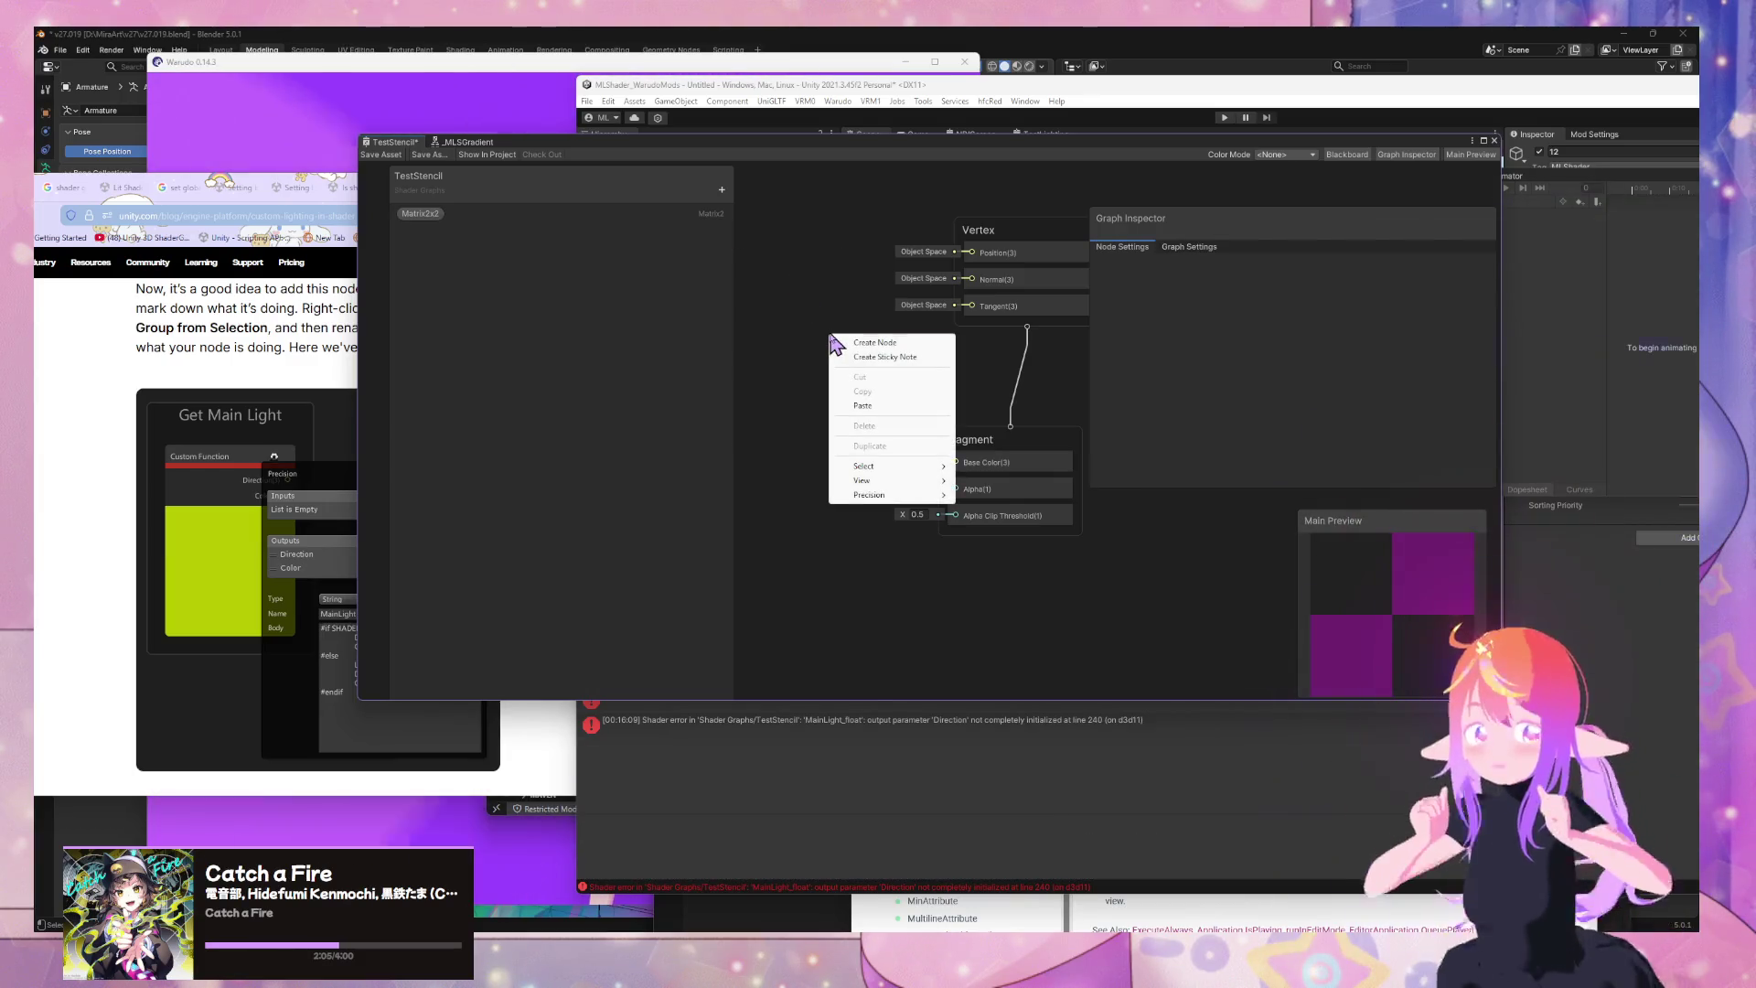
Add a new Custom Function node from the 'custom' search beside the Vertex block
left_click(834, 335)
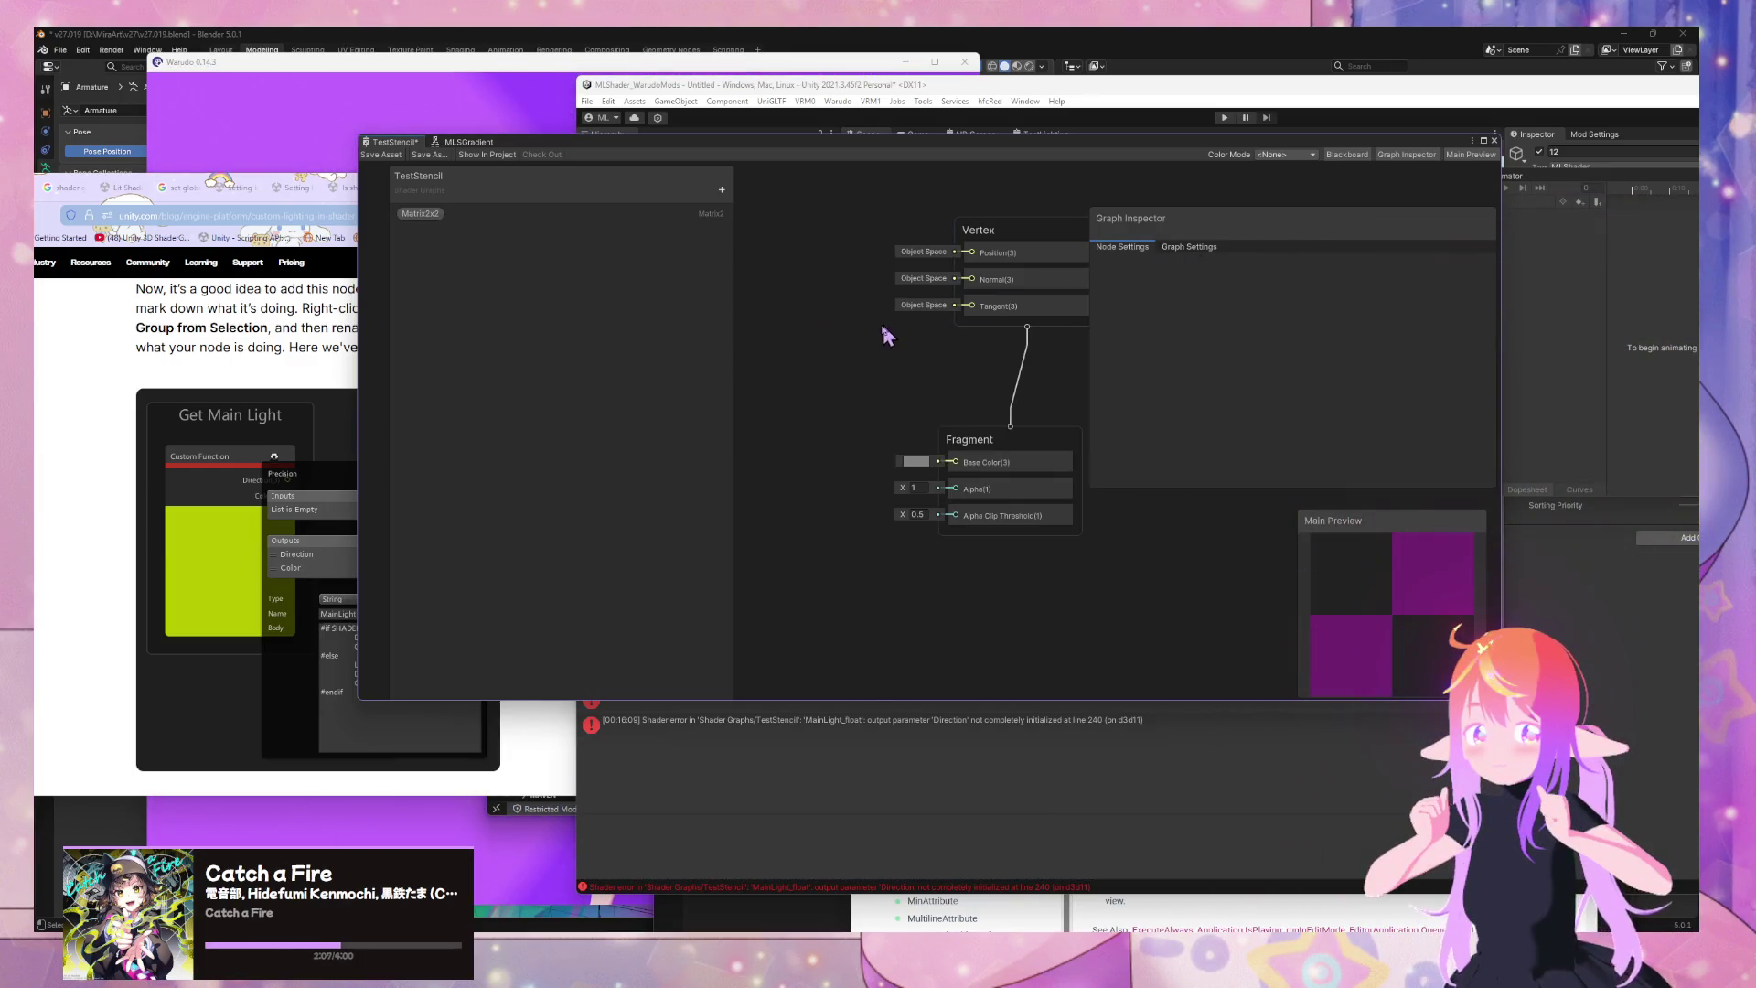
key("space")
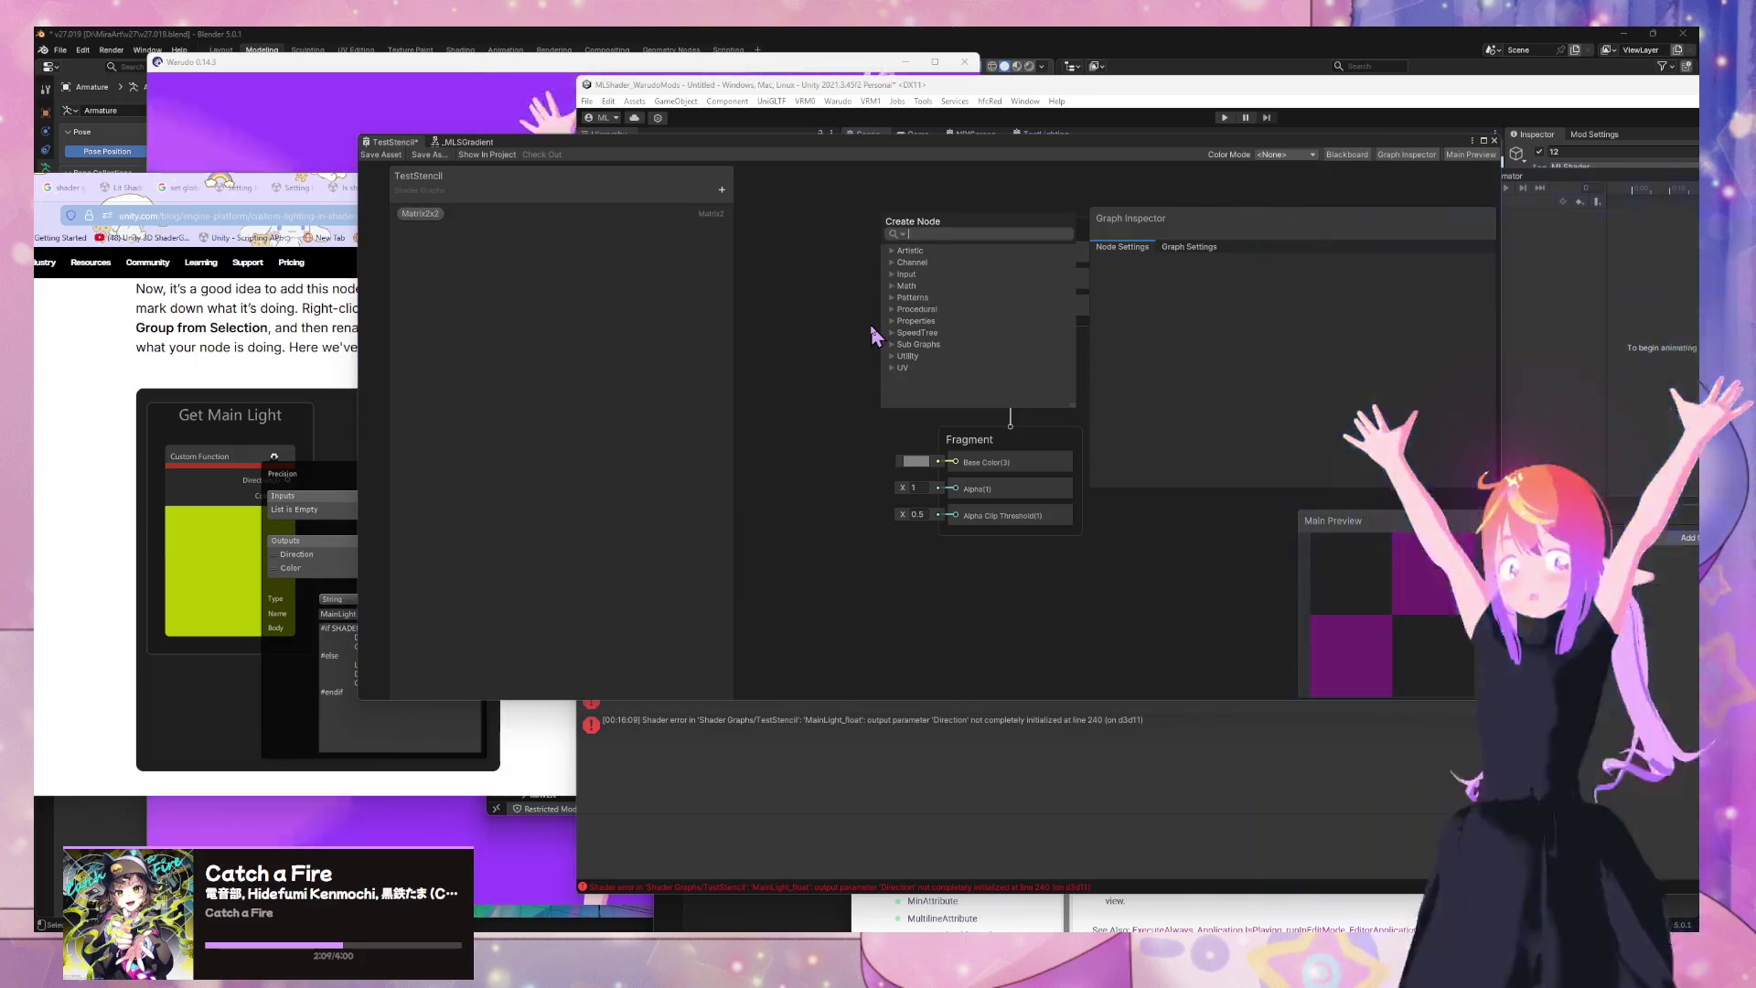
type("customn")
key("Return")
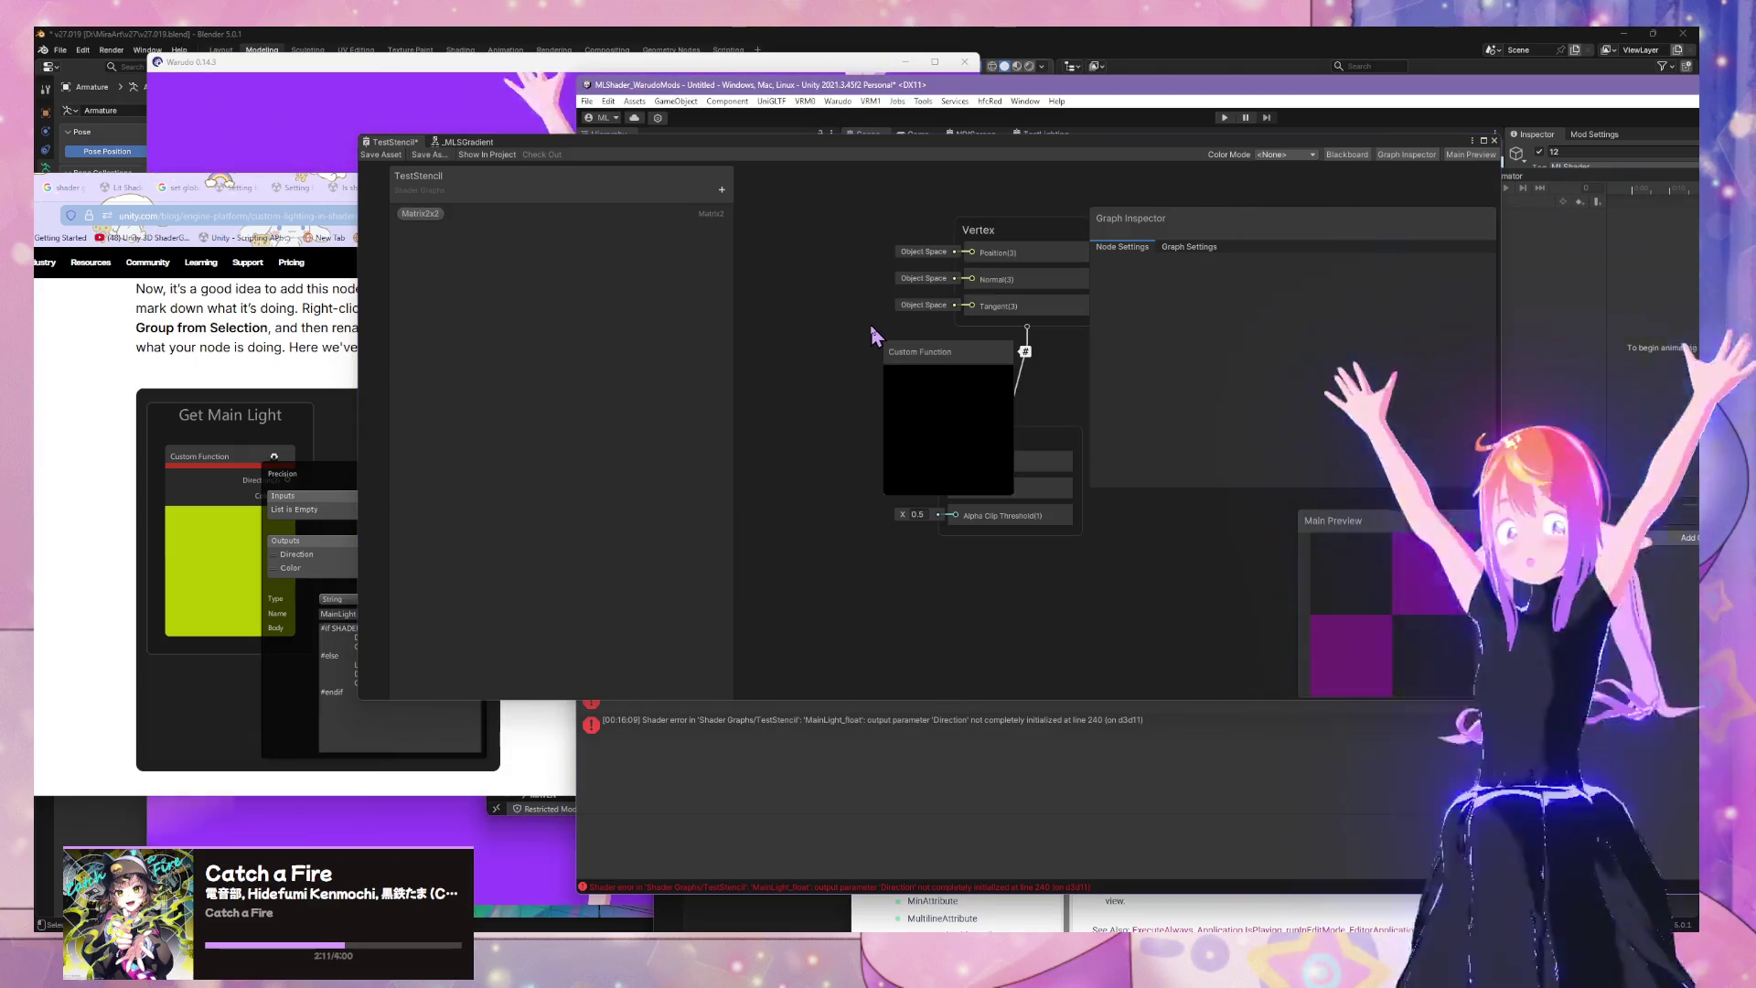
left_click_drag(884, 339, 762, 286)
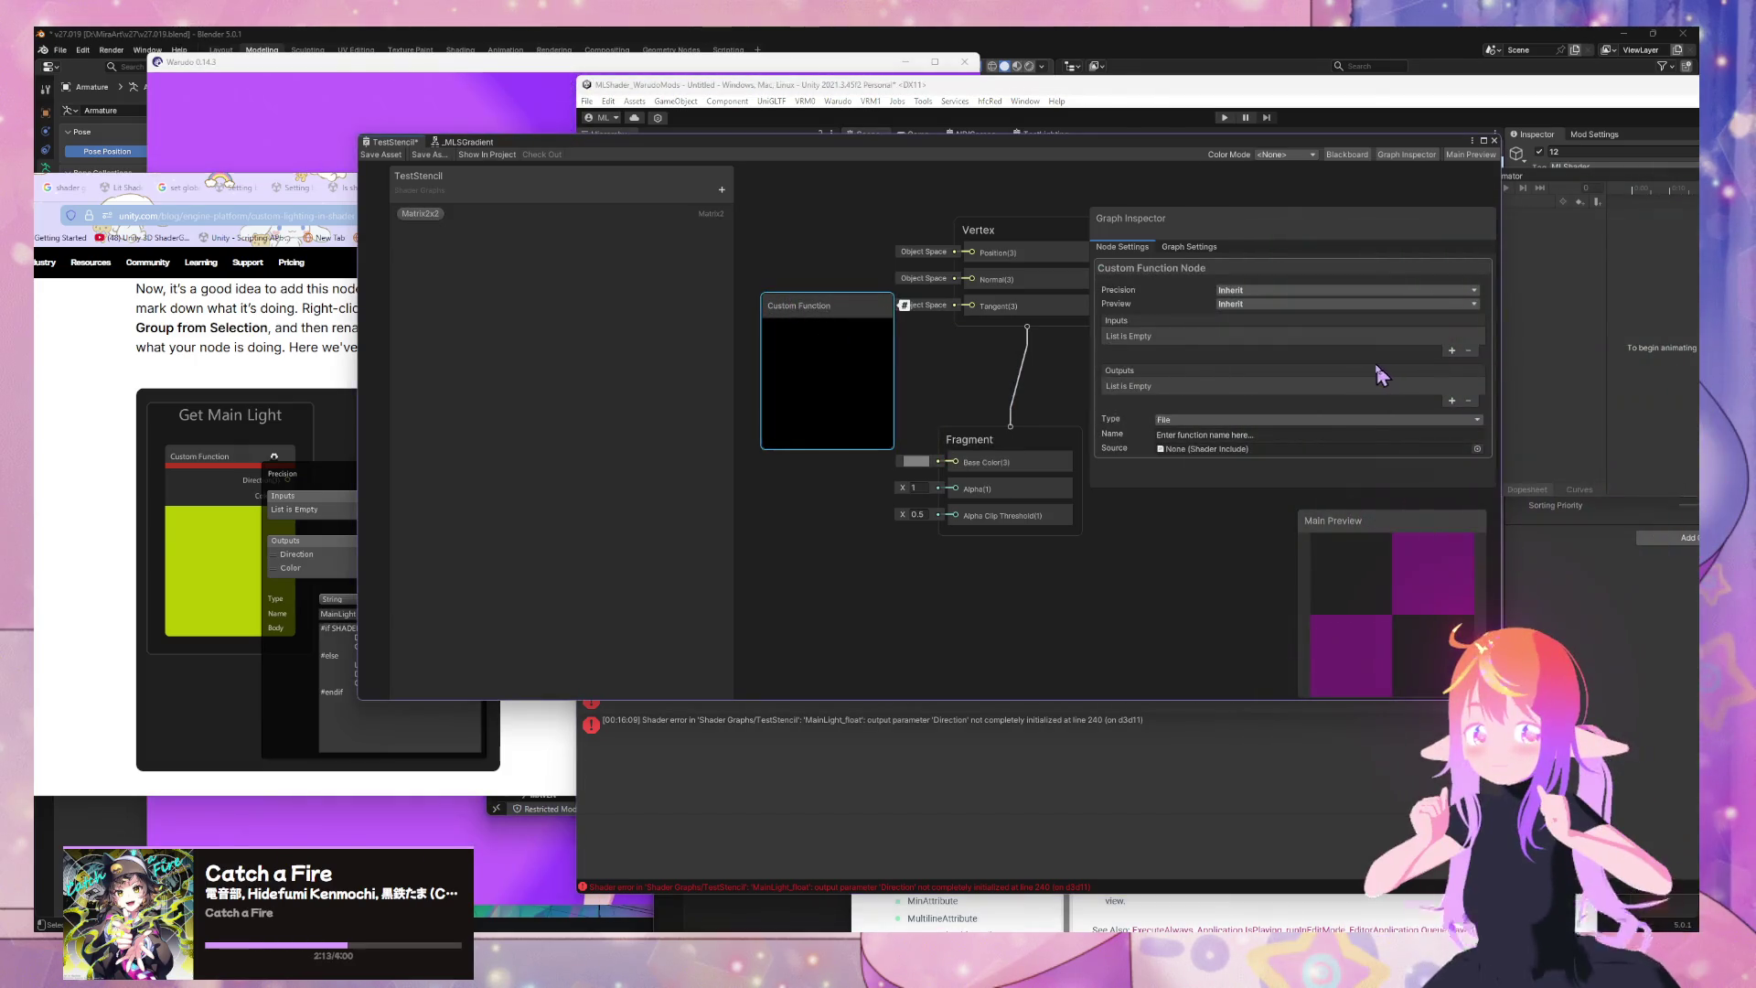
Add Direction and Color Vector 3 outputs and switch the node to String mode
left_click(1450, 401)
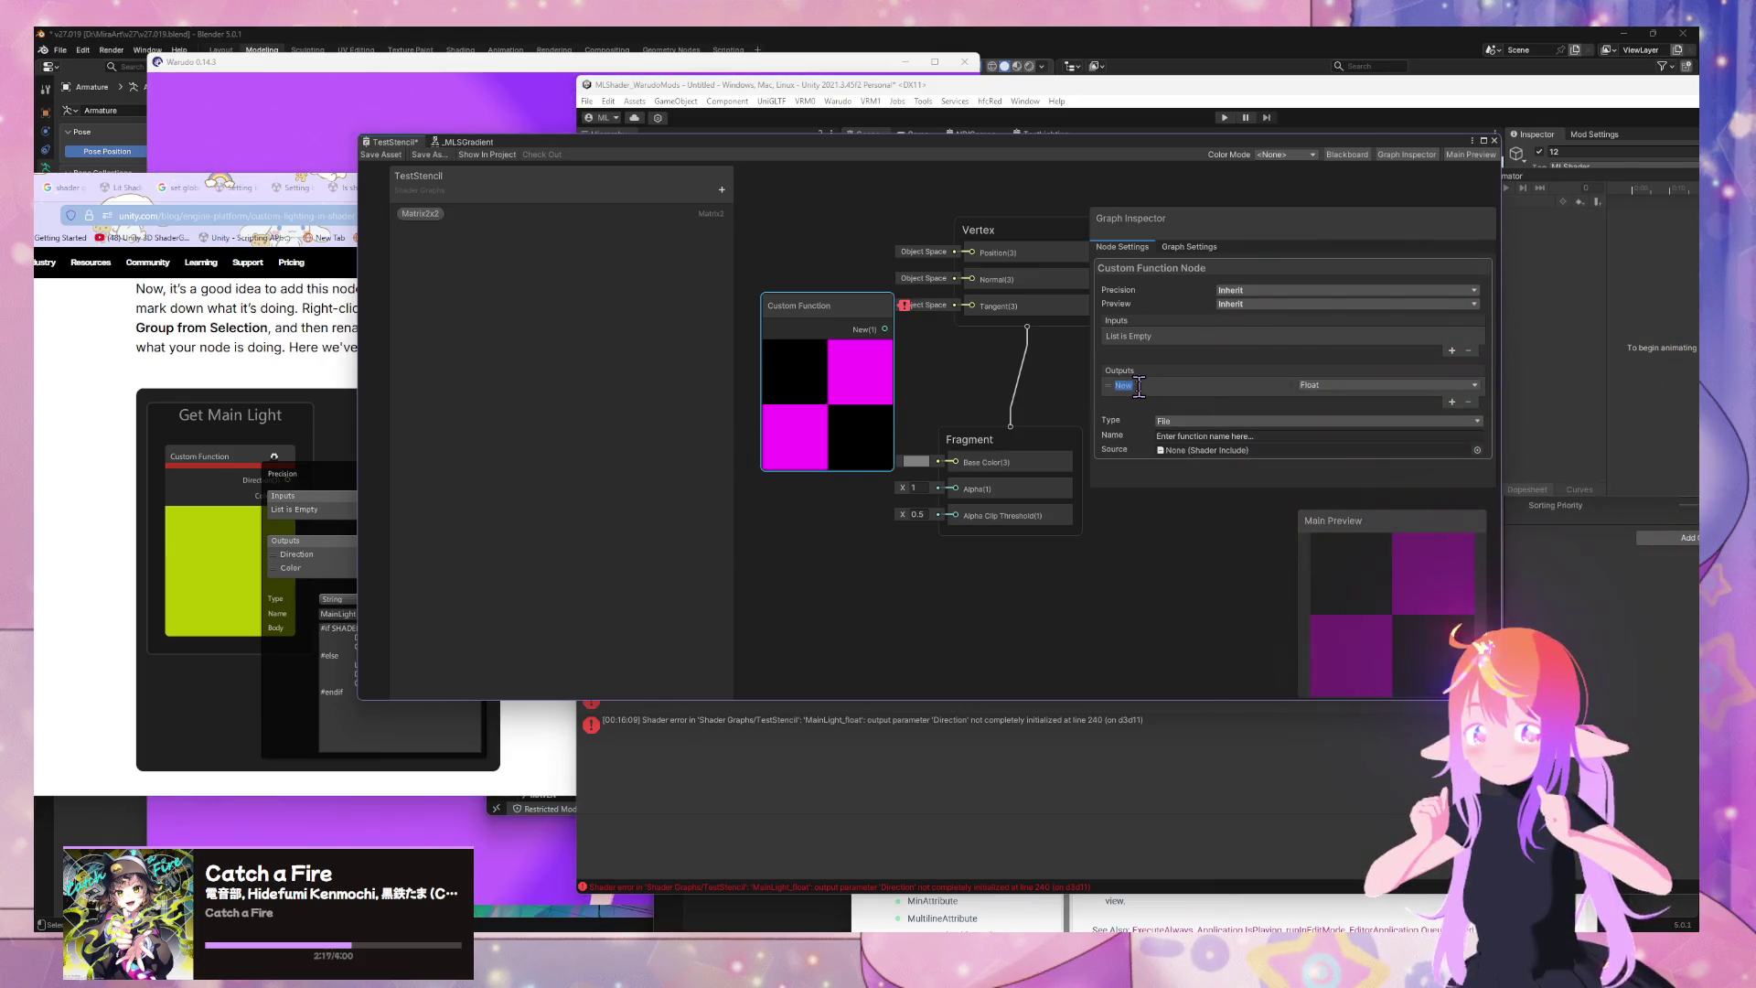
type("Direction")
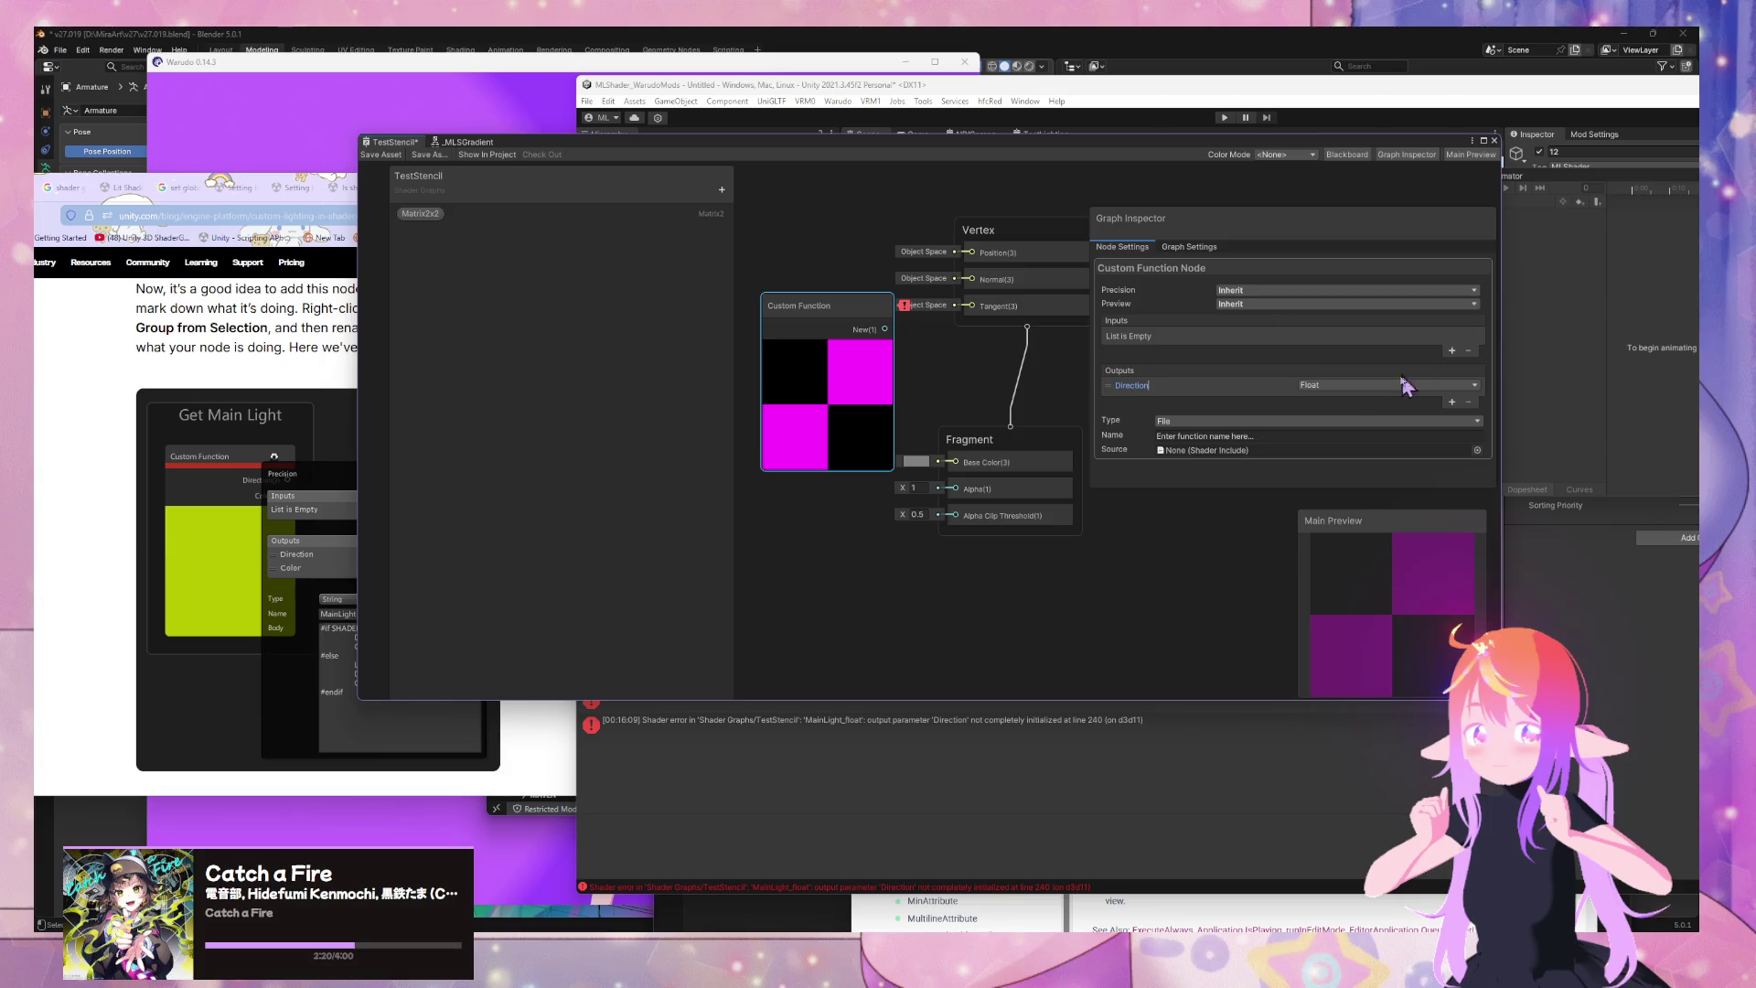
left_click(1406, 385)
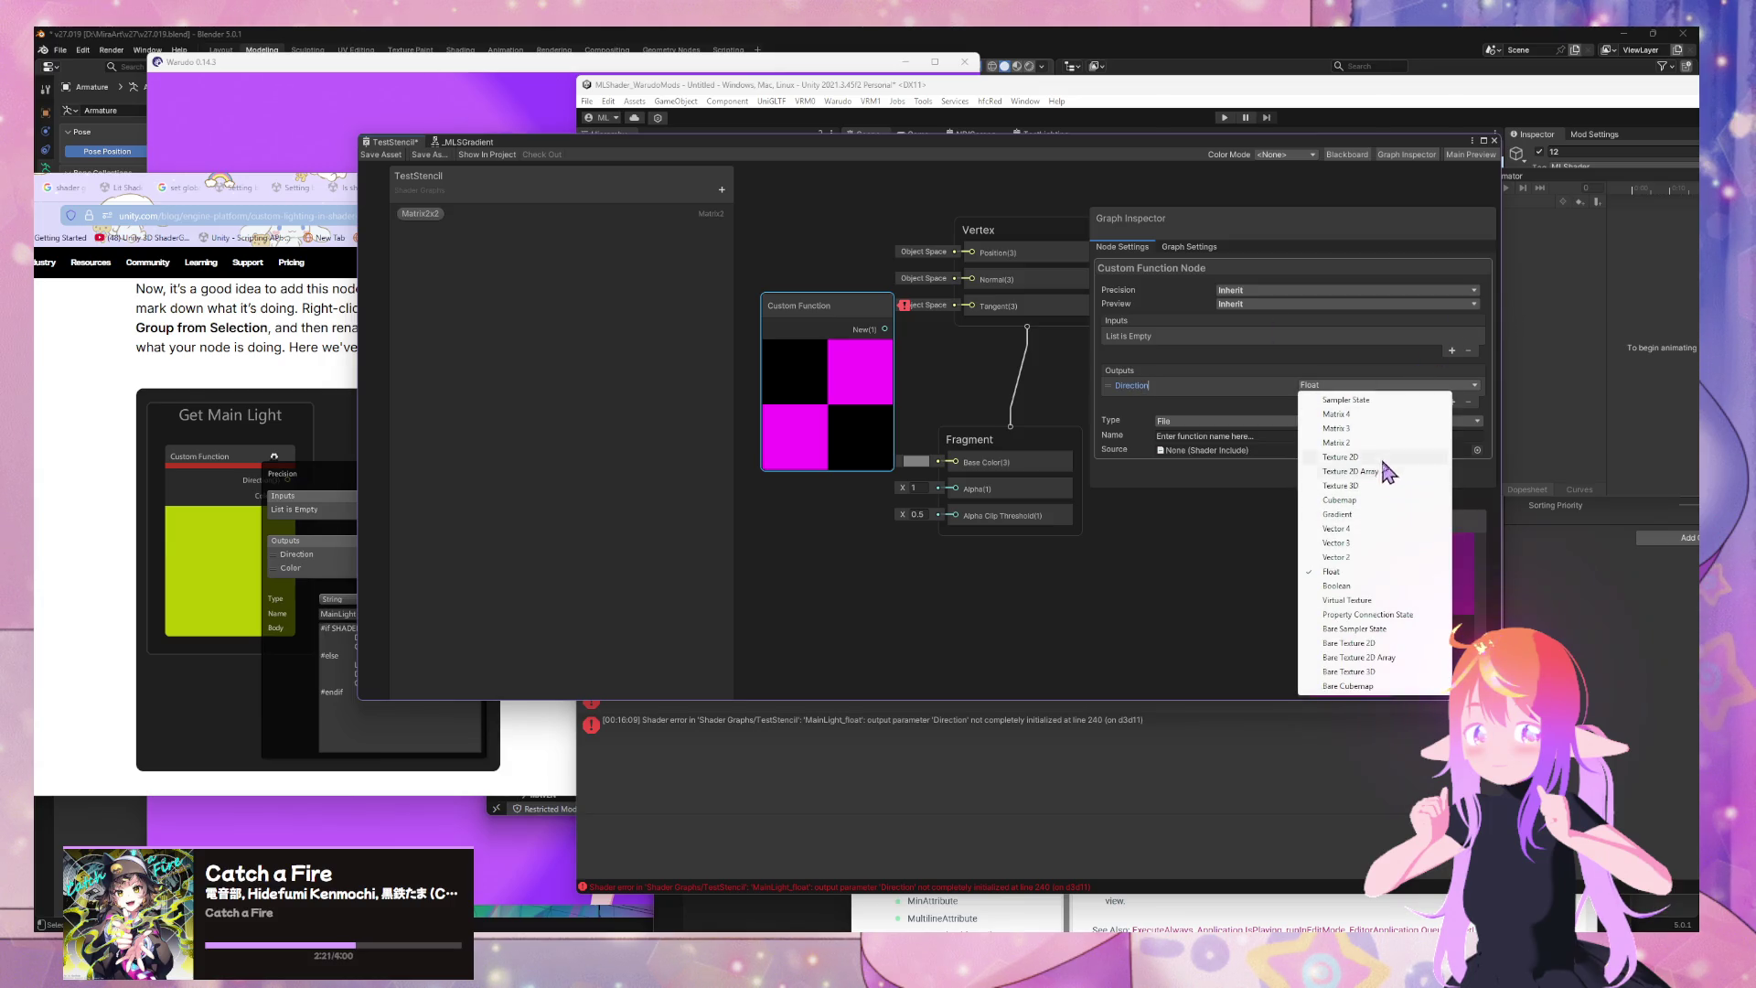
left_click(1331, 543)
left_click(1166, 385)
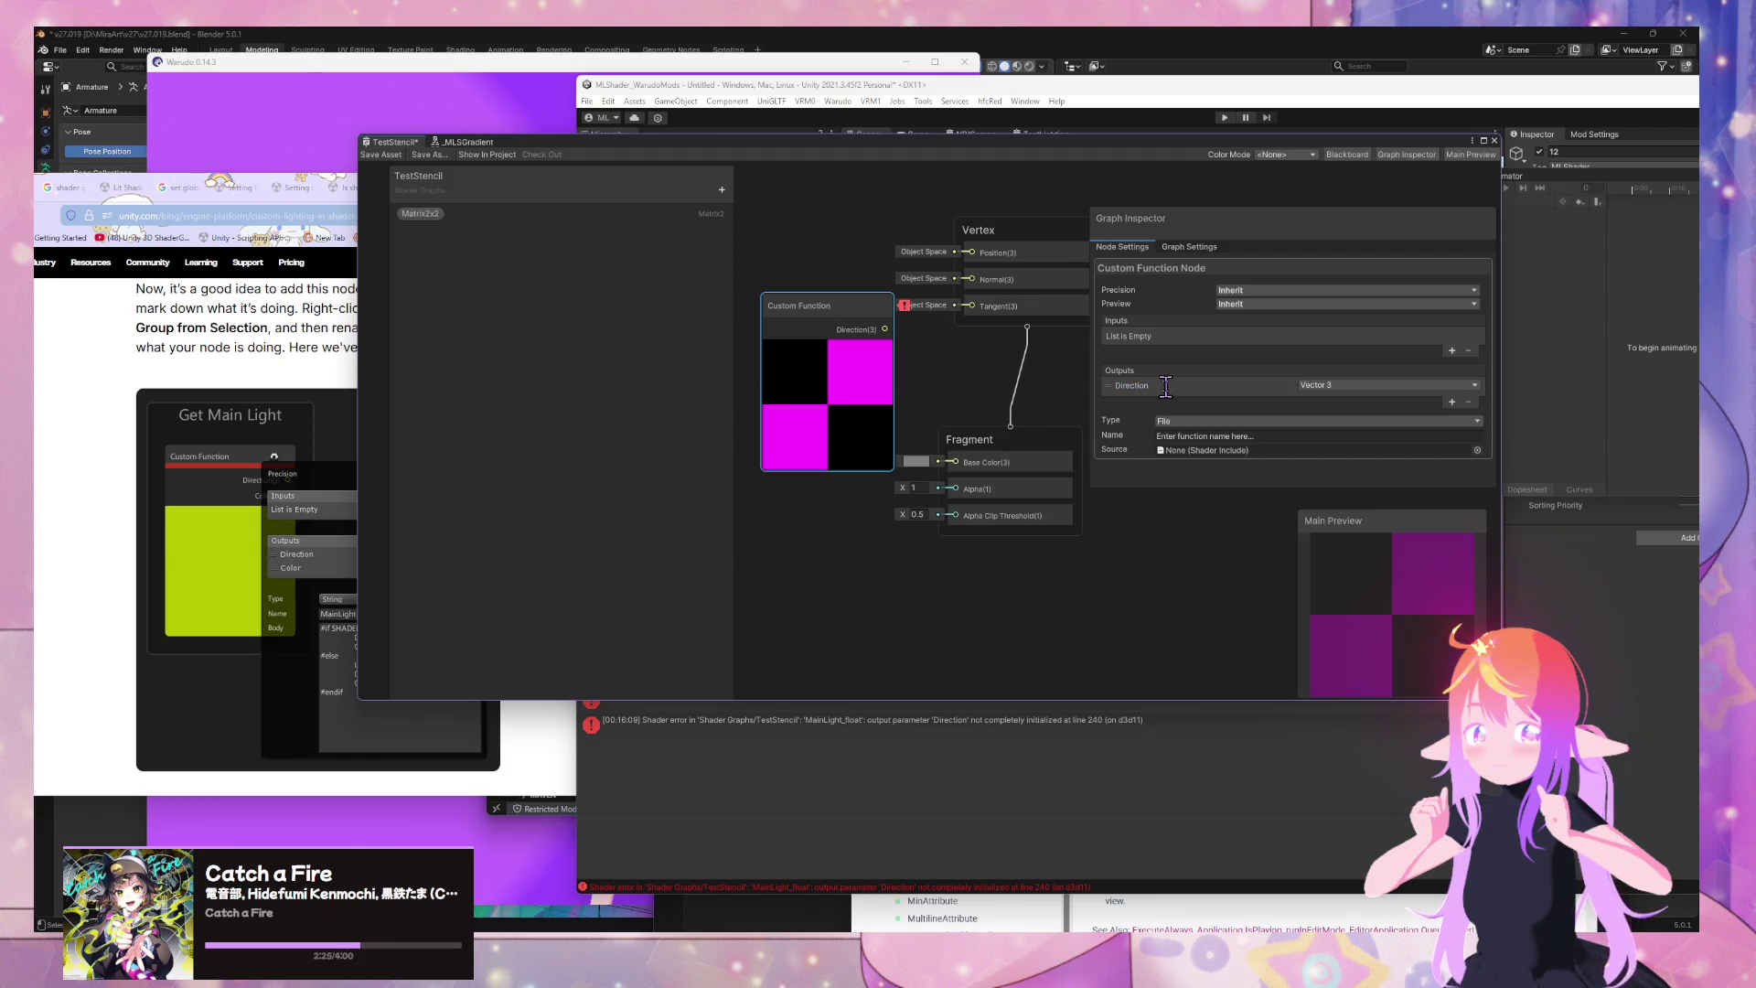
left_click(1452, 401)
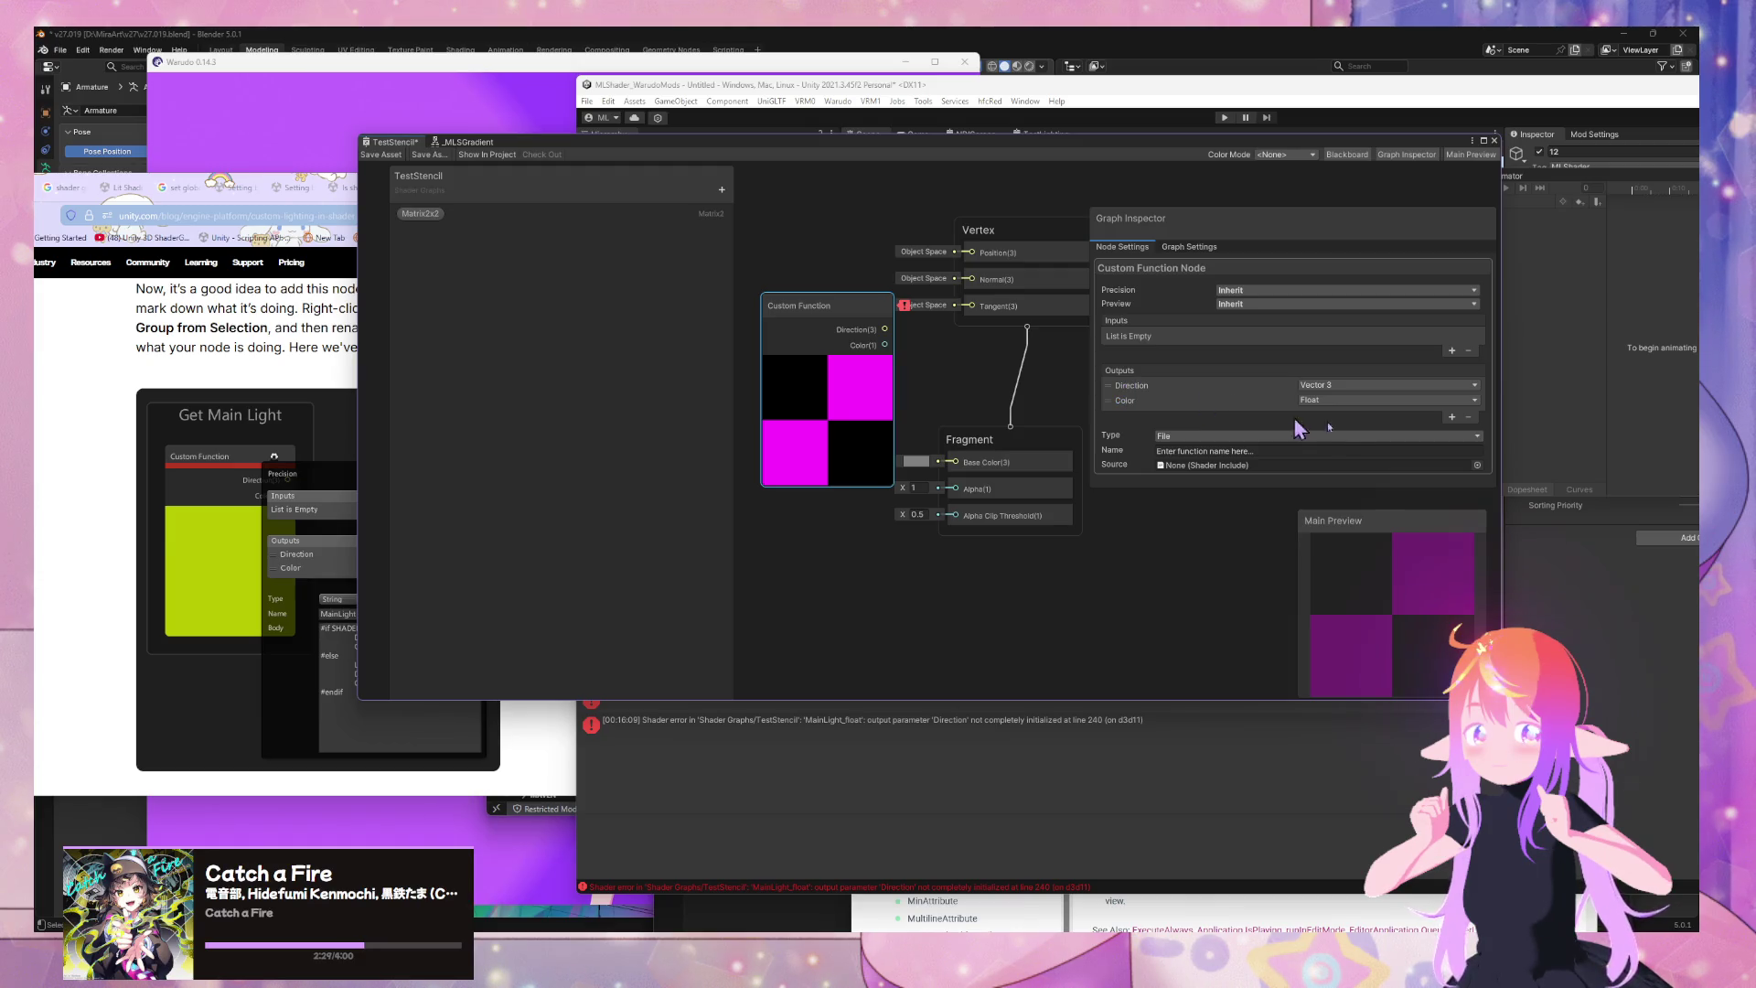
left_click(1371, 400)
left_click(1365, 559)
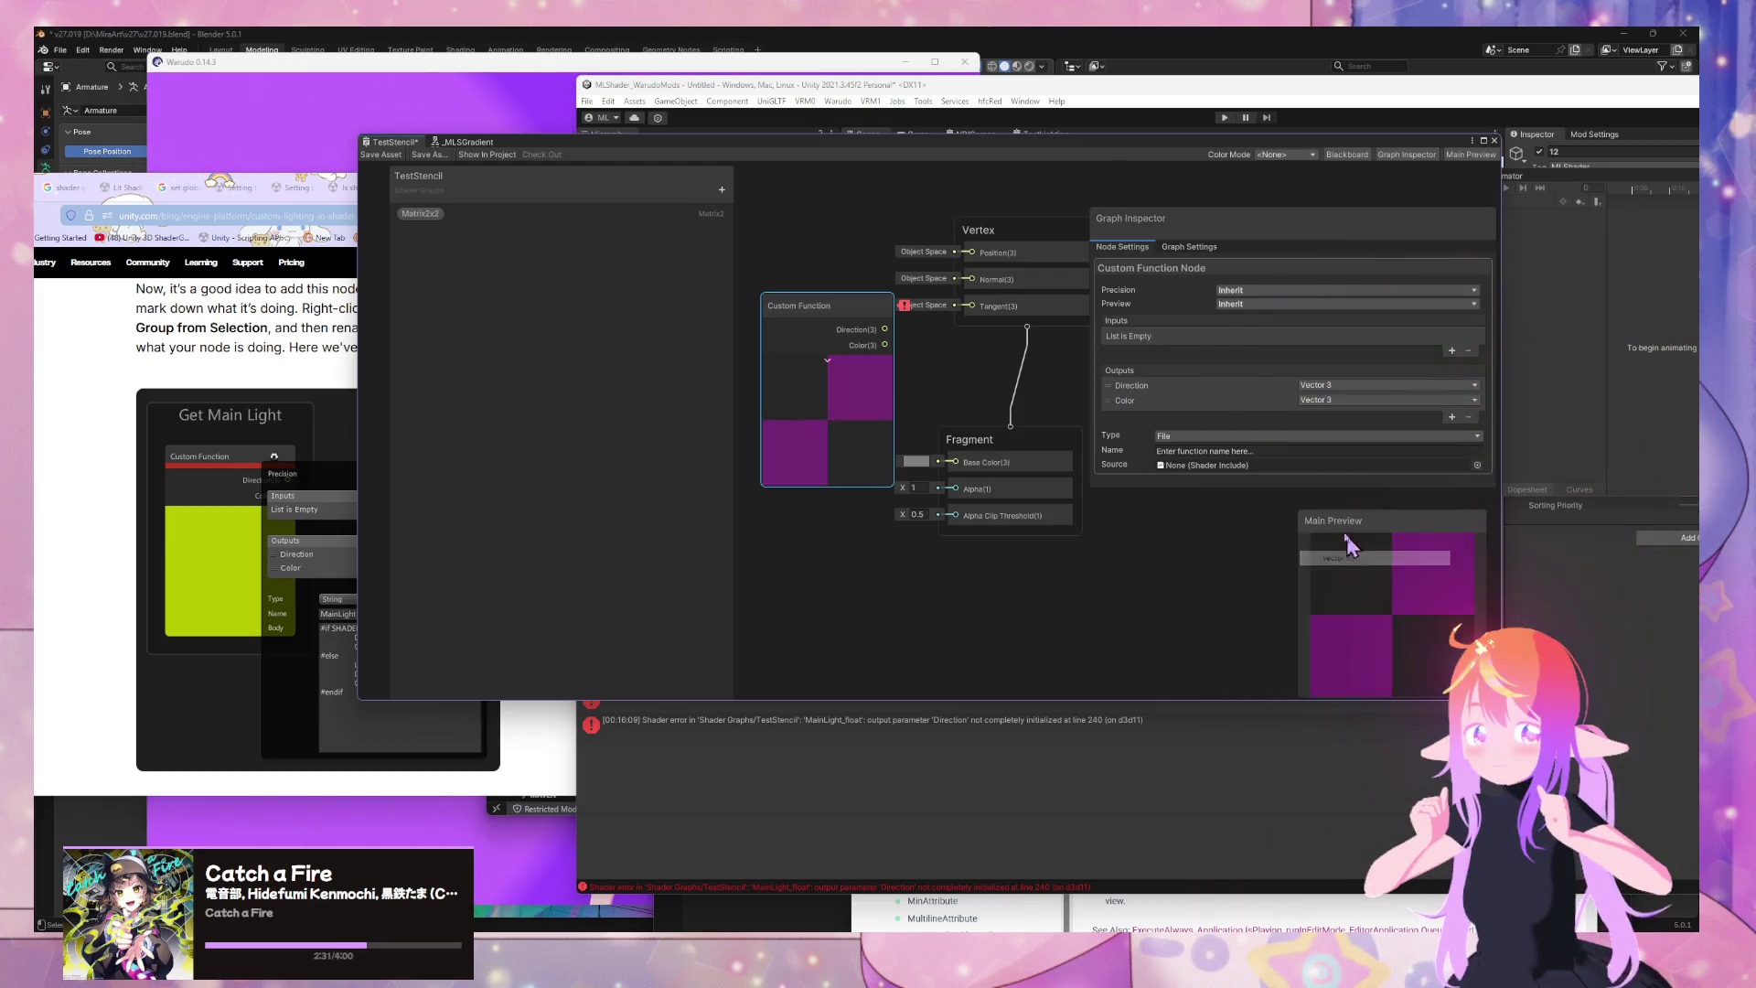
left_click(1219, 466)
scroll(1251, 409, "down", 2)
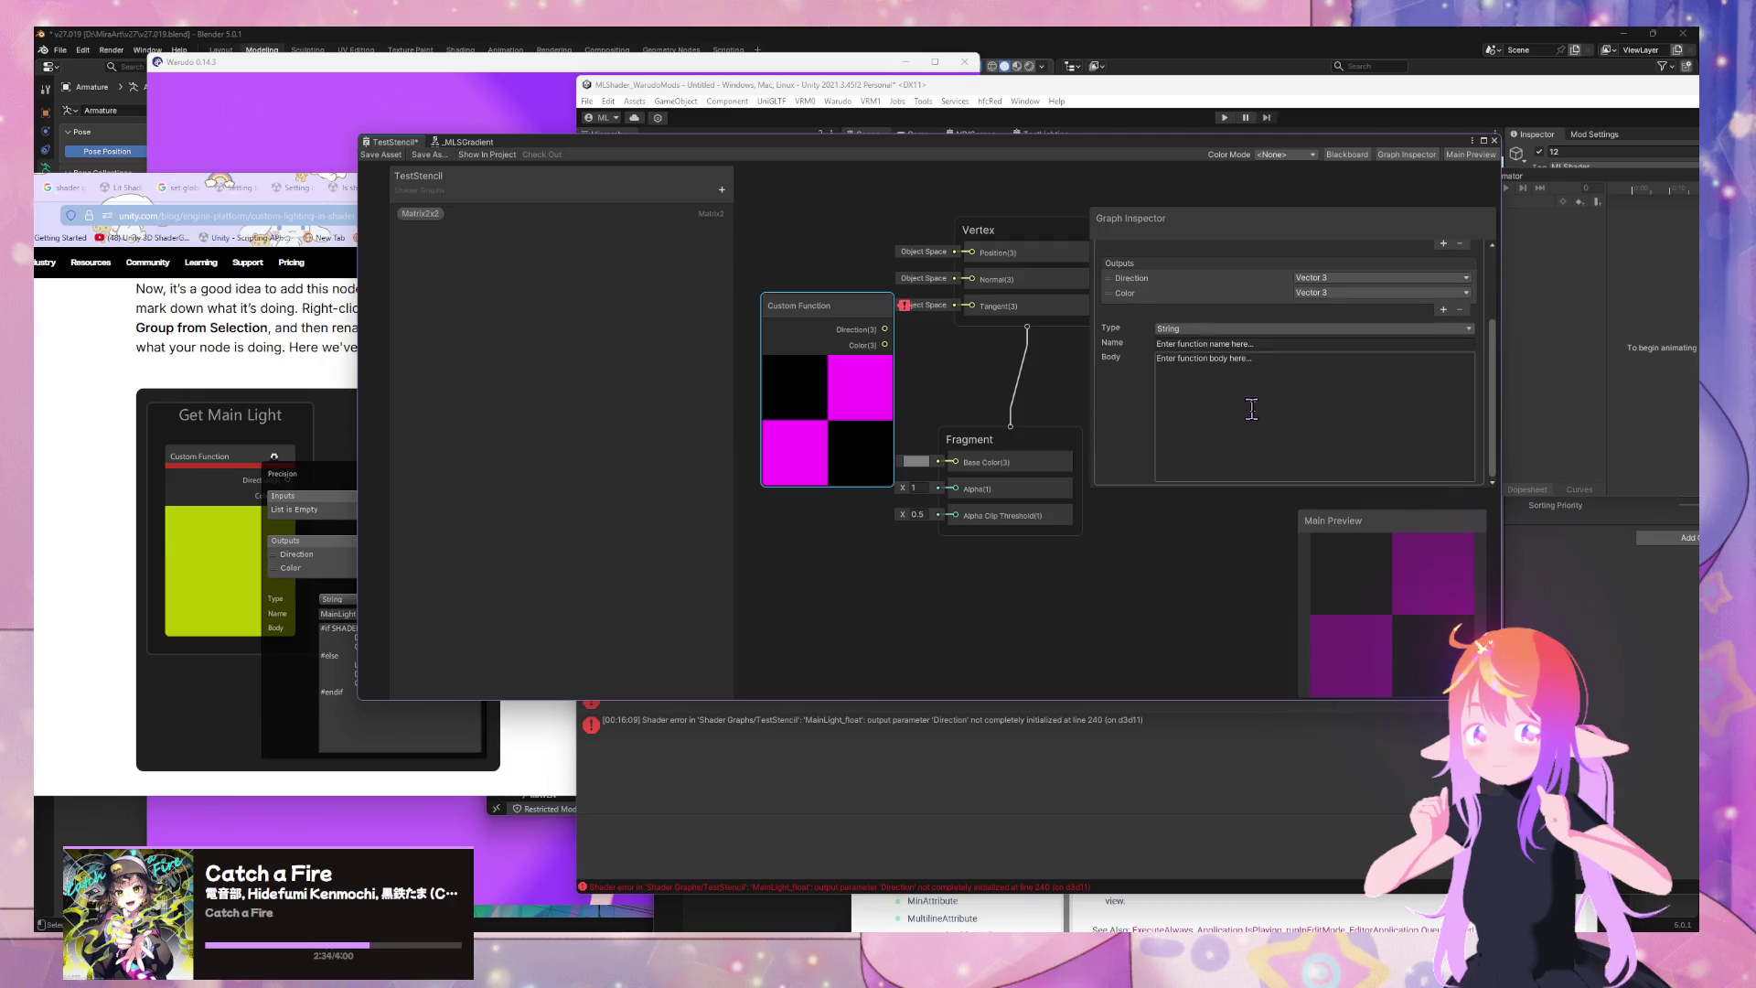
Name the custom function MainLight and bring the blog's Get Main Light example into view
left_click(1192, 342)
type("MainLight")
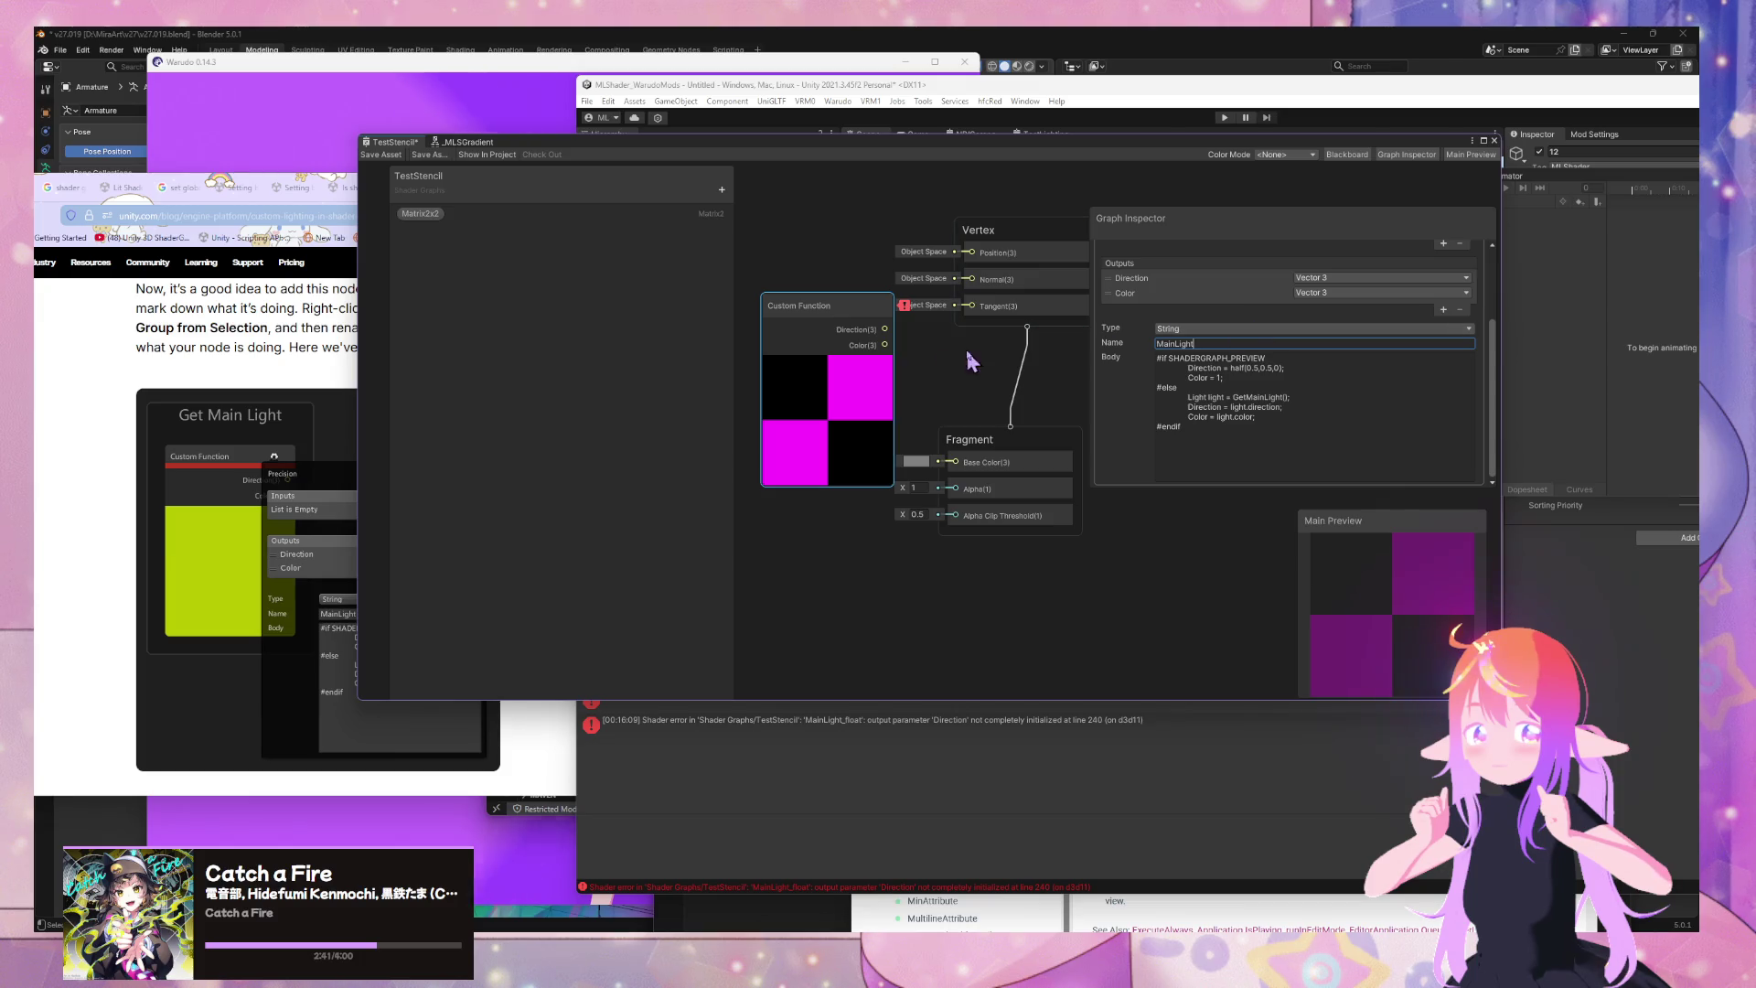
key("Return")
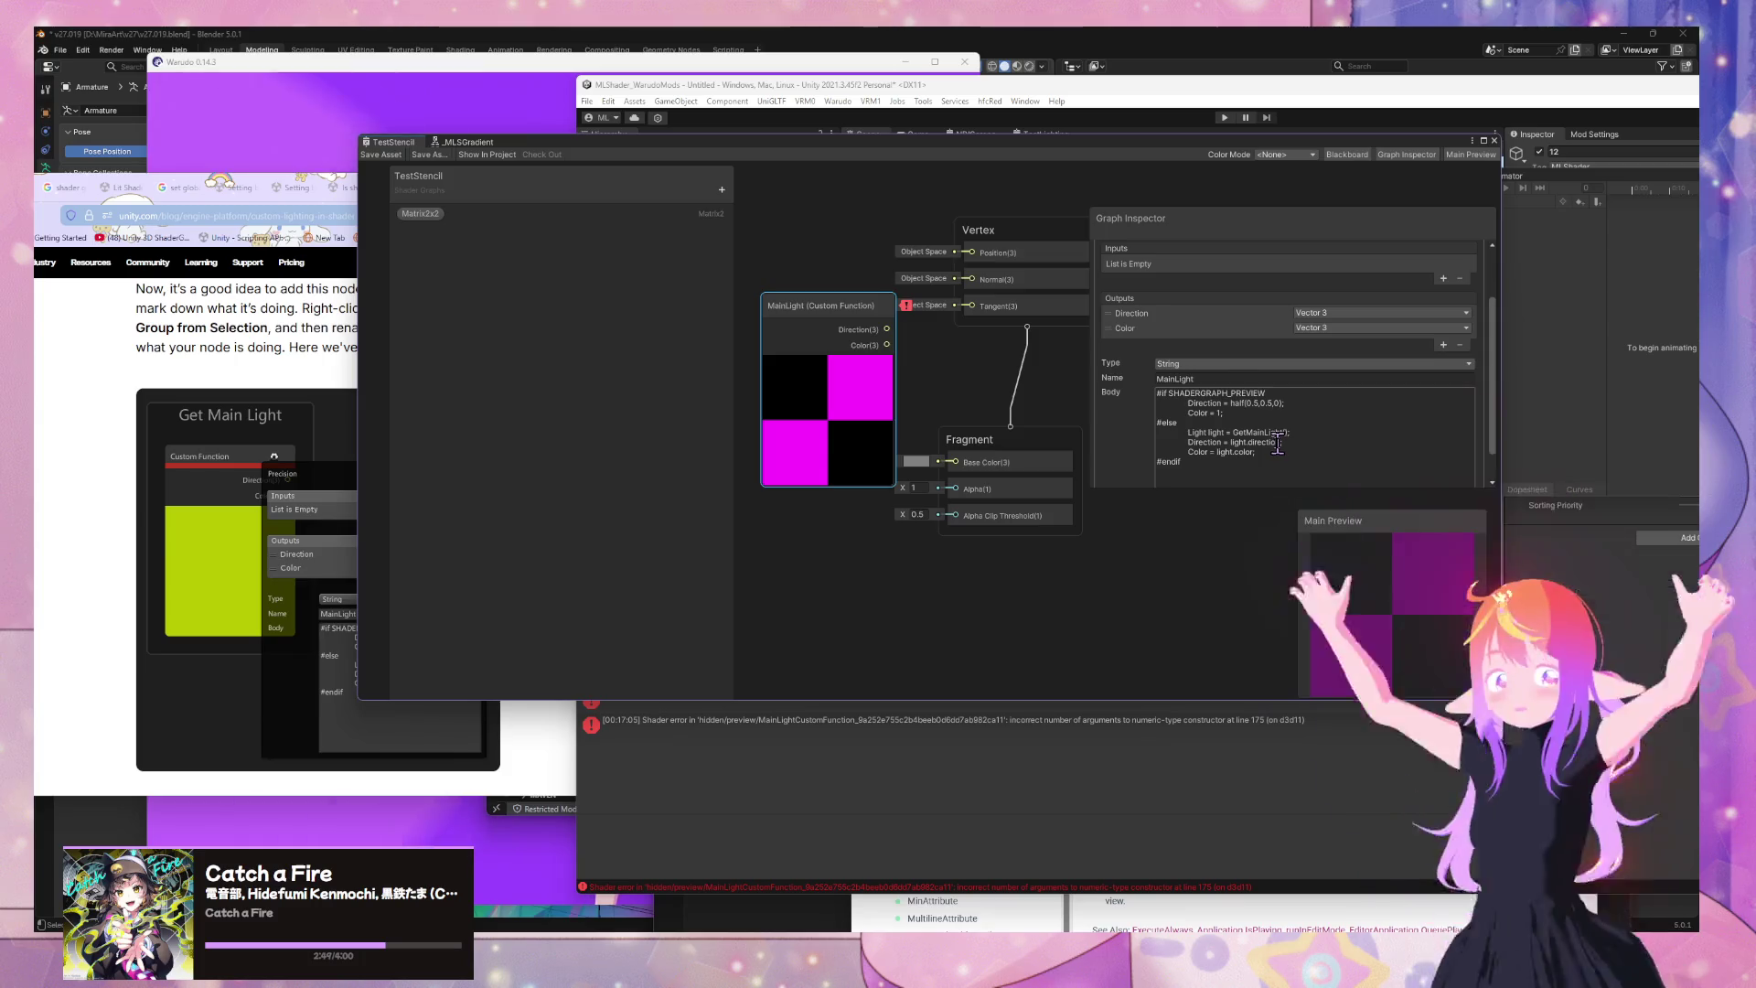
left_click(148, 681)
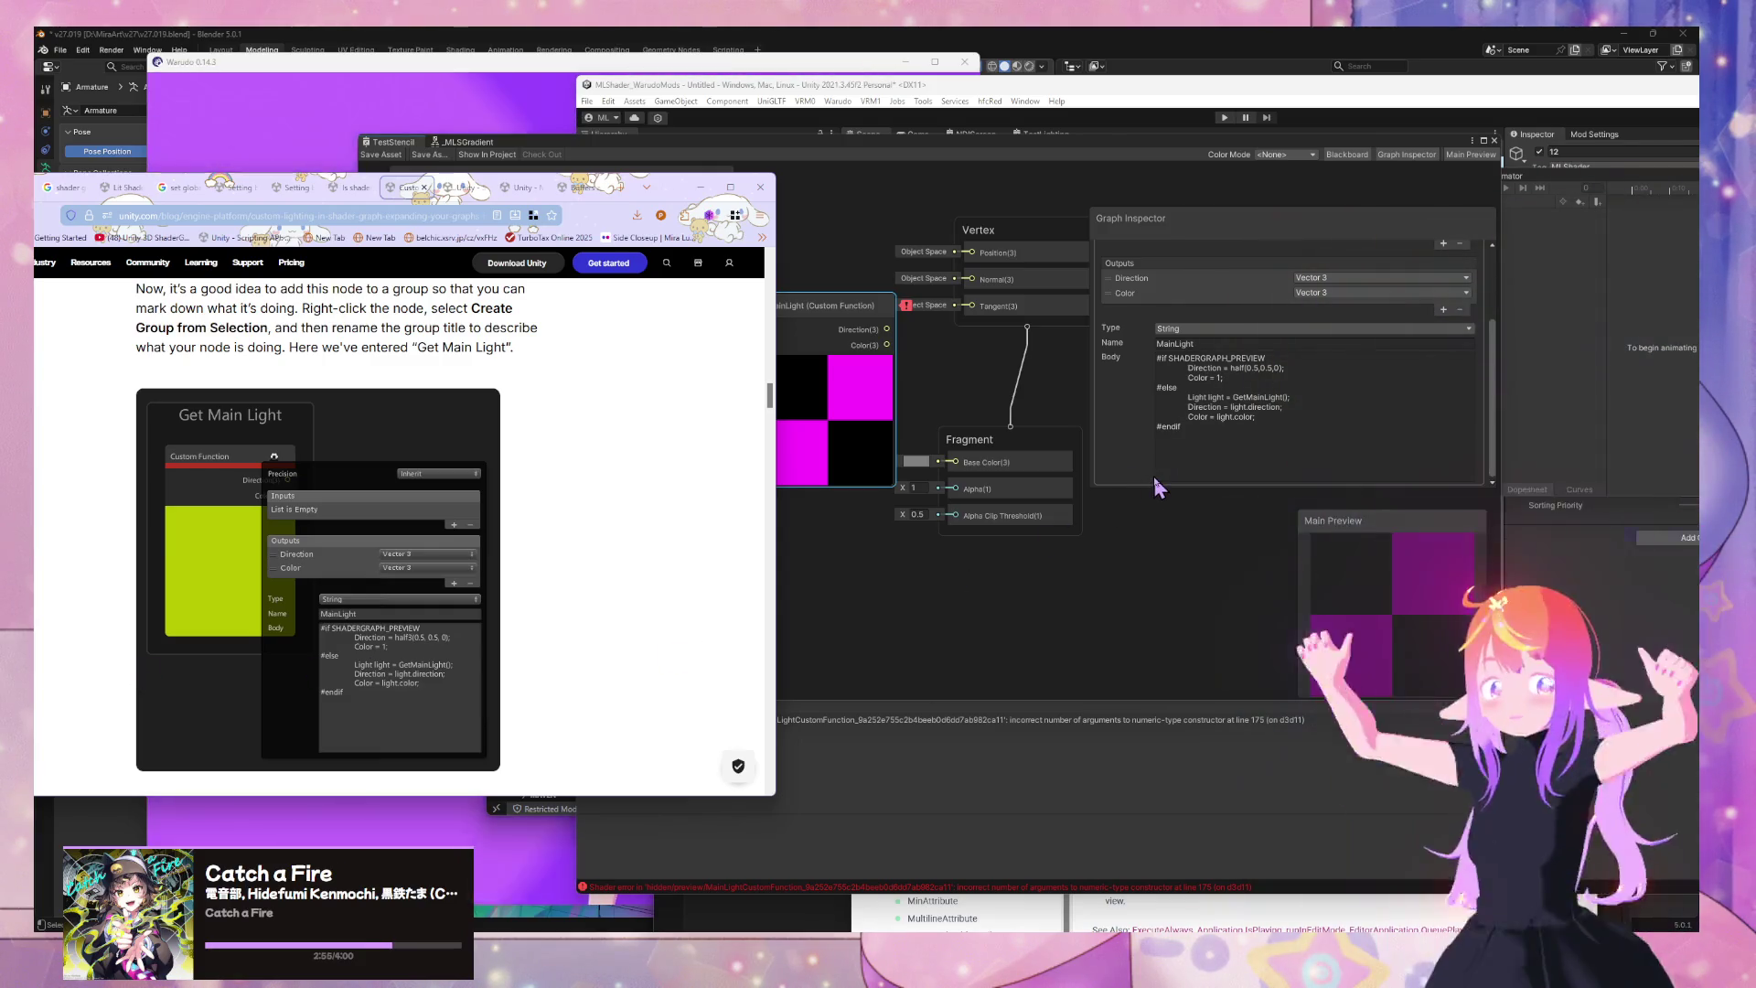
Change the preview Color line in the MainLight body to (1,1,1)
scroll(1259, 418, "up", 3)
scroll(1259, 425, "down", 3)
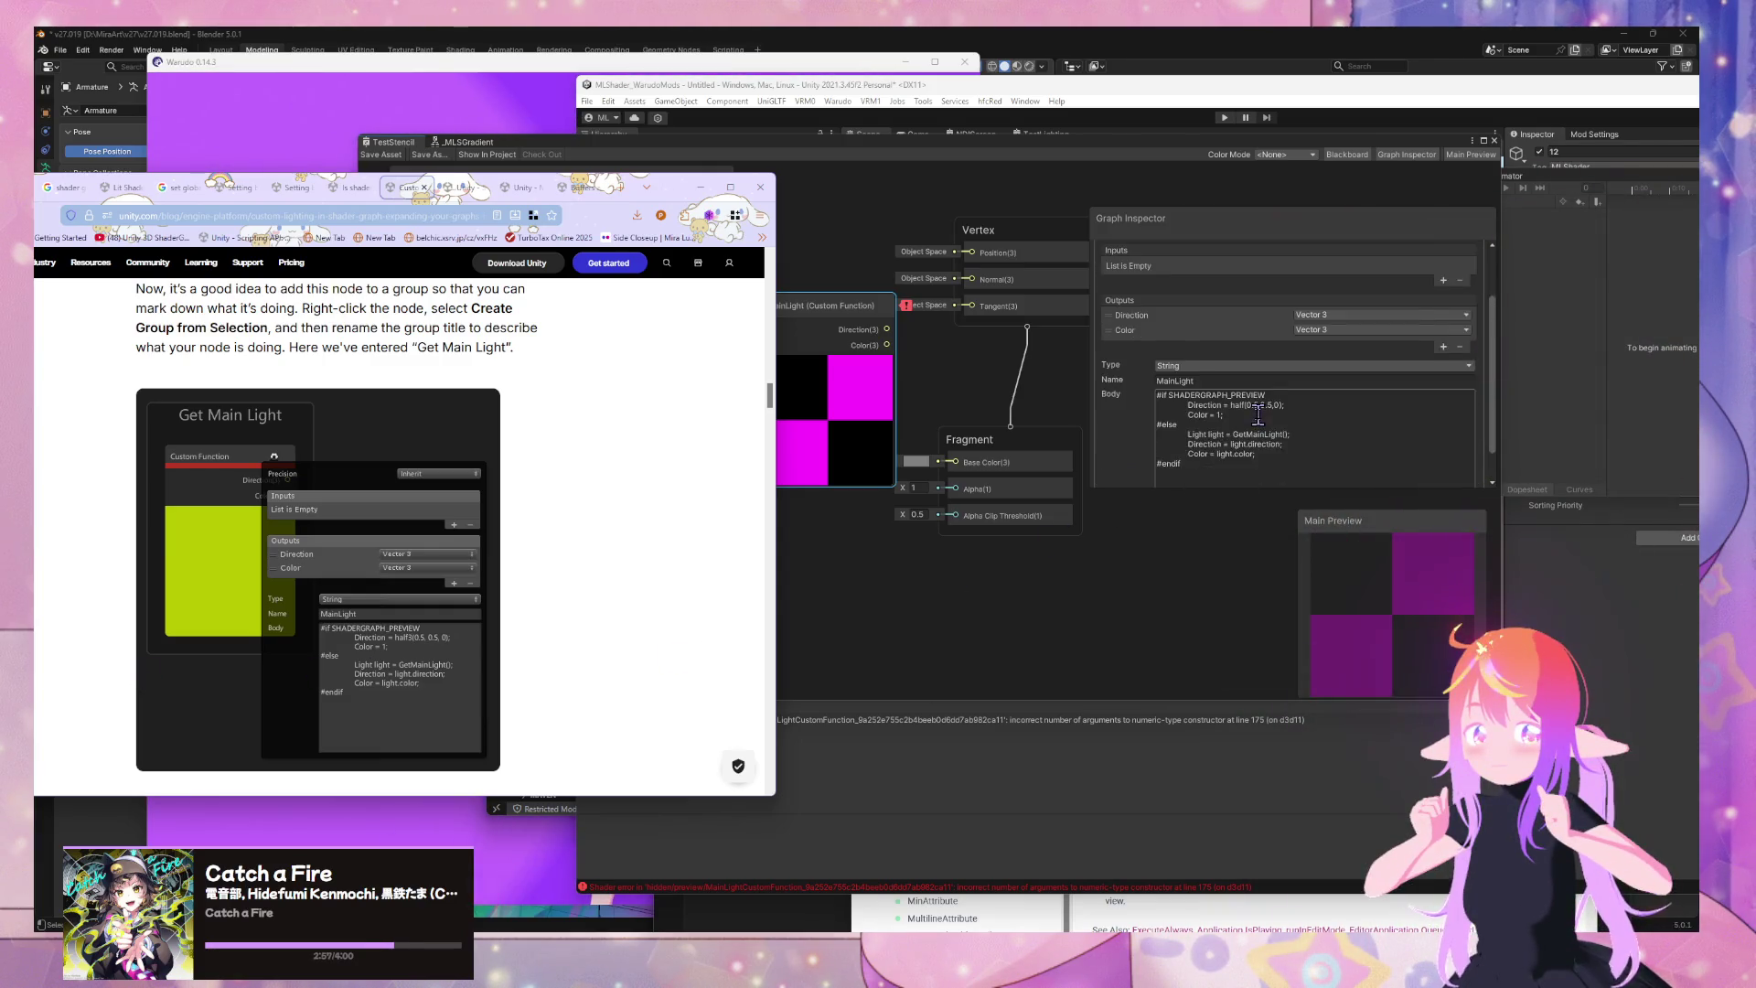
left_click(1180, 395)
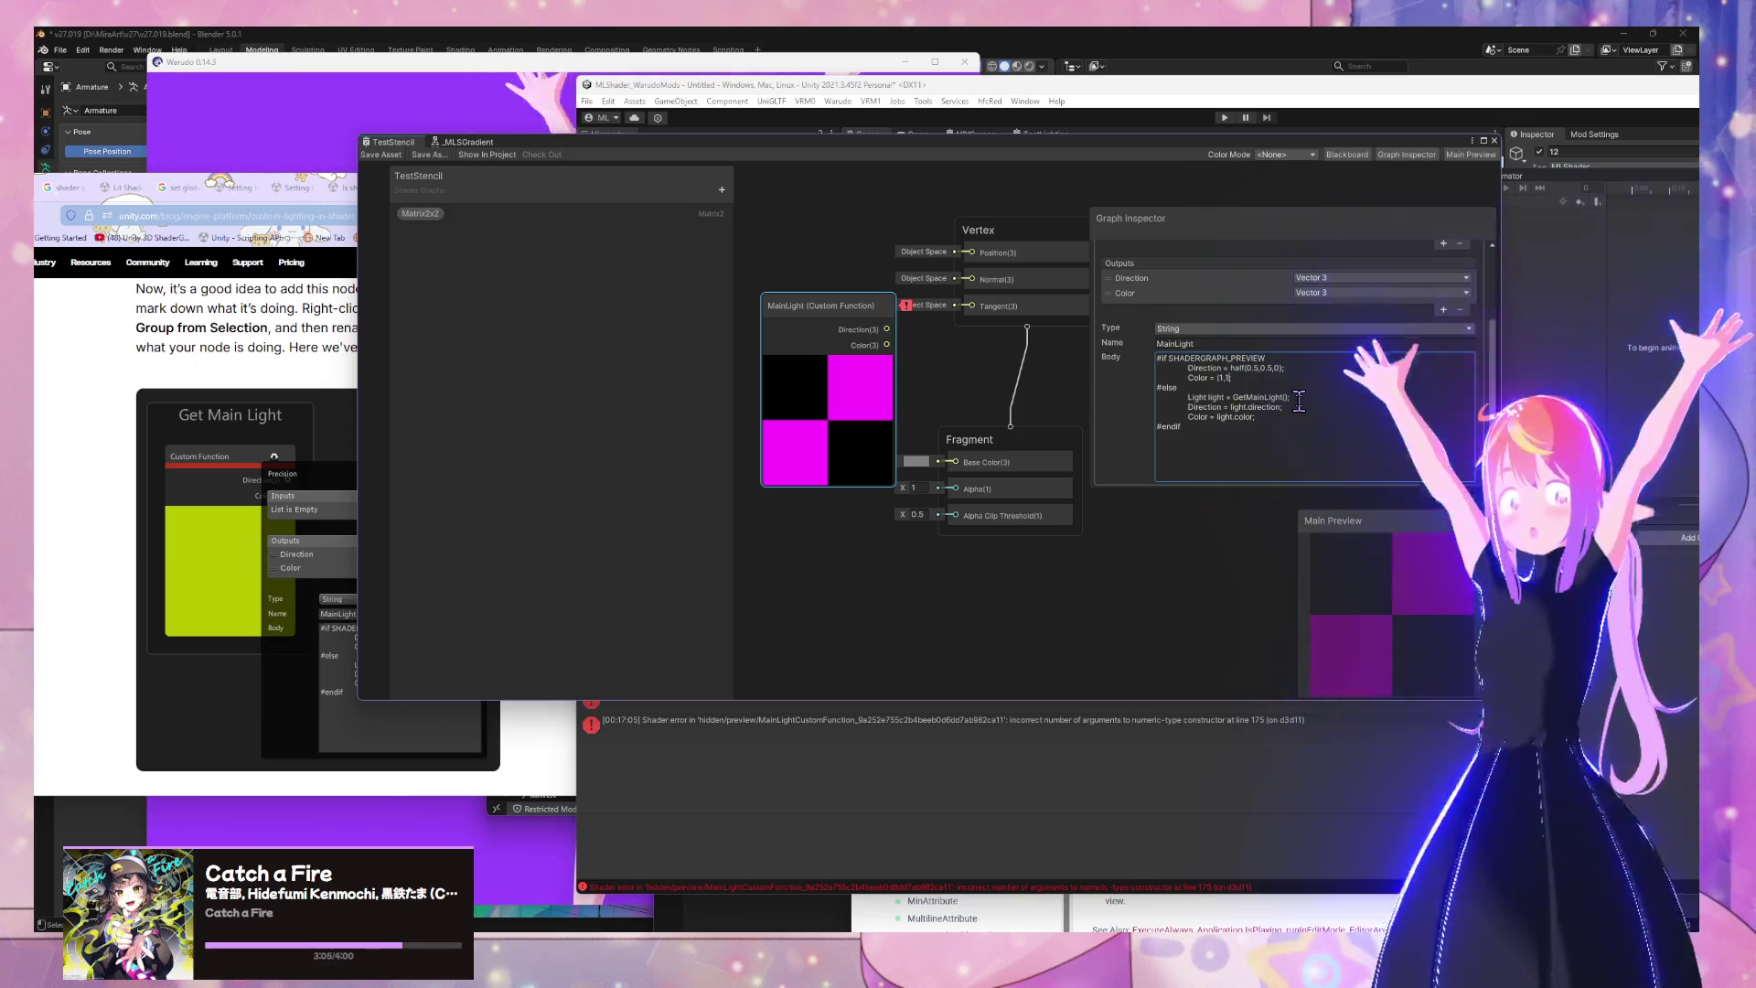
type("1);")
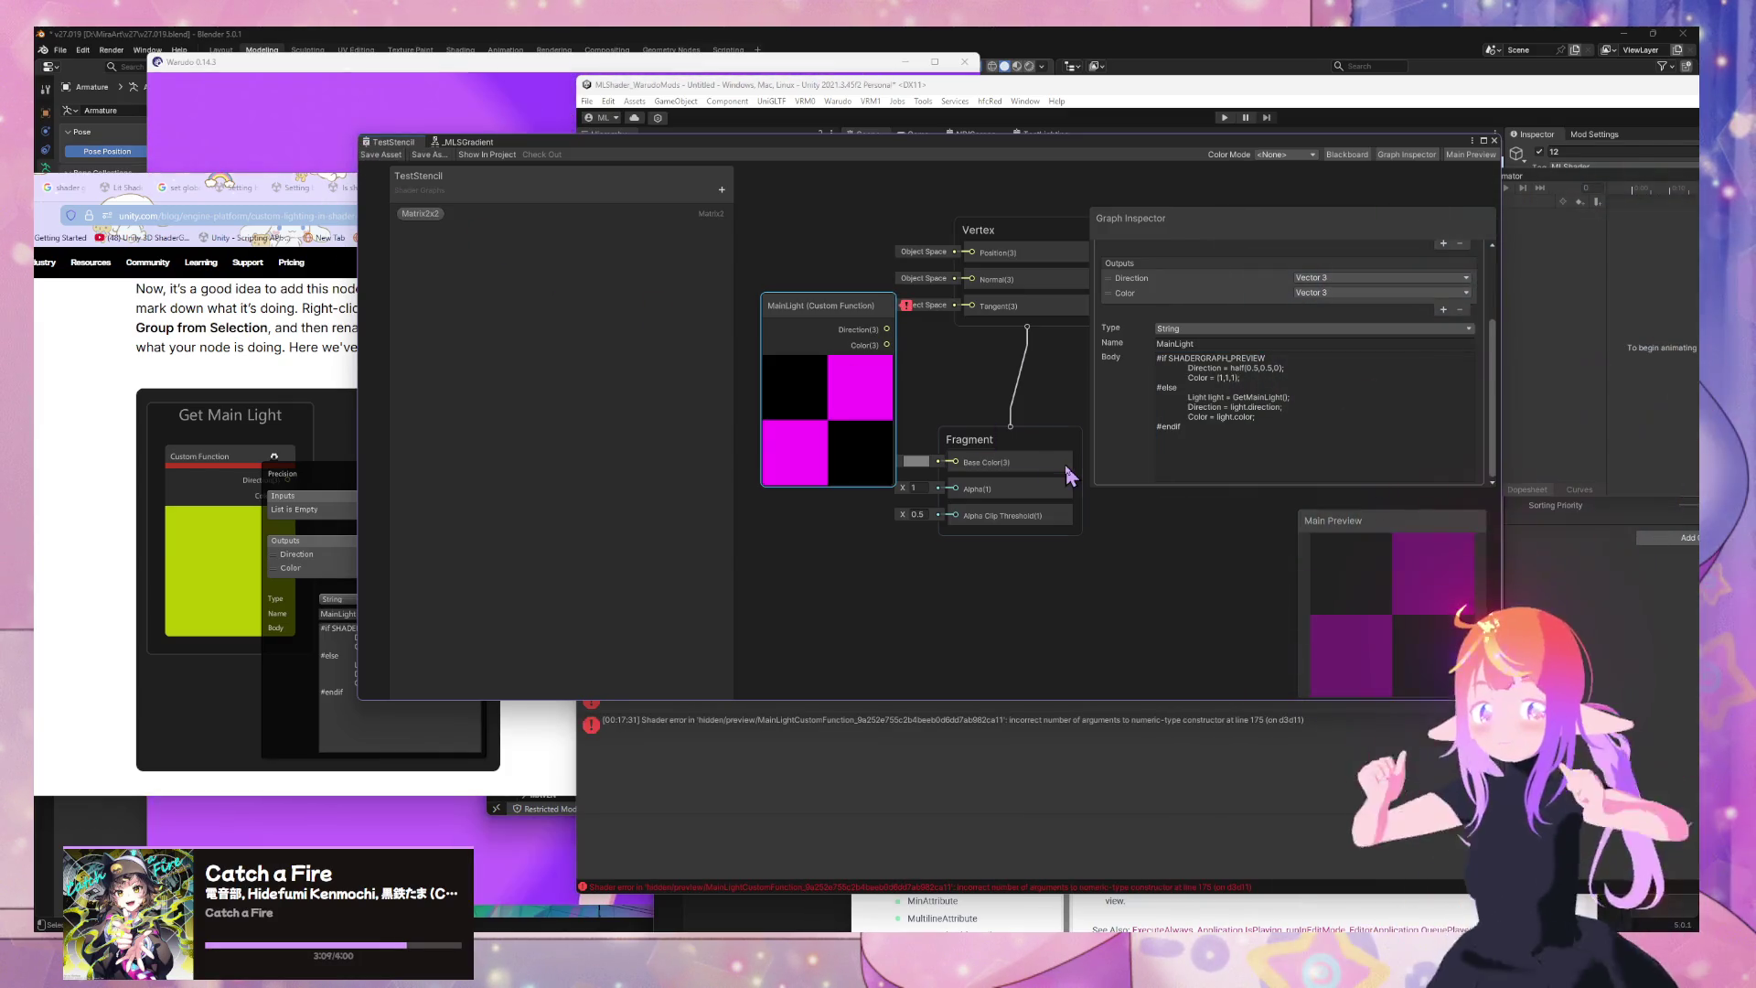
left_click(1061, 475)
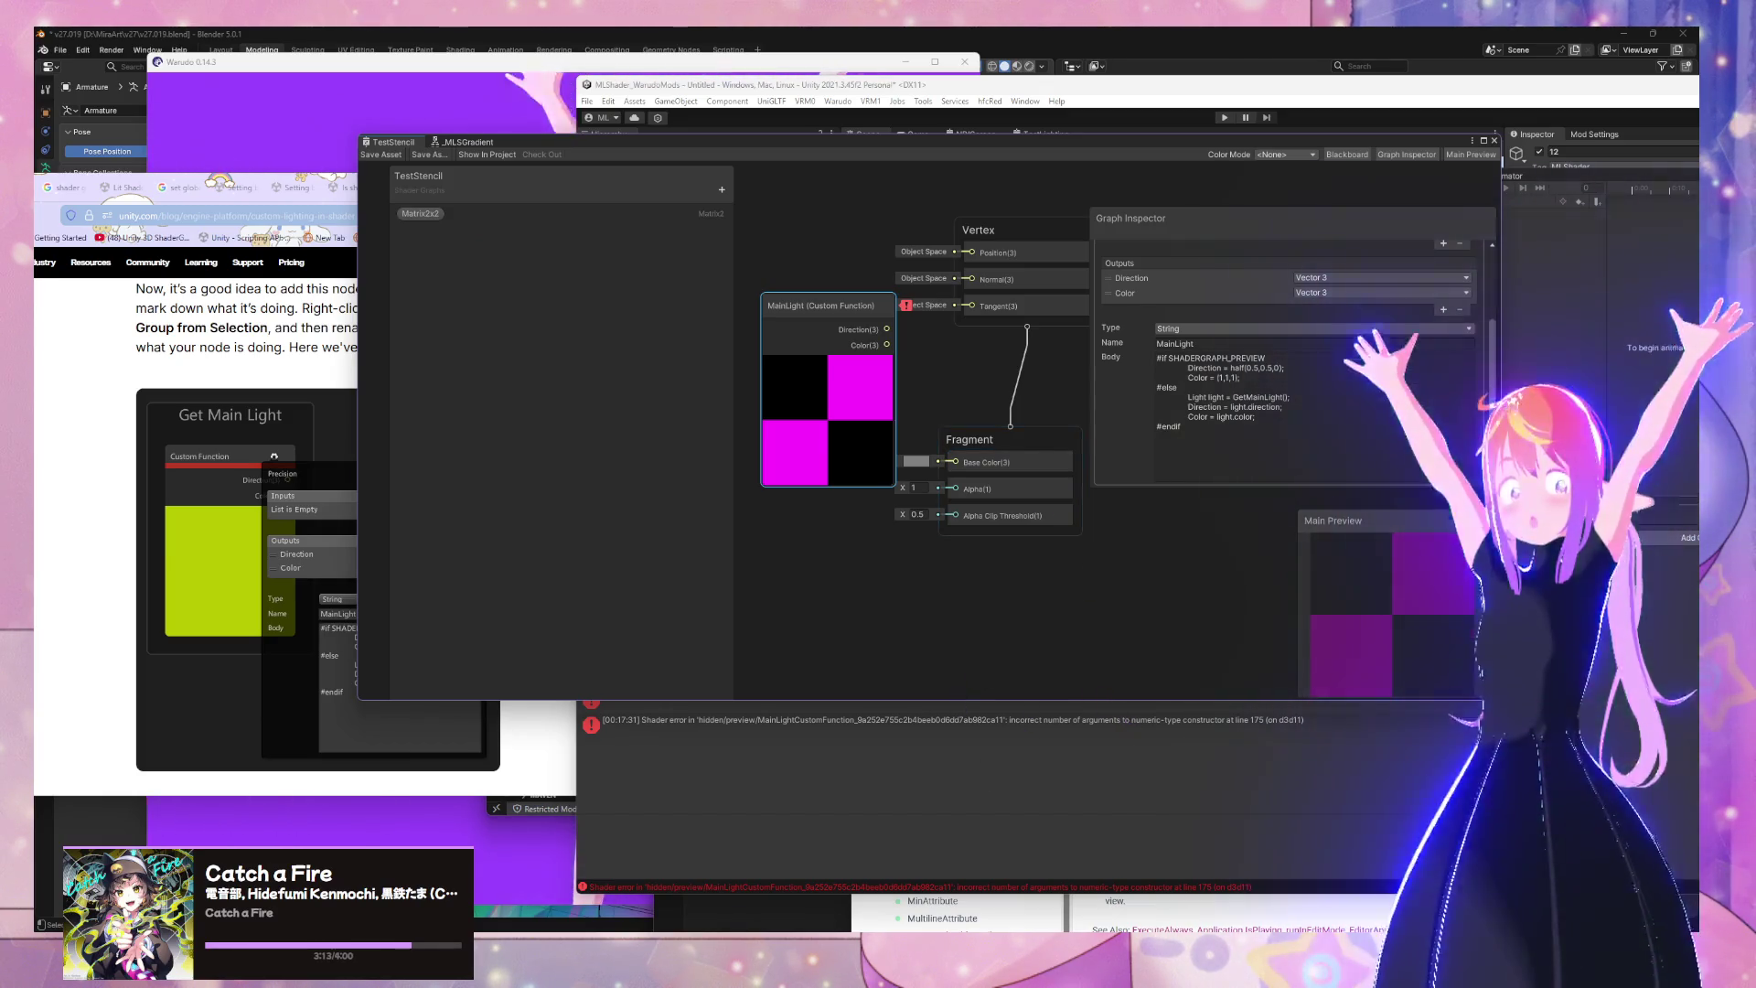
Switch to the browser and start a web search for 'hlsl vector3'
key("alt+Tab")
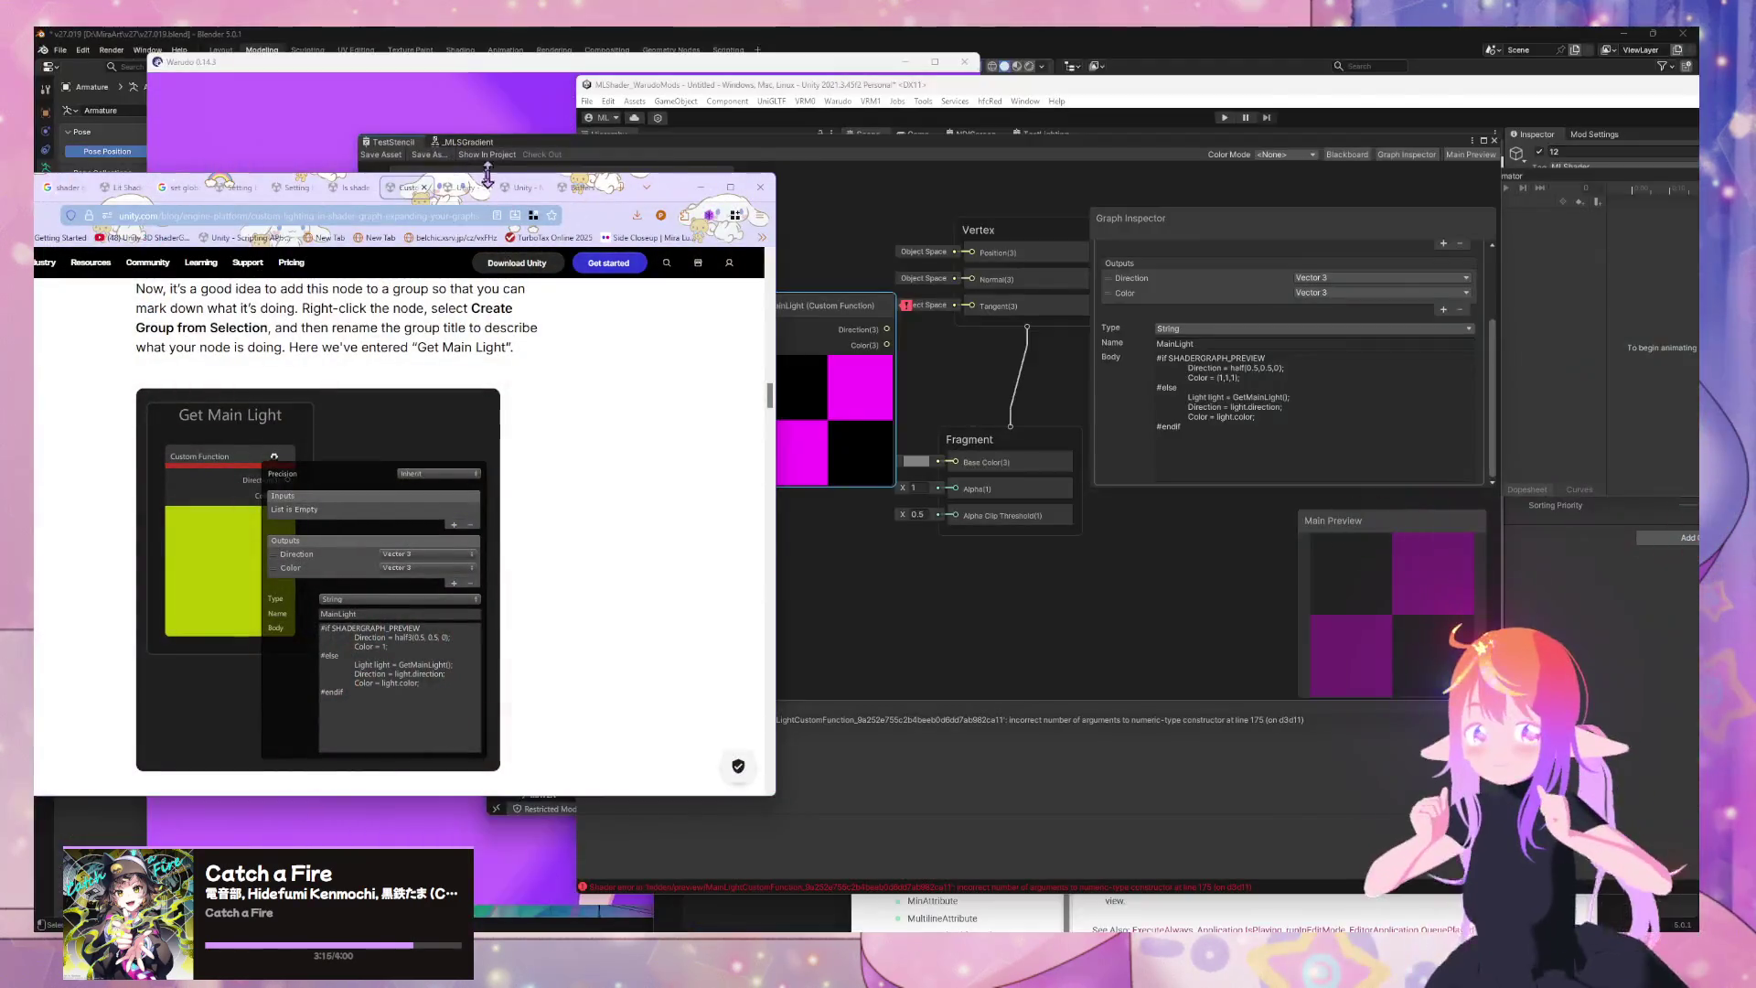
left_click(489, 181)
key("ctrl+l")
type("hlsl")
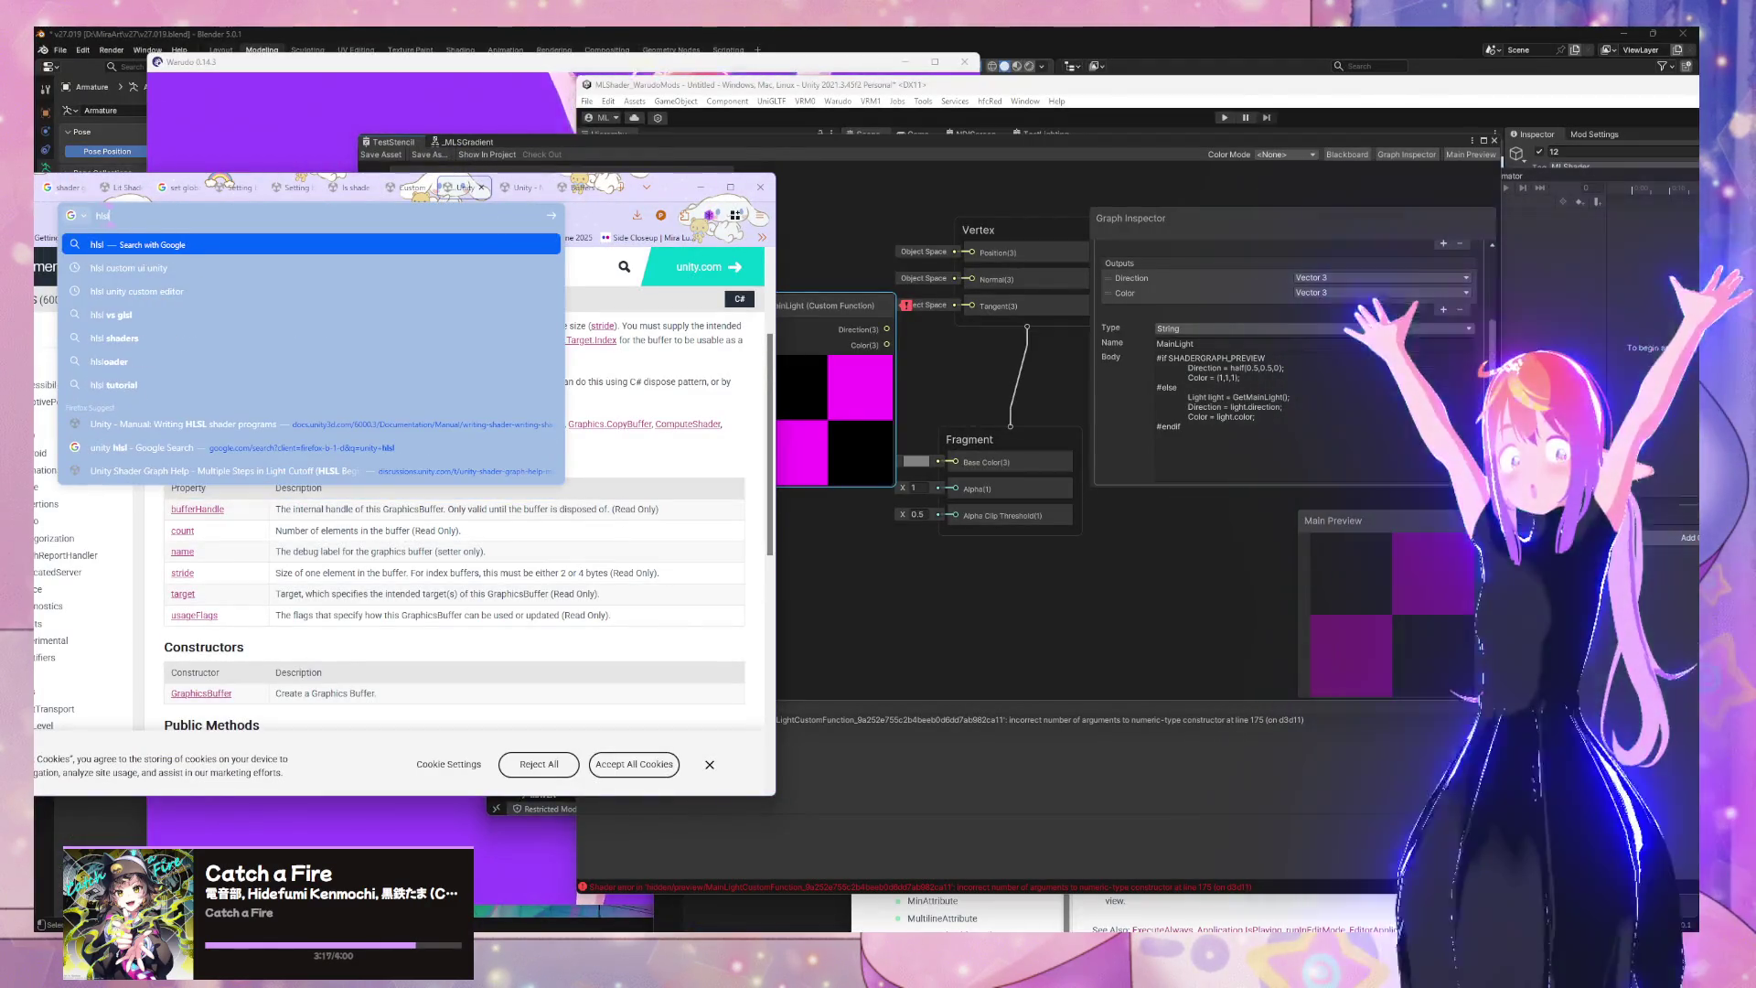
type(" vector3")
Search Google for 'hlsl vector3', then refine the query to 'hlsl vector3 unity'
key("Return")
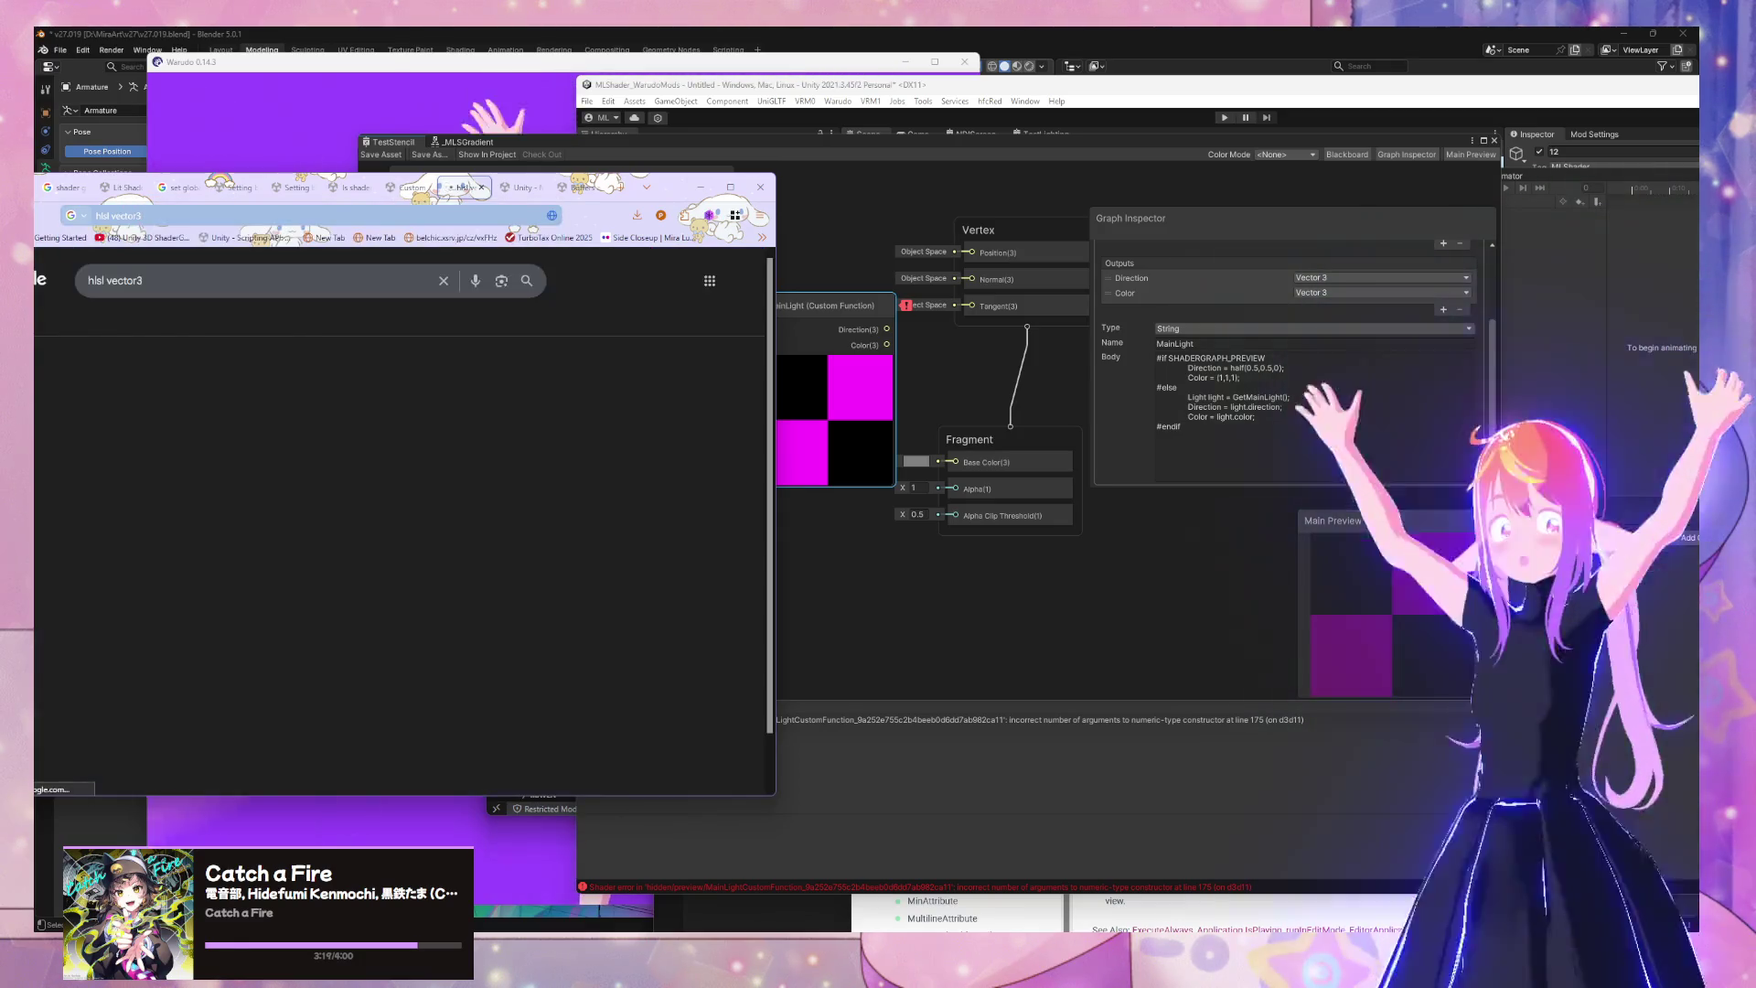
left_click(257, 289)
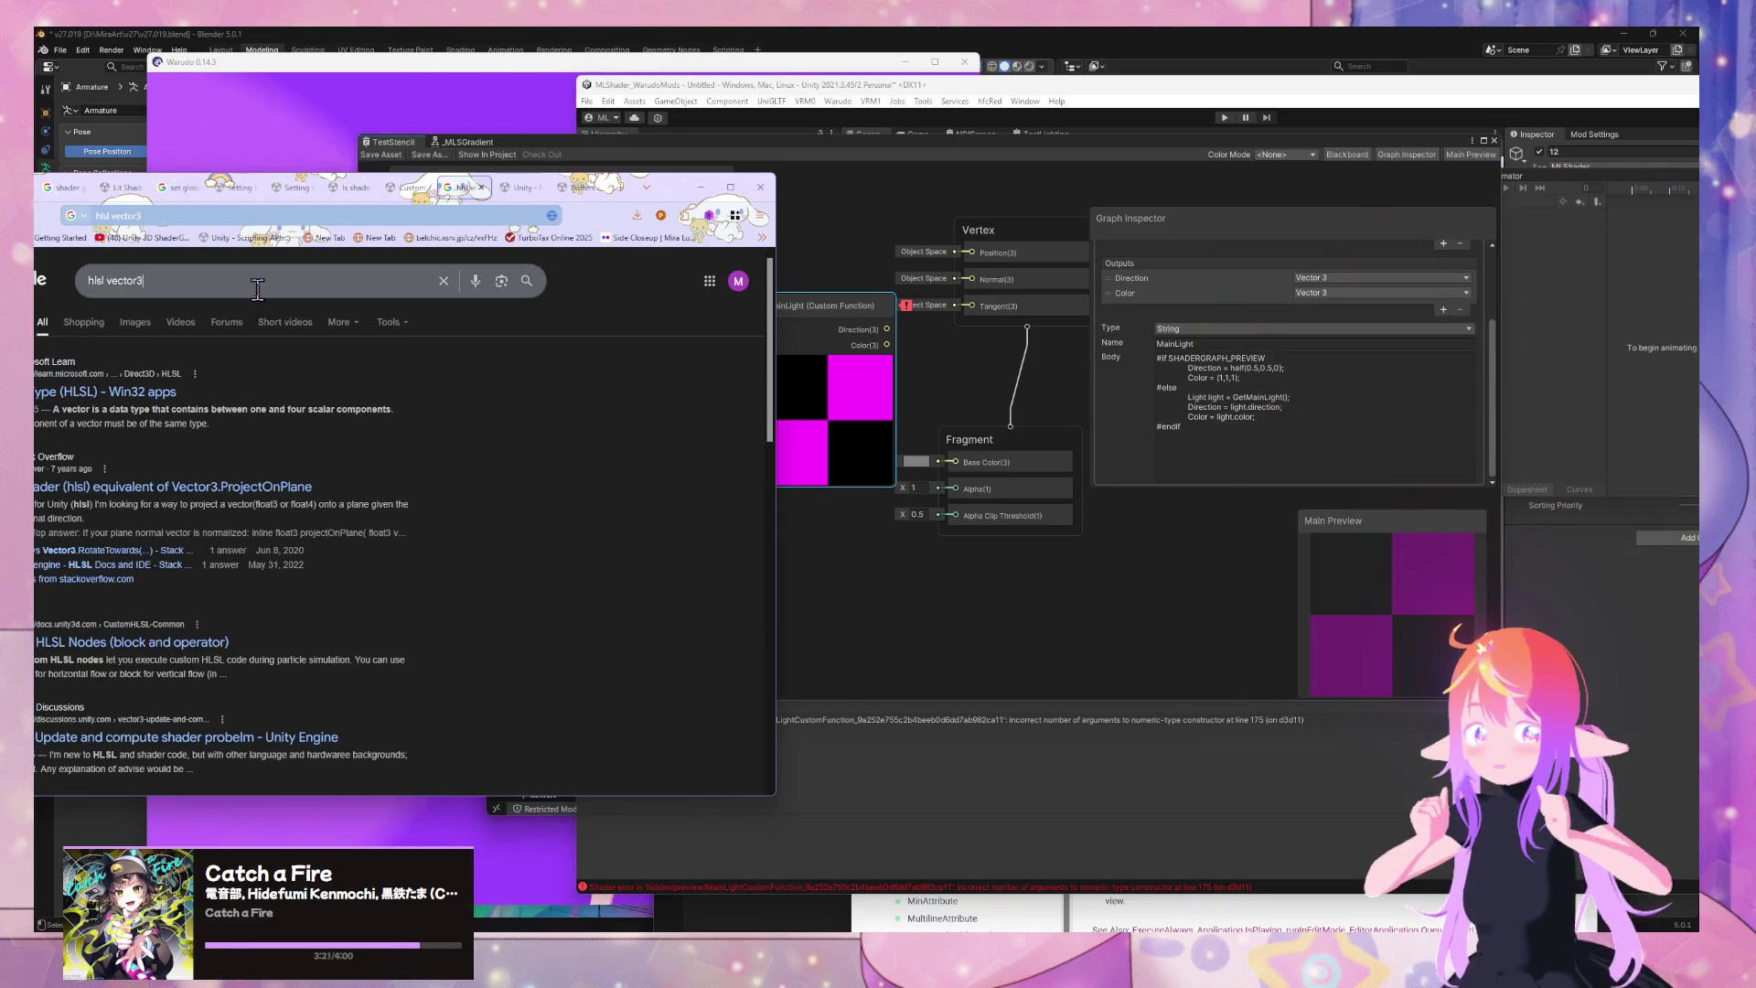
type("unity")
key("Return")
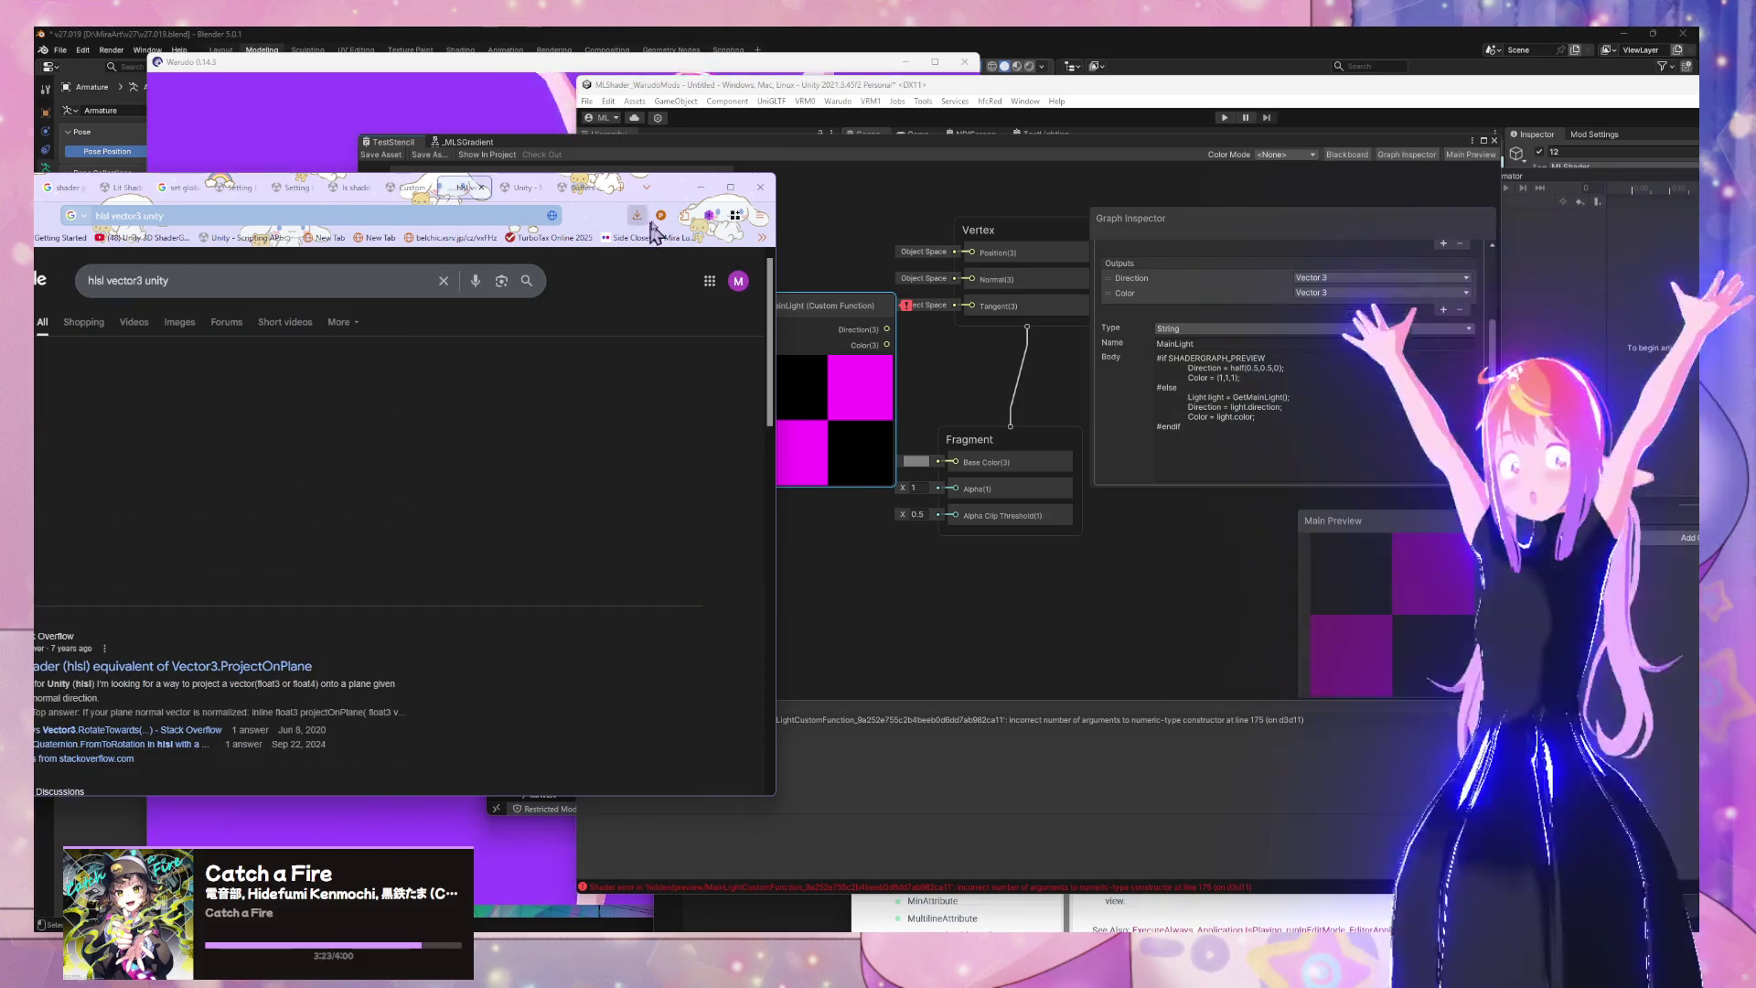
Read the results and expanded AI overview showing float3 as HLSL's Vector3, then return to Unity
left_click_drag(677, 186, 902, 150)
scroll(448, 513, "down", 3)
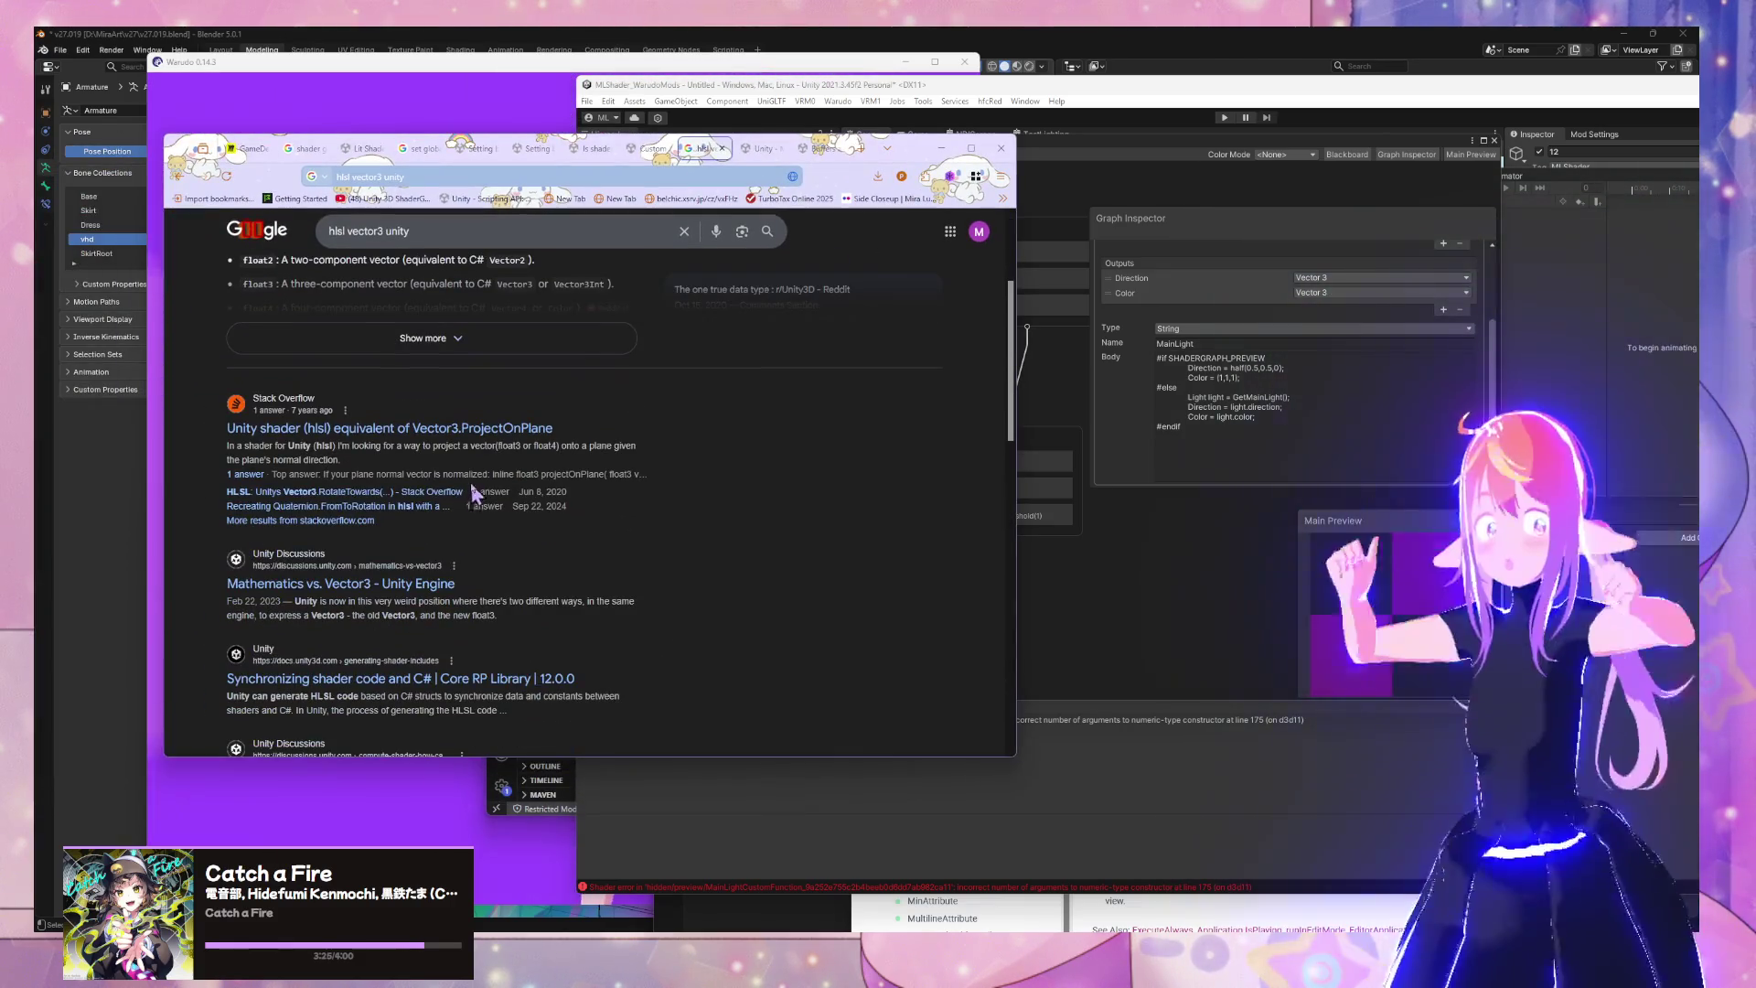
scroll(450, 556, "up", 3)
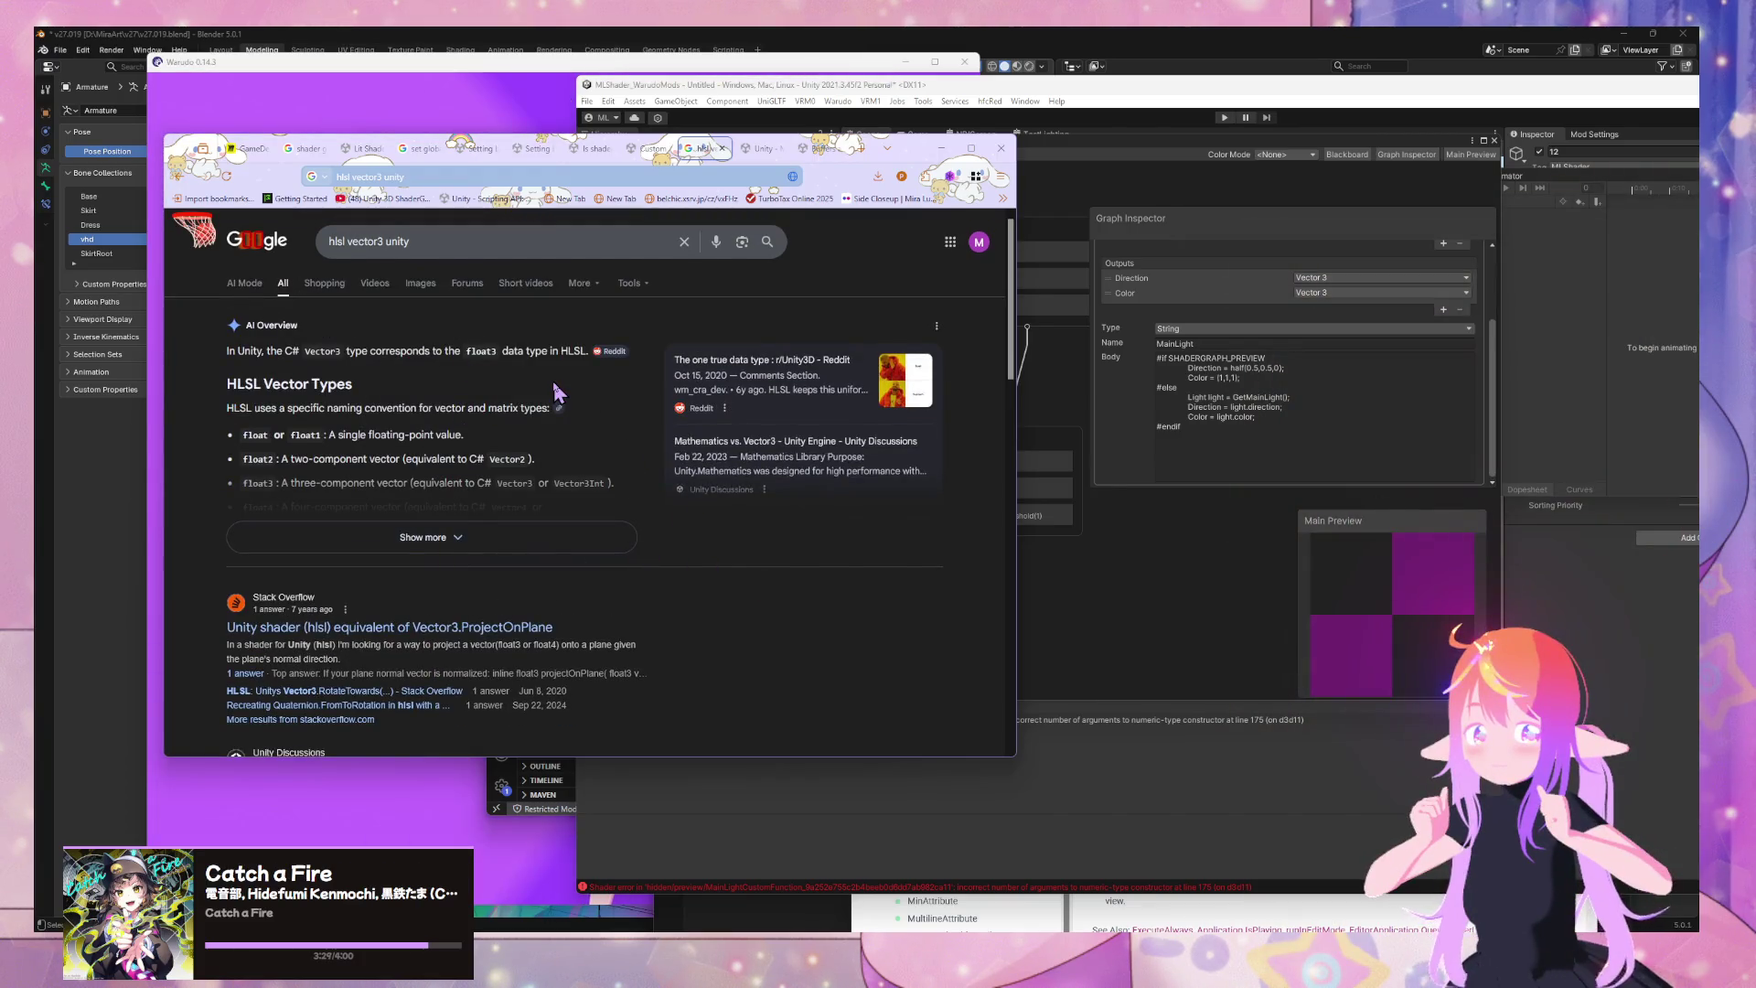
scroll(548, 393, "down", 2)
left_click(537, 403)
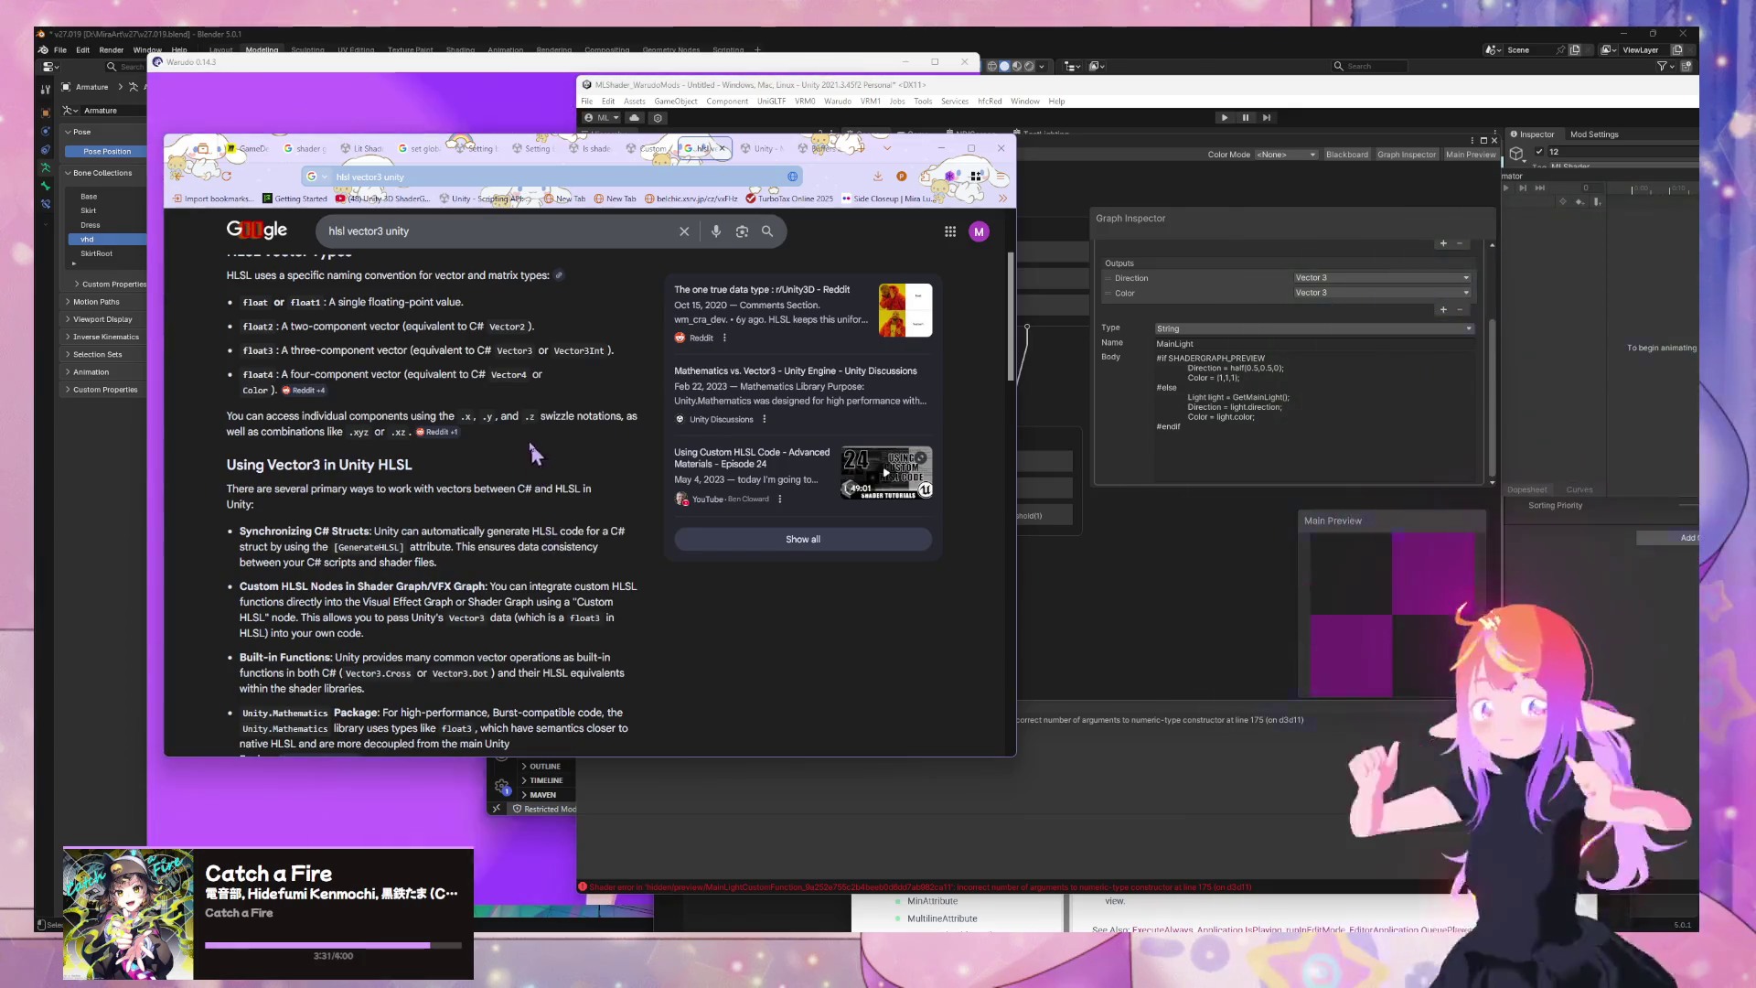
scroll(537, 459, "down", 2)
scroll(356, 305, "down", 2)
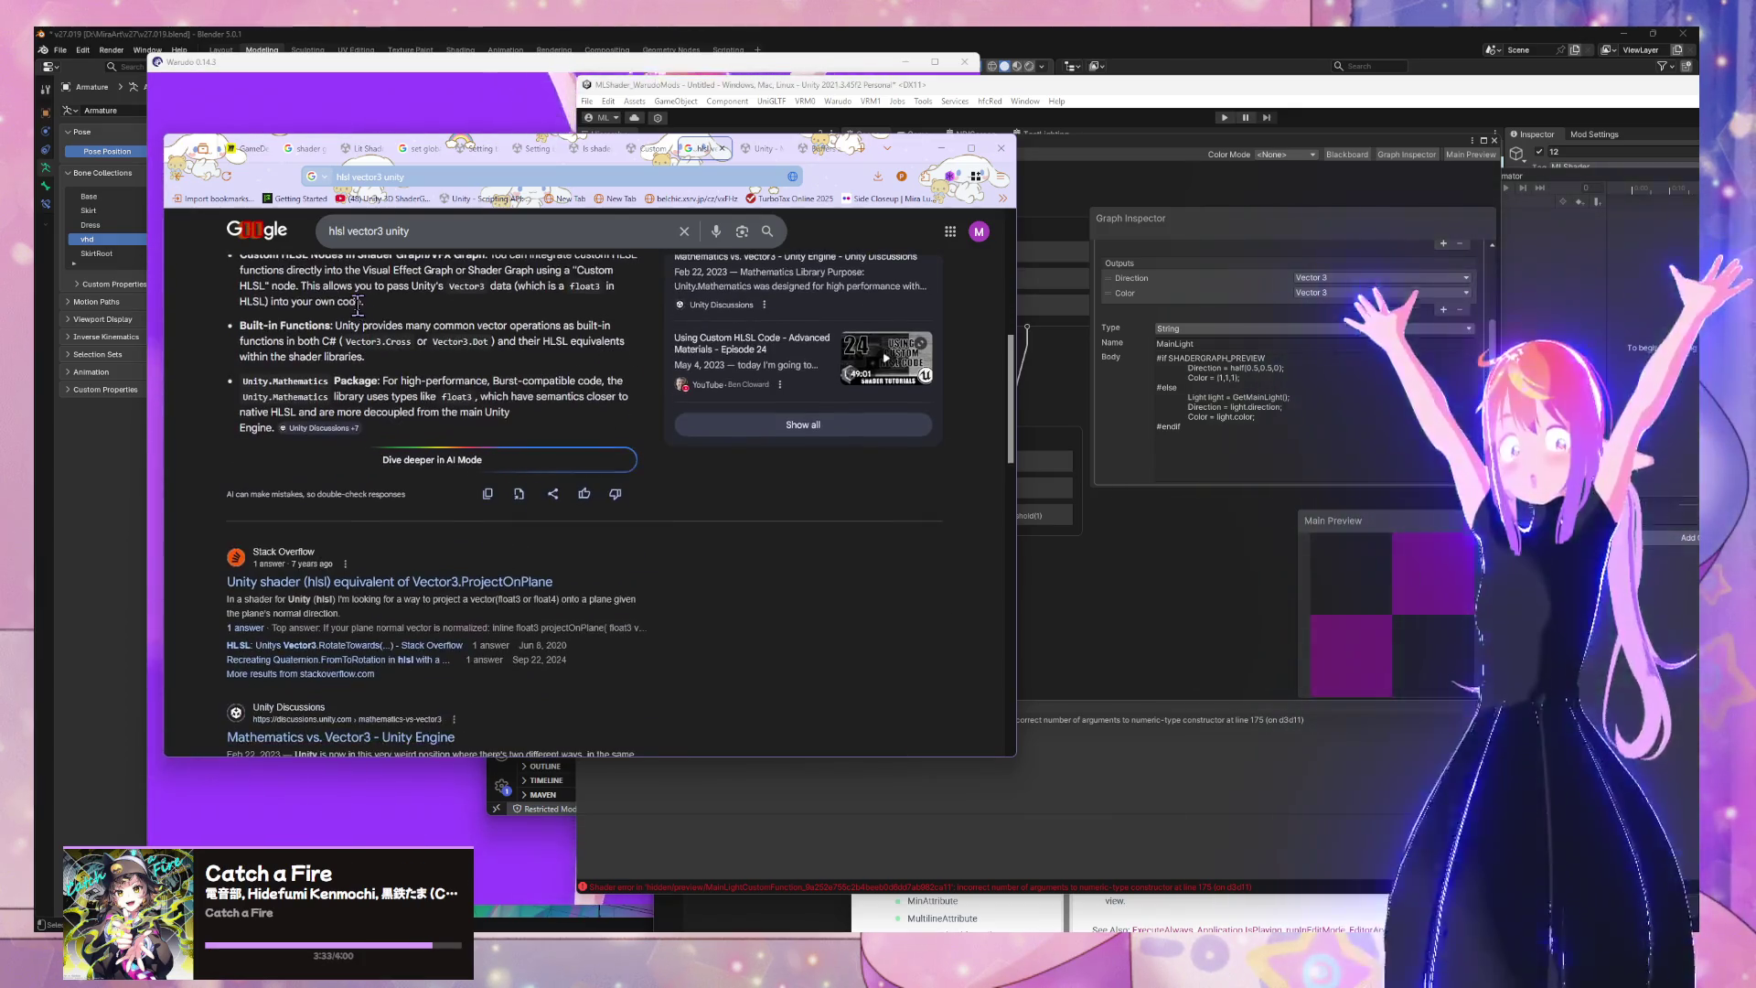
left_click(1240, 389)
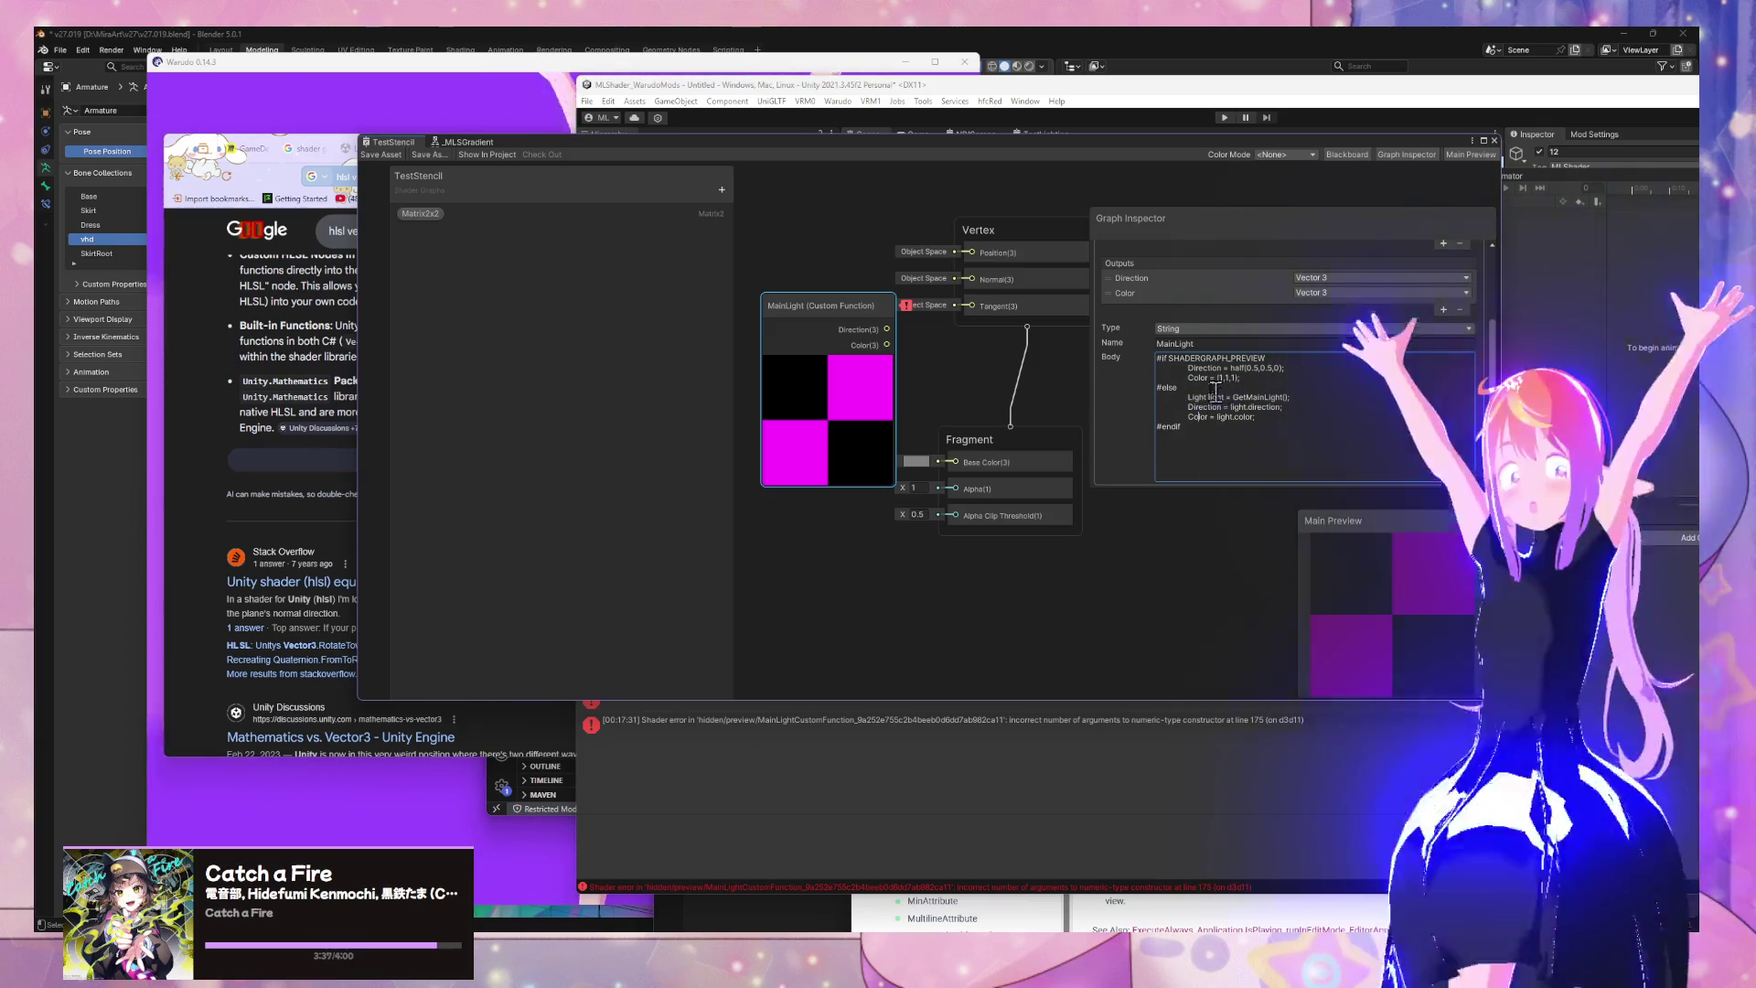
Commit the body edit and remove the Color output from the MainLight node's settings
left_click(1302, 382)
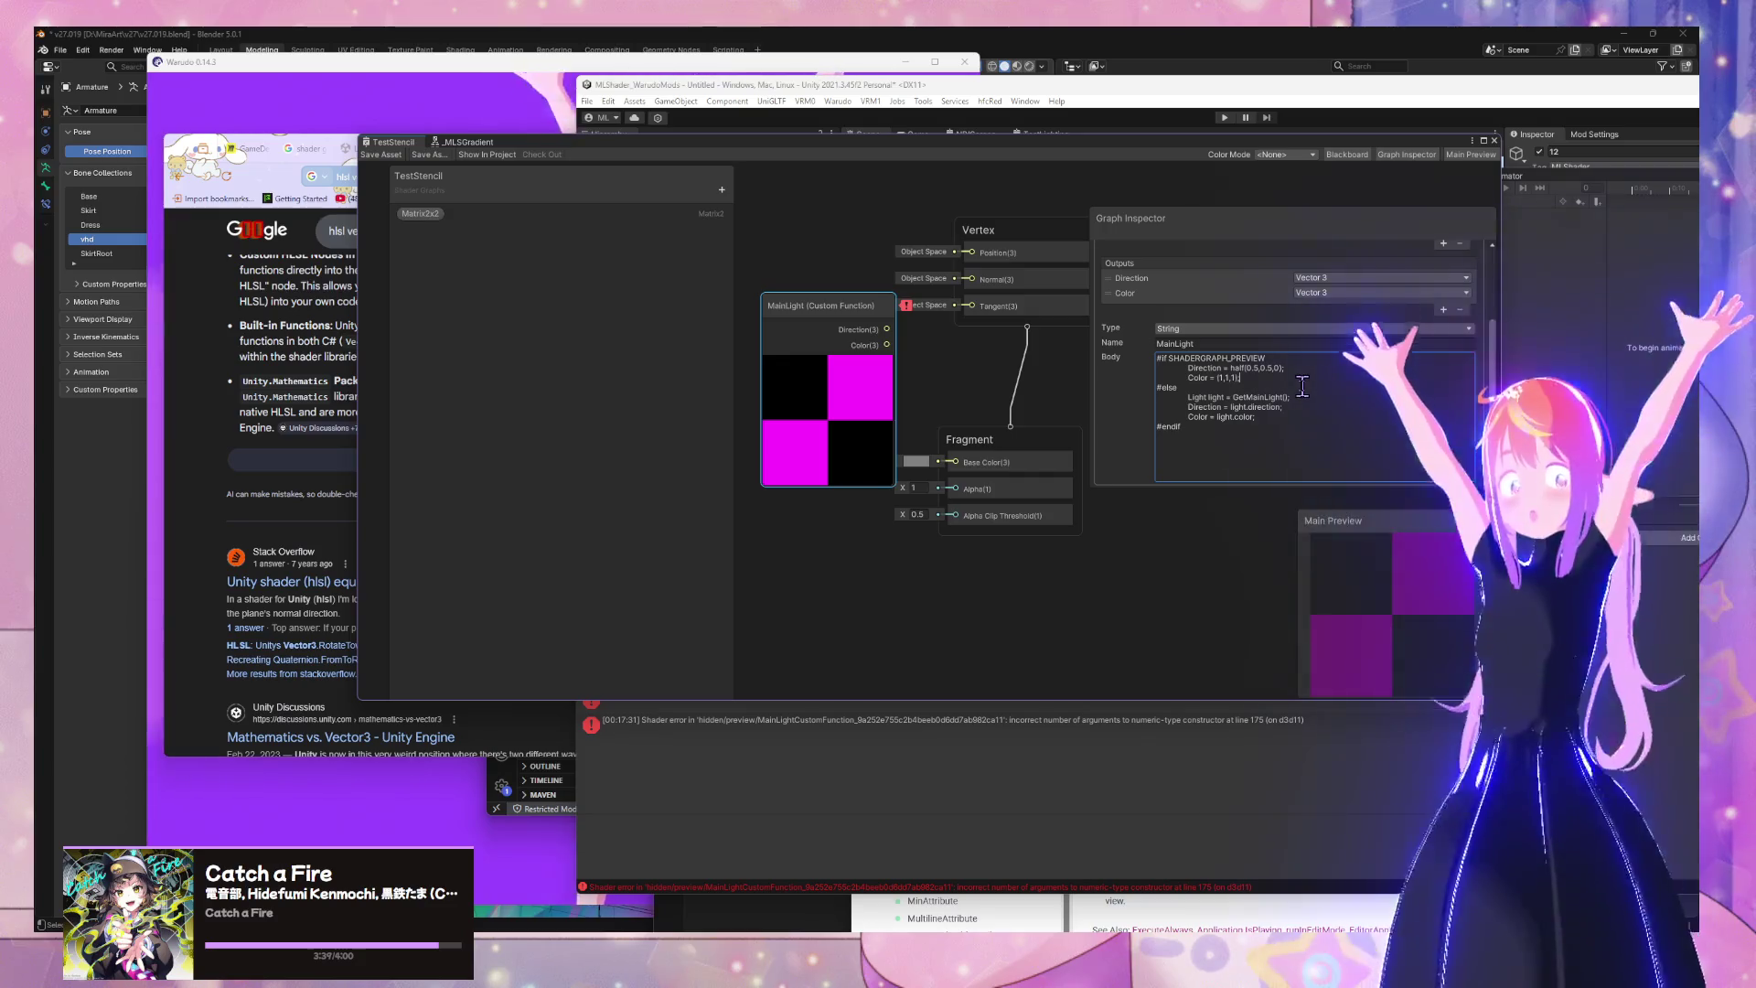
left_click(1201, 322)
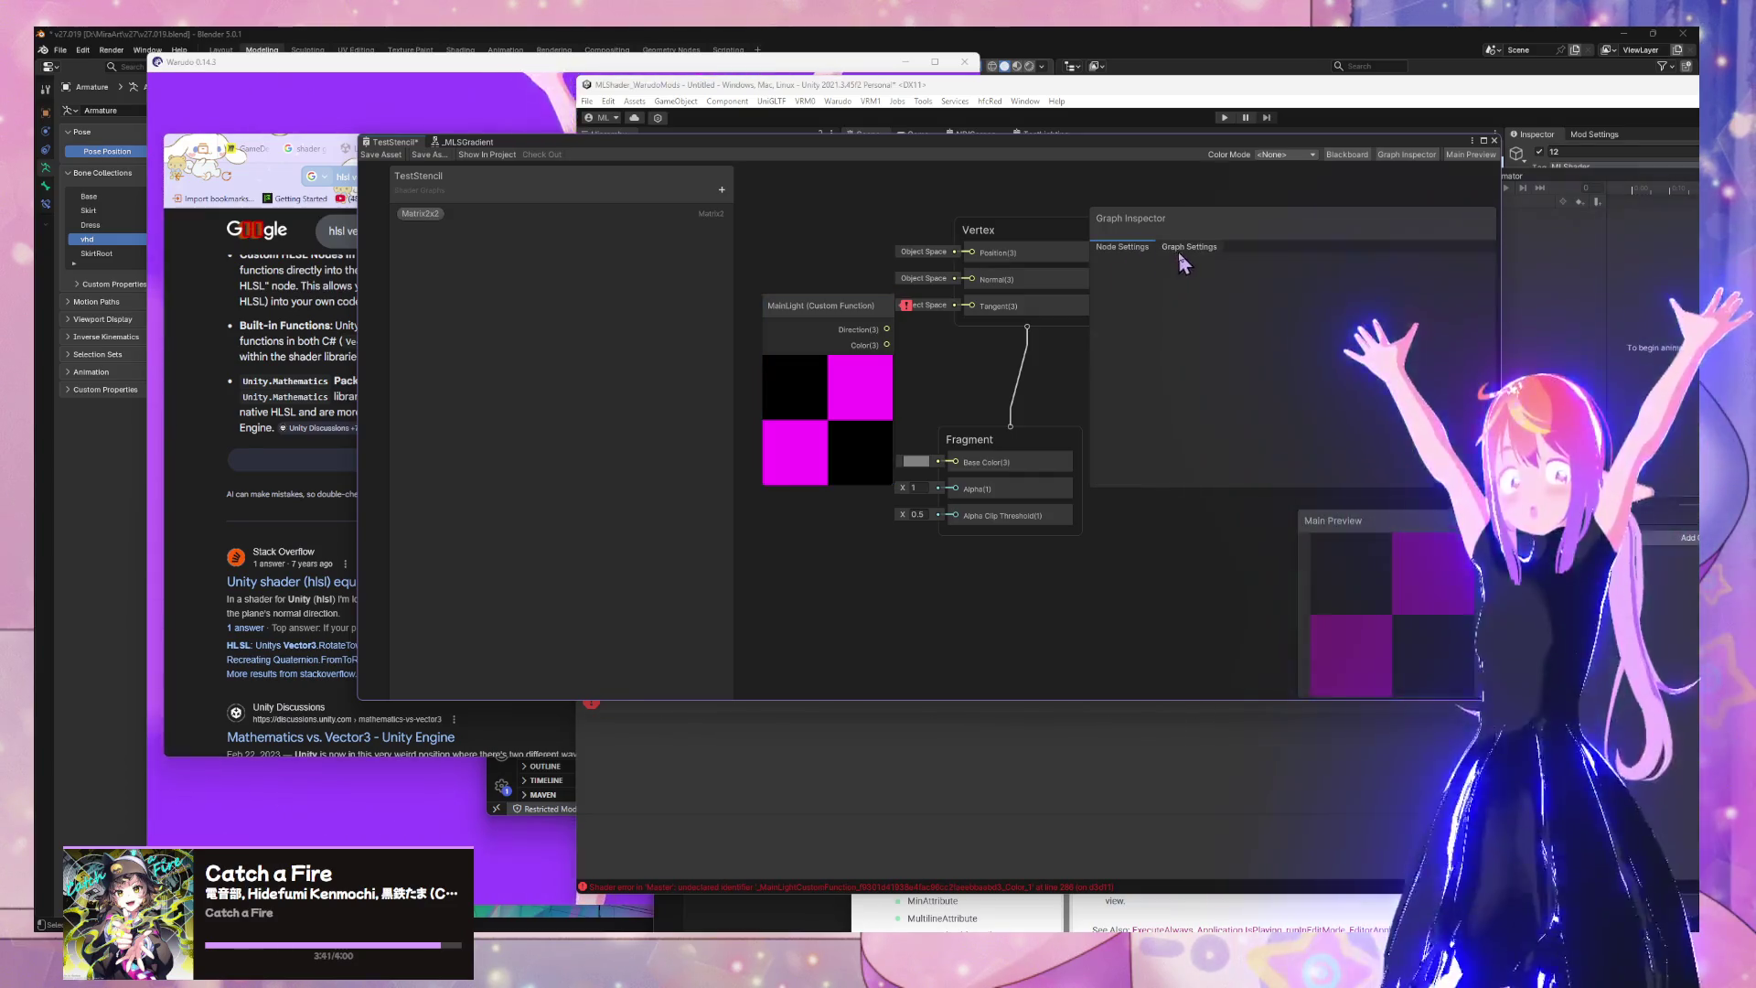
left_click(794, 345)
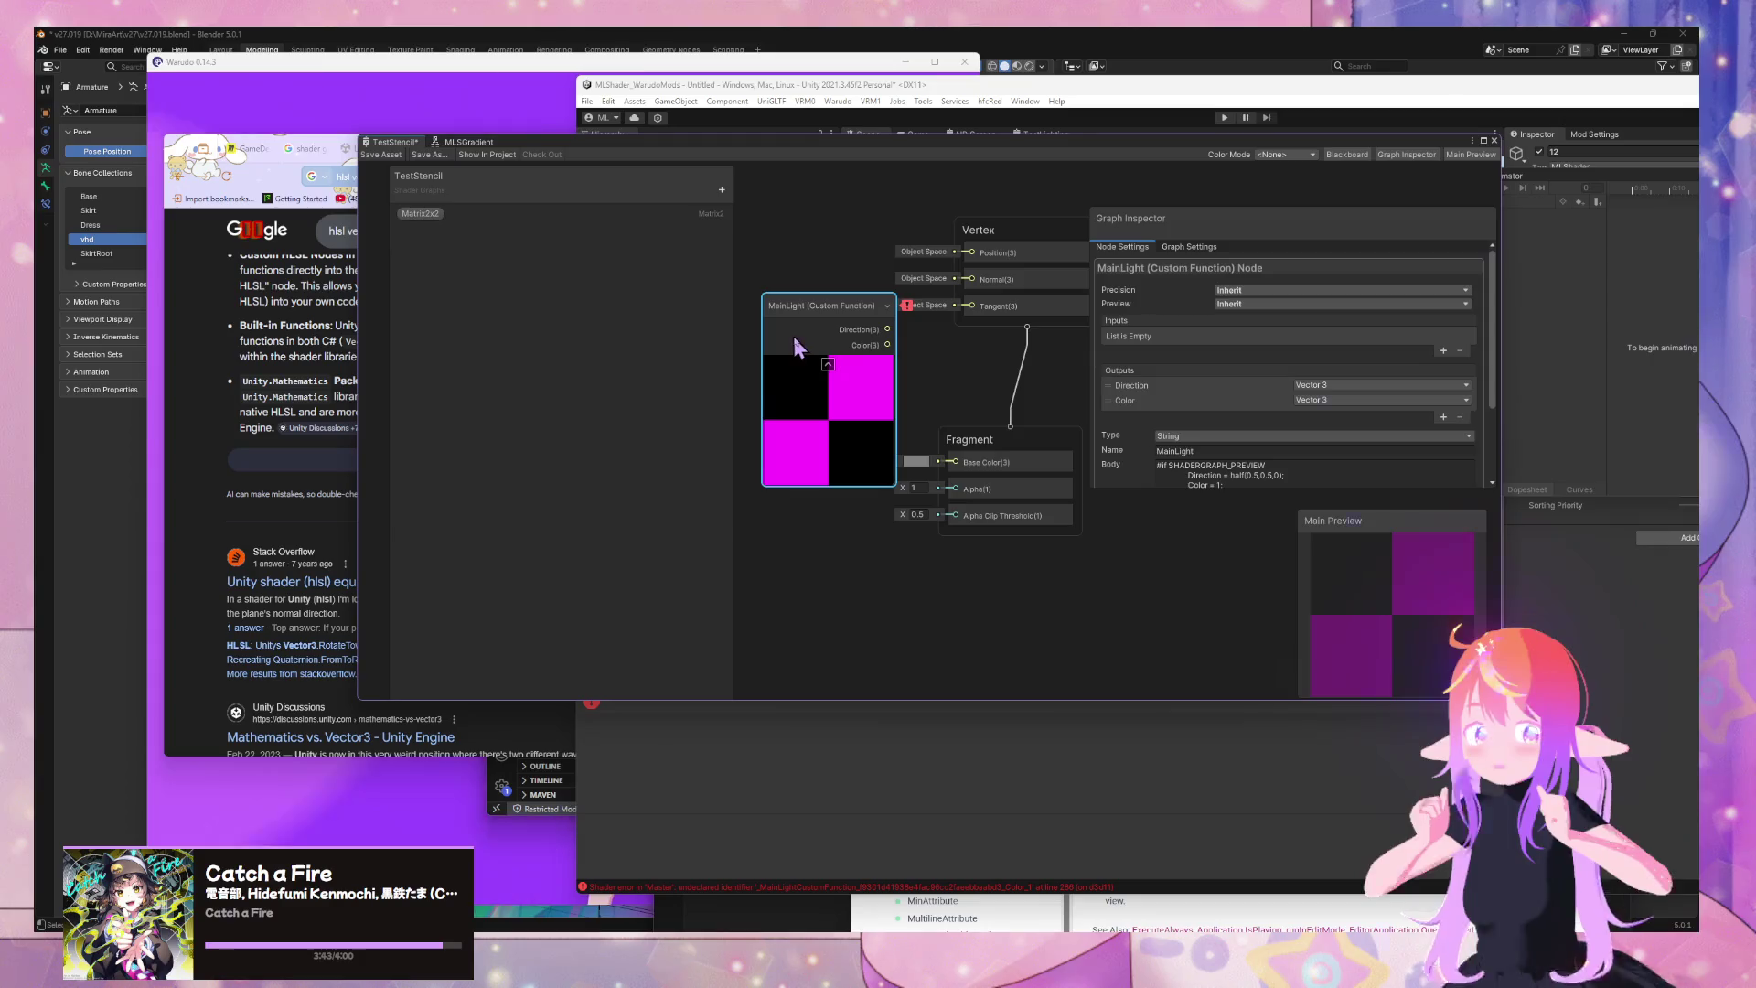
scroll(1271, 357, "up", 1)
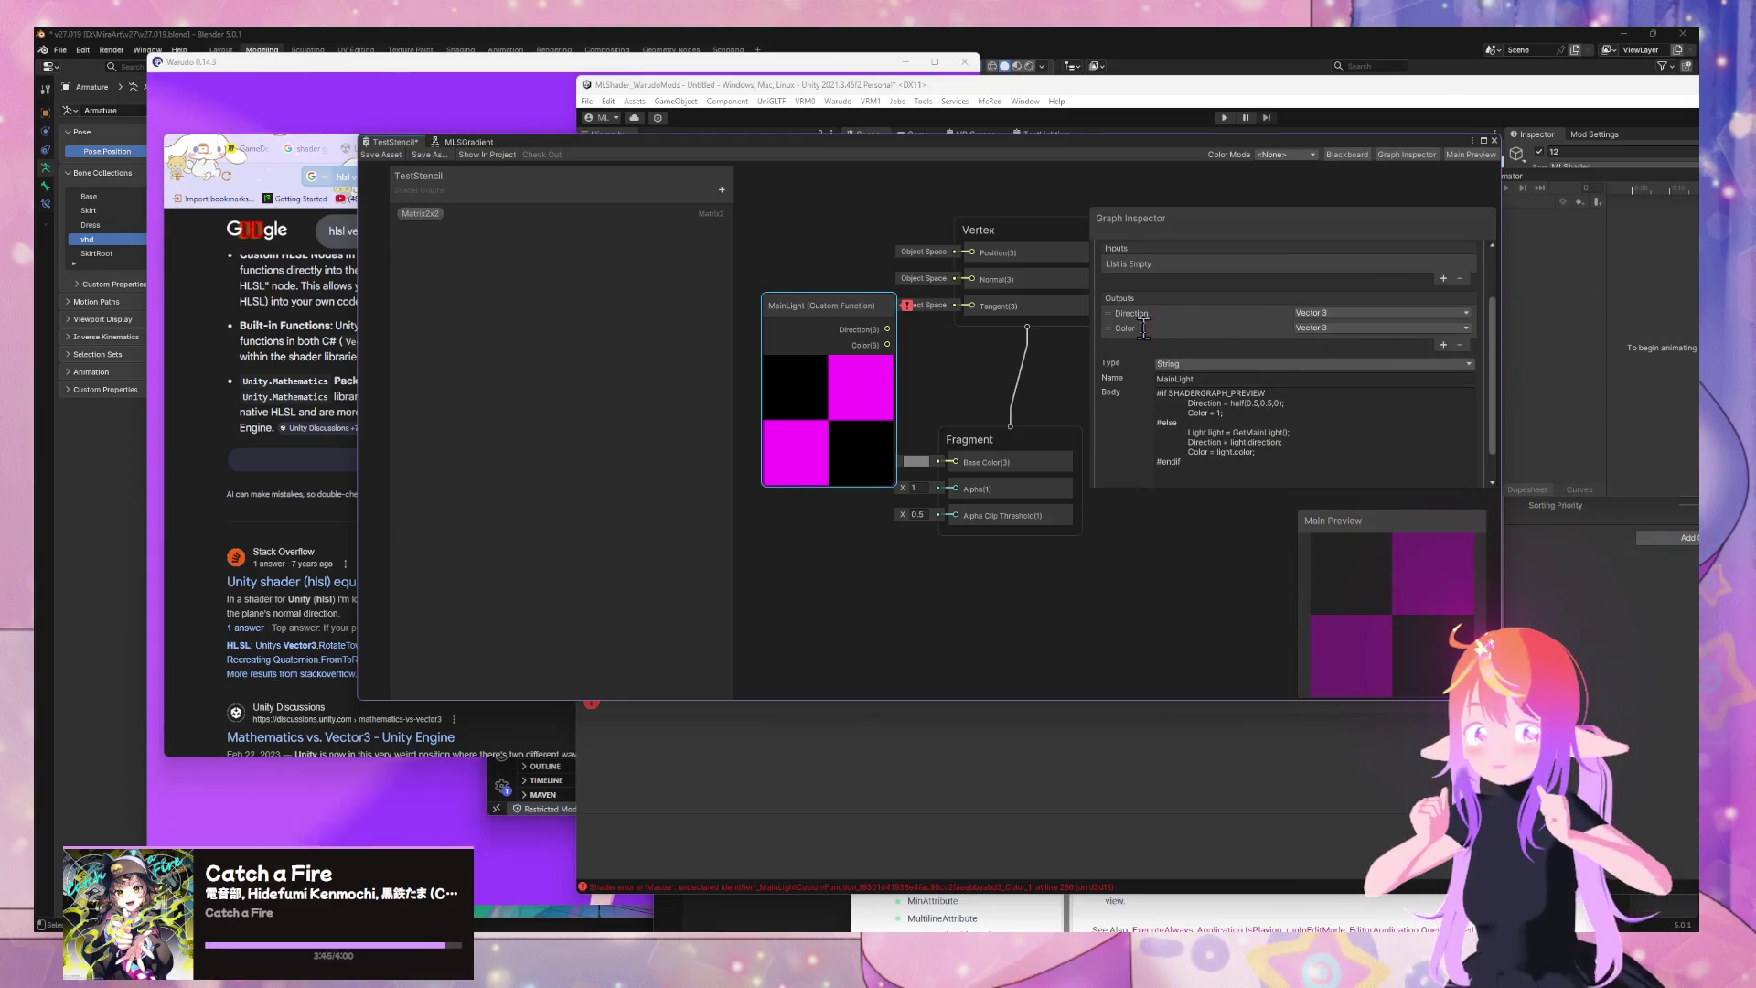
left_click(1108, 330)
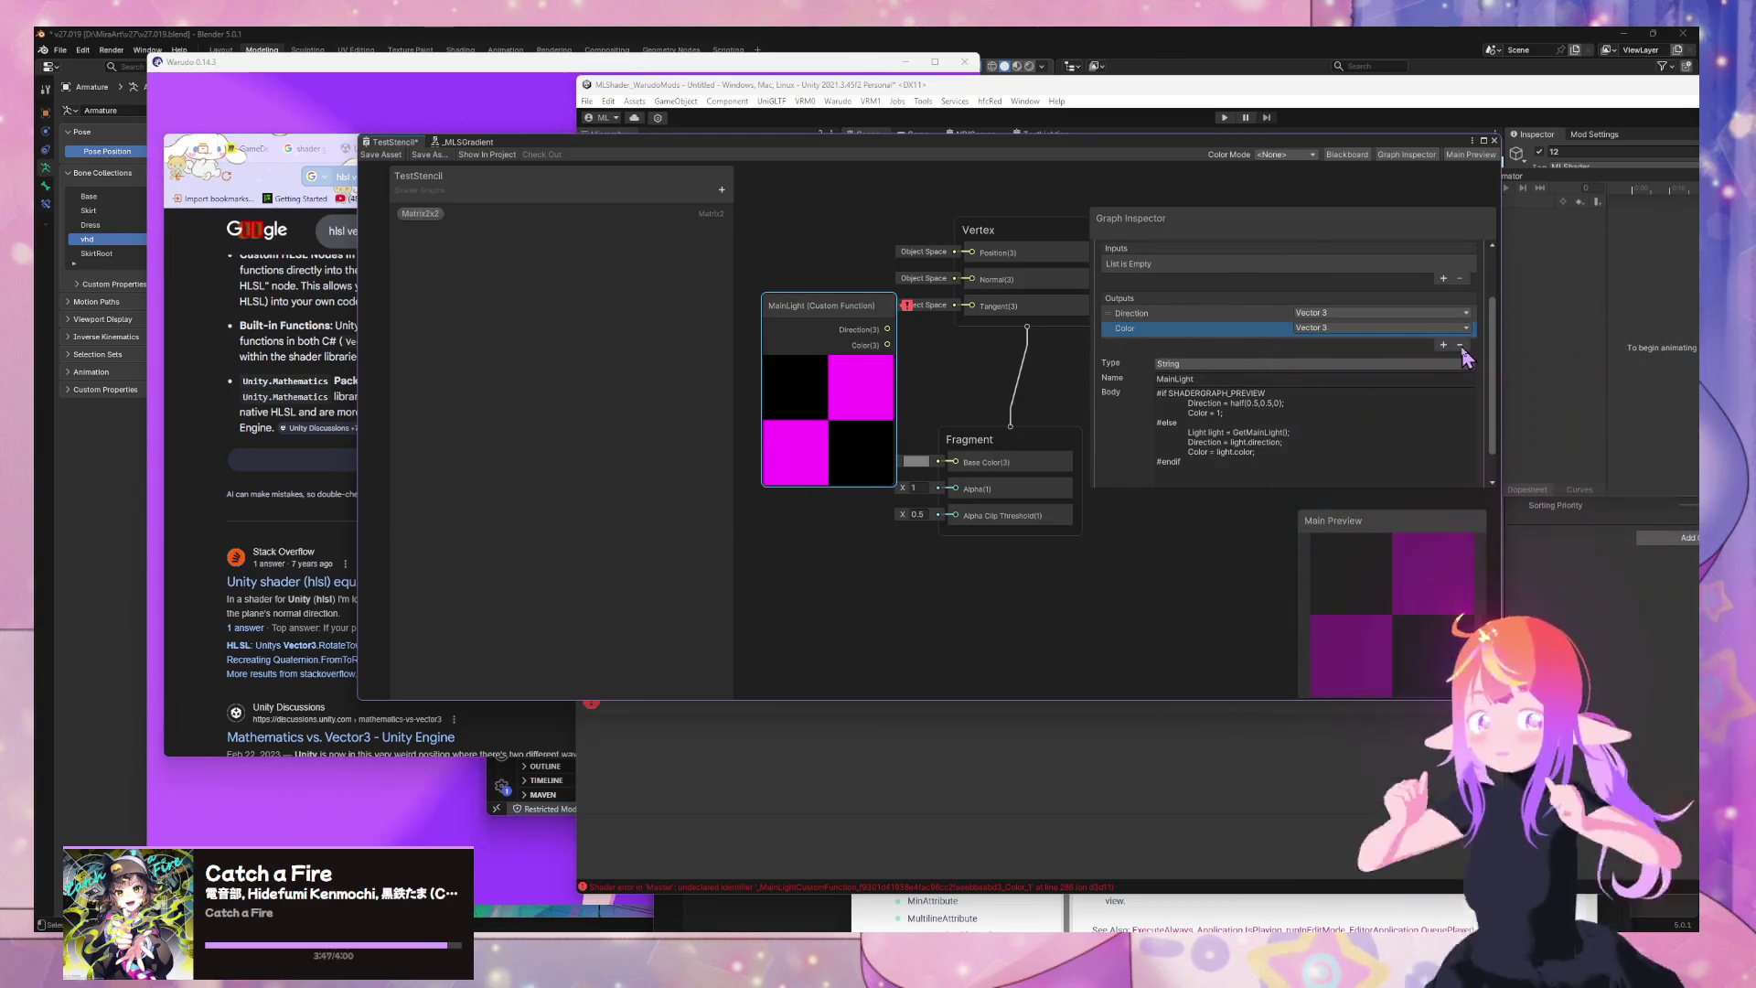
left_click(1460, 344)
Rewrite the MainLight body to the single line Direction = half3(0.5,0.5,0);
left_click(1222, 398)
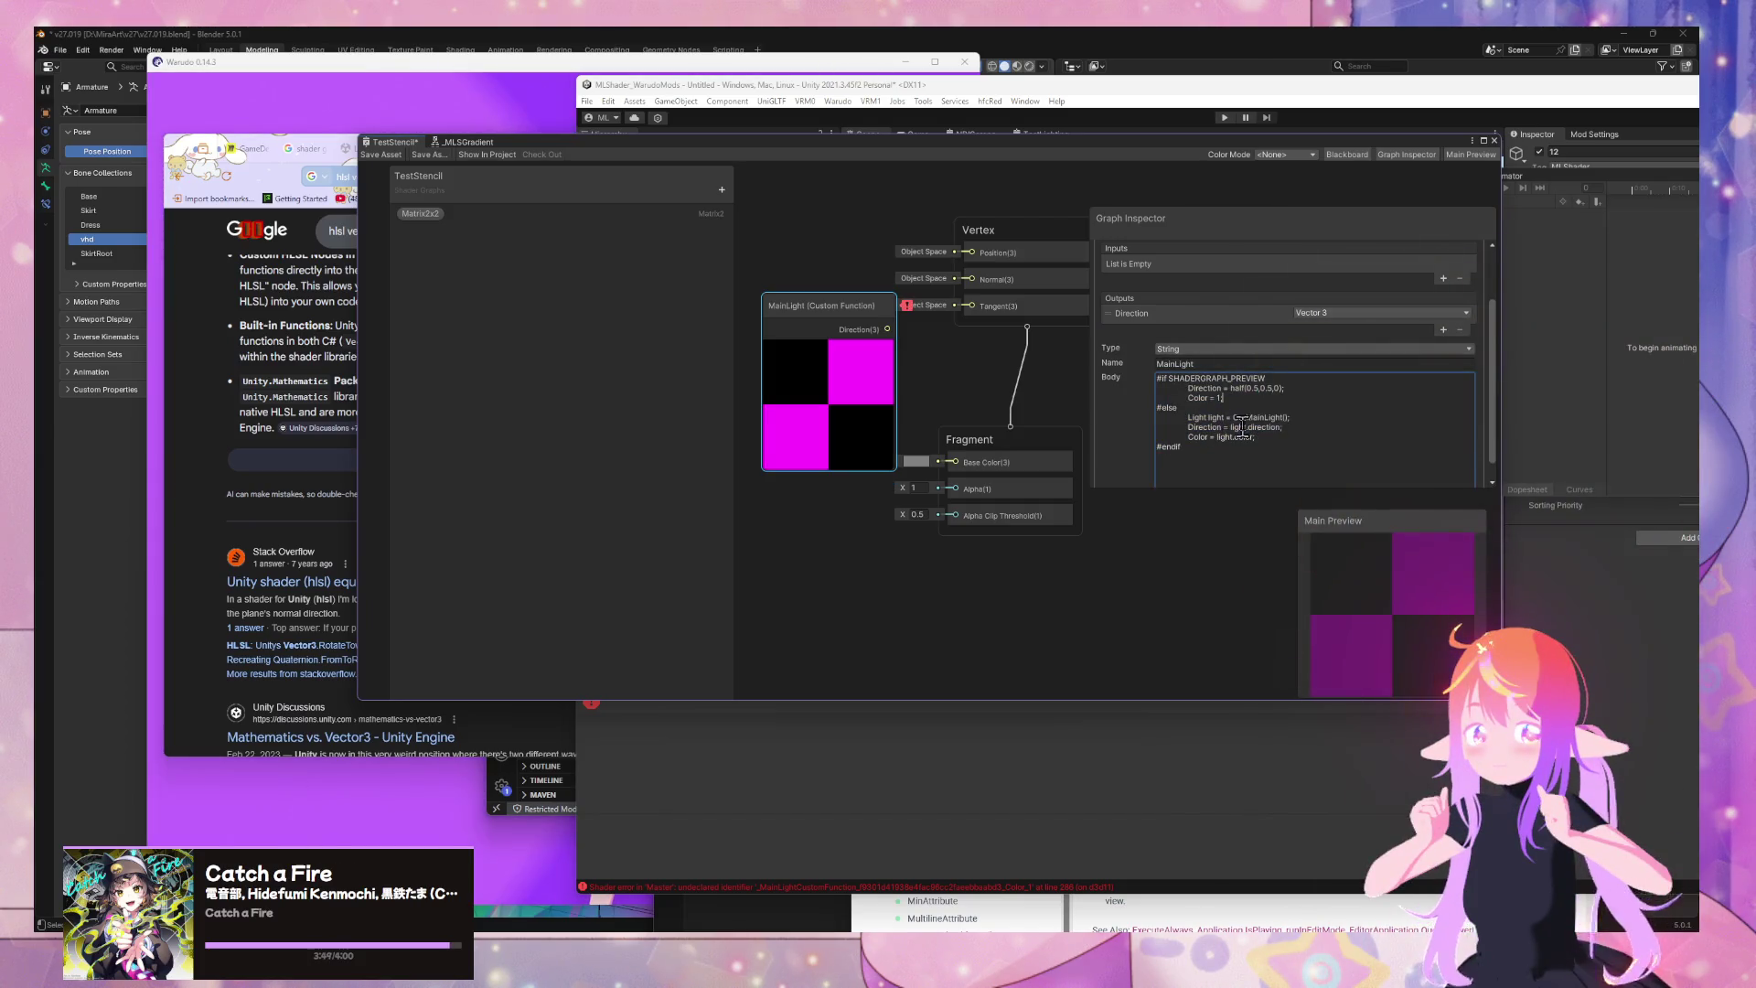
left_click_drag(1234, 460, 1109, 351)
type("D")
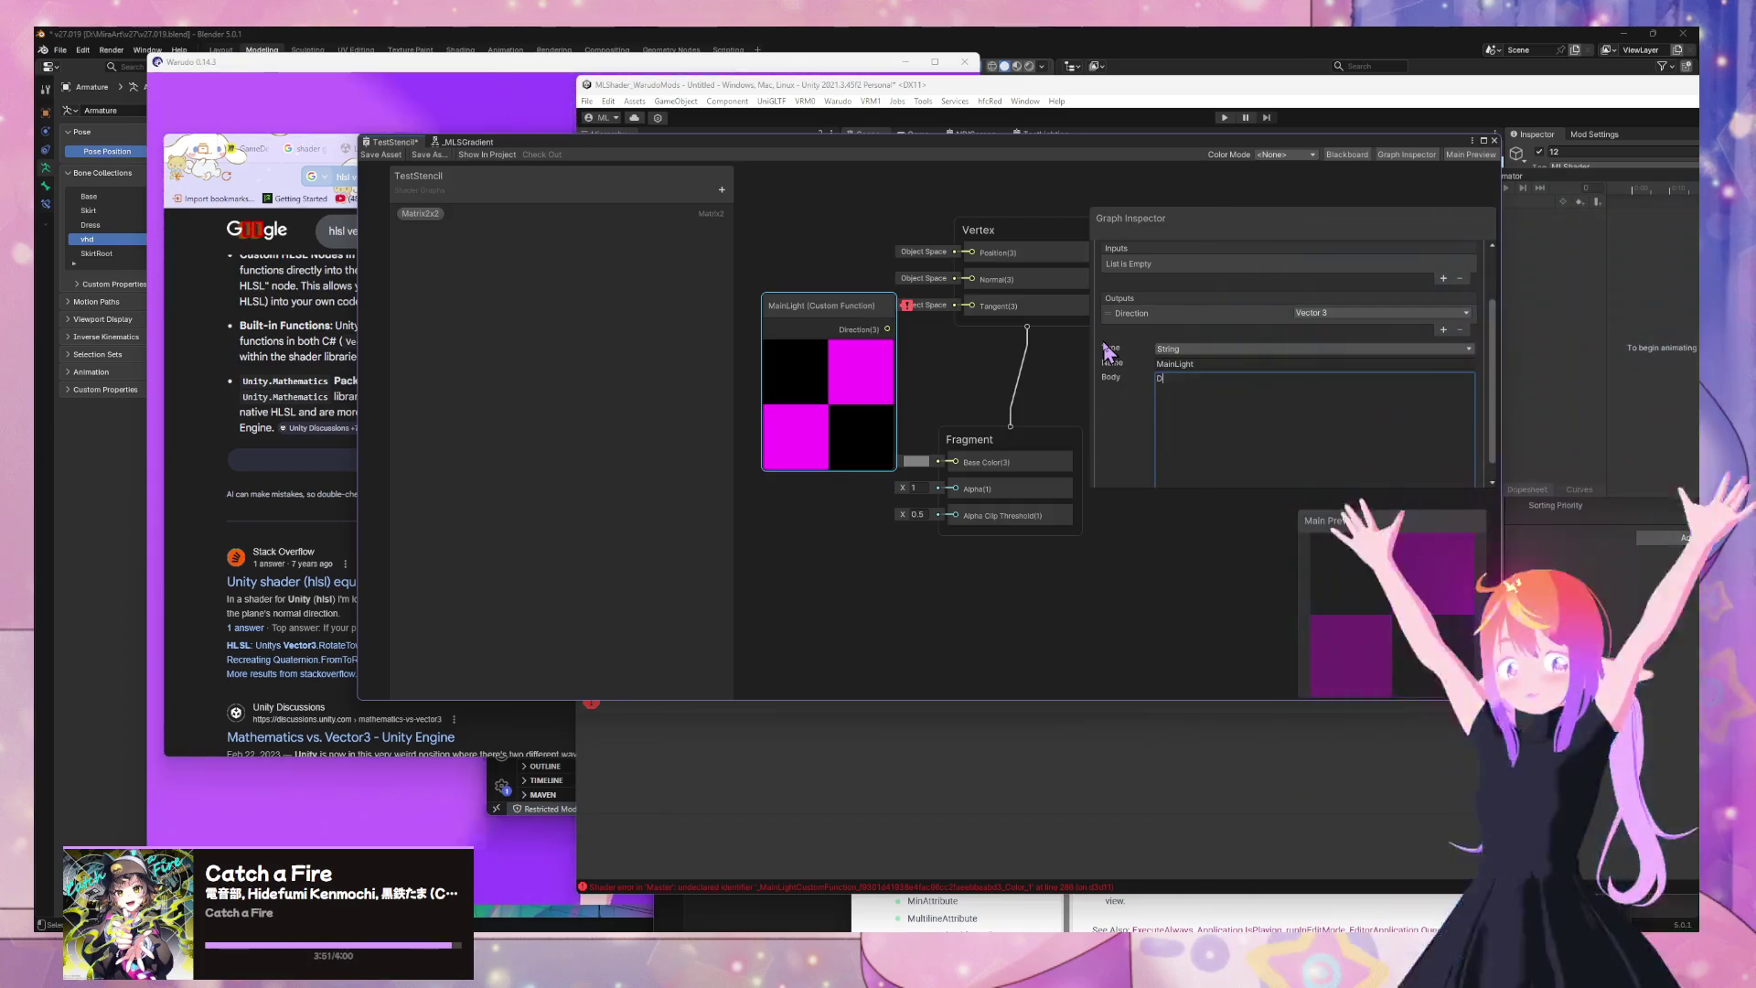
type("irection =")
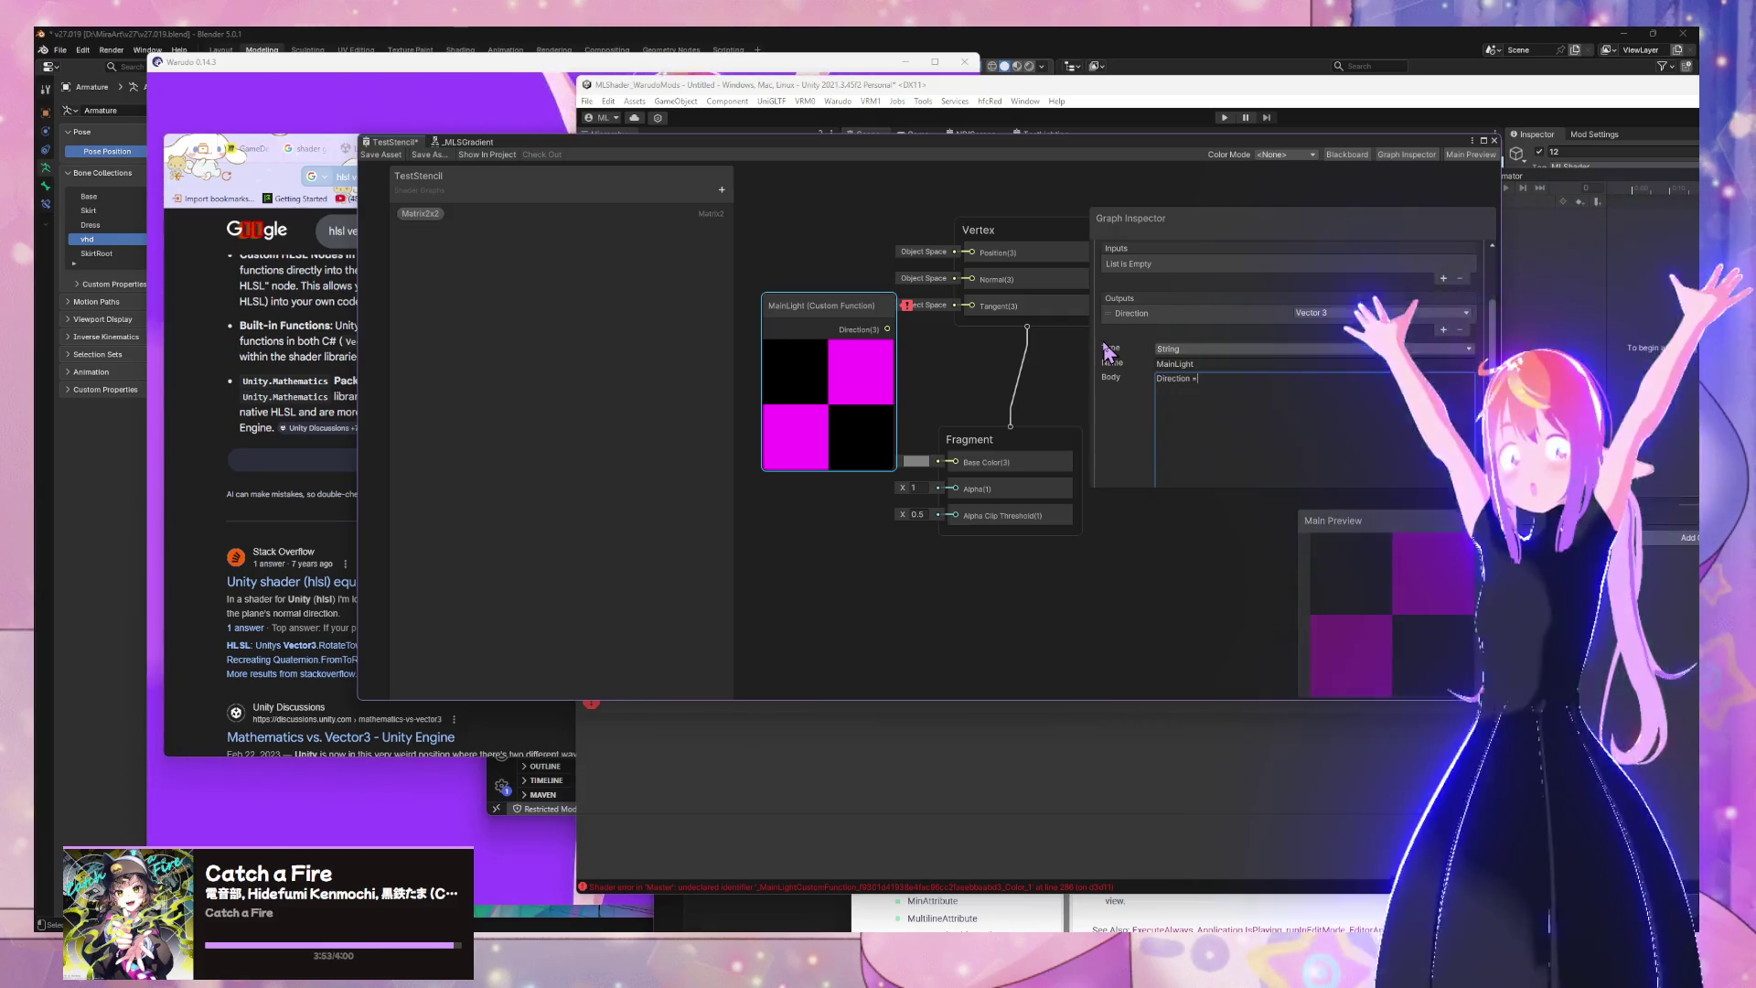
type(" half")
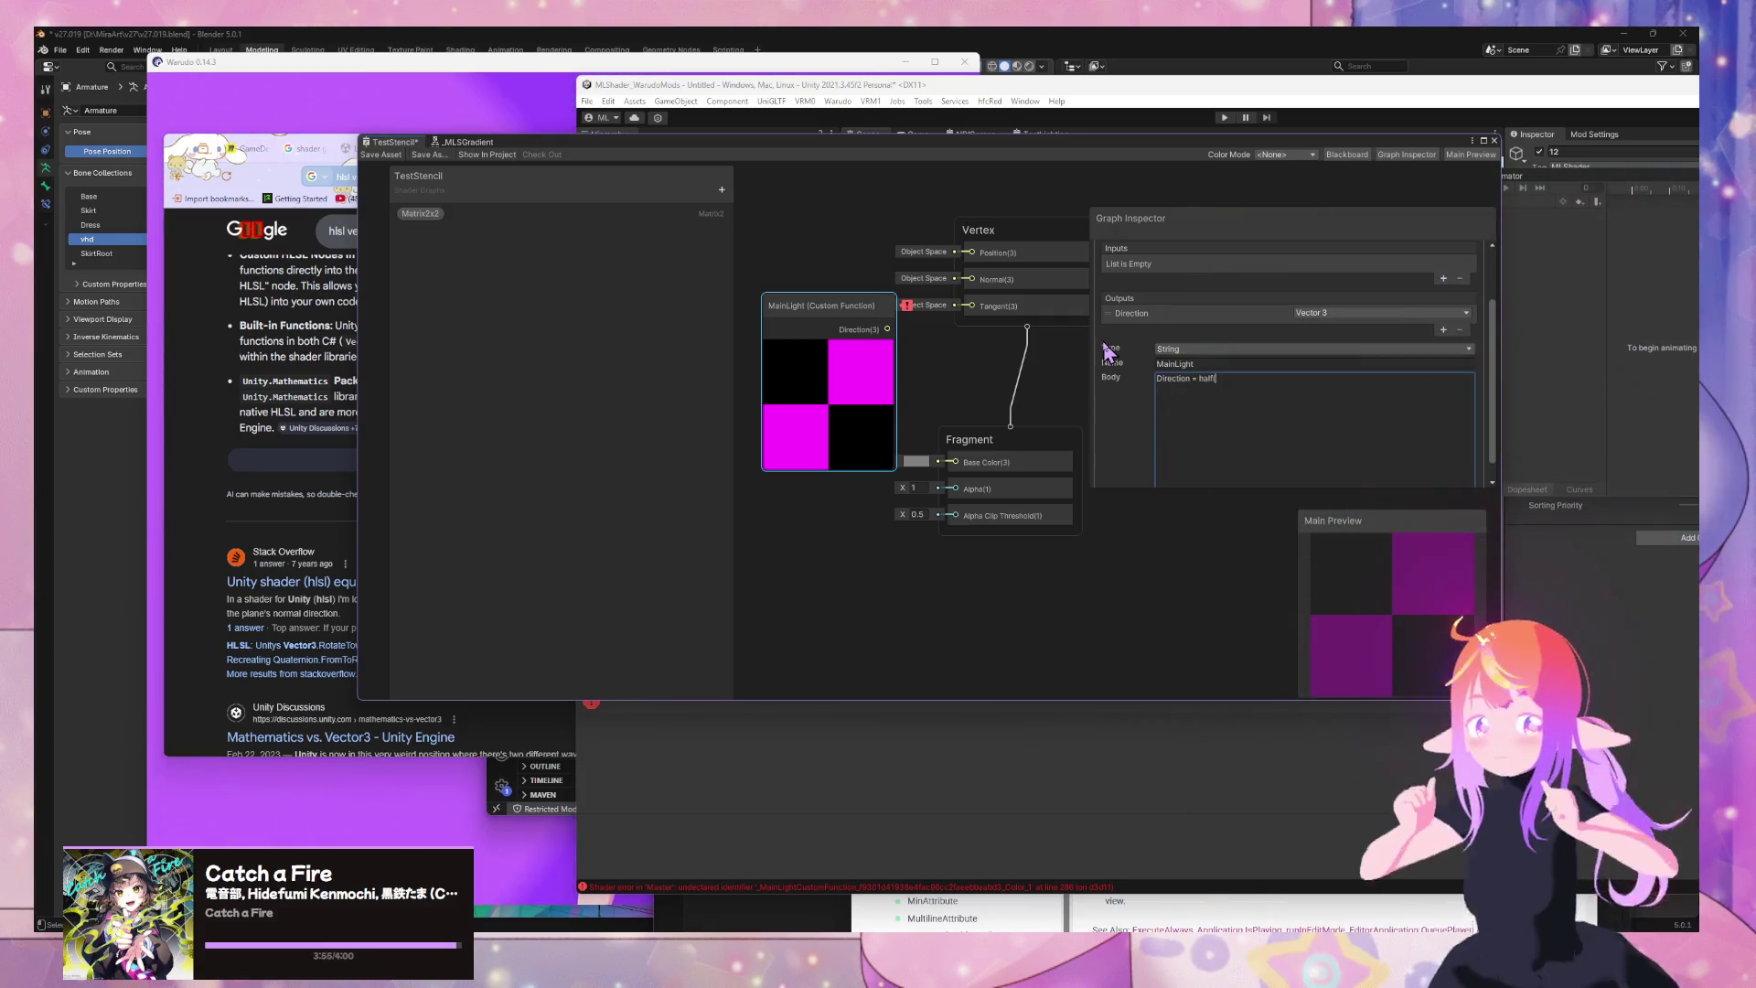
left_click(830, 361)
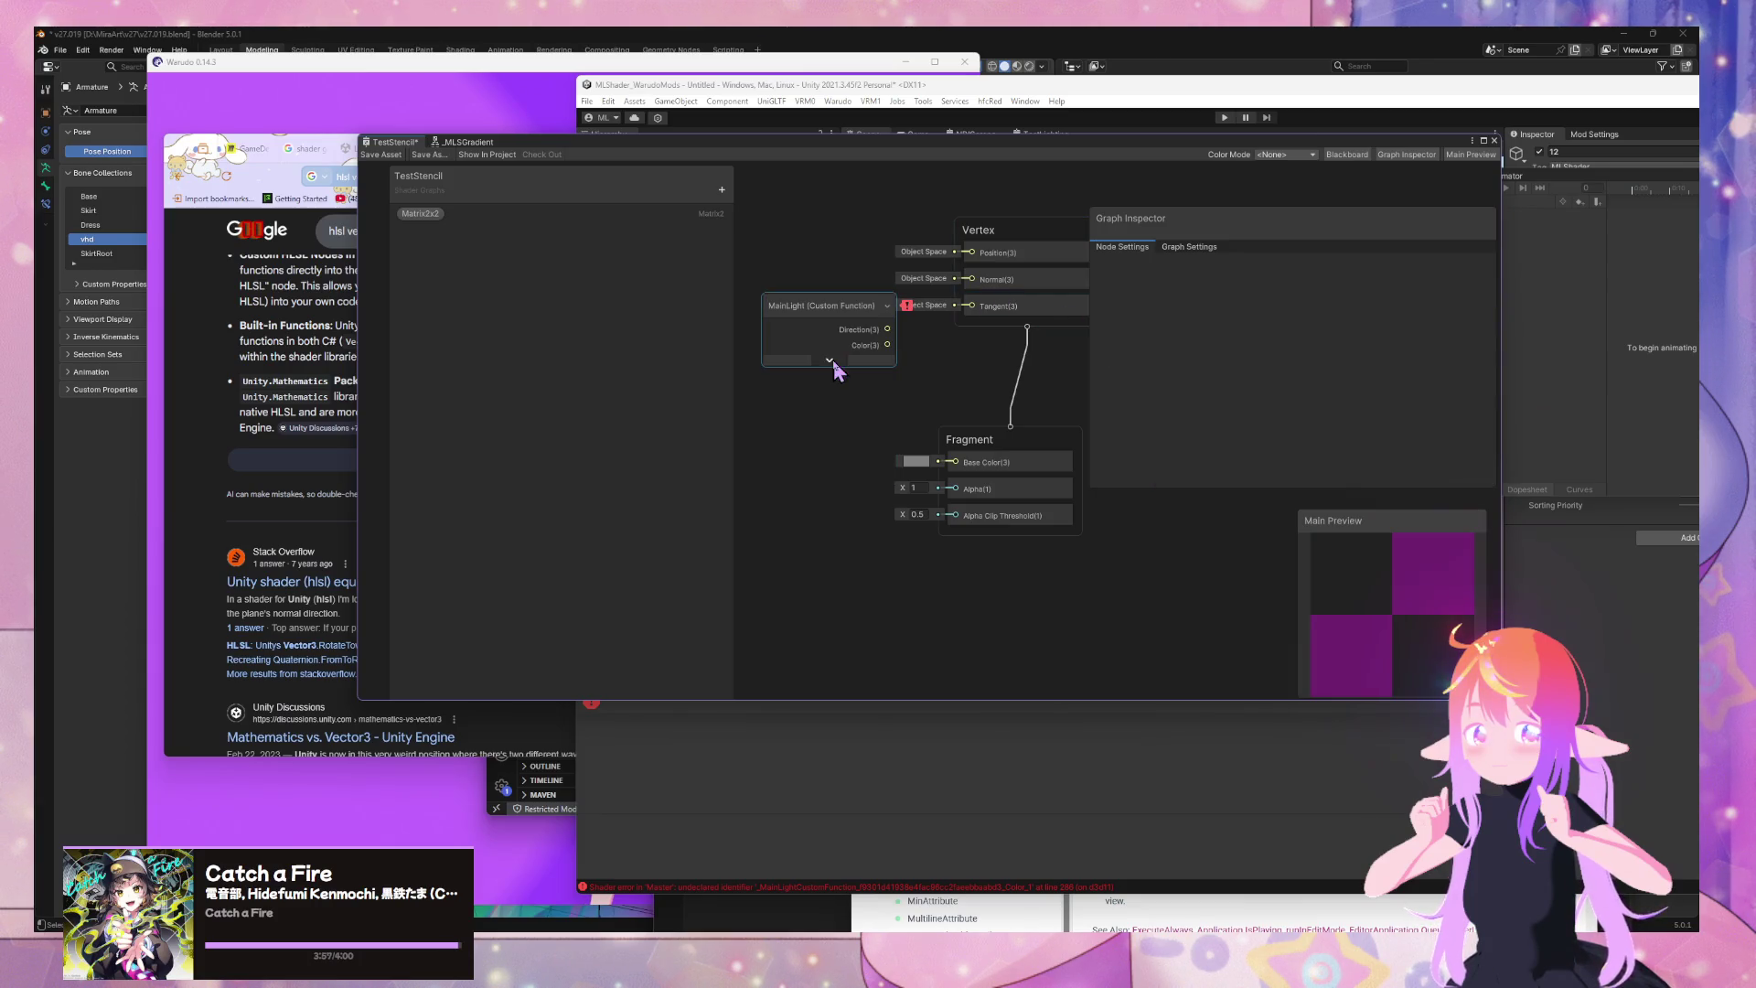
left_click(832, 337)
left_click(829, 360)
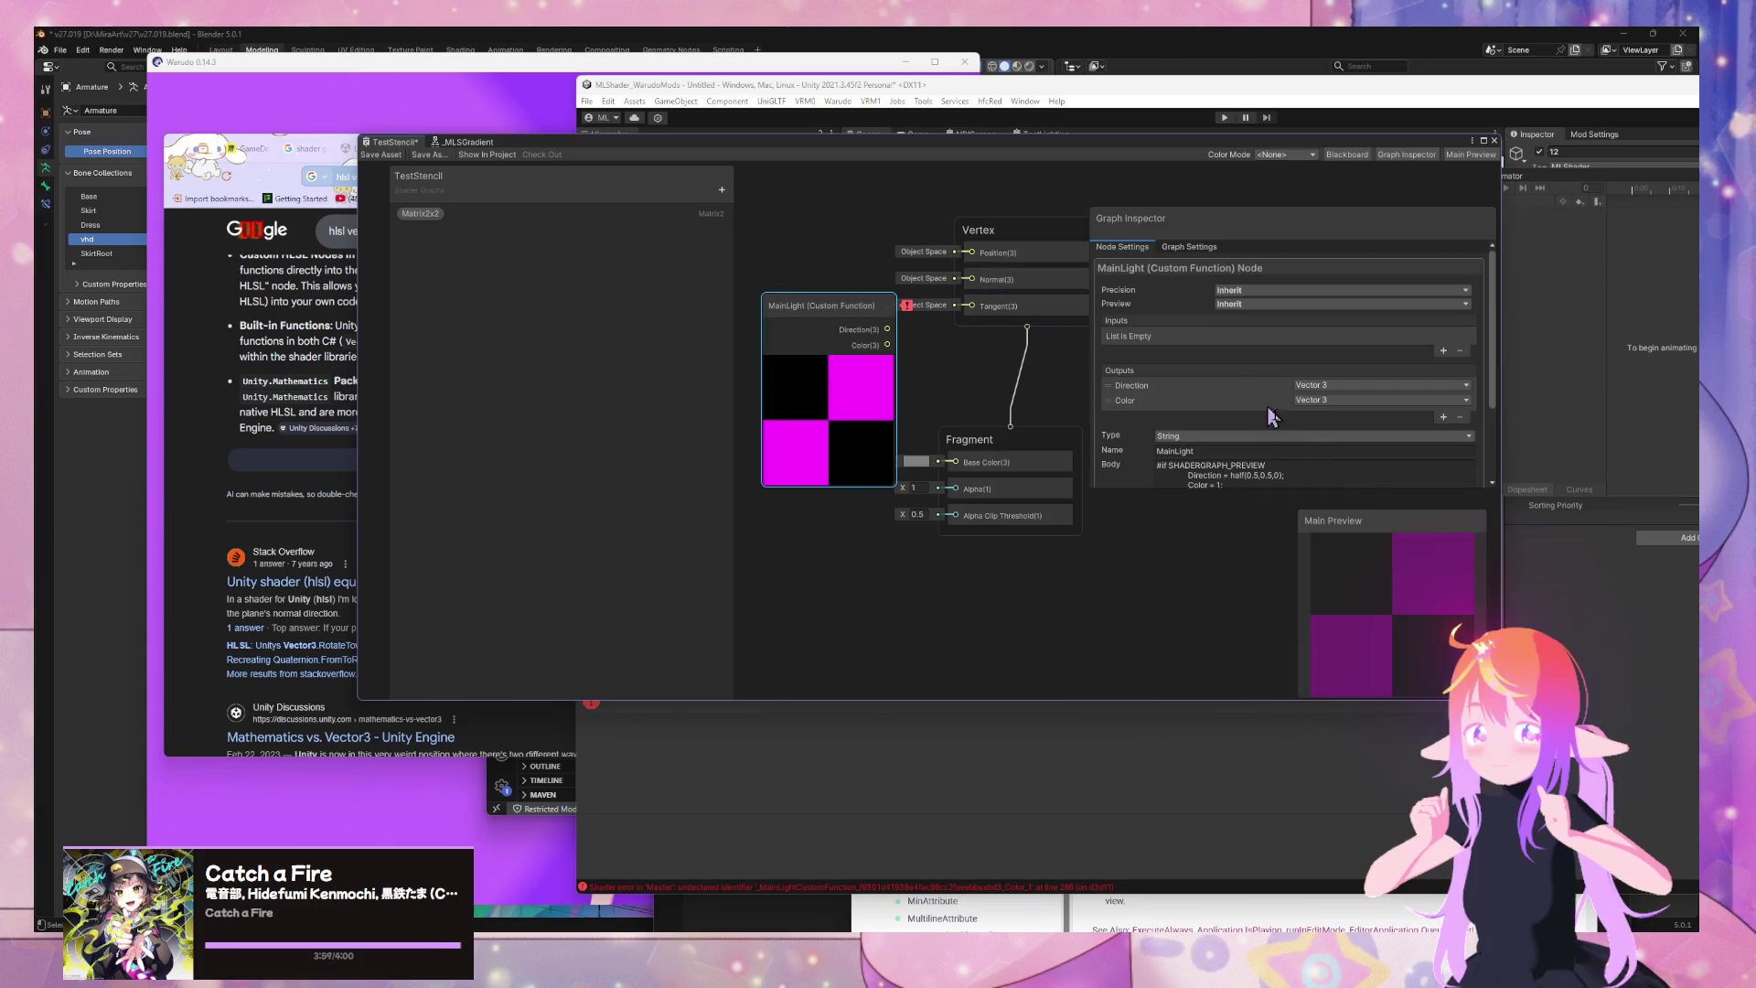
scroll(1304, 439, "down", 3)
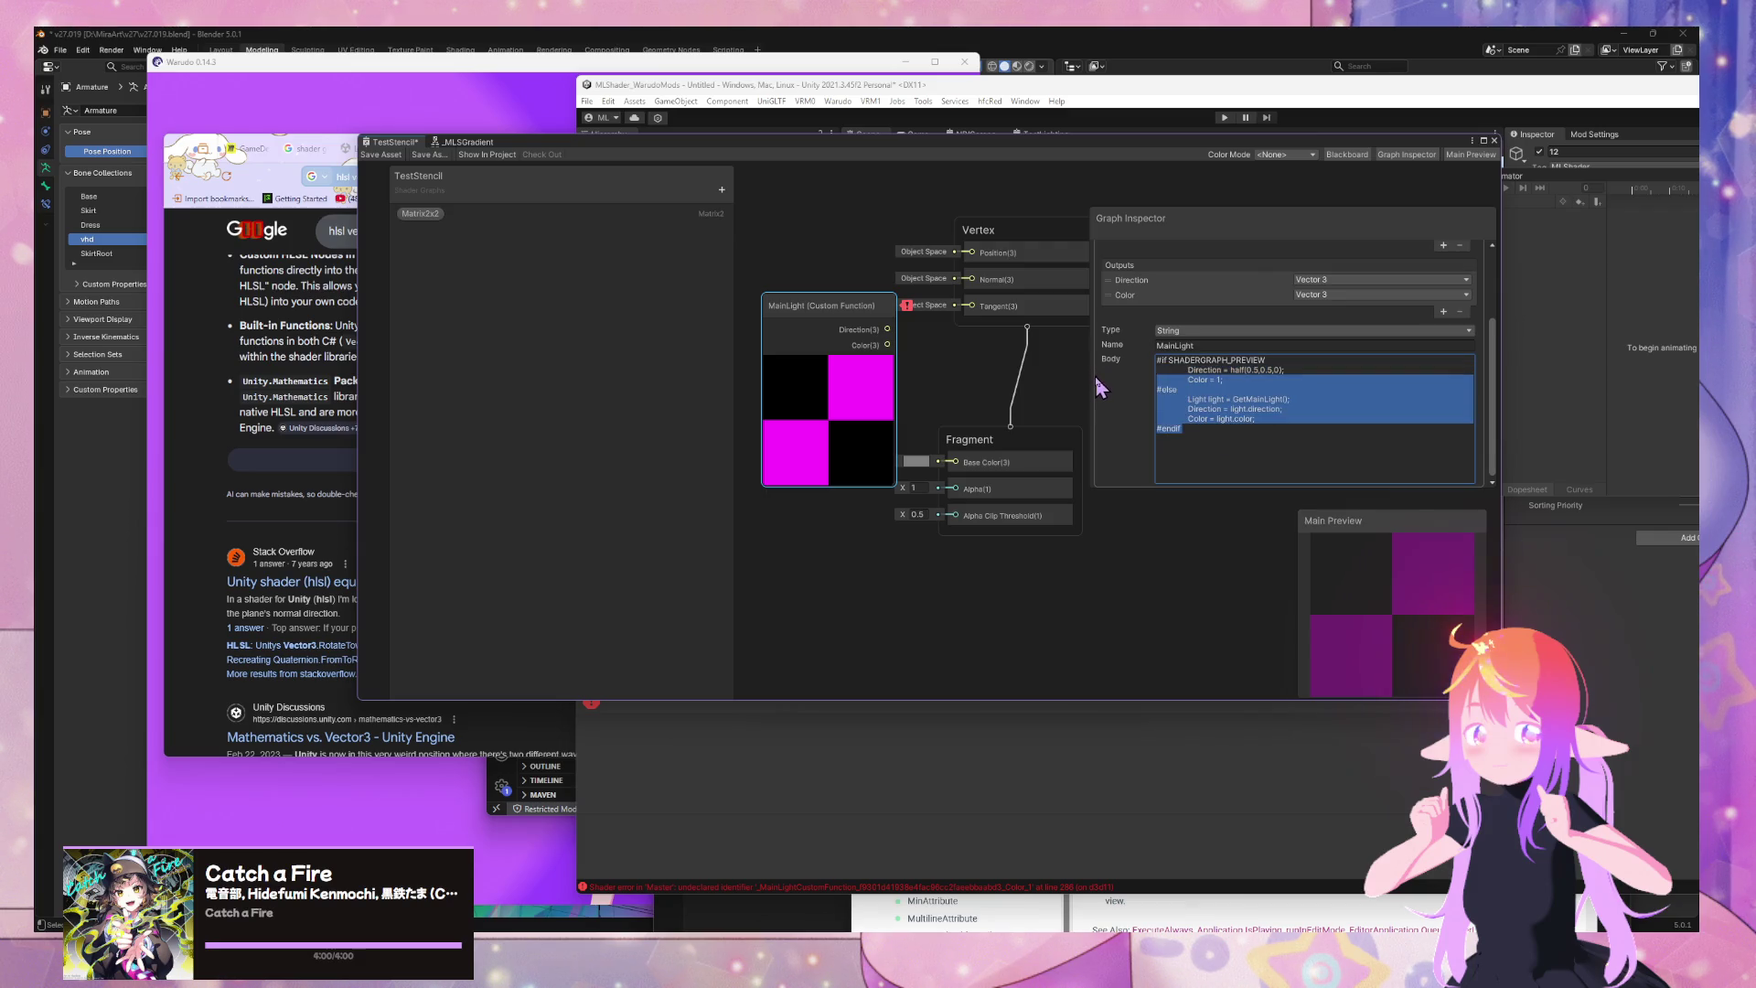
key("BackSpace")
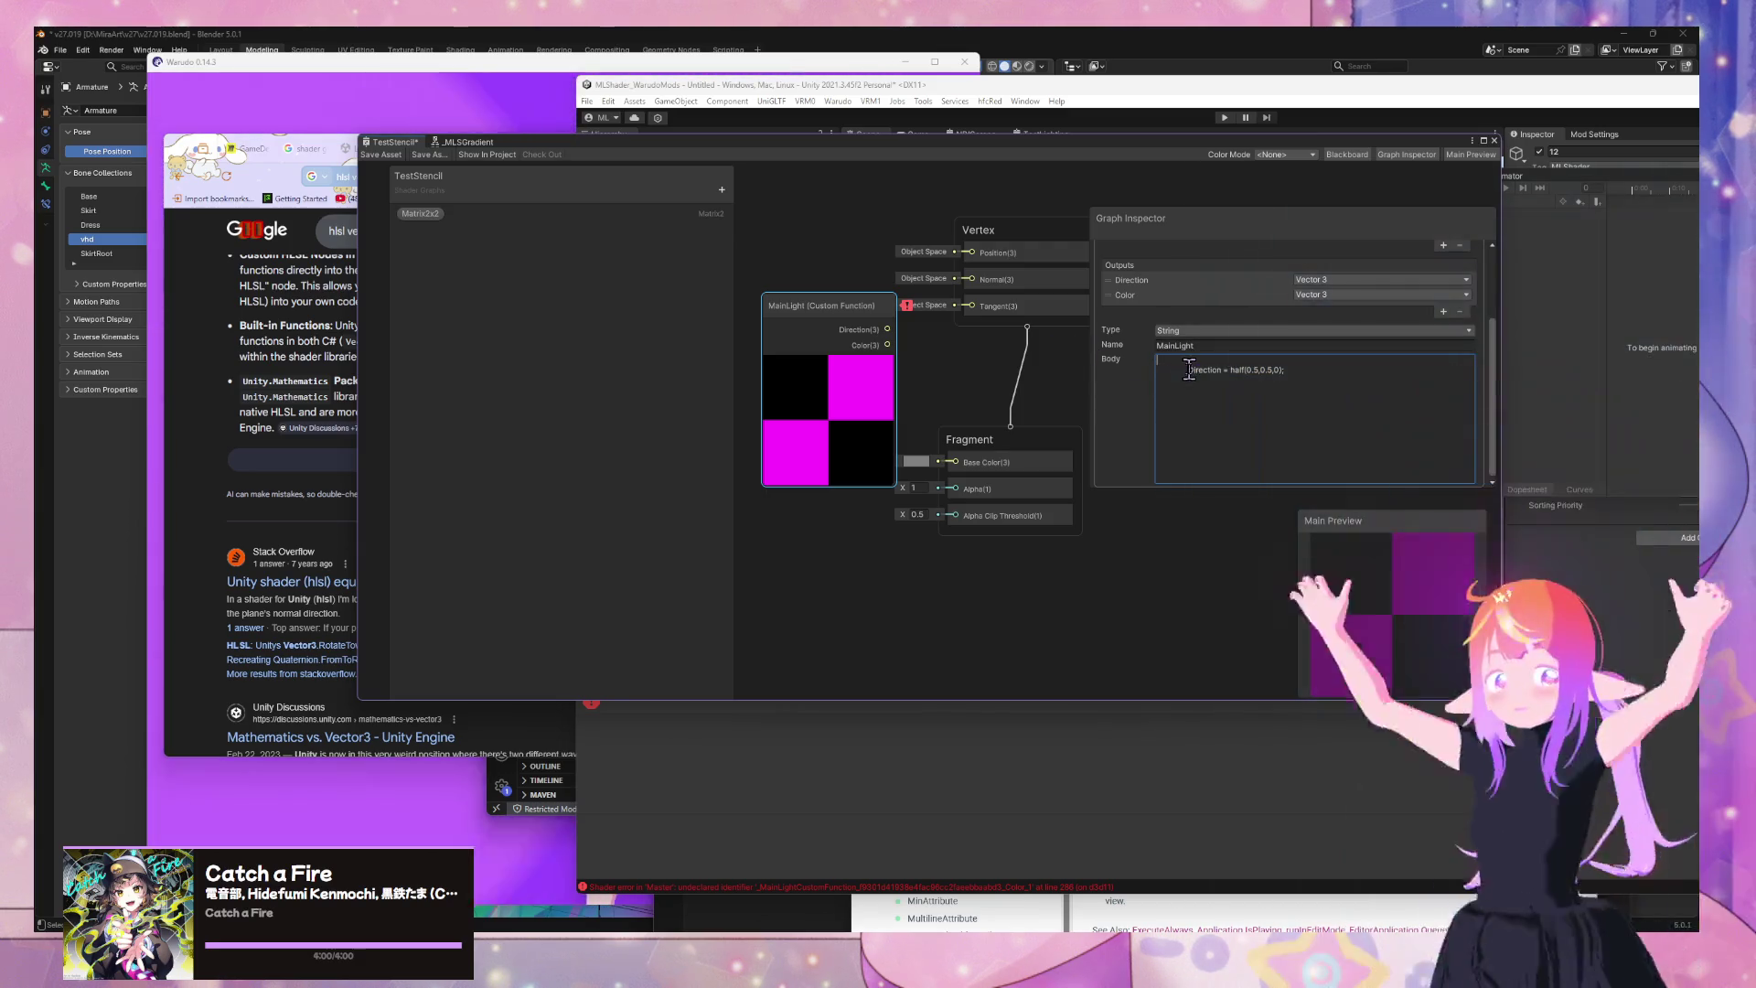
key("BackSpace")
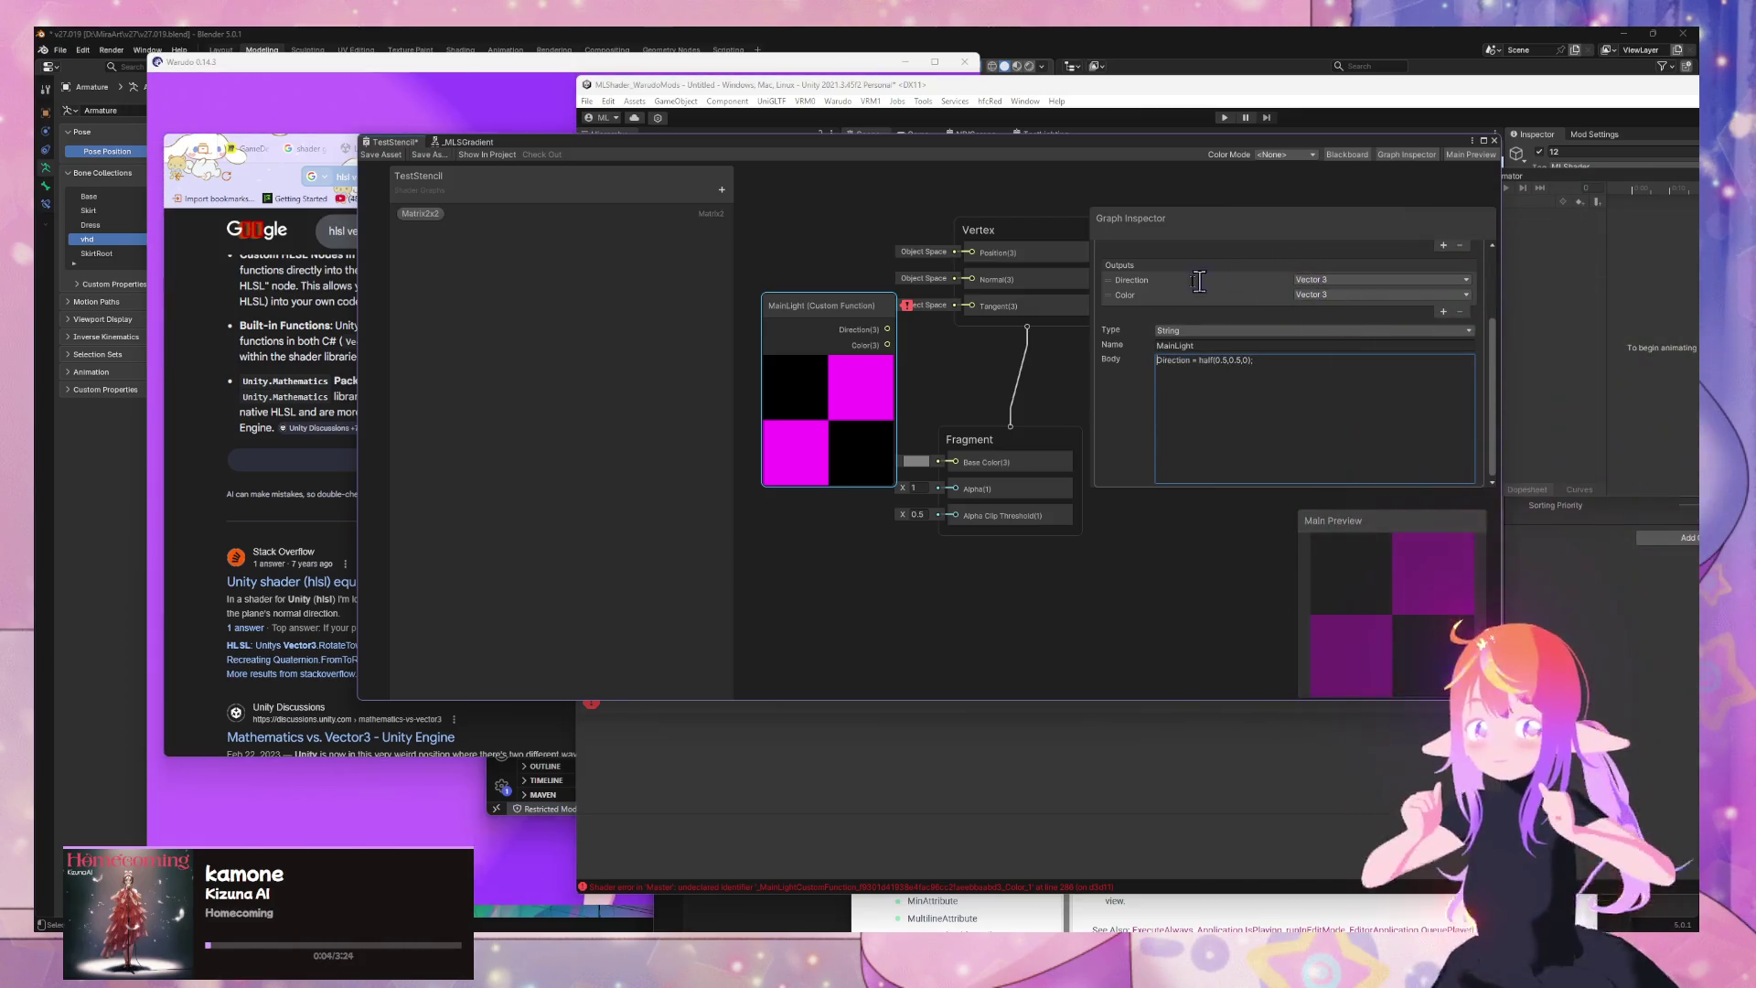
Remove the remaining Color output so only Direction is left, and save the graph asset
left_click(1113, 295)
left_click(1460, 311)
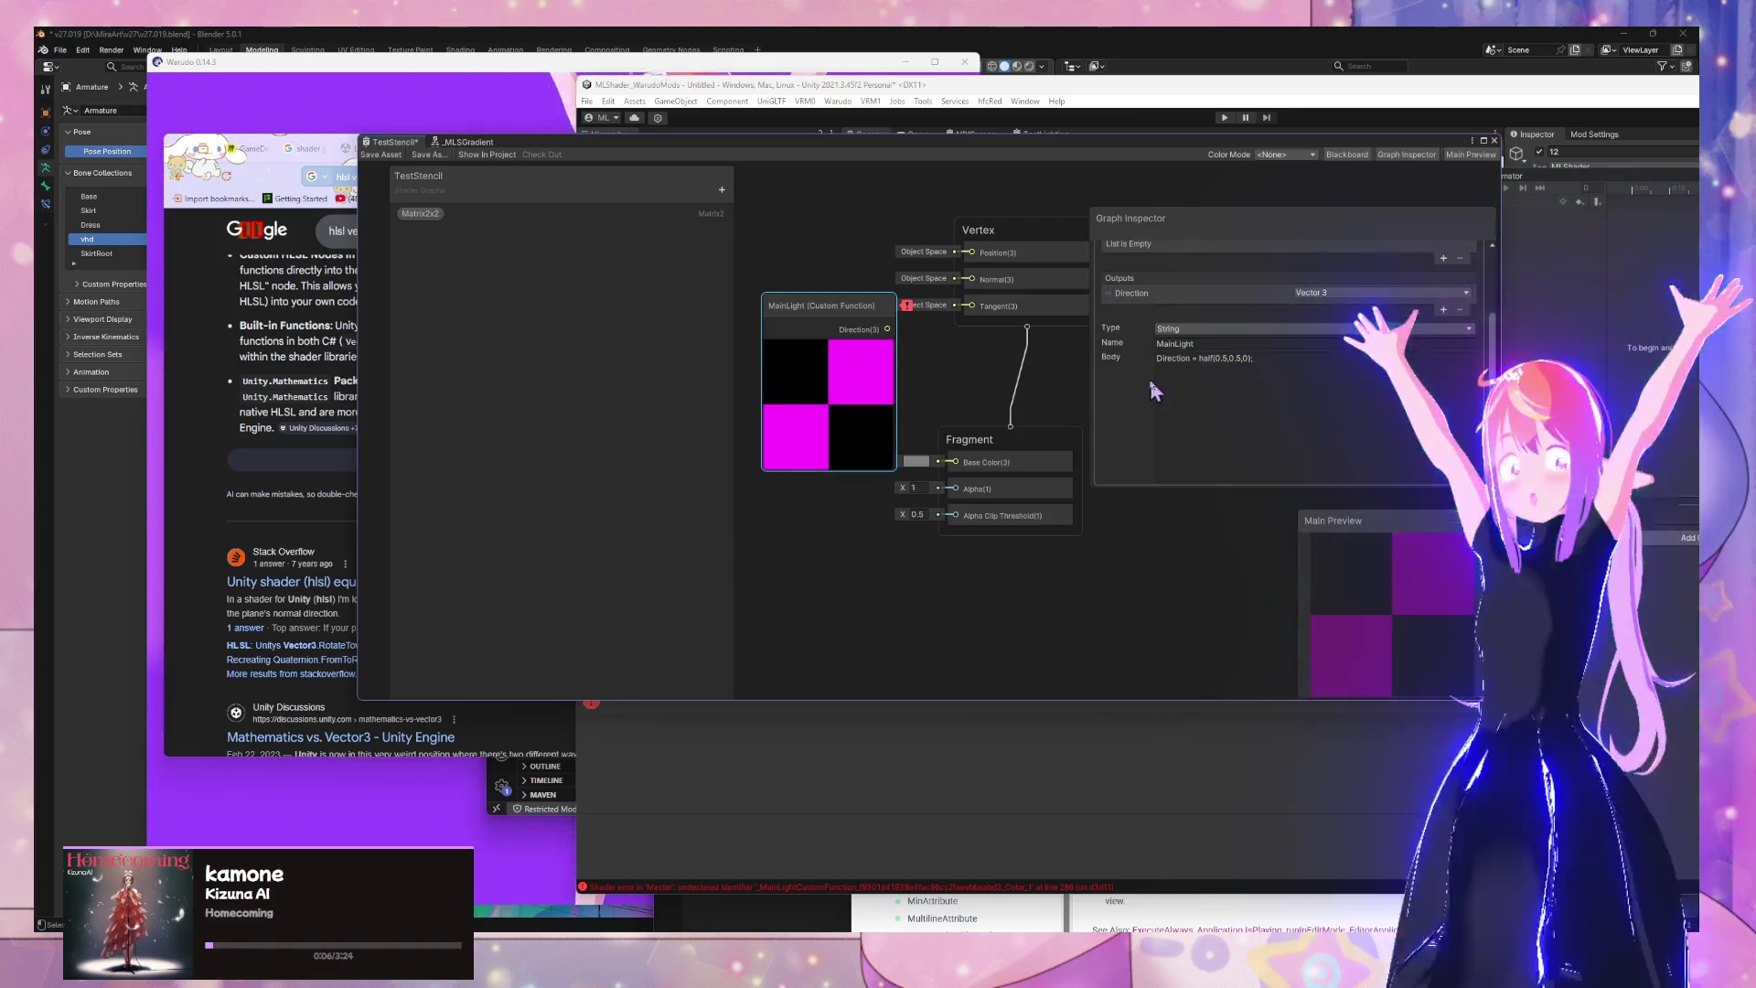
left_click(878, 320)
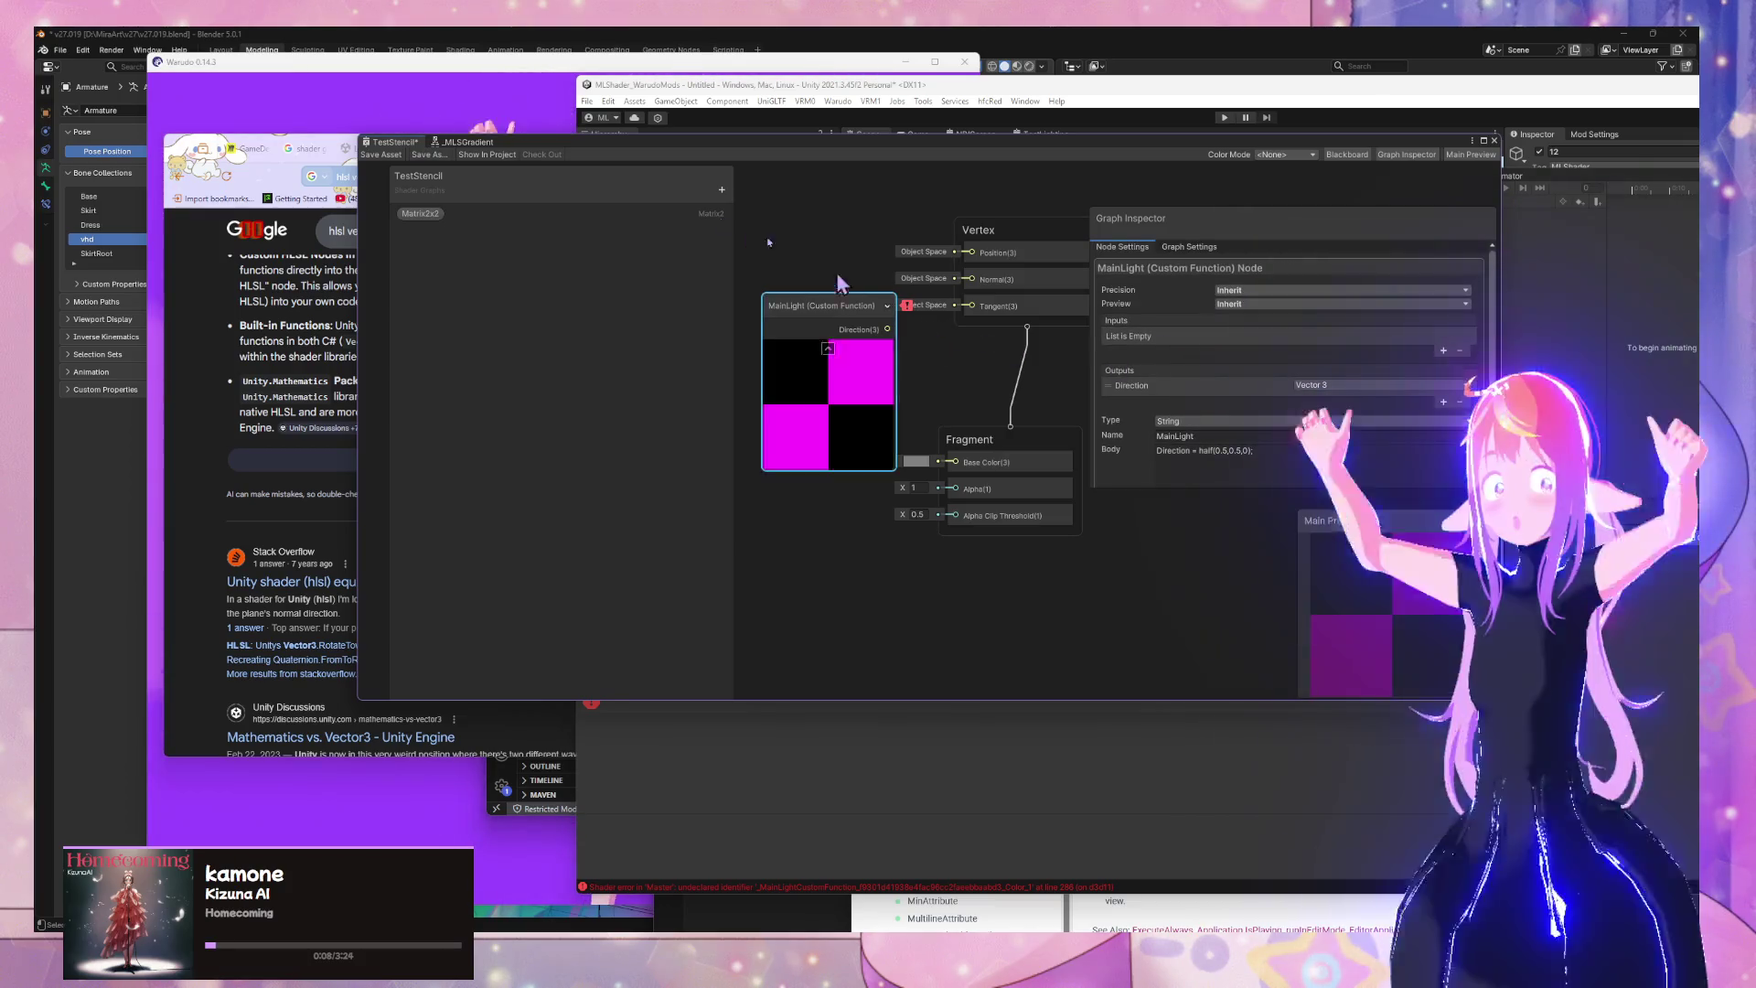
left_click(370, 157)
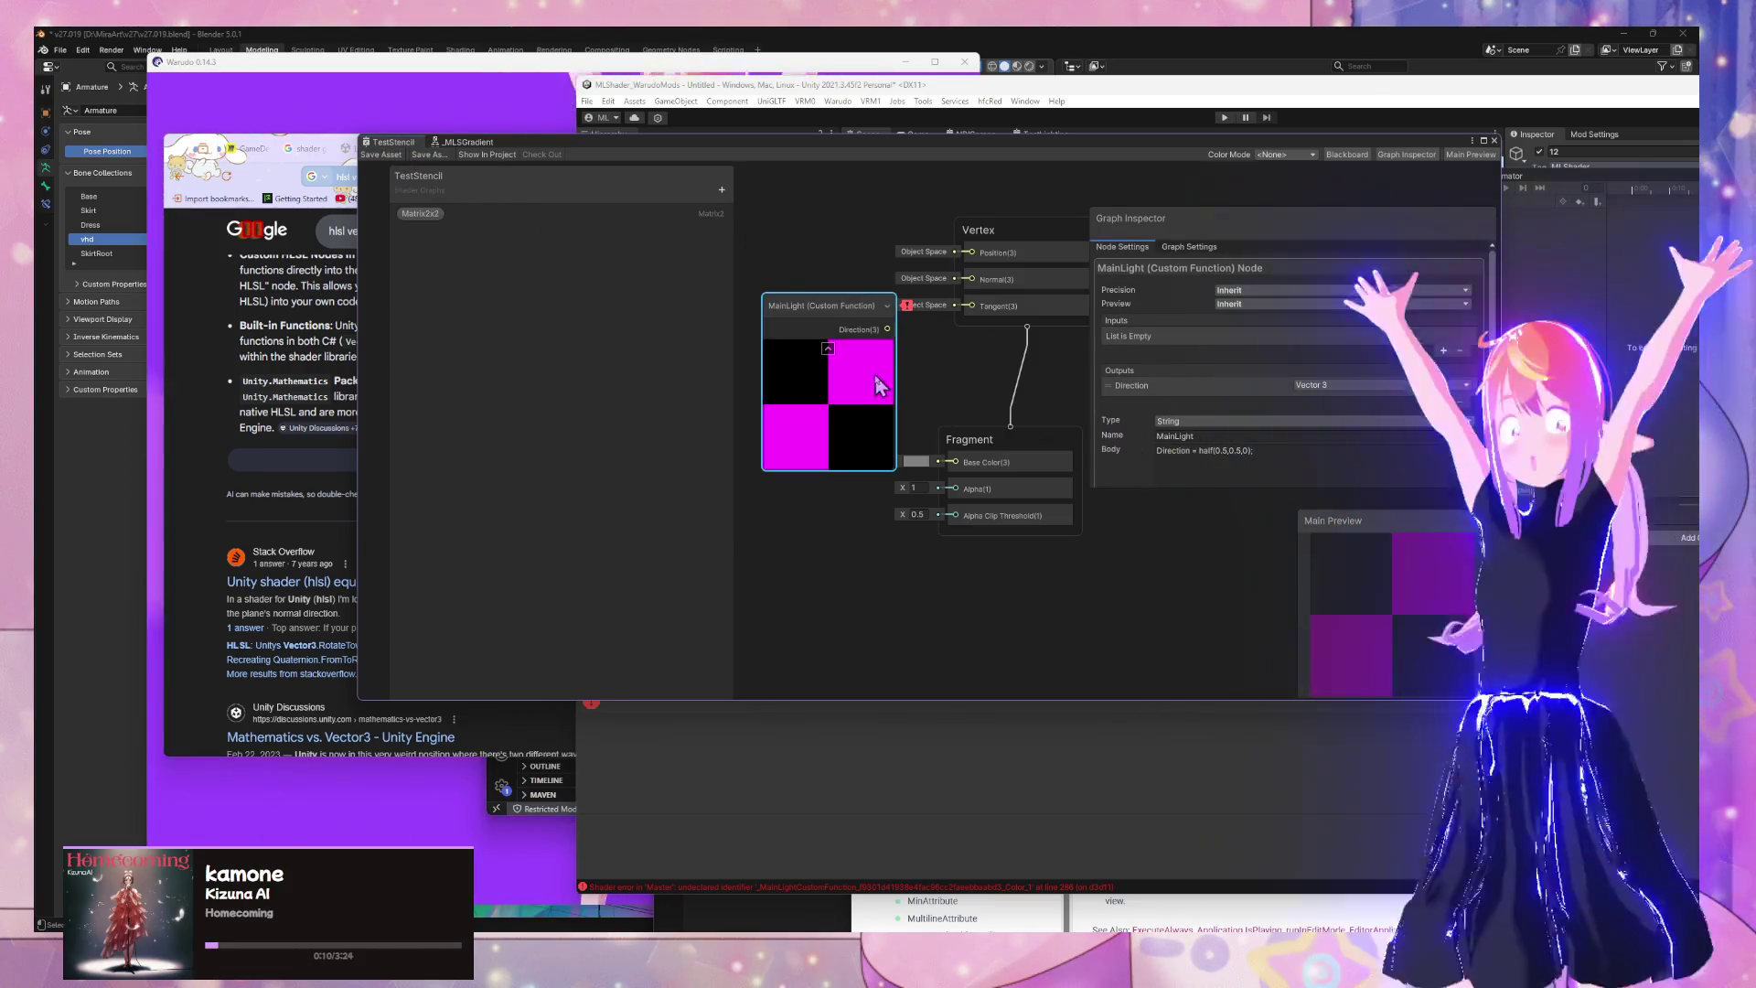
scroll(944, 345, "down", 1)
scroll(952, 341, "up", 3)
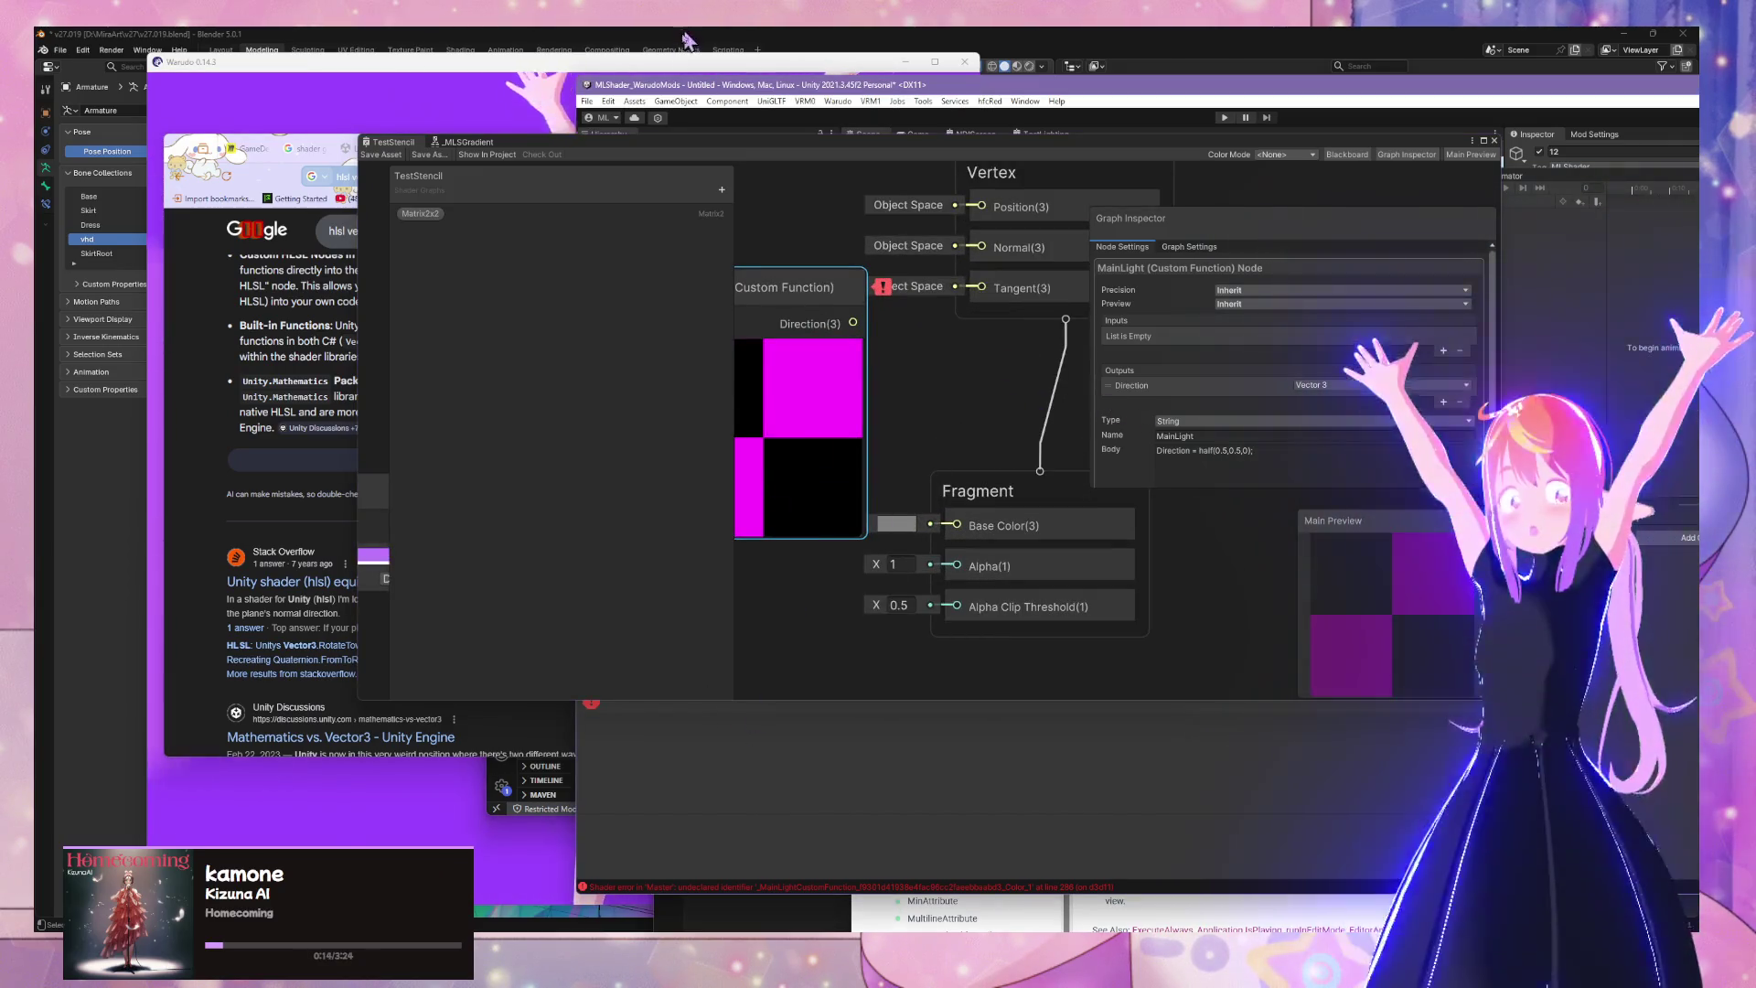
Shift the shader graph window up-right and move the MainLight node down and left
mouse_move(632, 135)
left_mouse_down()
mouse_move(1243, 37)
mouse_move(956, 72)
mouse_move(821, 112)
mouse_move(674, 104)
left_mouse_up()
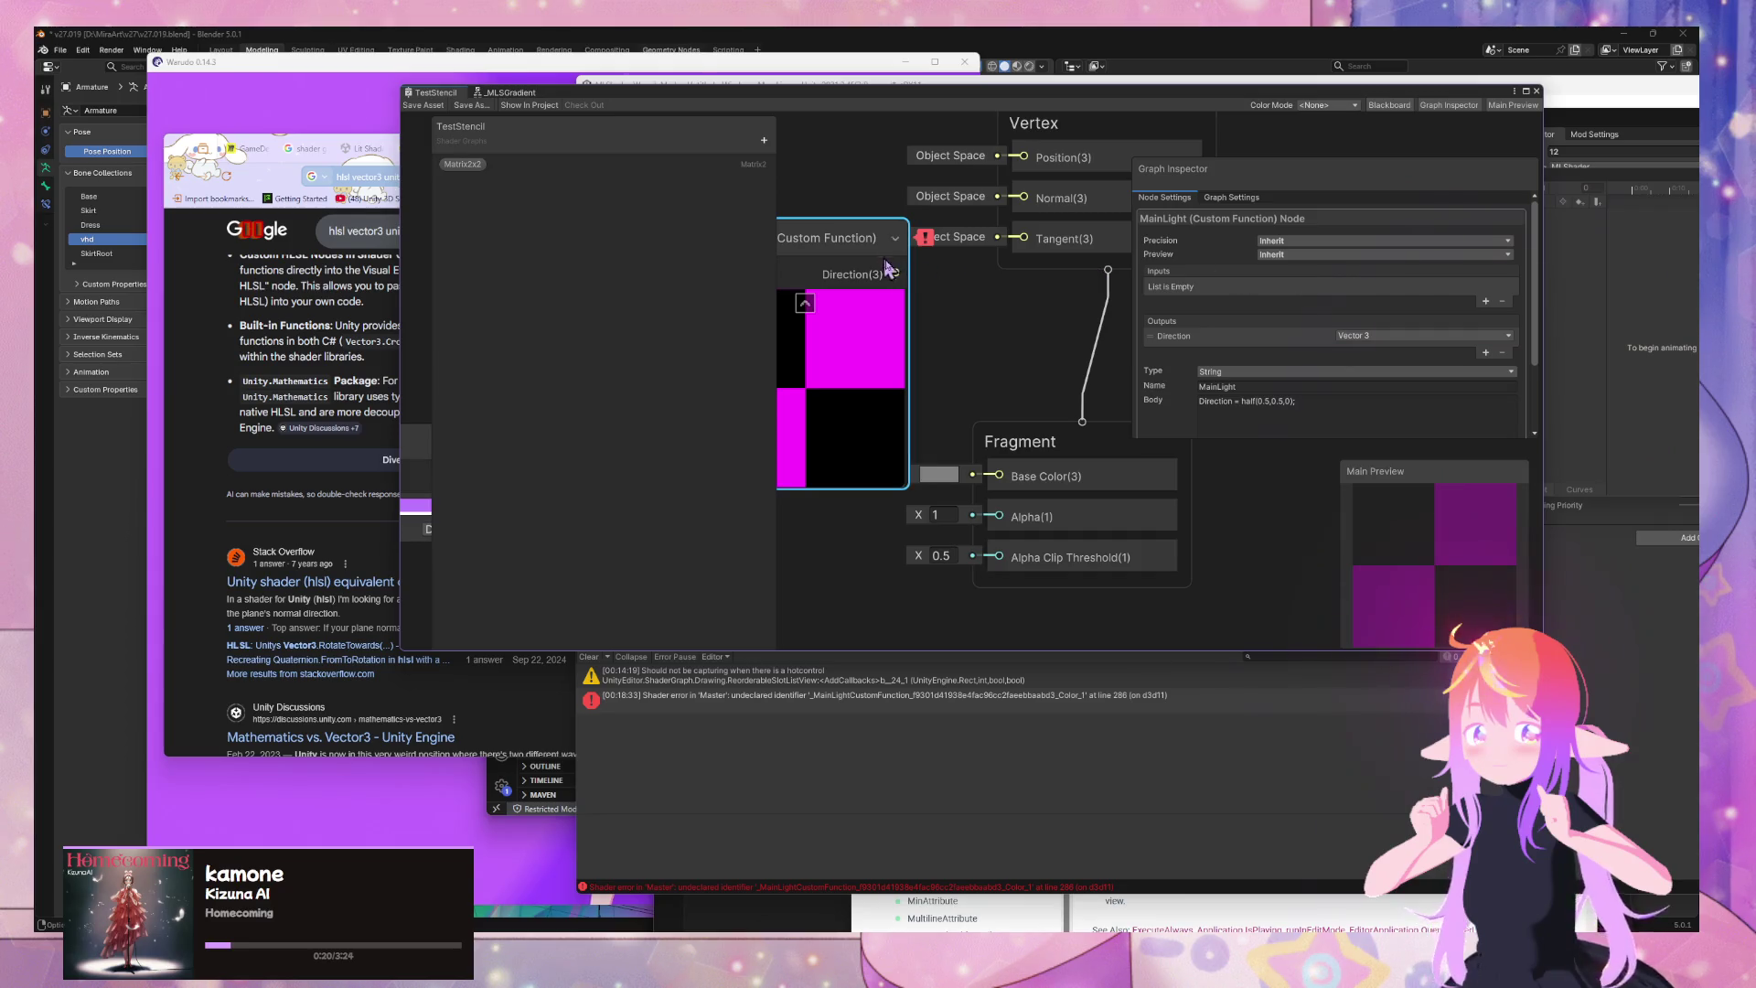
scroll(885, 266, "down", 5)
mouse_move(942, 270)
mouse_move(937, 263)
left_mouse_down()
mouse_move(857, 392)
mouse_move(978, 382)
left_mouse_up()
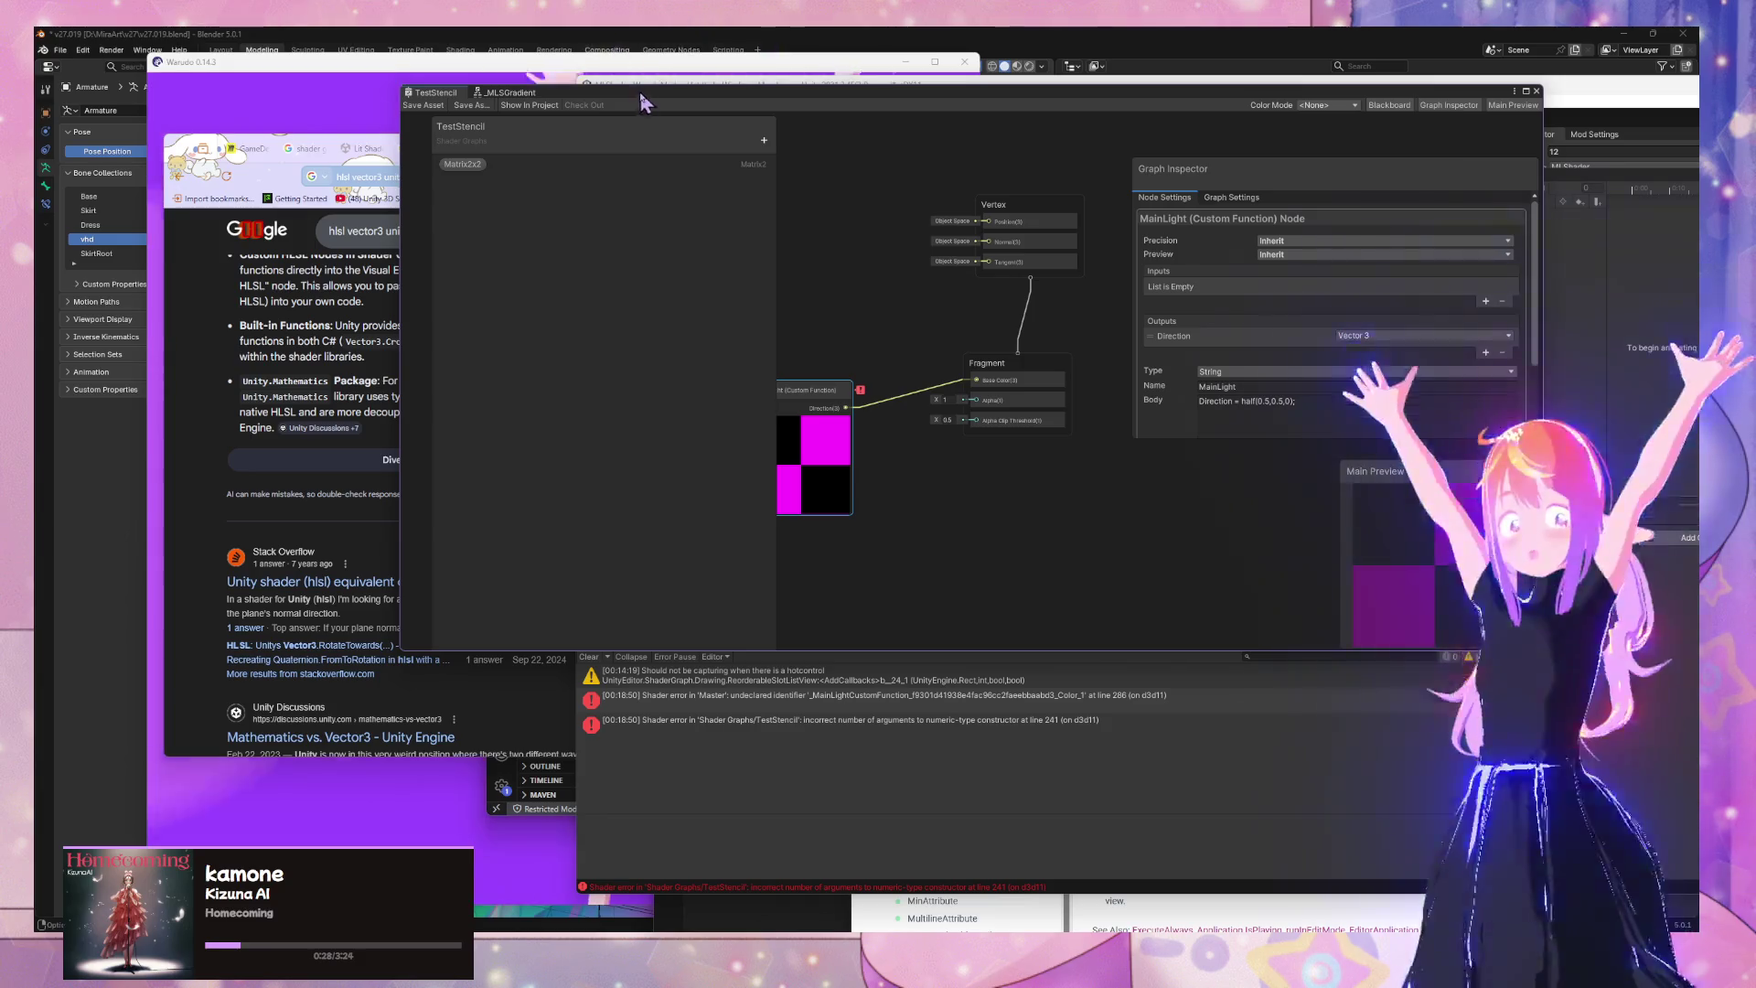
Slide the shader graph aside to reveal the Scene view, clear the Console, and resize the window
mouse_move(626, 91)
left_mouse_down()
mouse_move(1355, 238)
mouse_move(1367, 178)
mouse_move(1413, 151)
mouse_move(1518, 160)
mouse_move(1425, 156)
left_mouse_up()
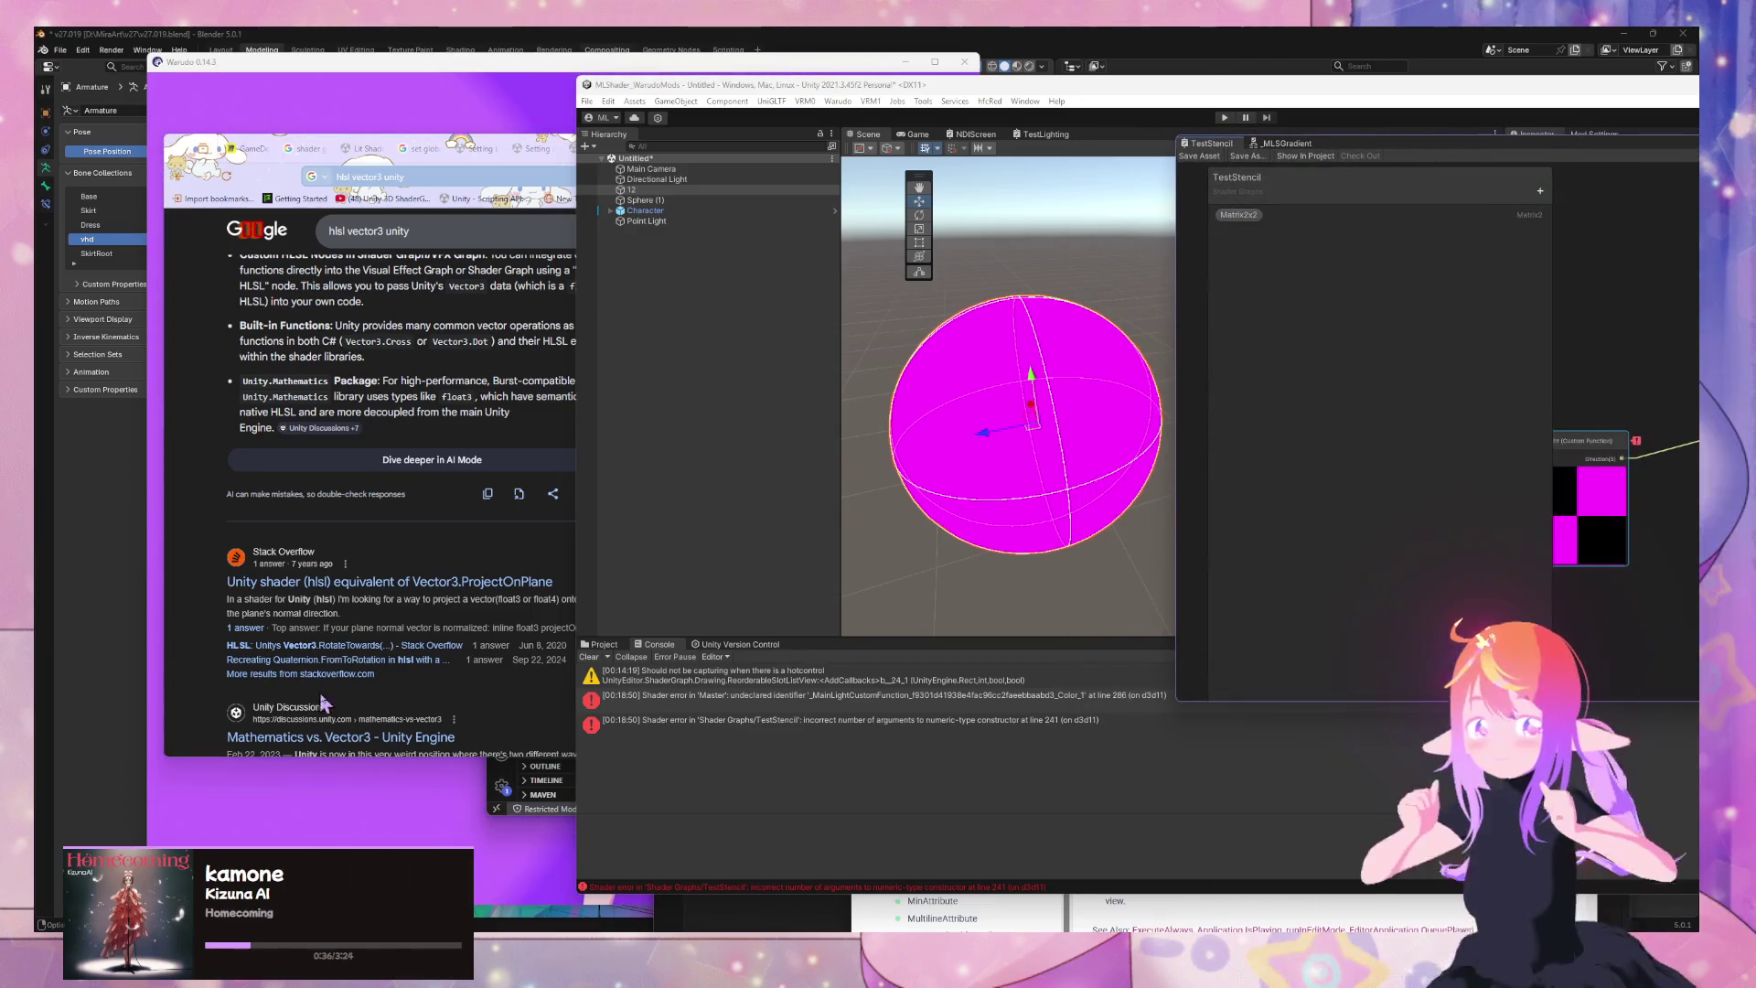
left_click(588, 658)
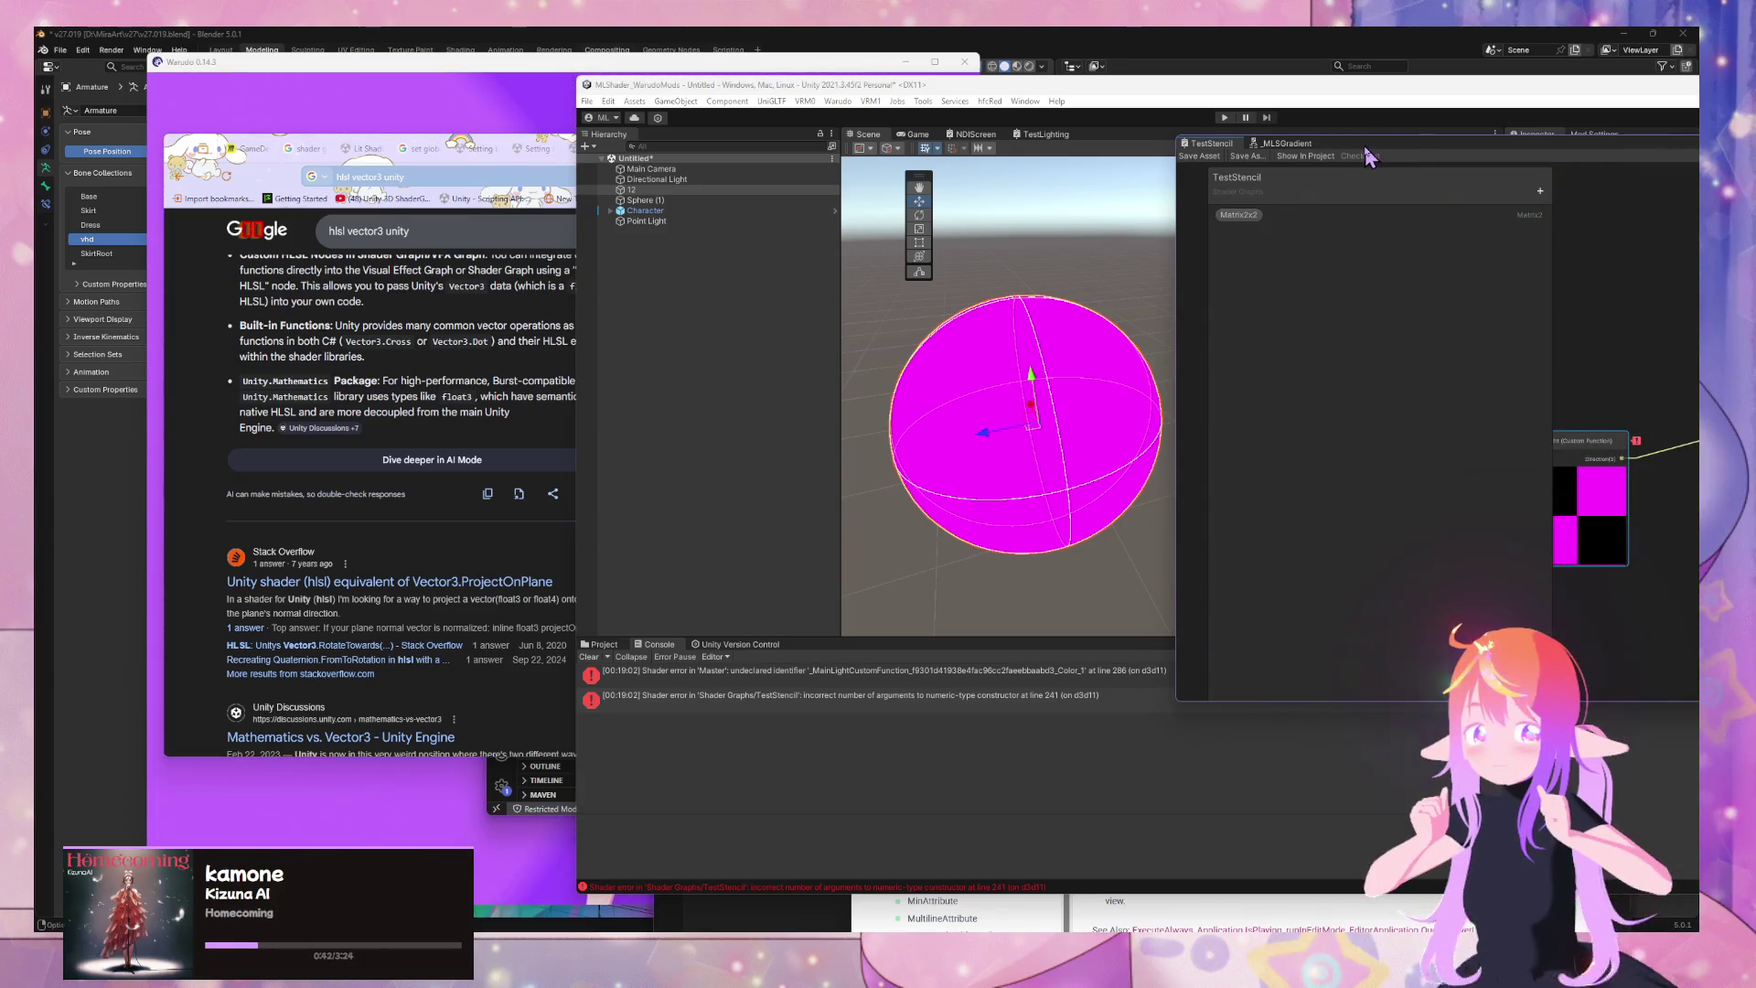
left_click_drag(1262, 138, 1244, 161)
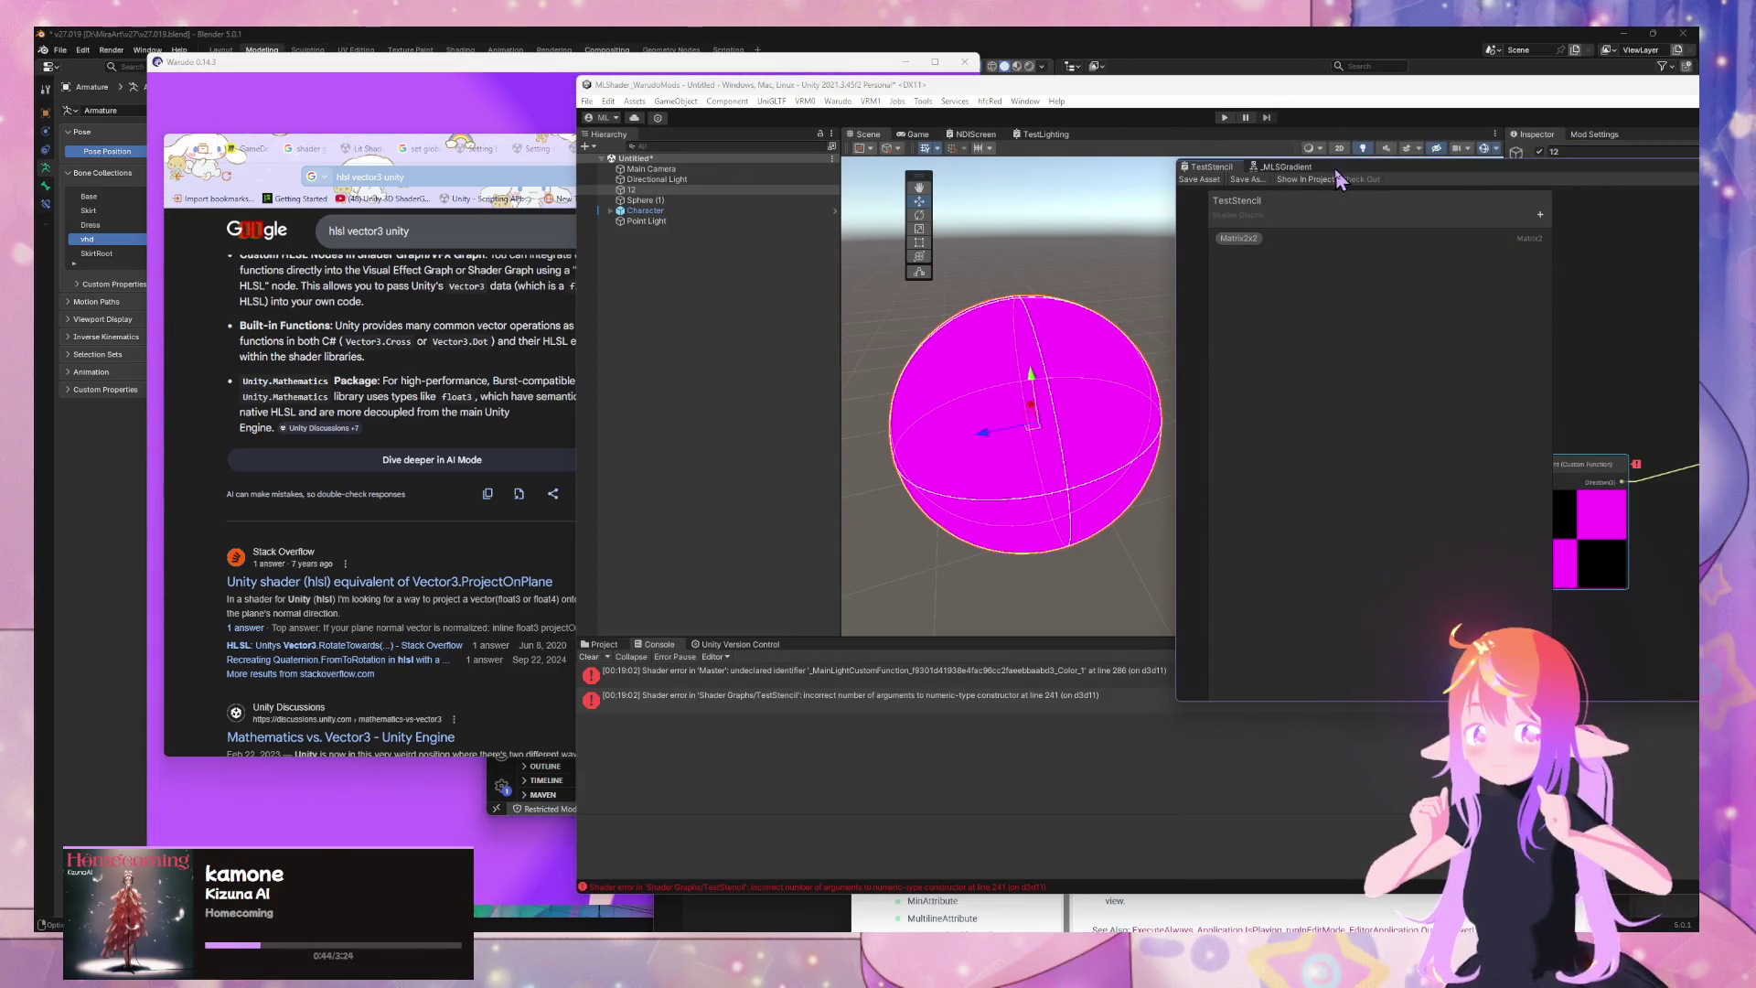
double_click(1336, 174)
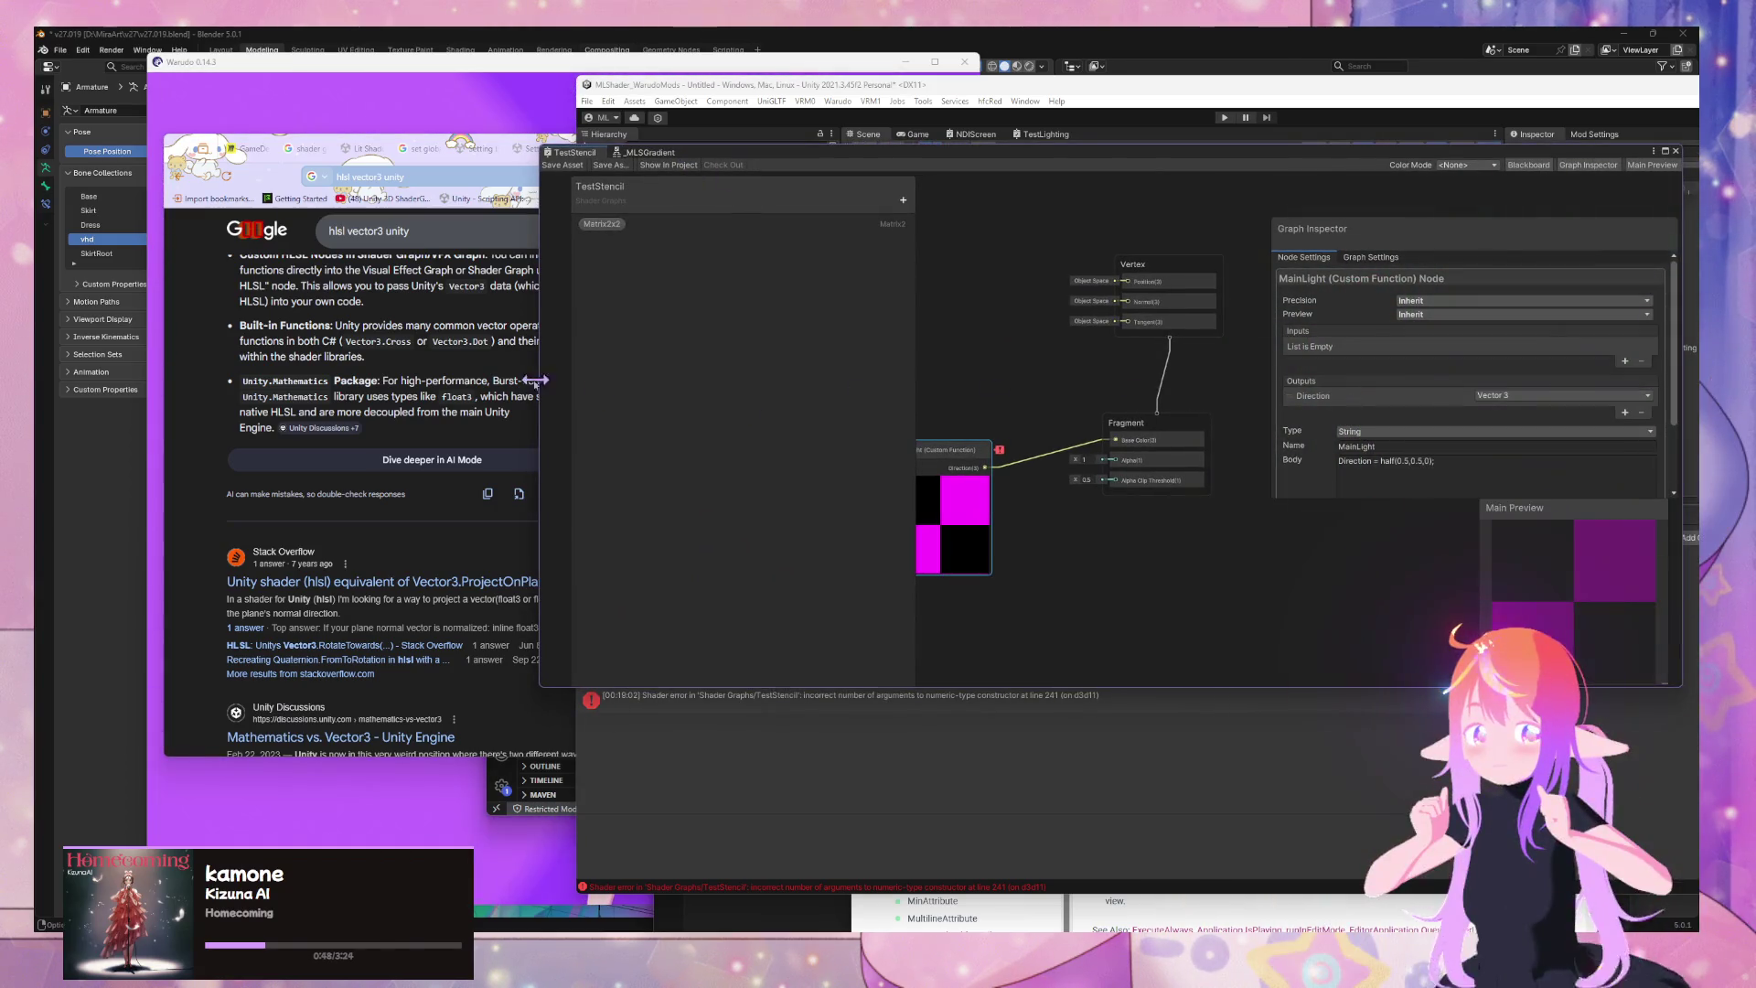
left_click(782, 704)
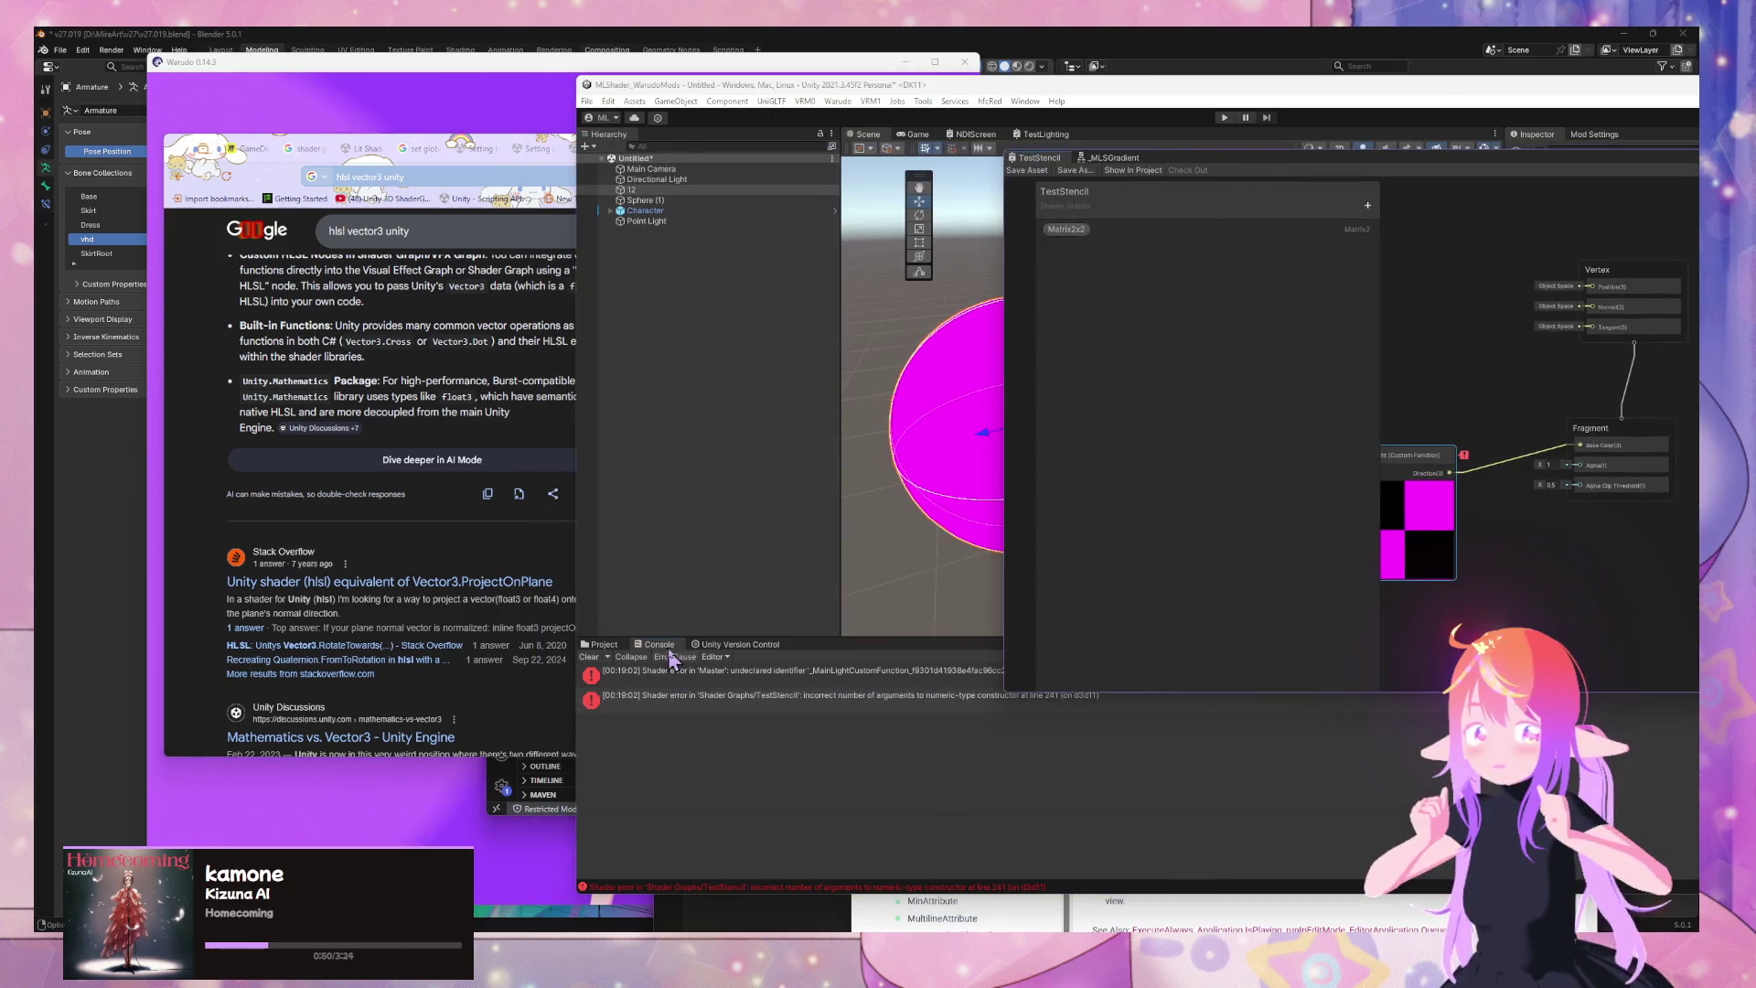
Browse the Create menu in the MLShader Scripts folder, dismiss it, and pull MainLight from behind the Blackboard
left_click(604, 645)
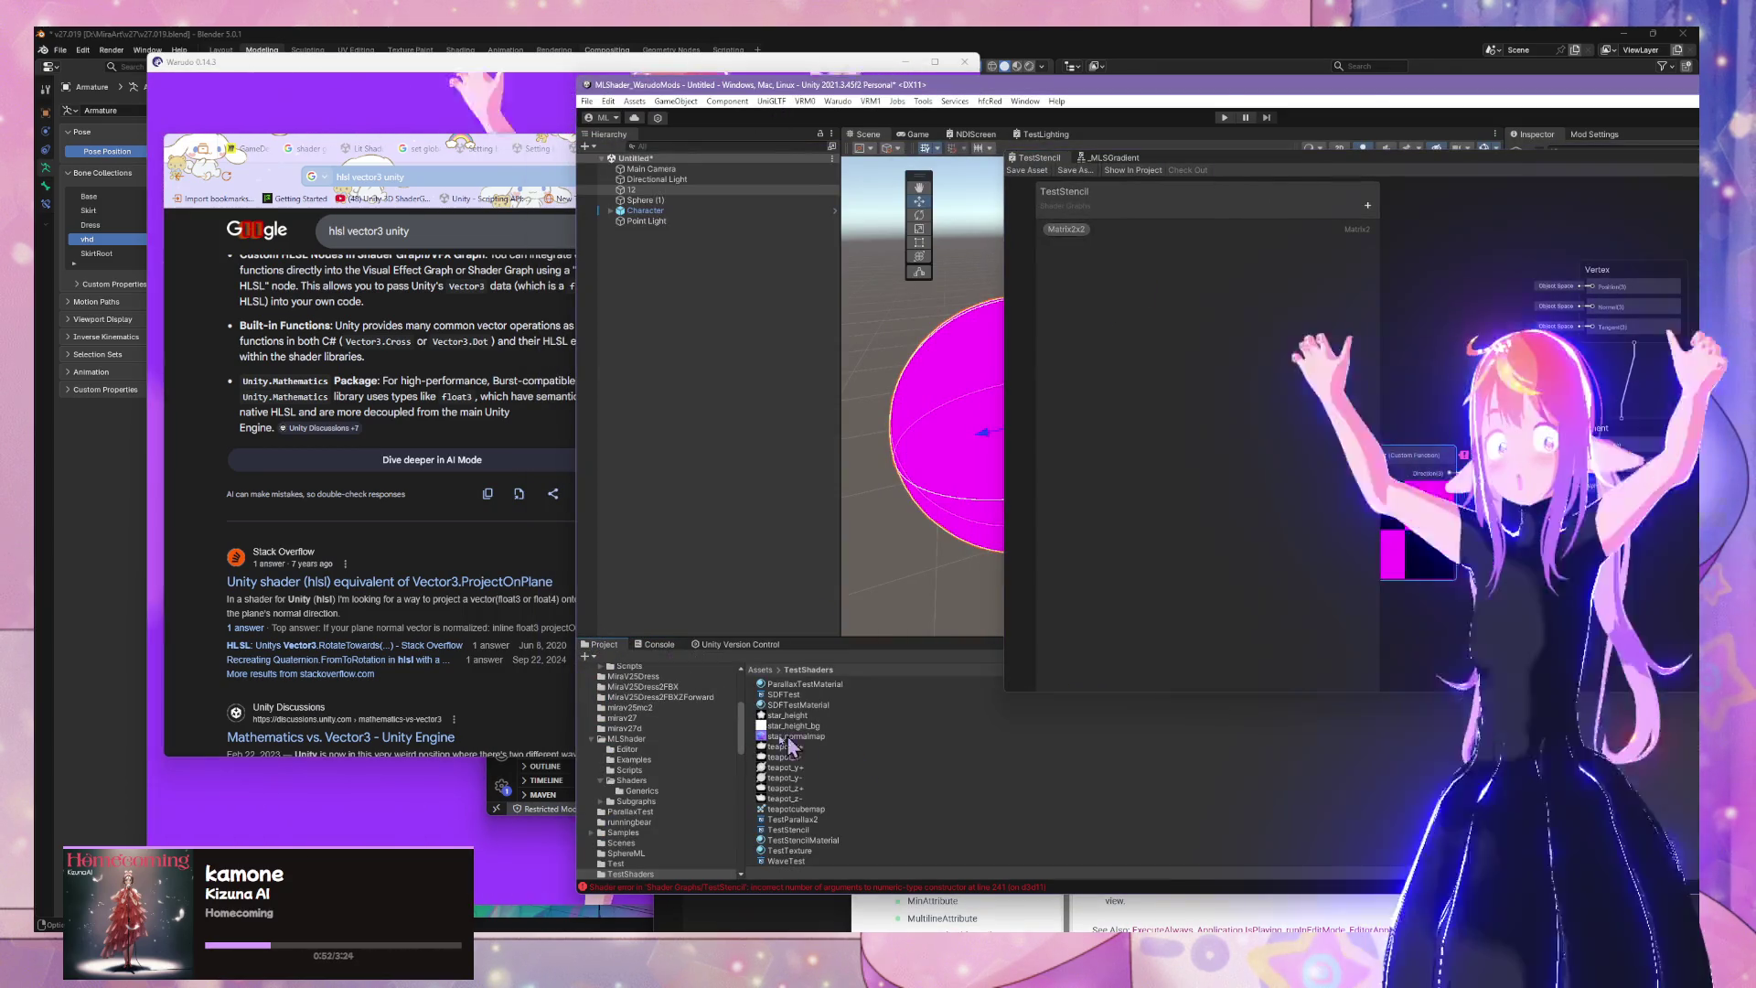
left_click(657, 771)
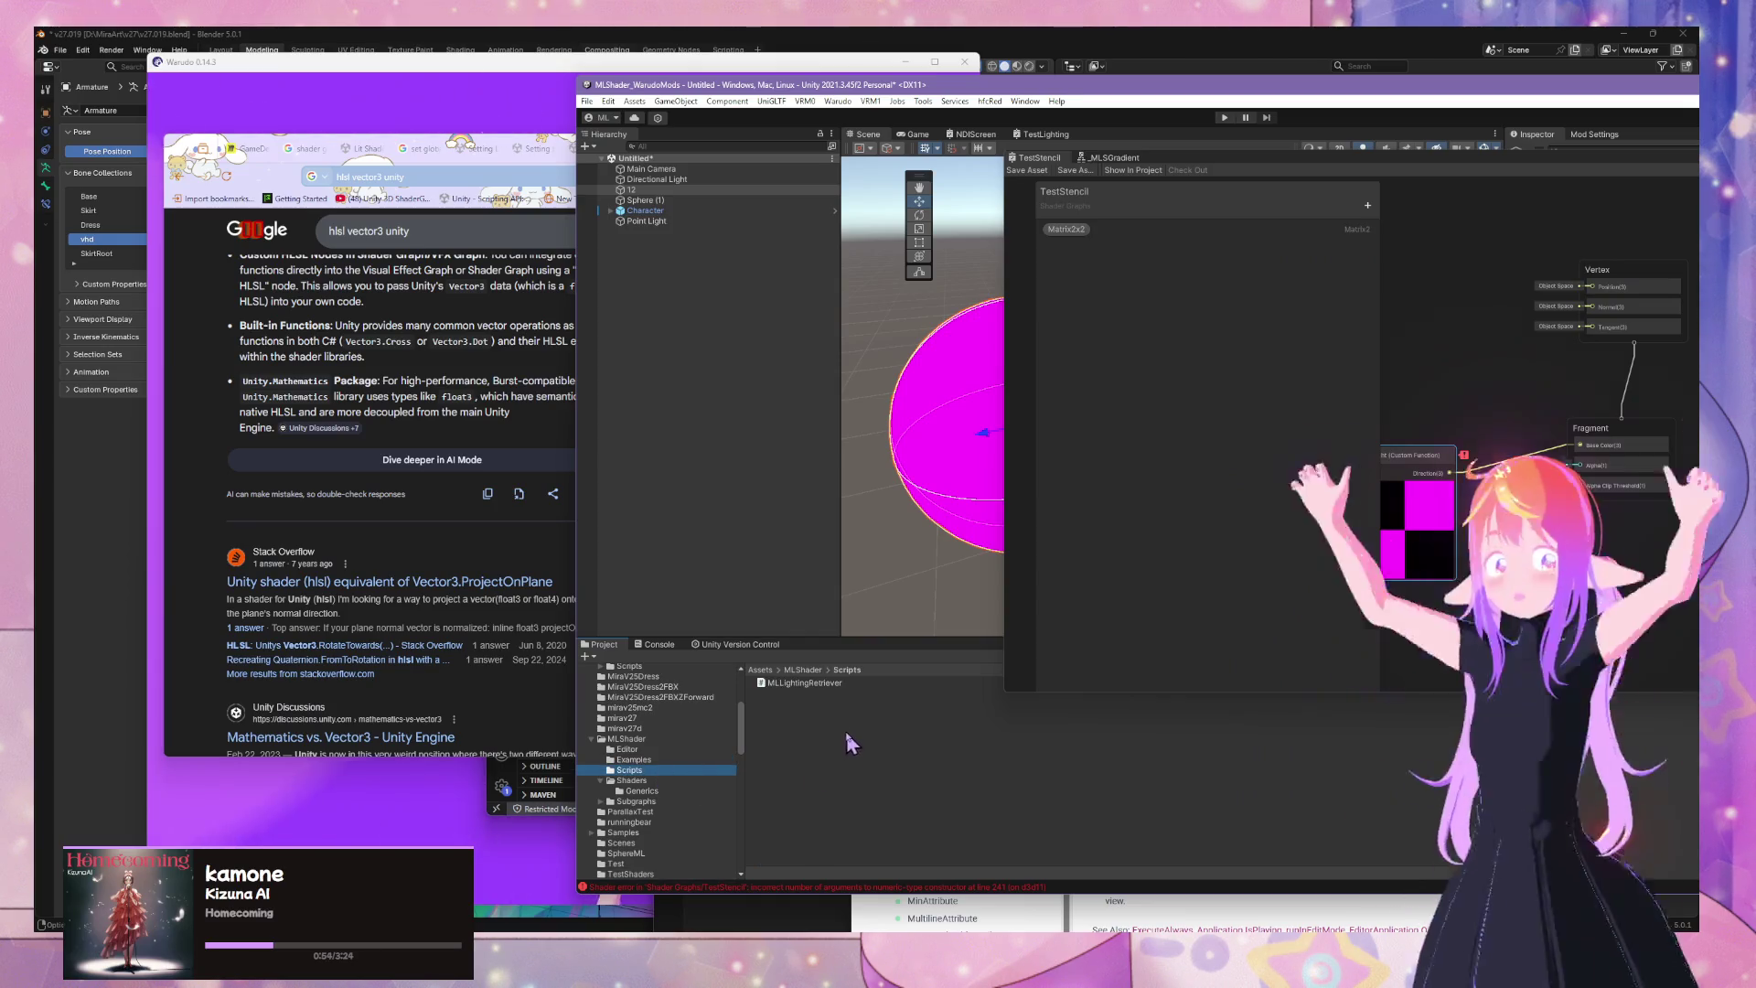
right_click(835, 727)
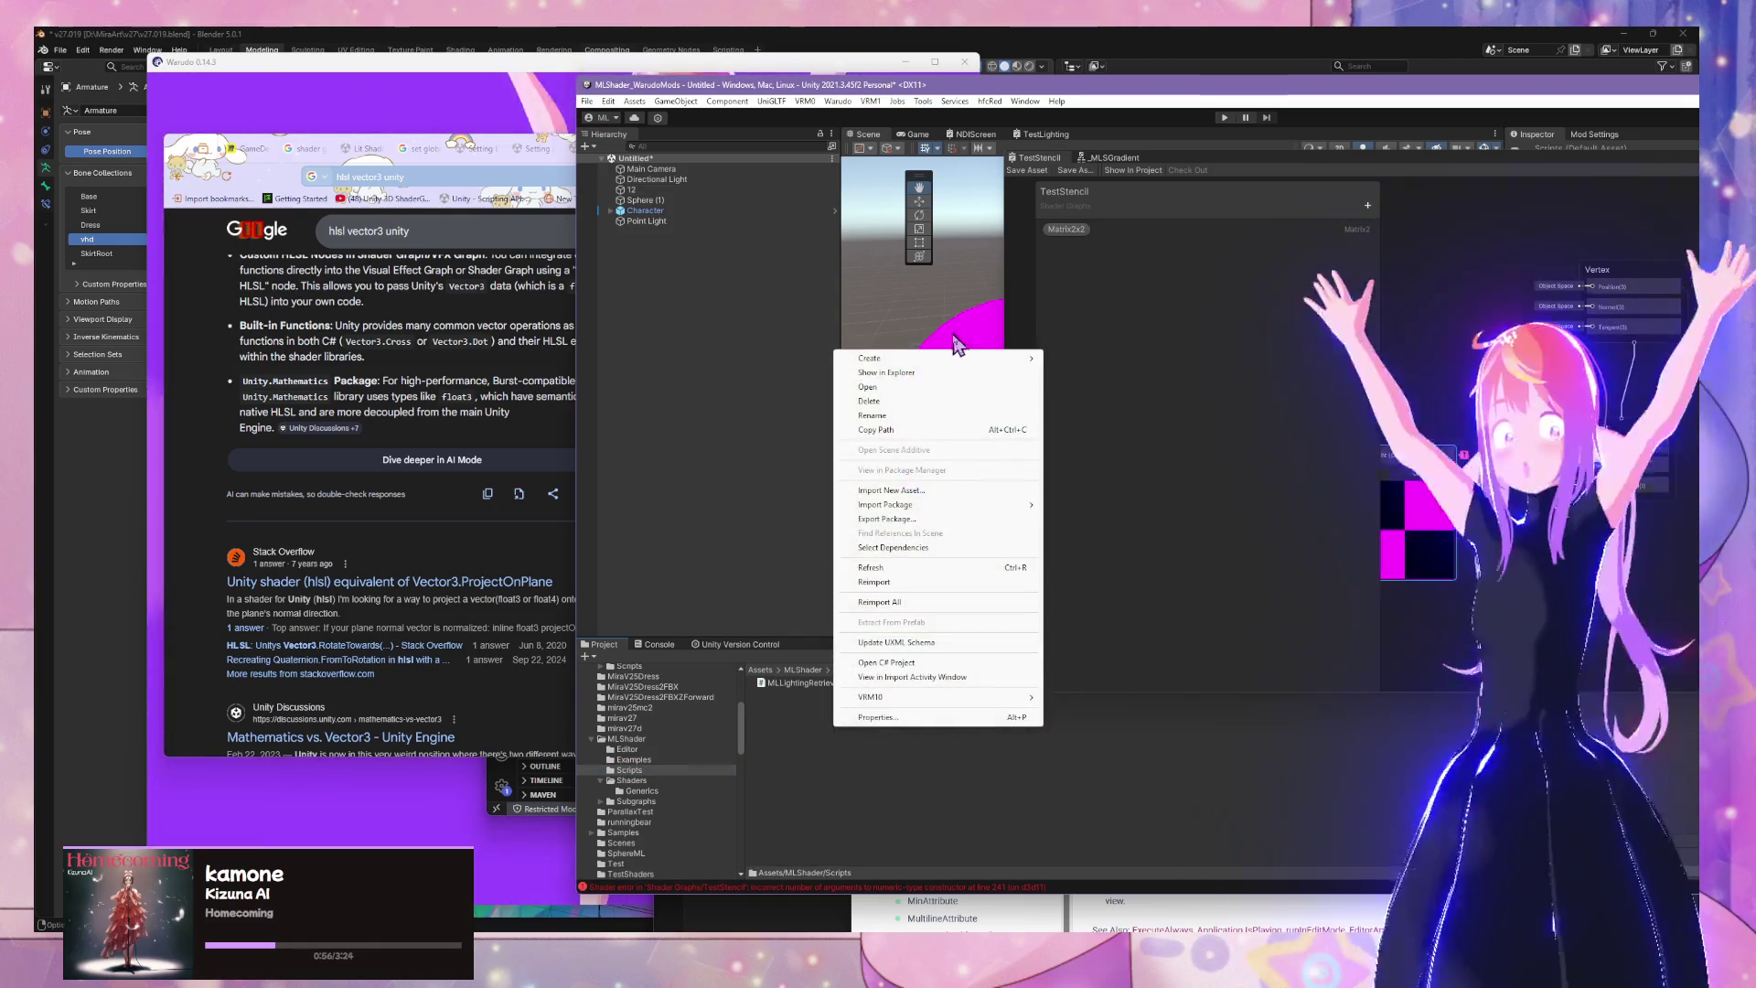
mouse_move(942, 359)
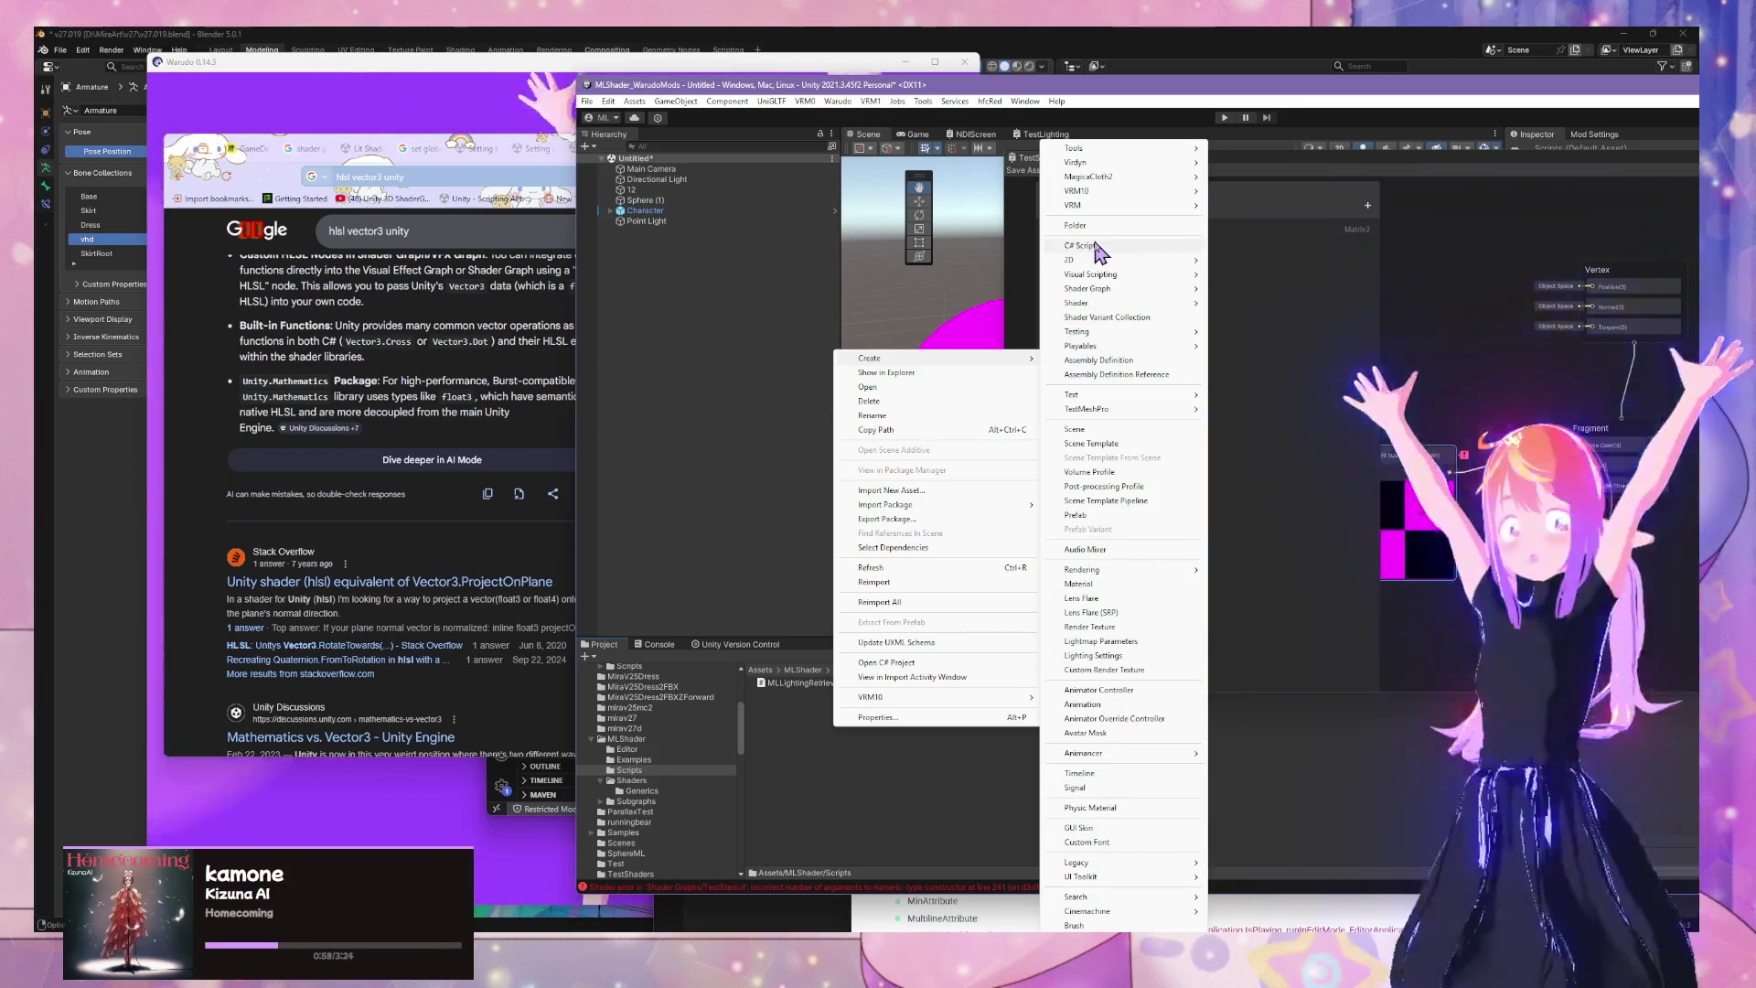
mouse_move(1098, 260)
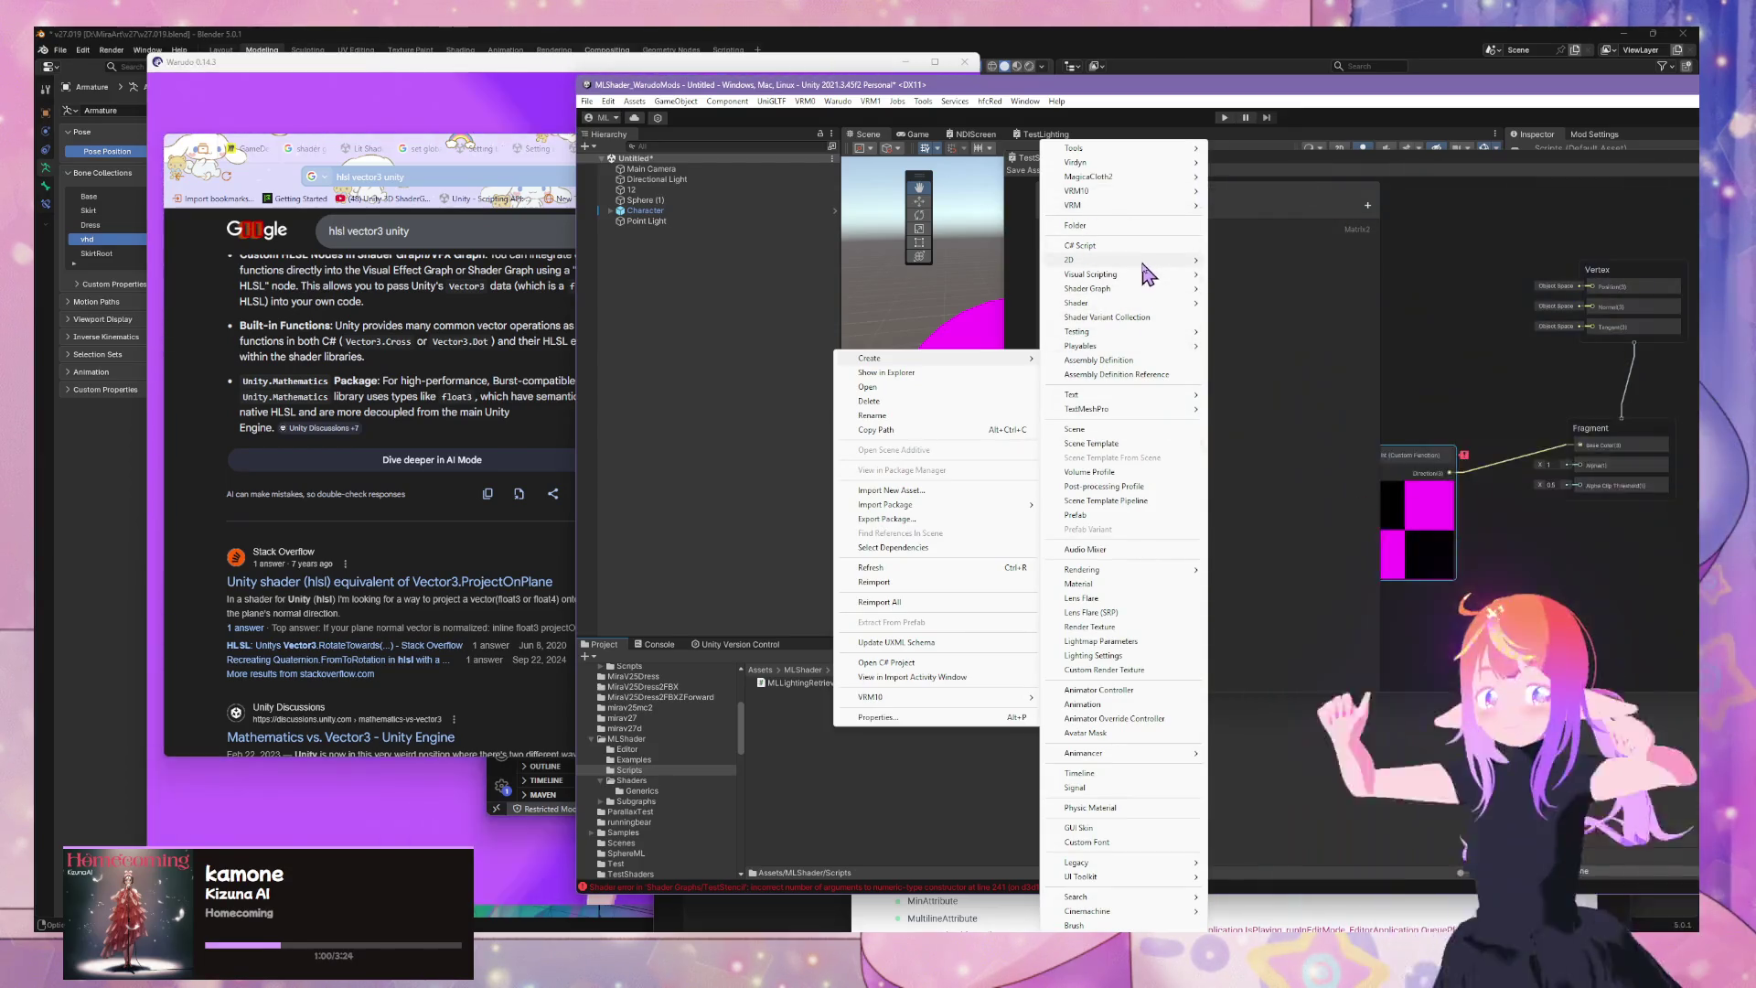
mouse_move(1143, 302)
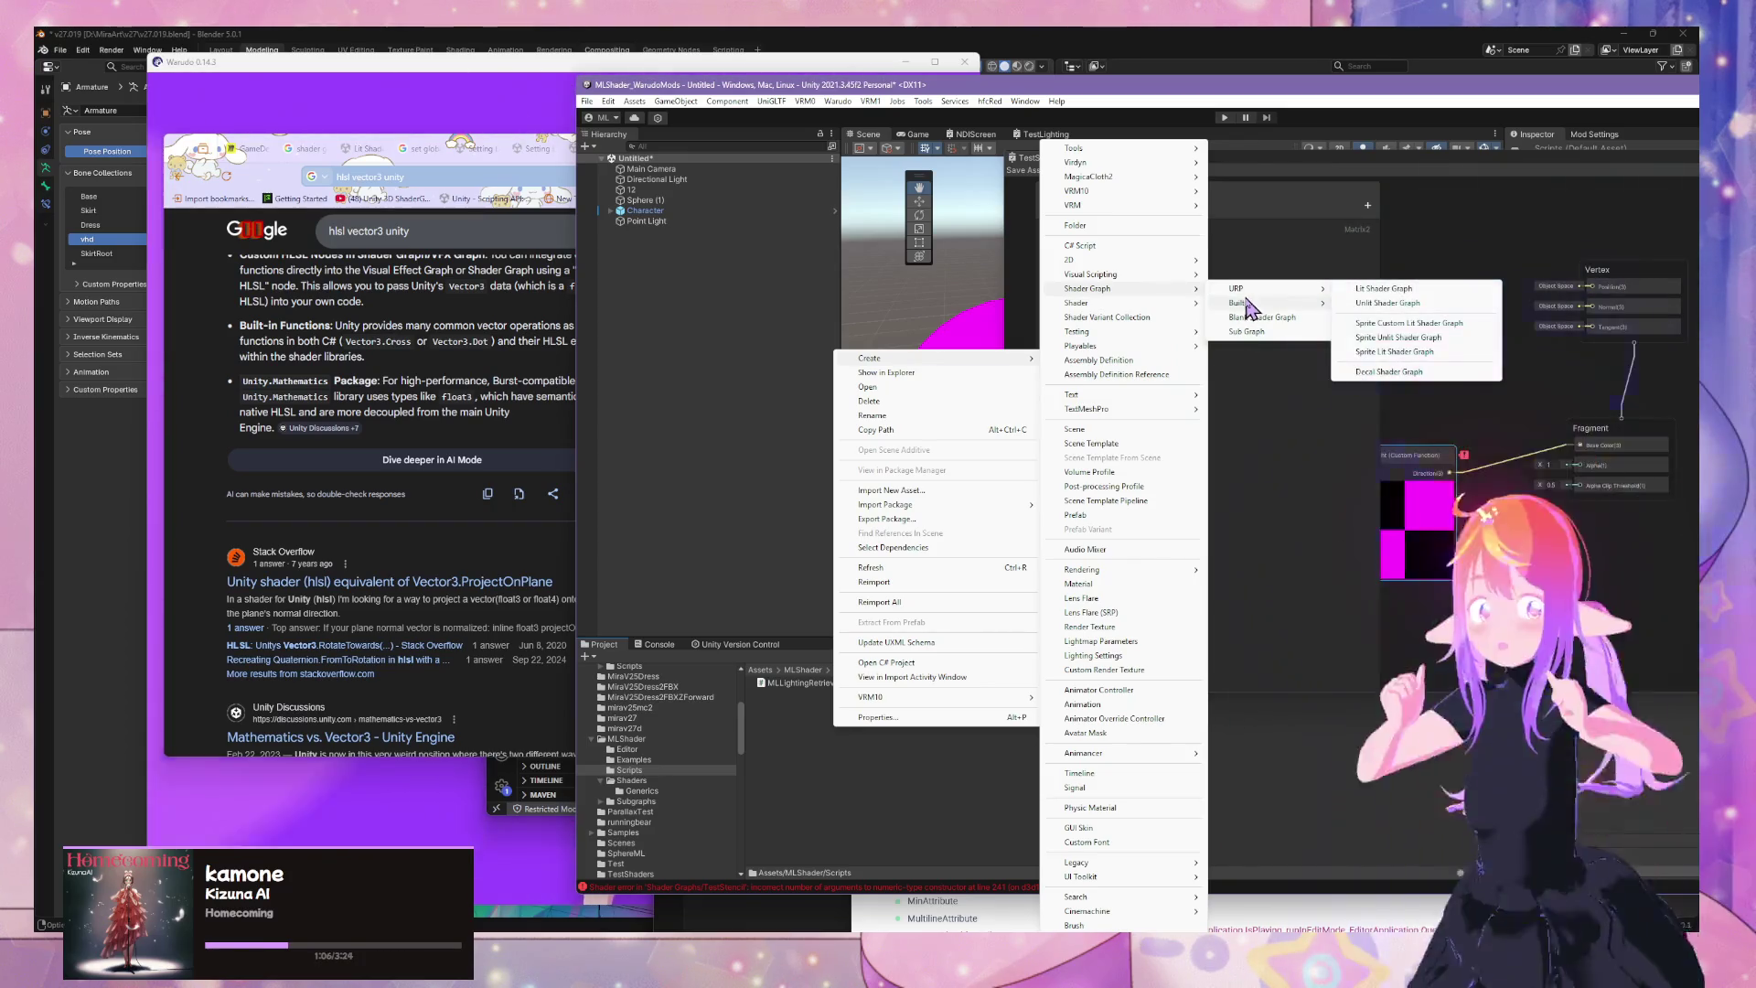
left_click(1470, 153)
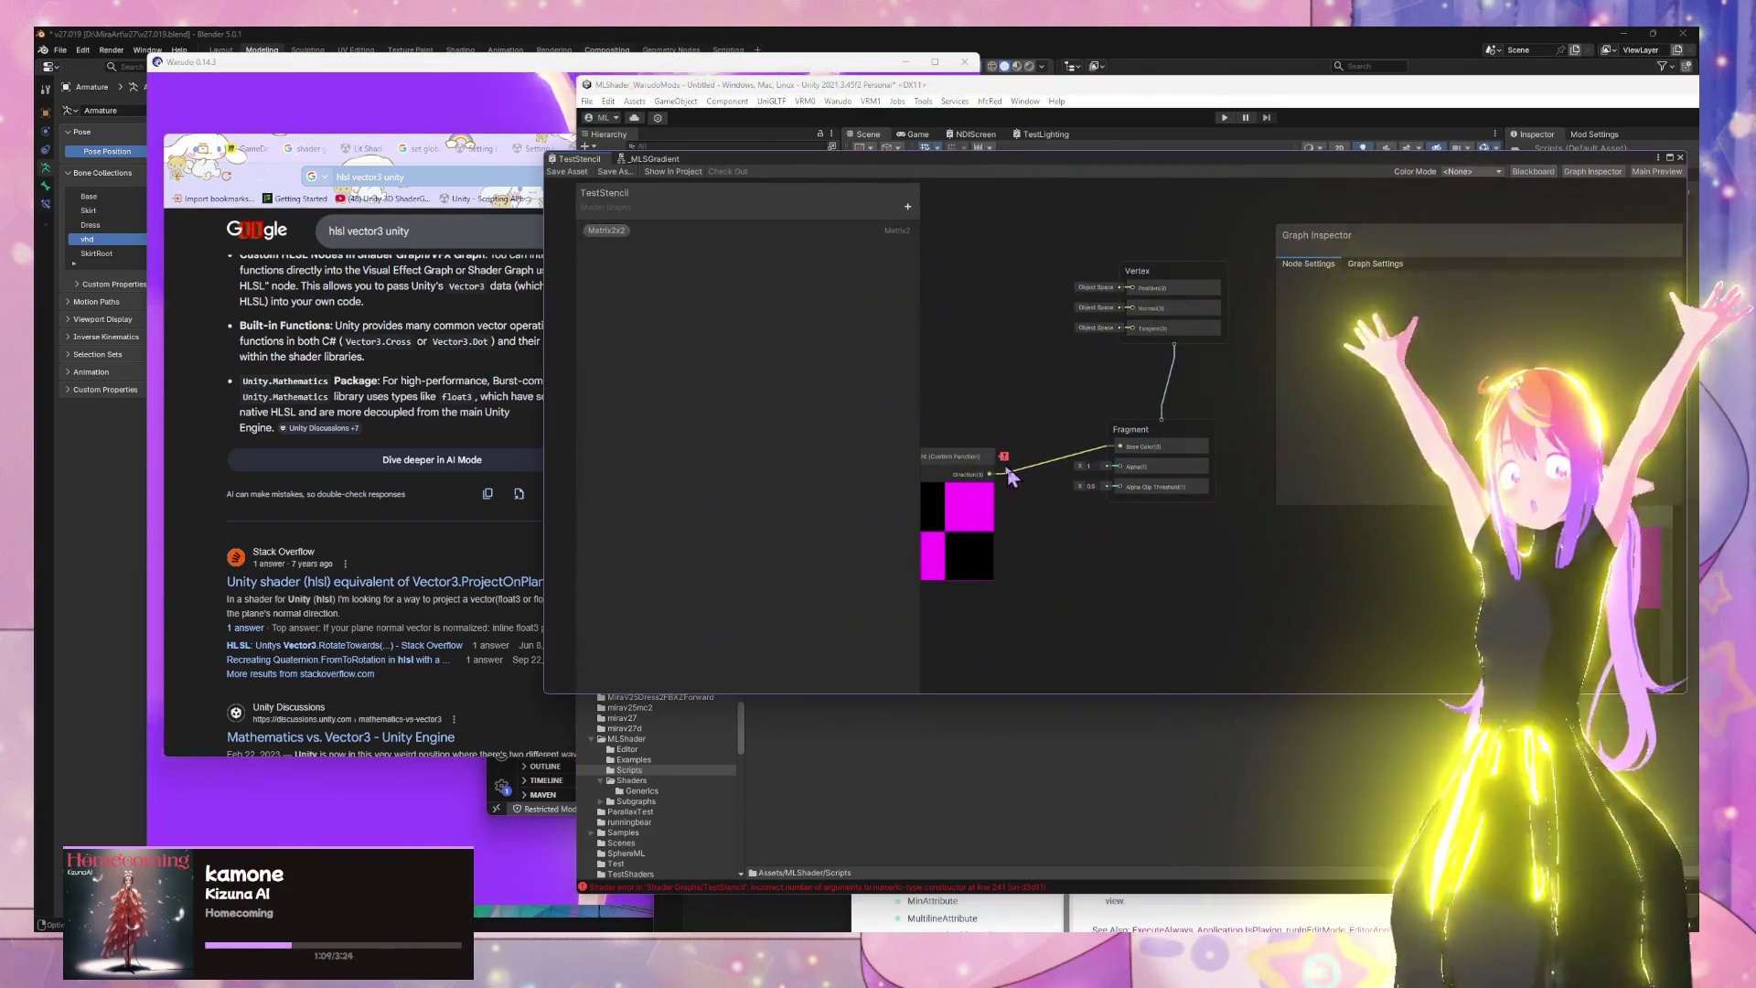
left_click_drag(964, 465, 1022, 489)
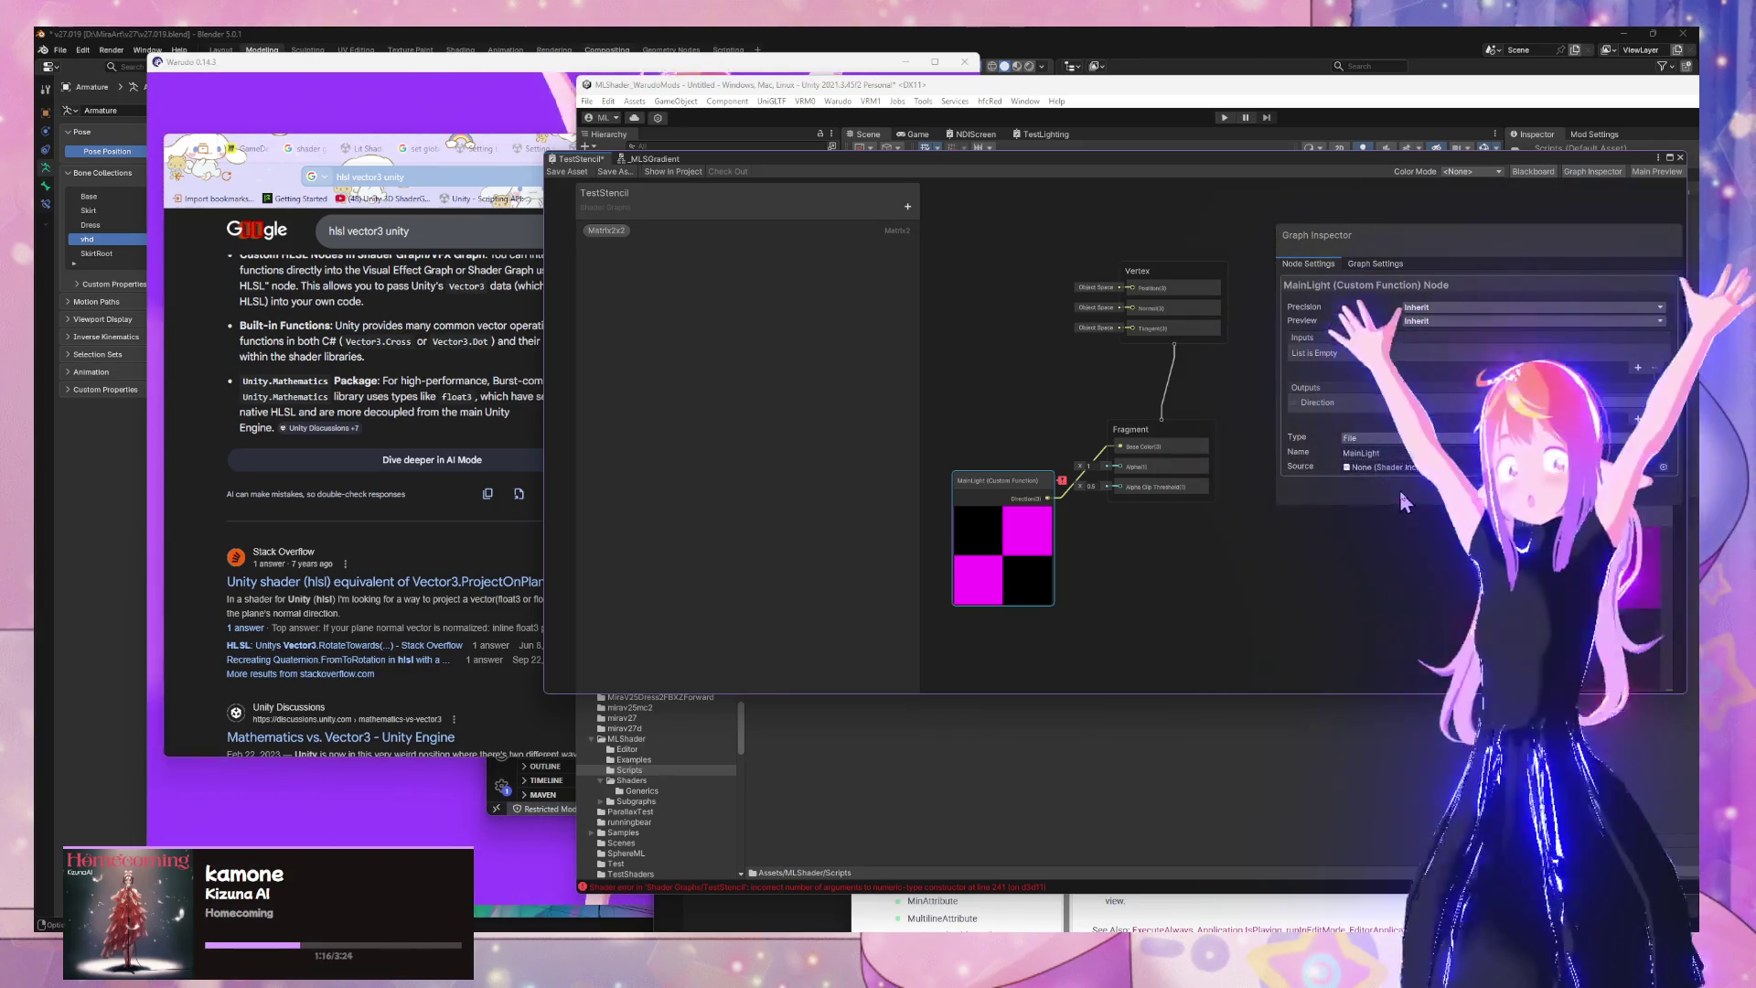
Set the MainLight node's Source to the Octahedron include file
left_click_drag(1038, 454, 1038, 454)
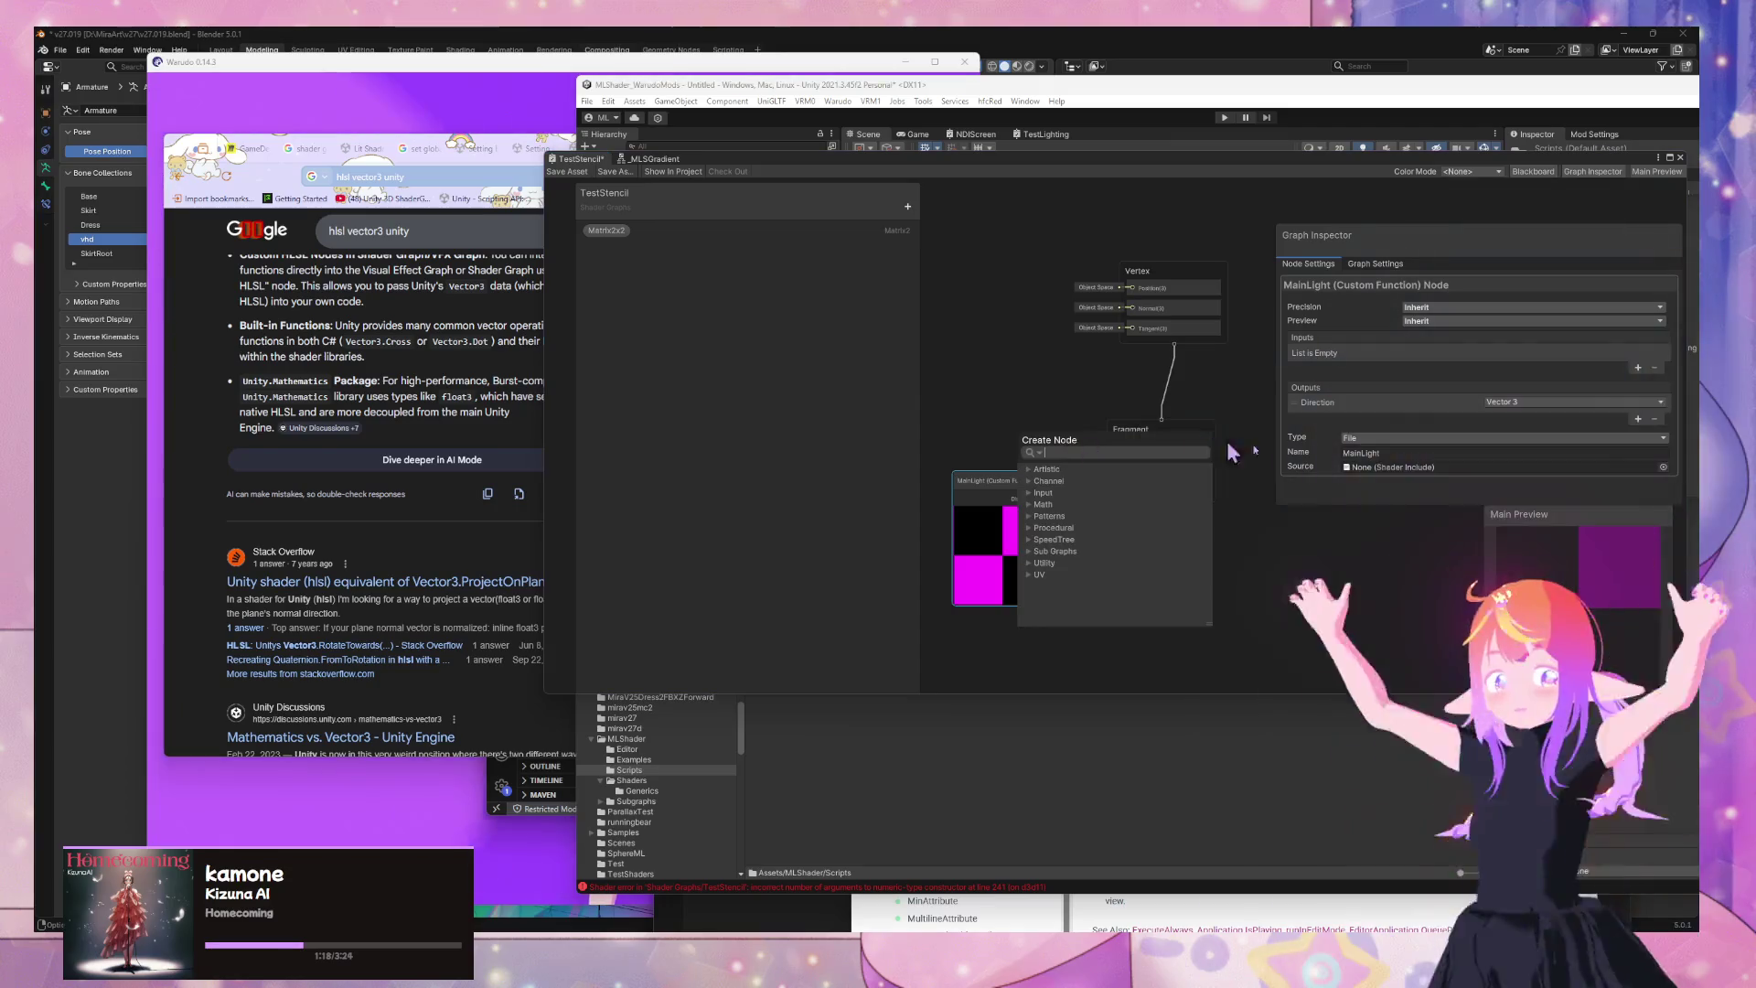
left_click(1308, 526)
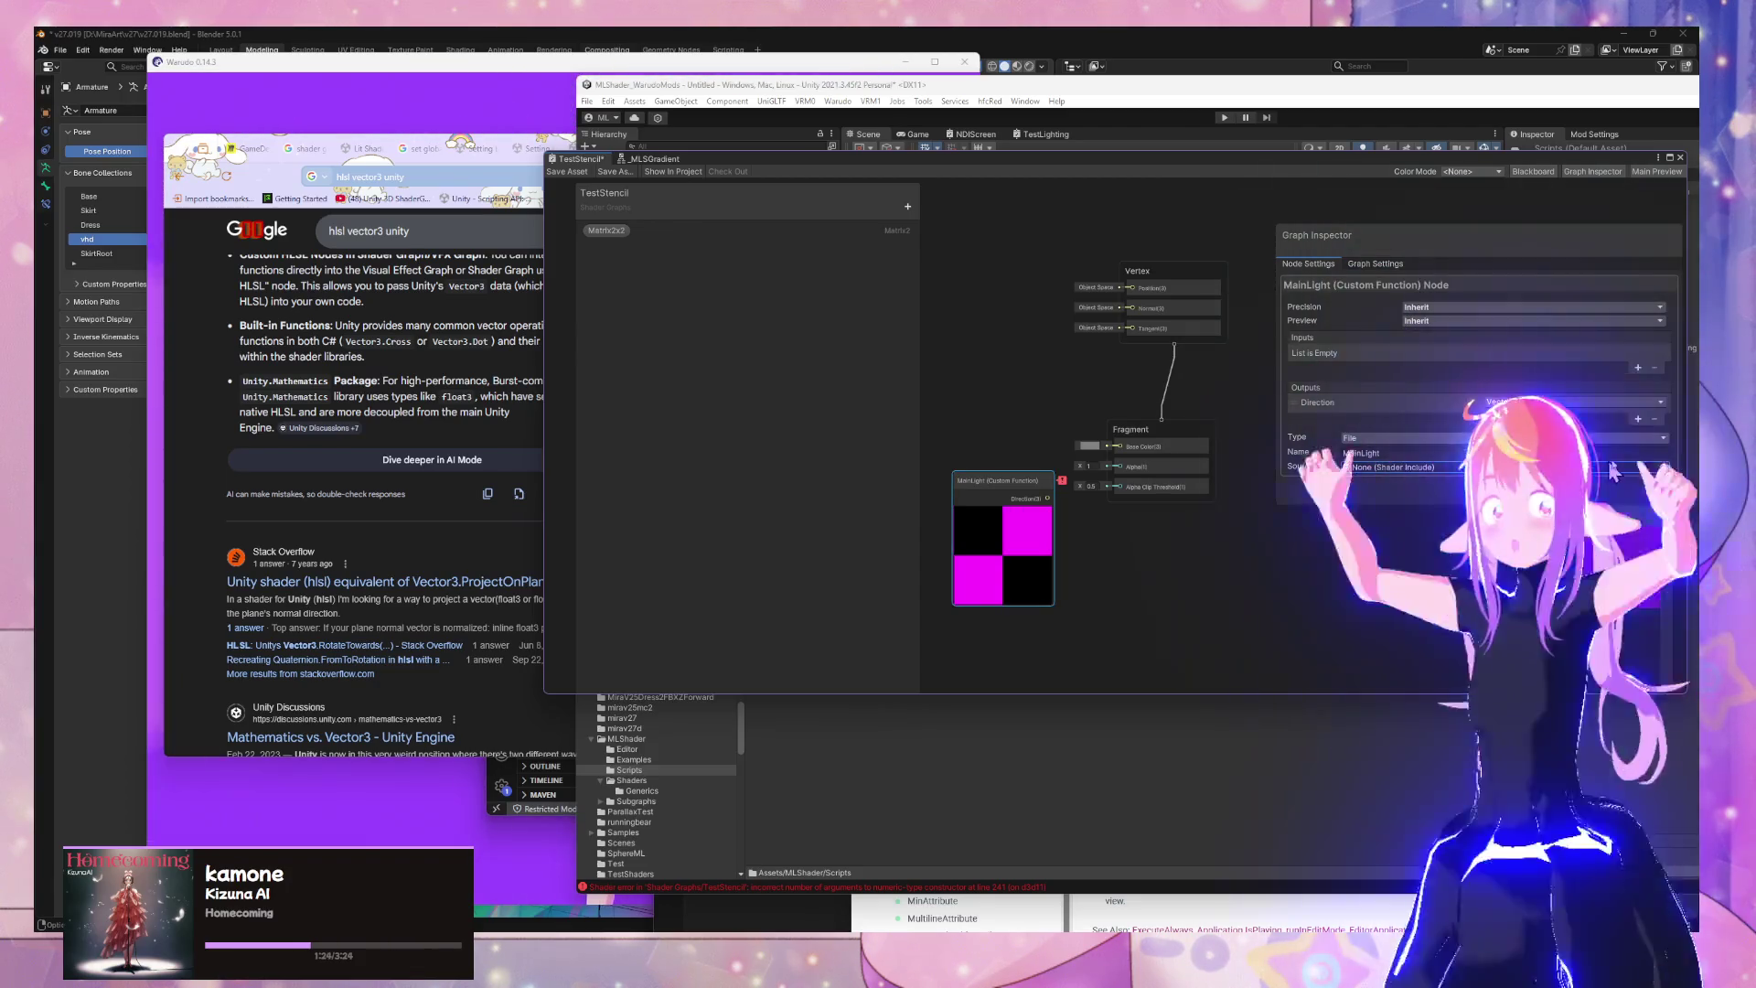
left_click(1663, 468)
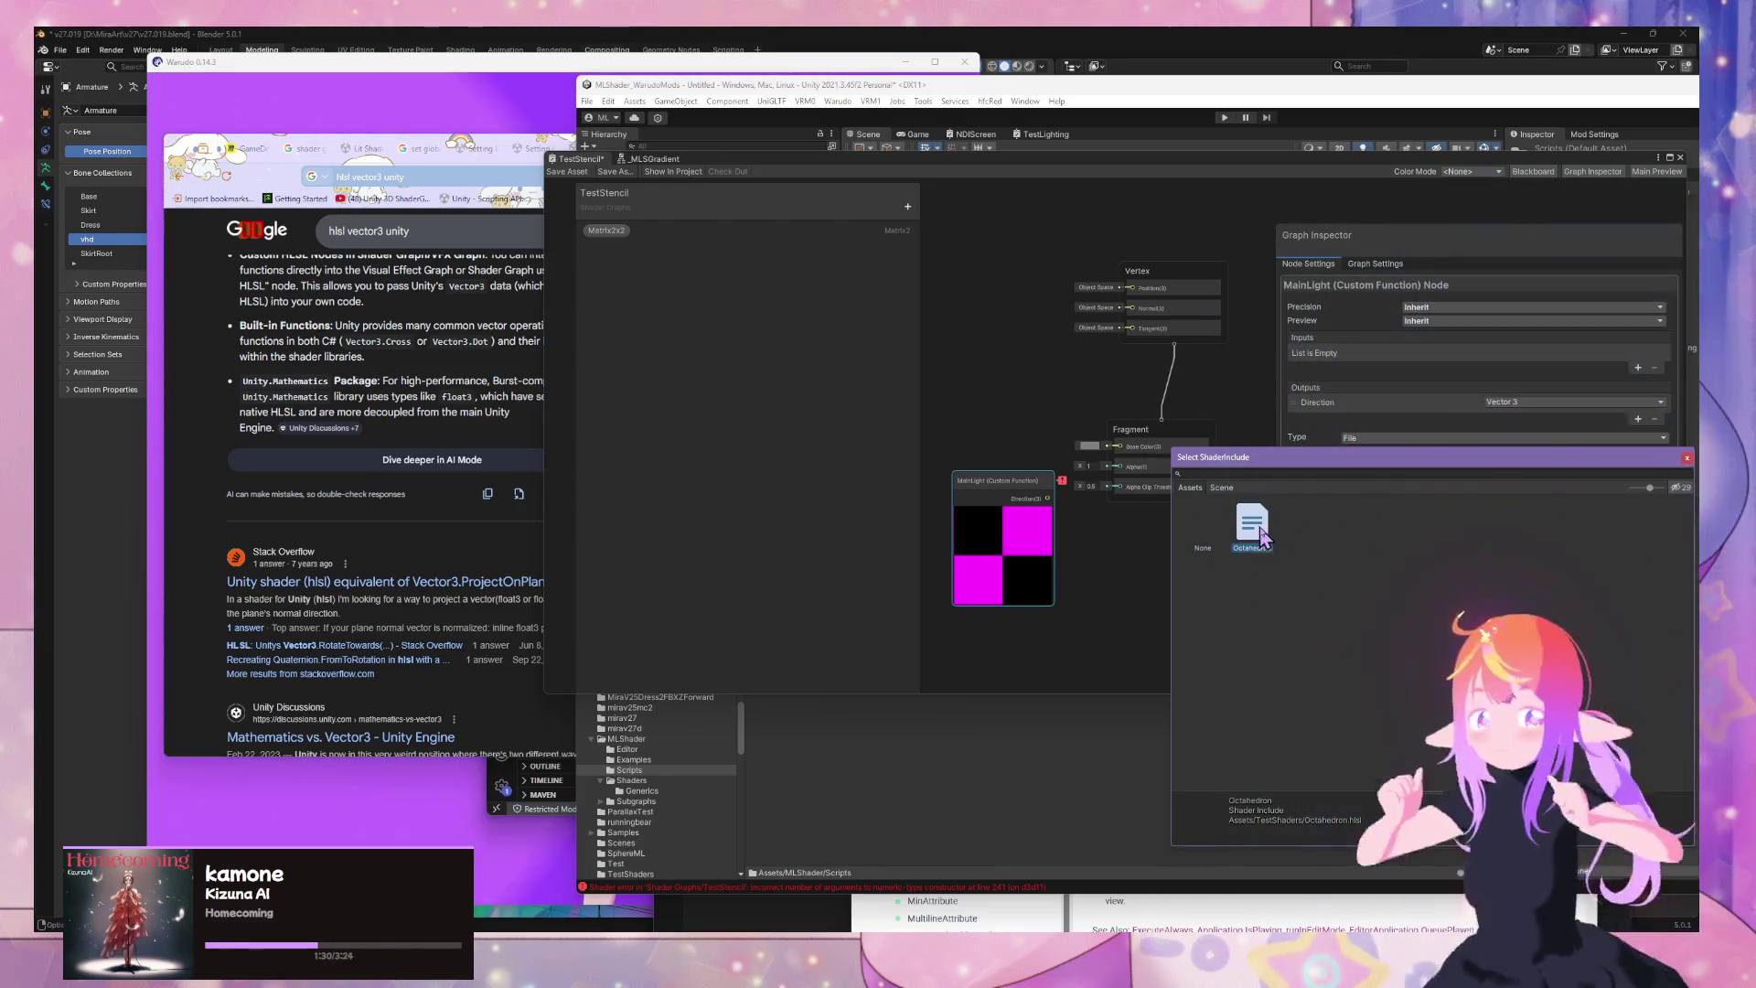
double_click(1253, 529)
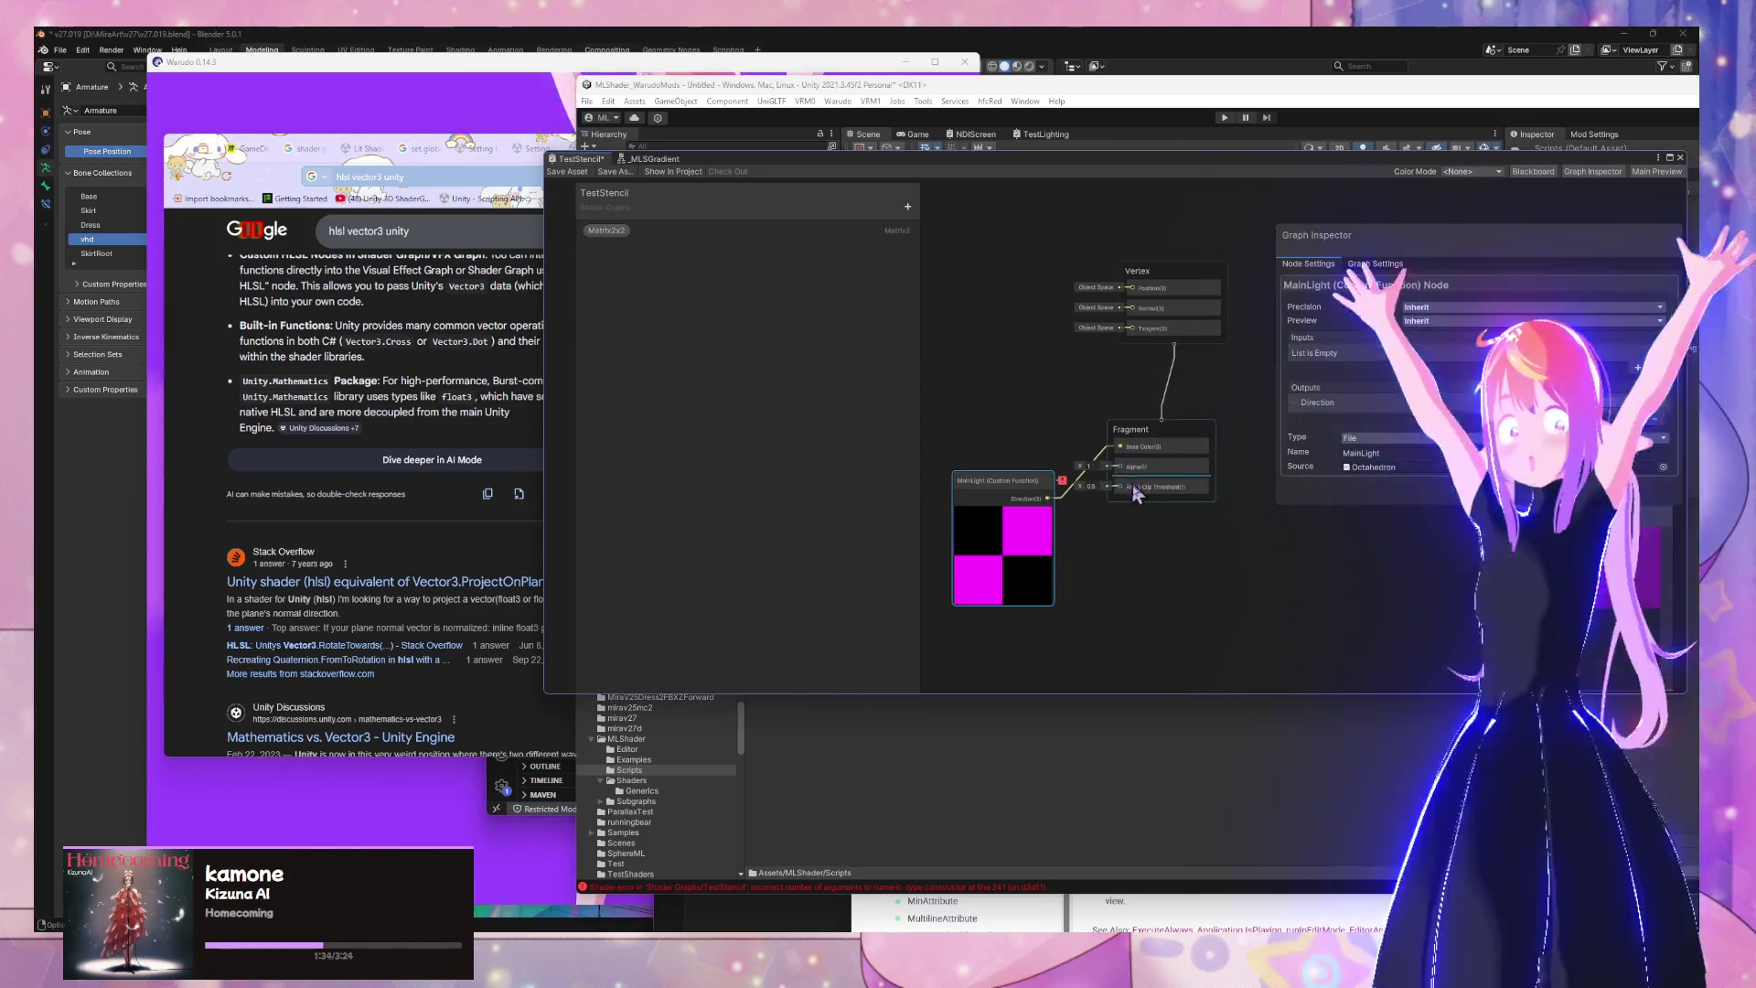
Reposition the node and window, remove the Direction output, and locate the Octahedron include in the project
left_click_drag(1026, 480, 994, 413)
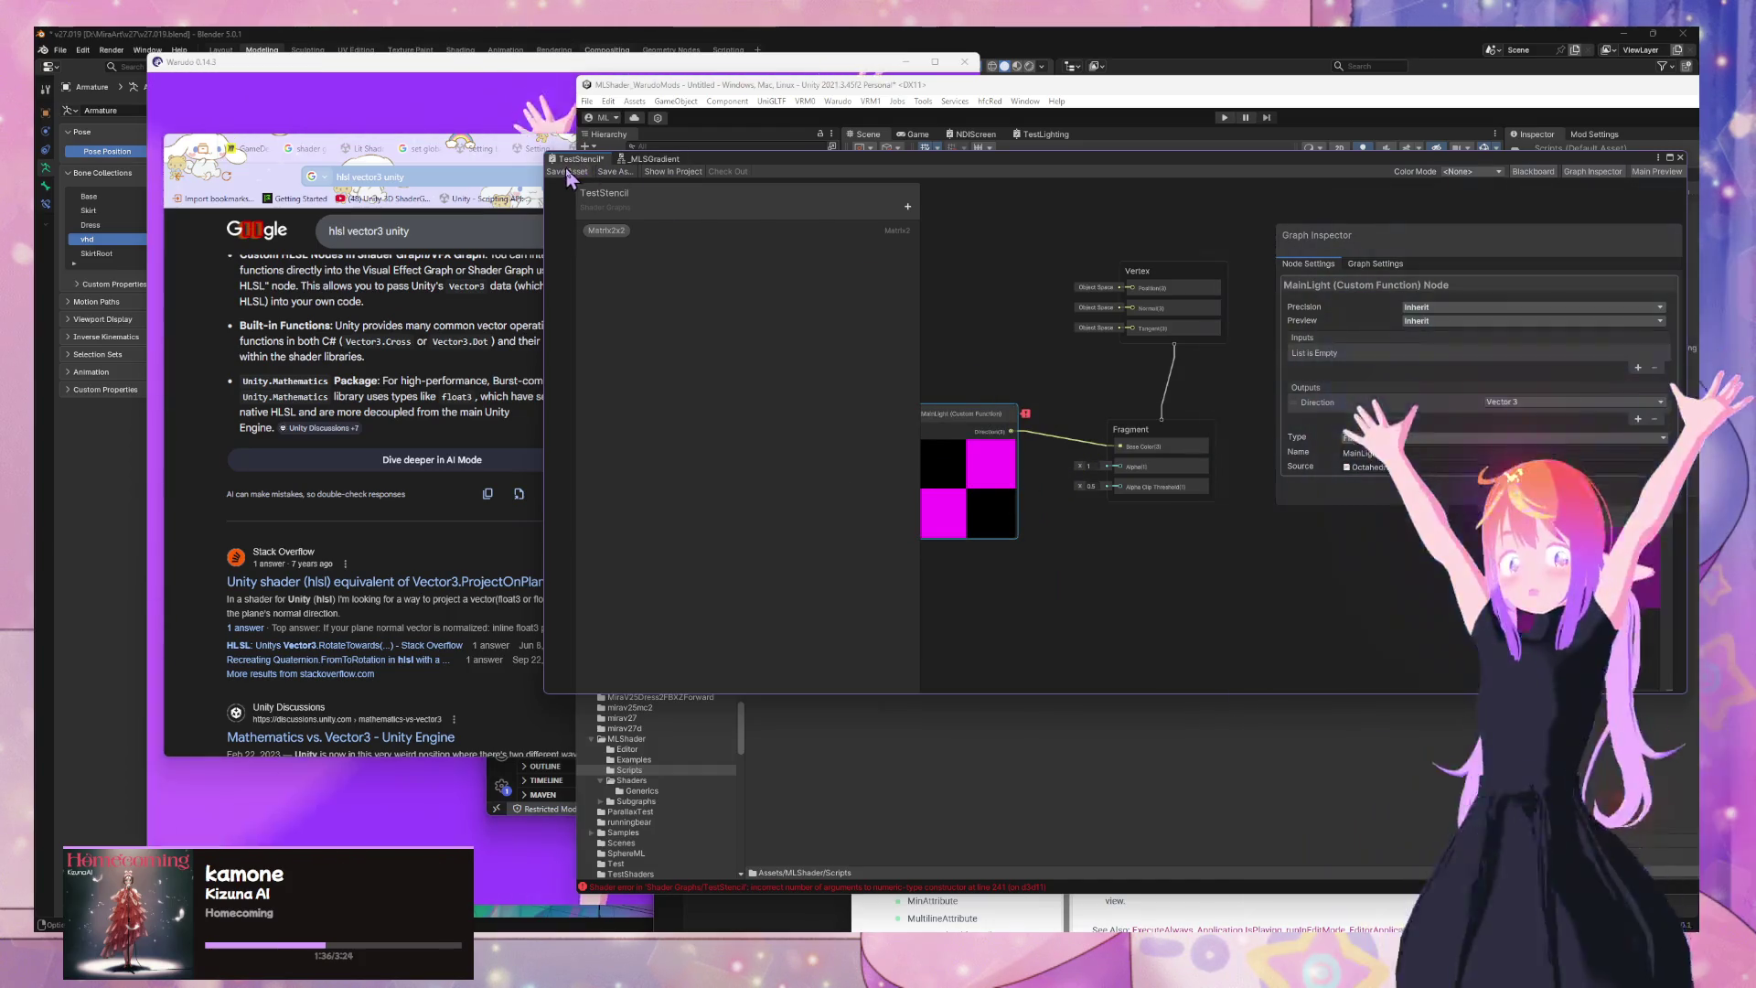
mouse_move(983, 160)
left_mouse_down()
mouse_move(970, 172)
mouse_move(1317, 301)
mouse_move(1373, 246)
mouse_move(1015, 244)
left_mouse_up()
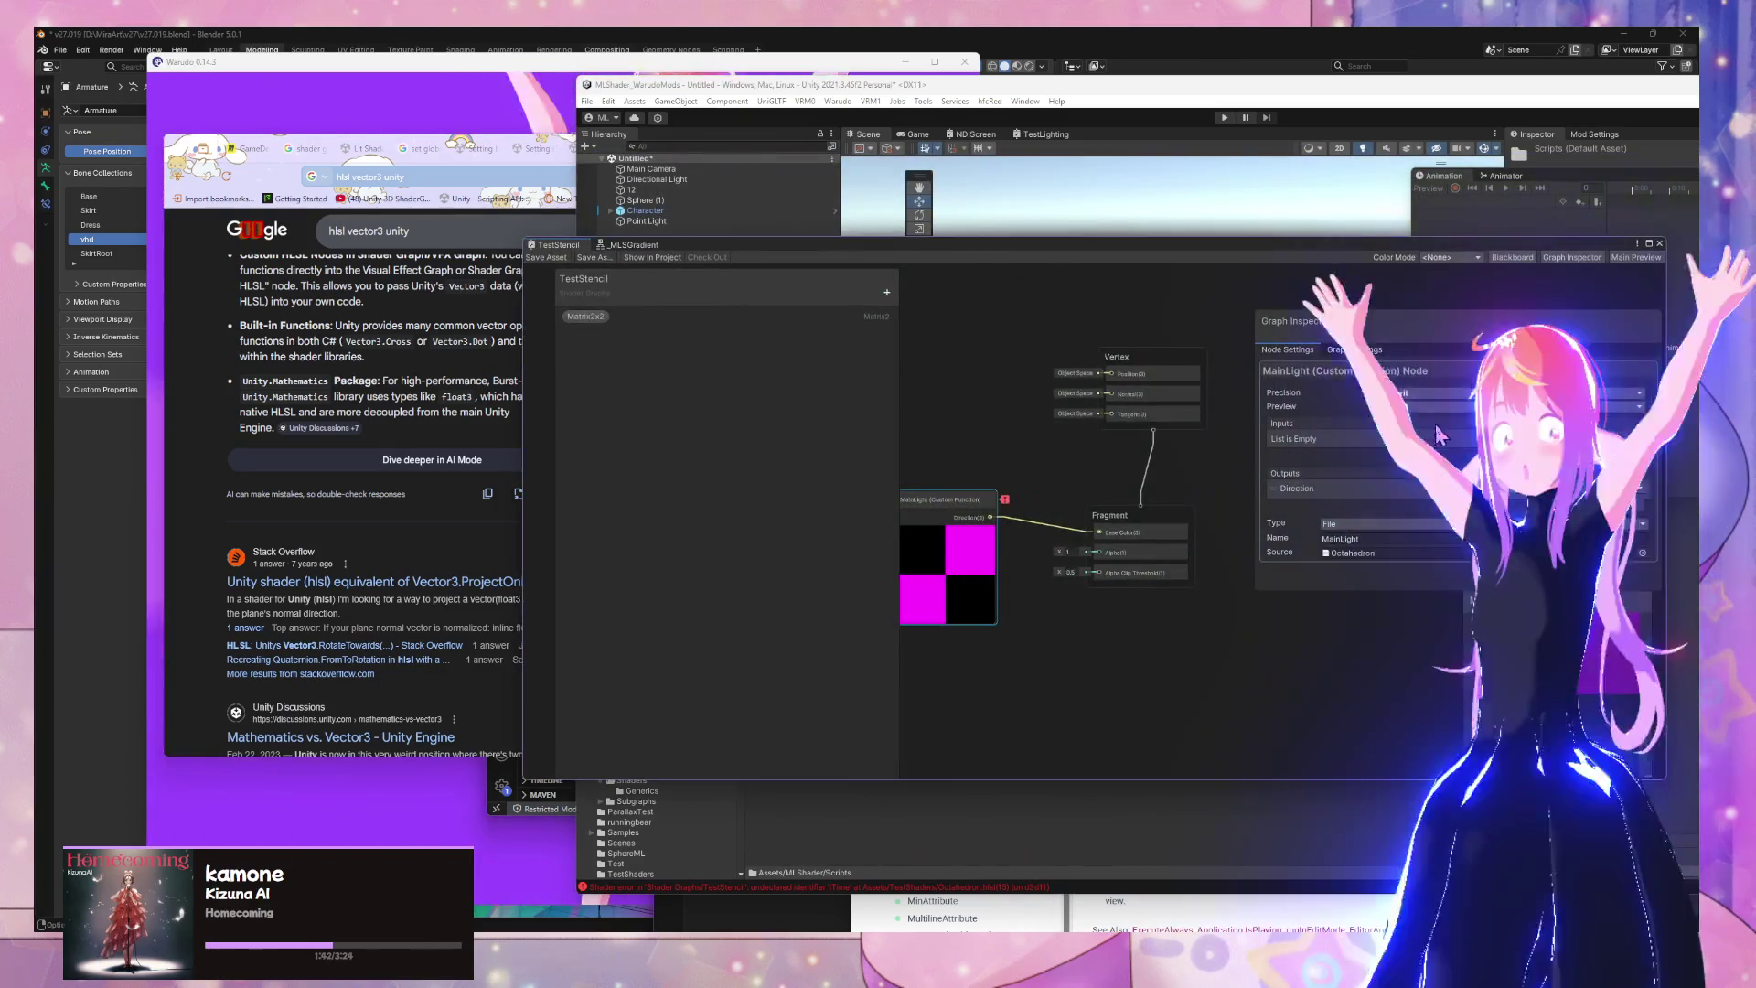
left_click(1633, 504)
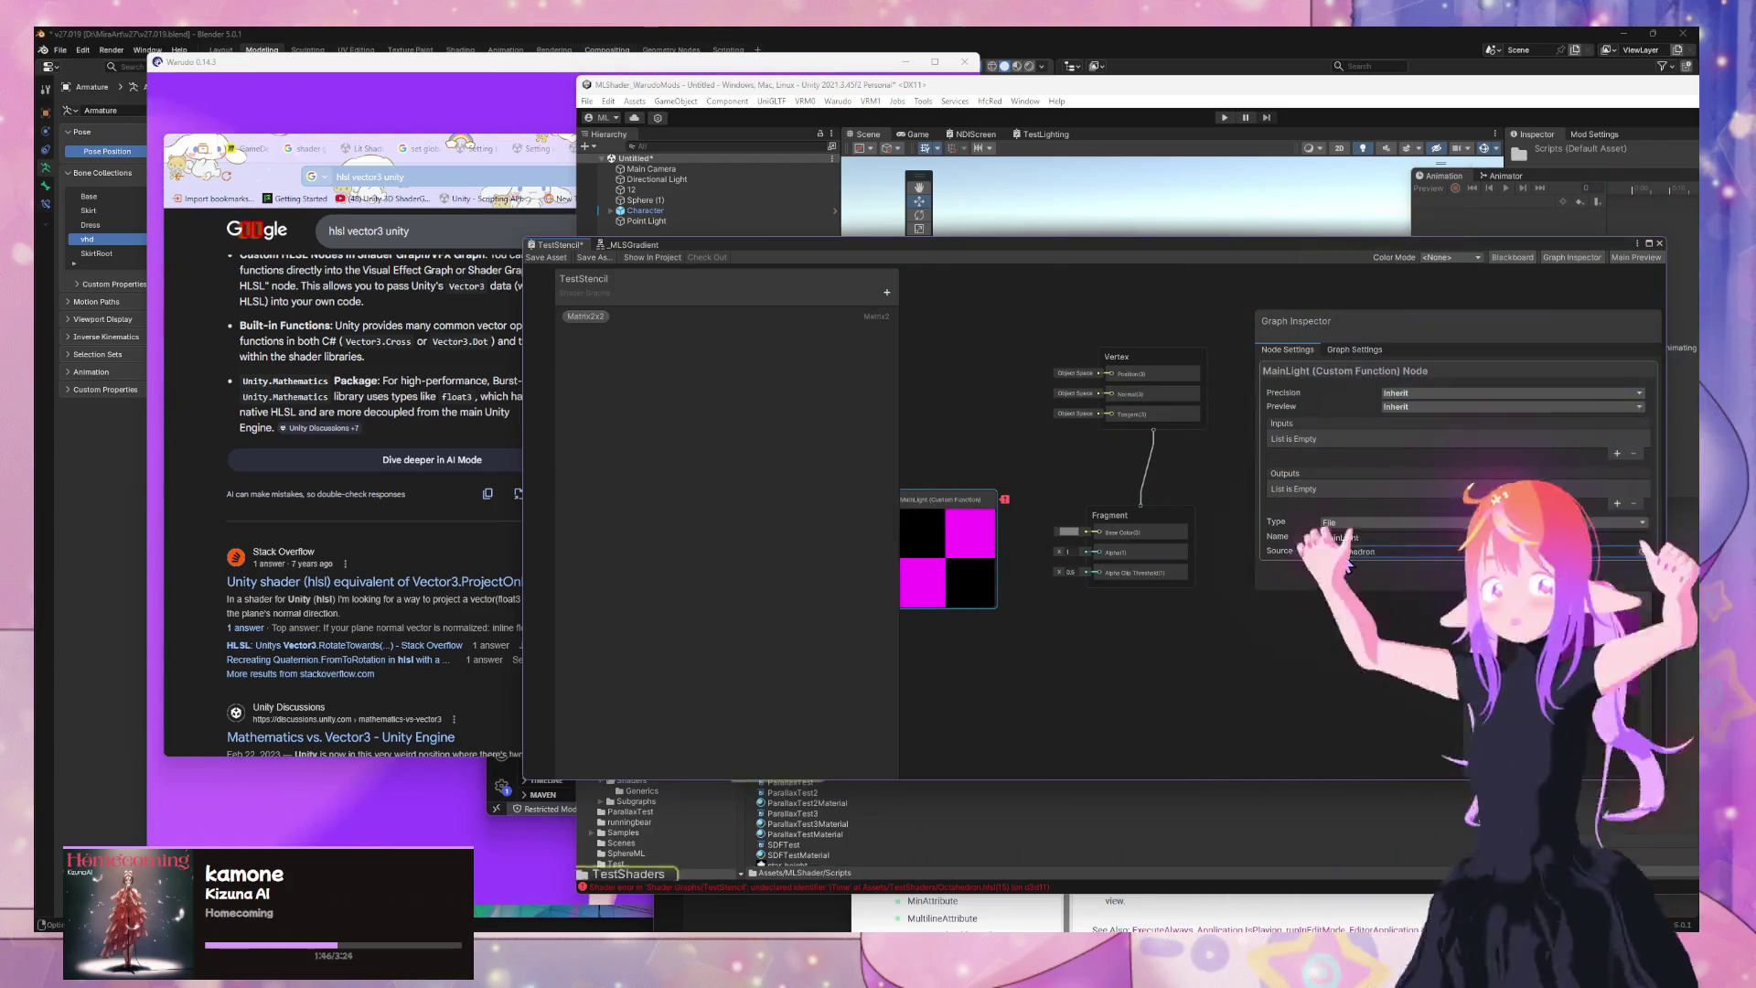
left_click(1352, 553)
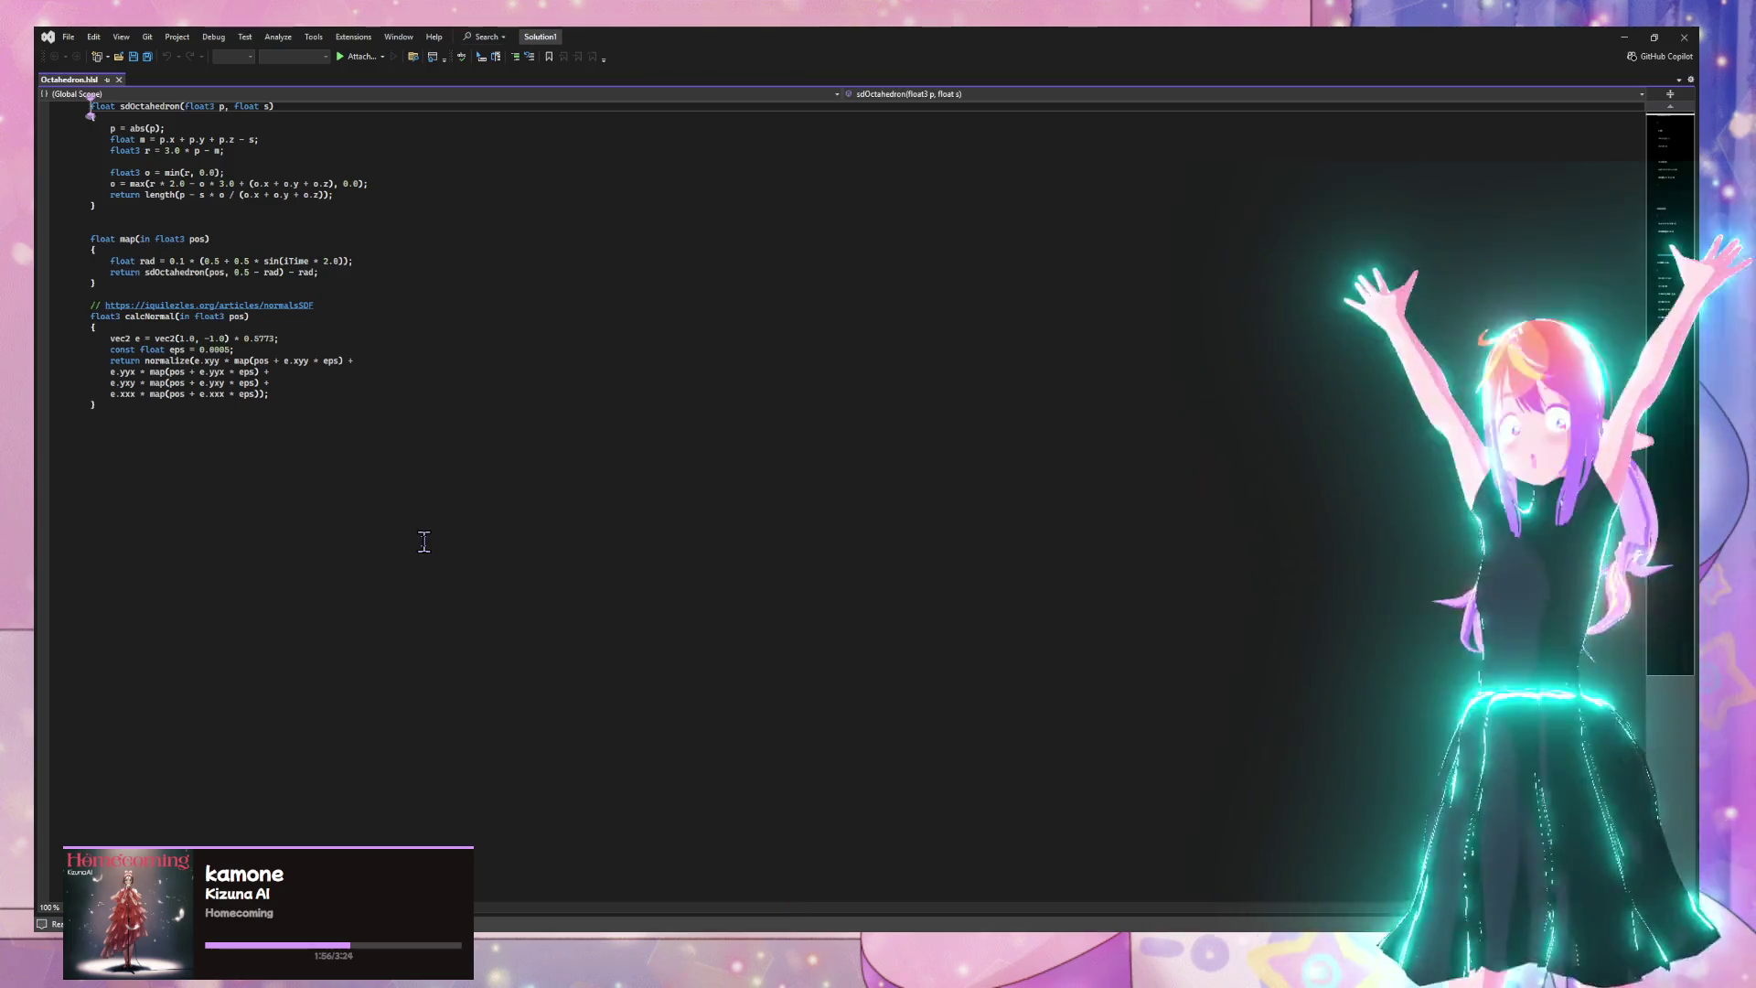
Restore the maximized Visual Studio window showing Octahedron.hlsl so Unity's shader graph shows behind it
mouse_move(792, 38)
left_mouse_down()
mouse_move(1178, 189)
mouse_move(1433, 331)
mouse_move(1384, 718)
mouse_move(1383, 507)
mouse_move(1330, 704)
mouse_move(1325, 668)
left_mouse_up()
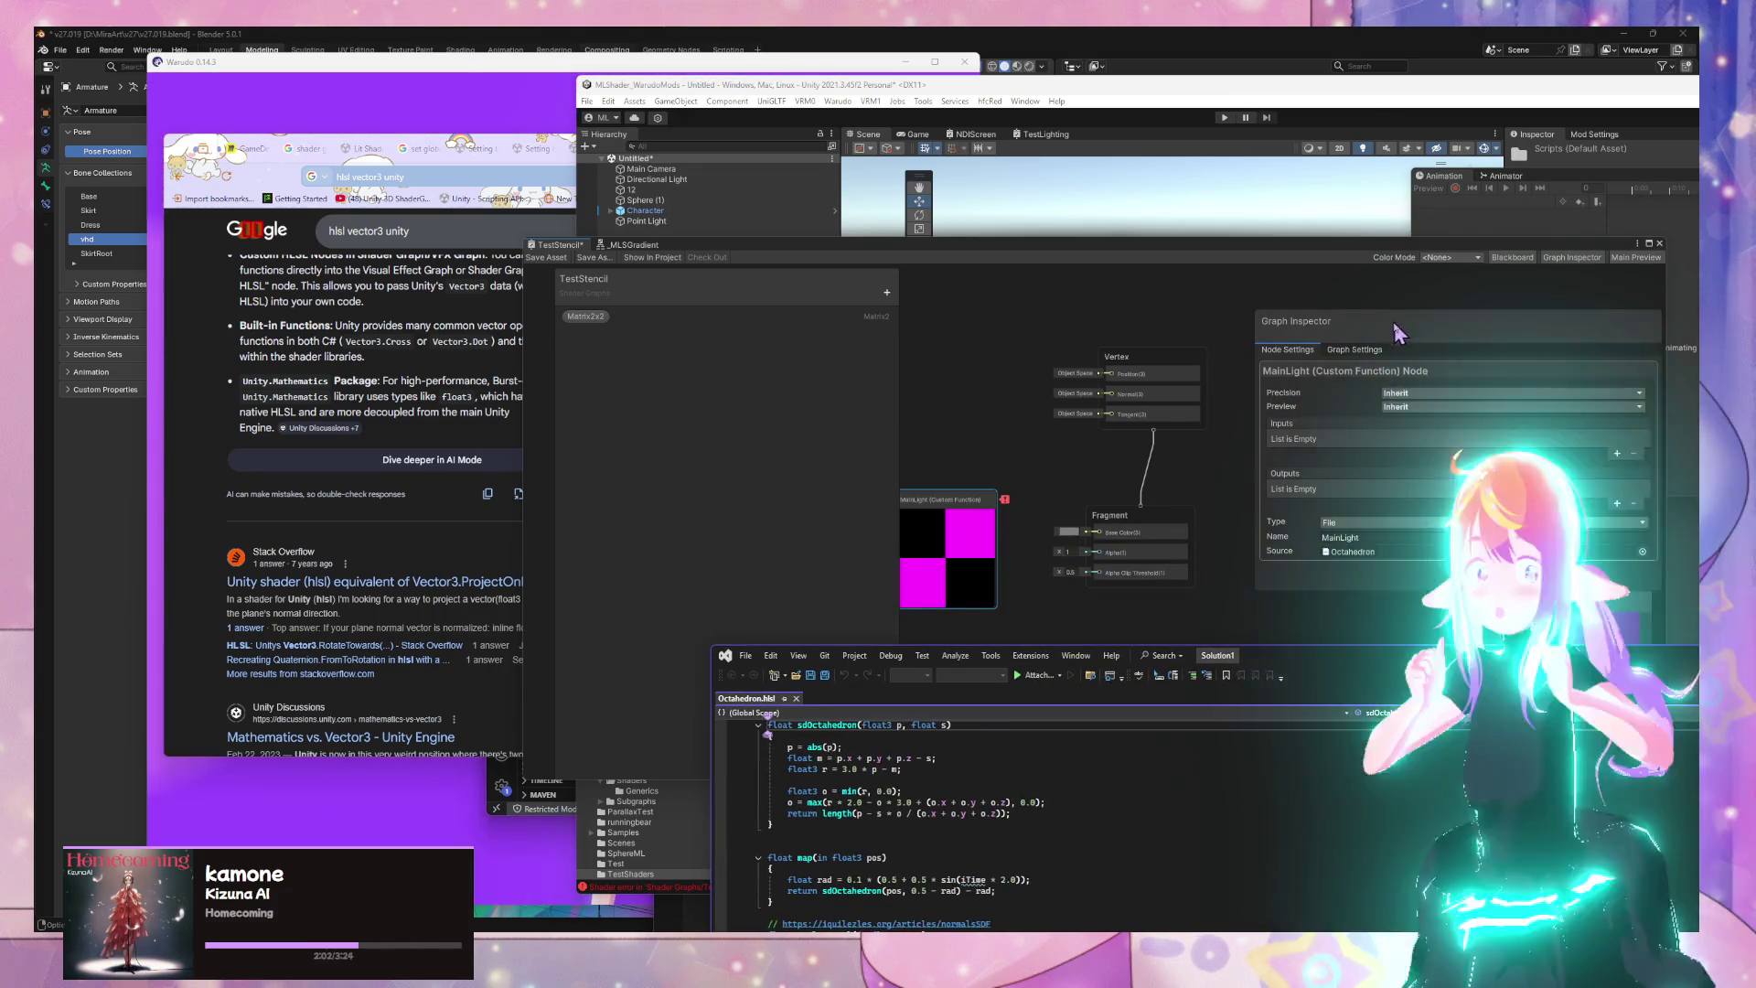
Focus Unity, select the MainLight Custom Function node, and delete it from the TestStencil graph
left_click(1445, 407)
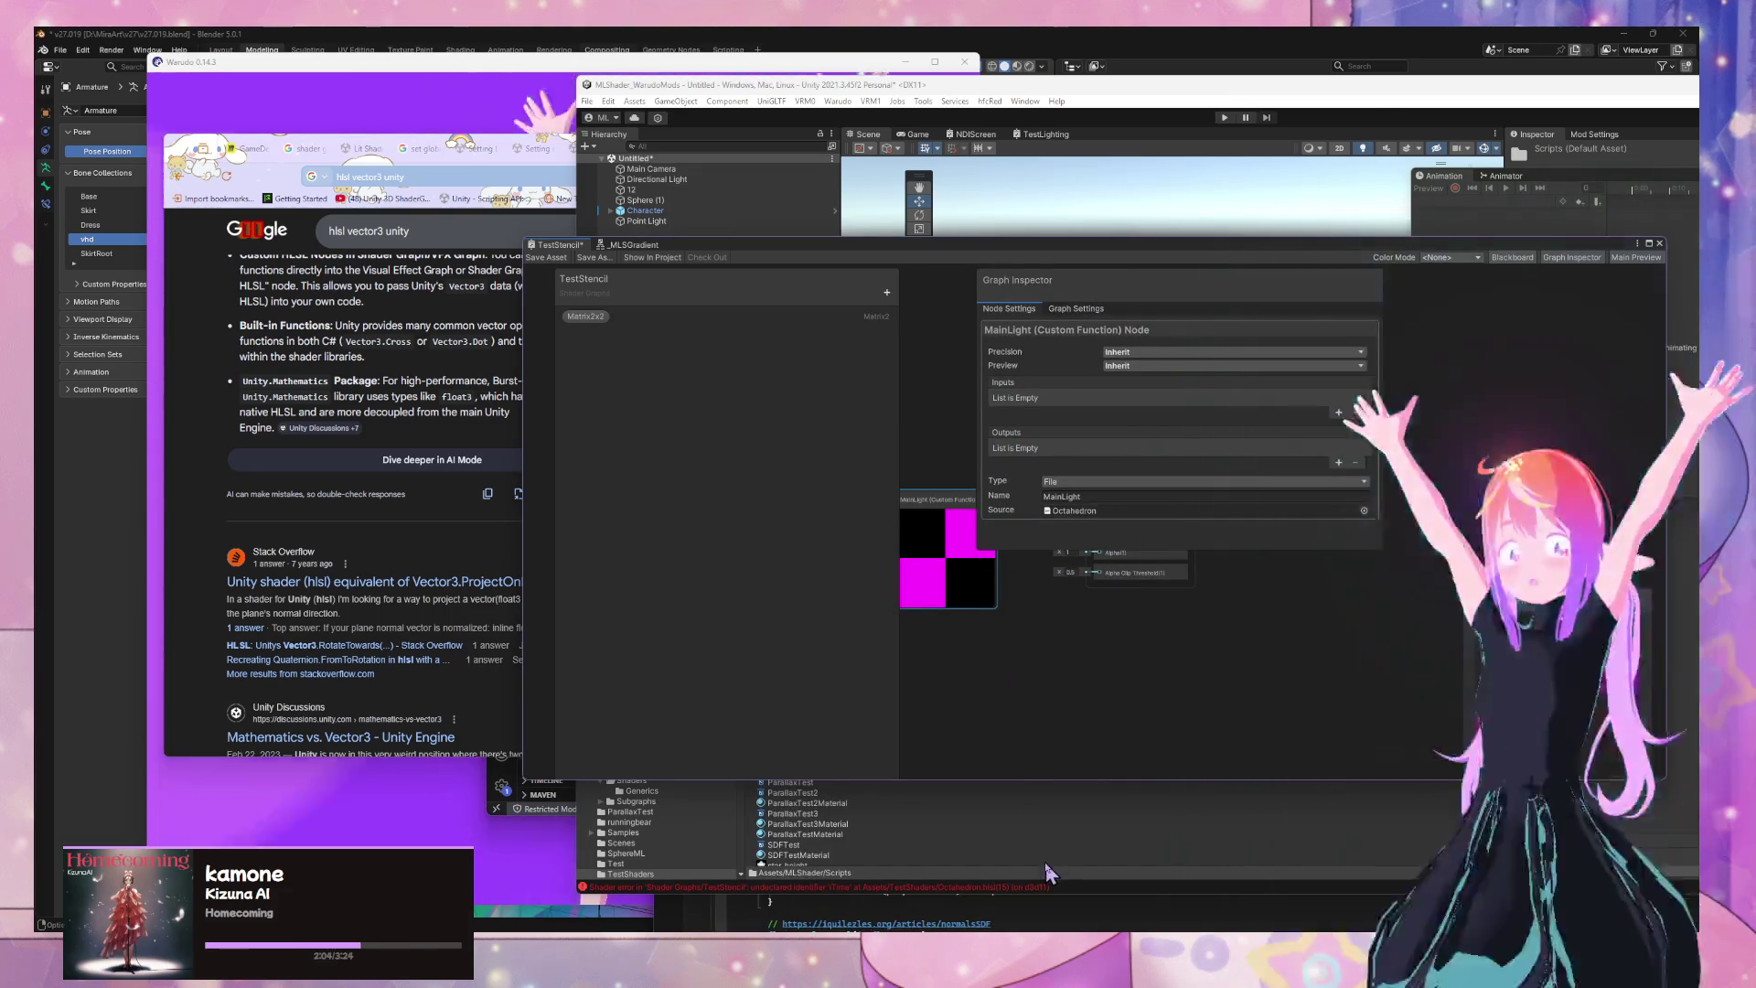
left_click(1066, 857)
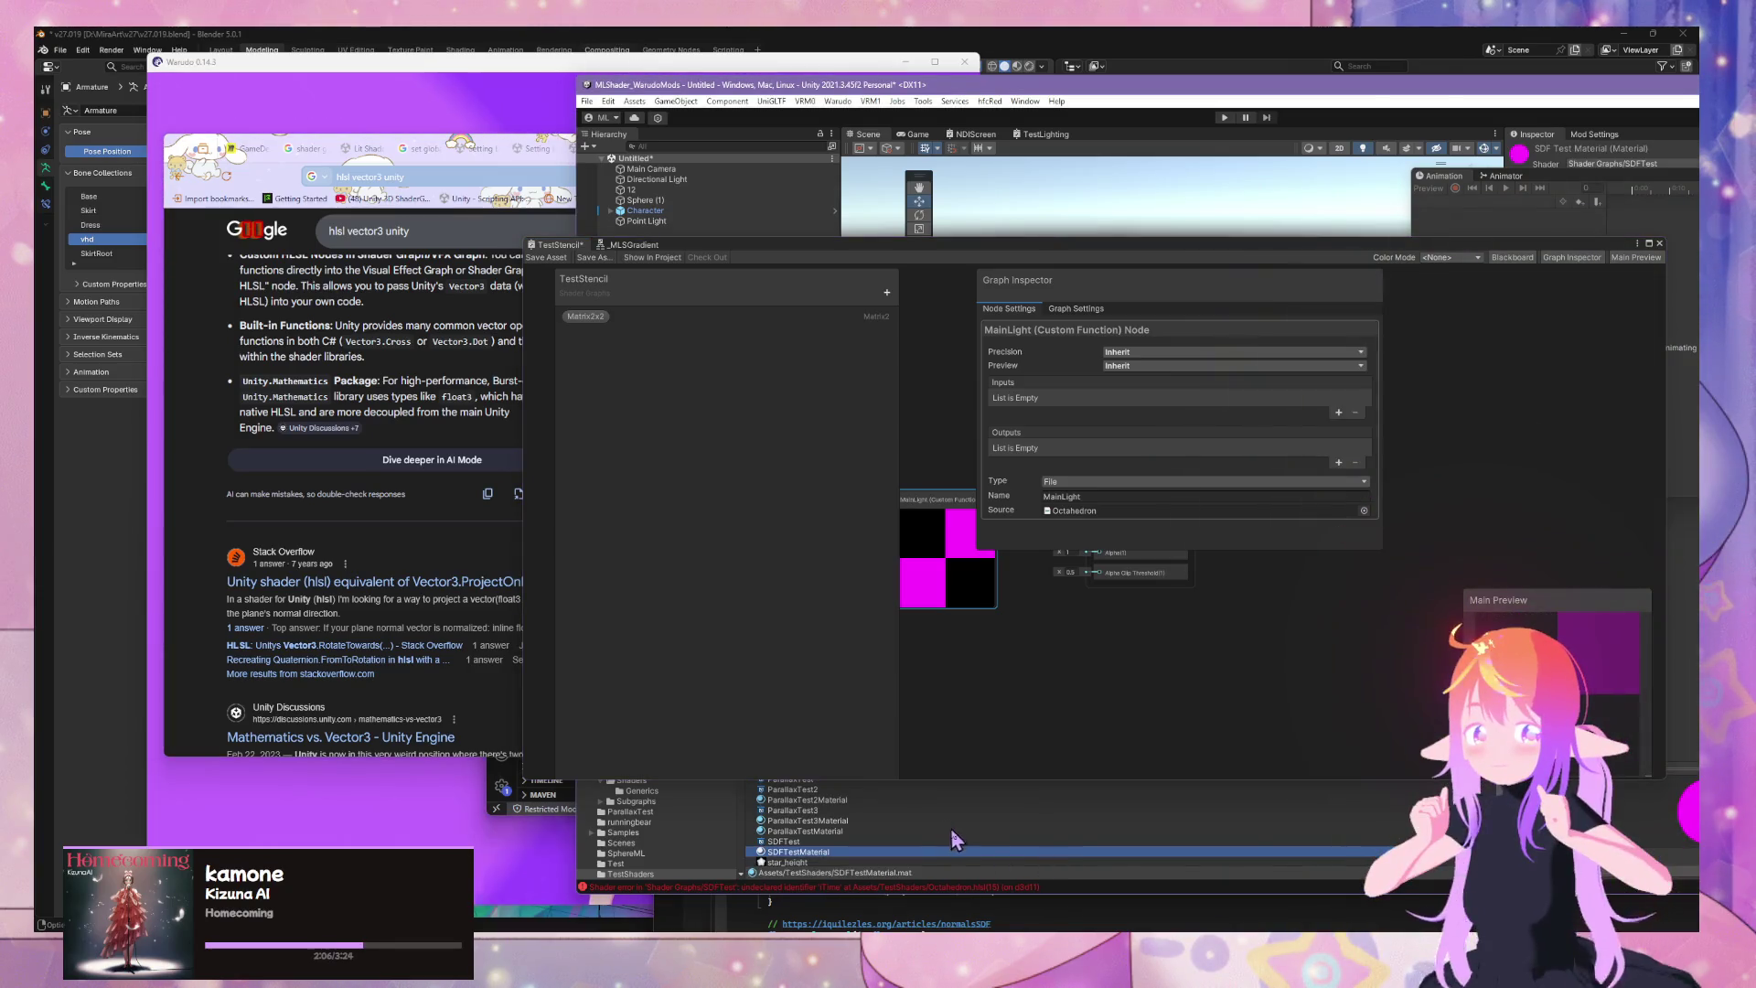
left_click(1100, 495)
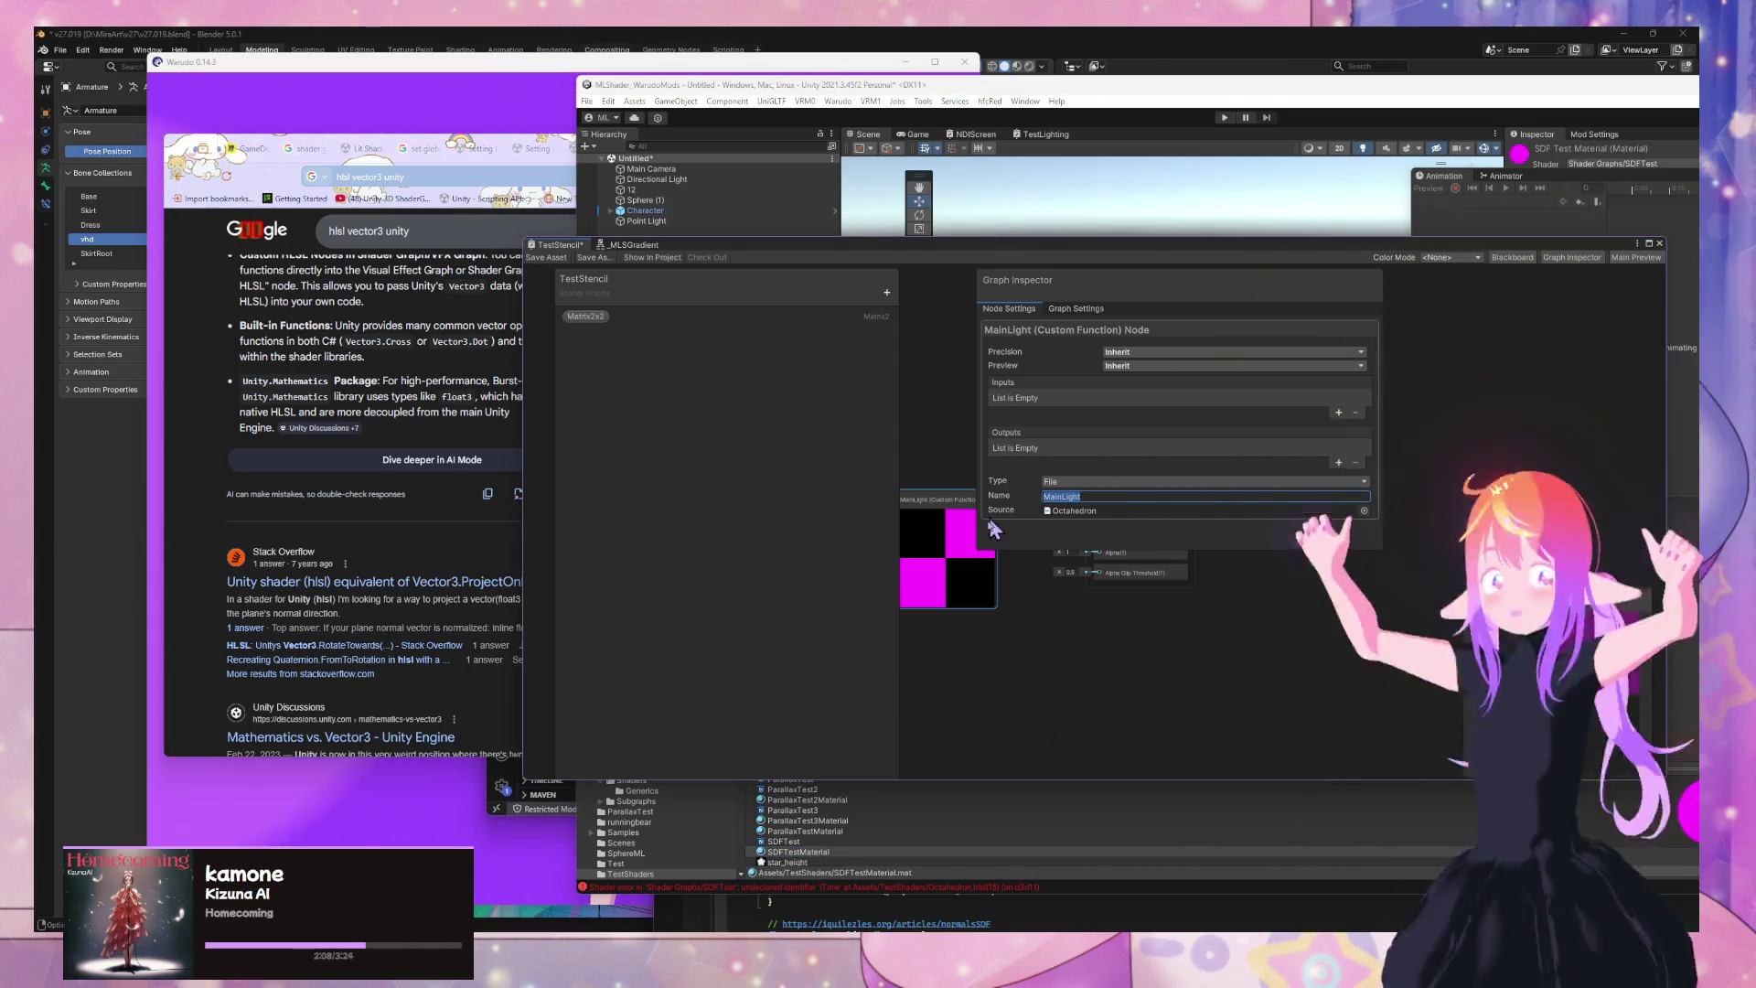
left_click(938, 517)
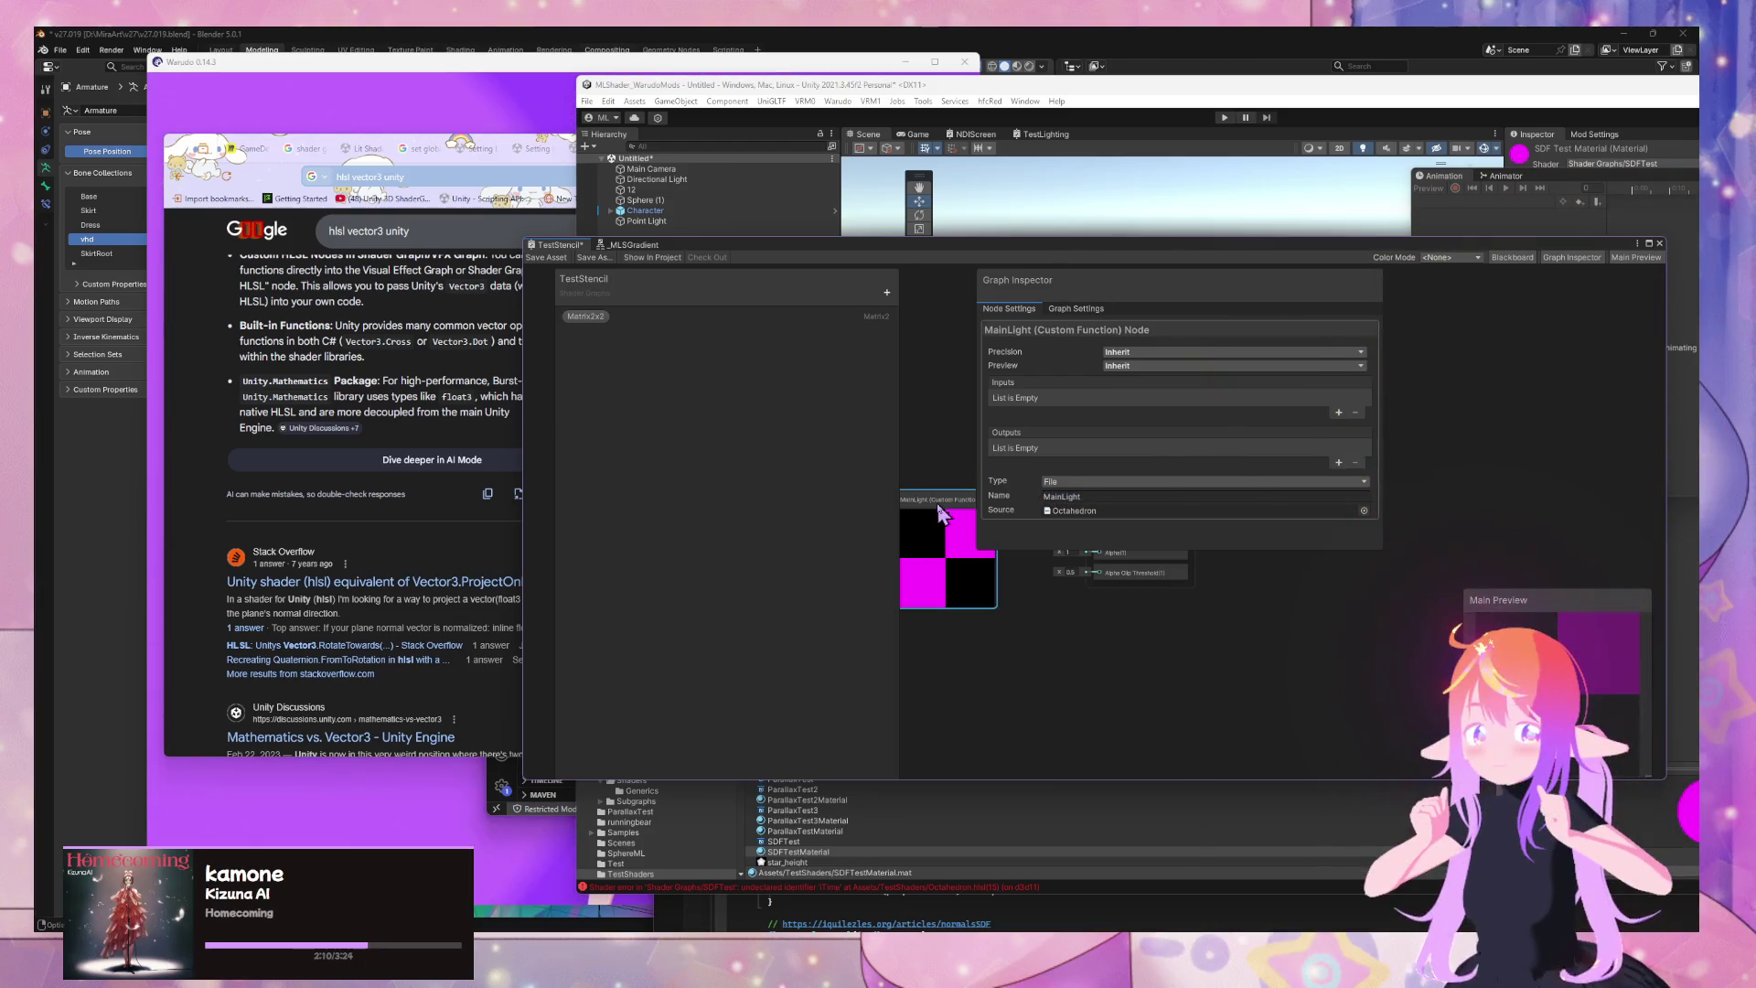
key("Delete")
left_click(252, 402)
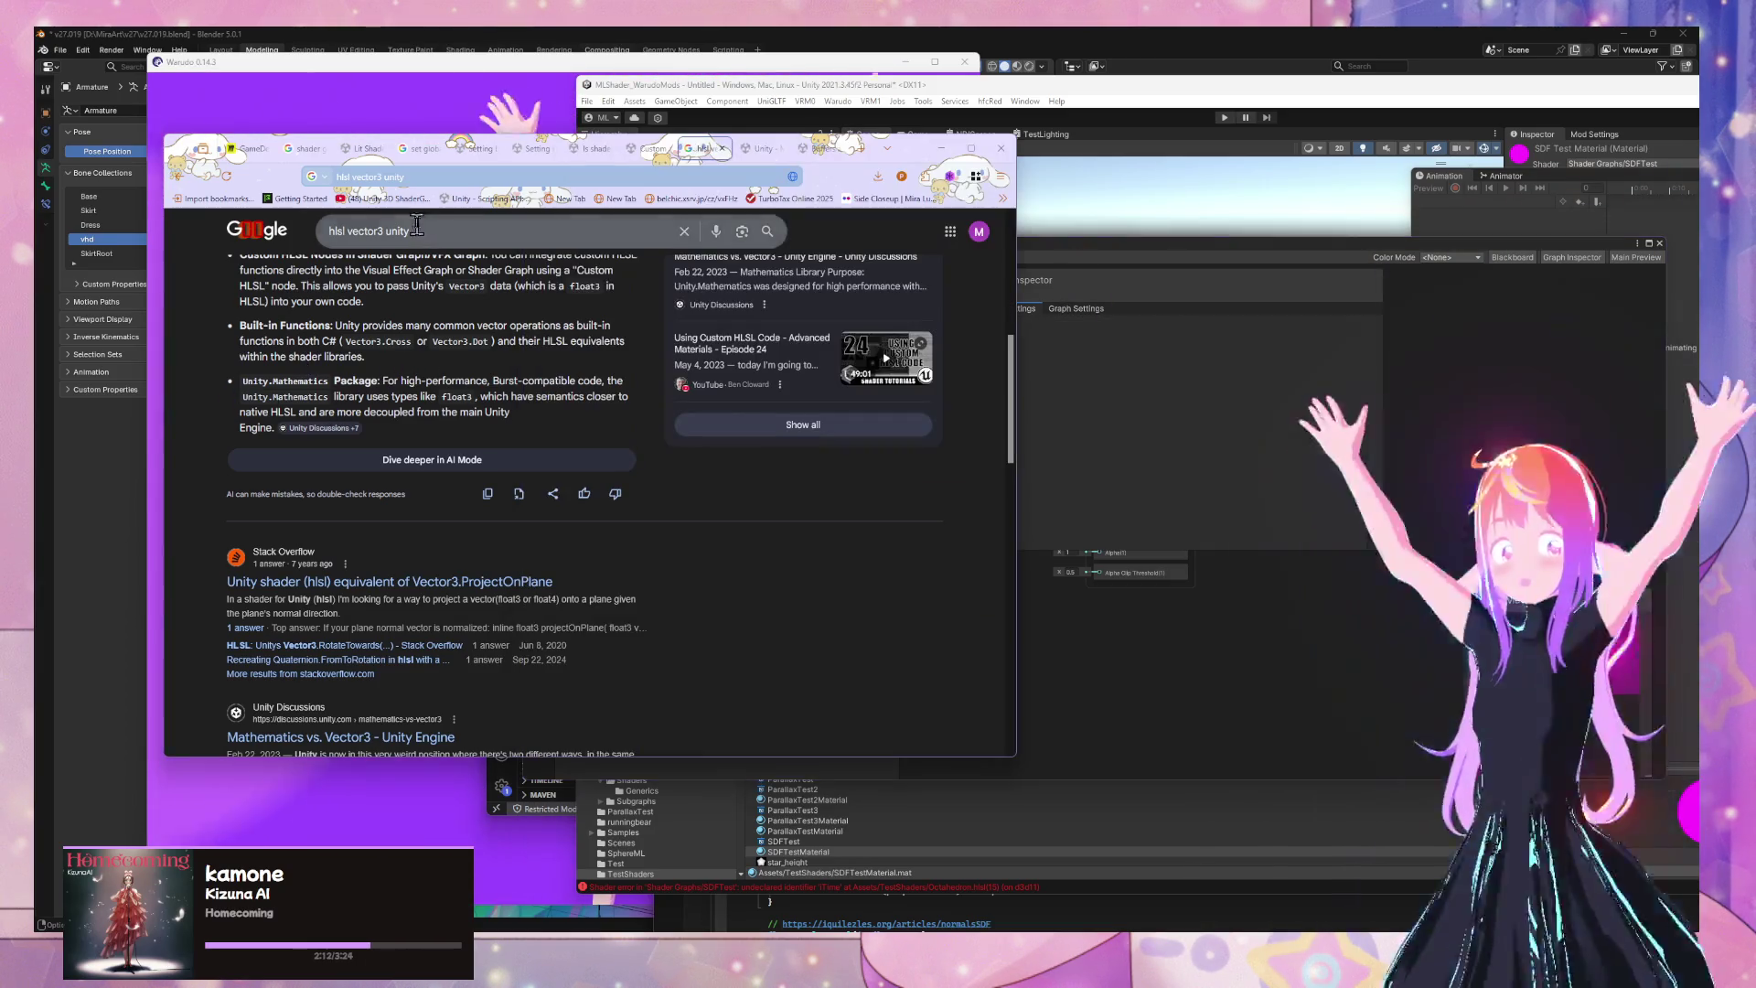
Search 'unity custom function shader graph' and open the Custom Function Node manual at 'Defining the Function via string'
key("ctrl+l")
type("unity s")
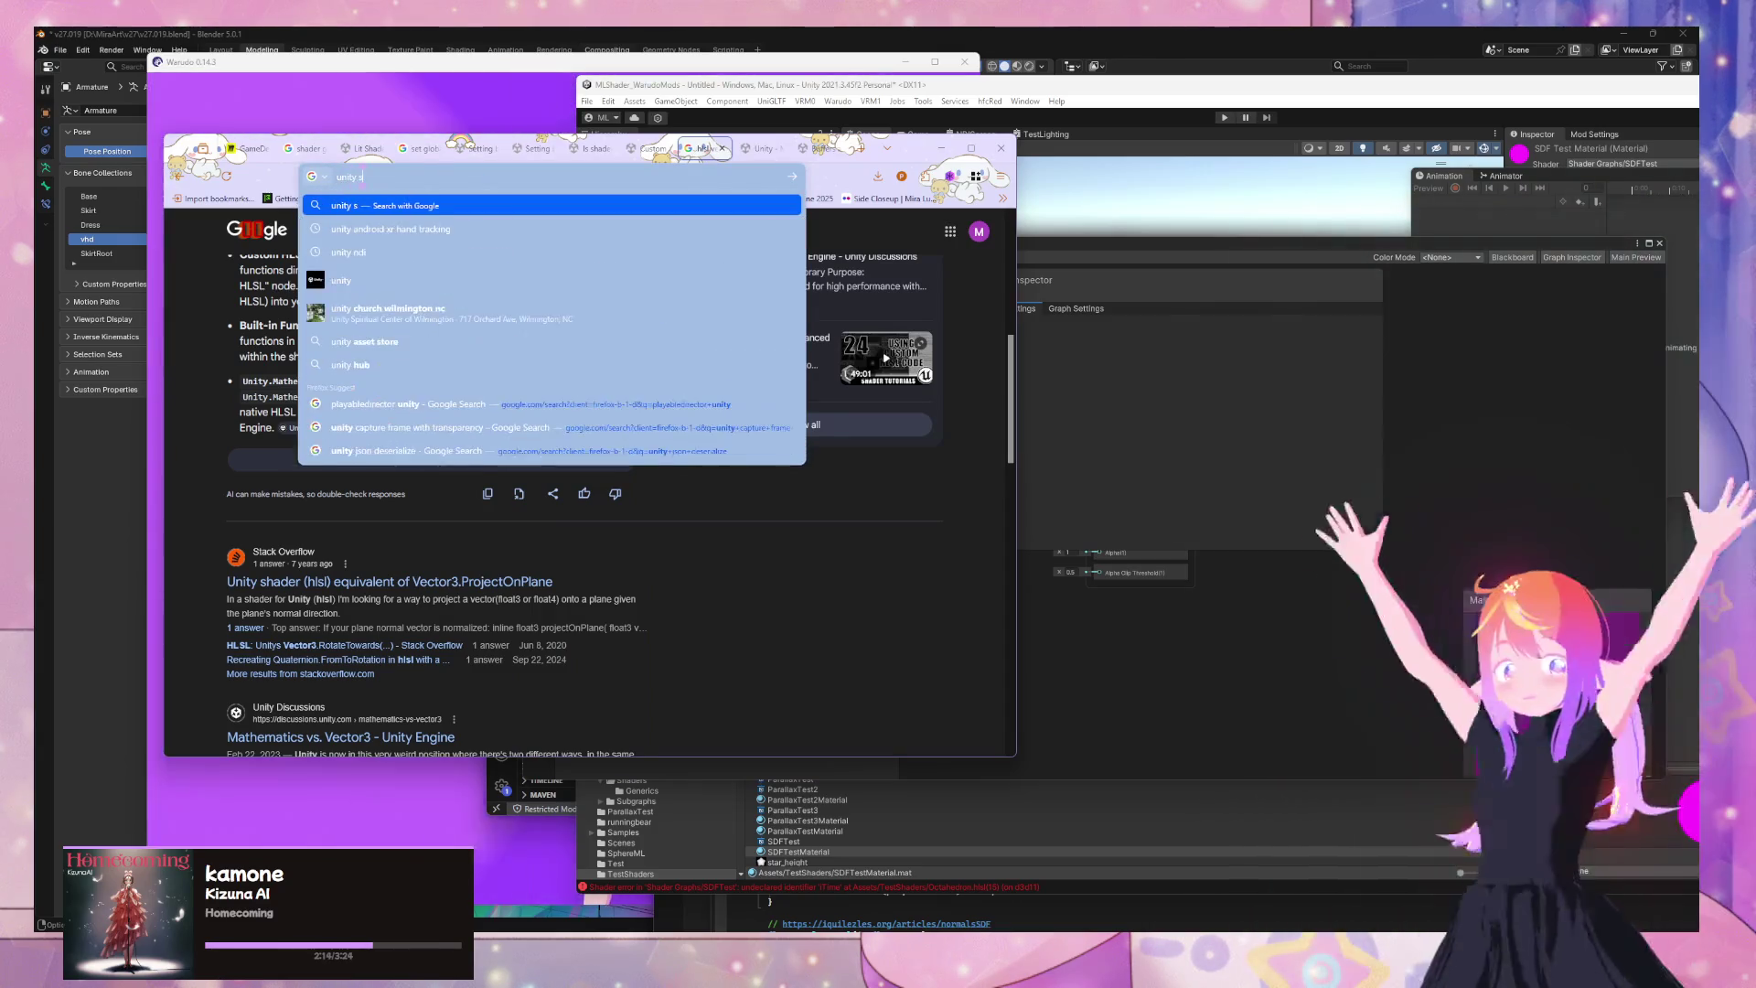
key("BackSpace")
type("custom func")
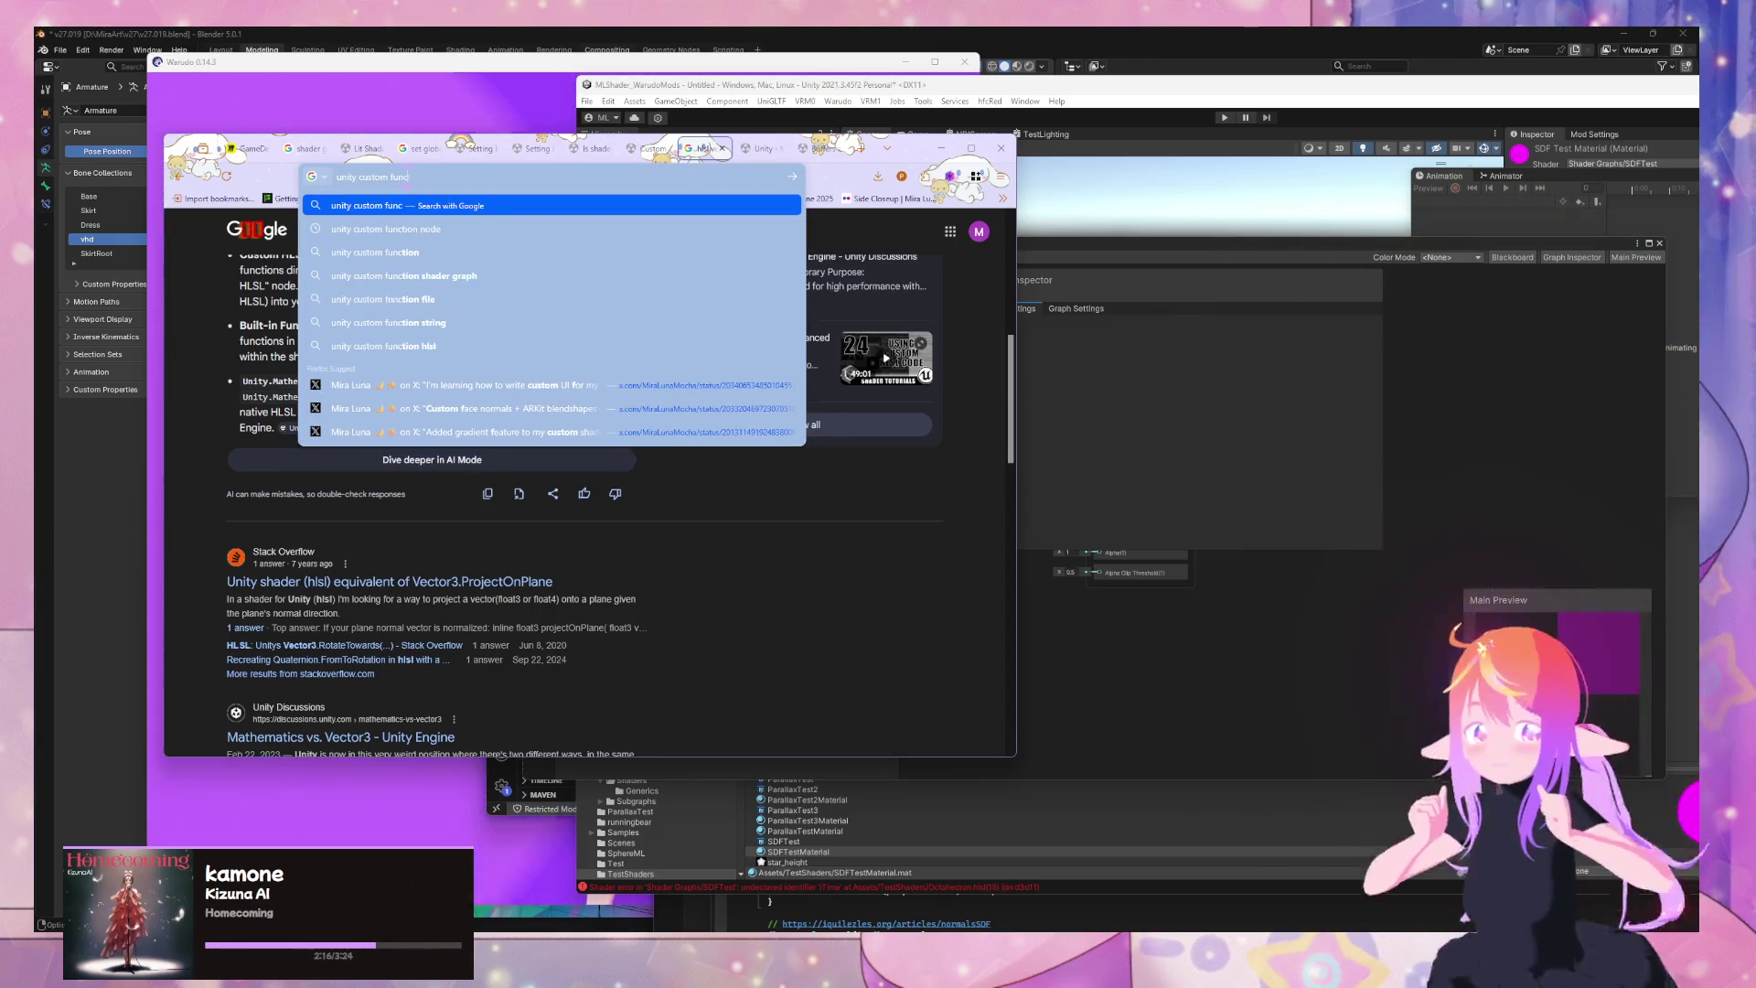
type("tion shader graph")
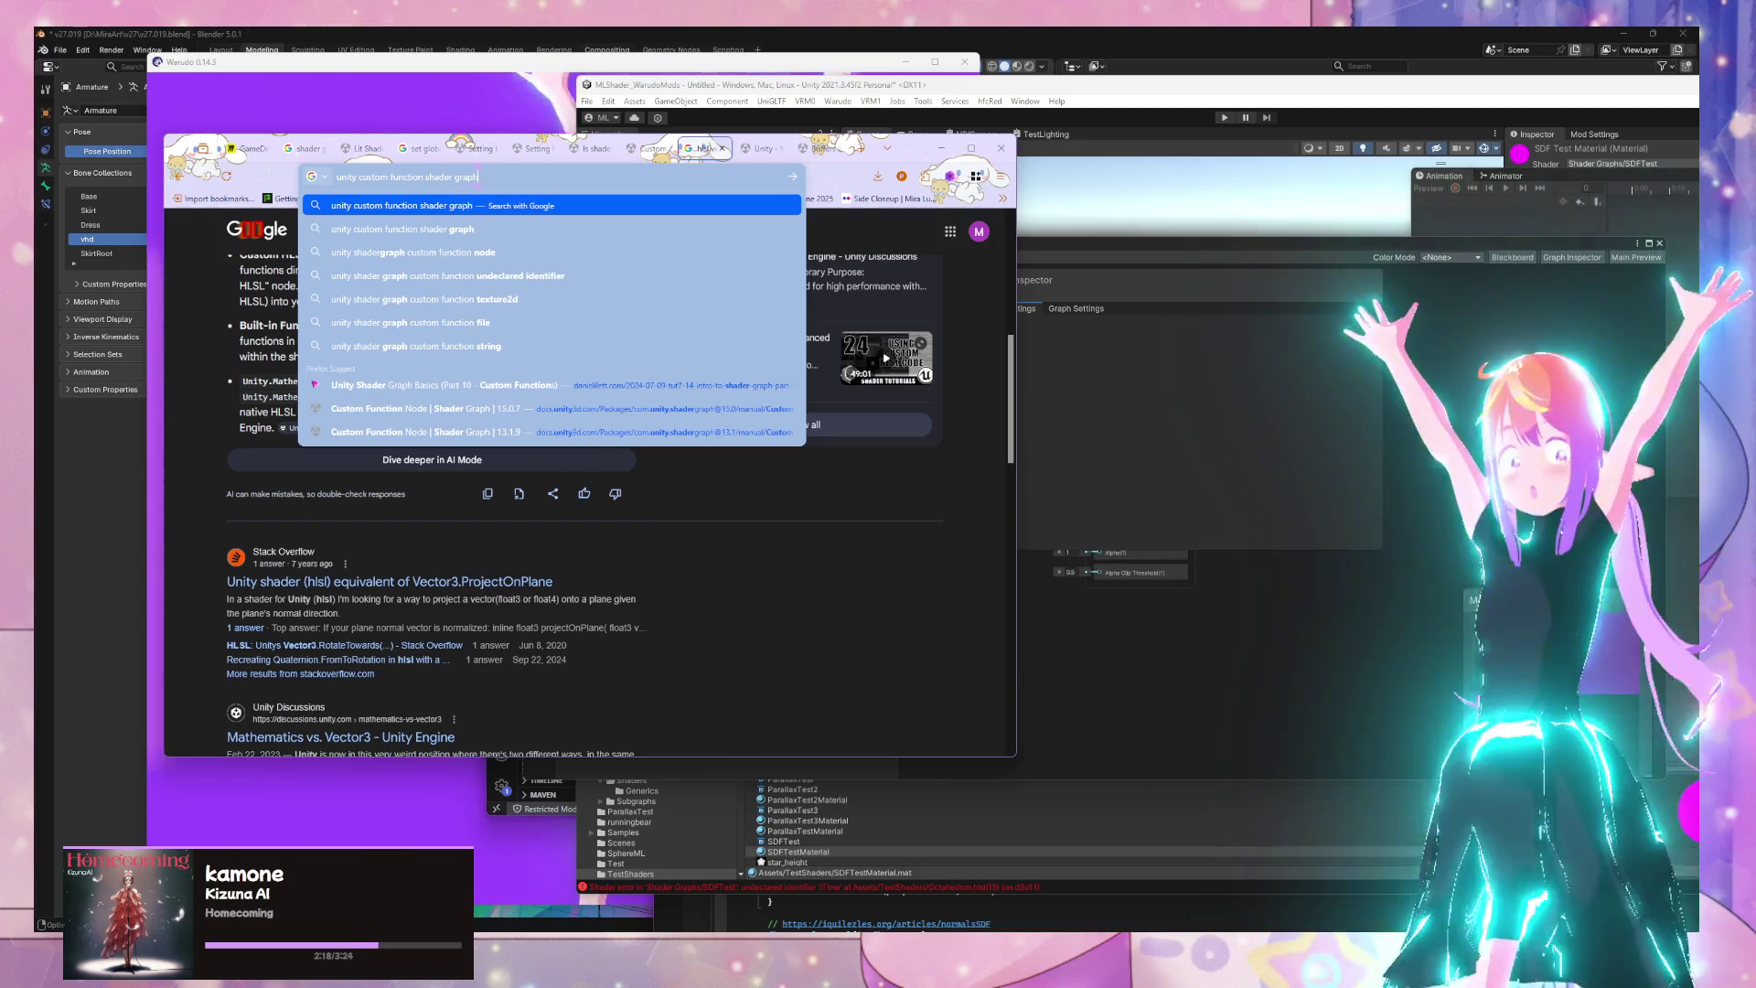
key("Return")
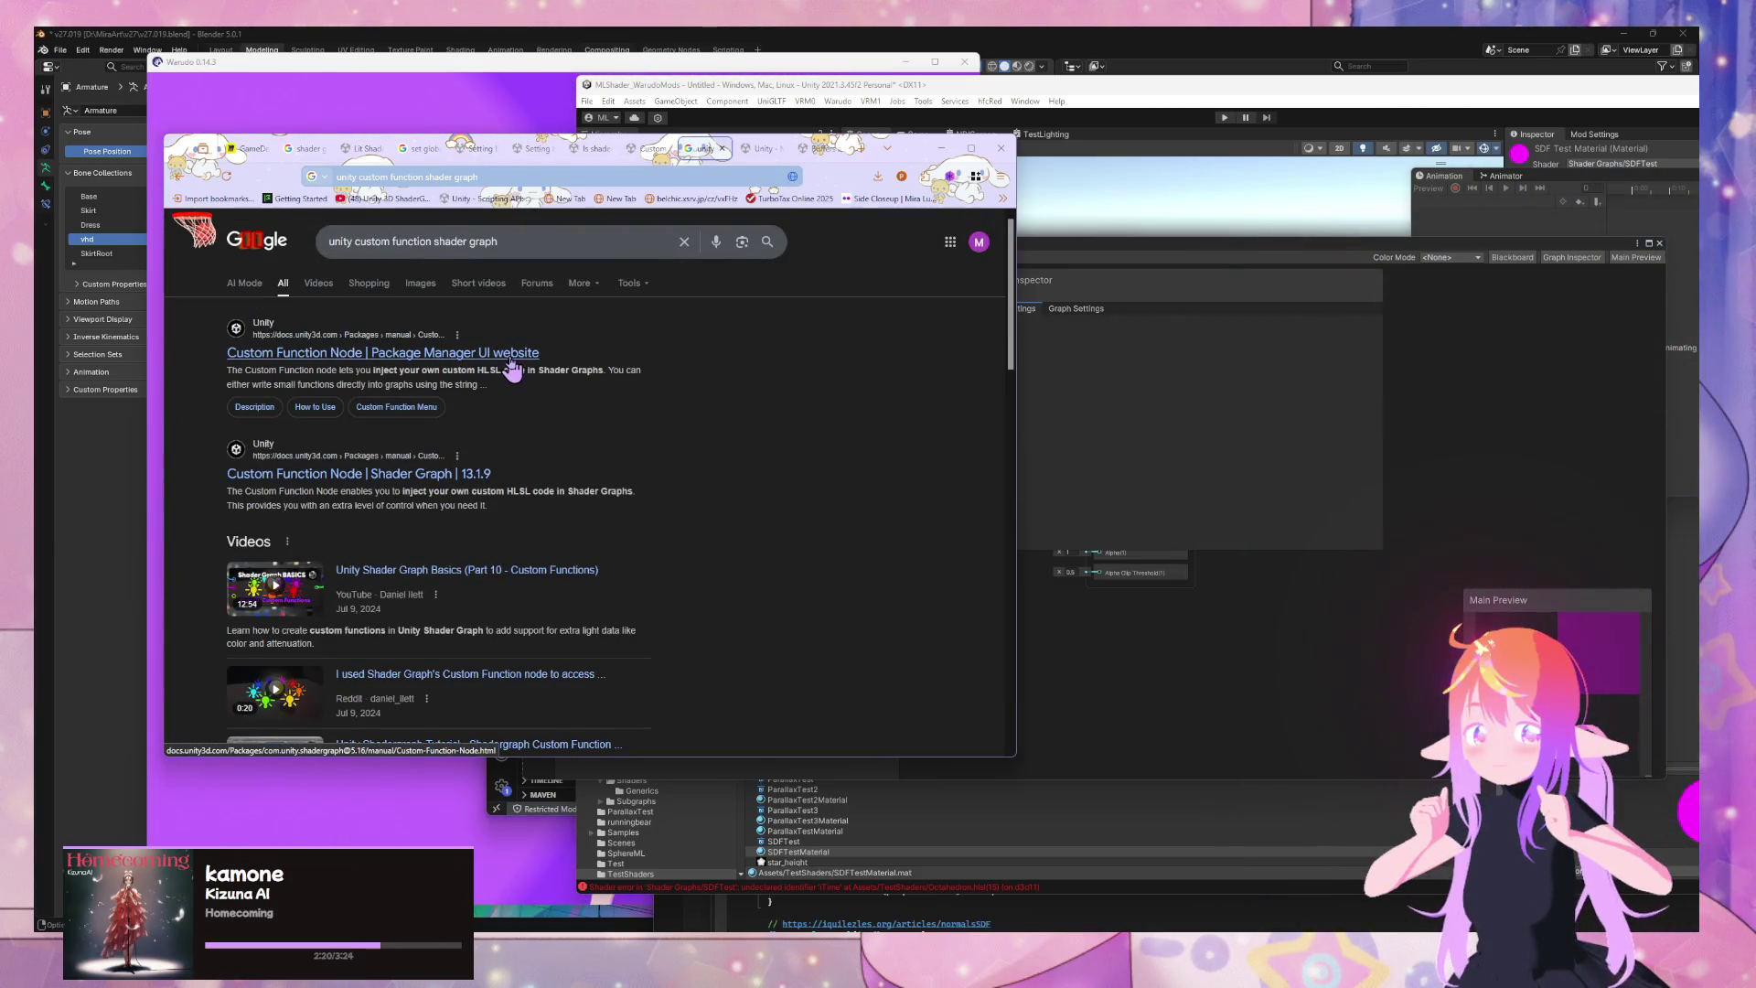
left_click(472, 485)
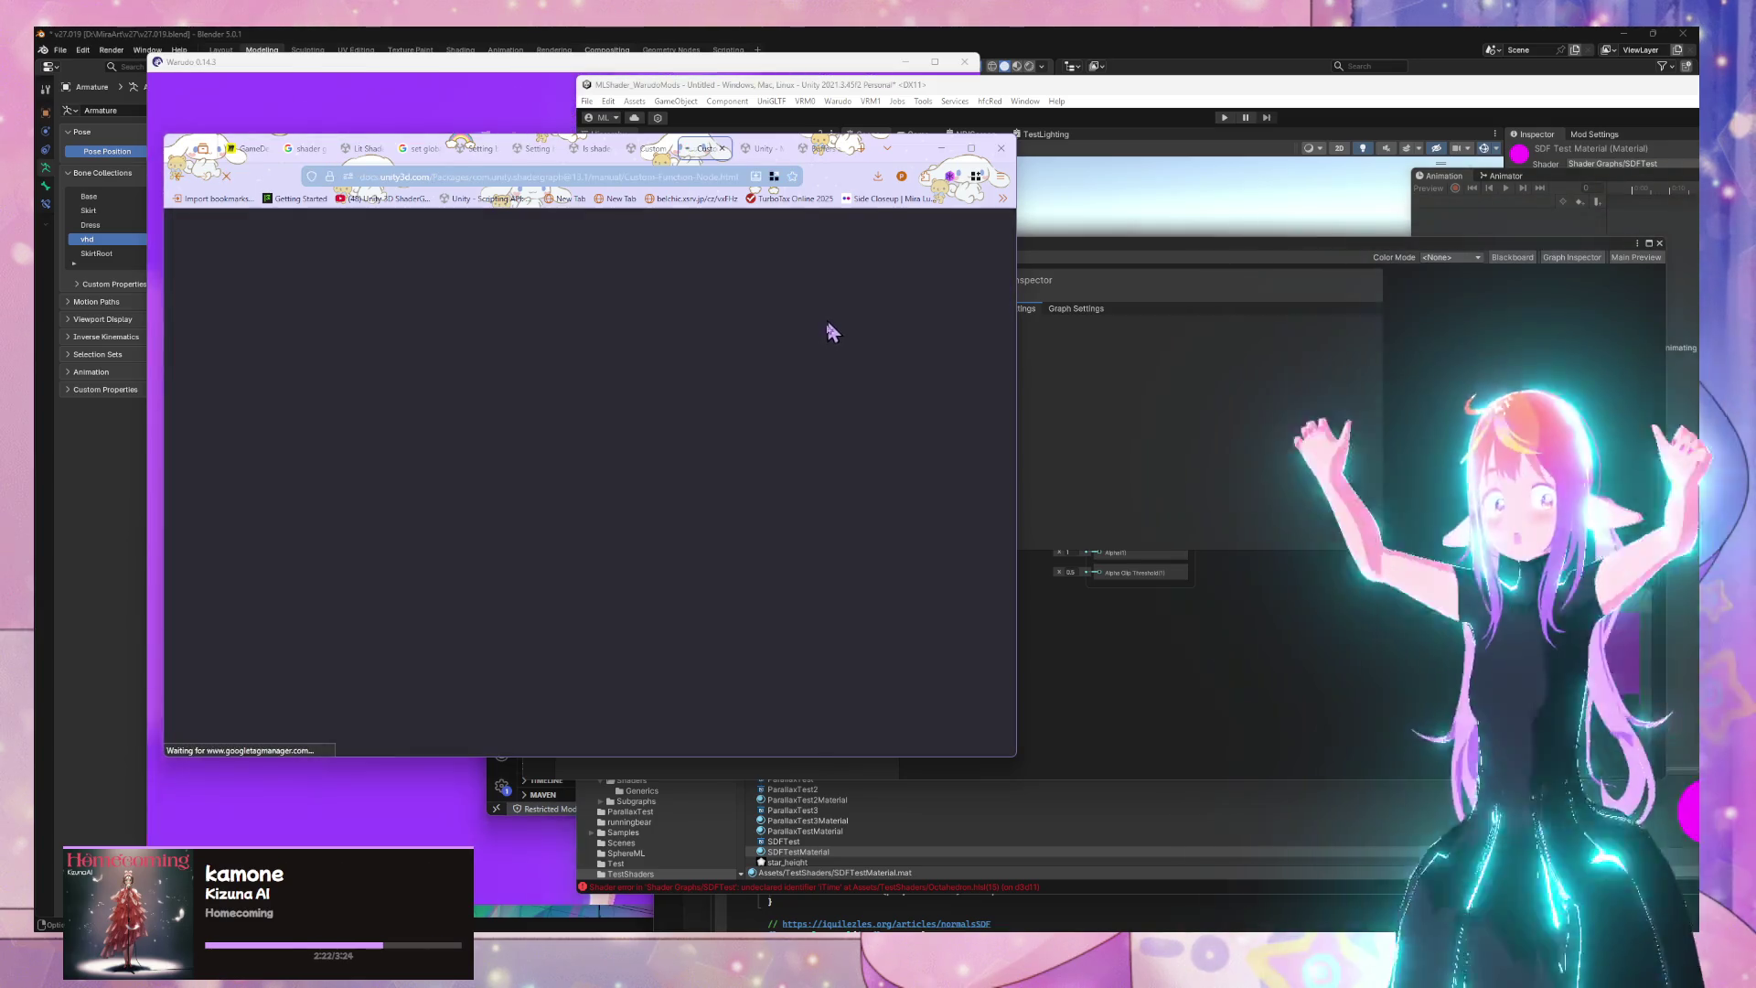
scroll(776, 350, "down", 12)
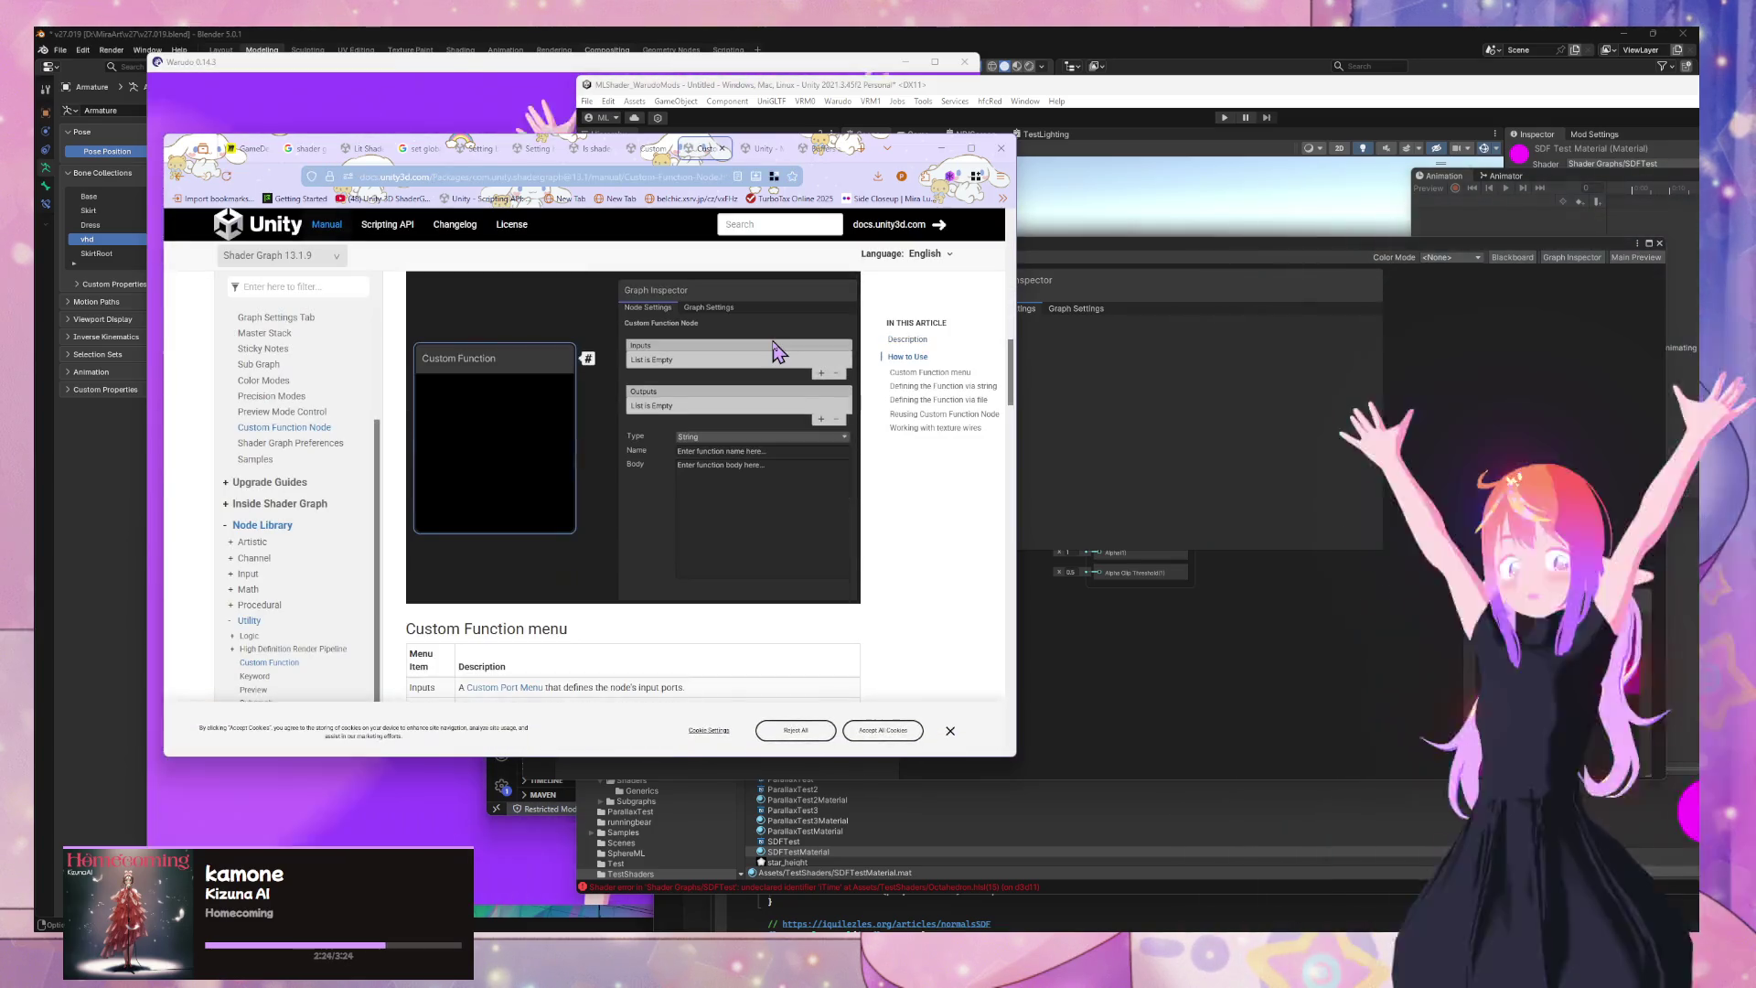
scroll(777, 351, "up", 3)
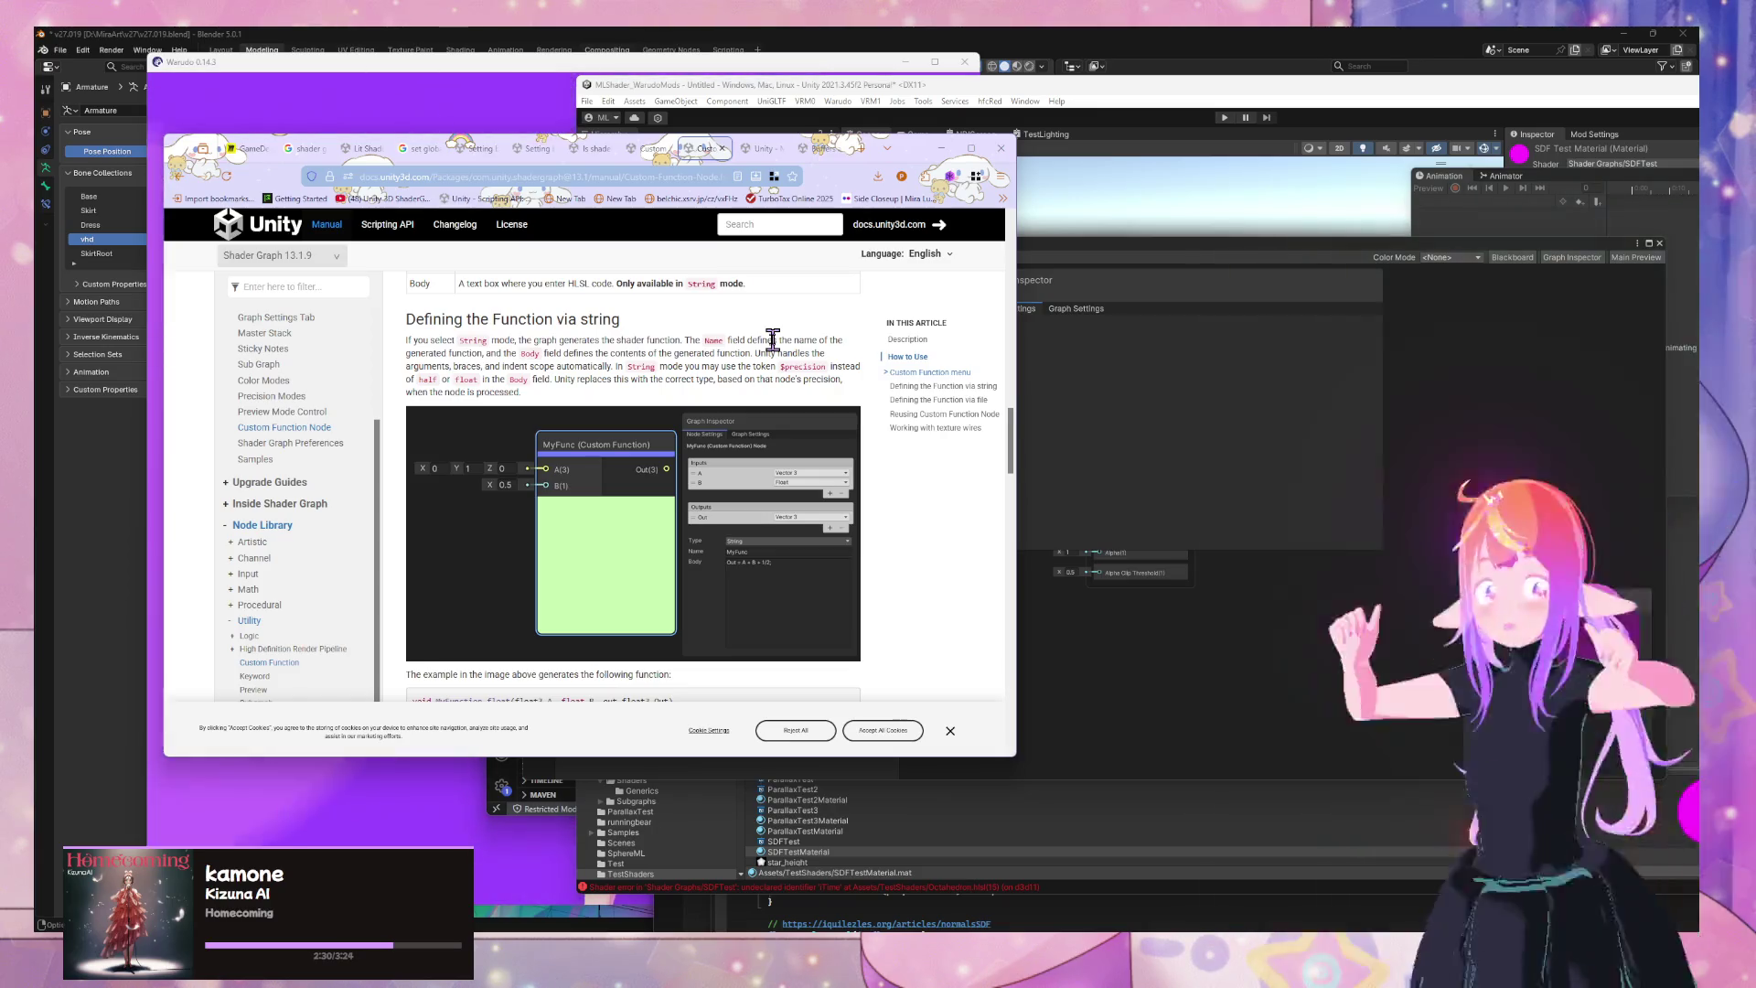
scroll(773, 340, "down", 1)
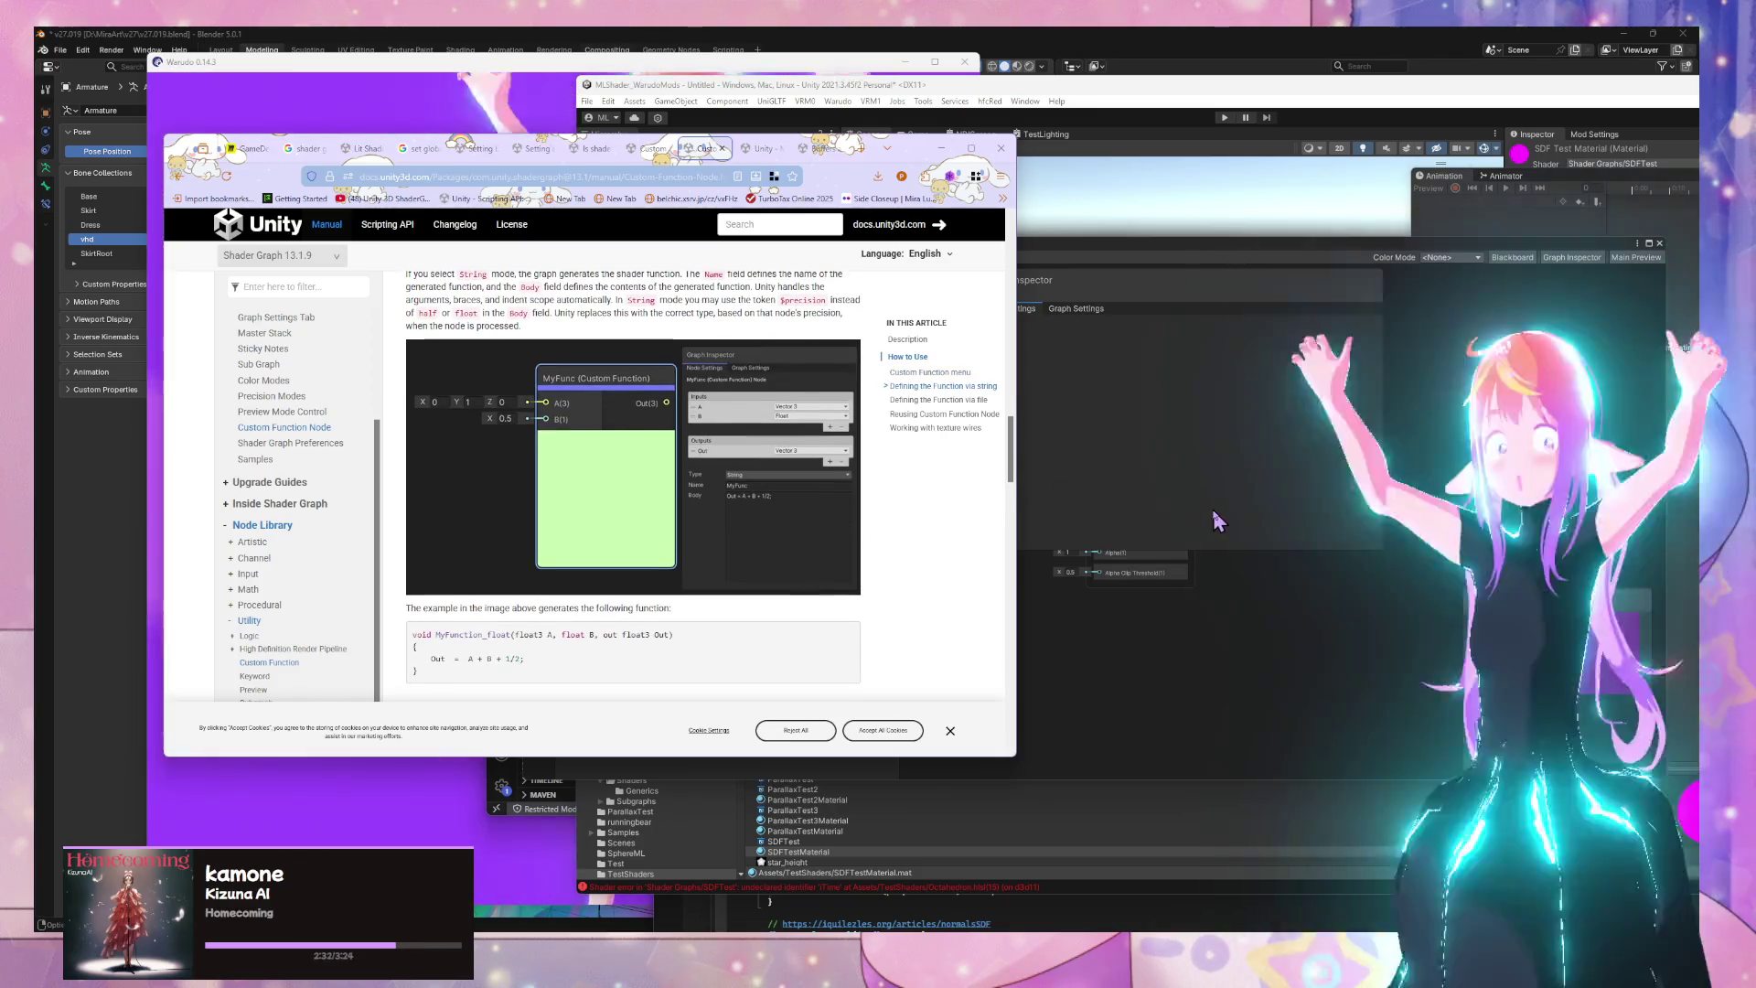
left_click(1213, 509)
Shift the shader graph and Unity editor windows right so the documentation shows
left_click_drag(952, 252, 876, 448)
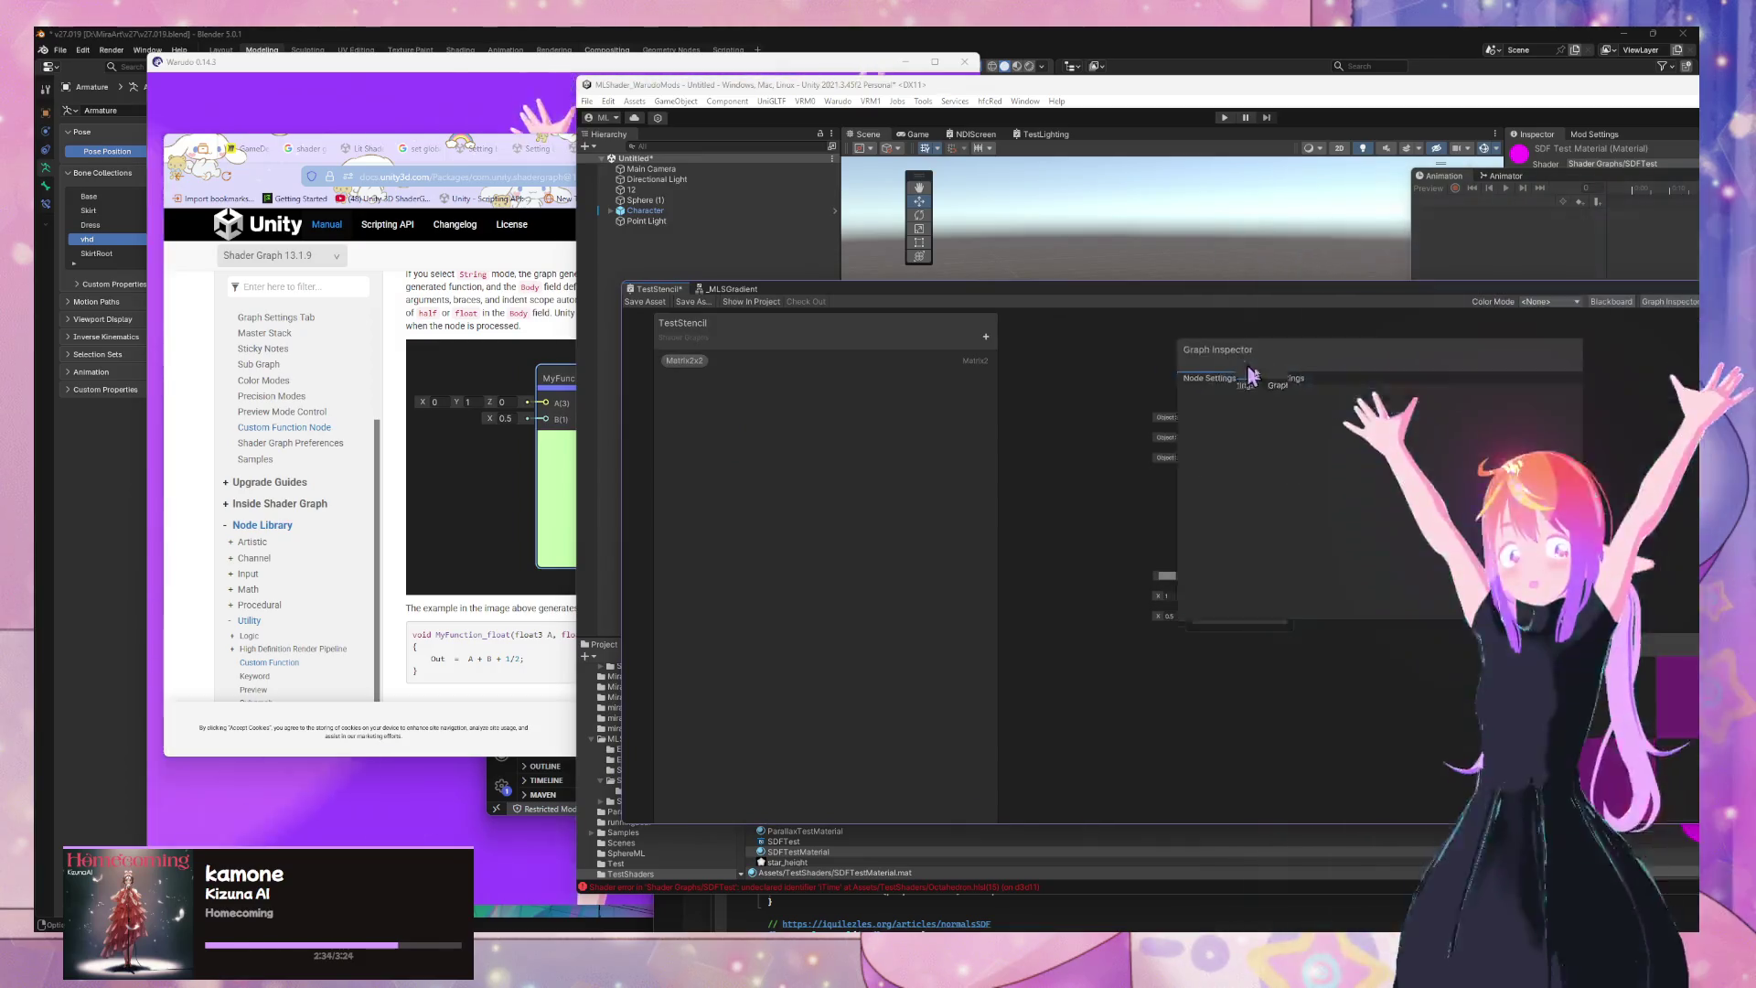
left_click_drag(877, 296, 1072, 298)
mouse_move(960, 96)
left_mouse_down()
mouse_move(1435, 108)
mouse_move(1175, 95)
left_mouse_up()
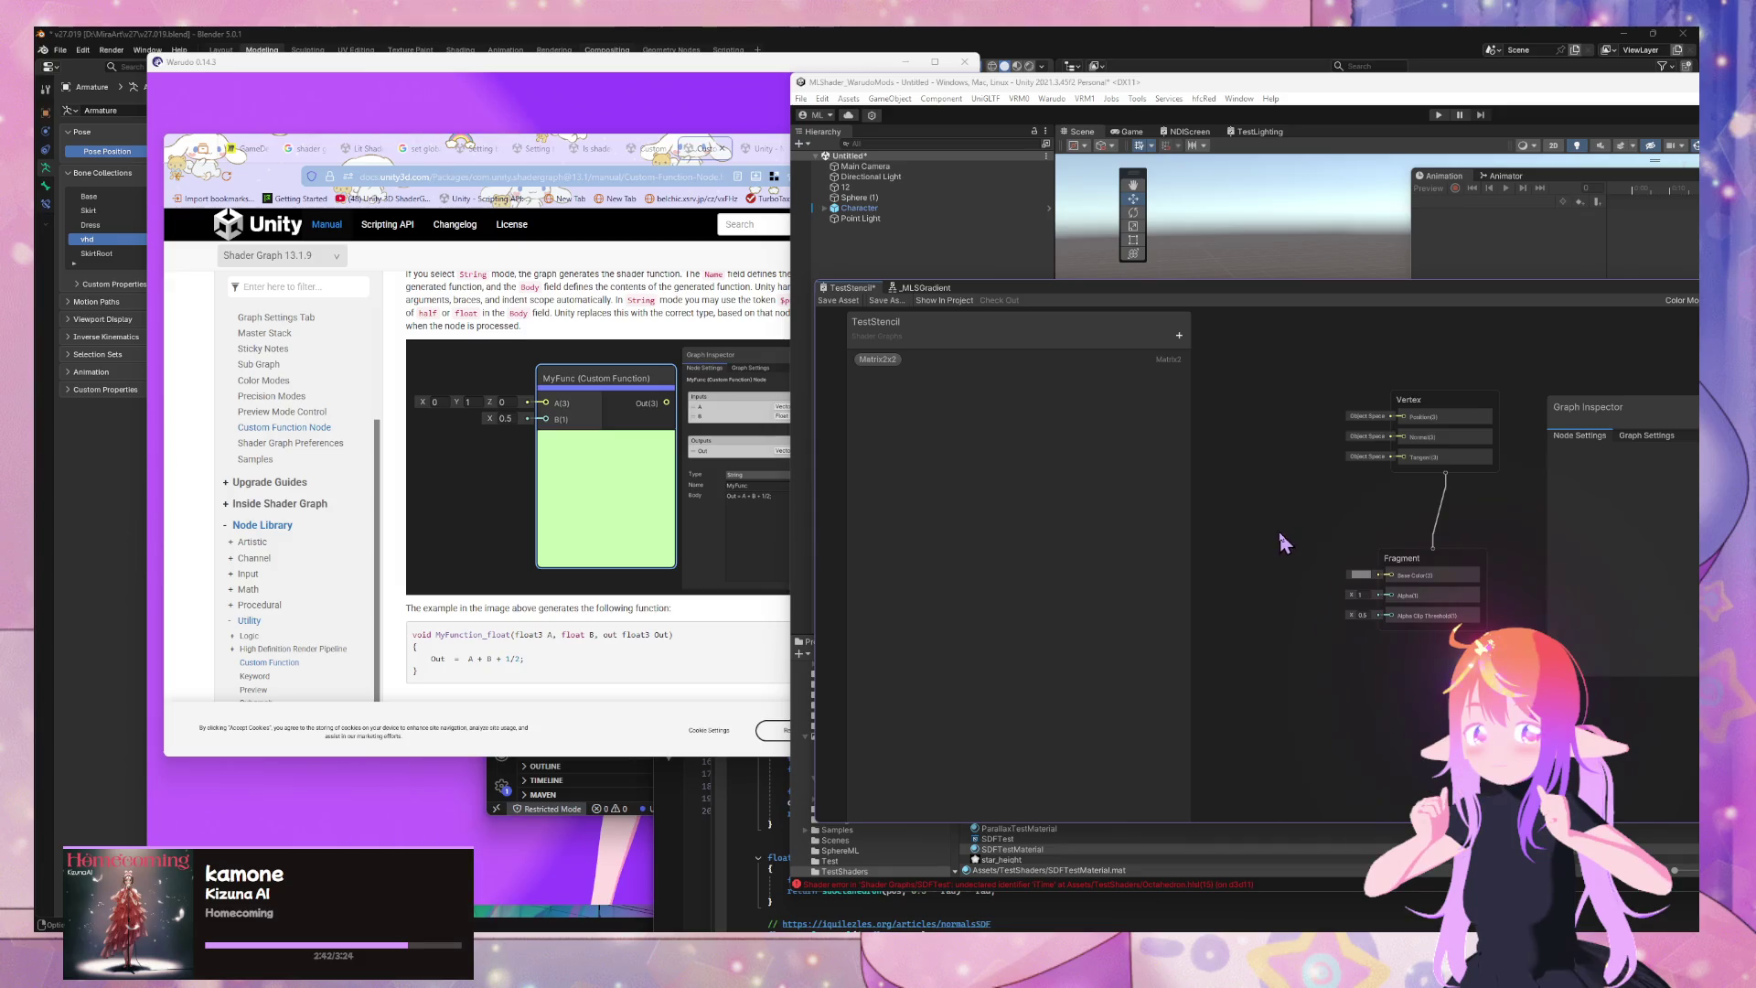
Create a Custom Function node in the graph and move it up and left
key("space")
type("c")
key("Return")
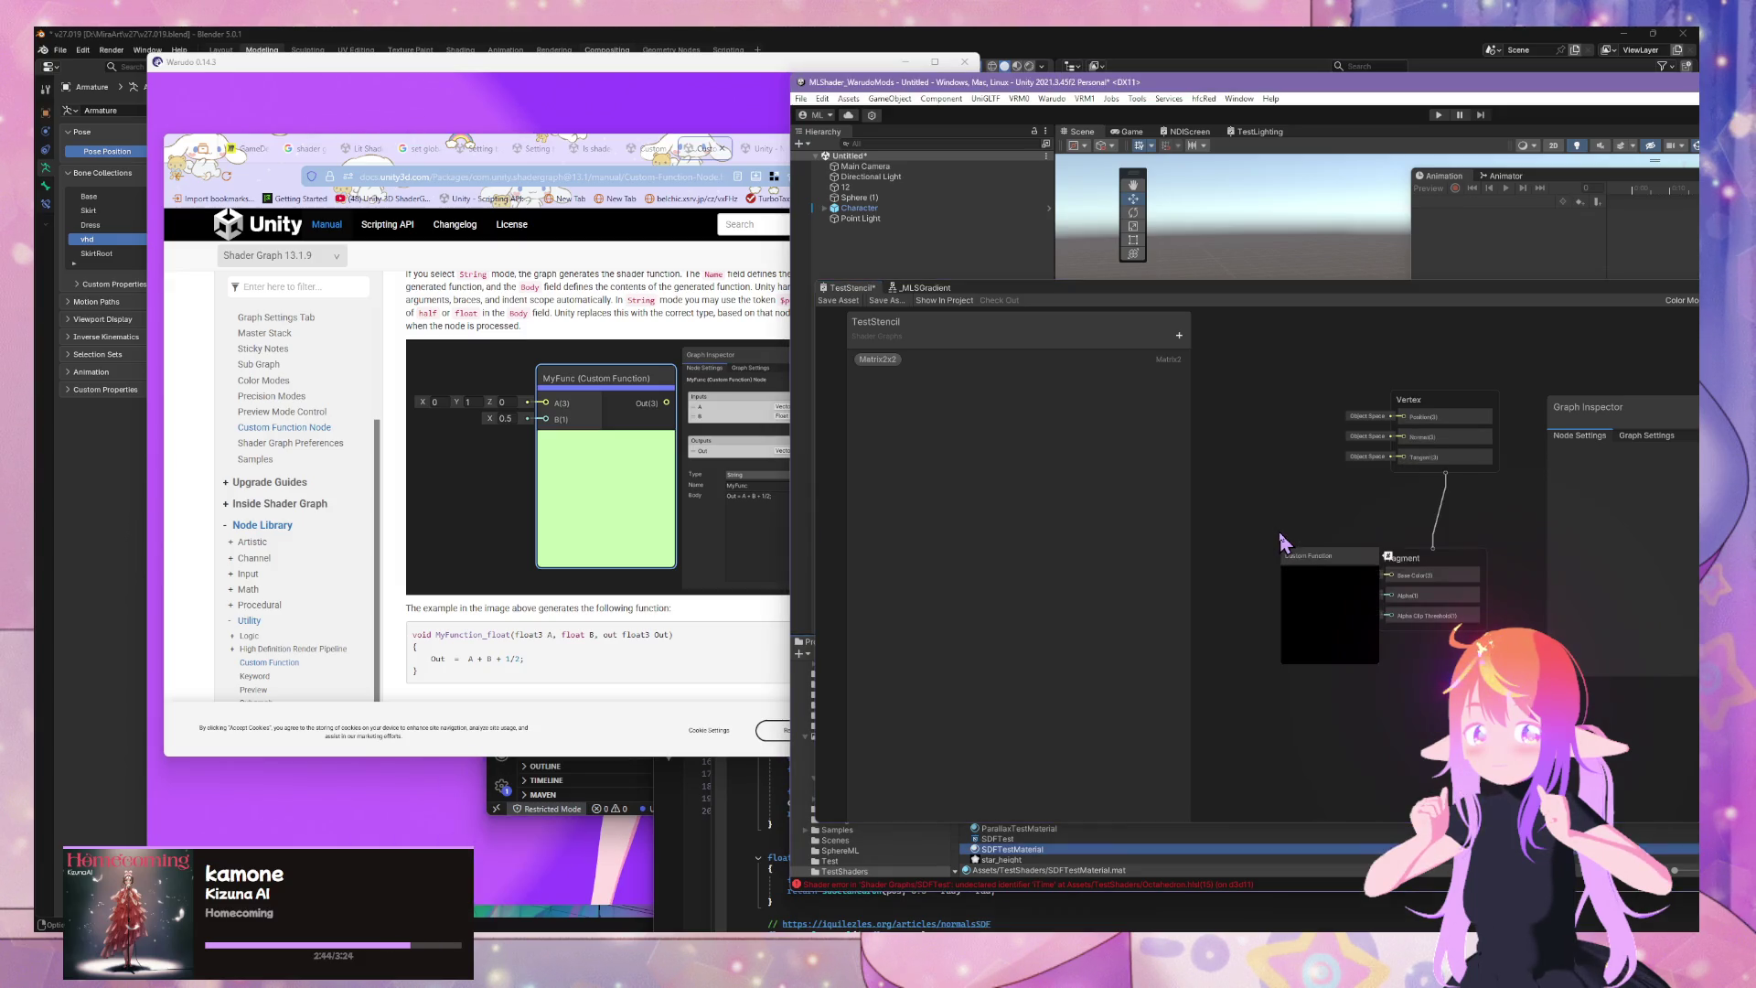
left_click_drag(1331, 565, 1281, 483)
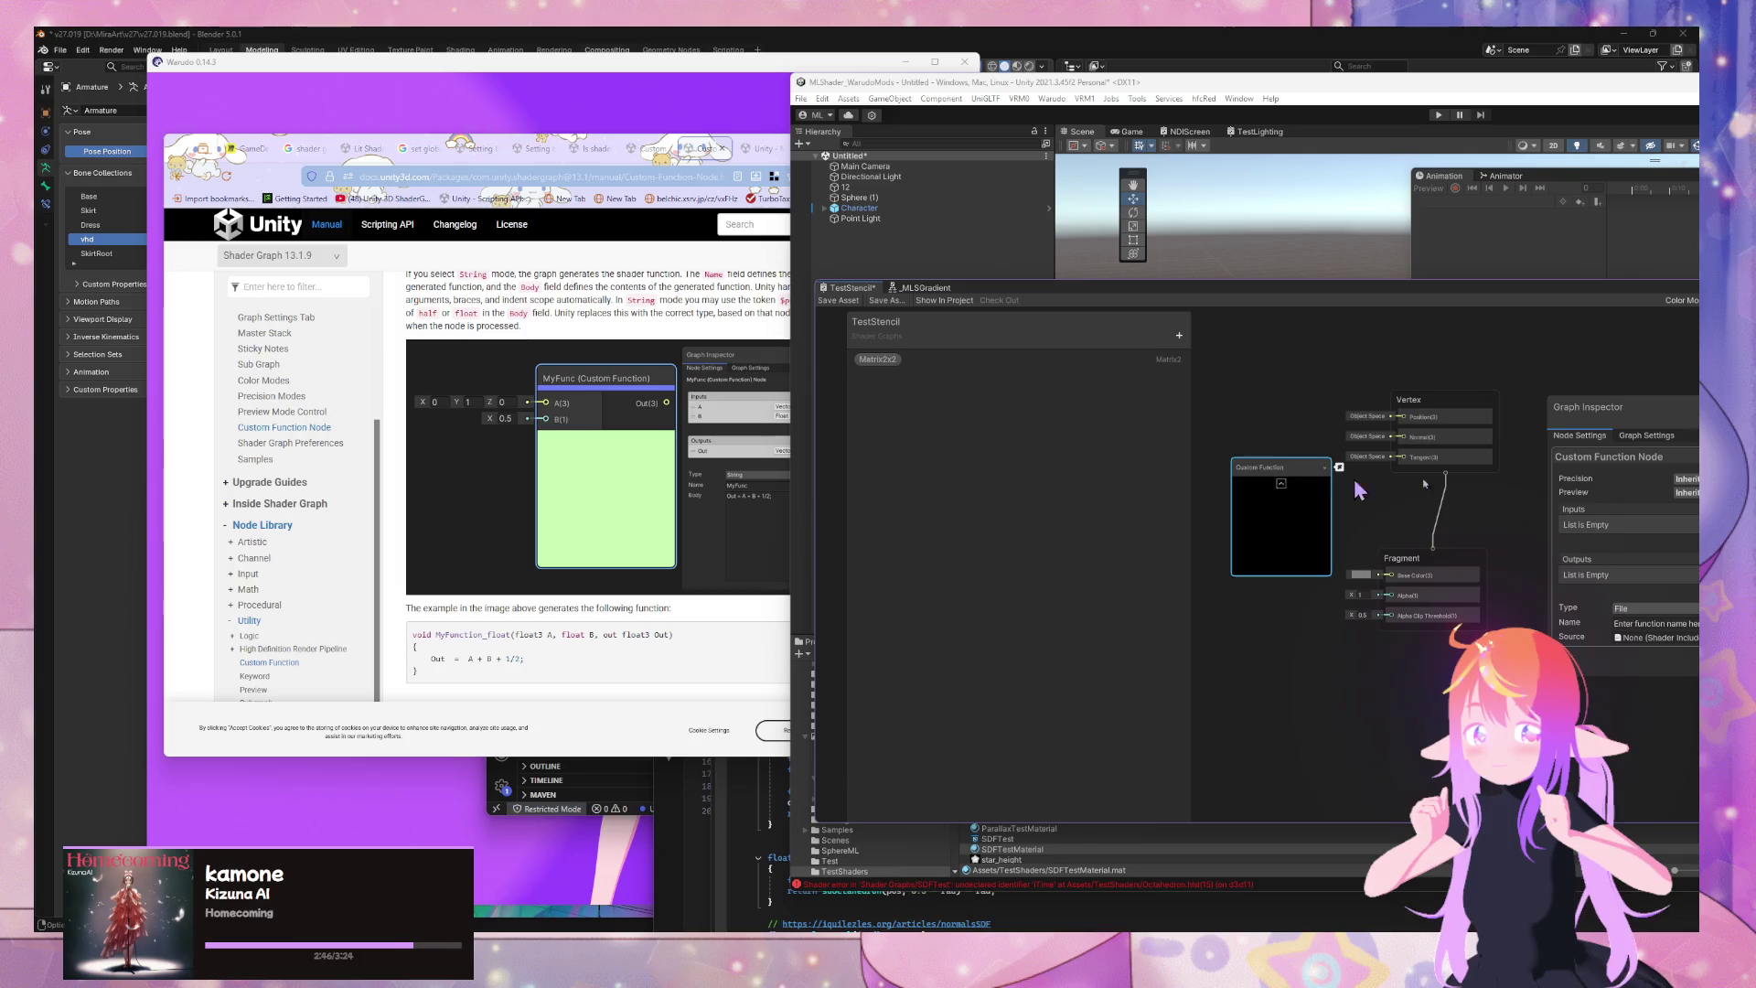
Undock the TestStencil shader graph into its own floating window beside the documentation browser
mouse_move(1429, 292)
left_mouse_down()
mouse_move(1352, 289)
mouse_move(1401, 278)
left_mouse_up()
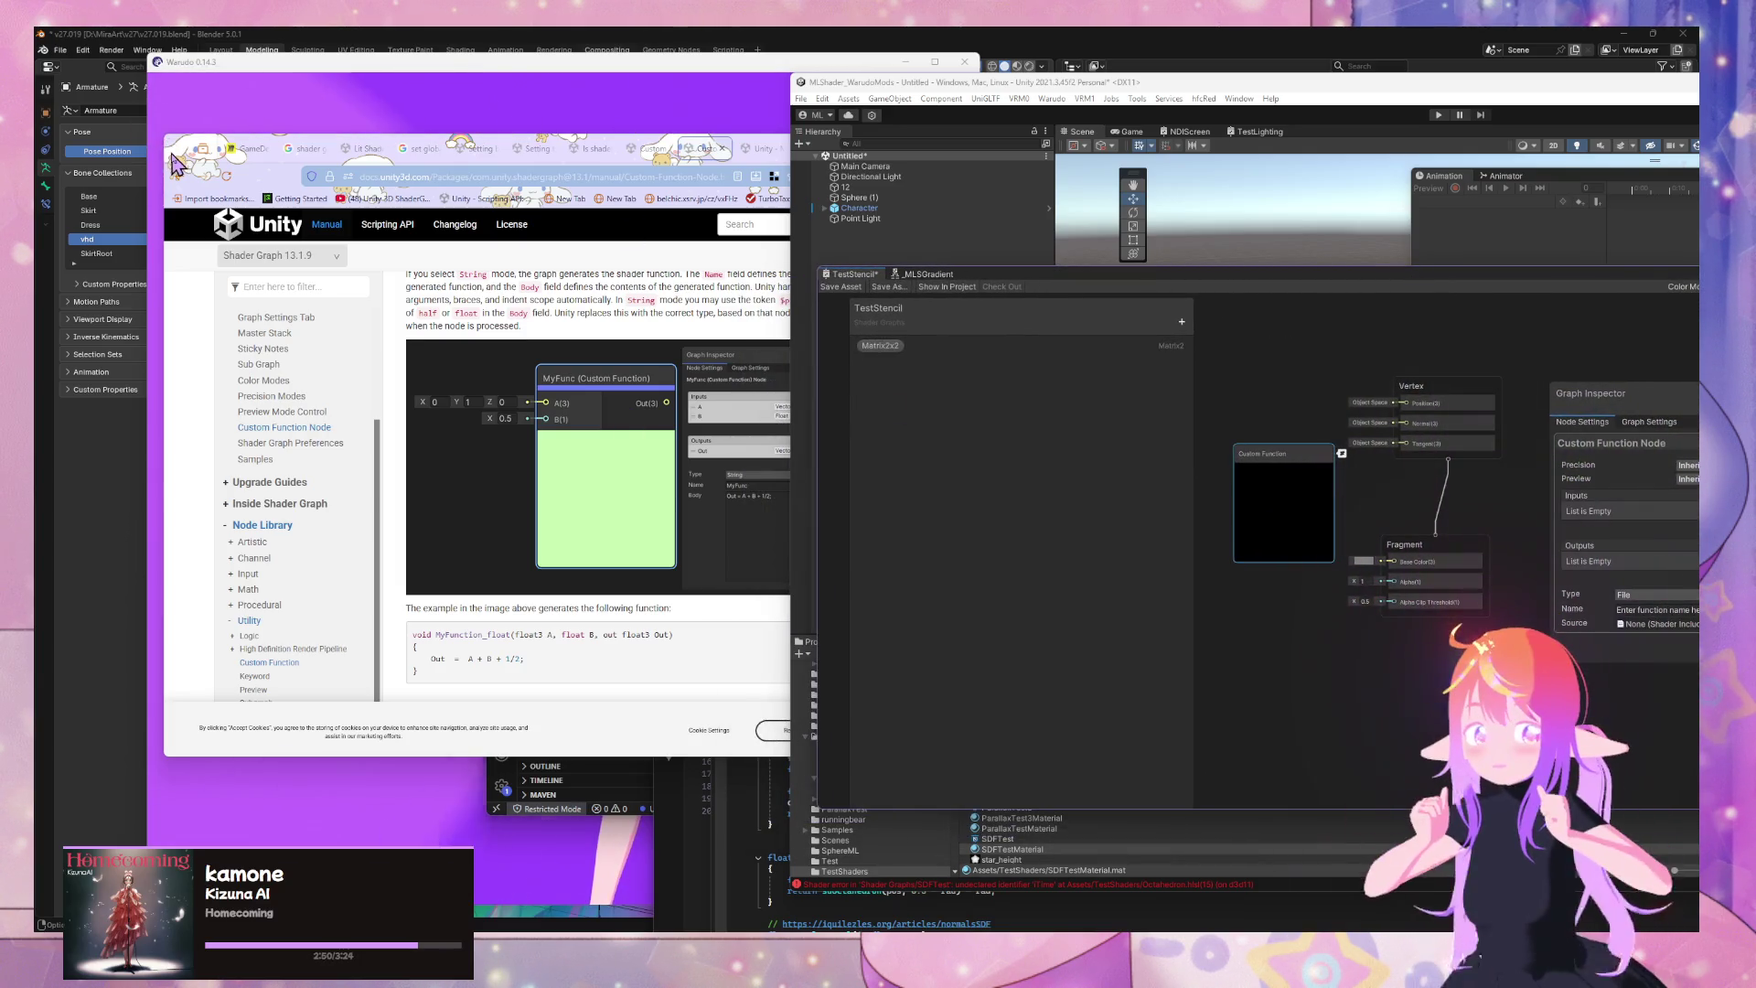
key("super+Left")
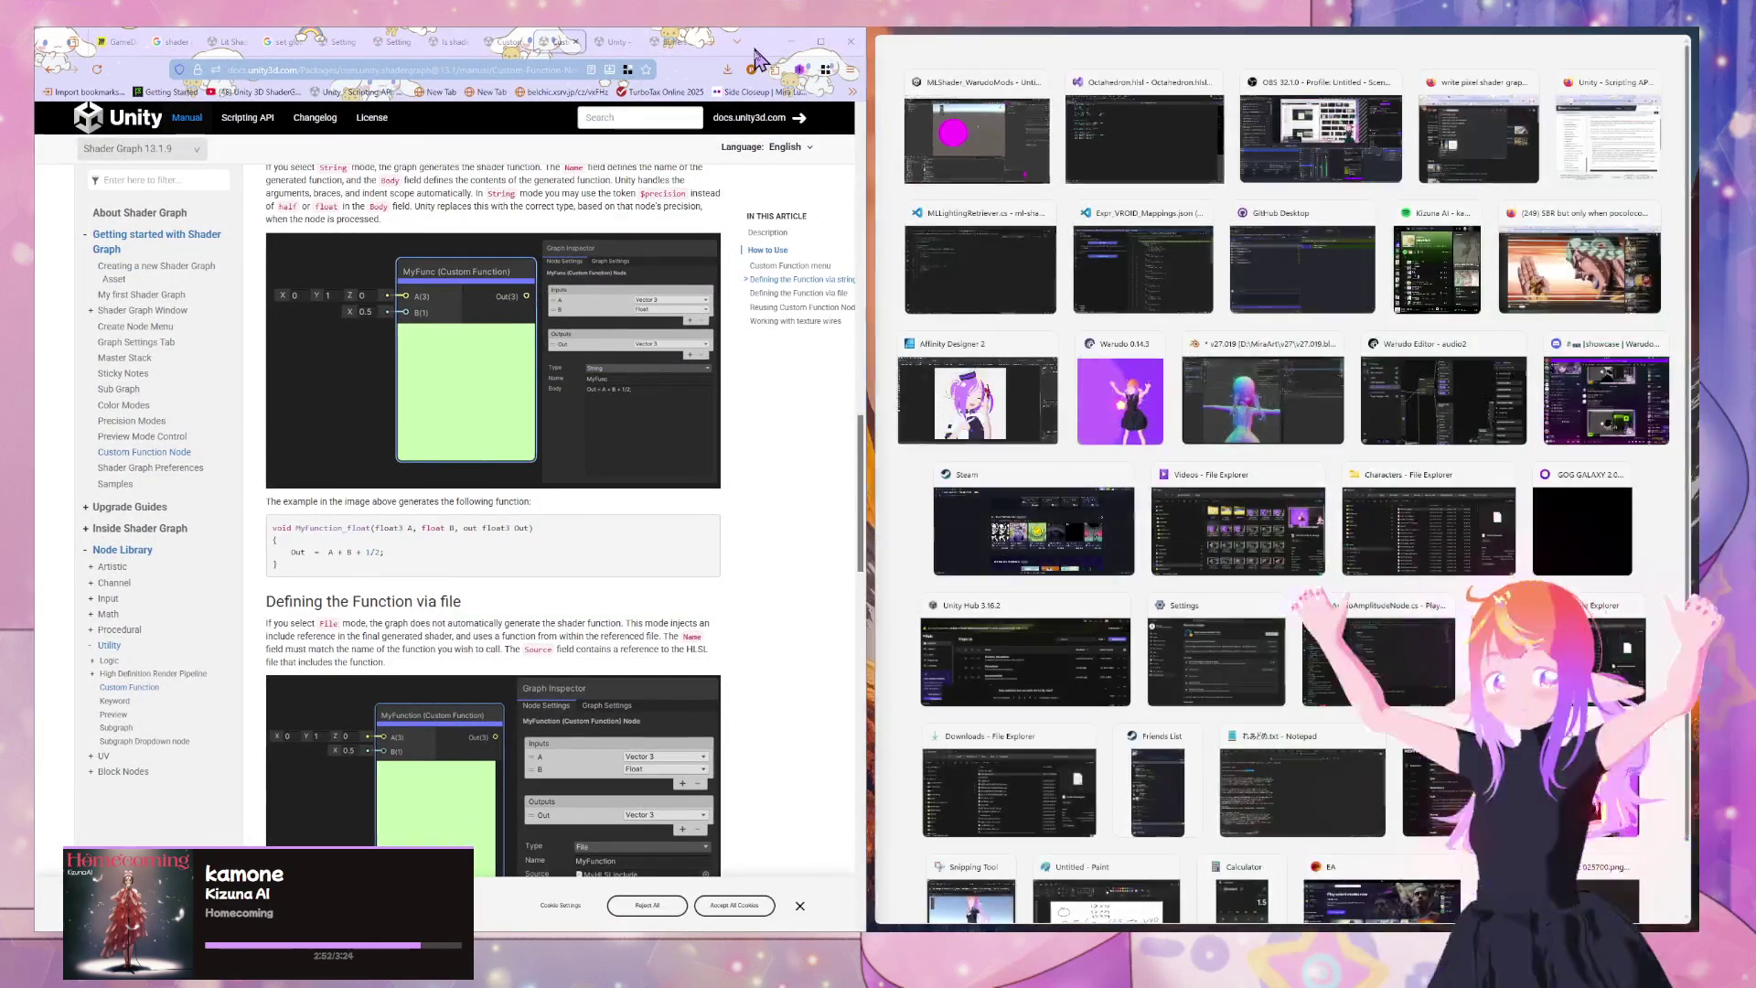
key("super+Right")
mouse_move(1216, 274)
left_mouse_down()
mouse_move(1317, 266)
mouse_move(1084, 149)
mouse_move(1189, 147)
mouse_move(1151, 147)
left_mouse_up()
Add a Vector 3 input to the Custom Function node
left_click(1637, 390)
left_click(1573, 375)
left_click(1542, 540)
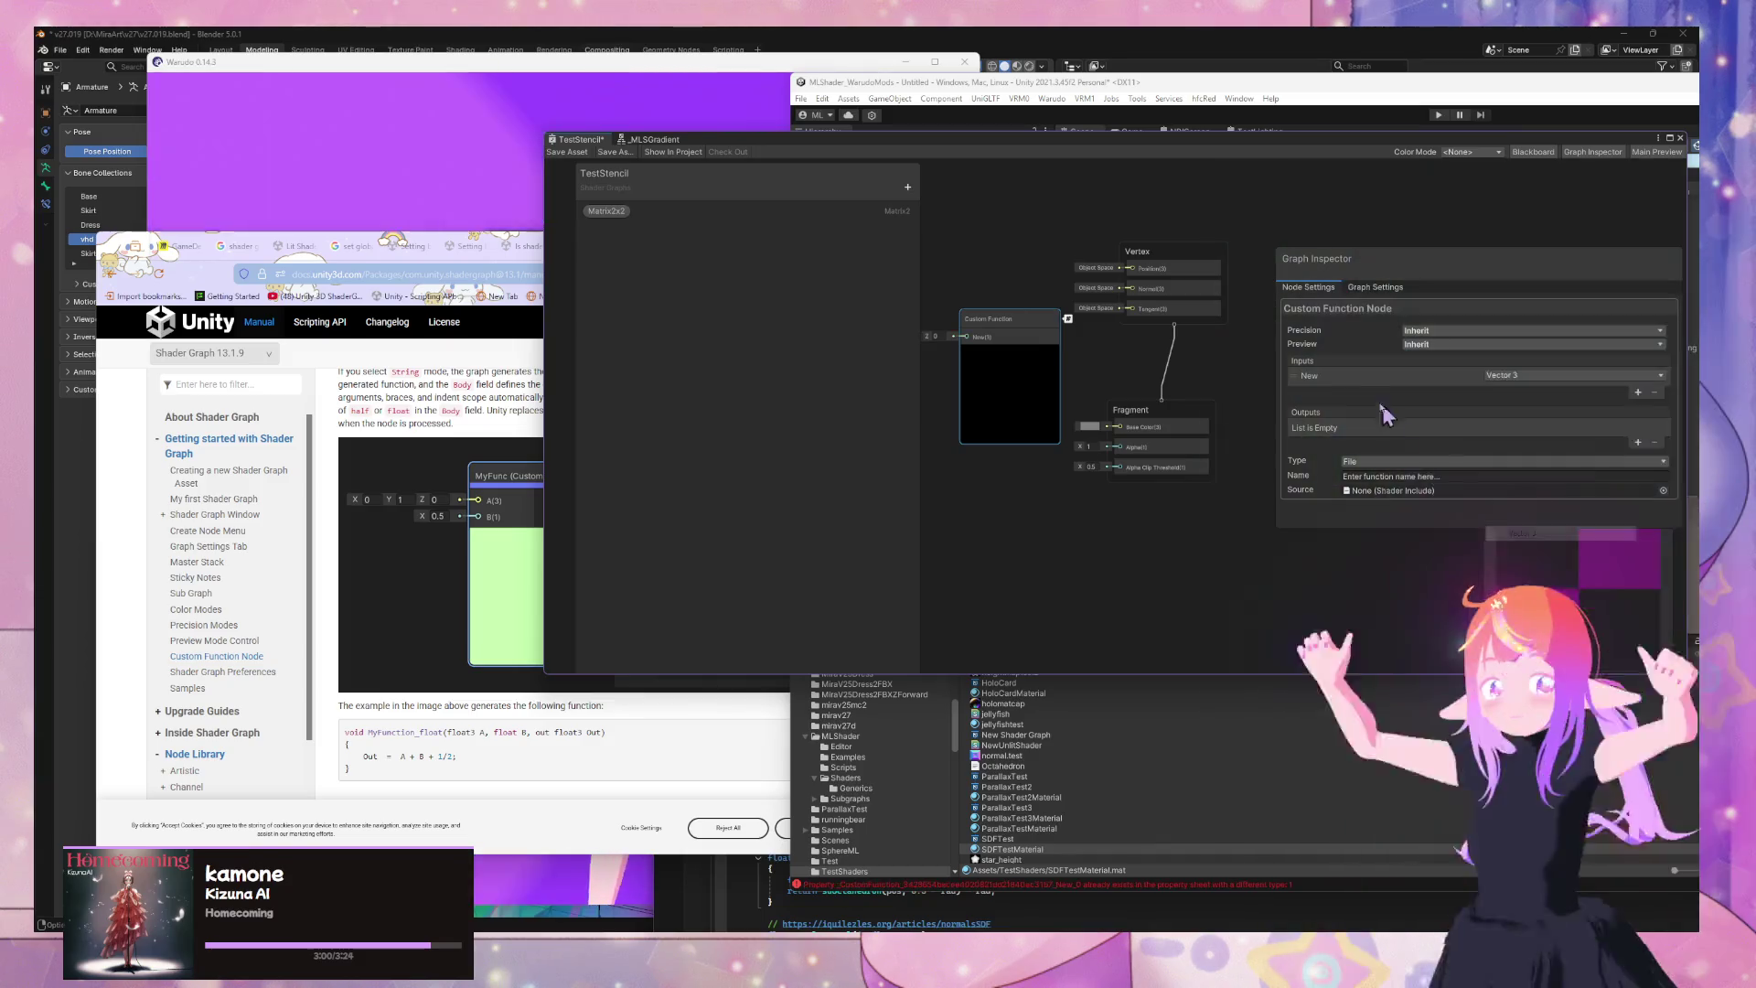
Start the custom function body with 'C = A + B' and apply it
double_click(1335, 375)
type("MyFunc")
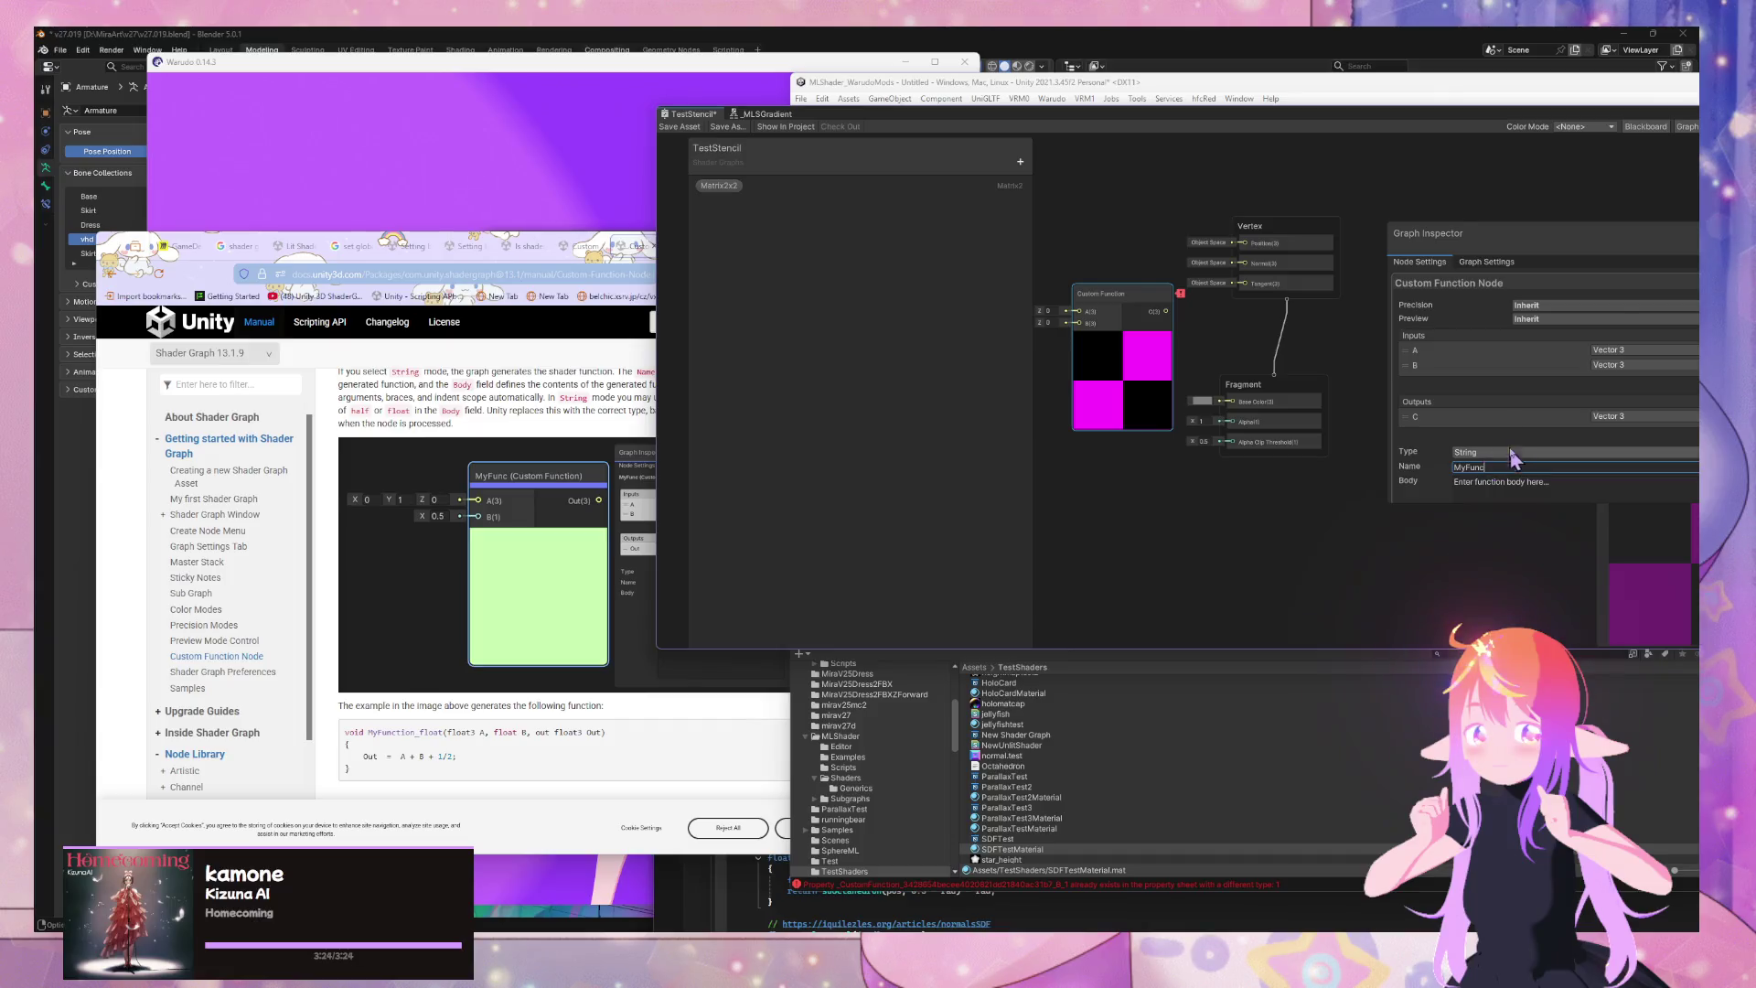
left_click_drag(1245, 125, 1122, 129)
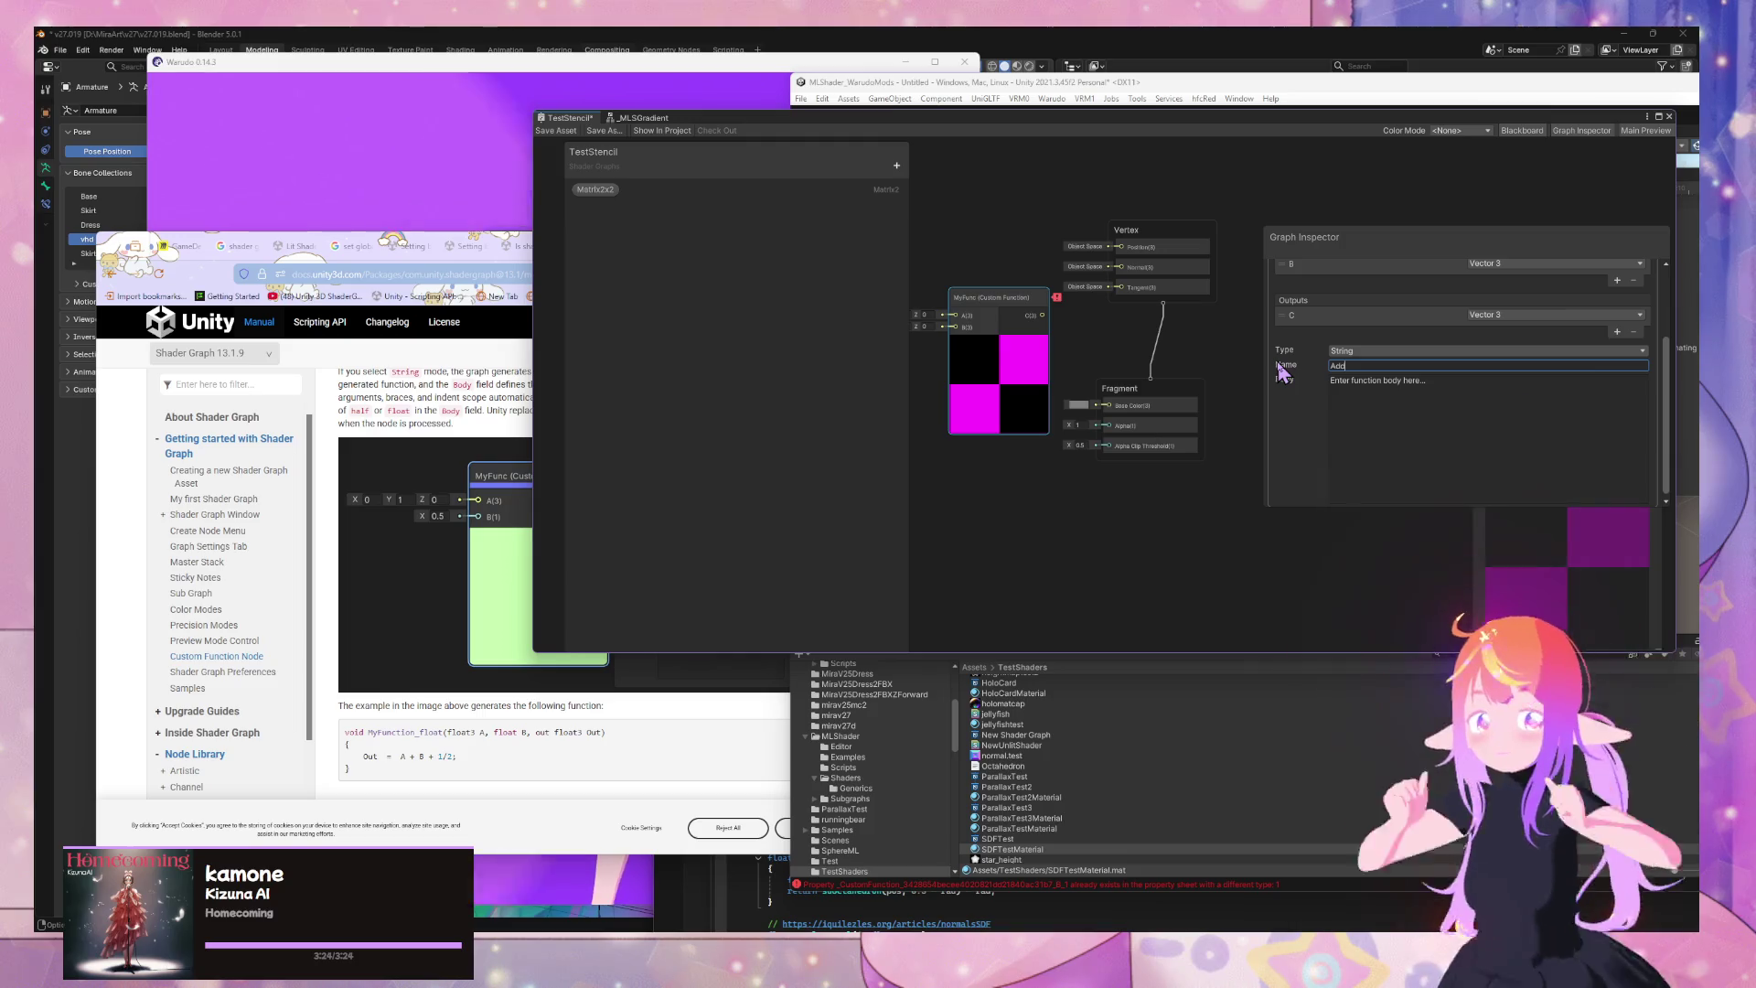
scroll(1473, 402, "up", 3)
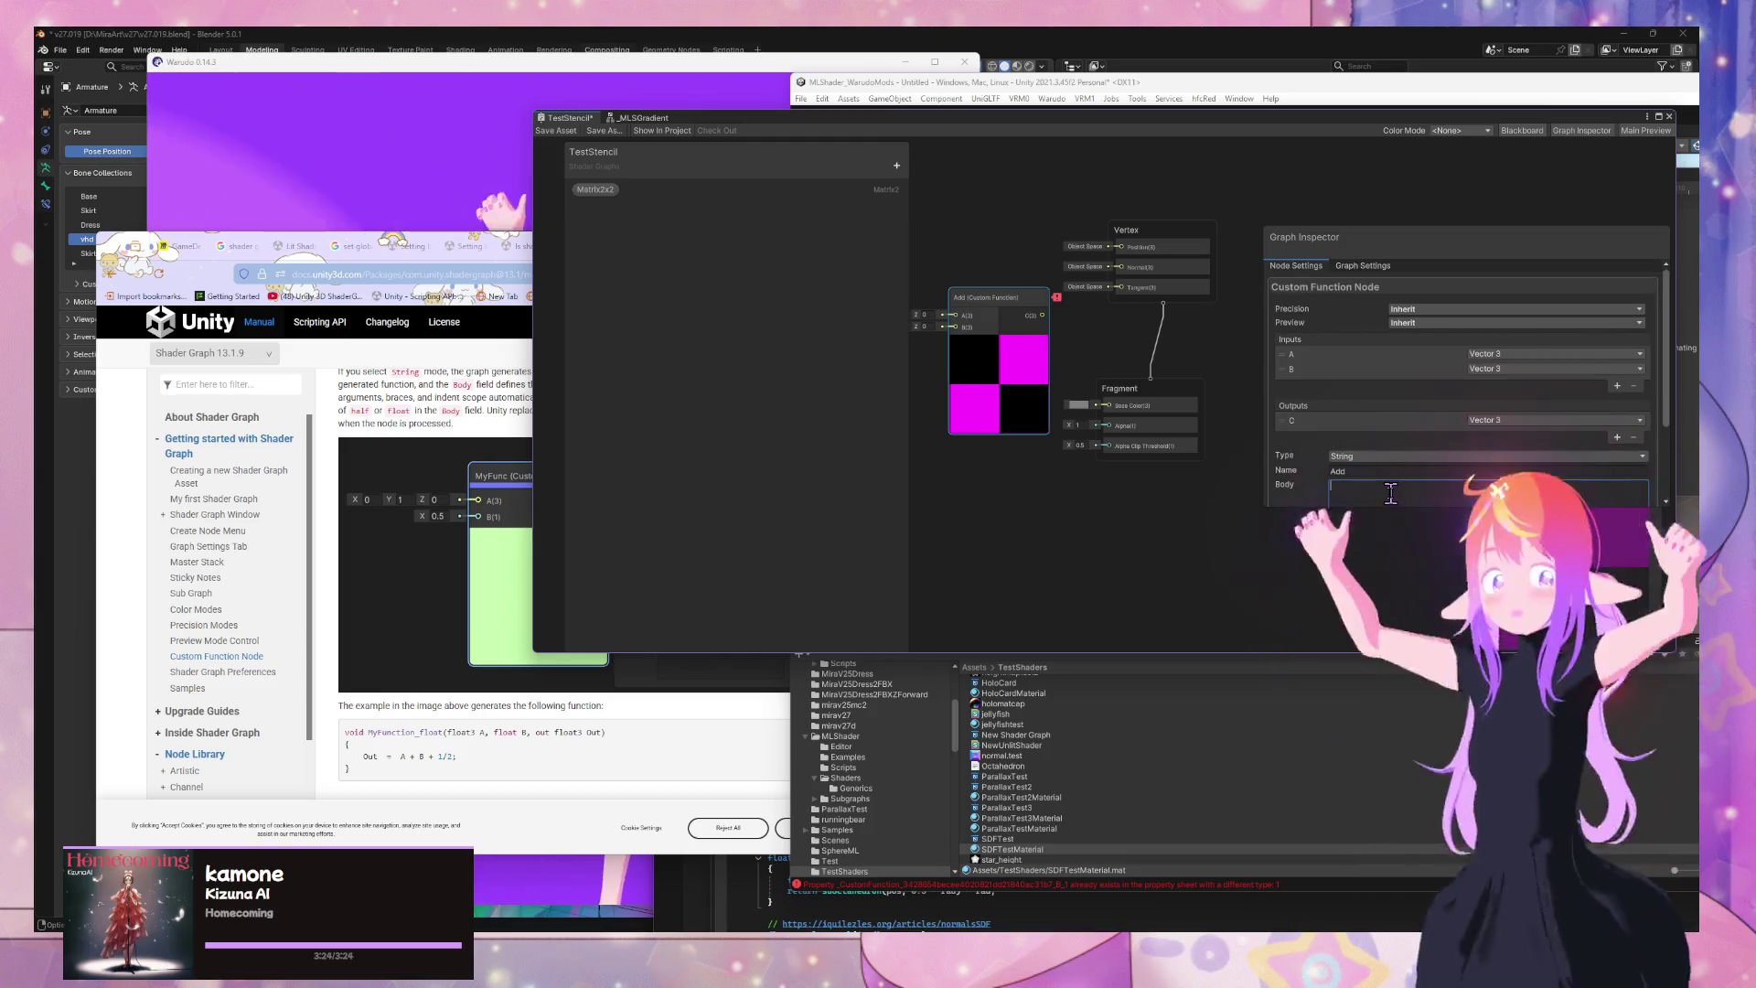
type("C = A + B")
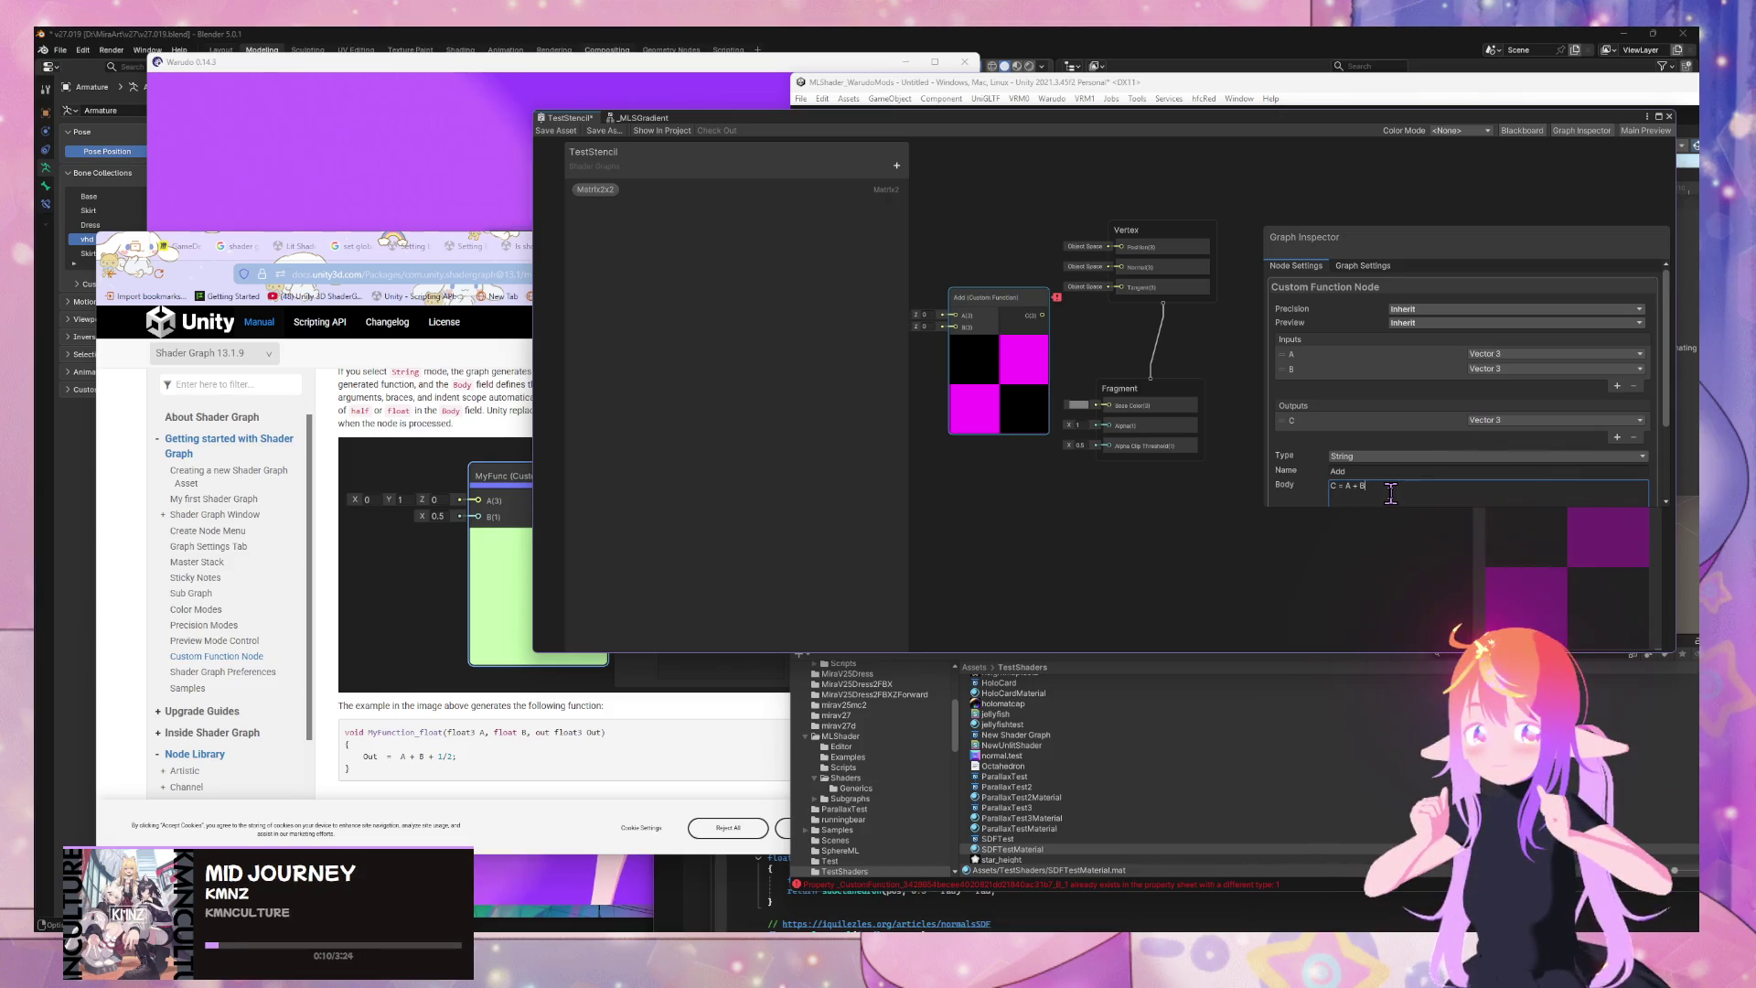
left_click(1235, 439)
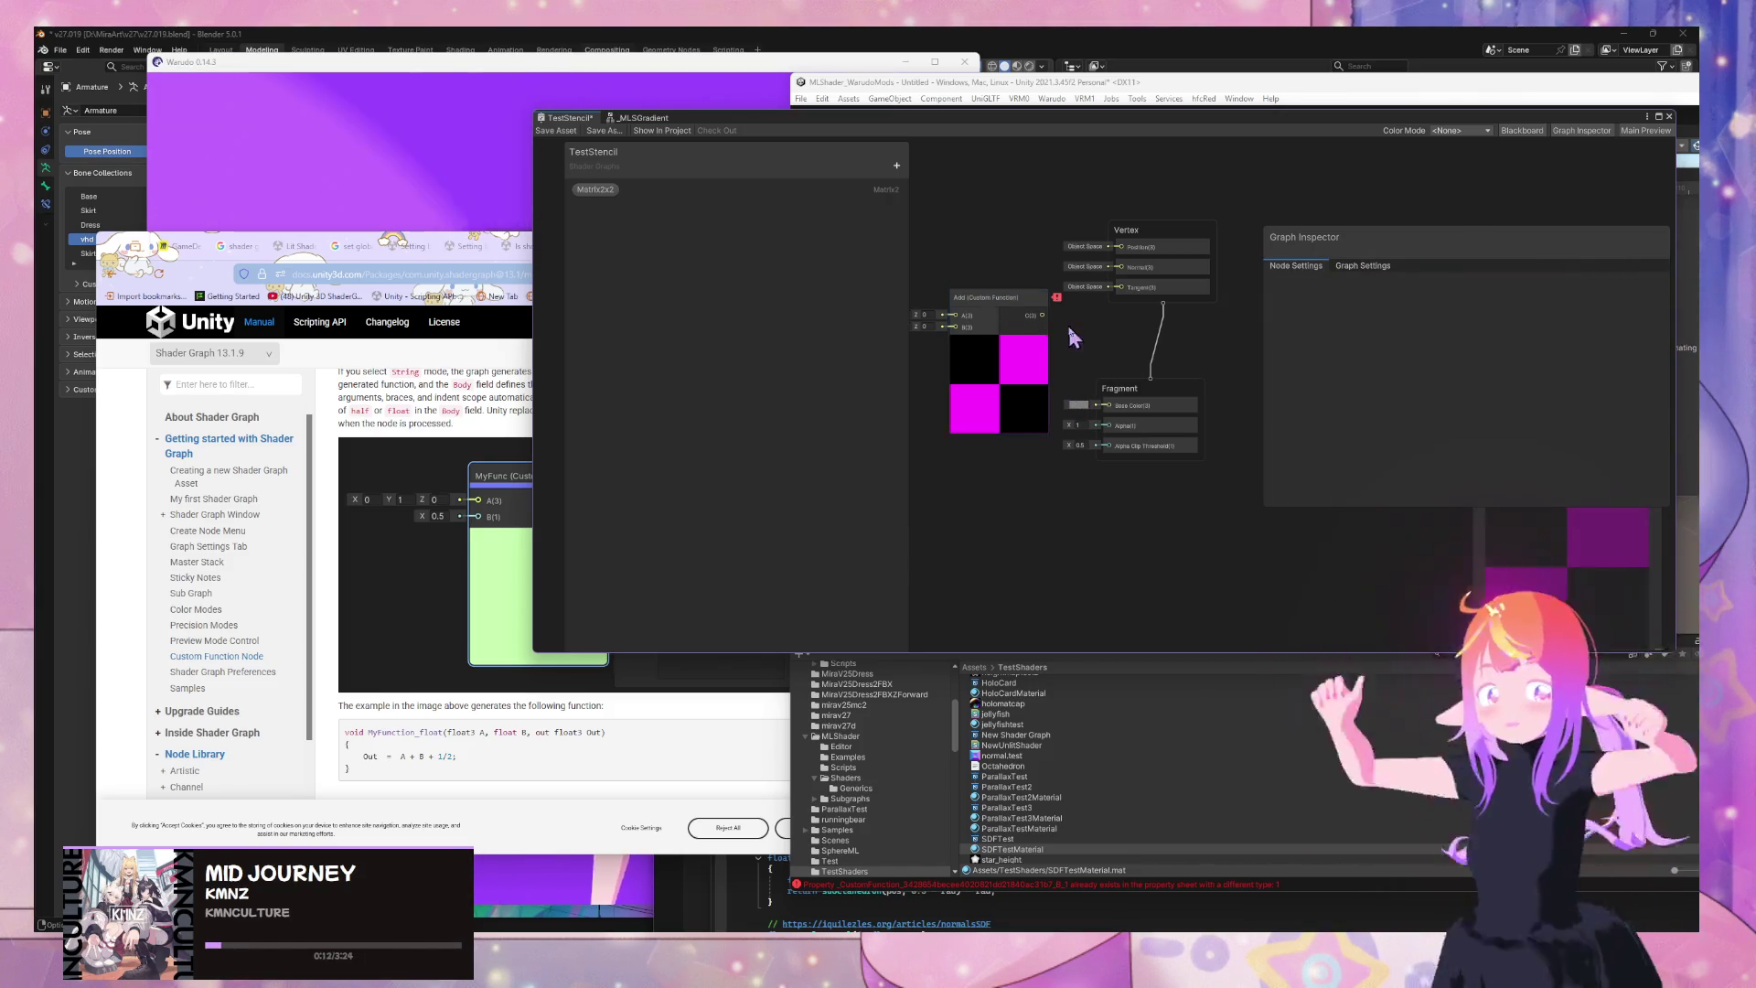
Complete the body line as 'C = A + B;' so the Add node recompiles
left_click_drag(1003, 319, 1003, 325)
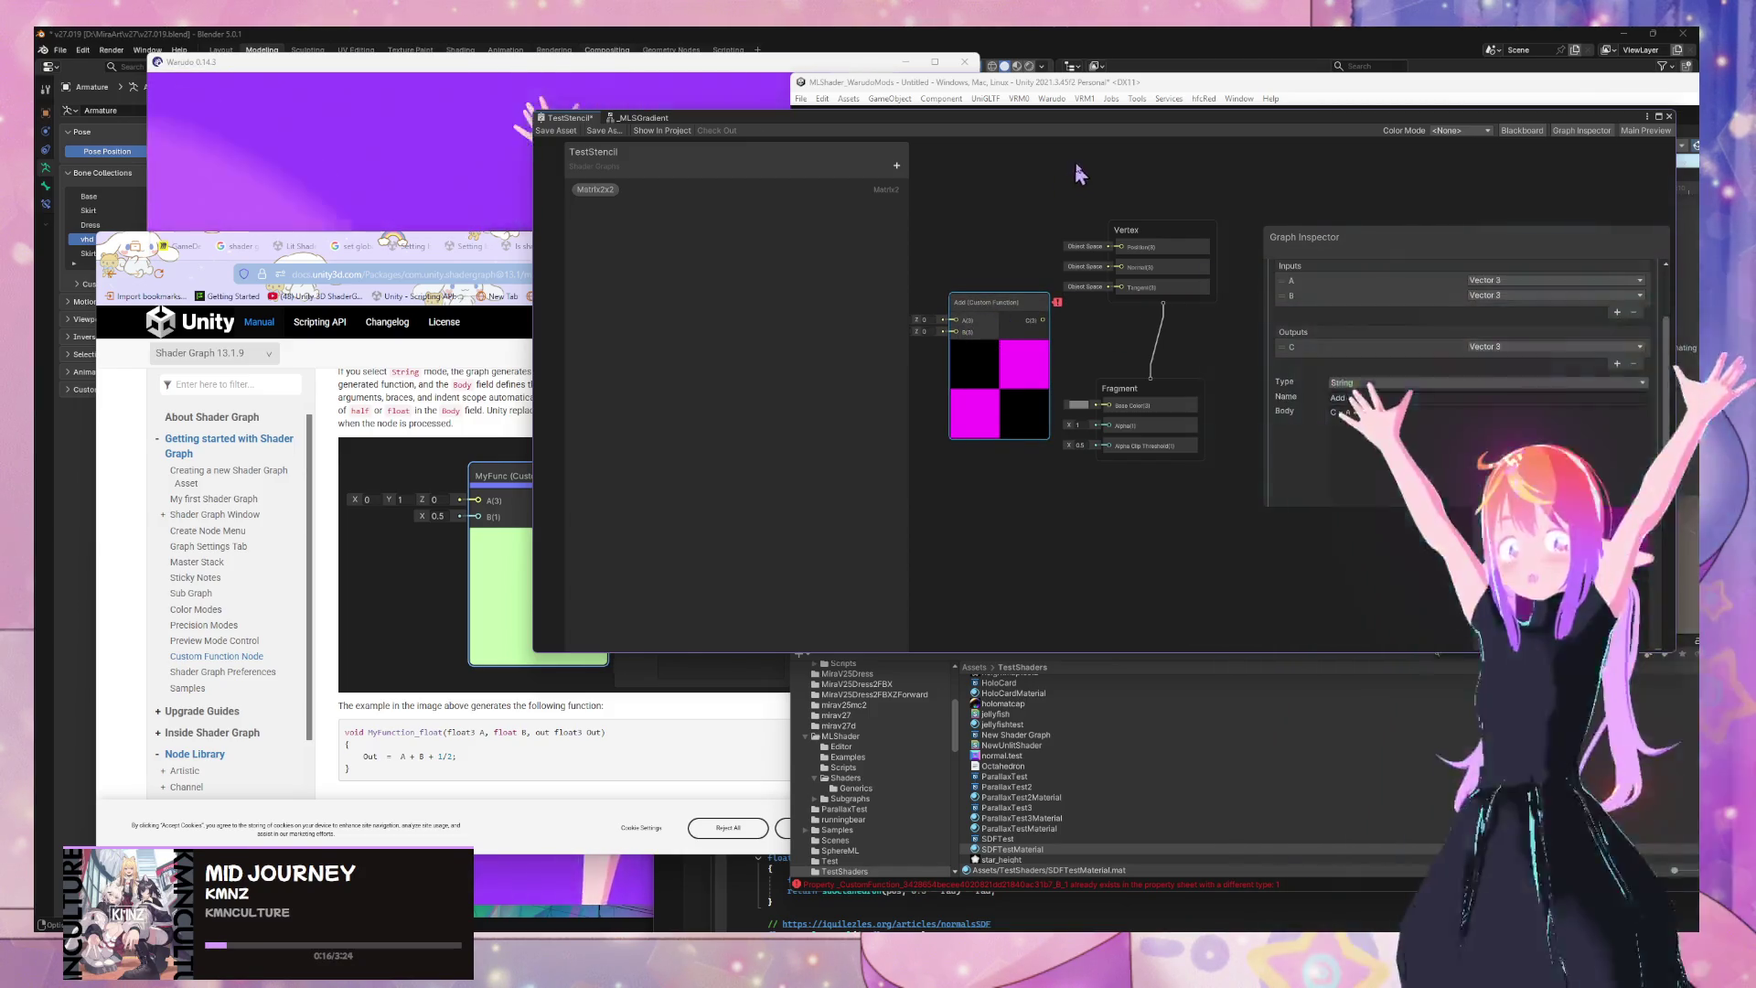
mouse_move(1052, 117)
left_mouse_down()
mouse_move(1314, 112)
mouse_move(1374, 128)
mouse_move(1063, 132)
left_mouse_up()
left_click(1431, 428)
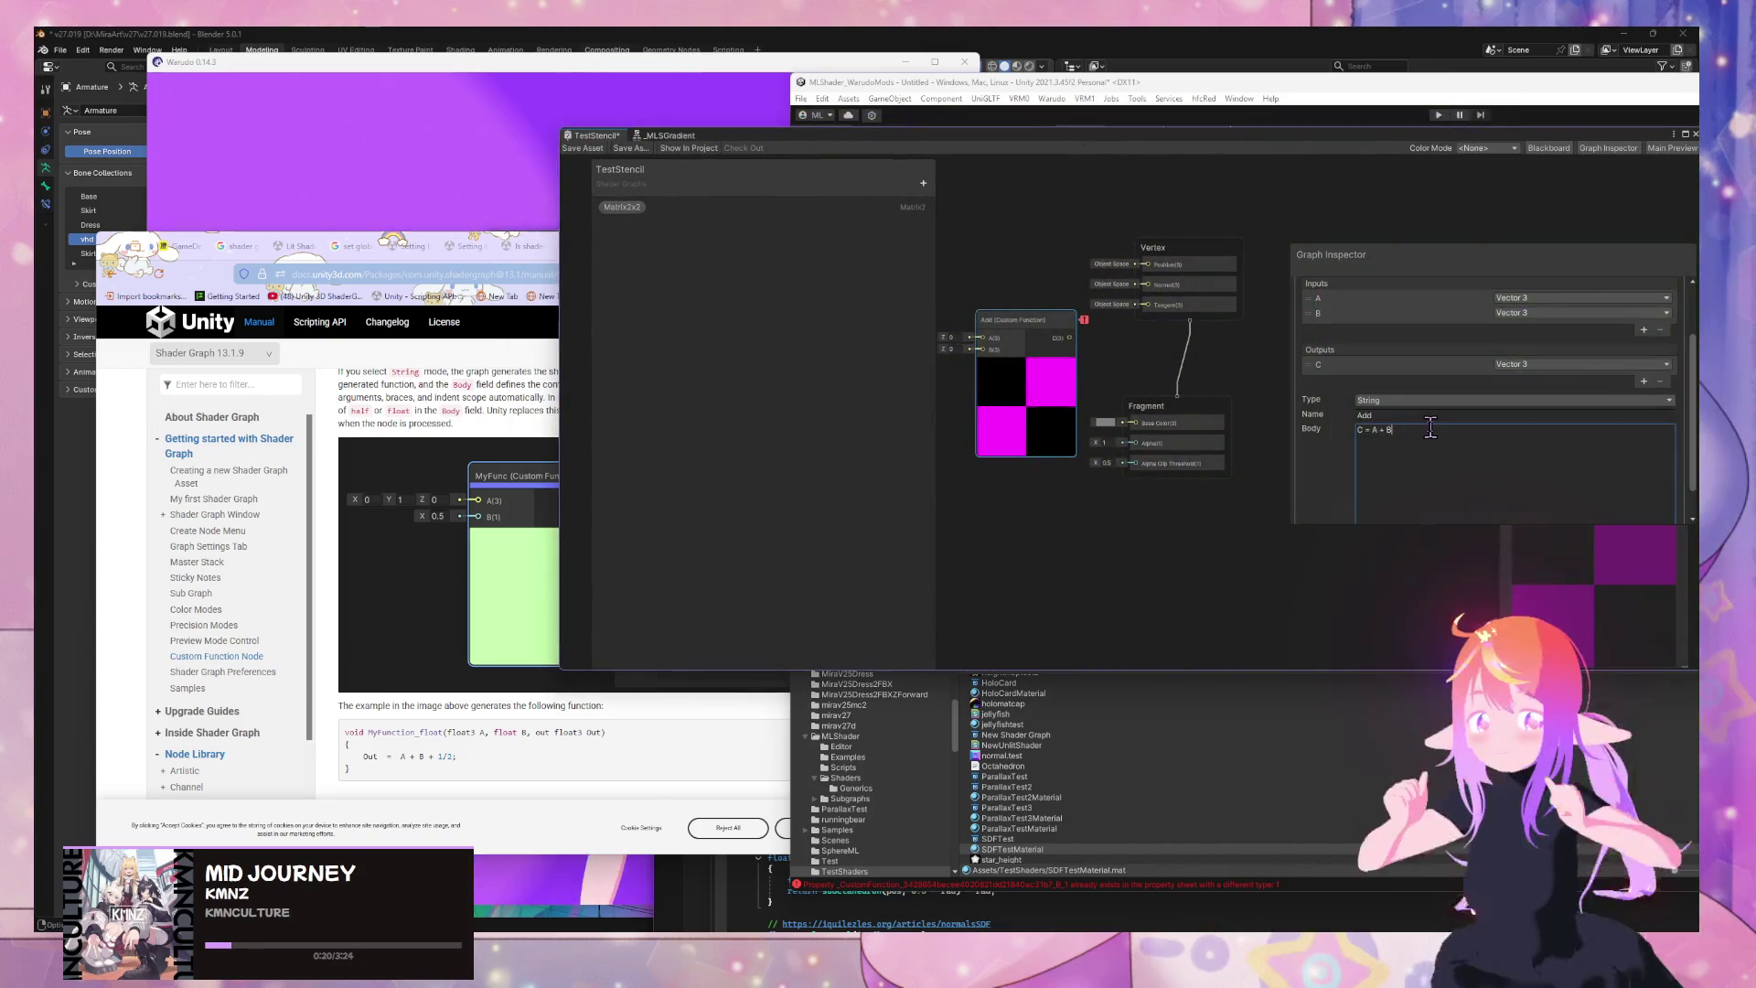
left_click(1429, 428)
type(";")
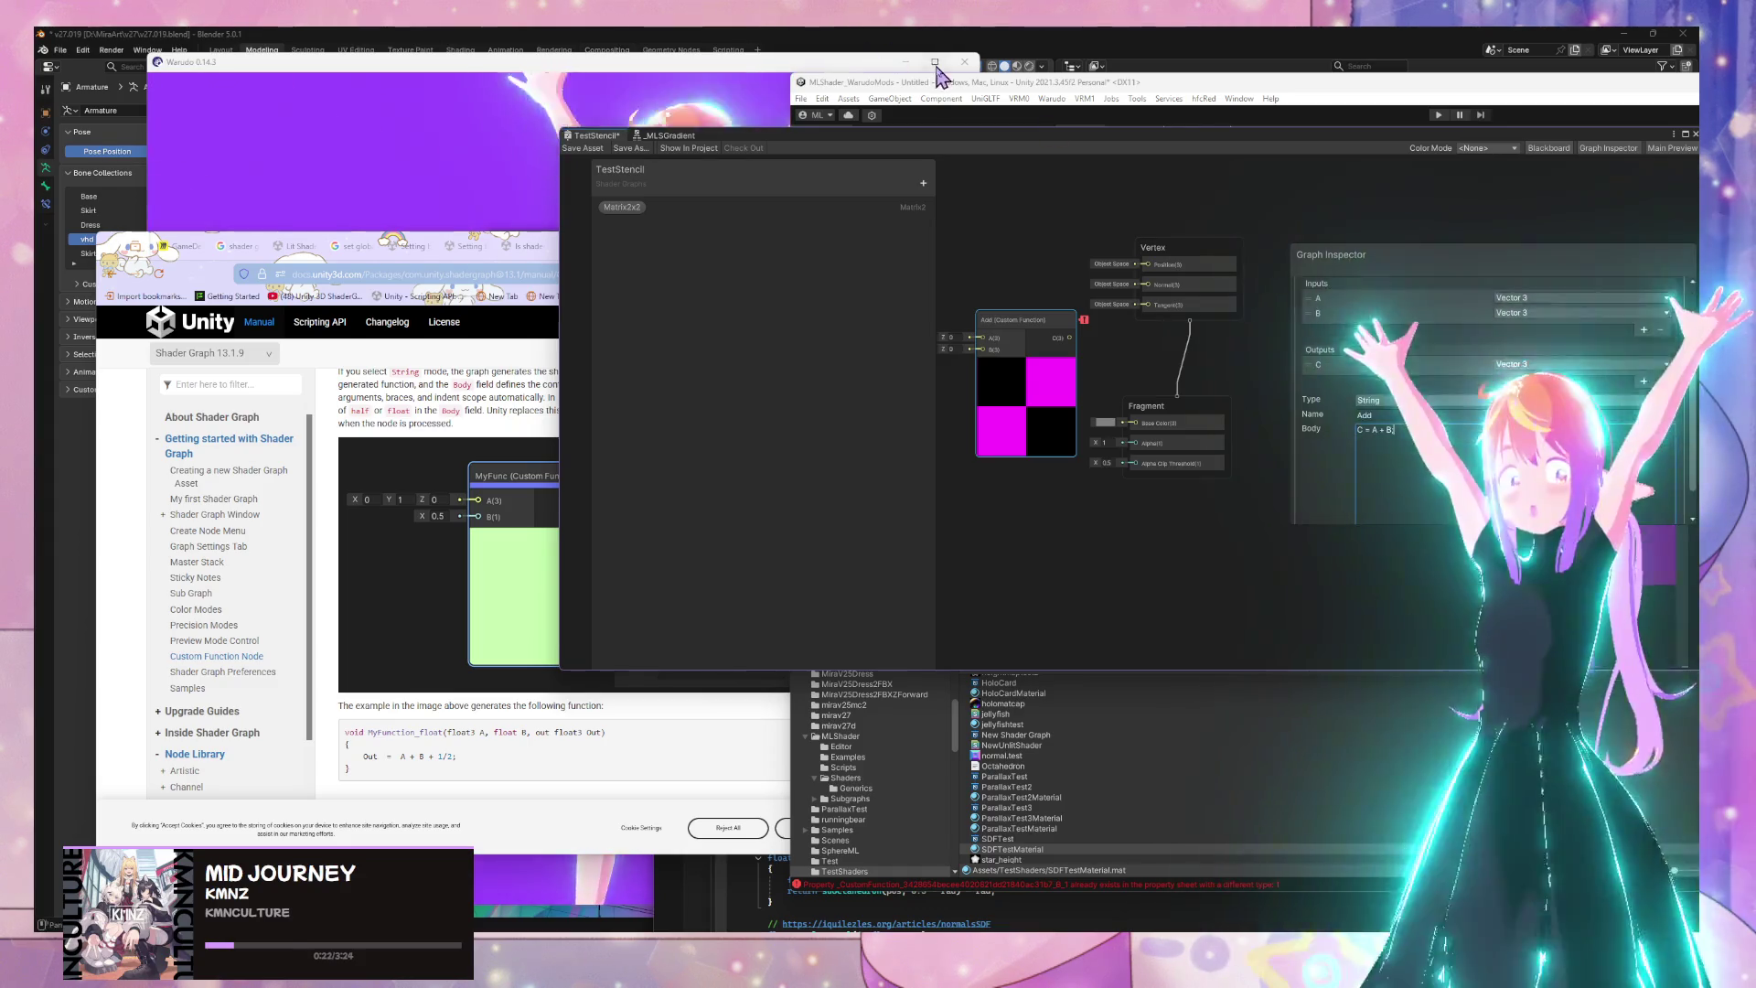
left_click(980, 226)
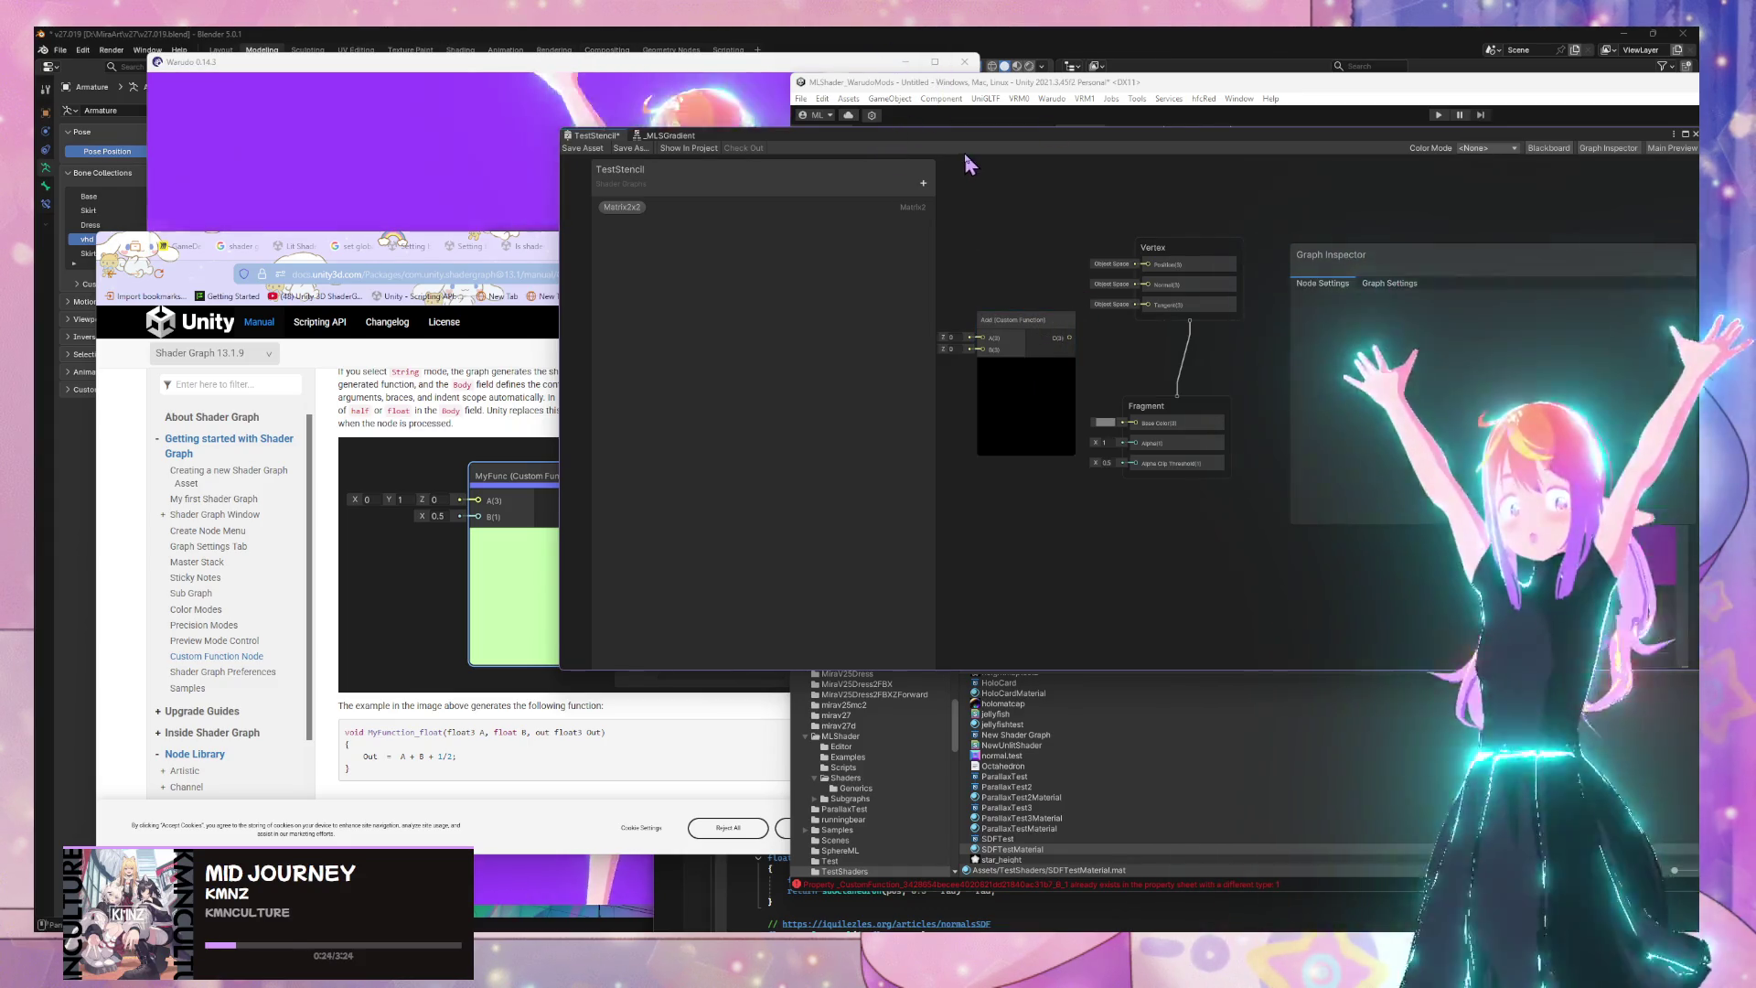
left_click(1024, 343)
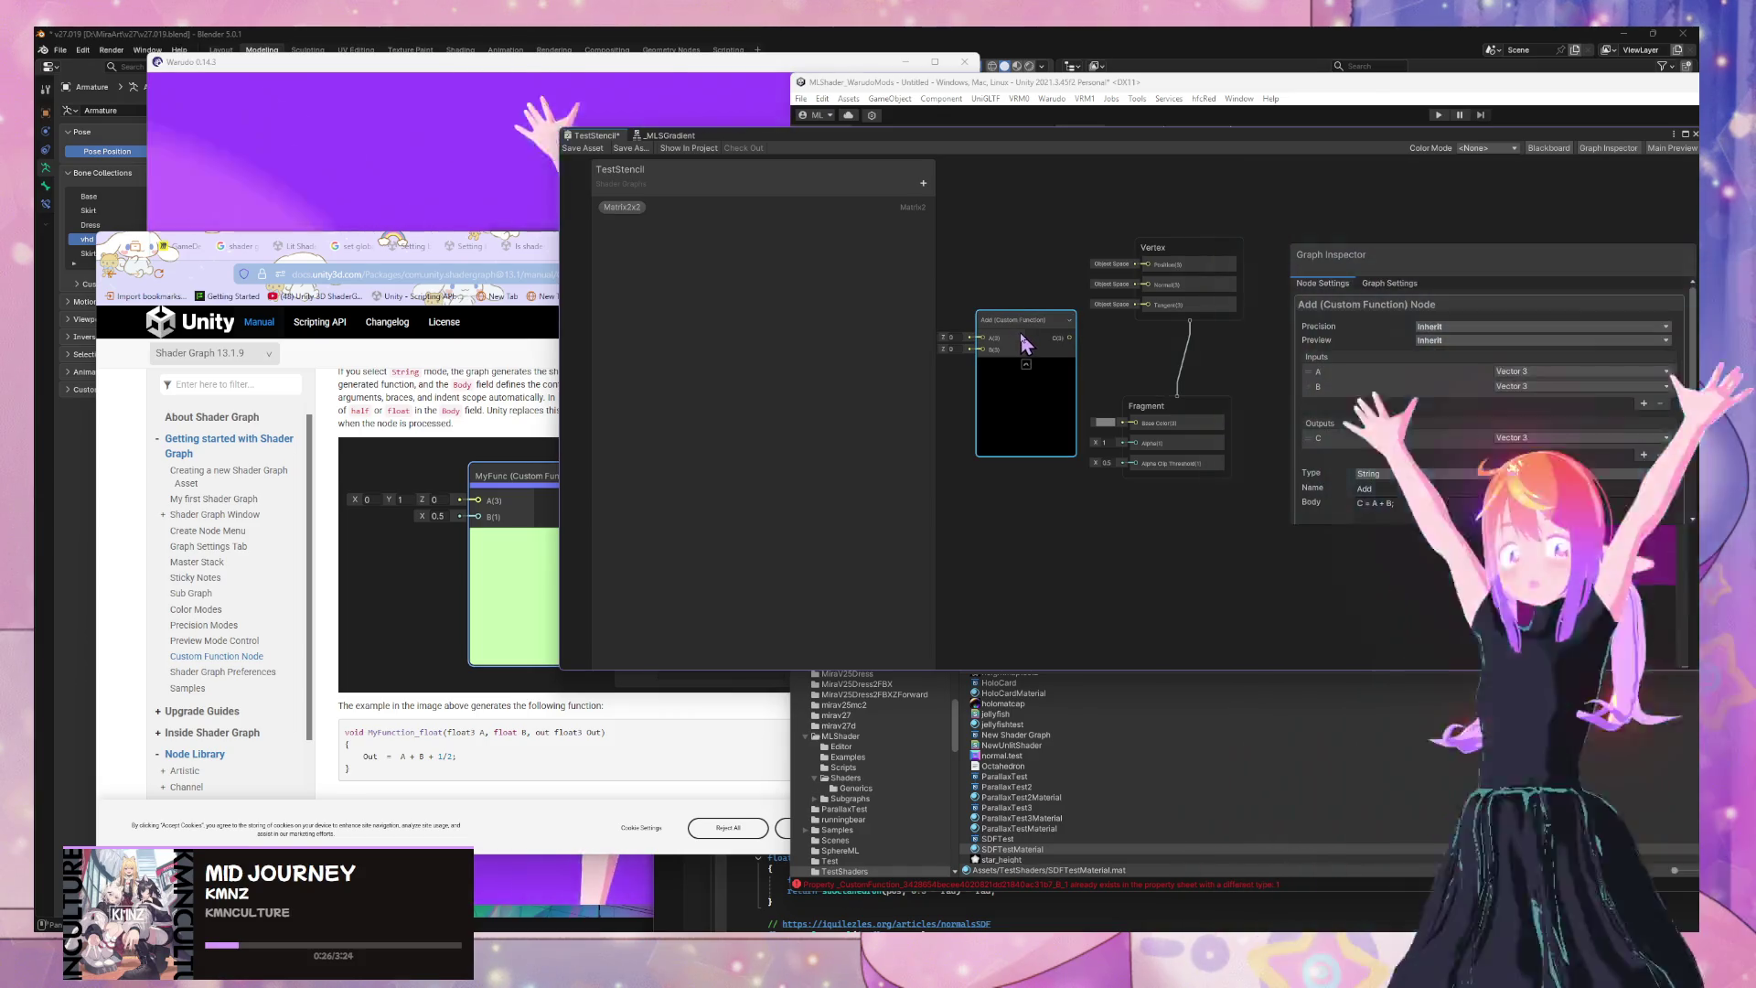
Add a second output named D to the Add function
left_click(1643, 454)
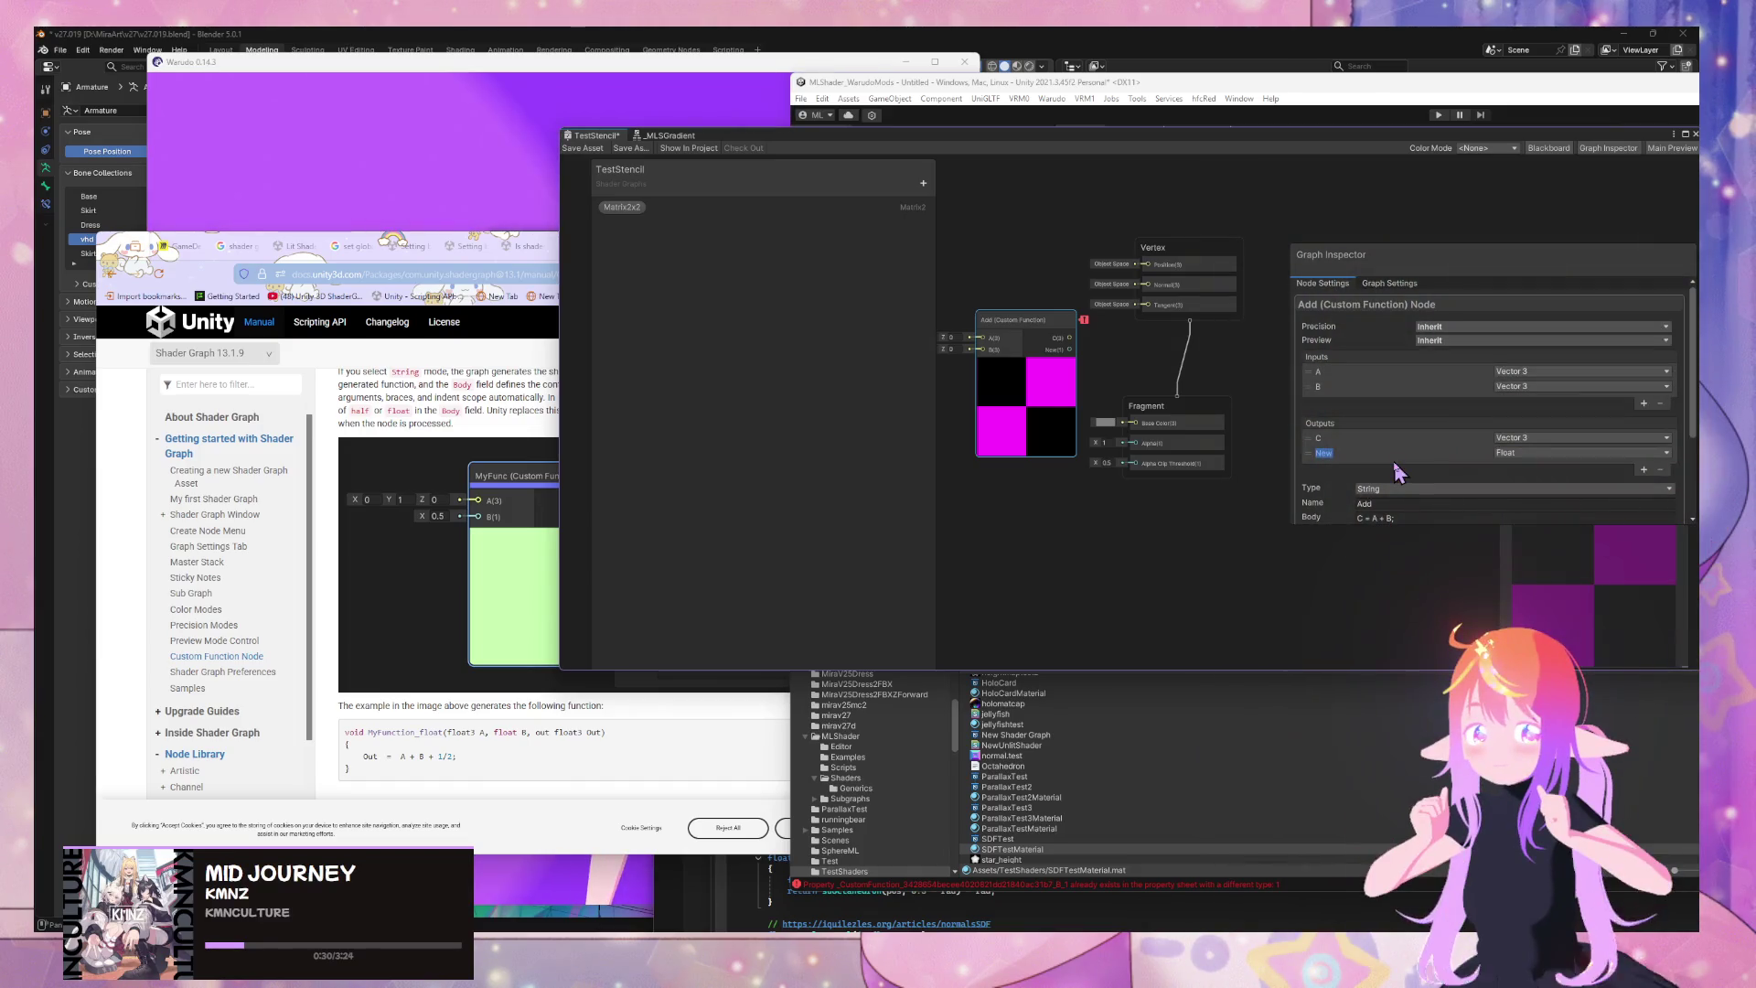
left_click(1573, 453)
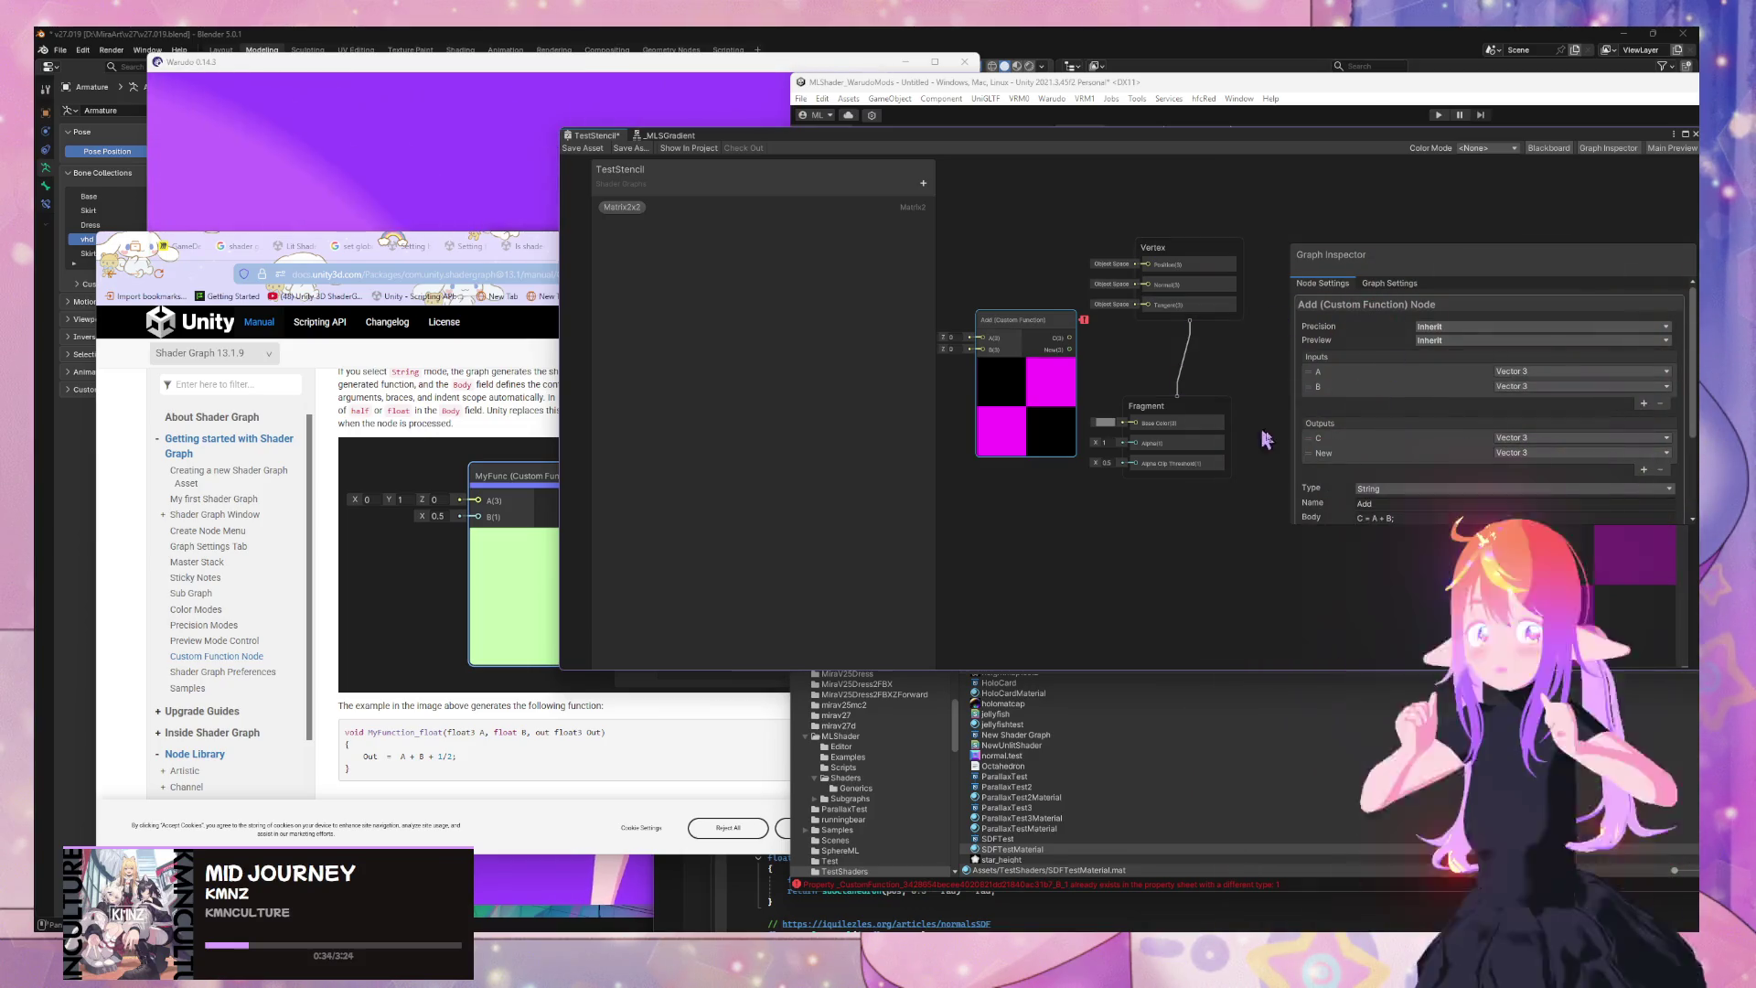
type("D")
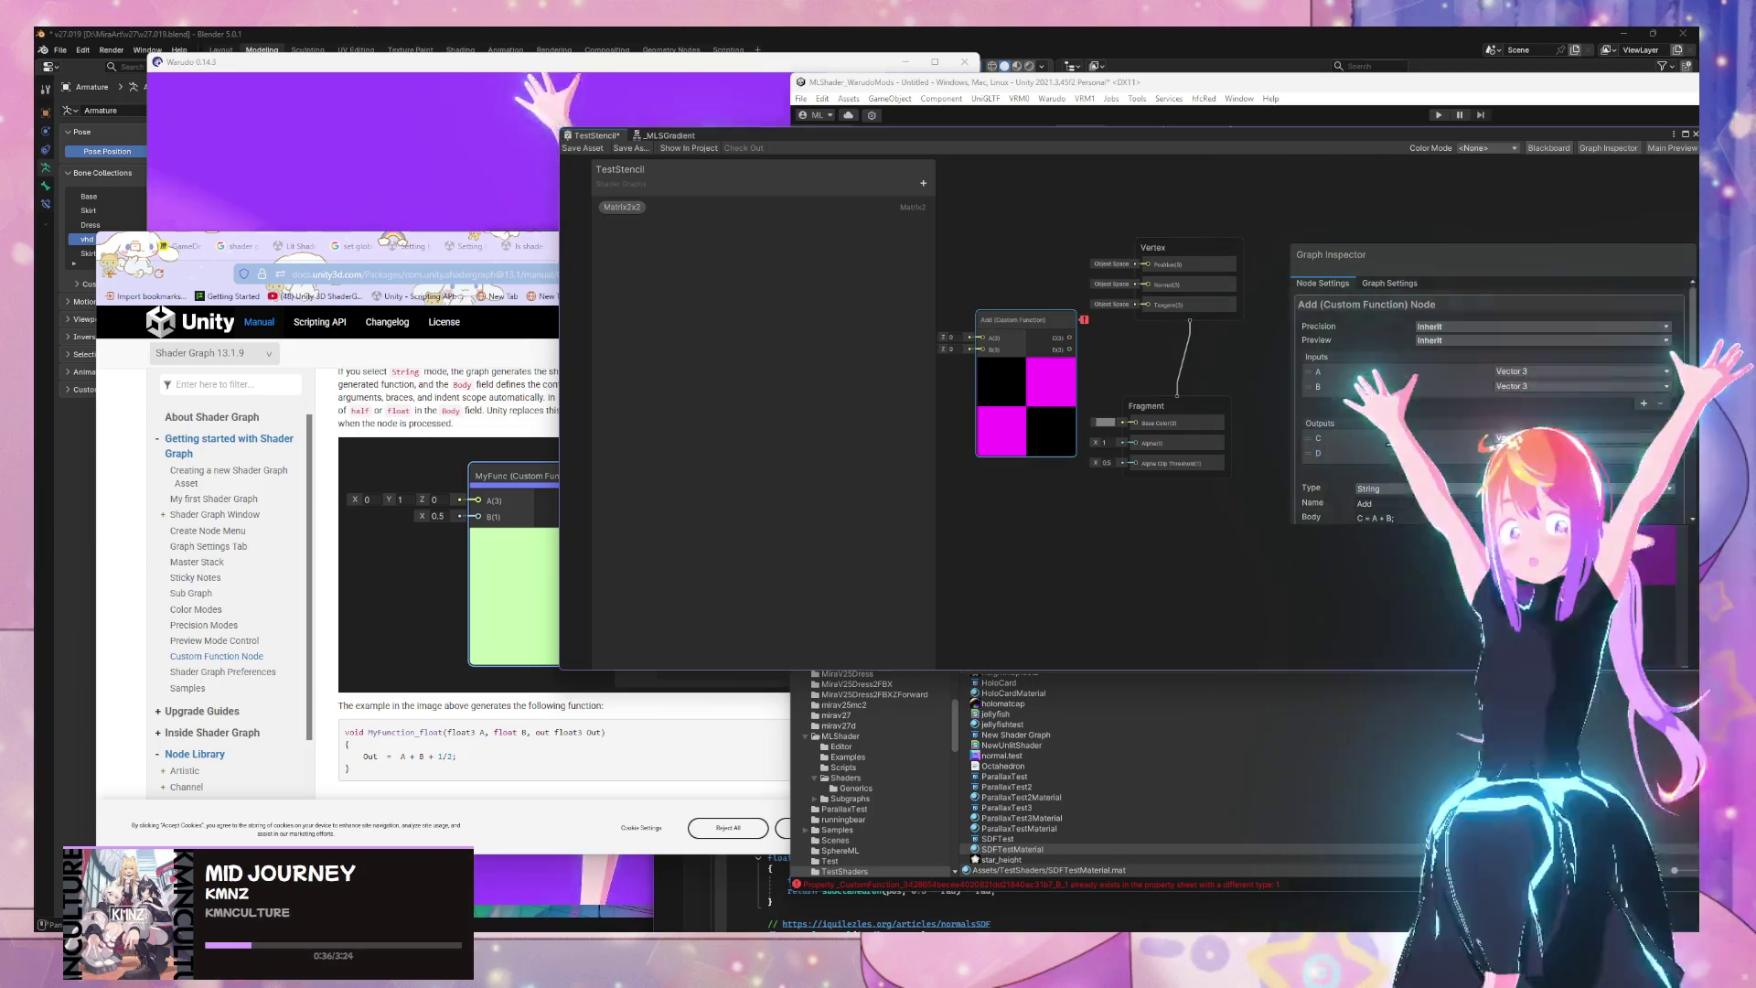
scroll(1412, 414, "down", 3)
Rewrite the body to 'C = 3;' and 'D = 4;' and commit it
left_click(1413, 415)
key("Return")
type("D = C")
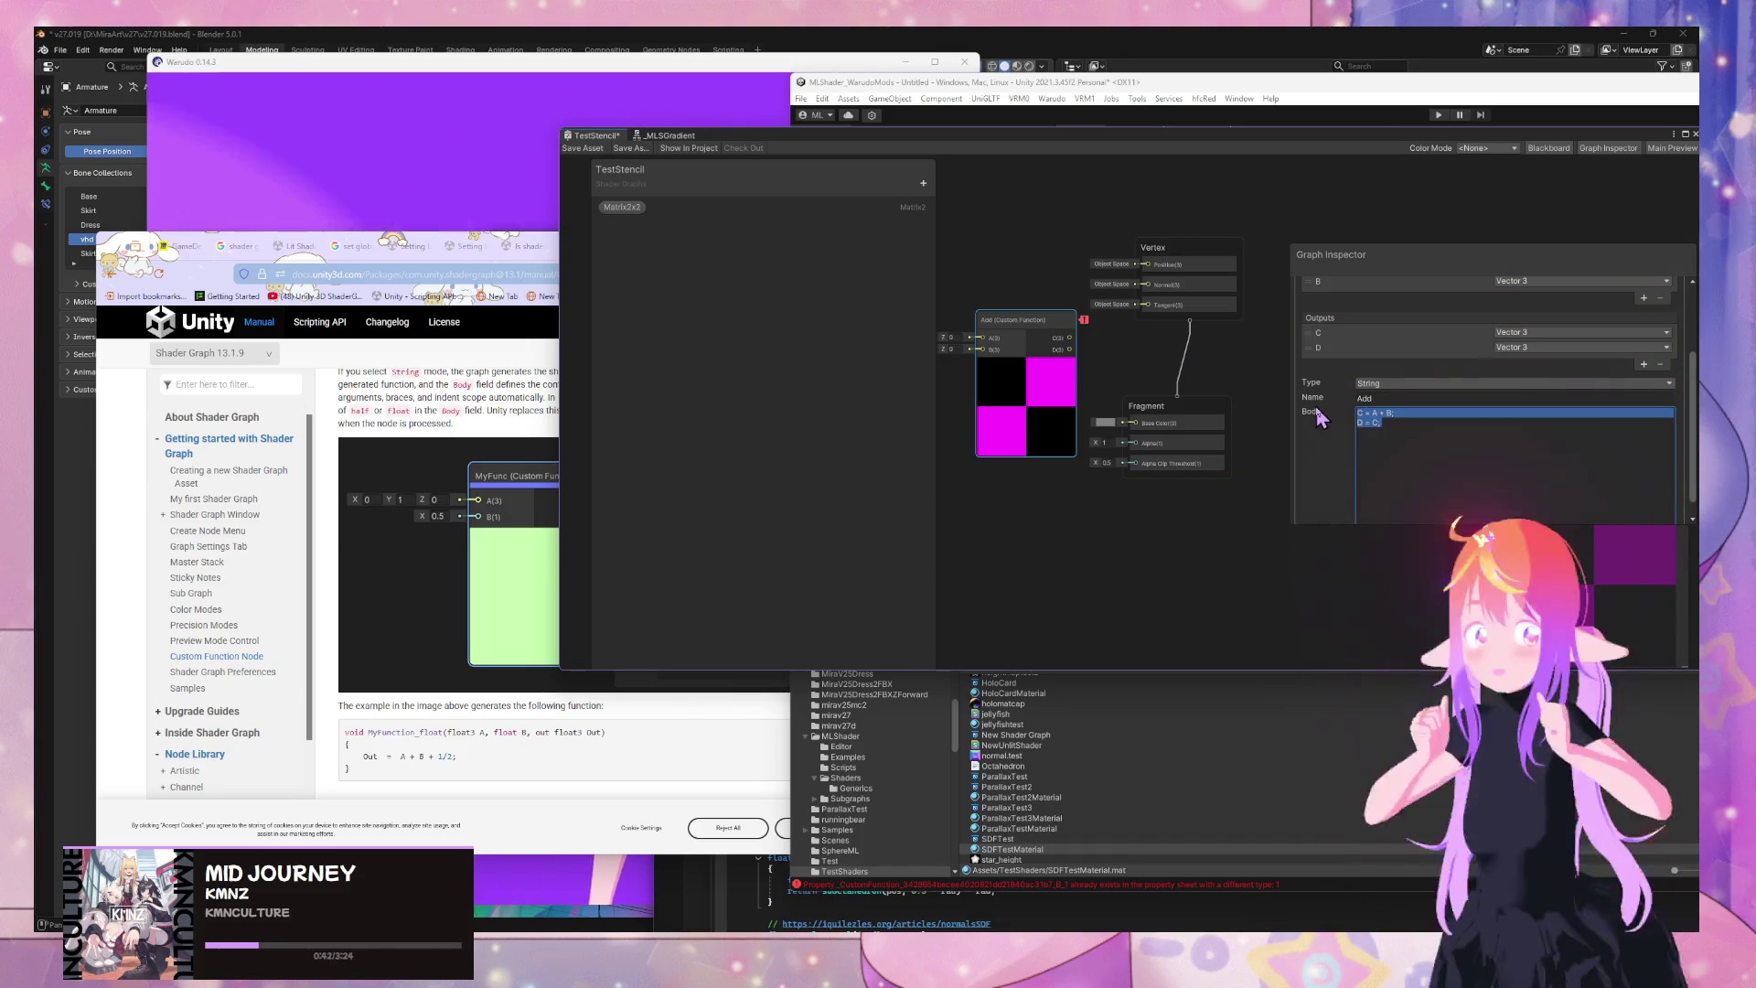
type("=")
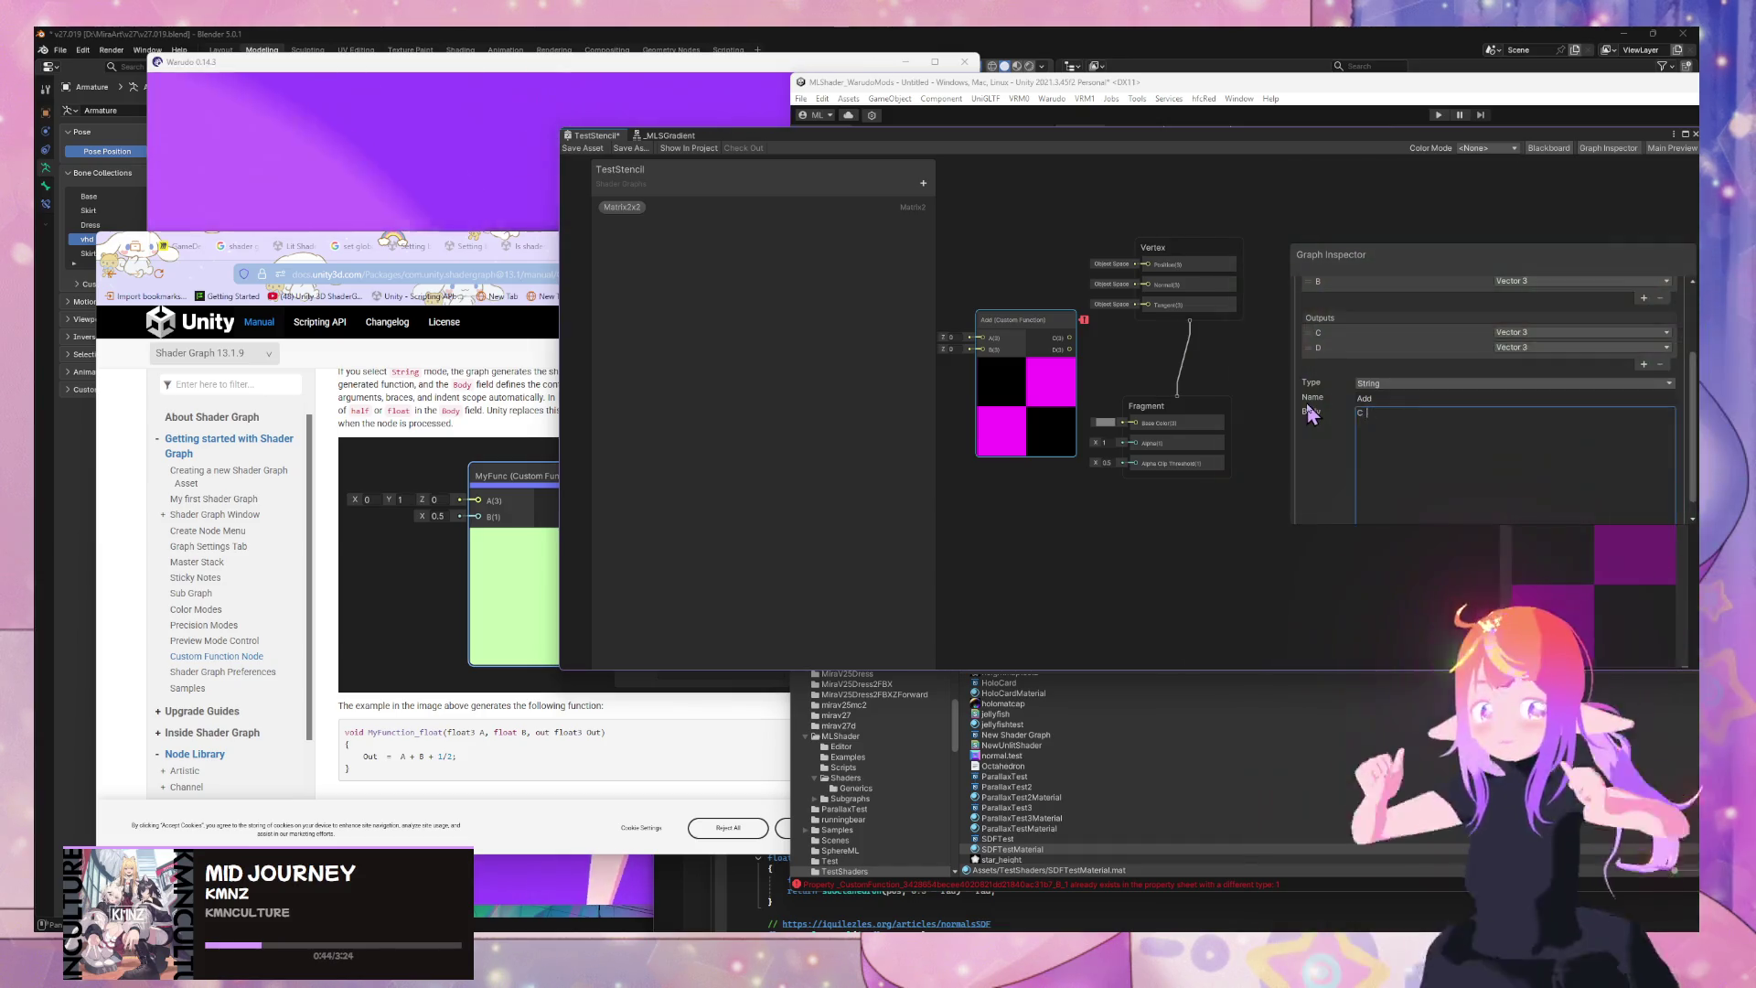
type(" 3;")
key("Return")
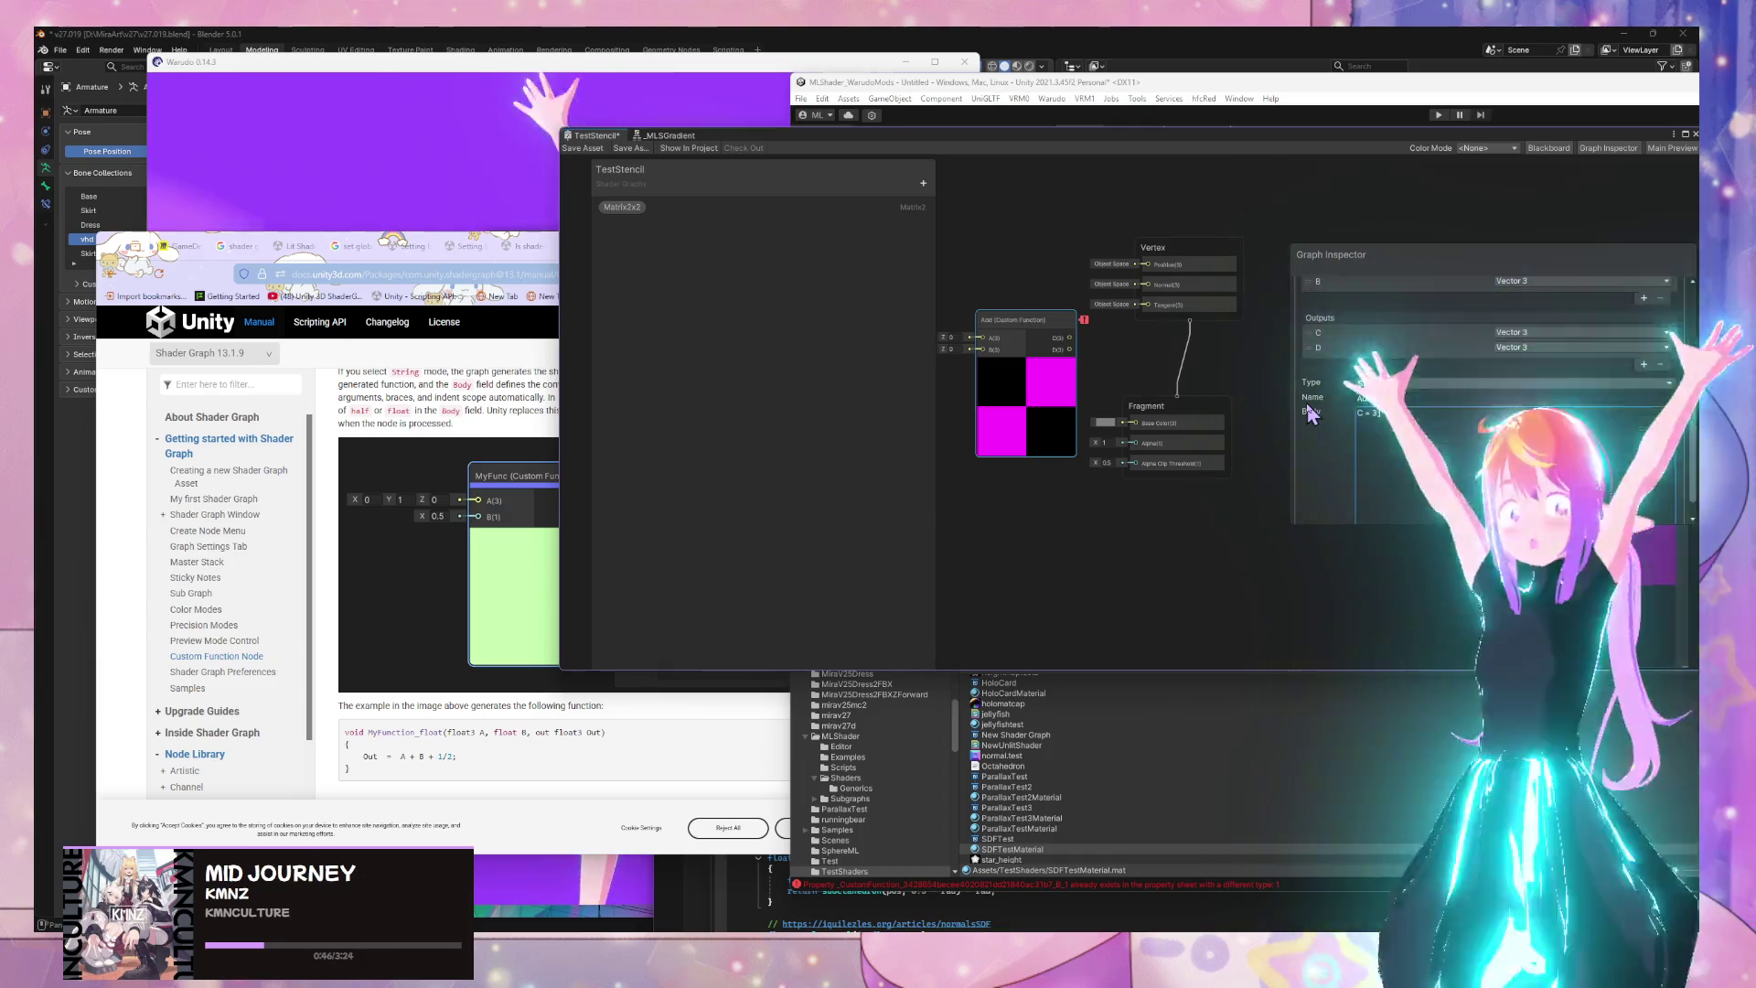
type("D = 4;")
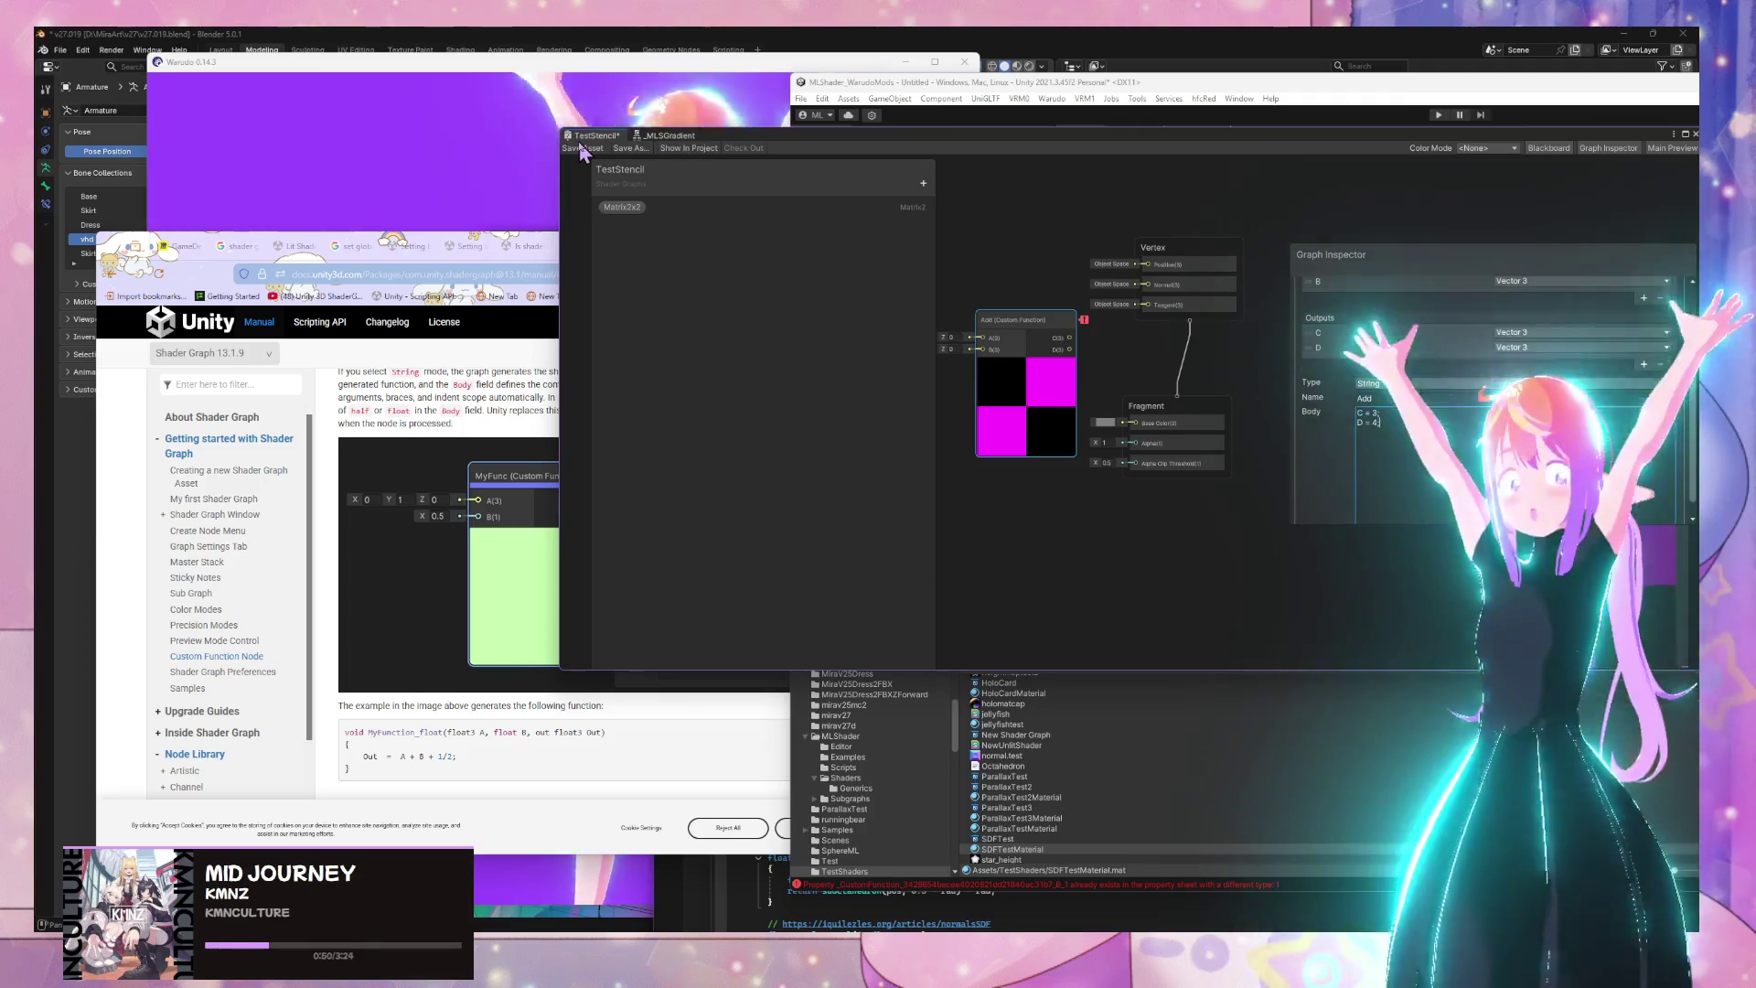
left_click(1329, 400)
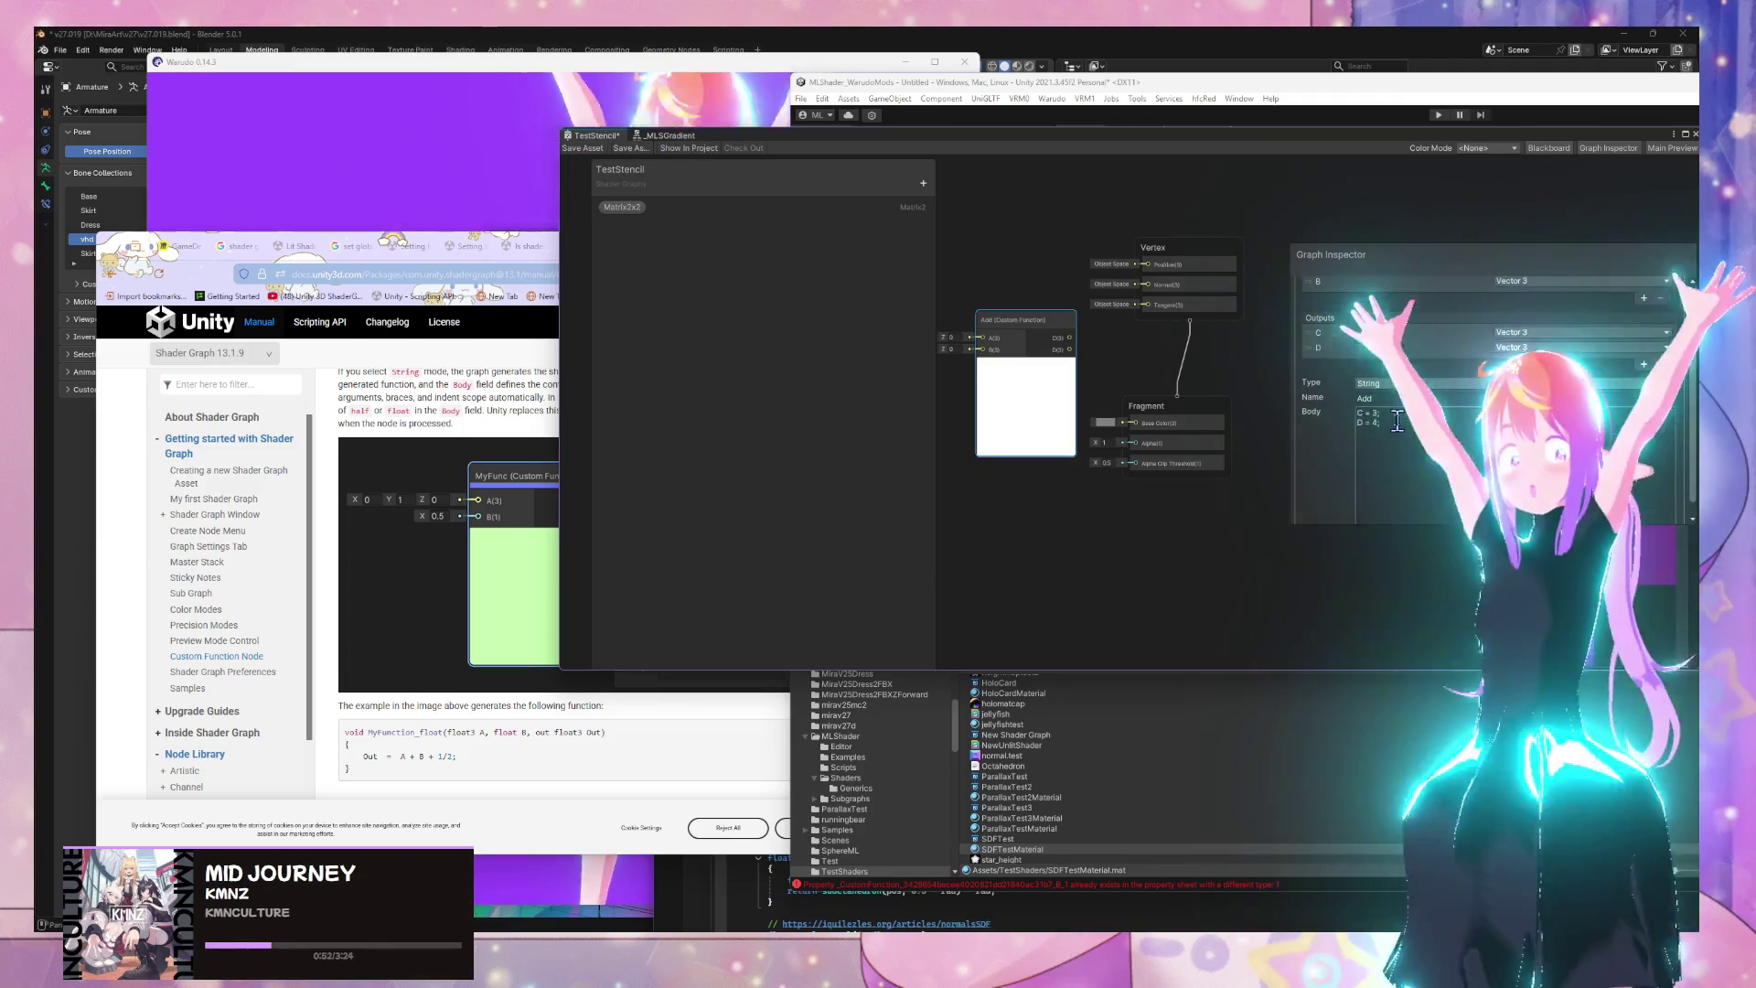
left_click(1397, 420)
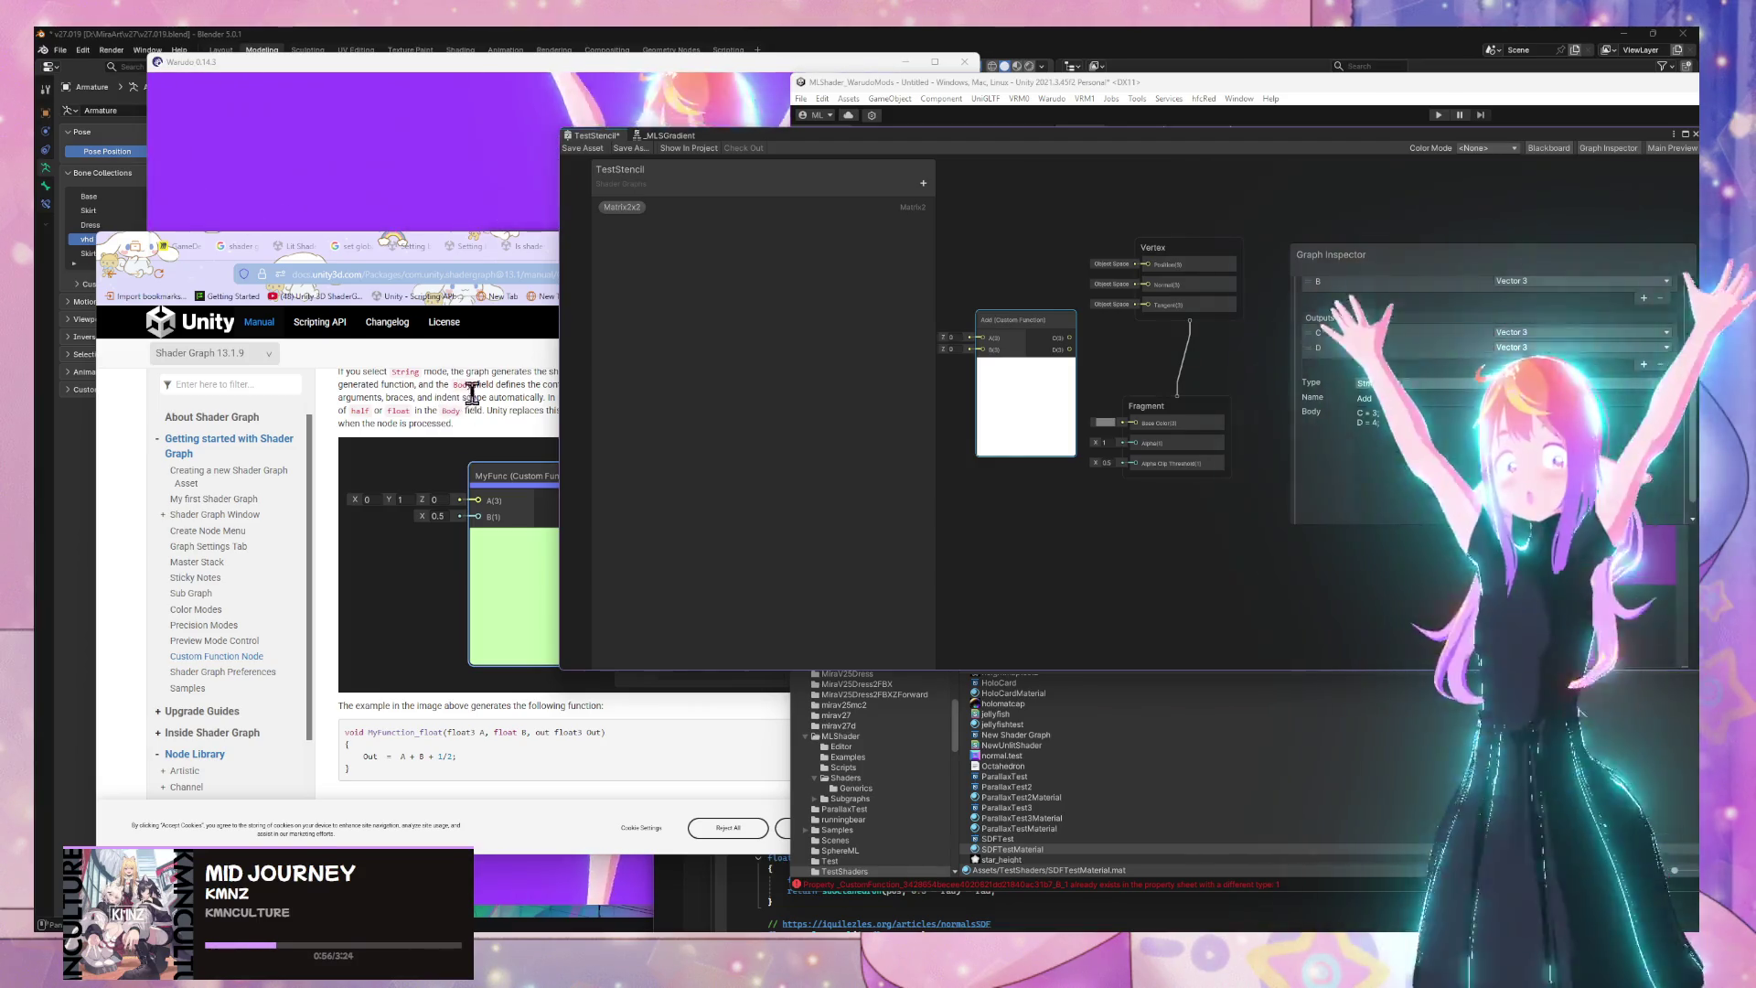
Scroll the Custom Function Node manual down through the 'Defining the Function via file' examples
left_click(452, 395)
scroll(466, 393, "down", 10)
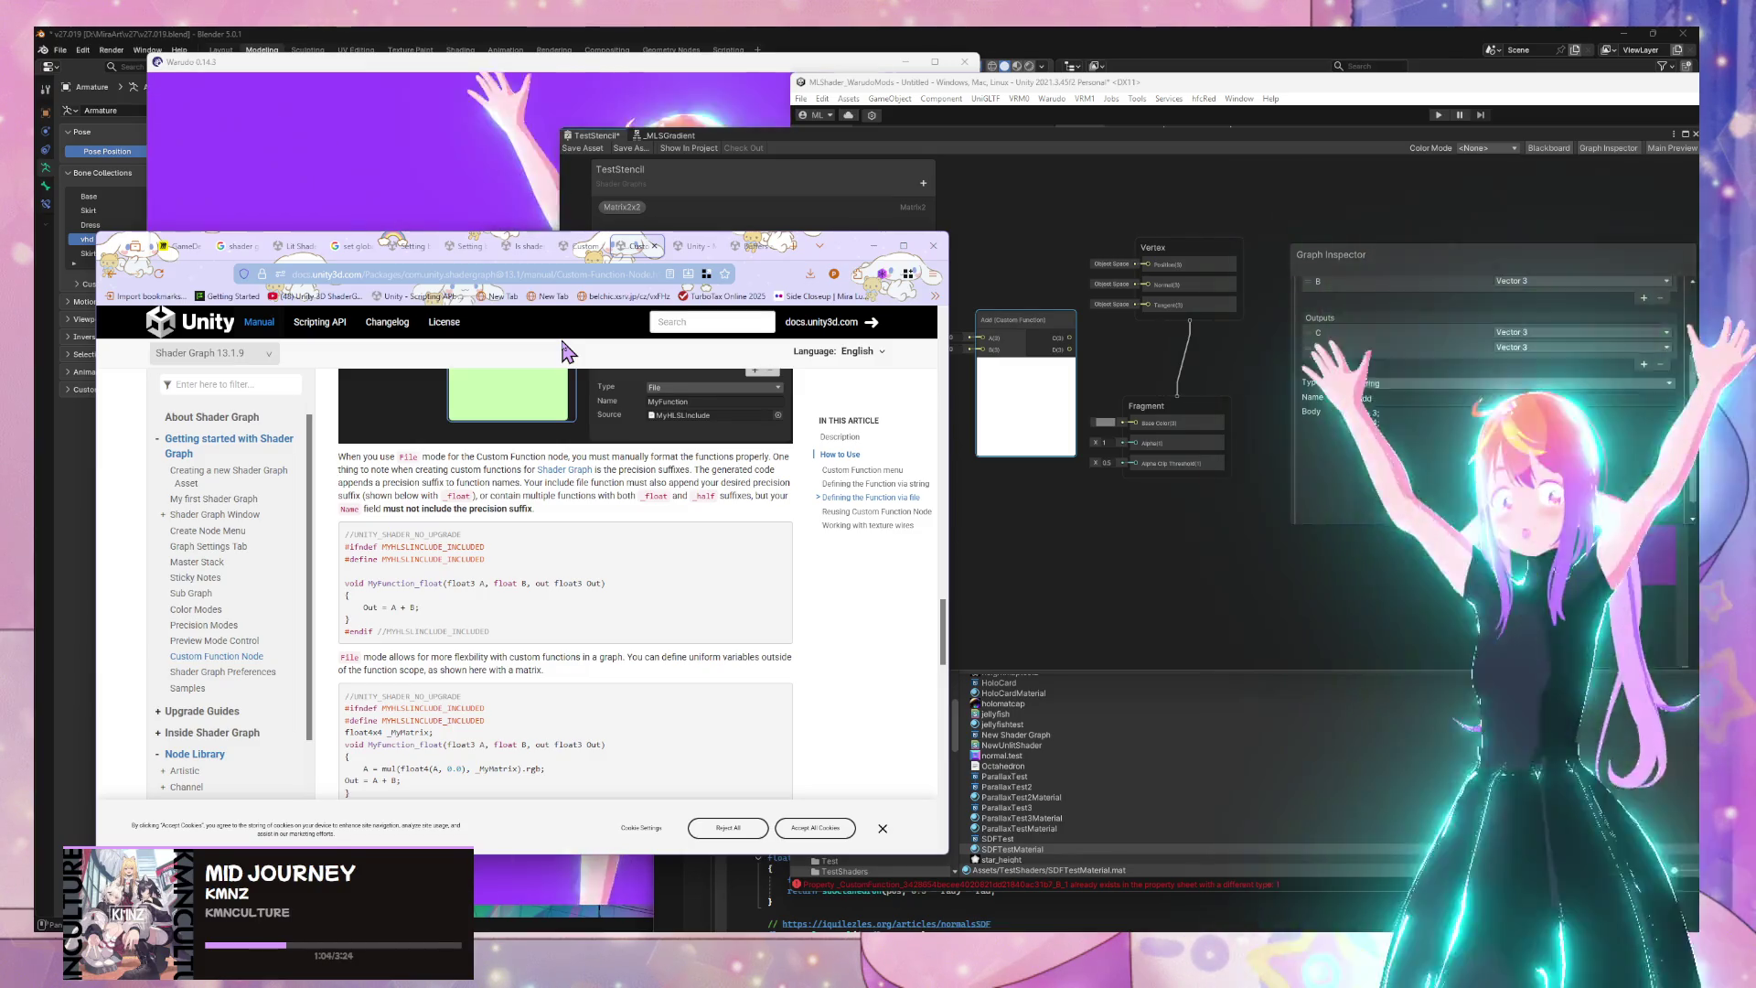
scroll(567, 350, "down", 2)
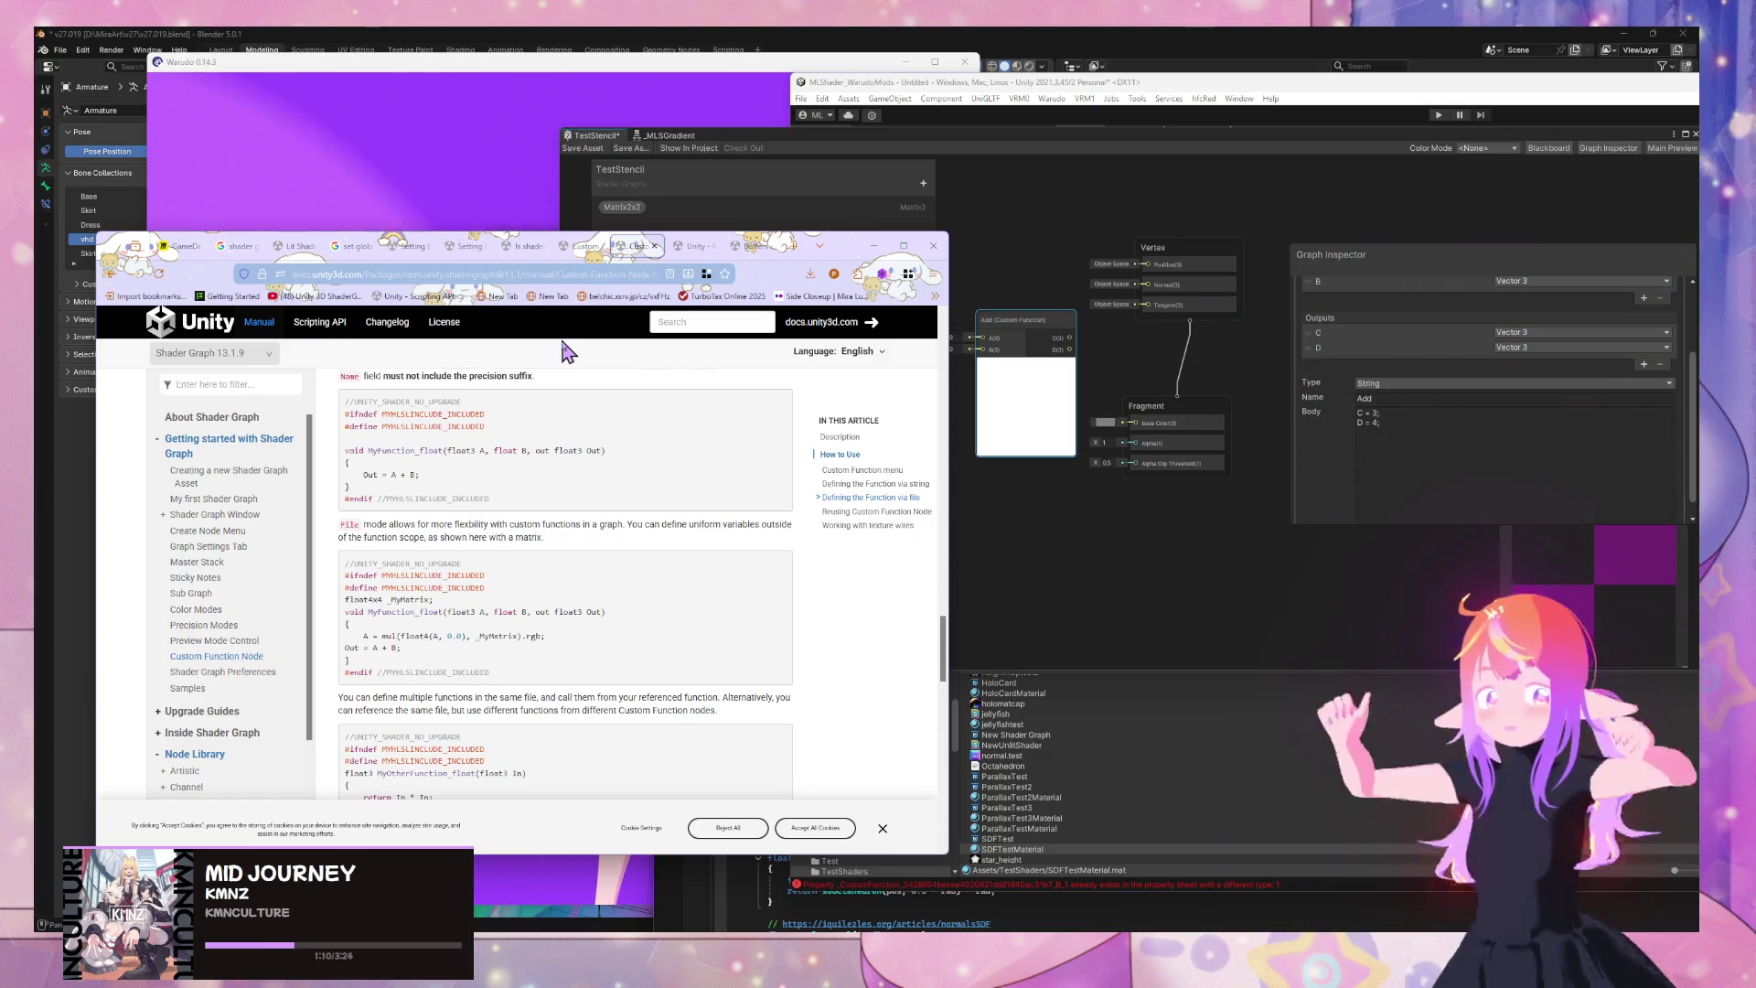
scroll(567, 350, "down", 7)
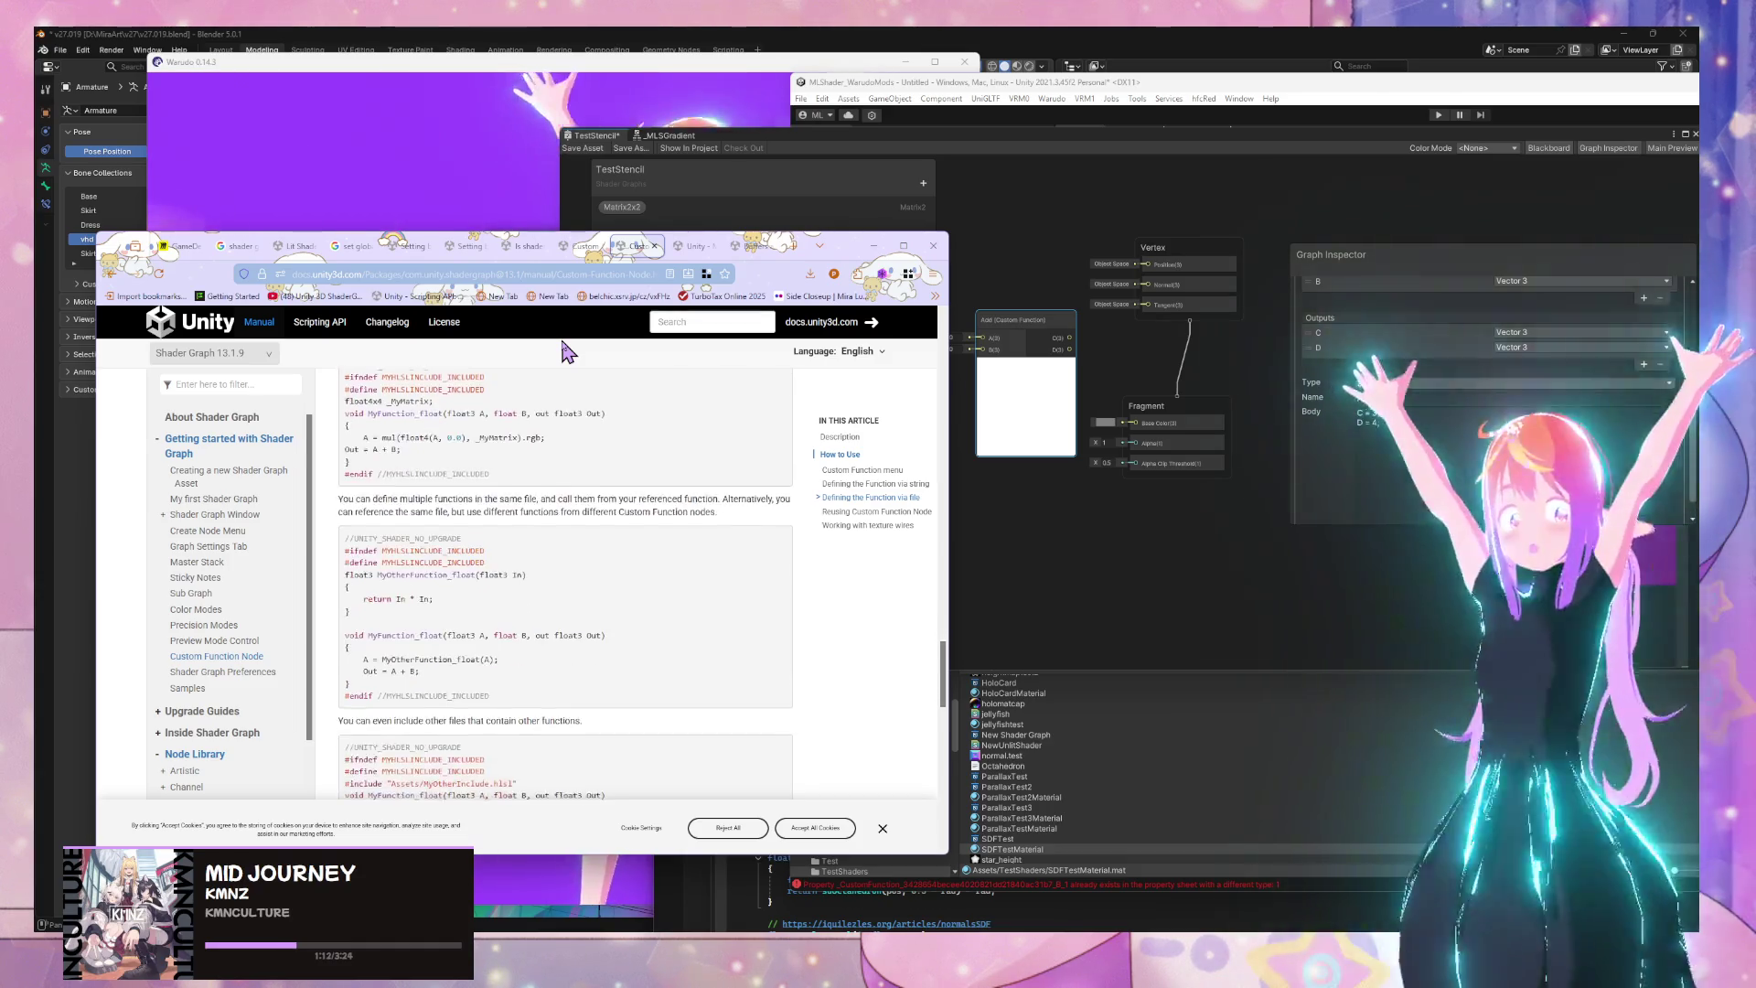
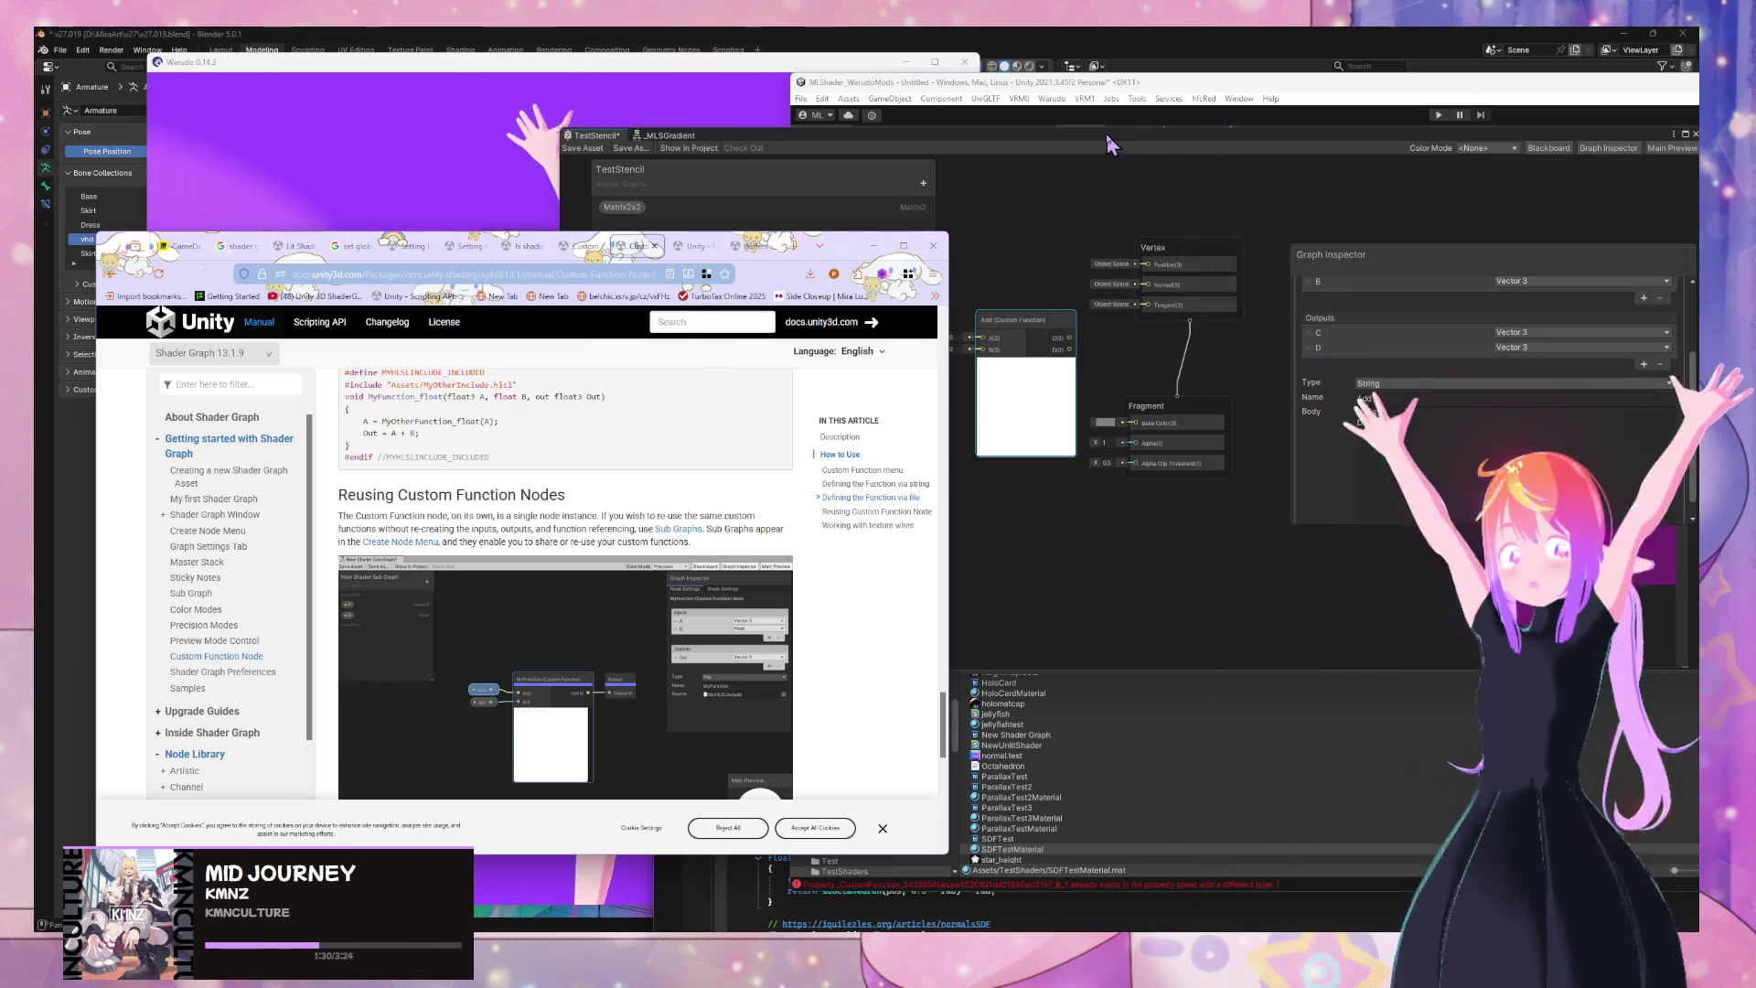
Scroll the Custom Function Node docs up to 'Defining the Function via file' and arrange the windows
left_click_drag(1219, 128, 1289, 130)
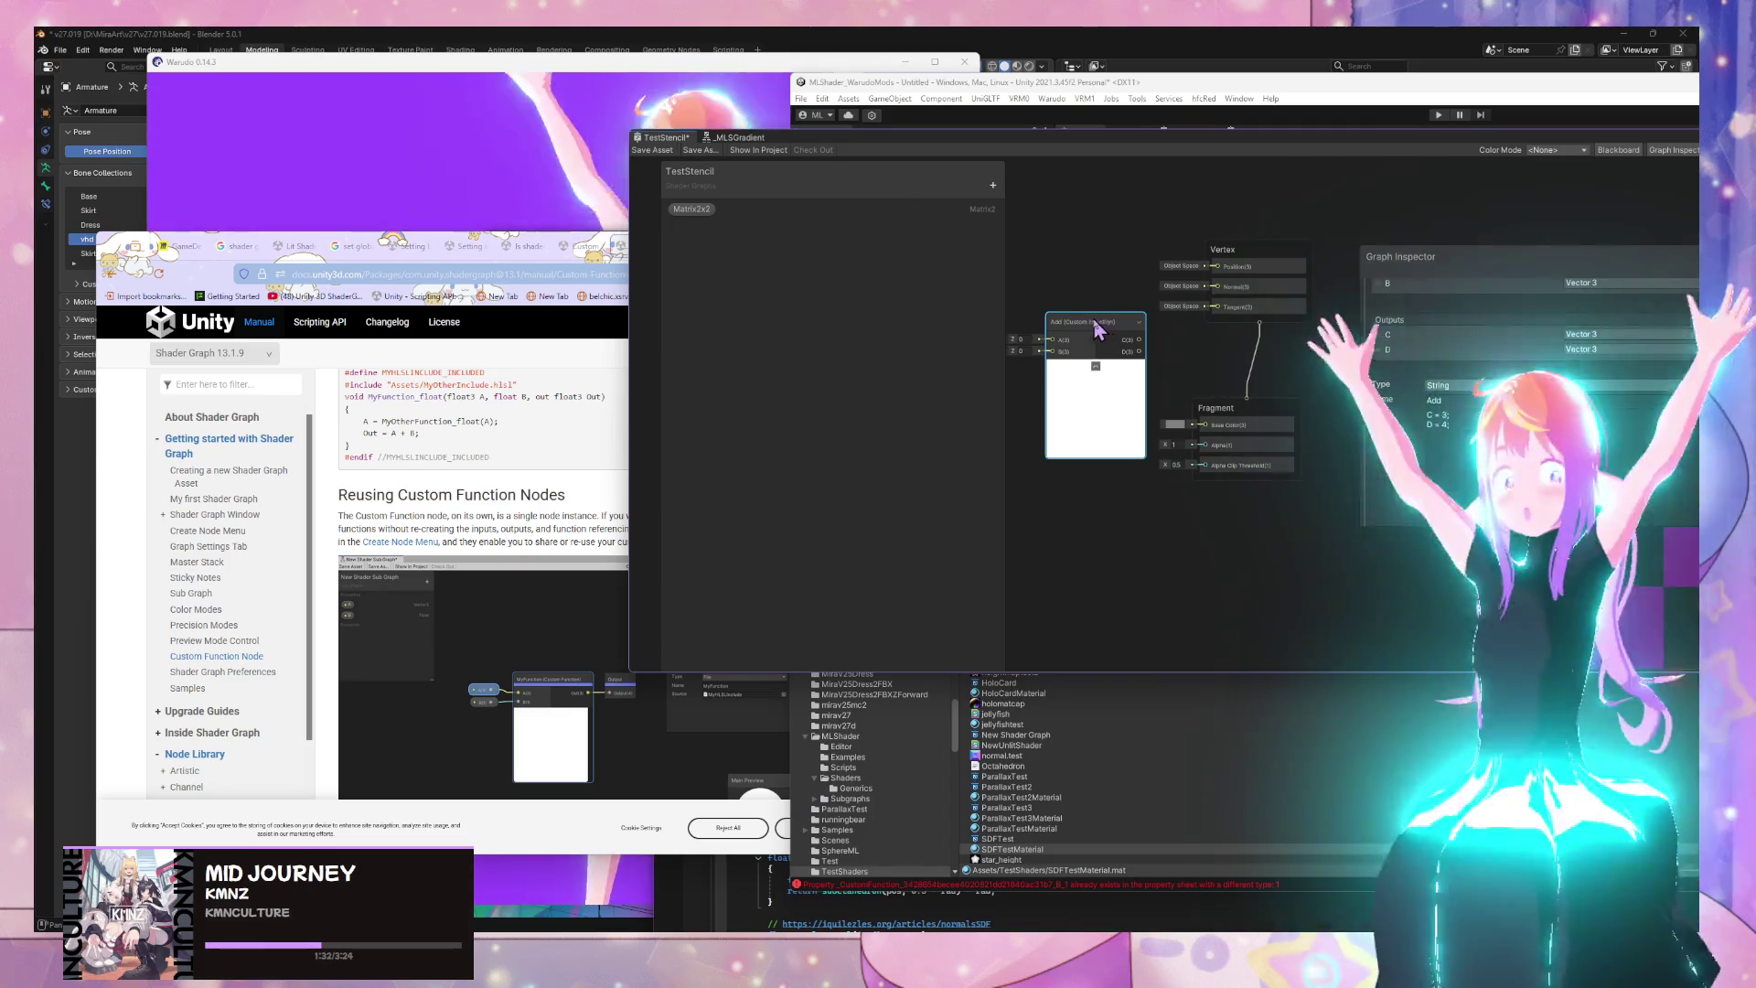
scroll(503, 571, "up", 8)
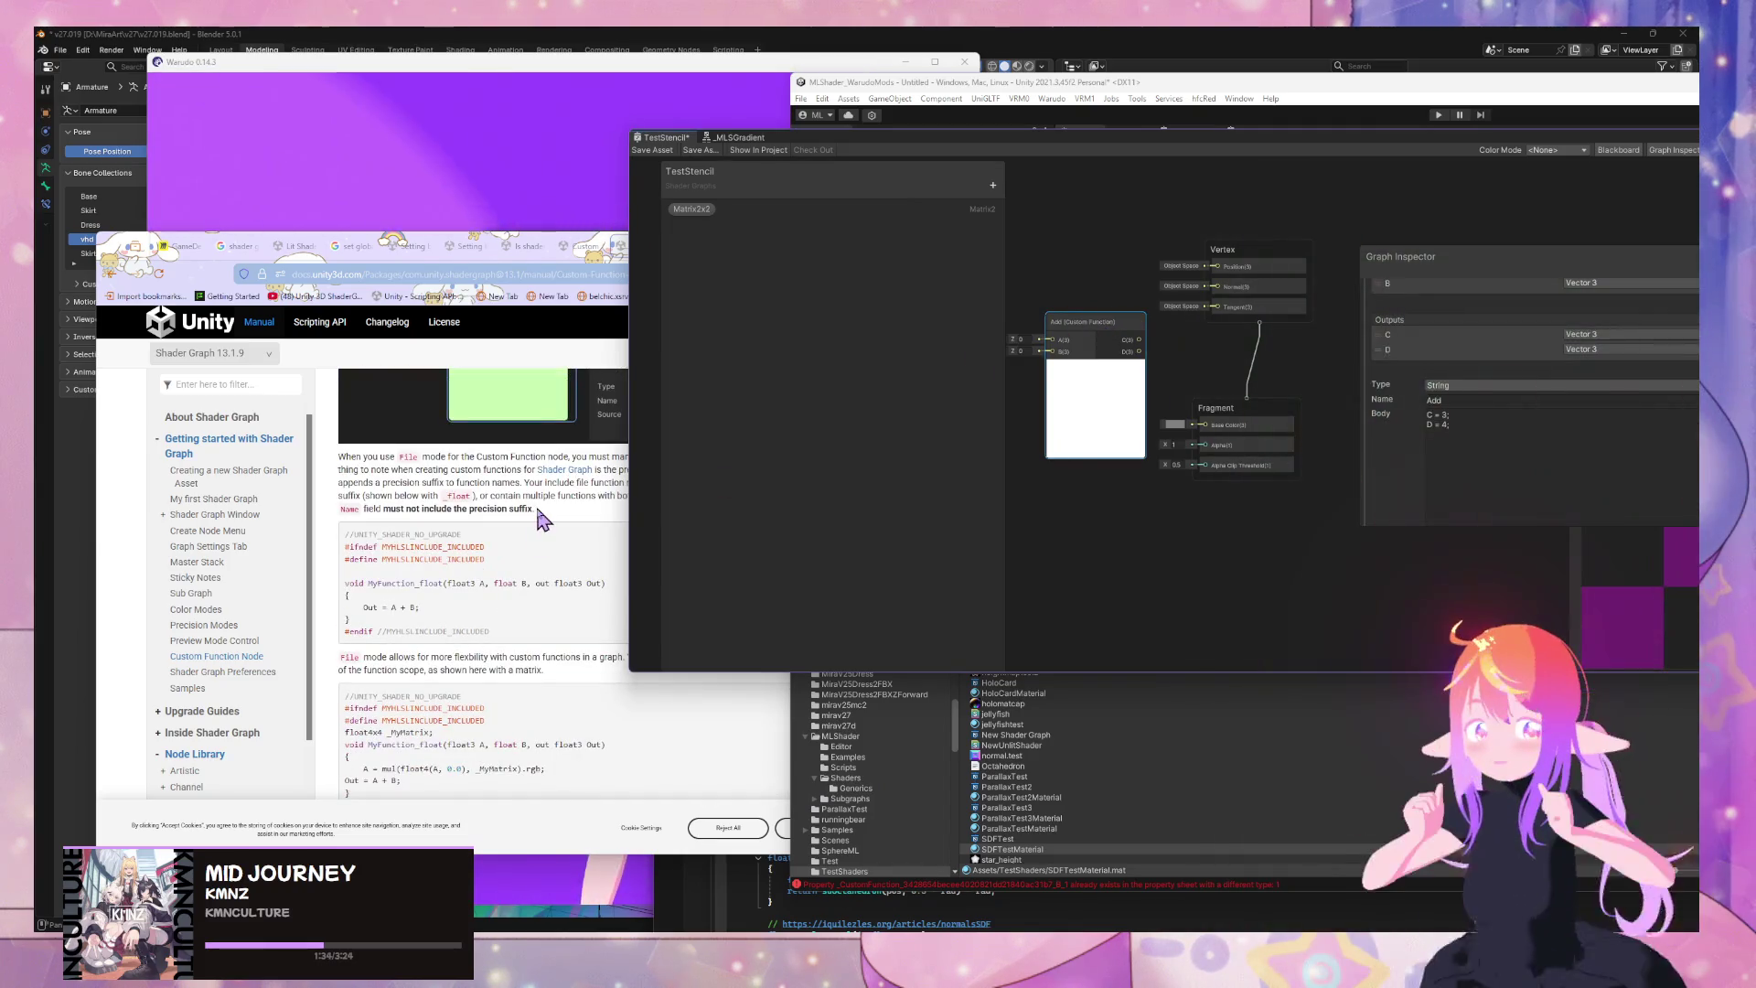
left_click(542, 517)
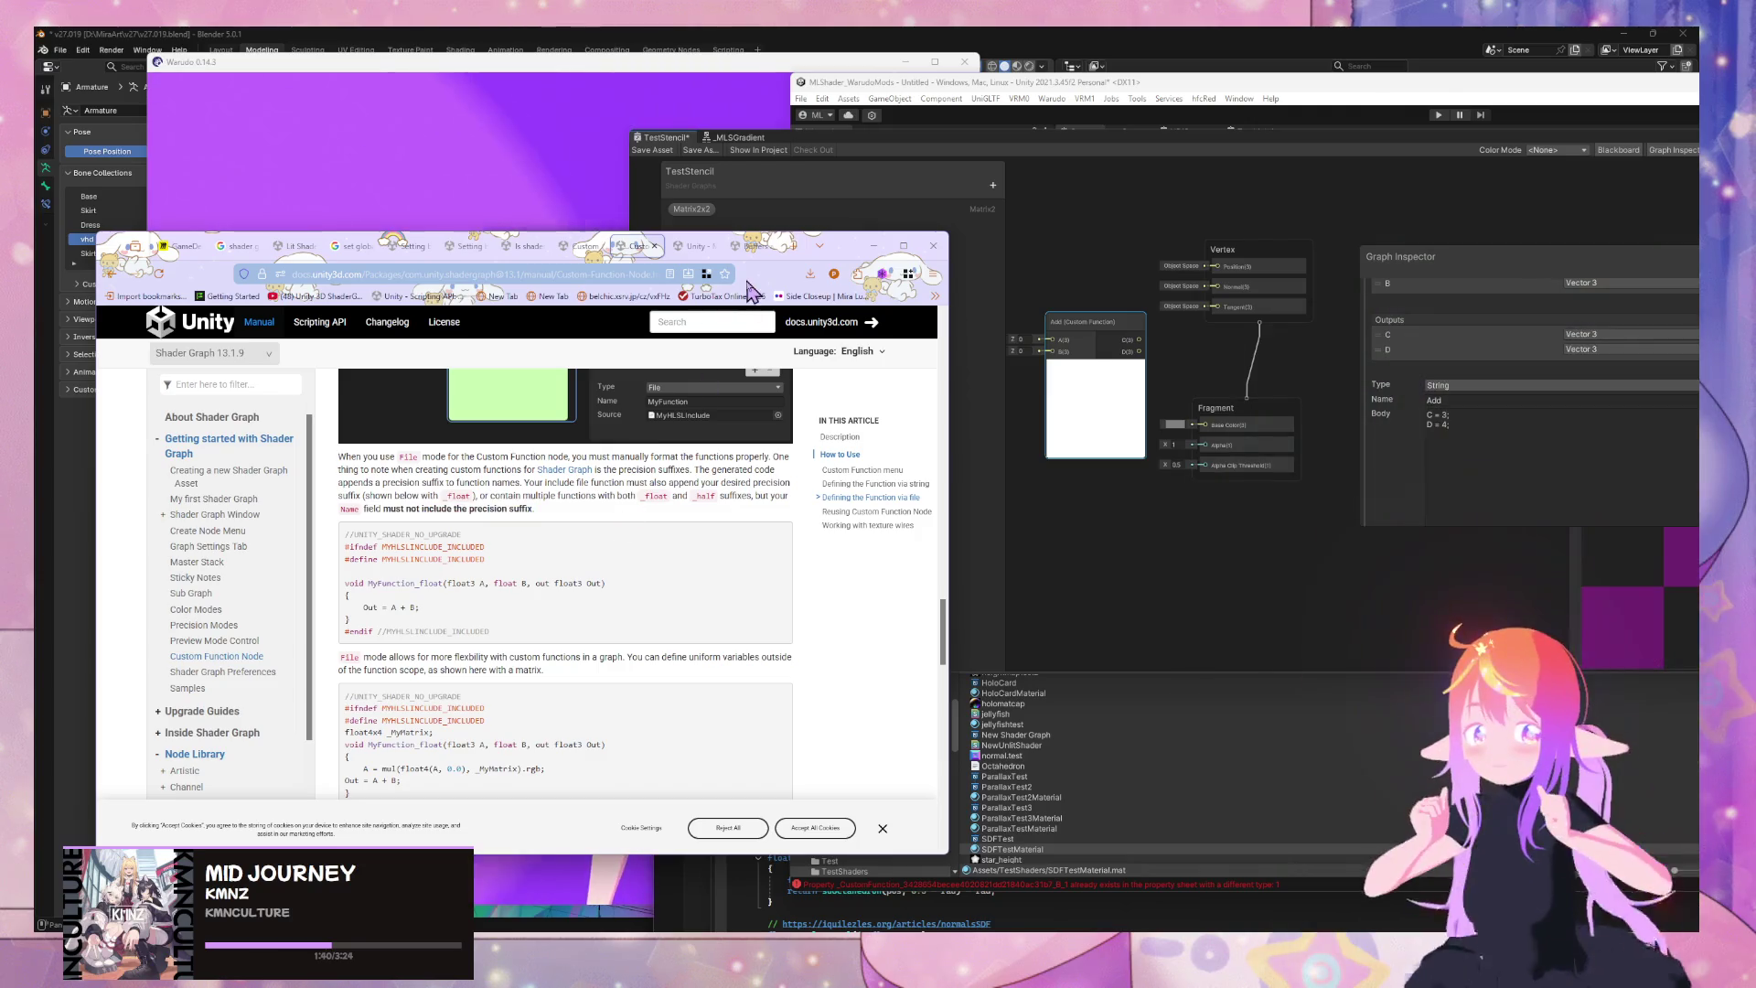
scroll(608, 430, "up", 3)
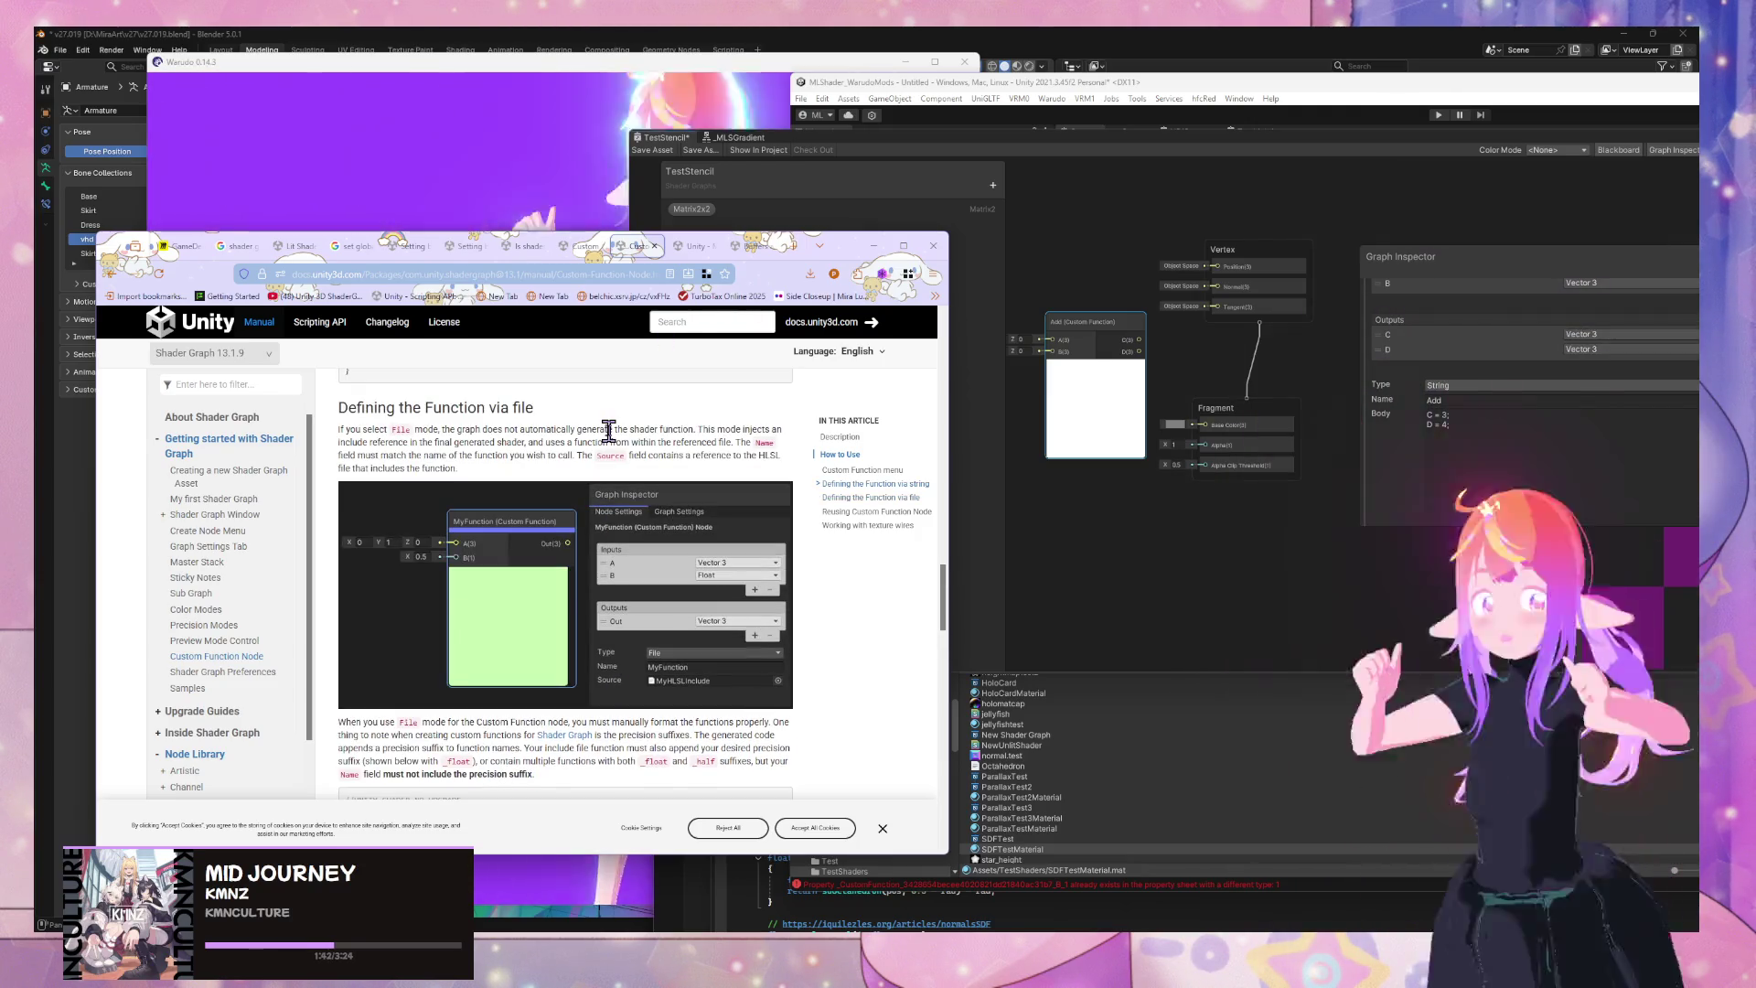
mouse_move(846, 256)
left_mouse_down()
mouse_move(1495, 449)
mouse_move(1088, 167)
left_mouse_up()
left_click(1045, 883)
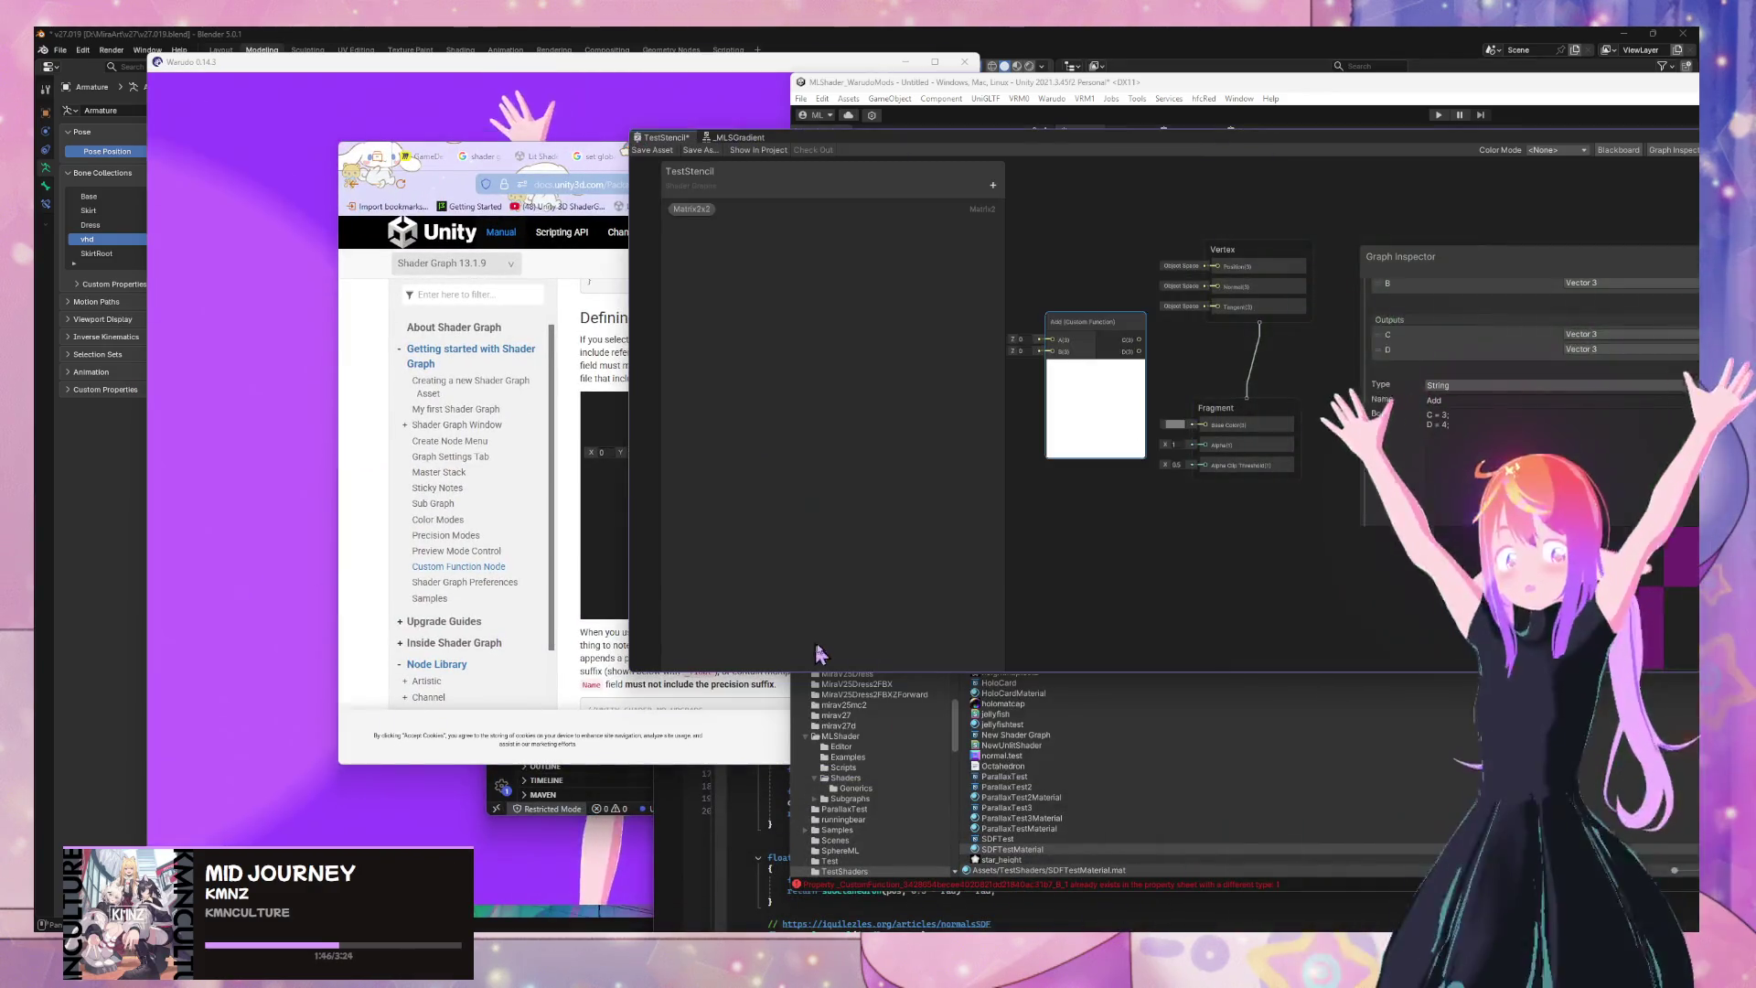
Browse the MLShader Scripts and Editor folders in the Project panel
left_click(856, 768)
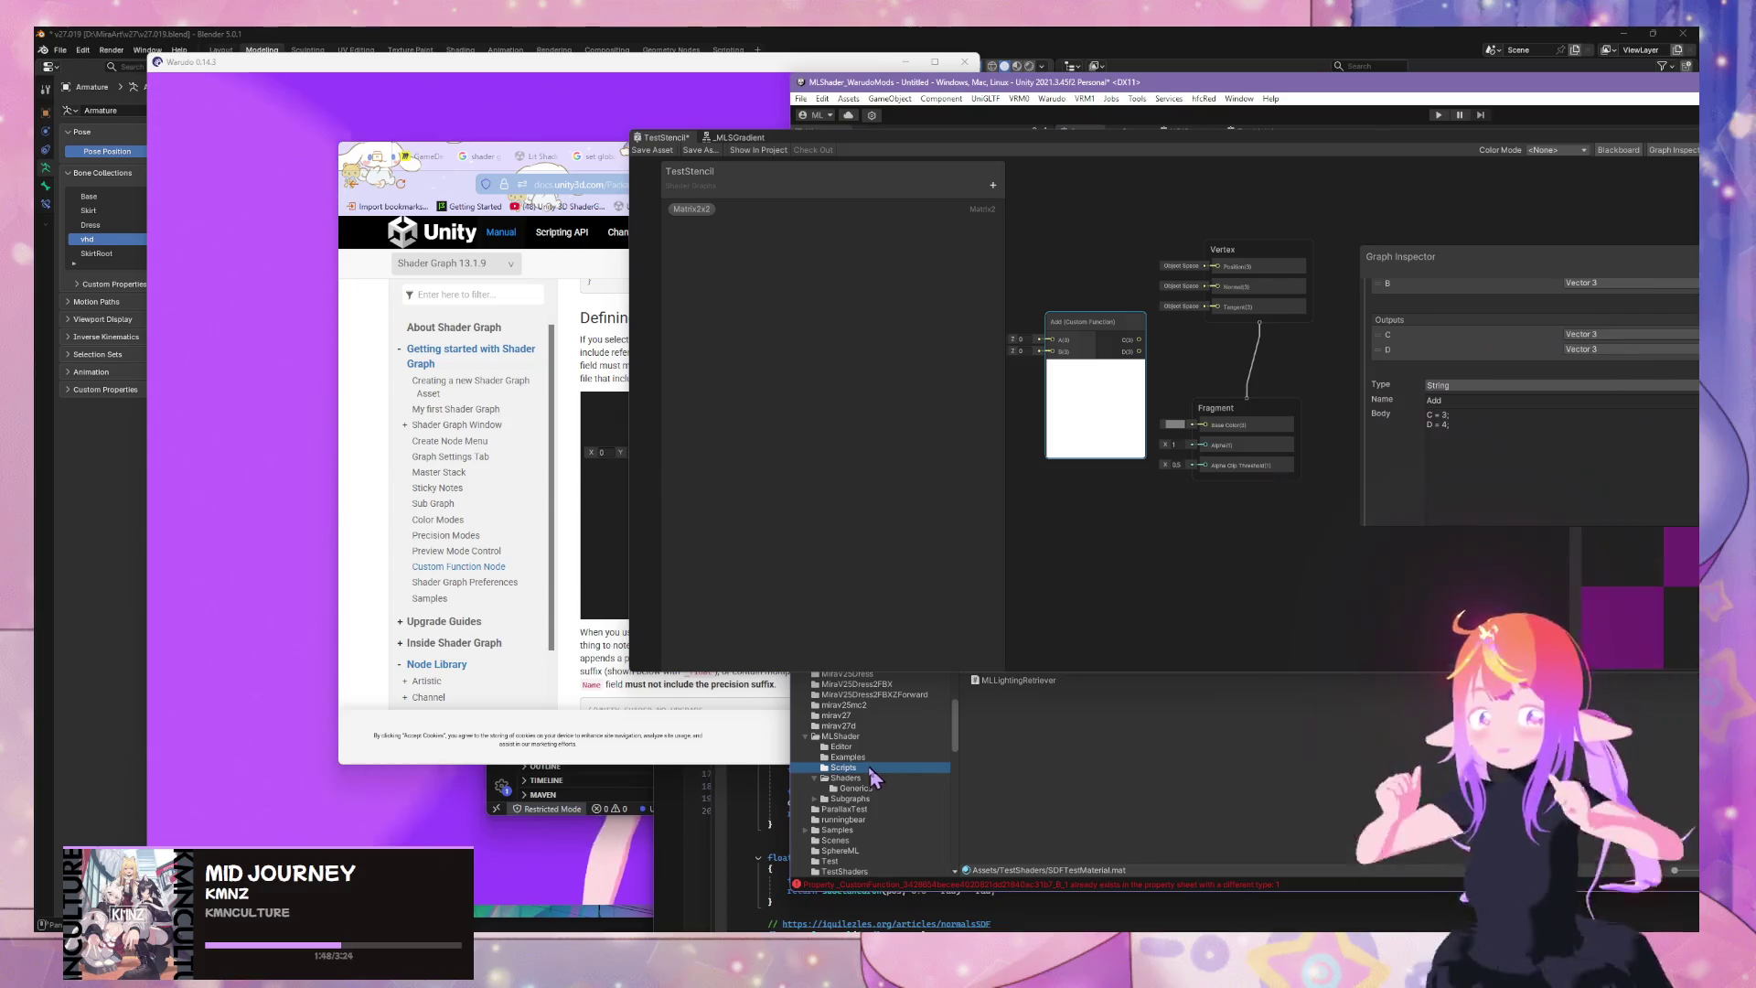
left_click_drag(1013, 142, 1170, 137)
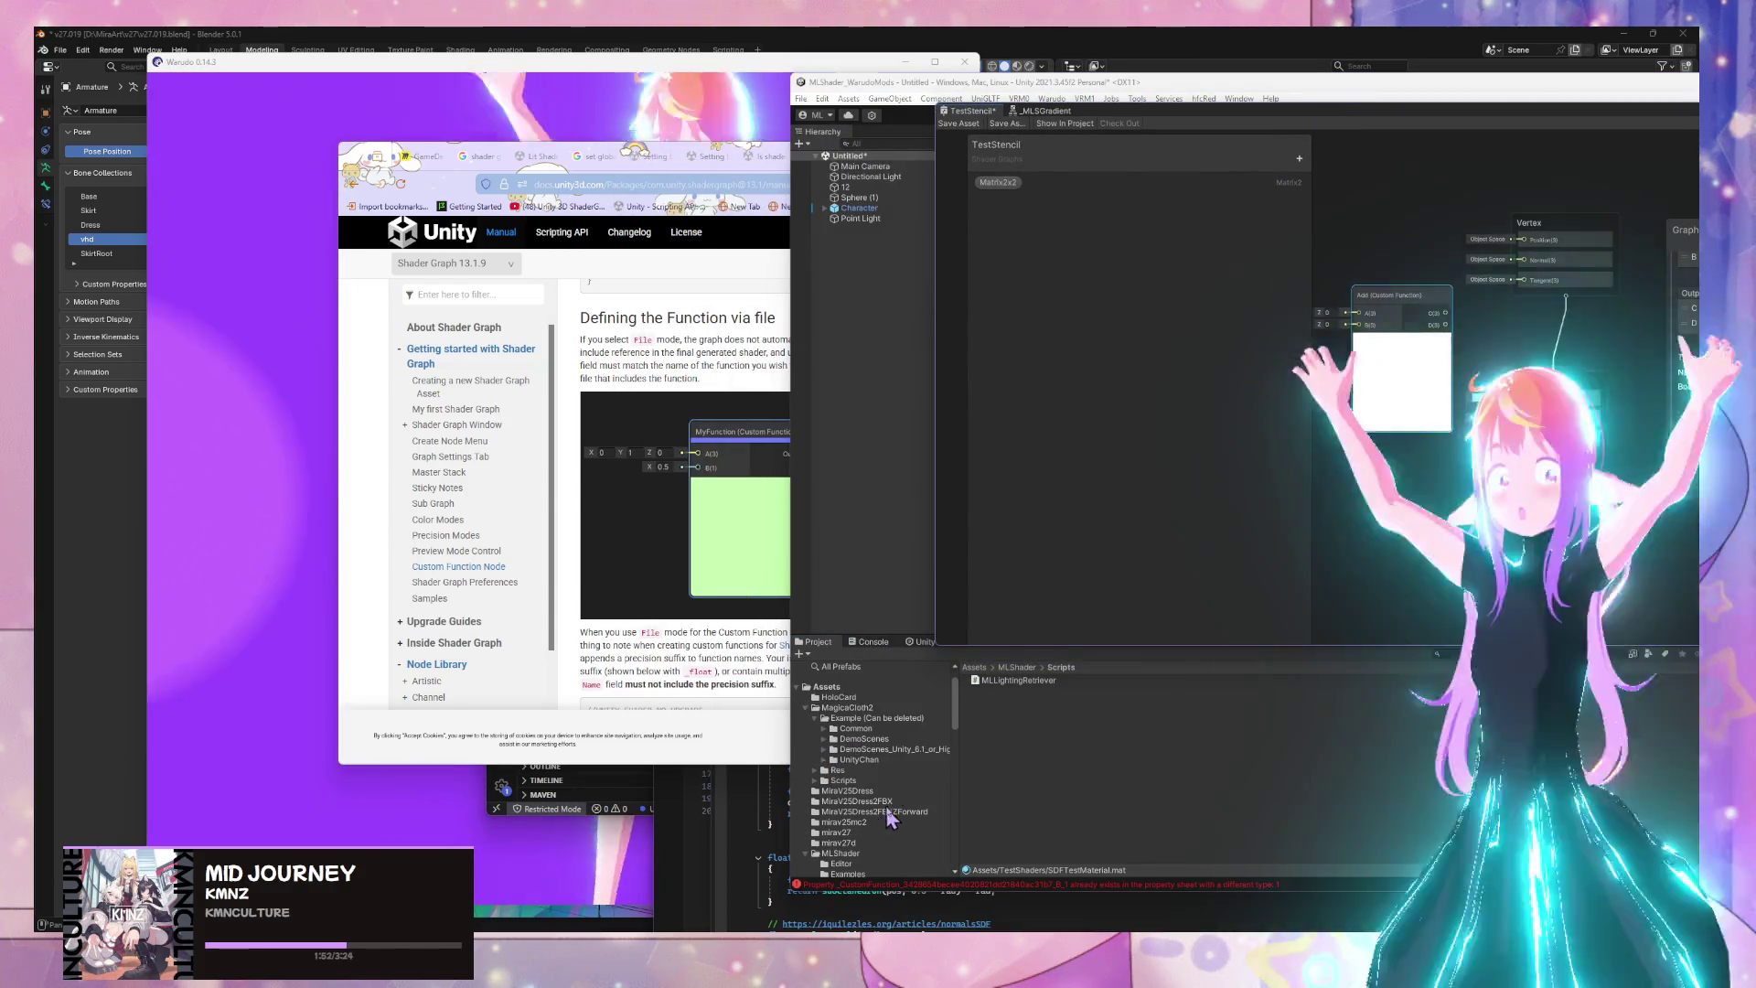
left_click(865, 788)
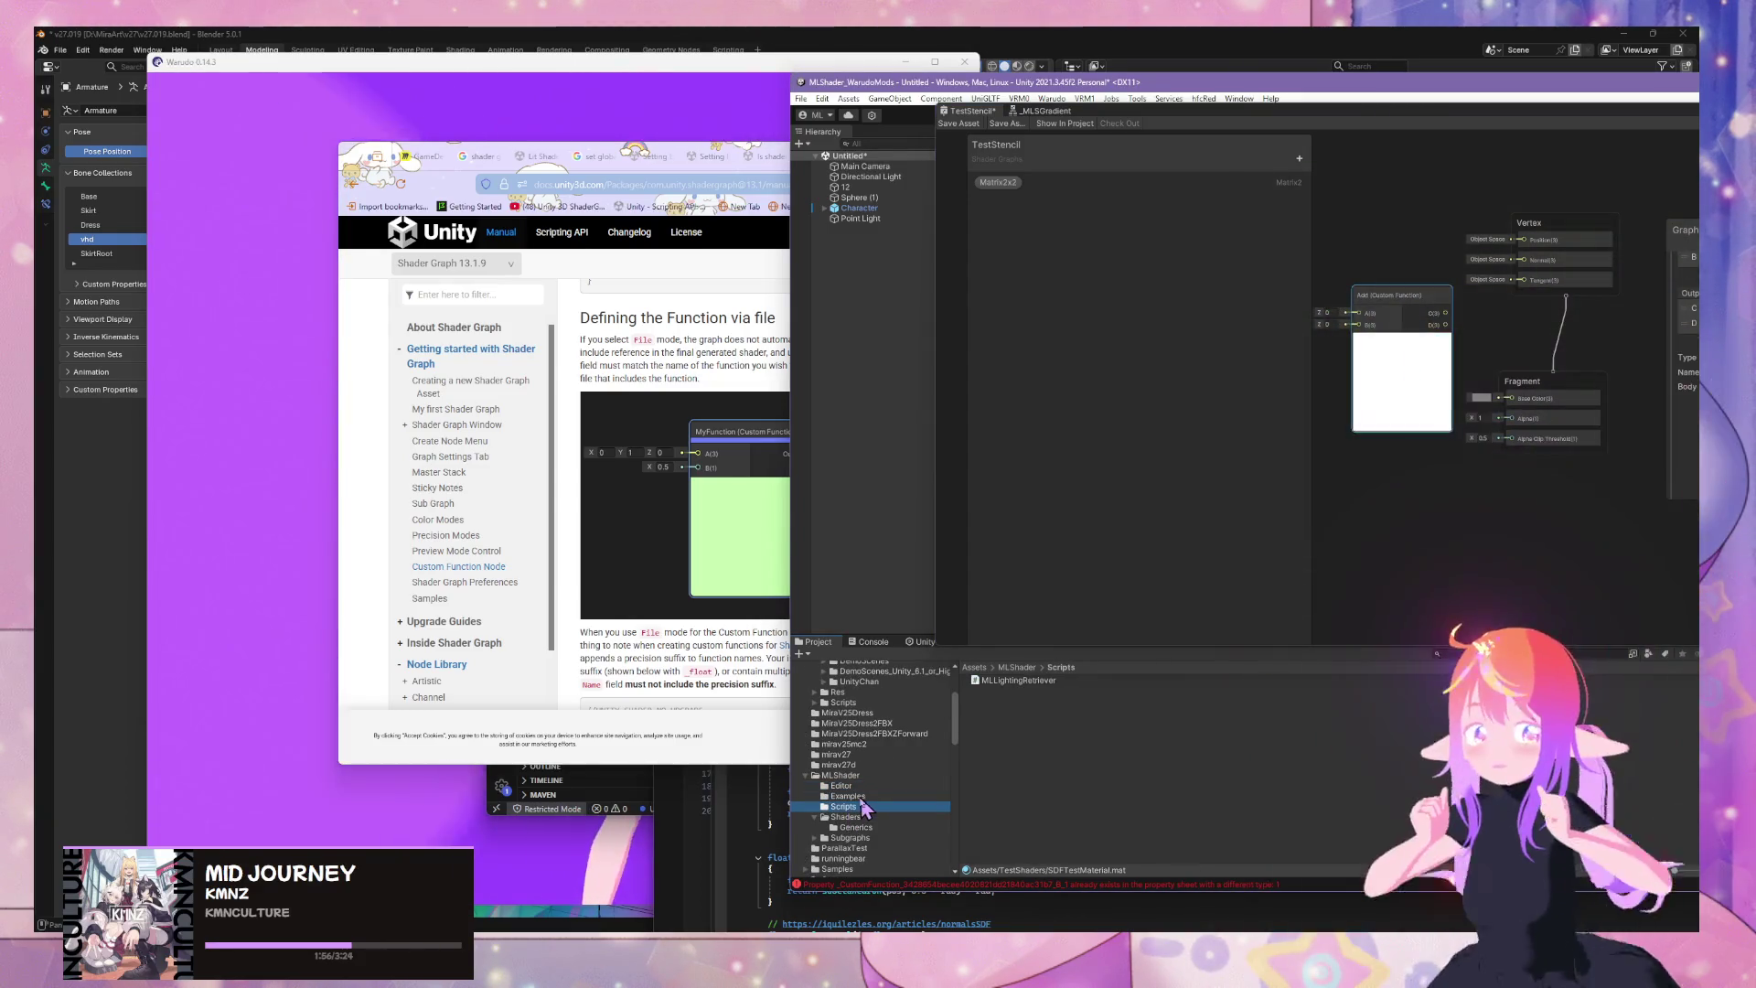
left_click(838, 807)
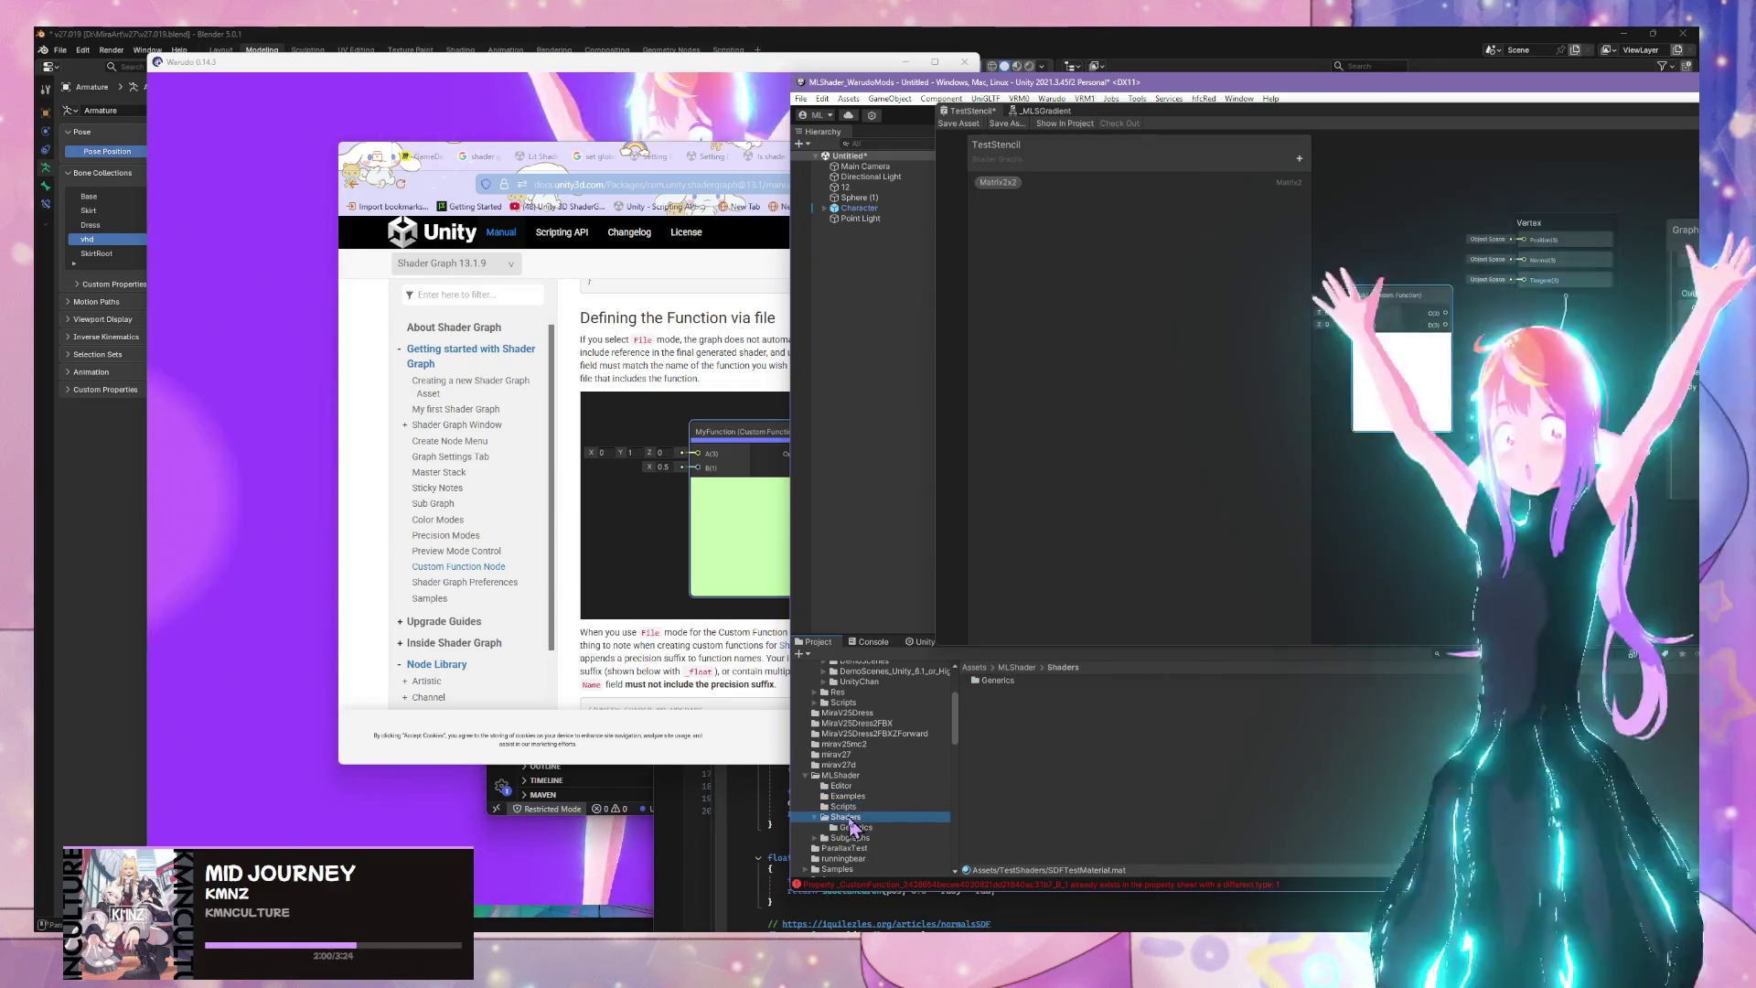
scroll(823, 814, "down", 2)
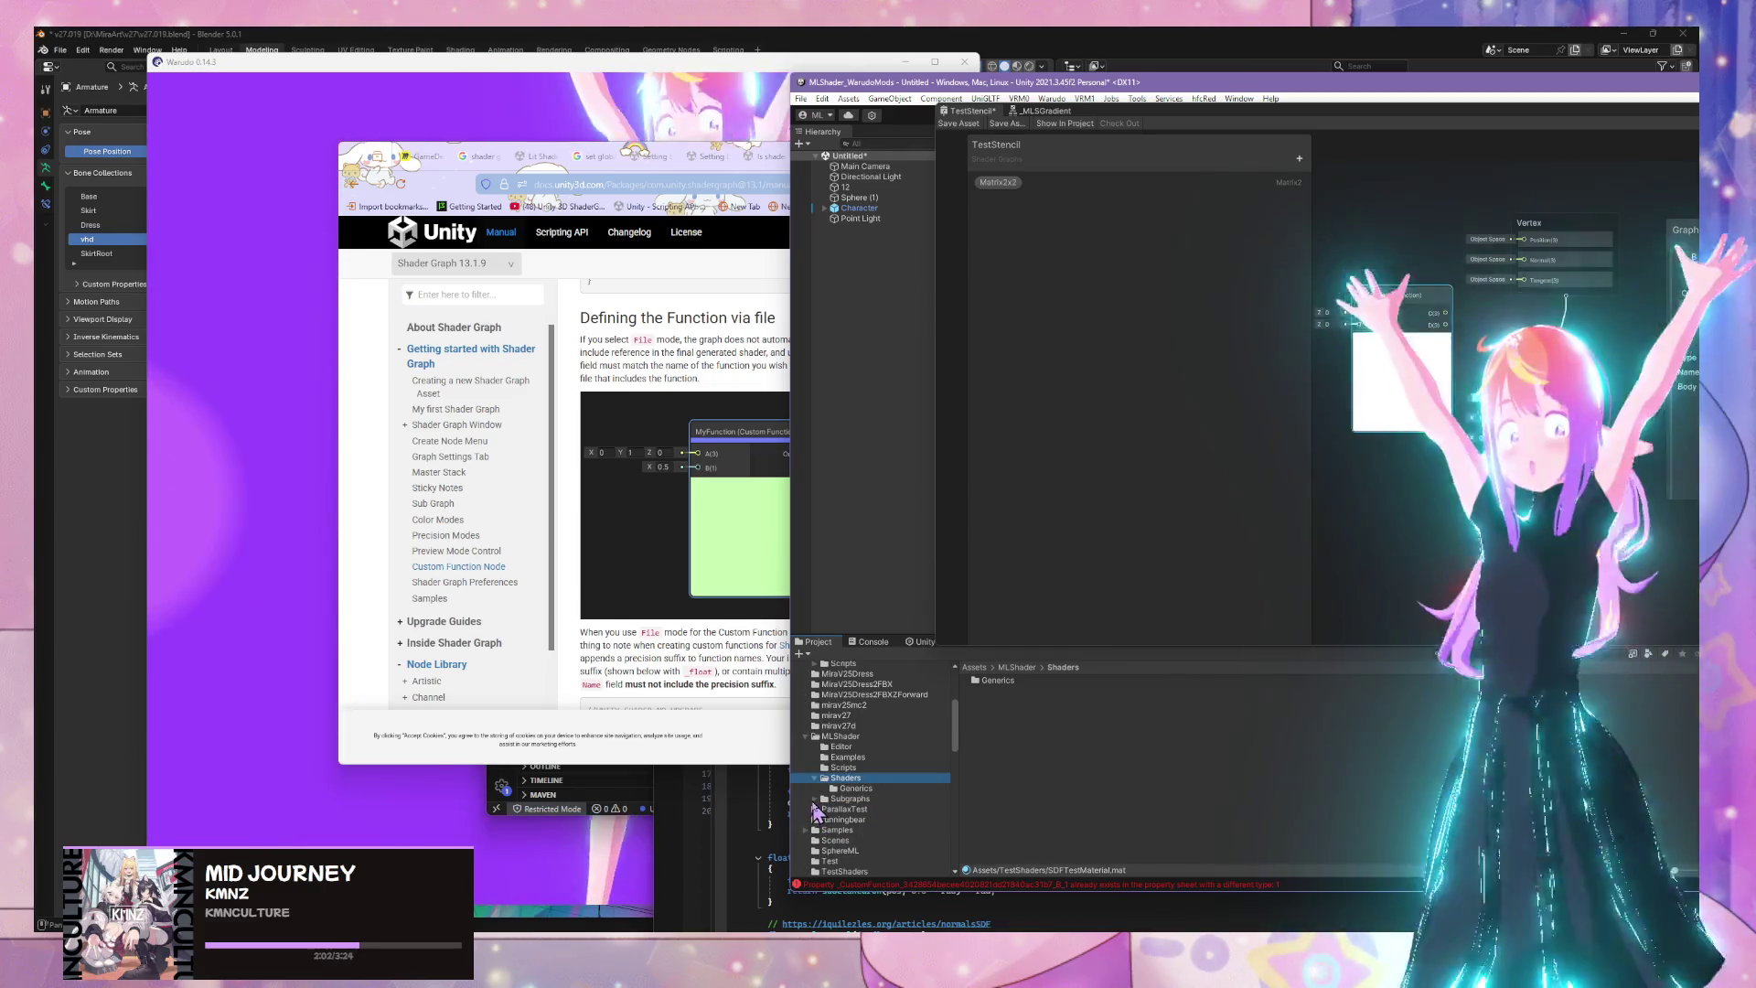
Create a folder named Helpers inside Assets/MLShader
right_click(851, 746)
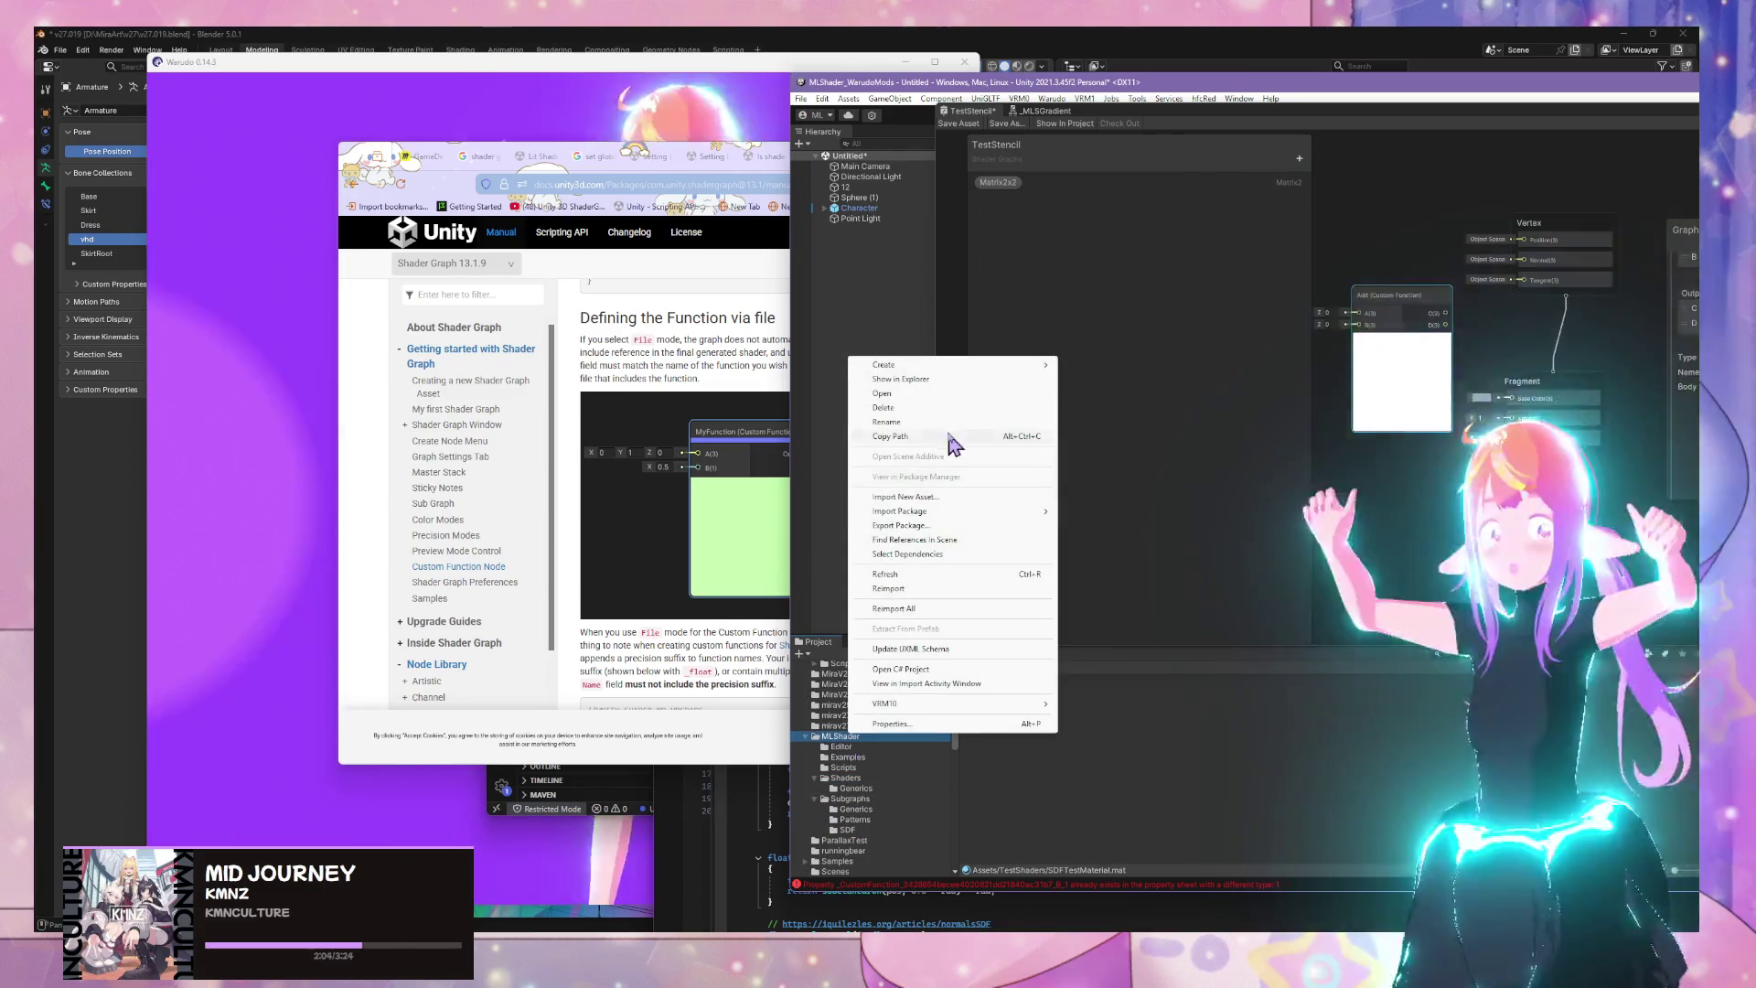
mouse_move(969, 365)
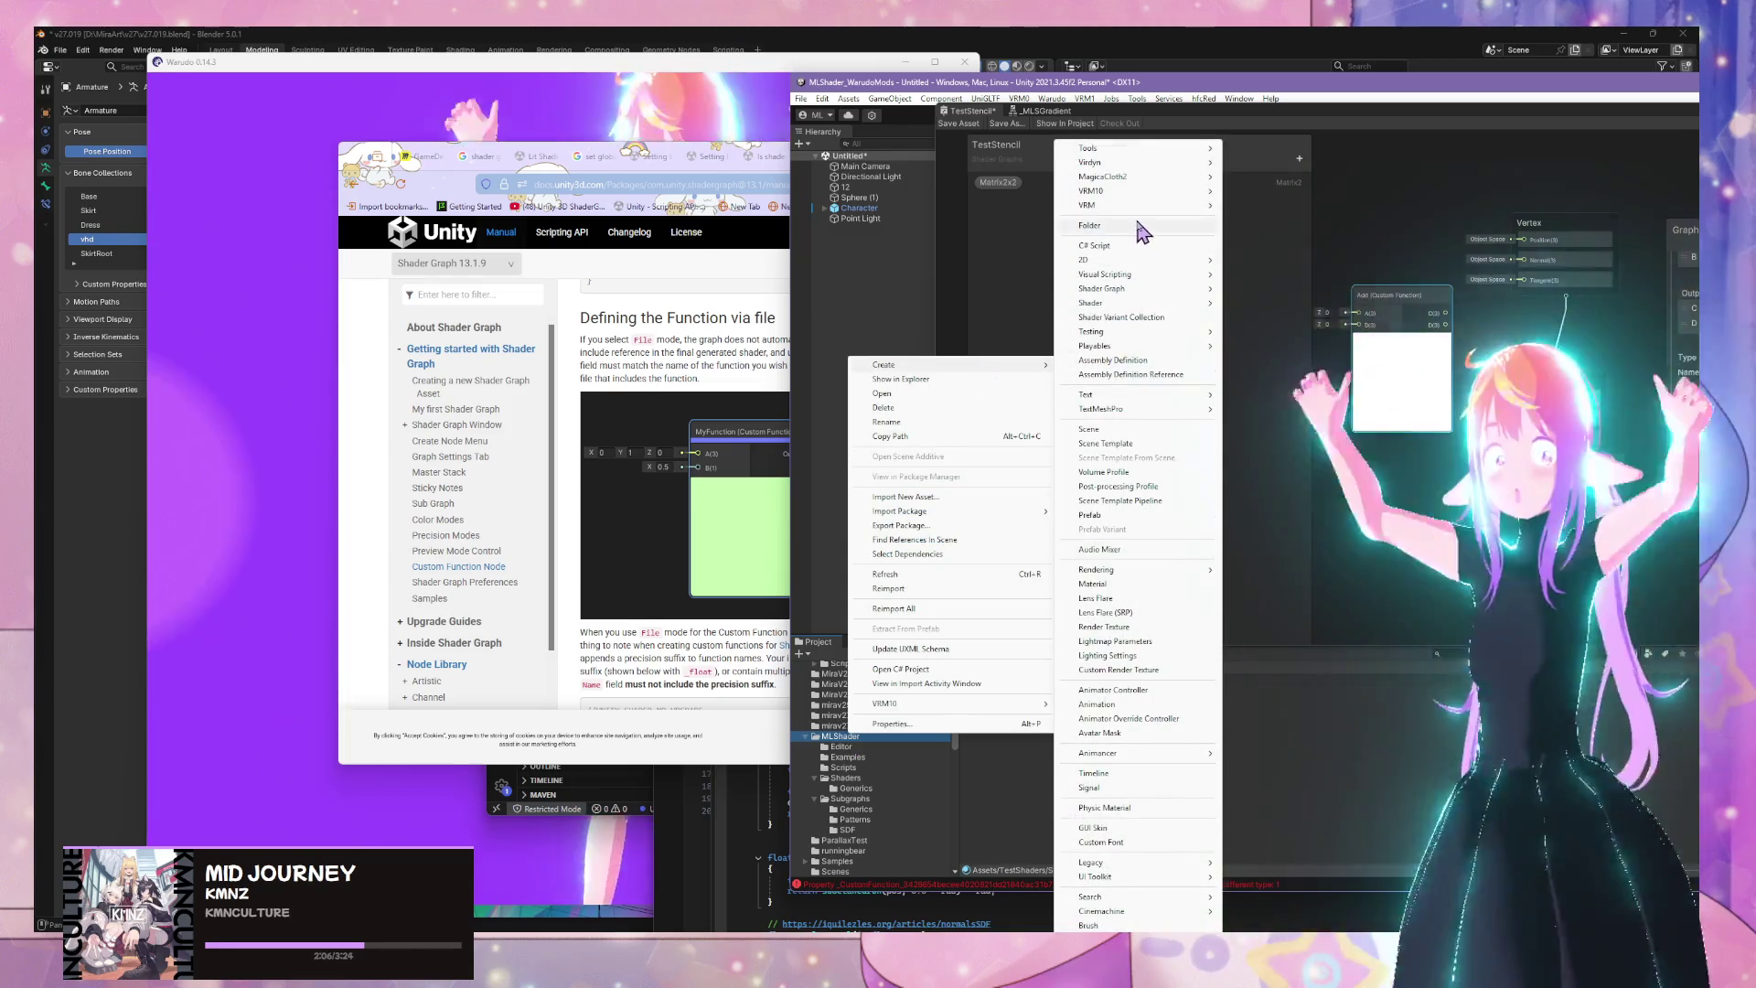
left_click(1140, 232)
type("Helpers")
key("Return")
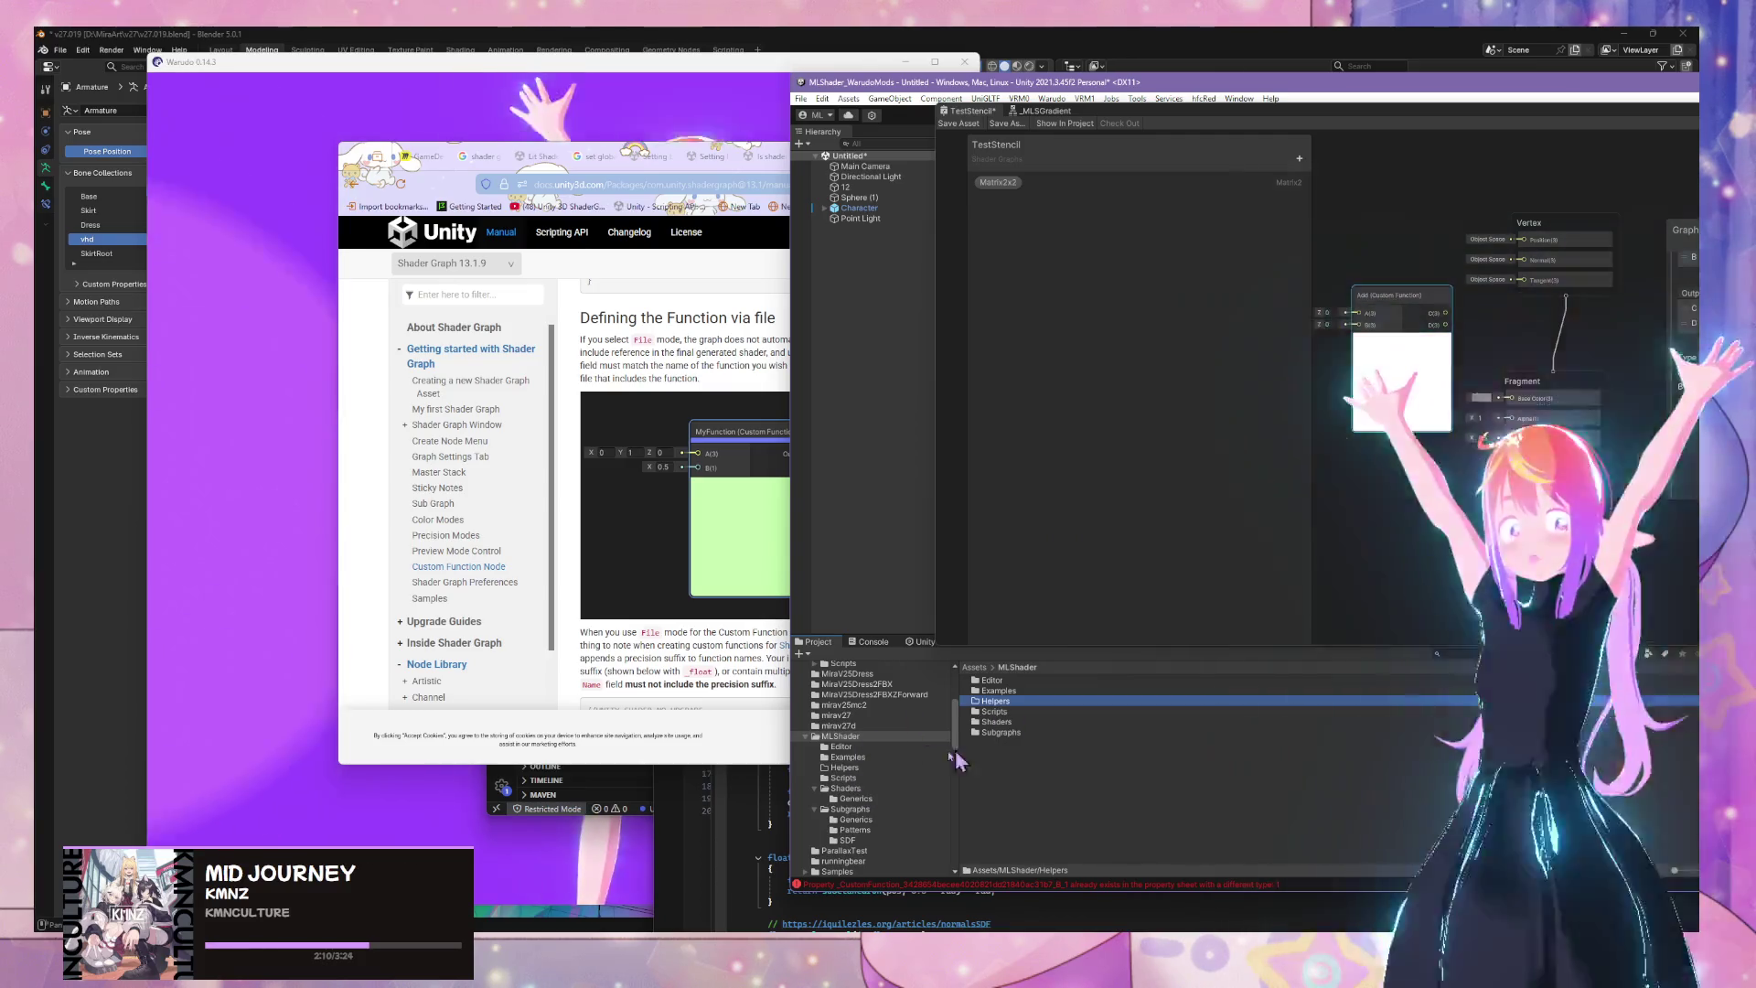
right_click(1009, 727)
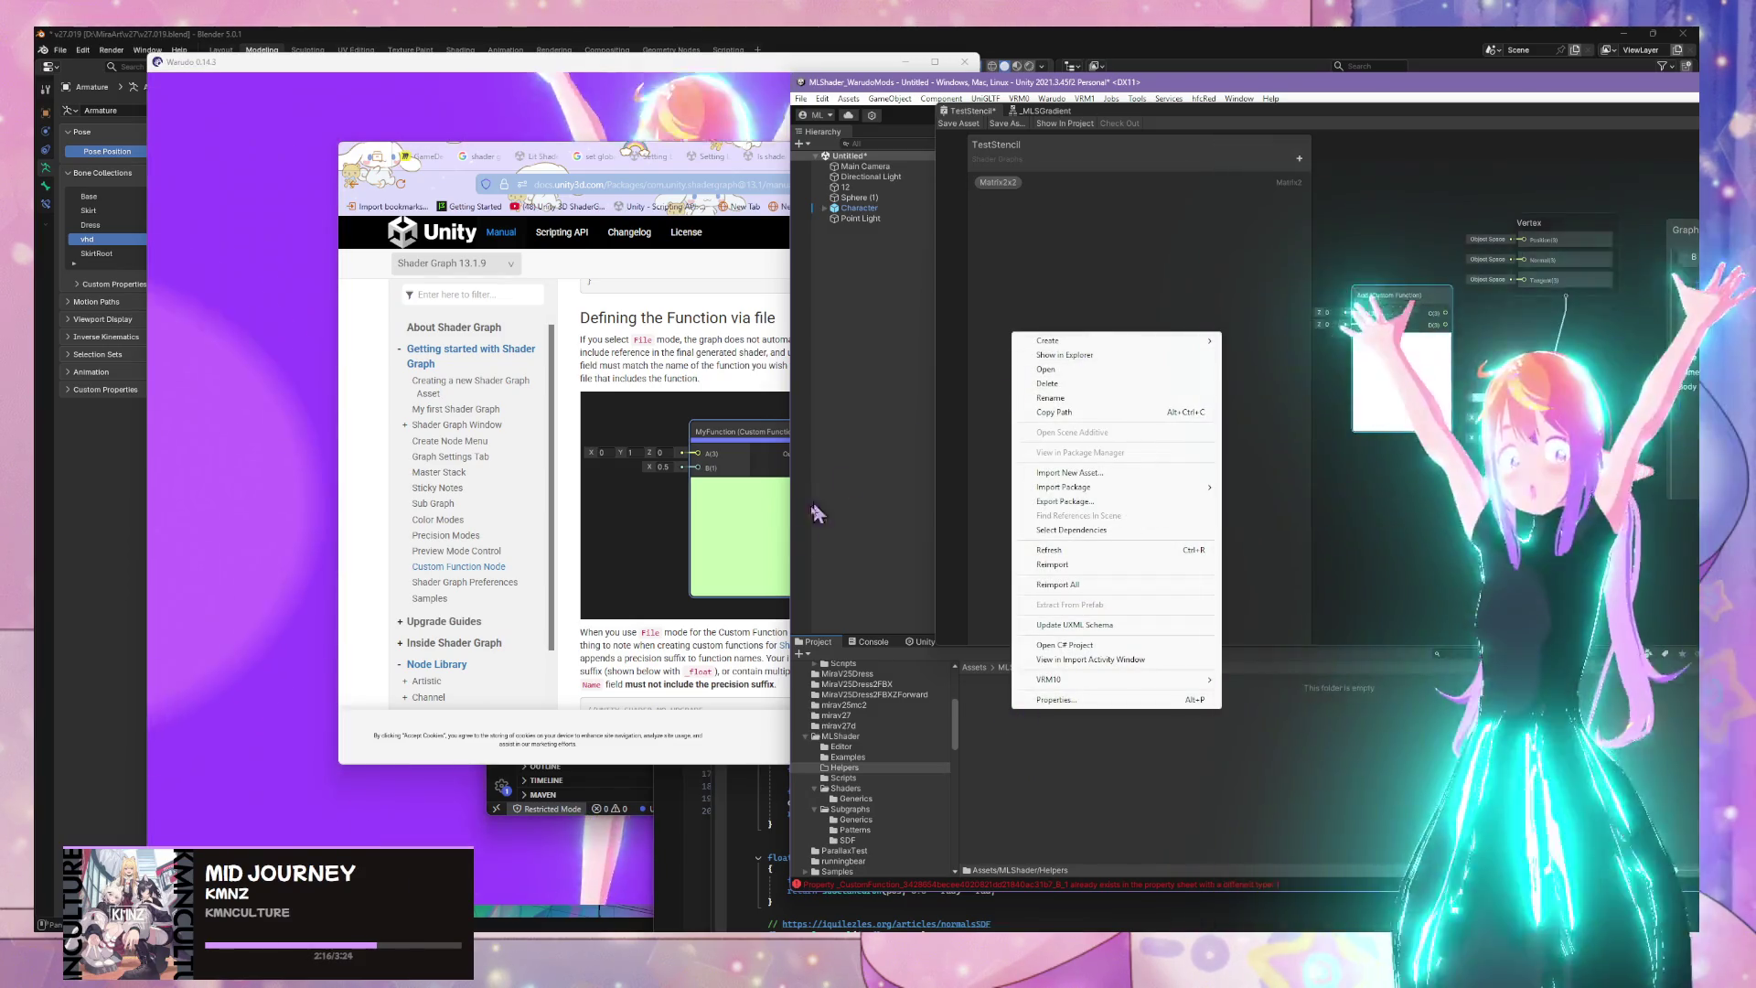
left_click(772, 567)
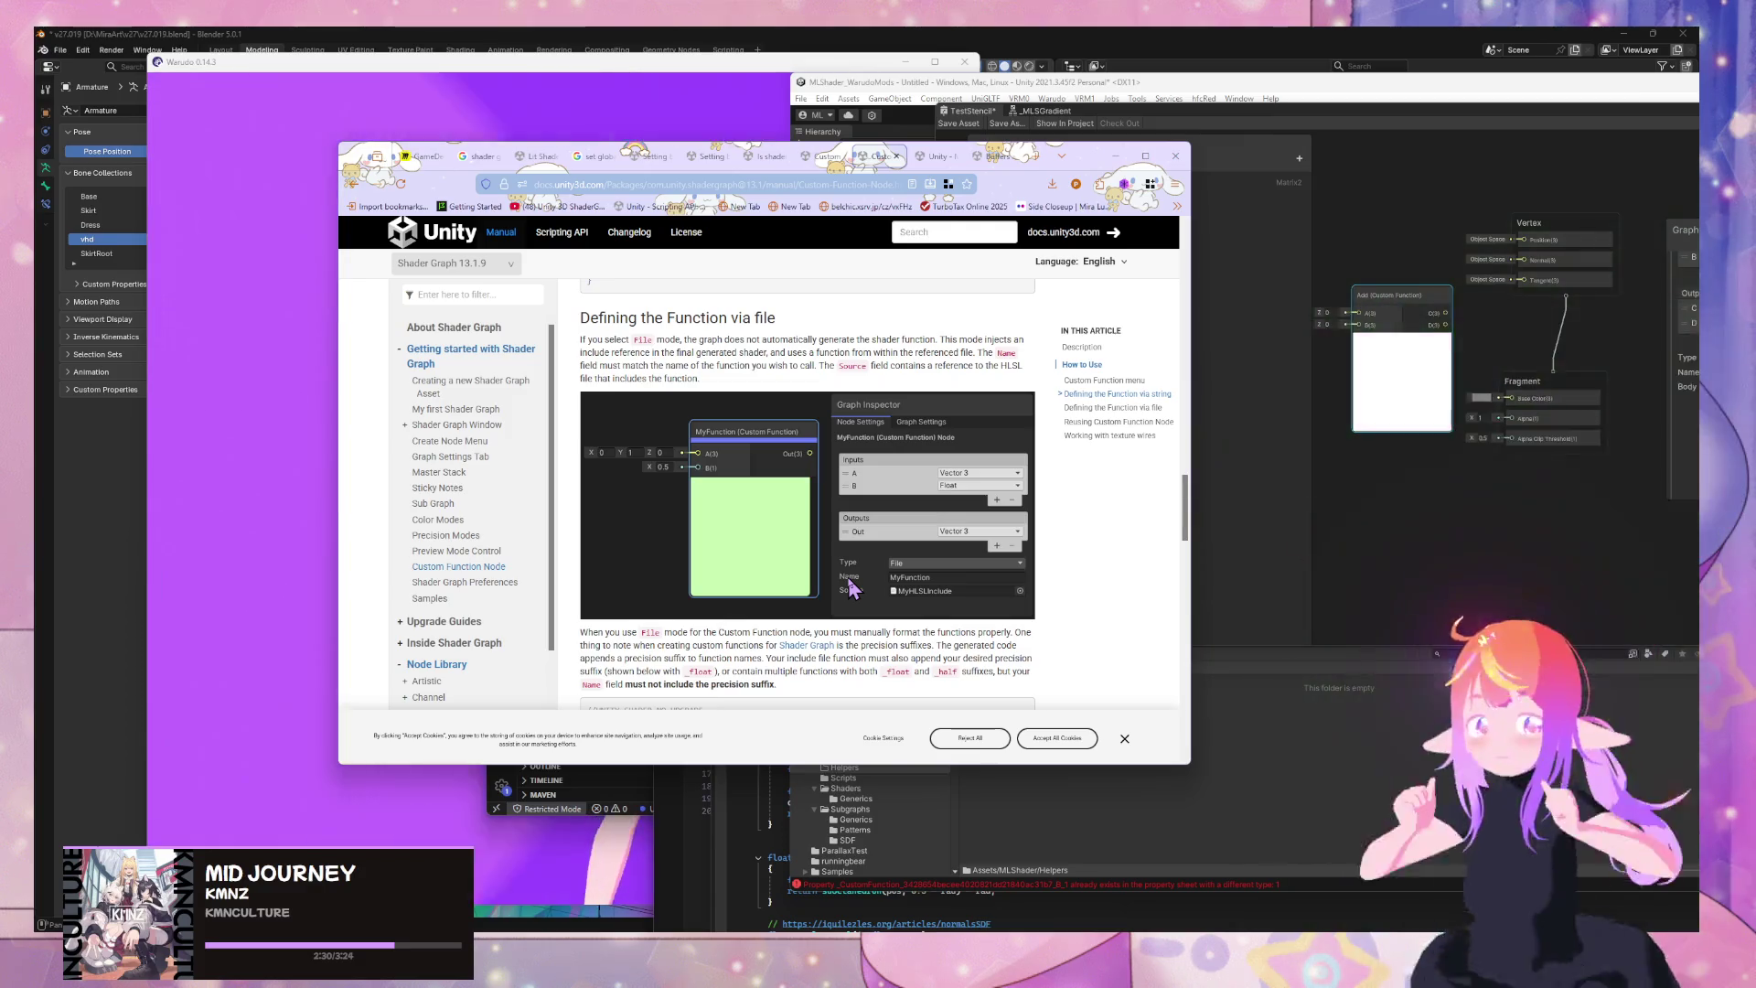
Scroll to the File-mode HLSL include example, then return to Unity's Helpers folder
scroll(849, 580, "down", 2)
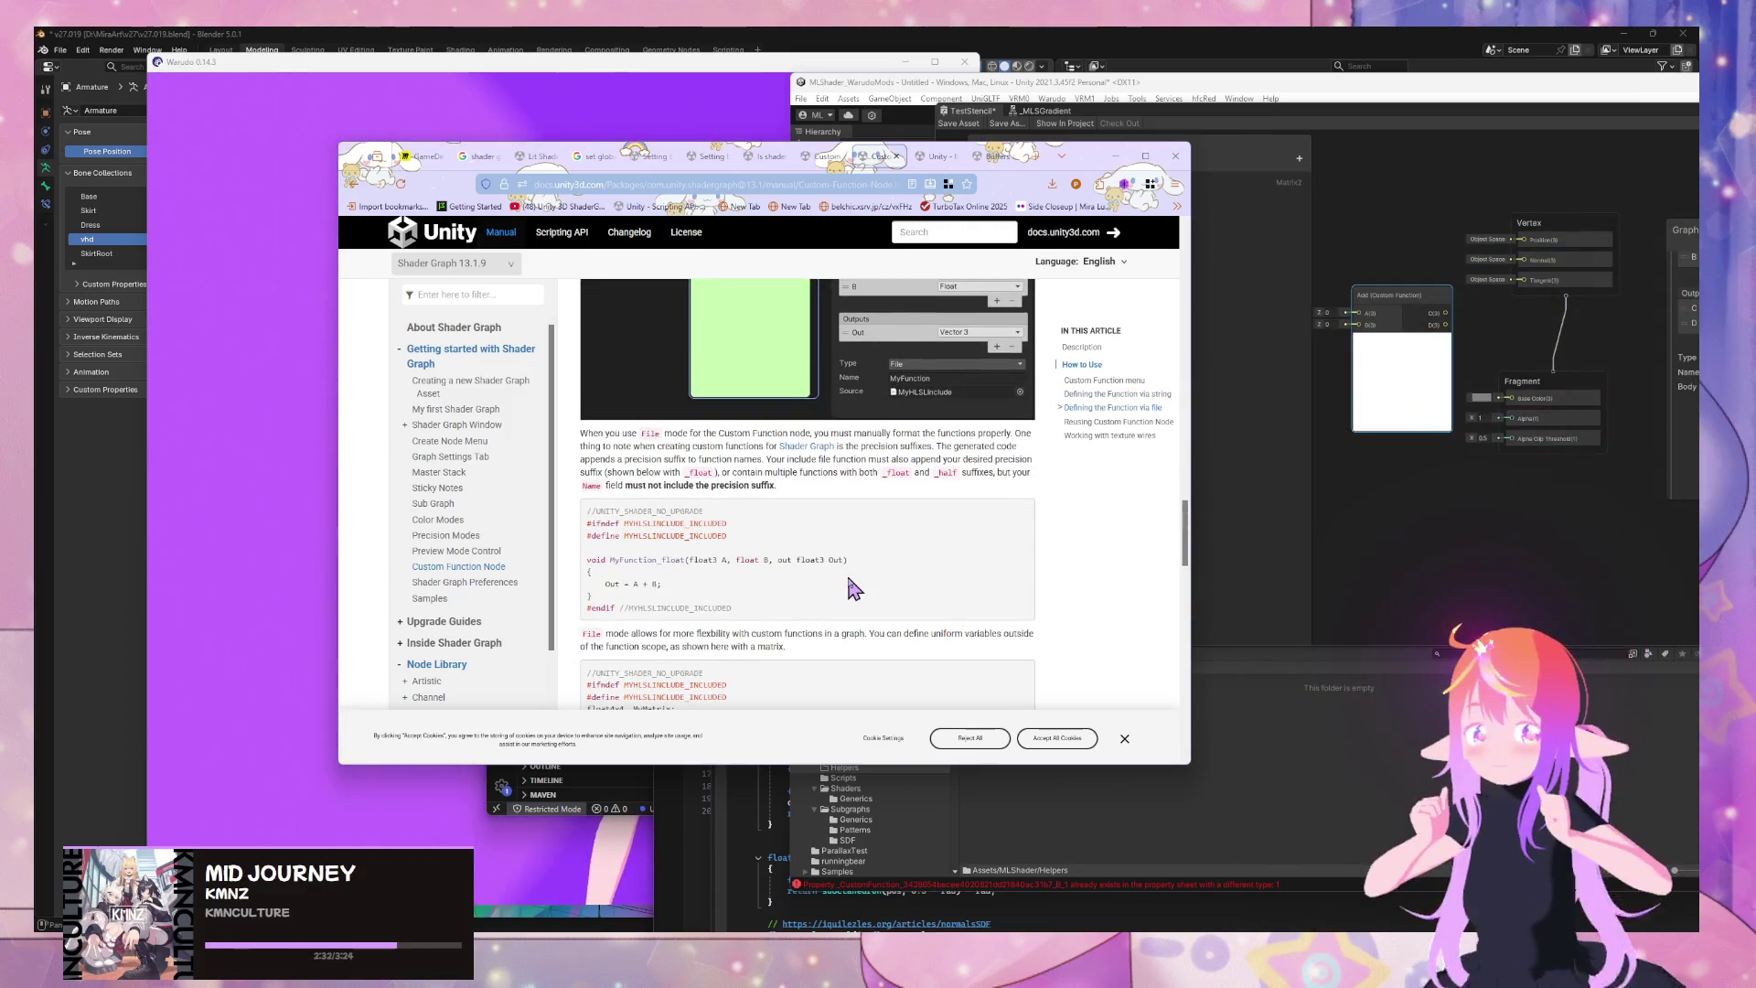
scroll(850, 586, "up", 1)
scroll(850, 585, "down", 1)
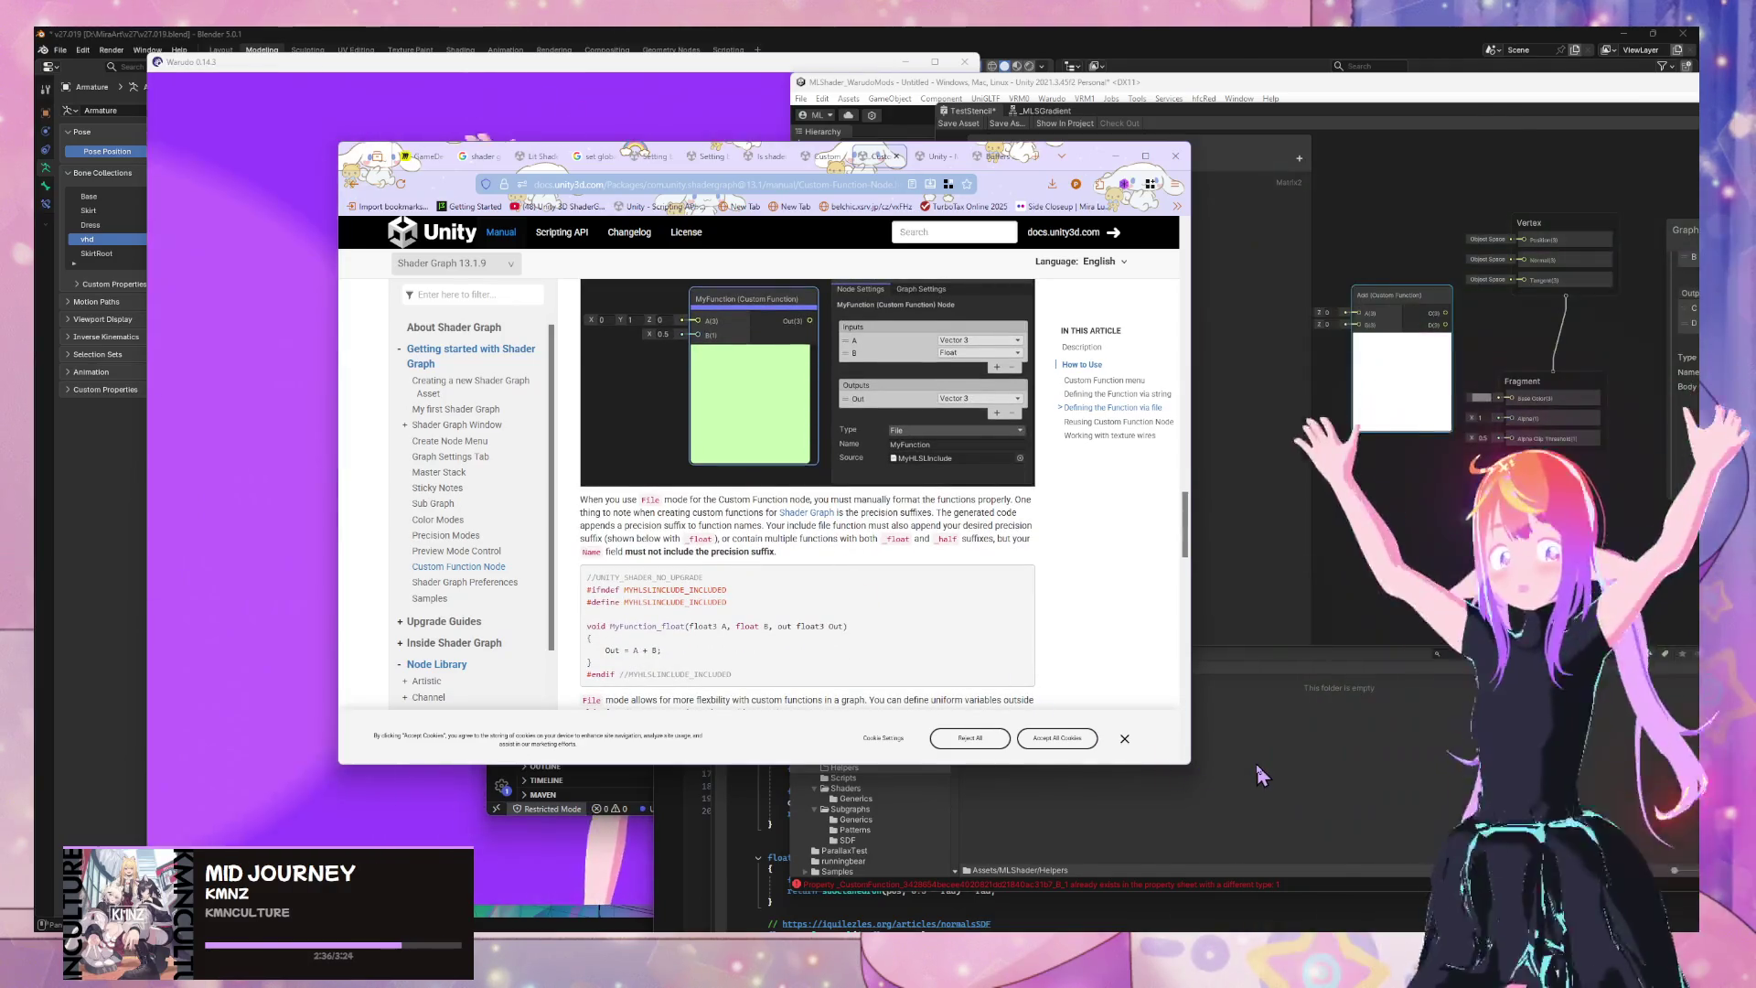
left_click(1257, 764)
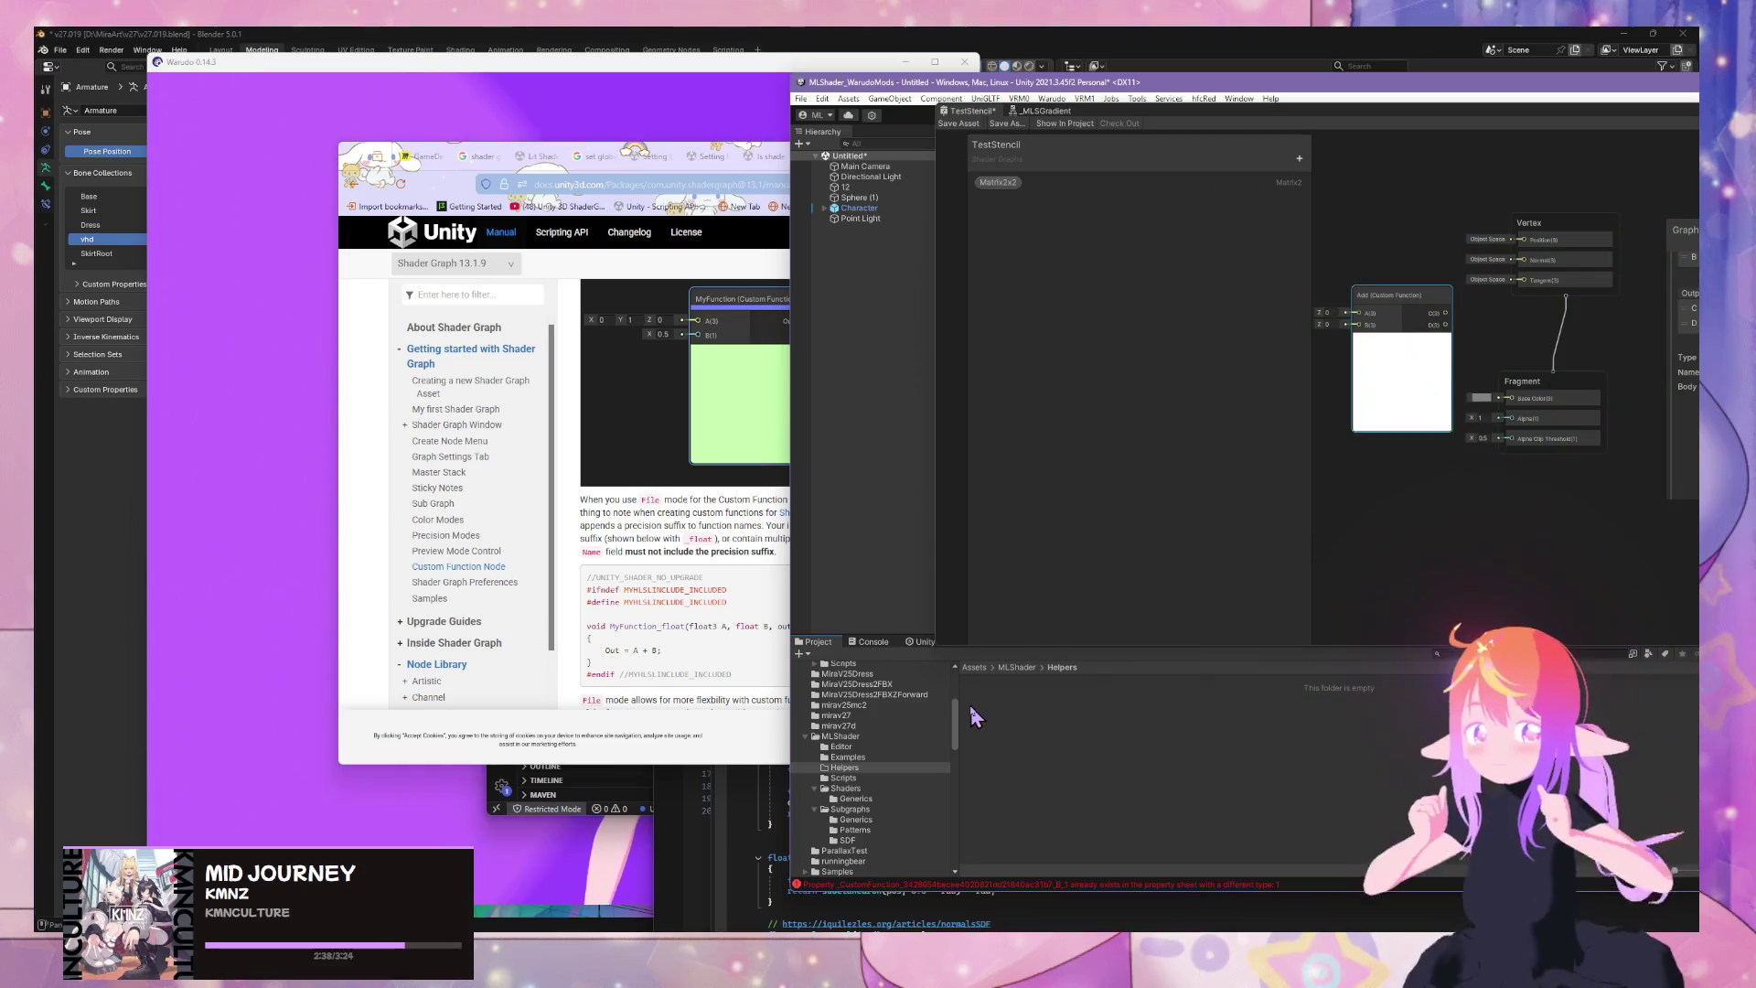
right_click(1041, 732)
Look over the Create > Testing and Create > Shader options without creating anything, then return to the docs
mouse_move(1145, 364)
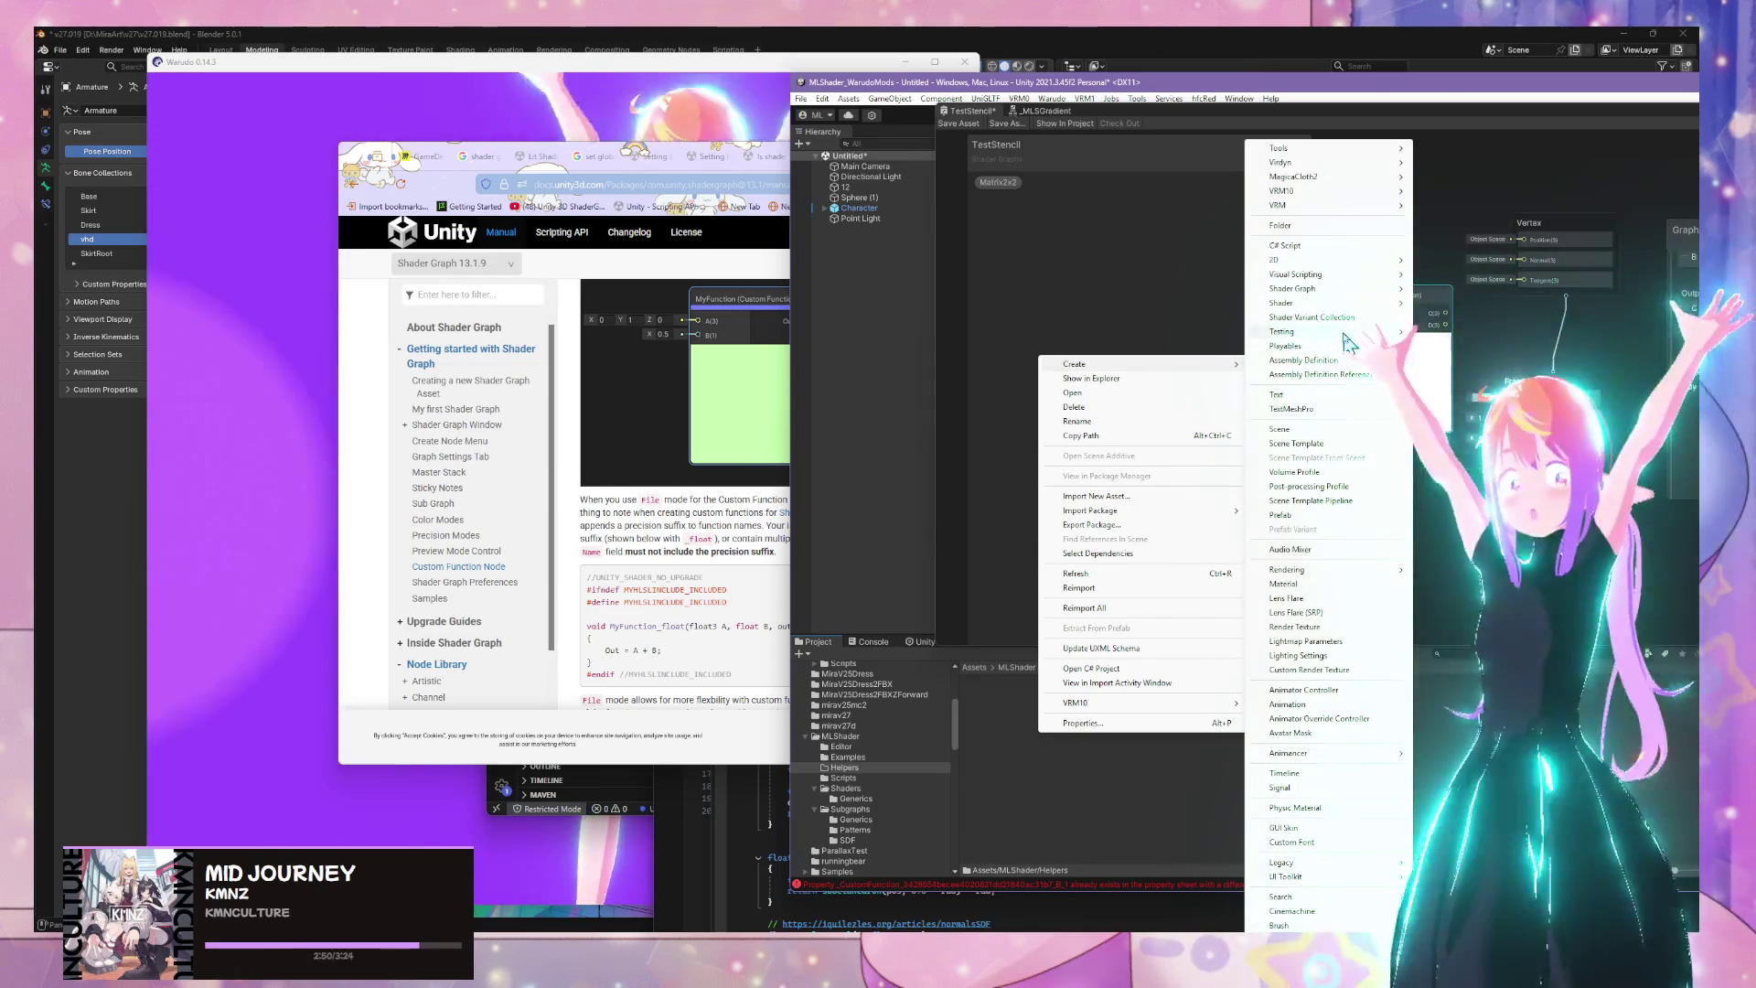
mouse_move(1346, 335)
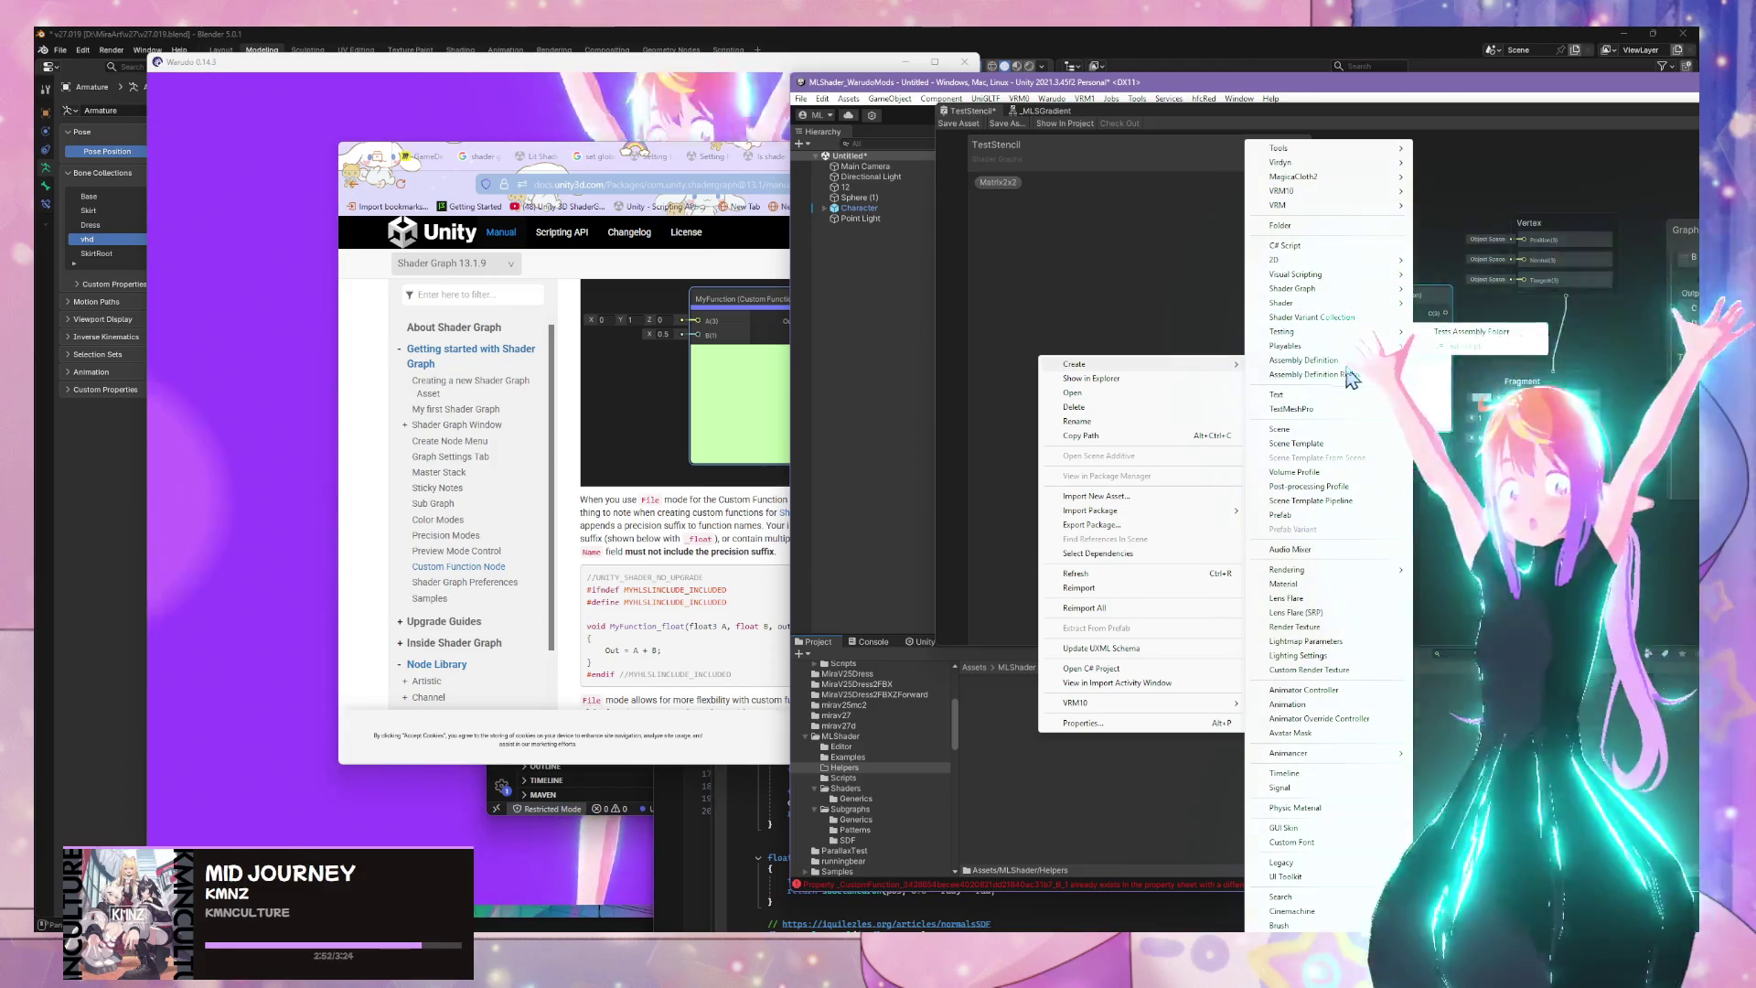
mouse_move(1372, 303)
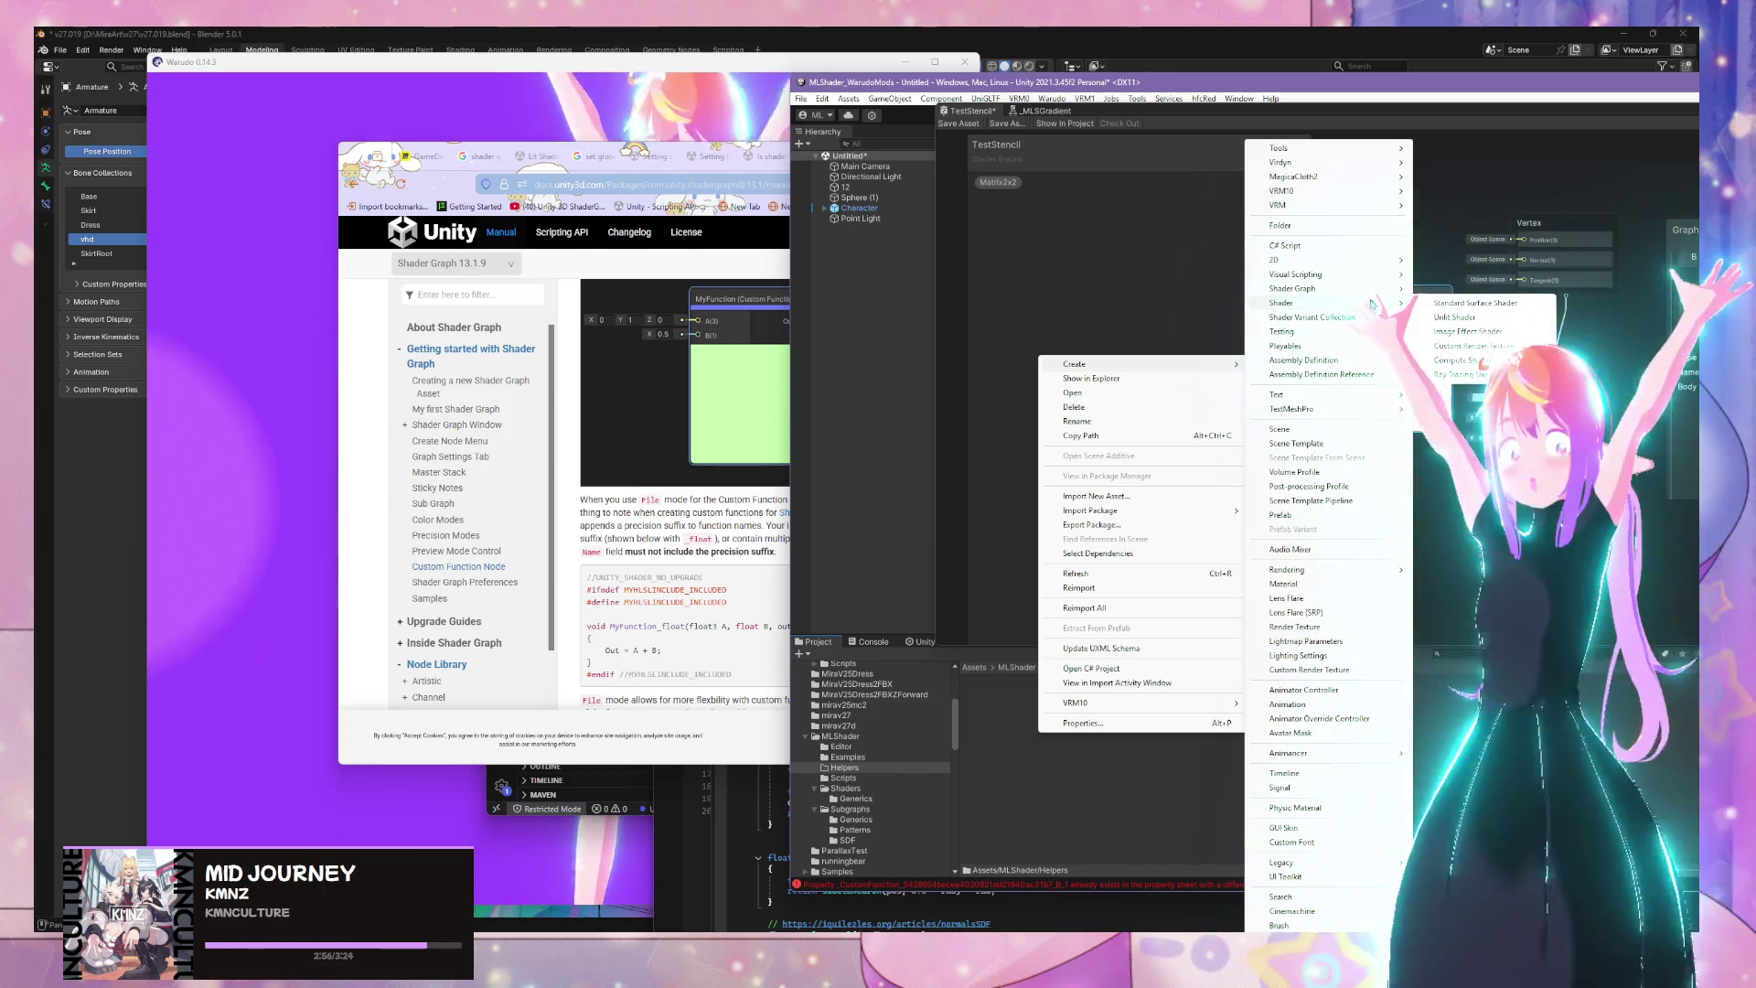
left_click(686, 558)
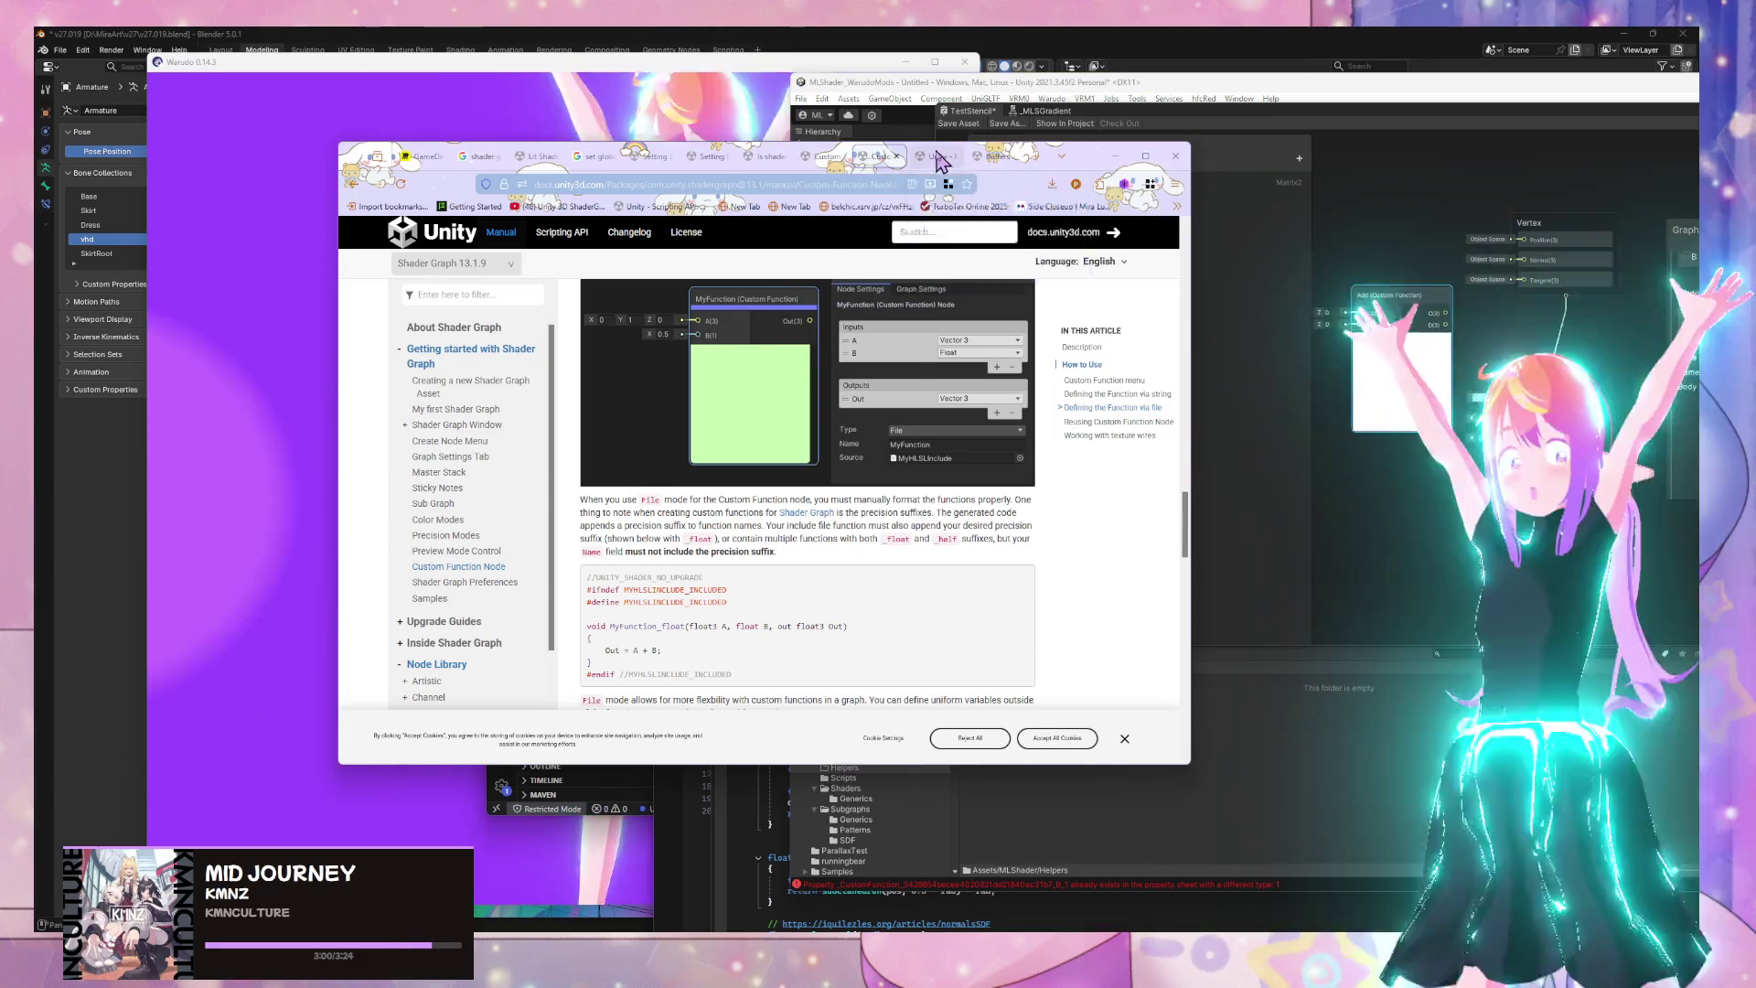
Search Google for 'creating custom shader graph file'
left_click(935, 156)
left_click(864, 184)
type("creat")
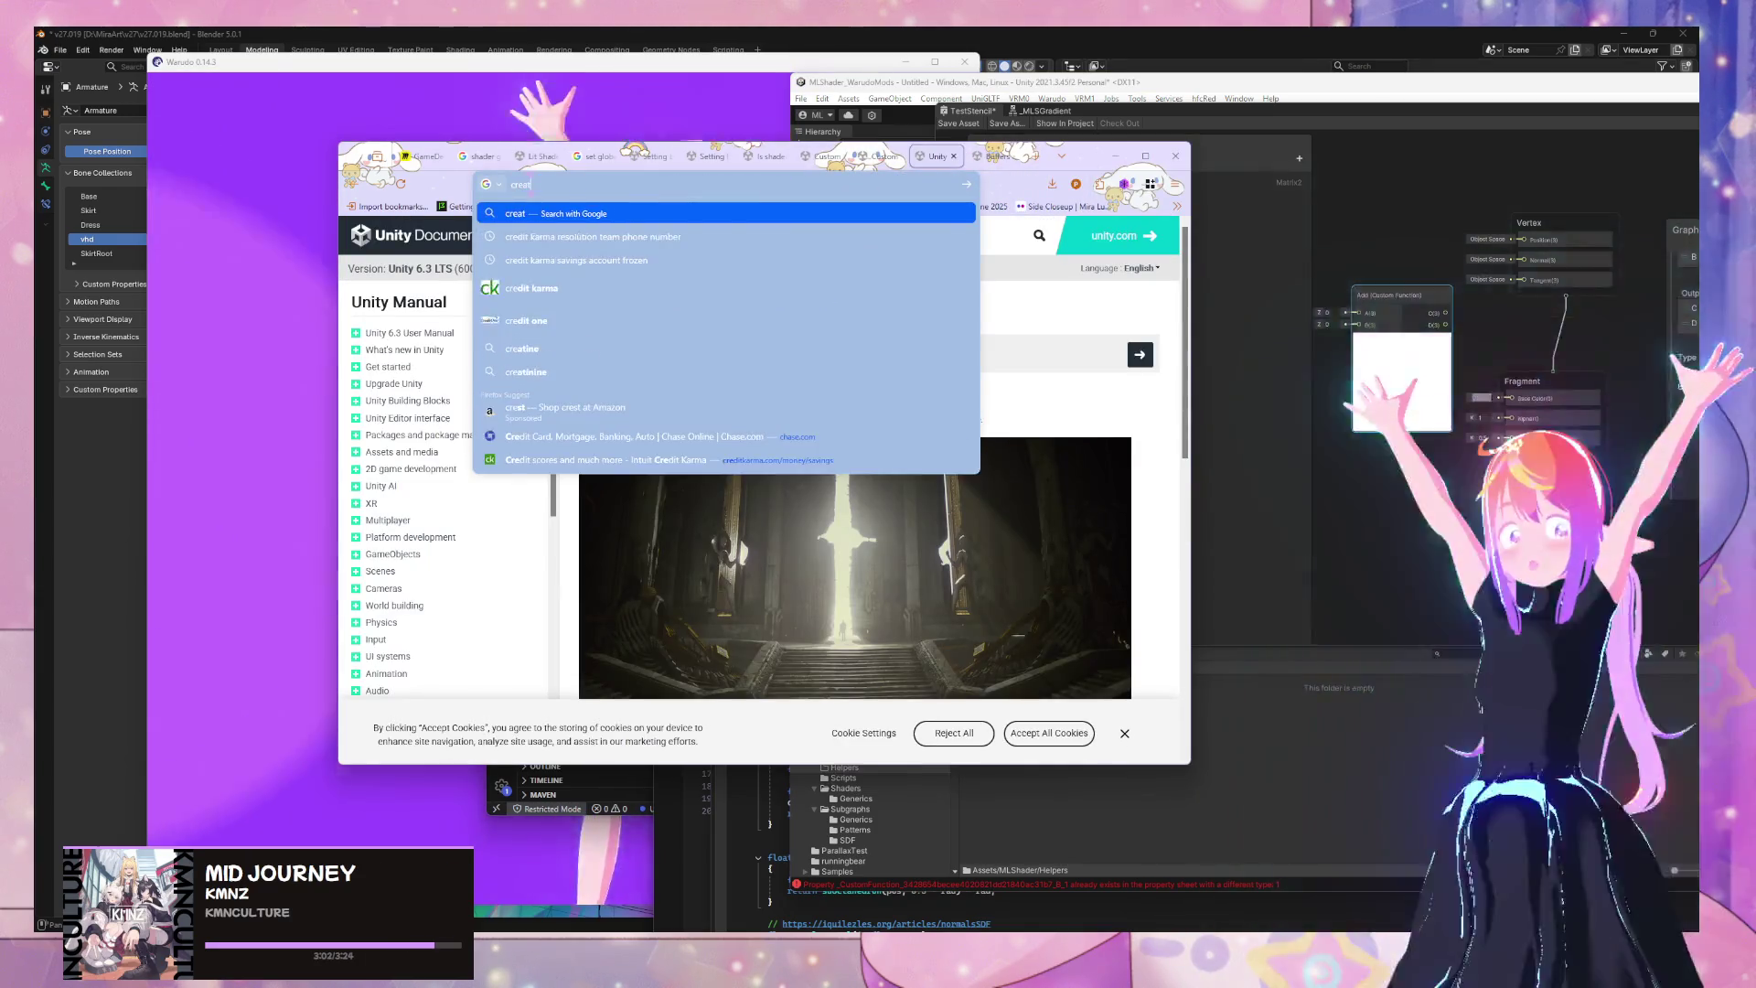
type("ing custom")
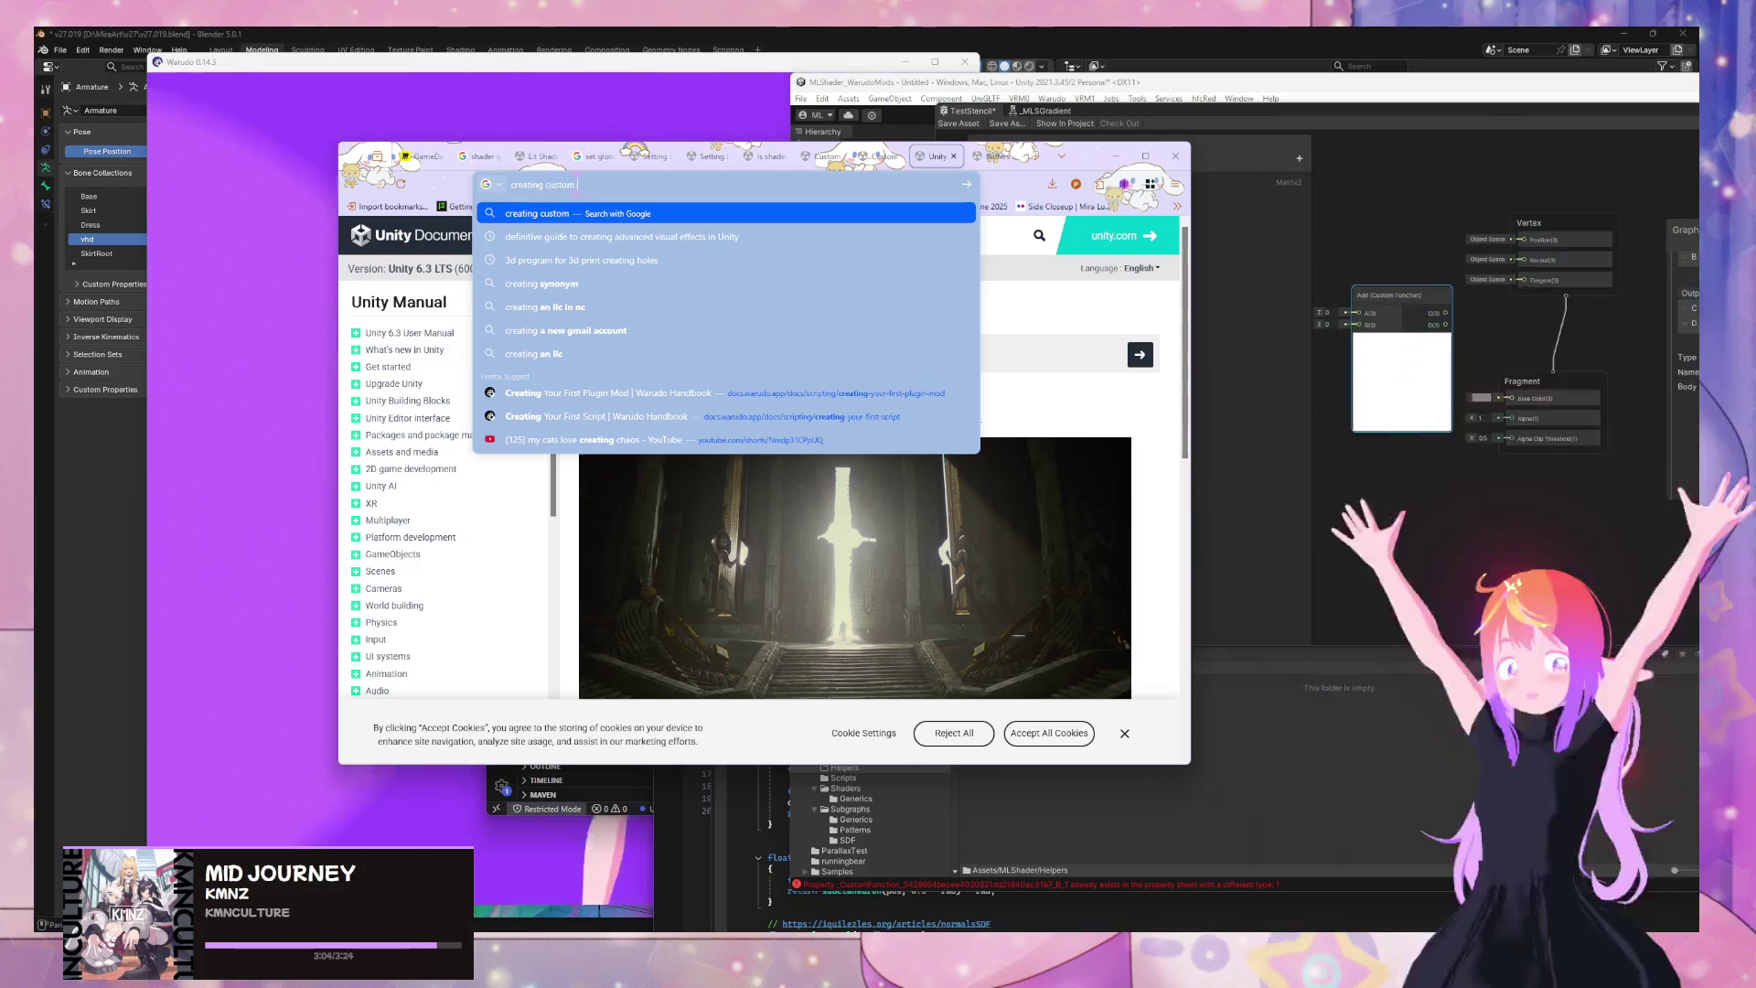
key("BackSpace")
key("BackSpace")
key("BackSpace")
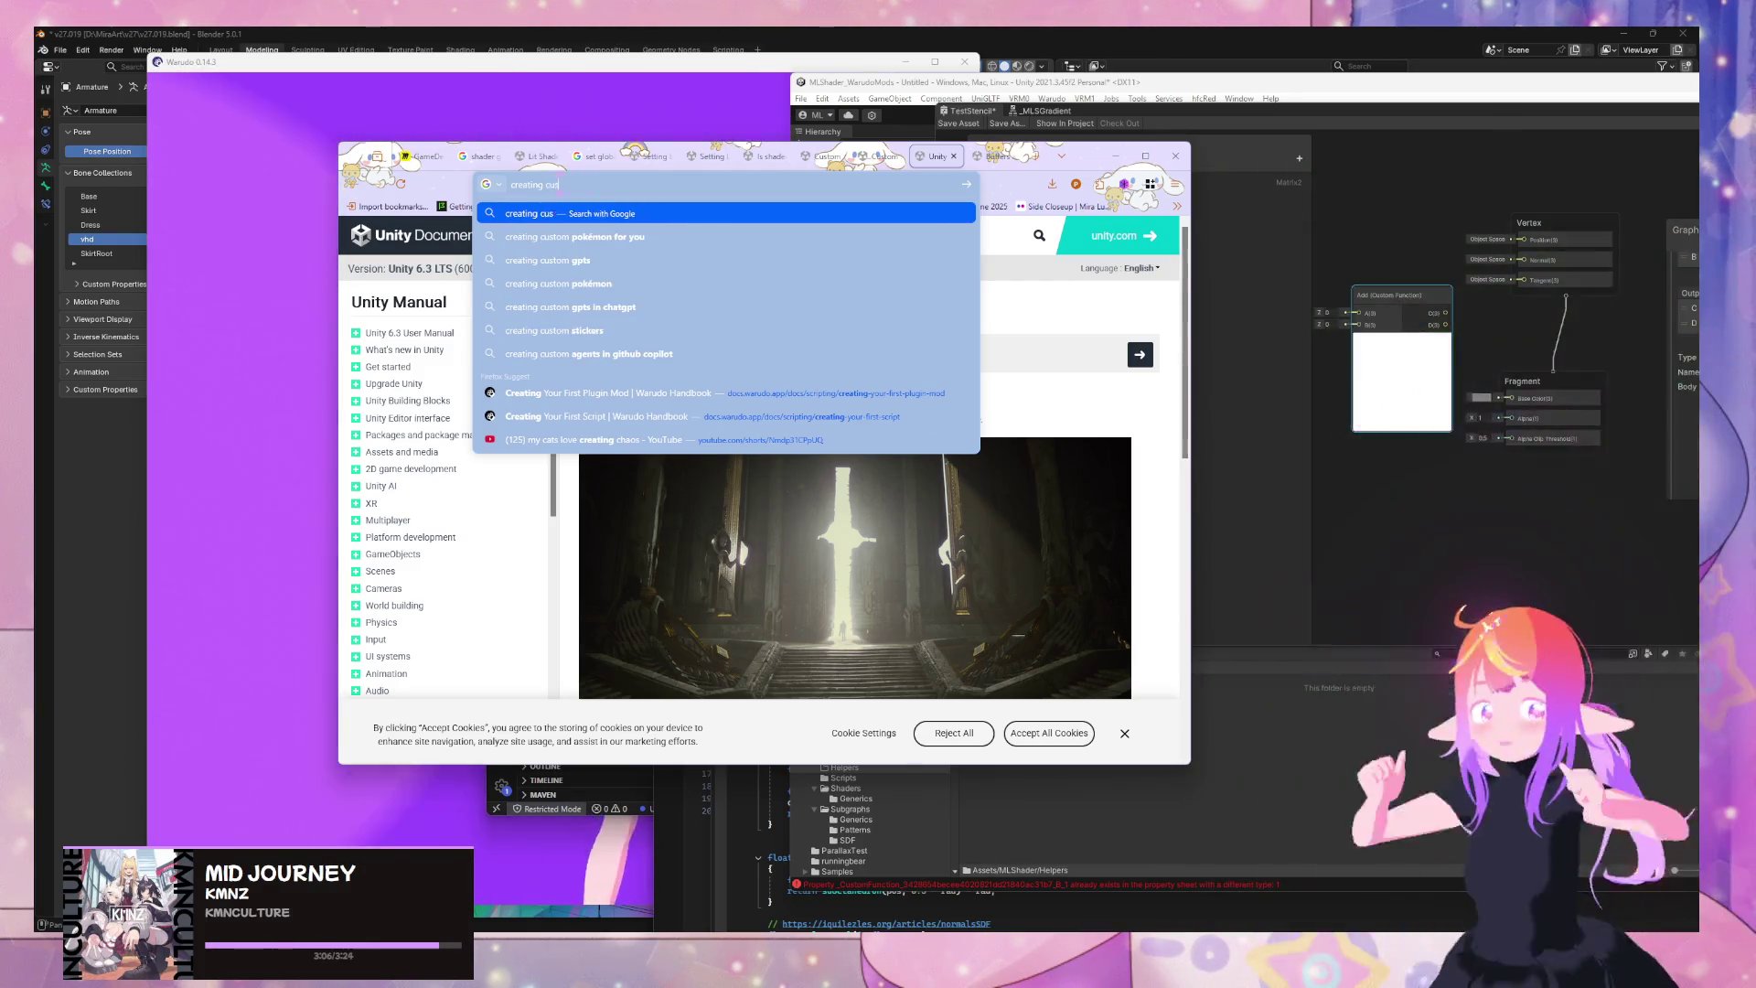
key("BackSpace")
type("cus")
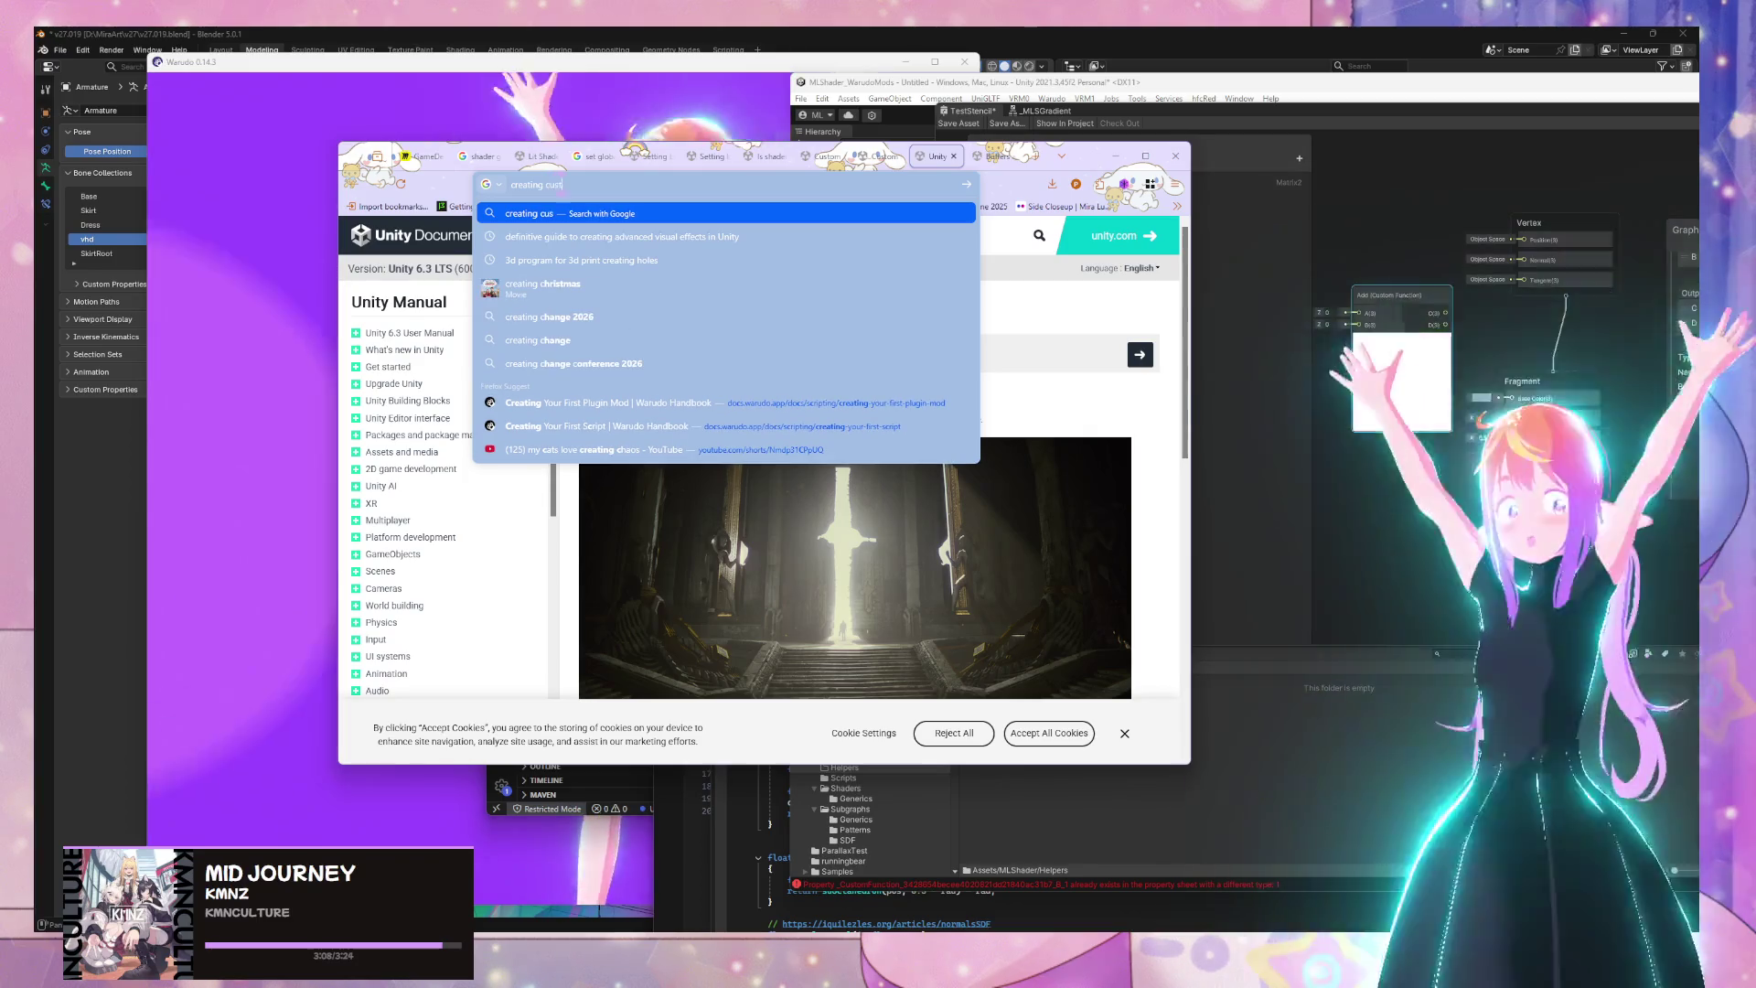
type("tom shader graph file")
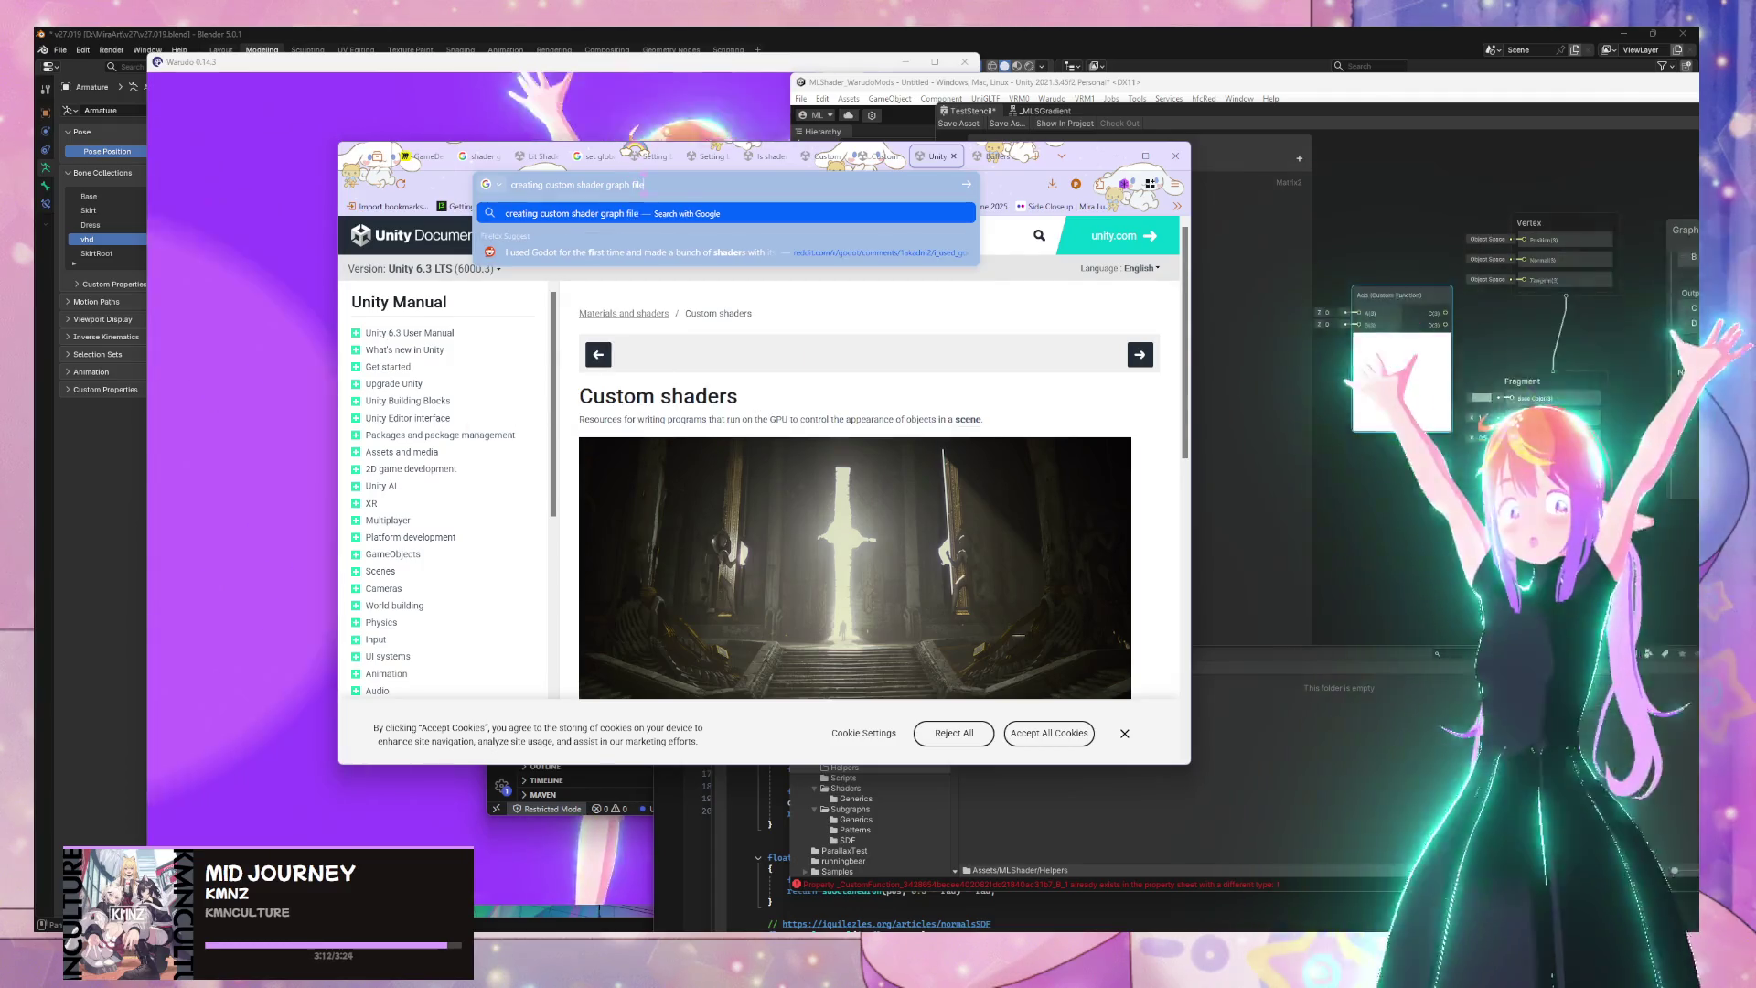
key("Return")
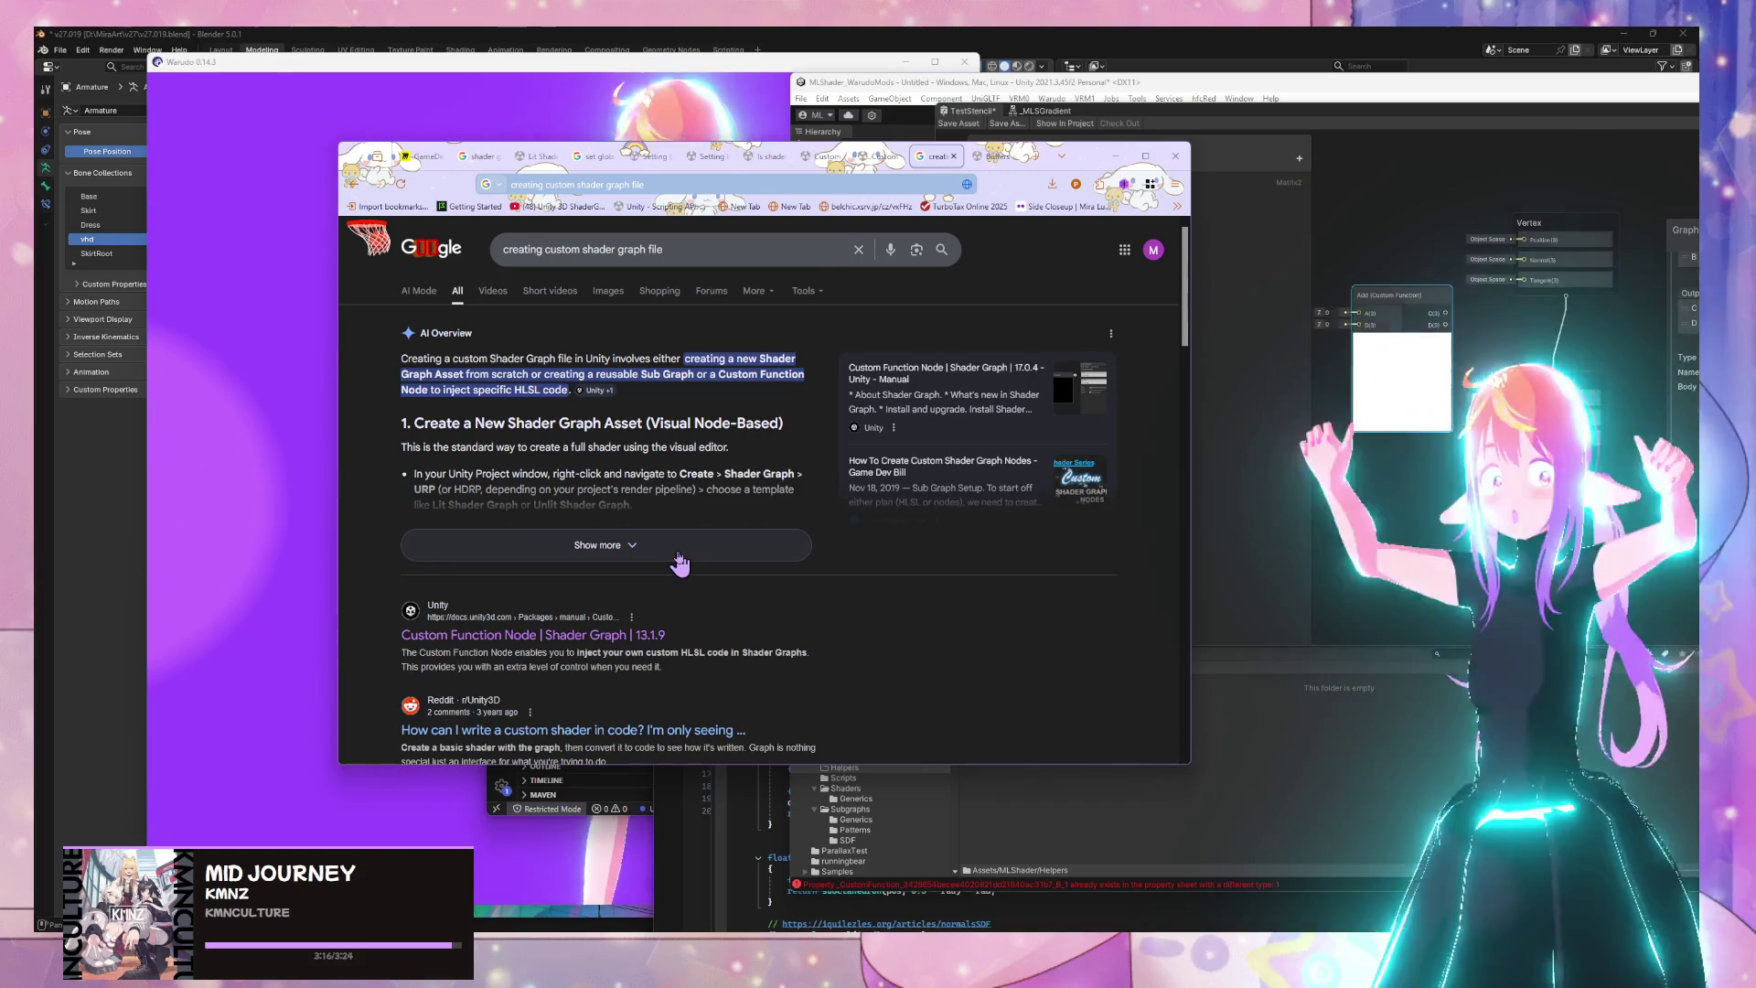
Read the expanded AI overview on Custom Function Node File mode
left_click(681, 557)
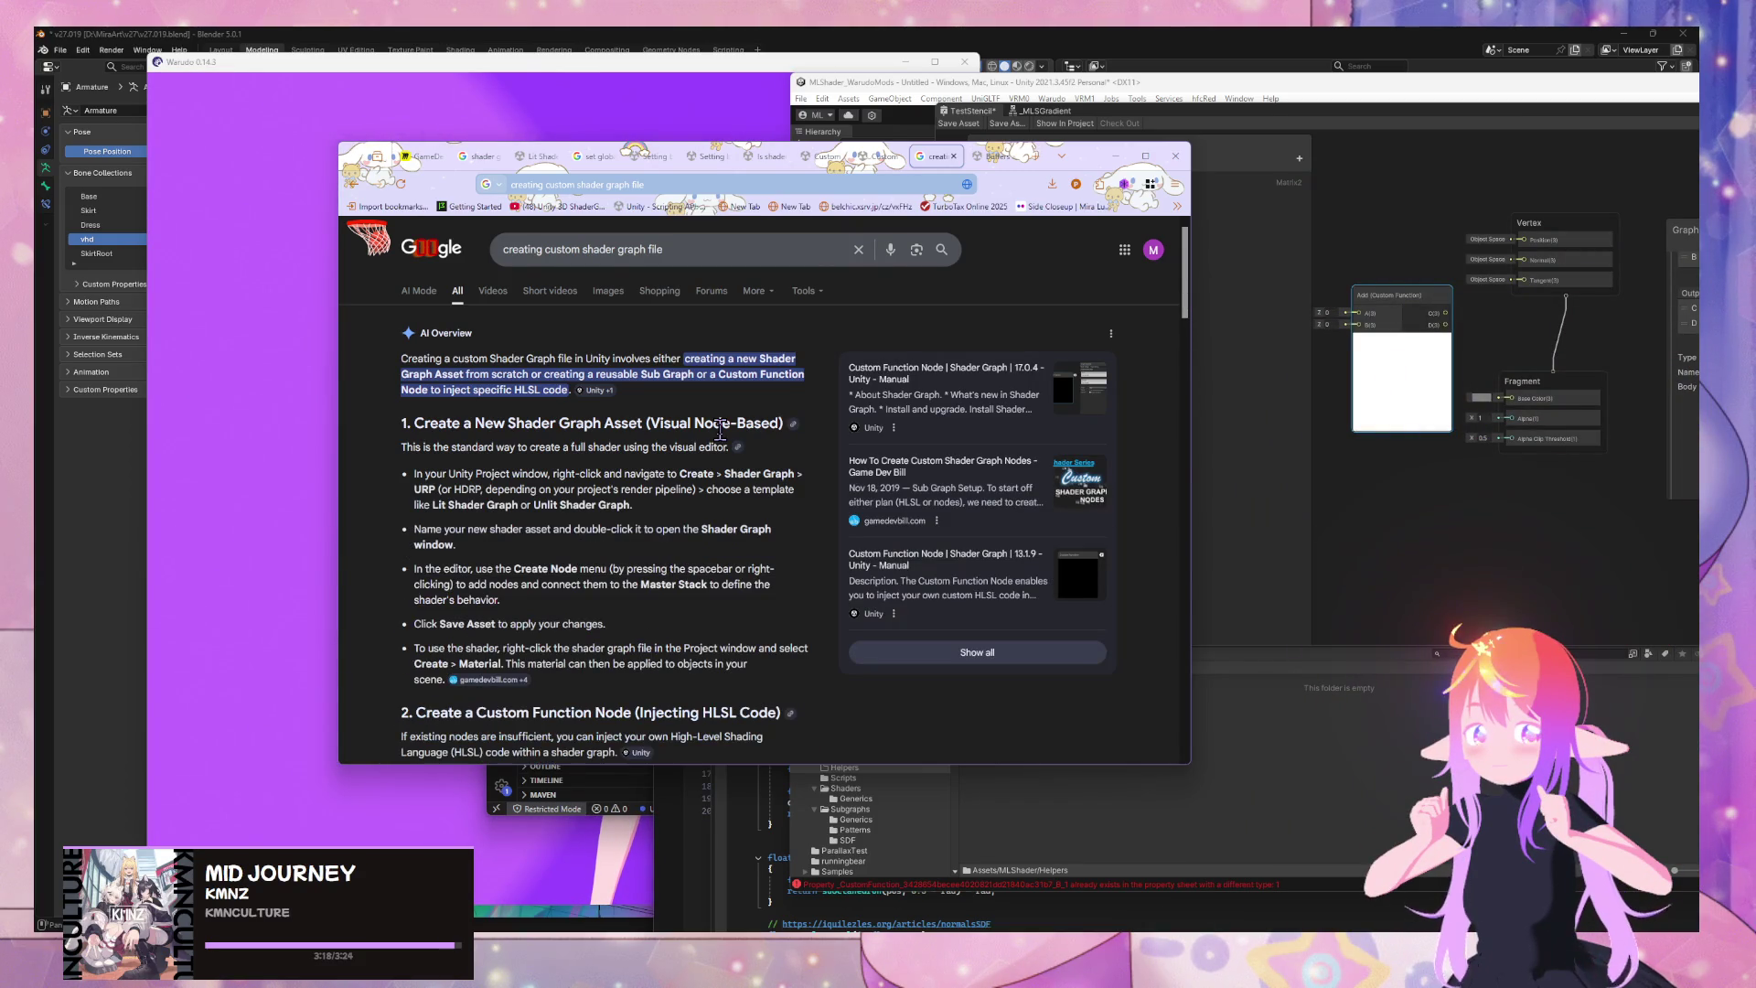
scroll(720, 430, "down", 3)
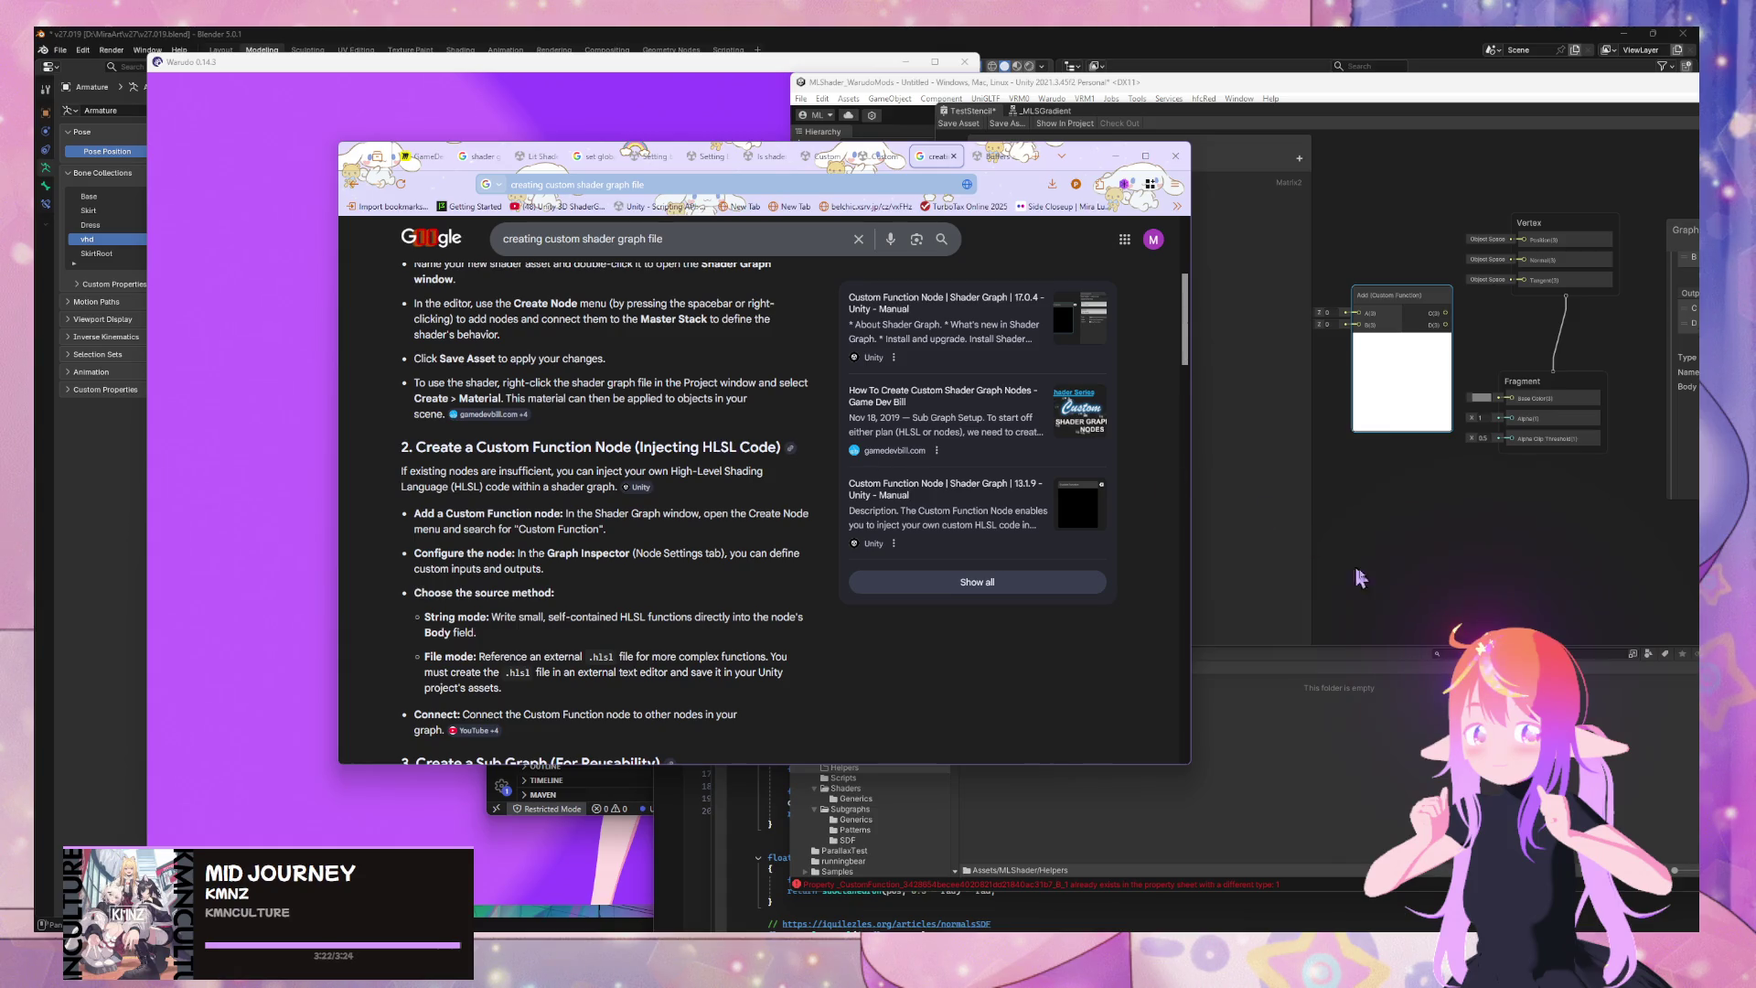
left_click(1408, 586)
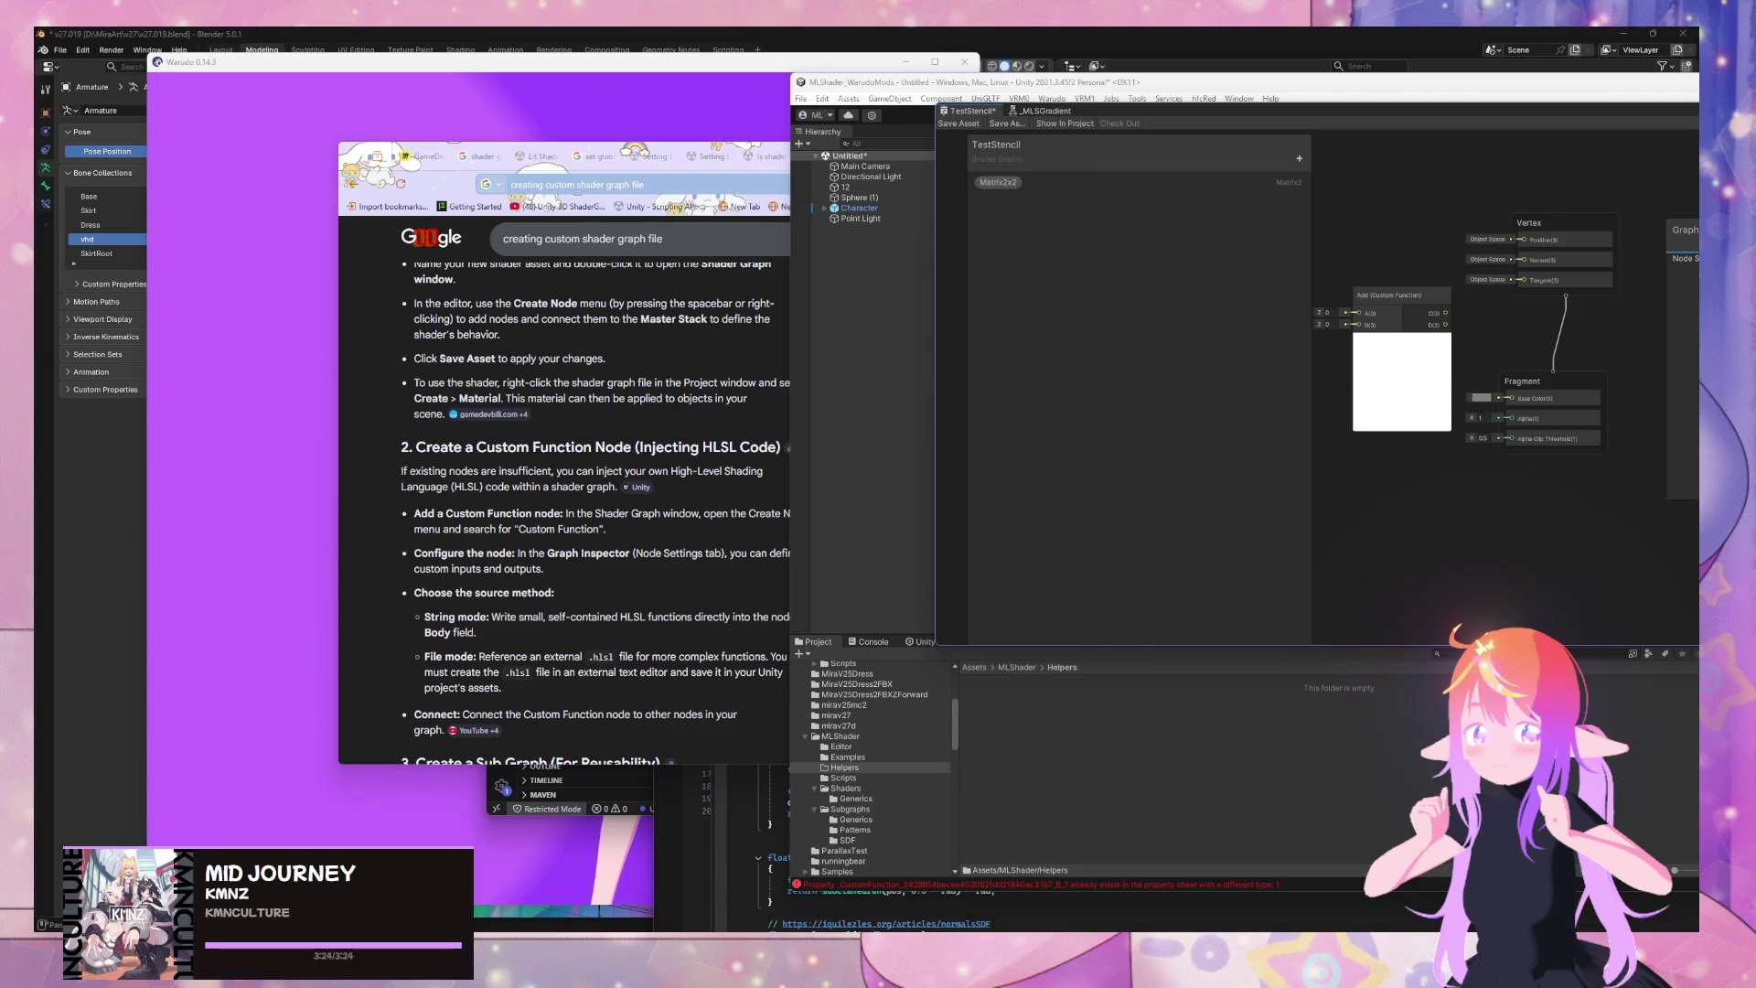
Open the MLShader repository in Visual Studio Code via GitHub Desktop's Repository menu
mouse_move(940, 929)
mouse_move(1112, 889)
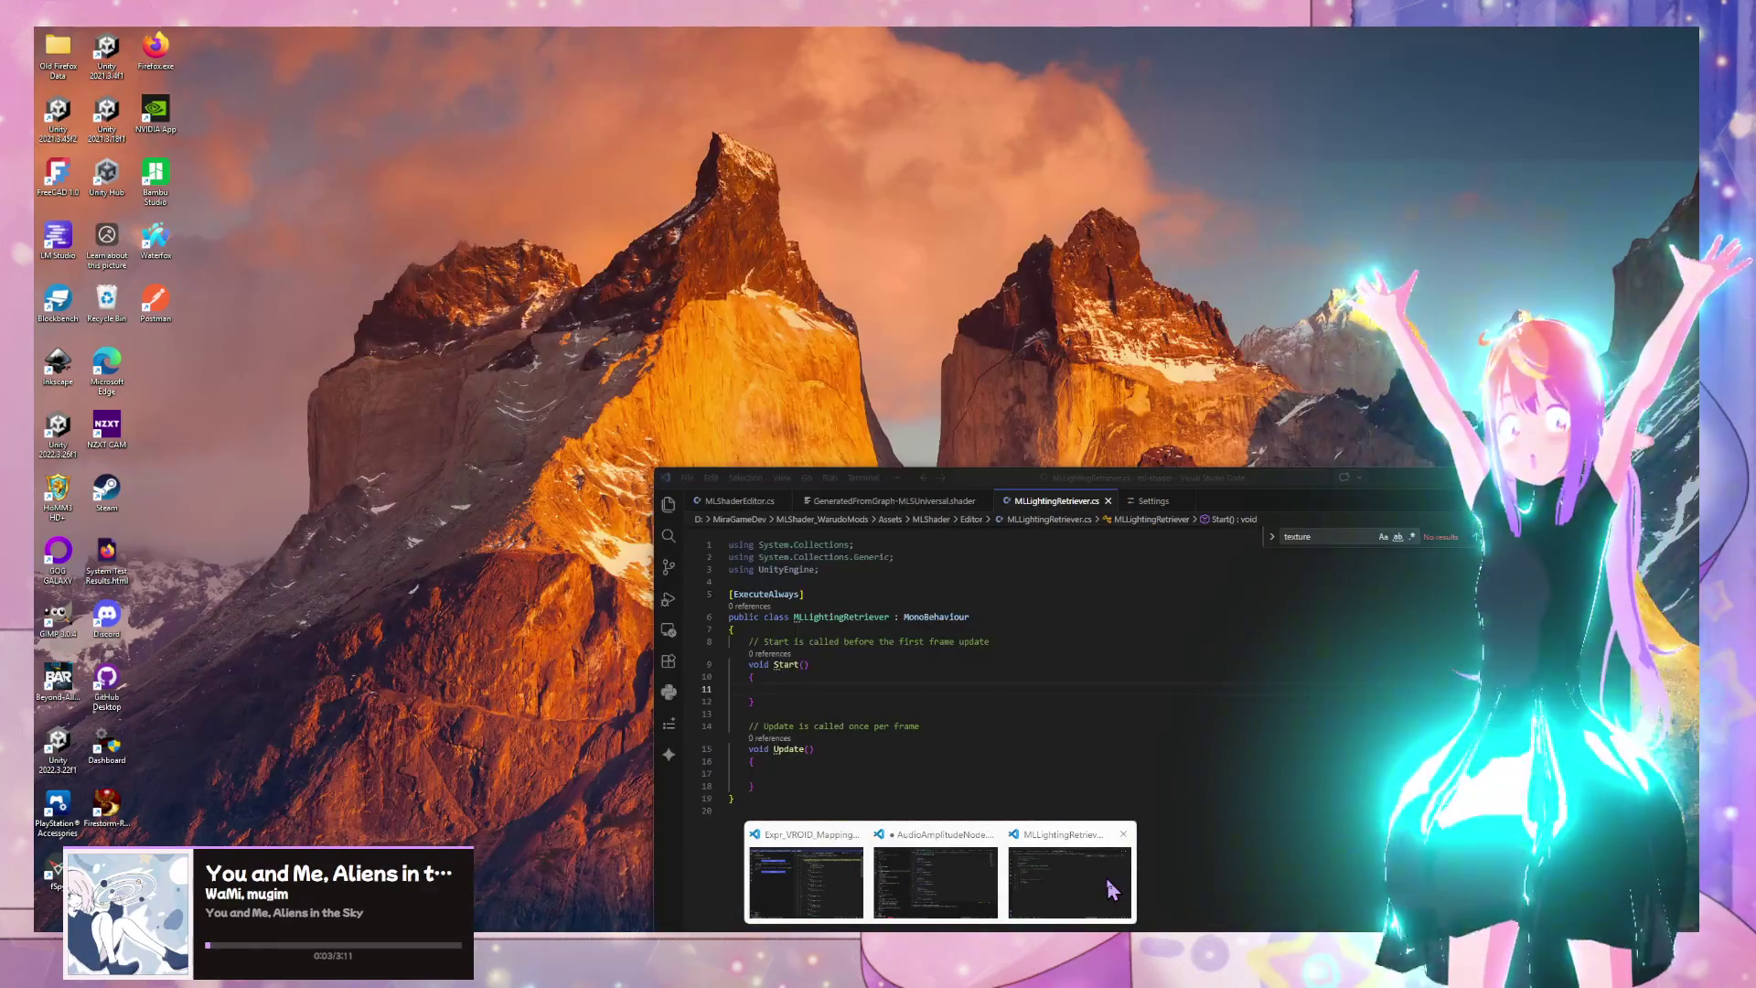
left_click(1111, 889)
left_click(676, 518)
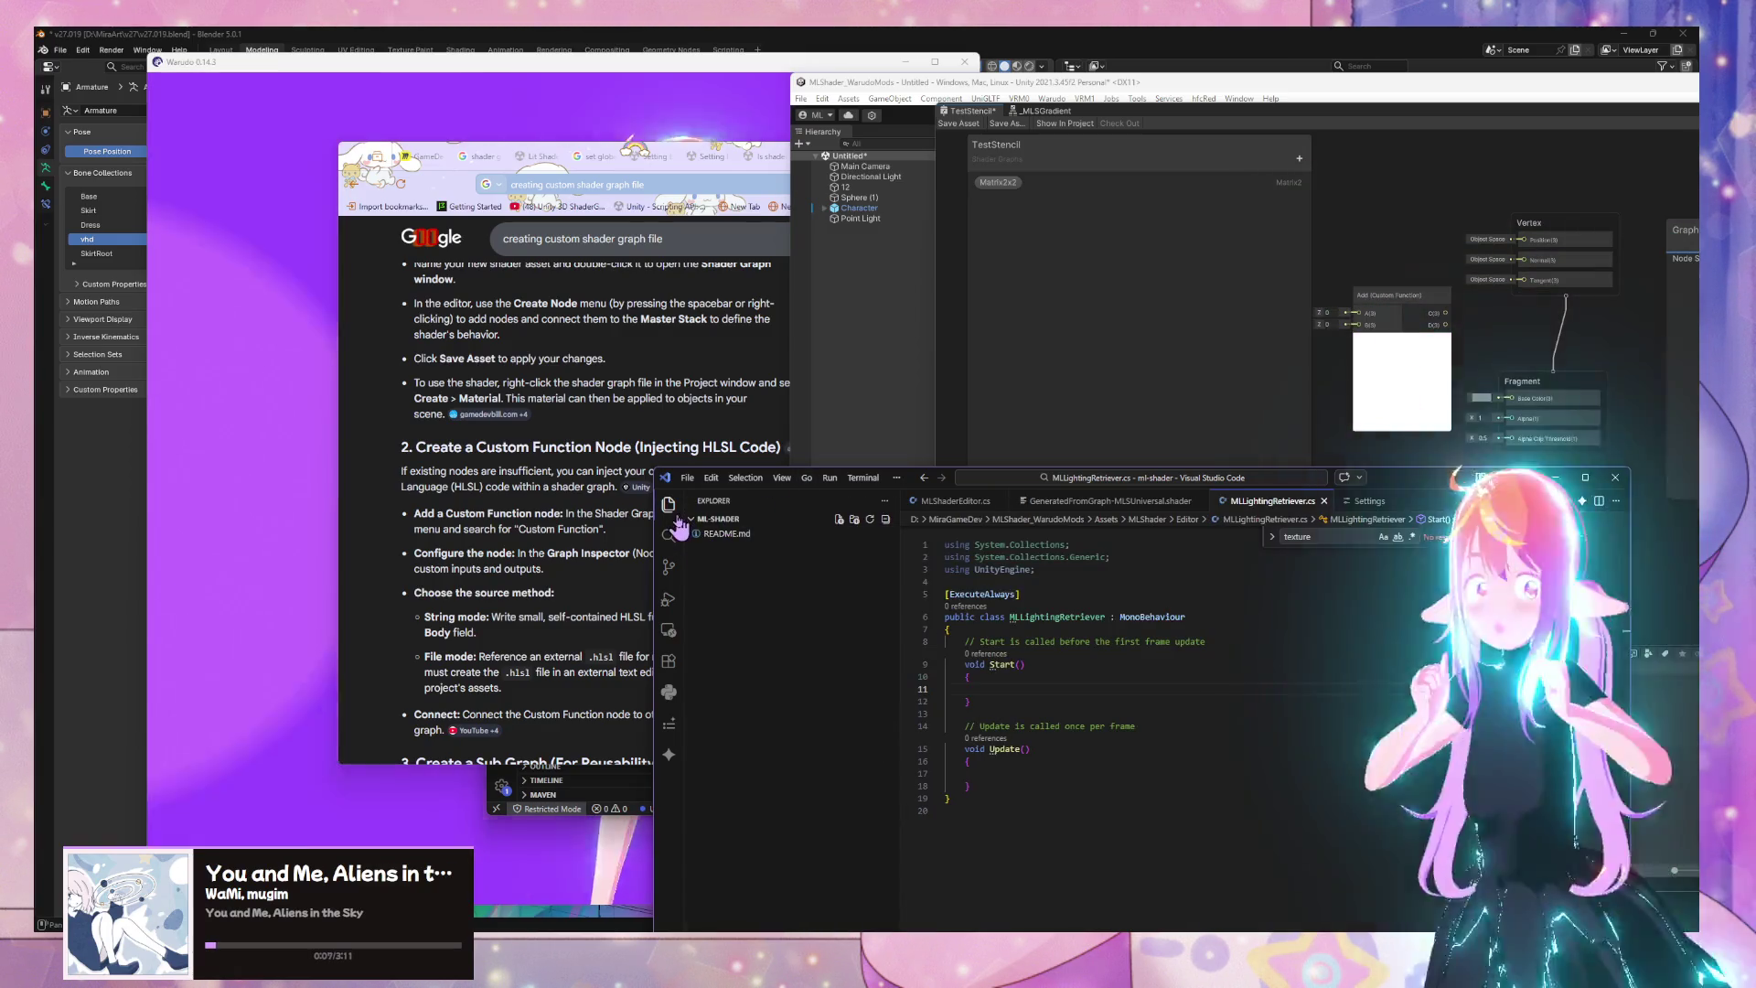
left_click(669, 504)
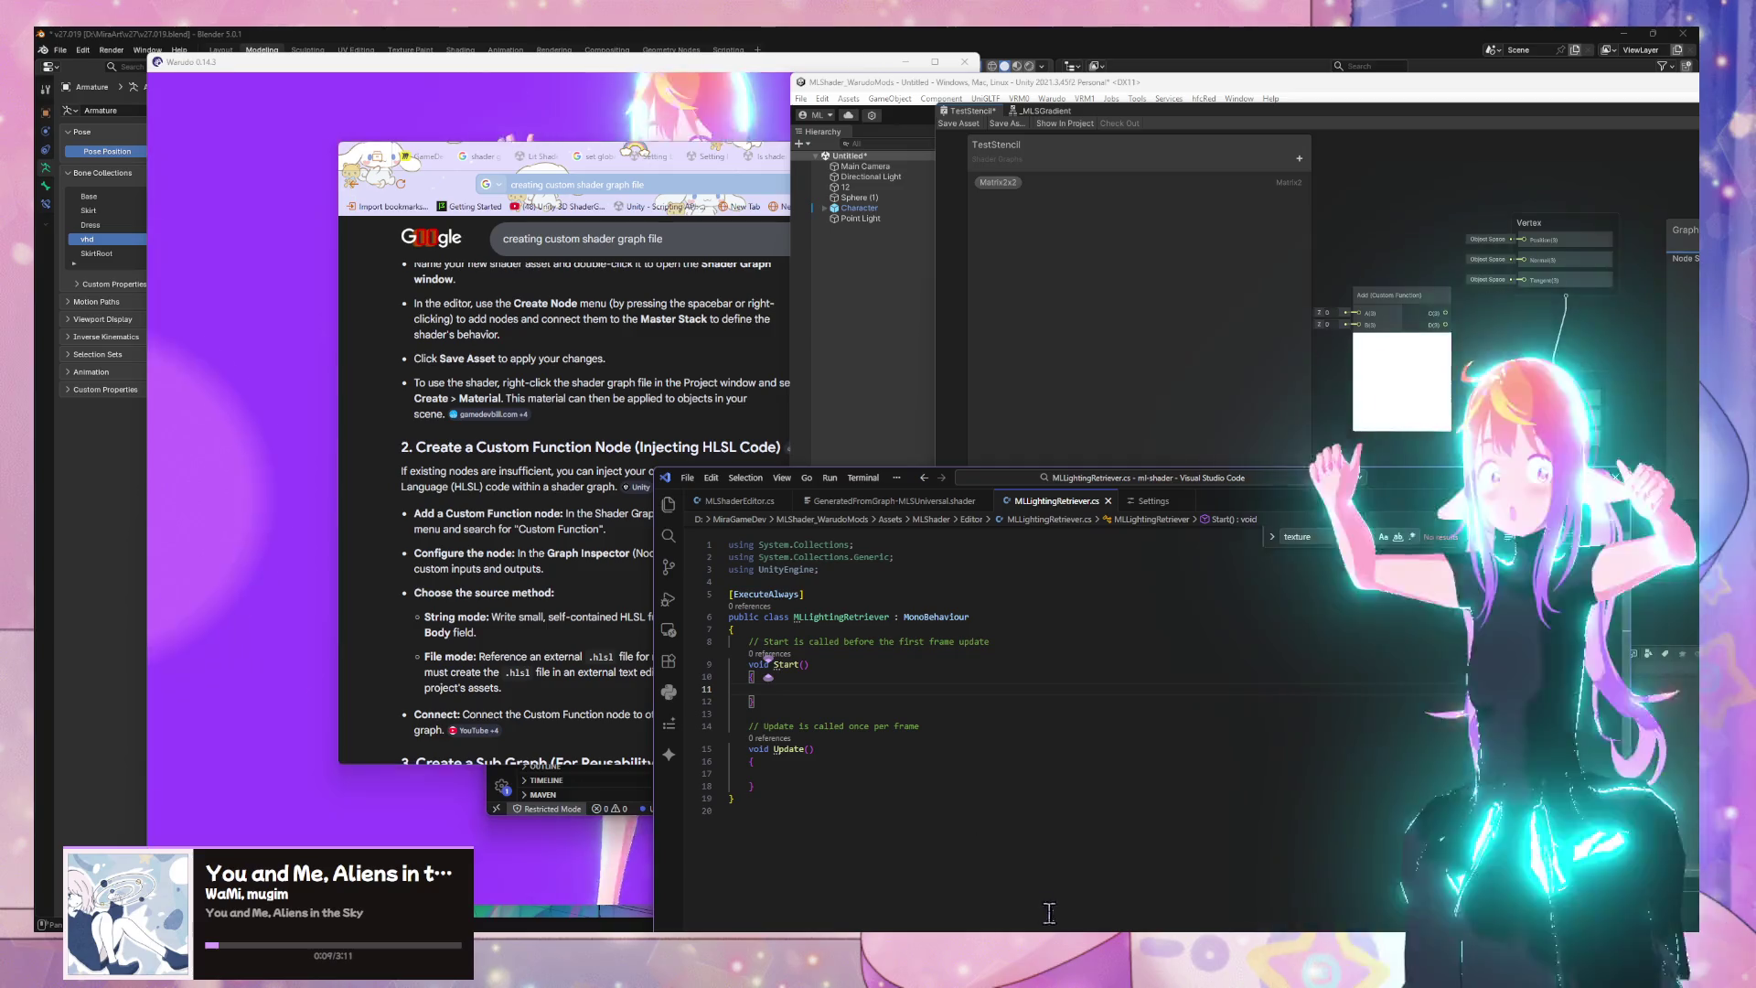
left_click(1103, 911)
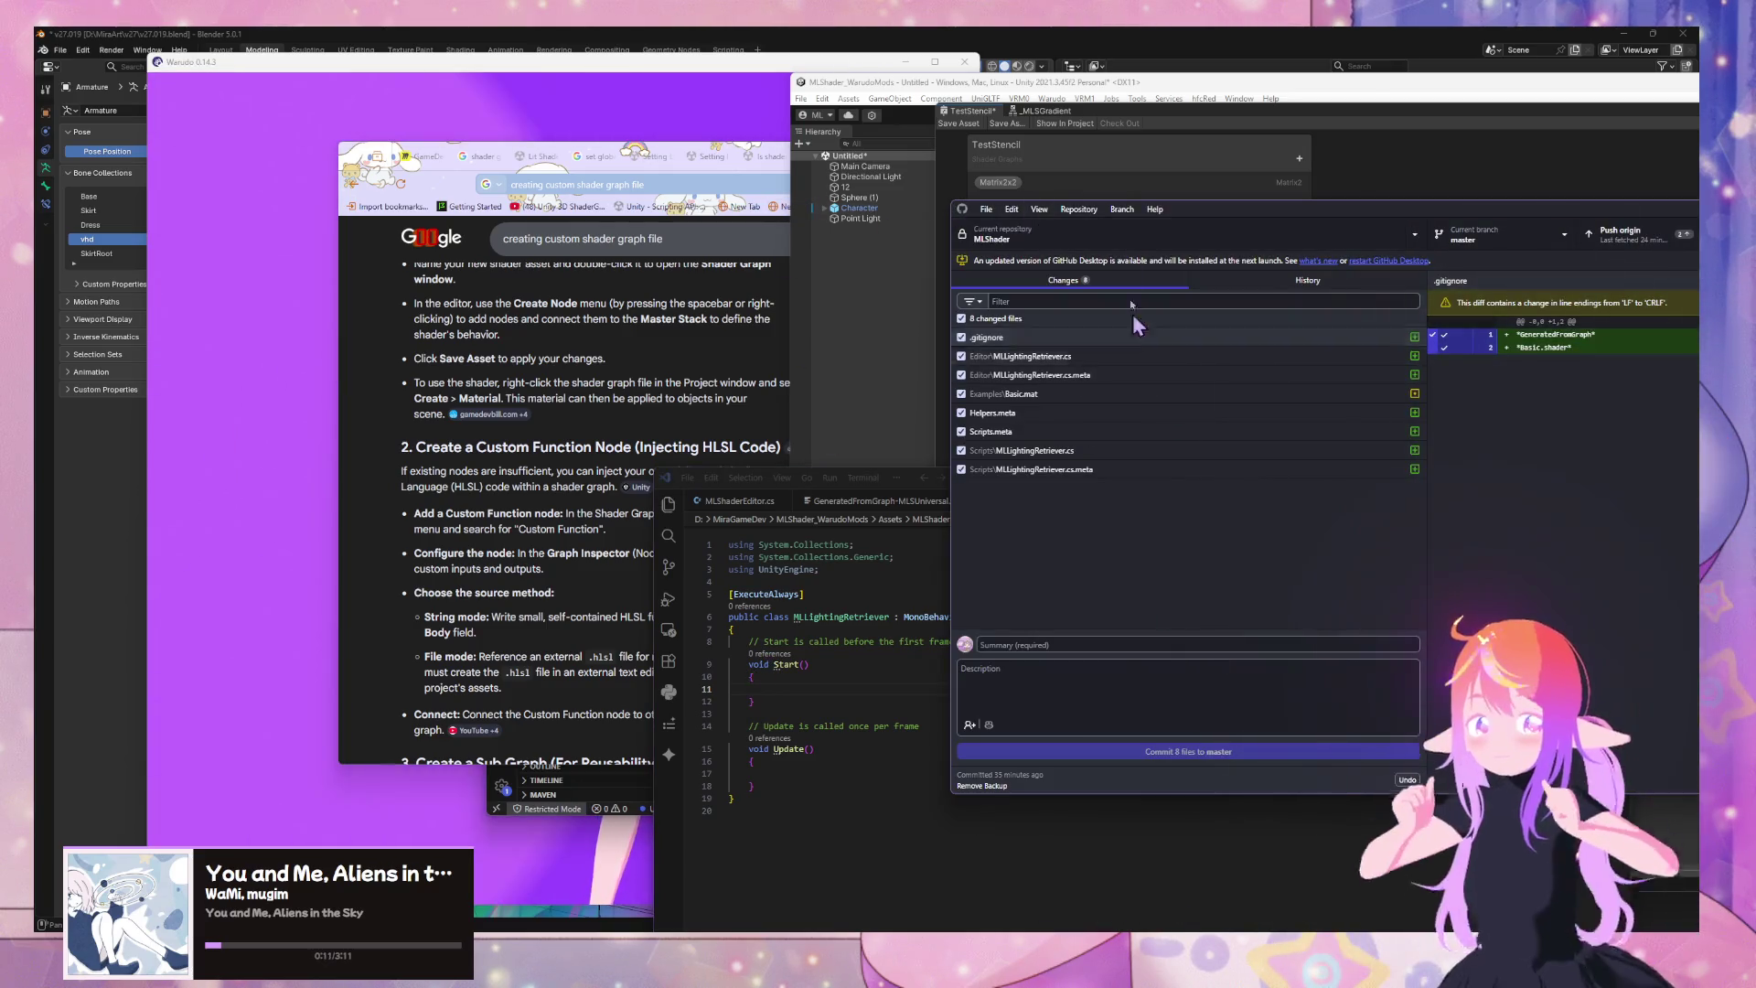
left_click(1081, 209)
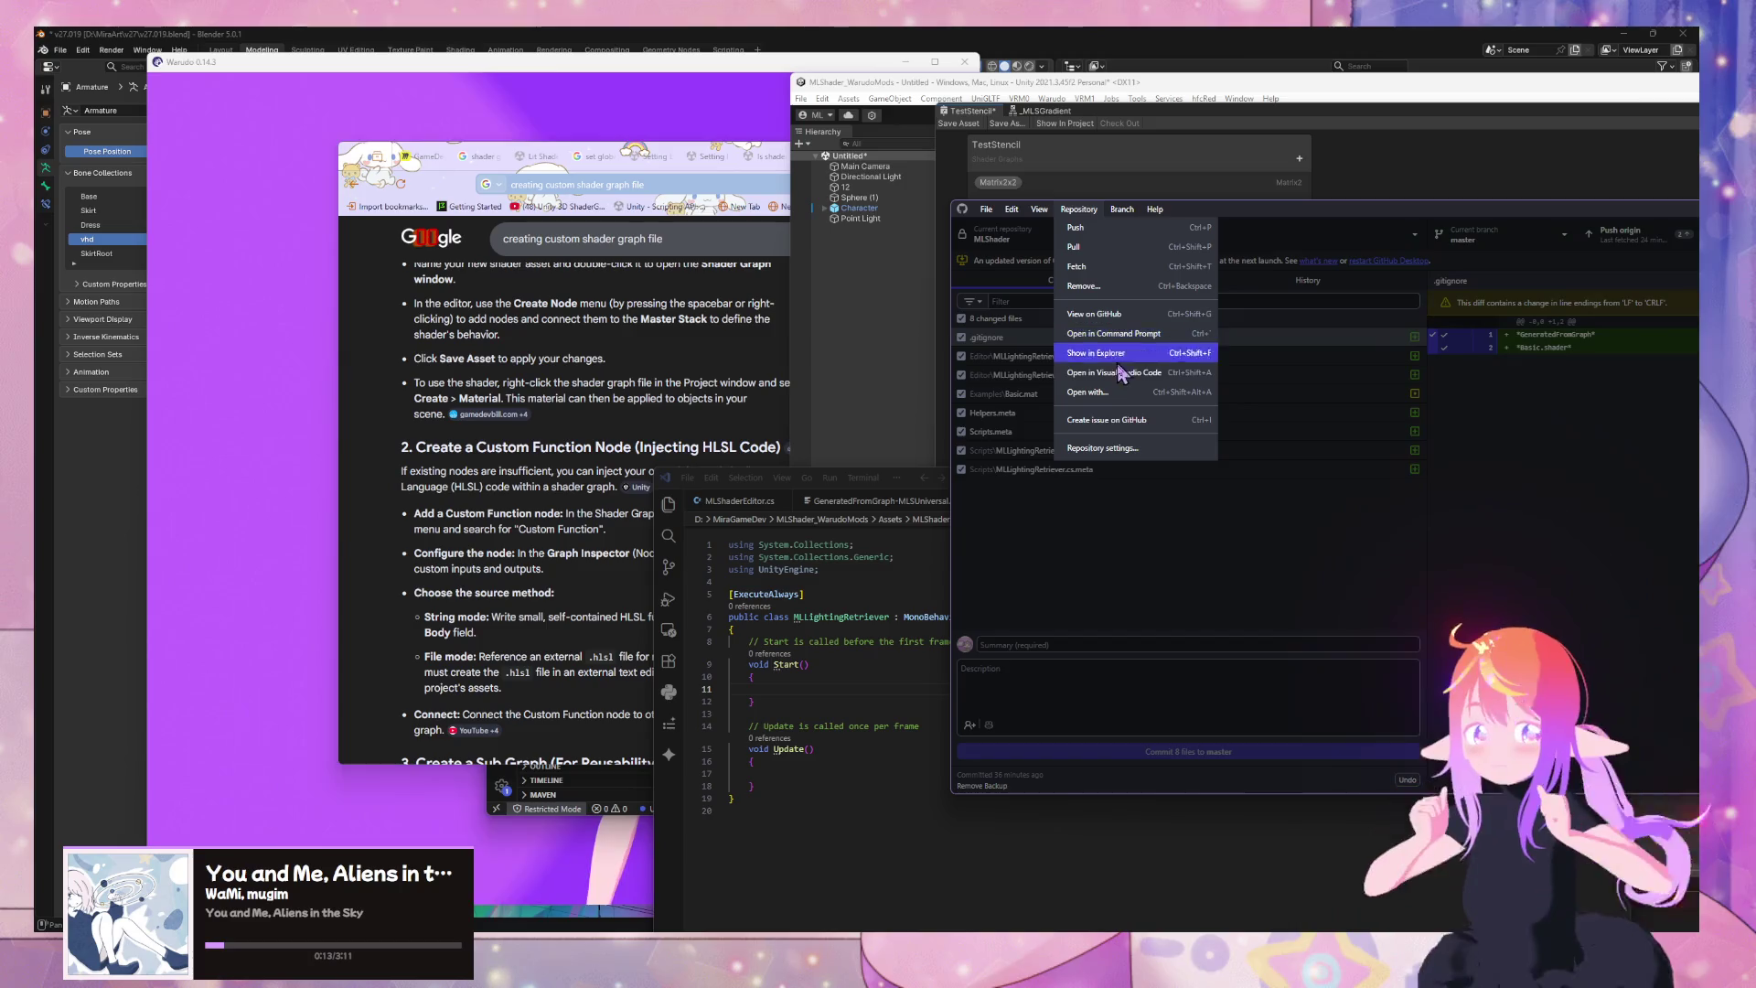
left_click(1116, 353)
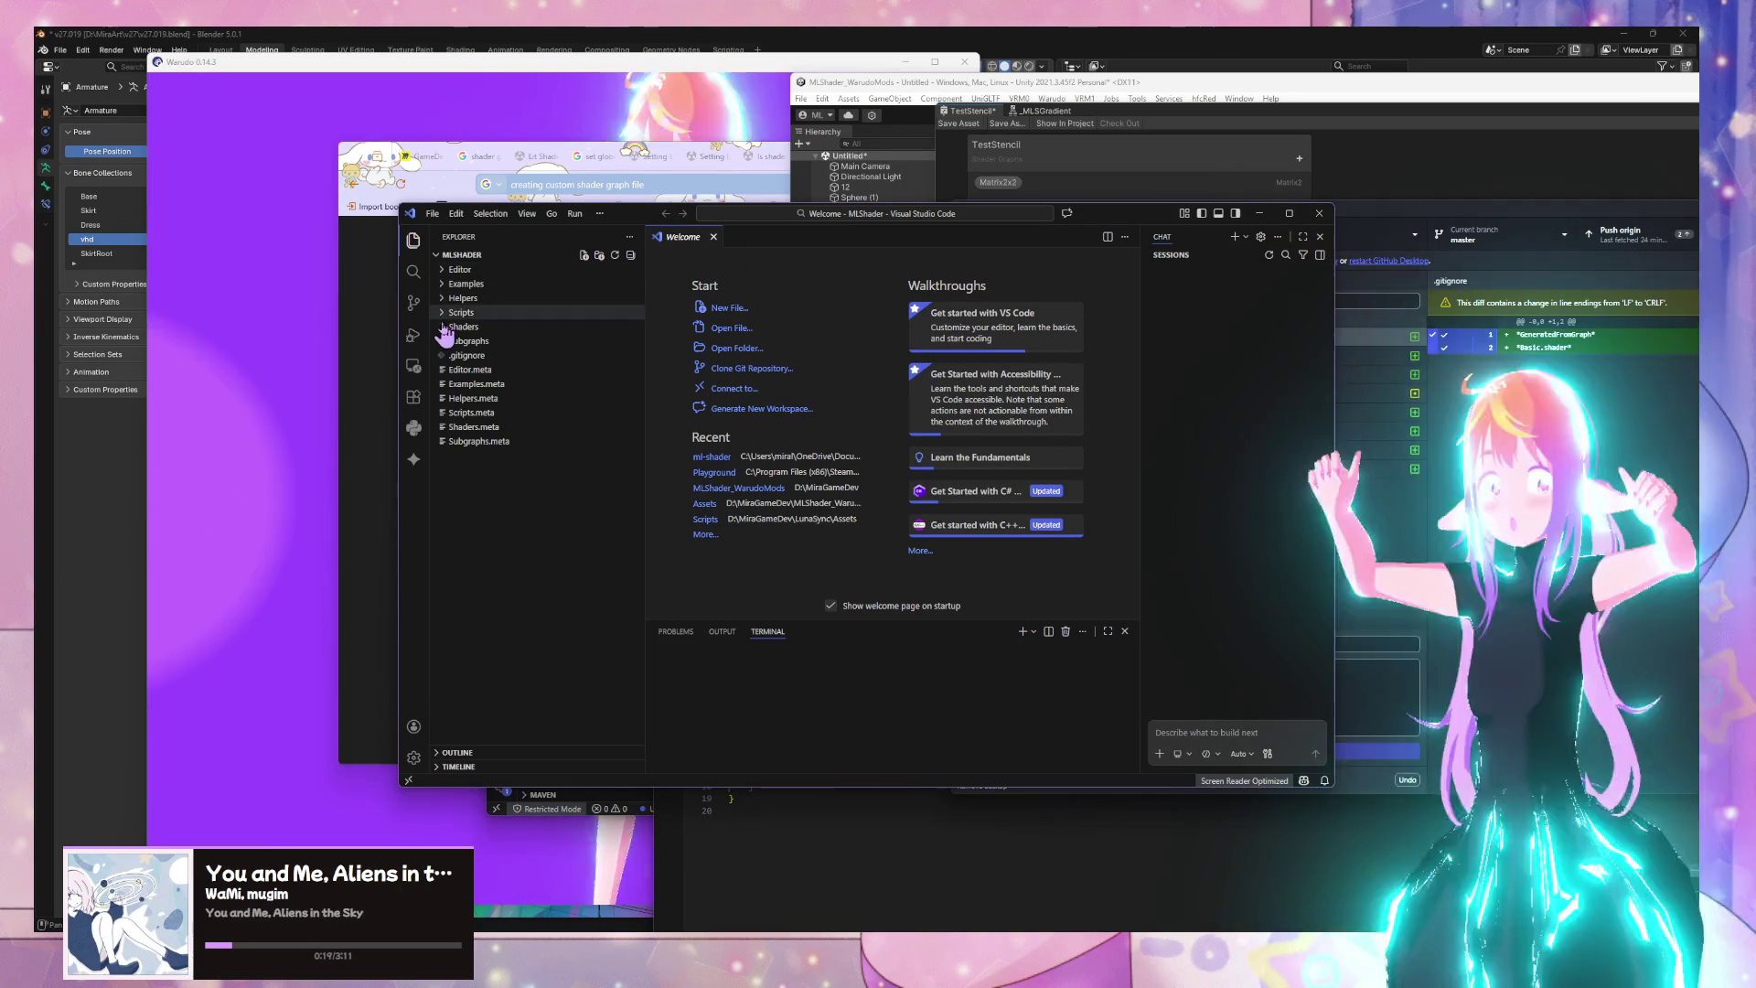
Create a new file MLLightingHelpers.hlsl inside the Helpers folder
left_click(444, 300)
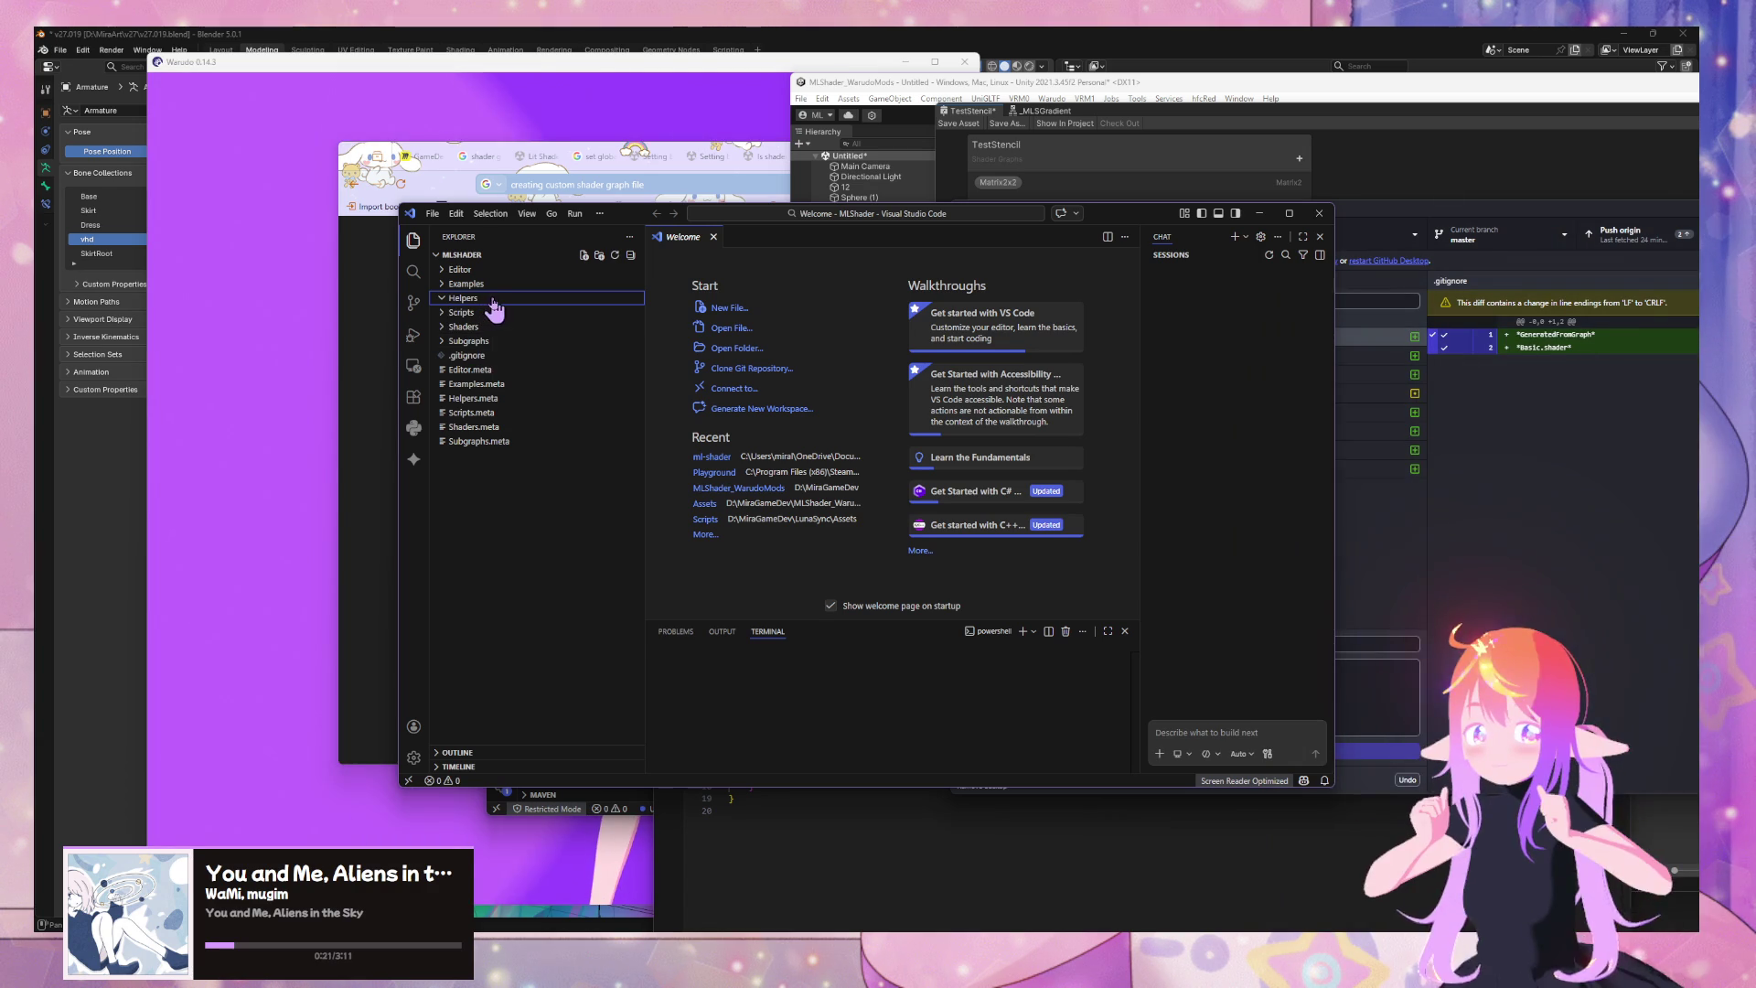
right_click(494, 310)
left_click(579, 326)
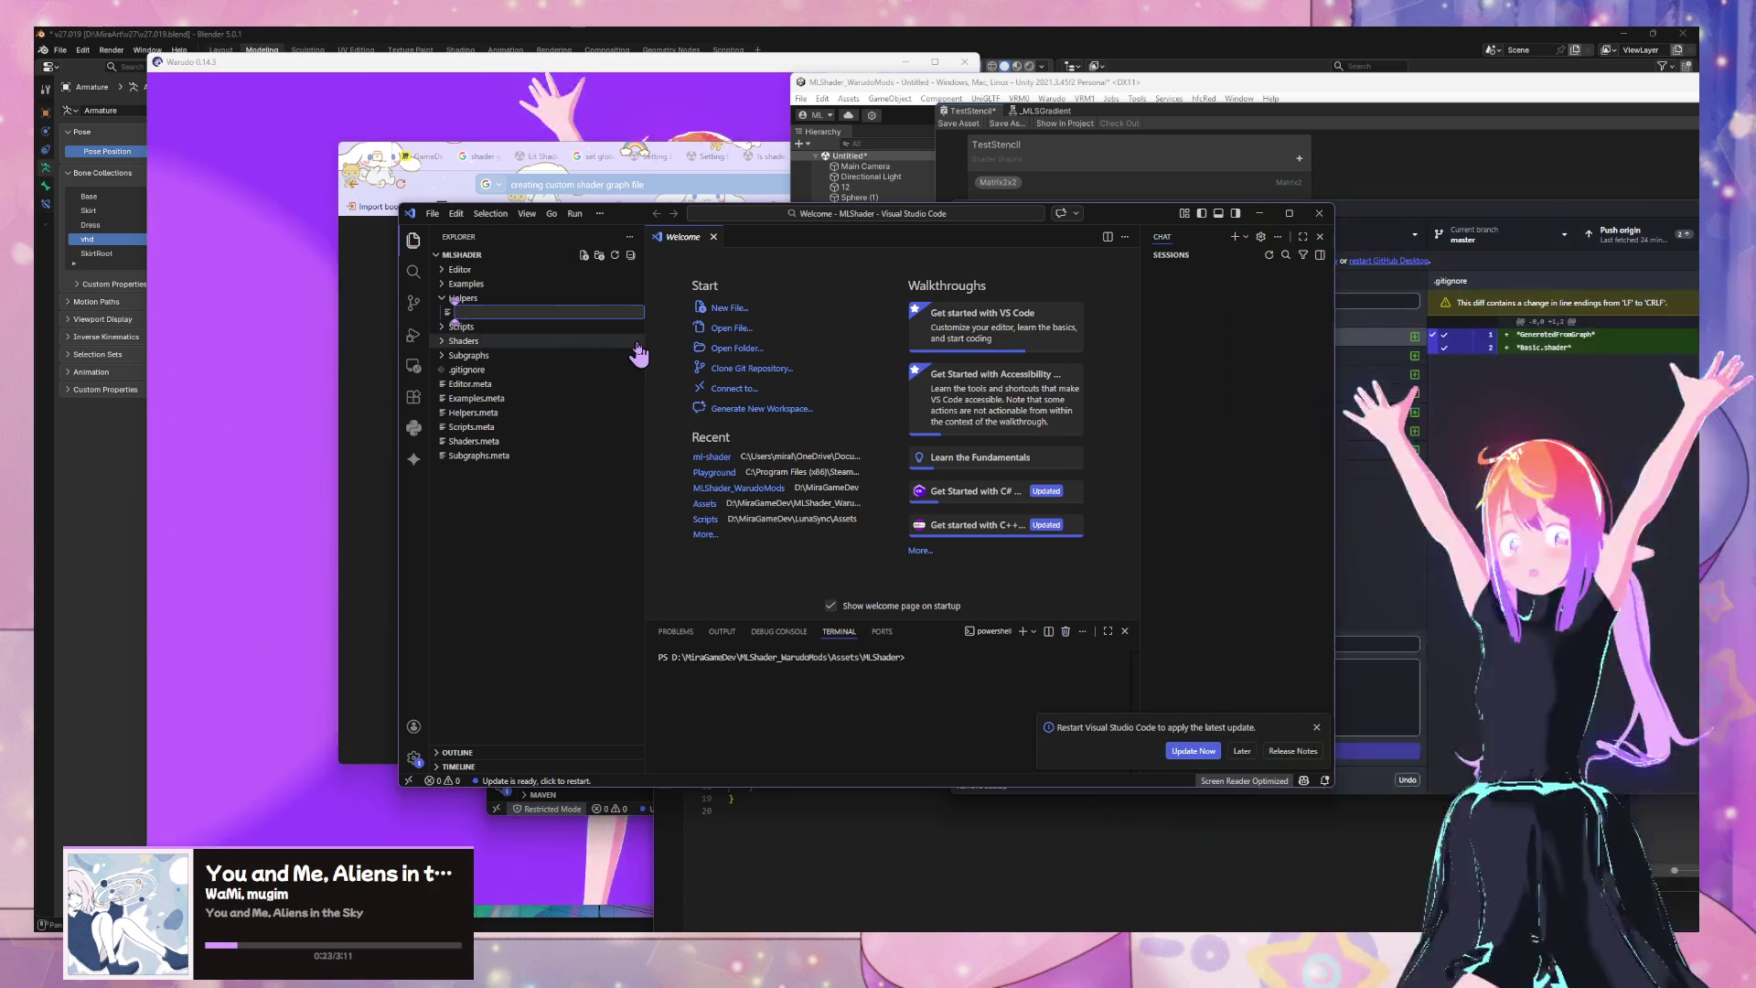
type("MLLightingHelpers")
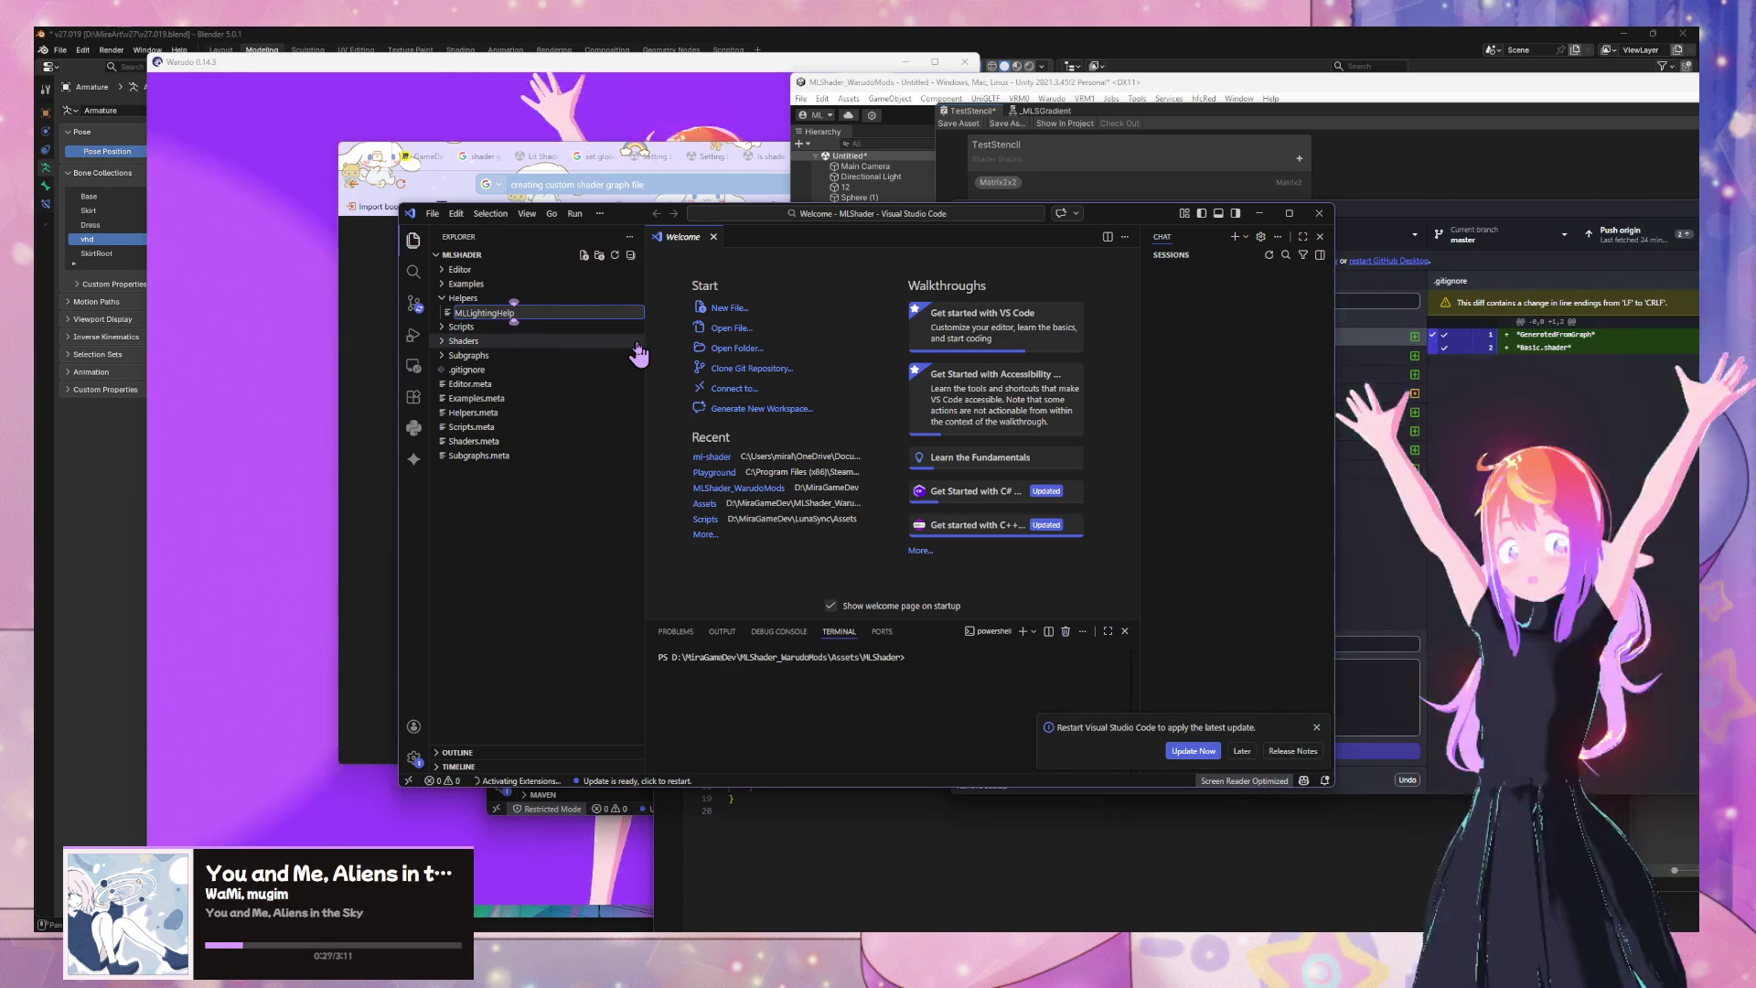
type(".hlsl")
key("Return")
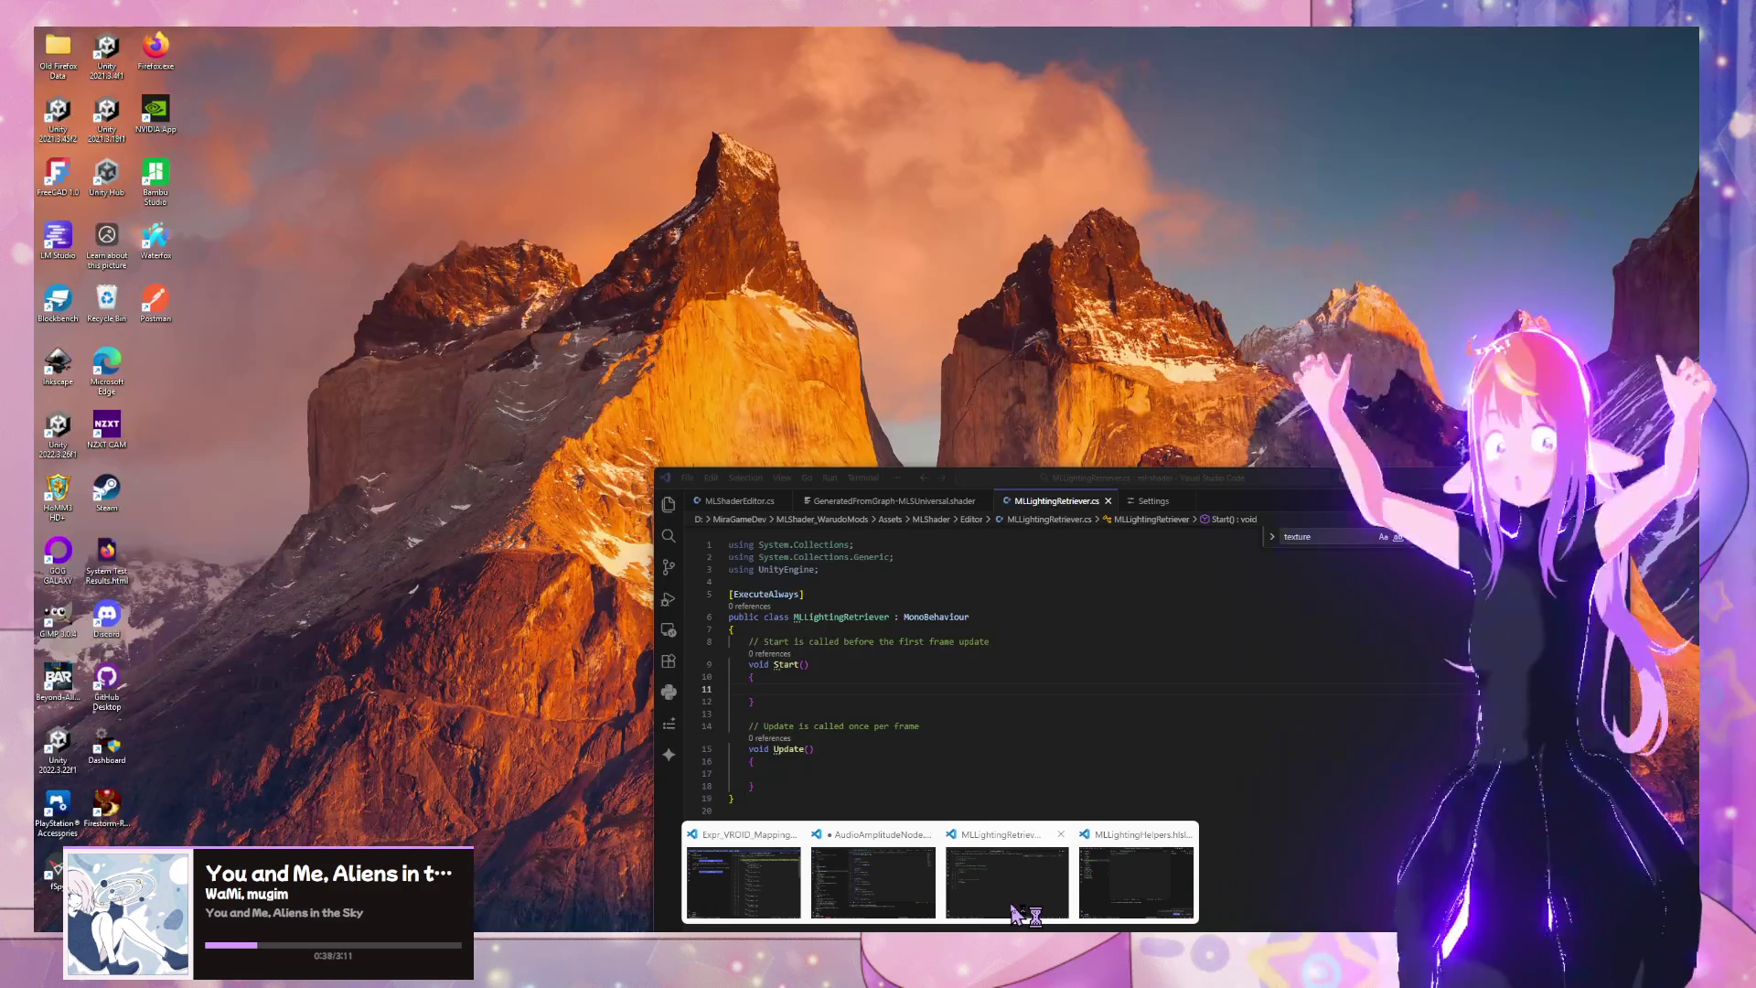
Switch through the open windows back to the Unity editor
left_click(1009, 902)
mouse_move(1125, 906)
mouse_move(1004, 886)
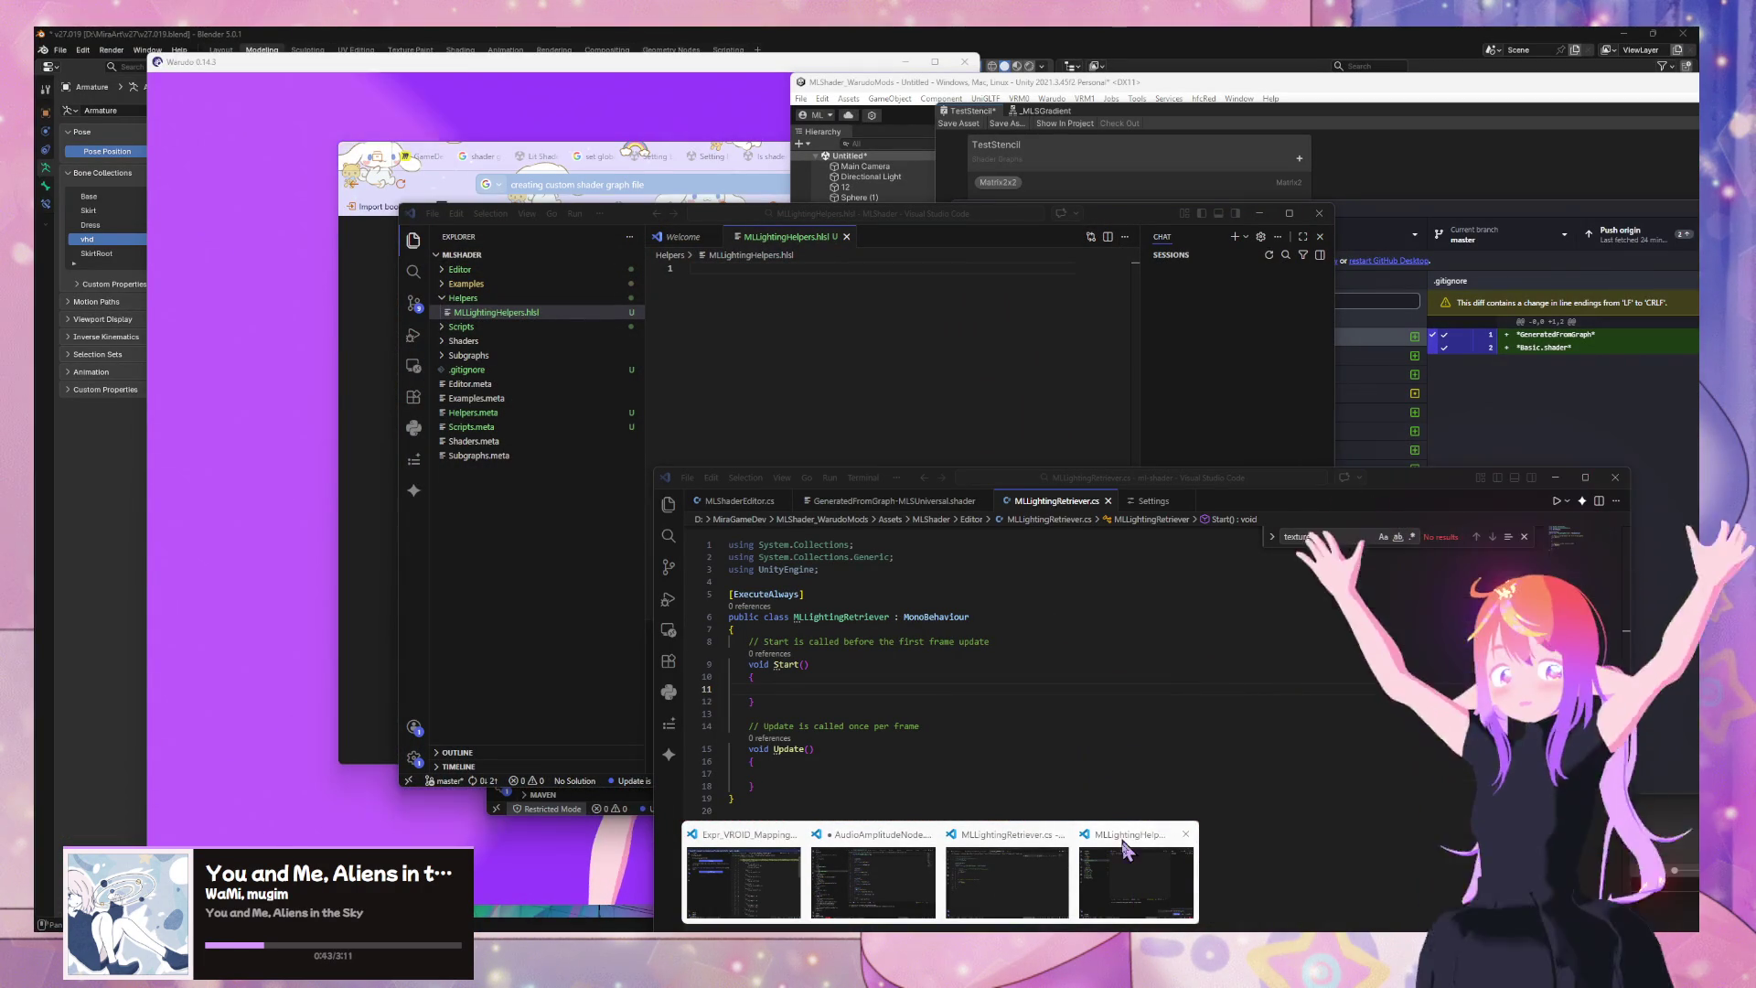
left_click(1036, 174)
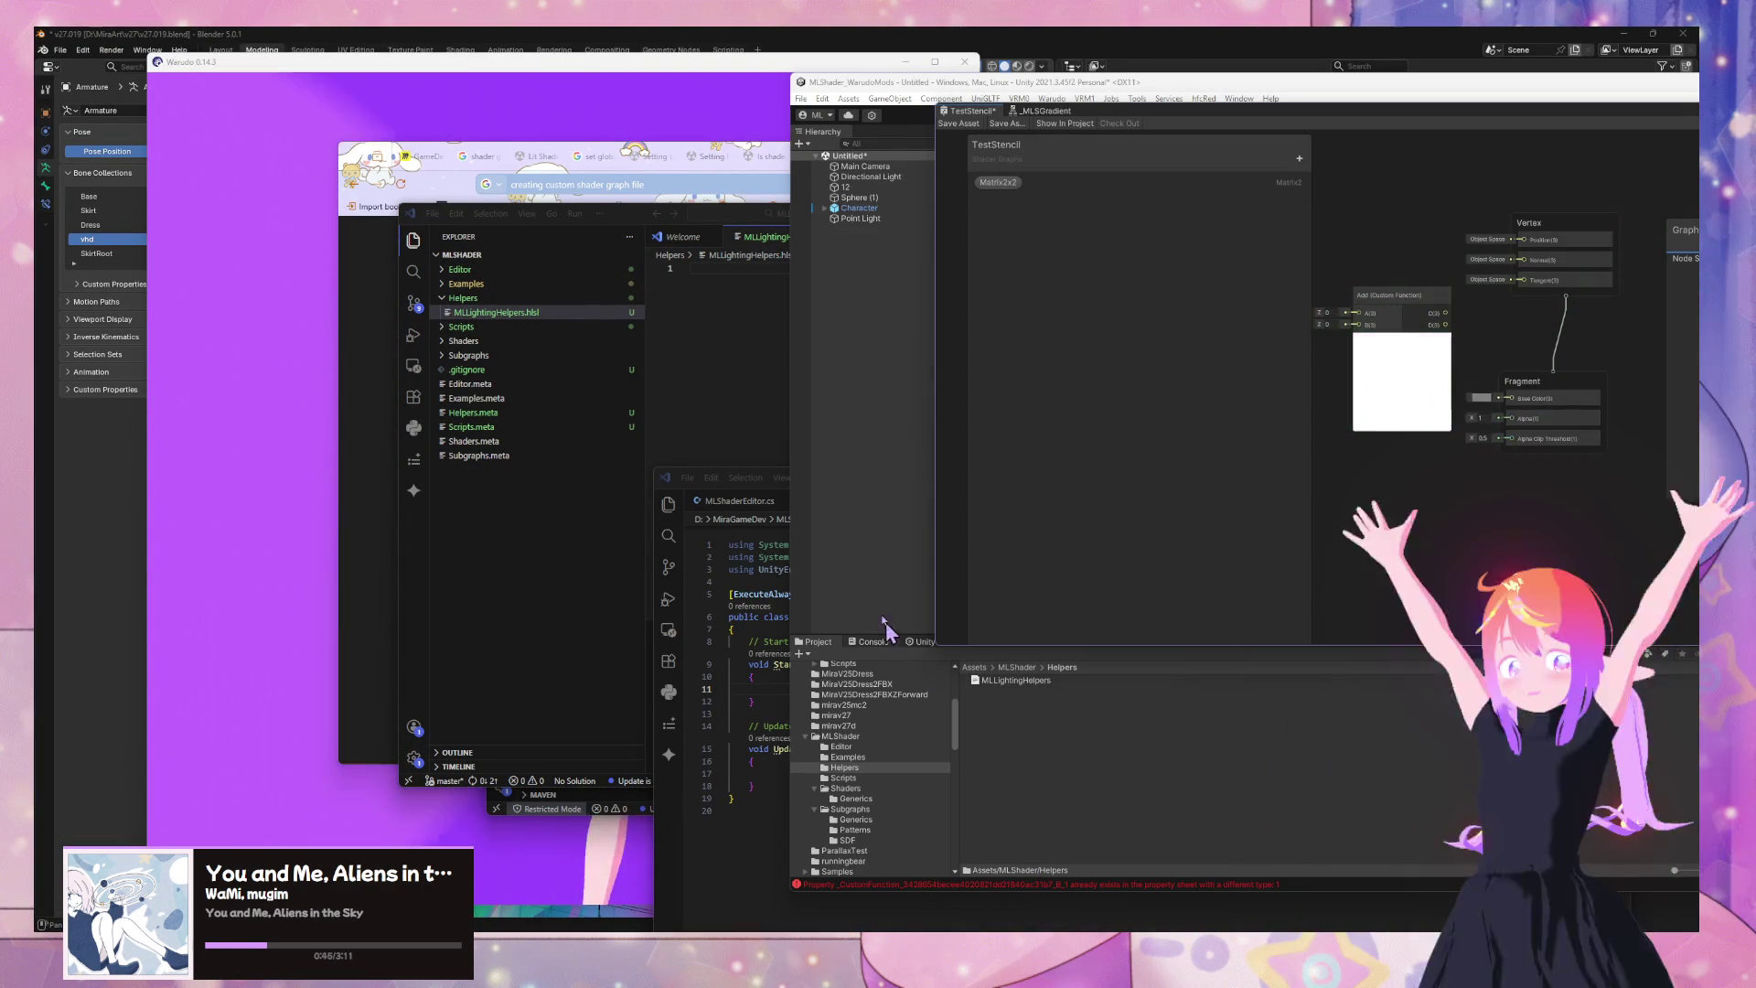
Delete the Custom Function node from the TestStencil graph and clear the console errors
left_click_drag(972, 110, 1266, 168)
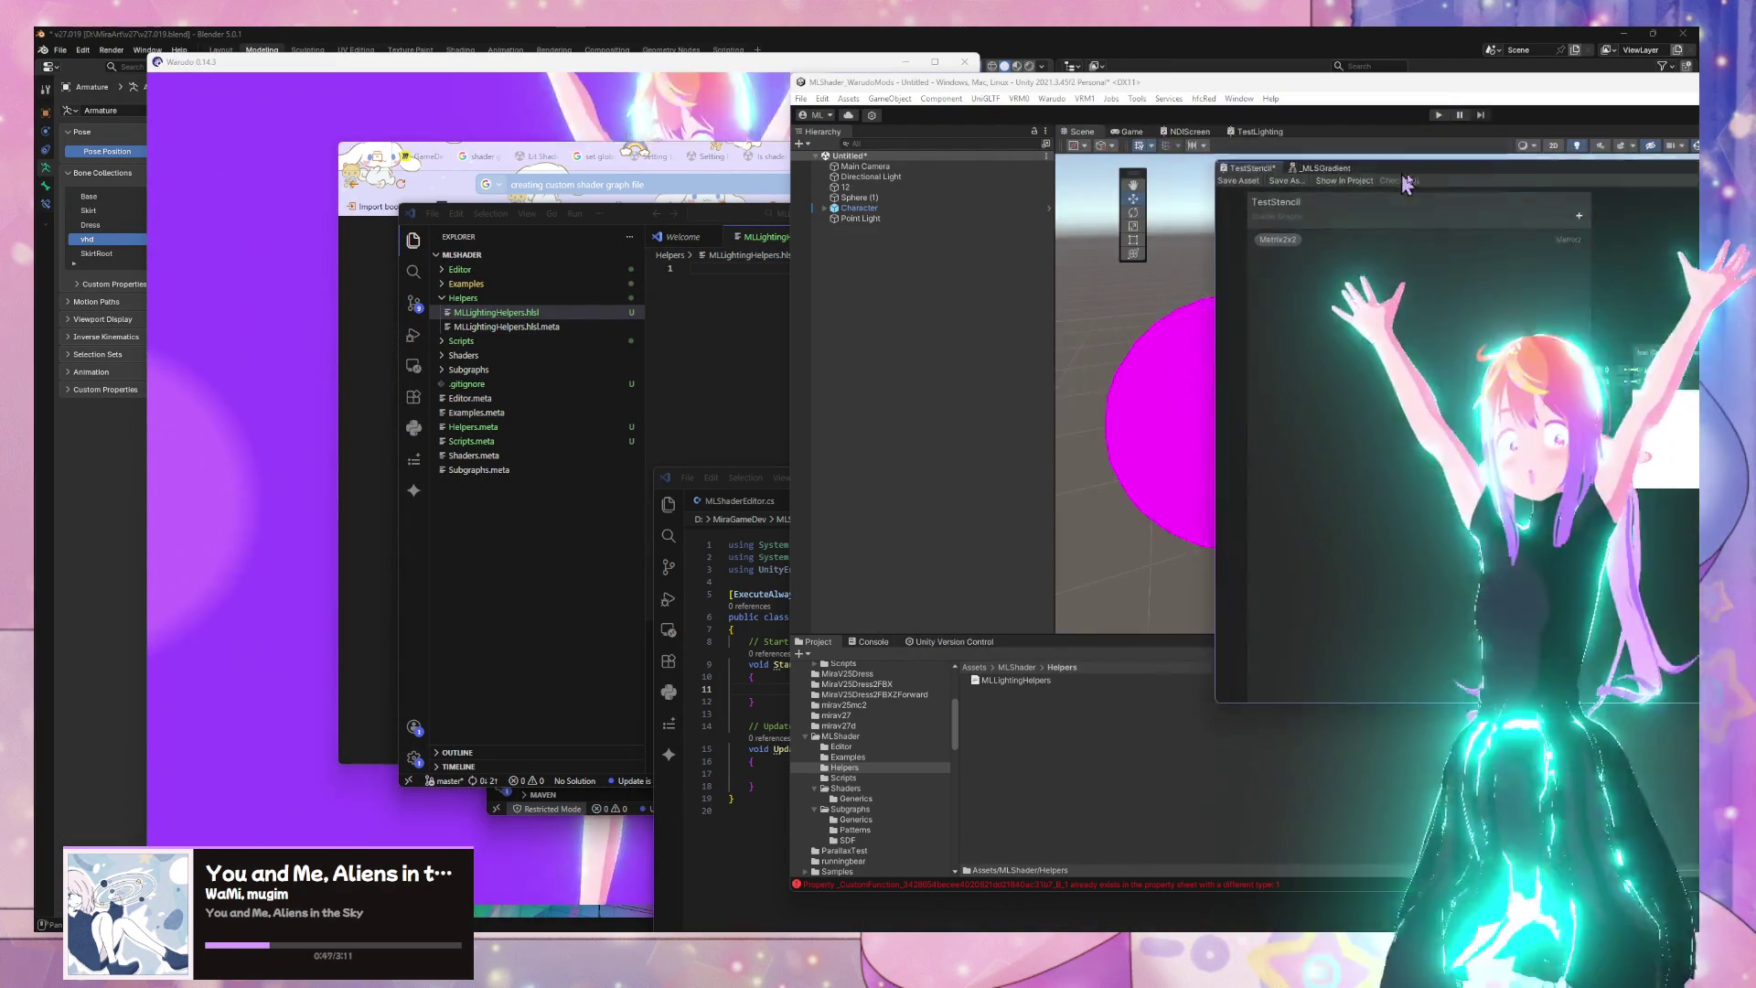
left_click_drag(1411, 173, 1168, 217)
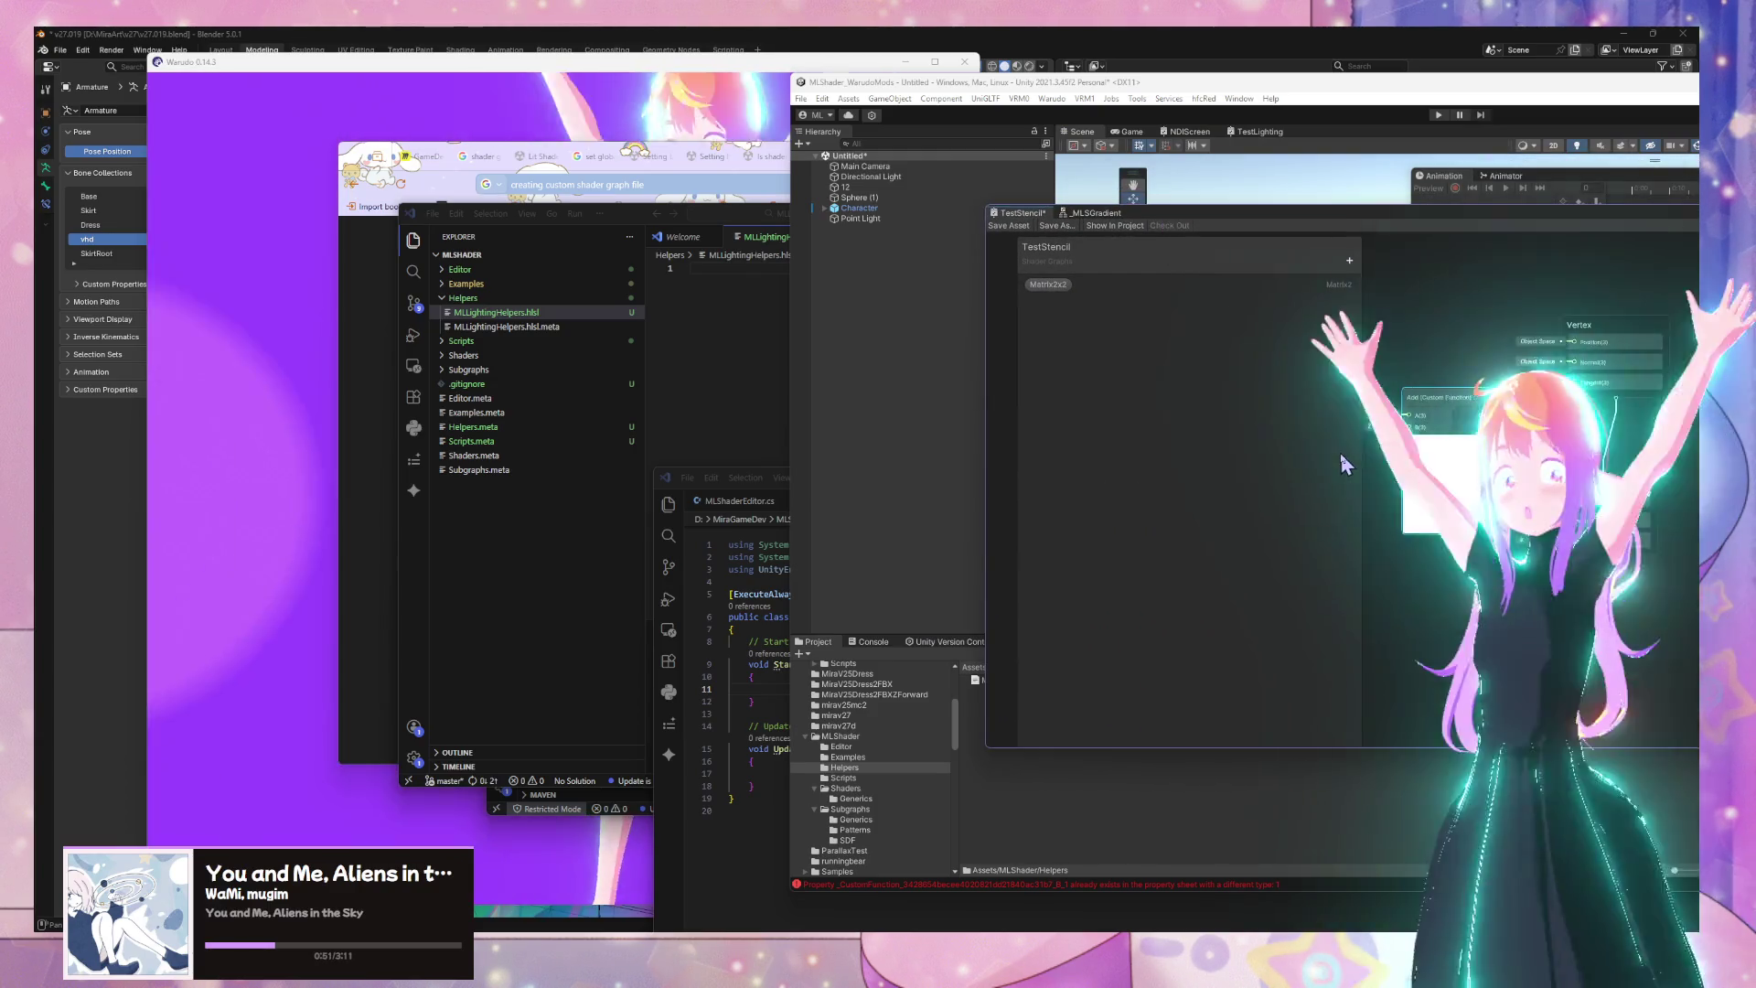
left_click_drag(1258, 224, 1164, 214)
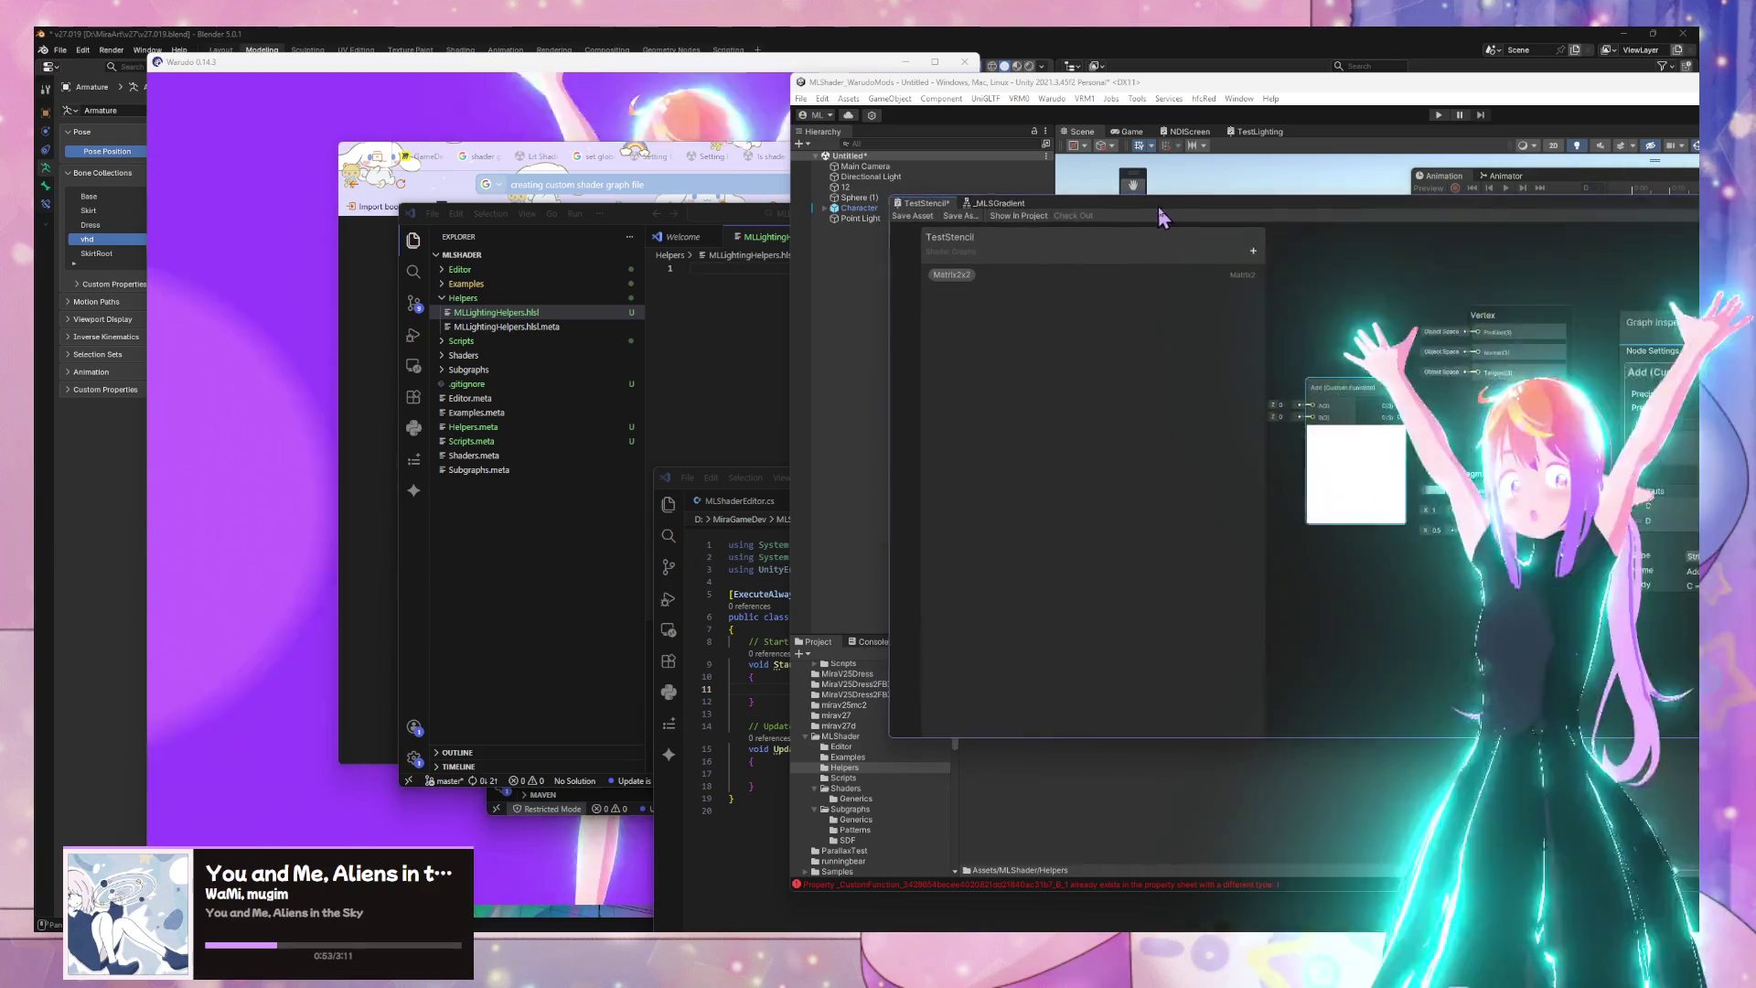
key("Delete")
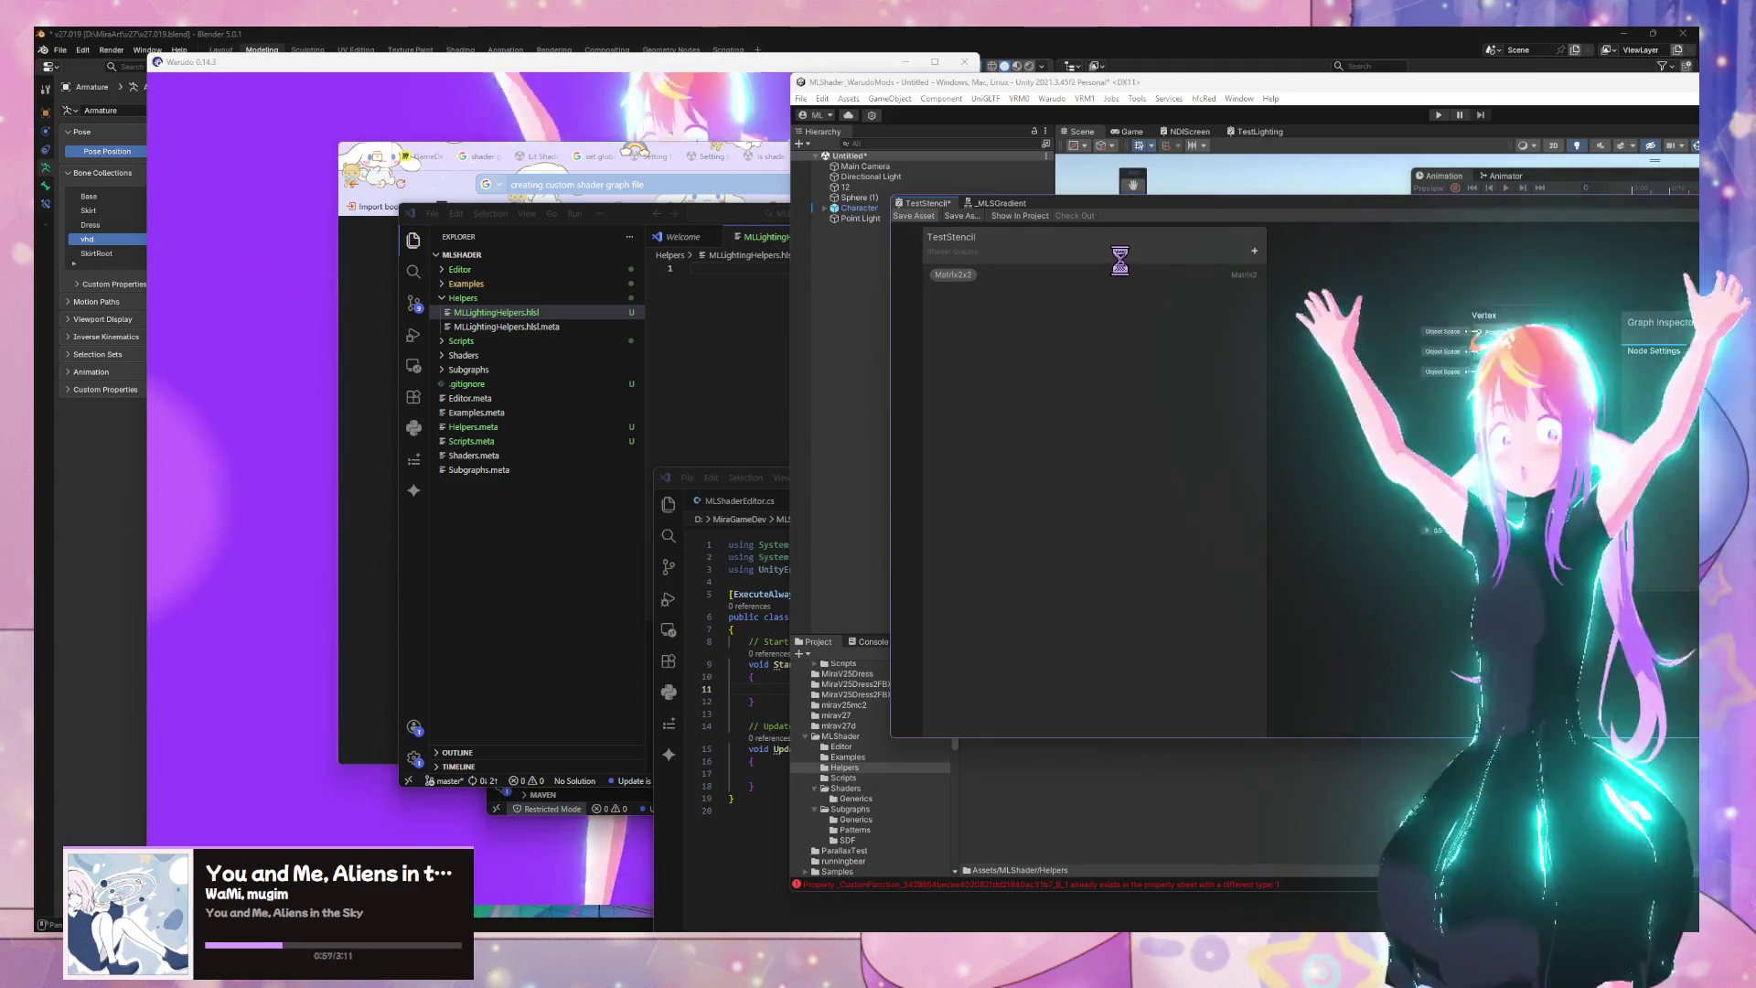
left_click_drag(1087, 221, 1224, 218)
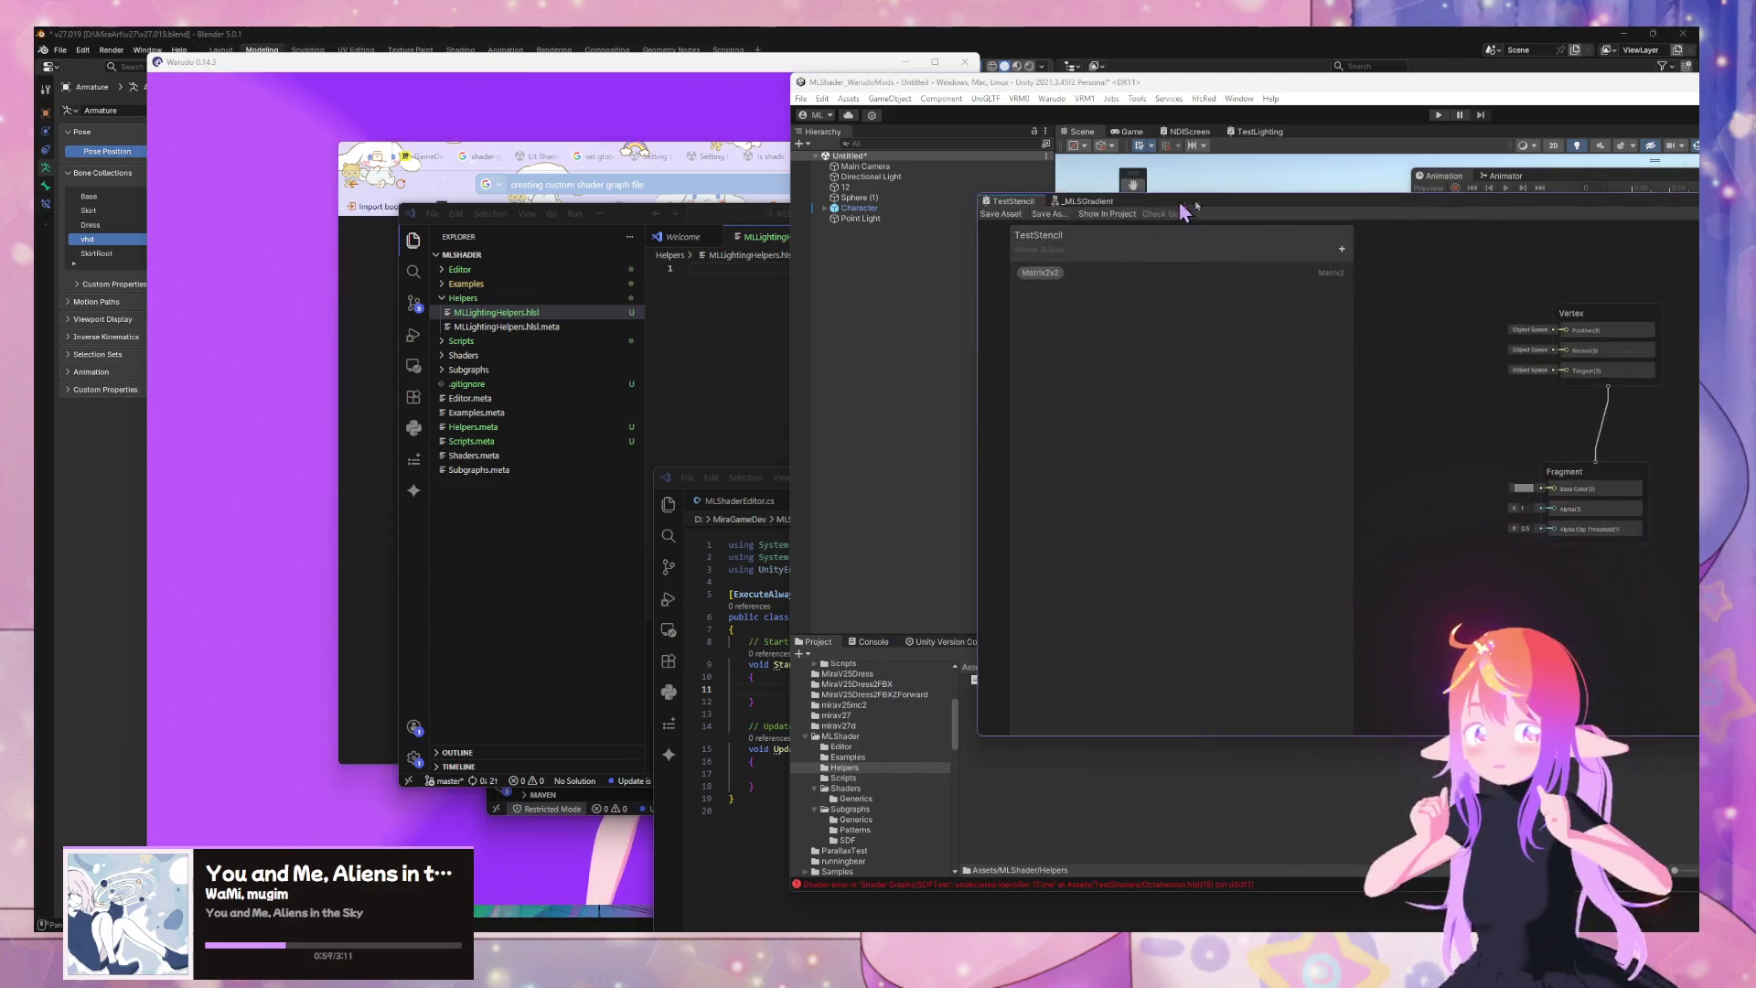
left_click(874, 643)
left_click(811, 655)
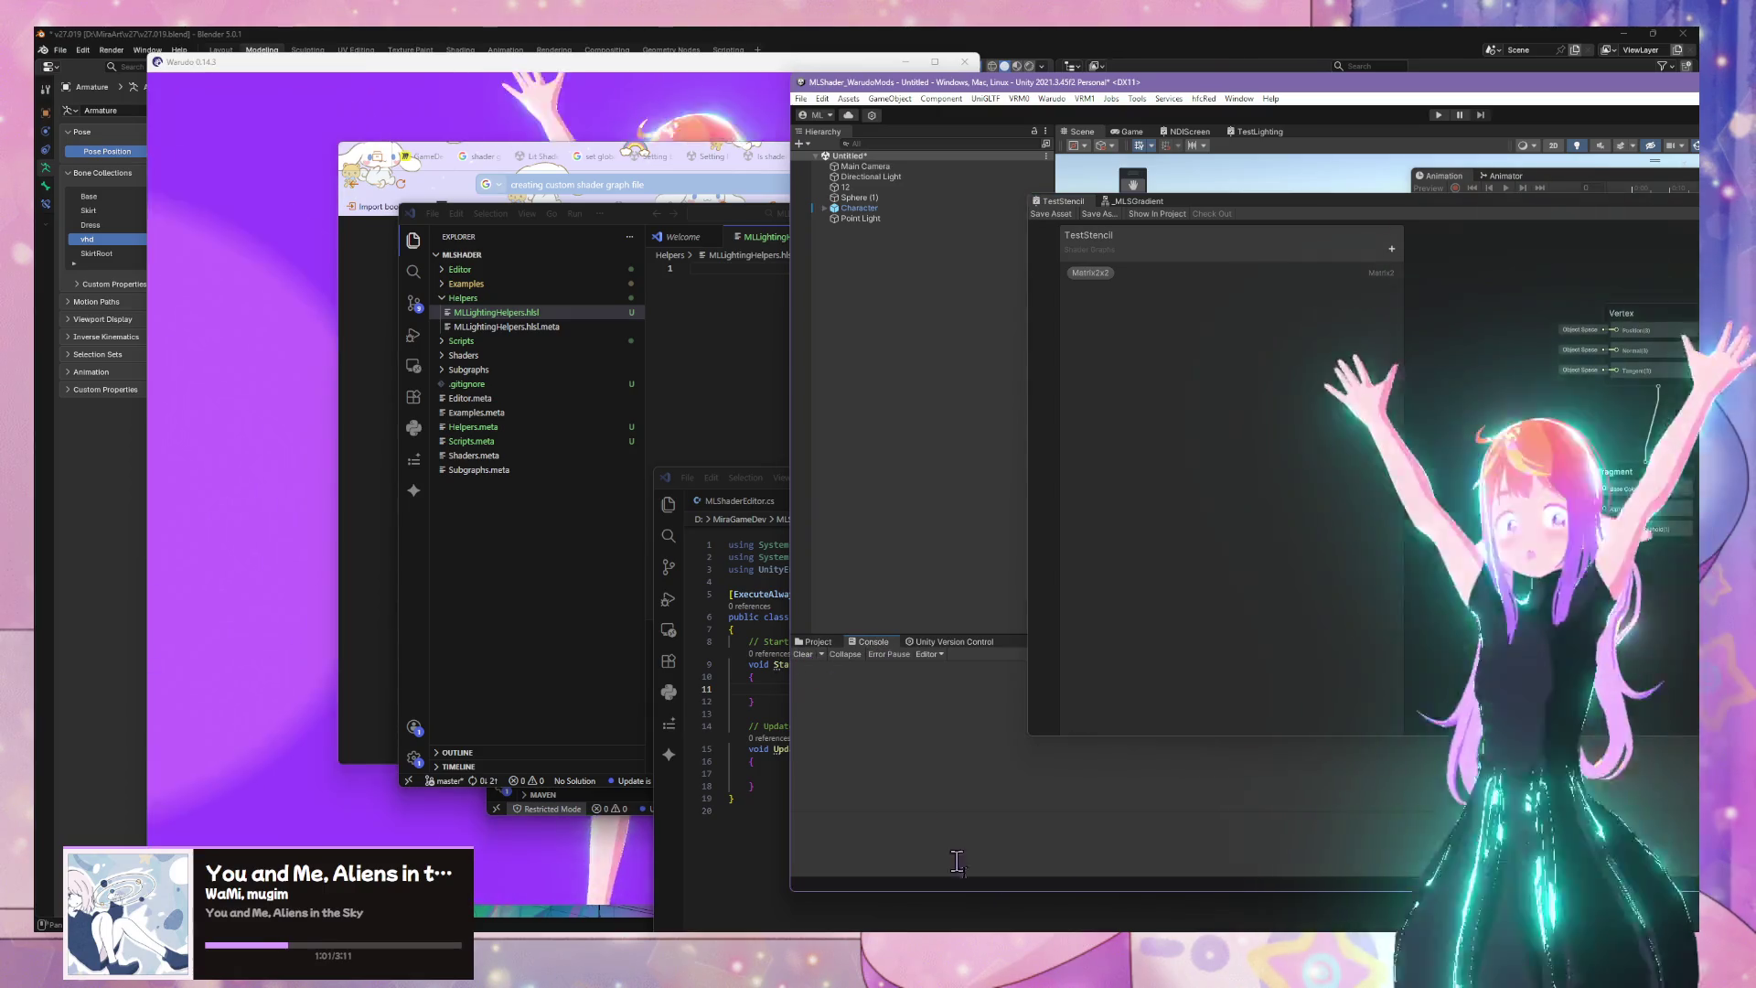
Review the browser tabs on Custom Function nodes, compute buffers and Shader.SetGlobalBuffer
mouse_move(942, 926)
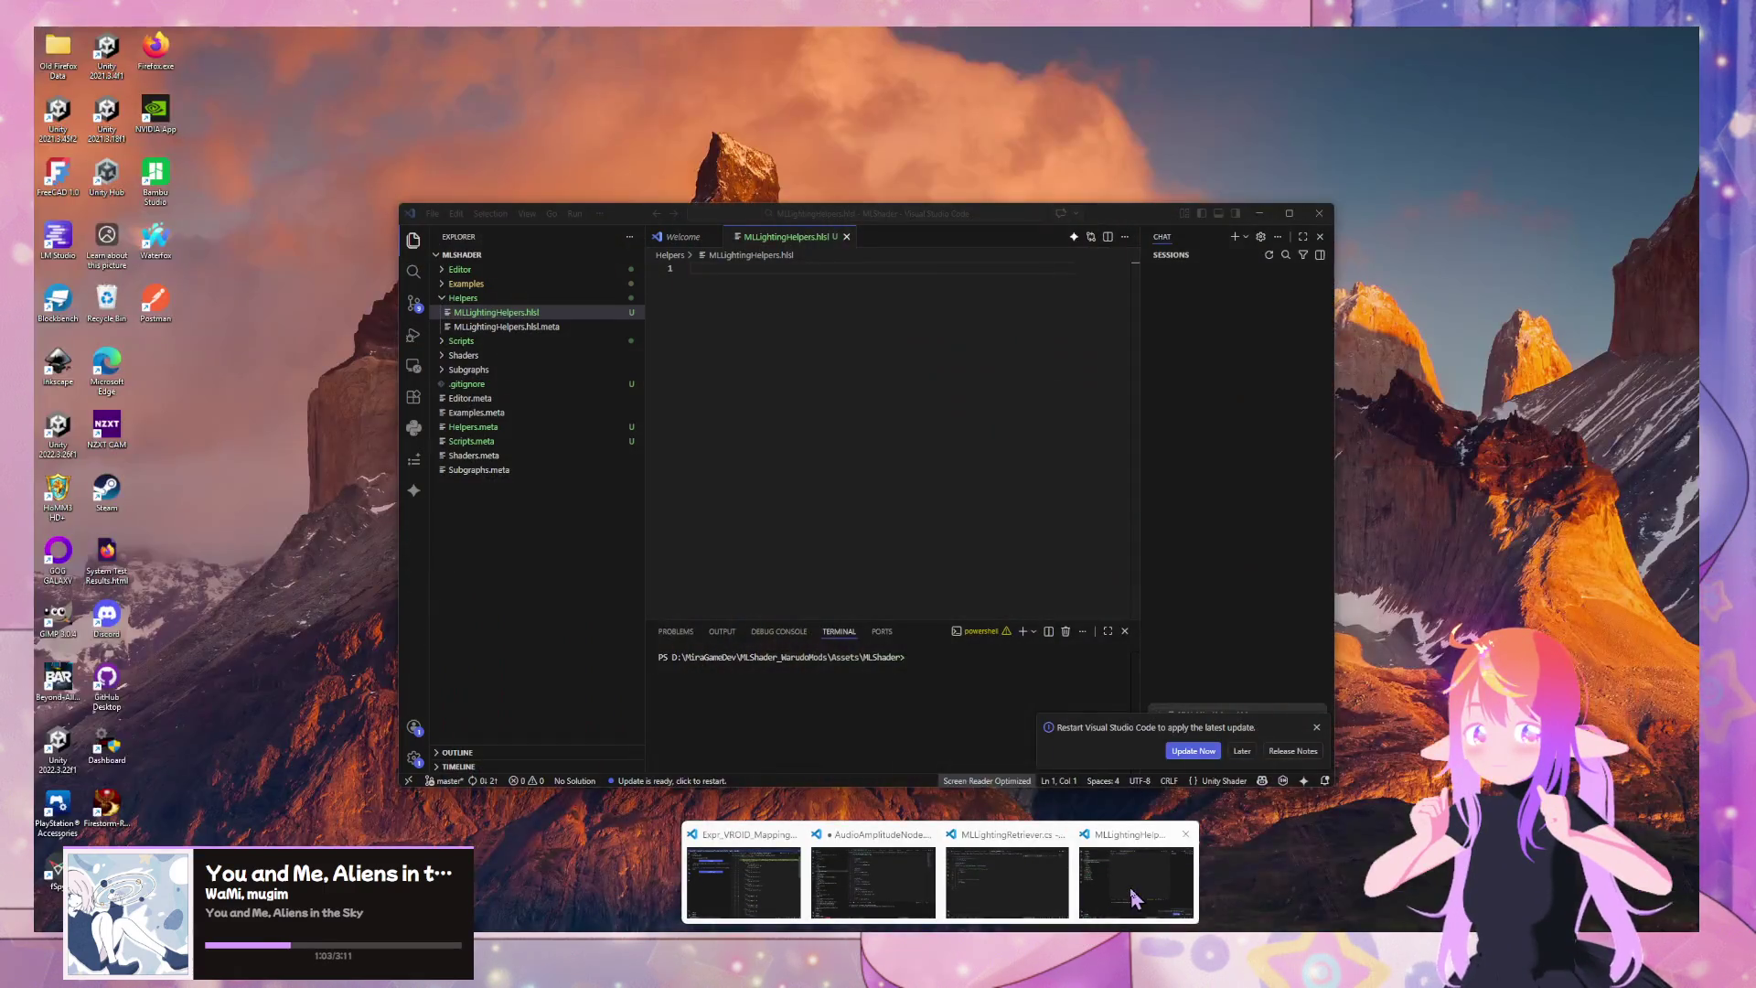
left_click(1128, 901)
left_click_drag(1118, 222, 1415, 283)
left_click(1079, 156)
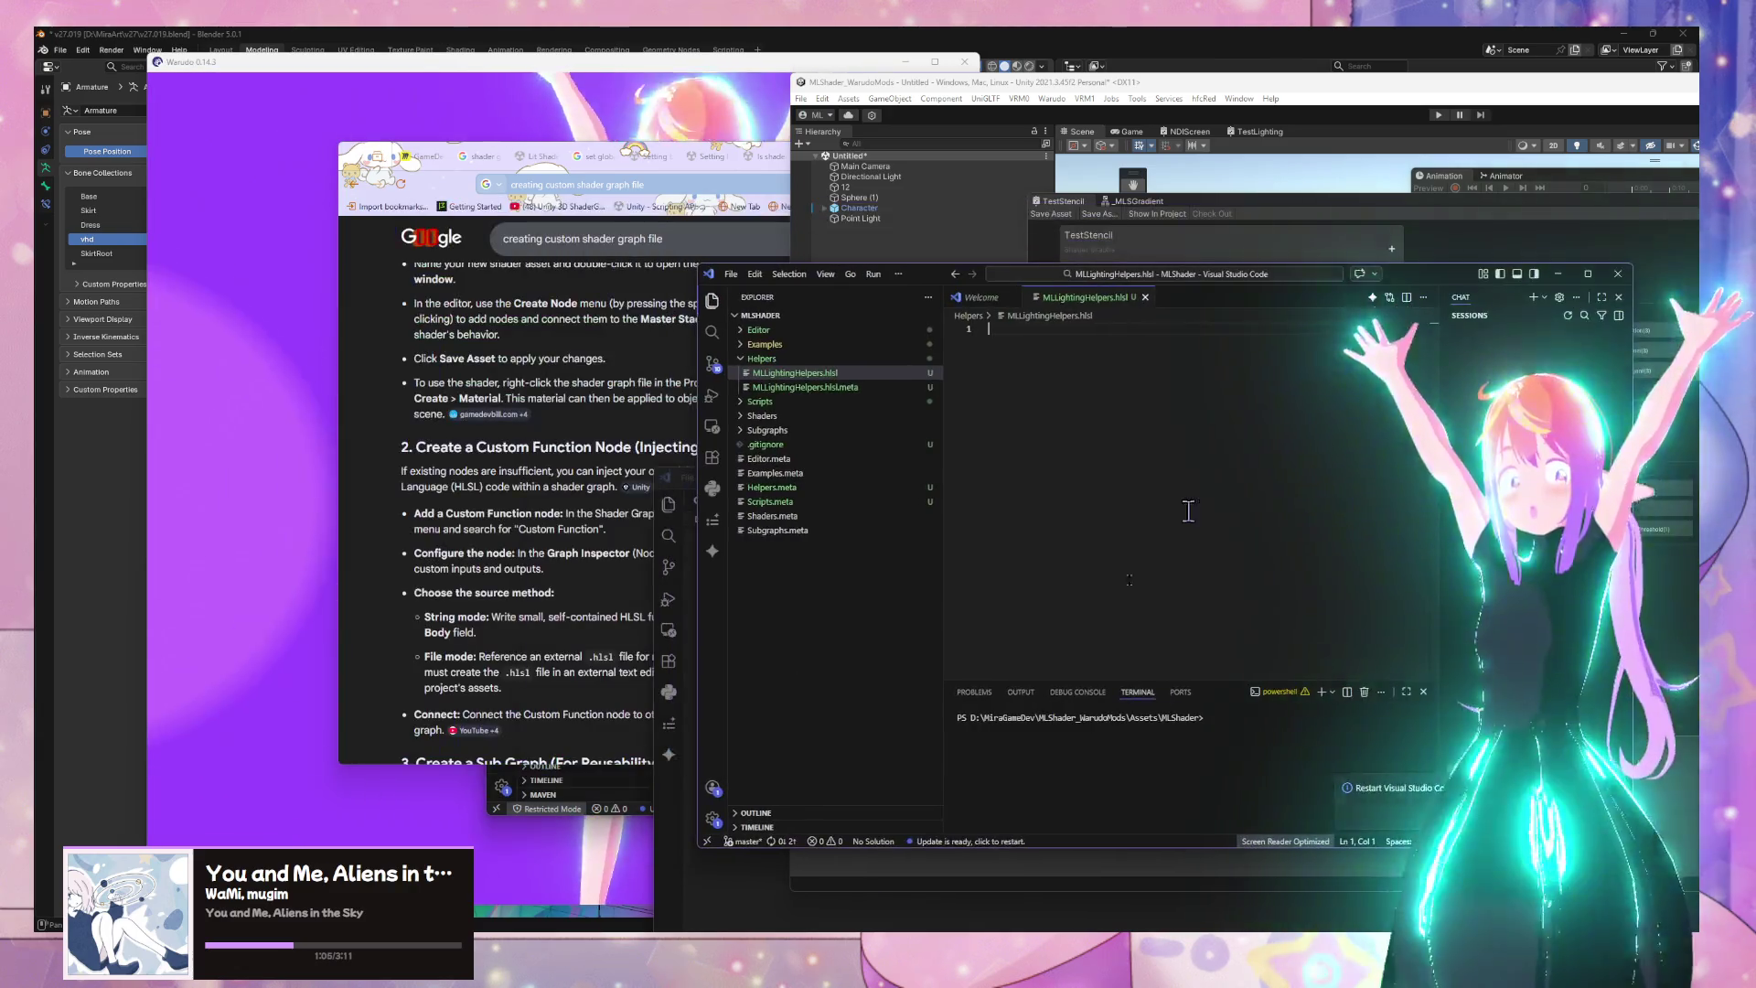
left_click(825, 156)
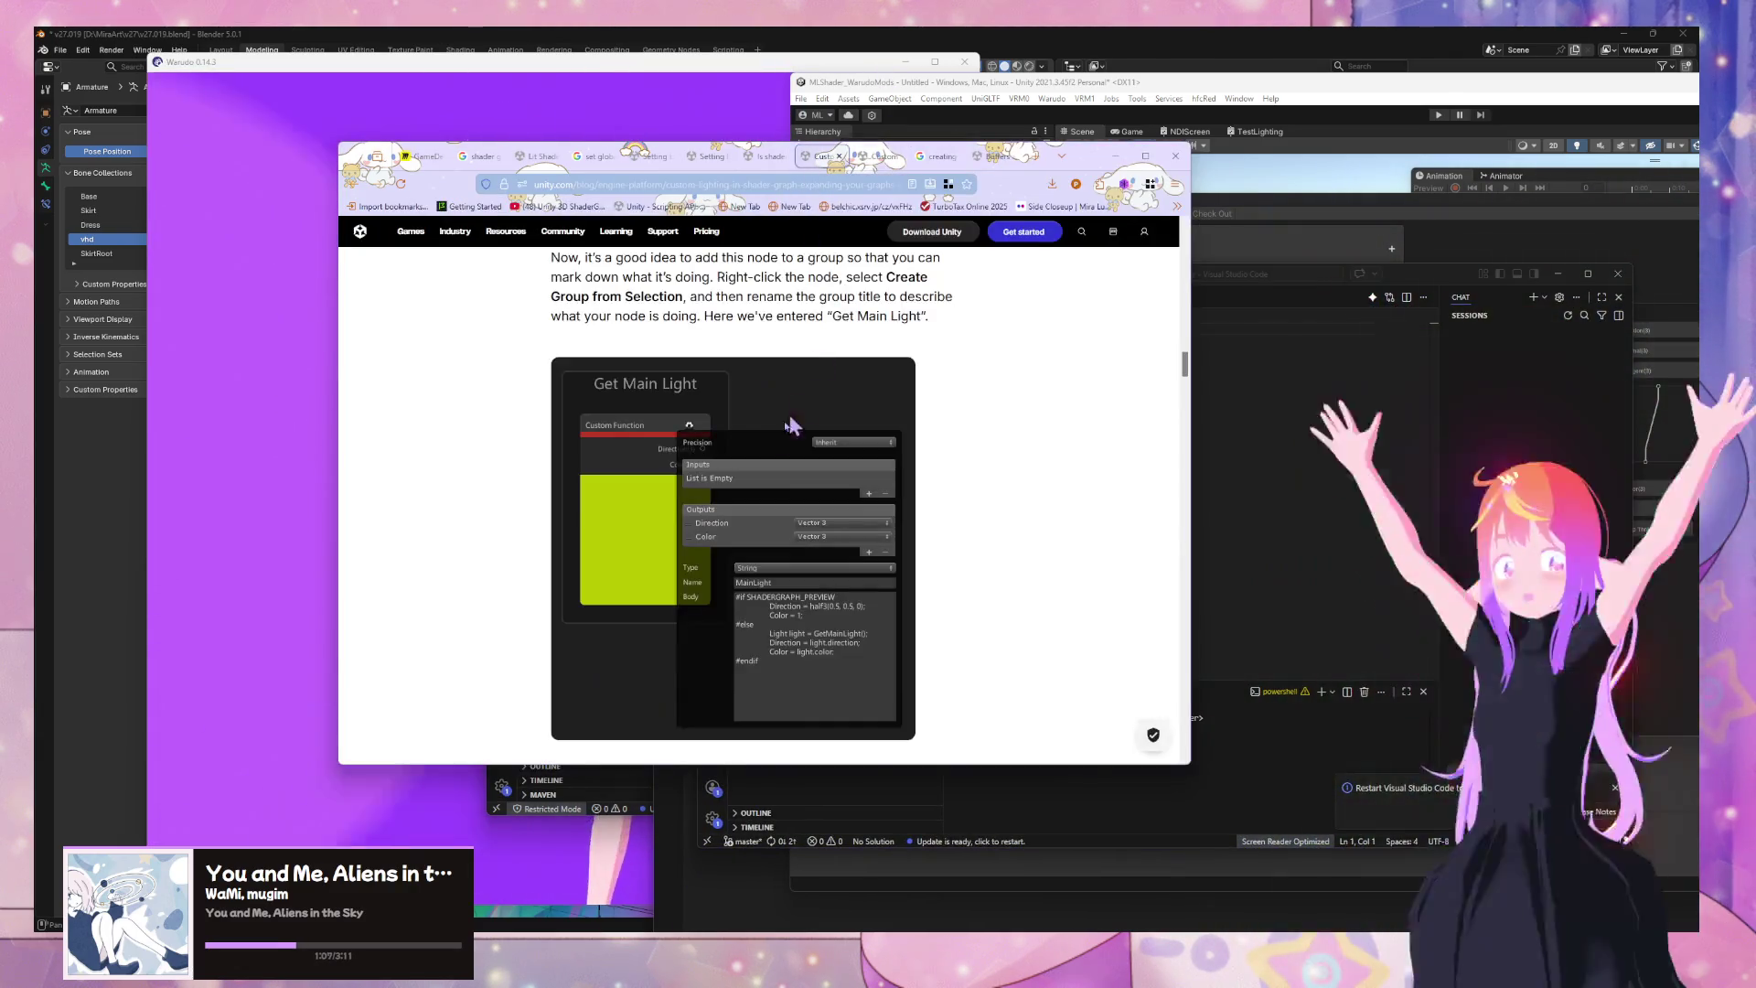
left_click(766, 157)
left_click(710, 157)
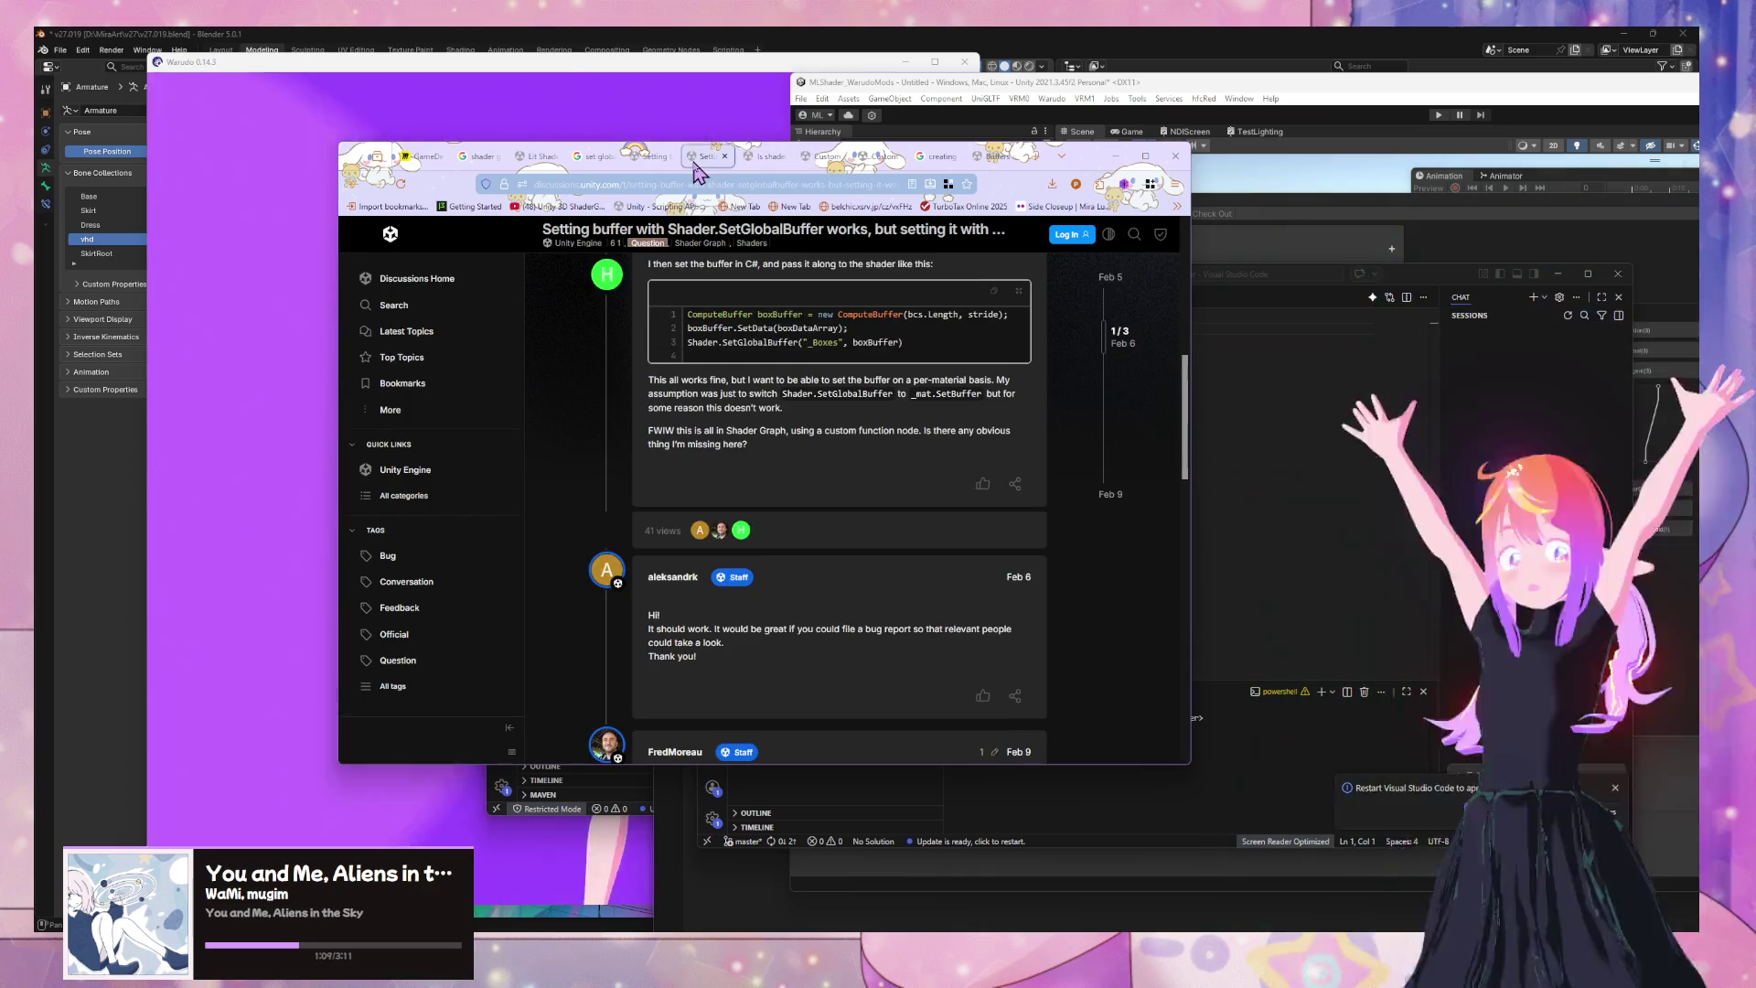
left_click(995, 157)
left_click(880, 157)
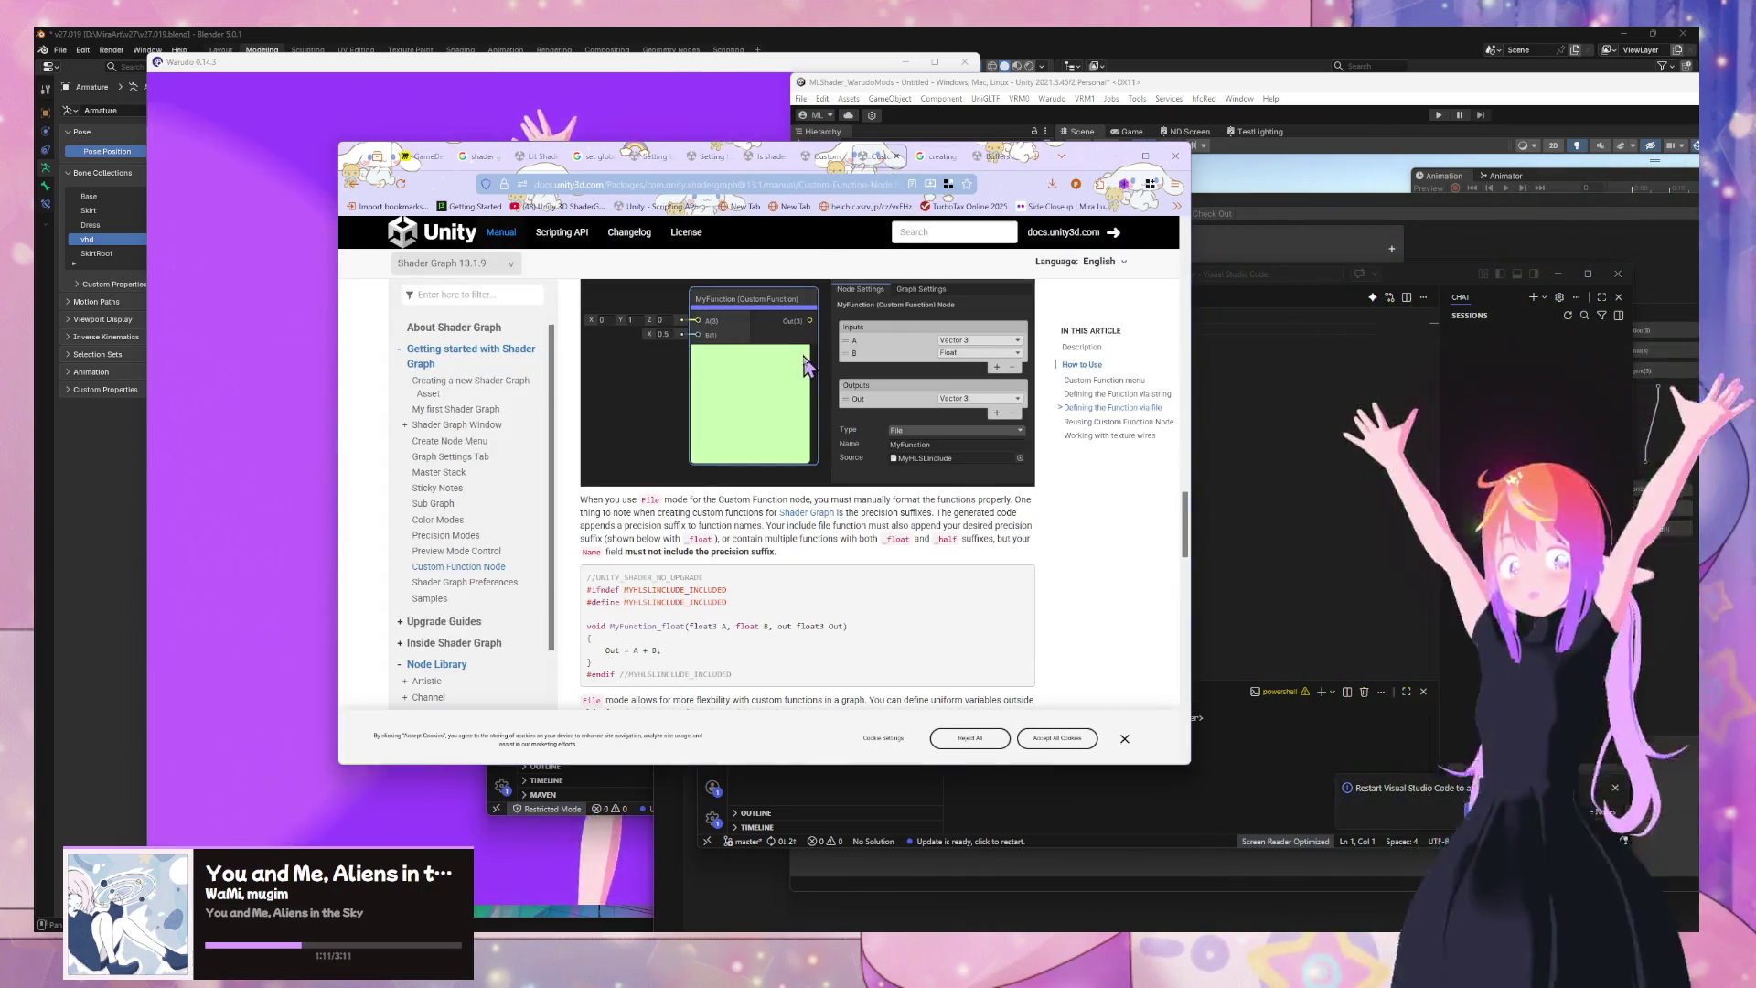
Add the #UNITY_SHADER_NO_UPGRADE header and accept the suggested GetMainLightData function
left_click(1331, 561)
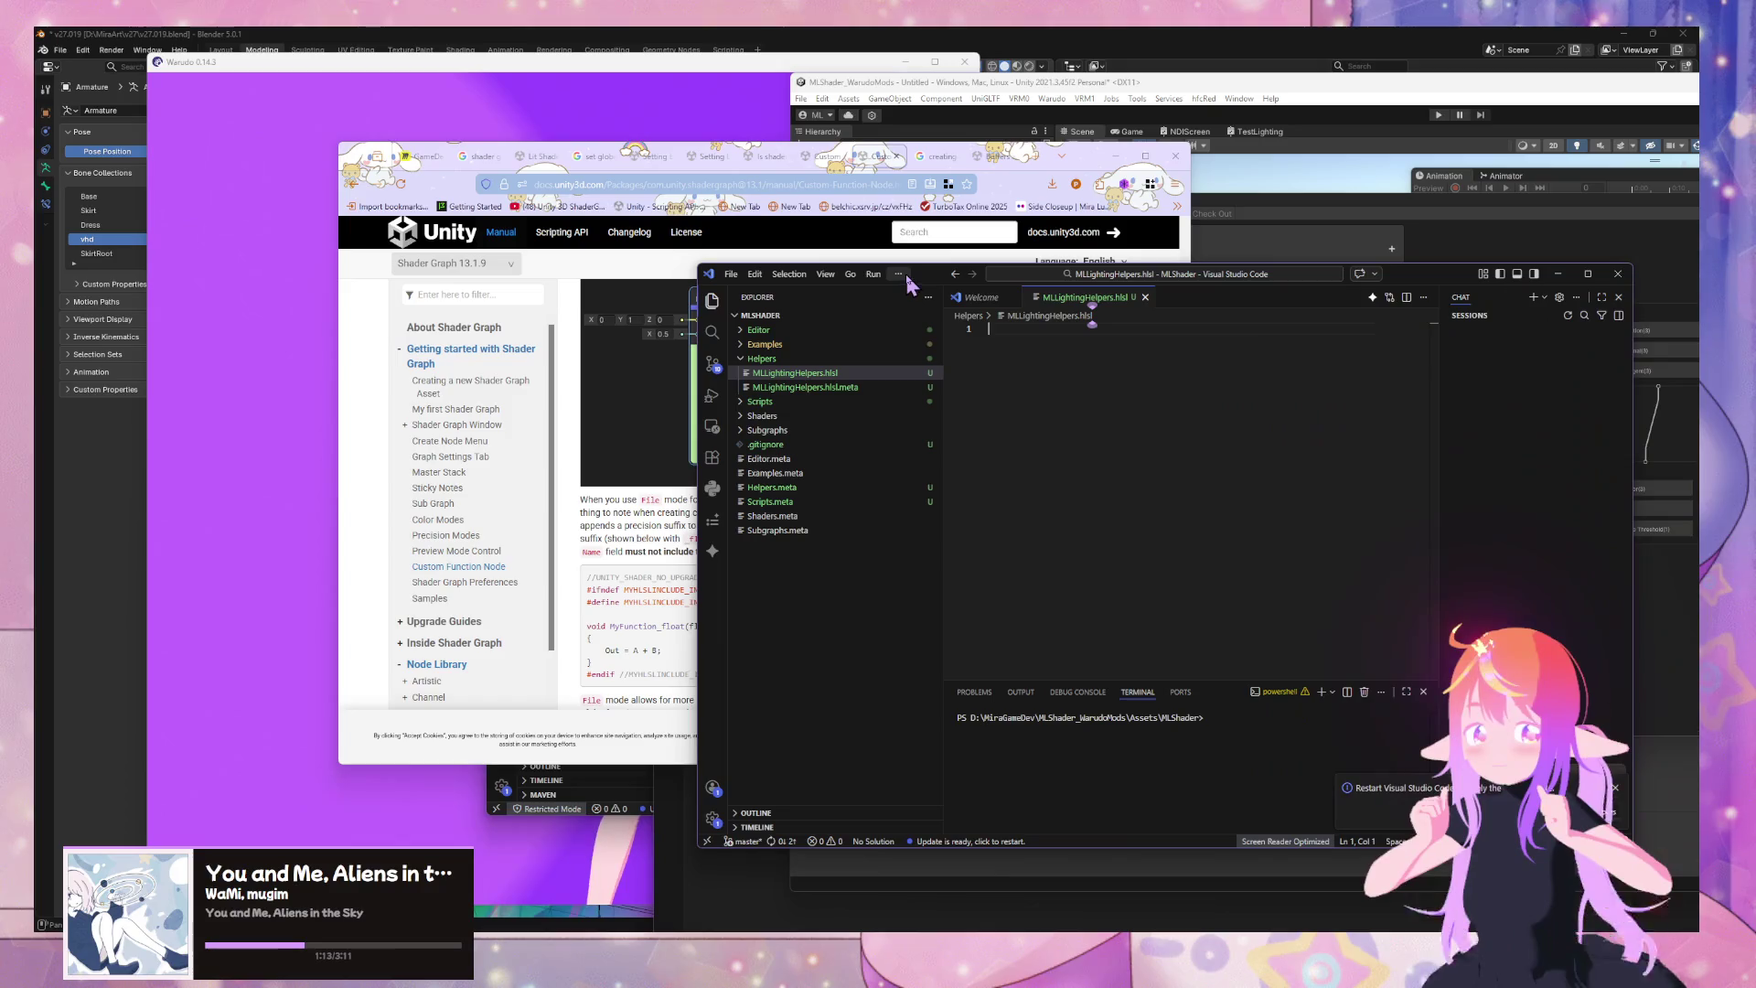
left_click_drag(1170, 275, 1350, 269)
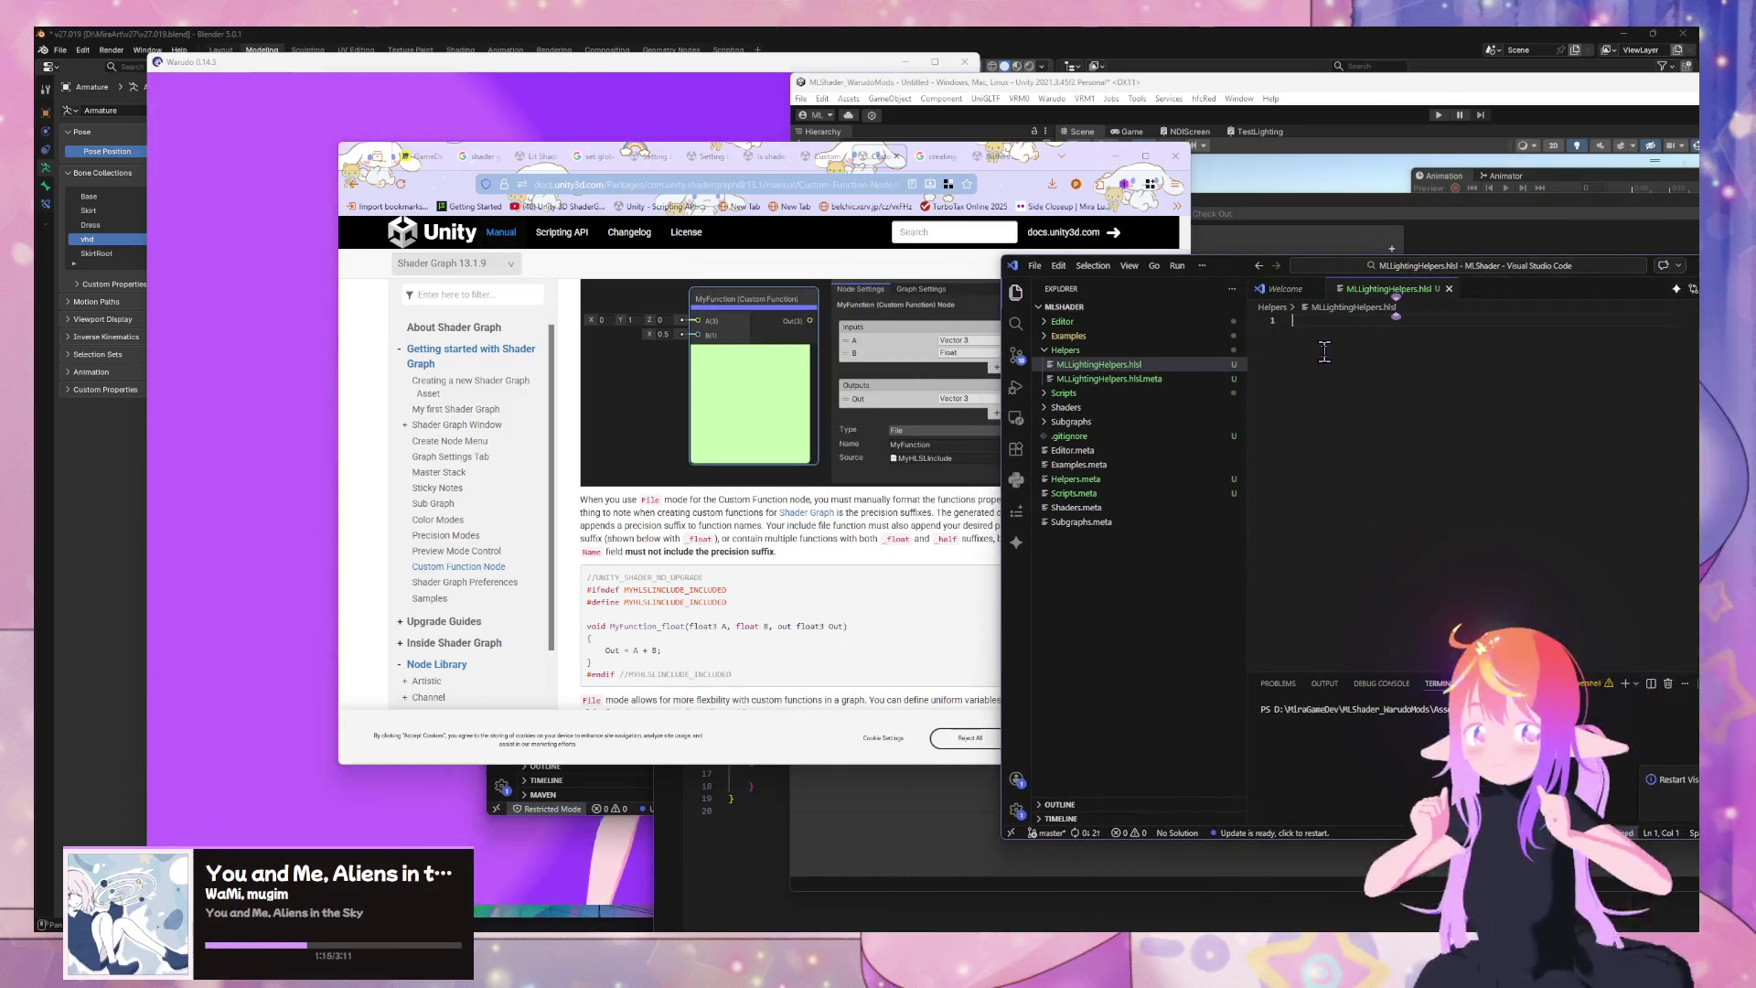
type("#UNITY")
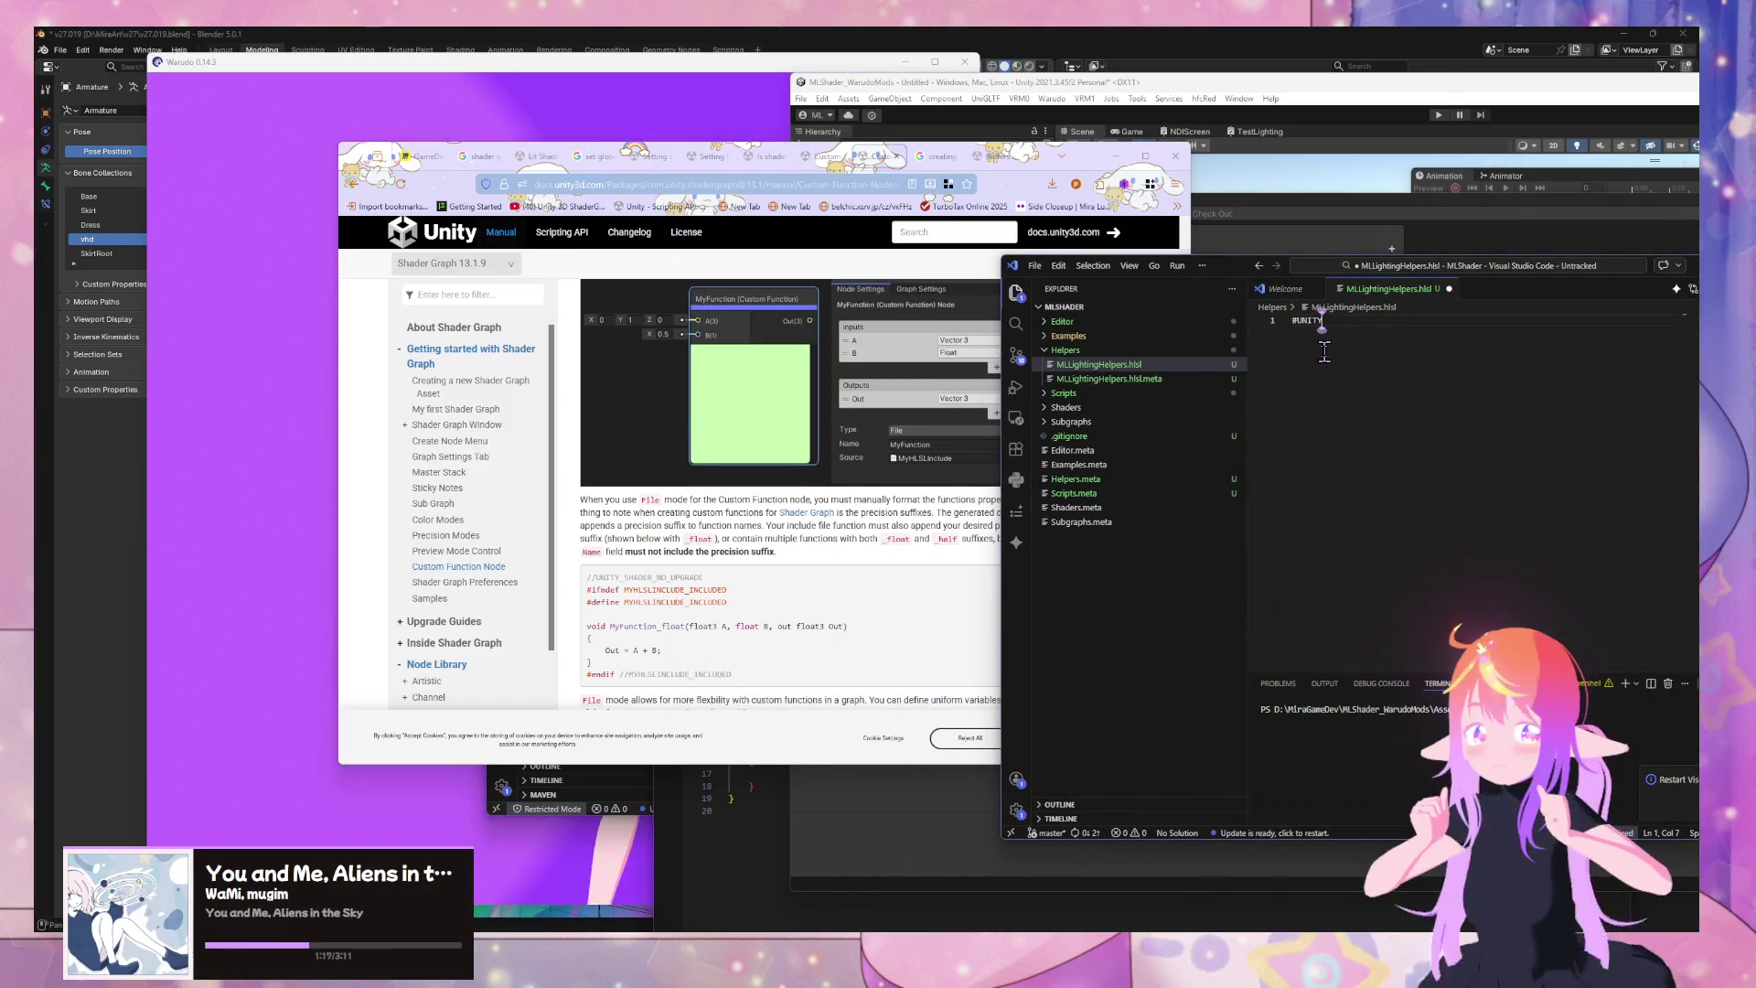
type("__SHADER_NO_UPGRADE")
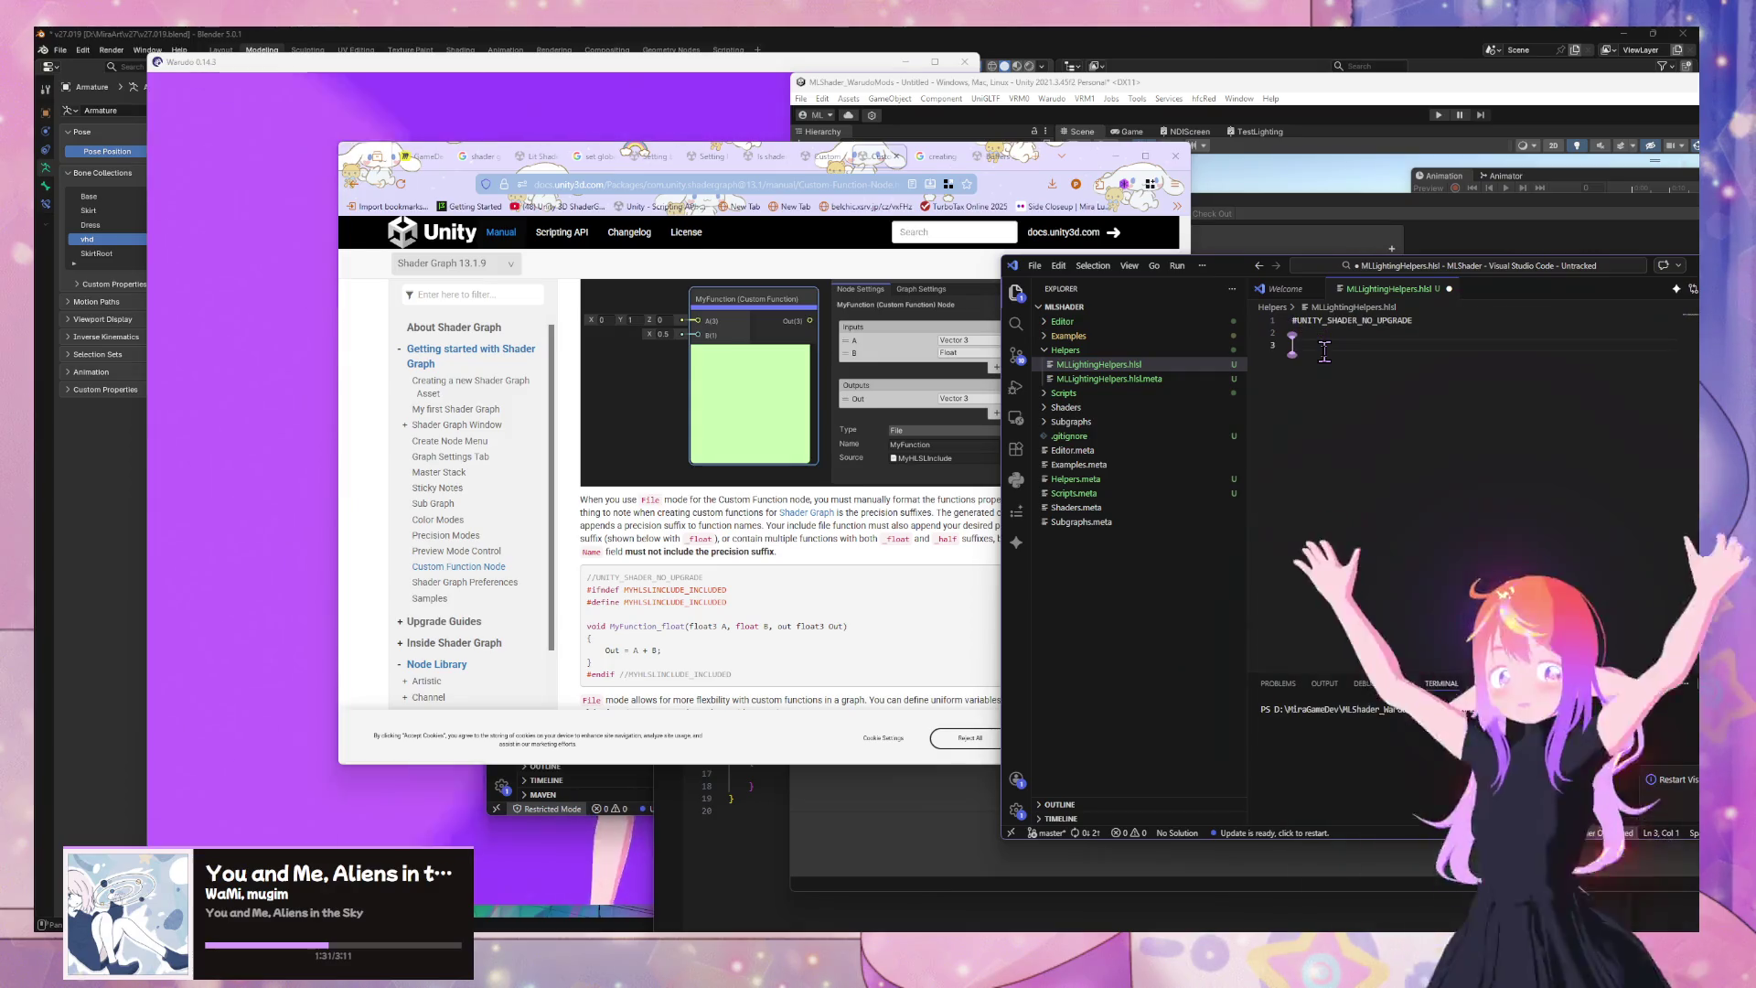
type("void")
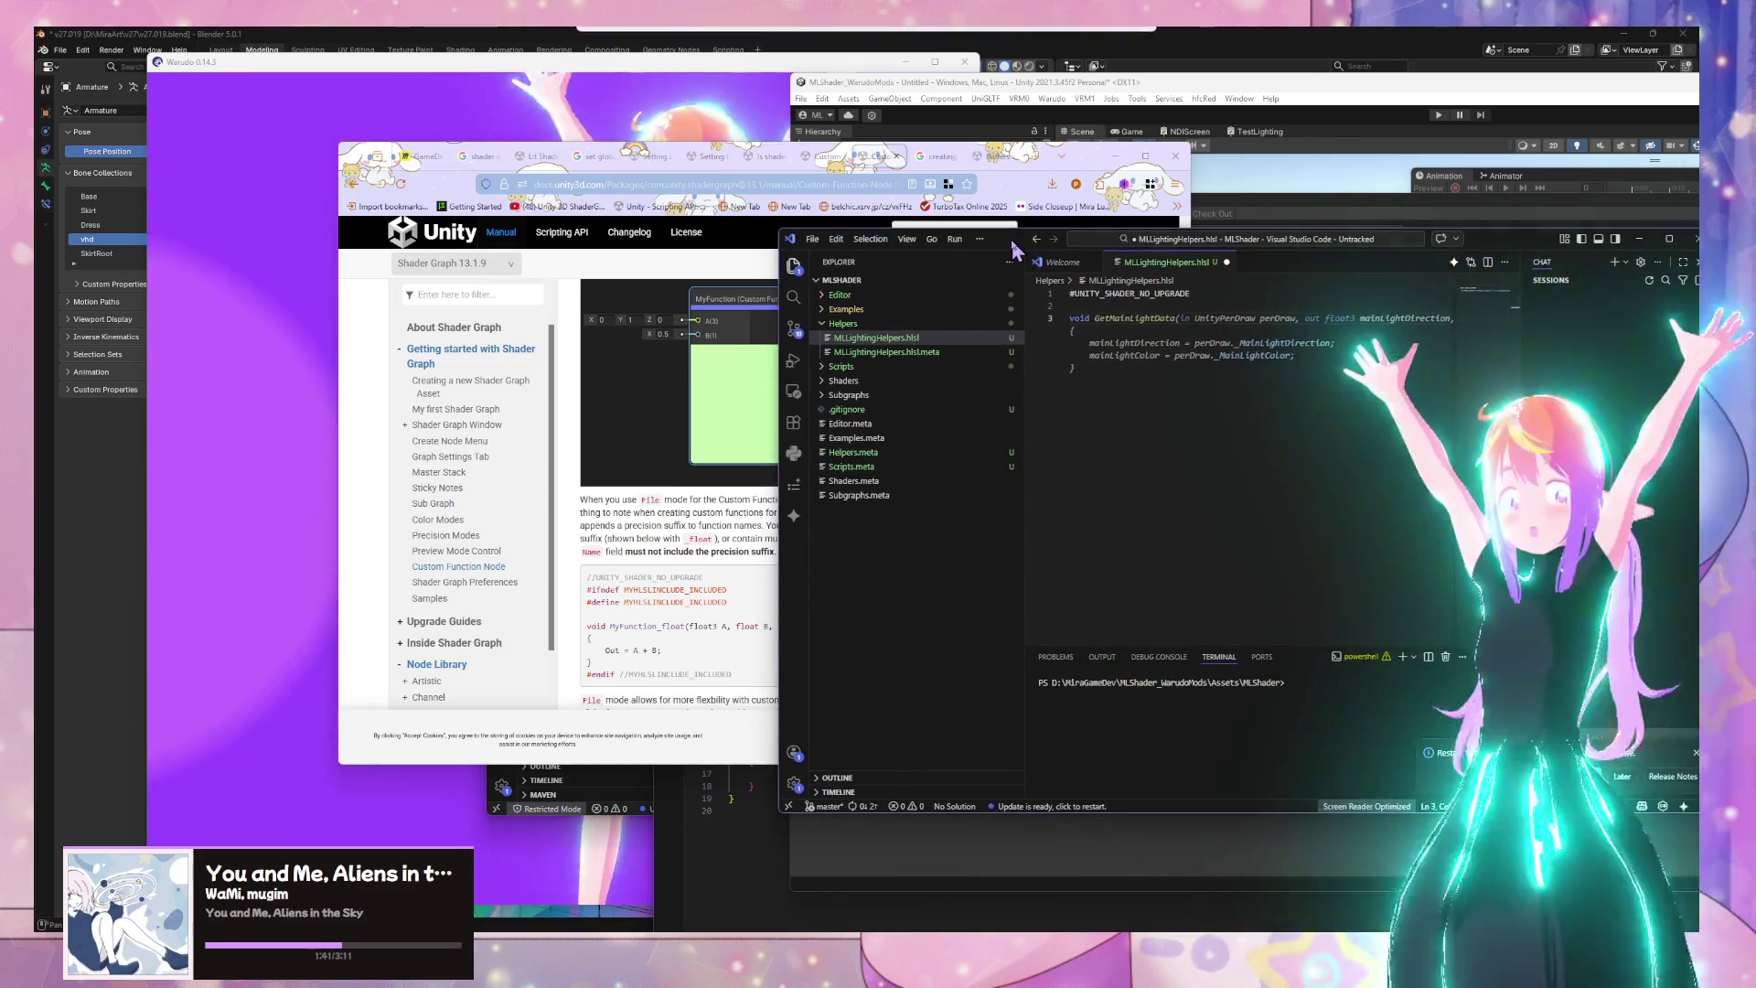
scroll(1272, 476, "right", 3)
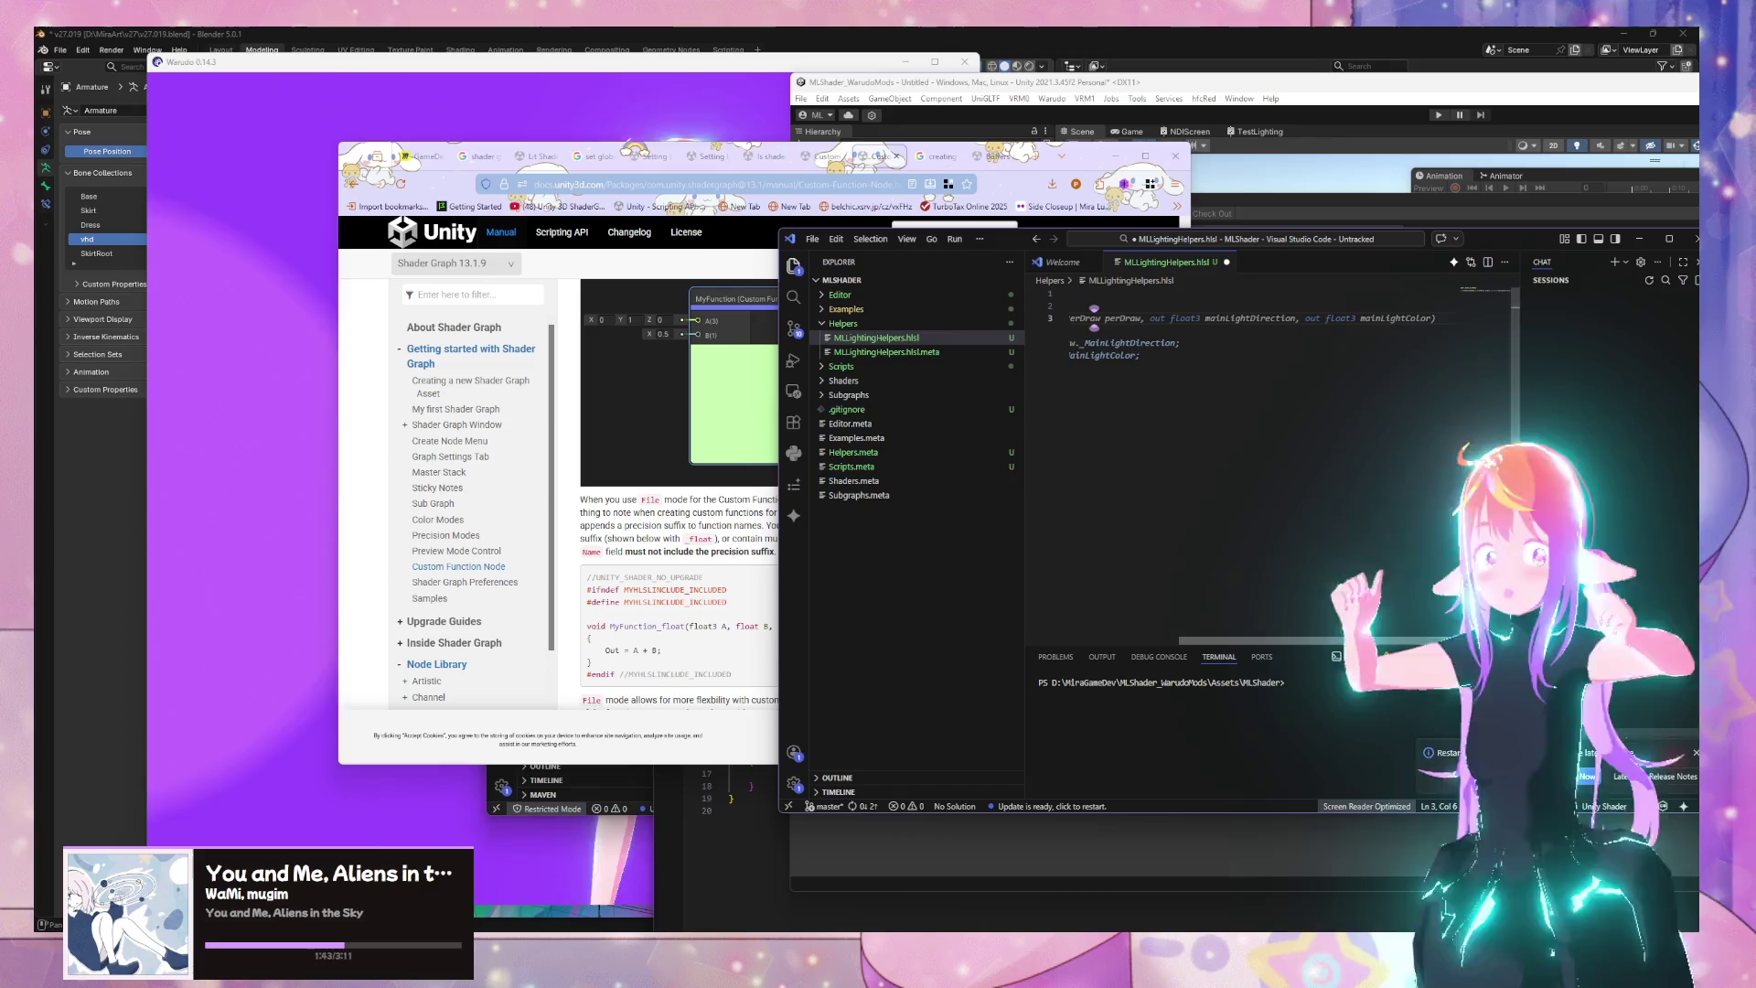
scroll(1214, 532, "left", 3)
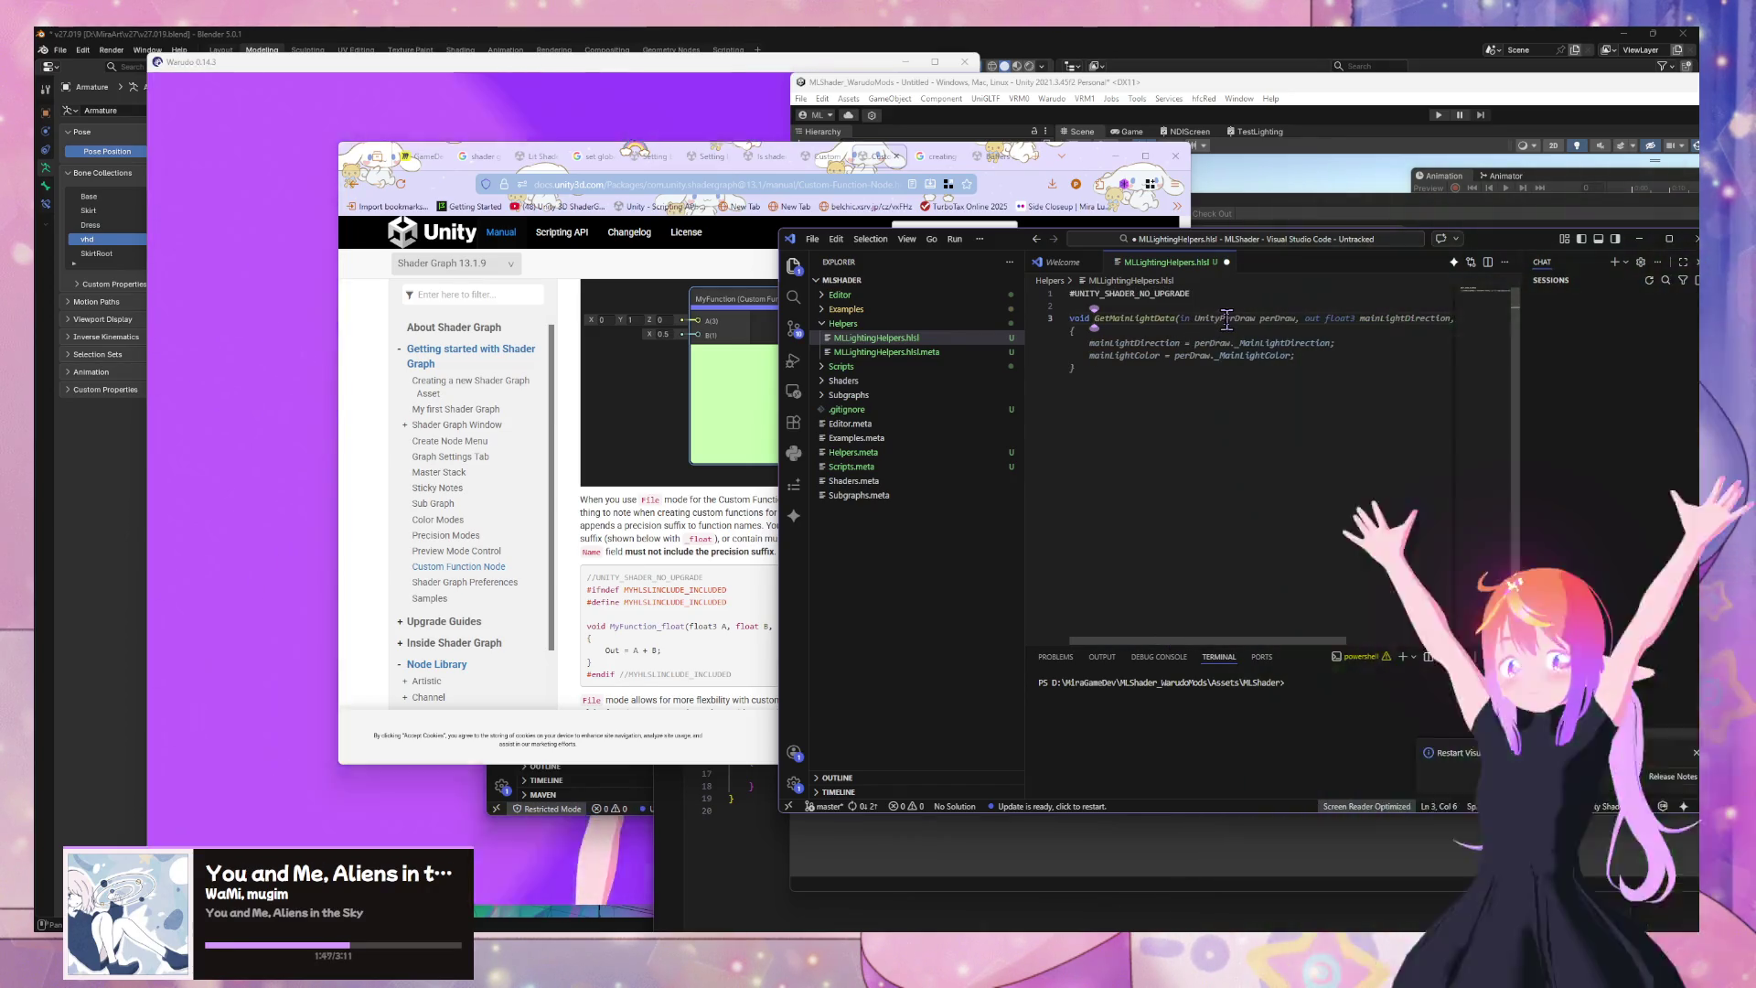
key("Tab")
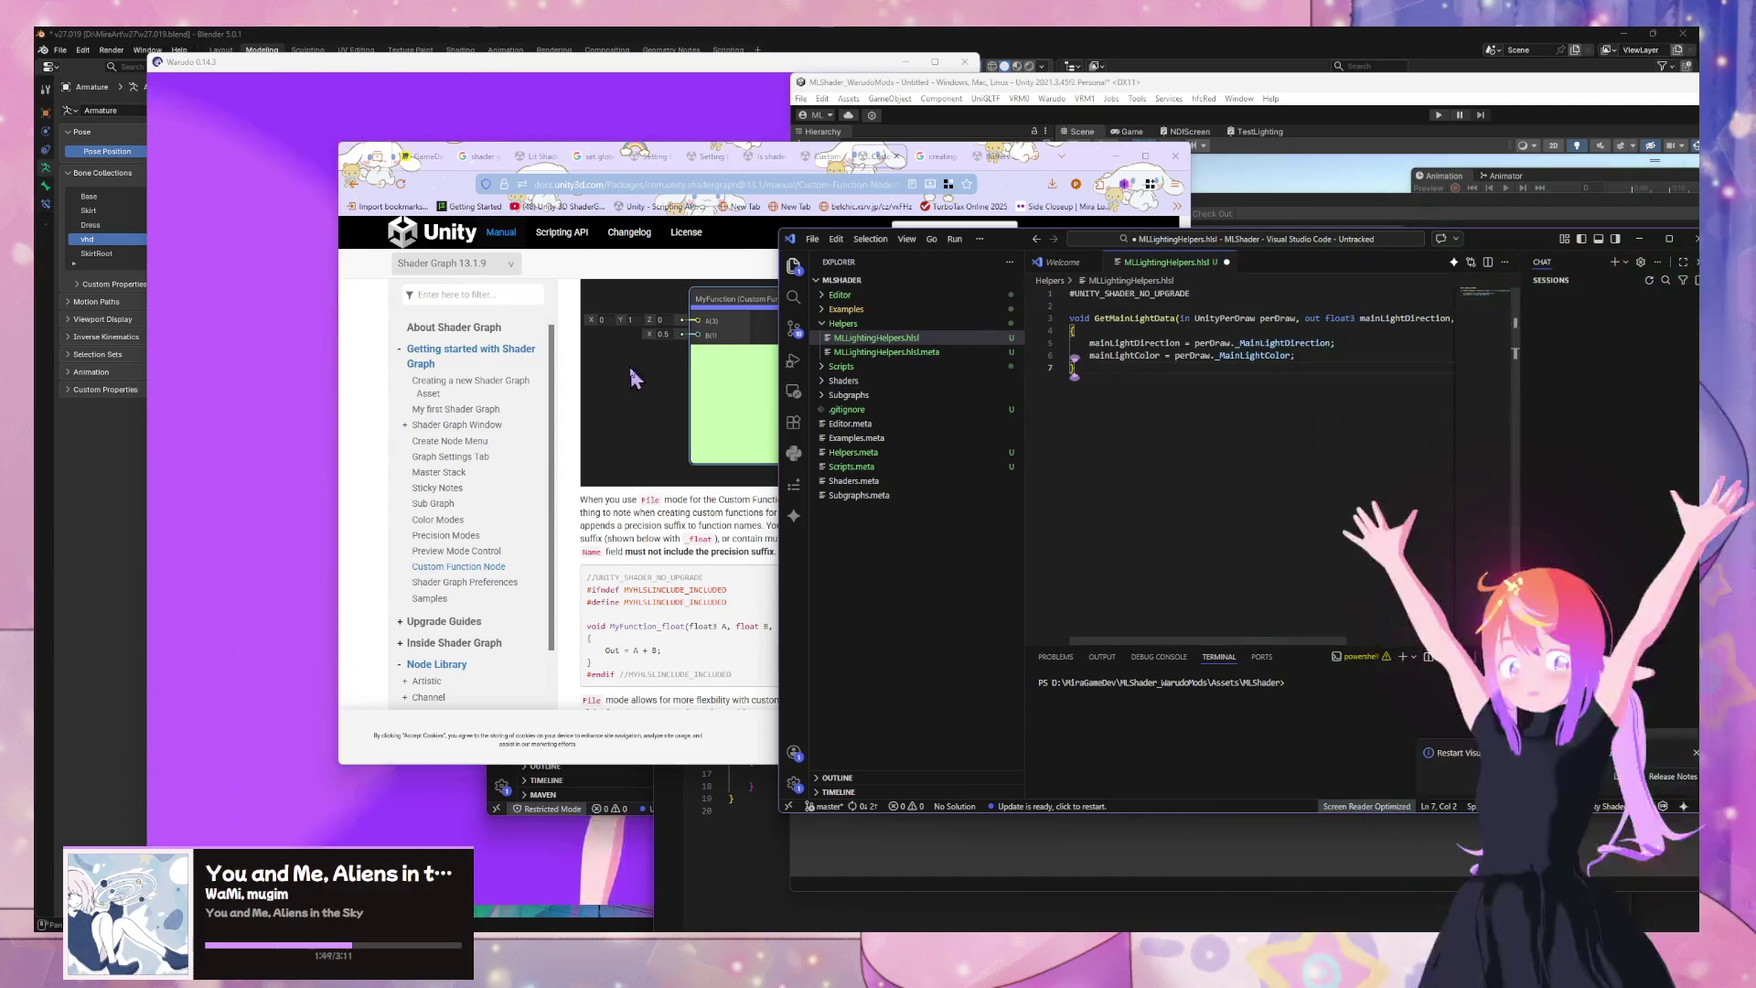
Go back to the Google search results and select the old query
left_click(820, 177)
key("ctrl+Tab")
left_click(813, 178)
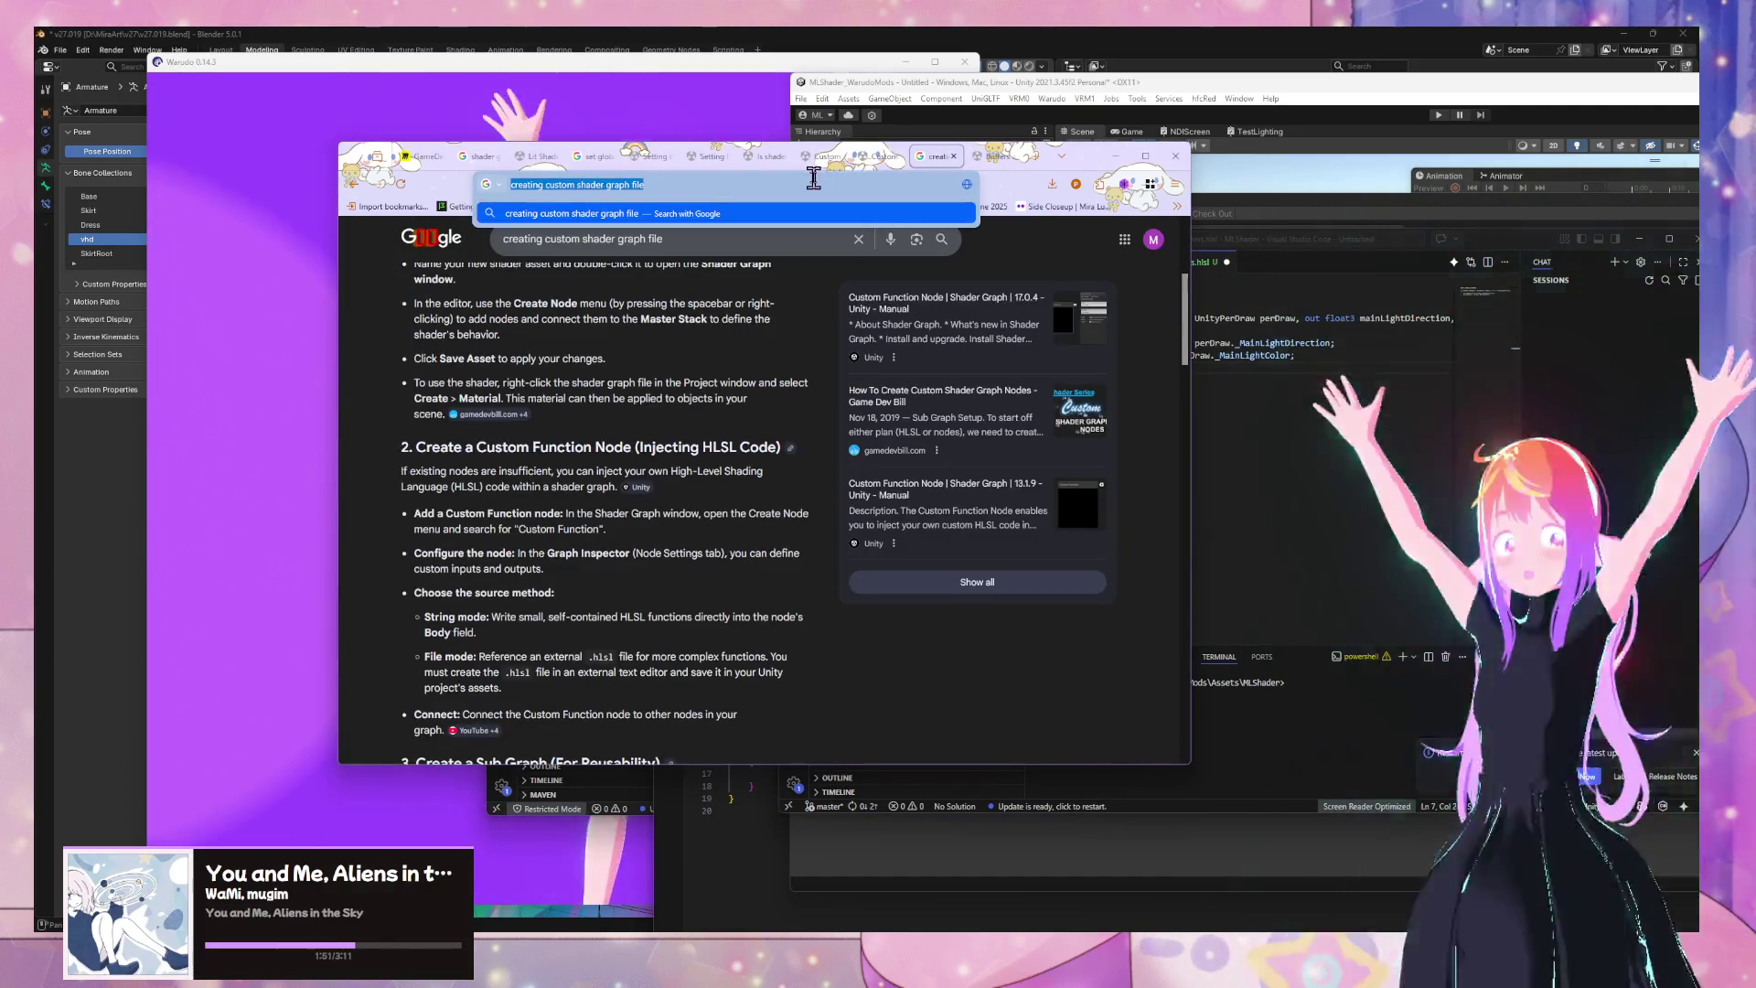
Enter 'unity per draw' as the query and glance at the docs and code
type("unity per draw")
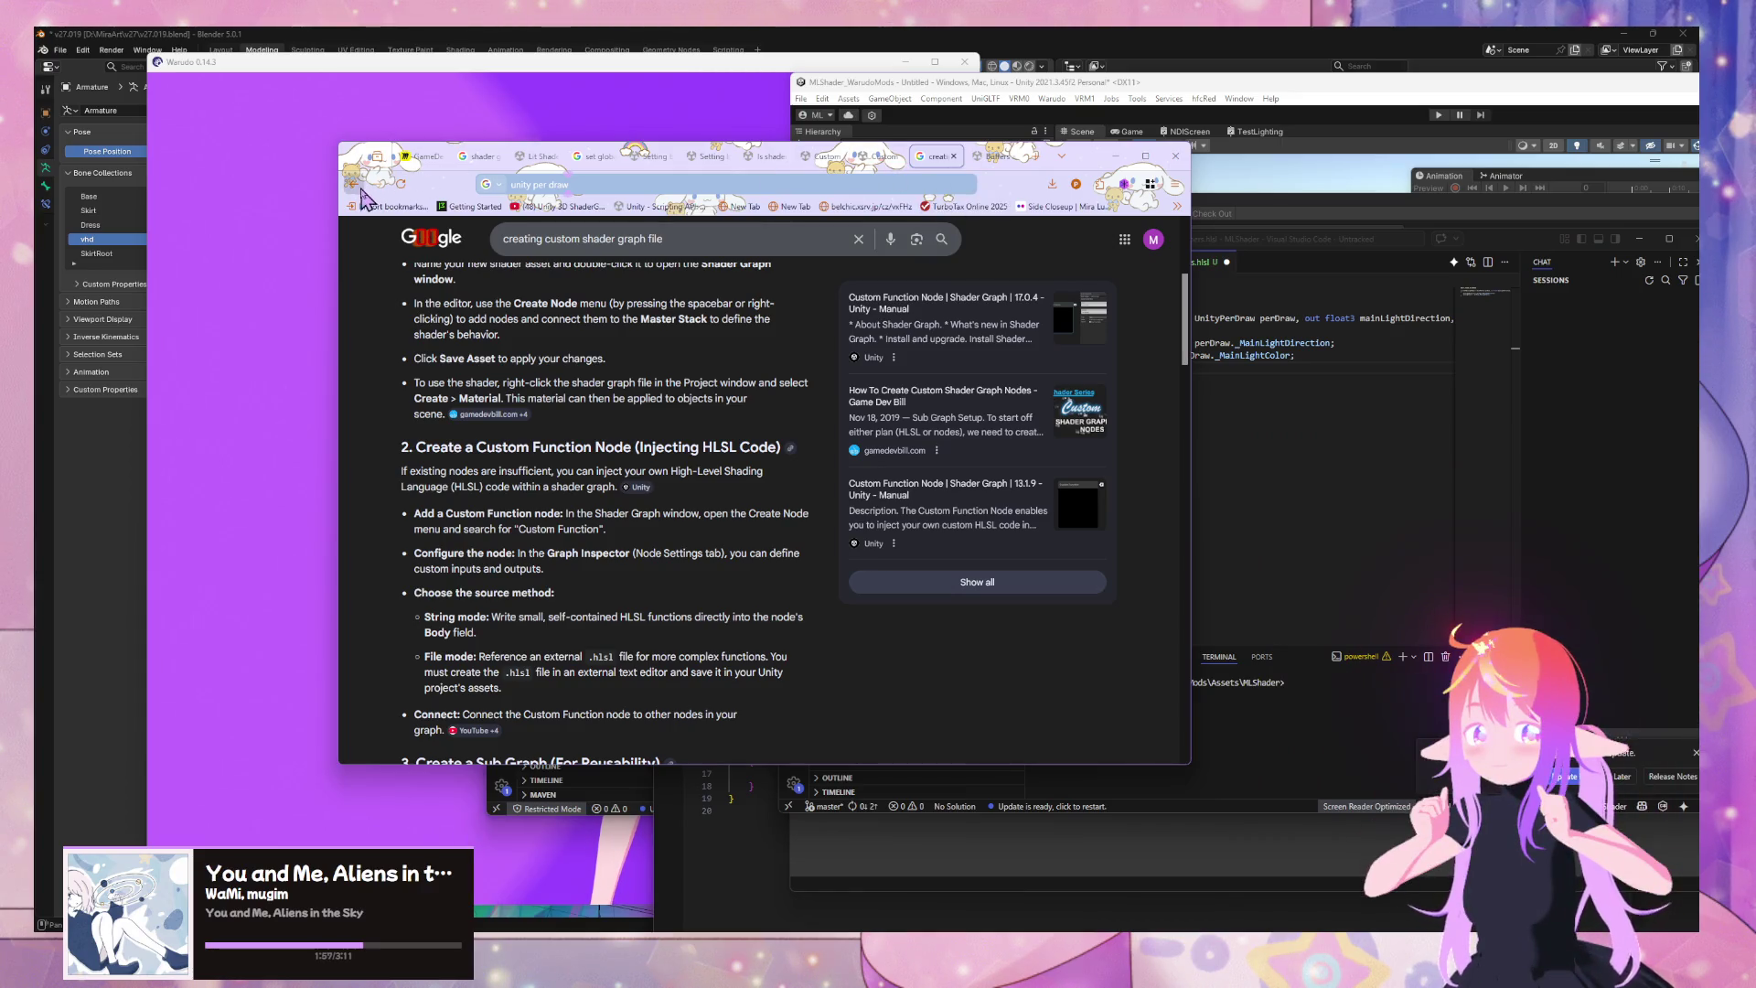
left_click(647, 157)
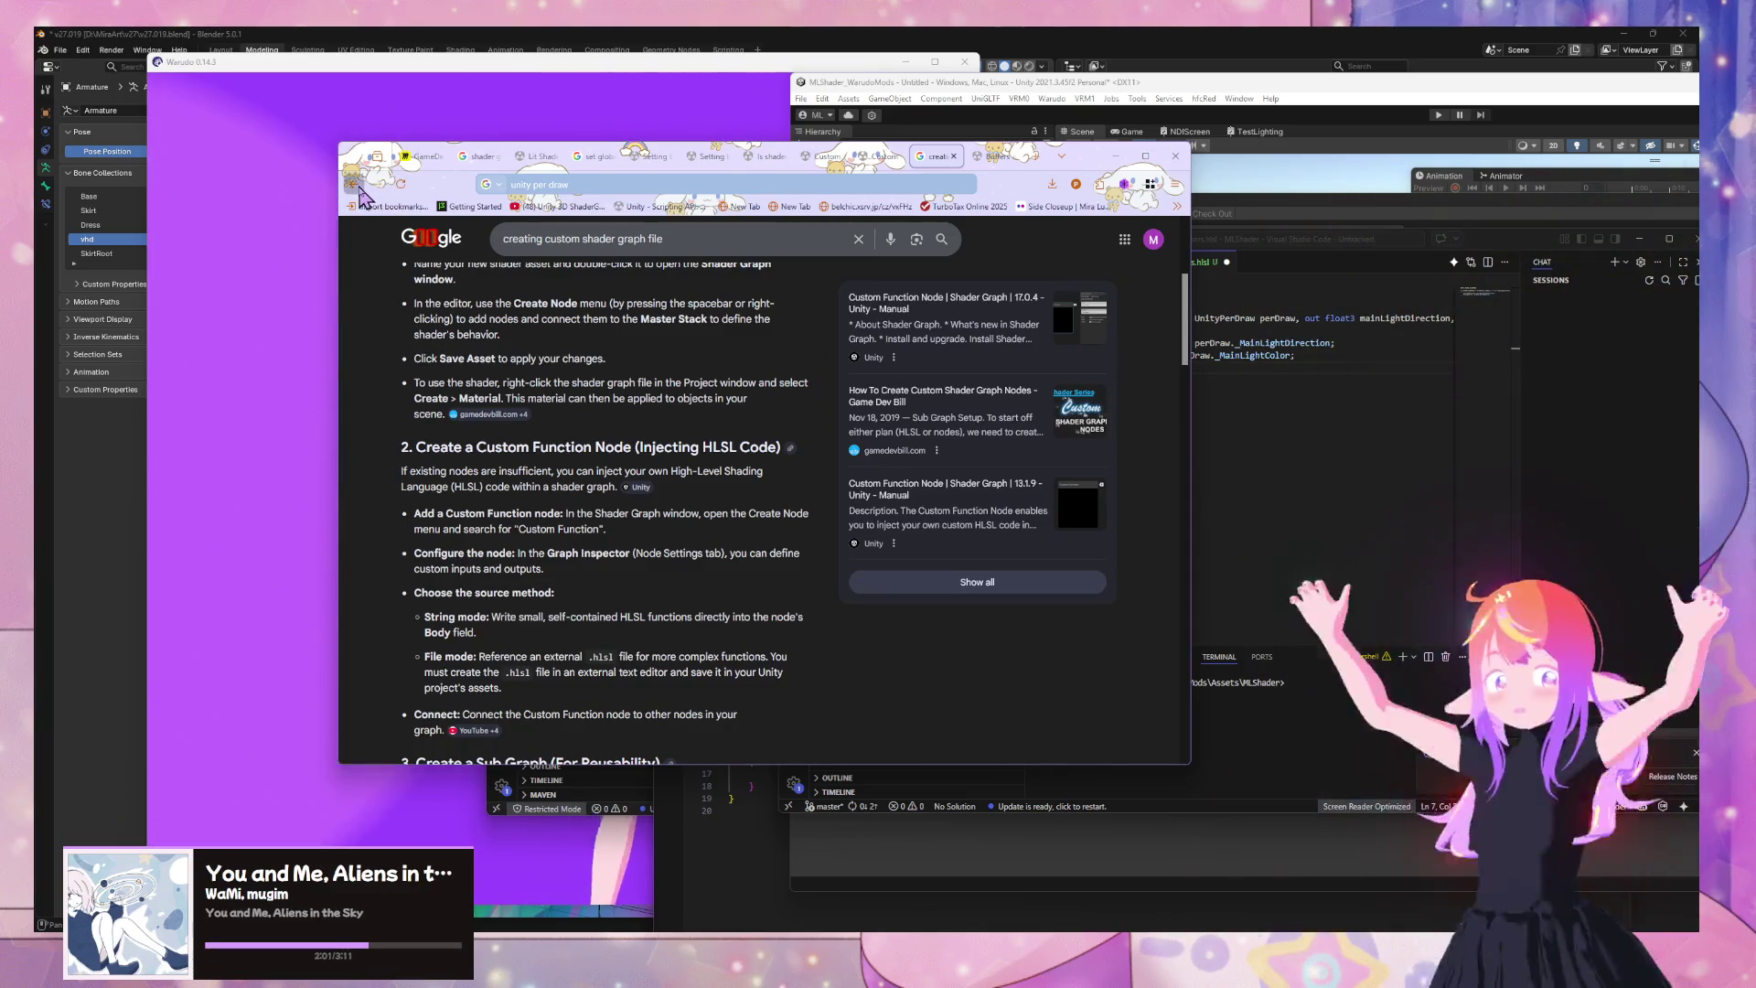
left_click(852, 157)
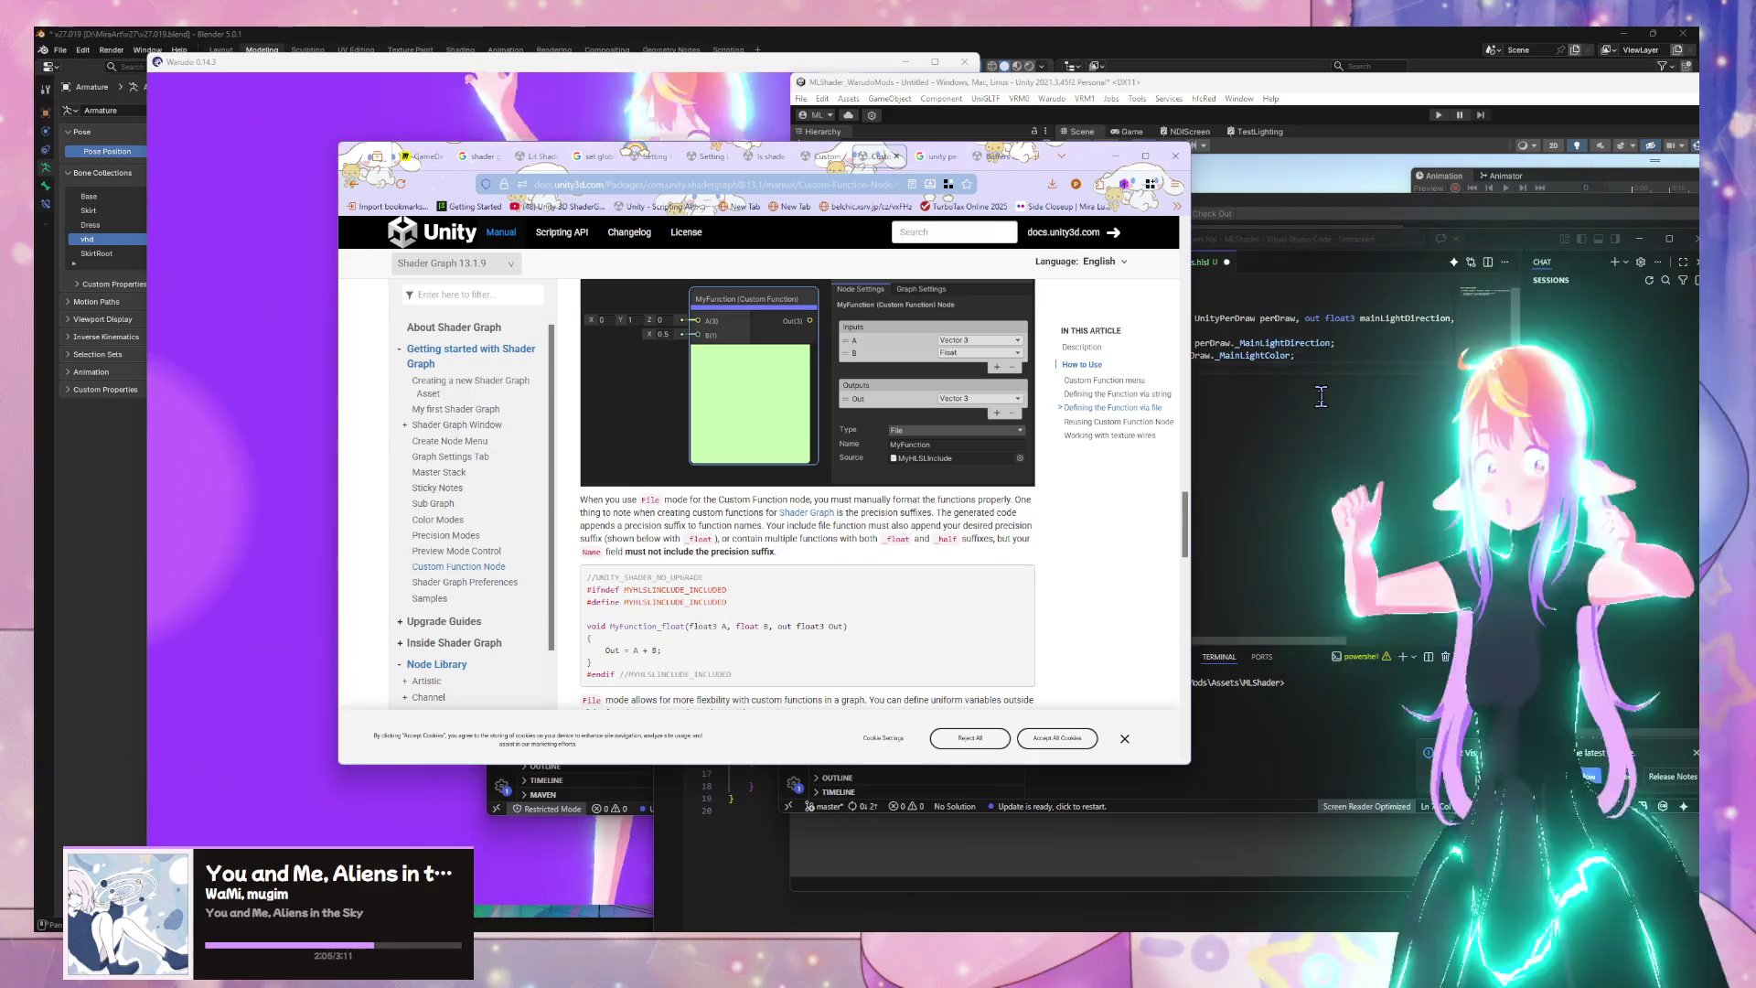
left_click(1317, 395)
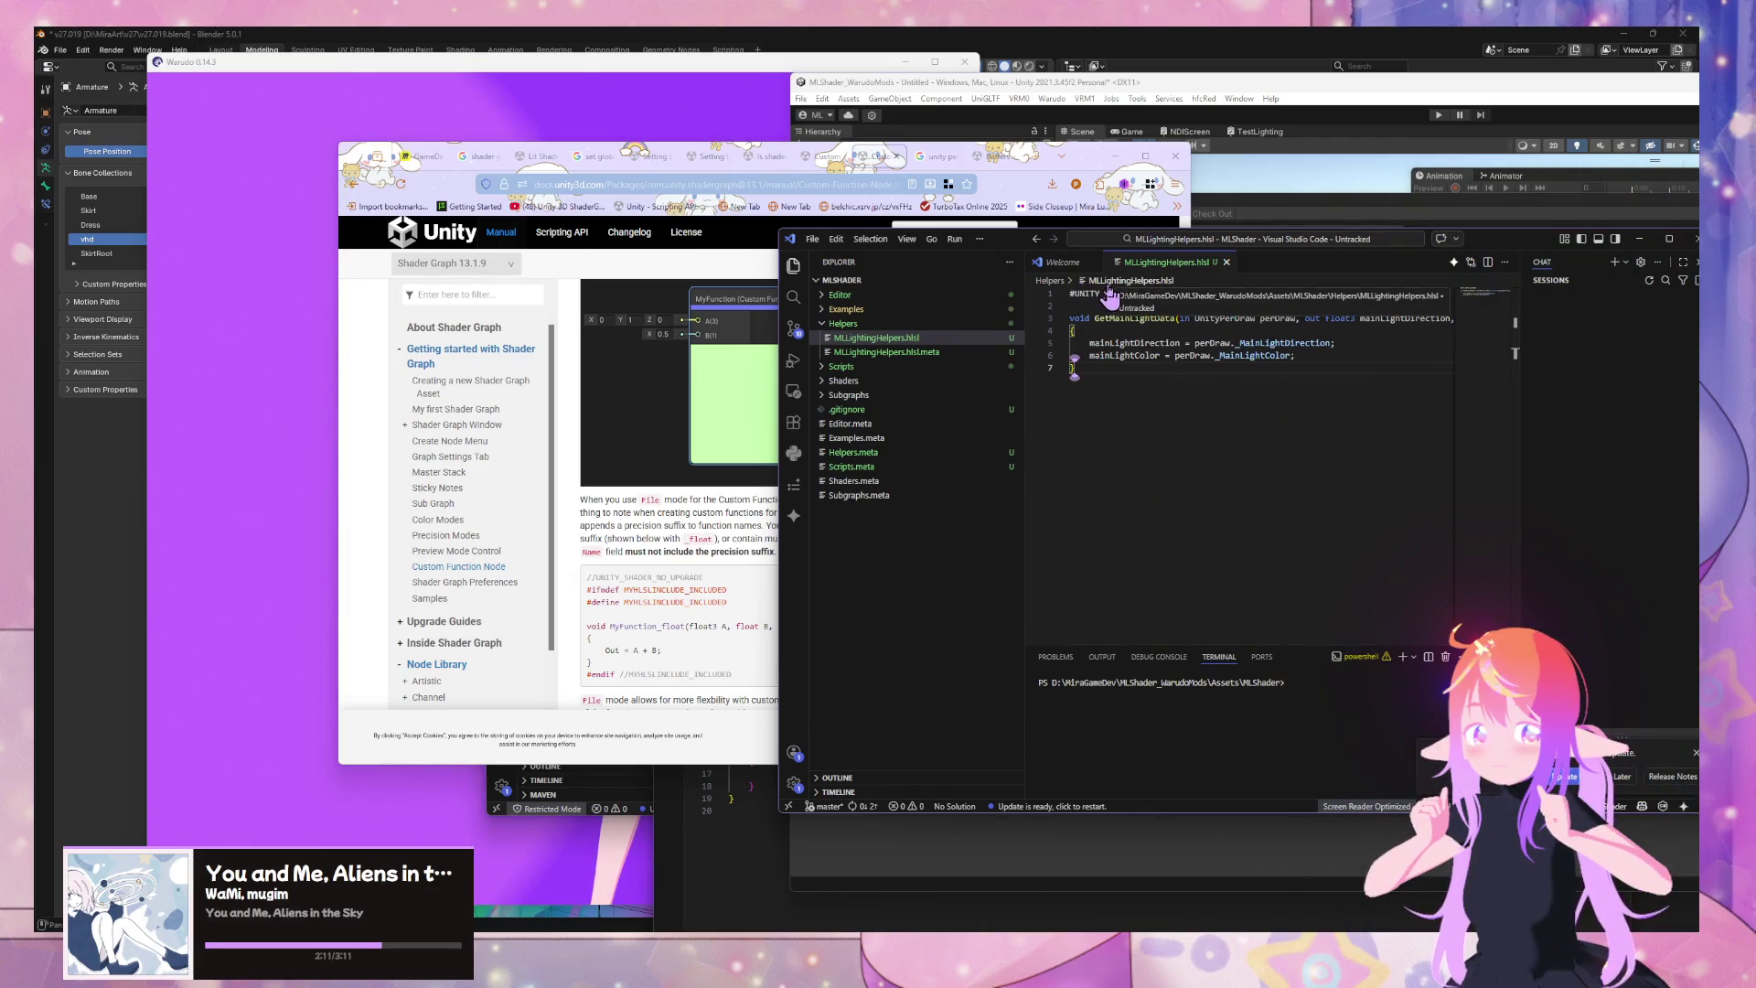
Run the 'unity per draw' search and read the UnityPerDraw Discussions thread
left_click(837, 180)
left_click(935, 156)
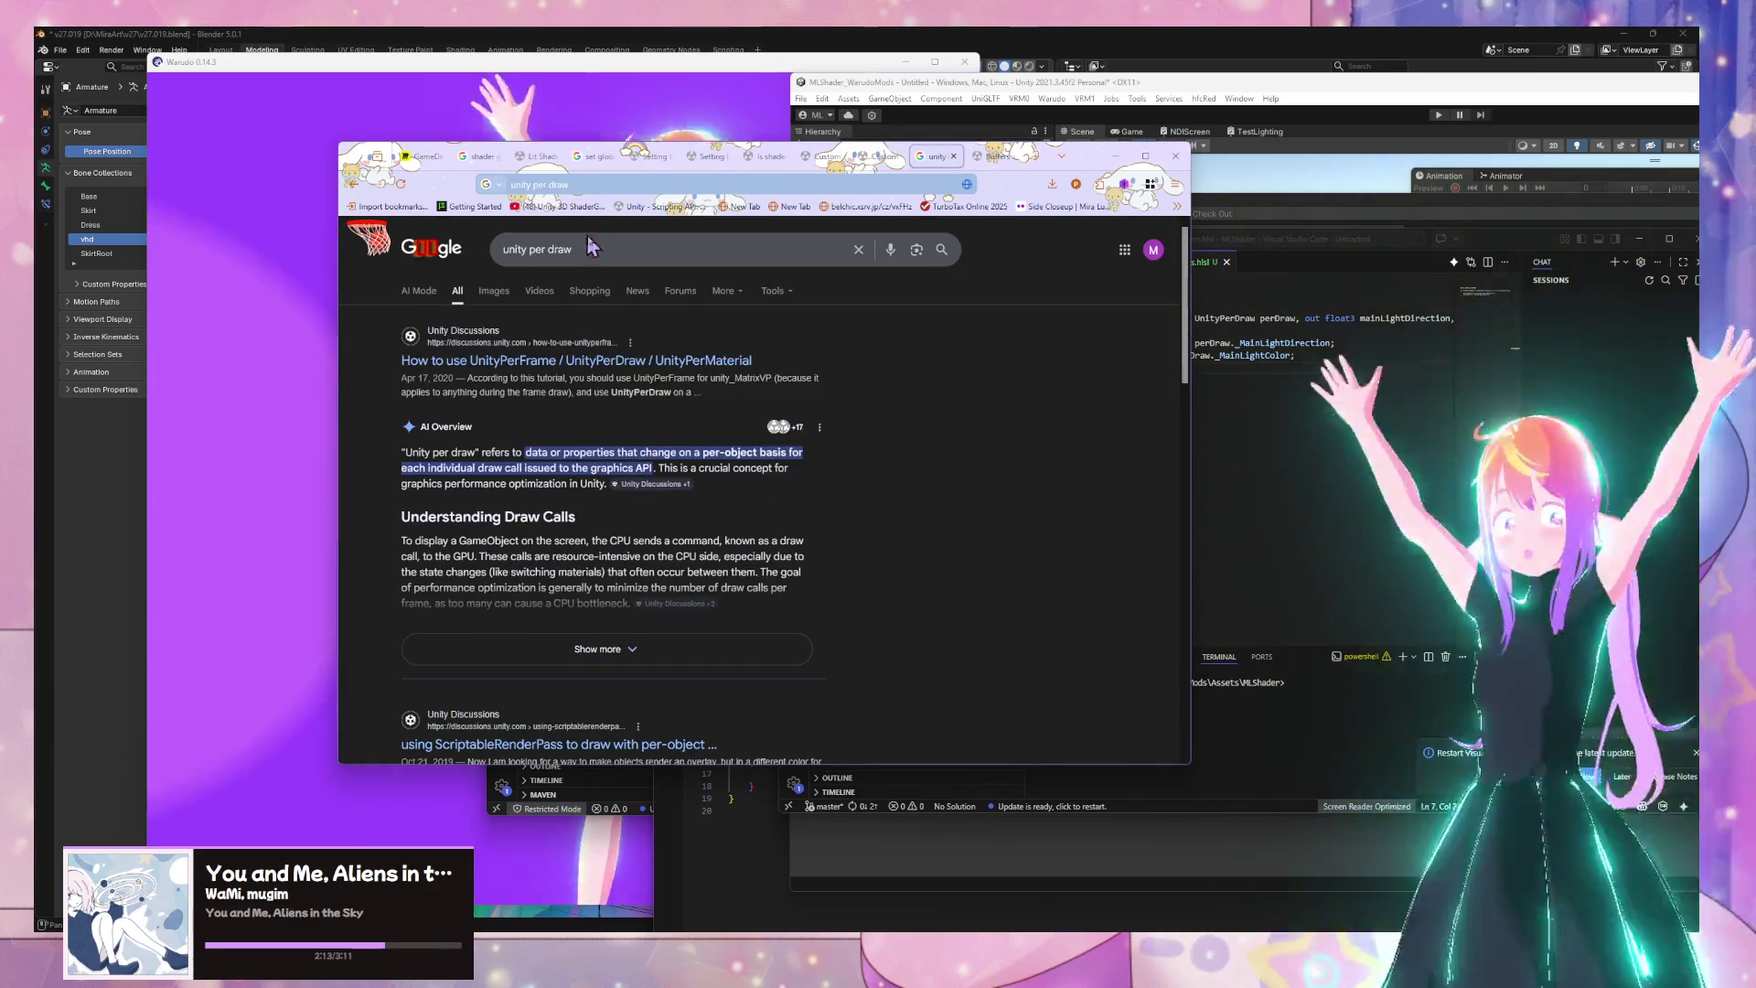
left_click(592, 248)
key("Return")
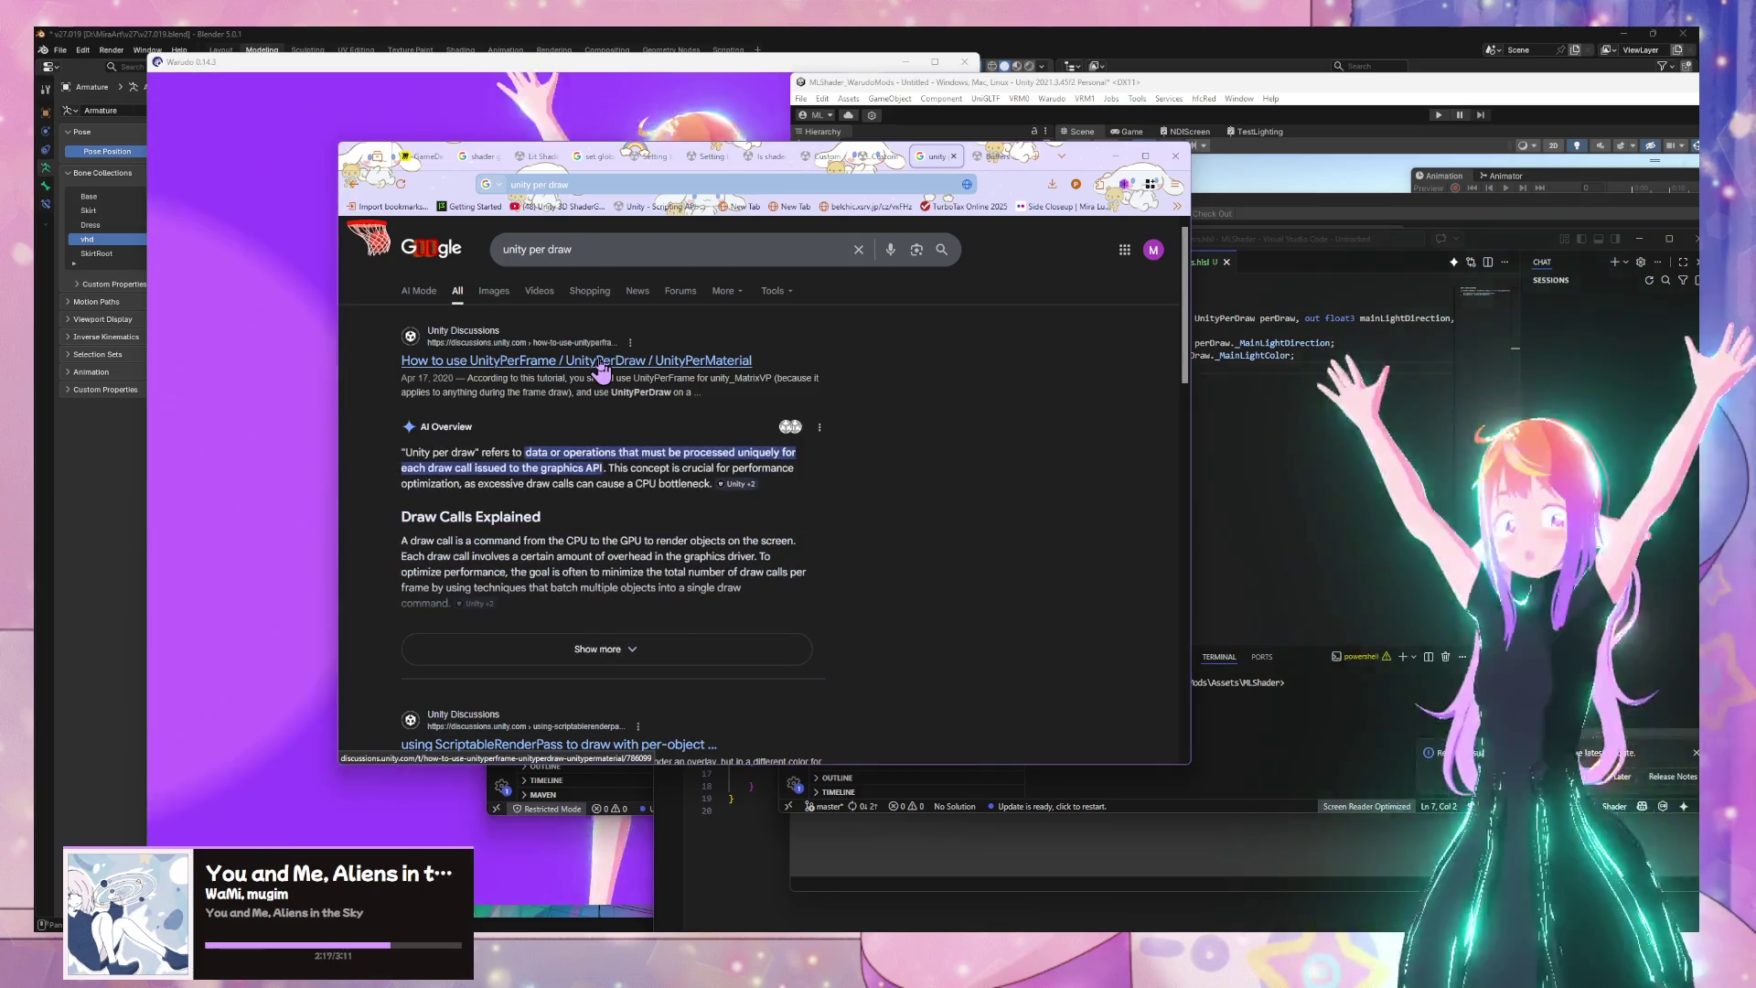
left_click(601, 361)
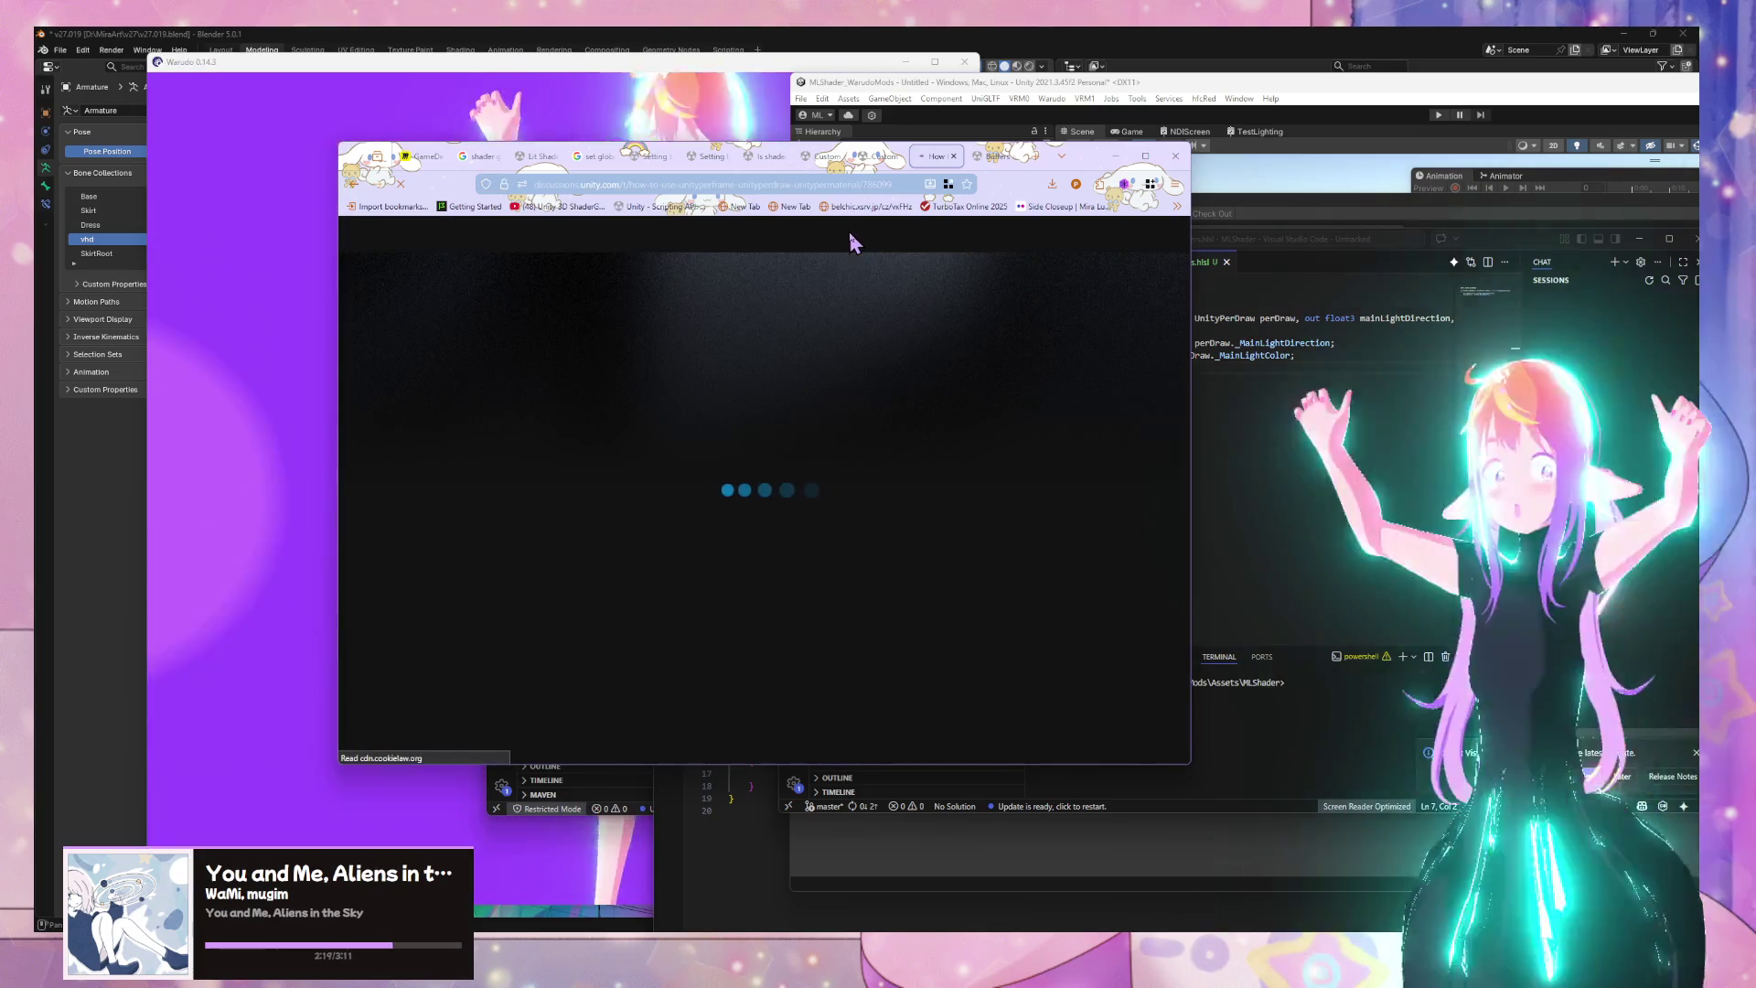
scroll(849, 247, "down", 4)
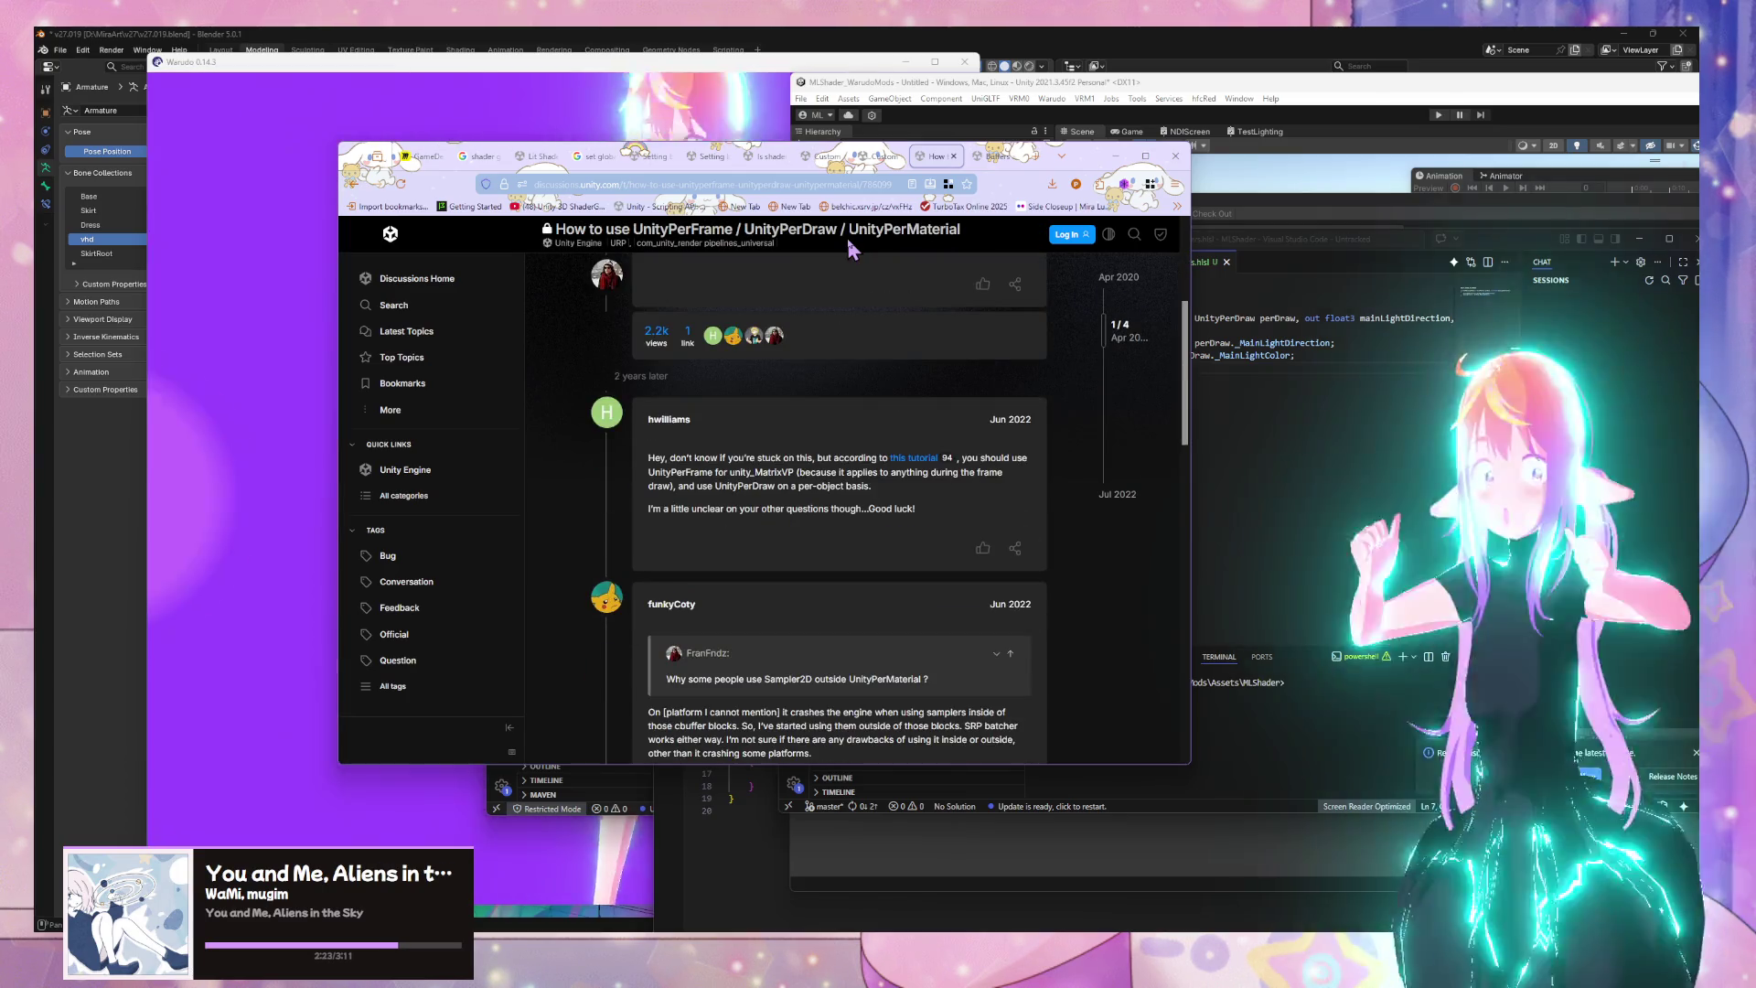
scroll(848, 247, "down", 4)
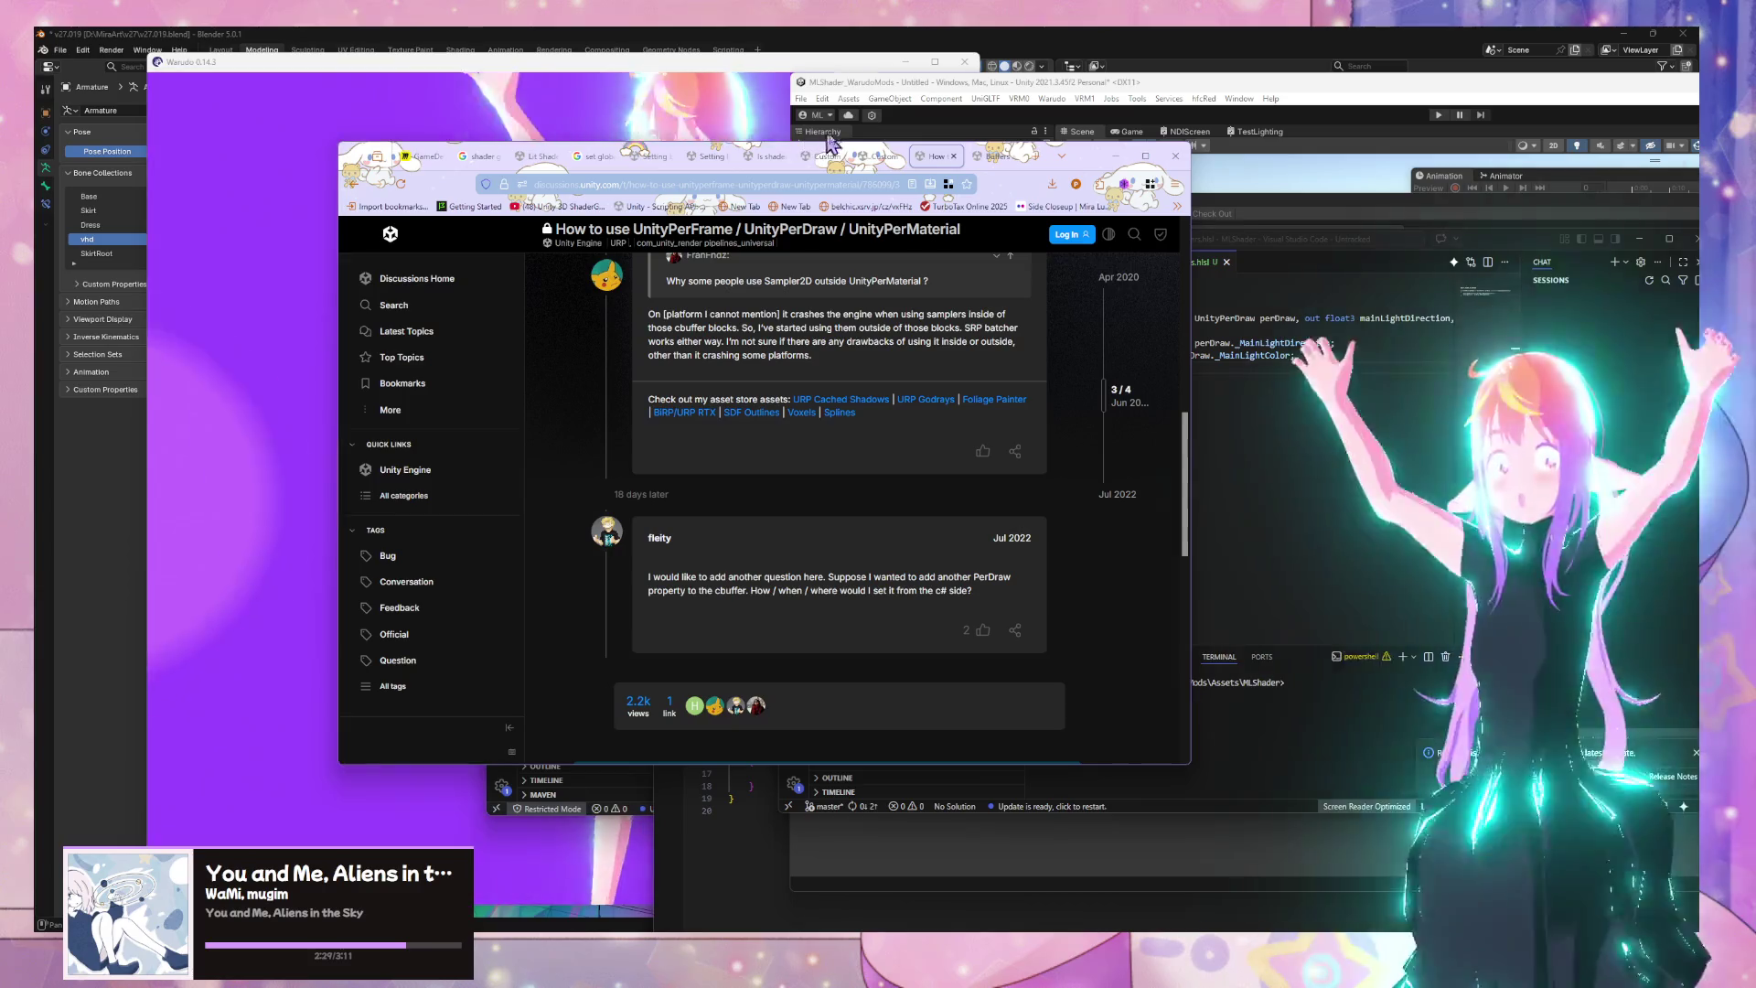
left_click(884, 160)
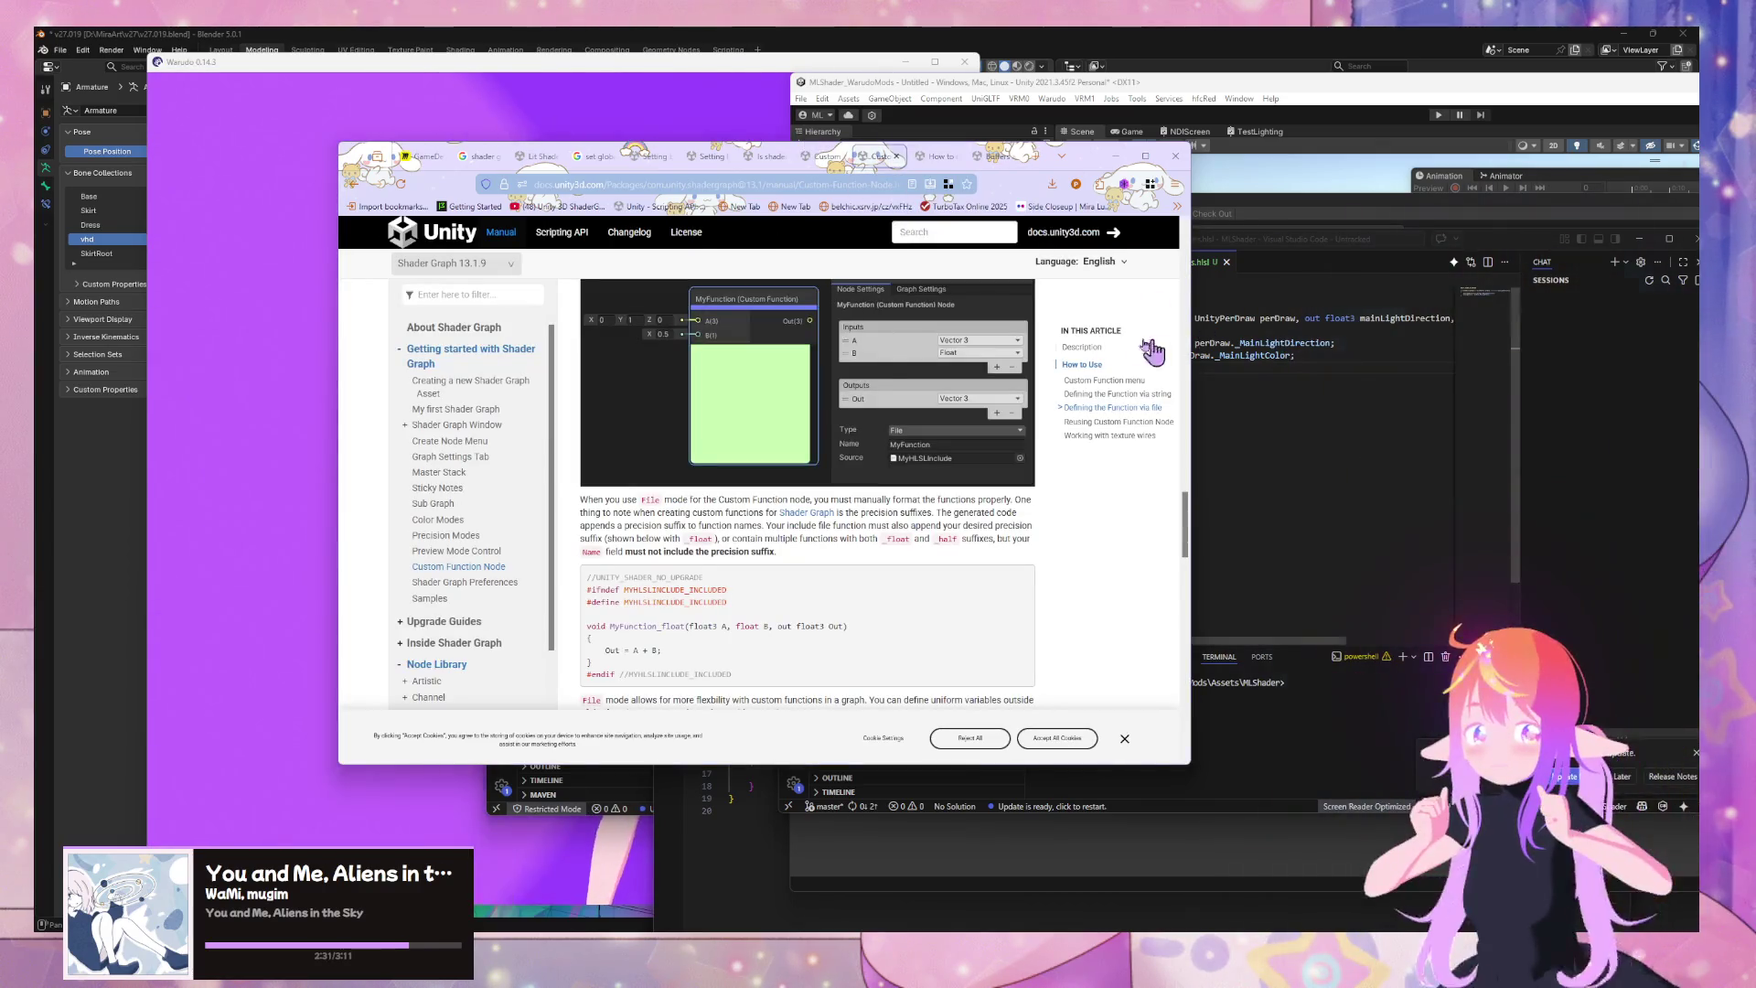
left_click(1340, 420)
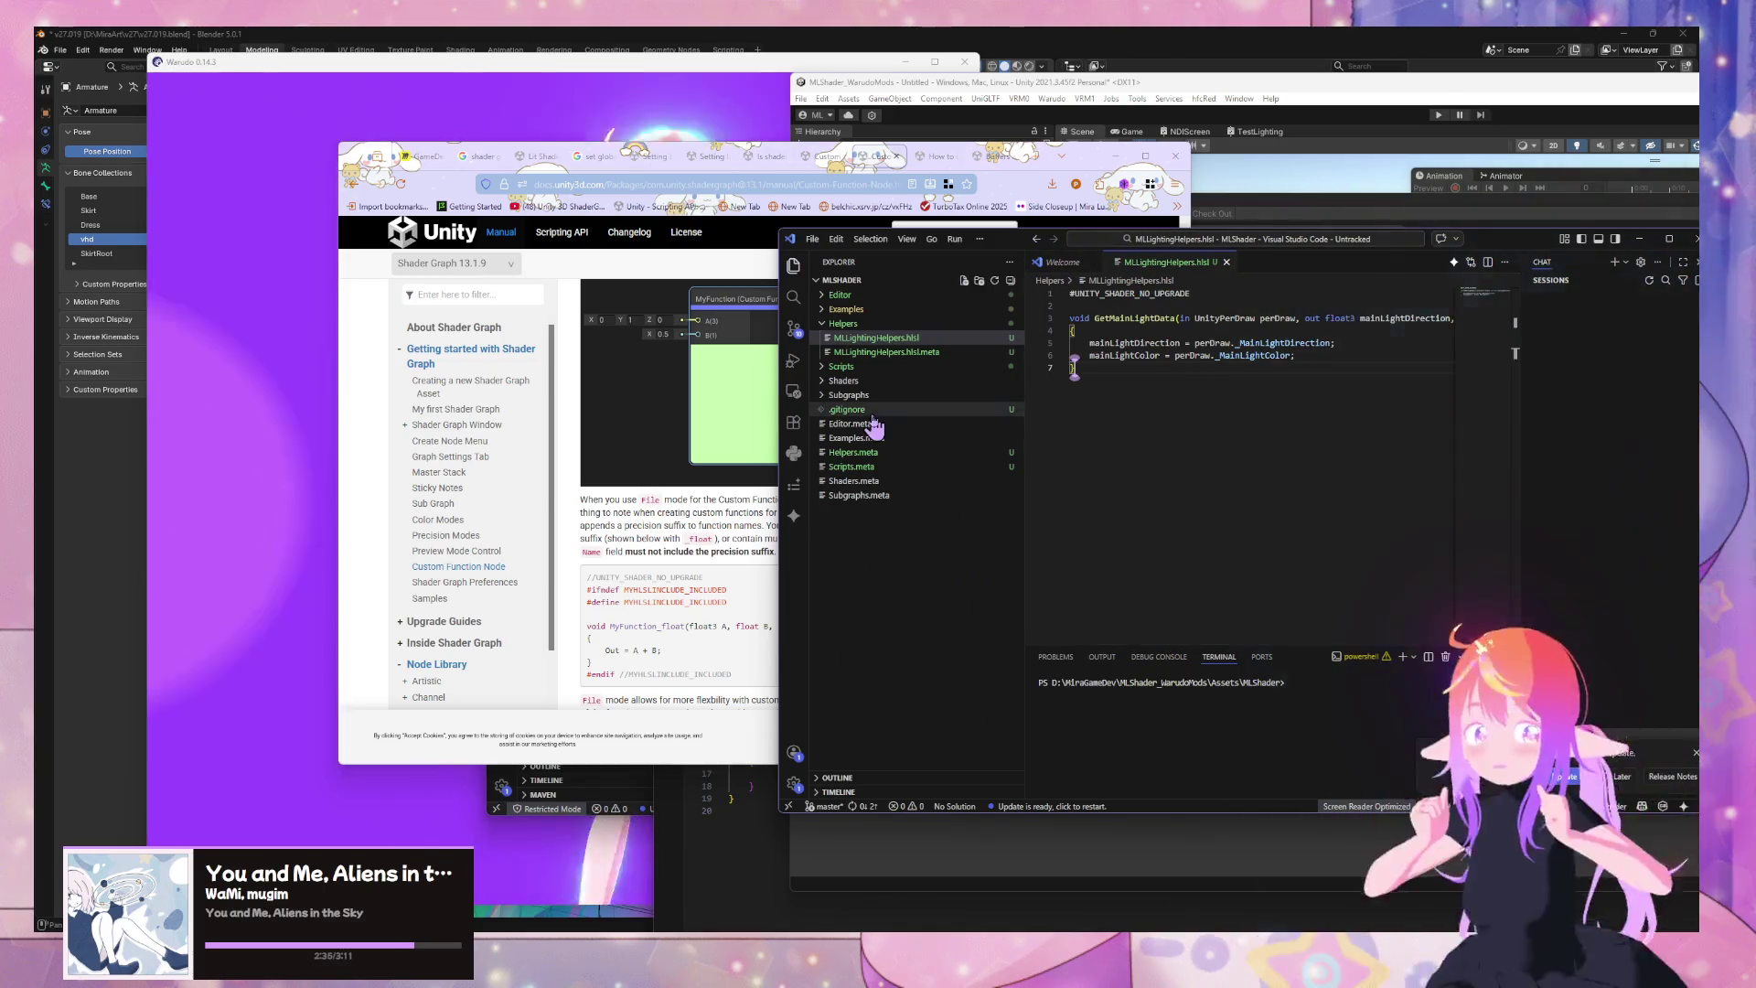
Append _float to the GetMainLightData function name, then glance over the open reference pages
left_click(1181, 319)
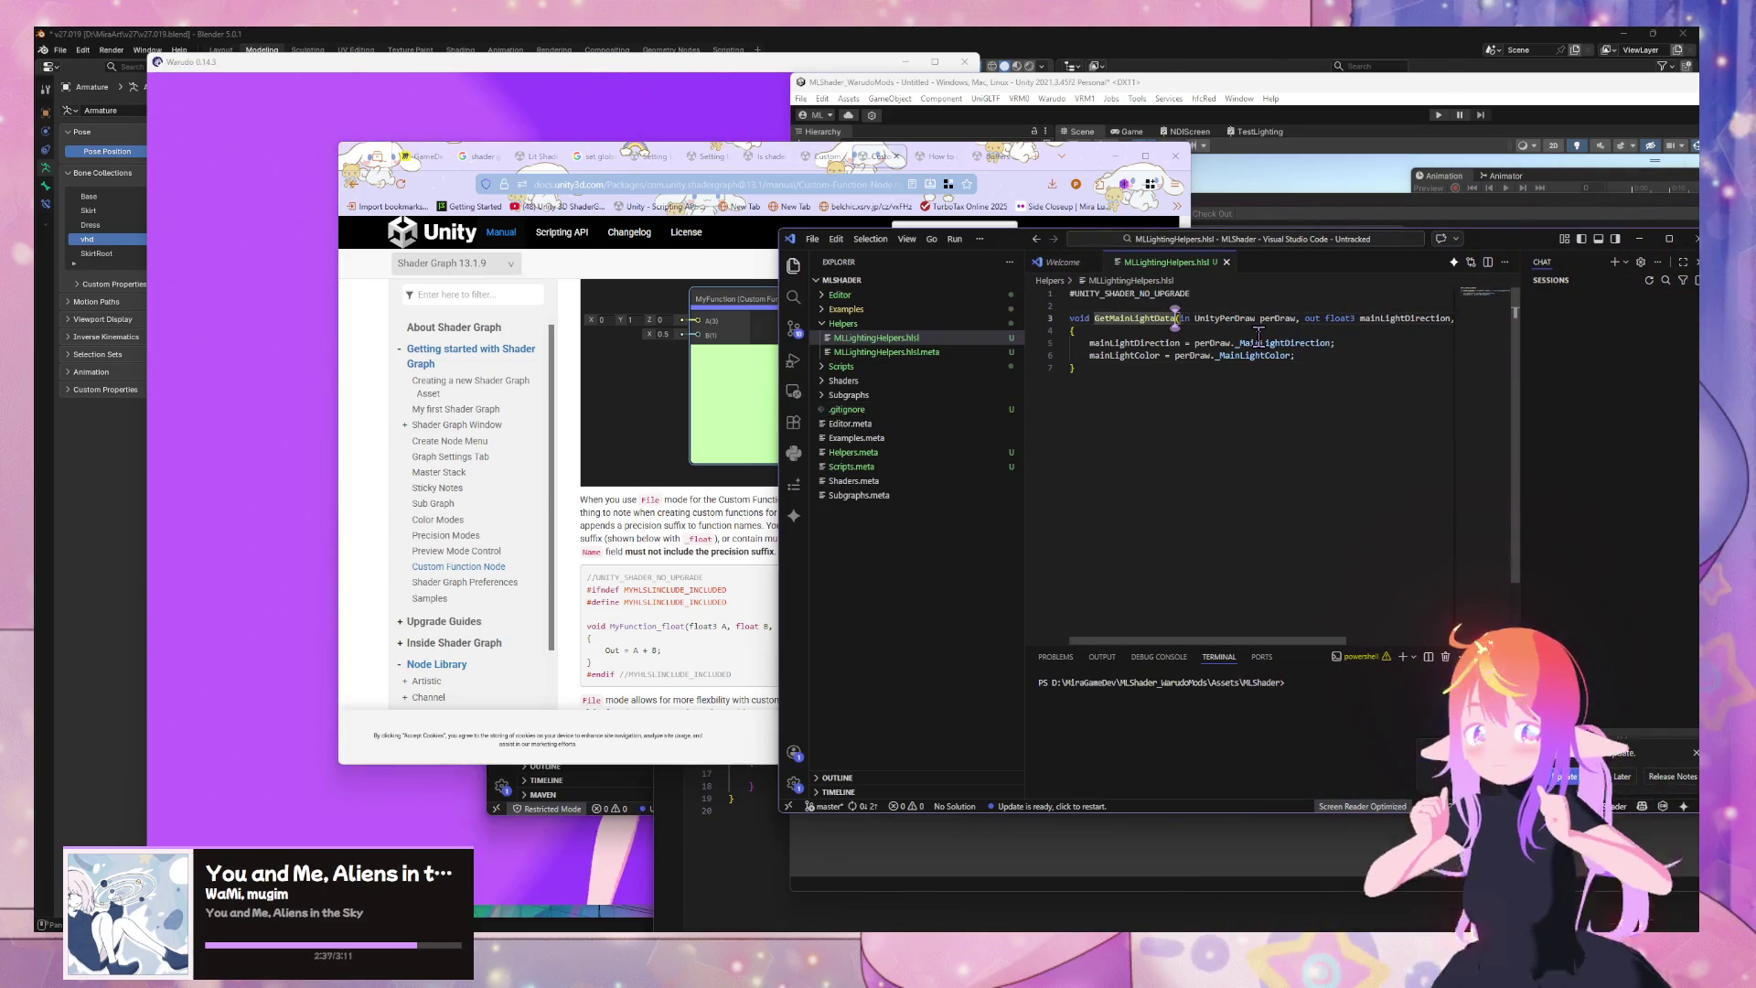
type("_float")
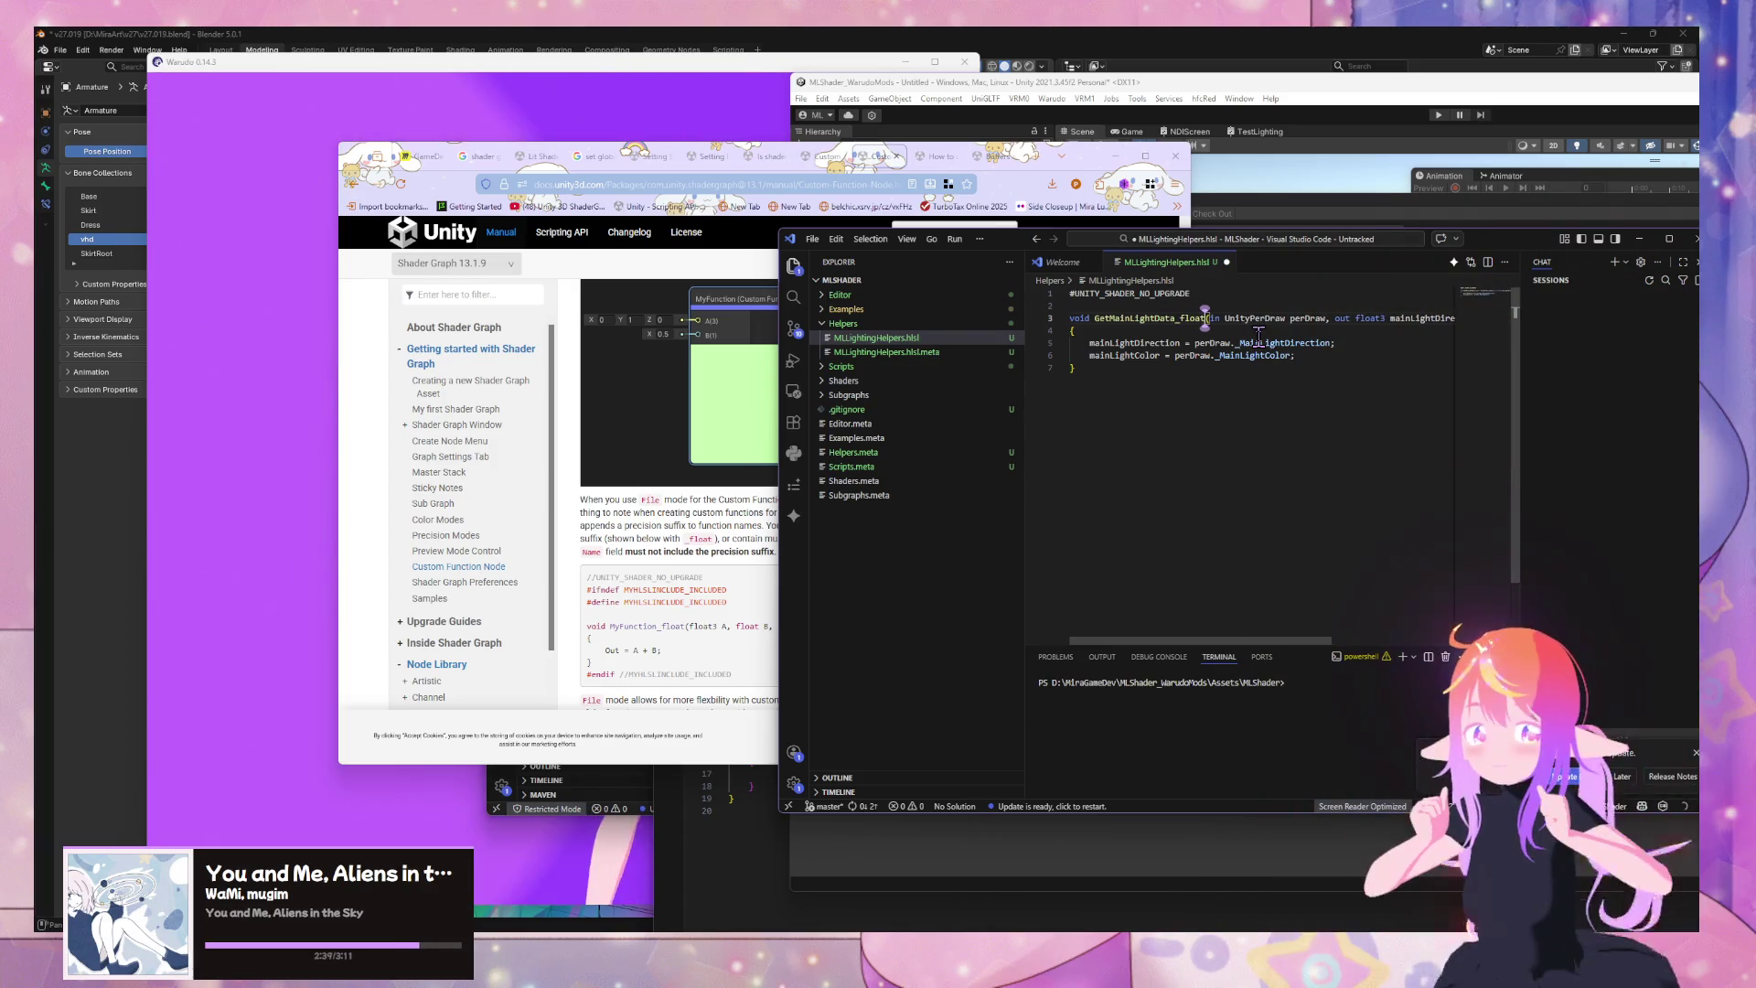
left_click(814, 158)
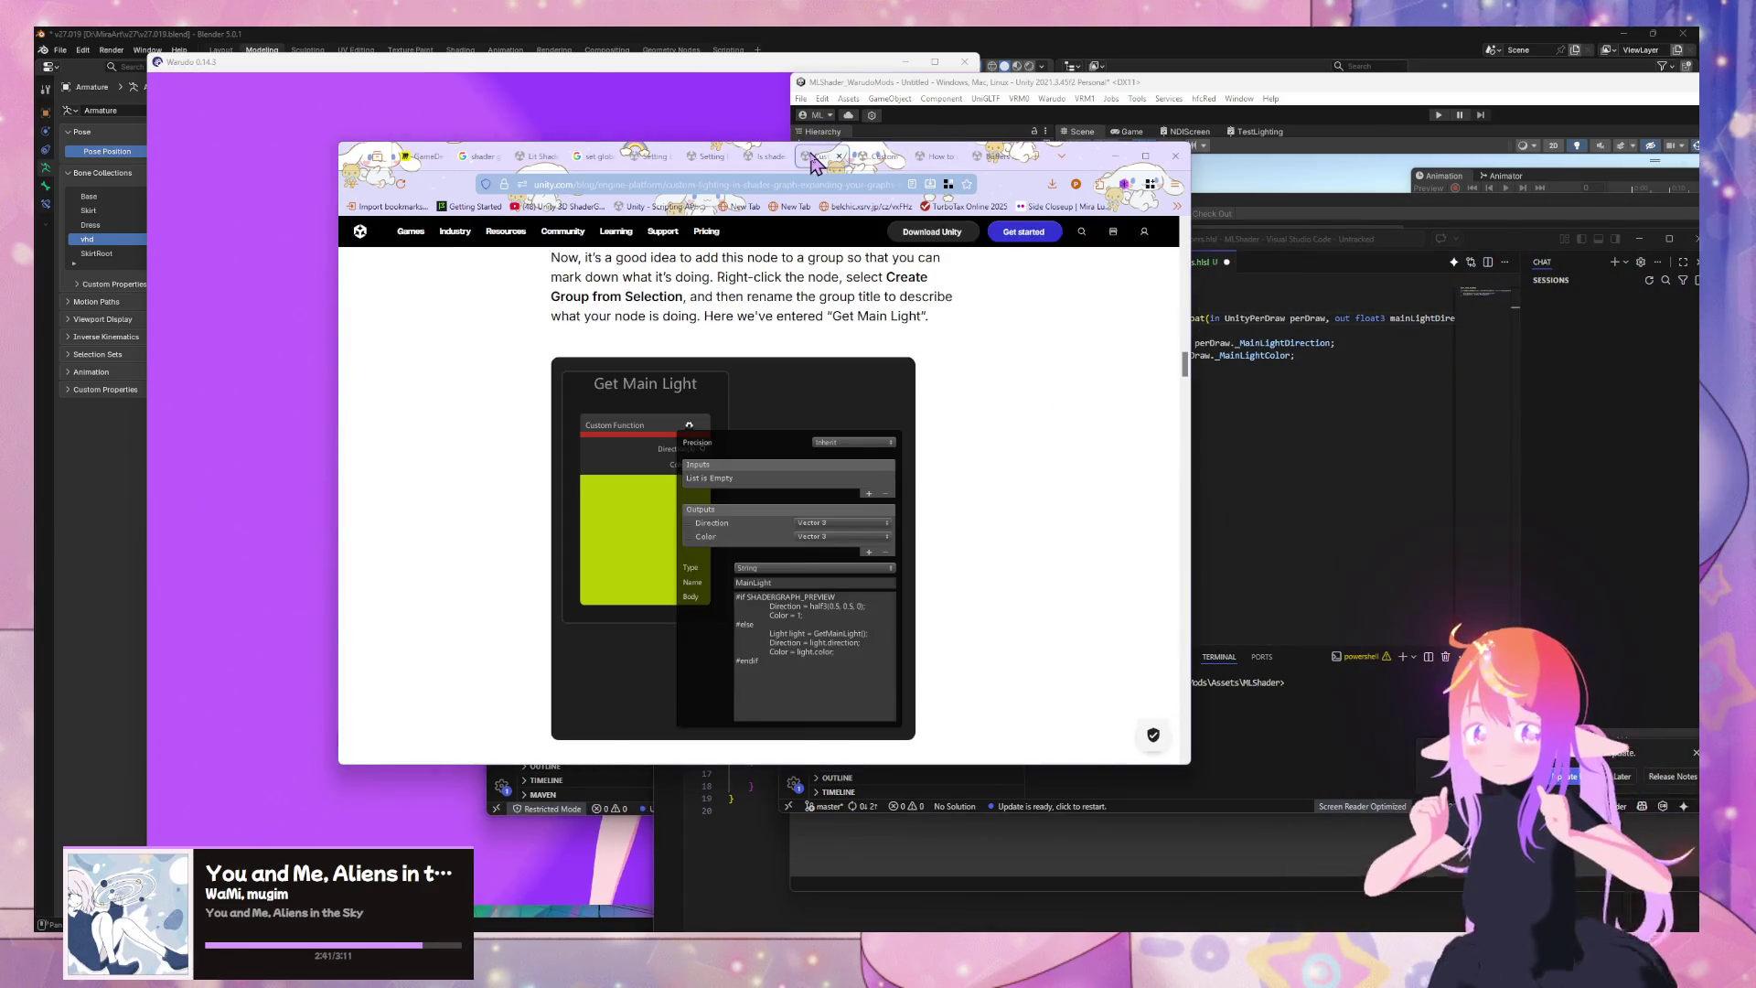
scroll(903, 400, "down", 5)
left_click(767, 157)
left_click(820, 157)
left_click(878, 156)
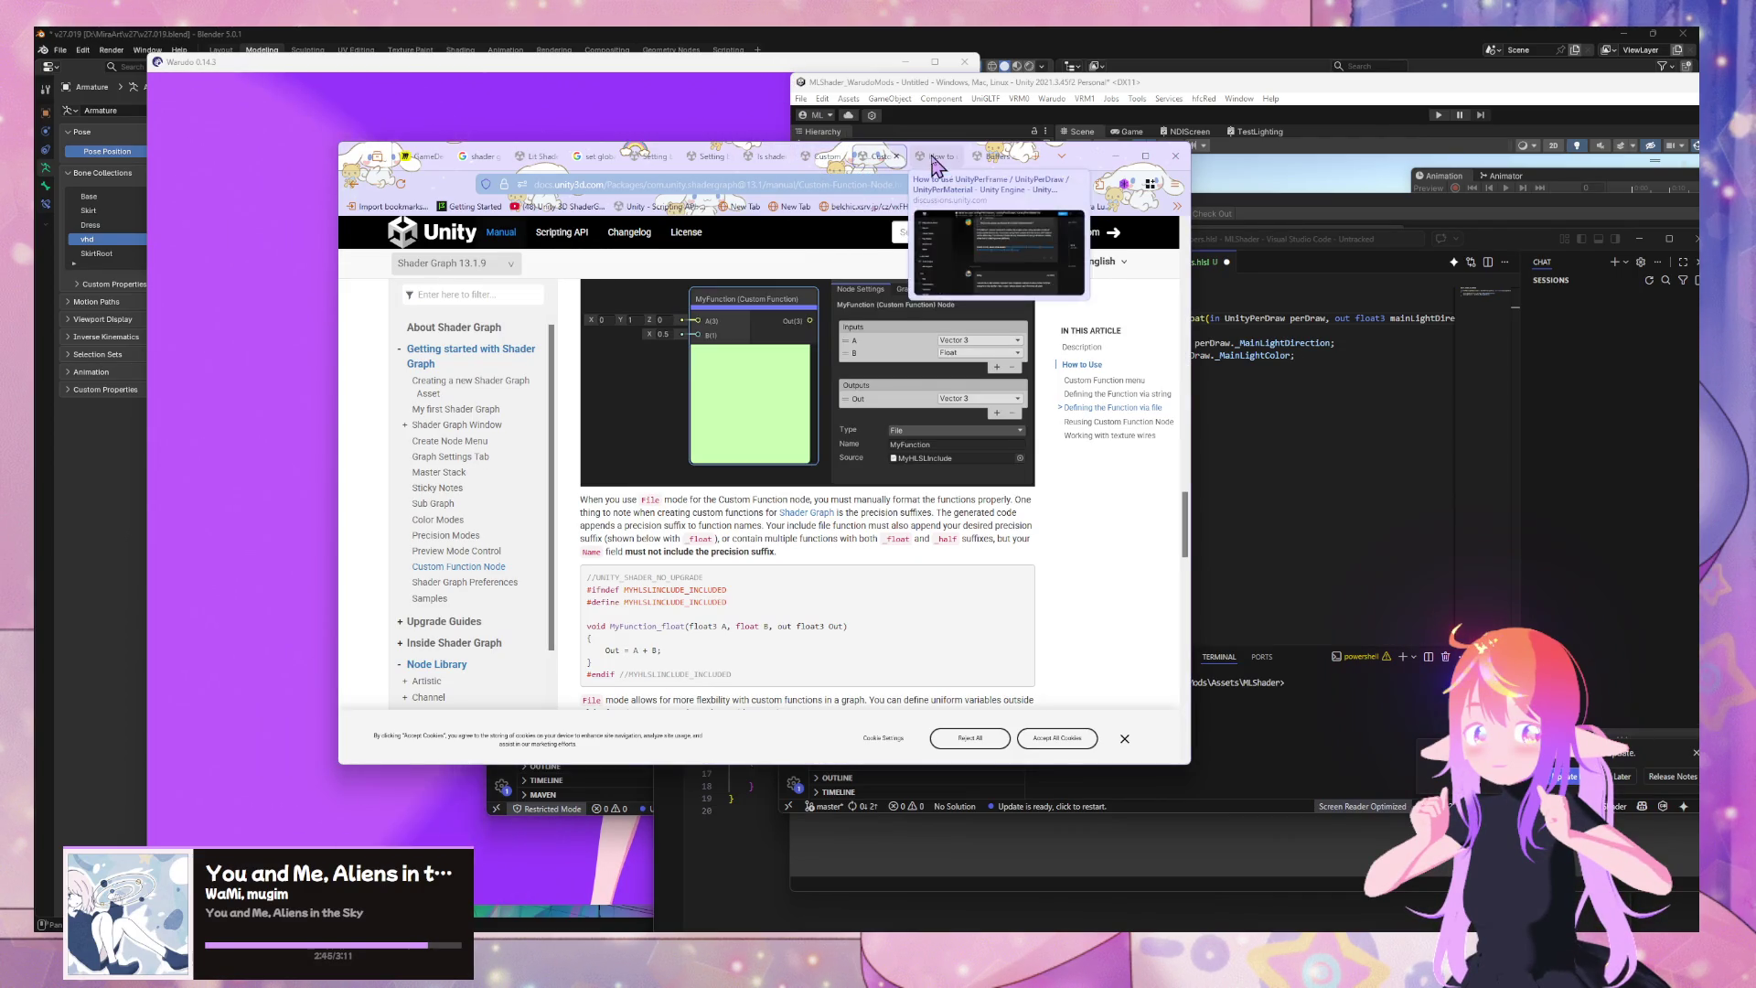
Delete the 'in UnityPerDraw perDraw,' parameter from the GetMainLightData_float signature
left_click(1303, 385)
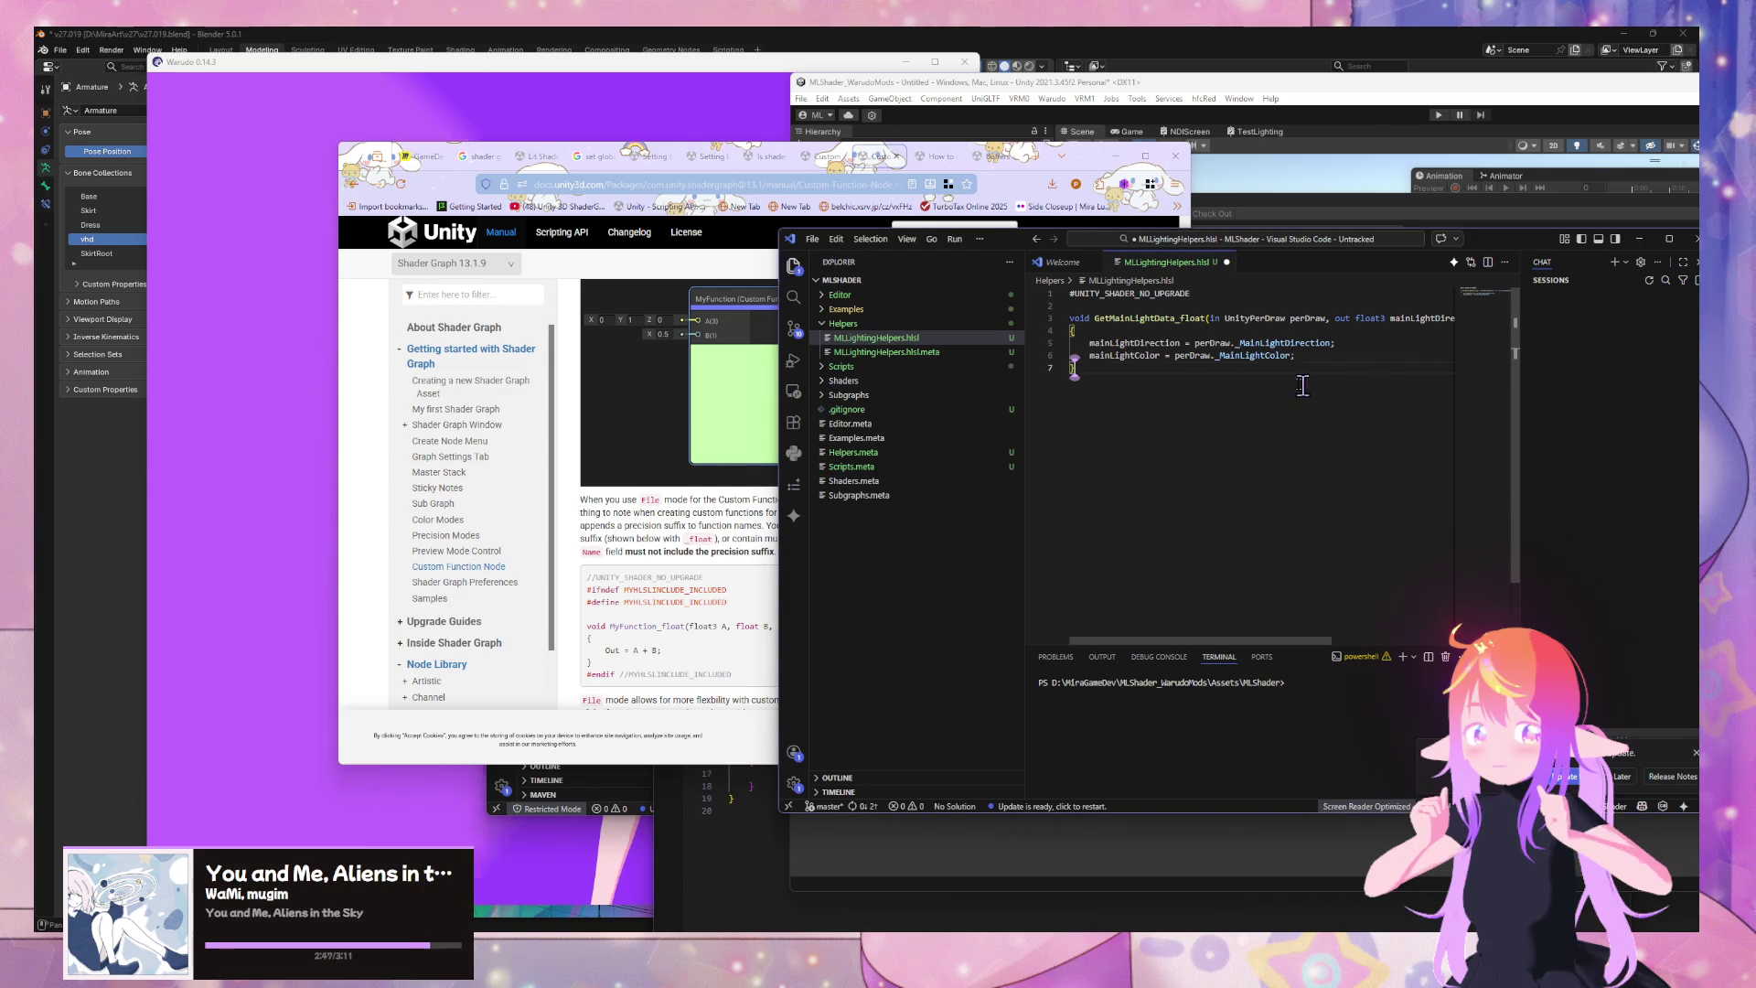
double_click(1202, 319)
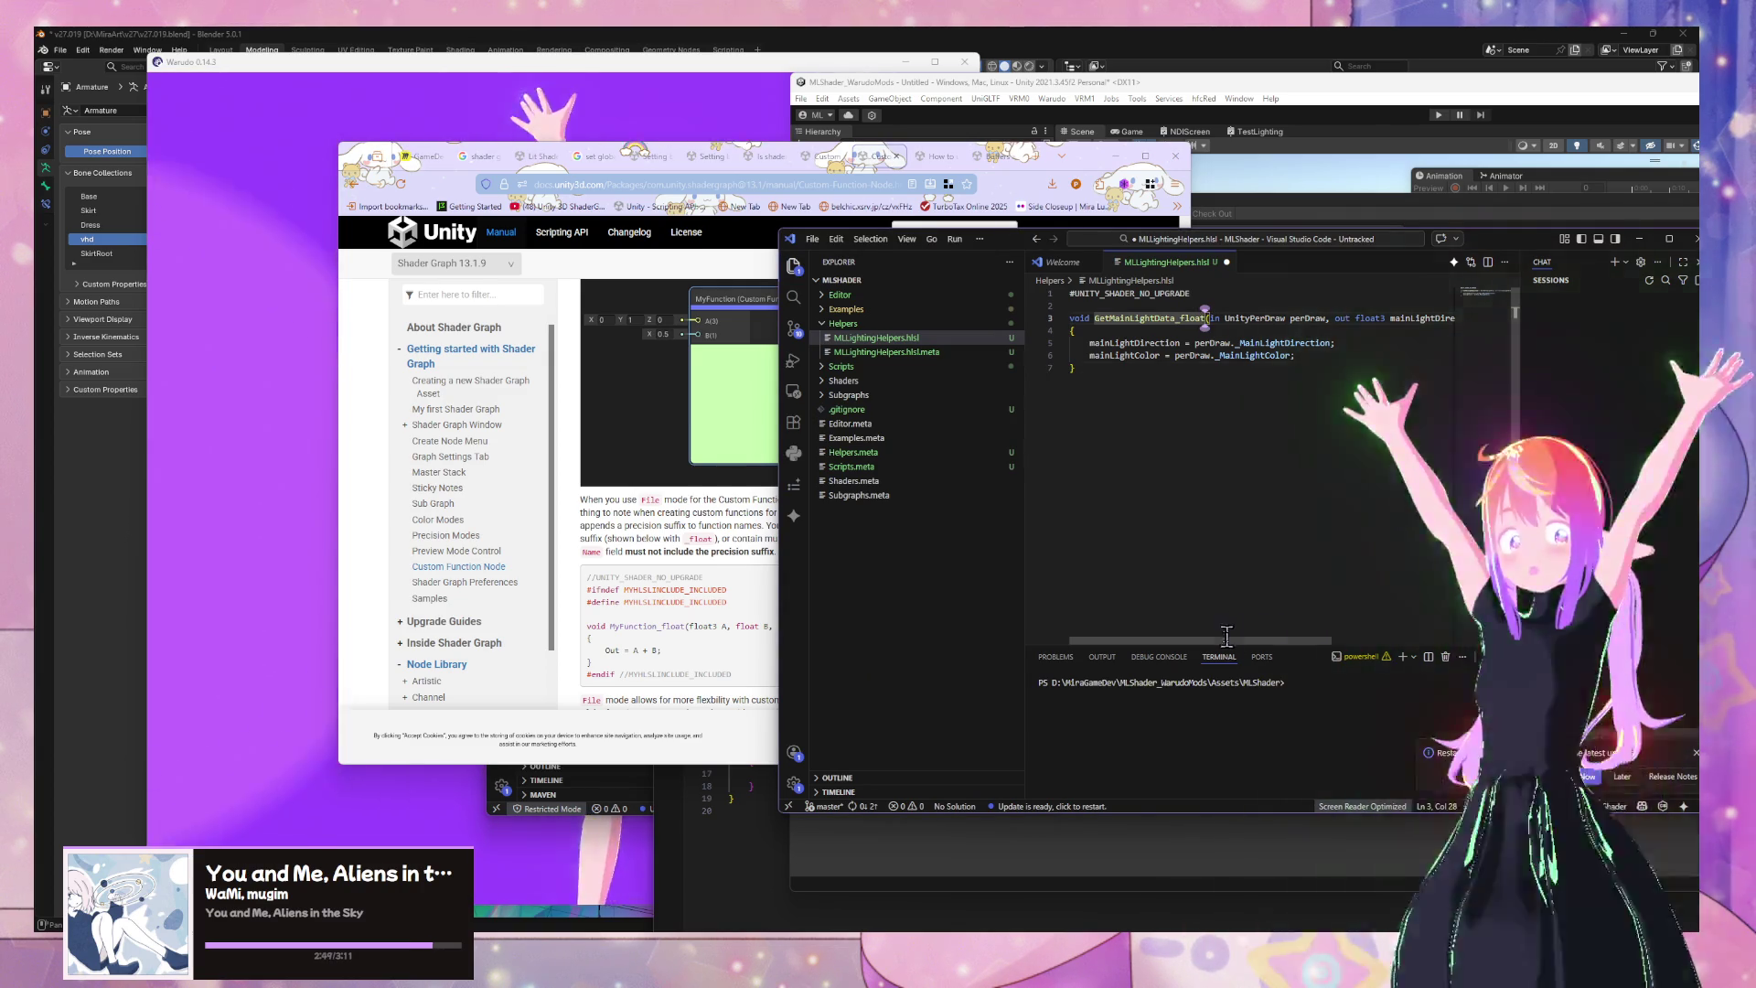
scroll(1244, 411, "right", 2)
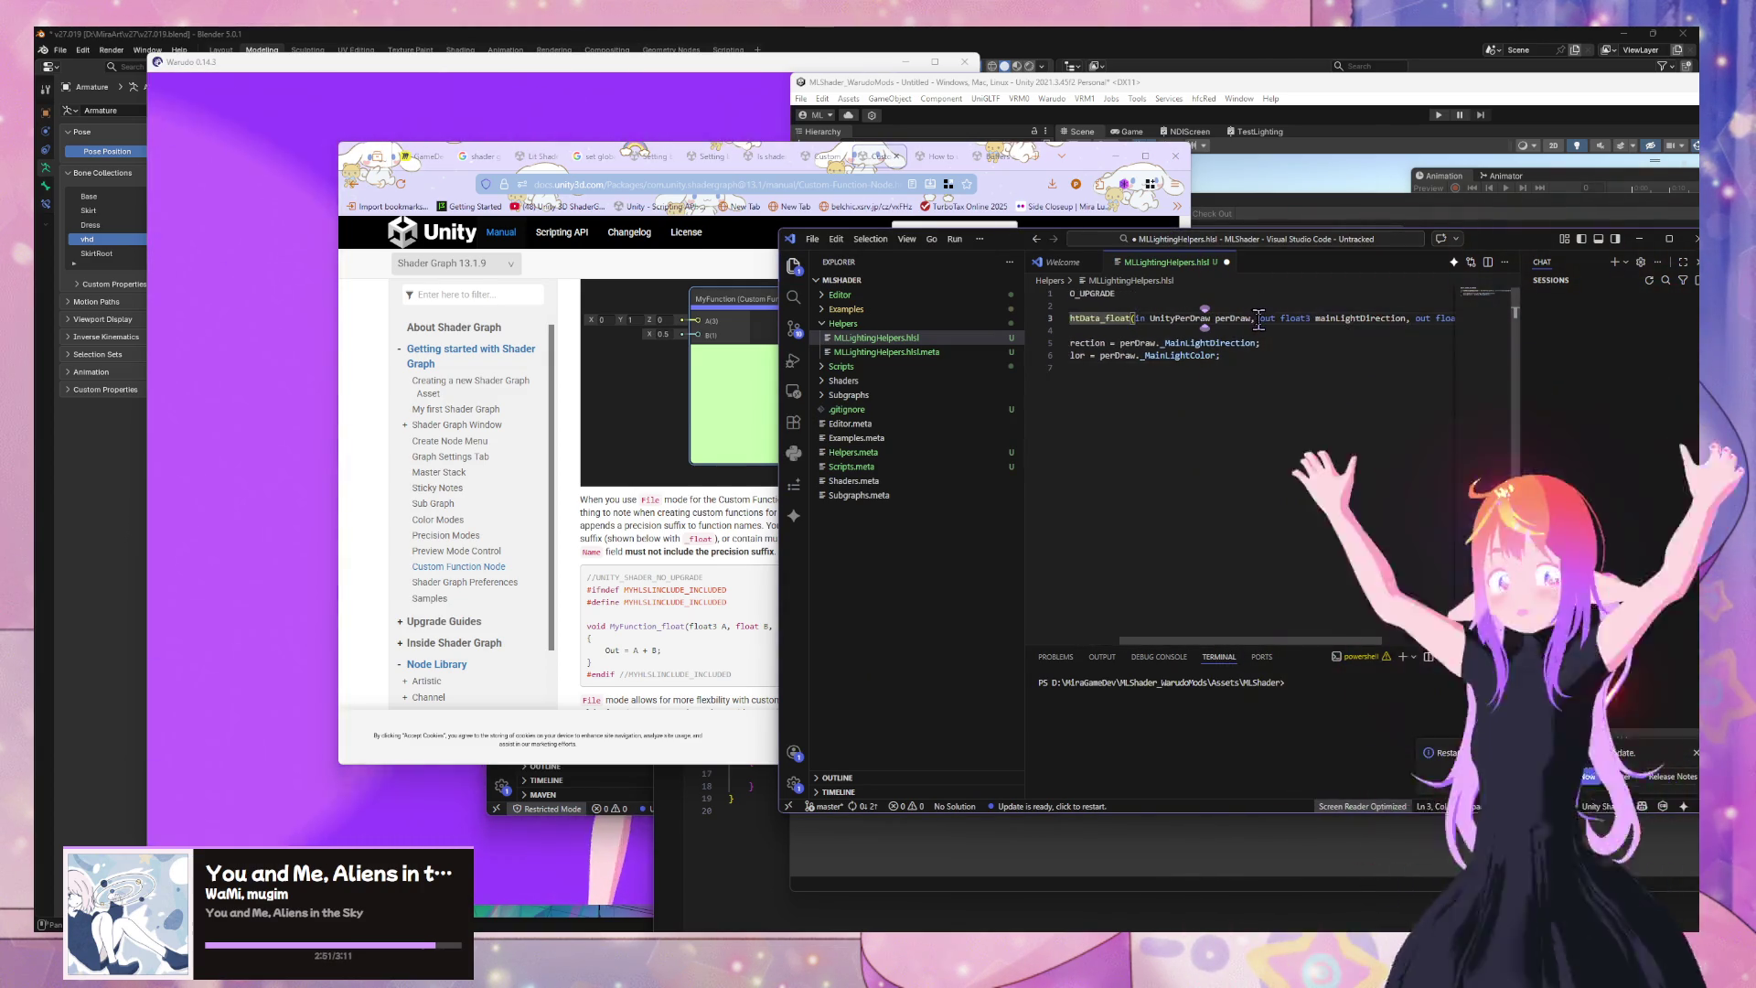
left_click_drag(1259, 317, 1137, 318)
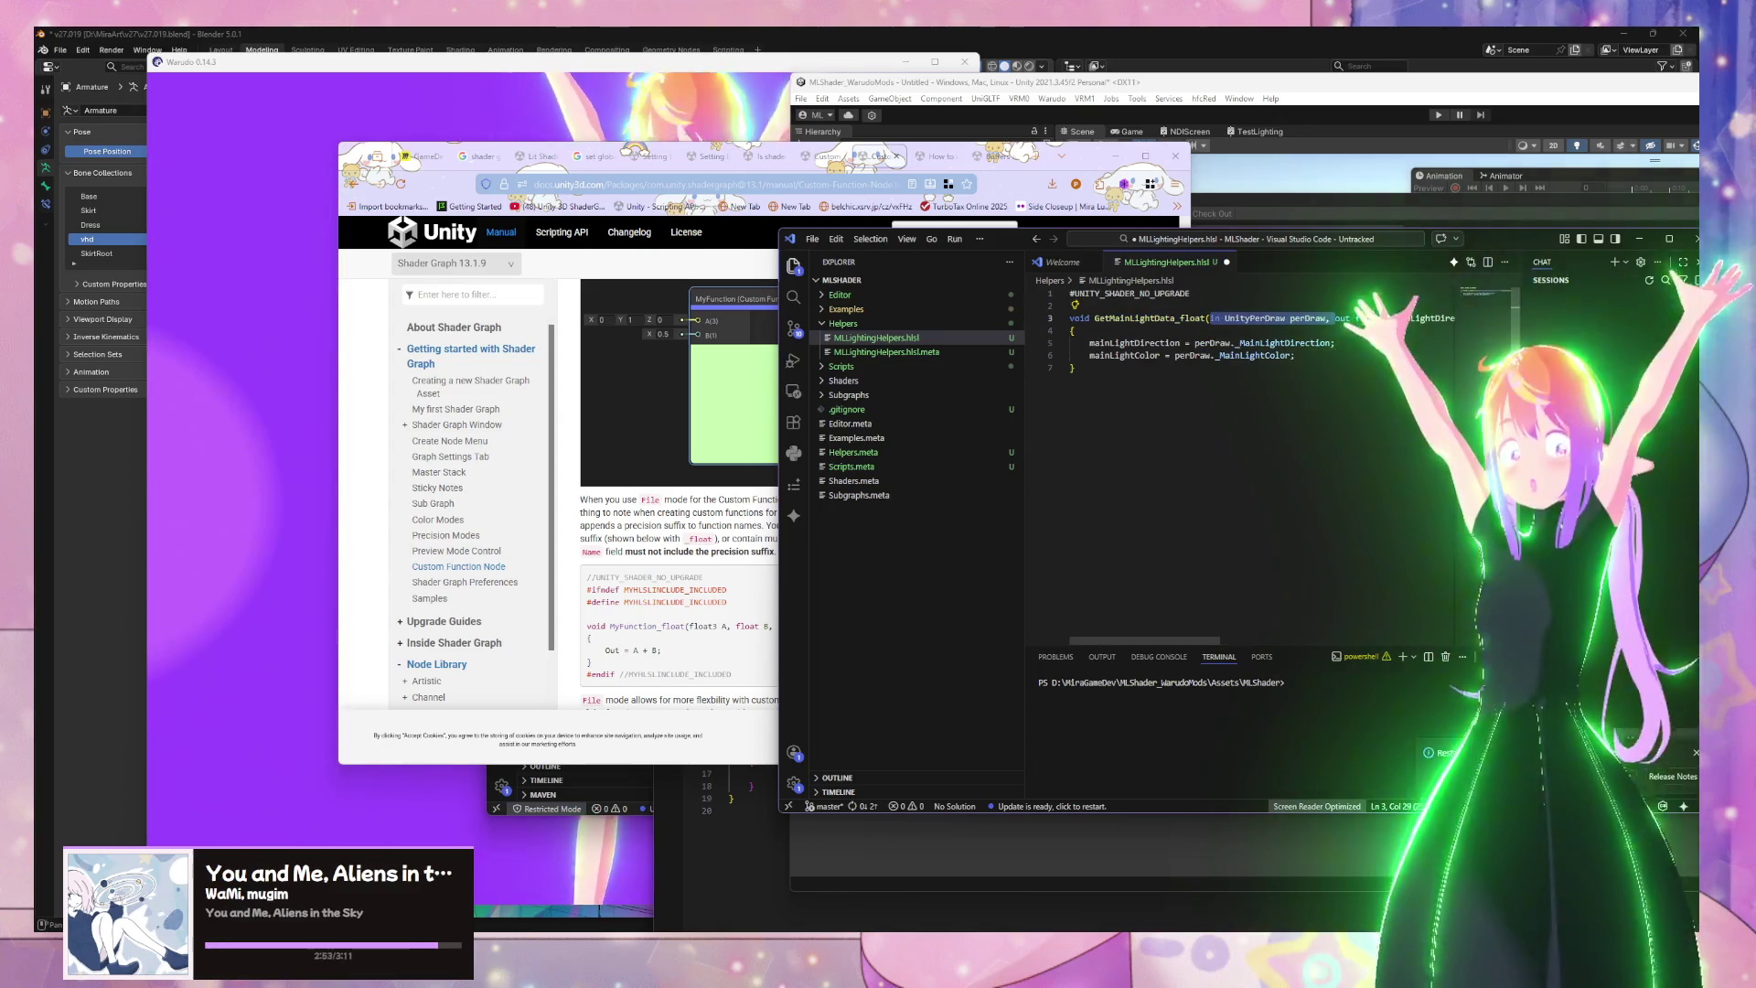
key("BackSpace")
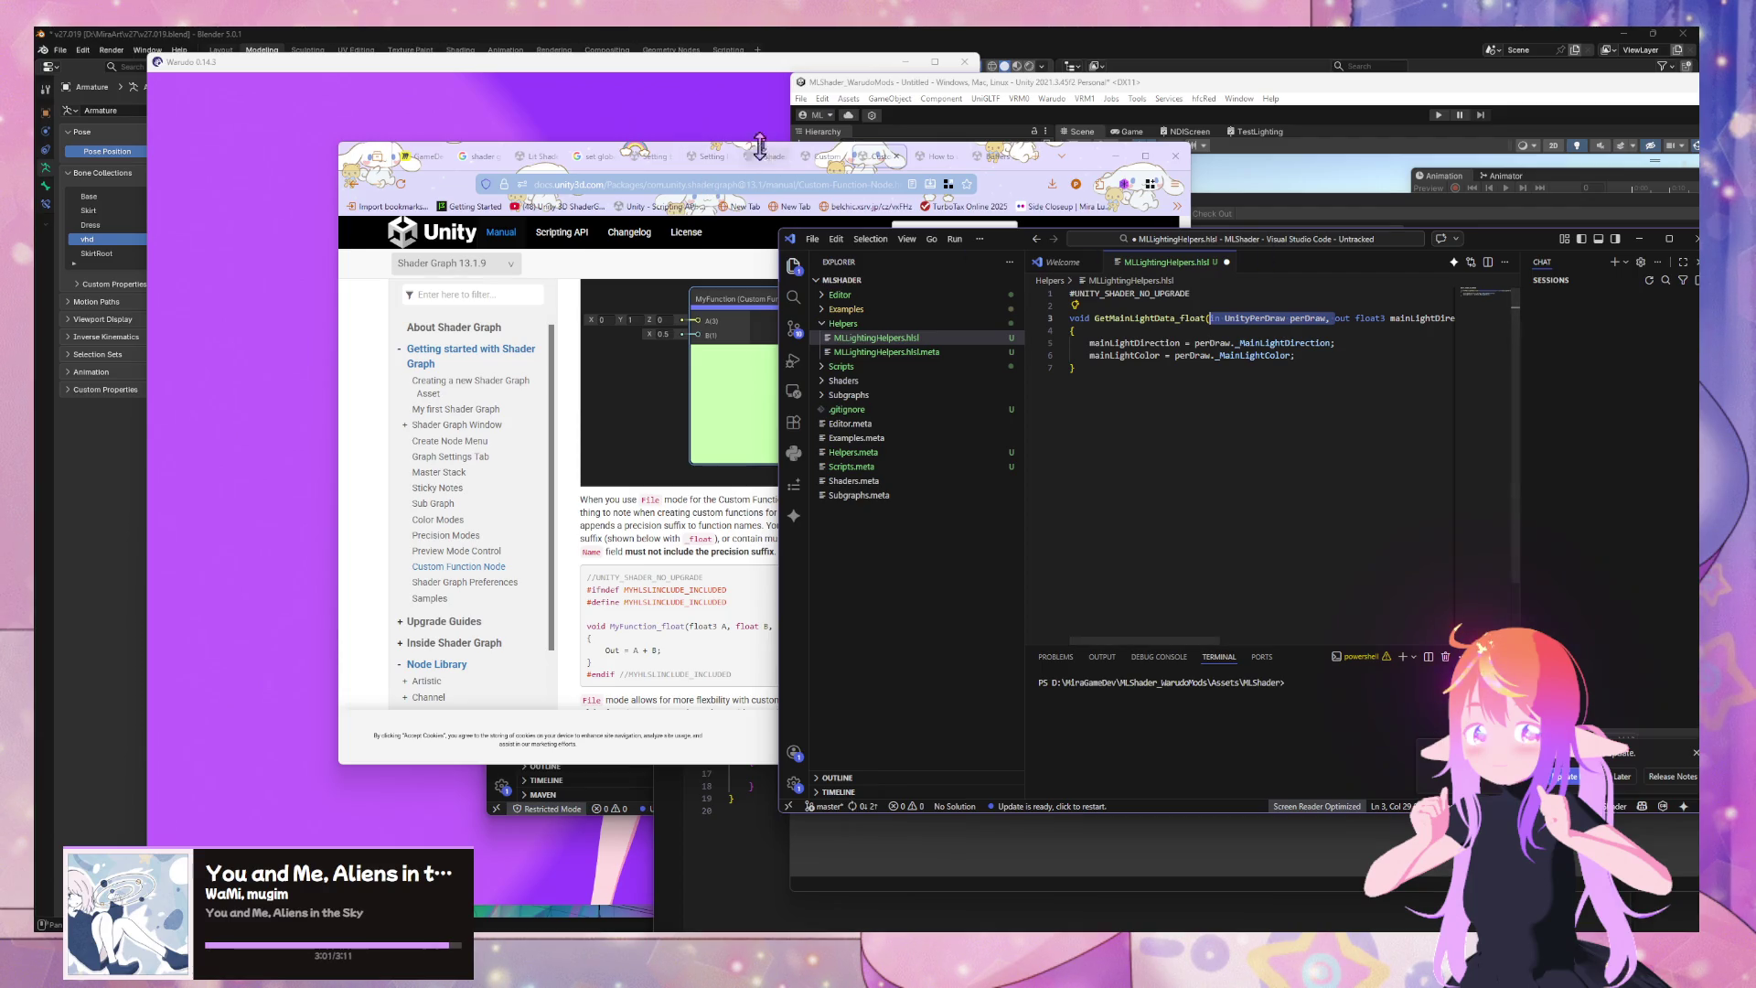
left_click(814, 159)
Scroll through the Unity blog's custom lighting article and back up to the Get Main Light node image
scroll(799, 286, "down", 15)
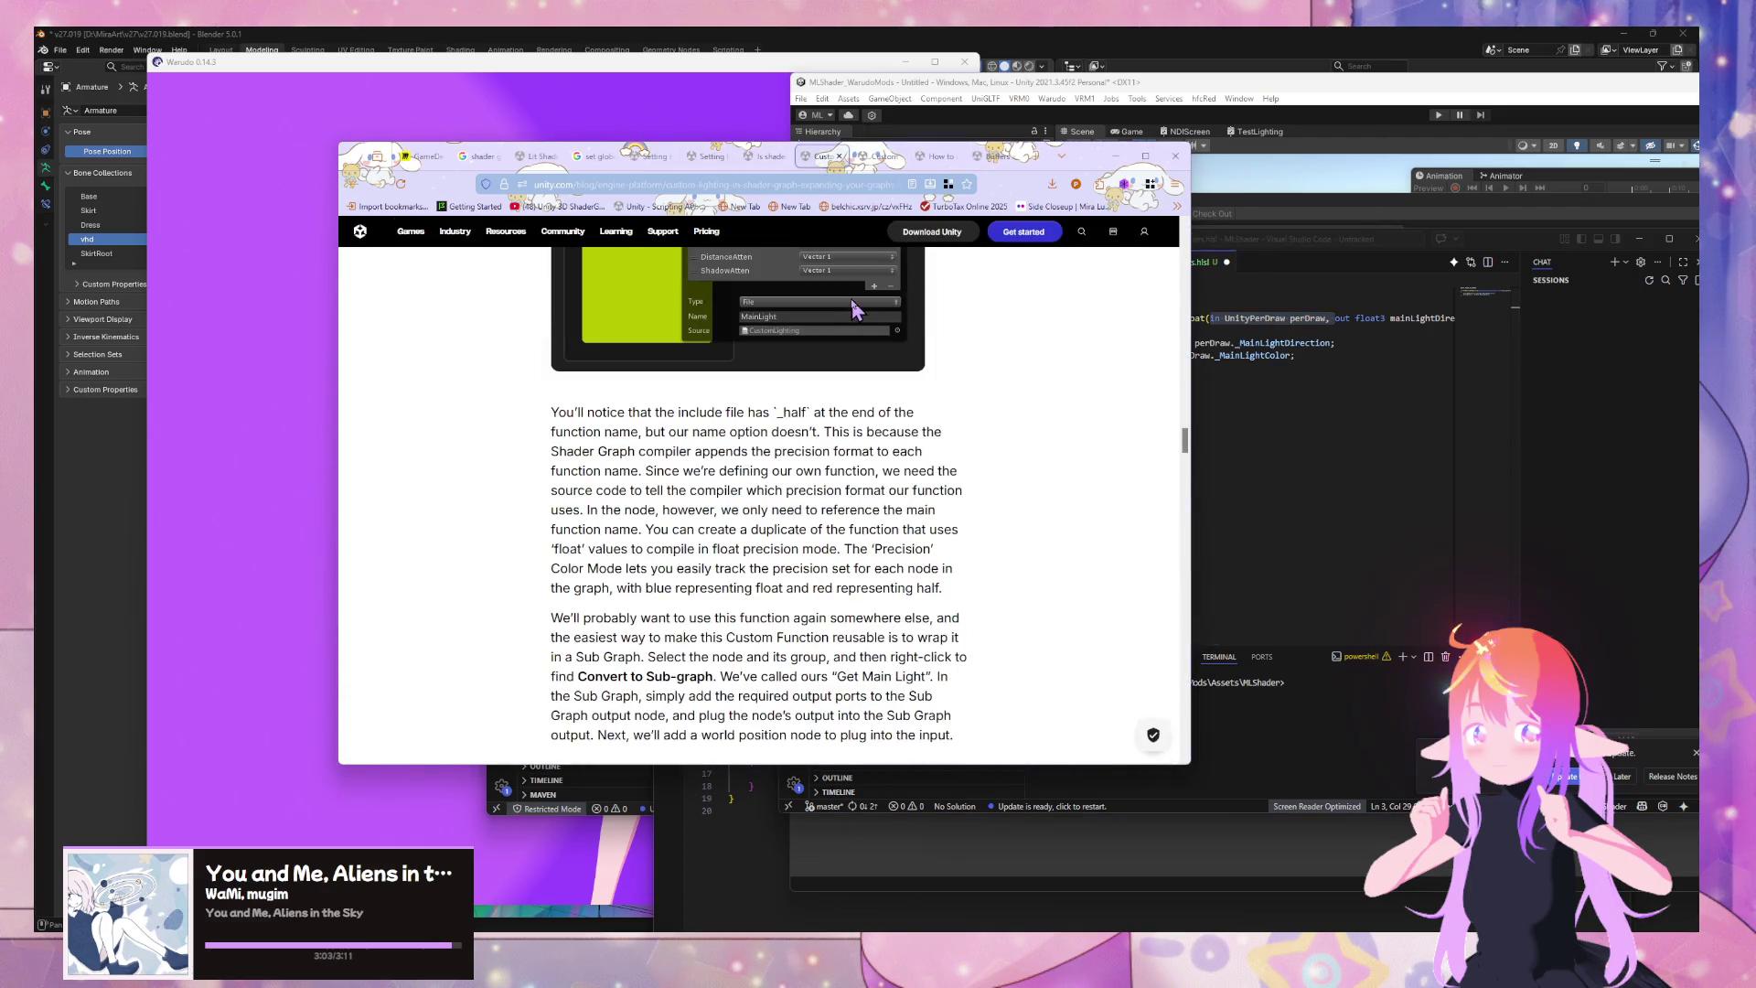
scroll(880, 320, "down", 15)
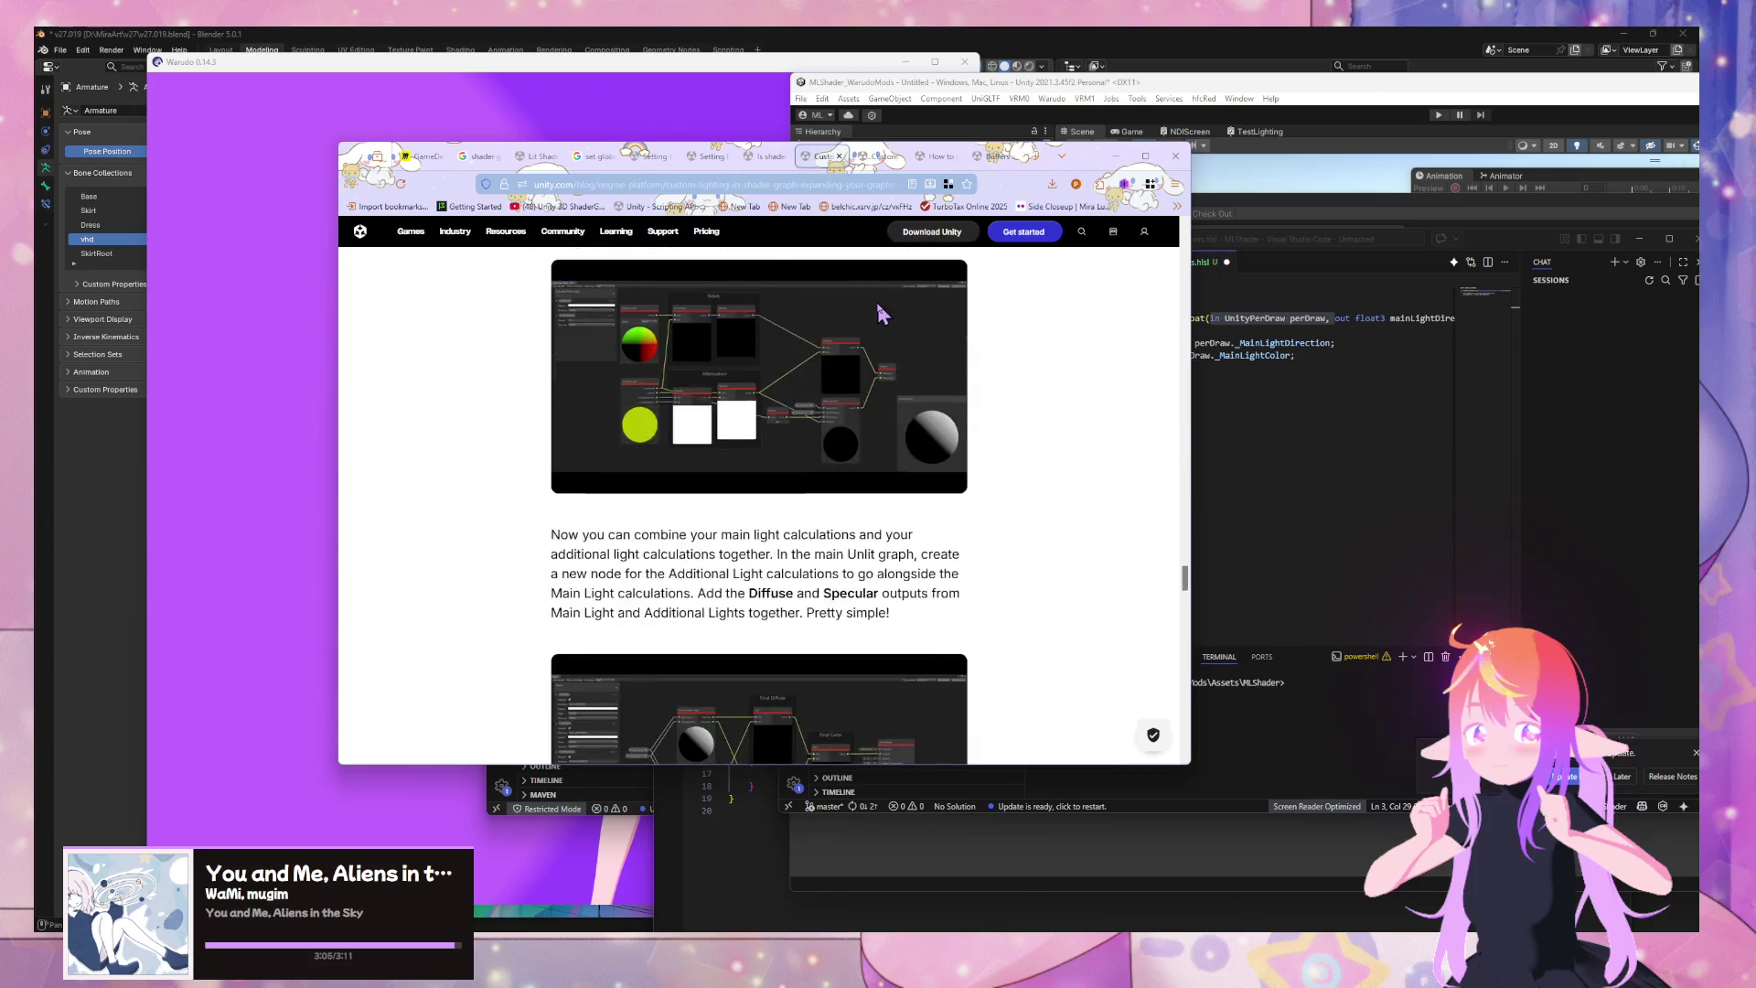
scroll(883, 311, "up", 15)
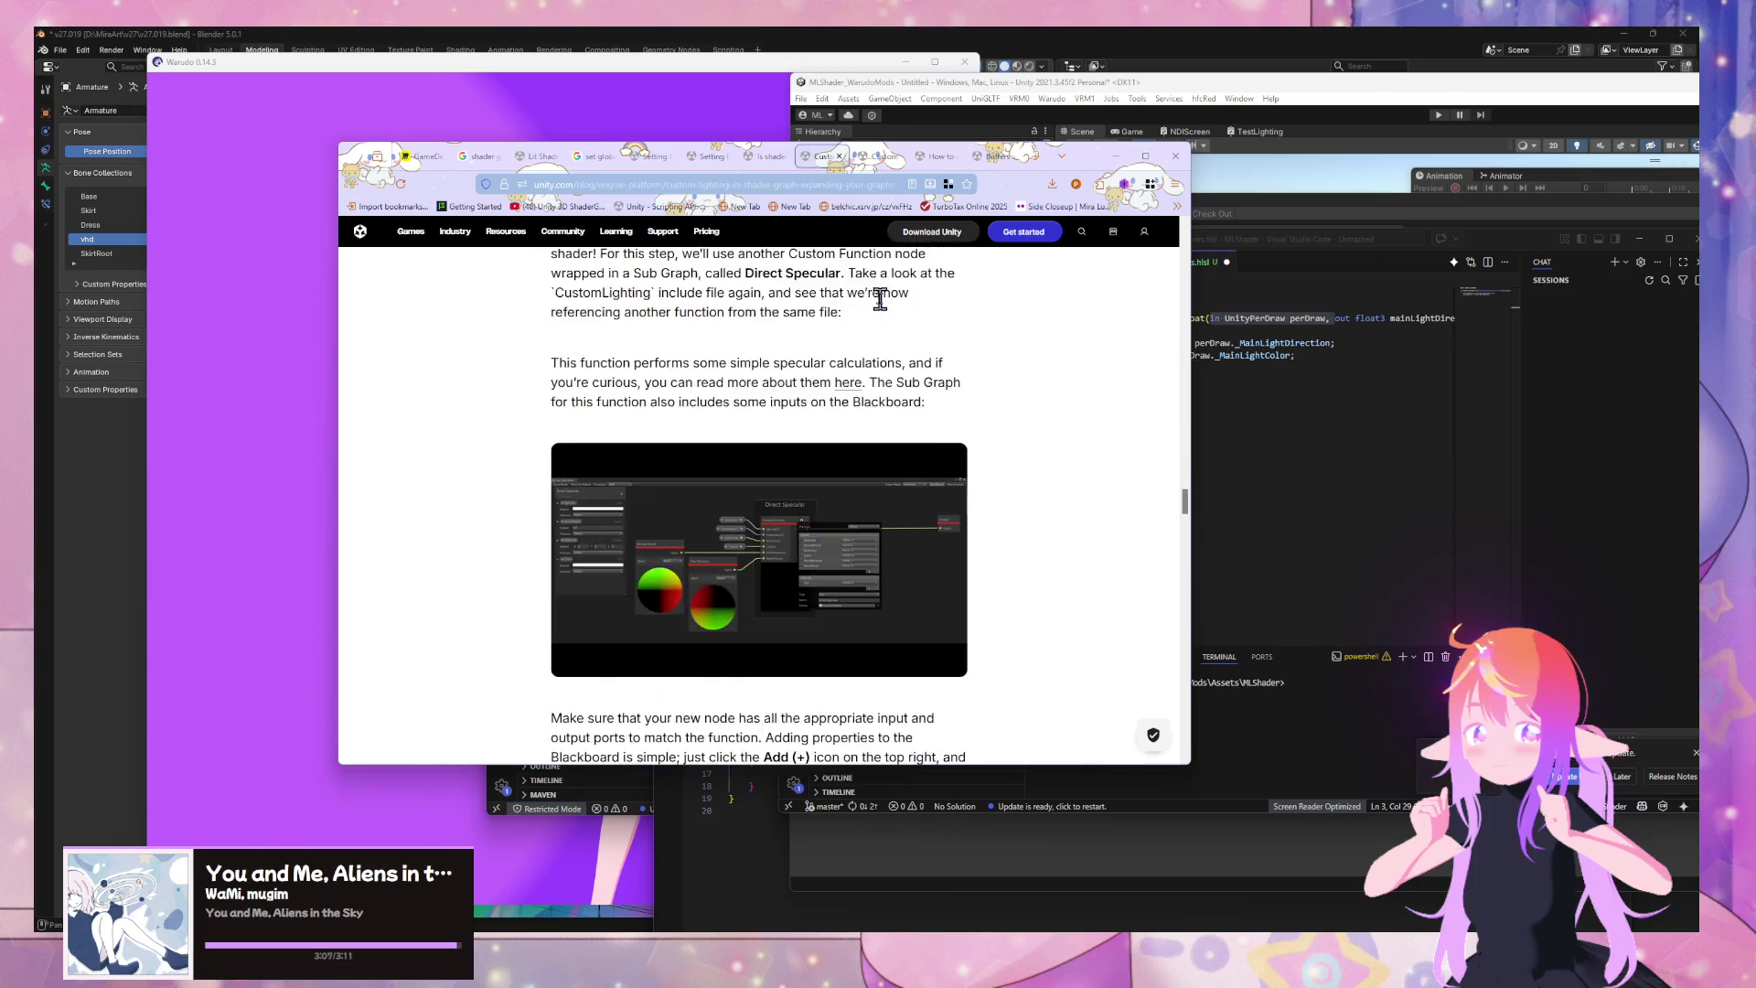
scroll(885, 311, "up", 10)
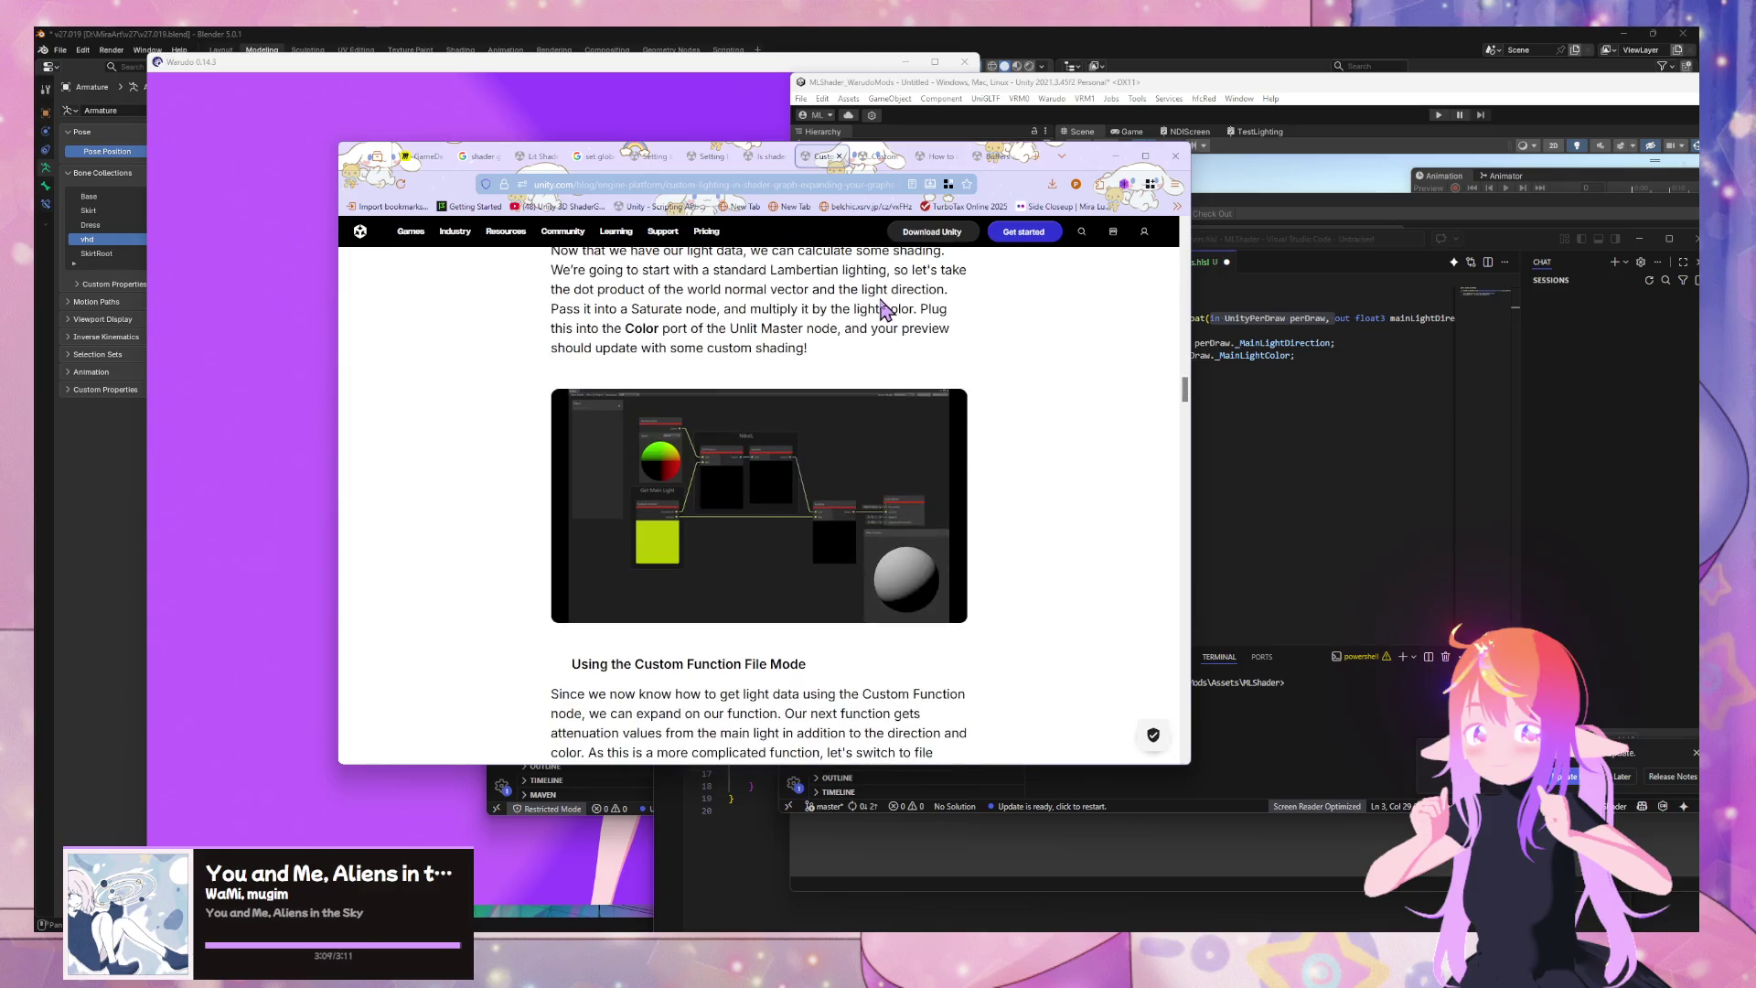
left_click(1267, 380)
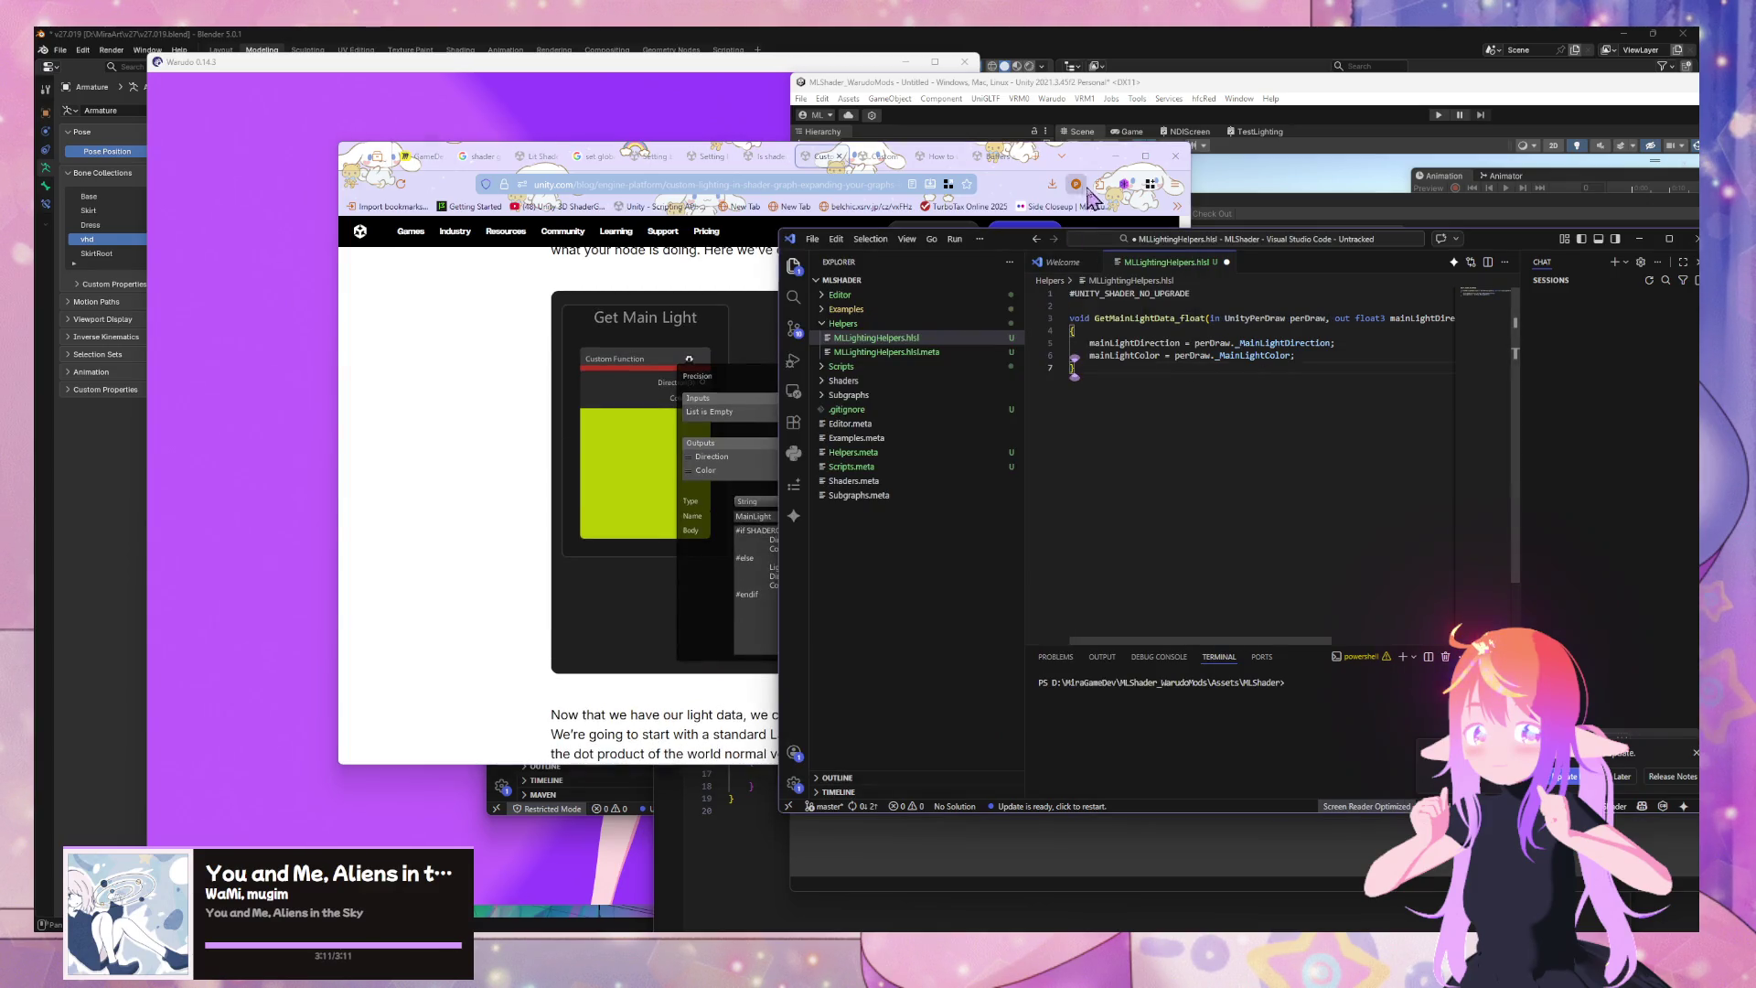
Begin a SHADERGRAPH_PREVIEW conditional inside GetMainLightData_float's body and select the old body lines
mouse_move(997, 240)
left_mouse_down()
mouse_move(1001, 265)
mouse_move(1263, 322)
mouse_move(1106, 303)
mouse_move(1235, 298)
mouse_move(1178, 298)
left_mouse_up()
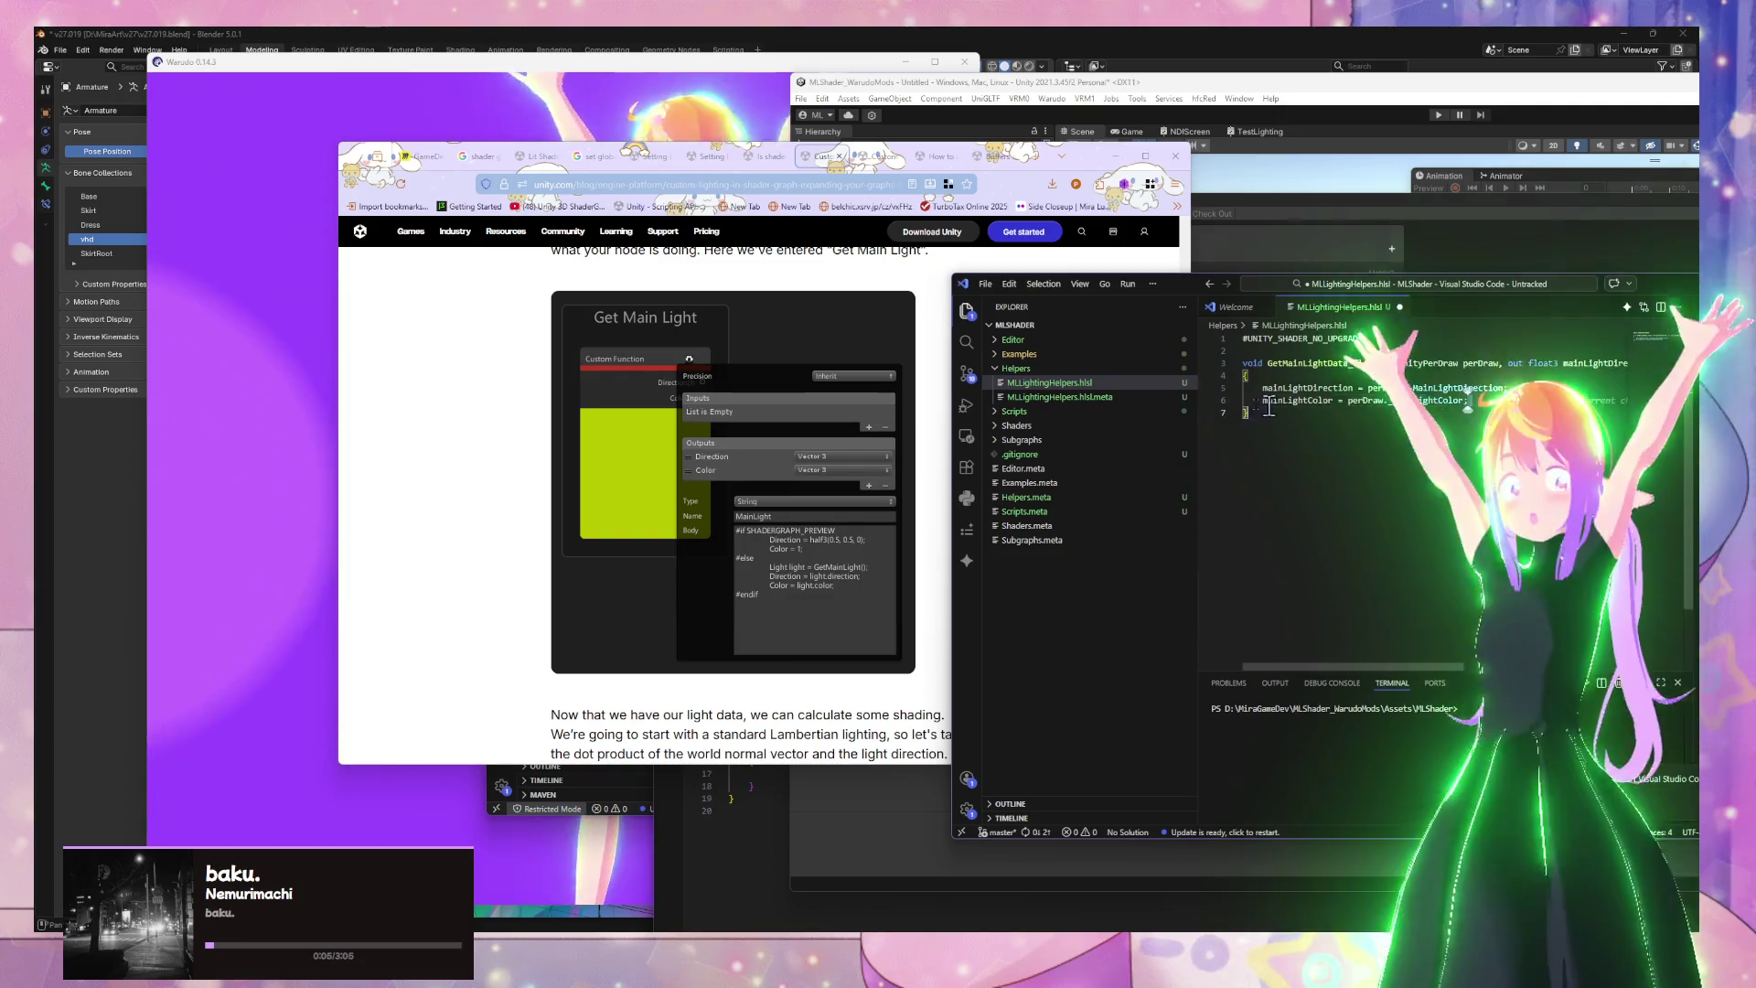
left_click(1319, 375)
key("Return")
type("if SHA")
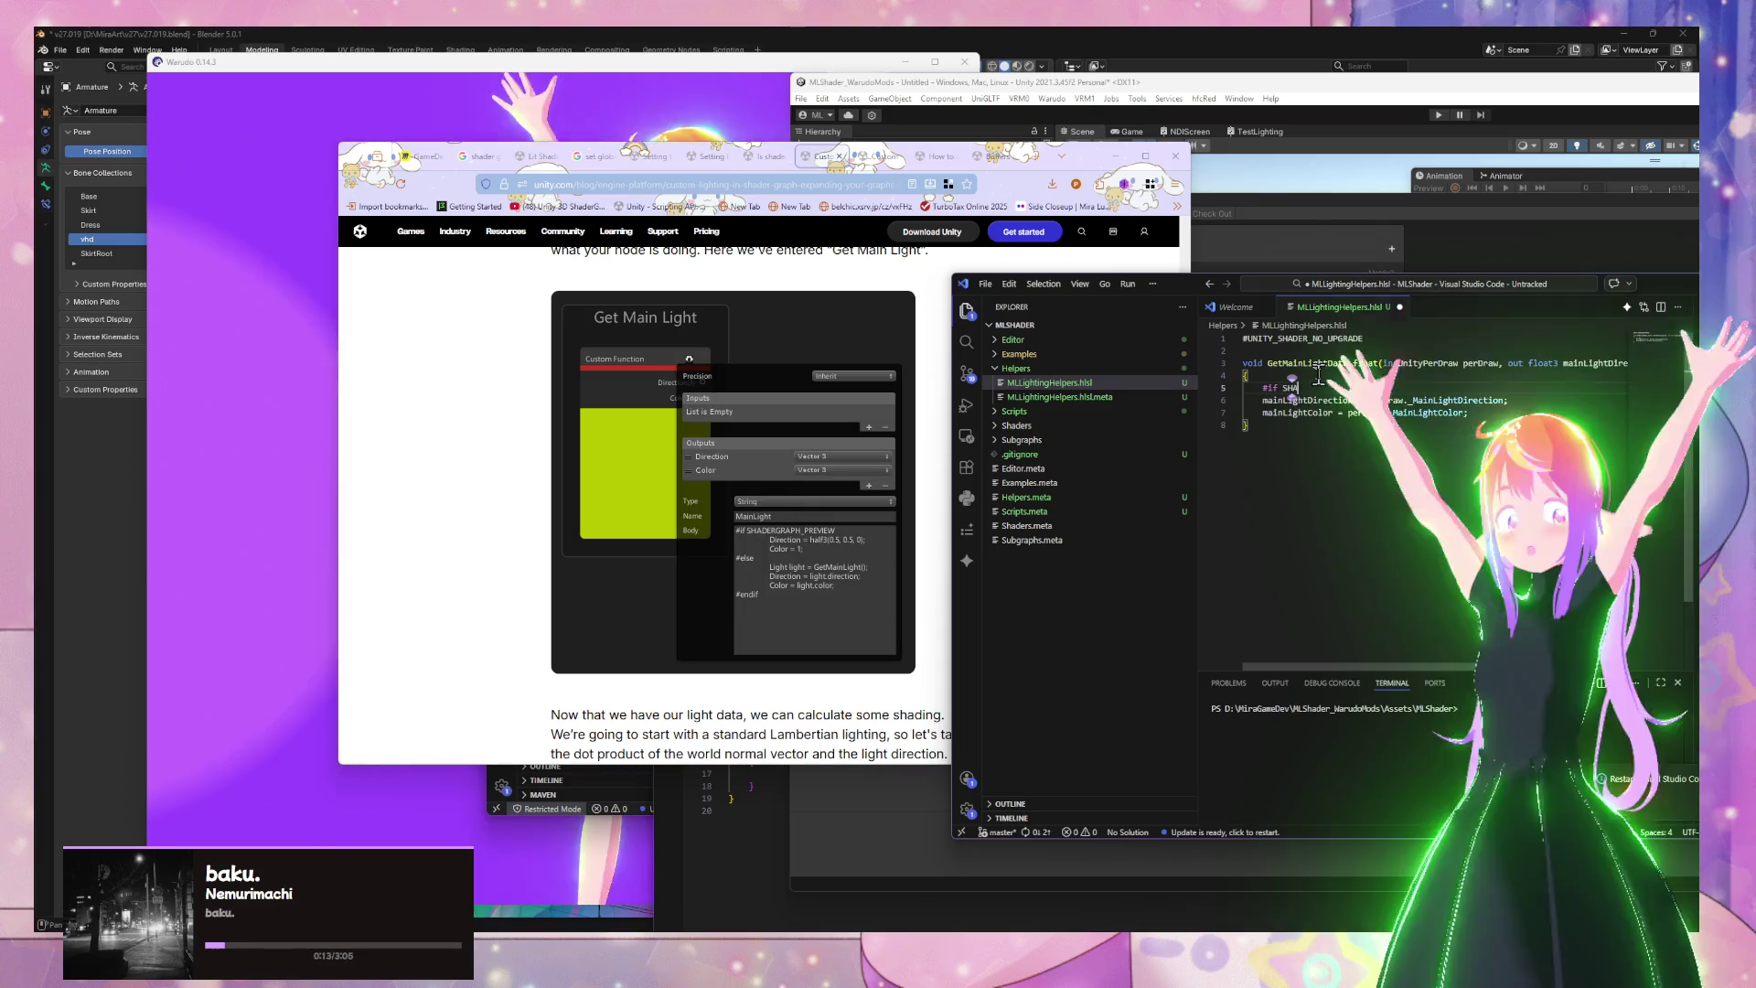
type("DER_")
type("PH_PREVIEW")
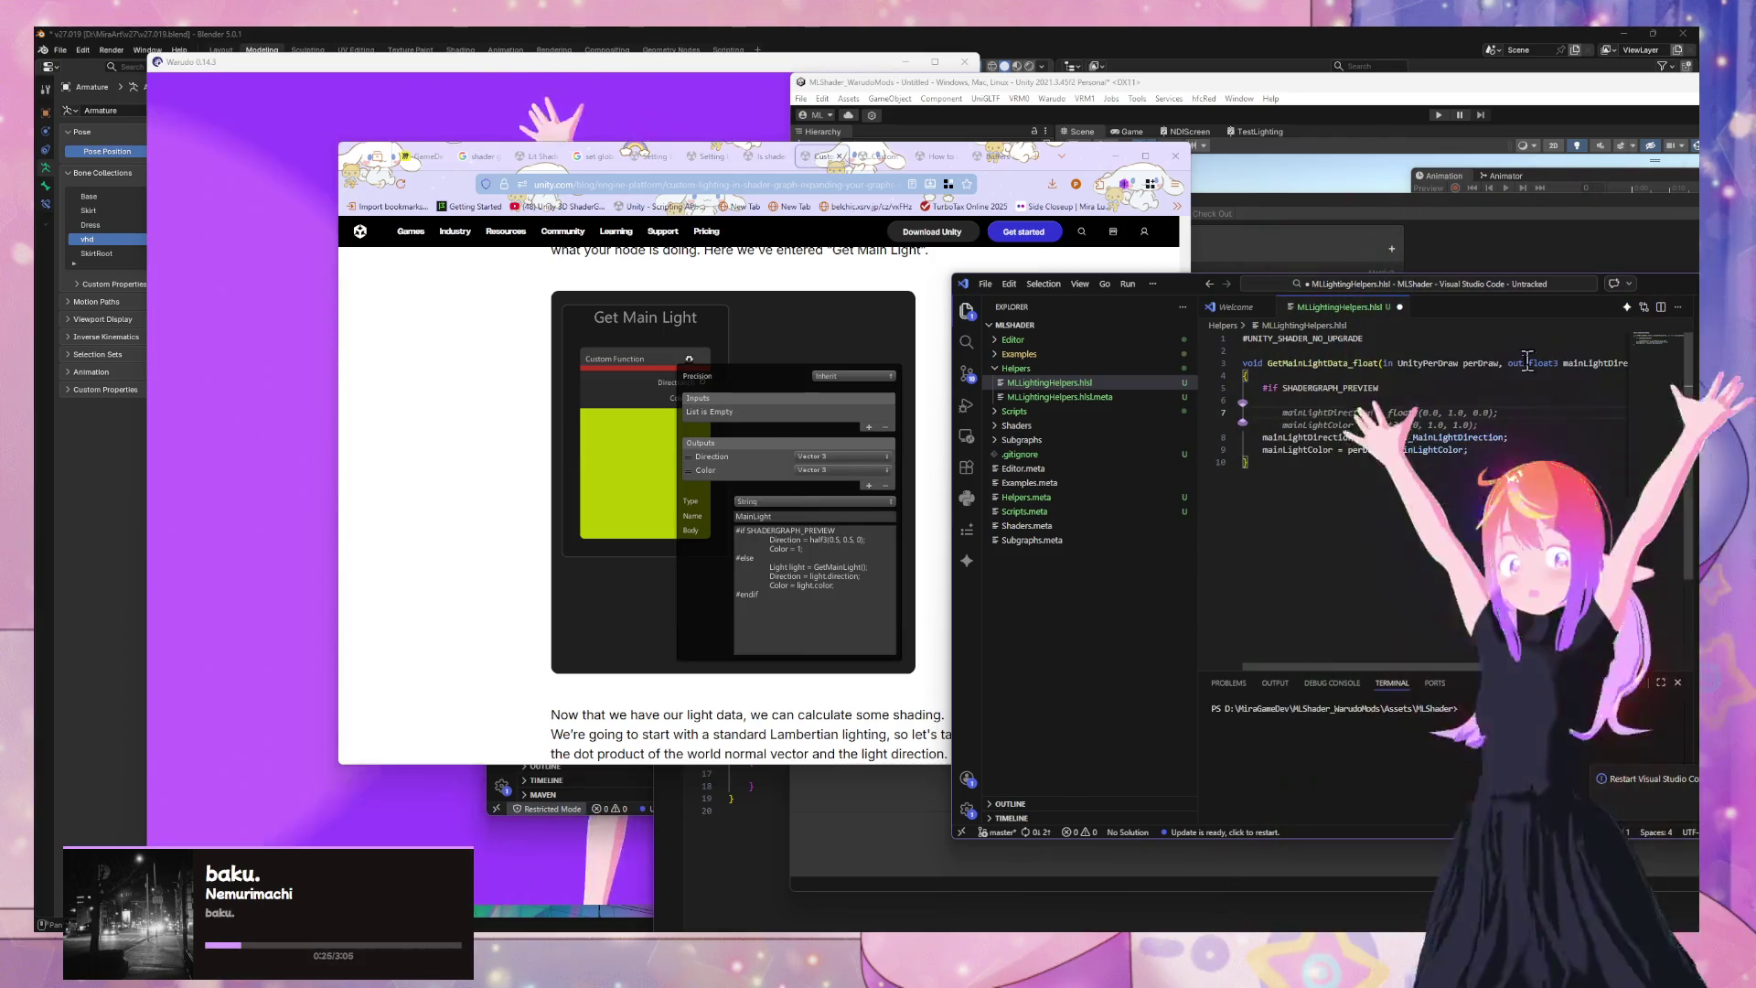
key("Escape")
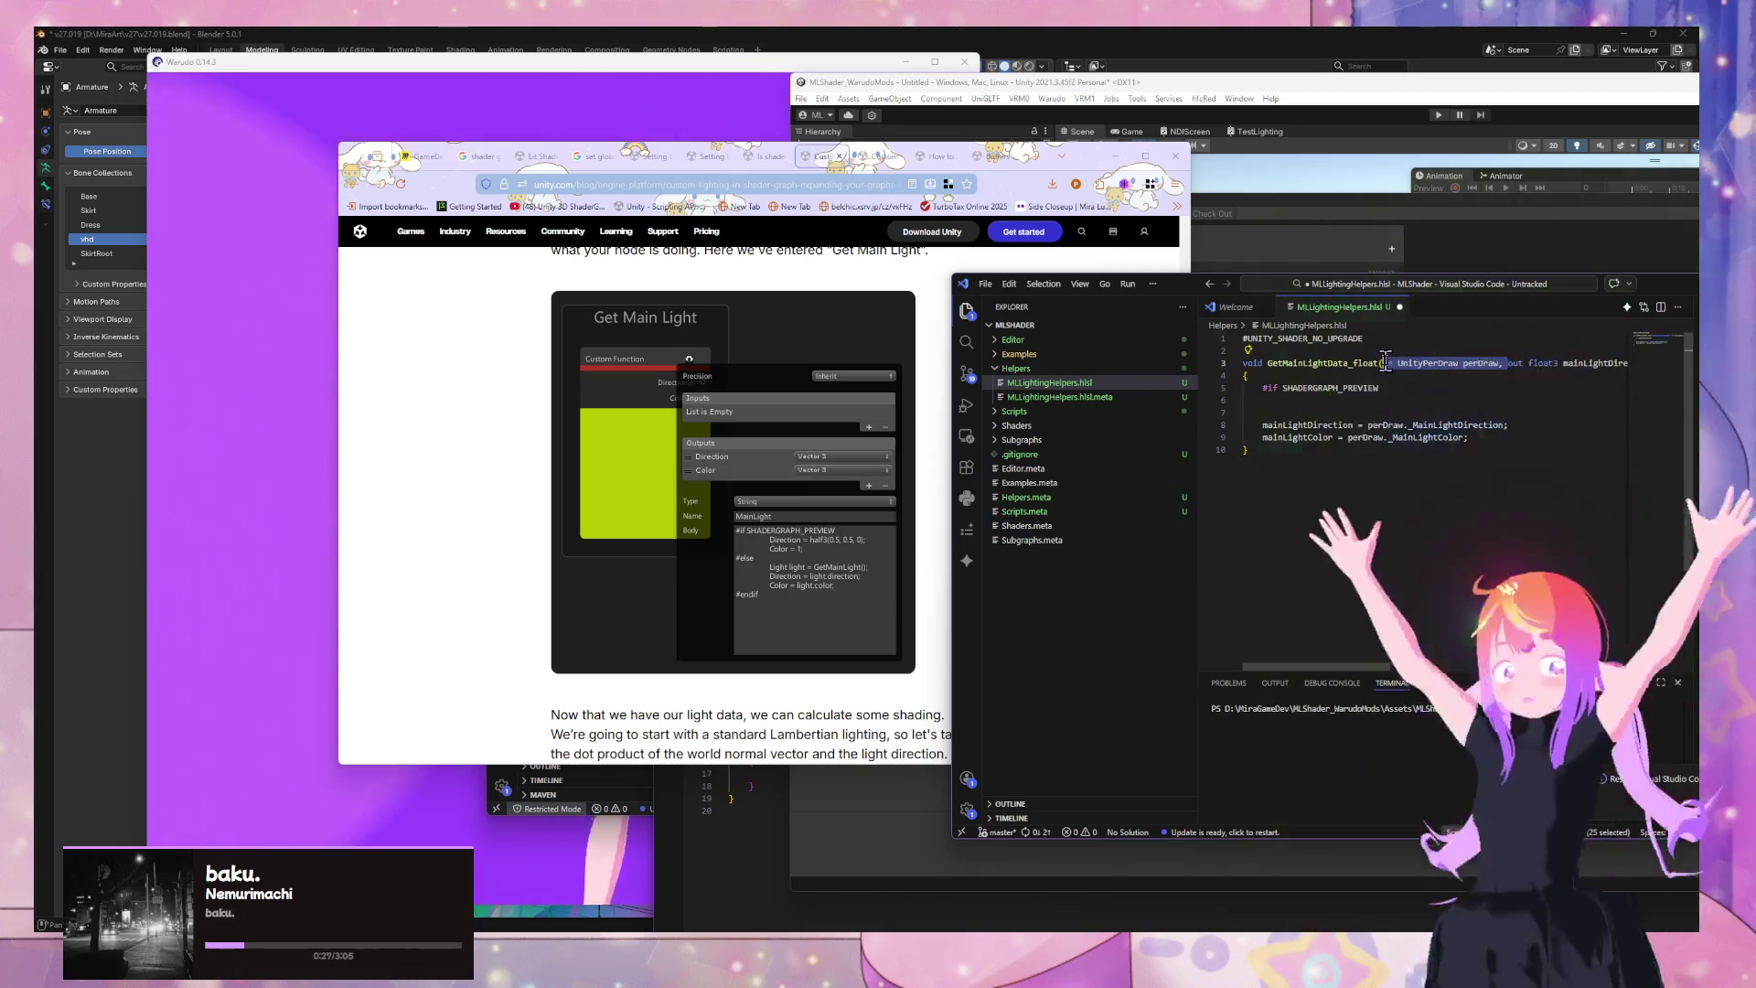
left_click(1252, 398)
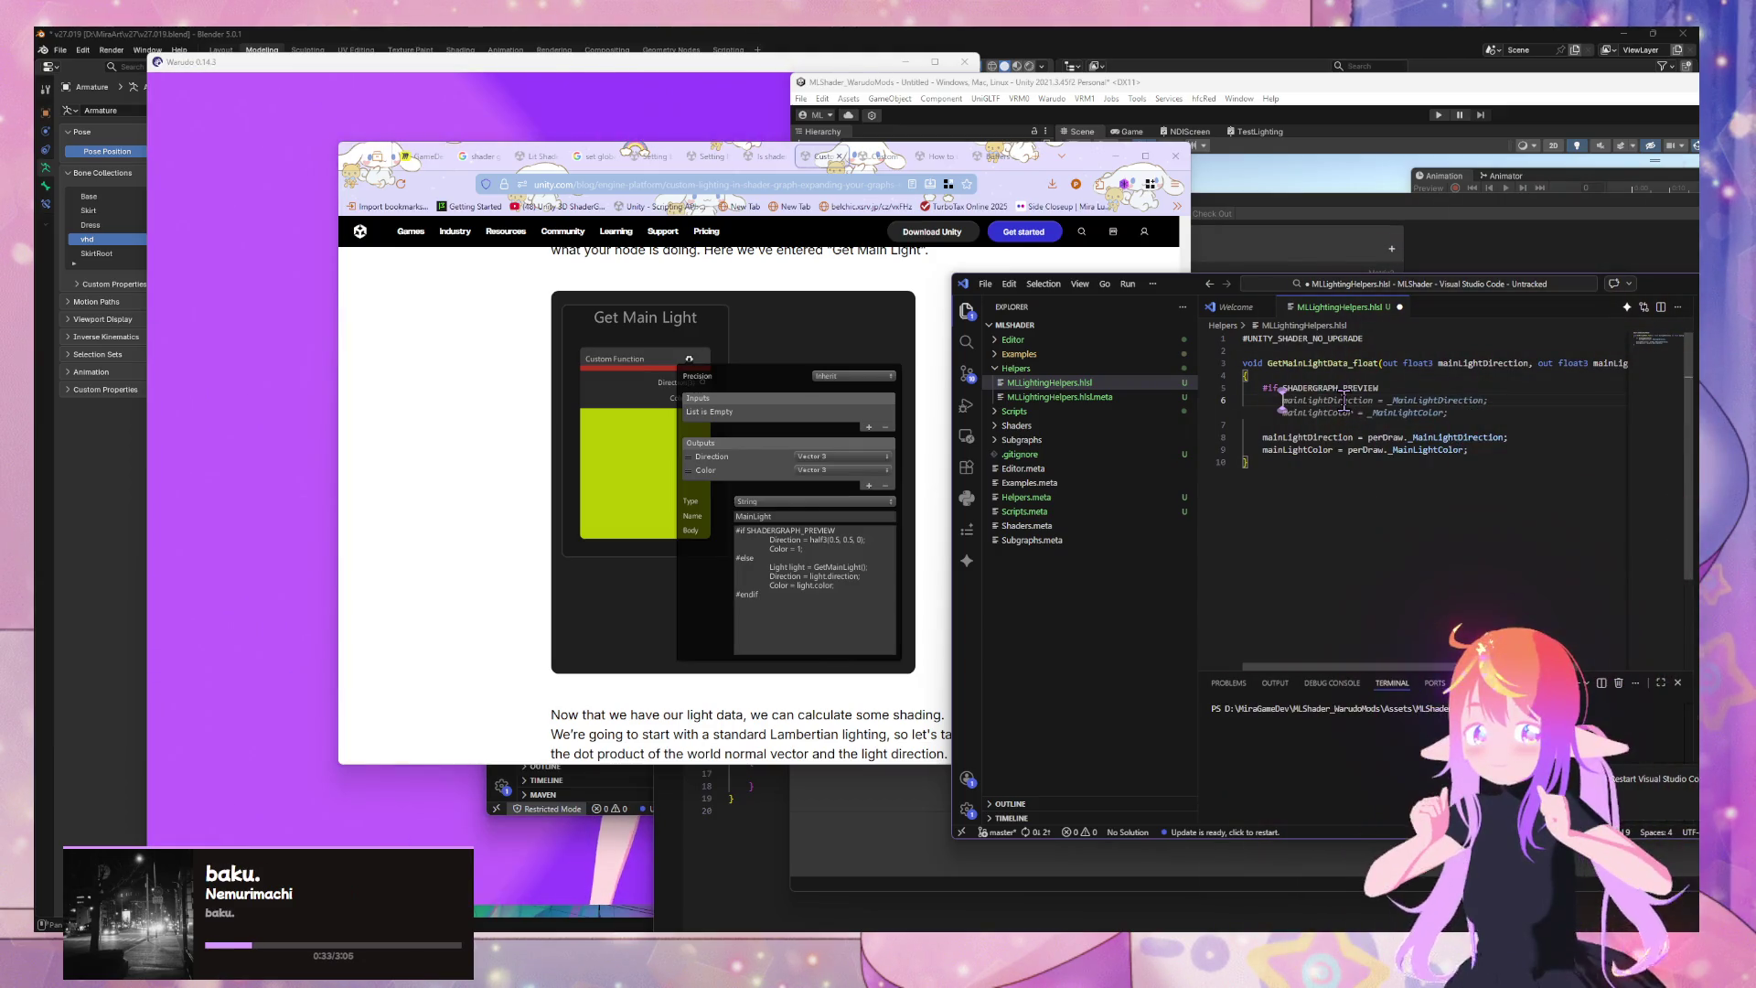
type("mainLightDirection = _MainLightDirection;")
key("Up")
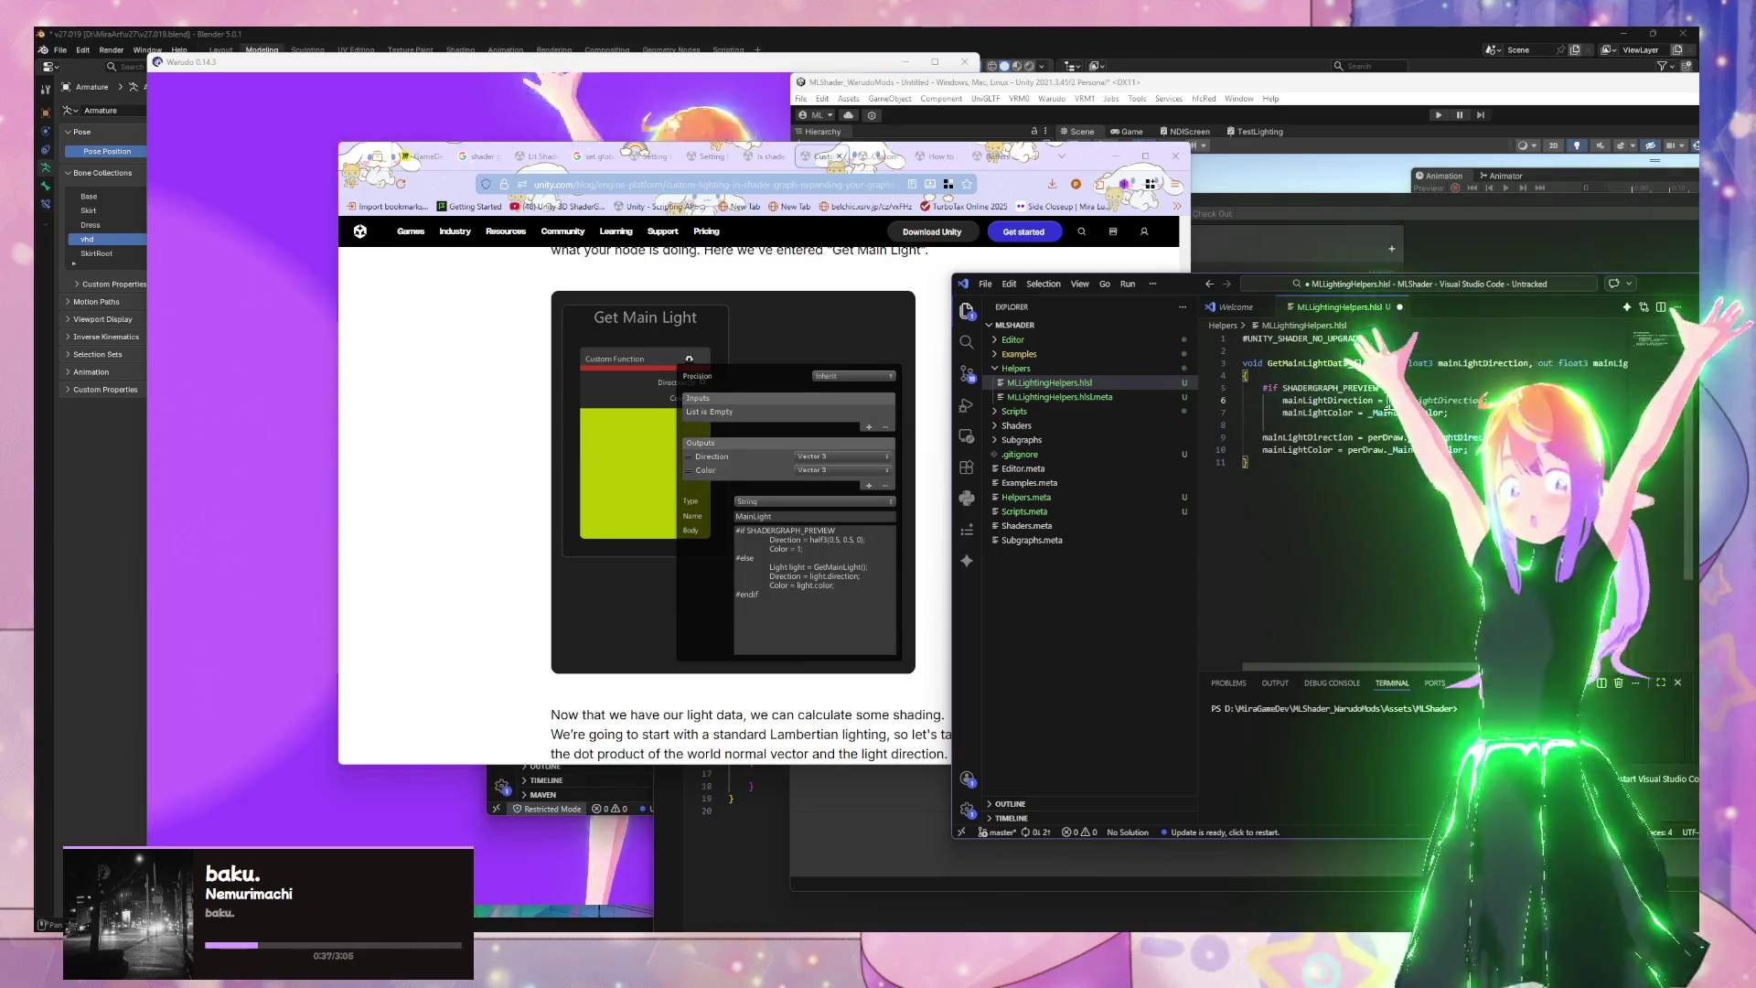
left_click_drag(1253, 418, 1246, 387)
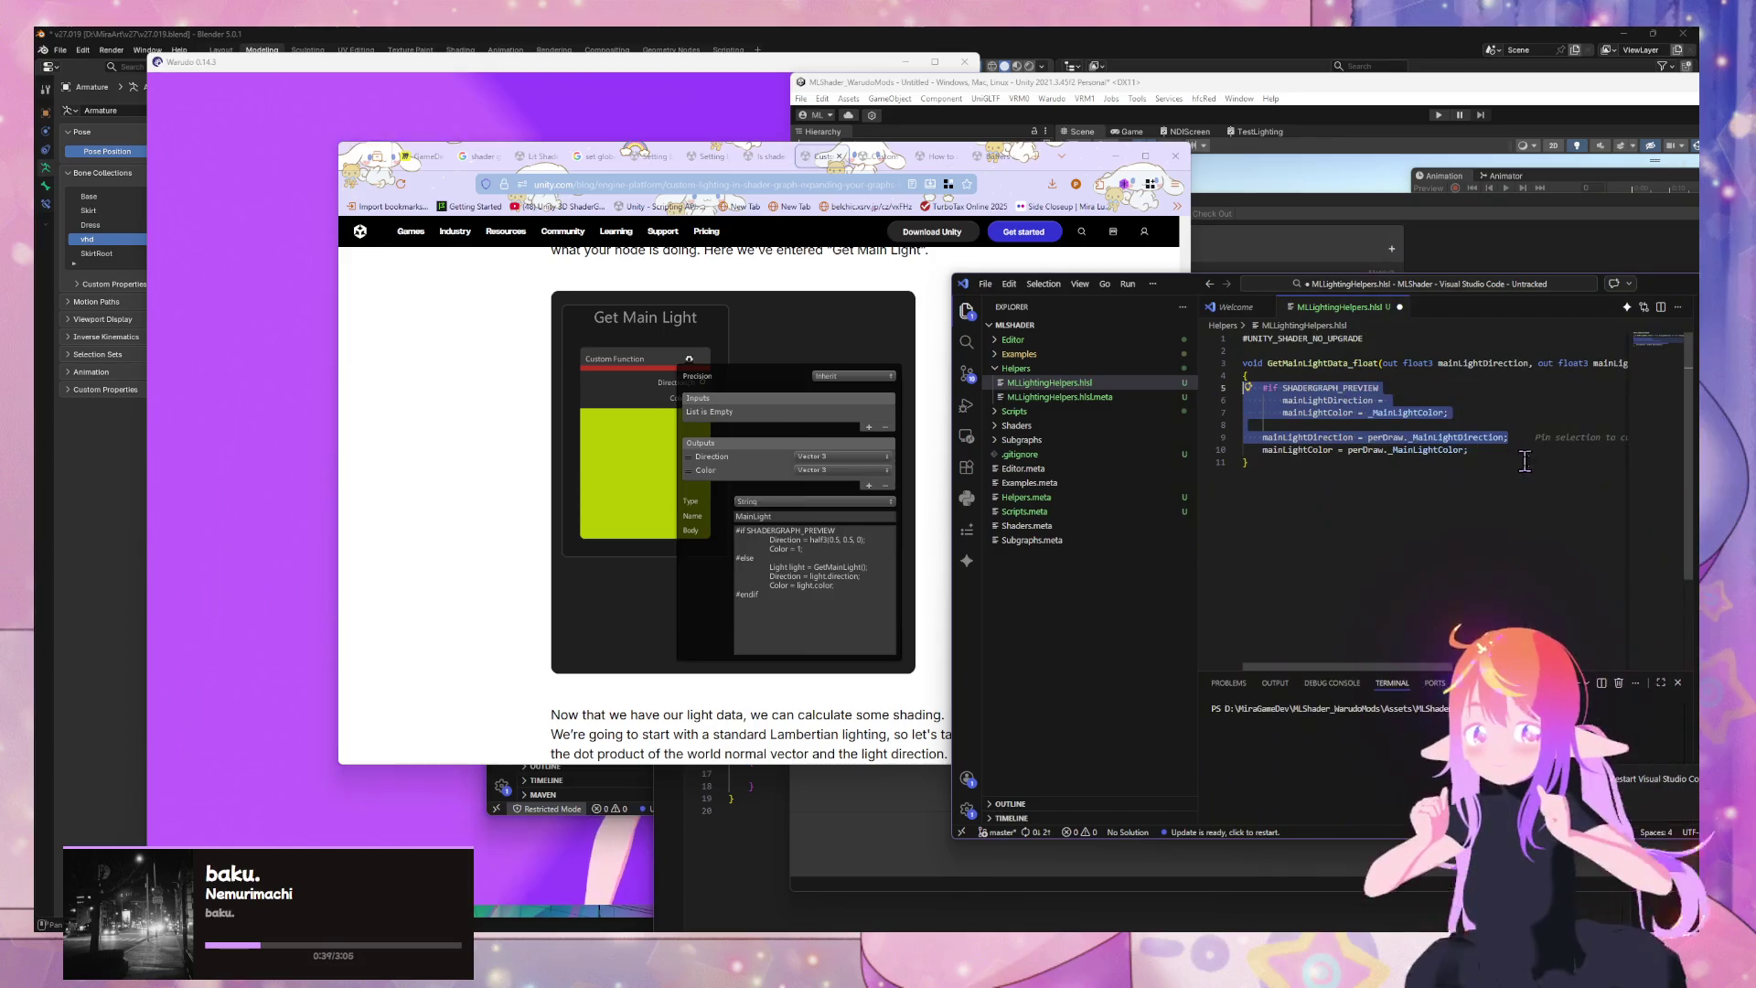
Replace the body with #if SHADERGRAPH_PREVIEW fixed light values, an #else using _MainLightDirection/_MainLightColor, and #endif
key("BackSpace")
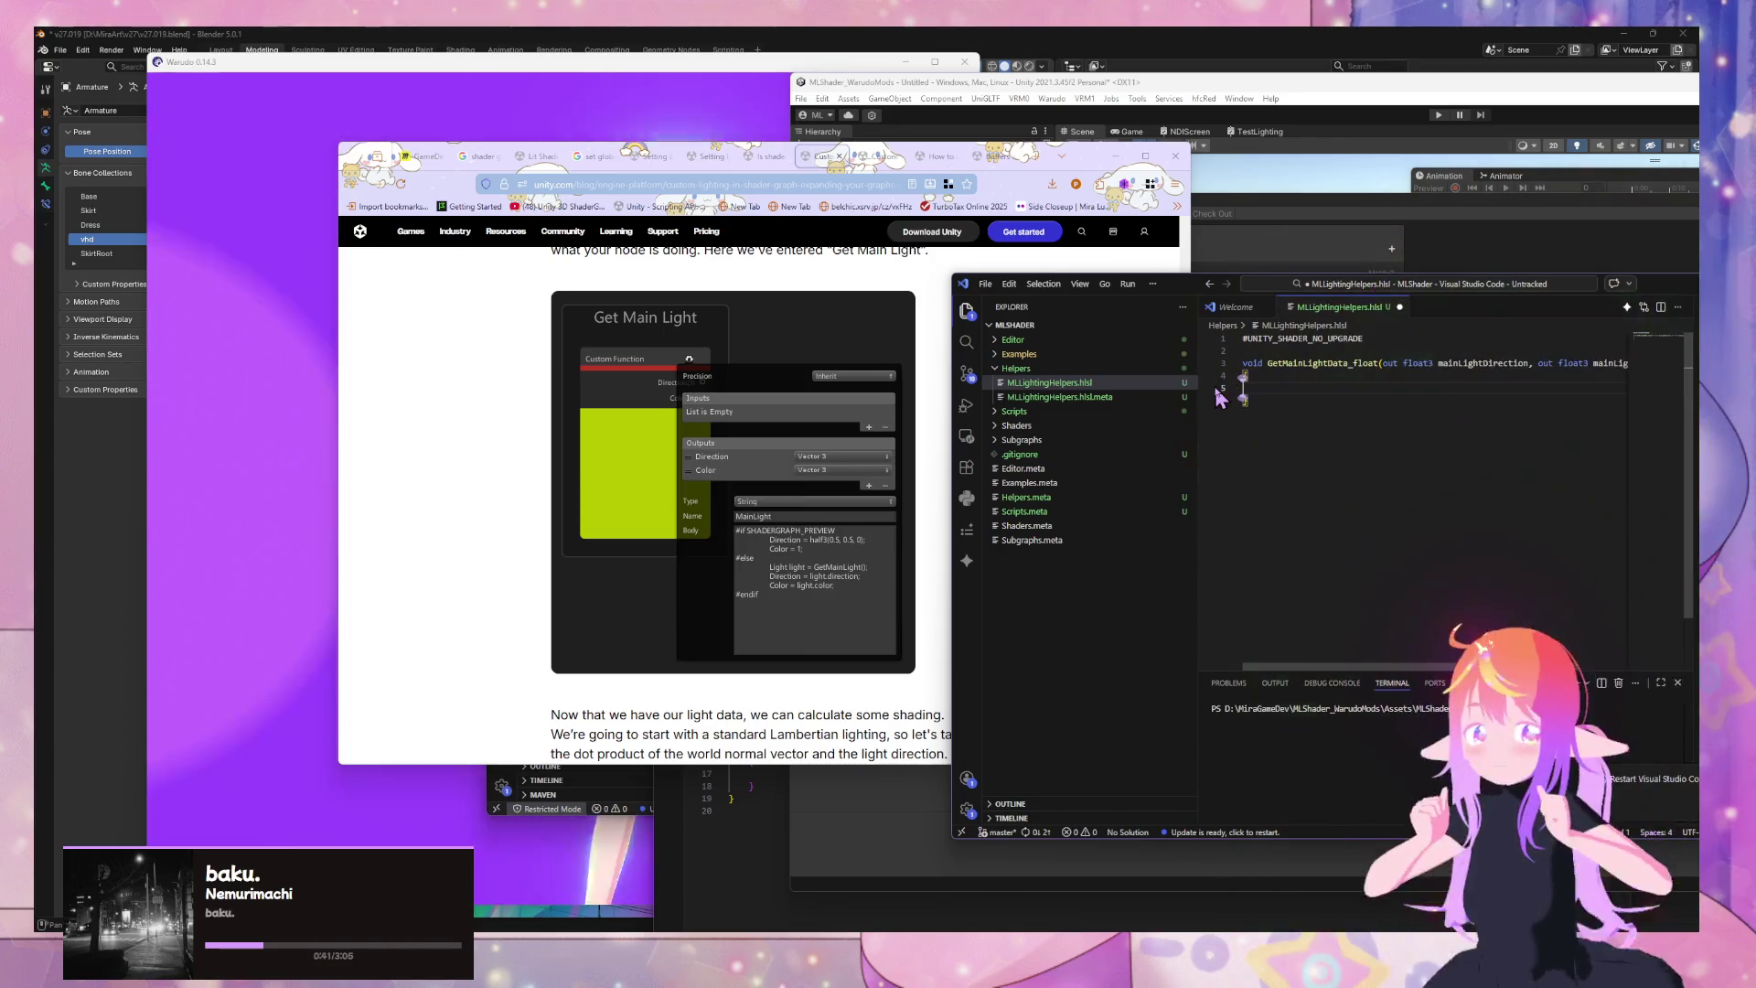
type("#if S")
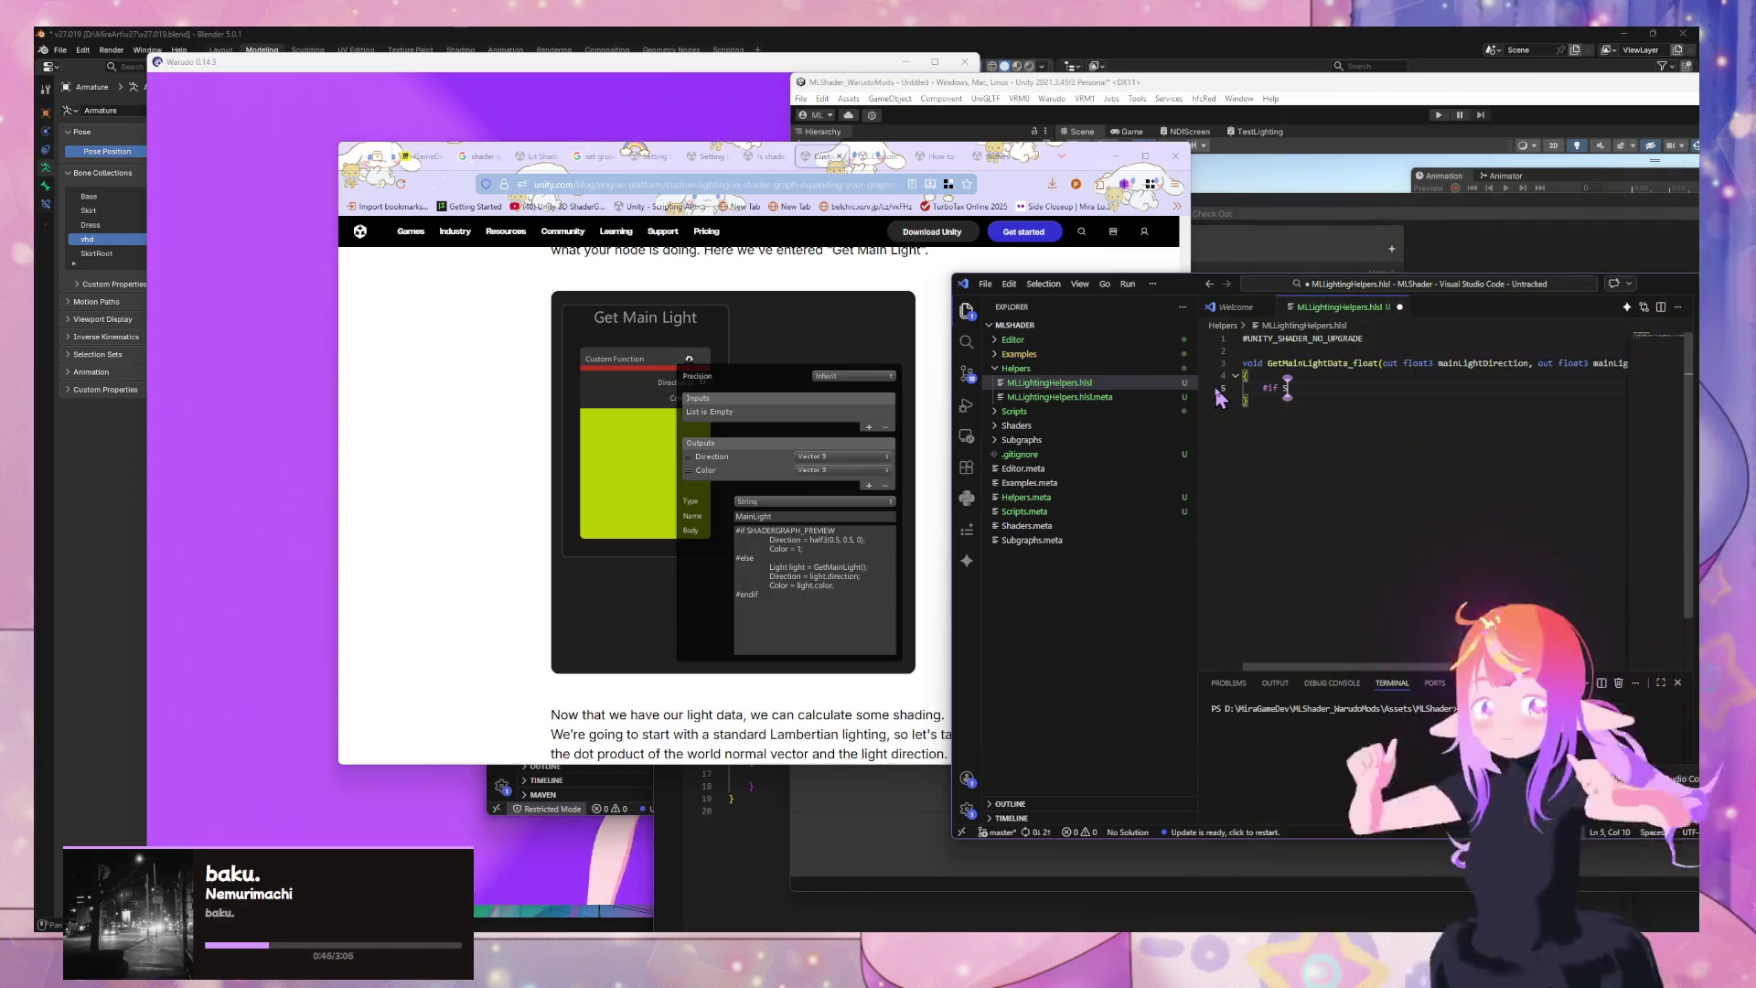
type("HADERGRAPH")
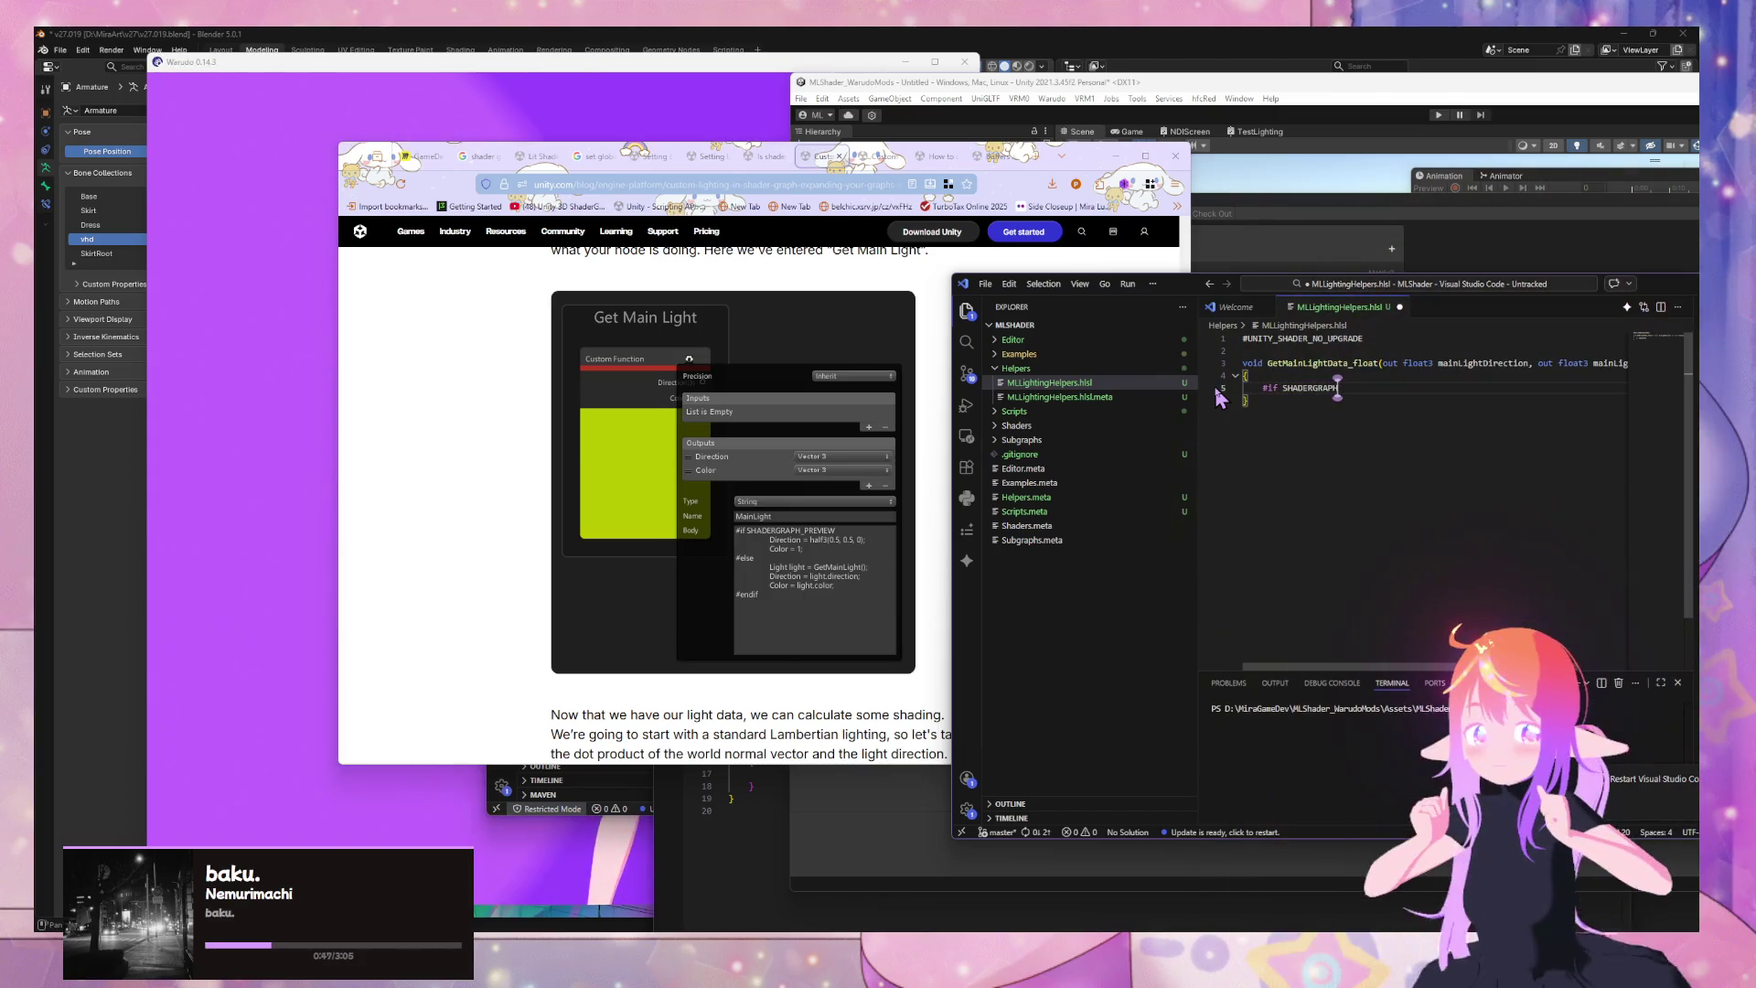
type("_PREV")
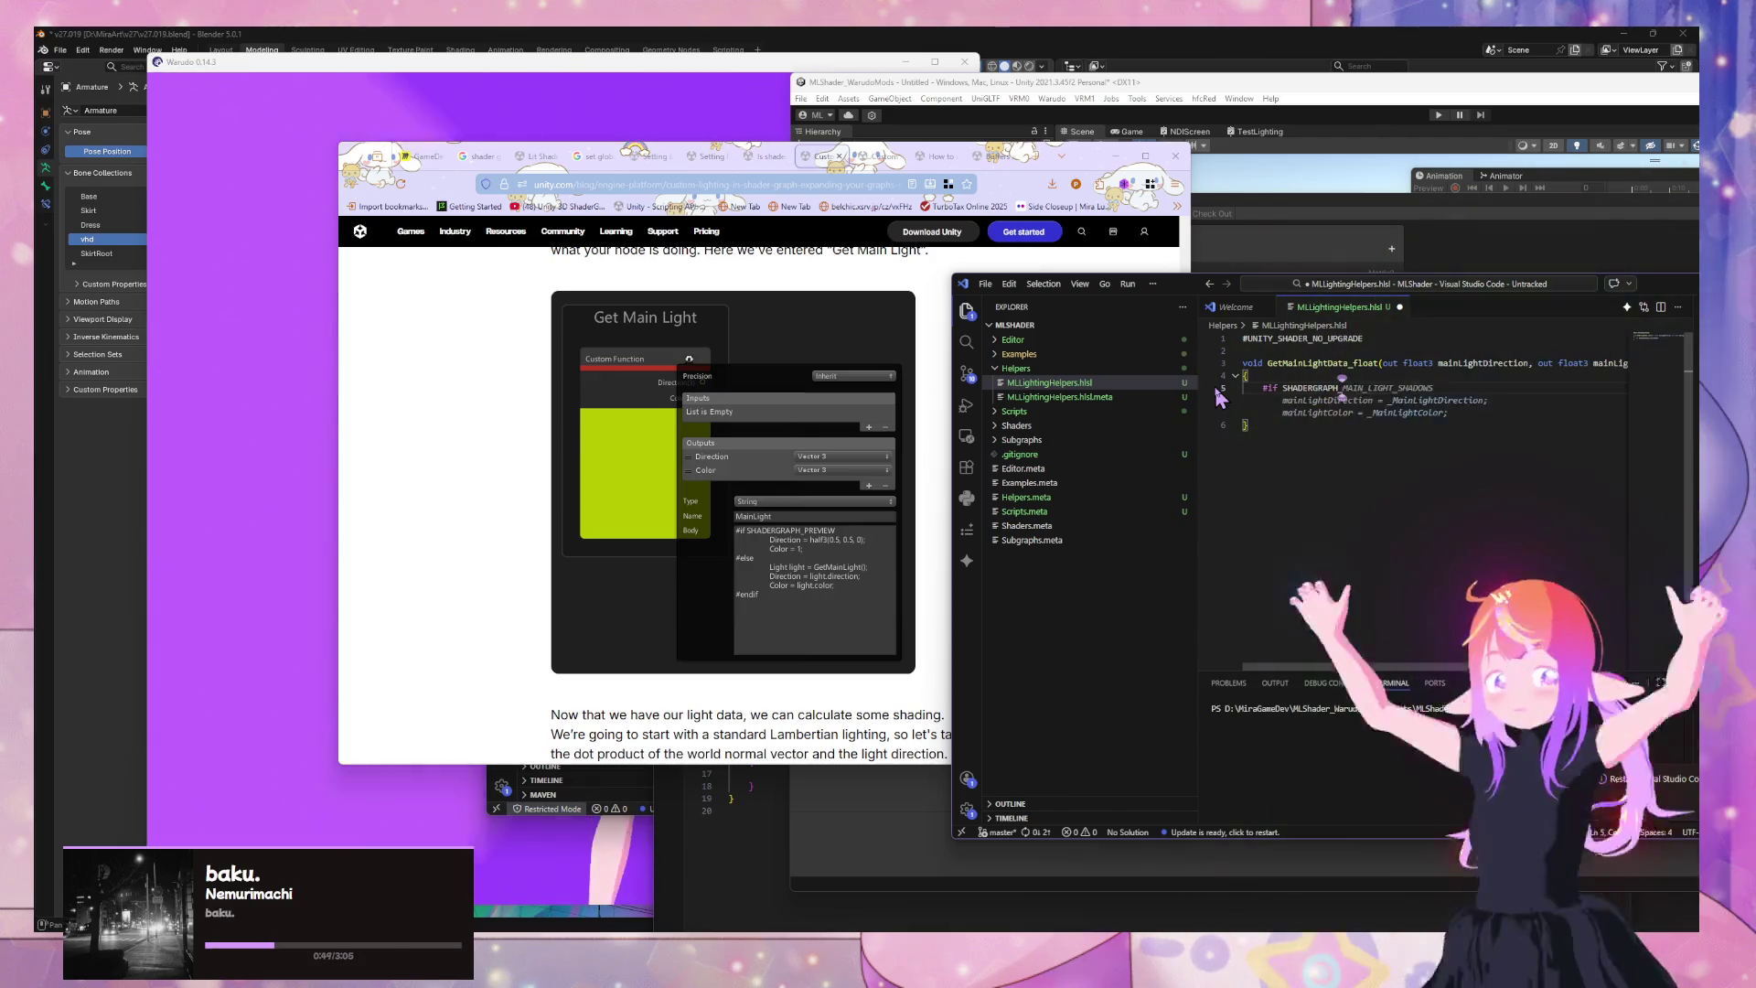
type("IEW")
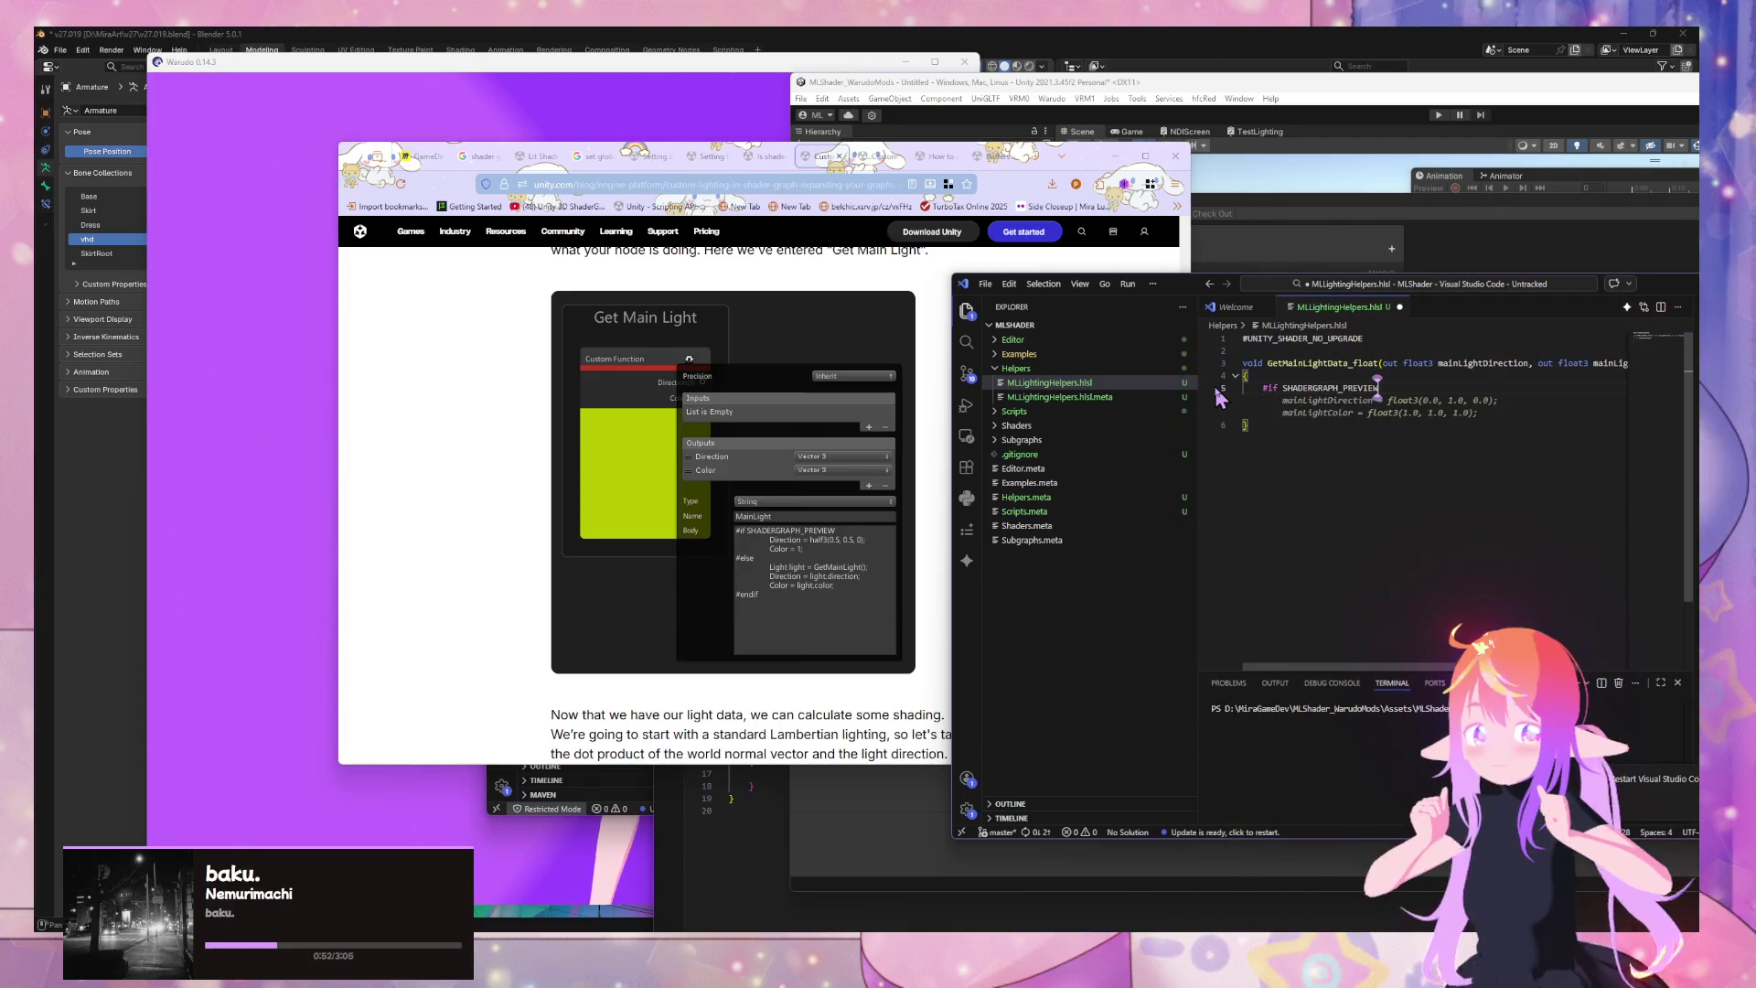
key("Tab")
key("Return")
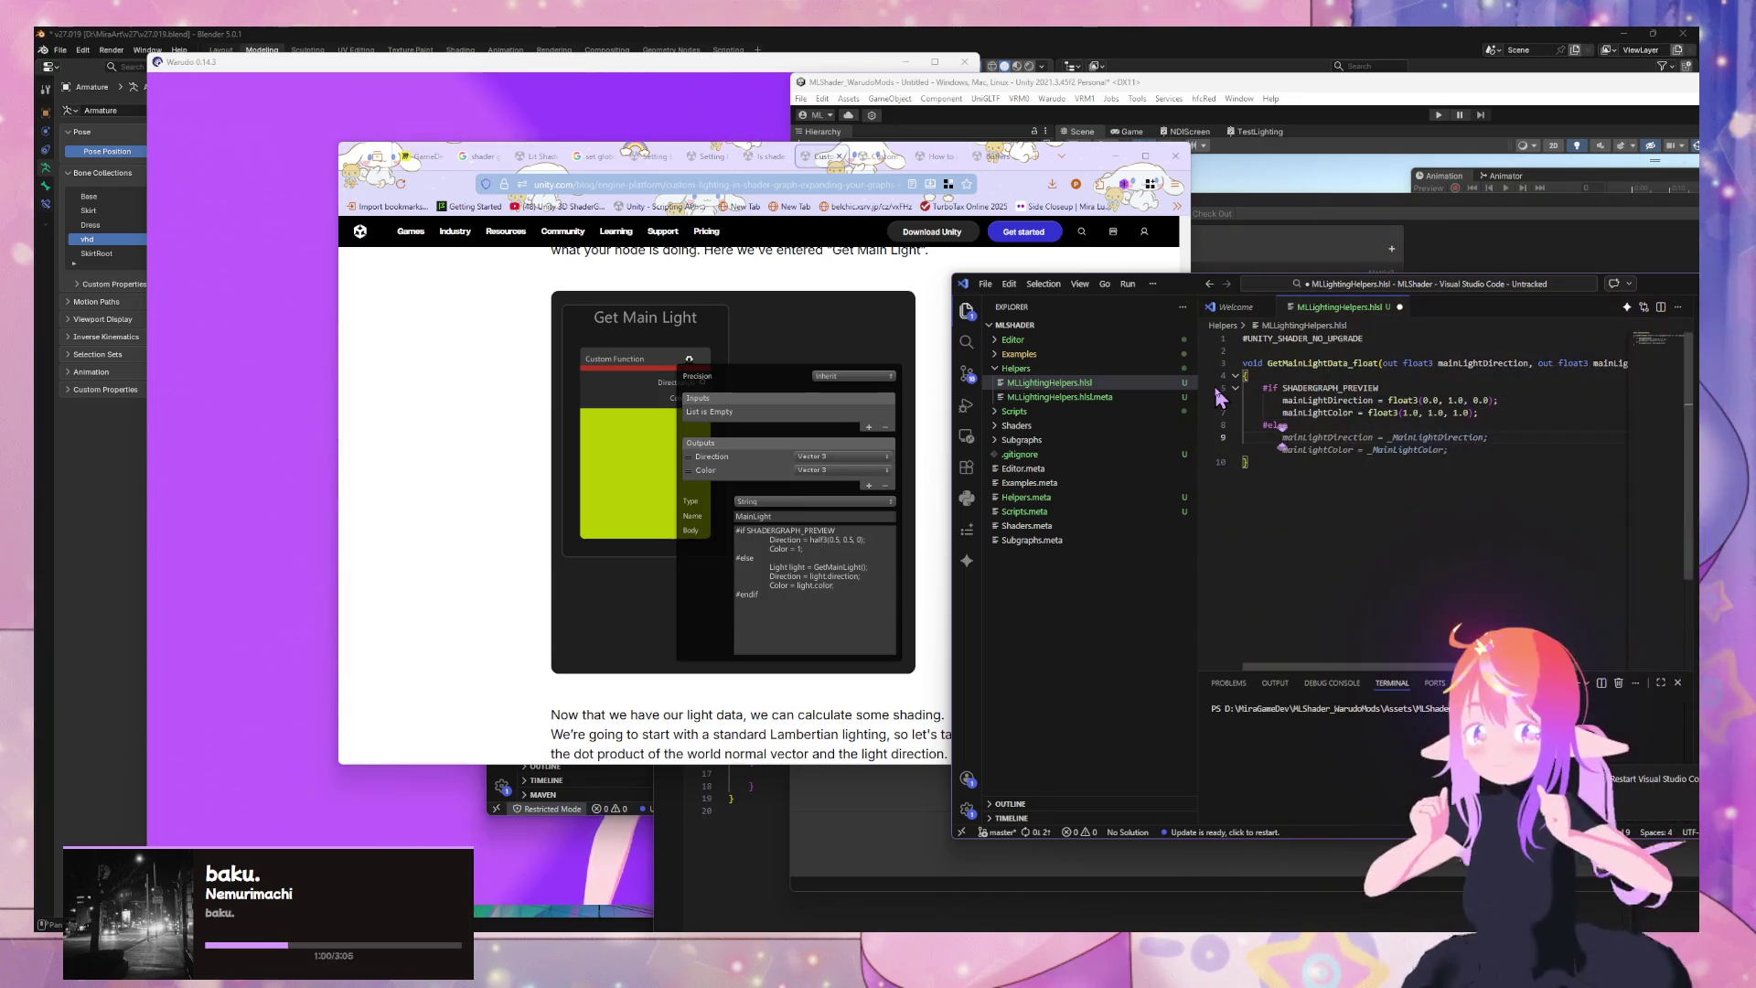
key("Tab")
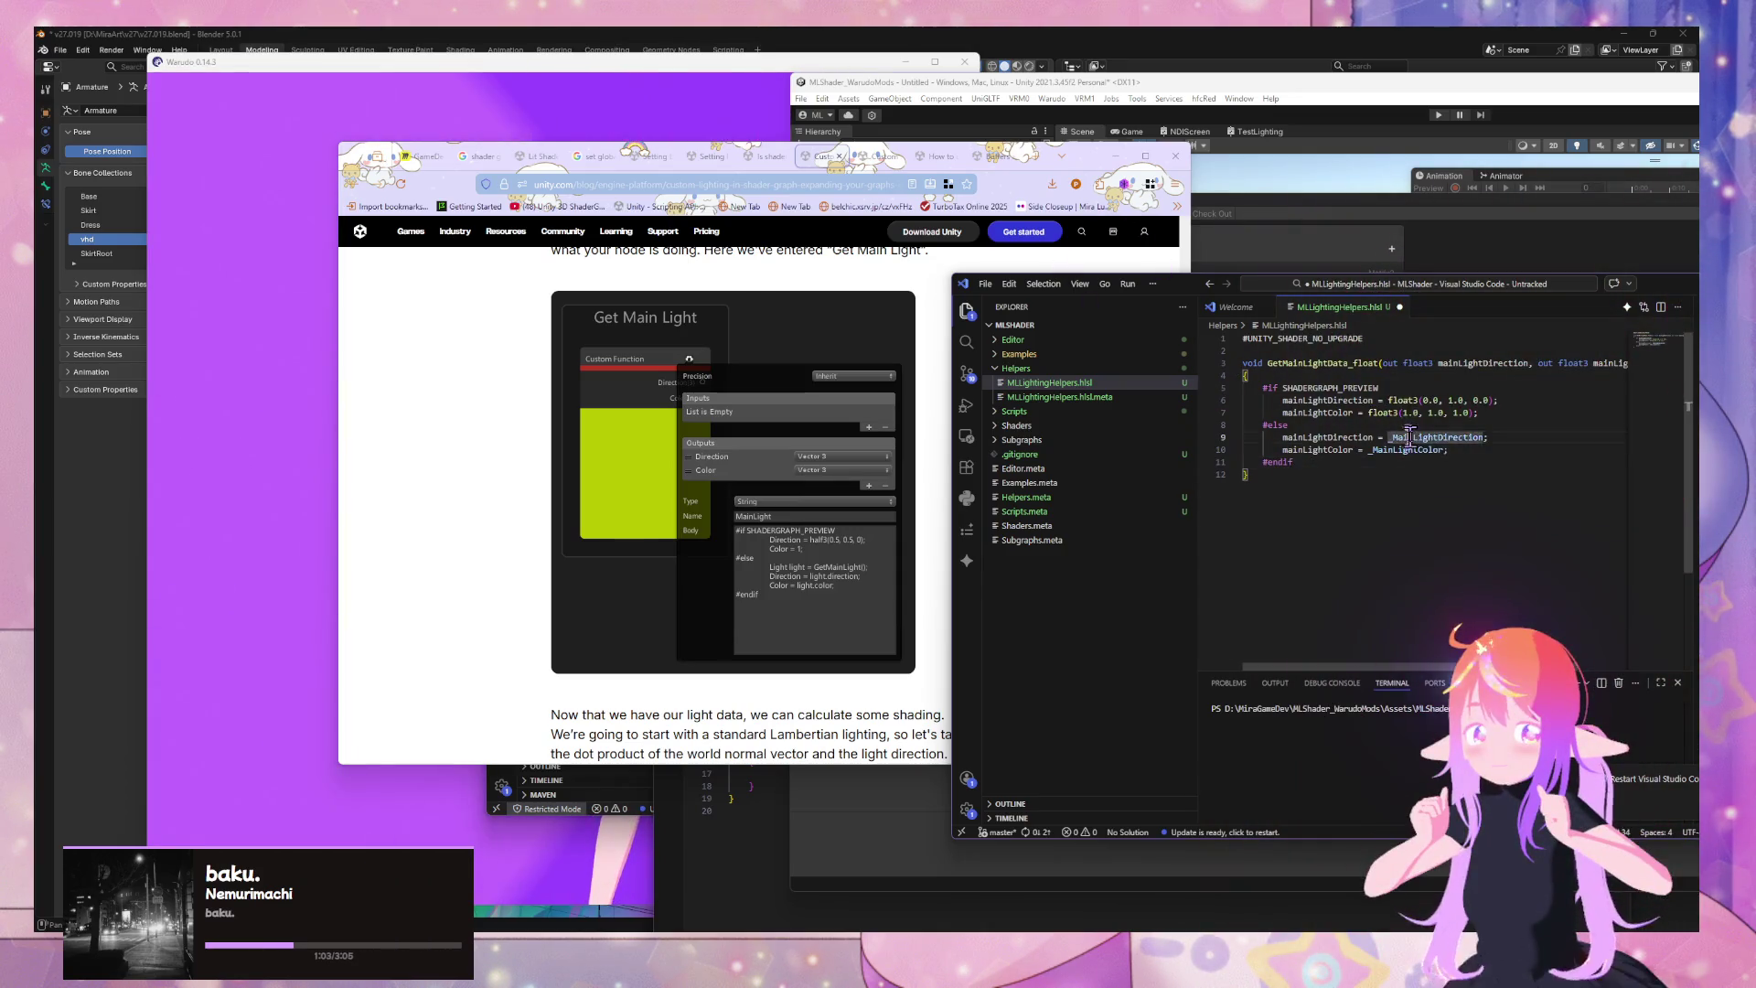
Save MLLightingHelpers.hlsl and return to the TestStencil shader graph in Unity
key("ctrl+s")
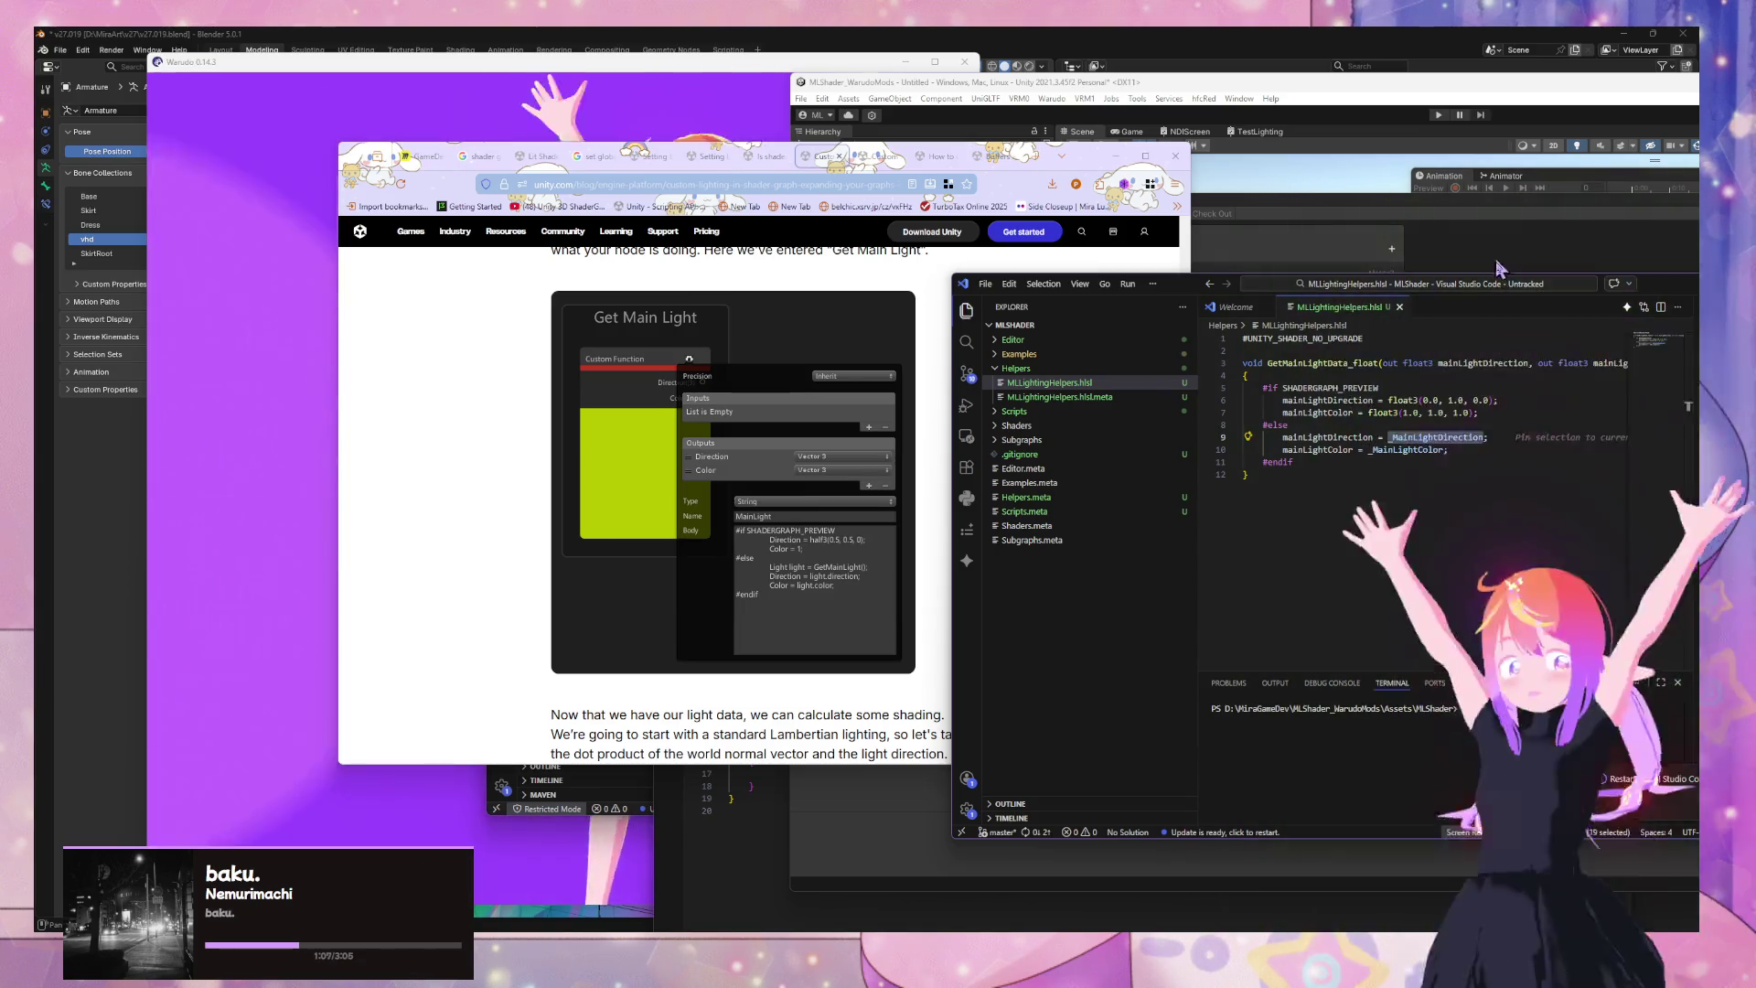
mouse_move(1229, 294)
left_mouse_down()
mouse_move(709, 491)
mouse_move(788, 294)
mouse_move(799, 322)
left_mouse_up()
left_click(1312, 213)
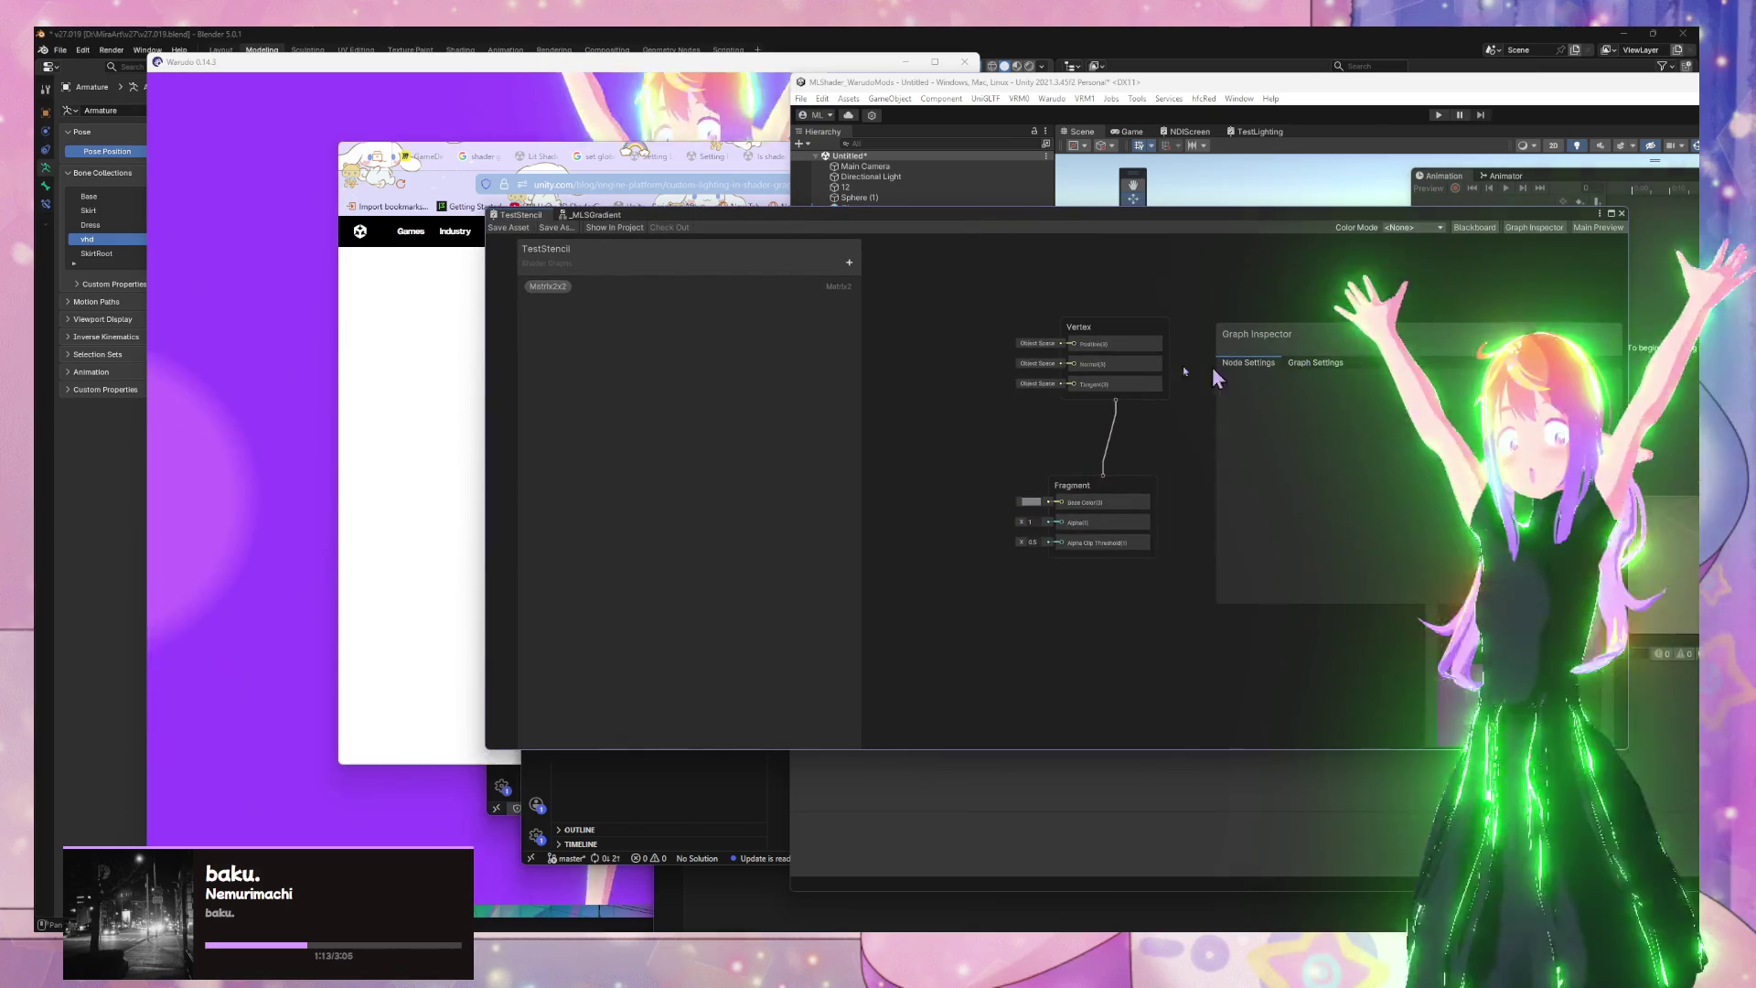
Add a Custom Function node beside Fragment and set its source file to MLLightingHelpers
key("space")
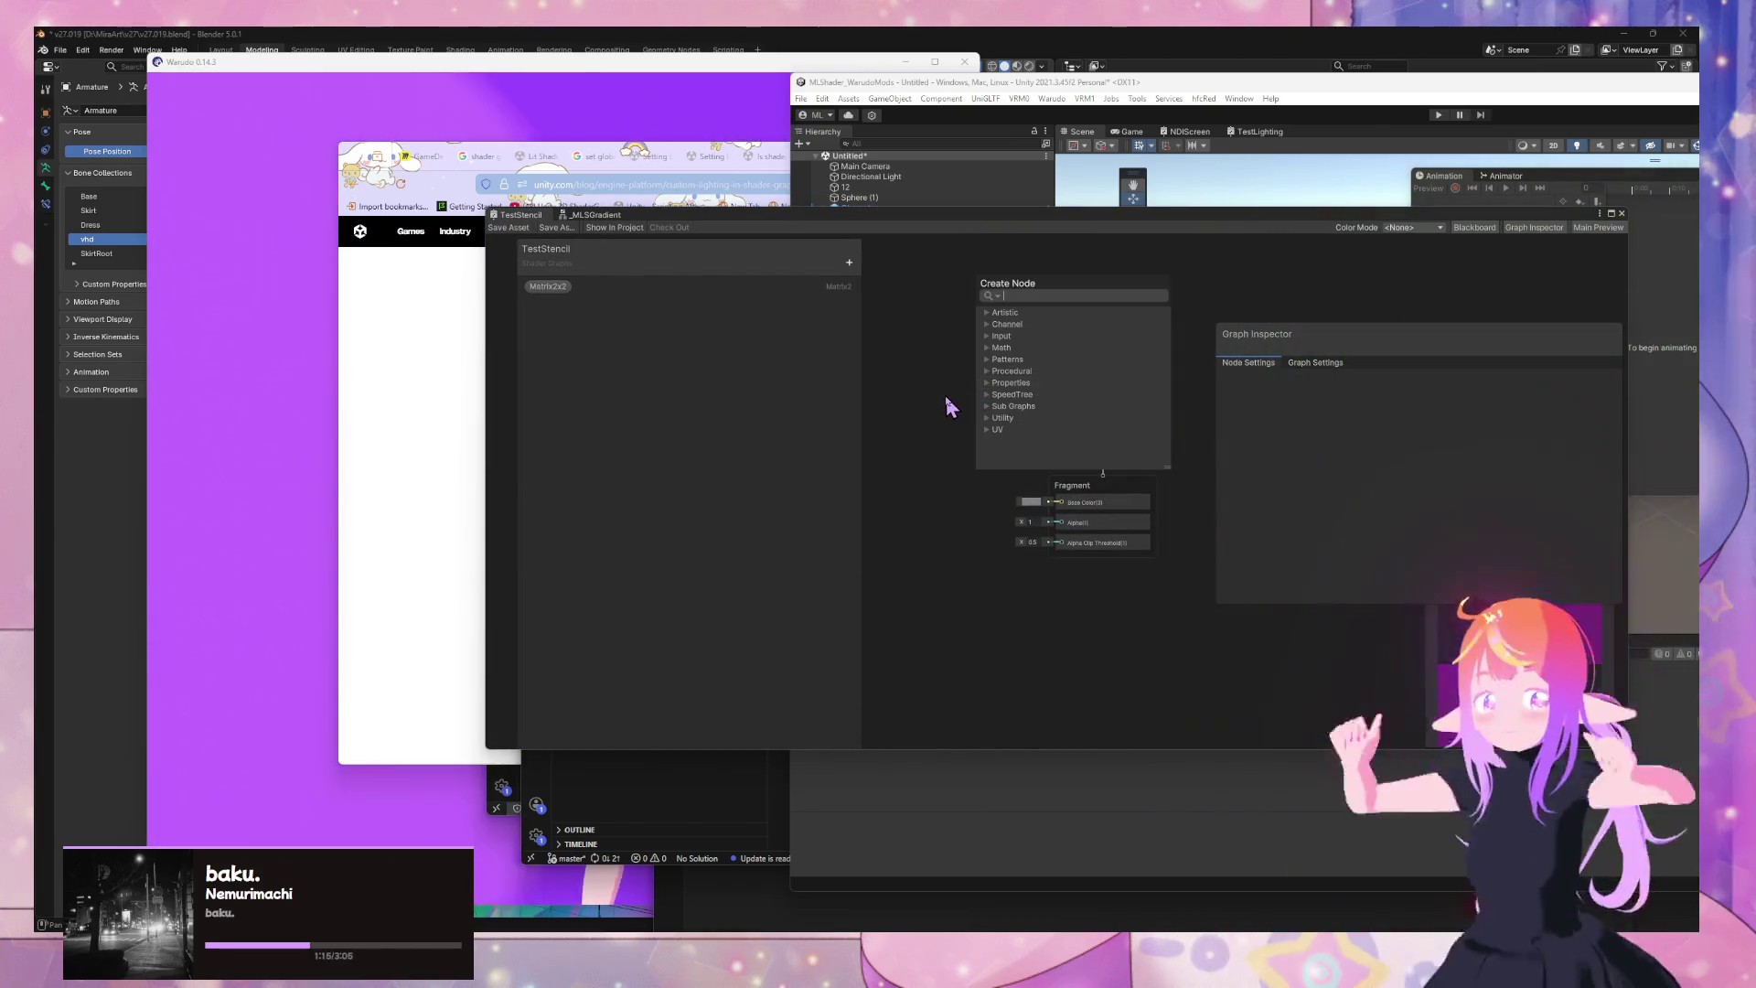
key("Escape")
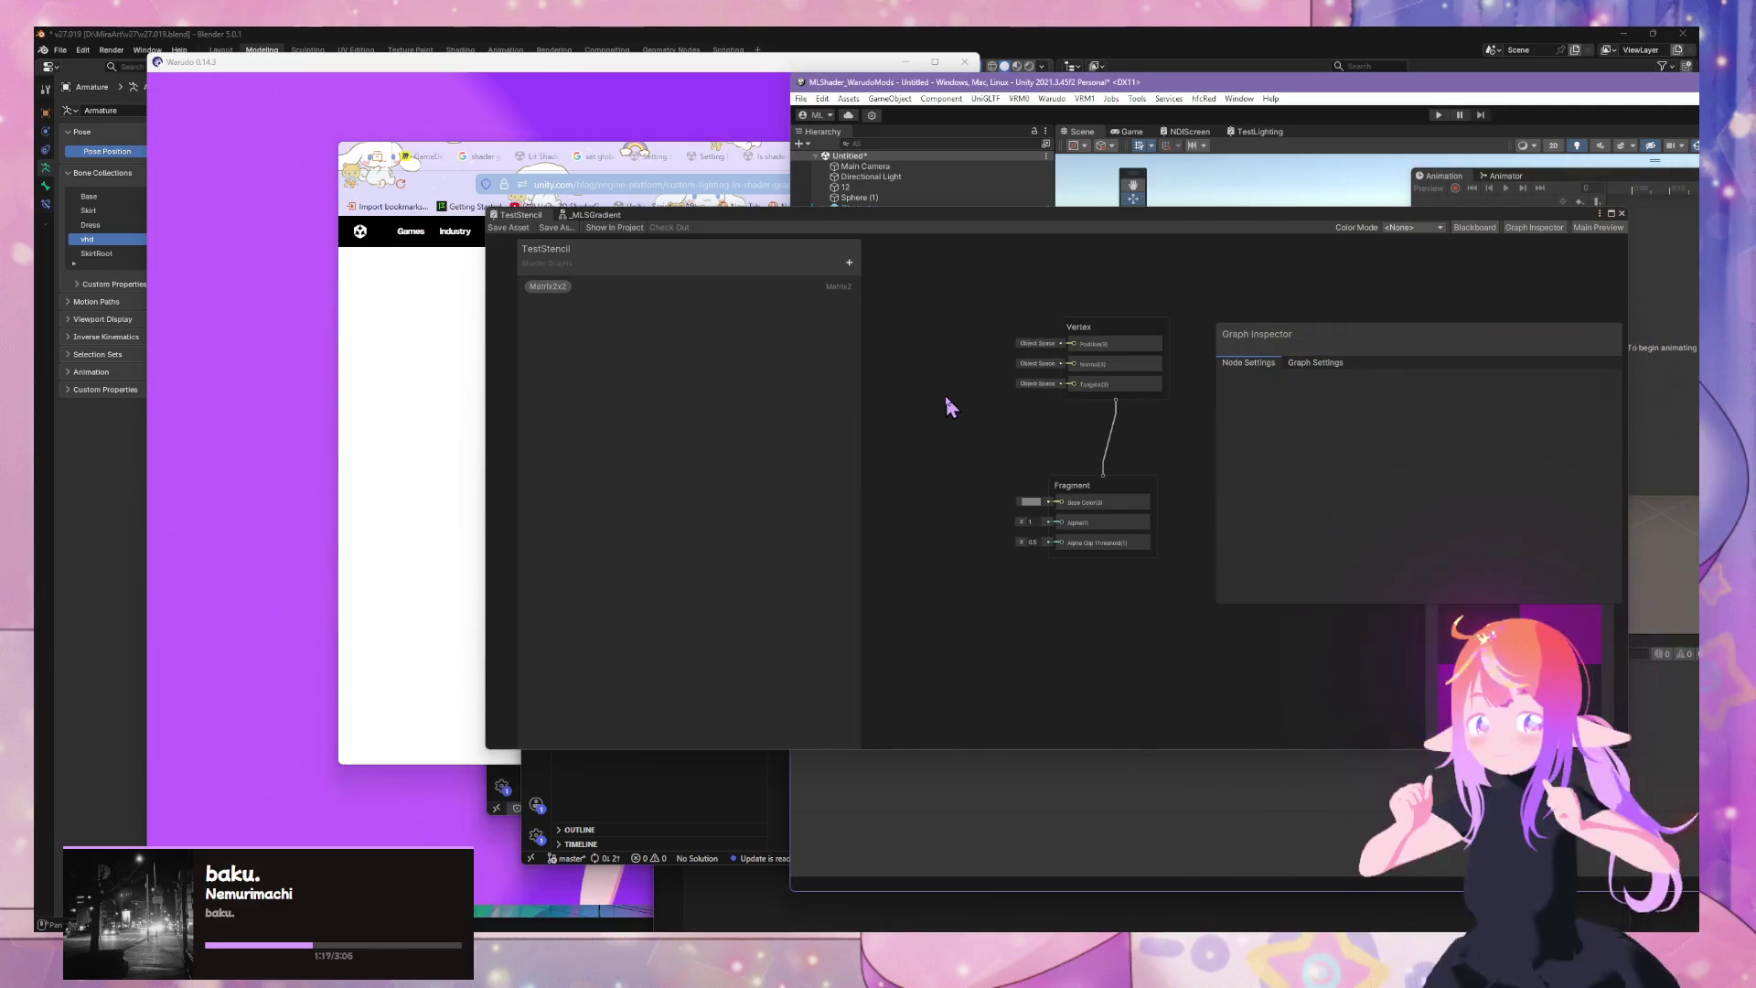
key("space")
type("custom")
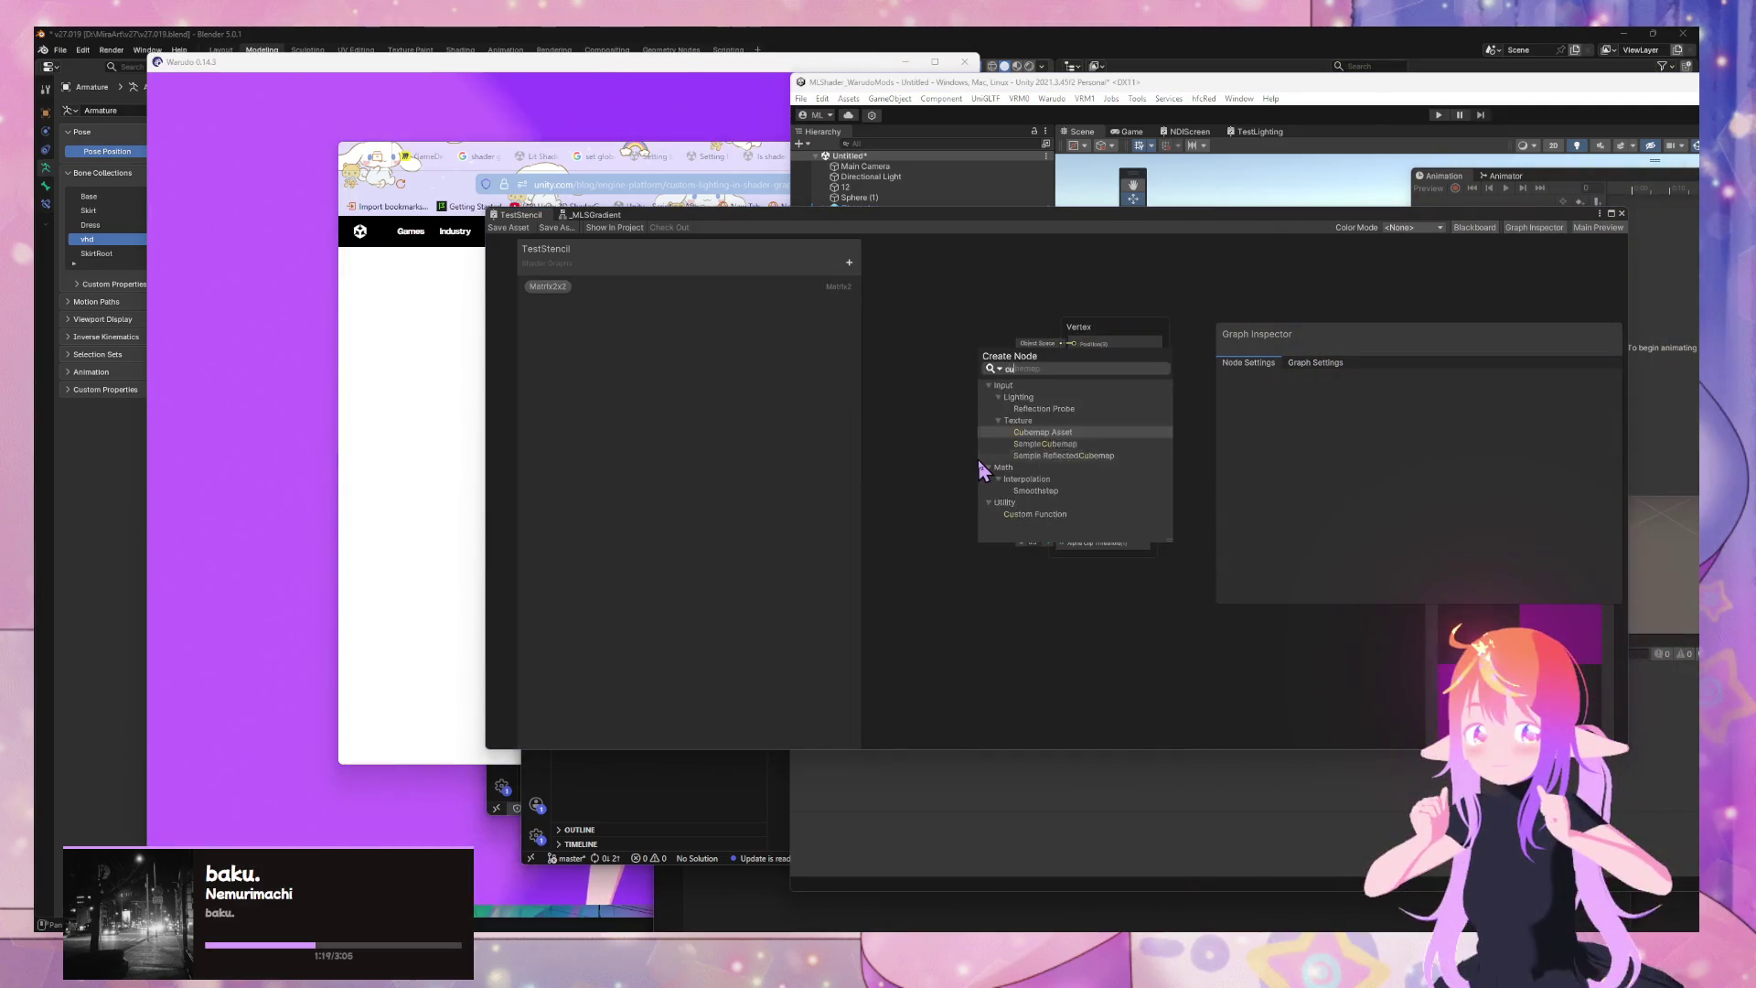
key("Return")
left_click_drag(1011, 494, 925, 407)
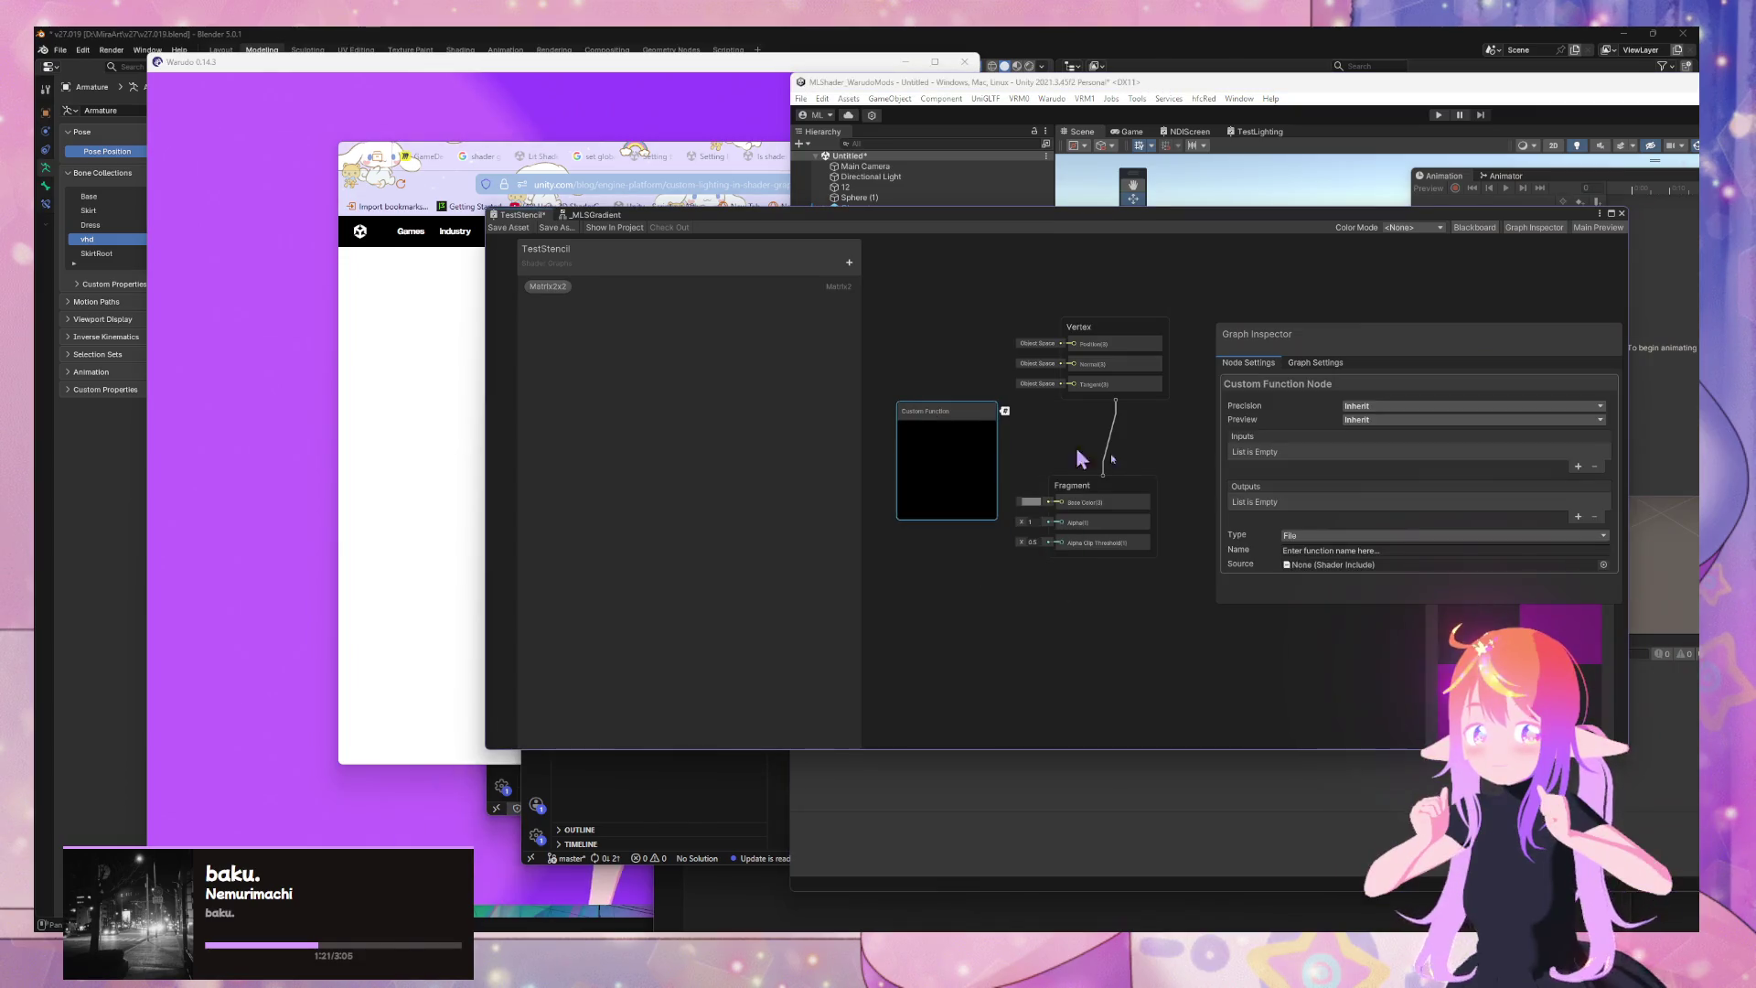
left_click(1602, 564)
double_click(1252, 623)
Set the Custom Function node's name to GetMainLightData, copied from the HLSL file
left_click_drag(949, 211, 1365, 194)
left_click(651, 651)
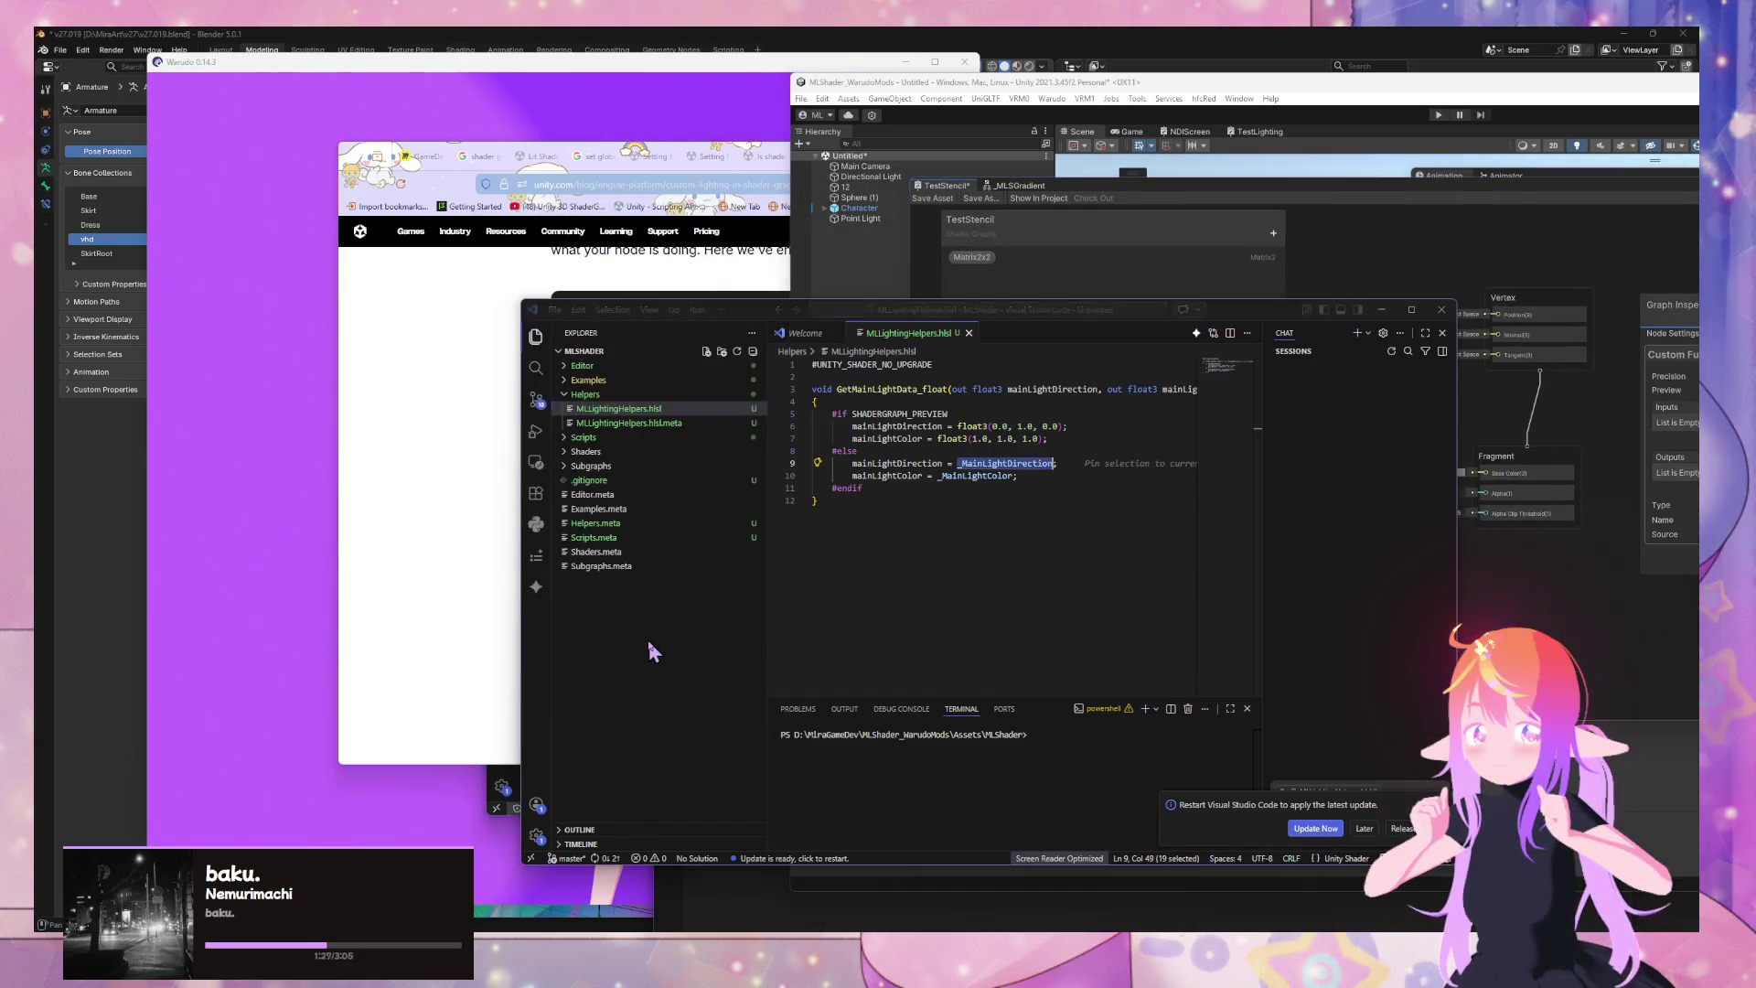
left_click_drag(918, 388, 835, 389)
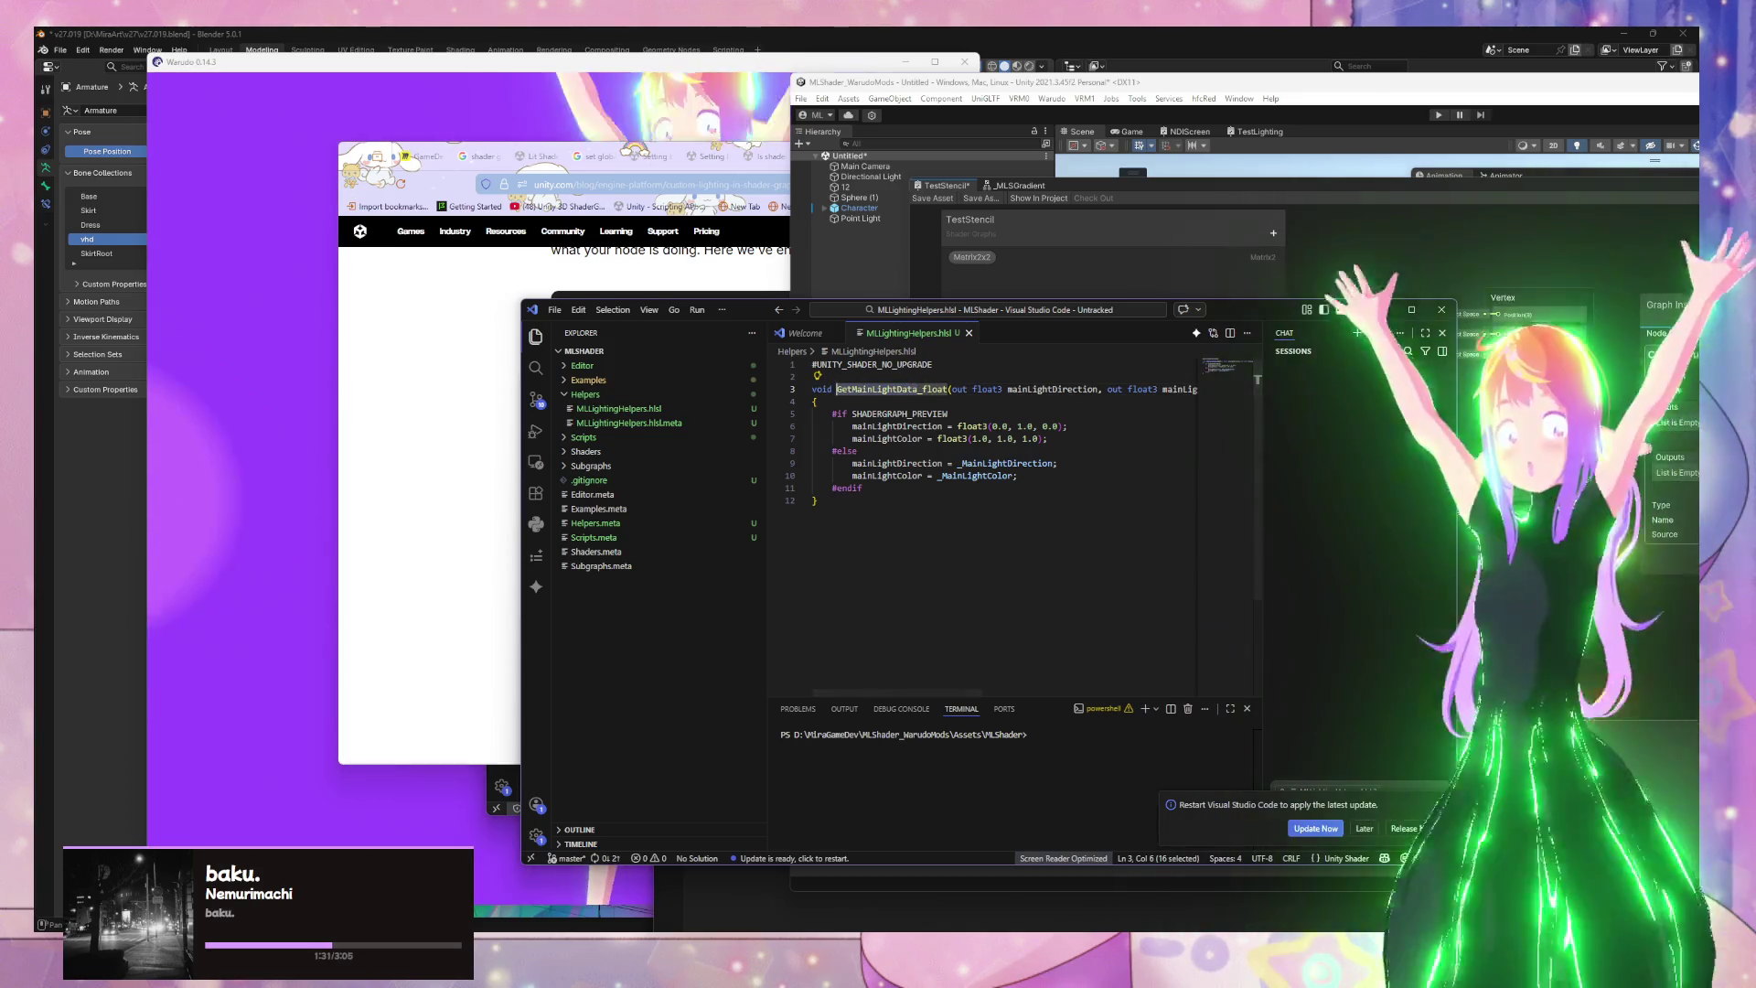
key("alt+Tab")
left_click_drag(1564, 175, 1132, 189)
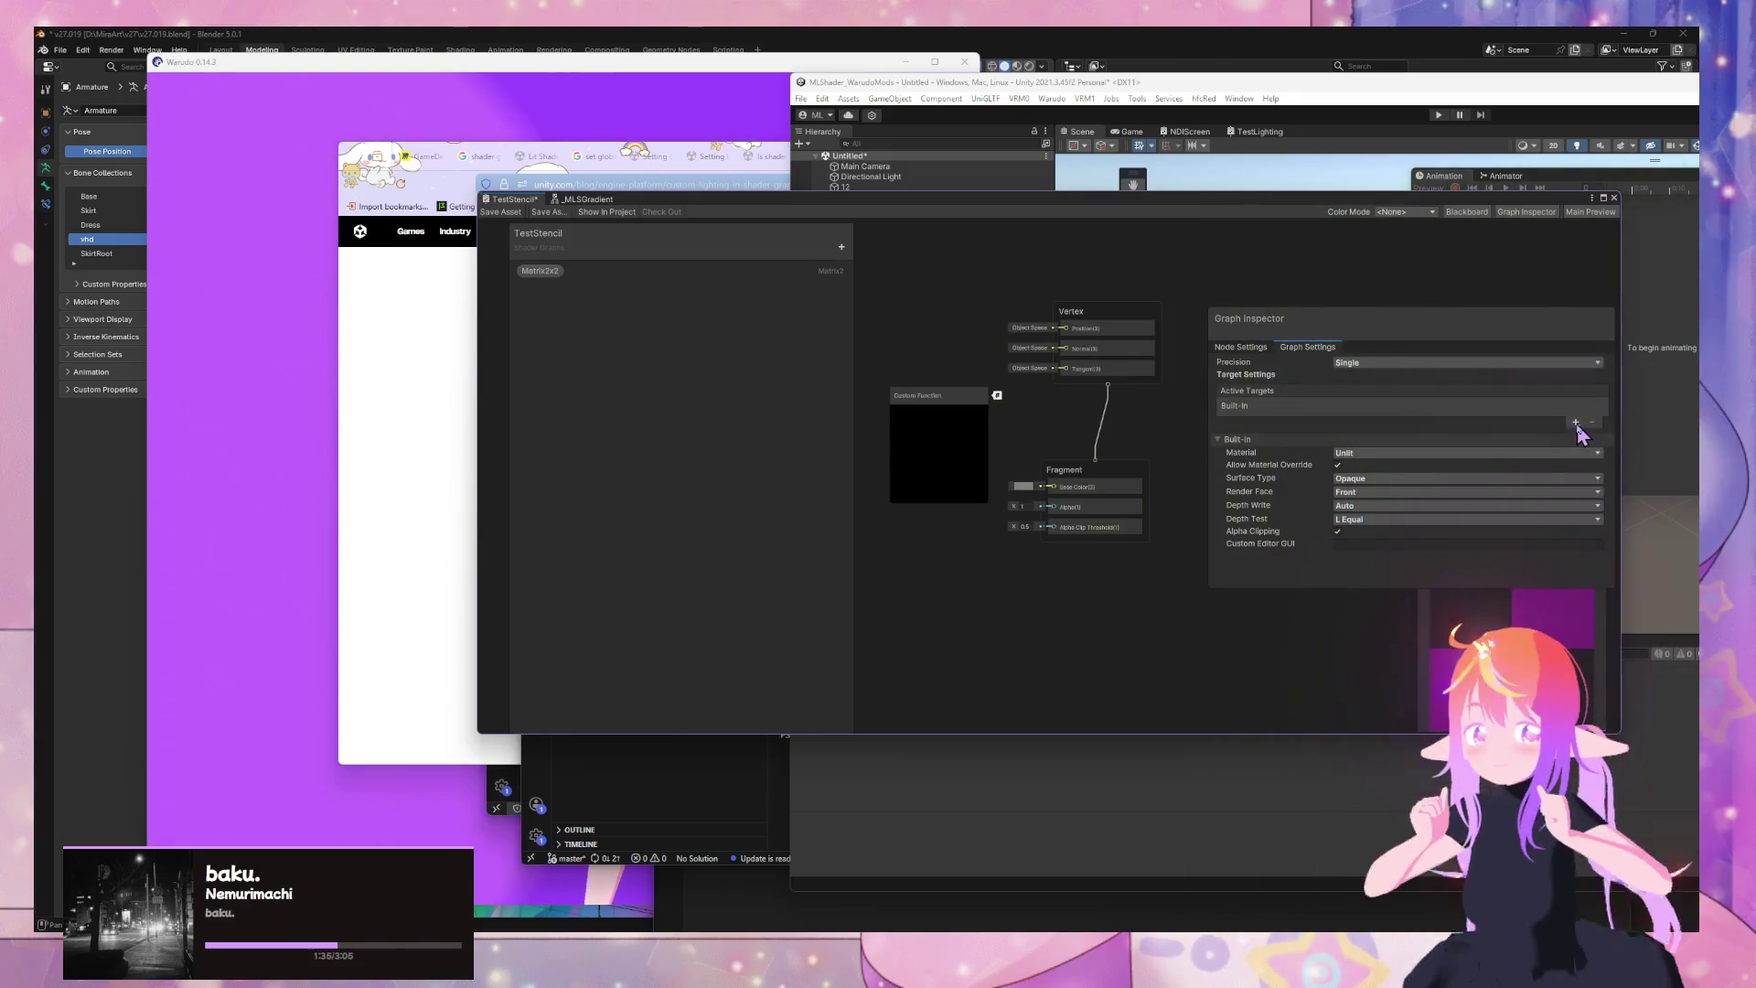
left_click(977, 432)
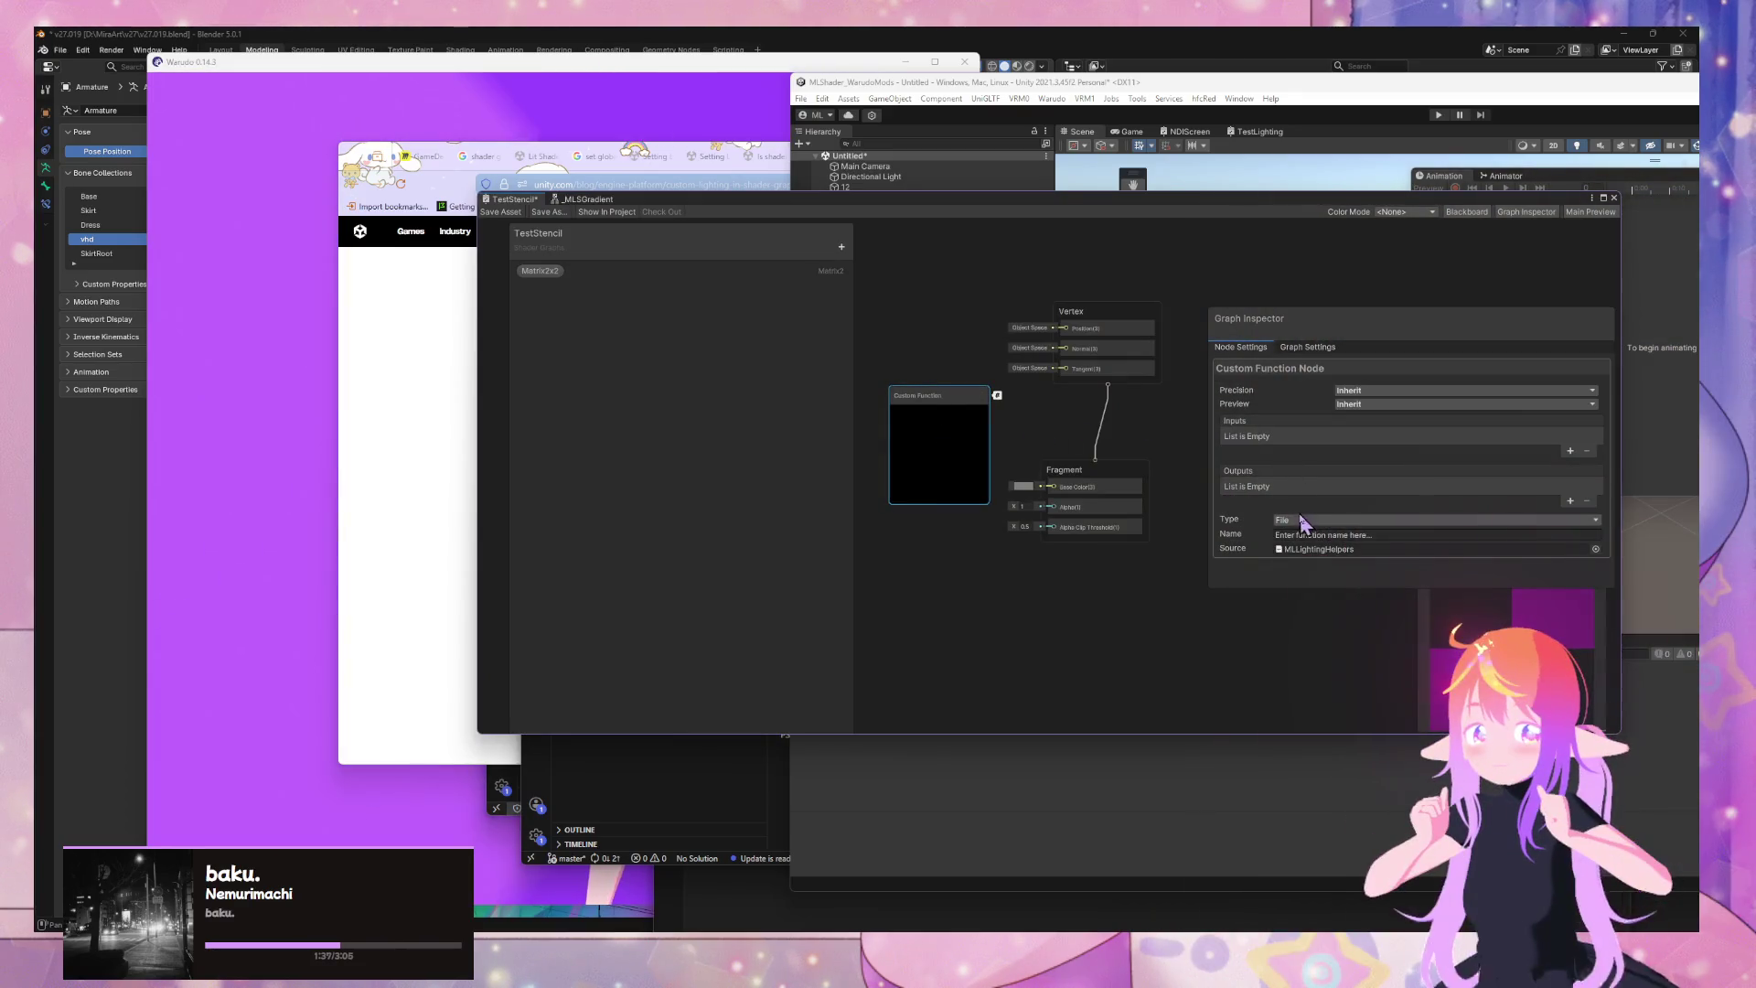
left_click(1332, 533)
type("GetMainLightData")
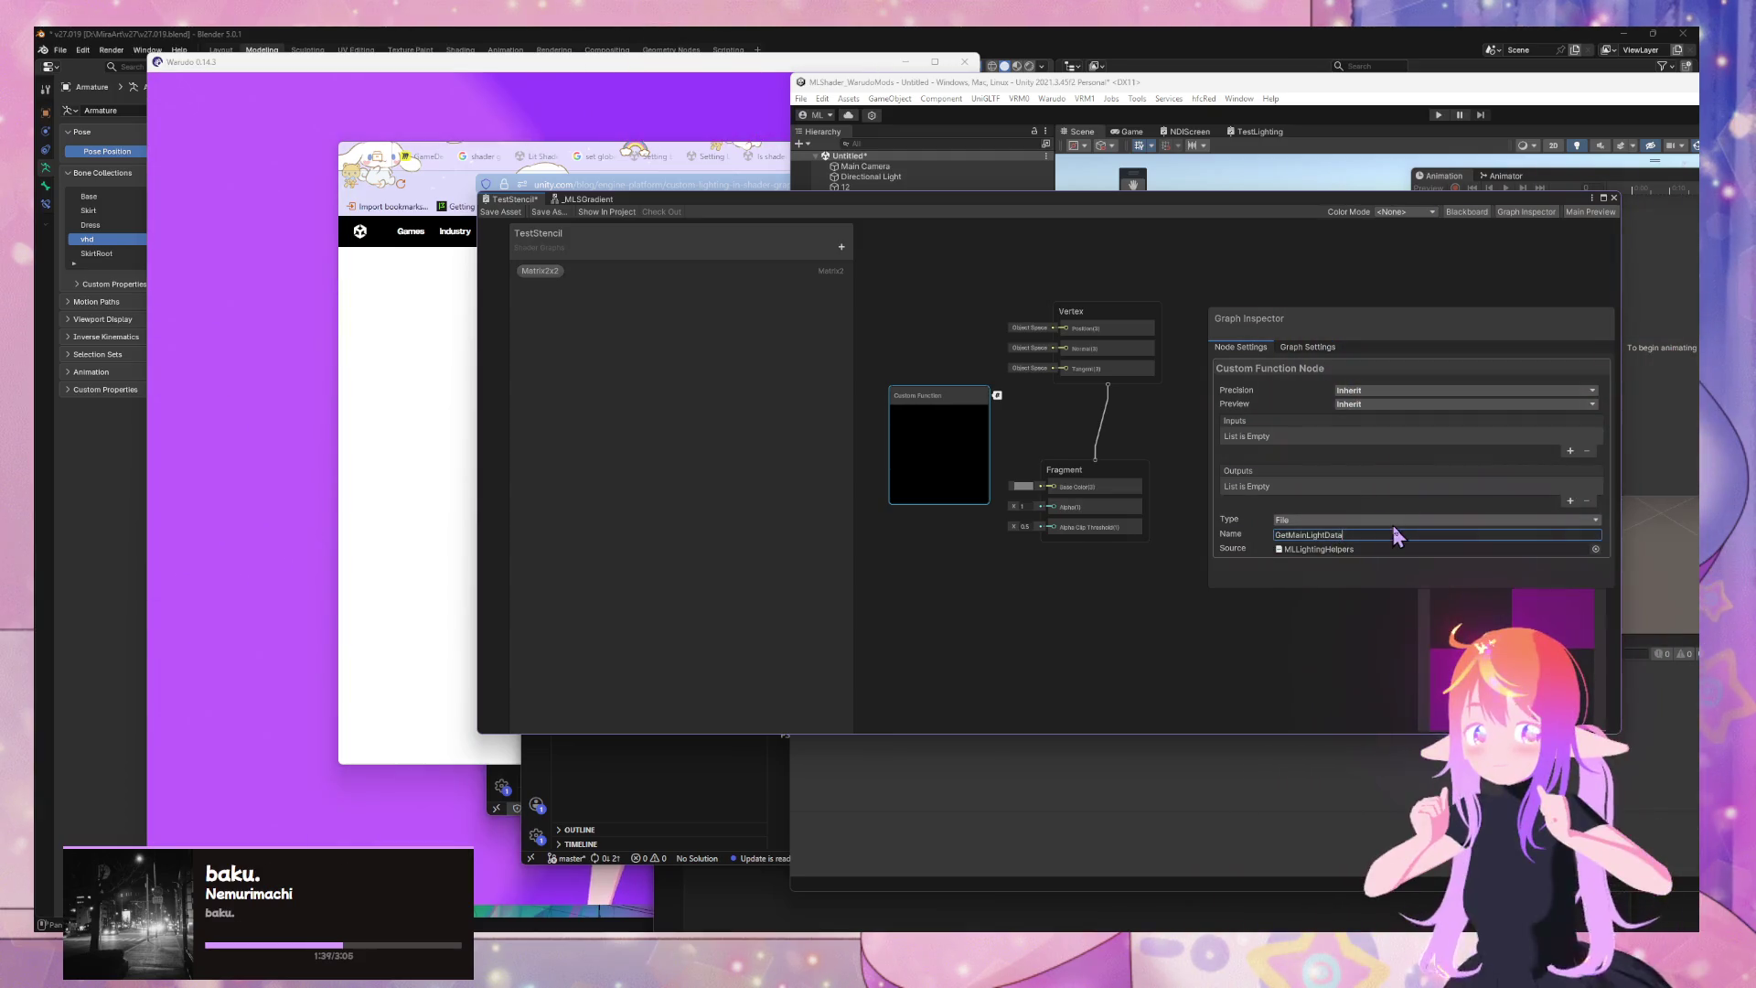
Give the custom function two outputs, both of type Vector 3
left_click(1570, 501)
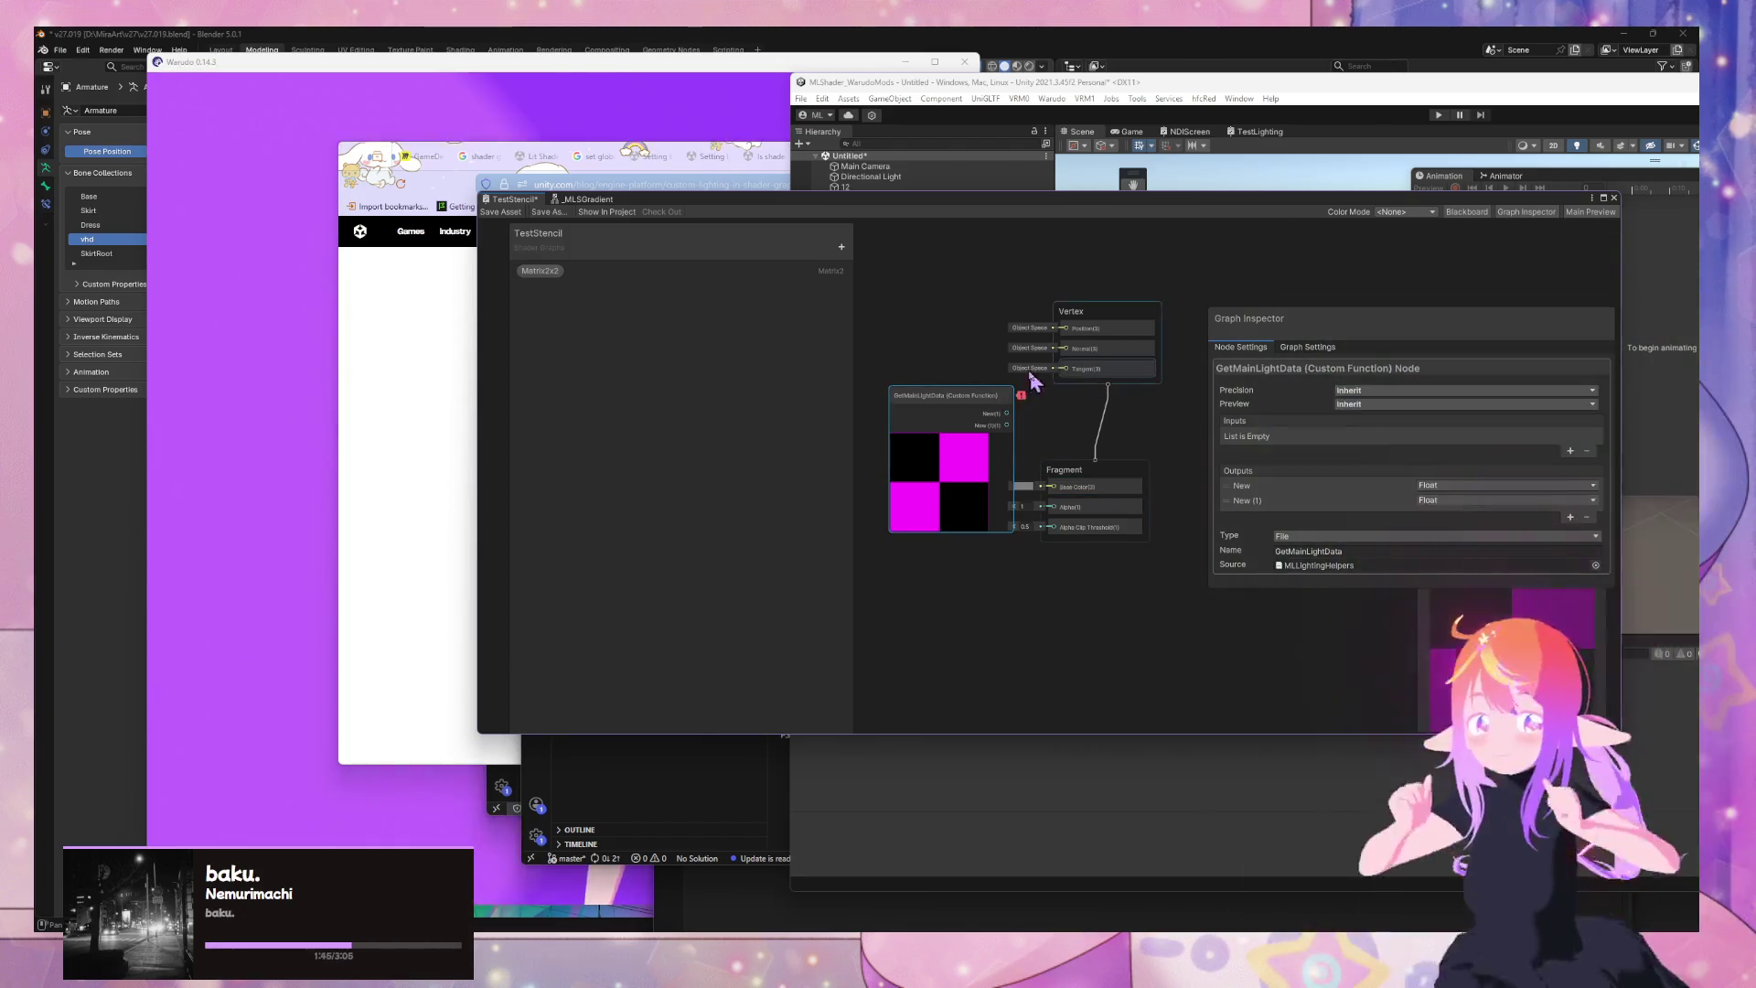
left_click(1454, 485)
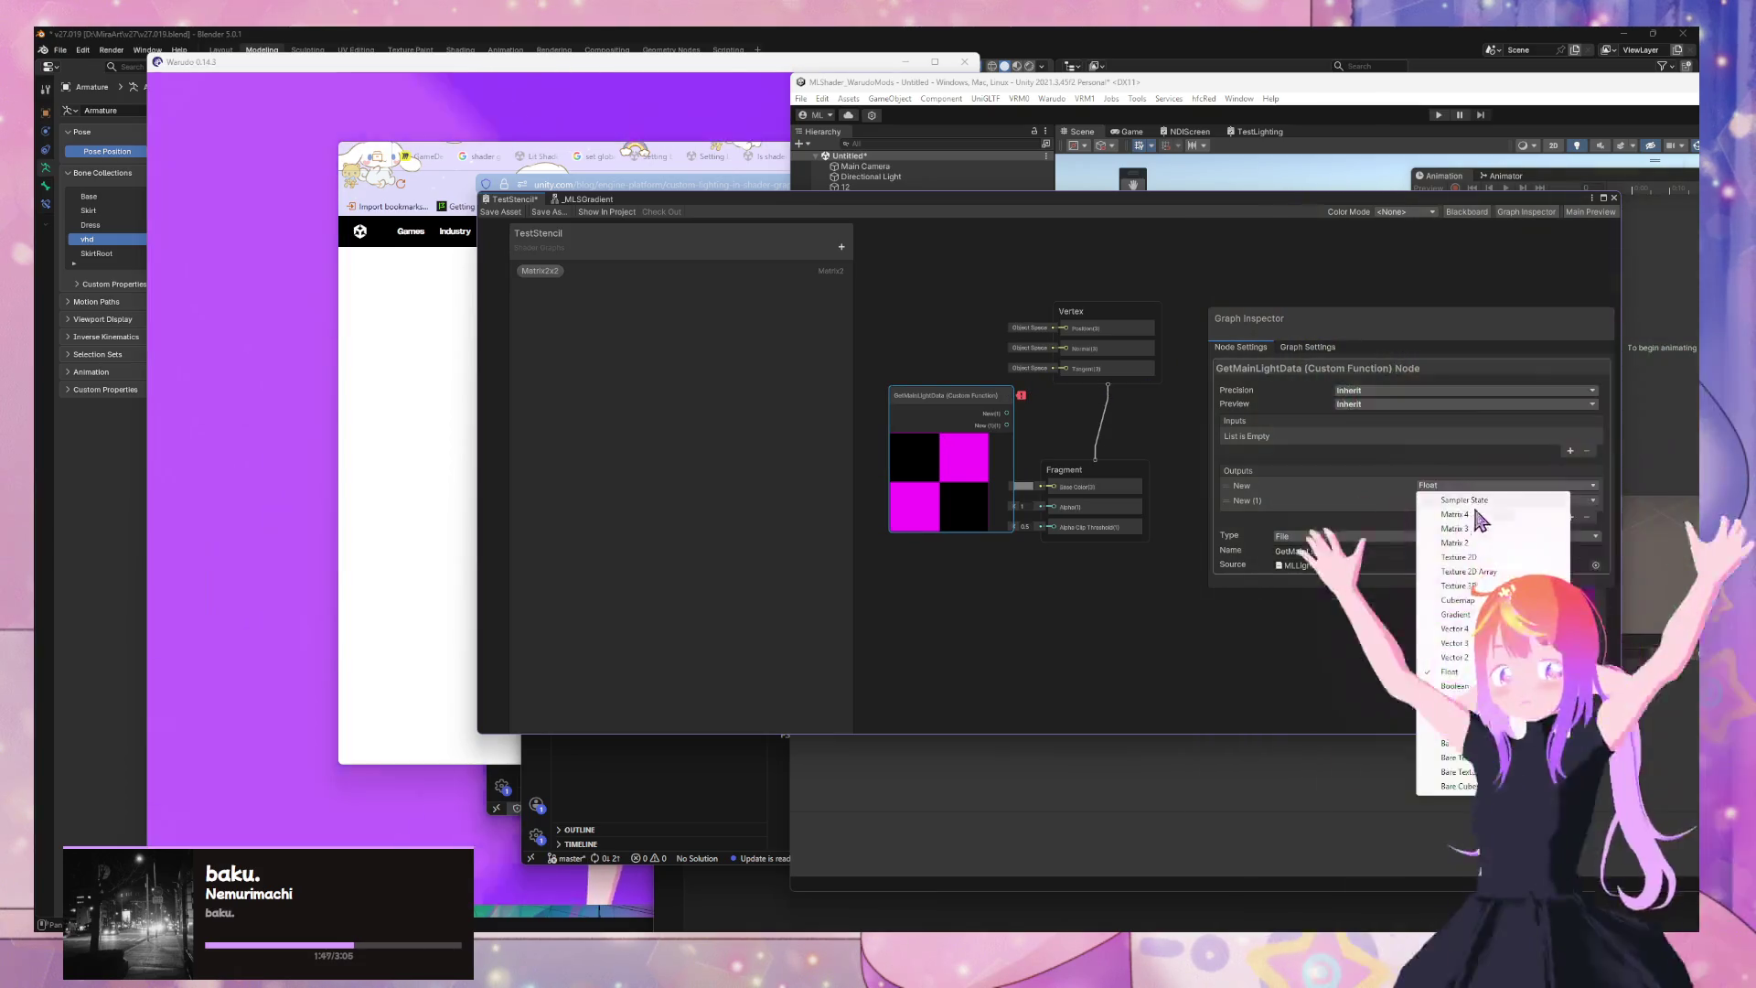
left_click(1454, 643)
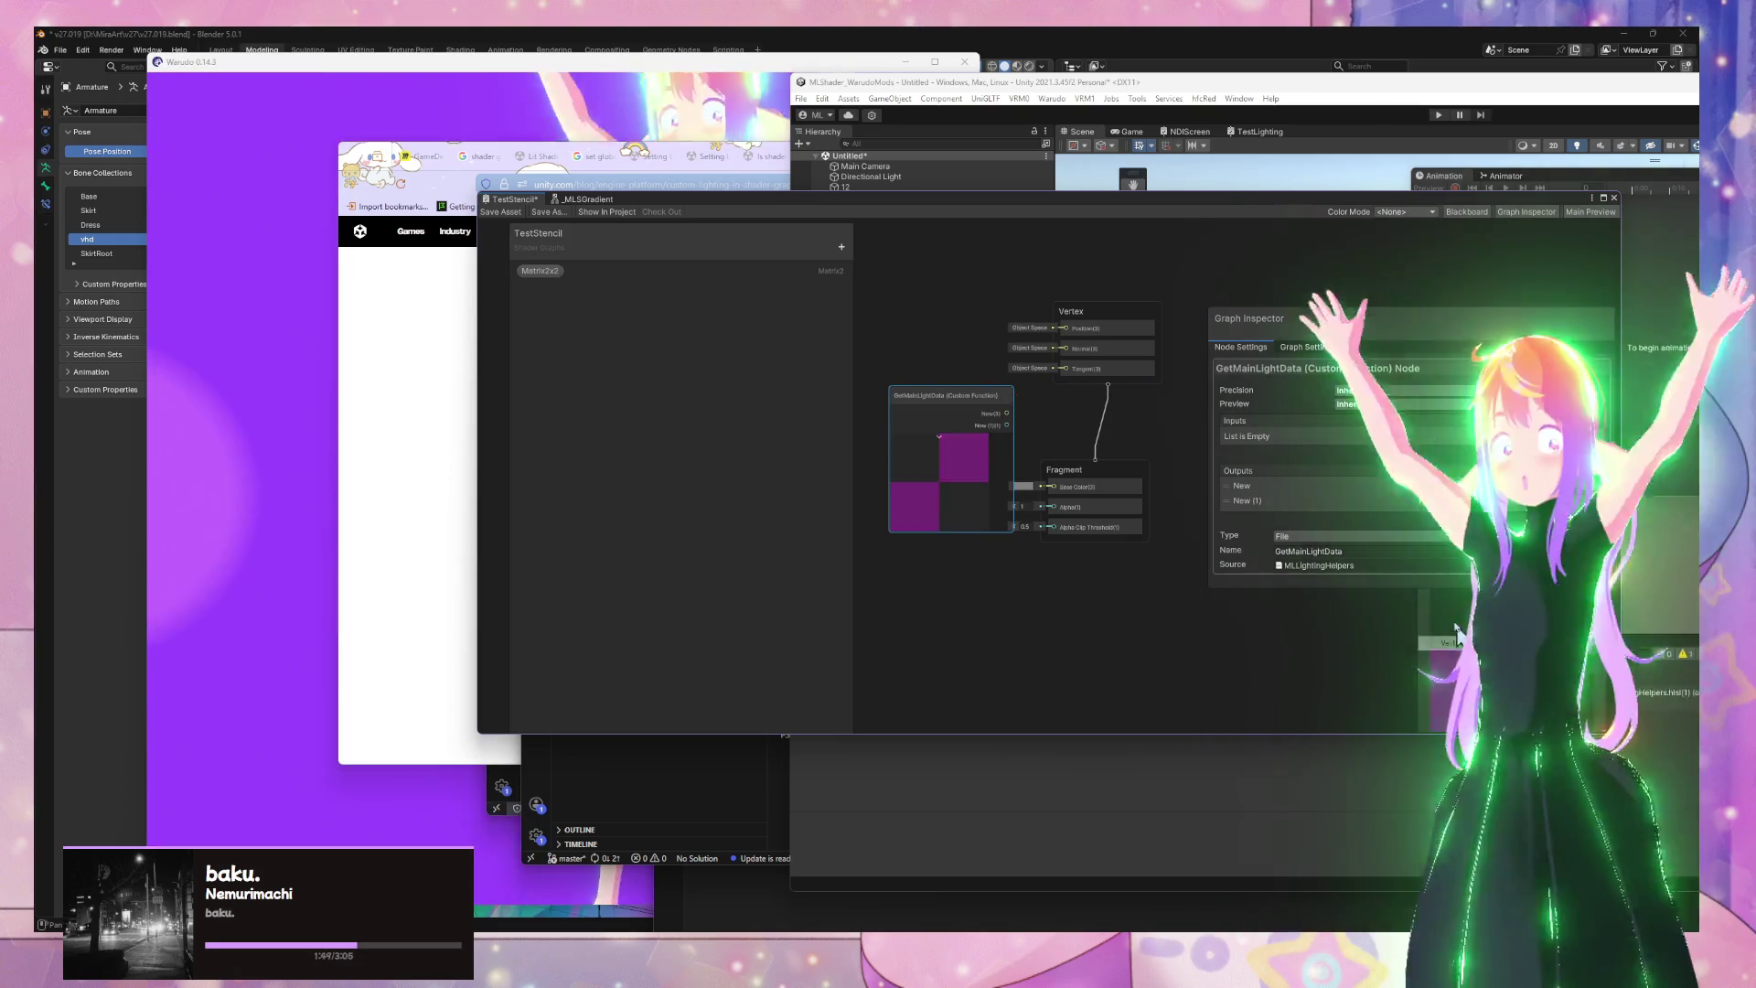
left_click(1455, 657)
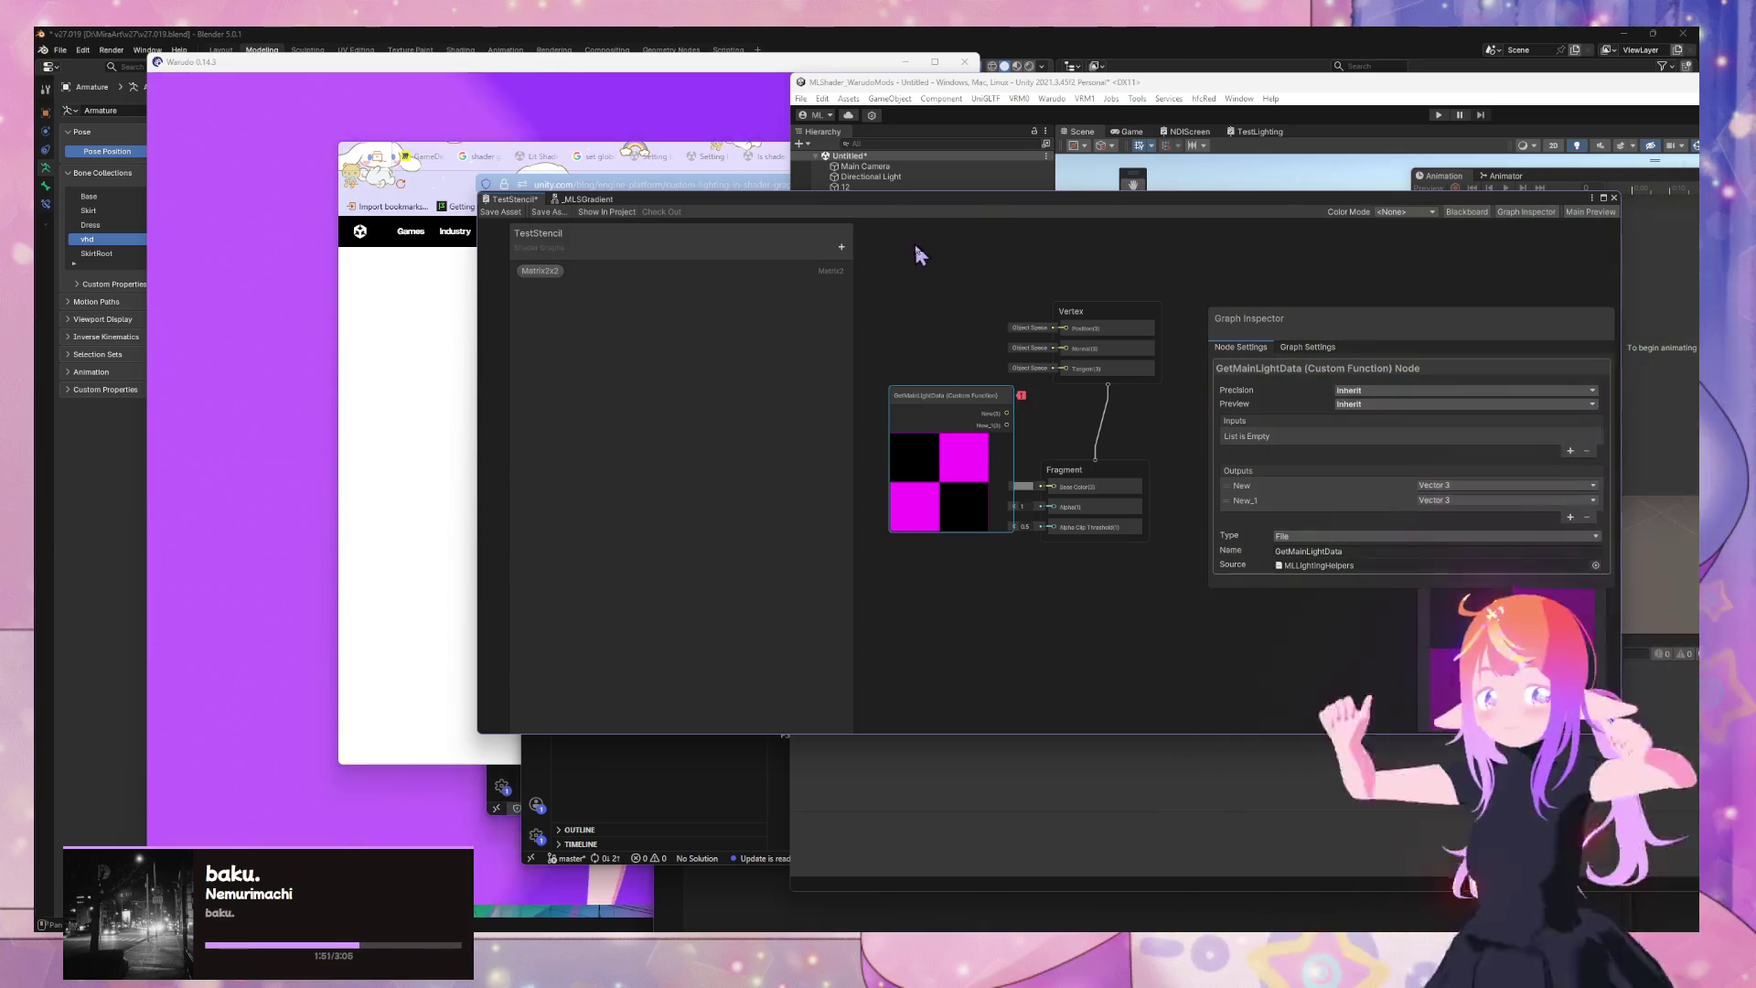
left_click_drag(865, 206, 1345, 253)
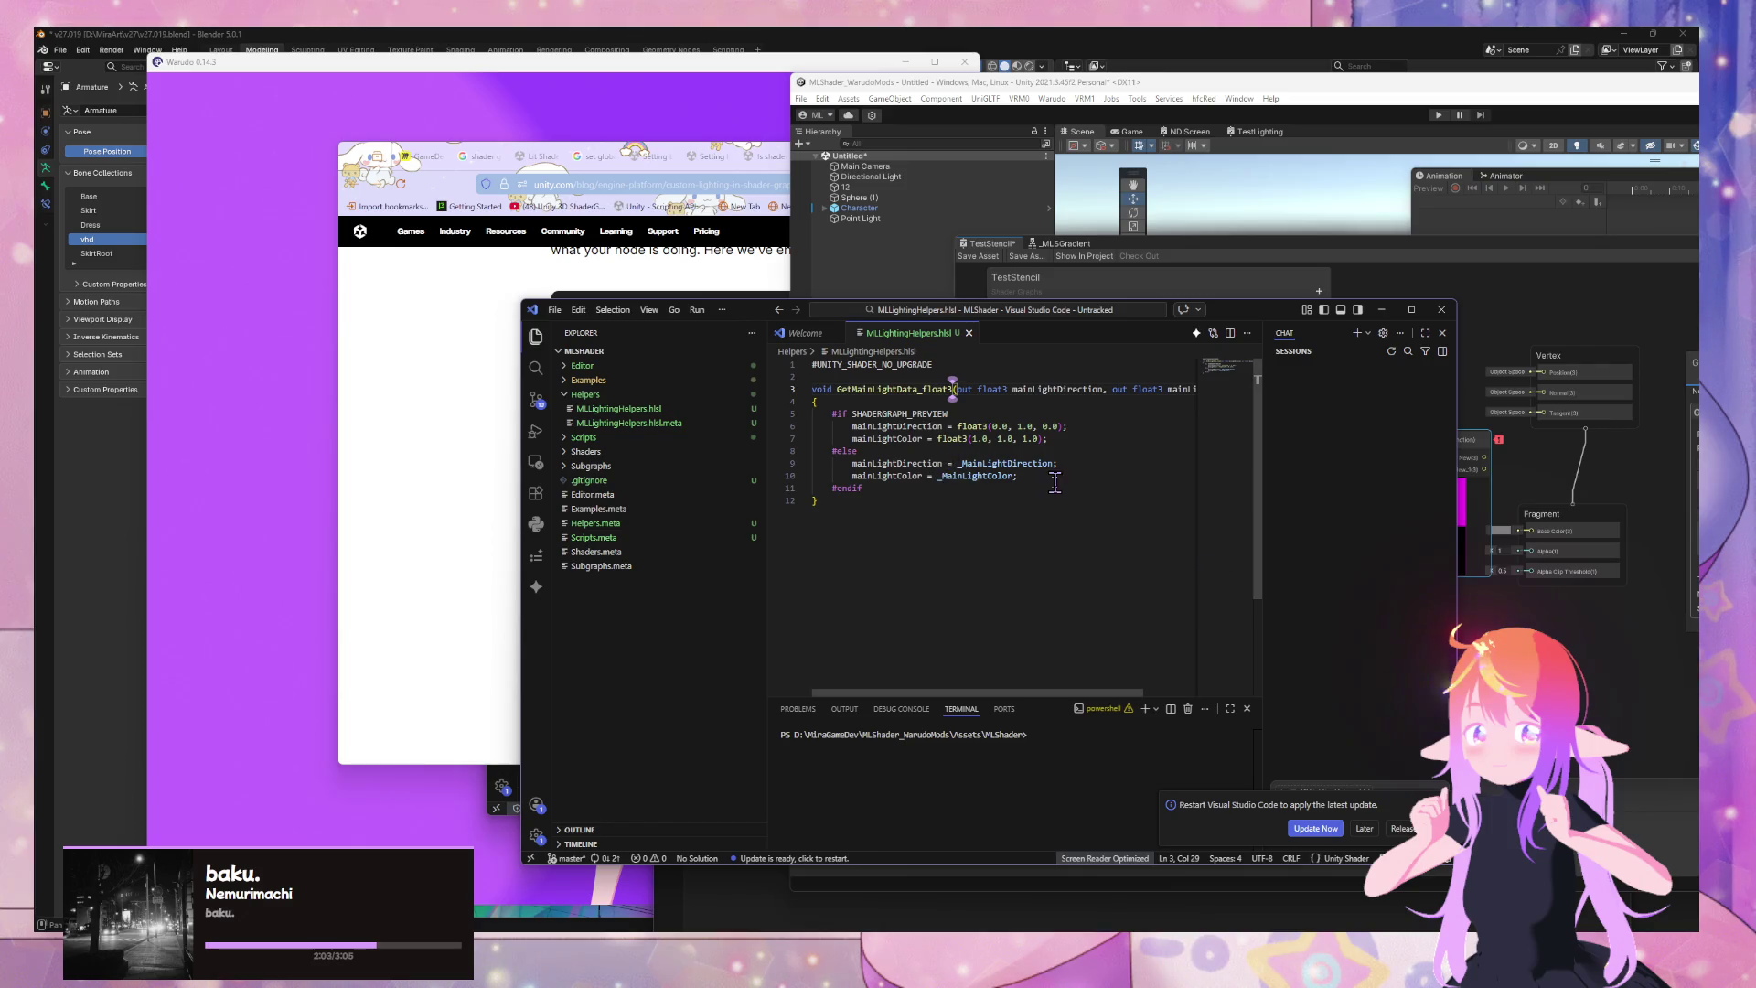
Remove the stray 3 from GetMainLightData_float3 and save MLLightingHelpers.hlsl
left_click(1592, 666)
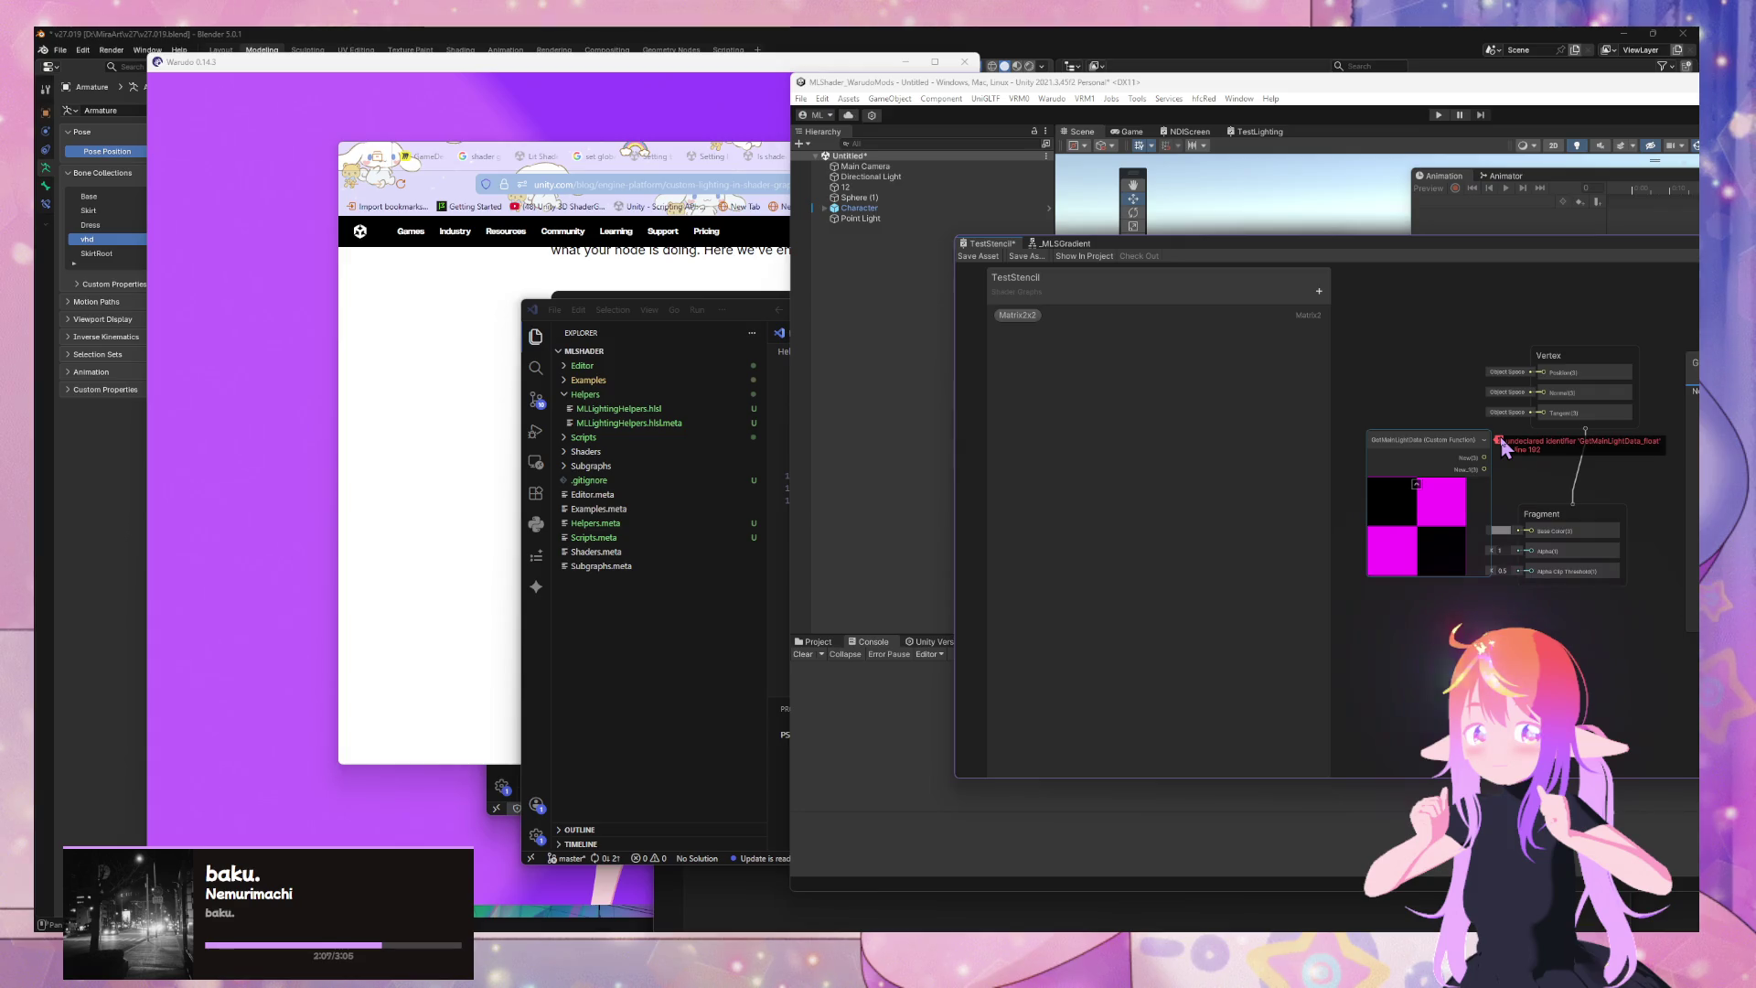
left_click(778, 497)
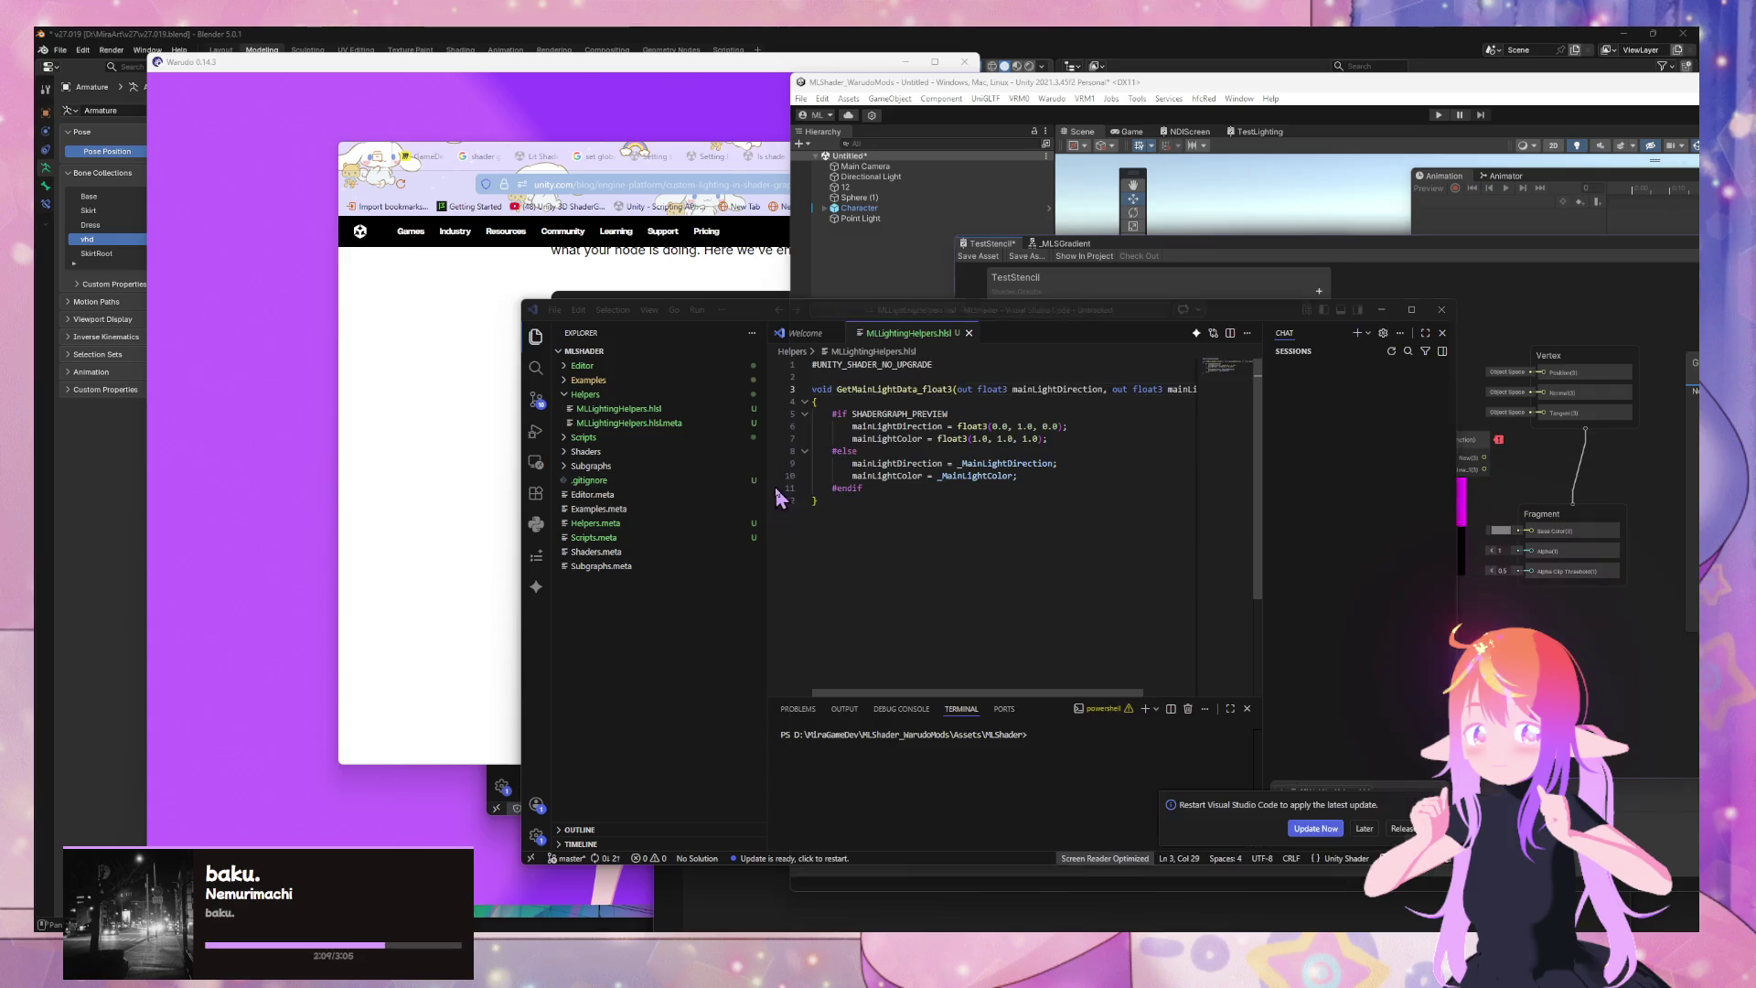
key("Left")
key("BackSpace")
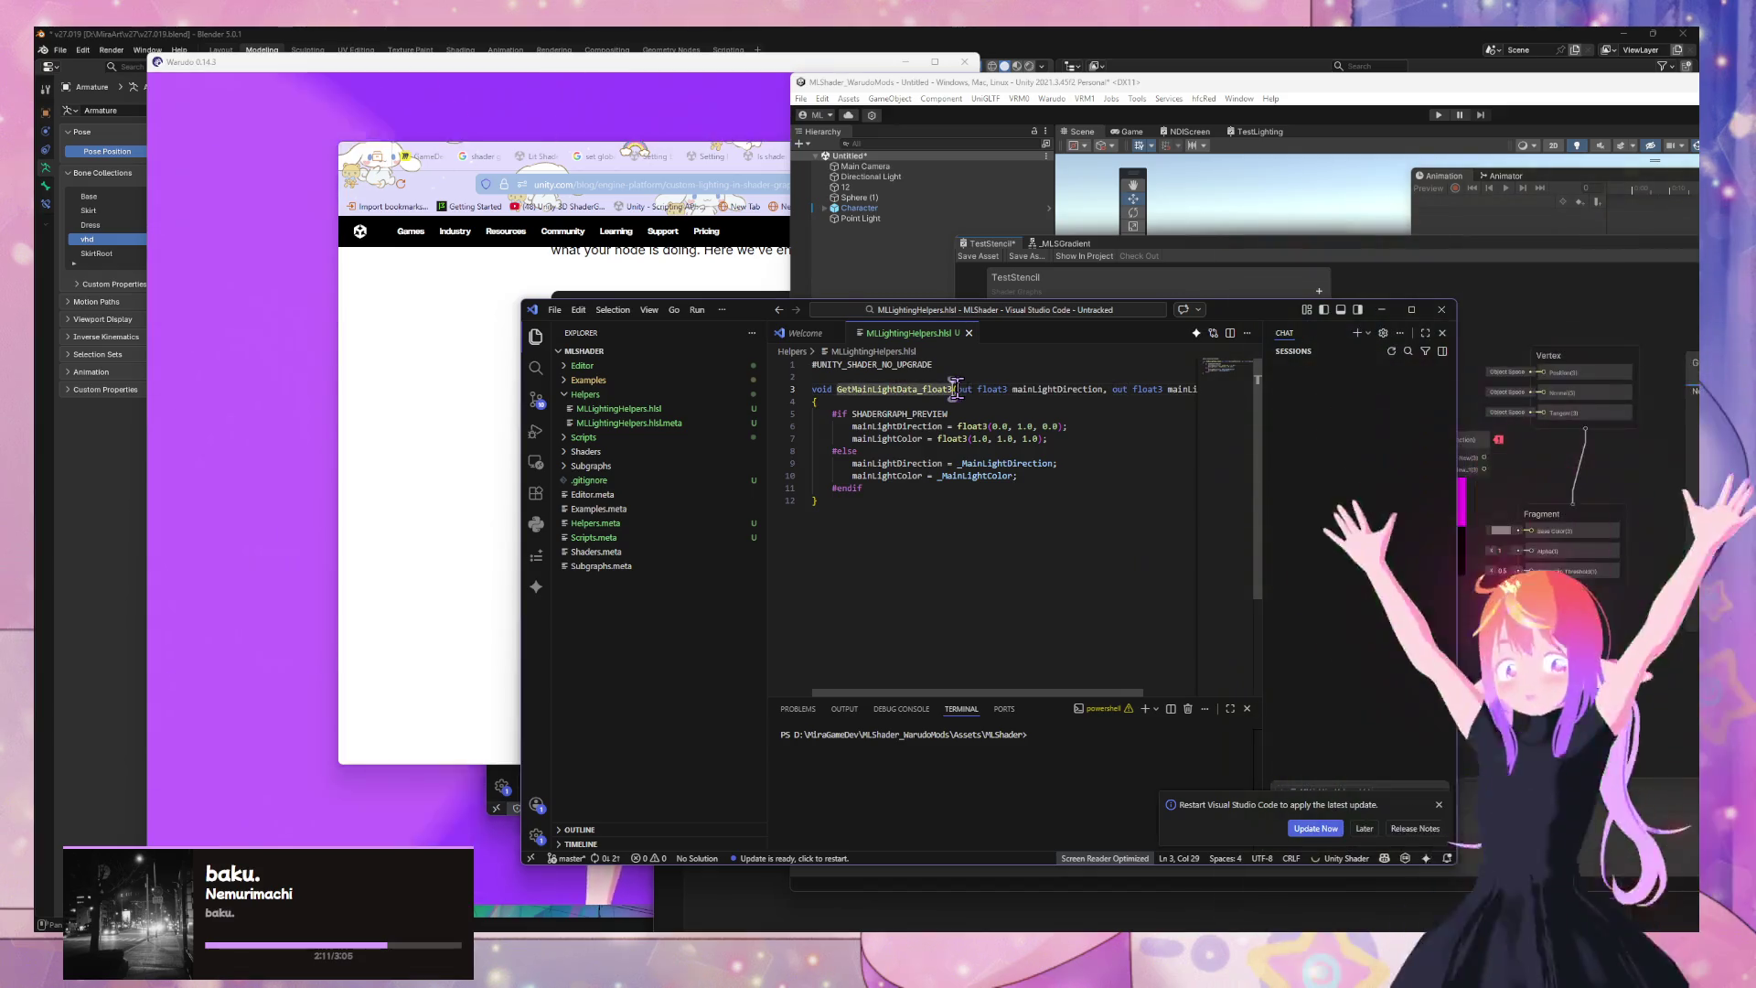
key("ctrl+s")
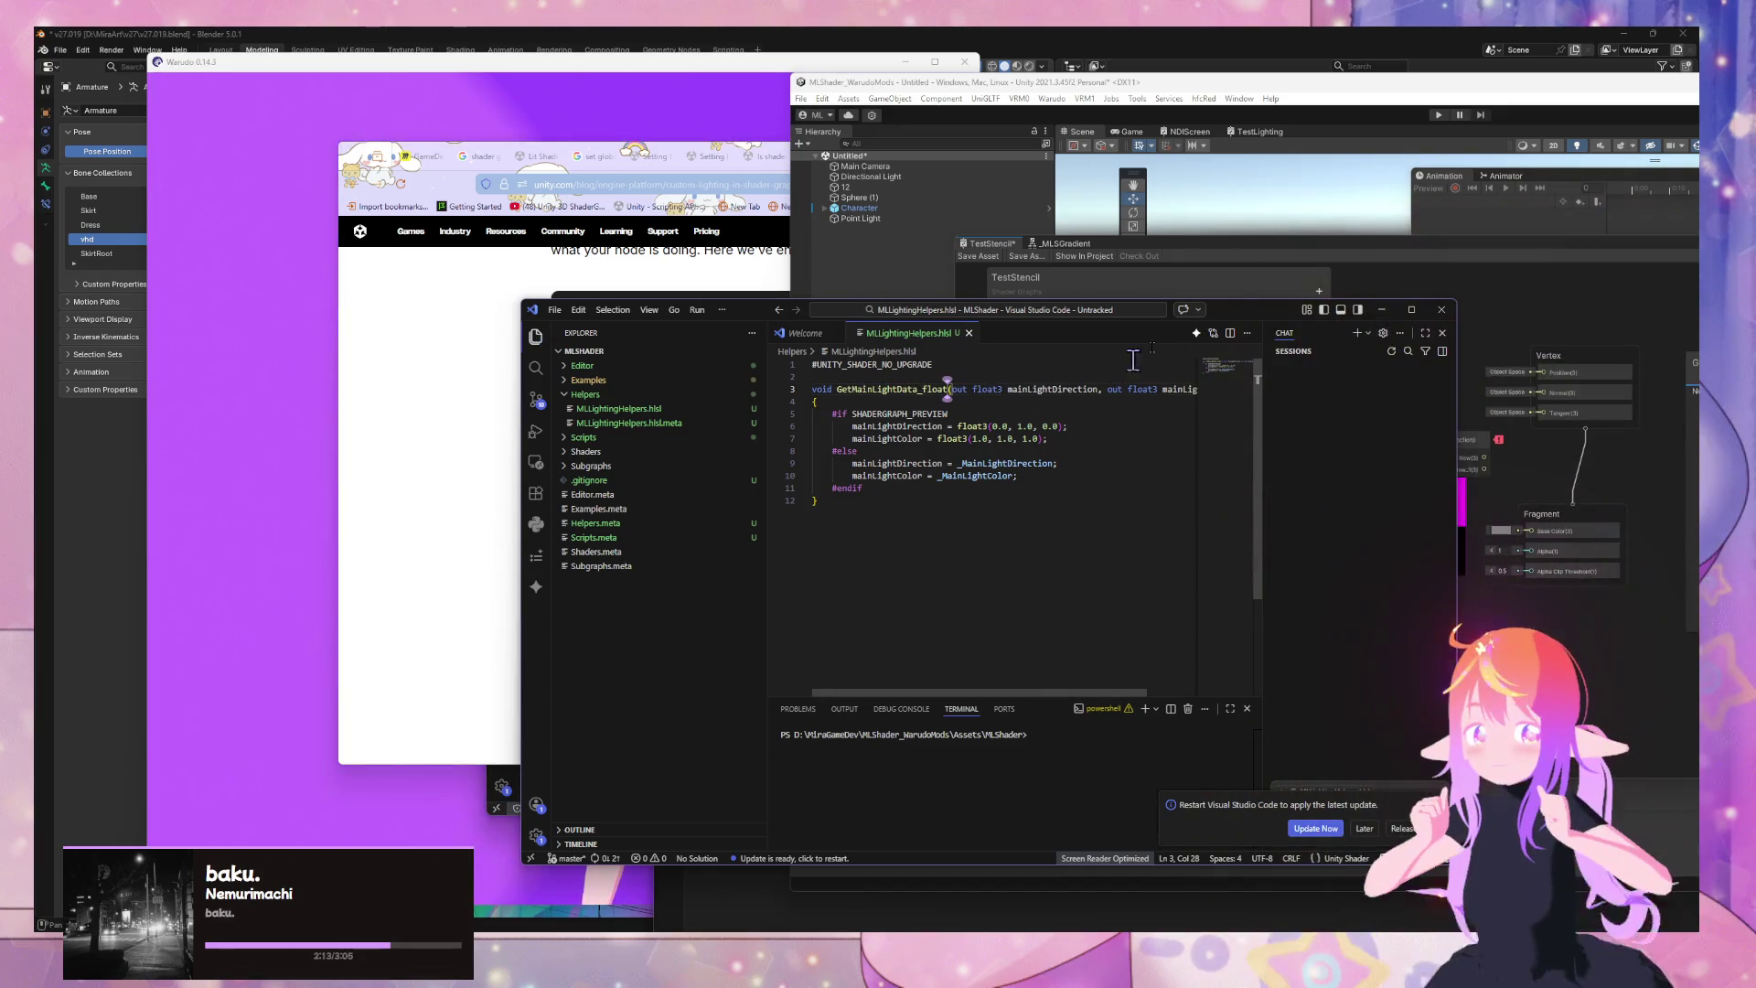
left_click_drag(1253, 316, 1056, 258)
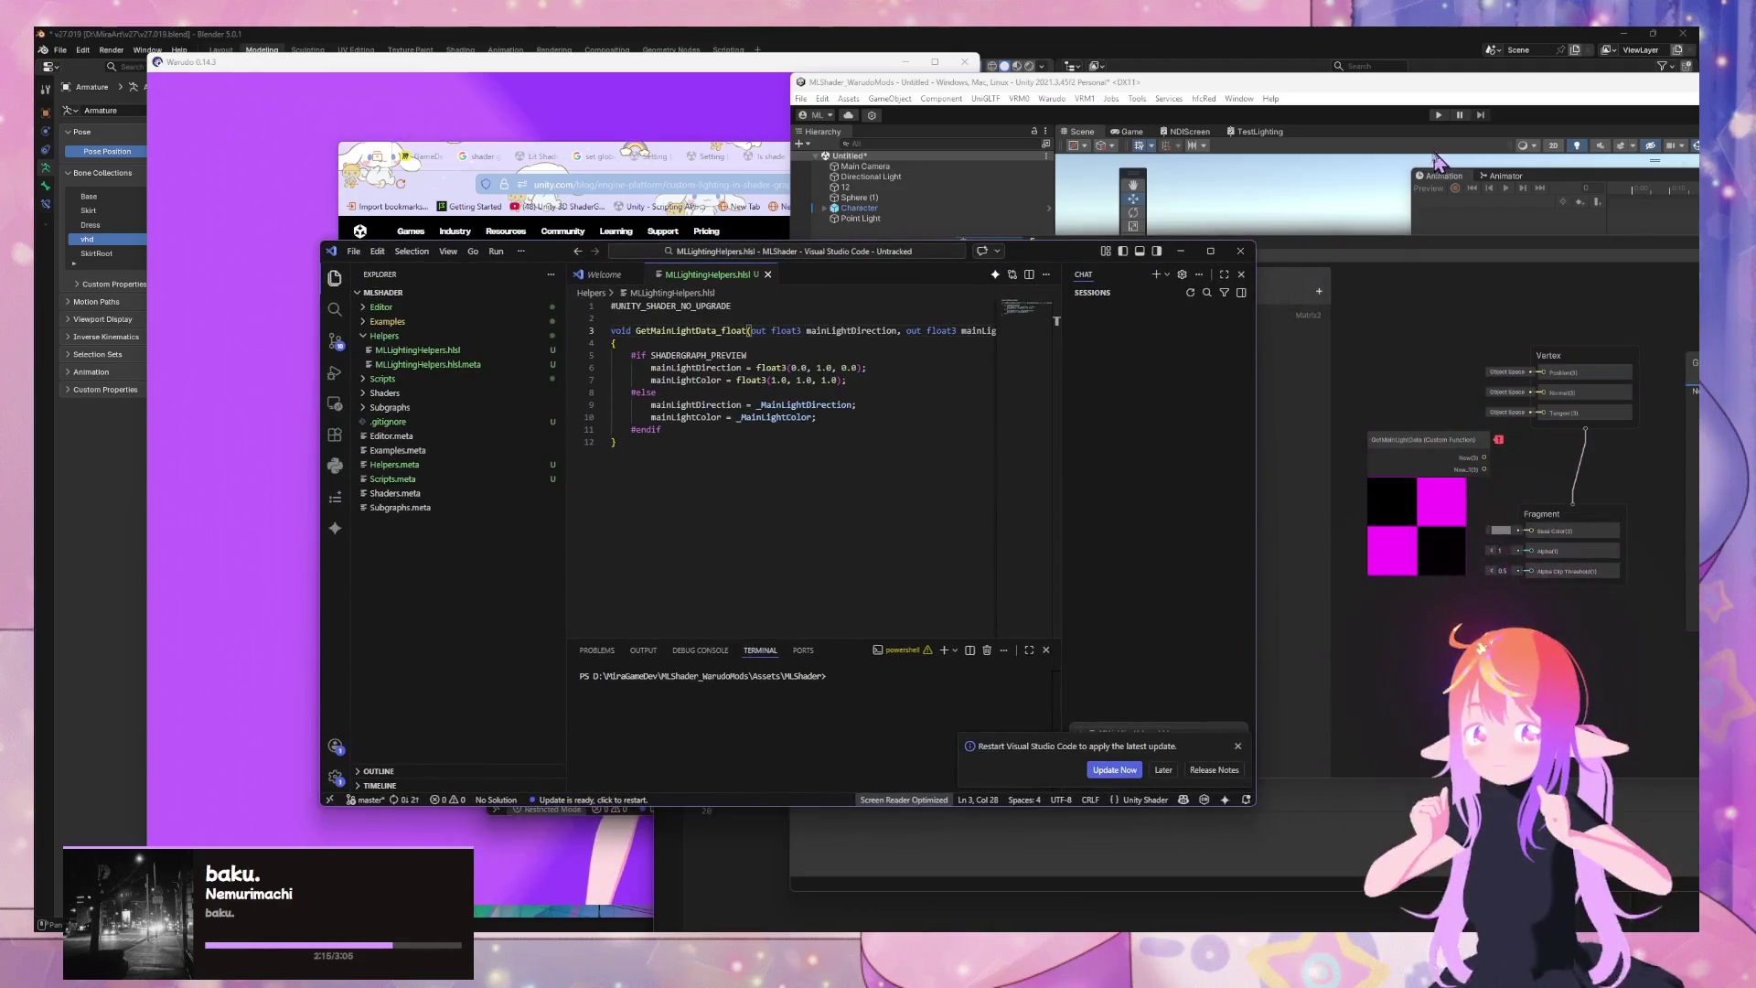
Compare the TestStencil graph's custom node and the custom lighting blog post against the saved code
left_click(1293, 384)
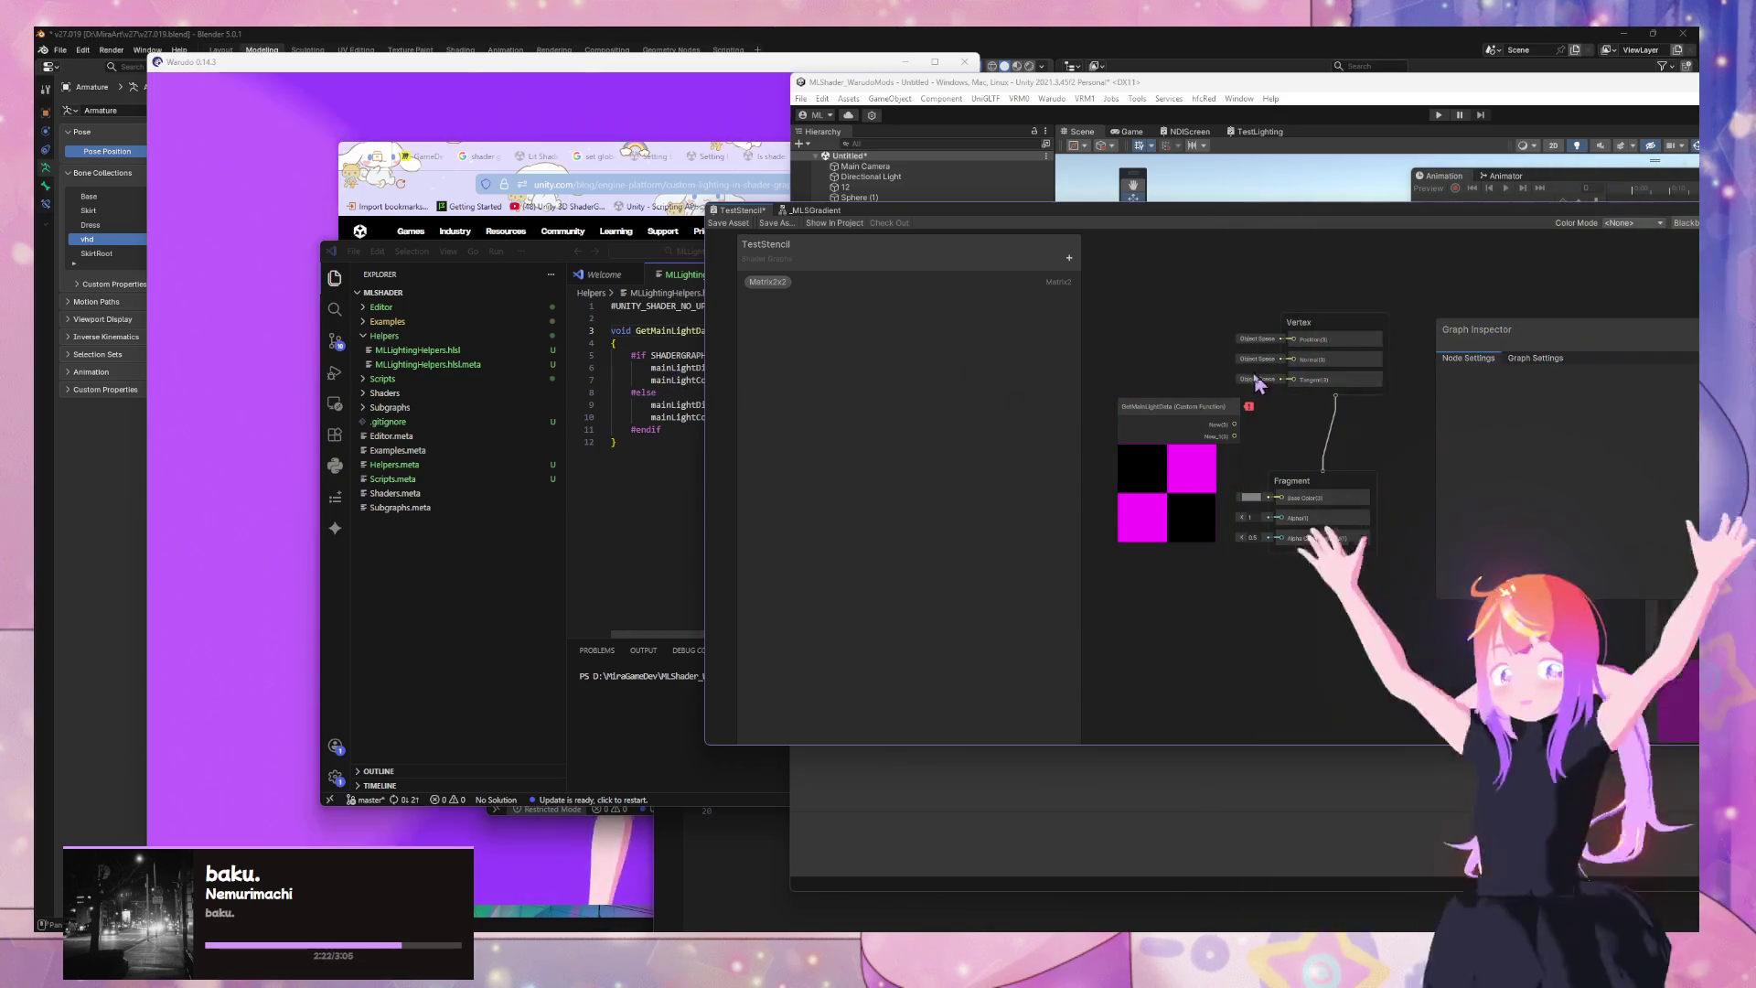
mouse_move(1249, 409)
left_click(688, 274)
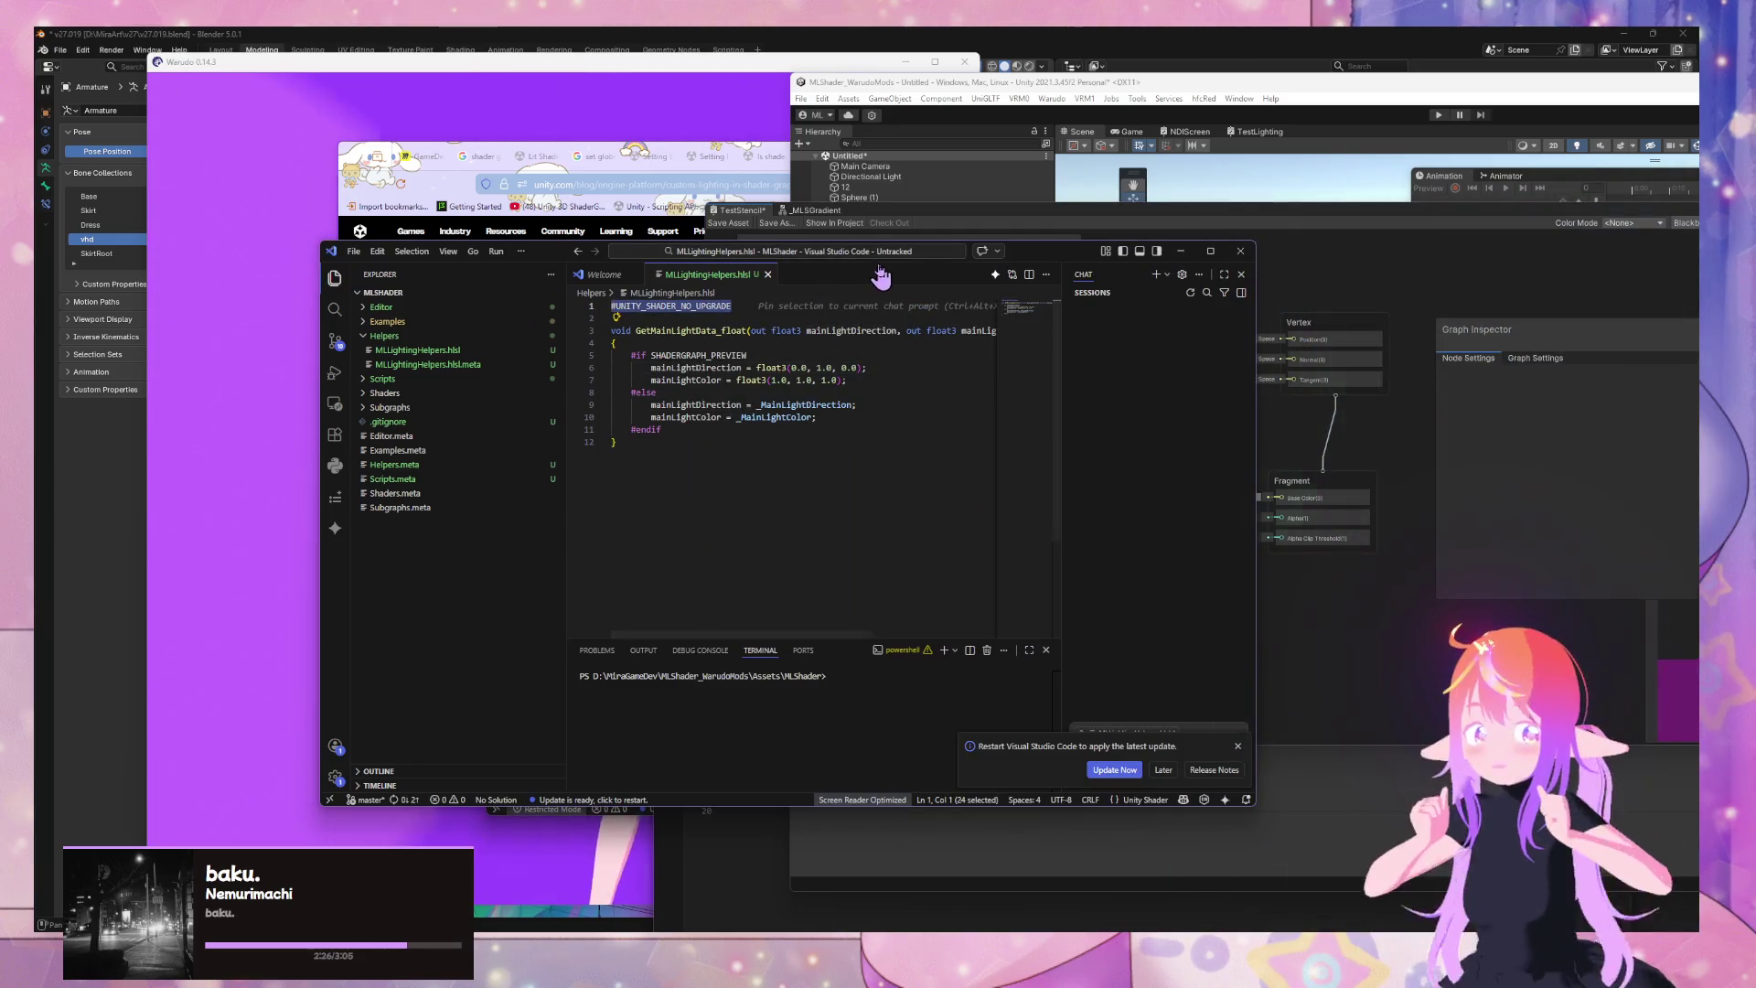
left_click_drag(878, 274, 1317, 299)
left_click(439, 476)
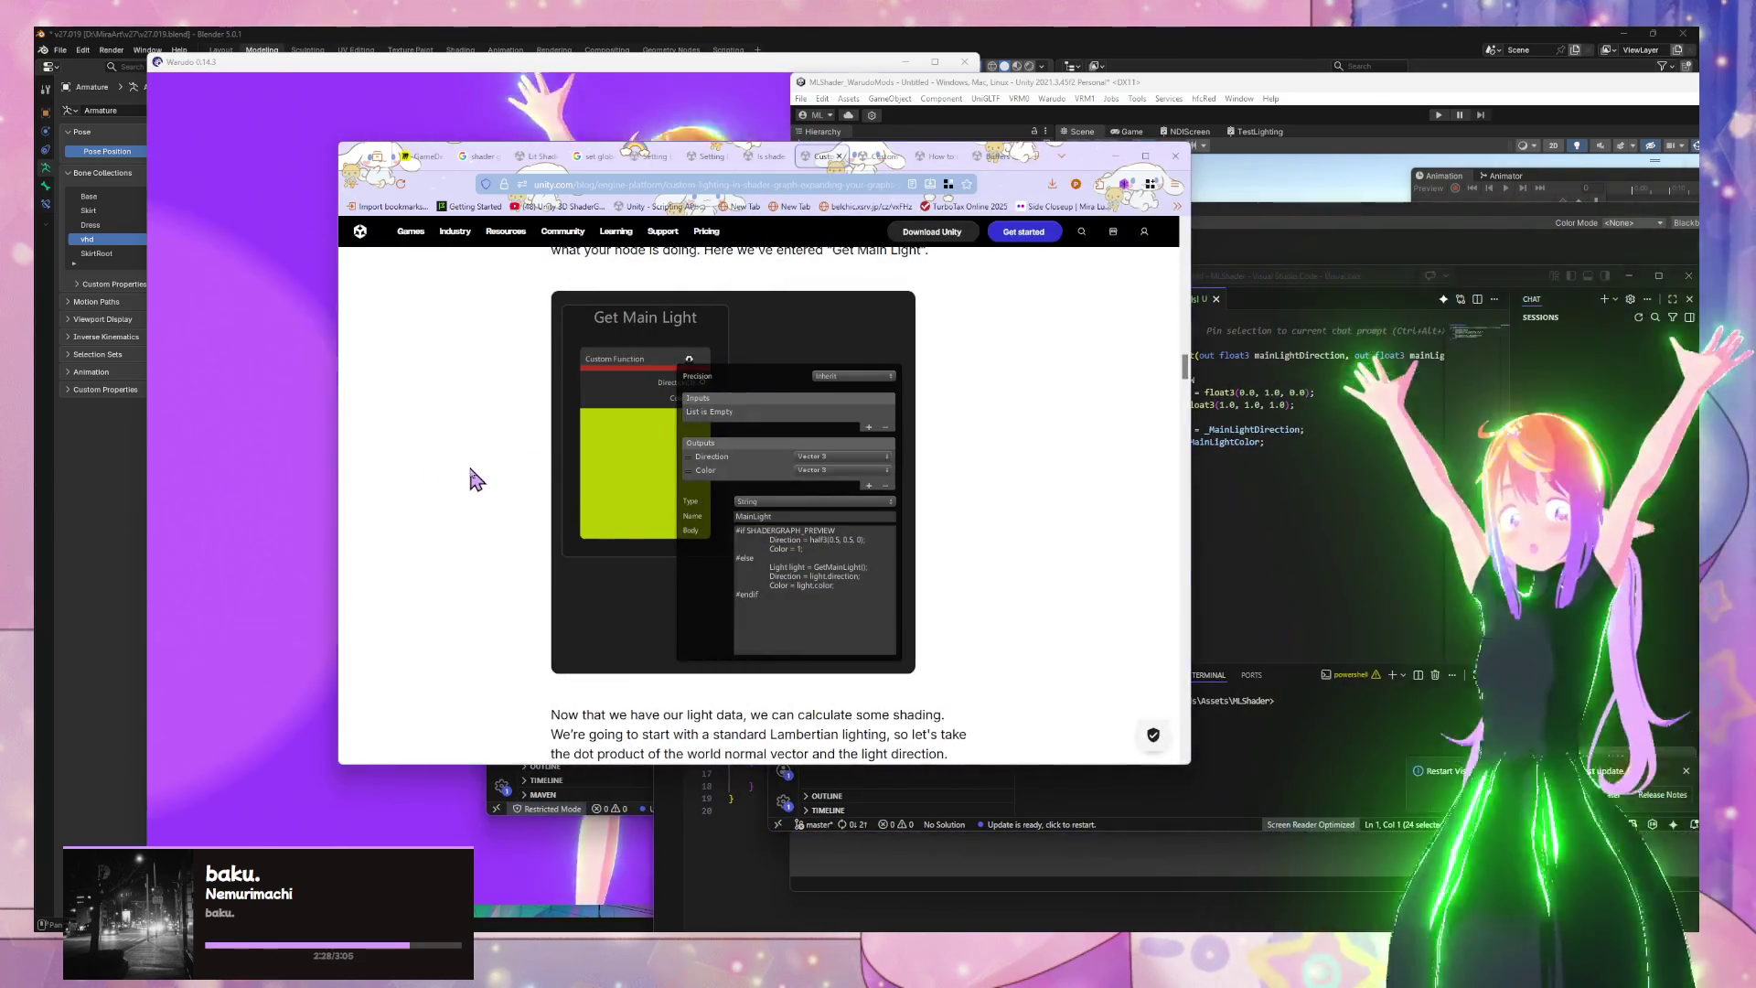
left_click(1226, 485)
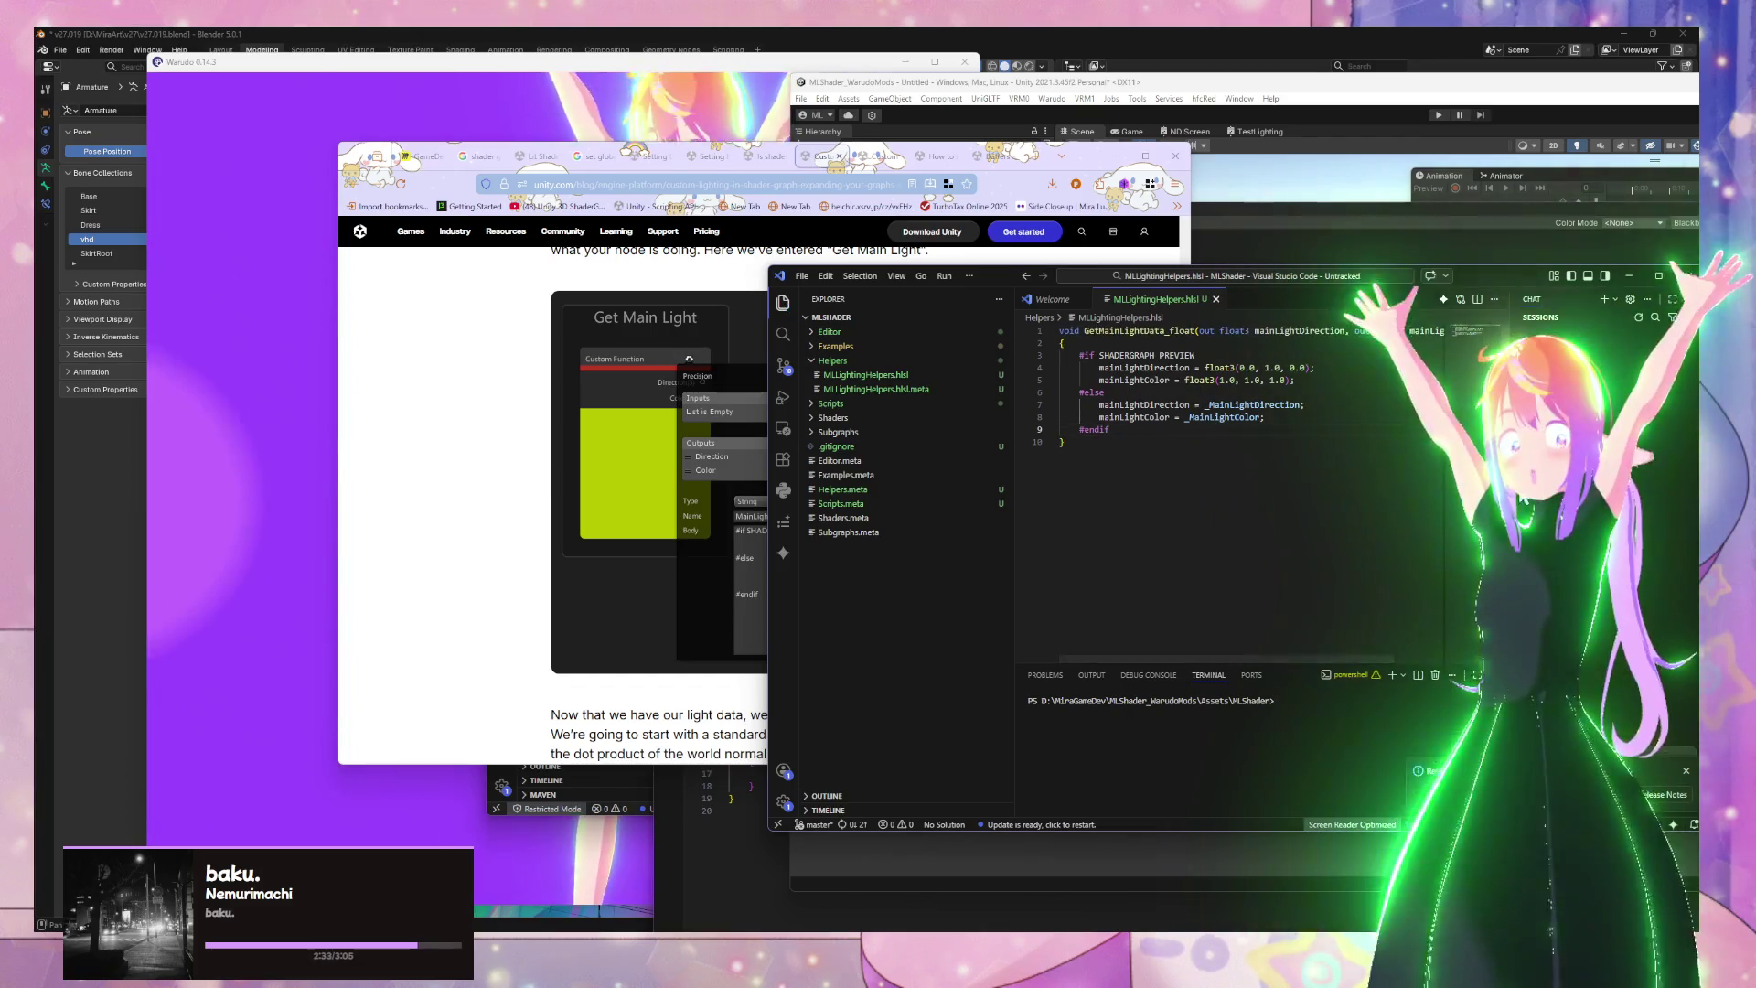
left_click_drag(1489, 289, 1254, 369)
left_click(1309, 448)
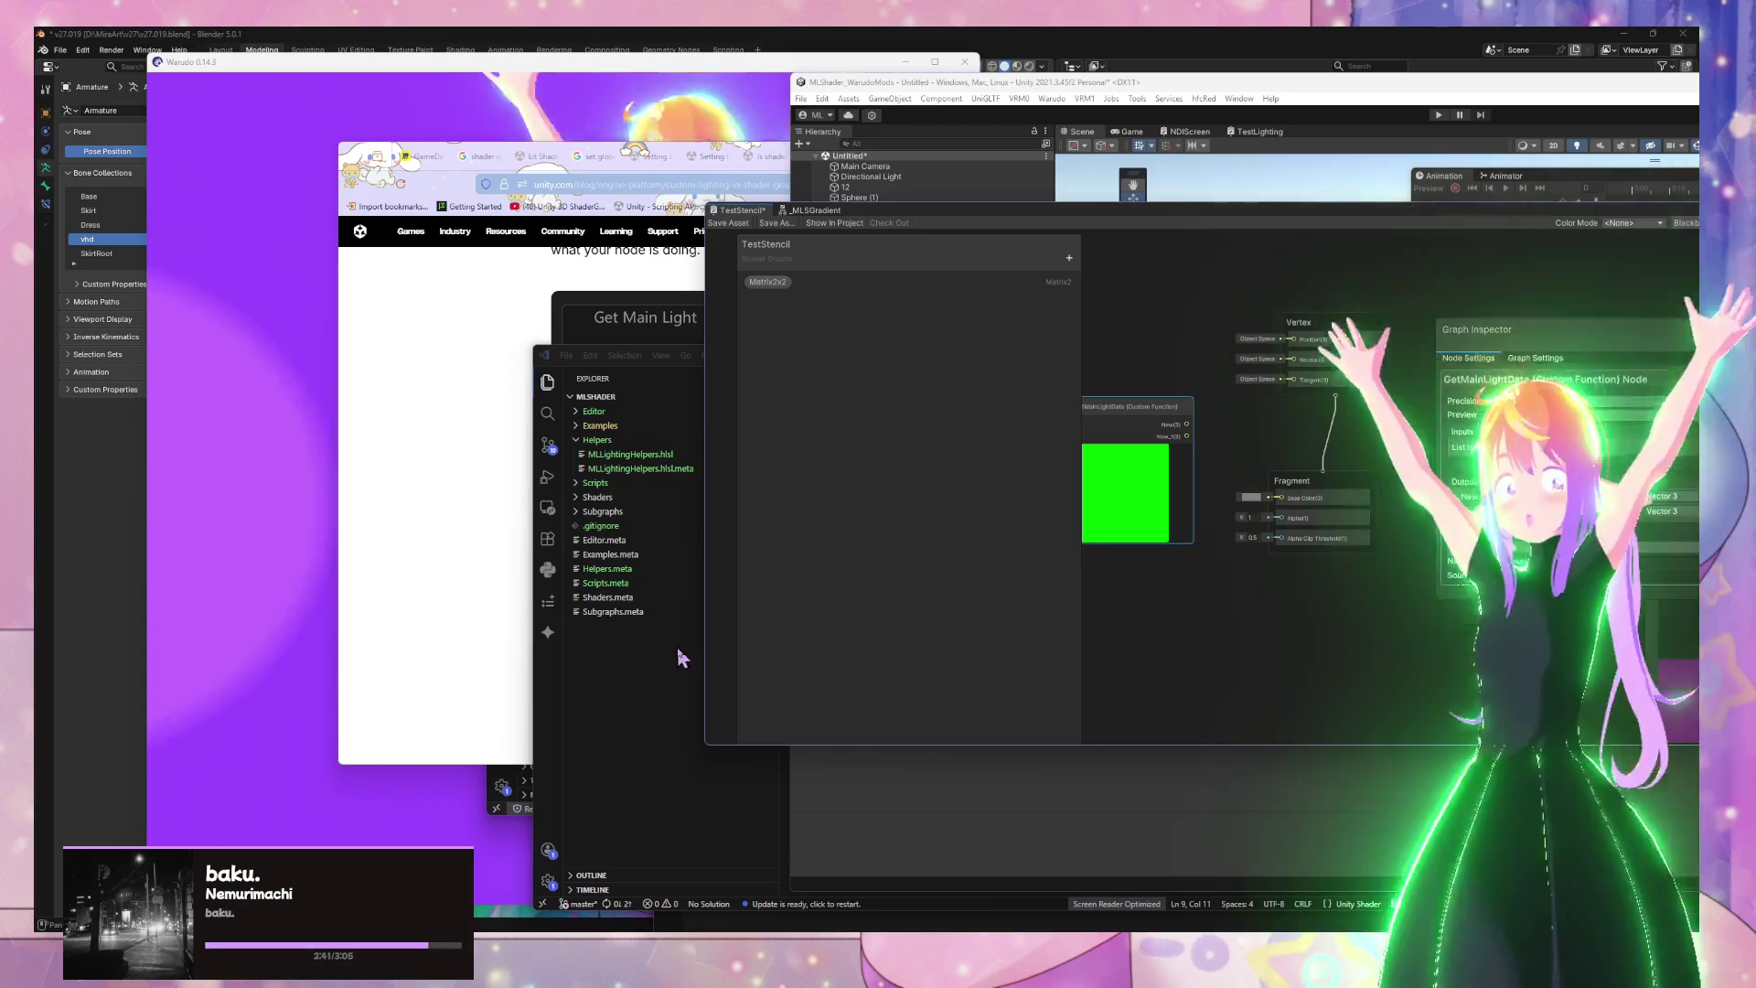
Copy mainLightColor from the HLSL file and rename the node's New_ output to mainLightColor
left_click(676, 646)
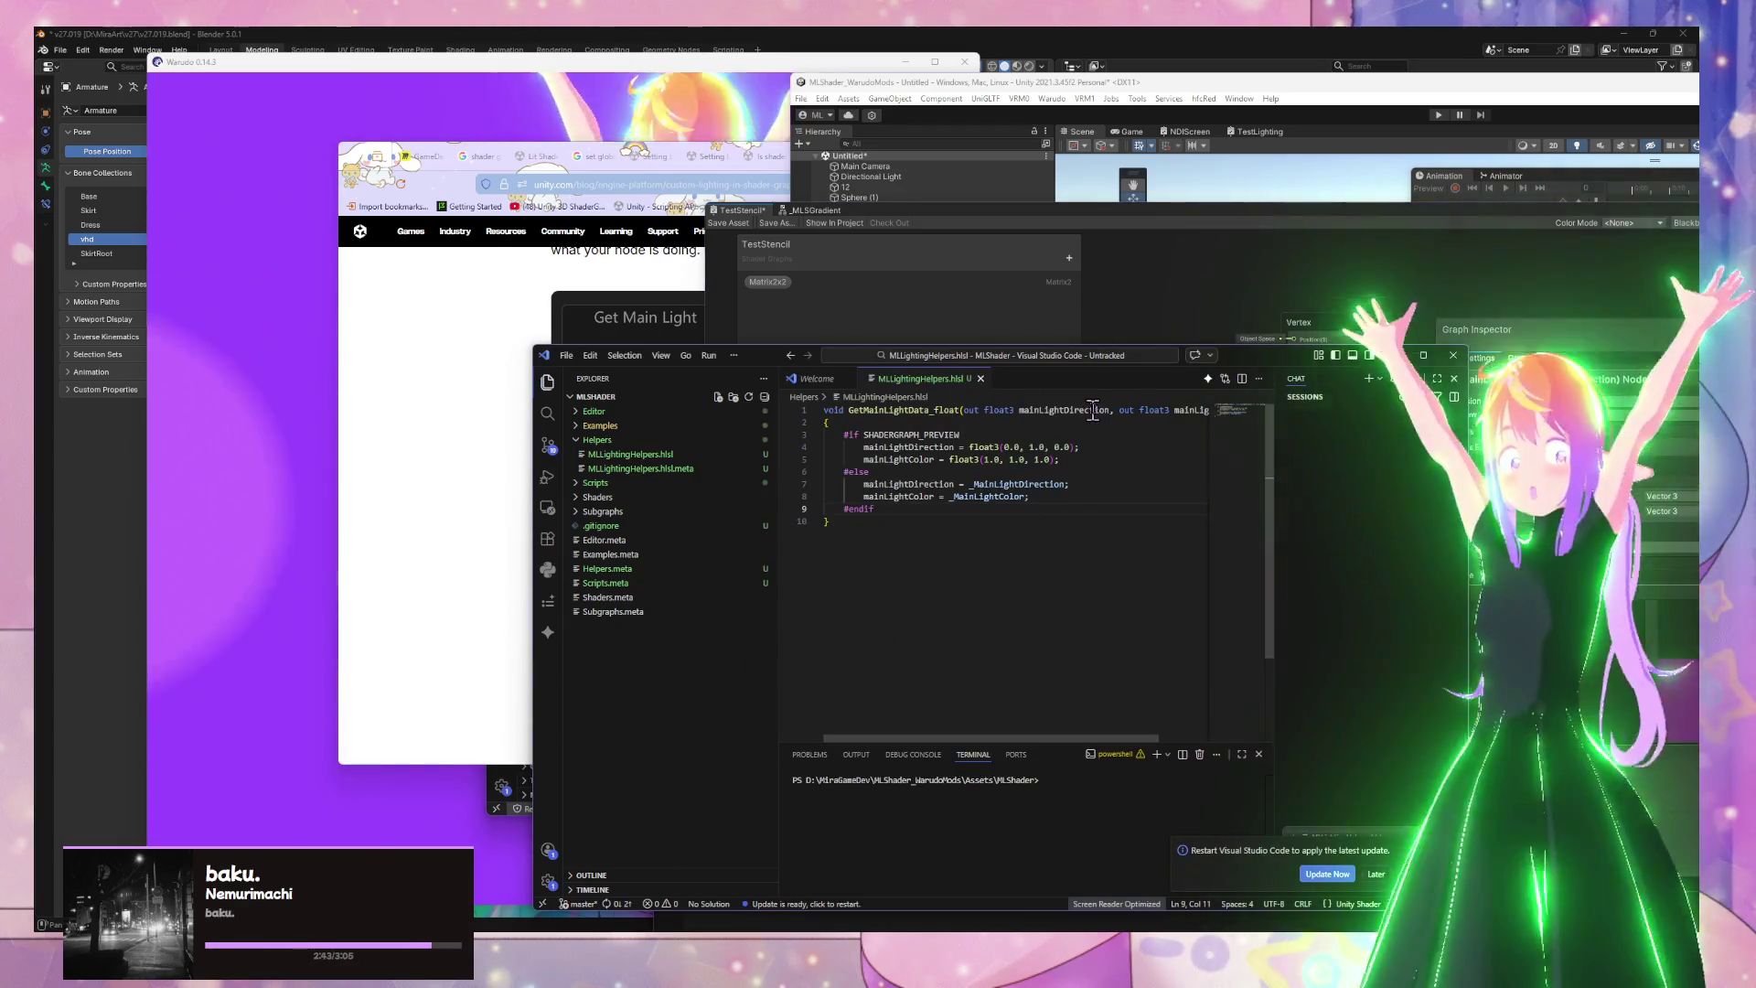
key("alt+Tab")
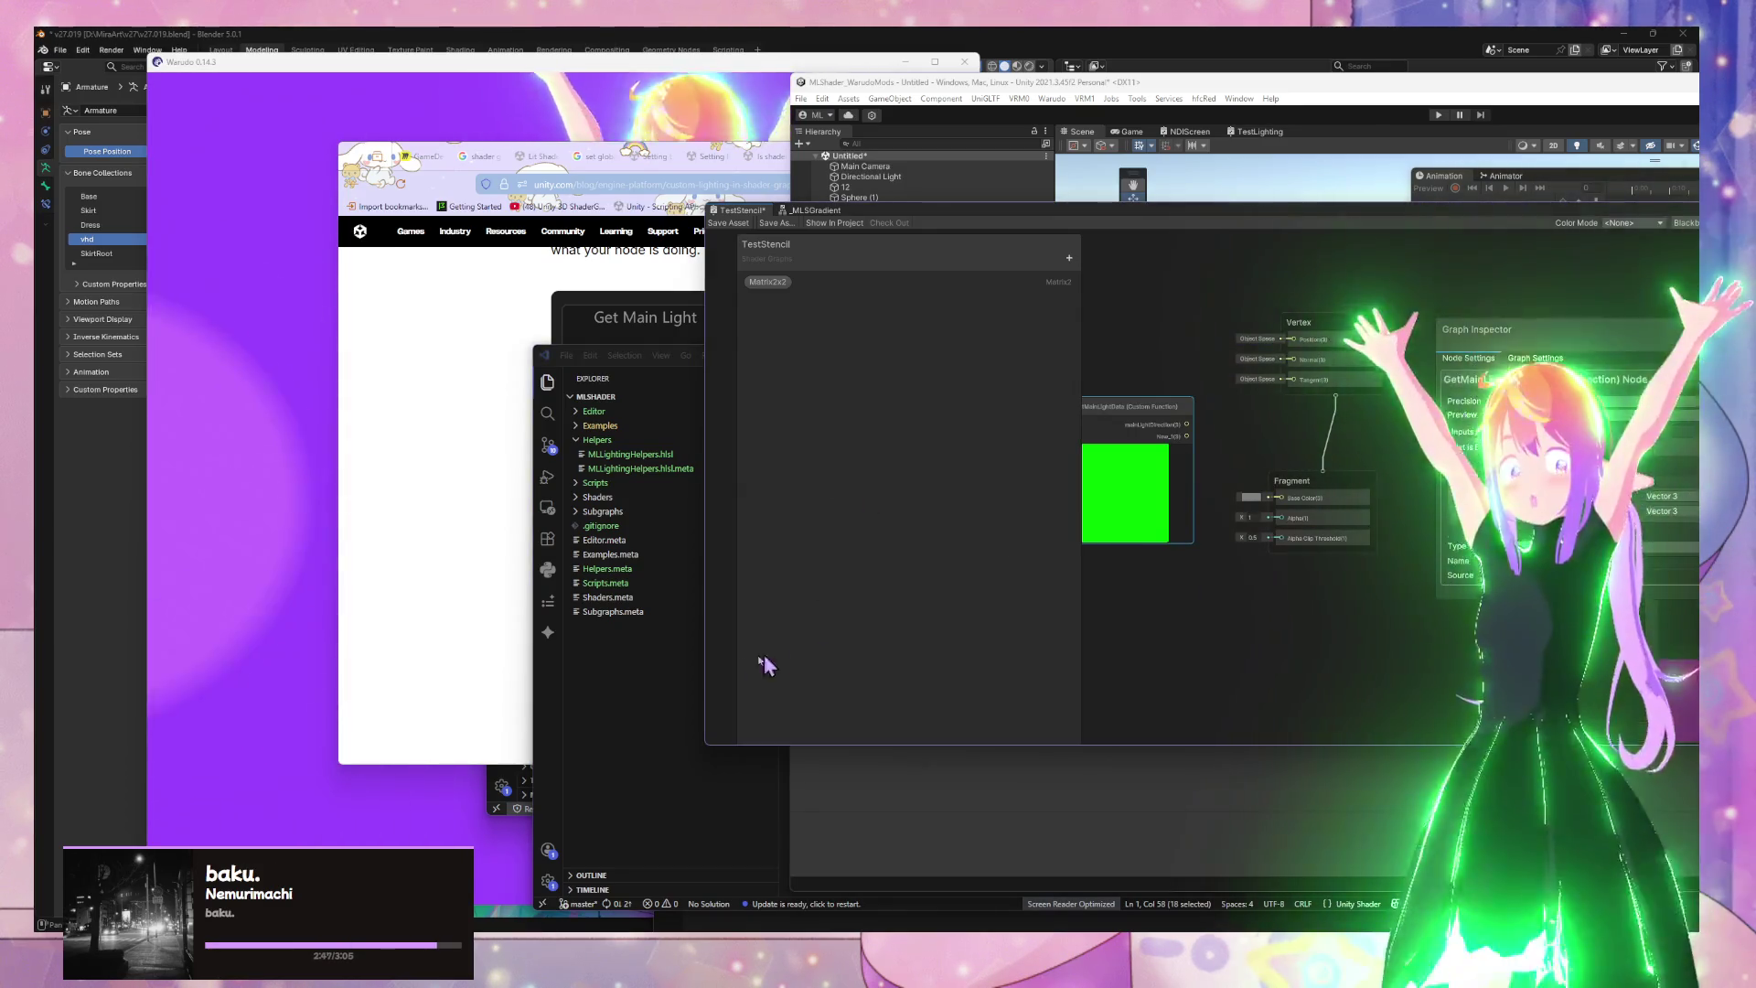
key("alt+Tab")
double_click(1200, 409)
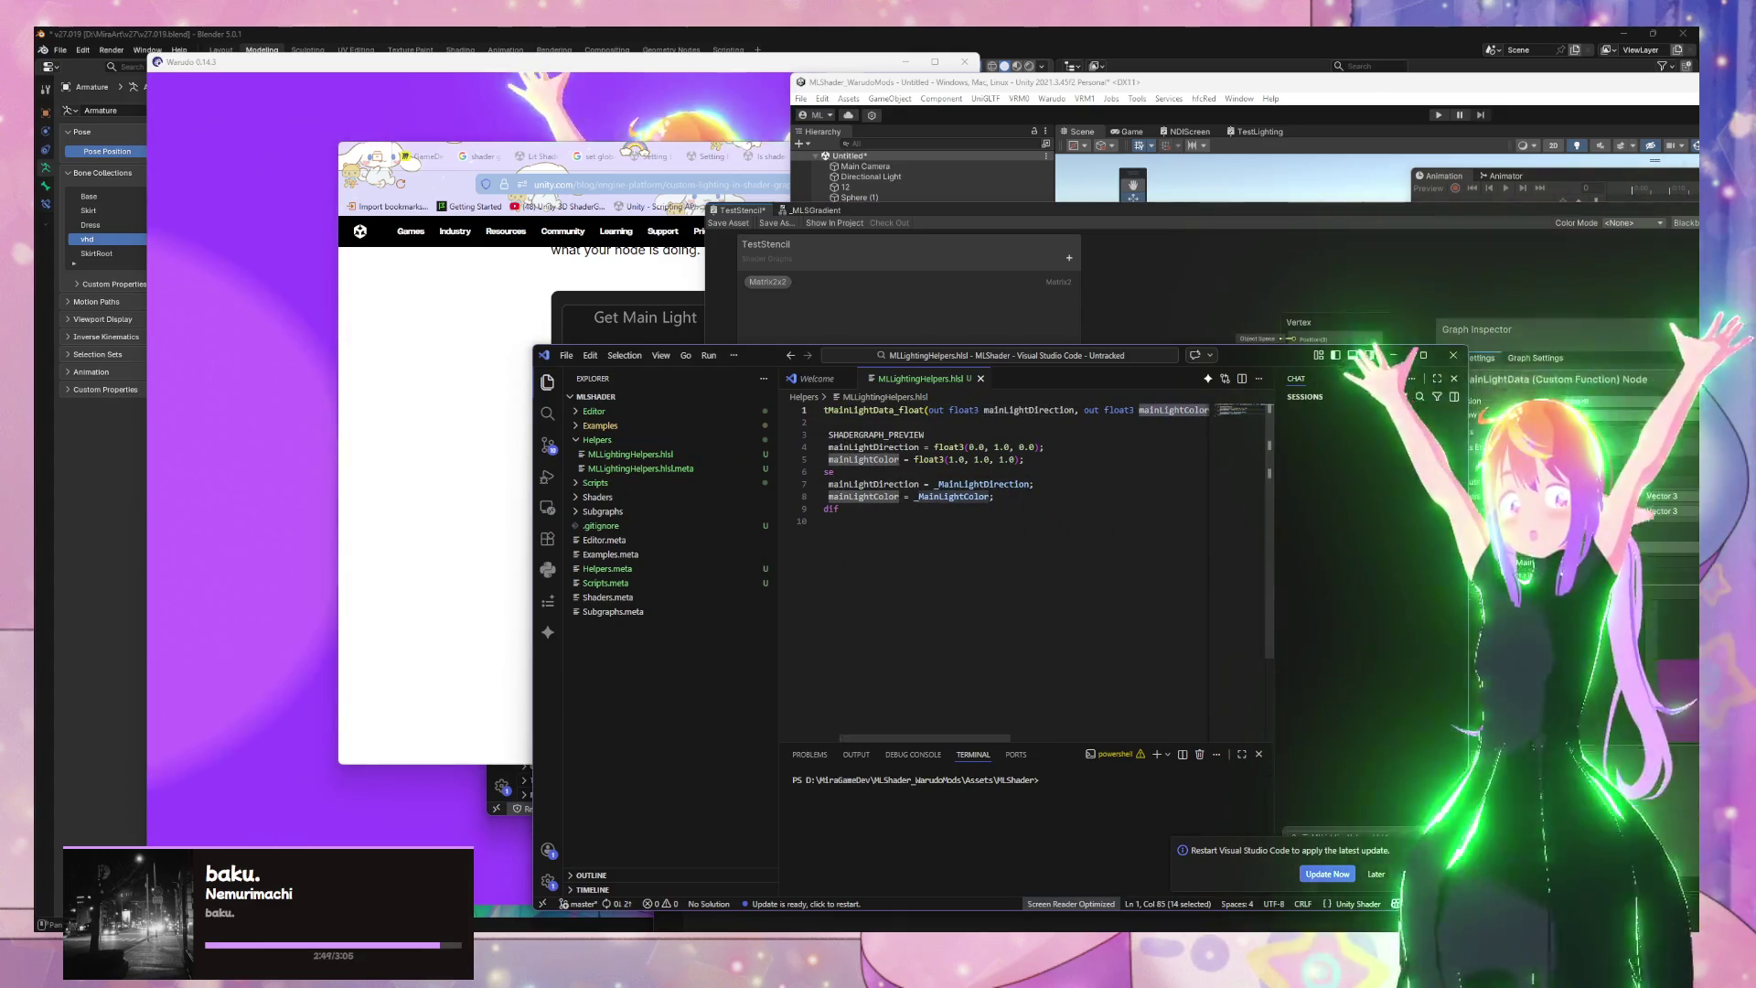
key("alt+Tab")
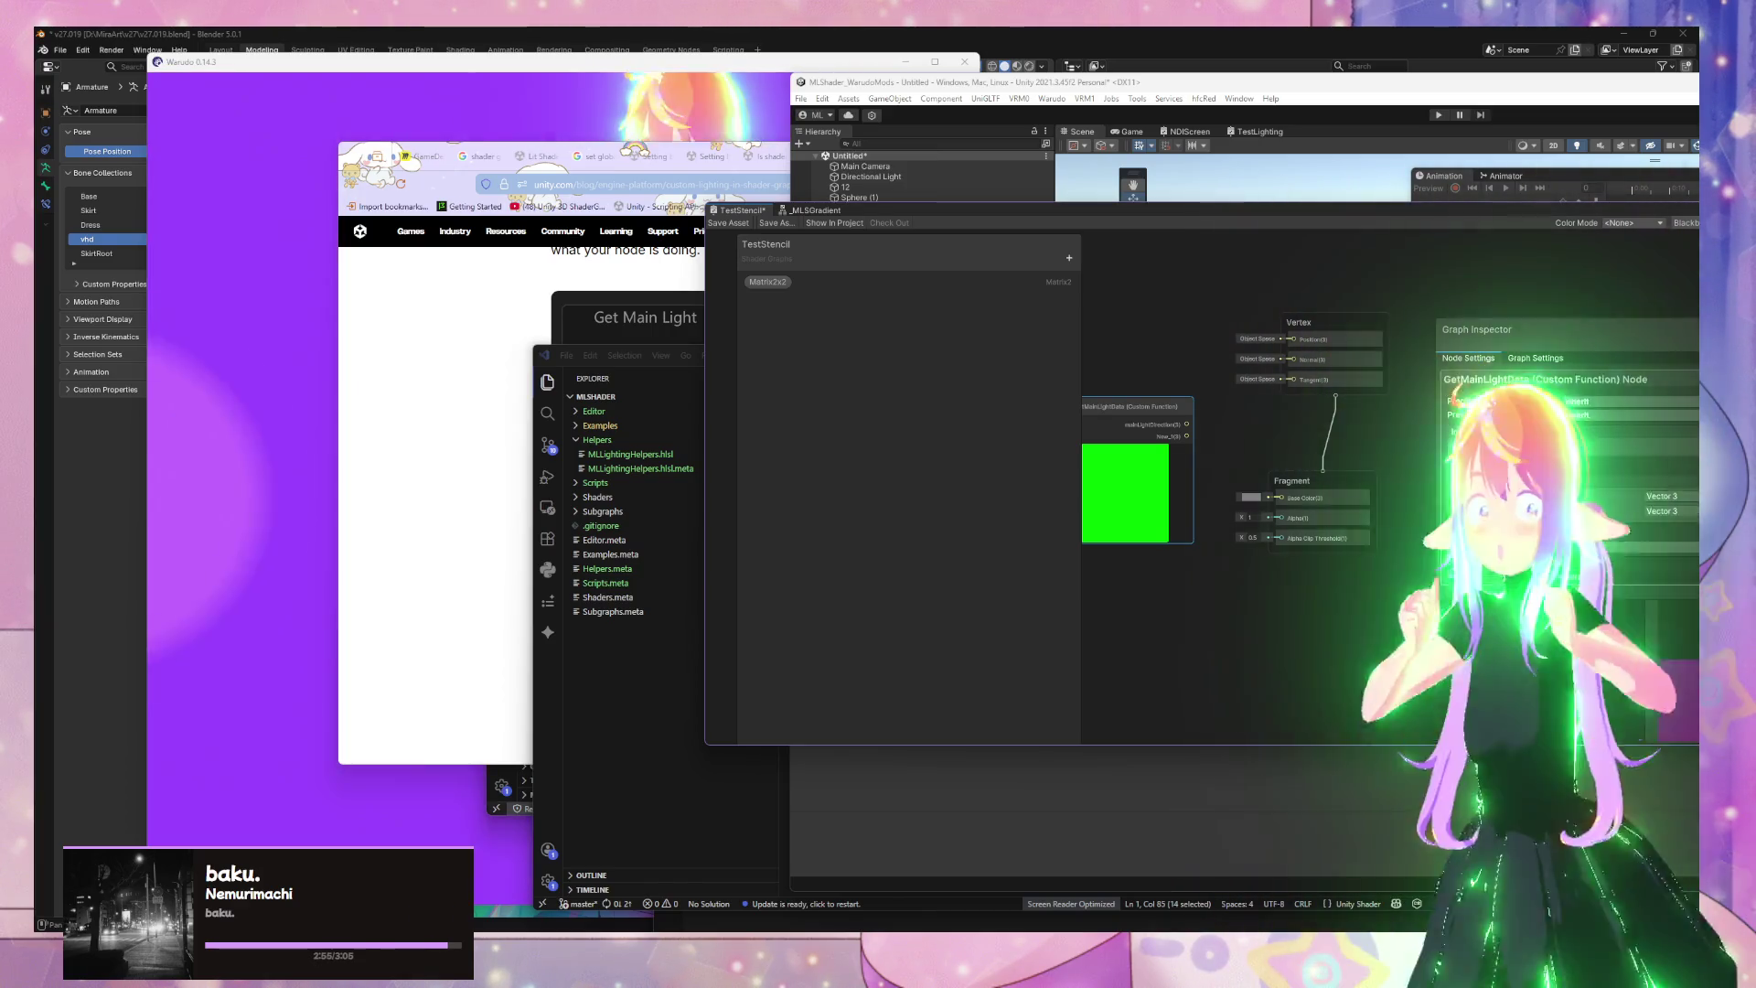
left_click_drag(1447, 345, 1192, 342)
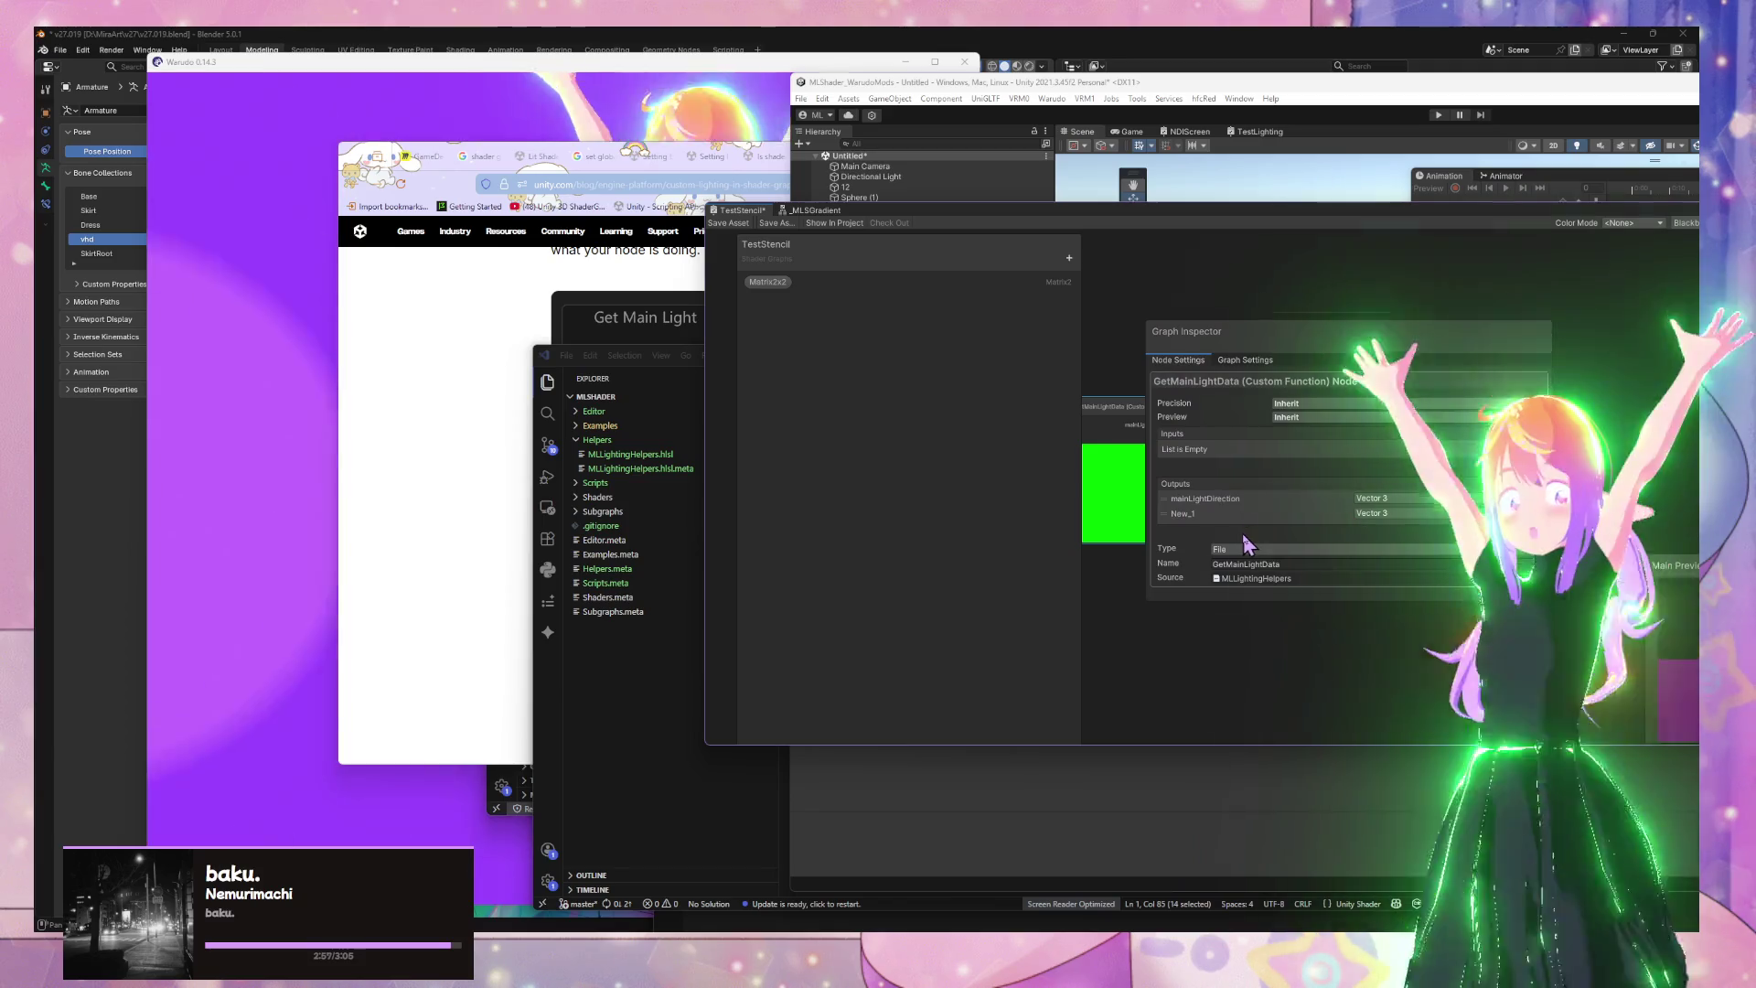
left_click(1192, 514)
type("mainLightColor")
key("Return")
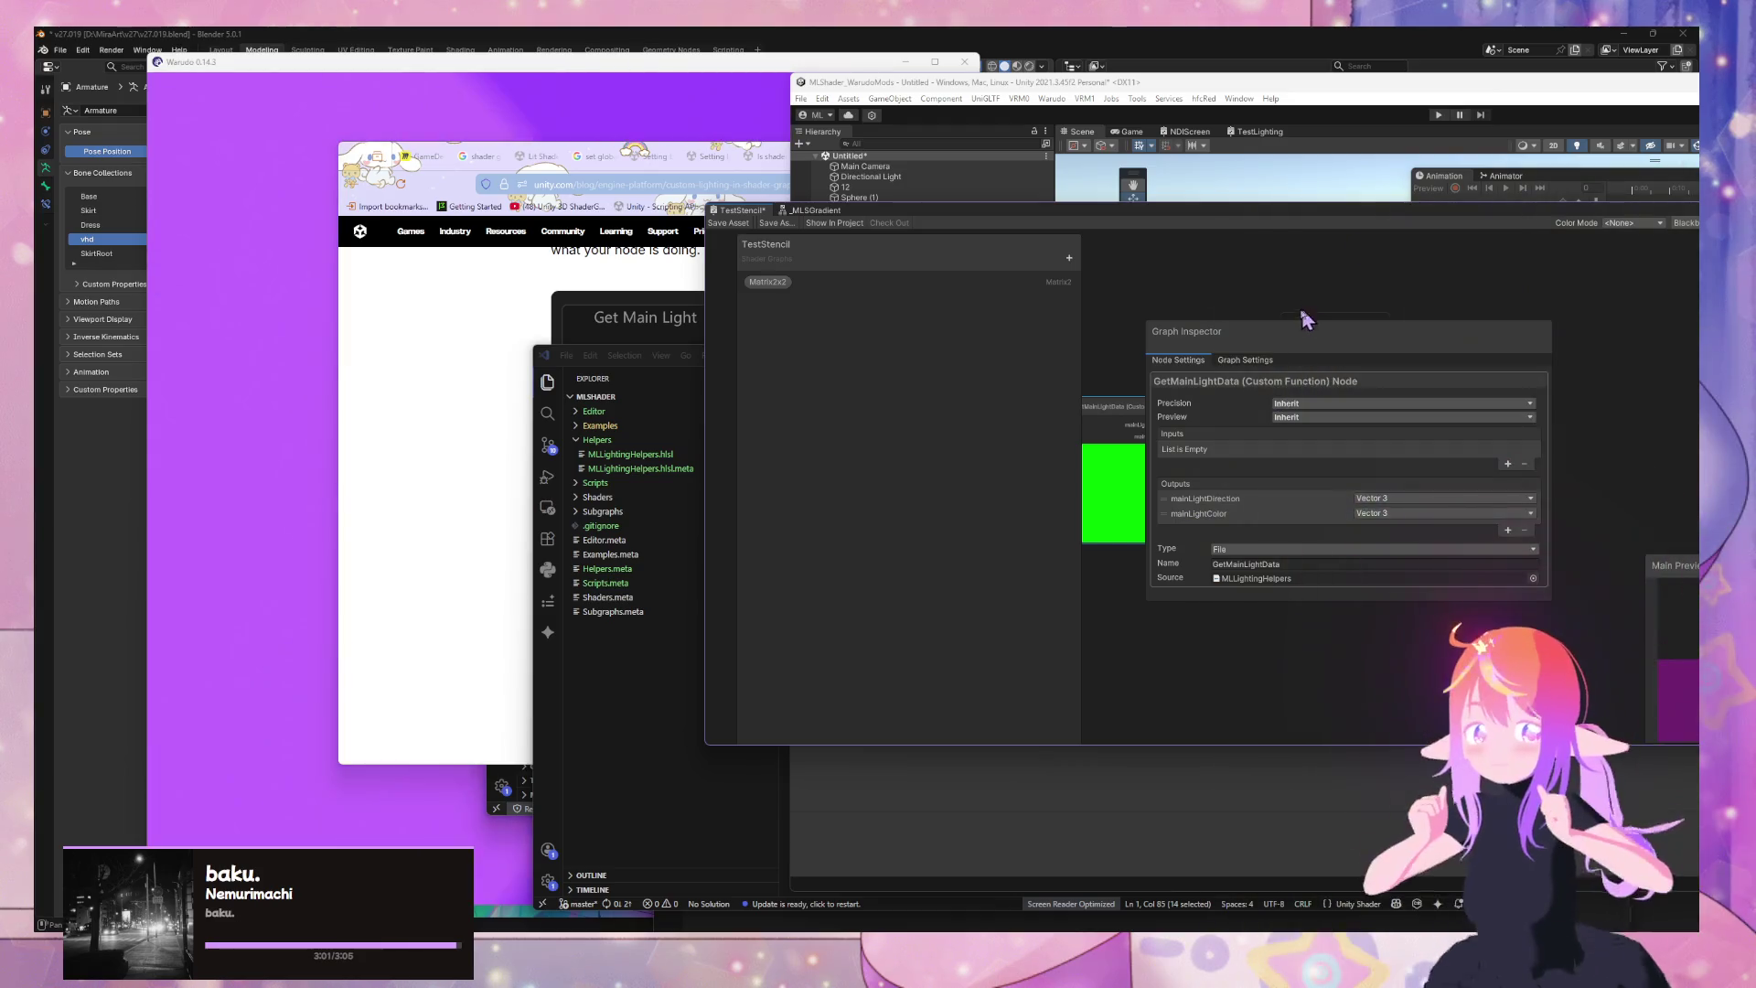
left_click_drag(1314, 337, 1545, 354)
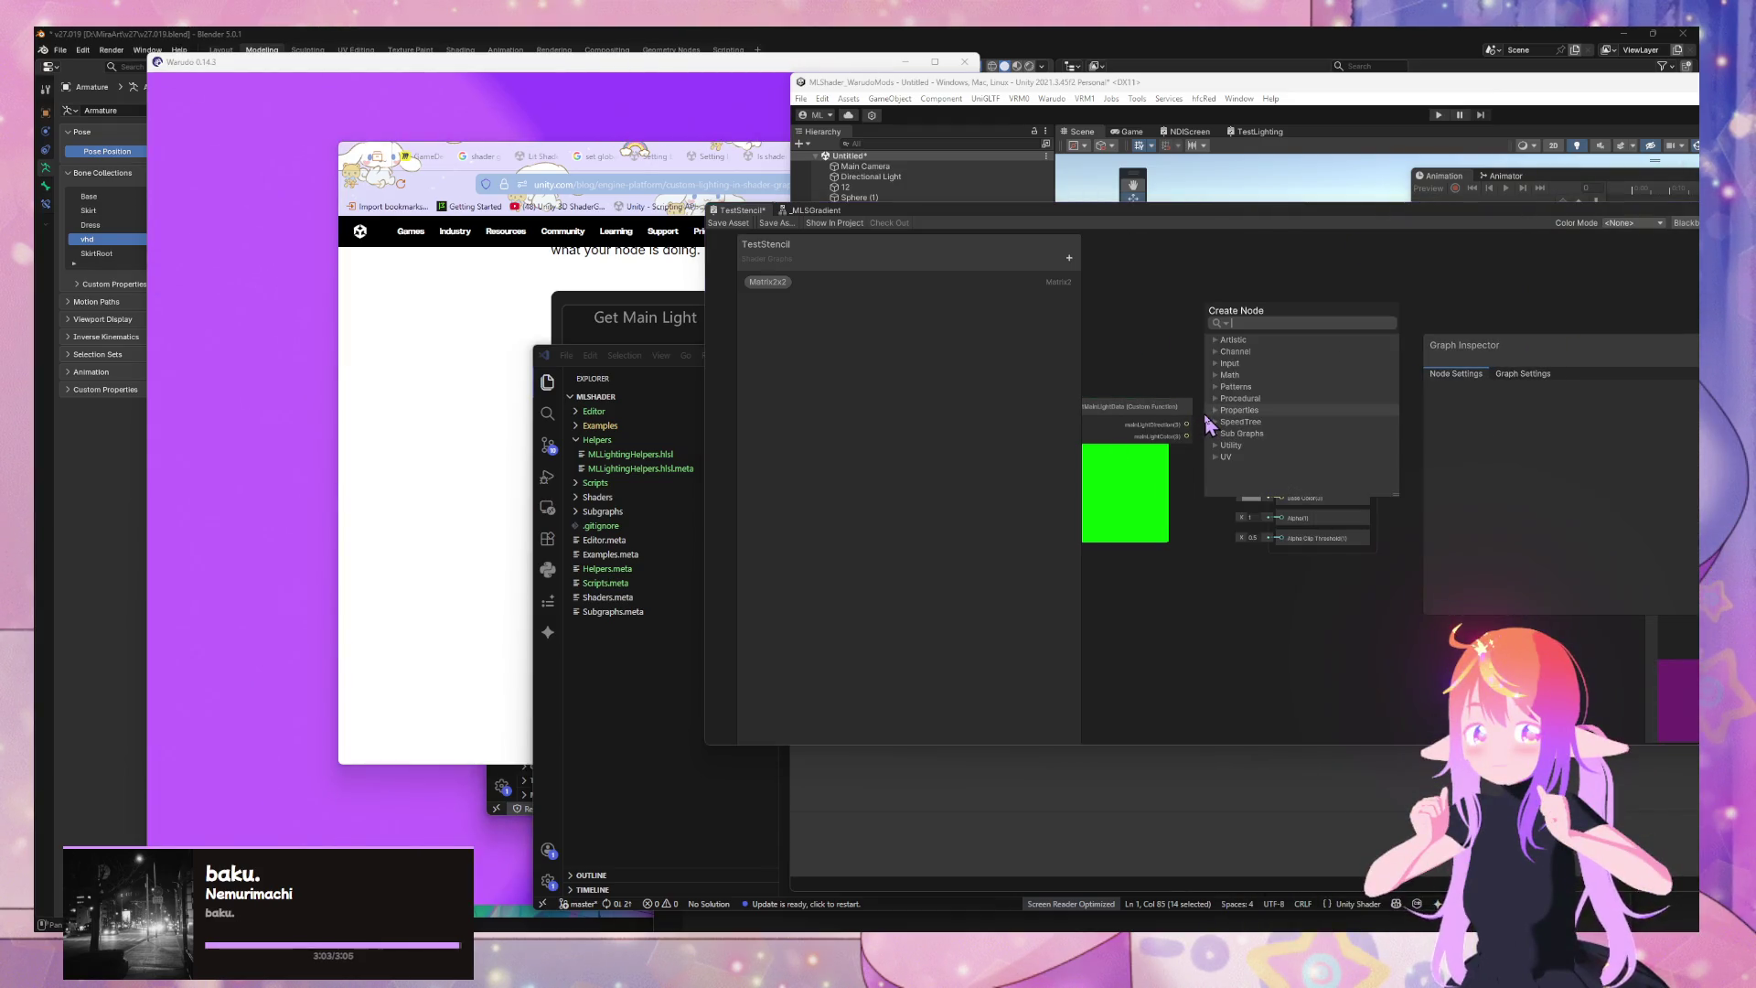
type("prev")
Add a Preview node fed by mainLightDirection and dock the Shader Graph window
key("Return")
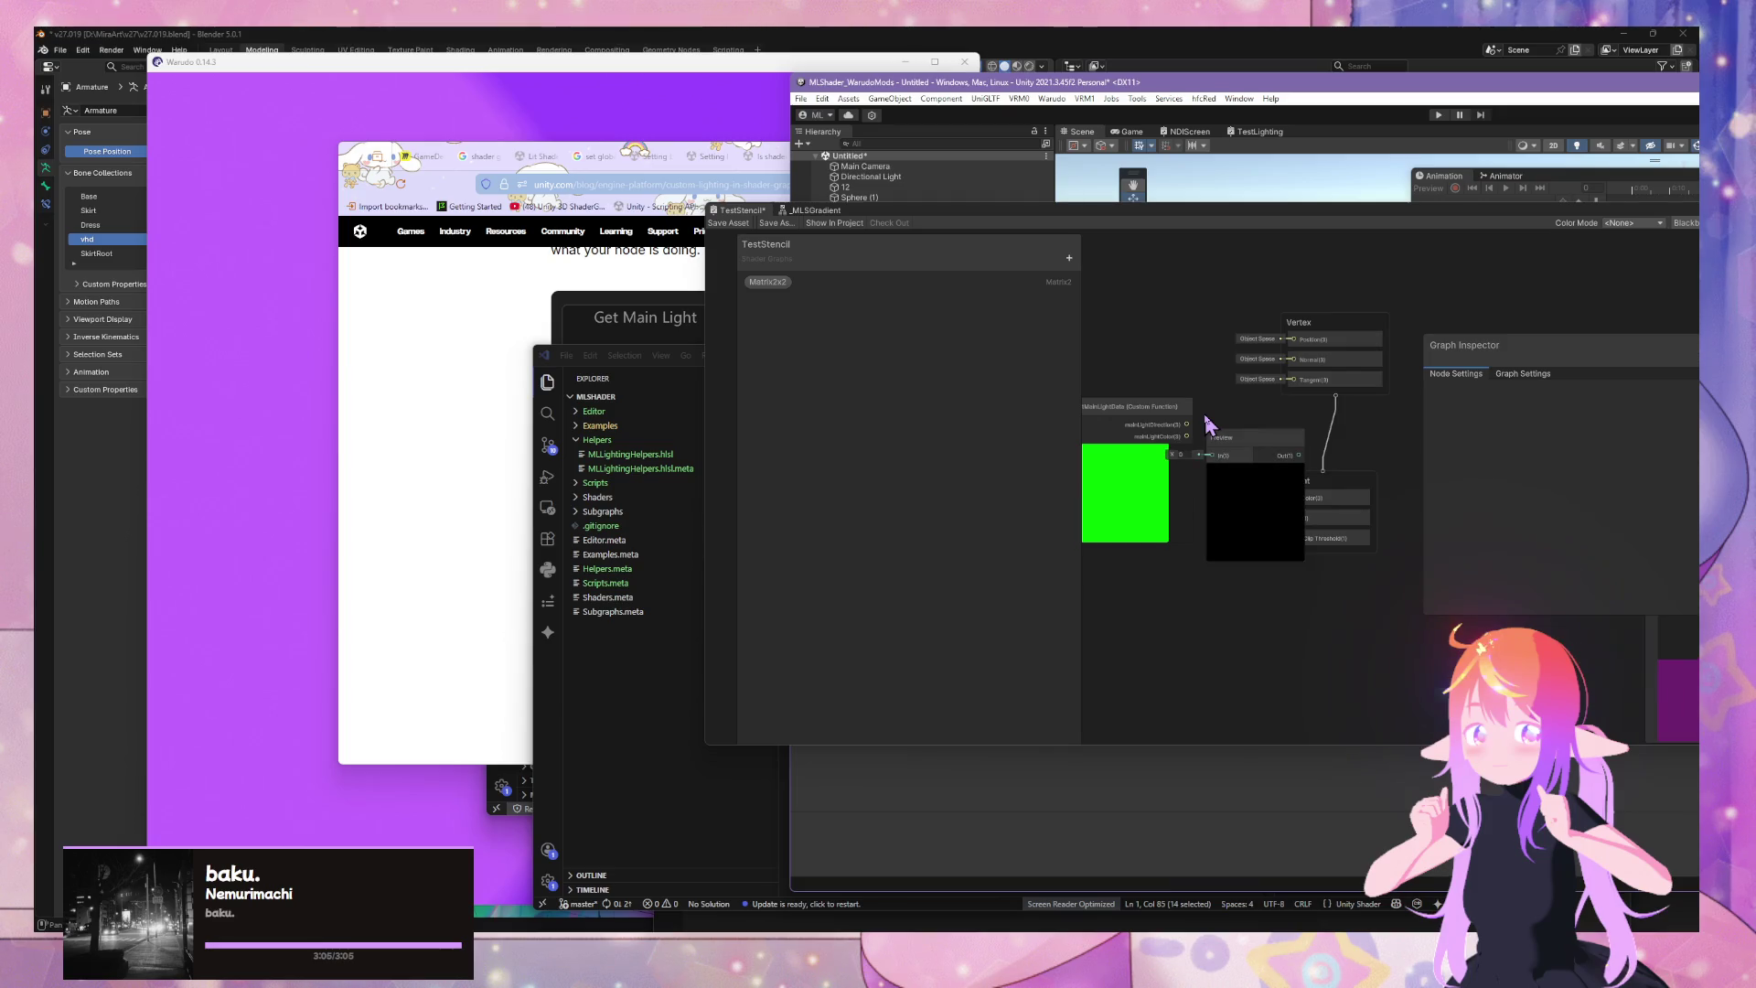
mouse_move(1188, 426)
left_mouse_down()
mouse_move(1213, 458)
mouse_move(1108, 375)
left_mouse_up()
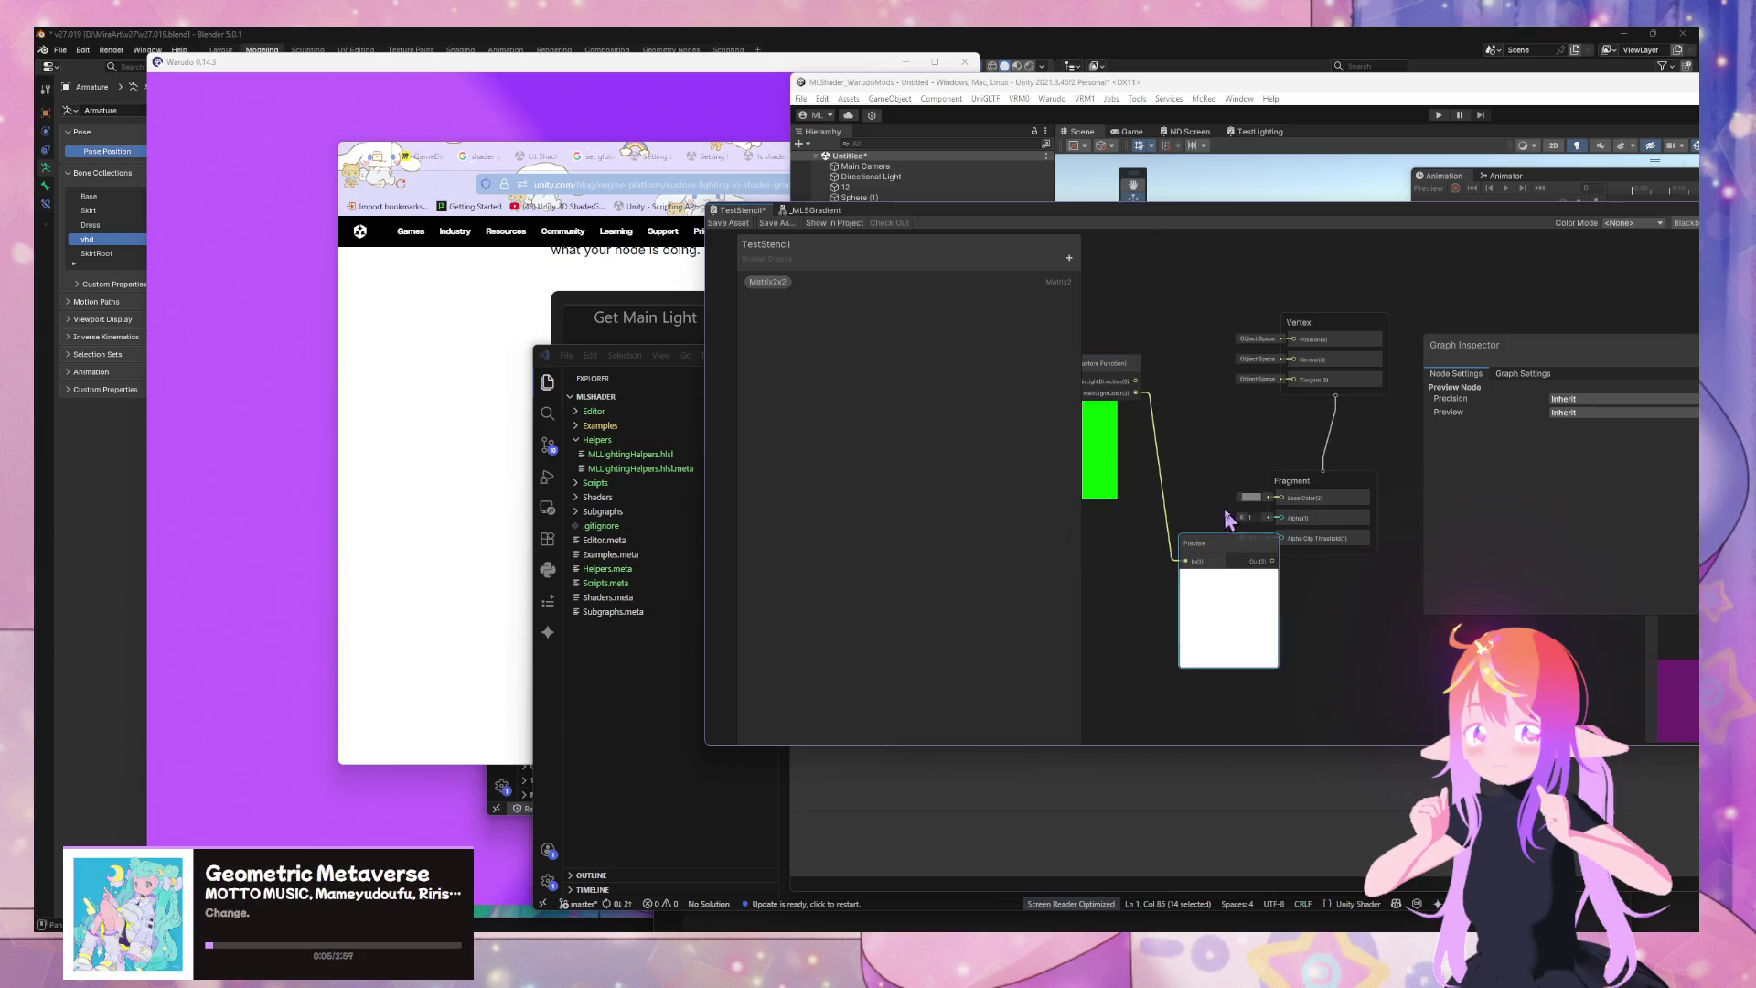
mouse_move(1207, 210)
left_mouse_down()
mouse_move(1365, 243)
mouse_move(1326, 384)
mouse_move(1262, 439)
left_mouse_up()
Wire the mainLightColor output into the Fragment Base Color and check the sphere preview
left_click(728, 647)
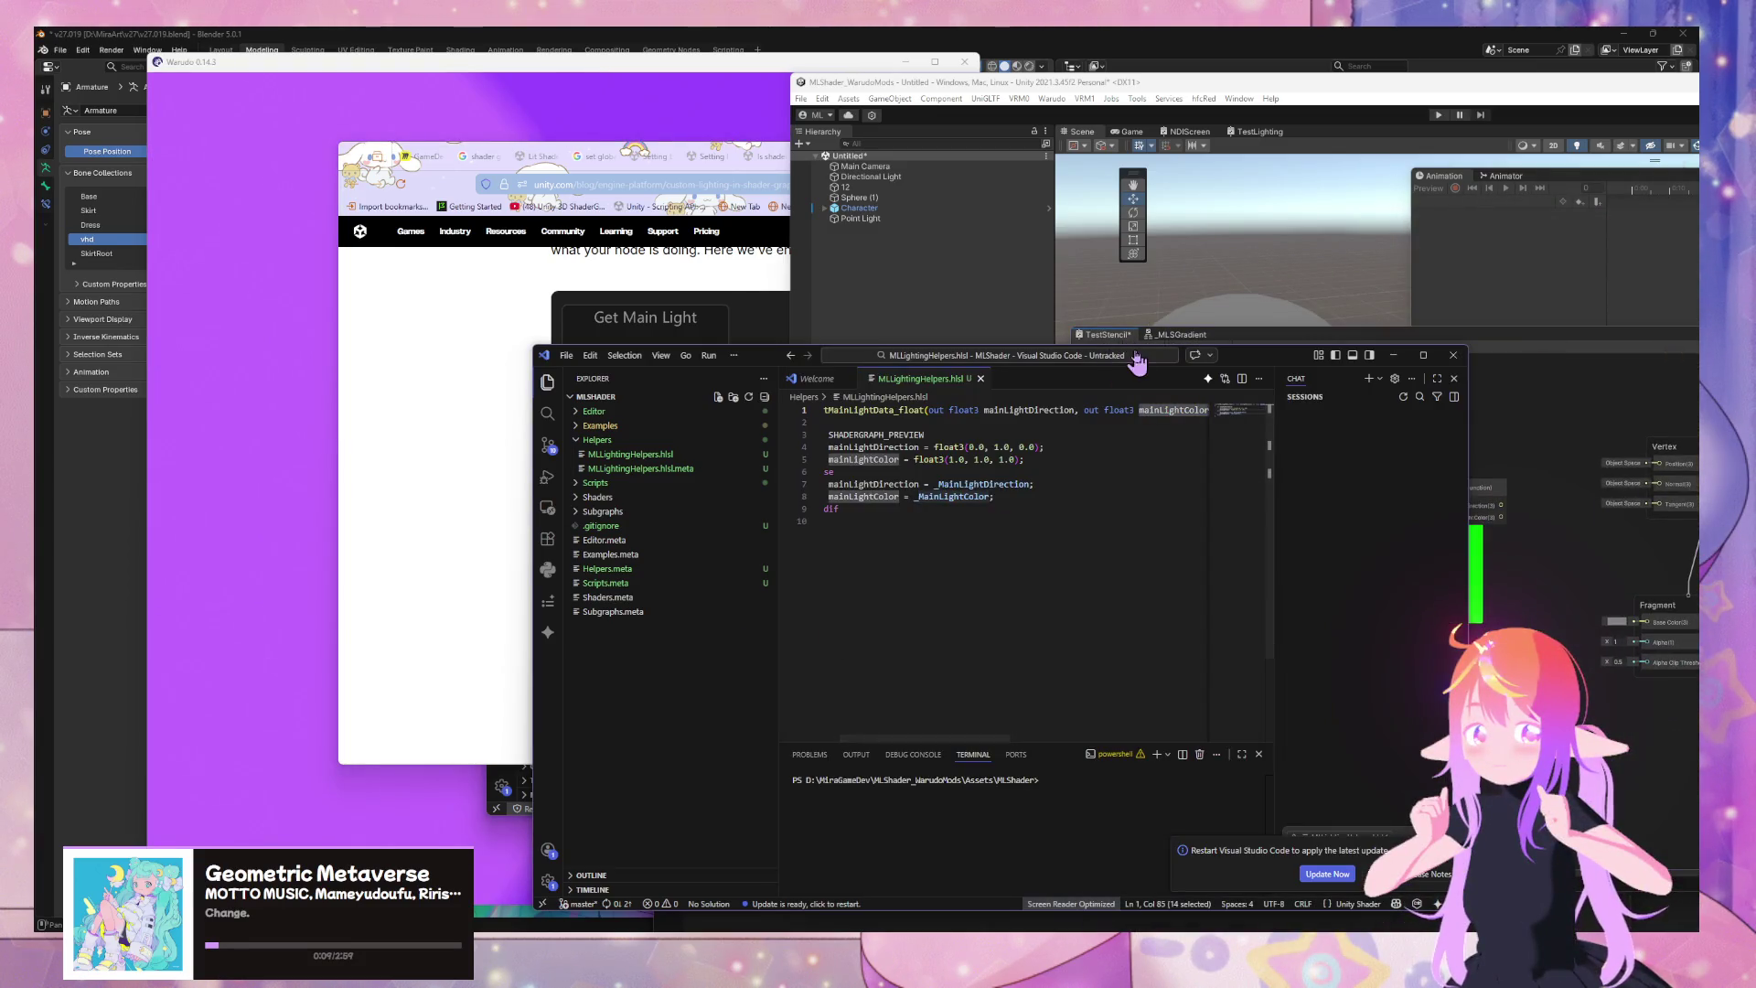
mouse_move(1232, 363)
left_mouse_down()
mouse_move(975, 260)
mouse_move(1032, 355)
left_mouse_up()
key("alt+Tab")
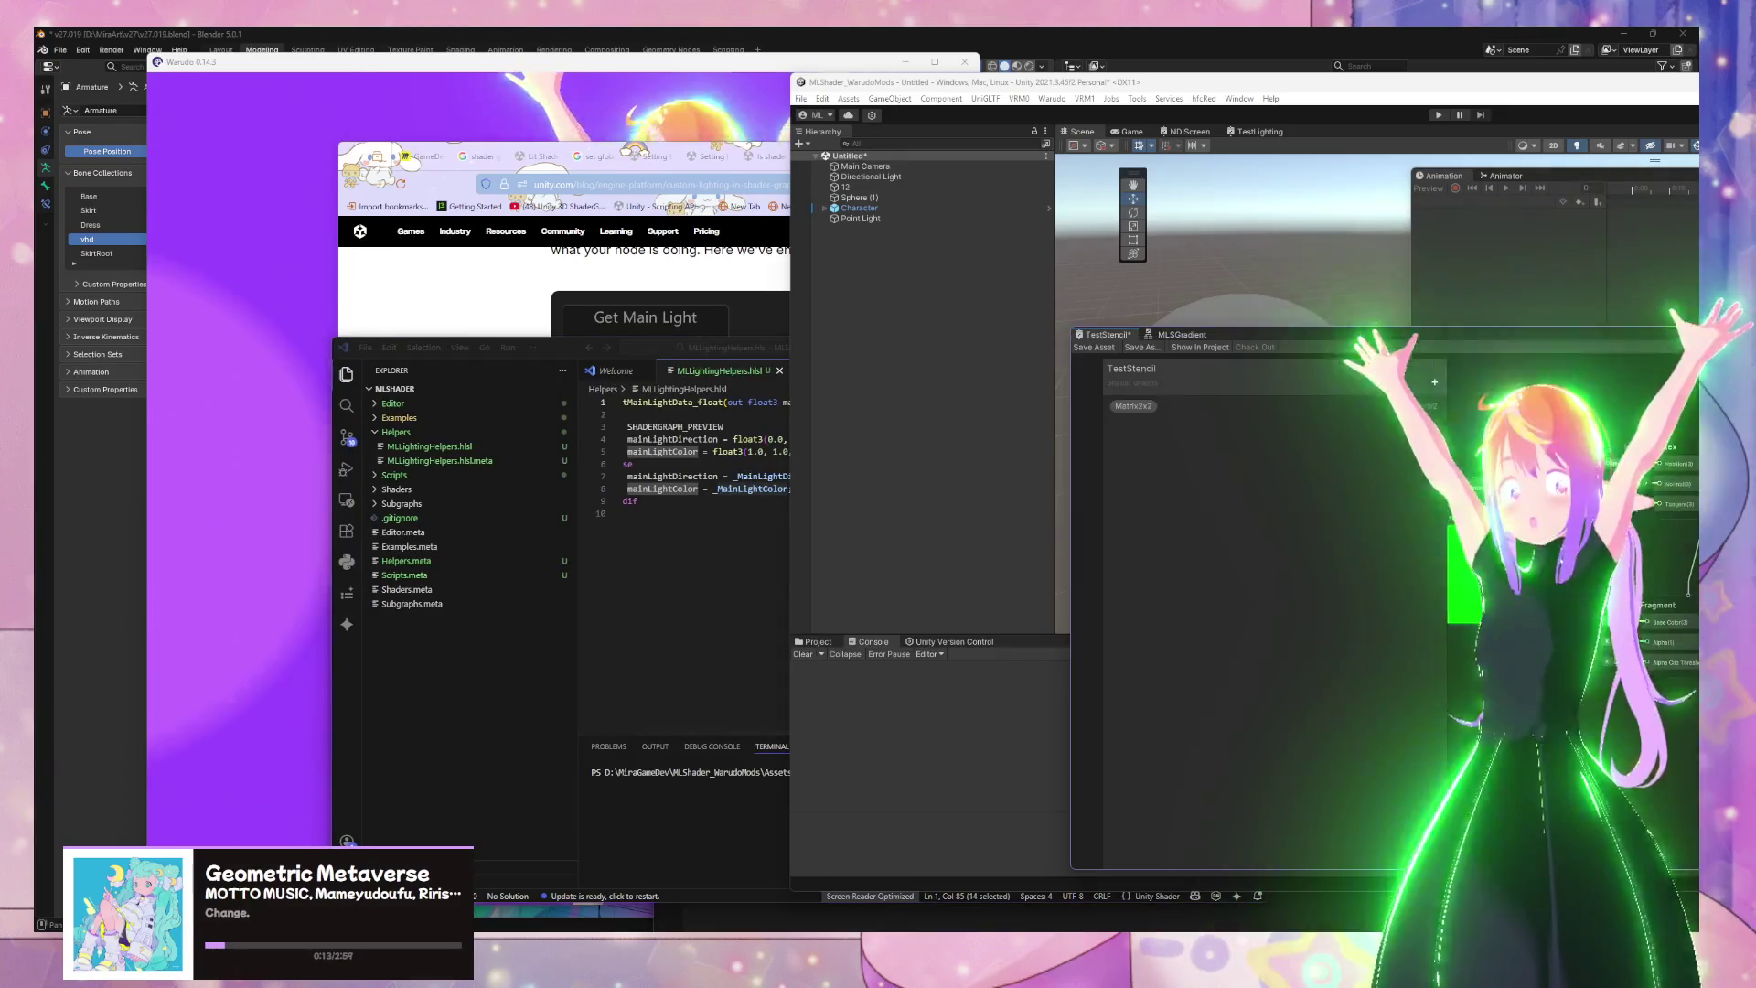
left_click_drag(1509, 518, 1657, 623)
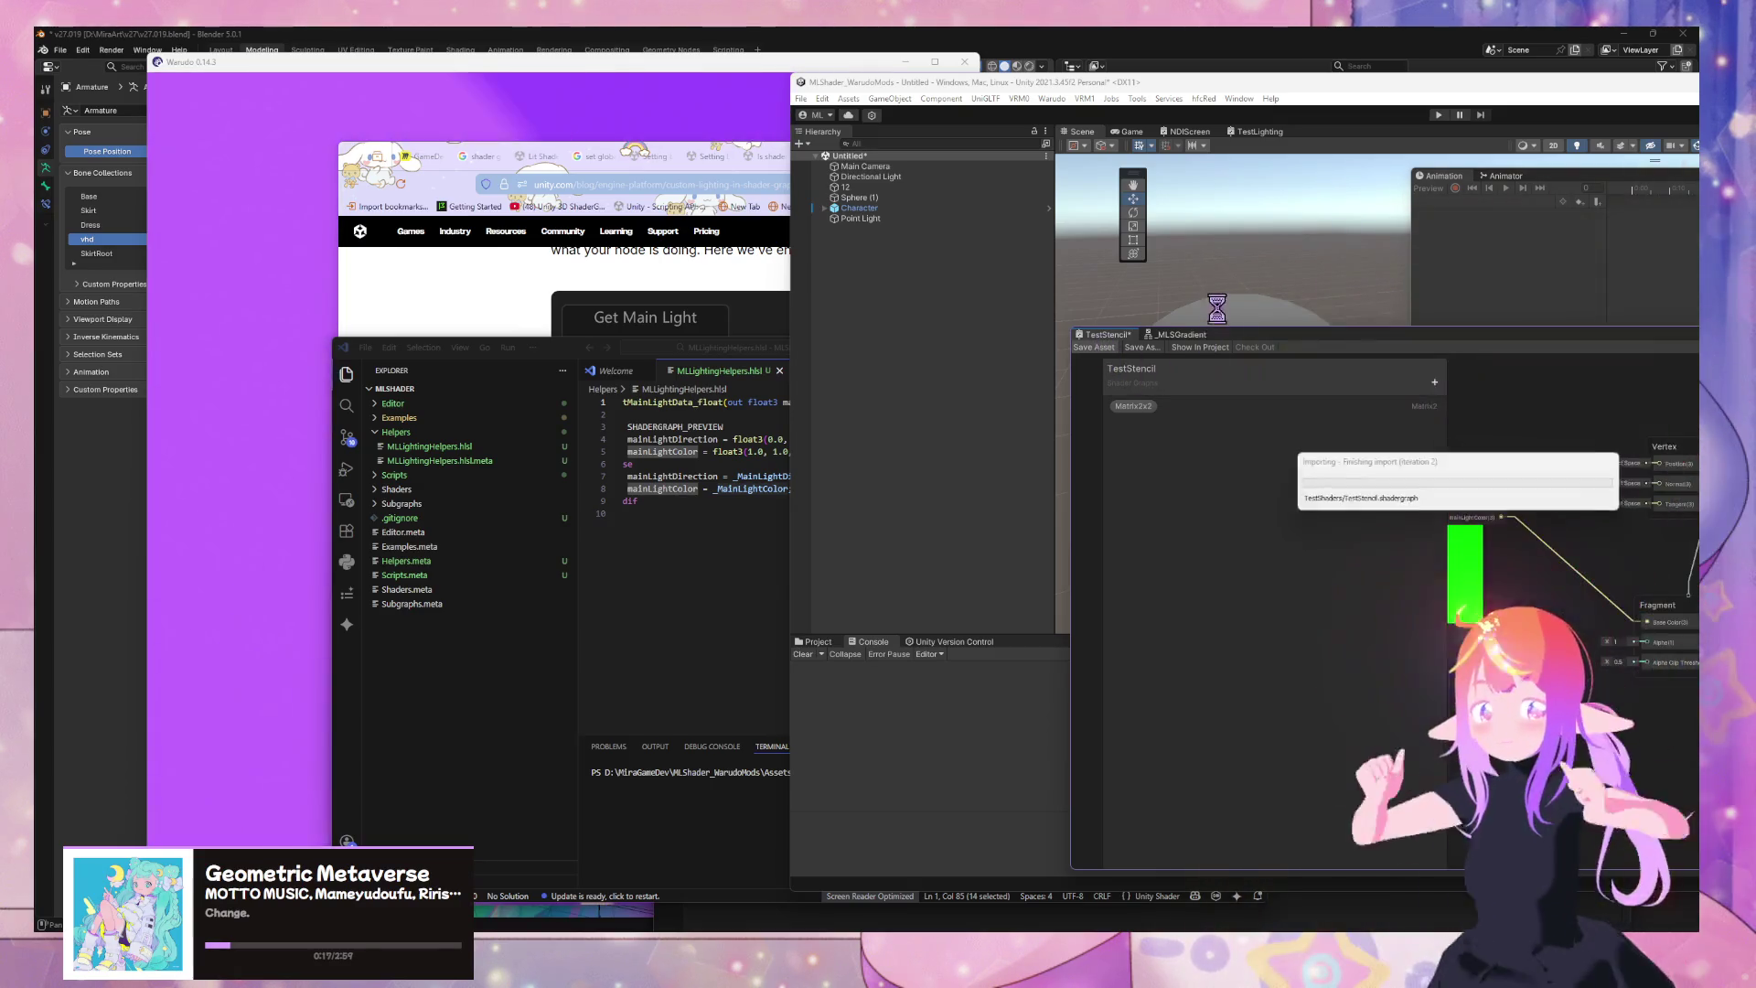
mouse_move(1270, 352)
left_mouse_down()
mouse_move(1452, 355)
mouse_move(1476, 771)
mouse_move(1314, 800)
mouse_move(1308, 324)
left_mouse_up()
left_click(735, 576)
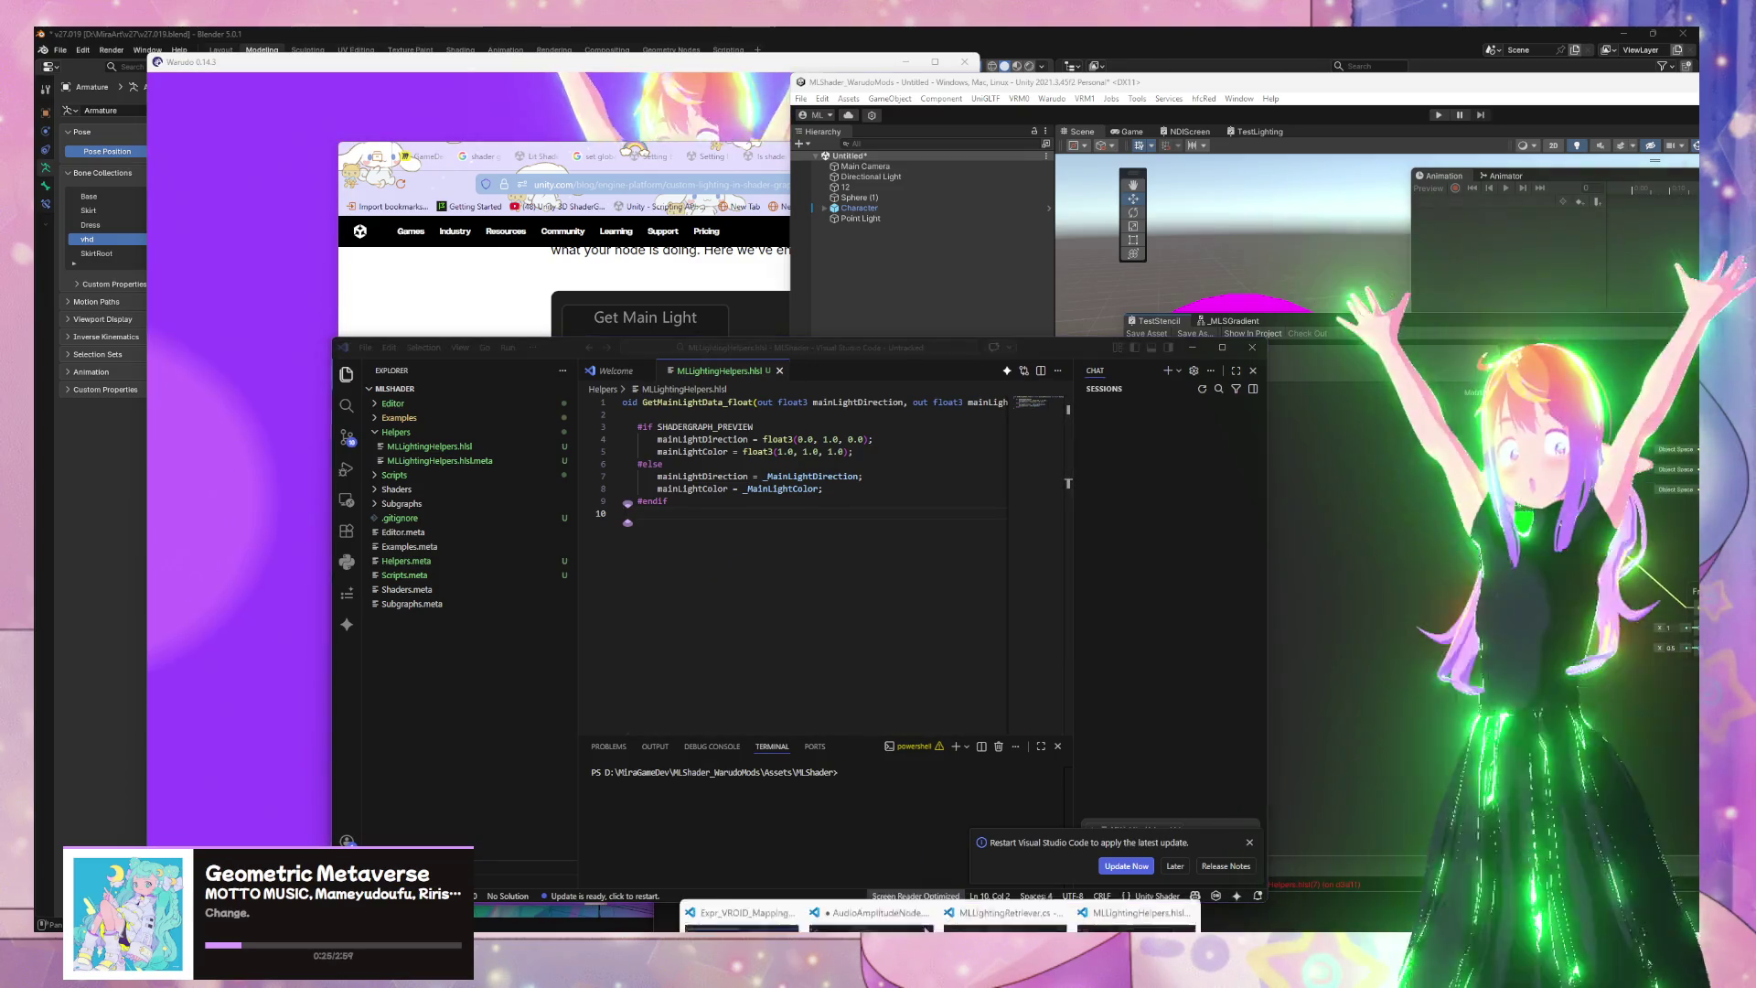
mouse_move(876, 885)
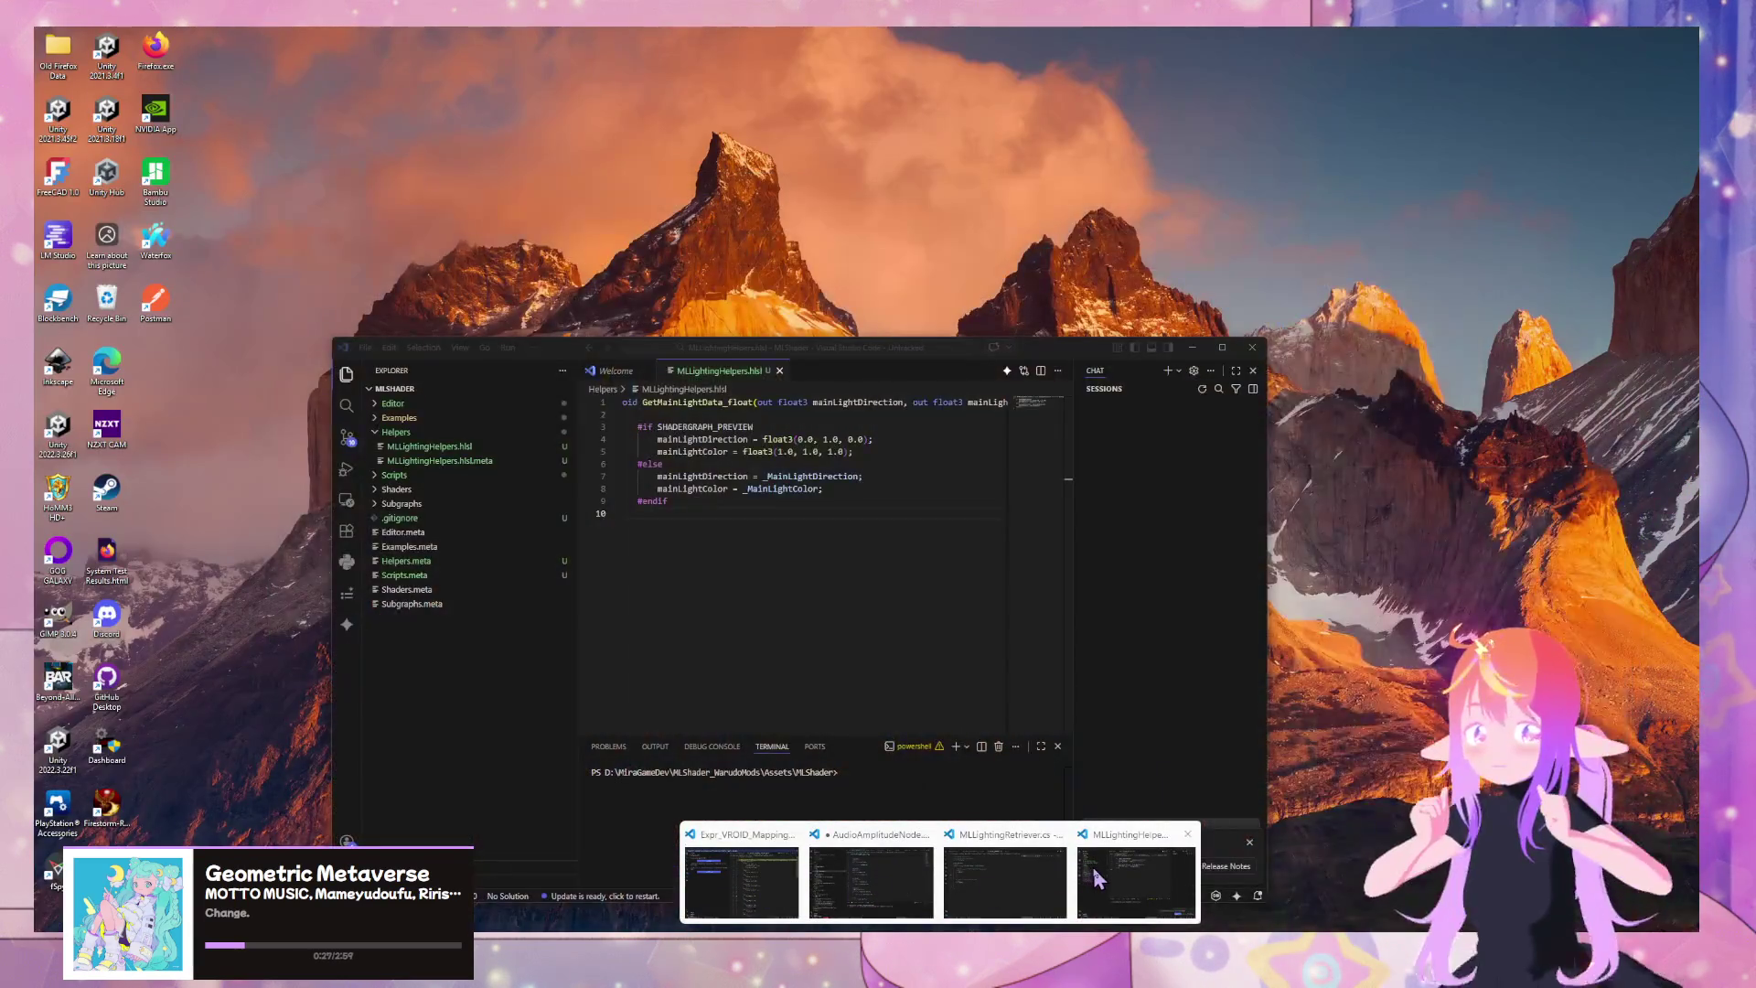
mouse_move(1060, 894)
mouse_move(743, 921)
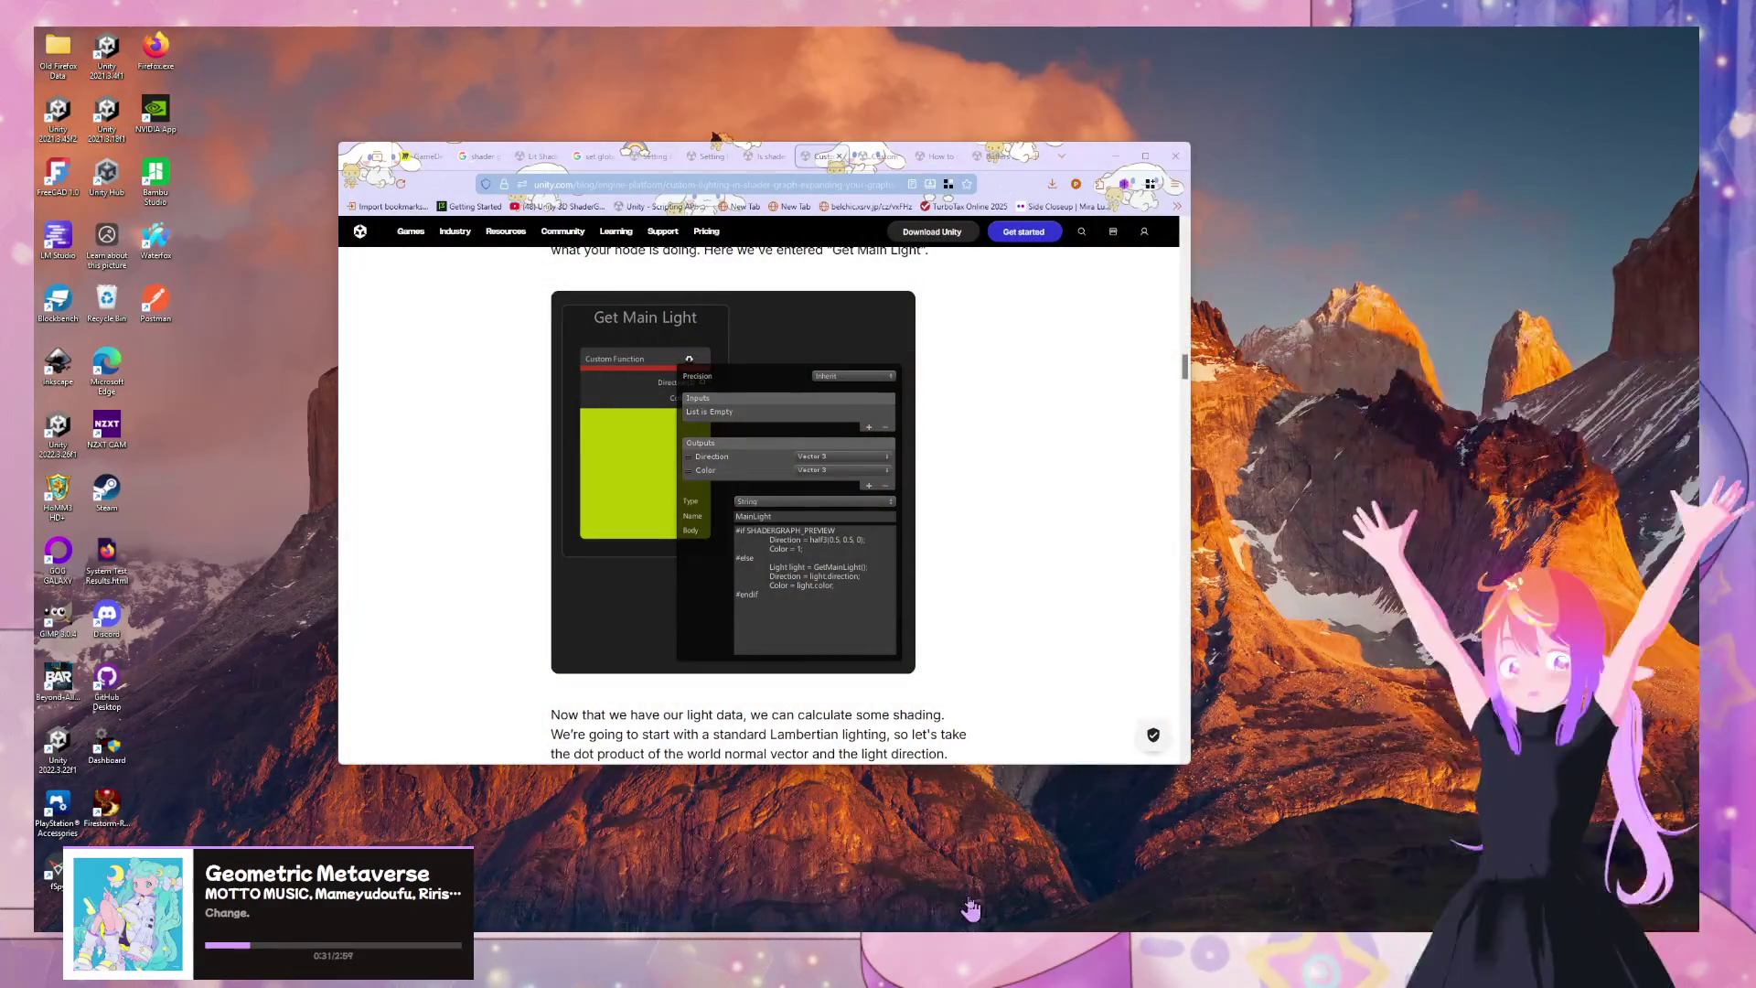
Place the code beside the blog's node image and replace _MainLightDirection with GetMainLight
left_click(937, 883)
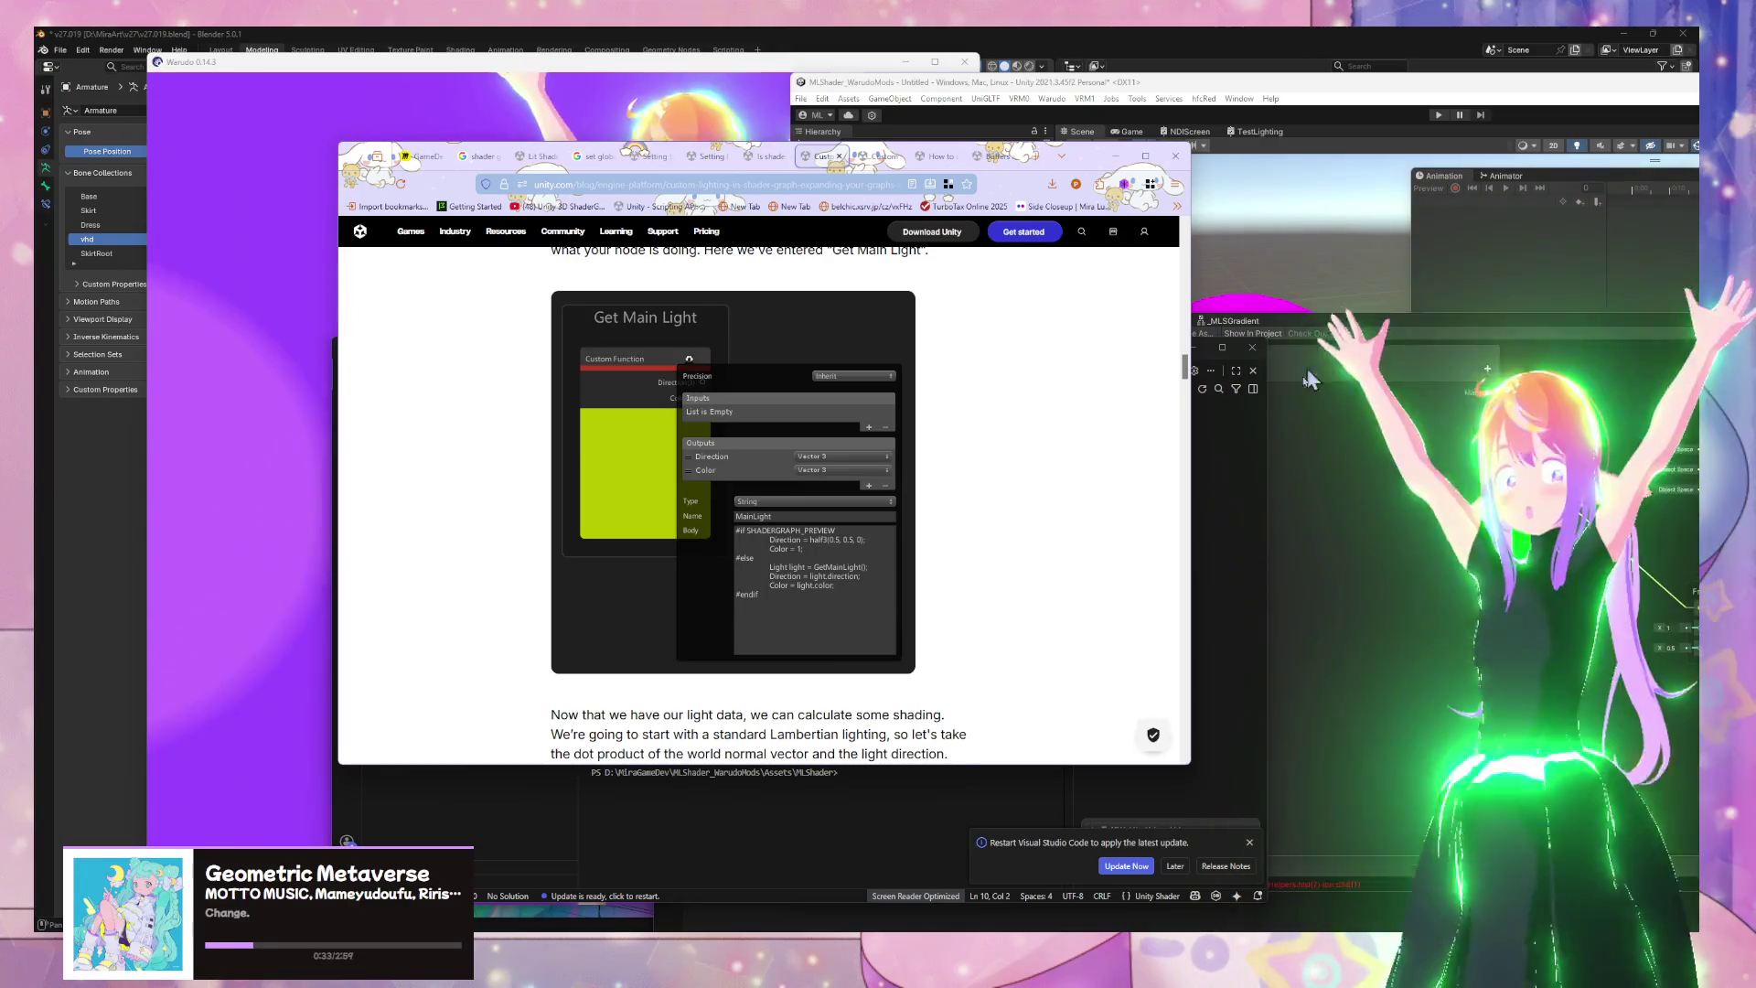
left_click(1239, 350)
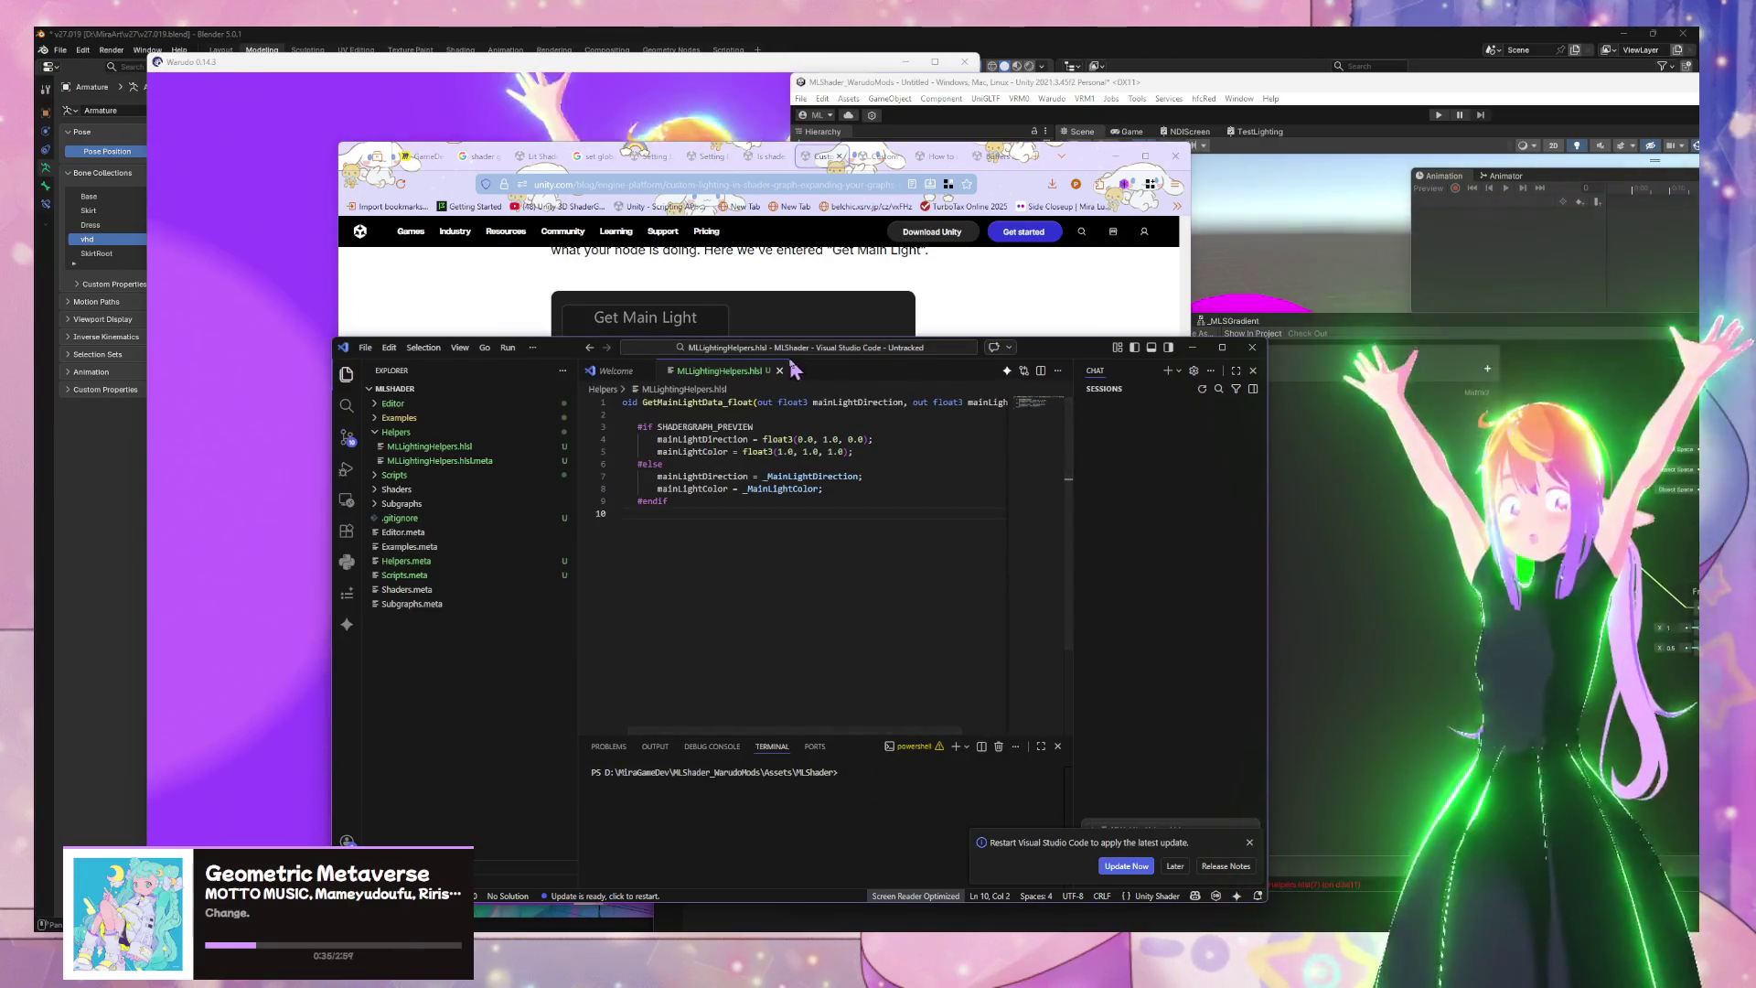
left_click_drag(529, 355, 1122, 333)
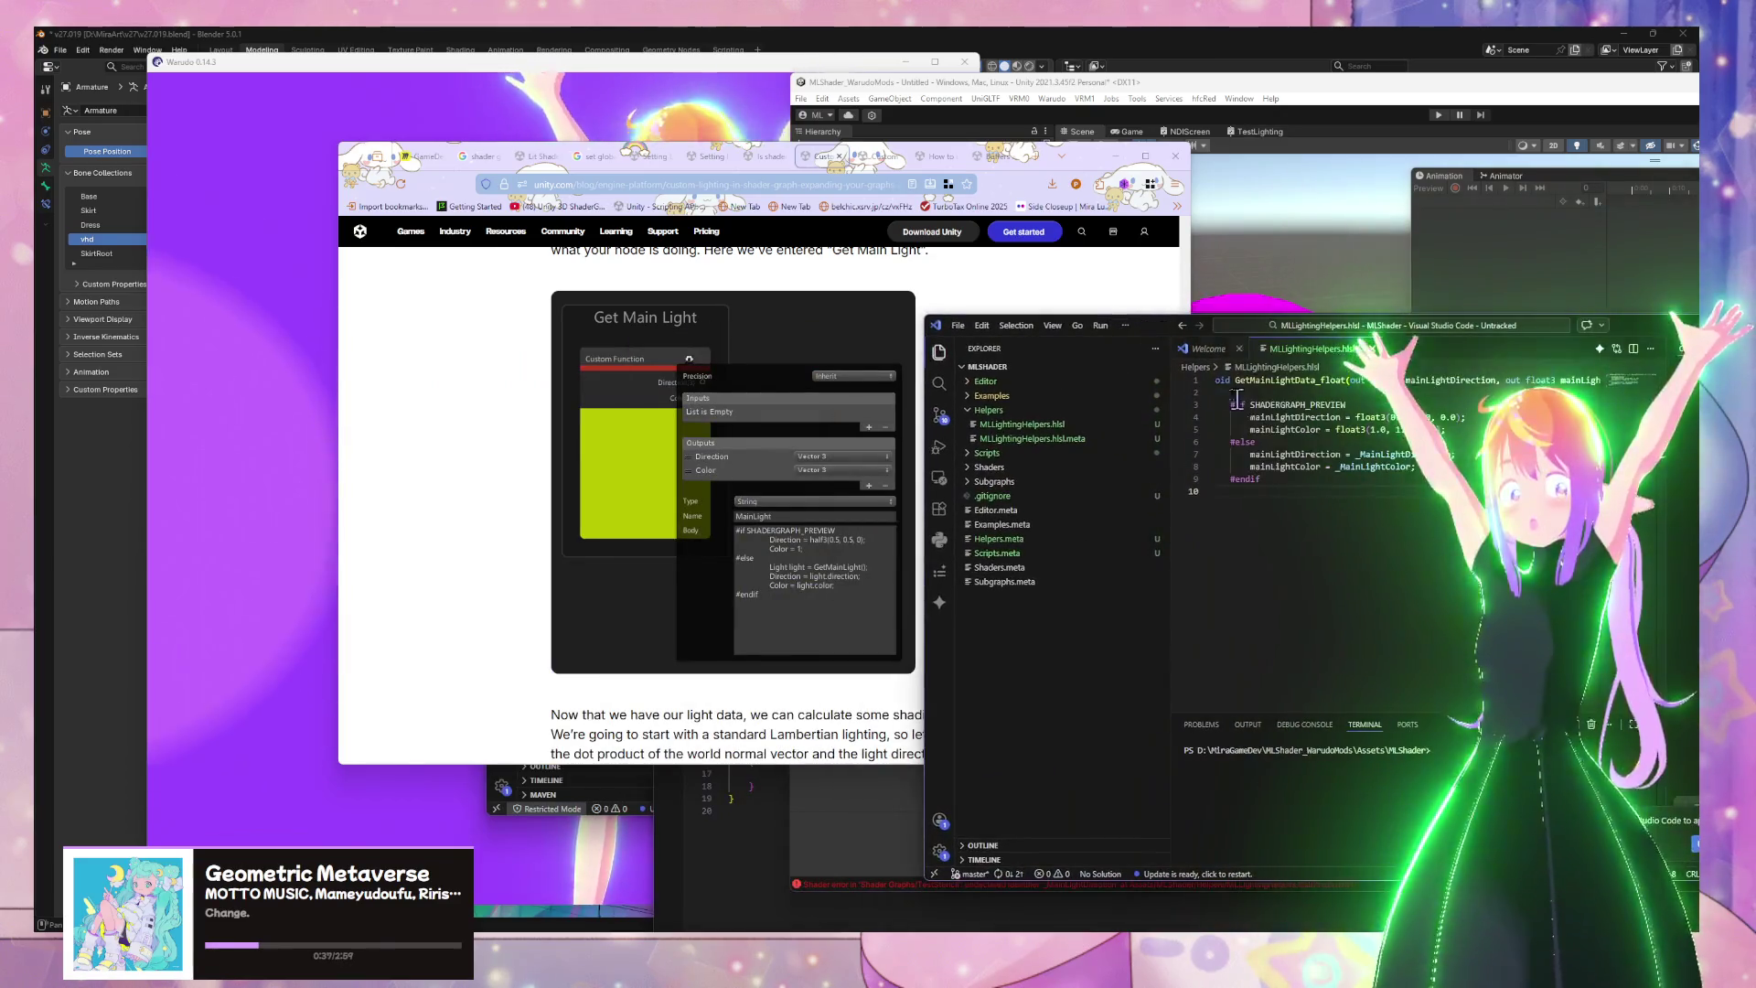
left_click_drag(1454, 454, 1345, 455)
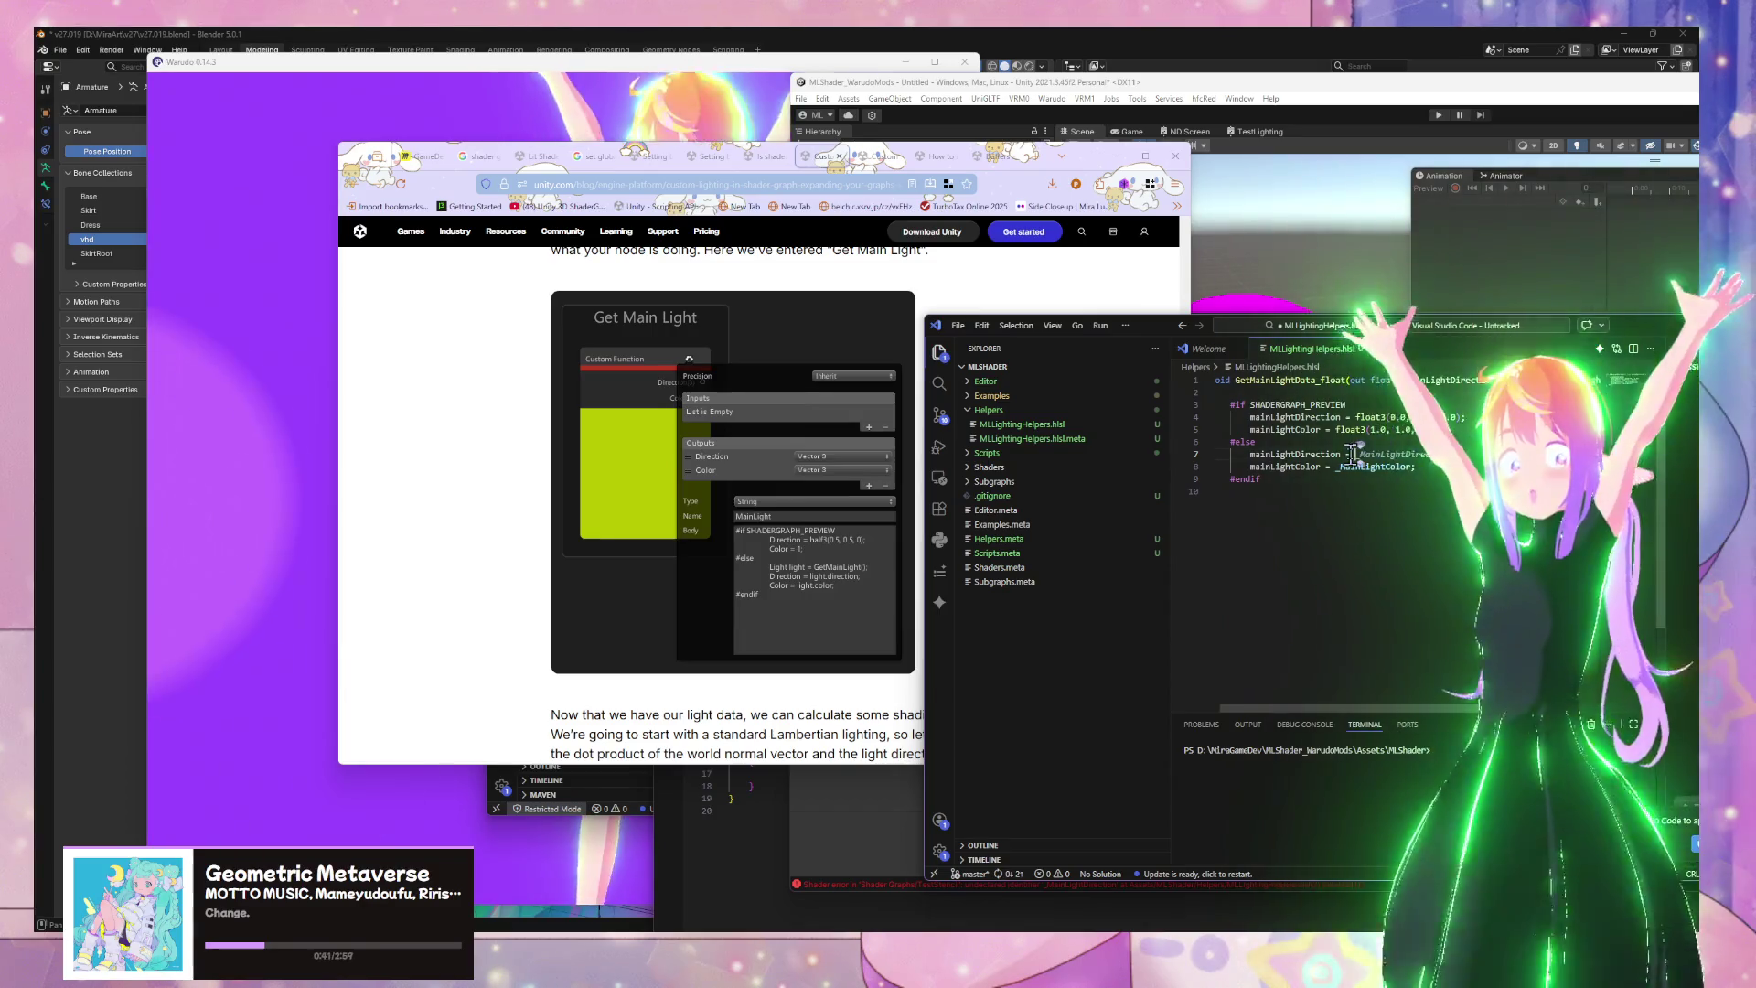
type("GetMainLight")
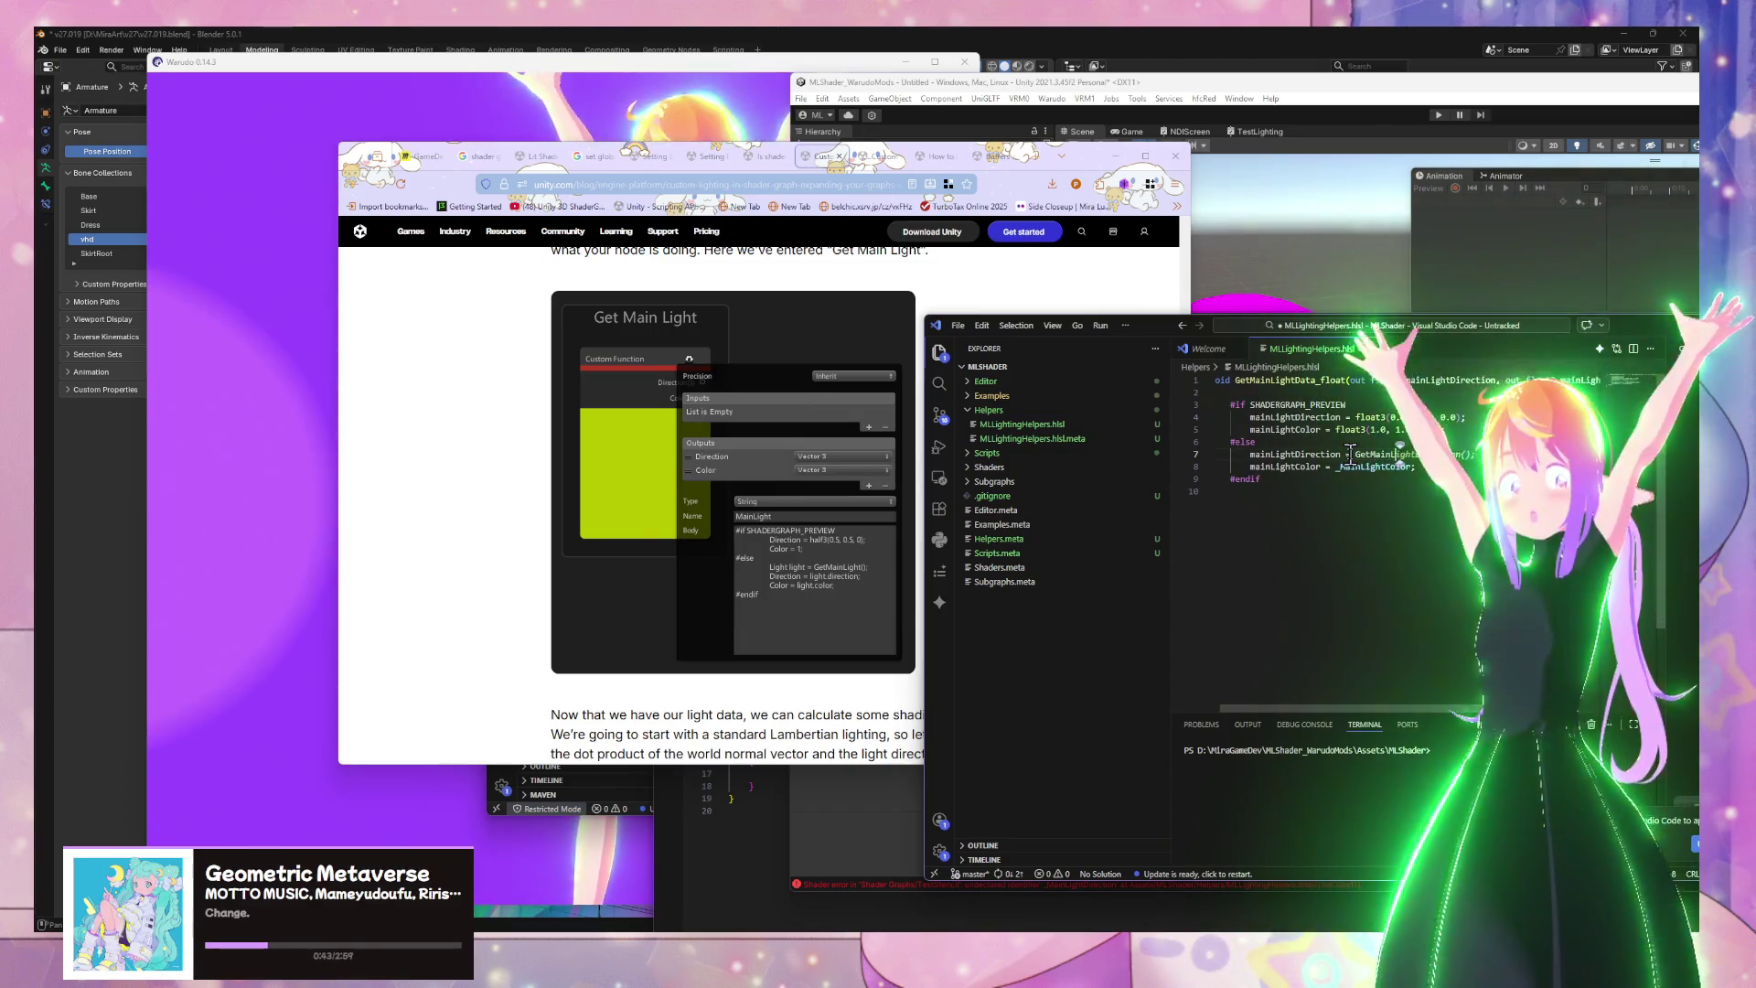
Undo the extra GetMainLightColor line and start a new Light line under #else
key("Down")
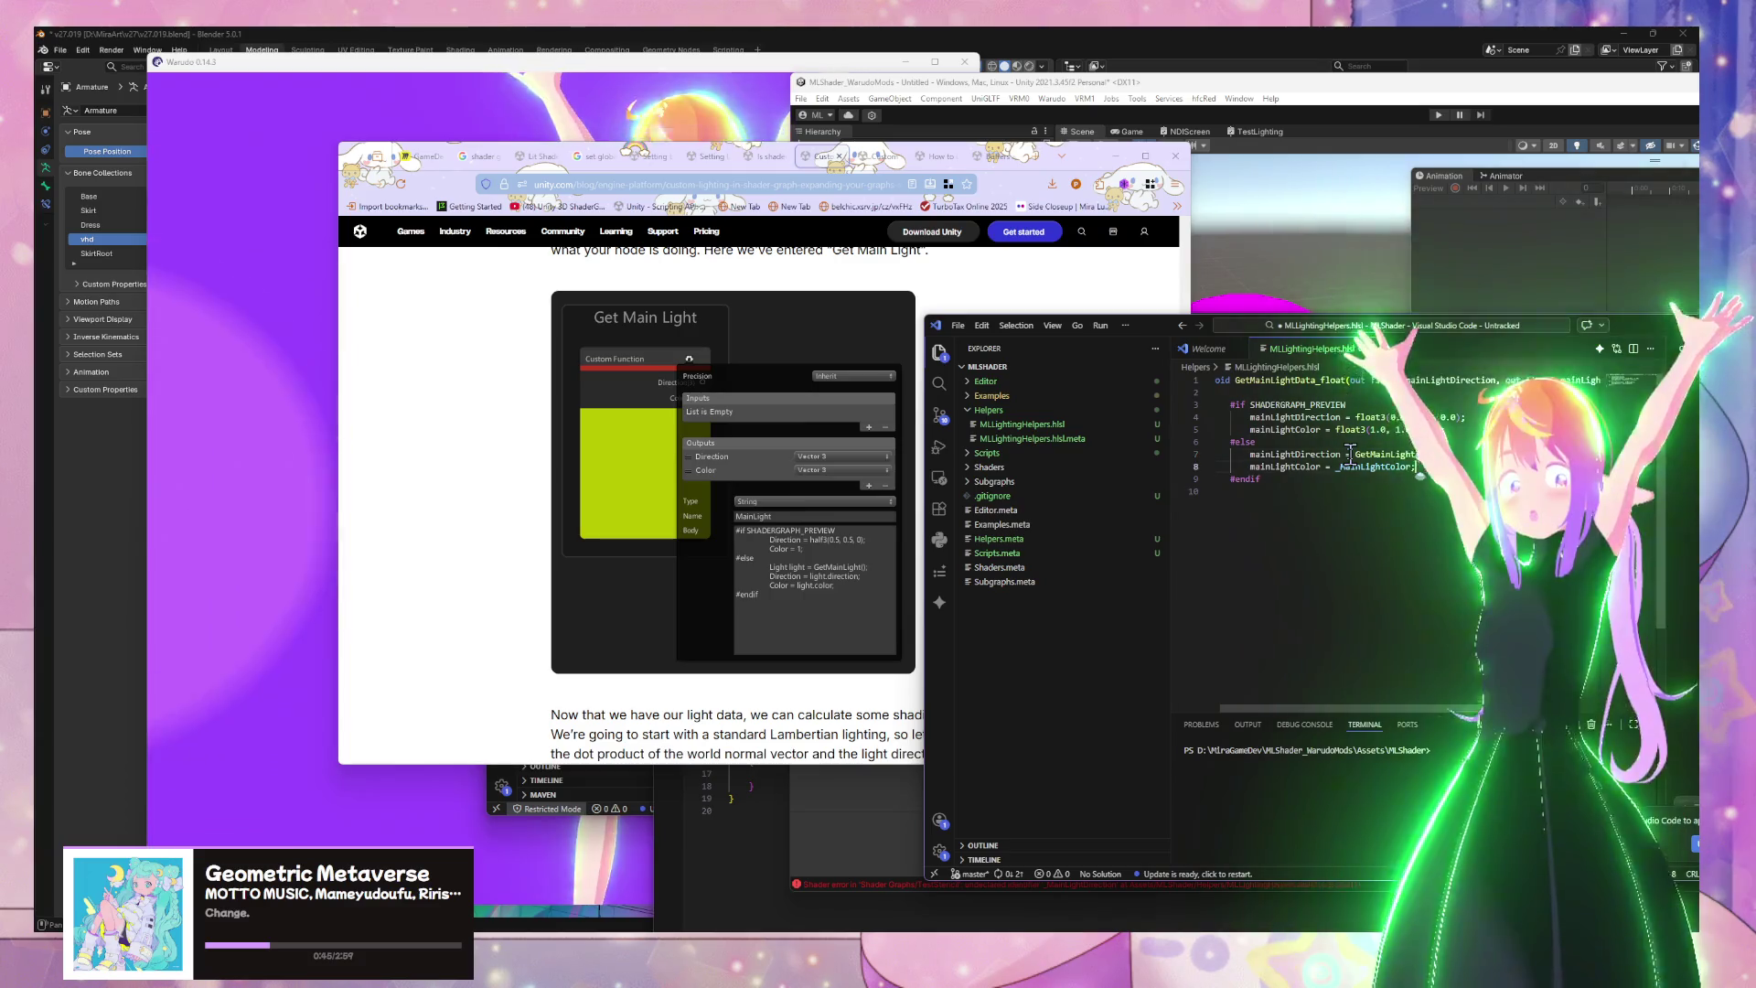
key("ctrl+shift+Left")
key("ctrl+shift+Left")
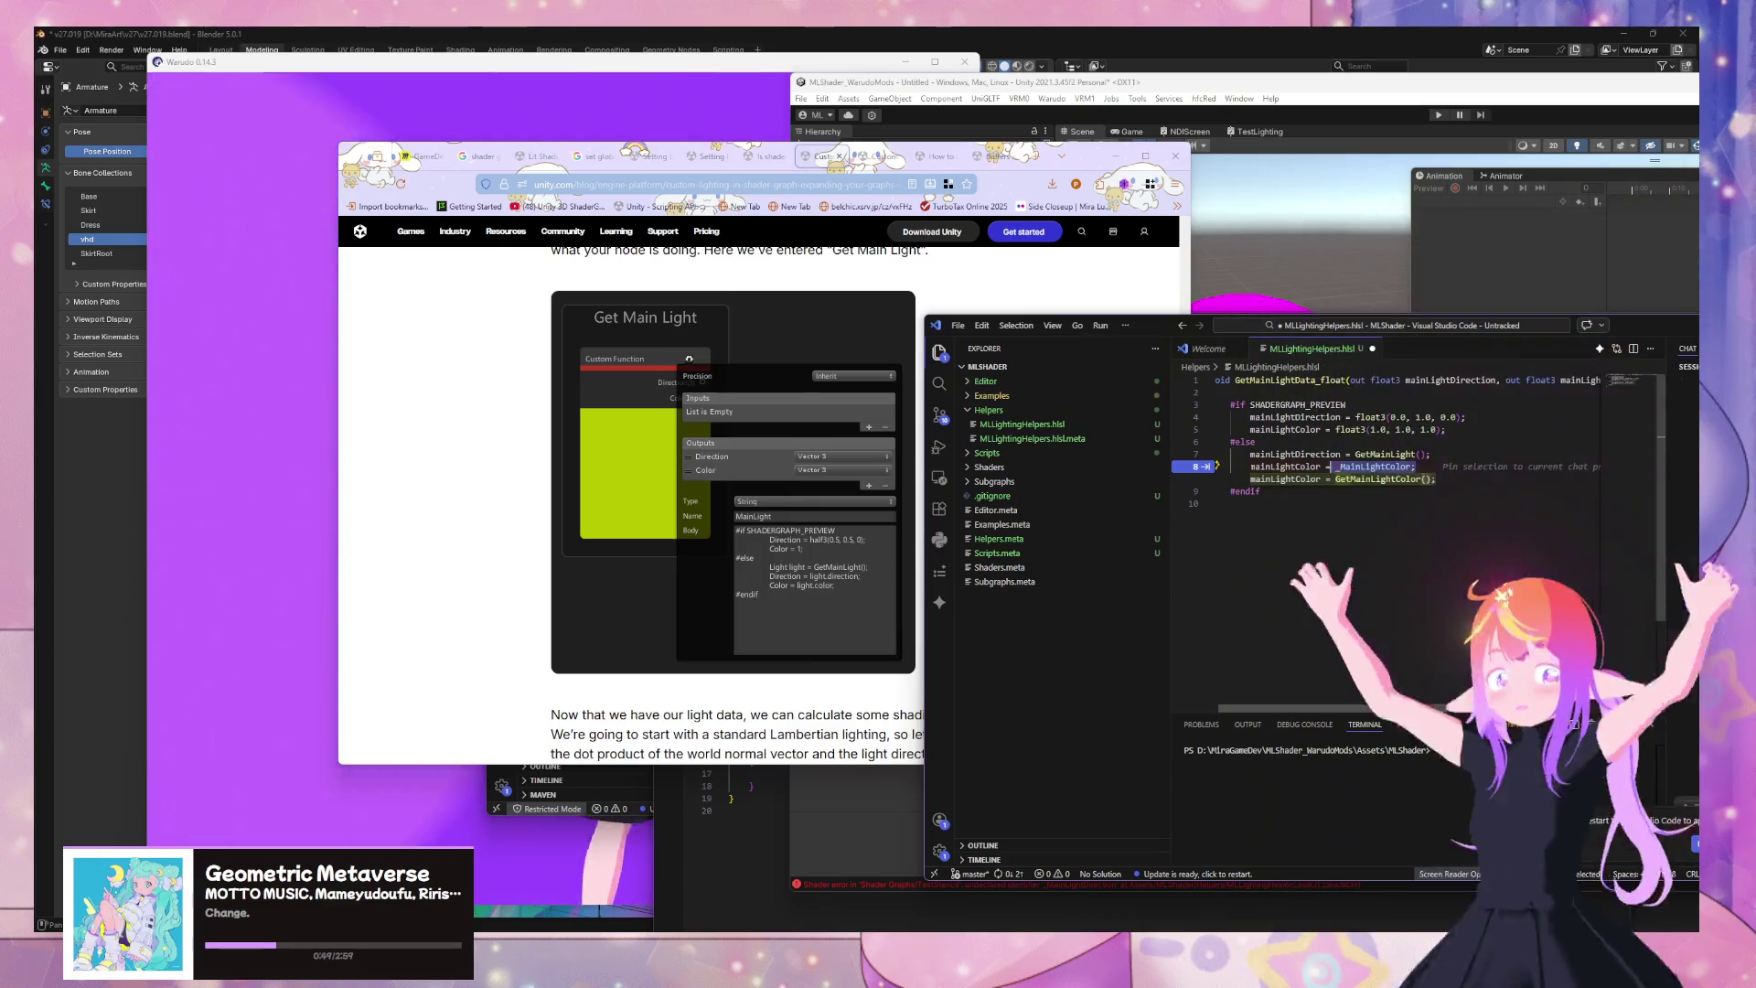
left_click_drag(1407, 708, 1425, 710)
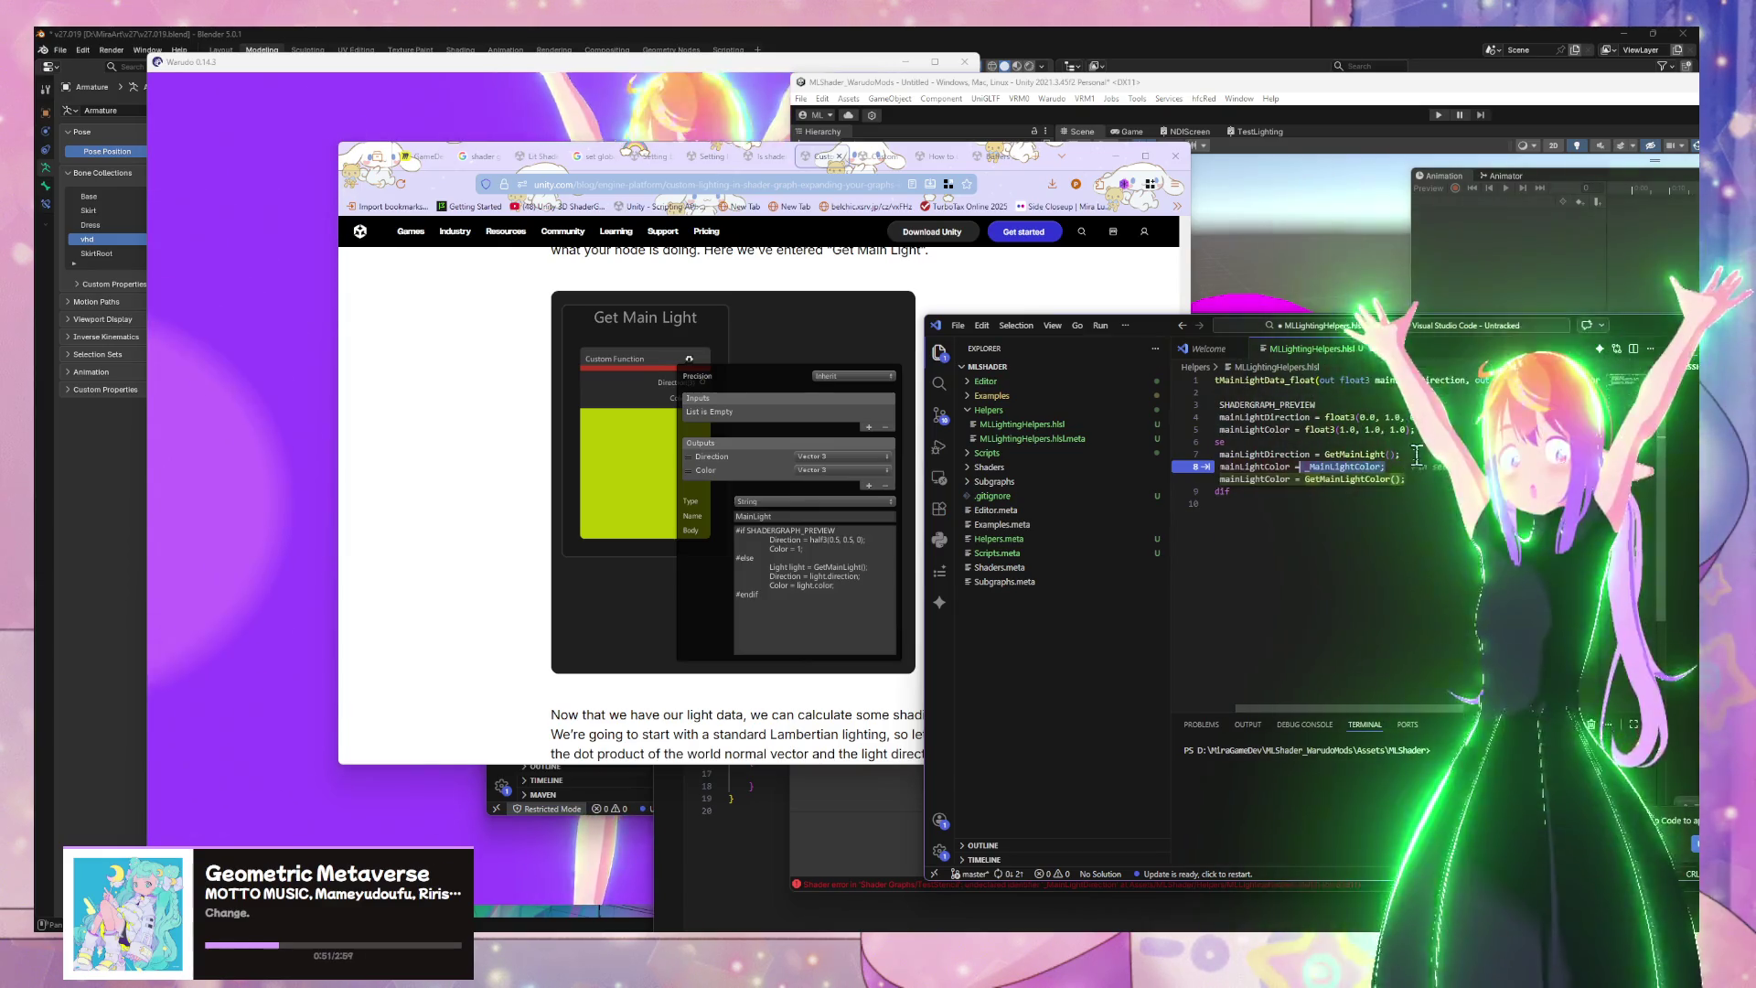
double_click(1222, 442)
key("ctrl+z")
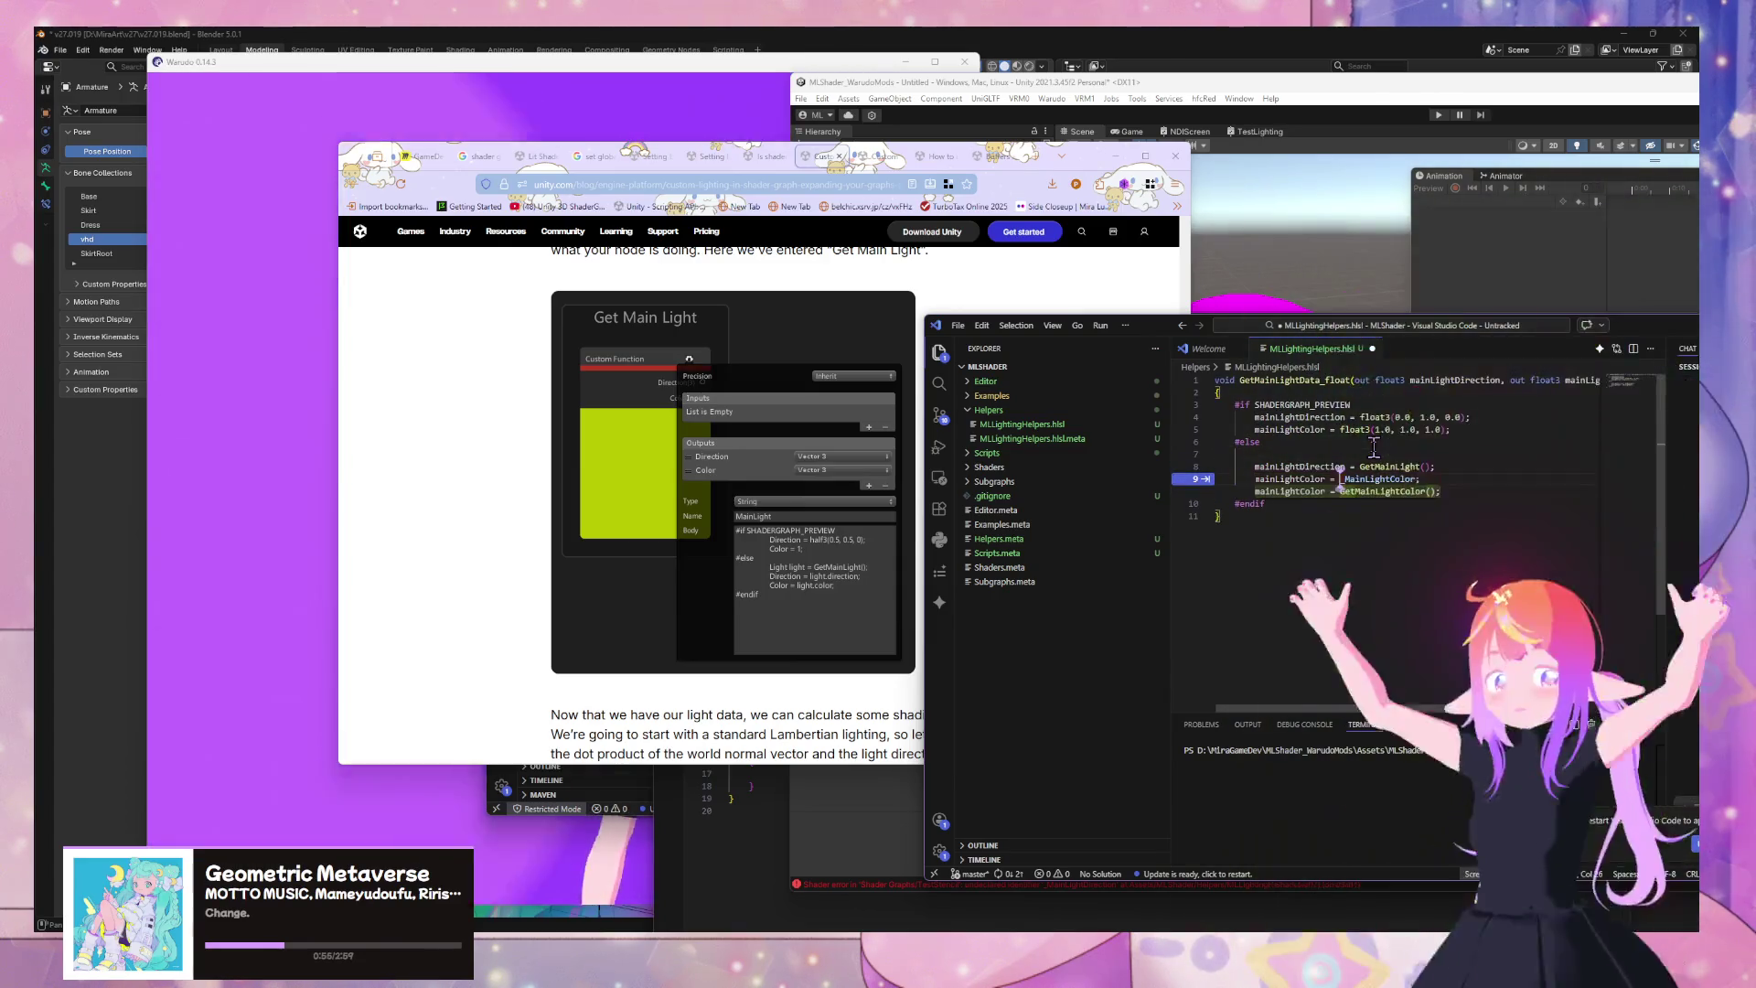
key("Return")
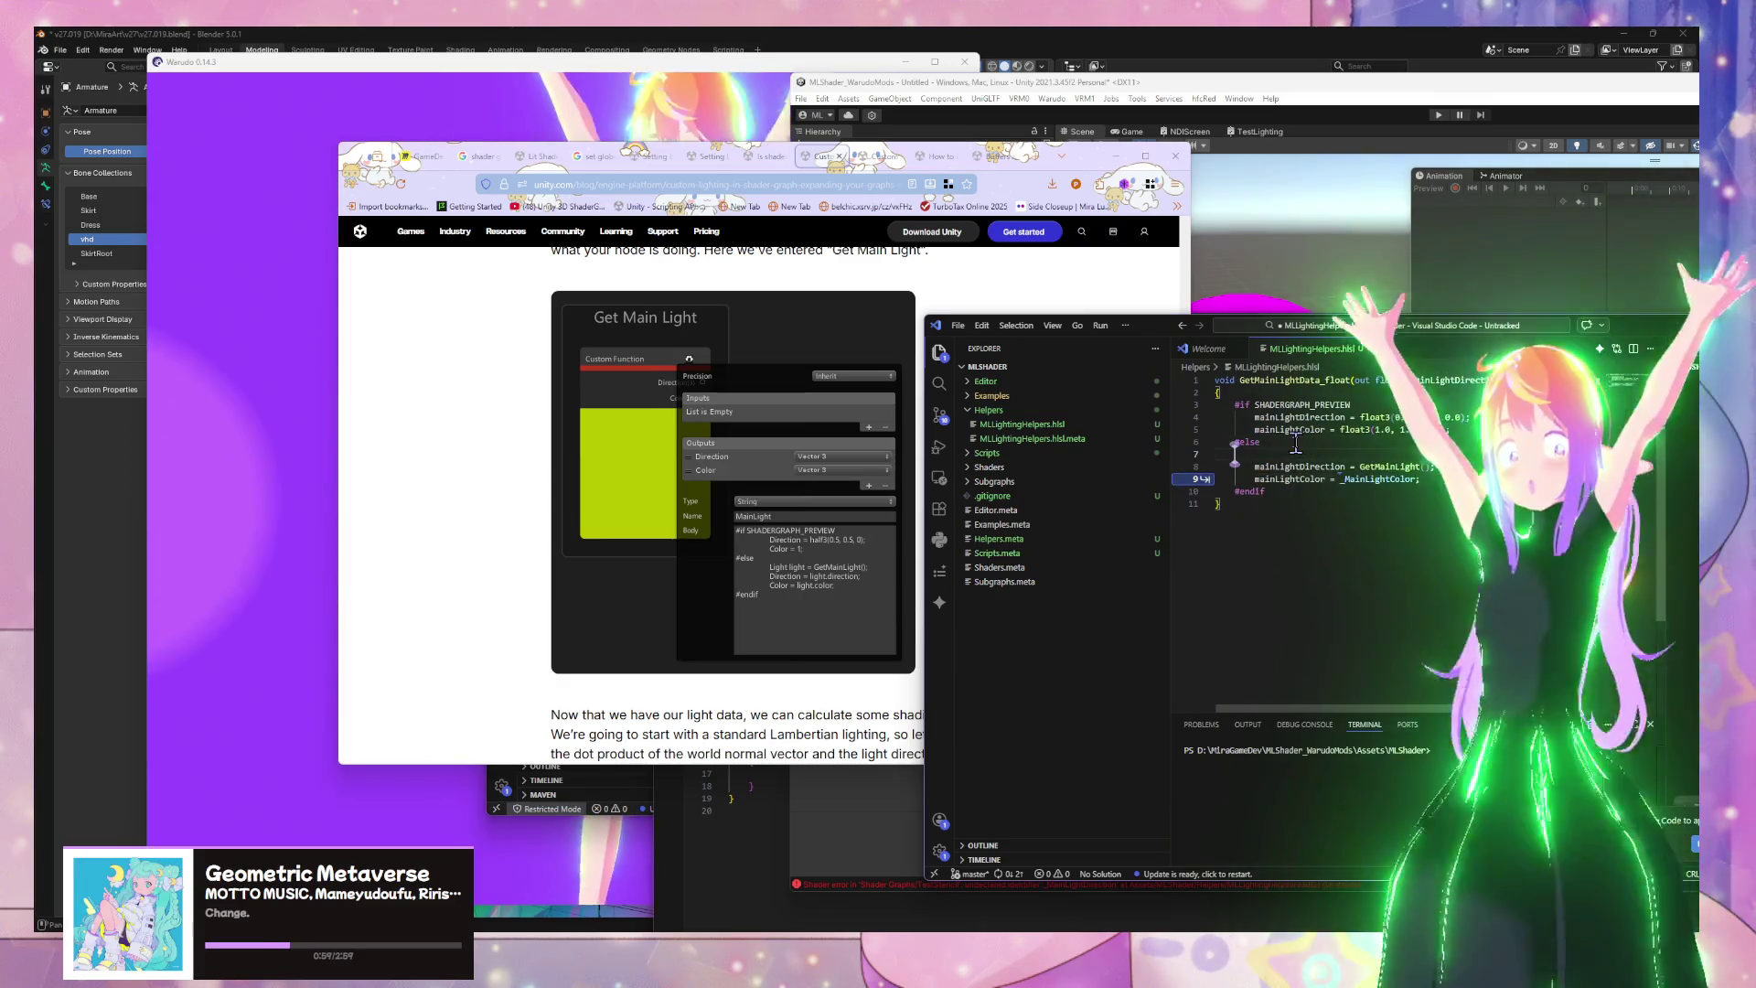
type("Light mainLight = GetMainLight(")
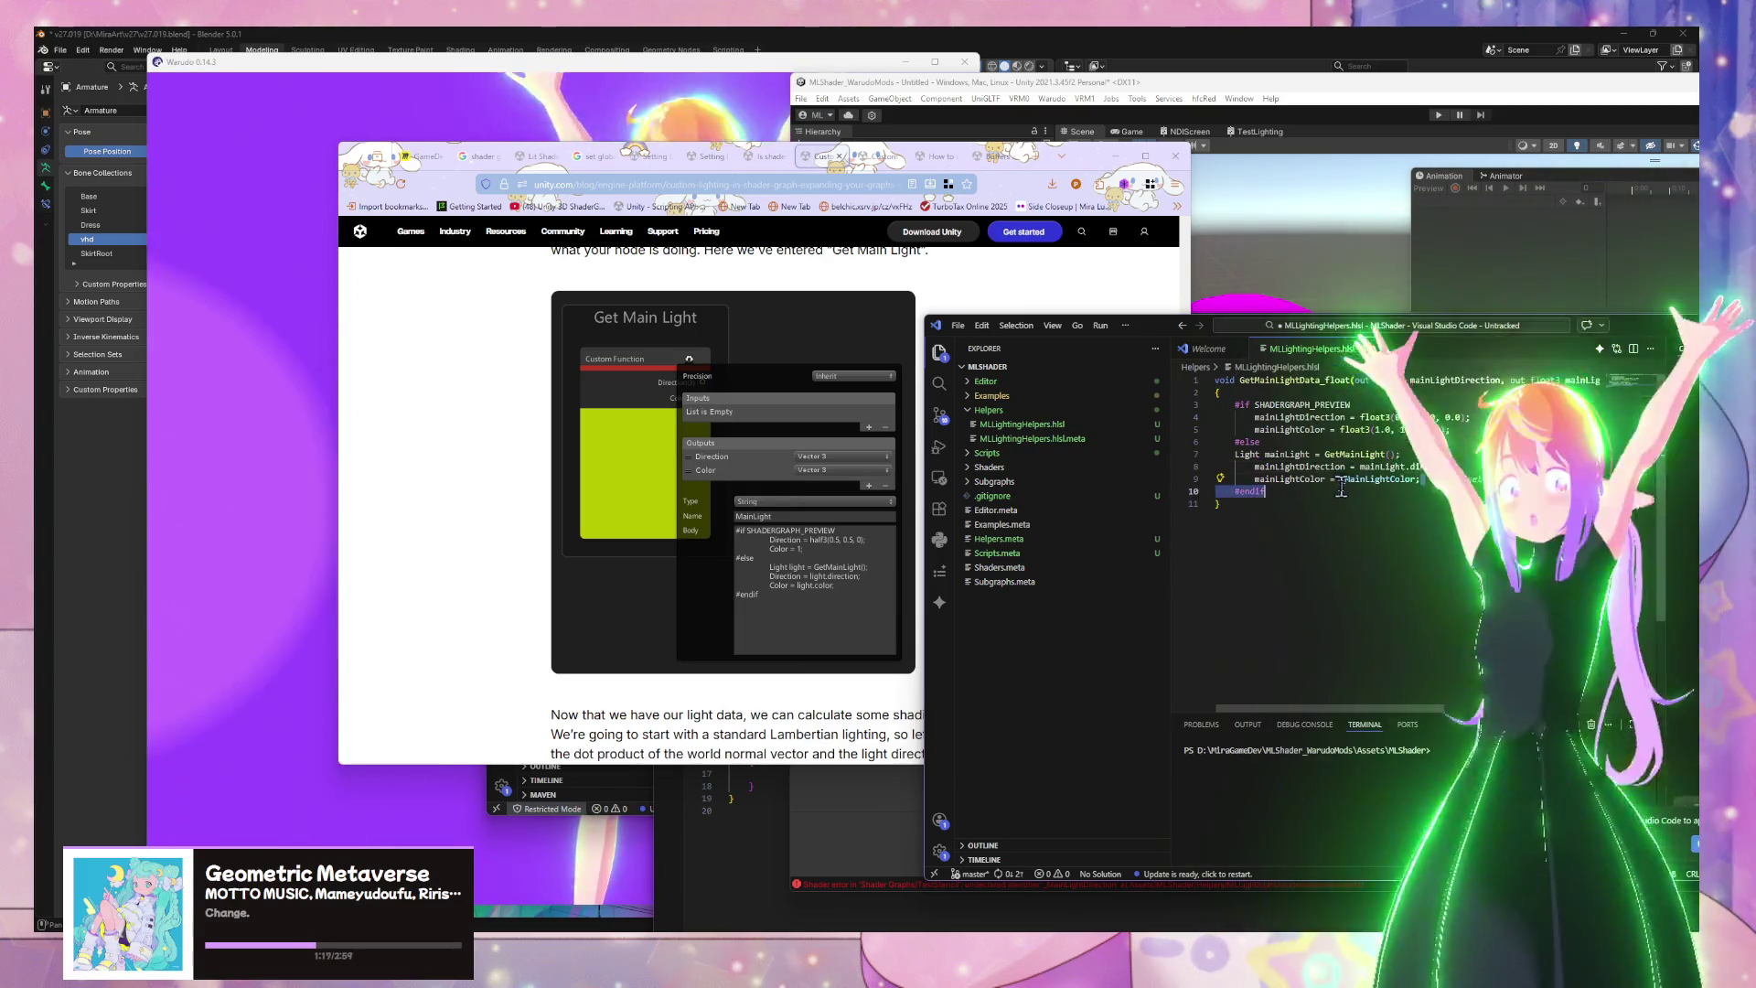
Set mainLightColor to mainLight.color, save, and indent the three #else body lines
type("mainLight.color;")
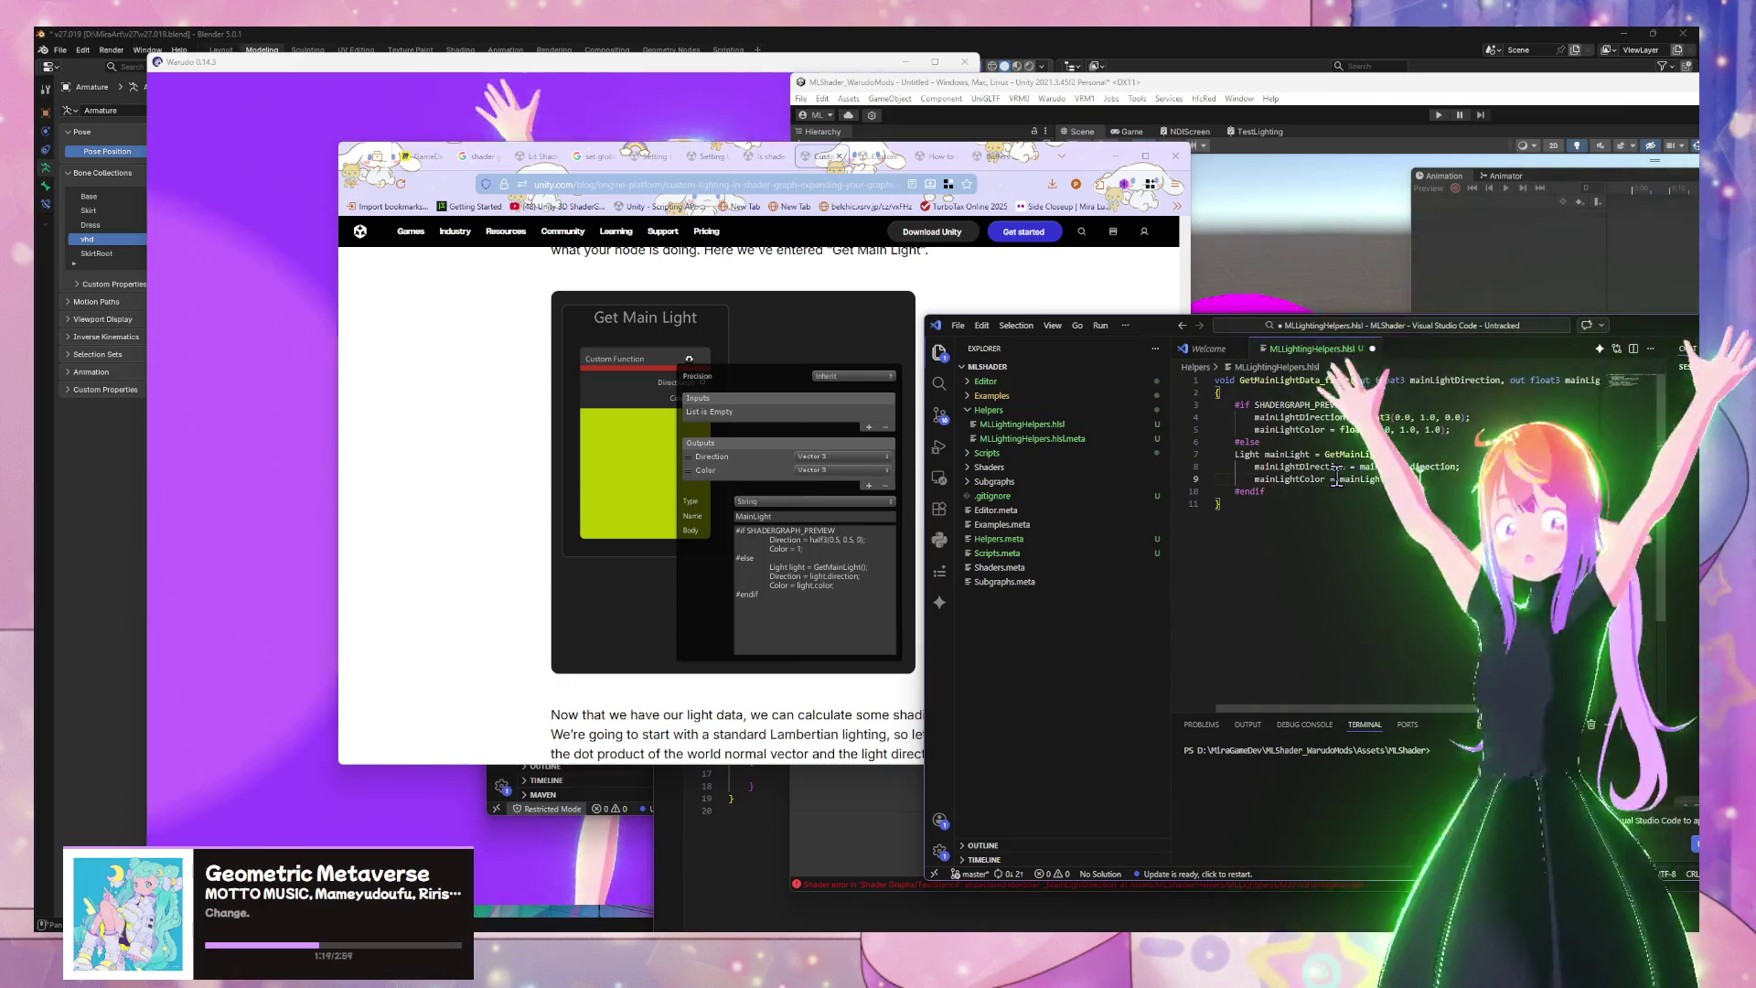
key("ctrl+s")
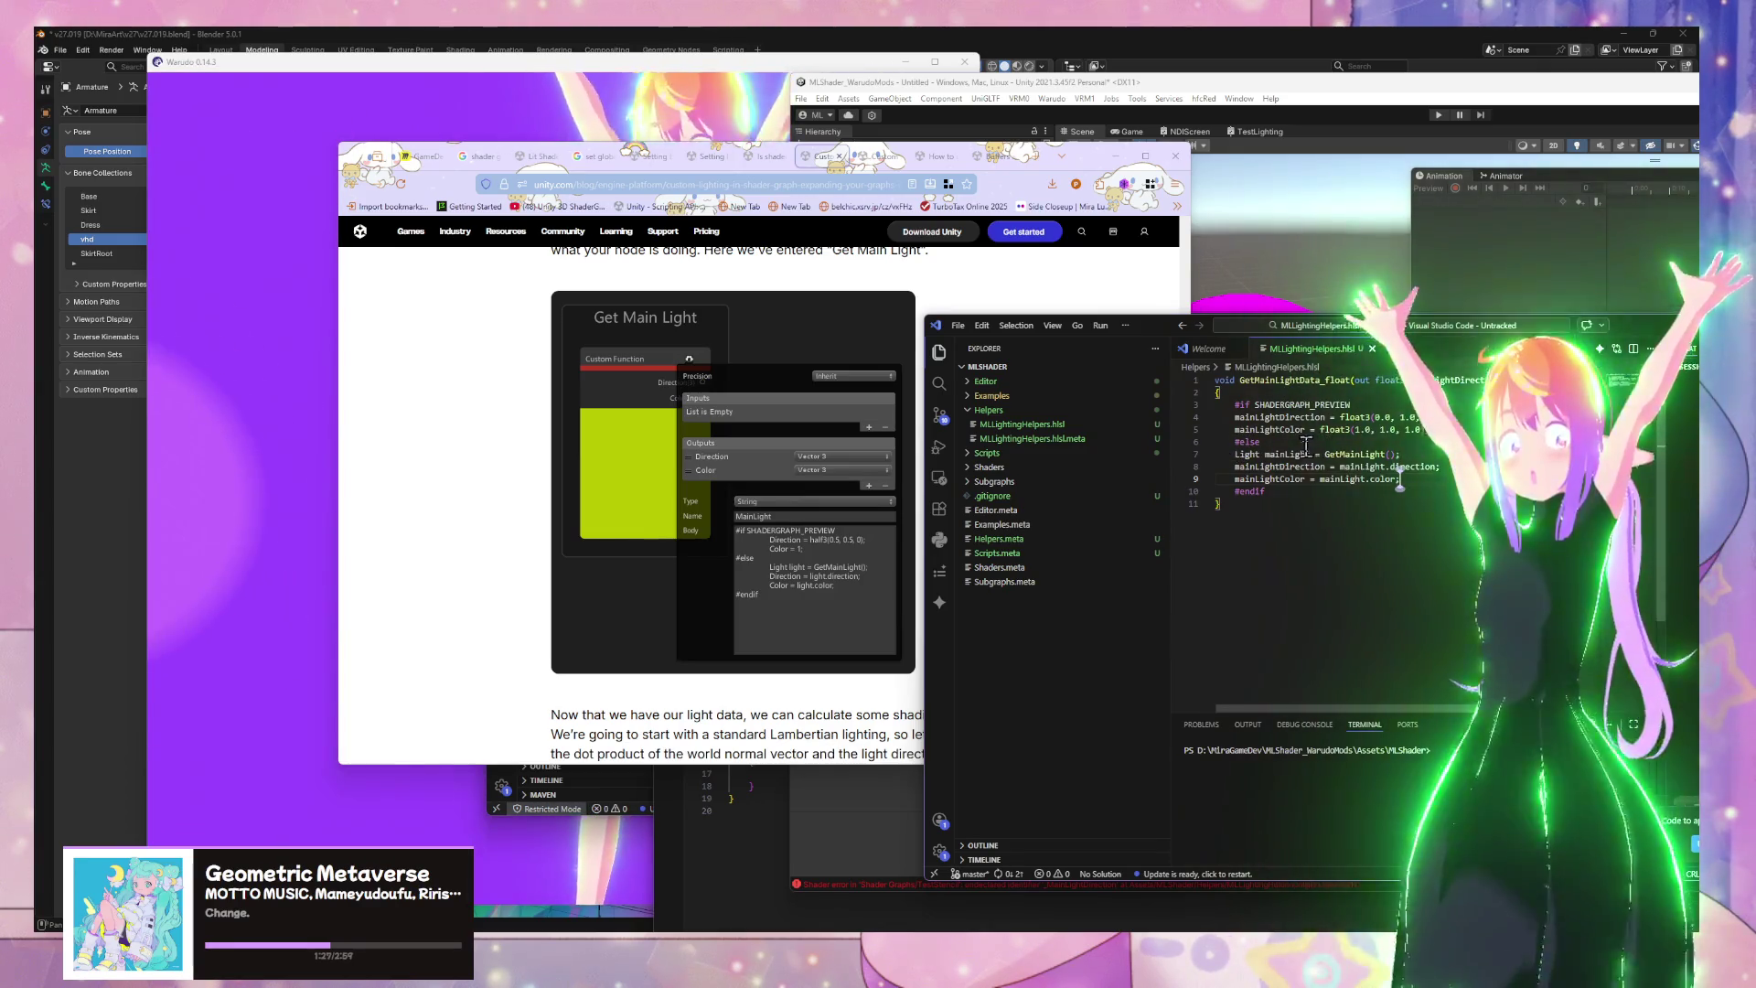
left_click_drag(1406, 478, 1221, 455)
key("Tab")
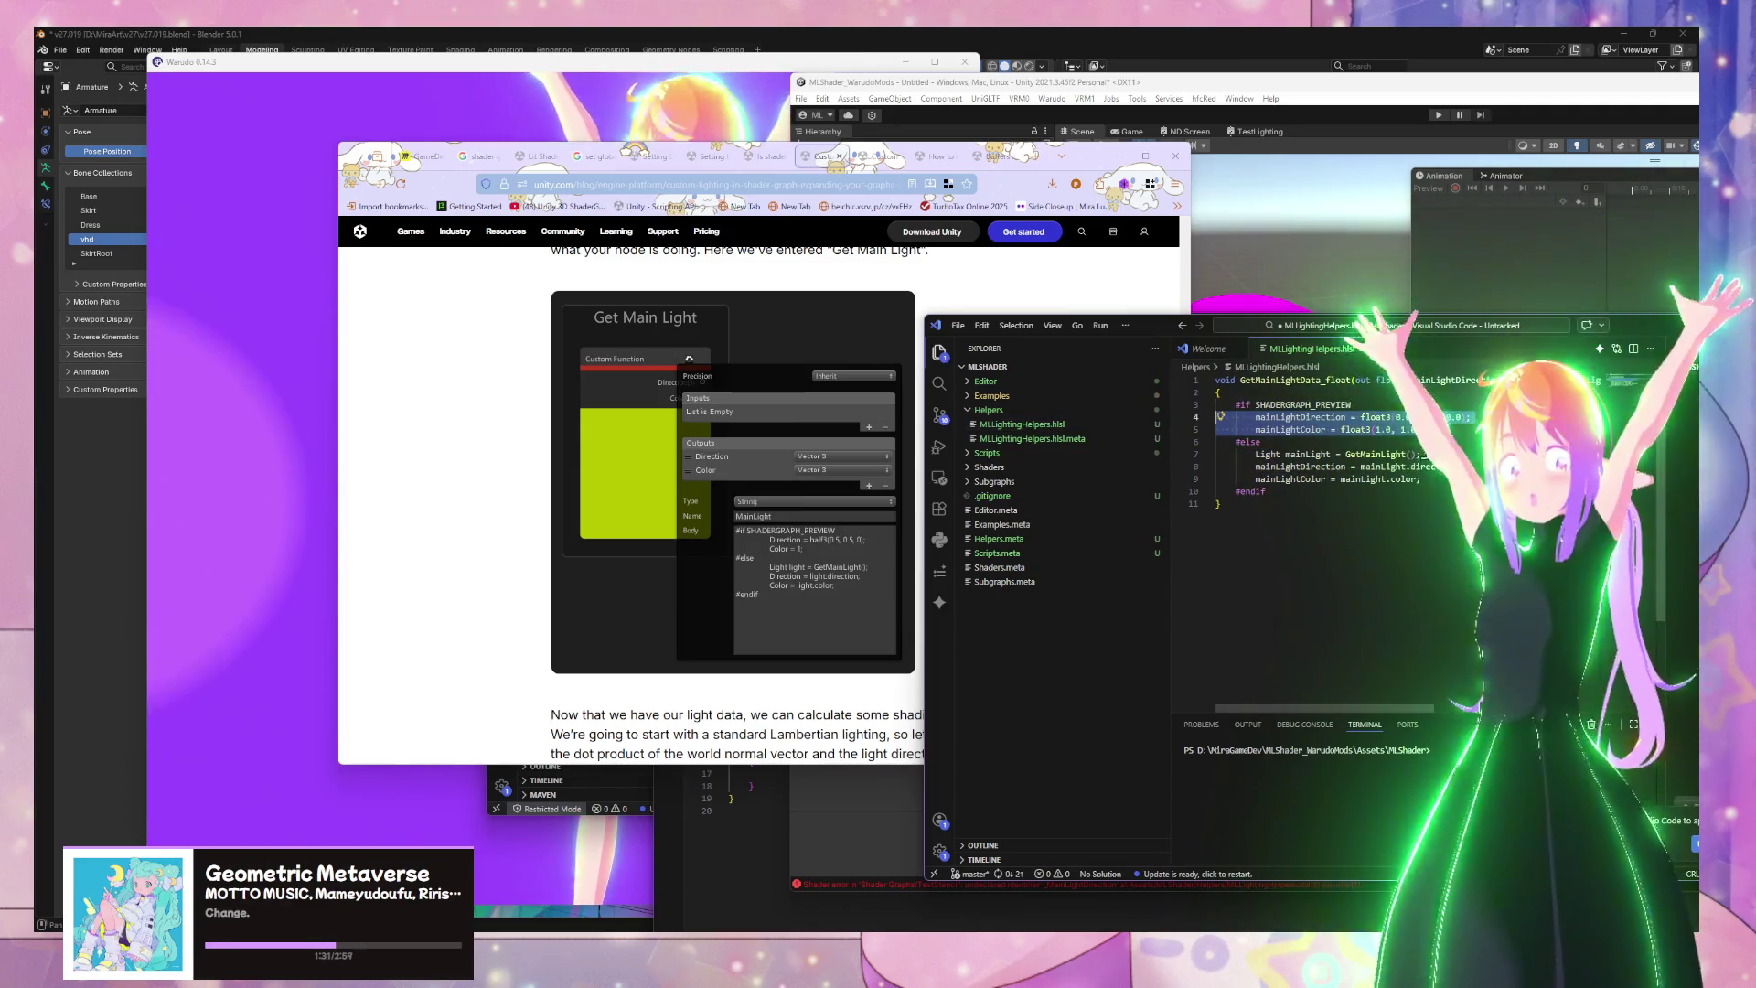
key("ctrl+shift+p")
key("Return")
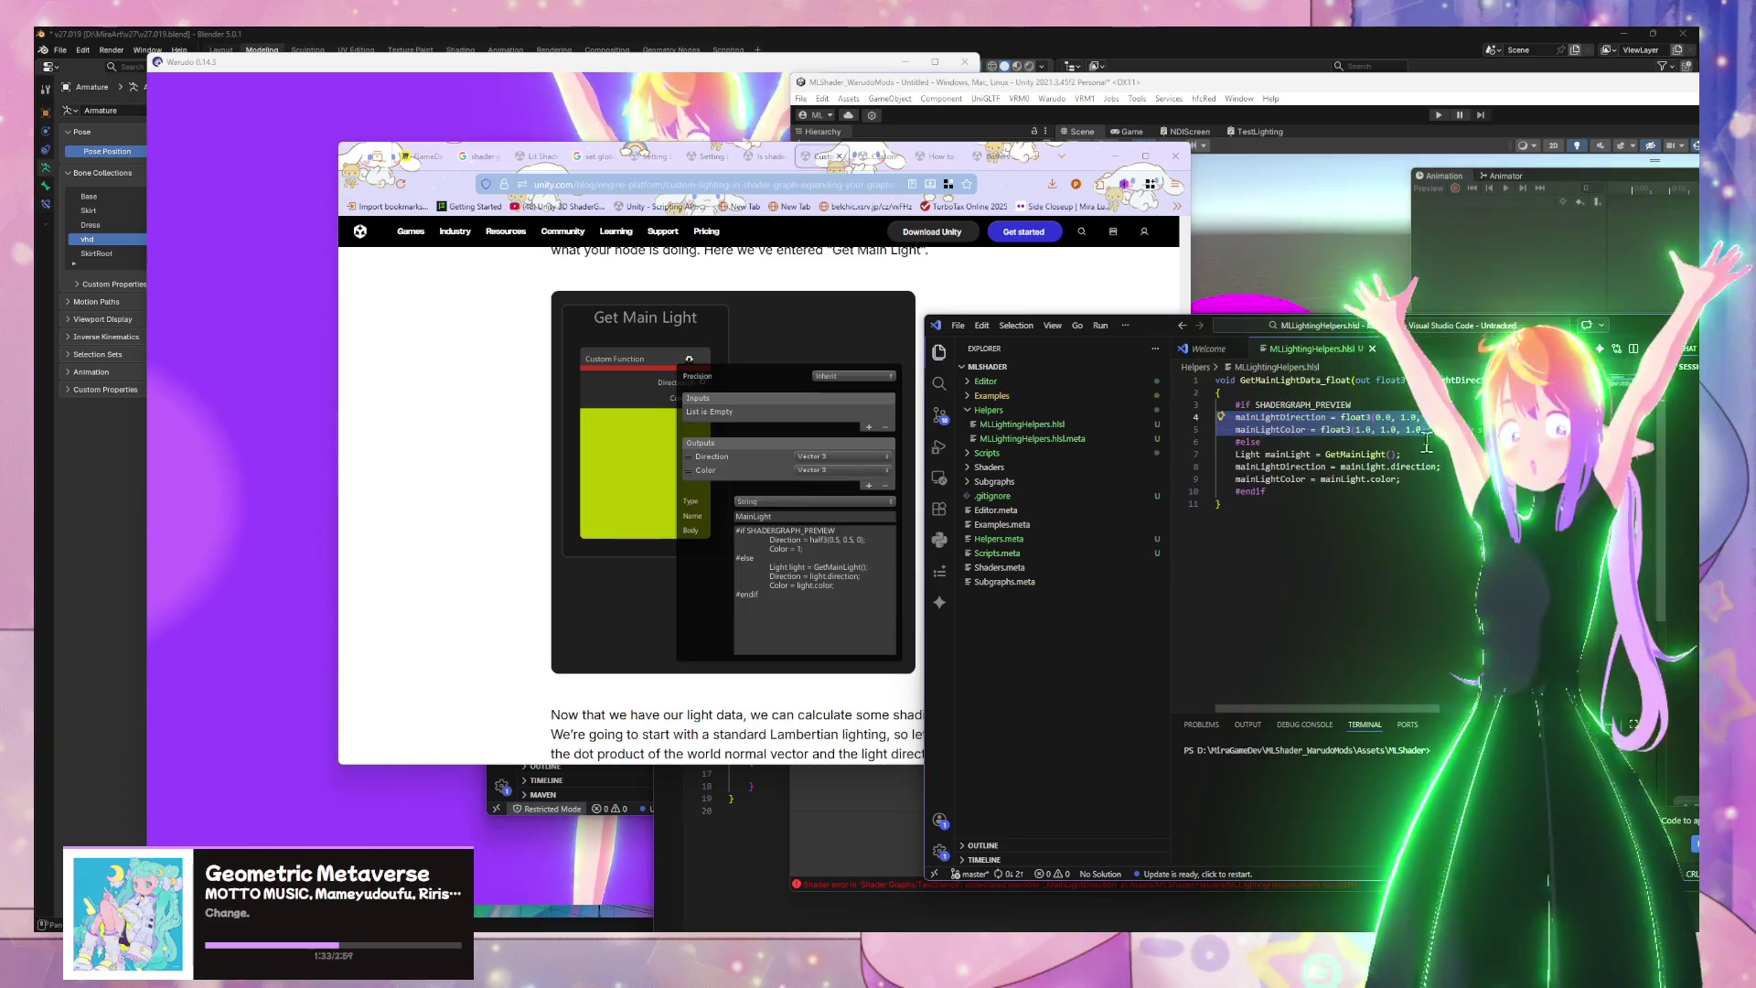
left_click(1482, 316)
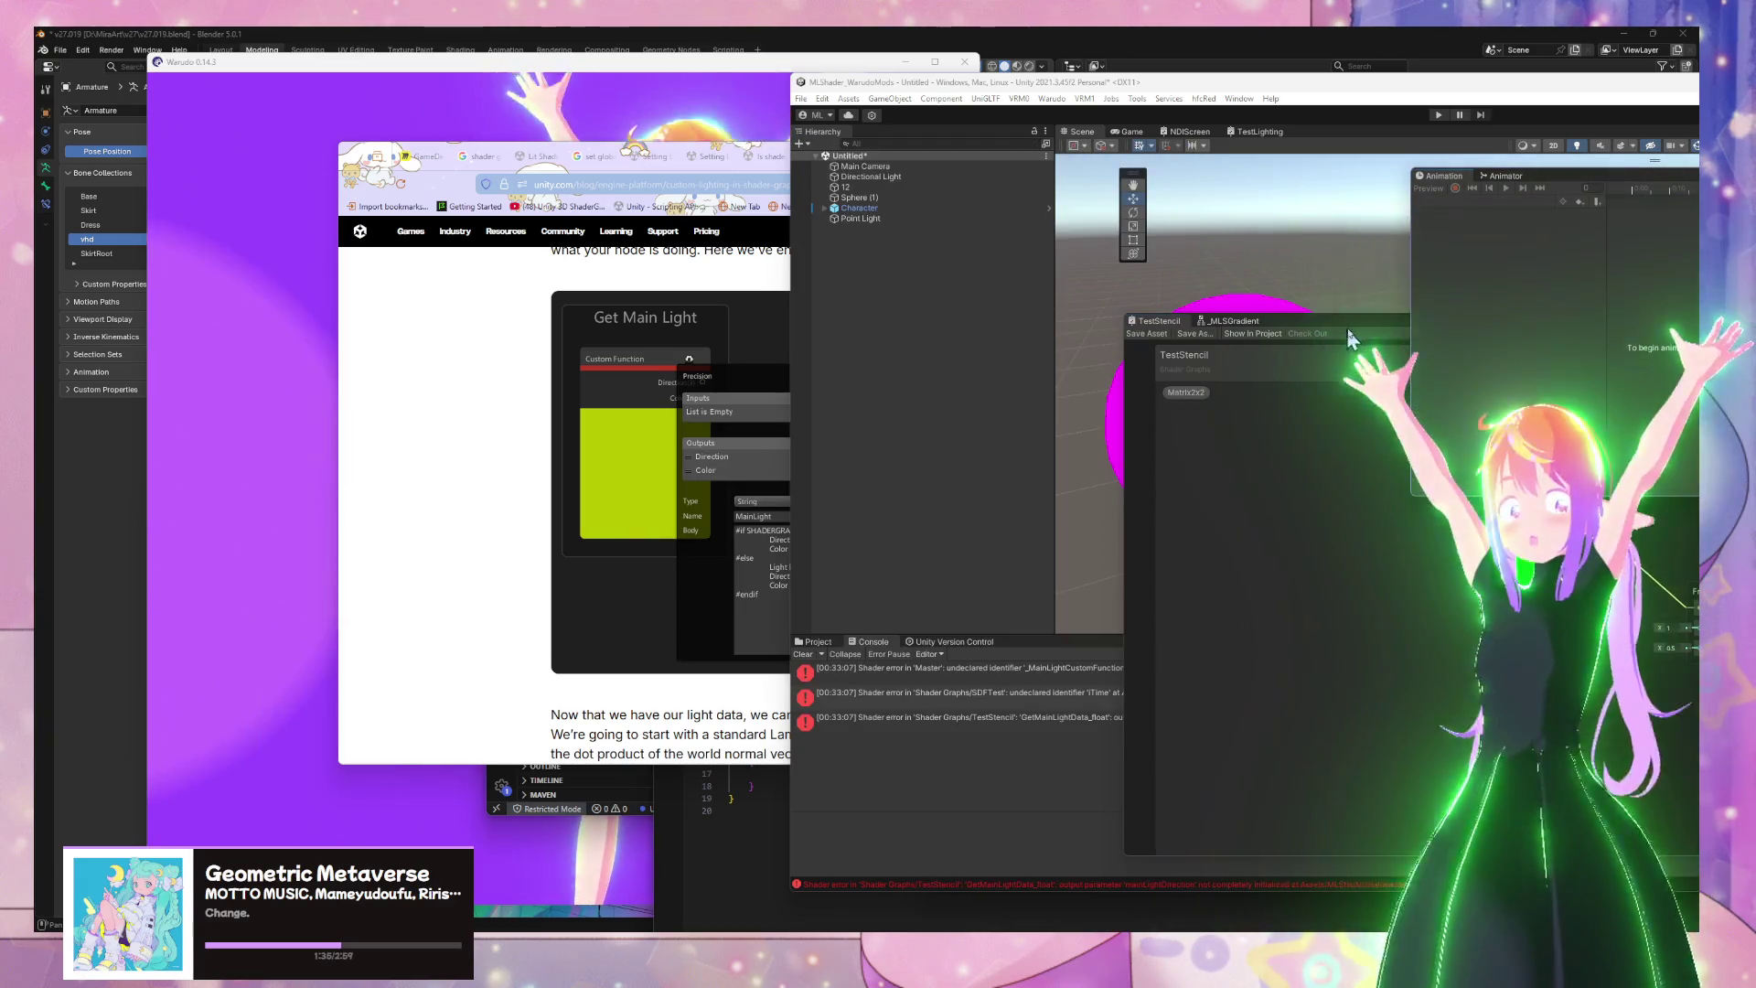
Move the Shader Graph window aside to reveal the sphere and clear the old console messages
mouse_move(1331, 325)
left_mouse_down()
mouse_move(1320, 784)
mouse_move(622, 547)
mouse_move(160, 217)
mouse_move(179, 208)
mouse_move(147, 506)
mouse_move(55, 253)
mouse_move(75, 246)
left_mouse_up()
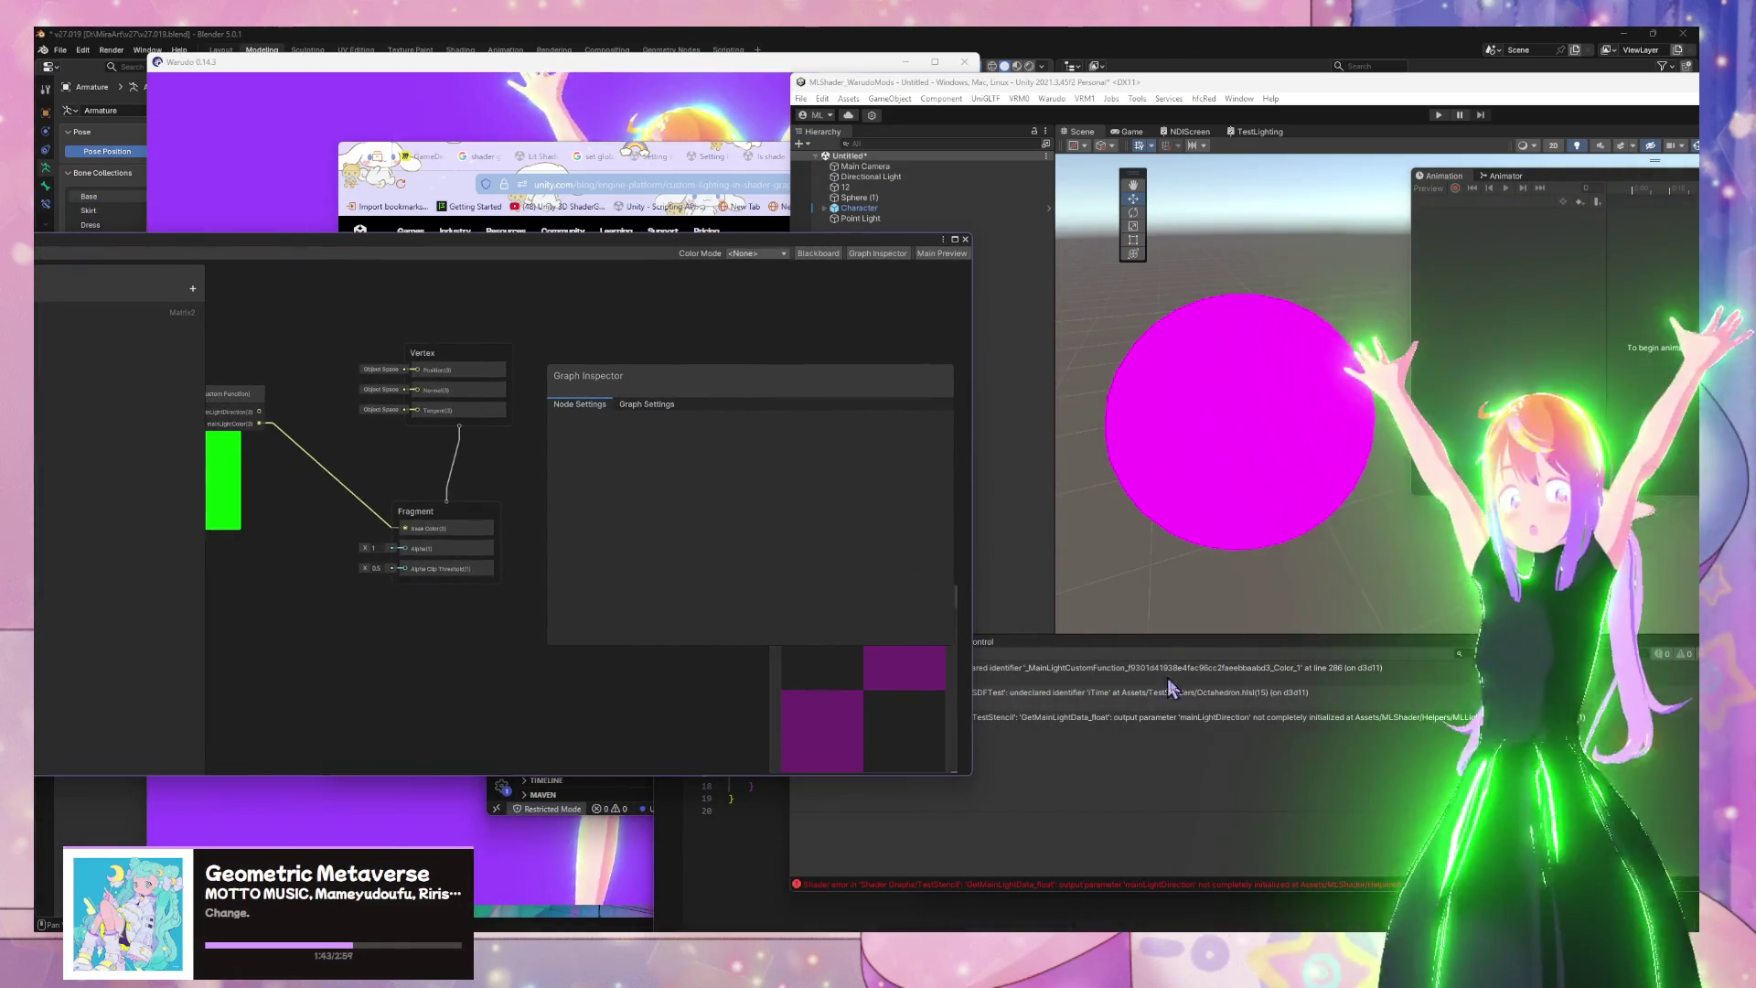
left_click(1189, 773)
left_click_drag(835, 243, 547, 357)
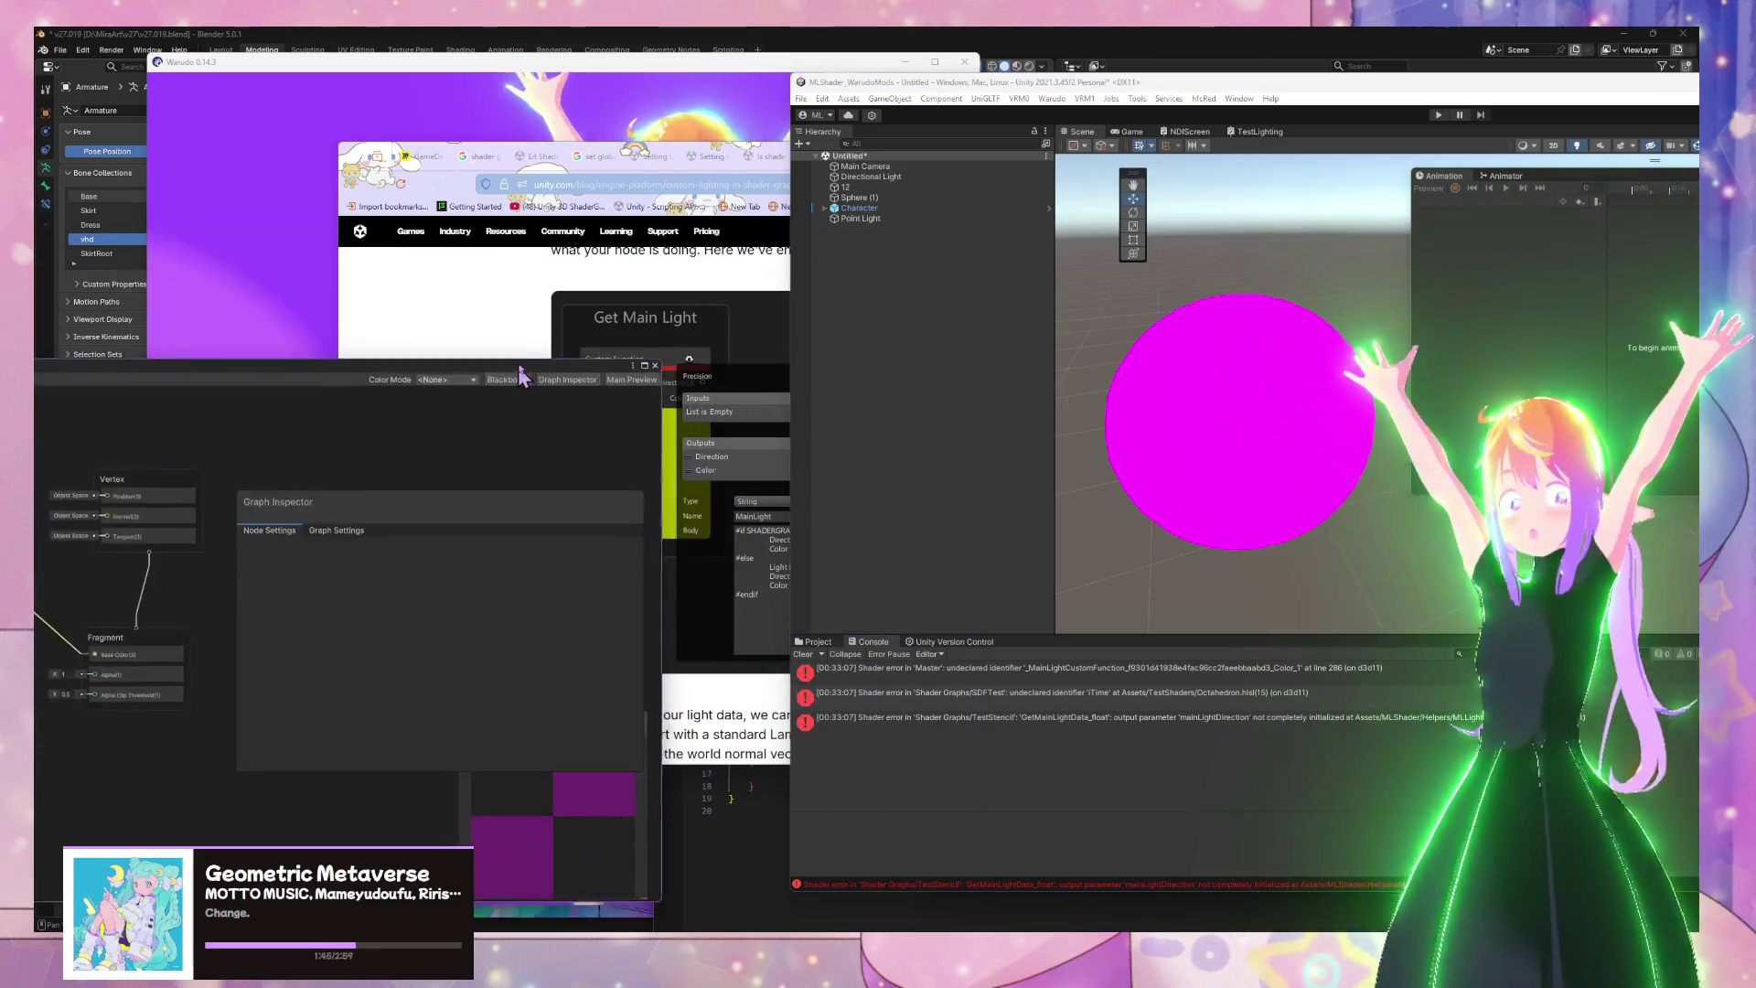
left_click(818, 643)
left_click(869, 642)
left_click(801, 654)
mouse_move(436, 361)
left_mouse_down()
mouse_move(980, 302)
mouse_move(432, 229)
mouse_move(282, 235)
mouse_move(1088, 736)
mouse_move(1189, 757)
left_mouse_up()
Find the Octahedron asset by searching 'oct', delete it, and show the console errors
left_click(816, 641)
left_click(1459, 653)
type("oct")
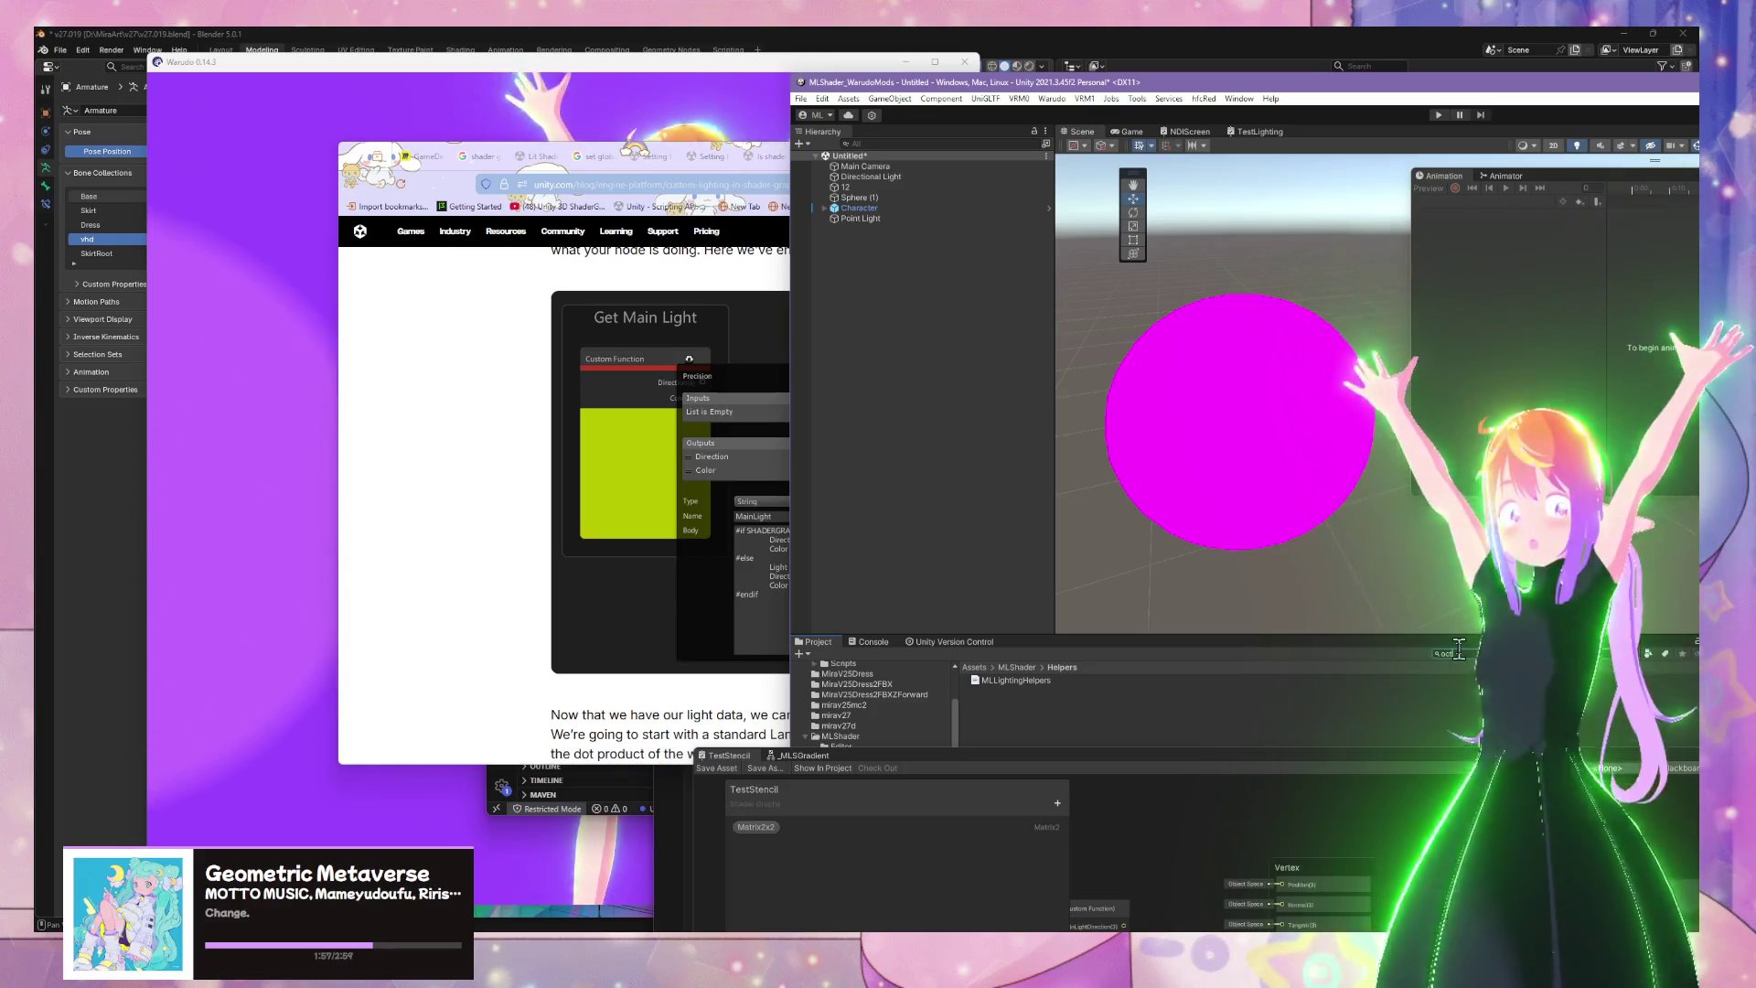
right_click(1011, 681)
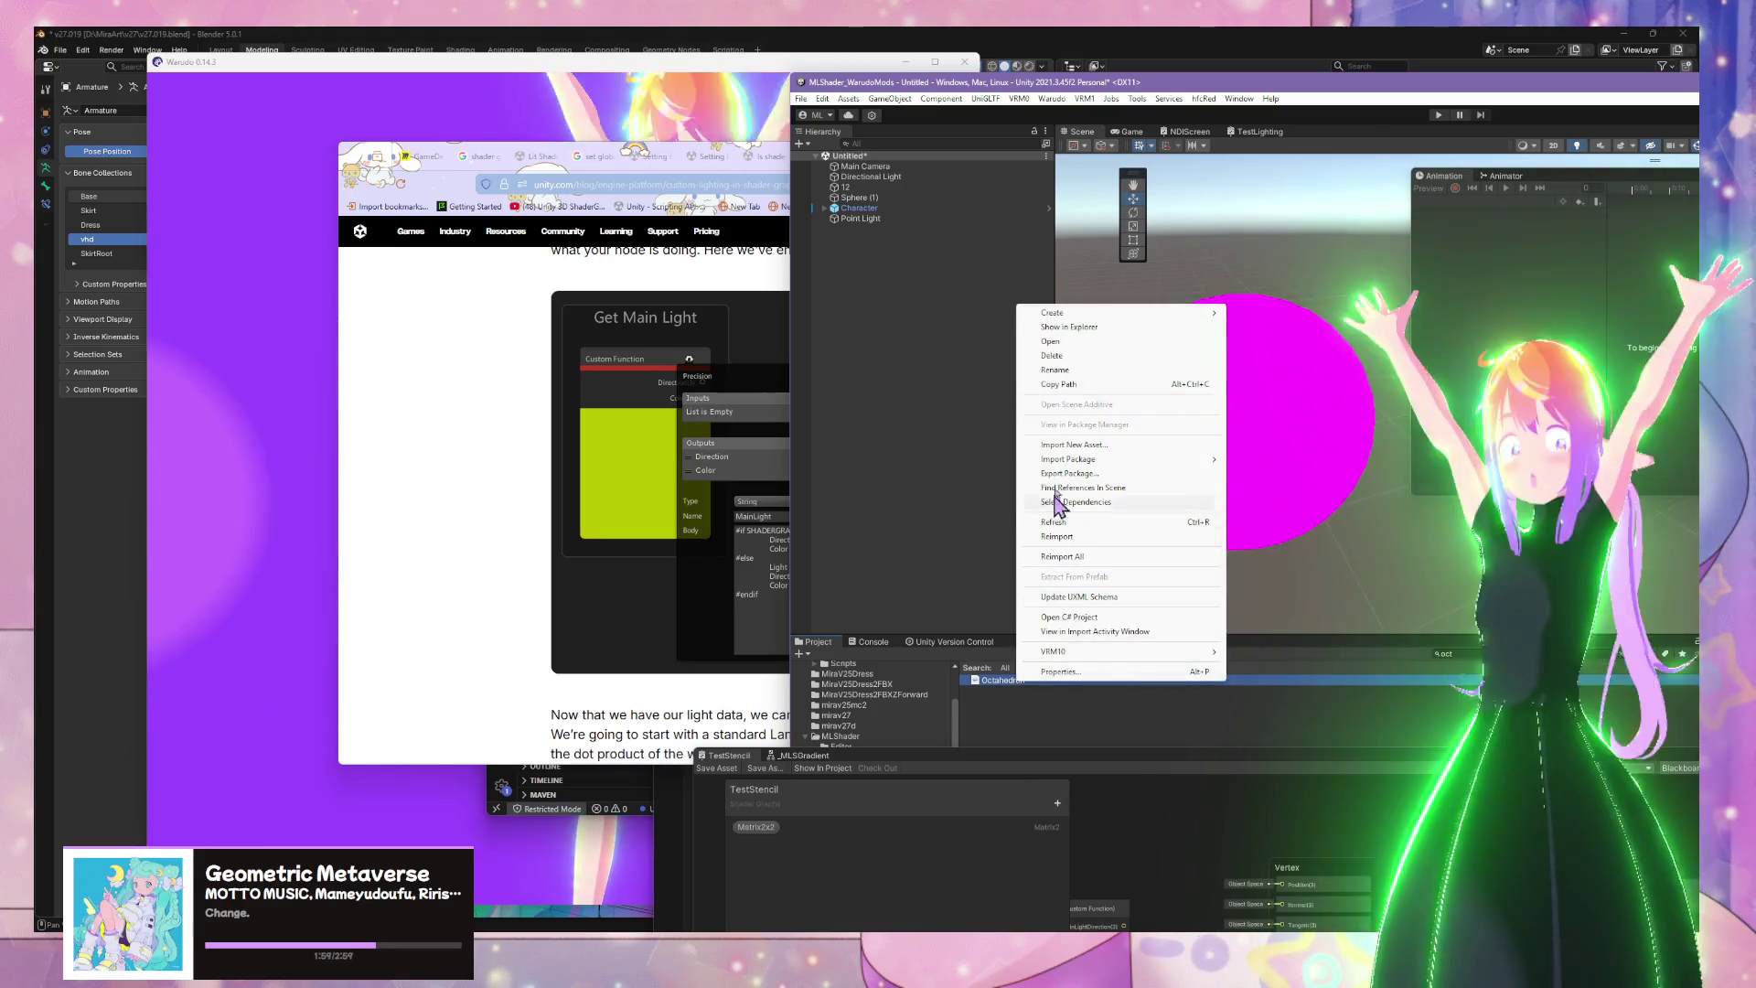
left_click(1109, 366)
left_click(1497, 516)
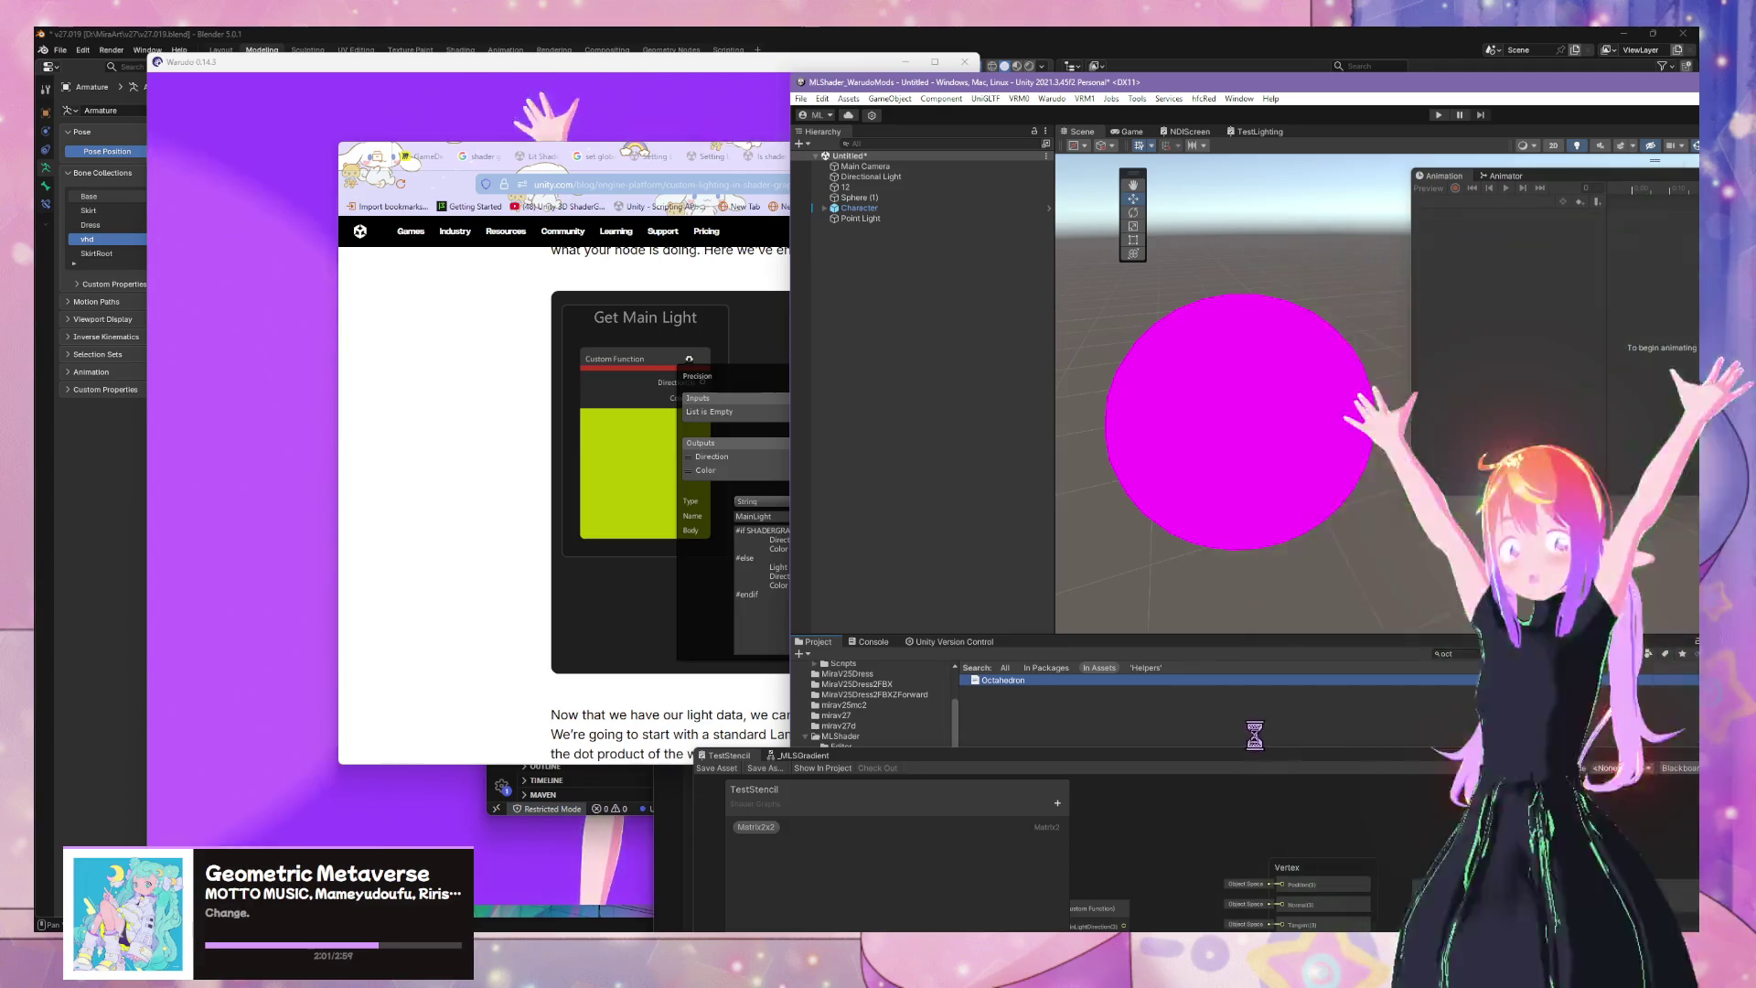
left_click(868, 641)
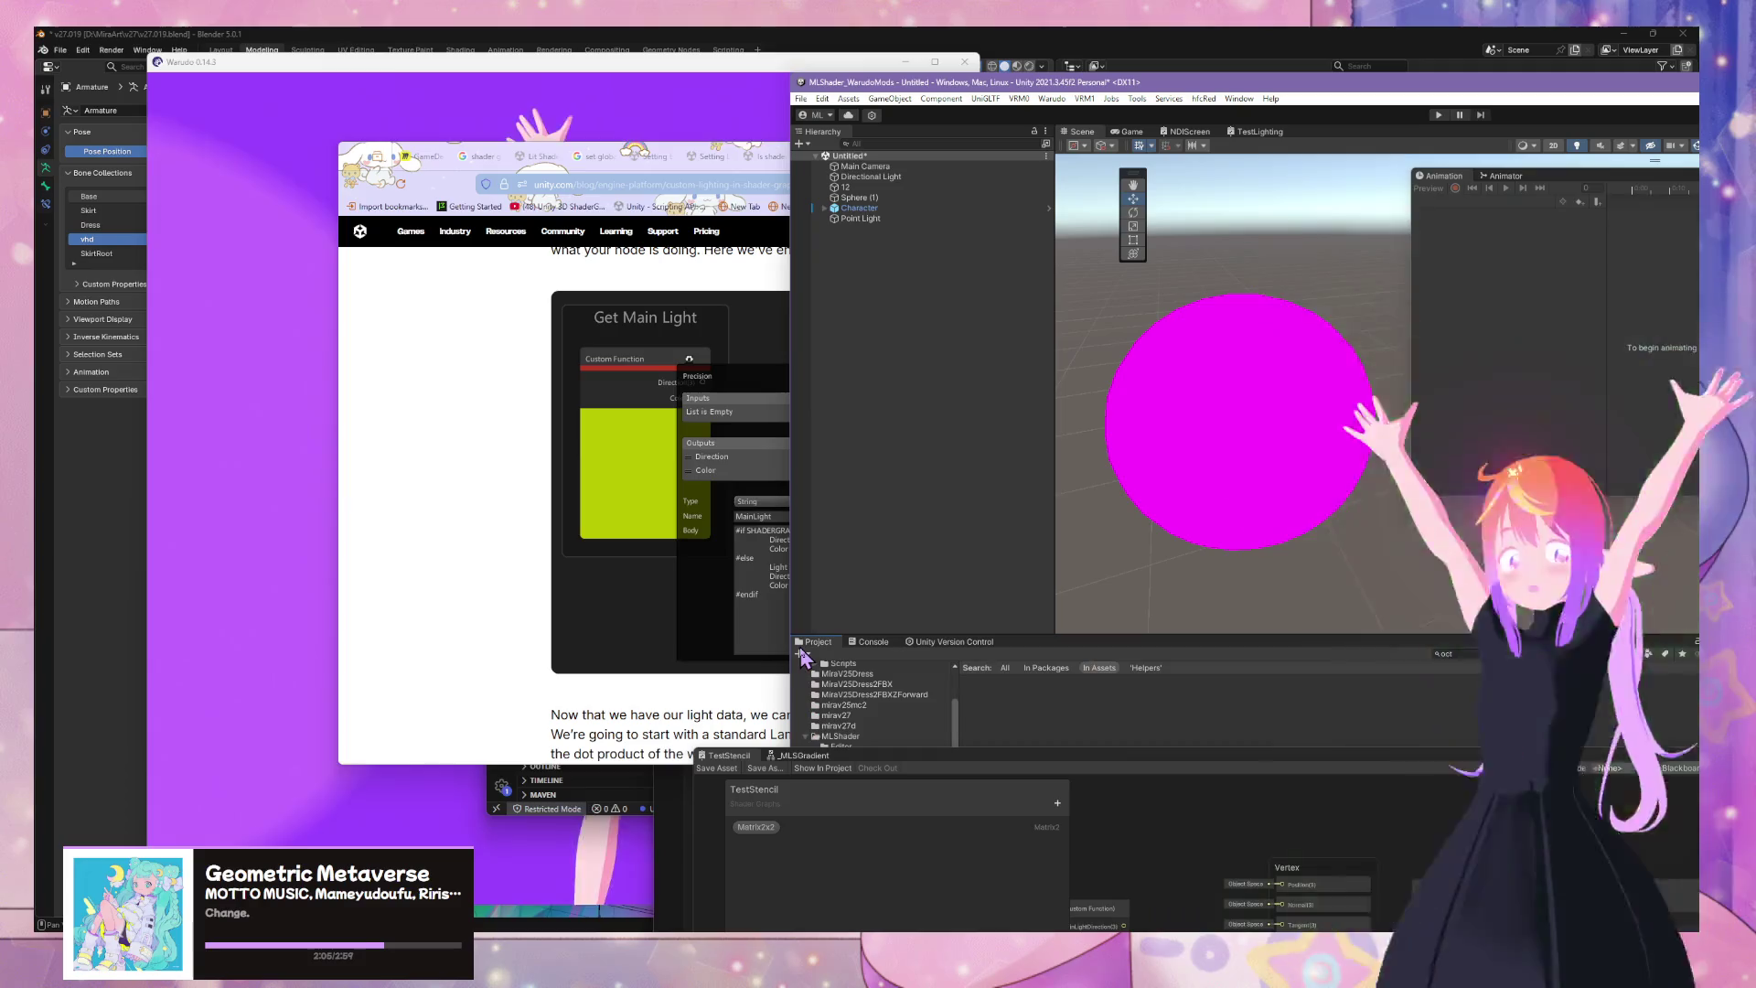
Set the GetMainLightData Custom Function node's Source to MLLightingHelpers in the Graph Inspector
mouse_move(1096, 748)
left_mouse_down()
mouse_move(1012, 563)
mouse_move(776, 213)
left_mouse_up()
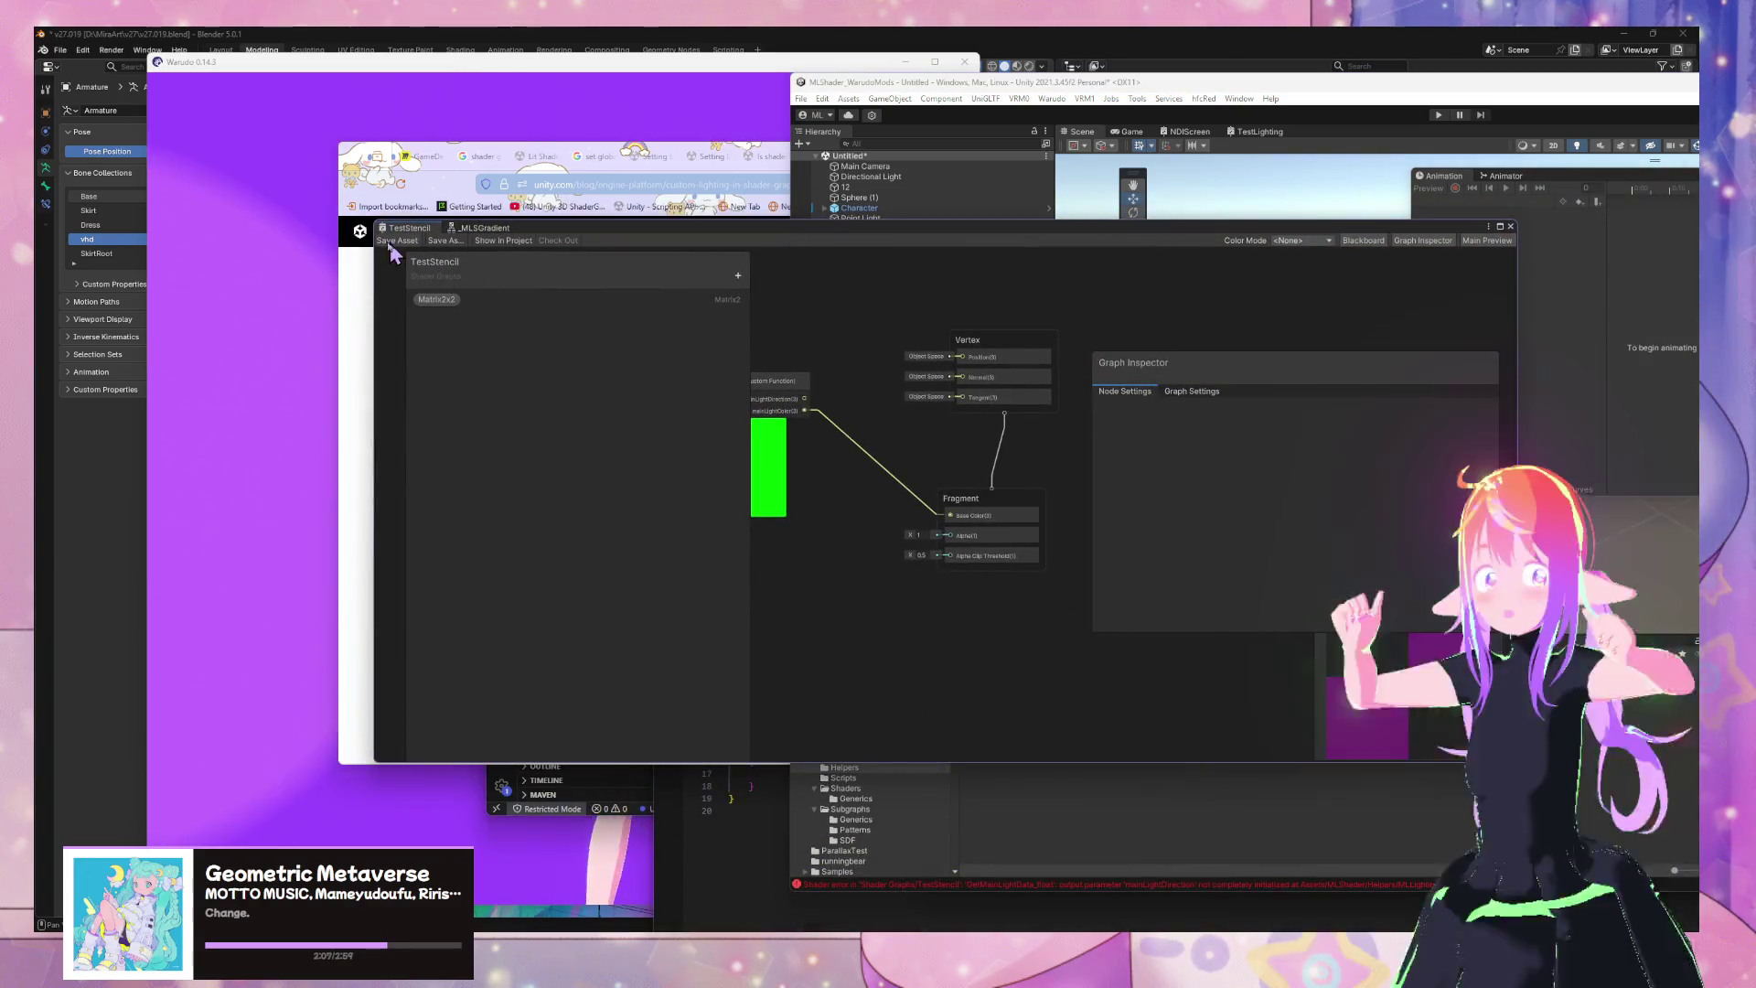
left_click_drag(810, 380, 947, 404)
left_click(919, 413)
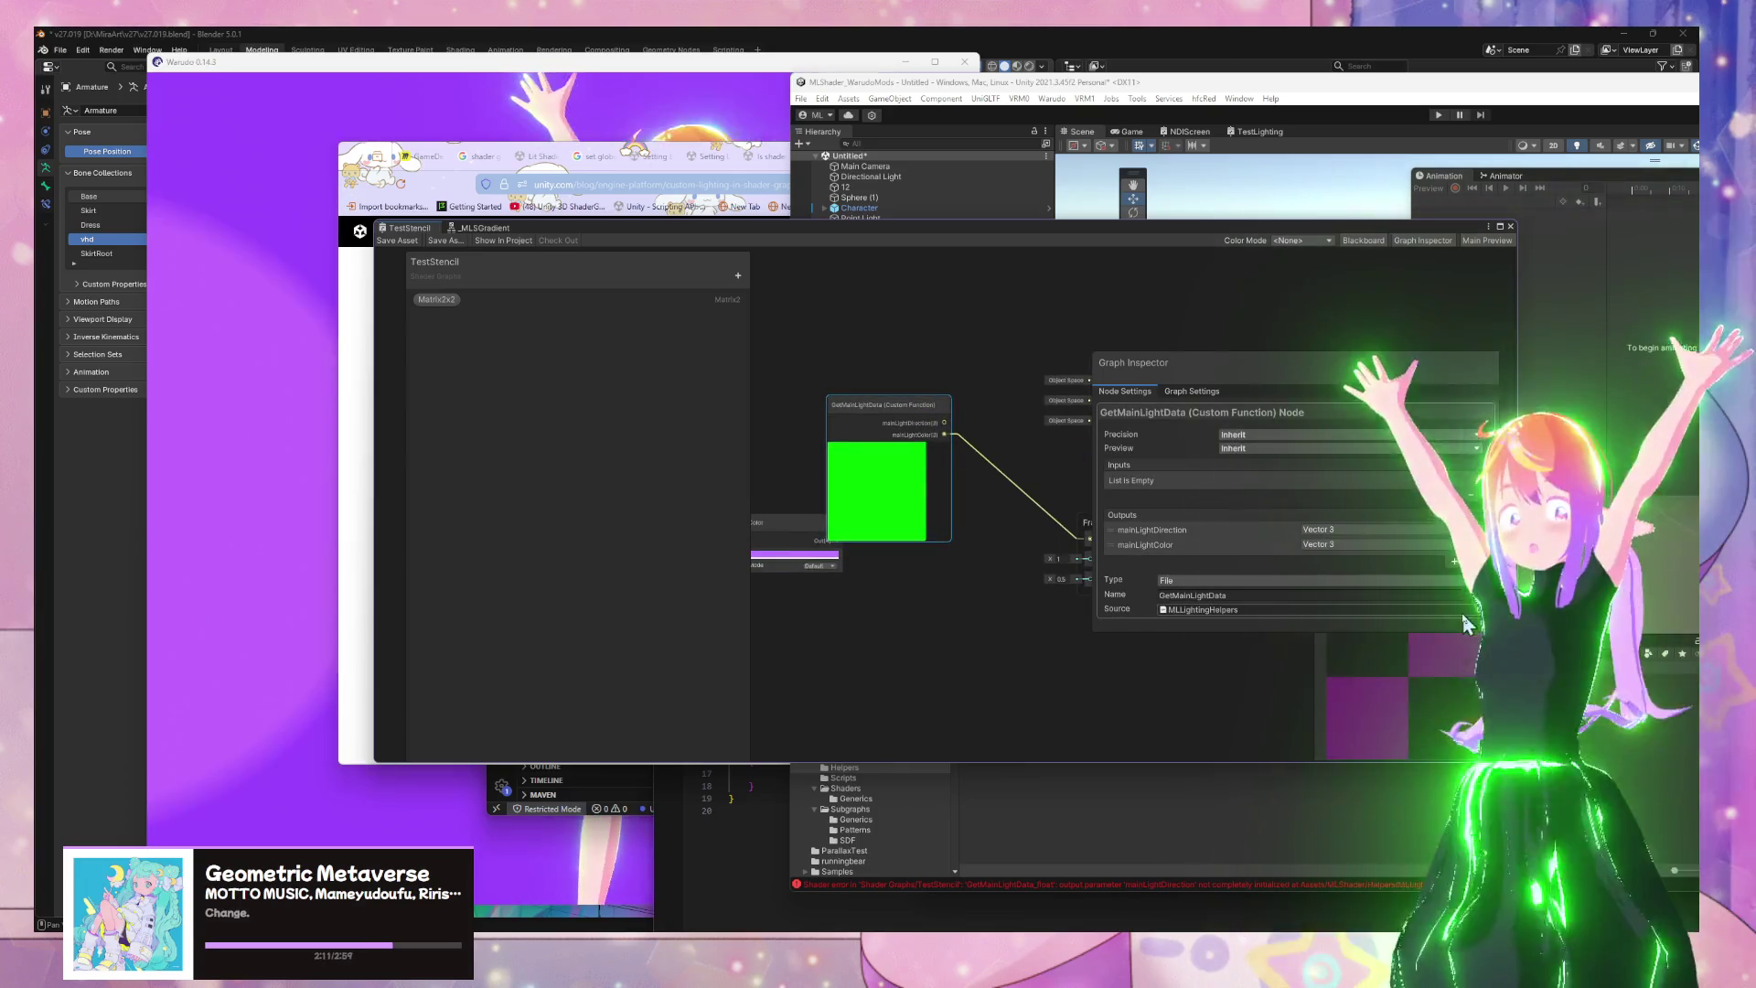
left_click(1474, 609)
double_click(1251, 635)
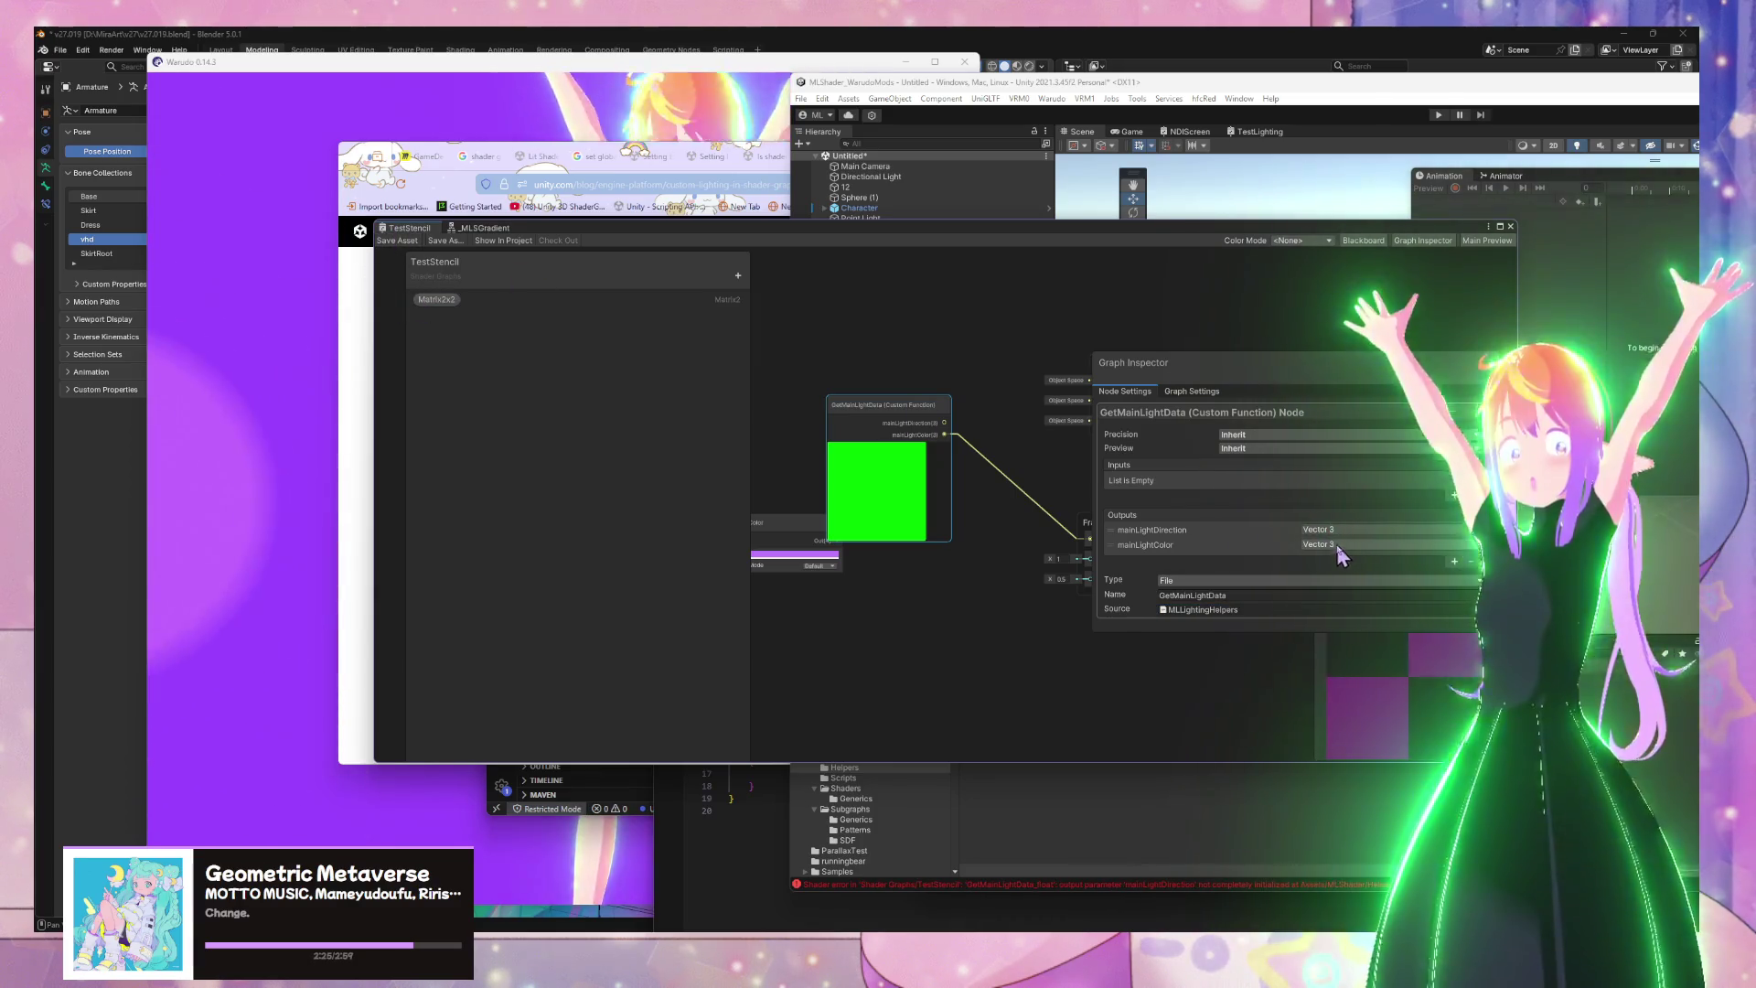
Search Google for 'GetMainLight unity' in the browser
mouse_move(771, 917)
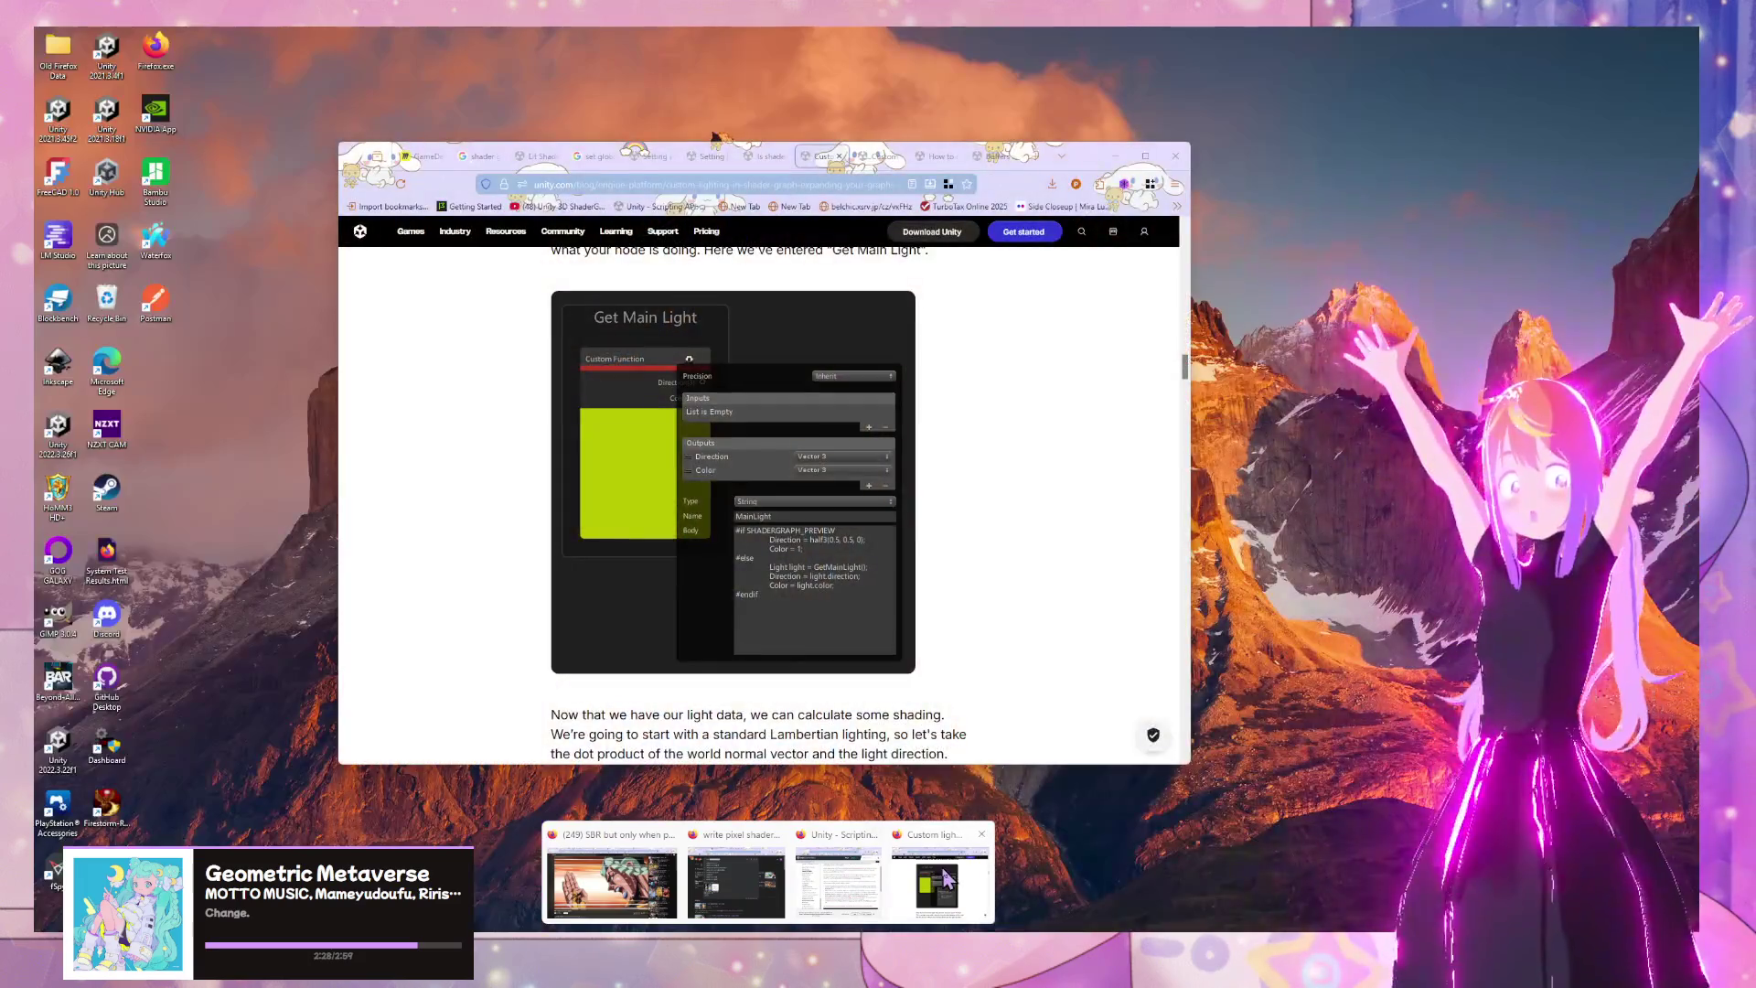
left_click(947, 878)
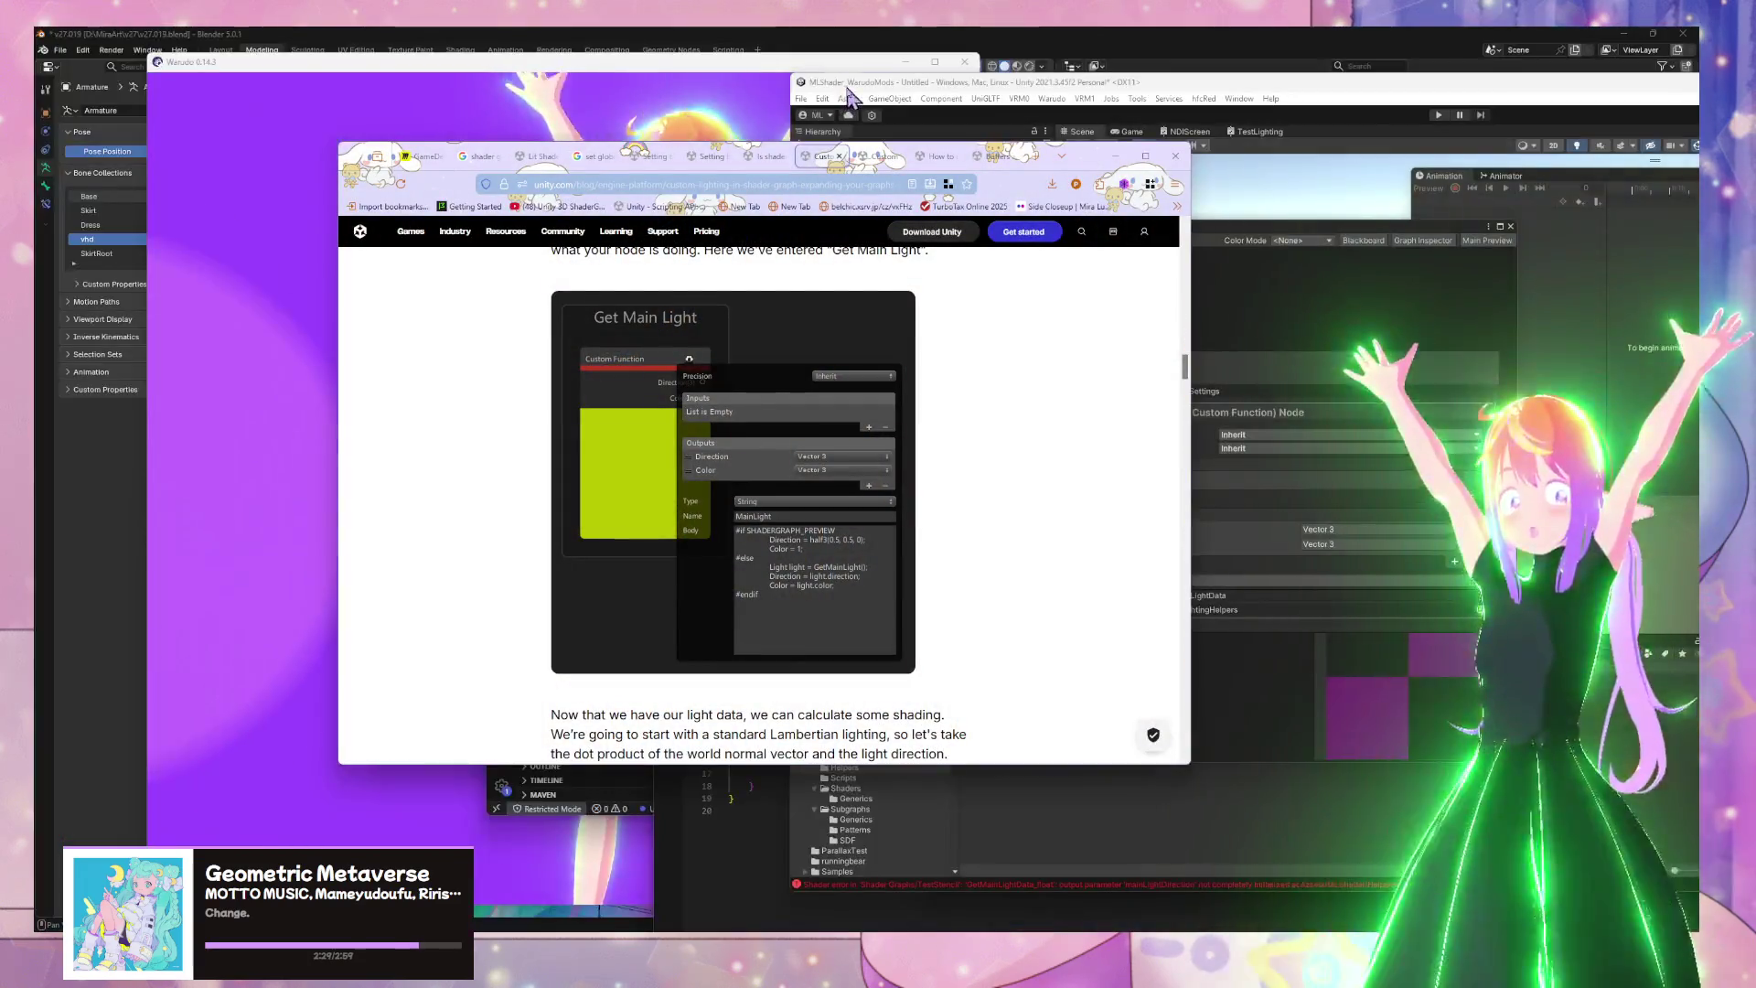
left_click(883, 157)
left_click(878, 184)
type("Get")
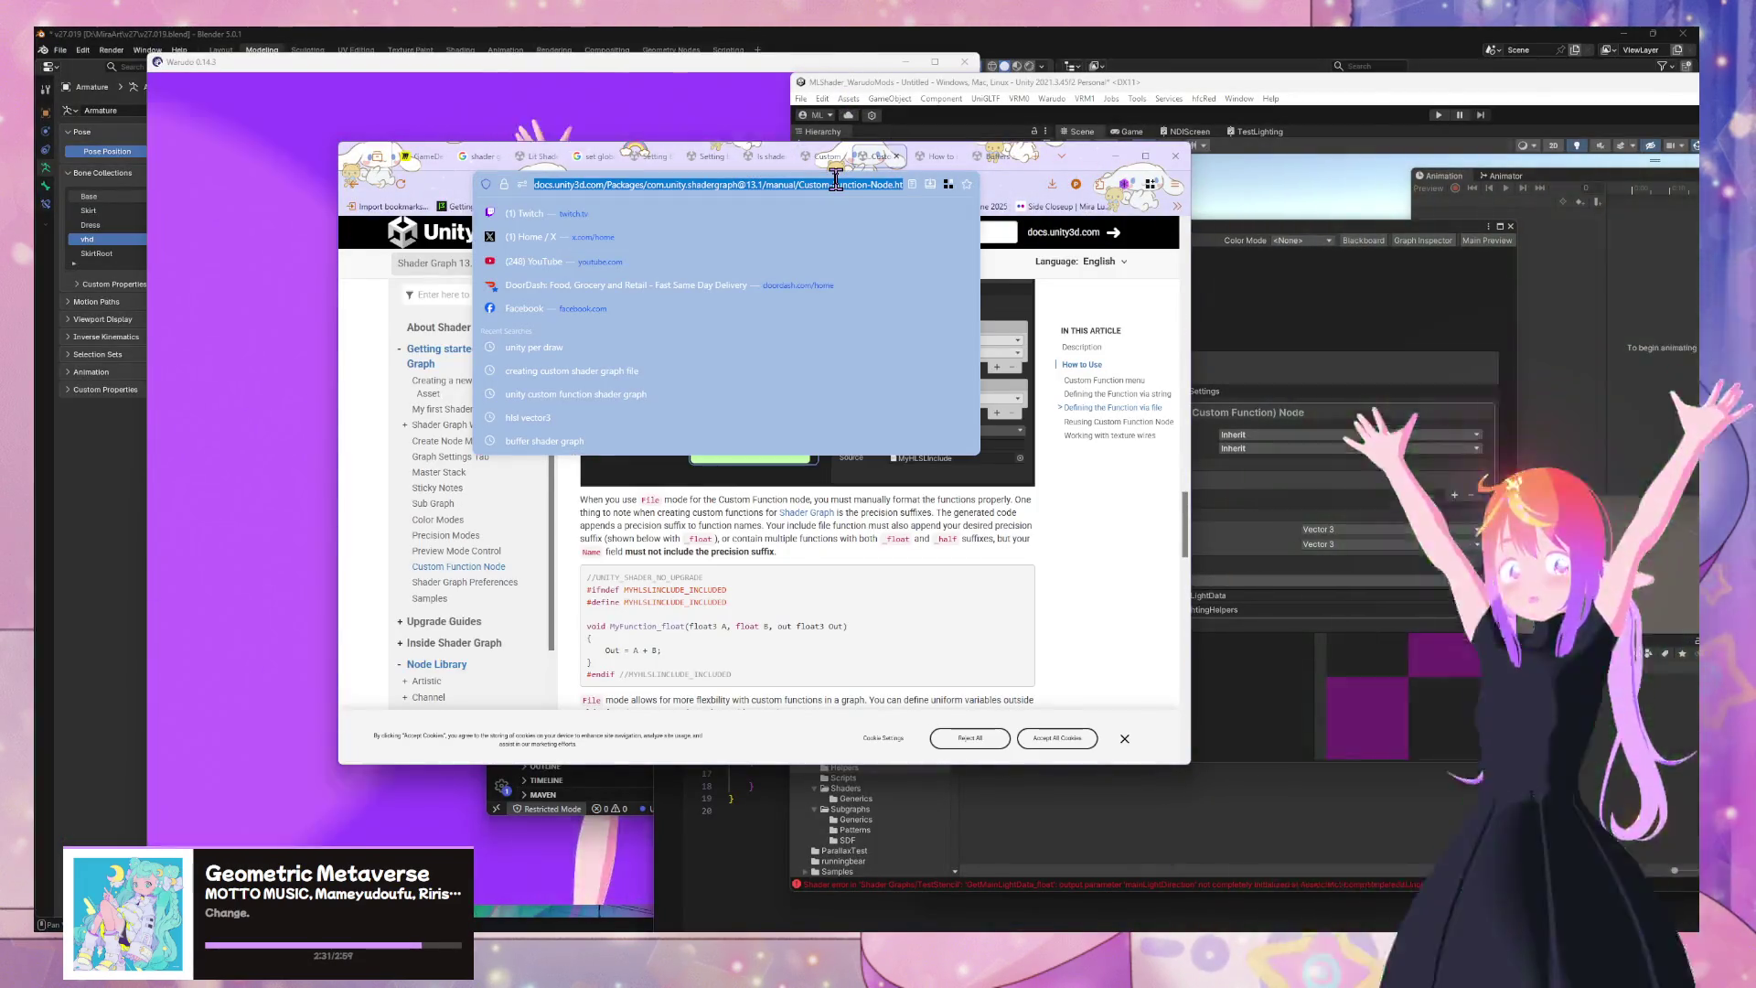
type("Main")
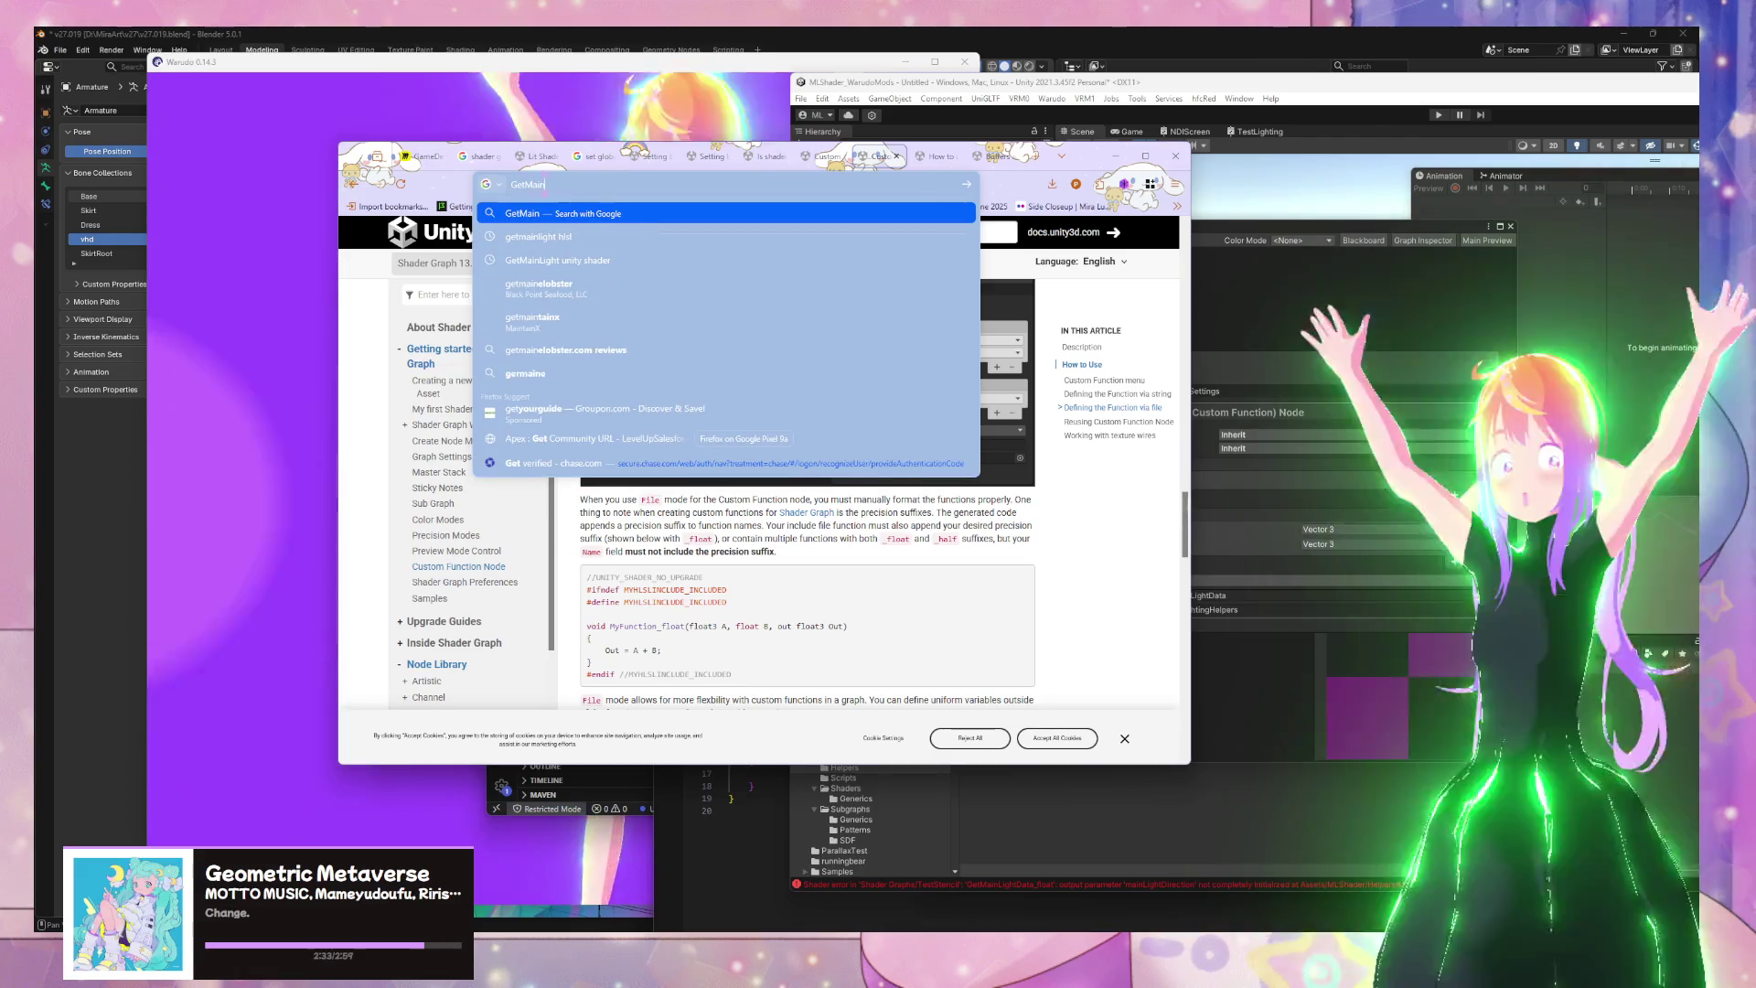
type("Light unity")
key("Return")
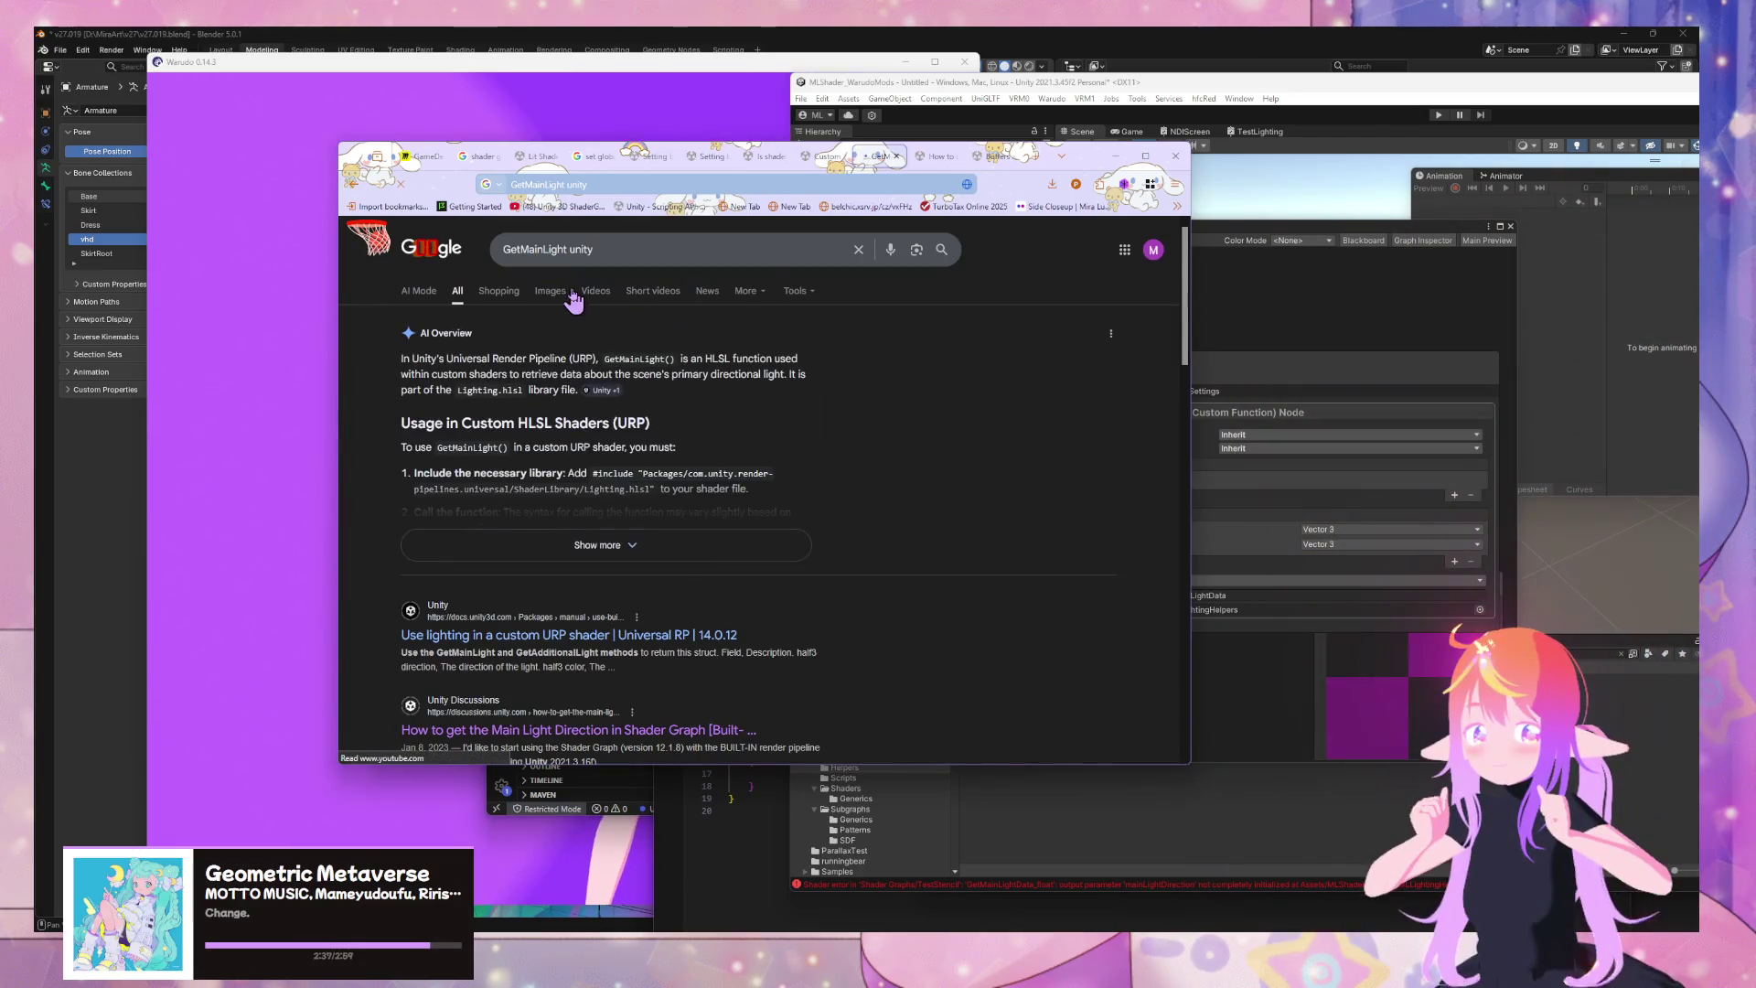
Change the query to 'hlsl unity functions' and run it, checking the discussion and blog tabs meanwhile
left_click(596, 249)
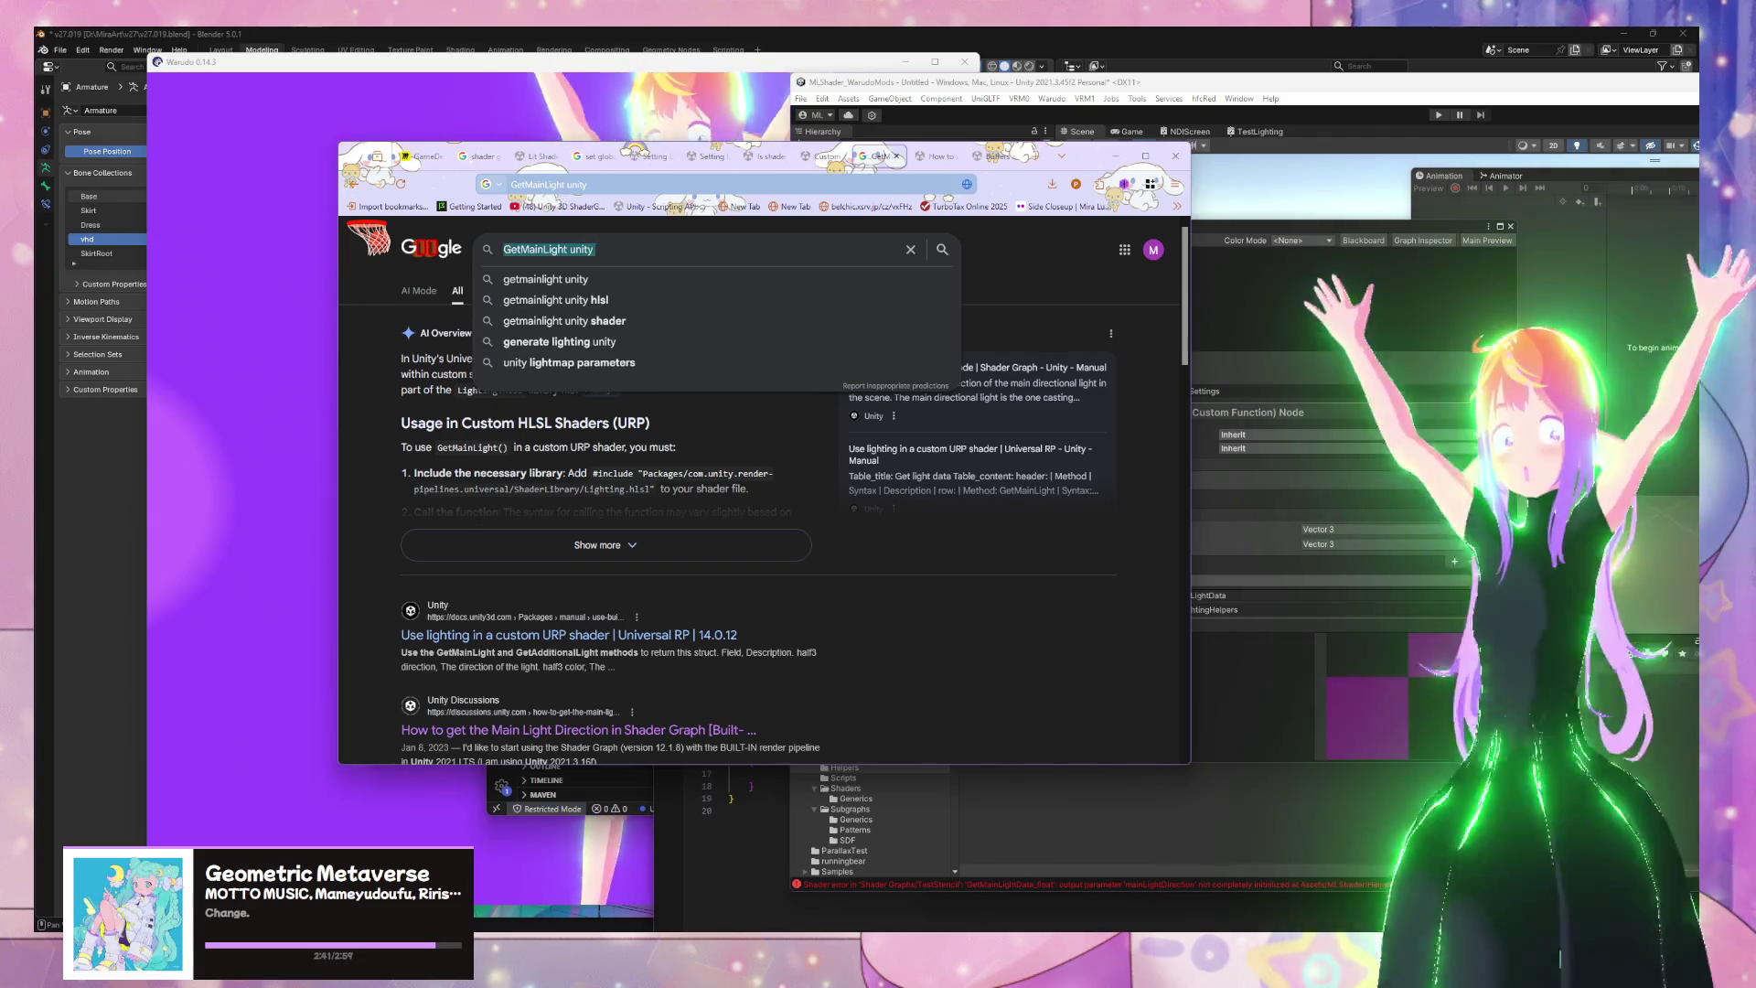
key("ctrl+a")
type("hsl")
key("BackSpace")
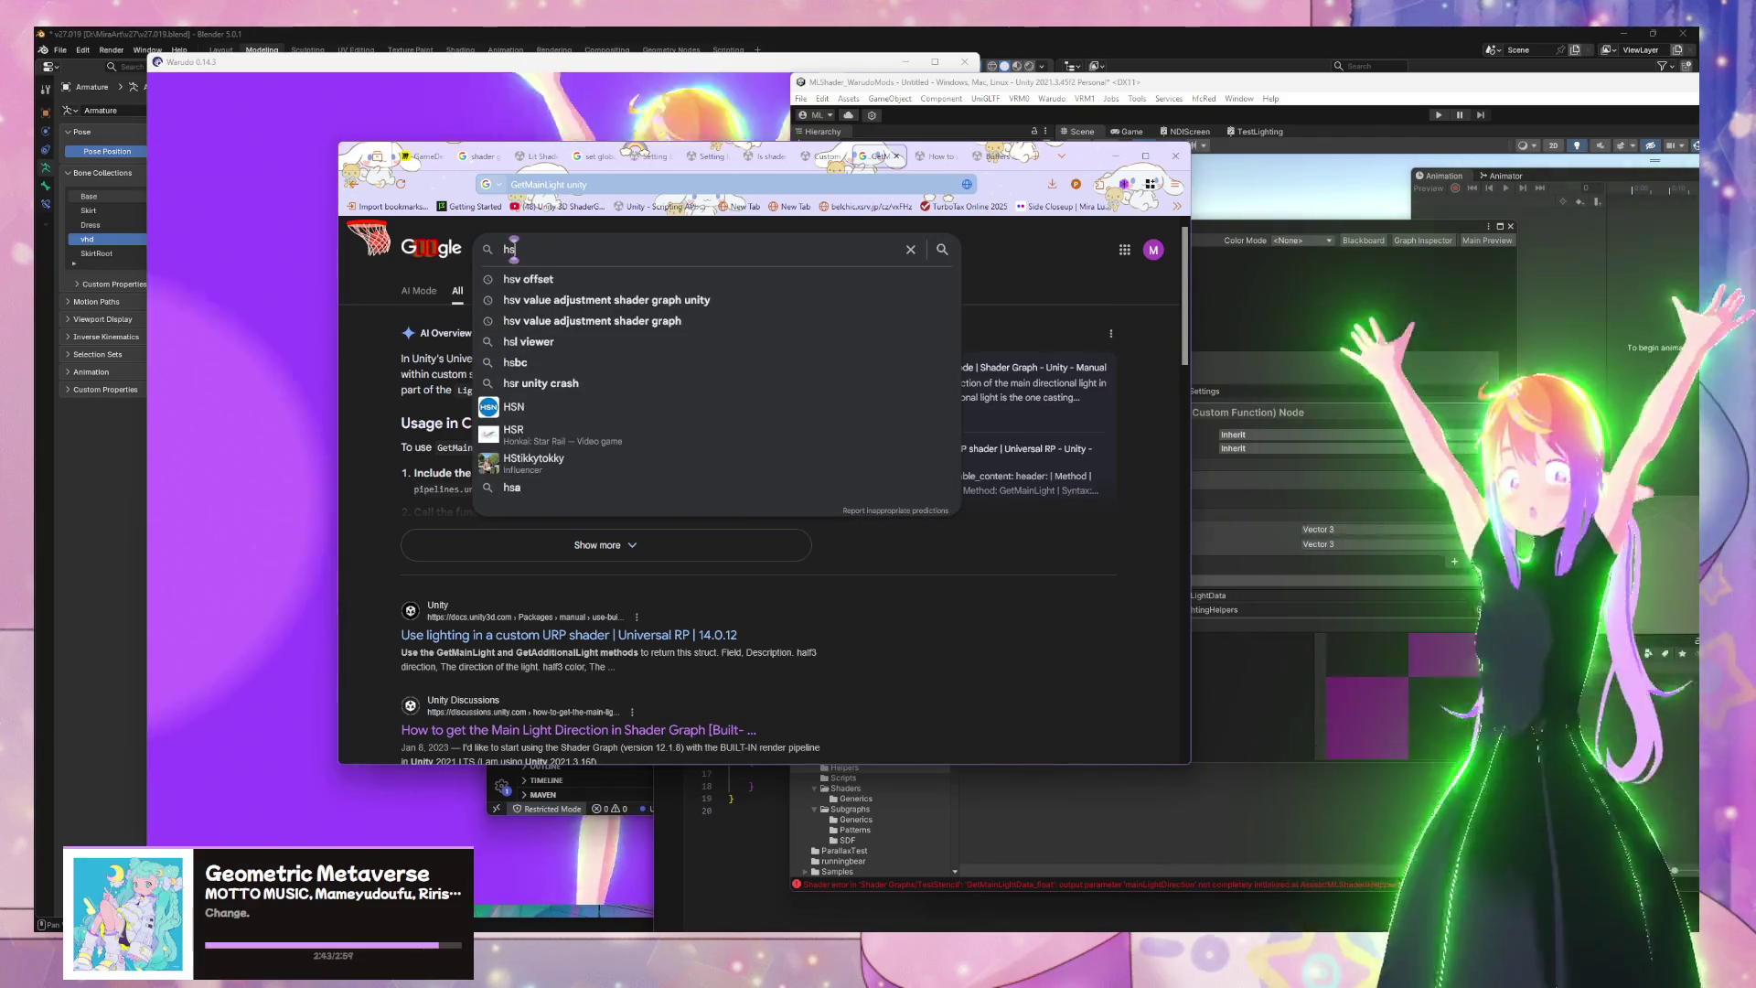
left_click(510, 248)
type("lsl unity")
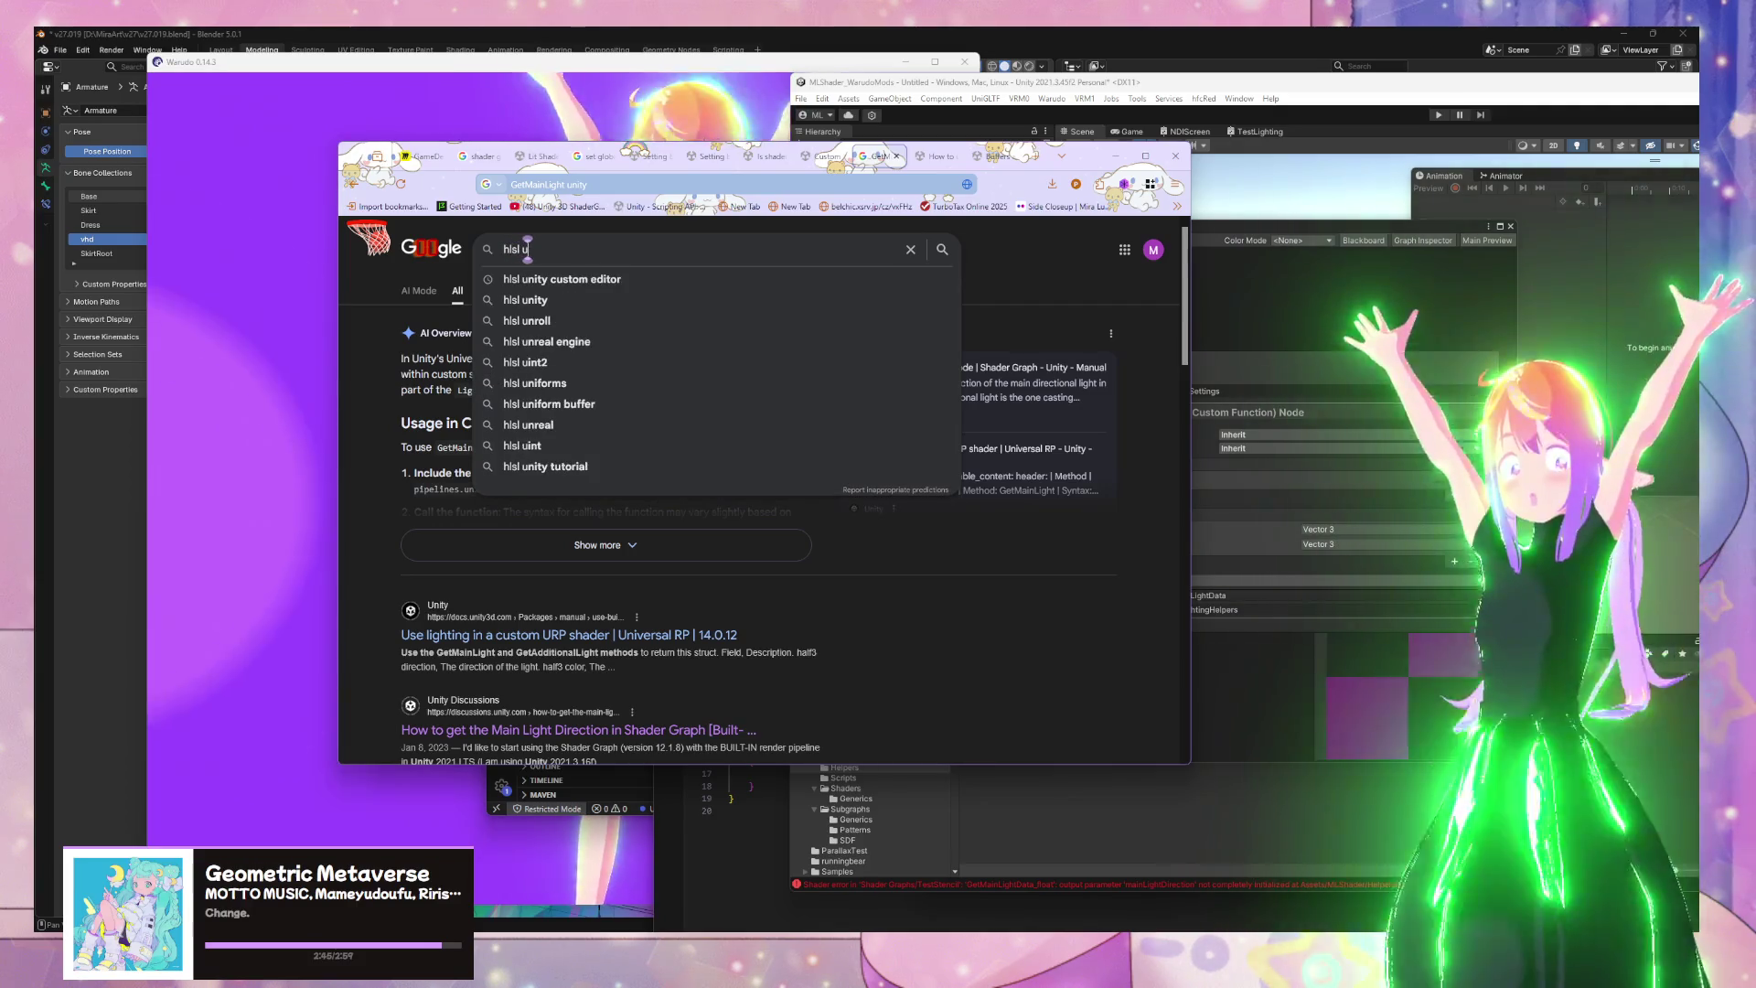
type(" functions")
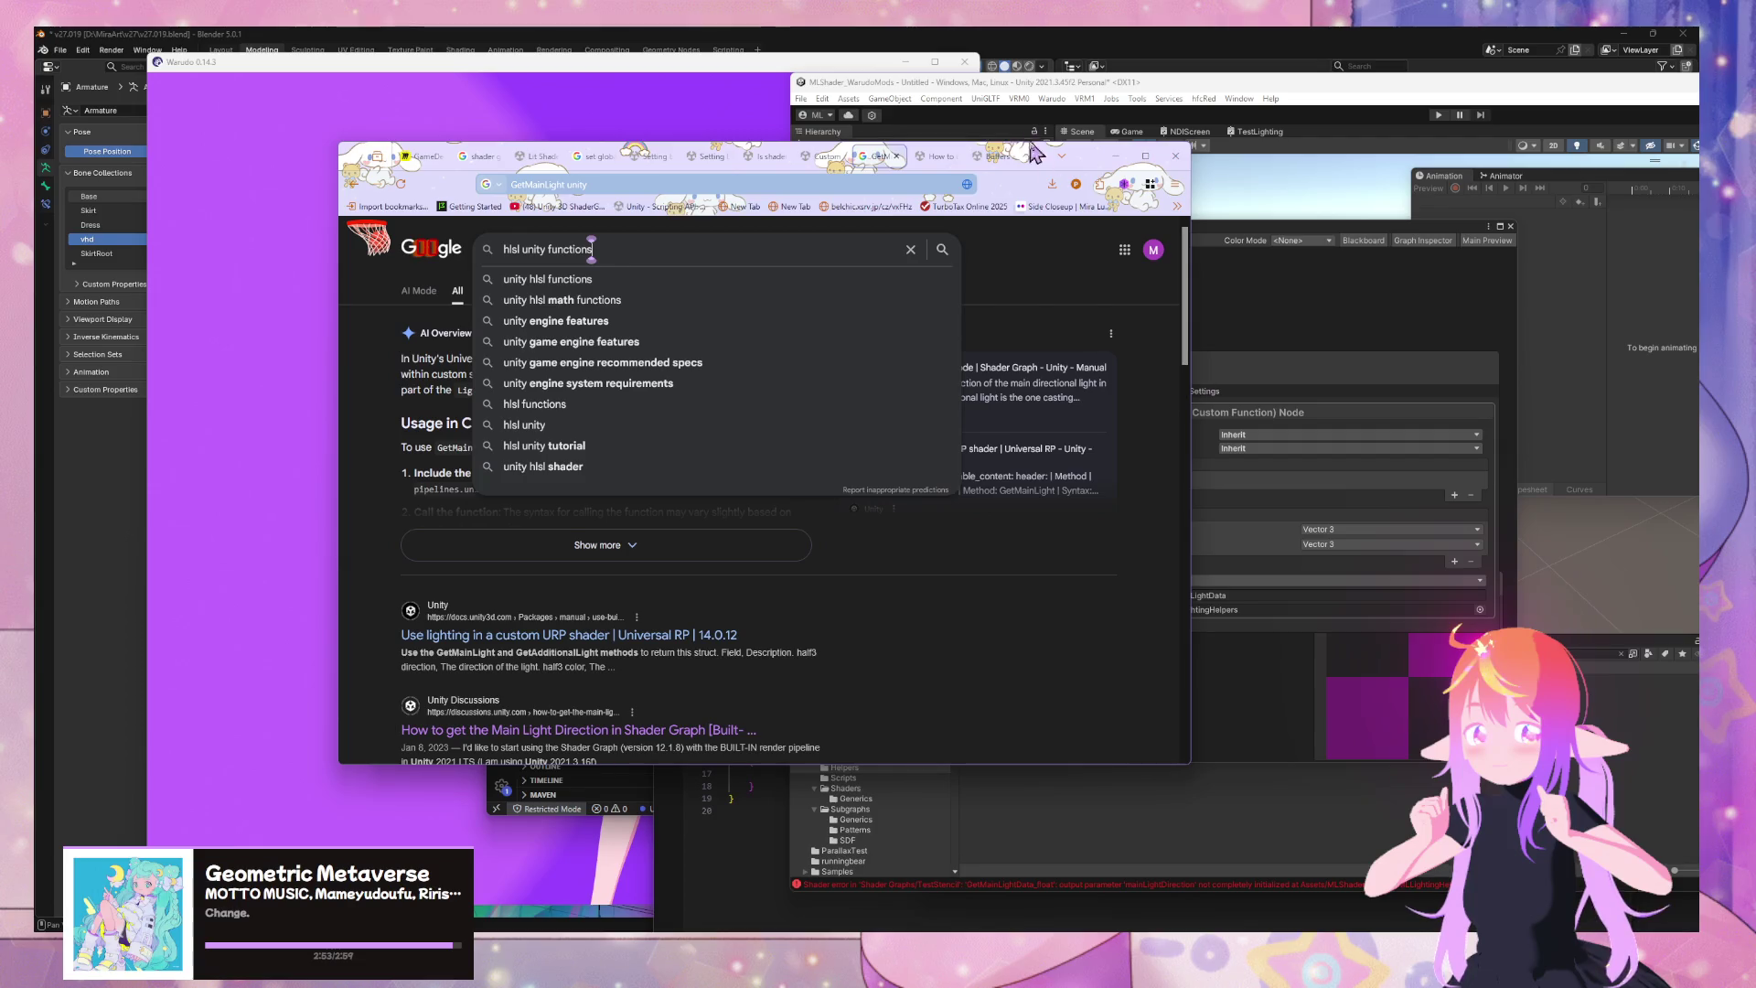
left_click(930, 165)
left_click(842, 161)
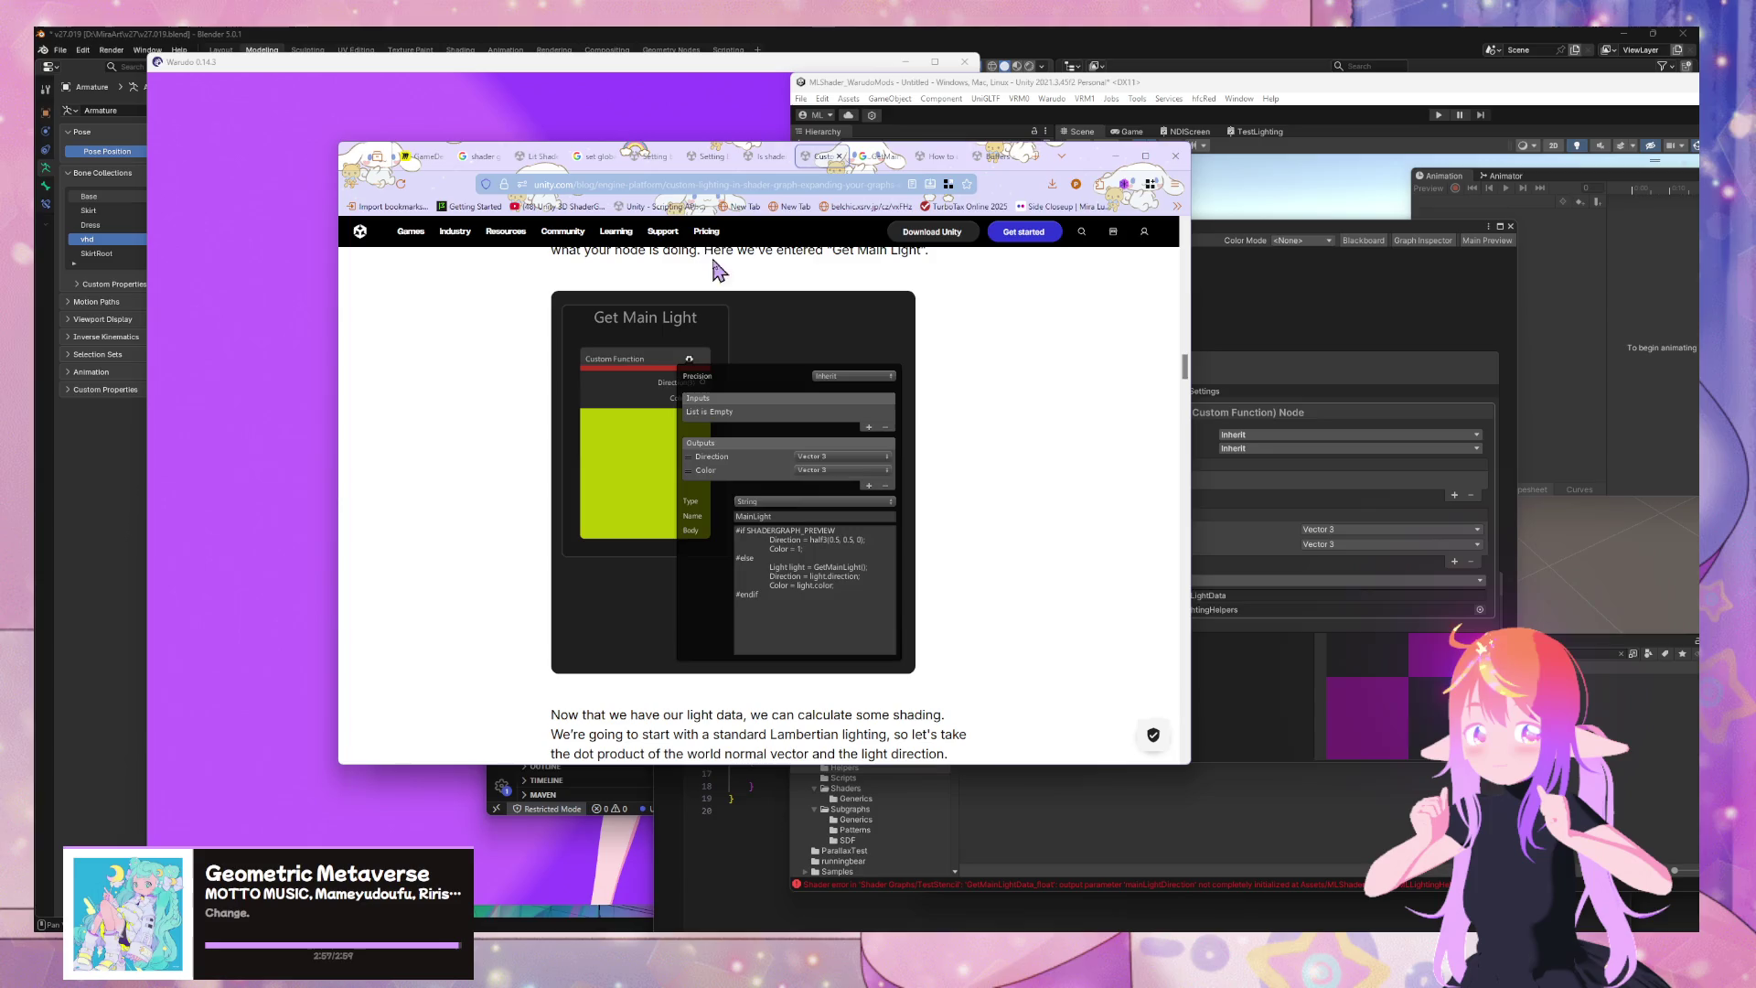
left_click(878, 157)
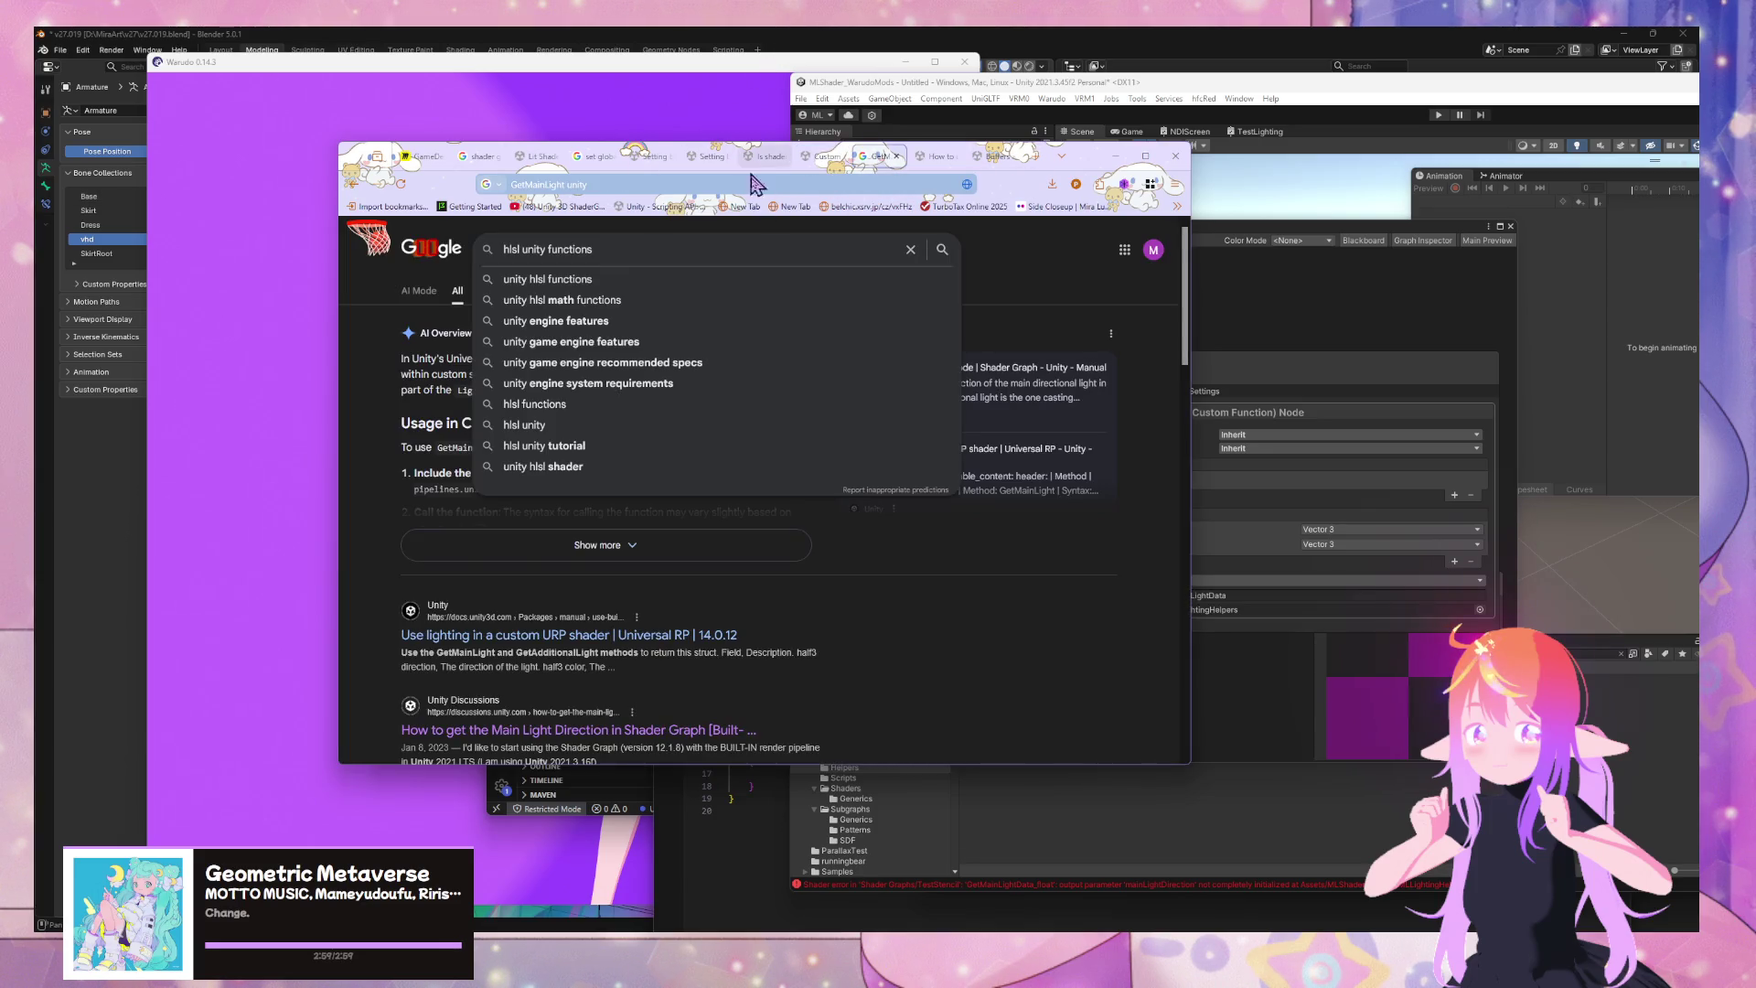
left_click(817, 162)
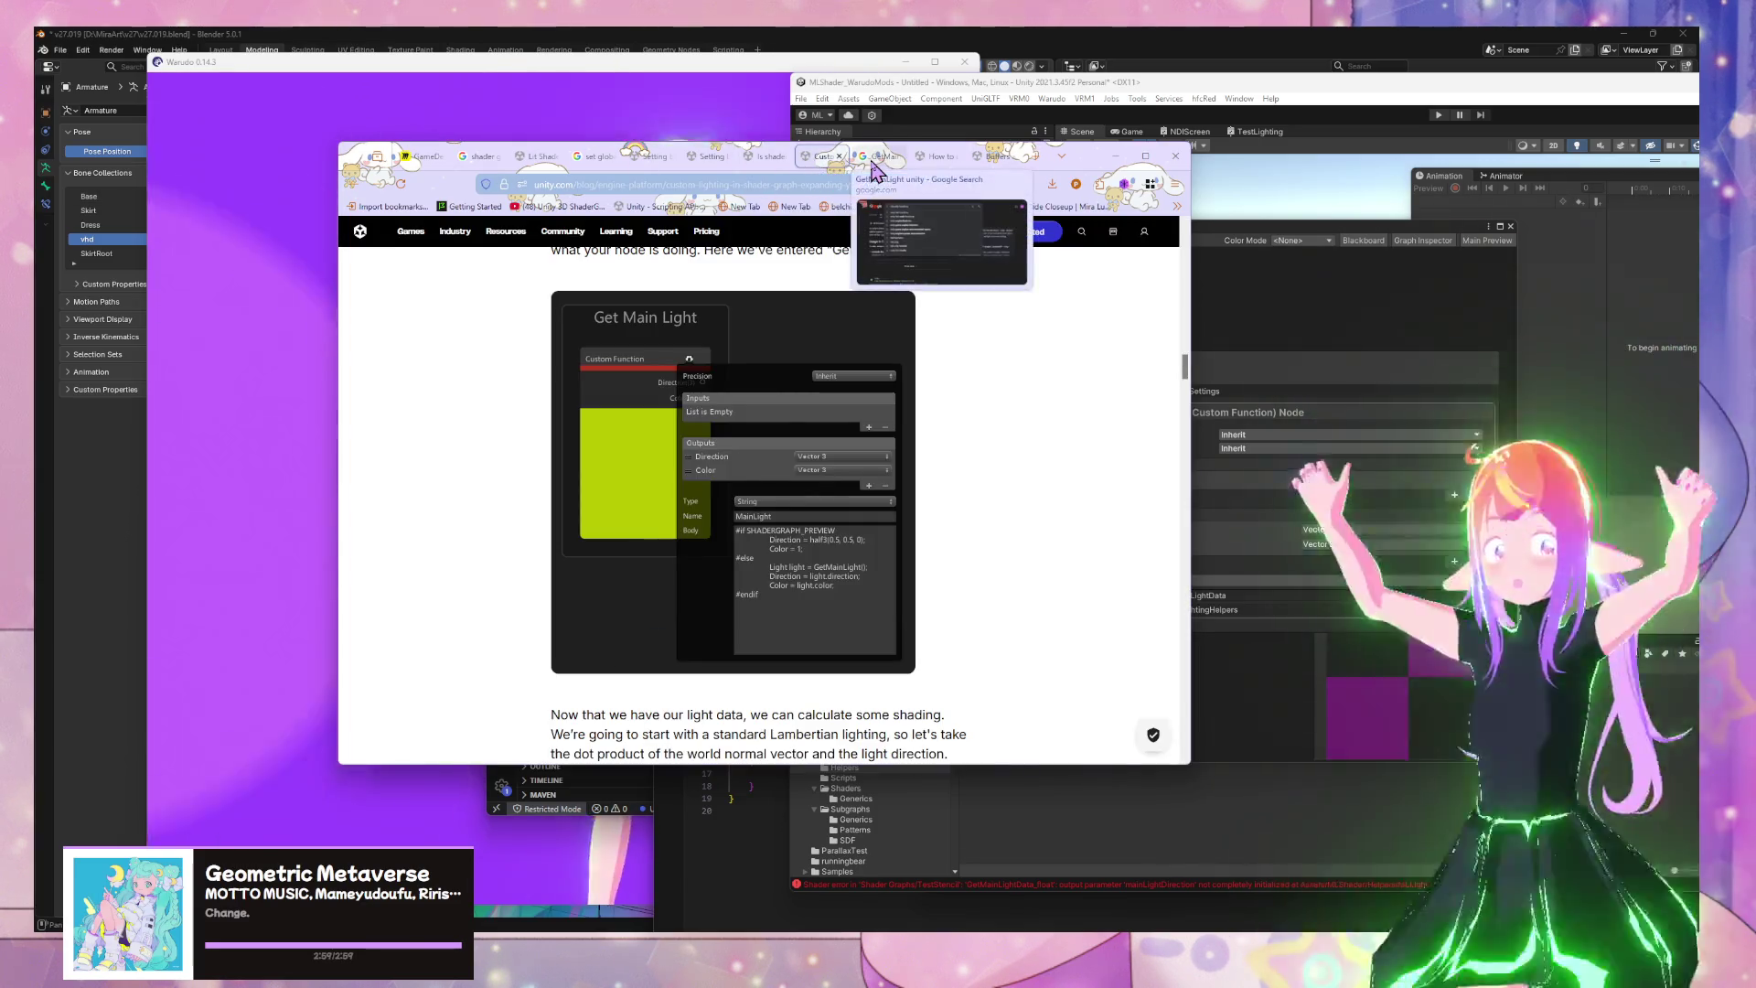
left_click(877, 159)
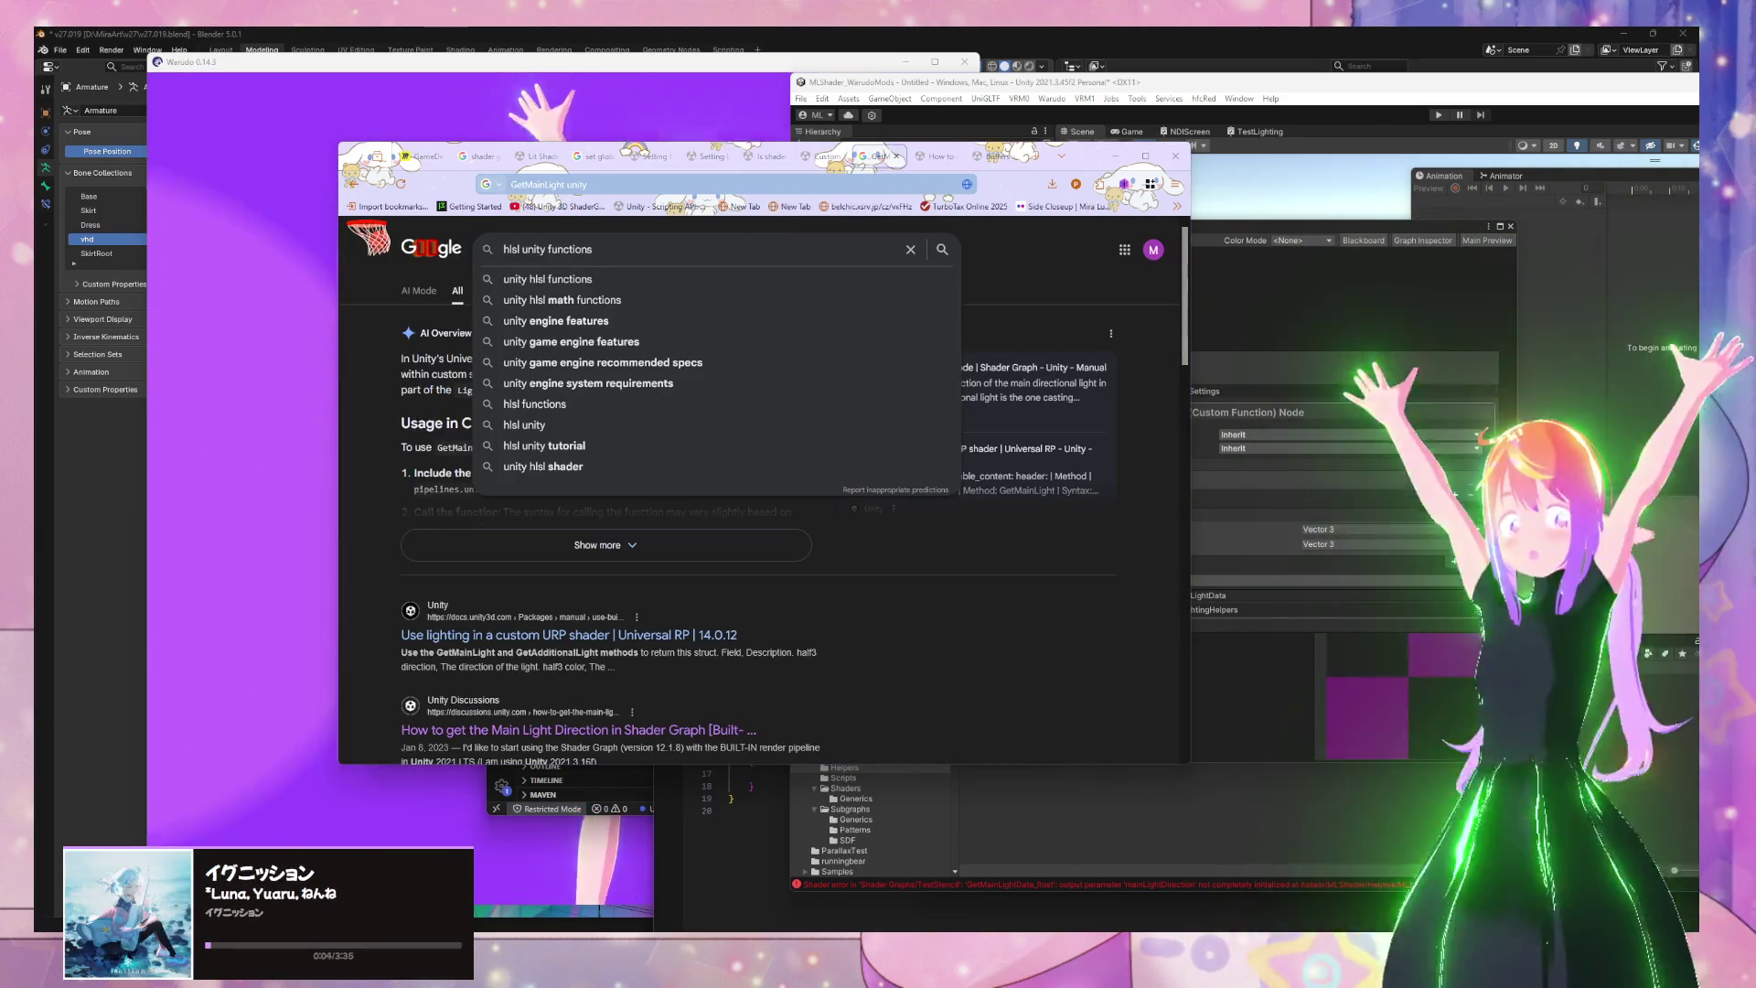
type("unity")
key("Return")
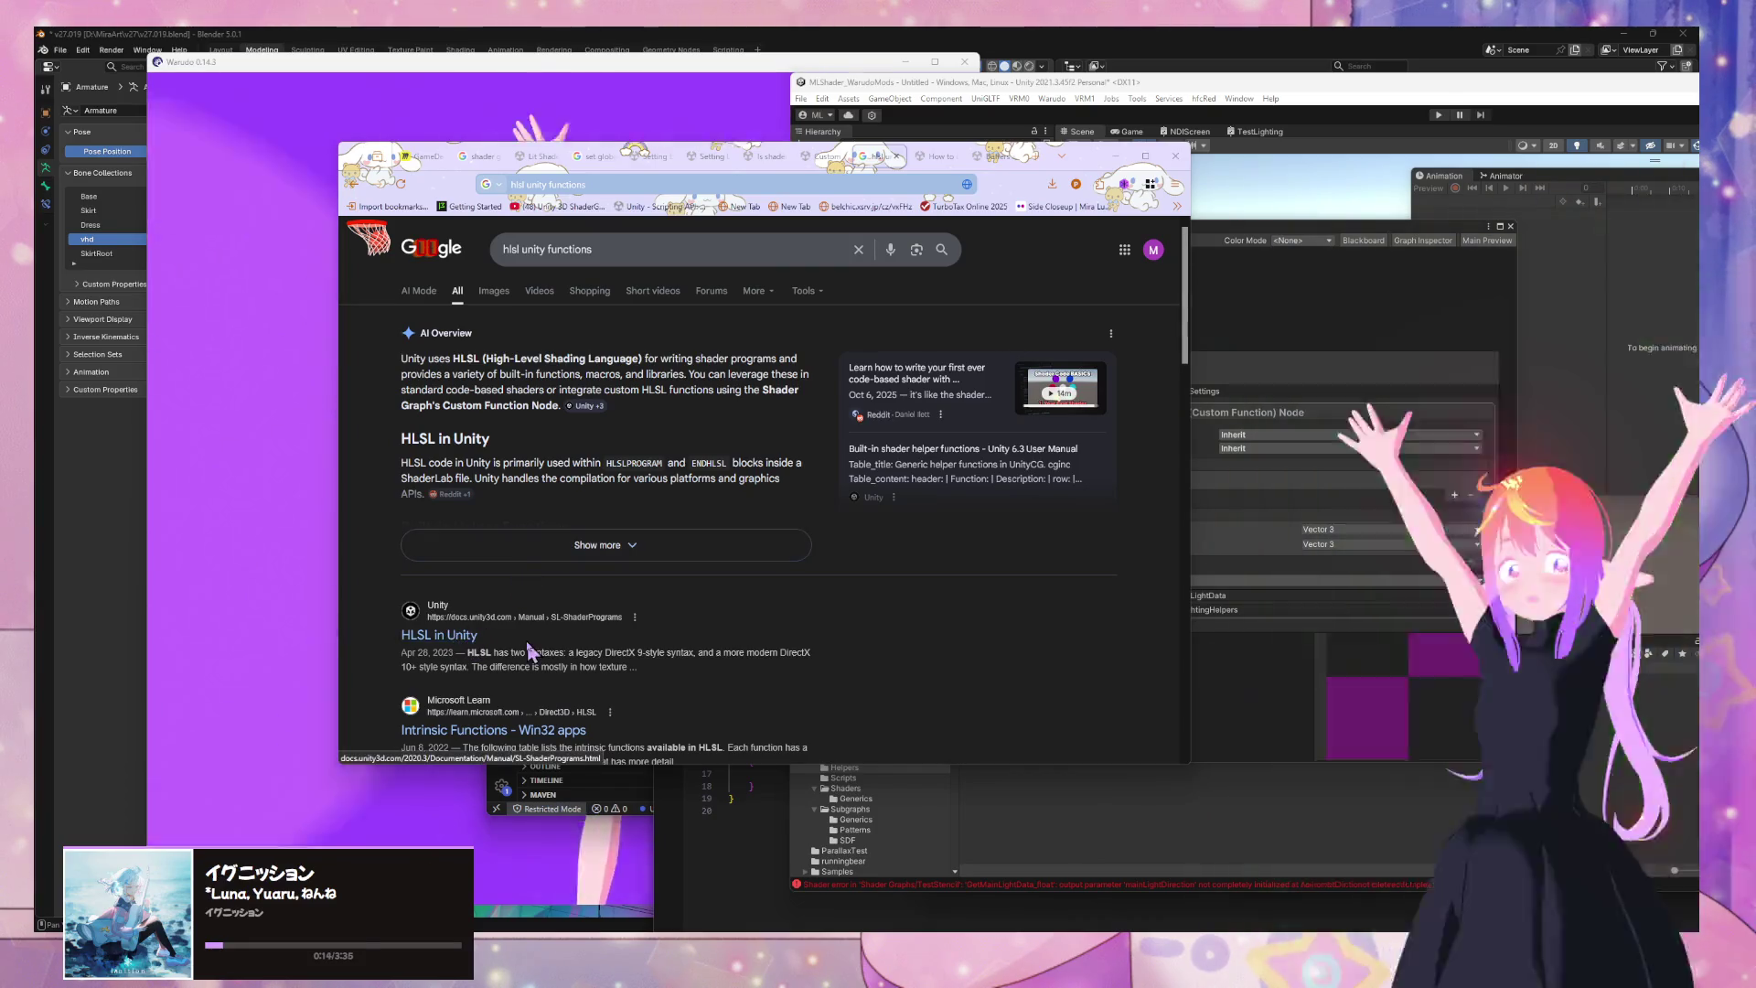
Dismiss the search suggestions and close the 'hlsl unity functions' results tab
left_click(595, 249)
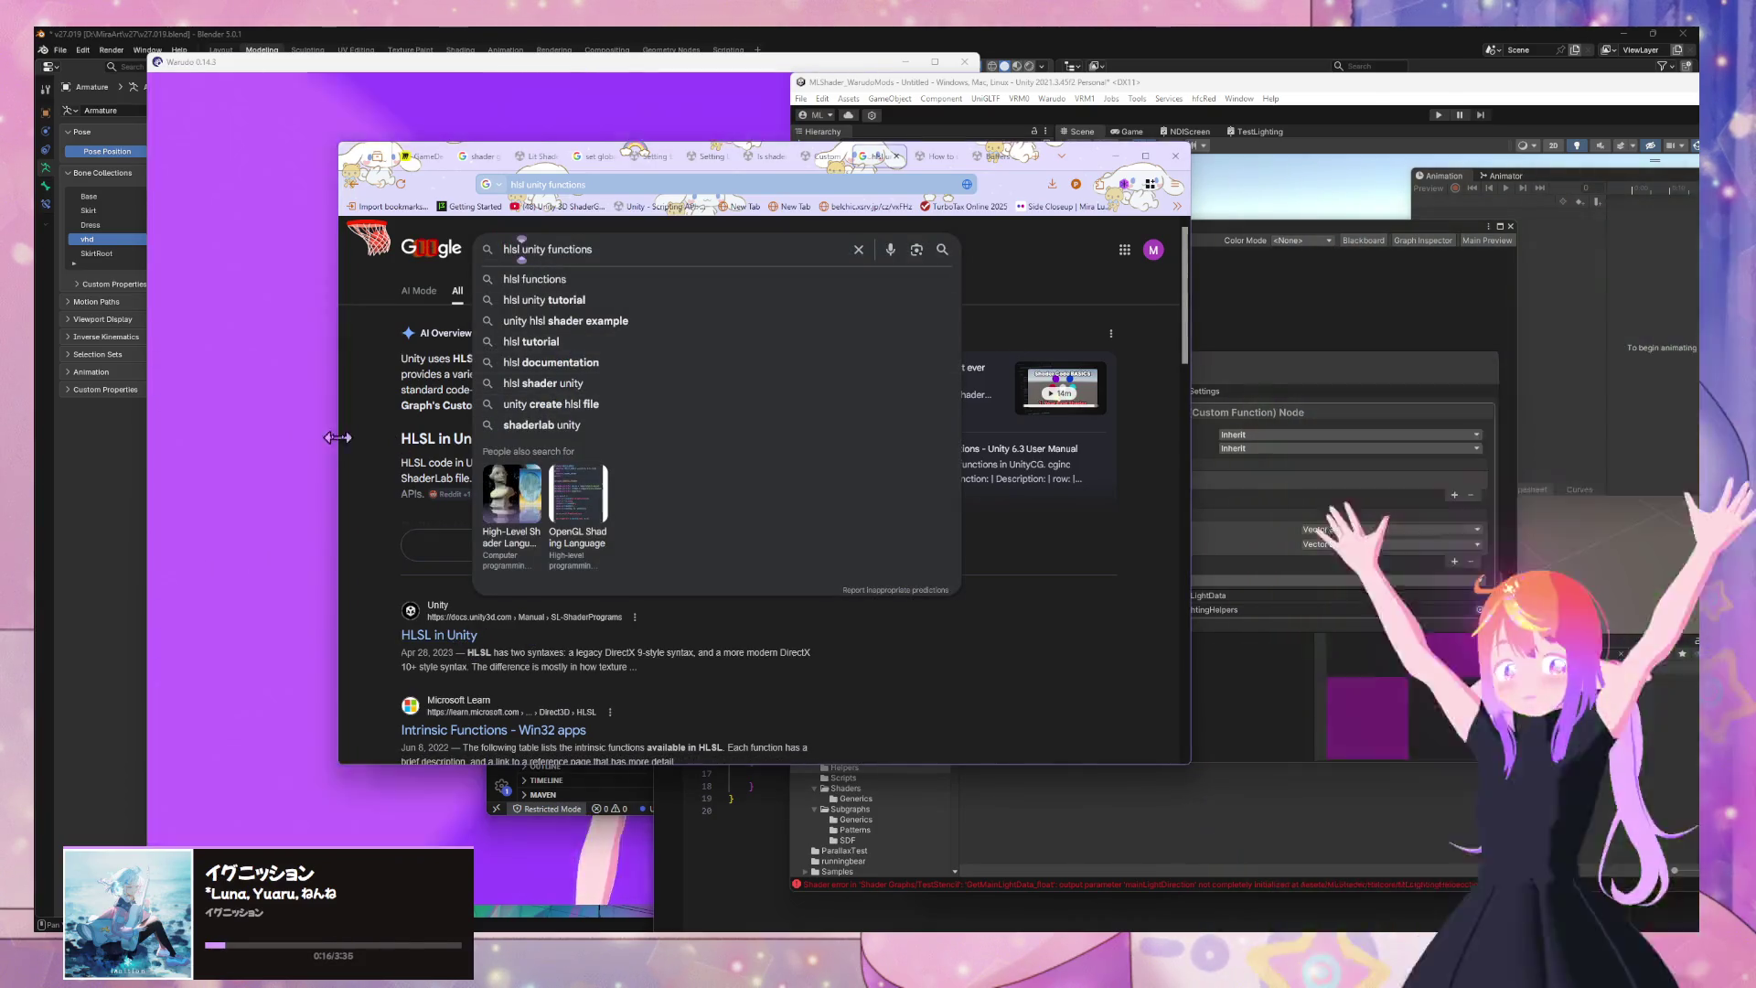
left_click(383, 449)
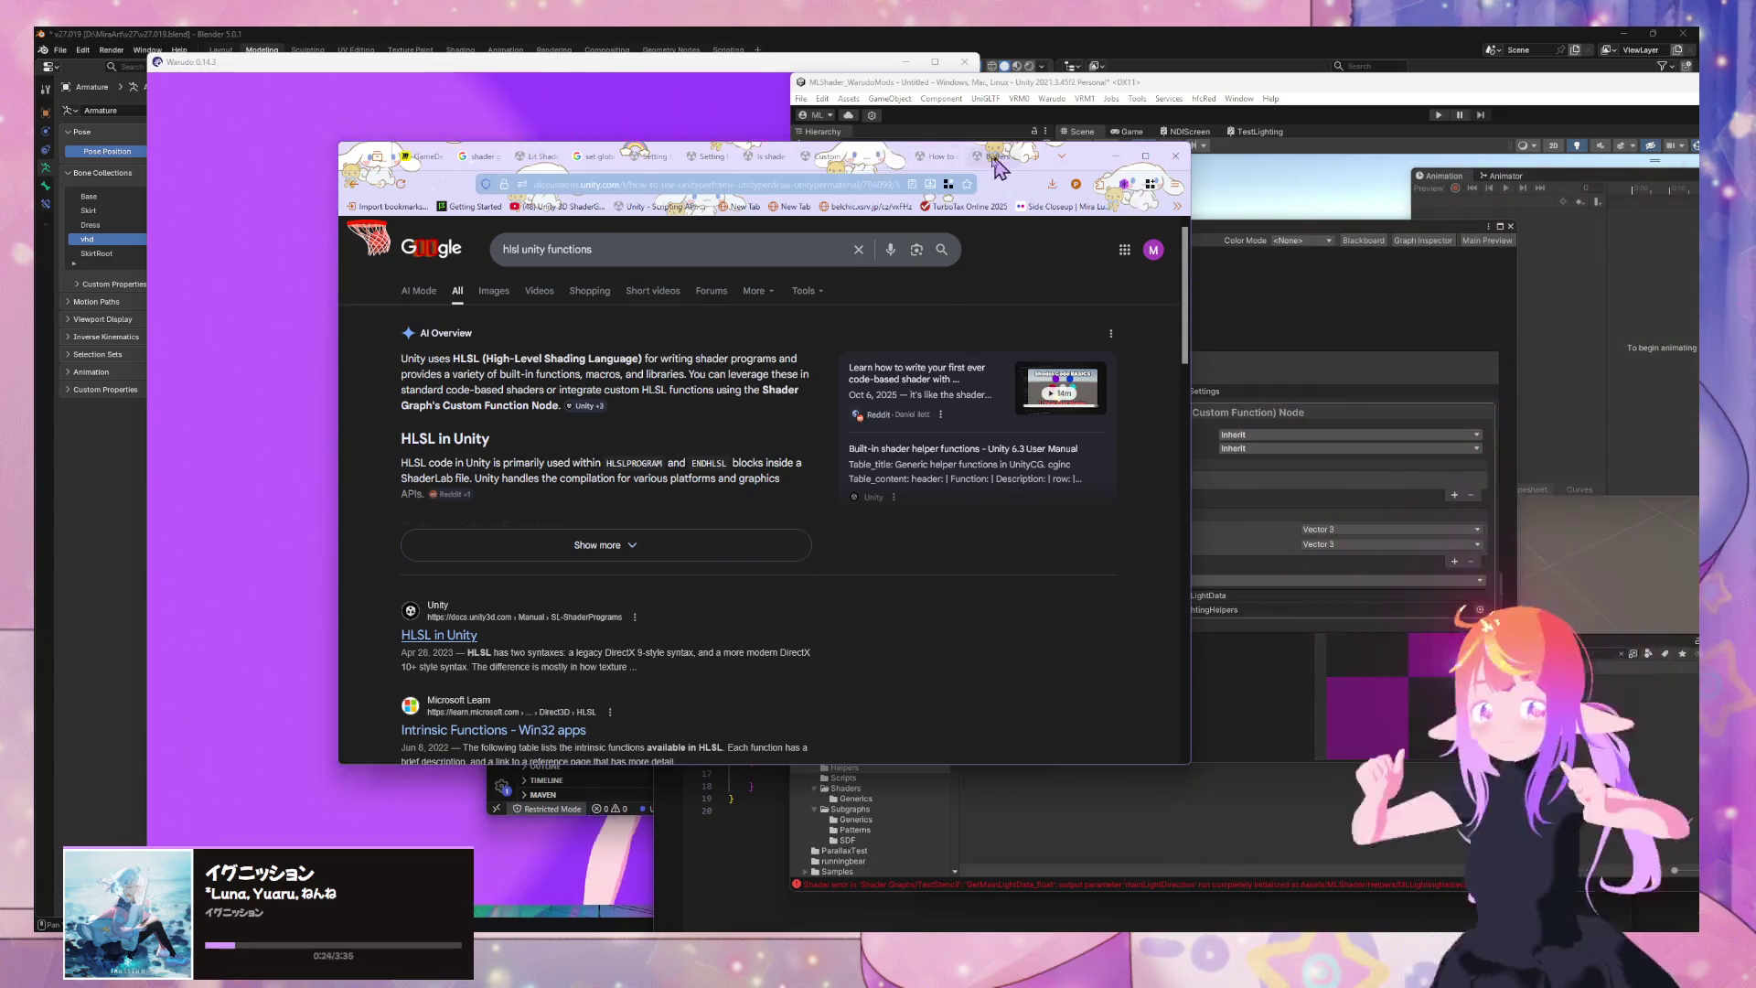
left_click(896, 156)
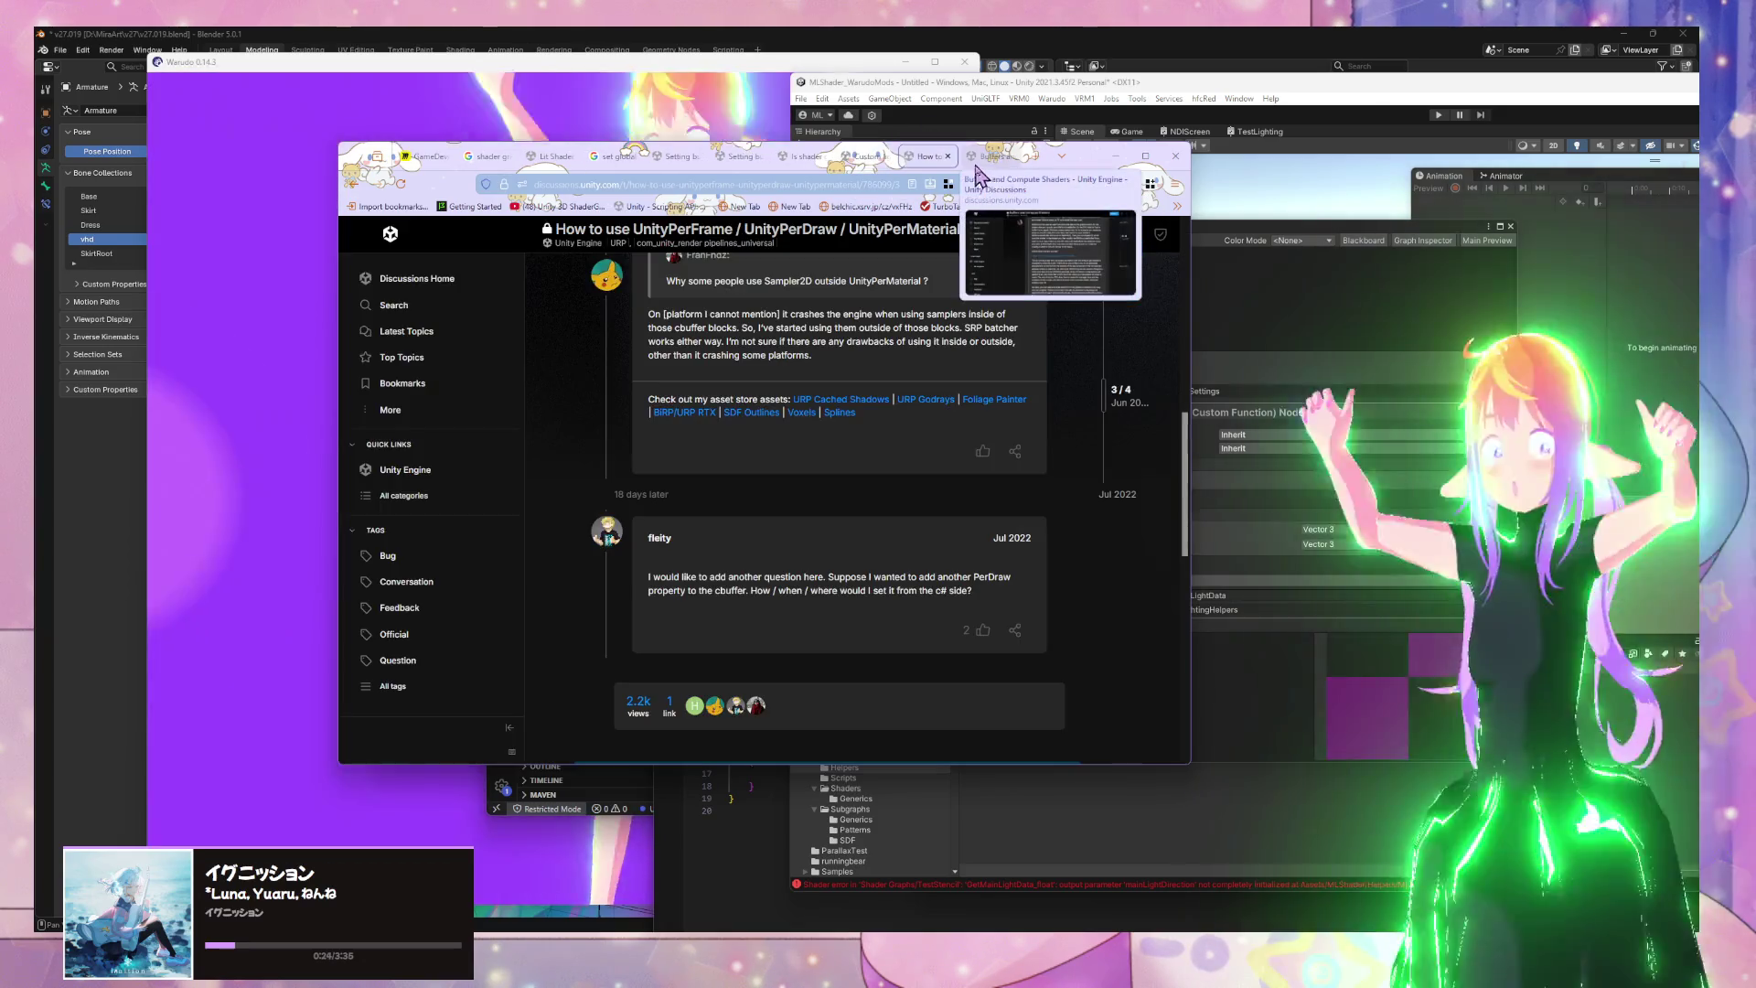
Search 'unity hlsl built-in reference' and open the Built-in shader variables reference result
left_click(992, 156)
left_click(817, 183)
type("unit")
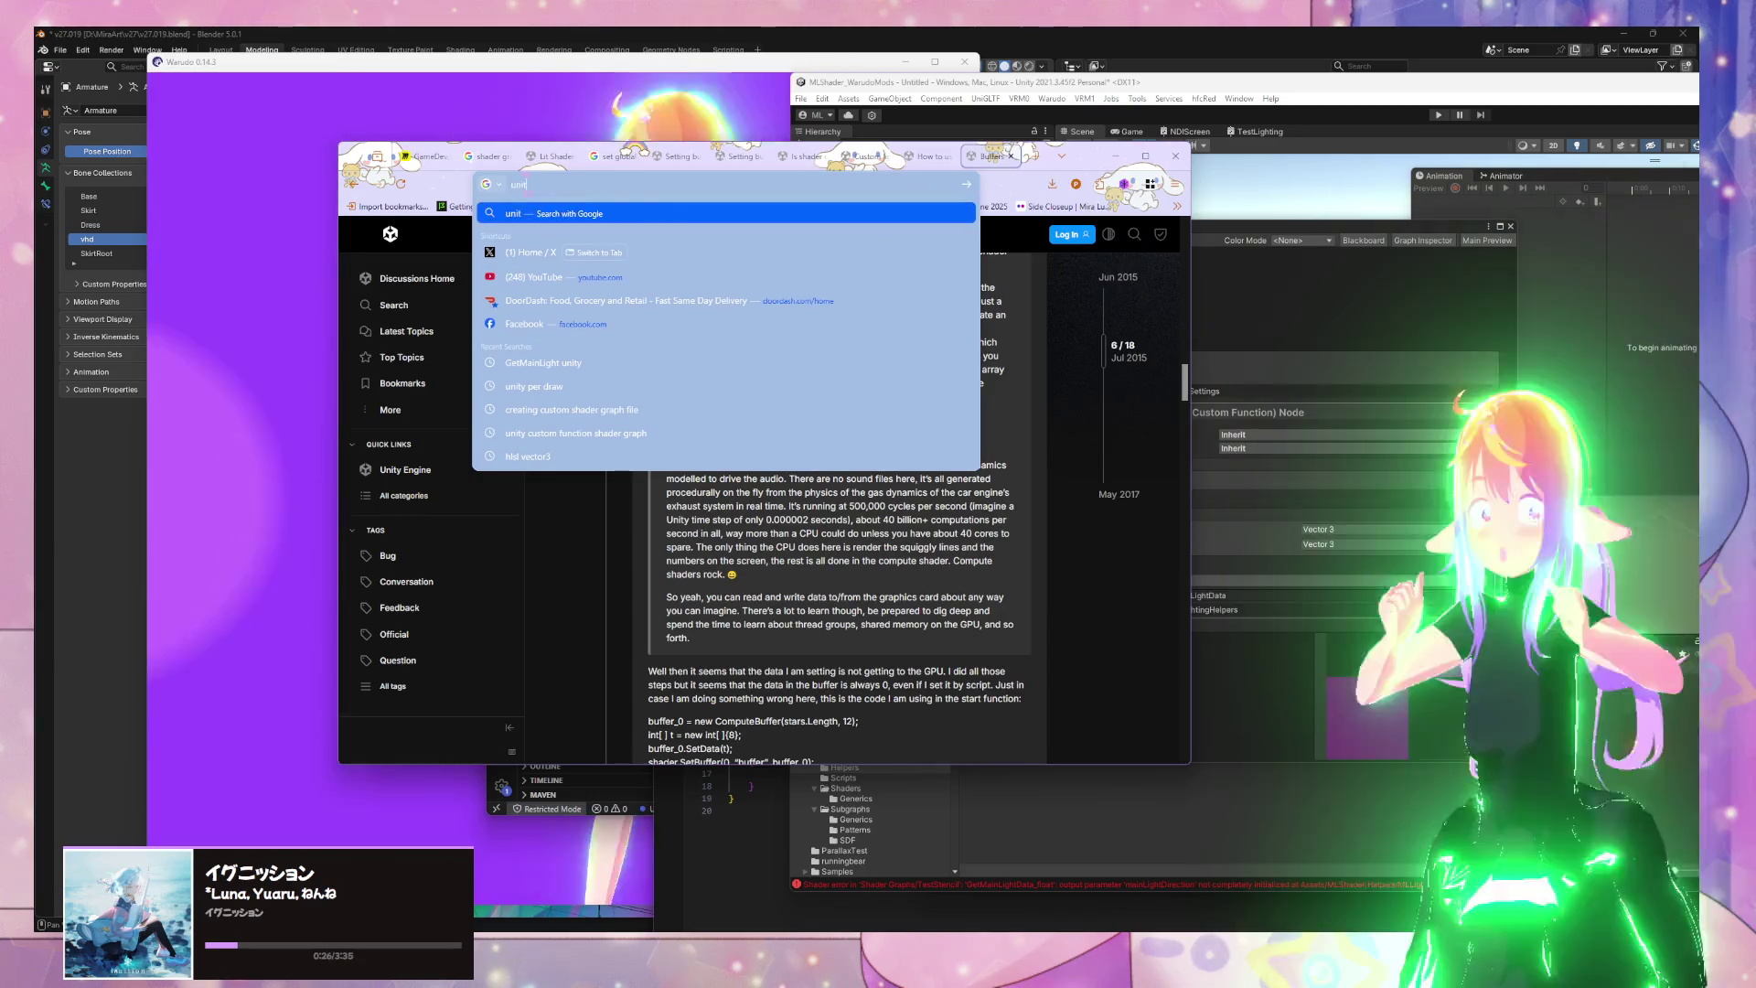
type("y hsl")
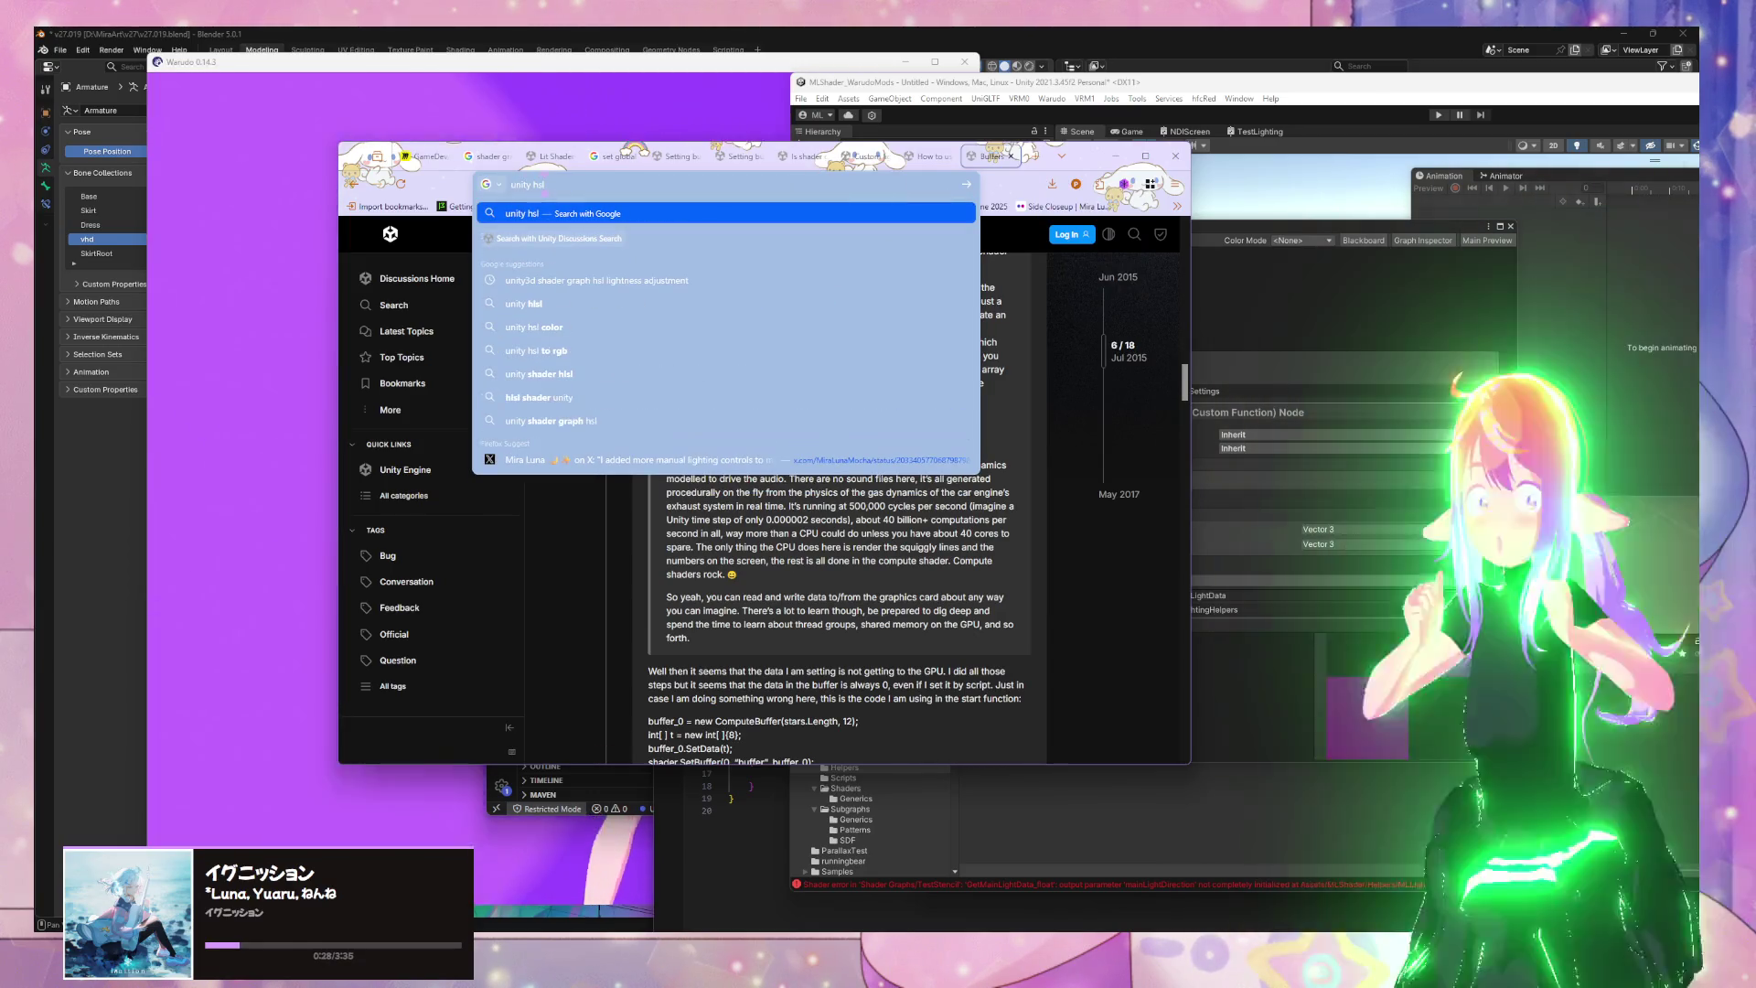
key("BackSpace")
key("BackSpace")
key("BackSpace")
type("lsl build i")
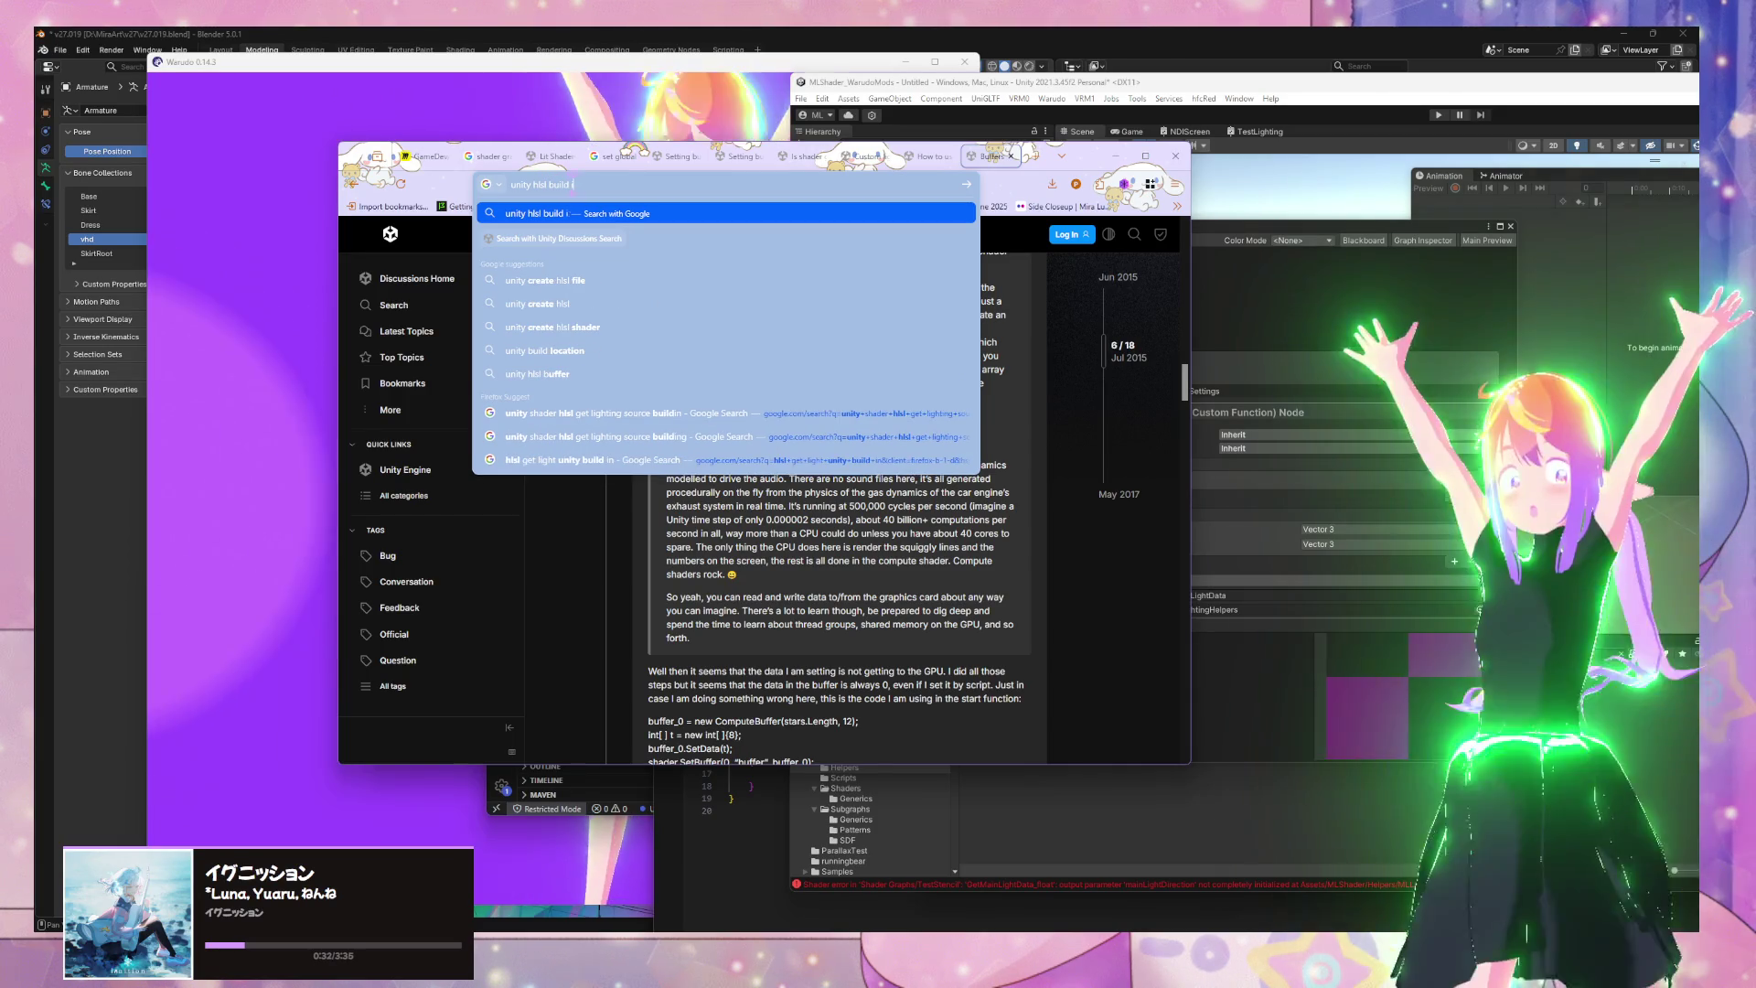
key("BackSpace")
key("BackSpace")
key("BackSpace")
type("t-in")
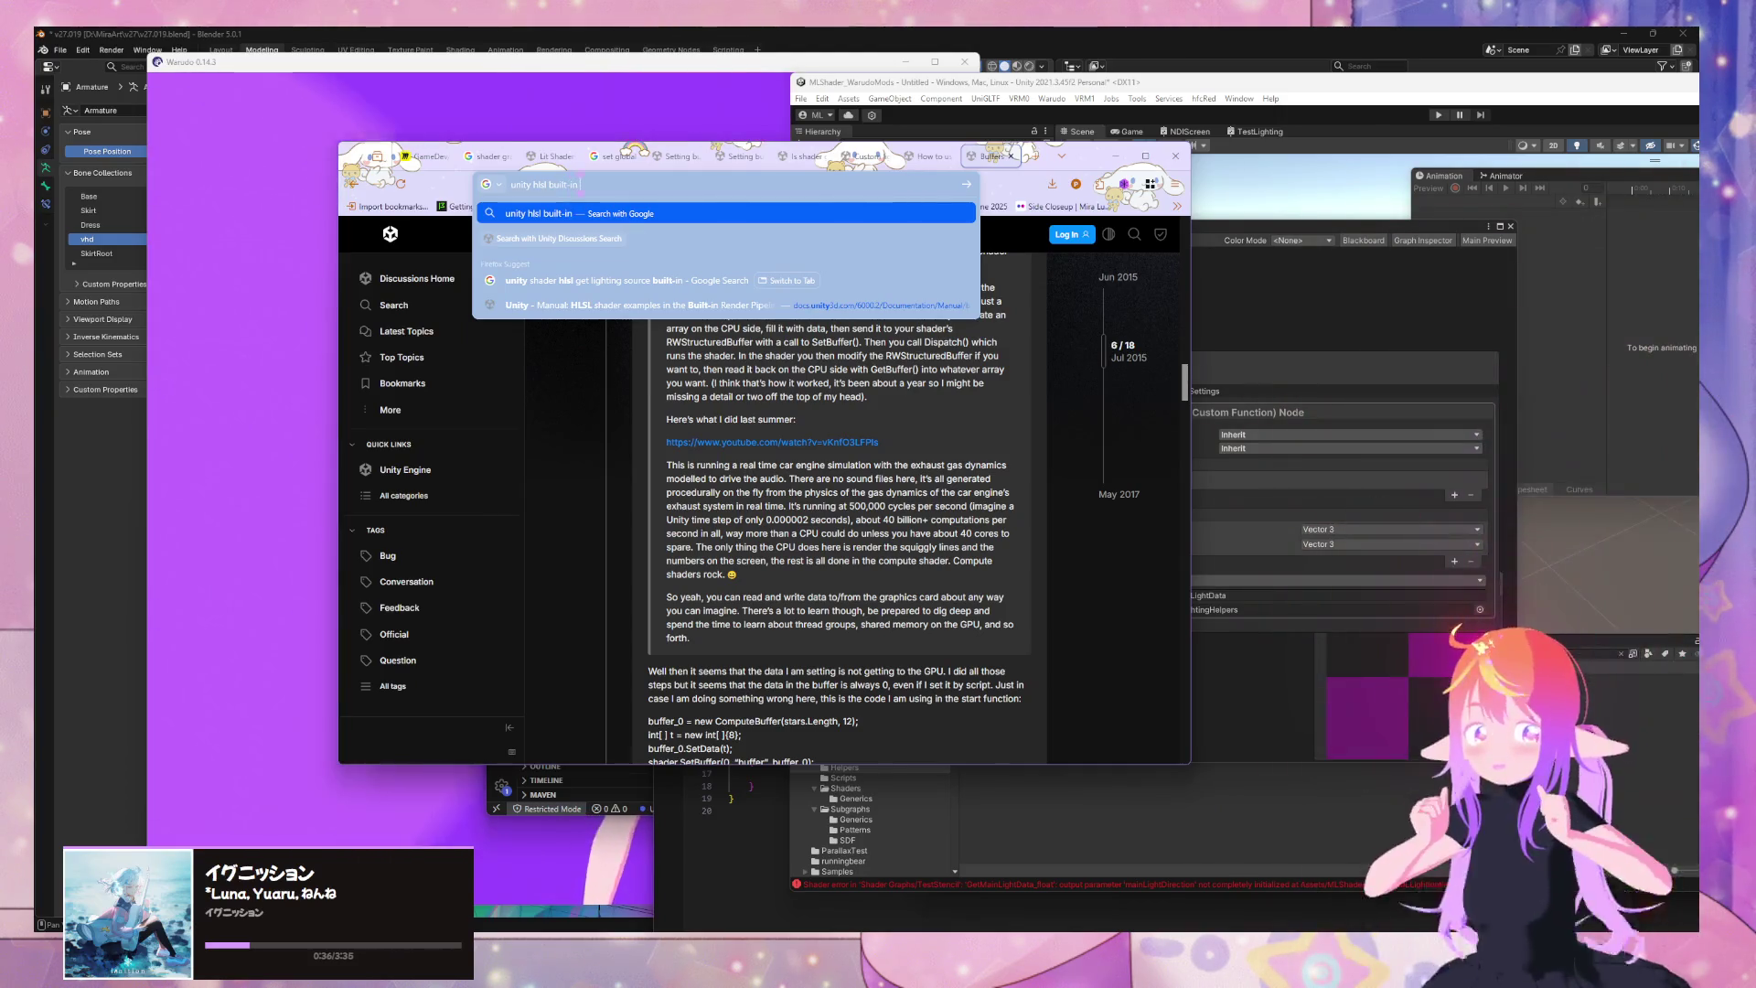
type("ce")
key("Return")
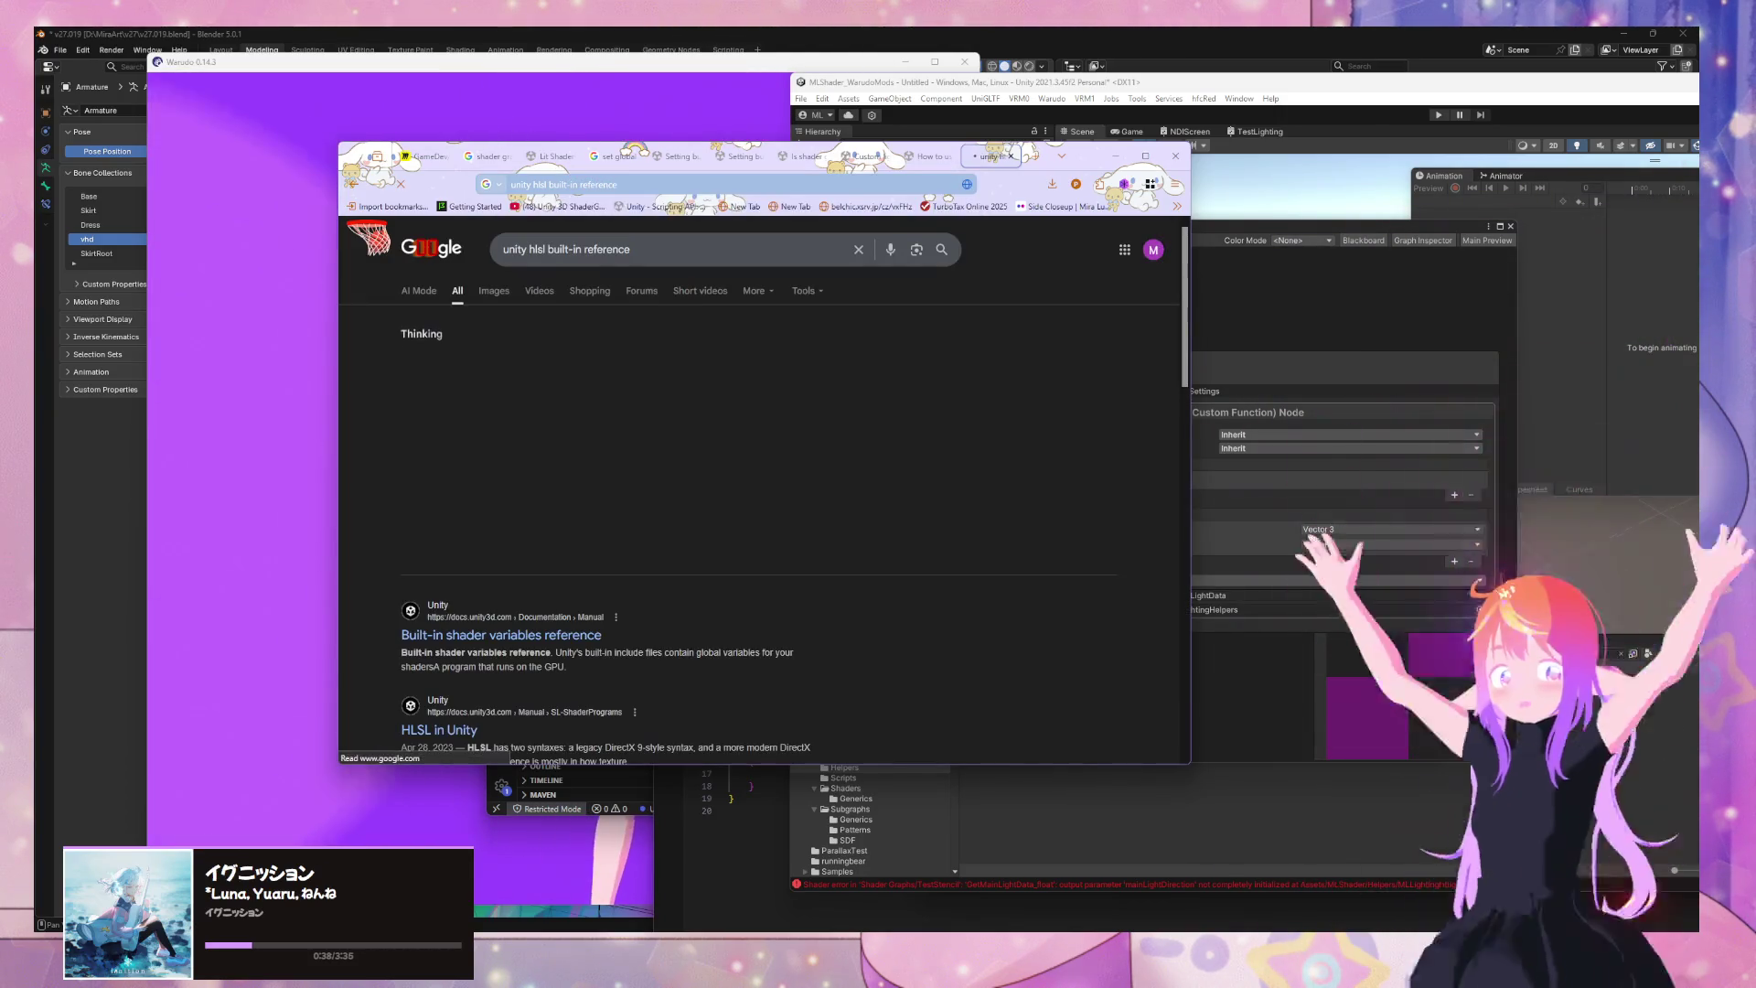
left_click(604, 572)
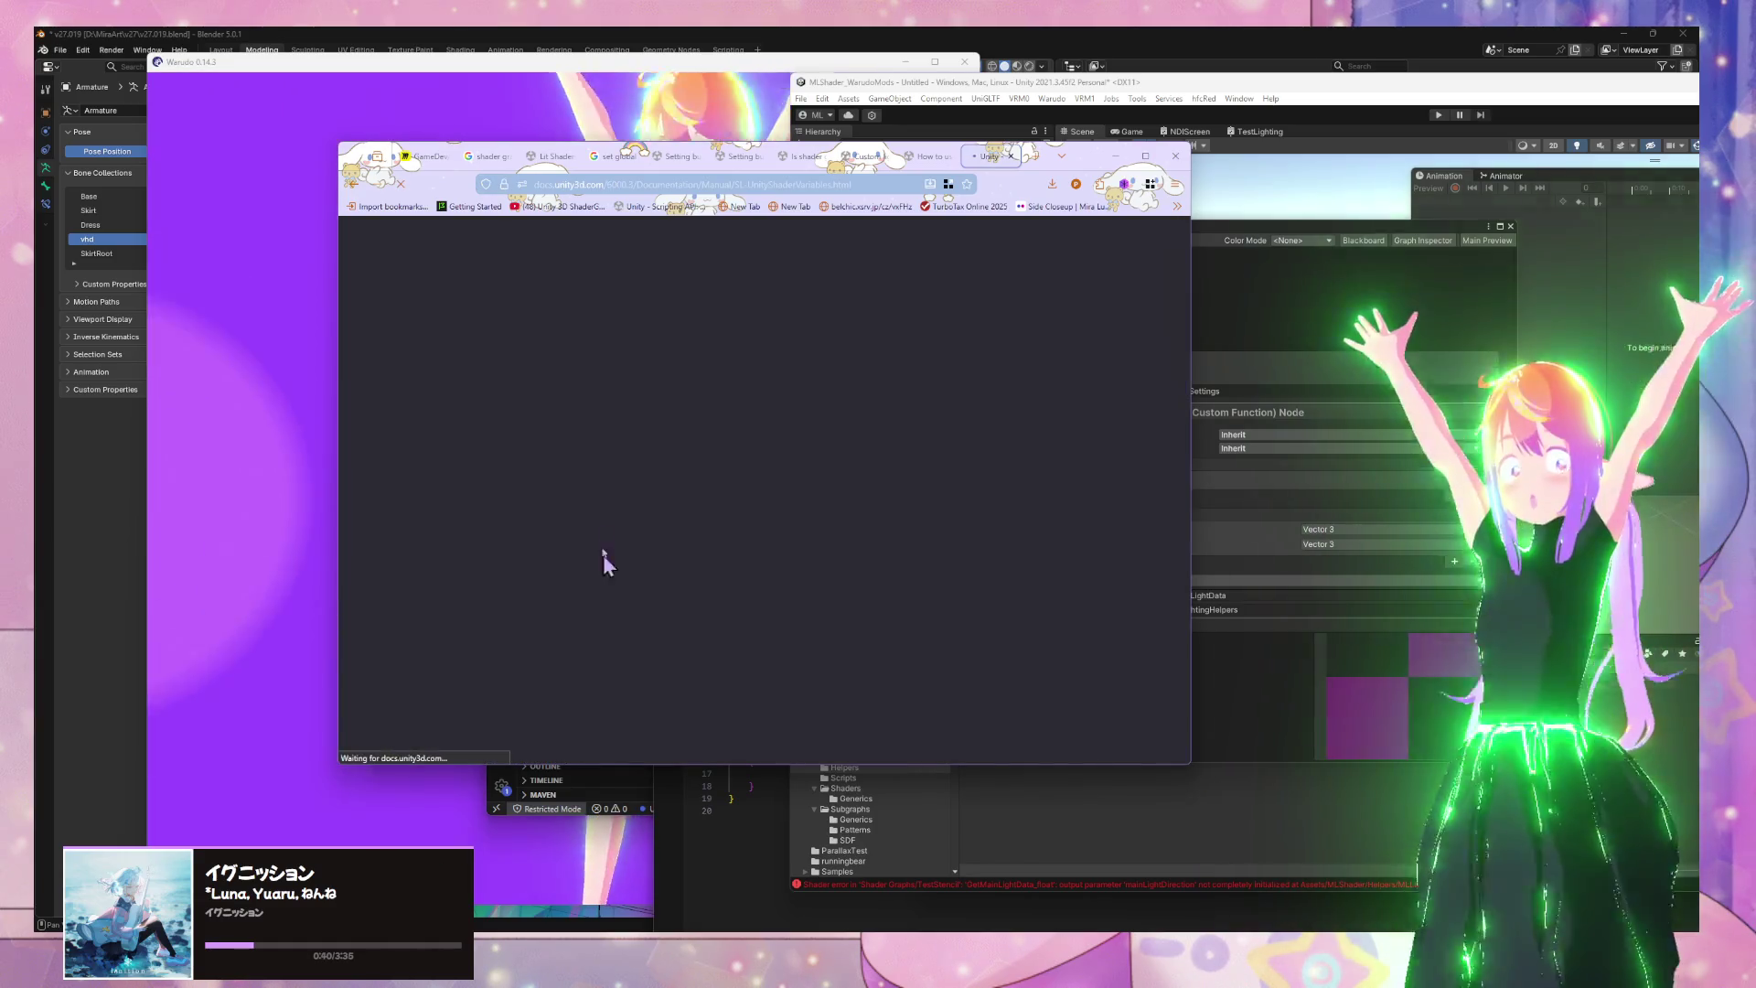
Read down the Built-in shader variables page to the Lighting table's unity_LightColor, then return to TestStencil Shader Graph
scroll(787, 509, "down", 5)
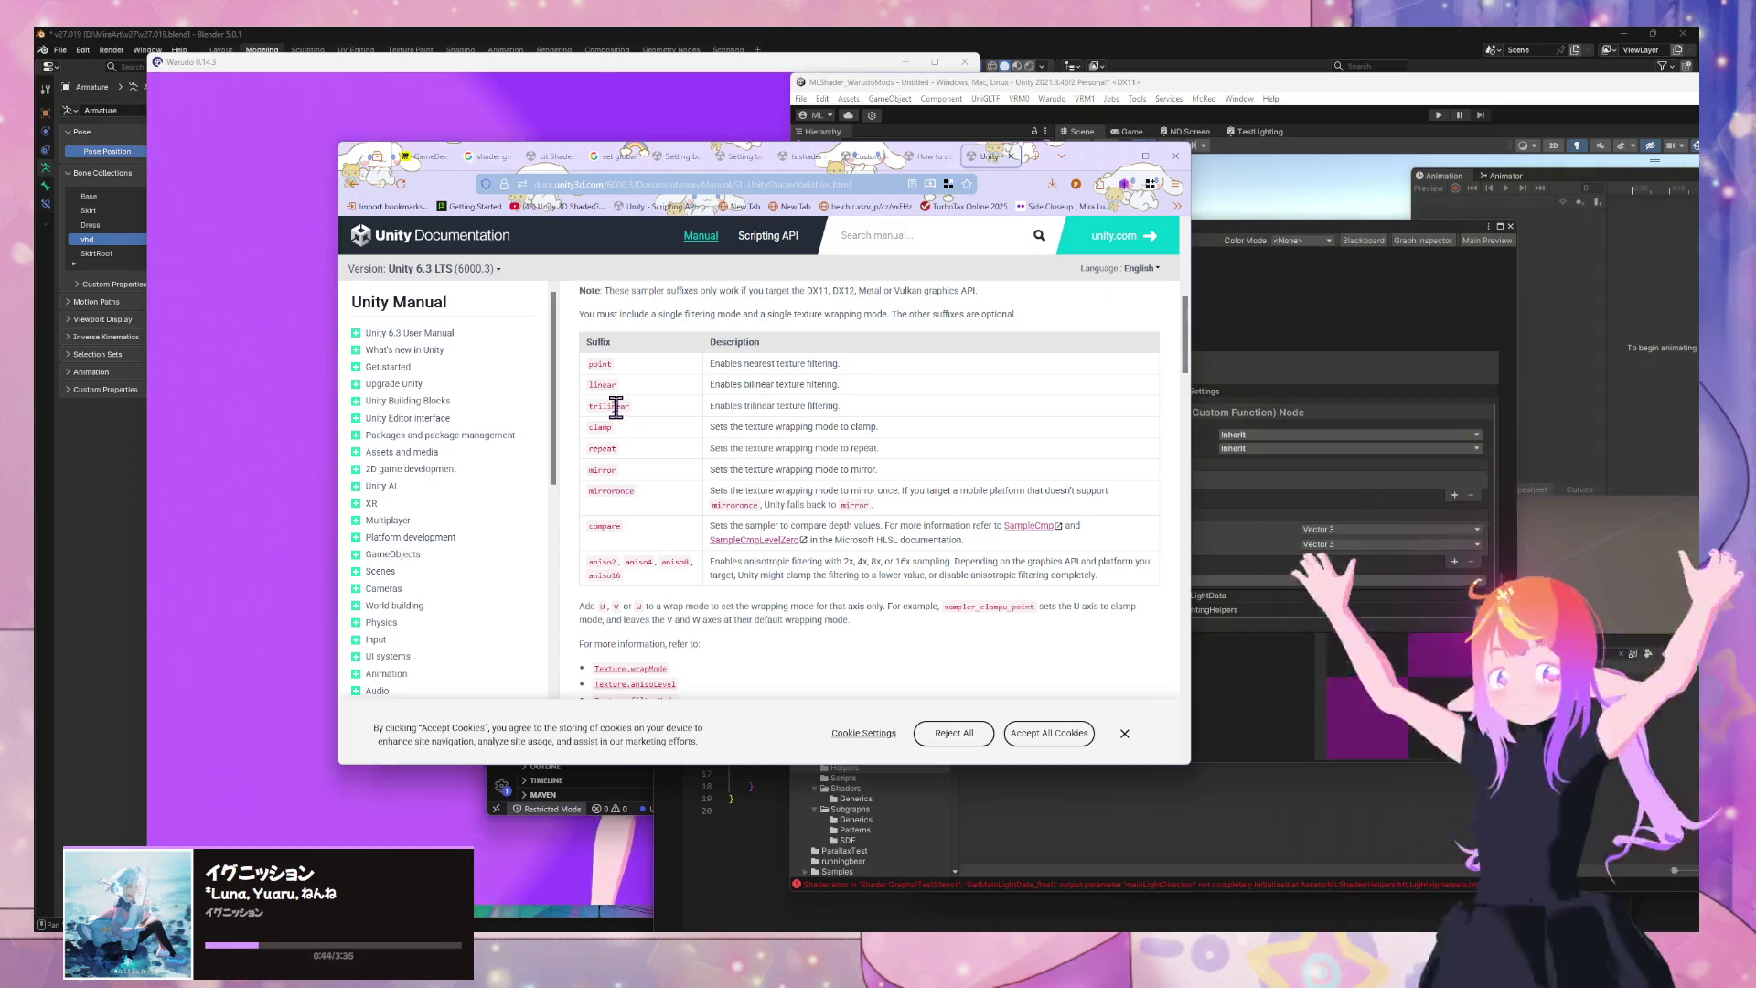
scroll(616, 409, "down", 10)
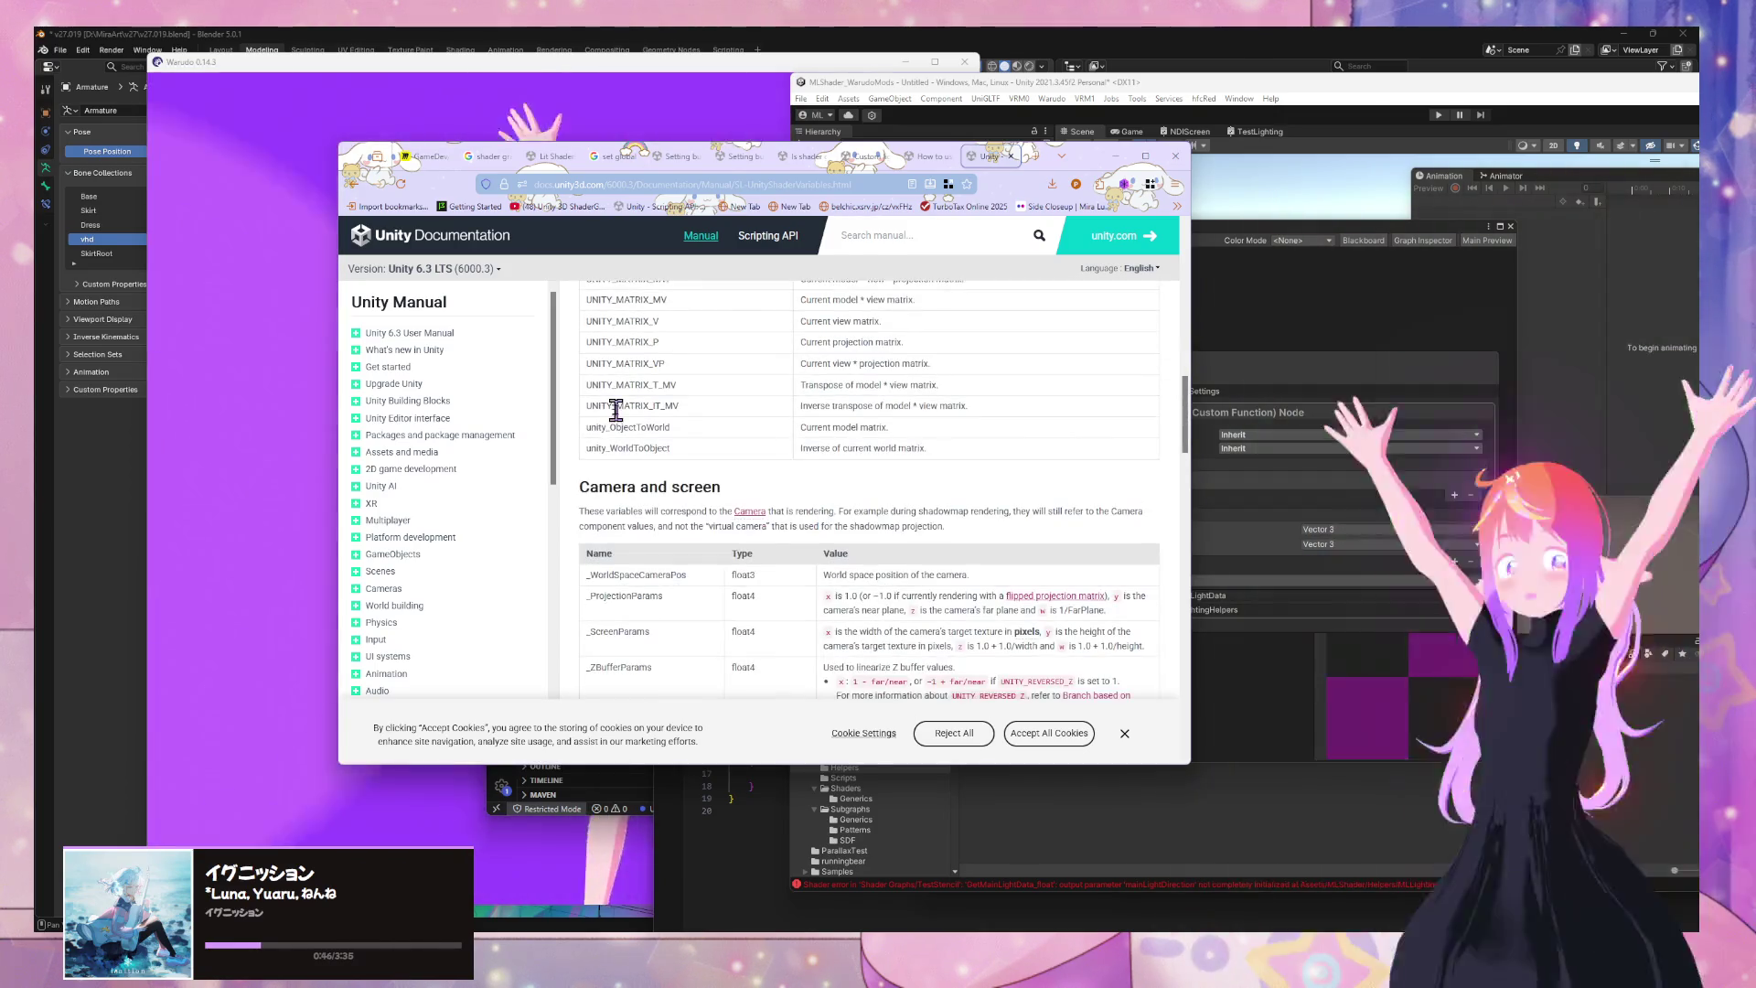
scroll(617, 426, "up", 3)
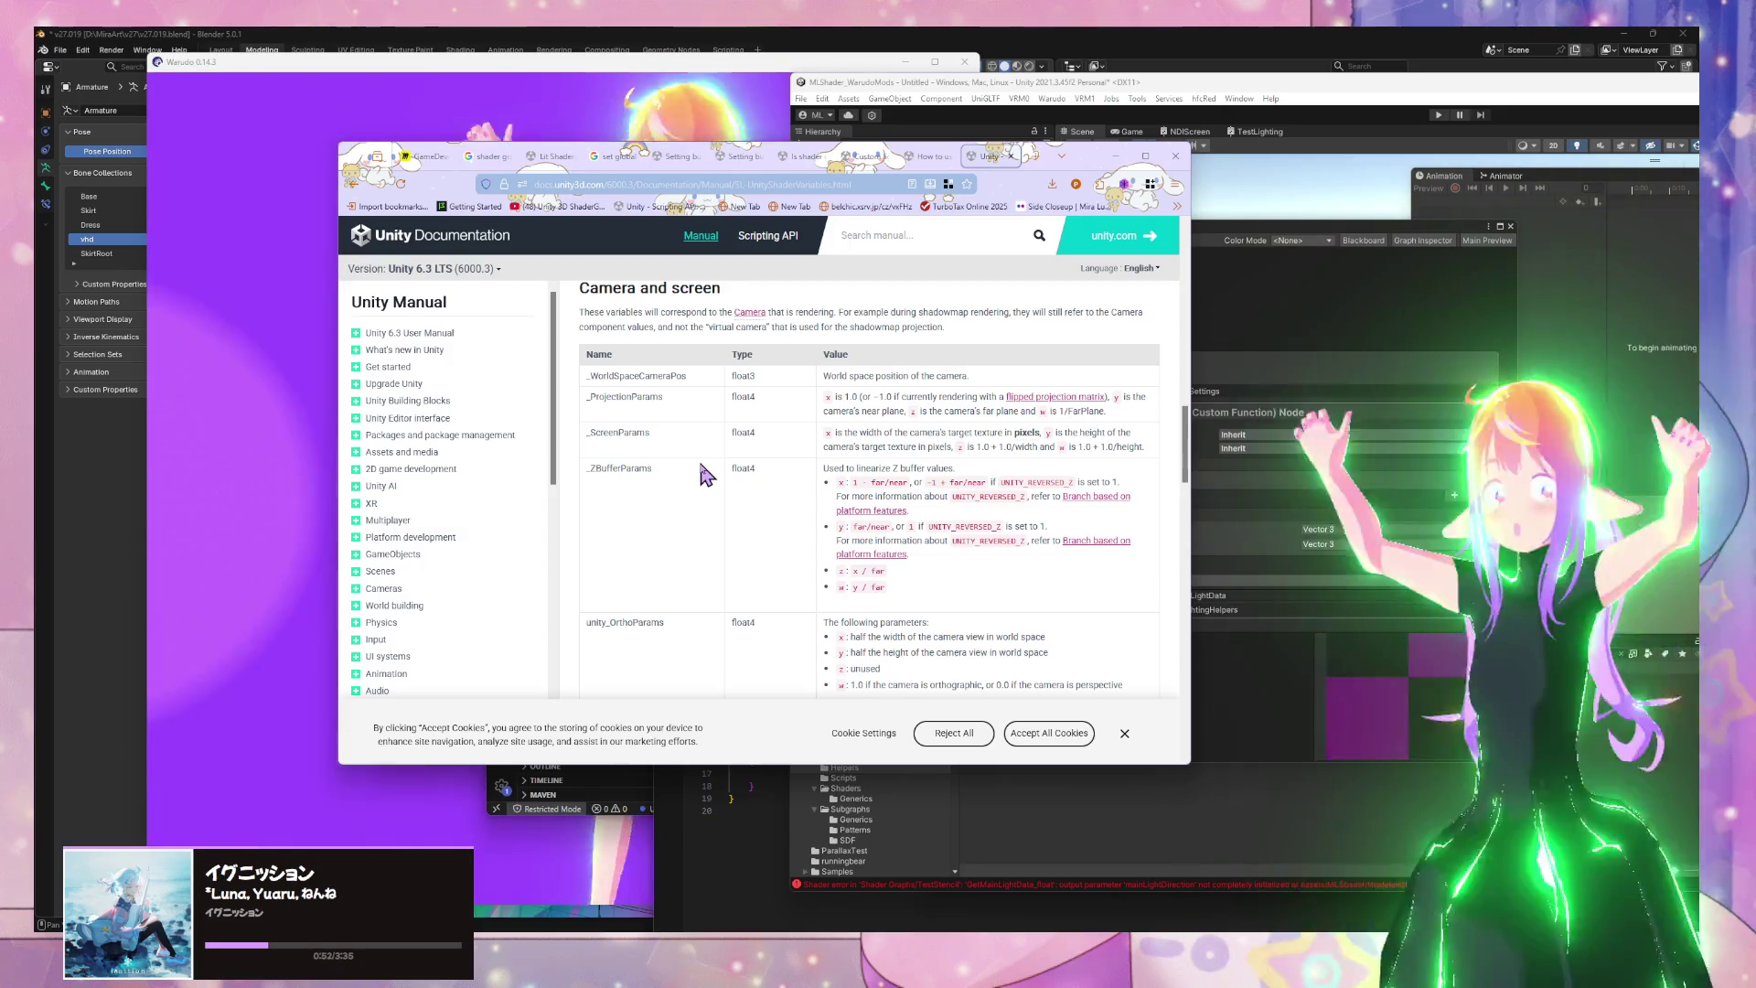
scroll(705, 473, "down", 10)
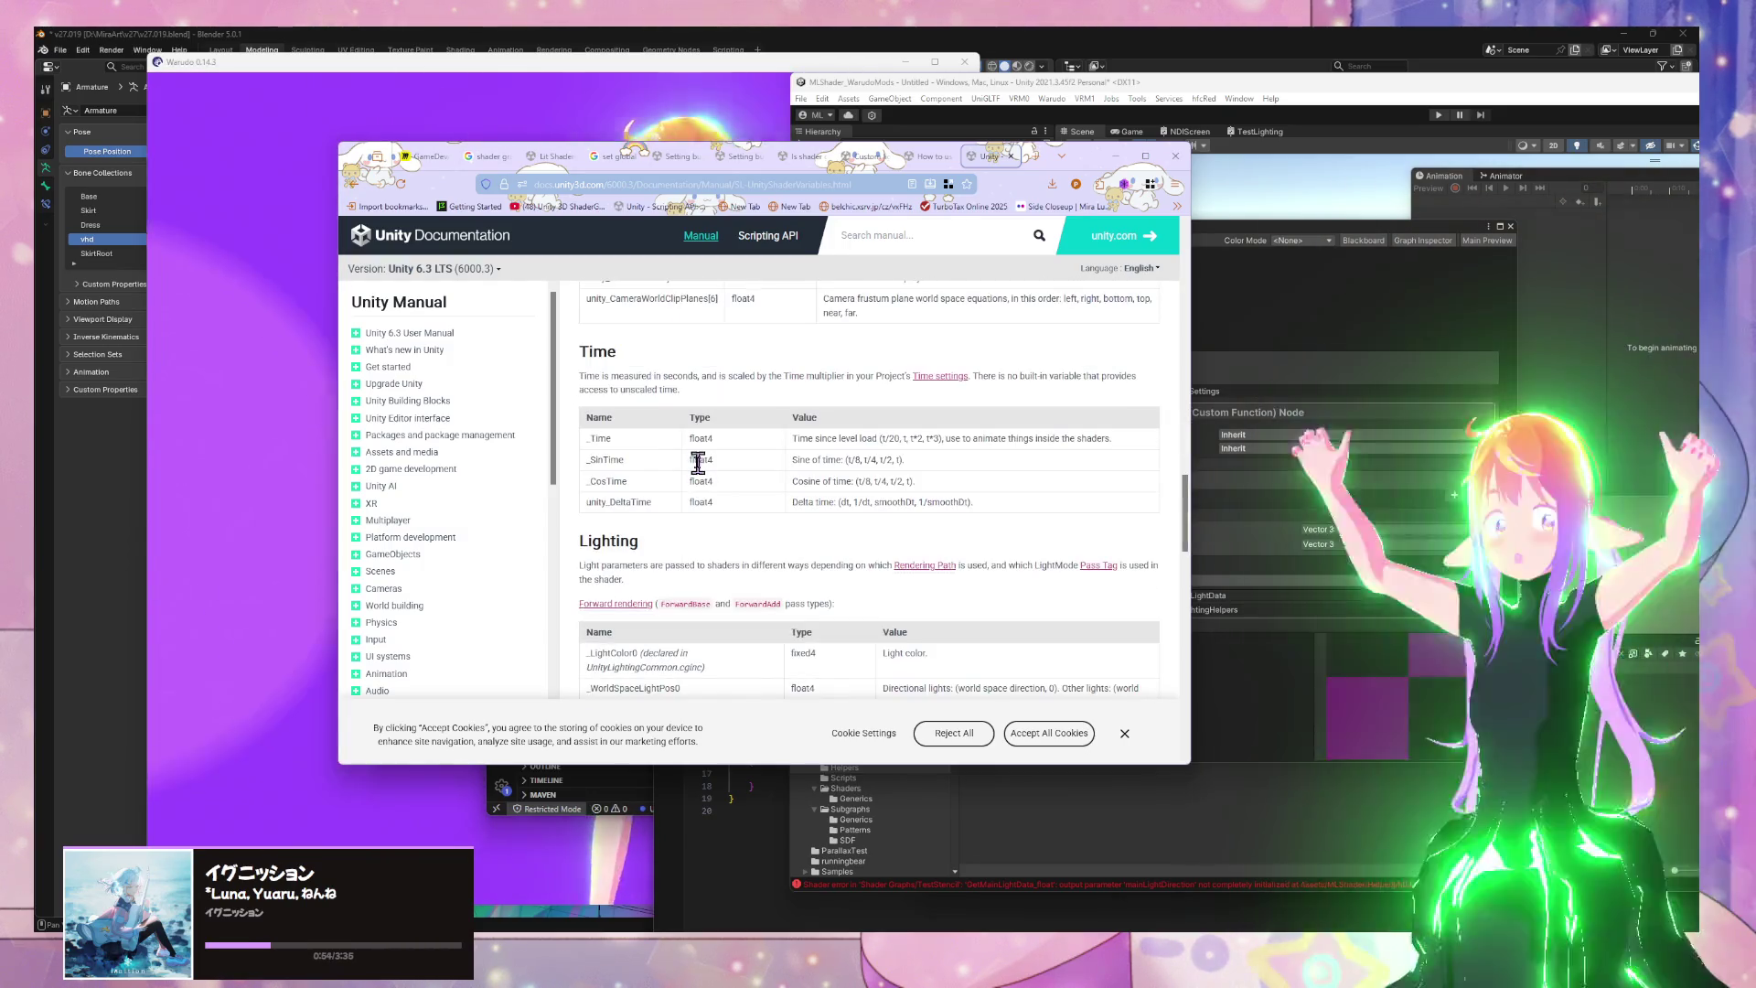
scroll(696, 464, "down", 3)
scroll(698, 463, "up", 2)
scroll(697, 463, "down", 2)
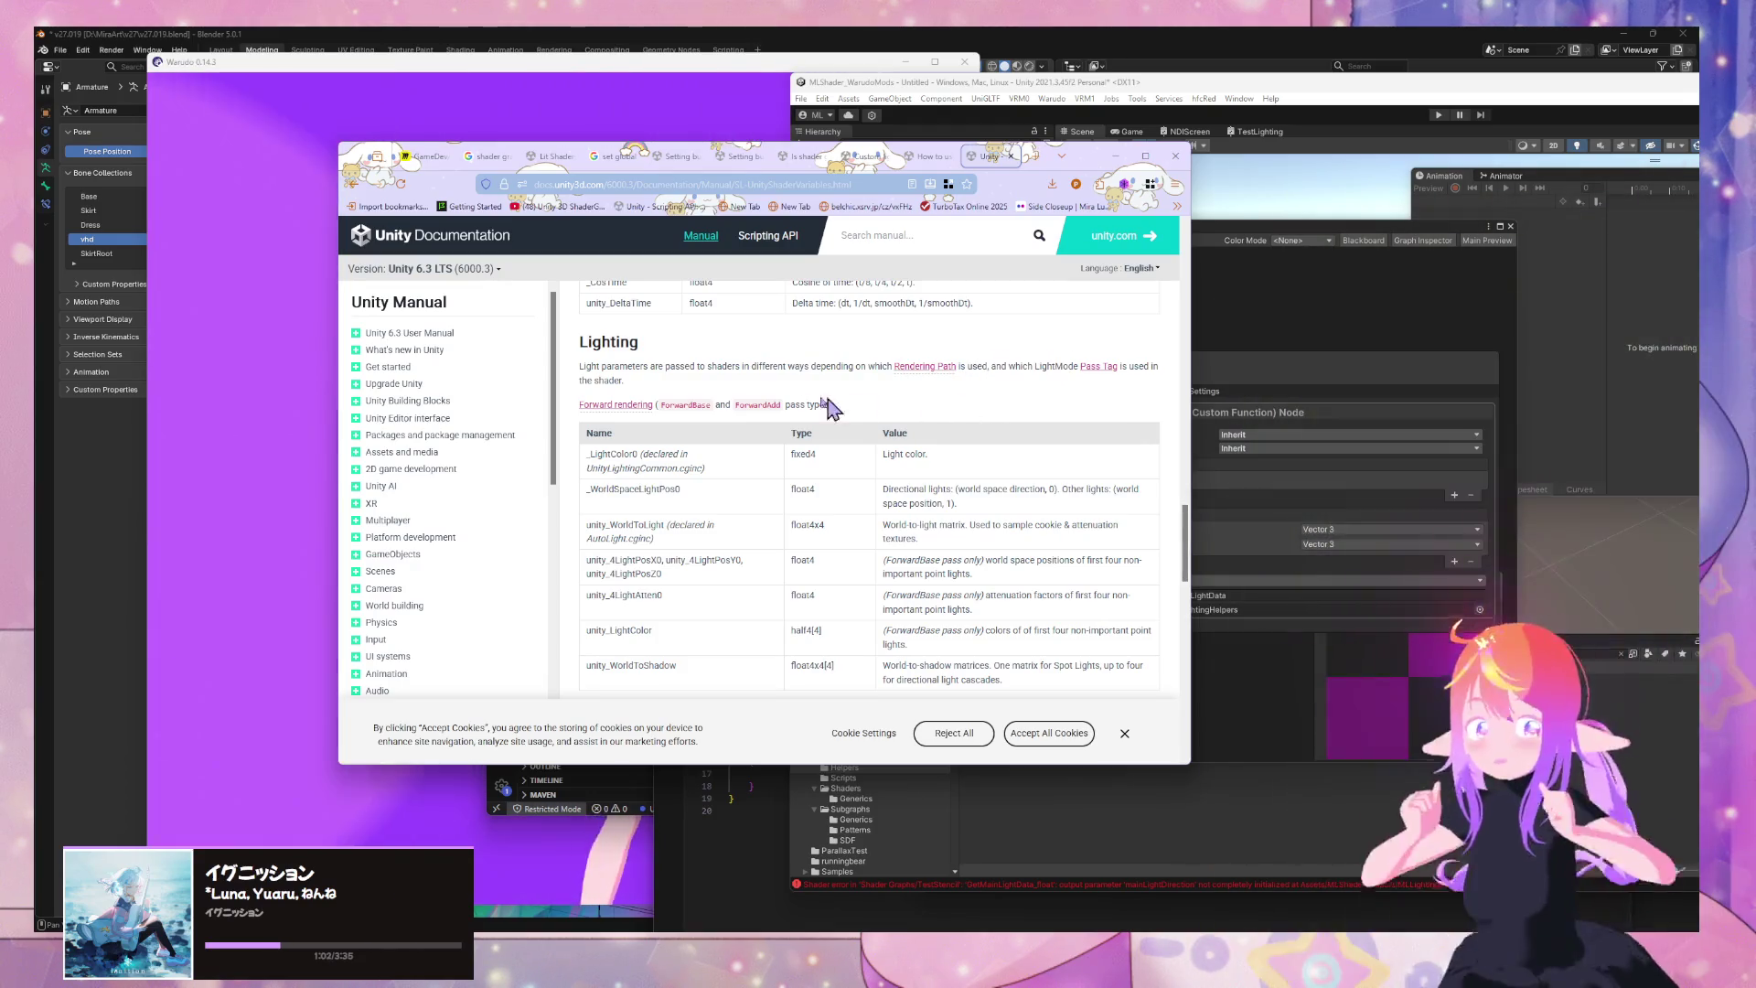
scroll(782, 431, "down", 3)
scroll(782, 434, "up", 2)
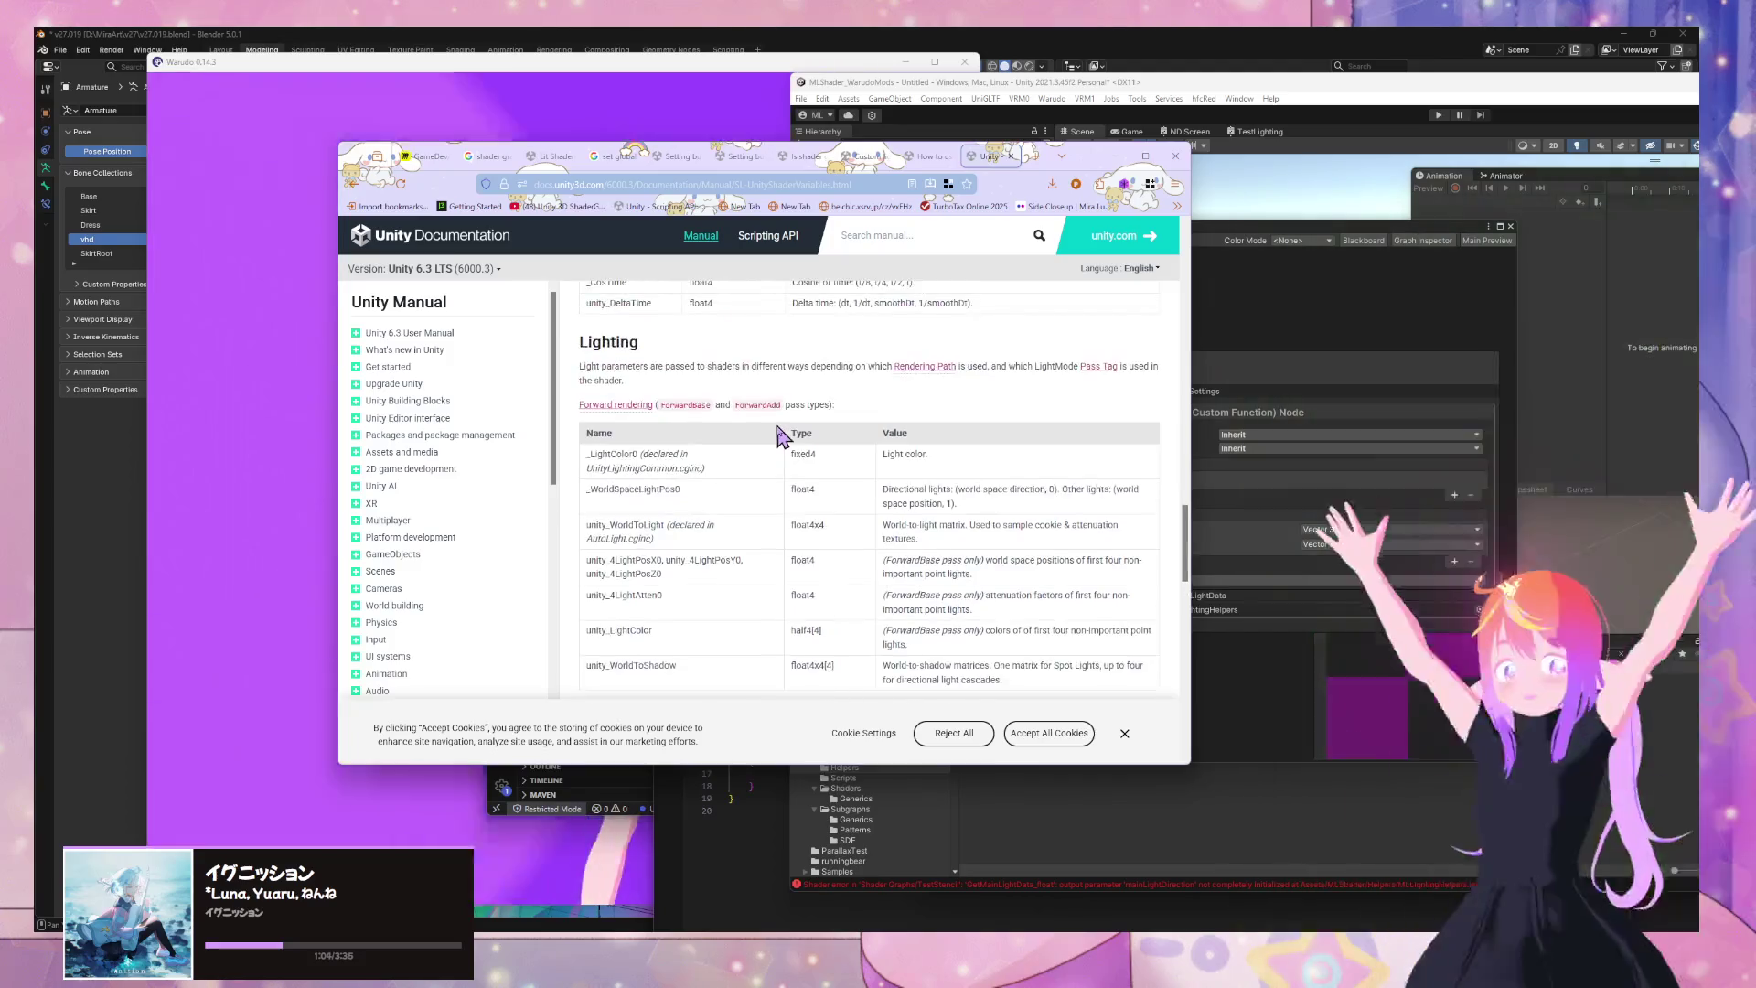
scroll(782, 439, "down", 2)
scroll(776, 440, "up", 1)
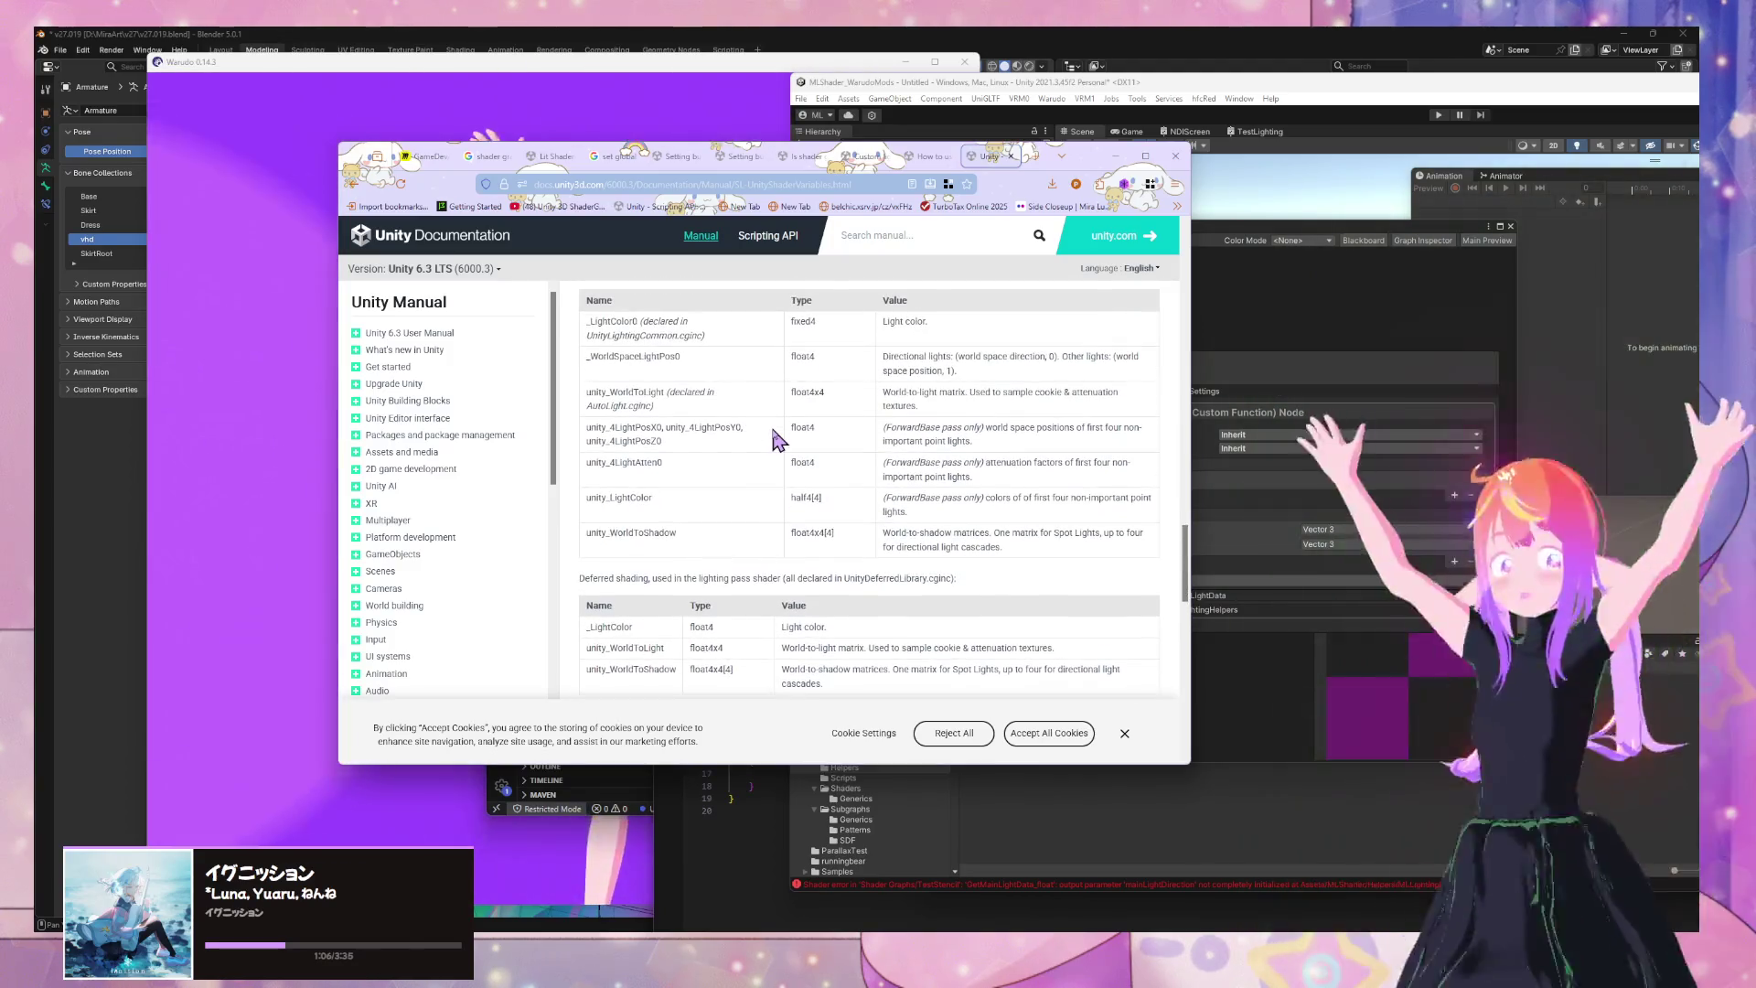
scroll(778, 439, "down", 2)
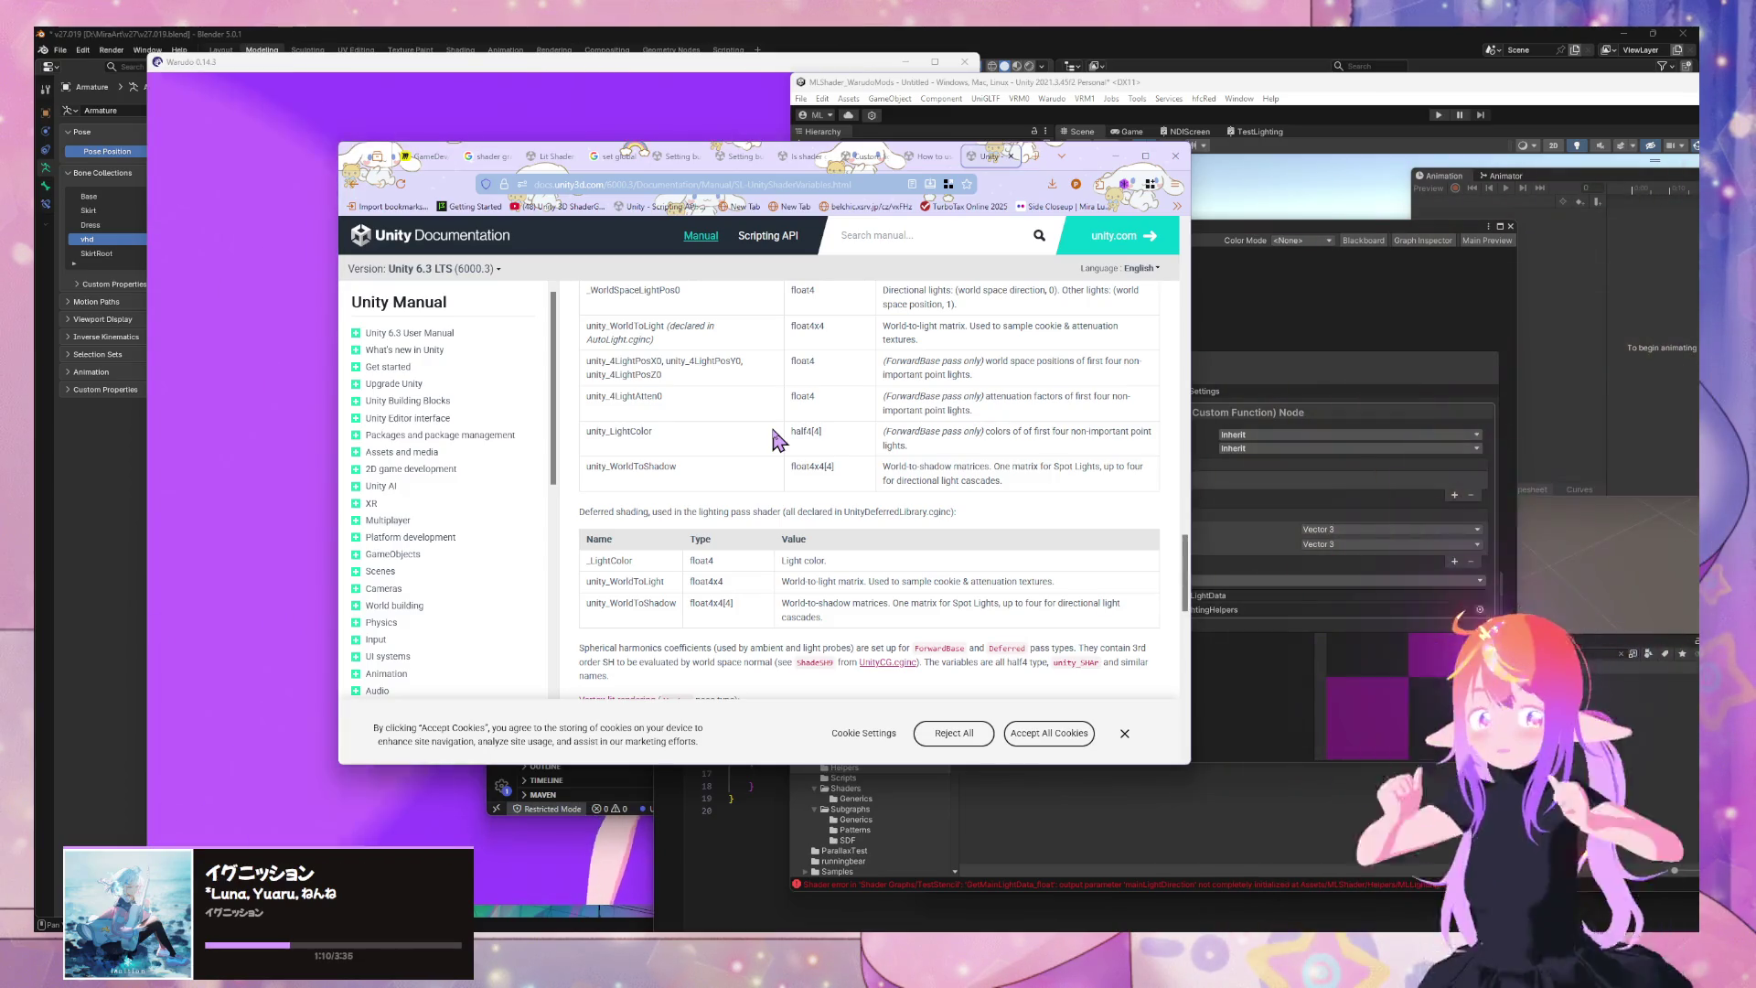
scroll(708, 430, "up", 2)
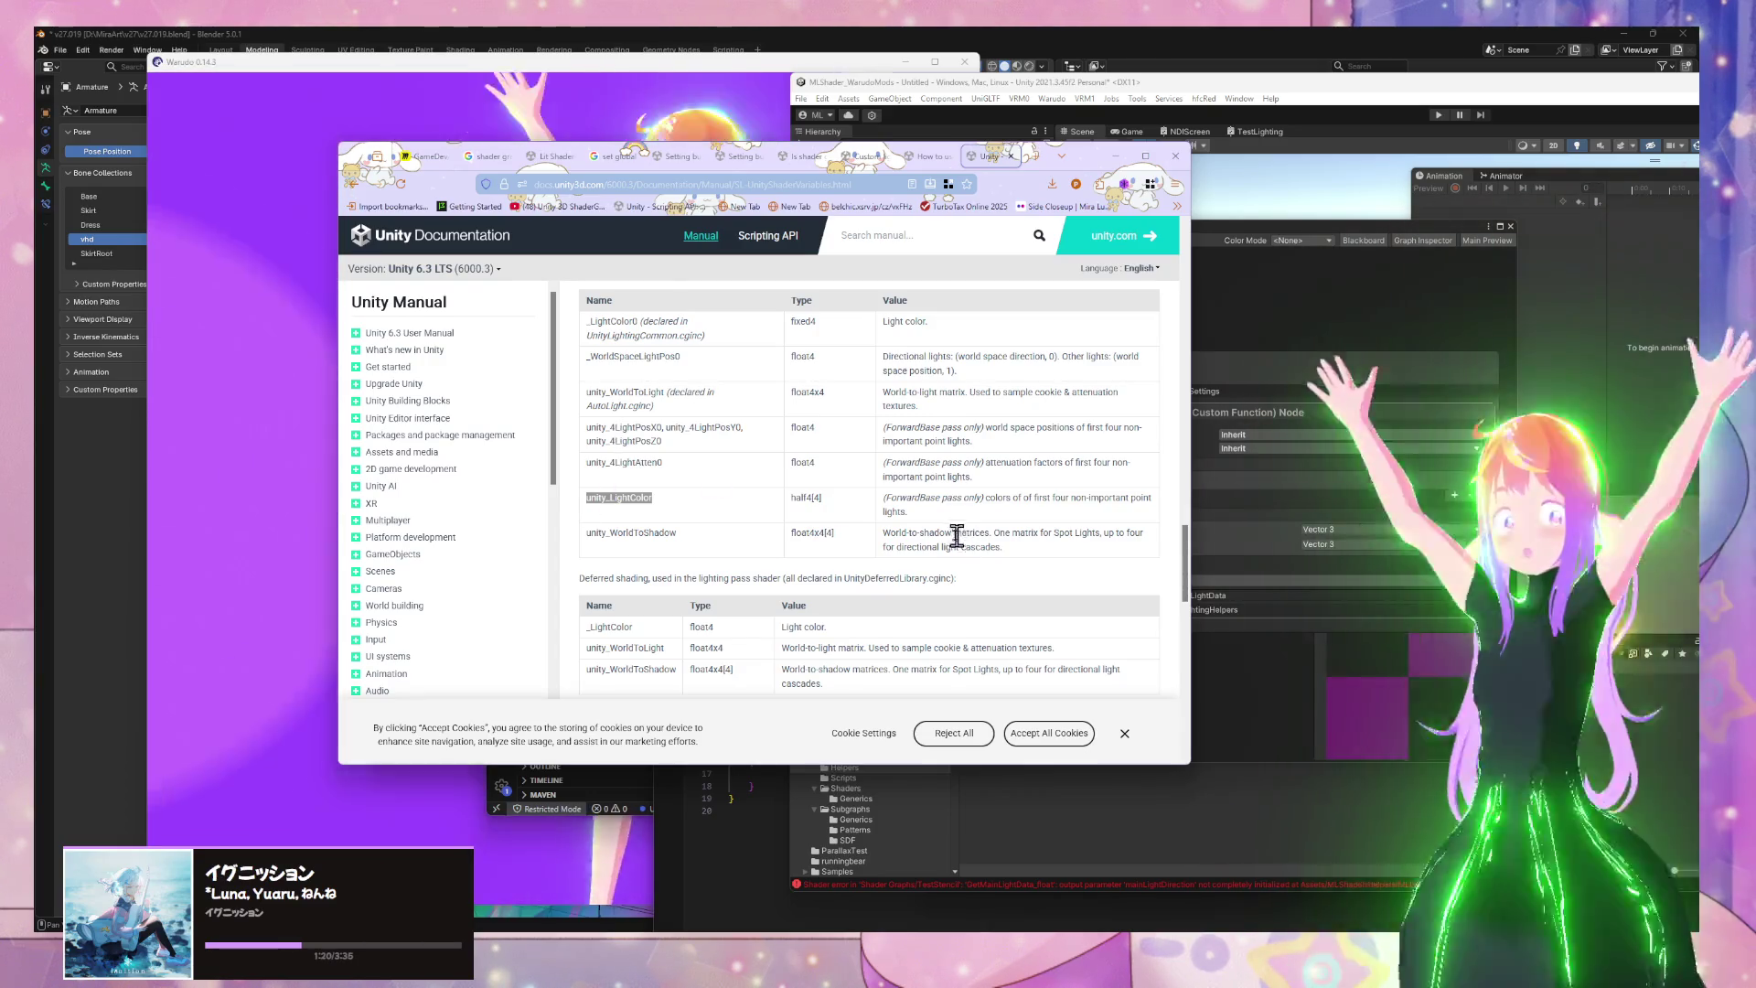
left_click(1253, 339)
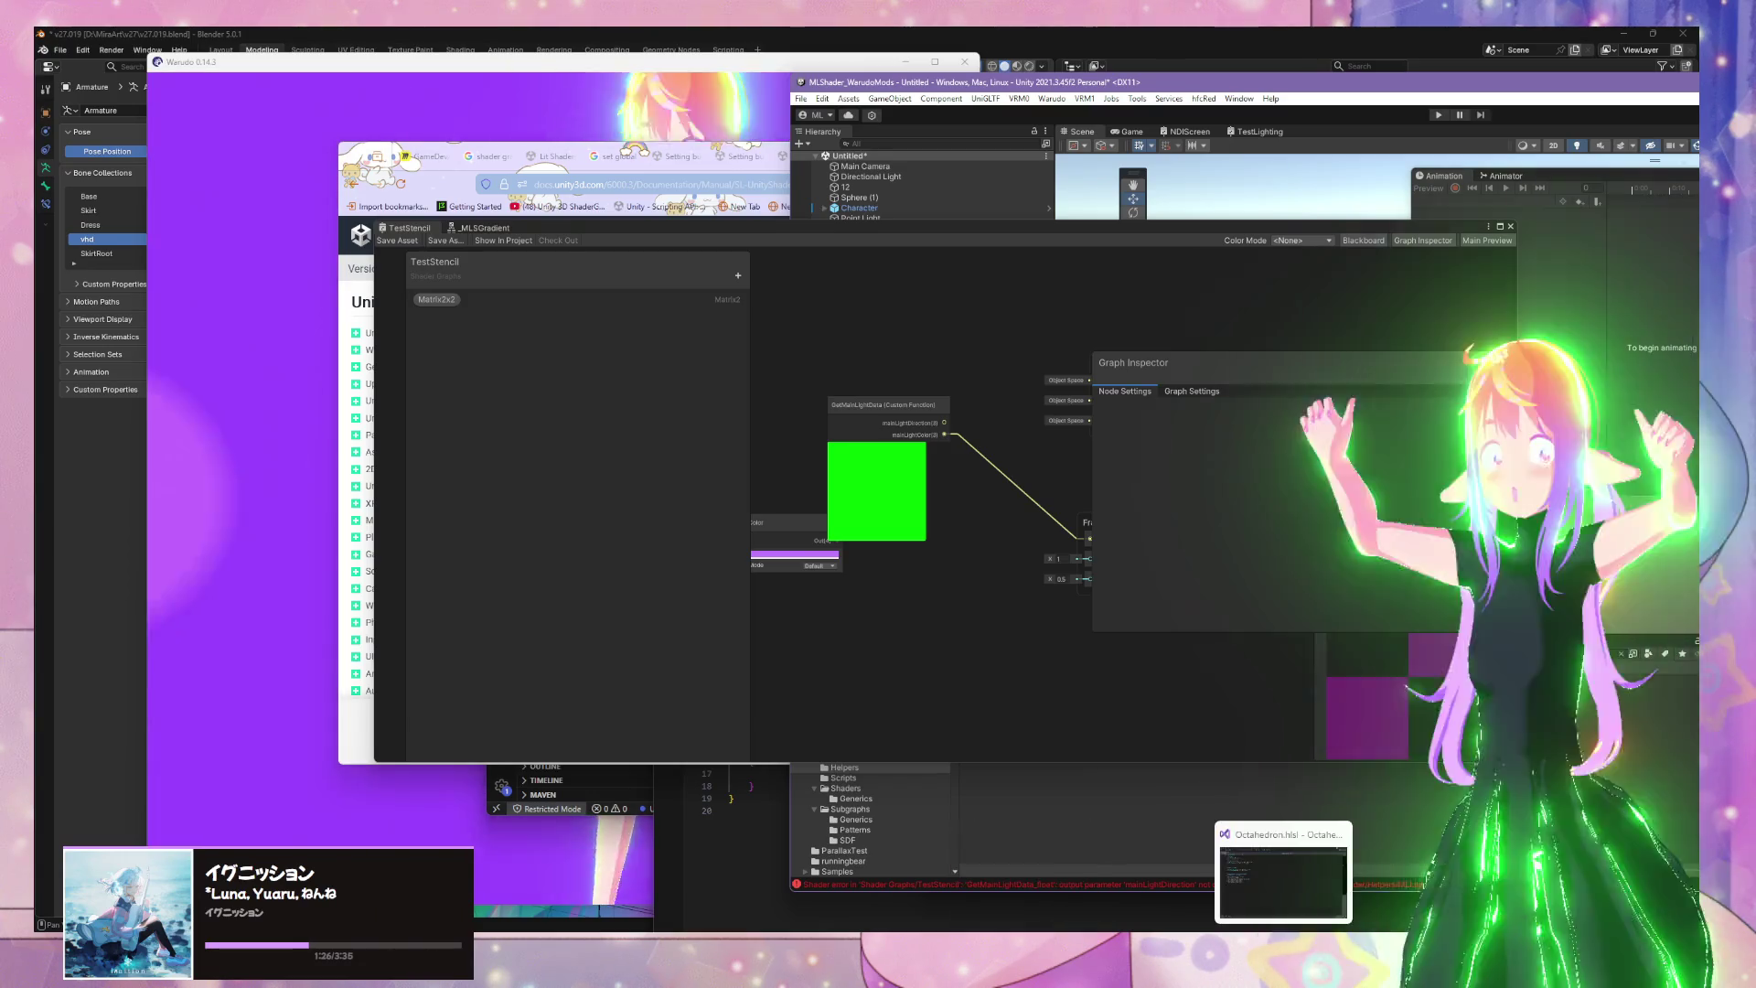
In MLLightingHelpers.hlsl, delete the GetMainLight() line and set mainLightColor from unity_LightColor
mouse_move(1151, 885)
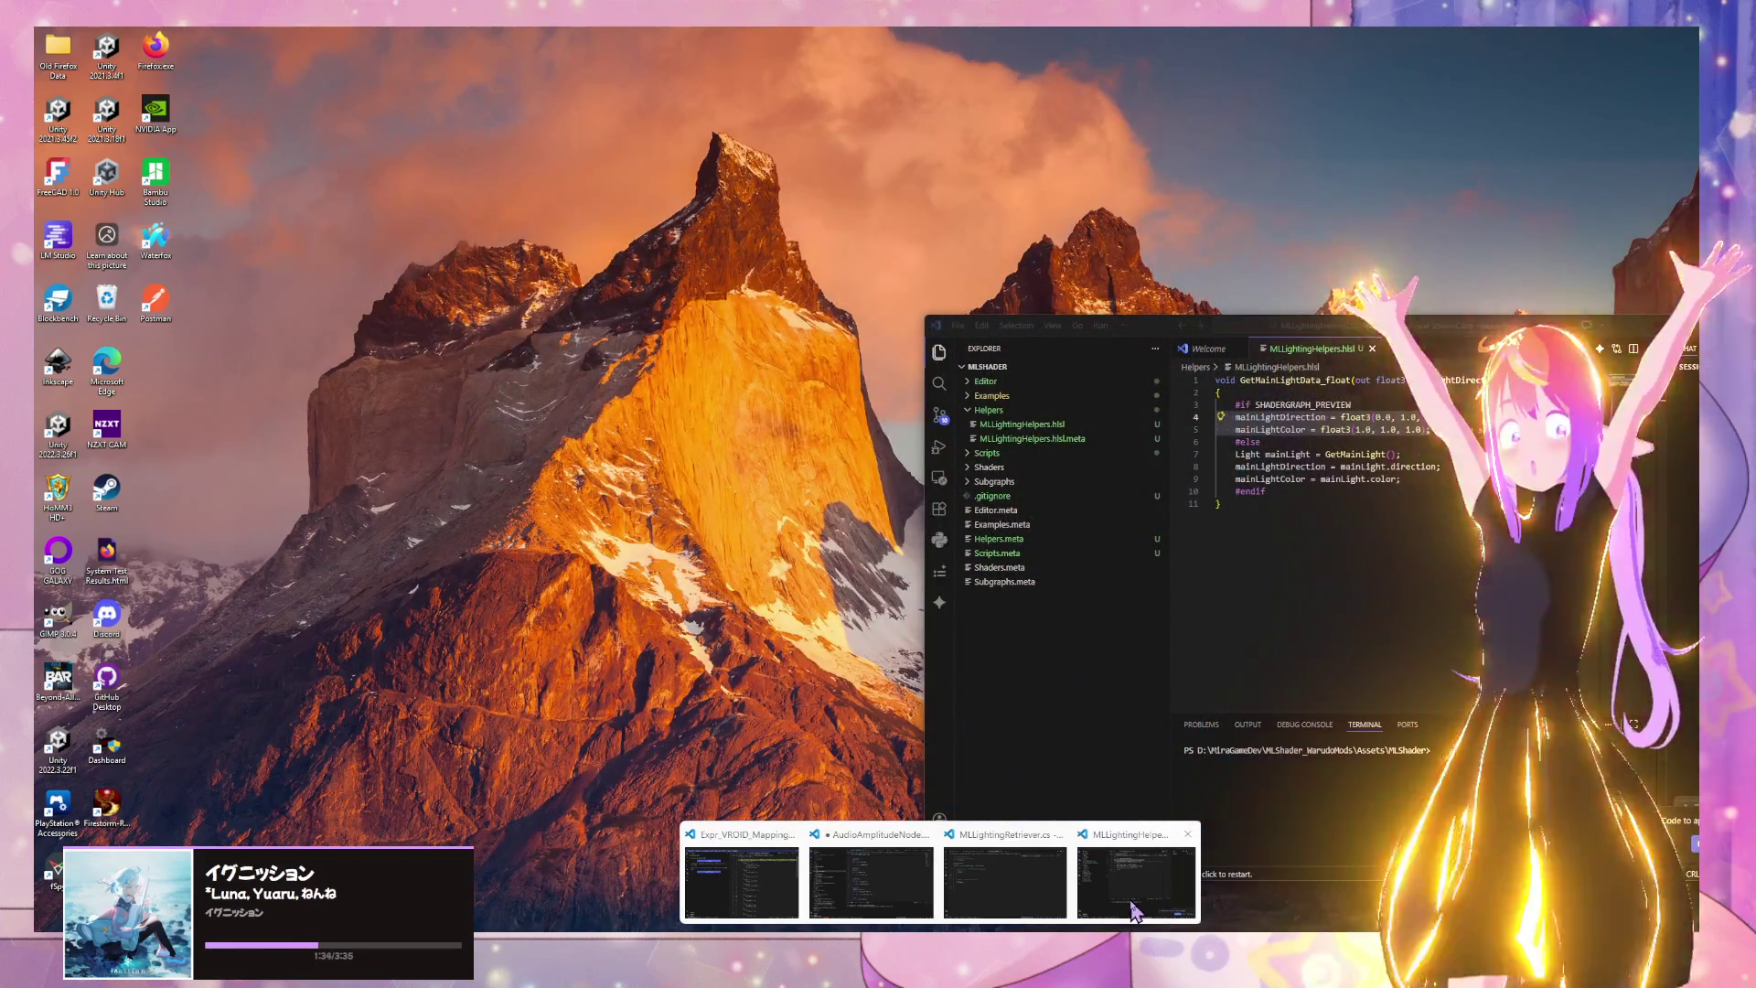
left_click(1134, 910)
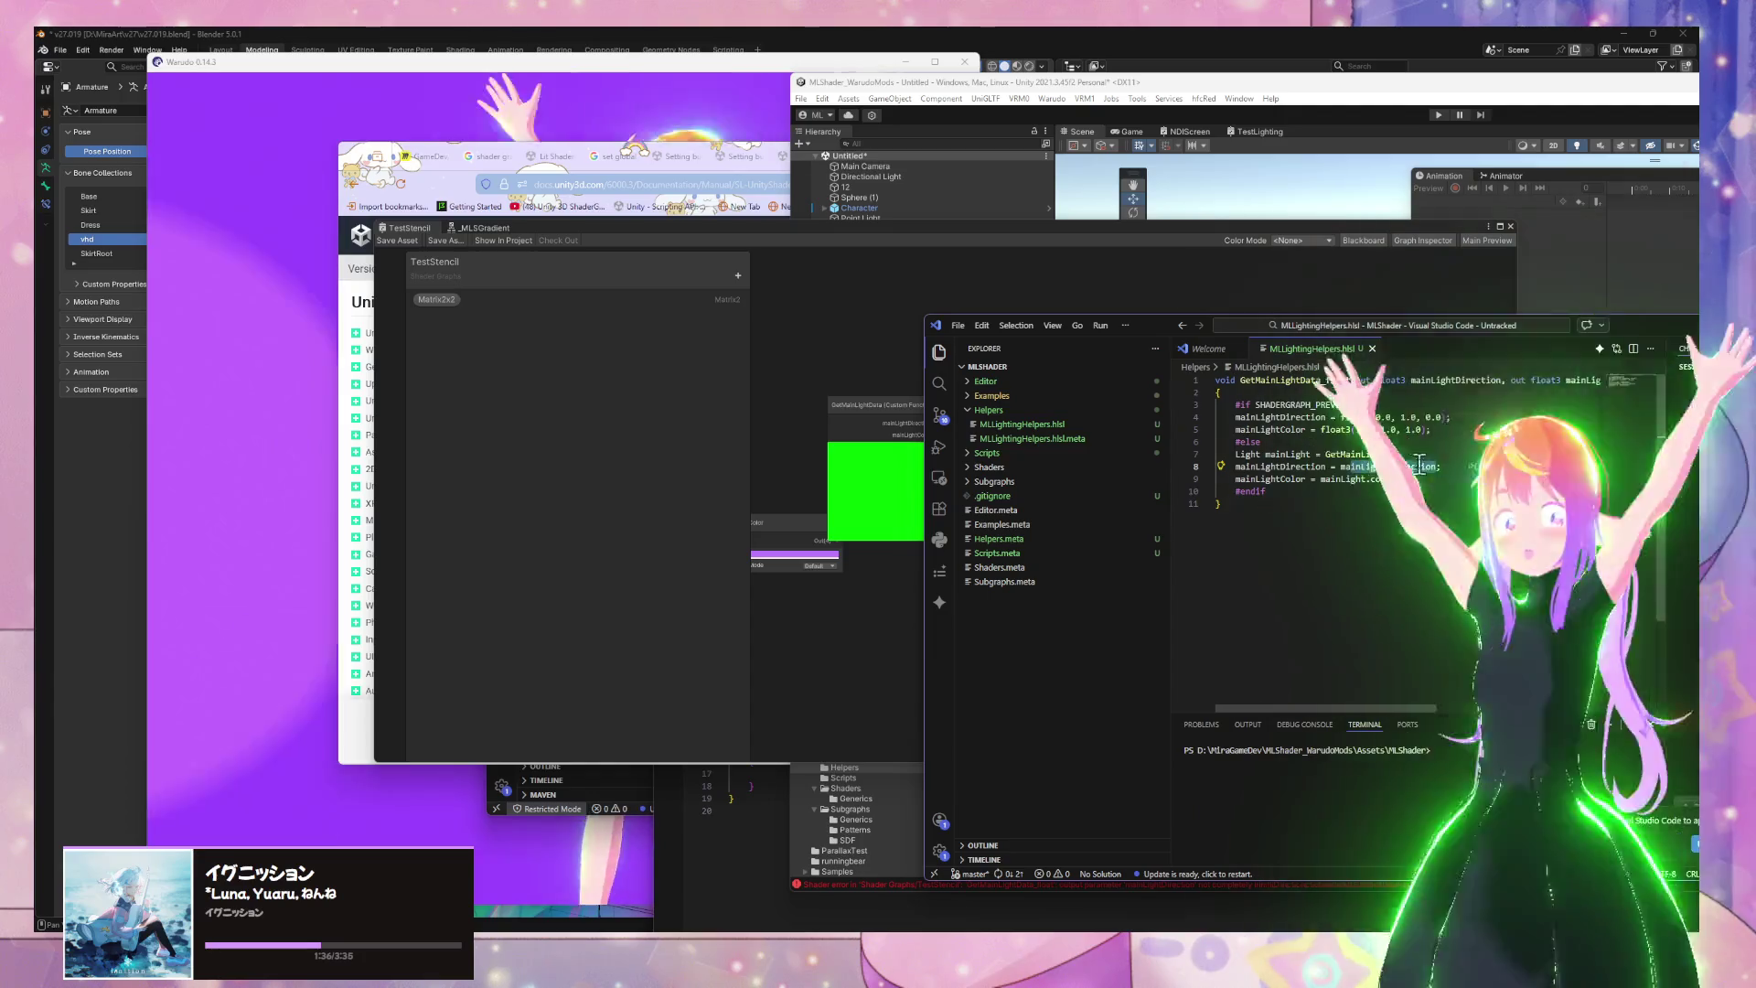
key("BackSpace")
key("BackSpace")
key("BackSpace")
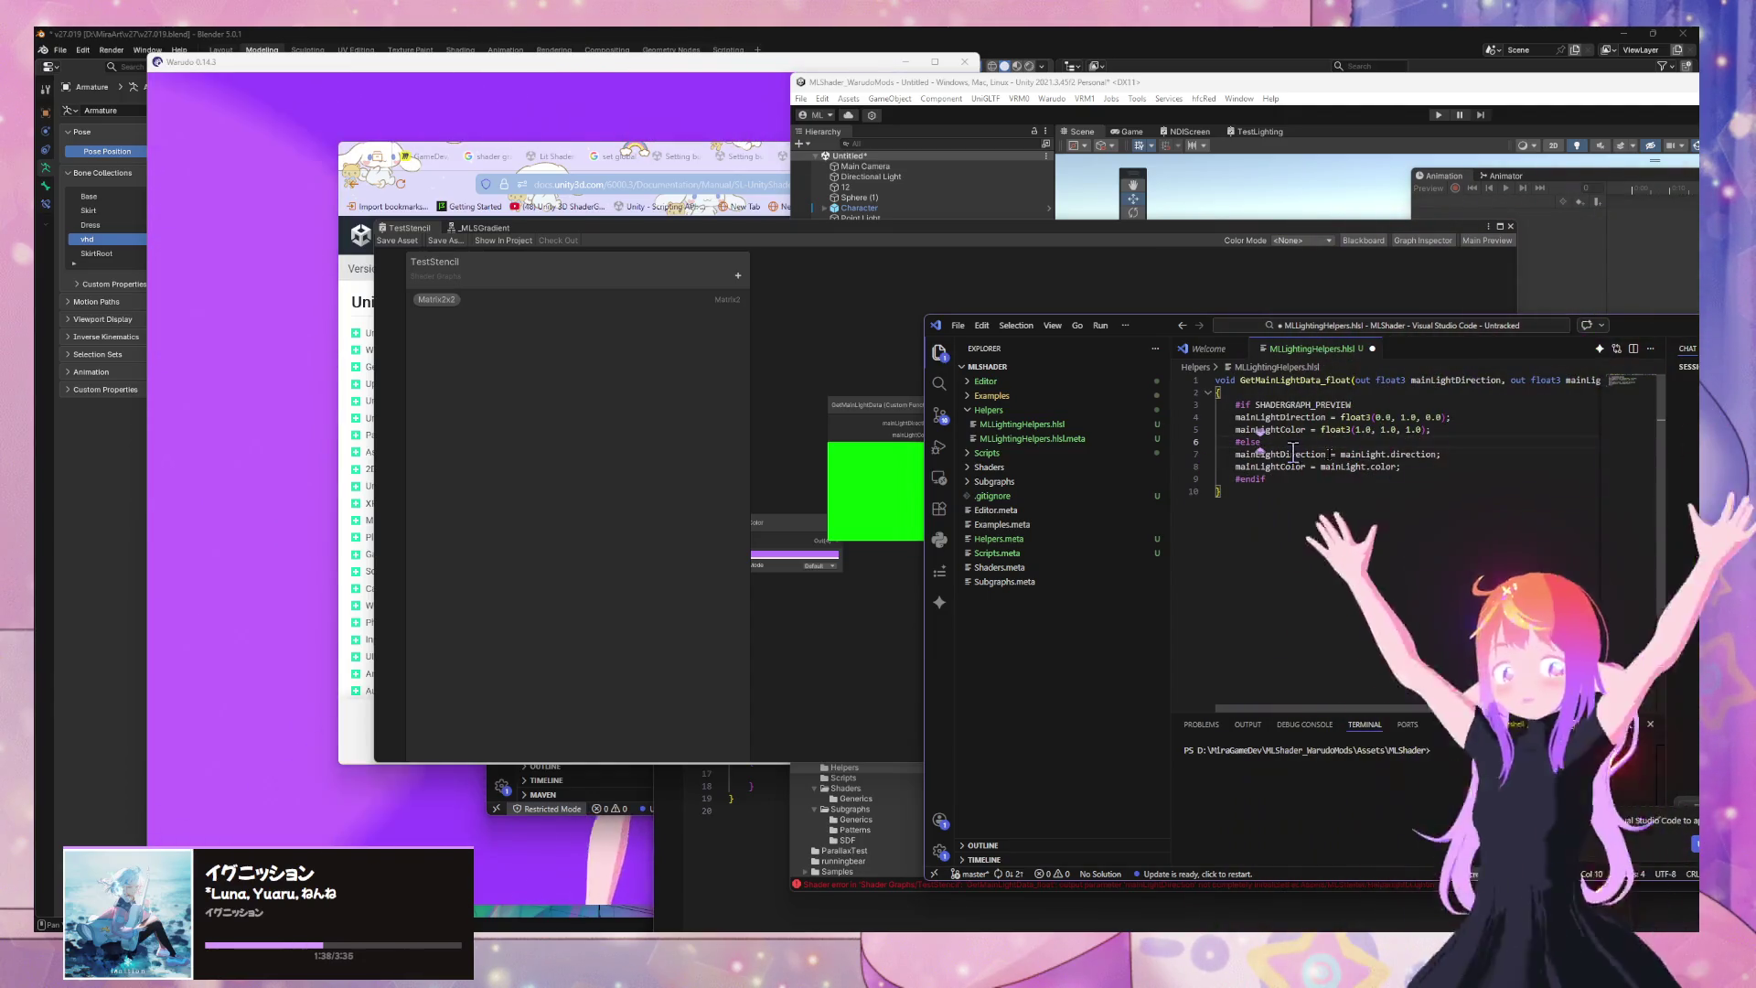
type("unity_LightColor")
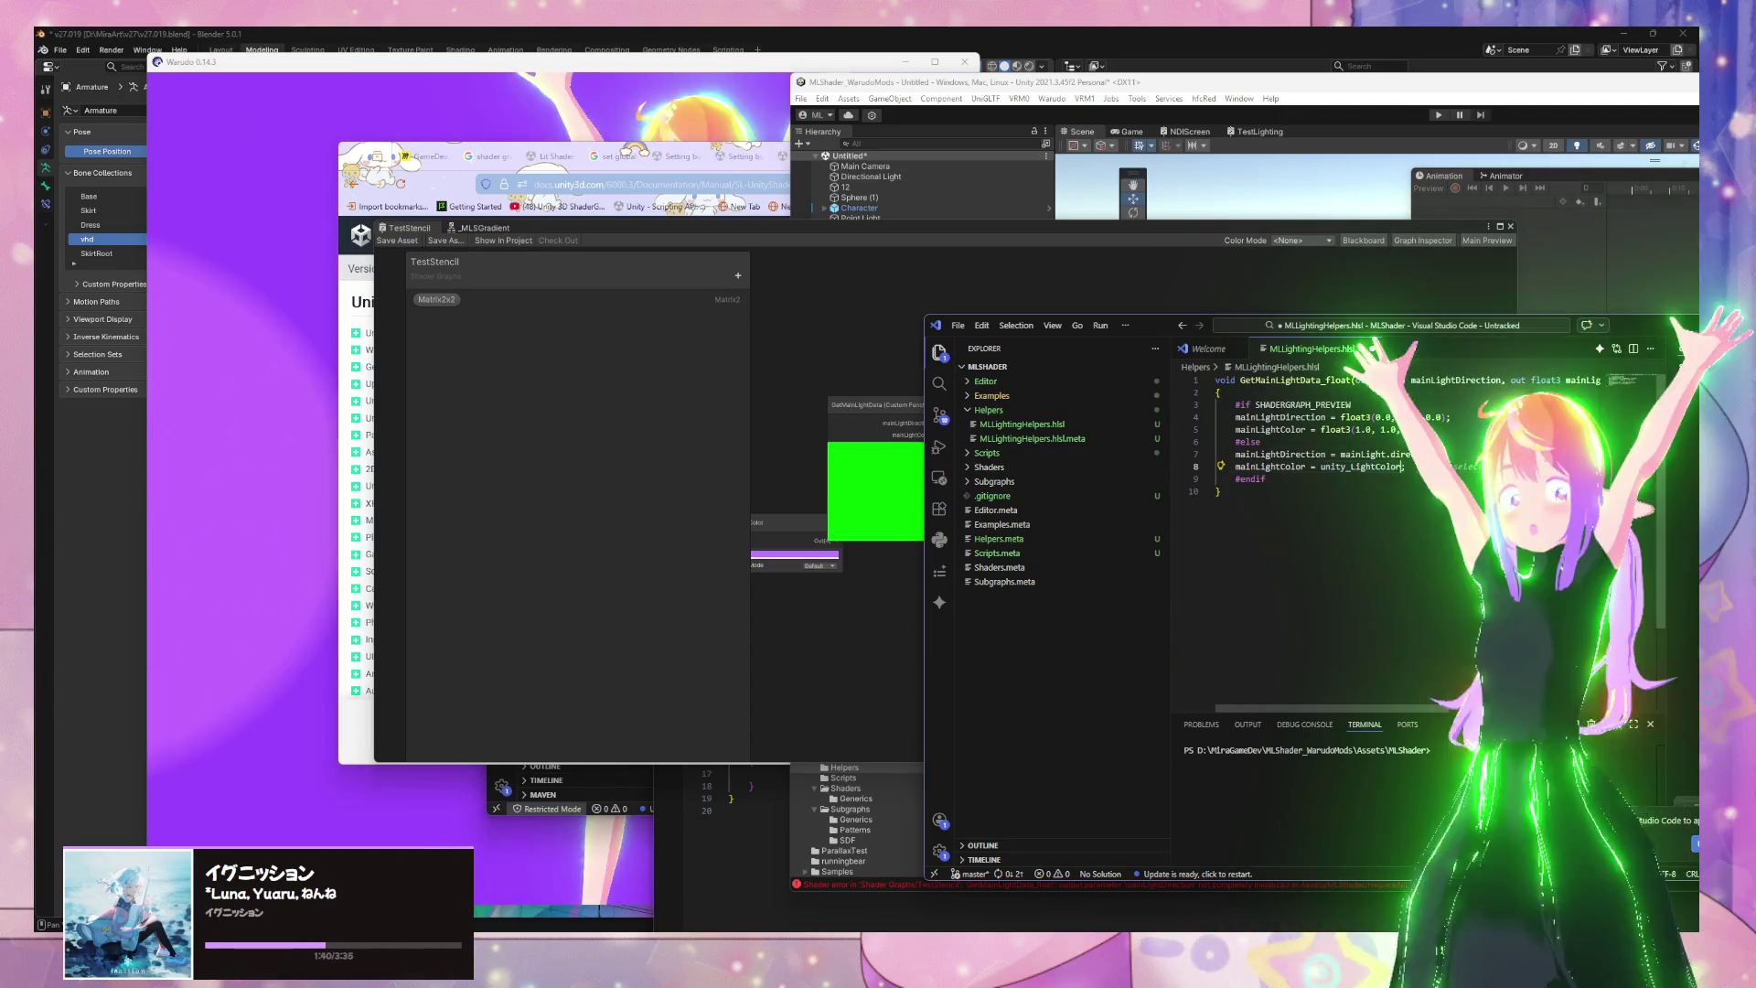